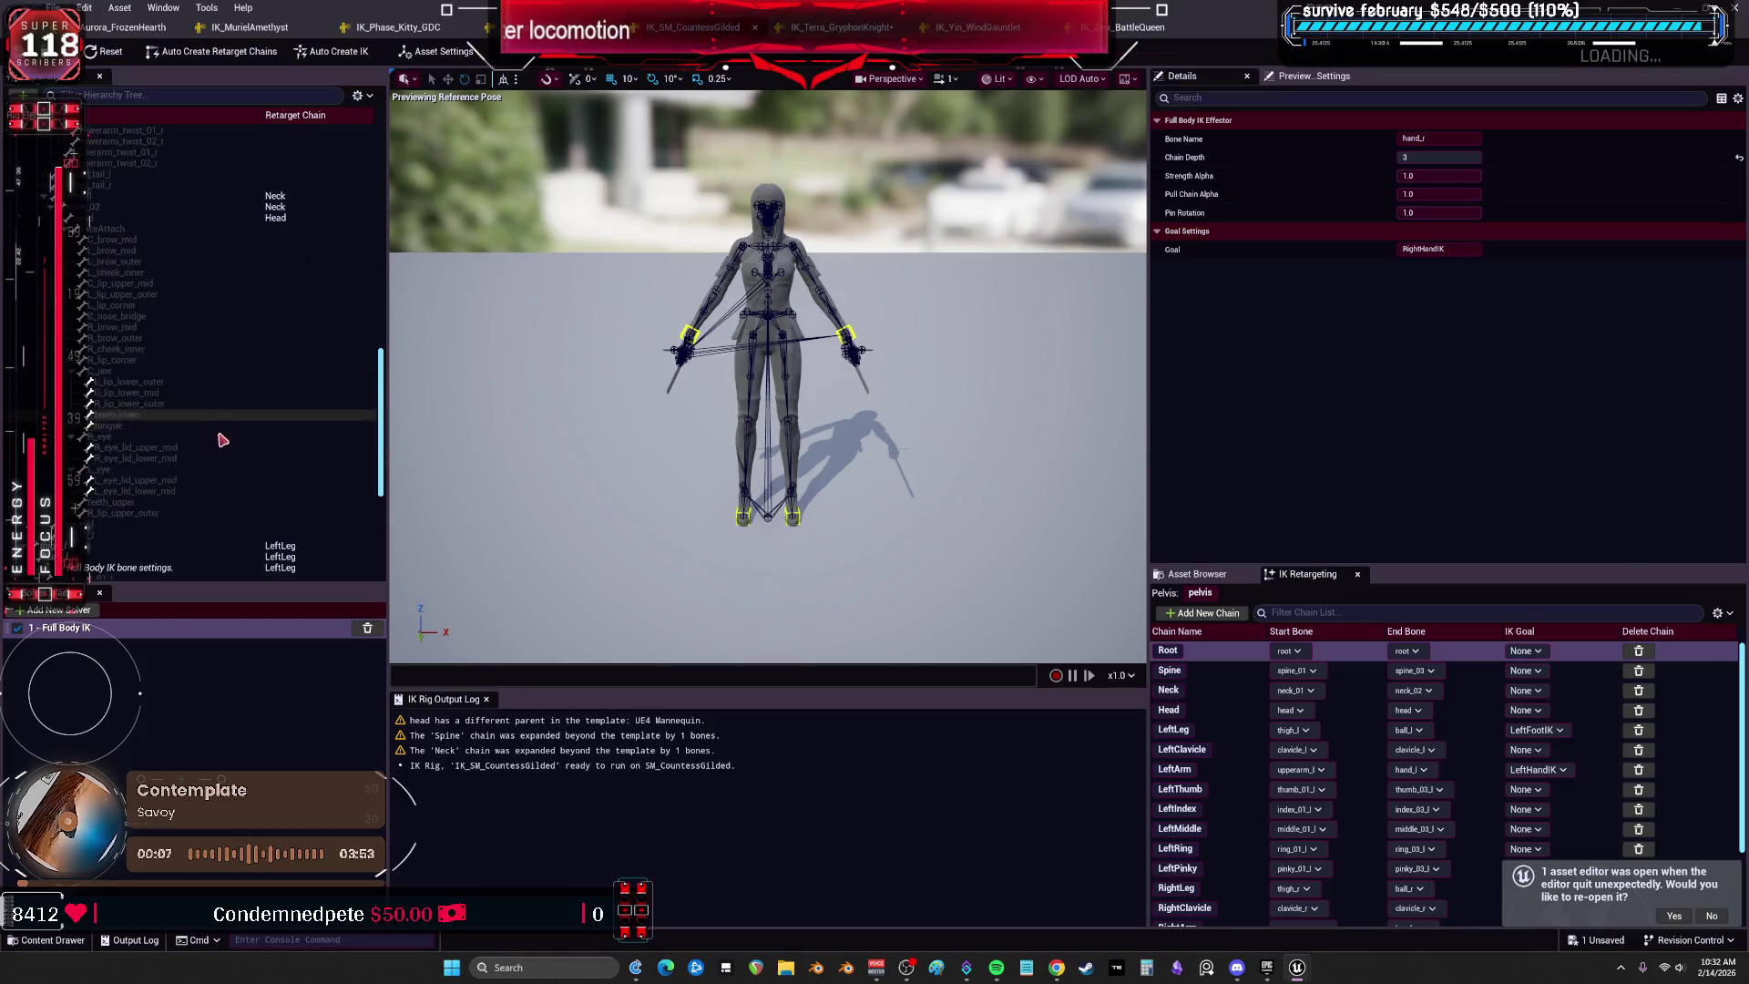
# Step: In IK_ShinbiJade, set the left hand goal chain depth to 3 and the left foot to 4
pyautogui.click(157, 399)
pyautogui.click(158, 516)
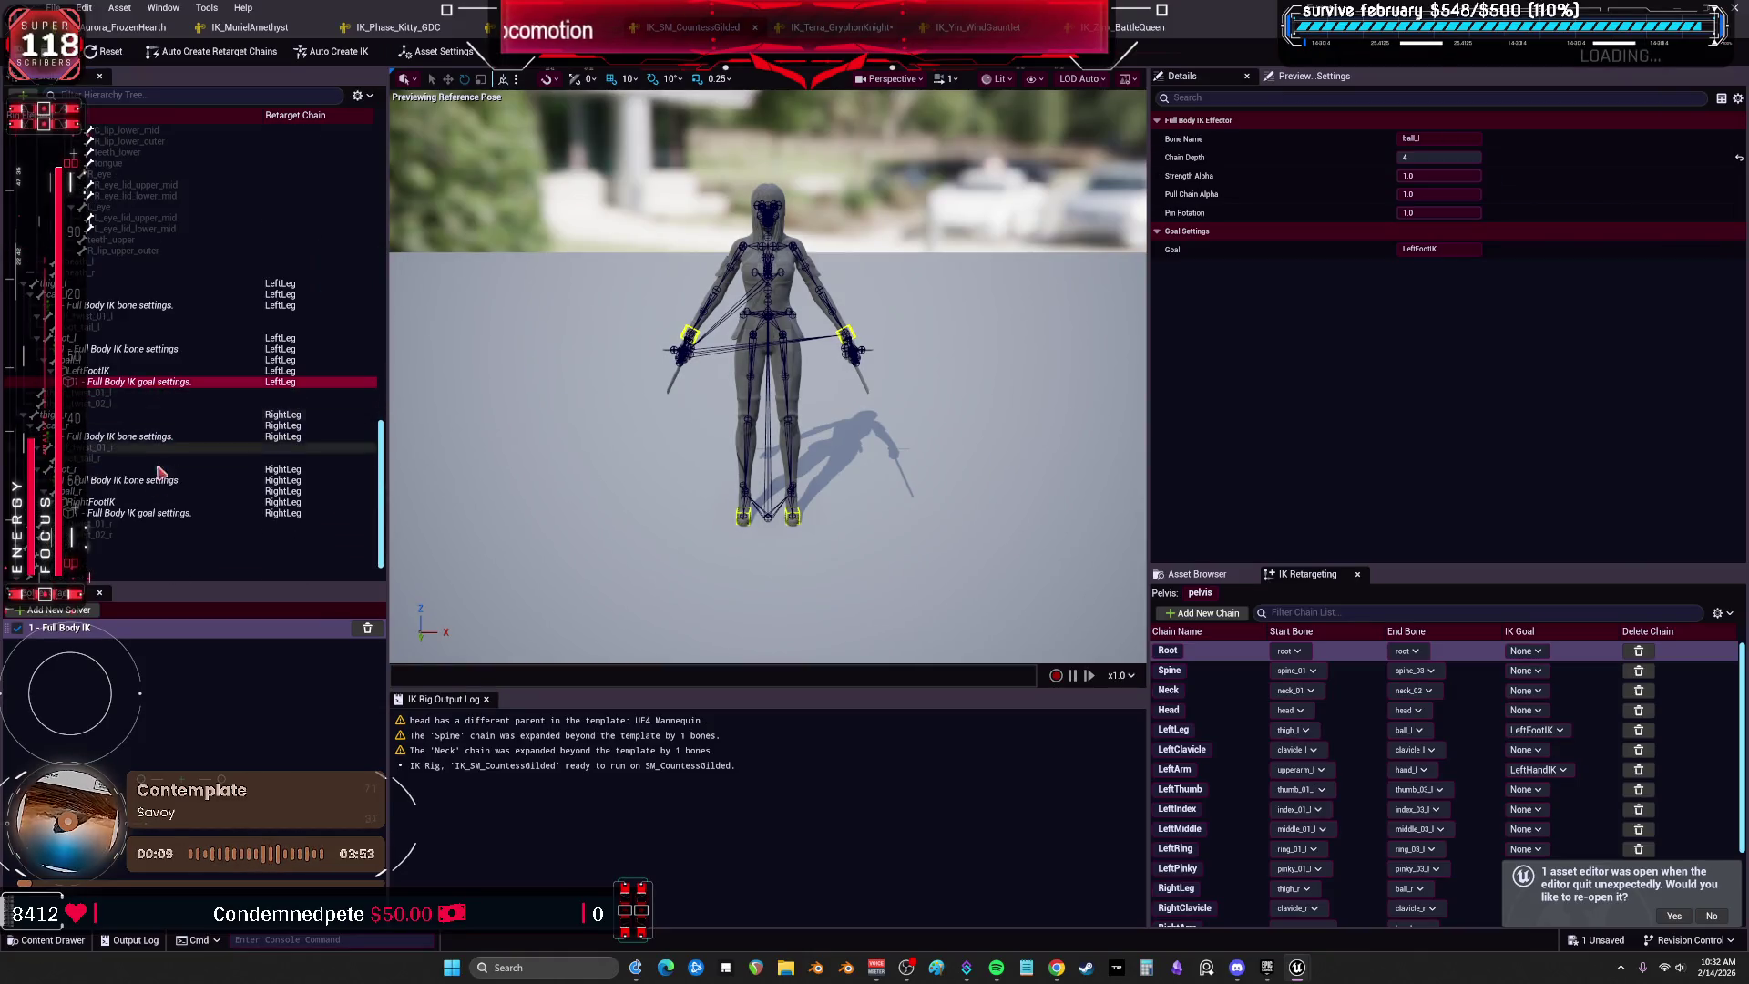
pyautogui.click(547, 27)
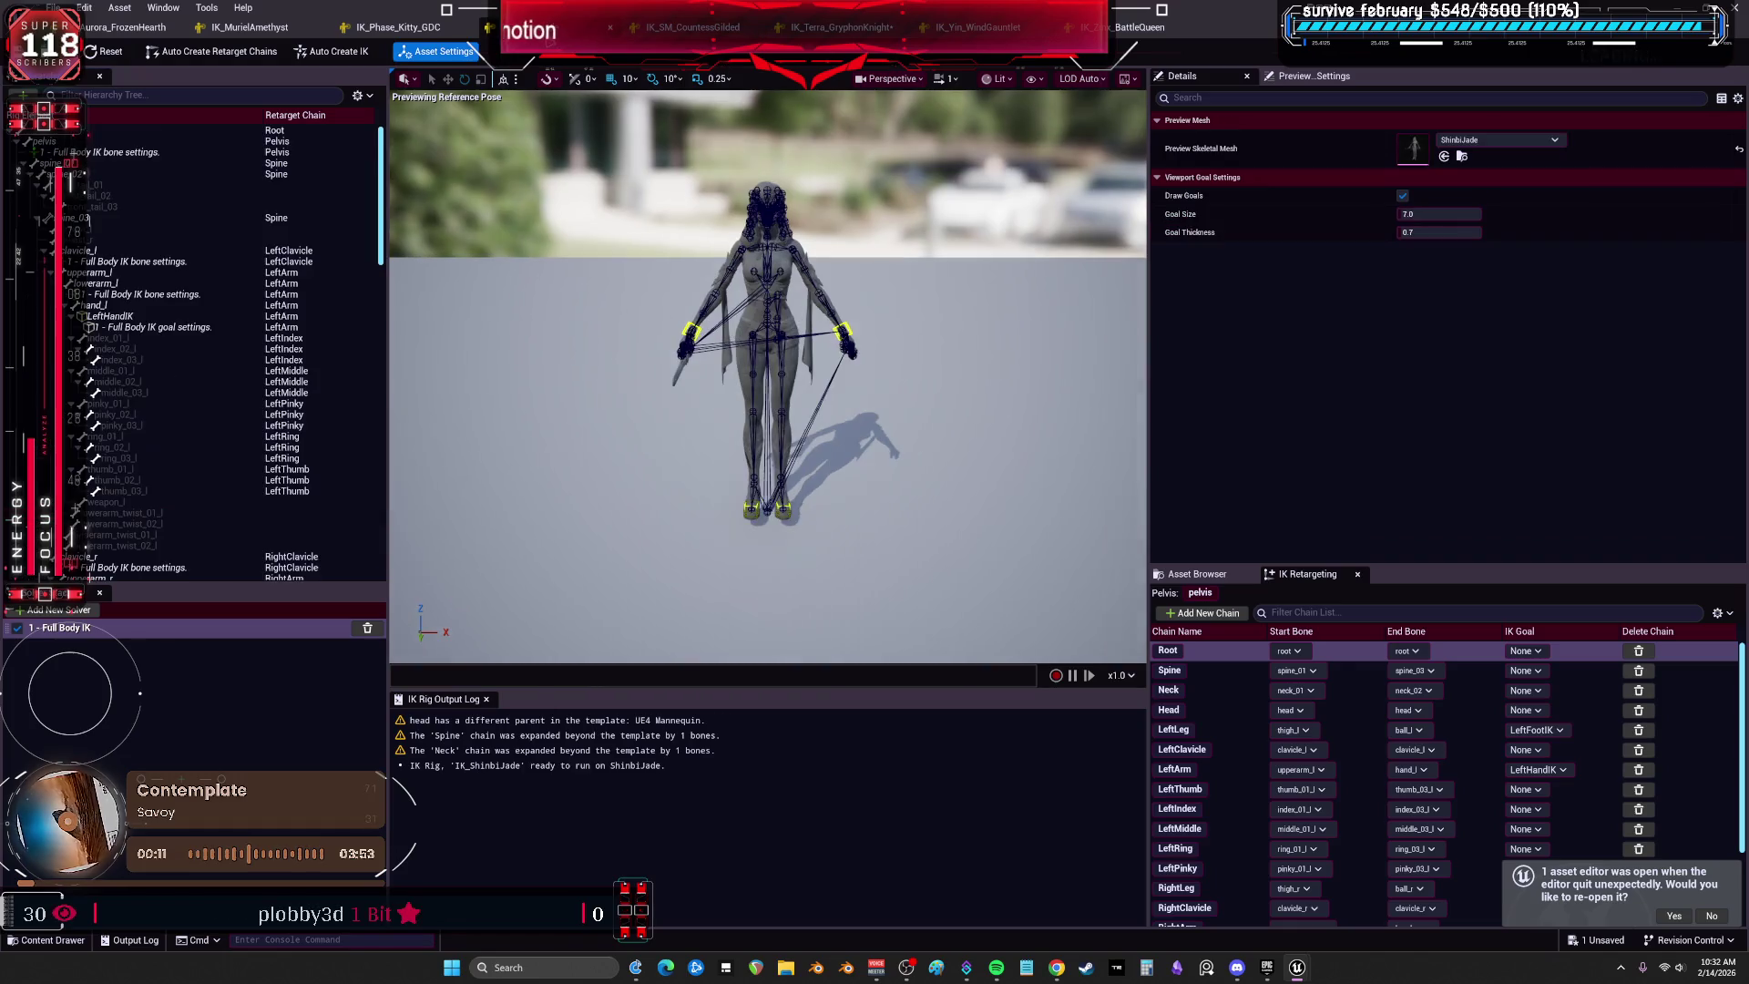
pyautogui.click(150, 327)
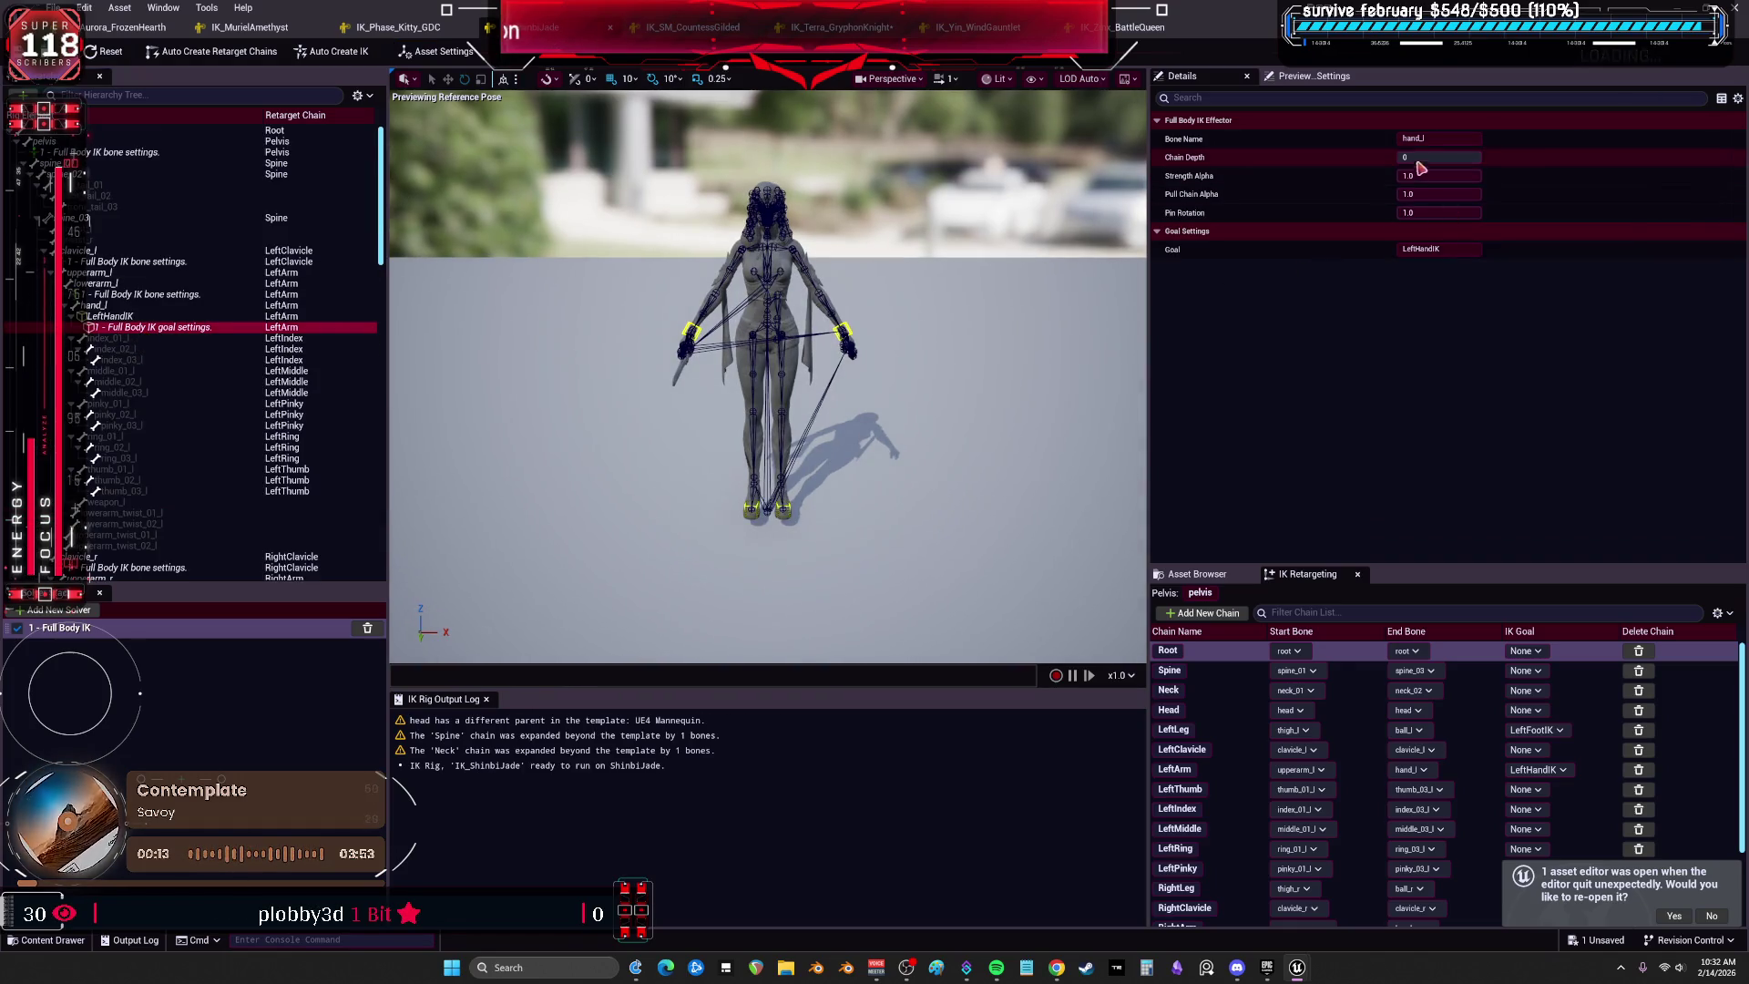
pyautogui.click(1439, 158)
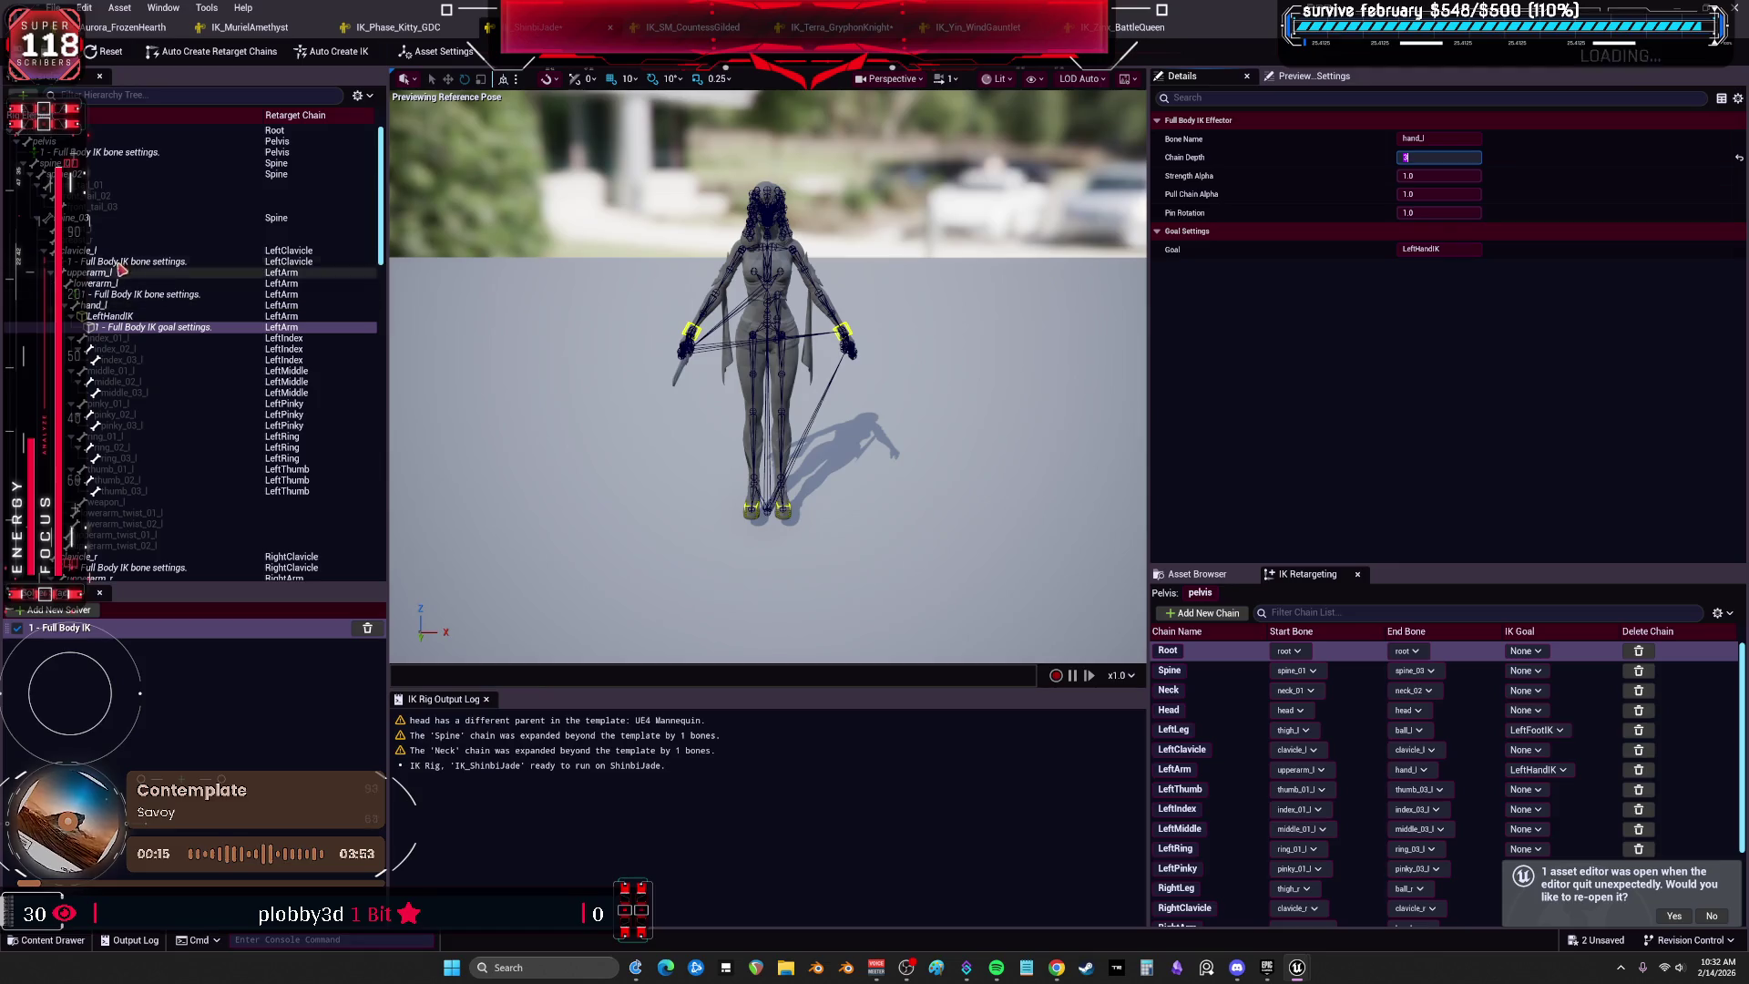
pyautogui.scroll(-5, 137, 346)
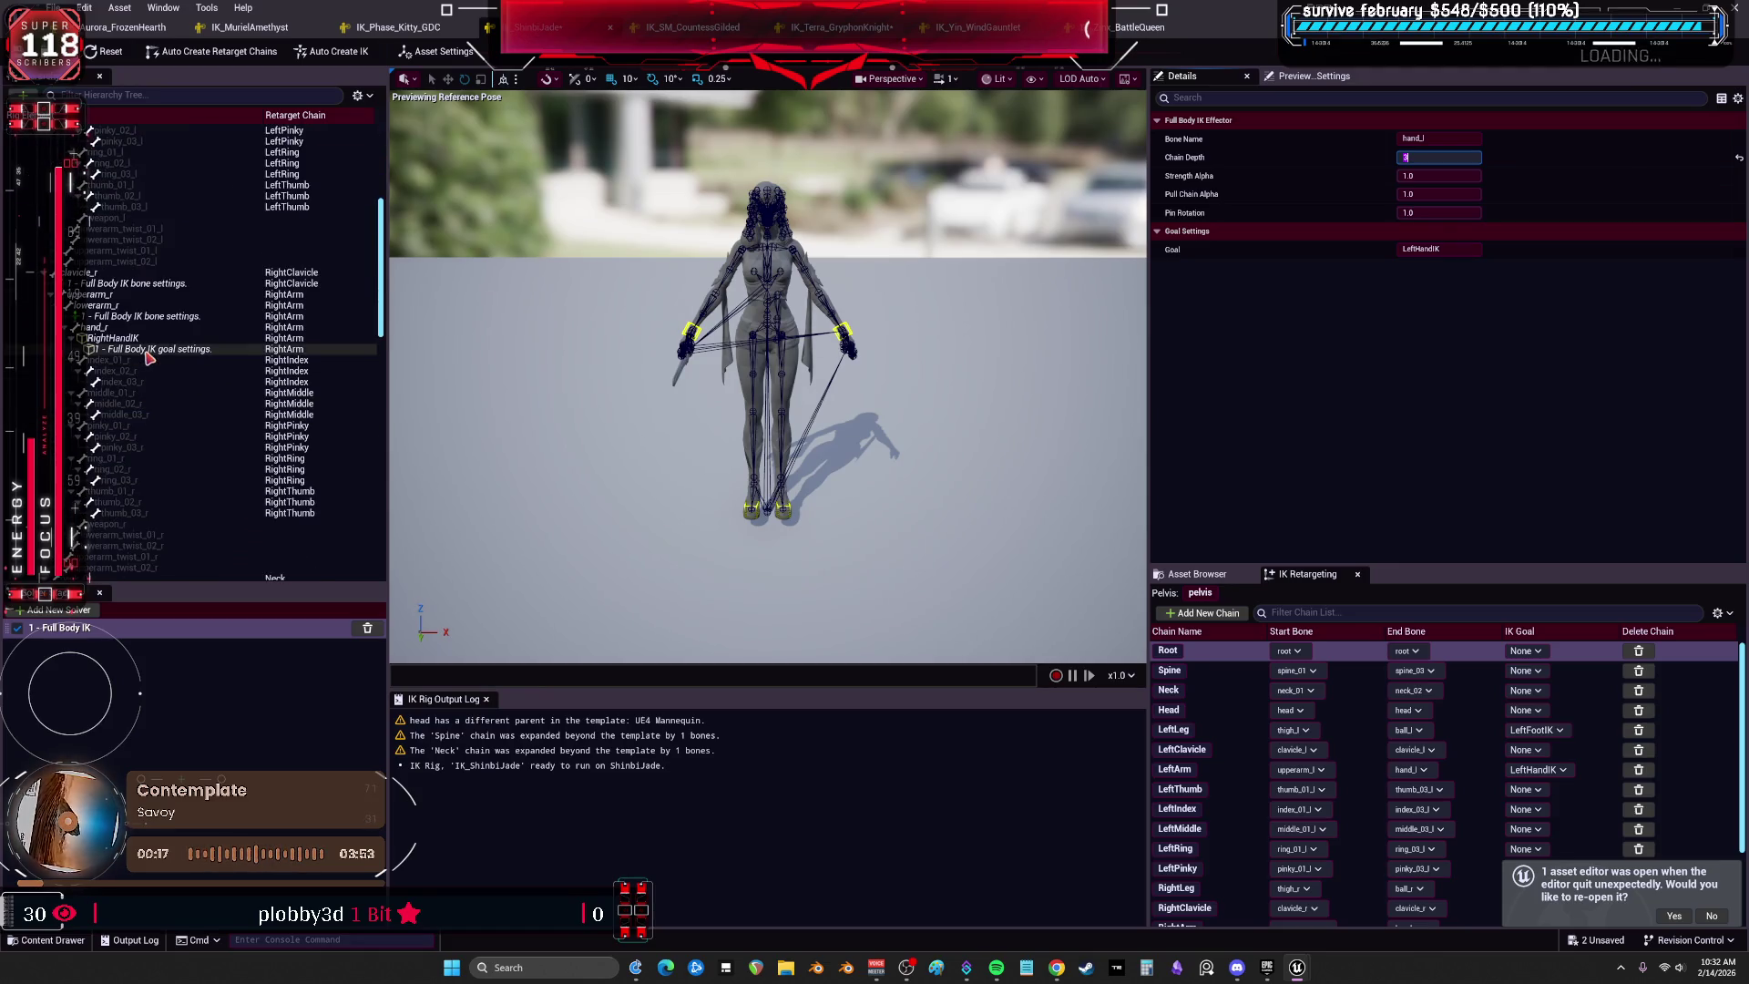
pyautogui.scroll(-10, 146, 358)
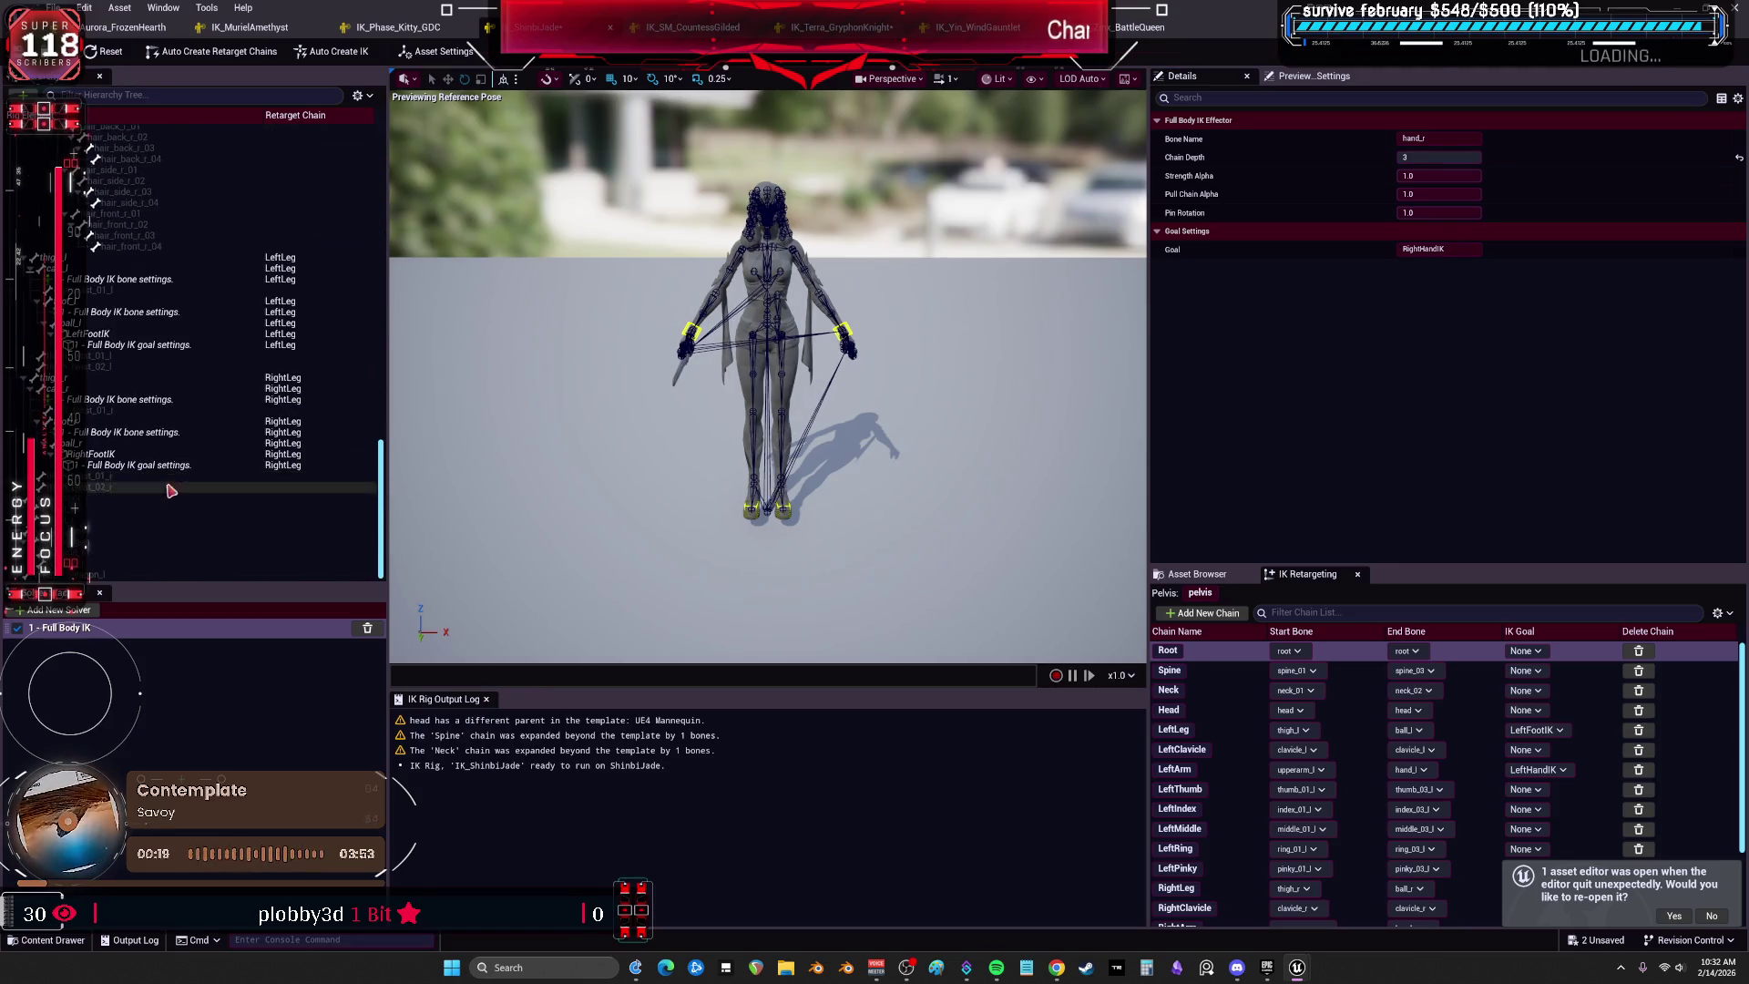
pyautogui.click(137, 346)
pyautogui.click(1430, 157)
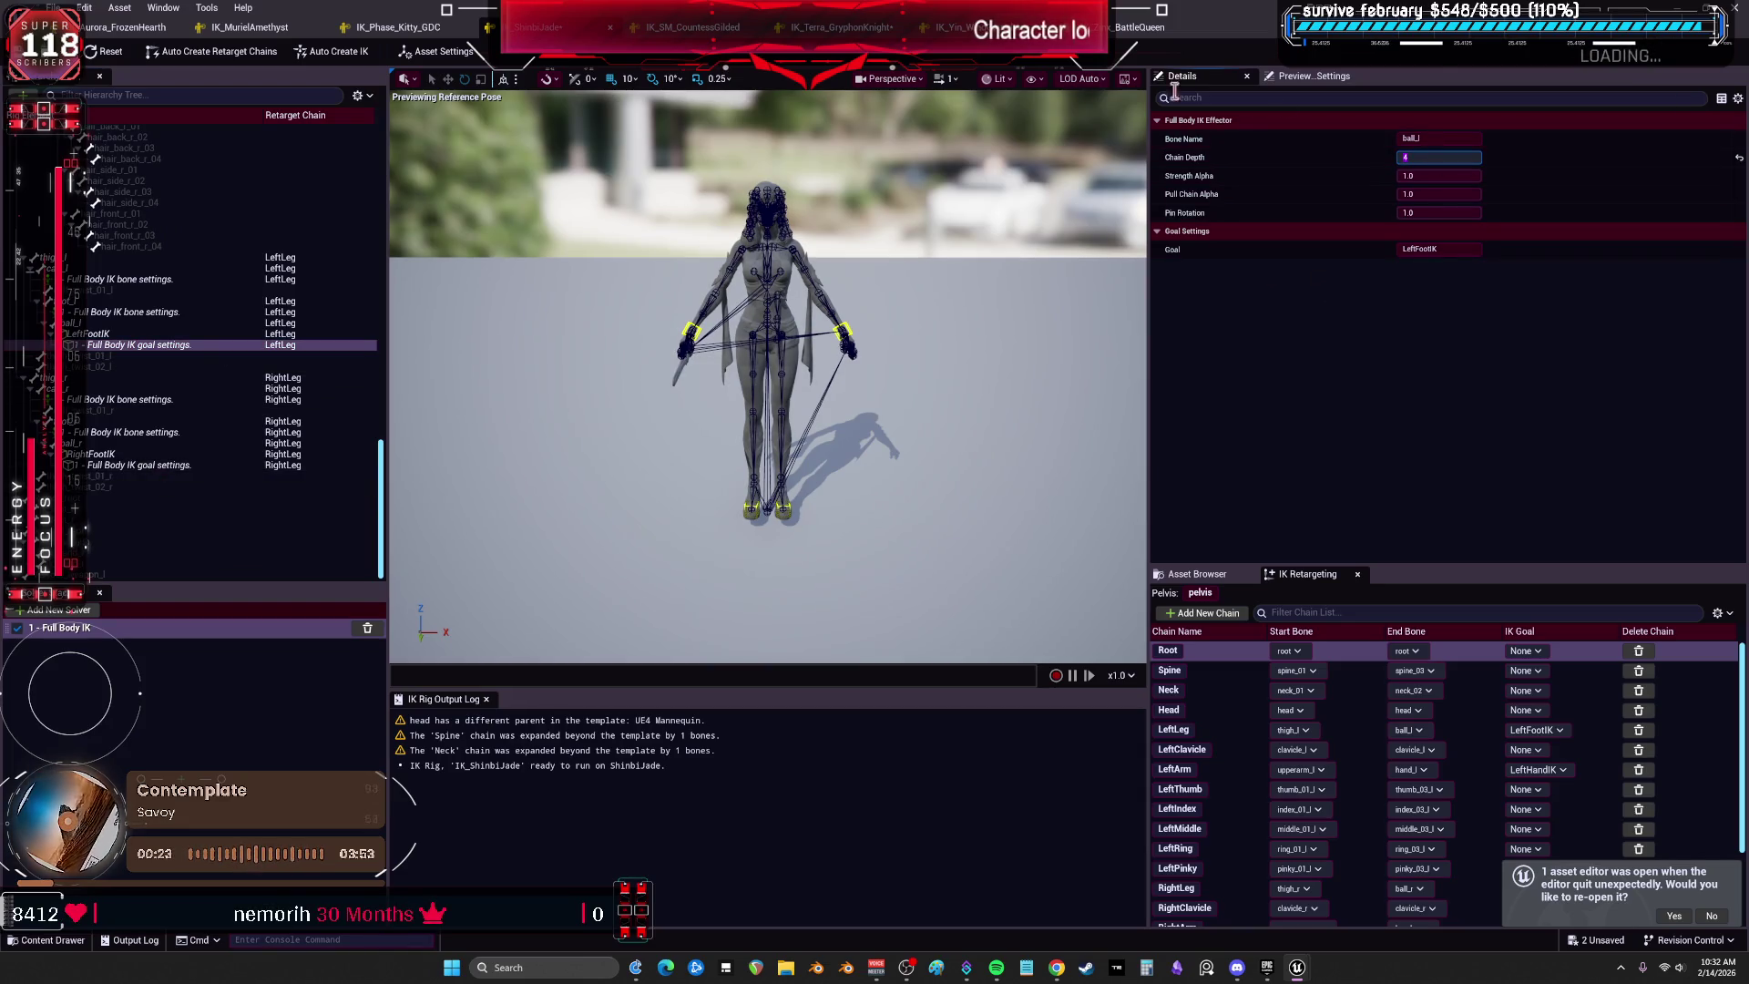
# Step: Review the hand and foot IK goal settings in the IK_Phase_Kitty_GDC rig
pyautogui.click(398, 27)
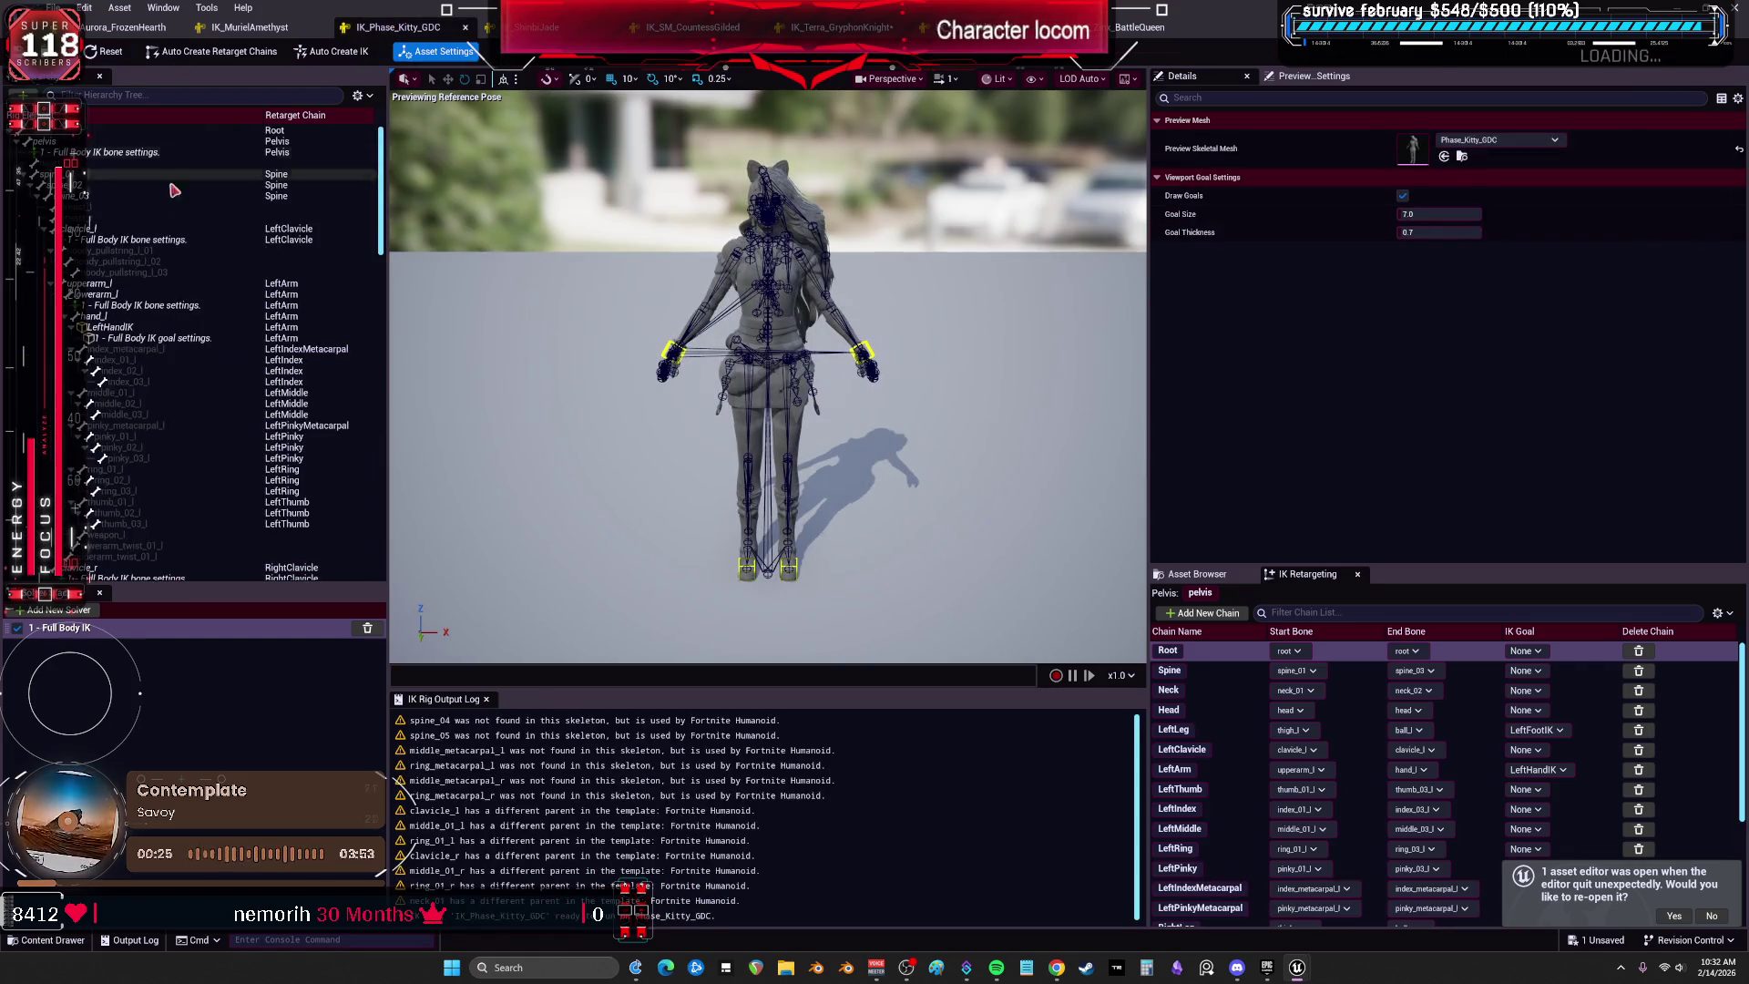
pyautogui.click(146, 338)
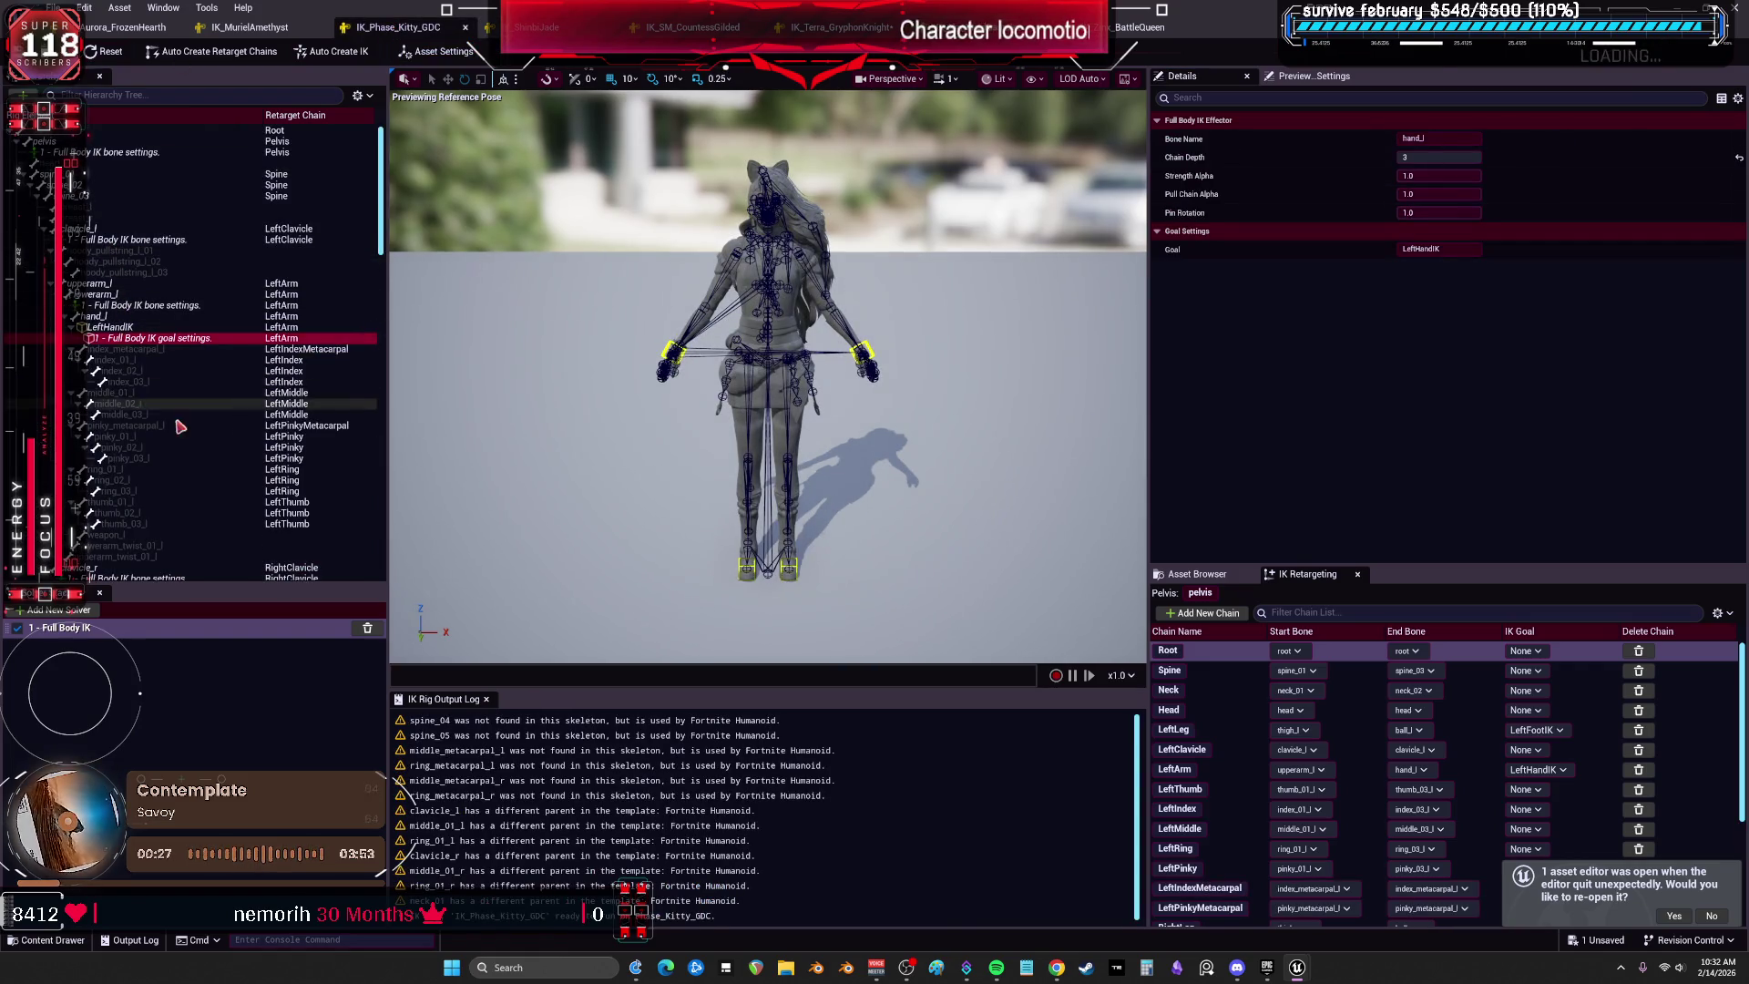
pyautogui.scroll(-5, 211, 425)
pyautogui.scroll(-5, 212, 426)
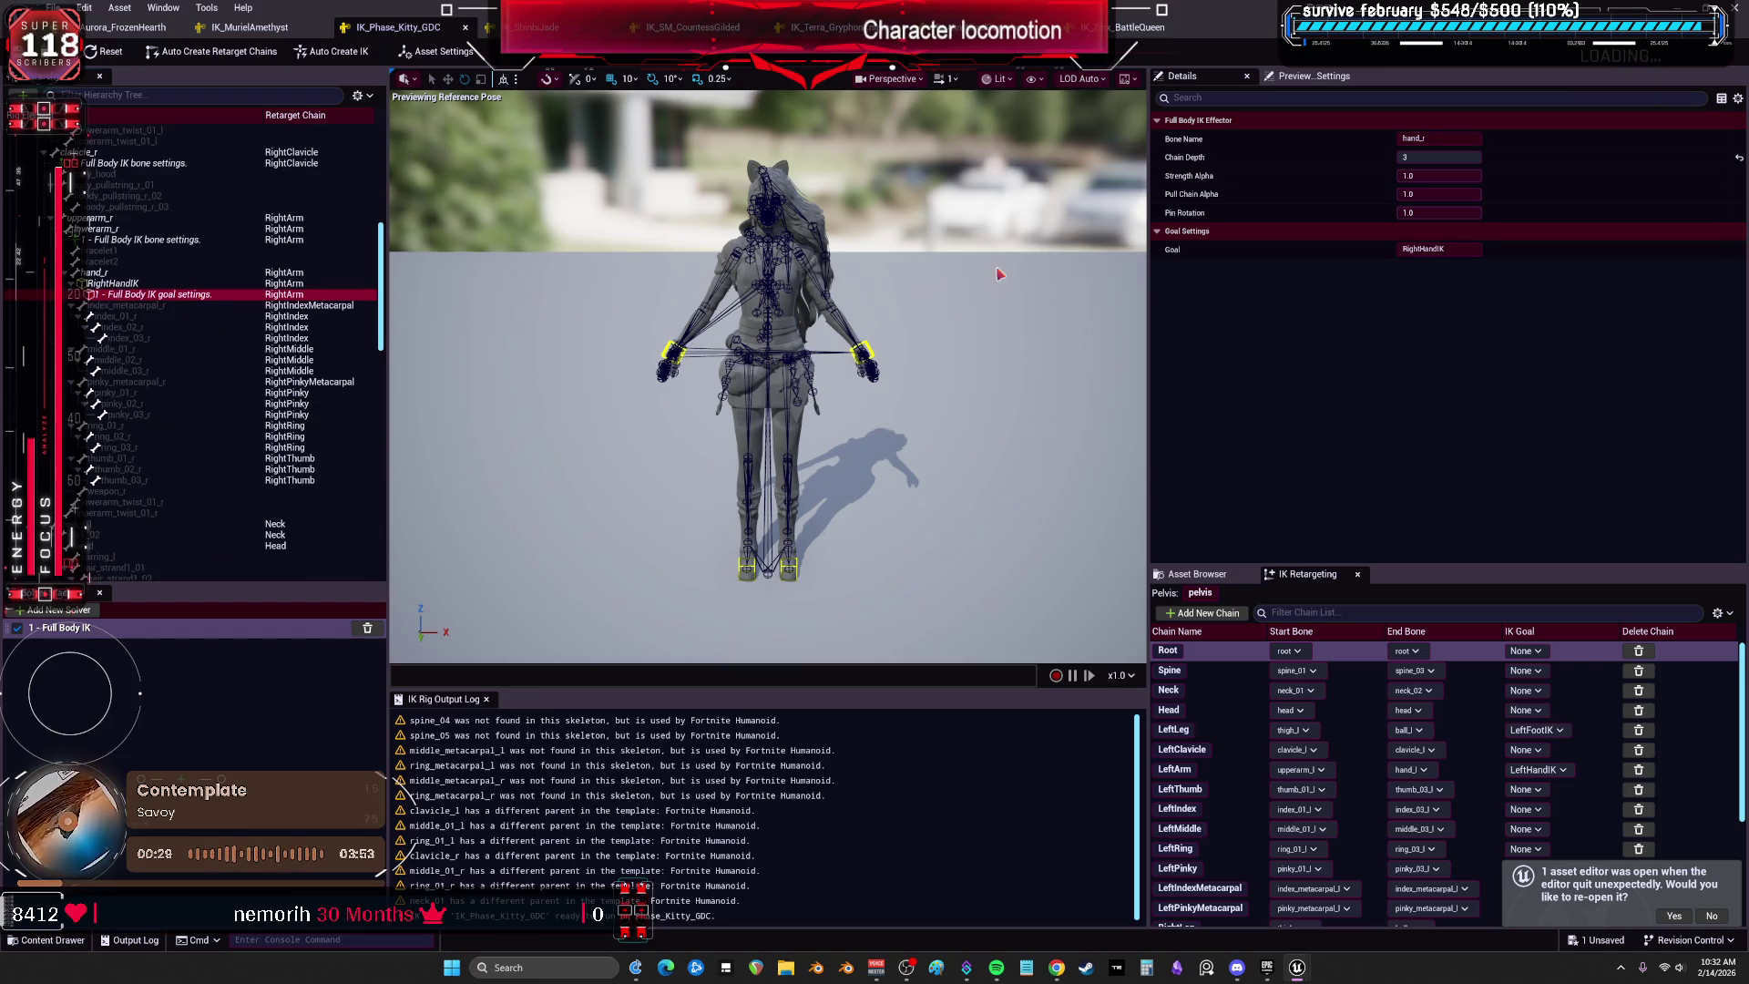
pyautogui.scroll(-10, 176, 379)
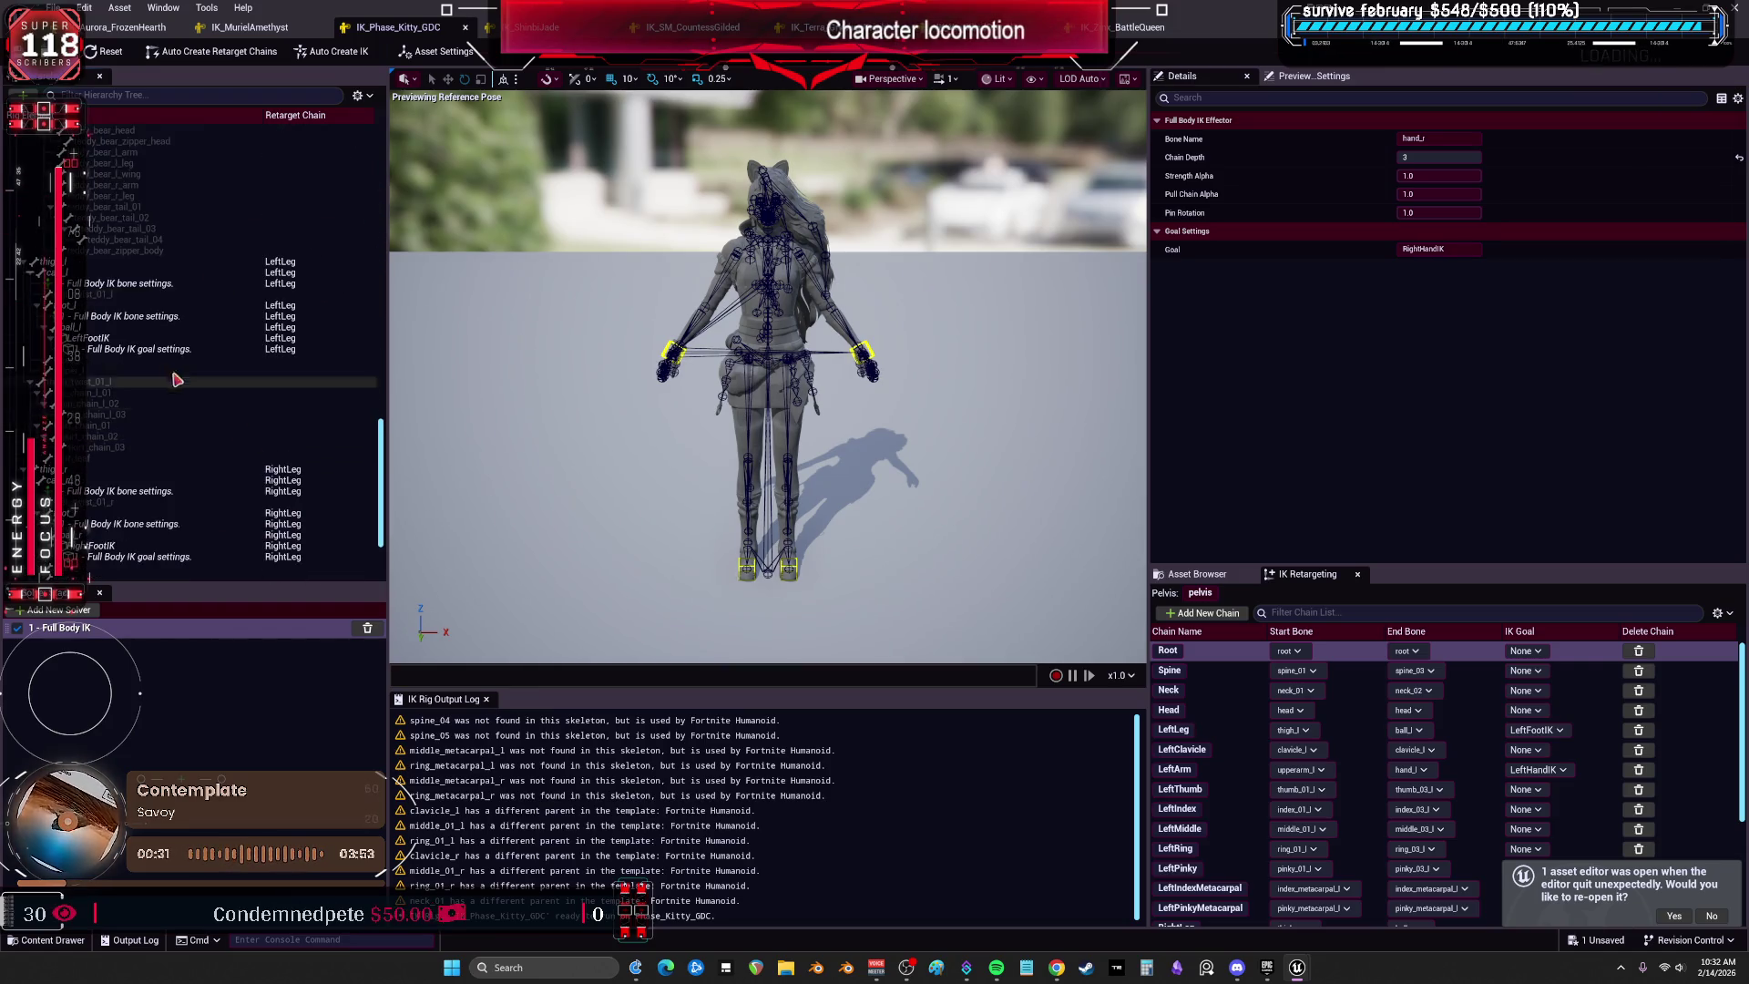
pyautogui.click(141, 349)
pyautogui.click(168, 557)
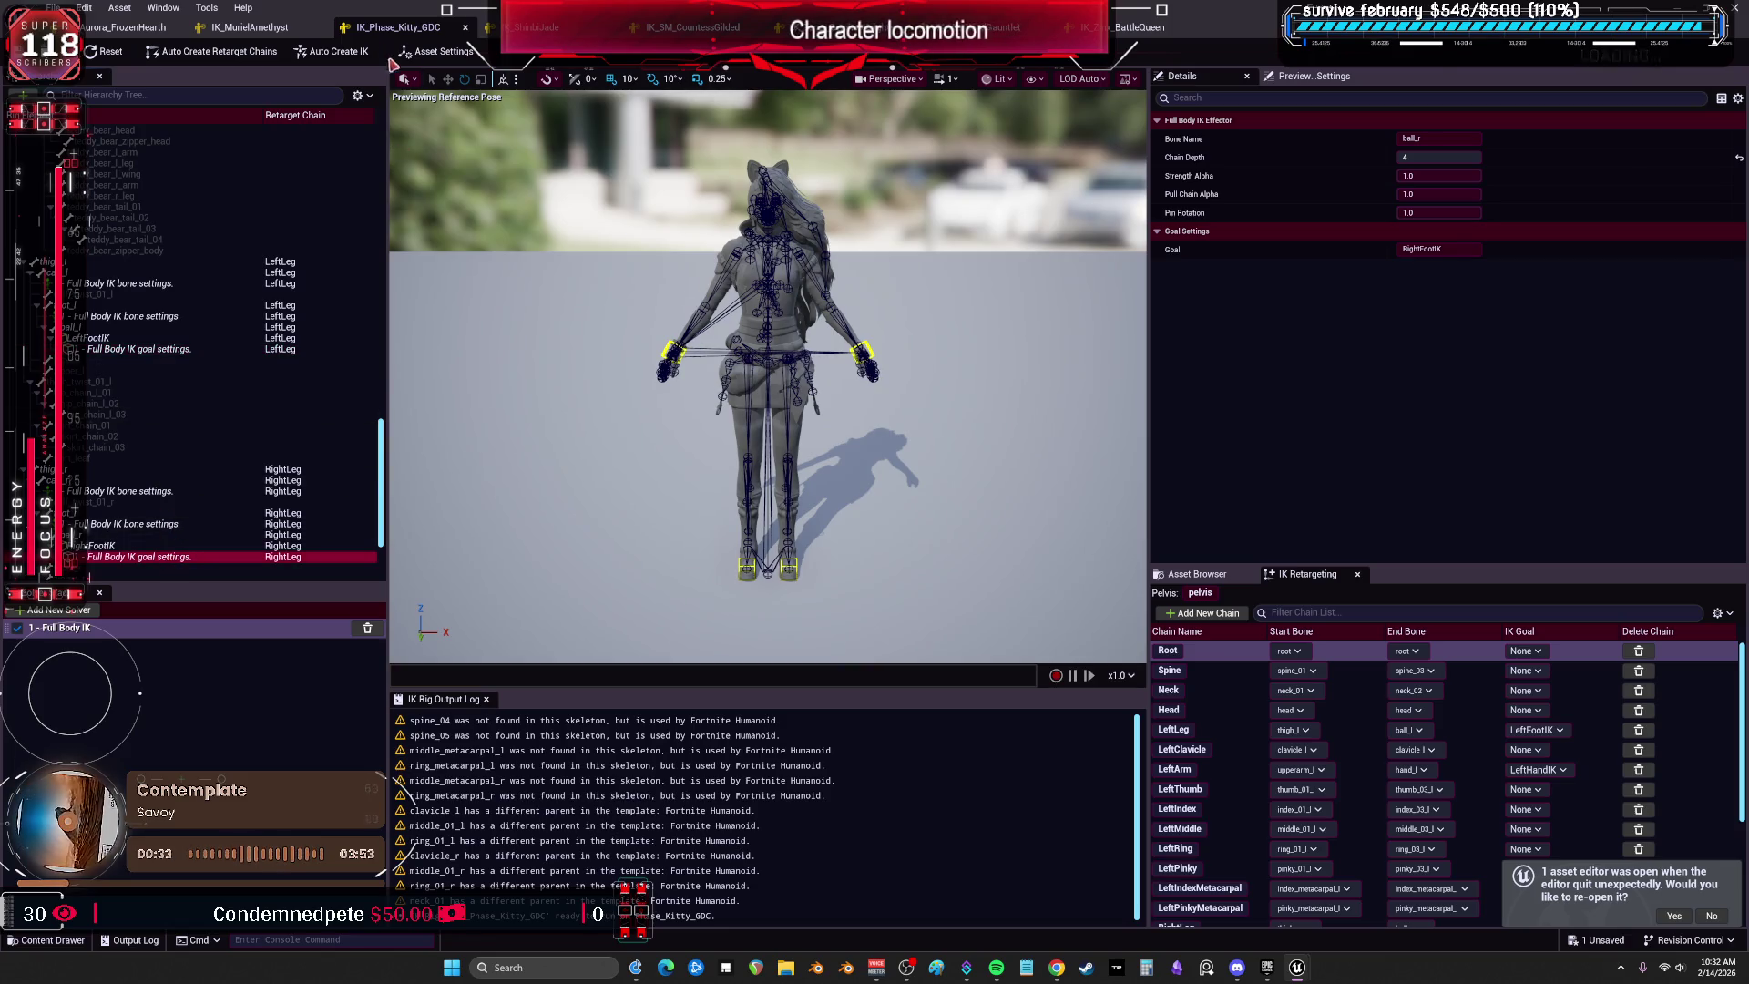
pyautogui.click(270, 32)
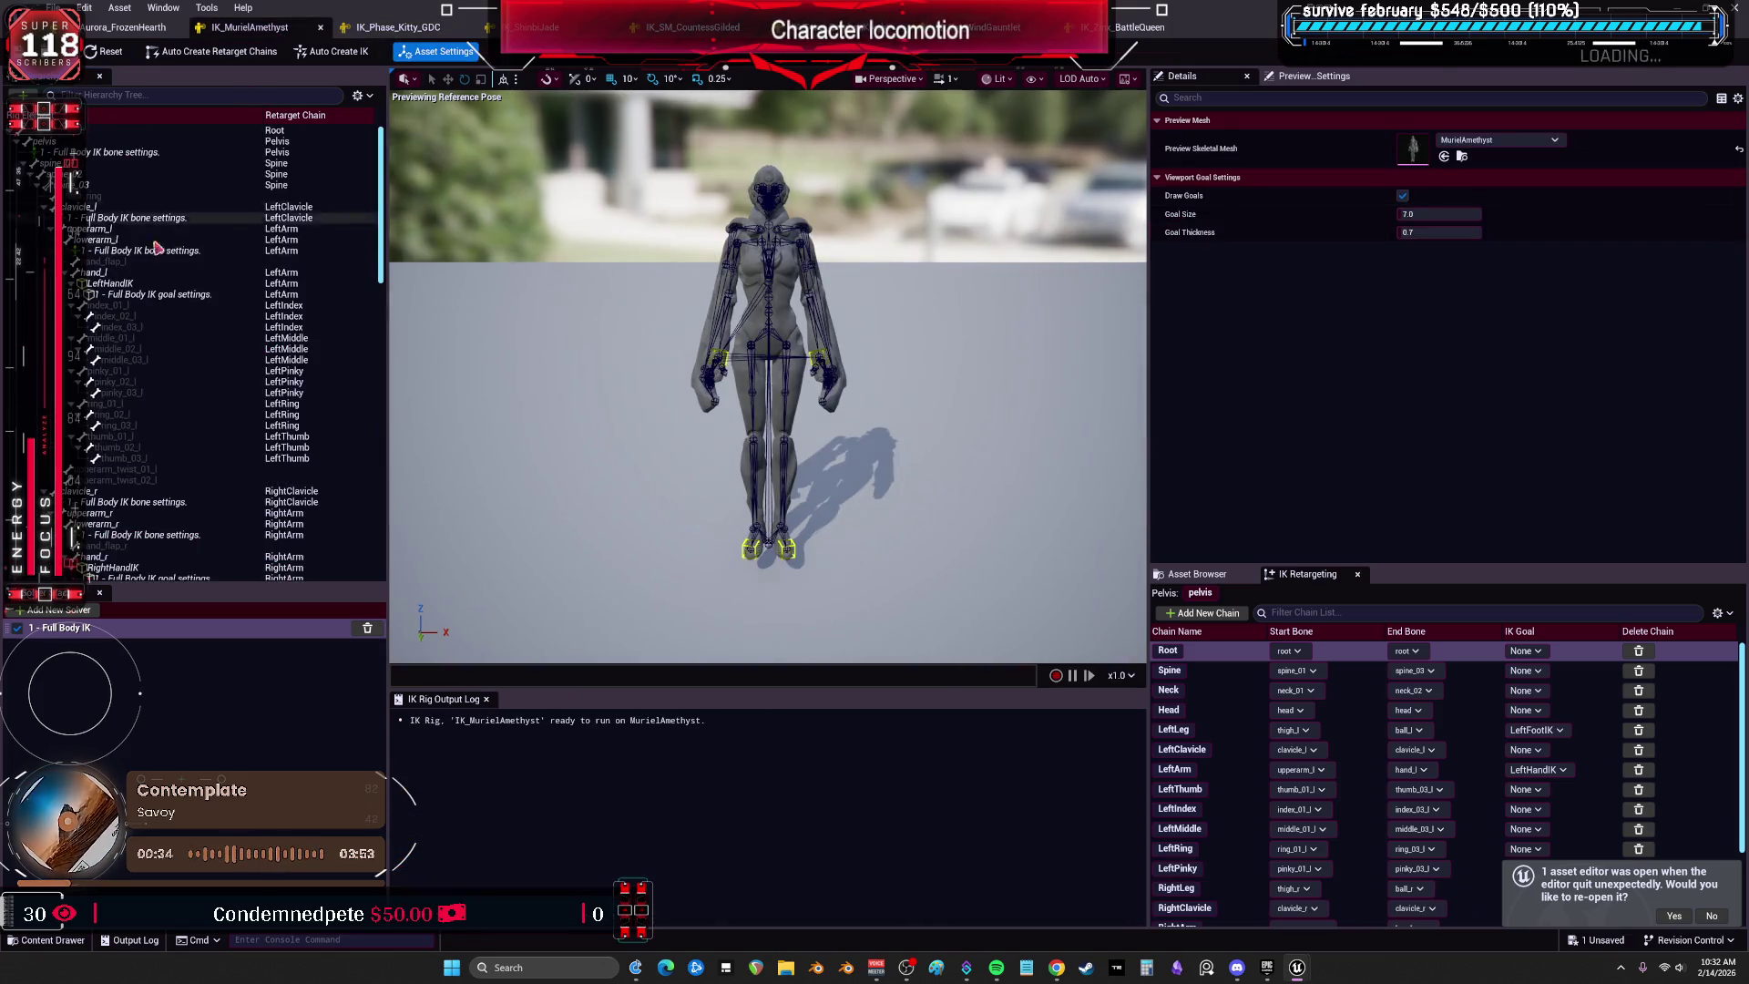
# Step: Review the left and right hand and foot goal settings in IK_MurielAmethyst
pyautogui.click(128, 301)
pyautogui.scroll(-5, 129, 300)
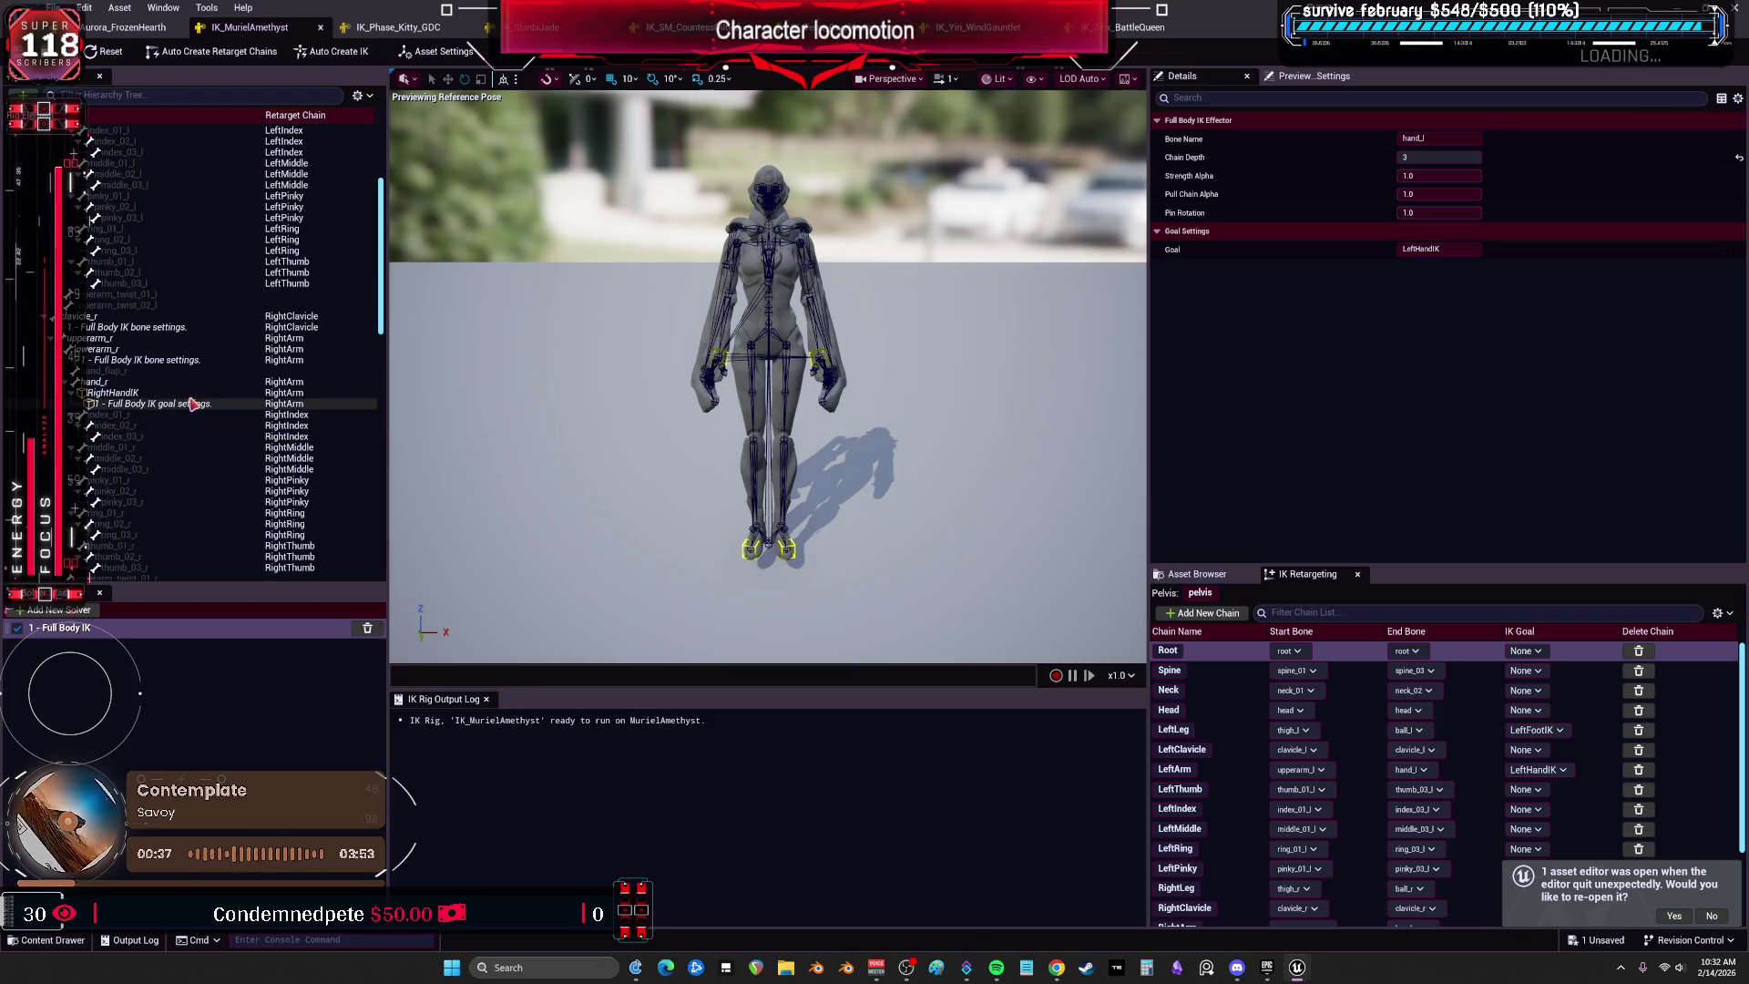
pyautogui.click(192, 416)
pyautogui.click(183, 403)
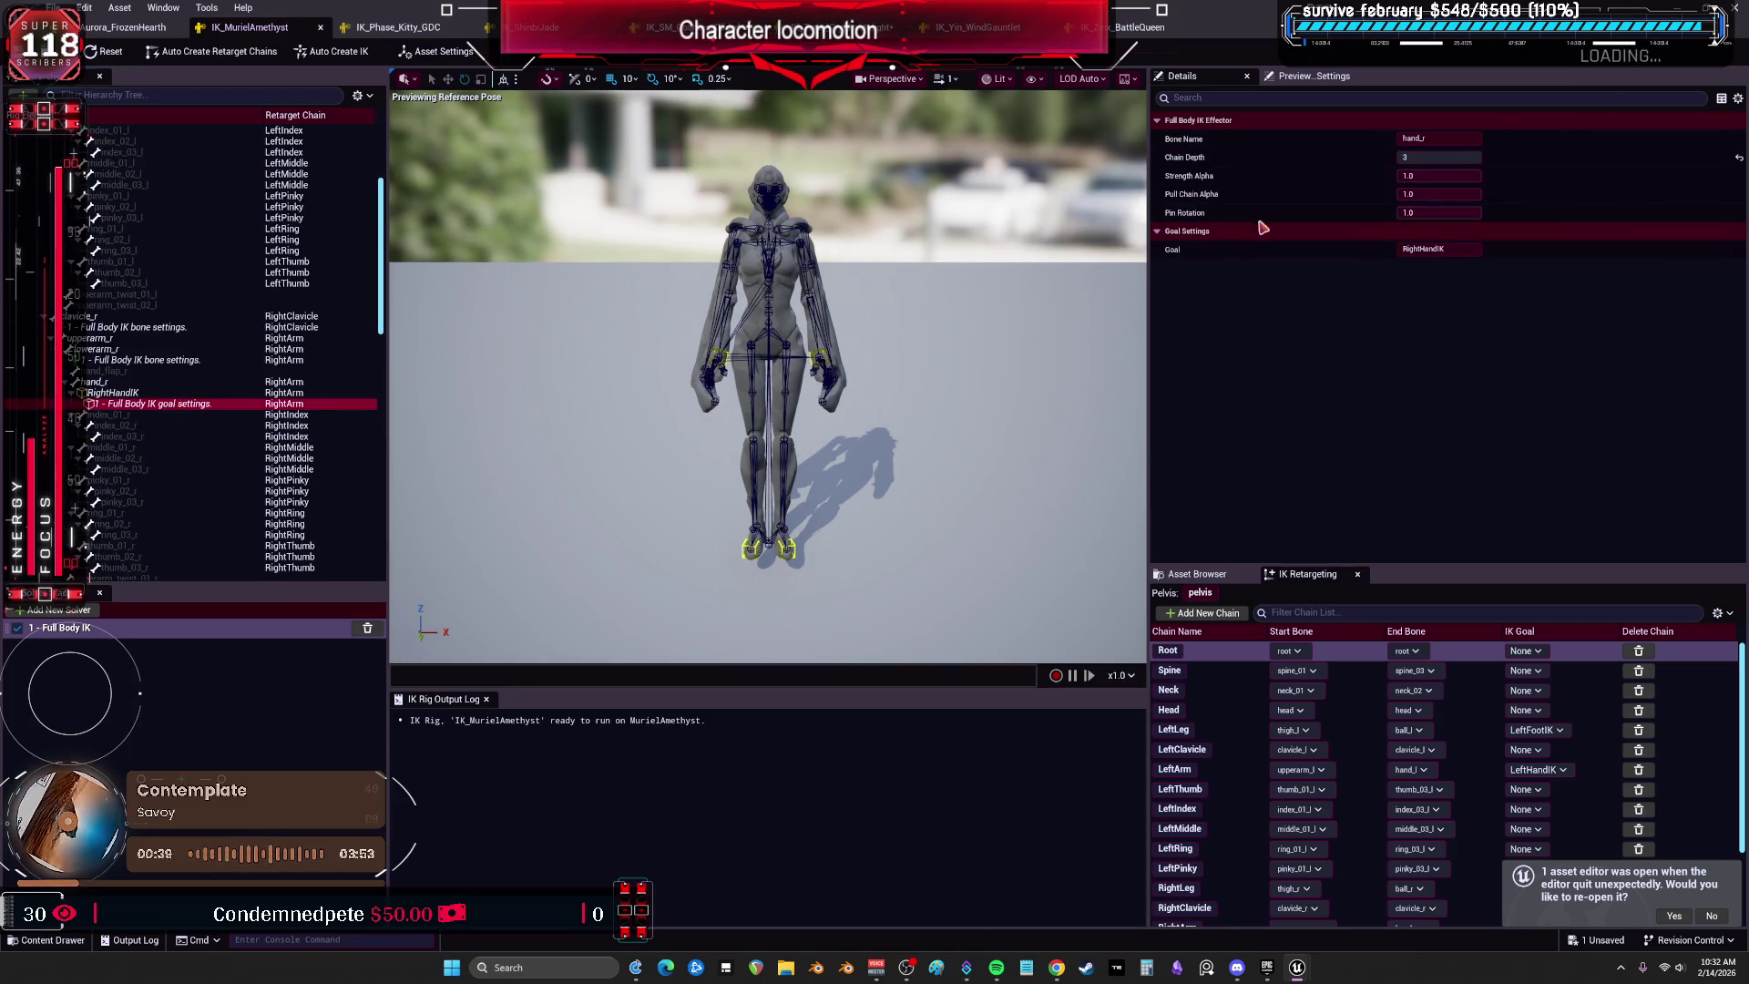
pyautogui.scroll(-10, 242, 407)
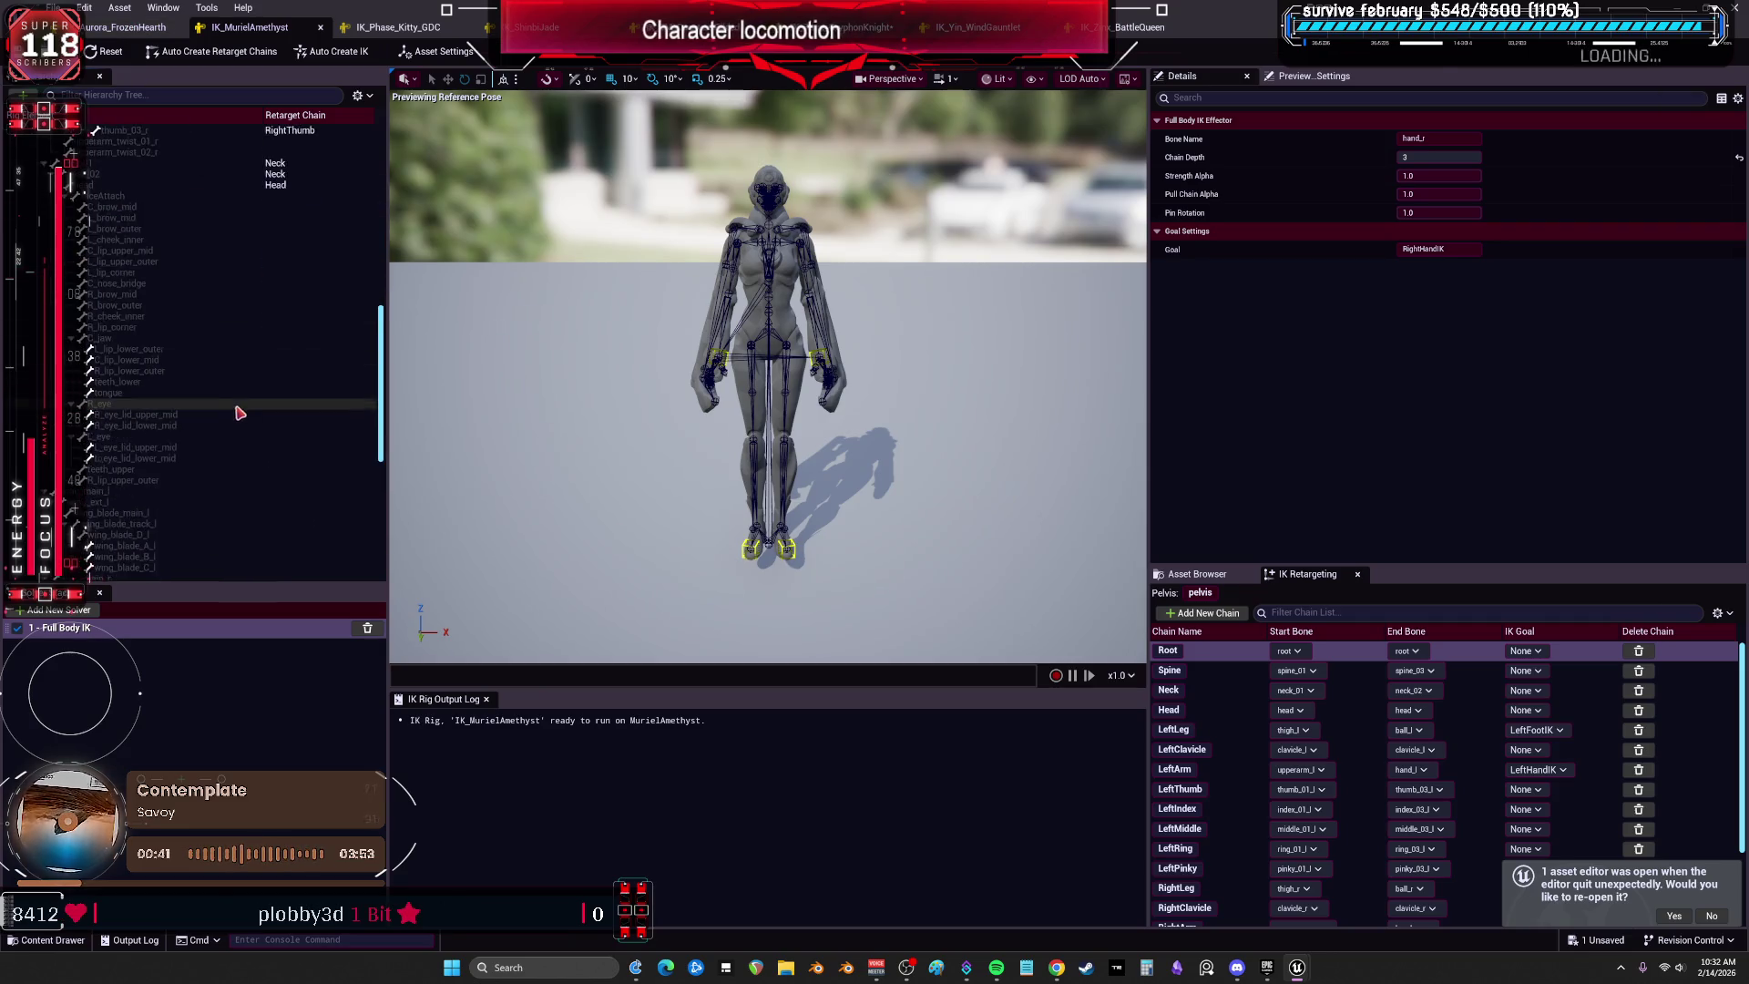
pyautogui.click(171, 447)
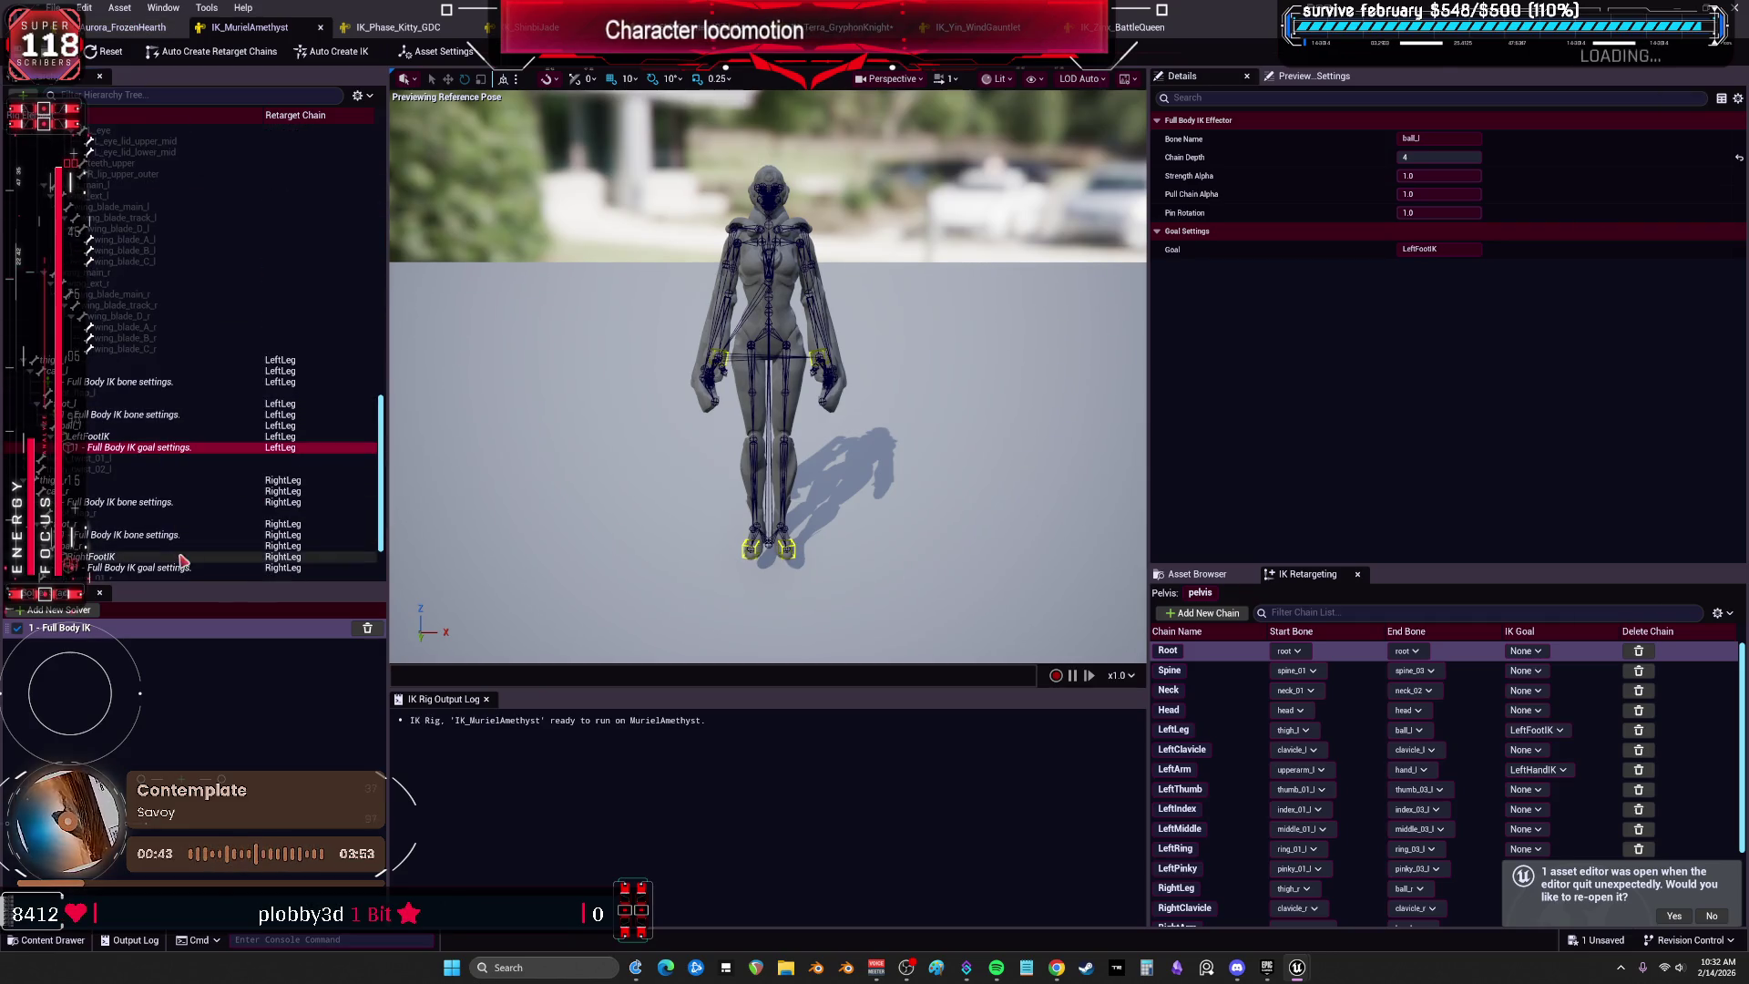
pyautogui.click(178, 569)
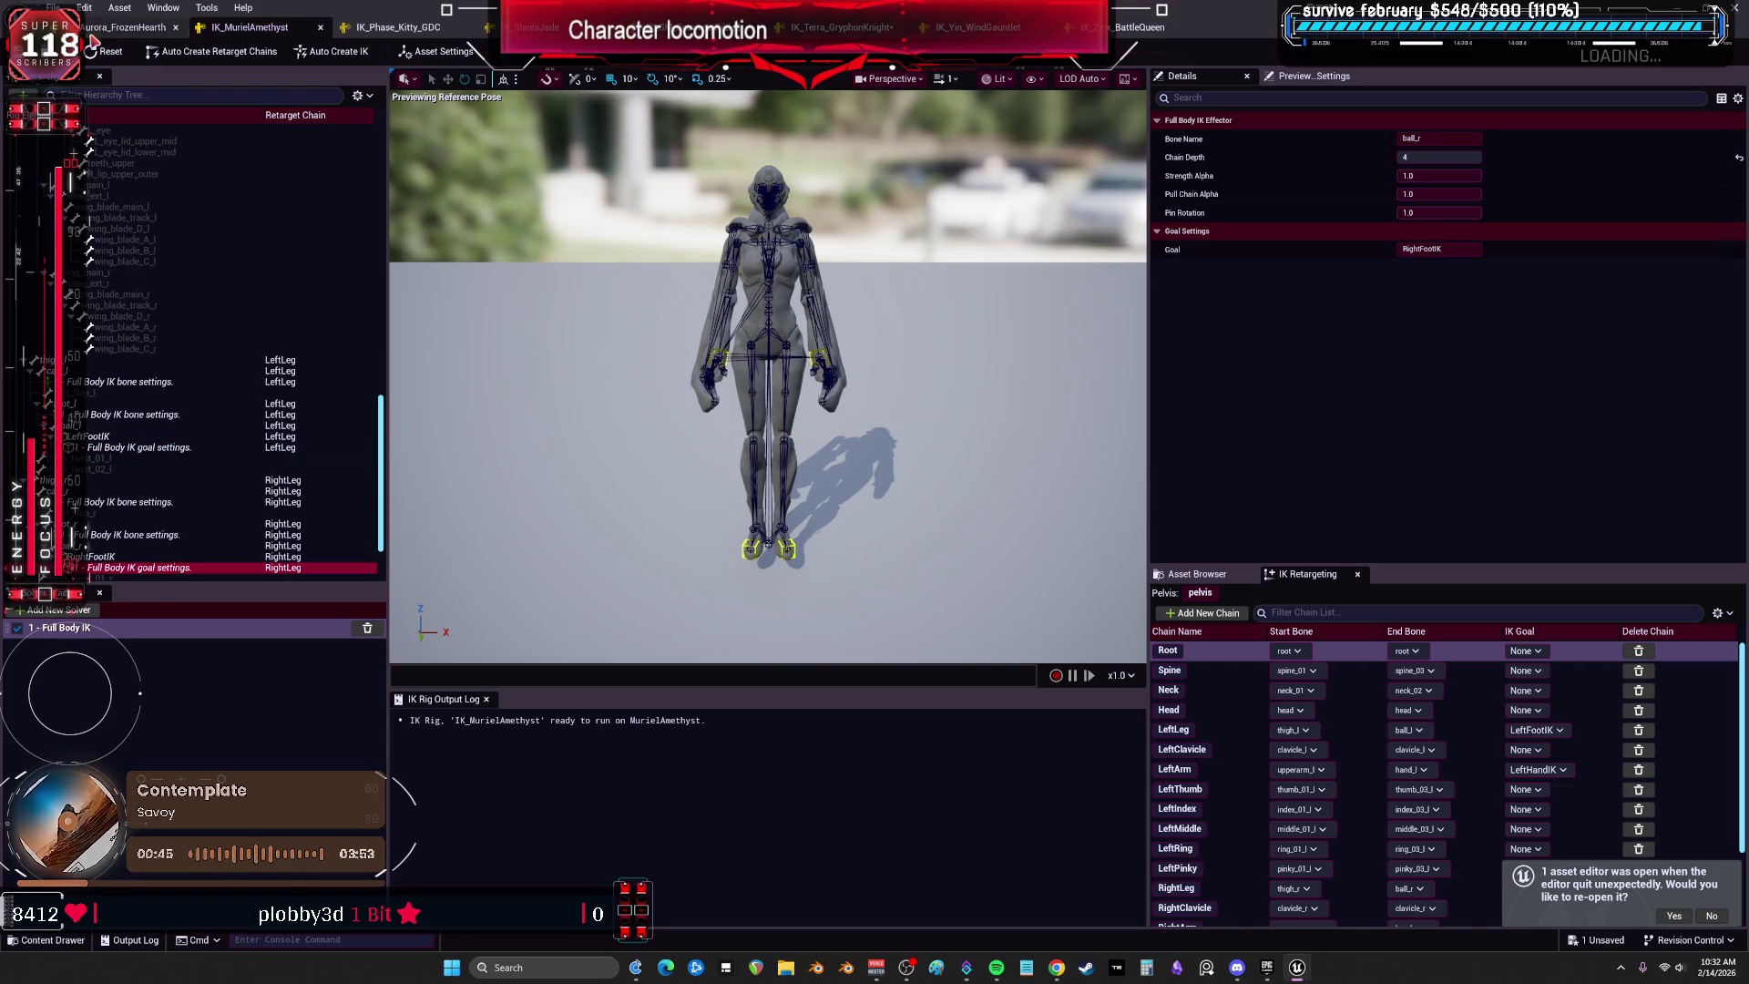
# Step: Check IK_Aurora_FrozenHearth's hand and foot goals, then save the rigs and leave the editor
pyautogui.click(91, 31)
pyautogui.click(159, 305)
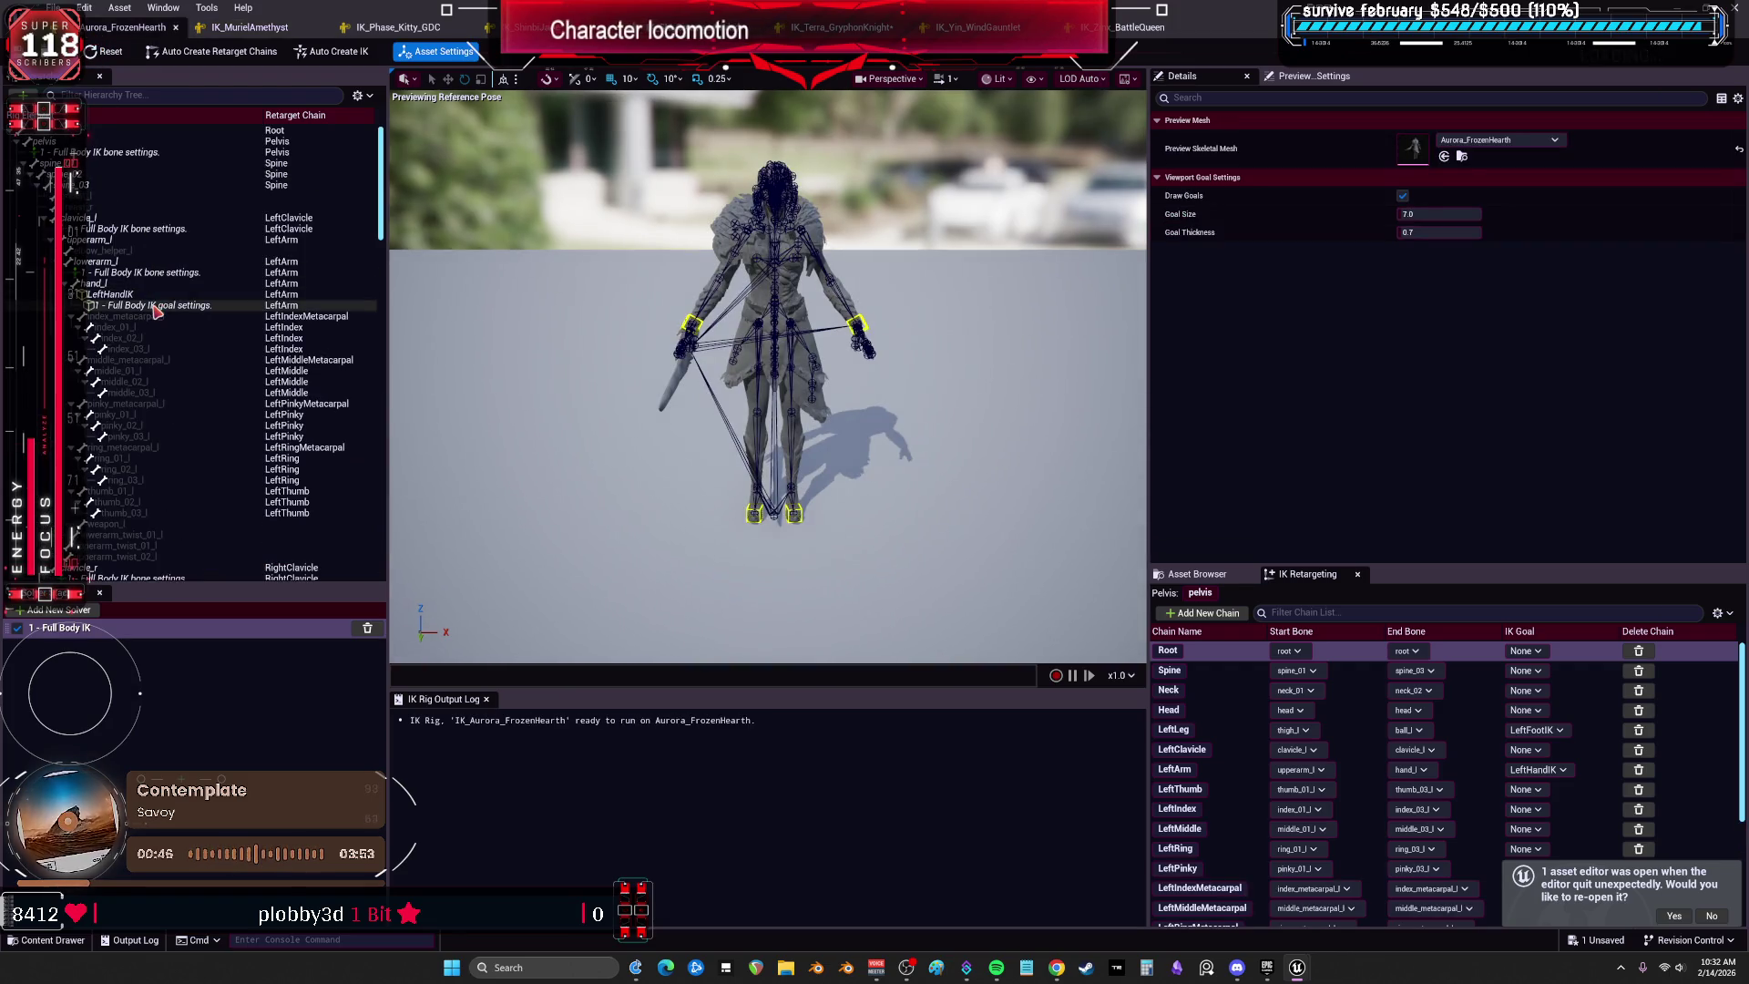
pyautogui.scroll(-5, 219, 446)
pyautogui.click(200, 422)
pyautogui.scroll(-3, 228, 446)
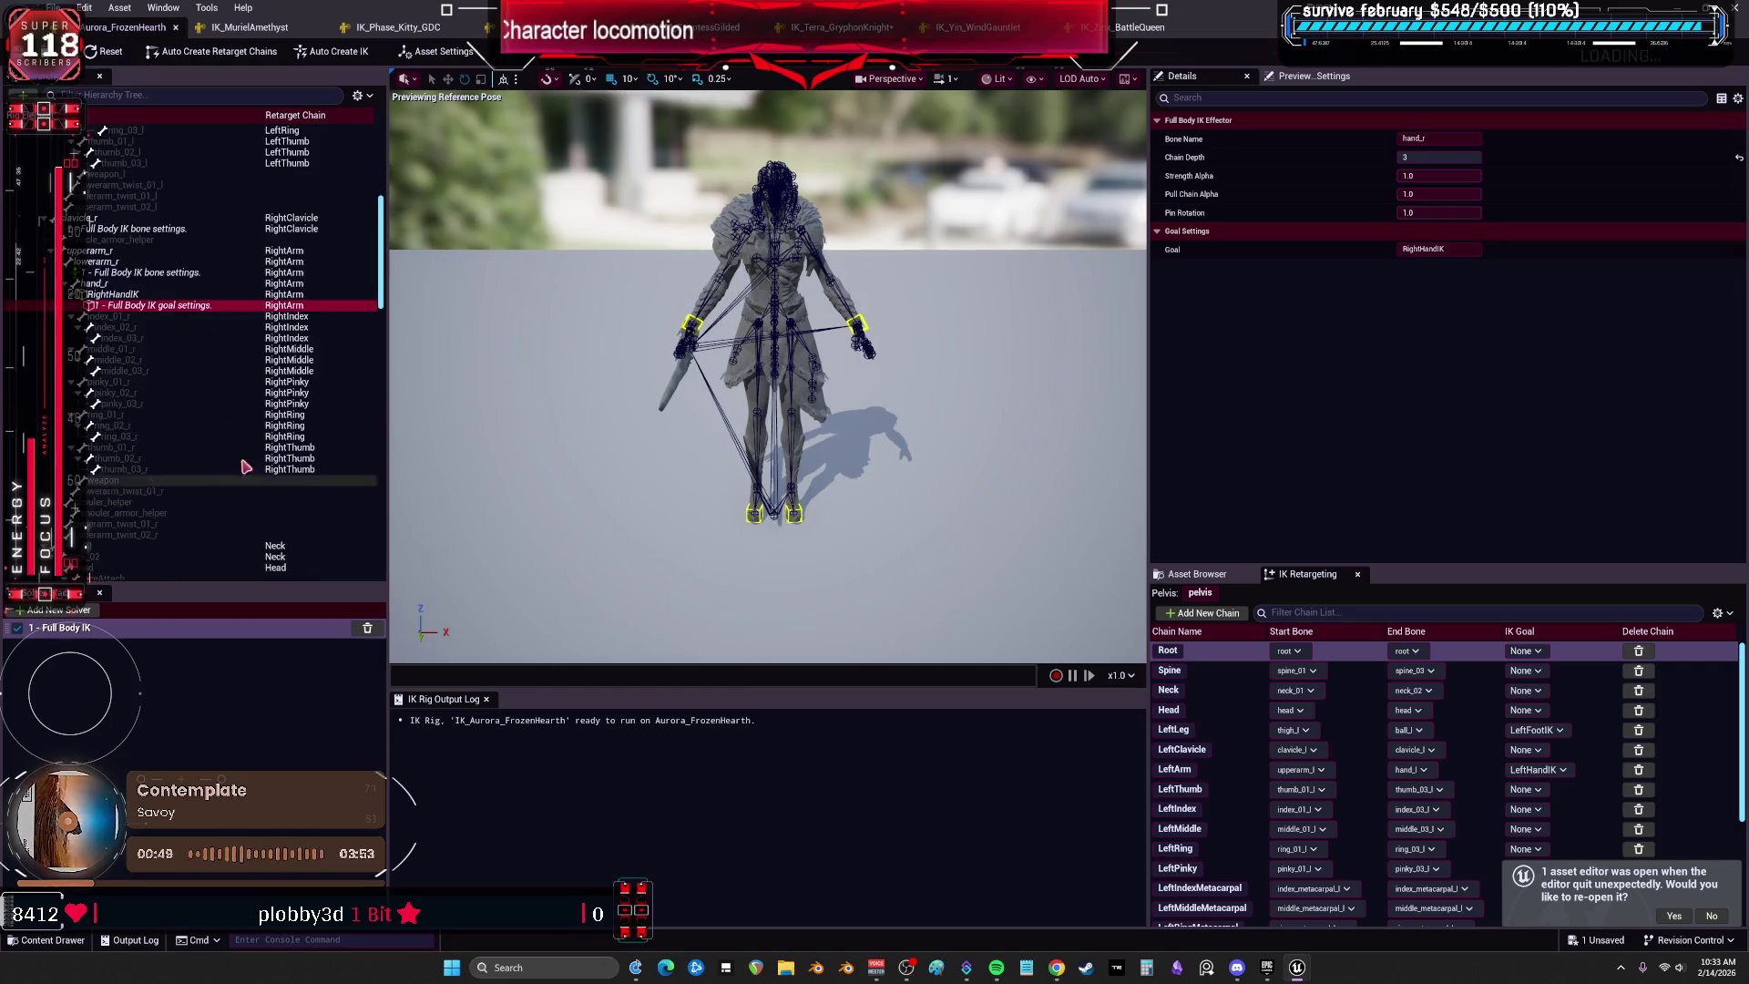
pyautogui.scroll(-10, 246, 456)
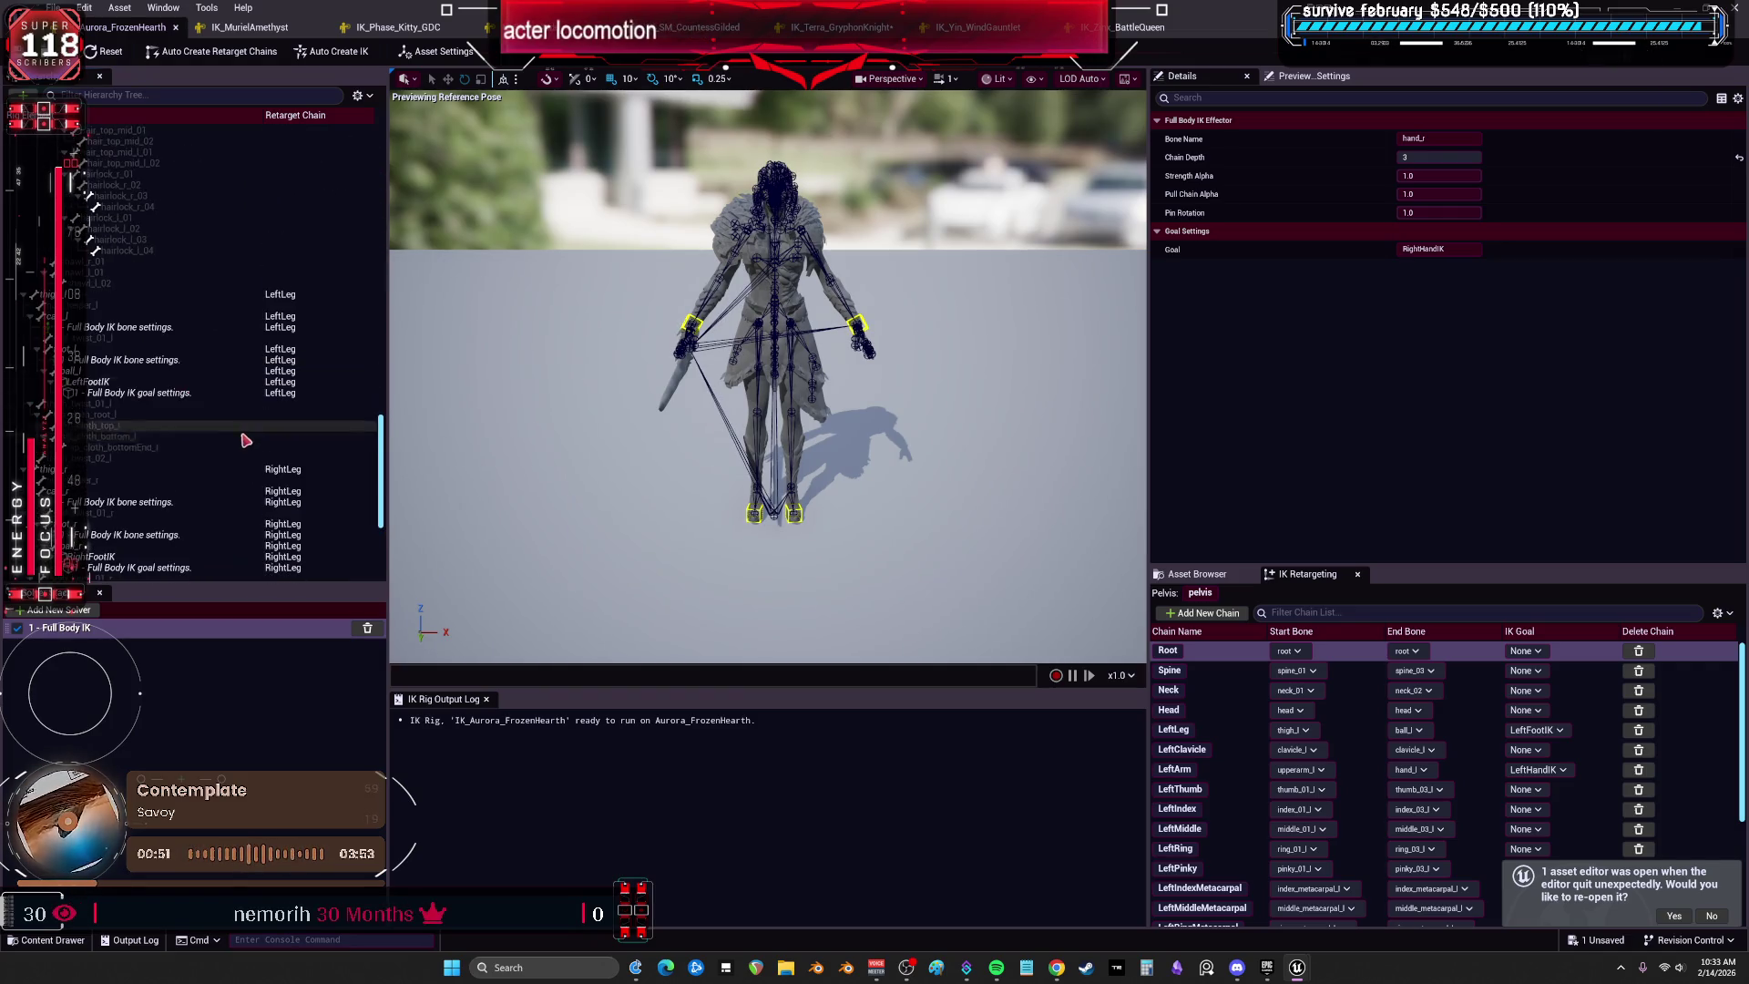
pyautogui.click(155, 393)
pyautogui.click(161, 569)
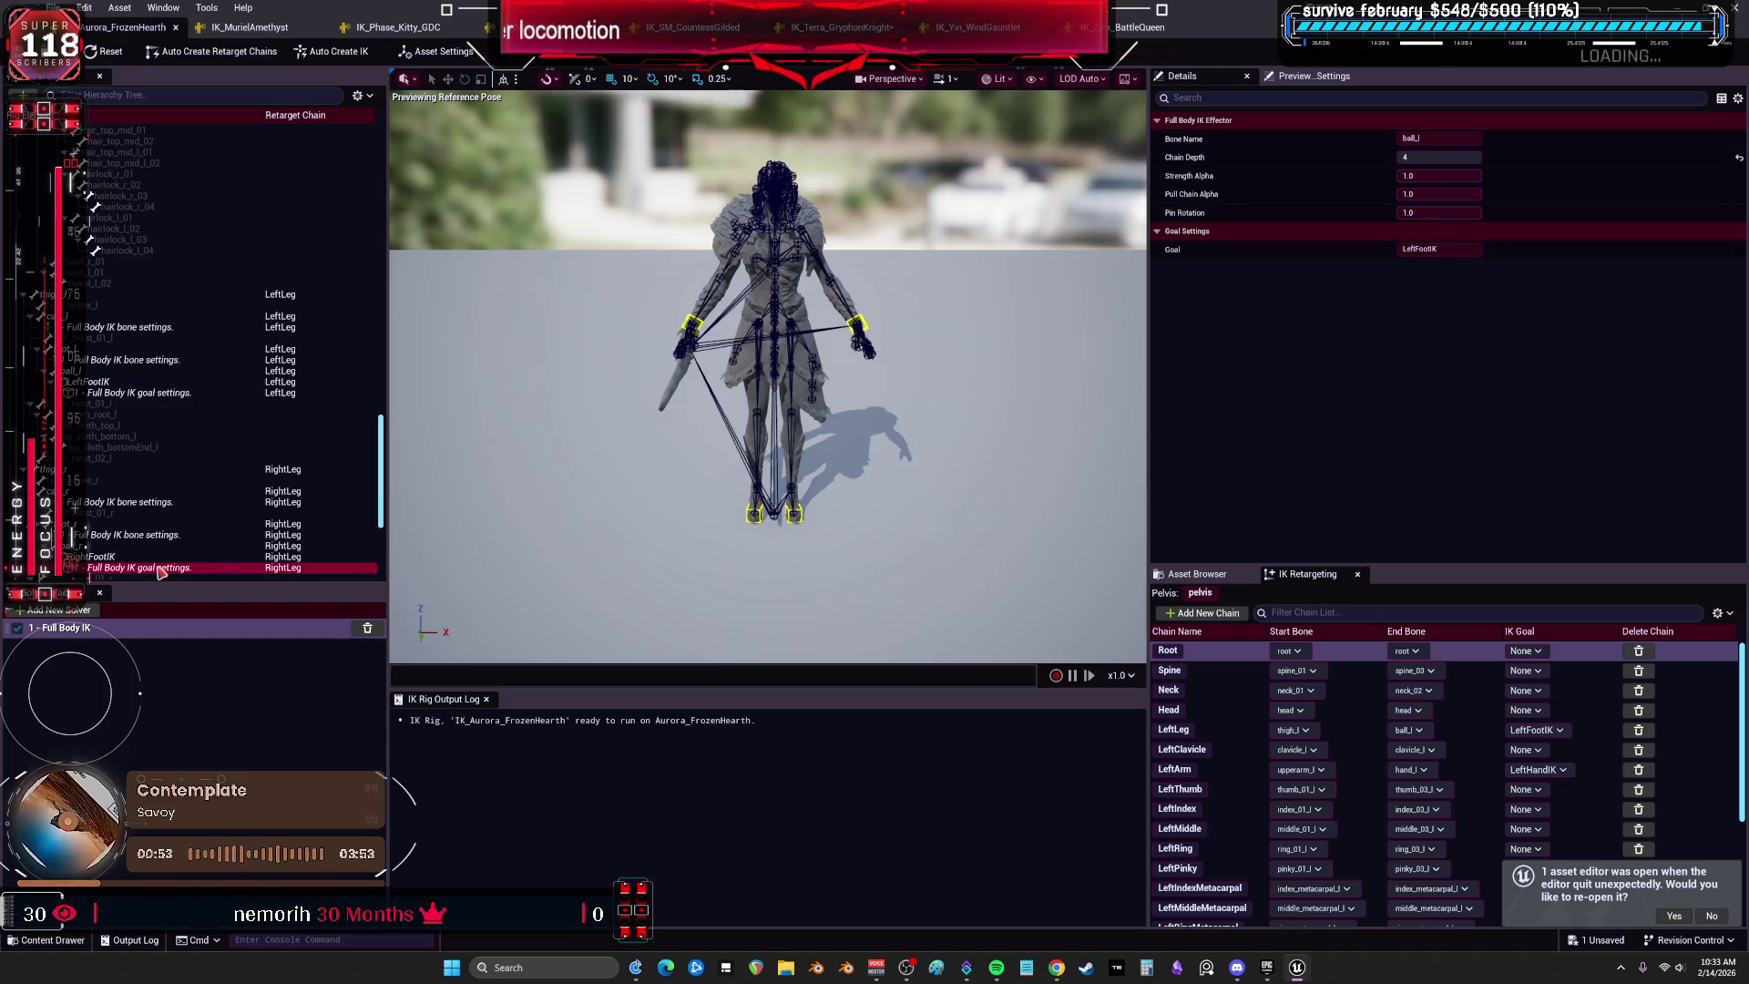
pyautogui.hotkey('ctrl', 's')
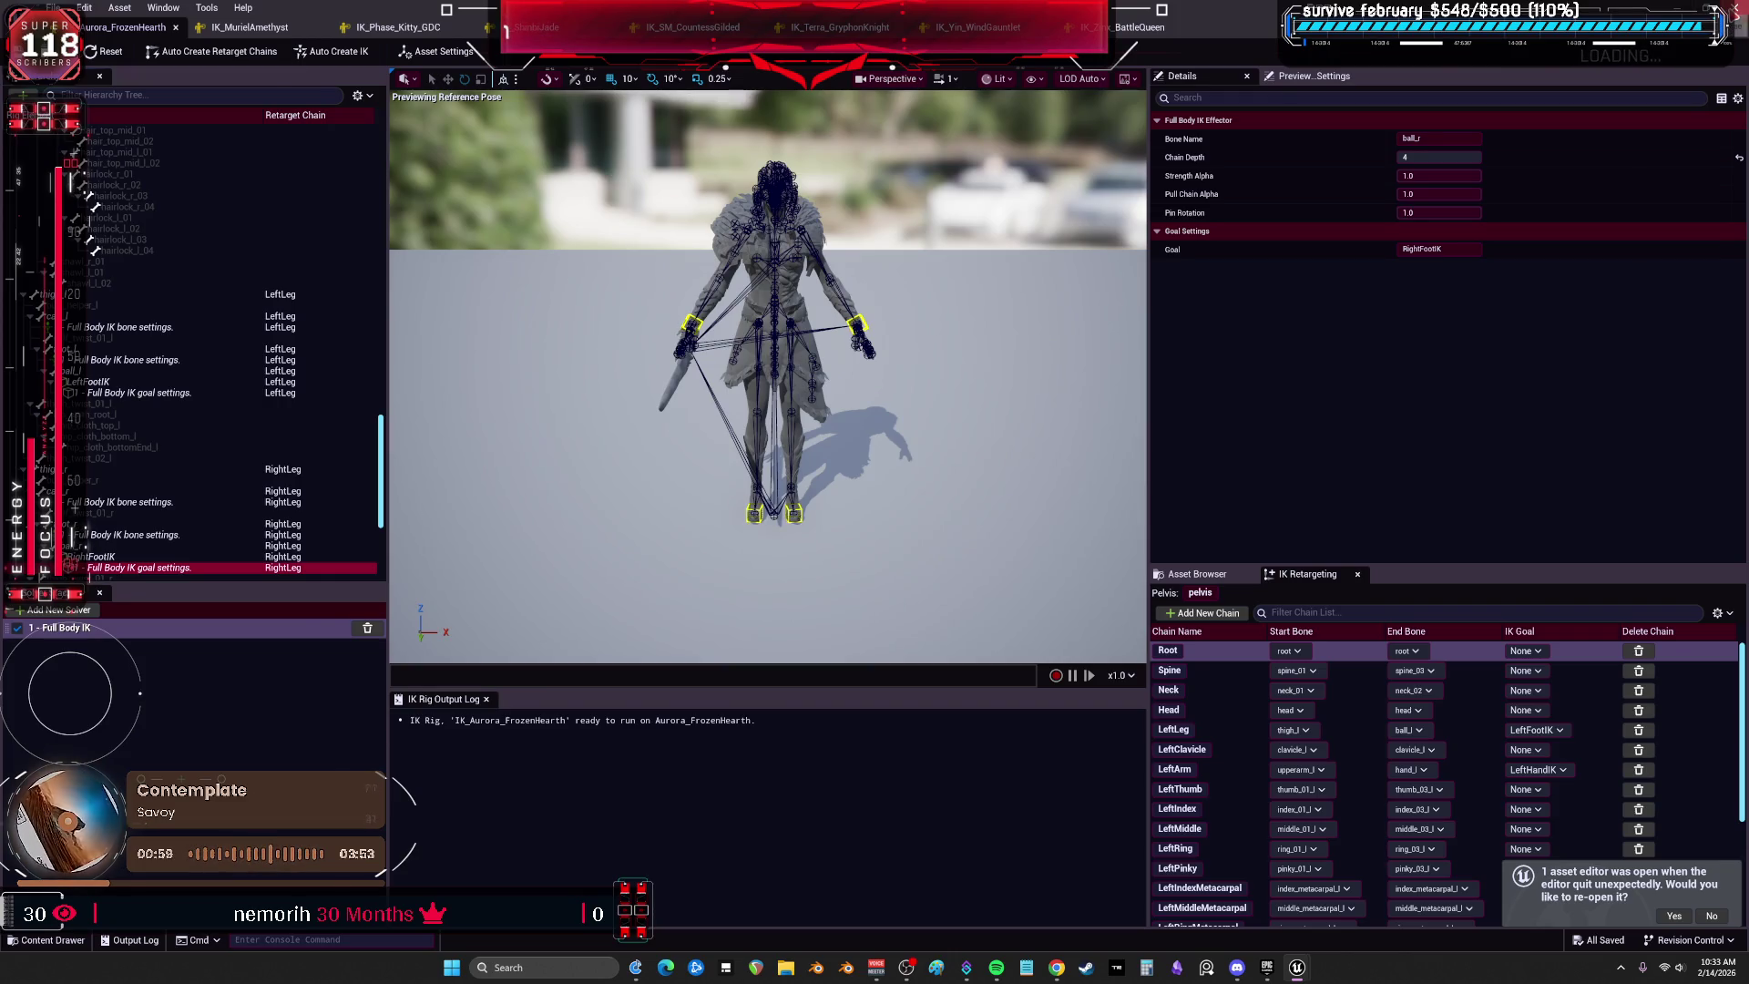
pyautogui.hotkey('alt', 'Tab')
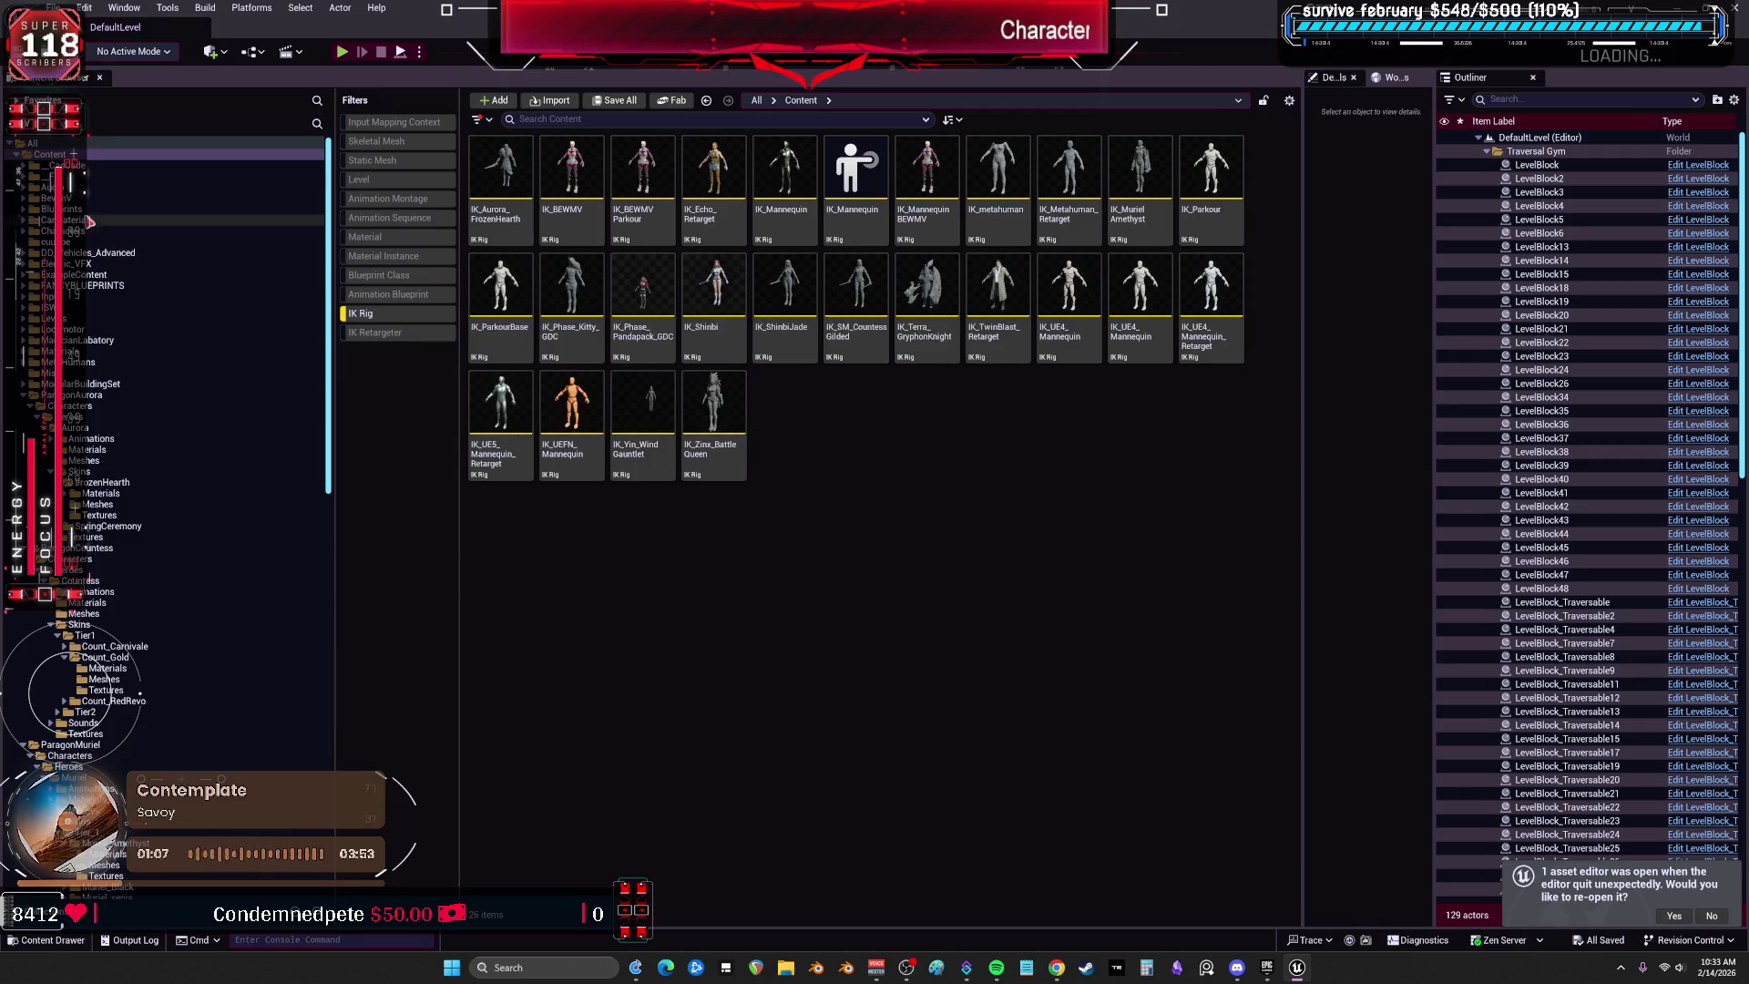
# Step: In Content/BewmV/BEWMV, clear the IK Rig filter, add an Animations folder and open it
pyautogui.click(41, 198)
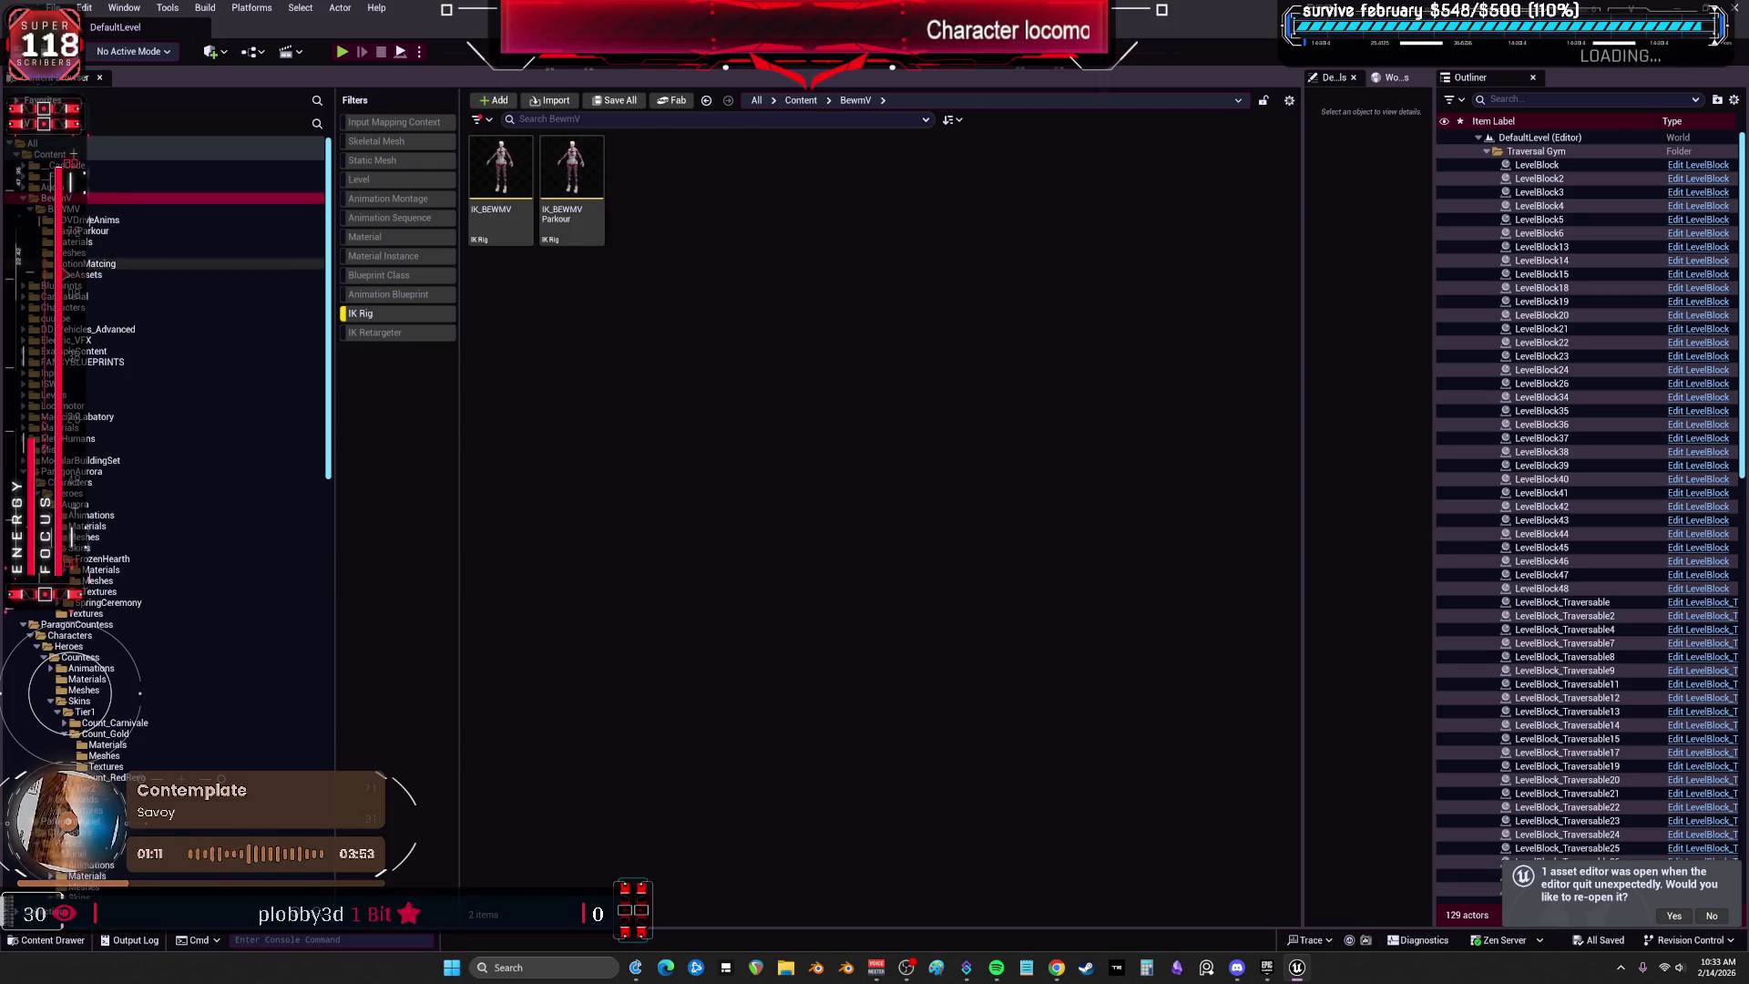
pyautogui.click(84, 208)
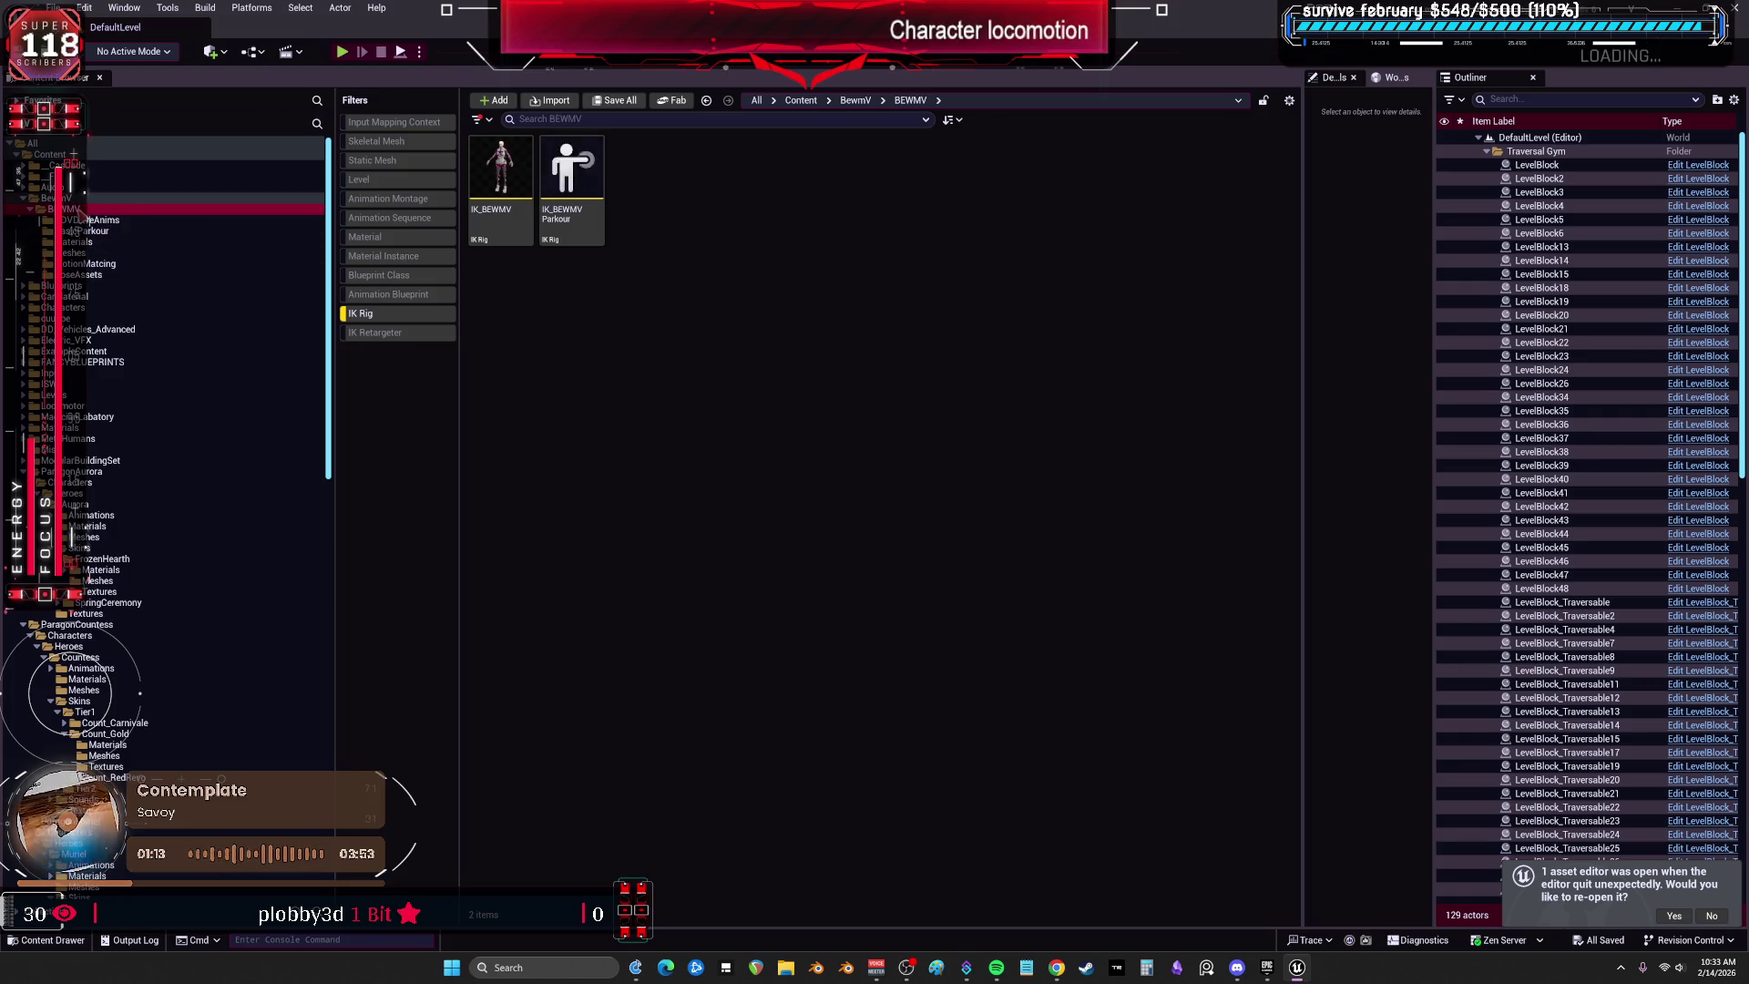
pyautogui.click(415, 316)
pyautogui.rightClick(738, 445)
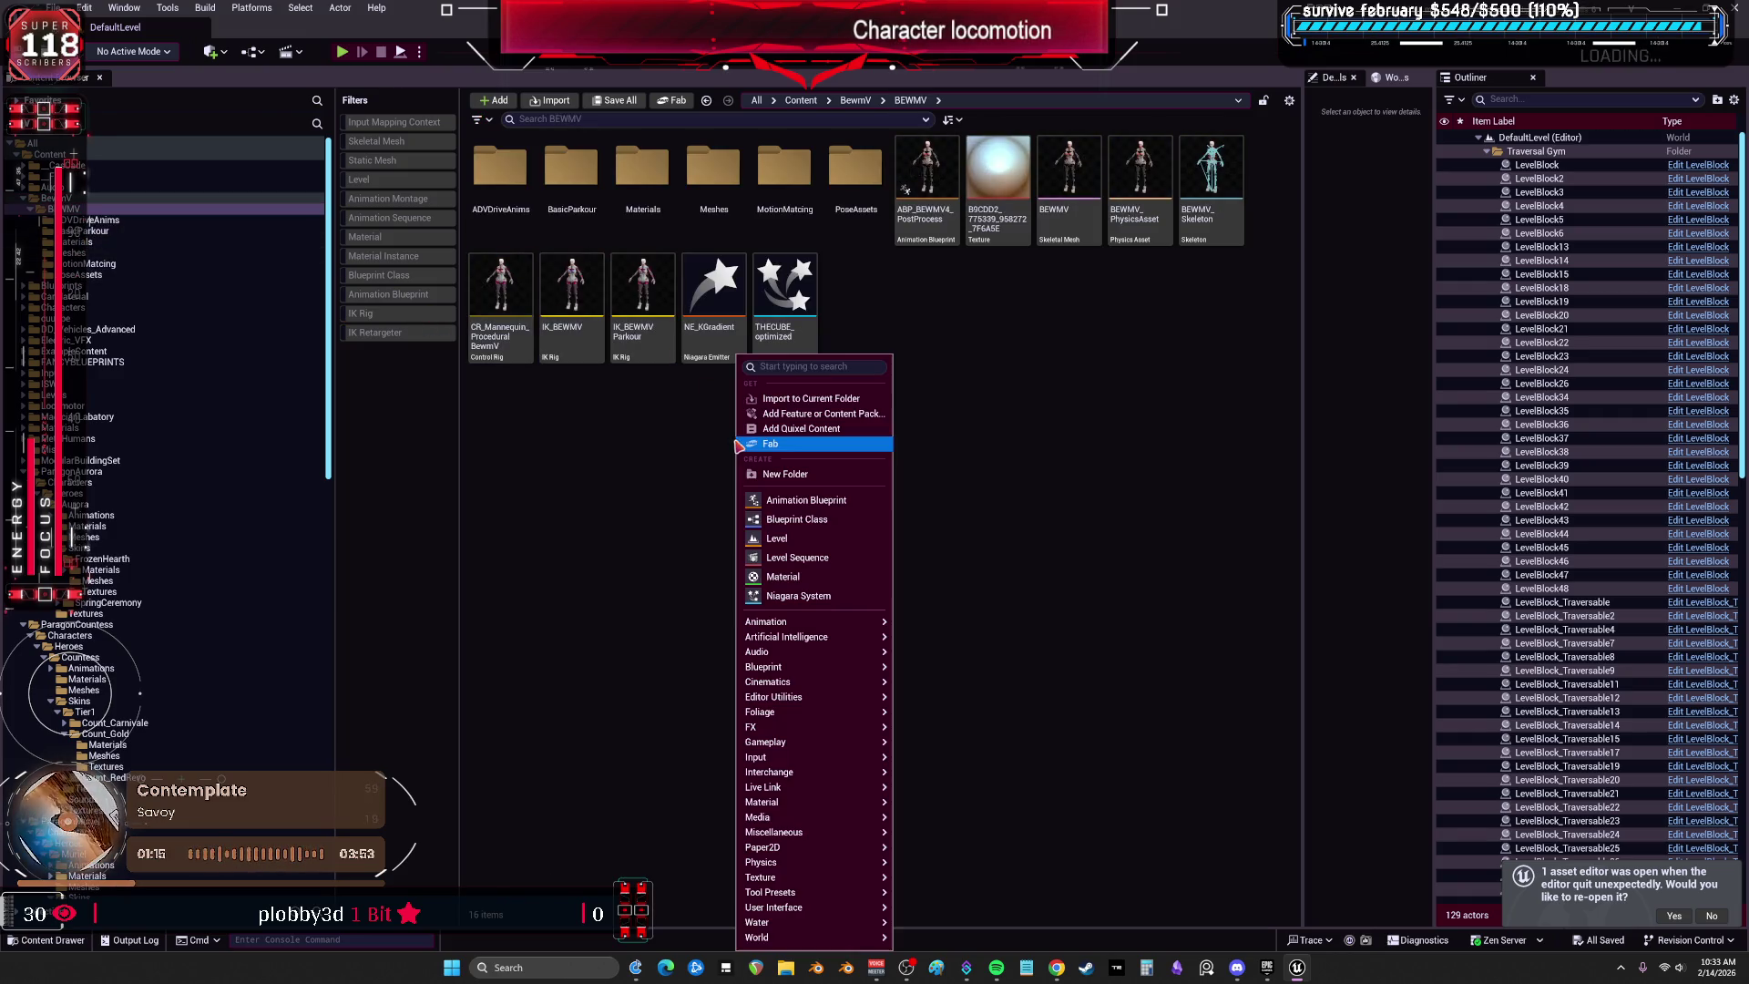
pyautogui.click(799, 476)
pyautogui.write('Animations')
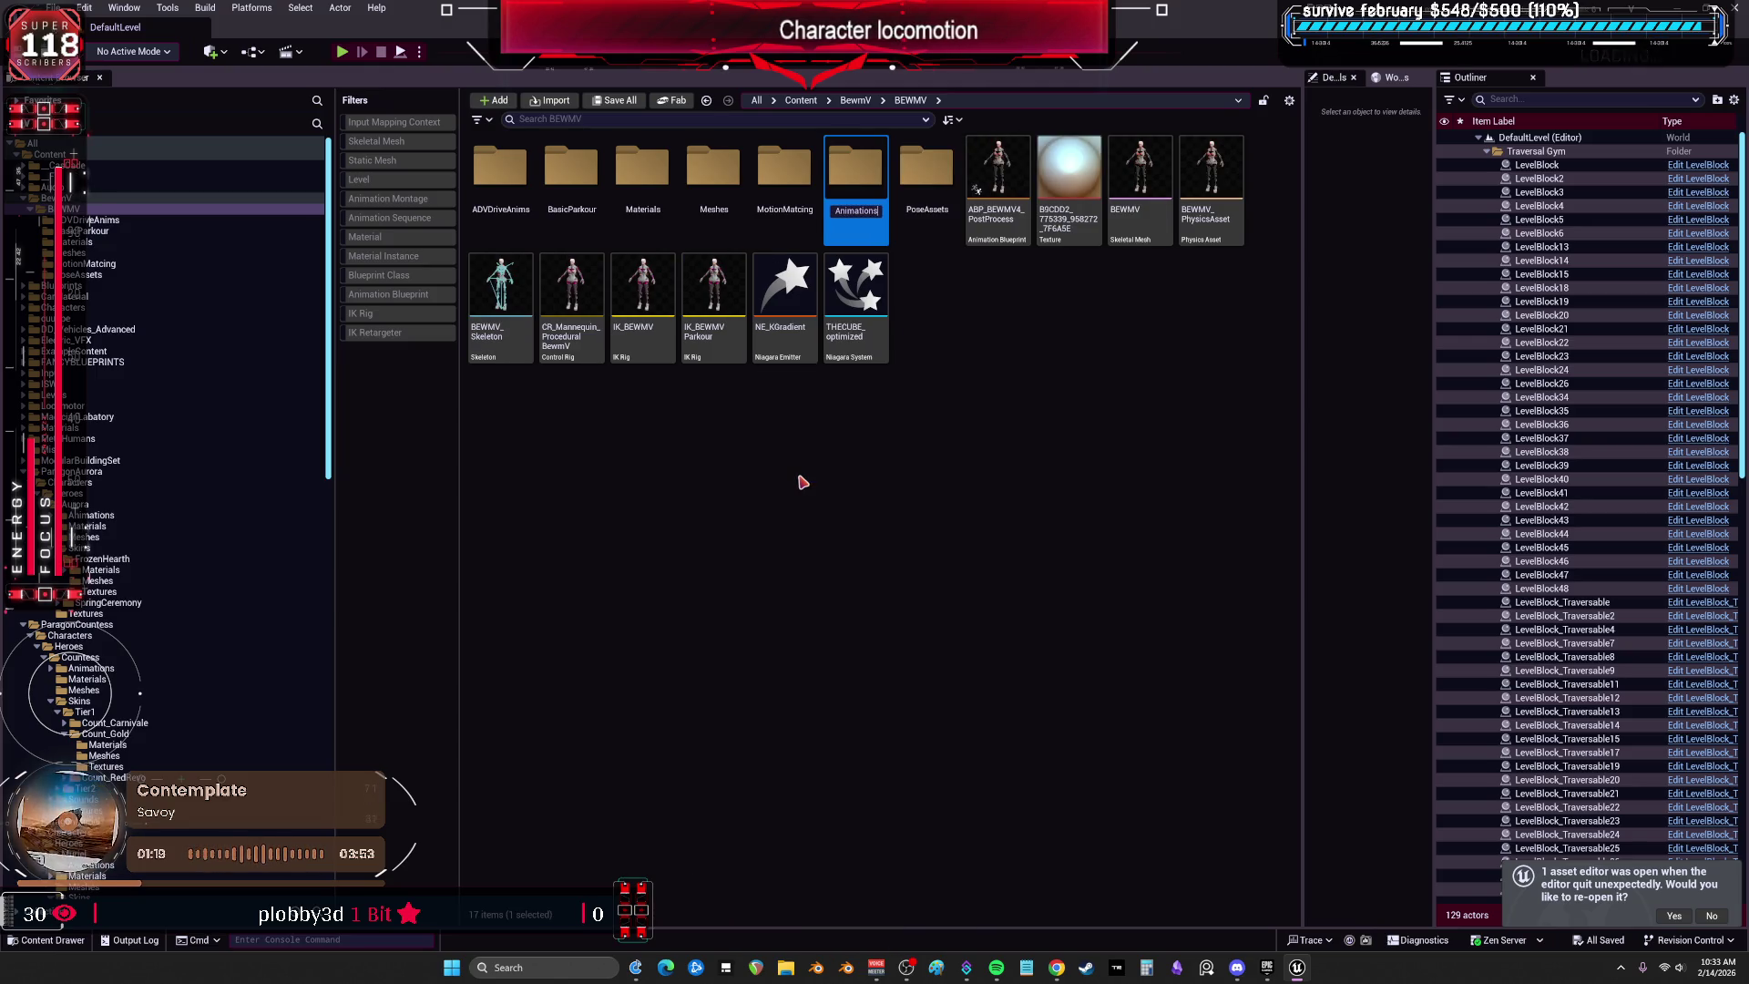
pyautogui.press('Return')
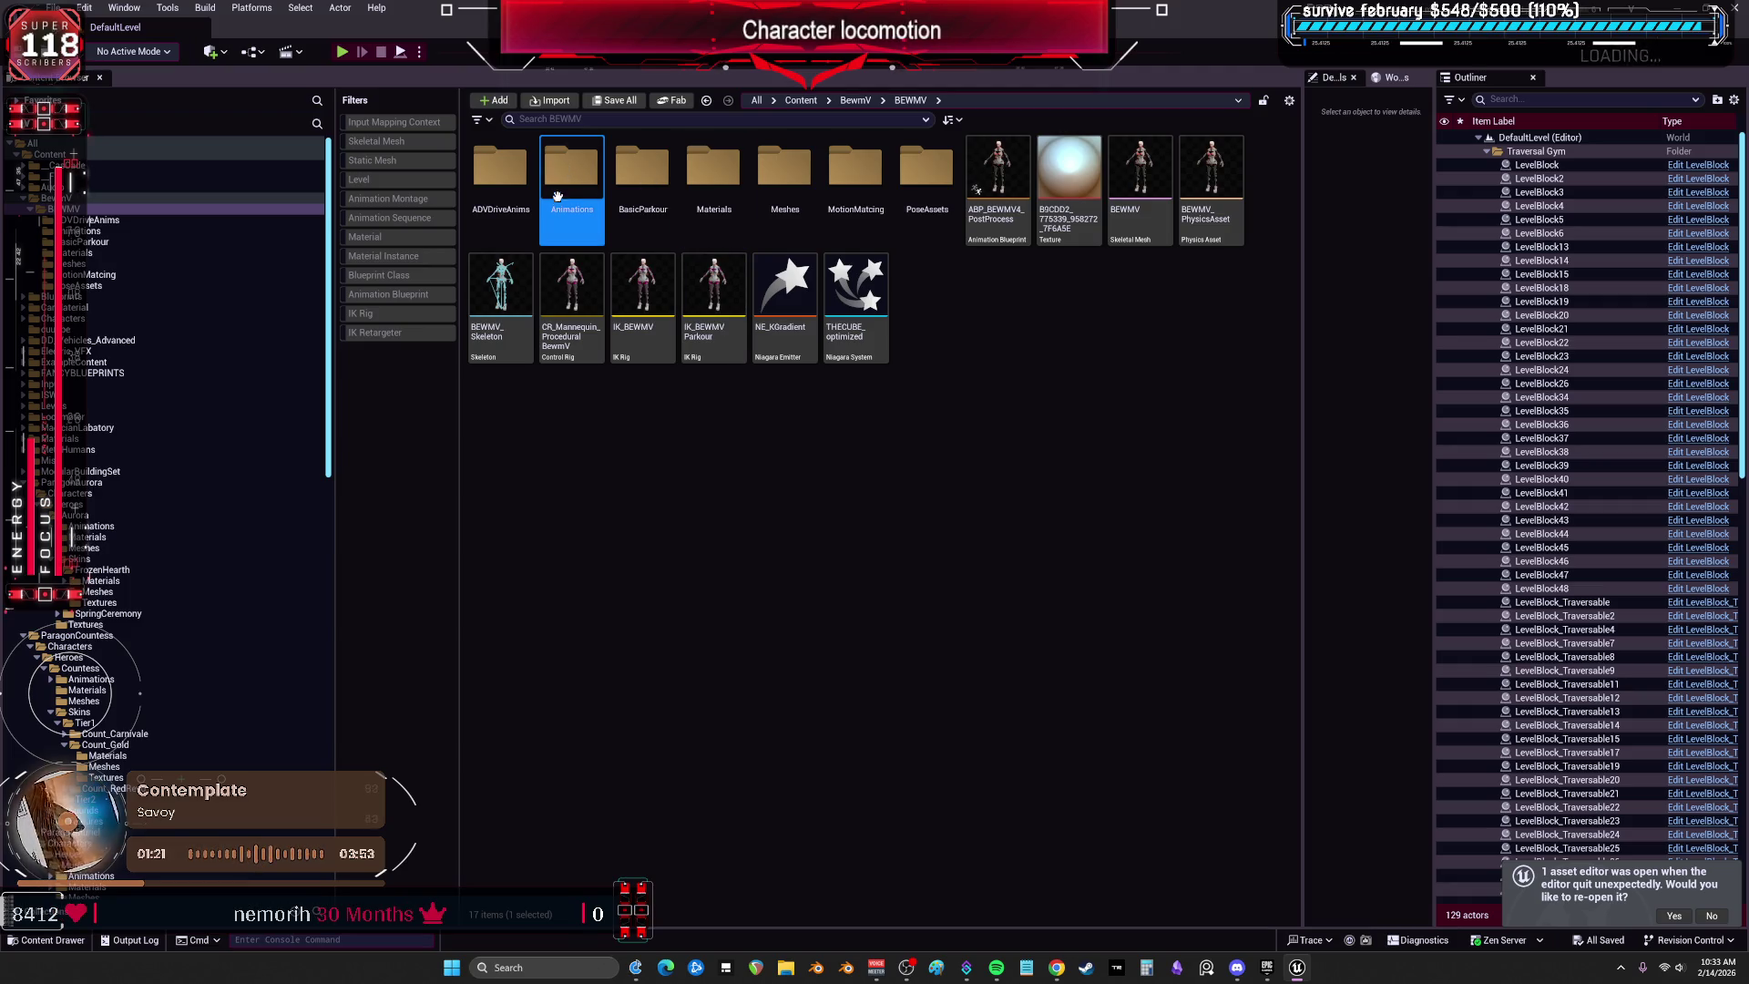
pyautogui.doubleClick(569, 182)
# Step: Create the ParagonAurora folder inside Animations
pyautogui.rightClick(717, 276)
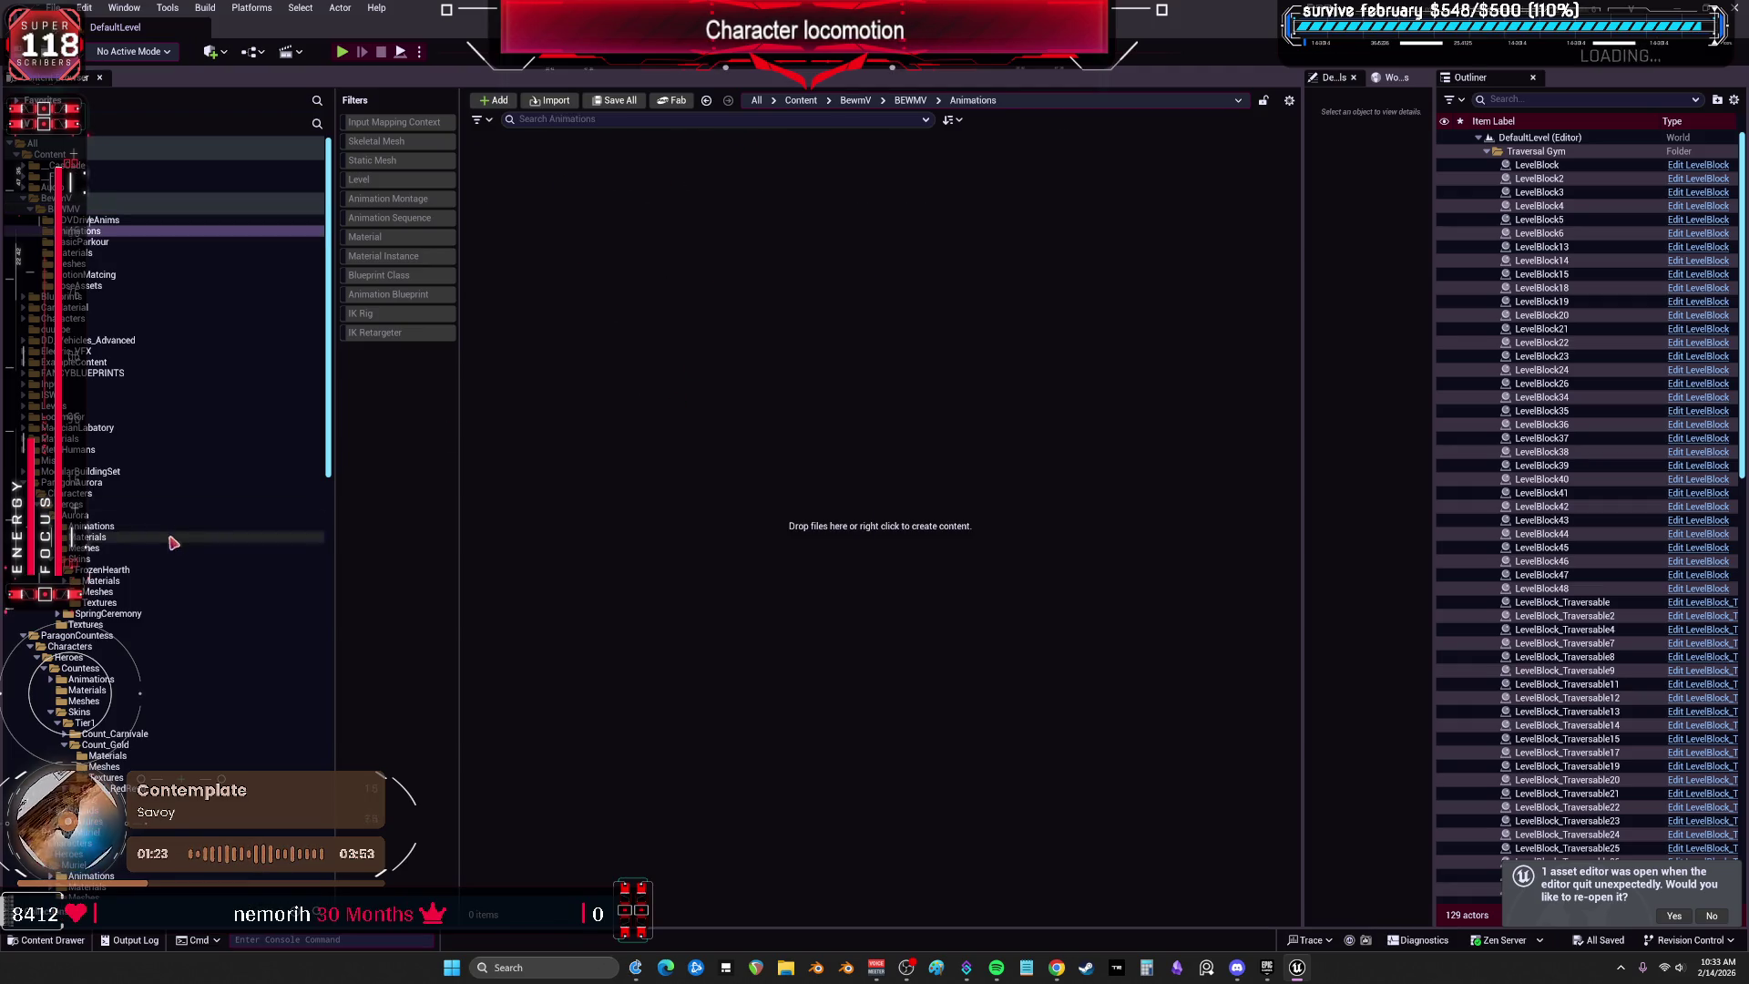
pyautogui.click(84, 482)
pyautogui.rightClick(649, 276)
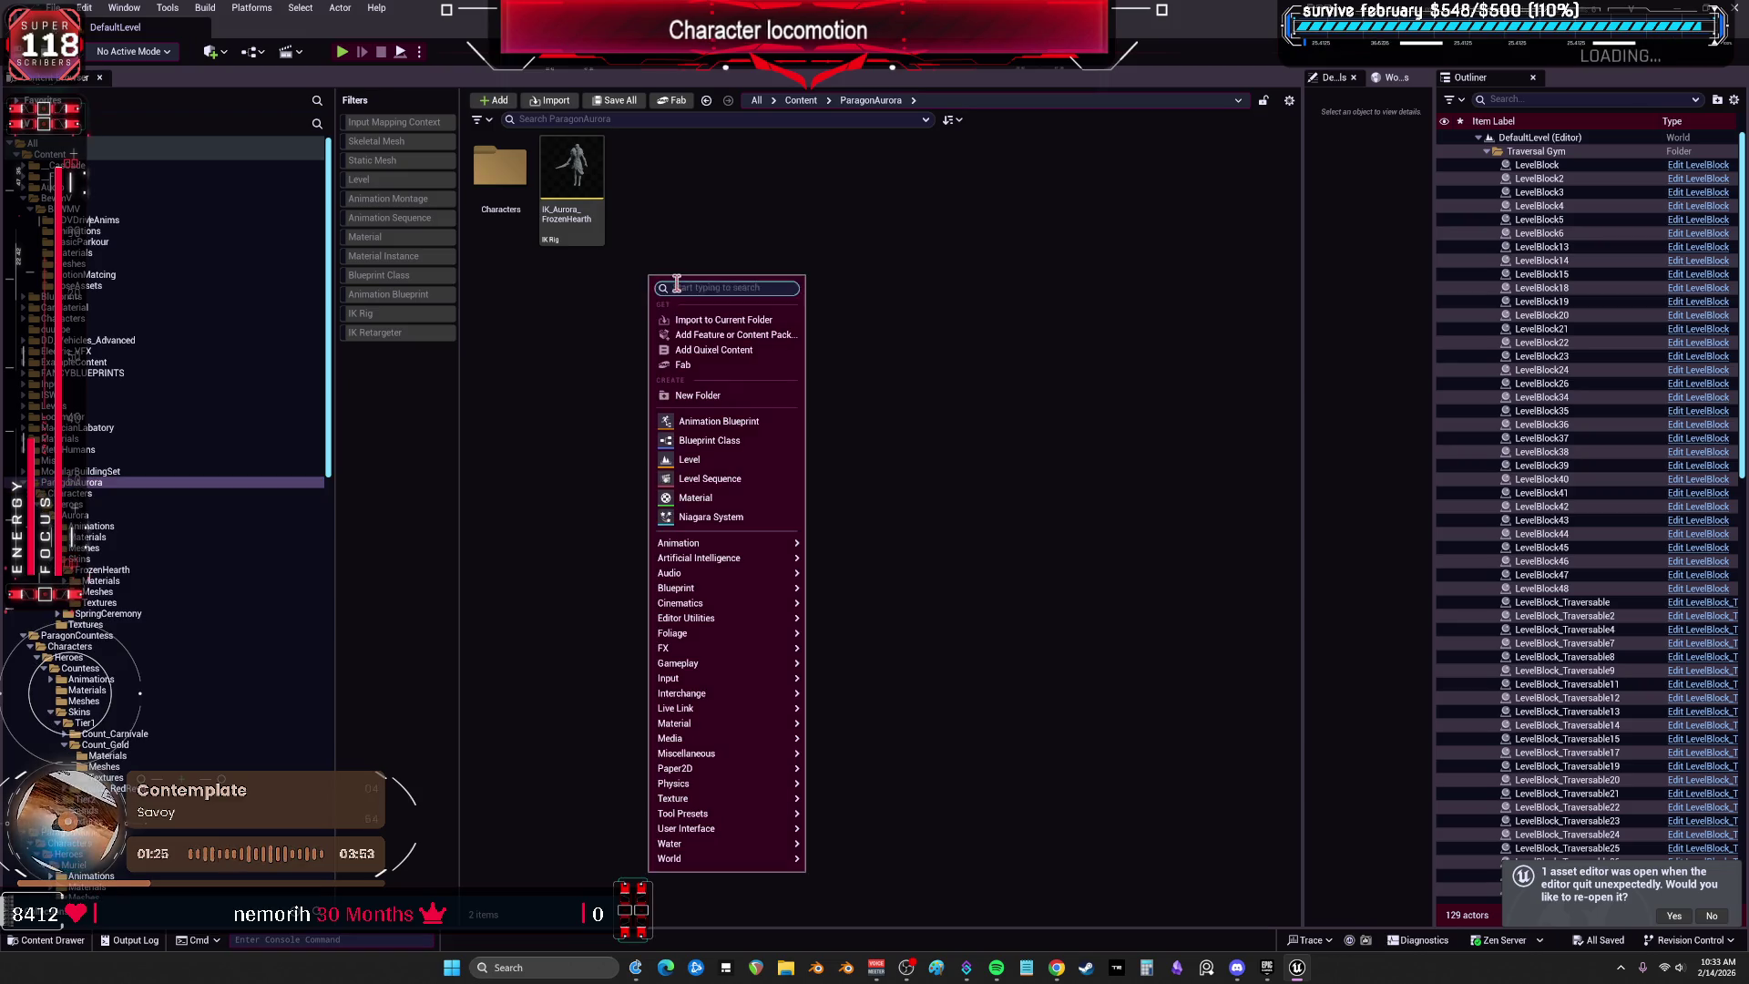
pyautogui.press('Escape')
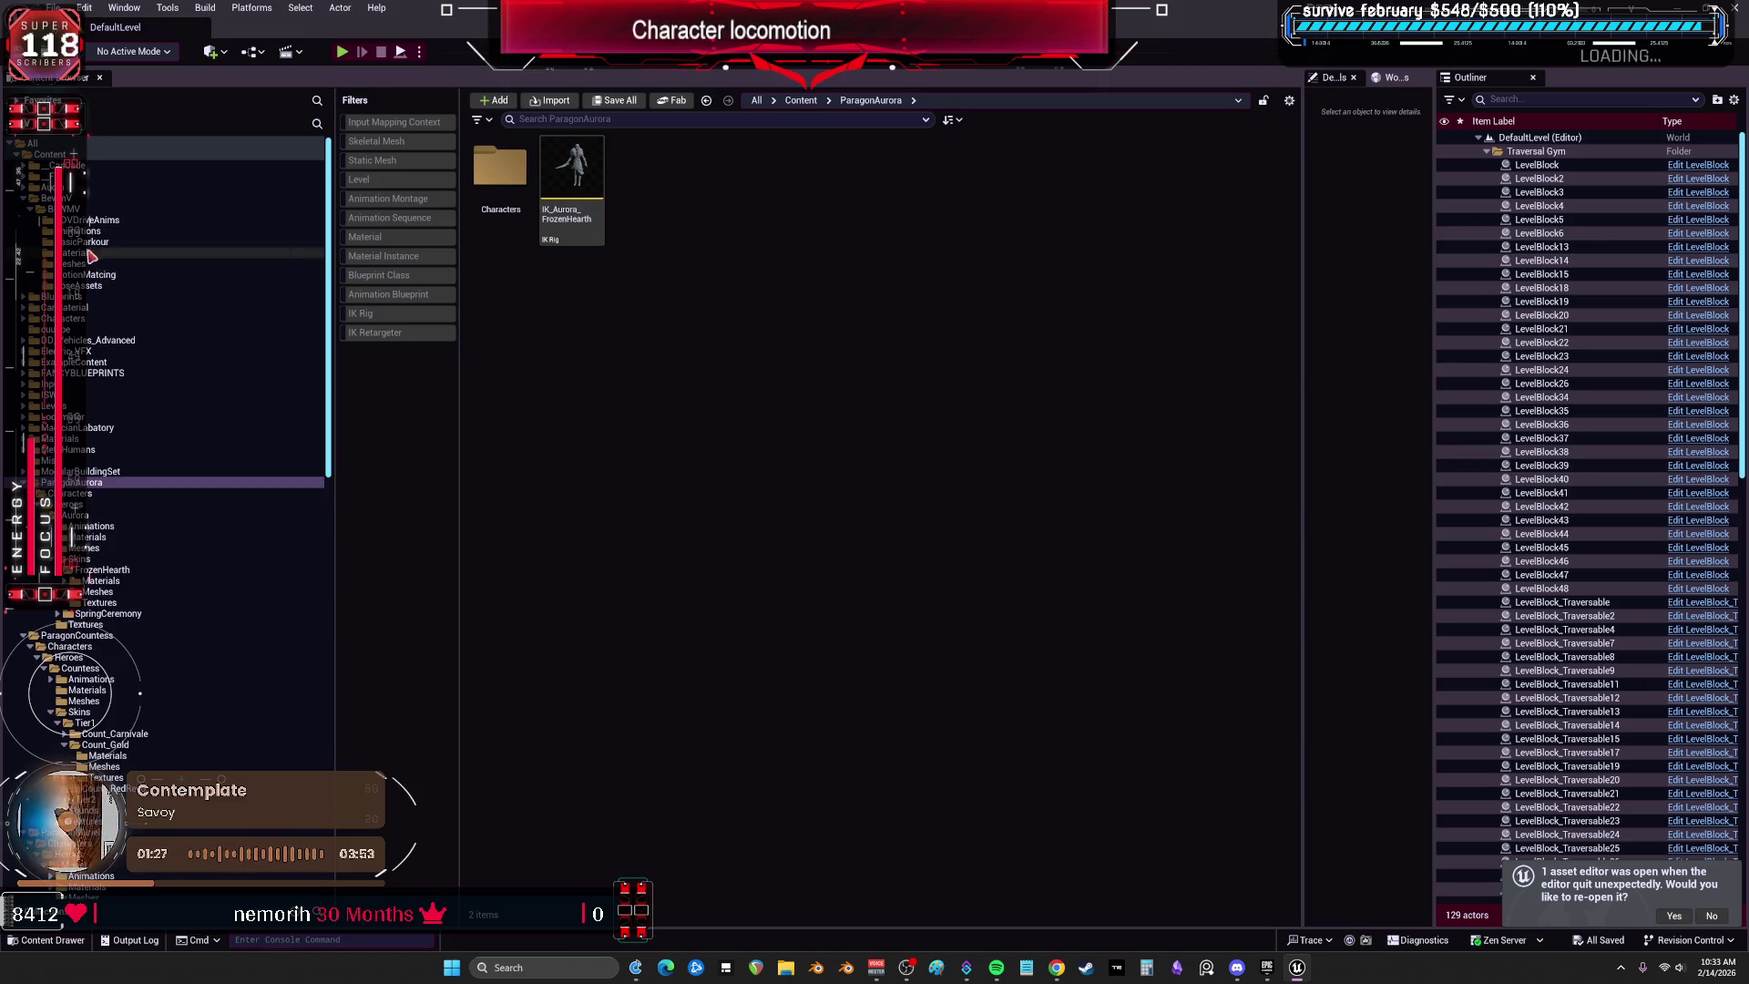
pyautogui.click(82, 232)
pyautogui.rightClick(638, 237)
pyautogui.click(701, 352)
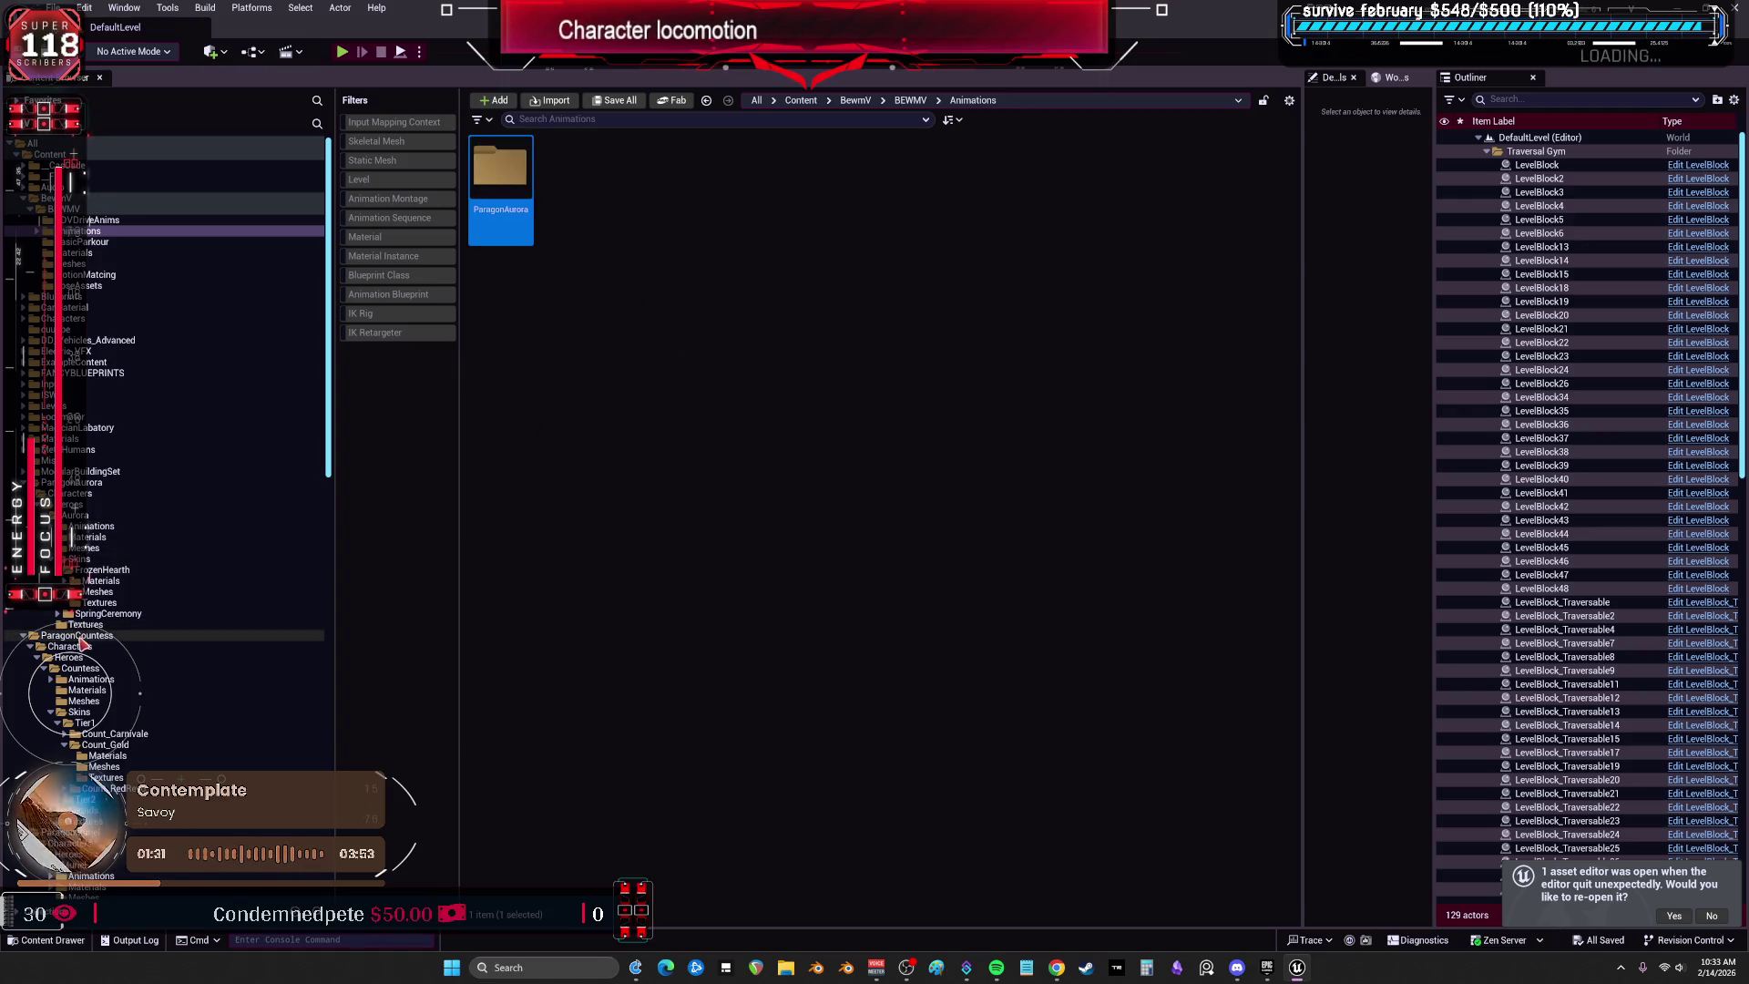
# Step: Add a ParagonCountess folder to Animations
pyautogui.click(80, 636)
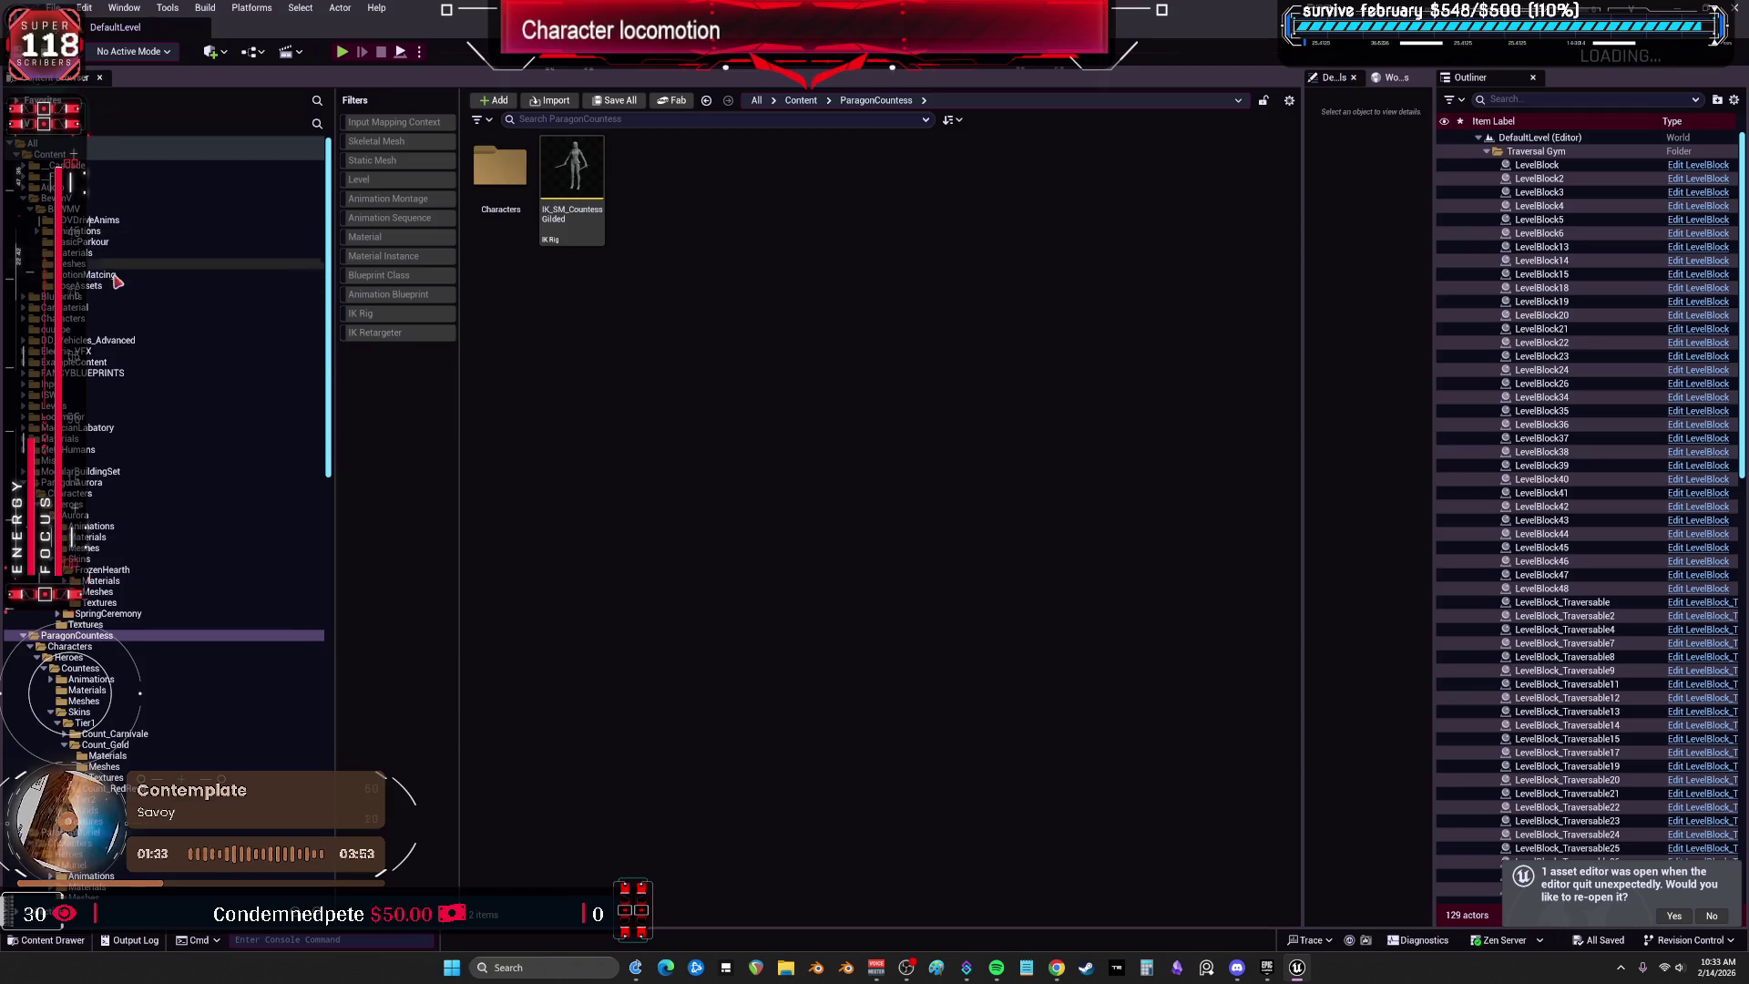
pyautogui.click(86, 236)
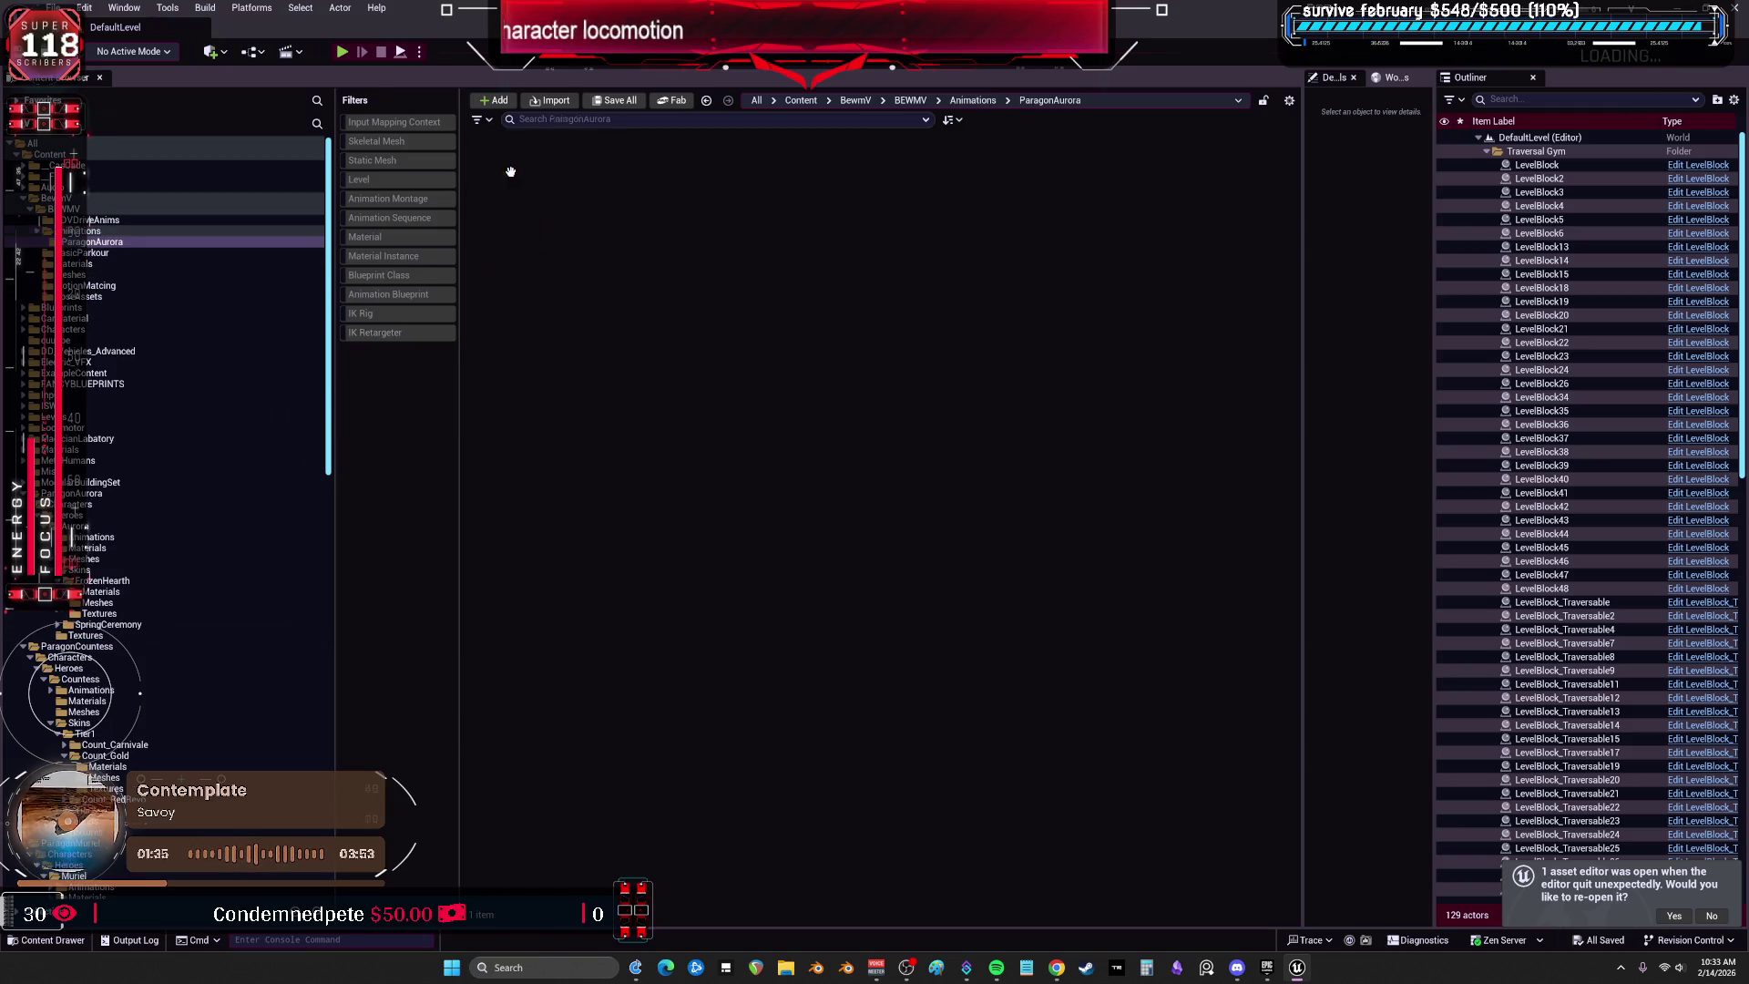
pyautogui.click(87, 230)
pyautogui.rightClick(641, 249)
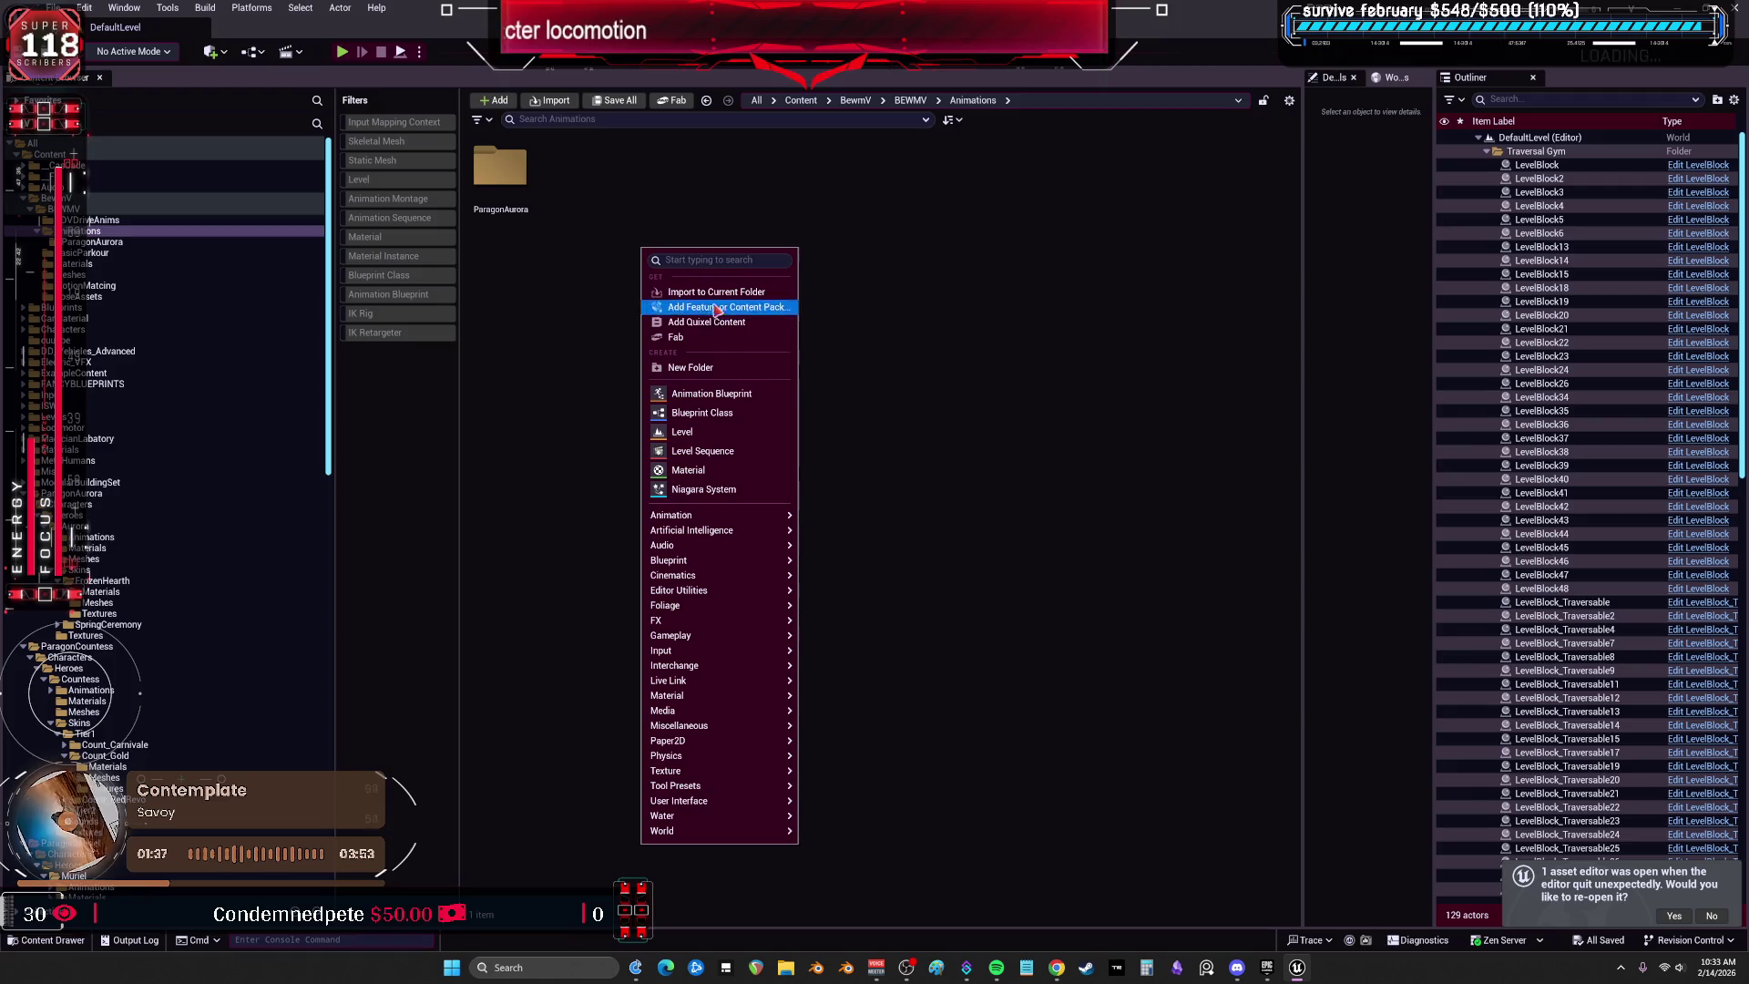
pyautogui.click(715, 364)
pyautogui.write('ParagonCountess')
pyautogui.press('Return')
# Step: Add a ParagonMuriel folder to Animations
pyautogui.scroll(-3, 155, 612)
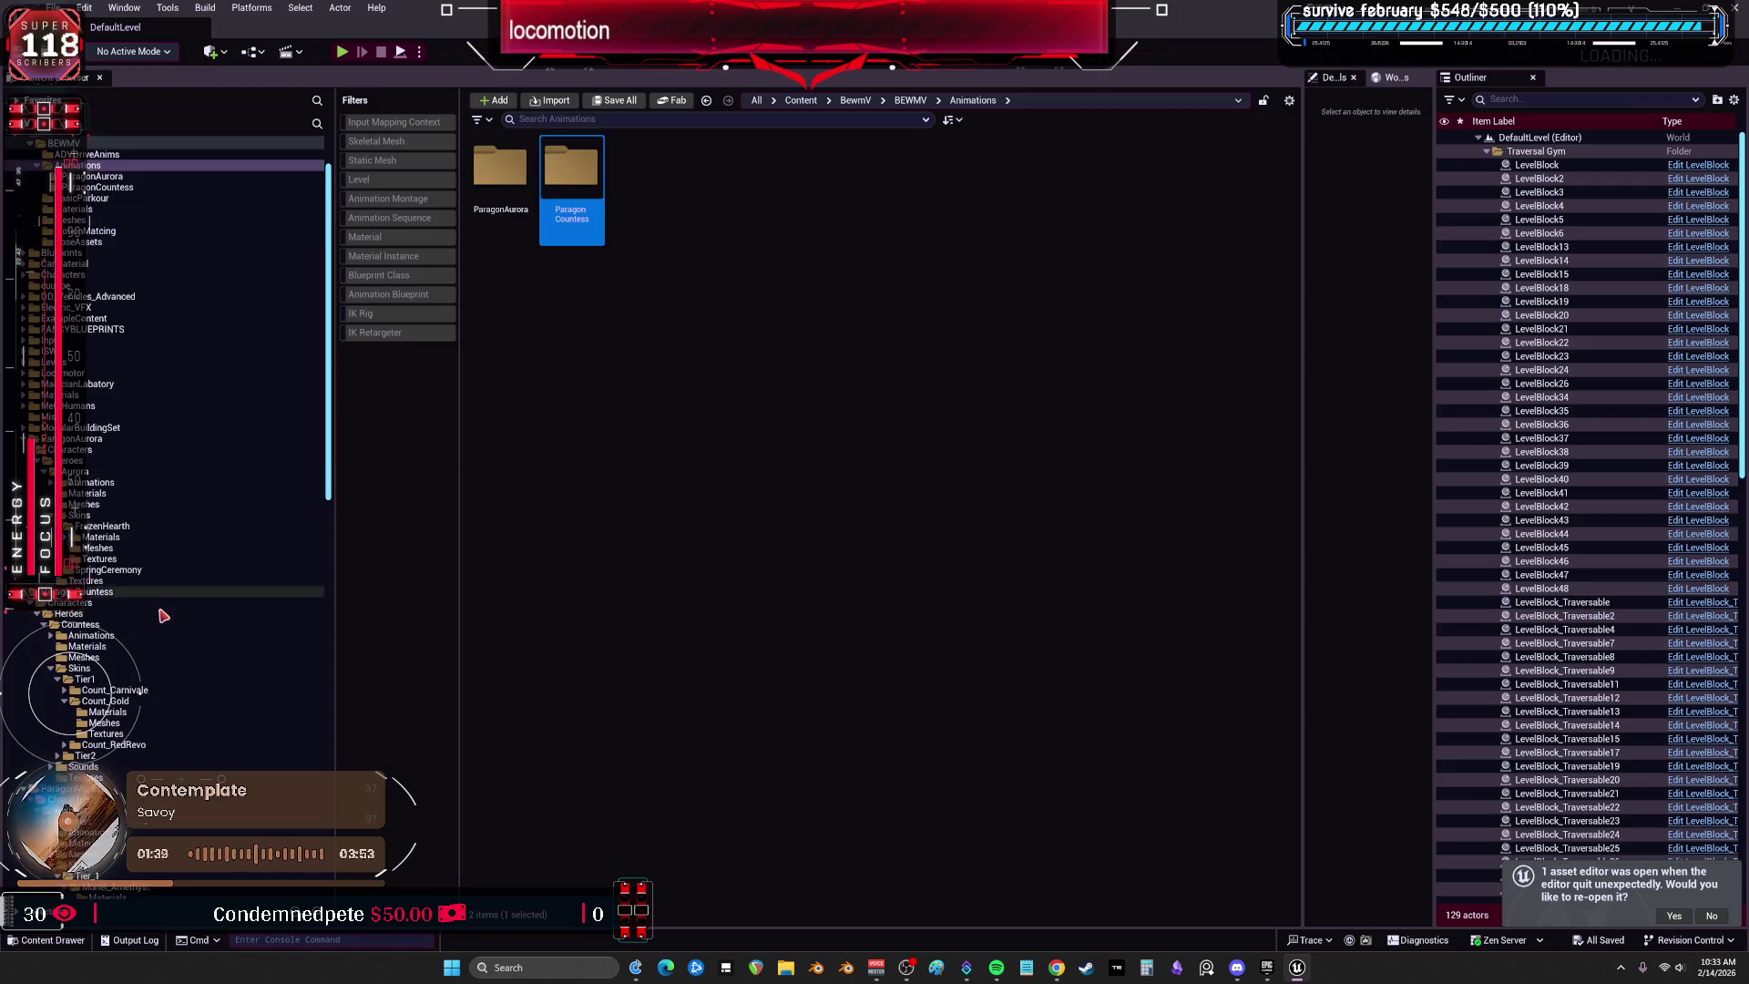
pyautogui.scroll(-3, 142, 617)
pyautogui.click(91, 681)
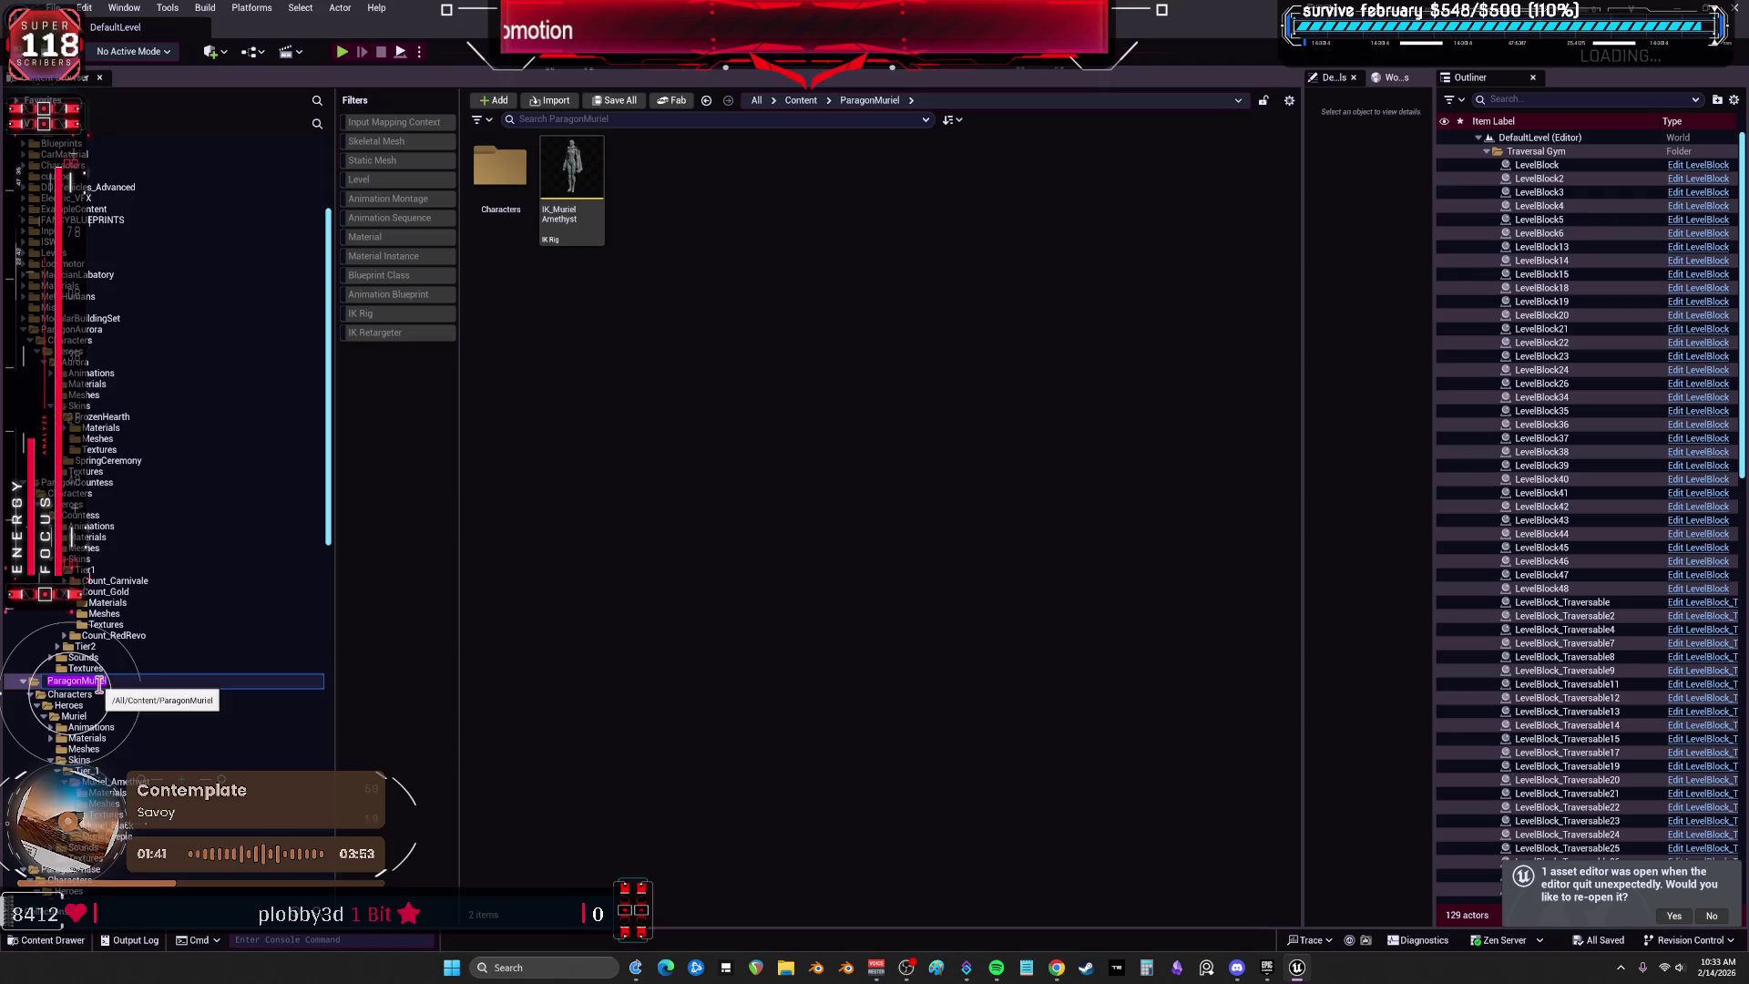
pyautogui.scroll(10, 118, 301)
pyautogui.click(87, 231)
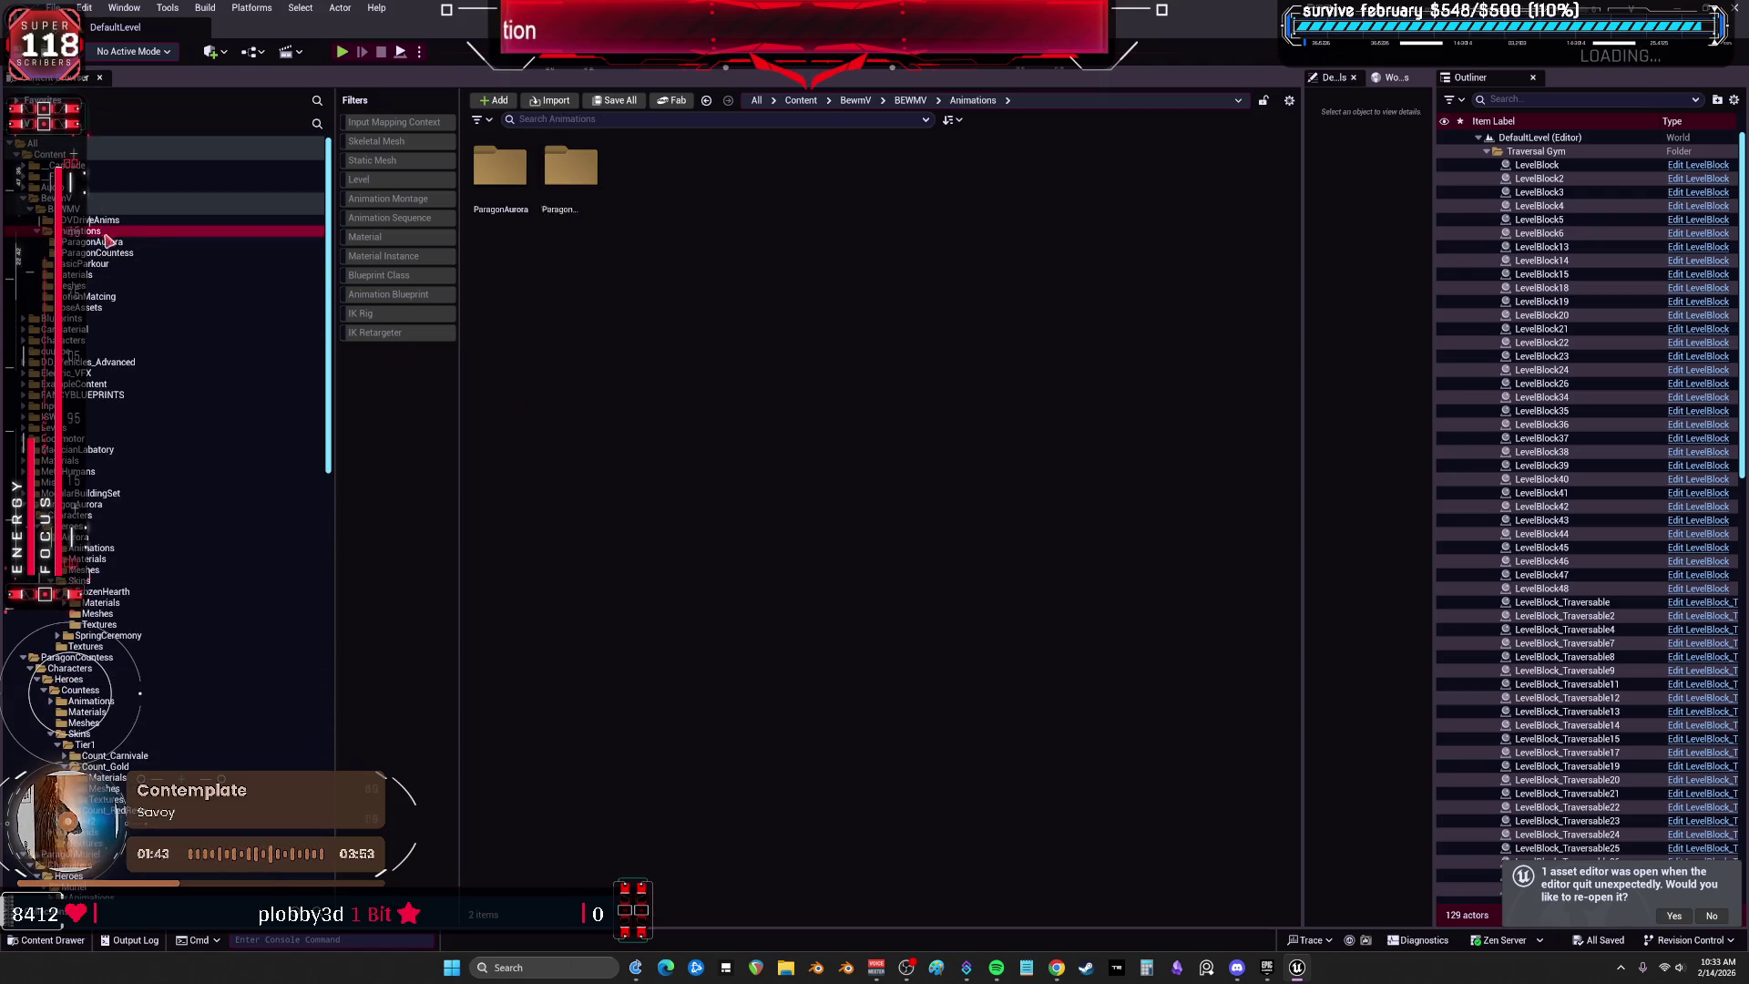
pyautogui.rightClick(676, 305)
pyautogui.click(755, 422)
pyautogui.write('ParagonMuriel')
pyautogui.press('Return')
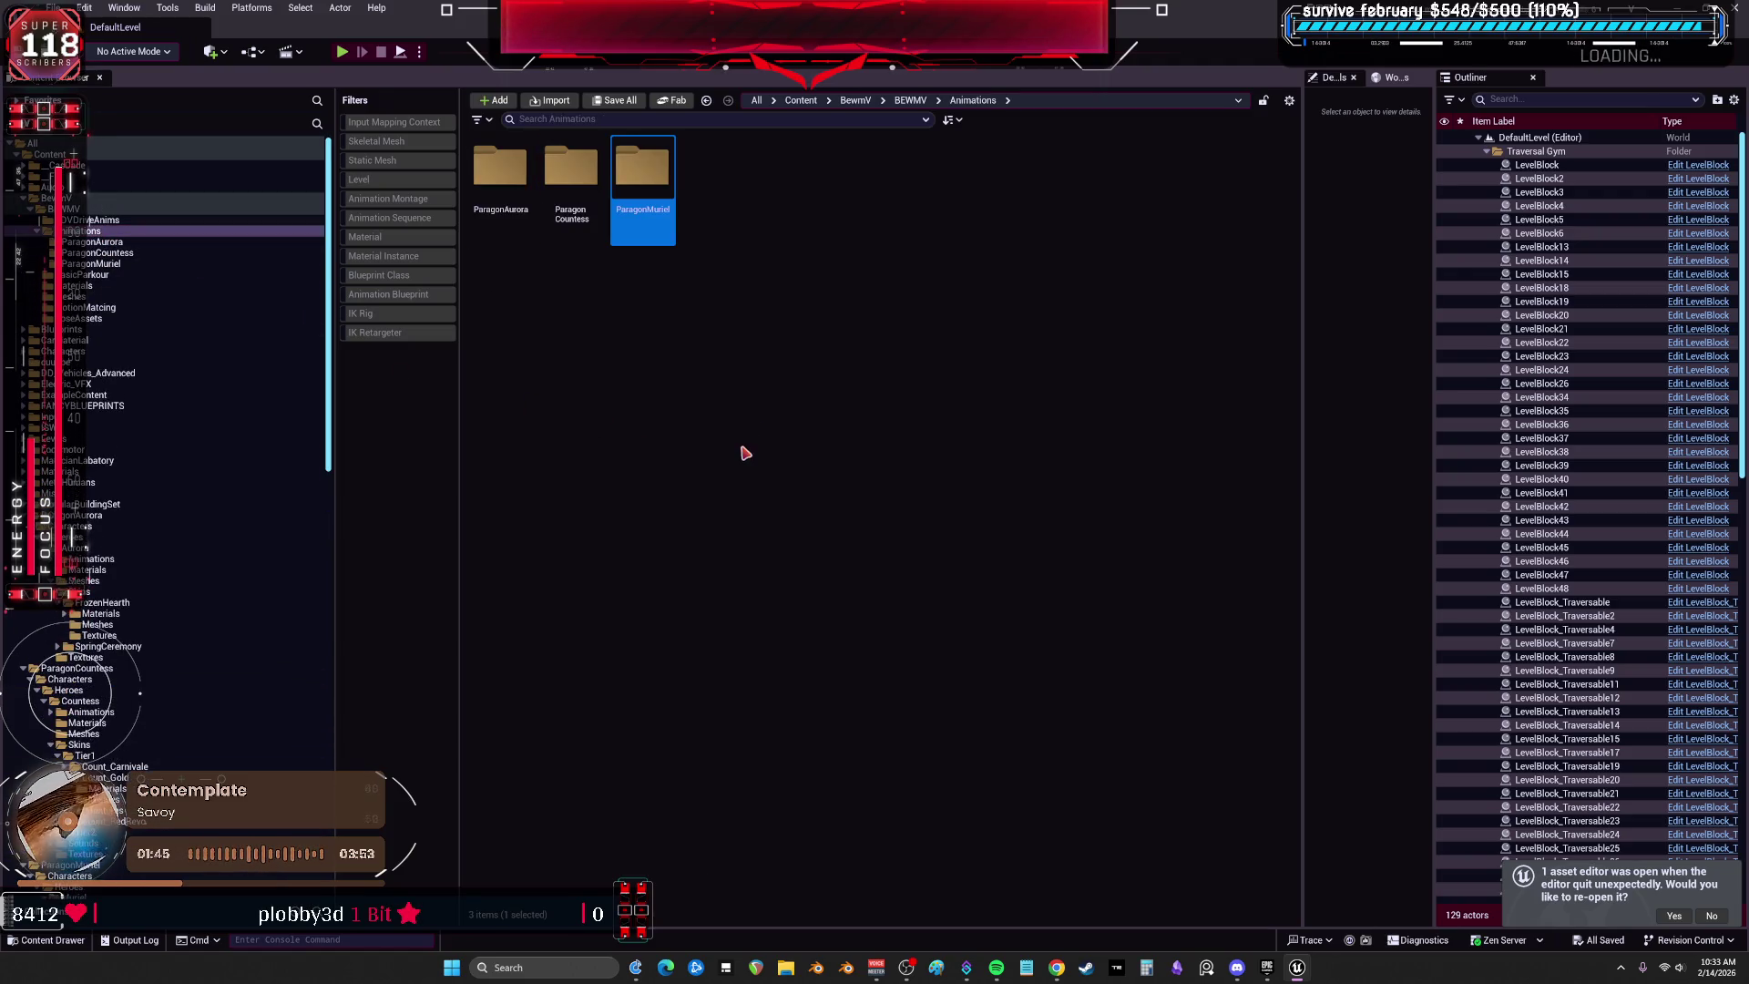
# Step: Add a ParagonPhase folder to Animations
pyautogui.scroll(-10, 179, 546)
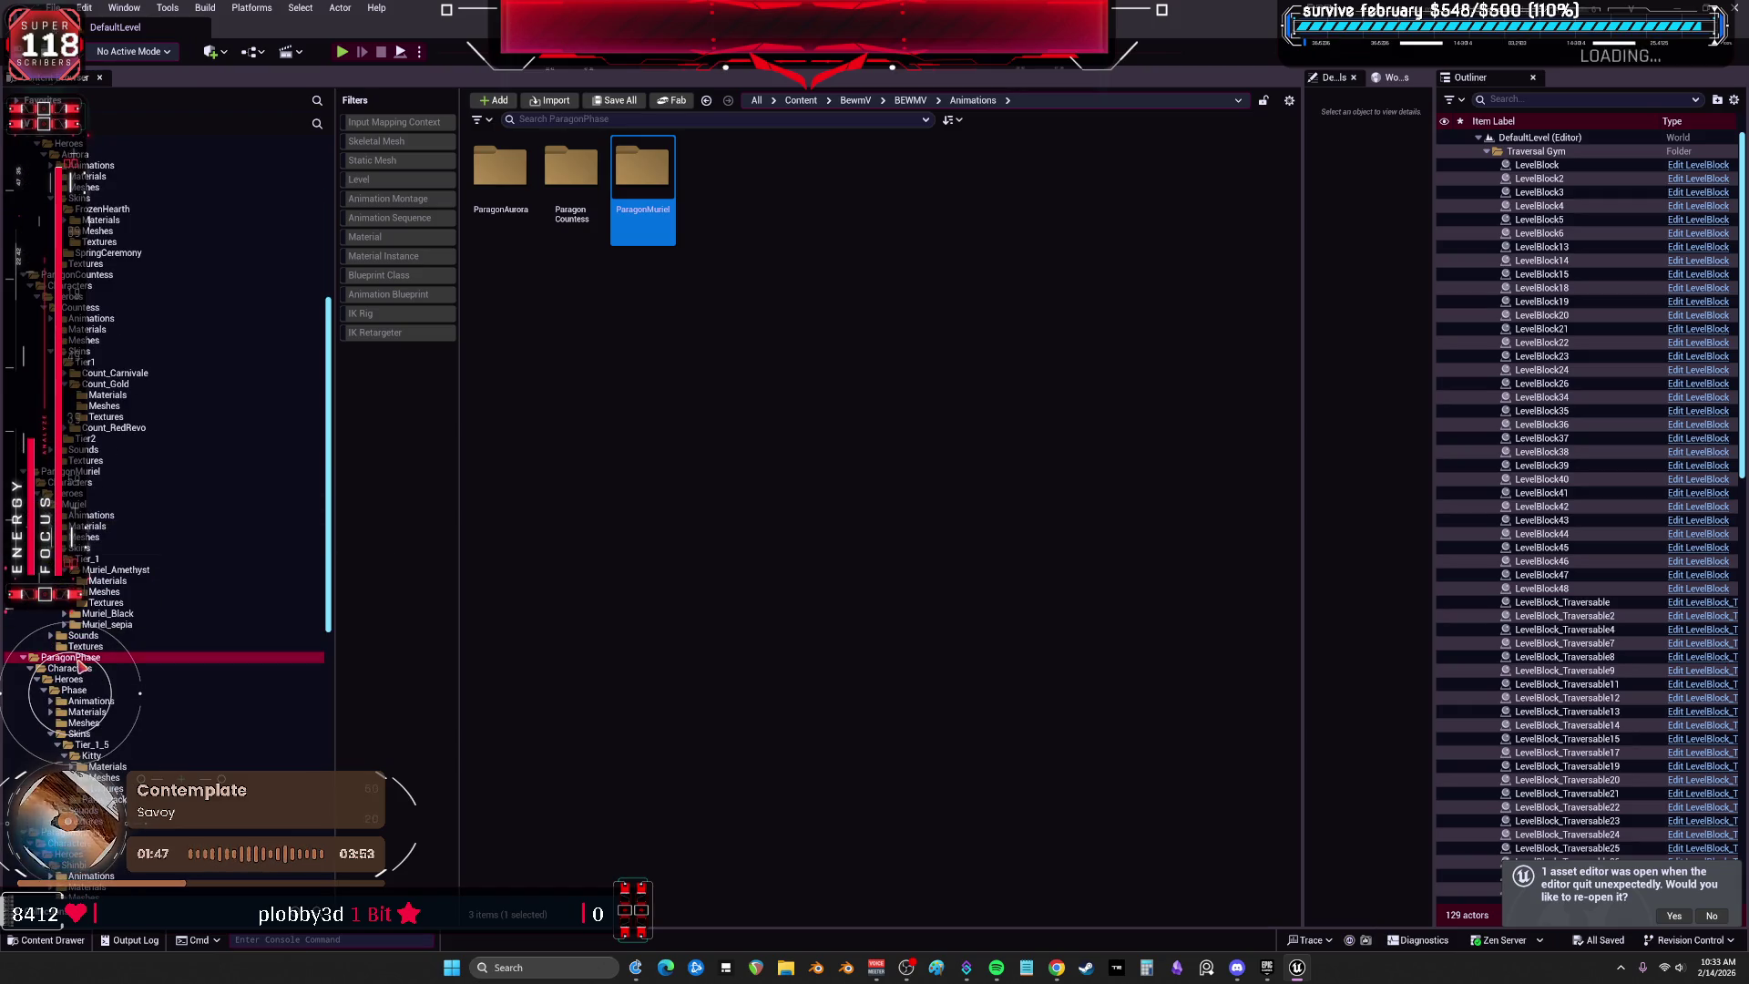
pyautogui.click(78, 659)
pyautogui.scroll(10, 109, 293)
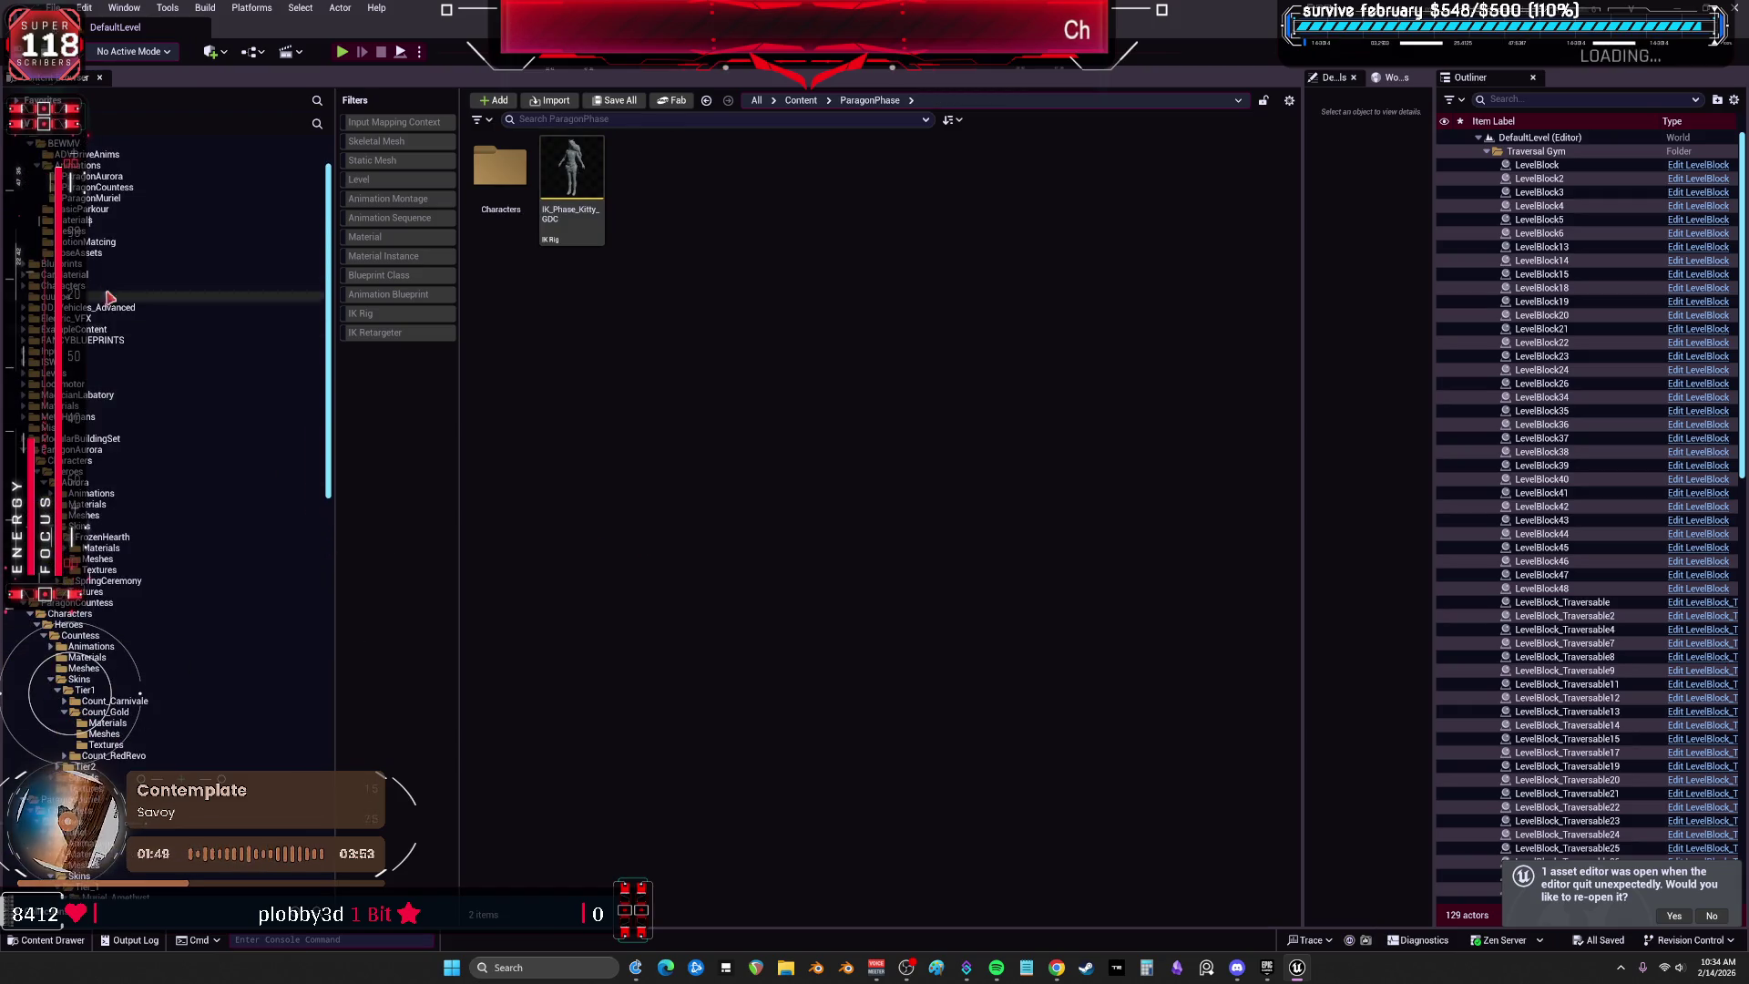
pyautogui.click(94, 234)
pyautogui.rightClick(747, 286)
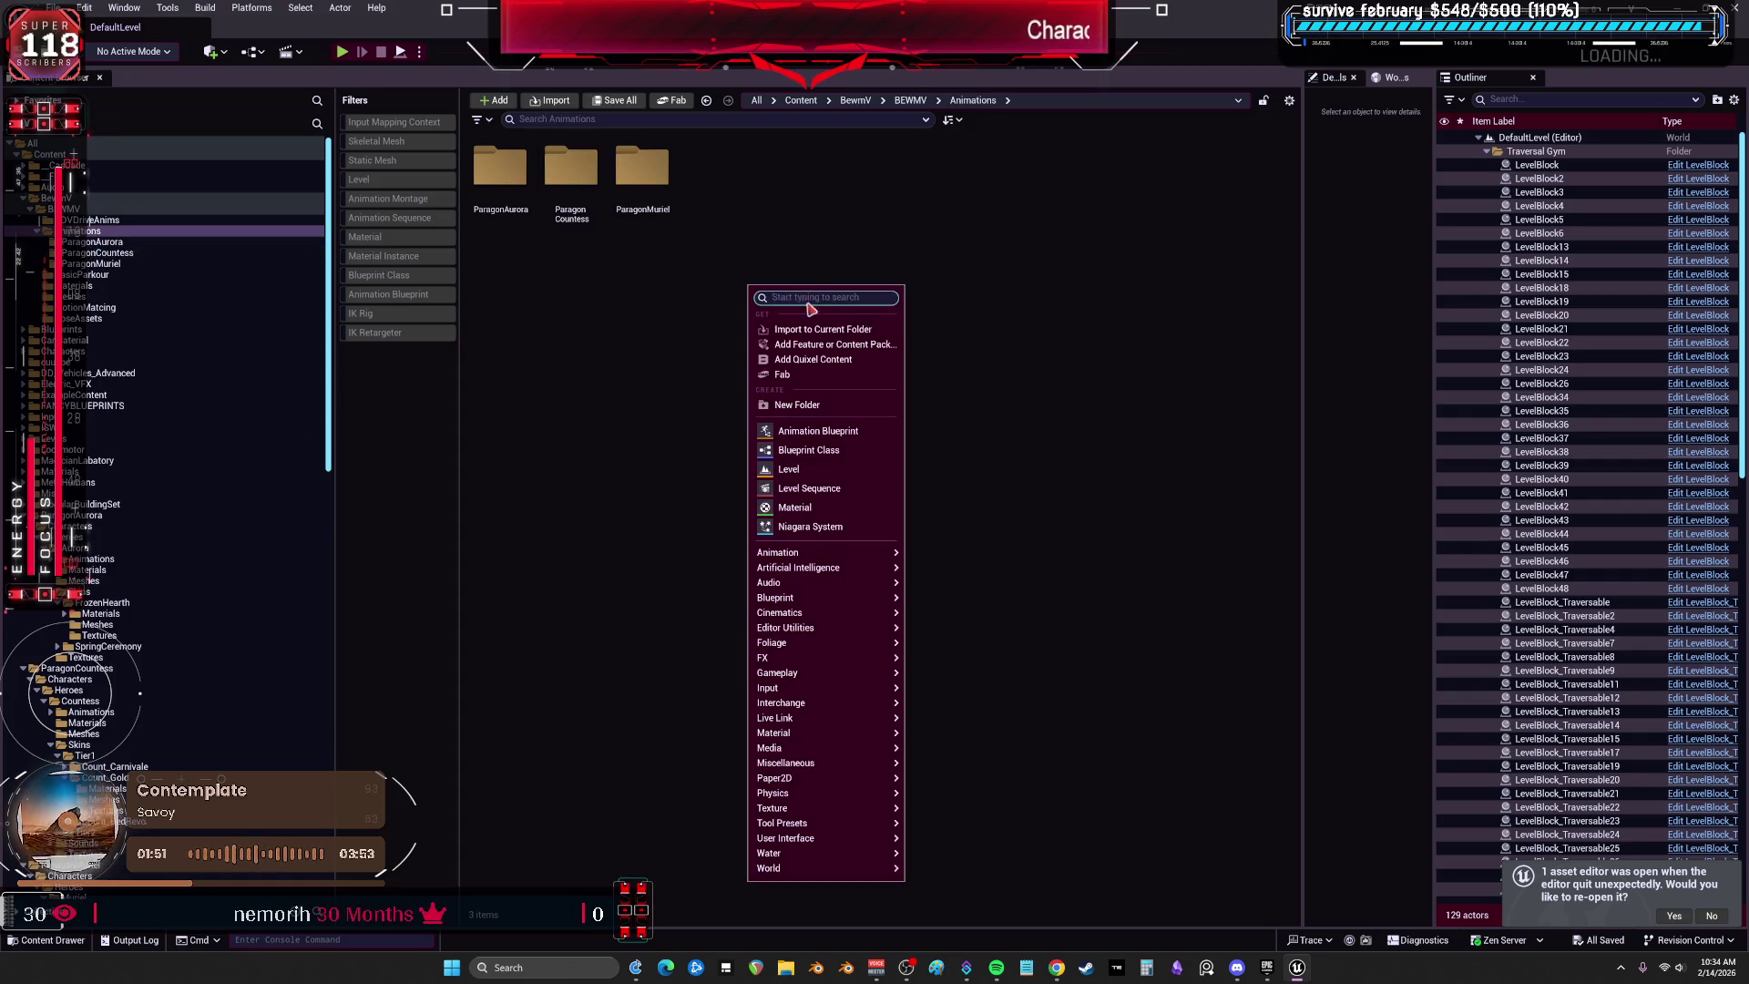
pyautogui.click(797, 405)
pyautogui.write('ParagonPhase')
pyautogui.press('Return')
# Step: Add a ParagonShinbi folder to Animations
pyautogui.scroll(-10, 156, 546)
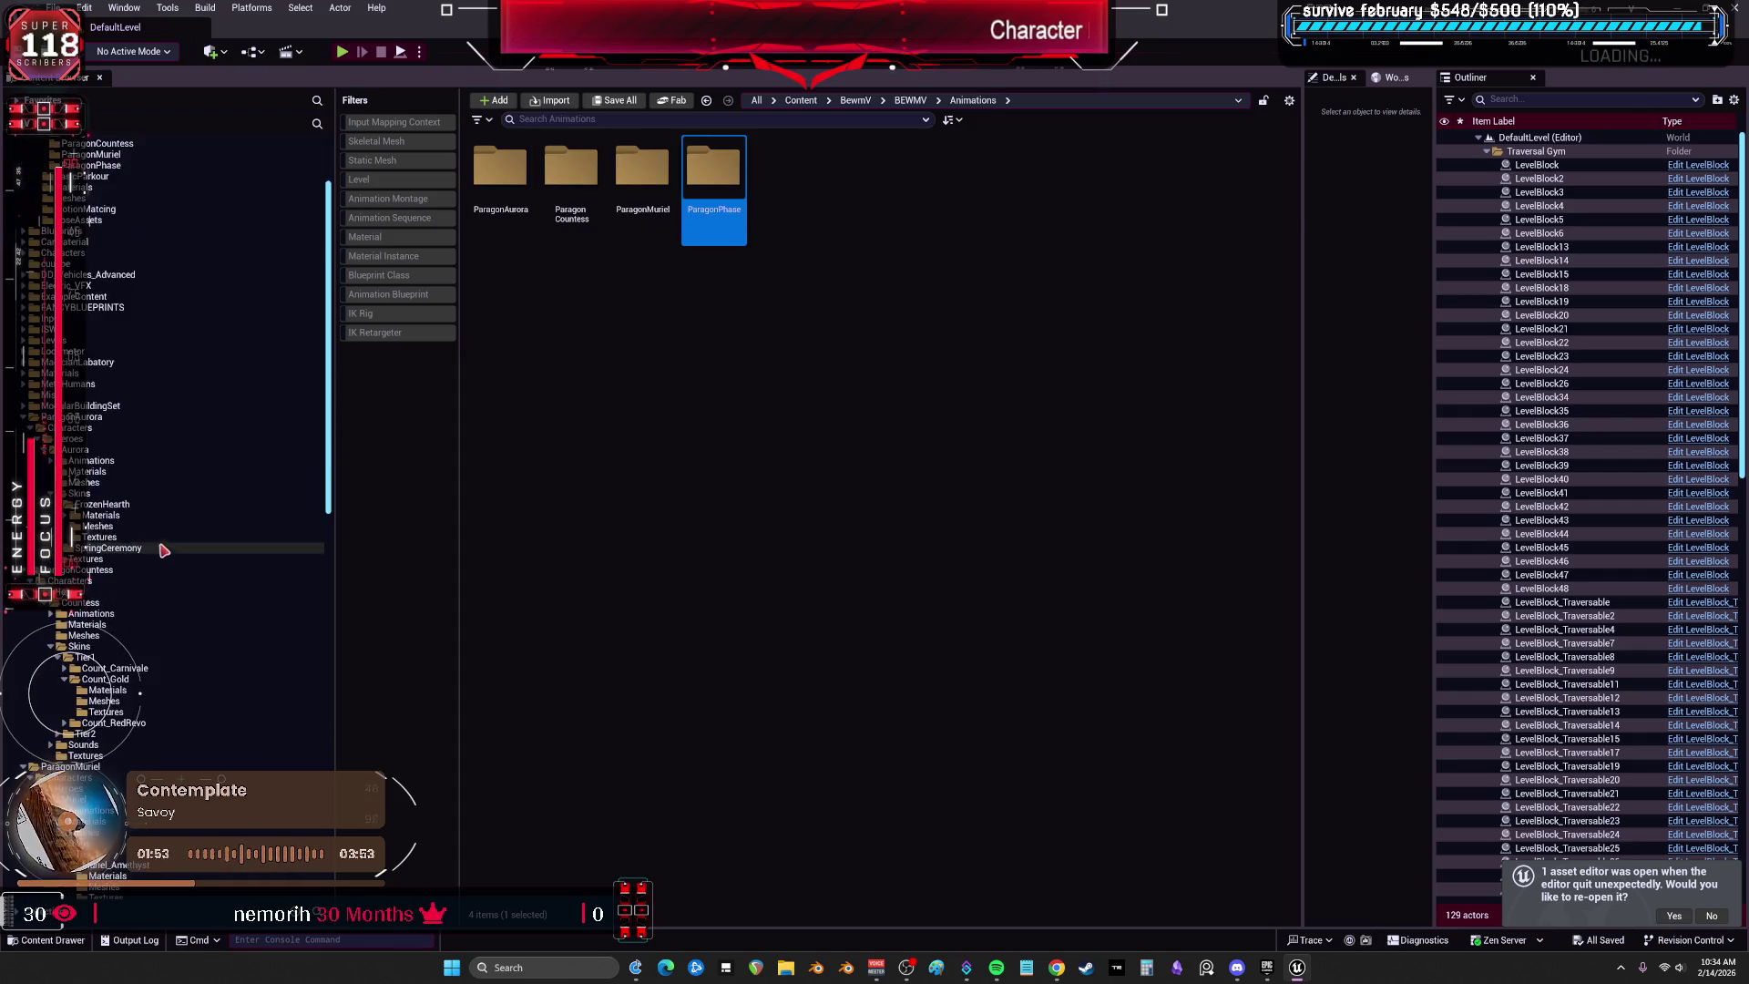
pyautogui.scroll(-3, 174, 547)
pyautogui.click(104, 691)
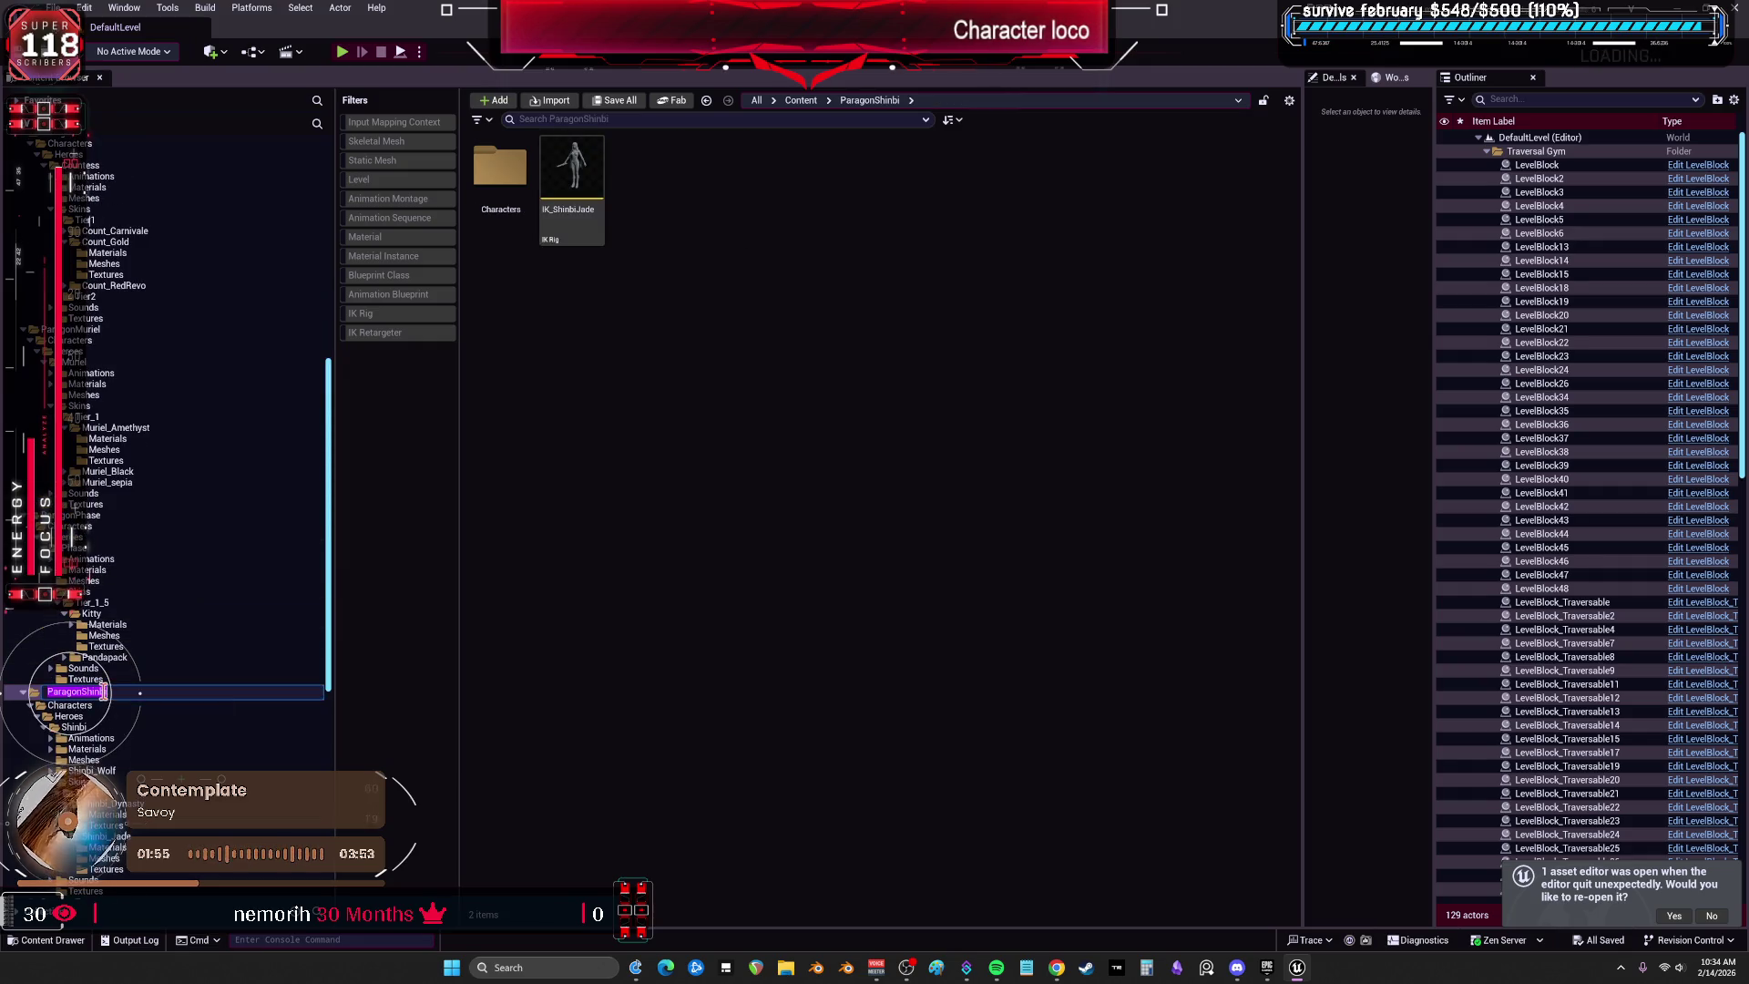
pyautogui.scroll(15, 229, 385)
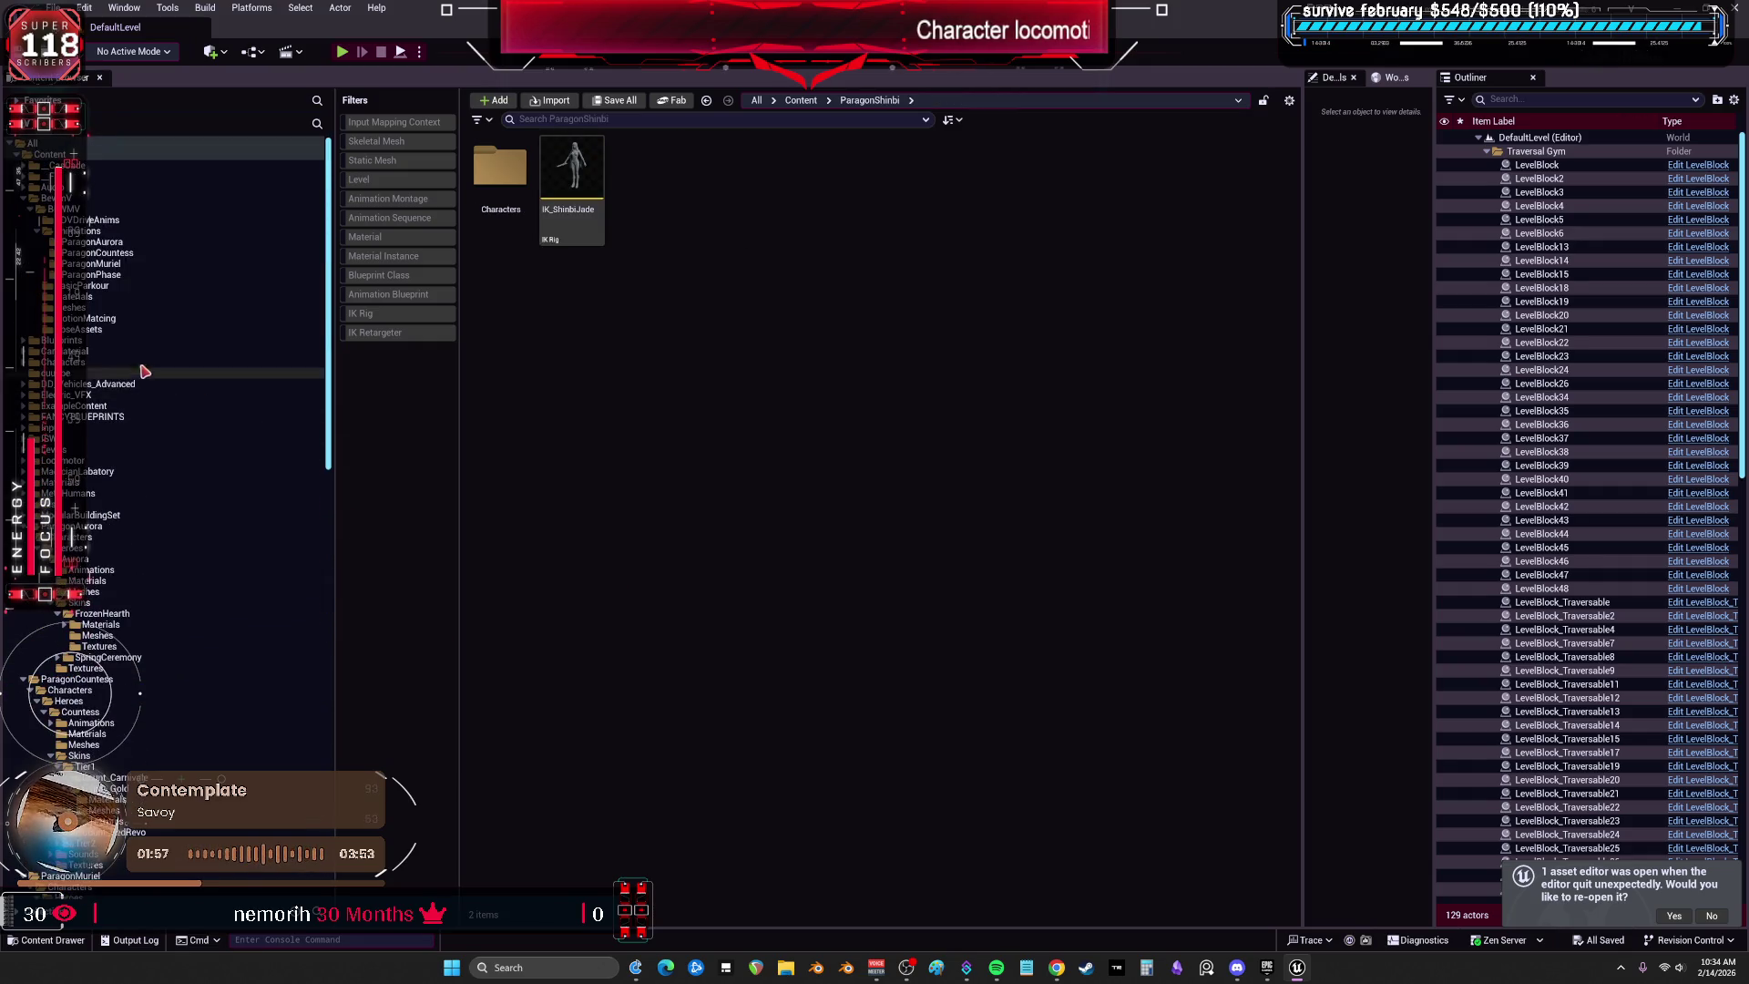
pyautogui.click(91, 230)
pyautogui.rightClick(801, 348)
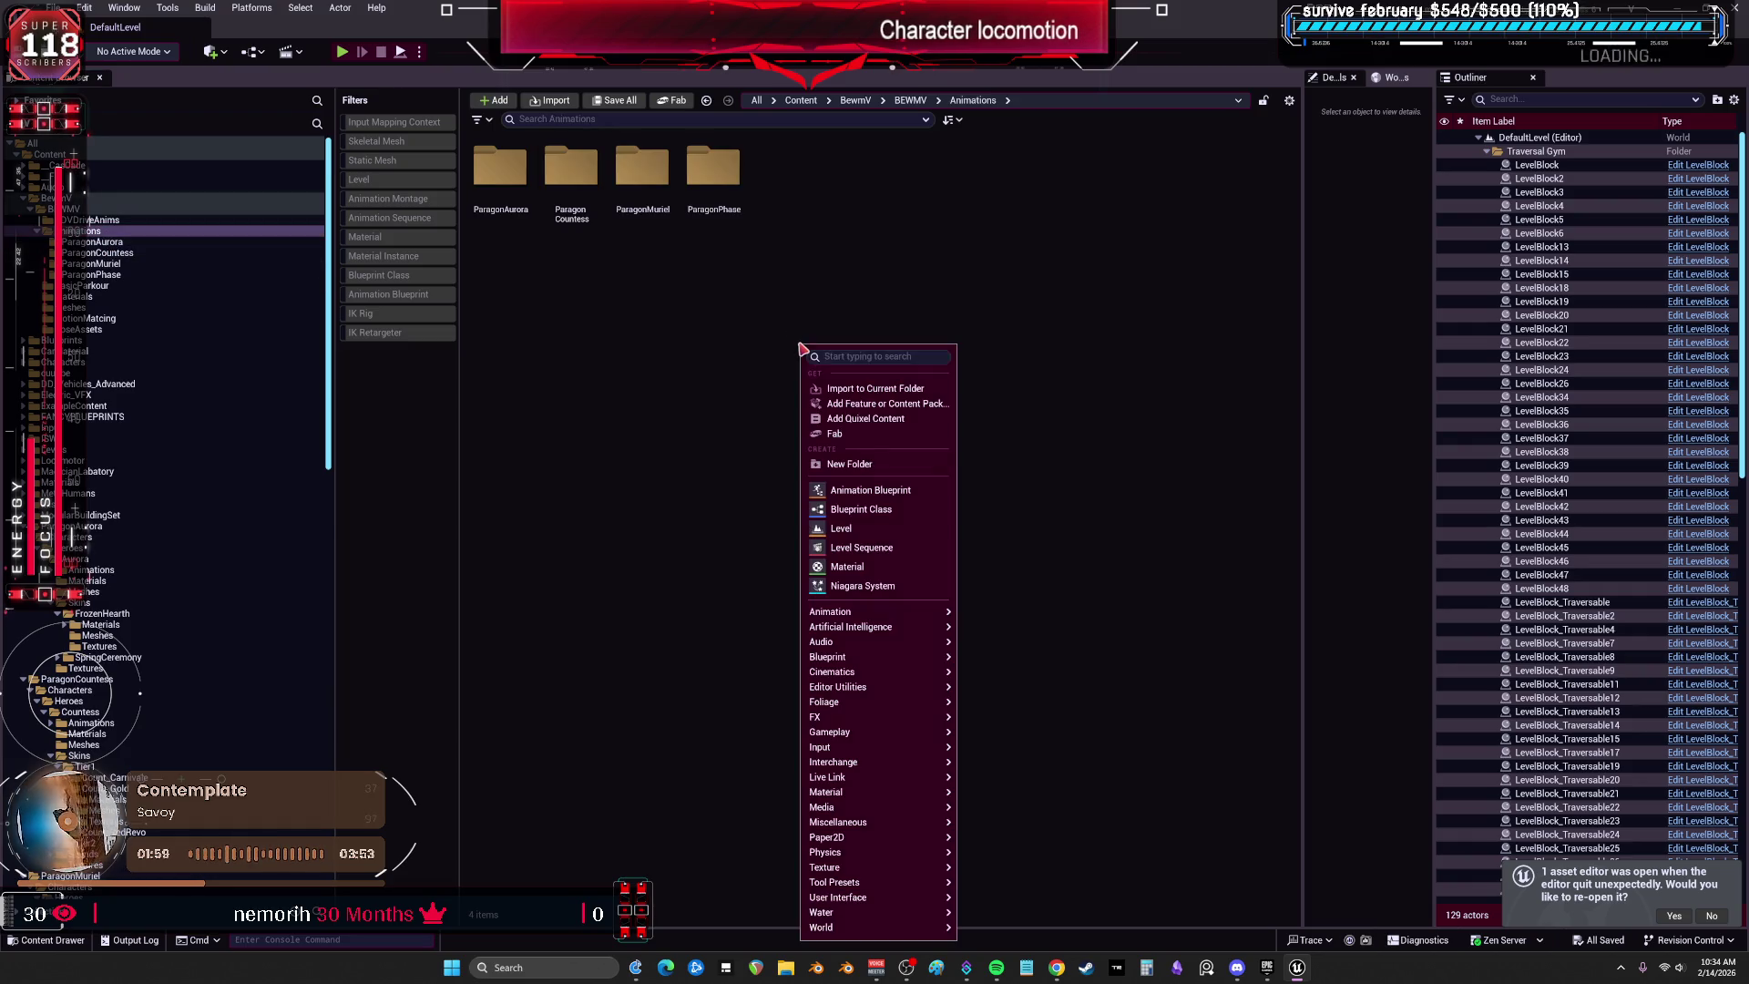
pyautogui.click(849, 463)
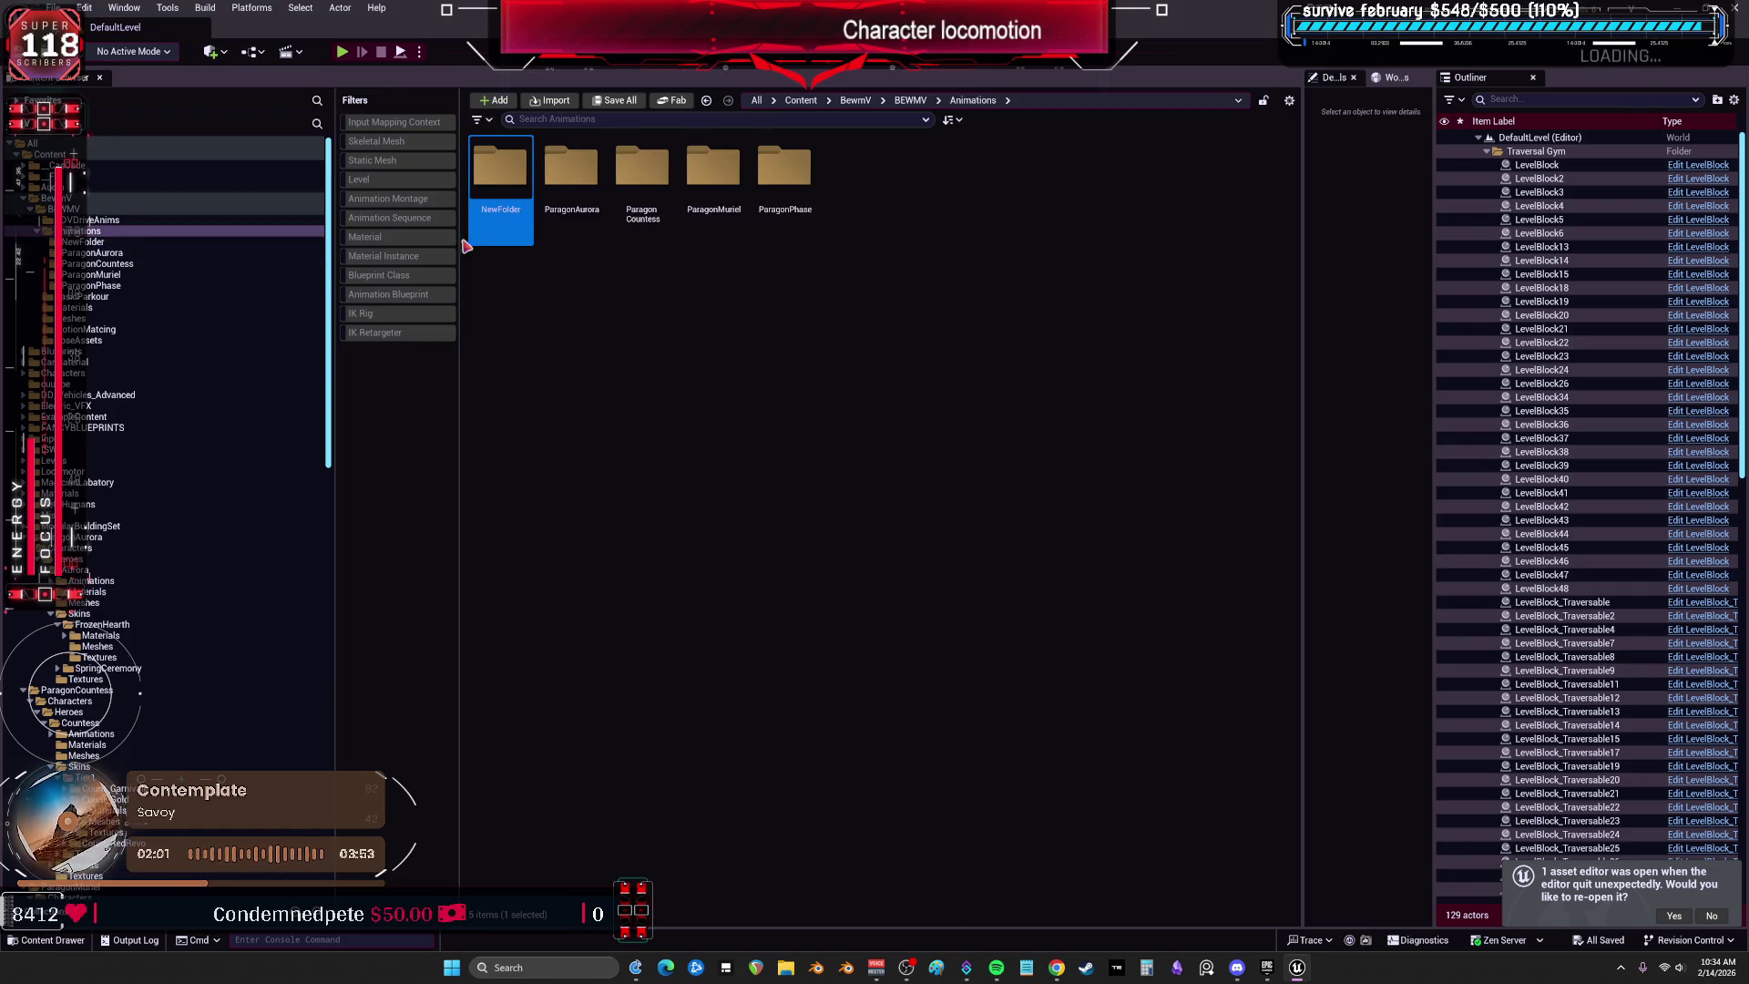
pyautogui.write('ParagonShinbi')
pyautogui.press('Return')
# Step: Add a ParagonTerra folder to Animations
pyautogui.scroll(-15, 230, 601)
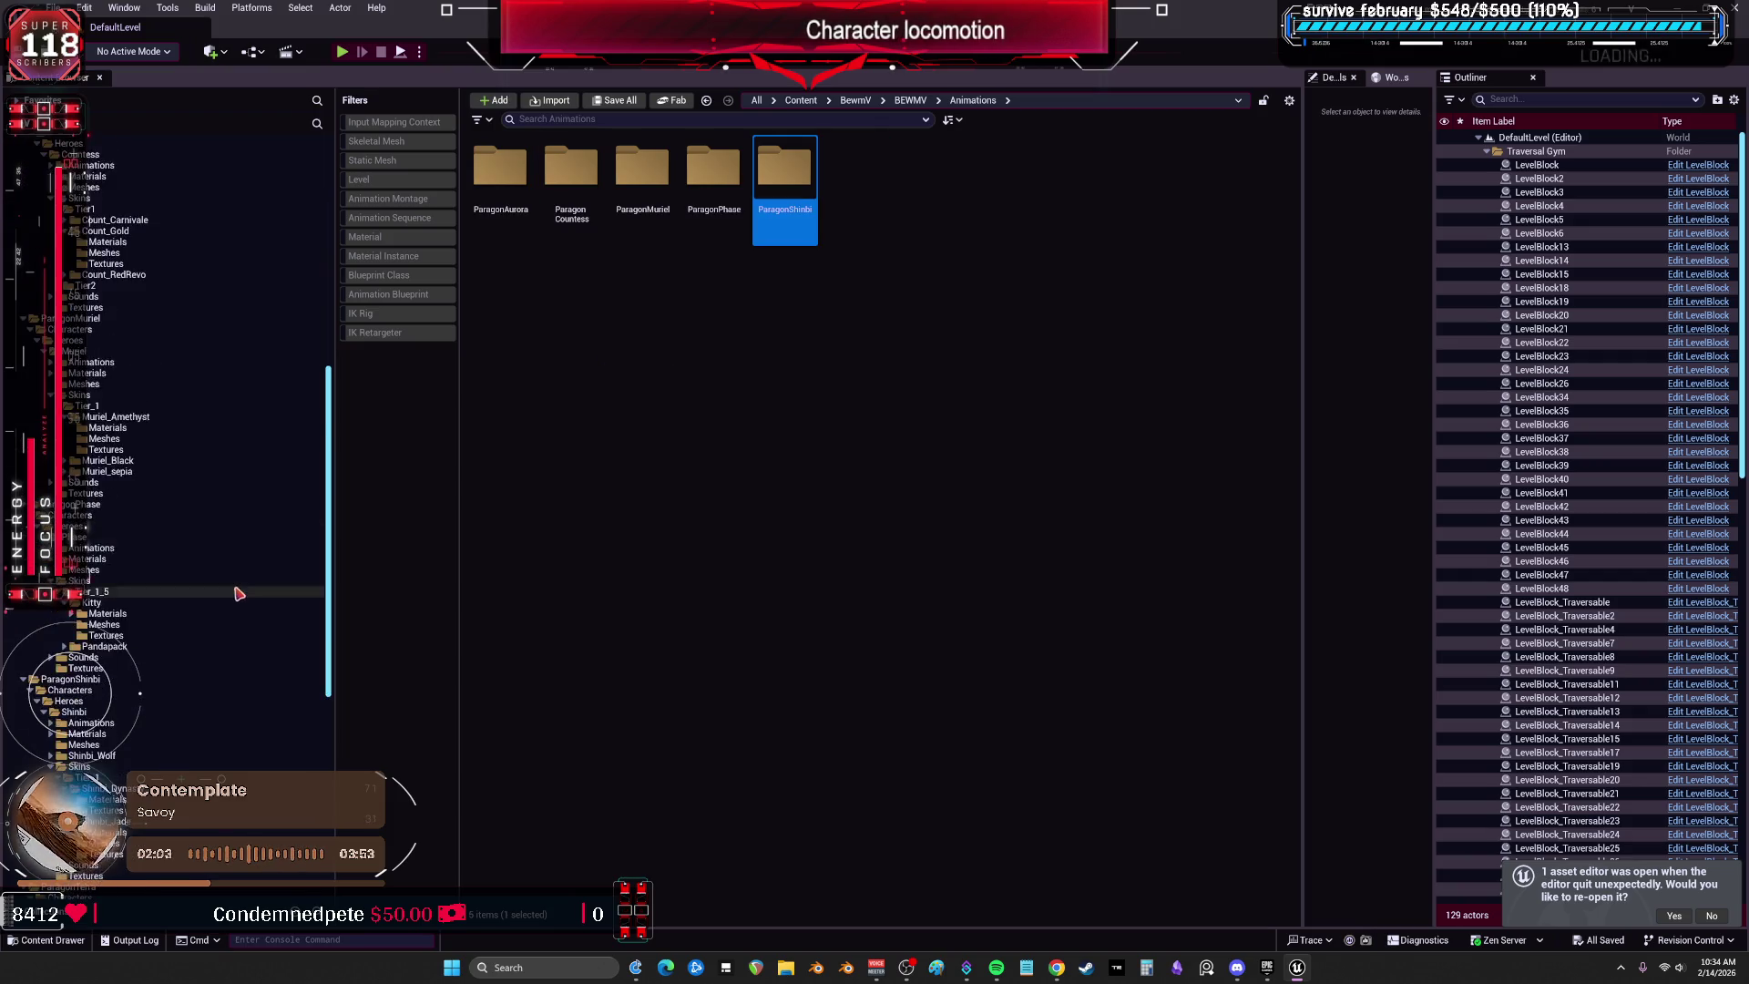
pyautogui.click(173, 690)
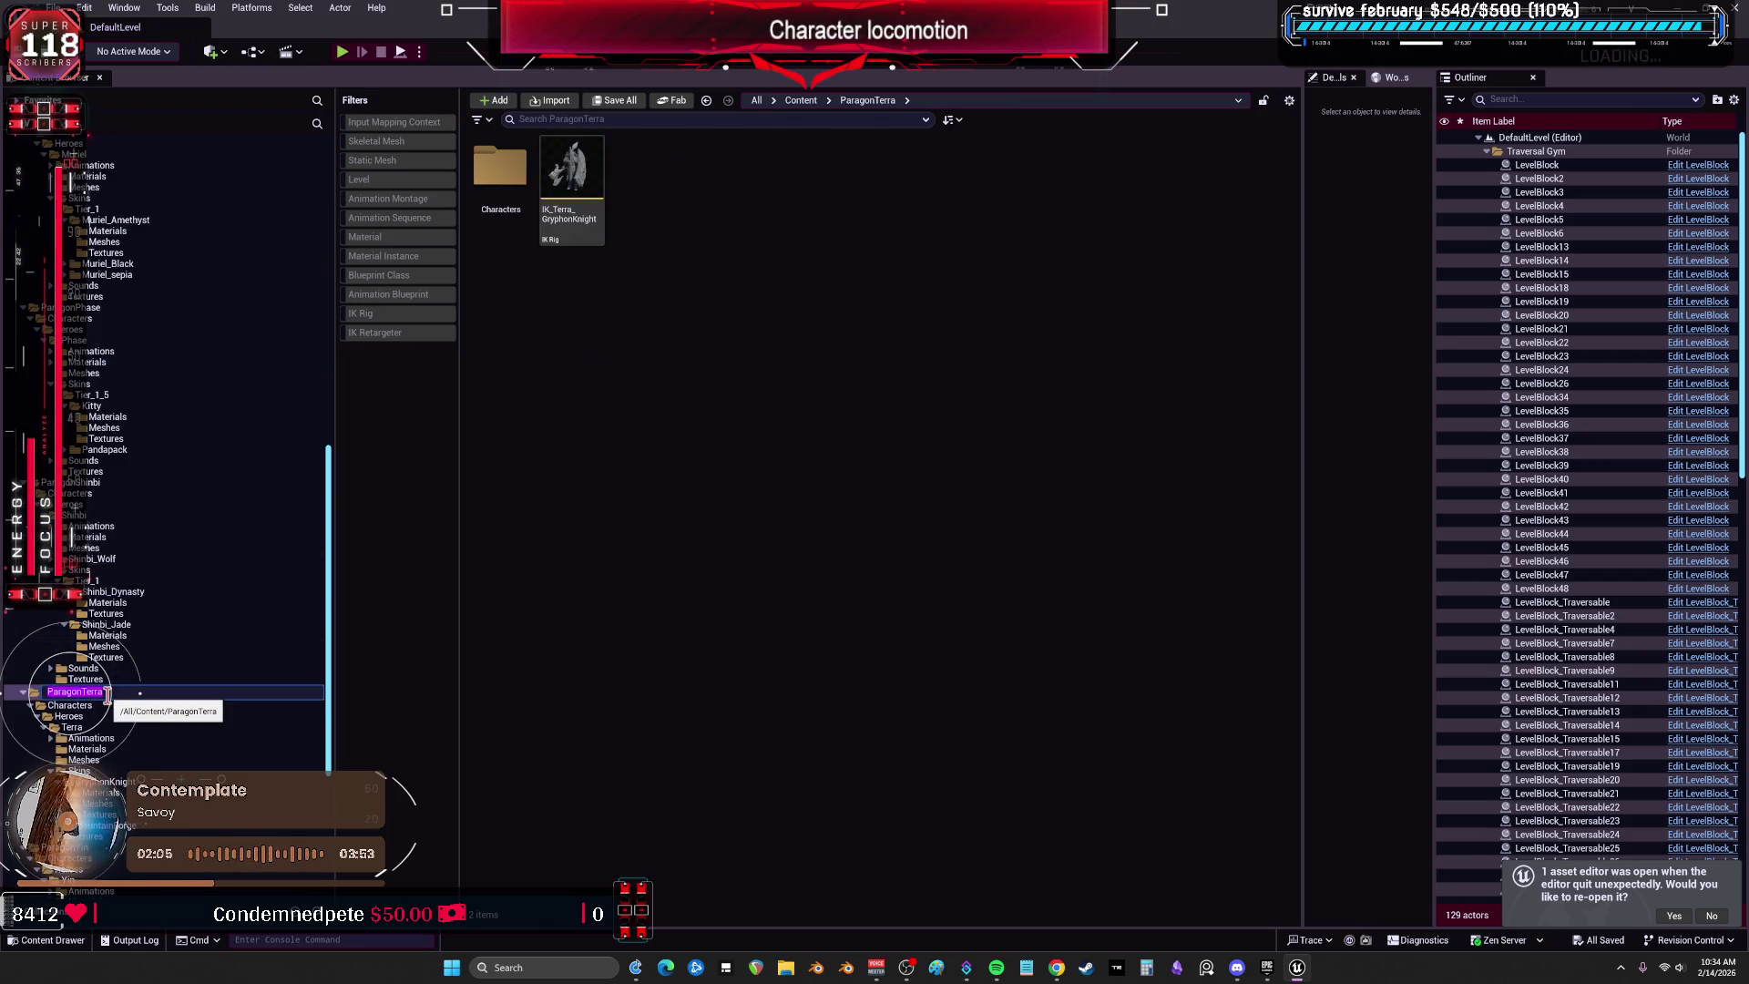
pyautogui.scroll(15, 169, 606)
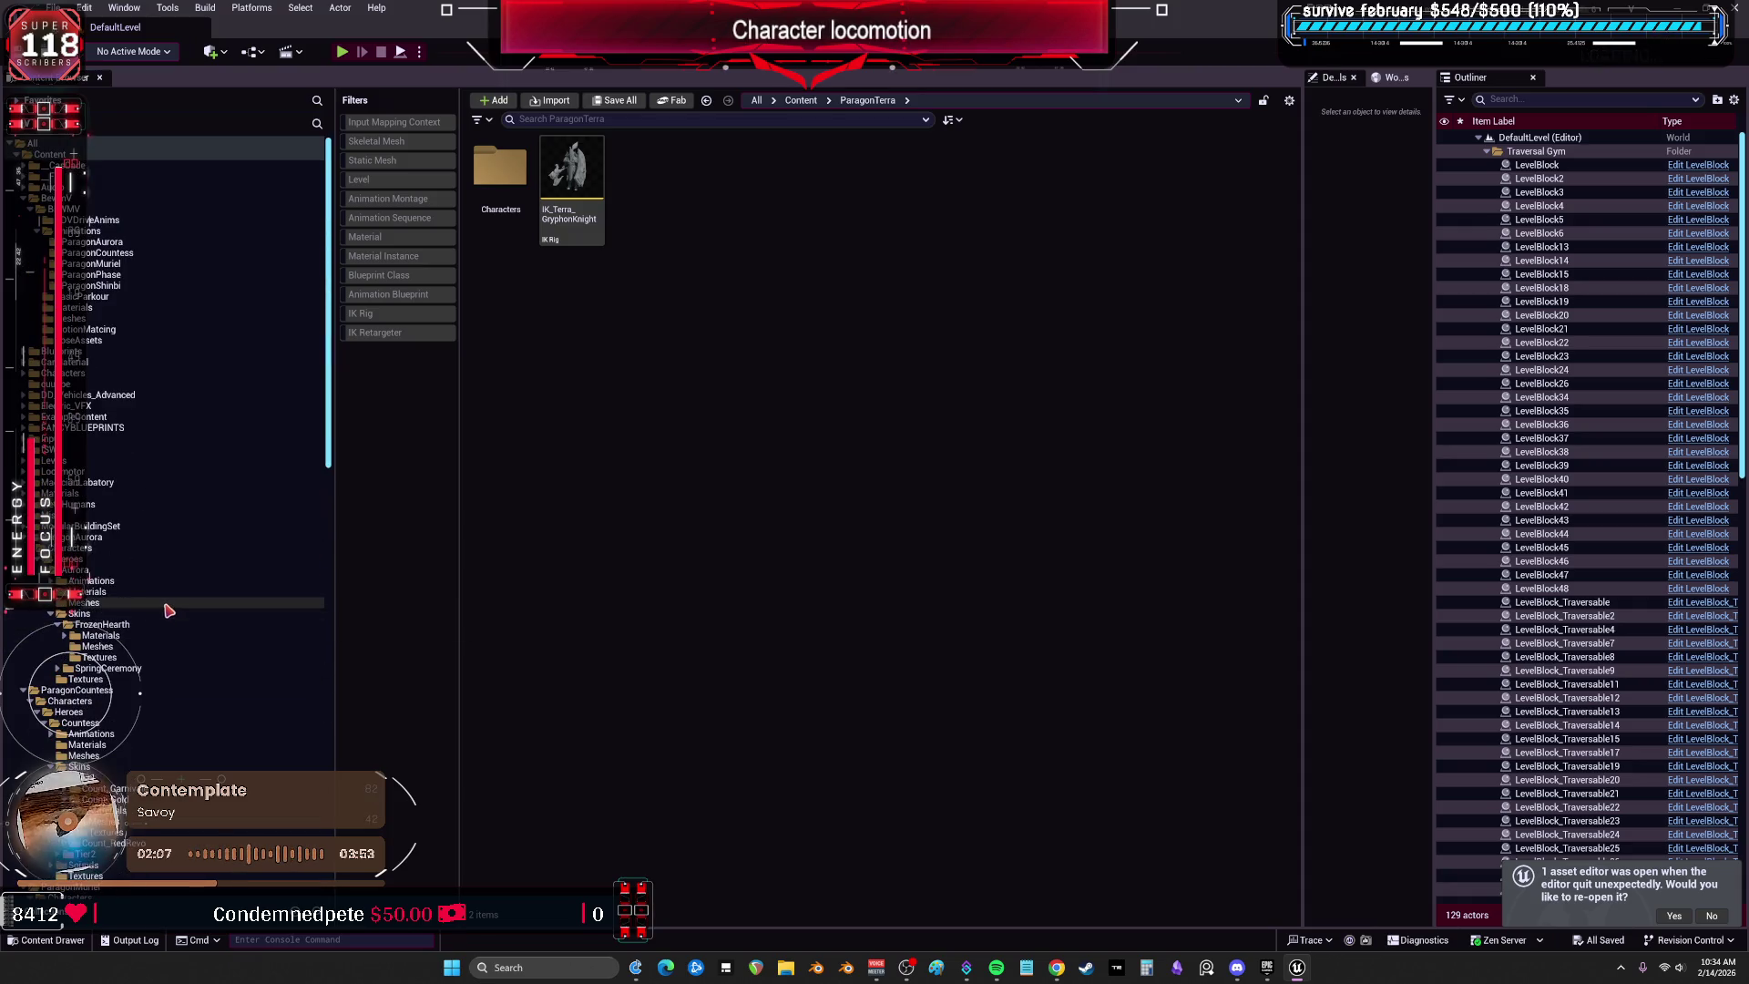
pyautogui.click(129, 231)
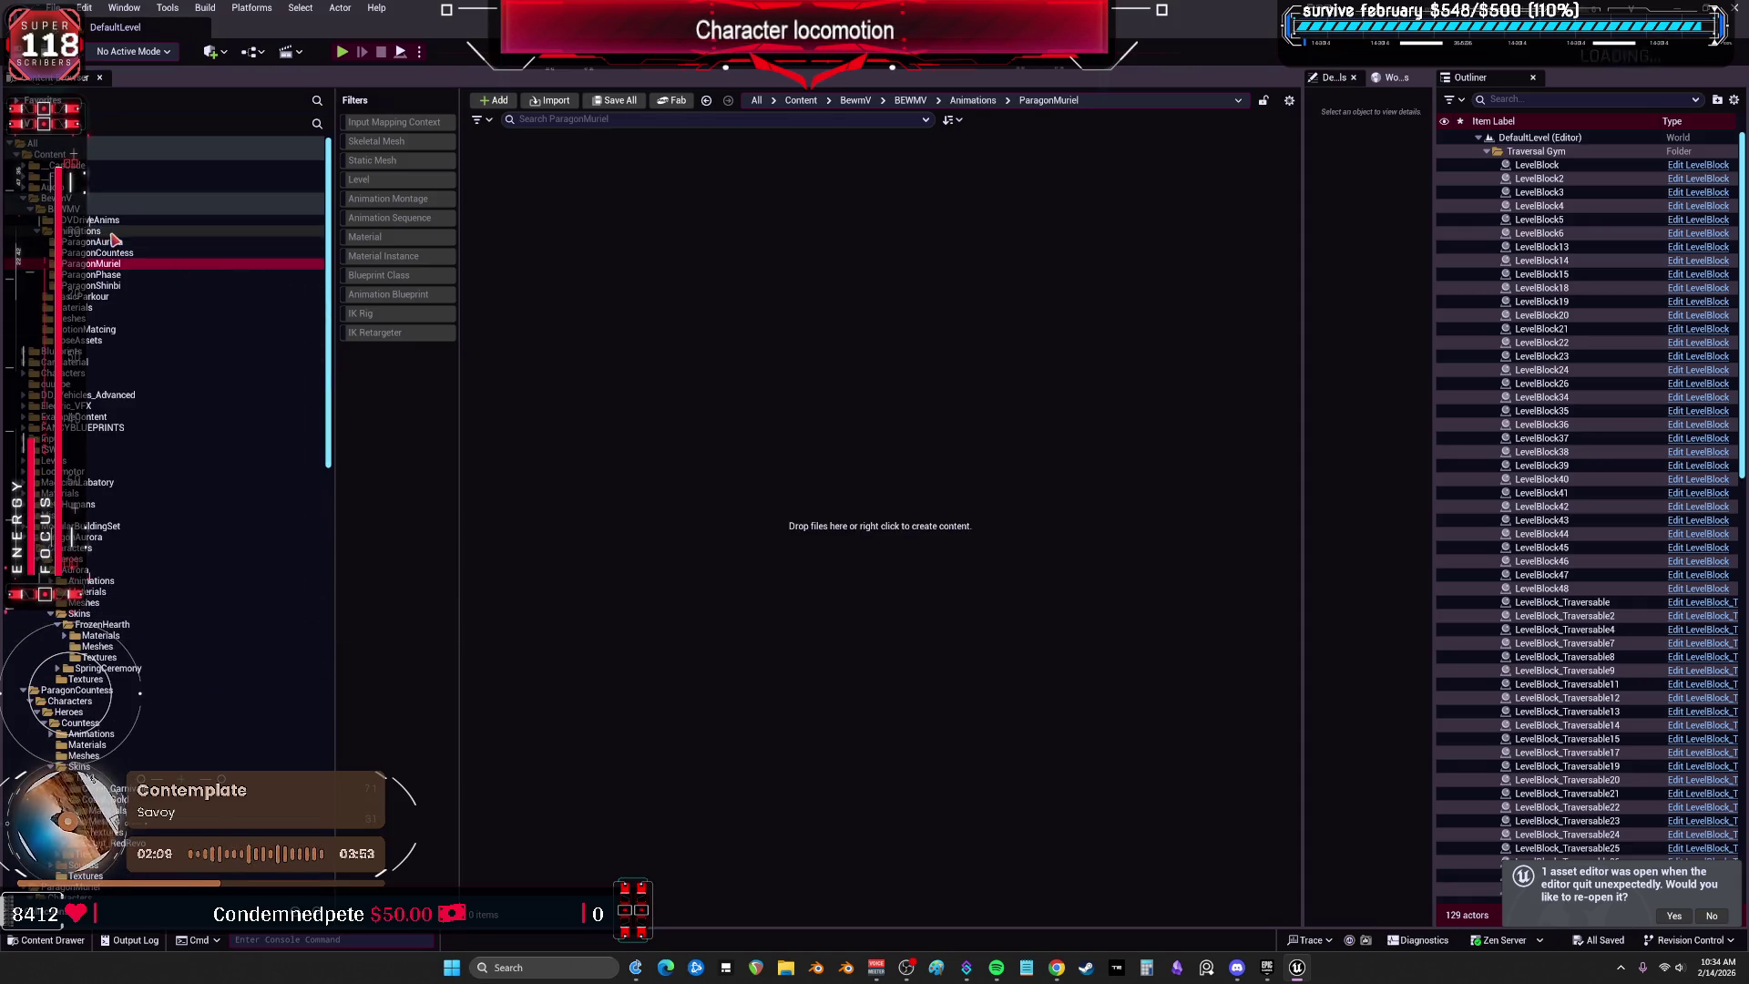
pyautogui.rightClick(665, 291)
pyautogui.click(740, 410)
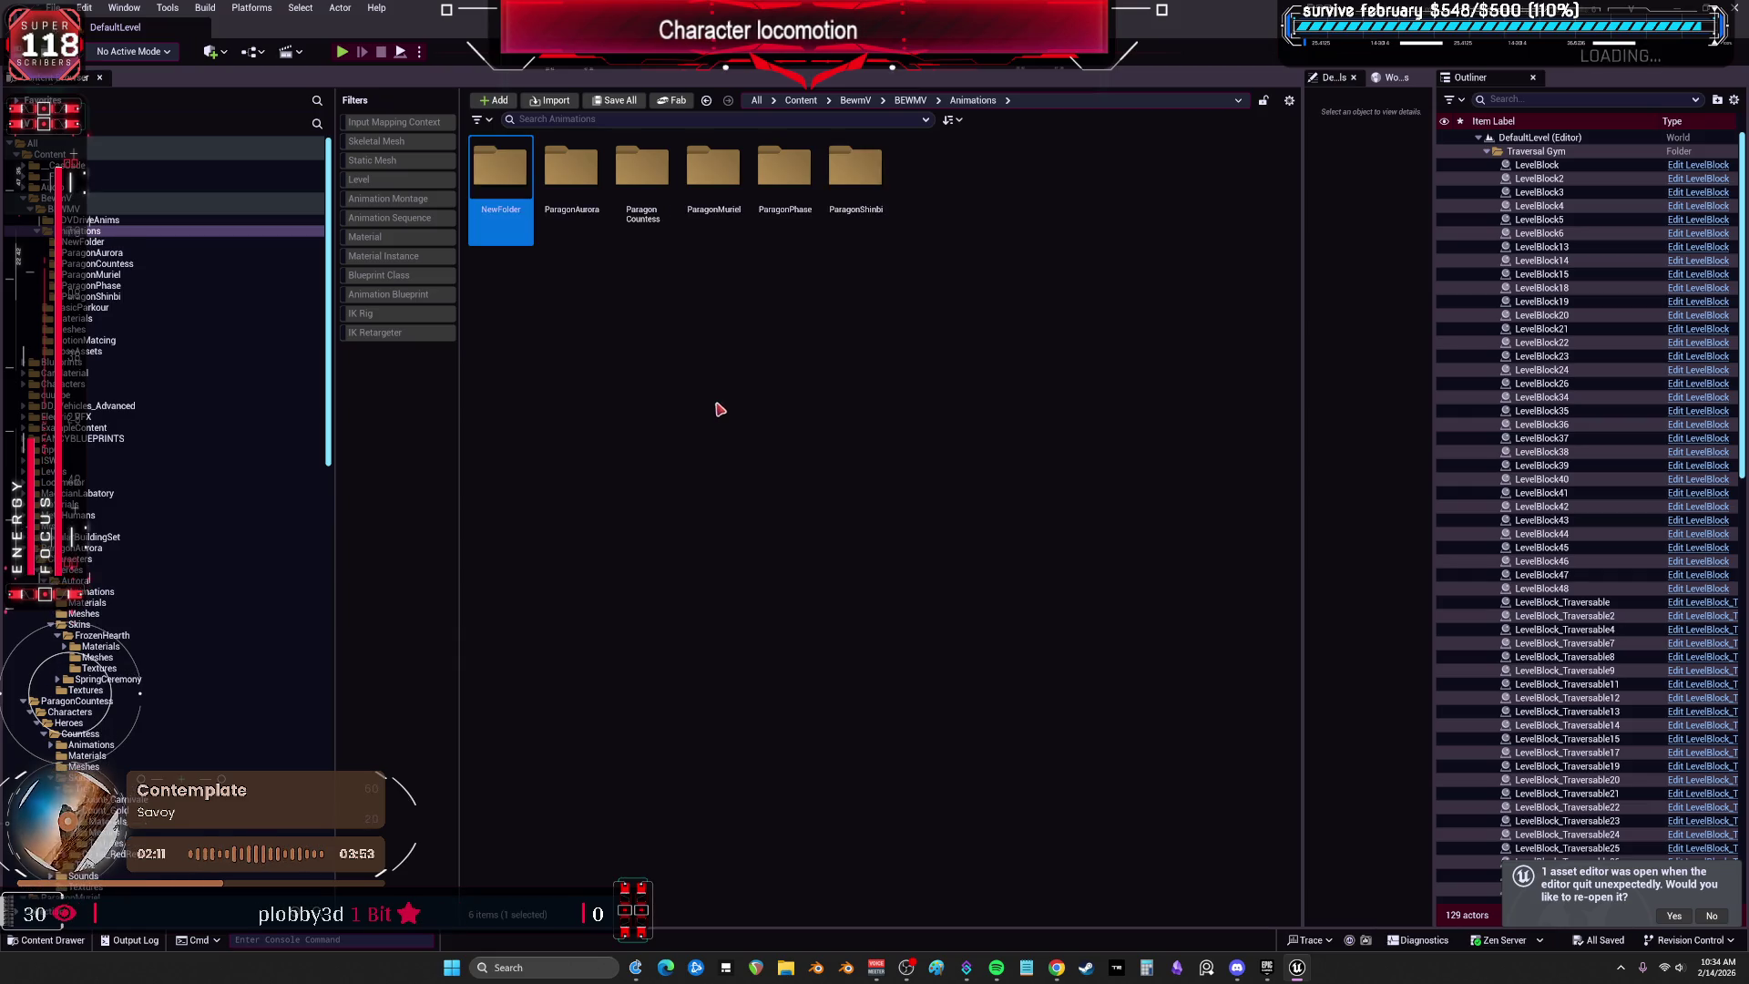
pyautogui.press('Return')
# Step: Add a ParagonYin folder to Animations
pyautogui.scroll(-10, 173, 656)
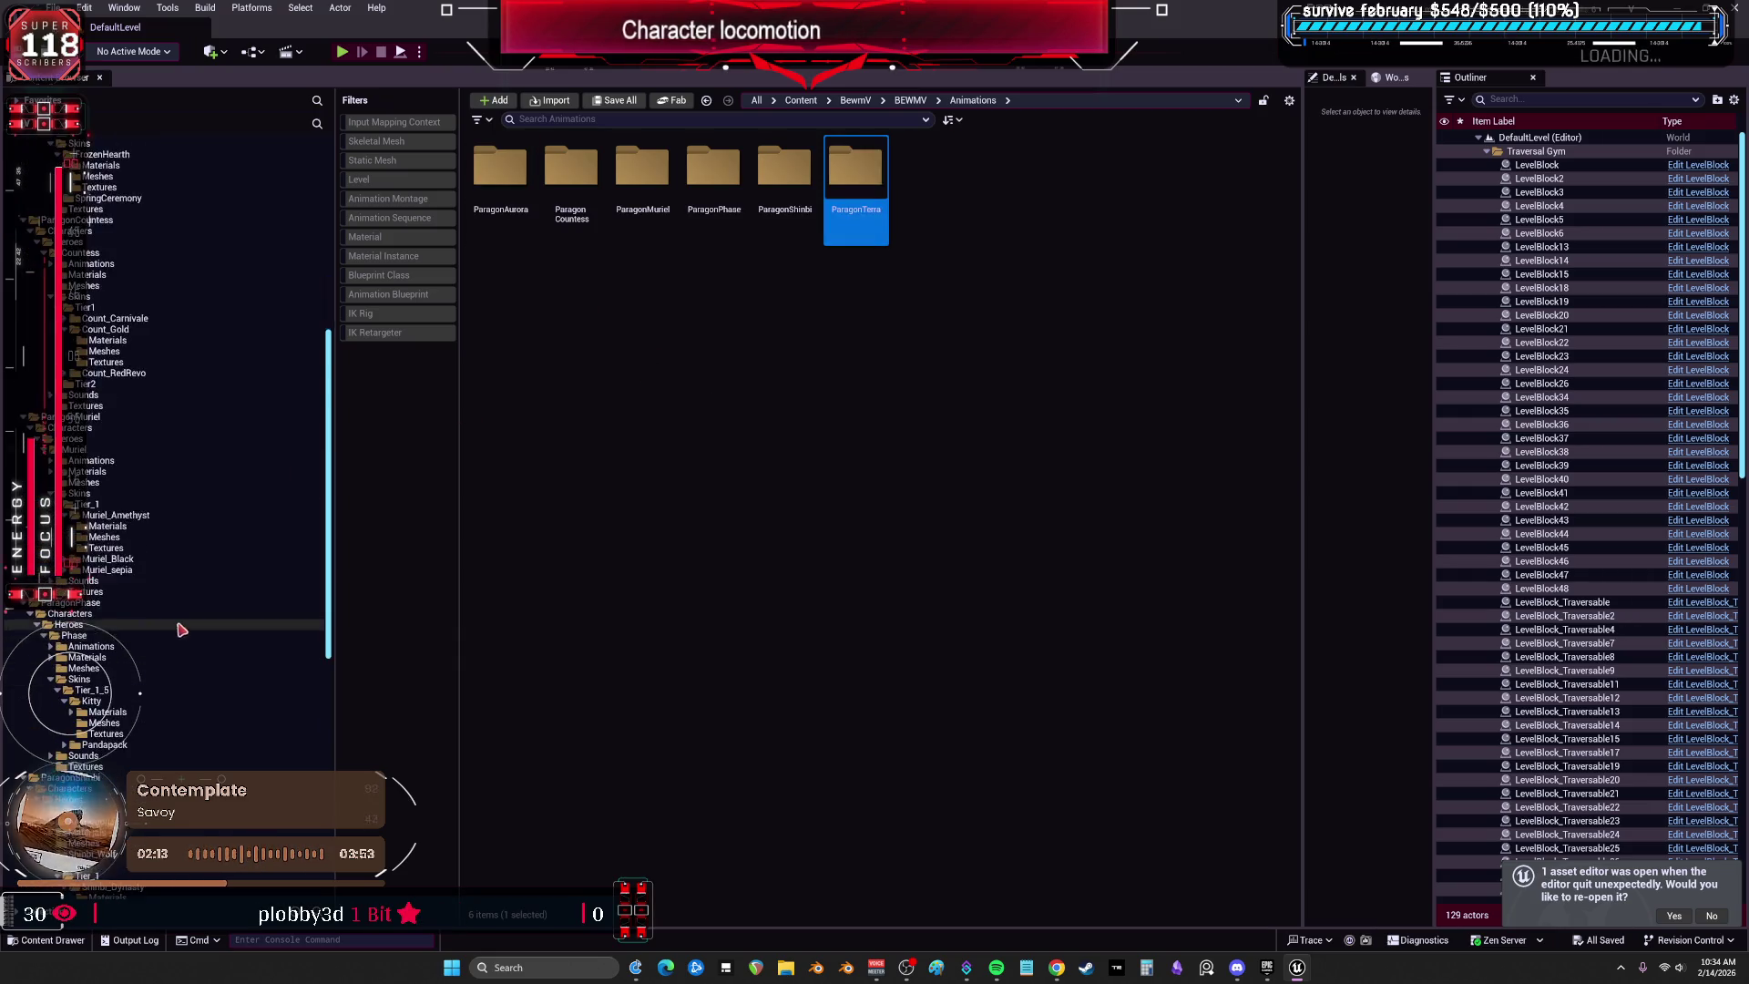
pyautogui.scroll(-5, 162, 567)
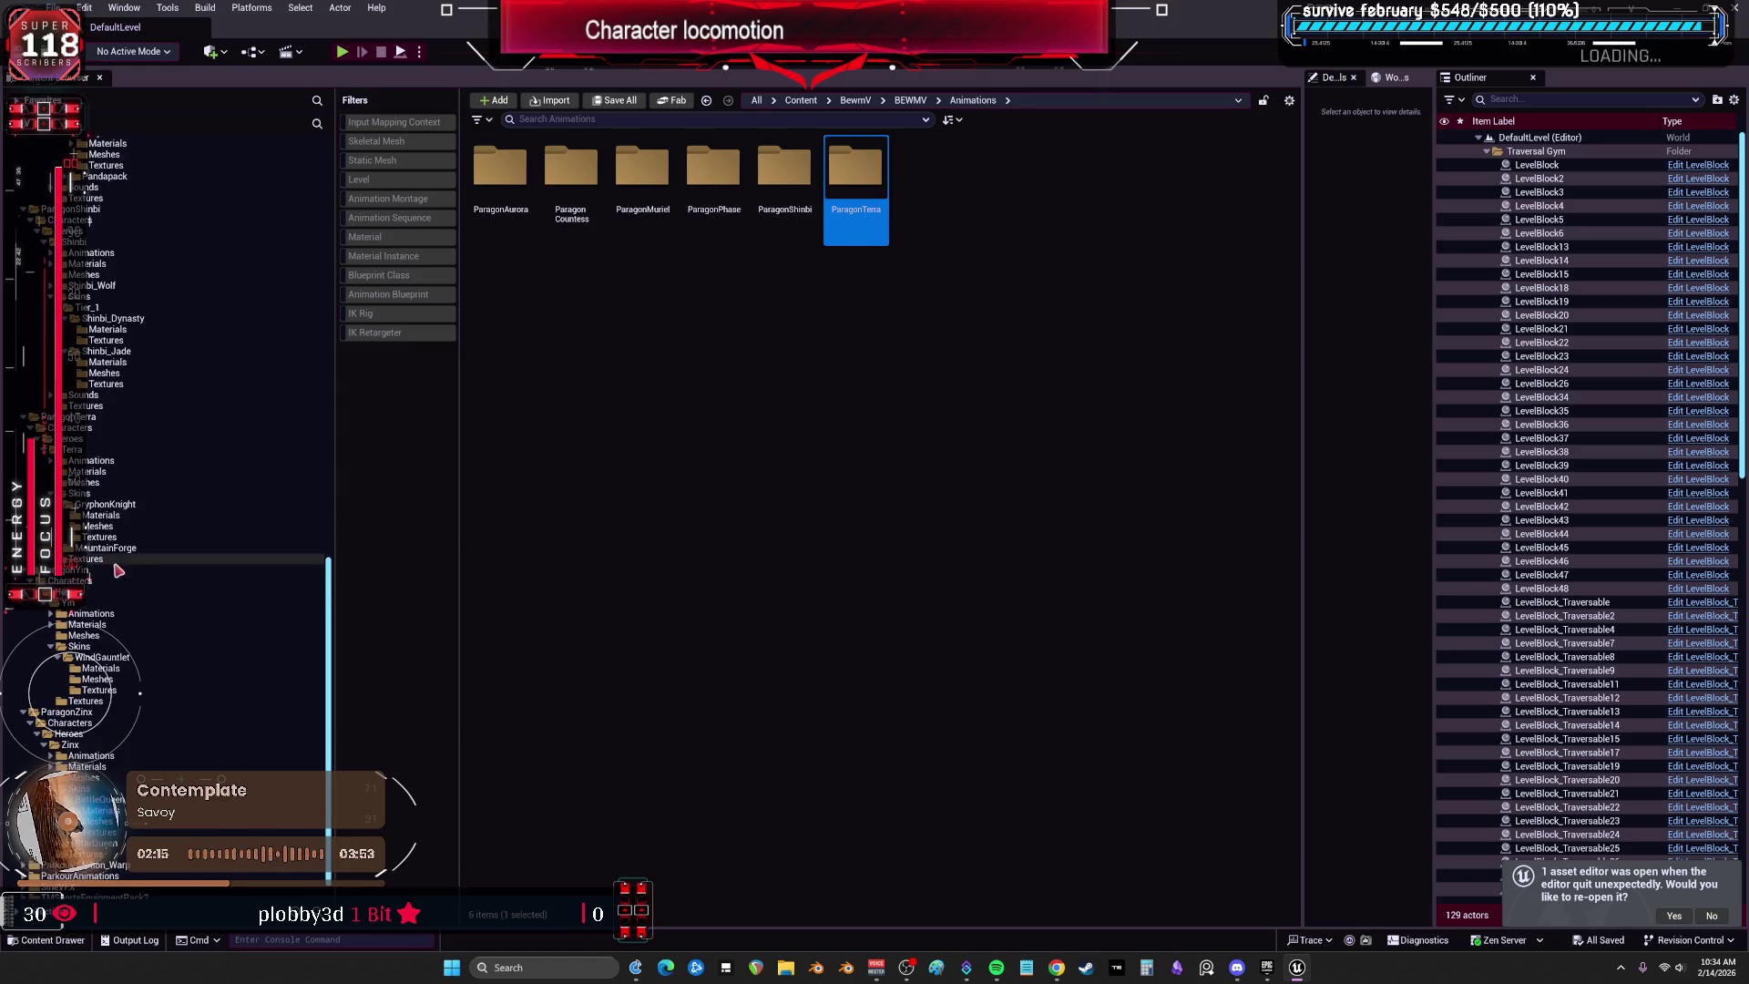
pyautogui.click(105, 571)
pyautogui.scroll(10, 168, 518)
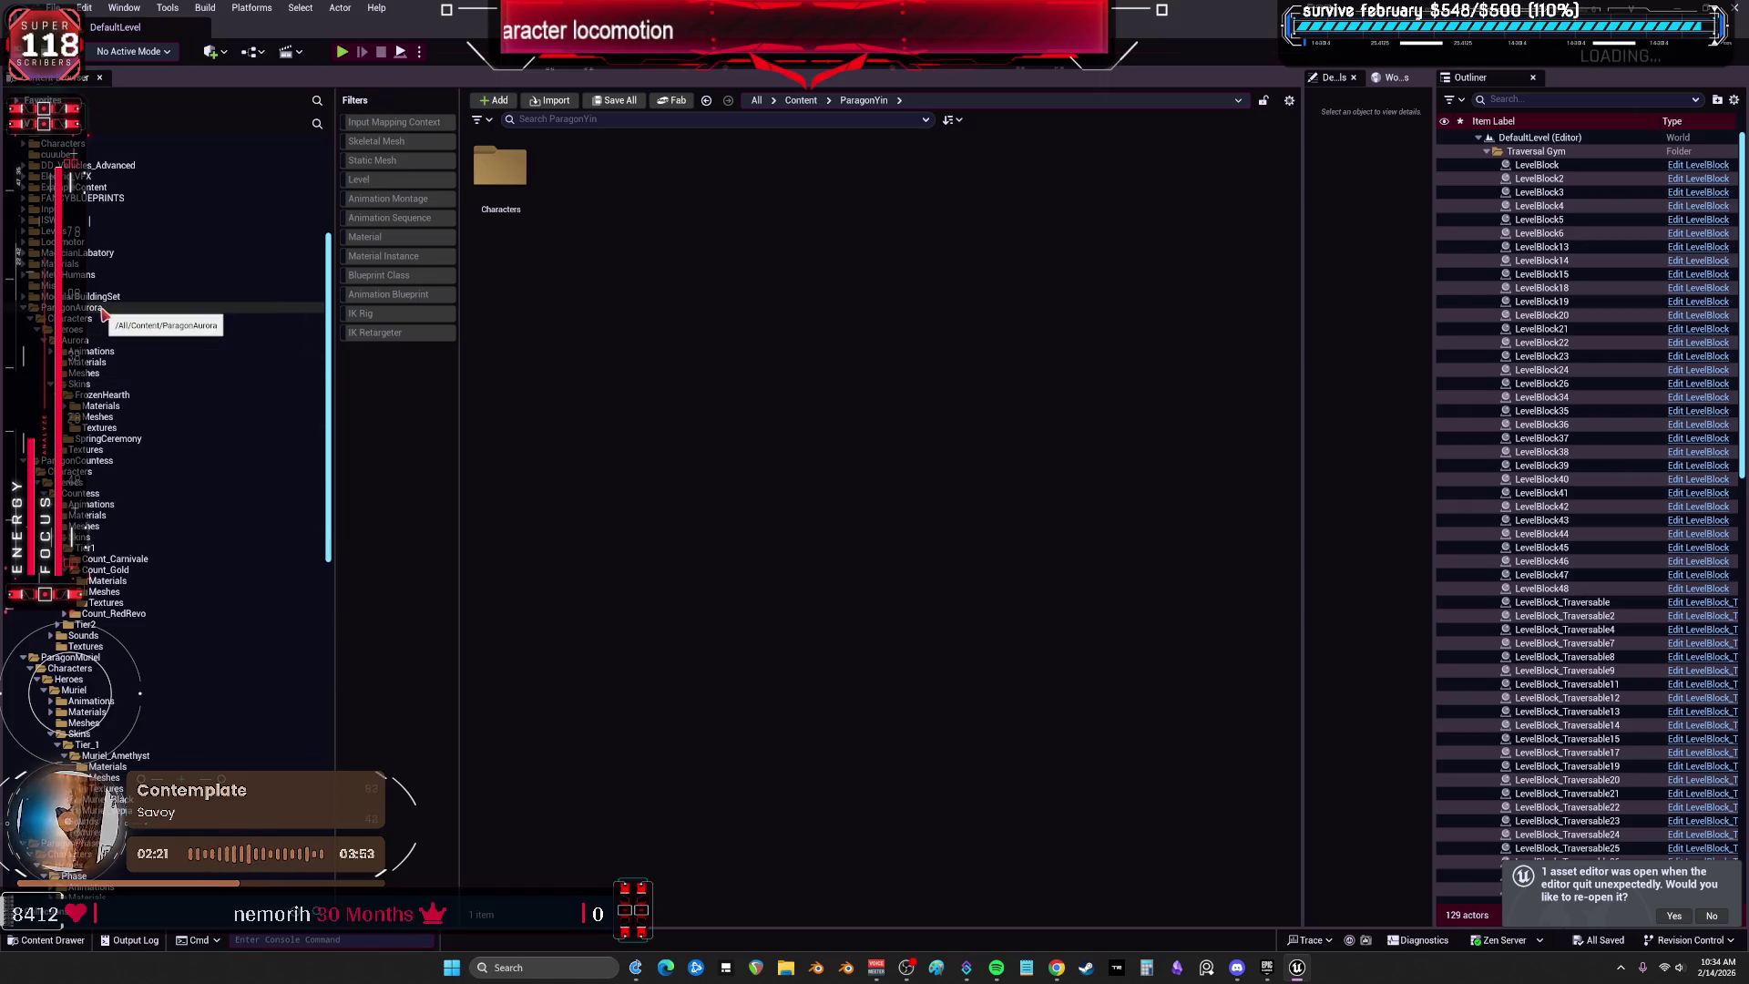
pyautogui.scroll(5, 104, 314)
pyautogui.click(73, 165)
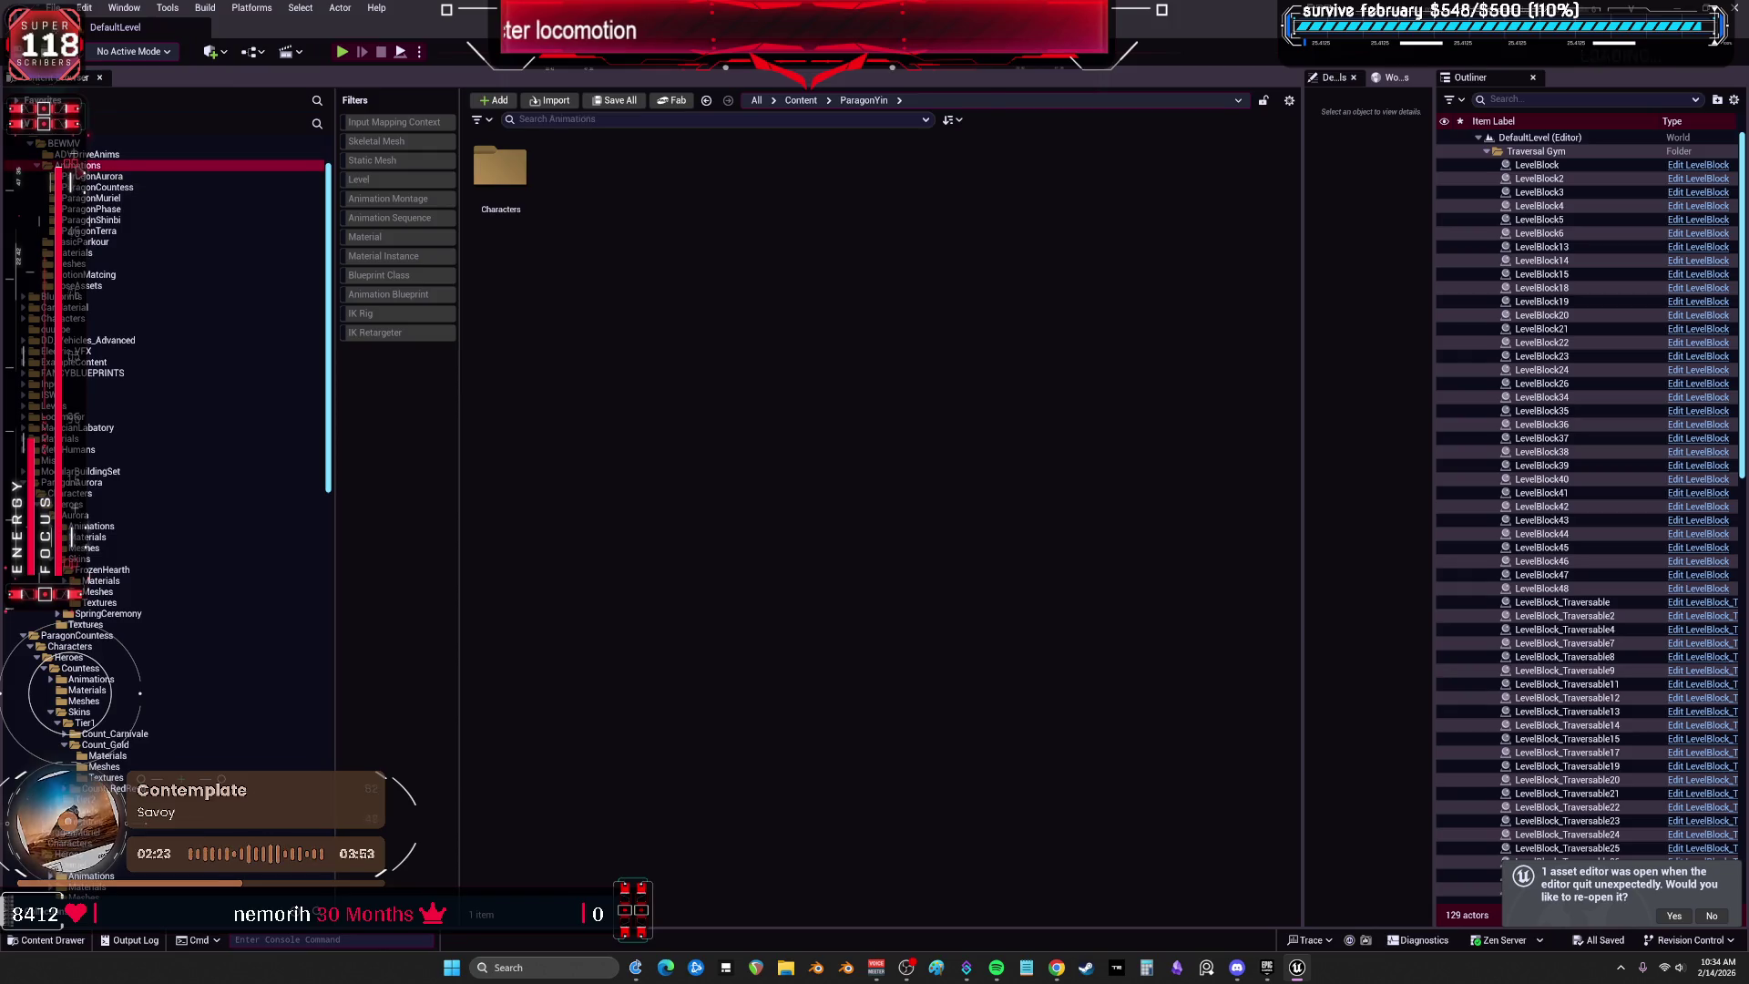
pyautogui.rightClick(745, 357)
pyautogui.click(774, 474)
pyautogui.write('ParagonYin')
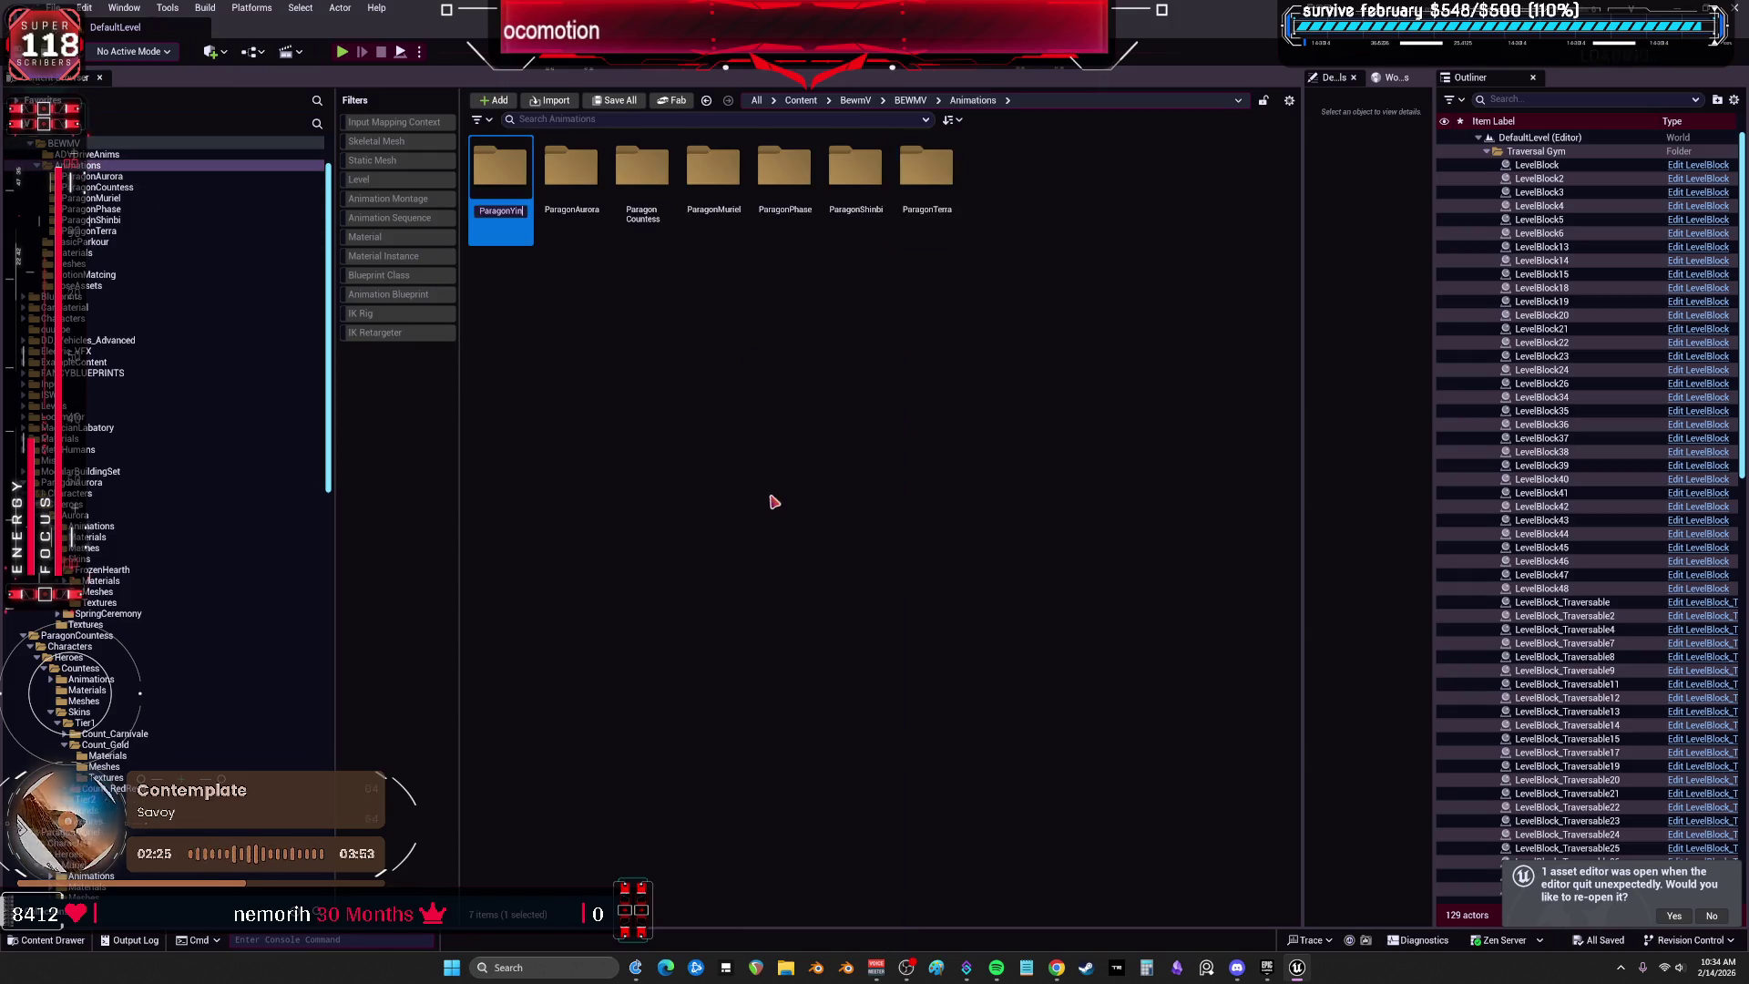
pyautogui.press('Return')
# Step: Add a ParagonZinx folder to Animations, then return to the top-level Content folder
pyautogui.scroll(-15, 238, 529)
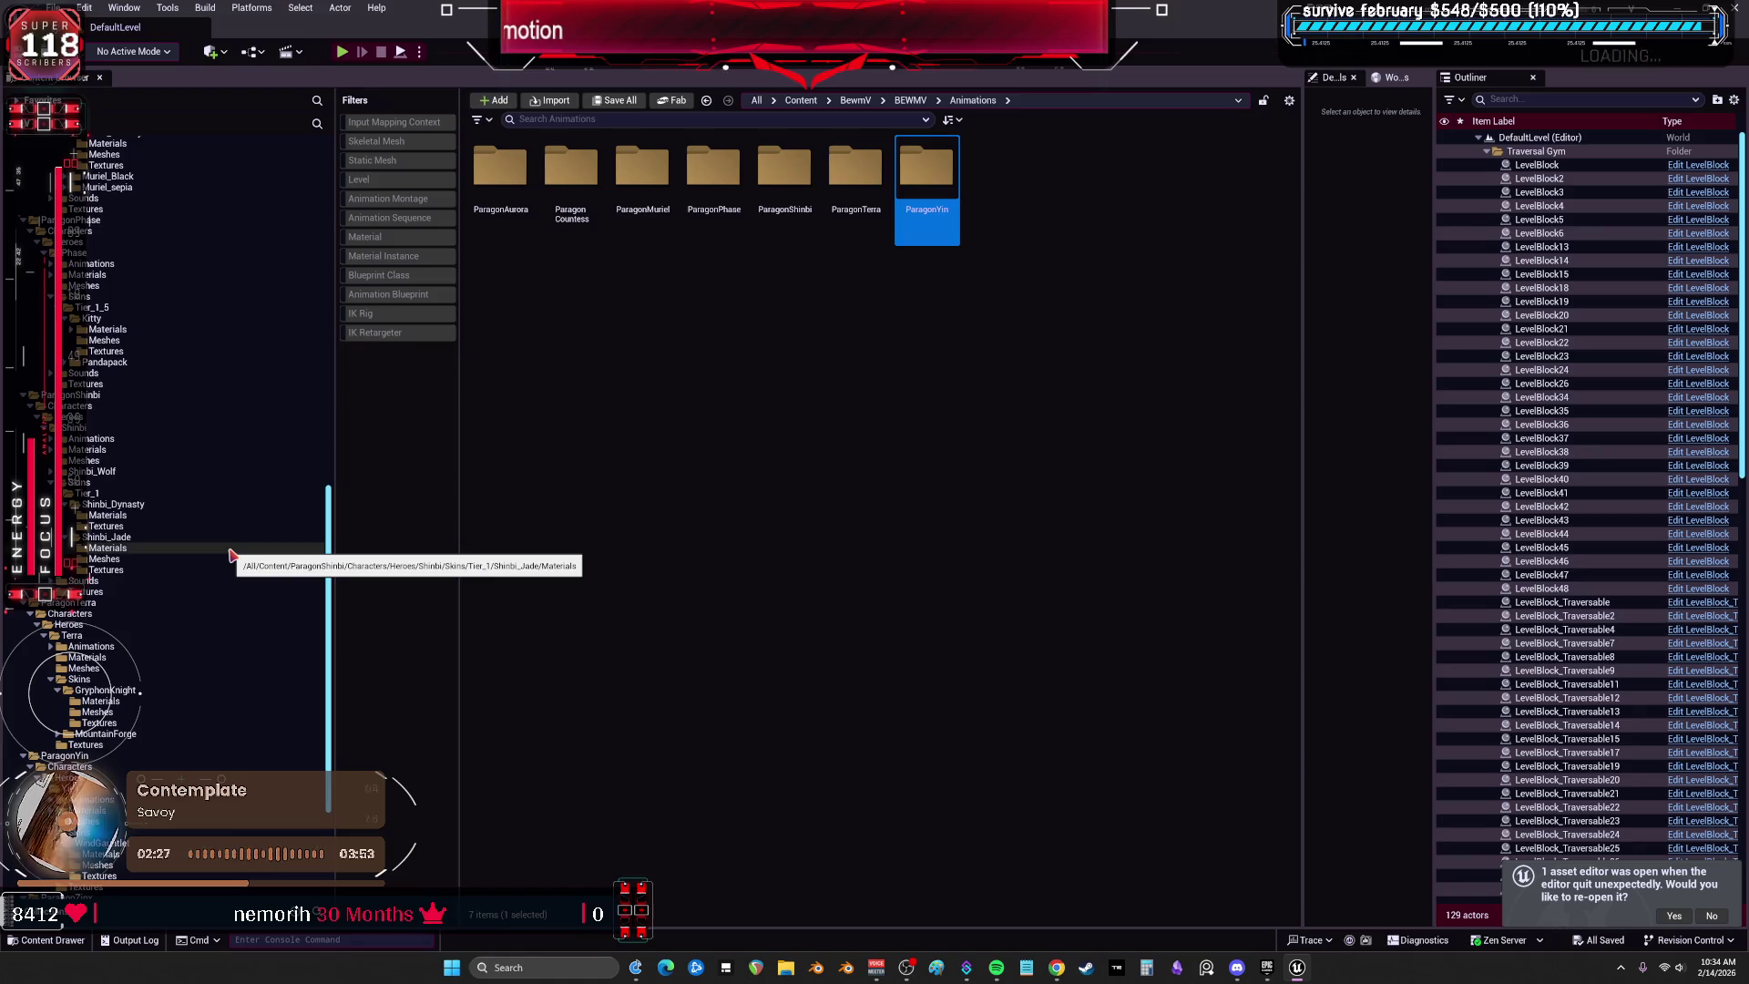
pyautogui.scroll(-5, 219, 547)
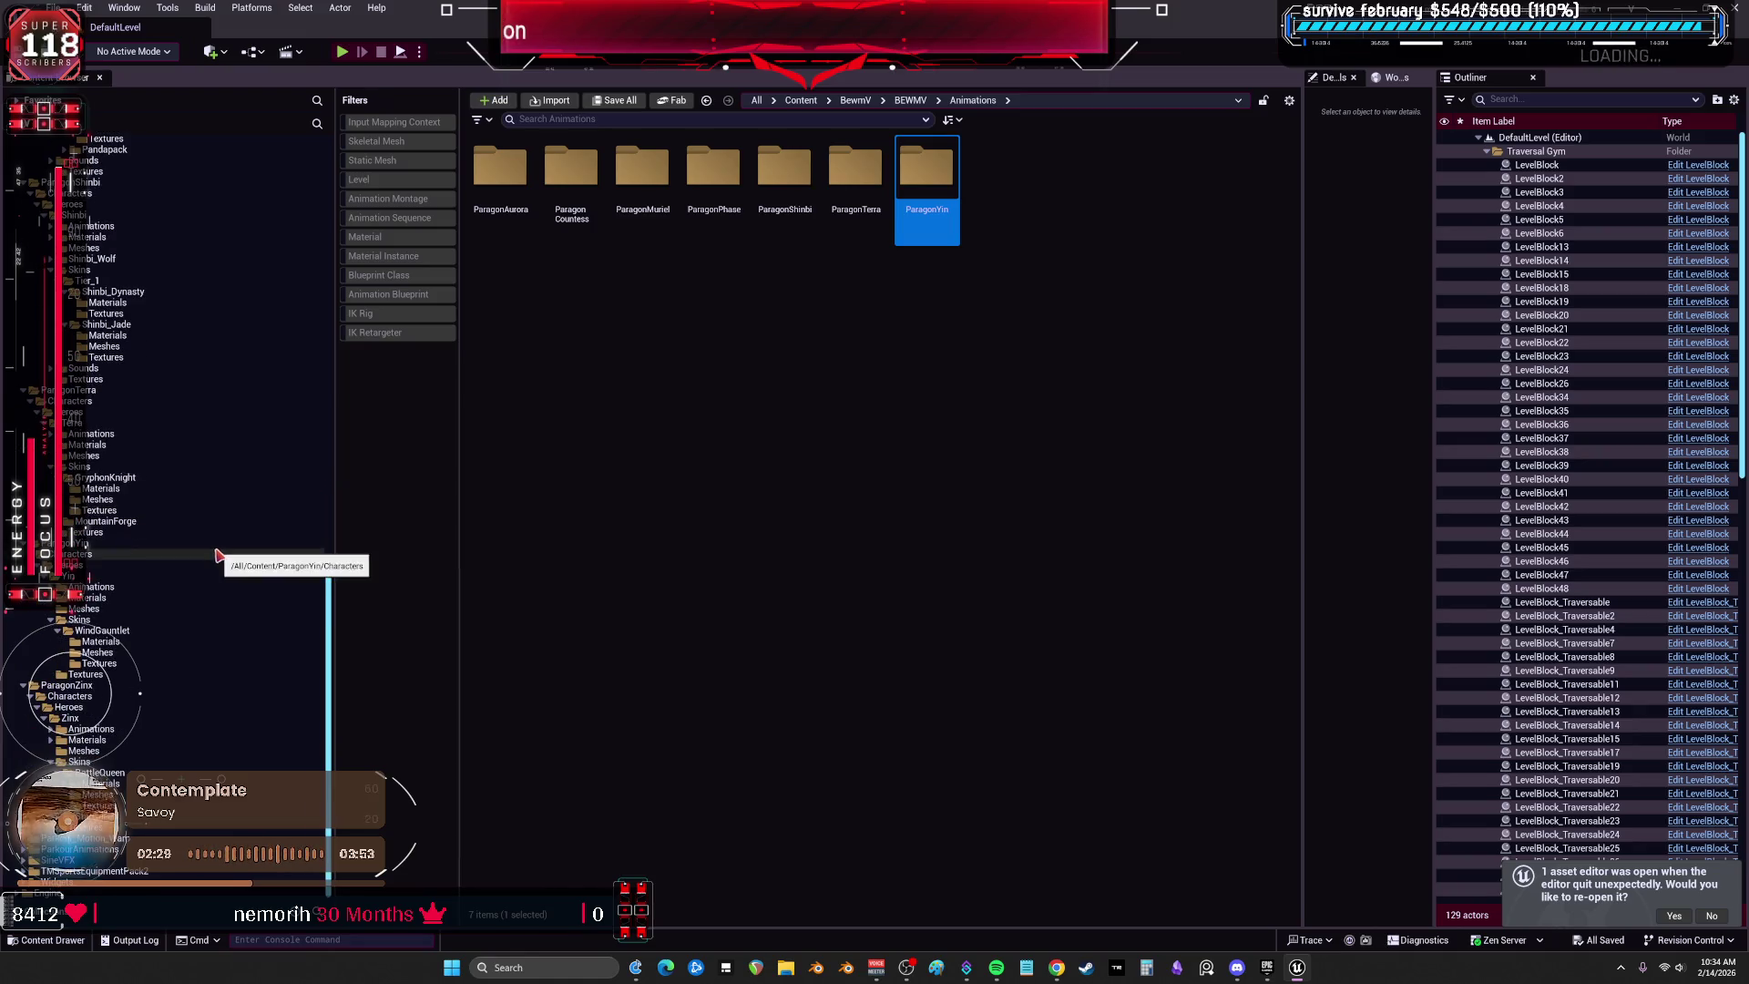
pyautogui.click(173, 686)
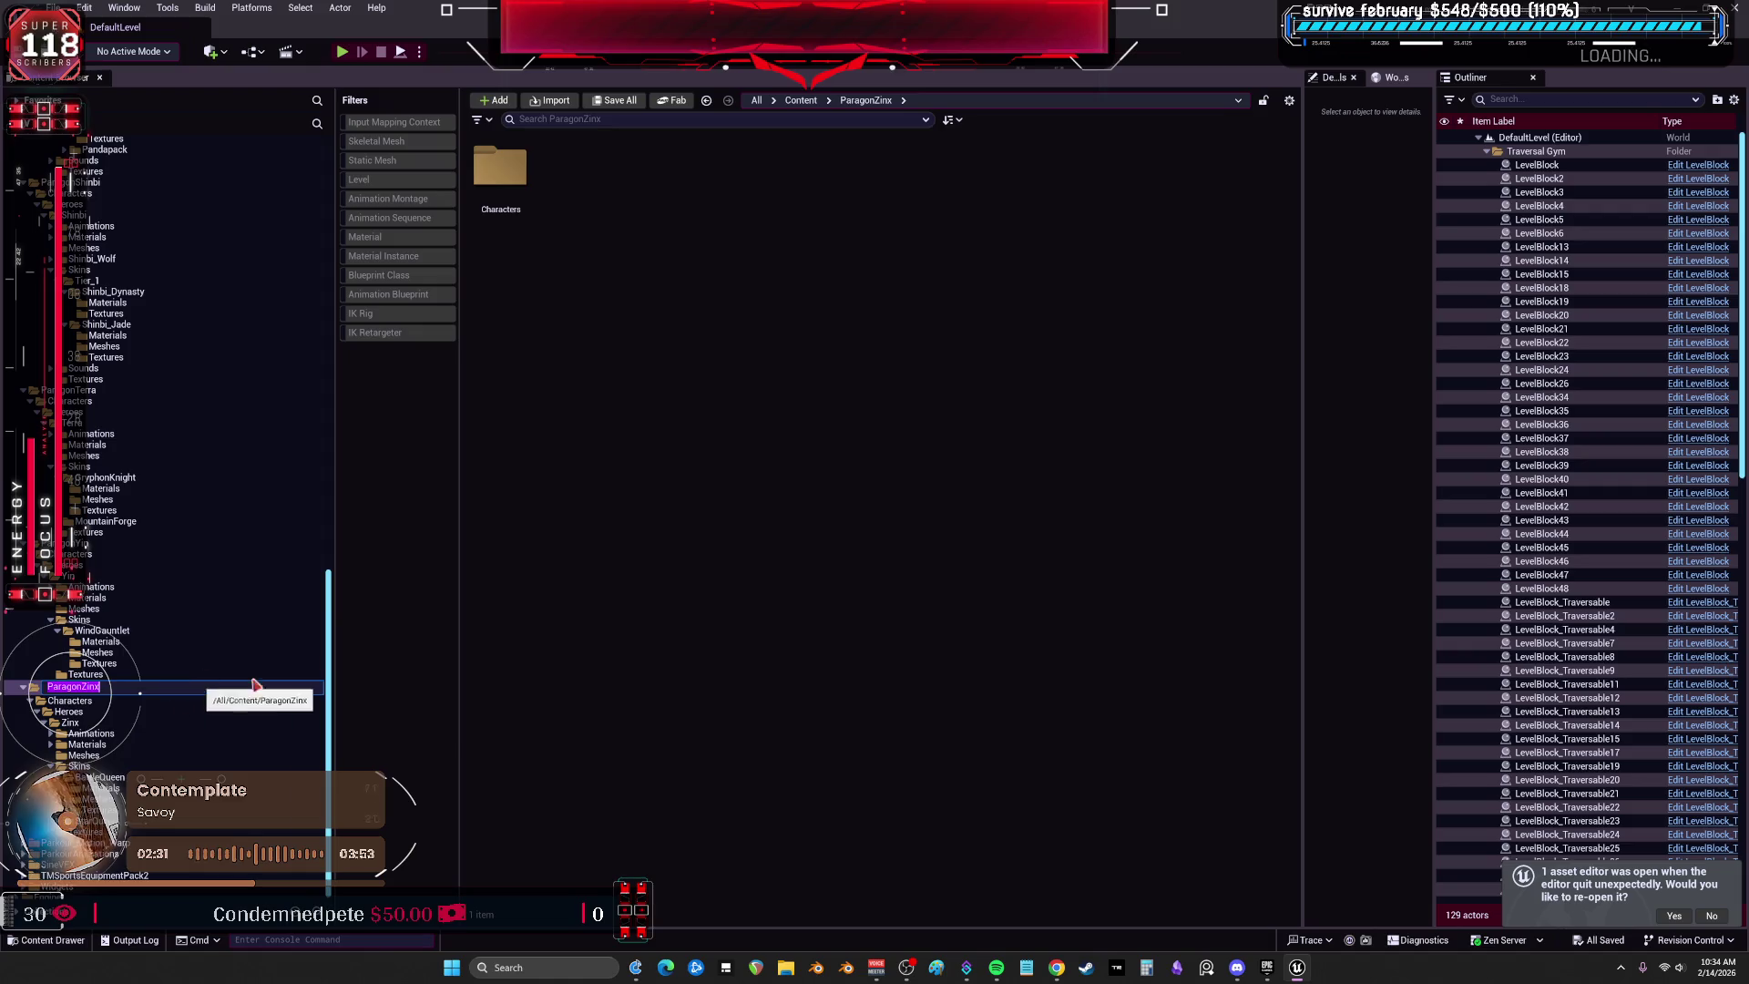
pyautogui.scroll(15, 214, 602)
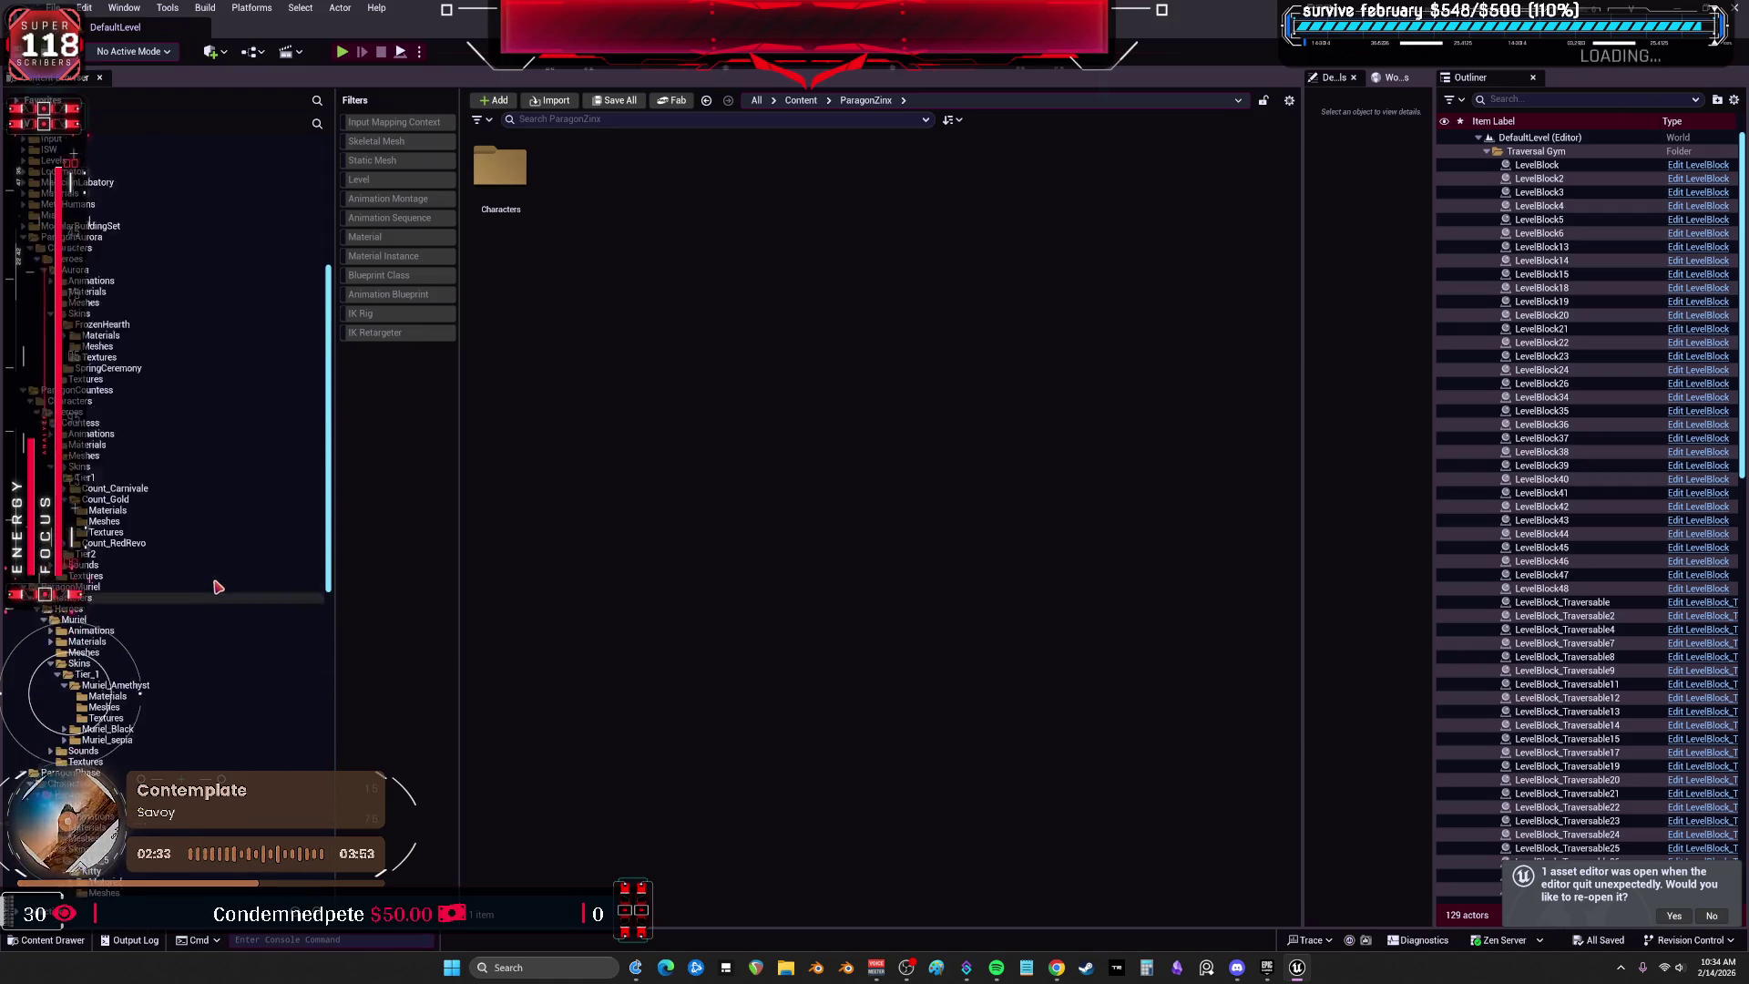
pyautogui.scroll(8, 218, 587)
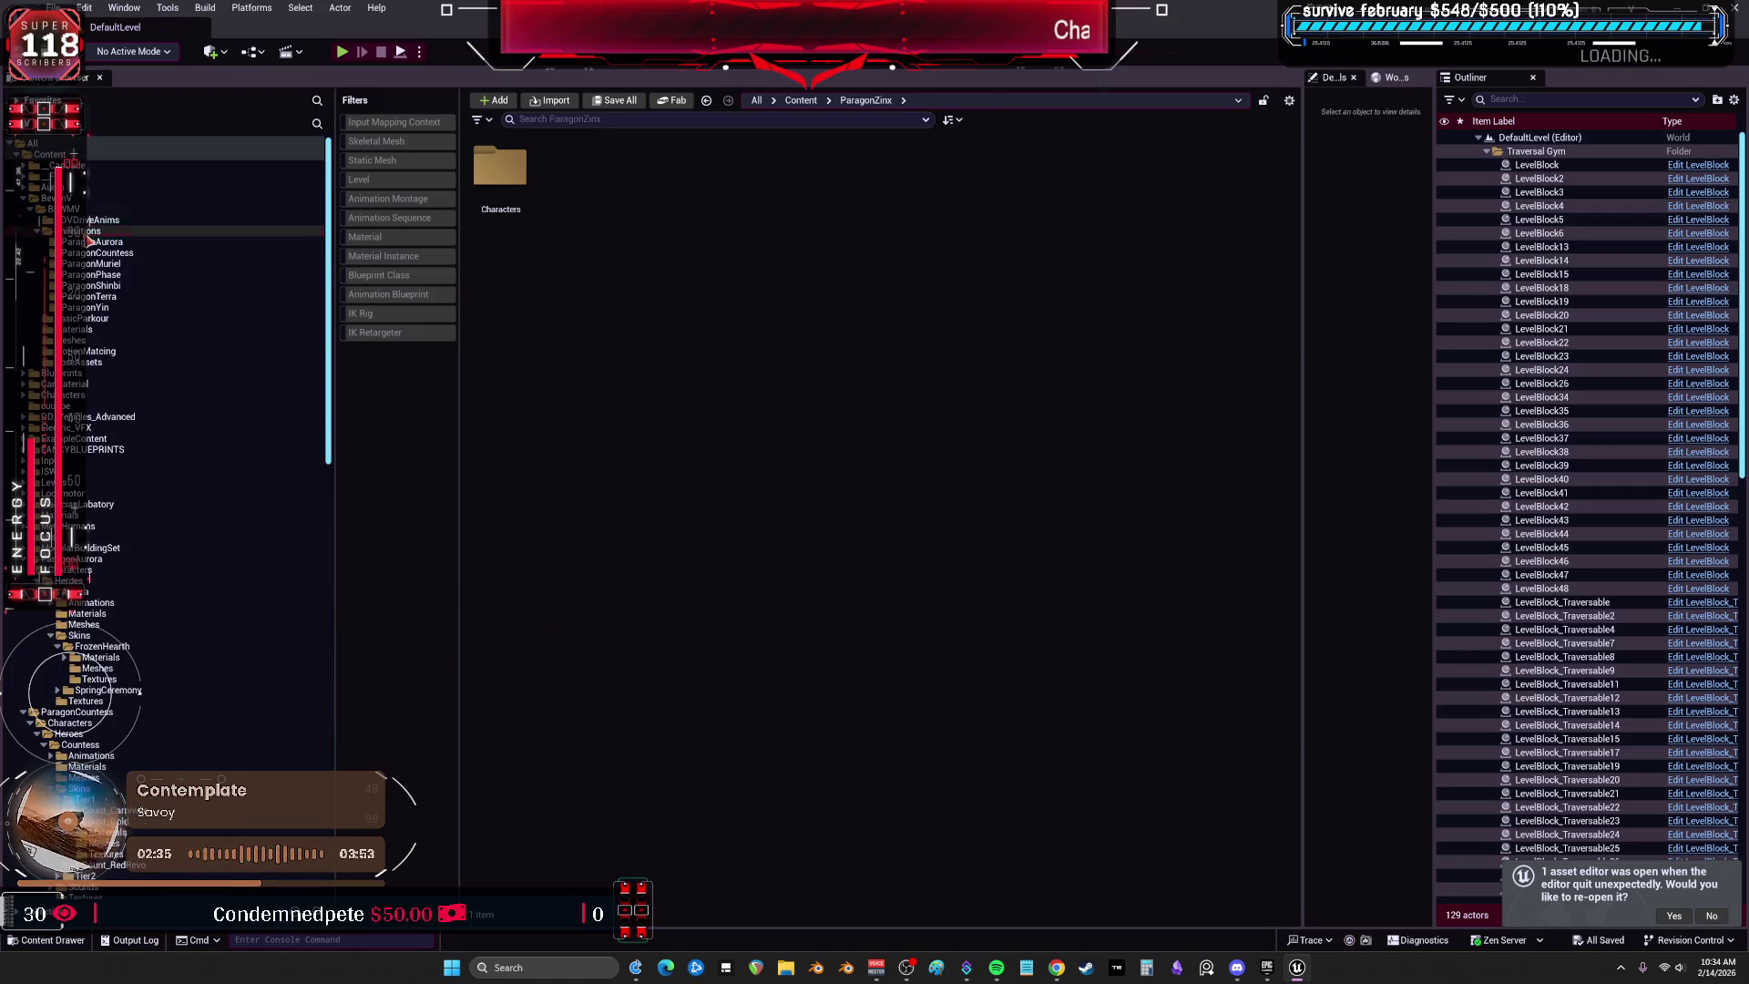
pyautogui.click(88, 232)
pyautogui.rightClick(789, 311)
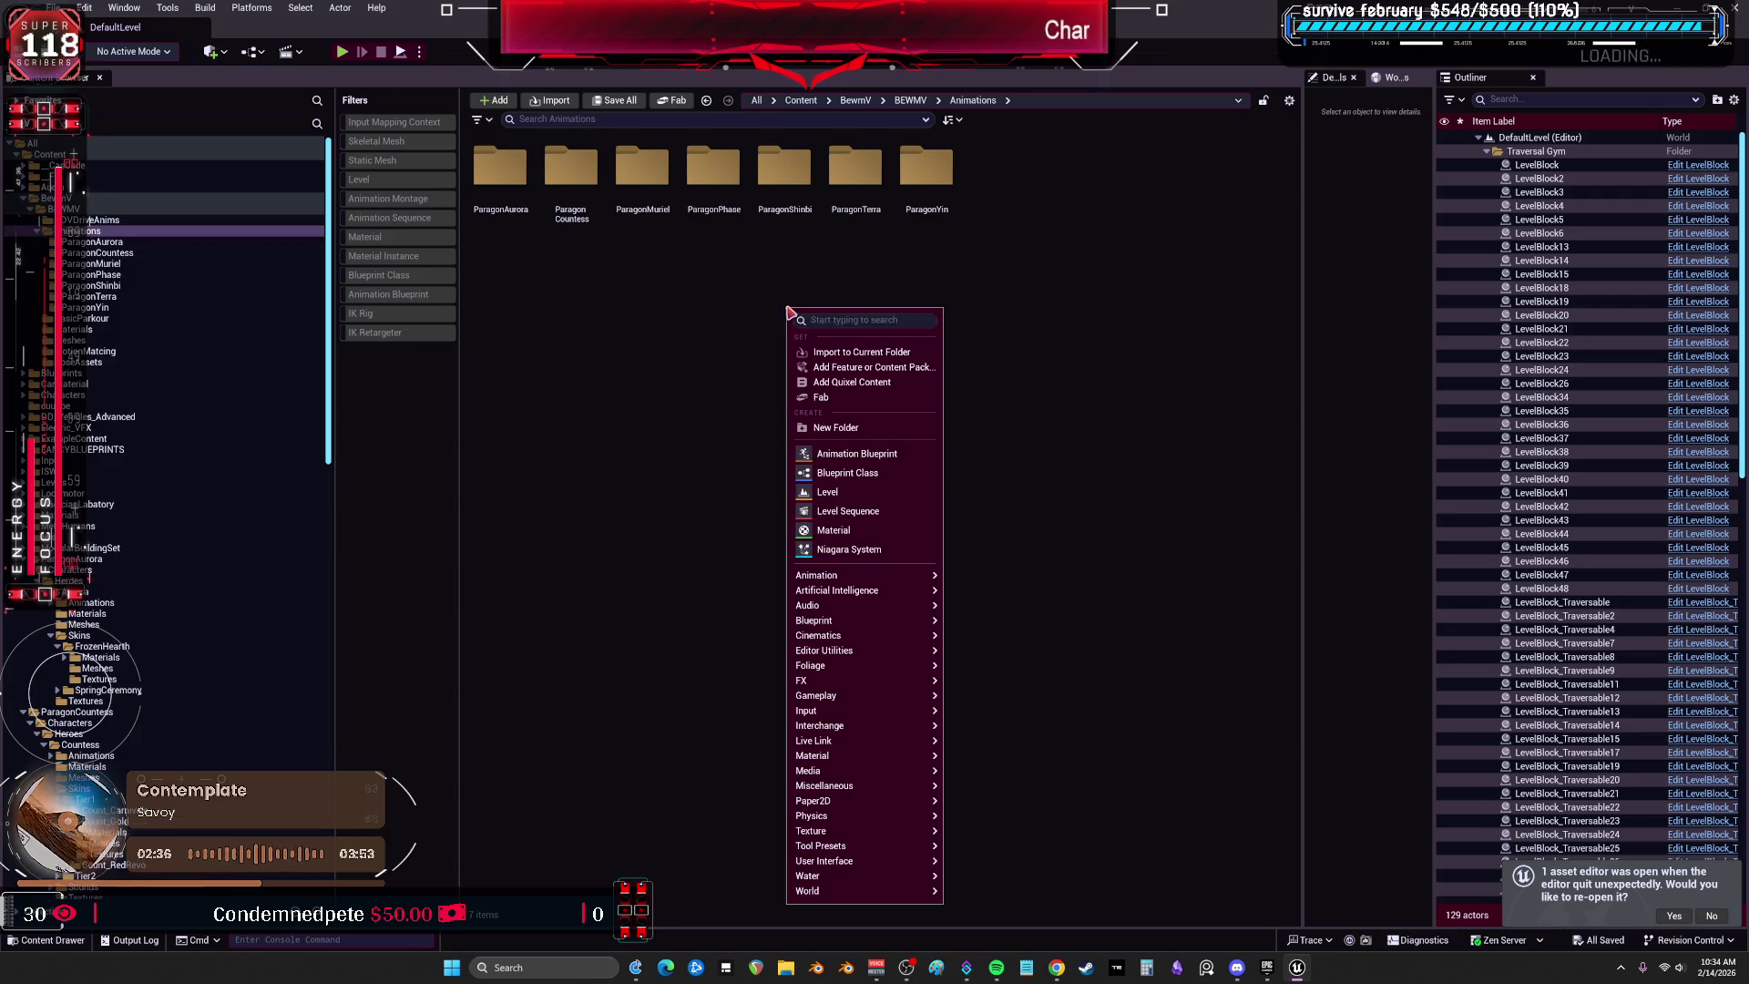
pyautogui.click(835, 429)
pyautogui.press('Return')
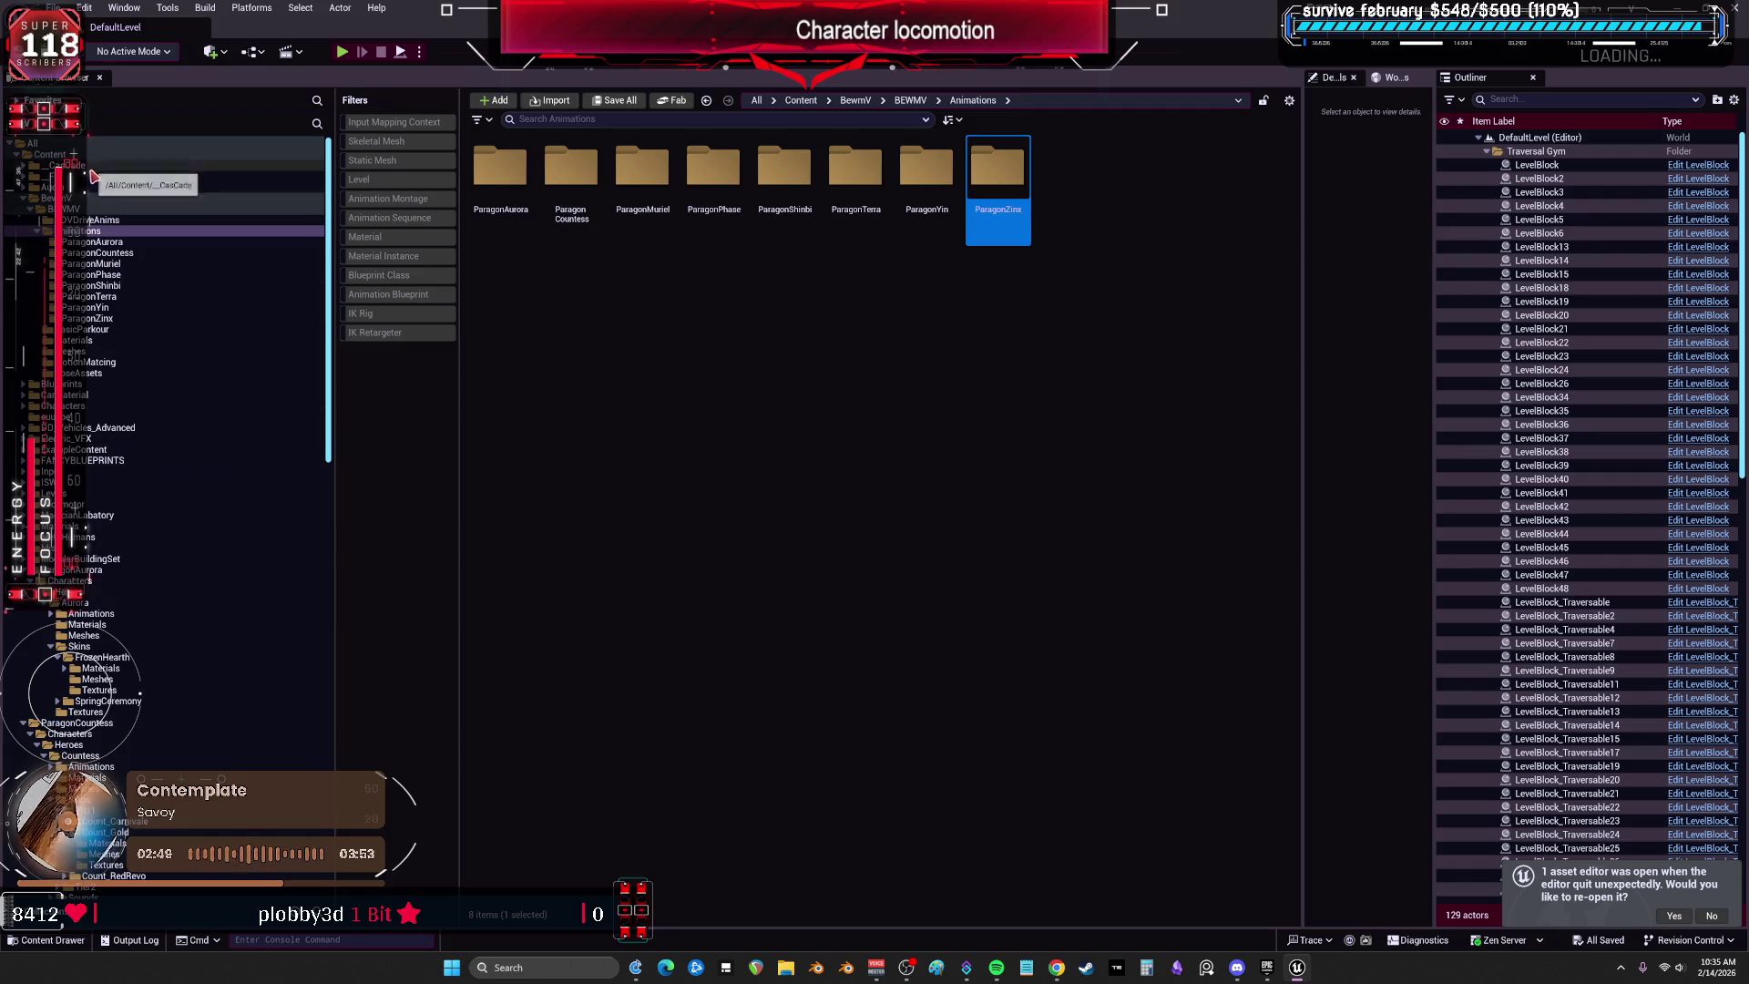
pyautogui.click(137, 154)
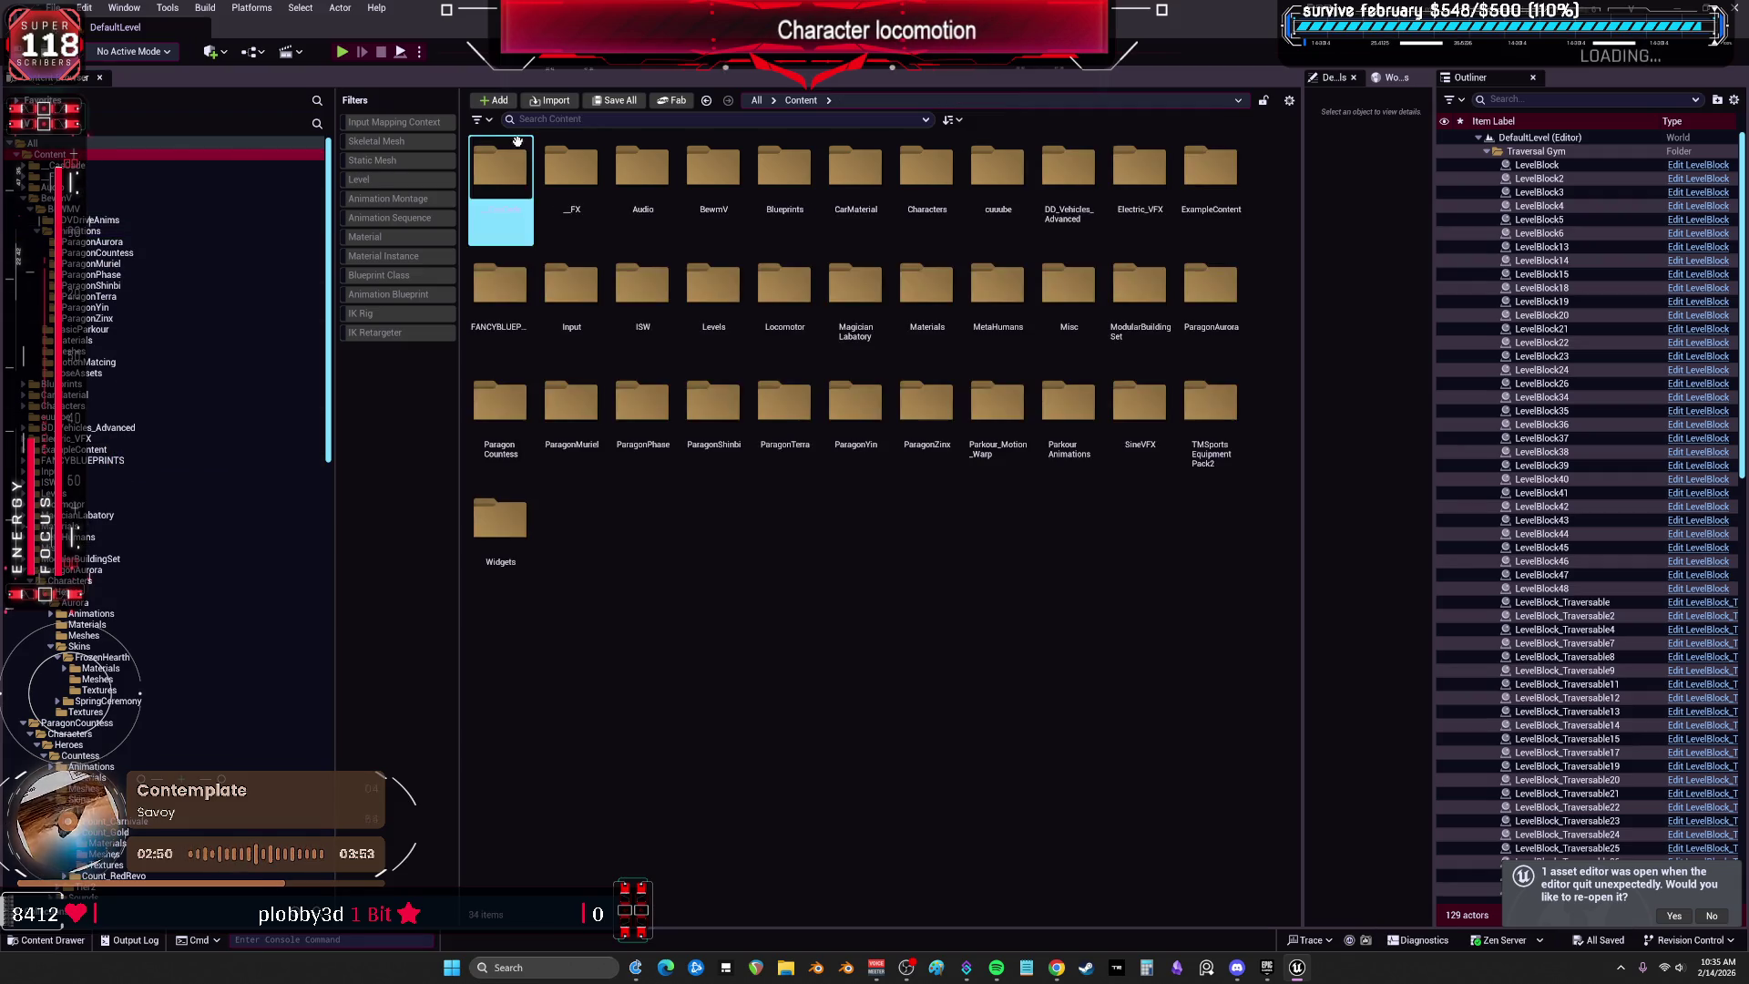
# Step: Filter Content to IK Rigs and move IK_Aurora_FrozenHearth into ParagonAurora
pyautogui.click(393, 333)
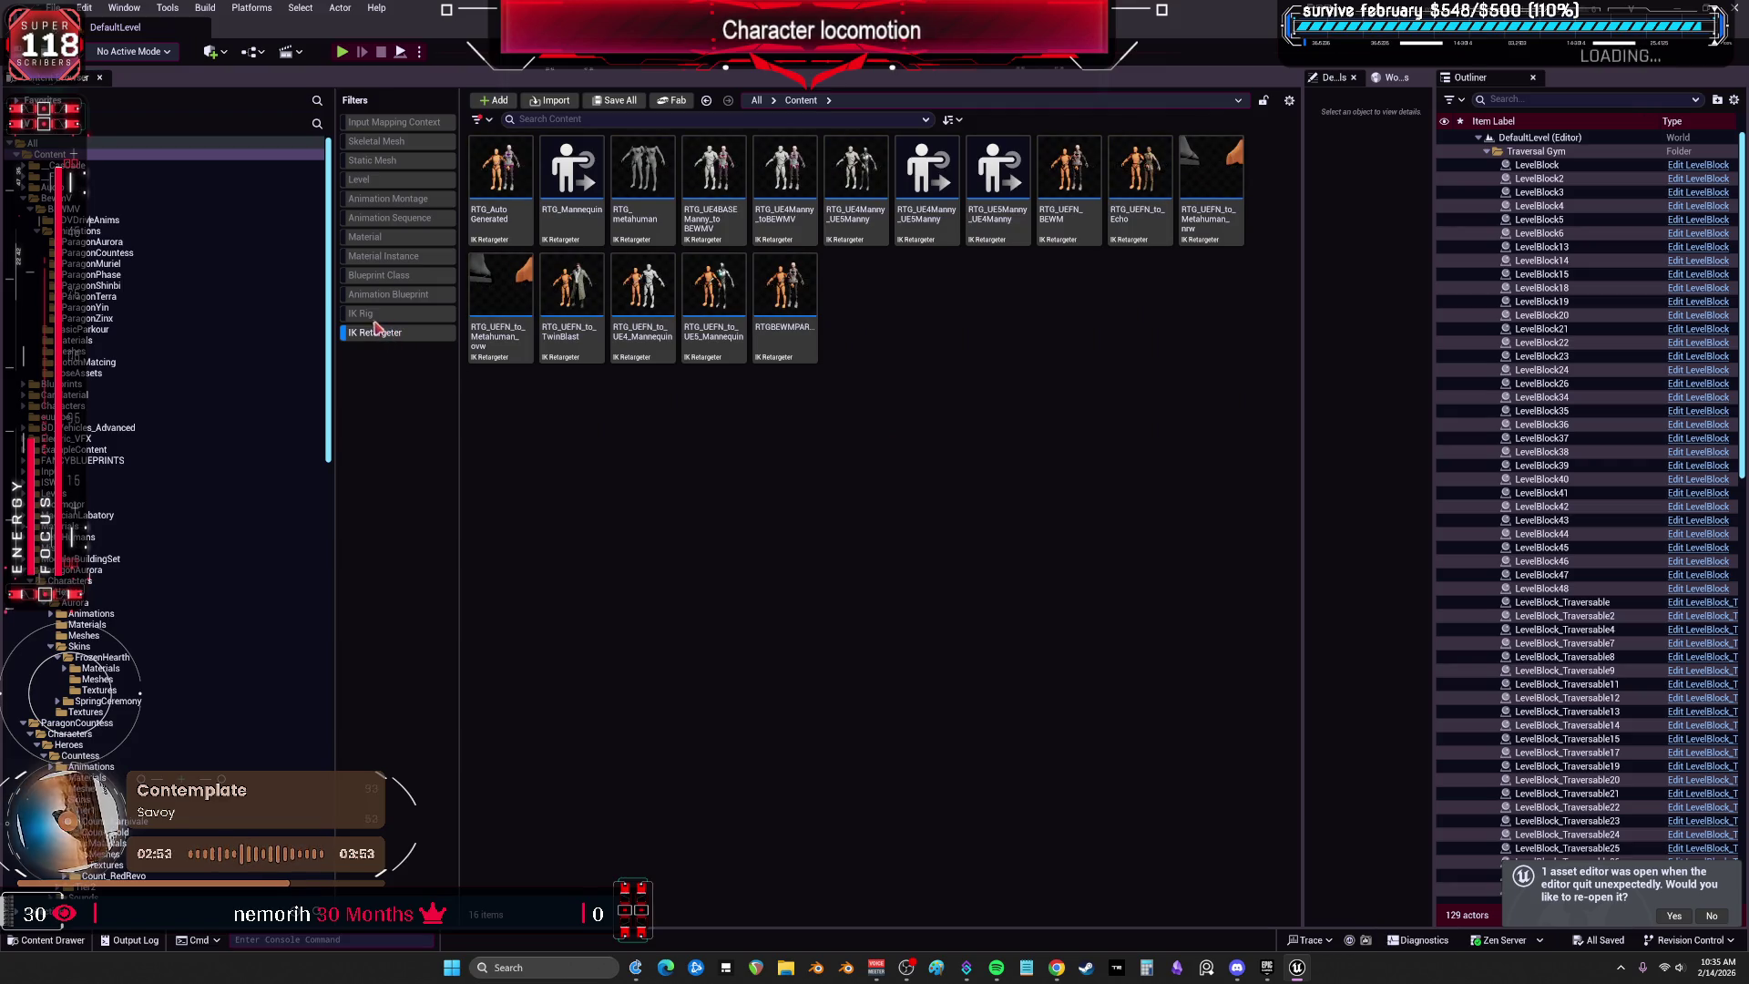
pyautogui.click(373, 314)
pyautogui.click(374, 332)
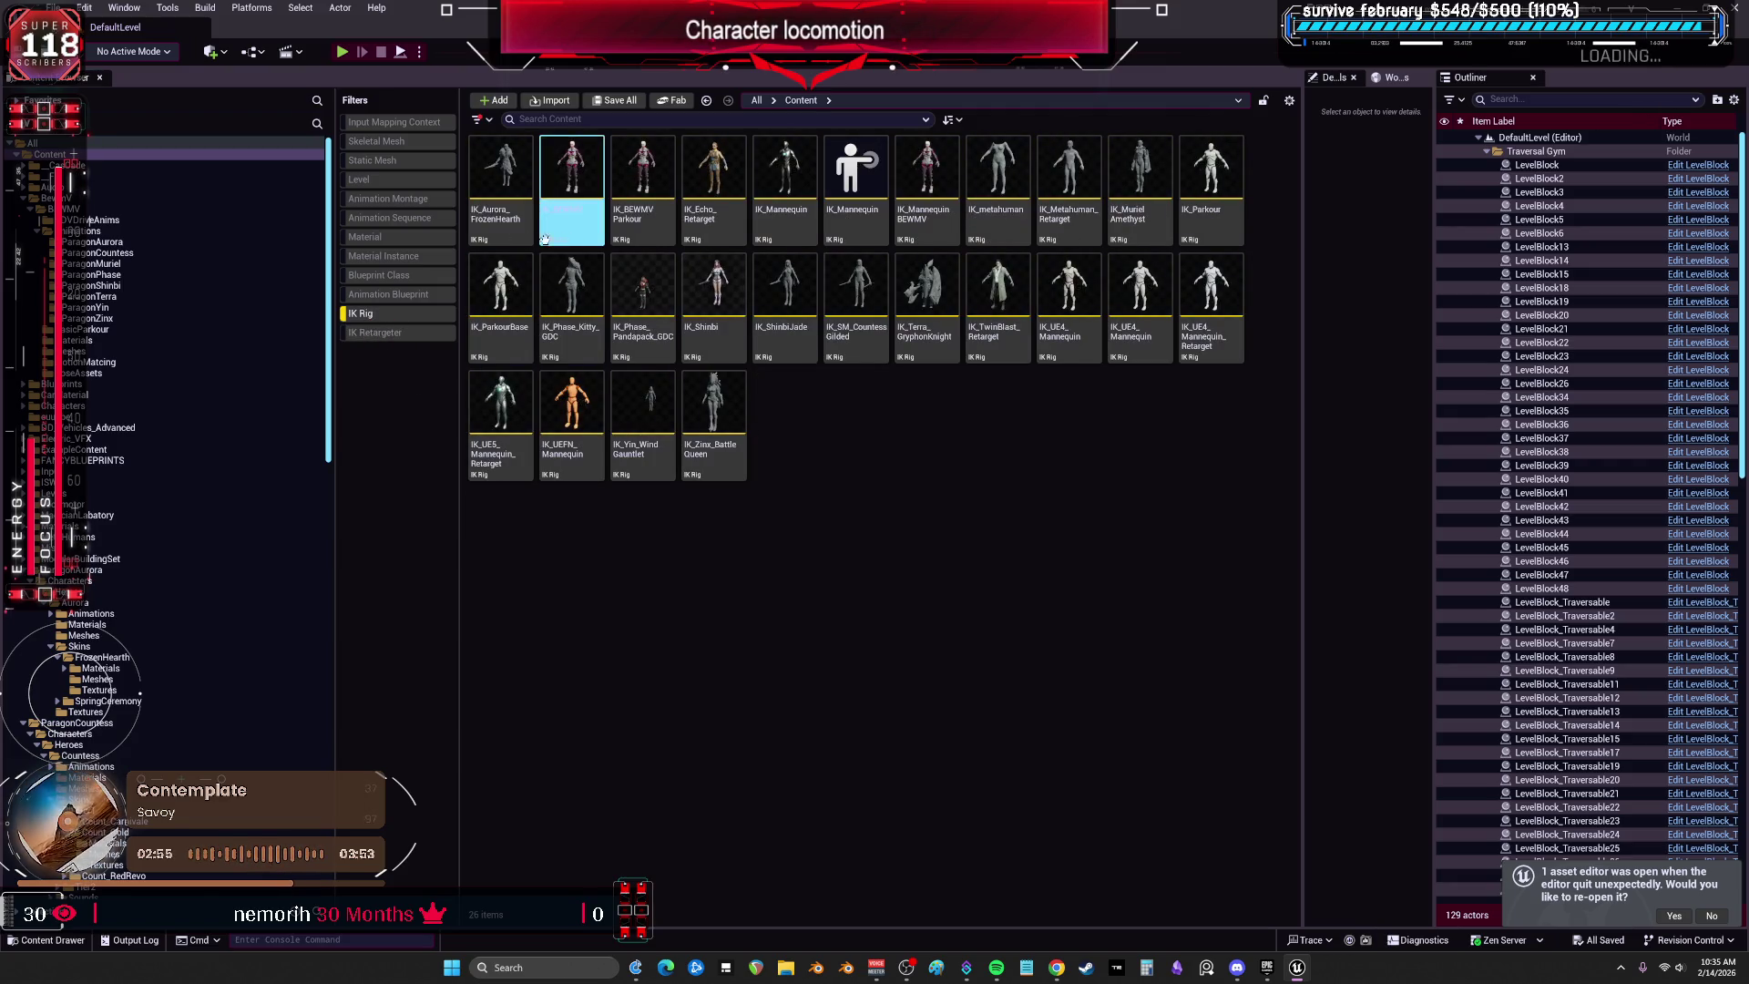
pyautogui.click(496, 223)
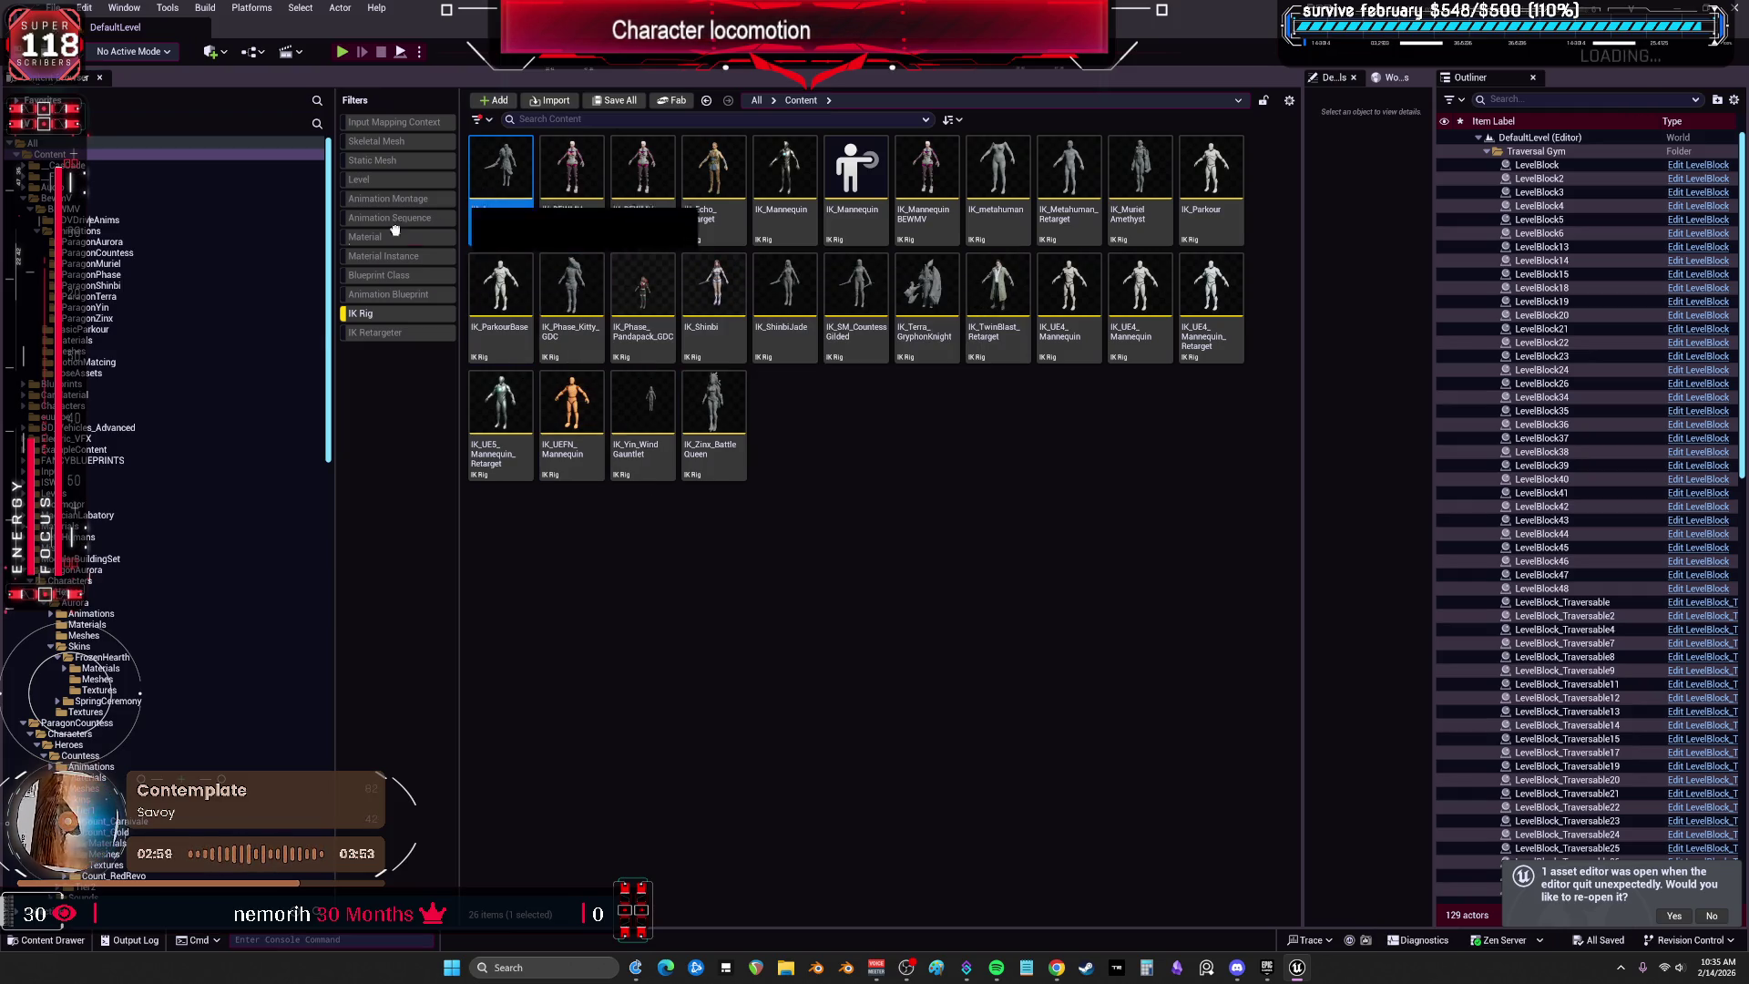
pyautogui.moveTo(394, 229); pyautogui.dragTo(133, 244)
pyautogui.click(164, 282)
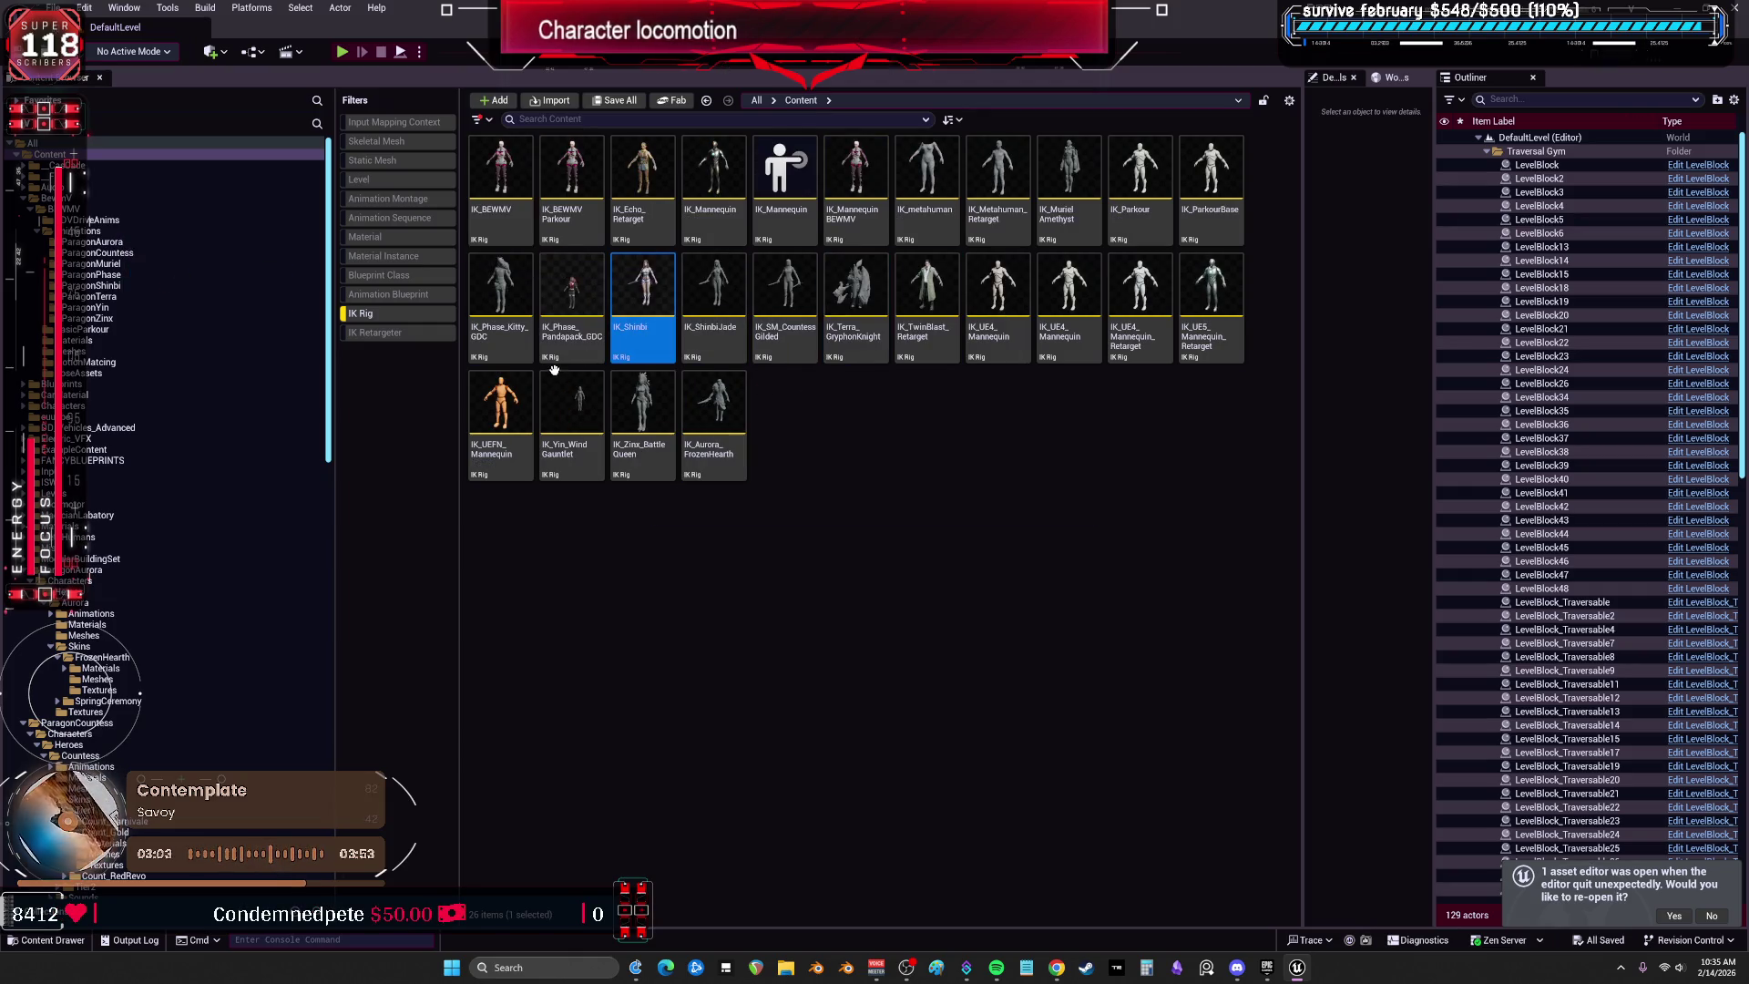
# Step: Move IK_ShinbiJade, IK_Terra_GryphonKnight and IK_Yin_WindGauntlet into ParagonShinbi, ParagonTerra and ParagonYin
pyautogui.click(713, 310)
pyautogui.moveTo(713, 309)
pyautogui.mouseDown()
pyautogui.moveTo(424, 387)
pyautogui.moveTo(155, 347)
pyautogui.moveTo(114, 286)
pyautogui.mouseUp()
pyautogui.click(151, 316)
pyautogui.click(767, 360)
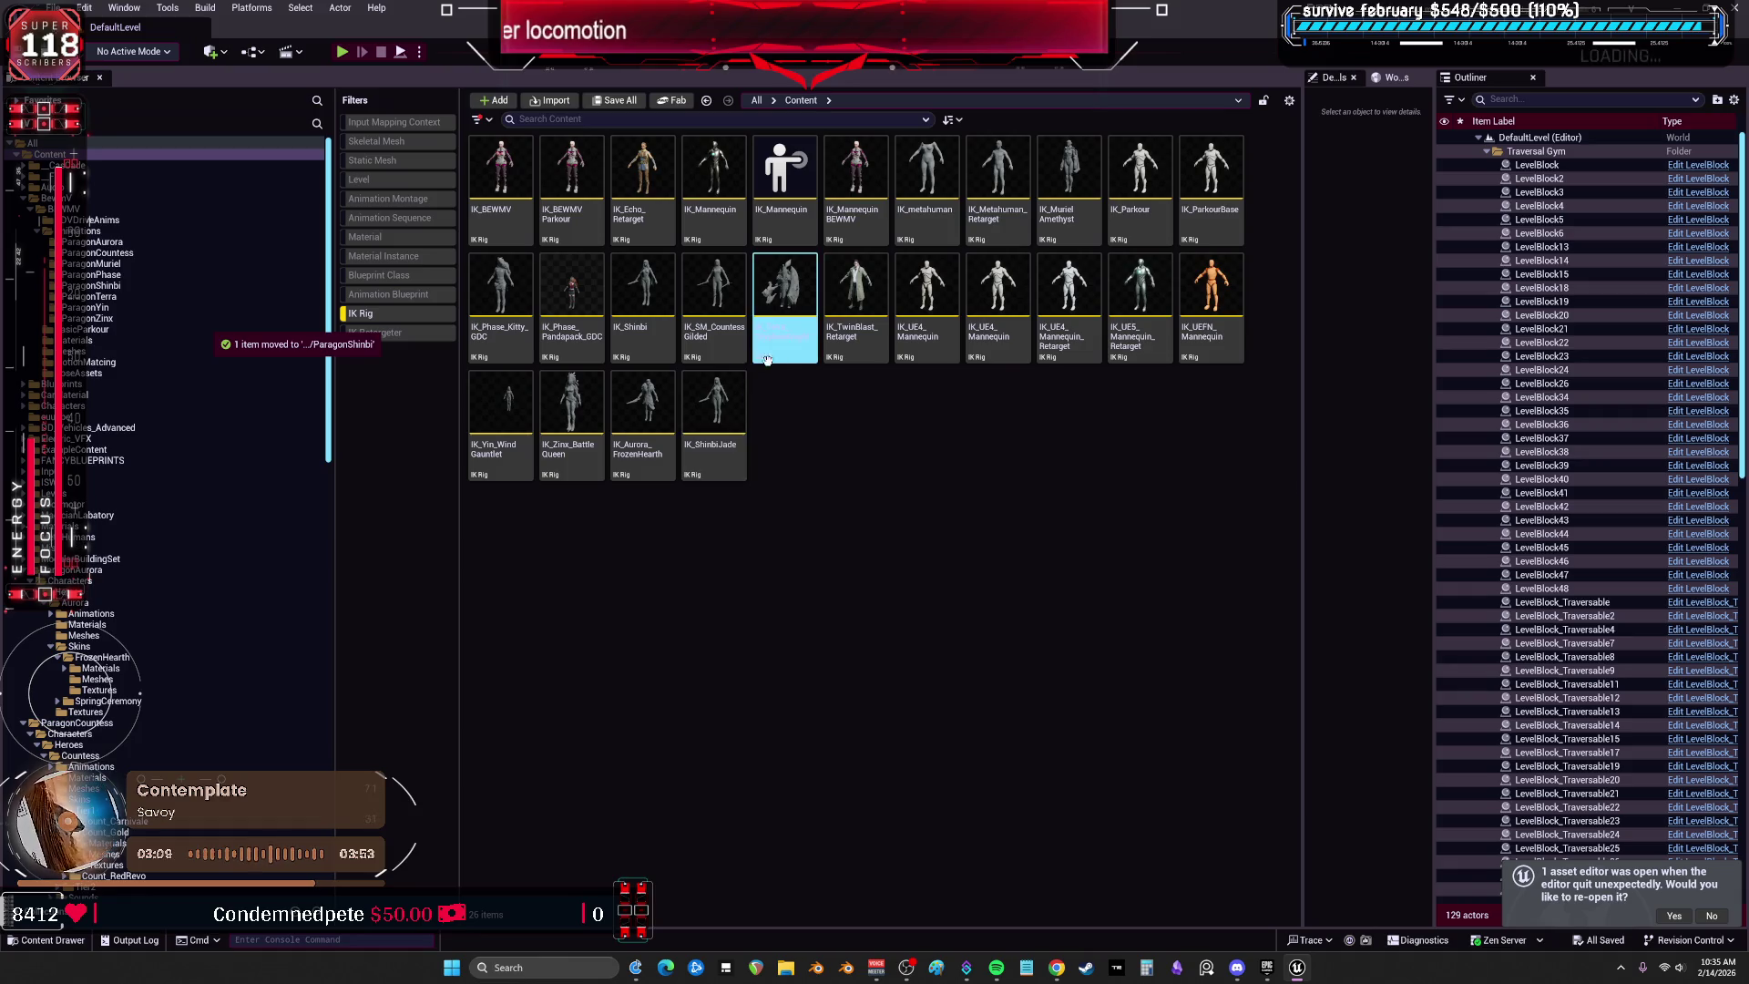
pyautogui.moveTo(767, 360)
pyautogui.mouseDown()
pyautogui.moveTo(355, 428)
pyautogui.moveTo(199, 379)
pyautogui.moveTo(164, 316)
pyautogui.moveTo(119, 284)
pyautogui.moveTo(116, 298)
pyautogui.mouseUp()
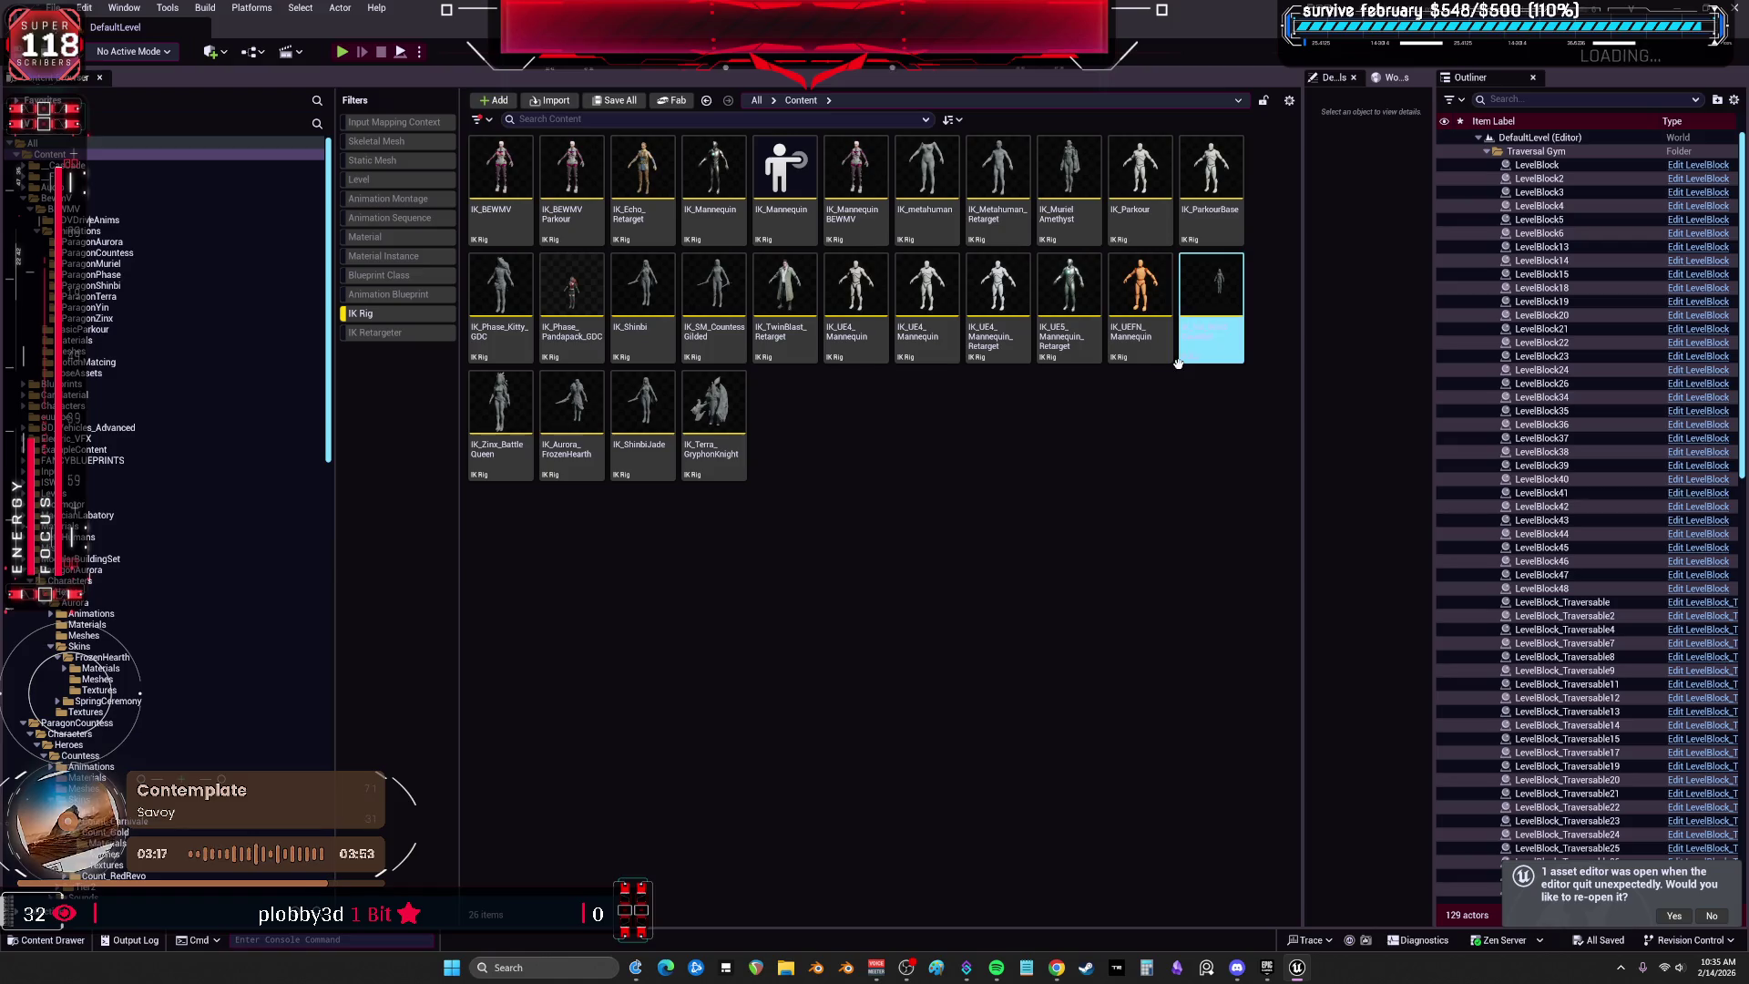
pyautogui.moveTo(1183, 359)
pyautogui.mouseDown()
pyautogui.moveTo(1039, 333)
pyautogui.moveTo(106, 348)
pyautogui.moveTo(106, 310)
pyautogui.mouseUp()
pyautogui.click(136, 337)
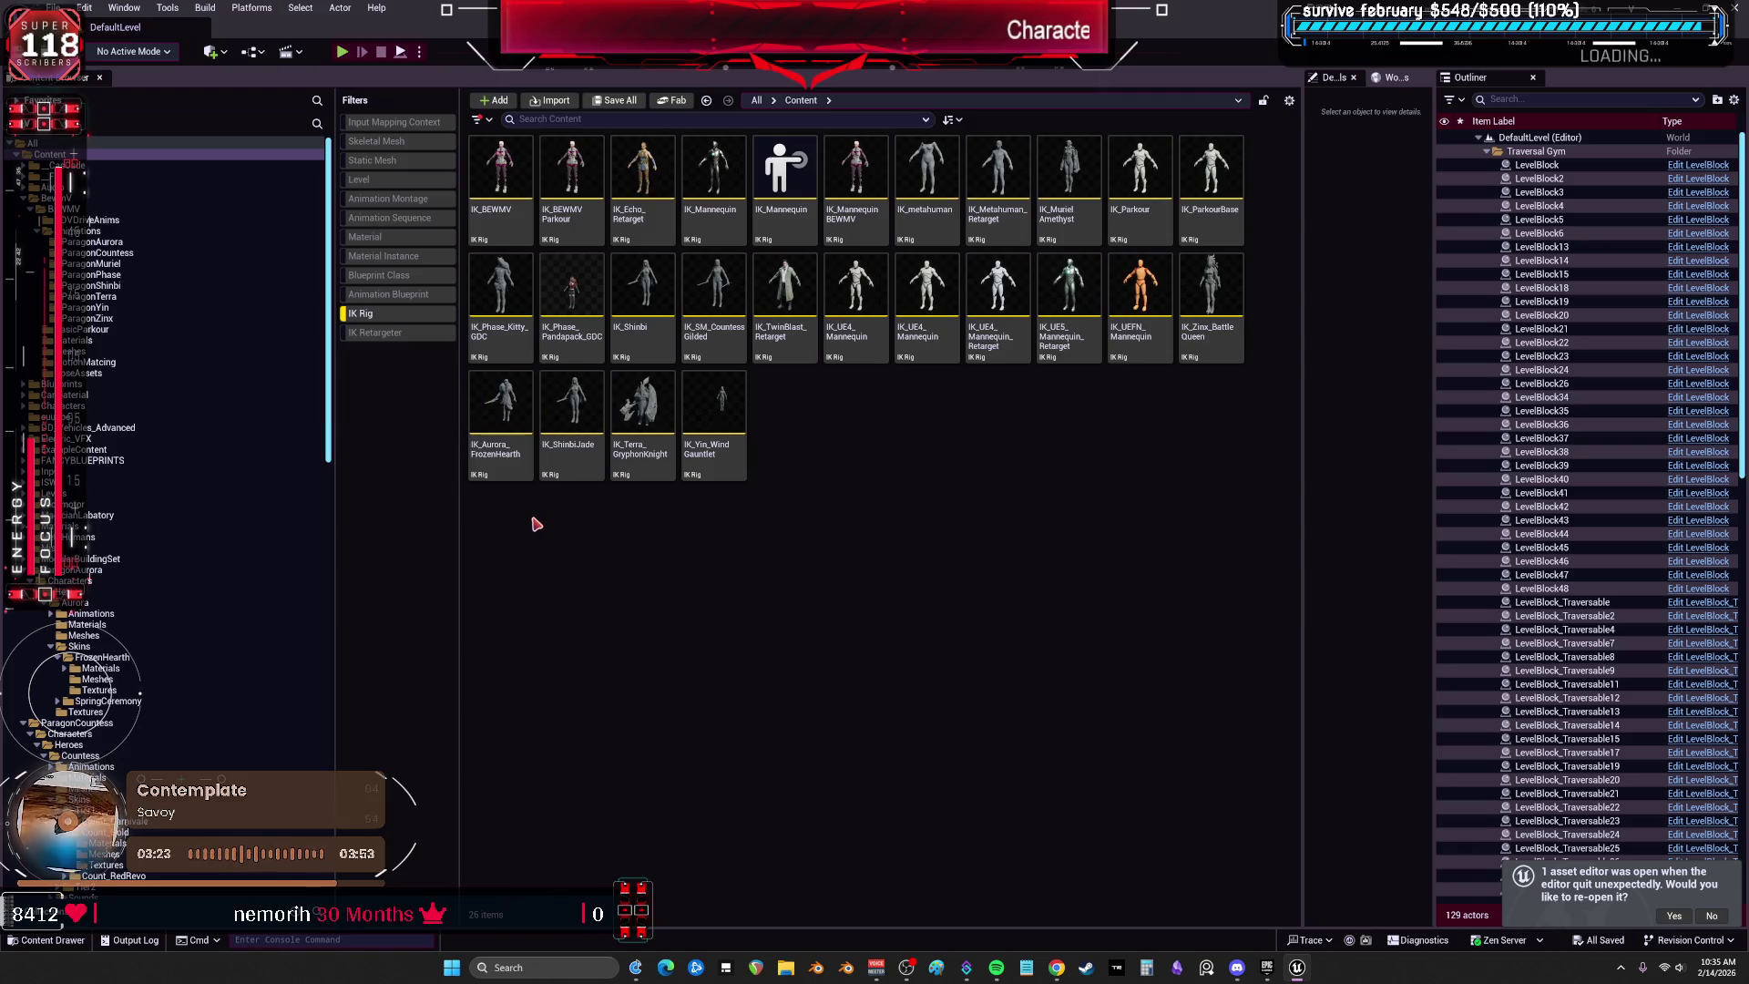
# Step: Select the accidental IK_Yin_WindGauntlet1 copy and delete it
pyautogui.moveTo(710, 399)
pyautogui.mouseDown()
pyautogui.moveTo(129, 334)
pyautogui.moveTo(137, 315)
pyautogui.moveTo(110, 310)
pyautogui.mouseUp()
pyautogui.click(146, 349)
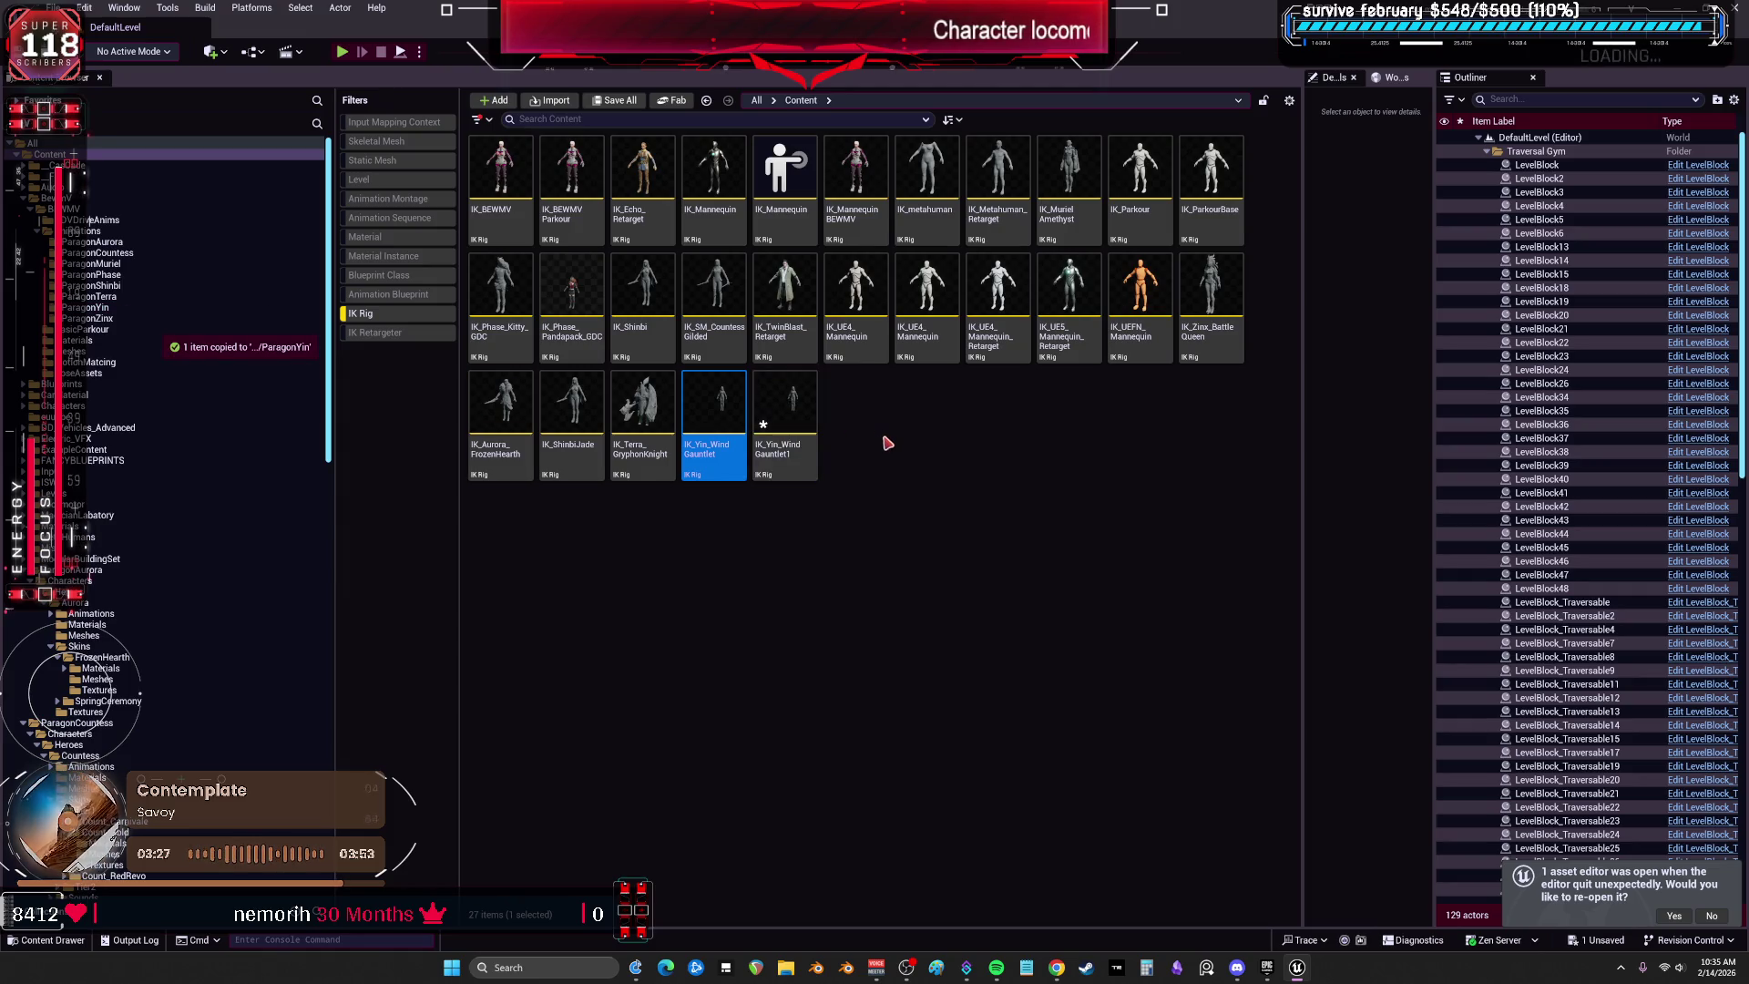
pyautogui.click(877, 439)
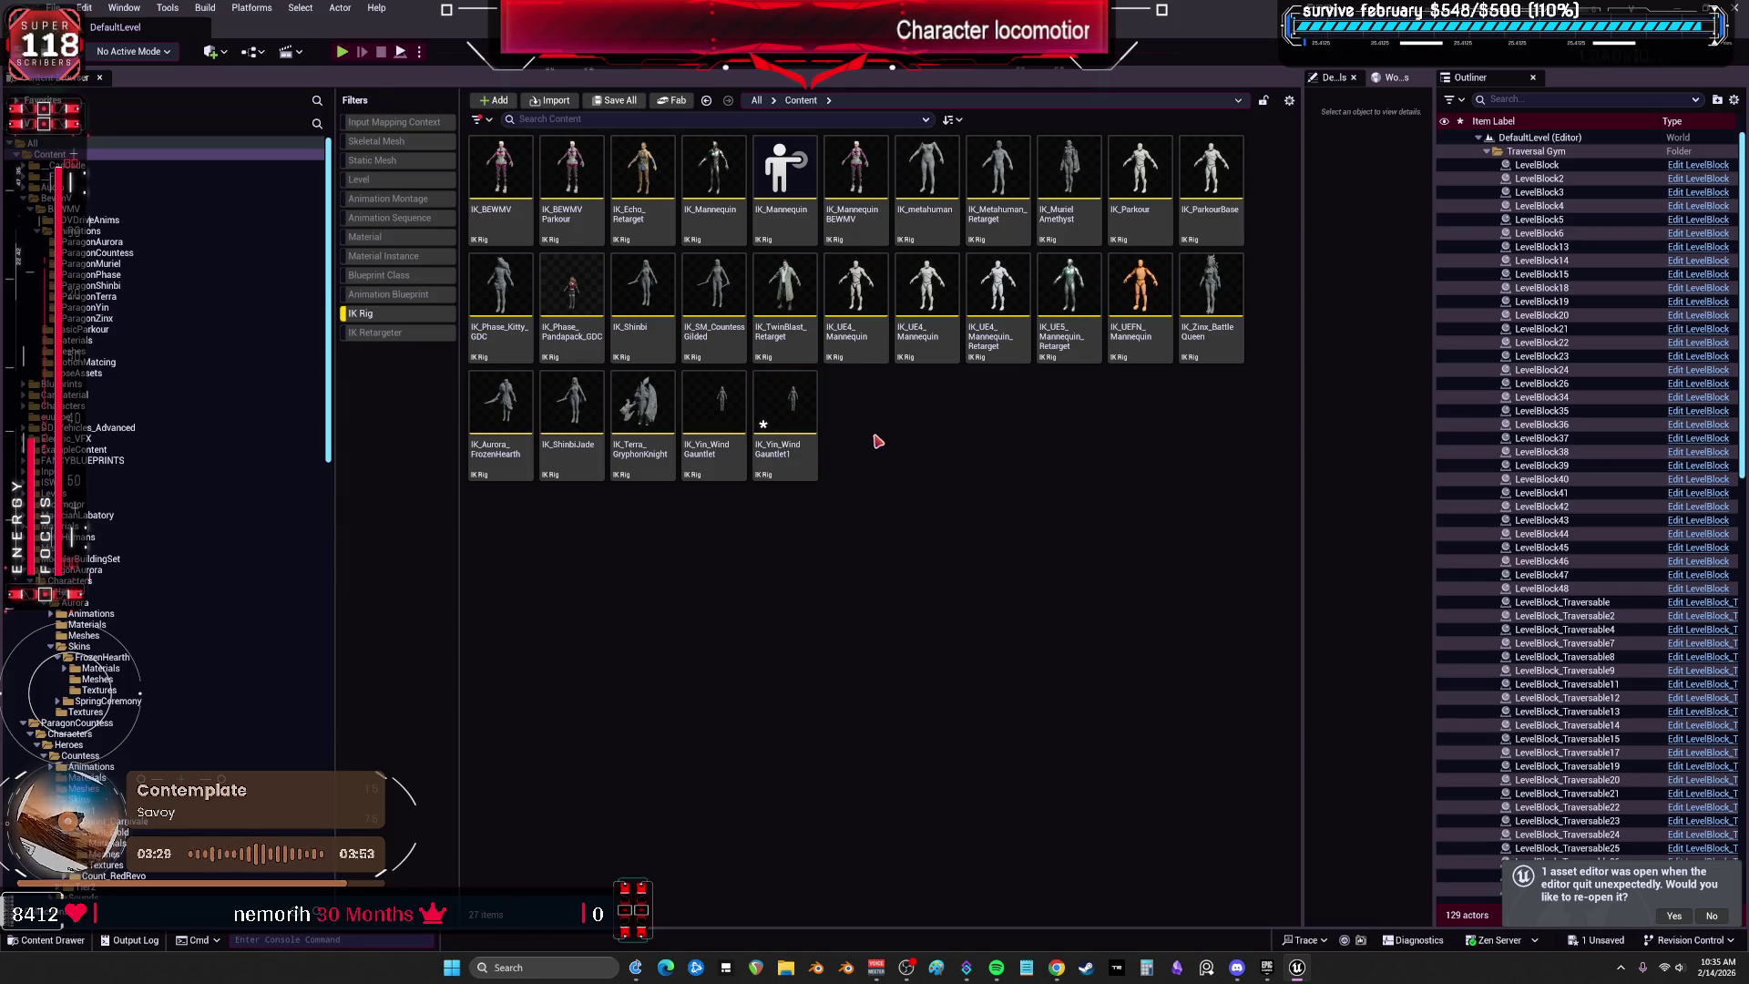
pyautogui.click(806, 420)
pyautogui.press('Delete')
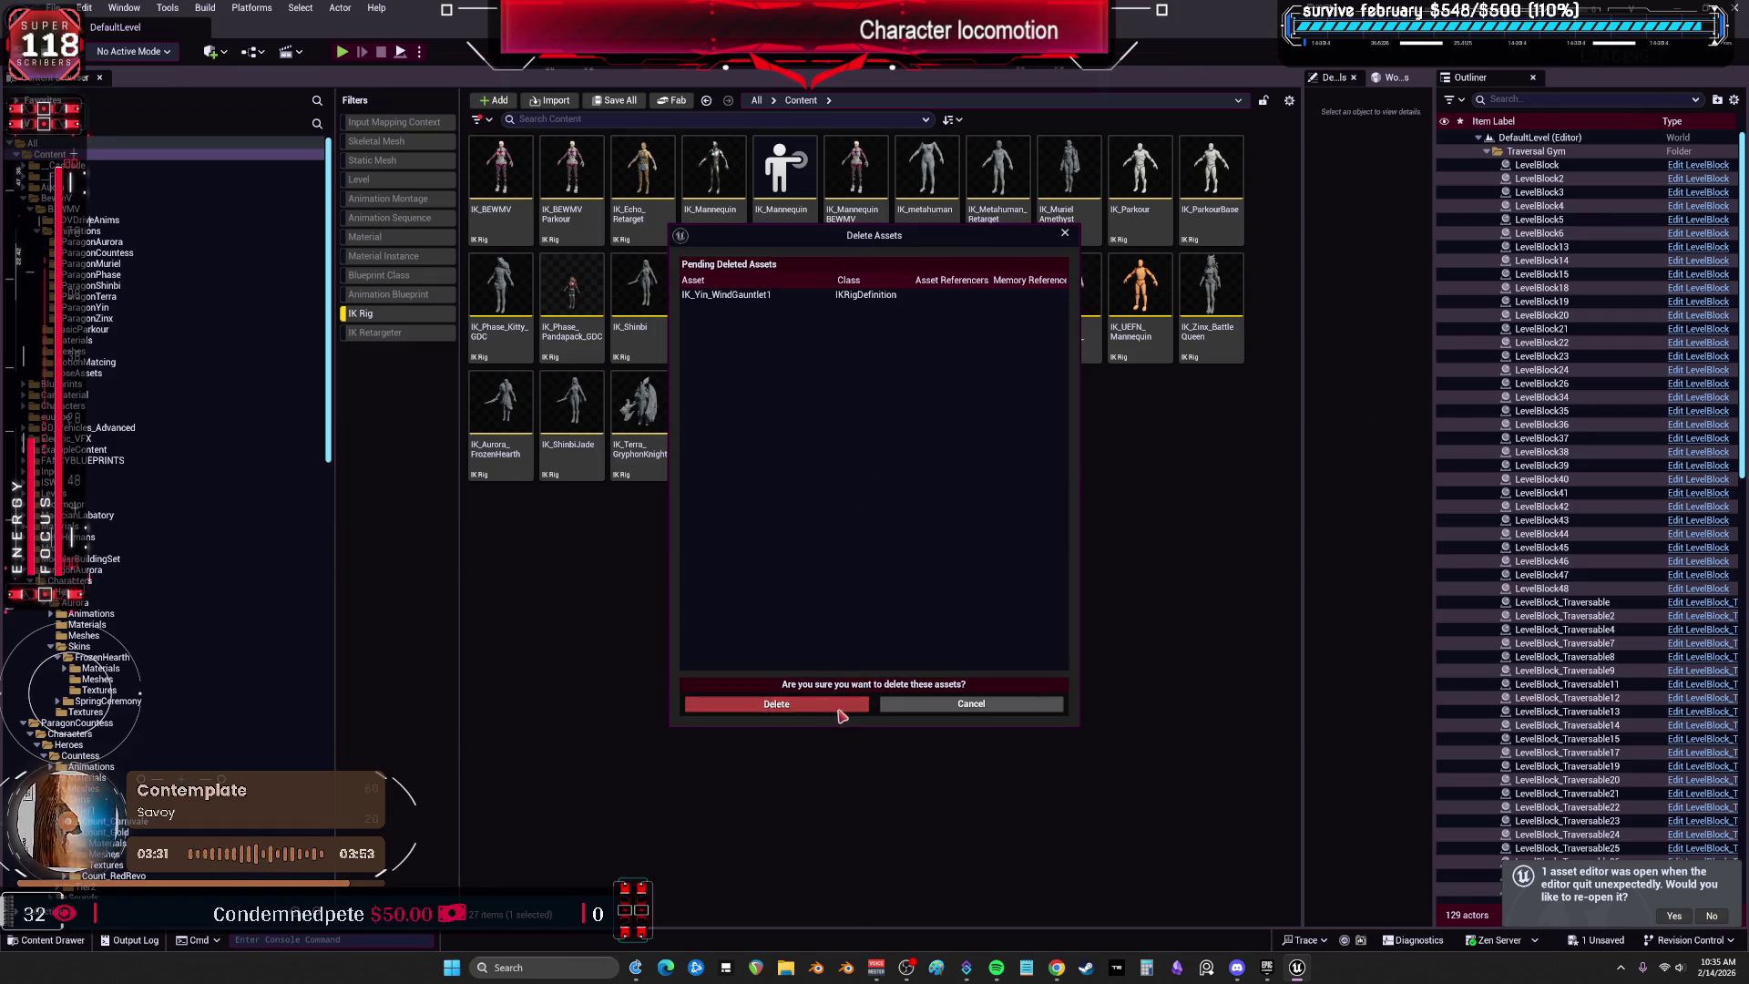
# Step: Confirm deleting IK_Yin_WindGauntlet1 and move the Muriel Amethyst rig into ParagonMuriel
pyautogui.click(841, 711)
pyautogui.moveTo(1070, 178)
pyautogui.mouseDown()
pyautogui.moveTo(1066, 218)
pyautogui.moveTo(123, 301)
pyautogui.moveTo(134, 267)
pyautogui.mouseUp()
pyautogui.click(217, 292)
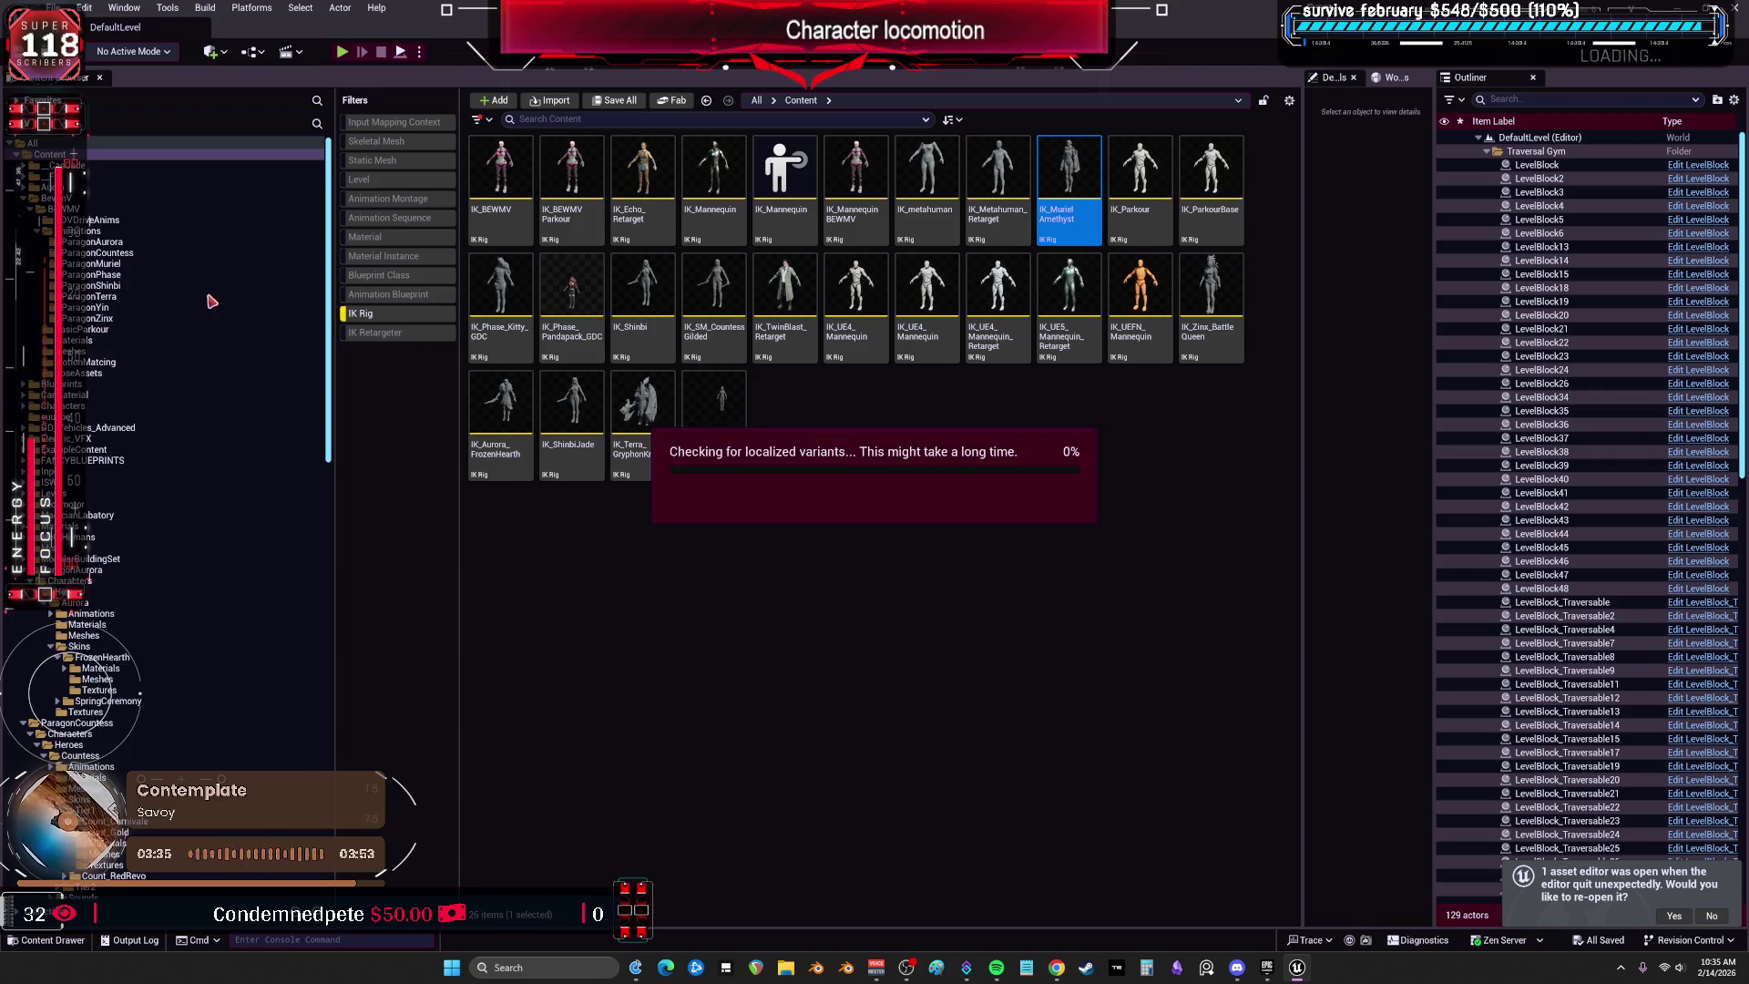
pyautogui.click(789, 323)
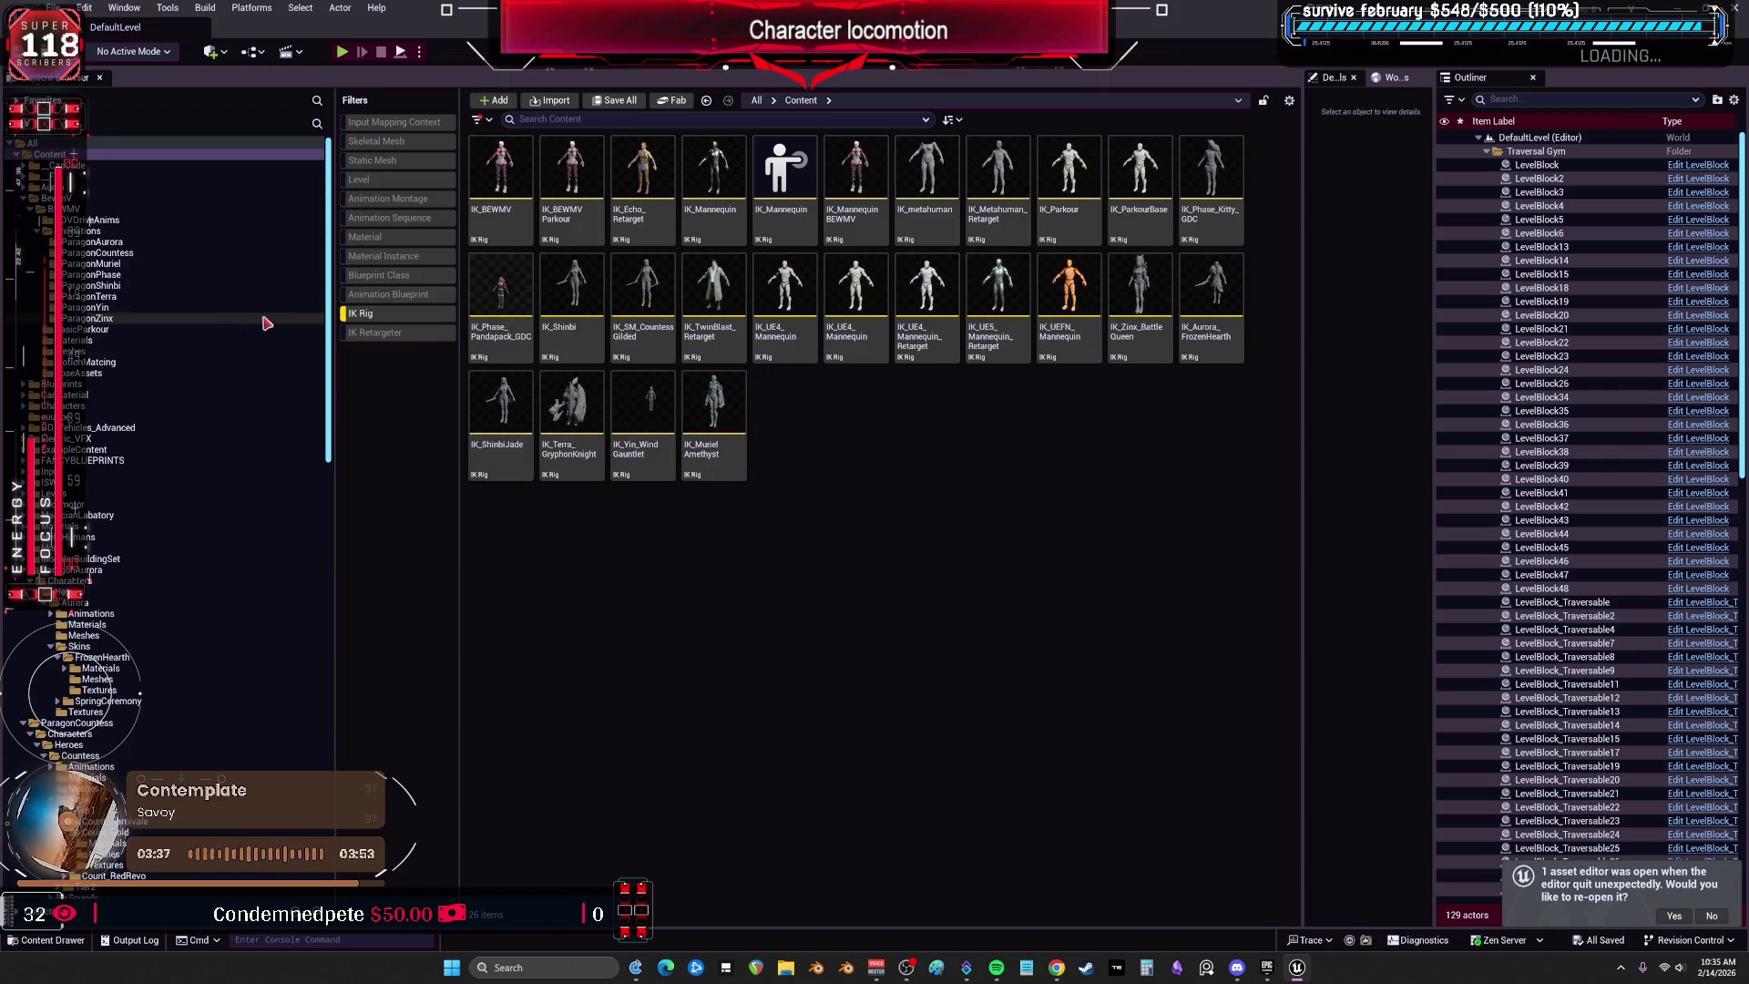
# Step: Move the Countess Gilded IK rig into its Paragon folder
pyautogui.moveTo(643, 301)
pyautogui.mouseDown()
pyautogui.moveTo(242, 289)
pyautogui.moveTo(146, 262)
pyautogui.mouseUp()
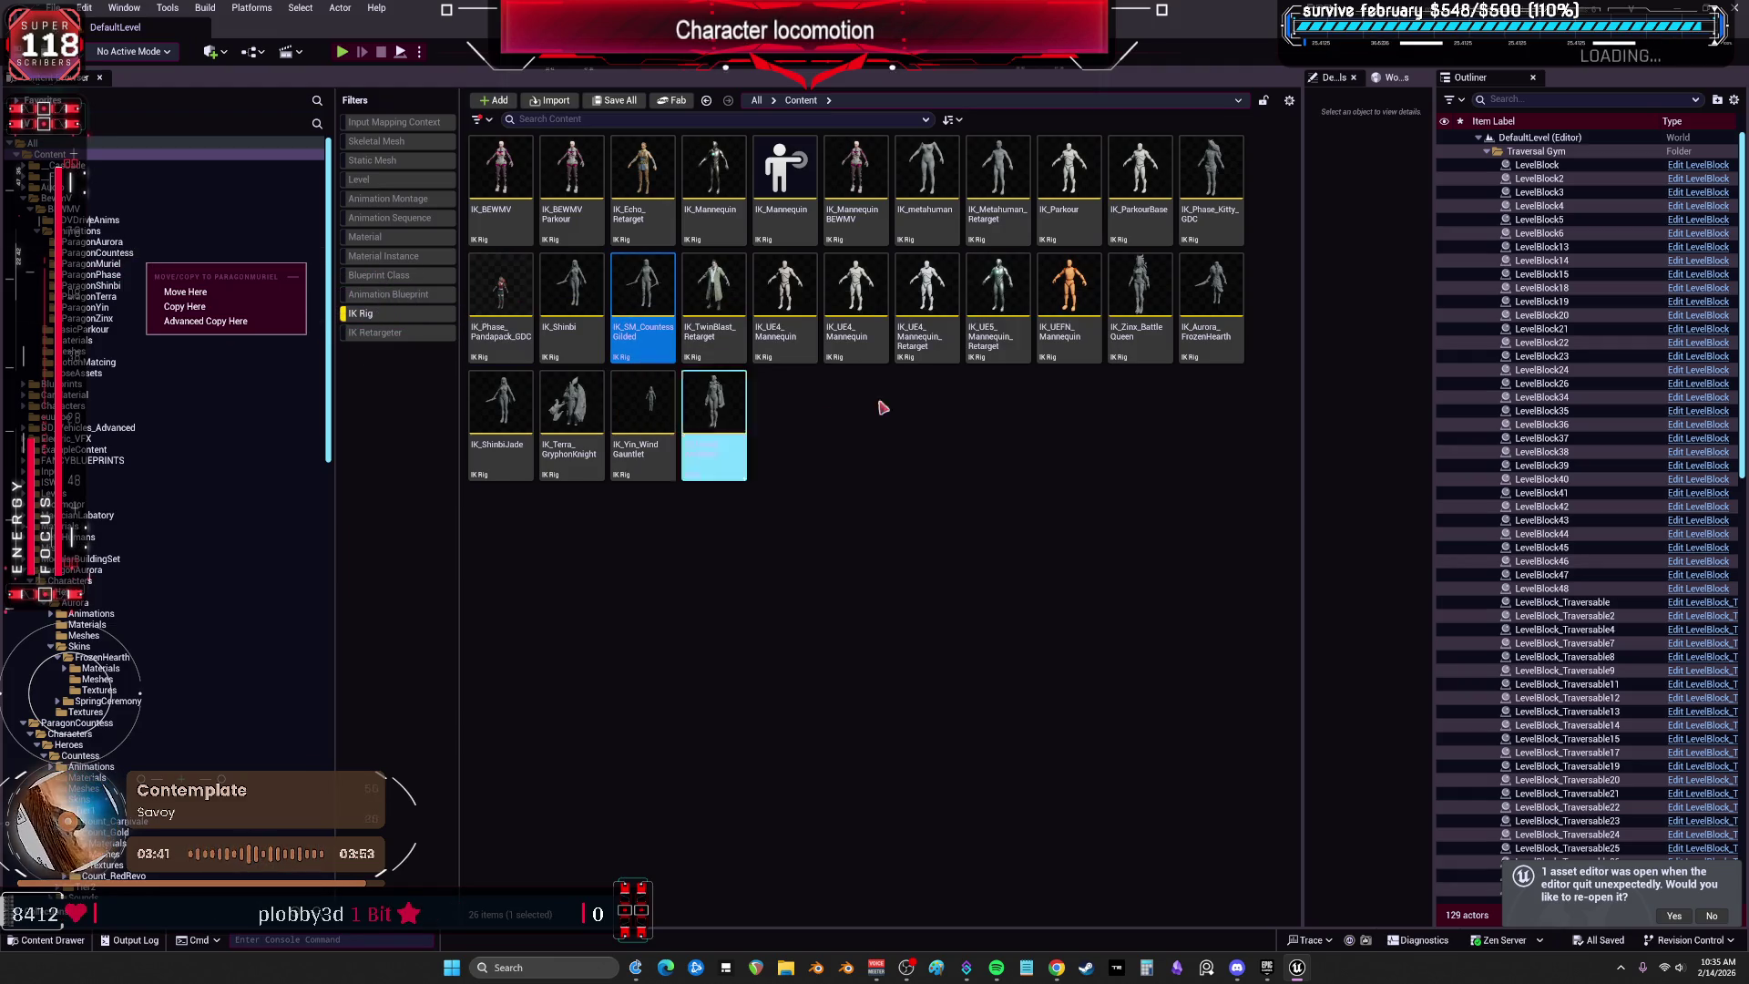
pyautogui.rightClick(927, 510)
pyautogui.click(852, 508)
pyautogui.moveTo(643, 301); pyautogui.dragTo(125, 248)
pyautogui.click(164, 278)
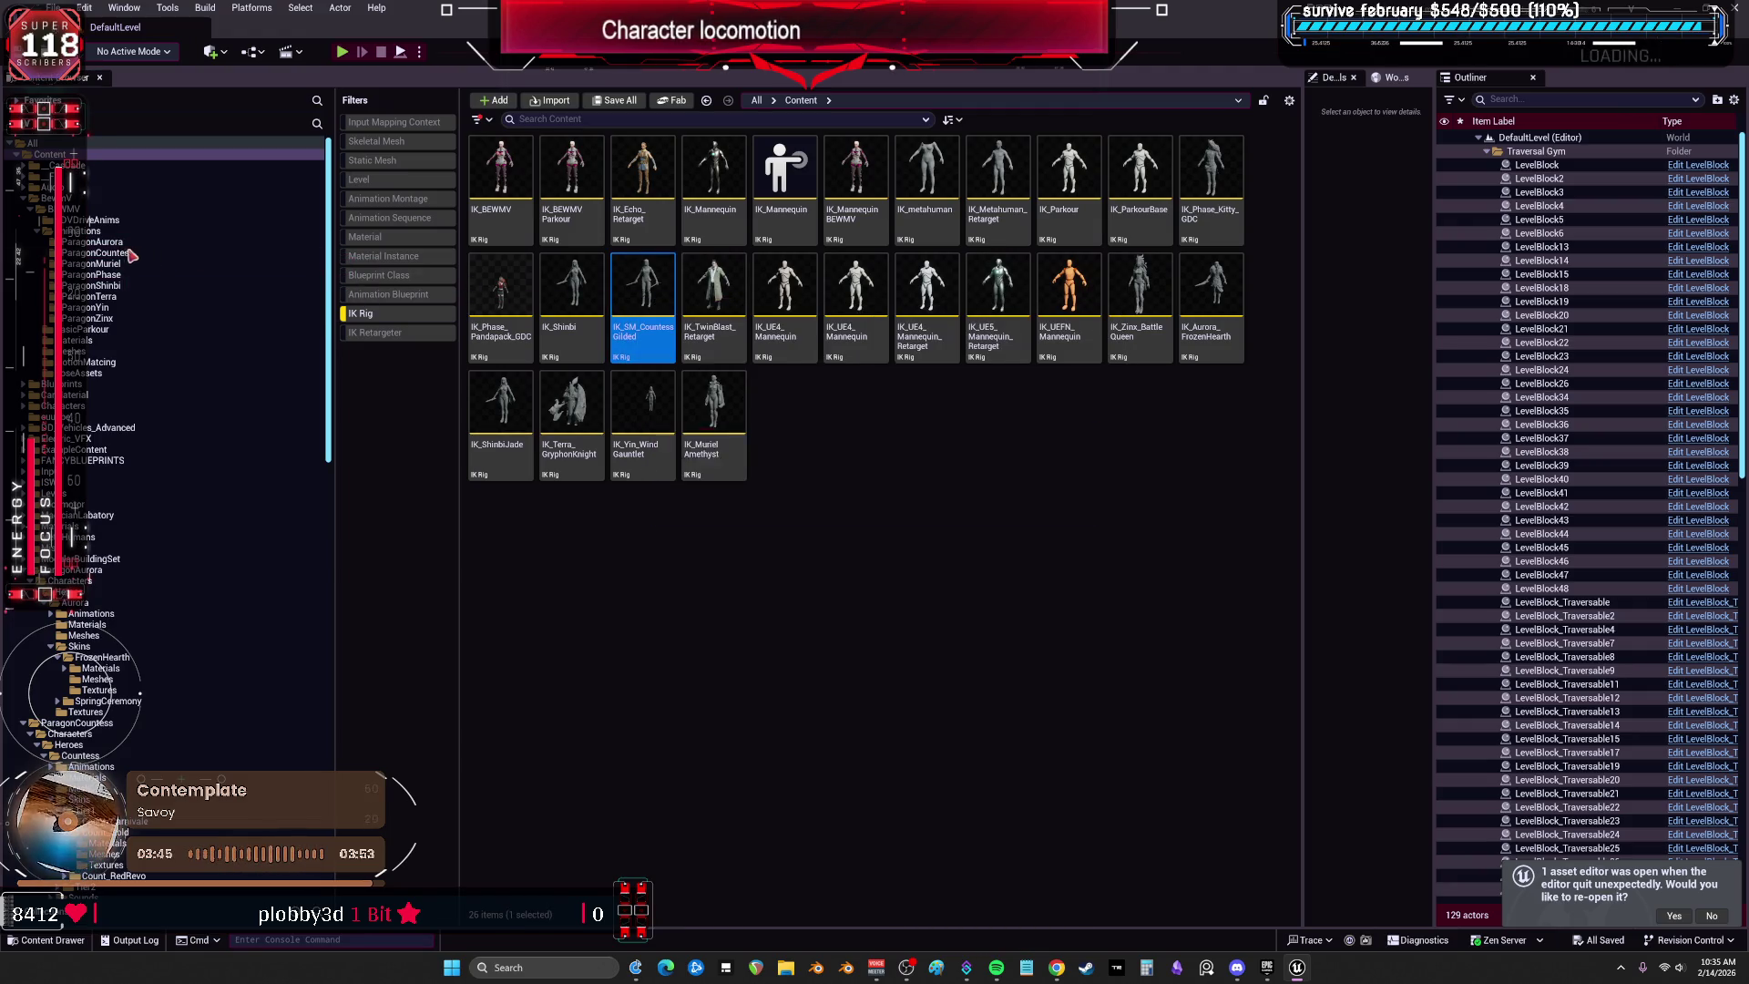
pyautogui.click(109, 244)
# Step: Check the Shinbi, Terra, Yin and Zinx hero folders, then return to the top-level Content folder
pyautogui.click(379, 313)
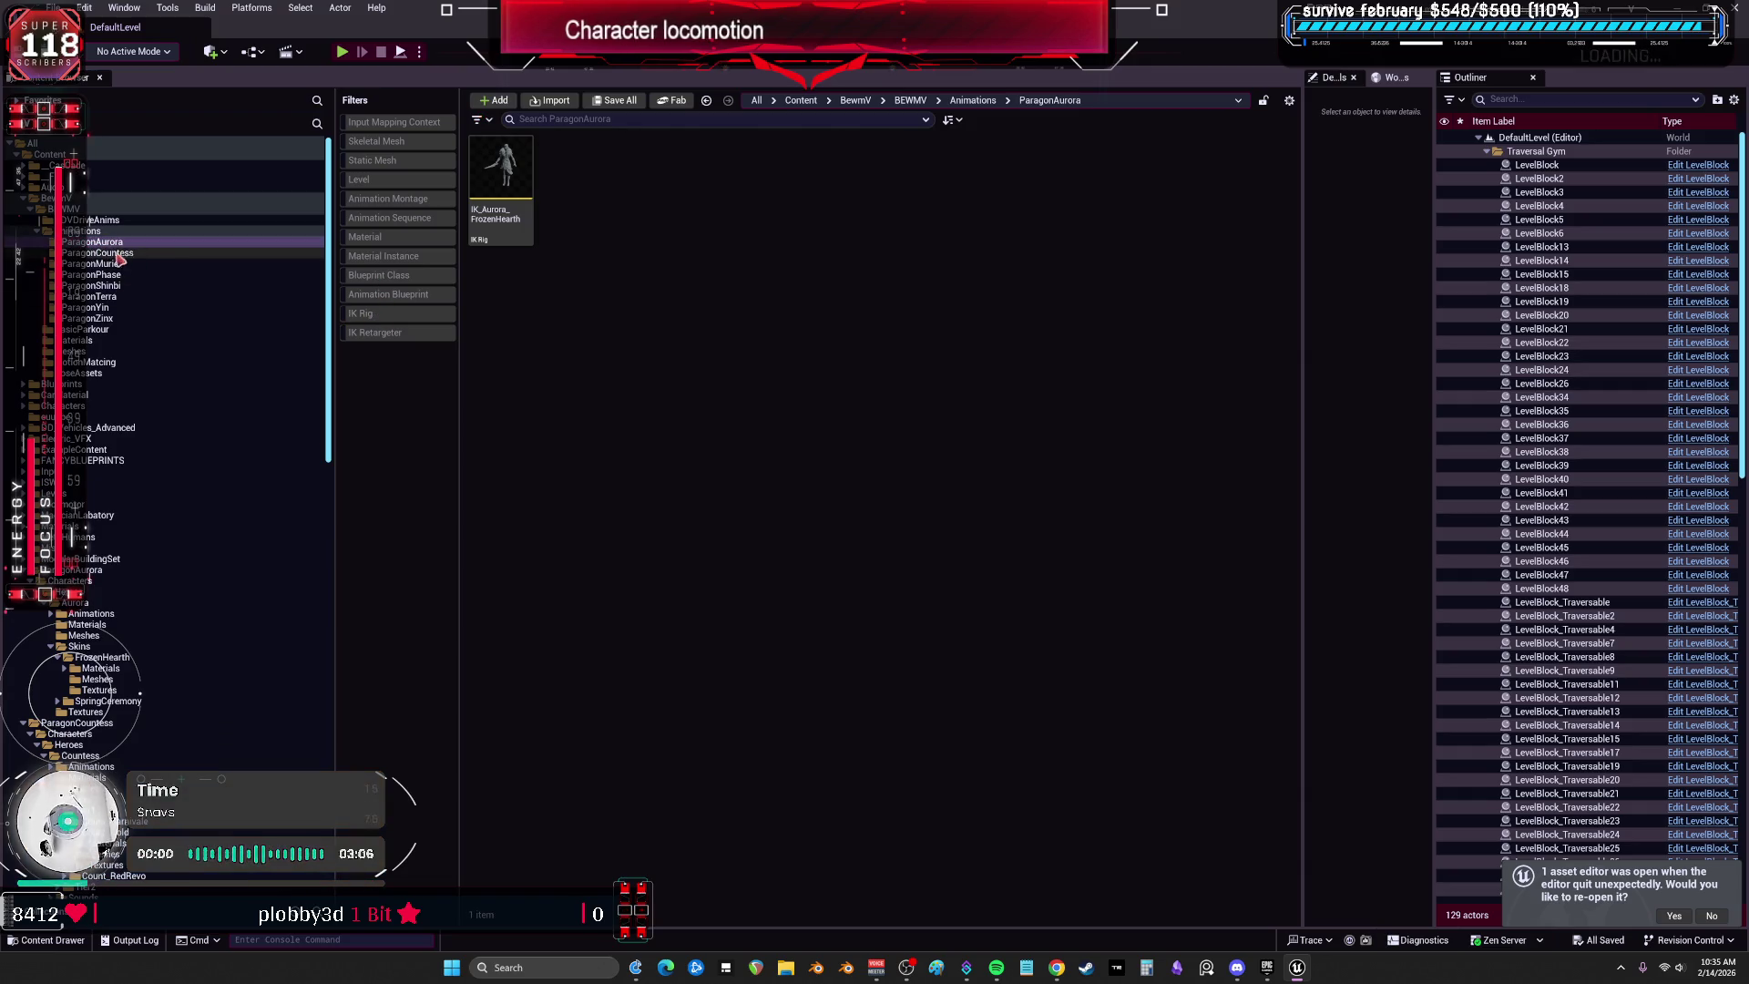
pyautogui.click(91, 264)
pyautogui.click(121, 286)
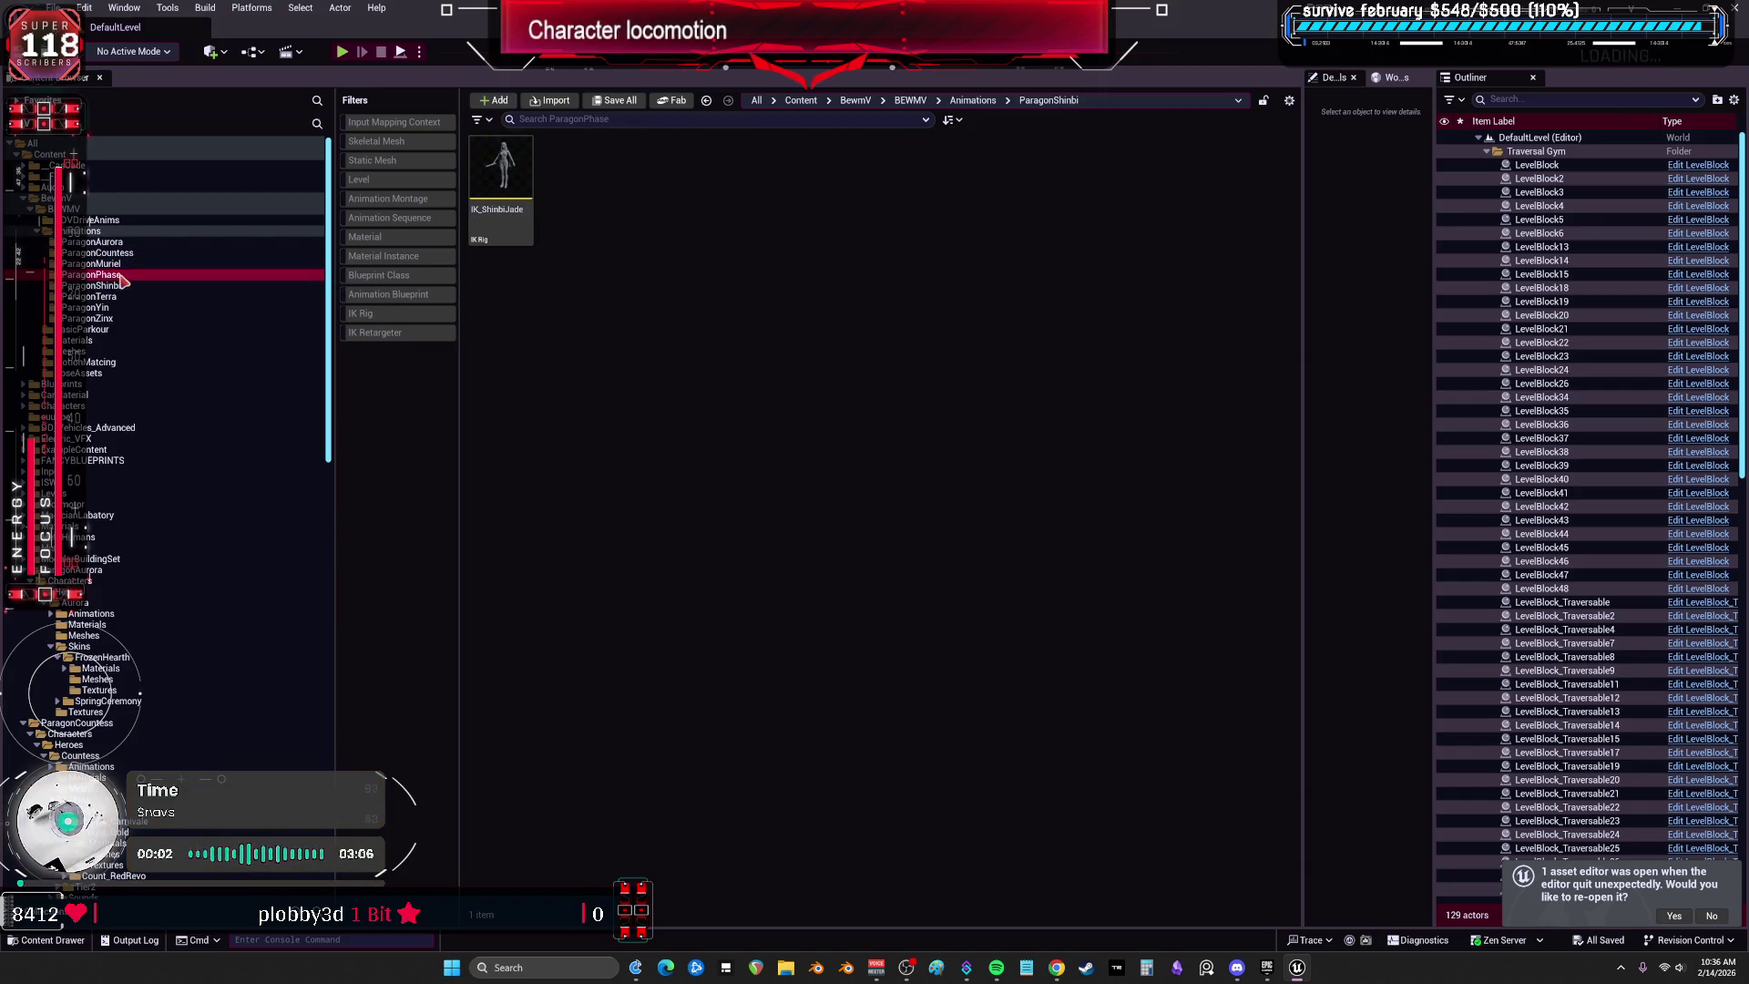
pyautogui.click(121, 298)
pyautogui.click(114, 307)
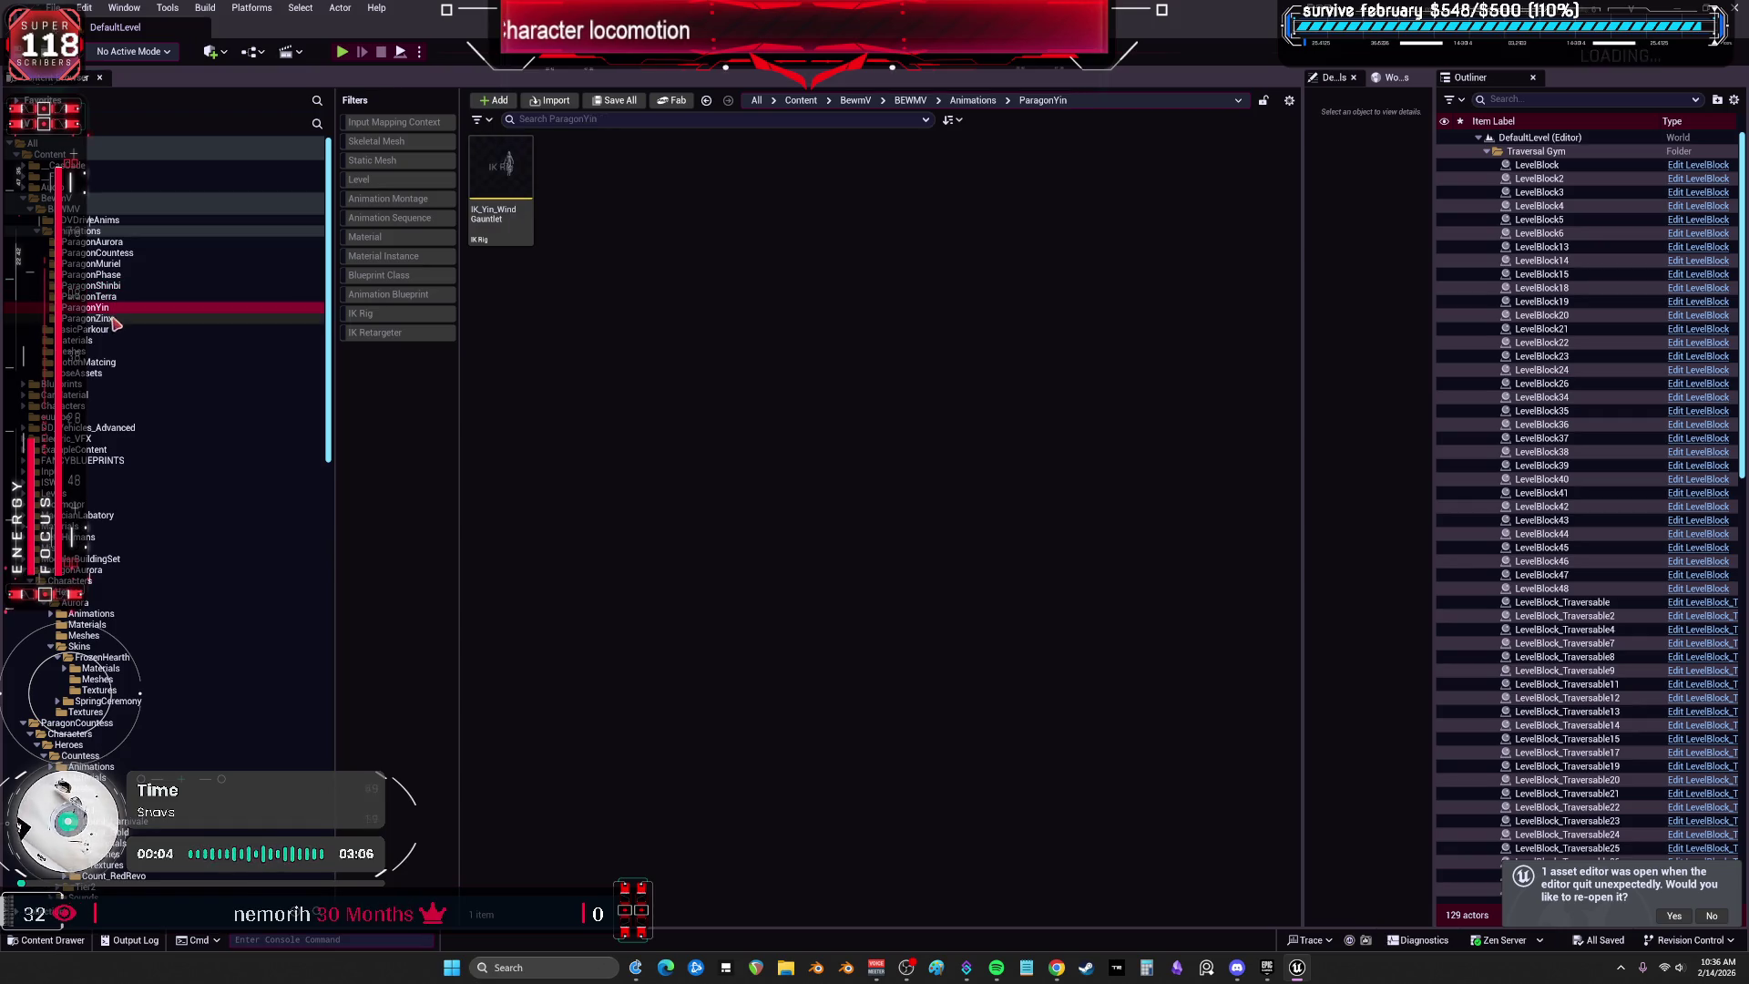
pyautogui.click(108, 318)
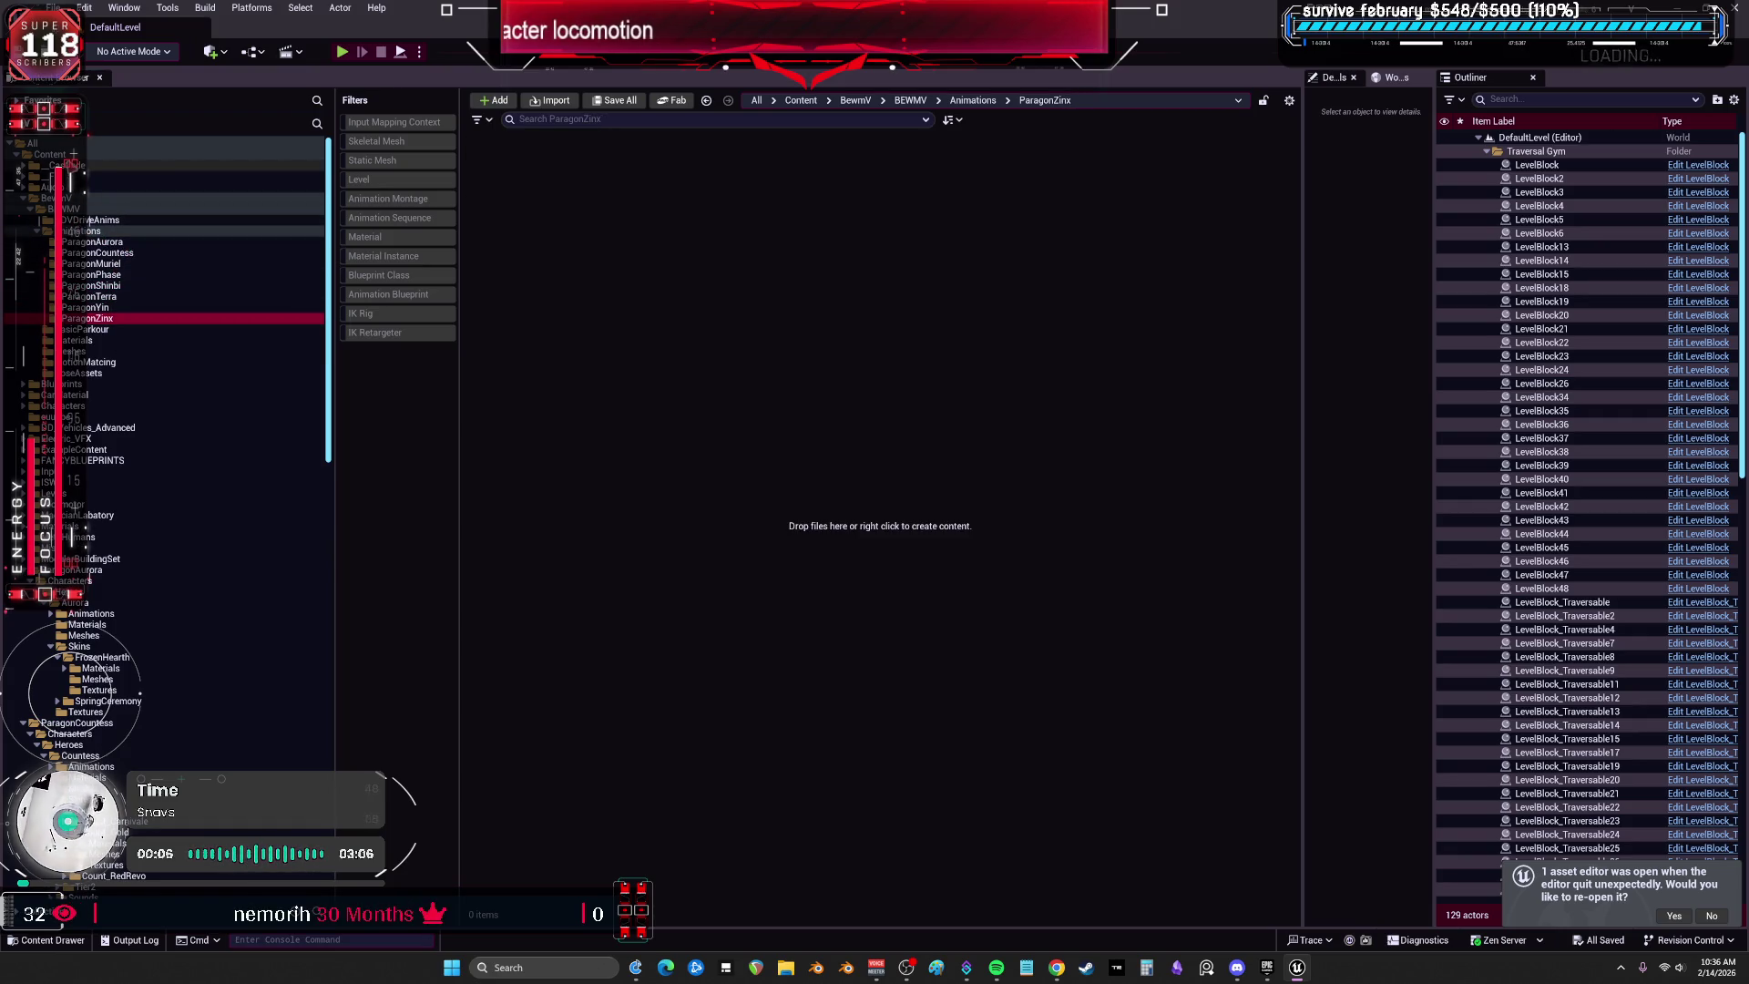
pyautogui.click(54, 154)
# Step: Filter Content to IK Rig assets and drag IK_Phase_Kitty_GDC onto the ParagonPhase folder
pyautogui.click(374, 333)
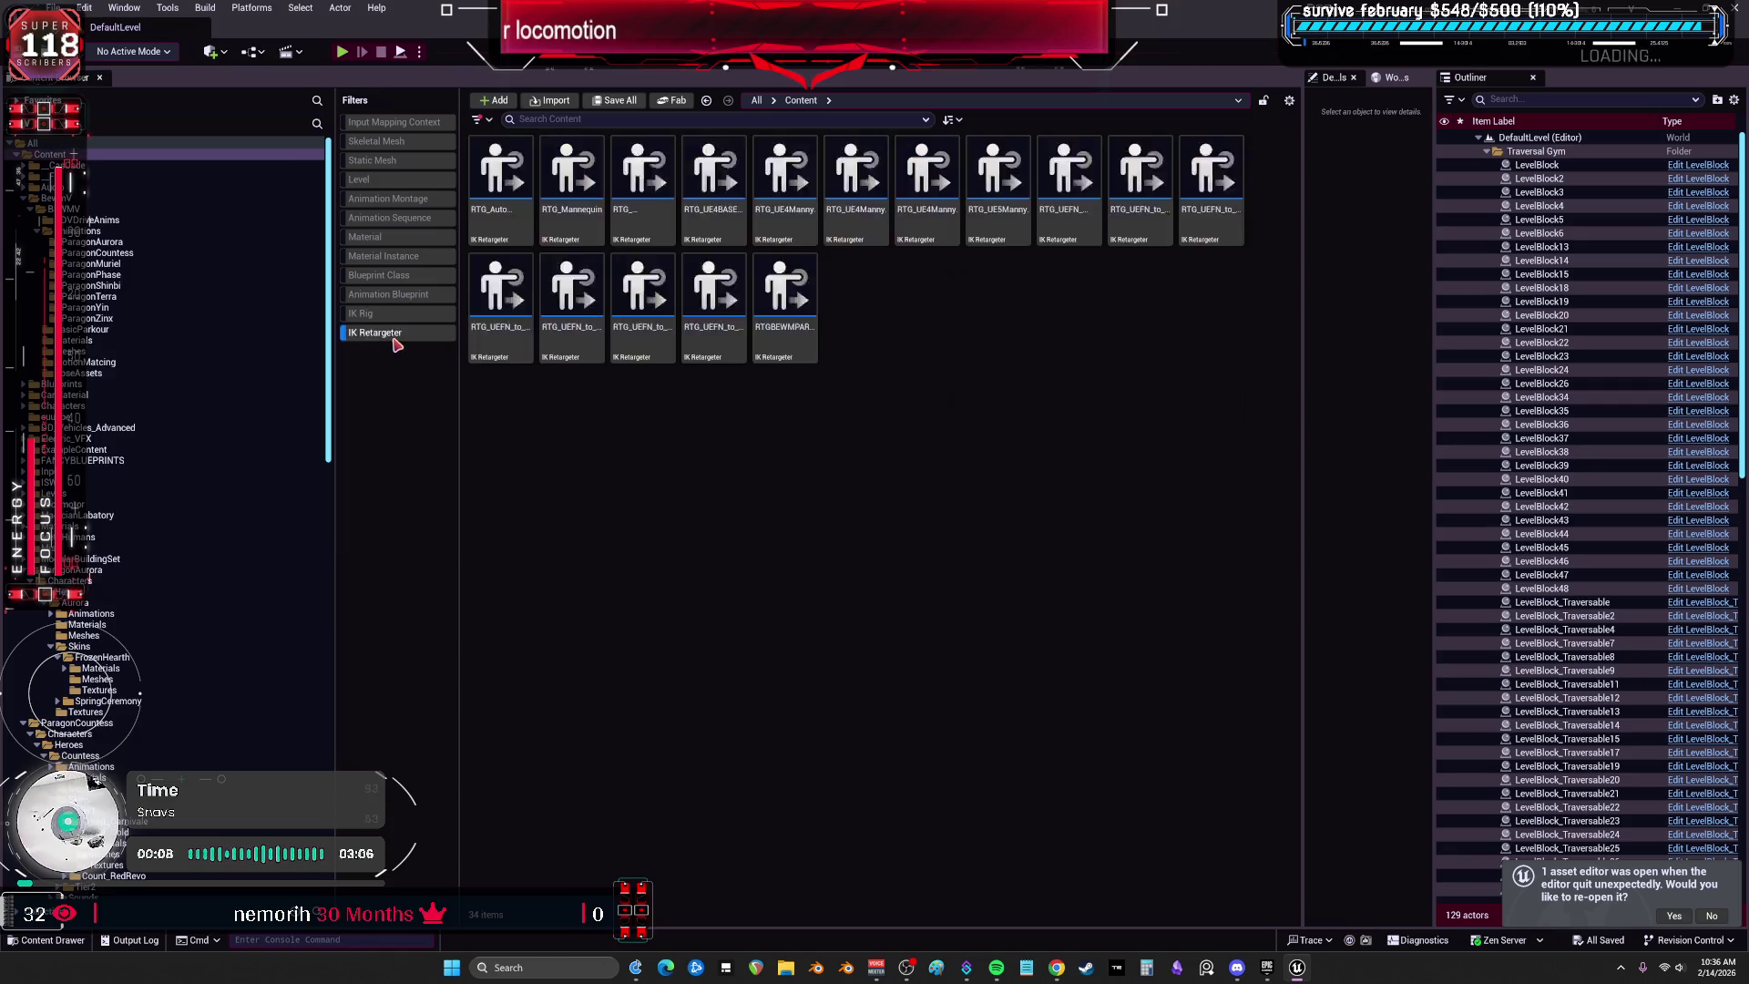
pyautogui.click(374, 333)
pyautogui.click(364, 313)
pyautogui.click(585, 354)
pyautogui.moveTo(585, 354)
pyautogui.mouseDown()
pyautogui.moveTo(153, 278)
pyautogui.moveTo(179, 298)
pyautogui.mouseUp()
# Step: Move IK_Phase_Kitty_GDC into ParagonPhase and the Zinx Battle Queen rig into ParagonZinx, then clear the IK Rig filter
pyautogui.click(185, 308)
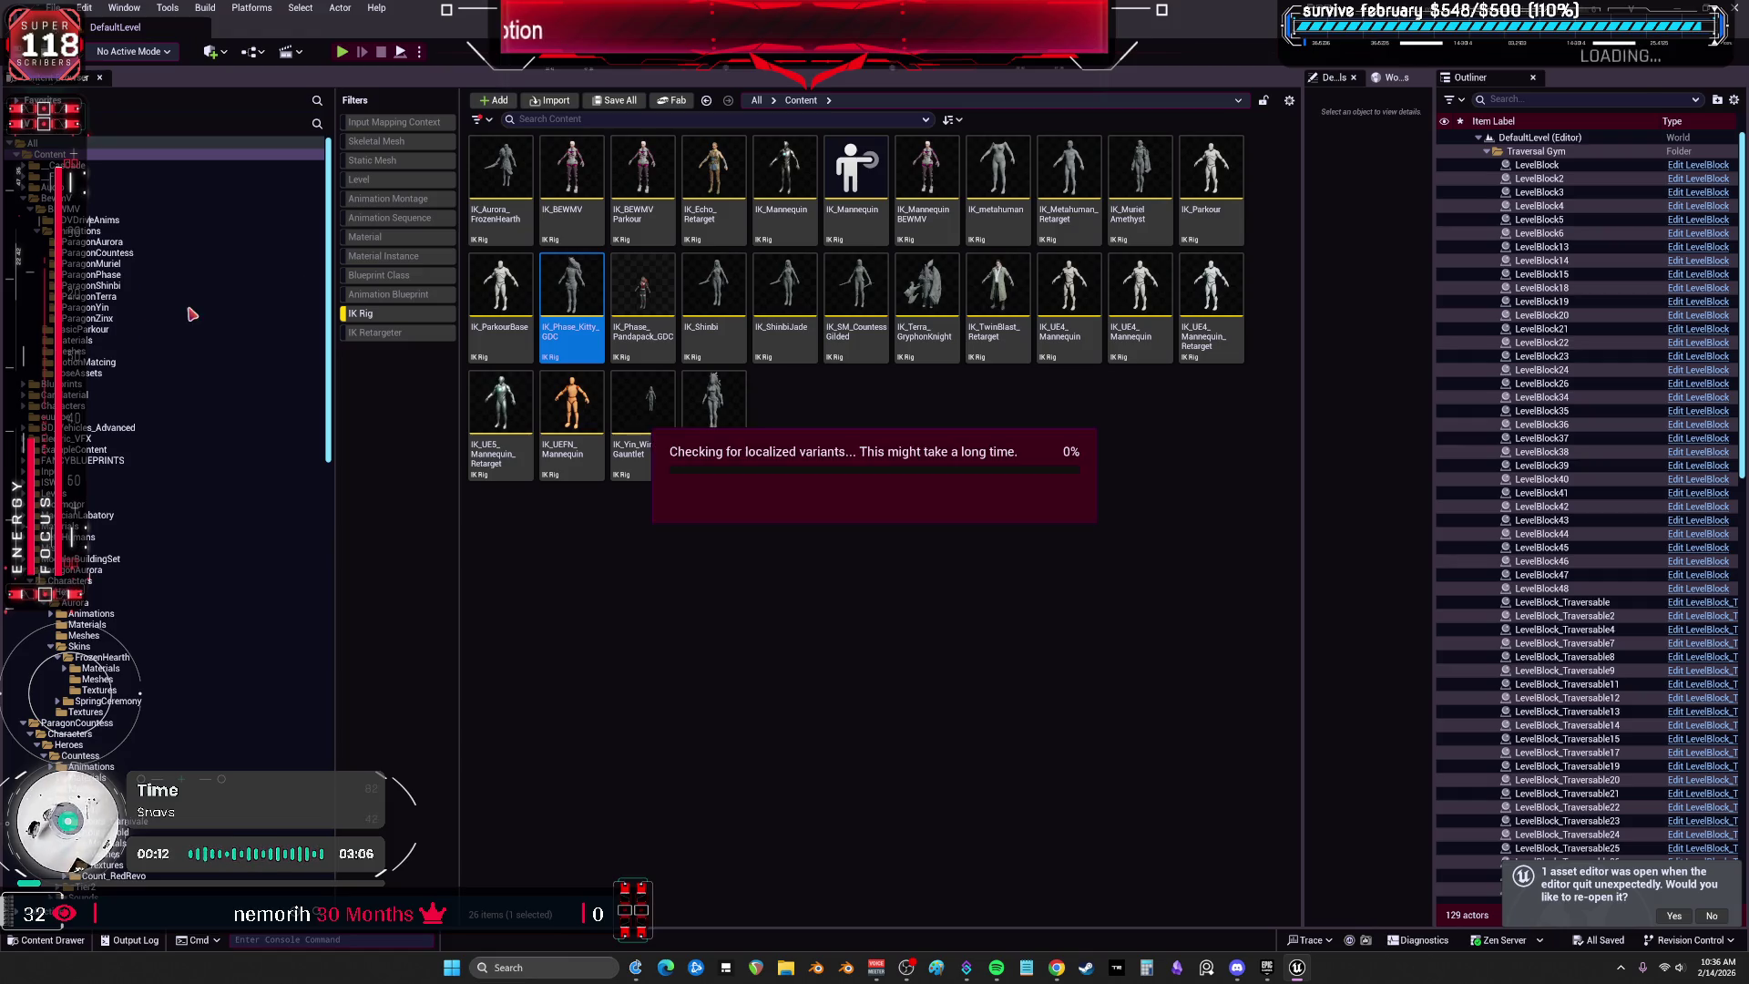
pyautogui.click(629, 434)
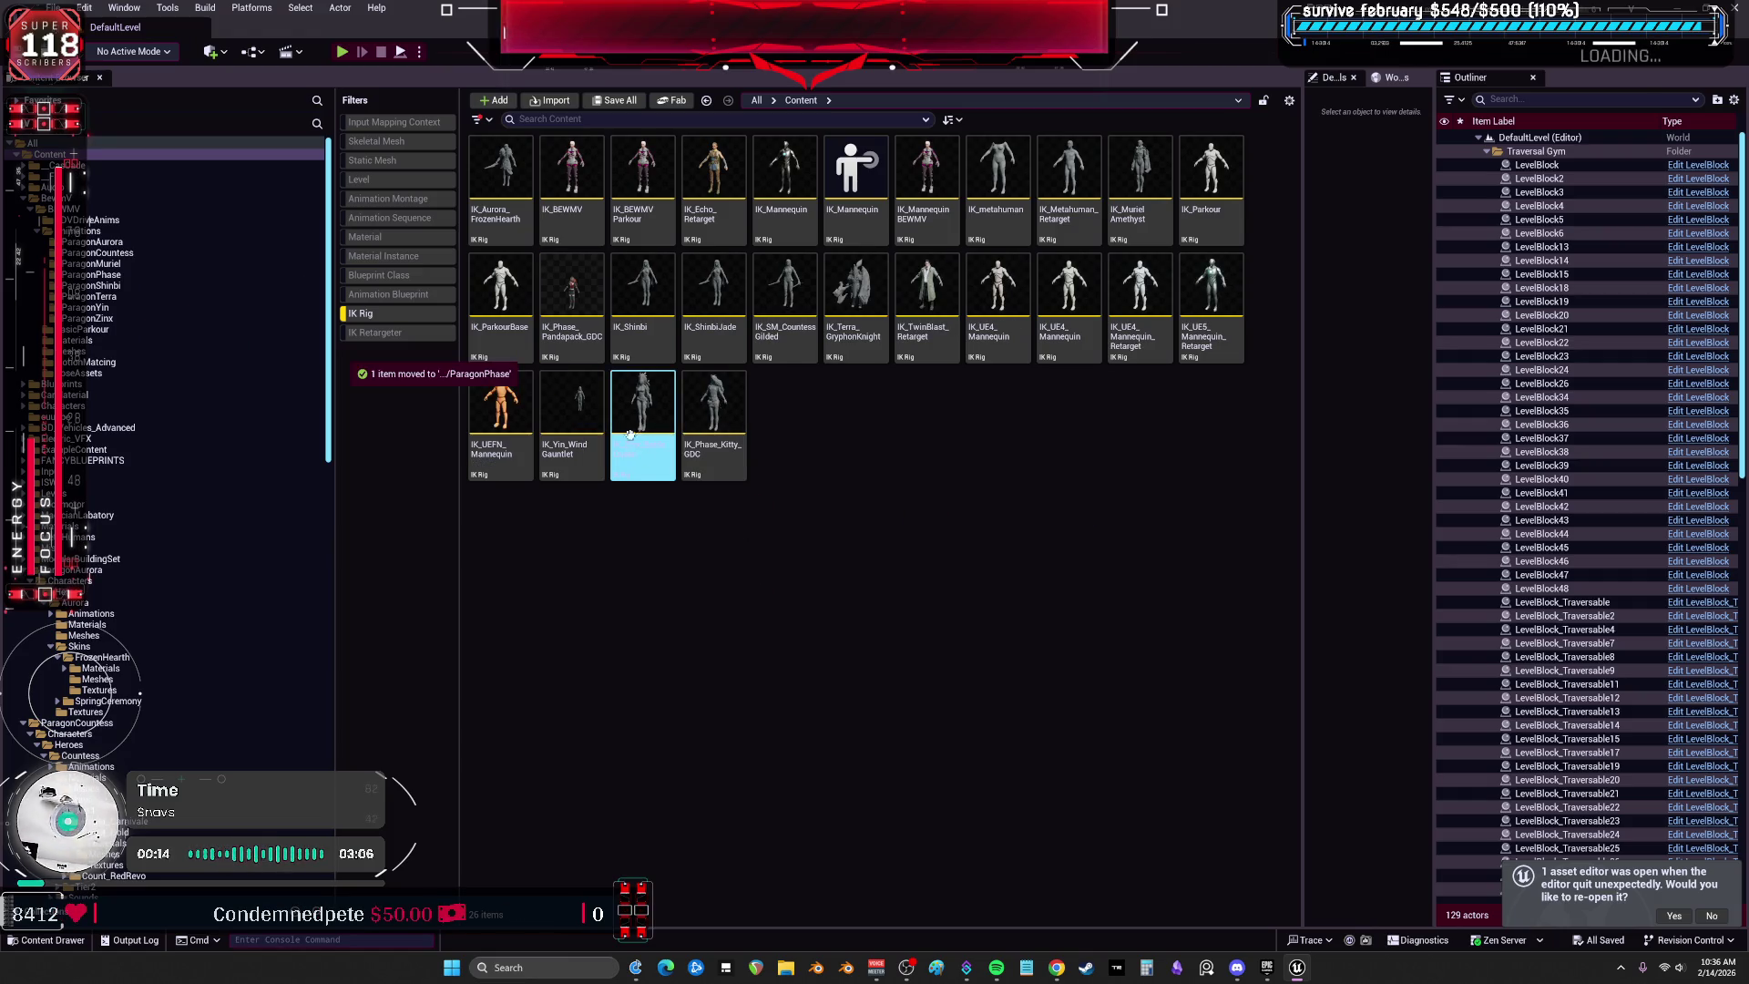
pyautogui.moveTo(638, 393); pyautogui.dragTo(171, 321)
pyautogui.click(187, 352)
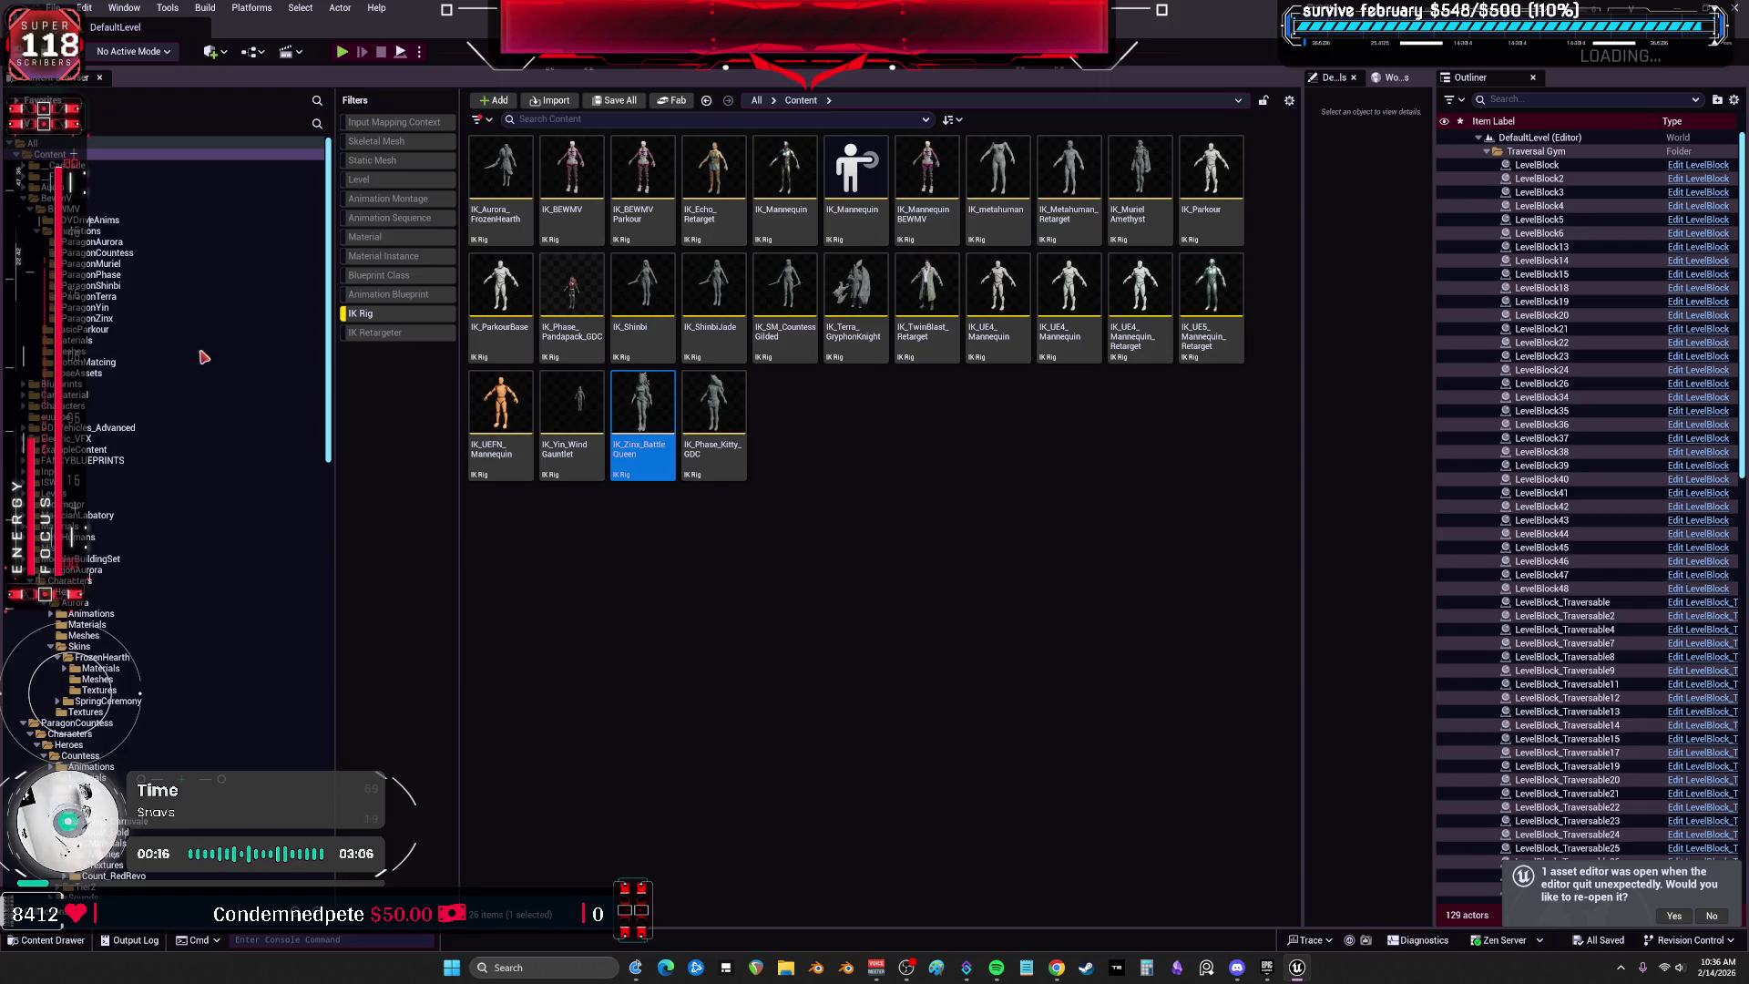
pyautogui.click(428, 317)
pyautogui.click(105, 243)
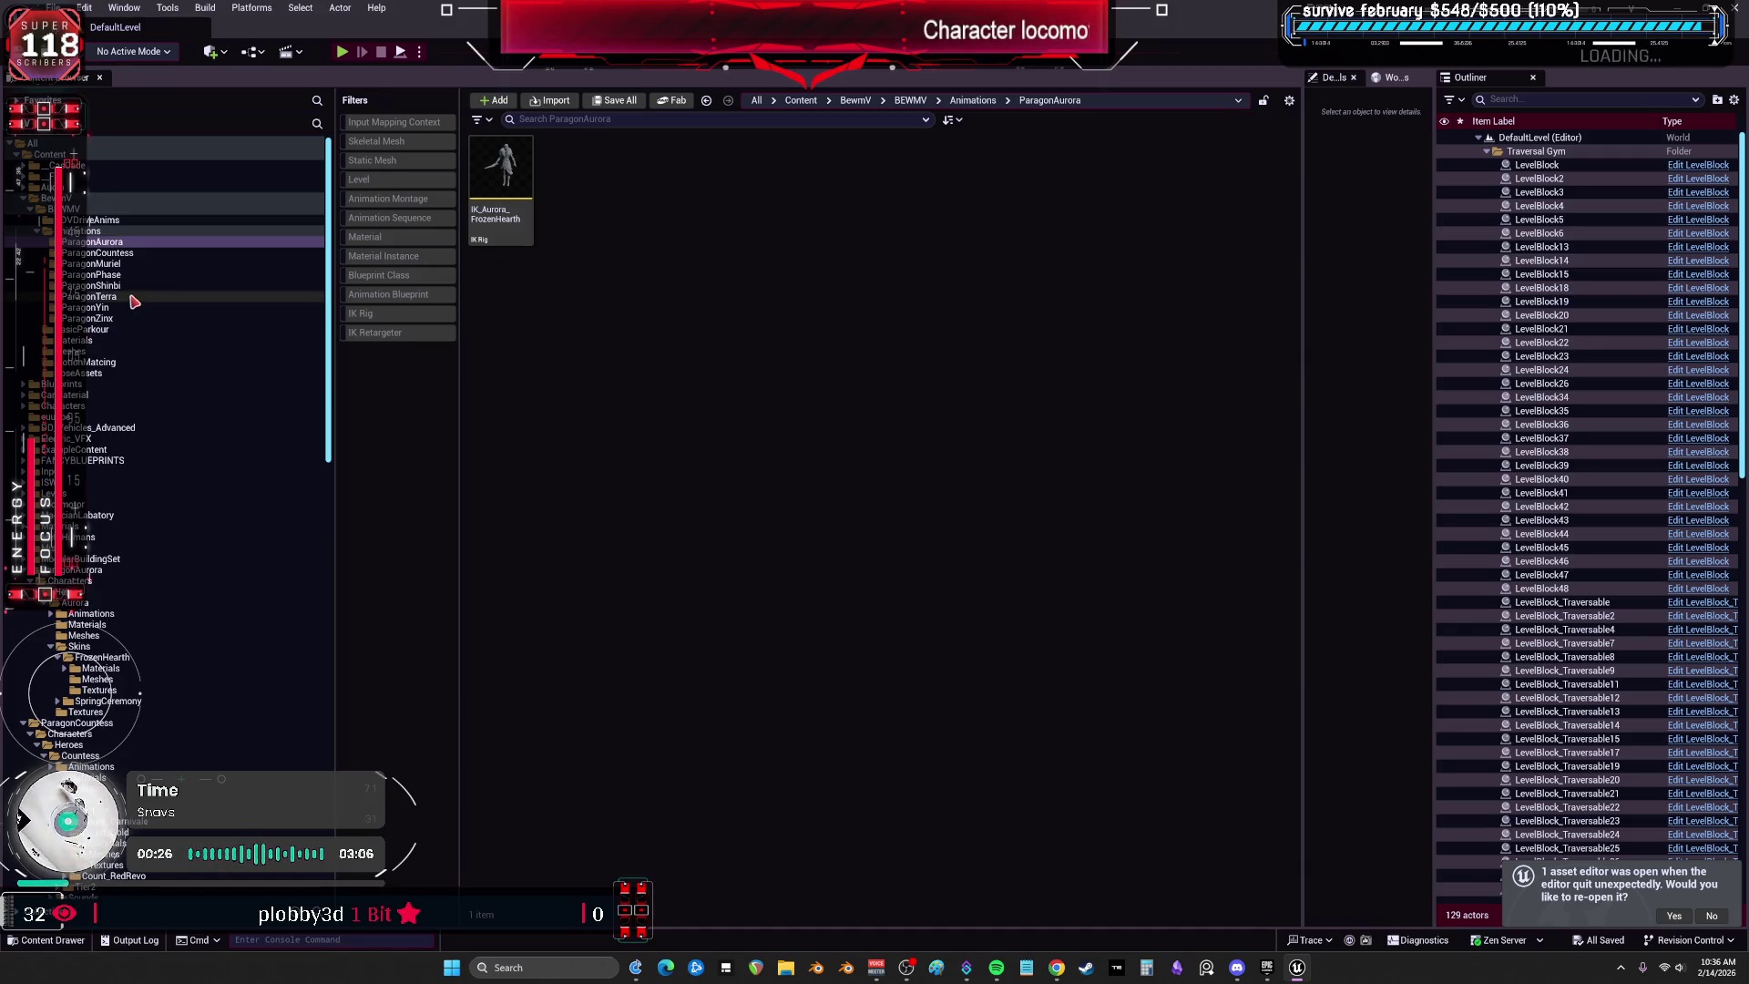
# Step: Copy the IK_BEWMV Parkour rig and paste it into ParagonAurora, ParagonCountess and ParagonMuriel
pyautogui.click(51, 154)
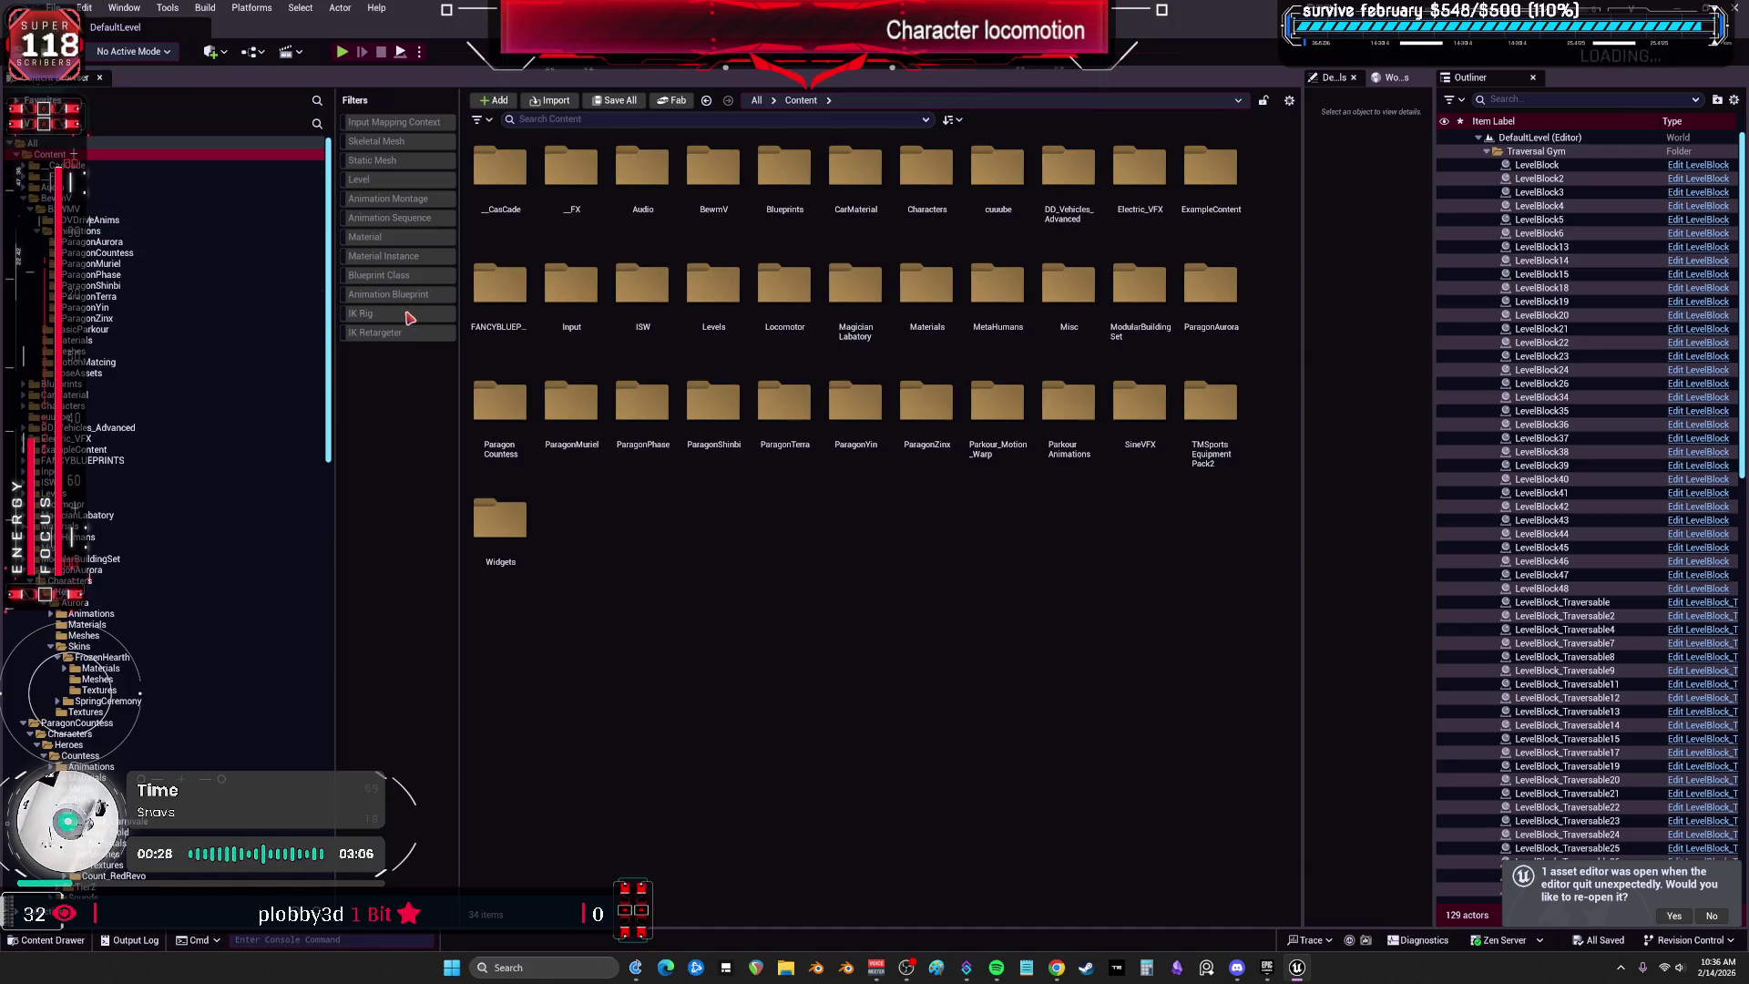
pyautogui.click(407, 313)
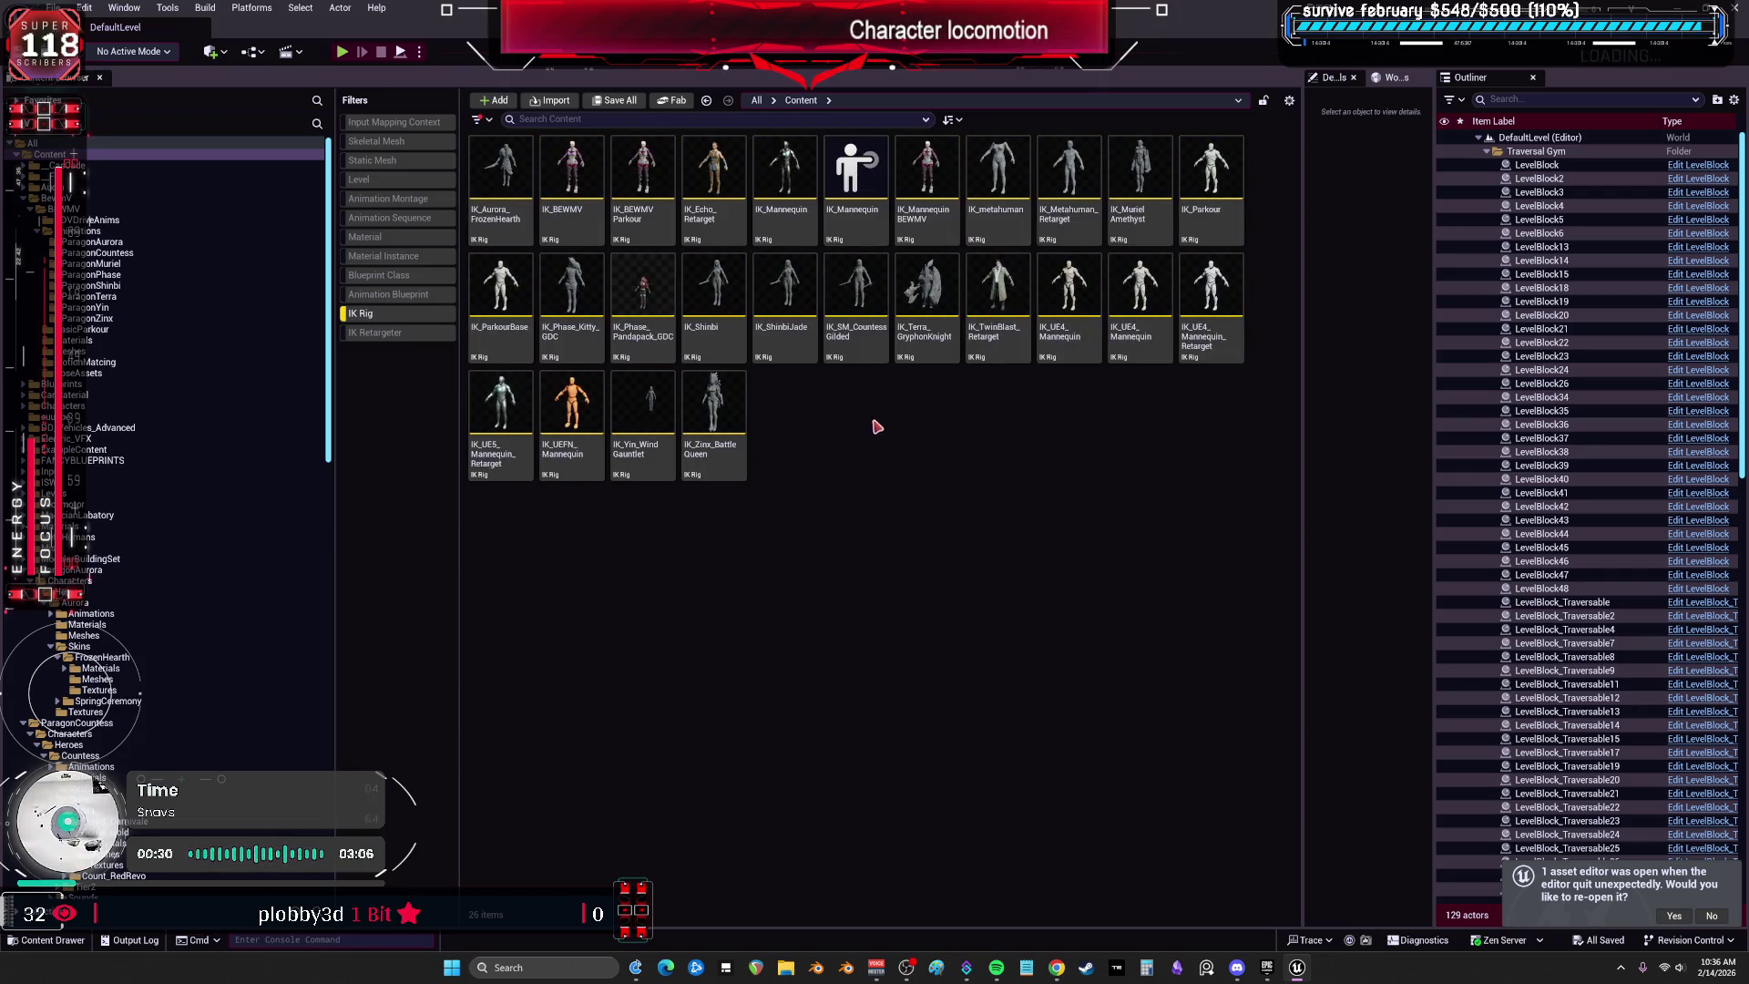
pyautogui.click(643, 182)
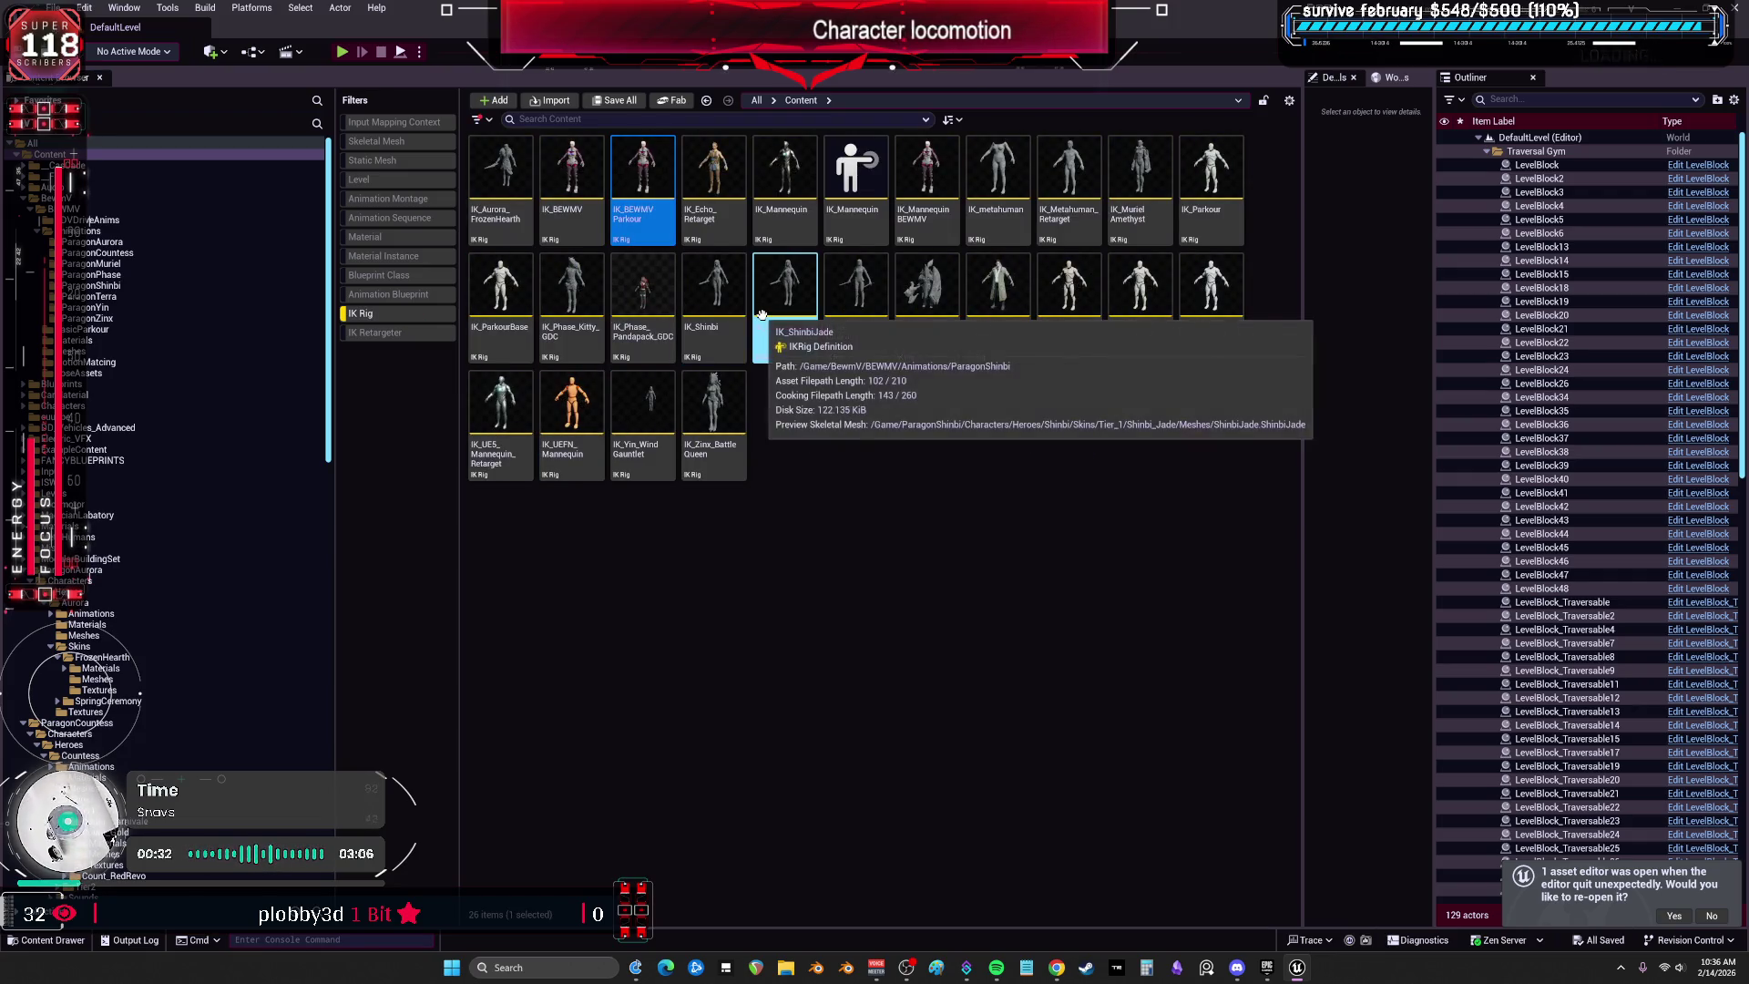
pyautogui.hotkey('ctrl', 'c')
pyautogui.click(136, 241)
pyautogui.hotkey('ctrl', 'v')
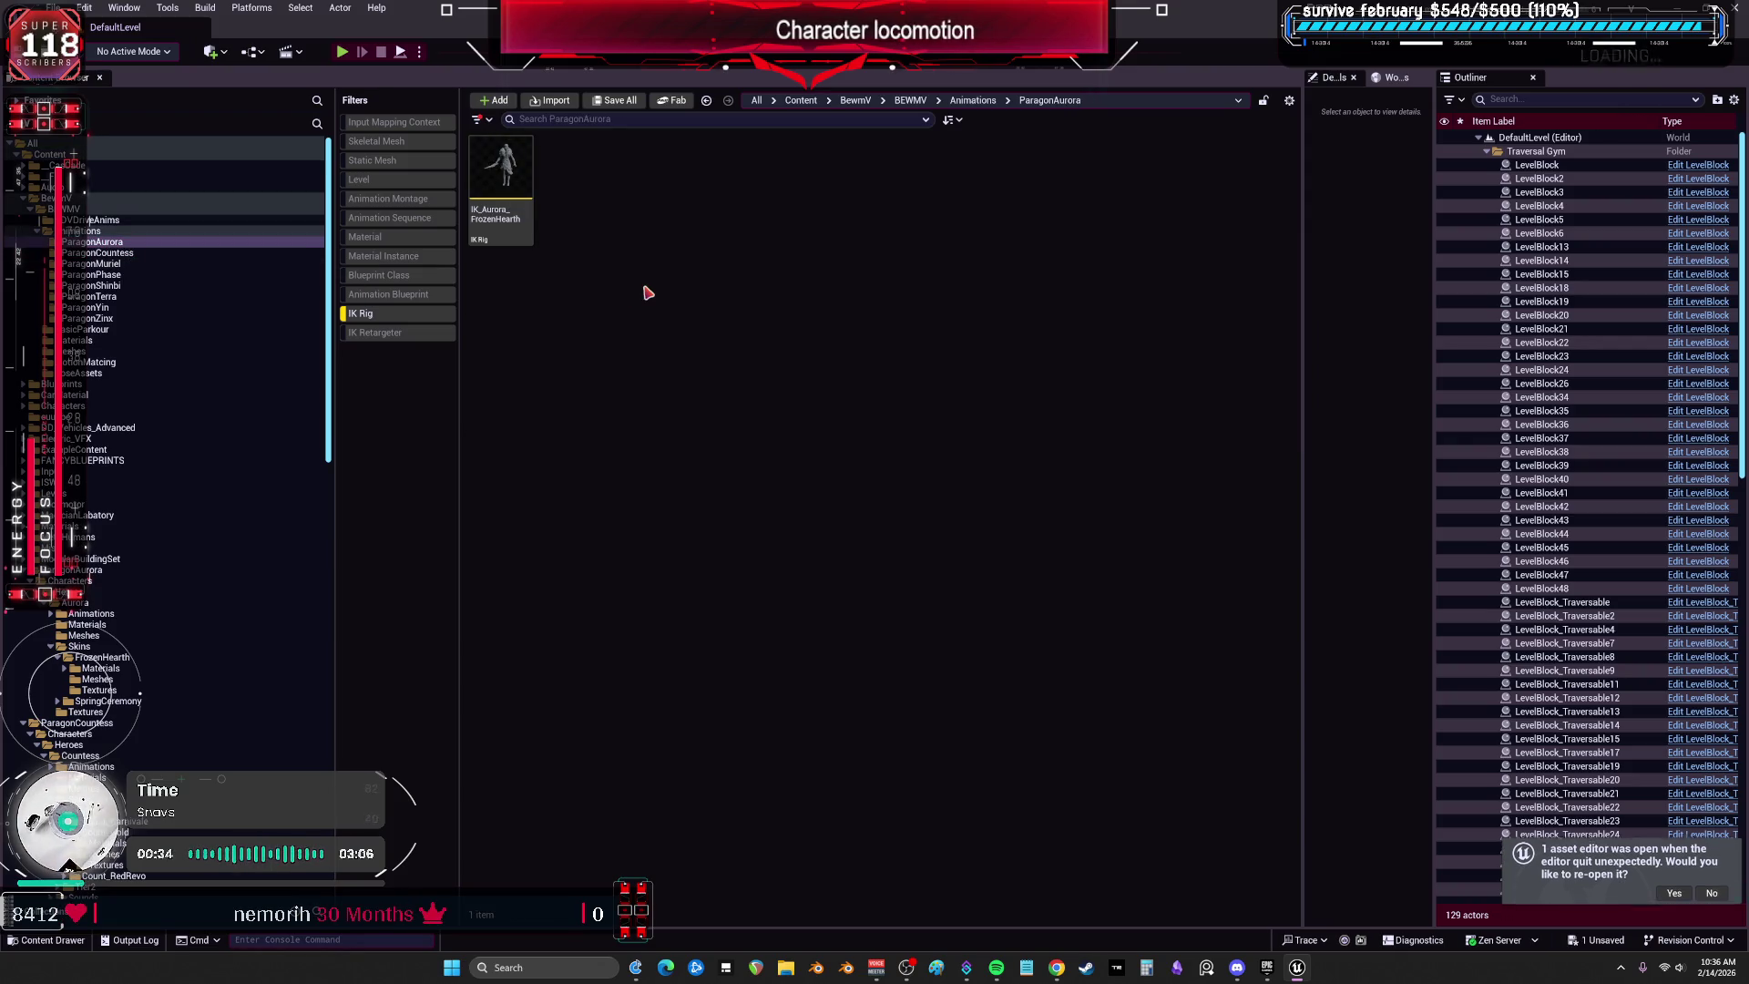
pyautogui.click(100, 252)
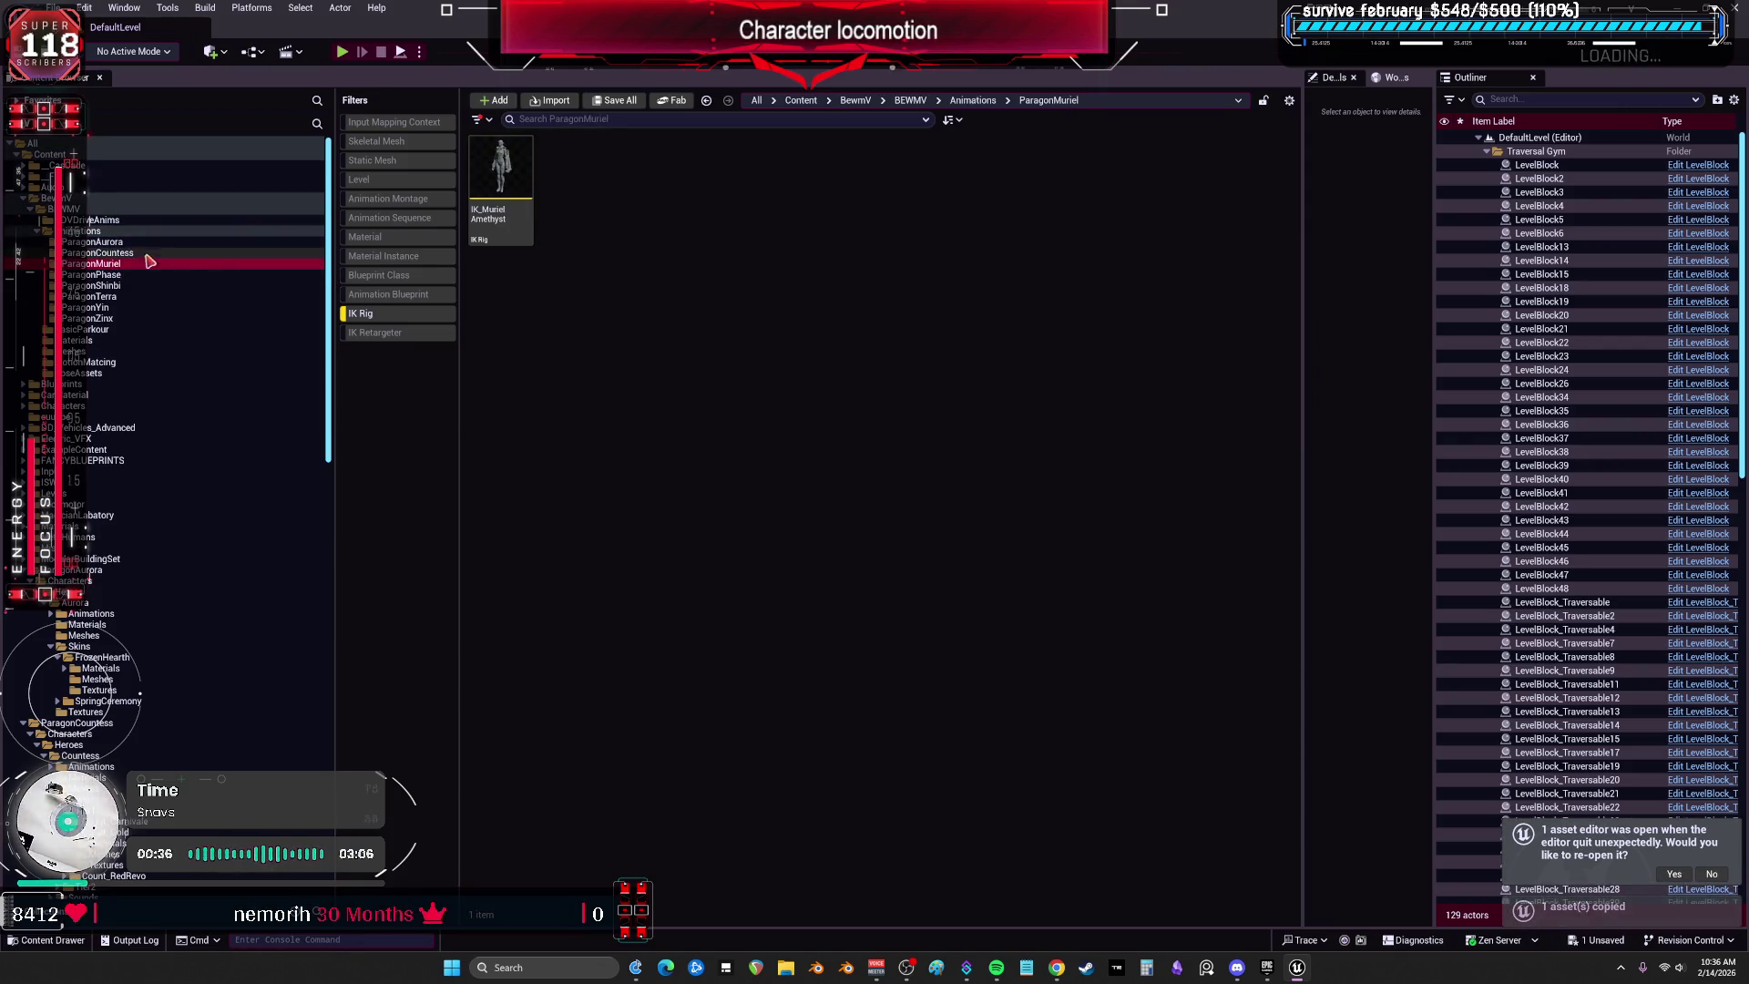
pyautogui.hotkey('ctrl', 'v')
pyautogui.click(92, 264)
pyautogui.hotkey('ctrl', 'v')
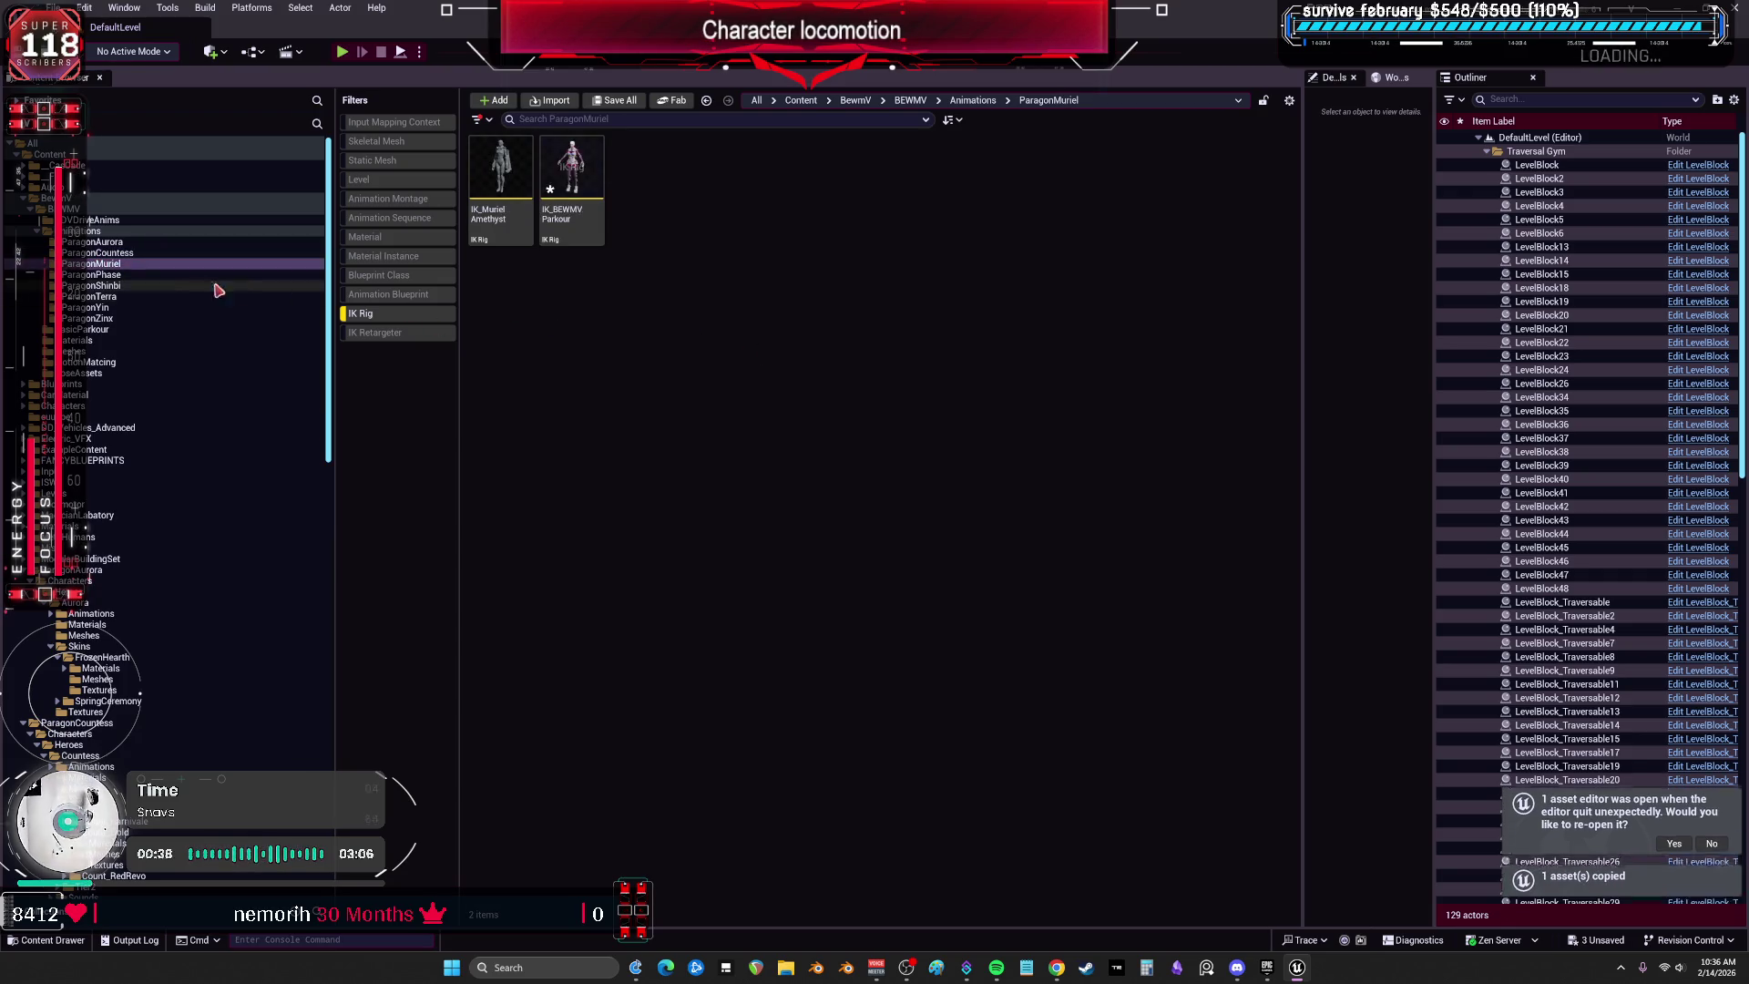
# Step: Paste further parkour rig copies into ParagonPhase, ParagonShinbi, ParagonTerra, ParagonYin and ParagonZinx
pyautogui.click(91, 274)
pyautogui.hotkey('ctrl', 'v')
pyautogui.click(100, 285)
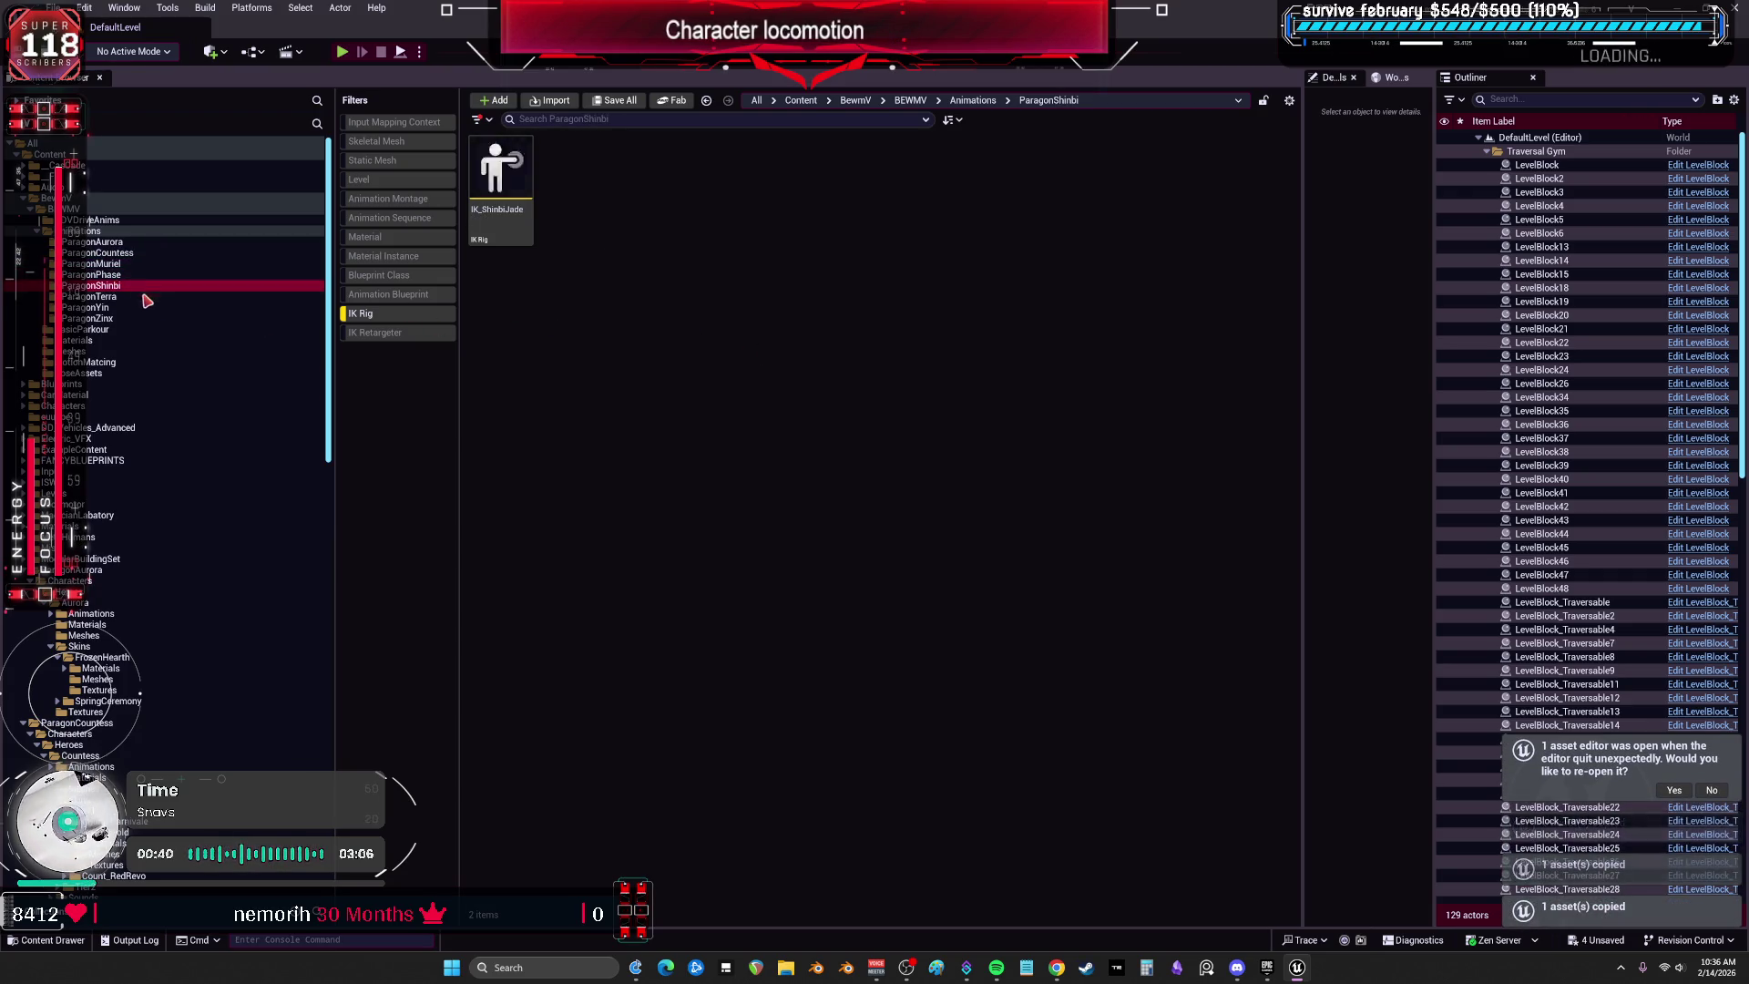
pyautogui.hotkey('ctrl', 'v')
pyautogui.click(91, 296)
pyautogui.hotkey('ctrl', 'v')
pyautogui.click(91, 307)
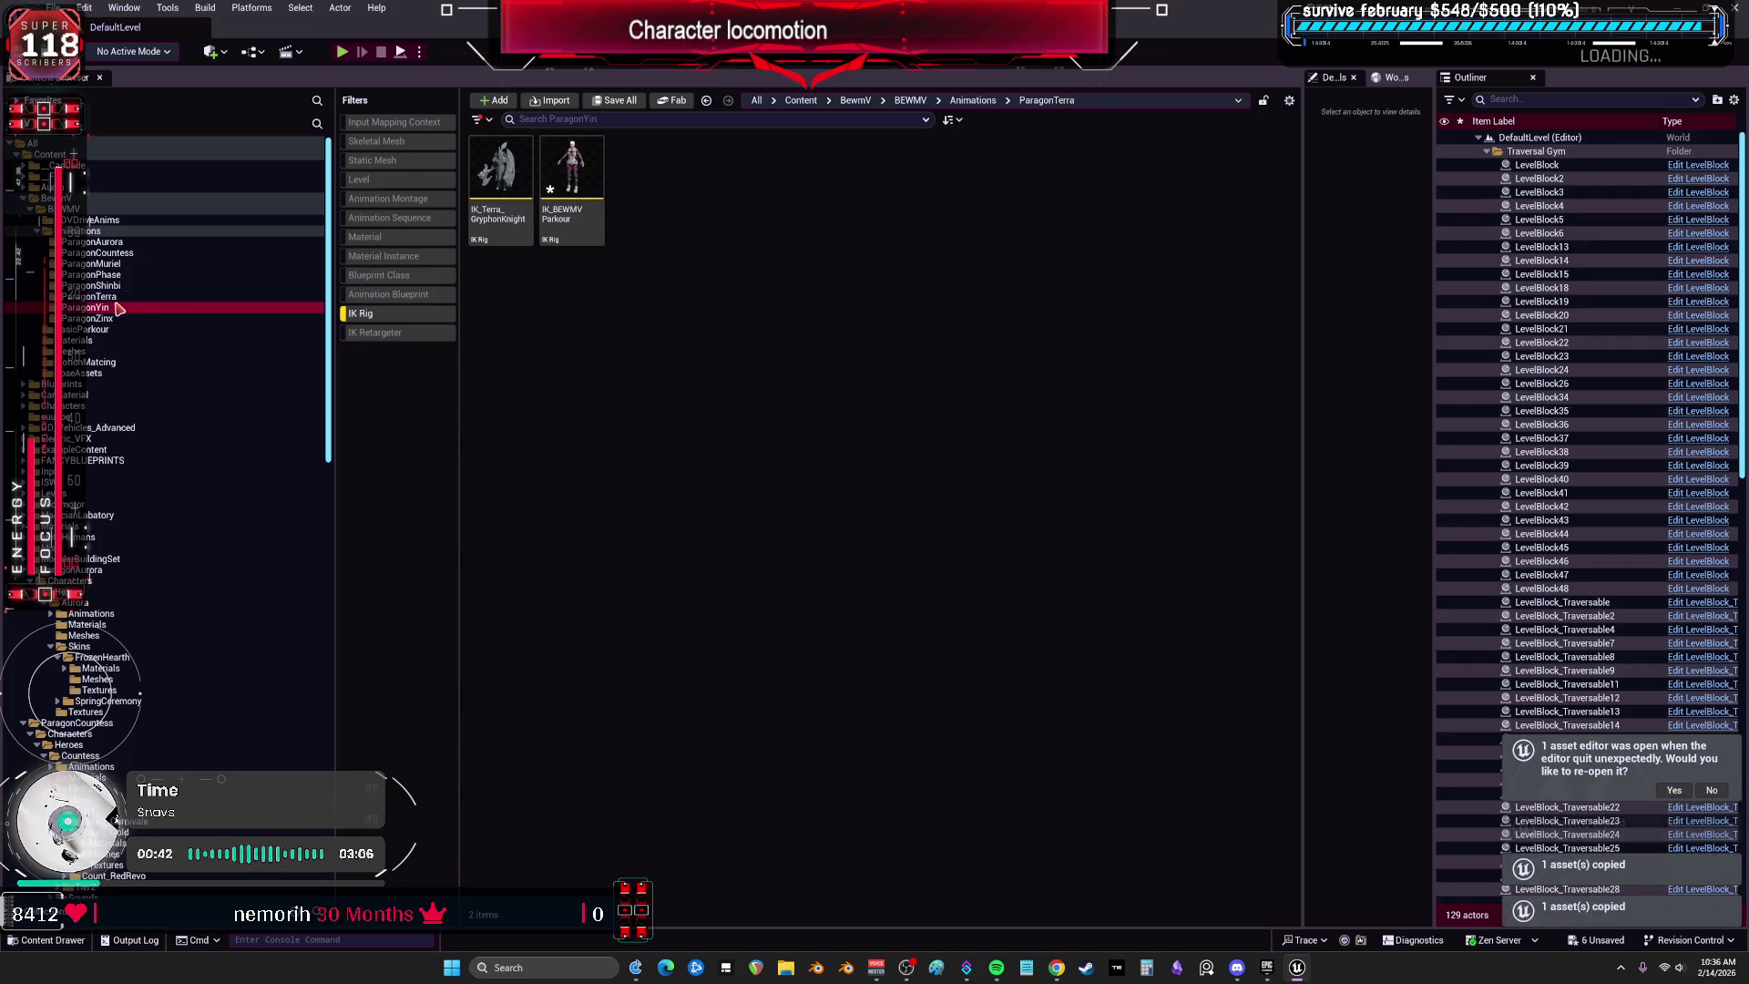
pyautogui.hotkey('ctrl', 'v')
pyautogui.click(91, 318)
pyautogui.hotkey('ctrl', 'v')
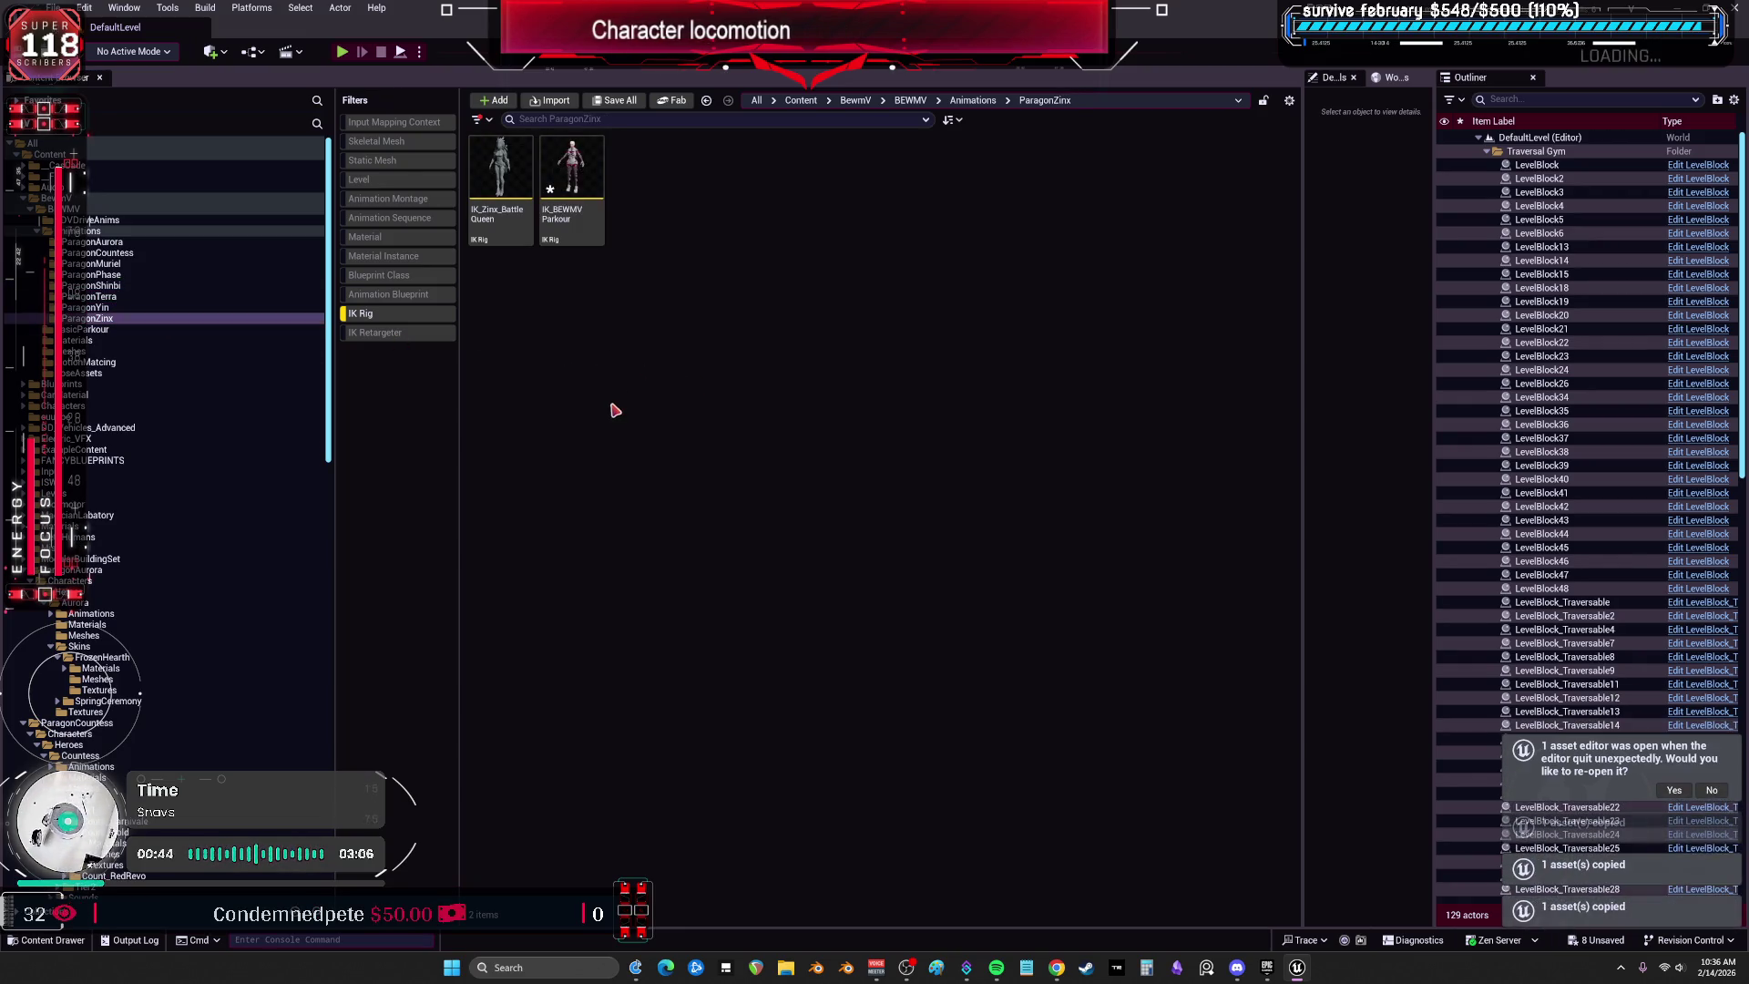
pyautogui.click(502, 239)
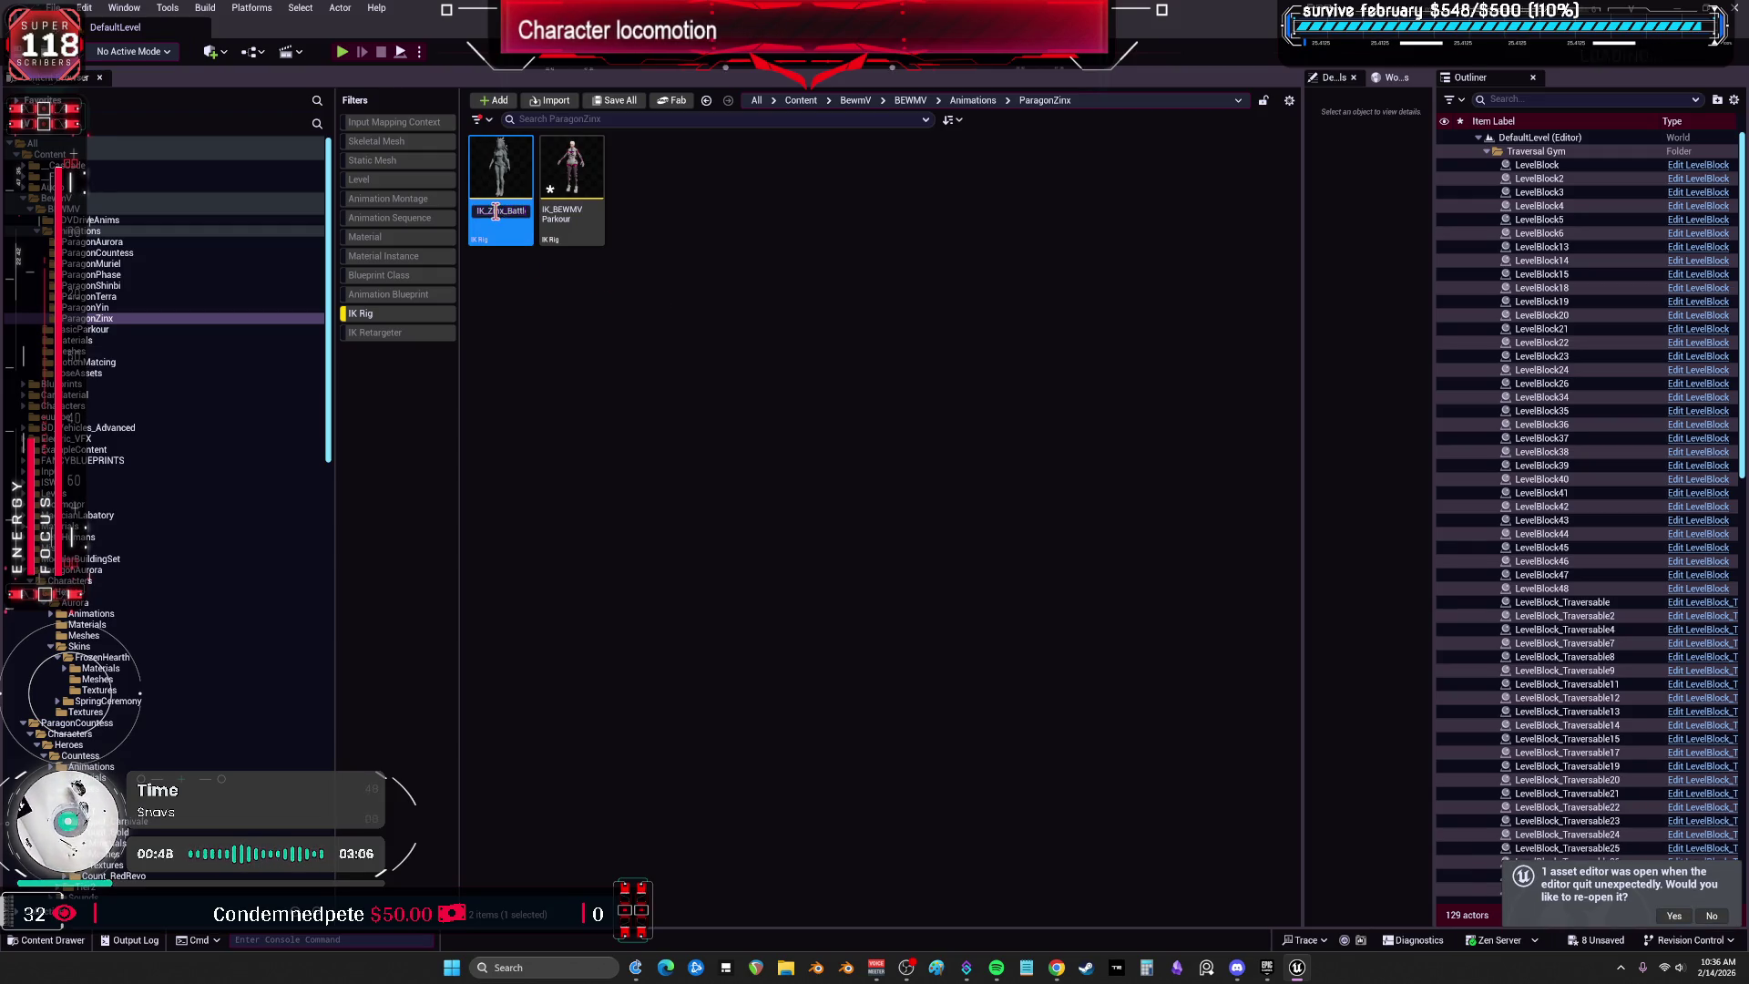
# Step: Shorten the Zinx rig to IK_Zinx by removing _BattleQueen, and rename its parkour copy IK_ZinxBB
pyautogui.moveTo(495, 211); pyautogui.dragTo(549, 320)
pyautogui.press('Return')
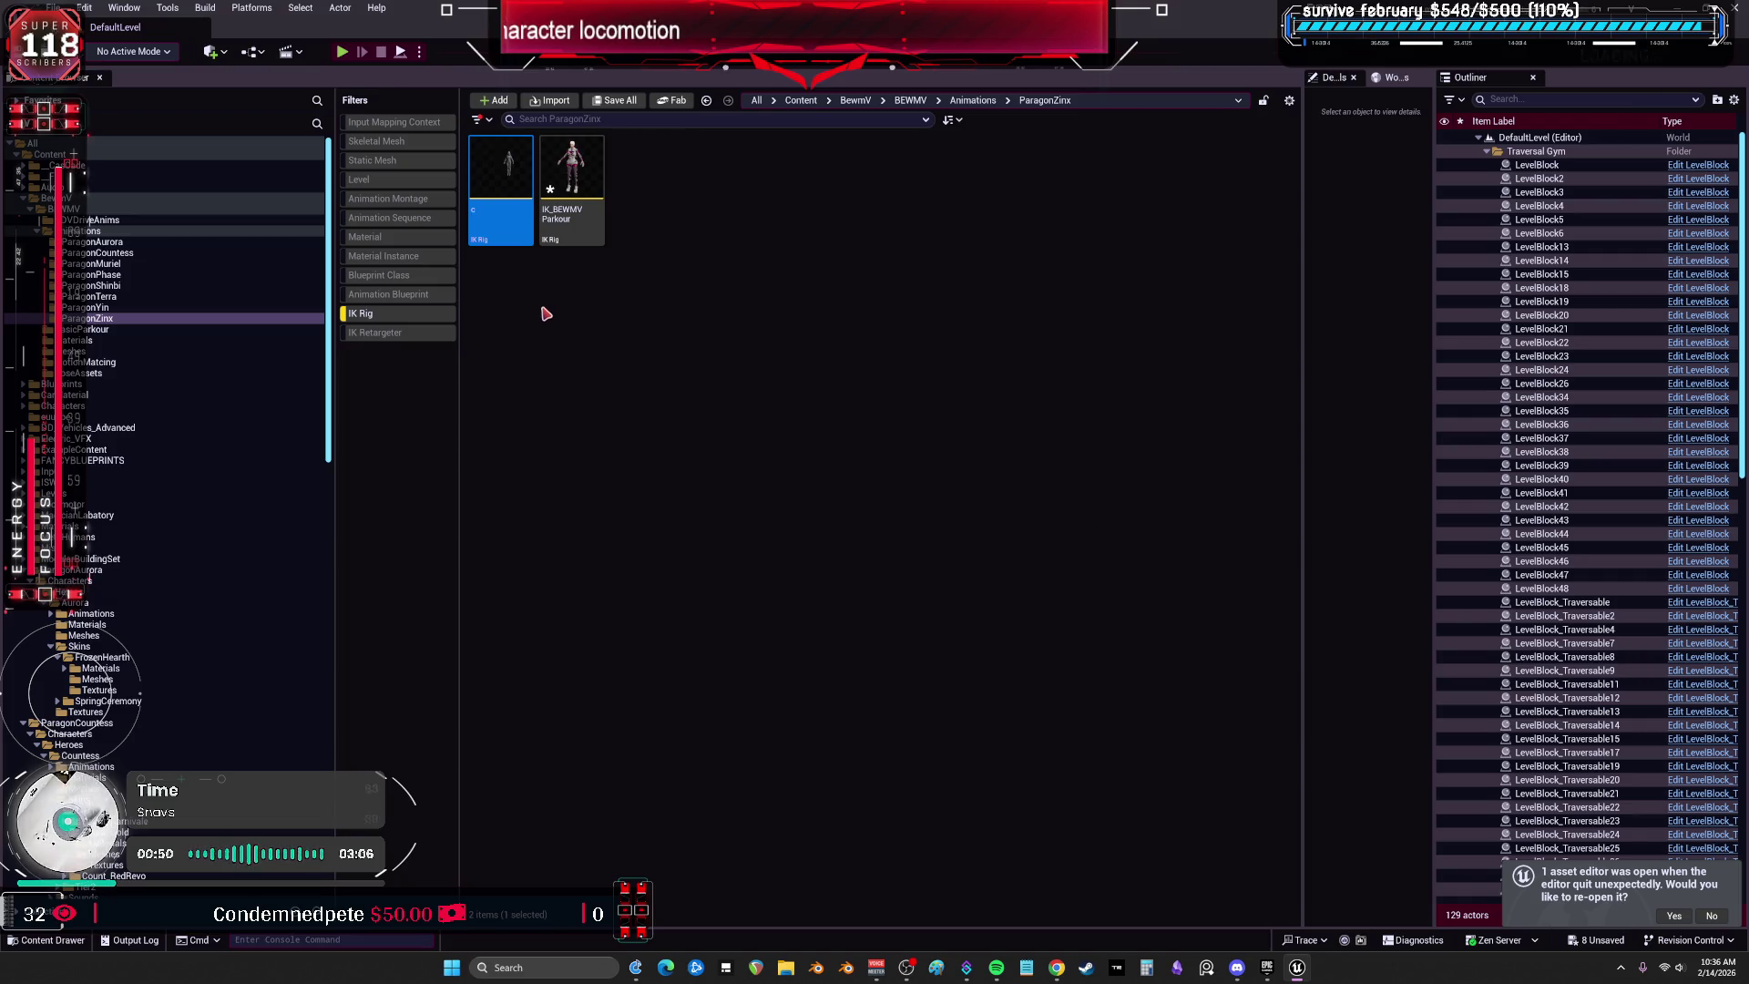
pyautogui.click(529, 222)
pyautogui.write('IK_Zinx')
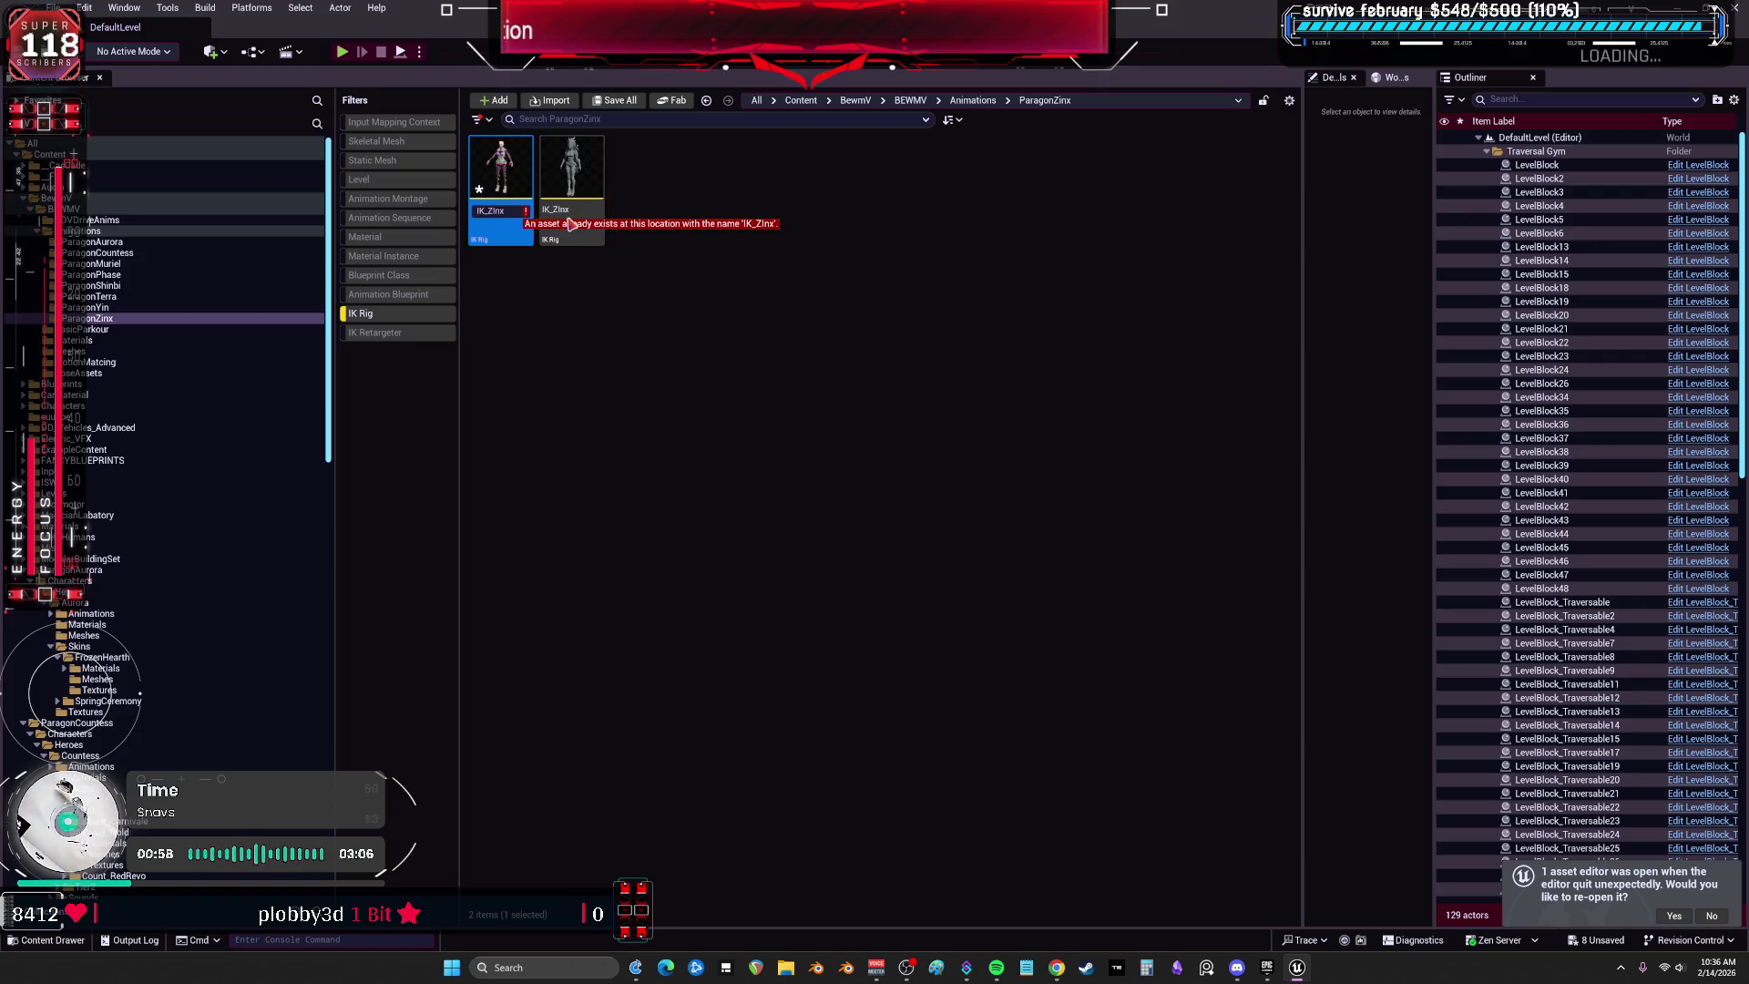
pyautogui.write('BB')
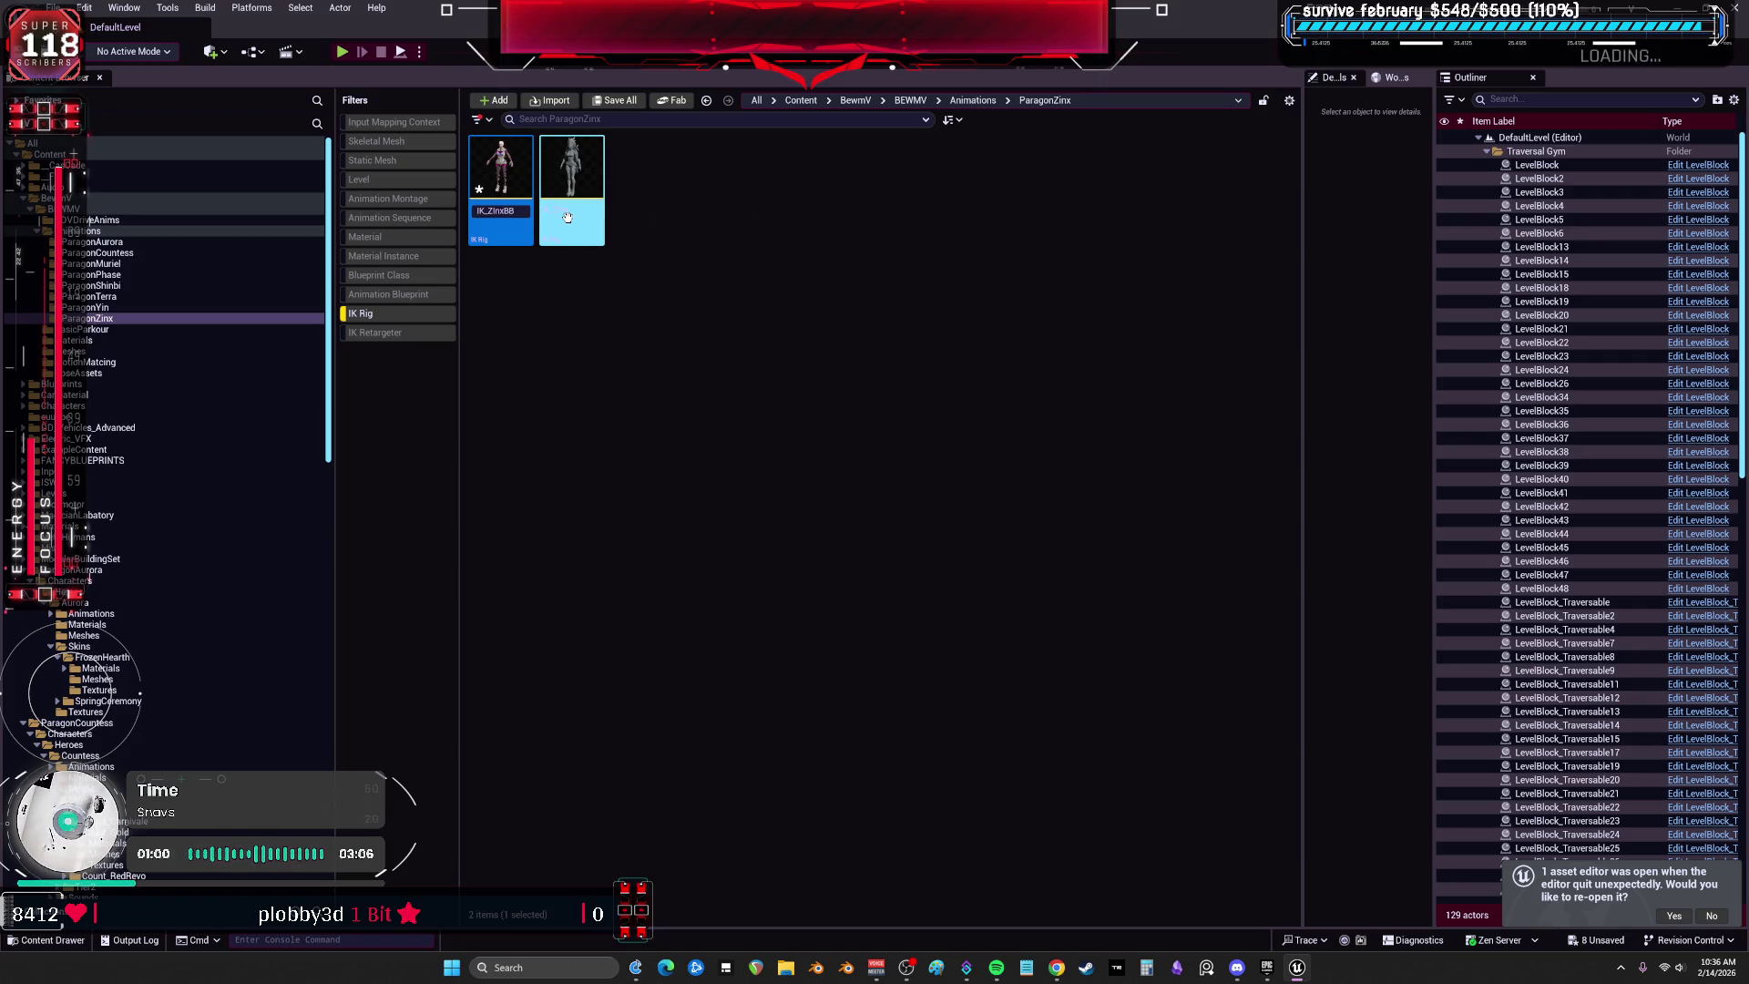
pyautogui.press('Return')
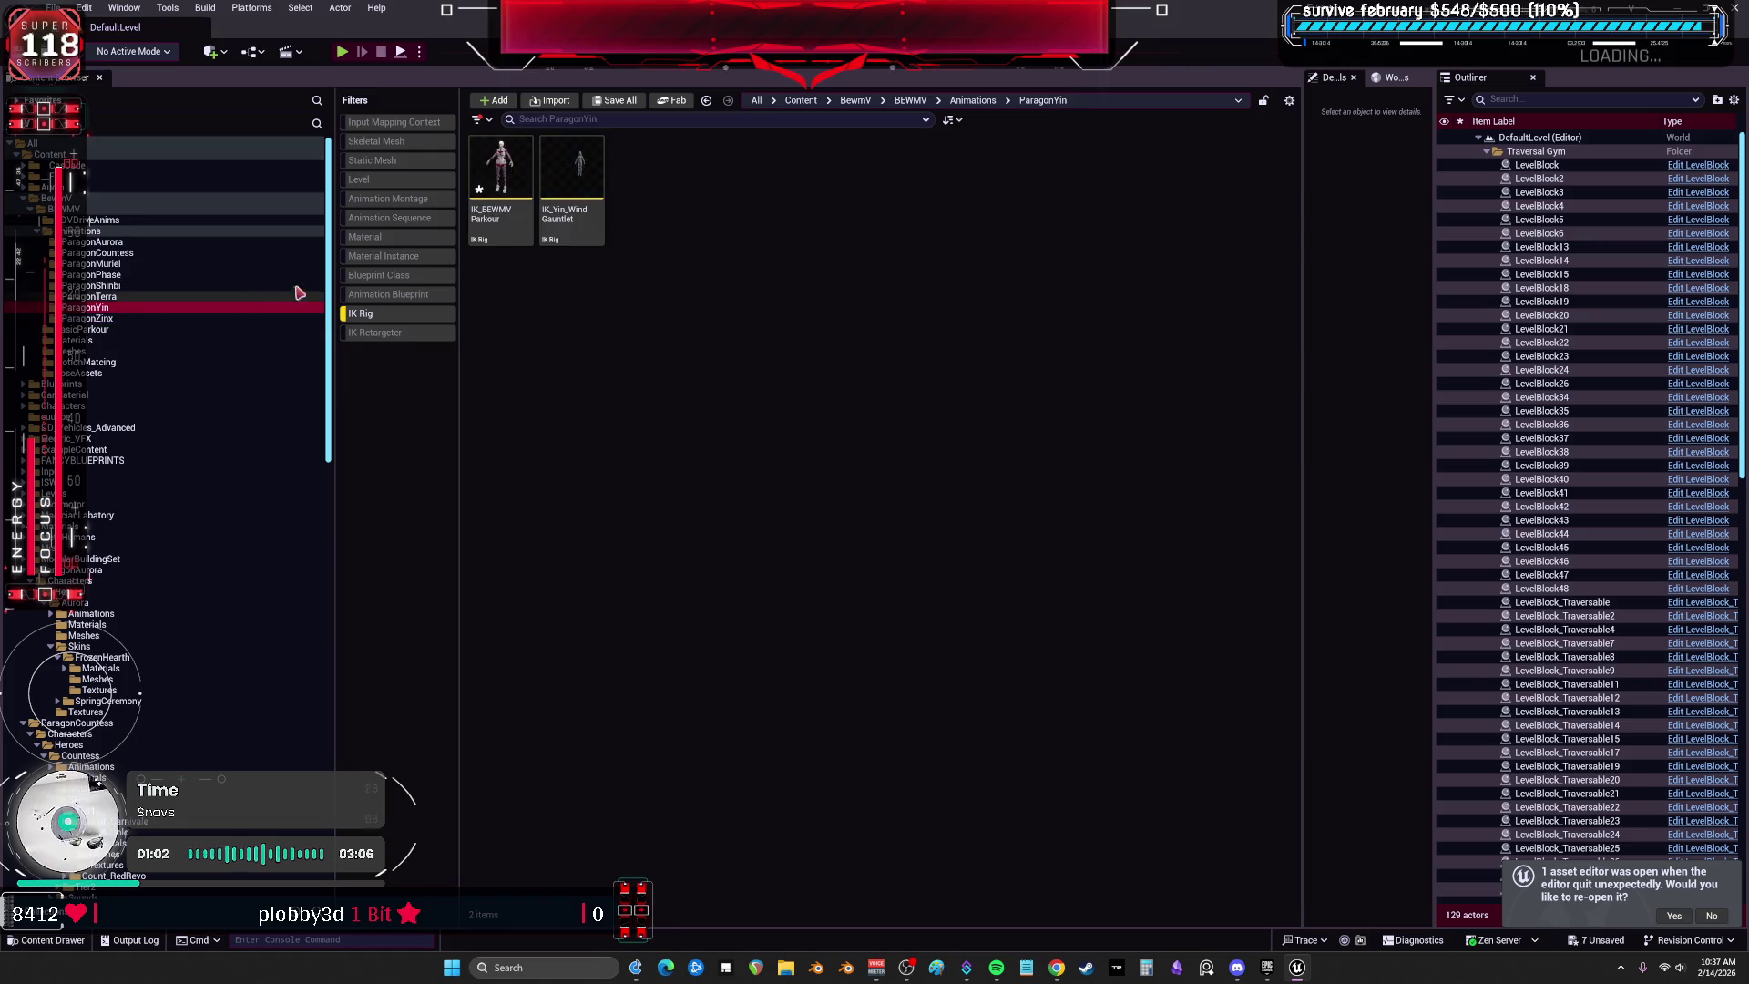
# Step: Rename IK_Yin_Wind Gauntlet to IK_Yin and give its parkour copy a Yin-specific name
pyautogui.click(109, 309)
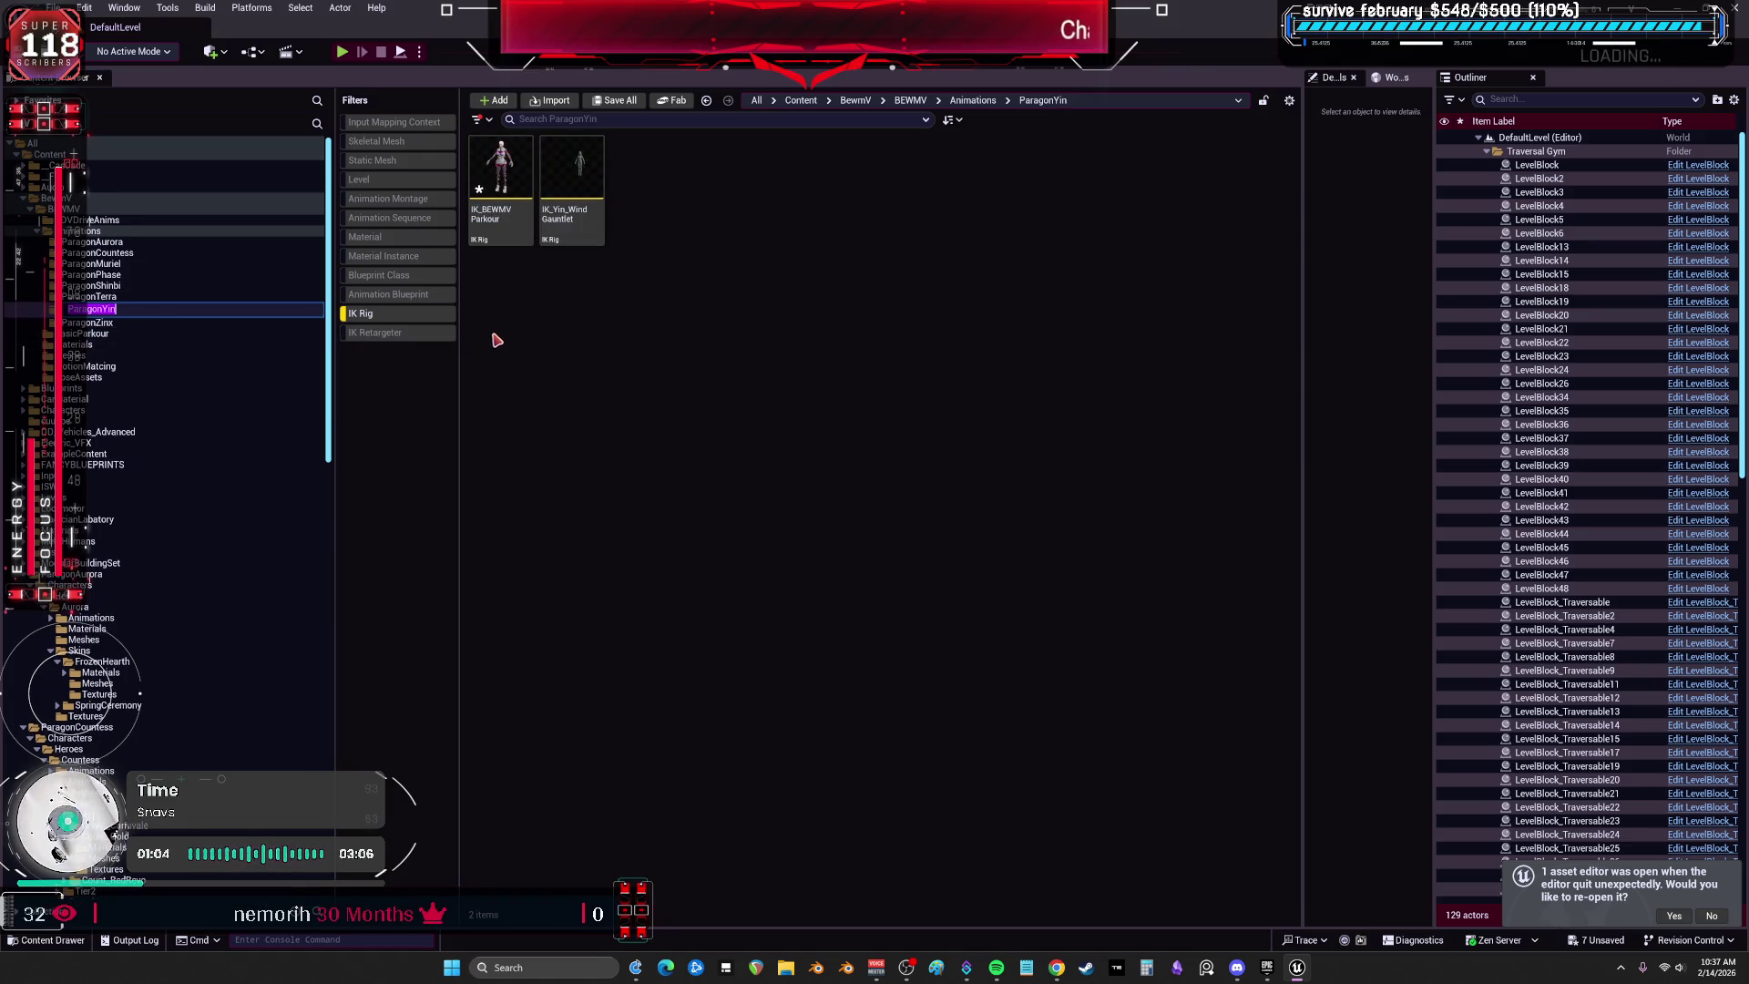
pyautogui.rightClick(579, 341)
pyautogui.click(572, 212)
pyautogui.click(573, 212)
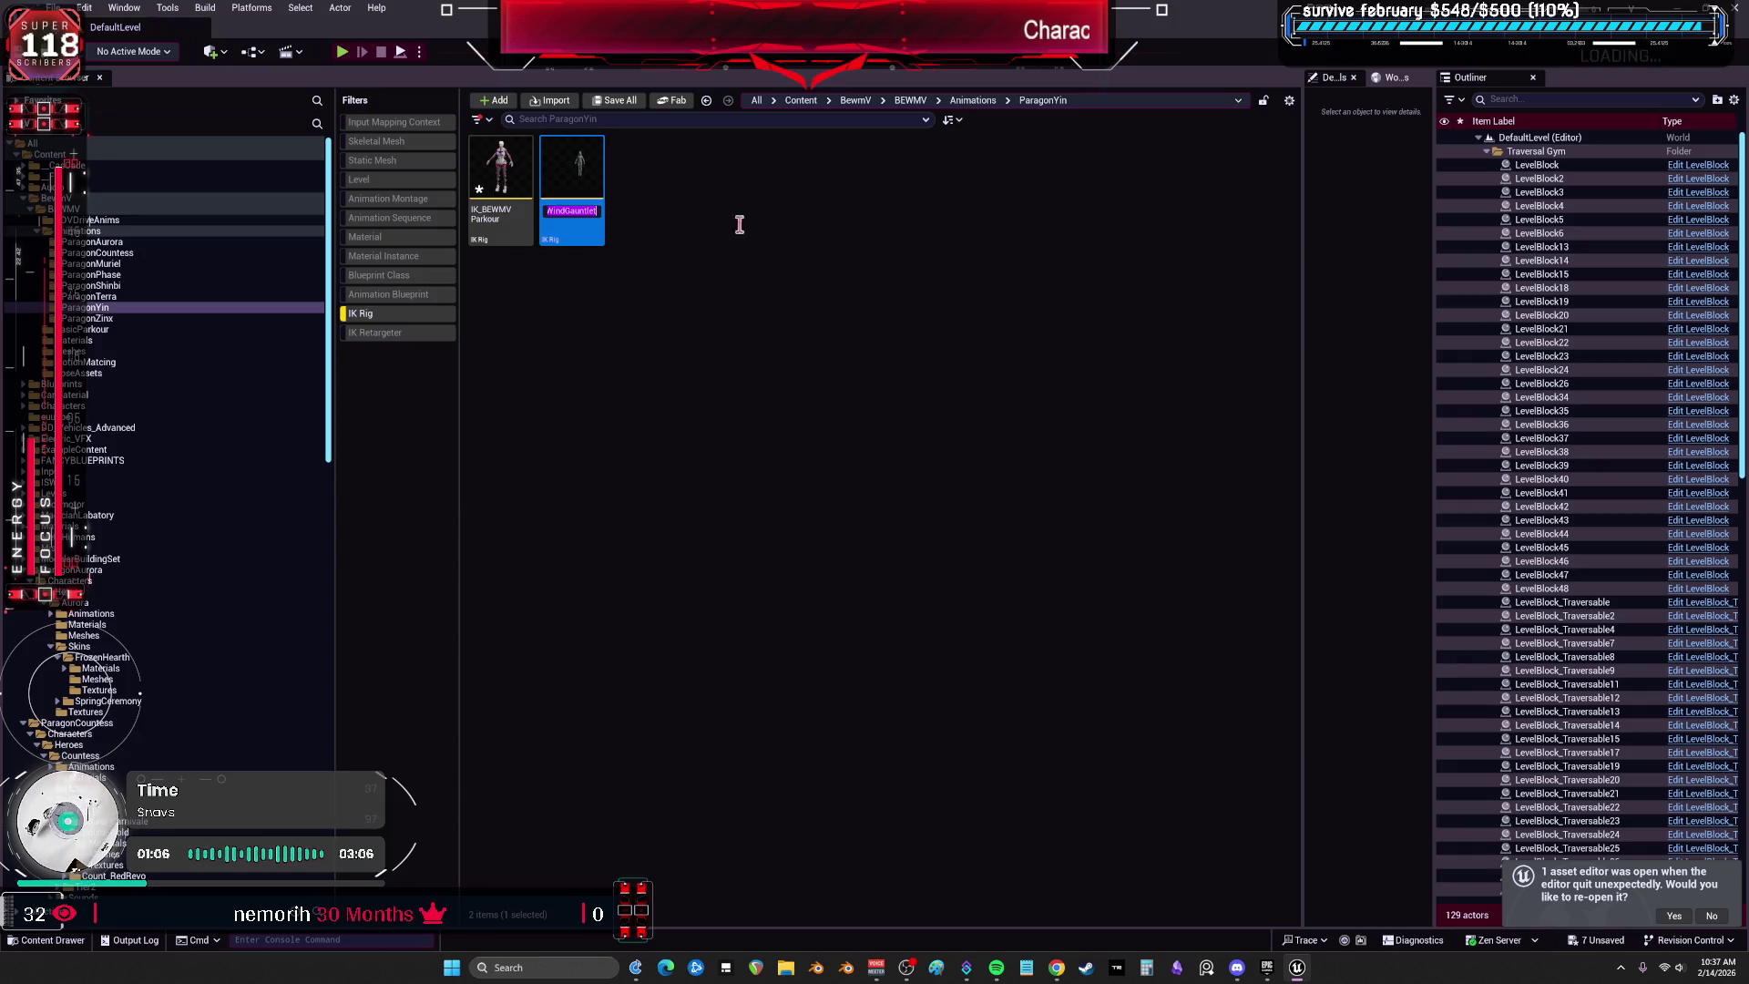
pyautogui.write('IK_Yin')
pyautogui.press('Return')
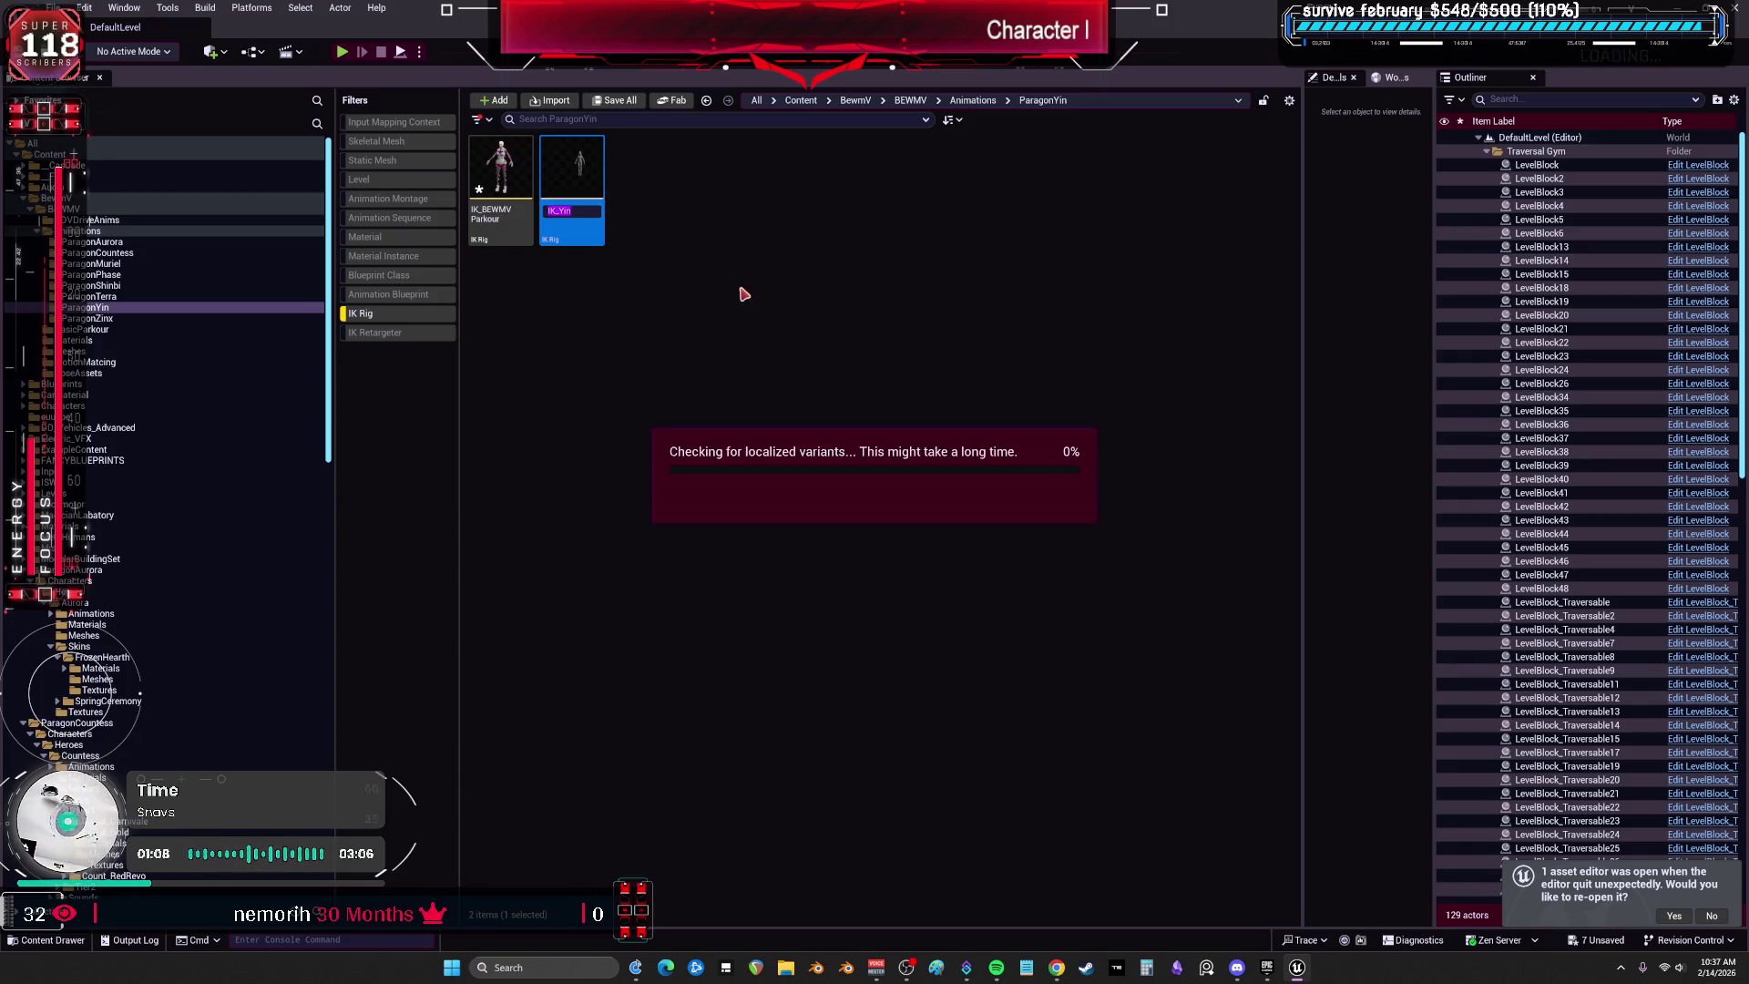
pyautogui.click(519, 210)
pyautogui.click(520, 211)
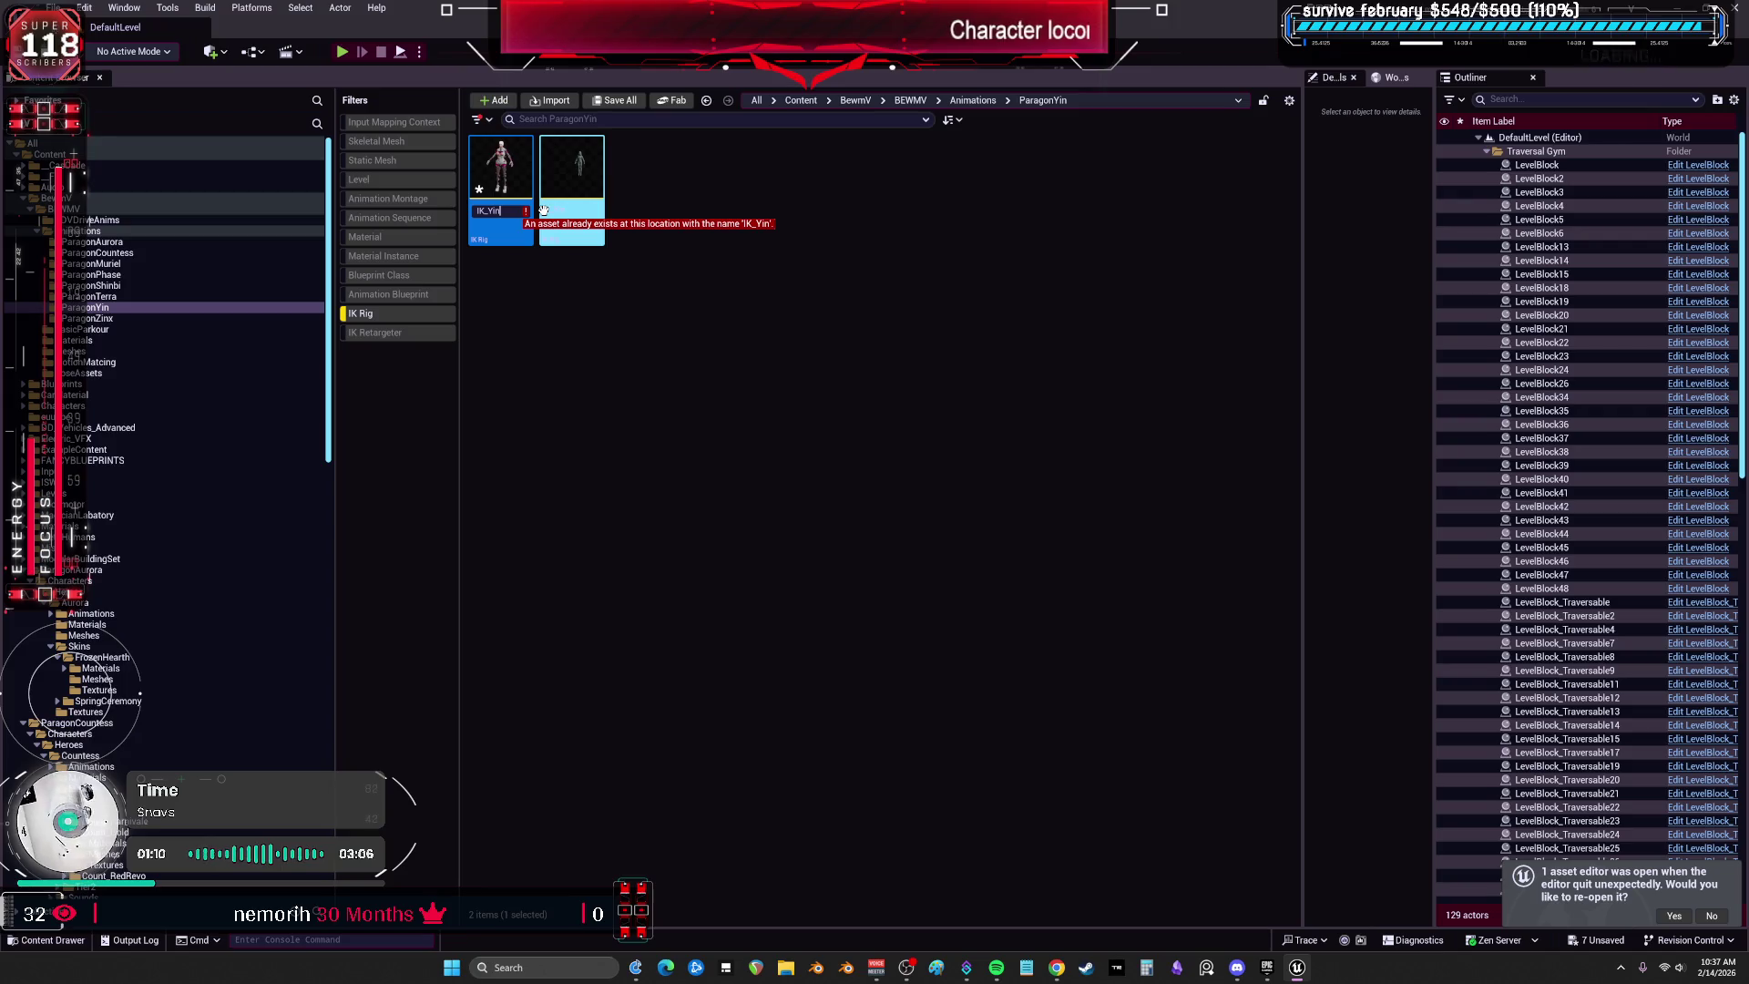
pyautogui.press('Return')
# Step: Rename IK_Terra_GryphonKnight to IK_Terra and give its parkour copy an IK_Terra-based name
pyautogui.click(89, 297)
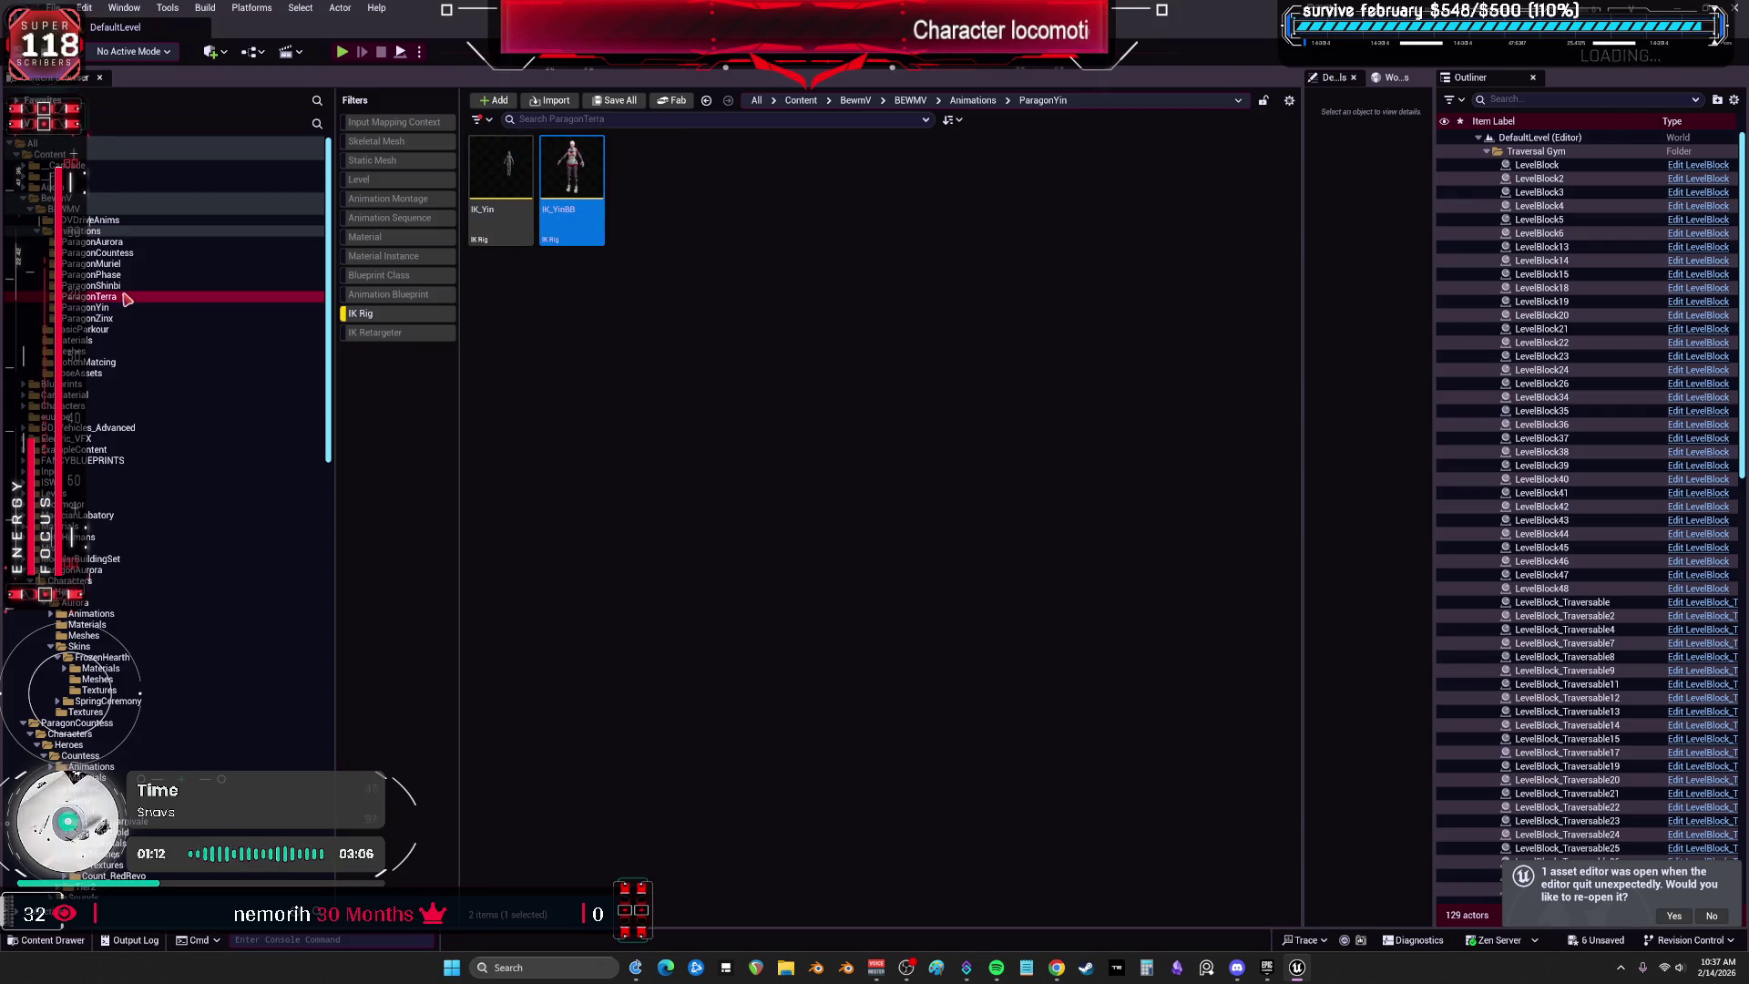
pyautogui.click(492, 241)
pyautogui.click(573, 173)
pyautogui.click(572, 211)
pyautogui.press('BackSpace')
pyautogui.press('BackSpace')
pyautogui.press('BackSpace')
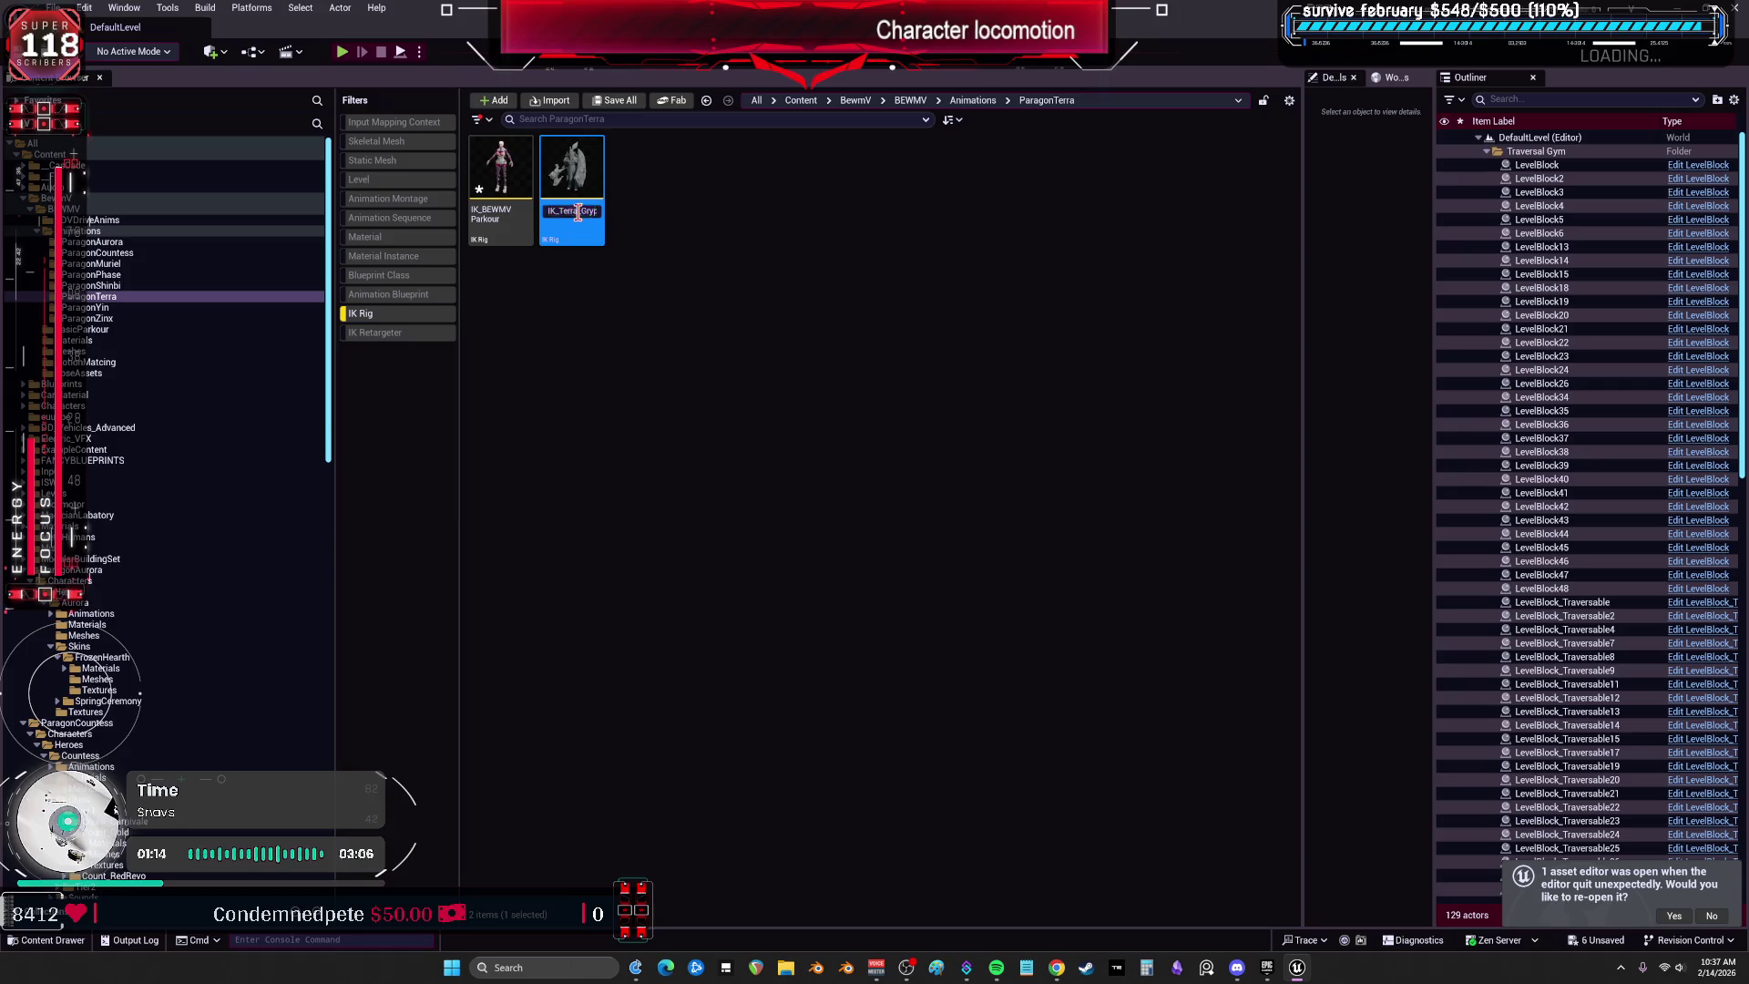
pyautogui.press('Return')
pyautogui.click(519, 208)
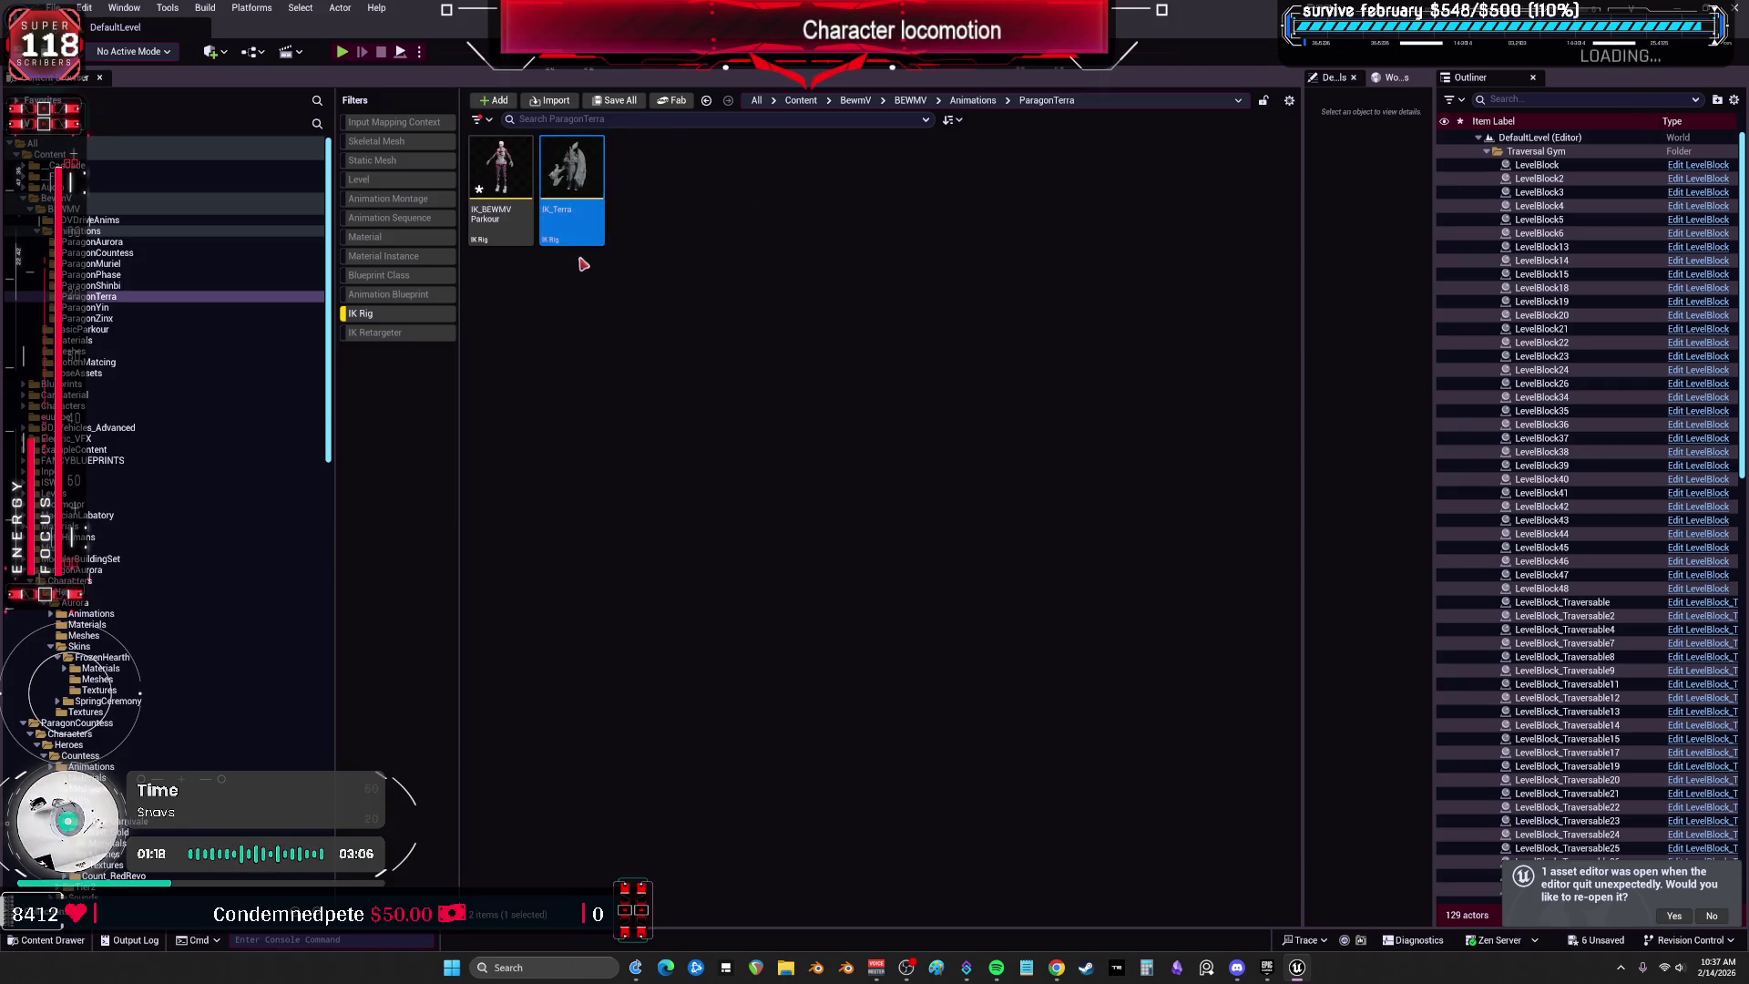
pyautogui.write('IK_TerraBB')
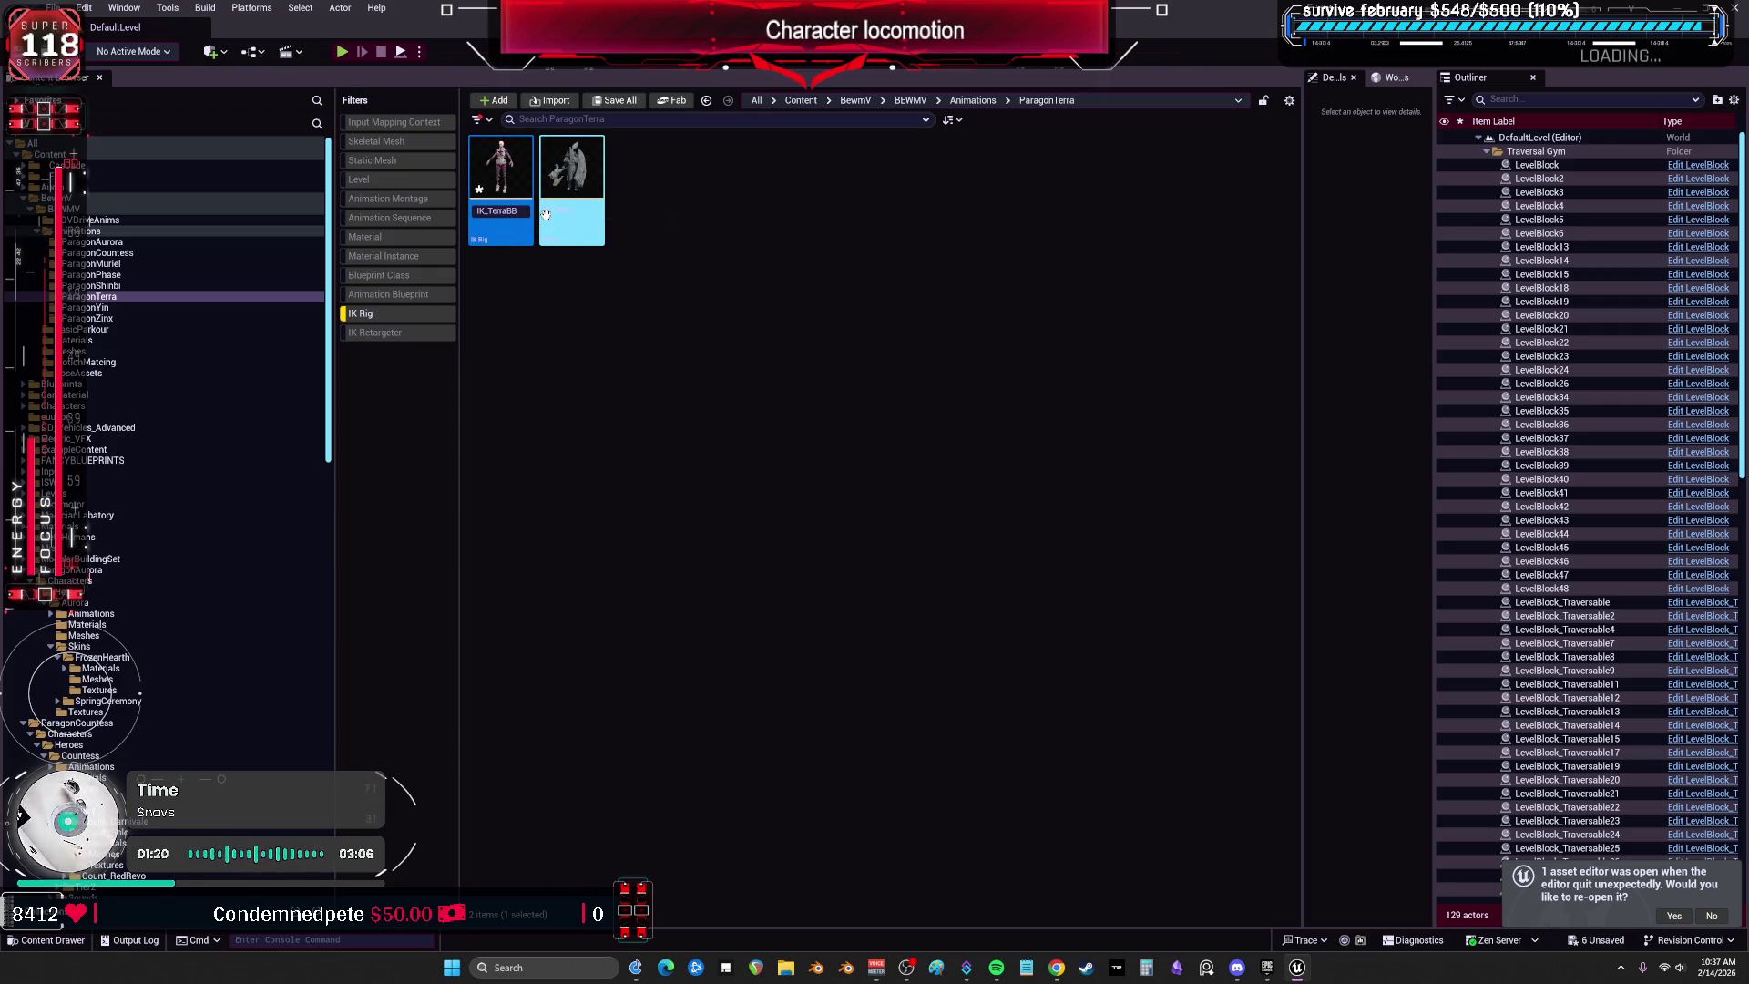
pyautogui.click(545, 213)
pyautogui.click(182, 285)
pyautogui.click(500, 182)
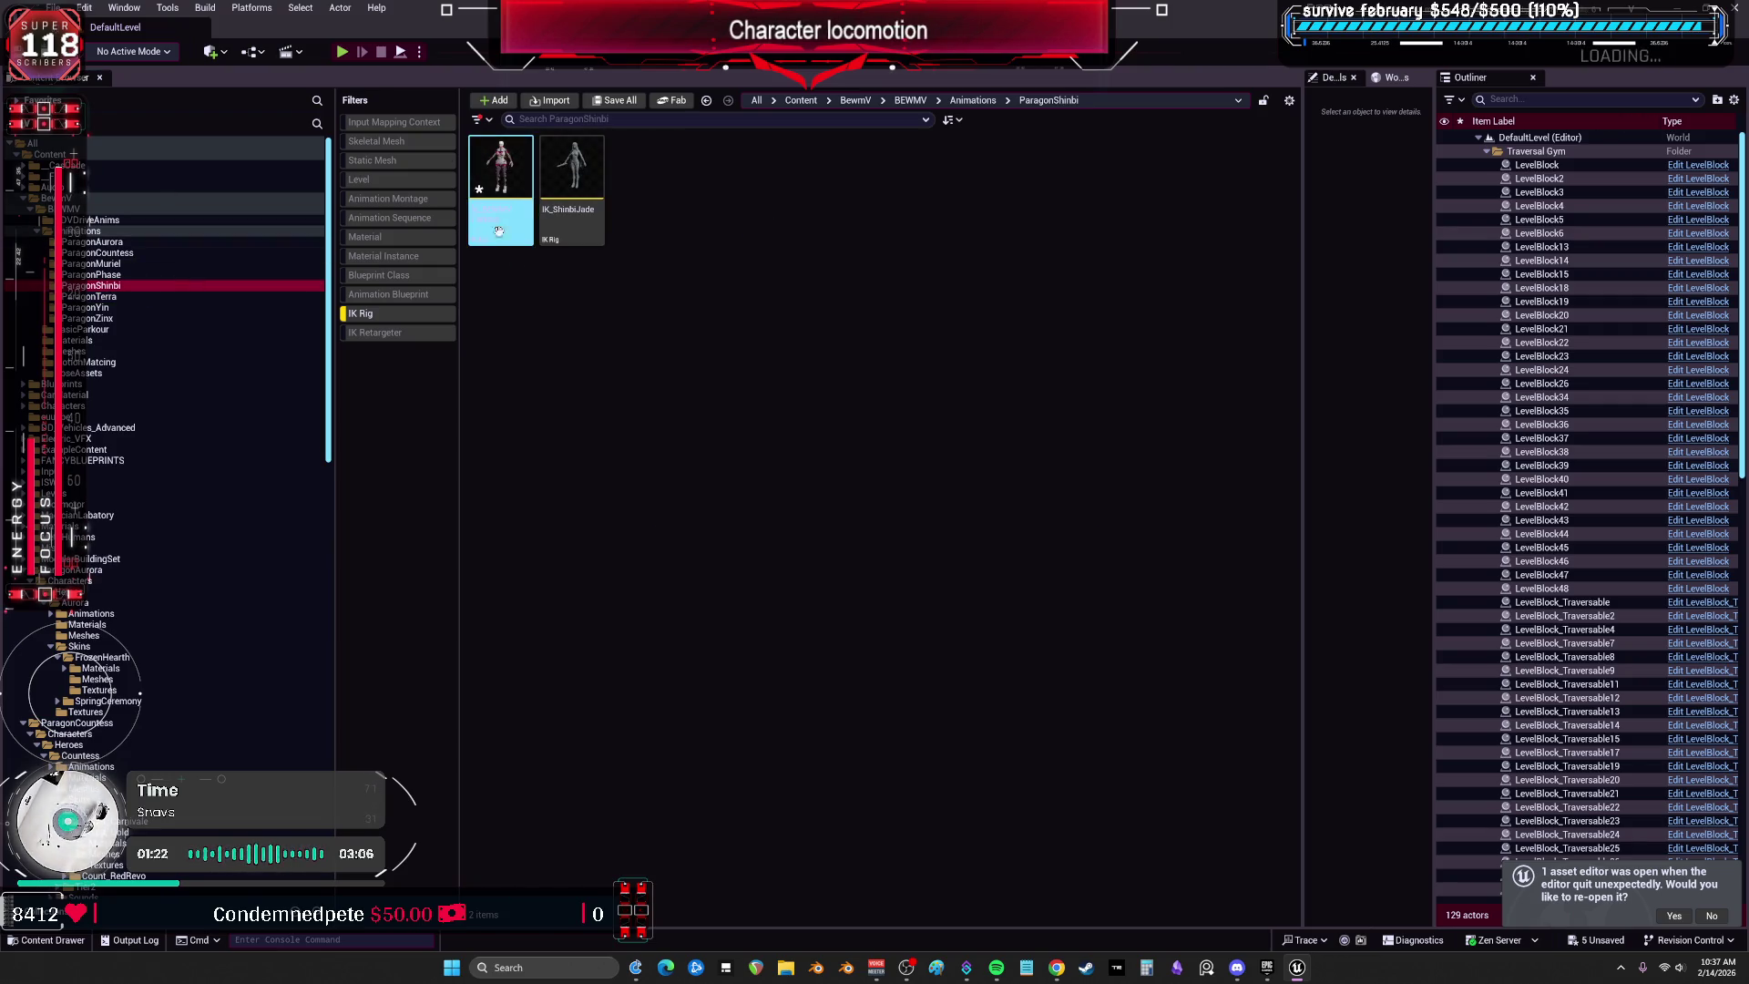
# Step: In ParagonShinbi, rename the parkour copy after the IK_ShinbiJade rig with a B suffix
pyautogui.click(571, 183)
pyautogui.click(571, 210)
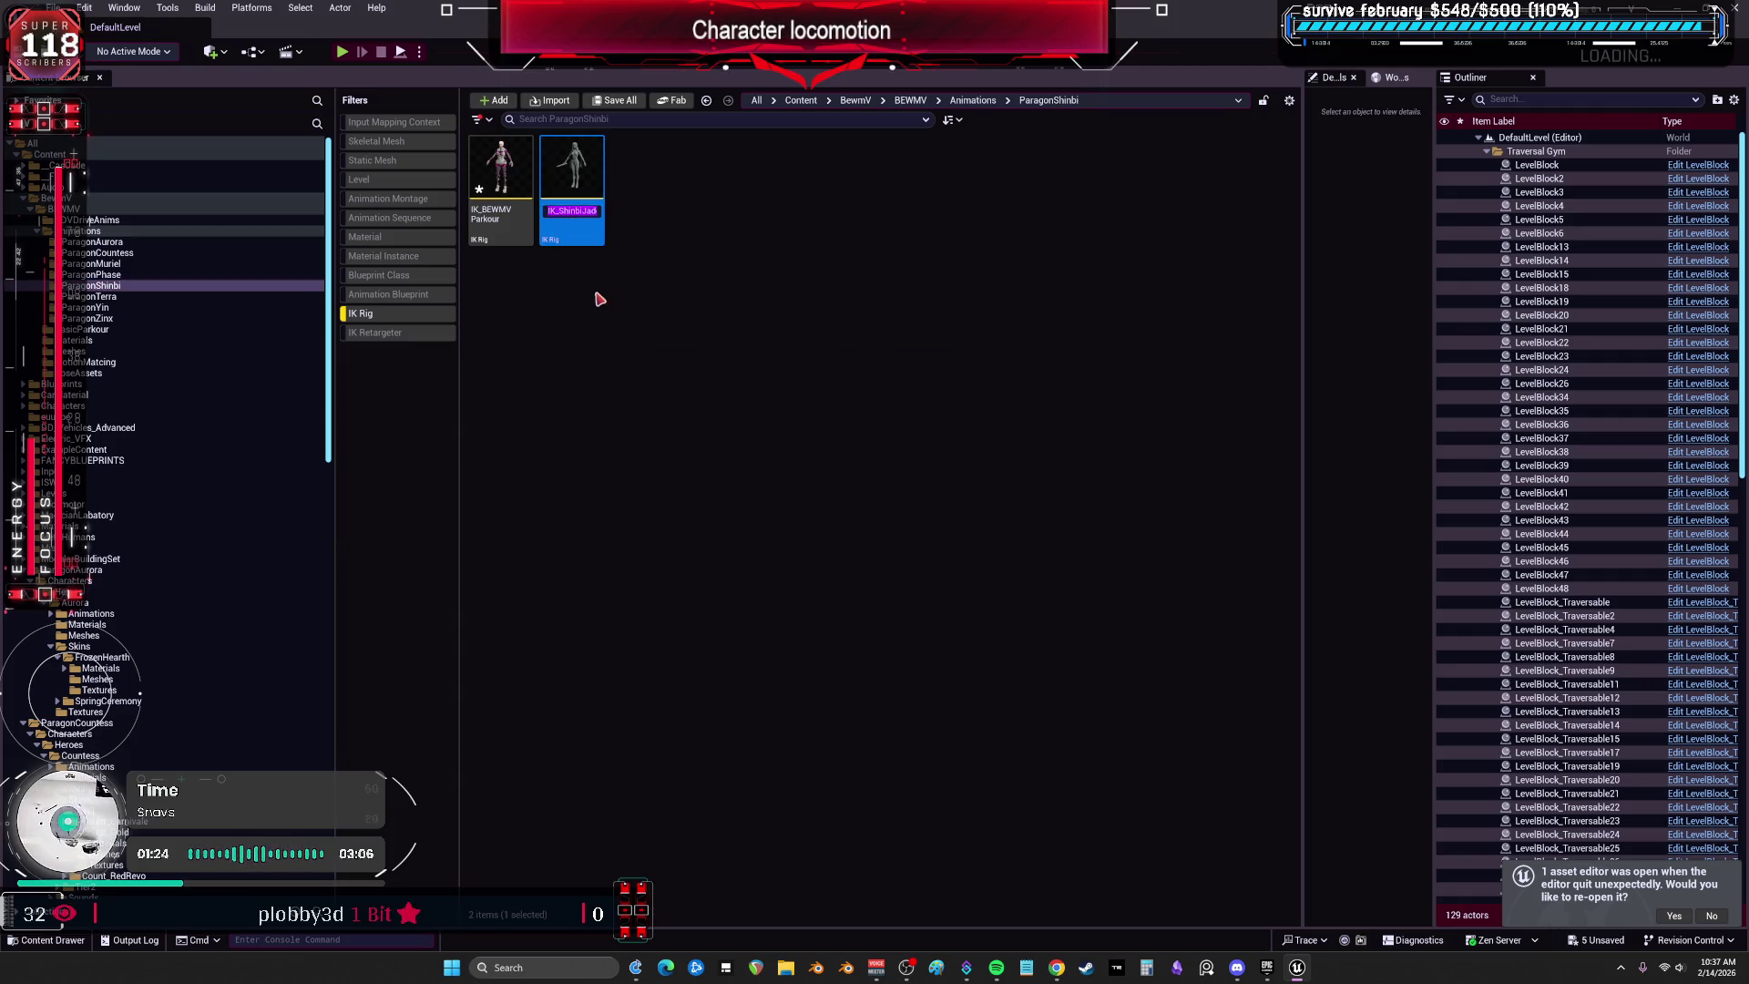
pyautogui.click(520, 232)
pyautogui.press('F2')
pyautogui.write('IK_ShinbiJade')
pyautogui.write('B')
pyautogui.press('Return')
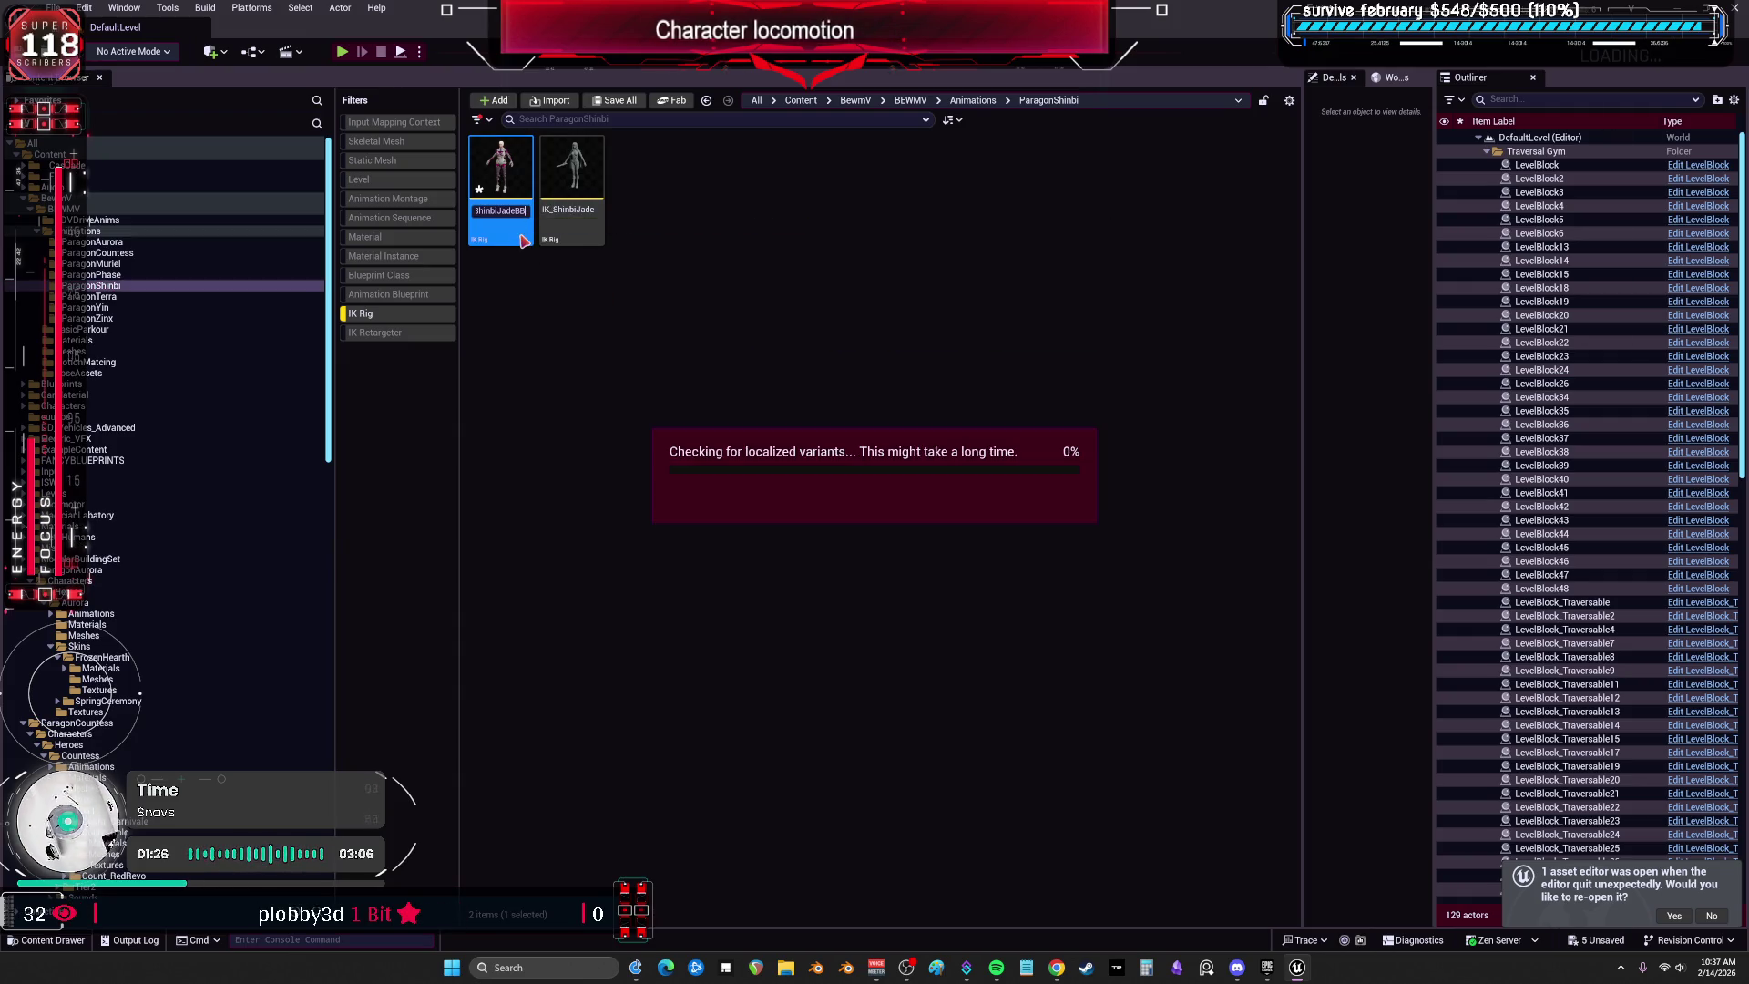
# Step: In ParagonPhase, keep IK_Phase_Kitty_GDC unchanged and rename the parkour copy after it
pyautogui.click(118, 275)
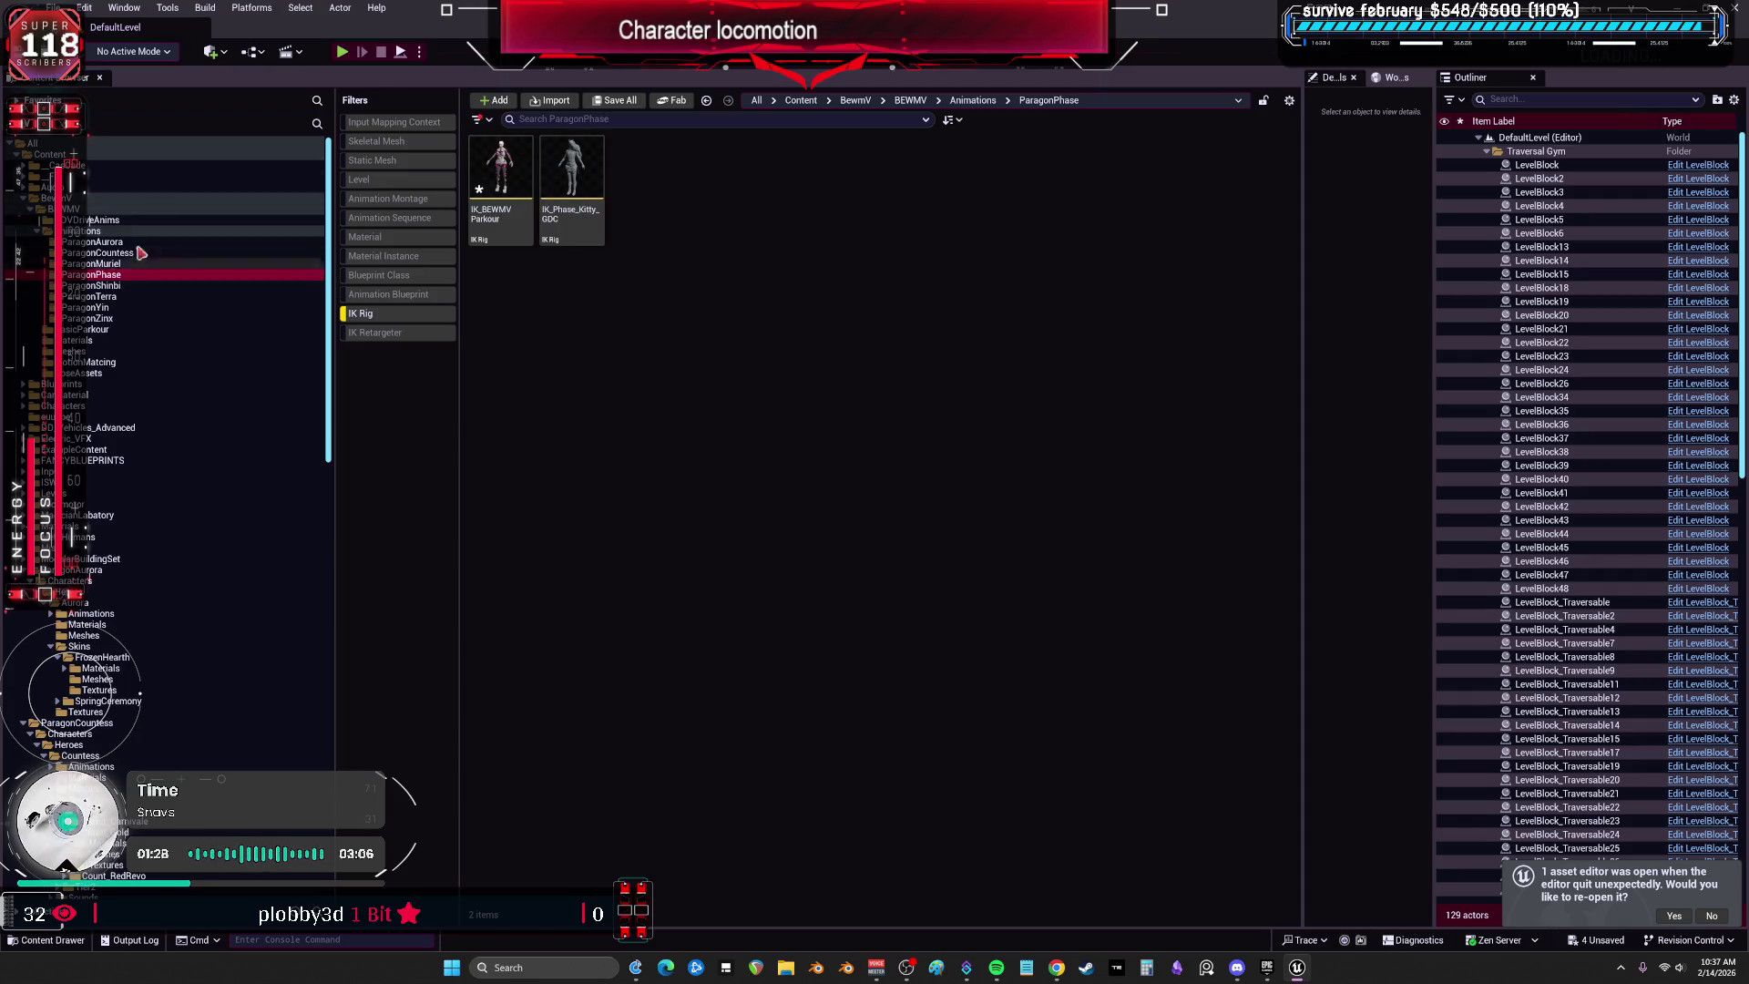
pyautogui.click(587, 239)
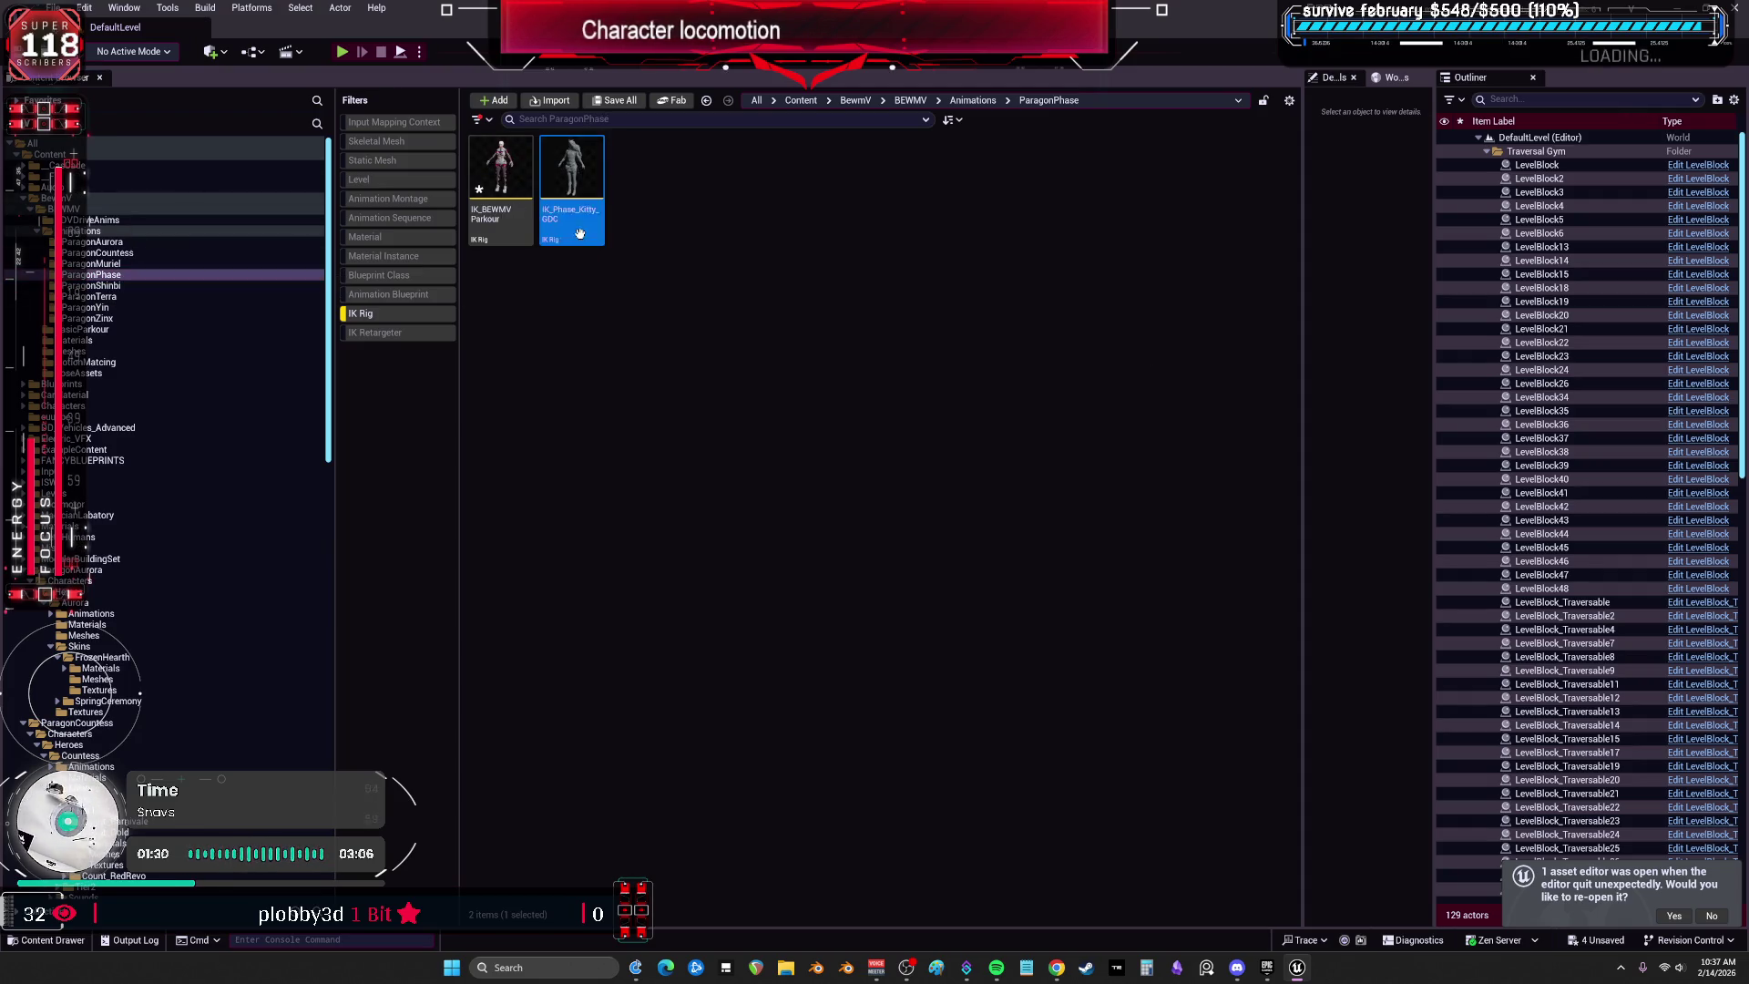
pyautogui.press('F2')
pyautogui.click(526, 209)
pyautogui.press('F2')
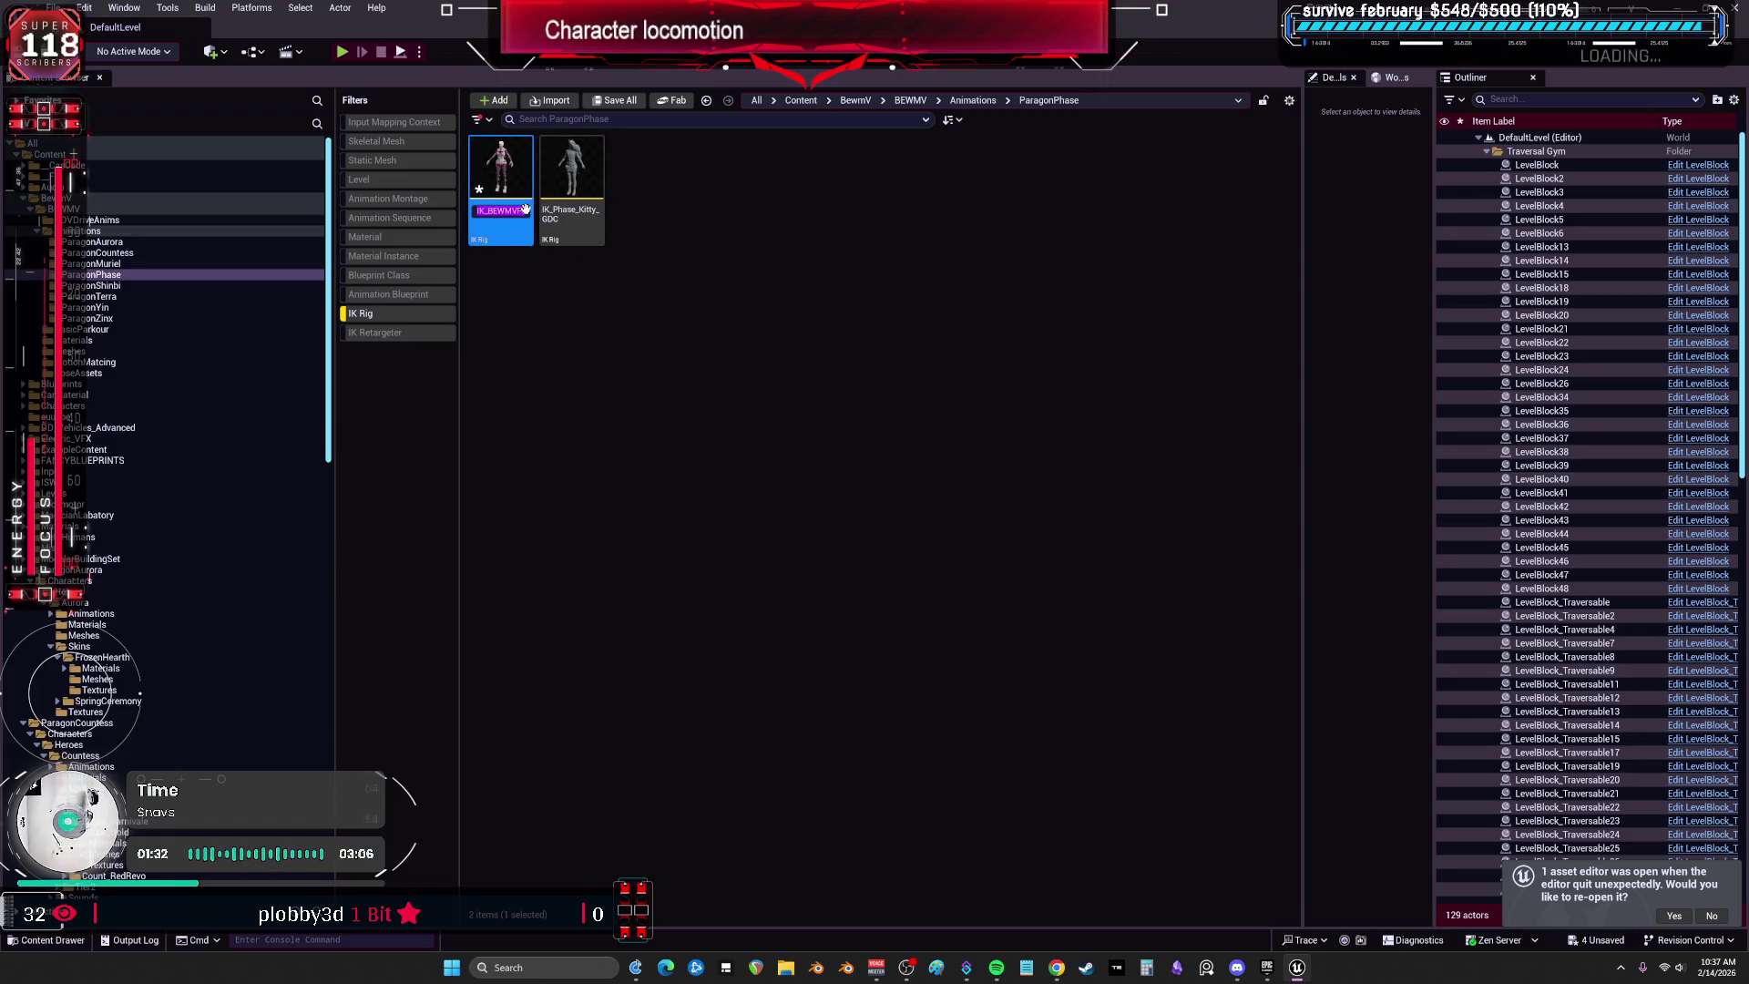
pyautogui.write('IK_Phase_Kitty_GDC')
pyautogui.press('BackSpace')
pyautogui.press('BackSpace')
pyautogui.press('BackSpace')
pyautogui.press('BackSpace')
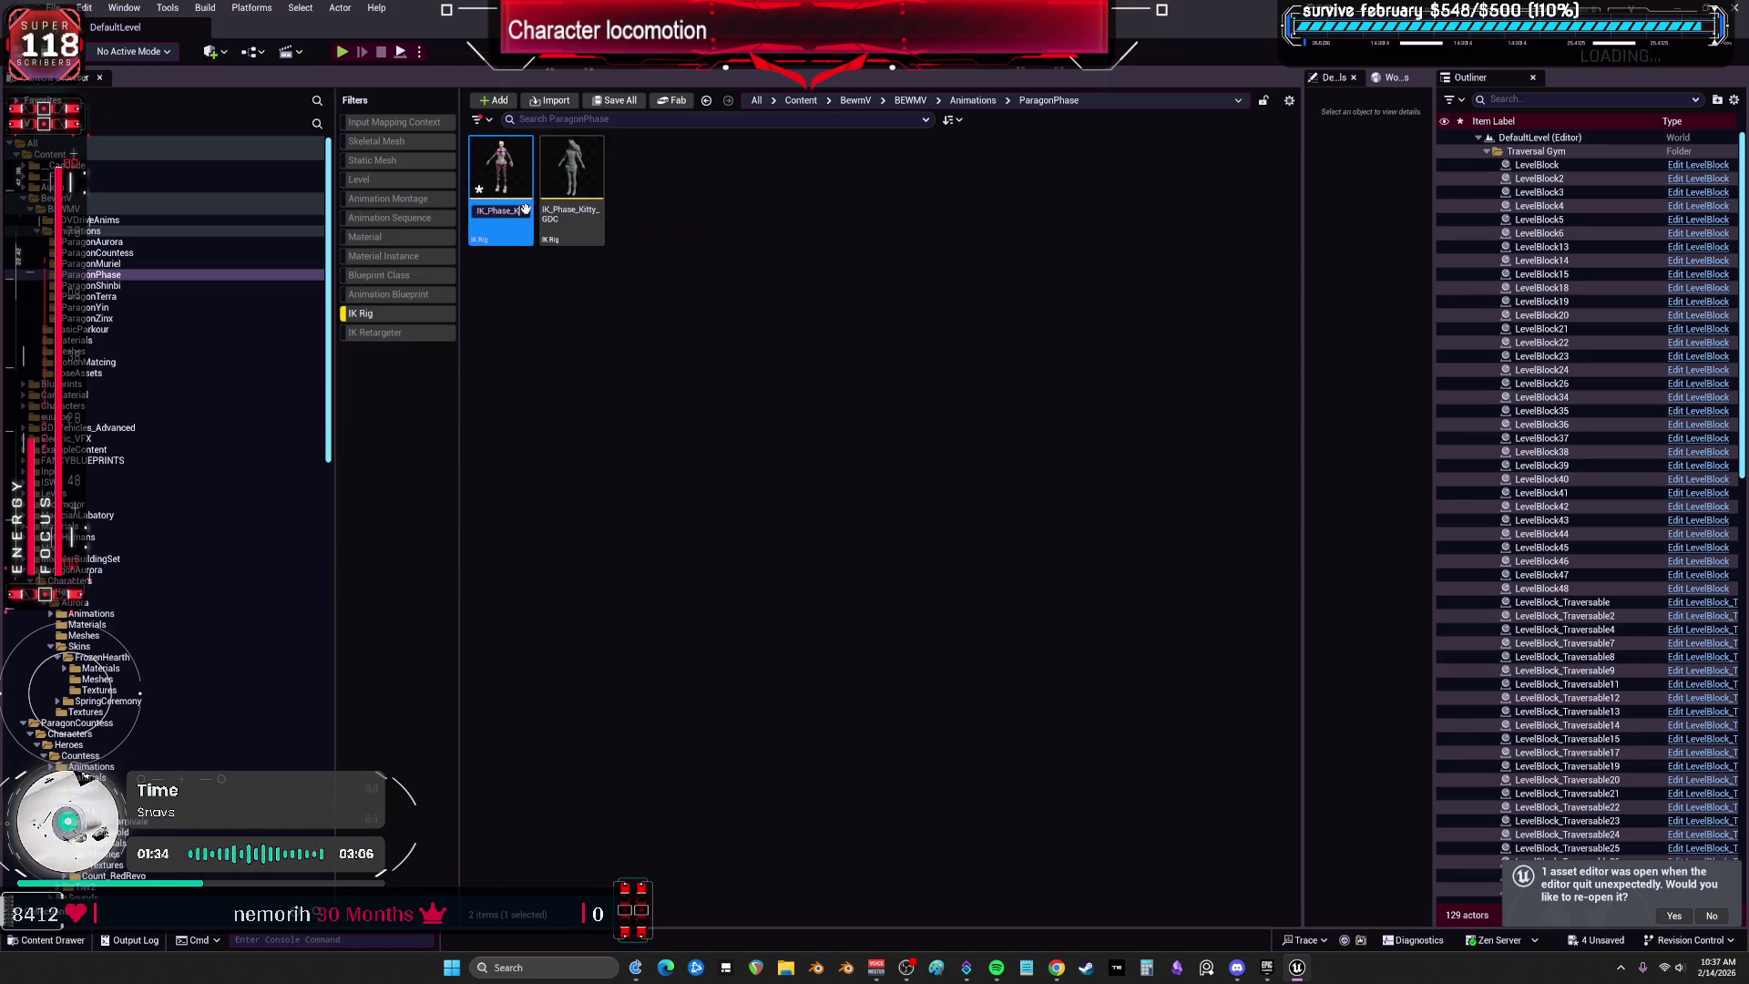
pyautogui.press('Return')
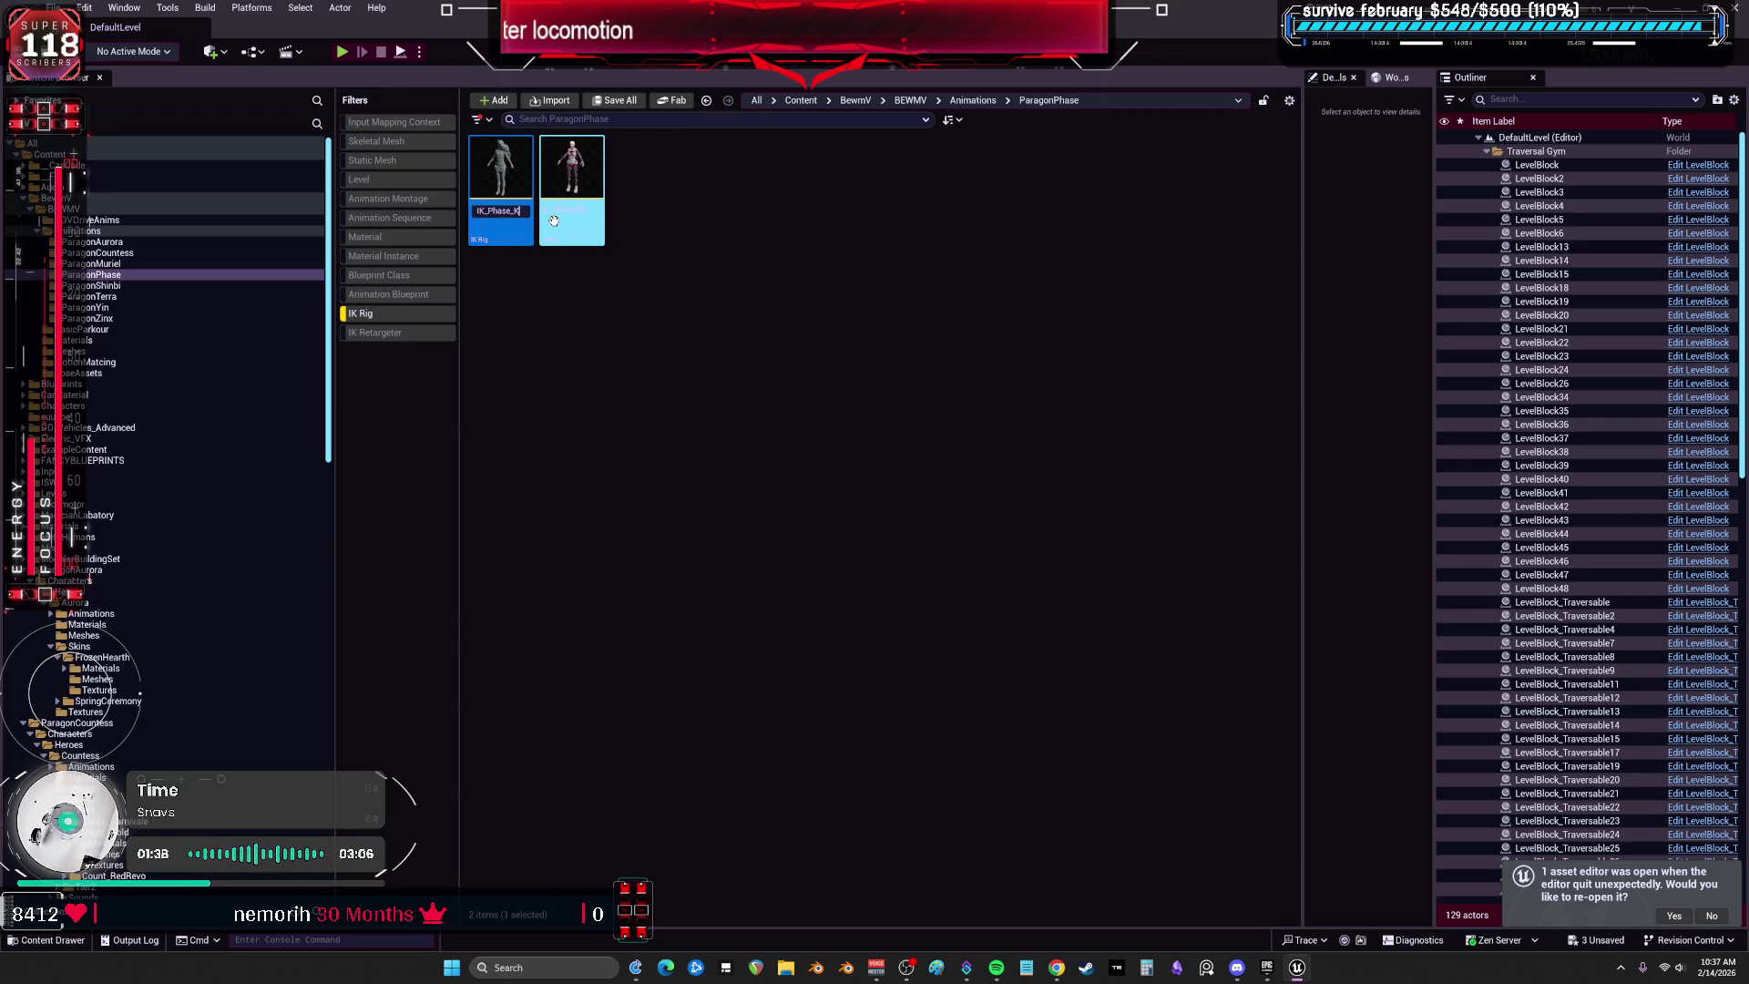
# Step: Rename IK_Muriel Amethyst to IK_Muriel and rename its parkour copy in ParagonMuriel
pyautogui.click(173, 264)
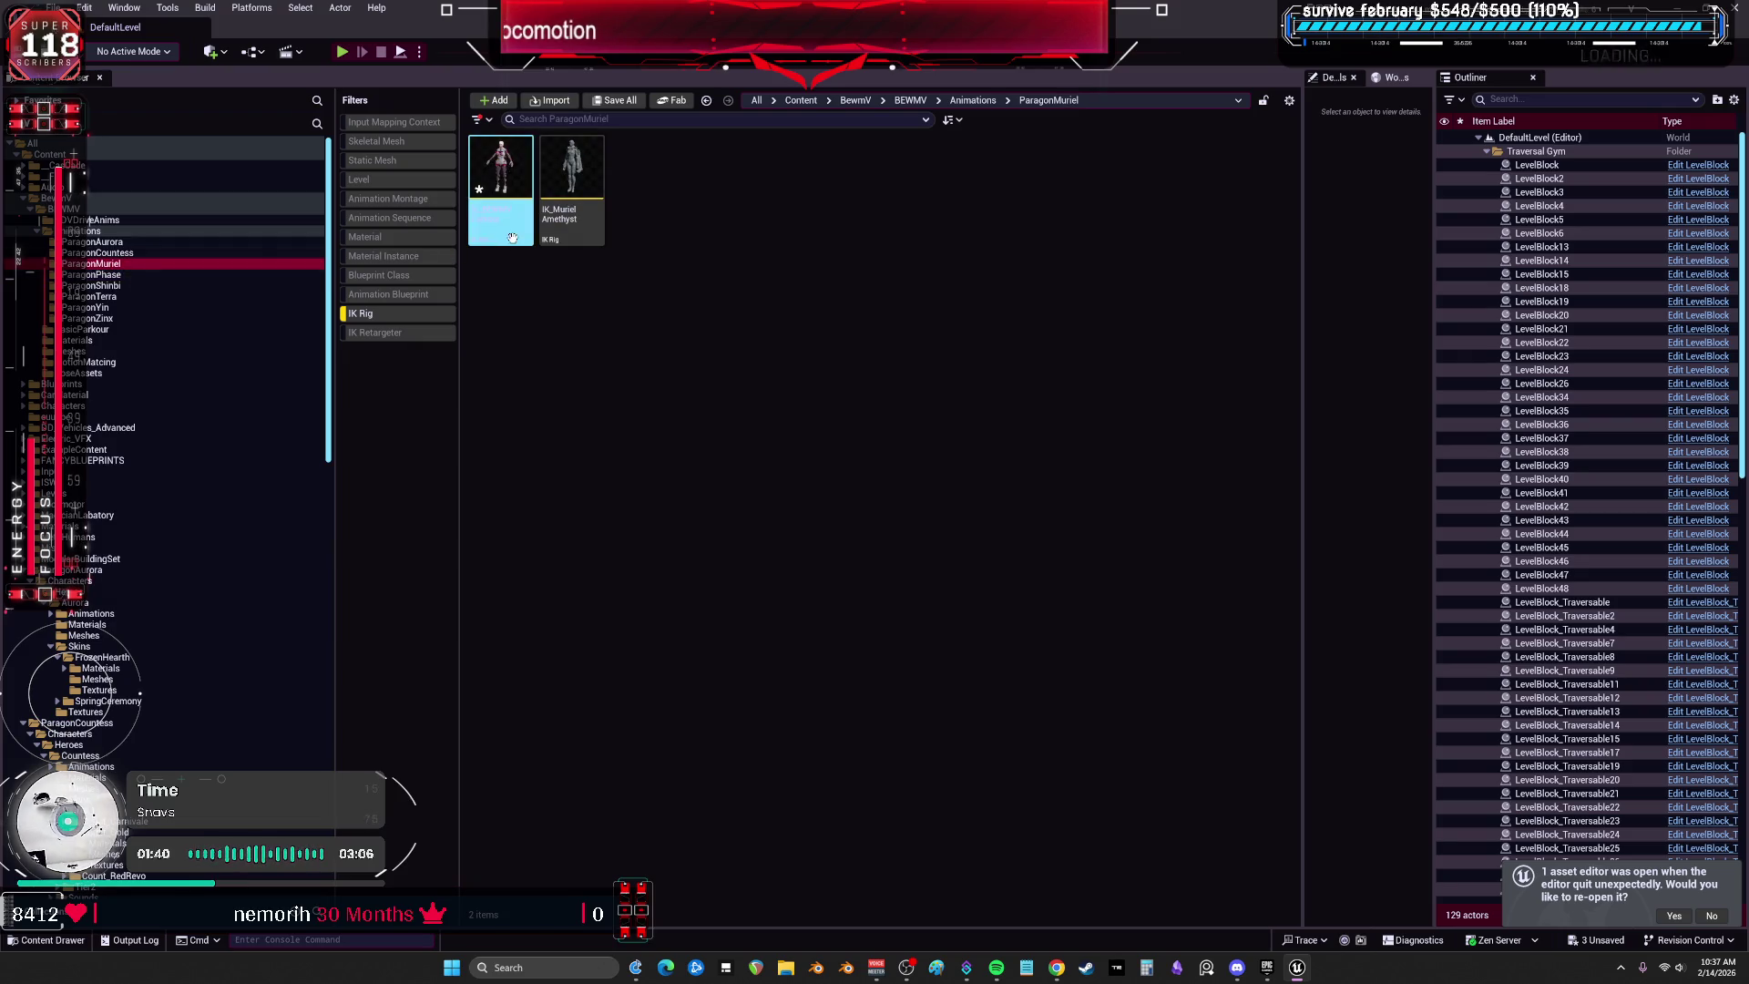
pyautogui.click(534, 271)
pyautogui.click(574, 183)
pyautogui.click(588, 219)
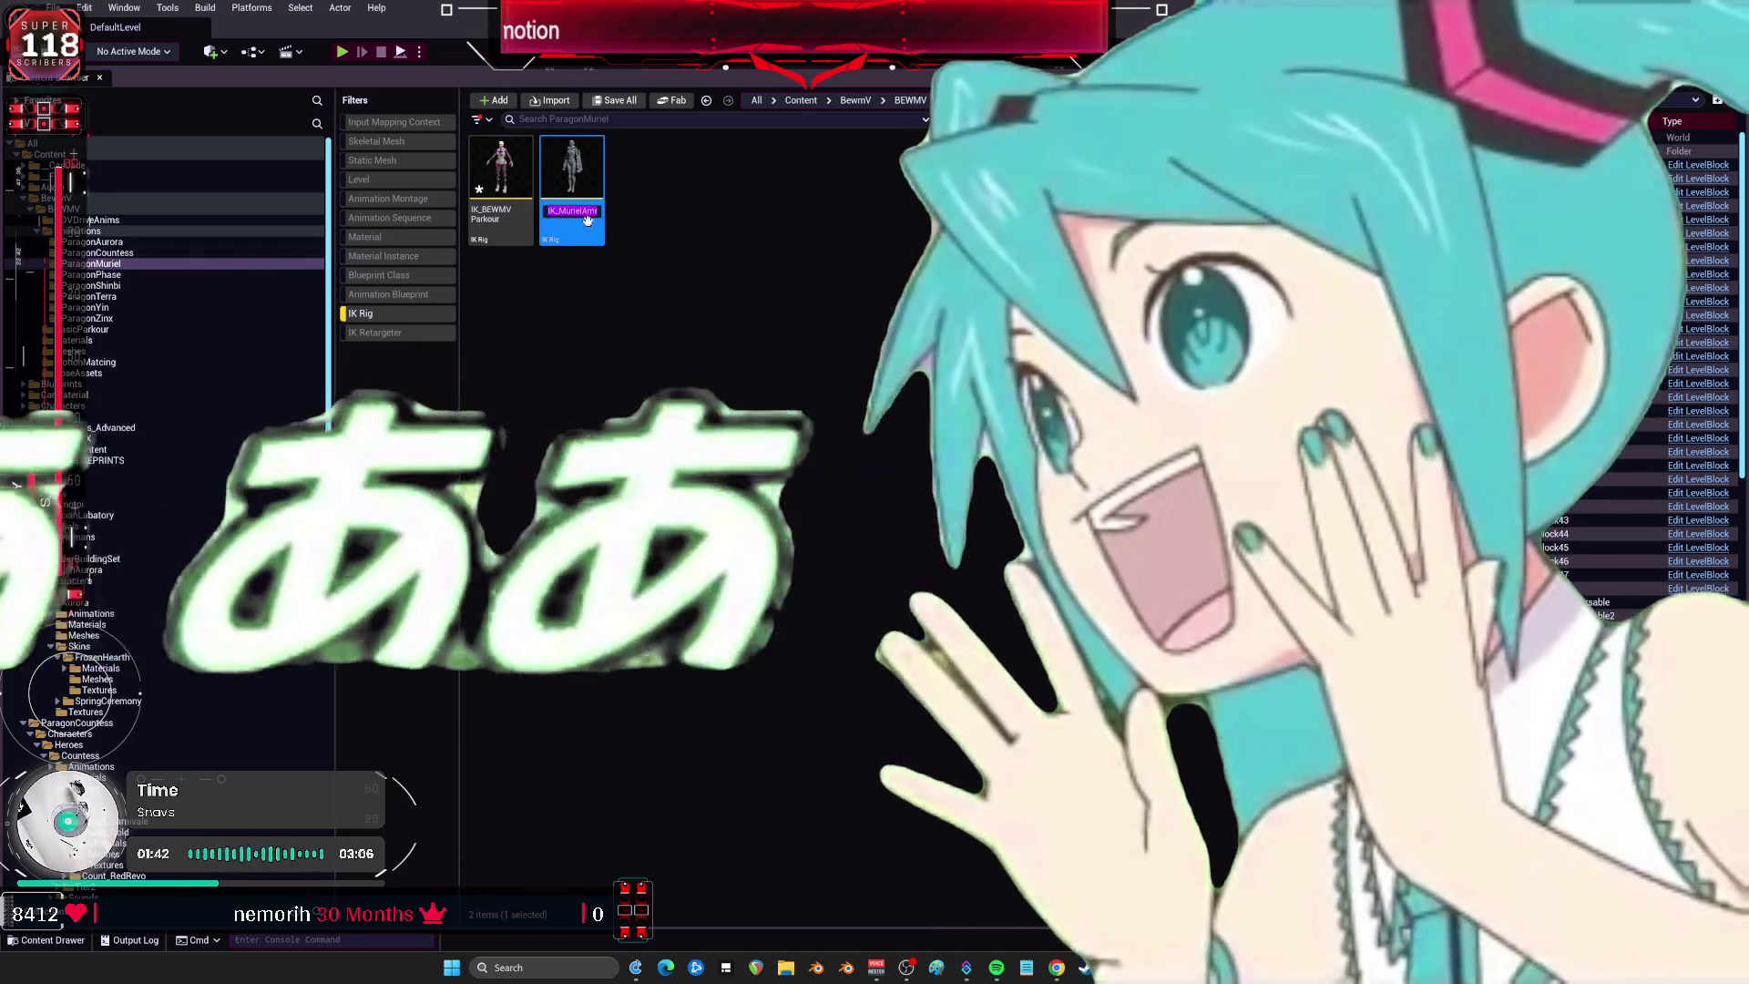
pyautogui.write('IK_Muriel')
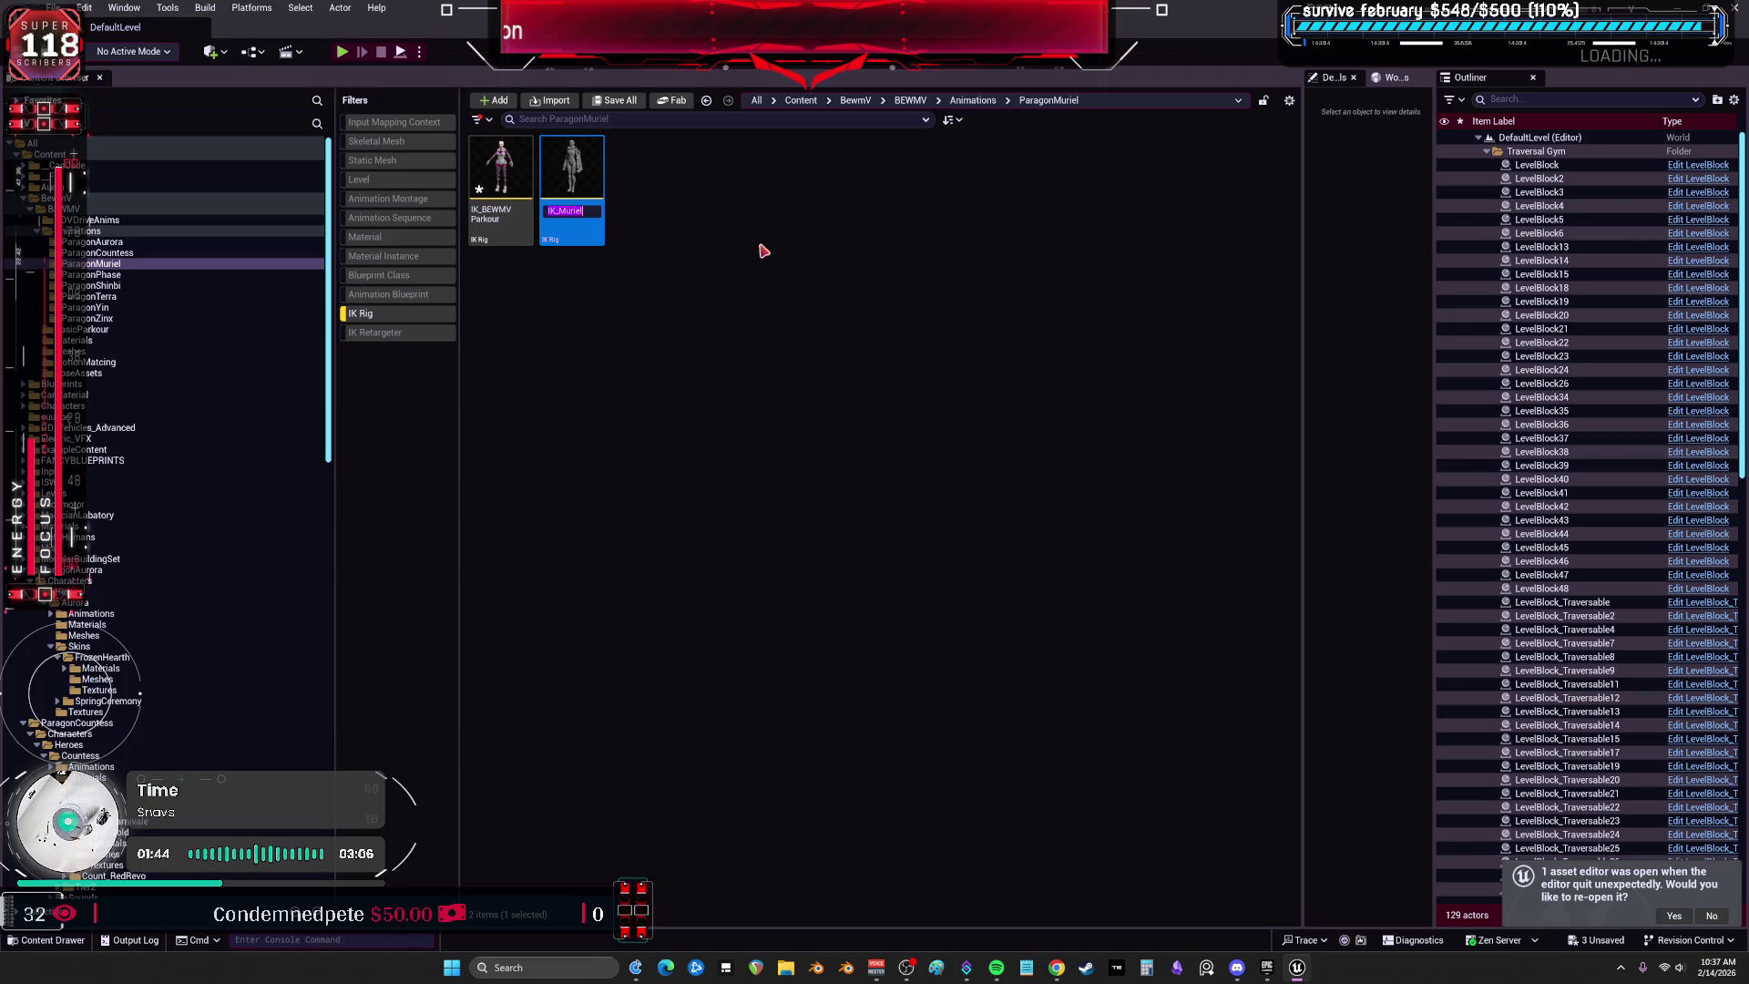
pyautogui.press('Return')
pyautogui.click(529, 206)
pyautogui.press('F2')
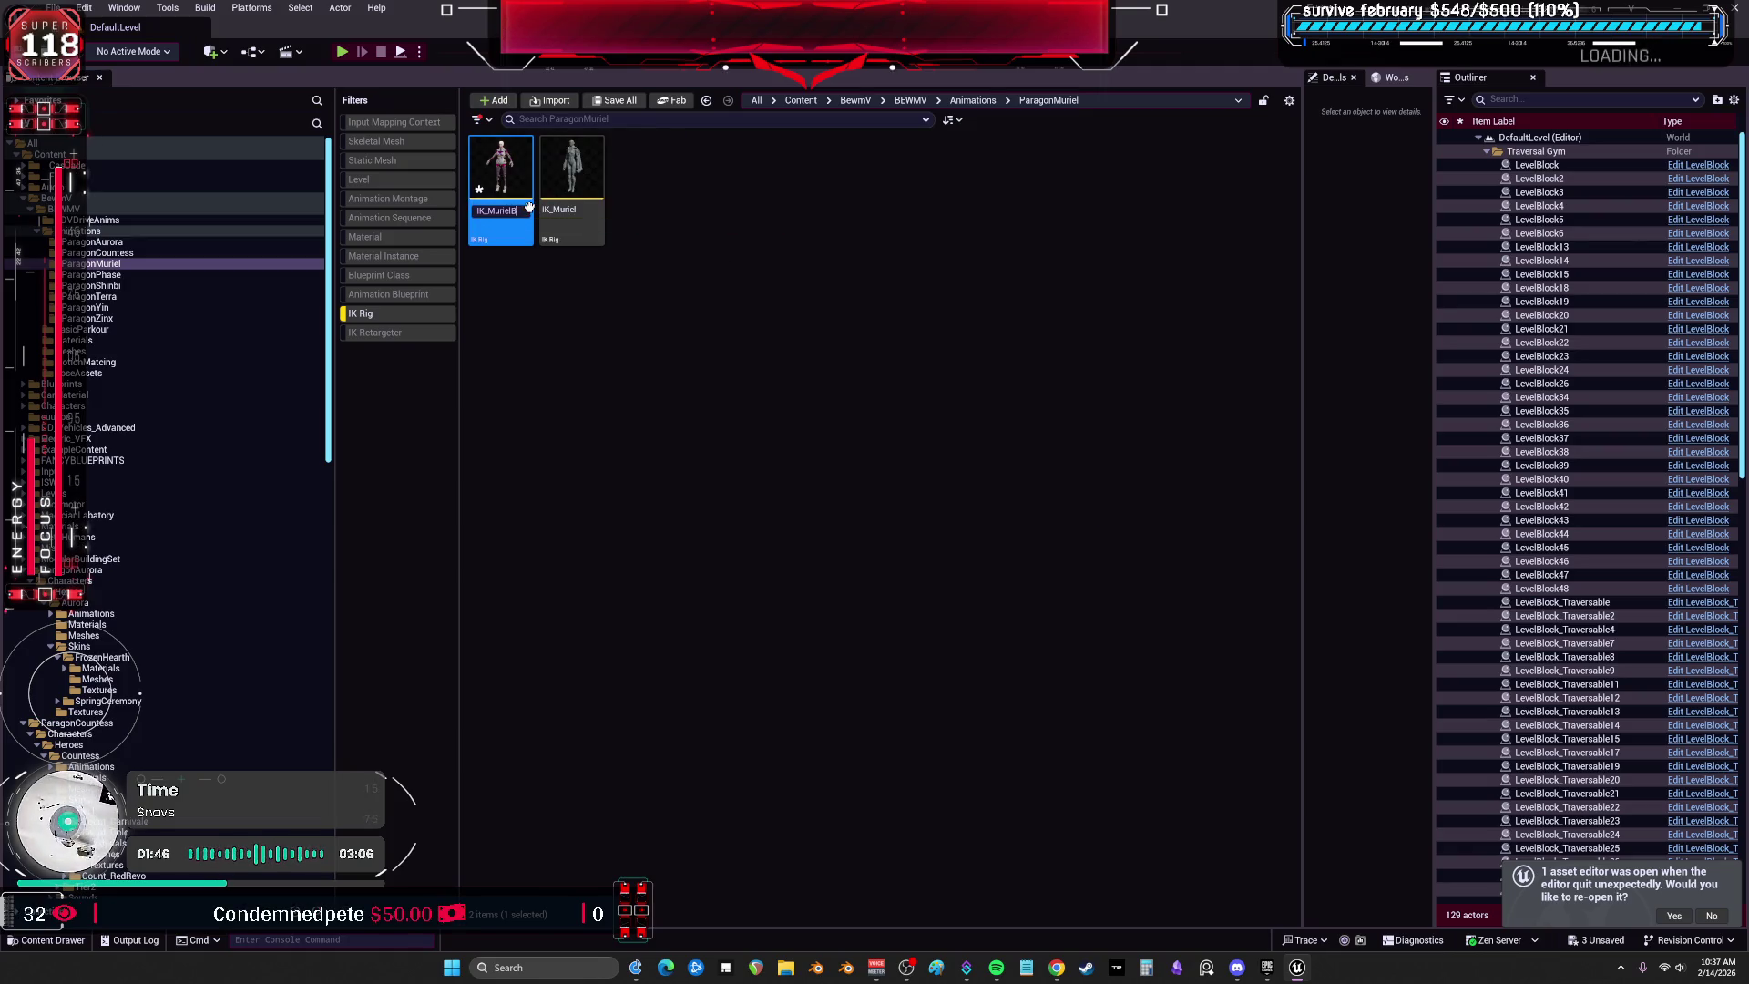
# Step: Rename the ParagonCountess parkour copy after the Countess rig, shortened to avoid a duplicate name
pyautogui.click(98, 252)
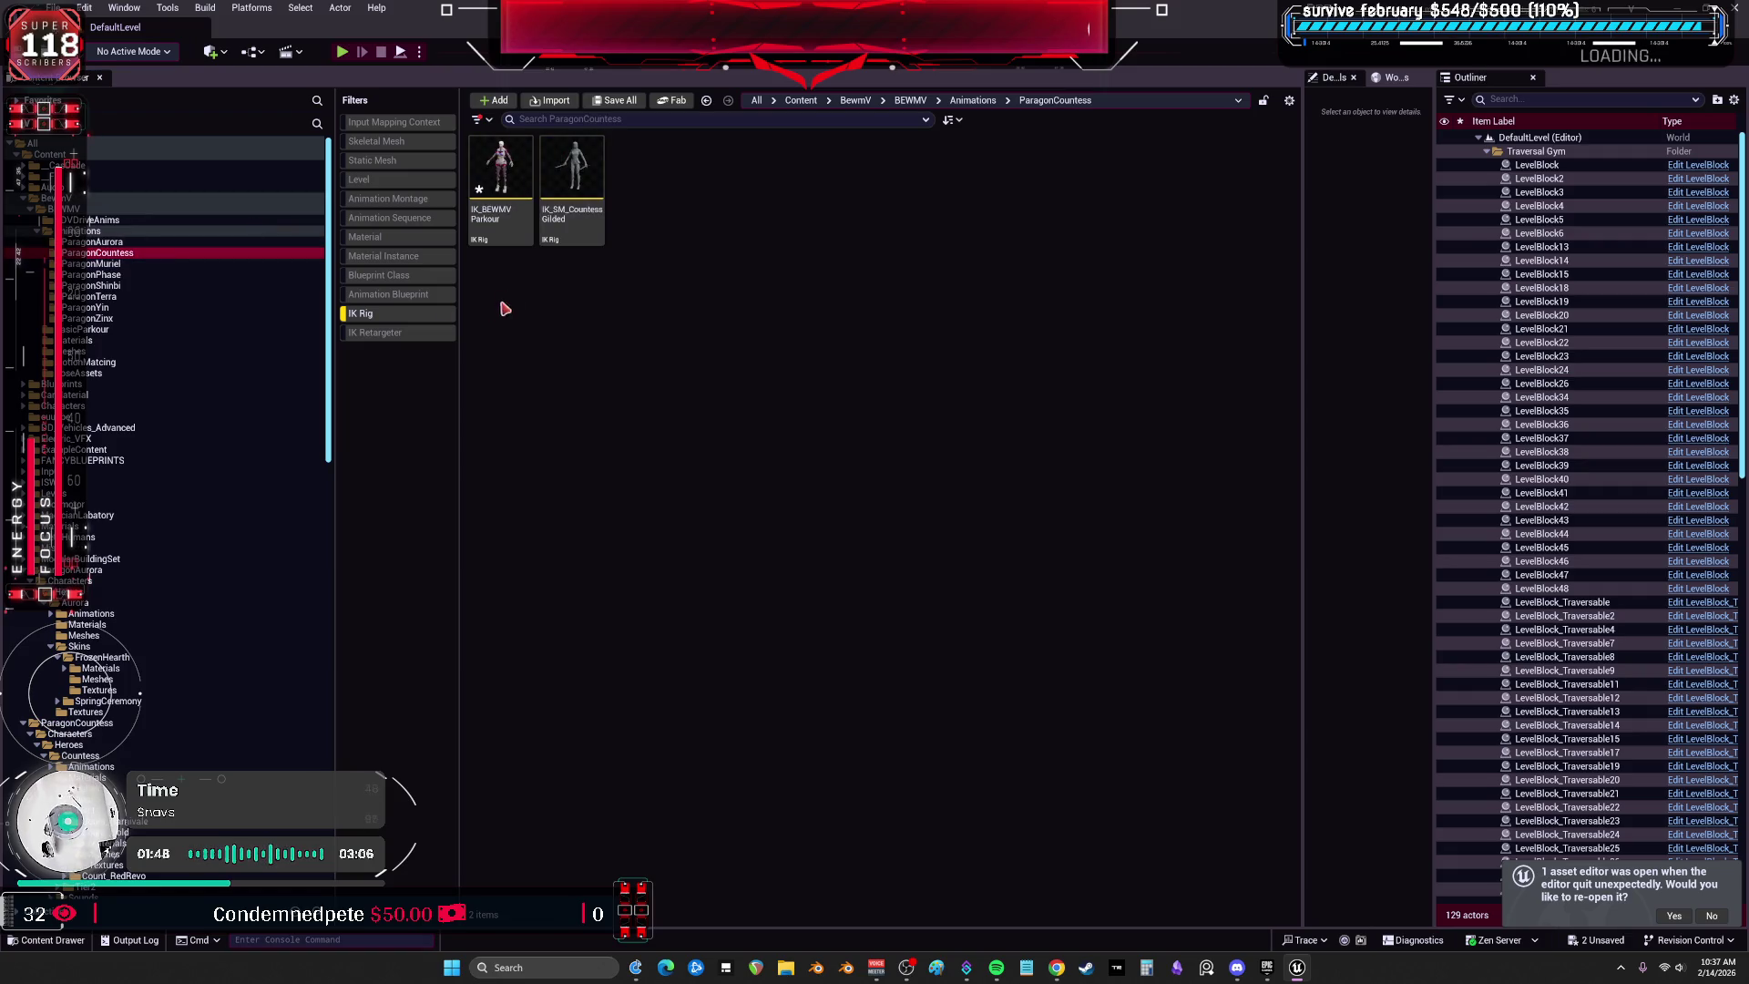
pyautogui.click(562, 222)
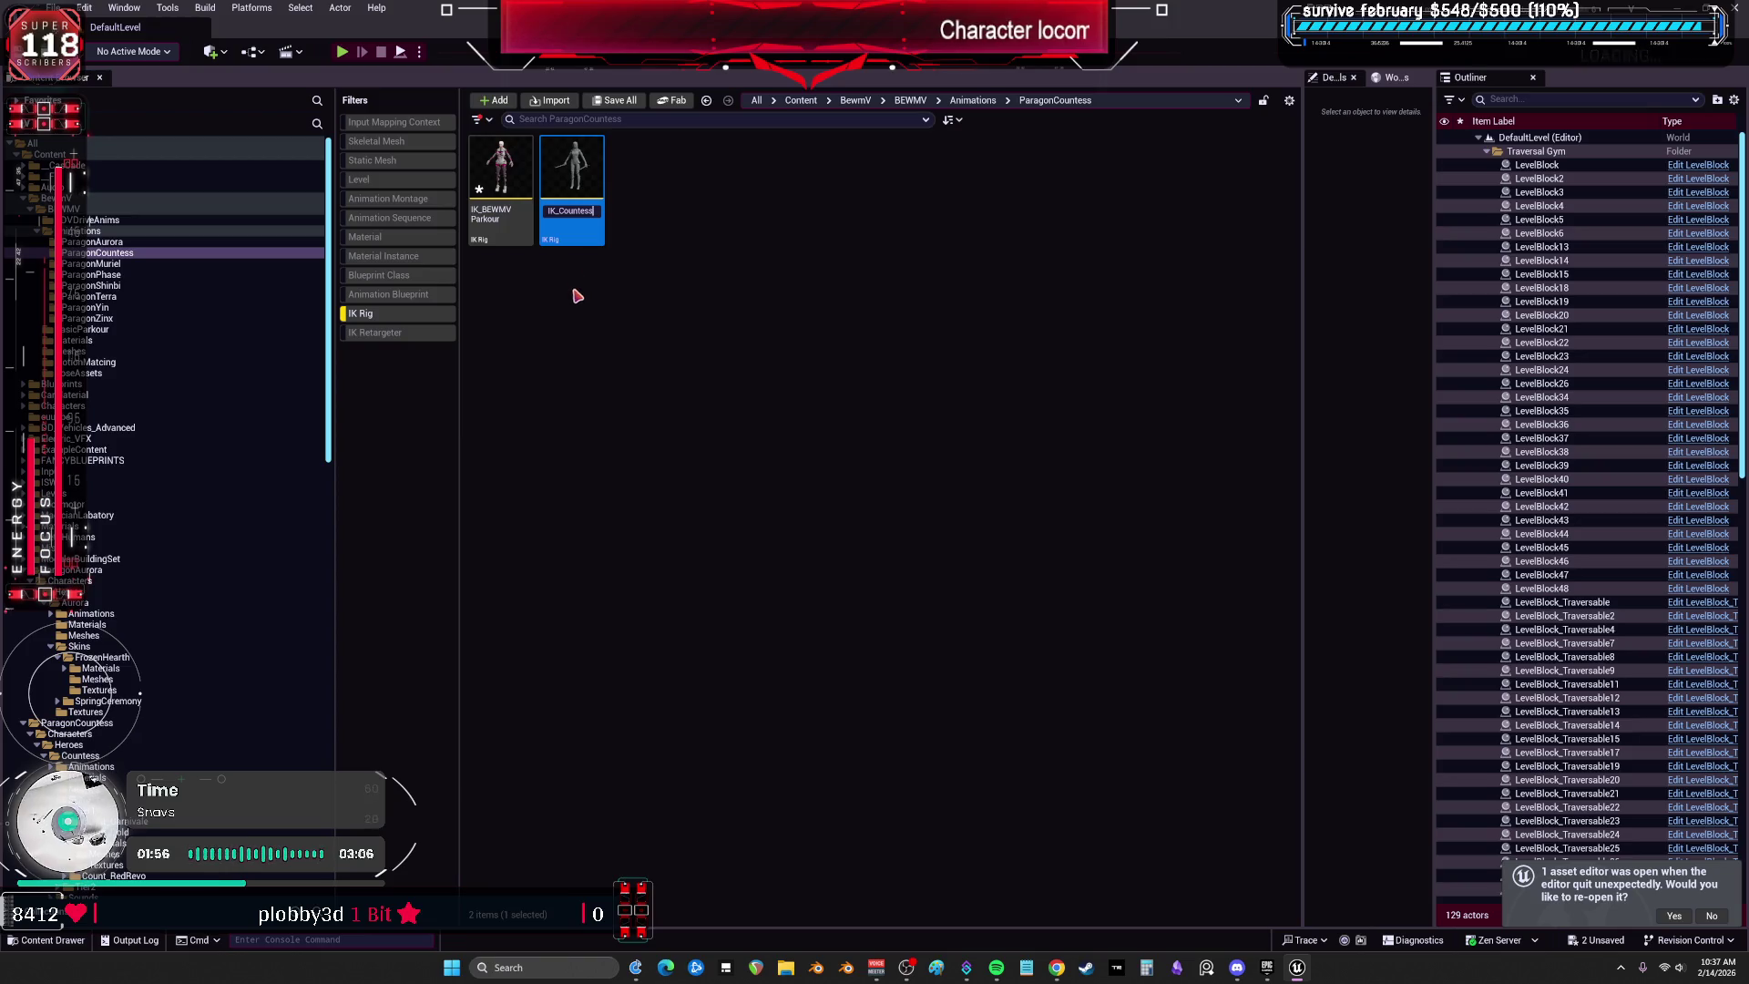
pyautogui.click(513, 227)
pyautogui.press('F2')
pyautogui.write('IK_Countess')
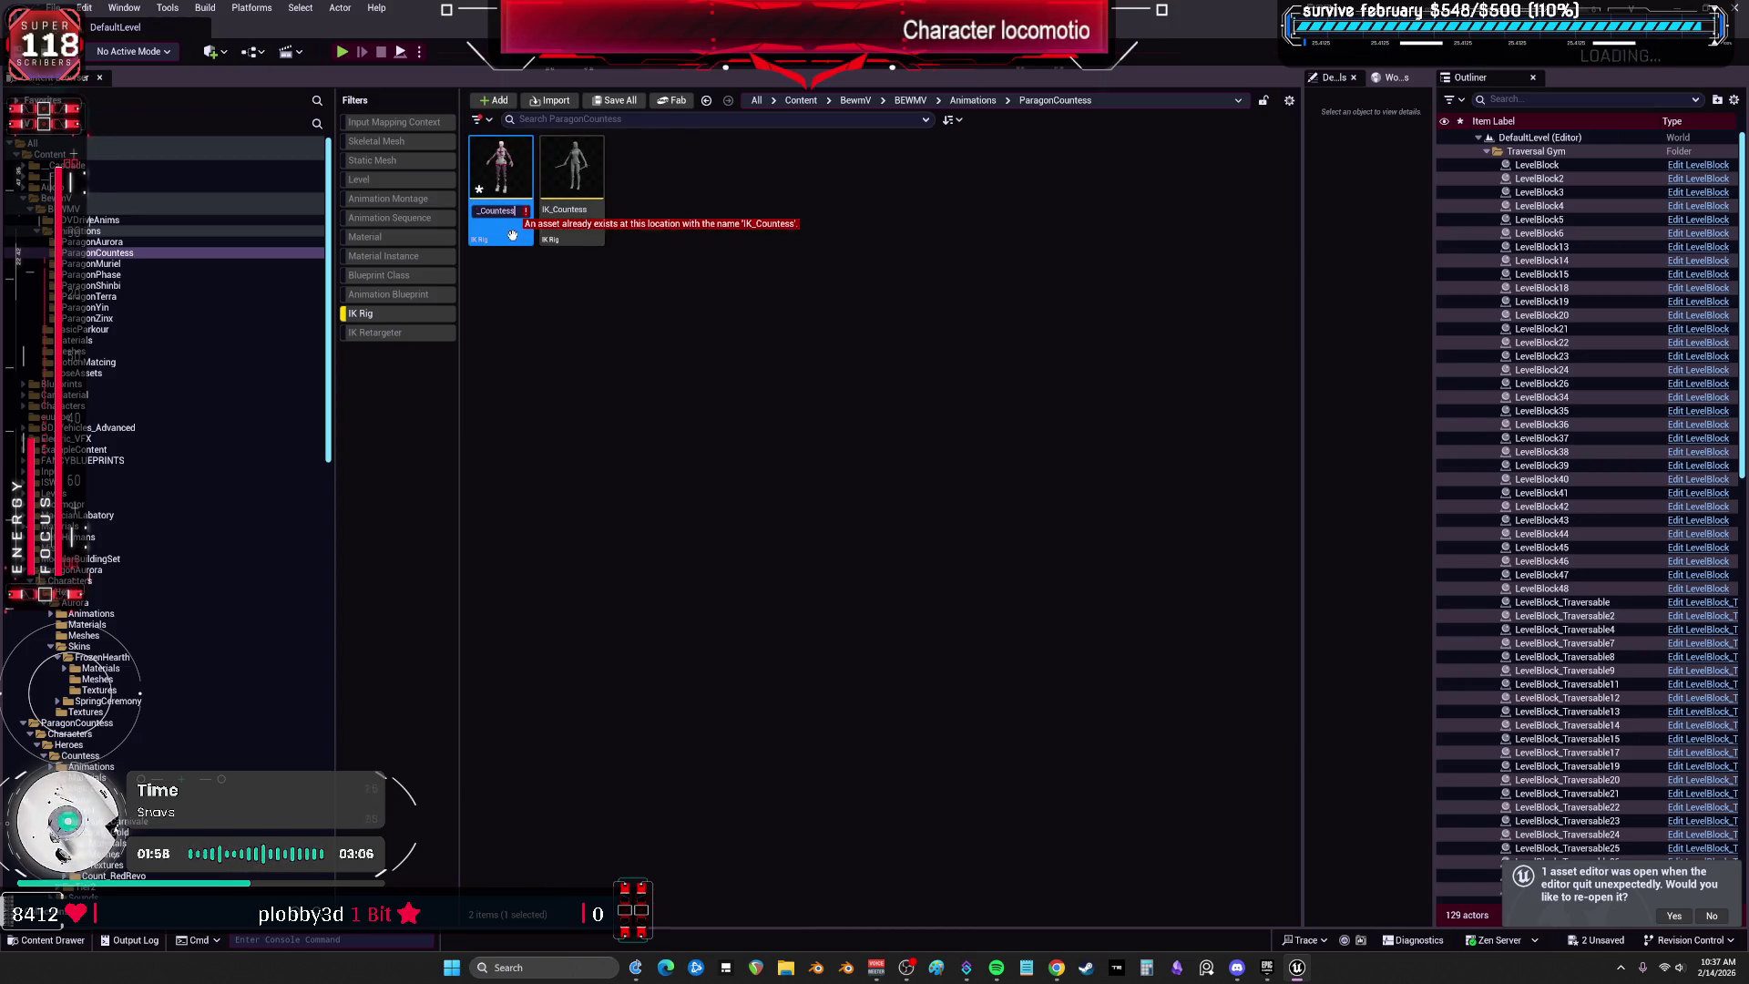
pyautogui.press('BackSpace')
pyautogui.press('Return')
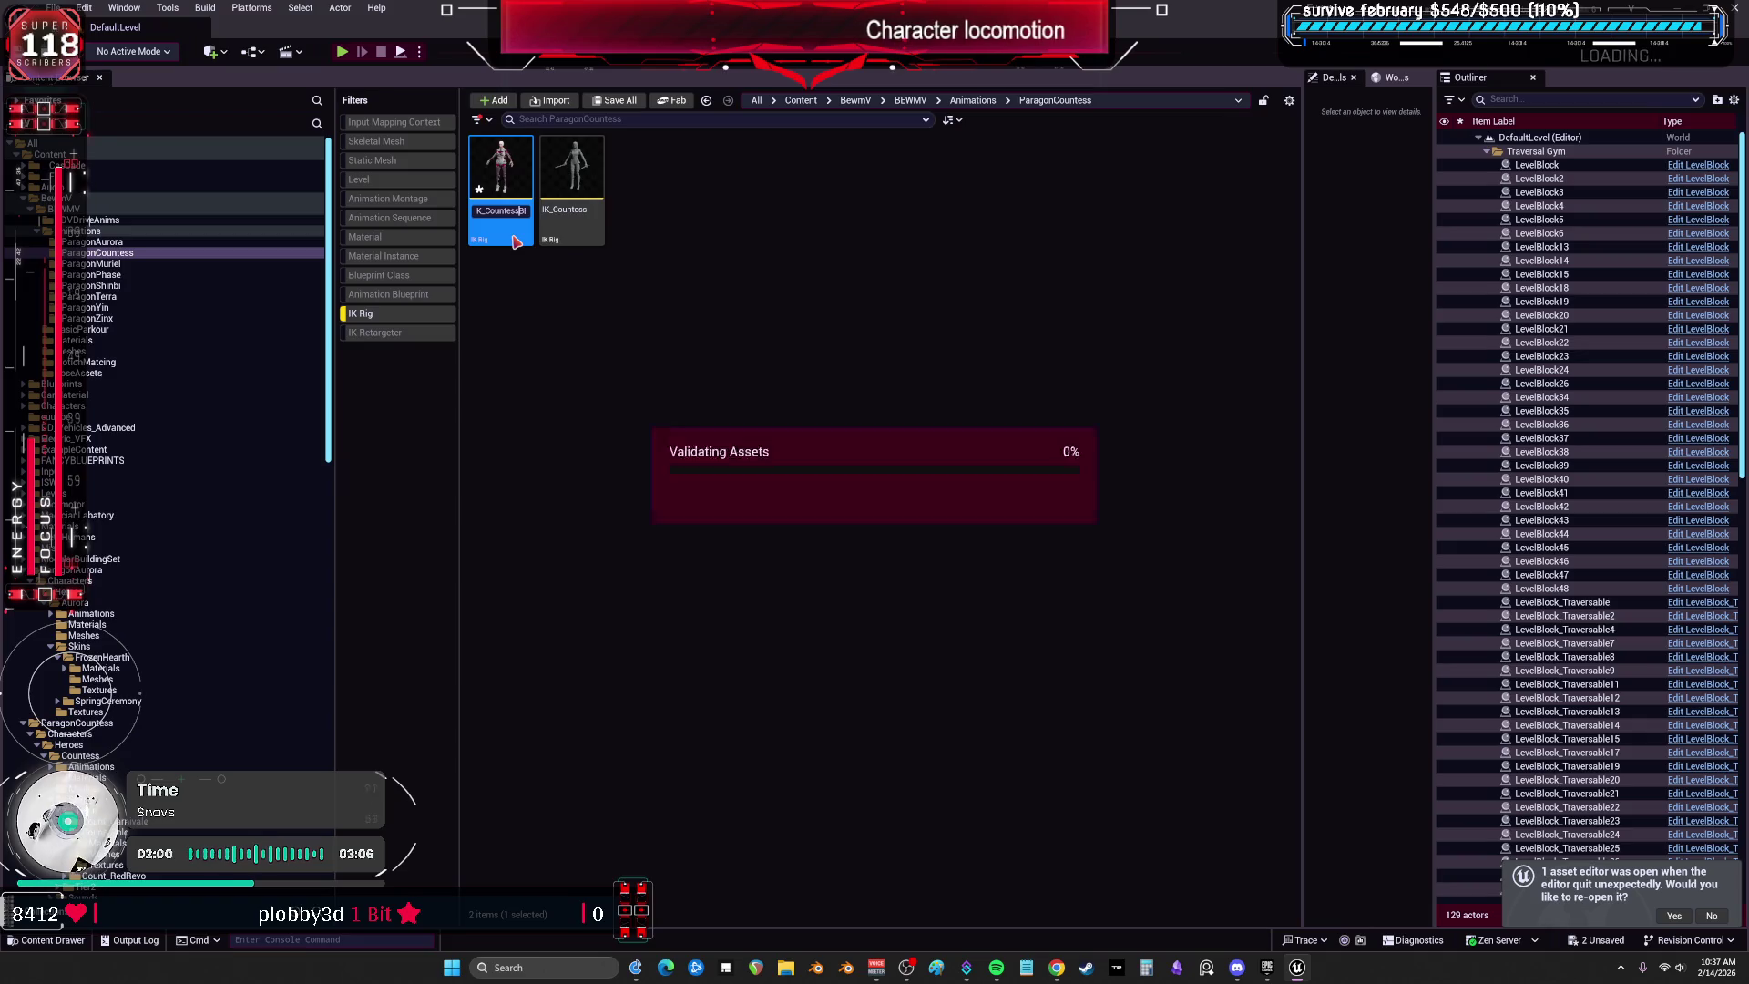
# Step: Copy the parkour rig into ParagonAurora, rename the FrozenHearth rig IK_Aurora and the copy IK_AuroraBB
pyautogui.moveTo(513, 235)
pyautogui.mouseDown()
pyautogui.moveTo(234, 215)
pyautogui.moveTo(188, 241)
pyautogui.mouseUp()
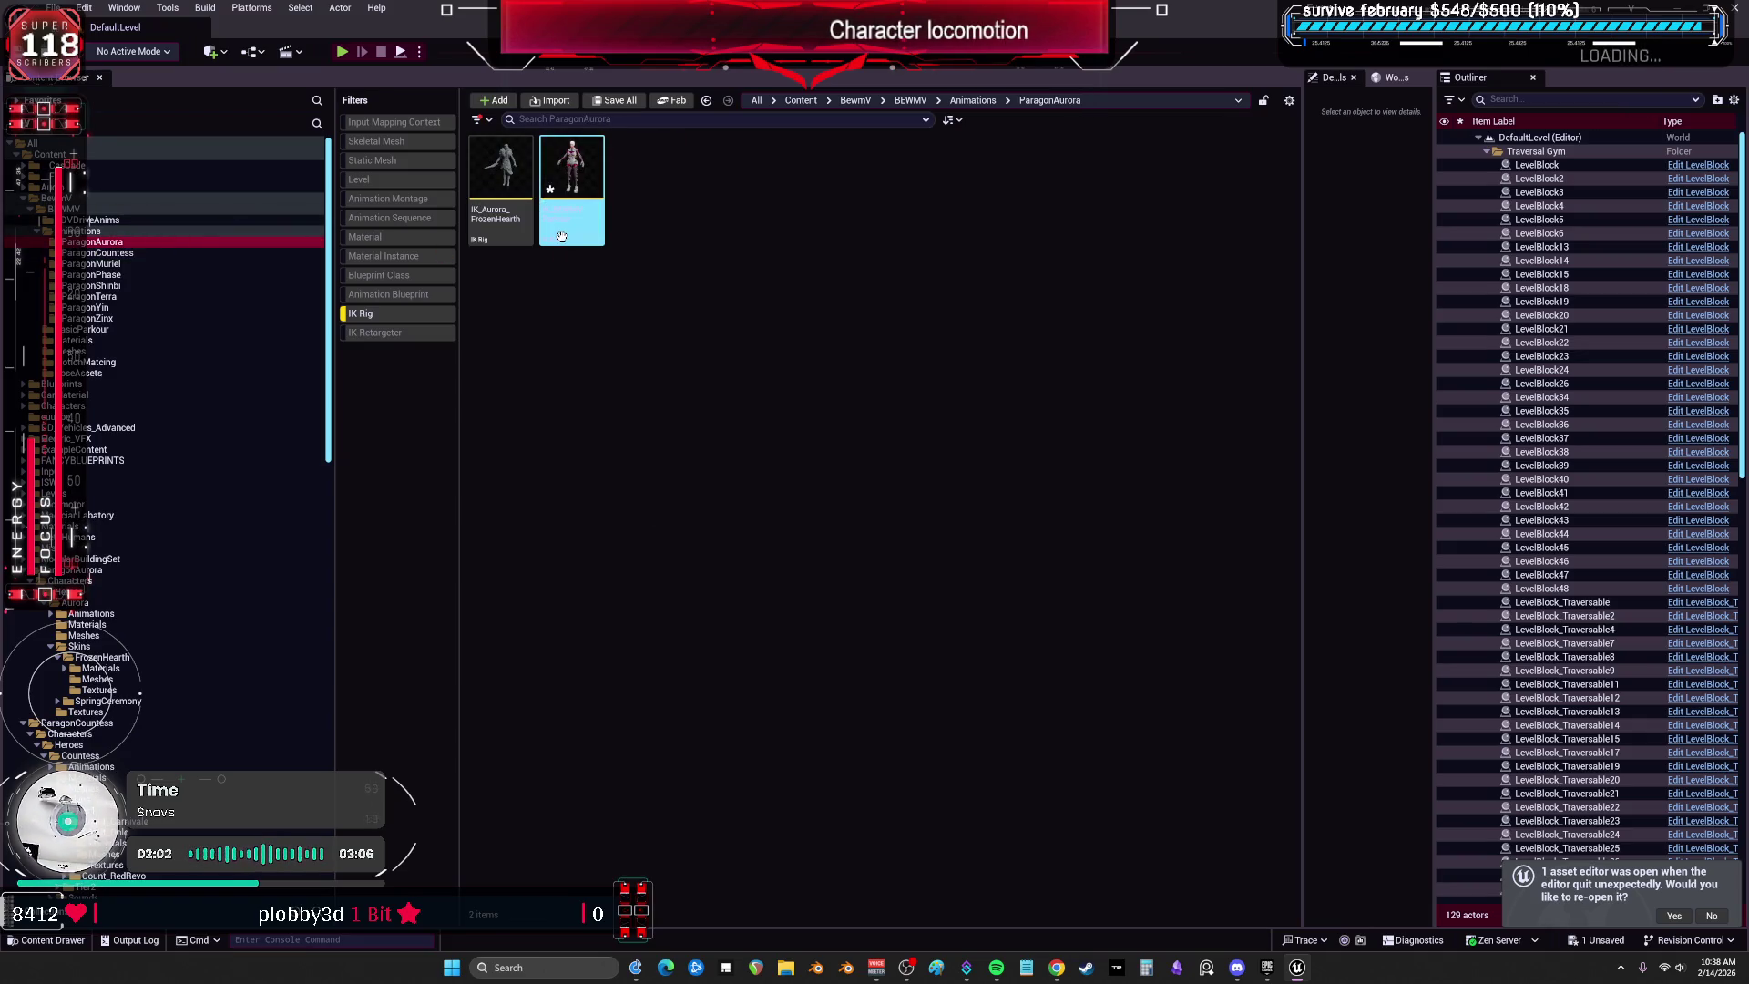
pyautogui.click(507, 234)
pyautogui.click(516, 213)
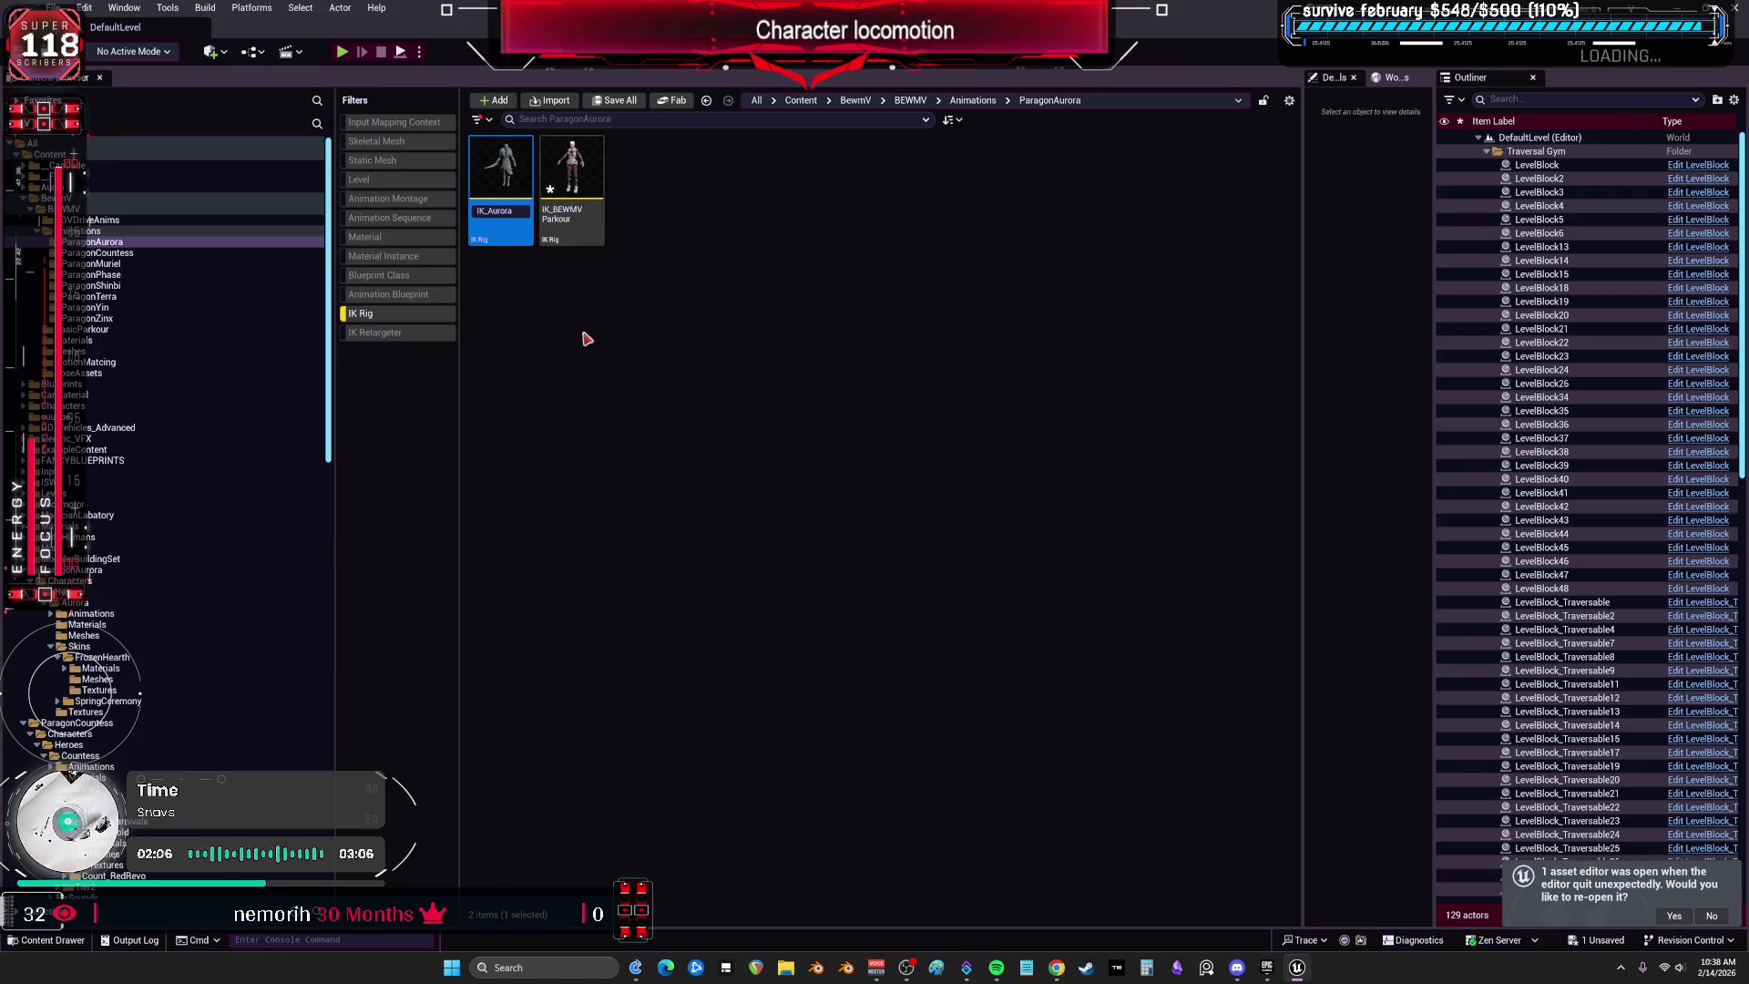
pyautogui.click(571, 219)
pyautogui.hotkey('ctrl', 'd')
pyautogui.write('IK_AuroraBB')
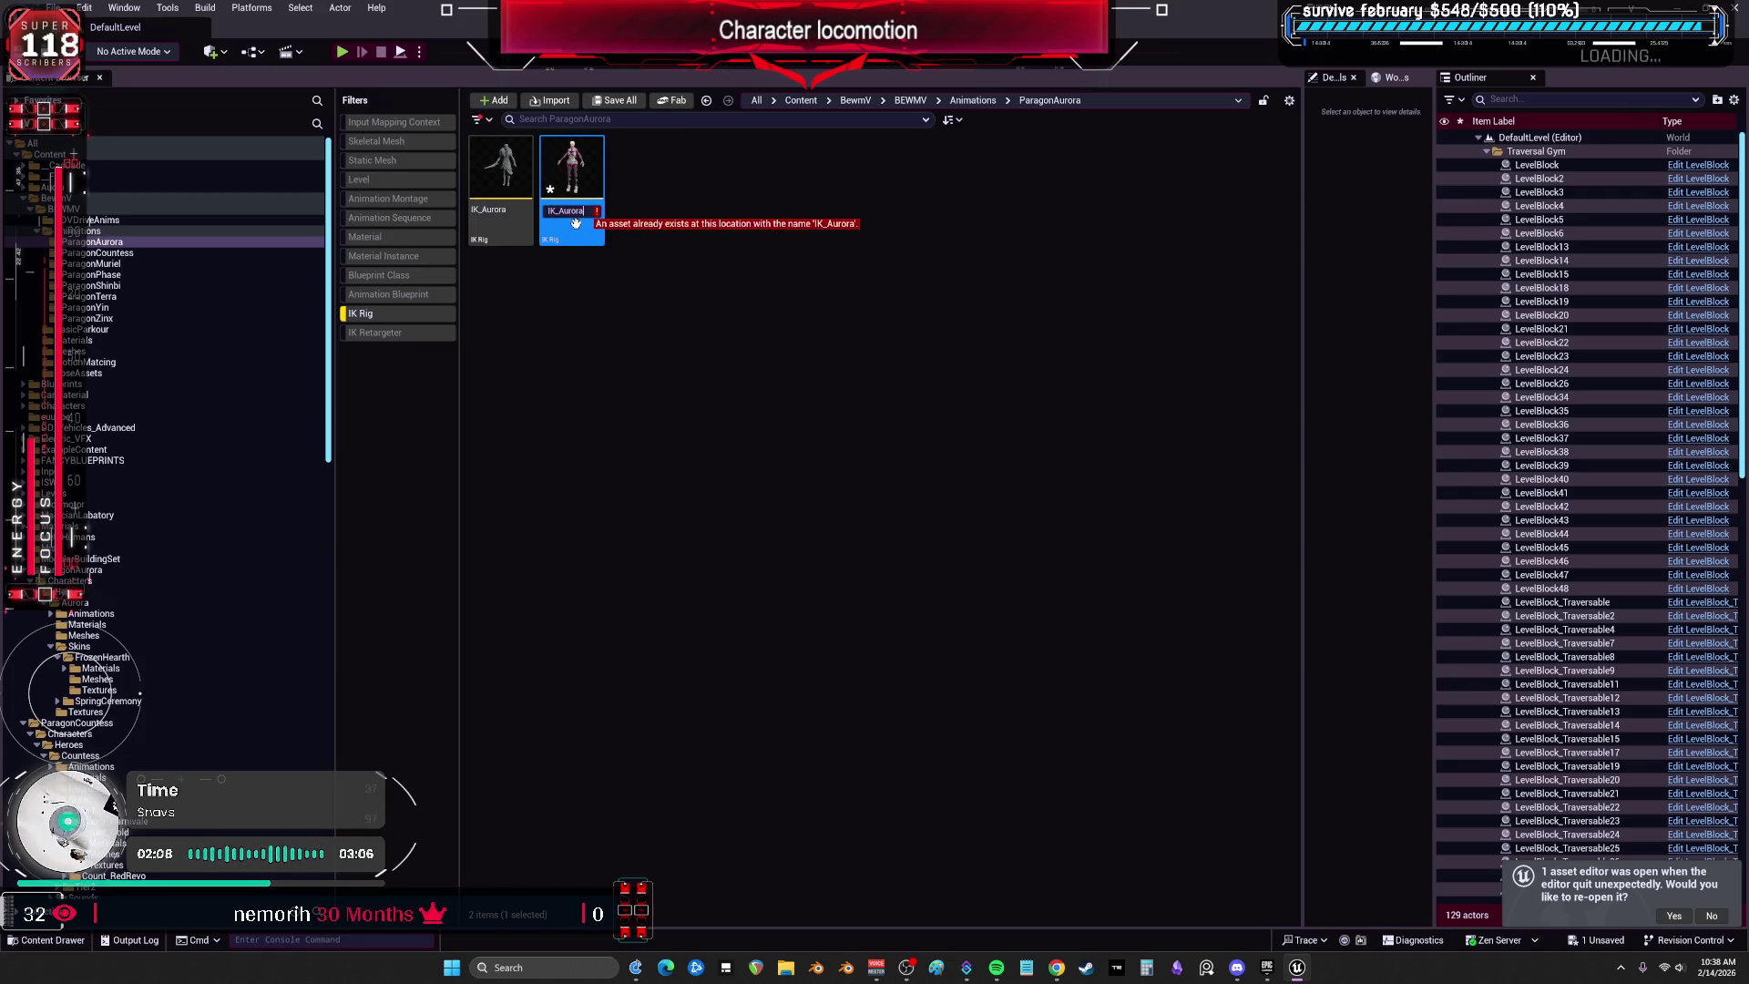
pyautogui.press('Return')
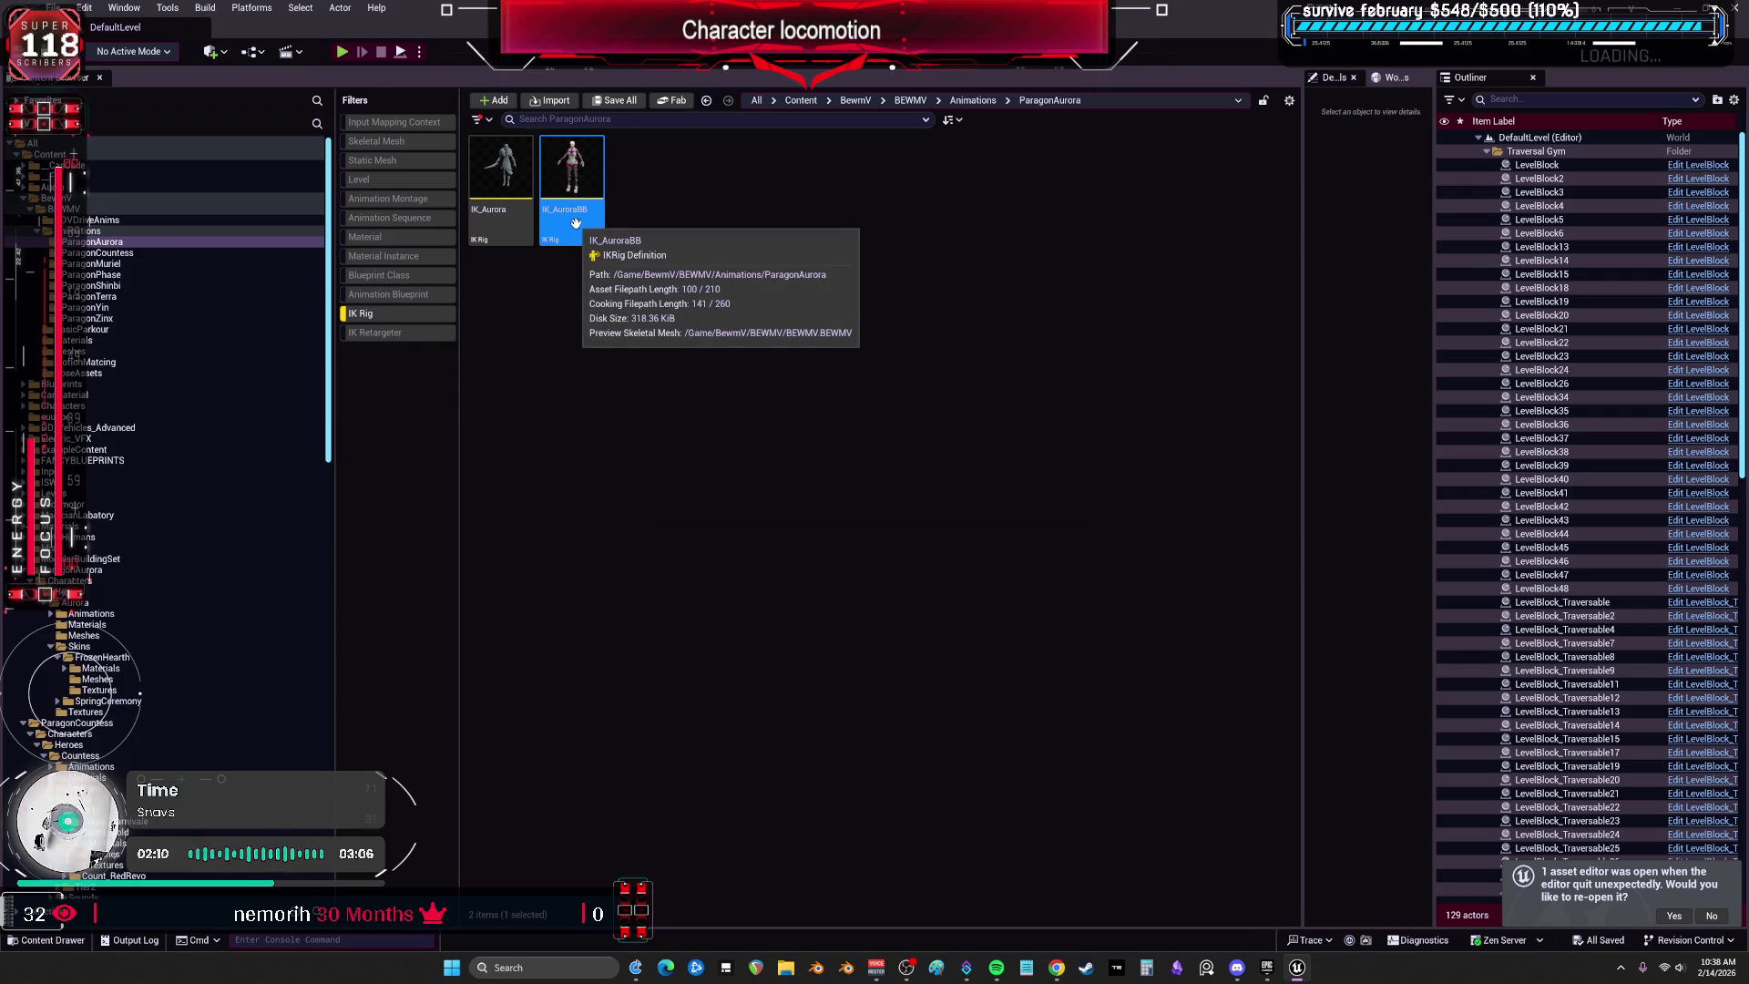
# Step: Open the IK_AuroraBB rig in the IK Rig editor
pyautogui.click(53, 7)
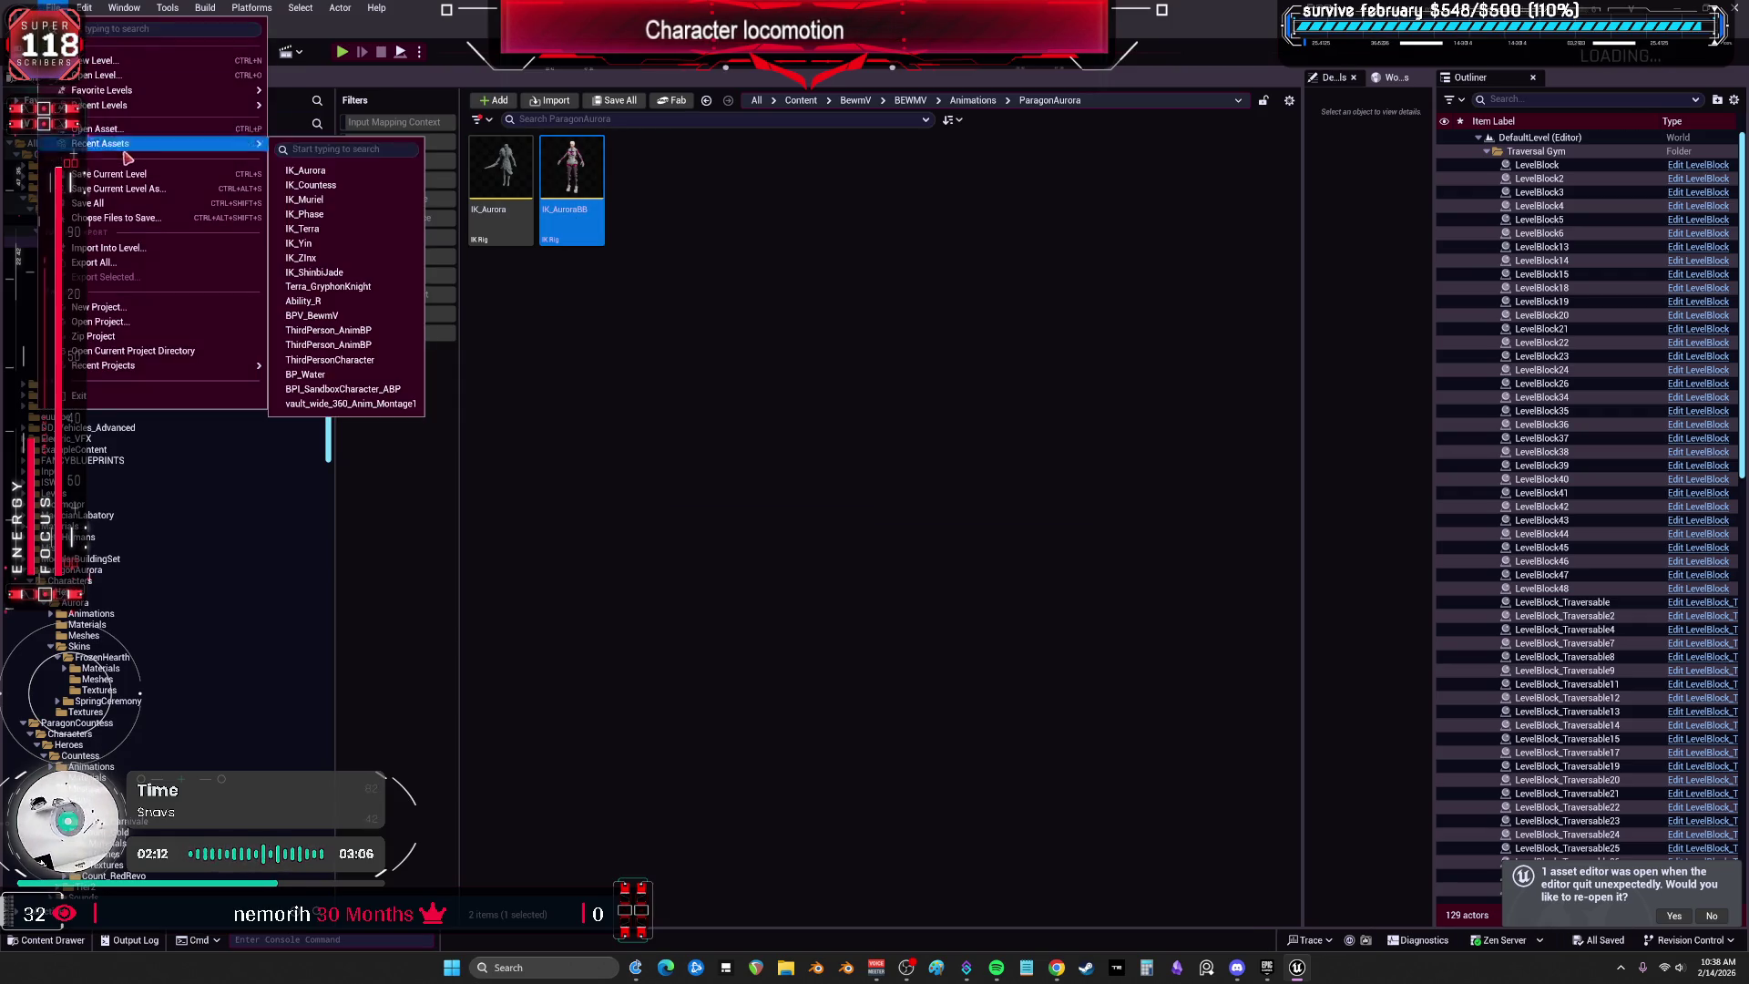
pyautogui.press('Escape')
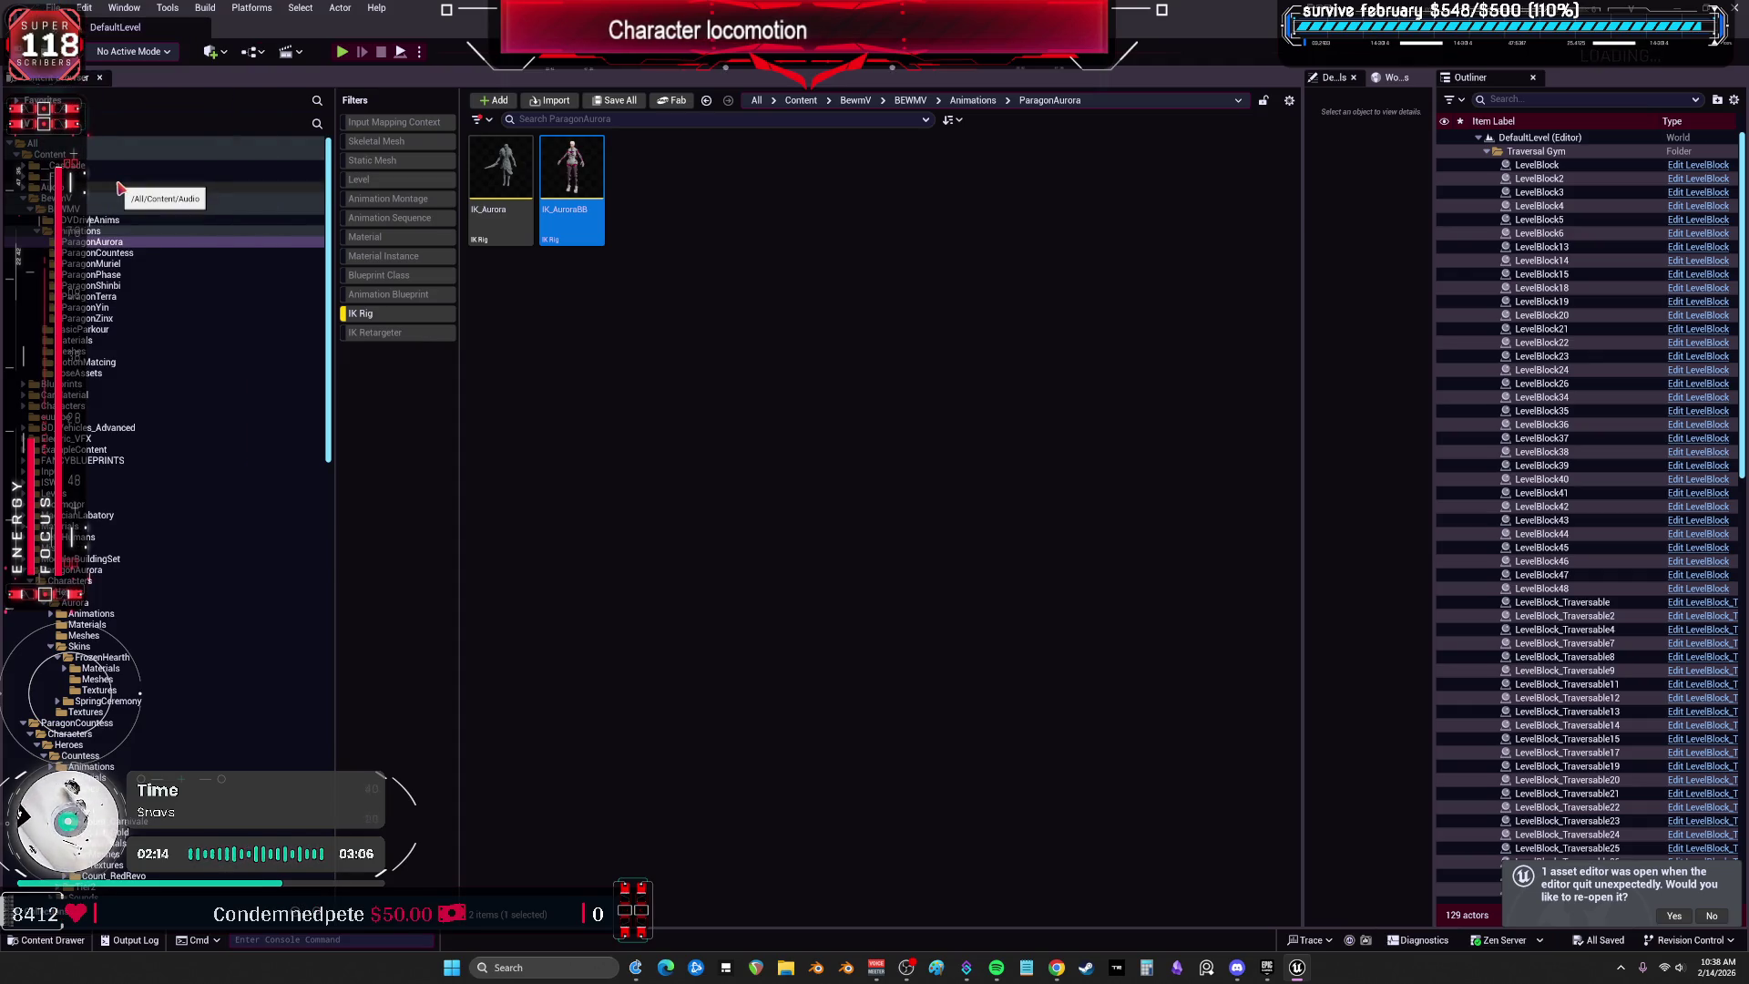
pyautogui.click(635, 317)
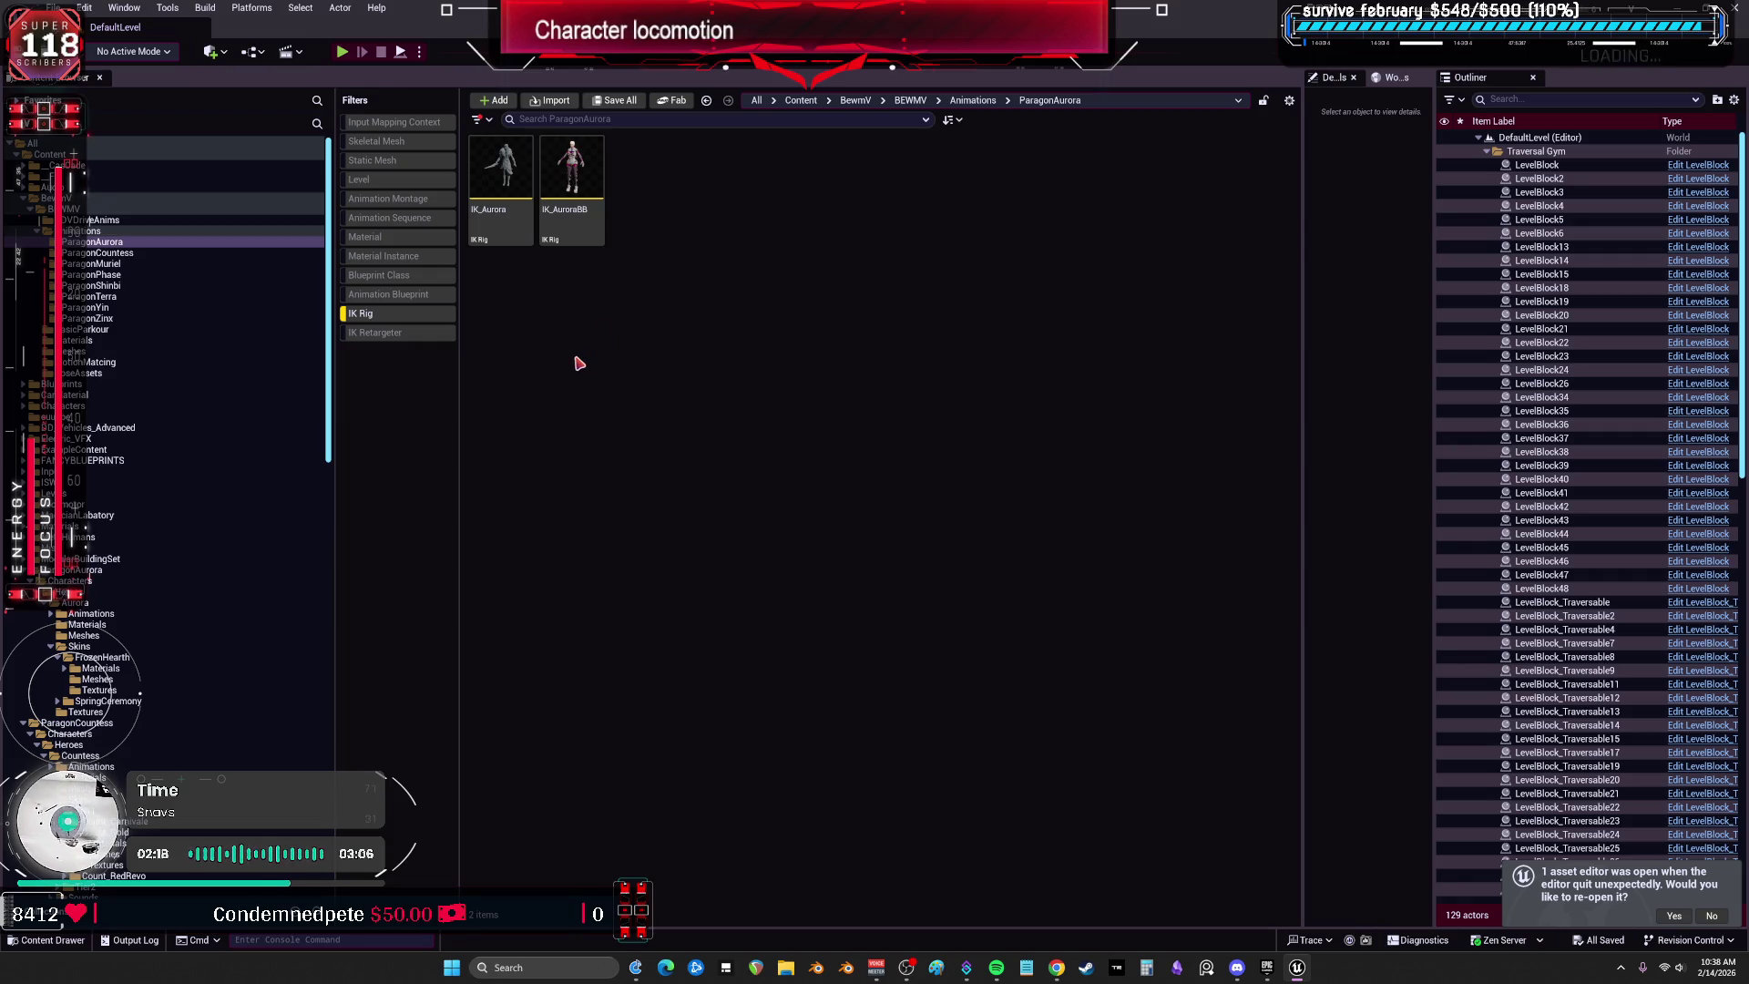
pyautogui.click(540, 221)
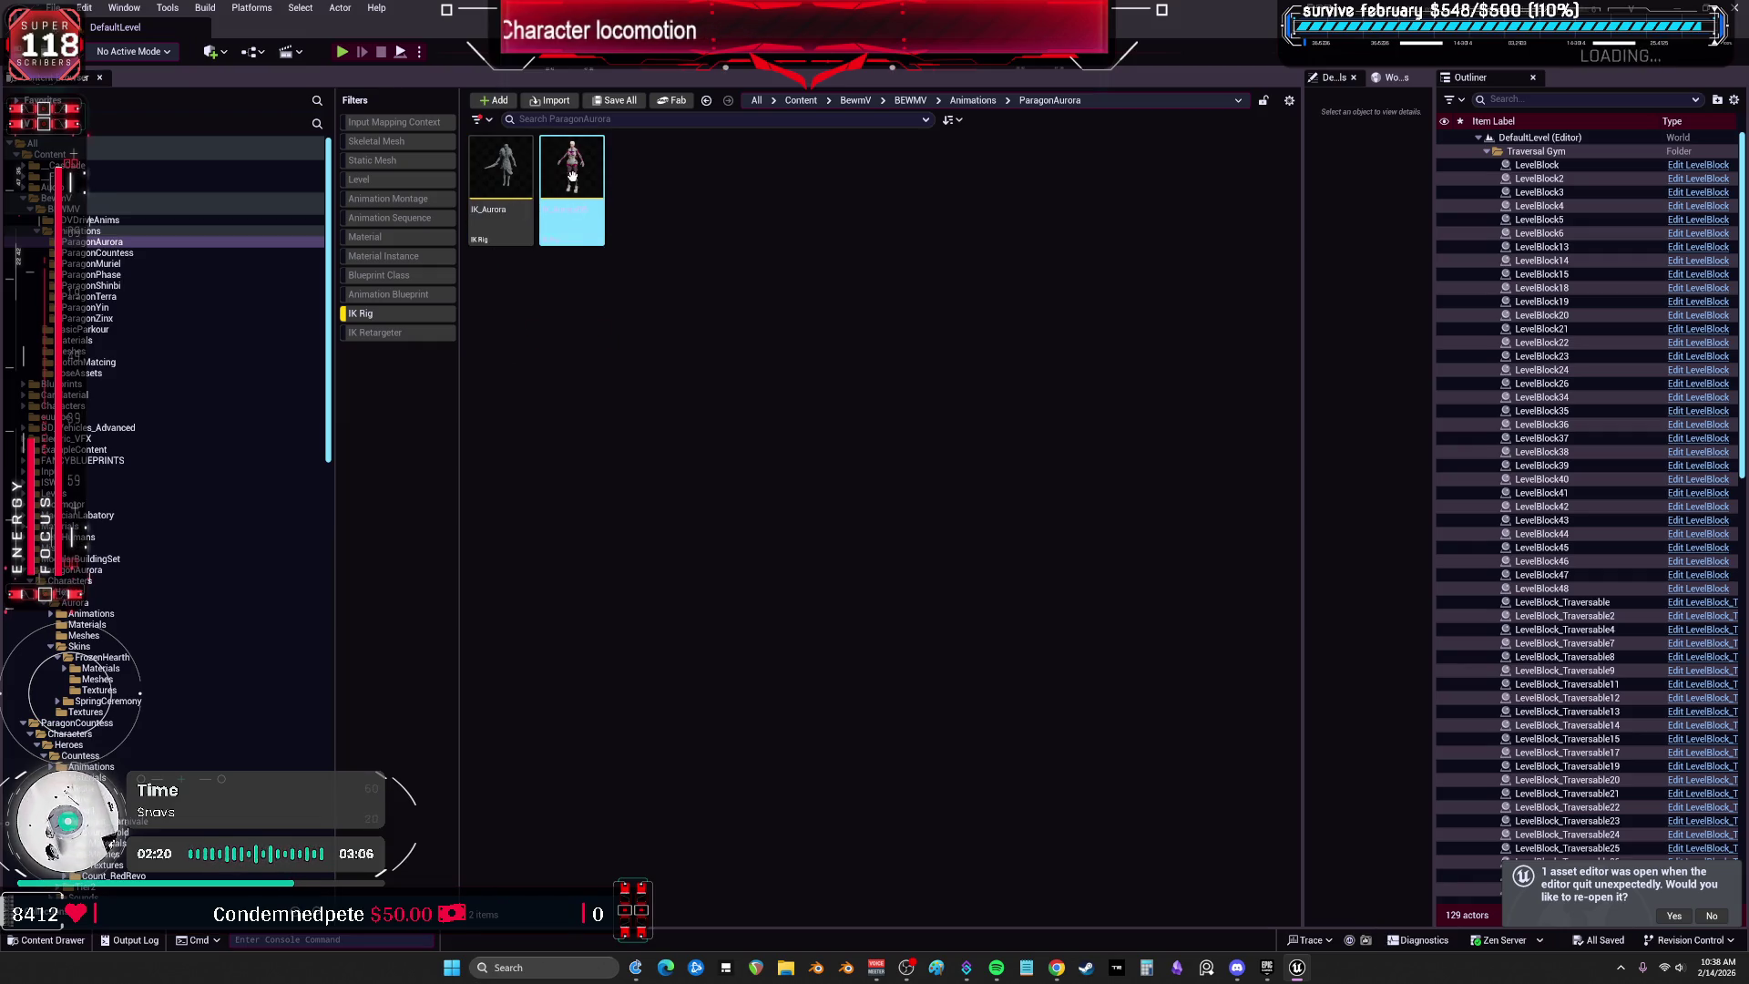
pyautogui.doubleClick(572, 175)
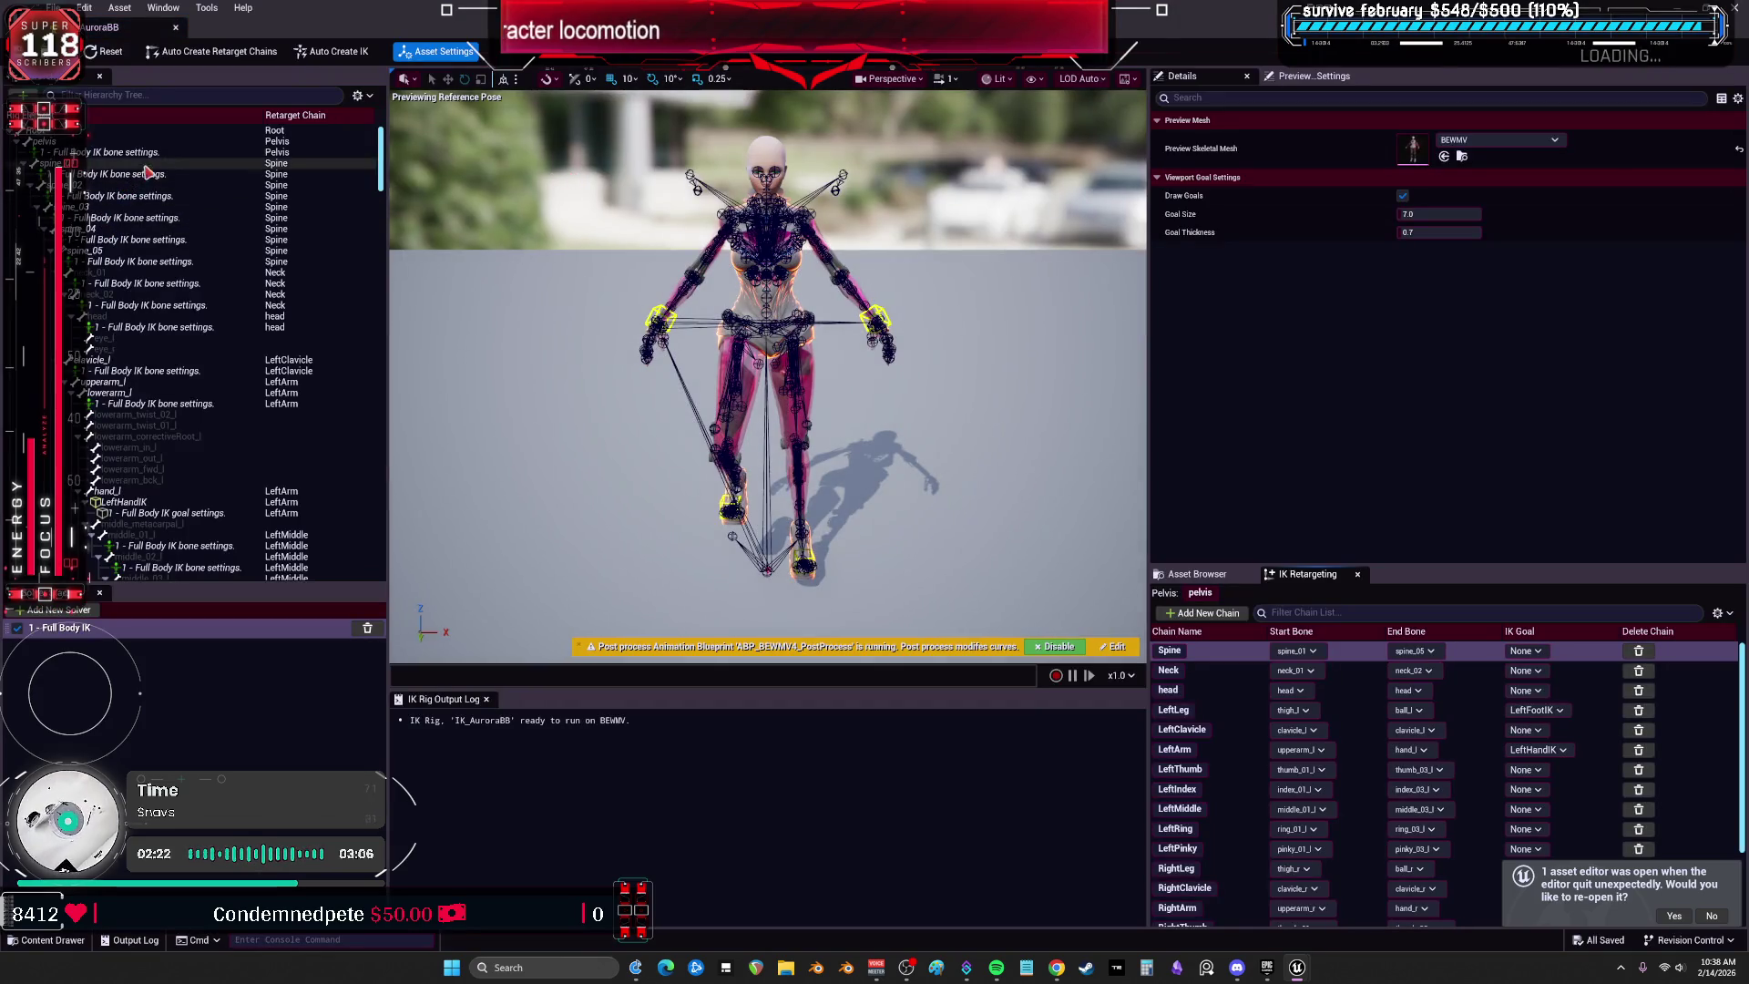
# Step: Review the spine_01 bone and LeftHandIK goal settings in IK_AuroraBB, then leave the editor
pyautogui.click(147, 172)
pyautogui.scroll(-3, 233, 300)
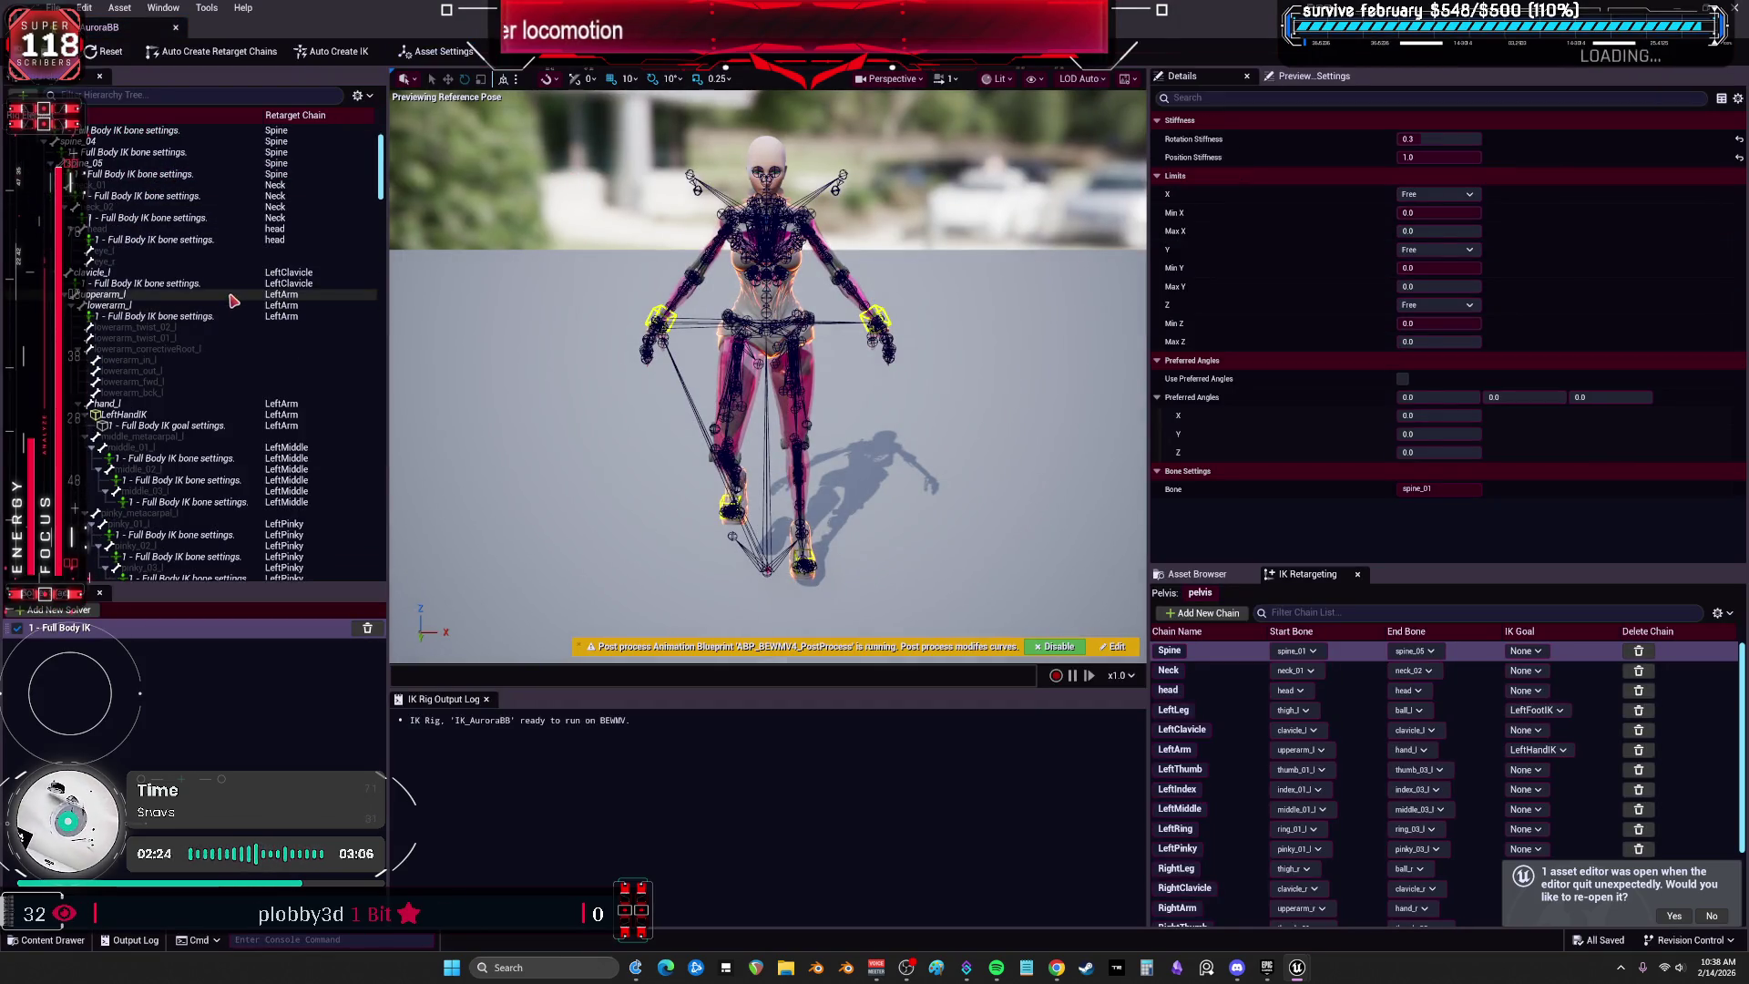
pyautogui.scroll(-3, 233, 301)
pyautogui.click(214, 316)
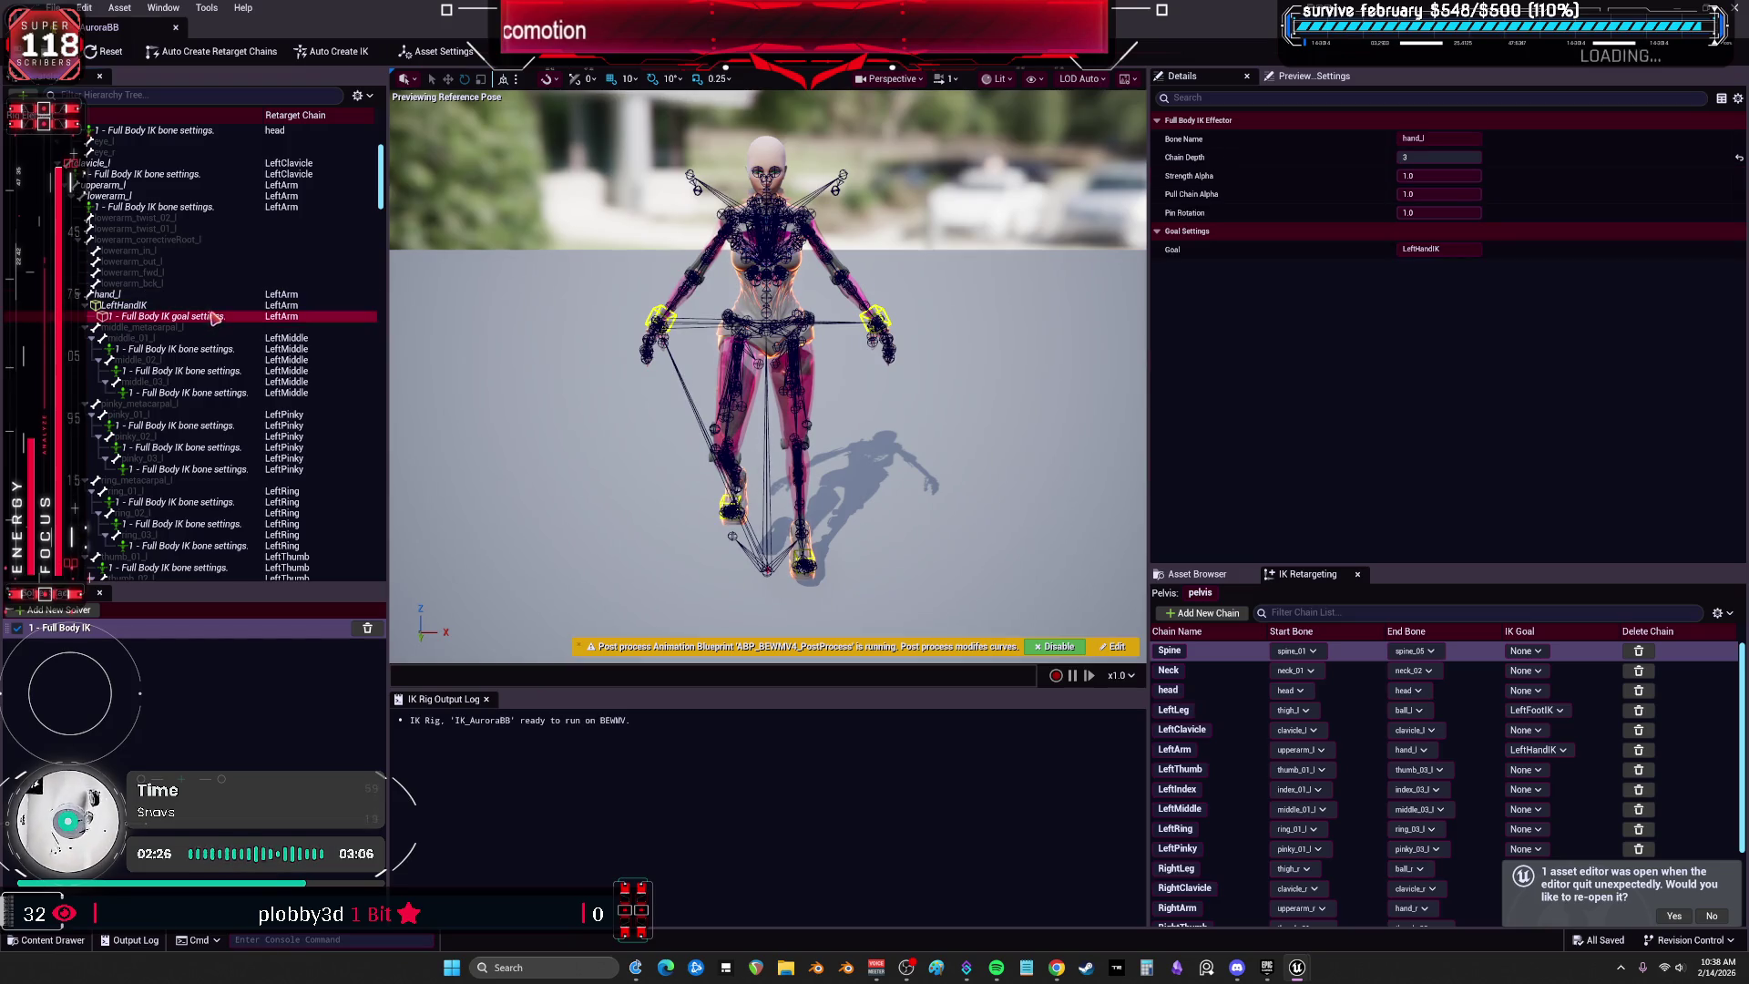
pyautogui.scroll(-15, 219, 316)
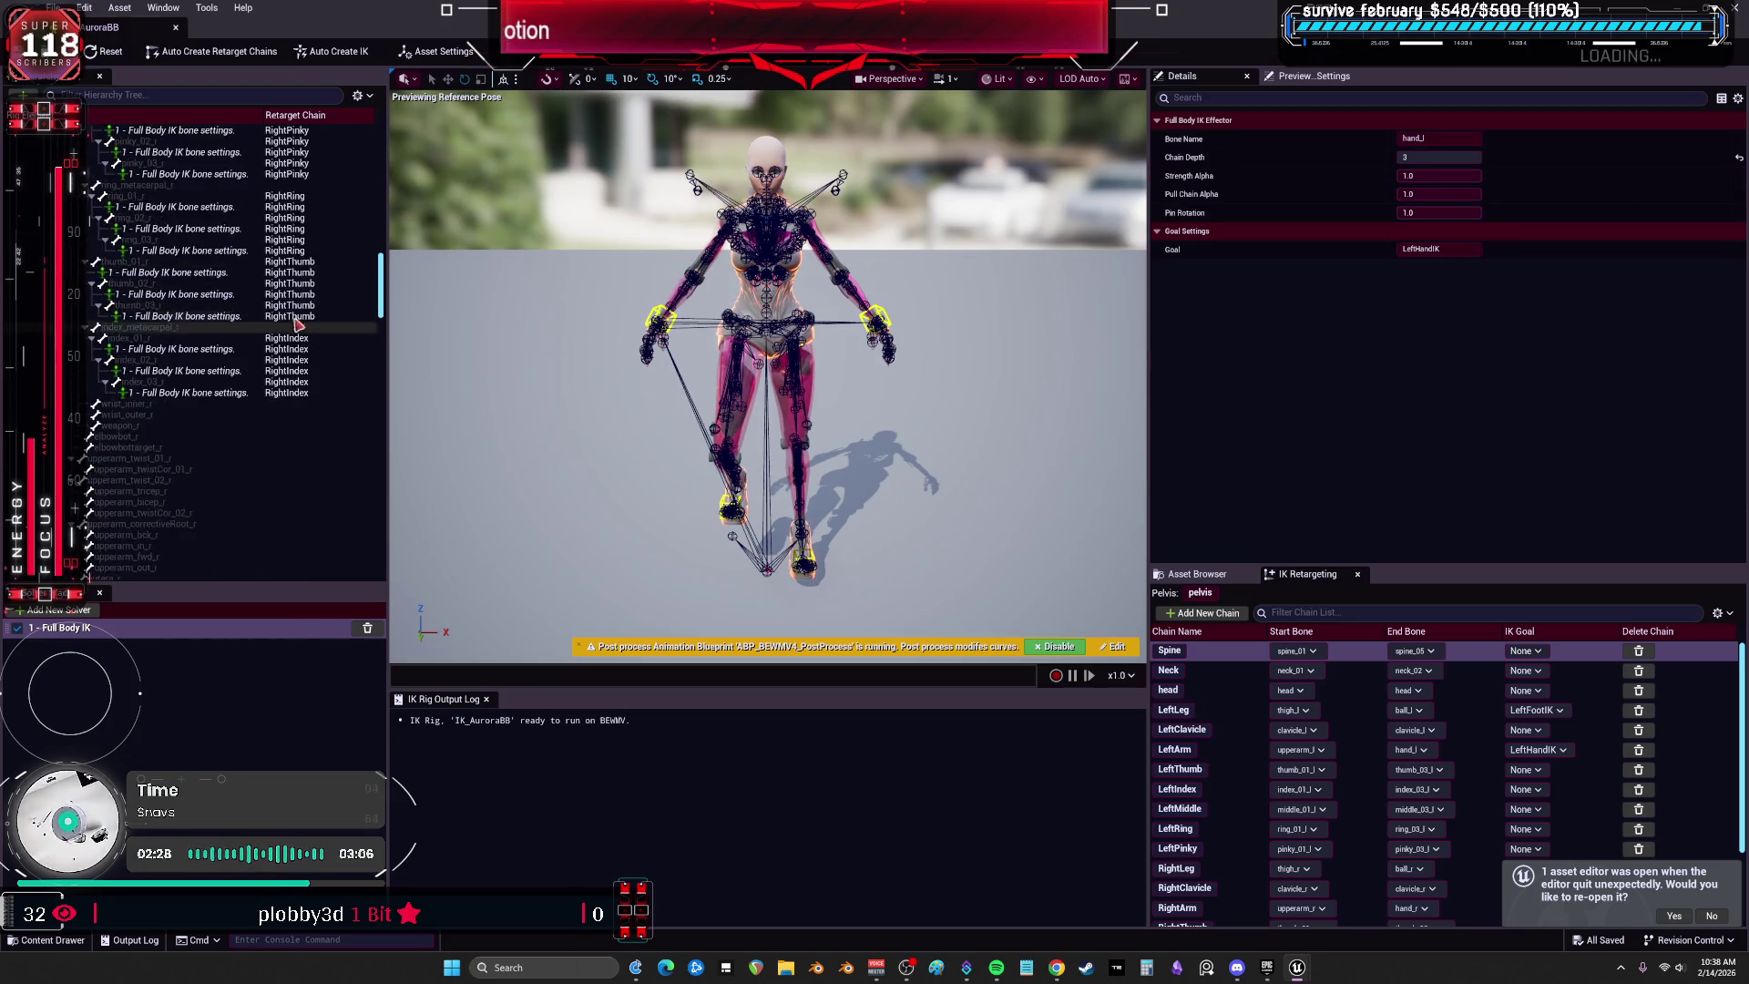
pyautogui.moveTo(381, 285); pyautogui.dragTo(382, 509)
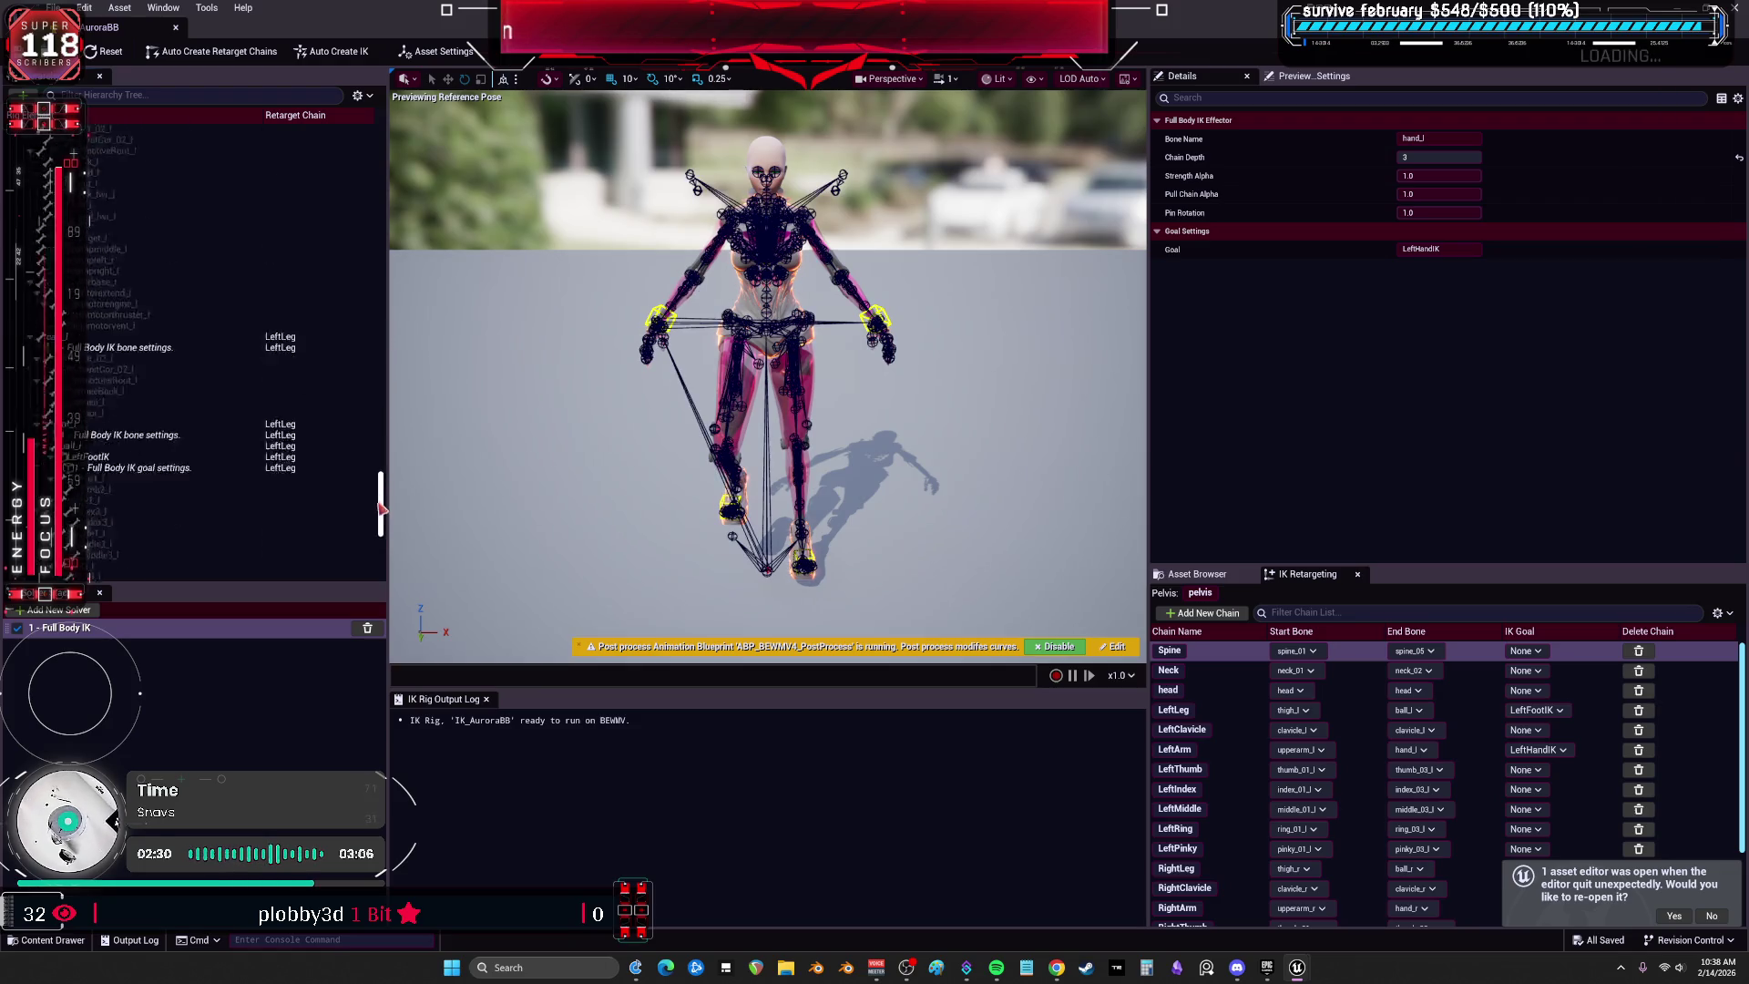
pyautogui.moveTo(382, 509); pyautogui.dragTo(410, 118)
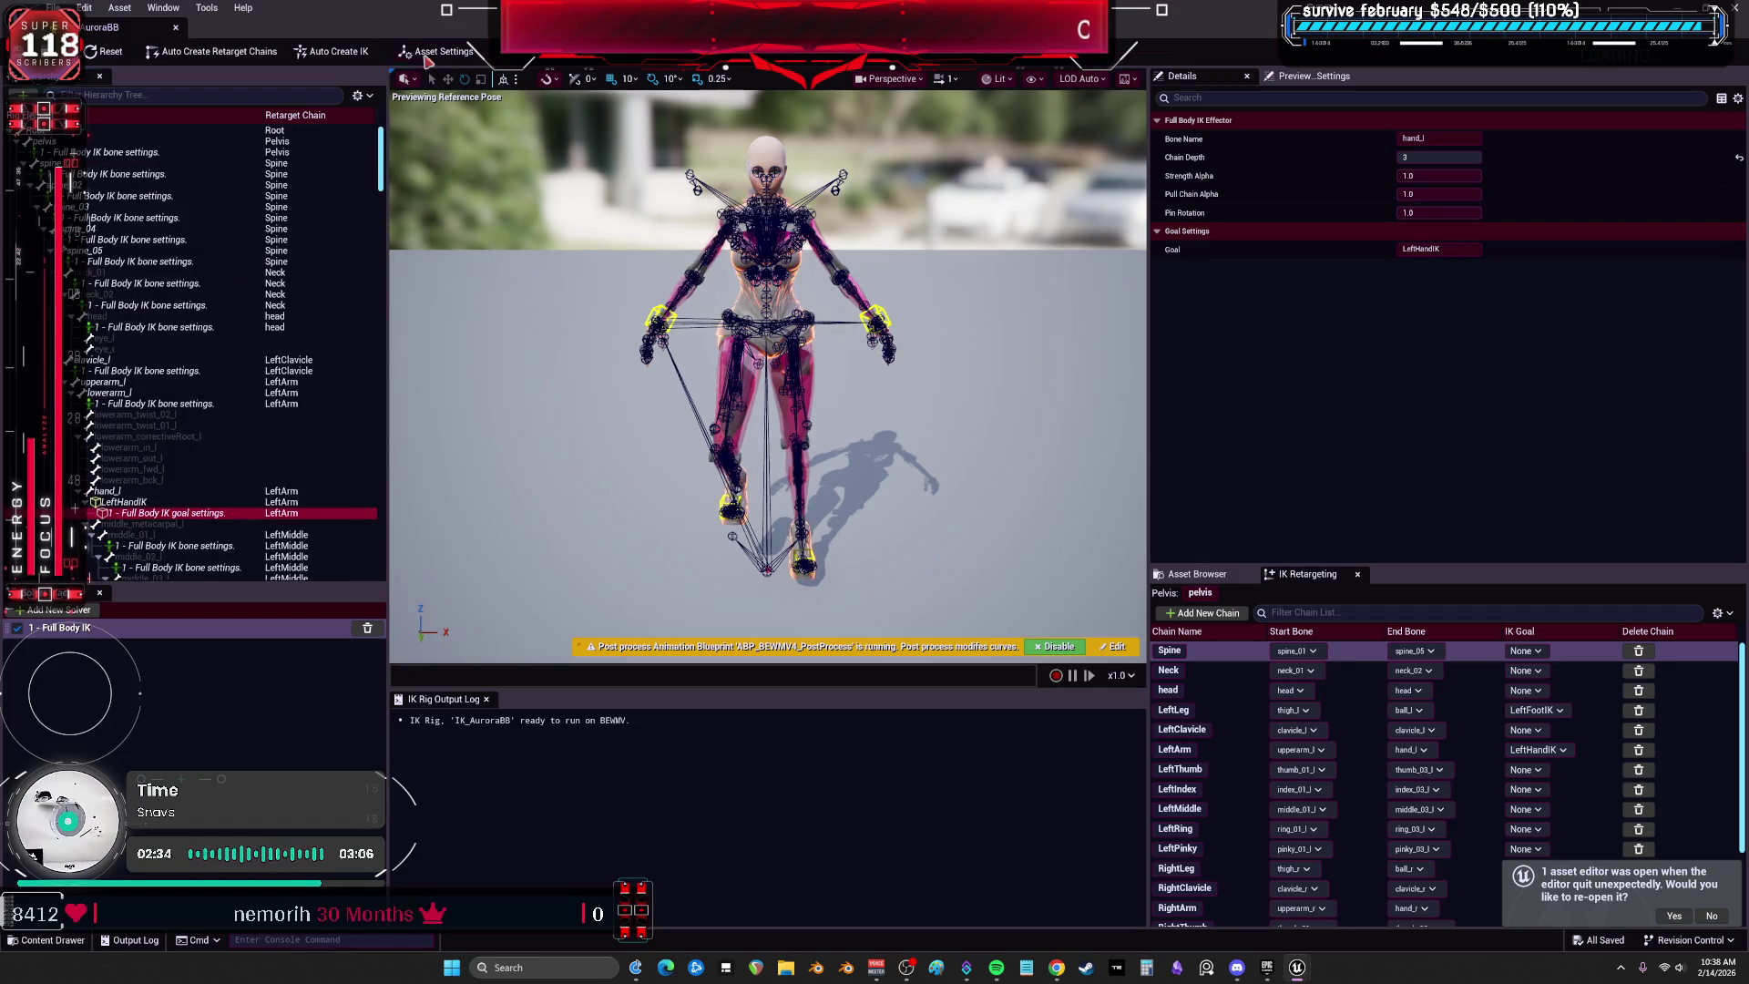
pyautogui.scroll(-3, 1211, 719)
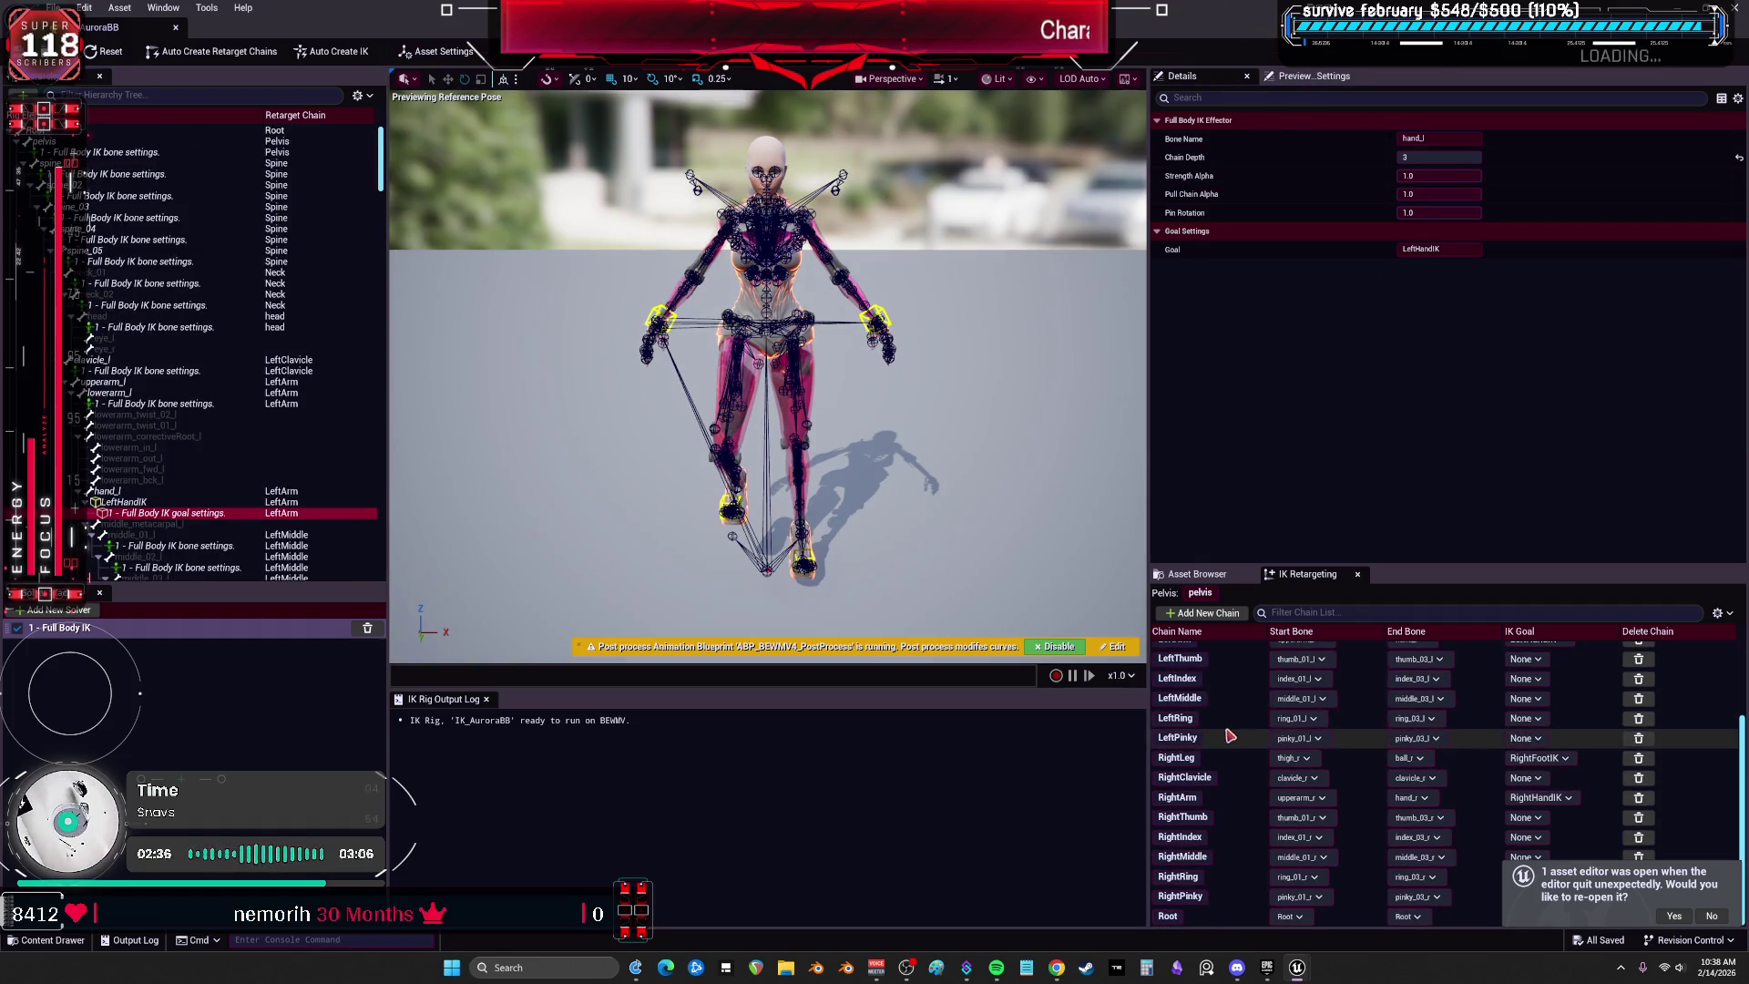
pyautogui.hotkey('alt', 'Tab')
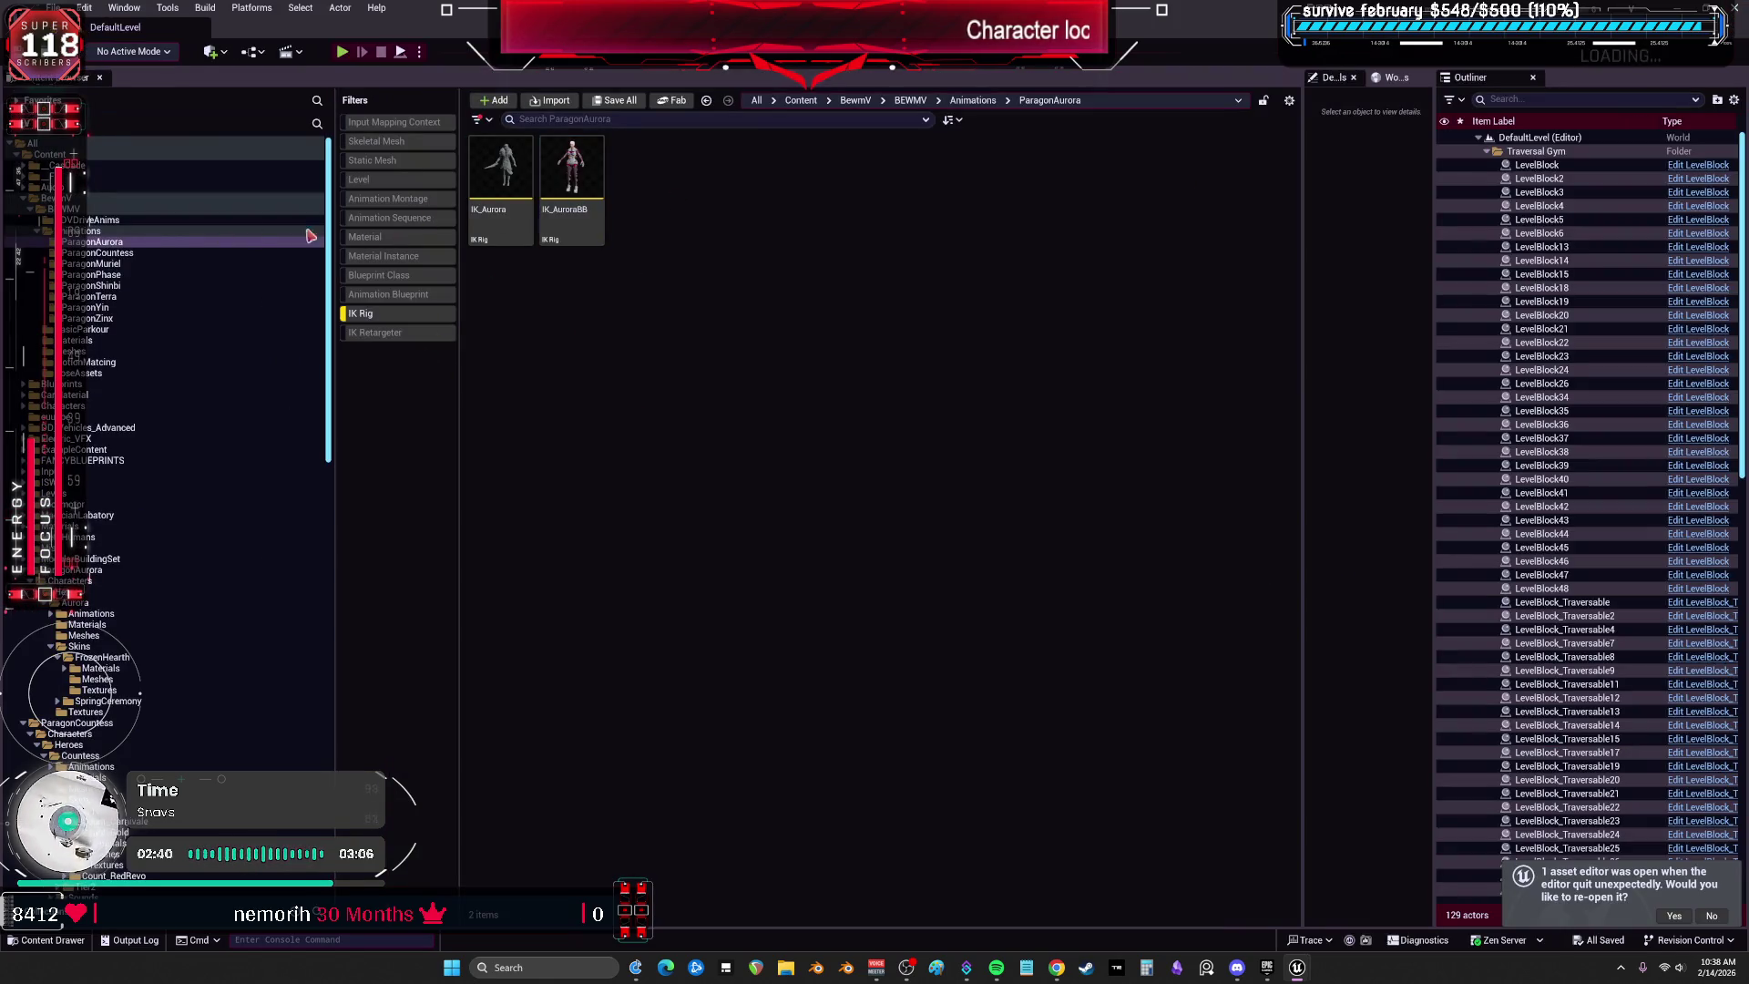
# Step: Swap the IK Rig filter for IK Retargeter and list all 16 retargeters across Content
pyautogui.click(88, 208)
pyautogui.click(87, 198)
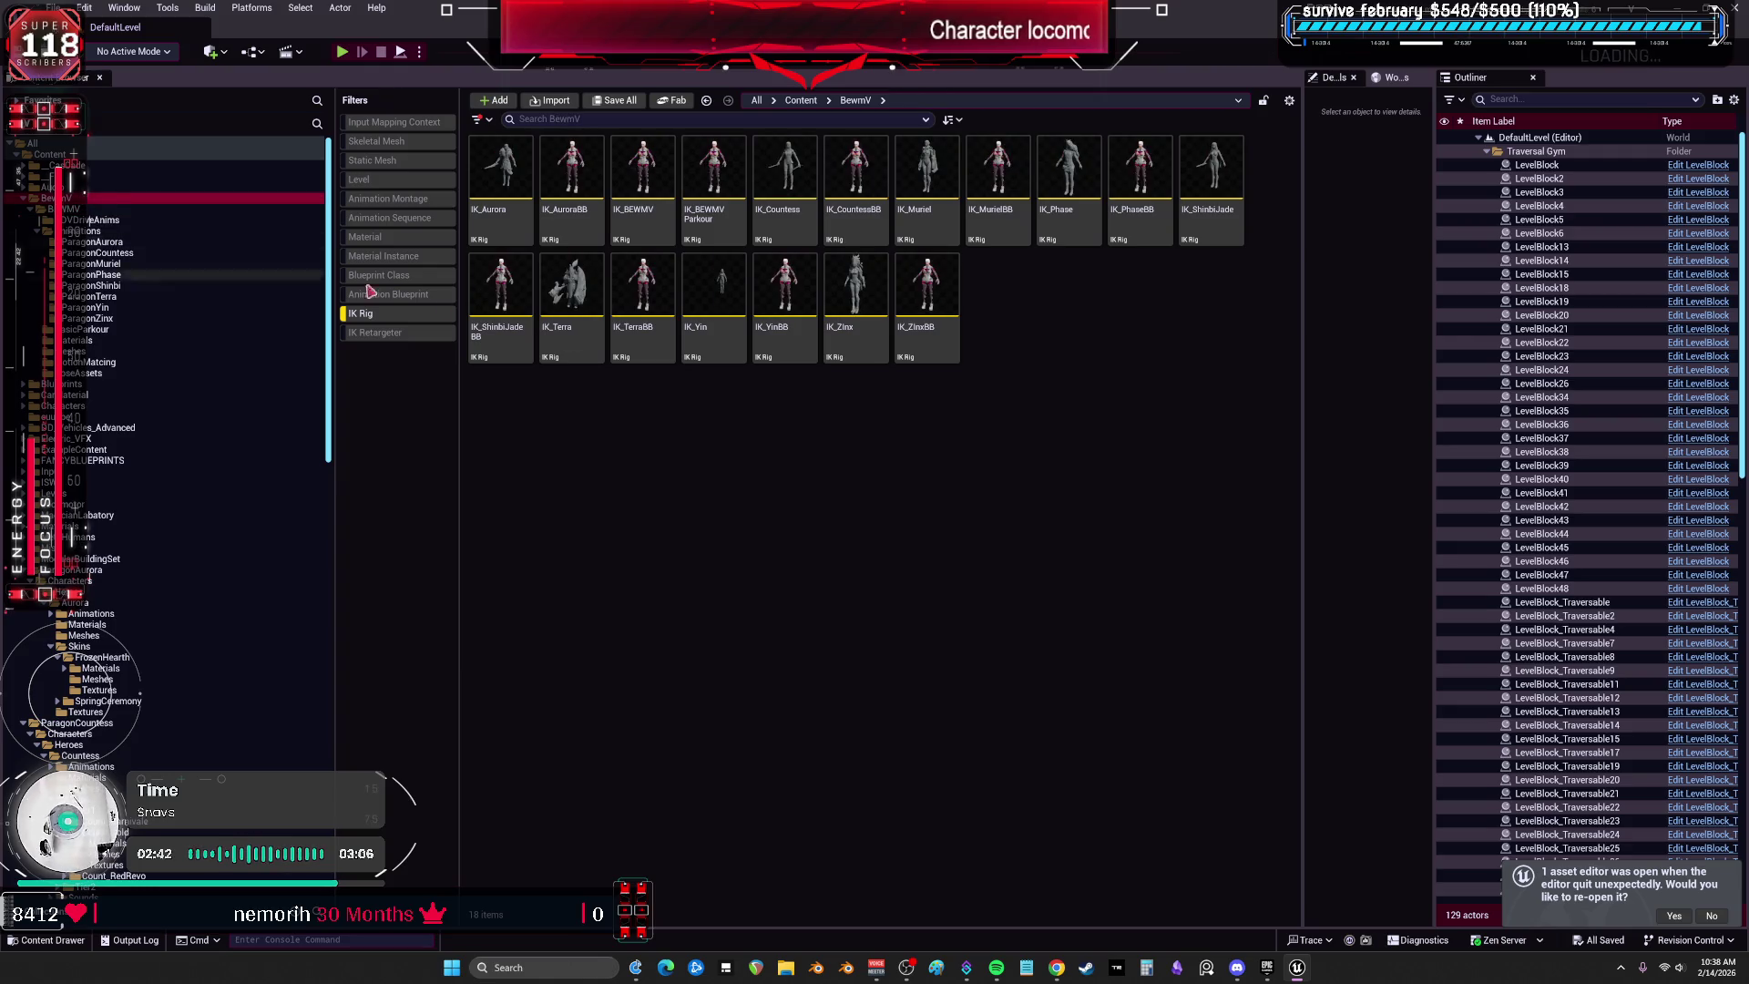
pyautogui.click(369, 313)
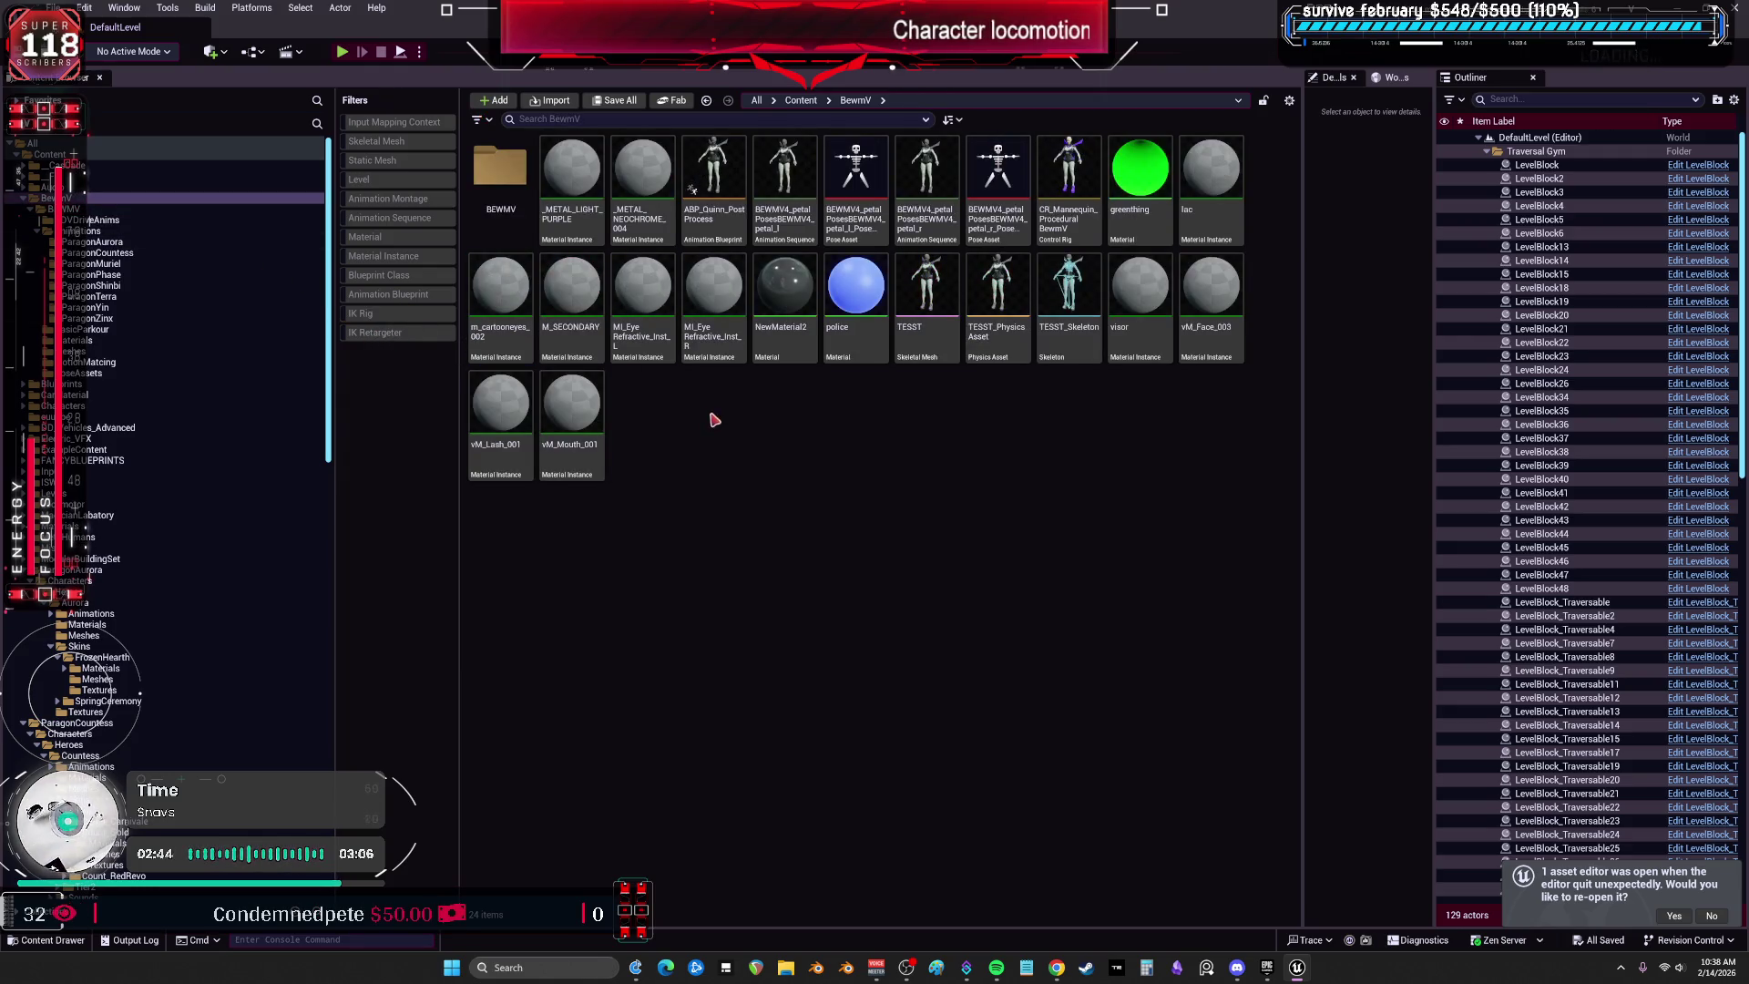
pyautogui.click(401, 334)
pyautogui.click(164, 155)
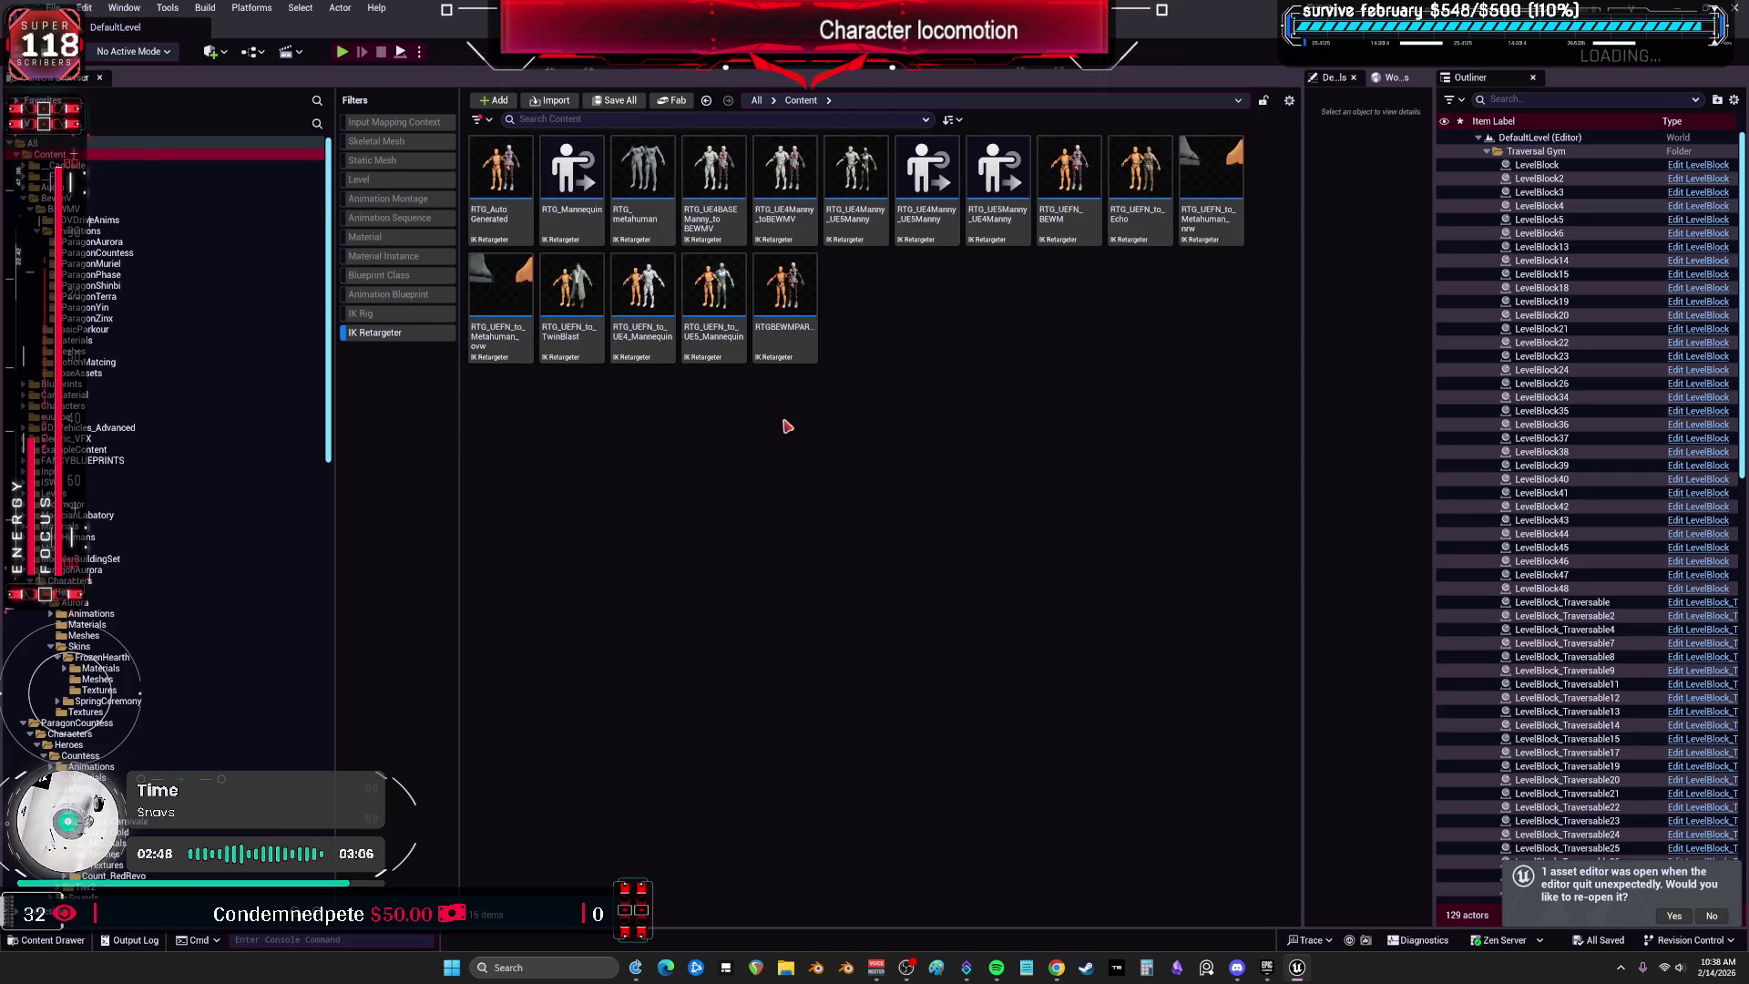
pyautogui.click(908, 333)
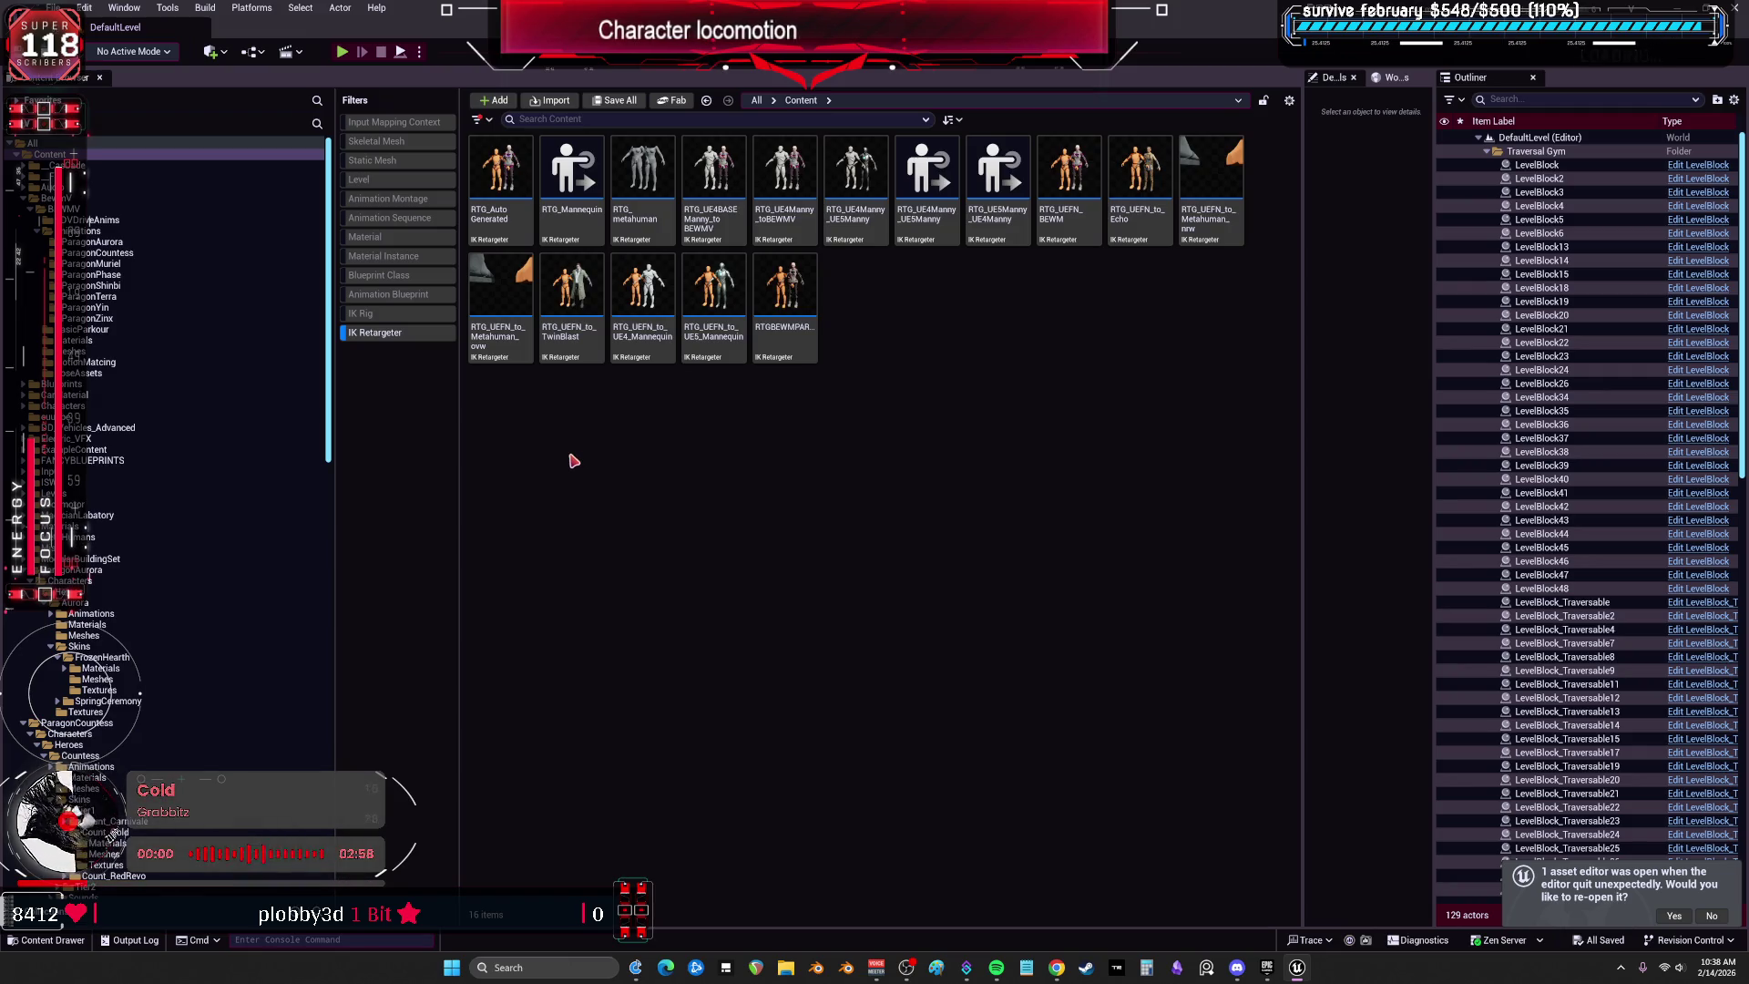
# Step: Copy the BEWMV parkour retargeter into the ParagonAurora folder
pyautogui.doubleClick(773, 279)
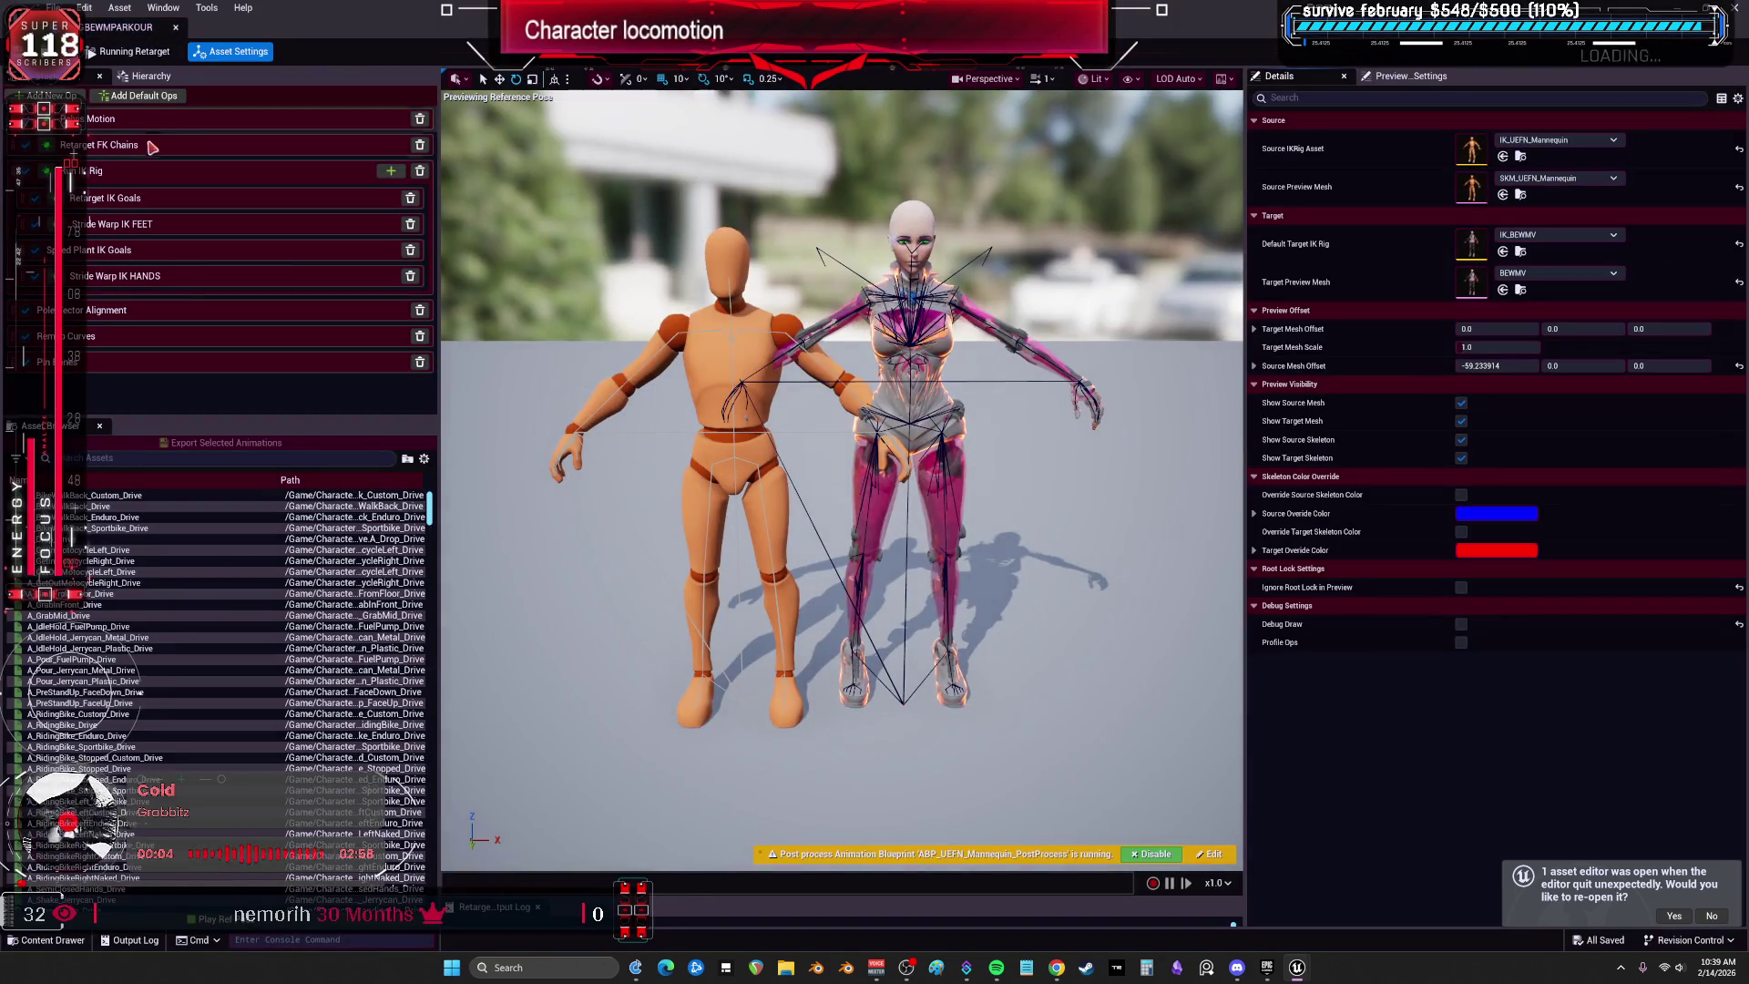
pyautogui.click(176, 28)
pyautogui.click(1184, 208)
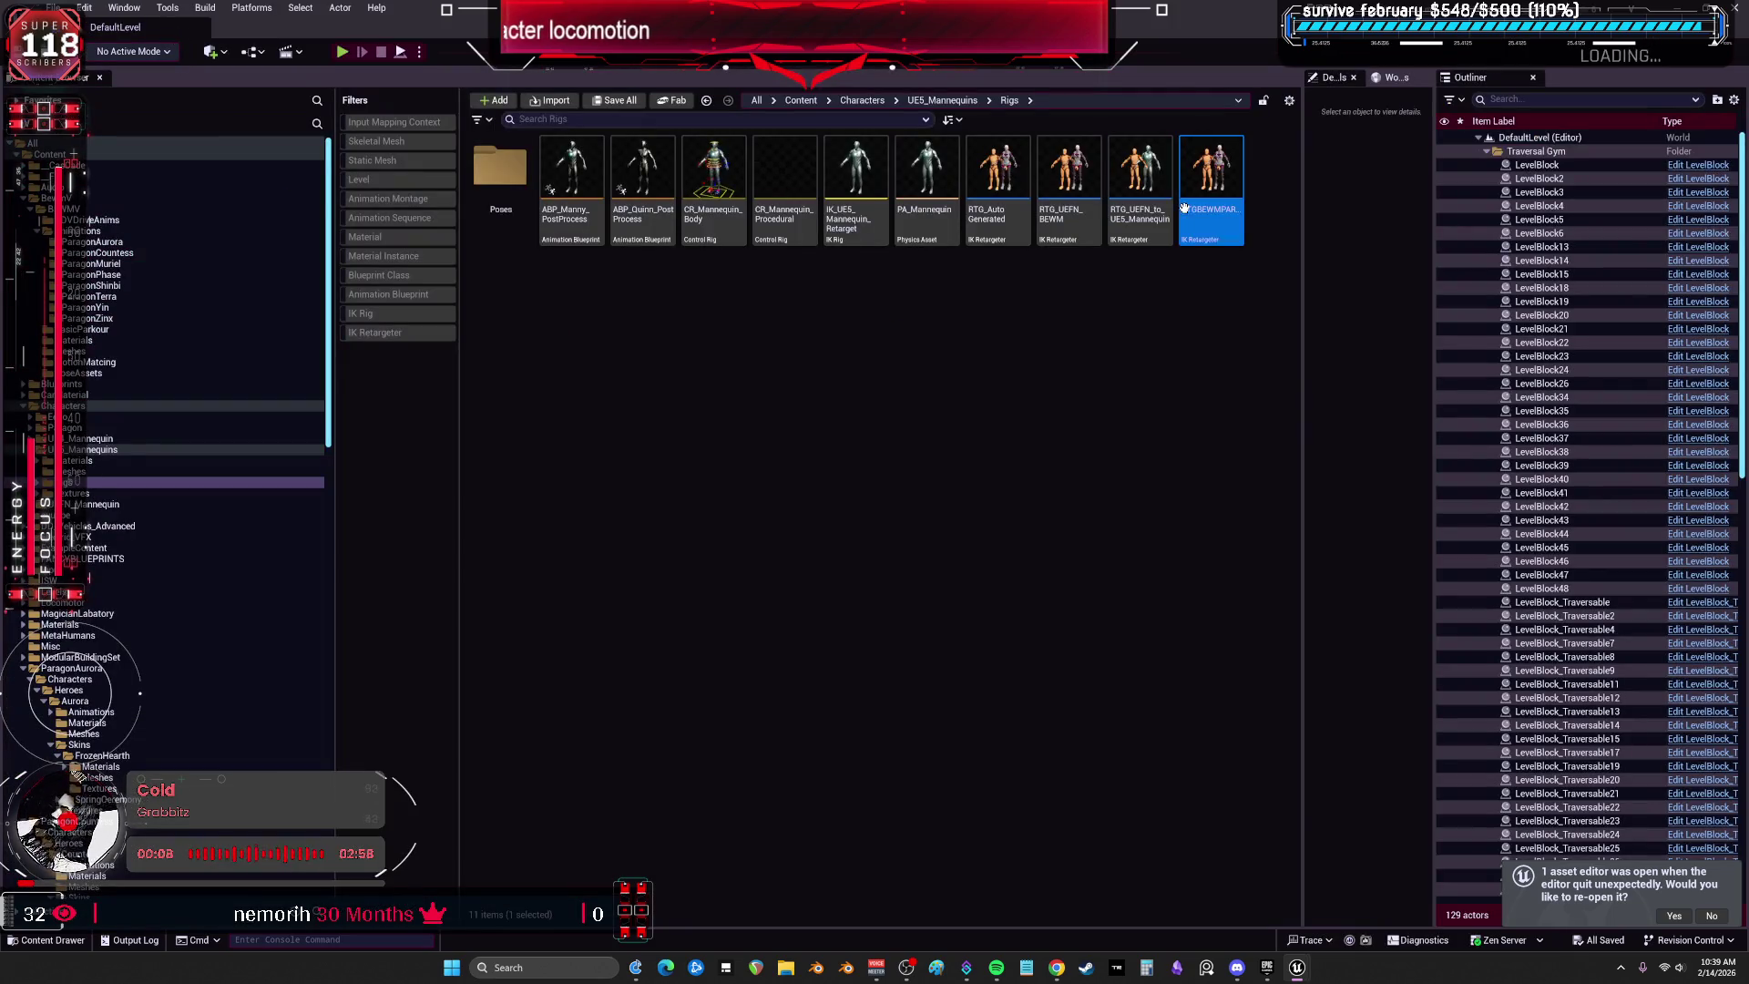
pyautogui.moveTo(180, 254); pyautogui.dragTo(181, 243)
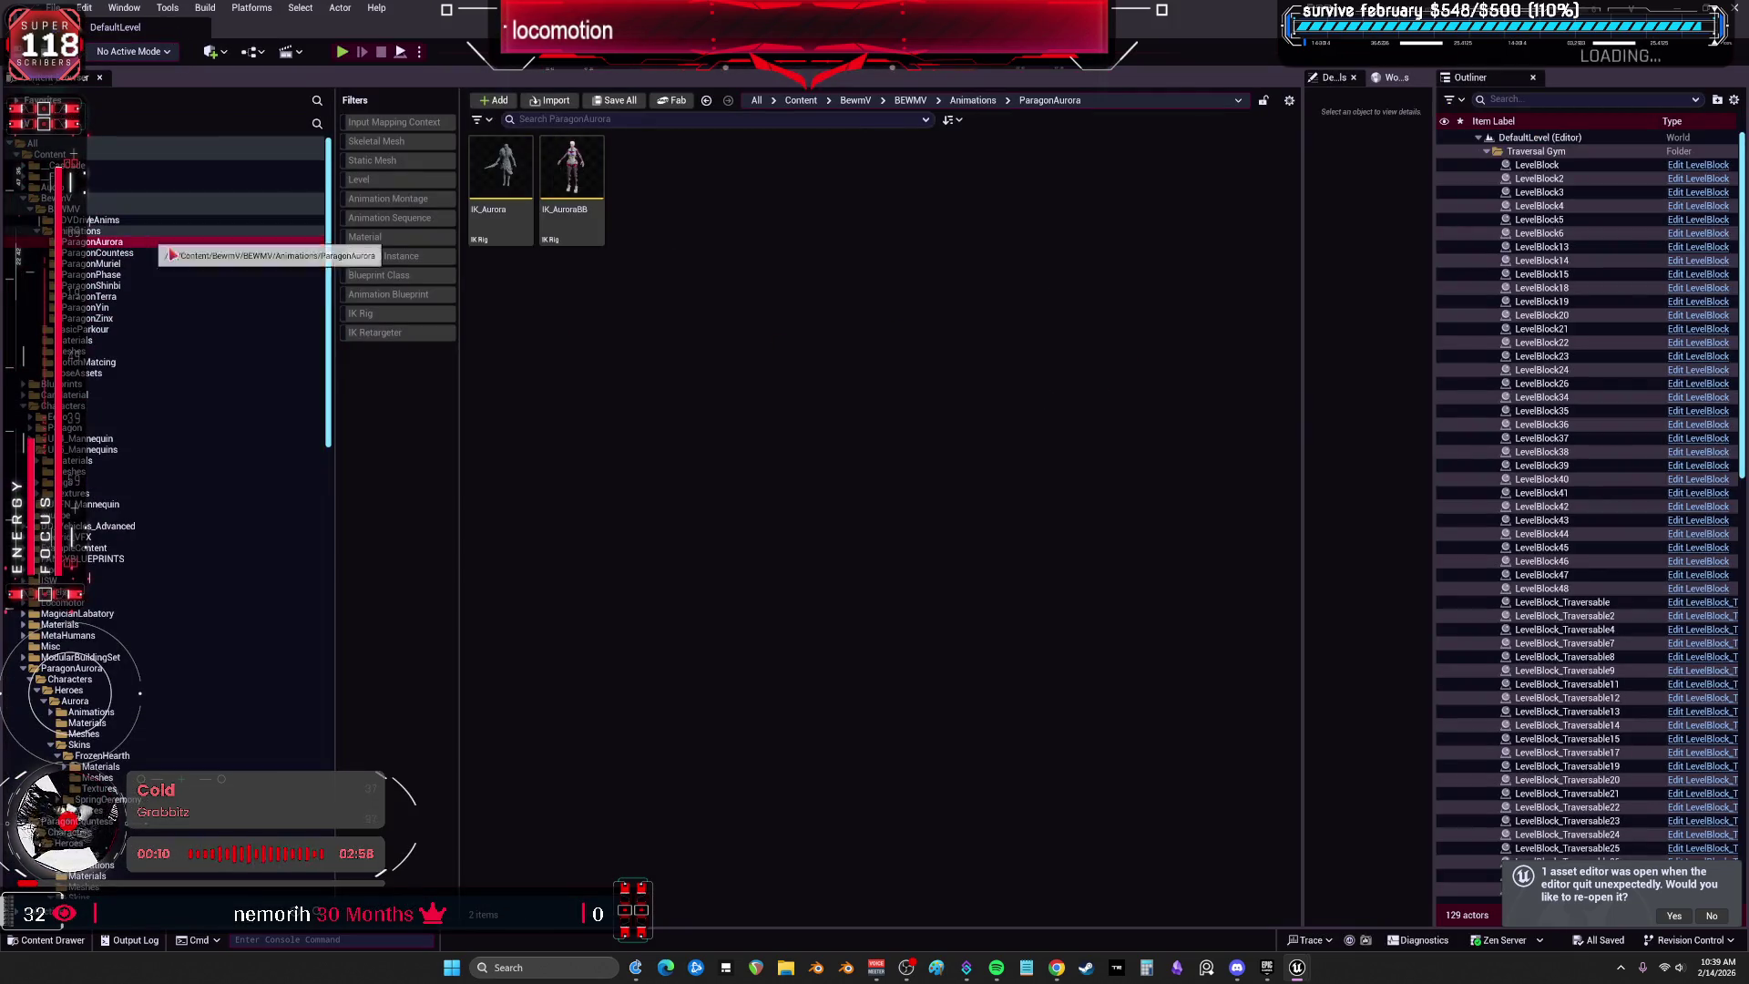
pyautogui.click(218, 245)
# Step: Paste retargeter copies into ParagonCountess, ParagonMuriel and ParagonPhase
pyautogui.click(154, 253)
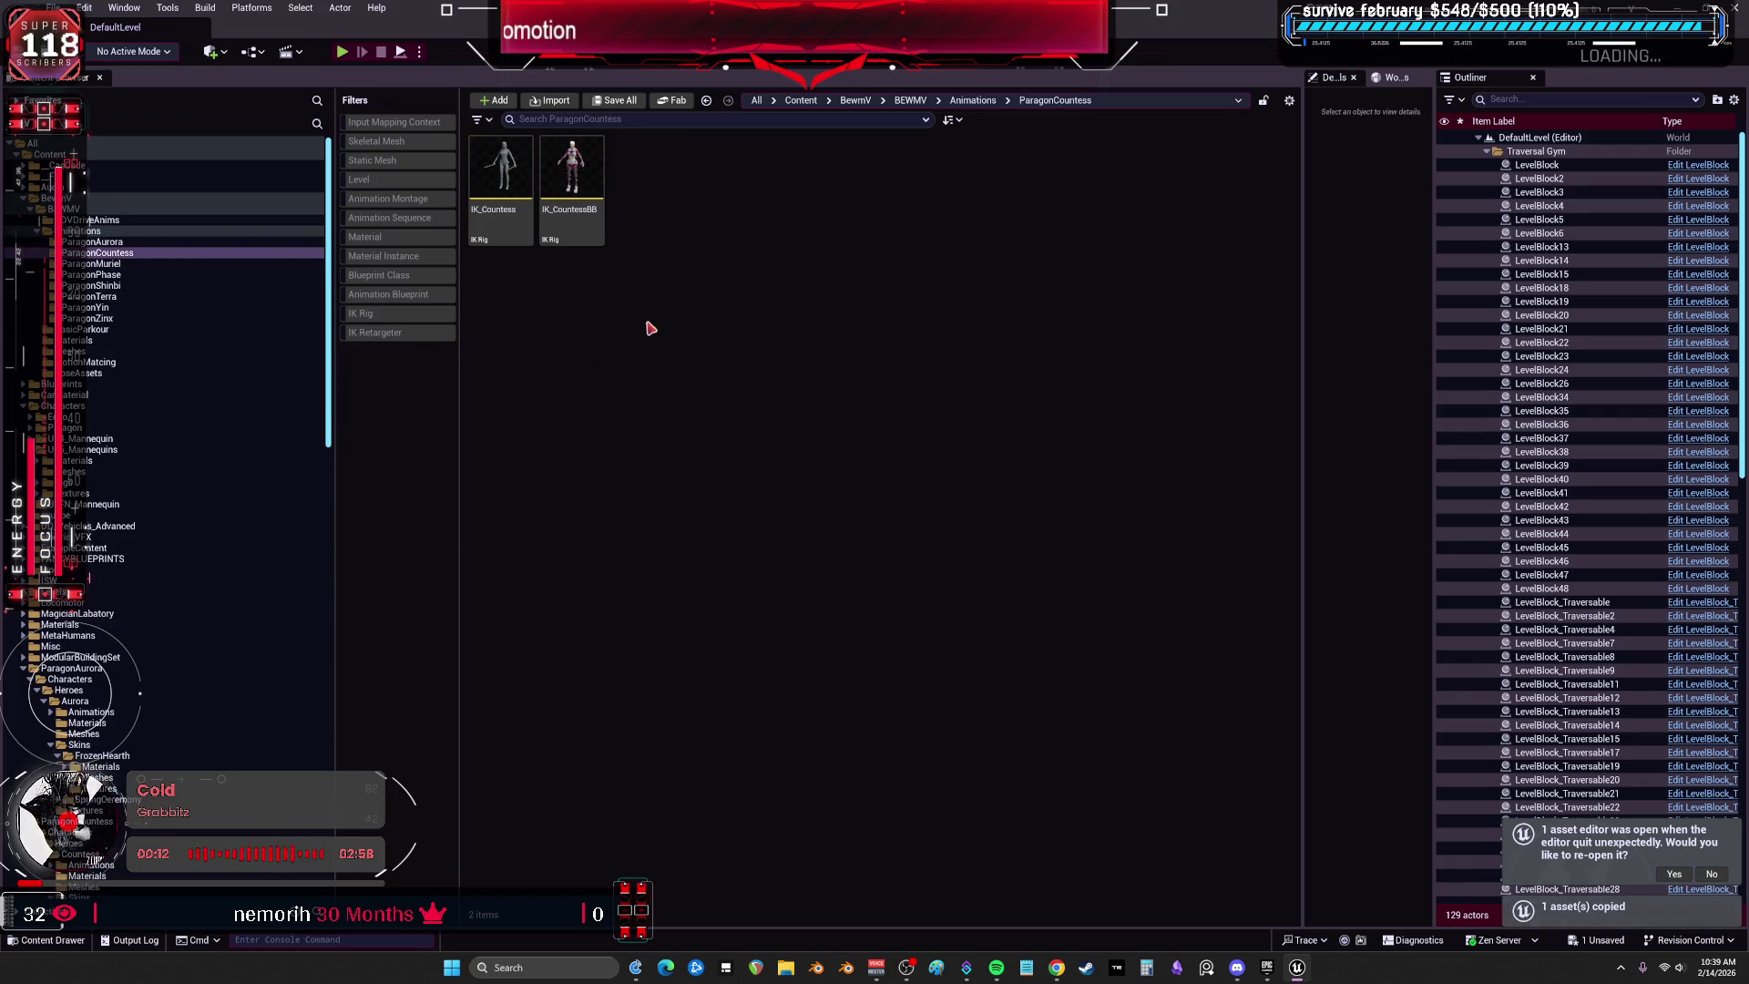
pyautogui.hotkey('ctrl', 'v')
pyautogui.click(152, 264)
pyautogui.hotkey('ctrl', 'v')
pyautogui.click(153, 274)
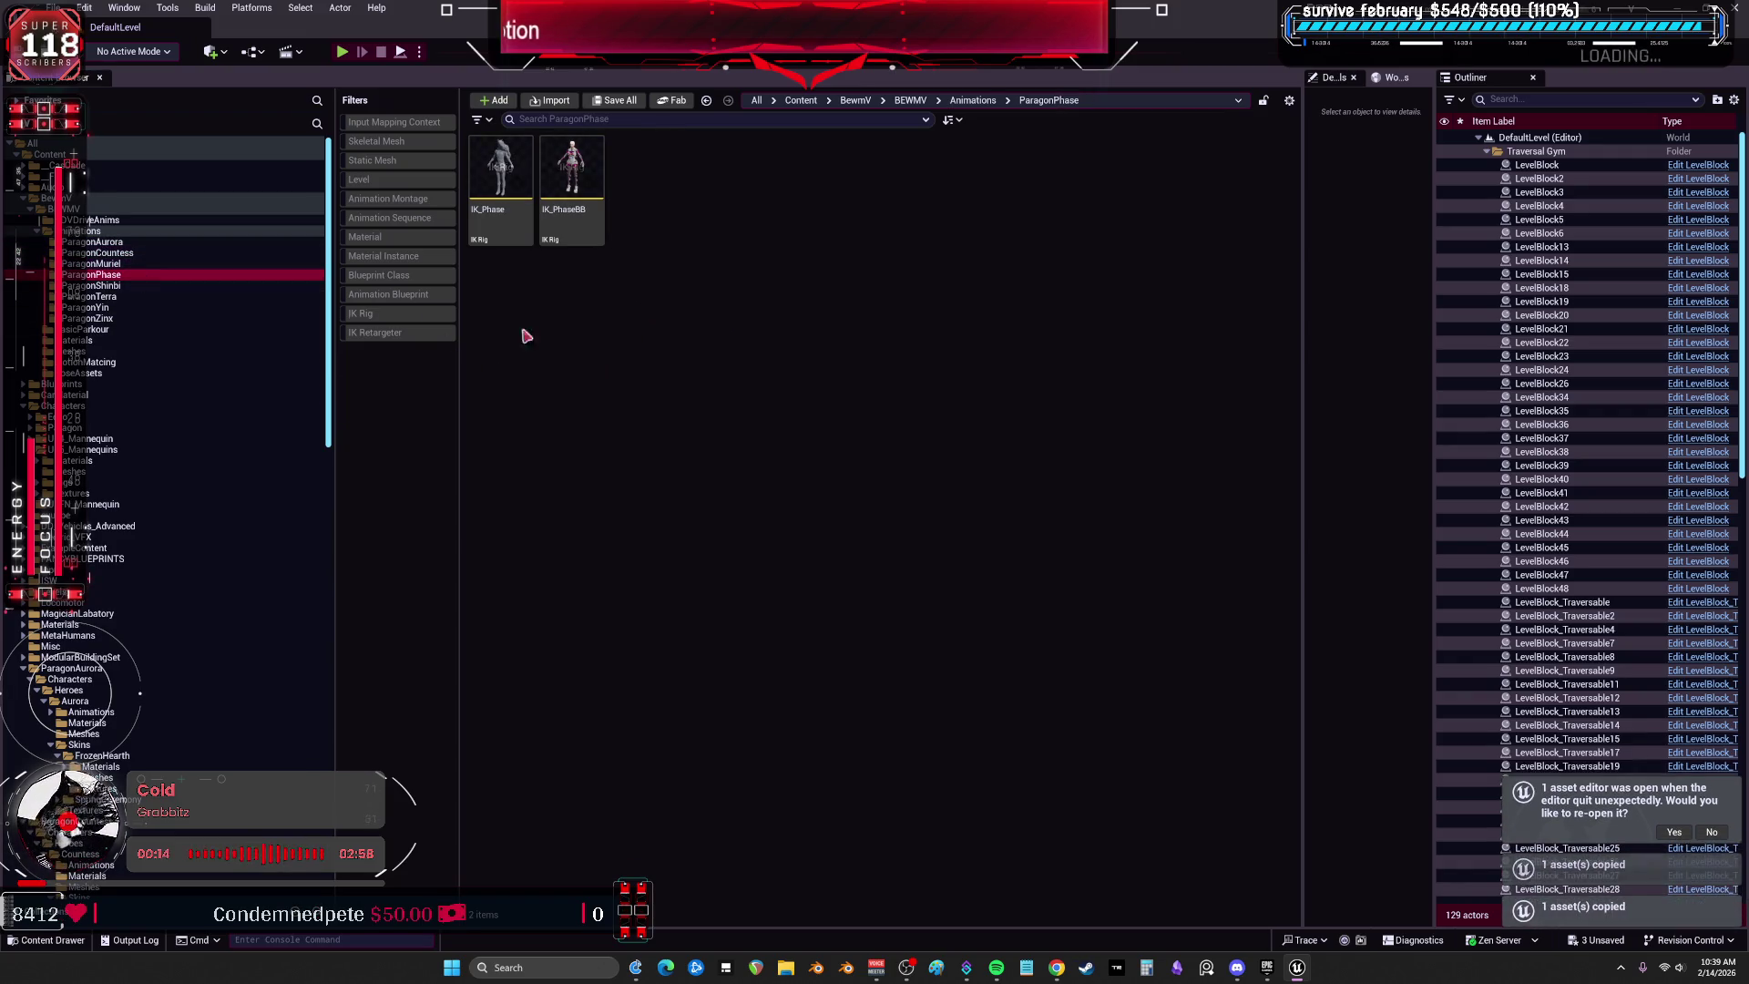
pyautogui.hotkey('ctrl', 'v')
# Step: Paste retargeter copies into ParagonShinbi, ParagonTerra, ParagonYin and ParagonZinx
pyautogui.click(155, 285)
pyautogui.hotkey('ctrl', 'v')
pyautogui.click(155, 296)
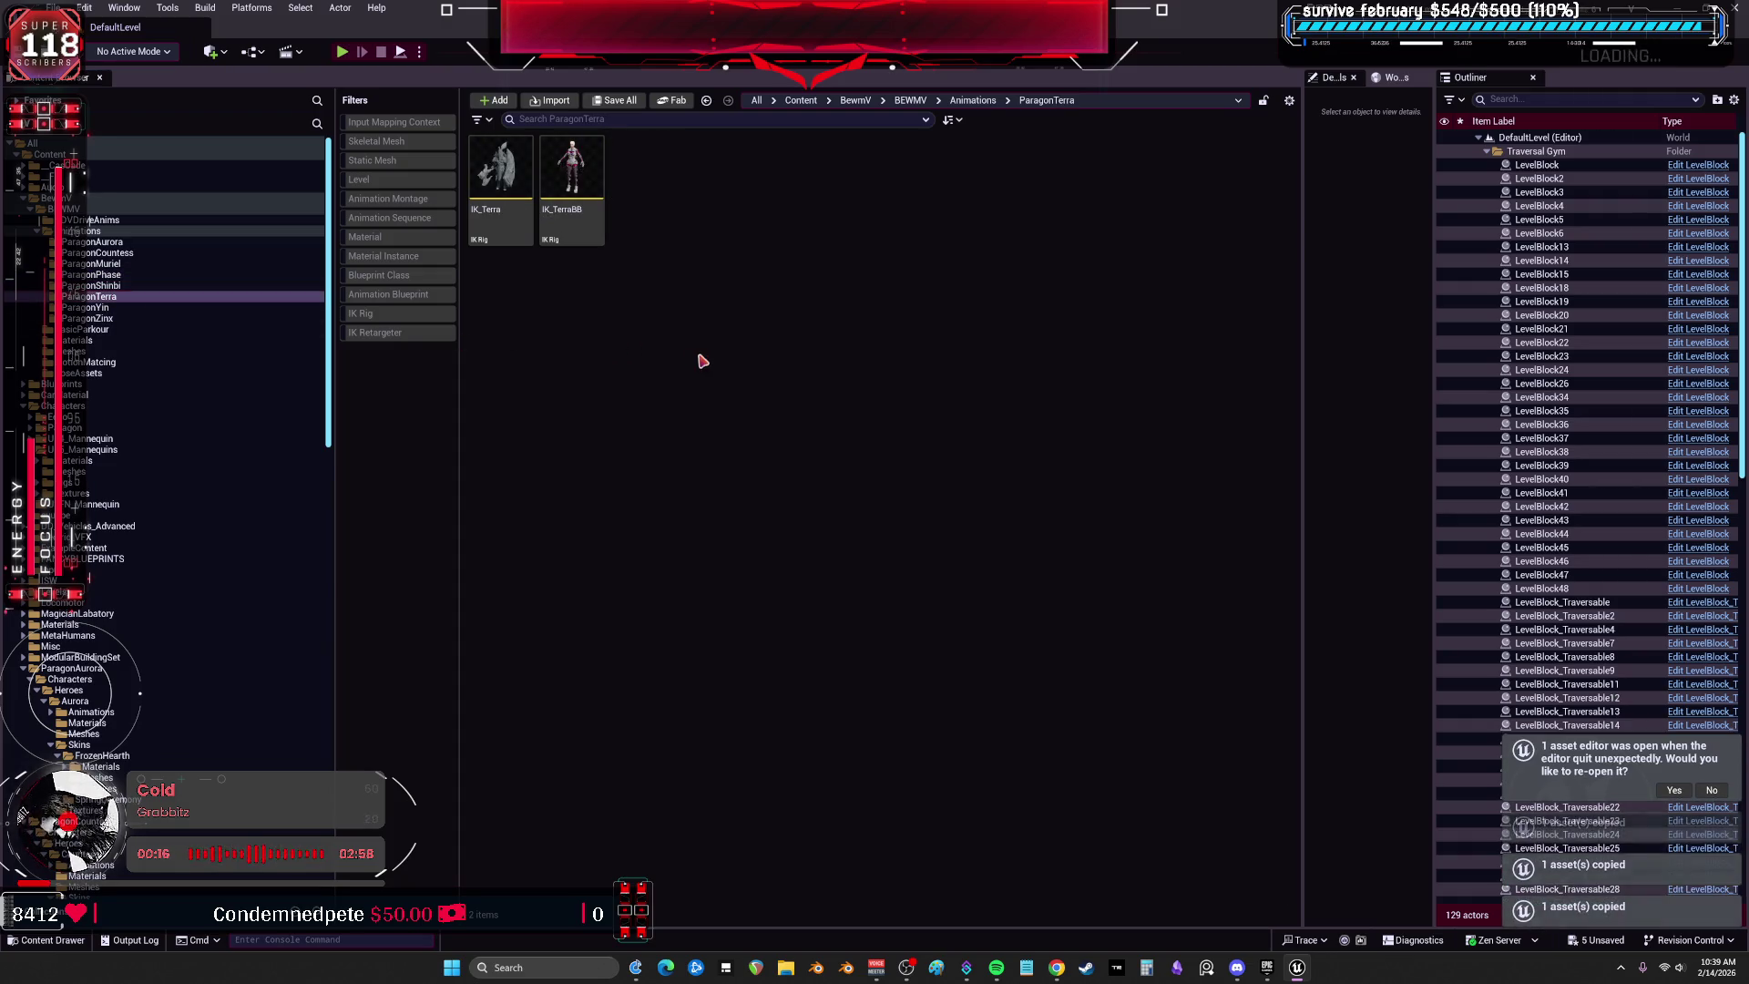
pyautogui.hotkey('ctrl', 'v')
pyautogui.click(155, 307)
pyautogui.hotkey('ctrl', 'v')
pyautogui.click(113, 318)
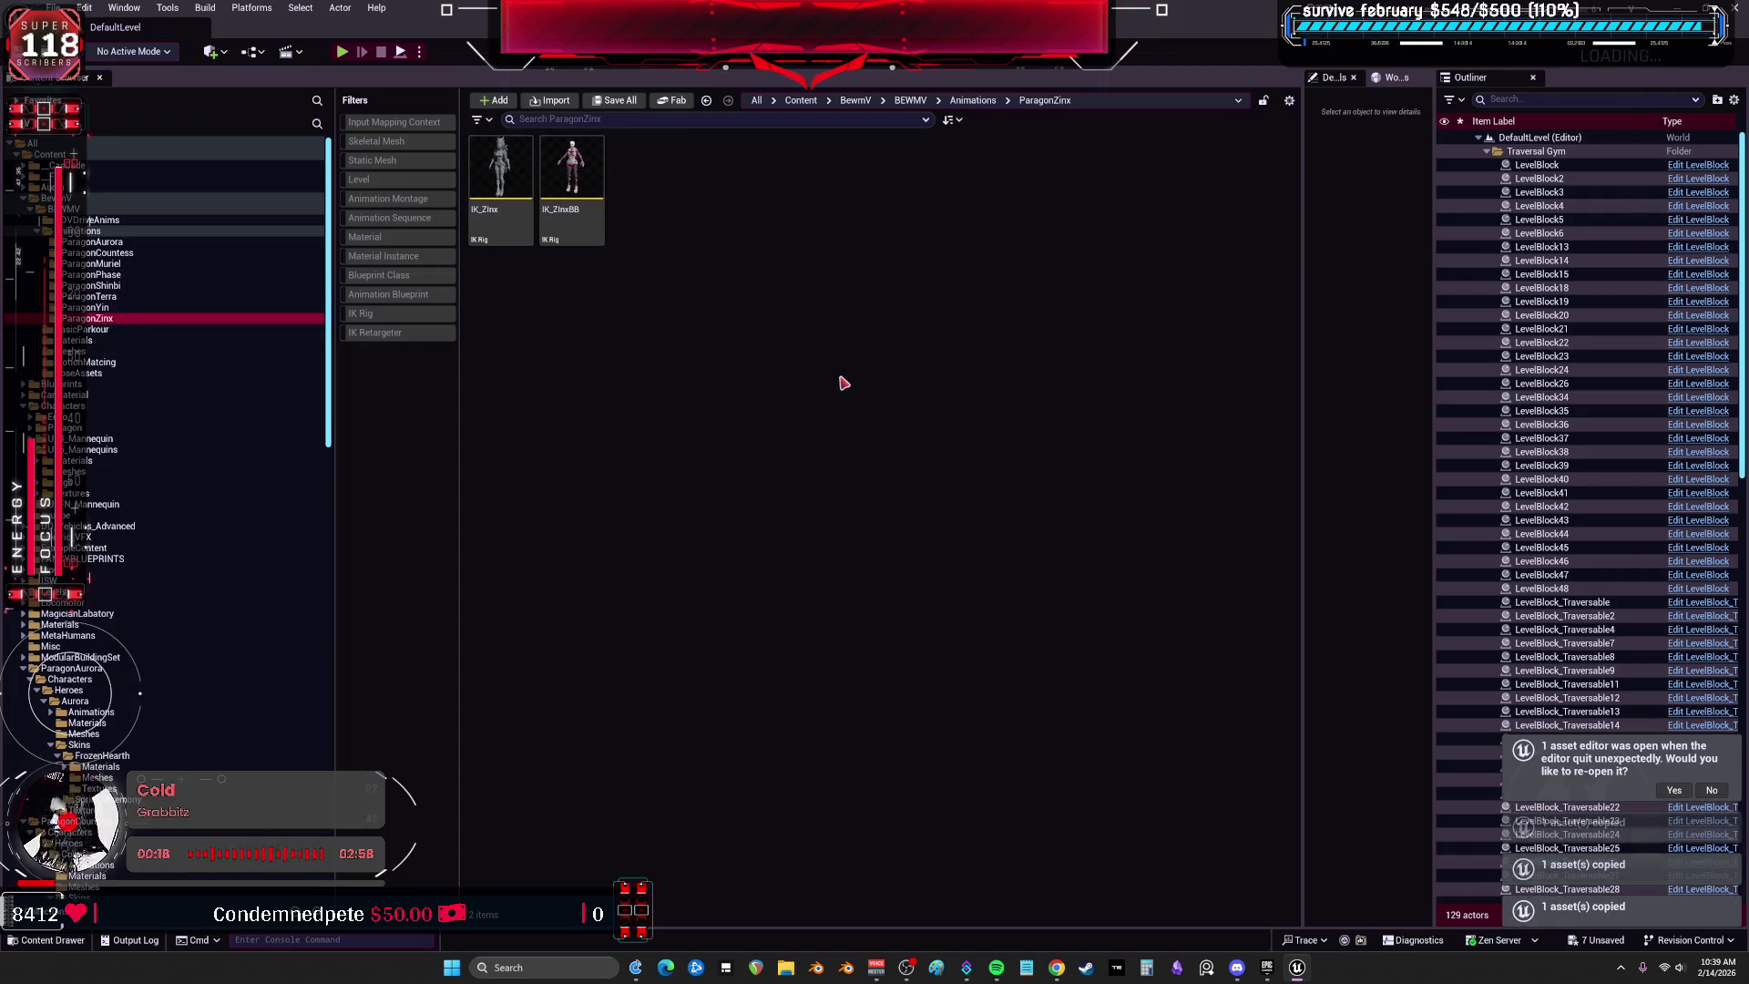
pyautogui.hotkey('ctrl', 'v')
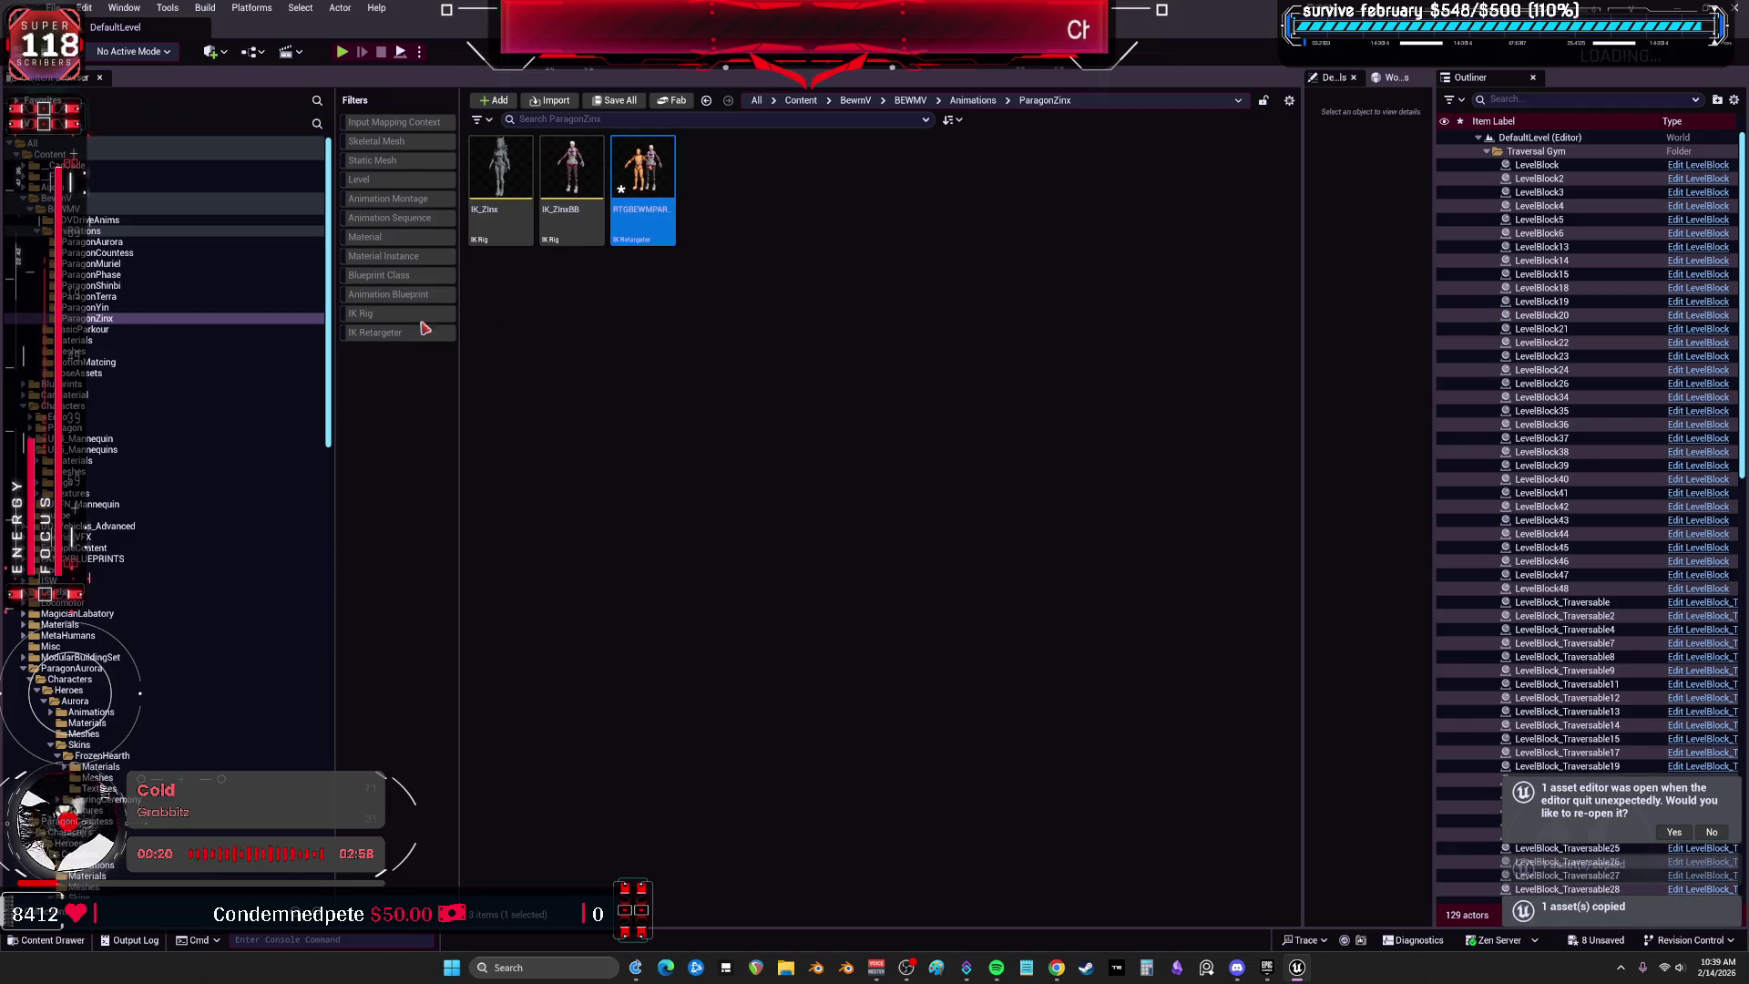
# Step: Rename the retargeter copies in ParagonAurora, ParagonCountess and ParagonMuriel to RTG plus each hero's name
pyautogui.click(110, 243)
pyautogui.click(662, 237)
pyautogui.write('RTGAurora')
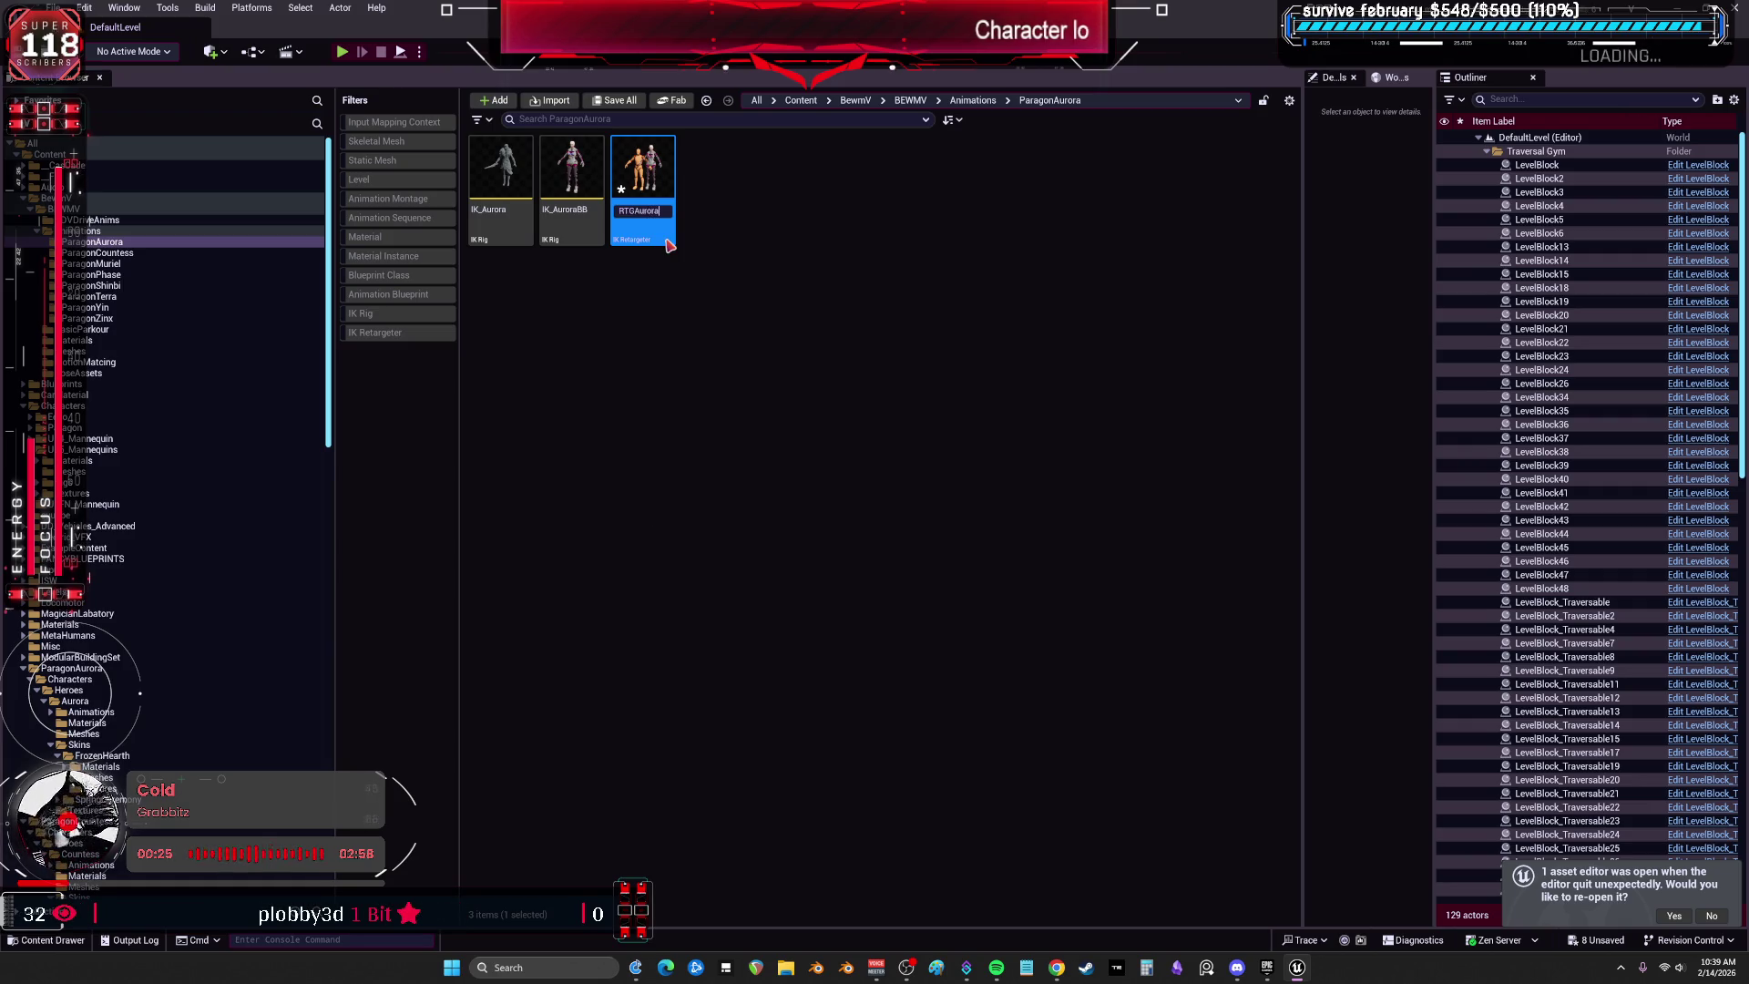
pyautogui.press('Return')
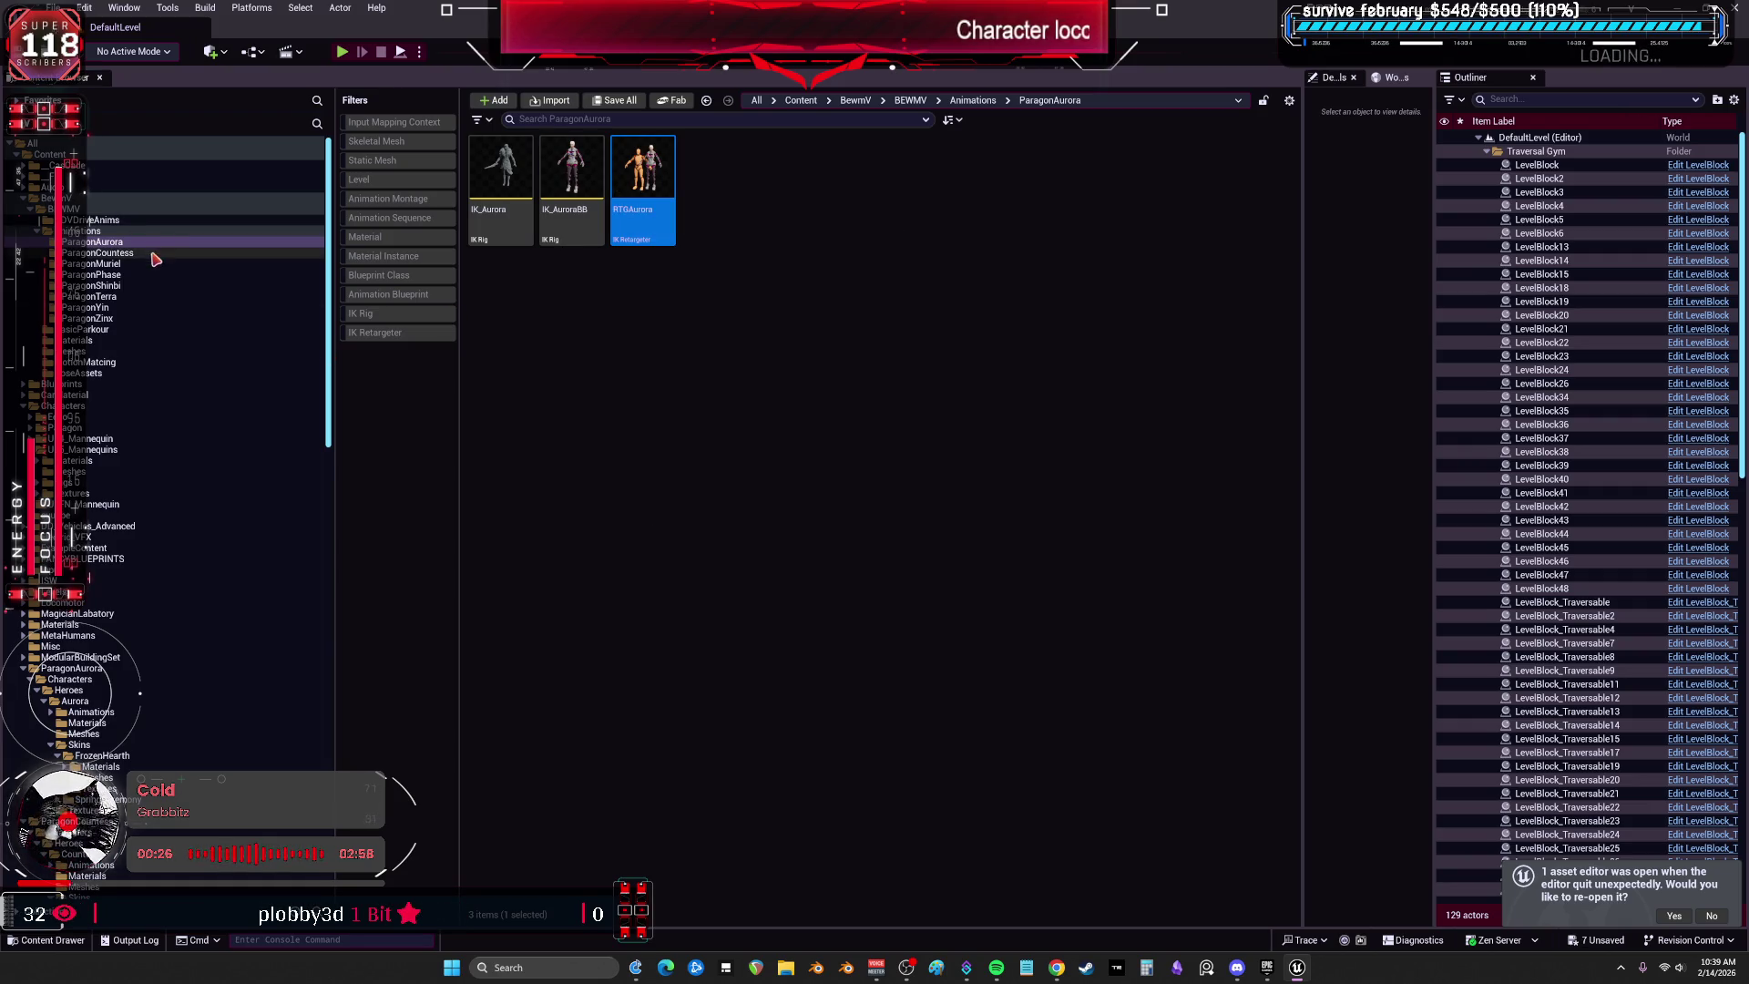
pyautogui.click(100, 253)
pyautogui.click(654, 241)
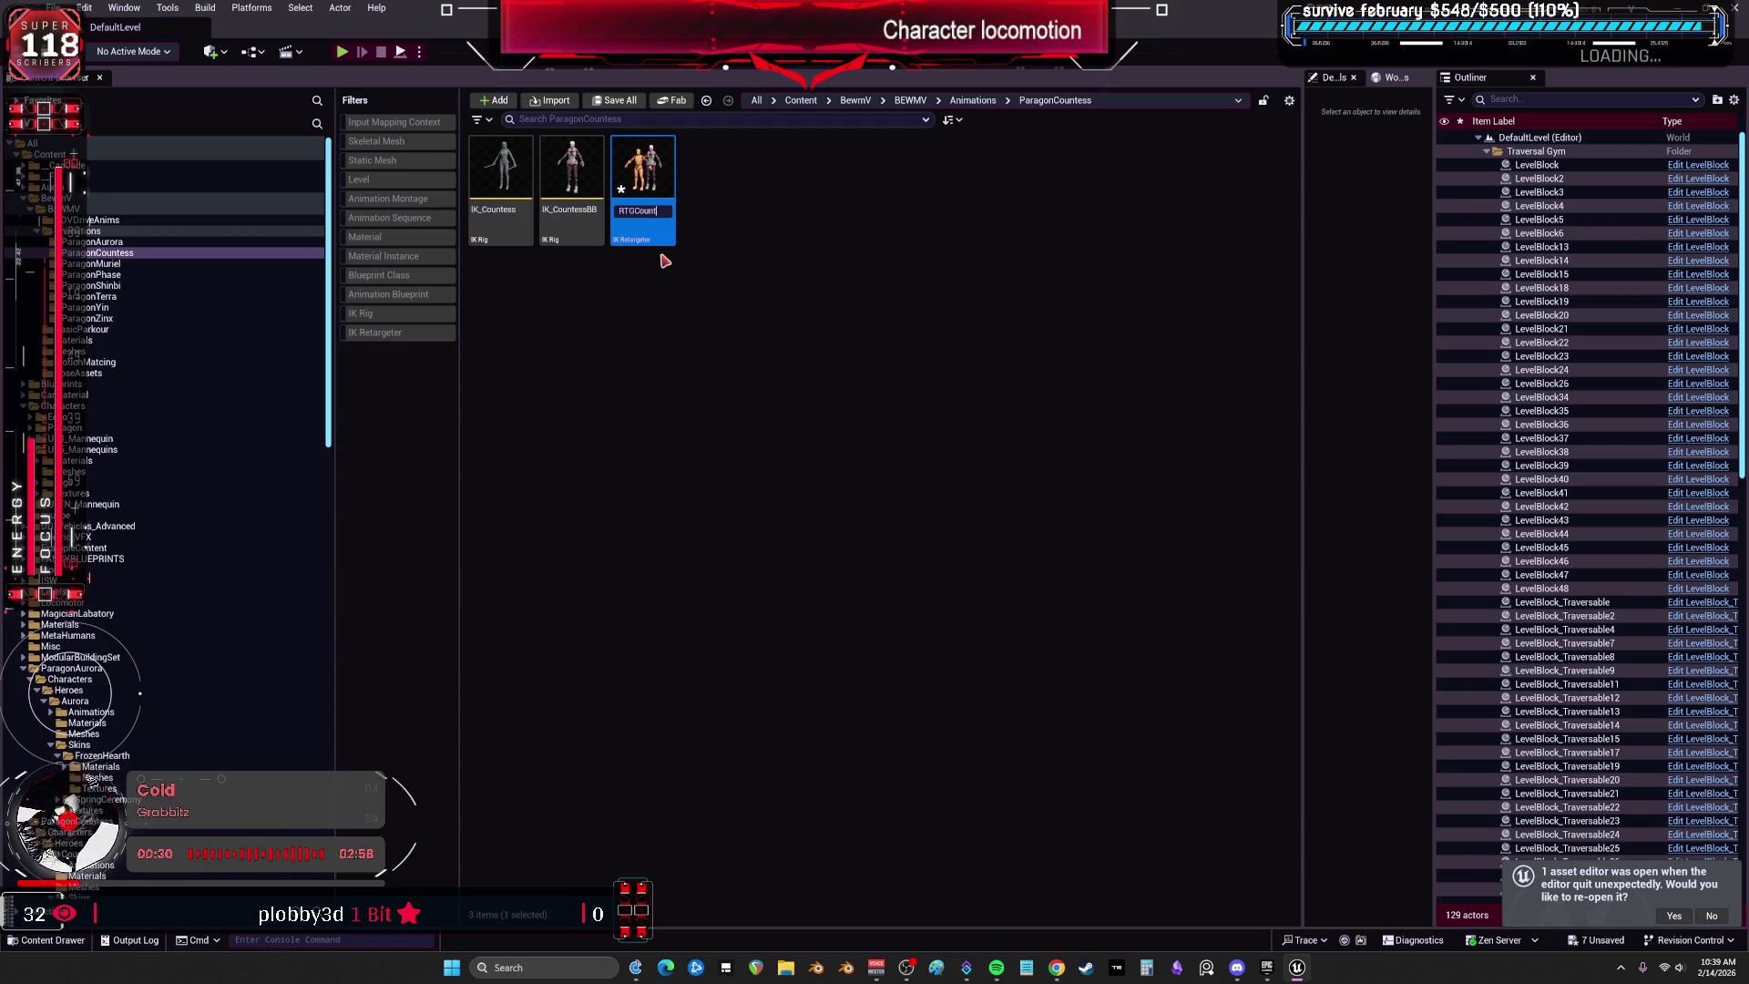
pyautogui.click(172, 263)
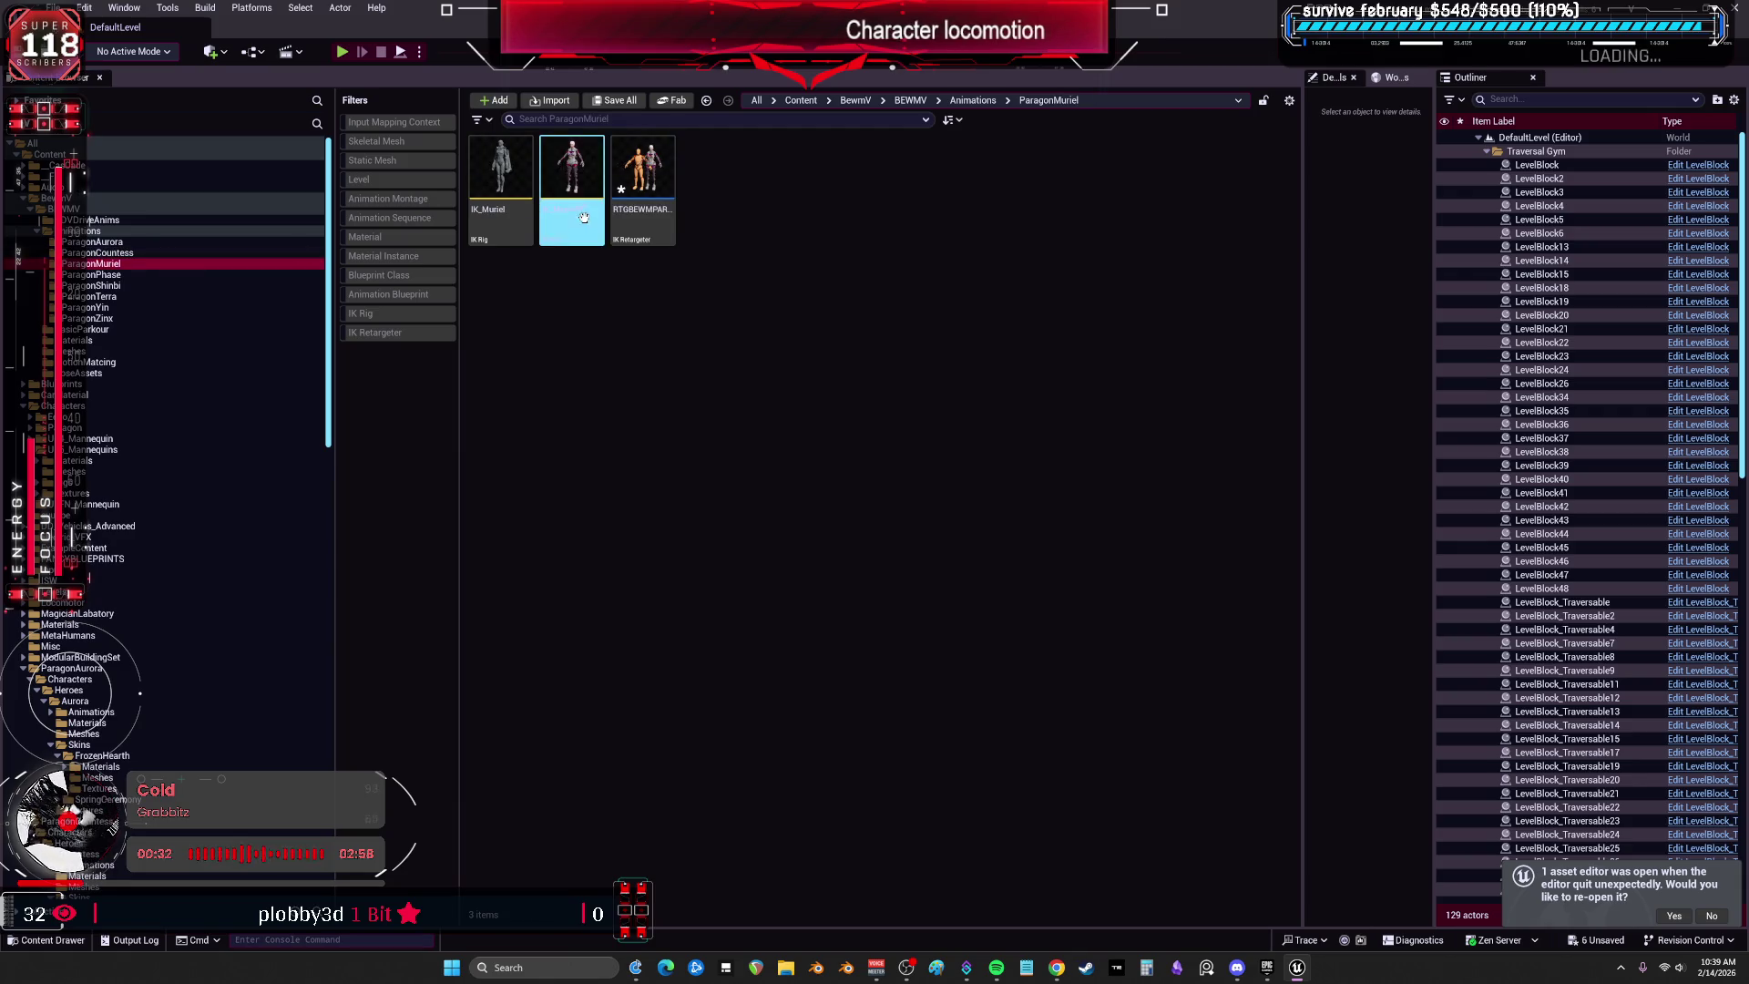
pyautogui.click(643, 192)
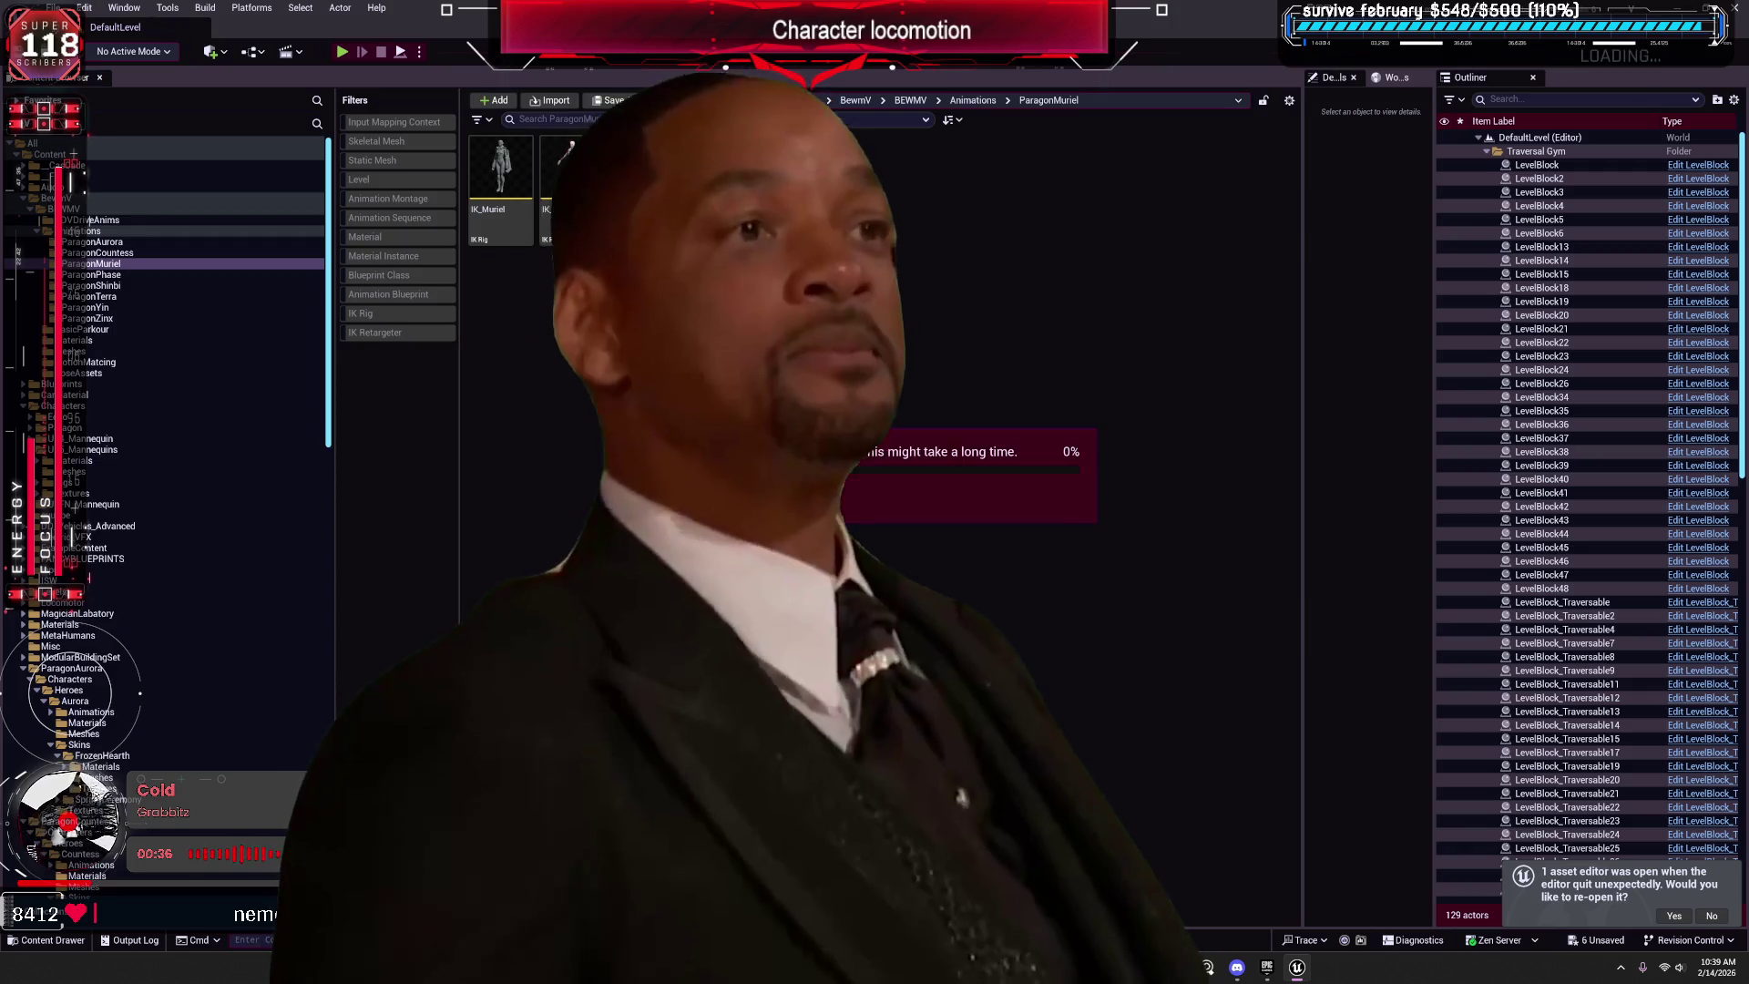
# Step: Rename the Phase, Shinbi and Terra retargeter copies to RTGPhase, RTGShinbi and RTGTerra
pyautogui.click(91, 274)
pyautogui.click(642, 162)
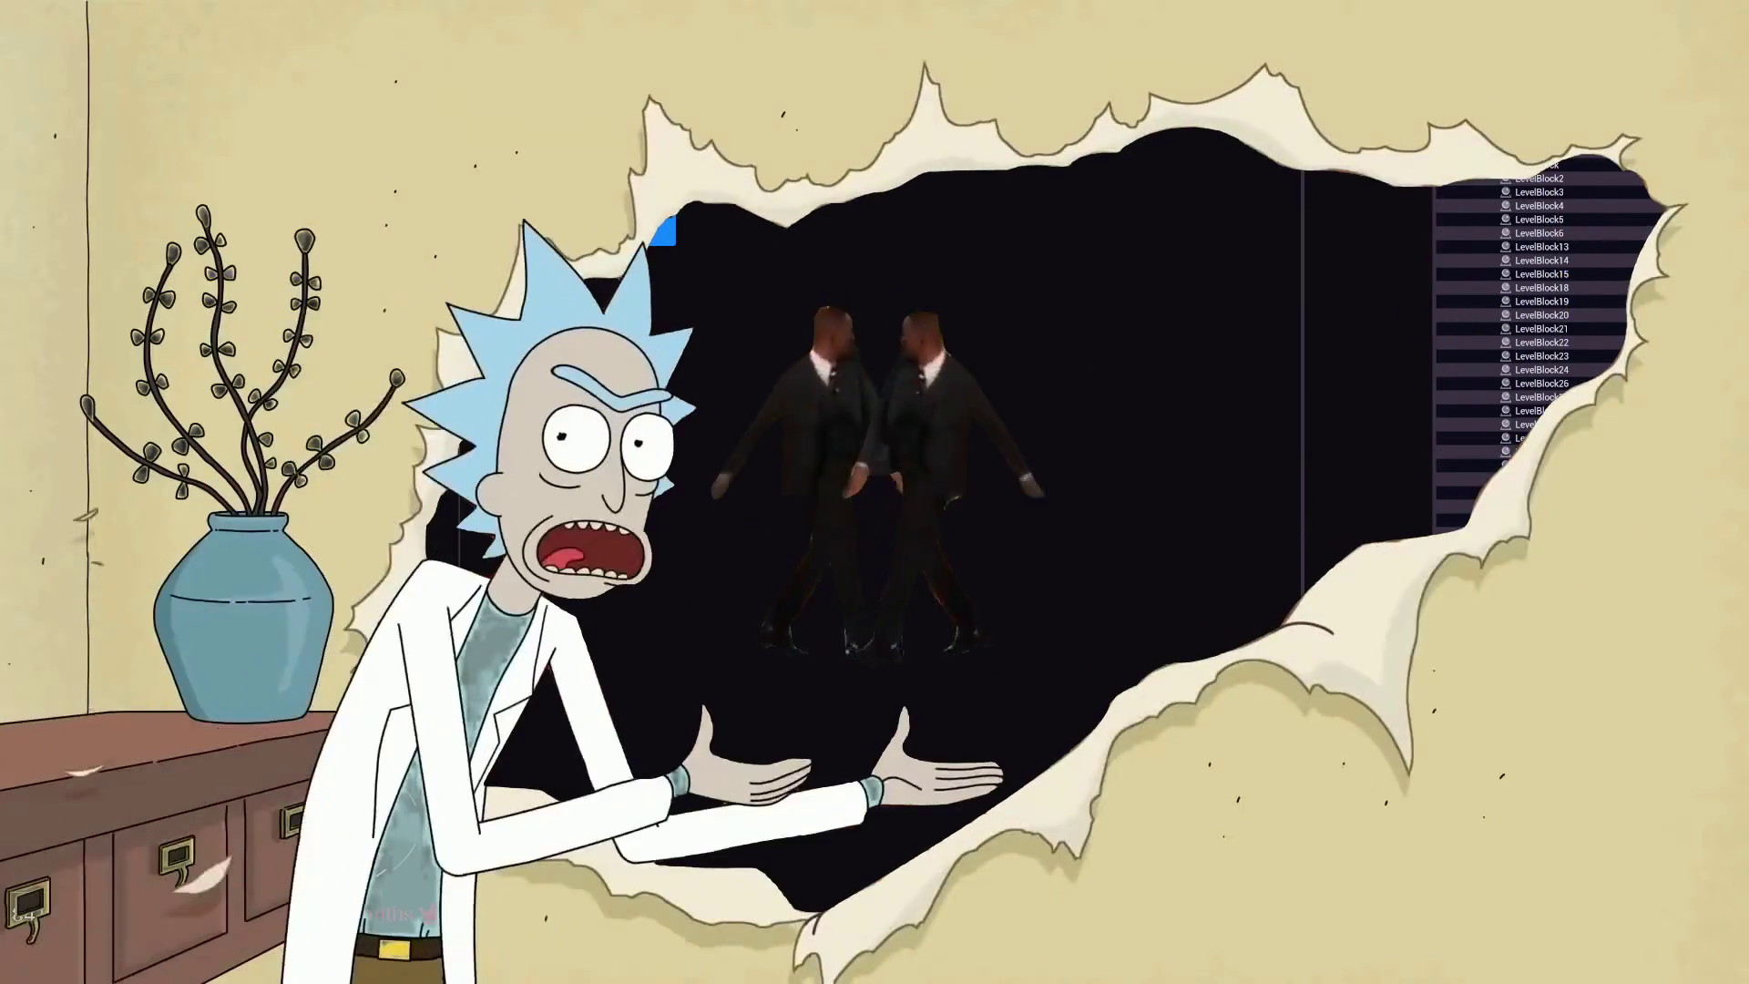
pyautogui.click(91, 285)
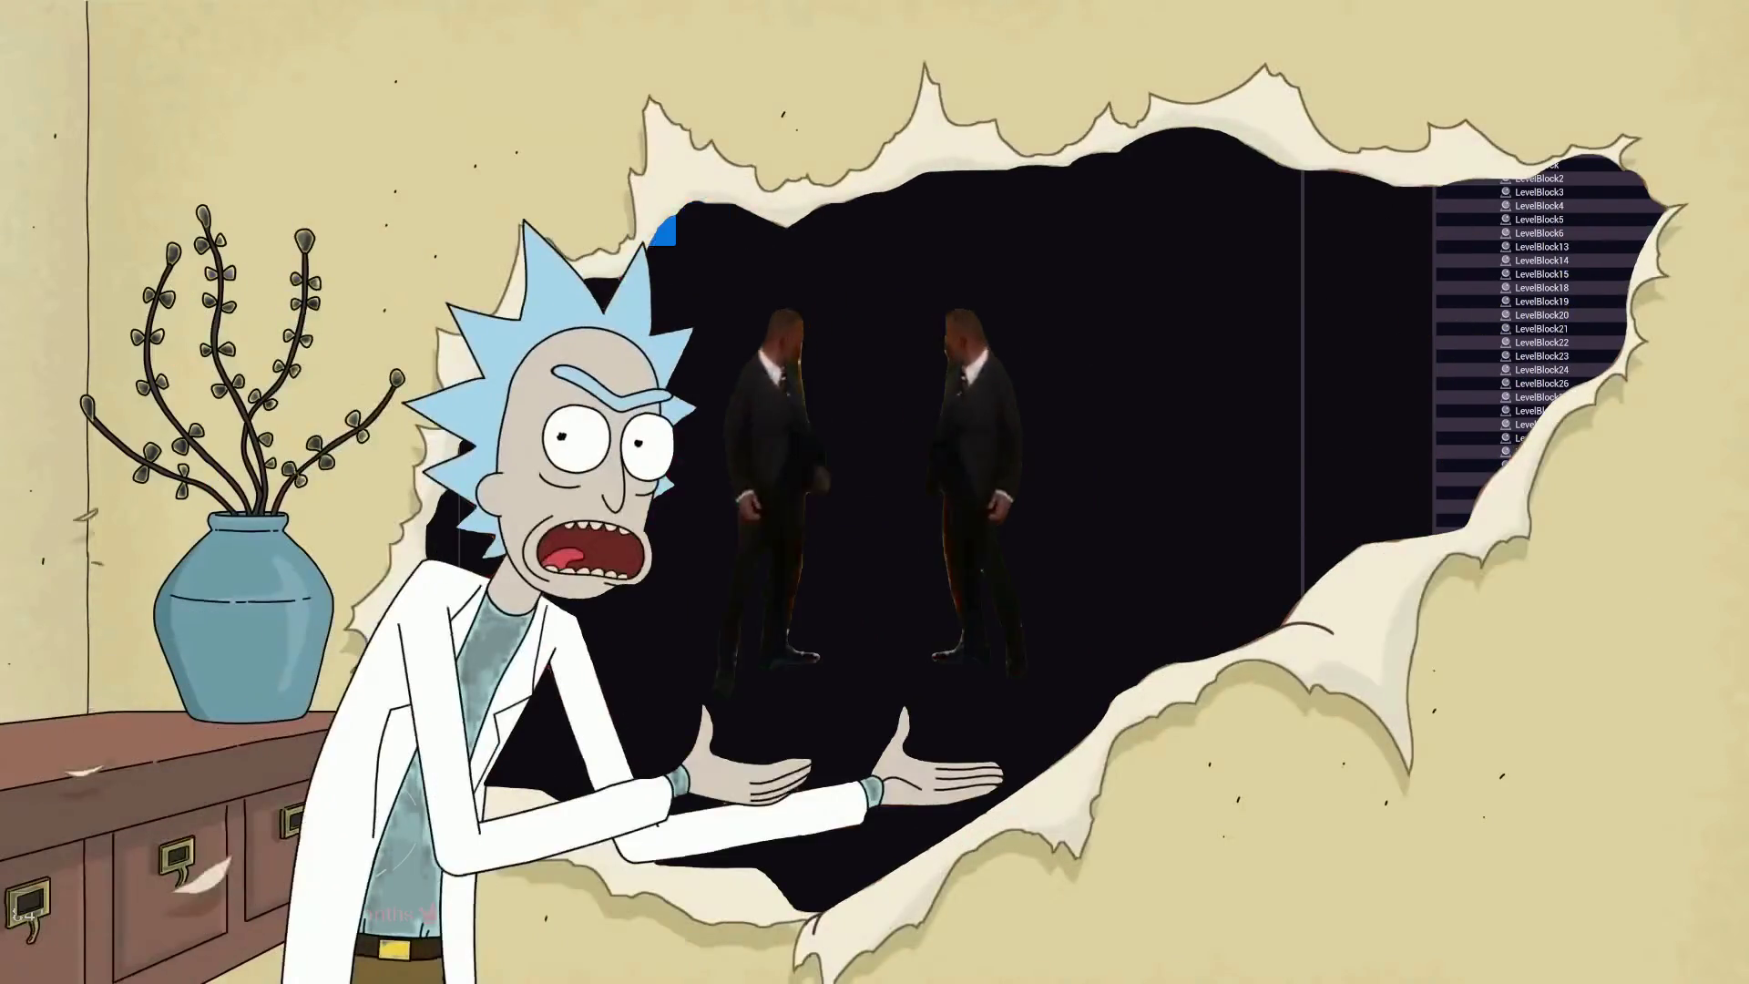
pyautogui.click(643, 212)
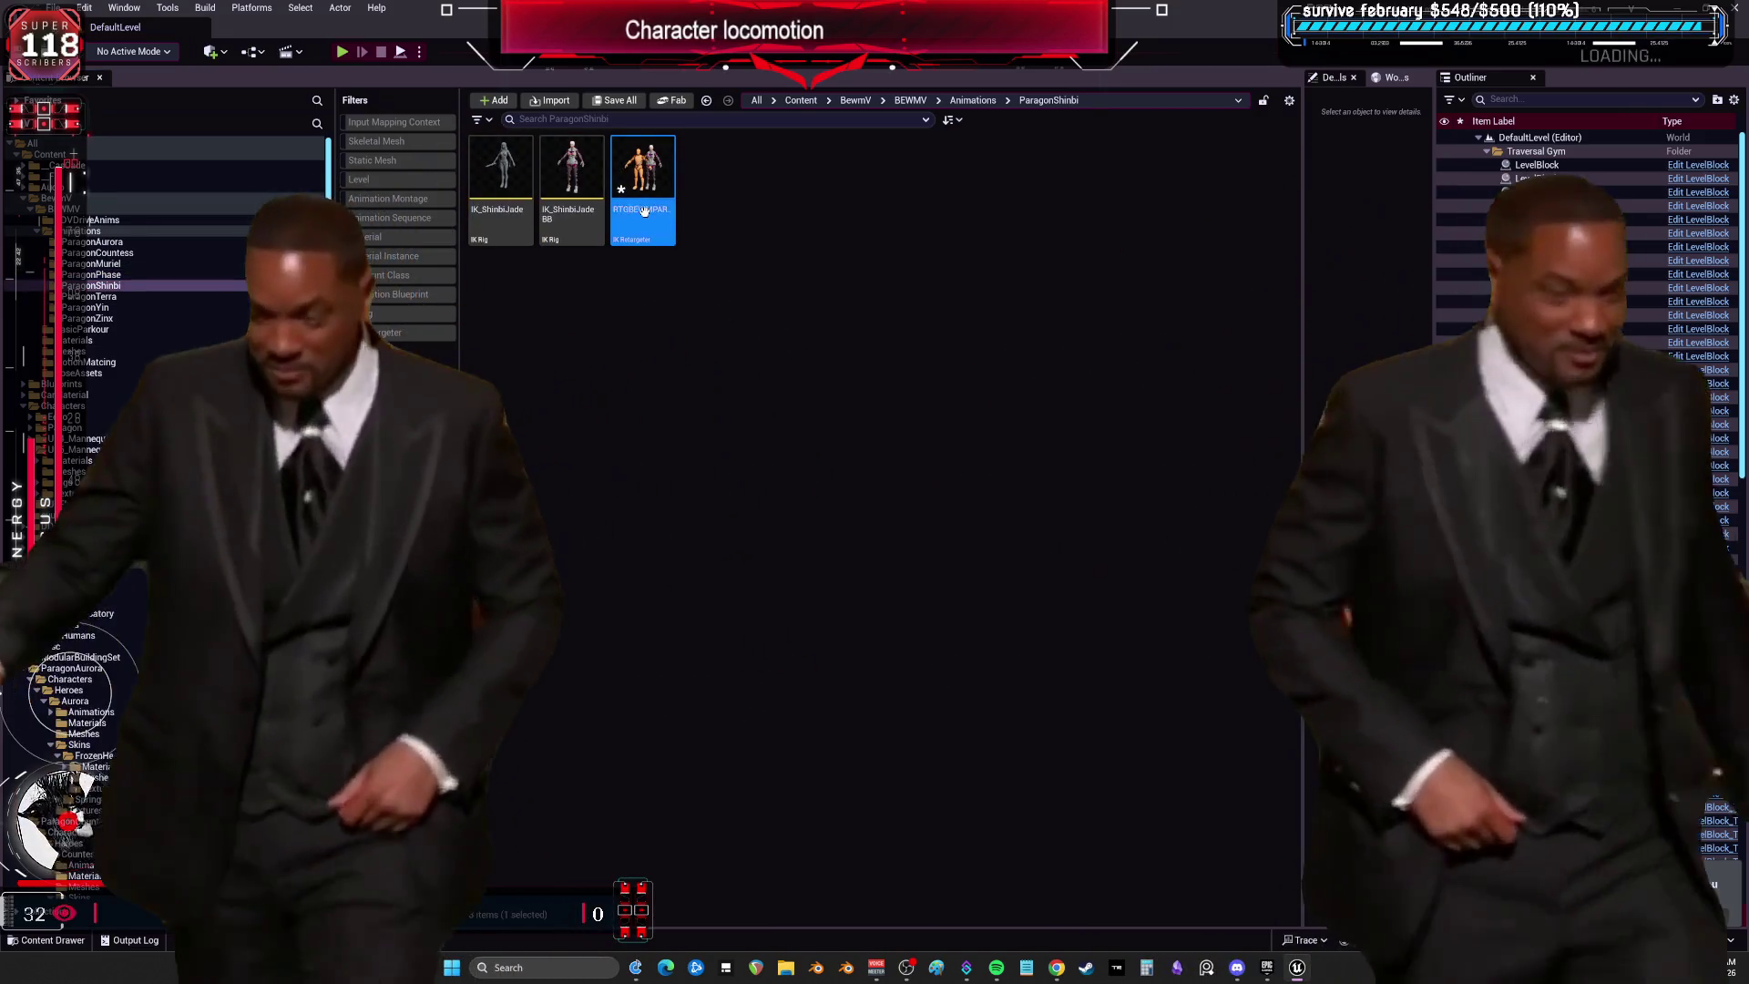
pyautogui.press('F2')
pyautogui.write('RTGShinibi')
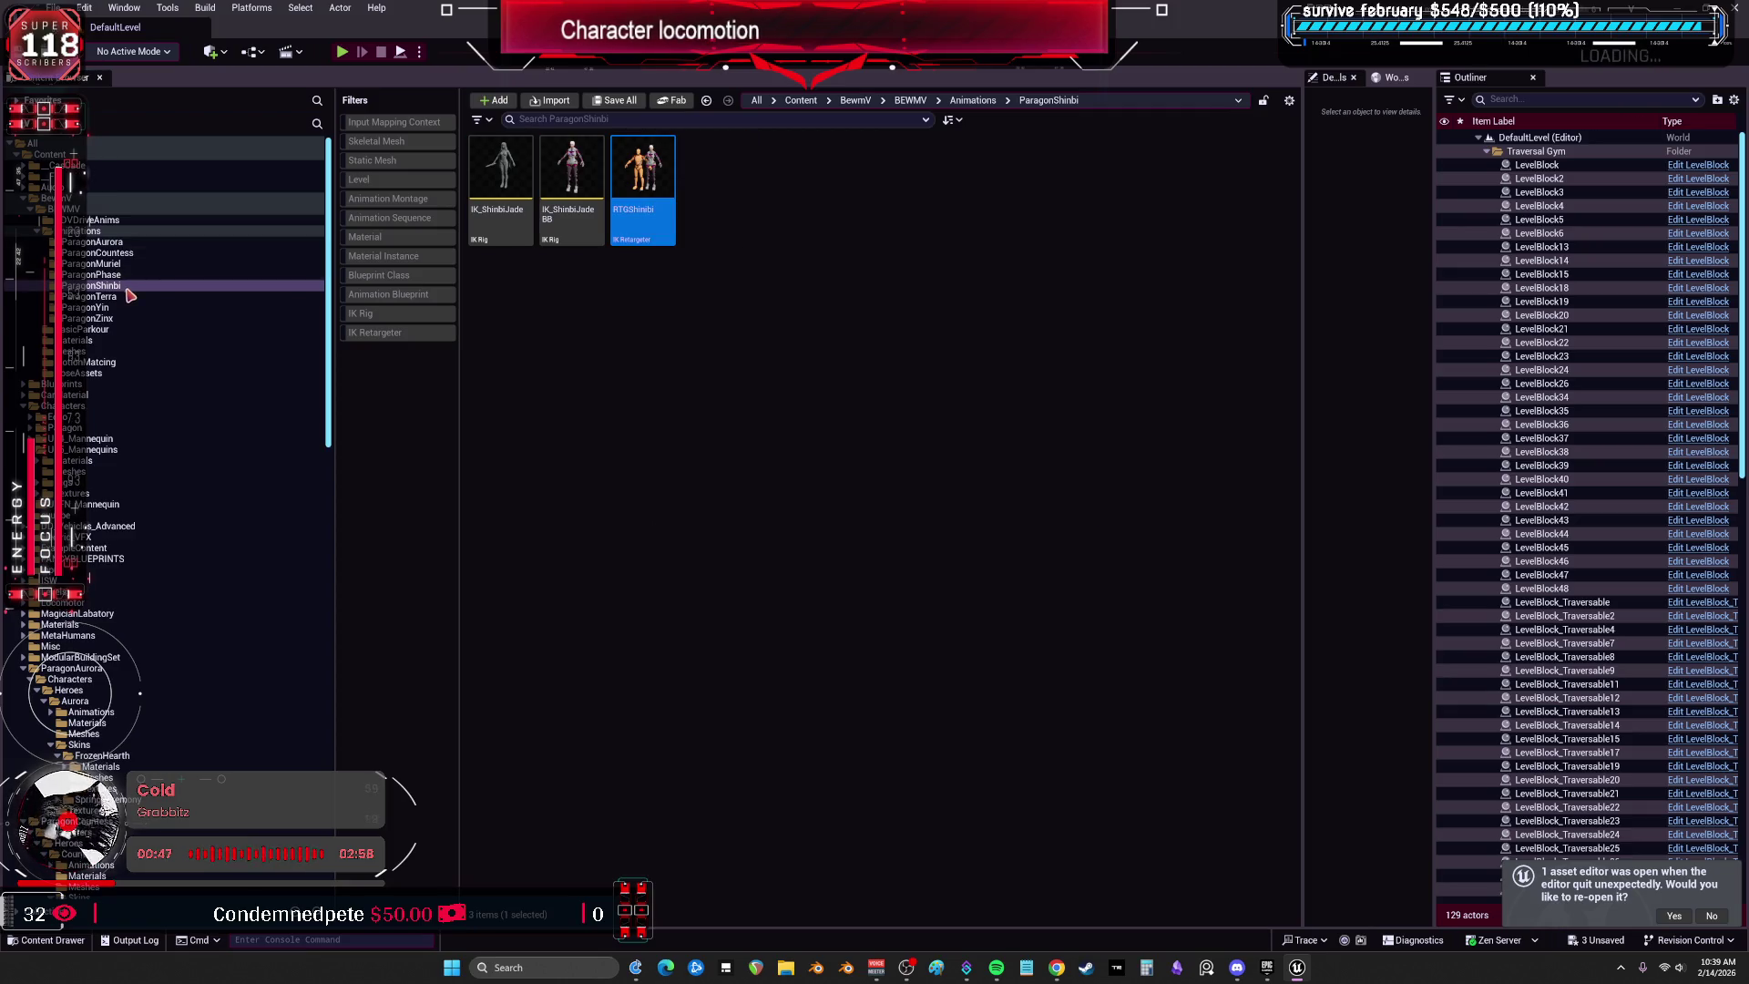
pyautogui.click(131, 296)
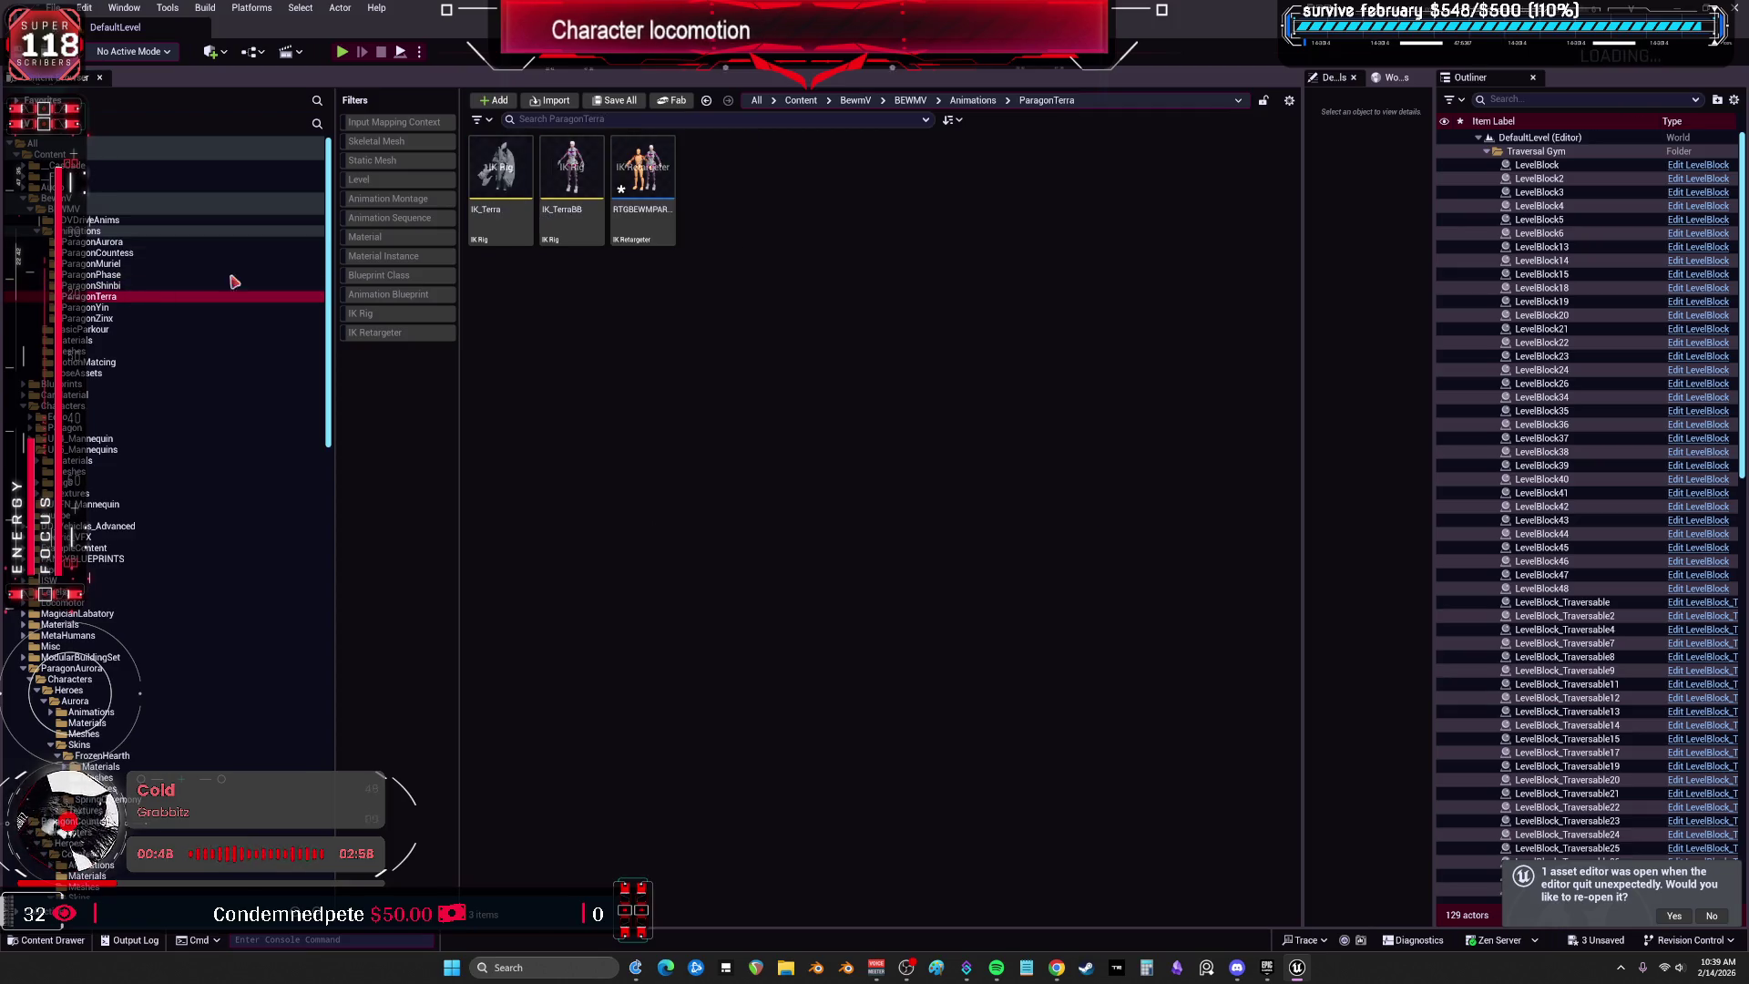
pyautogui.click(652, 180)
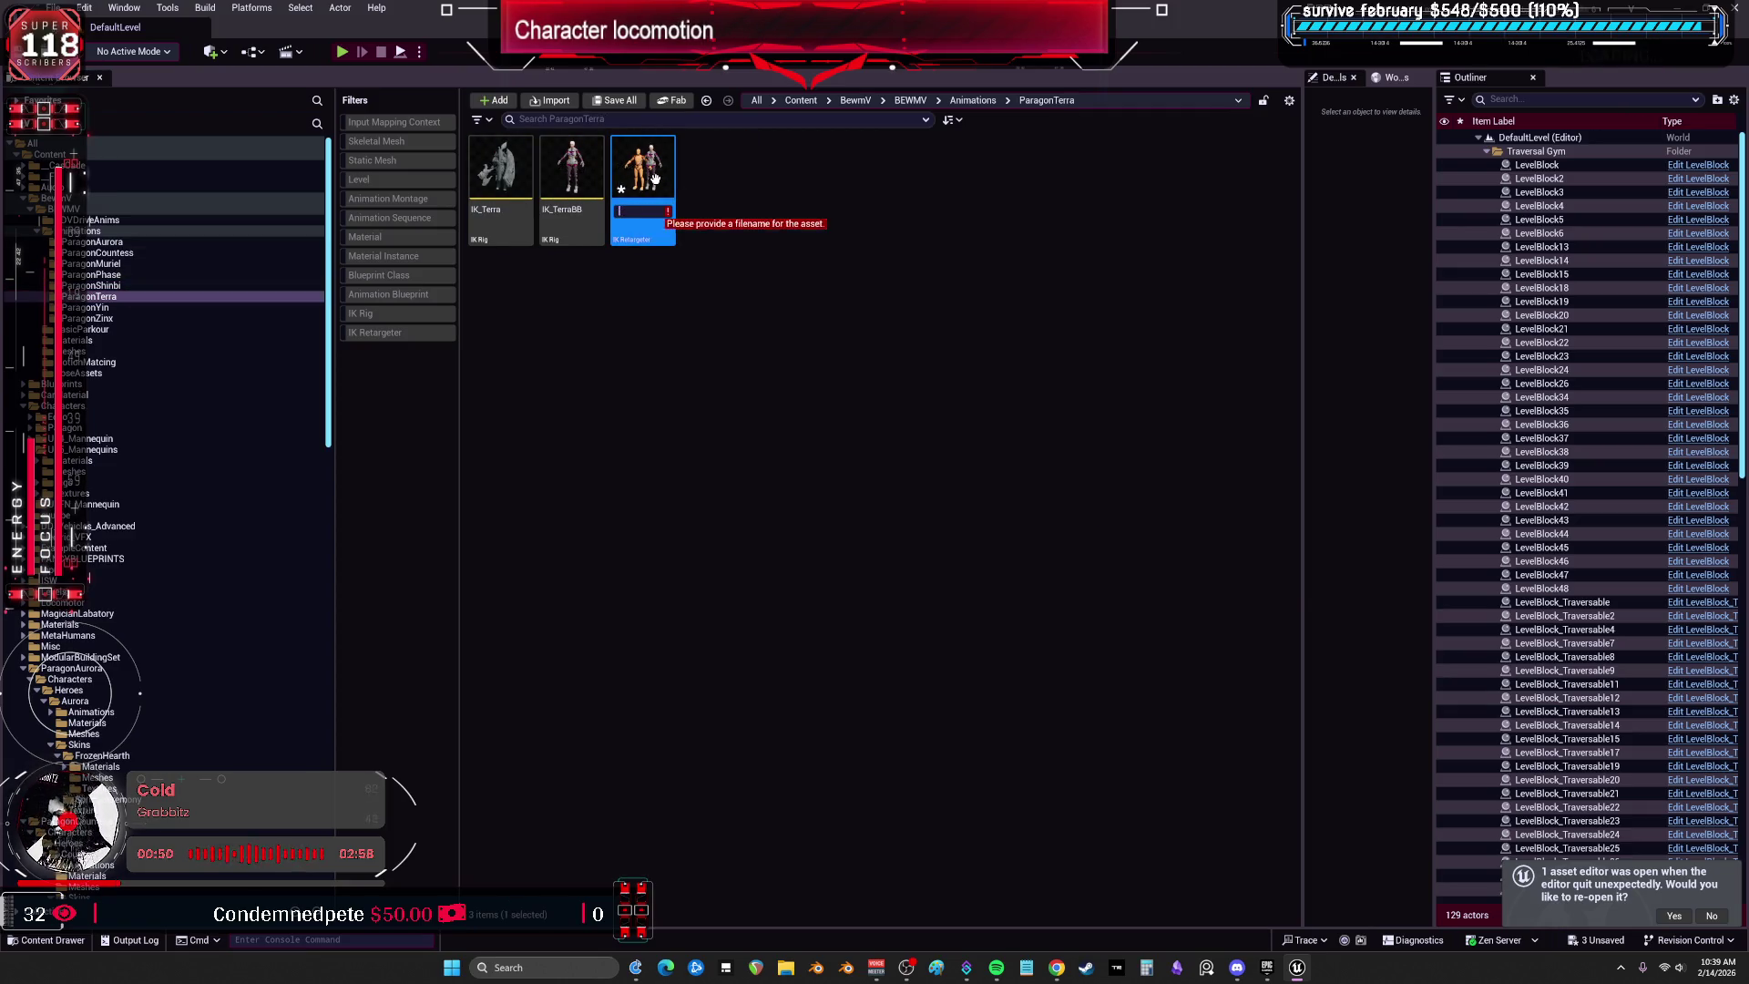
pyautogui.write('RTGTerra')
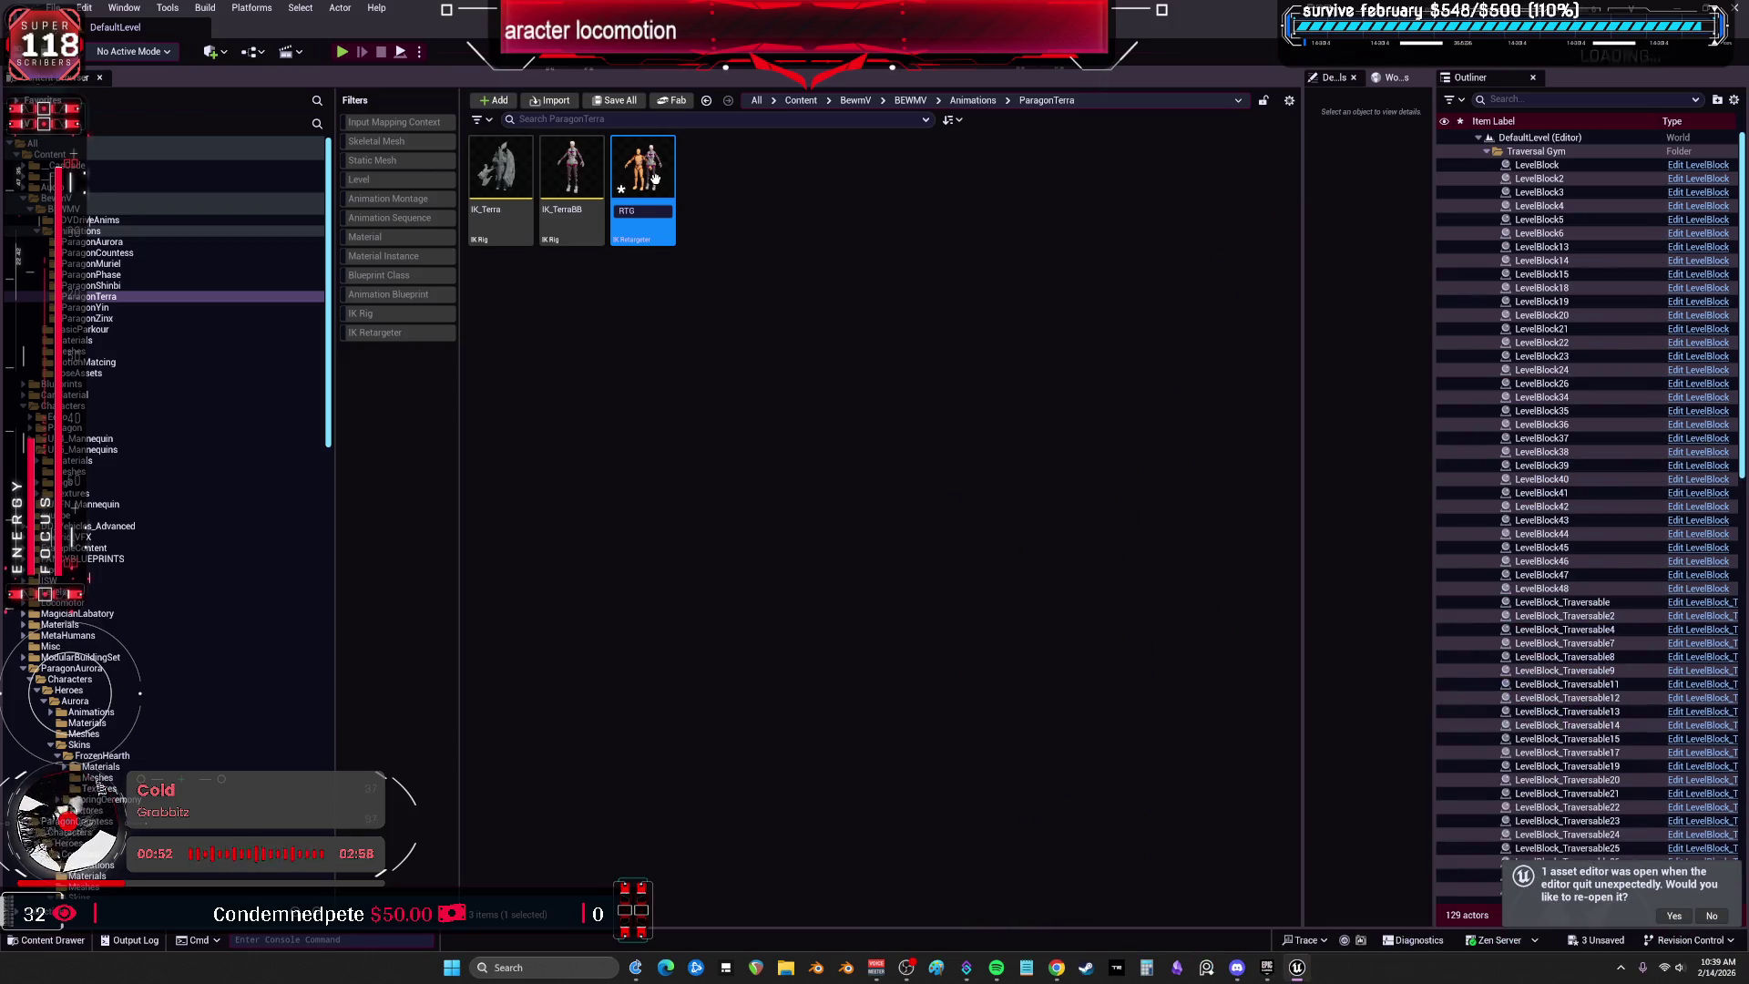
# Step: Rename the Yin copy to RTGYin, then open RTGAurora from the ParagonAurora folder
pyautogui.click(131, 307)
pyautogui.press('F2')
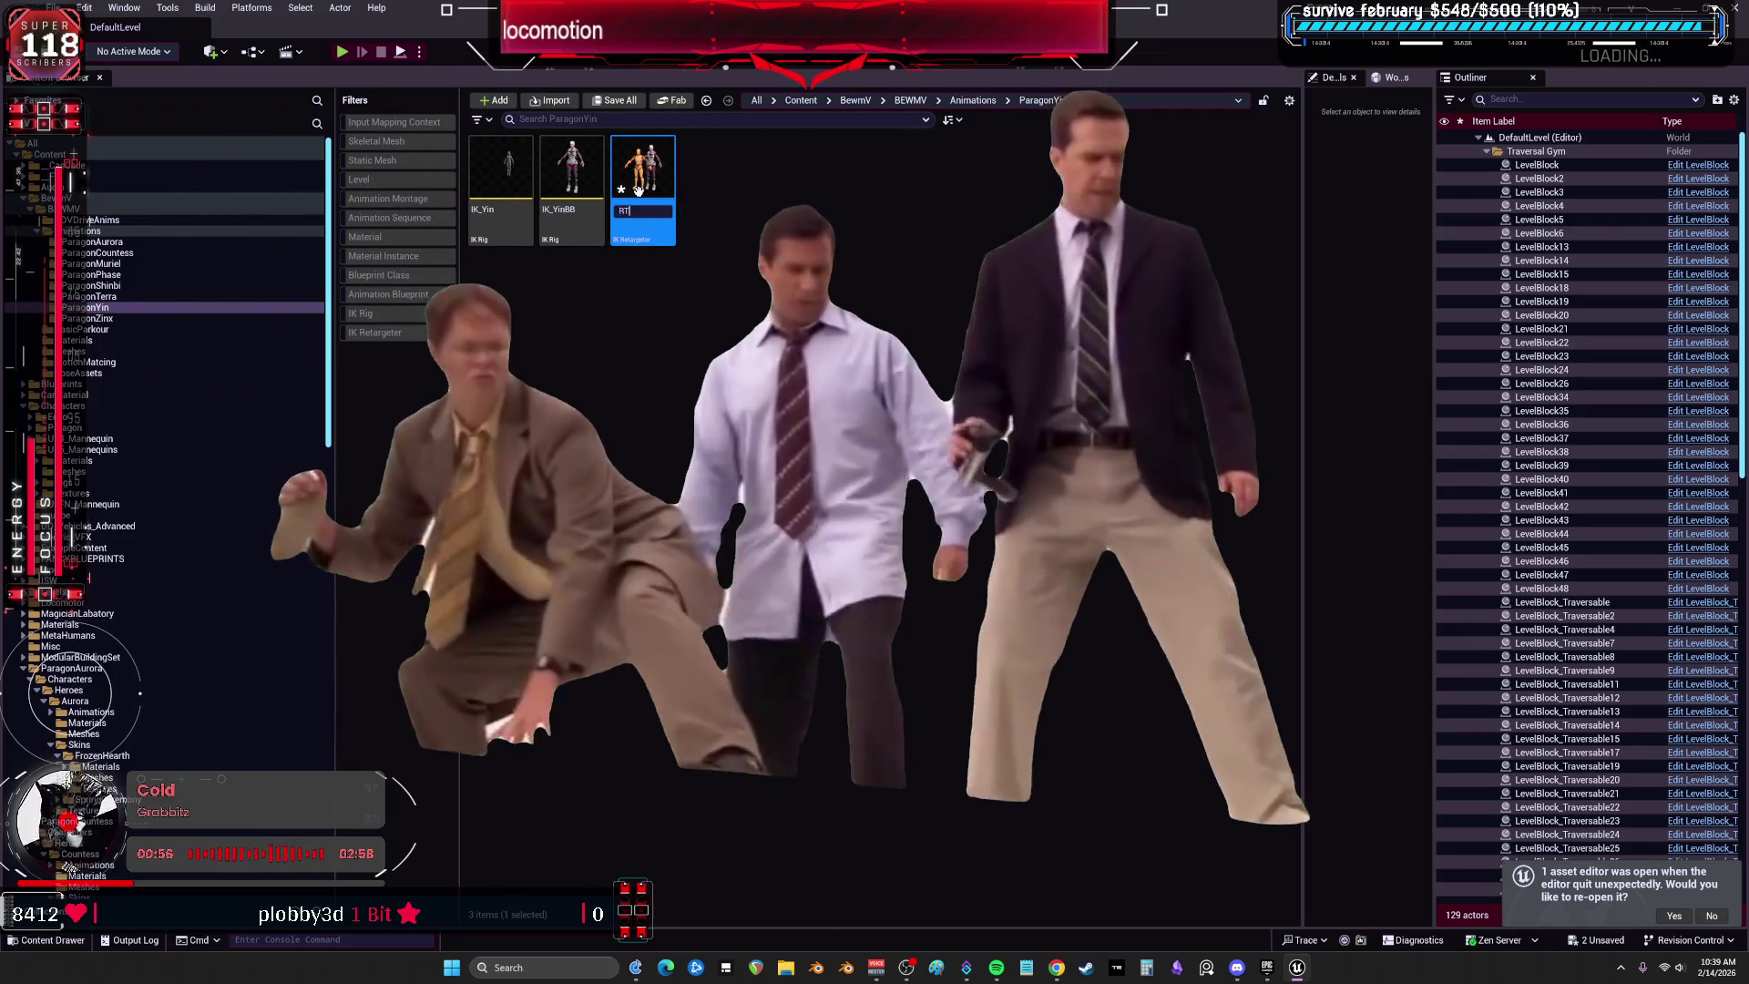
pyautogui.write('RT')
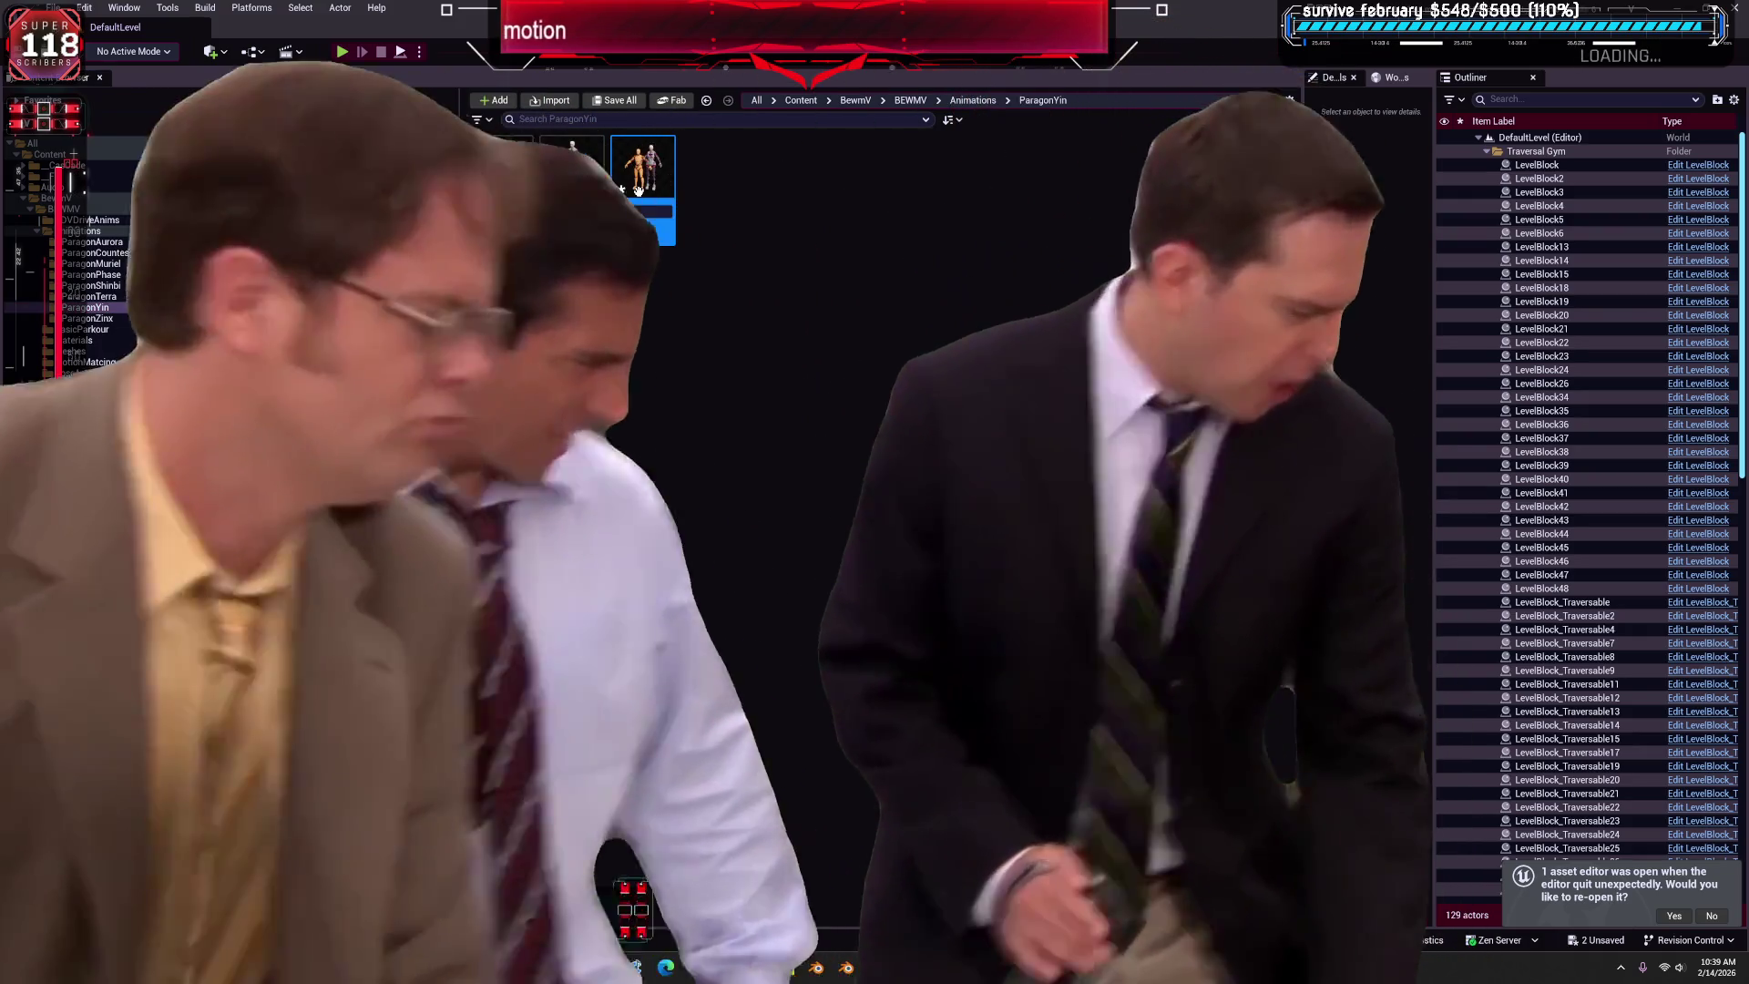
pyautogui.click(476, 119)
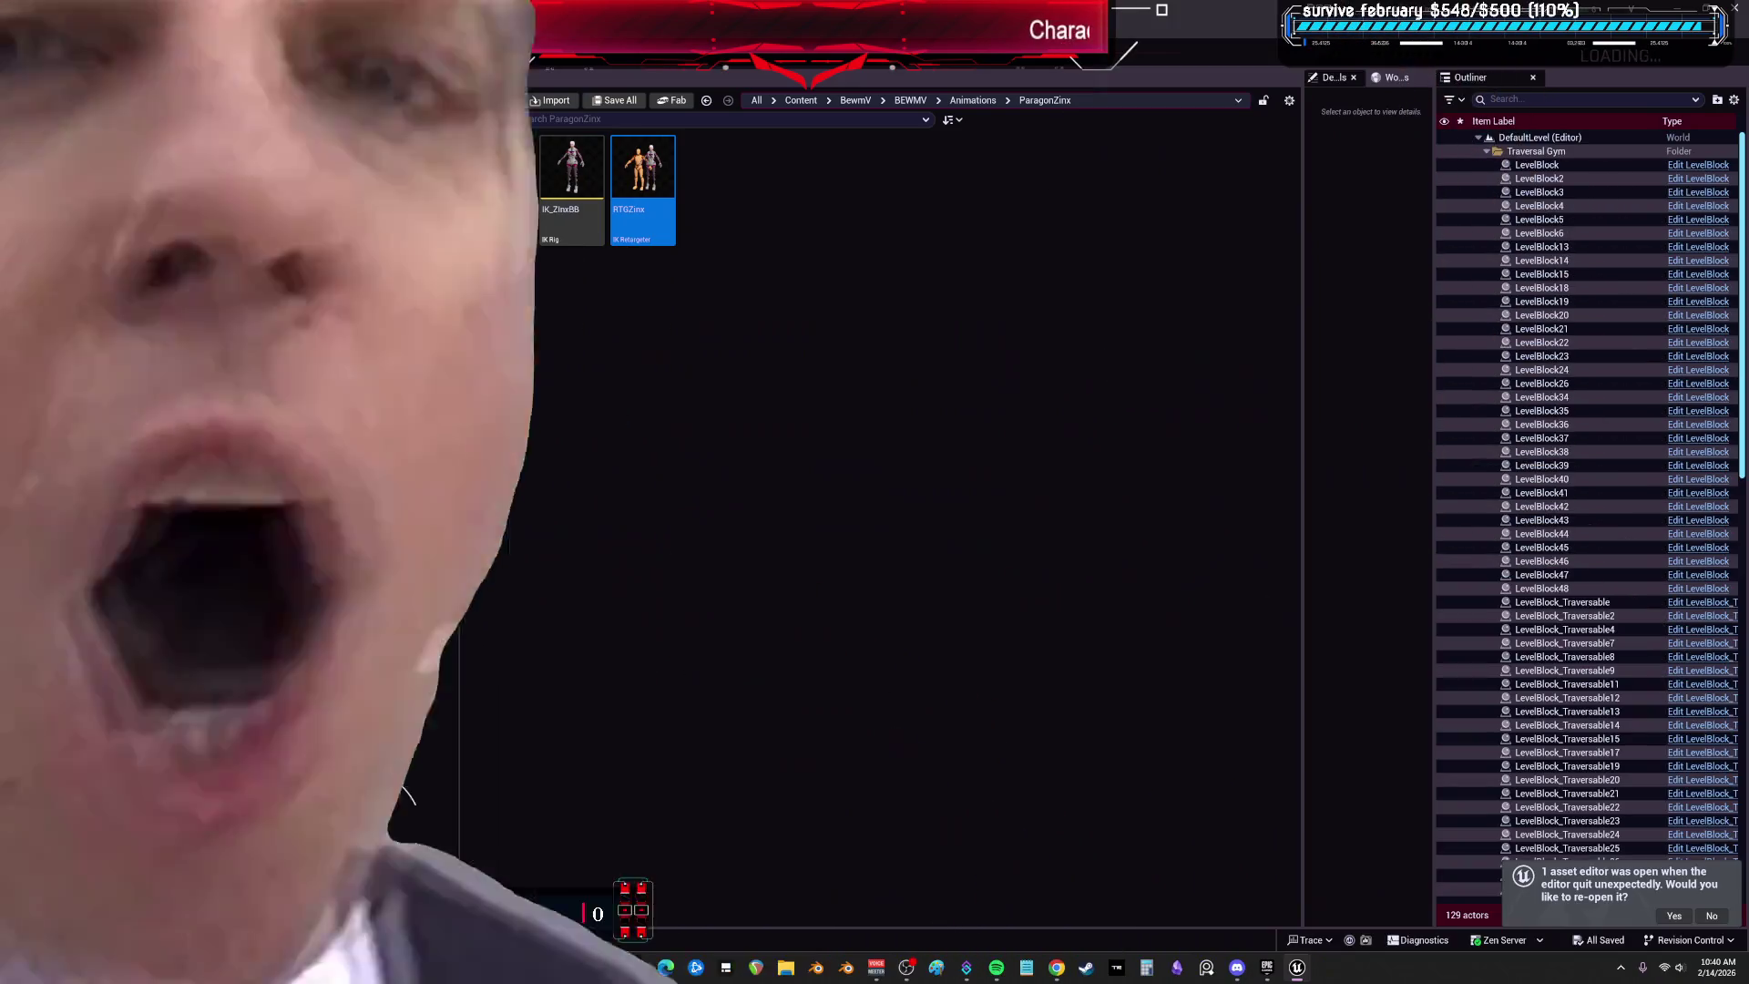
pyautogui.click(91, 242)
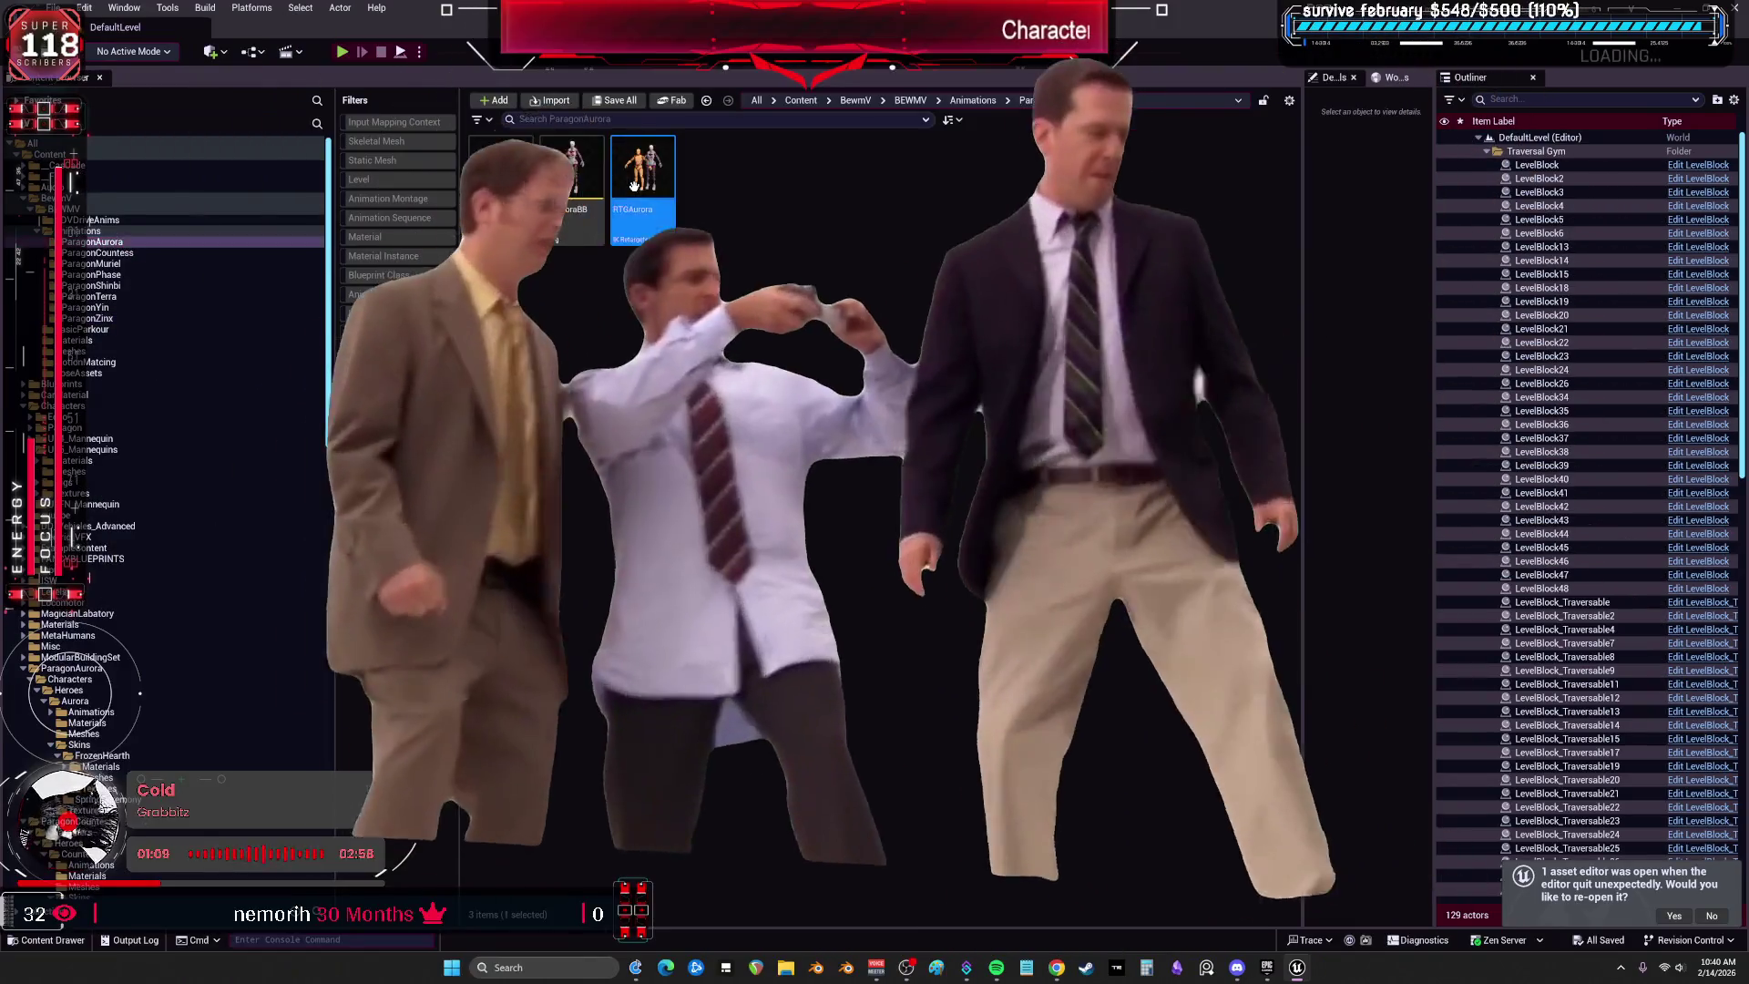
pyautogui.doubleClick(710, 187)
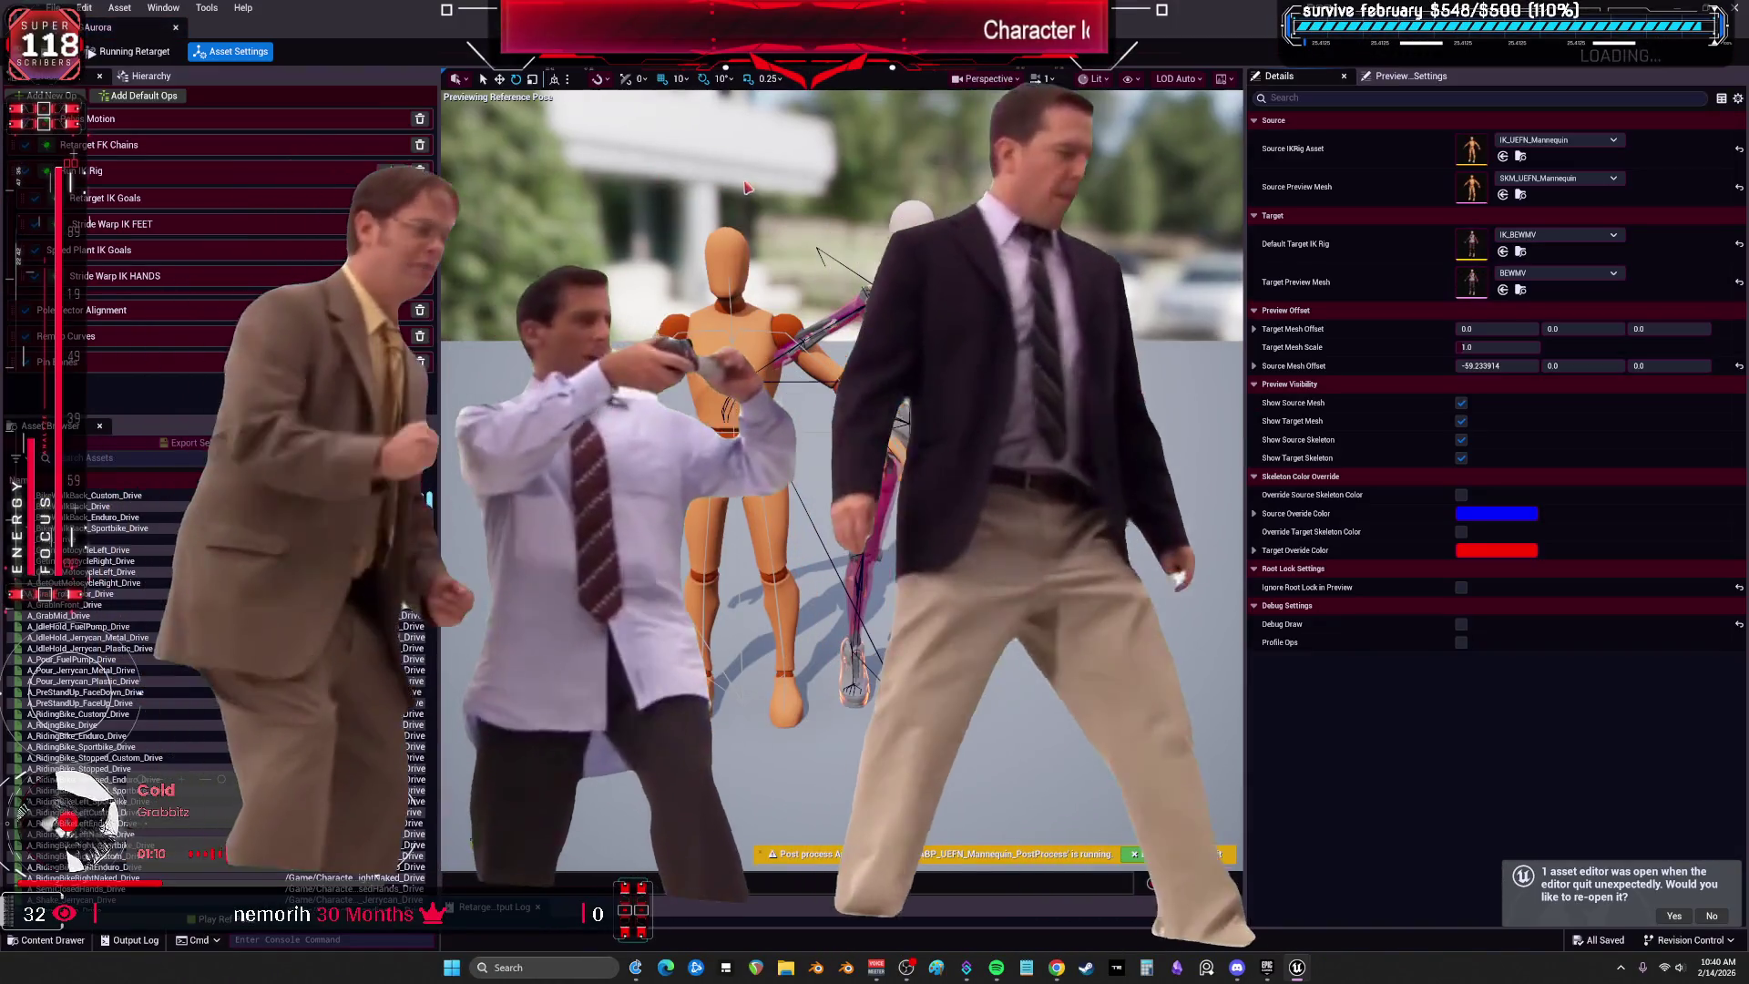
# Step: Assign IK_Aurora as source and IK_AuroraBB as target rig, then preview Ability_E_InMotion_MSA and Ability_R_InMotion
pyautogui.press('super+Down')
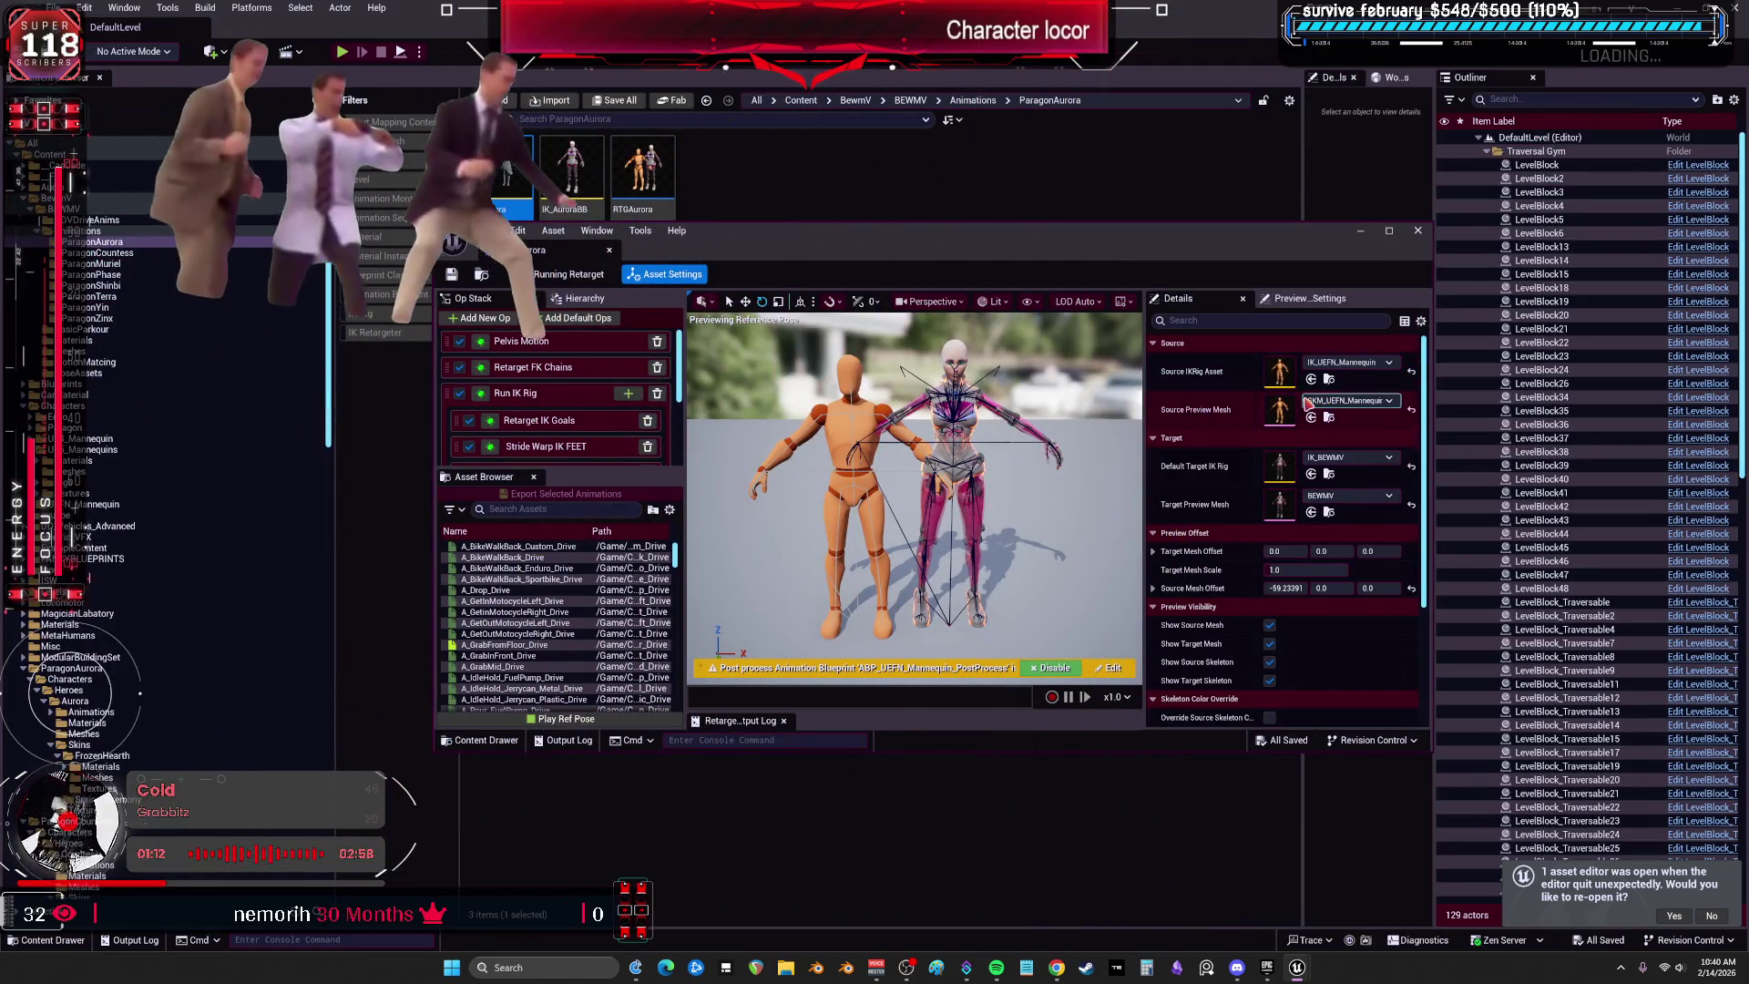
pyautogui.moveTo(501, 173); pyautogui.dragTo(1280, 371)
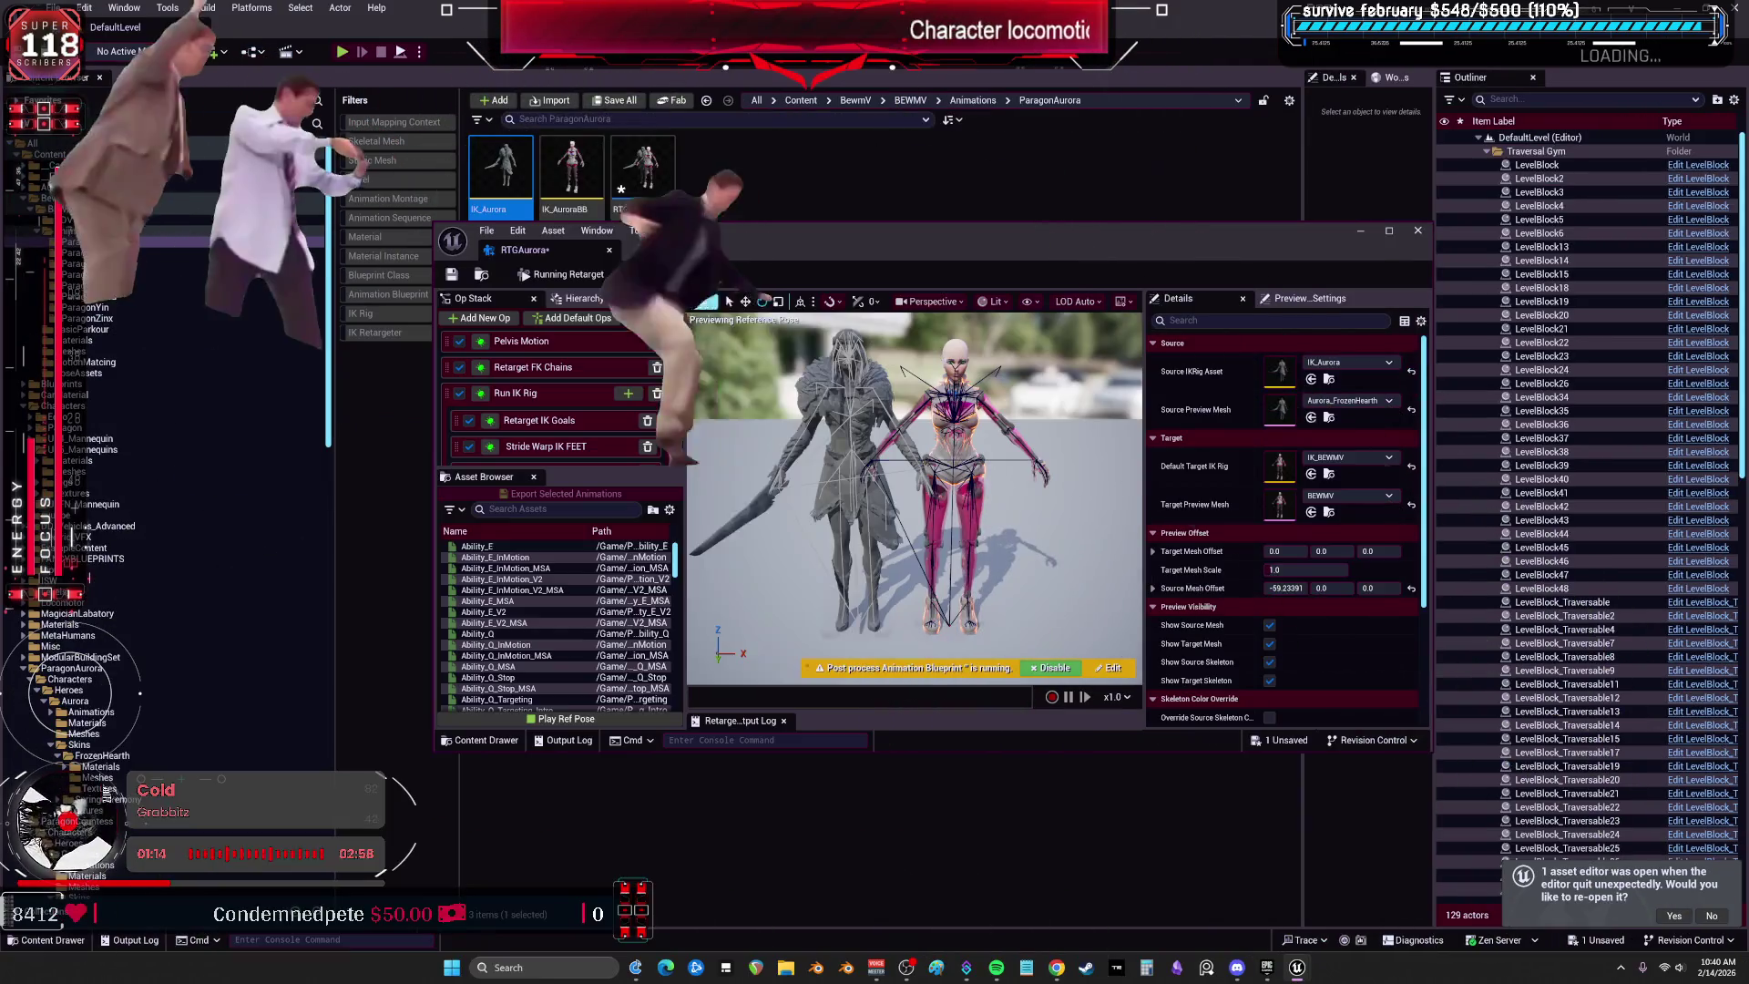
pyautogui.moveTo(572, 173); pyautogui.dragTo(1280, 467)
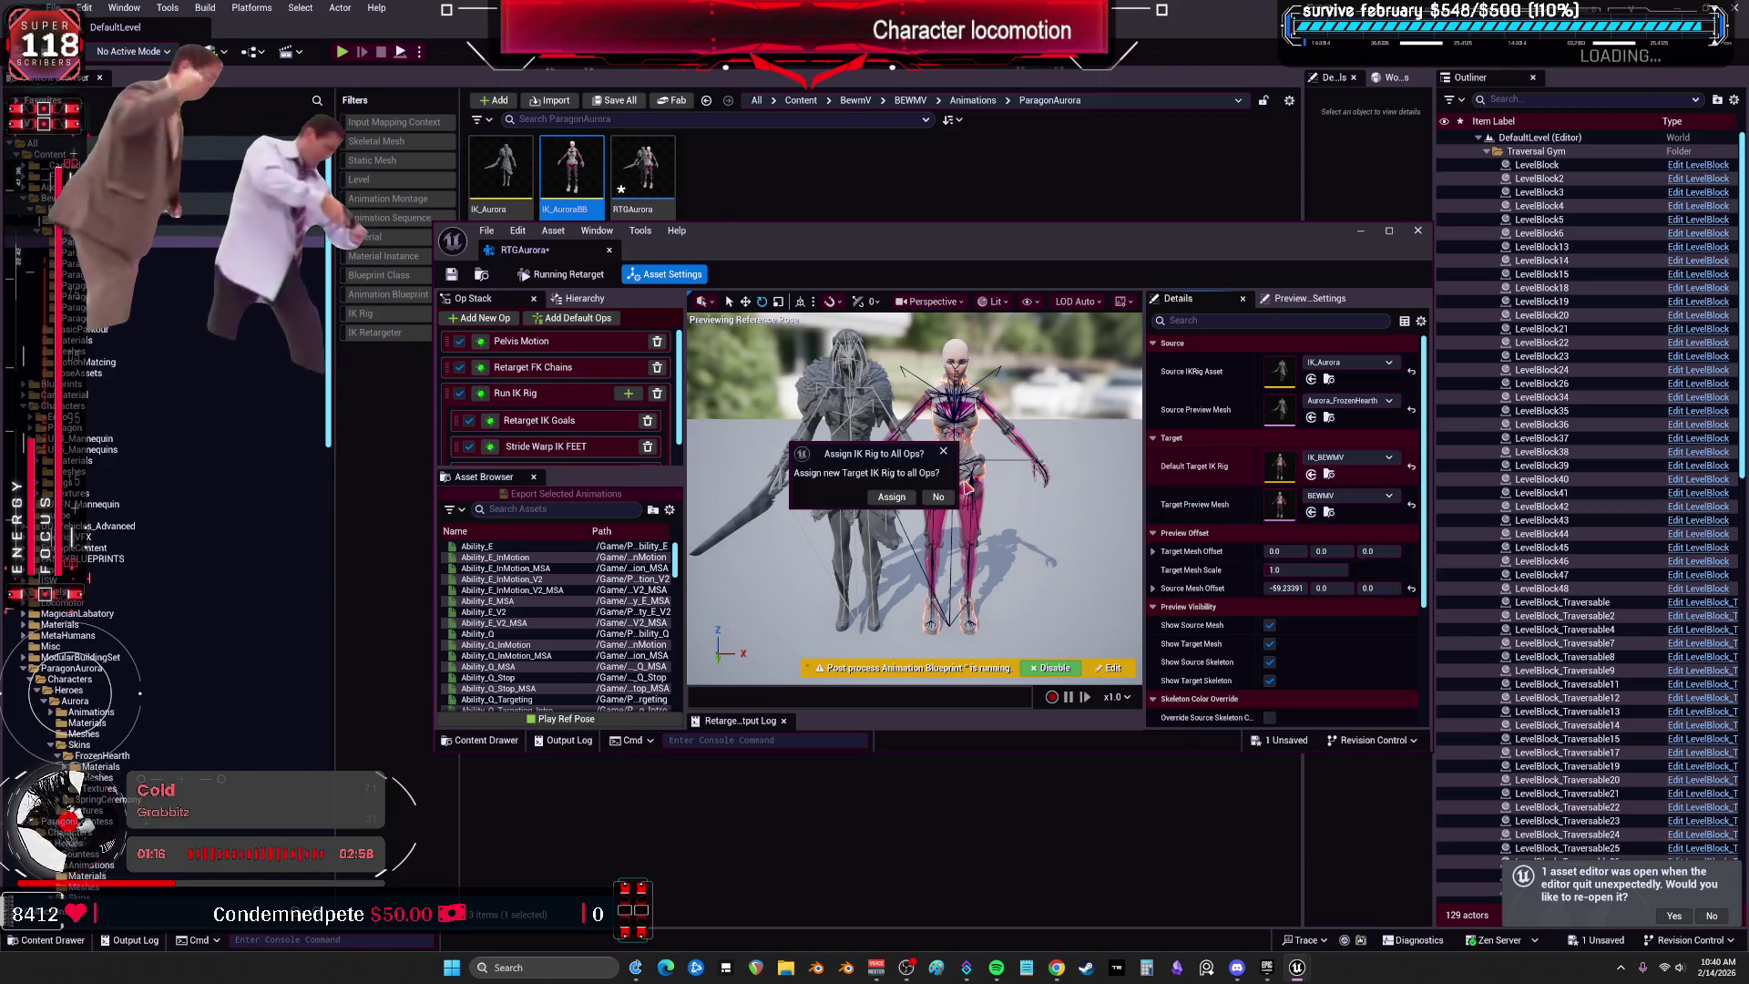
pyautogui.click(892, 497)
pyautogui.press('super+Up')
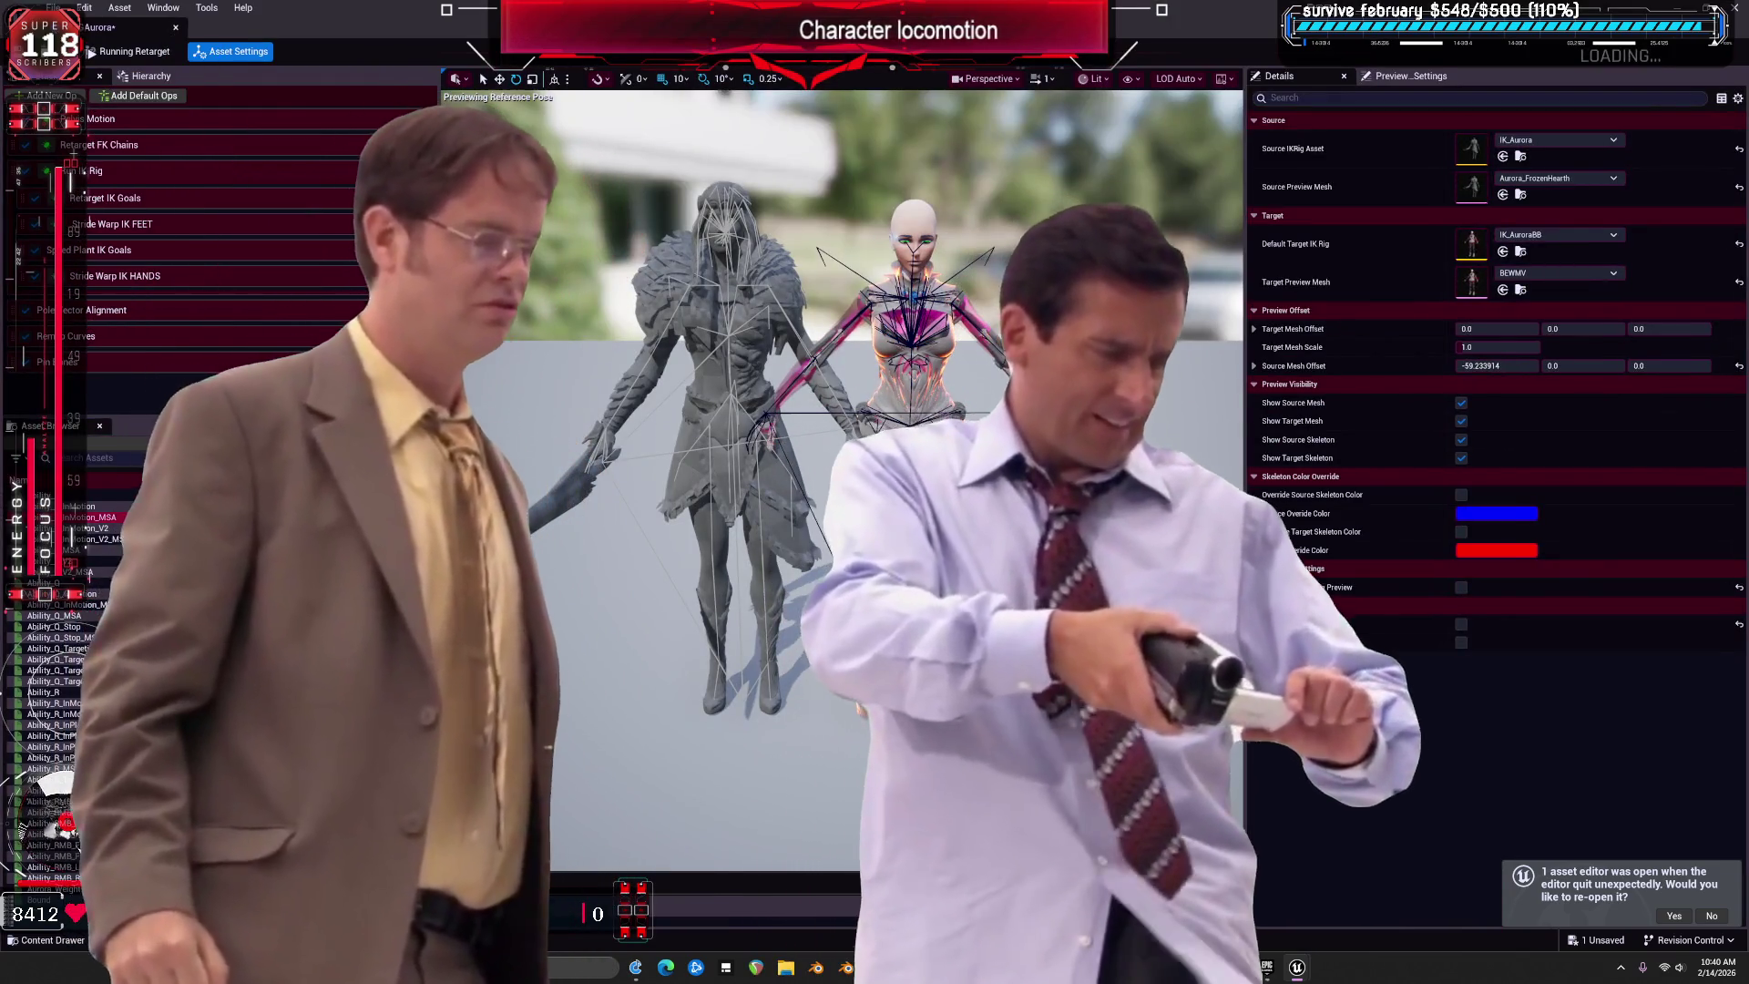
pyautogui.click(101, 517)
pyautogui.click(164, 703)
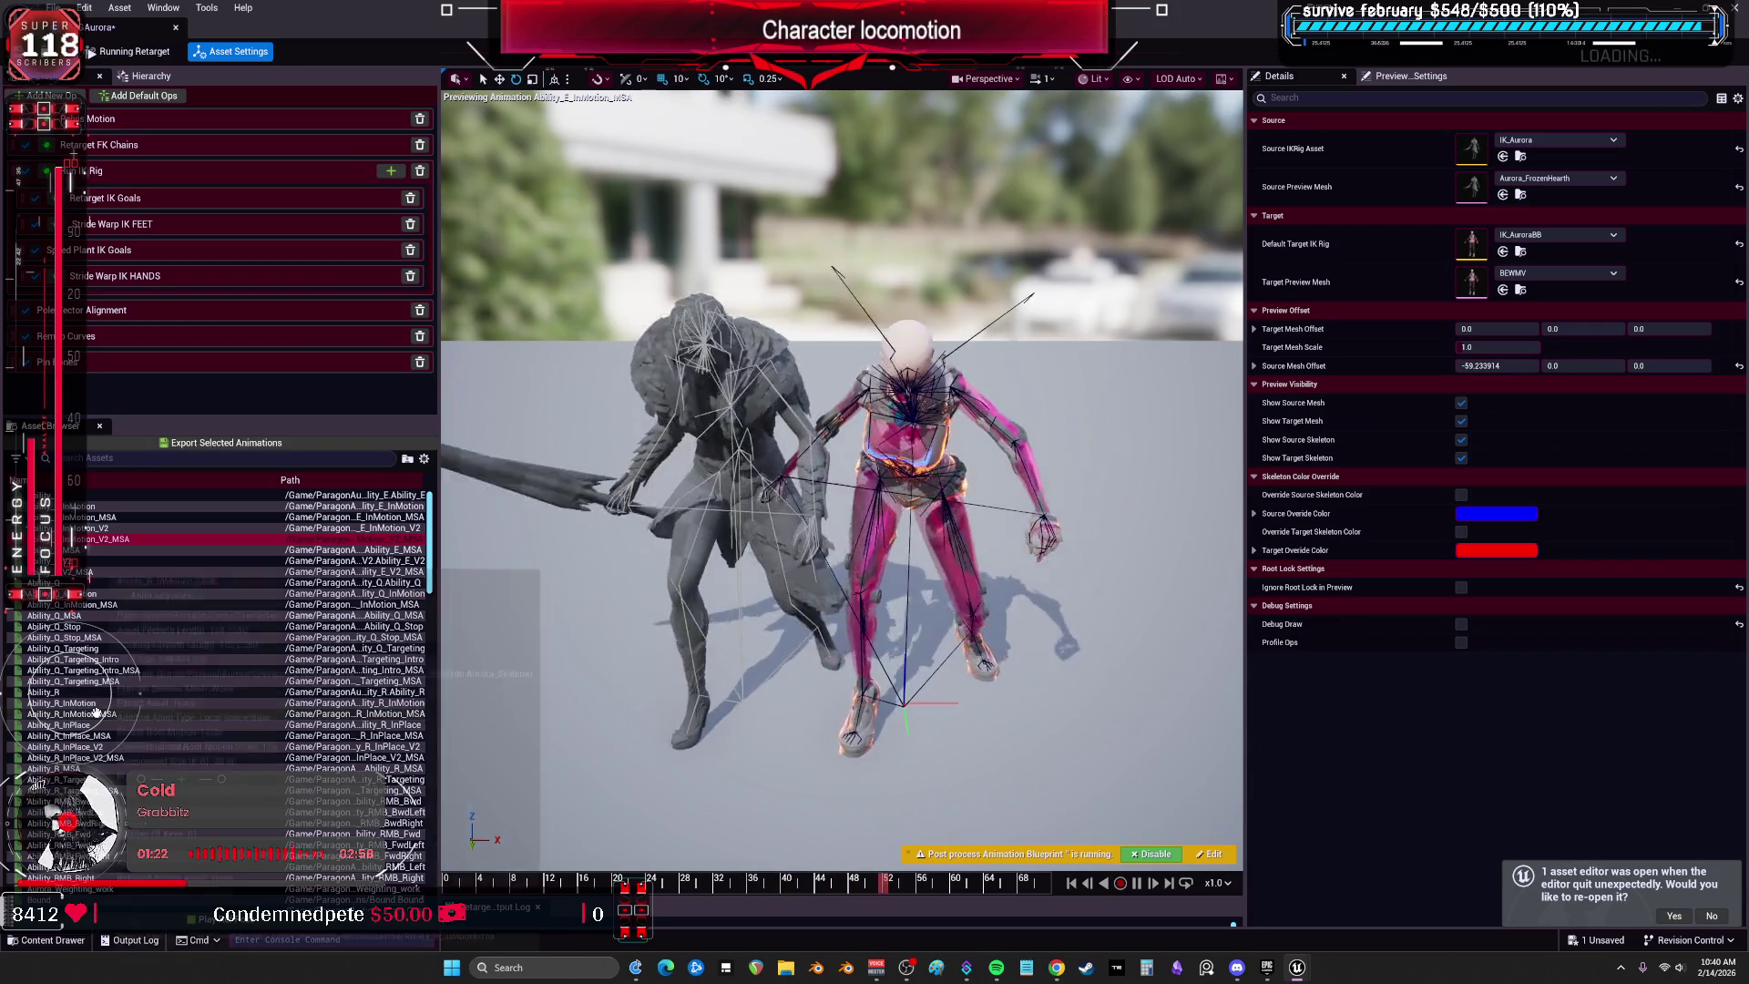
pyautogui.scroll(-7, 151, 662)
pyautogui.scroll(-2, 151, 661)
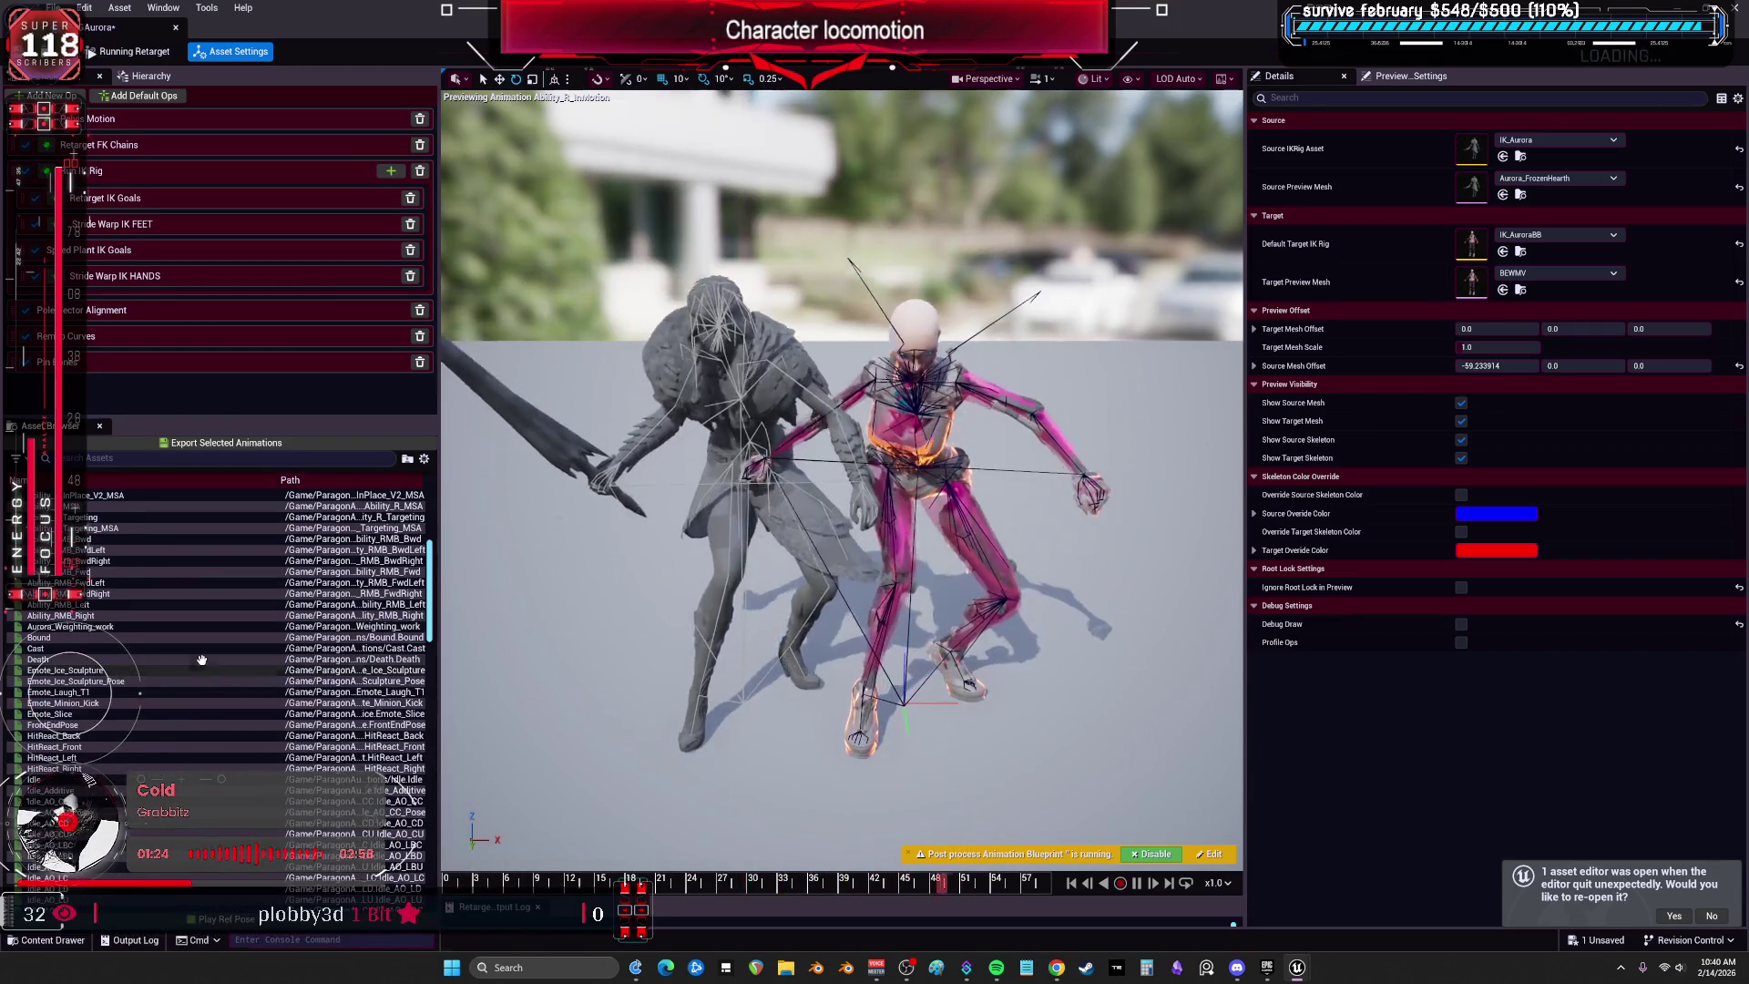
pyautogui.click(55, 768)
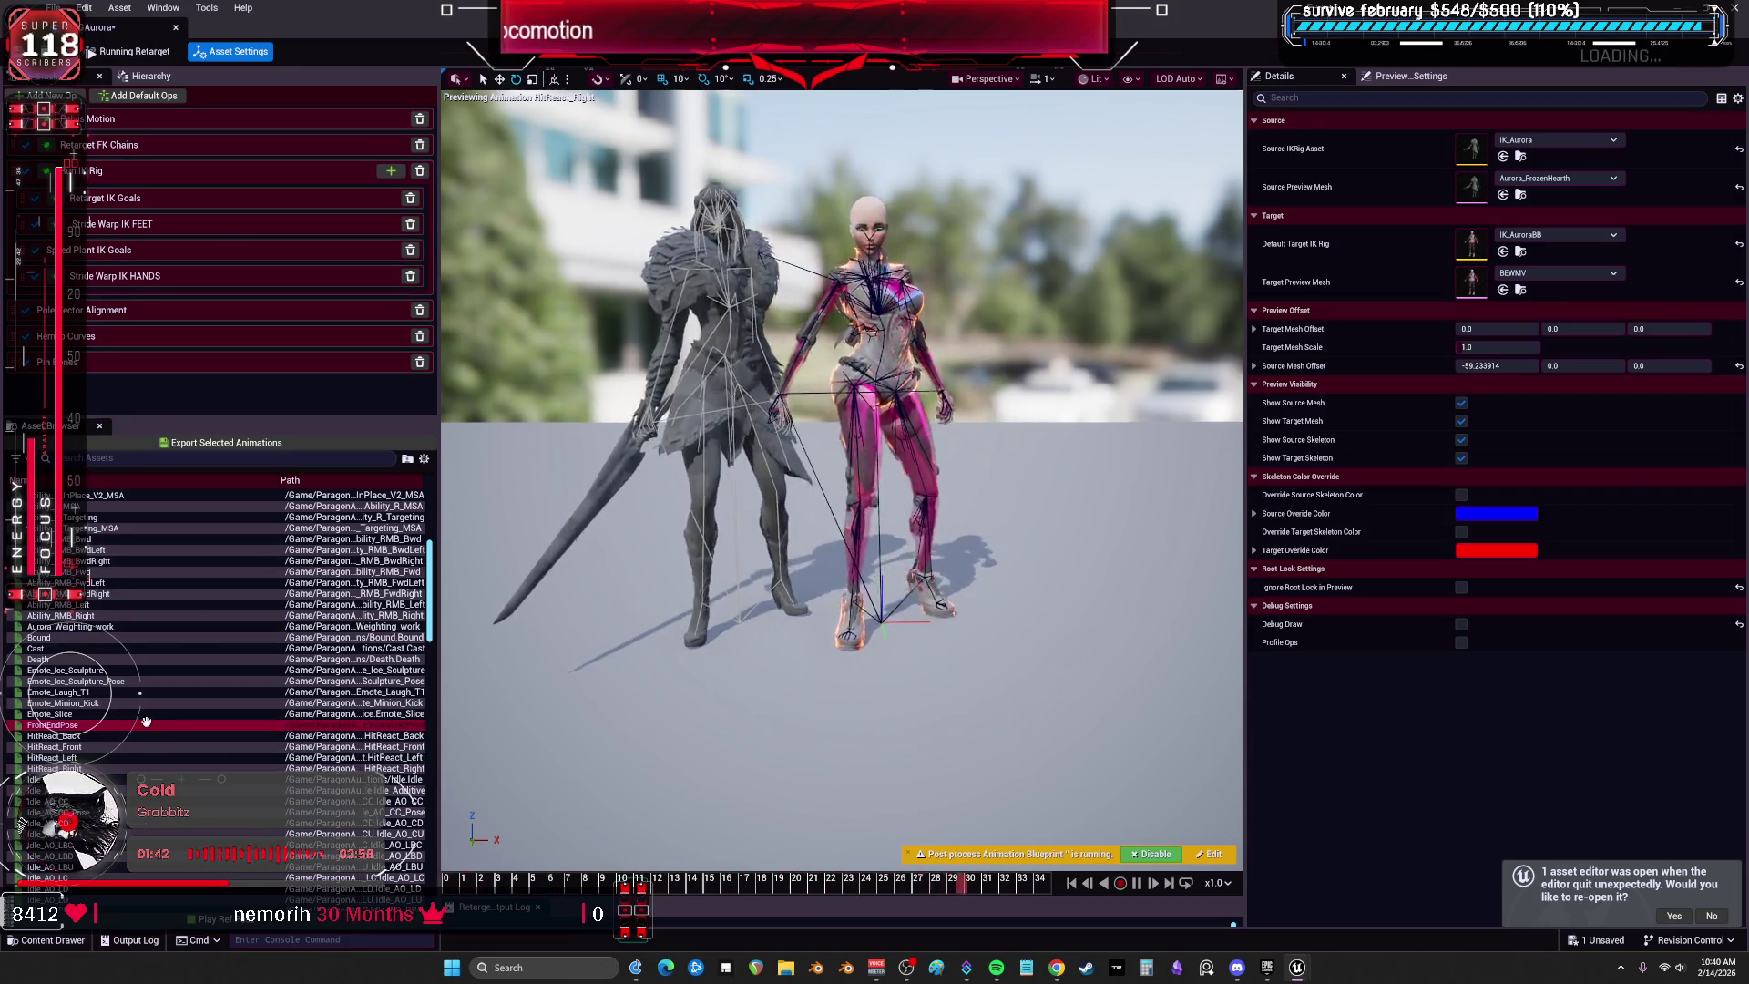
pyautogui.scroll(-1, 91, 801)
pyautogui.click(55, 834)
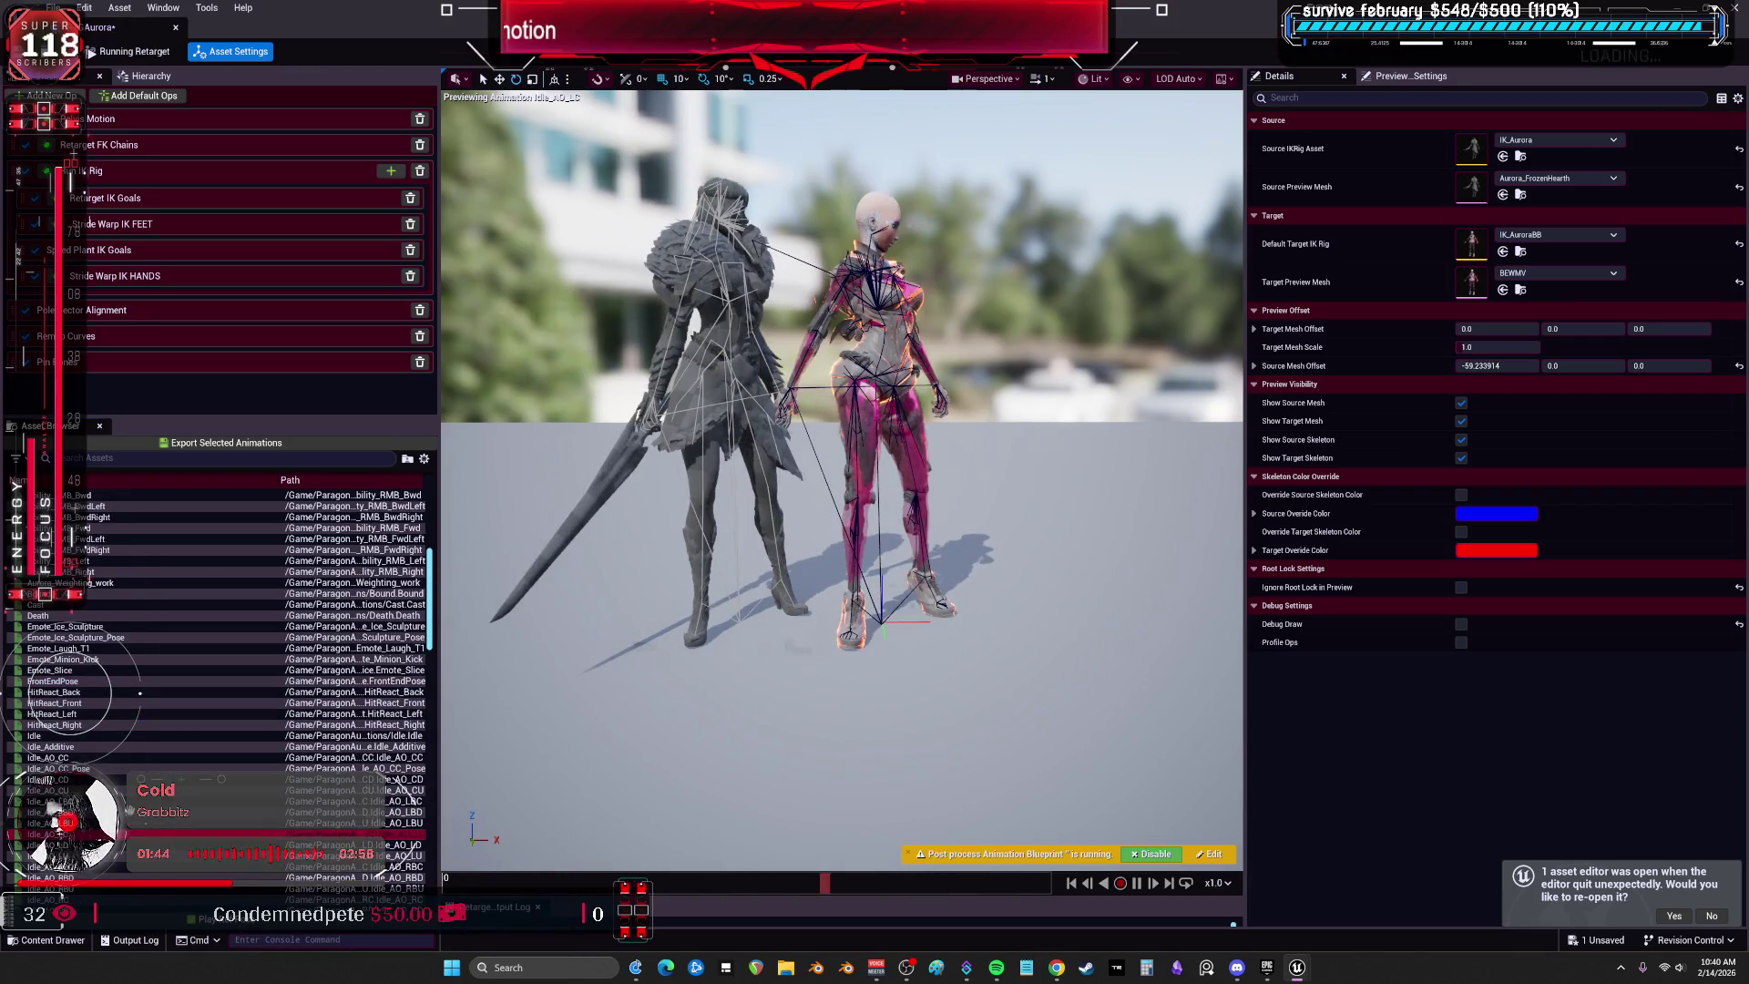
pyautogui.scroll(-5, 91, 801)
pyautogui.click(55, 845)
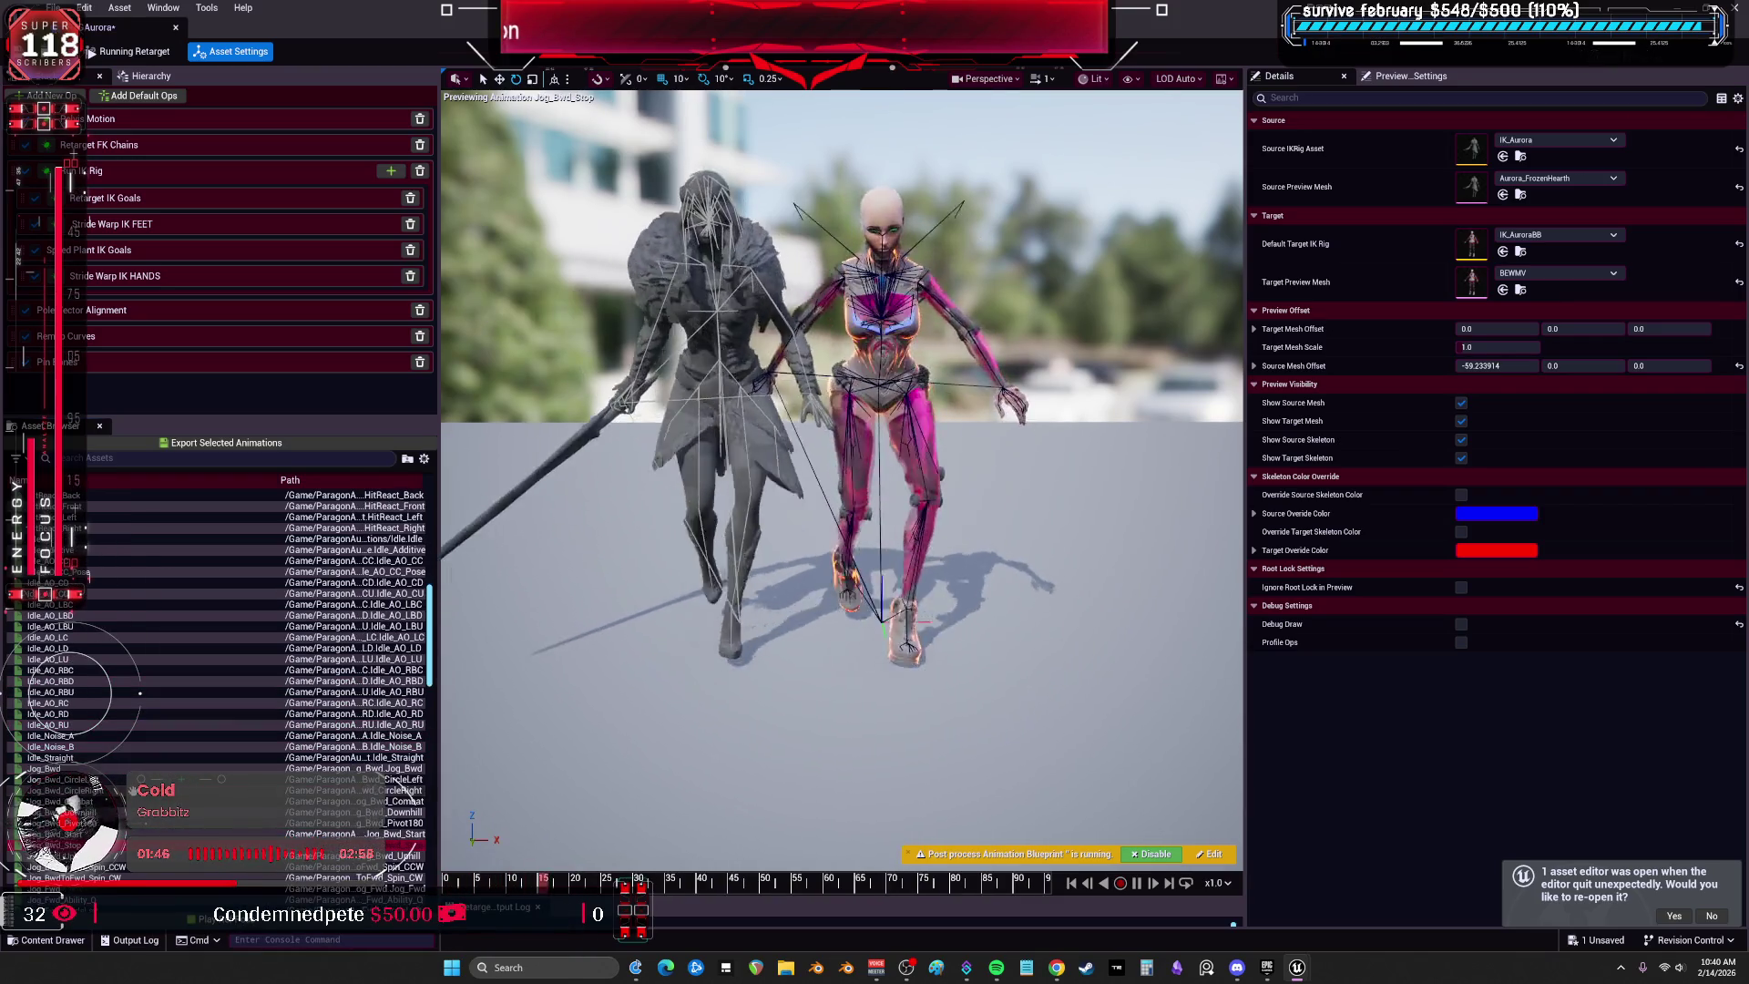
pyautogui.scroll(-5, 92, 801)
pyautogui.click(55, 812)
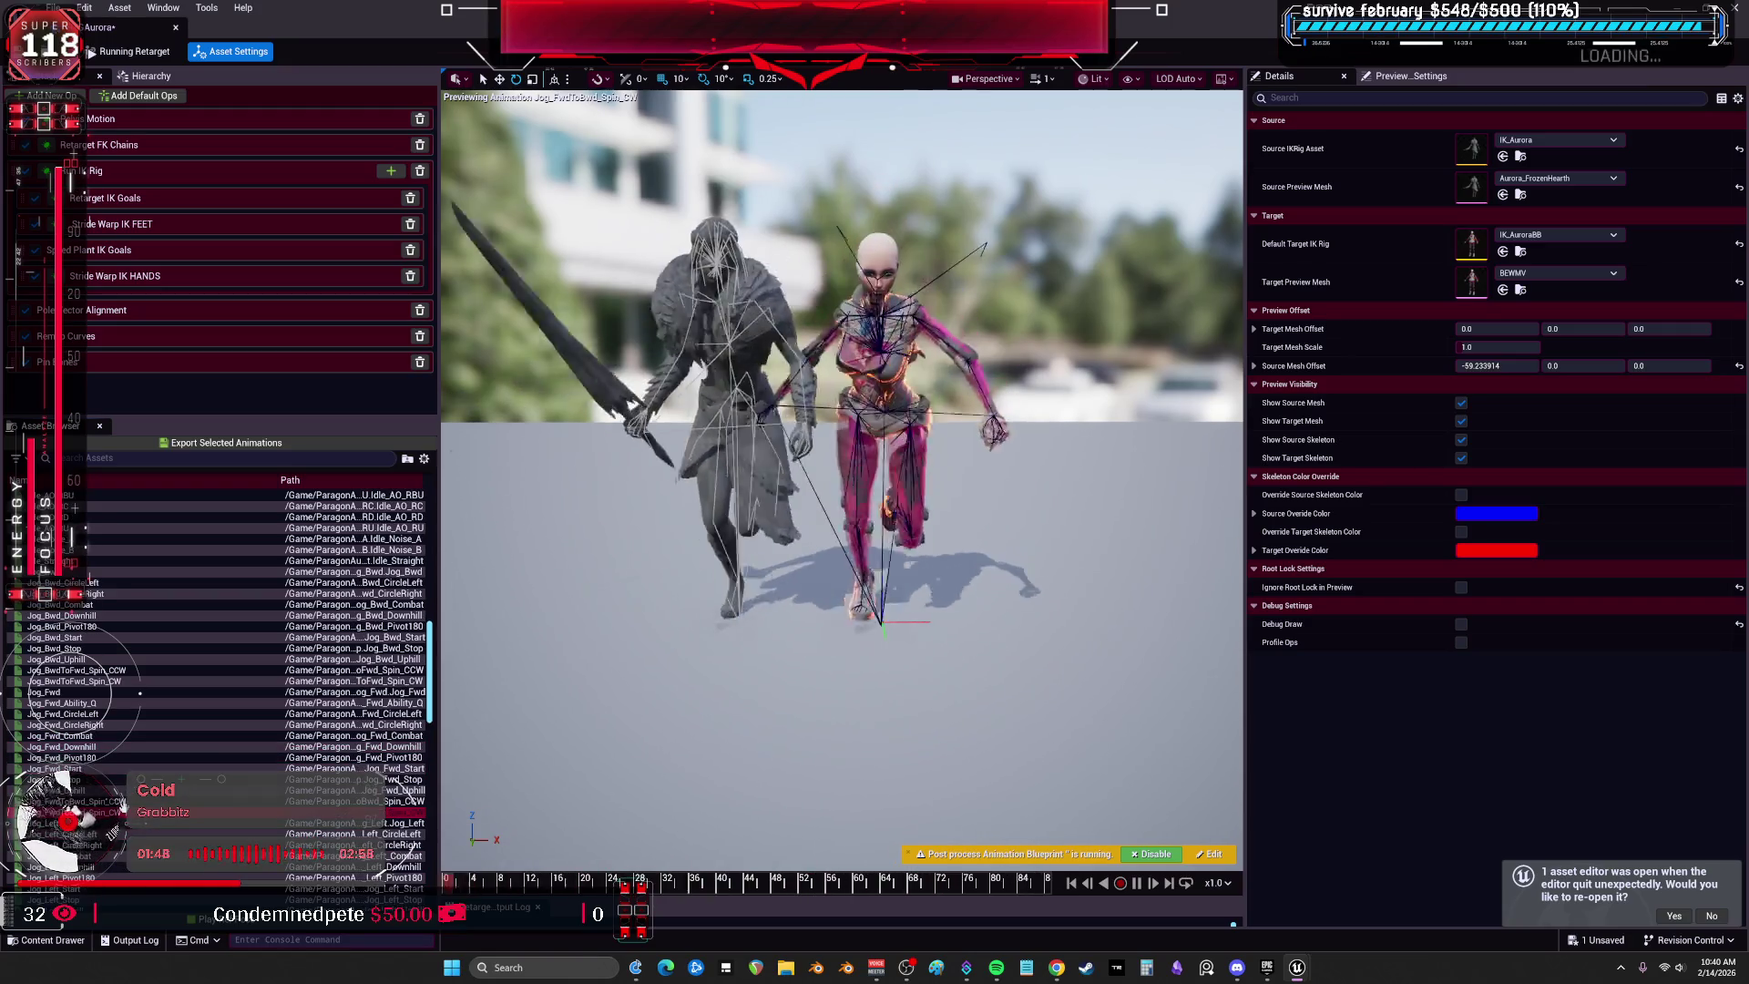
pyautogui.scroll(-1, 117, 802)
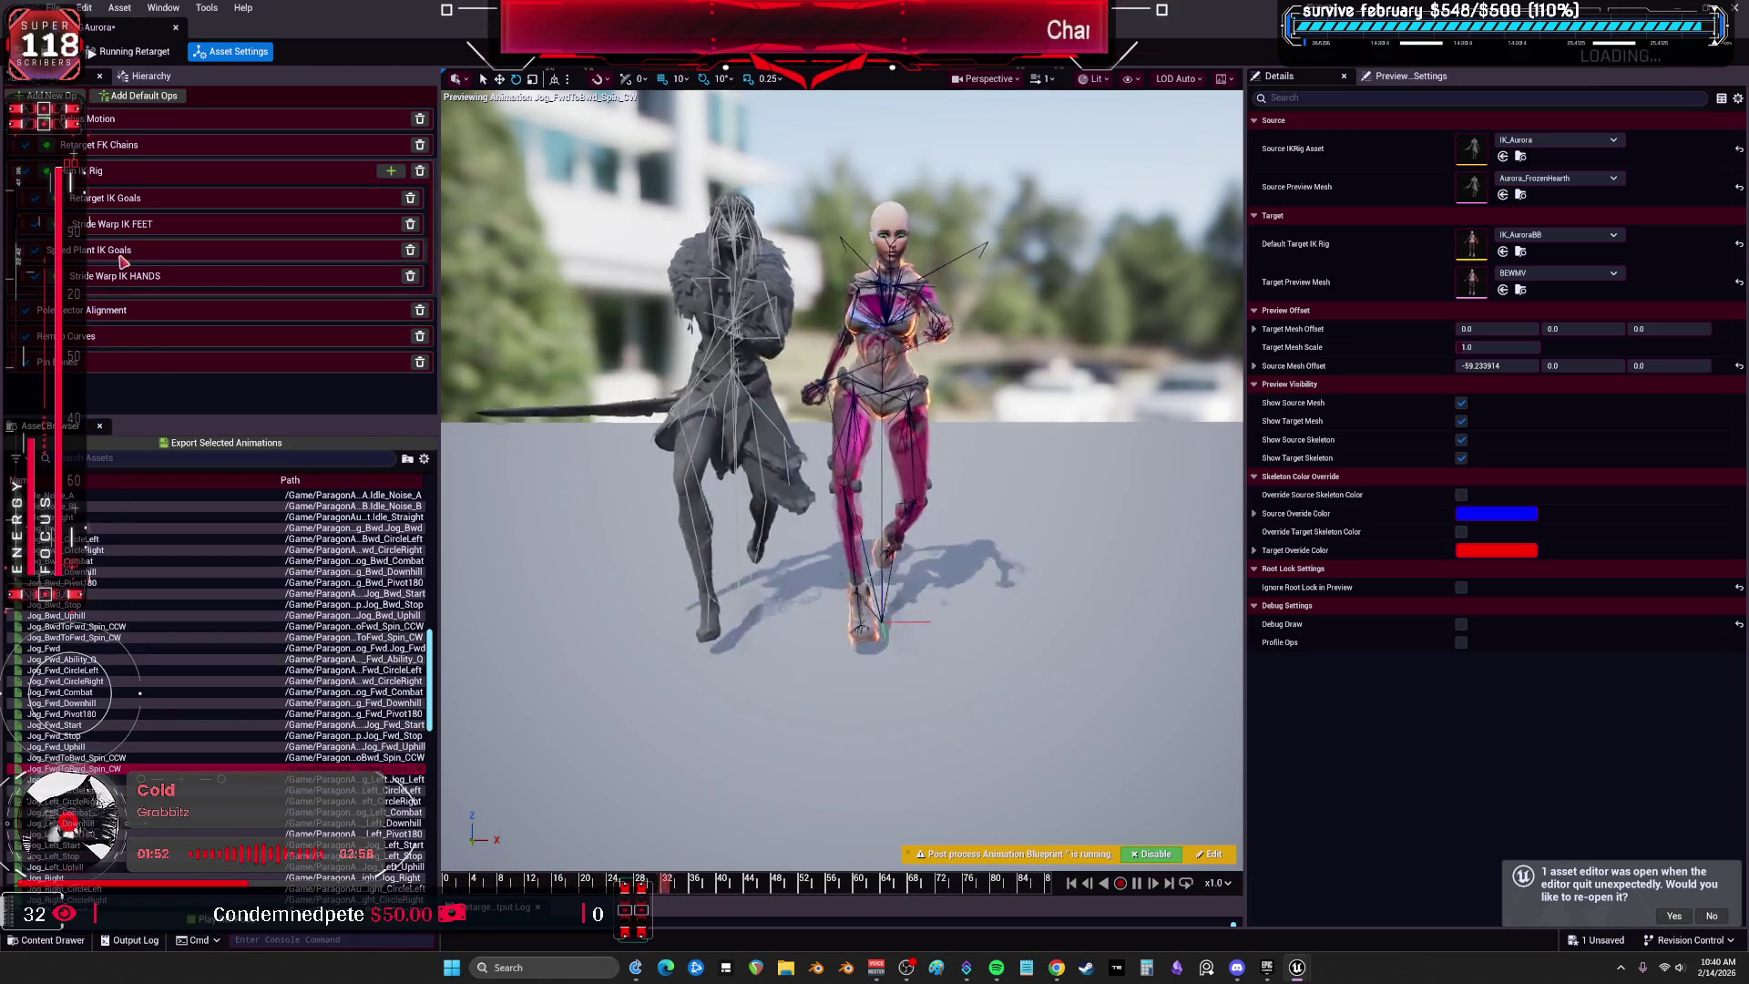
pyautogui.scroll(-5, 182, 692)
pyautogui.click(60, 659)
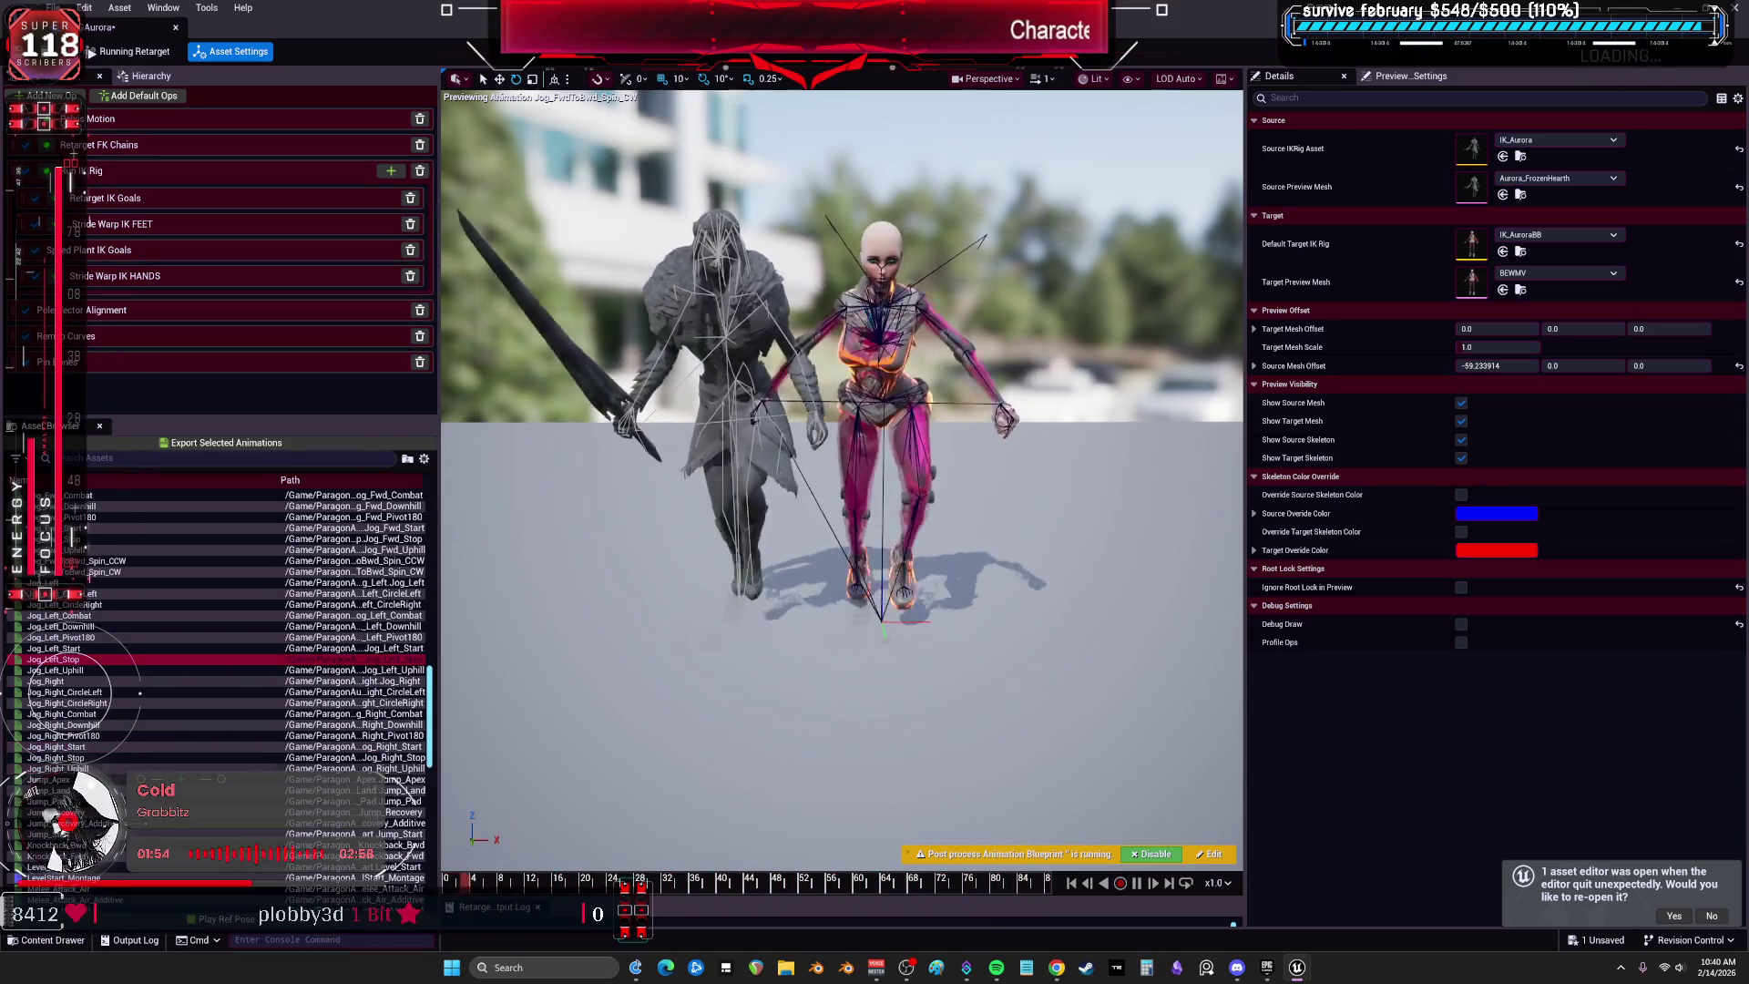
pyautogui.scroll(-3, 59, 729)
pyautogui.click(55, 812)
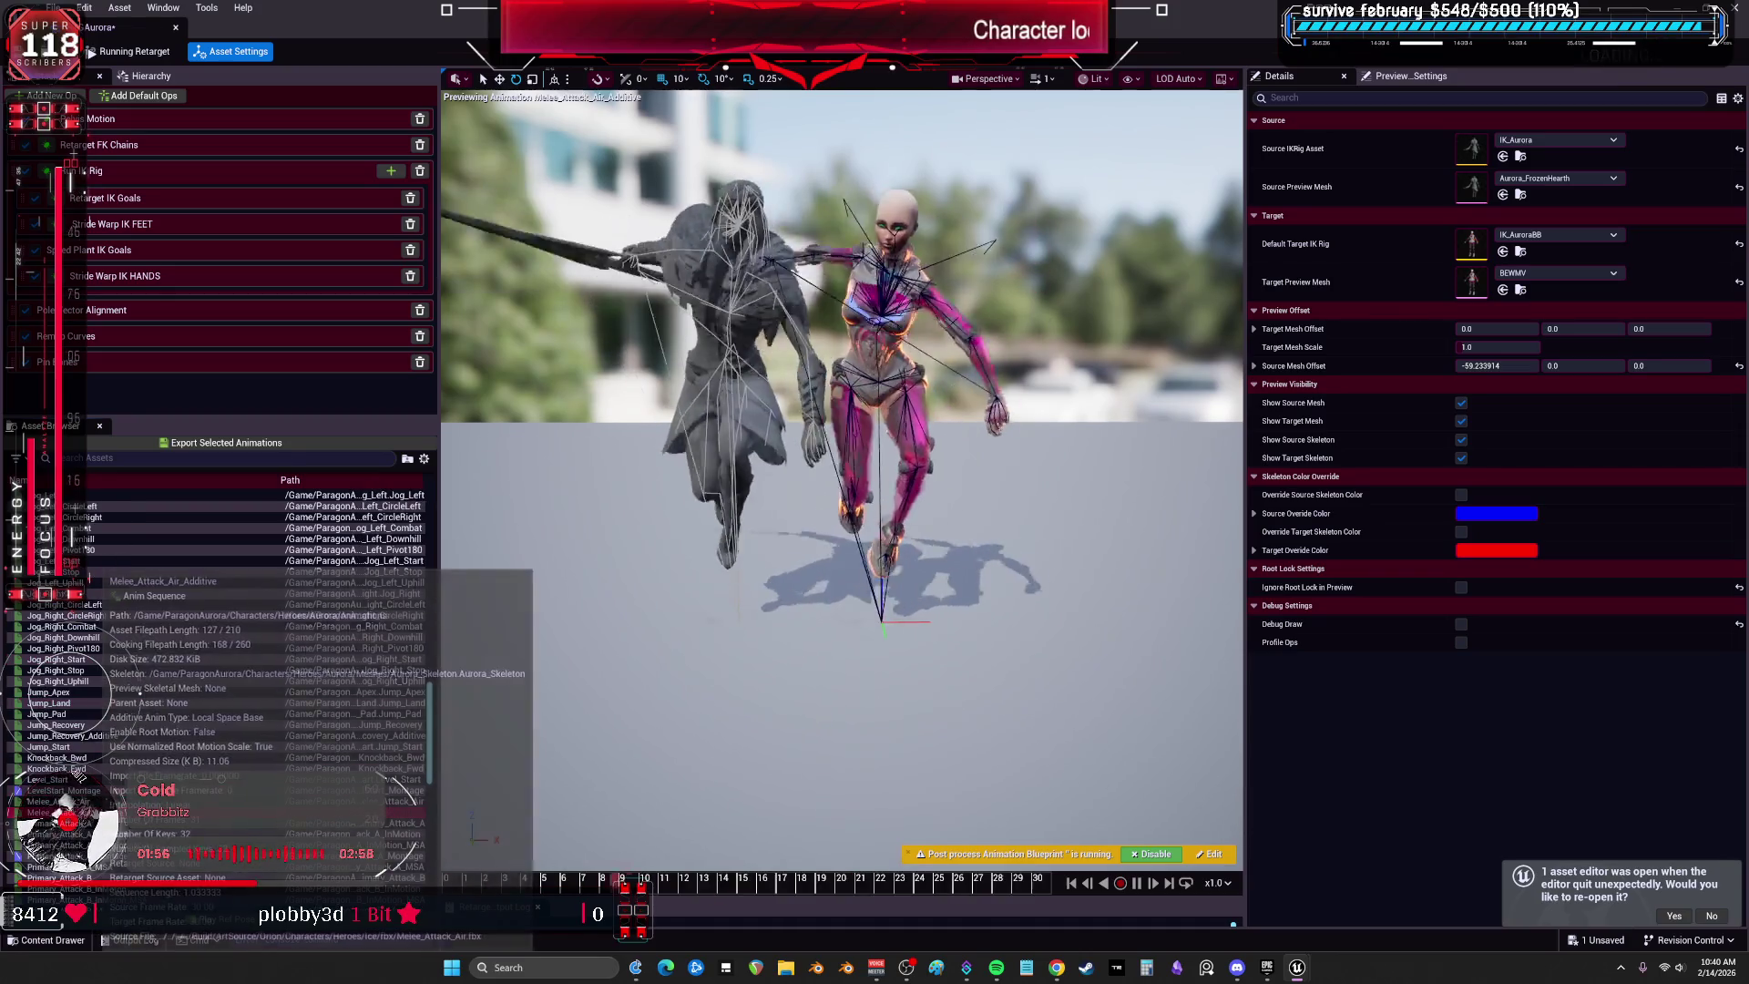
pyautogui.scroll(-3, 79, 775)
pyautogui.click(63, 844)
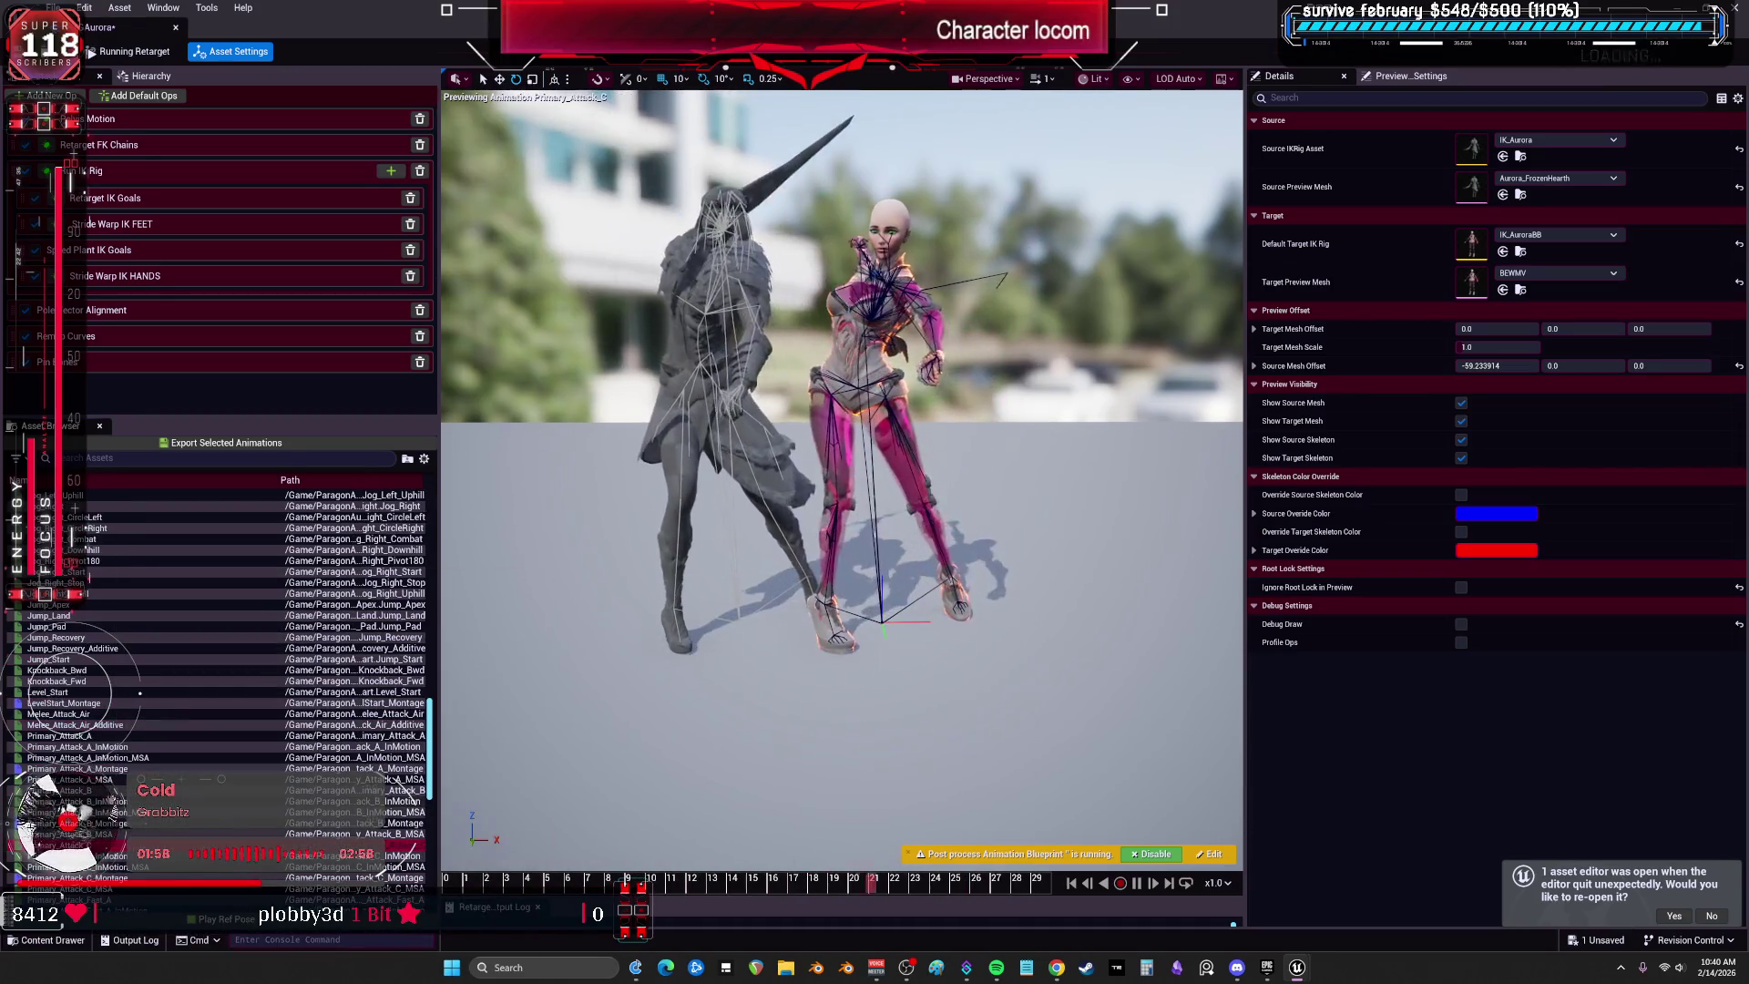
pyautogui.click(108, 735)
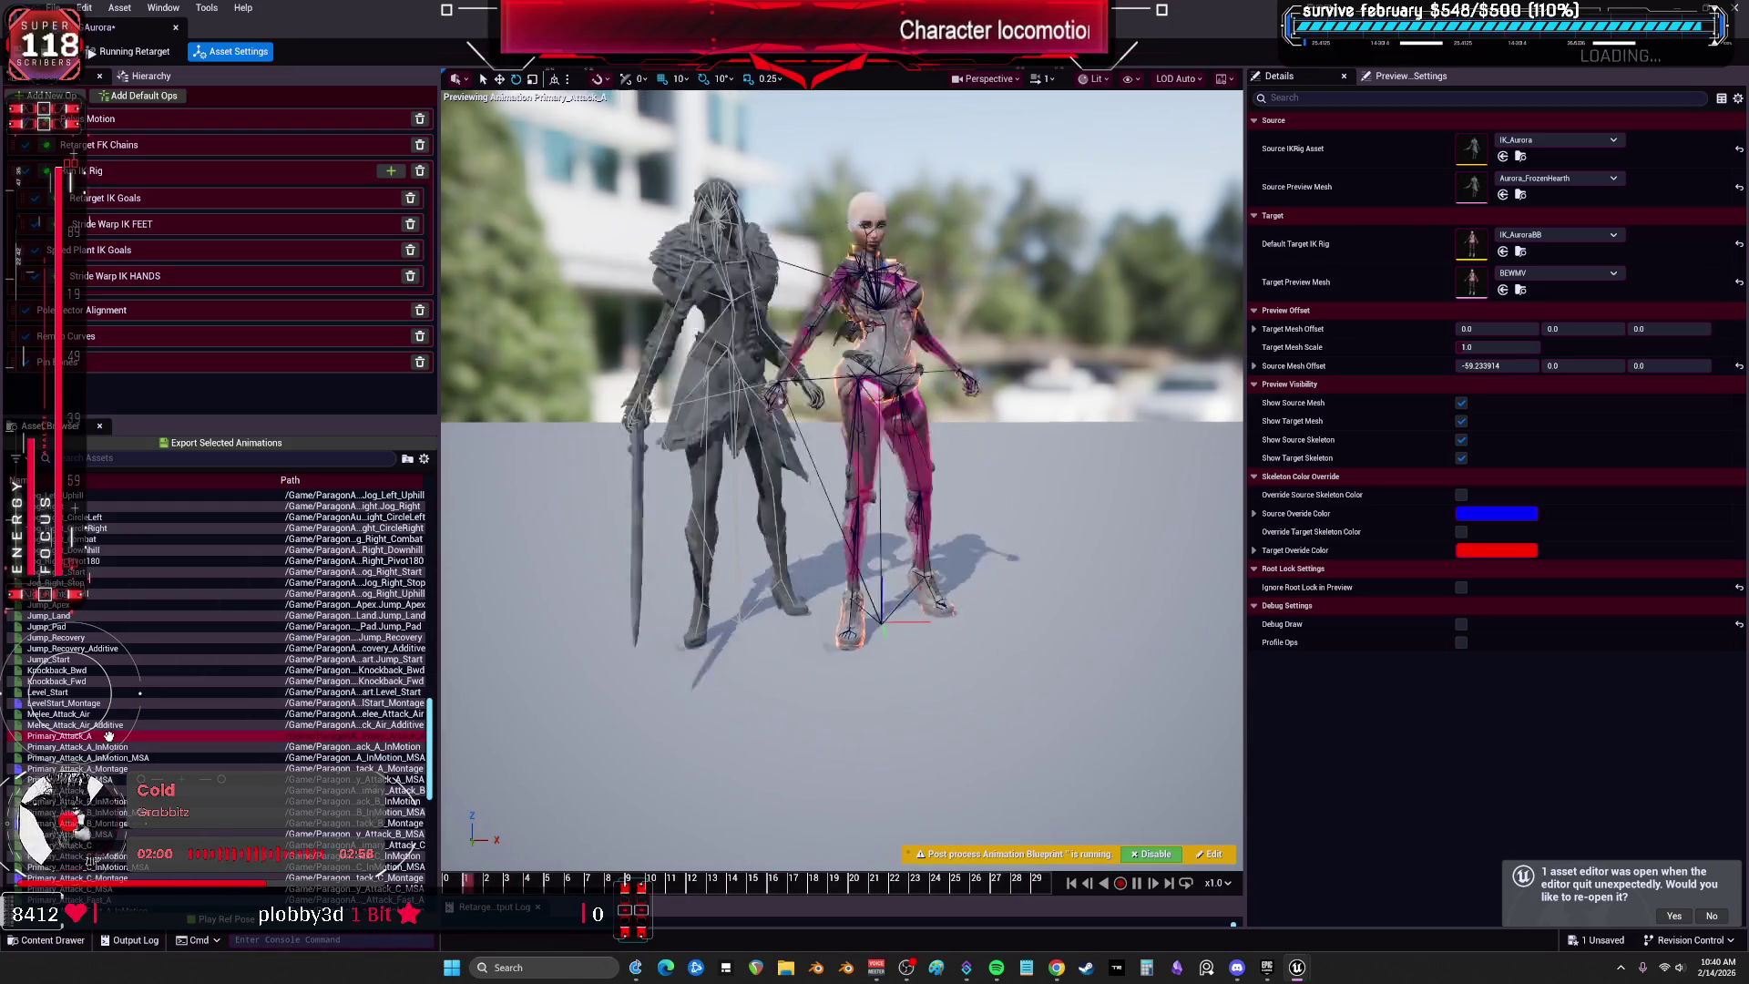
pyautogui.click(110, 714)
pyautogui.scroll(-3, 112, 724)
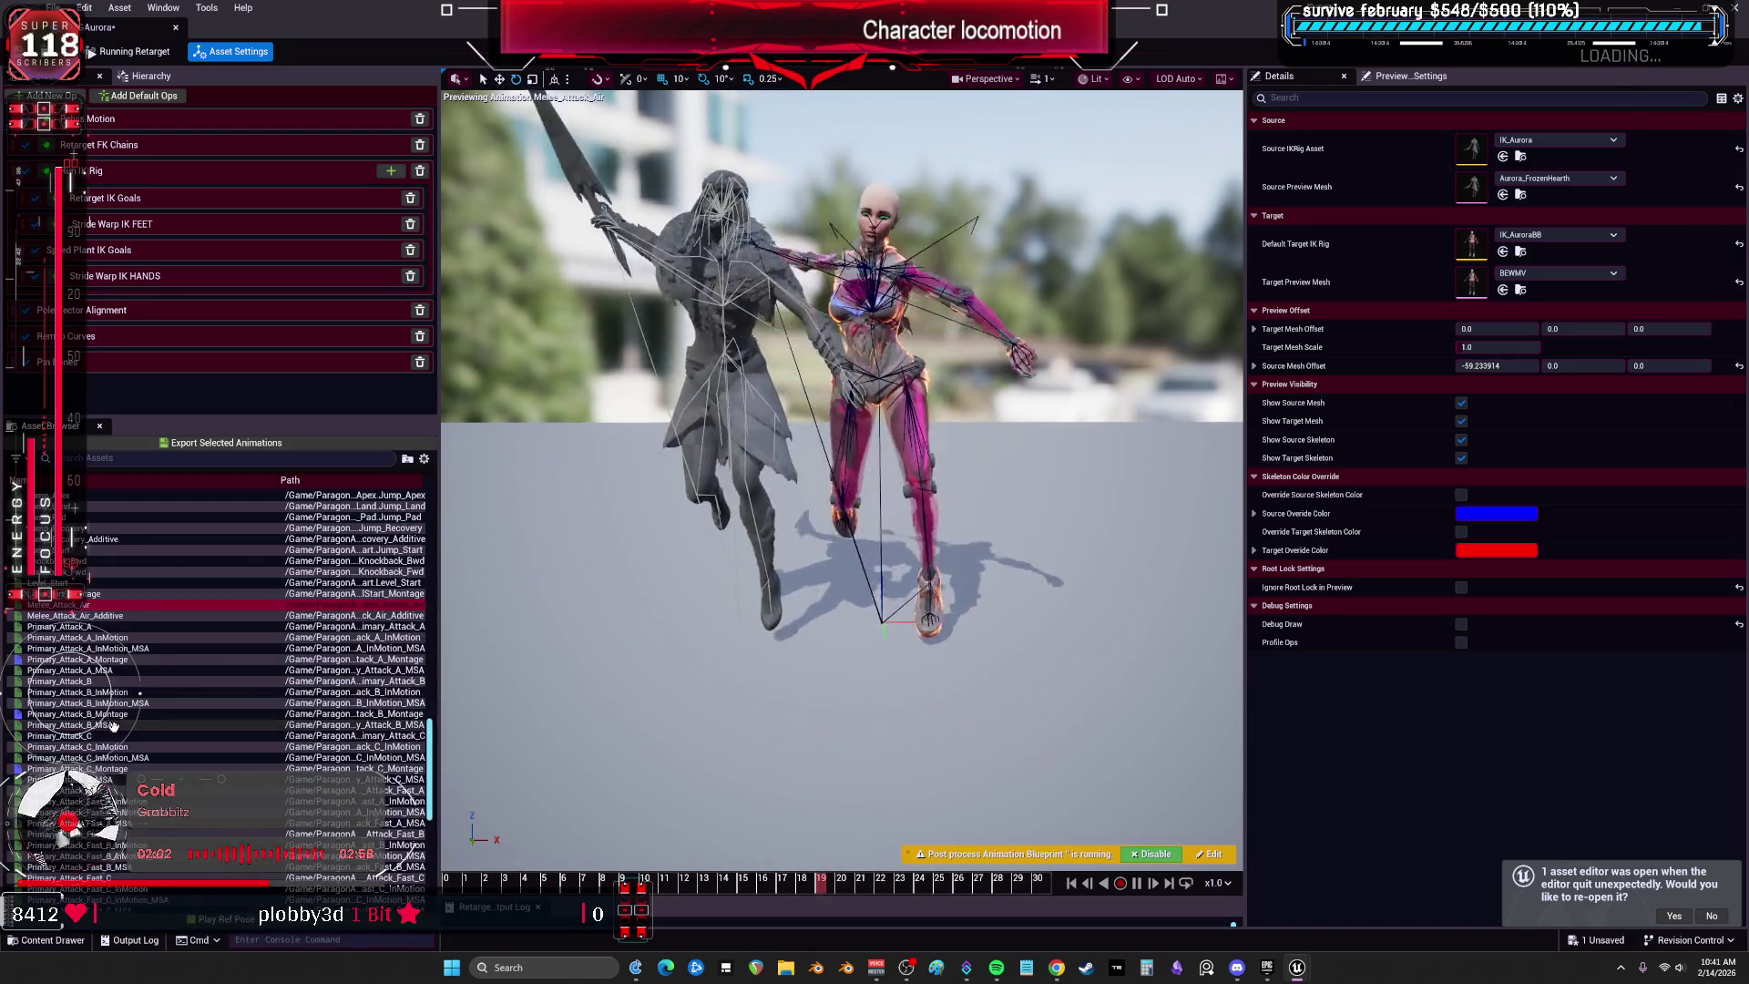
pyautogui.click(136, 835)
pyautogui.scroll(-10, 142, 831)
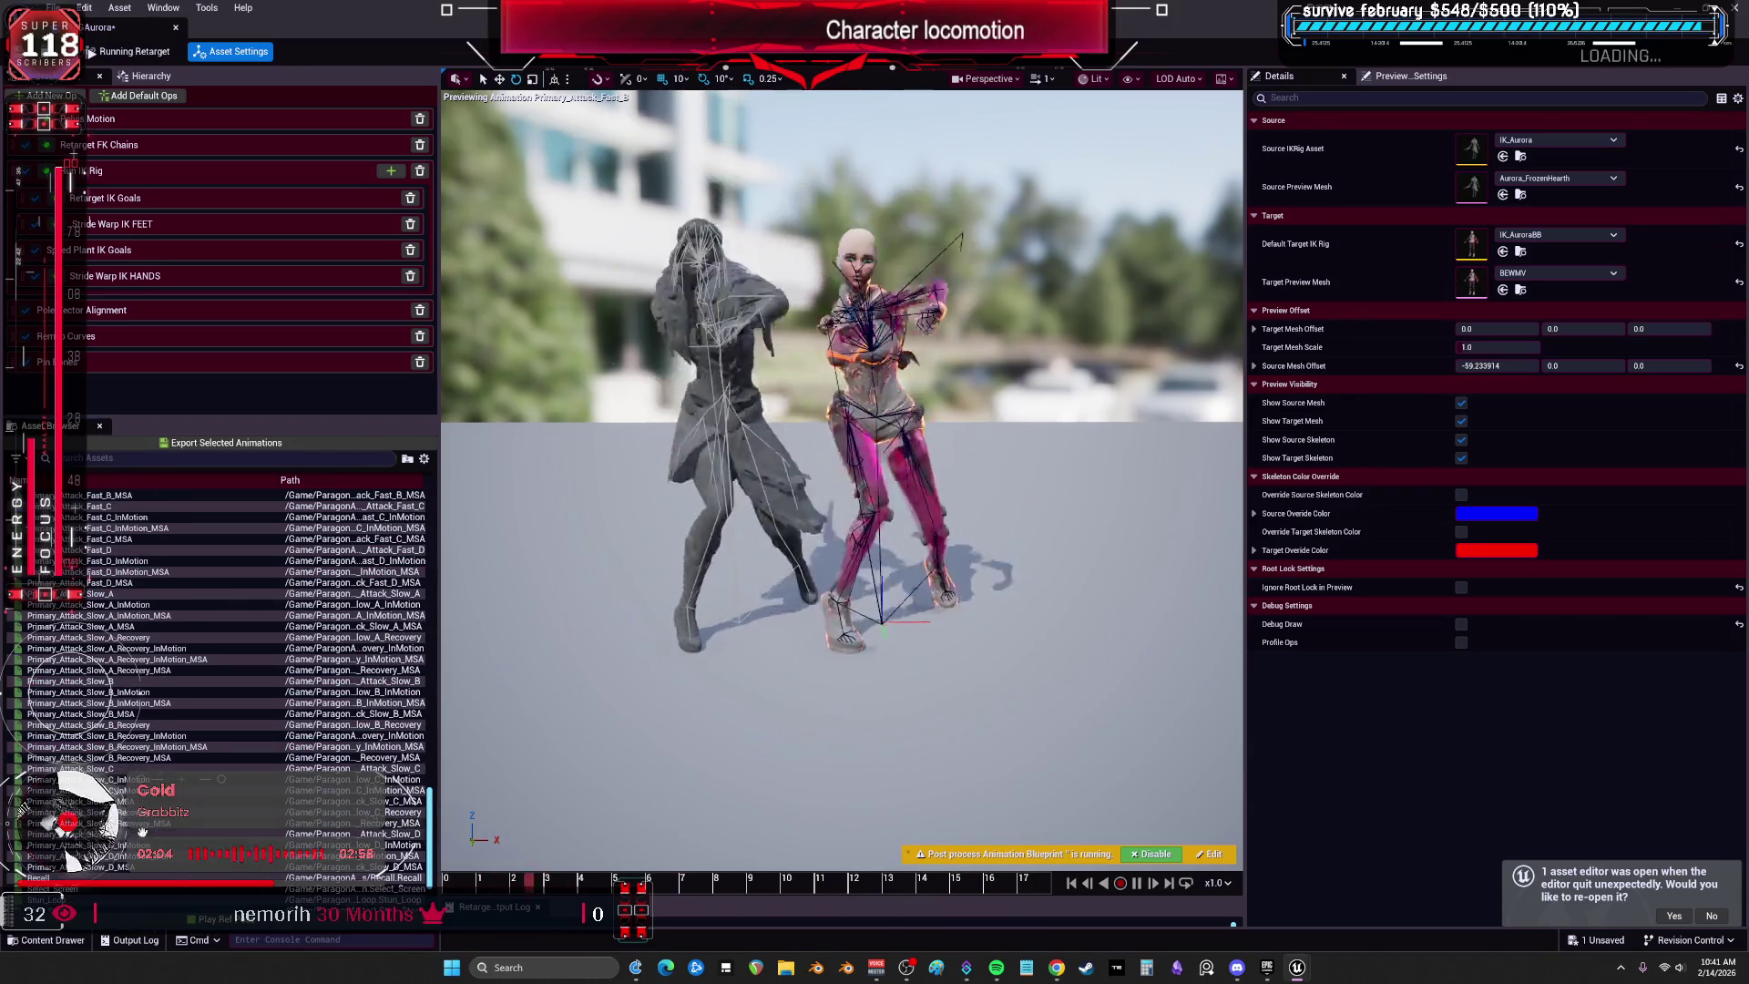
pyautogui.scroll(-3, 139, 811)
pyautogui.click(135, 768)
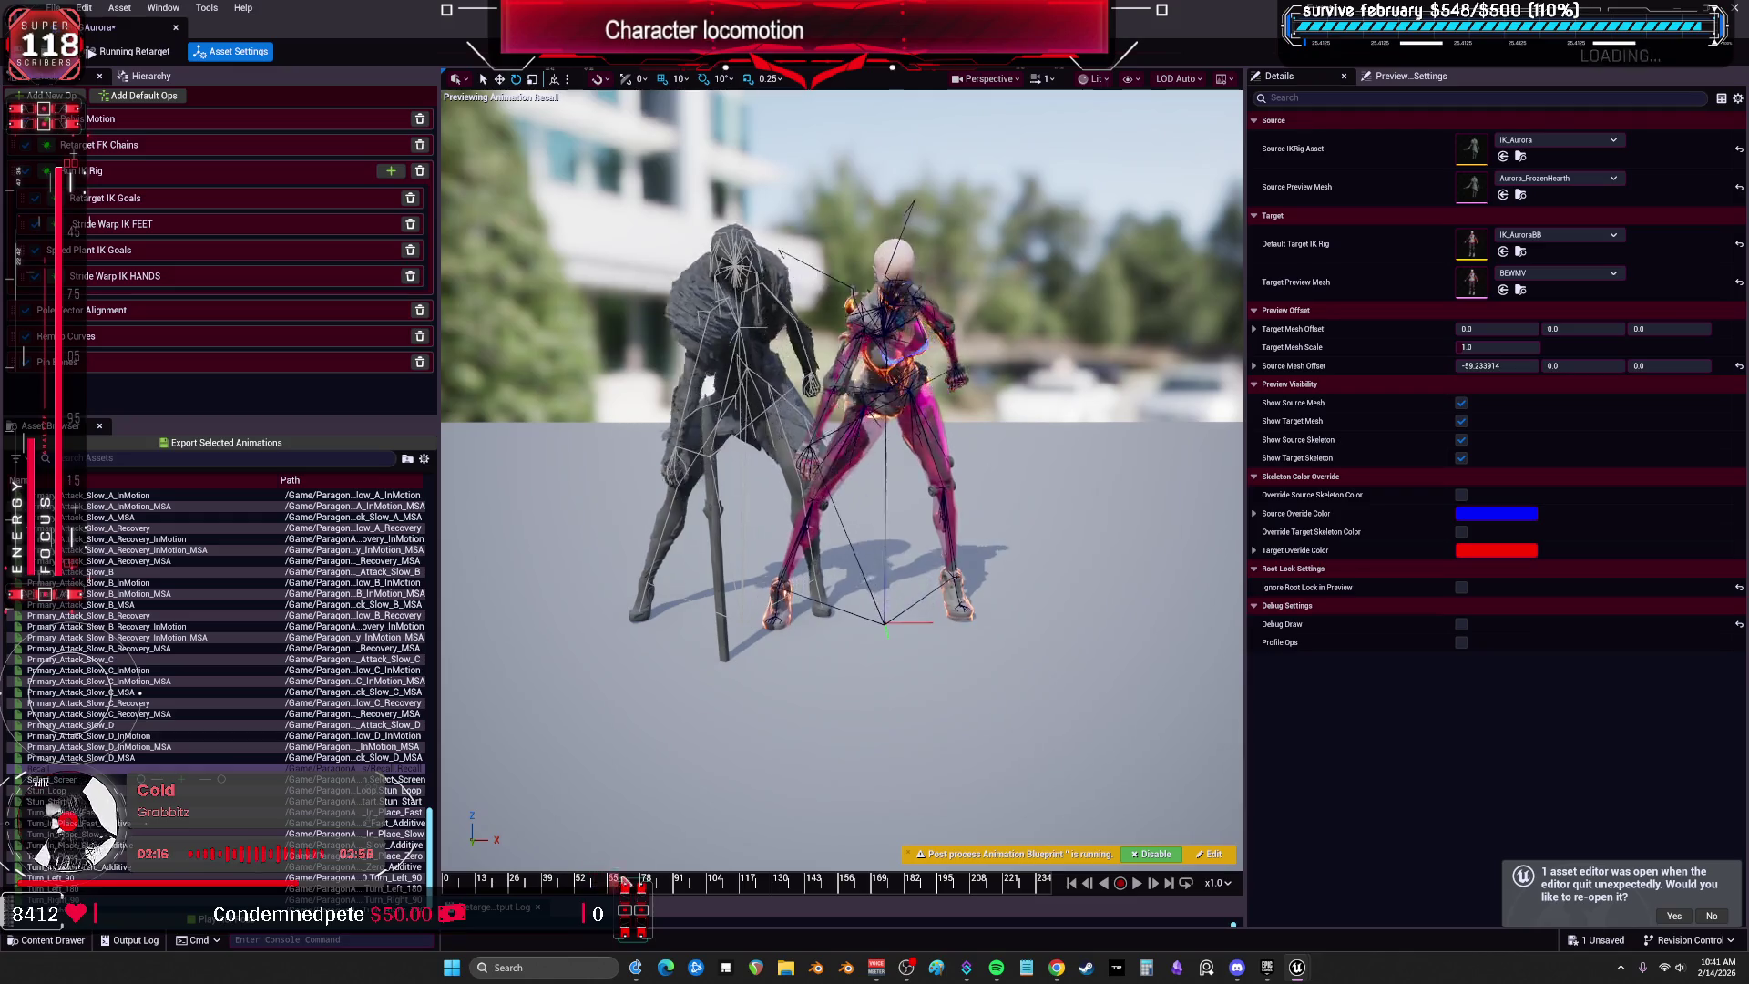
pyautogui.moveTo(625, 886); pyautogui.dragTo(793, 885)
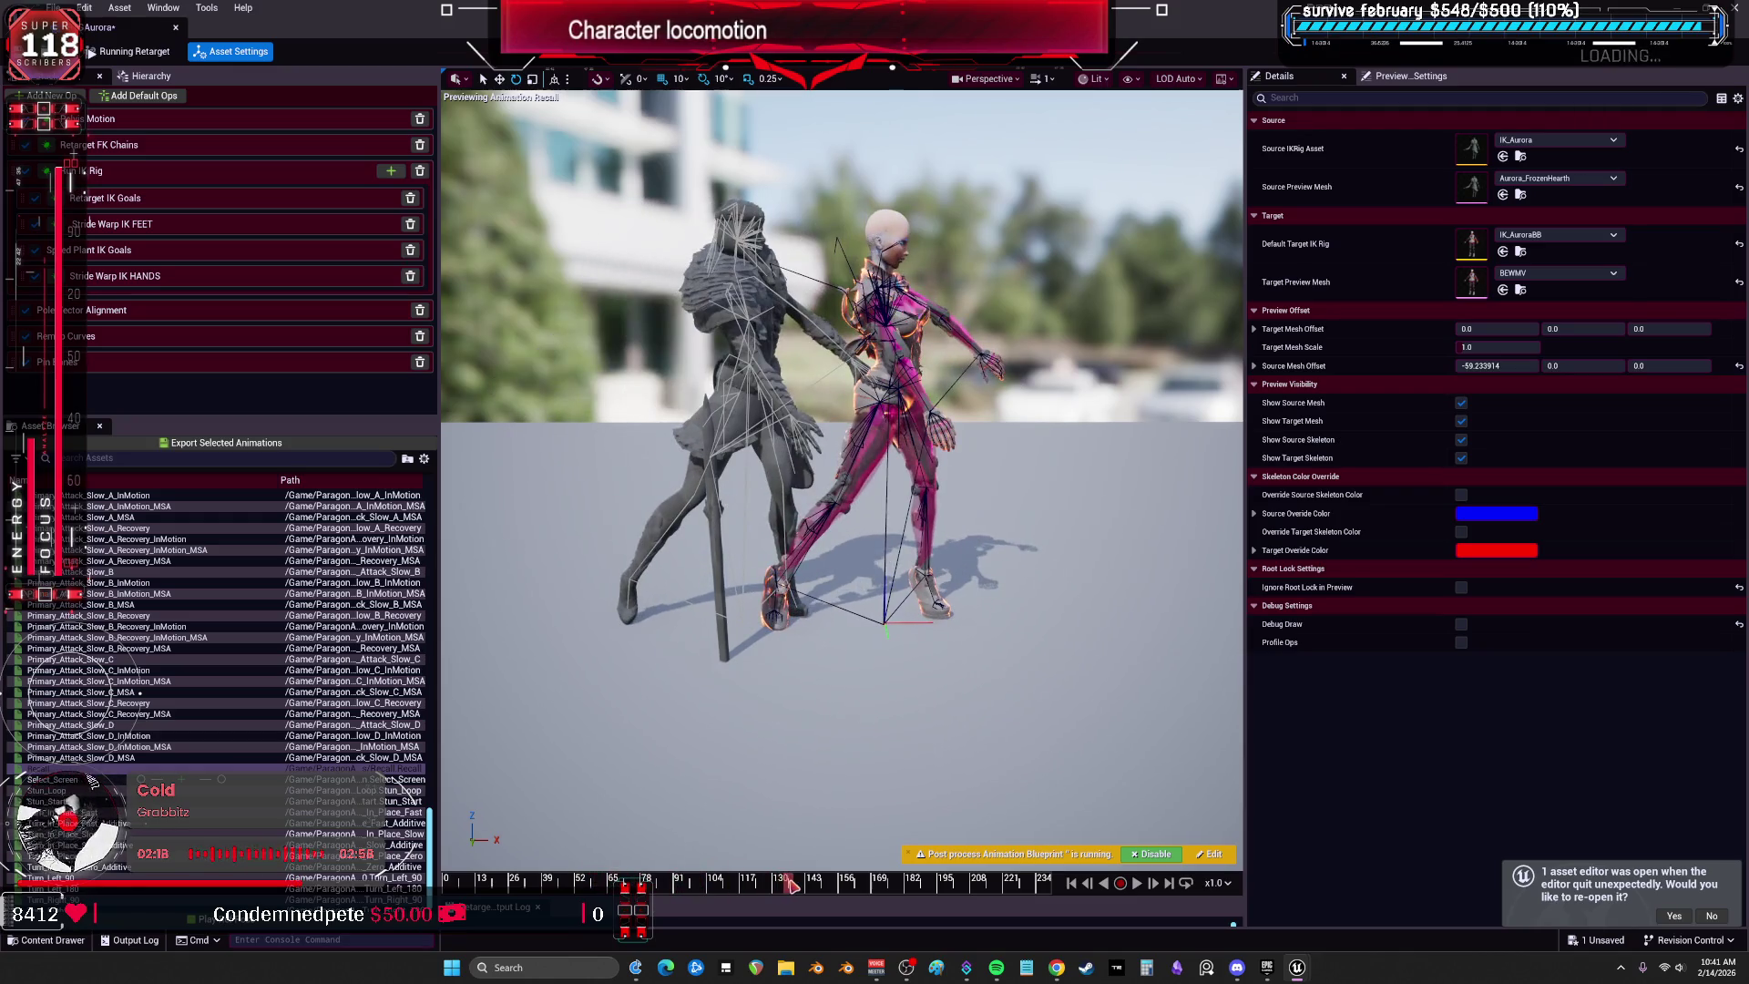
pyautogui.moveTo(1028, 515)
pyautogui.mouseDown()
pyautogui.moveTo(966, 496)
pyautogui.moveTo(1027, 510)
pyautogui.mouseUp()
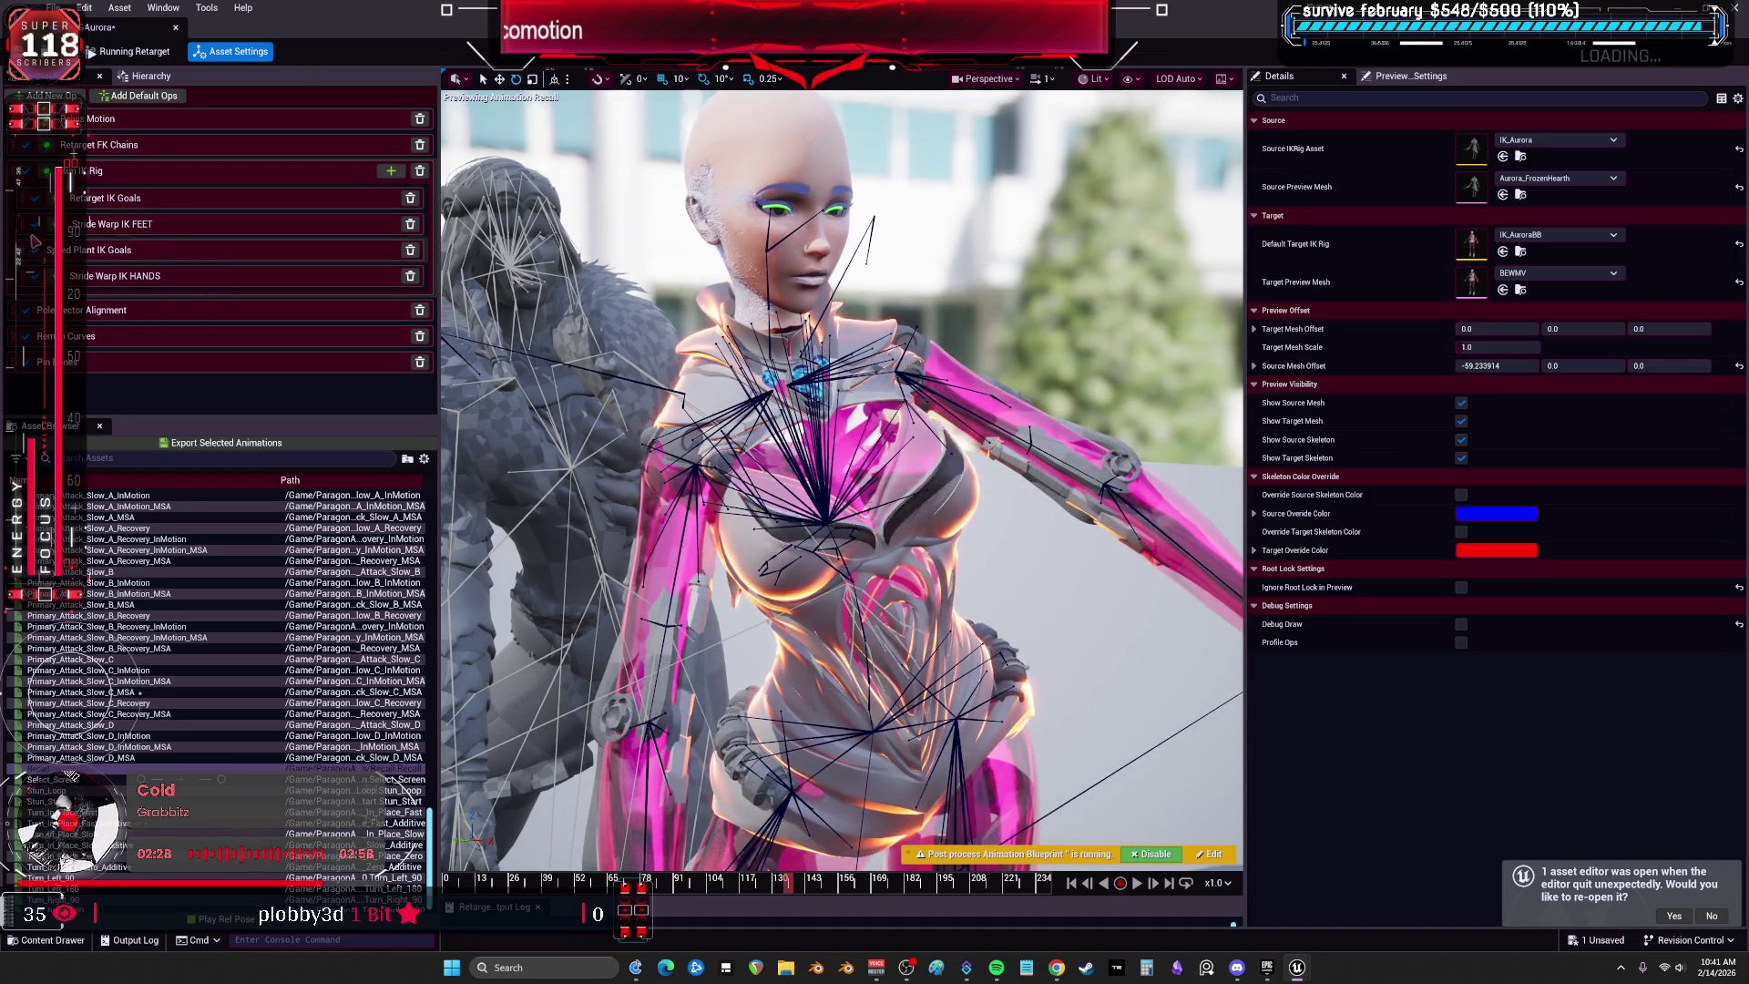
# Step: In Retarget IK Goals, lower the LeftArm goal's Blend to Source Translation to 0.0
pyautogui.click(39, 223)
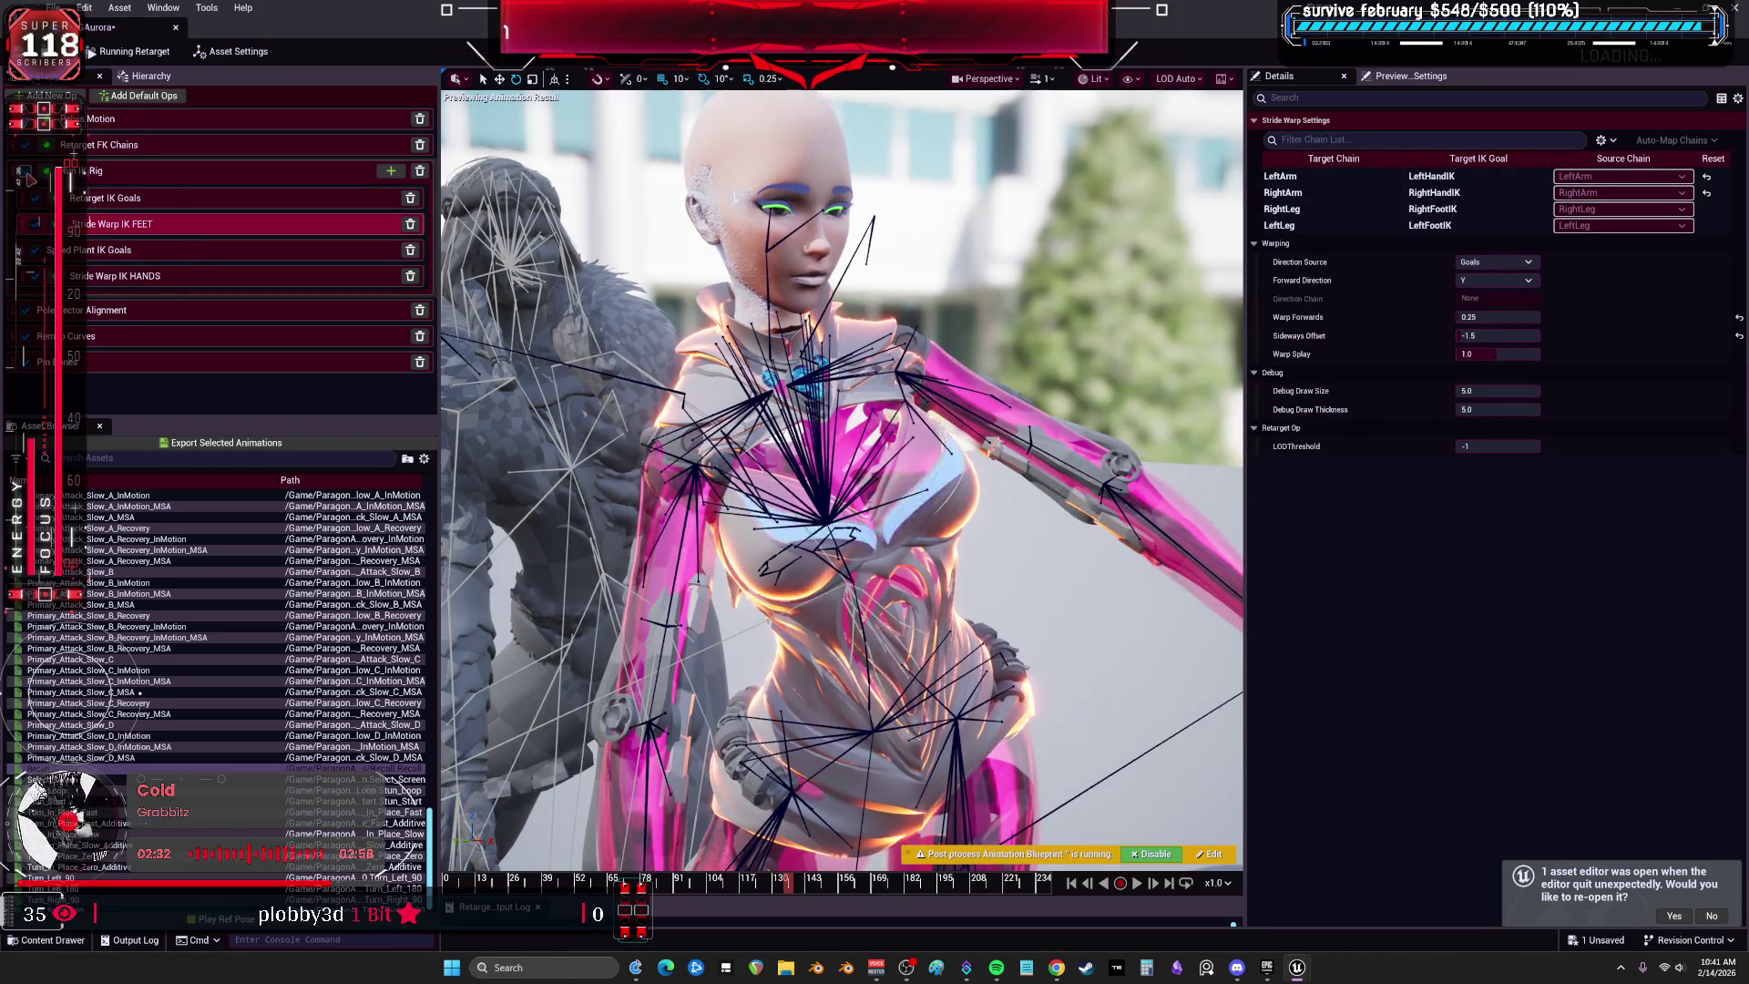
pyautogui.click(126, 172)
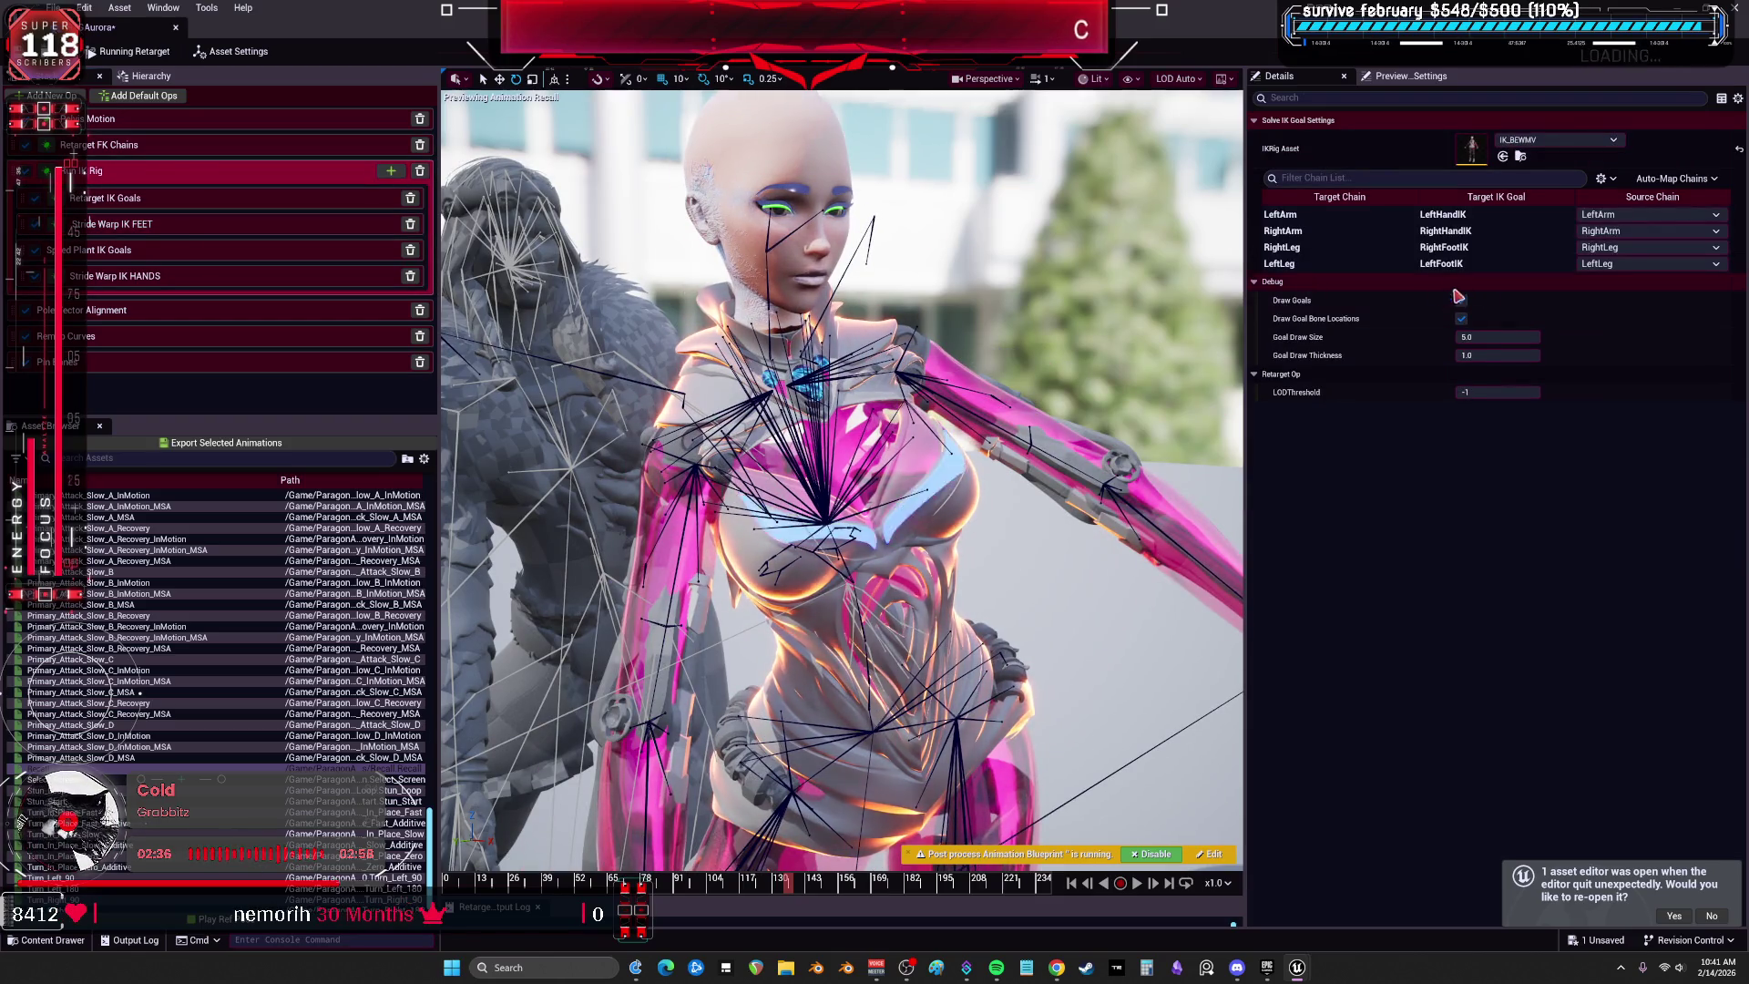
pyautogui.press('Down')
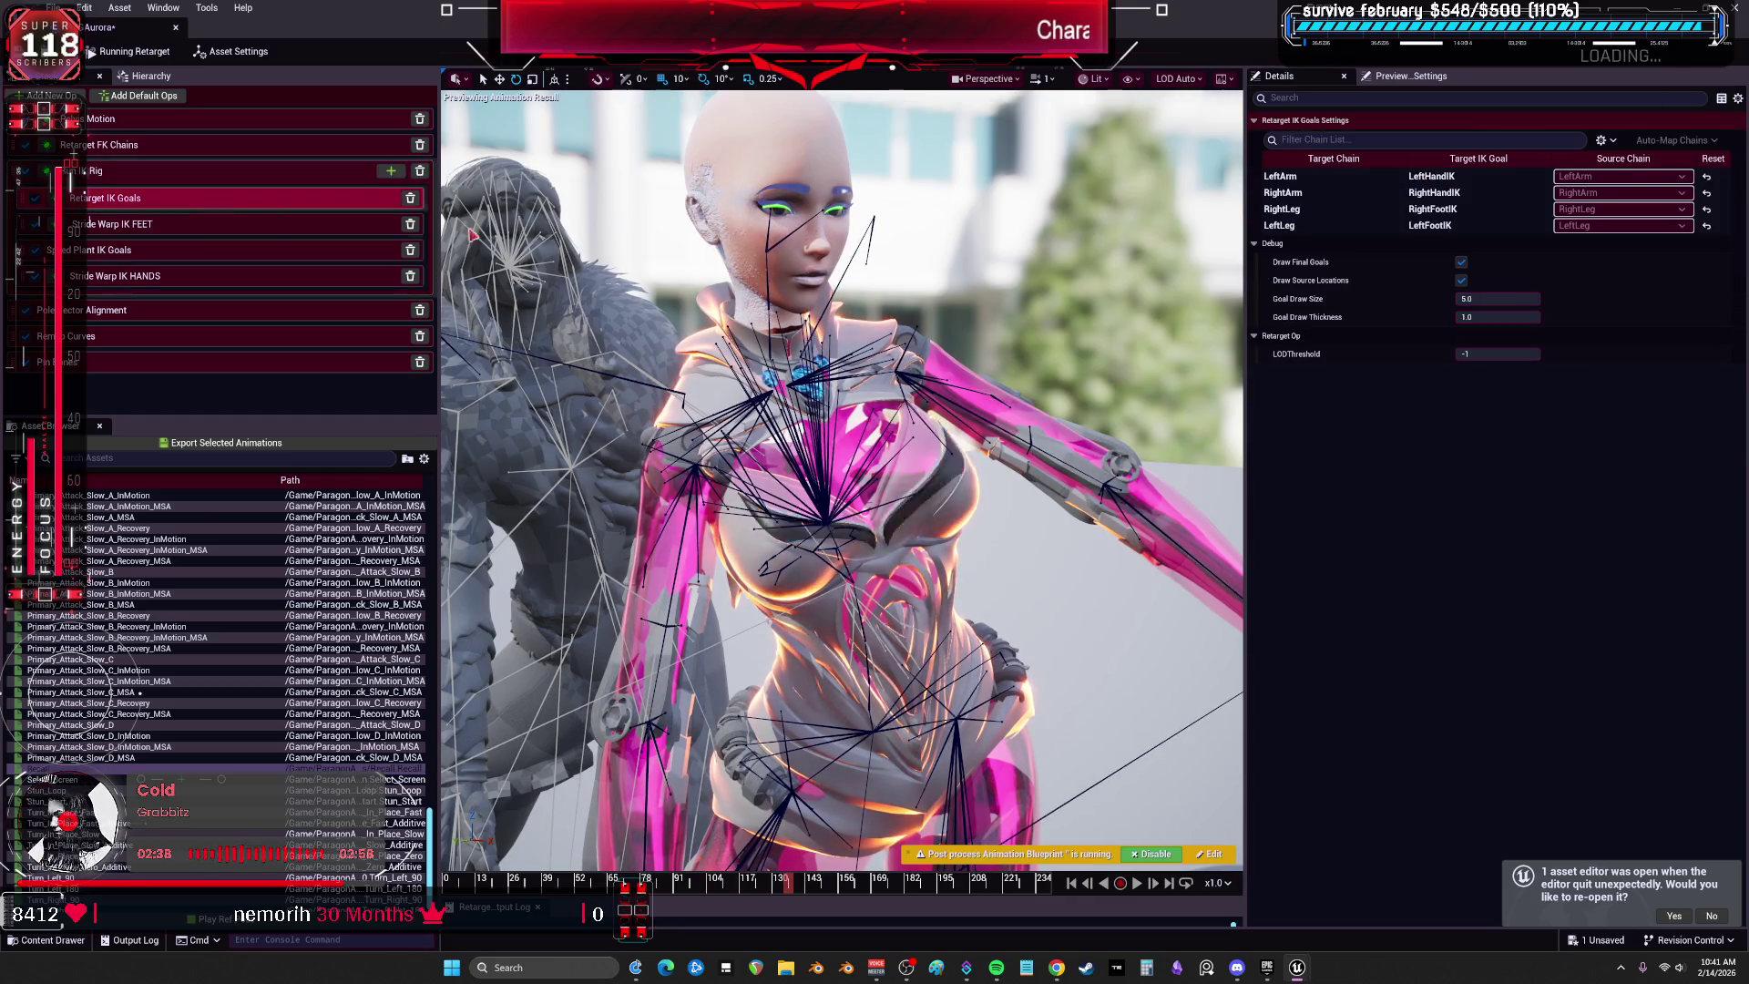
pyautogui.click(1309, 181)
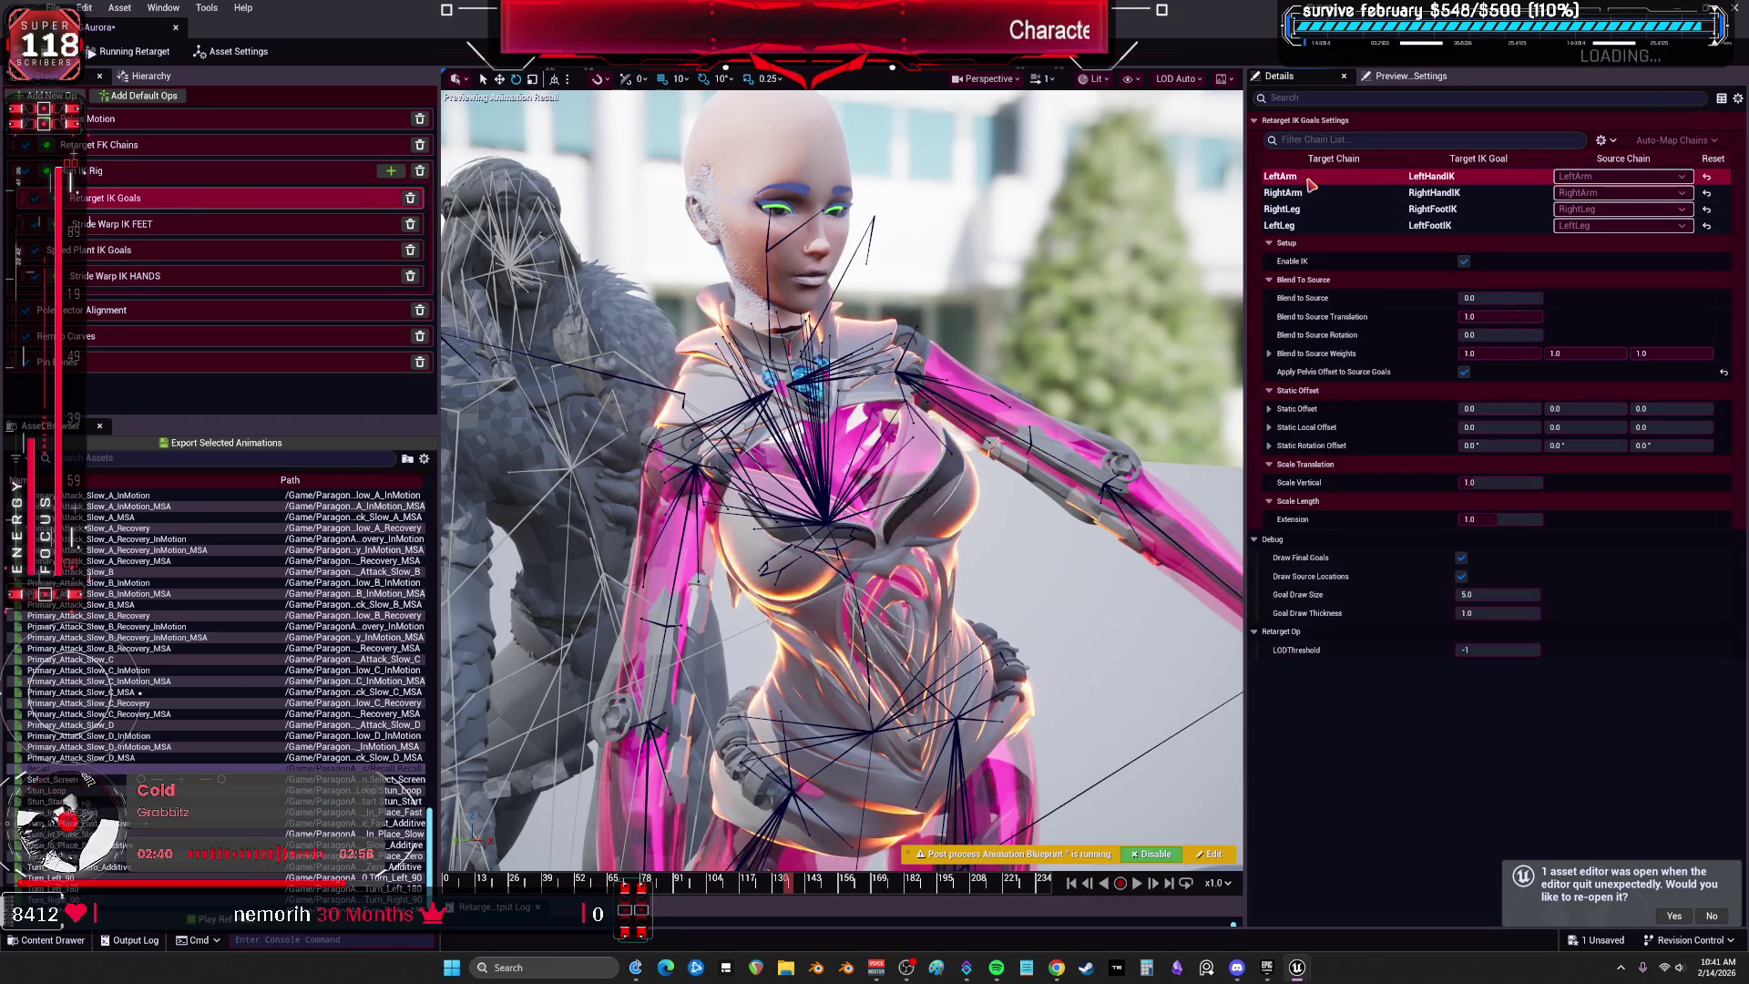
pyautogui.click(1526, 316)
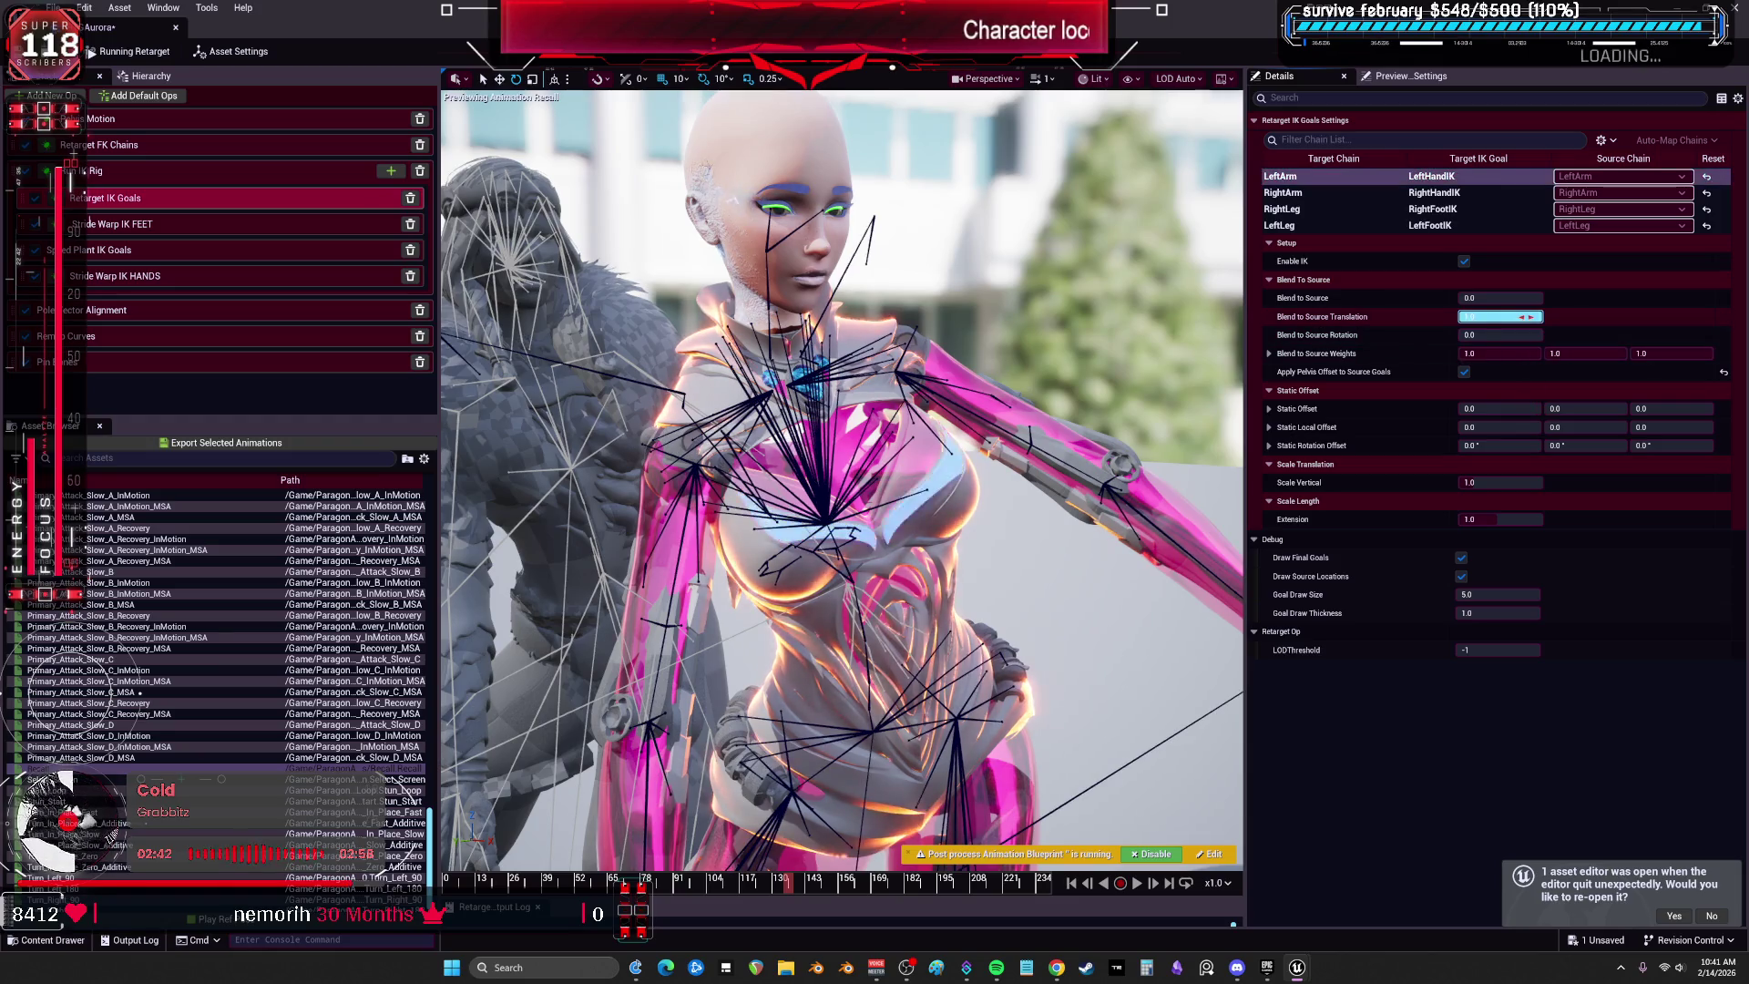
pyautogui.moveTo(1526, 316)
pyautogui.mouseDown()
pyautogui.moveTo(1488, 317)
pyautogui.moveTo(1539, 316)
pyautogui.moveTo(1540, 298)
pyautogui.mouseUp()
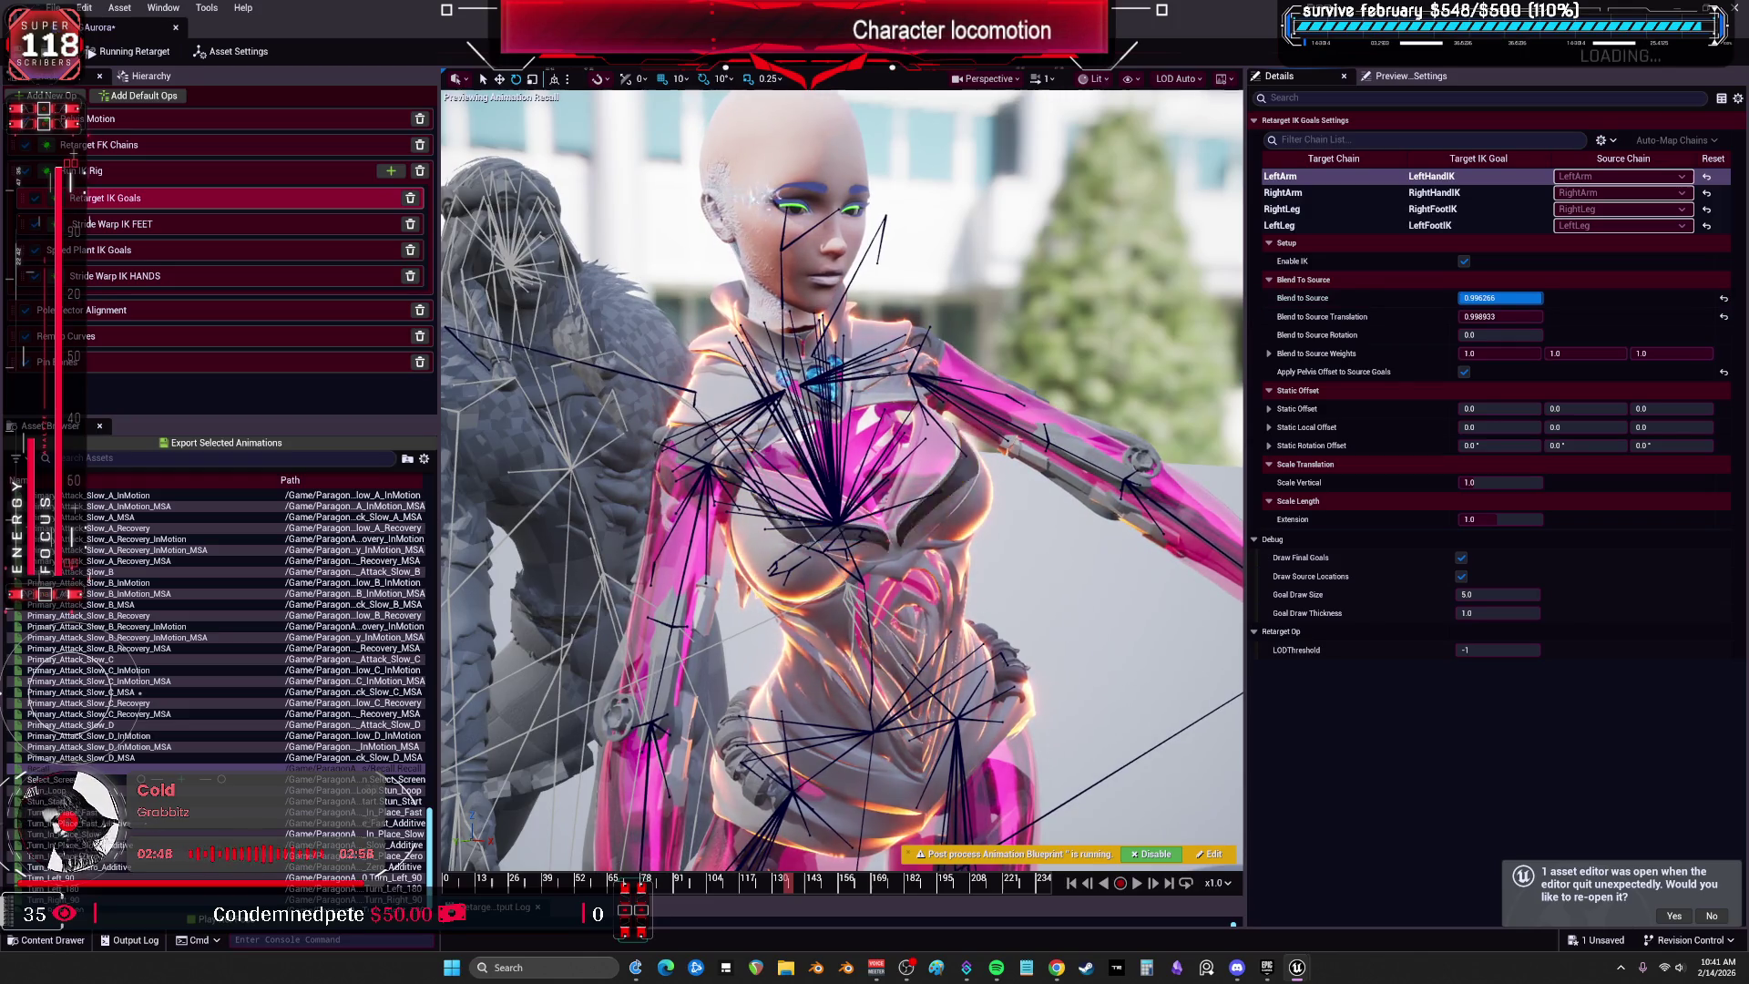
pyautogui.moveTo(1540, 298); pyautogui.dragTo(1476, 298)
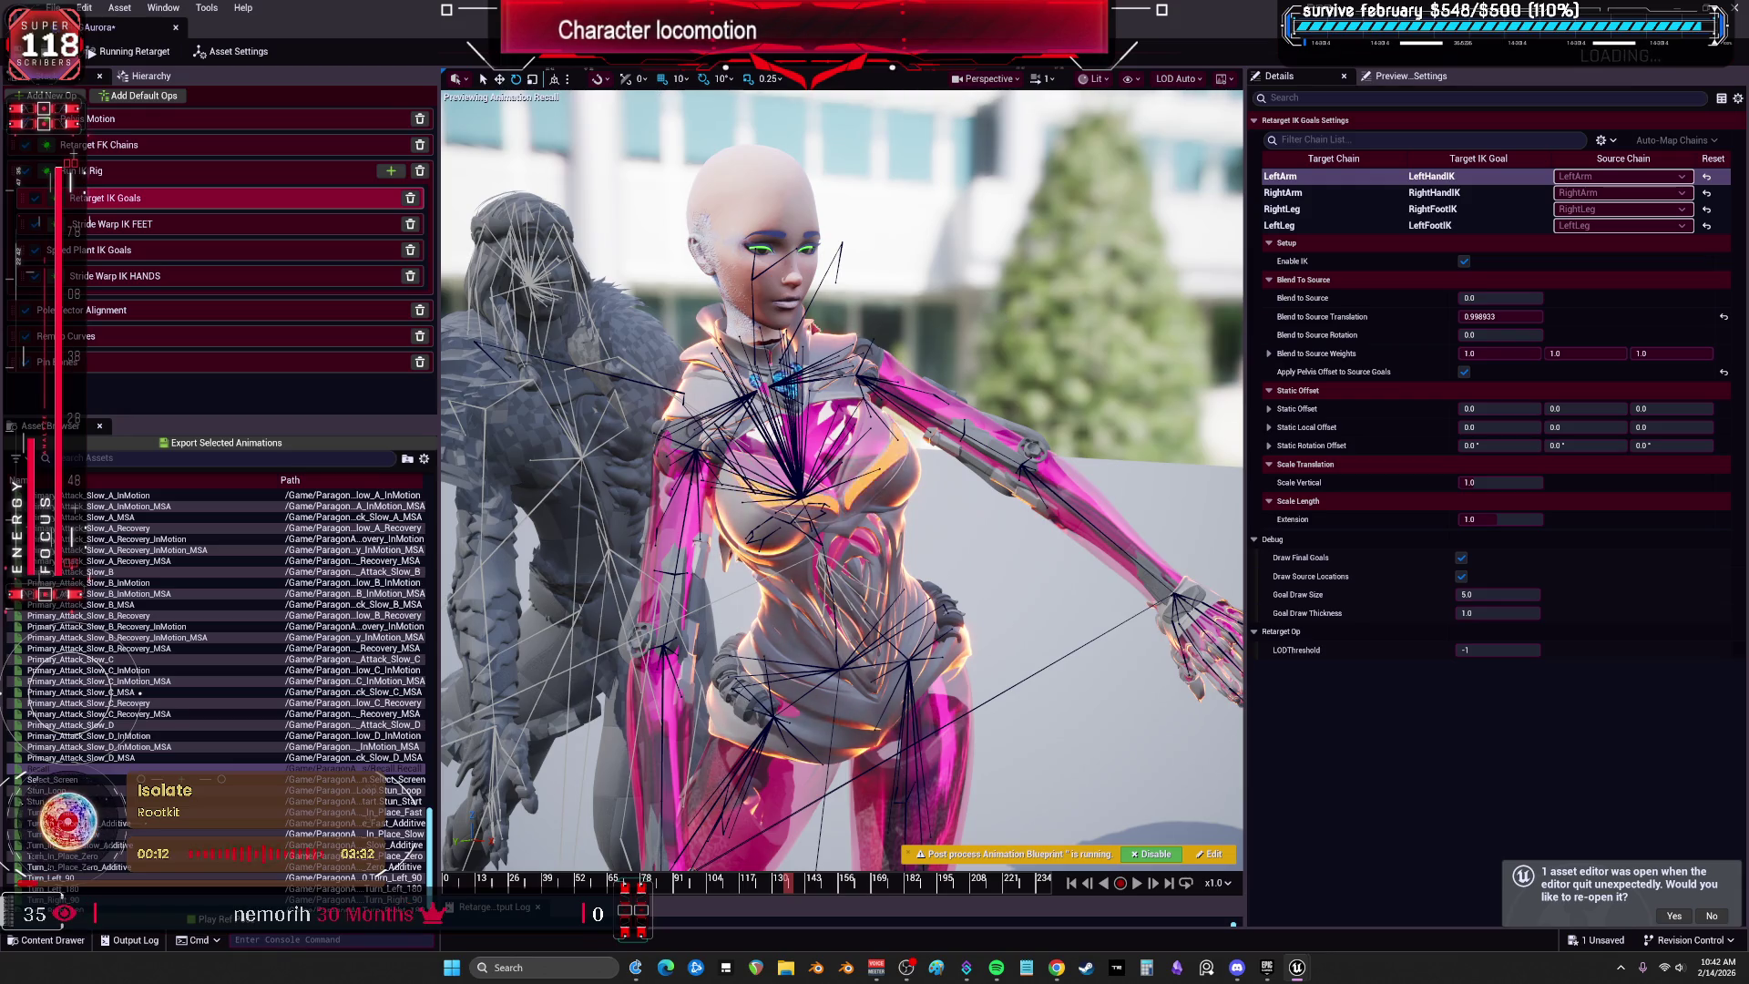
# Step: Preview the Select_Screen animation and restore the retargeter to a floating window
pyautogui.scroll(-1, 228, 801)
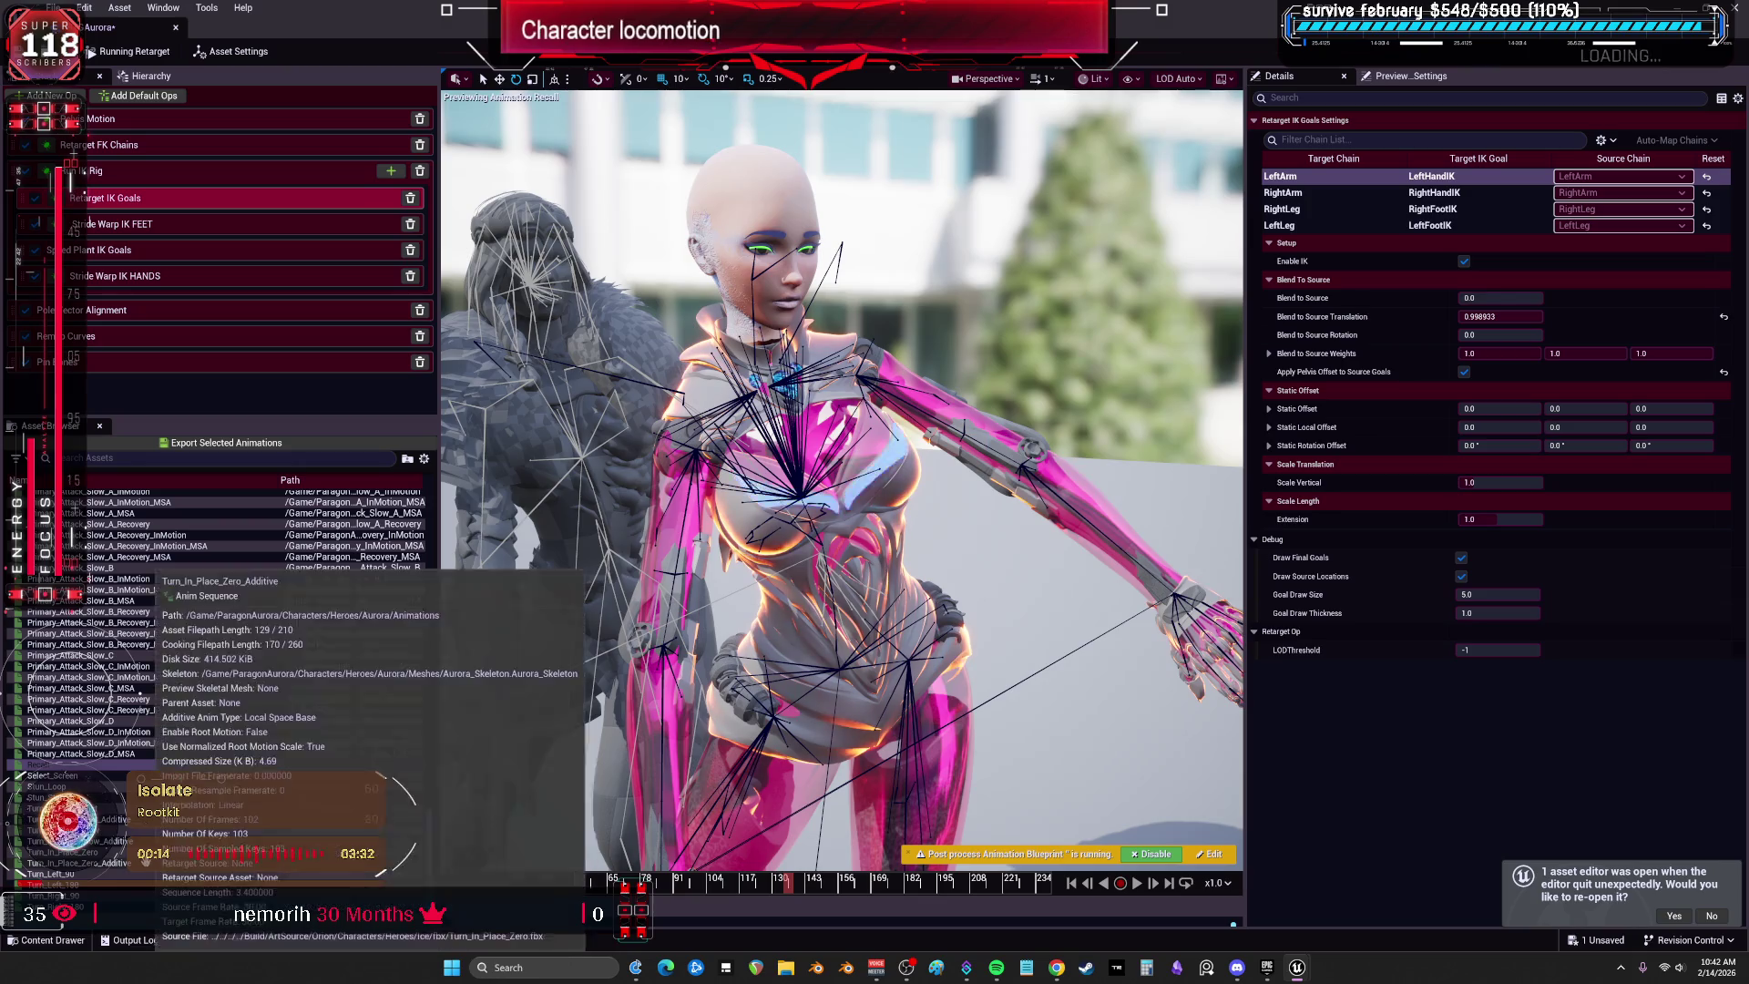
pyautogui.click(111, 776)
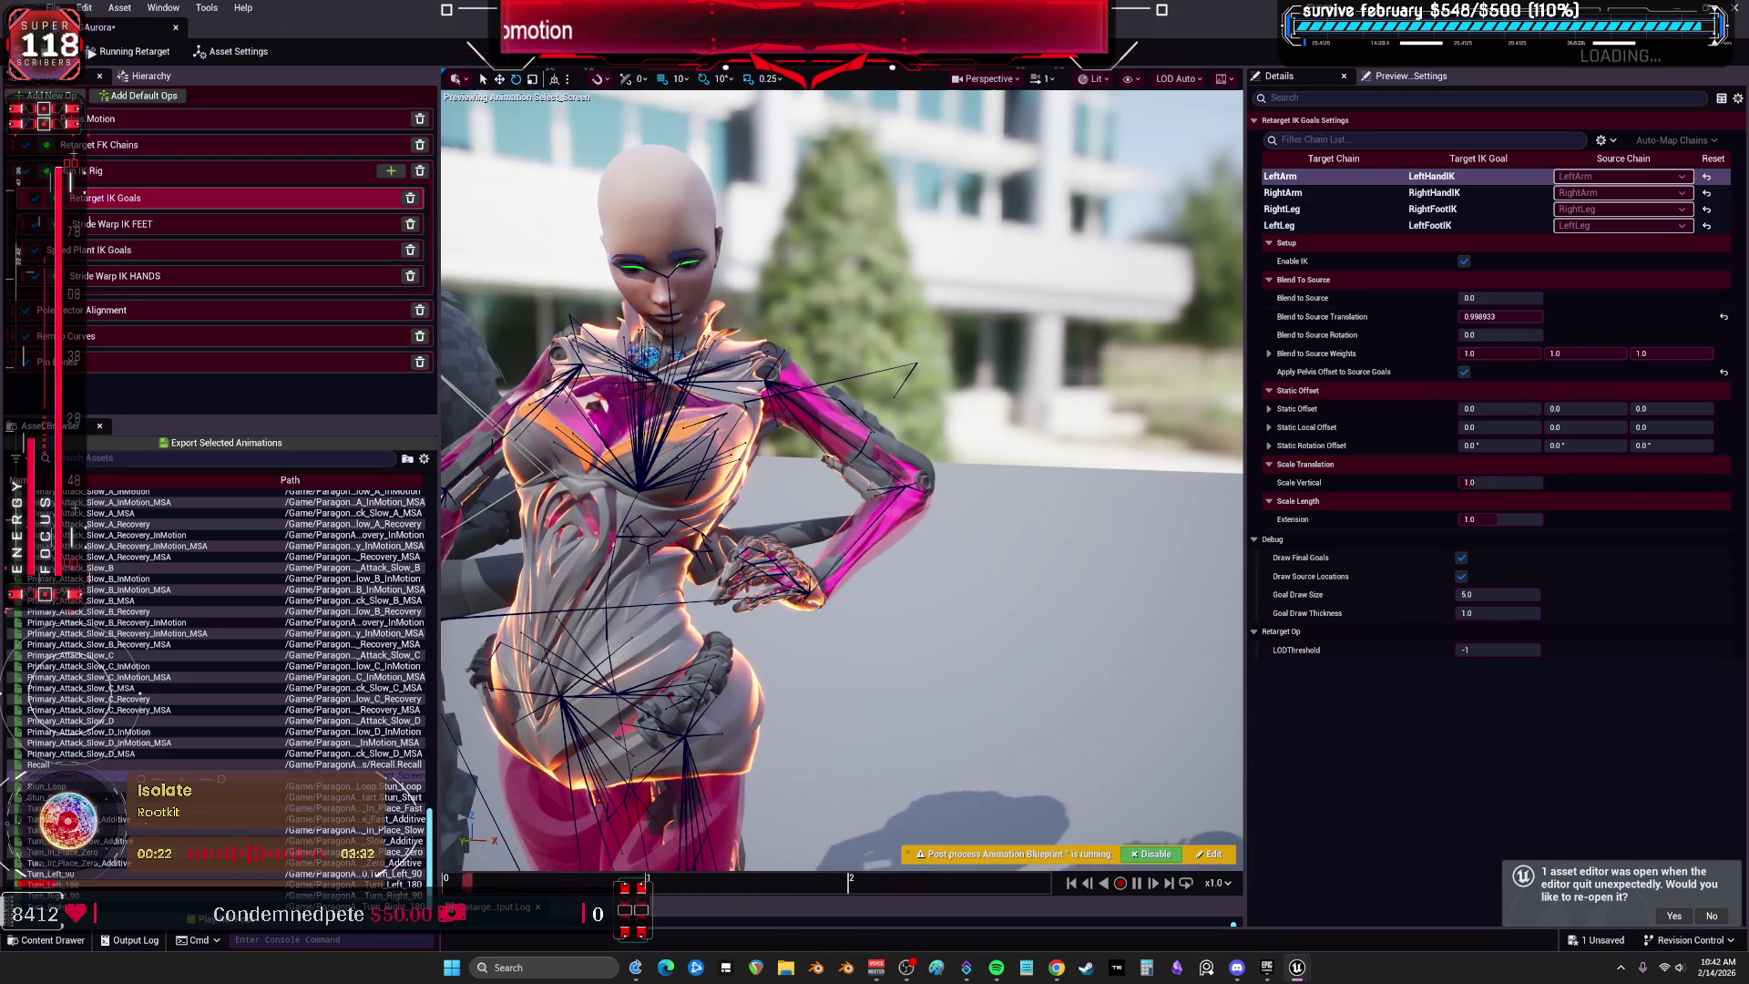
pyautogui.press('super+Down')
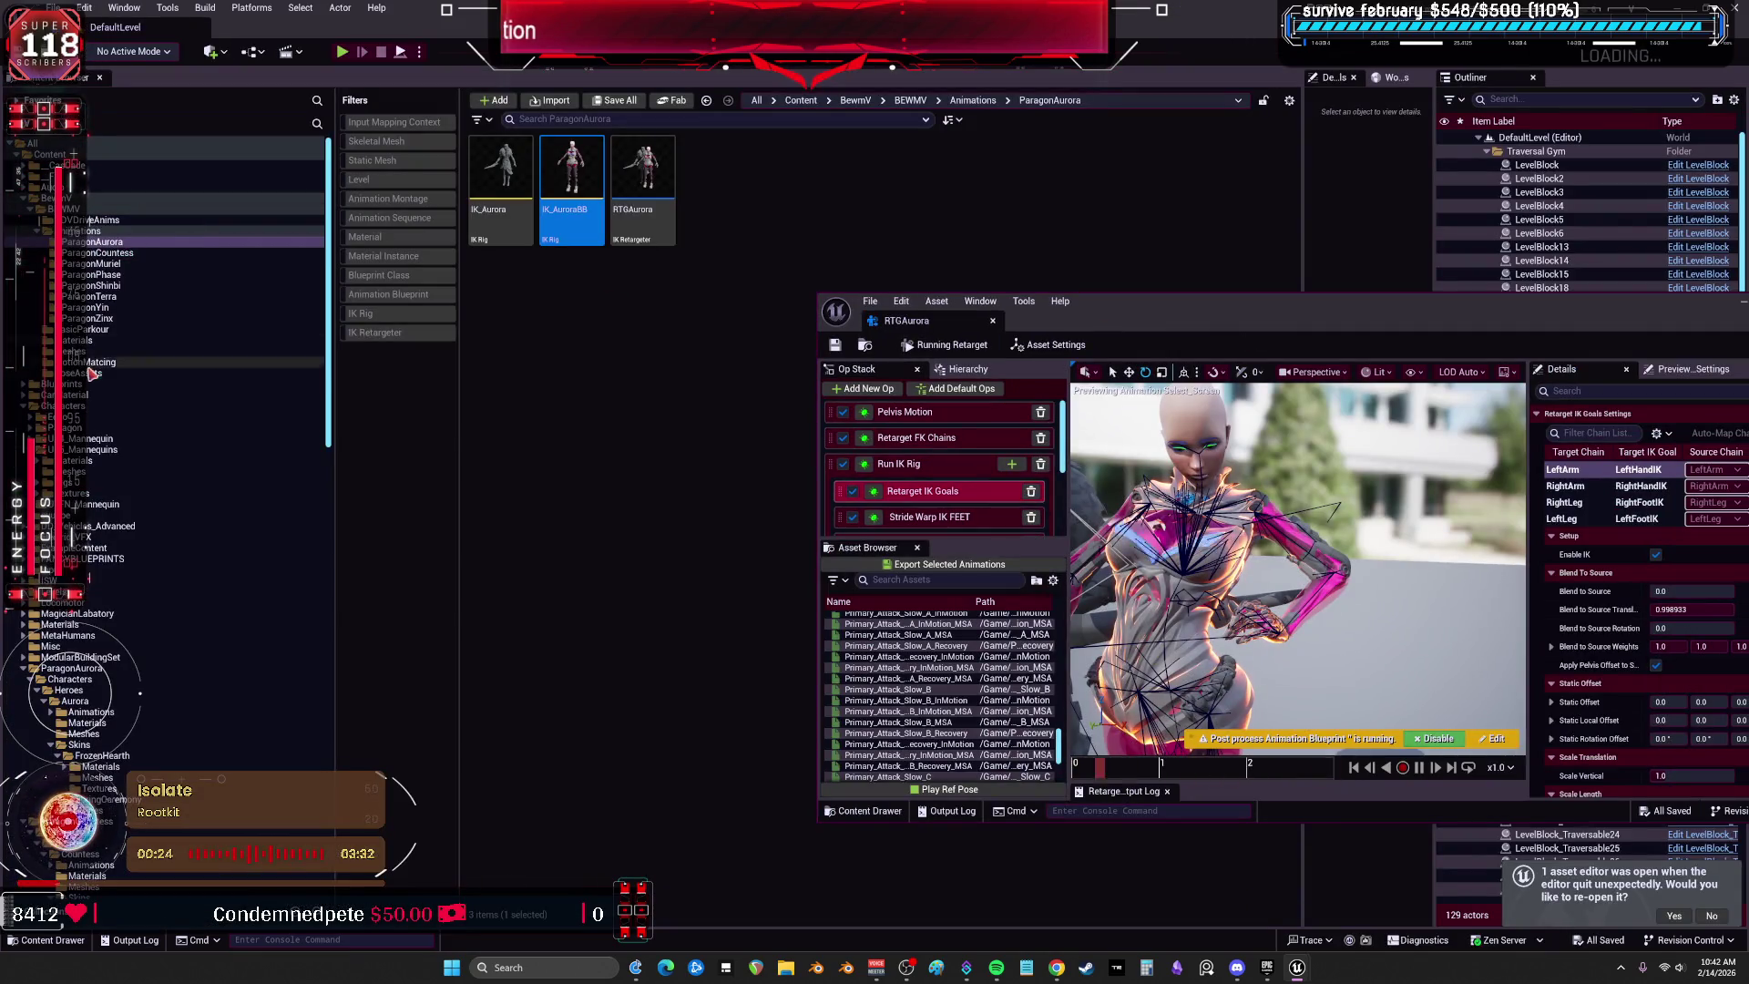
# Step: Open BPV_BewmV from Blueprints > RetargetedCharacters and frame the armored character in its viewport
pyautogui.click(73, 384)
pyautogui.moveTo(1026, 319); pyautogui.dragTo(915, 426)
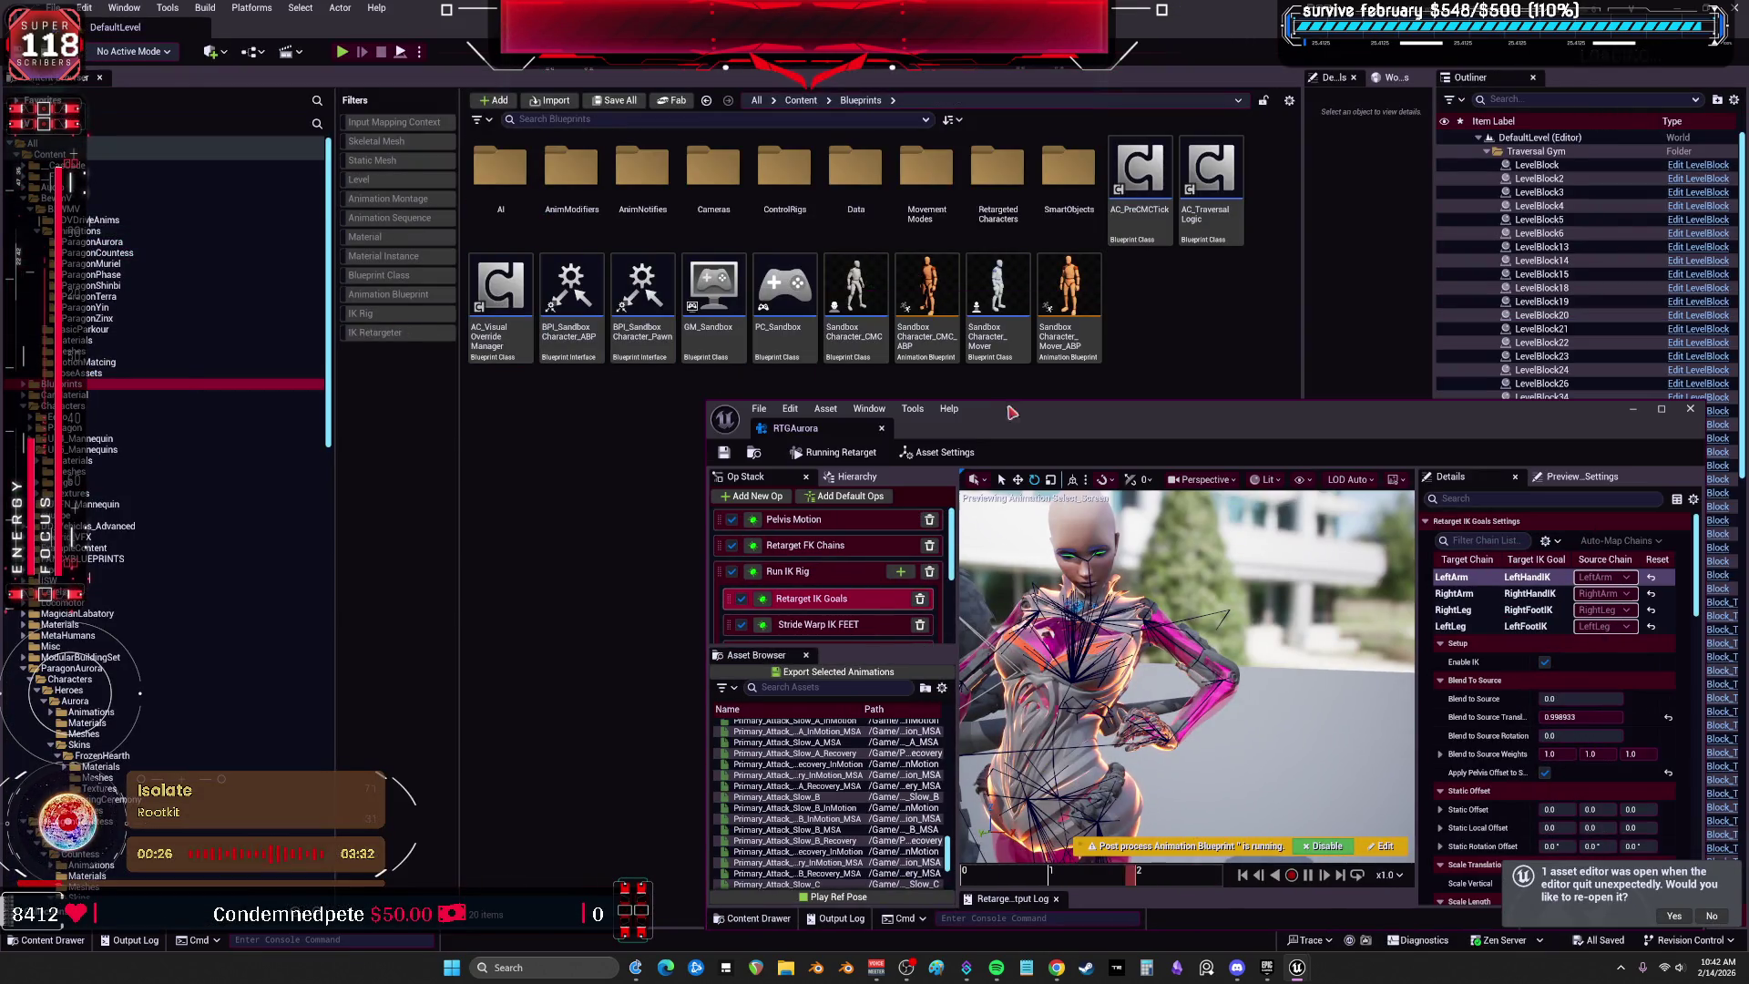
pyautogui.click(583, 171)
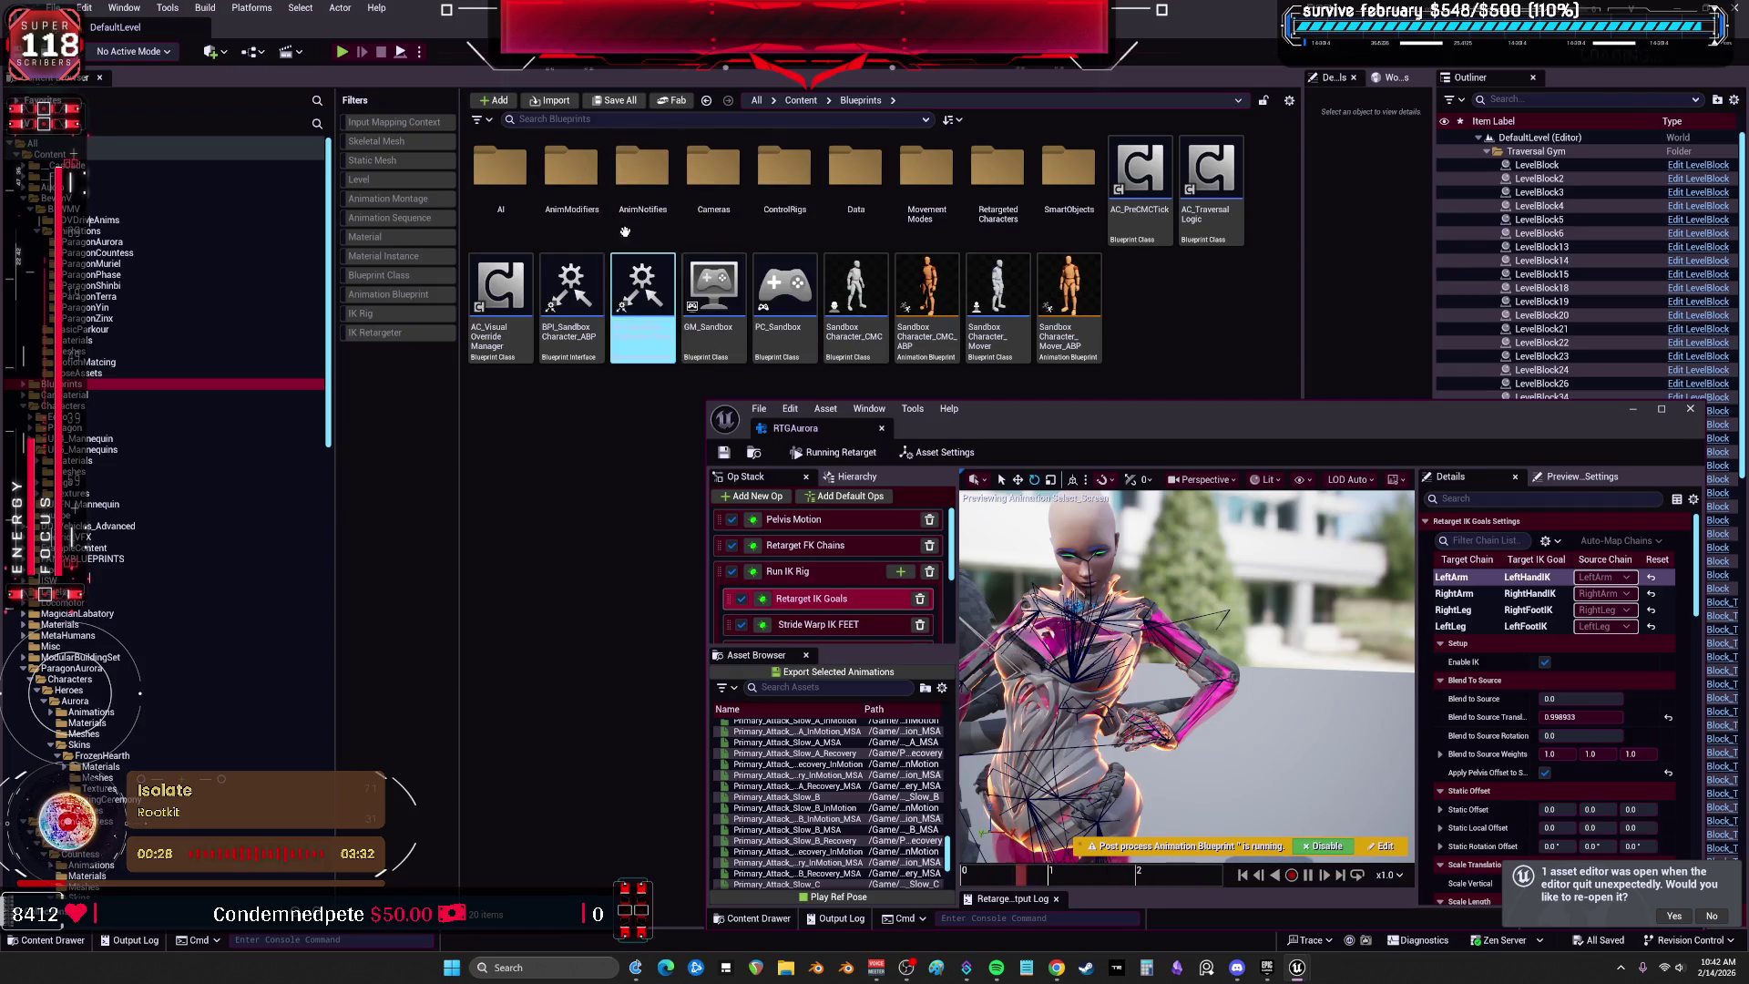
pyautogui.doubleClick(977, 182)
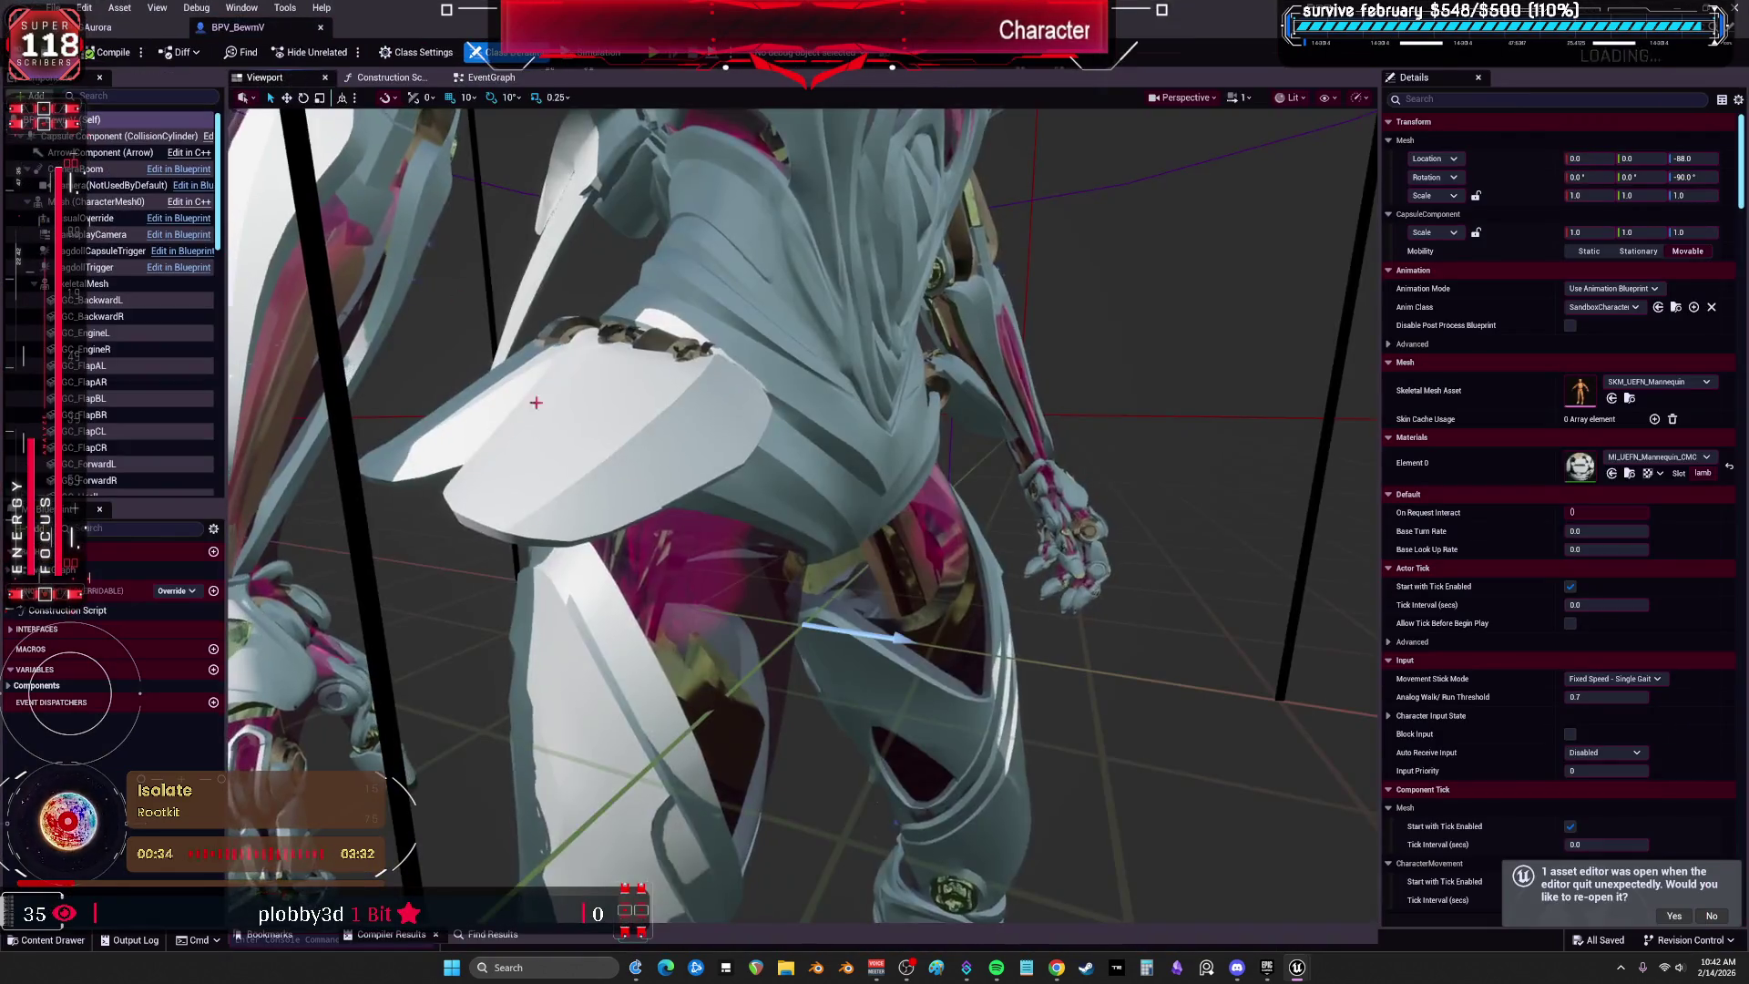
pyautogui.moveTo(536, 402); pyautogui.dragTo(536, 402)
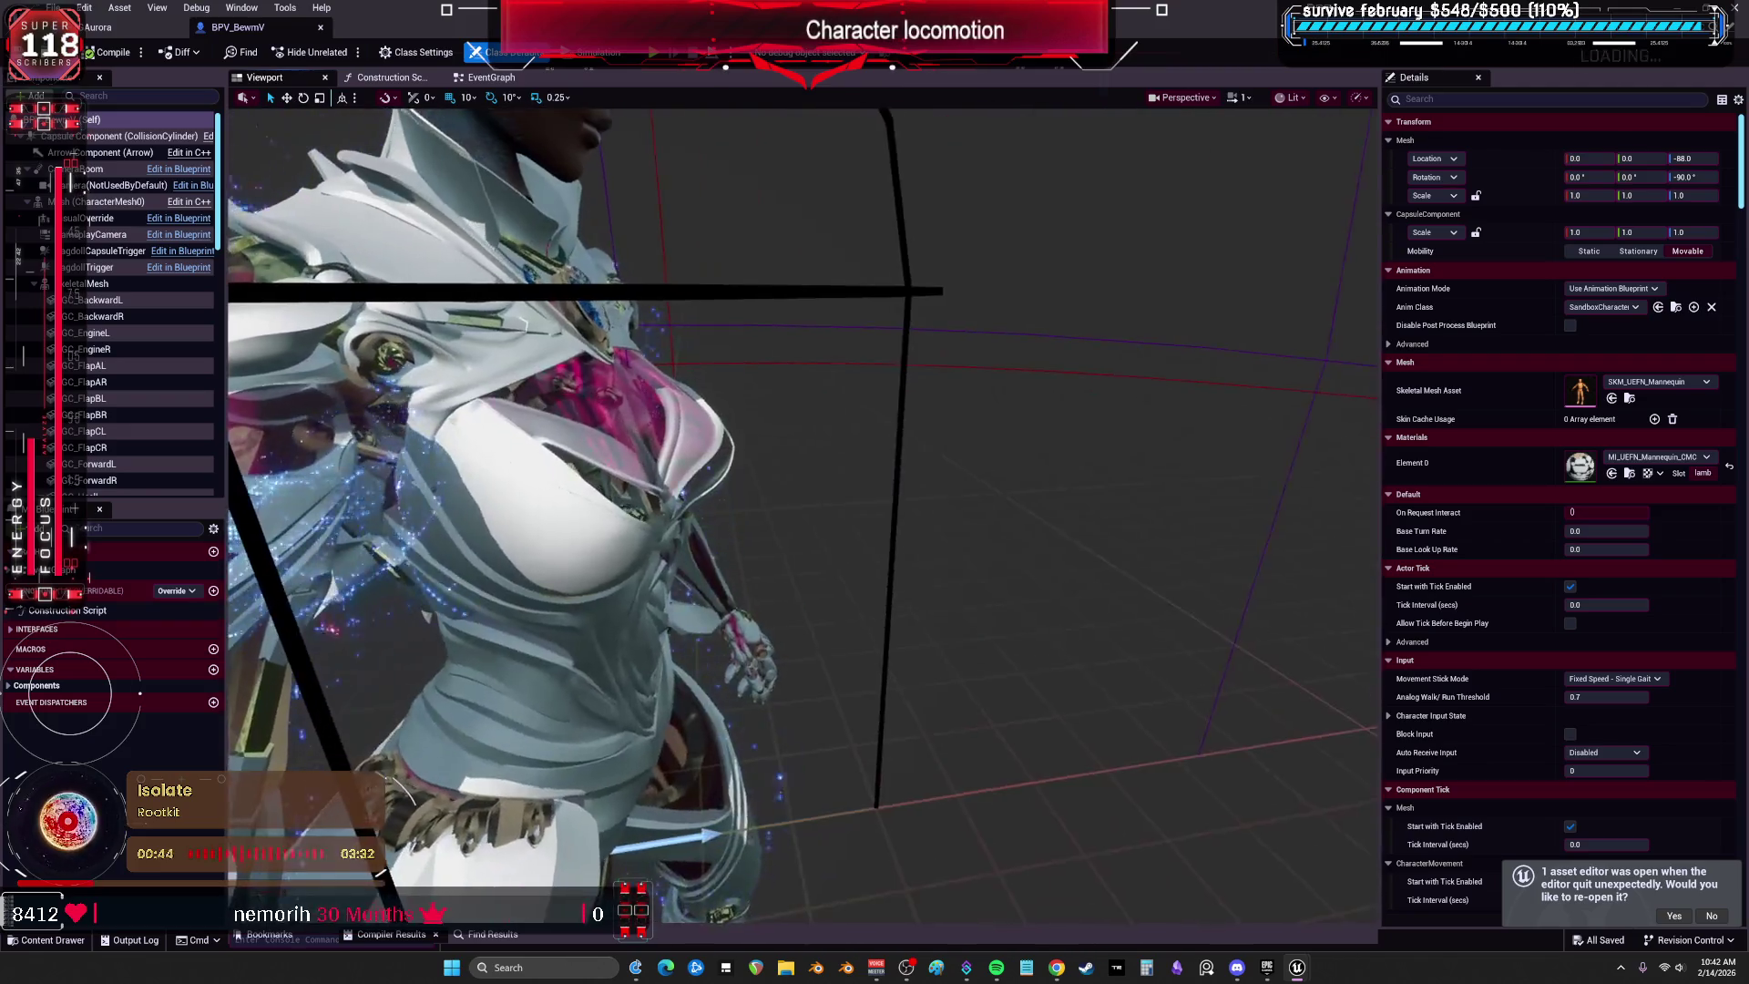
pyautogui.press('f')
pyautogui.moveTo(839, 498); pyautogui.dragTo(826, 497)
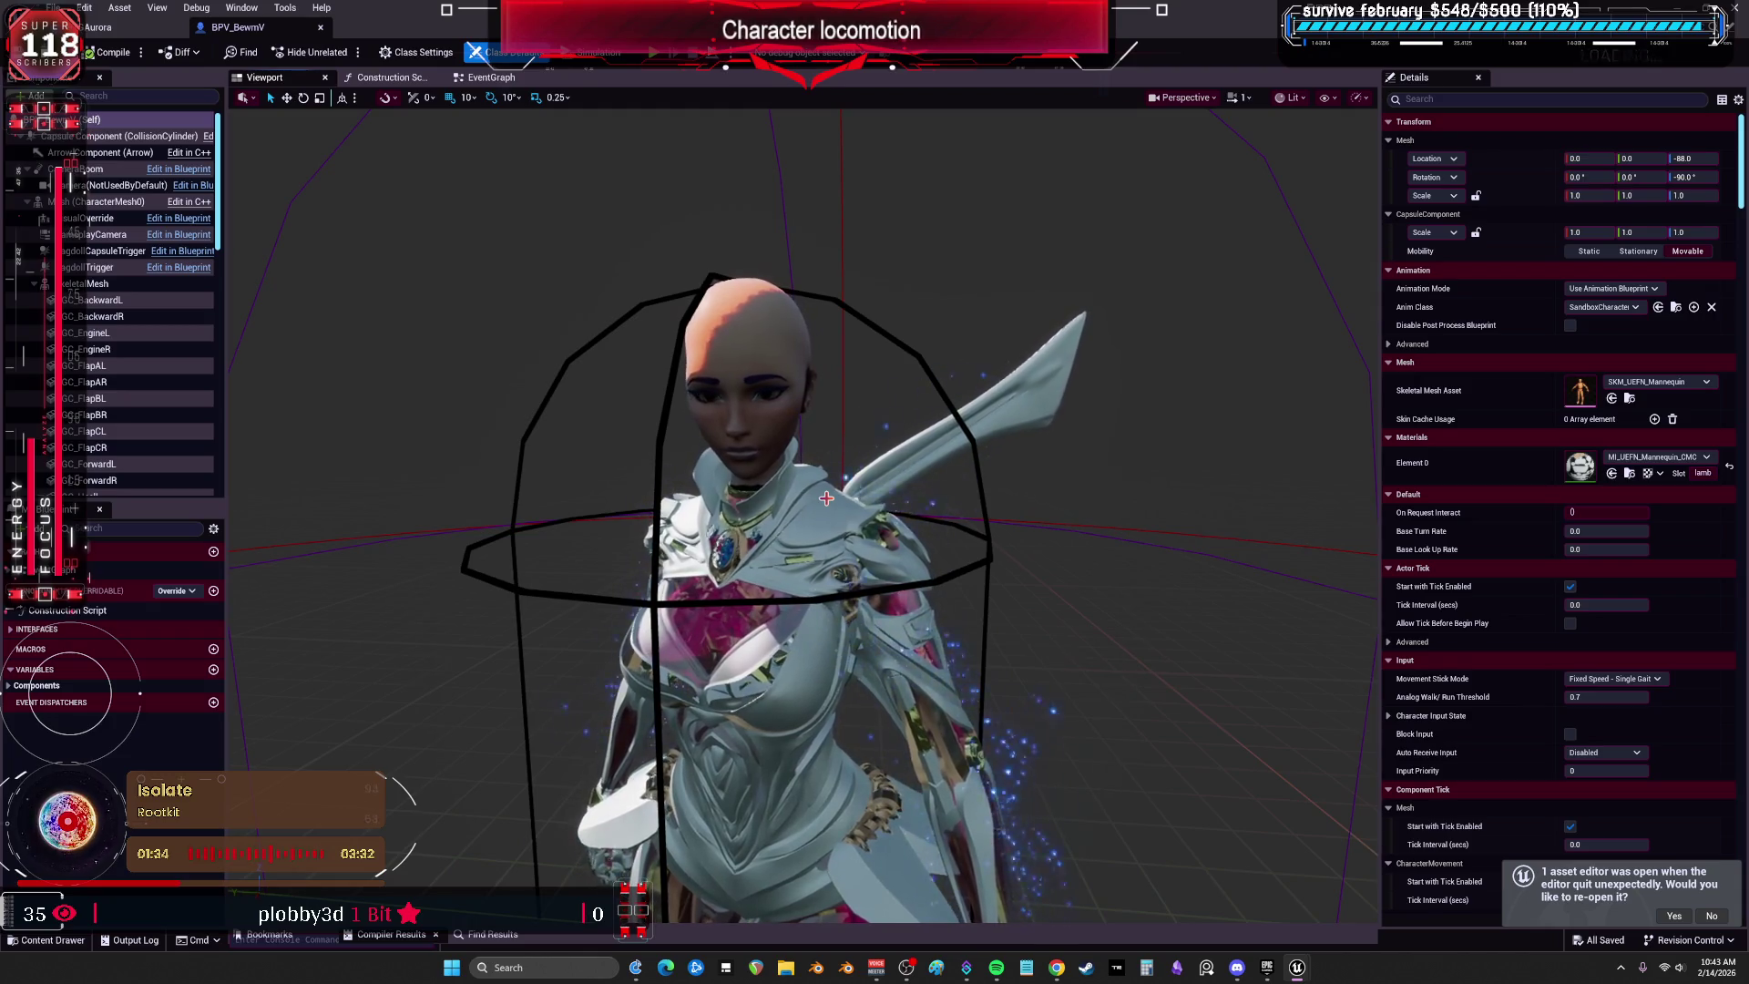
# Step: Close BPV_BewmV and preview several Primary_Attack animations in the retargeter, ending on Jog_Left
pyautogui.click(319, 29)
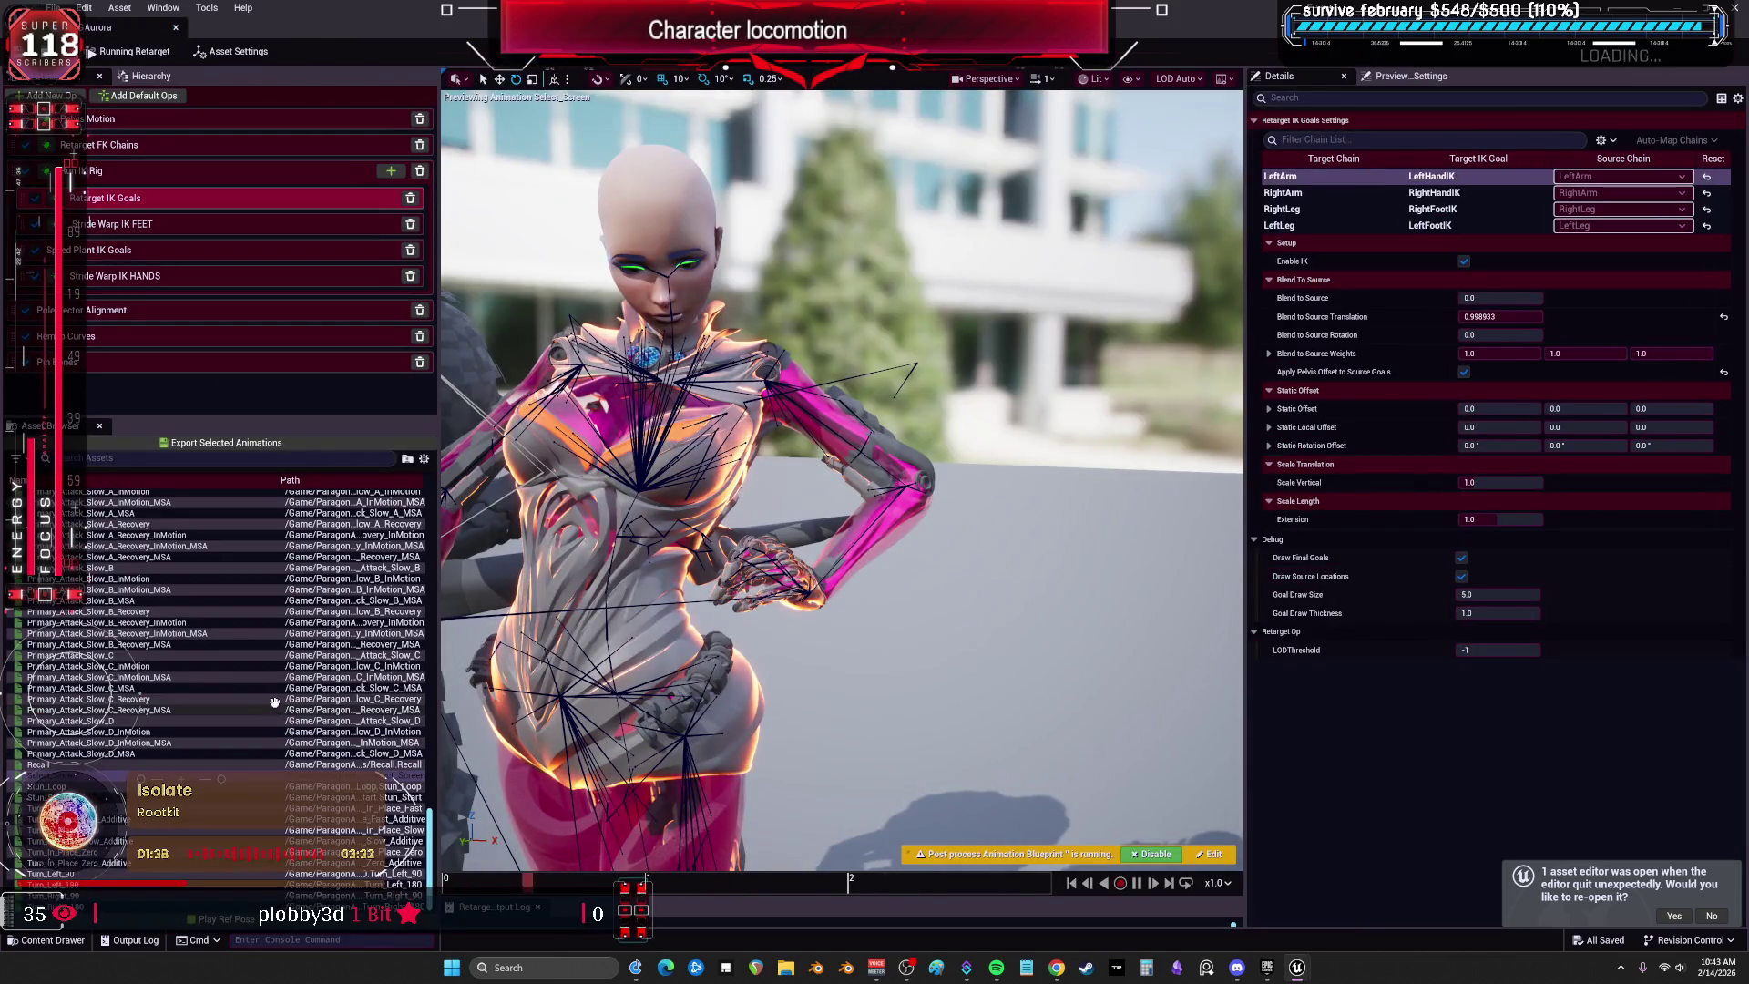
pyautogui.click(273, 655)
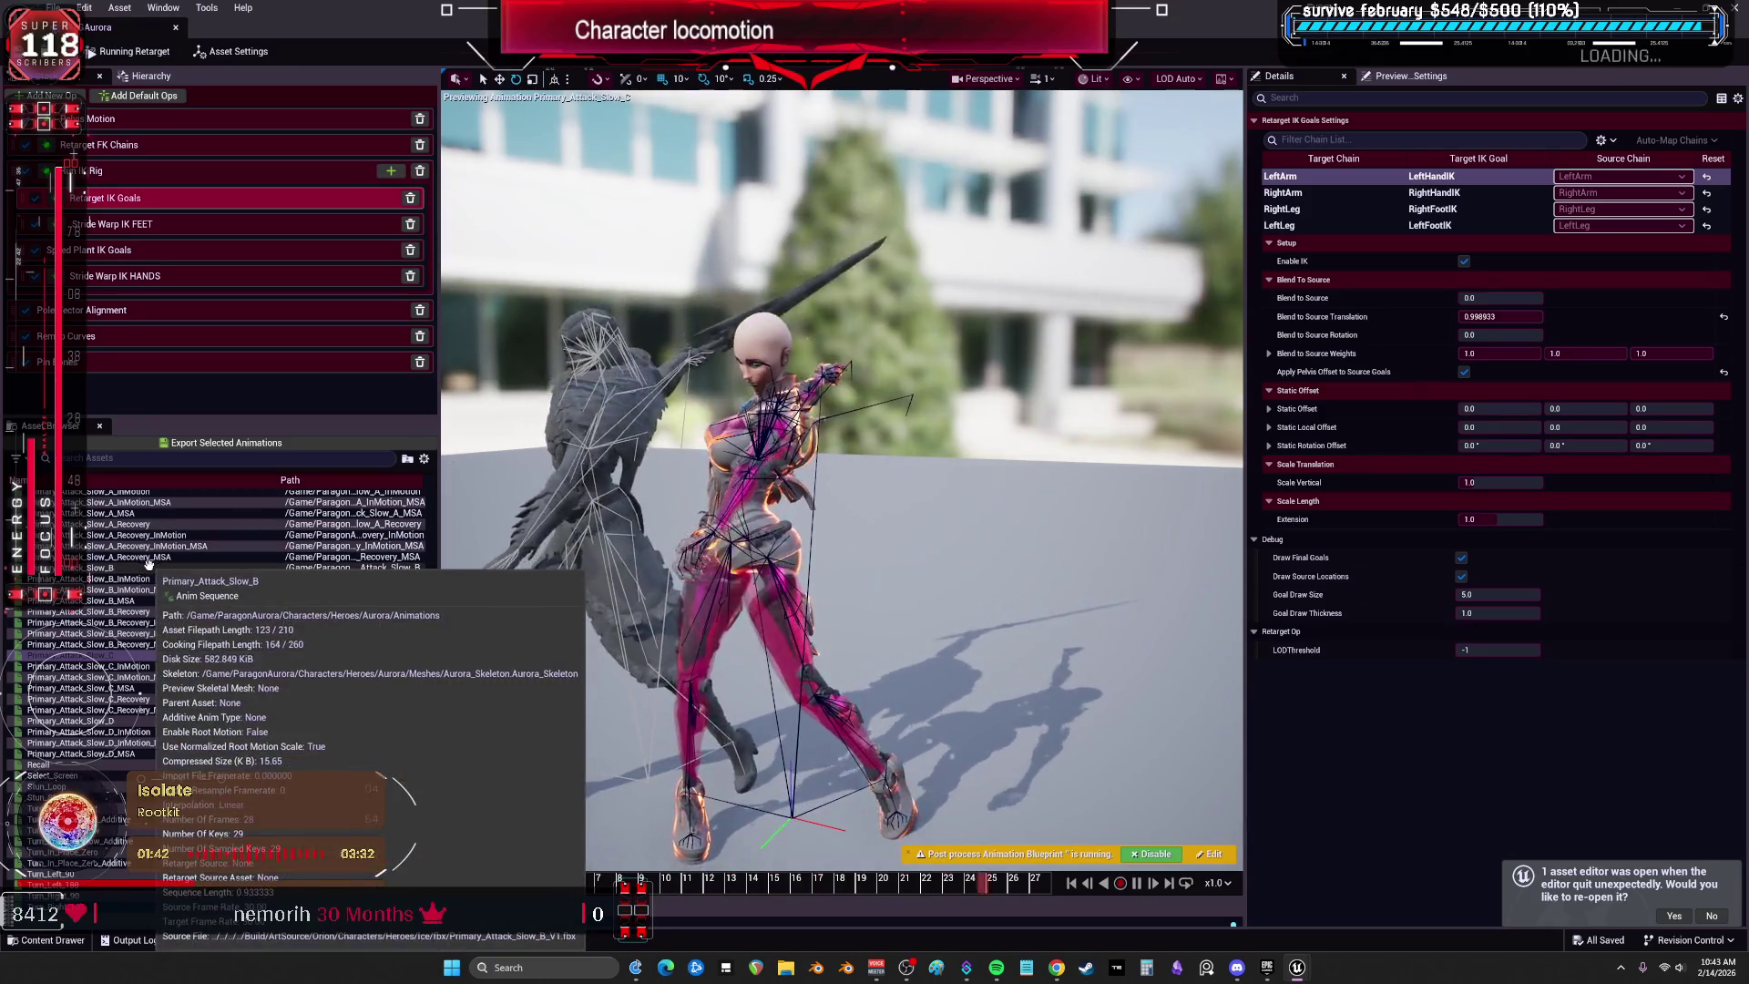
pyautogui.click(137, 523)
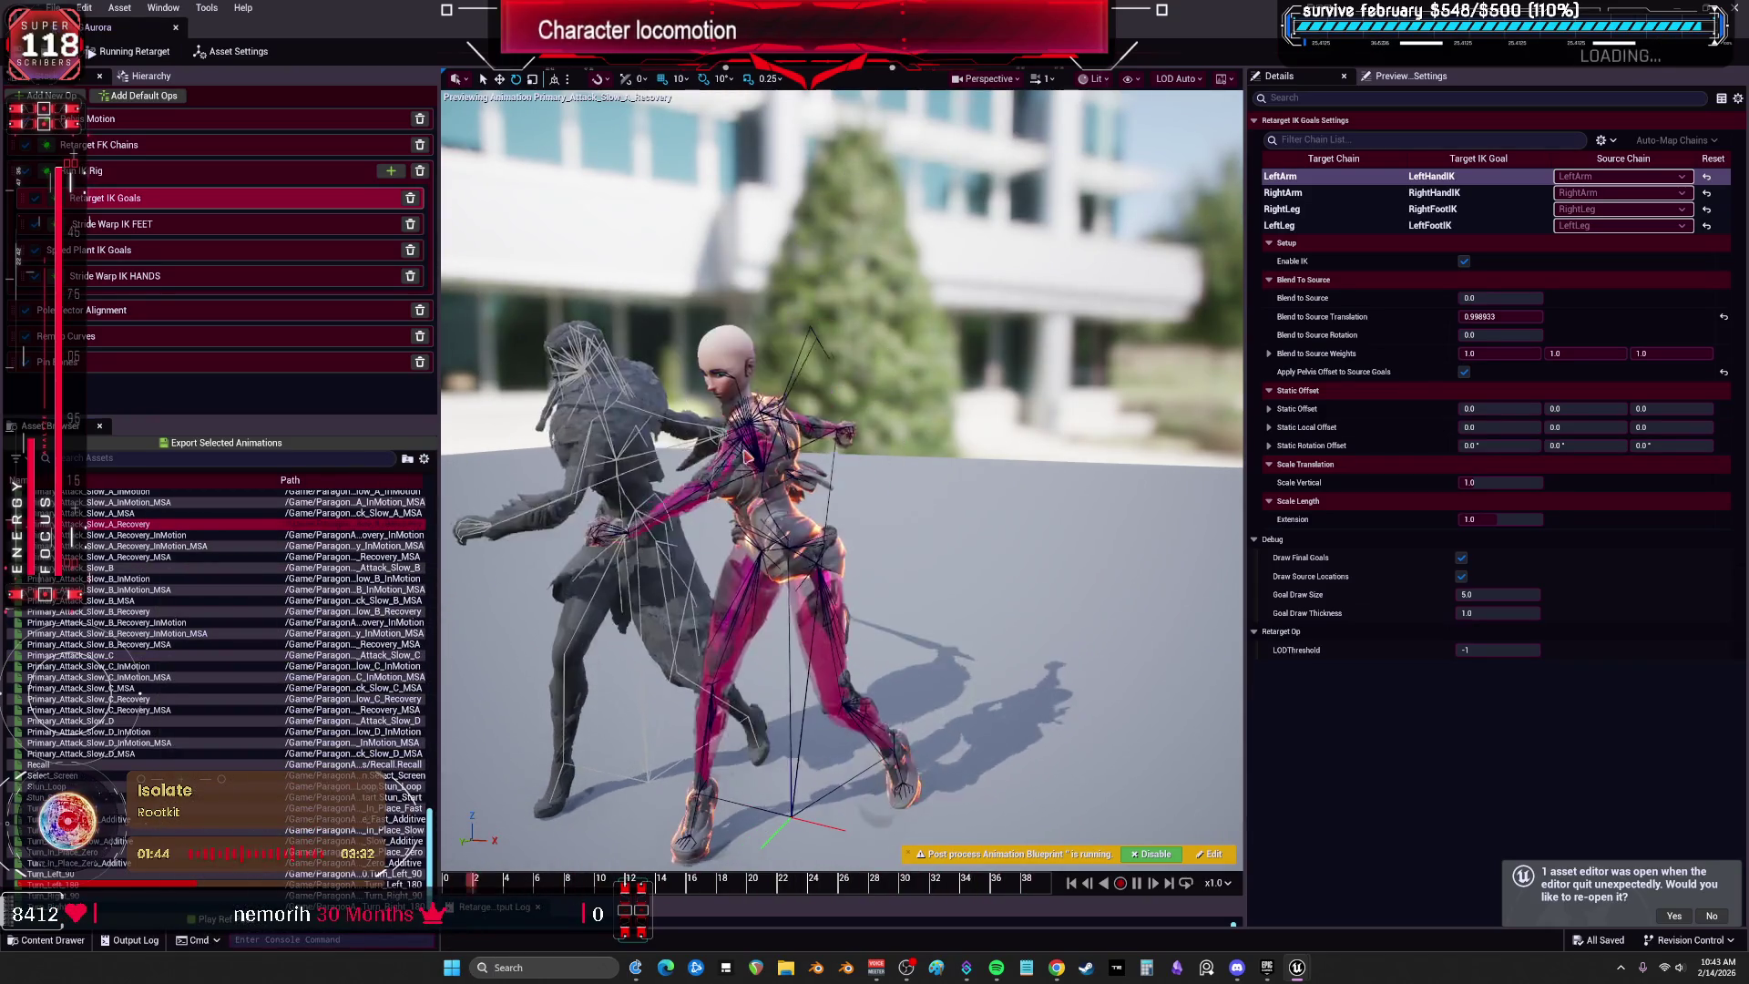
pyautogui.scroll(3, 126, 559)
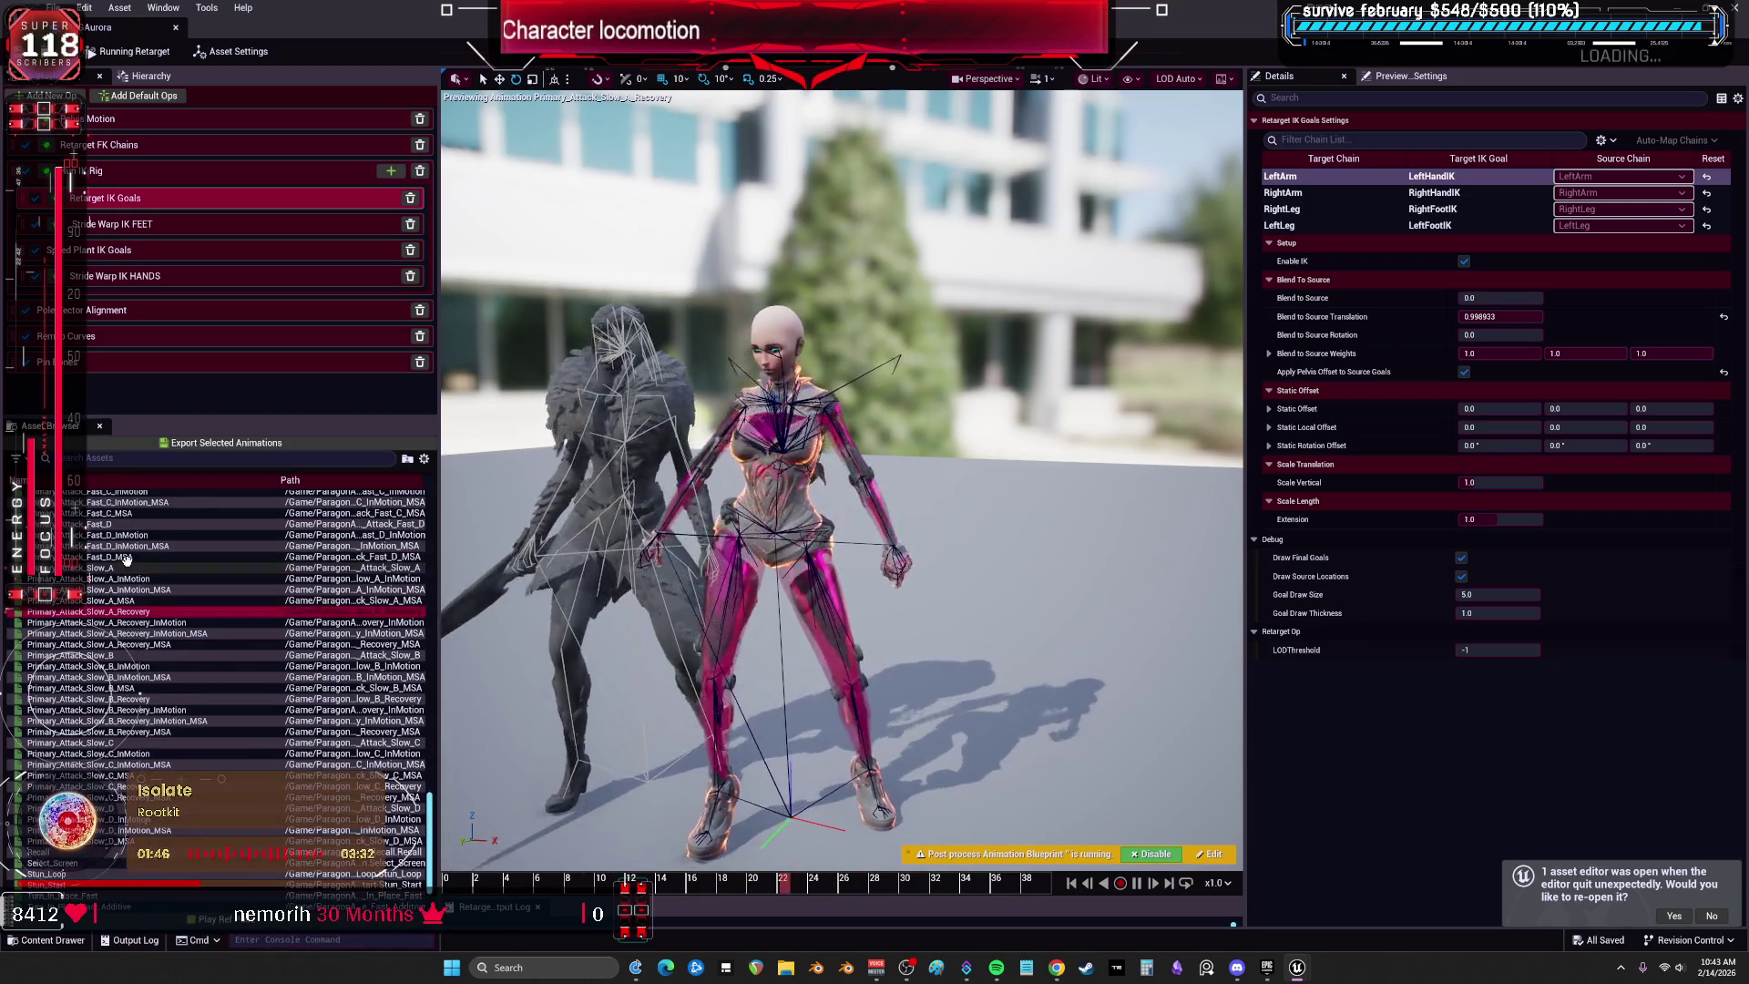
pyautogui.scroll(3, 126, 560)
pyautogui.click(88, 524)
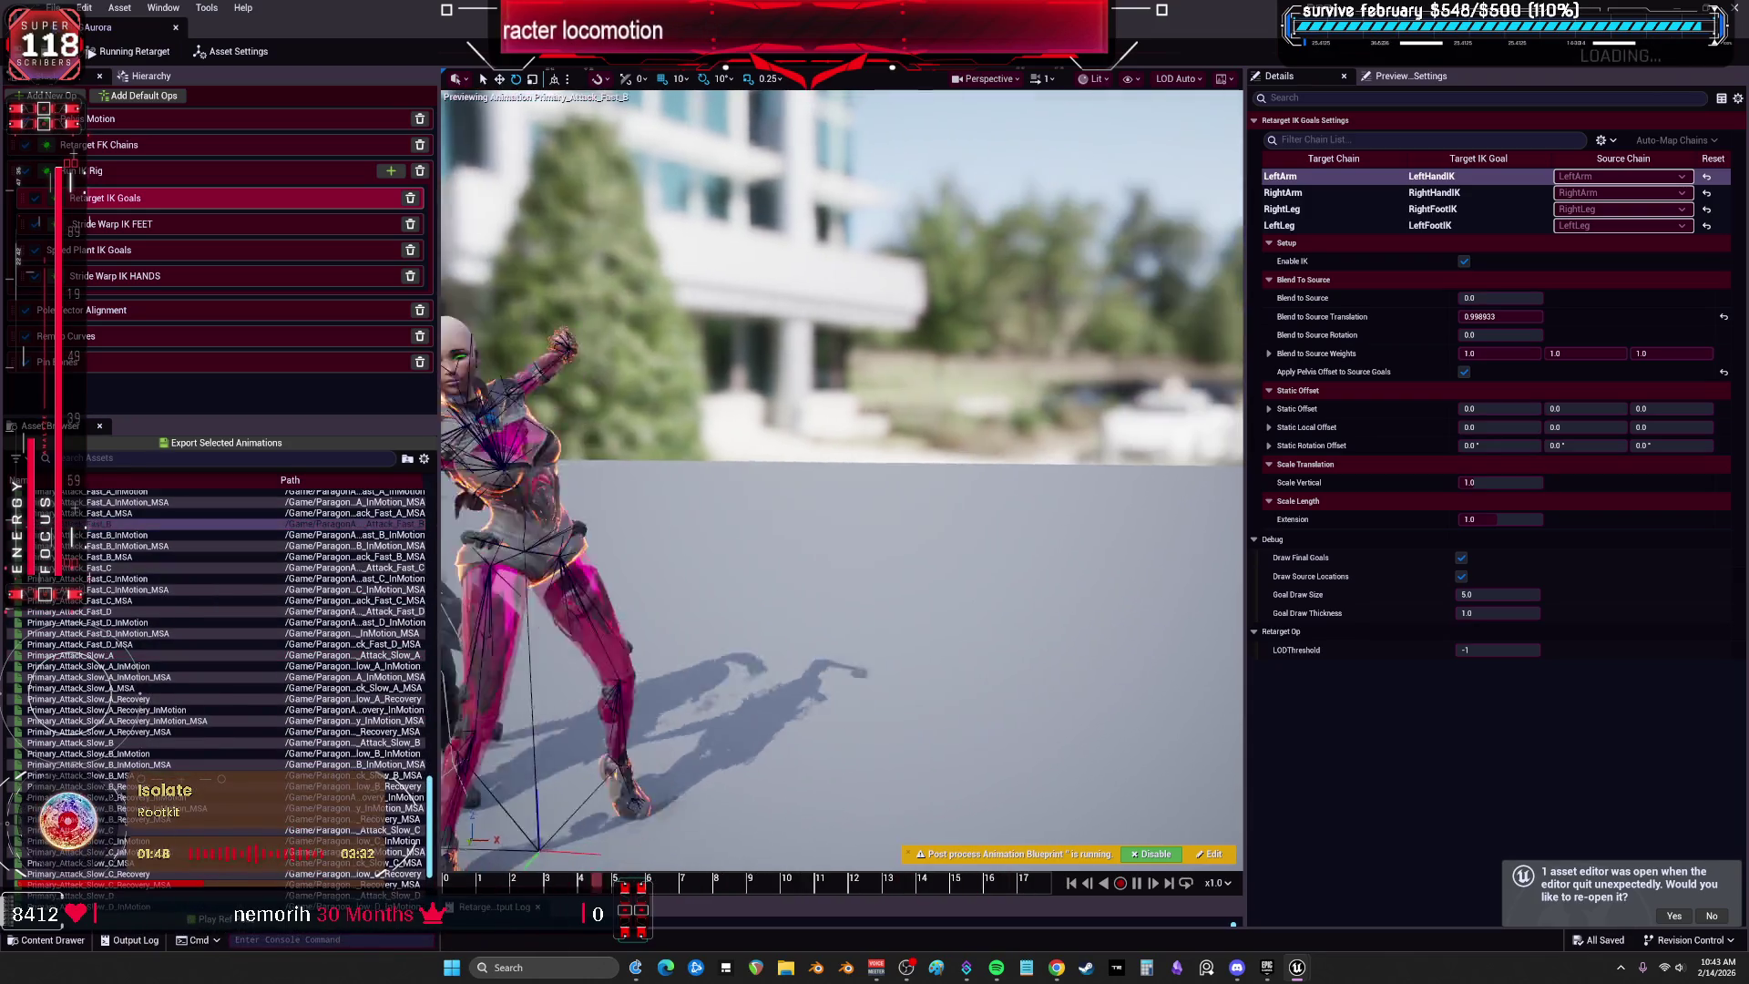
pyautogui.scroll(4, 91, 528)
pyautogui.click(110, 512)
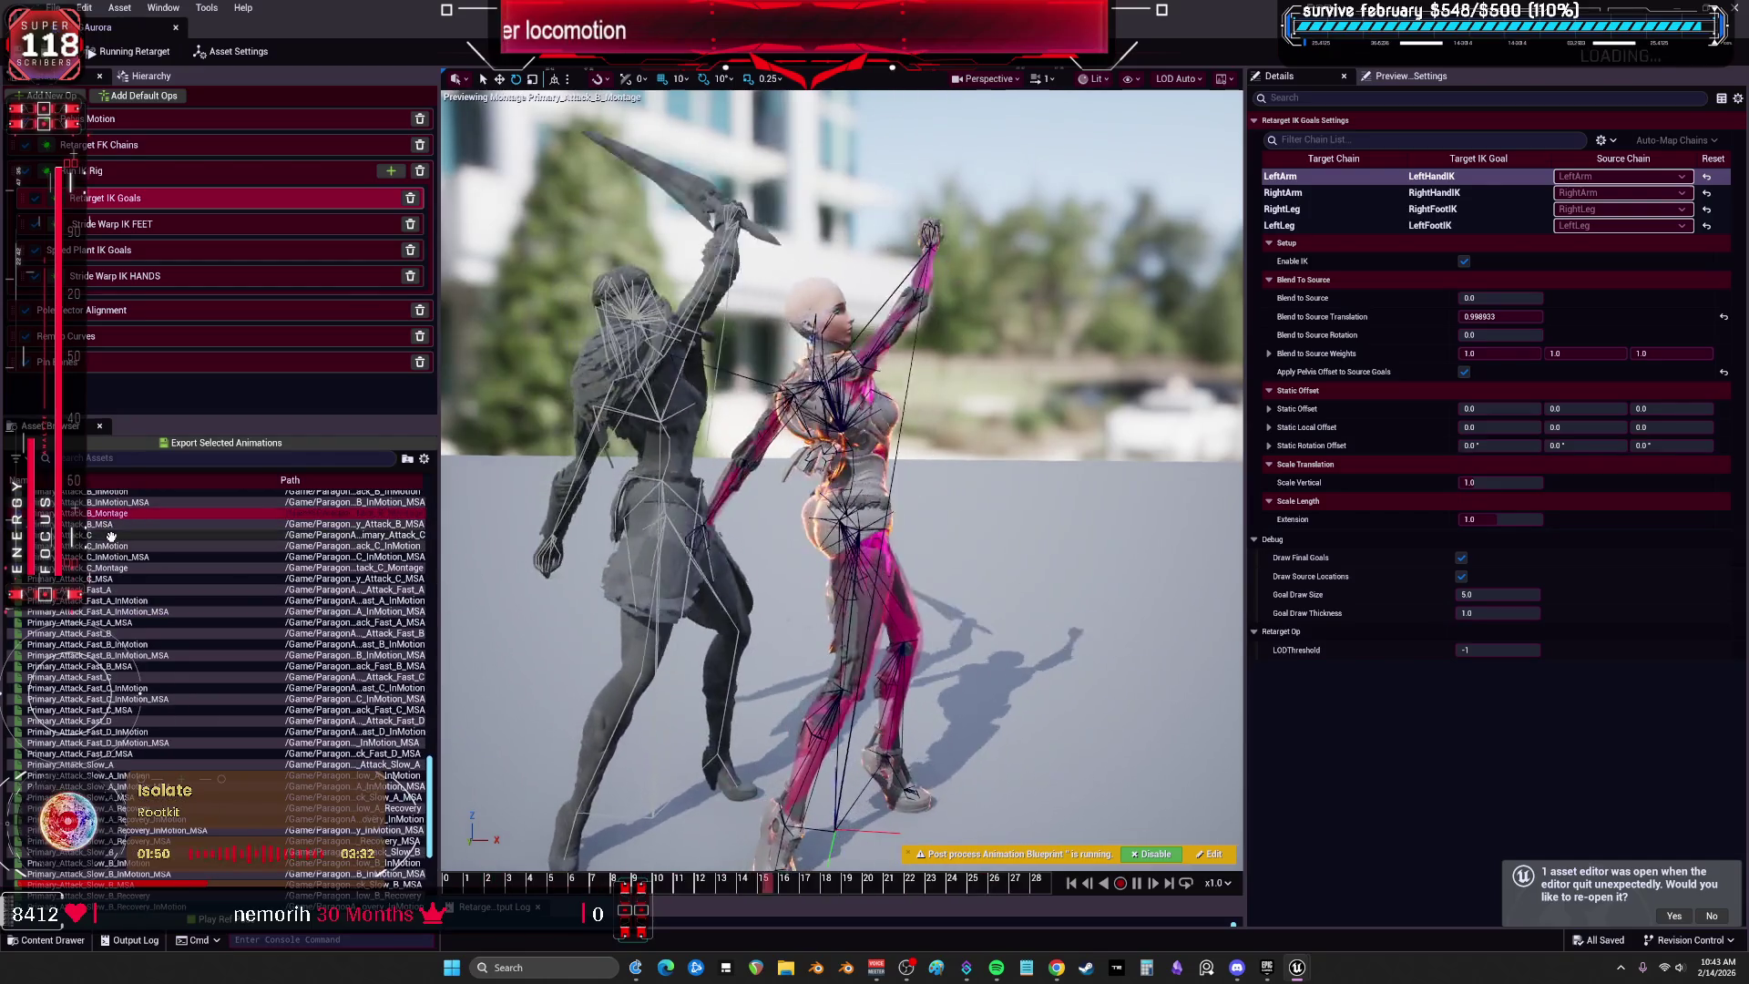
pyautogui.click(111, 536)
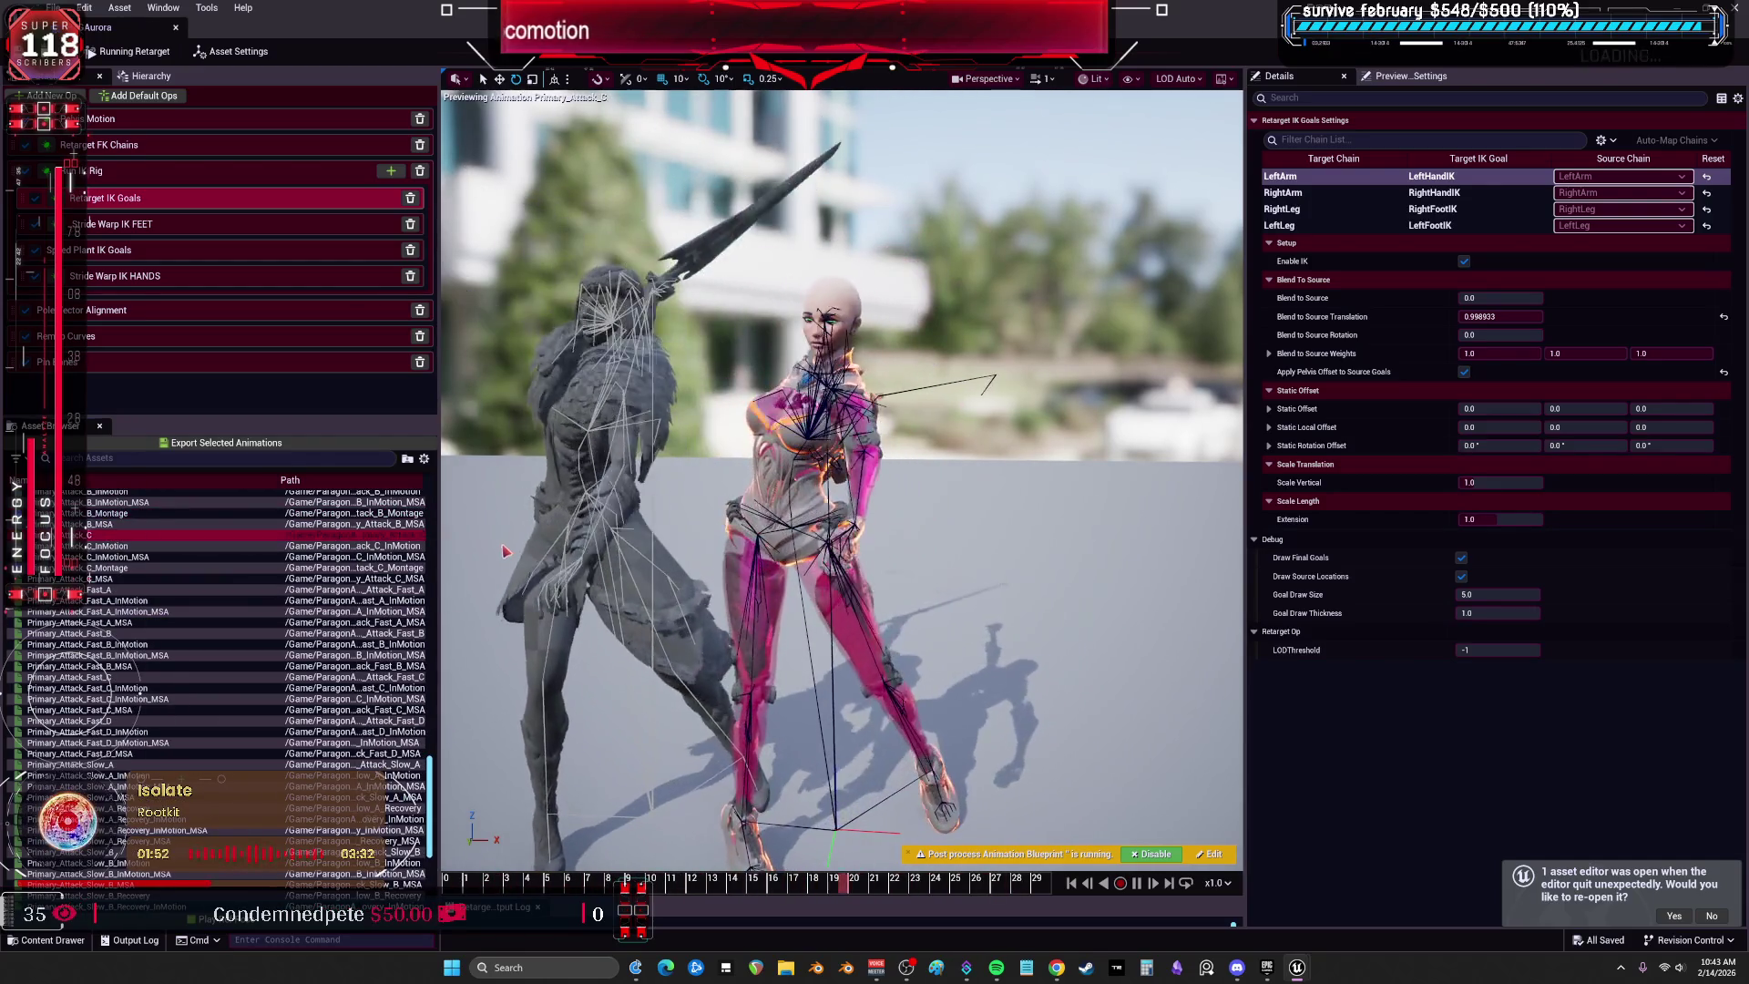
pyautogui.scroll(10, 97, 544)
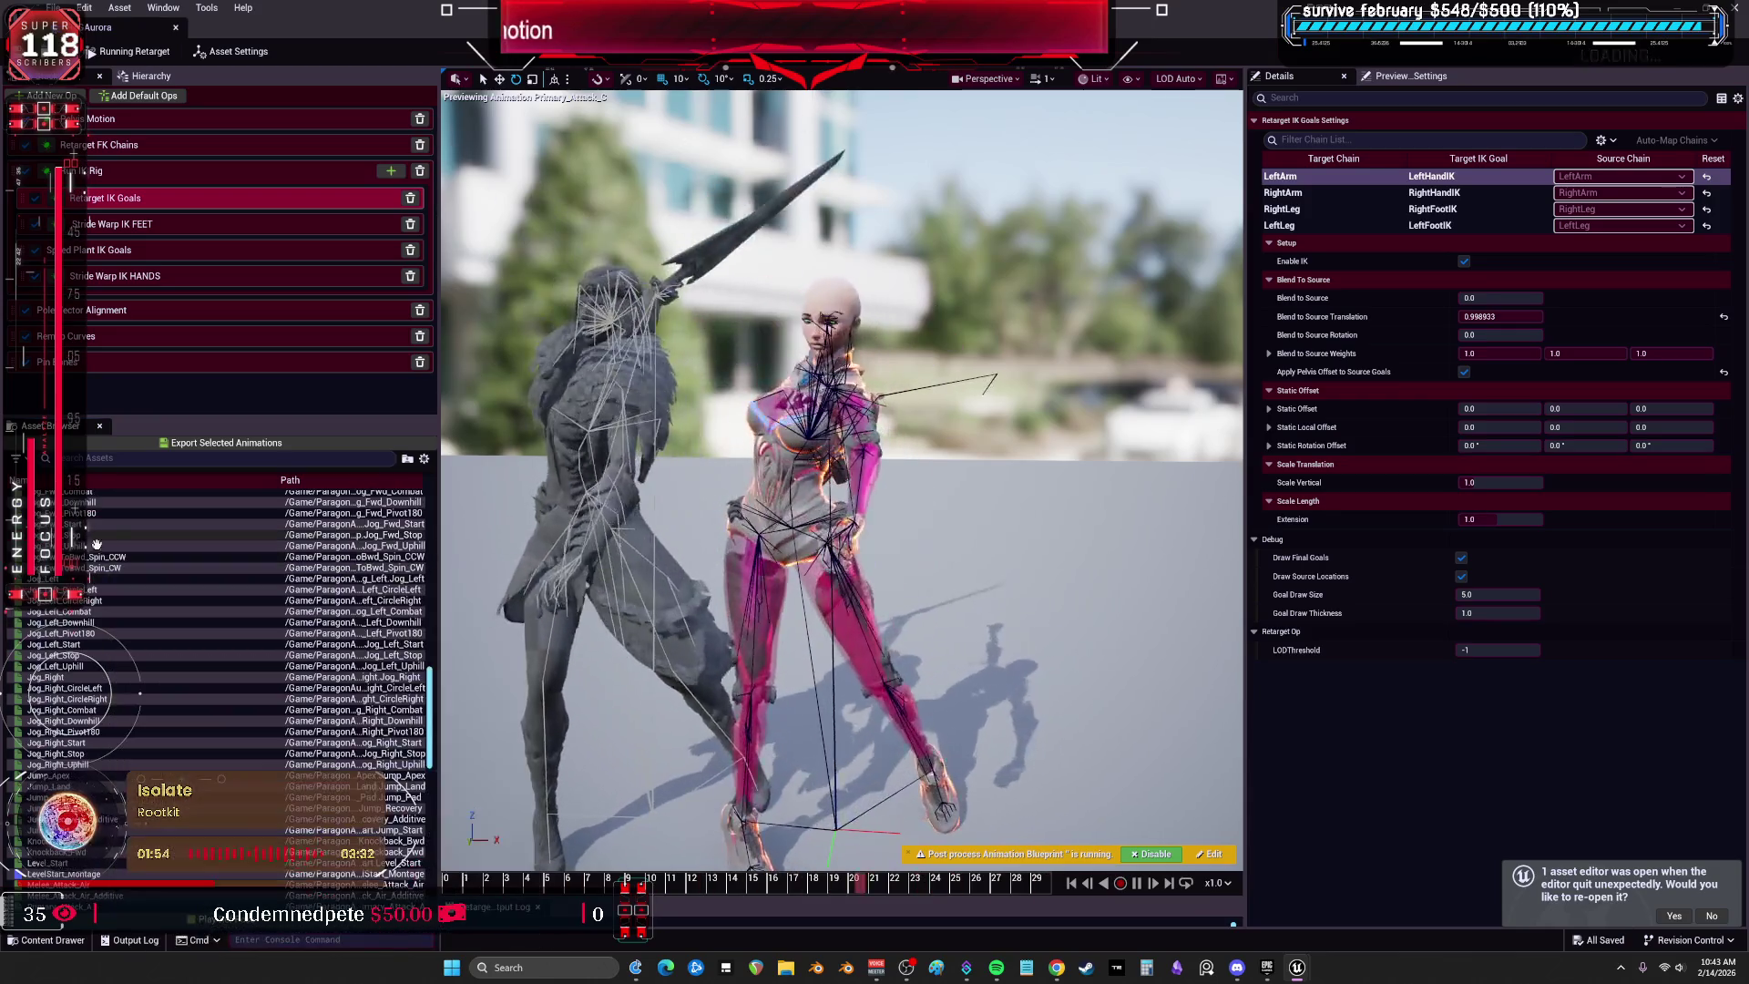
pyautogui.click(91, 579)
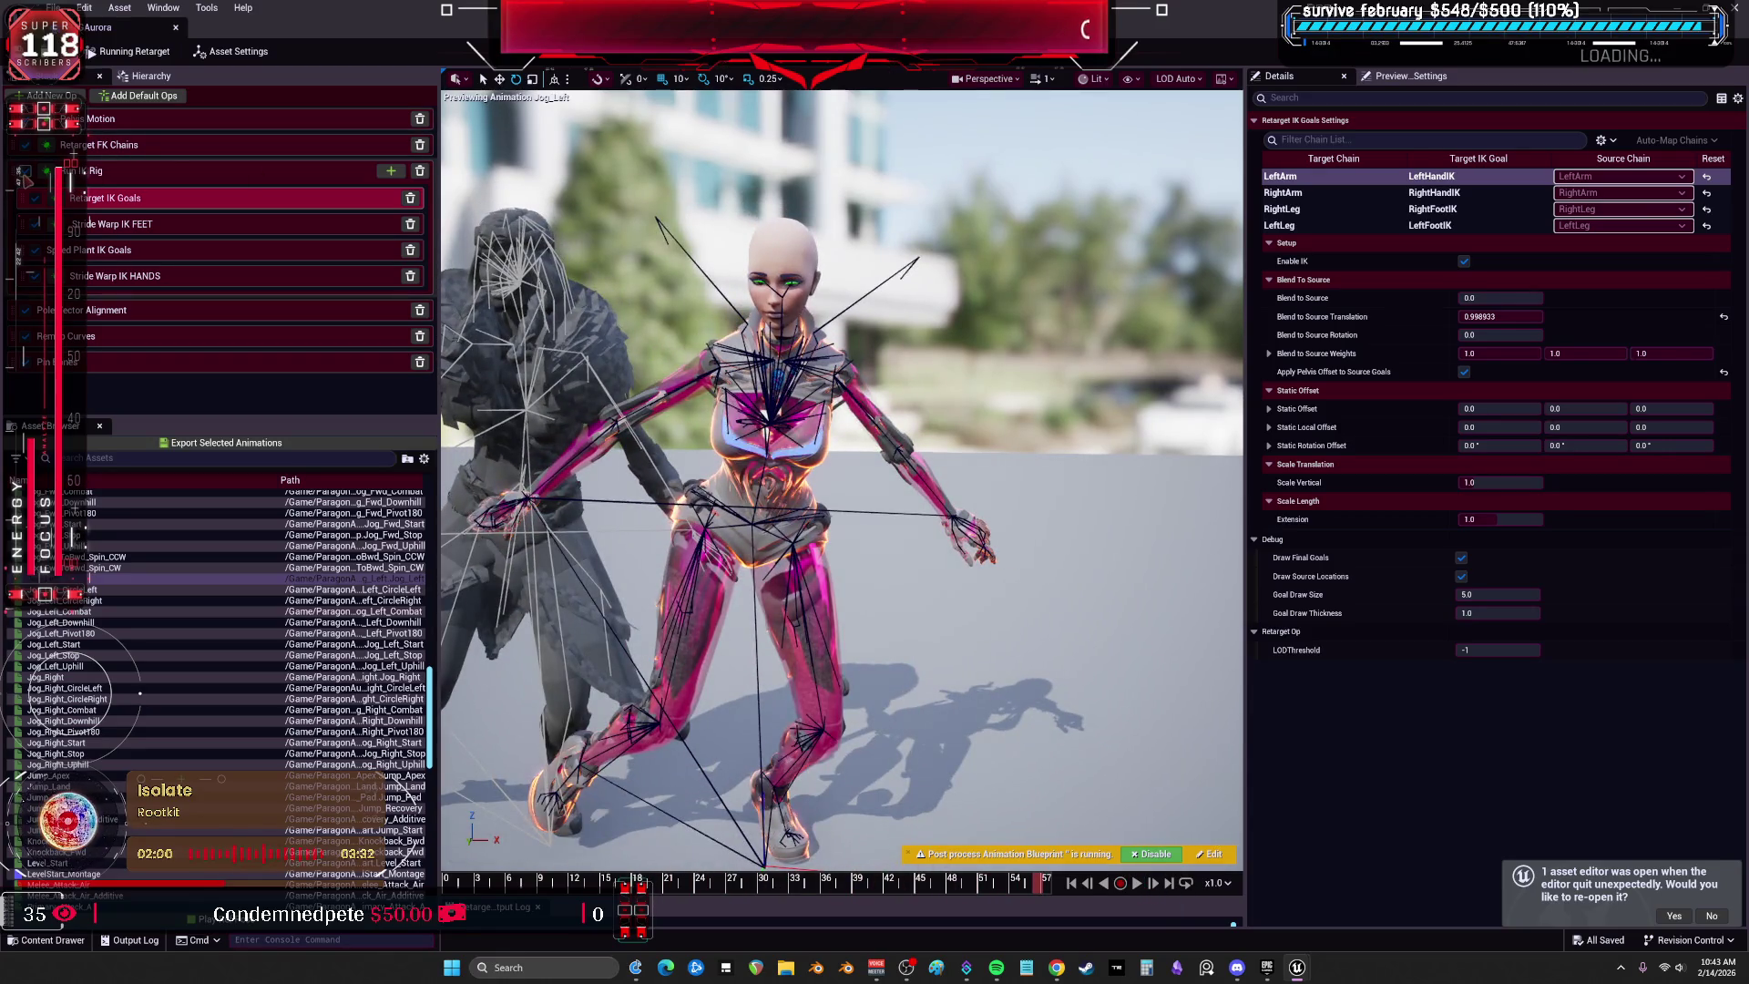
# Step: Toggle the IK rig, IK goals, and Stride Warp IK FEET and HANDS ops to compare poses
pyautogui.click(33, 172)
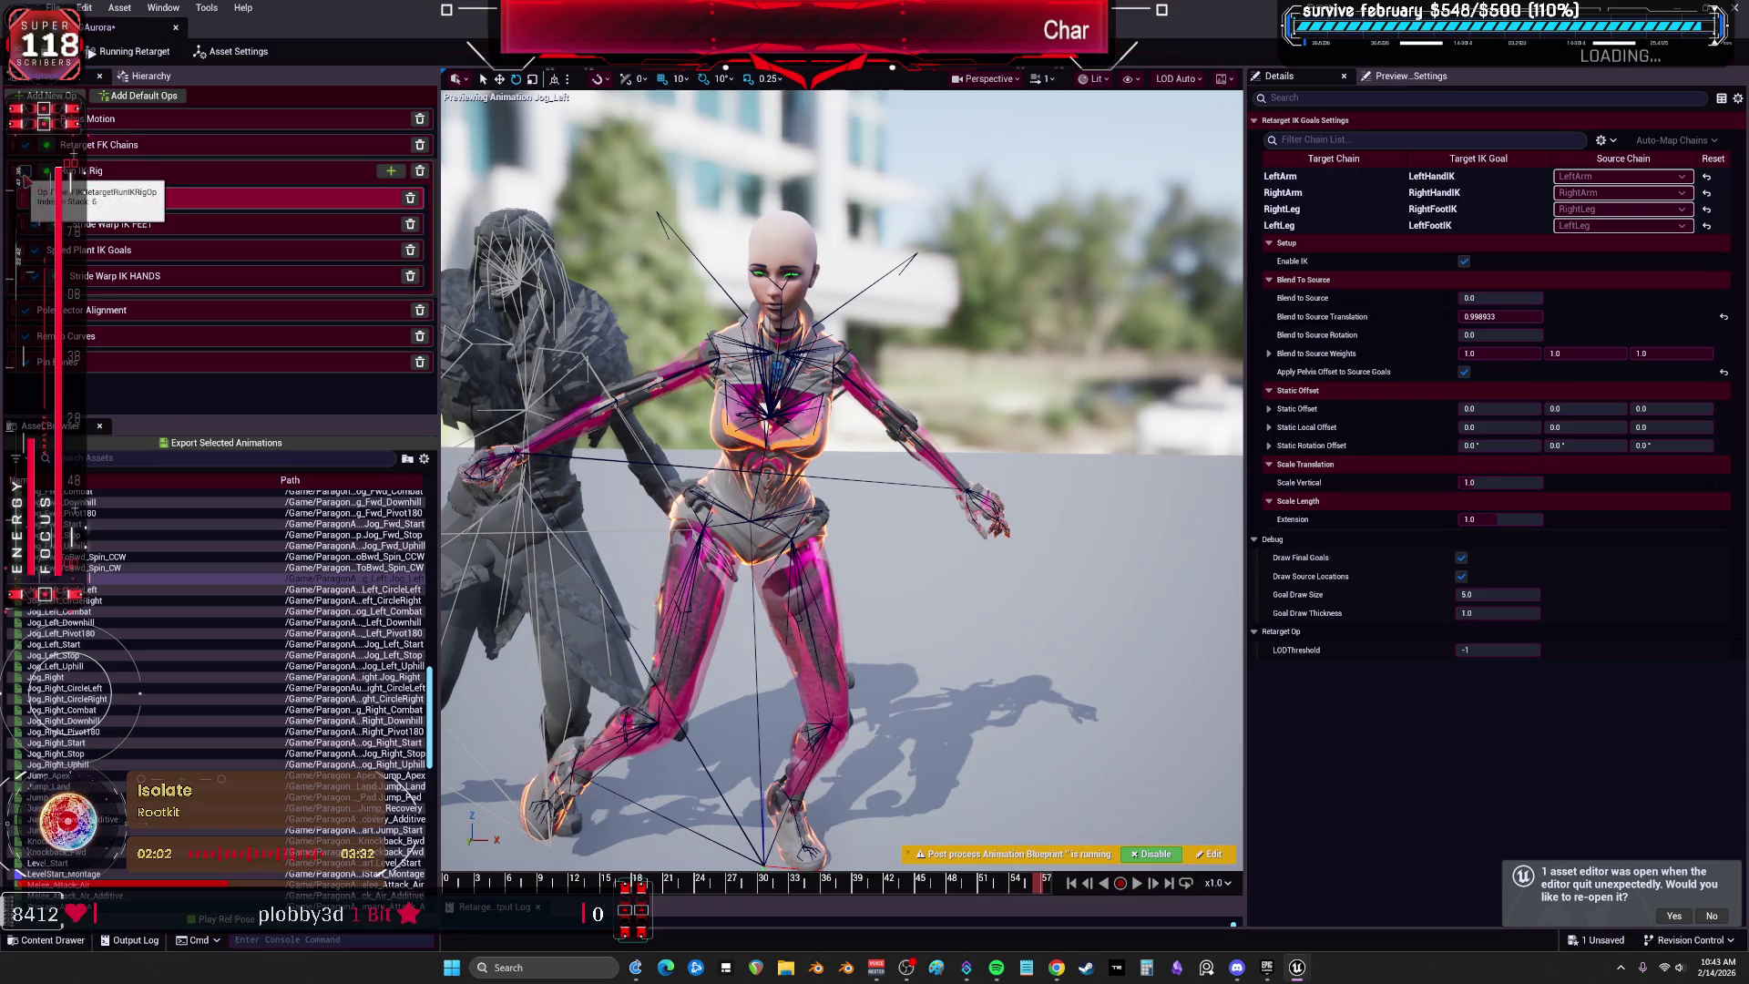
pyautogui.click(33, 198)
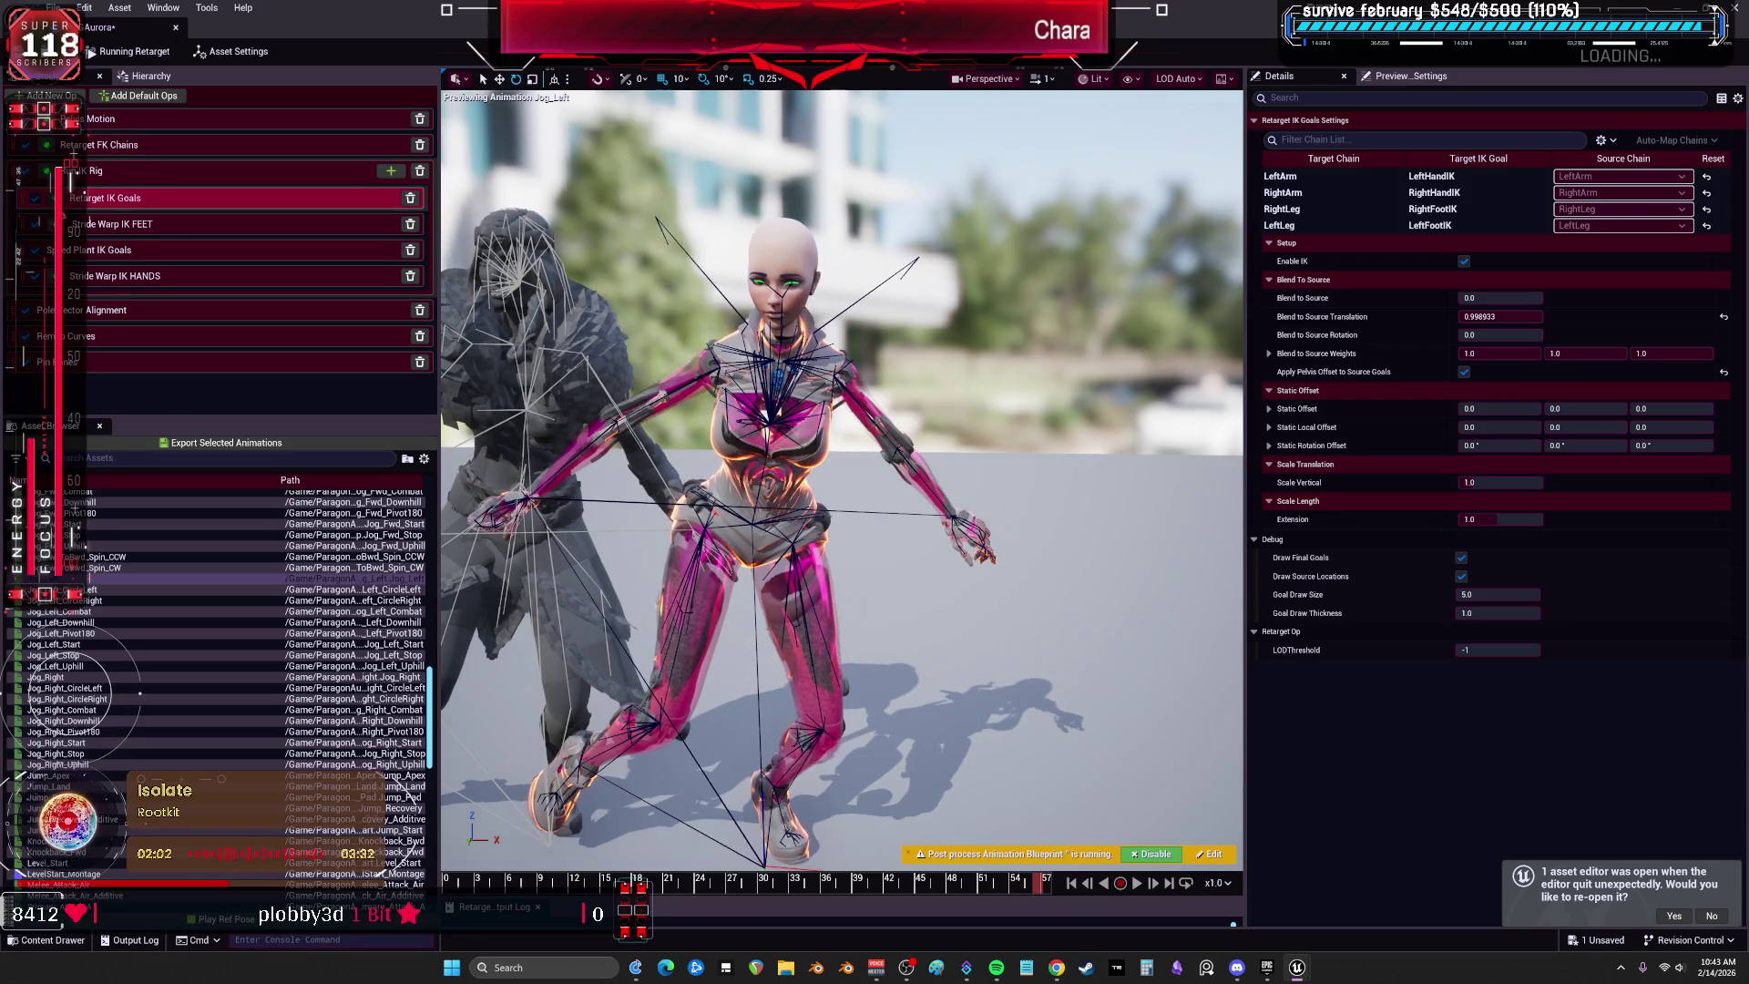
pyautogui.click(35, 224)
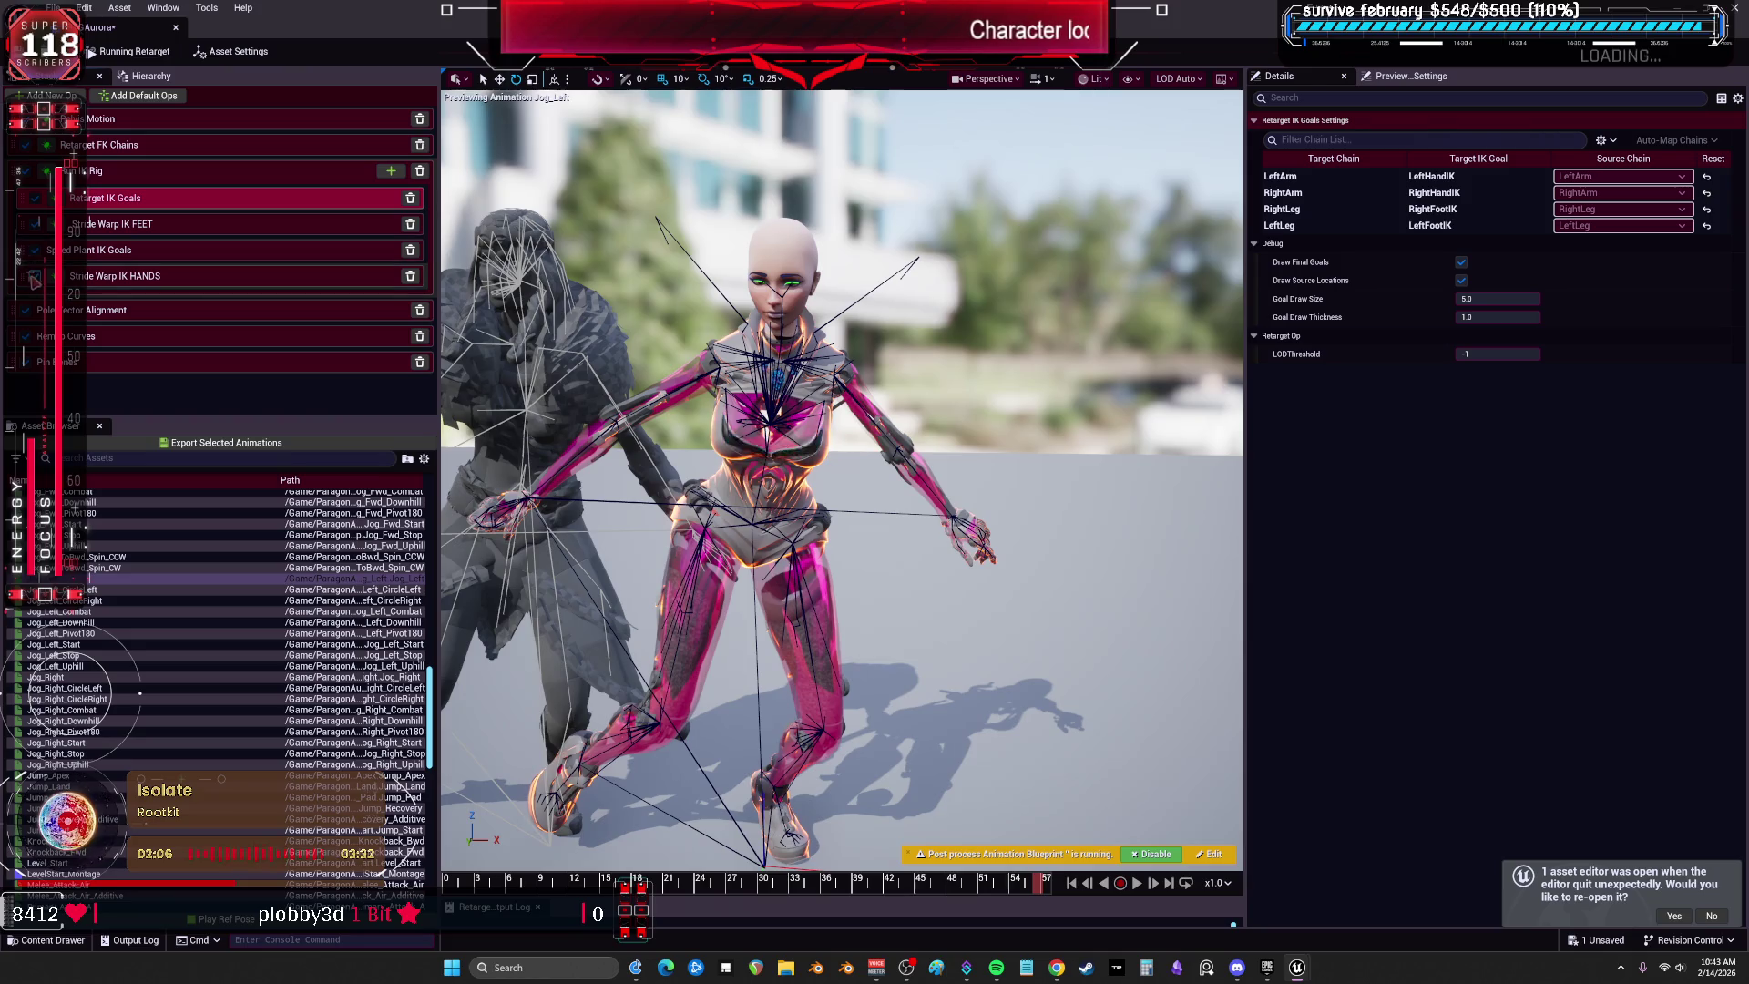
pyautogui.click(35, 279)
pyautogui.click(35, 229)
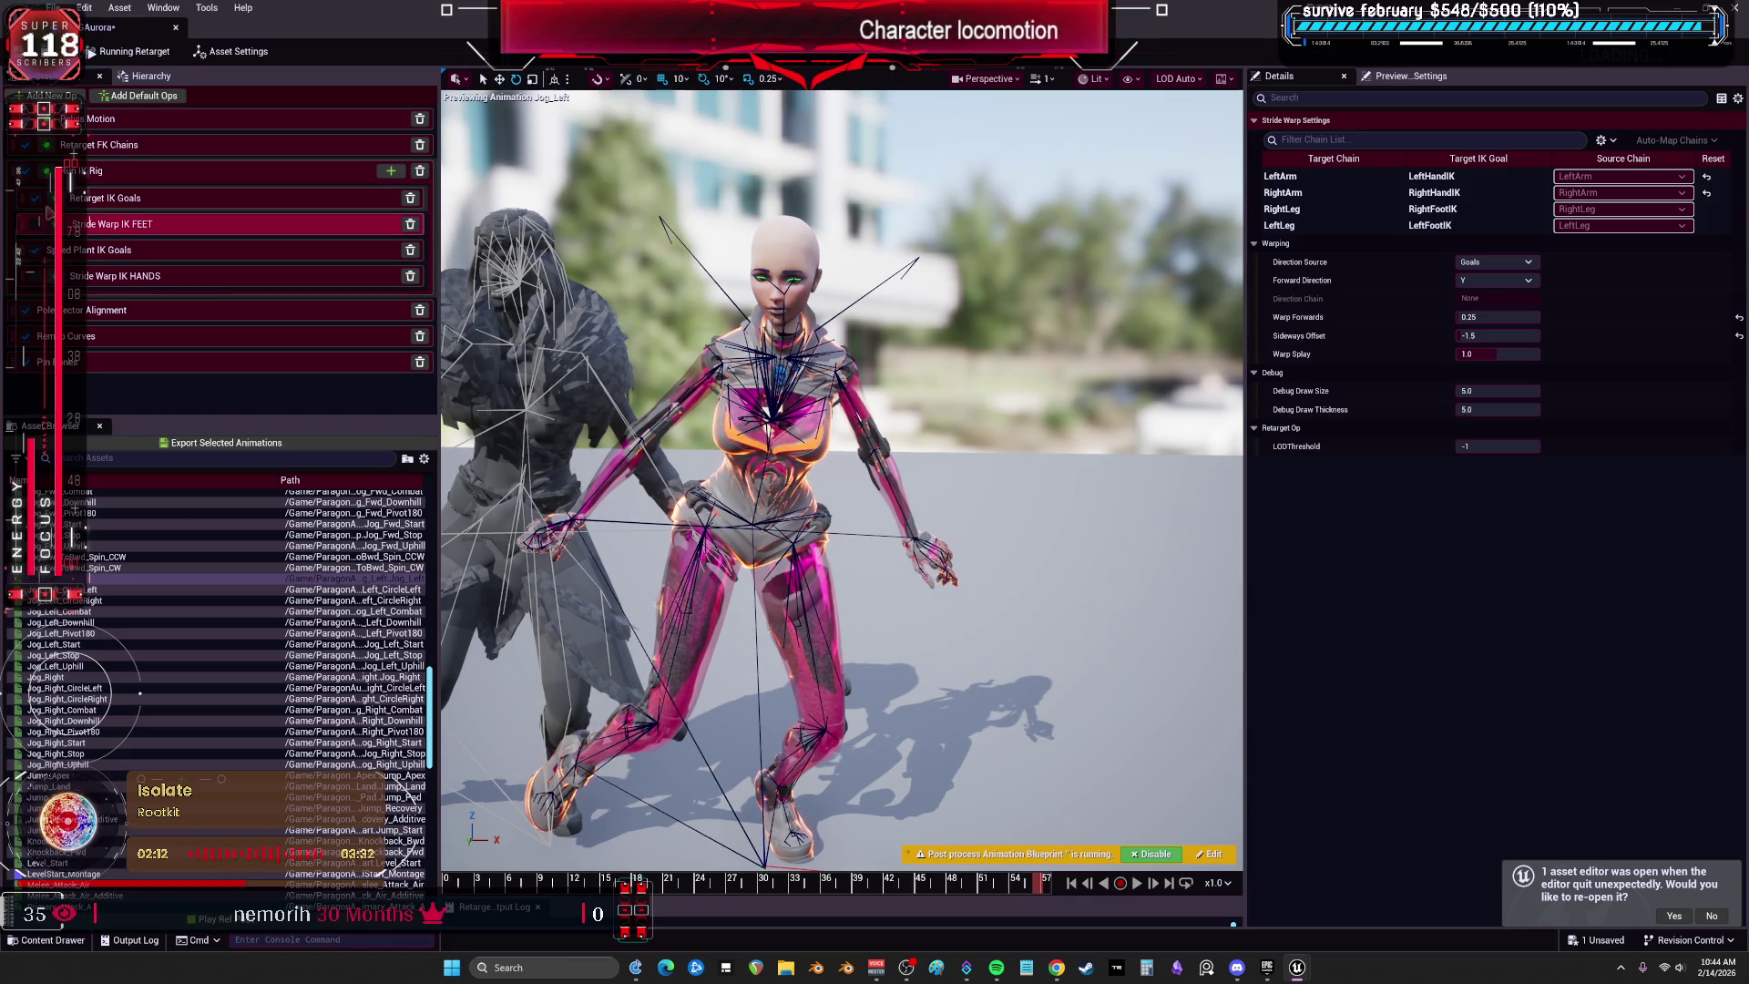
# Step: Reset the LeftArm stride warp Warp Forwards to 1.0 and Sideways Offset to 0.0
pyautogui.click(1294, 176)
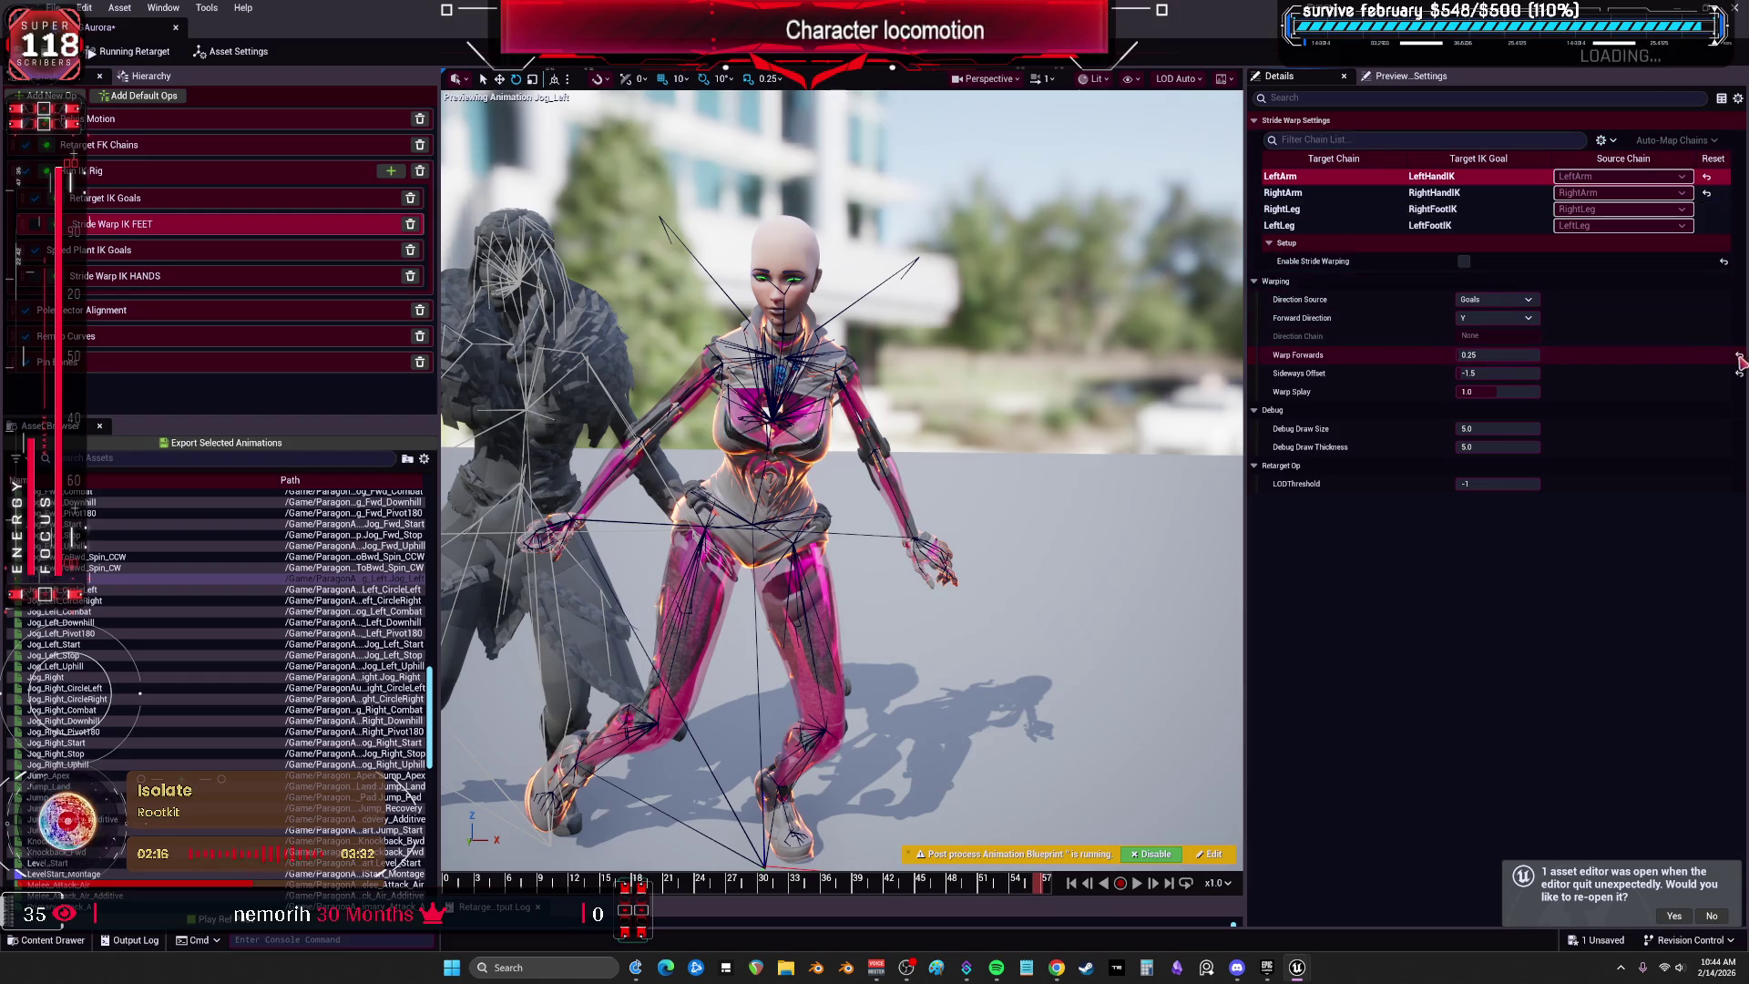
pyautogui.click(1739, 356)
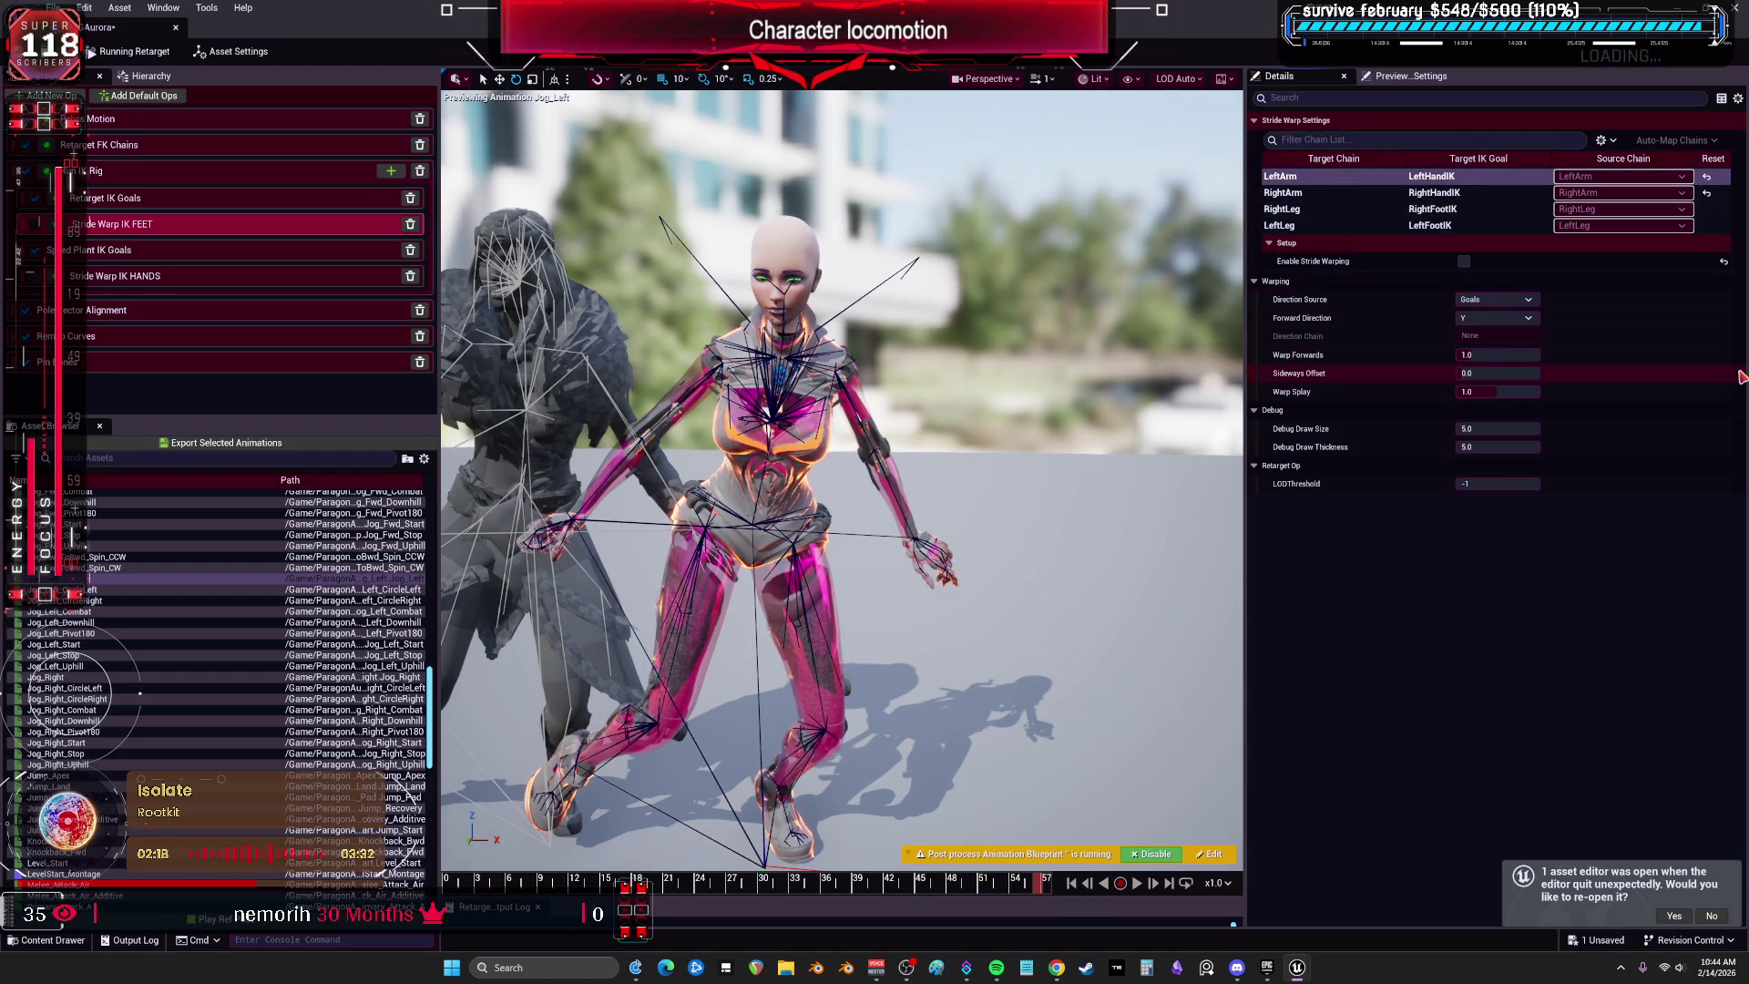
pyautogui.click(1738, 374)
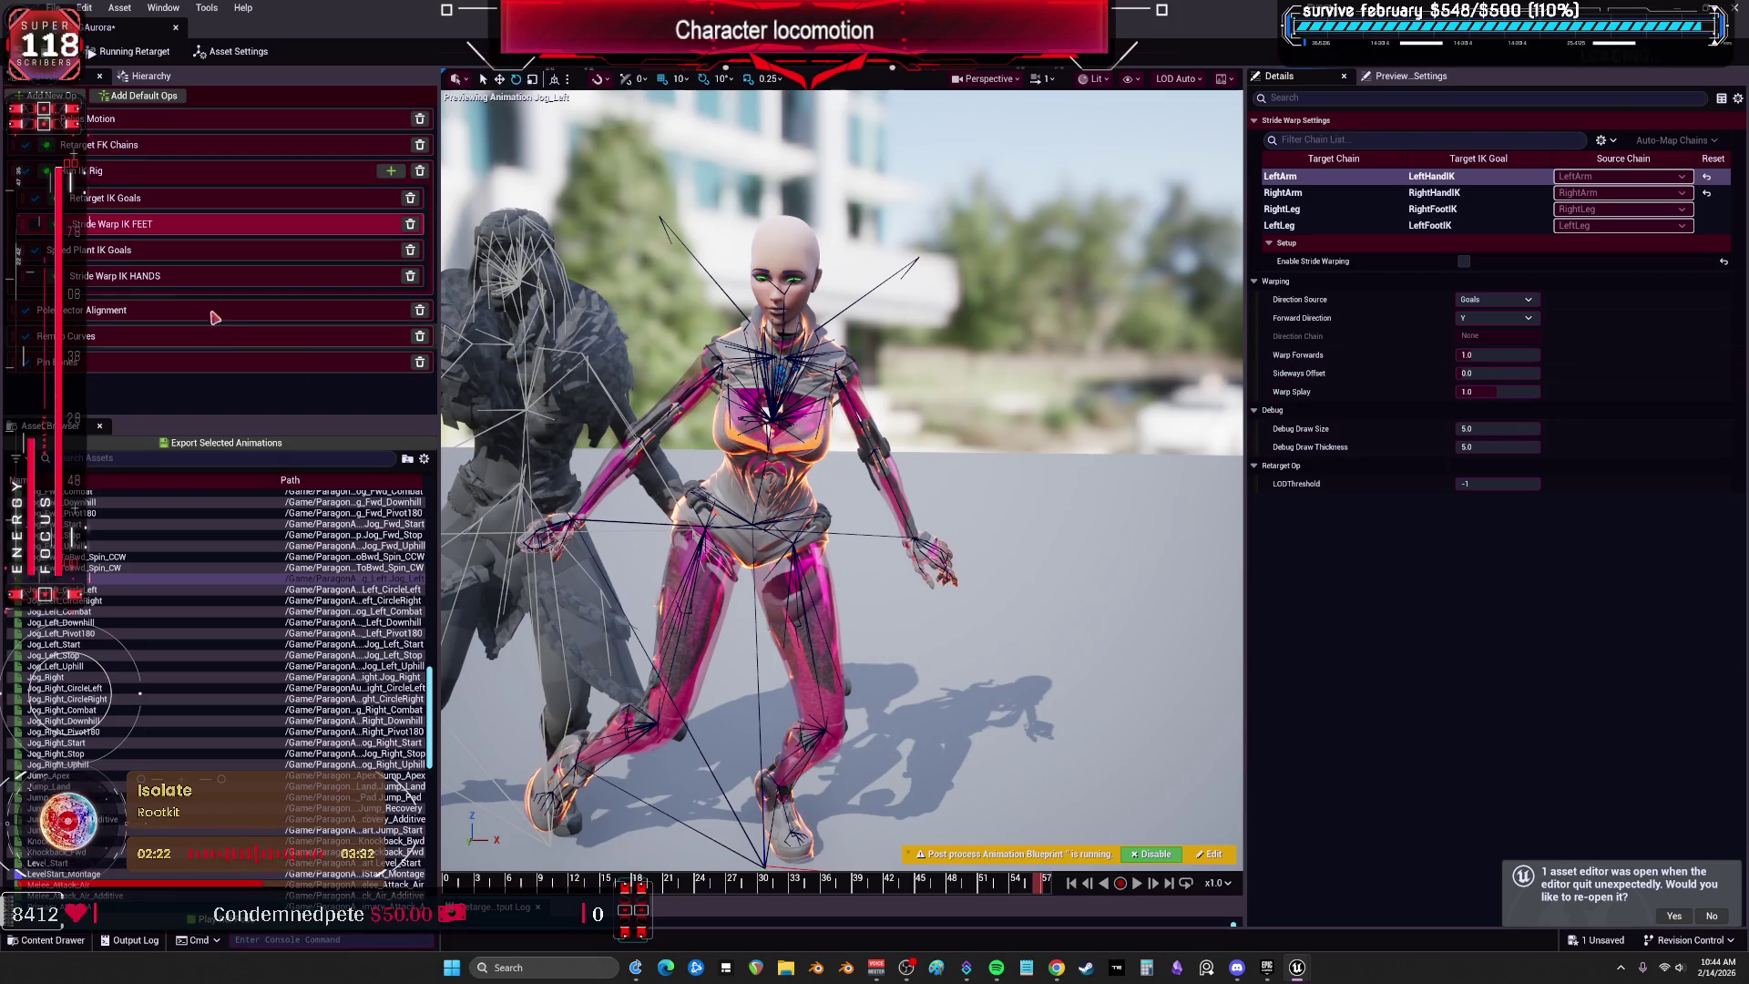
pyautogui.click(91, 199)
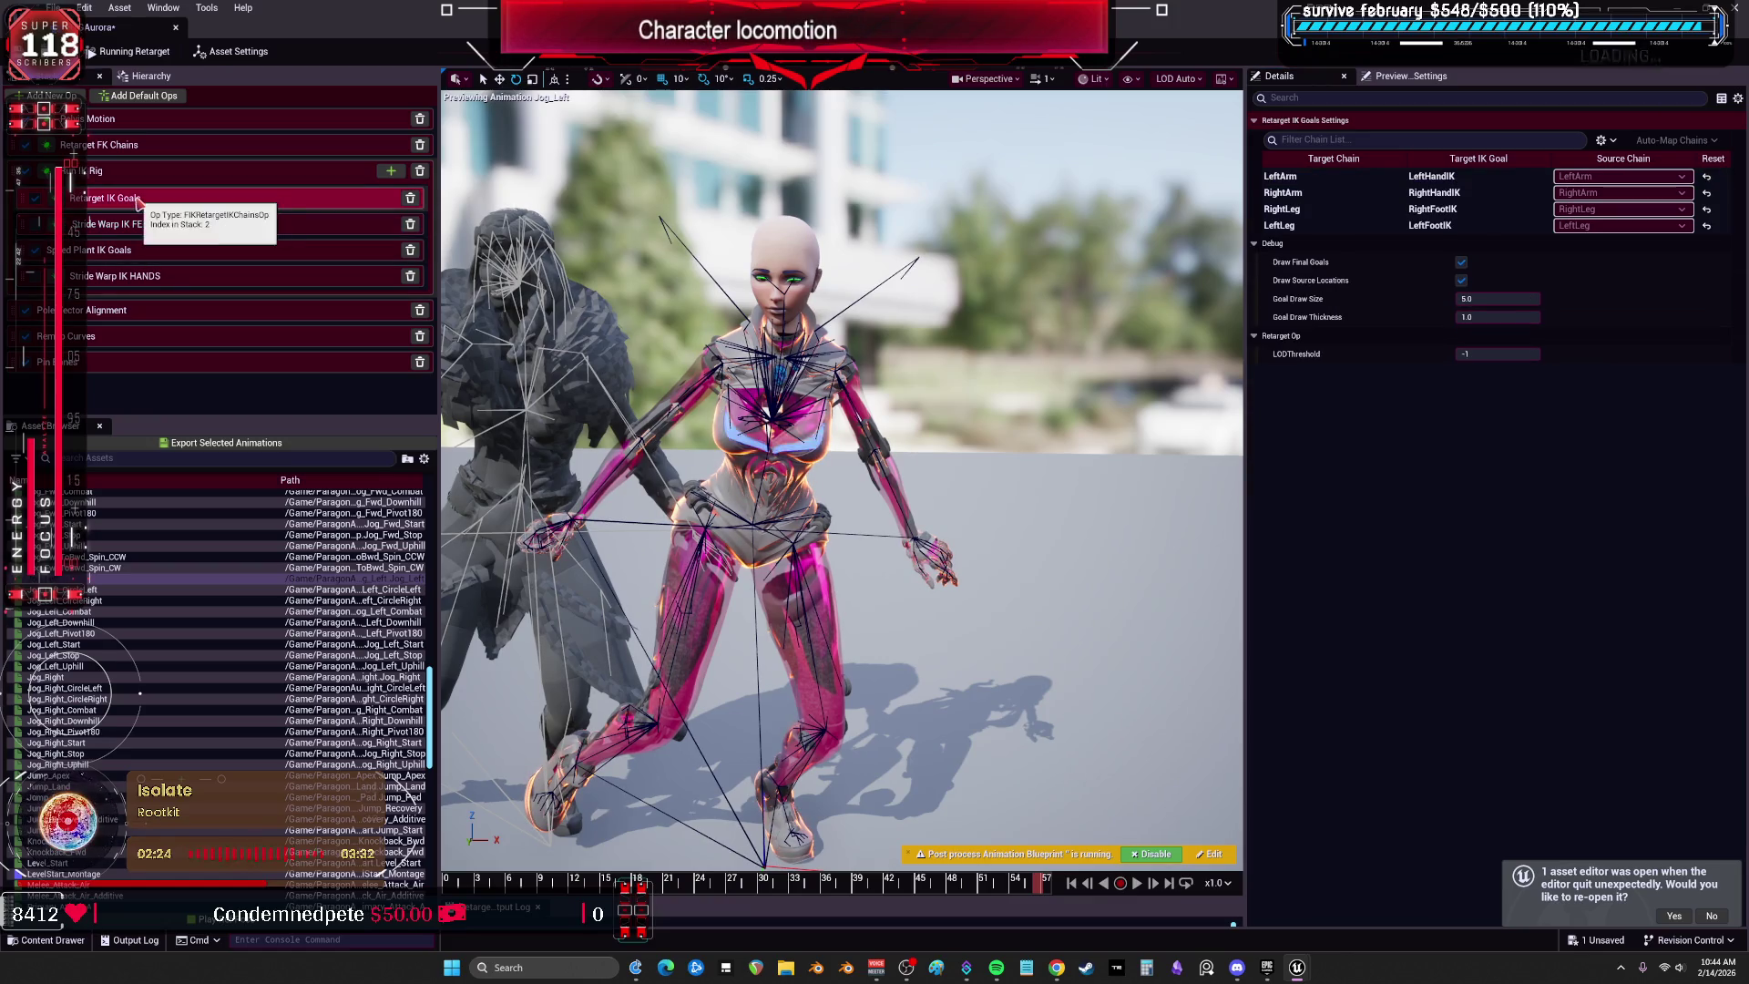
# Step: Set the LeftArm IK goal's Blend to Source Translation to 0
pyautogui.click(1348, 177)
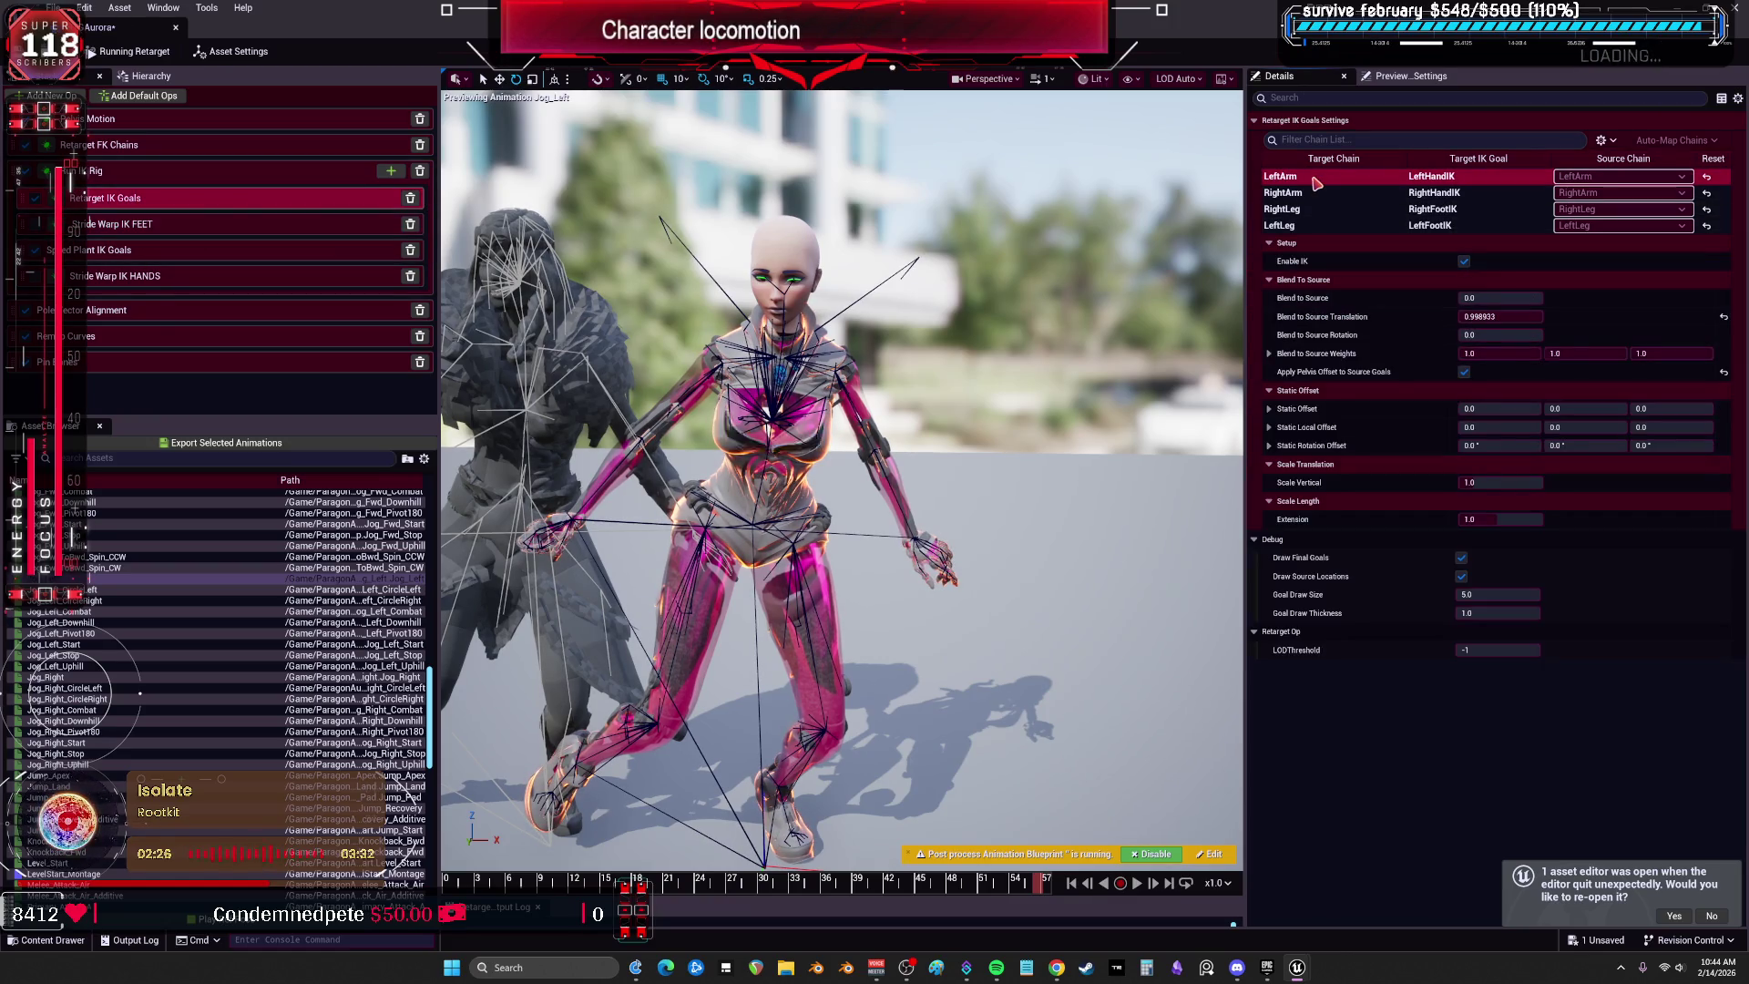
pyautogui.click(1517, 317)
pyautogui.write('0')
pyautogui.press('Return')
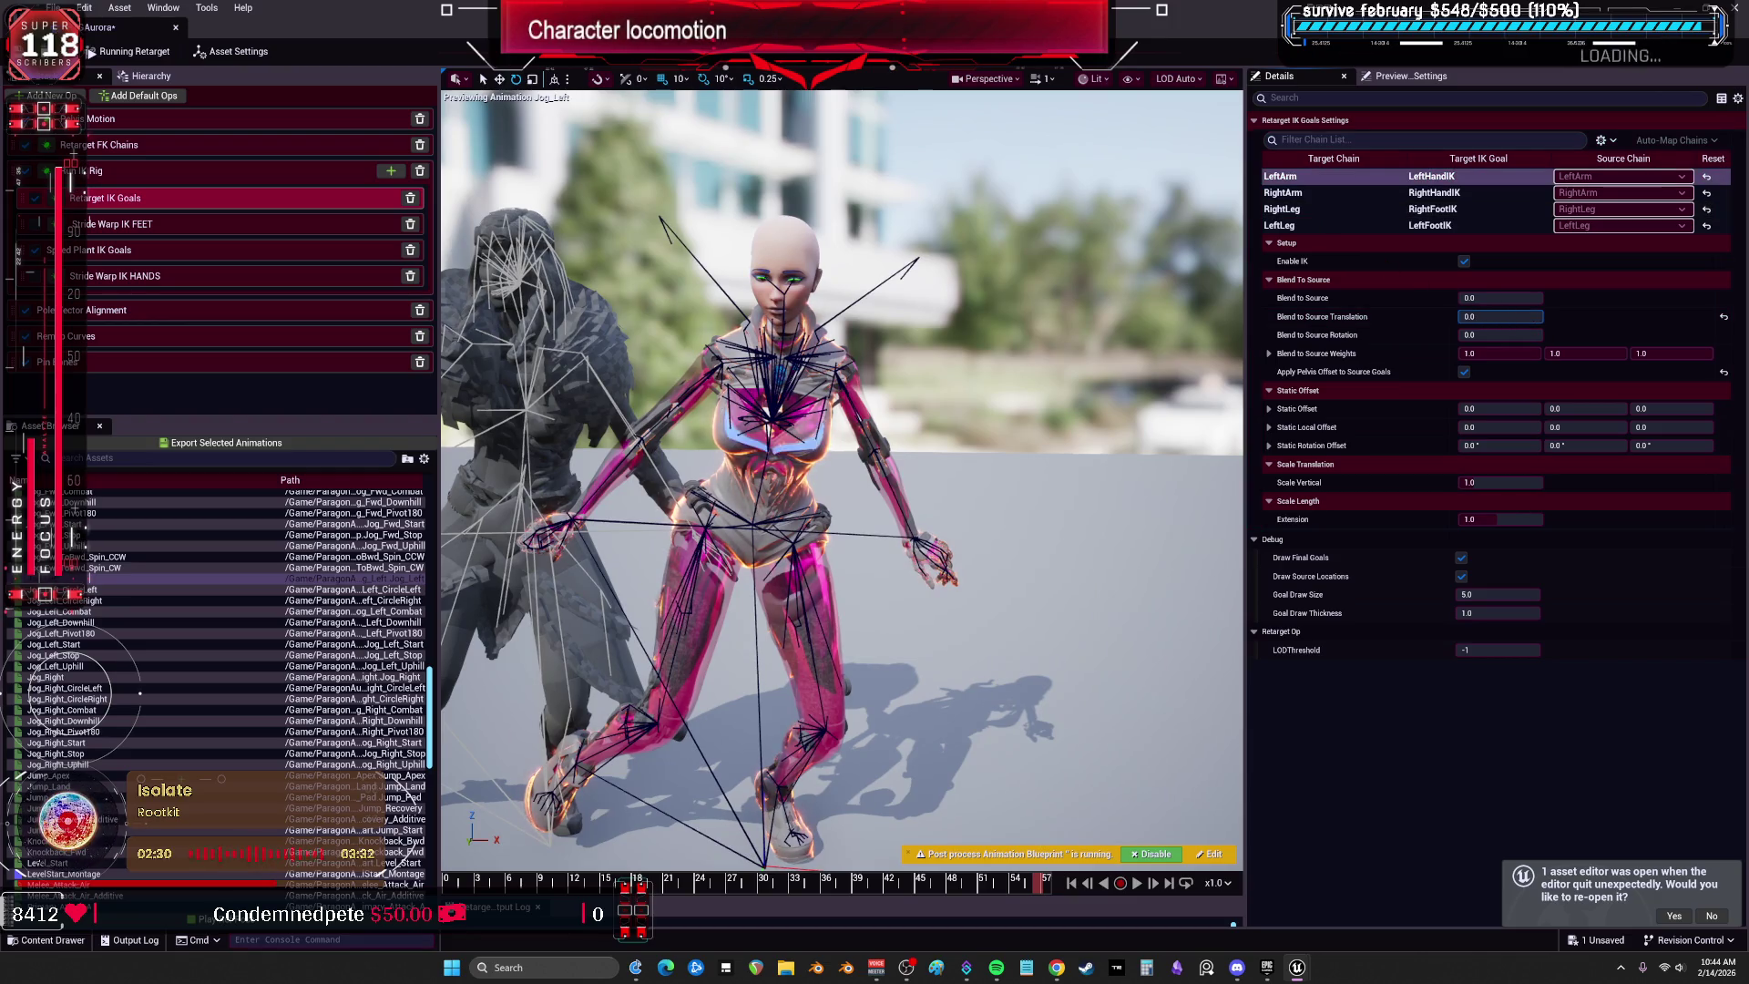
# Step: Scrub Extension then reset it to 1.0, disable the IK goals op, and view the Hierarchy
pyautogui.click(1495, 518)
pyautogui.moveTo(1492, 518); pyautogui.dragTo(1536, 519)
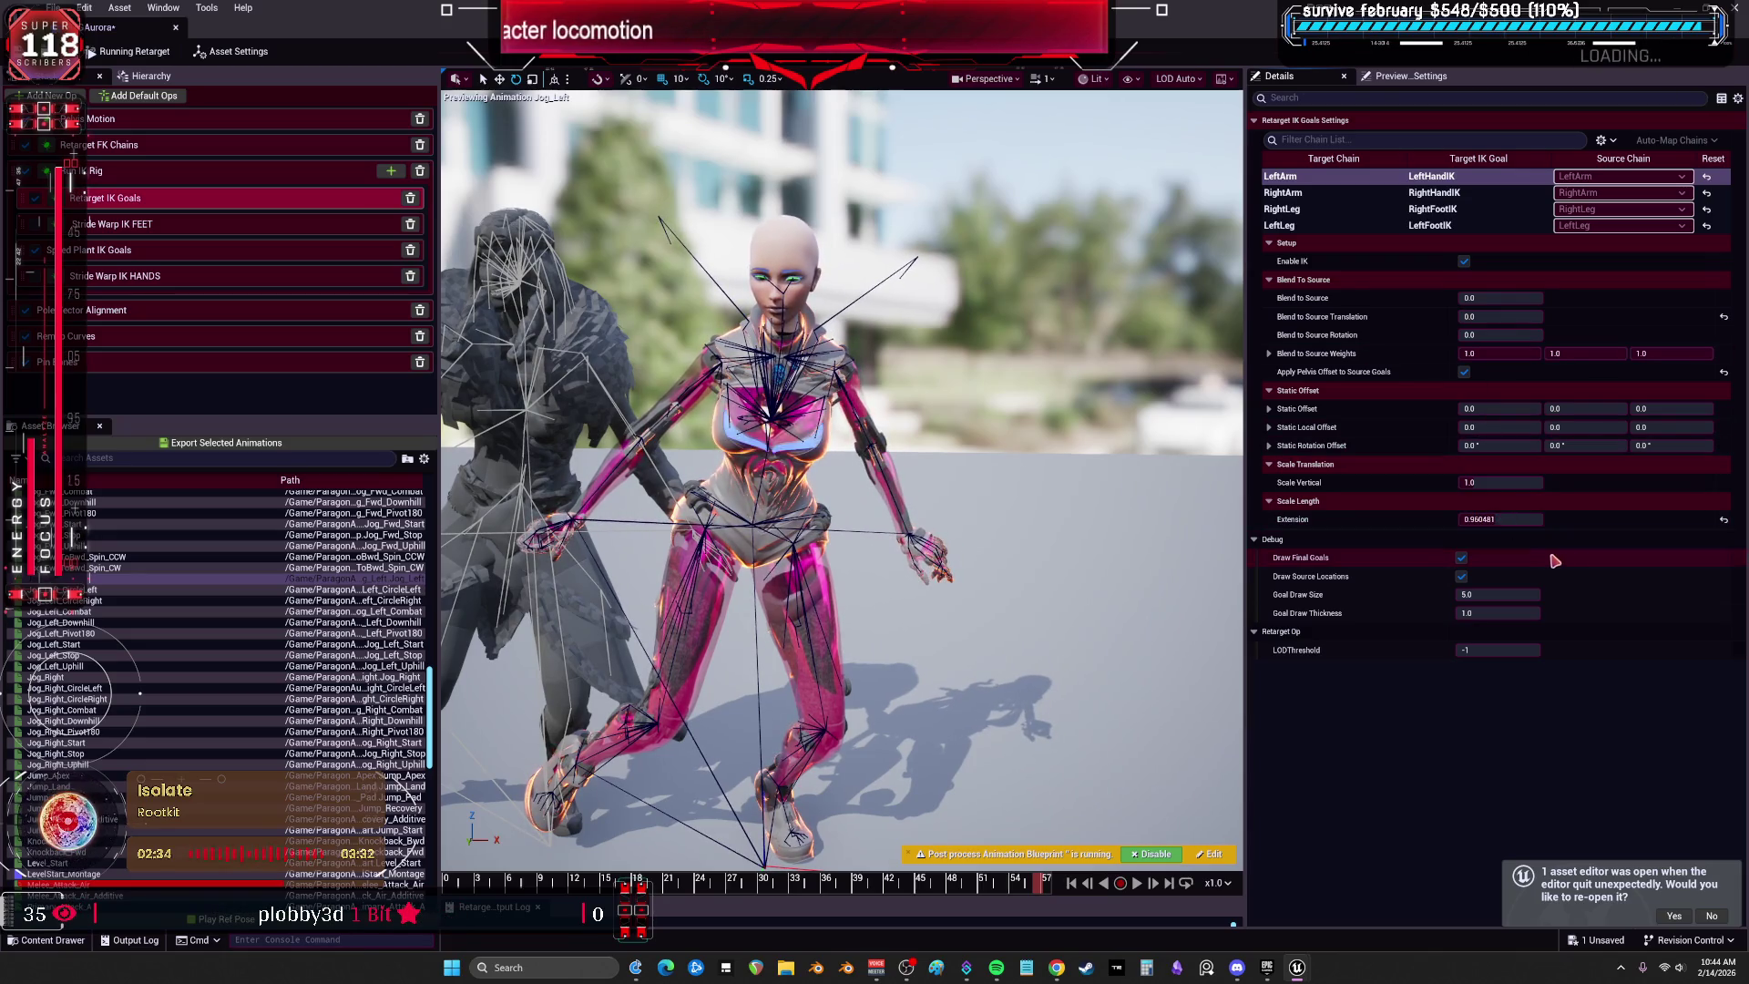
pyautogui.click(1723, 520)
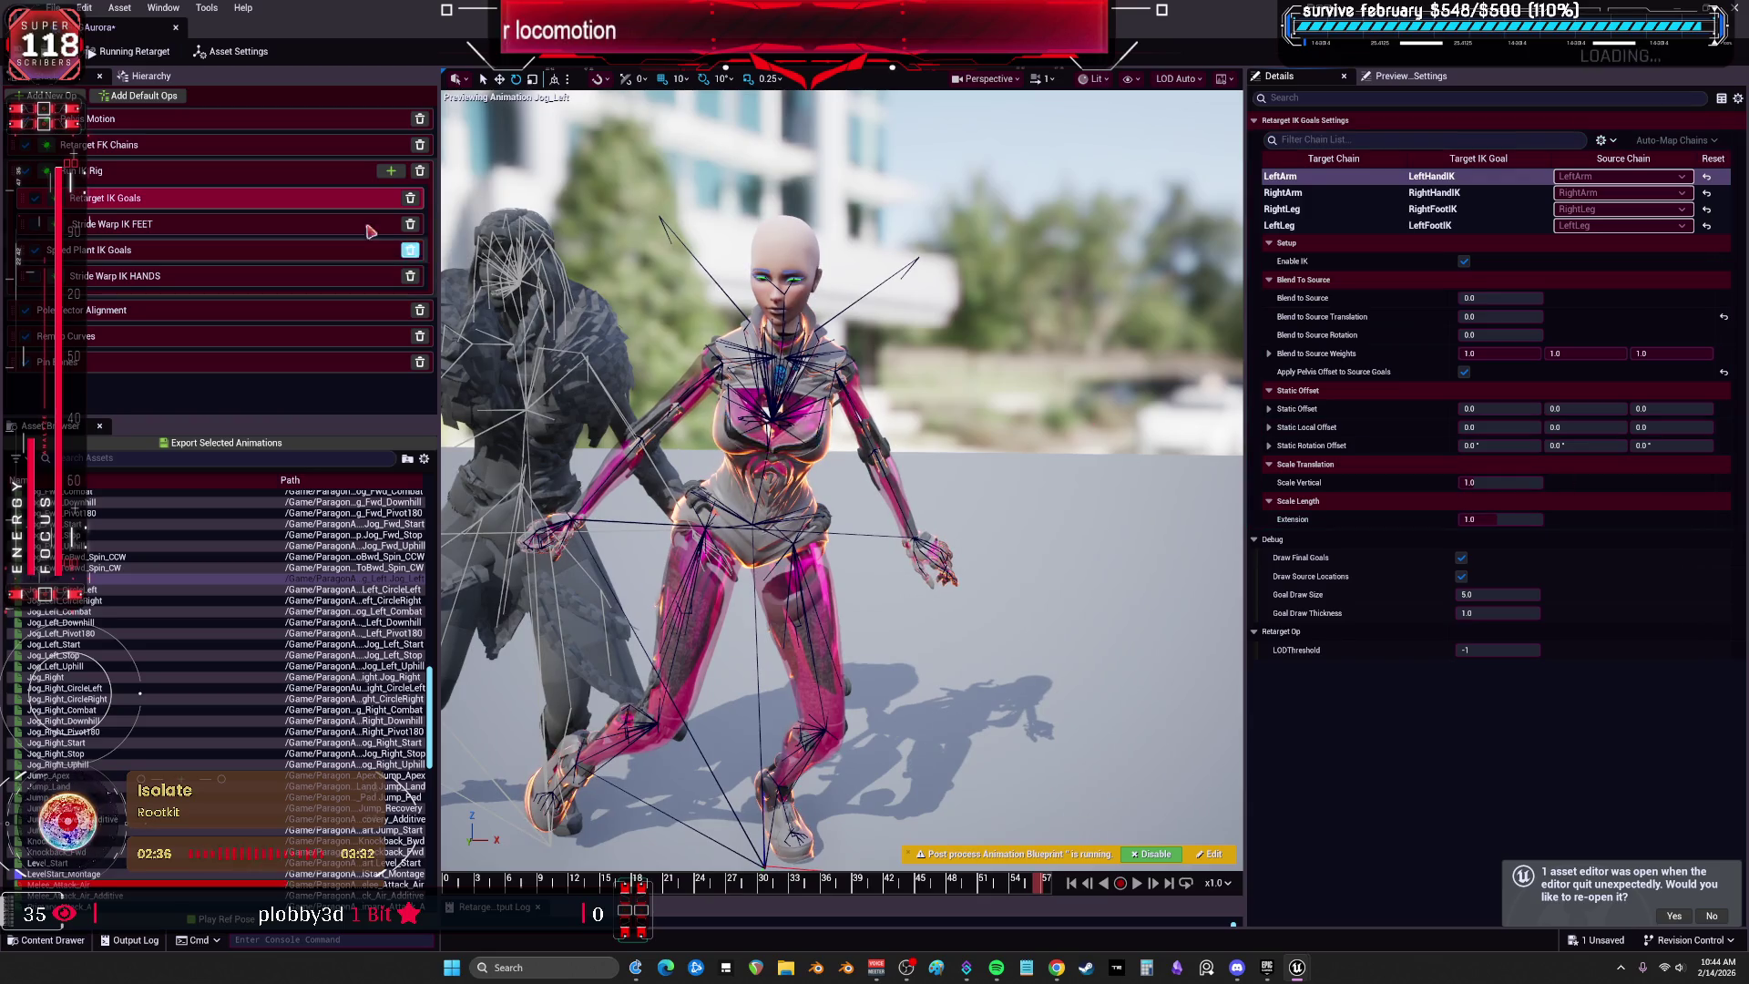
pyautogui.click(34, 199)
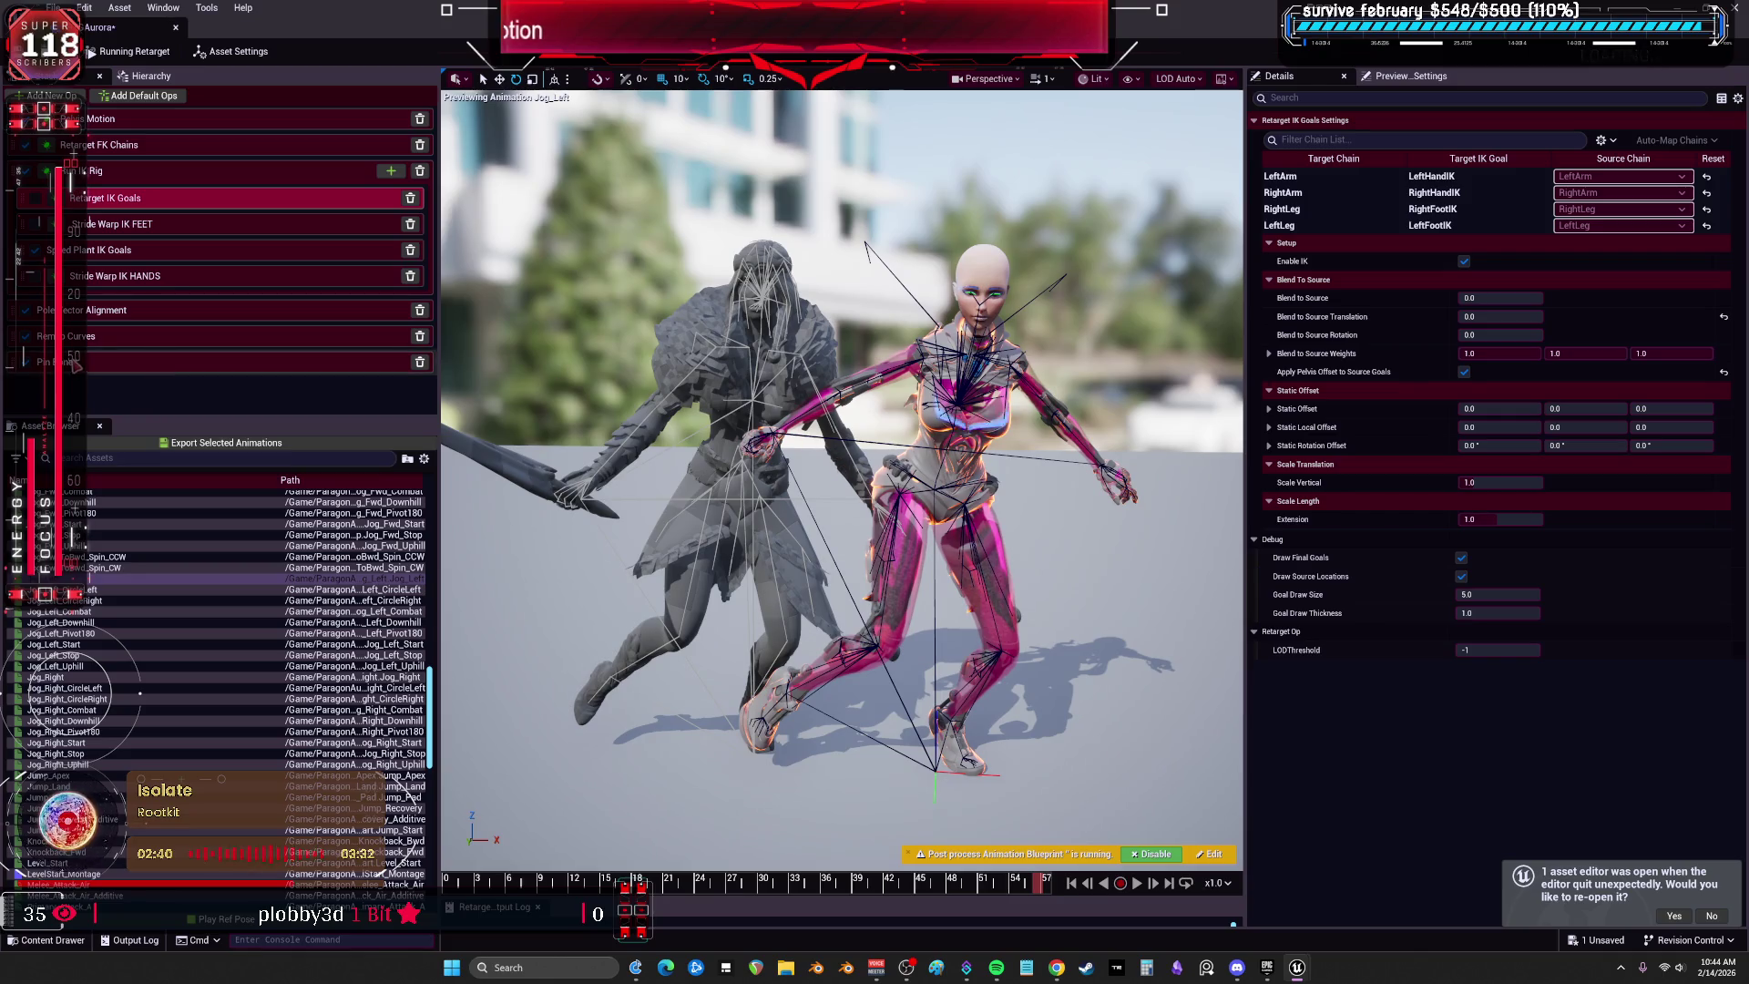
pyautogui.click(155, 76)
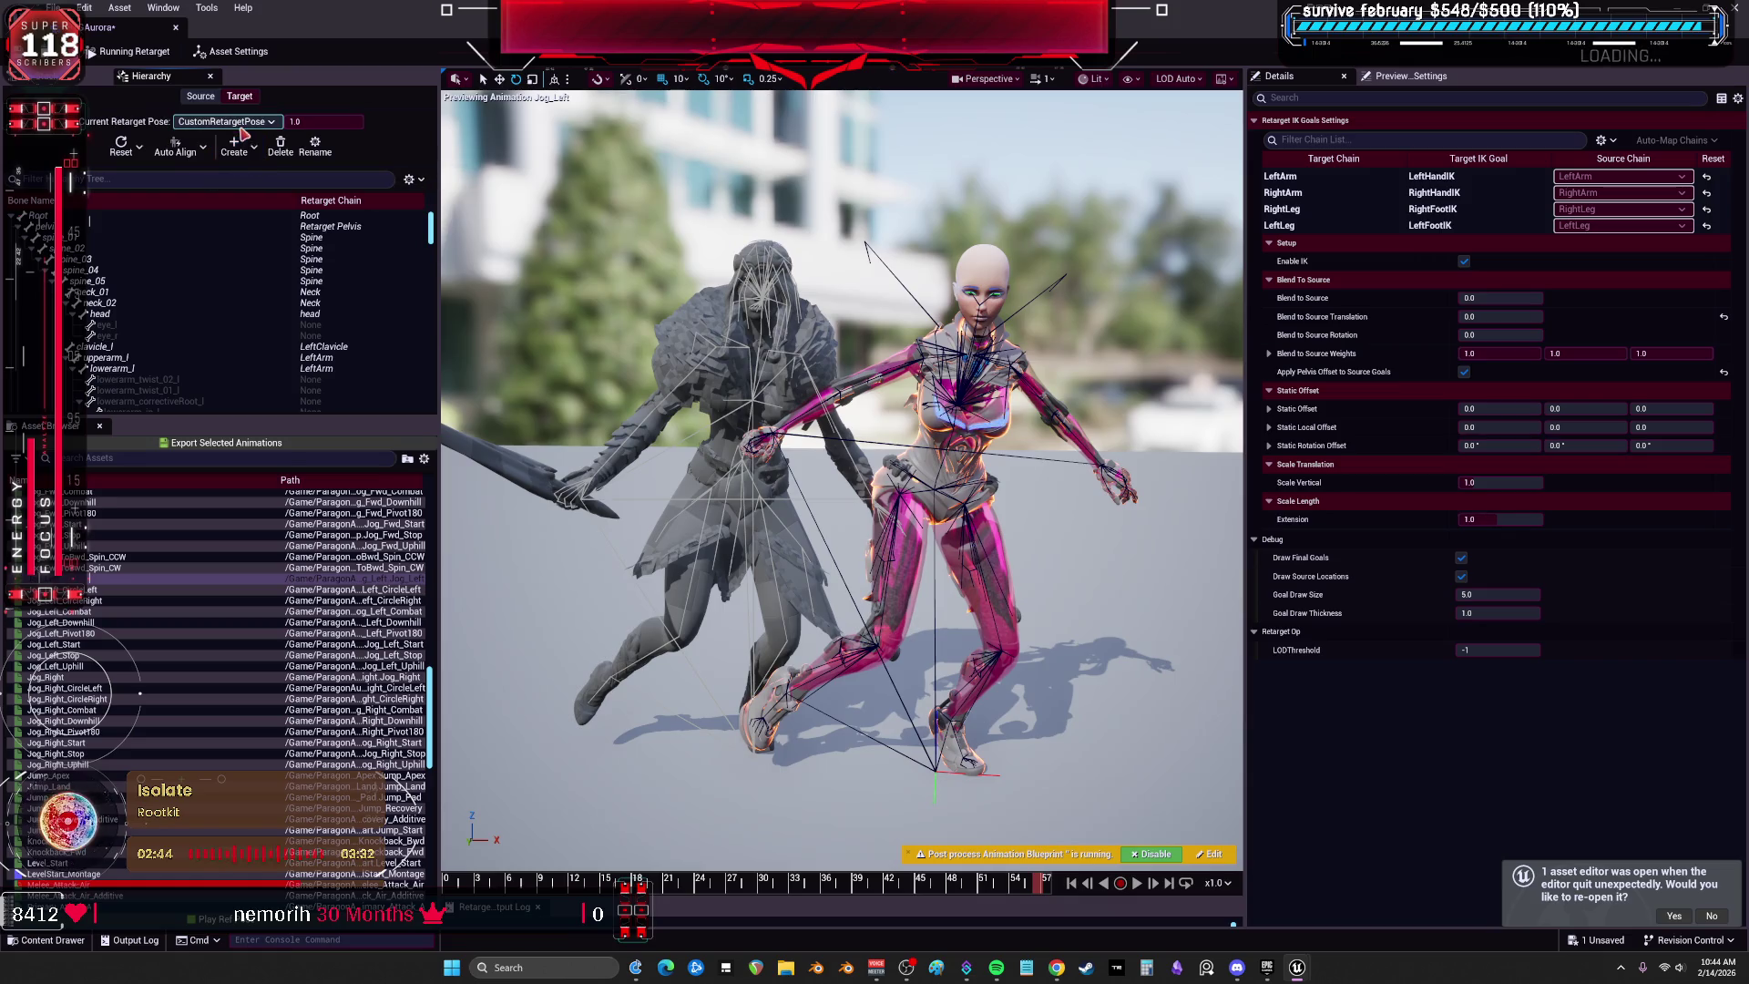
# Step: In Edit Pose mode, reset all target bones to default, then auto-align them to the source
pyautogui.click(134, 55)
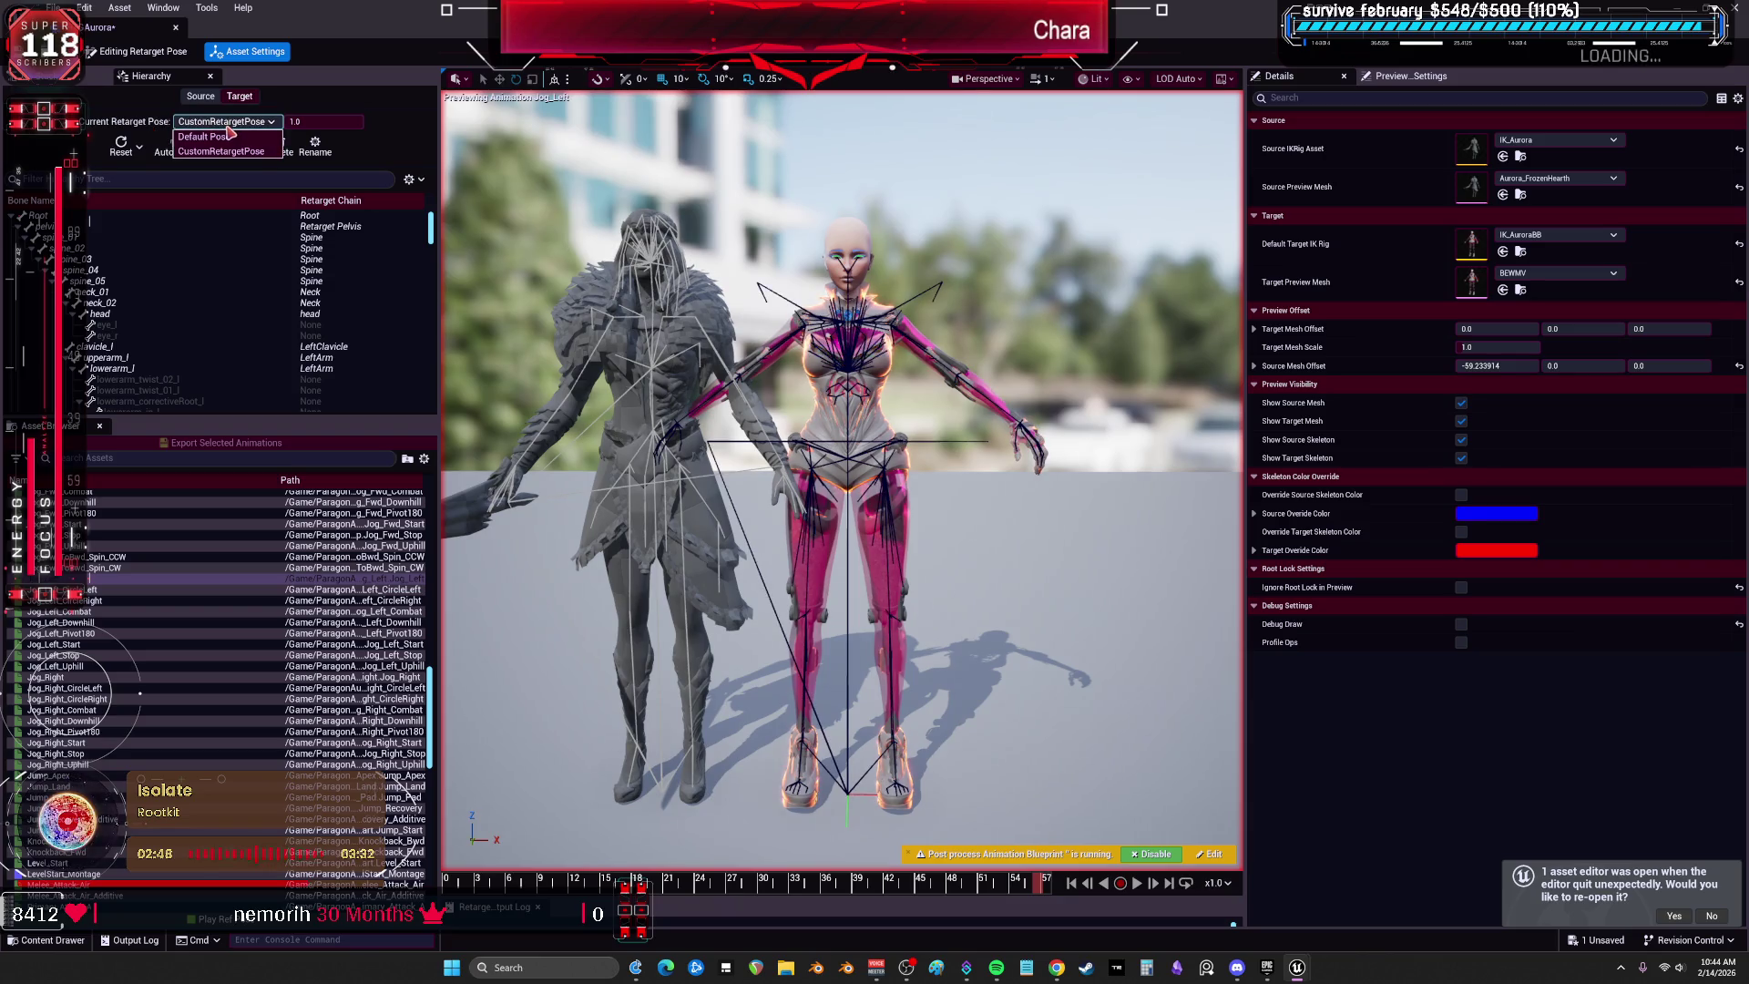
pyautogui.click(126, 145)
pyautogui.click(170, 211)
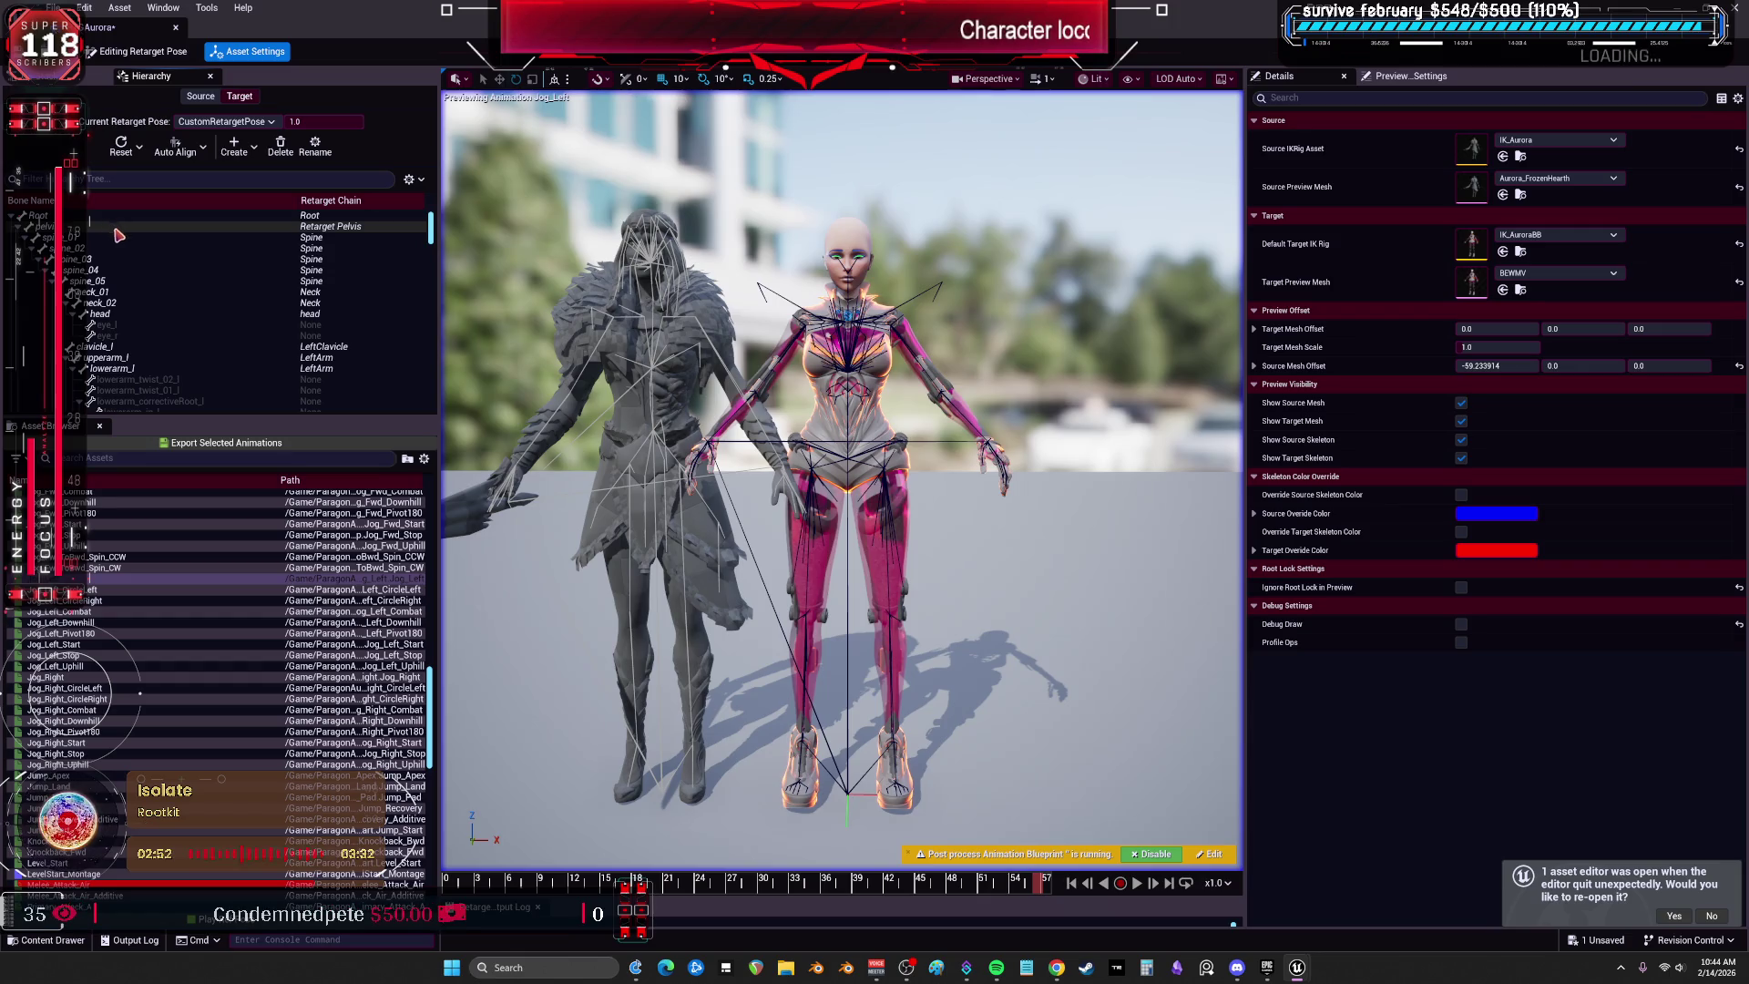
pyautogui.click(175, 146)
pyautogui.click(218, 199)
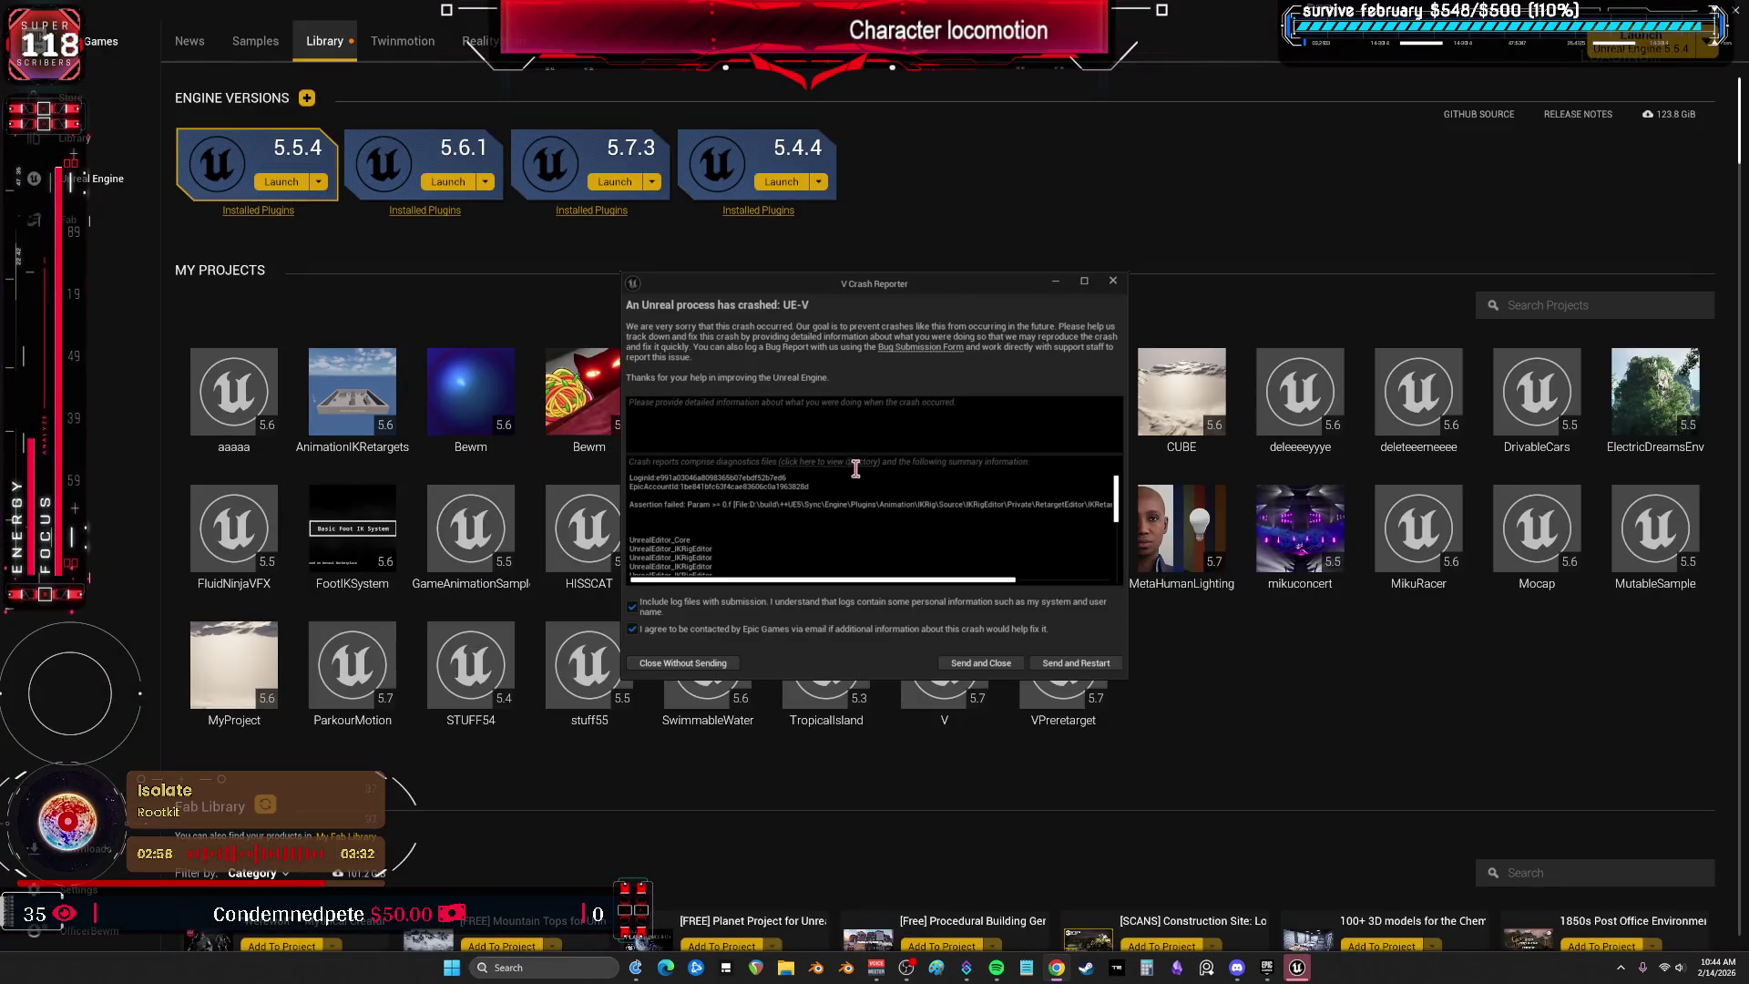
# Step: Send and close the crash report, then reopen project V from the Epic Games Launcher
pyautogui.click(981, 664)
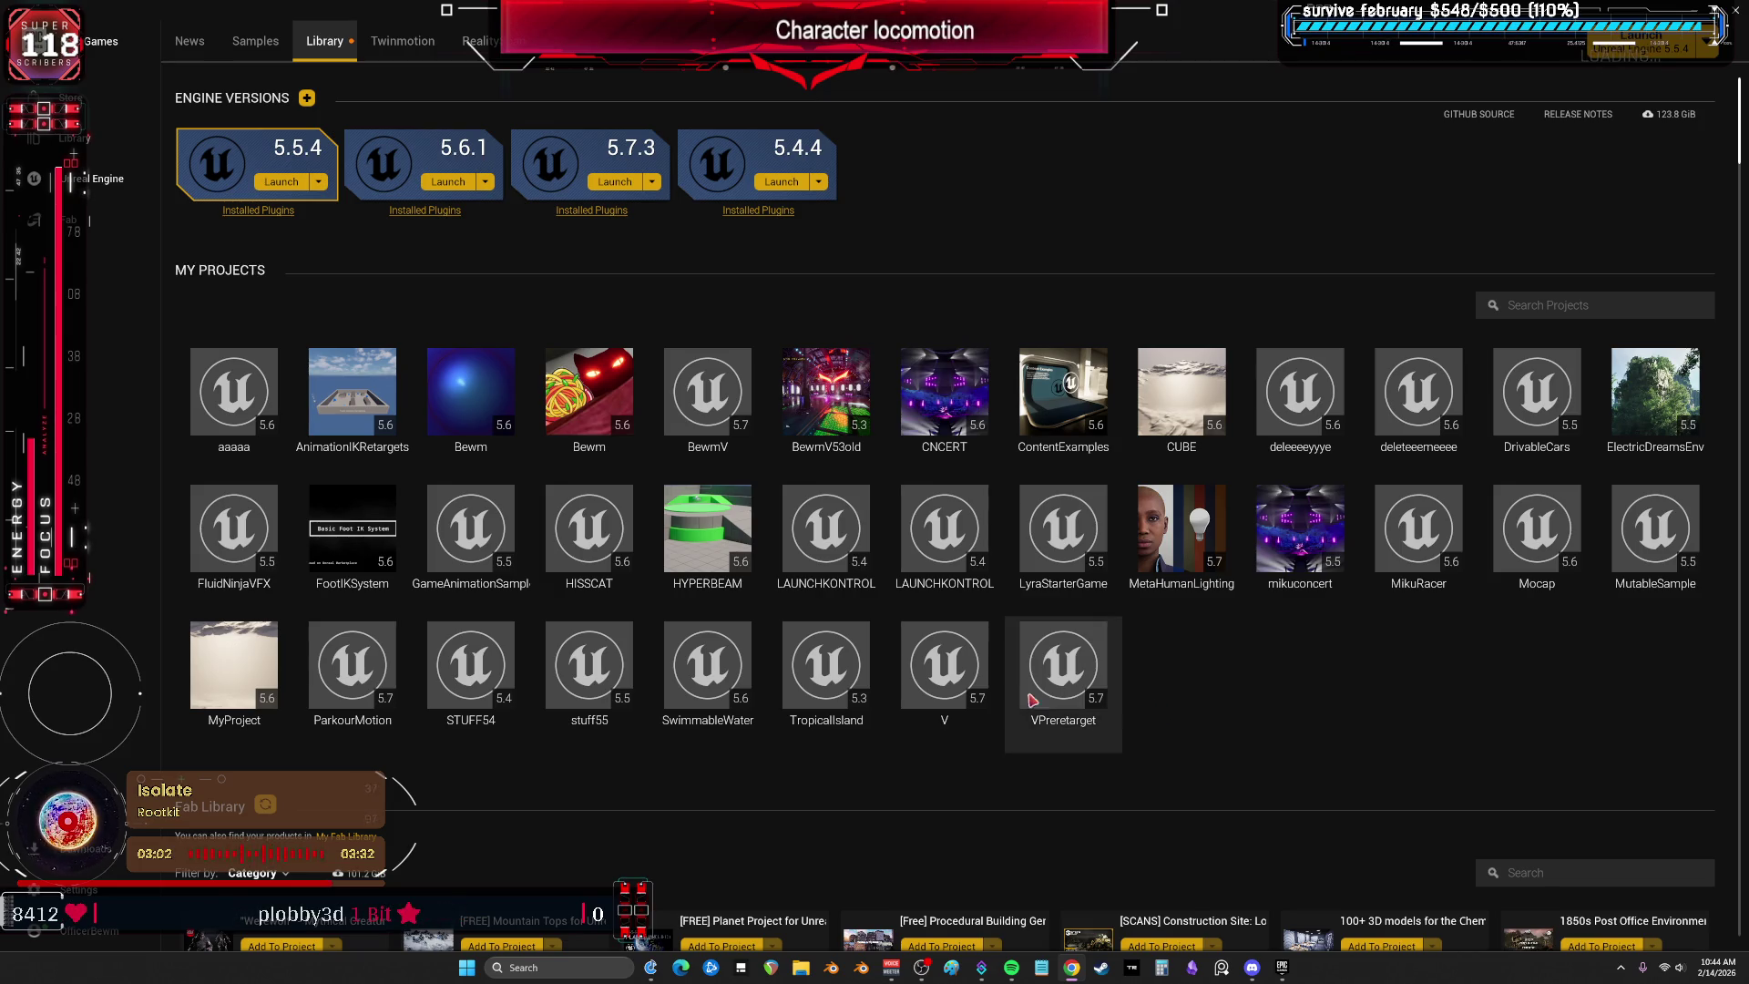
pyautogui.rightClick(946, 663)
pyautogui.click(944, 656)
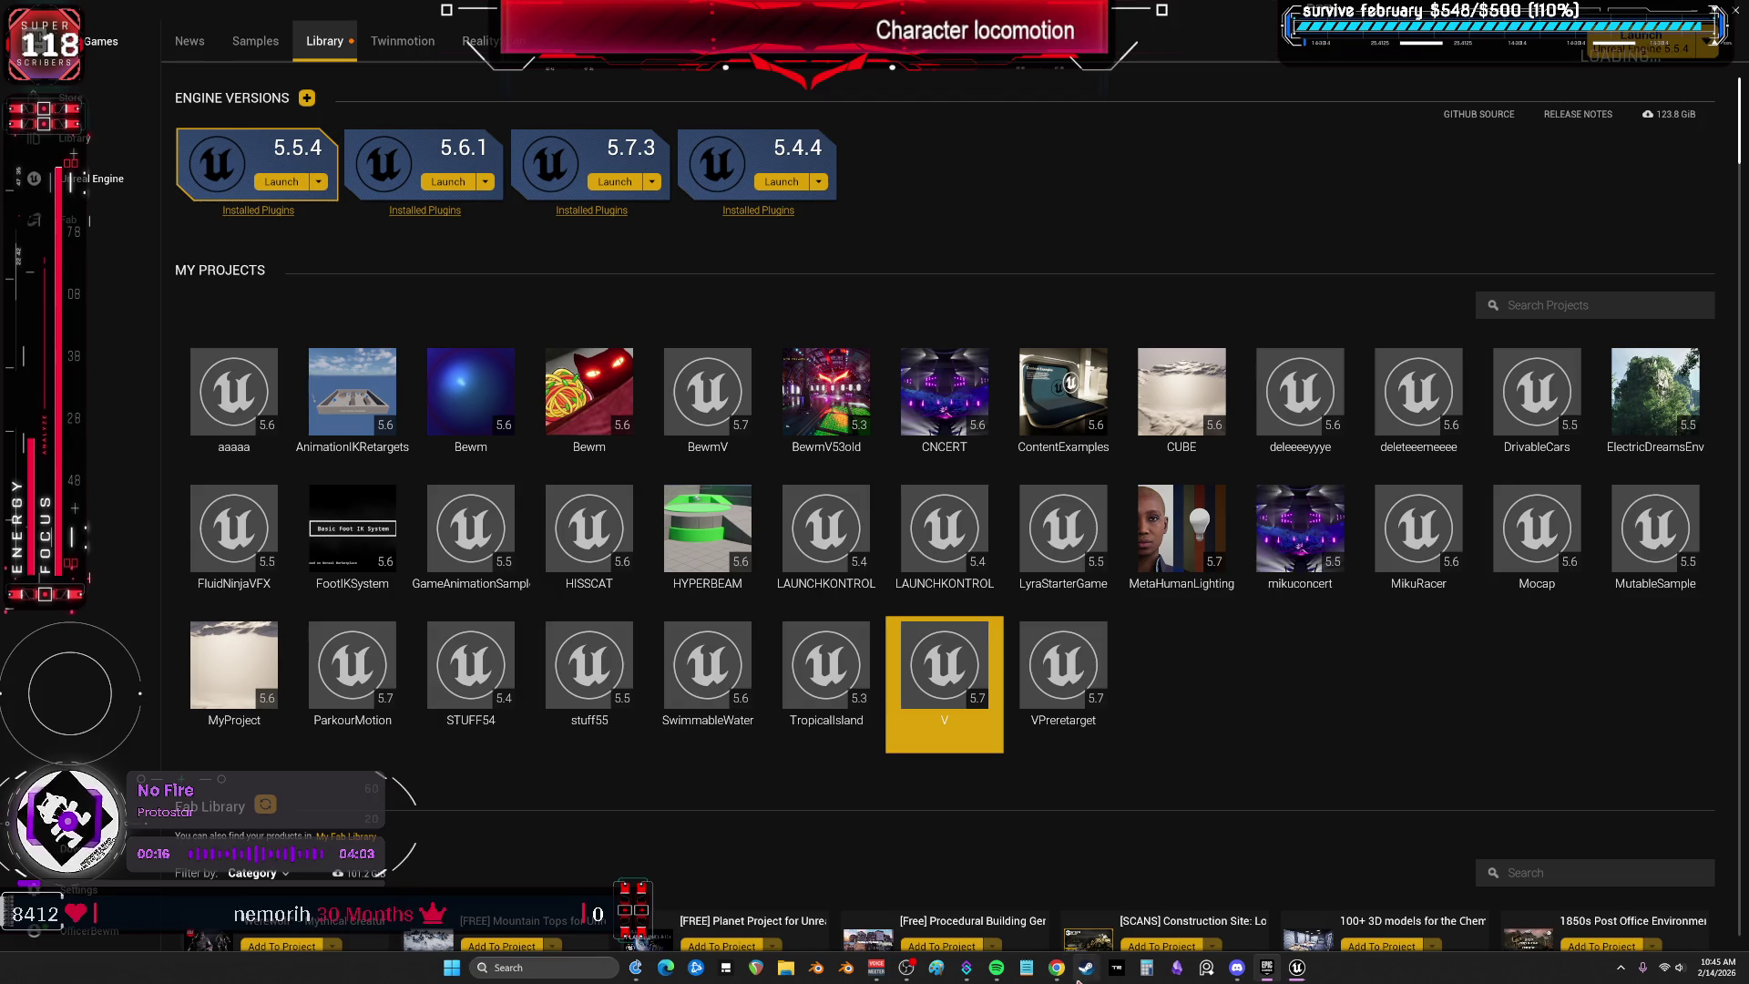
pyautogui.click(1301, 971)
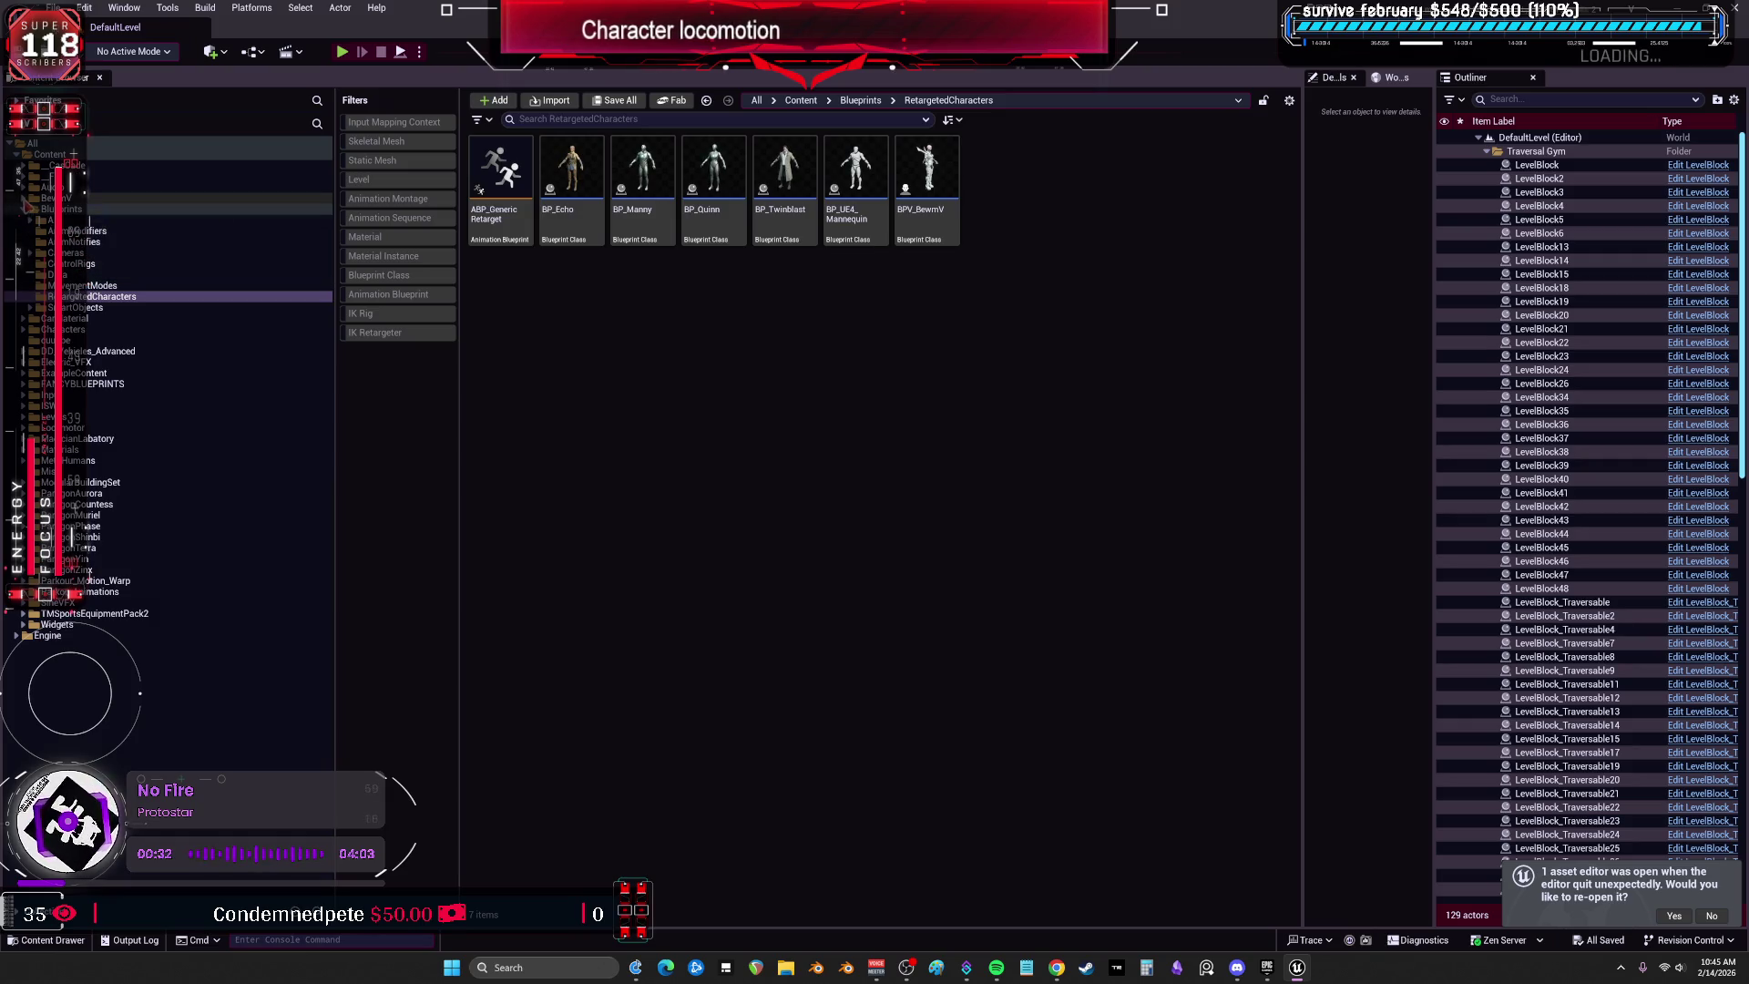
# Step: Browse BEWMV > Animations > ParagonAurora and open the RTGAurora retargeter again
pyautogui.click(23, 198)
pyautogui.click(34, 220)
pyautogui.click(64, 209)
pyautogui.click(73, 231)
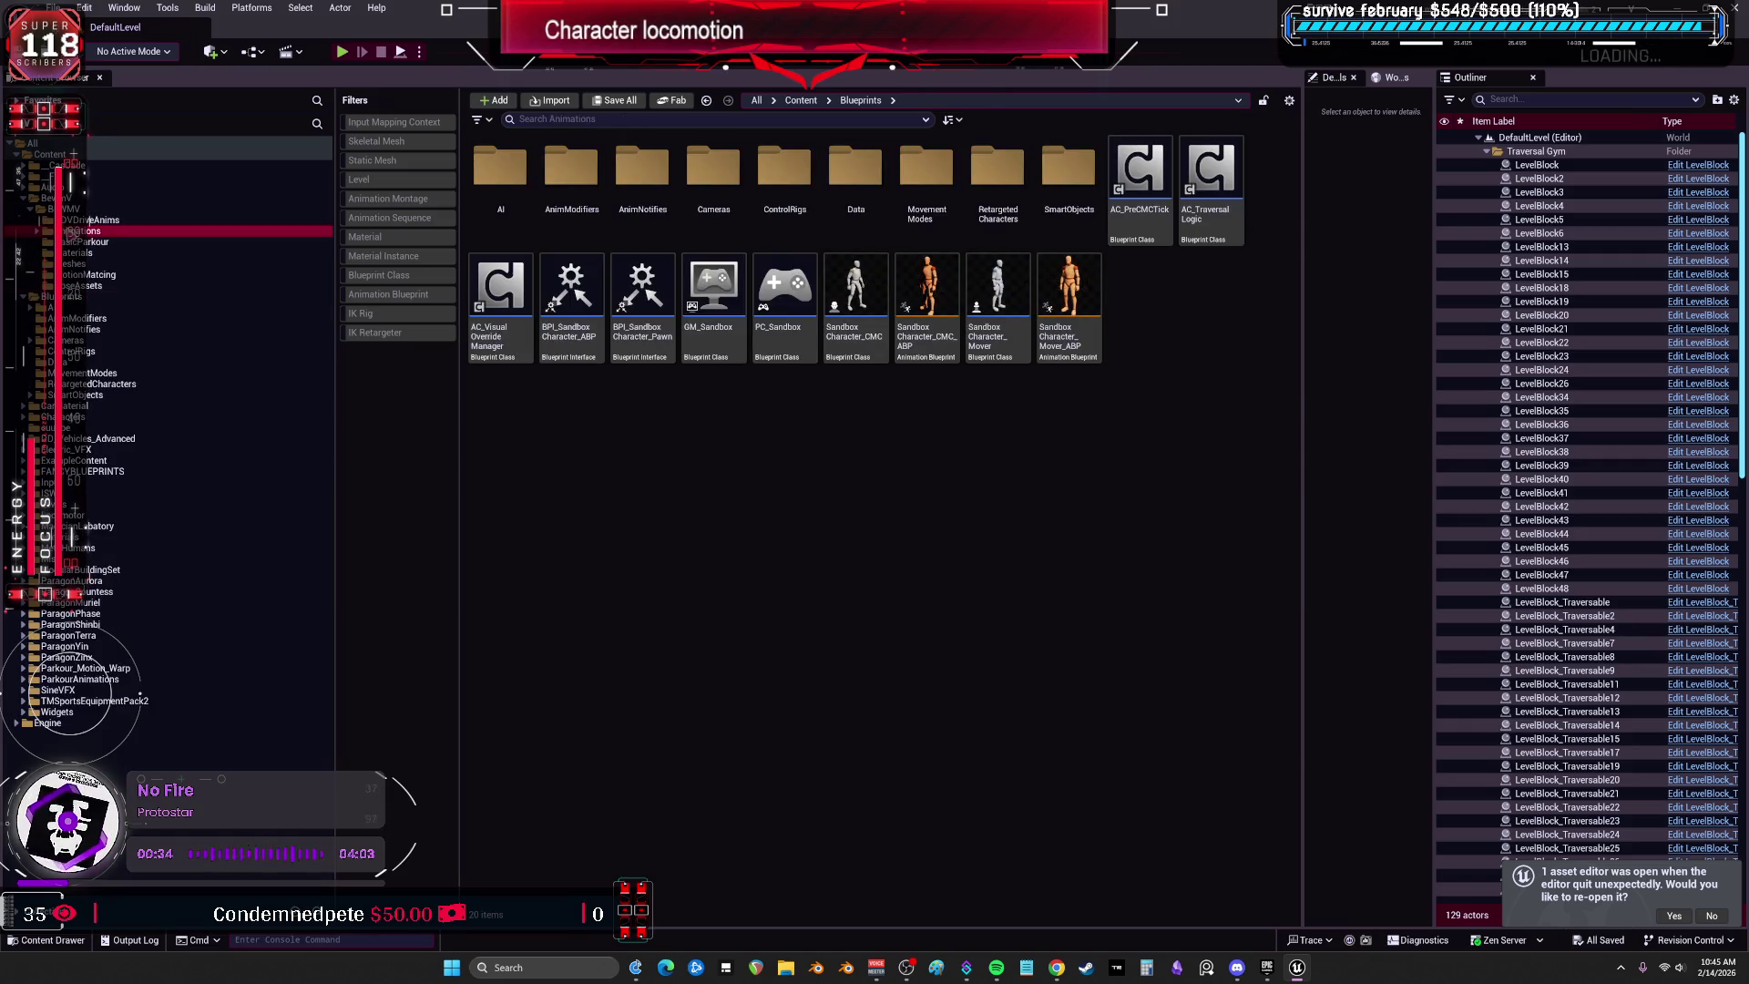
pyautogui.click(91, 241)
pyautogui.click(91, 252)
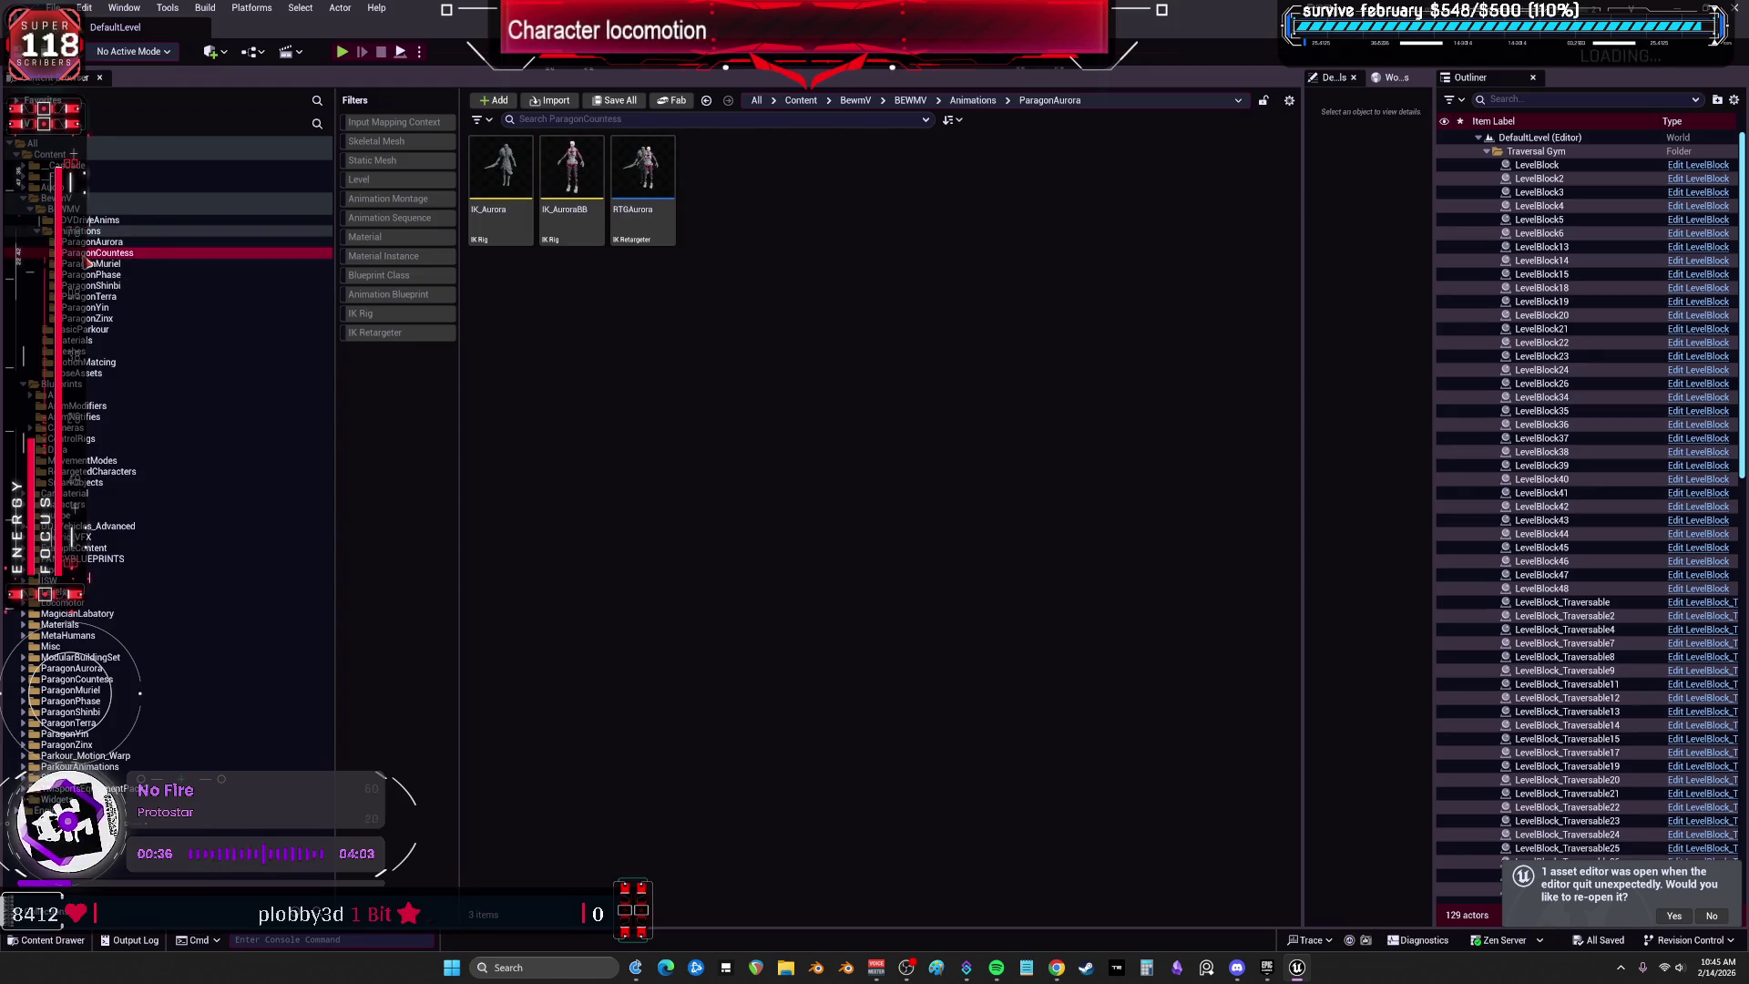
pyautogui.click(91, 297)
pyautogui.click(92, 242)
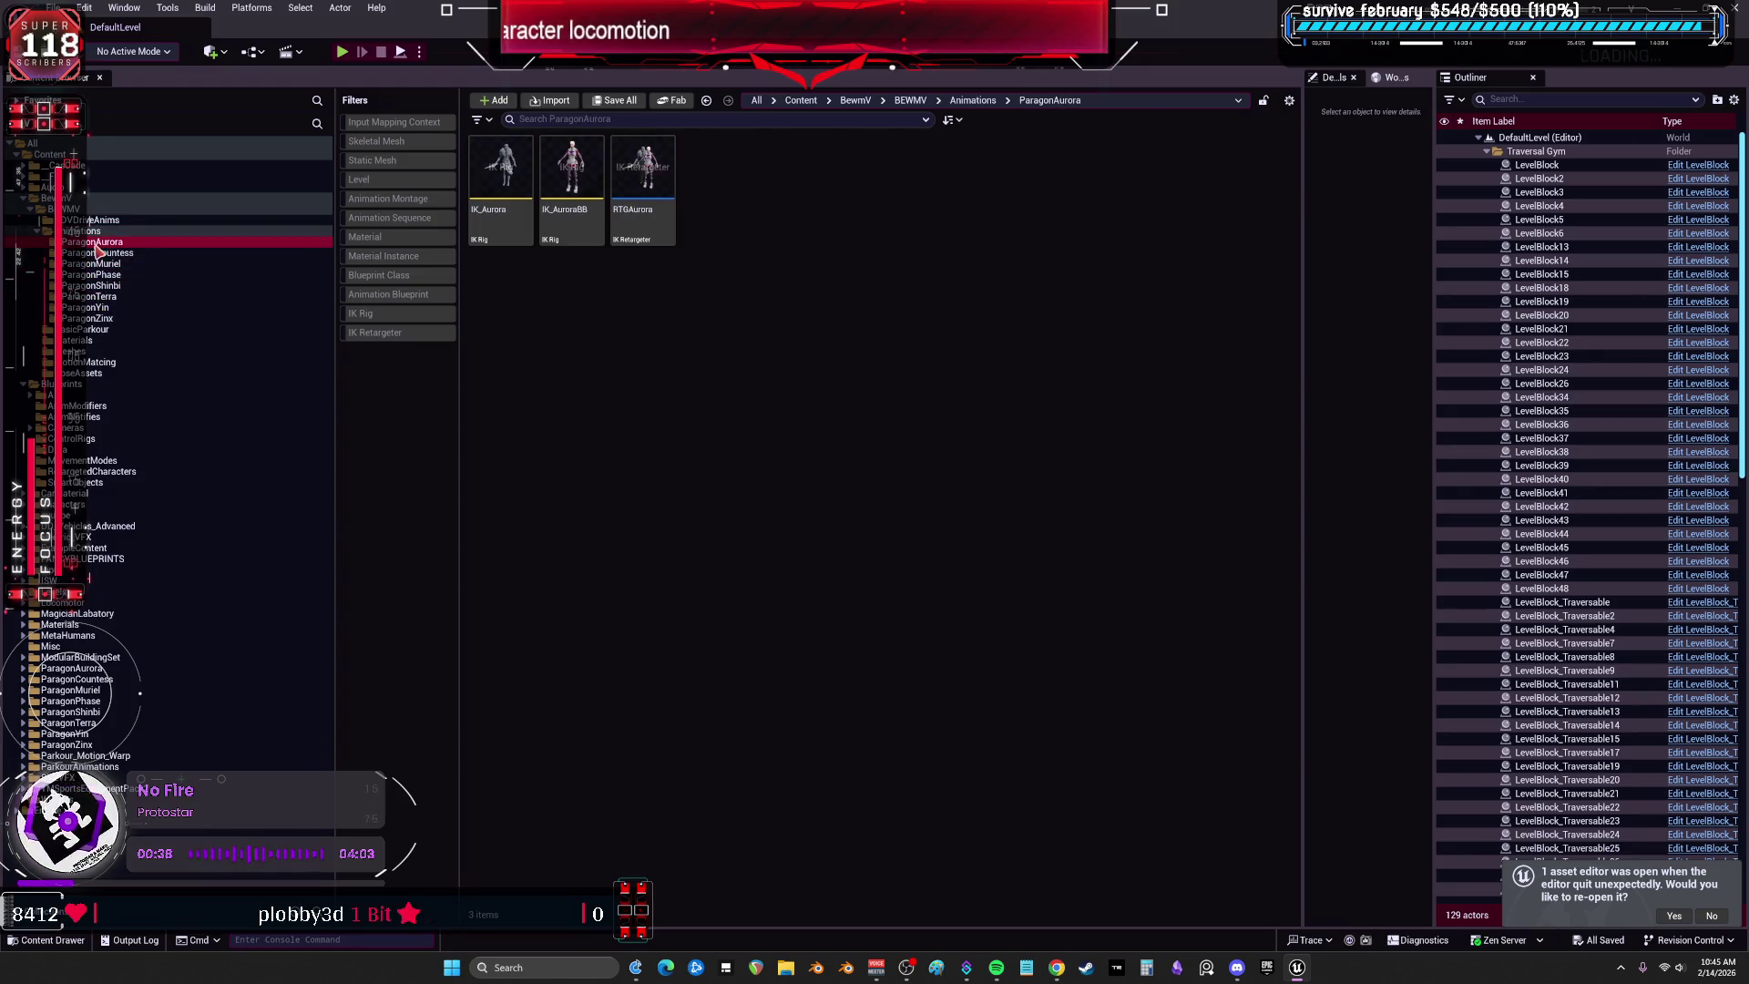
pyautogui.click(572, 173)
pyautogui.click(635, 177)
pyautogui.doubleClick(635, 178)
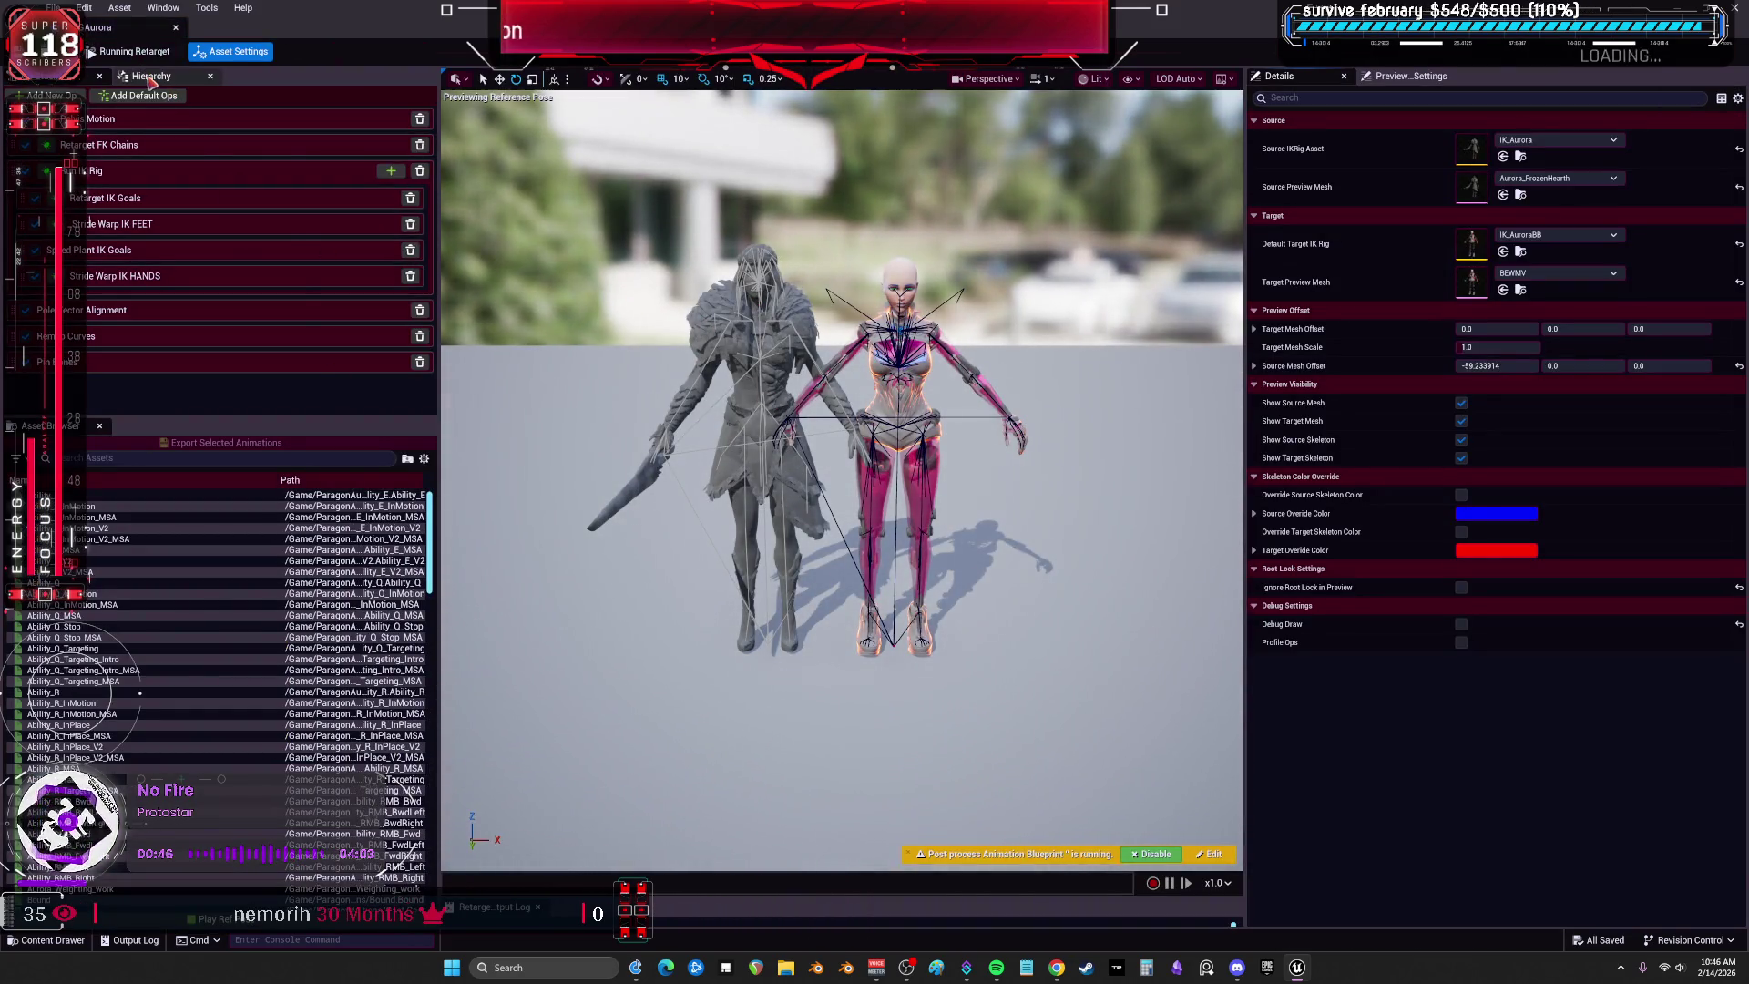
# Step: Switch the Current Retarget Pose to Default Pose in the Hierarchy view
pyautogui.click(151, 75)
pyautogui.click(246, 122)
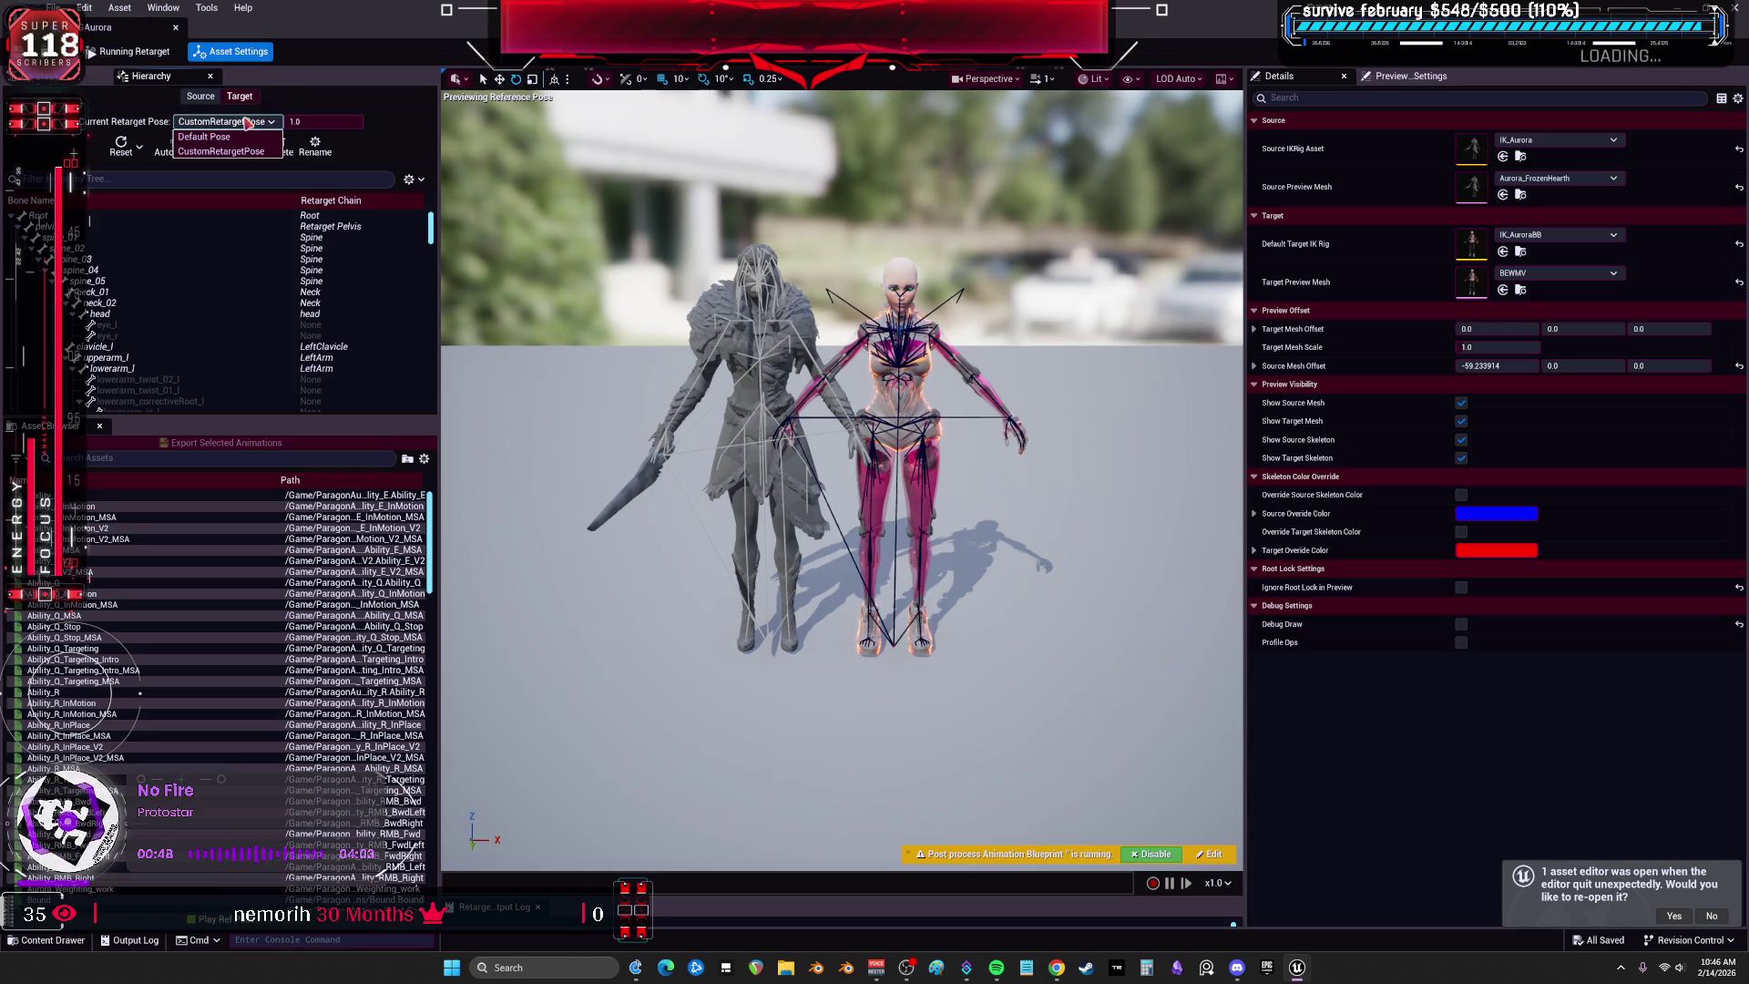
pyautogui.click(246, 137)
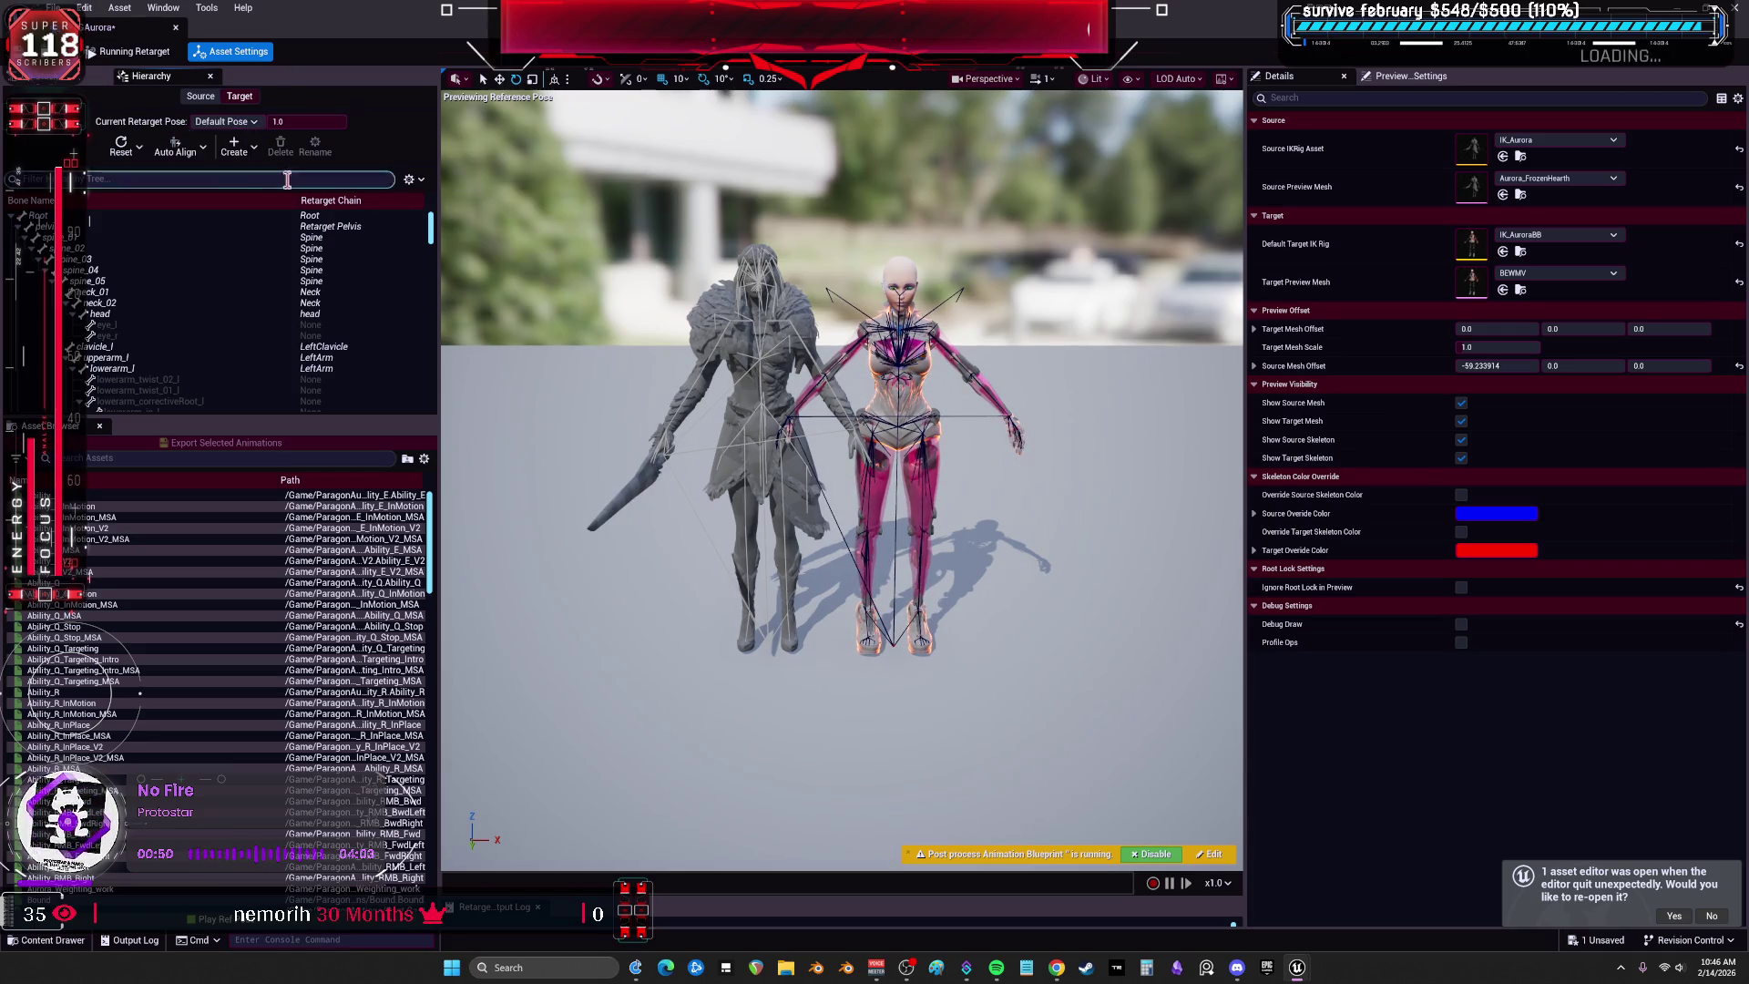
# Step: Create a new retarget pose named PoseAurora from the default pose
pyautogui.click(141, 149)
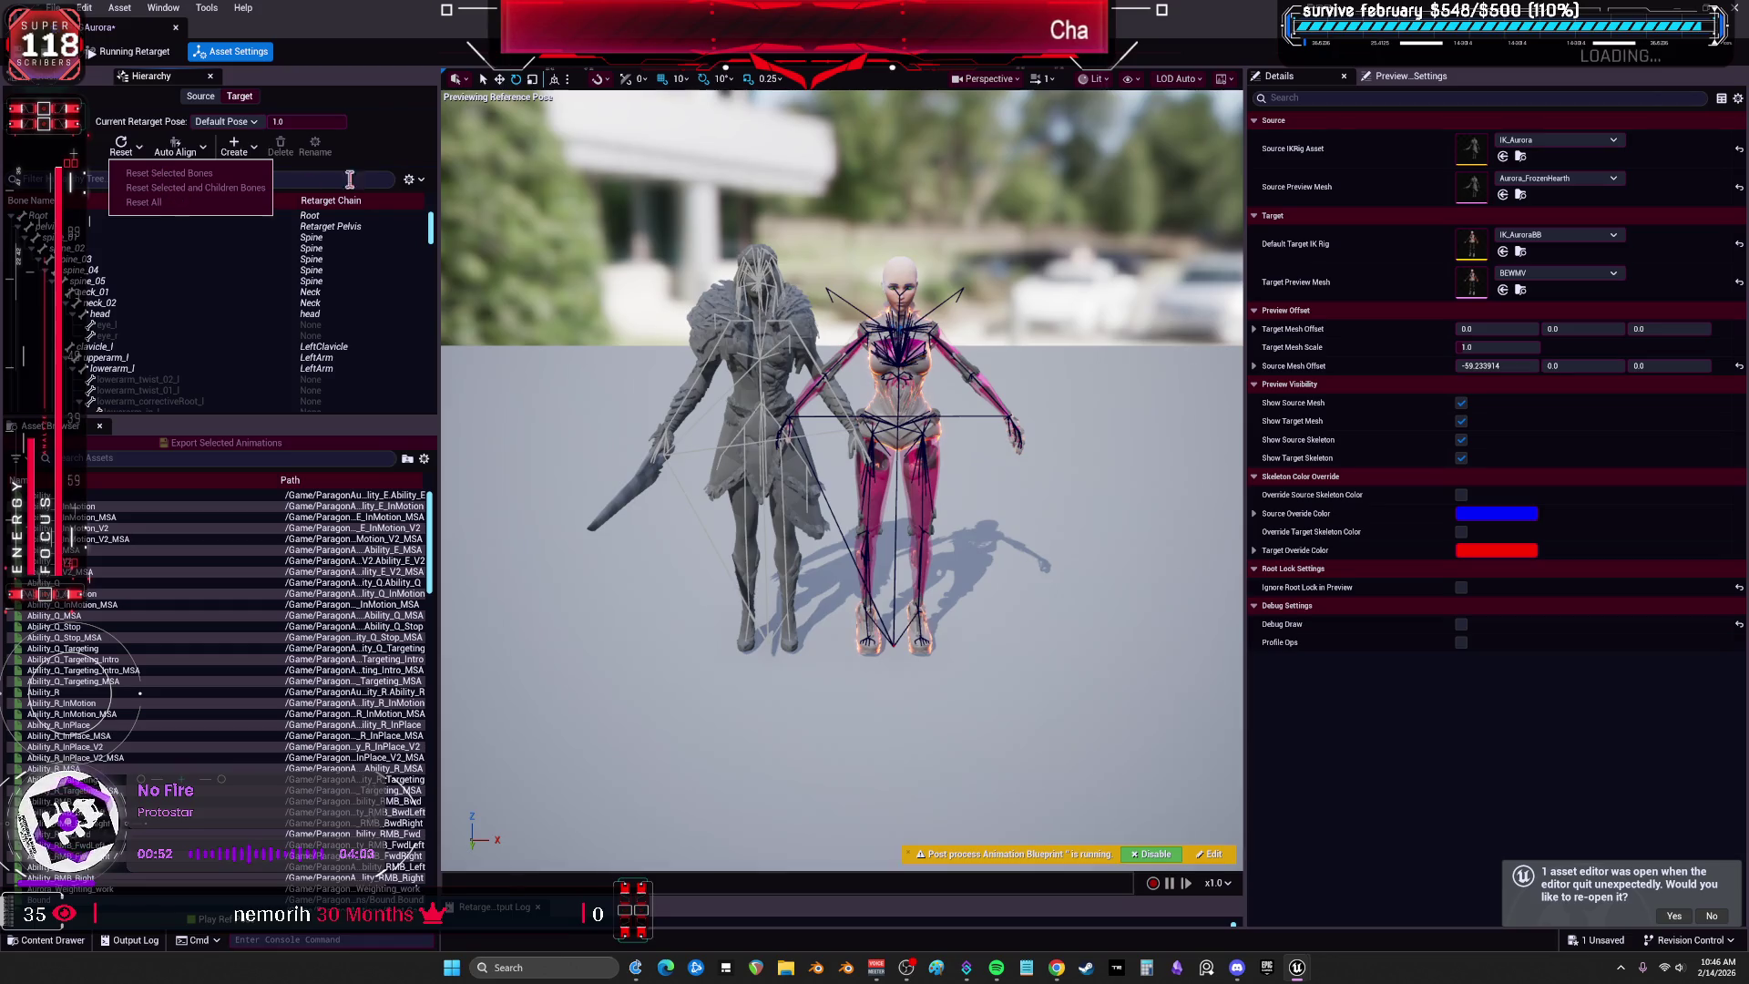
pyautogui.click(226, 155)
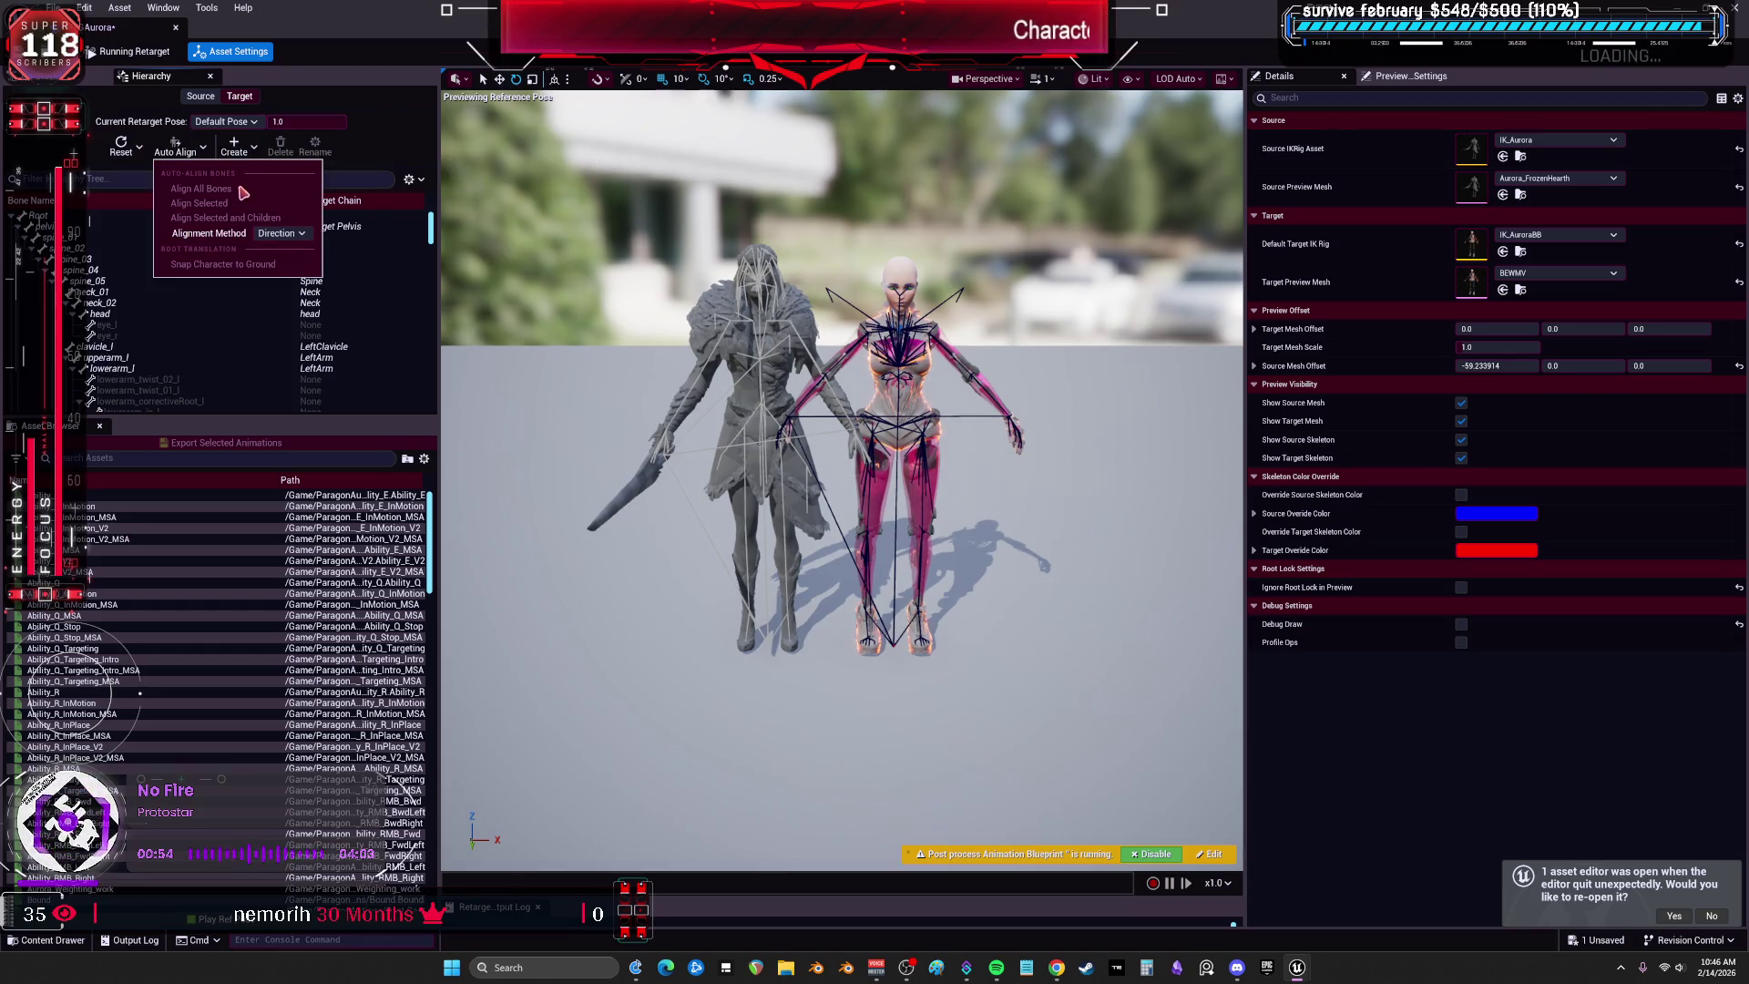
pyautogui.click(235, 146)
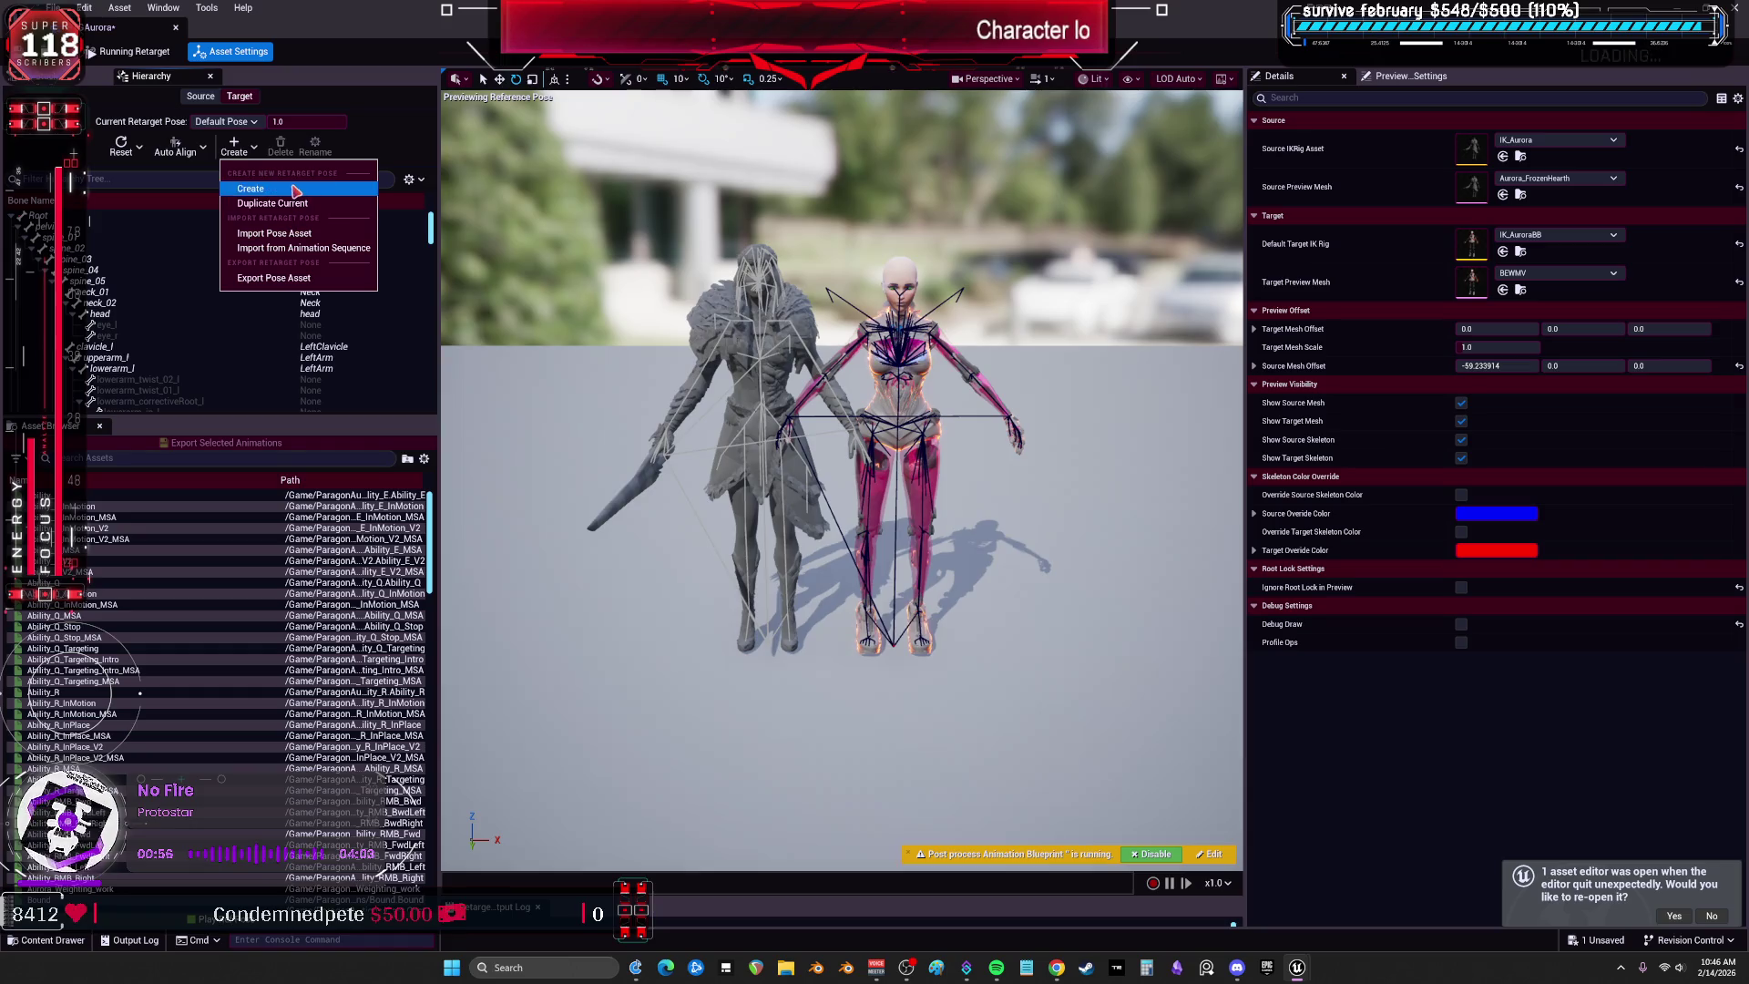
pyautogui.click(259, 189)
pyautogui.click(813, 465)
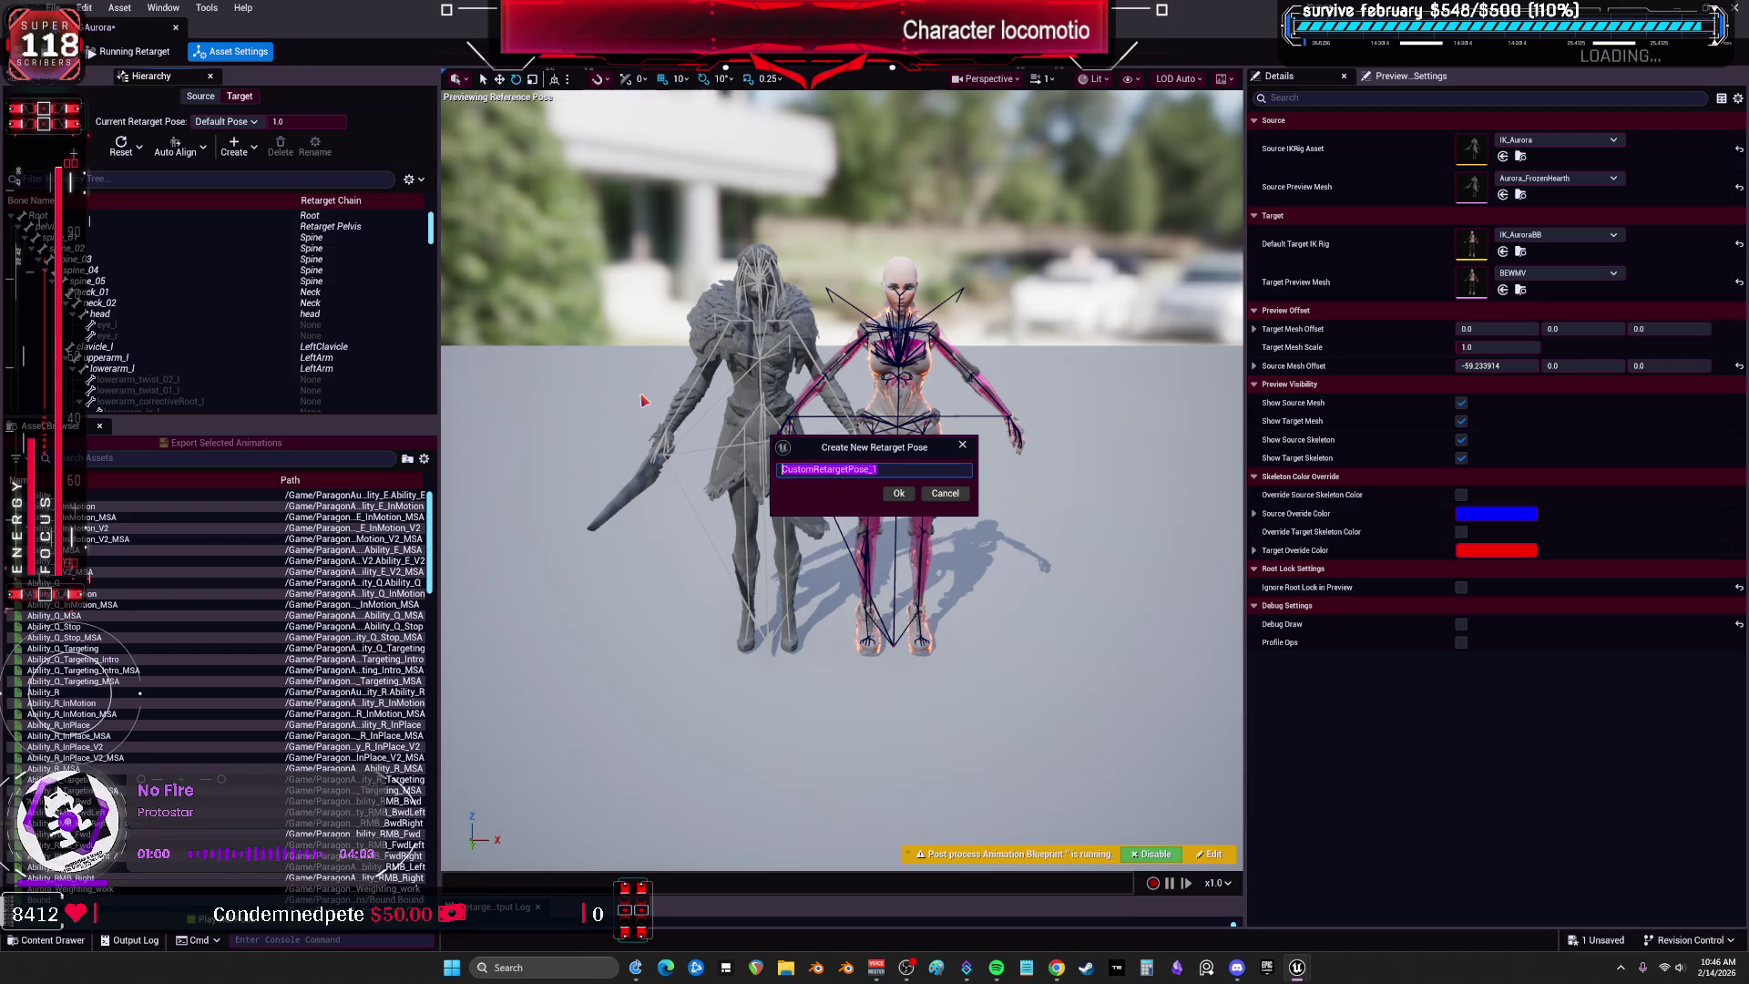
pyautogui.write('PoseAurora')
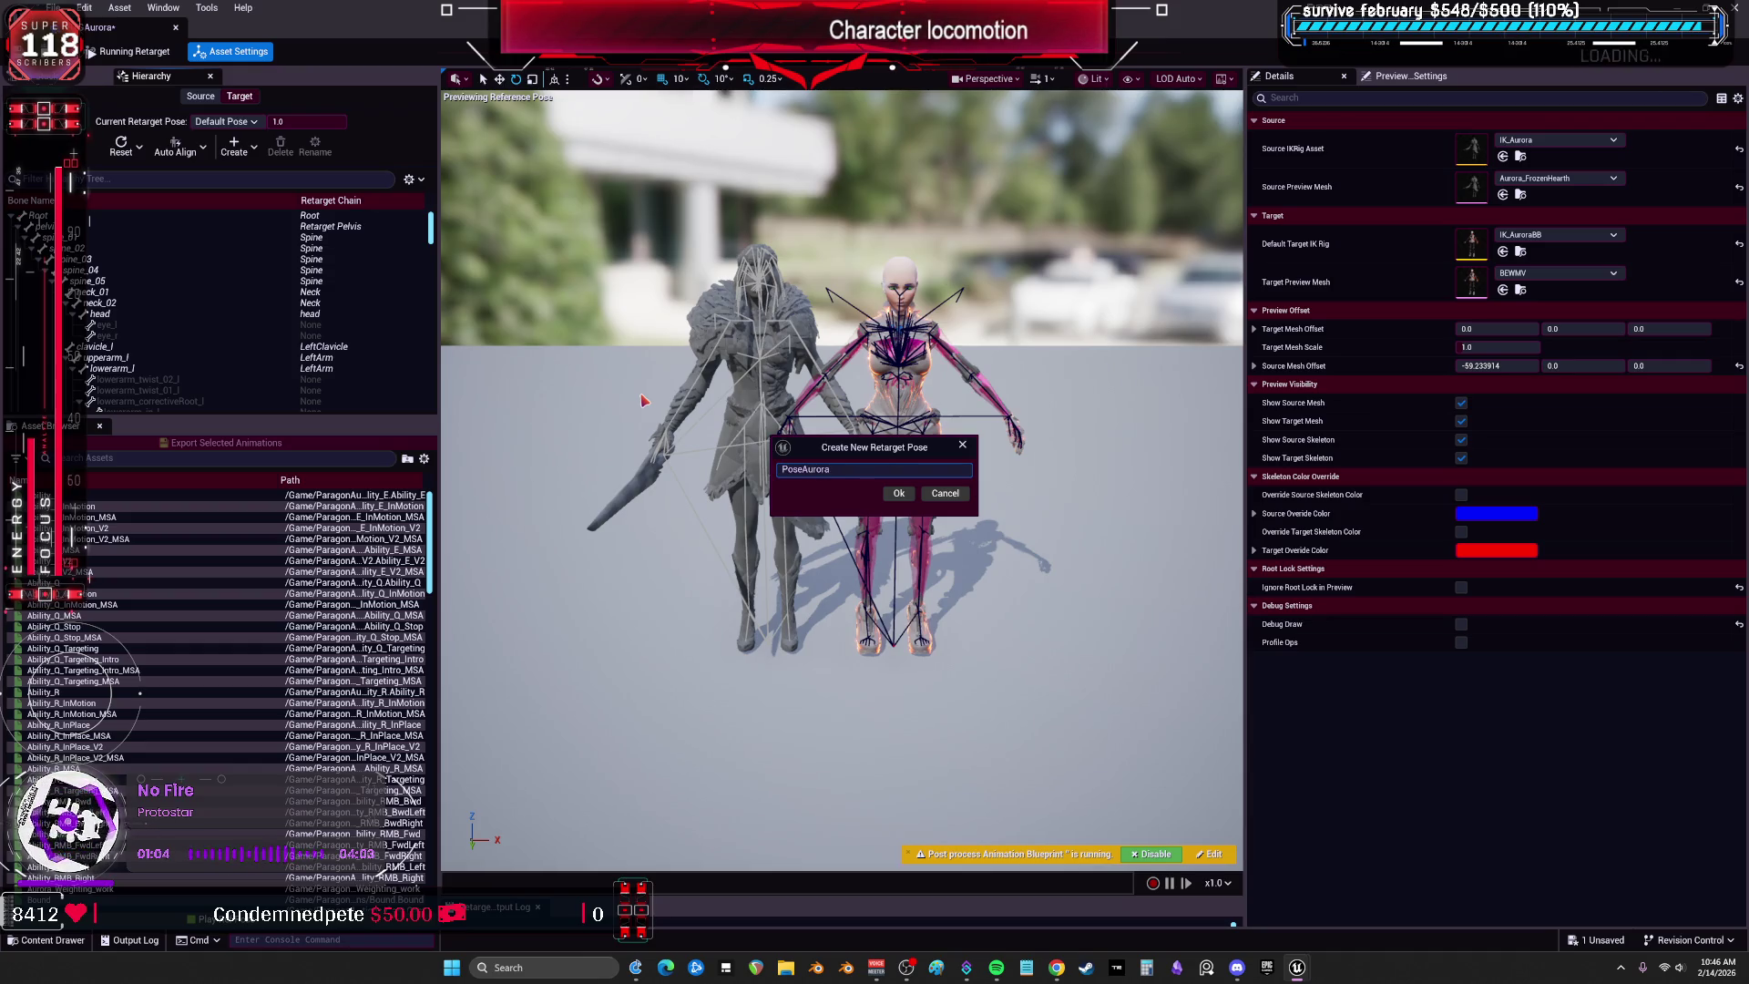
pyautogui.press('Return')
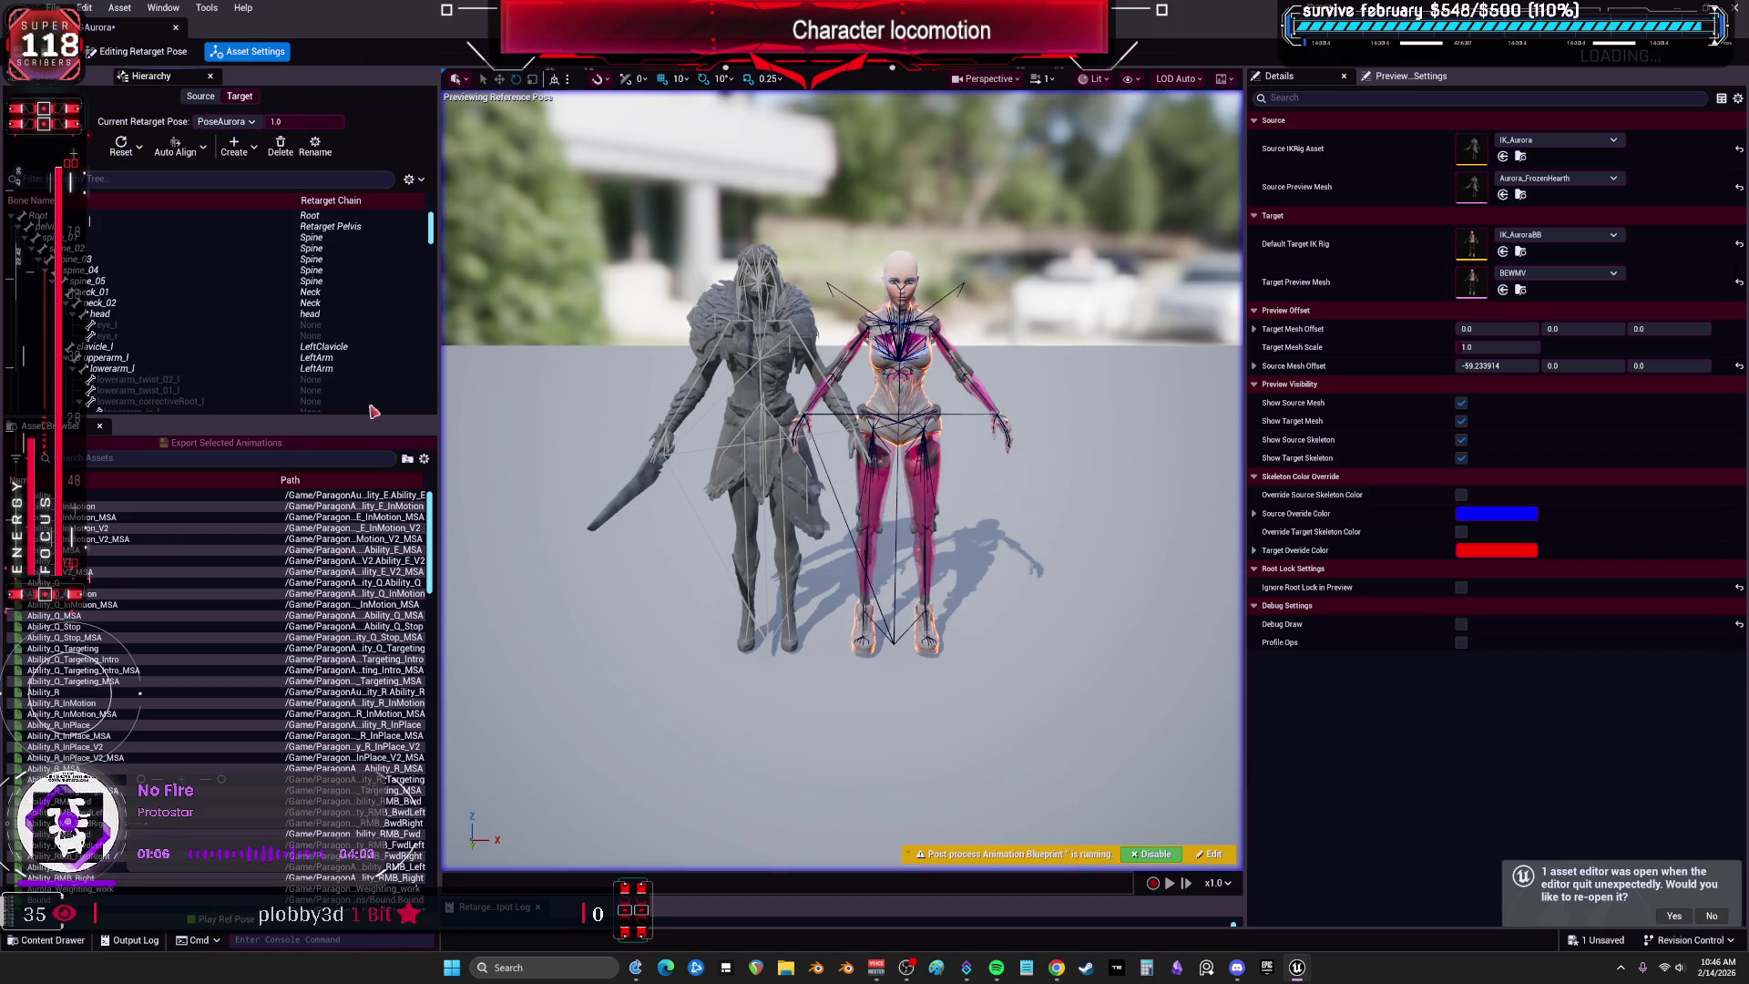
pyautogui.click(182, 163)
pyautogui.click(196, 187)
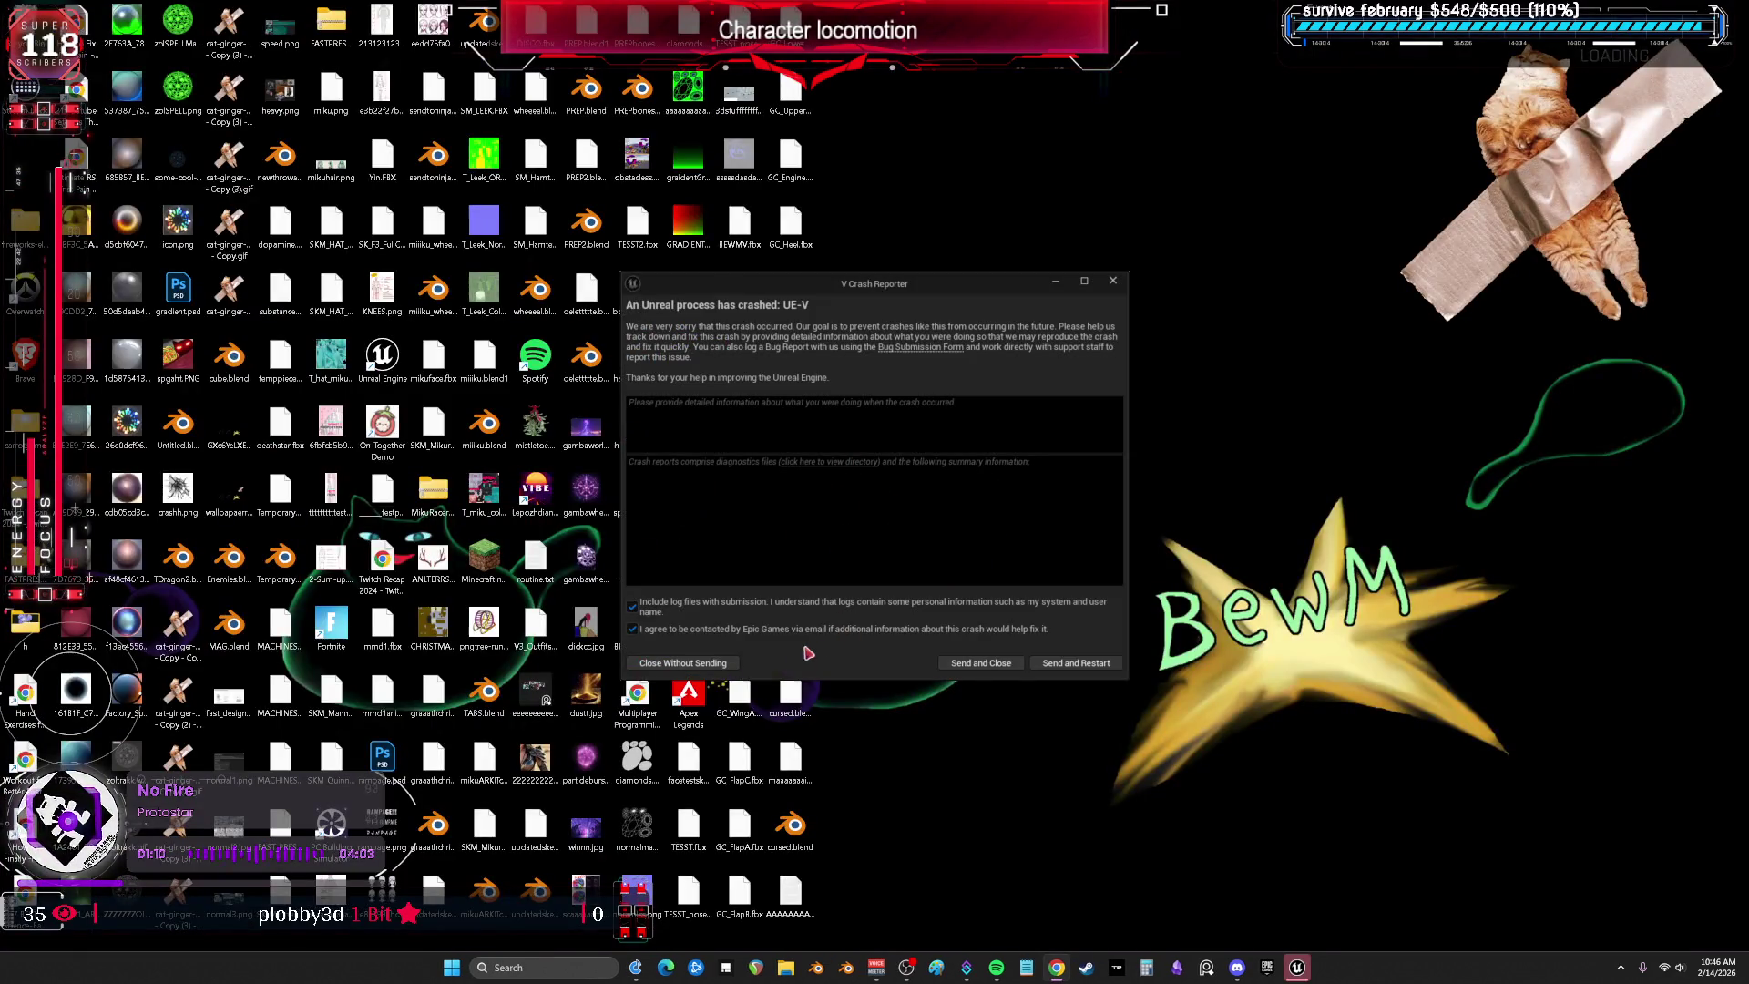
# Step: Send the crash report, maximize the launcher, and relaunch project V from My Projects
pyautogui.click(973, 663)
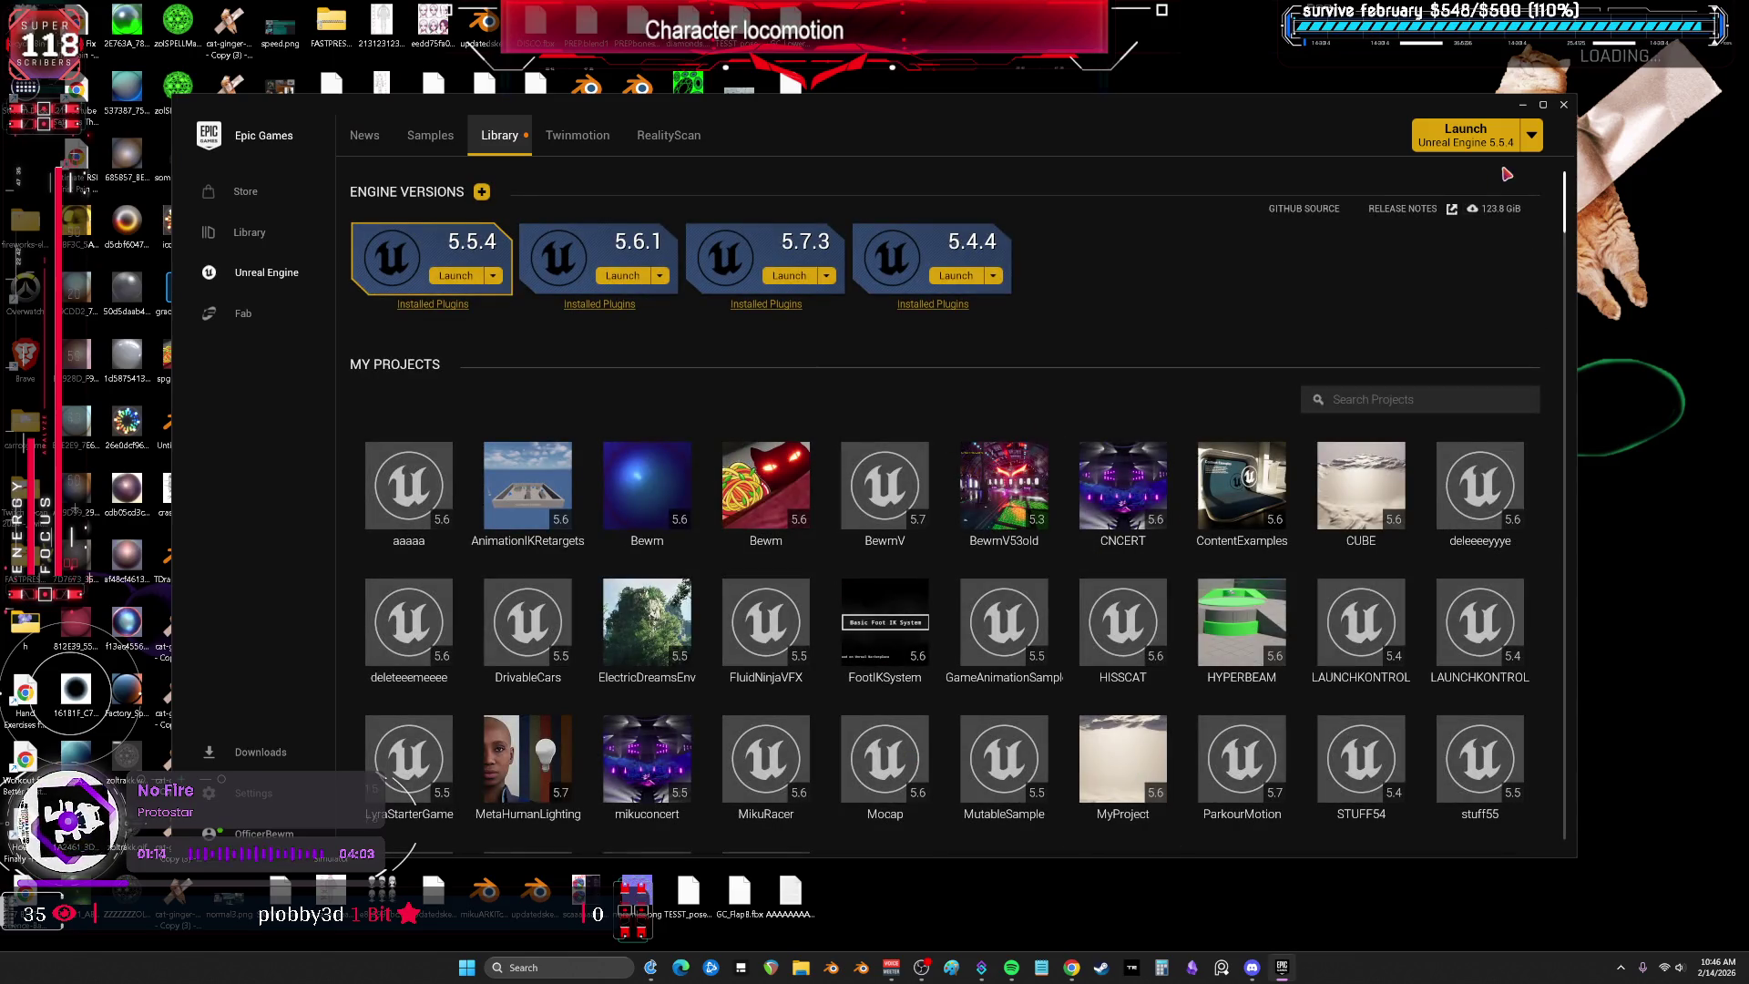
pyautogui.click(1543, 107)
pyautogui.scroll(-1, 943, 591)
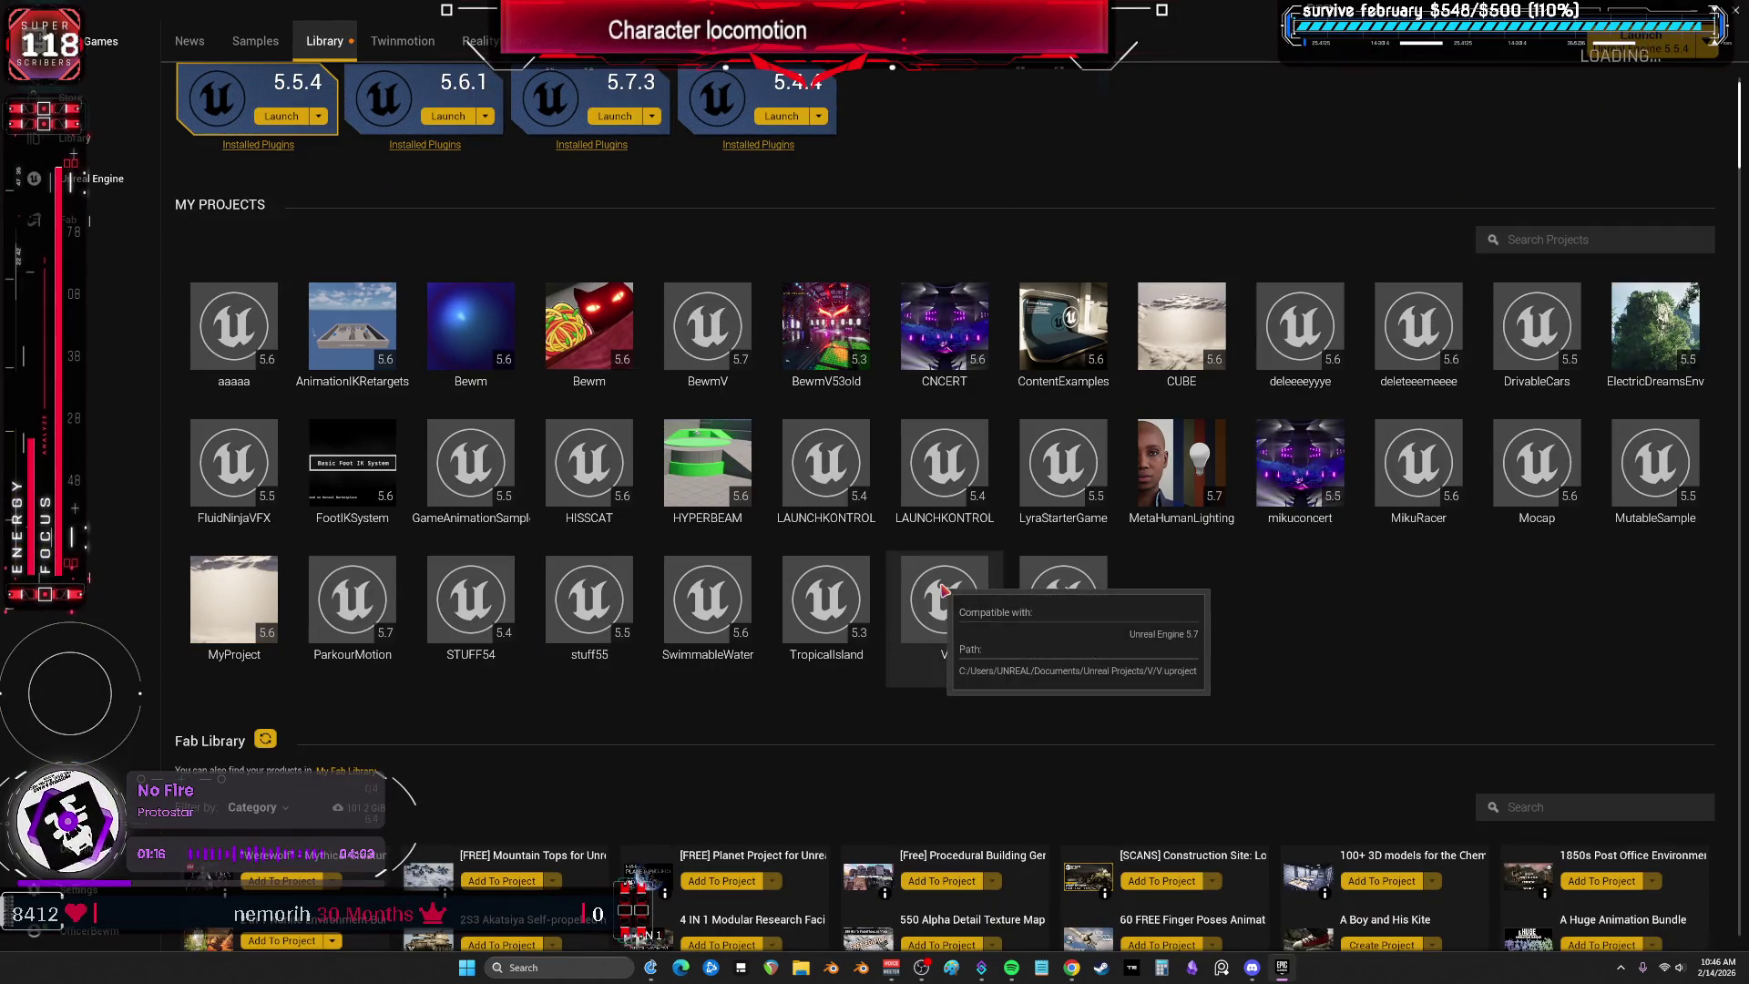
pyautogui.doubleClick(944, 590)
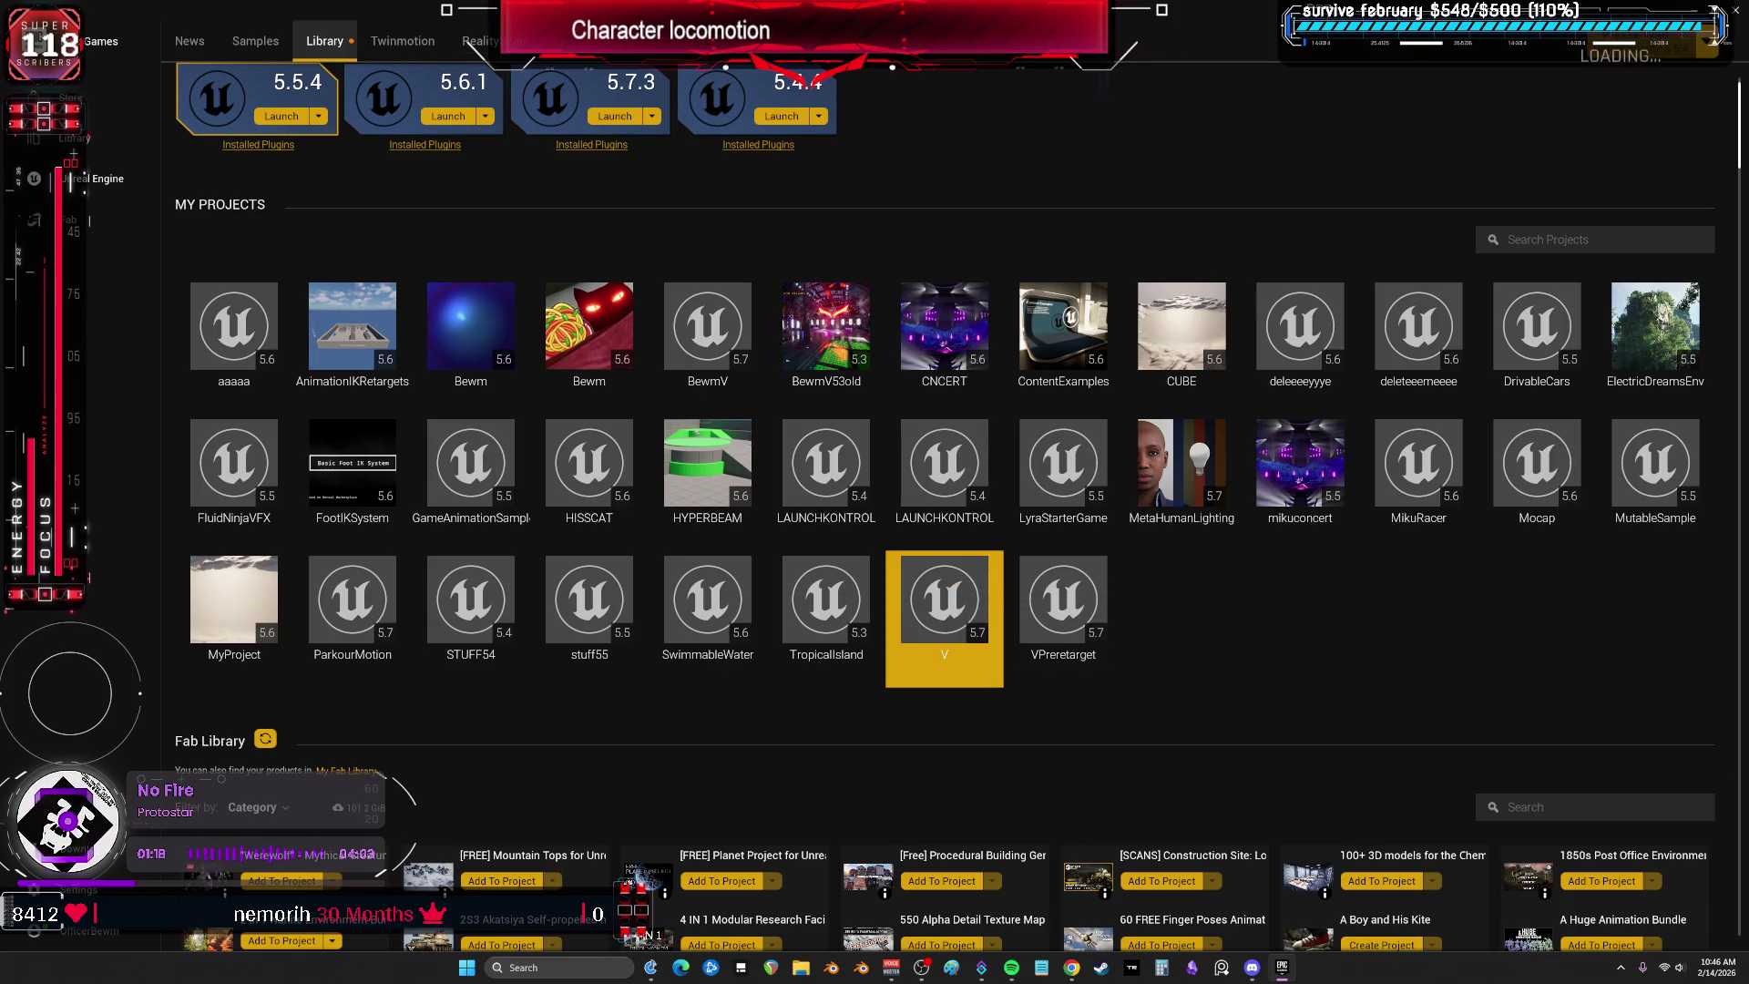
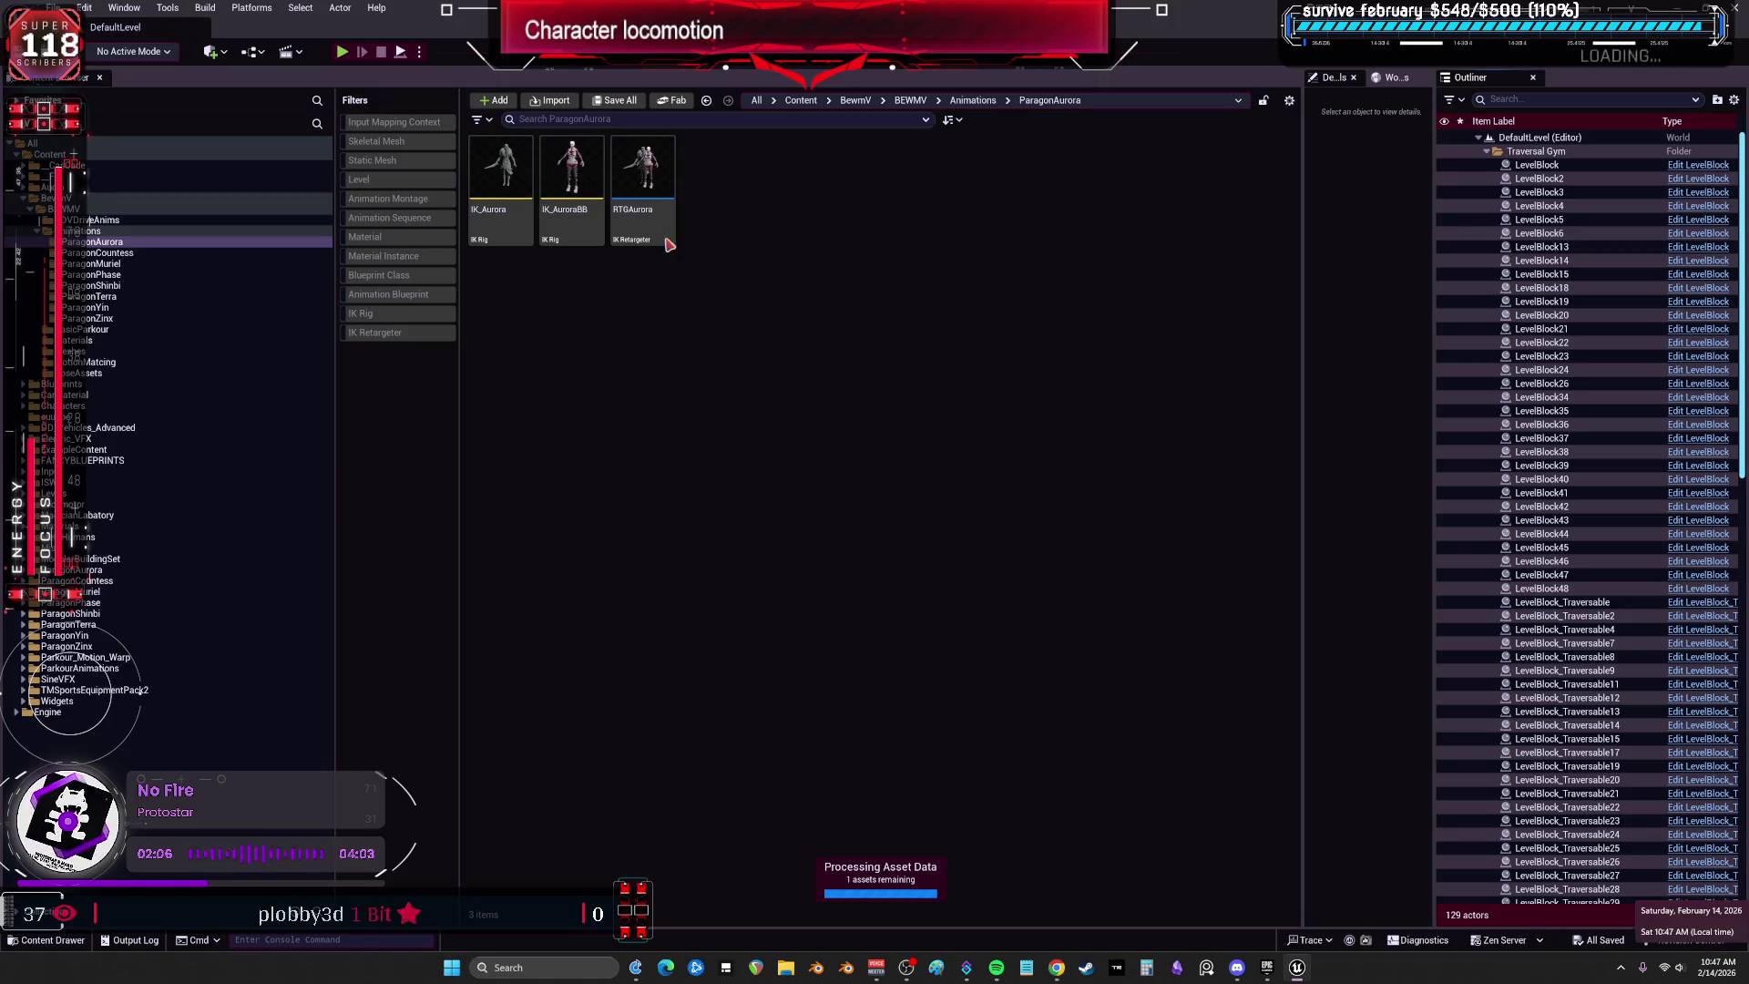
# Step: Open the RTGAurora retargeter and switch it to Editing Retarget Pose mode
pyautogui.click(631, 184)
pyautogui.doubleClick(631, 185)
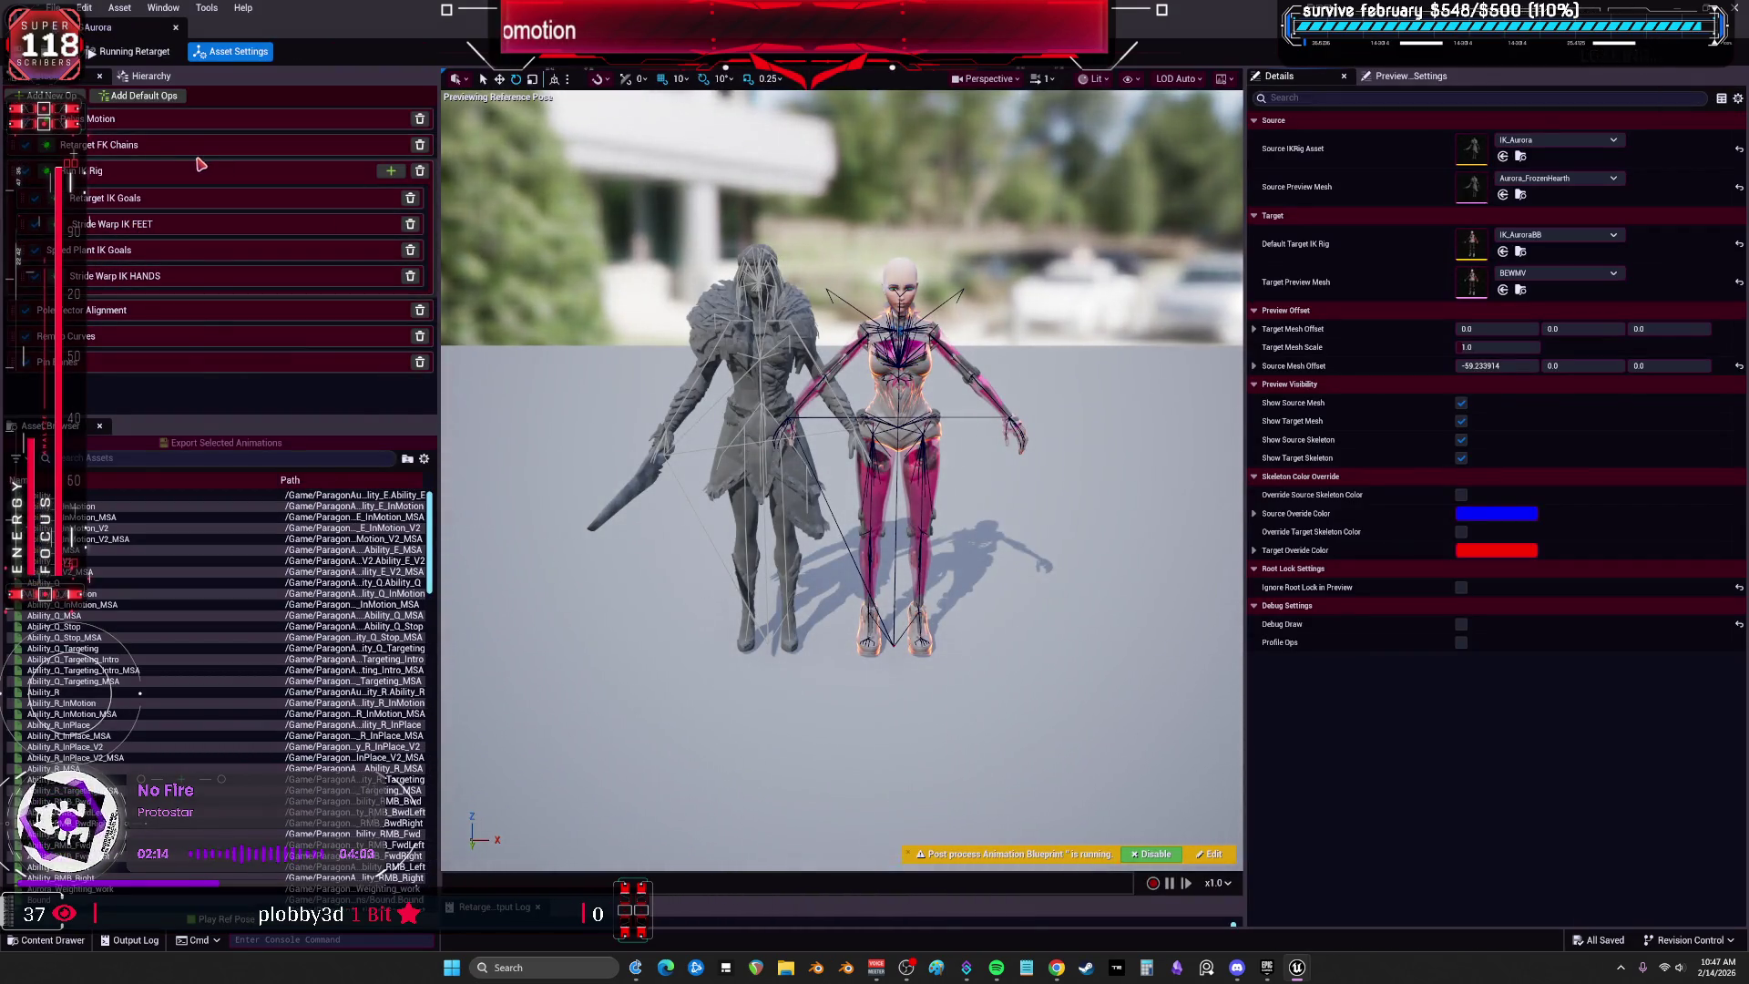
pyautogui.click(140, 52)
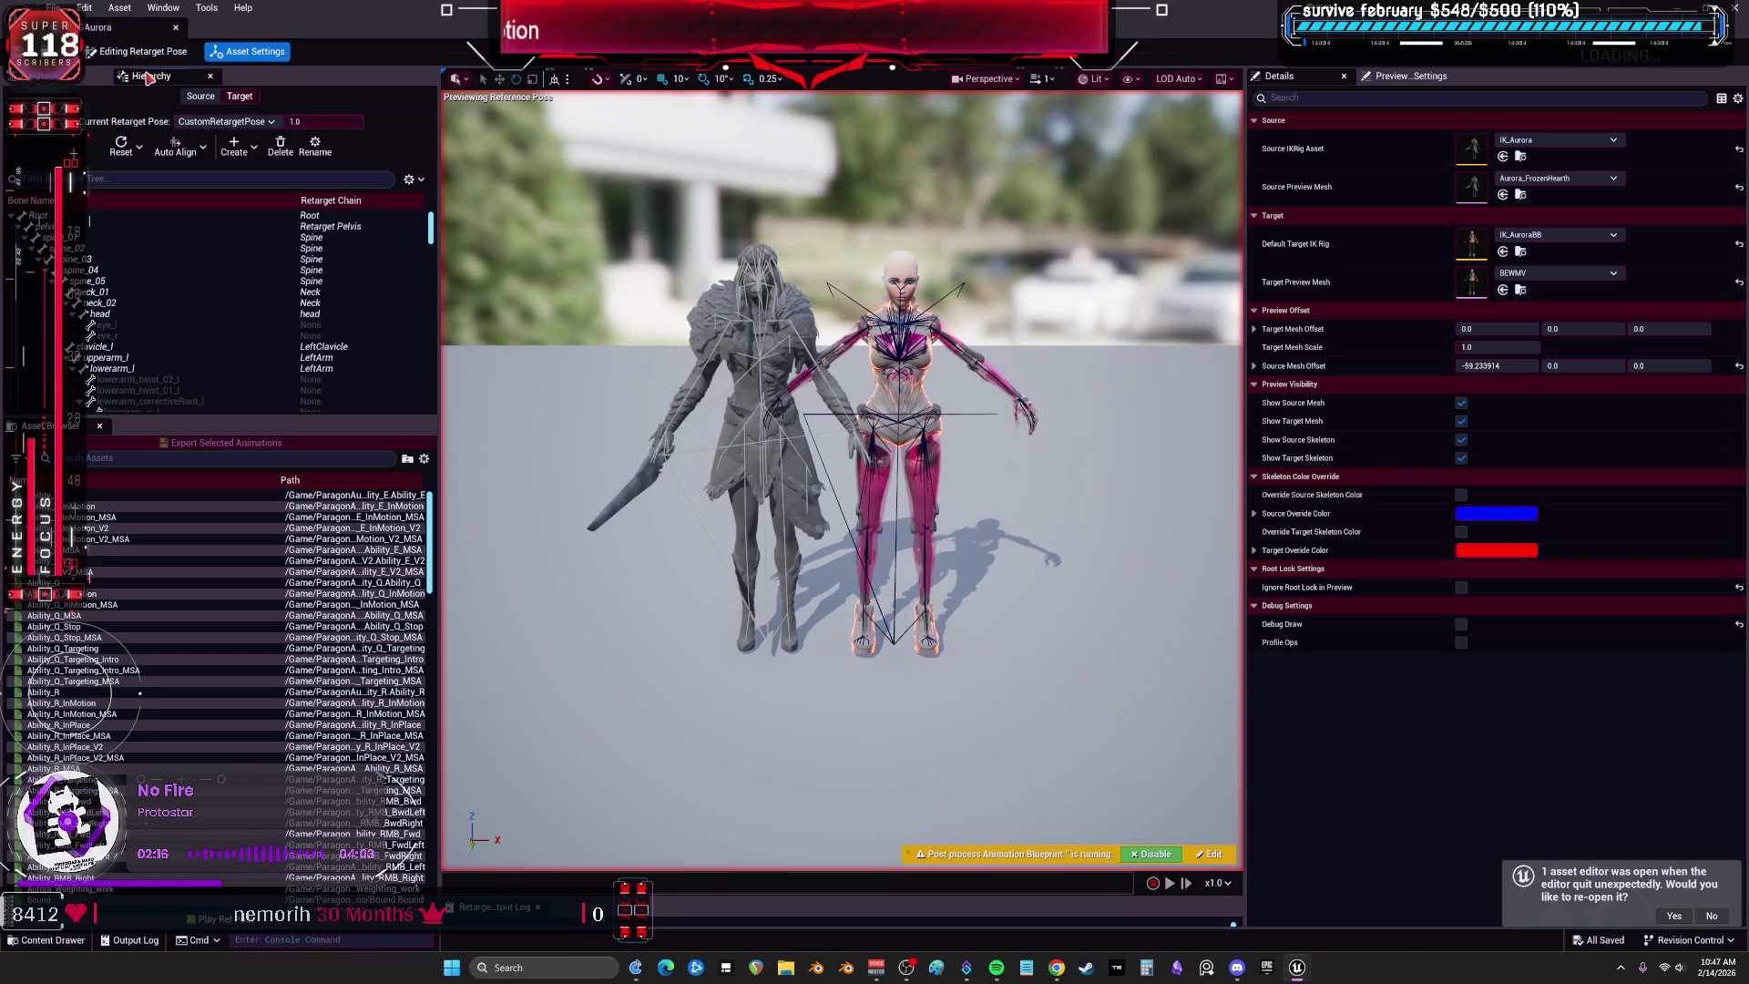
# Step: Create a new retarget pose named PoseAurora and save the retargeter
pyautogui.click(269, 122)
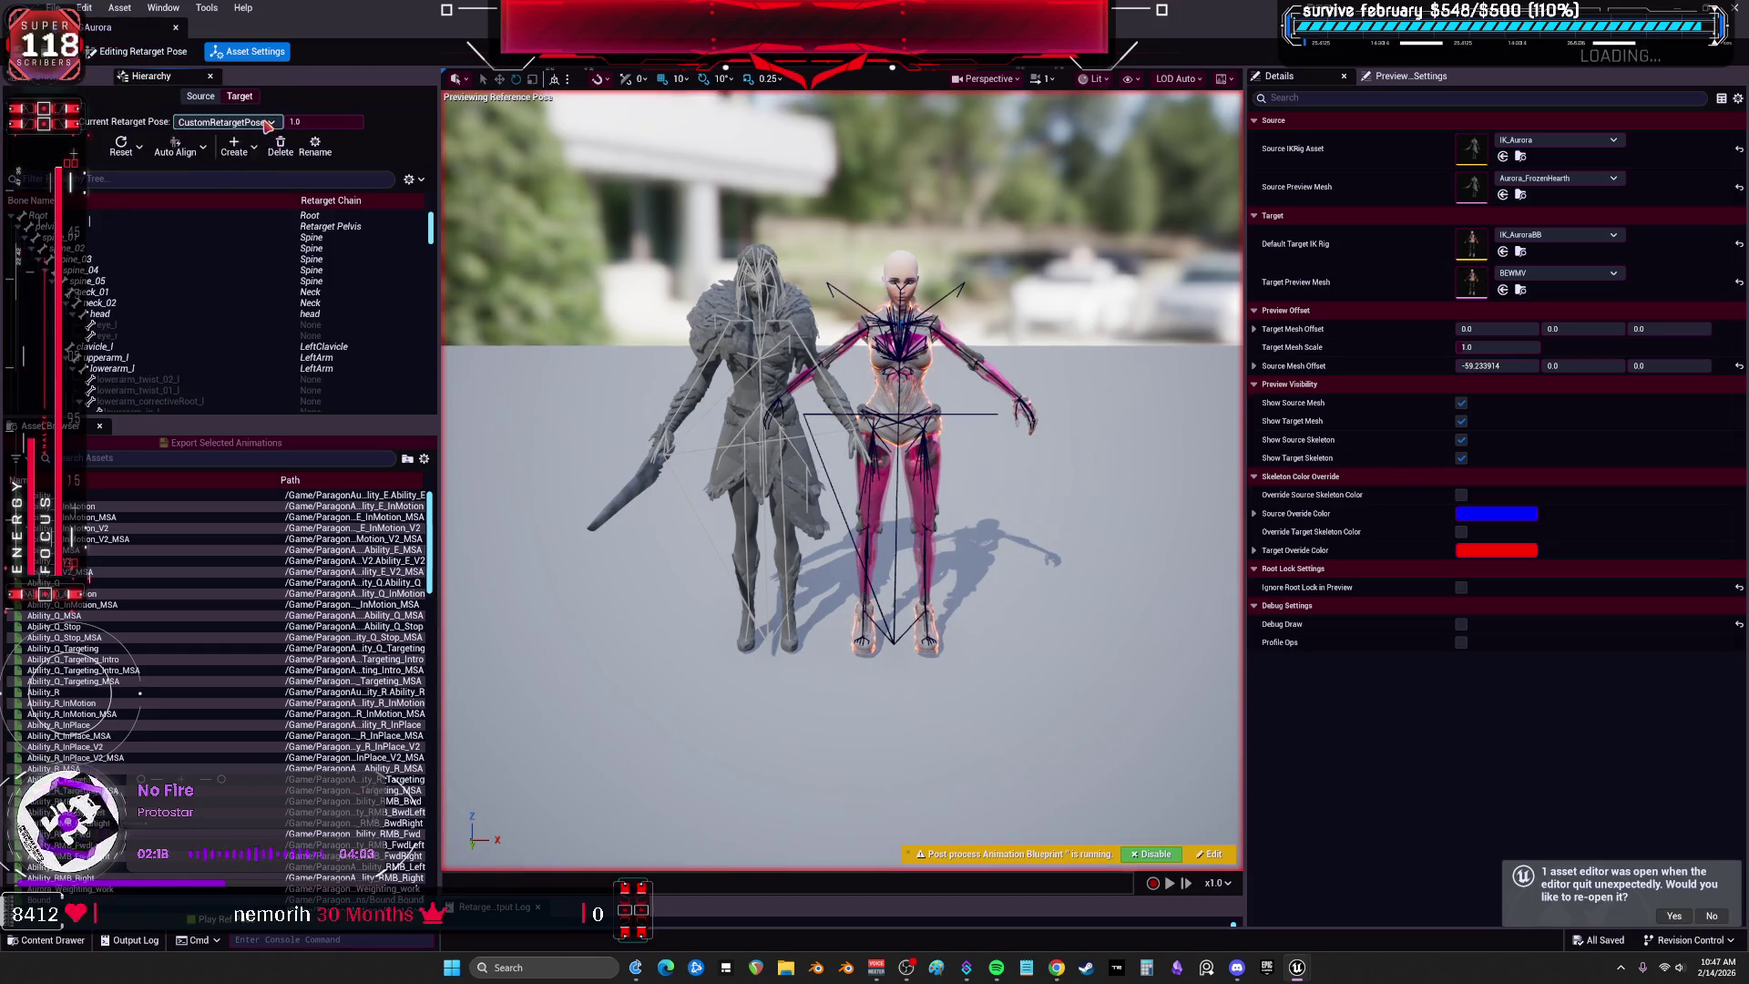
pyautogui.click(234, 144)
pyautogui.write('rora')
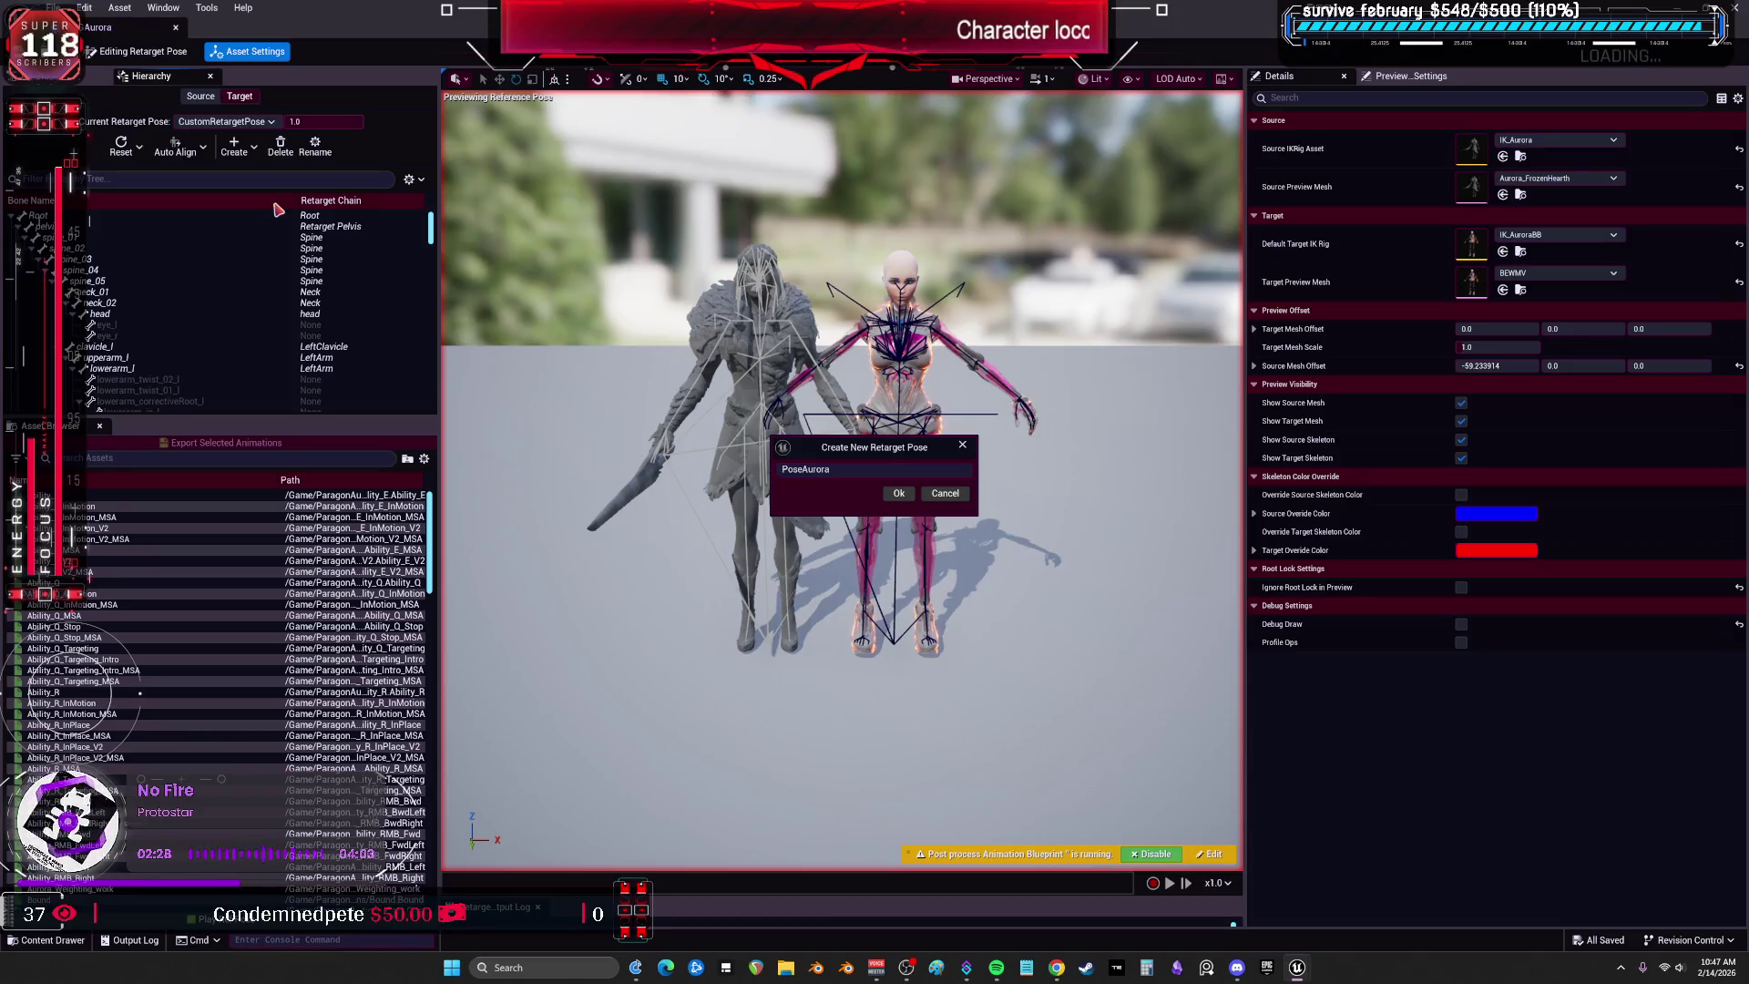
pyautogui.click(883, 496)
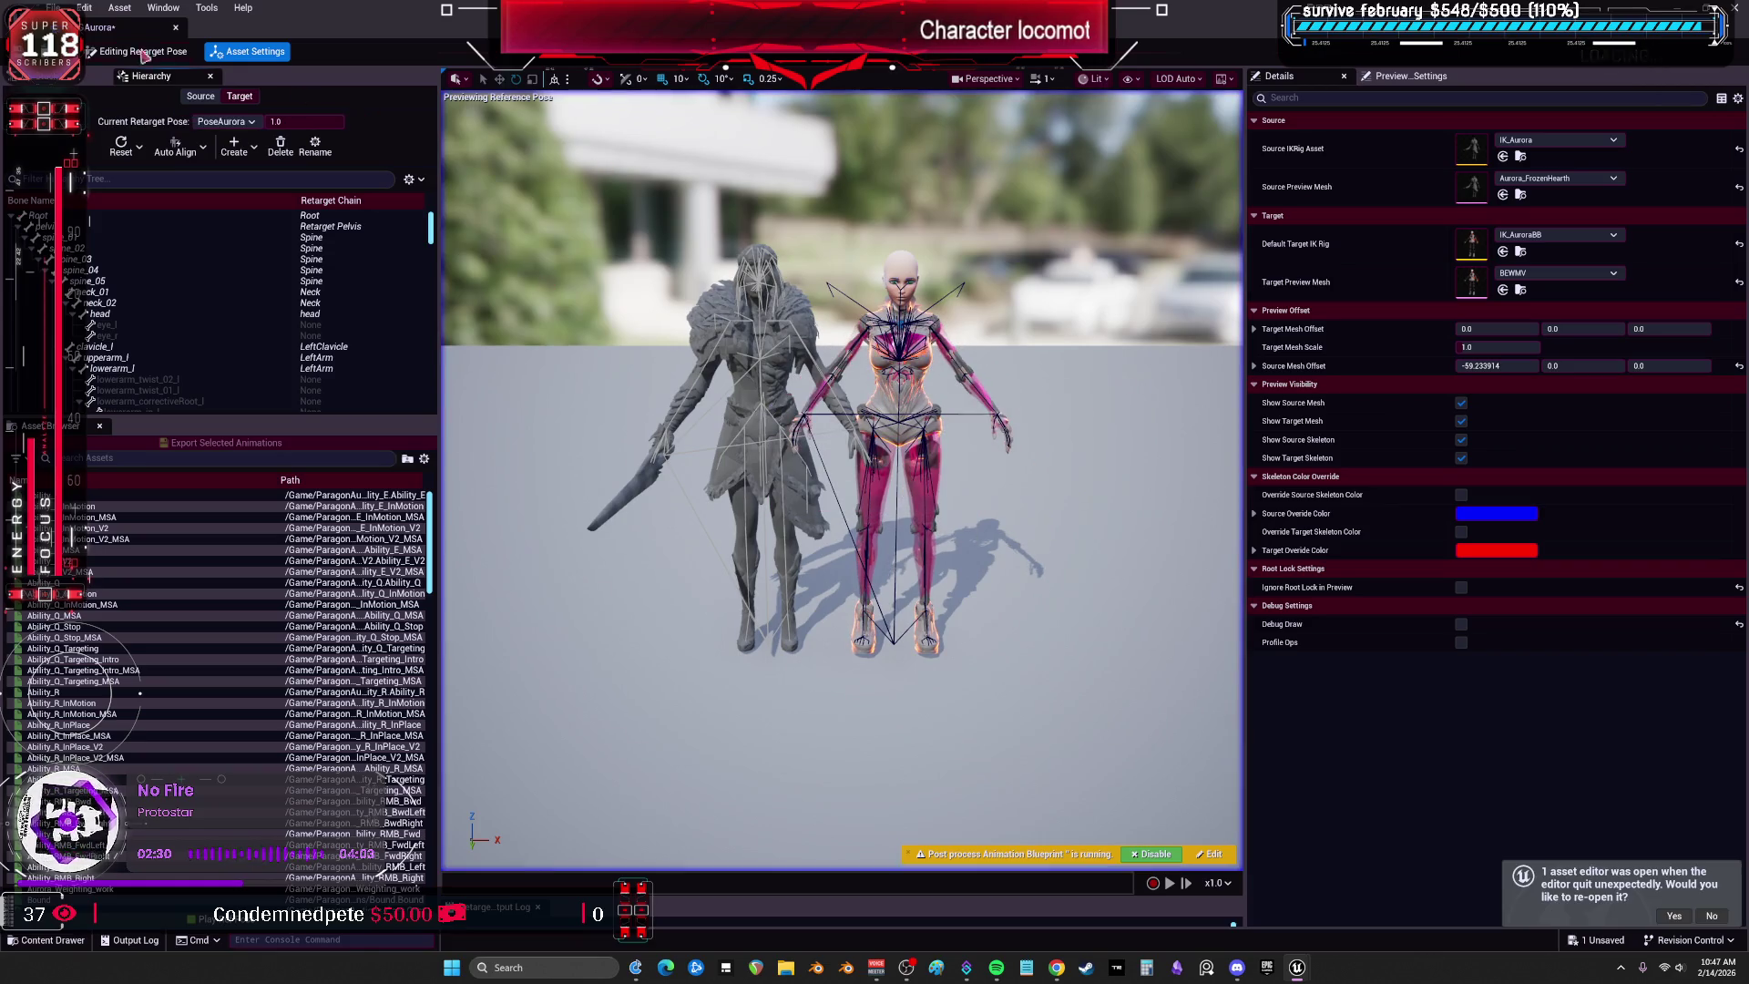
pyautogui.hotkey('ctrl', 's')
# Step: Frame the character's hips and use Reset All to reset the whole retarget pose
pyautogui.scroll(5, 842, 424)
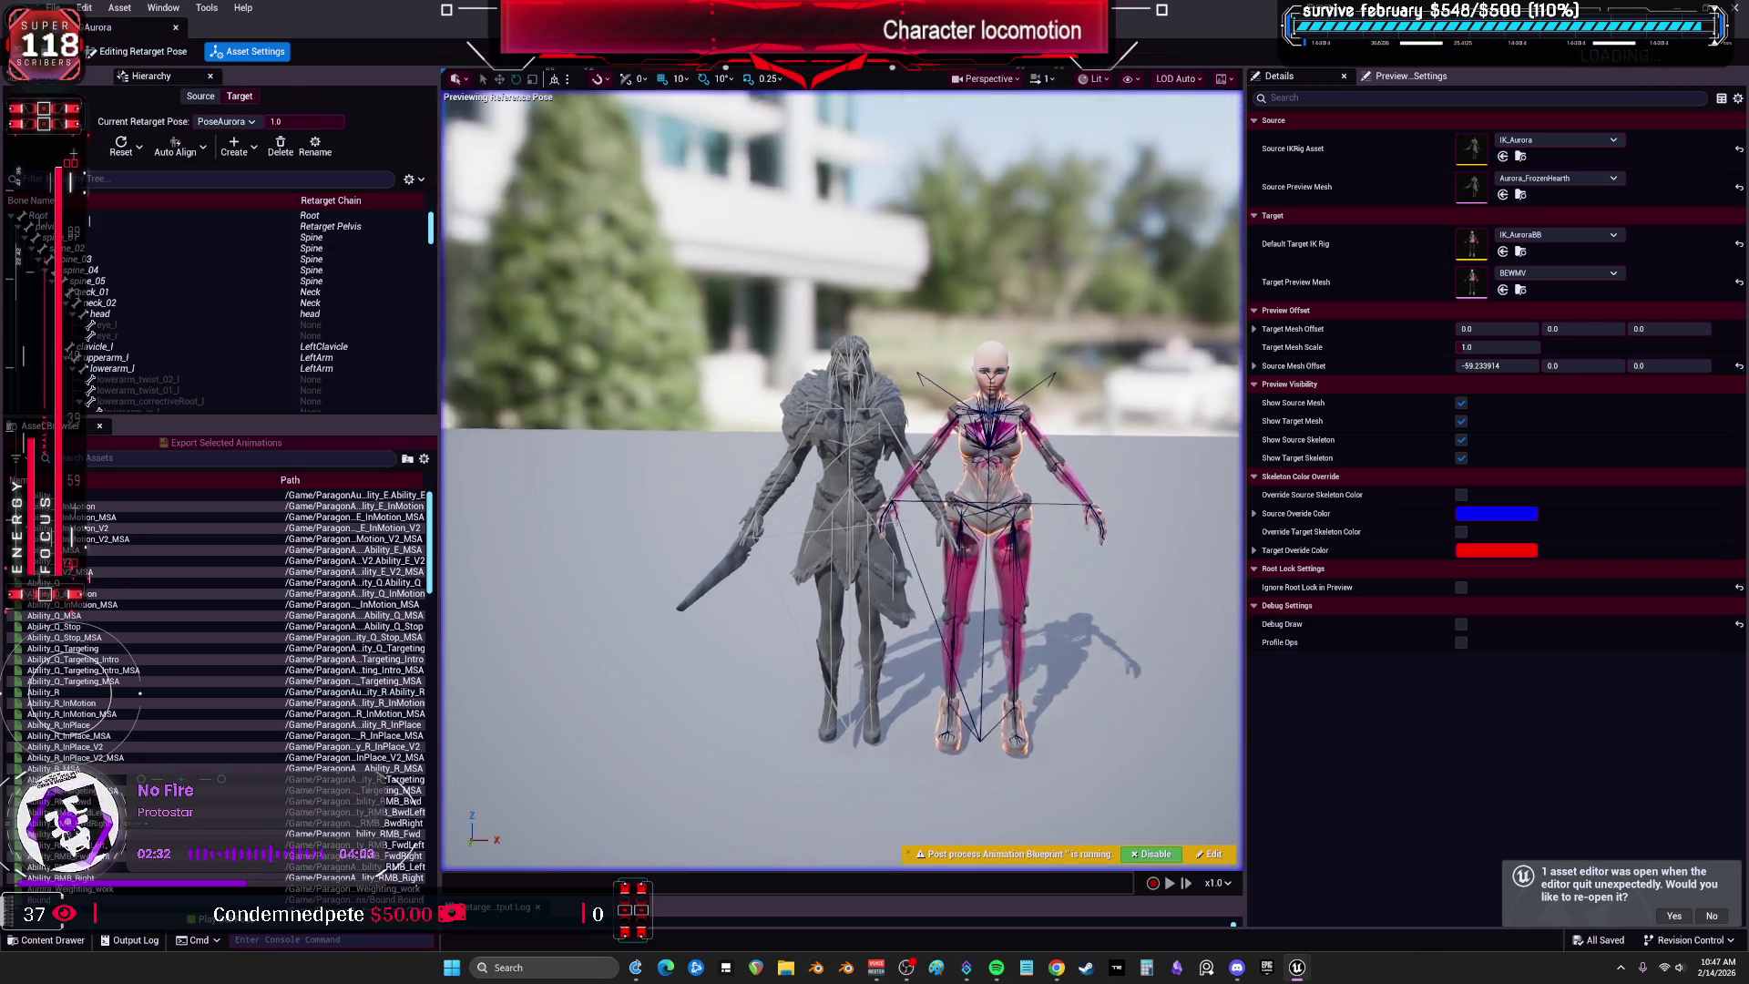
pyautogui.scroll(3, 841, 479)
pyautogui.moveTo(842, 478)
pyautogui.mouseDown()
pyautogui.moveTo(820, 510)
pyautogui.moveTo(841, 455)
pyautogui.moveTo(820, 428)
pyautogui.mouseUp()
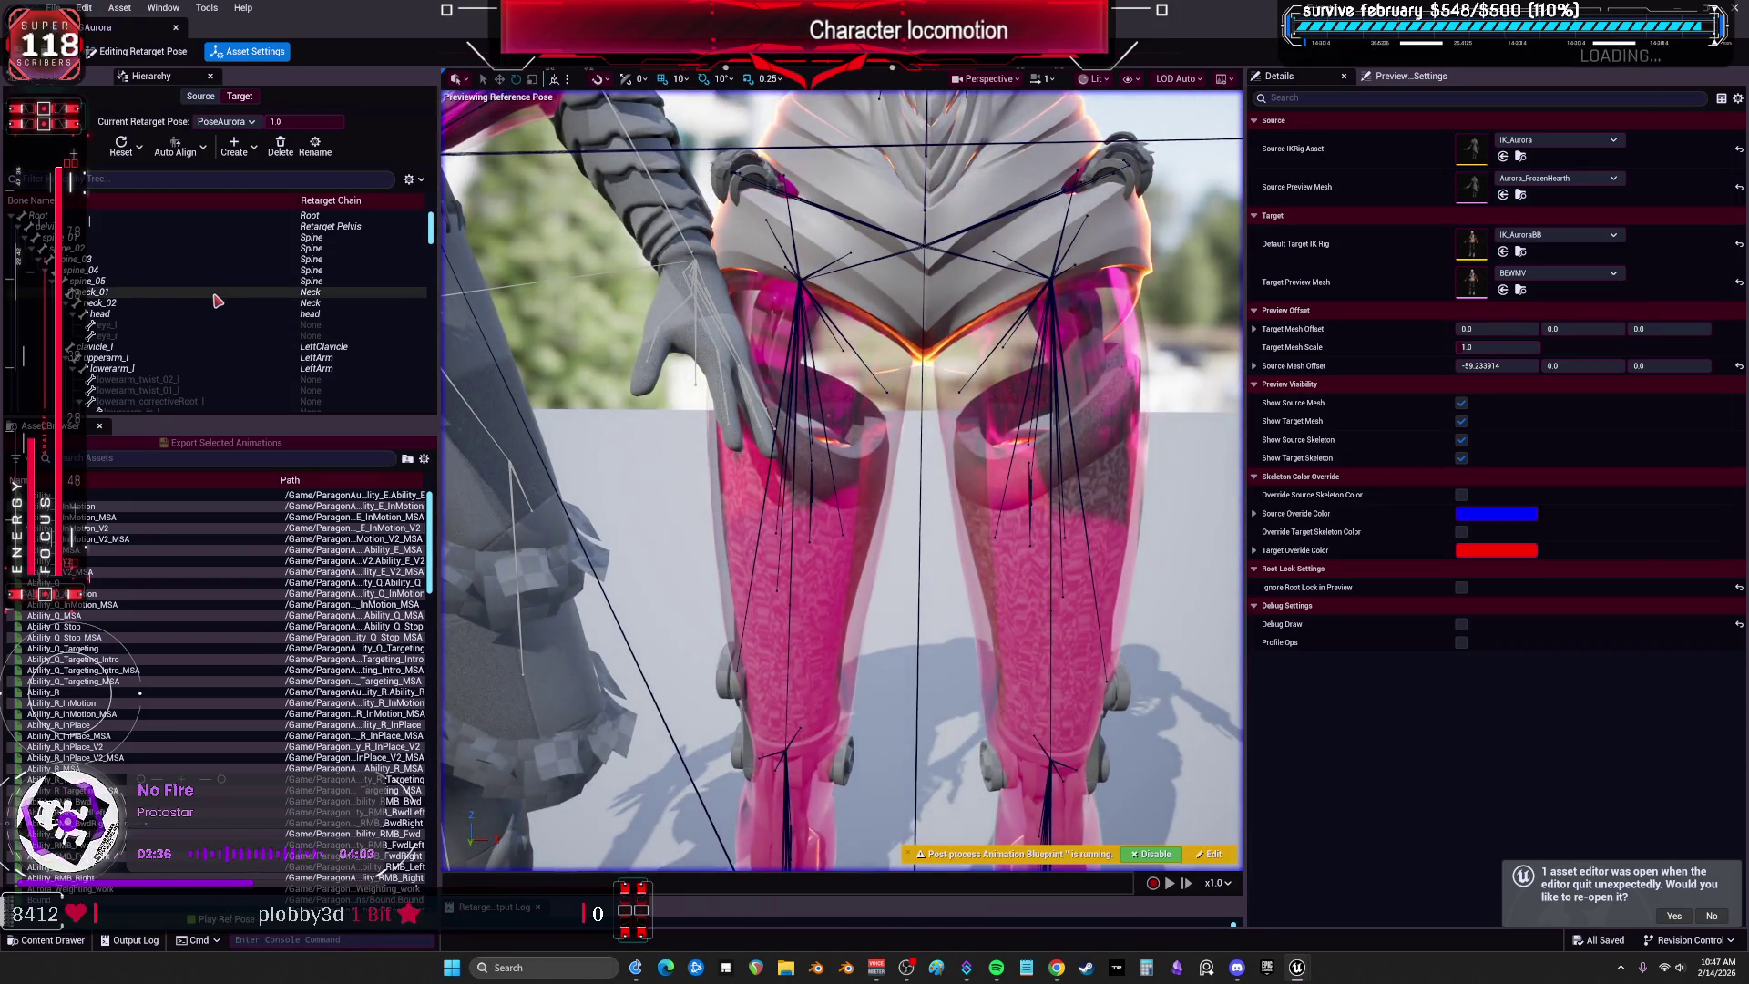
pyautogui.scroll(-5, 173, 301)
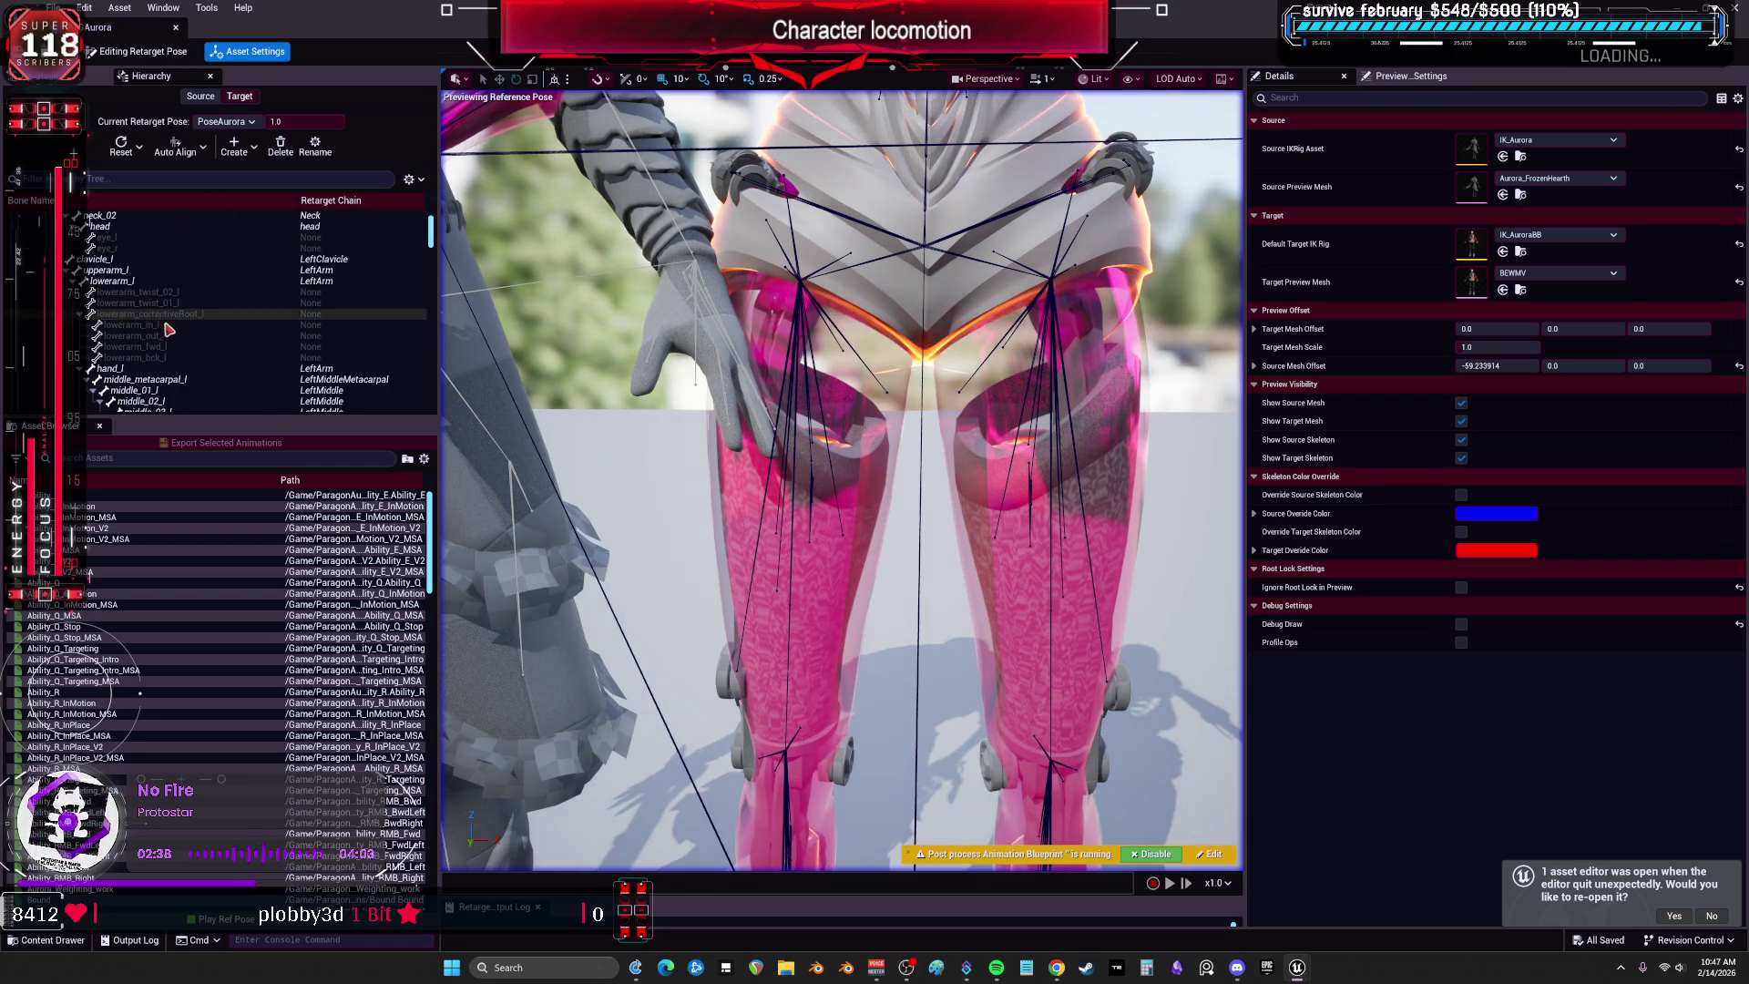
pyautogui.click(139, 147)
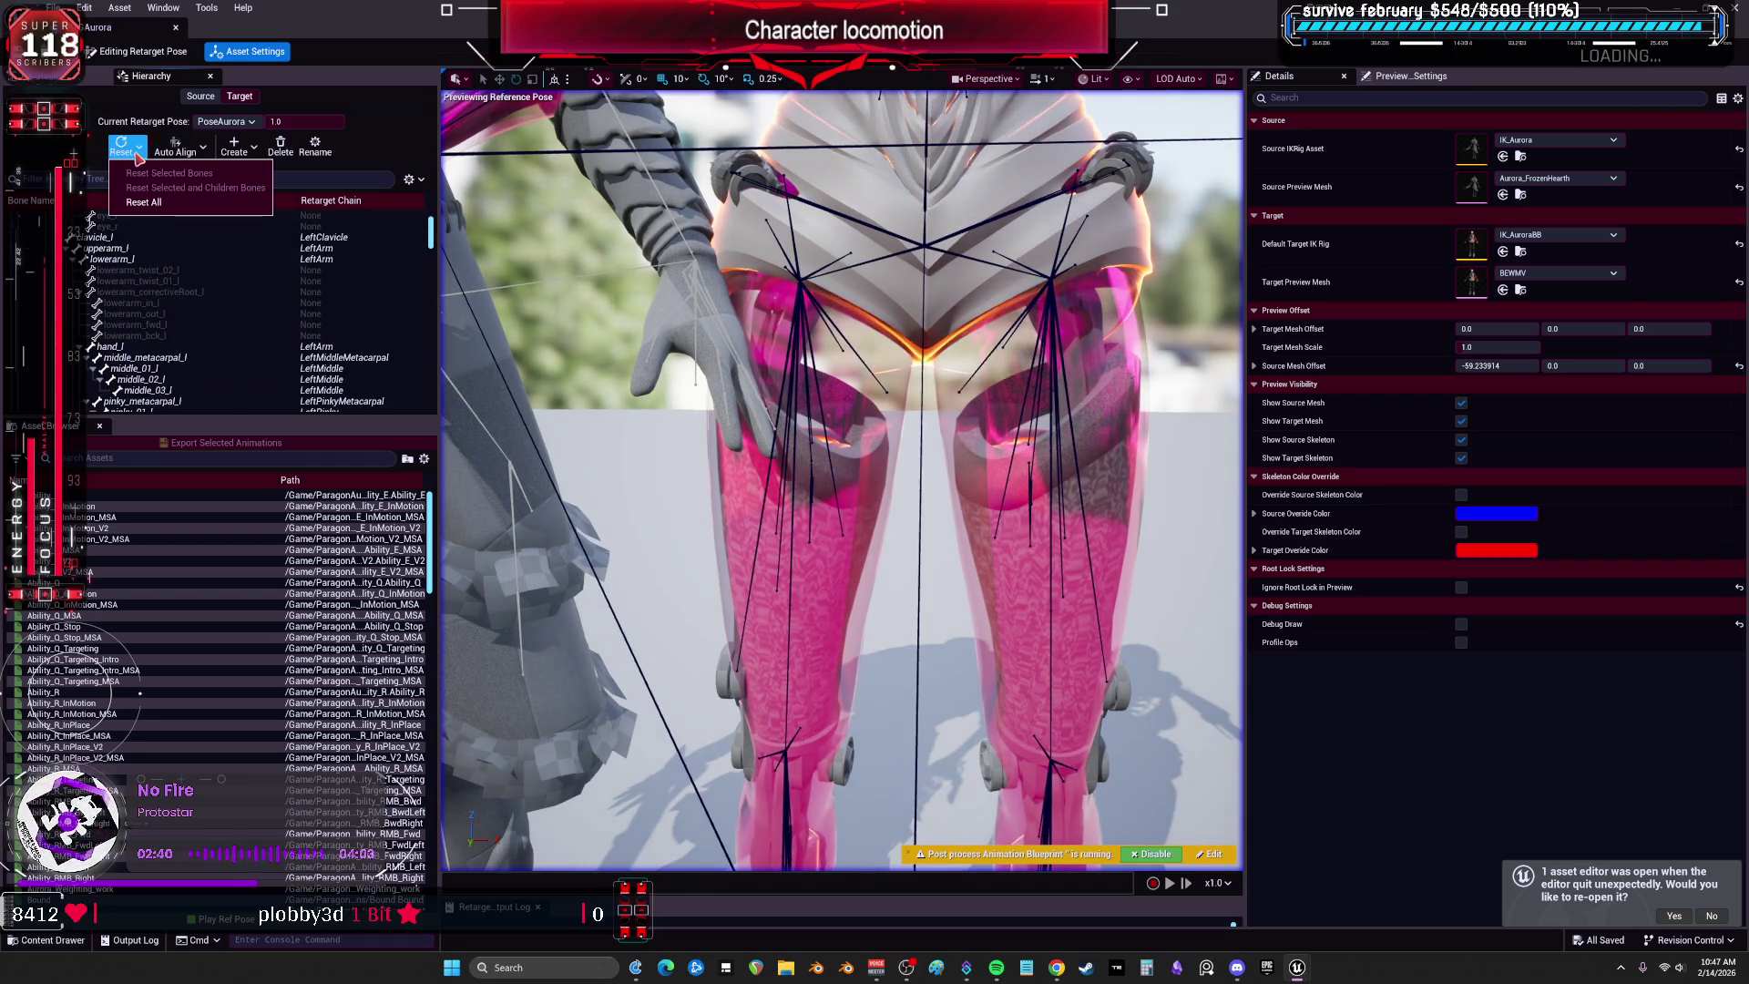
pyautogui.click(159, 209)
# Step: Select all left-hand finger bones: middle, pinky, ring, thumb and index
pyautogui.scroll(-10, 159, 218)
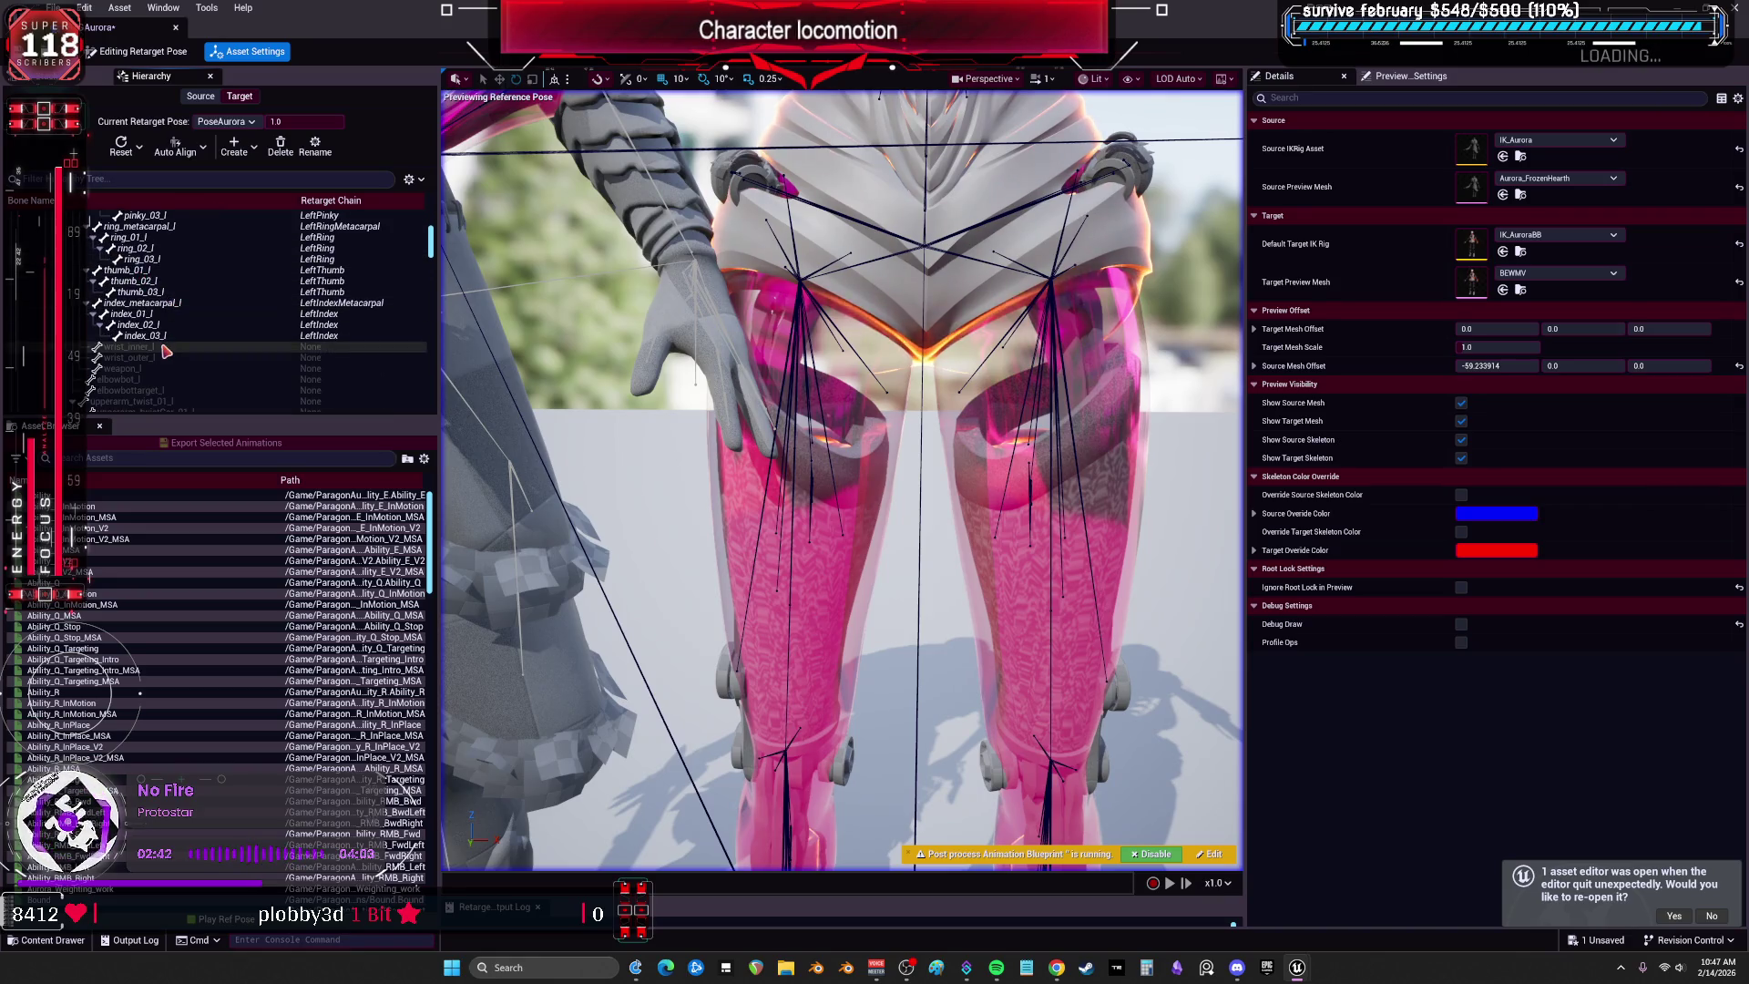
pyautogui.click(146, 336)
pyautogui.scroll(6, 162, 337)
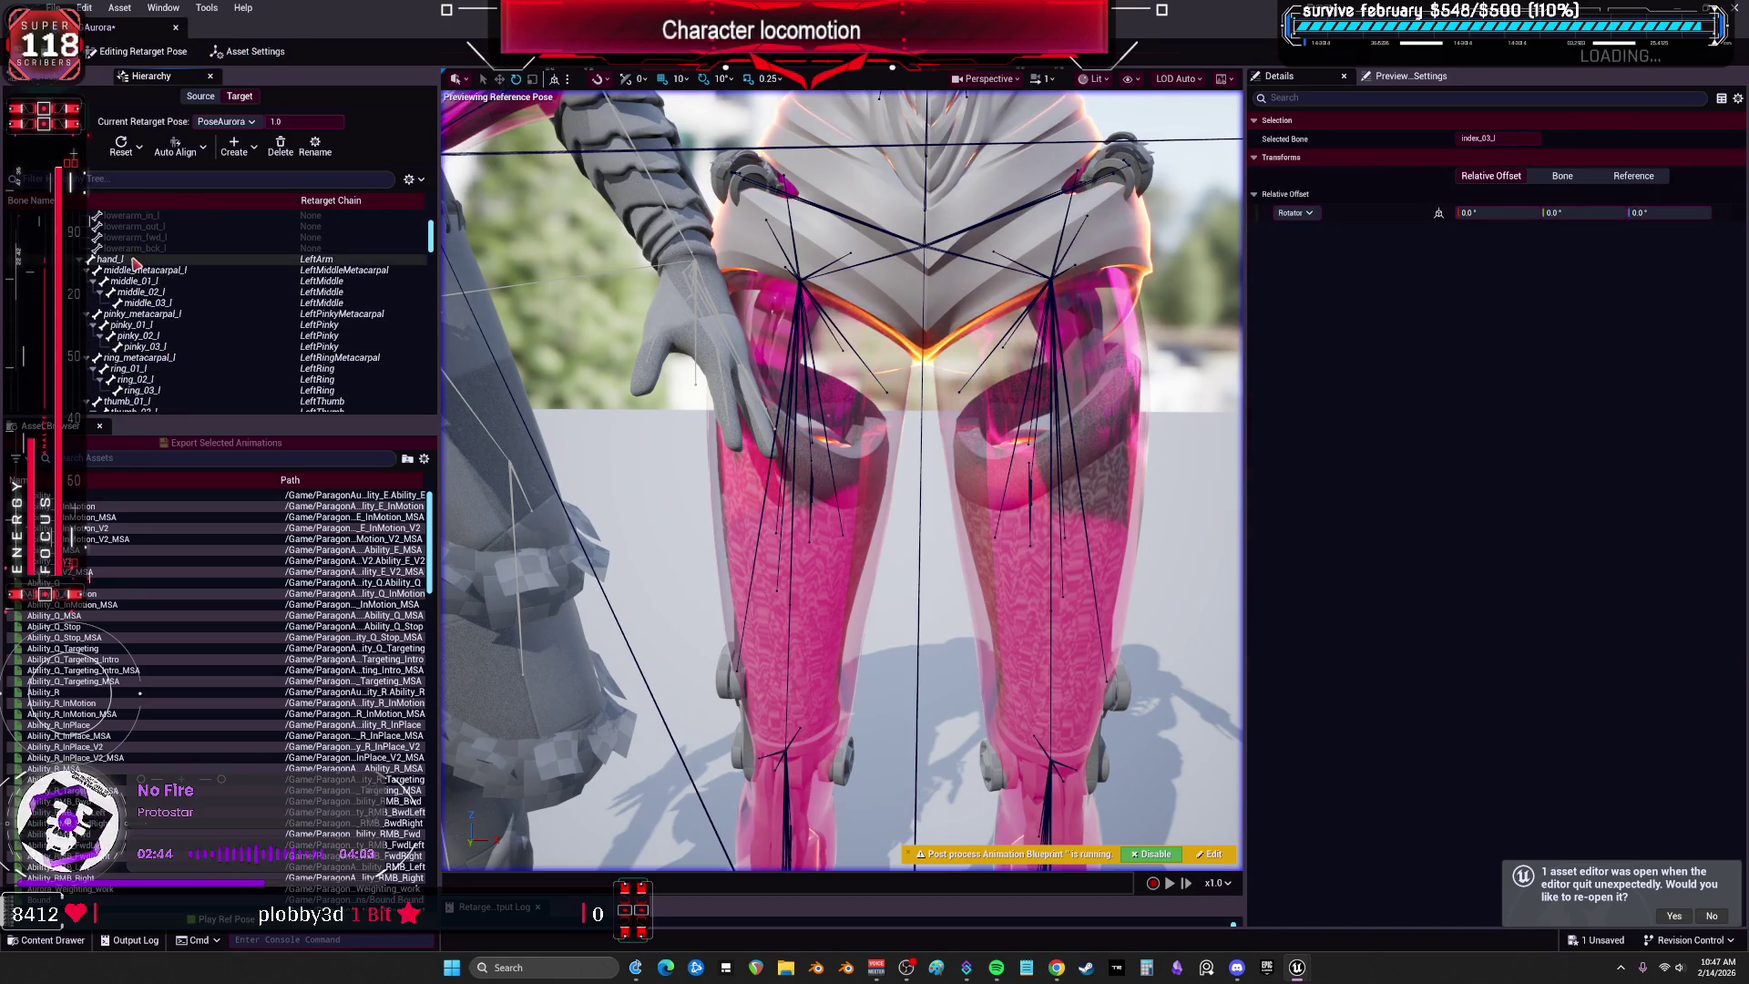
pyautogui.click(137, 282)
pyautogui.keyDown('ctrl'); pyautogui.click(146, 302); pyautogui.keyUp('ctrl')
pyautogui.keyDown('ctrl'); pyautogui.click(141, 292); pyautogui.keyUp('ctrl')
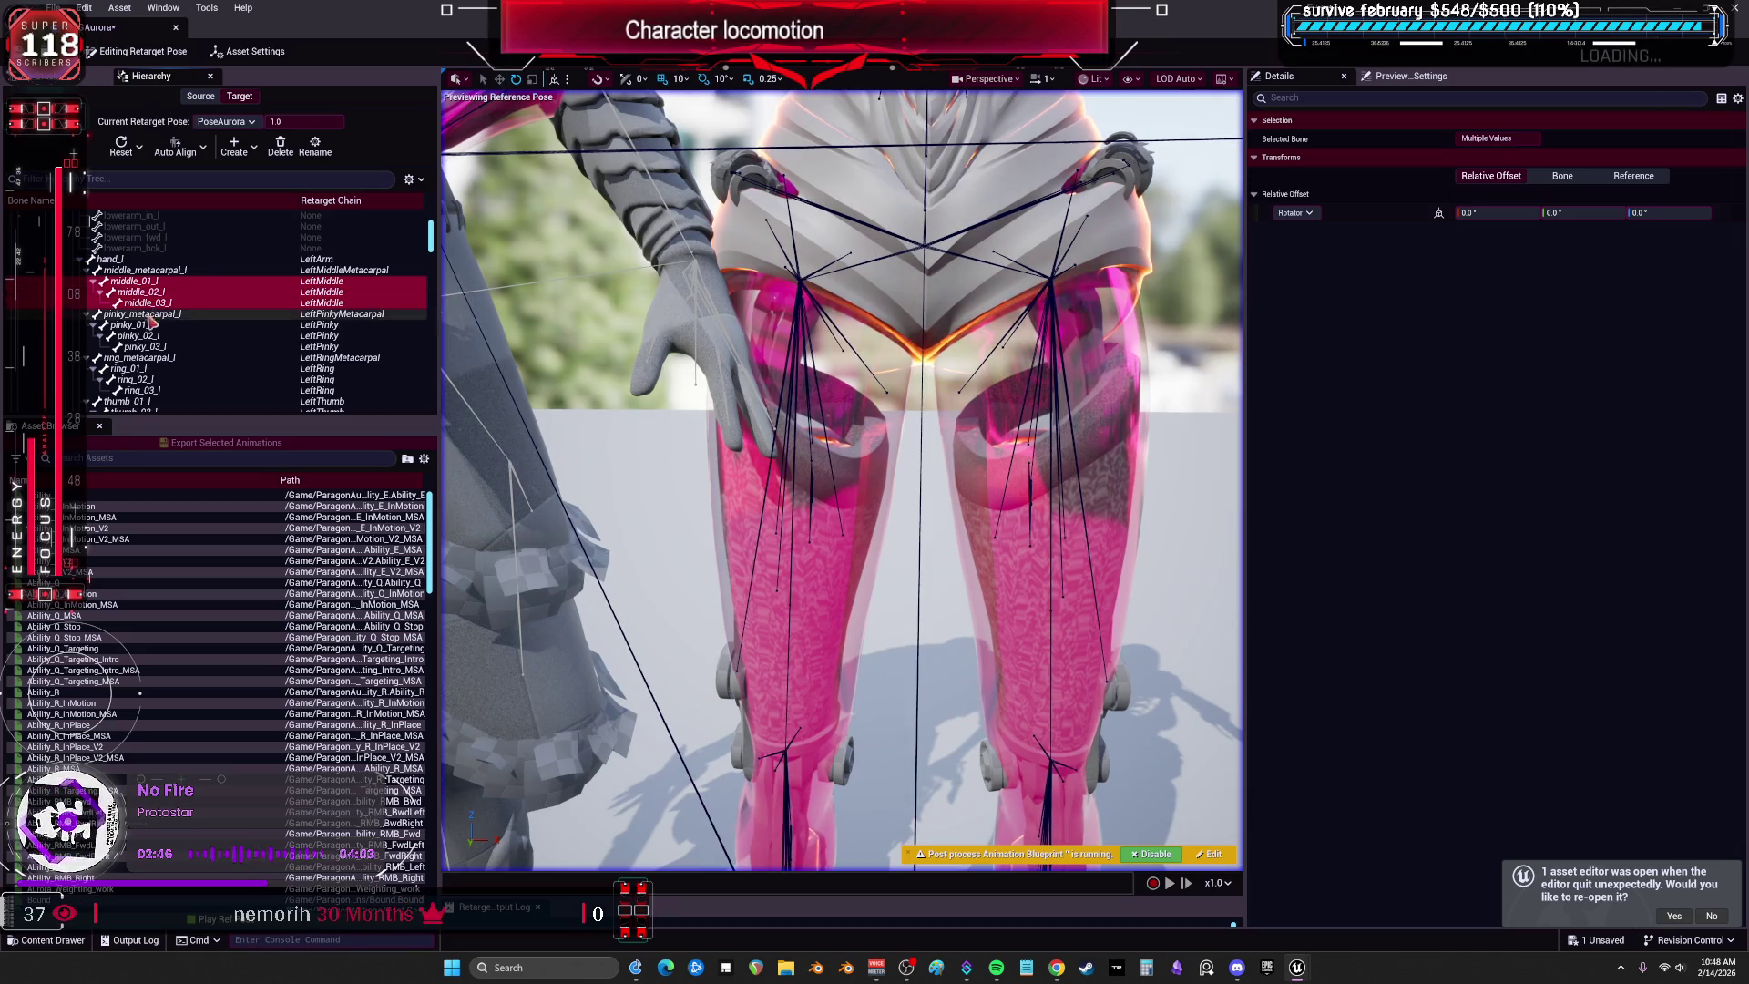
pyautogui.keyDown('ctrl'); pyautogui.click(137, 324); pyautogui.keyUp('ctrl')
pyautogui.keyDown('shift'); pyautogui.click(139, 390); pyautogui.keyUp('shift')
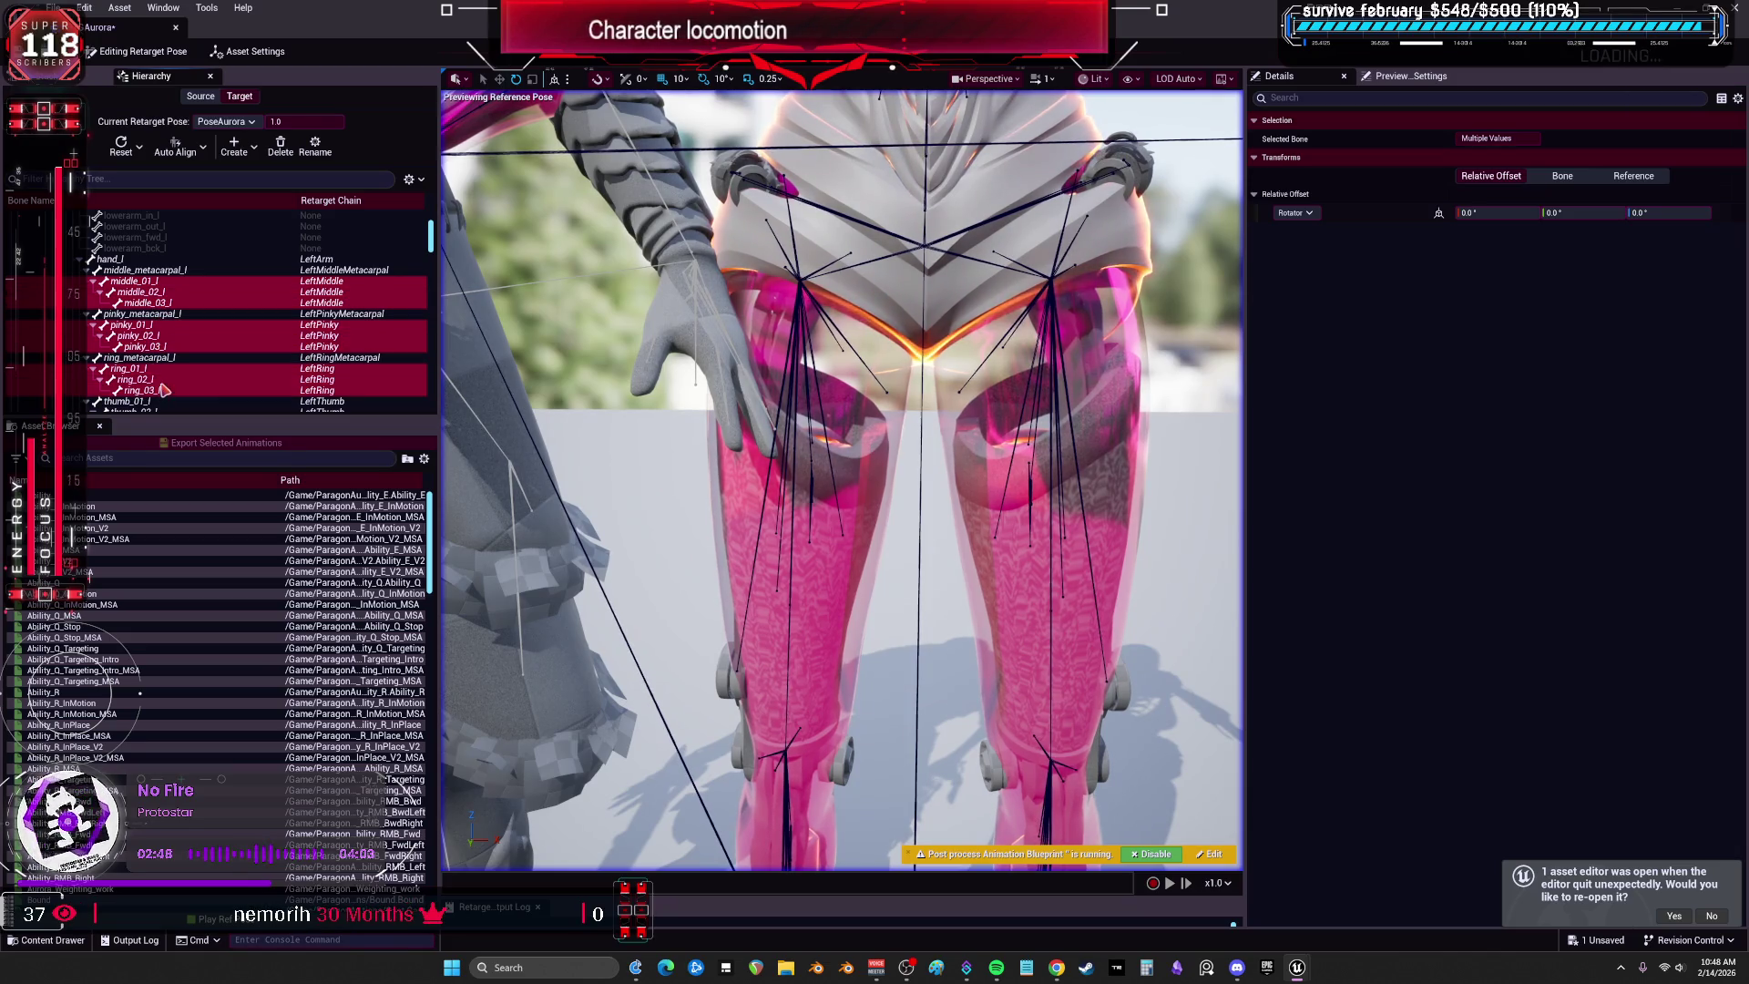
pyautogui.scroll(-3, 160, 365)
pyautogui.keyDown('ctrl'); pyautogui.click(137, 335); pyautogui.keyUp('ctrl')
pyautogui.keyDown('ctrl'); pyautogui.click(141, 346); pyautogui.keyUp('ctrl')
pyautogui.keyDown('ctrl'); pyautogui.click(150, 357); pyautogui.keyUp('ctrl')
pyautogui.keyDown('ctrl'); pyautogui.click(145, 379); pyautogui.keyUp('ctrl')
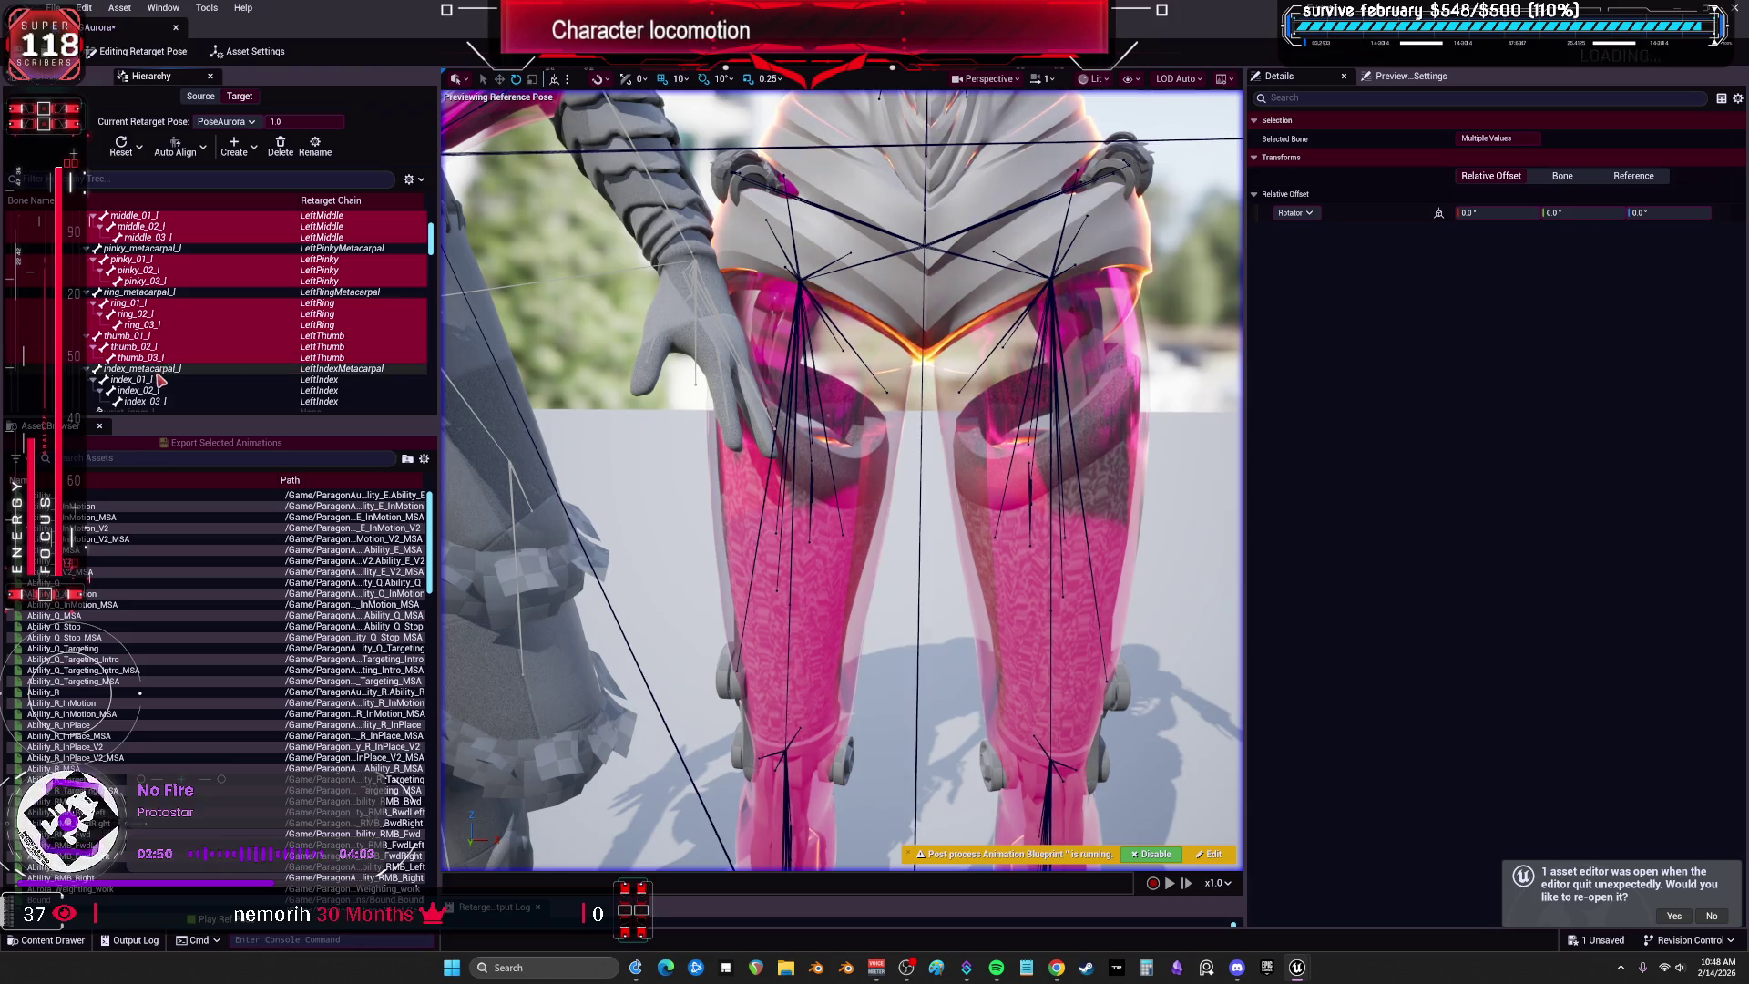
pyautogui.keyDown('ctrl'); pyautogui.click(150, 390); pyautogui.keyUp('ctrl')
pyautogui.keyDown('ctrl'); pyautogui.click(150, 401); pyautogui.keyUp('ctrl')
# Step: Add the right-hand middle, pinky, ring, thumb and index finger bones, excluding pinky_metacarpal_r
pyautogui.scroll(-10, 187, 365)
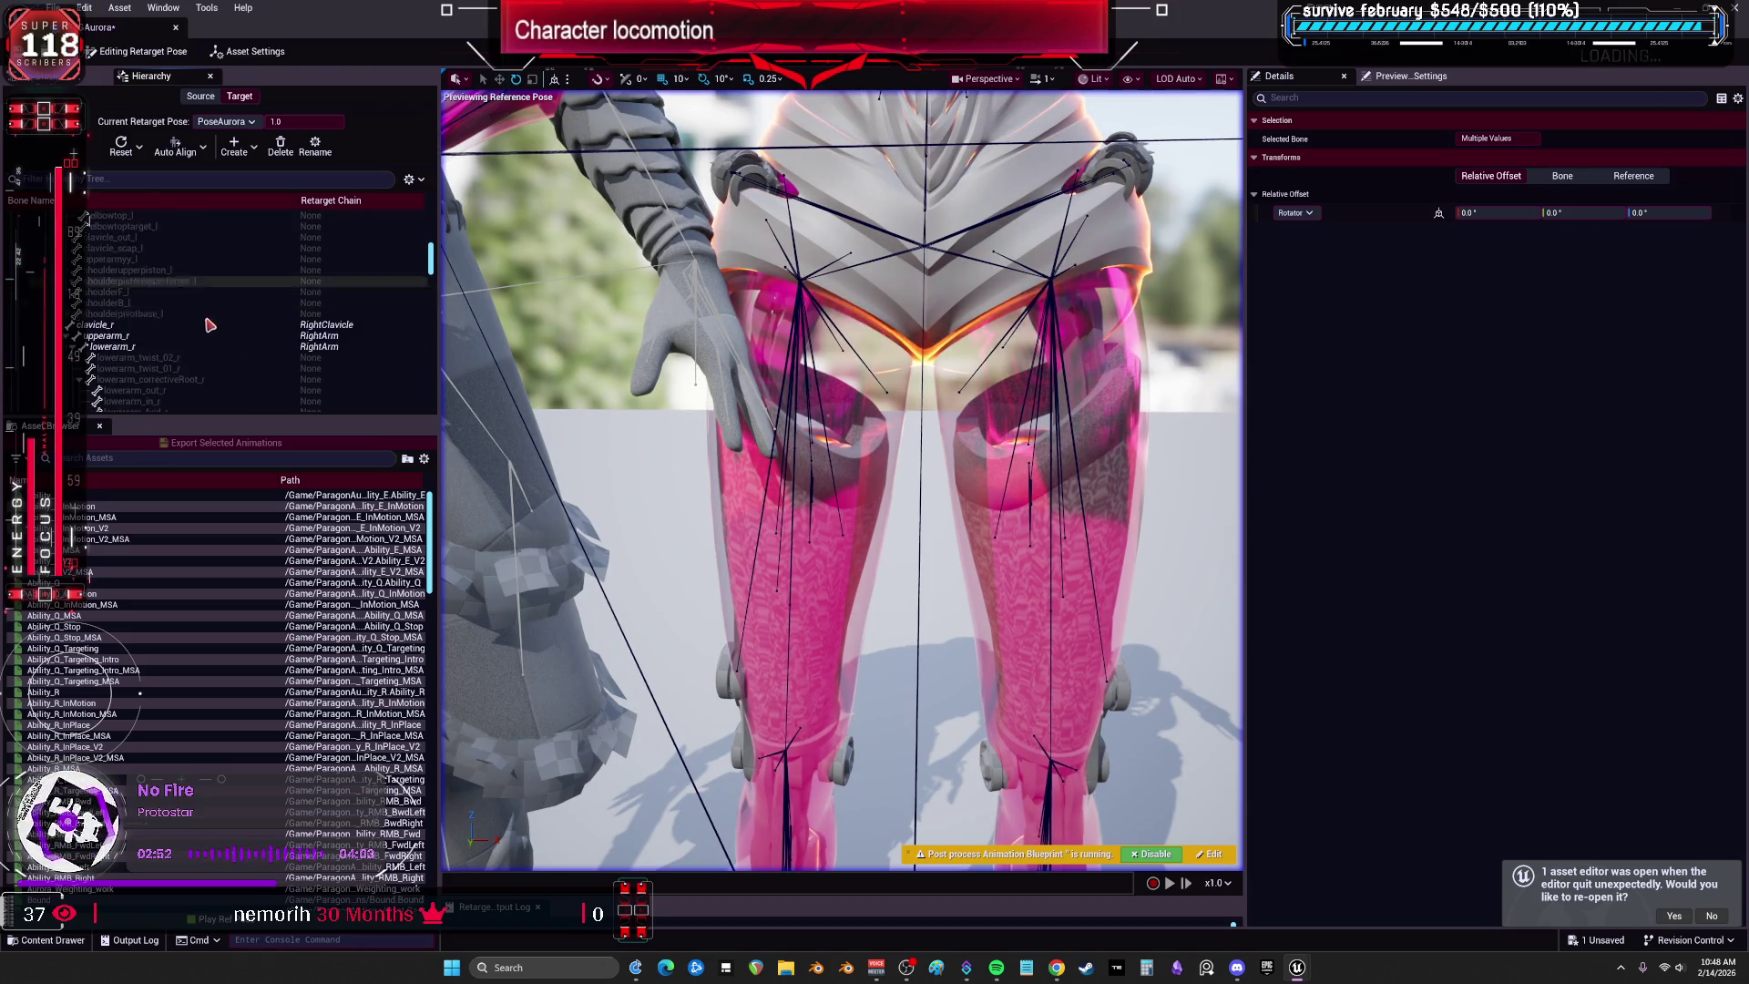
pyautogui.keyDown('ctrl'); pyautogui.click(208, 313); pyautogui.keyUp('ctrl')
pyautogui.keyDown('ctrl'); pyautogui.click(160, 325); pyautogui.keyUp('ctrl')
pyautogui.keyDown('ctrl'); pyautogui.click(156, 335); pyautogui.keyUp('ctrl')
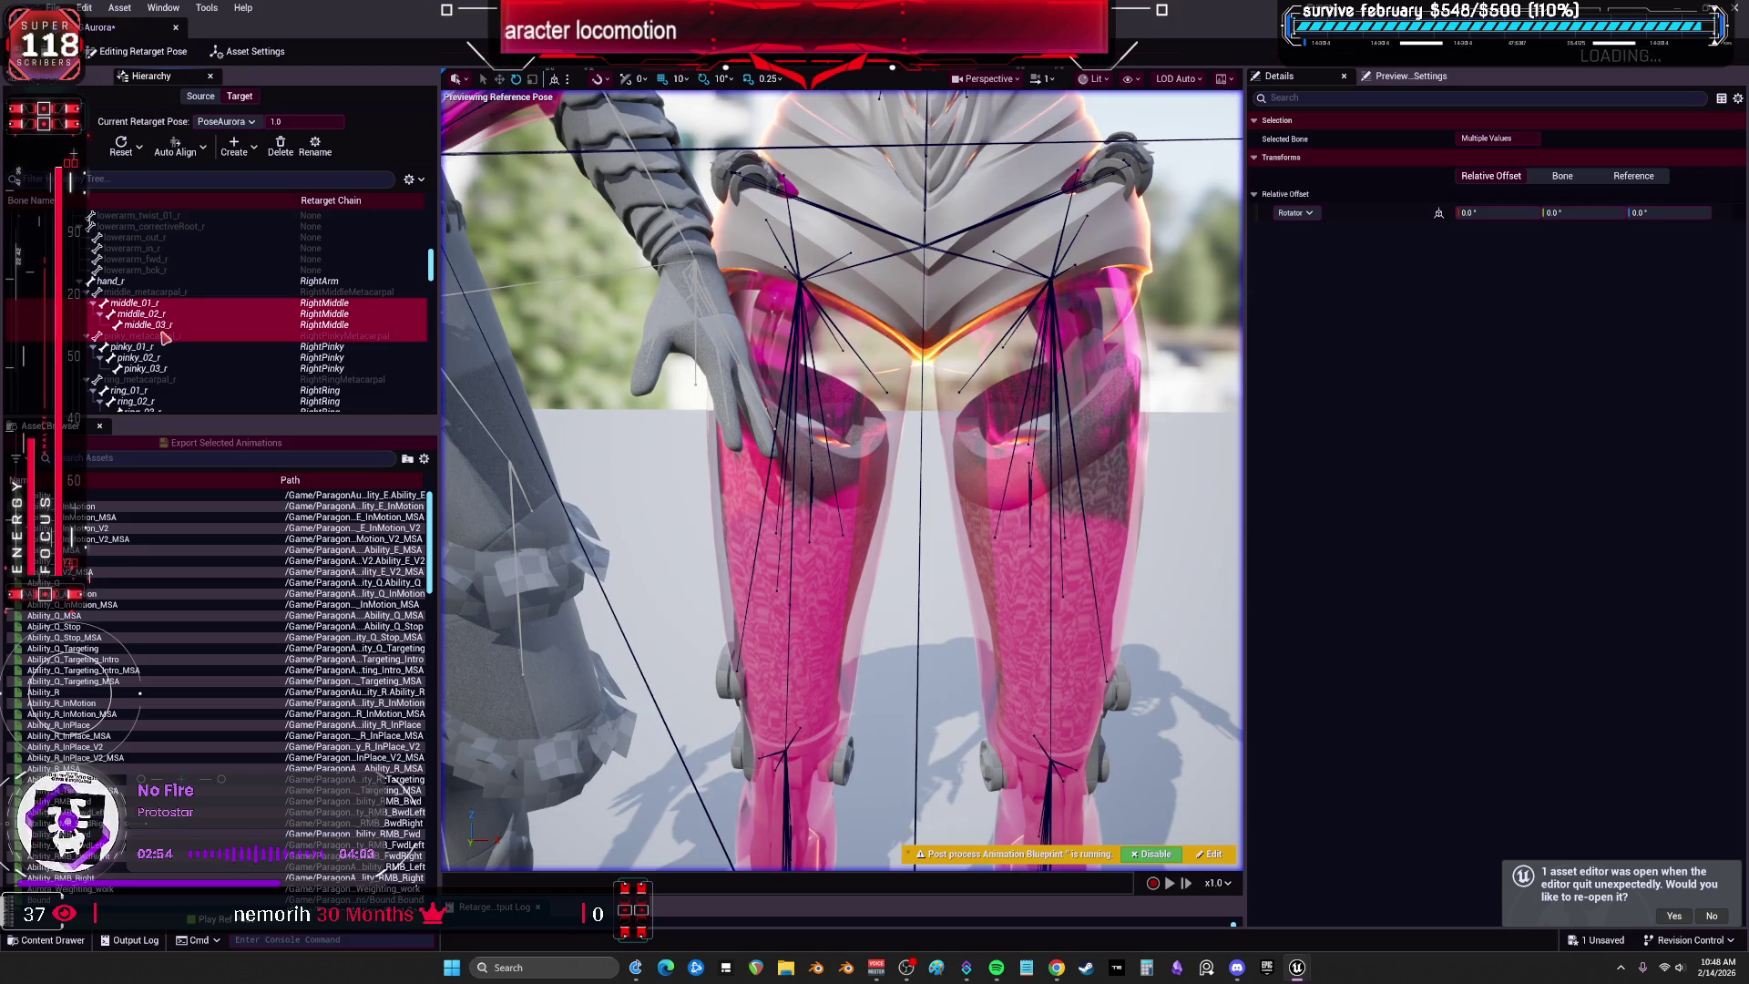
pyautogui.keyDown('ctrl'); pyautogui.click(136, 346); pyautogui.keyUp('ctrl')
pyautogui.keyDown('ctrl'); pyautogui.click(141, 357); pyautogui.keyUp('ctrl')
pyautogui.keyDown('ctrl'); pyautogui.click(145, 368); pyautogui.keyUp('ctrl')
pyautogui.keyDown('ctrl'); pyautogui.click(150, 335); pyautogui.keyUp('ctrl')
pyautogui.scroll(-2, 155, 337)
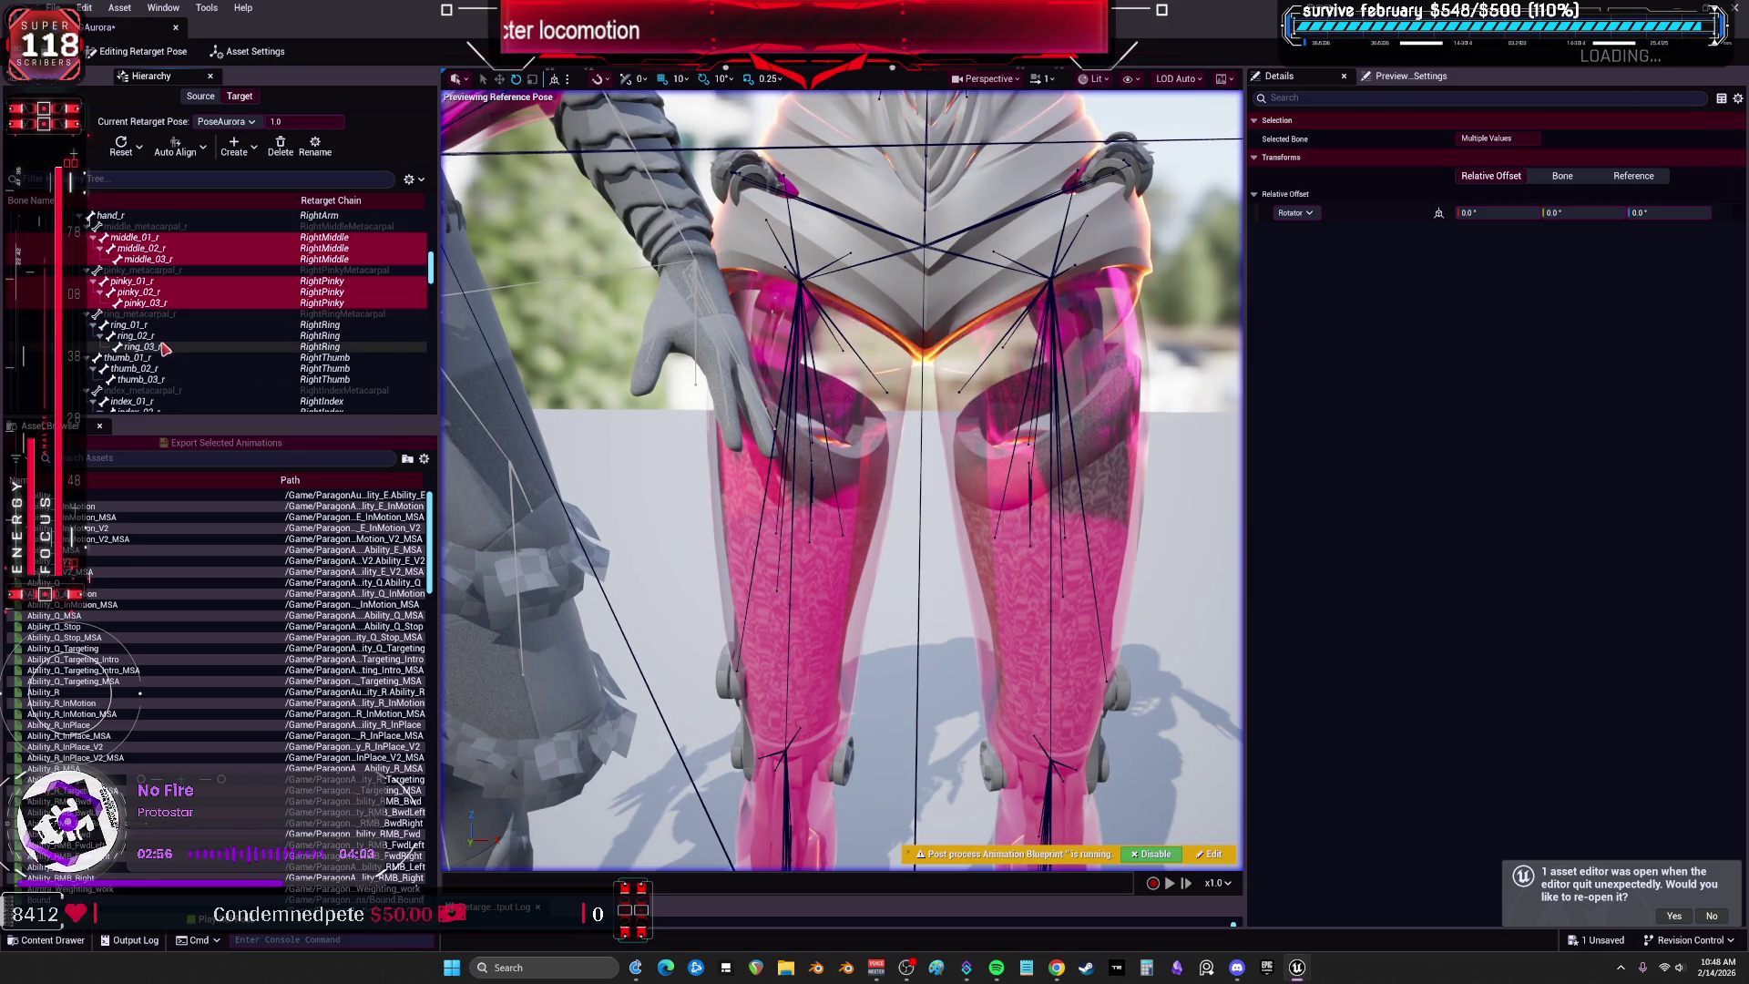
pyautogui.keyDown('ctrl'); pyautogui.click(146, 325); pyautogui.keyUp('ctrl')
pyautogui.keyDown('shift'); pyautogui.click(150, 379); pyautogui.keyUp('shift')
pyautogui.scroll(-3, 150, 379)
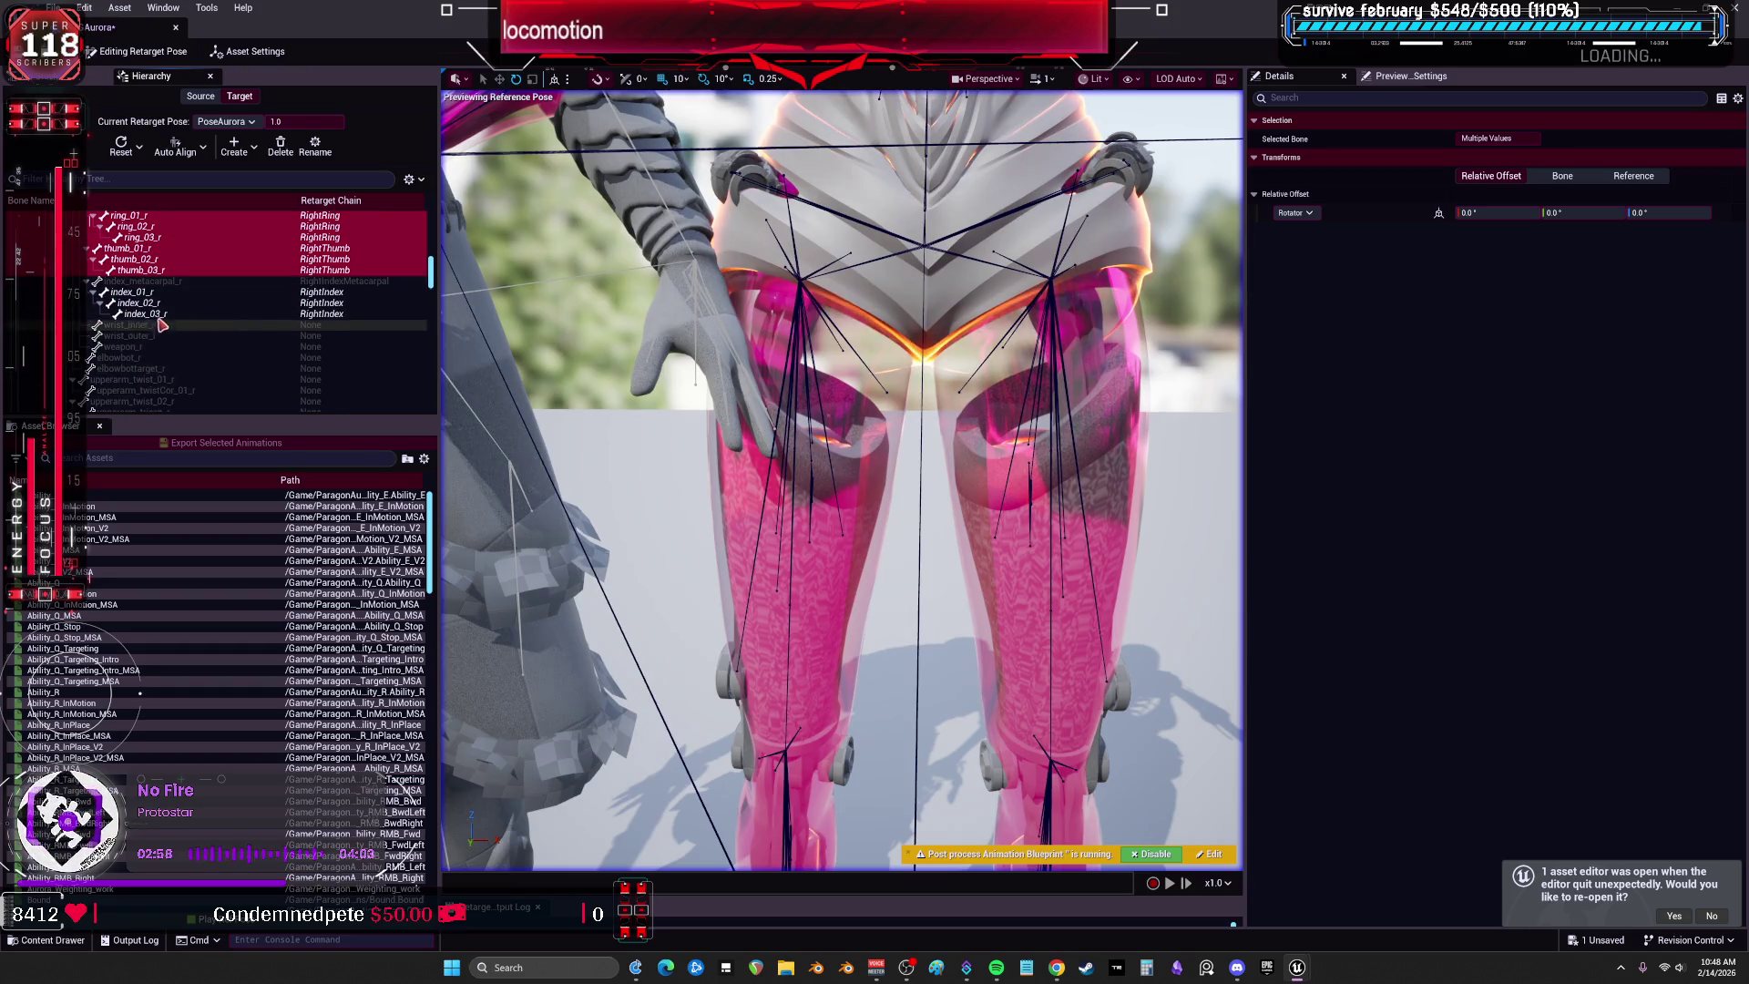
pyautogui.keyDown('ctrl'); pyautogui.click(154, 292); pyautogui.keyUp('ctrl')
pyautogui.keyDown('shift'); pyautogui.click(163, 314); pyautogui.keyUp('shift')
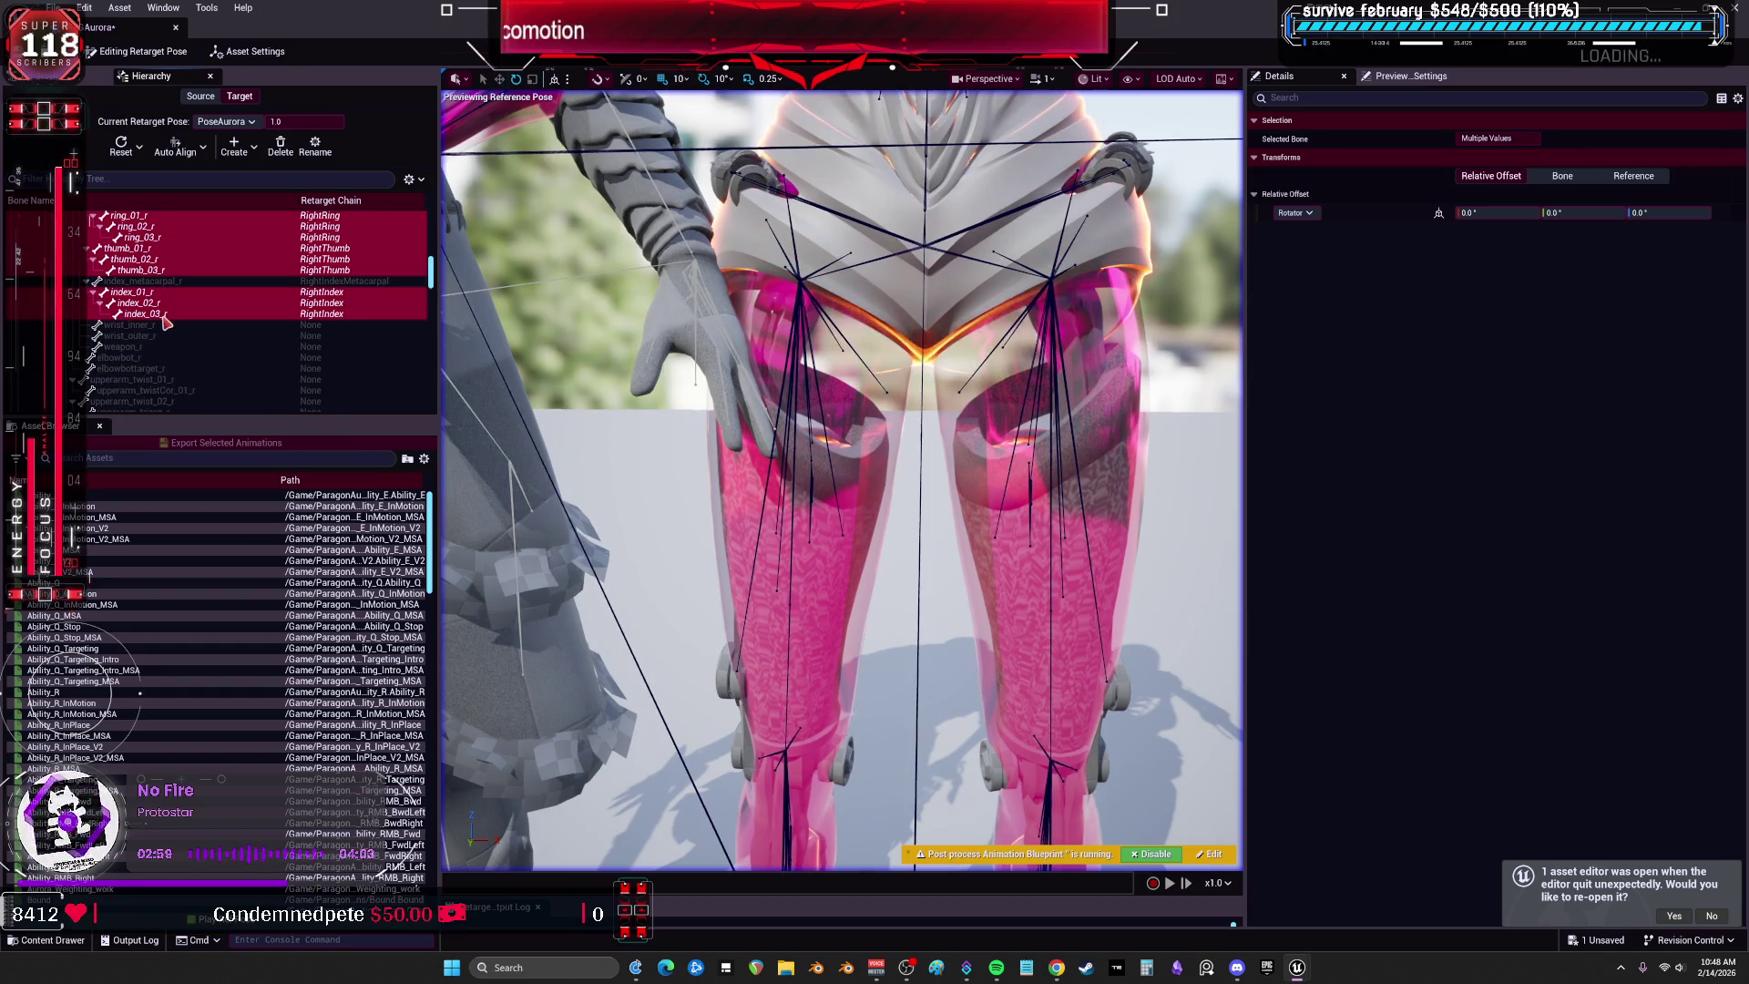
# Step: Auto-align the selected finger bones using the Local Rotation Axes method
pyautogui.click(182, 147)
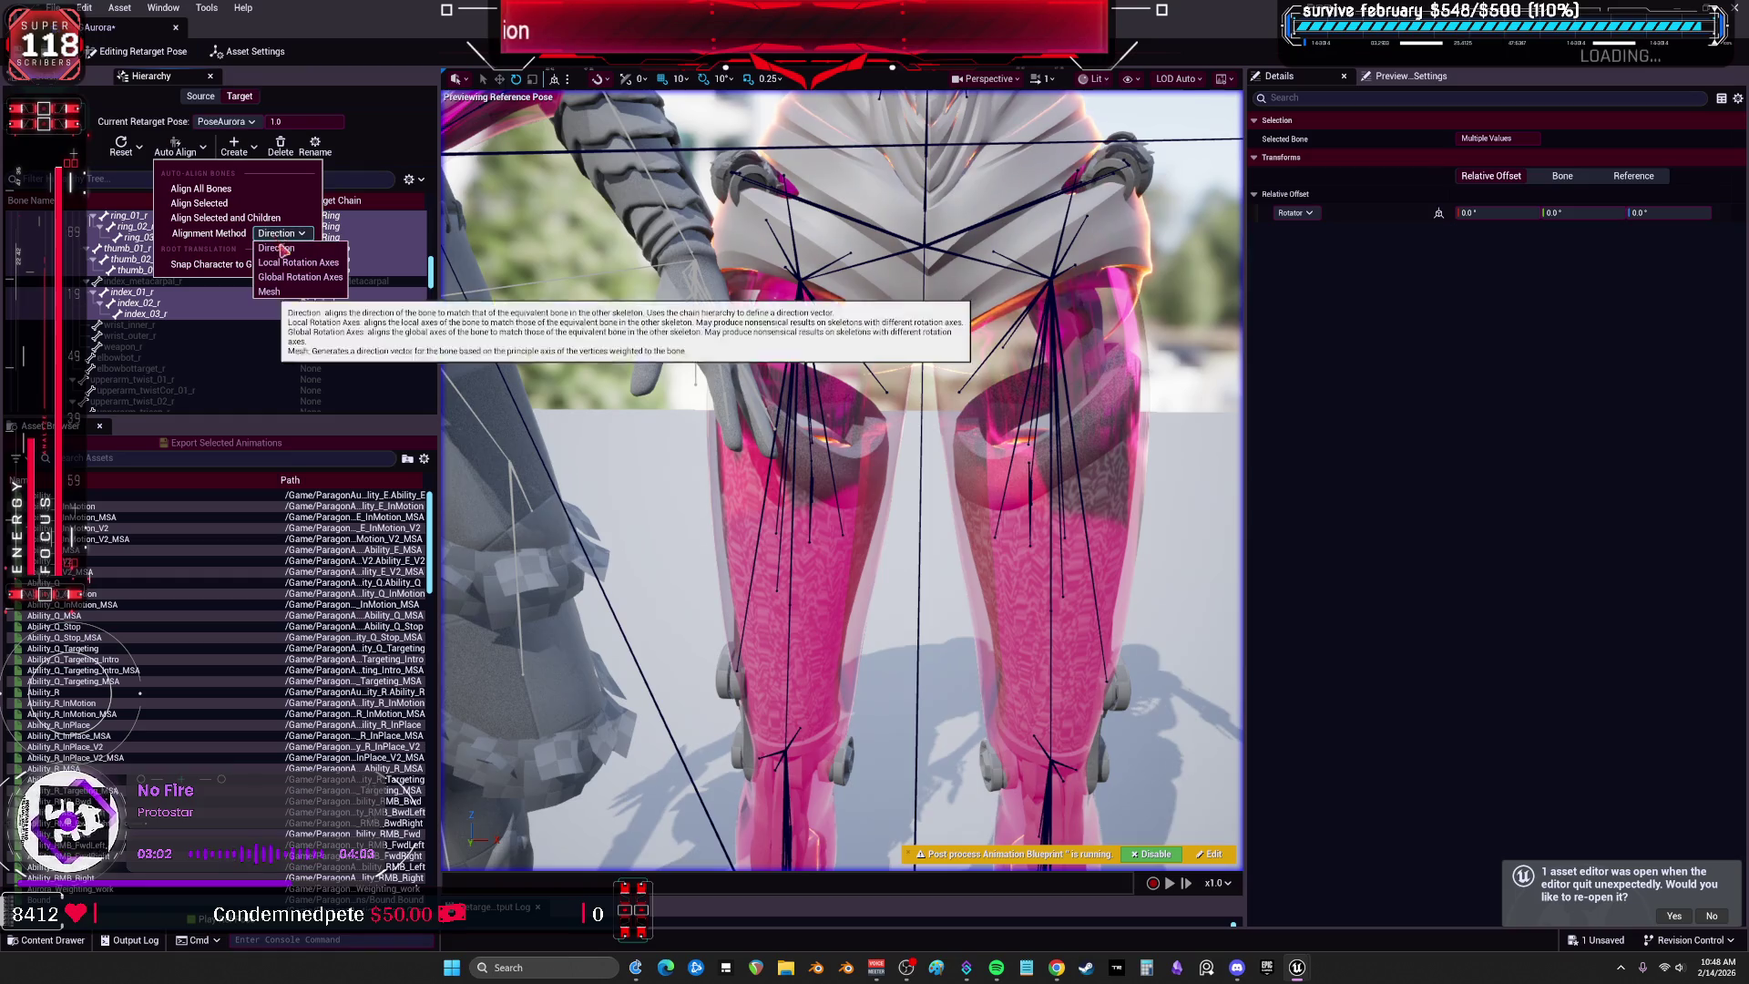
pyautogui.click(278, 234)
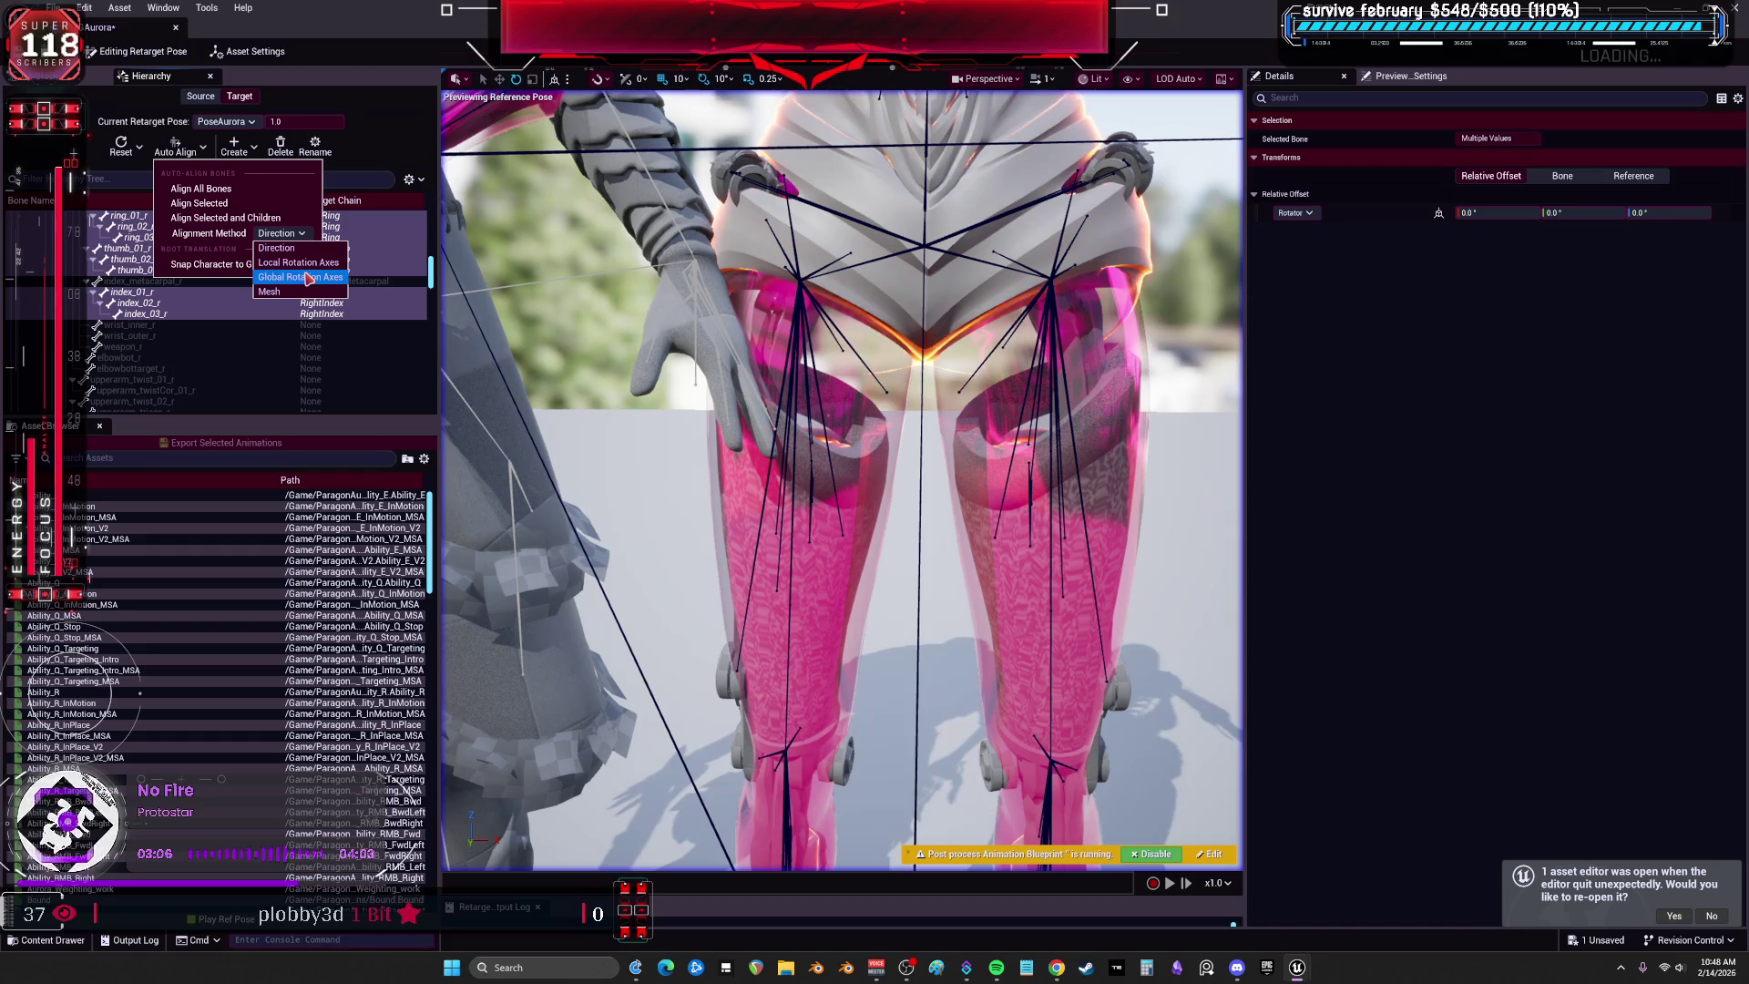
pyautogui.click(308, 278)
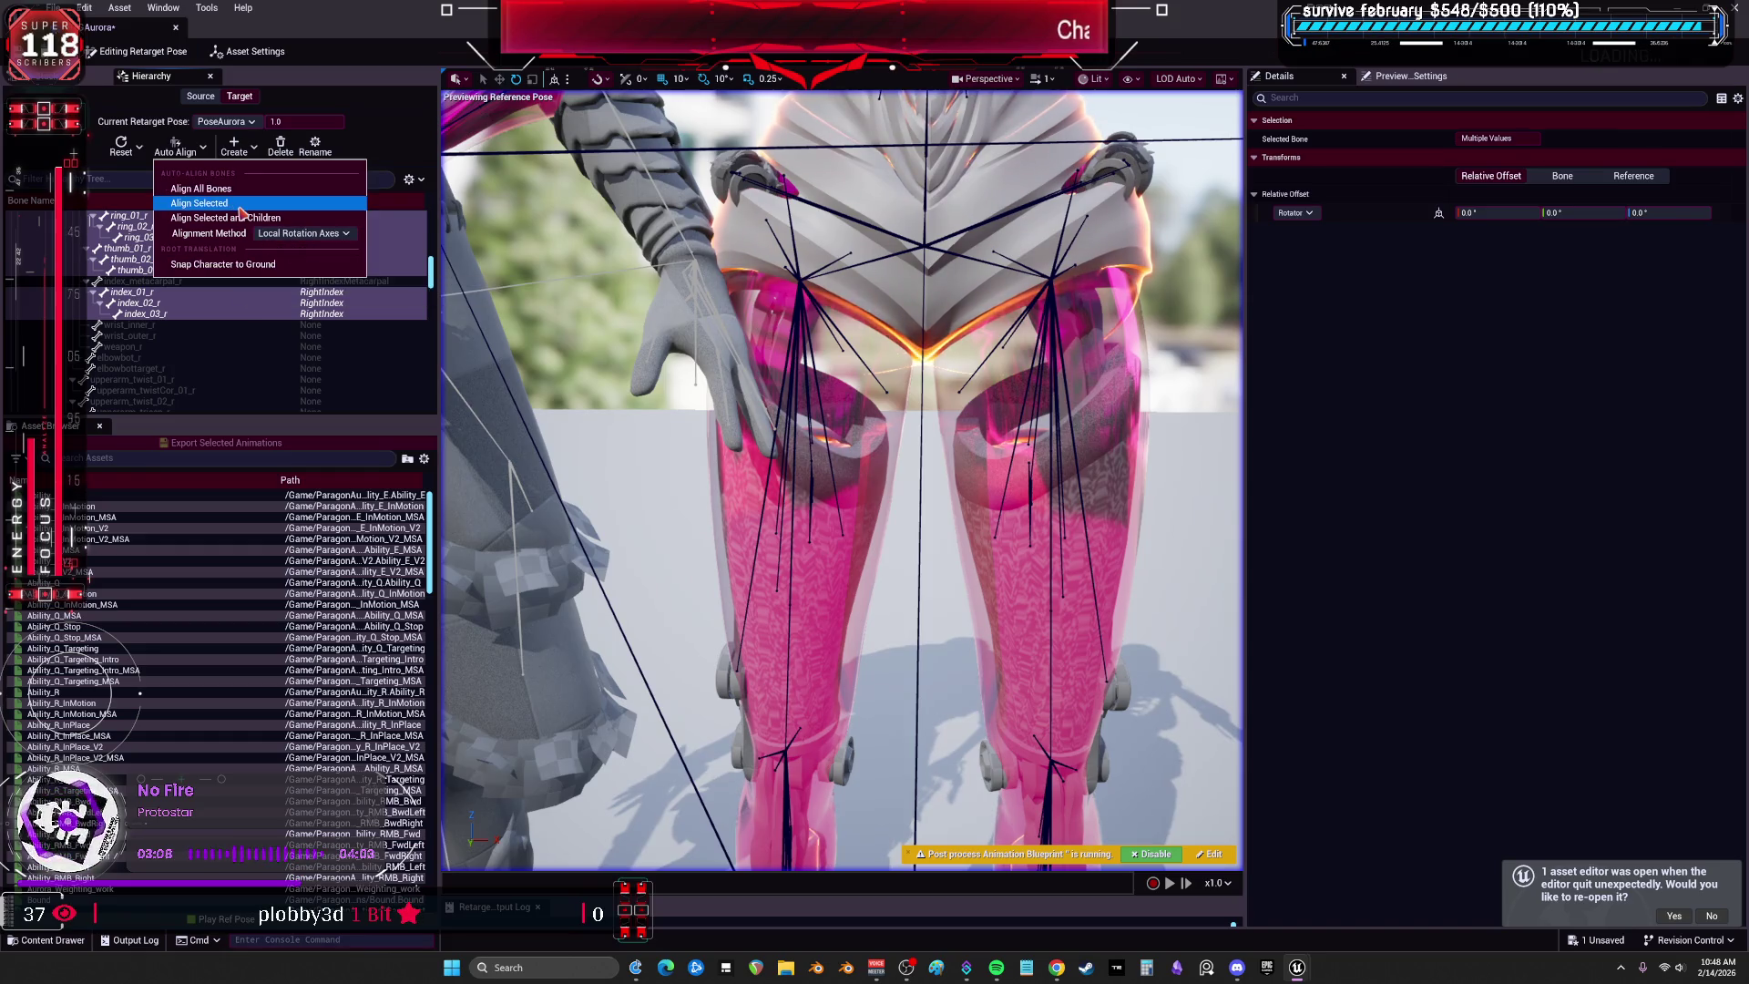
pyautogui.click(200, 203)
# Step: Re-run Align Selected on the fingers with the Global Rotation Axes method and review the result
pyautogui.scroll(-5, 769, 308)
pyautogui.scroll(2, 769, 308)
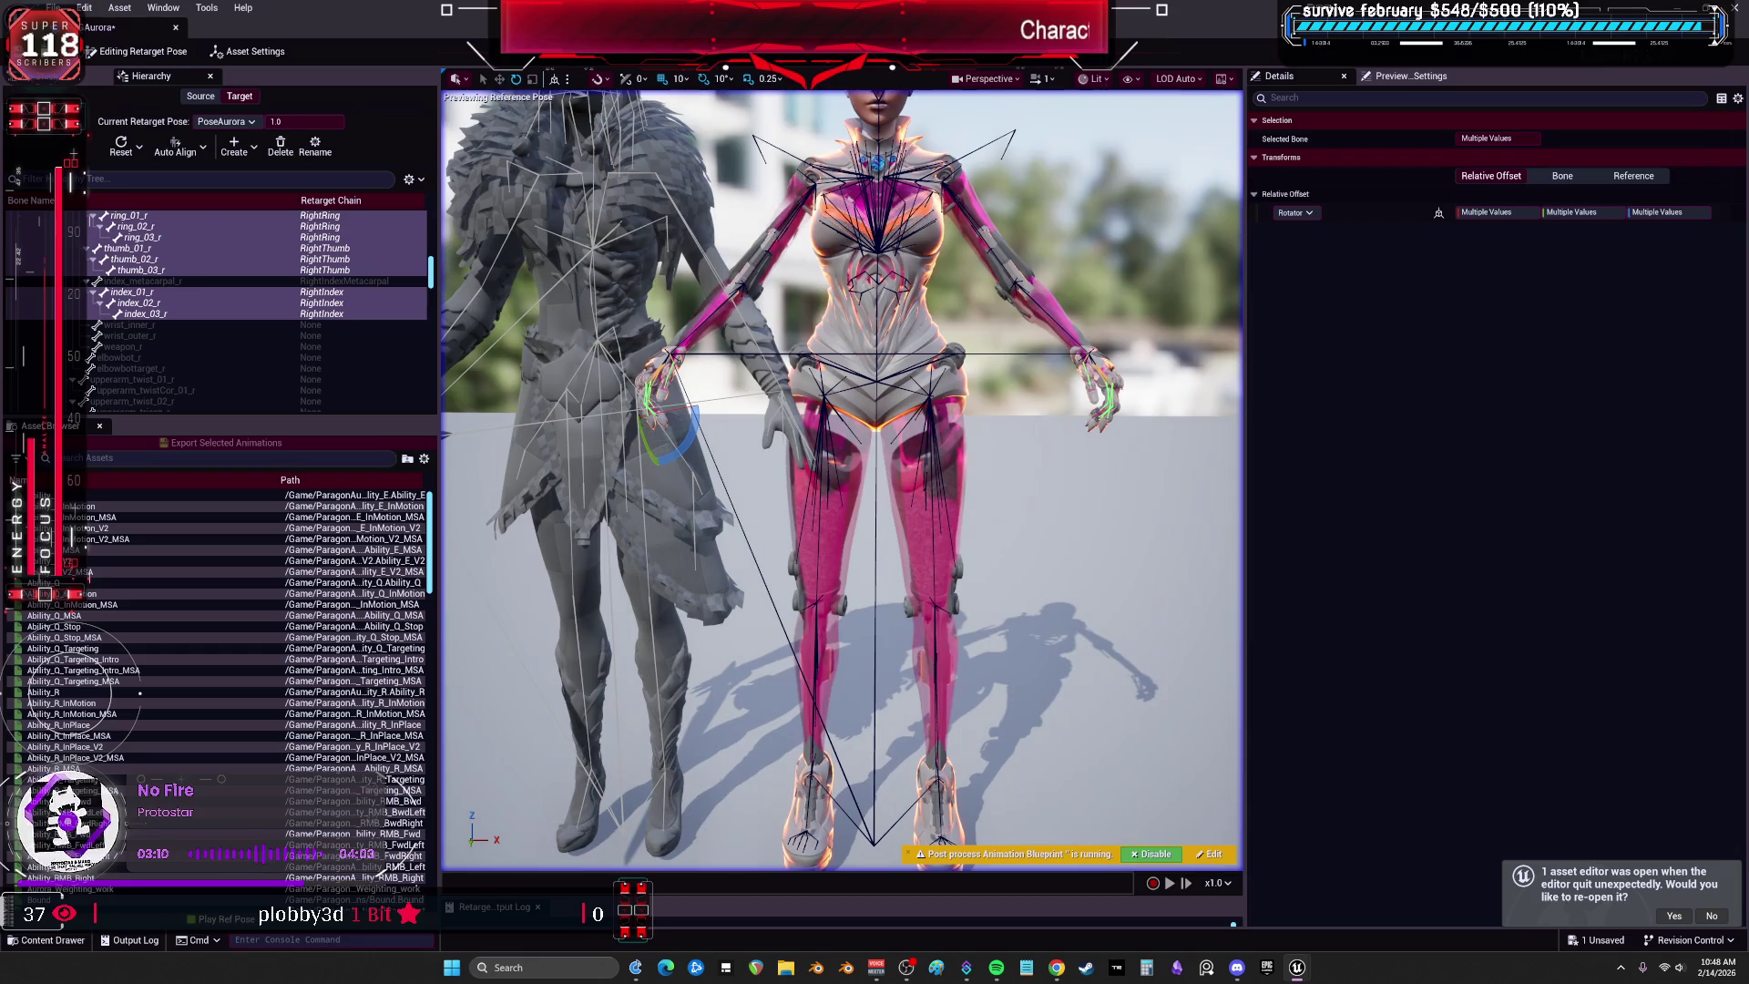
pyautogui.moveTo(838, 474); pyautogui.dragTo(802, 466)
pyautogui.click(196, 147)
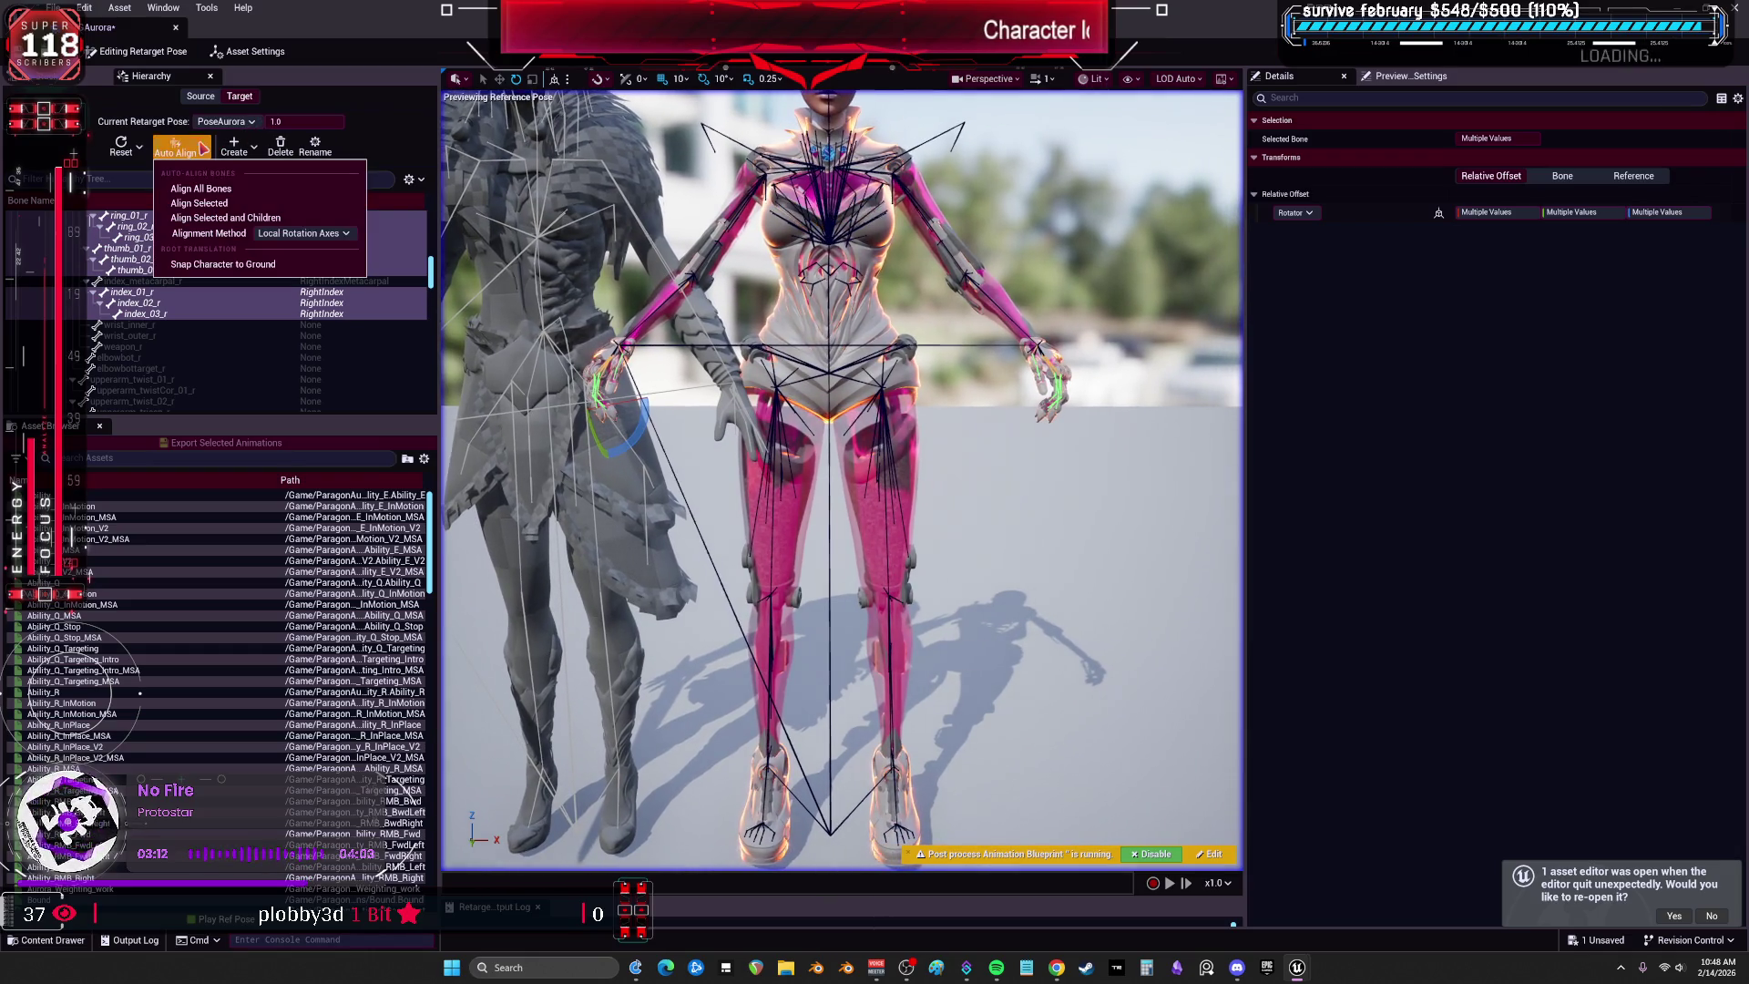
pyautogui.click(282, 234)
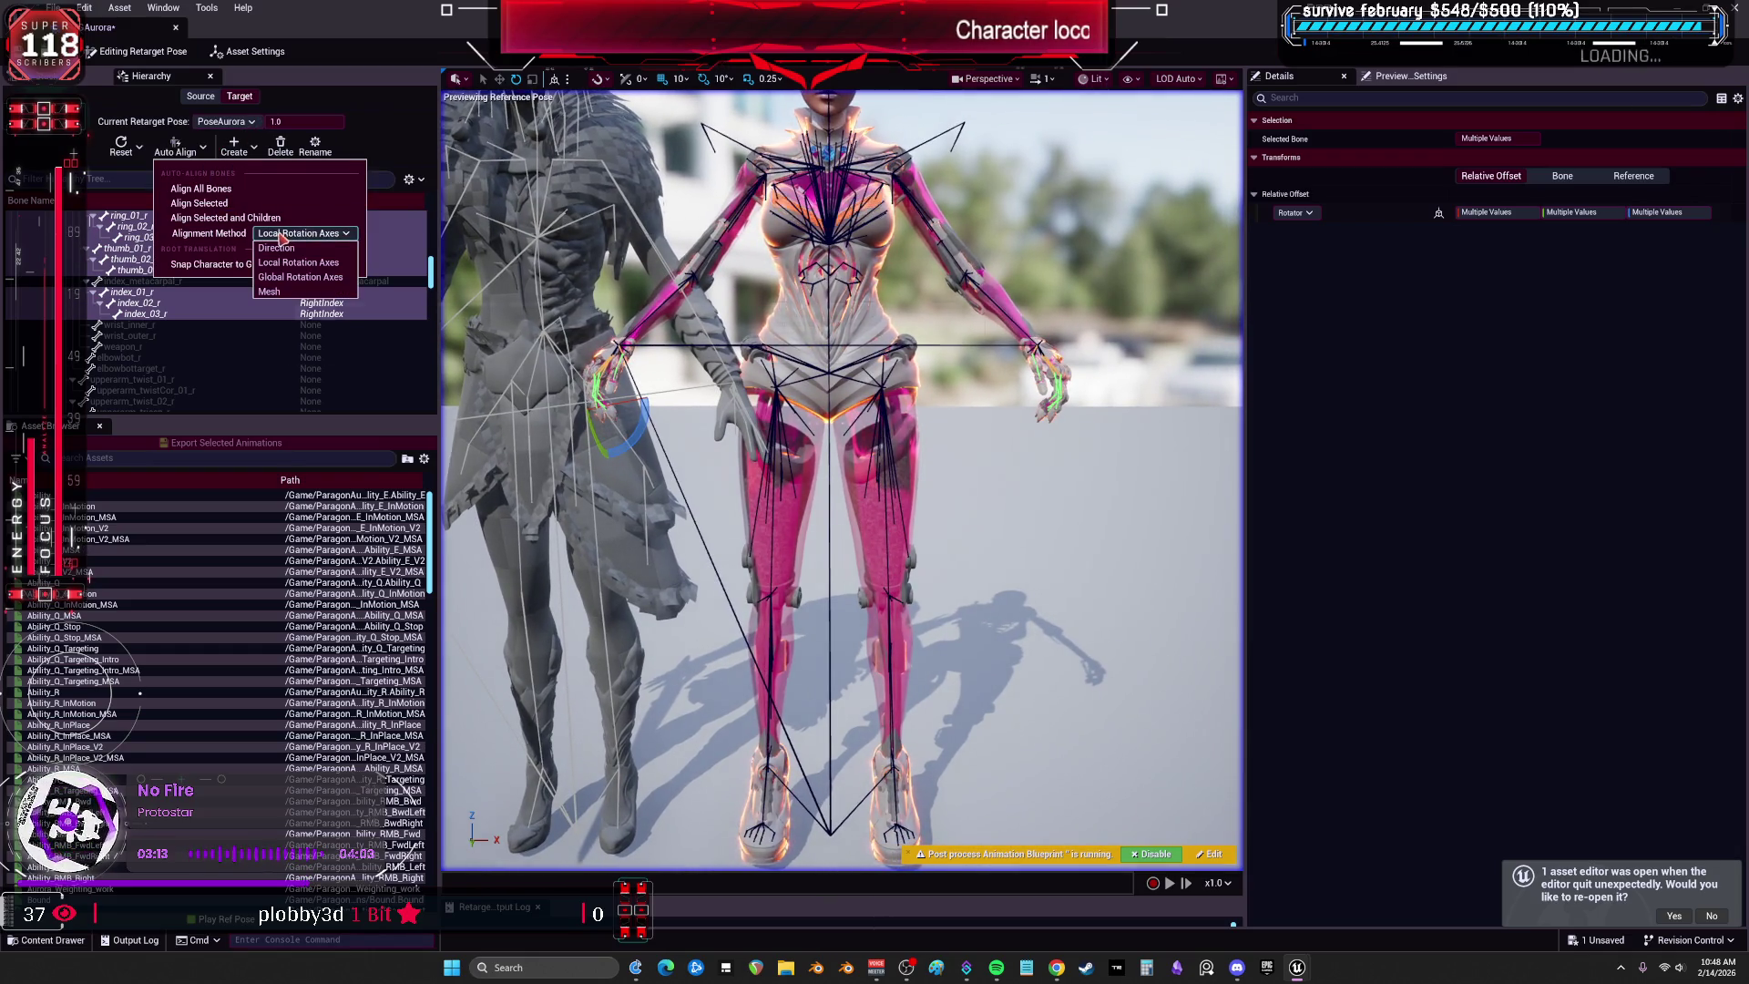
pyautogui.click(300, 277)
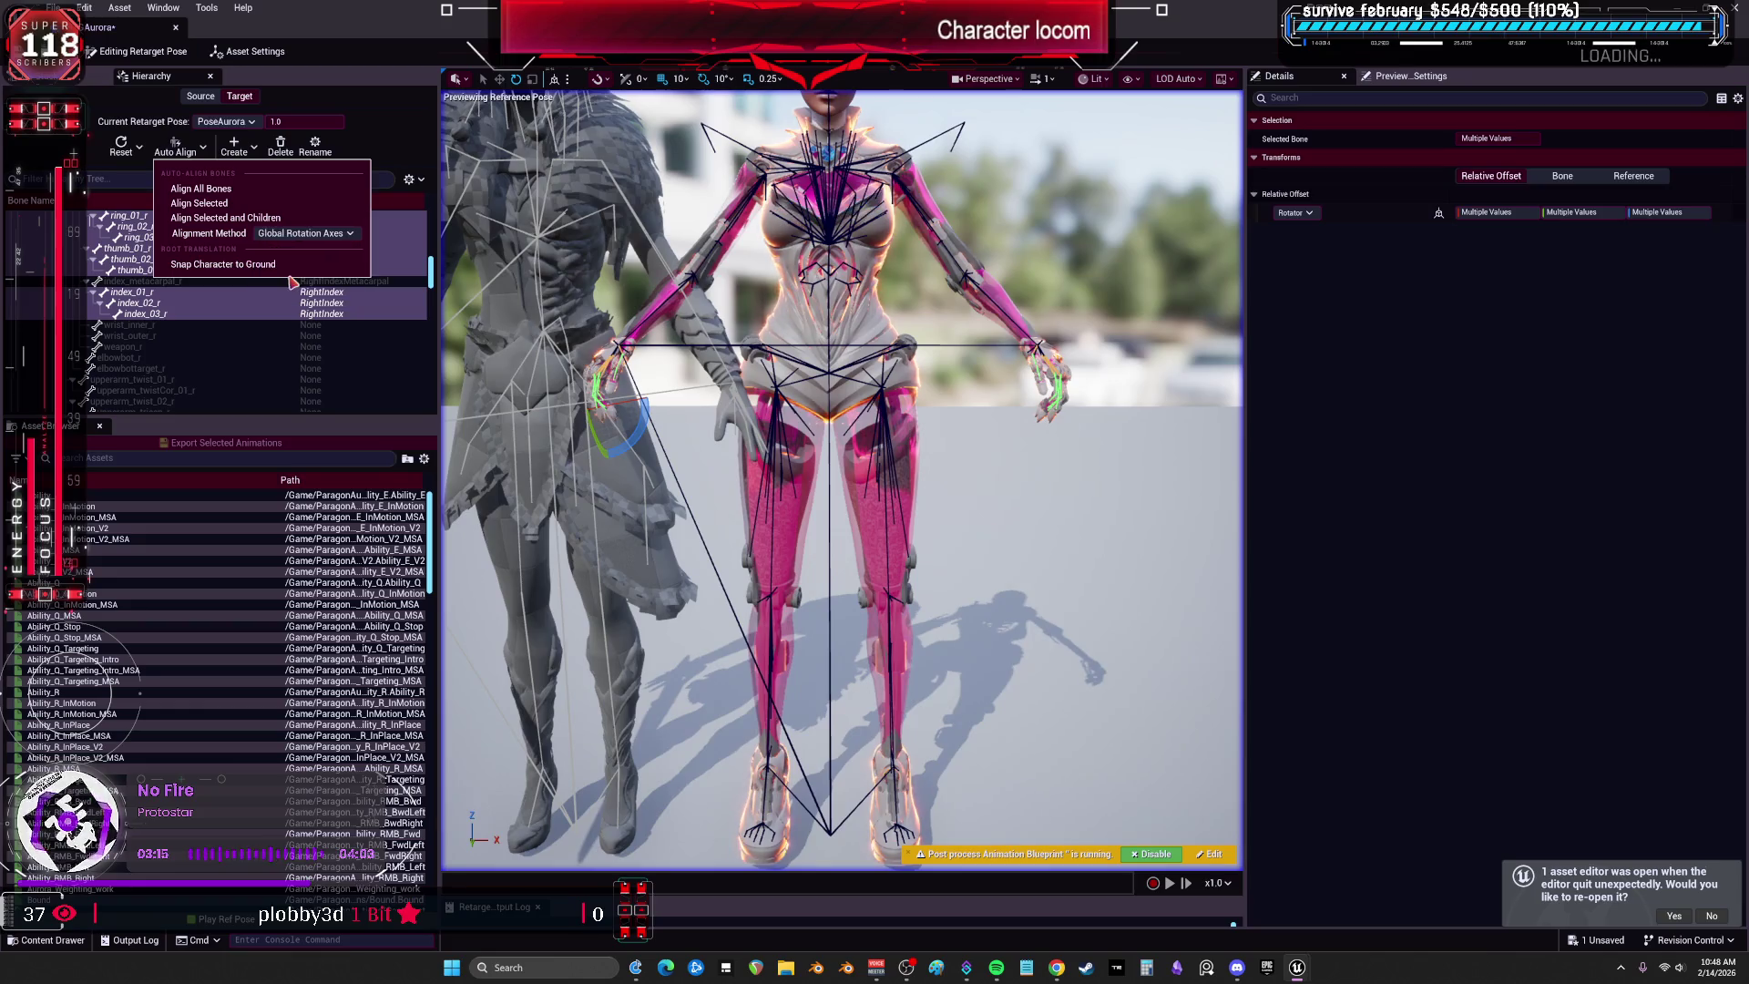
pyautogui.click(220, 200)
pyautogui.moveTo(583, 297)
pyautogui.mouseDown()
pyautogui.moveTo(619, 265)
pyautogui.moveTo(652, 301)
pyautogui.moveTo(738, 301)
pyautogui.mouseUp()
pyautogui.moveTo(584, 297); pyautogui.dragTo(584, 297)
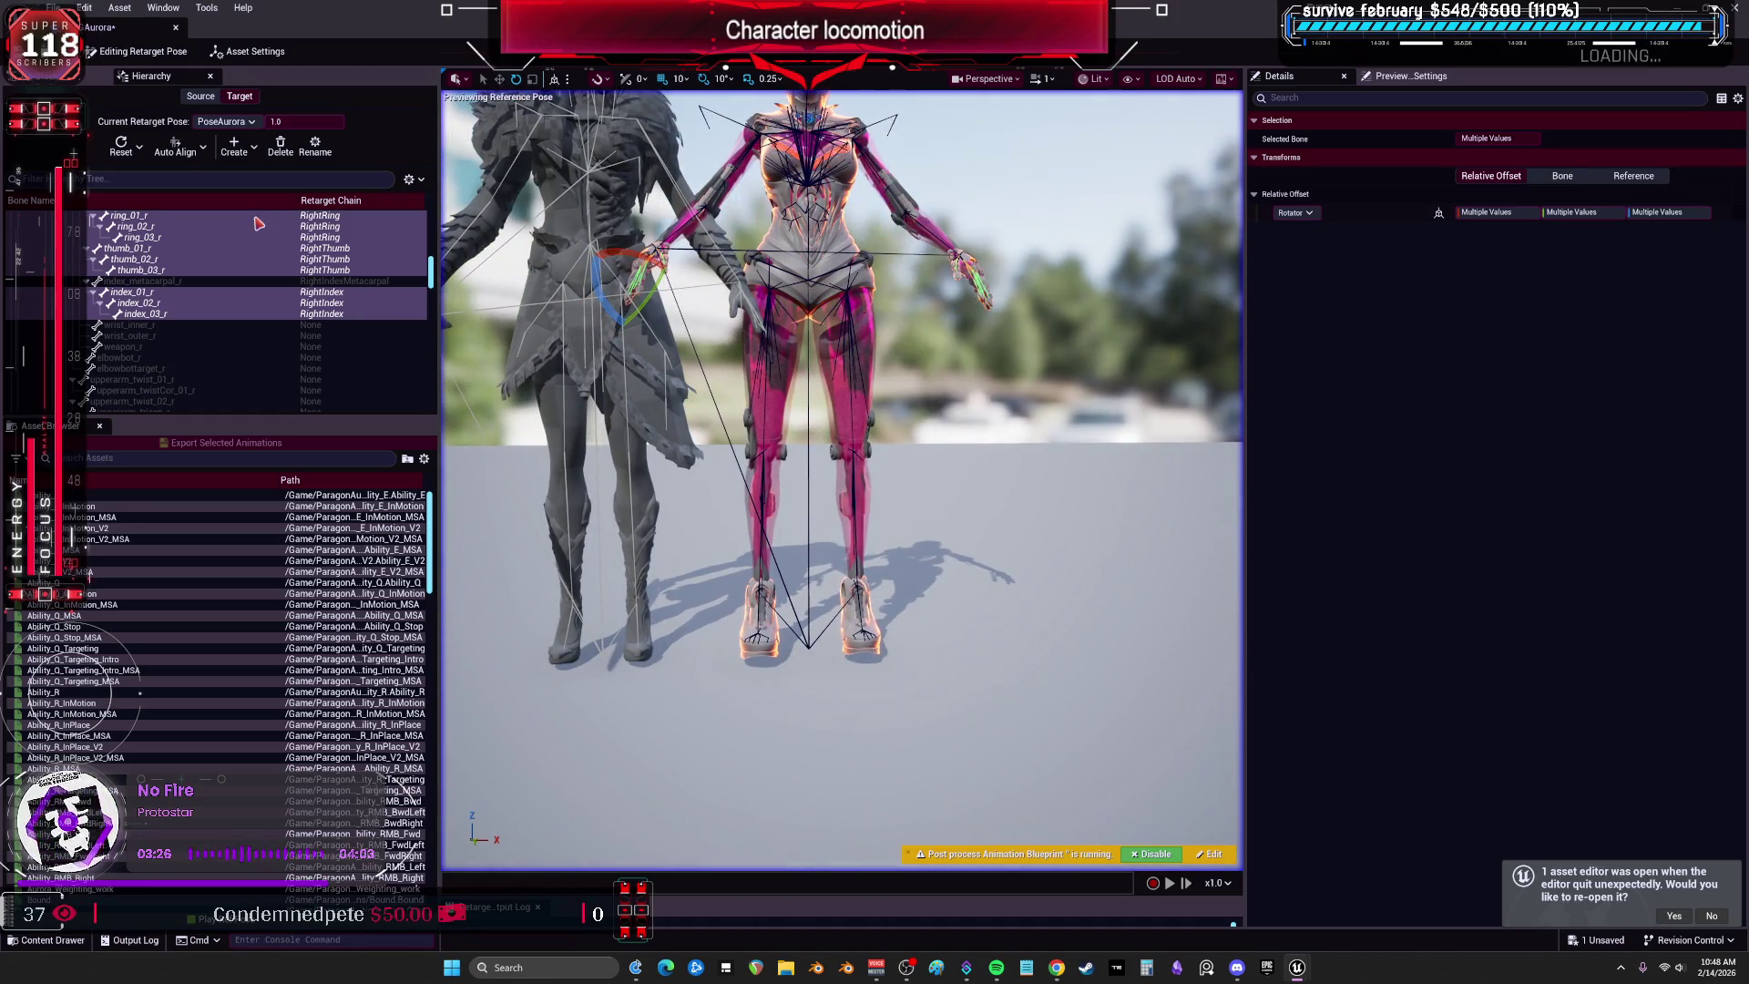
# Step: Filter the bone hierarchy to hide bones that are not retargeted
pyautogui.scroll(-5, 283, 264)
pyautogui.scroll(-10, 293, 272)
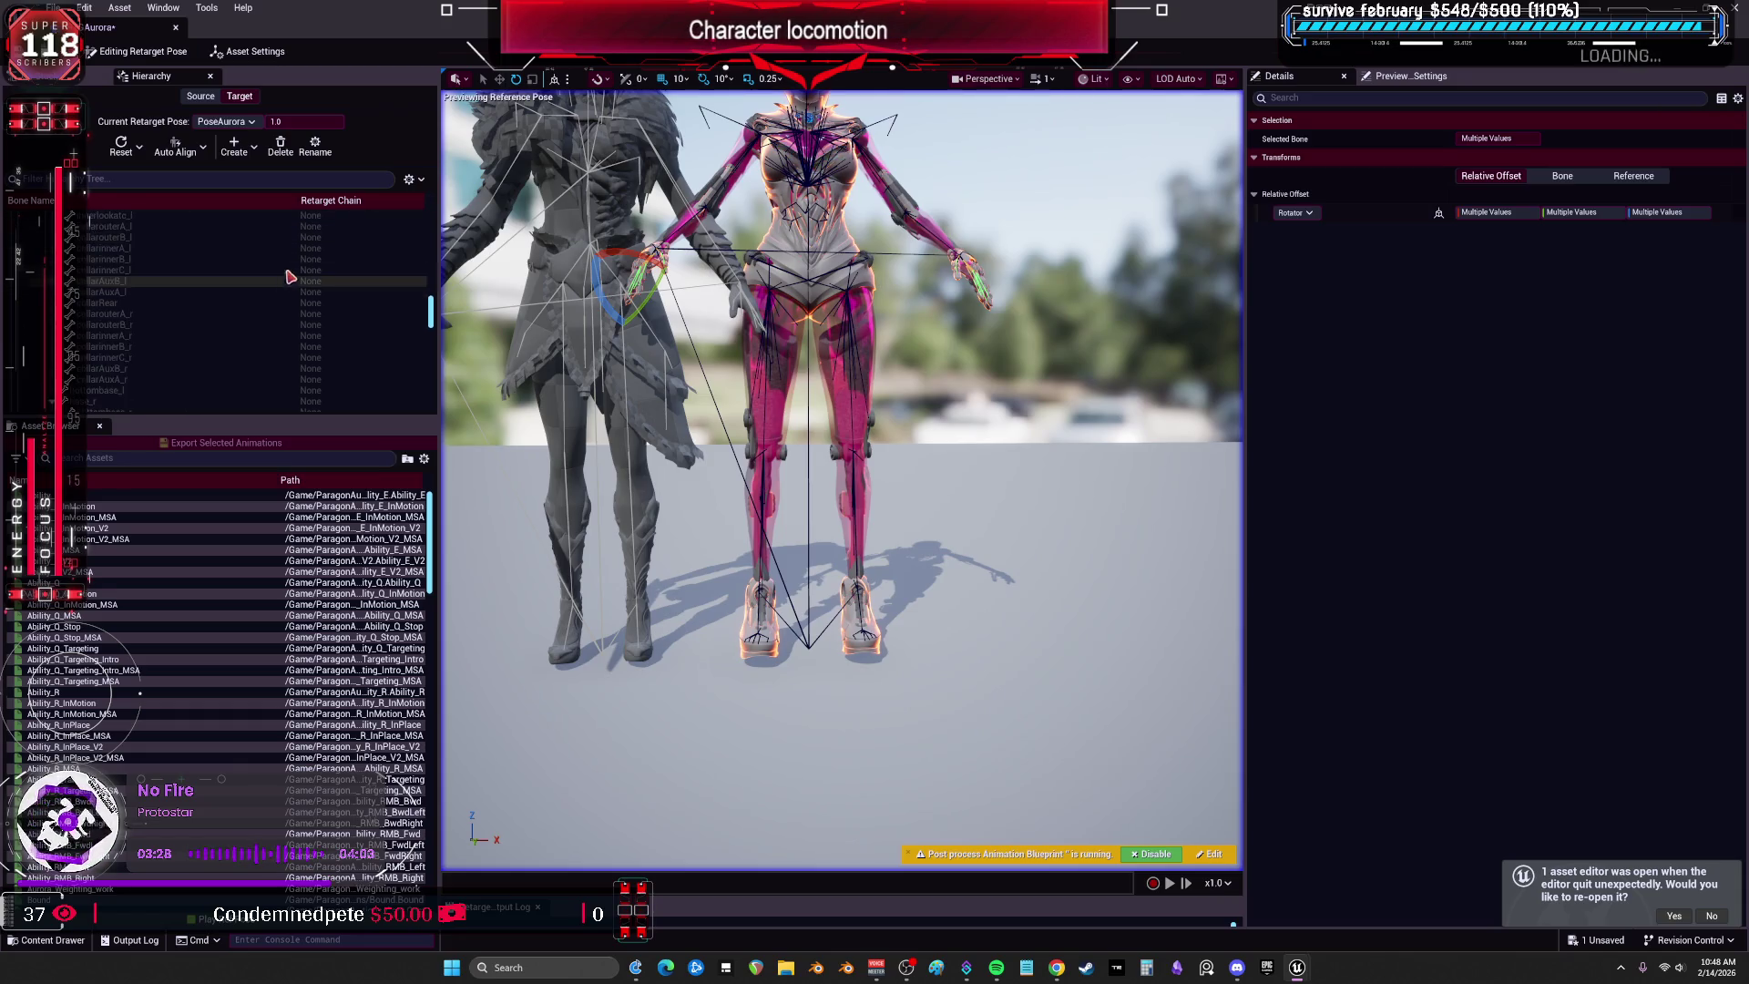
pyautogui.scroll(2, 284, 275)
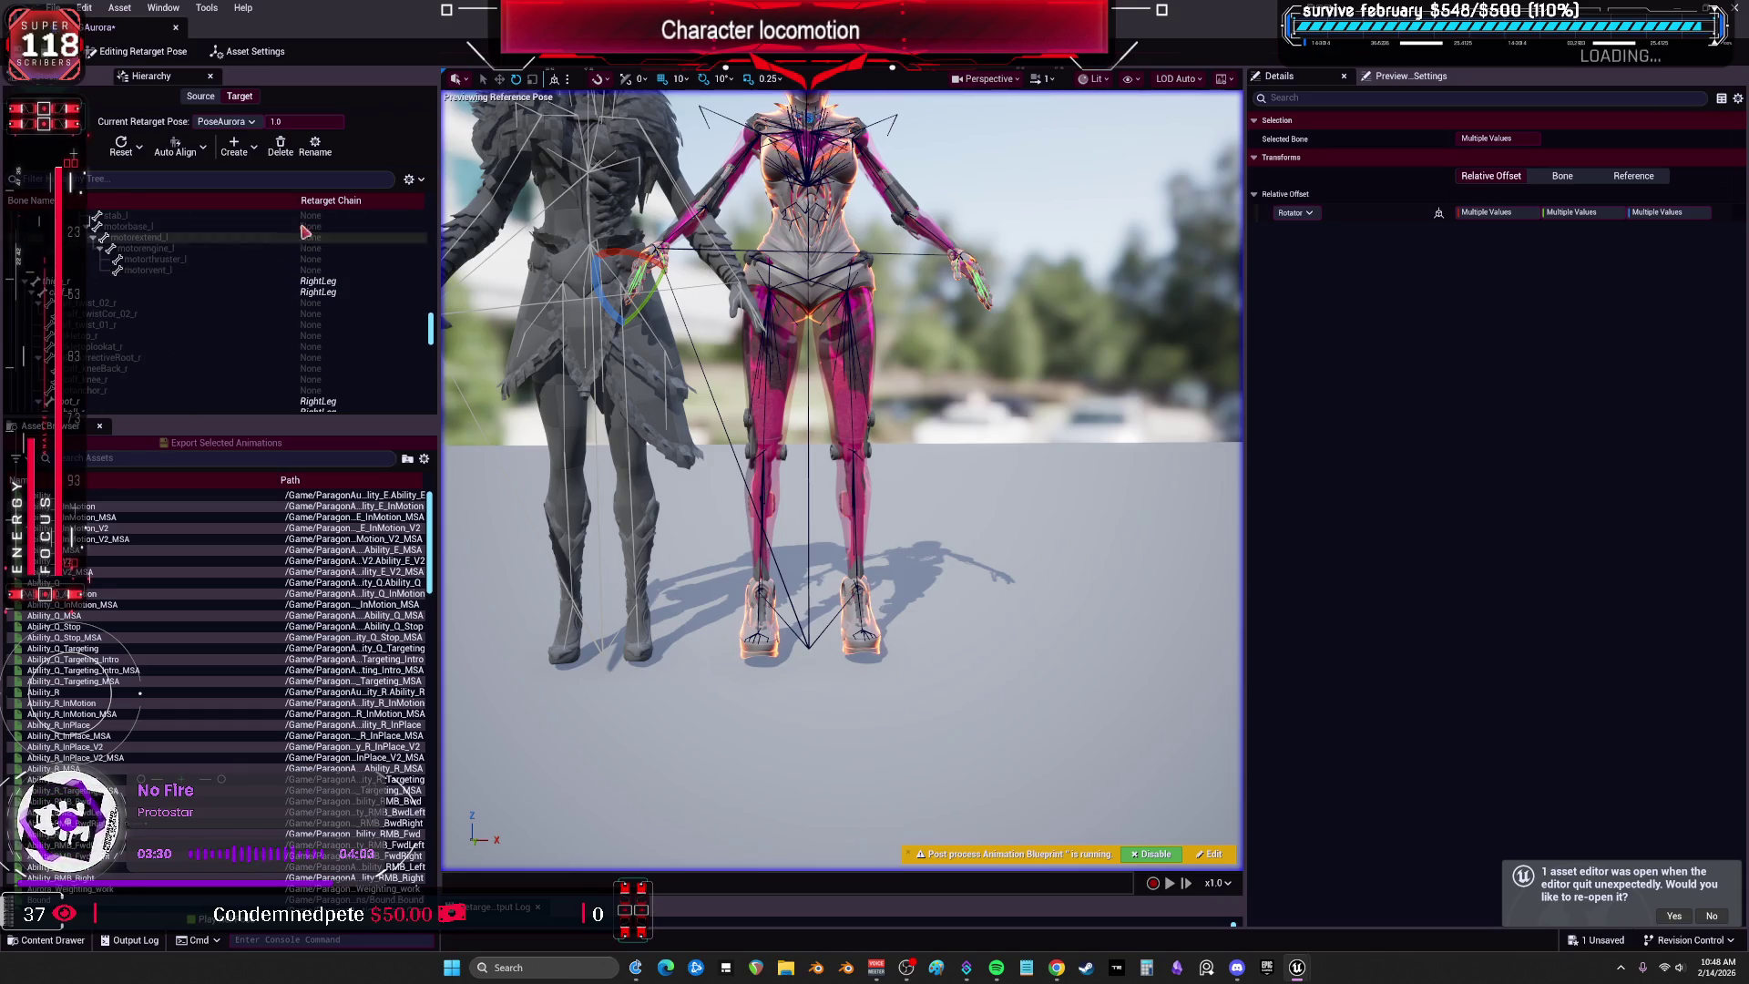
pyautogui.click(409, 180)
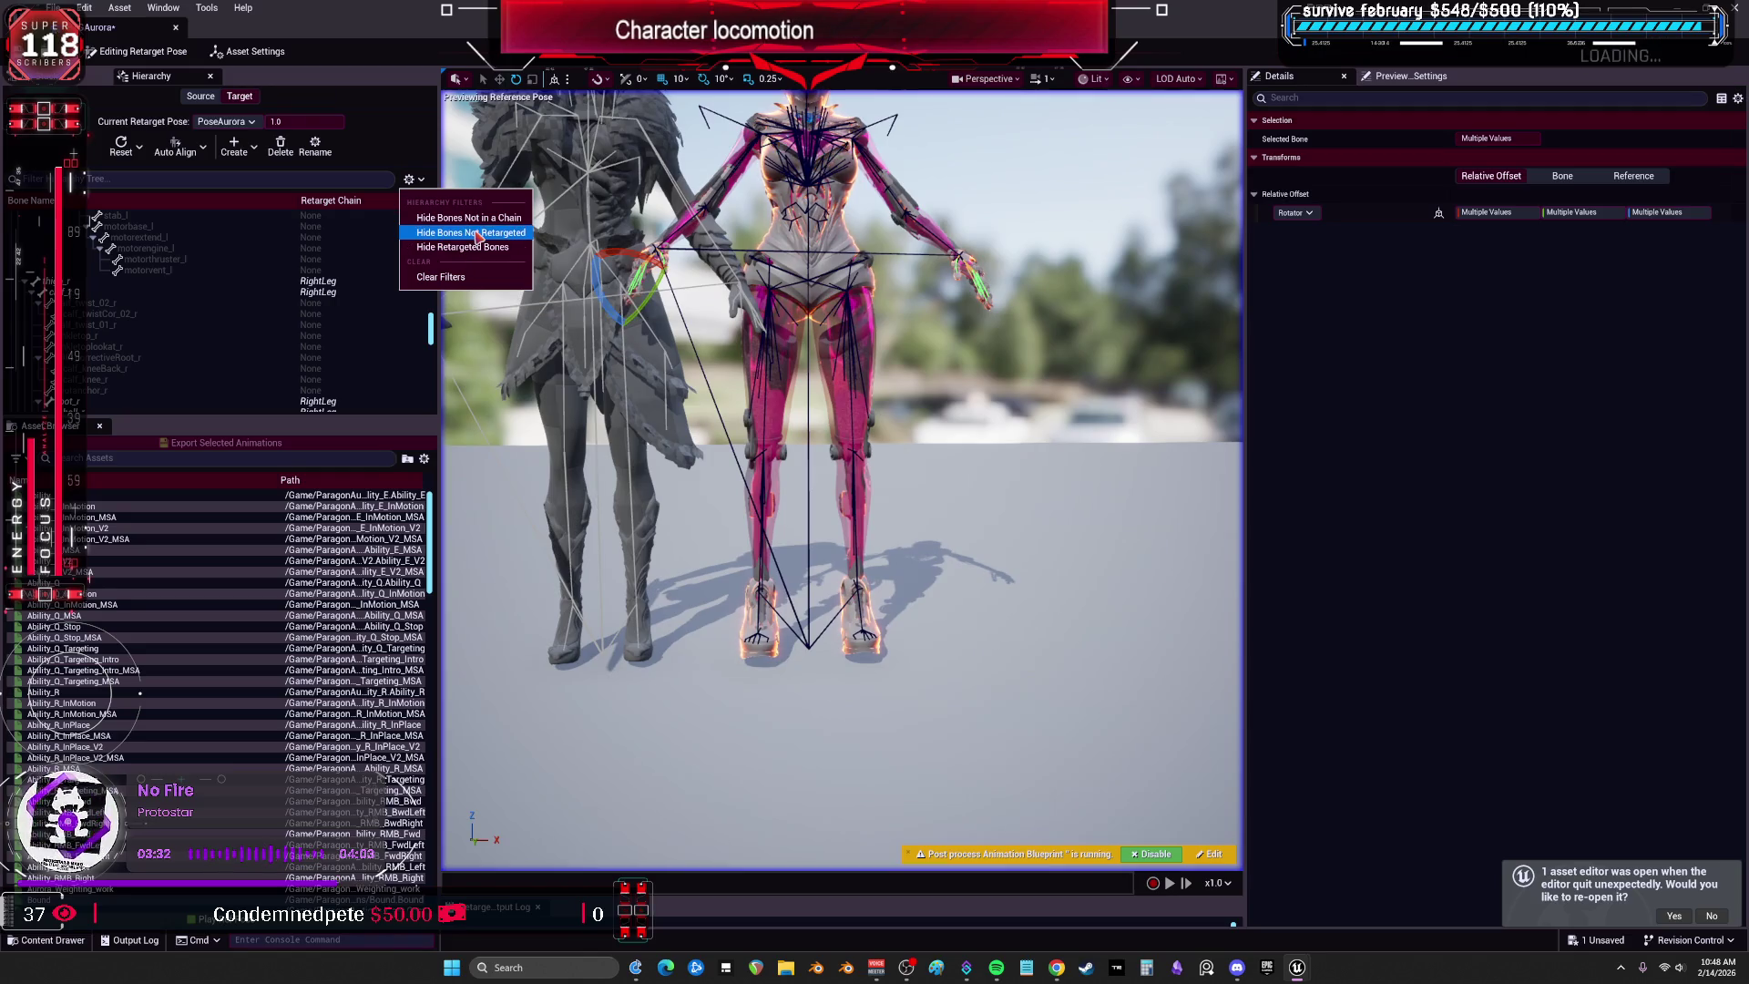
pyautogui.click(470, 232)
# Step: Select the leg bones and run Align Selected on them
pyautogui.click(104, 329)
pyautogui.keyDown('shift'); pyautogui.click(106, 406); pyautogui.keyUp('shift')
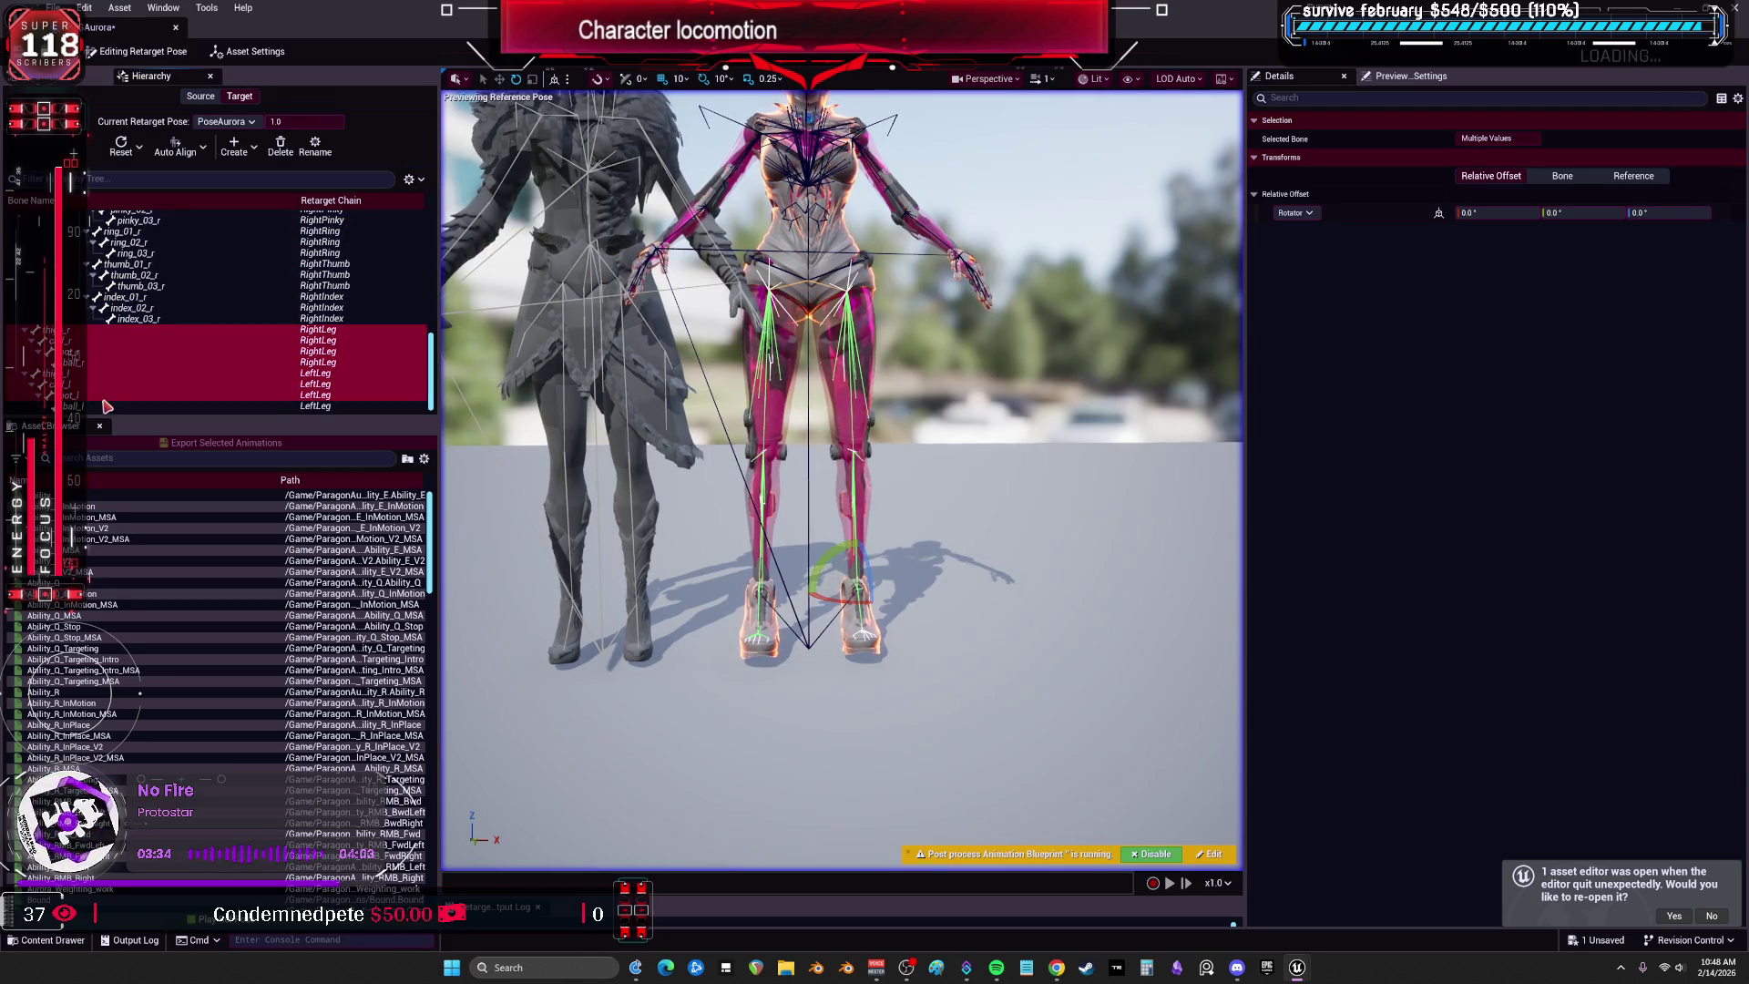
pyautogui.click(202, 149)
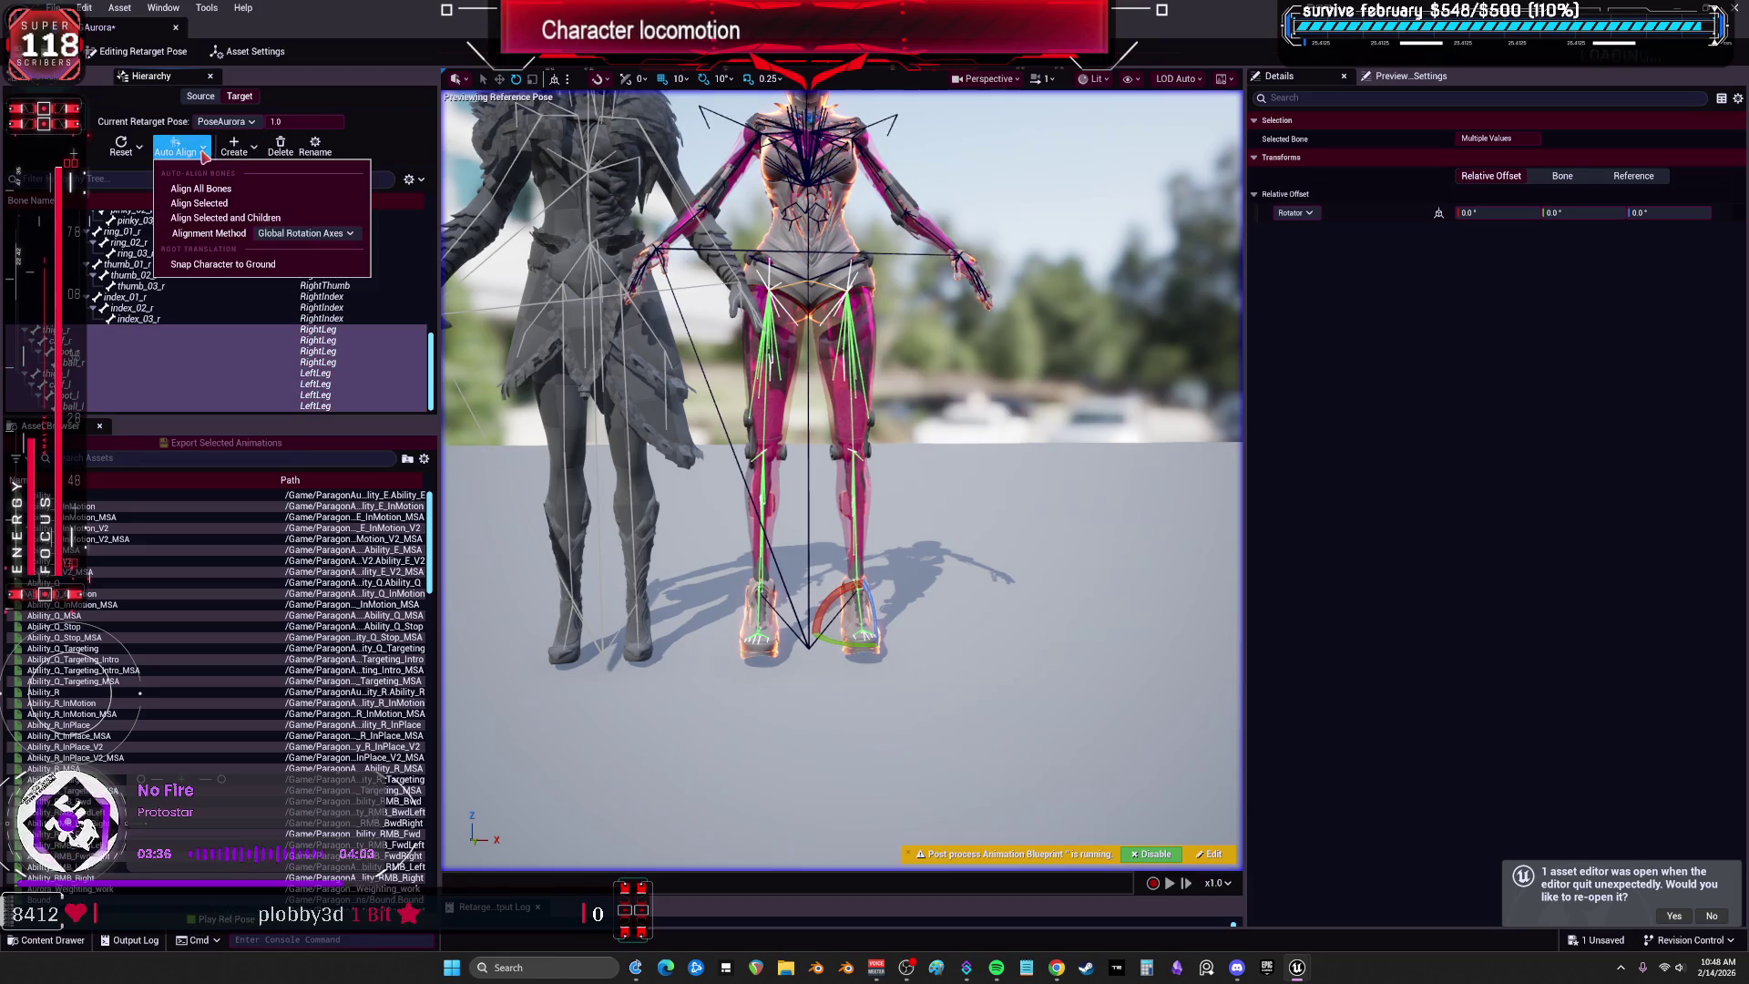
pyautogui.click(240, 203)
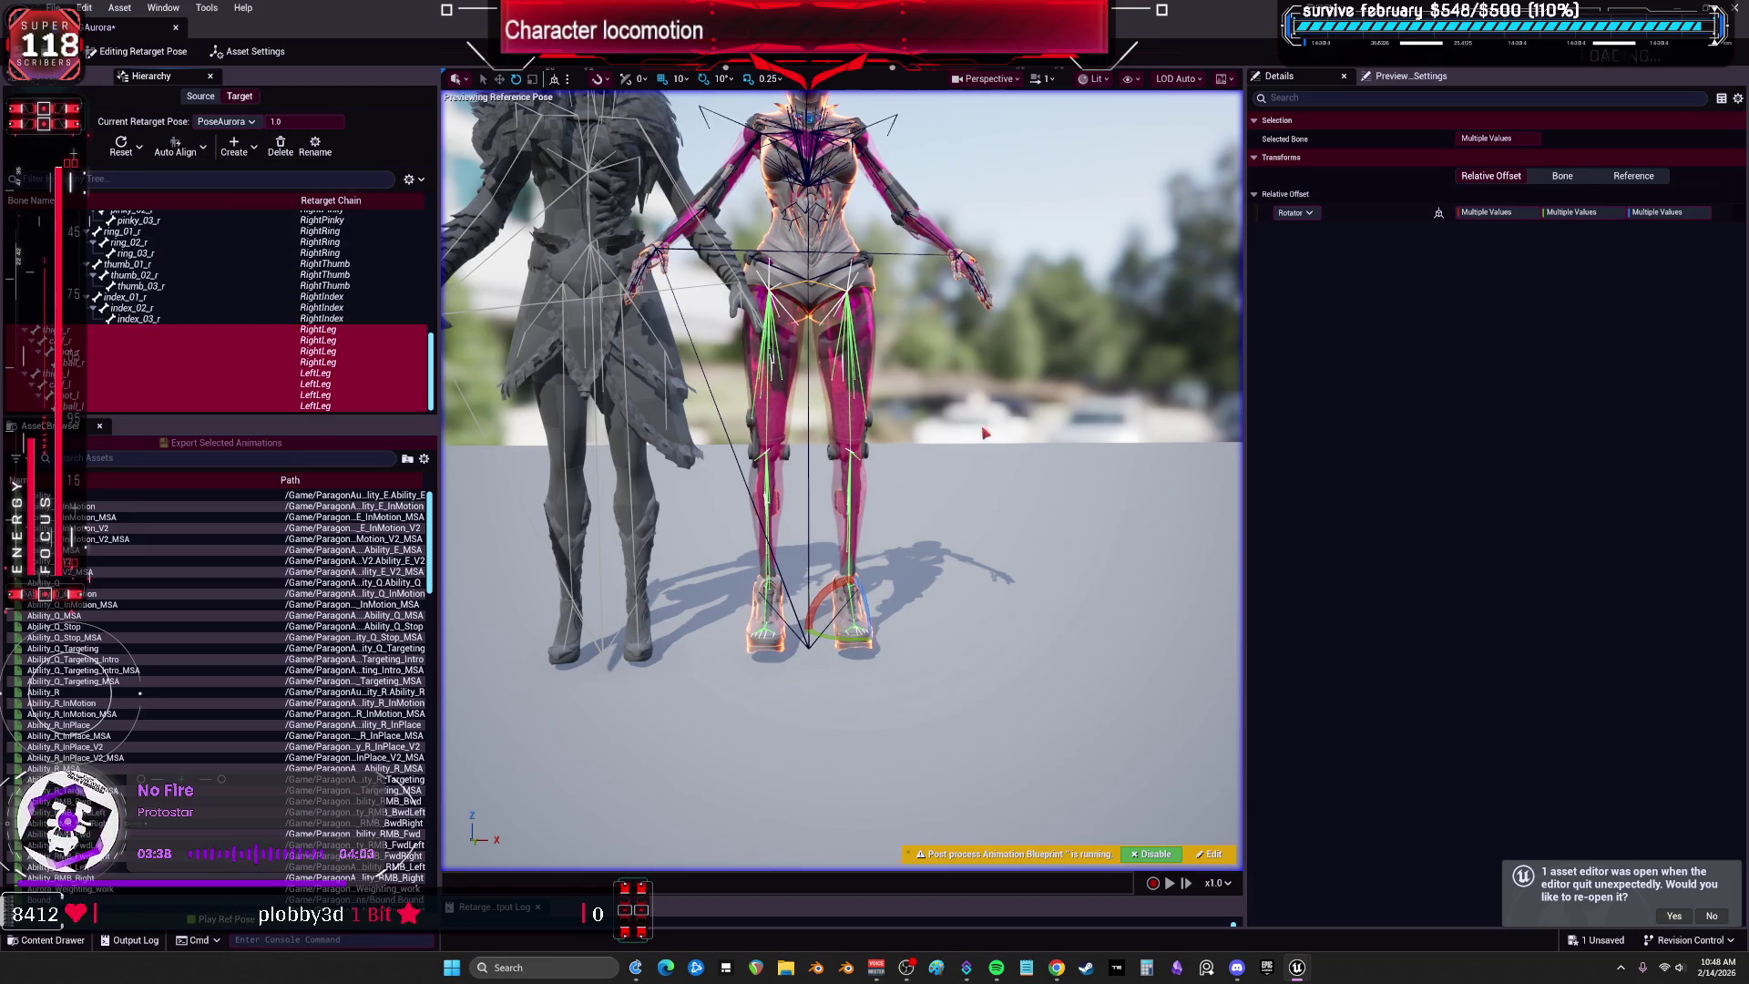
pyautogui.scroll(5, 985, 432)
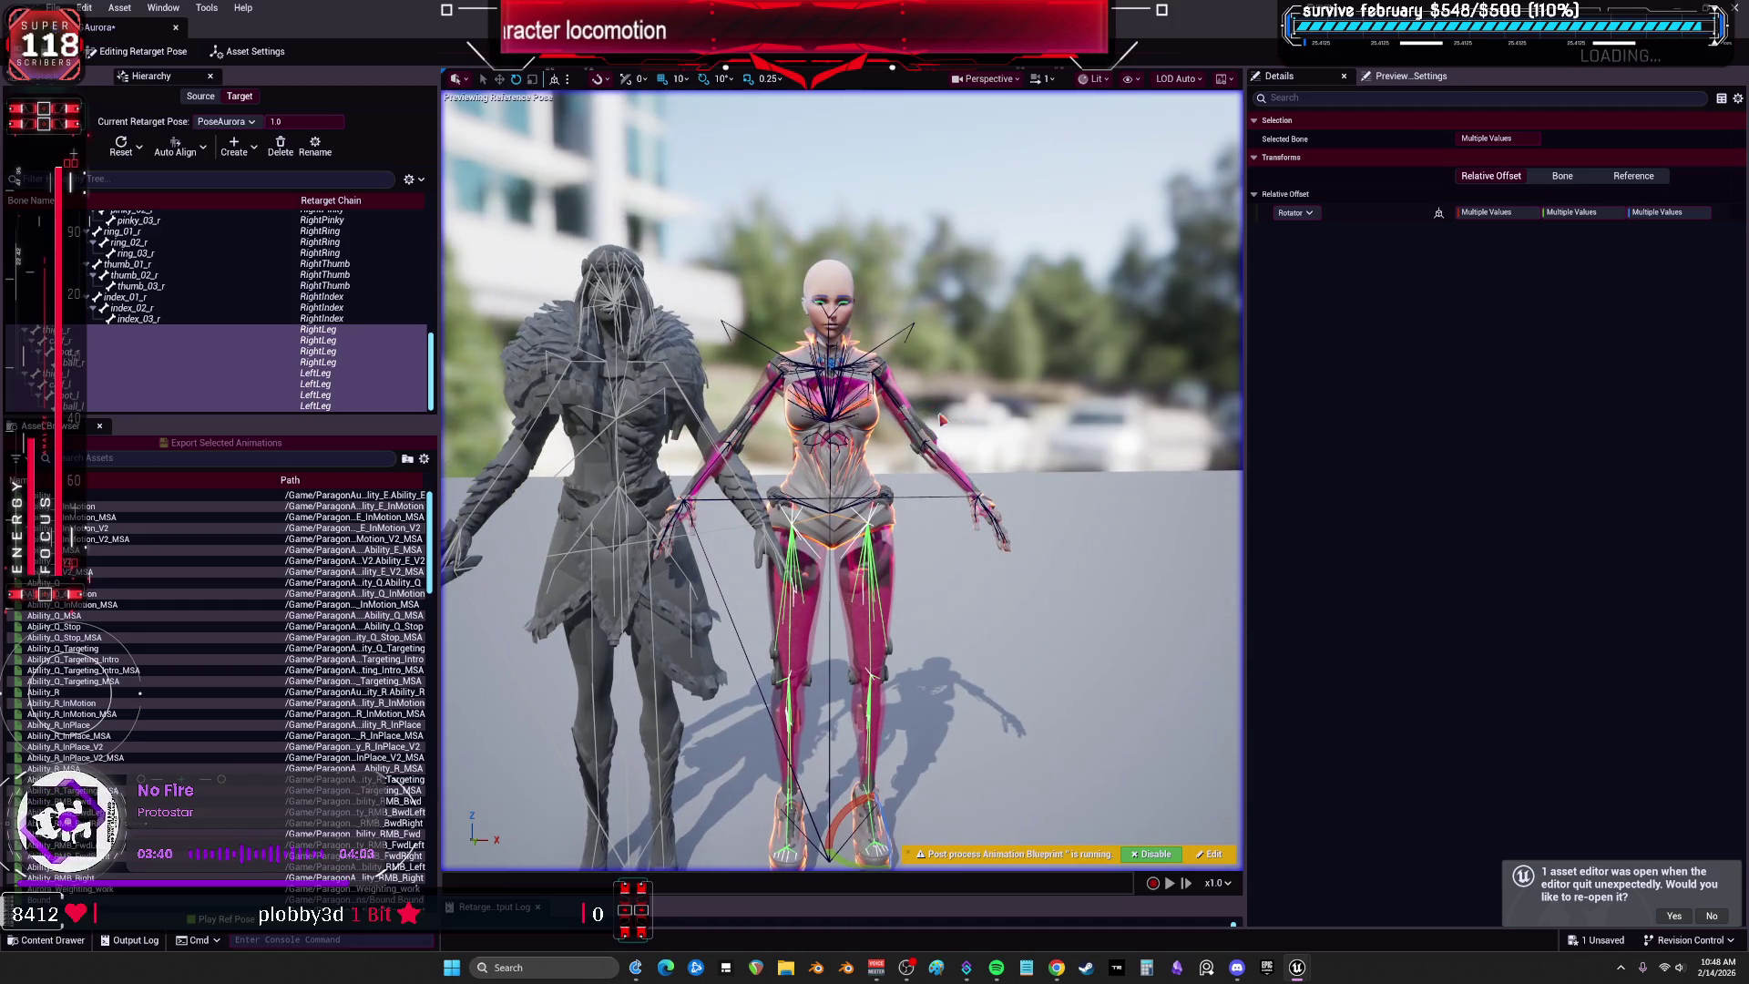
pyautogui.scroll(4, 144, 305)
# Step: Select clavicle through hand on both arms and run Align Selected
pyautogui.click(144, 305)
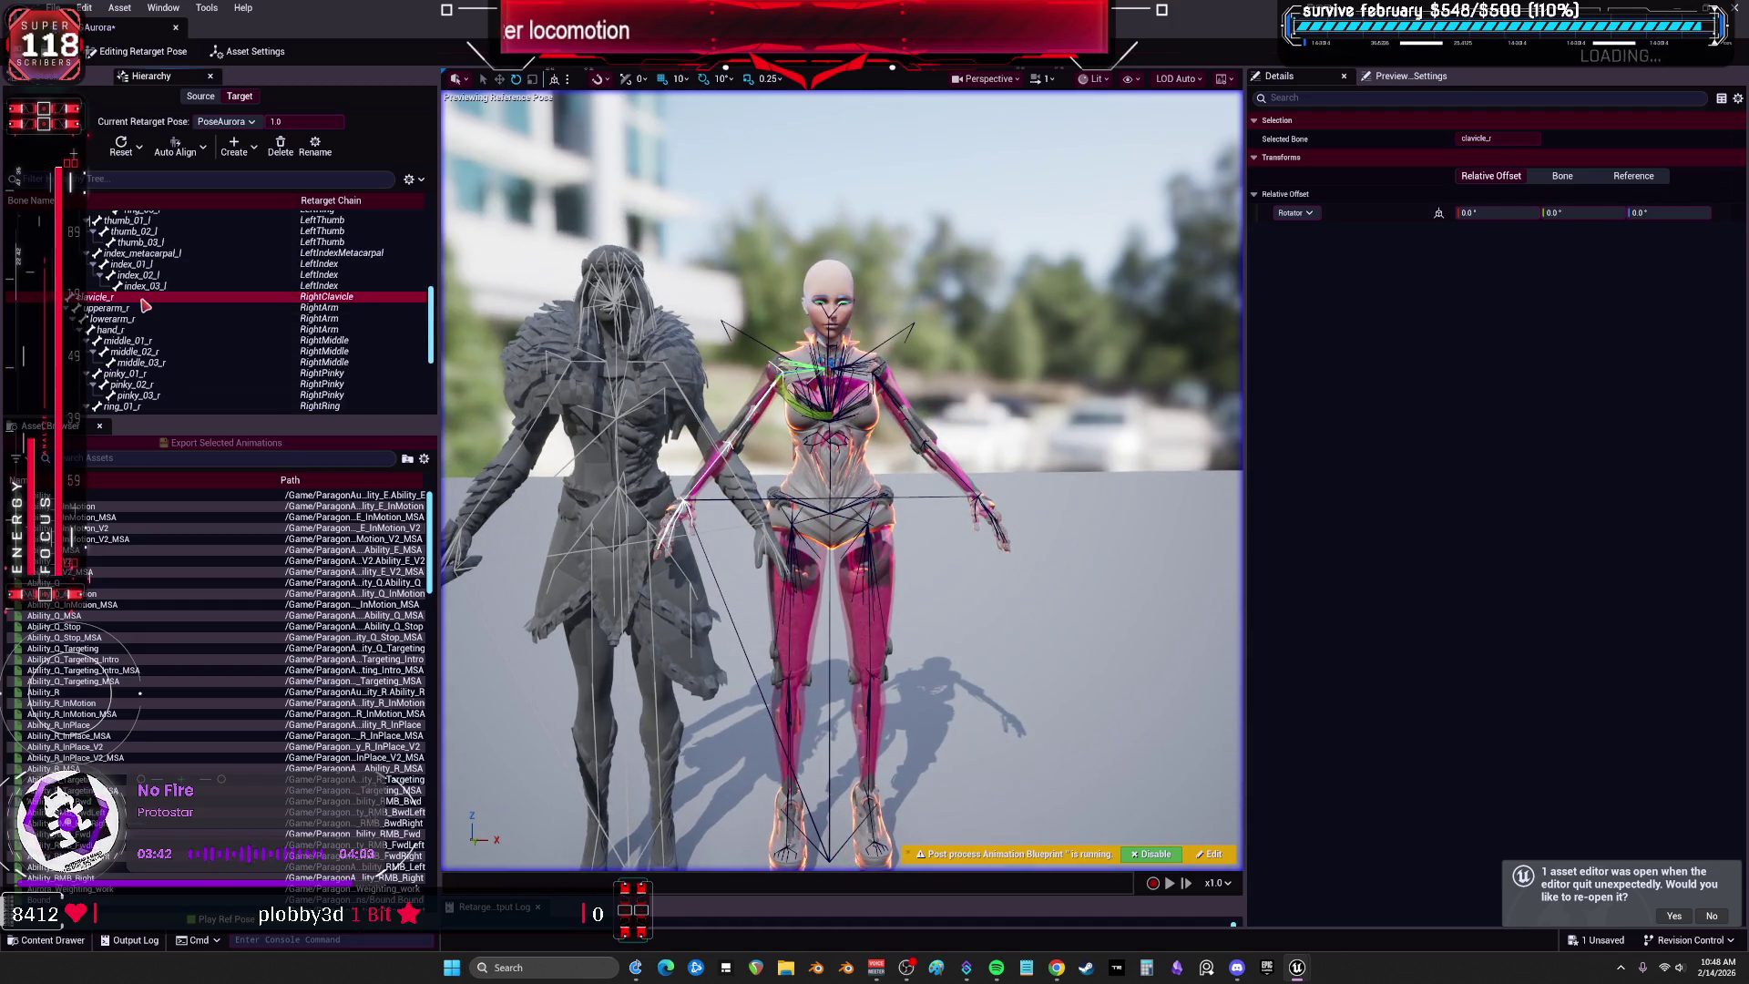
pyautogui.keyDown('shift'); pyautogui.click(136, 328); pyautogui.keyUp('shift')
pyautogui.scroll(5, 176, 290)
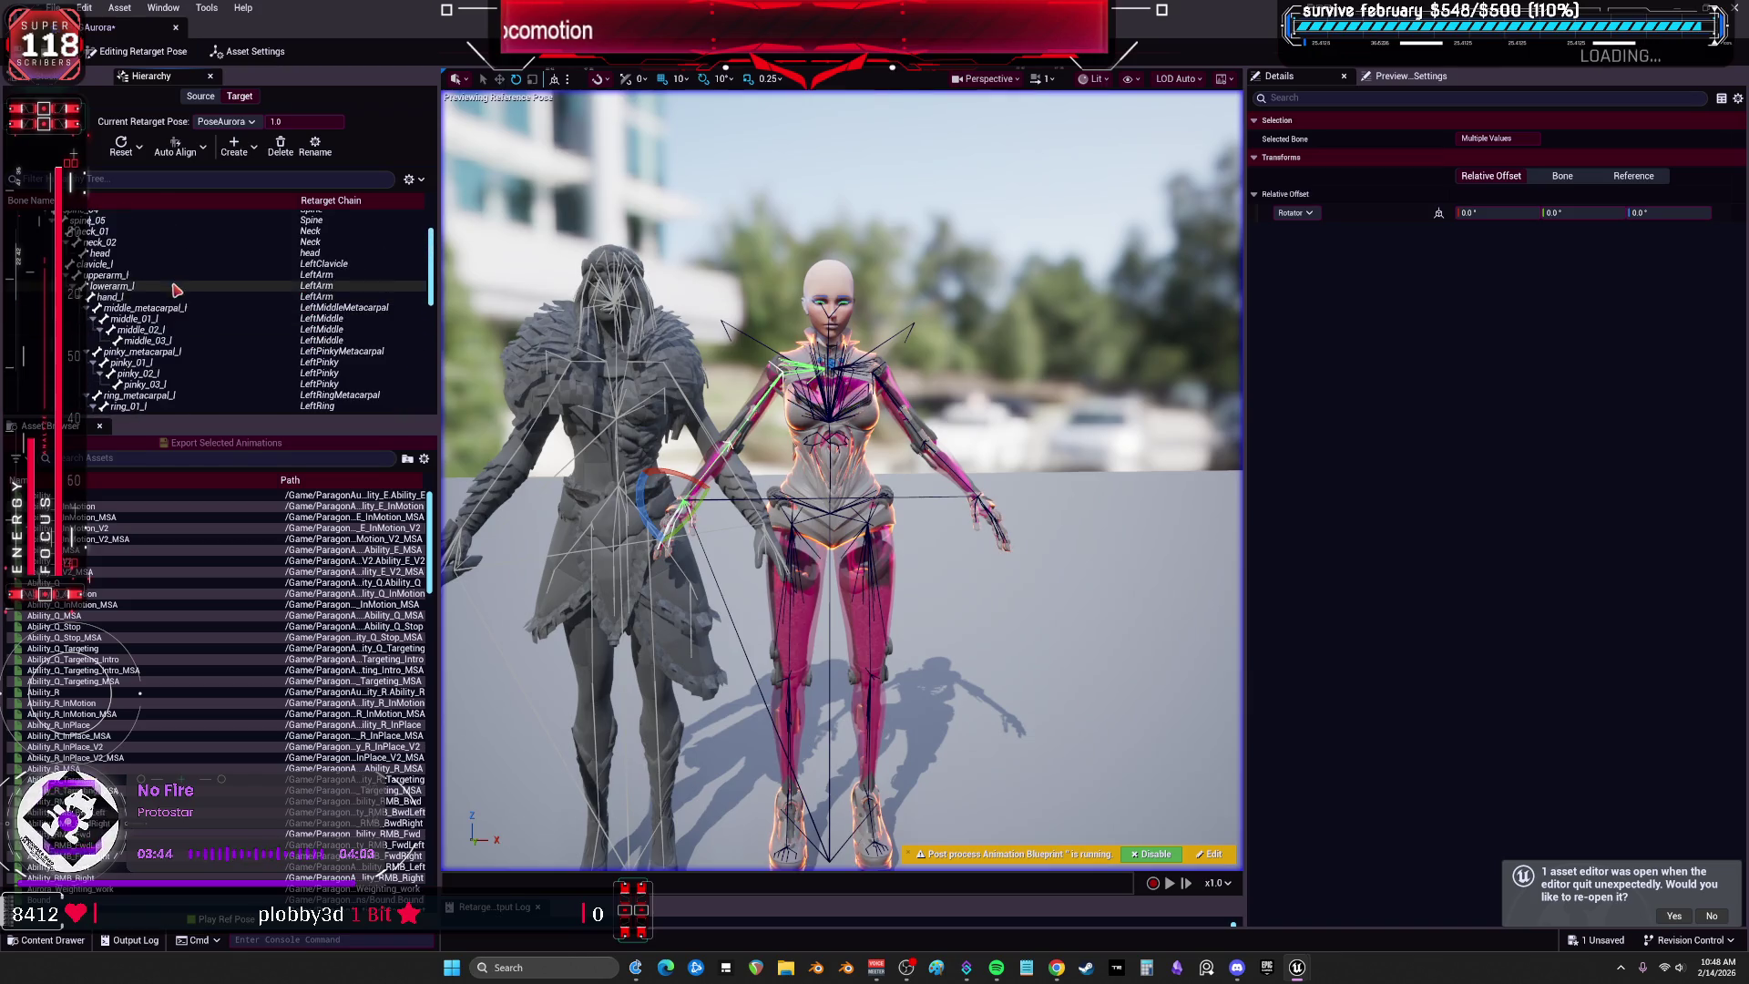
pyautogui.scroll(3, 176, 289)
pyautogui.click(110, 357)
pyautogui.keyDown('shift'); pyautogui.click(95, 324); pyautogui.keyUp('shift')
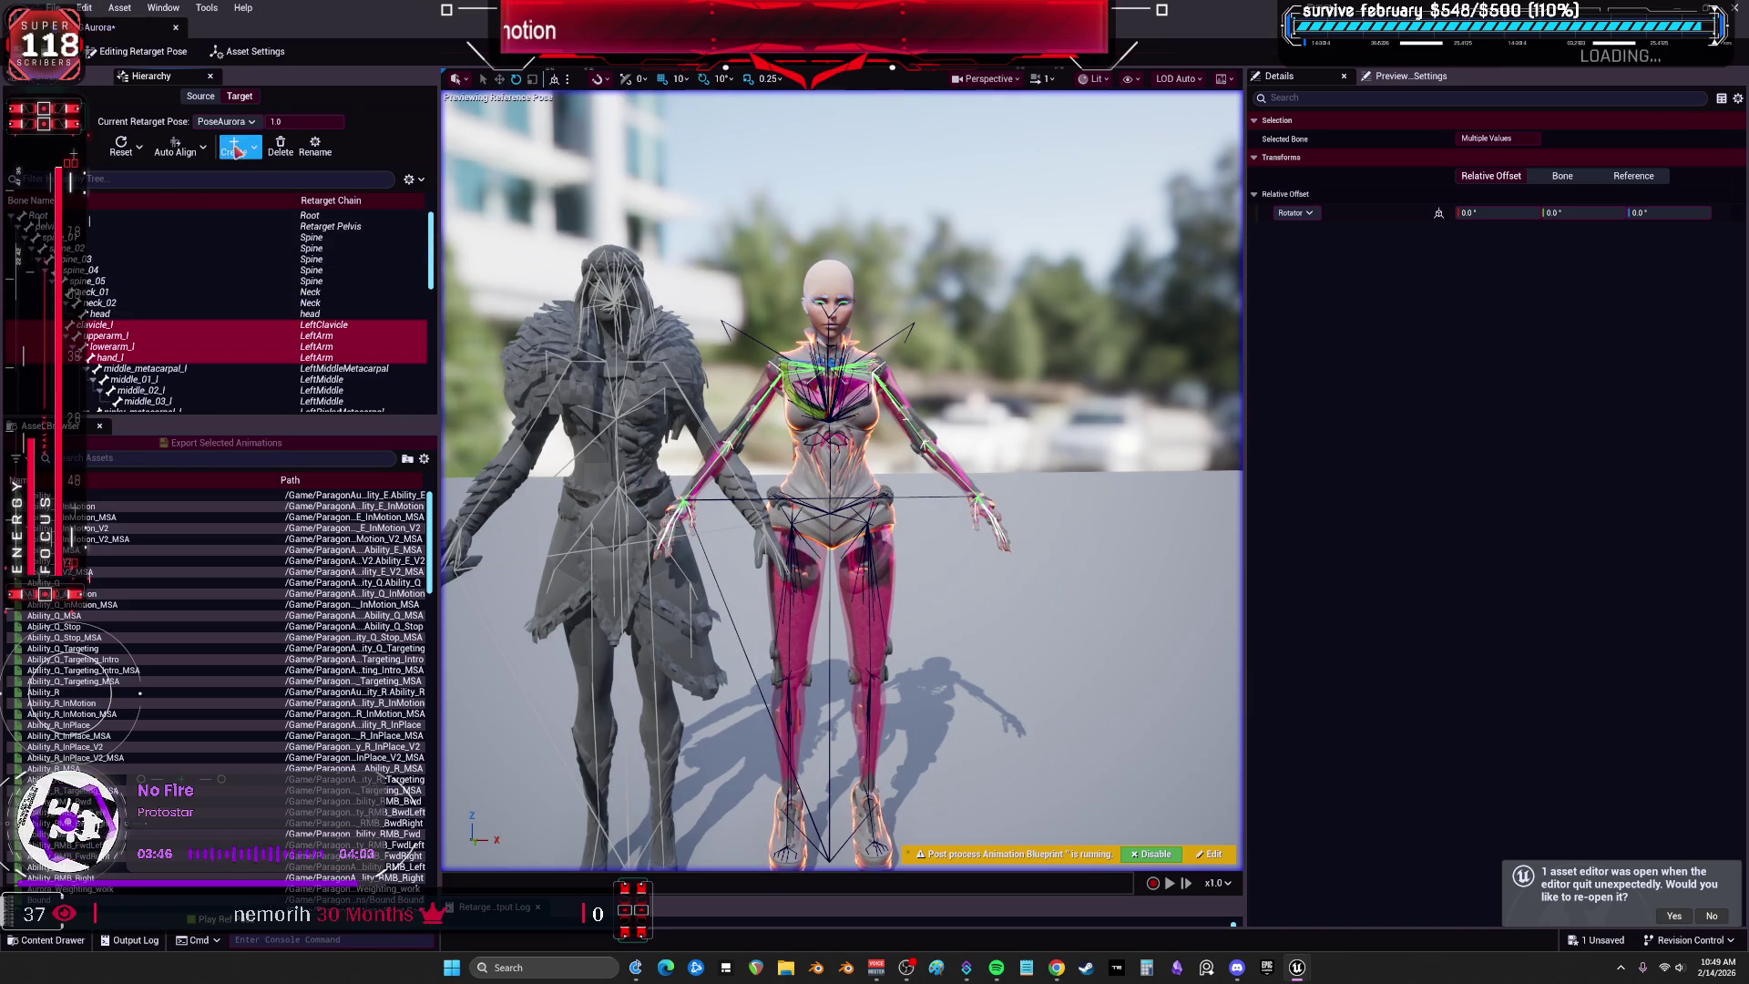
pyautogui.click(177, 145)
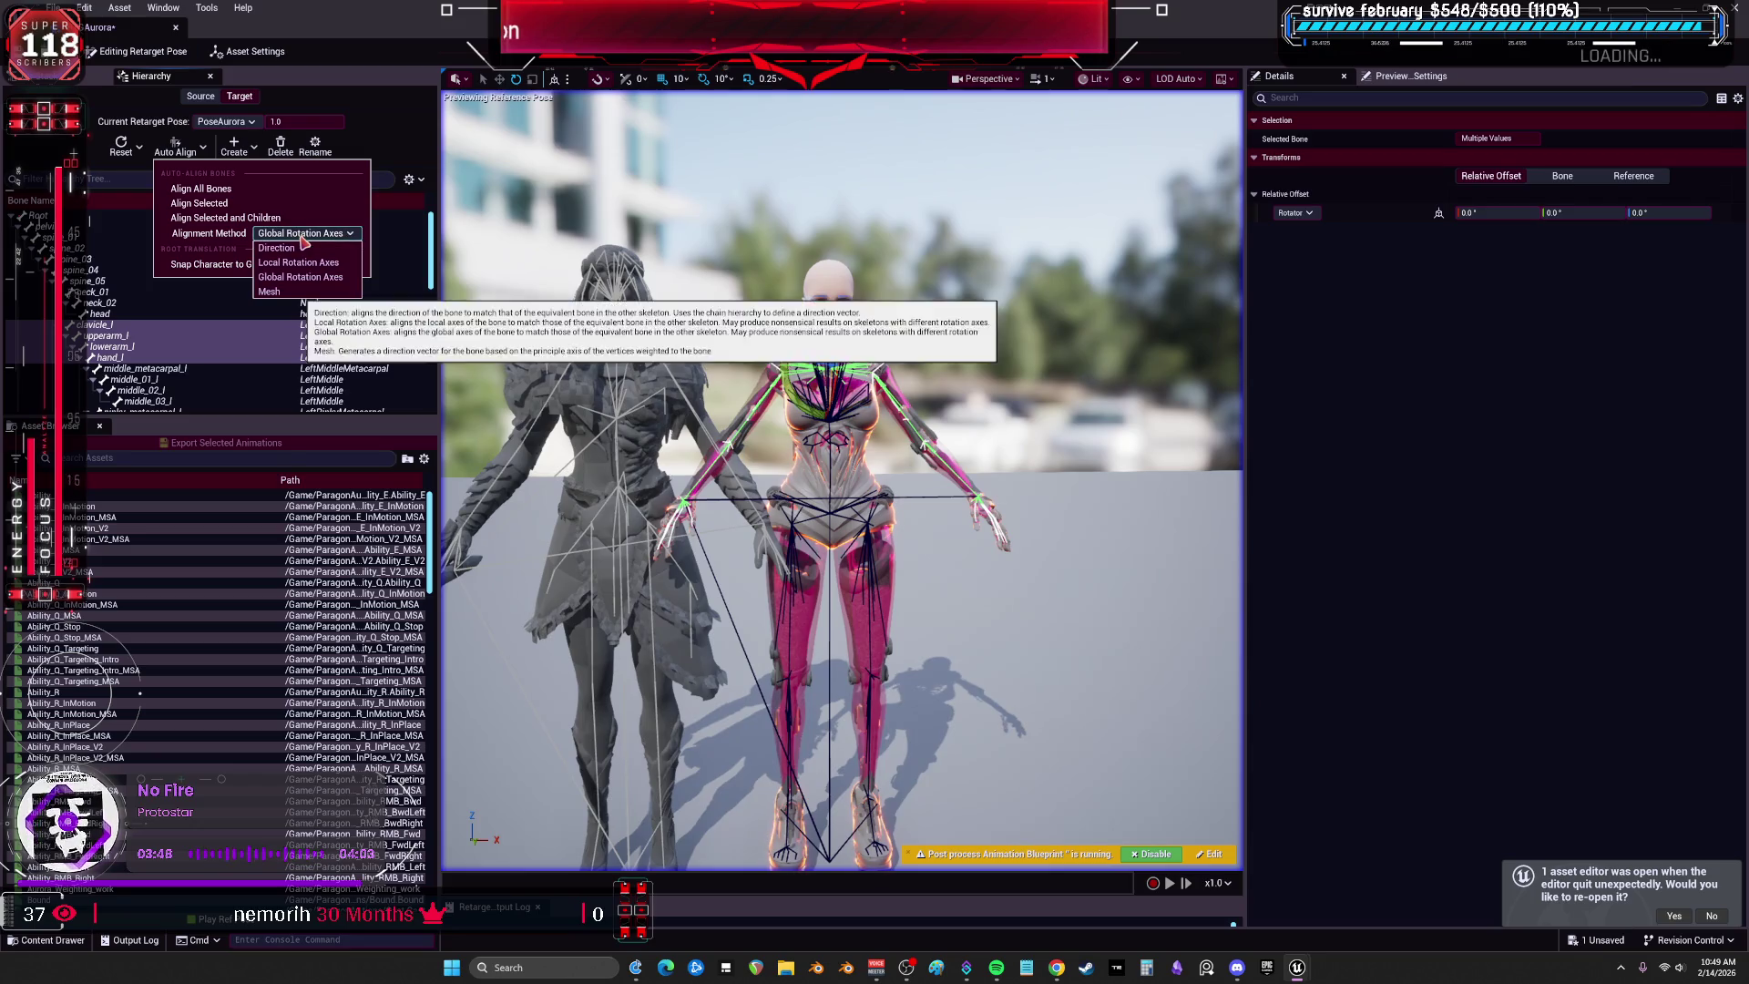
pyautogui.click(247, 205)
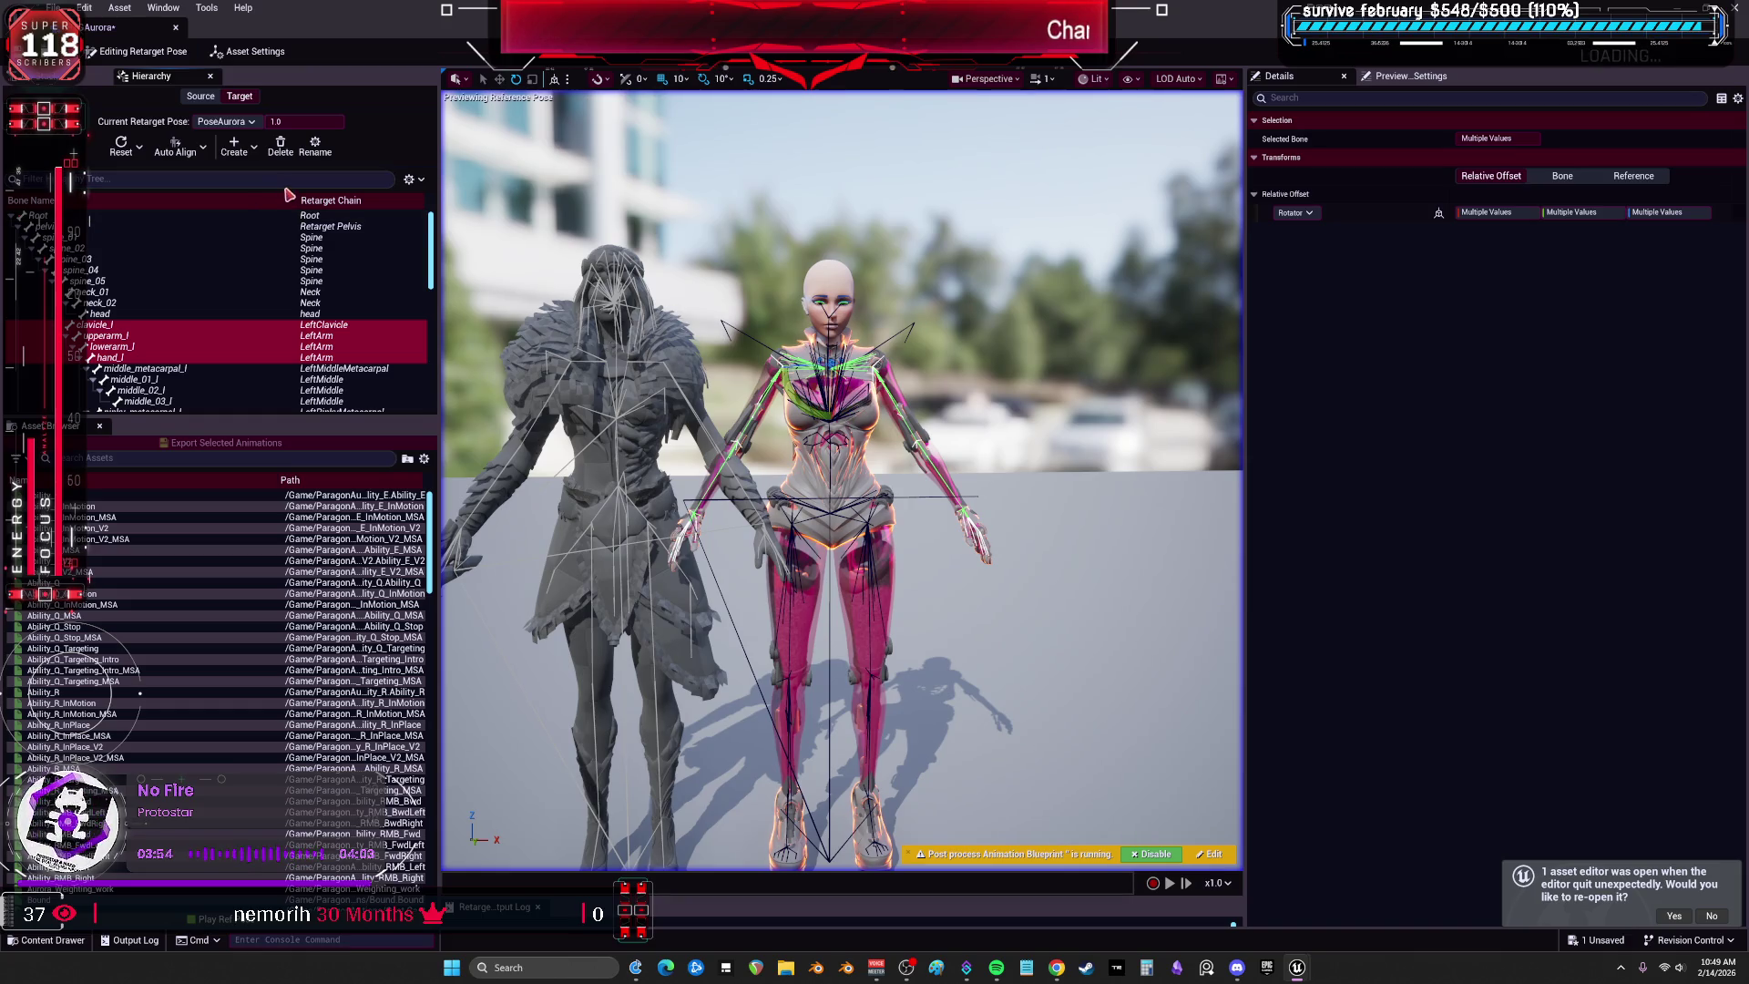
# Step: Auto-align the left-hand finger bones, leaving out ring_metacarpal_l and pinky_metacarpal_l
pyautogui.scroll(-3, 182, 287)
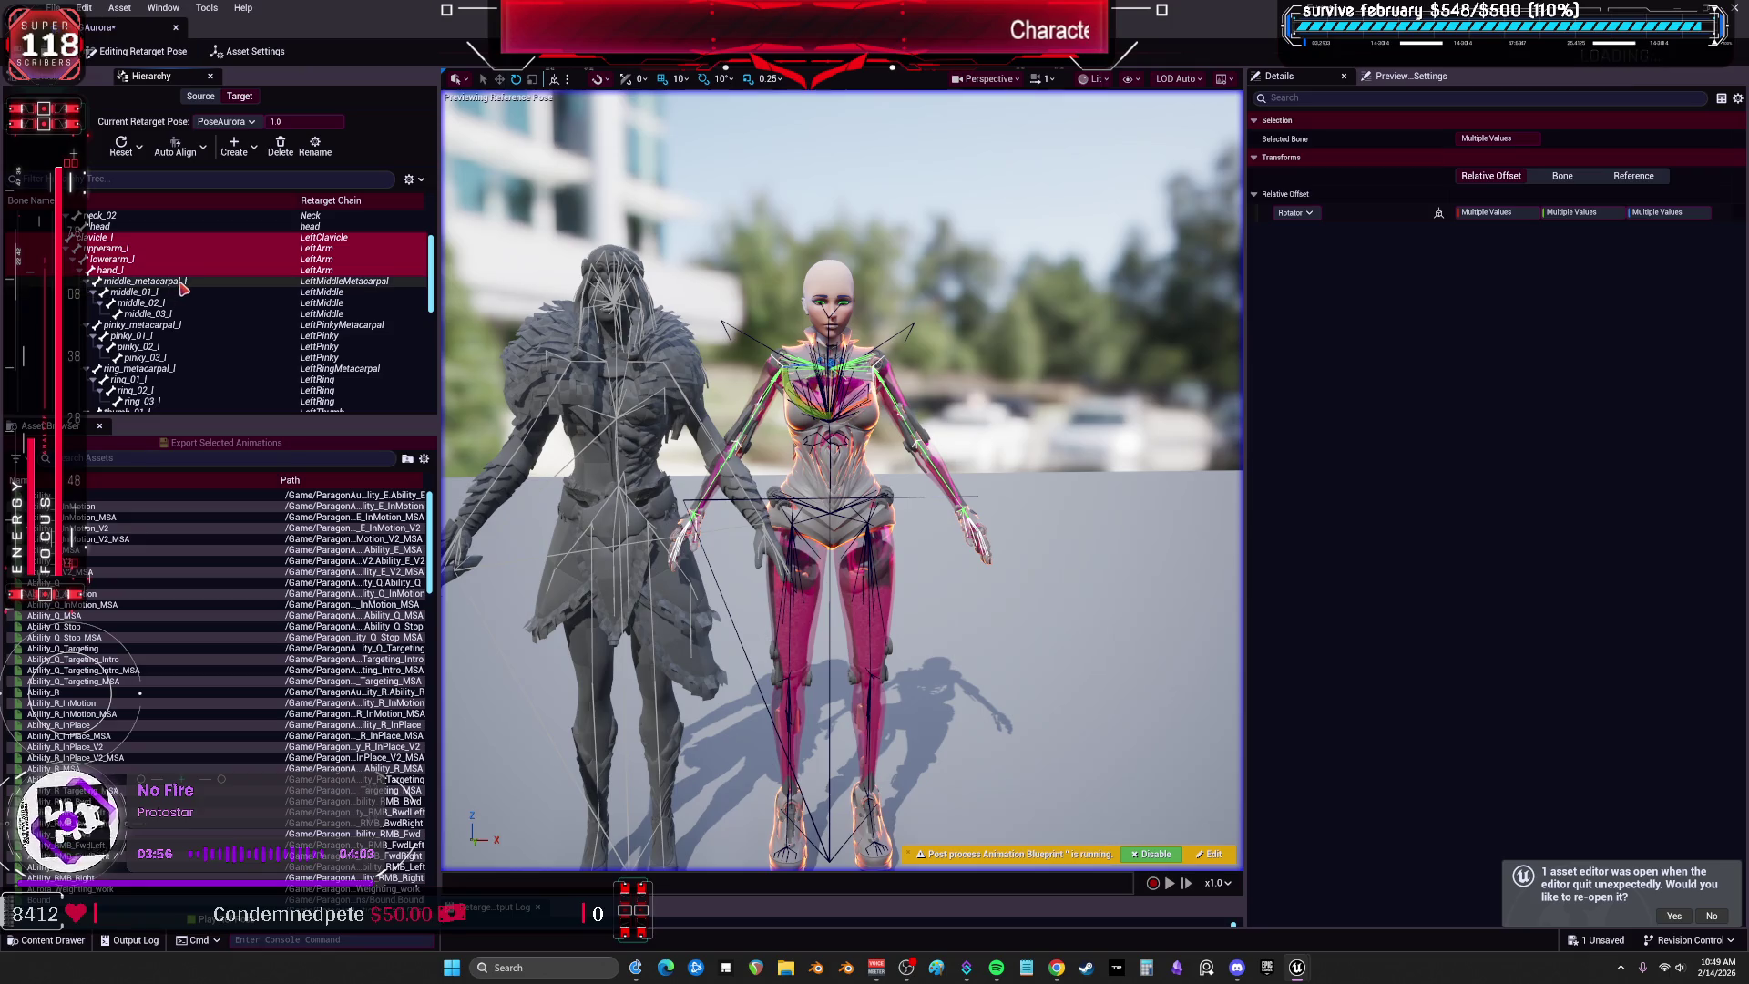
pyautogui.click(183, 292)
pyautogui.scroll(-5, 178, 310)
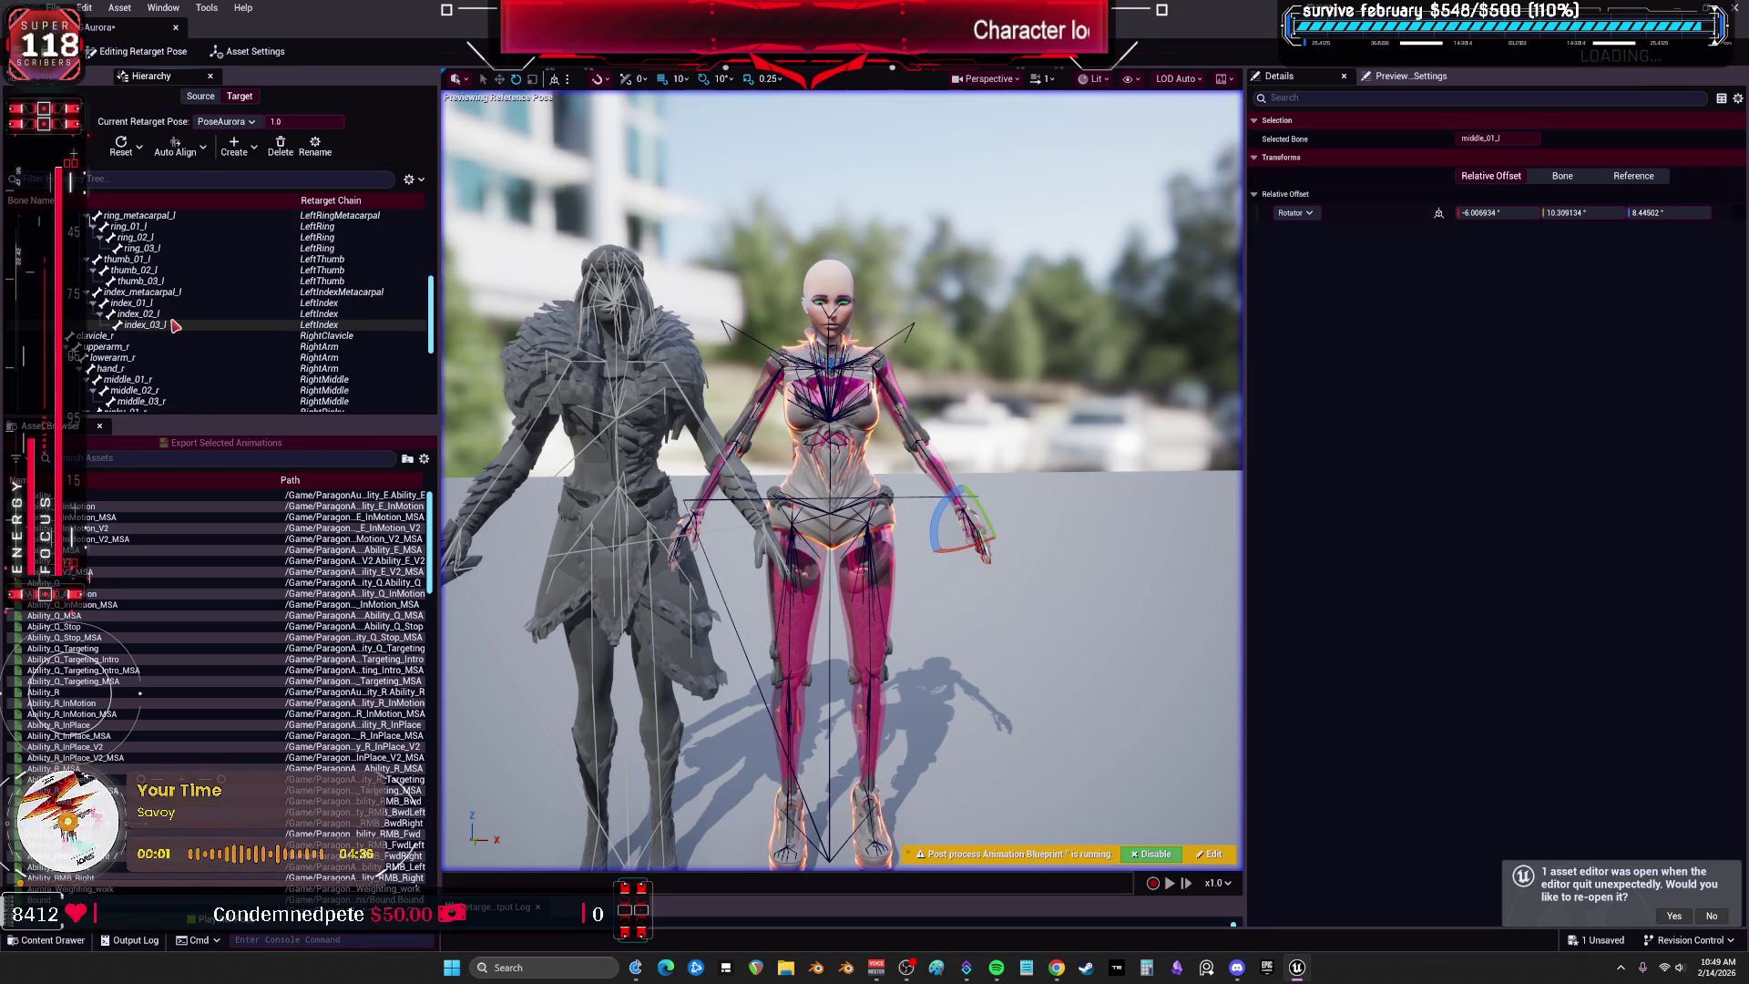
pyautogui.keyDown('shift'); pyautogui.click(173, 325); pyautogui.keyUp('shift')
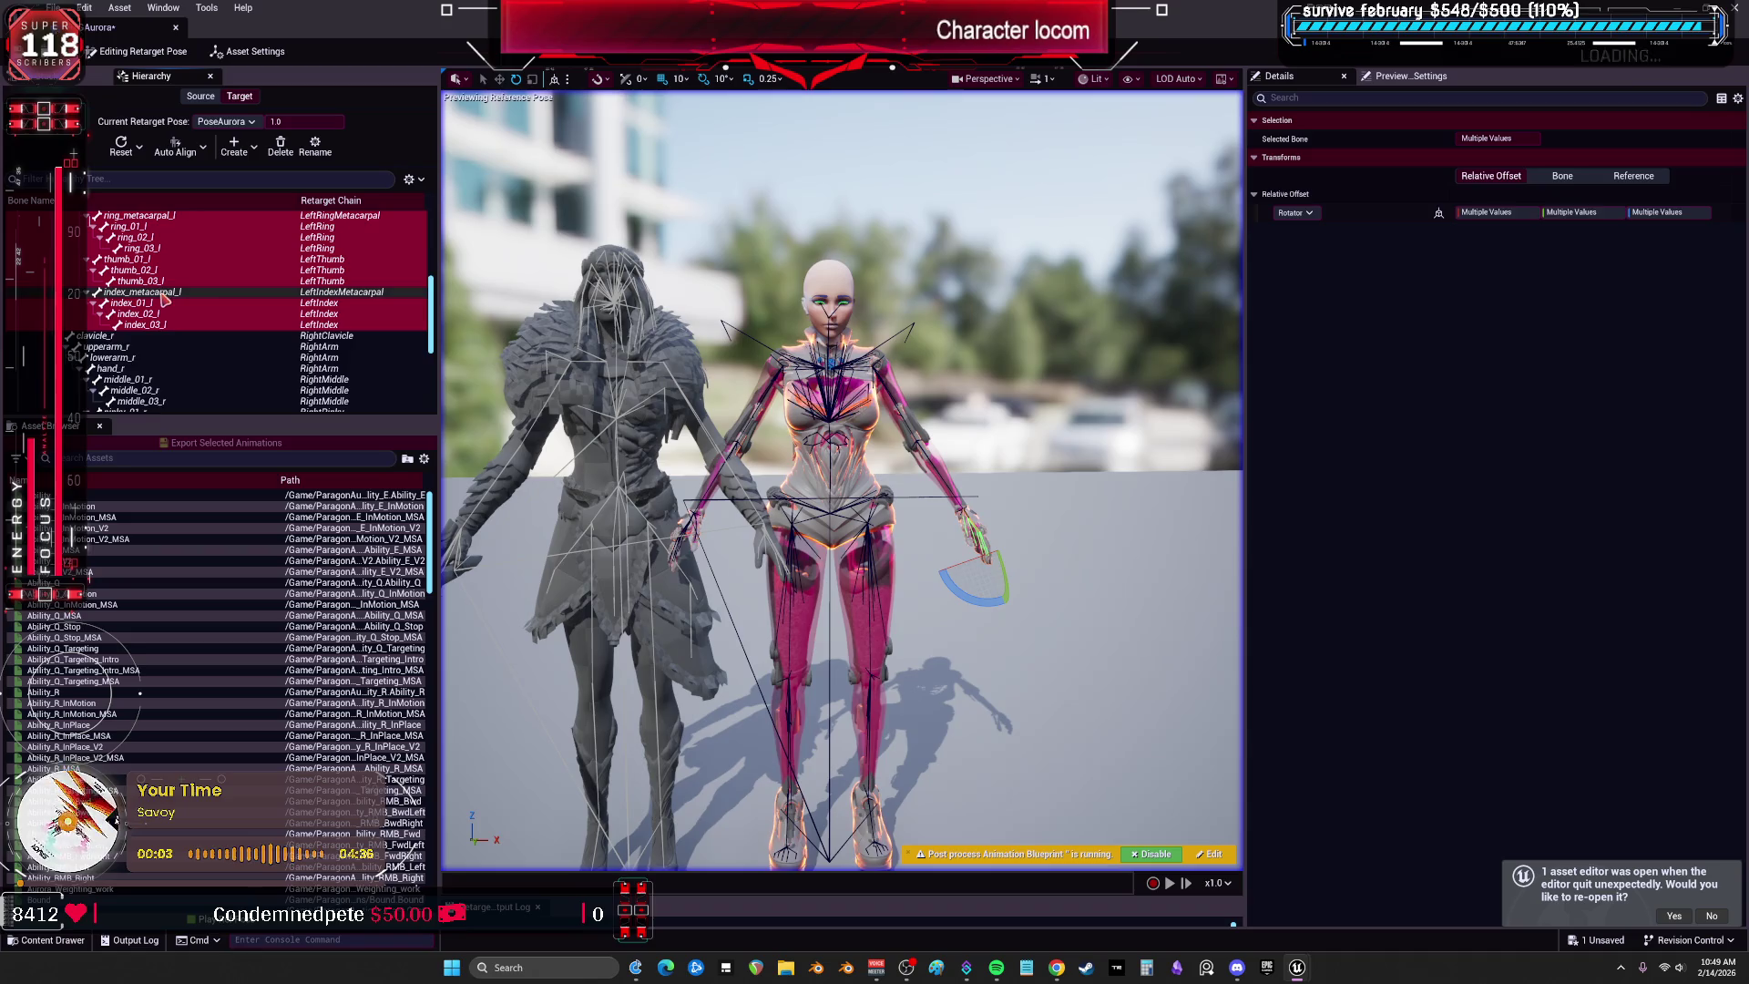
pyautogui.scroll(2, 160, 302)
pyautogui.keyDown('ctrl'); pyautogui.click(144, 282); pyautogui.keyUp('ctrl')
pyautogui.scroll(2, 151, 310)
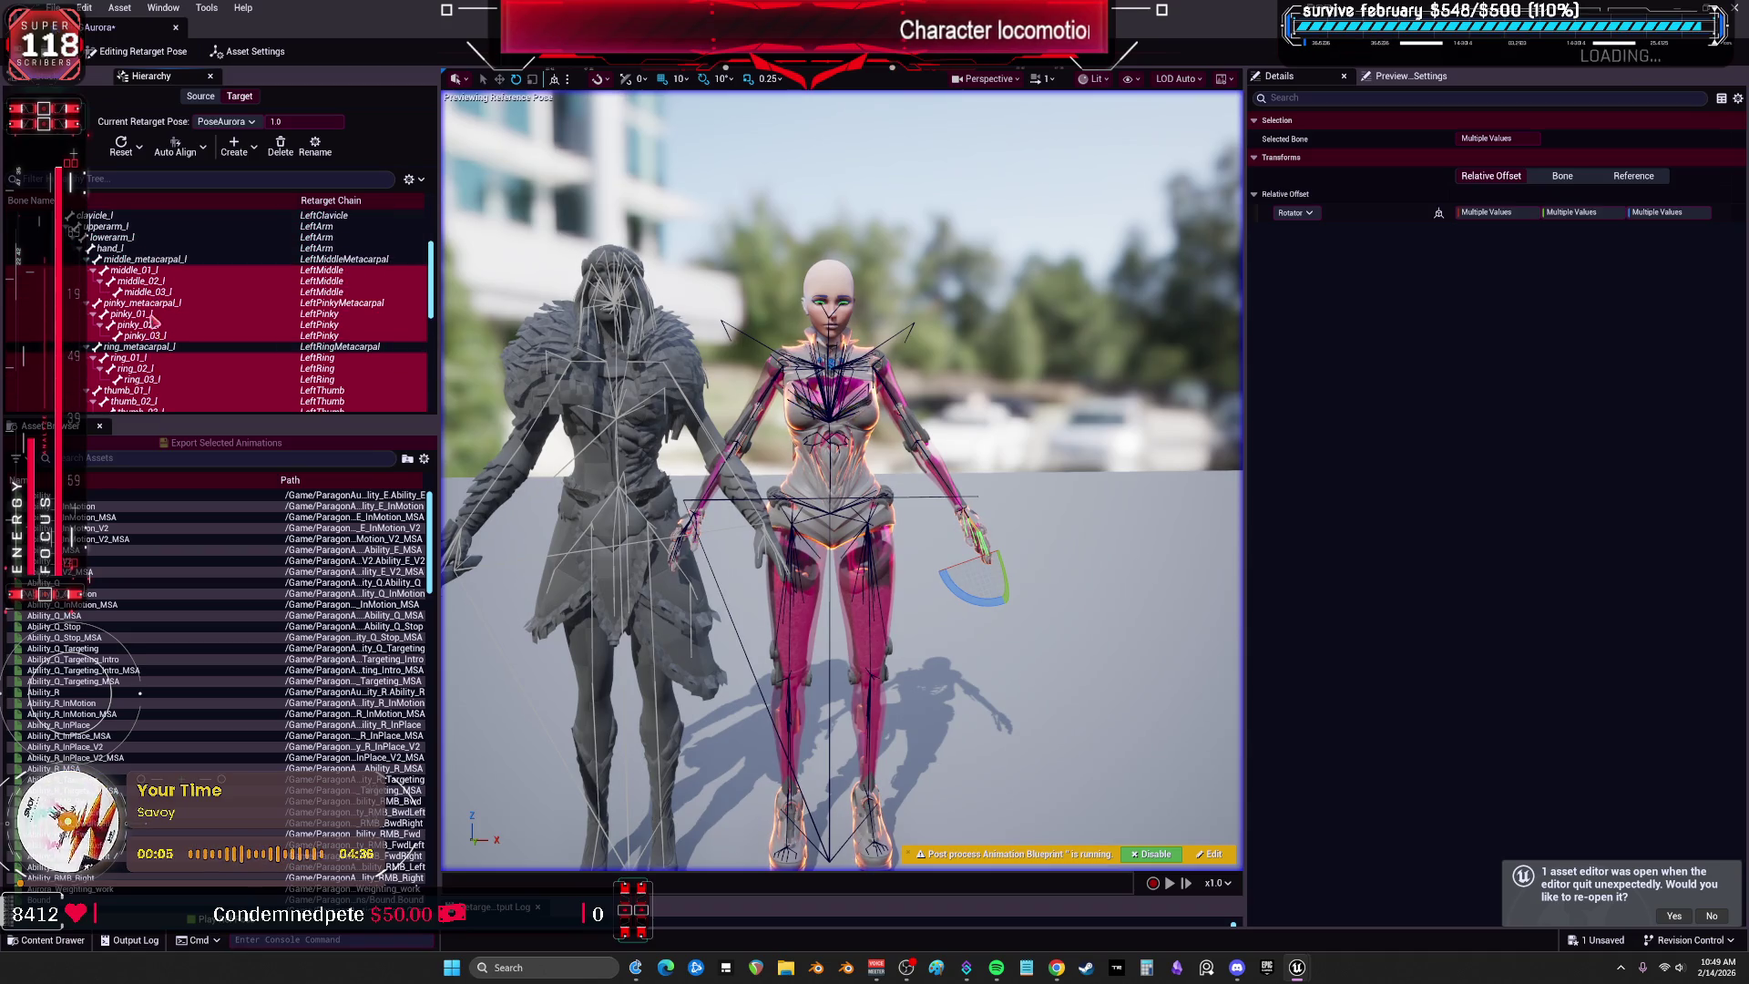
pyautogui.keyDown('ctrl'); pyautogui.click(146, 302); pyautogui.keyUp('ctrl')
pyautogui.scroll(-2, 164, 301)
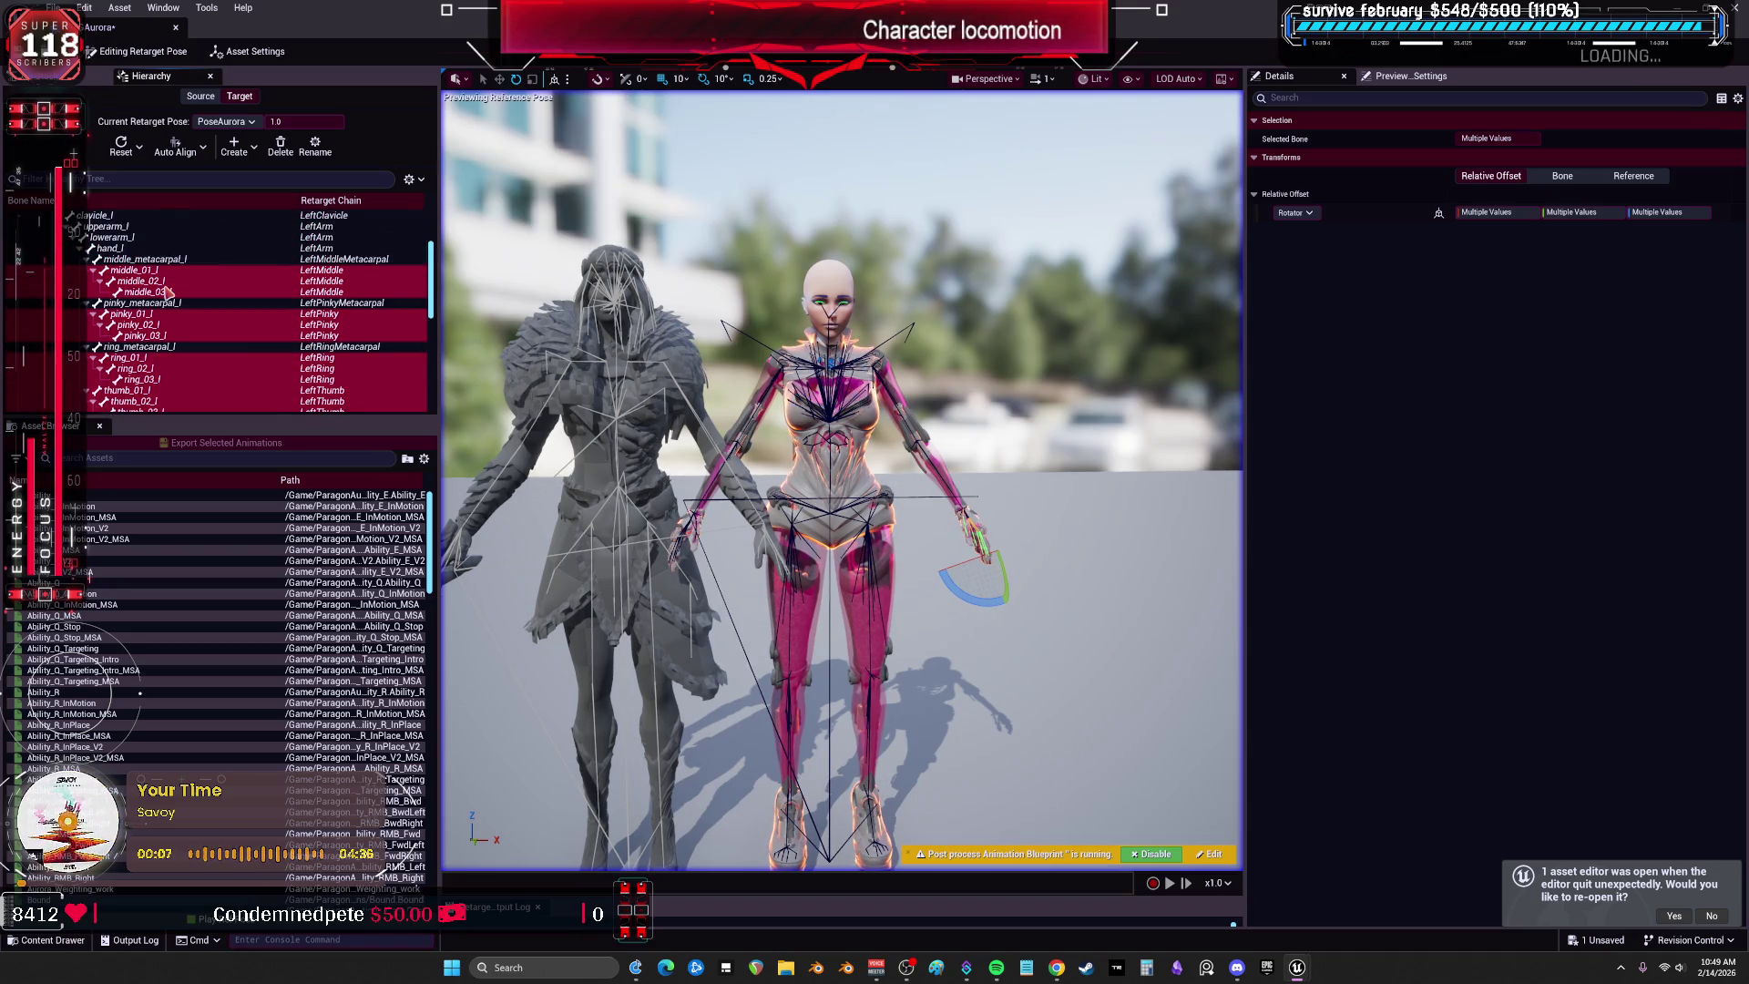
pyautogui.click(202, 147)
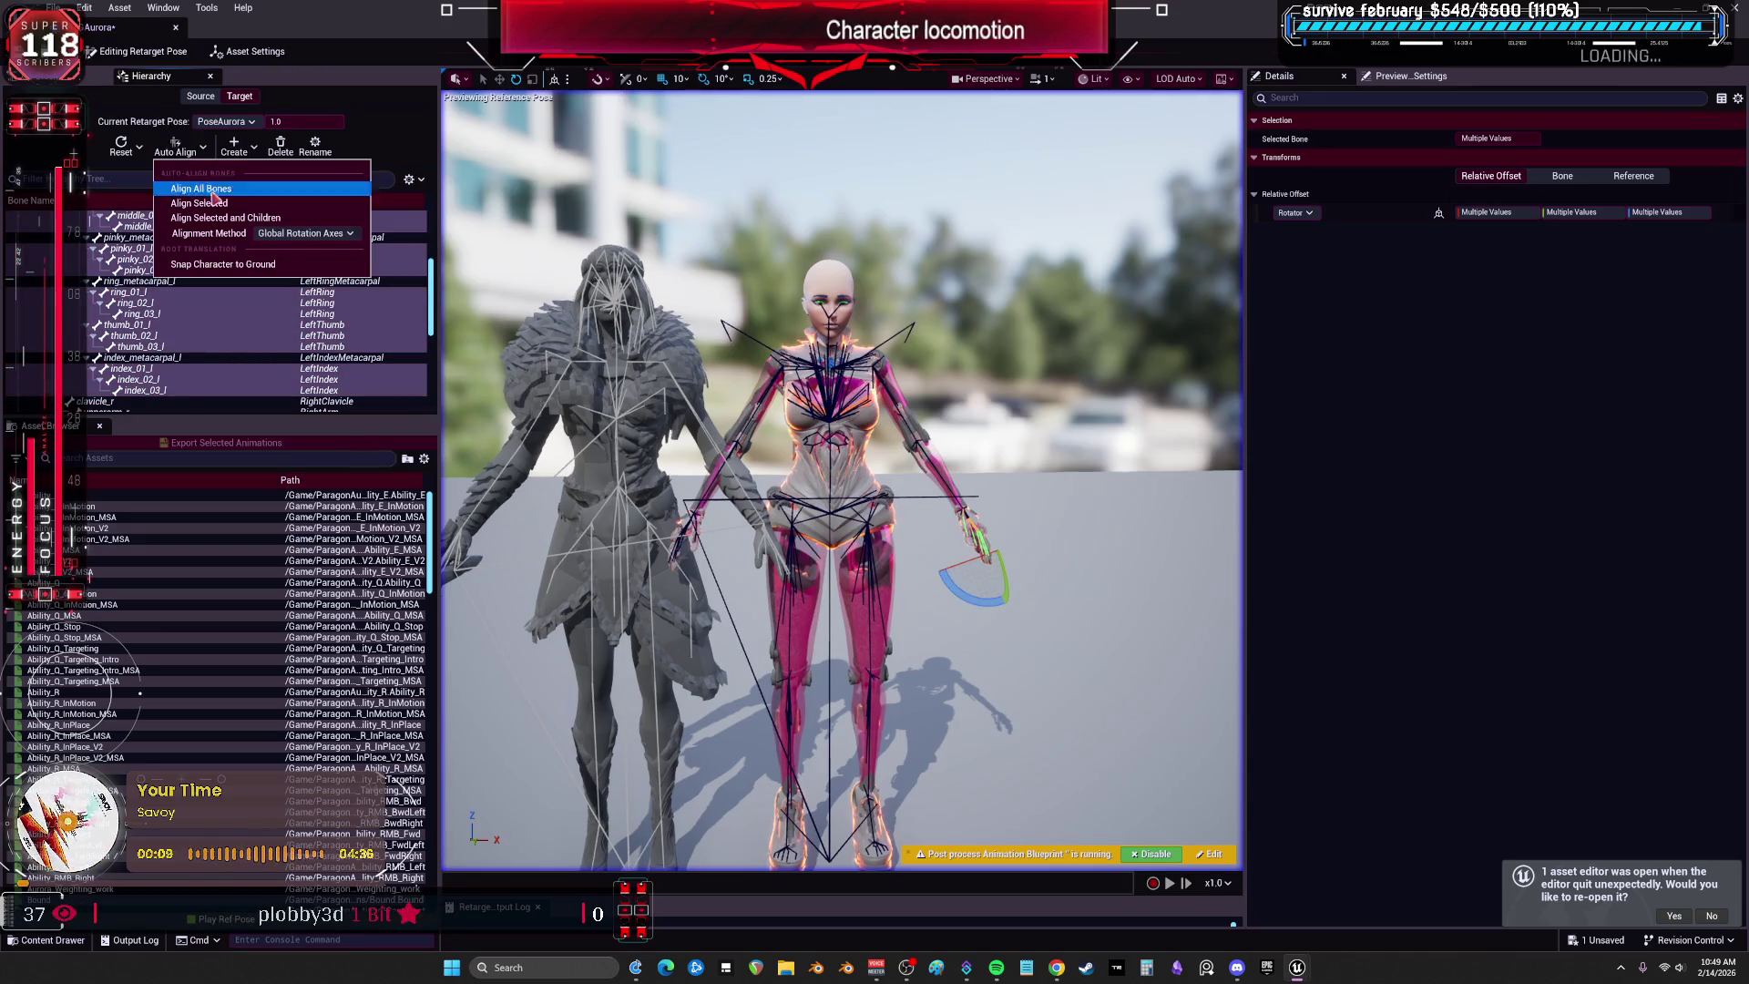
pyautogui.click(196, 182)
# Step: Select the right-hand finger bones in the hierarchy
pyautogui.scroll(-8, 183, 298)
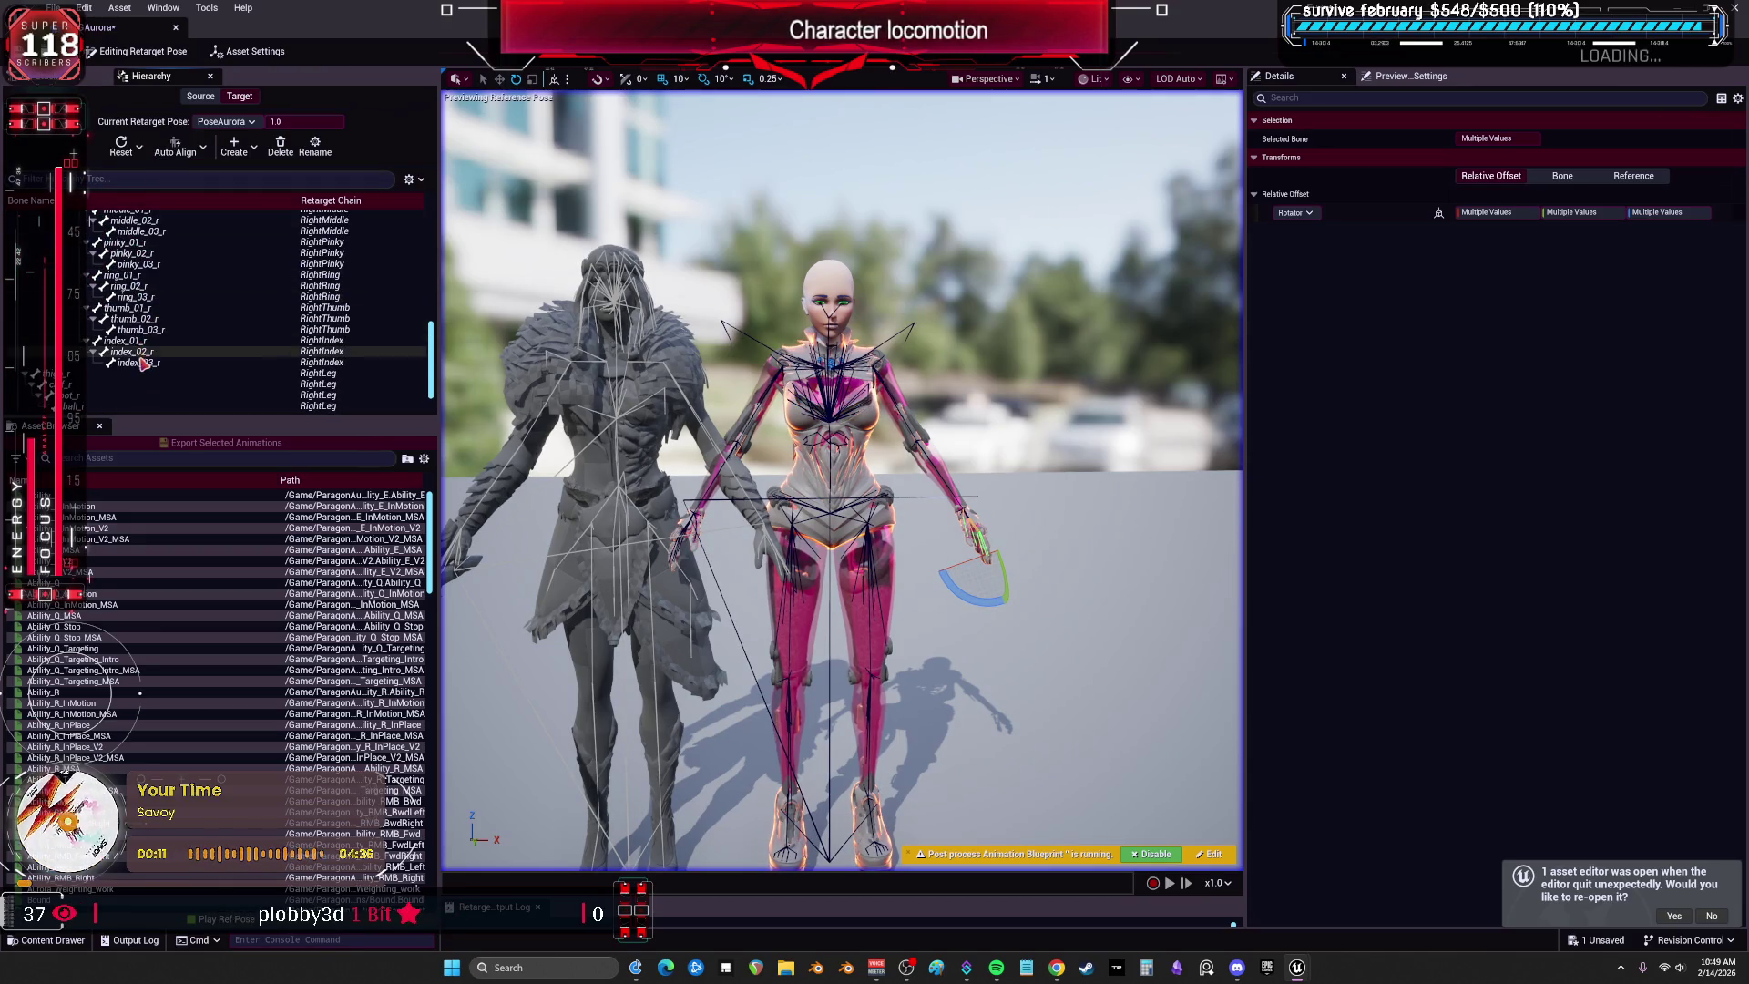
pyautogui.keyDown('shift'); pyautogui.click(155, 302); pyautogui.keyUp('shift')
pyautogui.scroll(4, 152, 344)
pyautogui.scroll(-4, 152, 345)
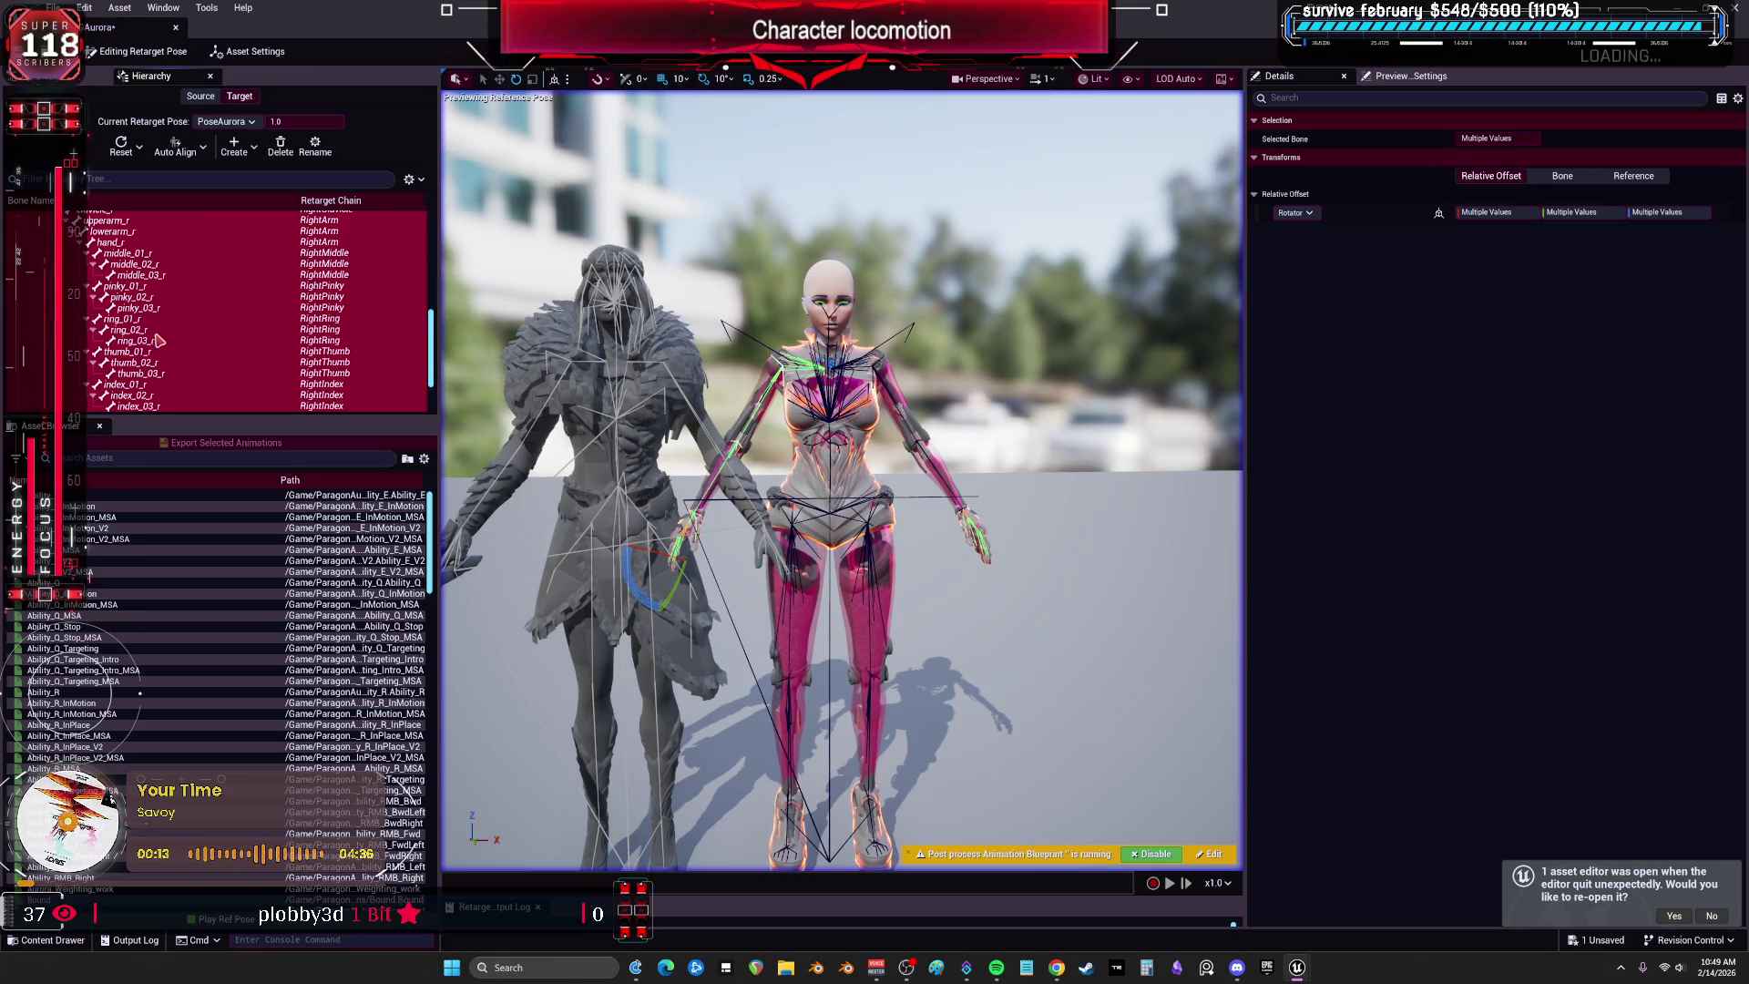
pyautogui.keyDown('shift'); pyautogui.click(152, 321); pyautogui.keyUp('shift')
pyautogui.scroll(3, 152, 321)
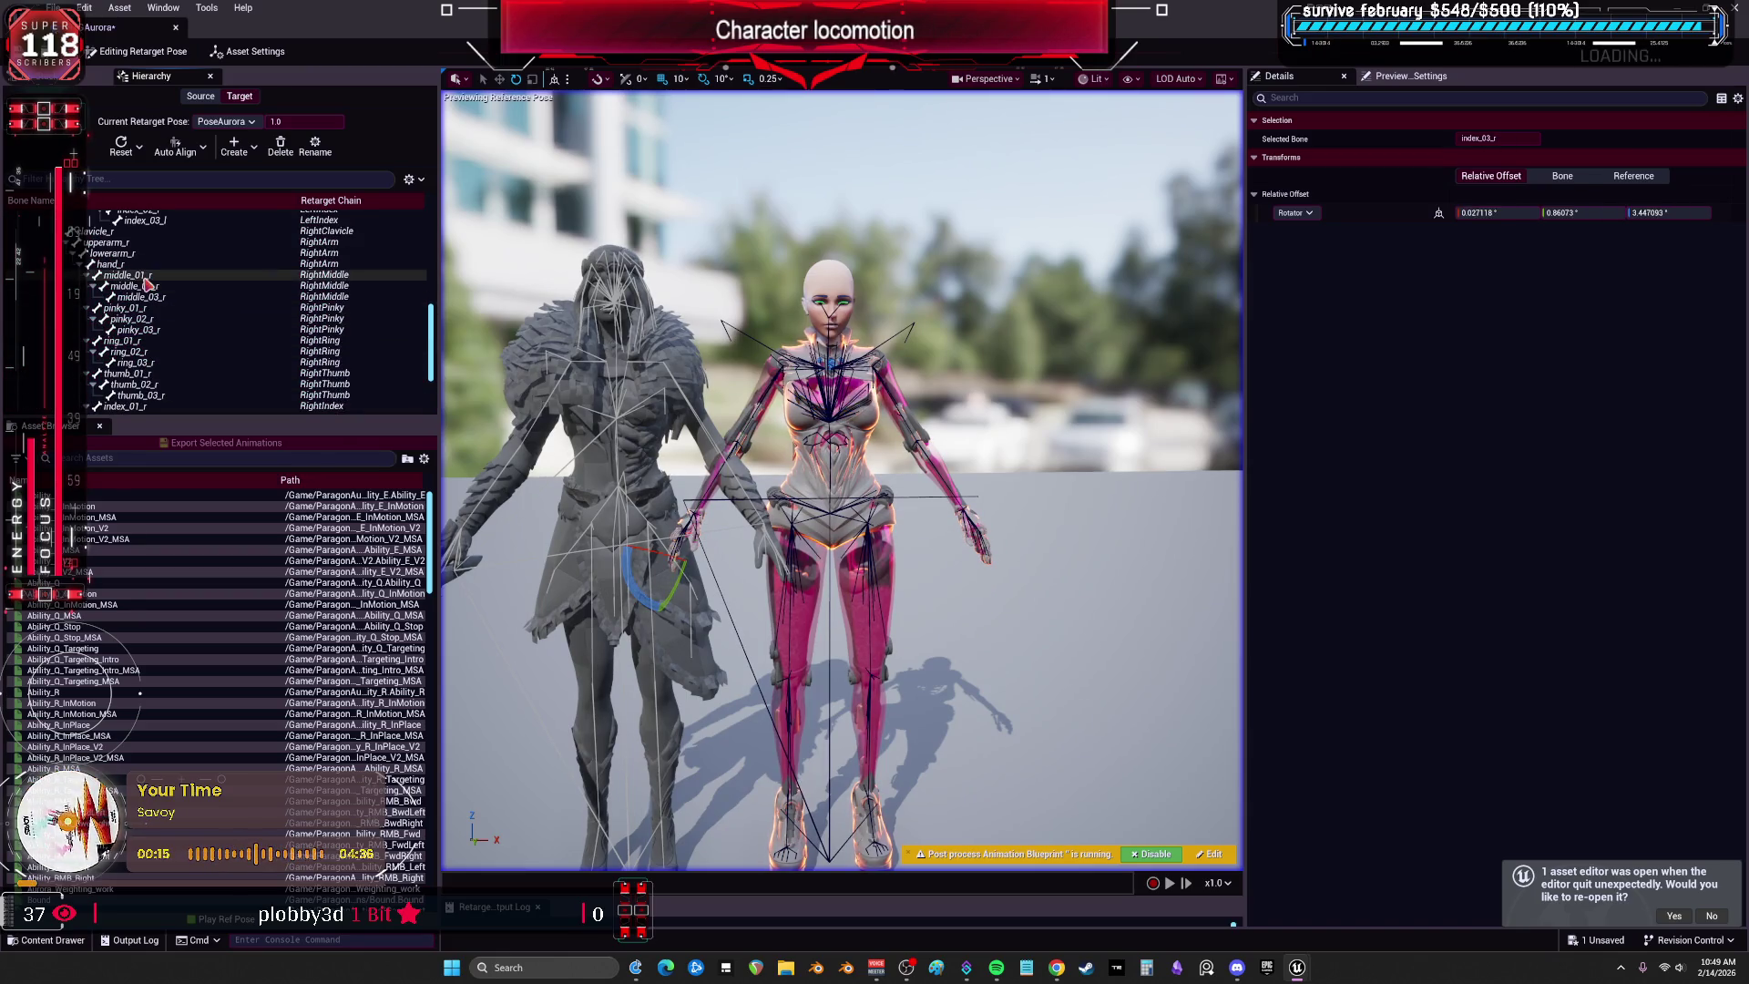
pyautogui.keyDown('shift'); pyautogui.click(144, 276); pyautogui.keyUp('shift')
pyautogui.scroll(4, 134, 320)
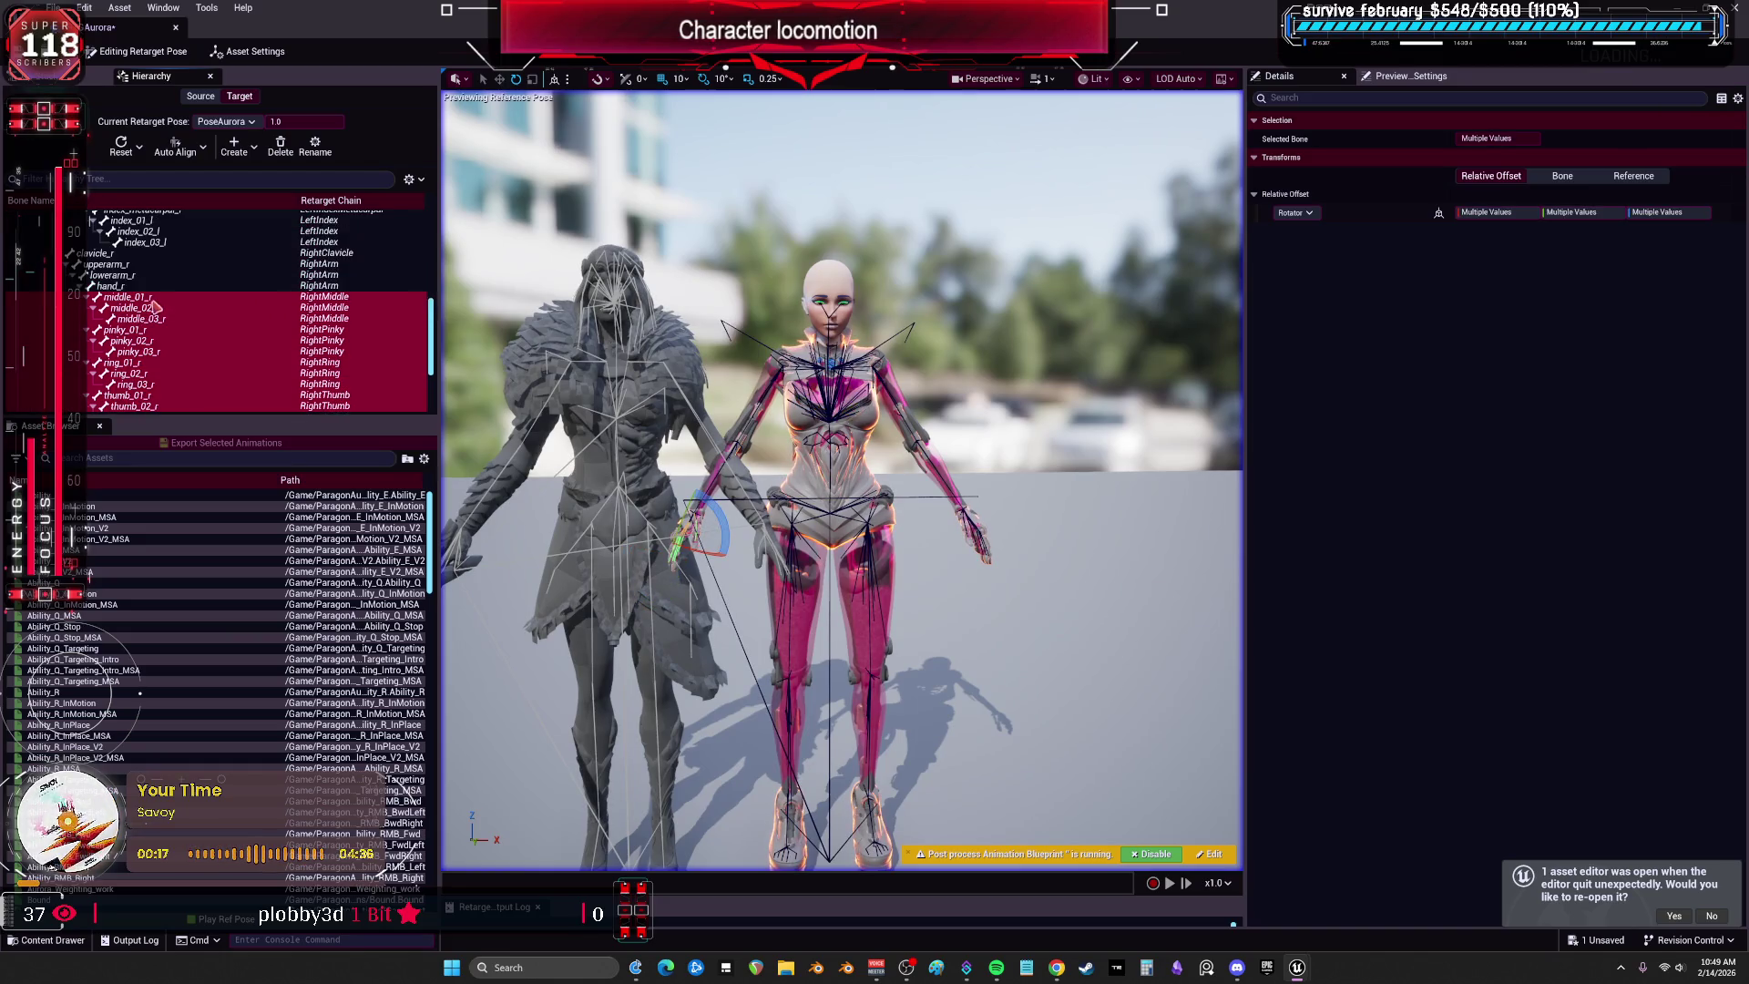
pyautogui.scroll(3, 154, 337)
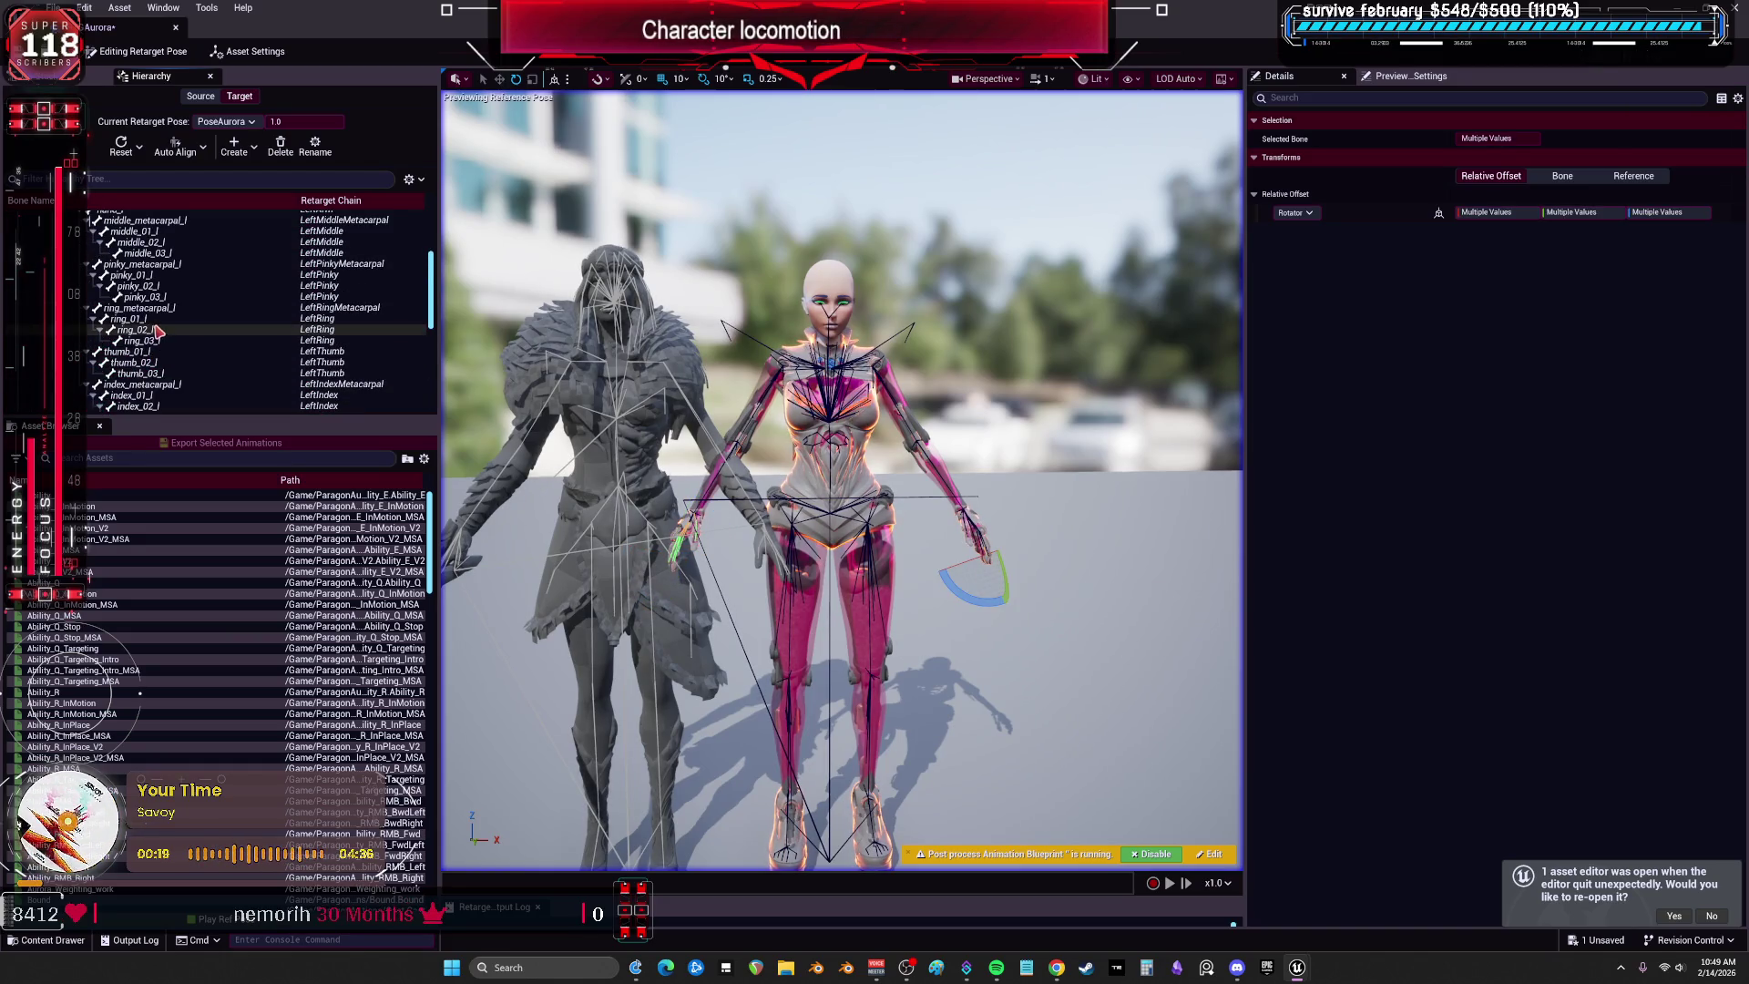
pyautogui.scroll(3, 156, 330)
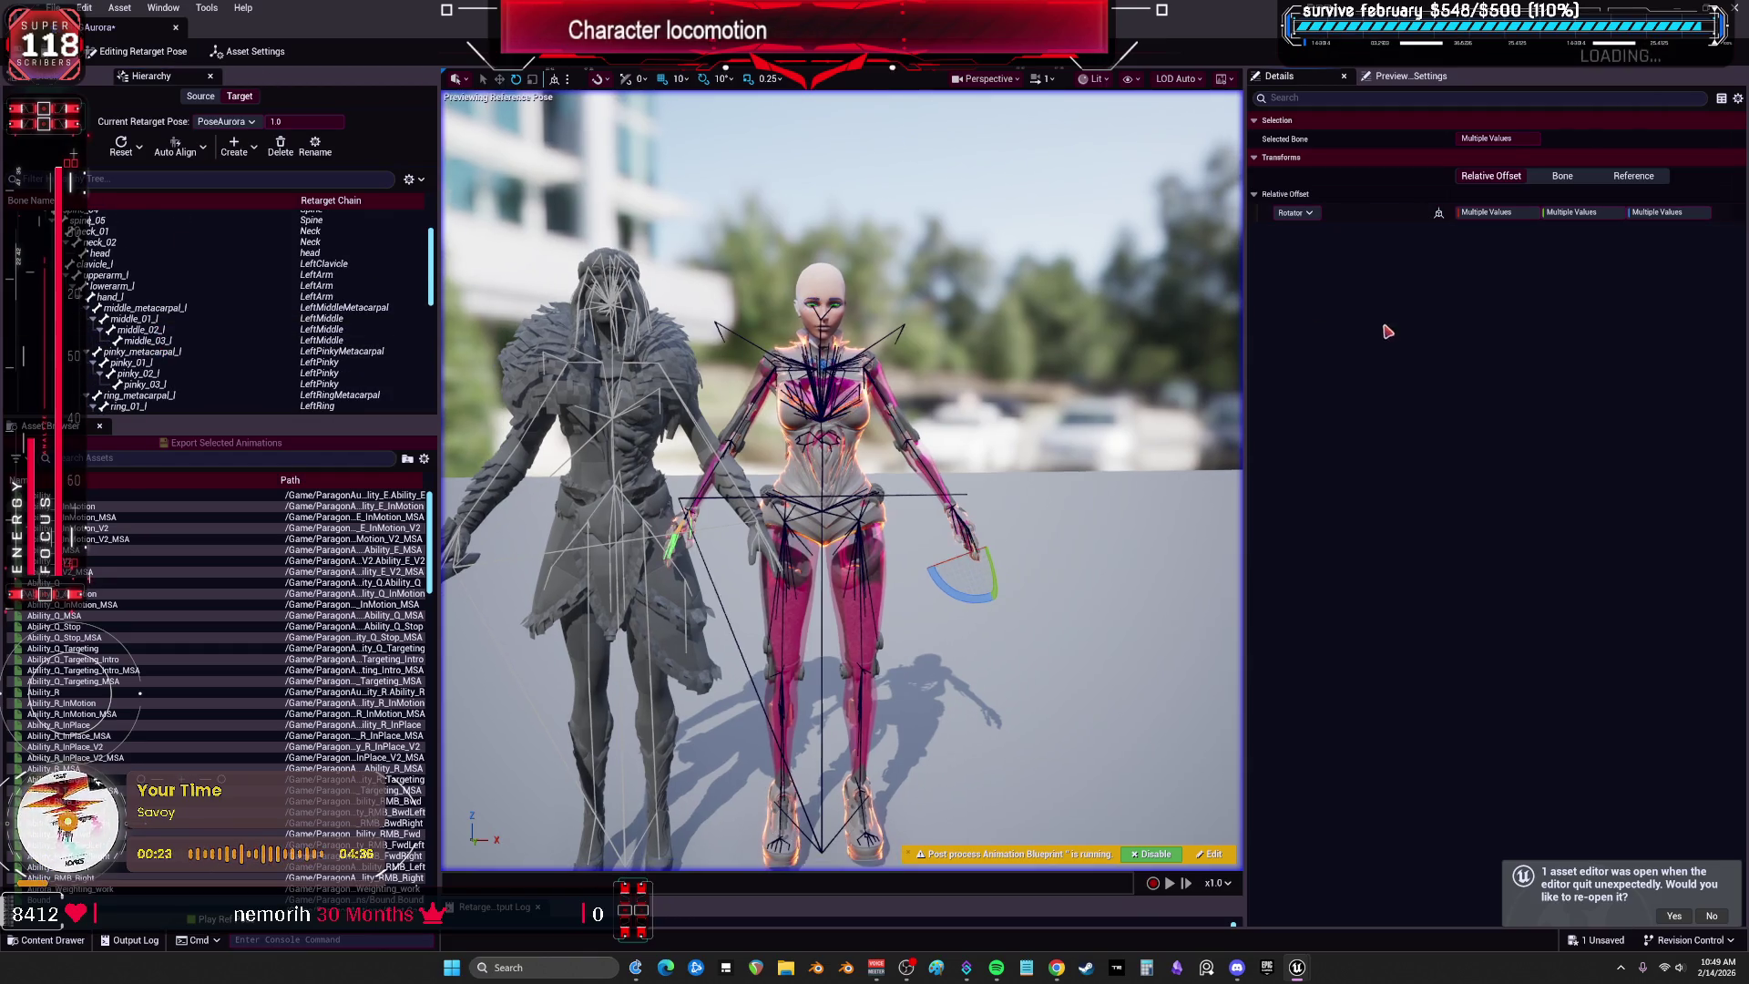
# Step: Show Asset Settings in Running Retarget mode and check IK_AuroraBB's retarget chains before returning
pyautogui.click(255, 52)
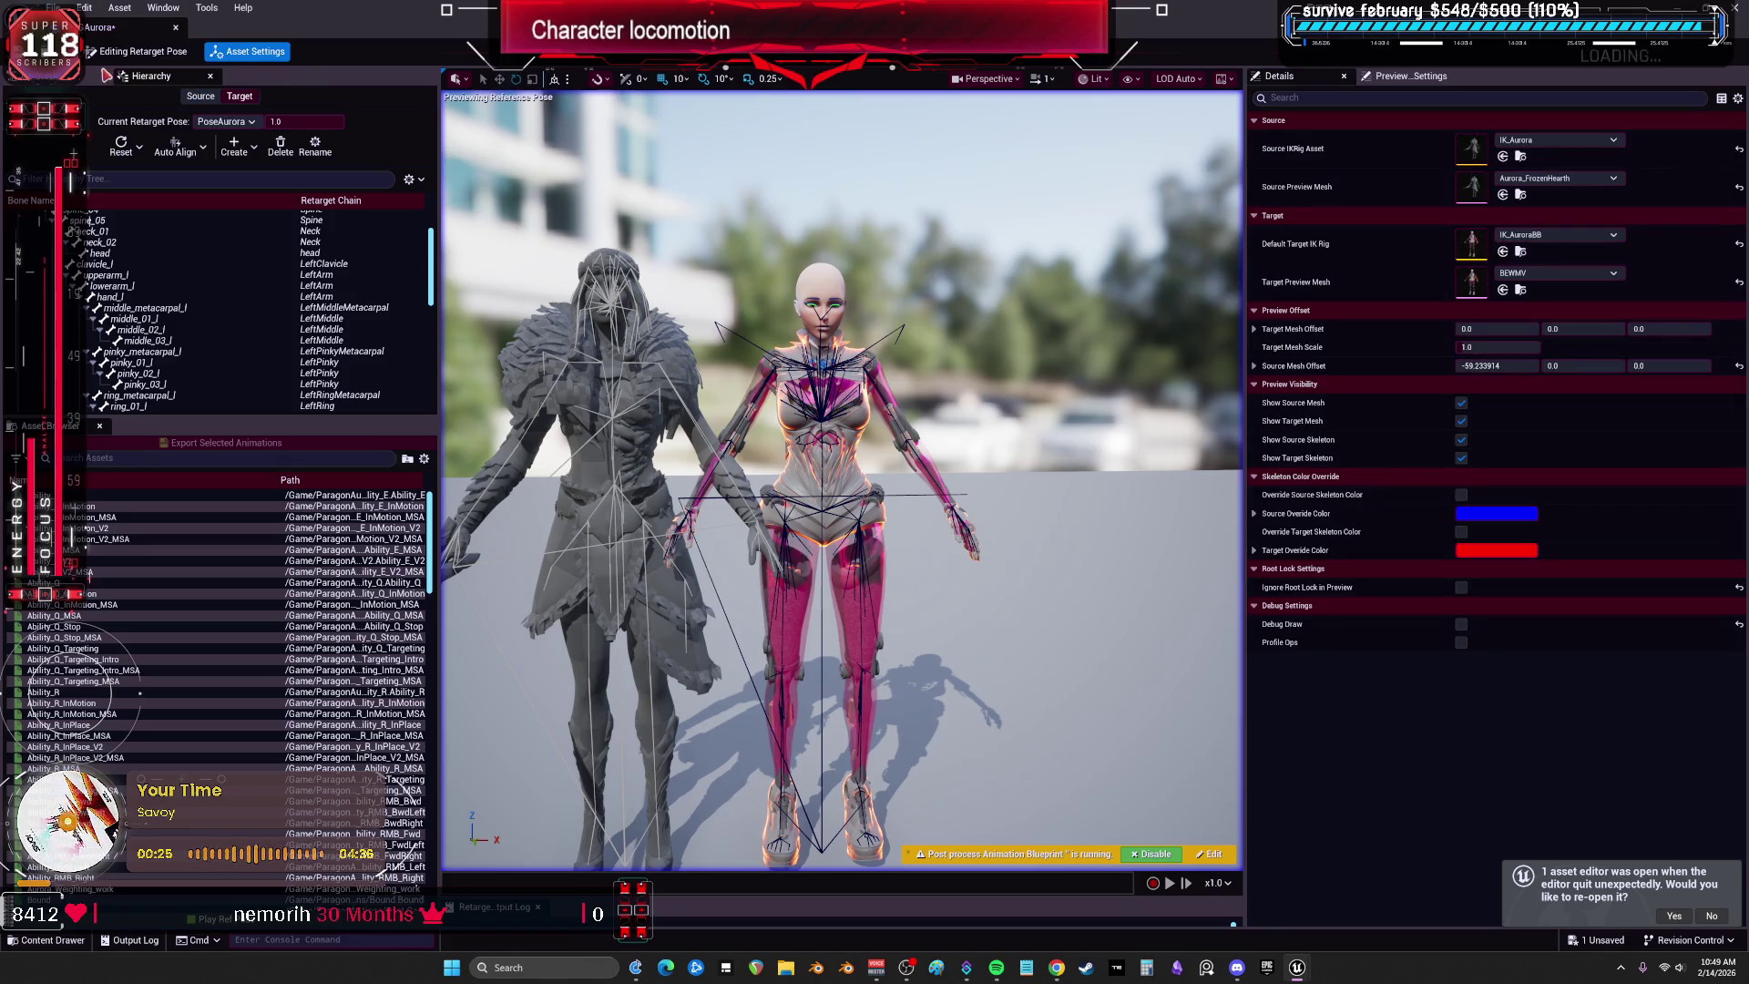
pyautogui.click(91, 52)
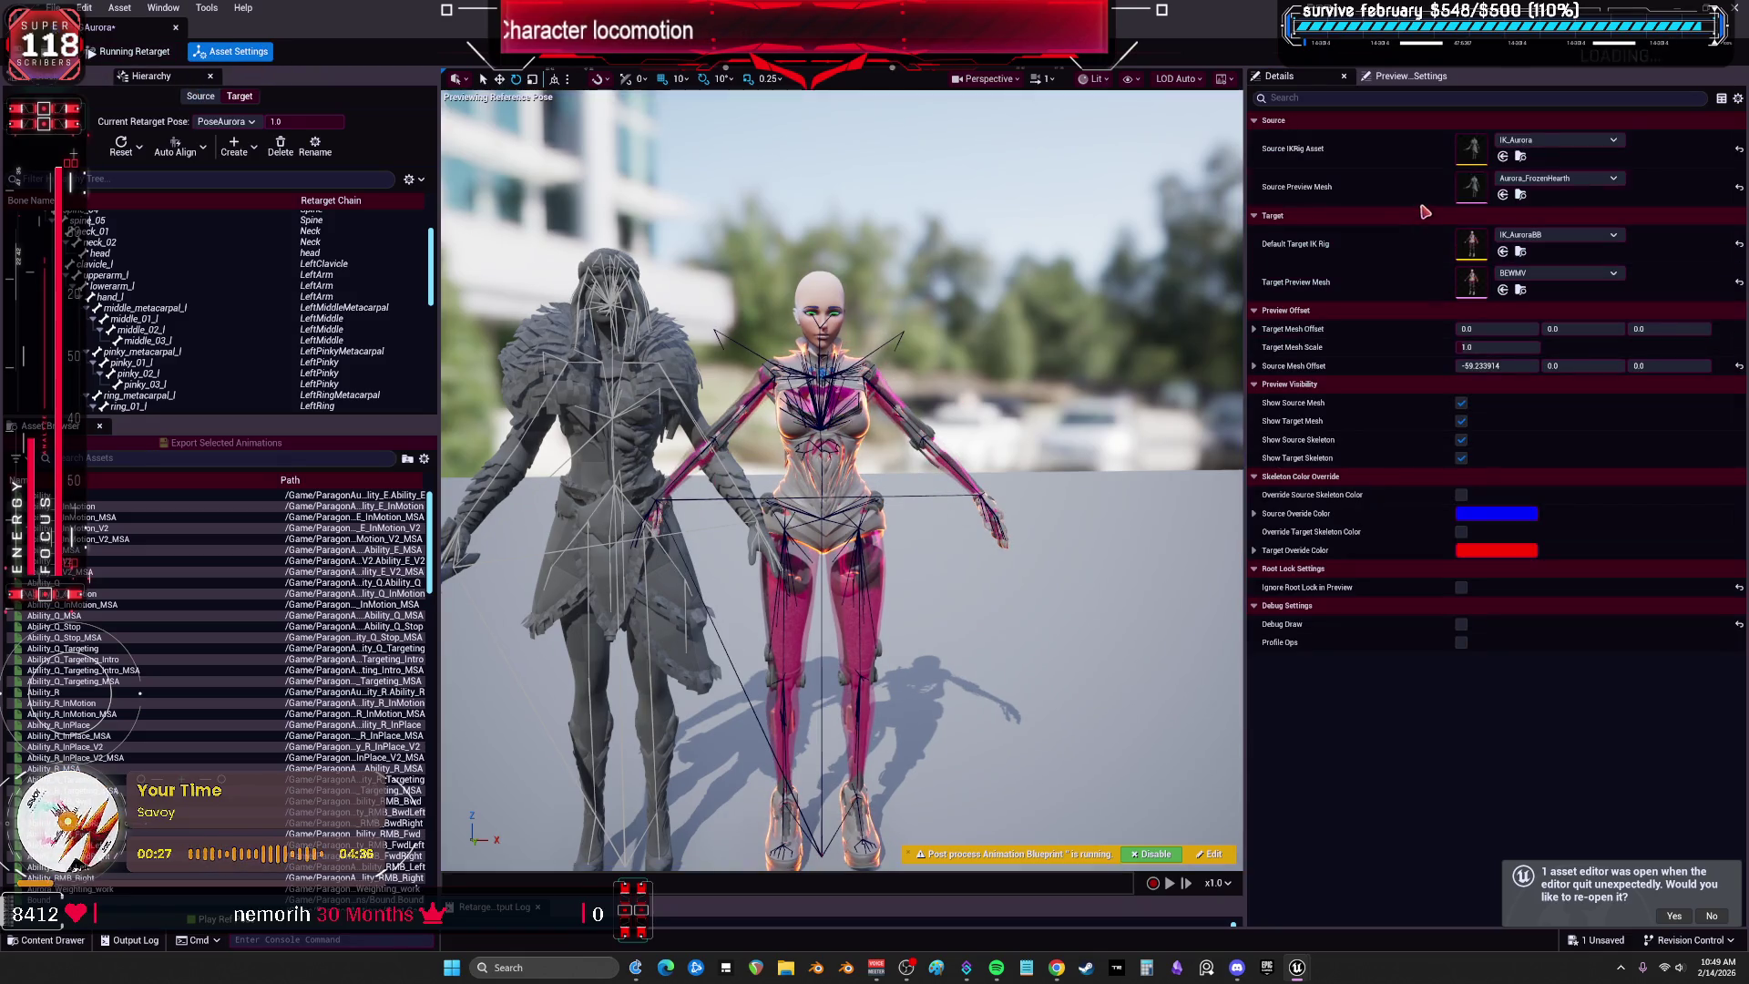
pyautogui.doubleClick(1471, 246)
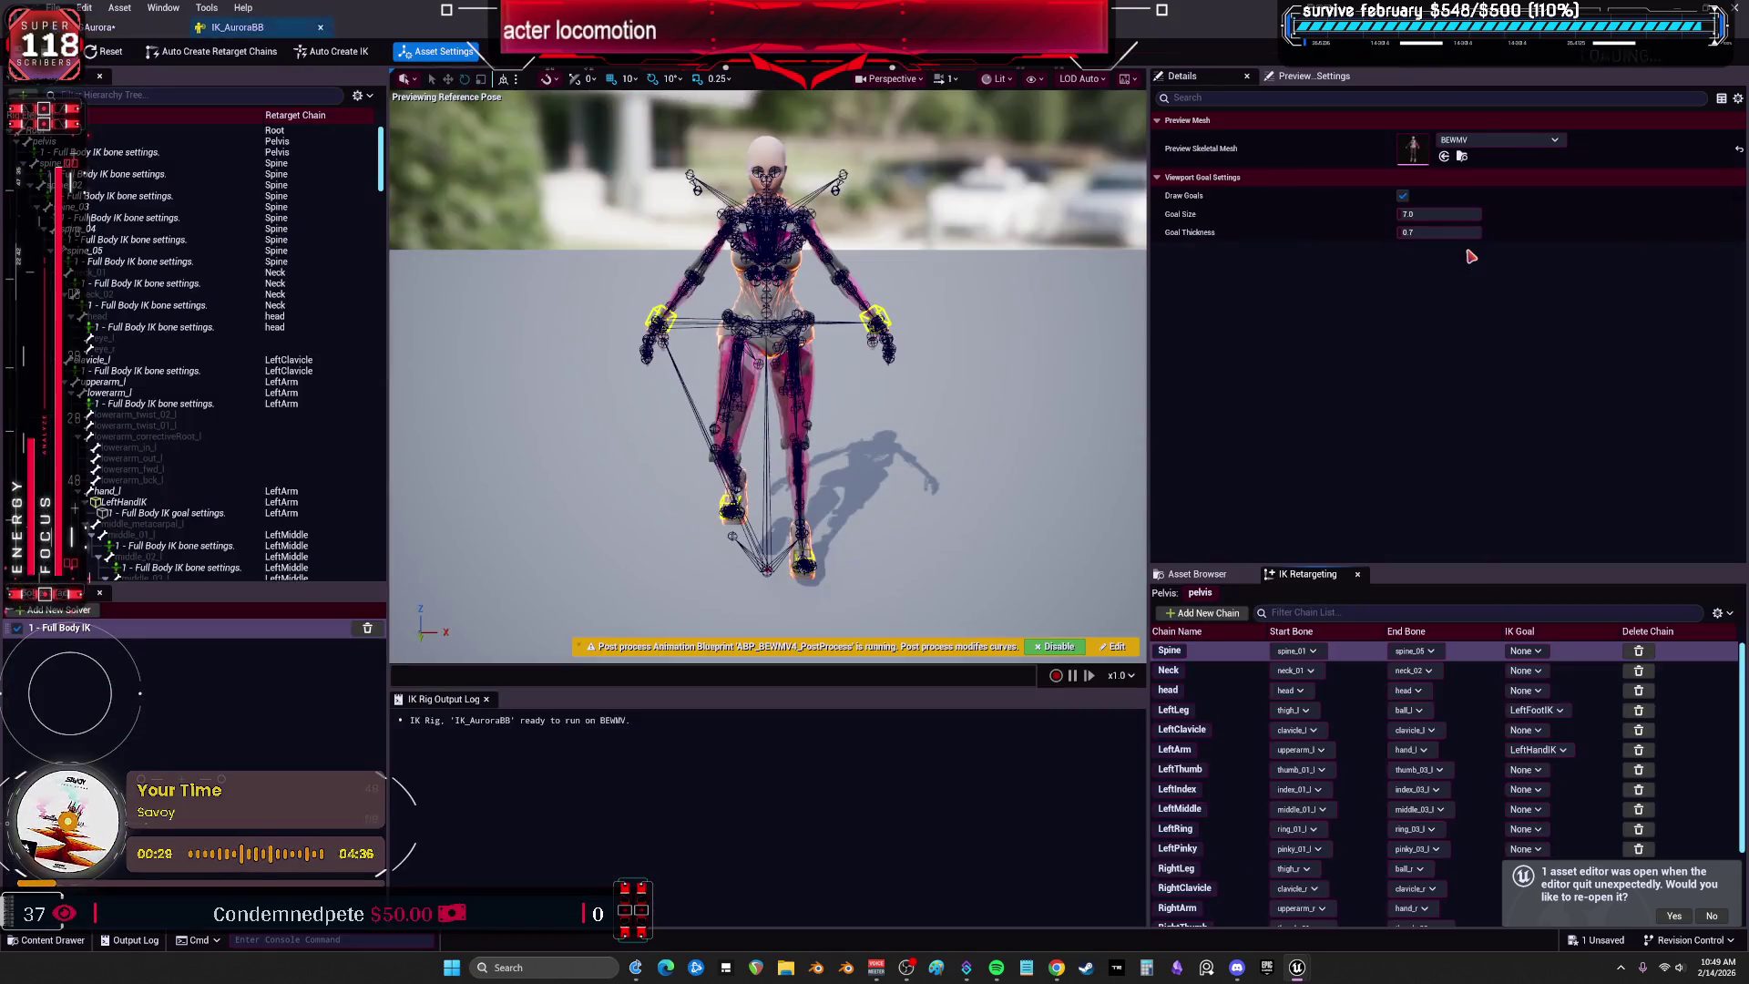
pyautogui.scroll(-4, 254, 422)
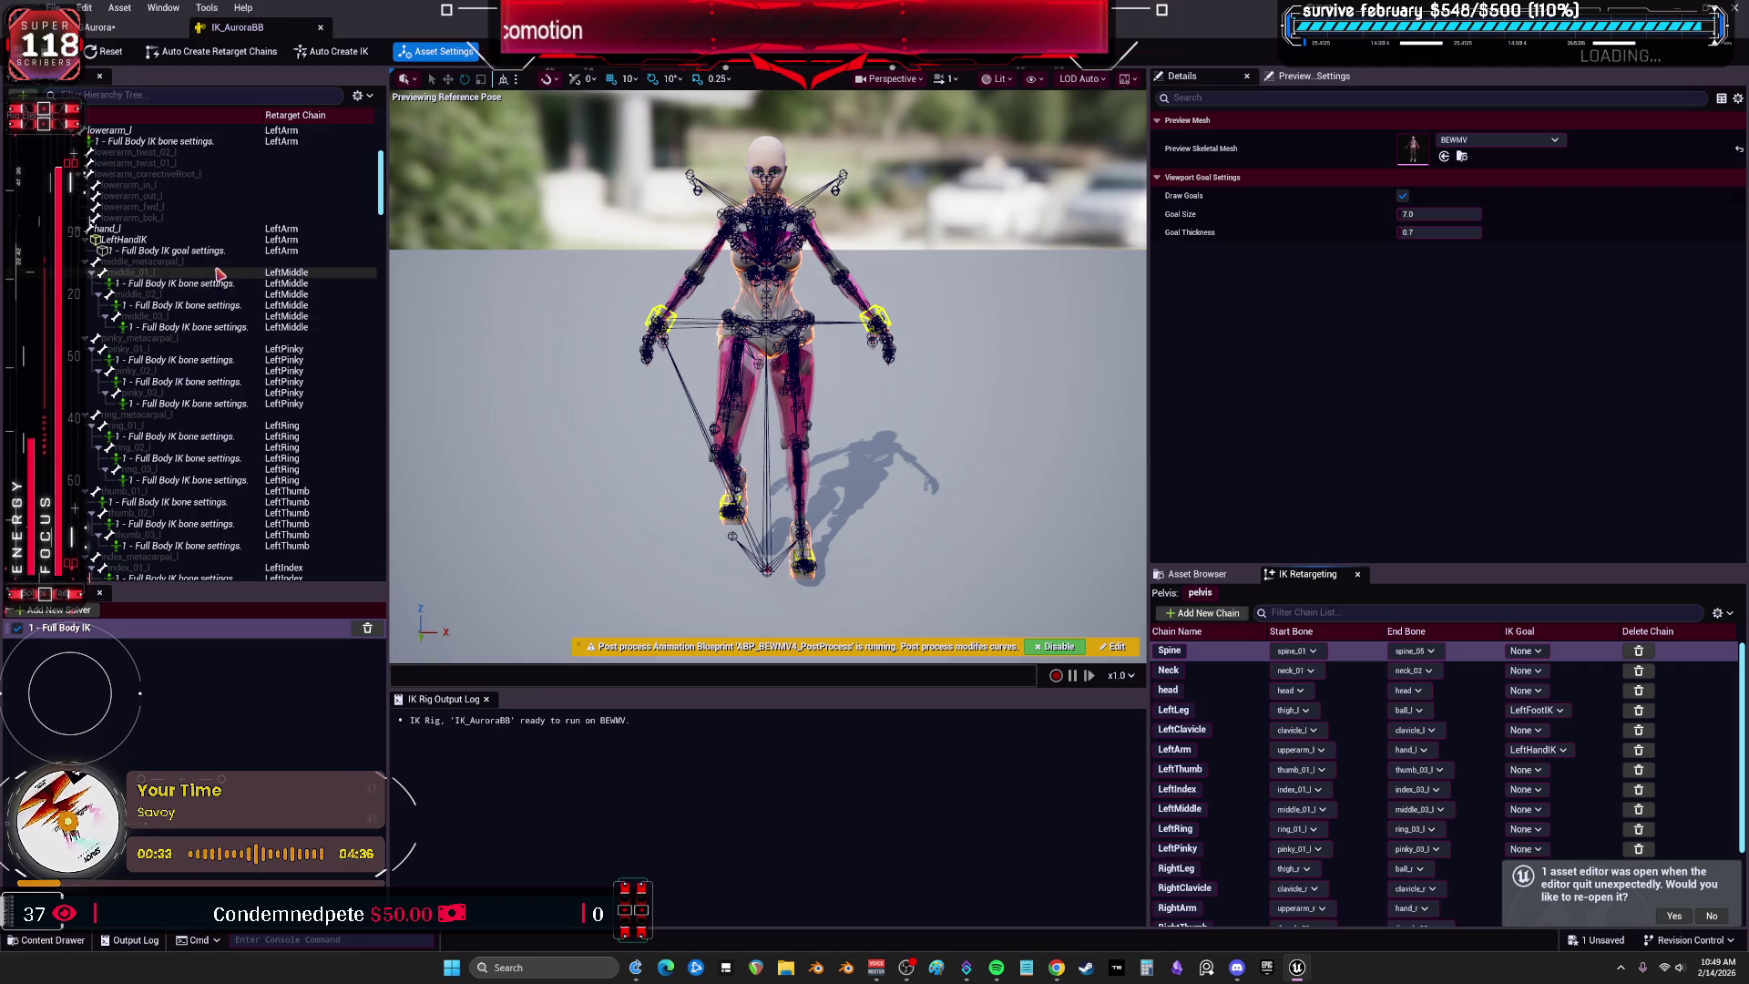
pyautogui.scroll(-3, 1382, 802)
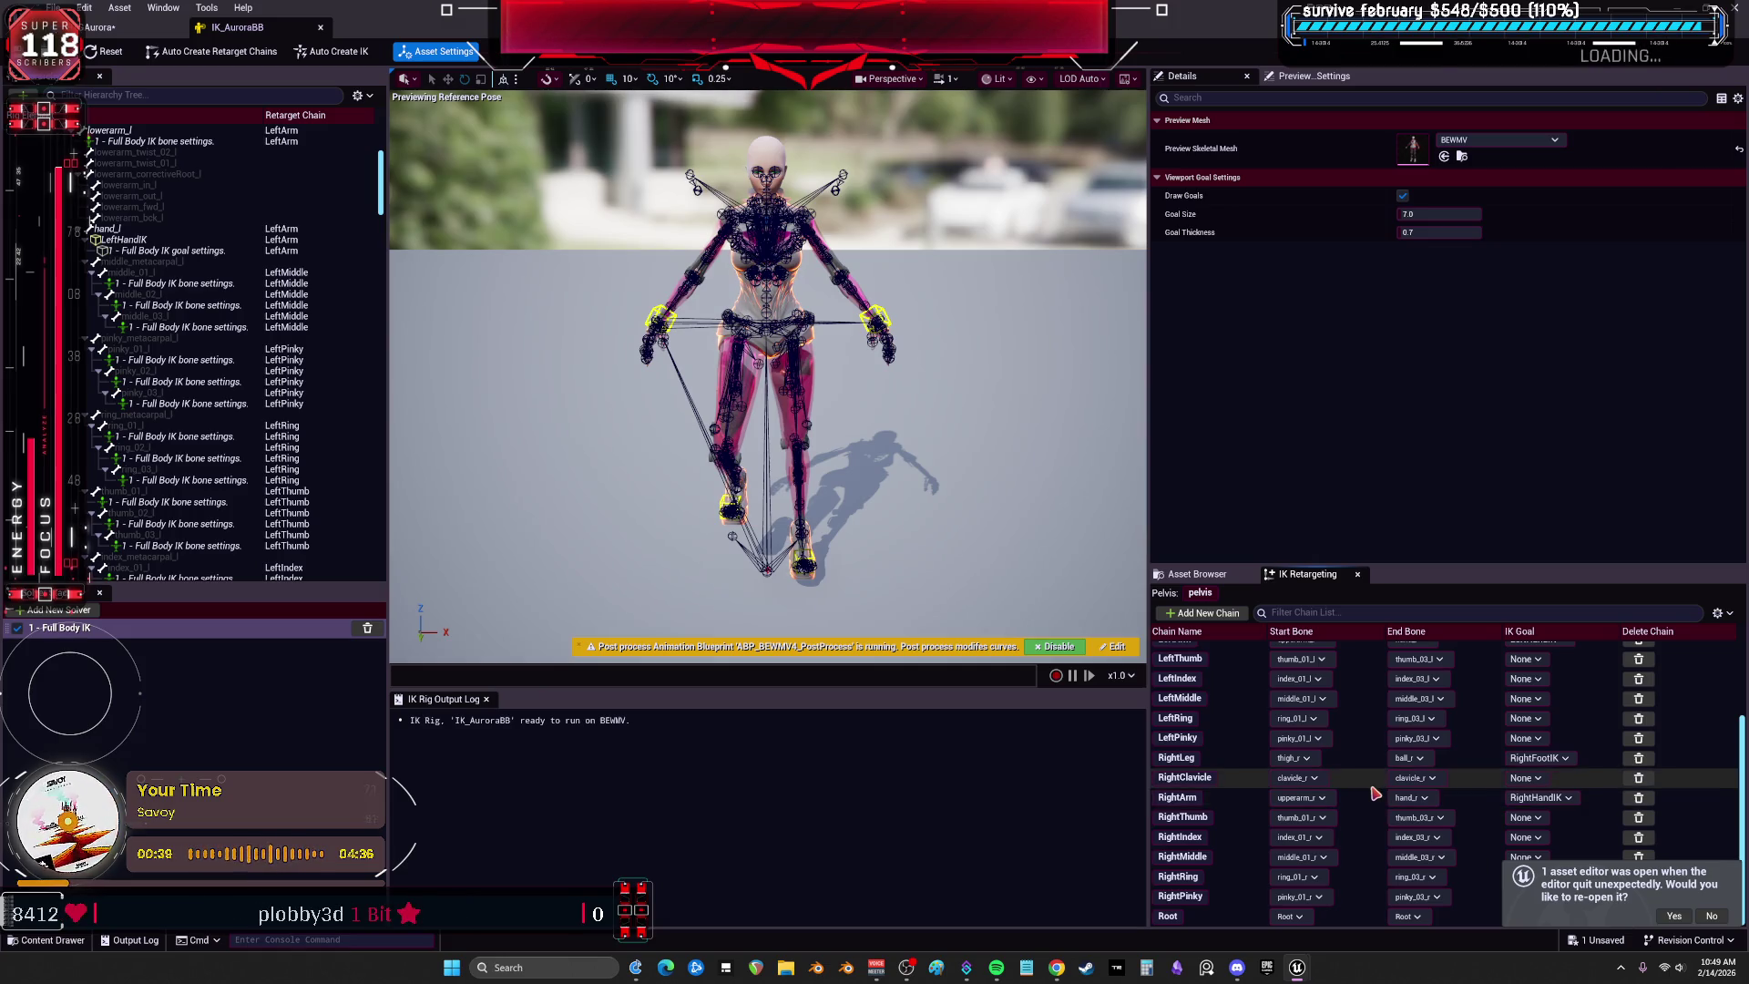
pyautogui.click(145, 28)
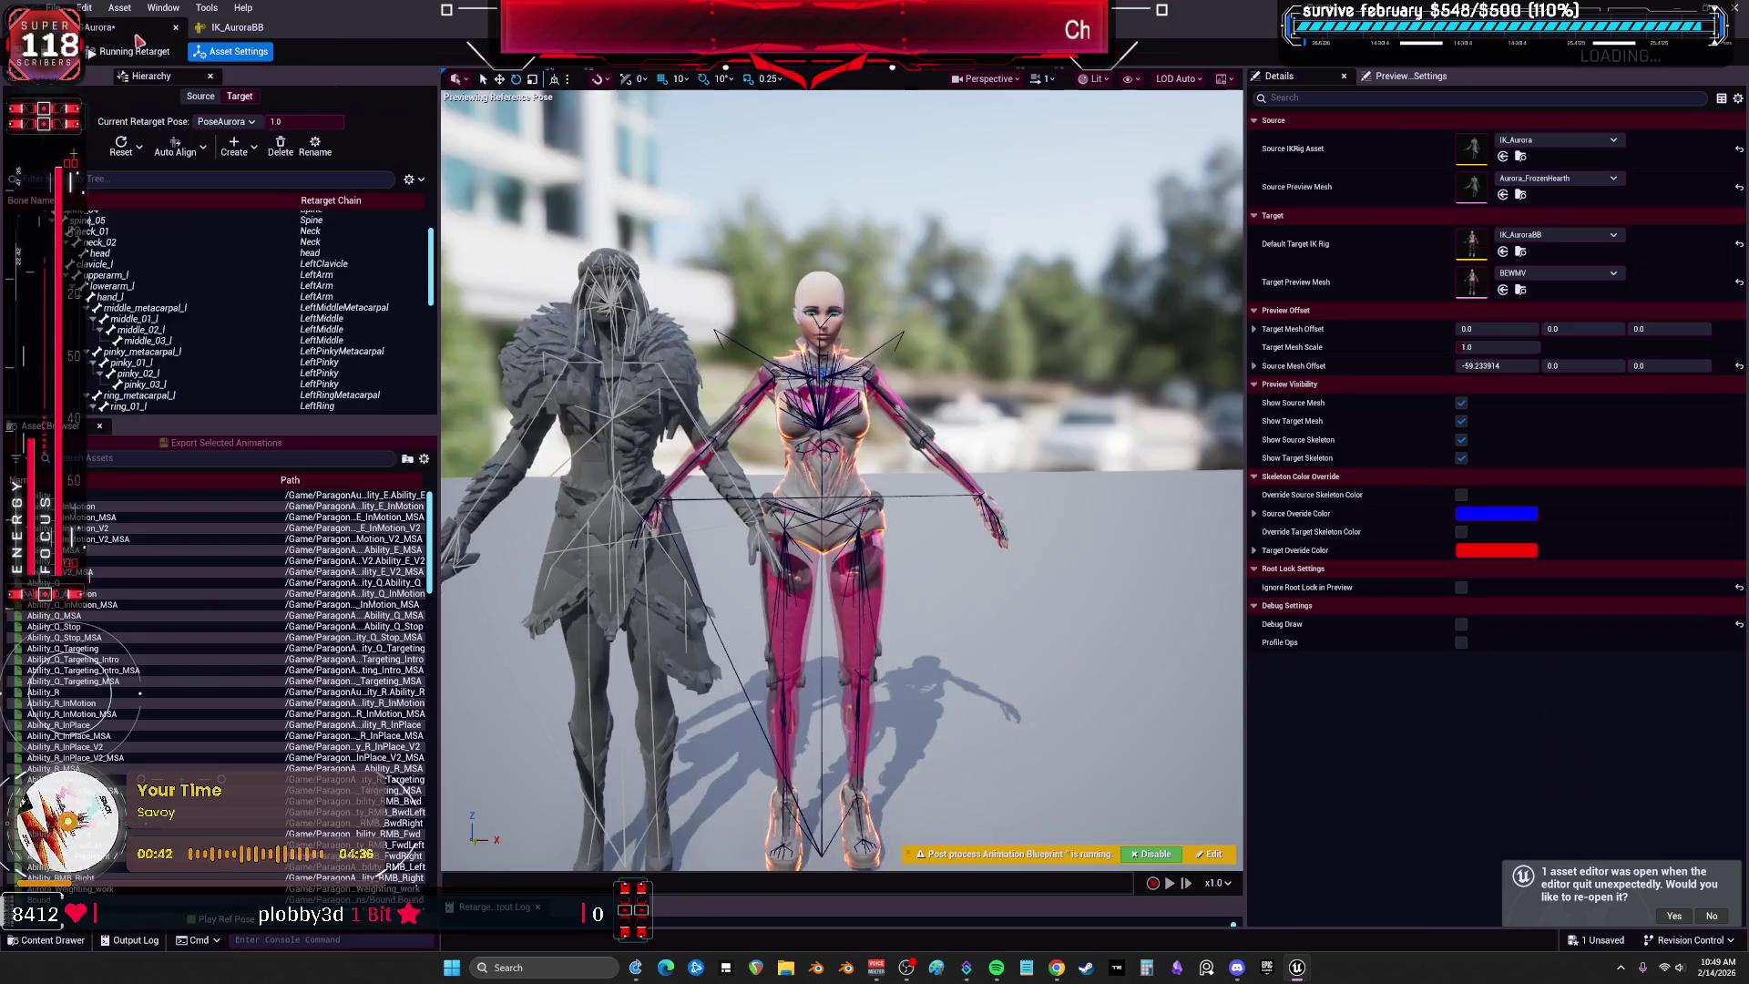
# Step: Select the left-hand middle, pinky, ring, thumb and index finger bones
pyautogui.click(160, 310)
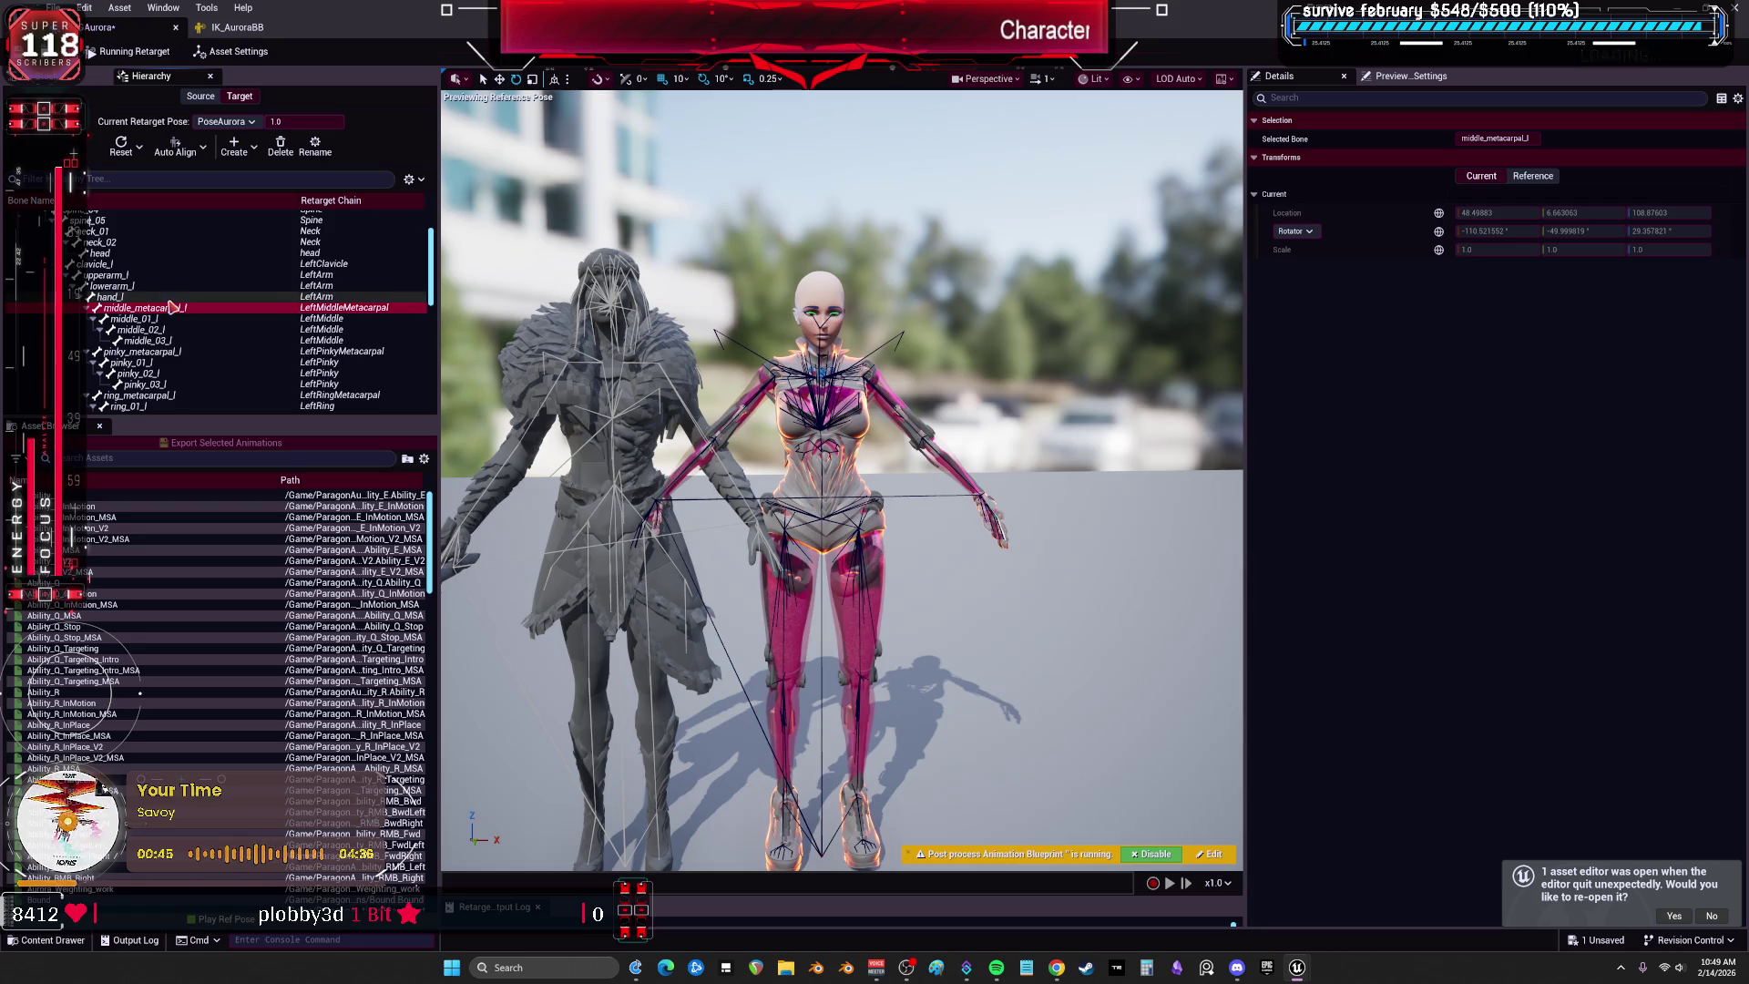
pyautogui.click(174, 319)
pyautogui.keyDown('shift'); pyautogui.click(168, 340); pyautogui.keyUp('shift')
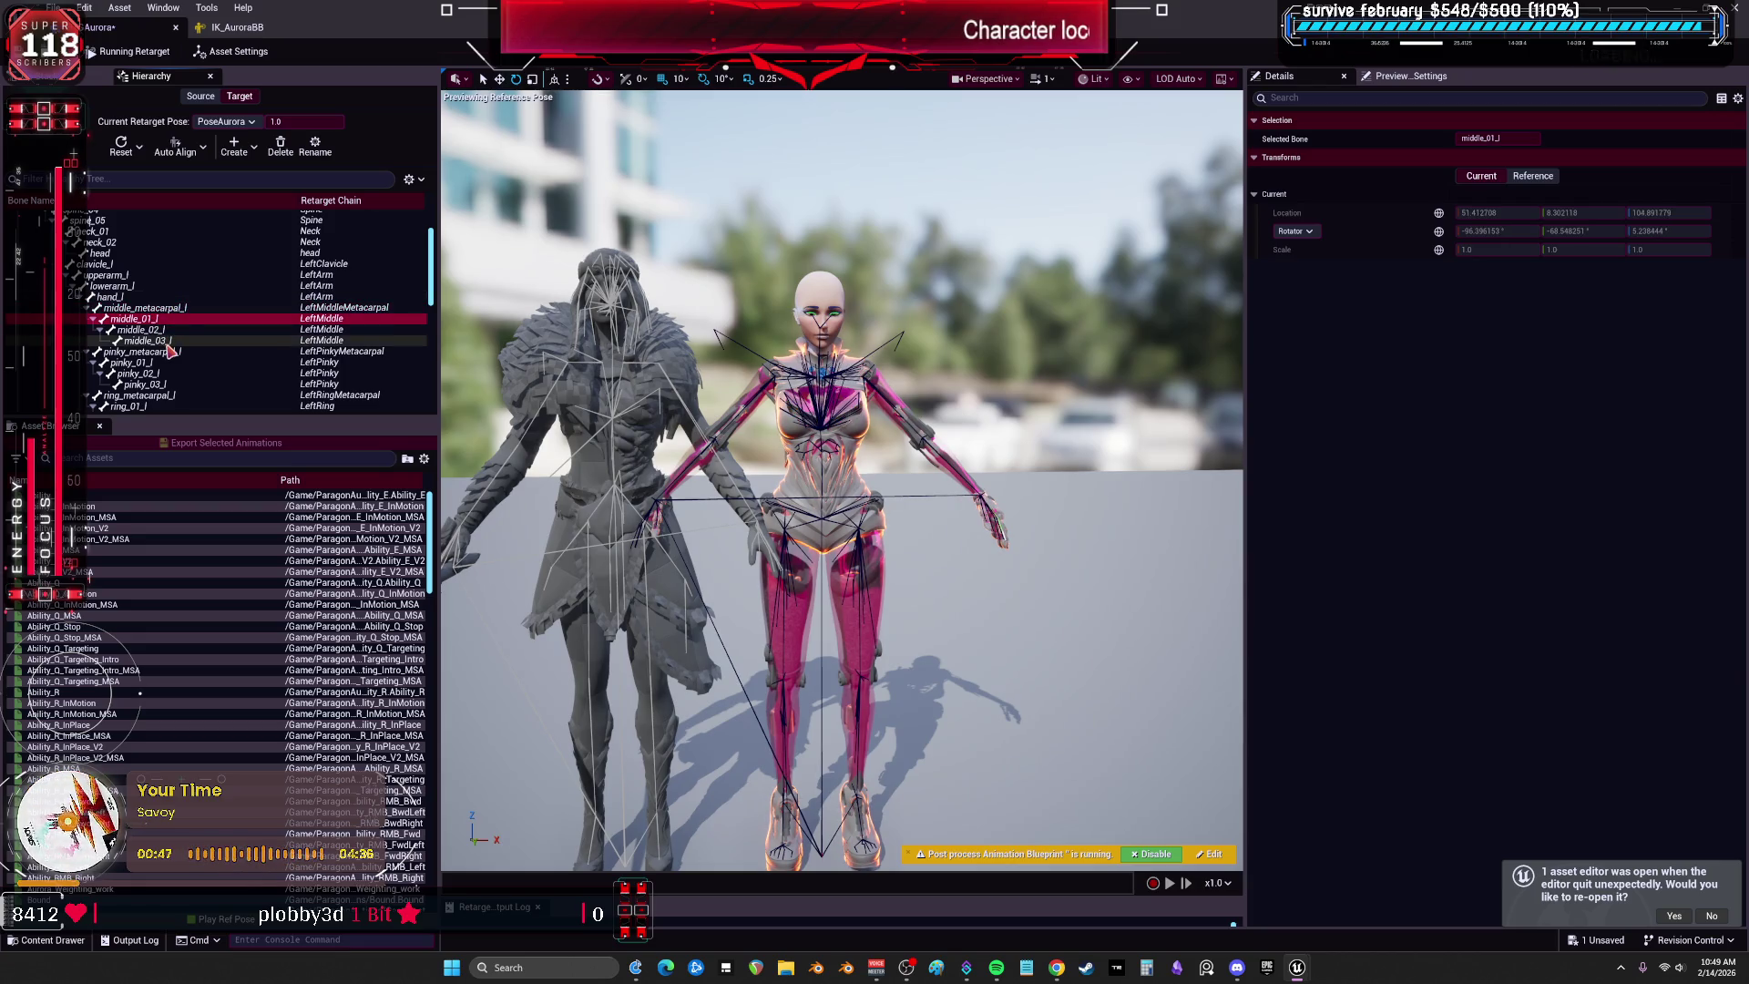
pyautogui.keyDown('ctrl'); pyautogui.click(132, 362); pyautogui.keyUp('ctrl')
pyautogui.keyDown('ctrl'); pyautogui.keyDown('shift'); pyautogui.click(146, 385); pyautogui.keyUp('shift'); pyautogui.keyUp('ctrl')
pyautogui.scroll(-3, 145, 364)
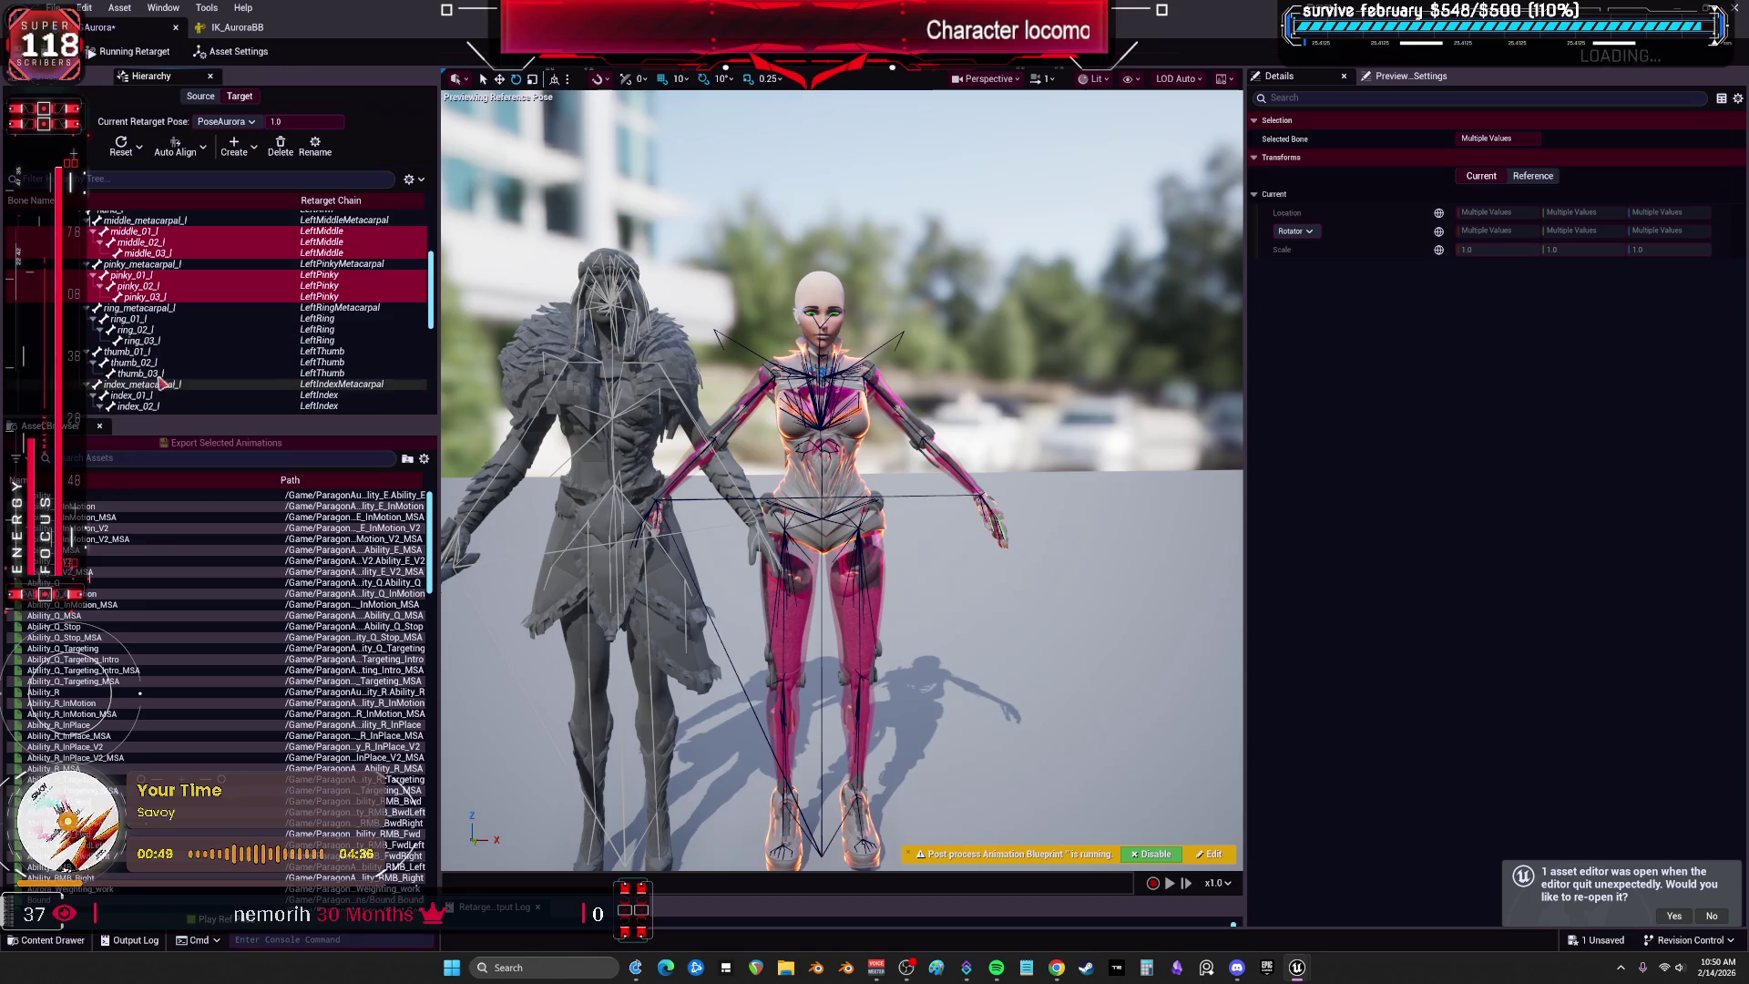
pyautogui.keyDown('ctrl'); pyautogui.click(145, 319); pyautogui.keyUp('ctrl')
pyautogui.keyDown('ctrl'); pyautogui.keyDown('shift'); pyautogui.click(151, 373); pyautogui.keyUp('shift'); pyautogui.keyUp('ctrl')
pyautogui.scroll(-3, 155, 364)
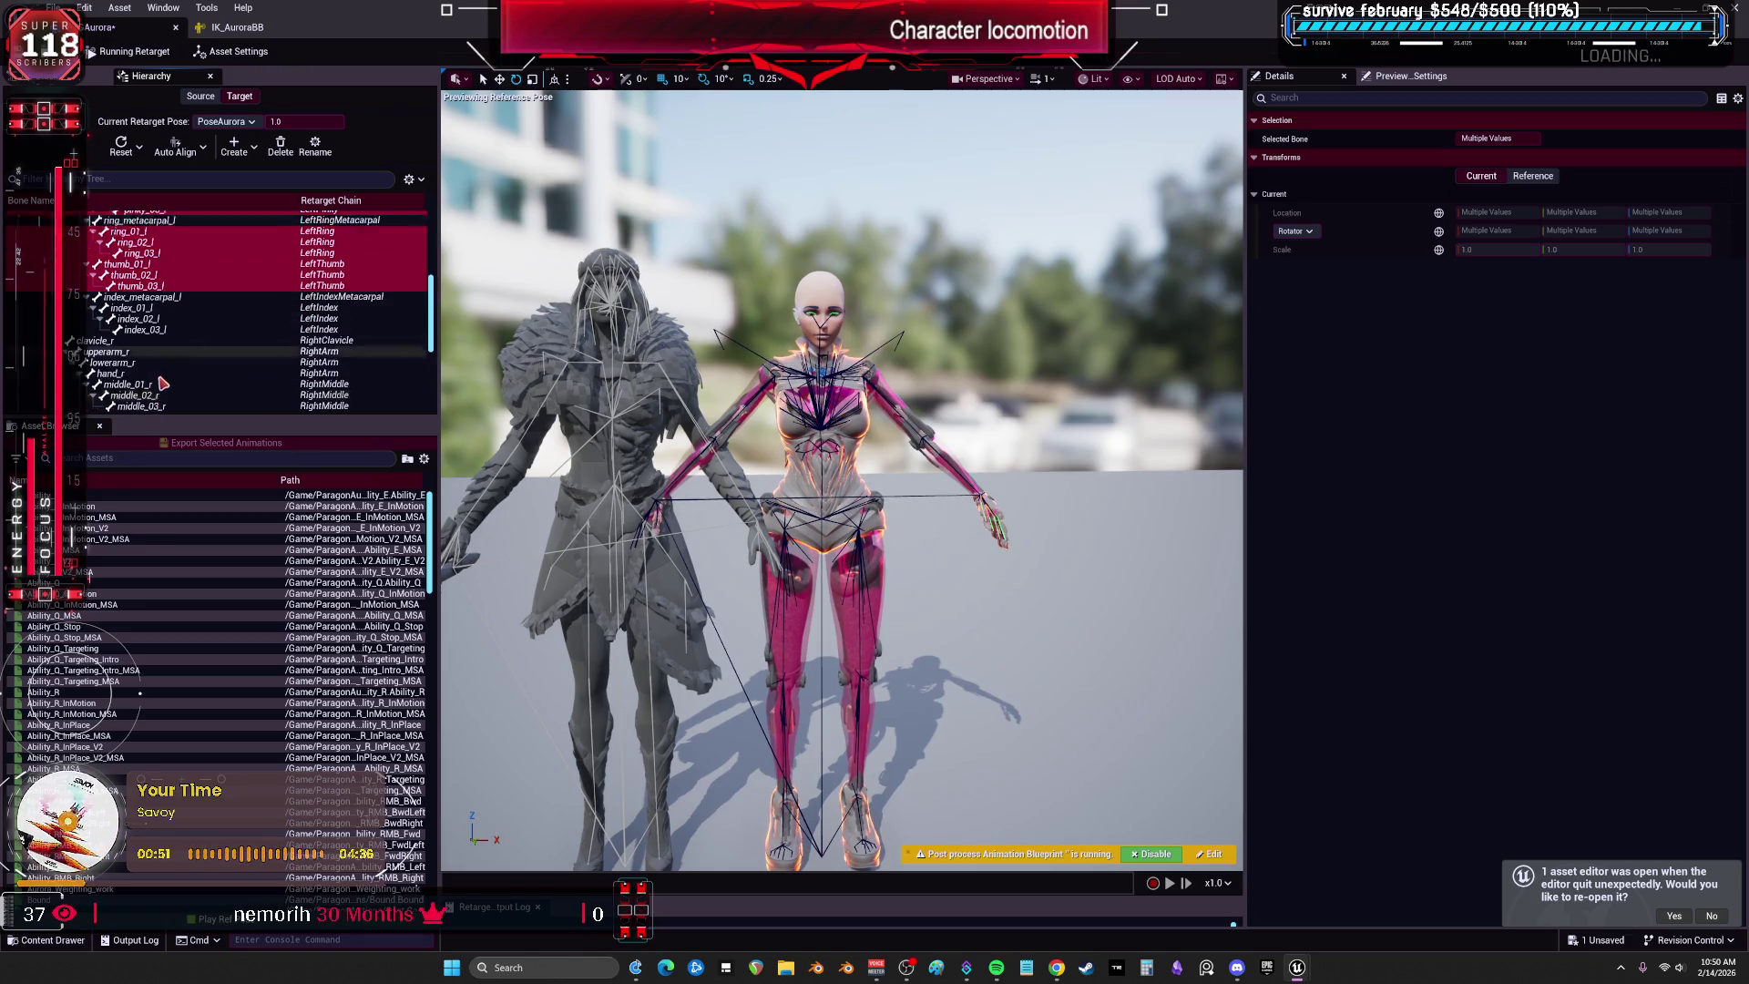
pyautogui.keyDown('ctrl'); pyautogui.click(162, 286); pyautogui.keyUp('ctrl')
pyautogui.keyDown('ctrl'); pyautogui.keyDown('shift'); pyautogui.click(155, 308); pyautogui.keyUp('shift'); pyautogui.keyUp('ctrl')
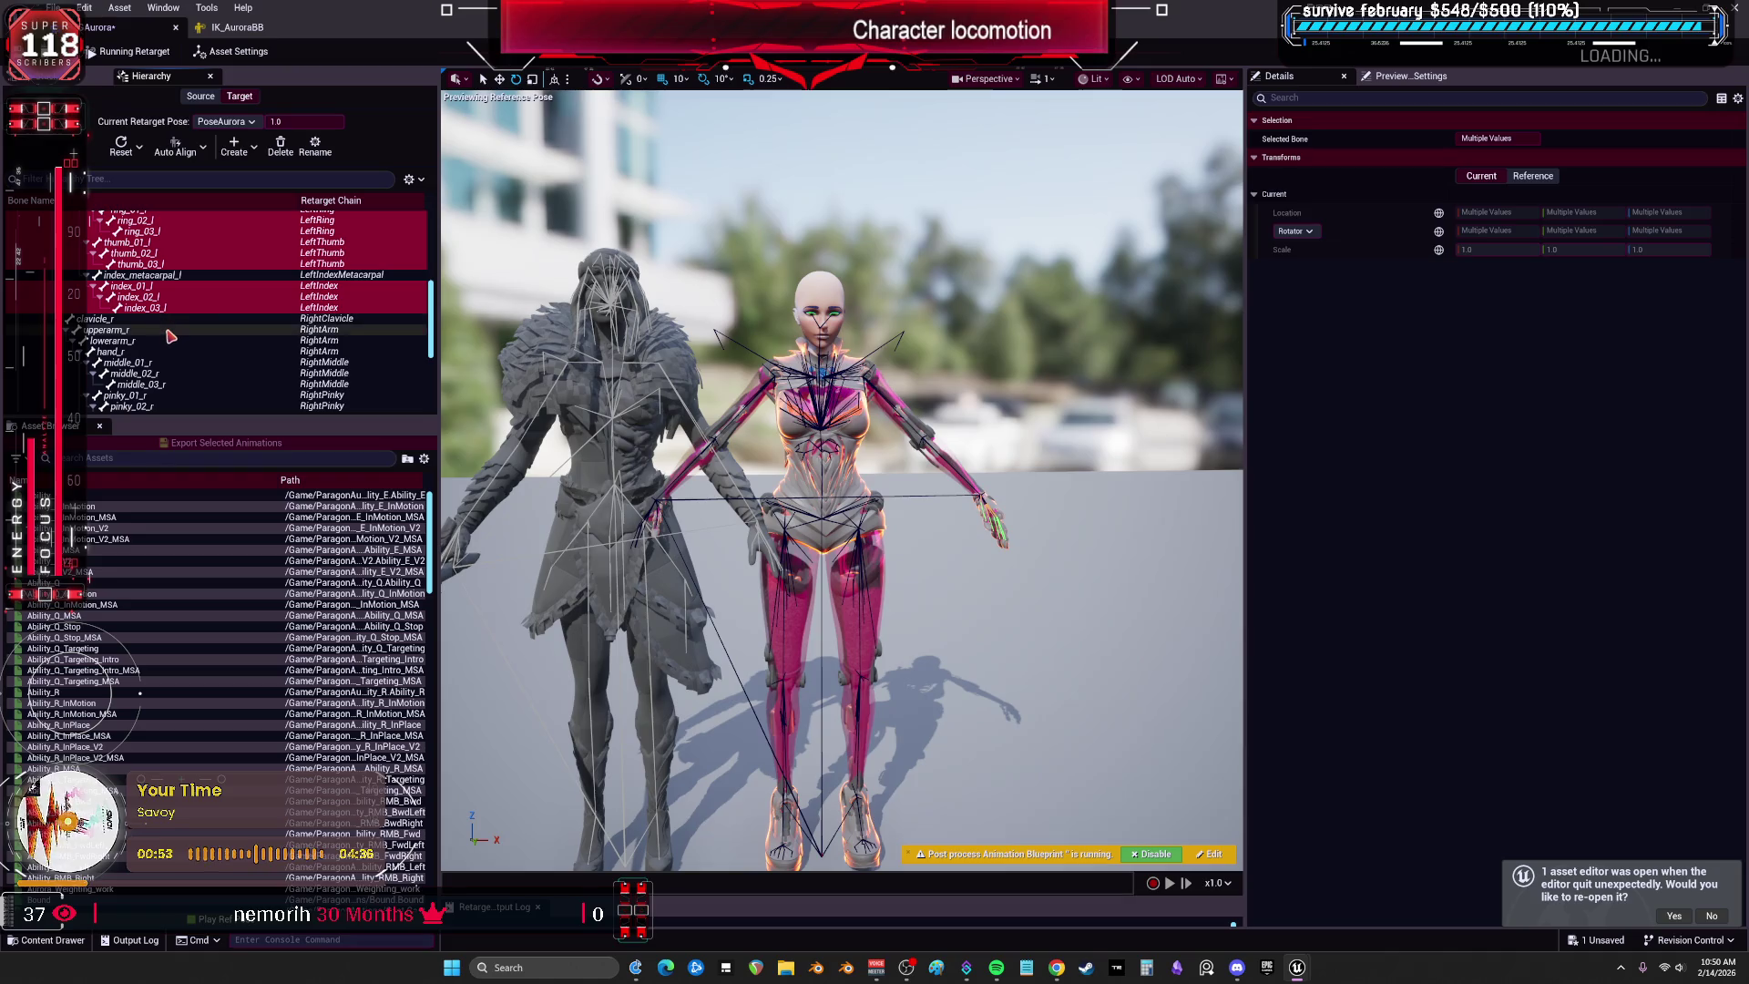
pyautogui.scroll(7, 171, 340)
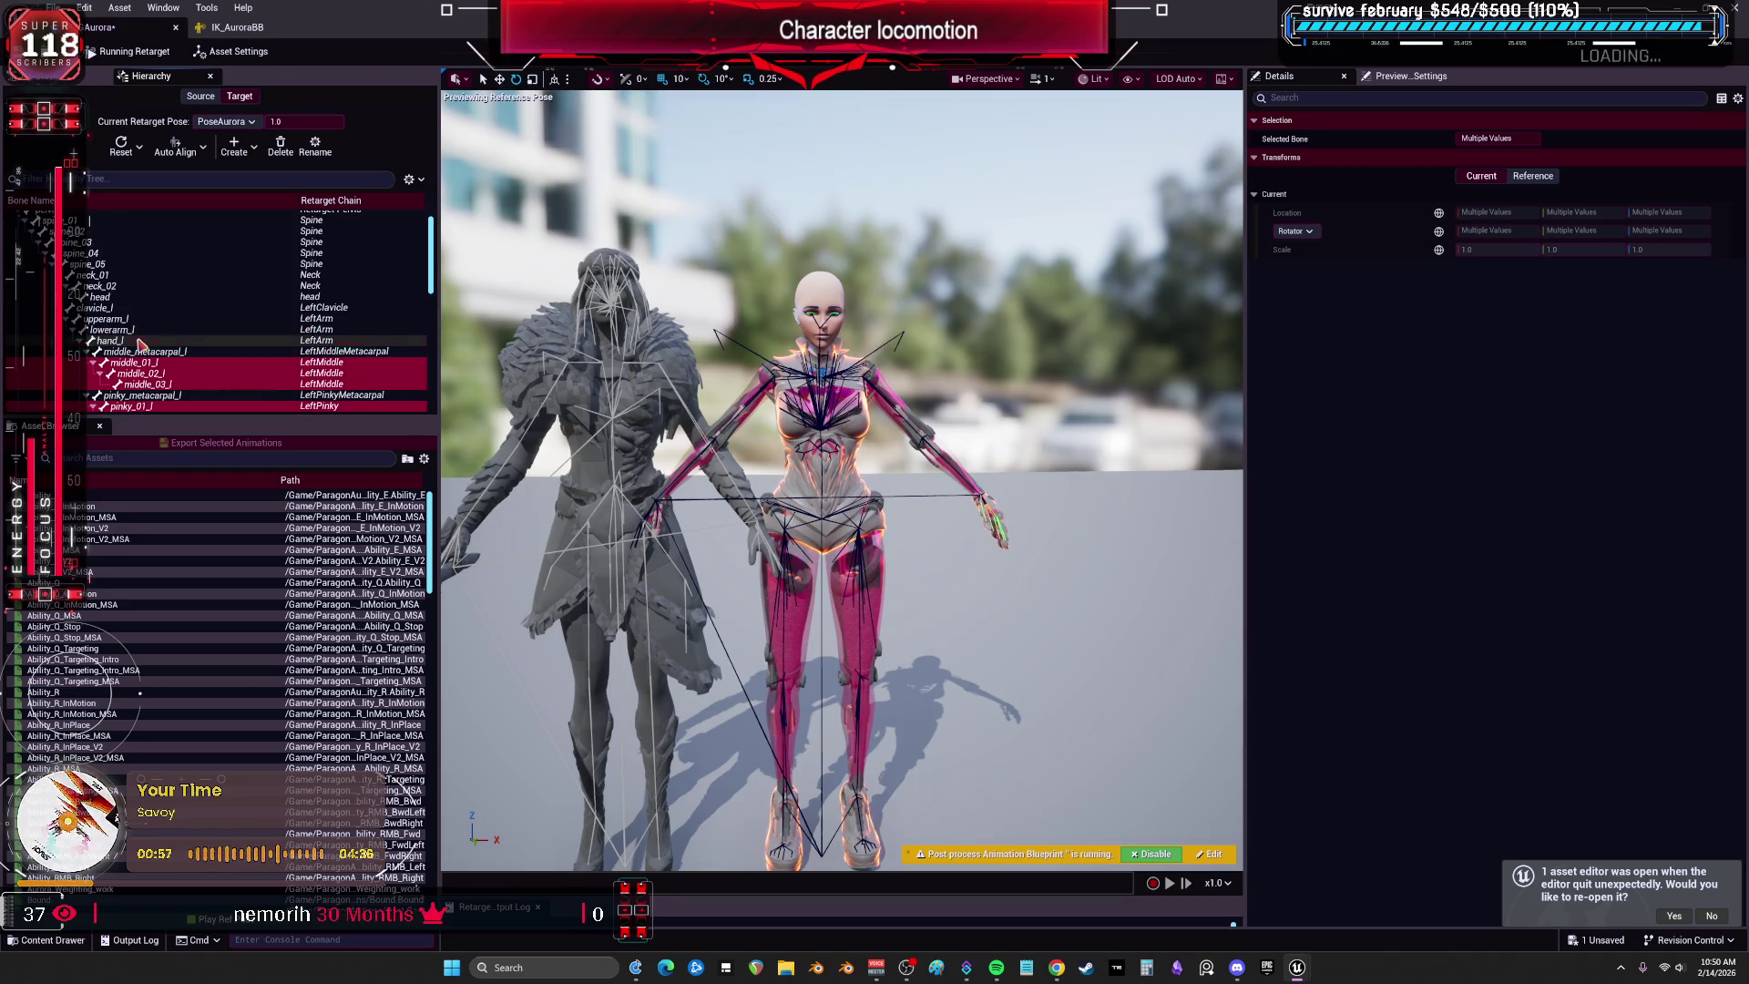
# Step: Add the left clavicle, arm and hand, plus right clavicle through index finger bones
pyautogui.keyDown('ctrl'); pyautogui.keyDown('shift'); pyautogui.click(137, 307); pyautogui.keyUp('shift'); pyautogui.keyUp('ctrl')
pyautogui.scroll(-3, 155, 338)
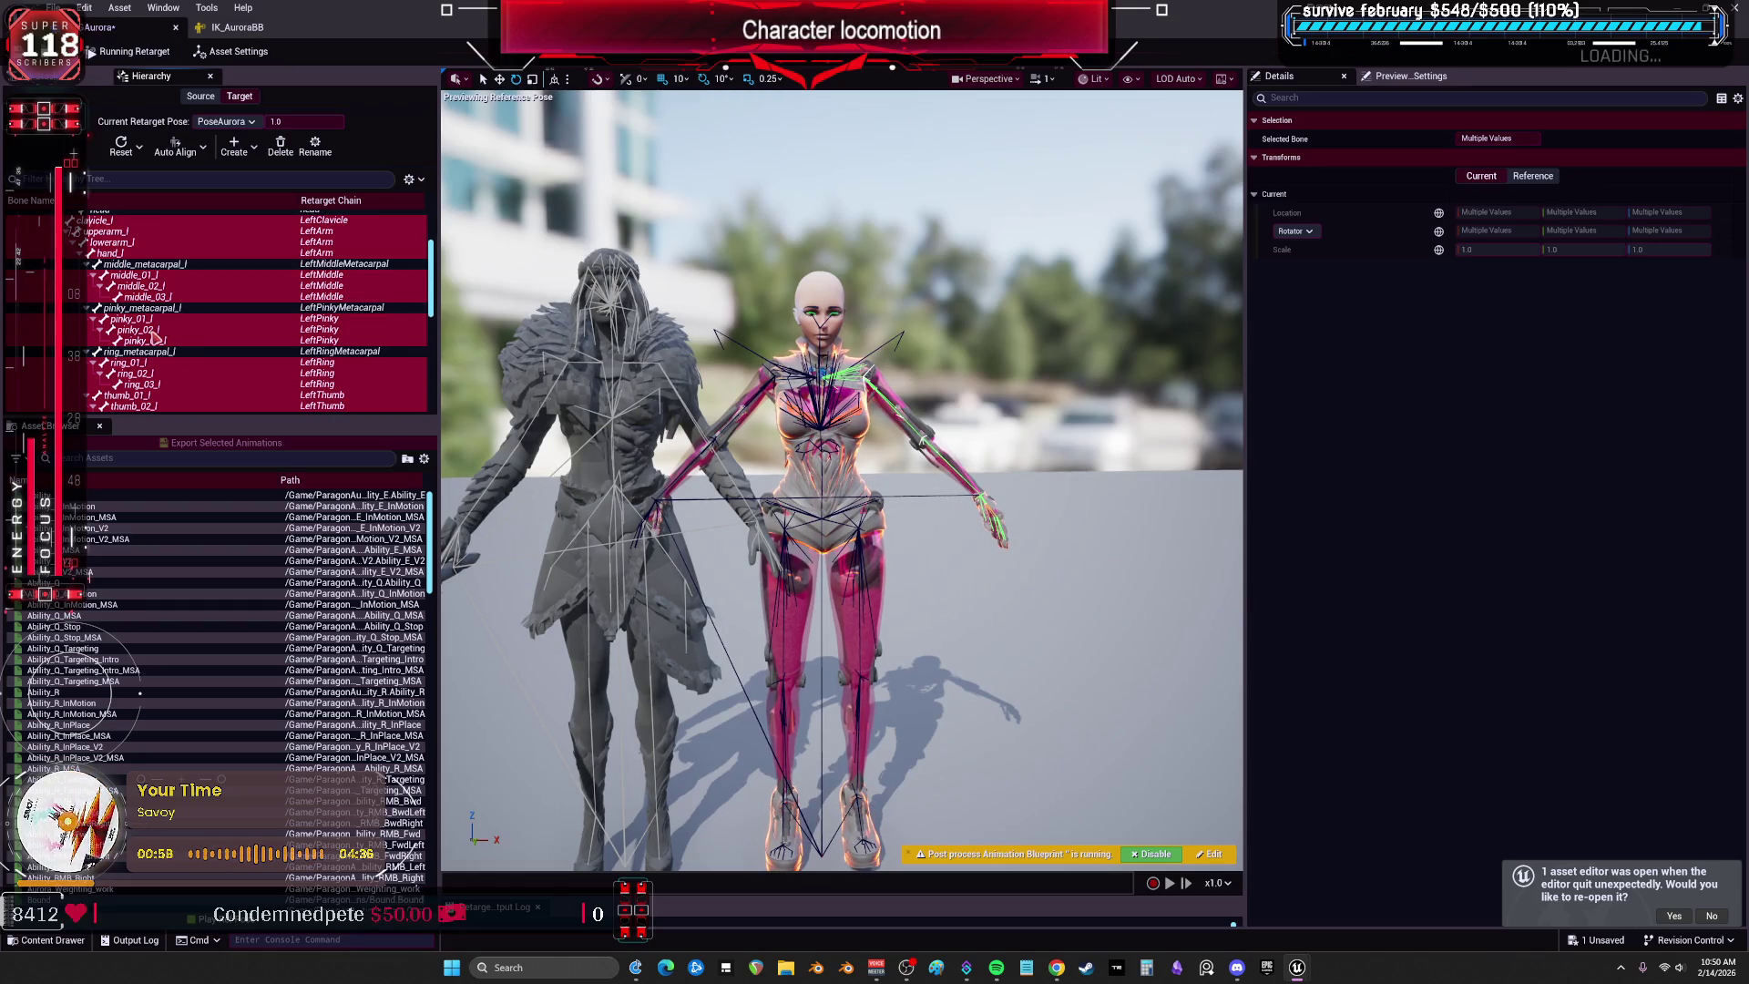
pyautogui.scroll(-6, 155, 339)
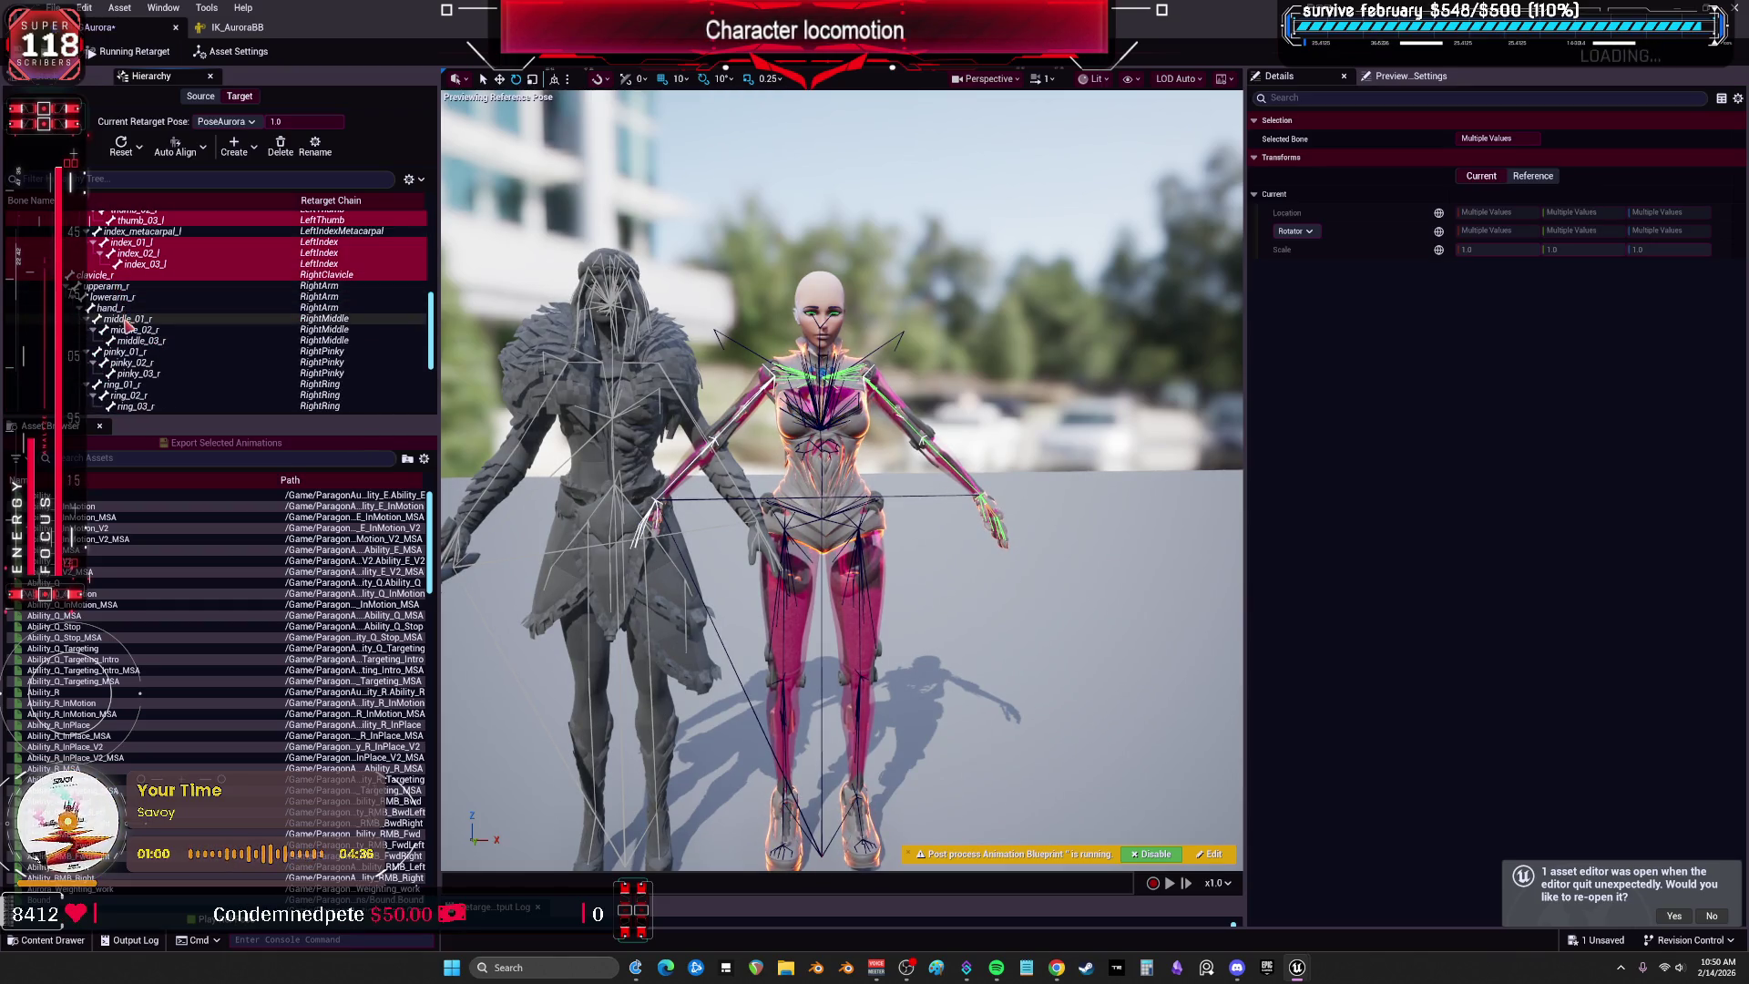
pyautogui.keyDown('ctrl'); pyautogui.keyDown('shift'); pyautogui.click(137, 339); pyautogui.keyUp('shift'); pyautogui.keyUp('ctrl')
pyautogui.scroll(-3, 144, 355)
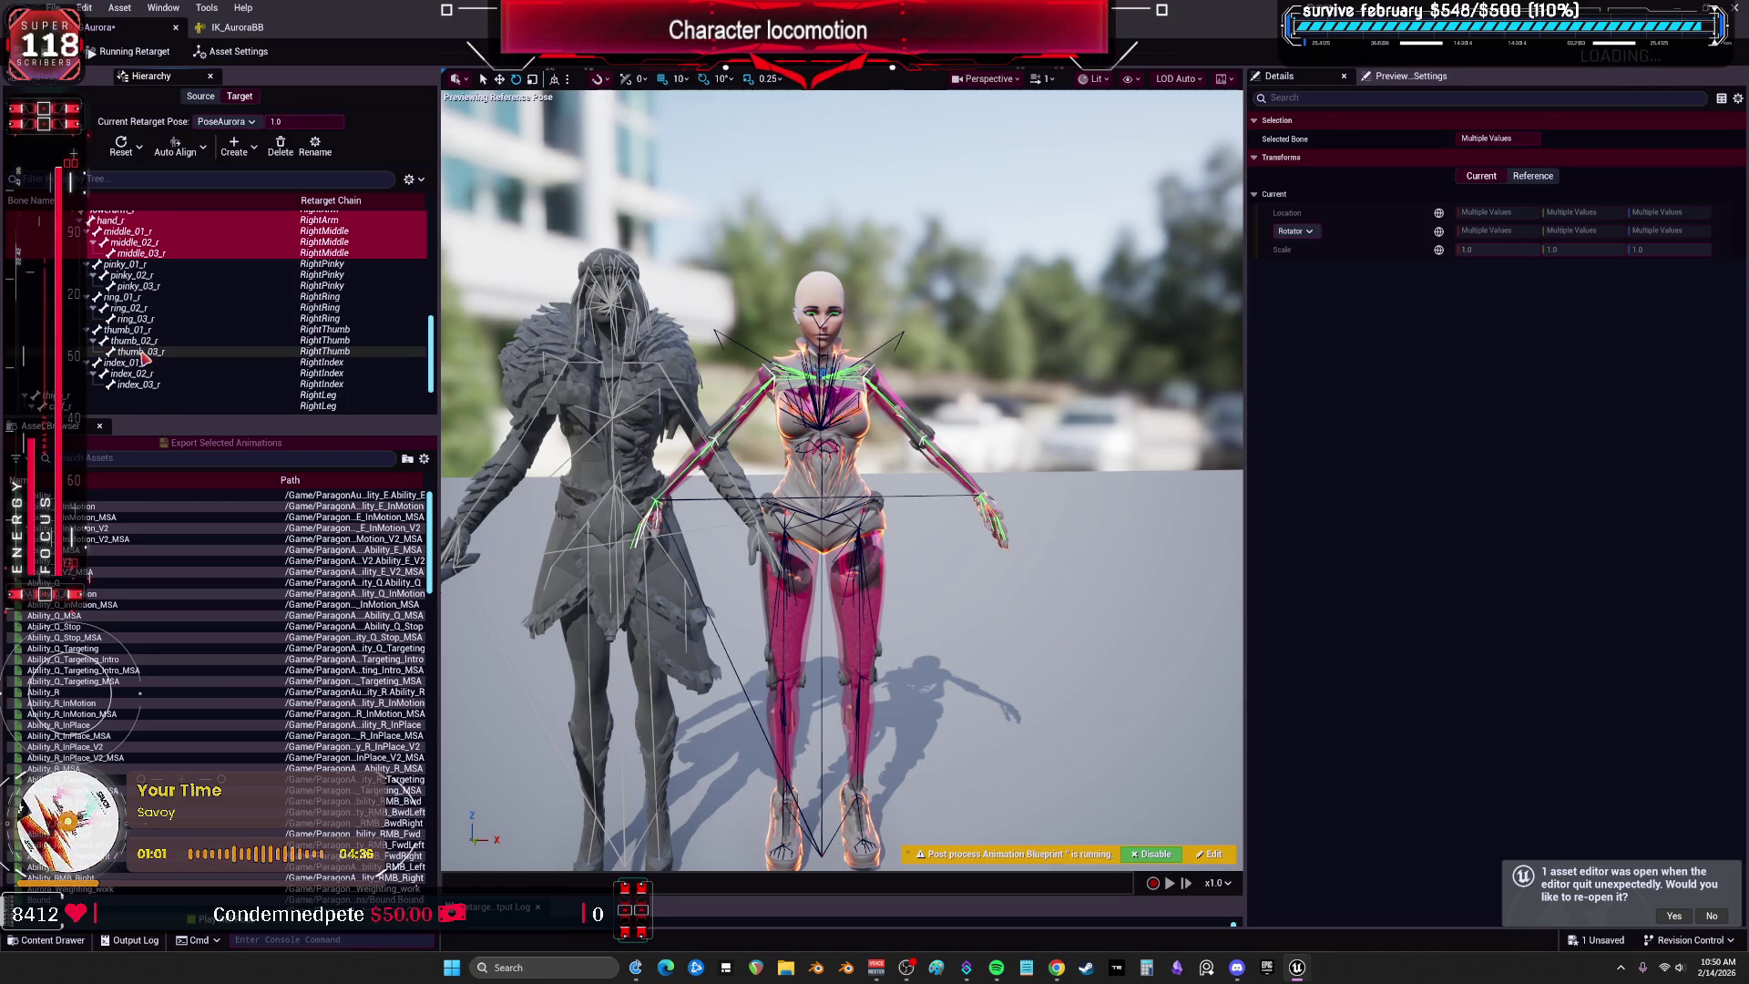
pyautogui.keyDown('ctrl'); pyautogui.keyDown('shift'); pyautogui.click(146, 383); pyautogui.keyUp('shift'); pyautogui.keyUp('ctrl')
# Step: Check the Auto Align alignment methods, then bring up the retargeter's Asset Settings
pyautogui.click(206, 146)
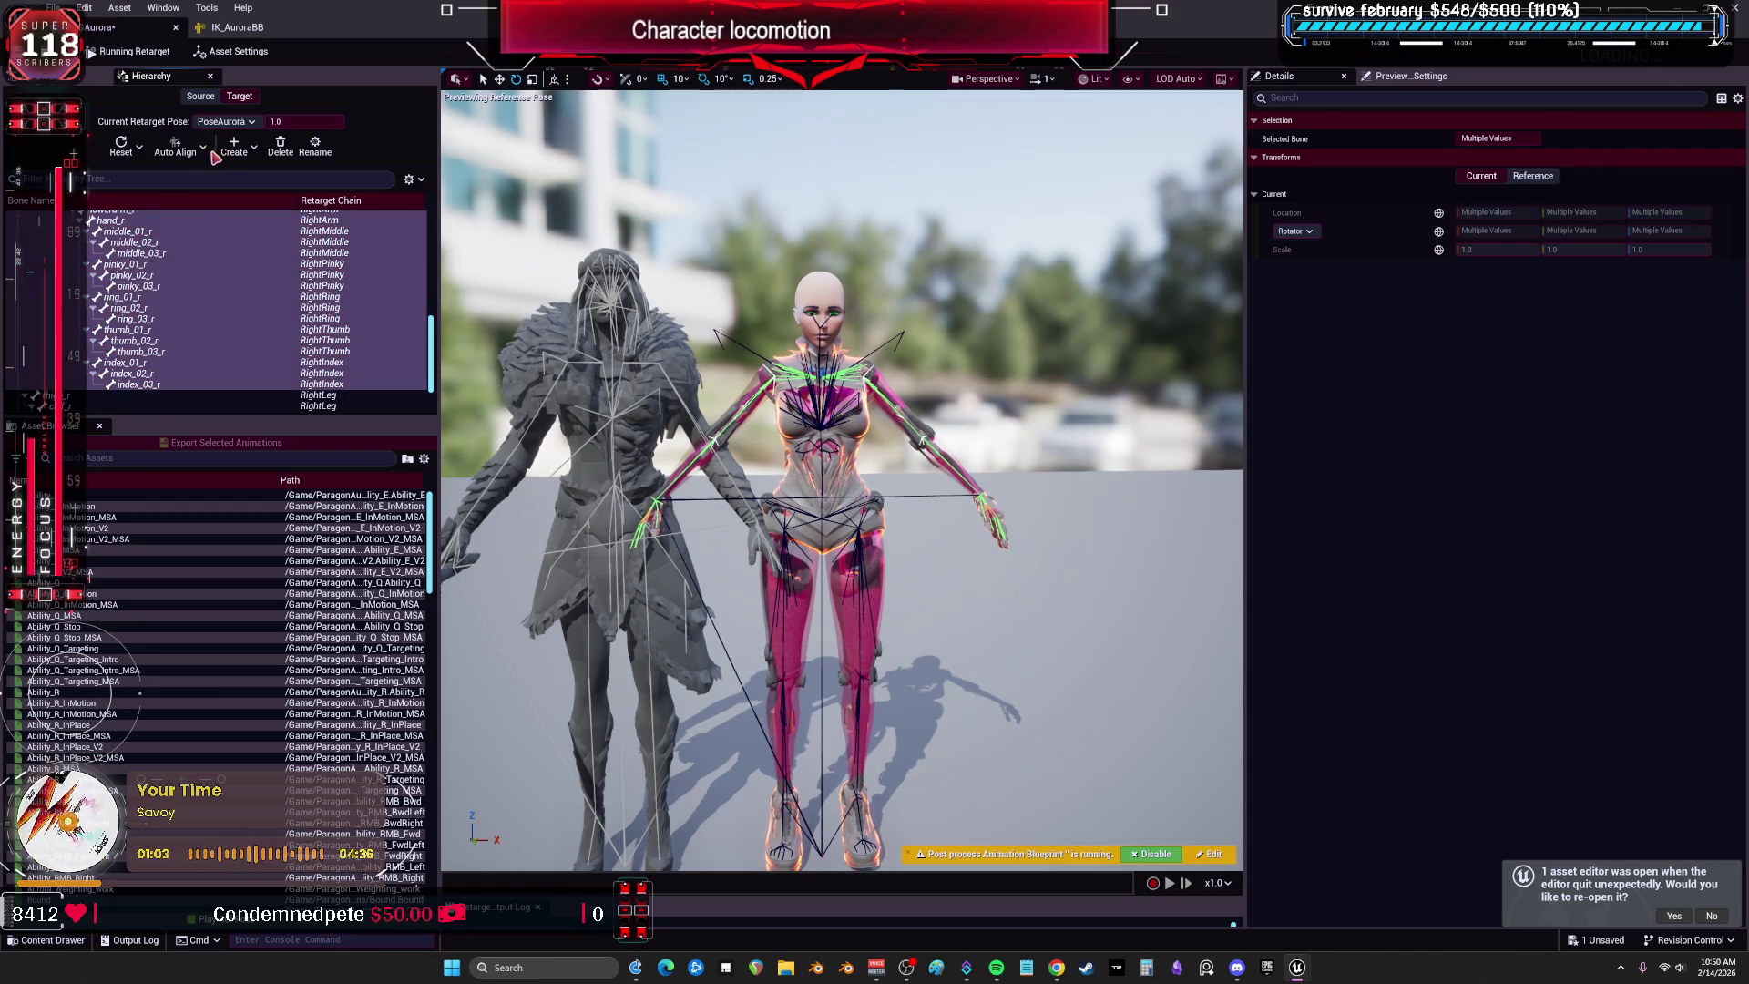
pyautogui.click(238, 150)
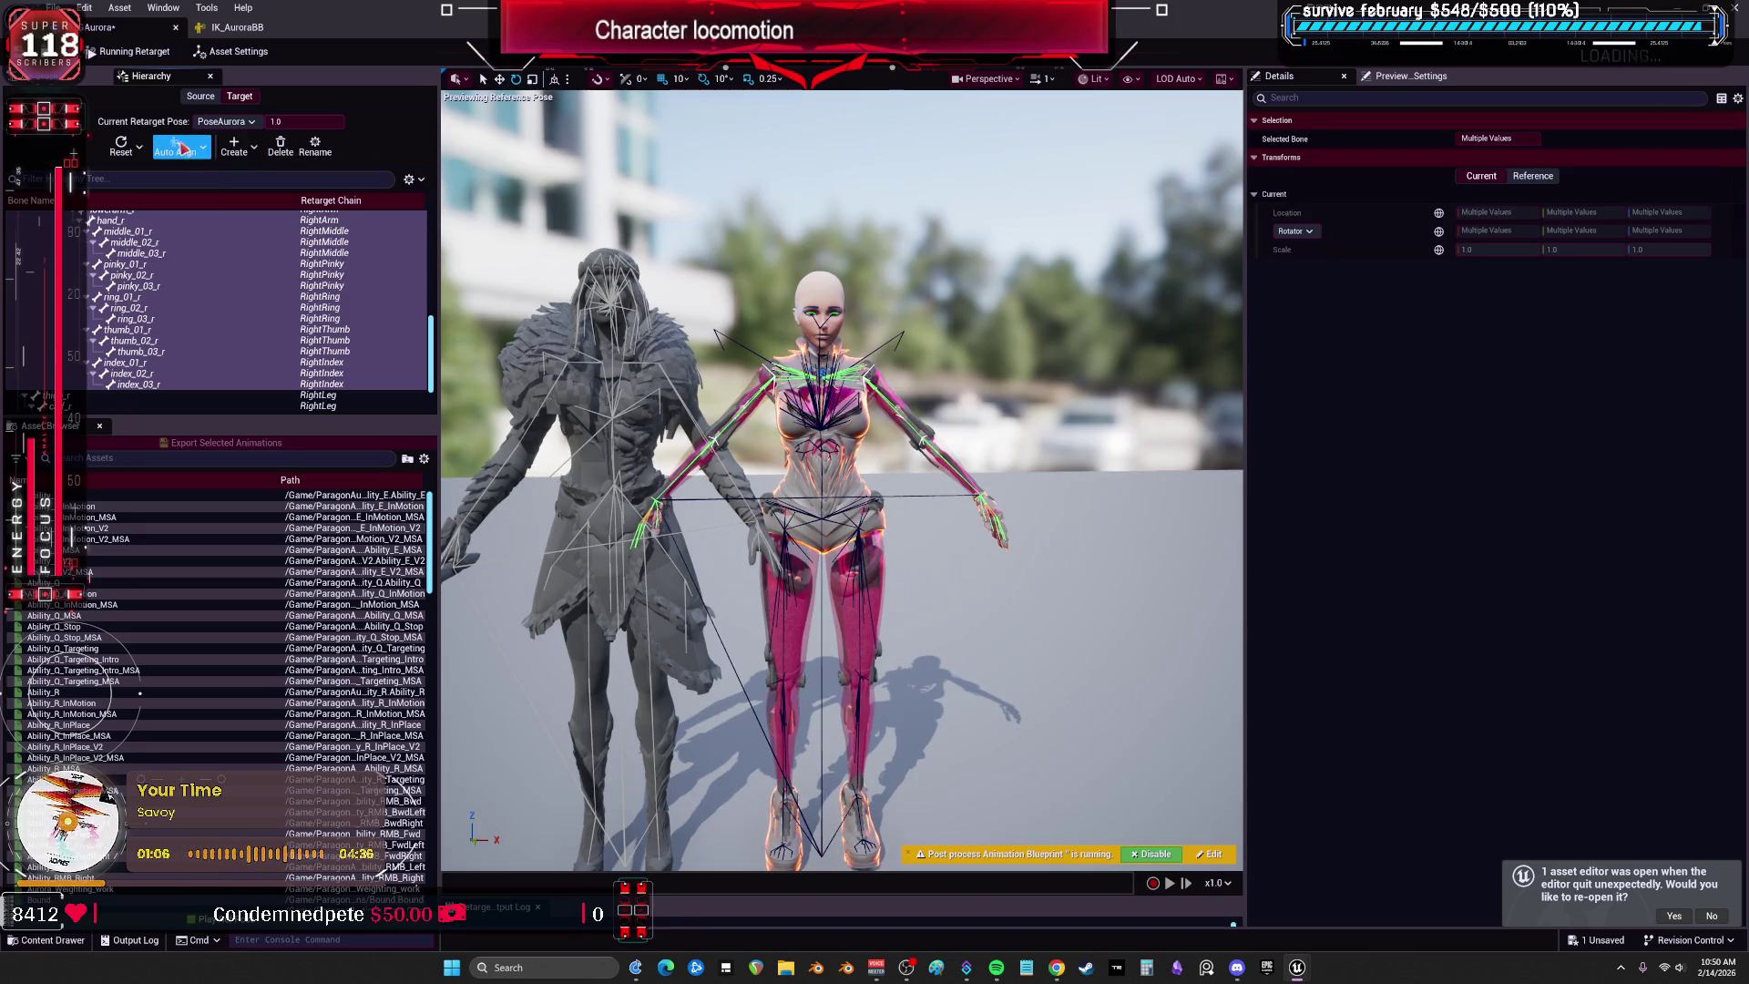
pyautogui.click(177, 146)
pyautogui.click(305, 234)
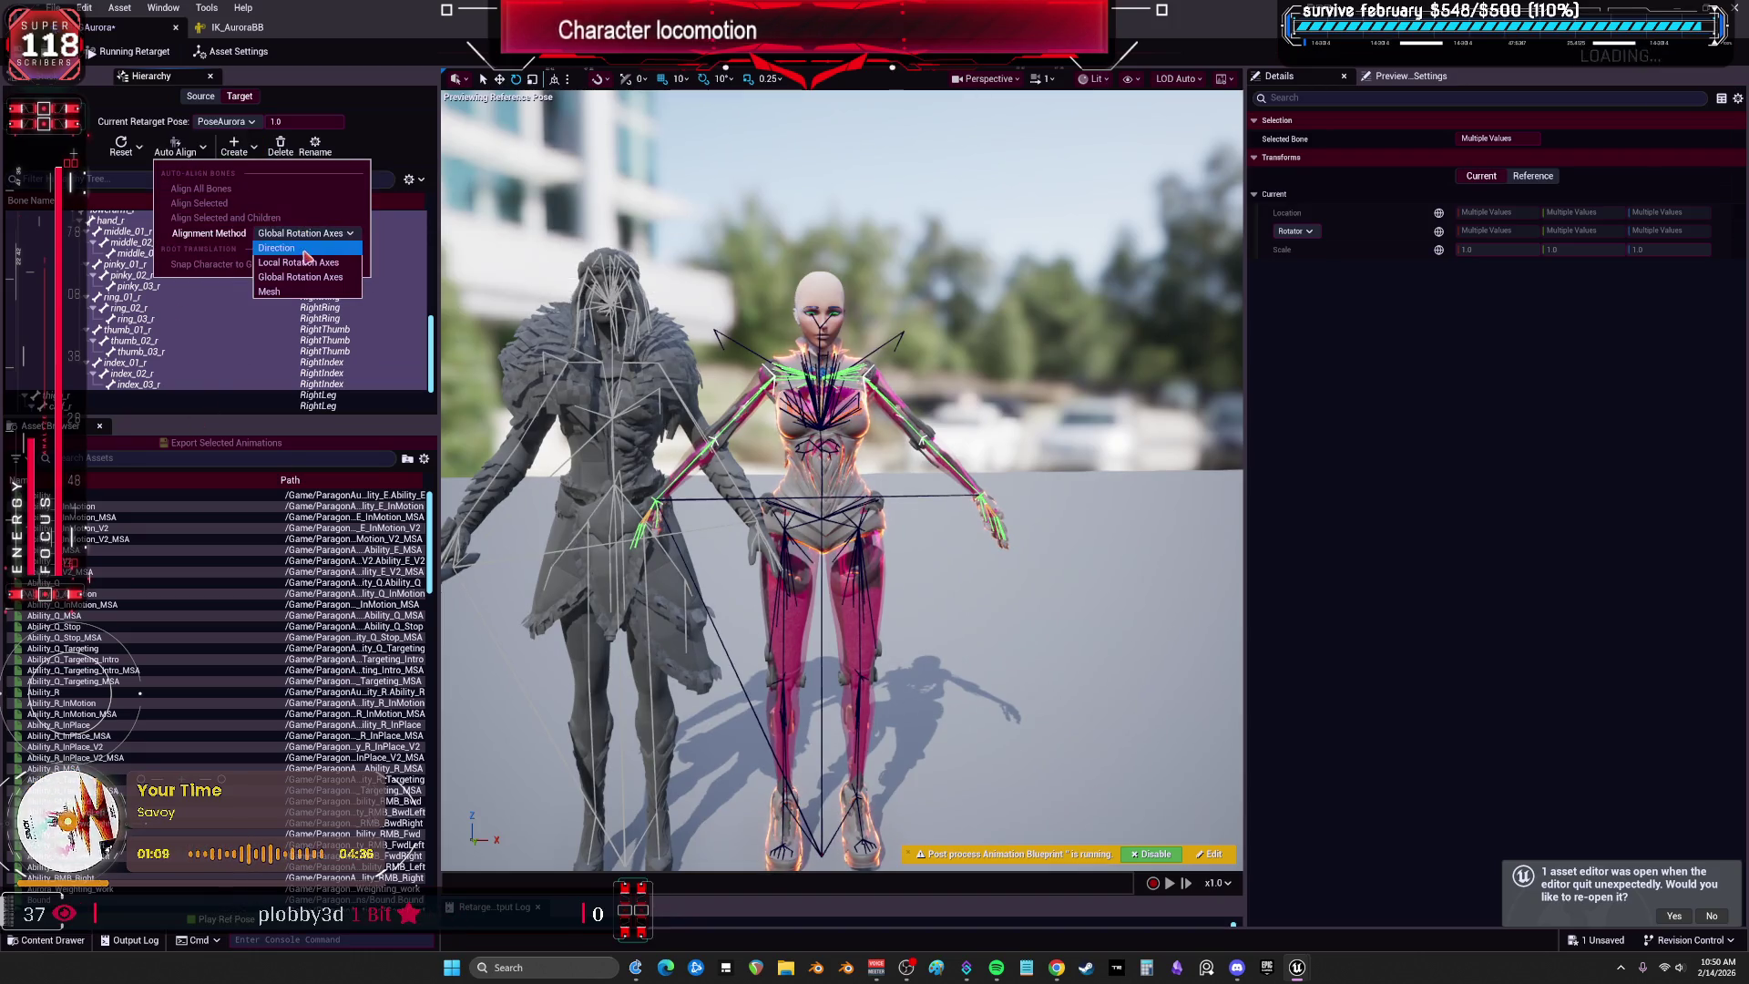
pyautogui.click(301, 268)
pyautogui.click(230, 51)
pyautogui.scroll(5, 203, 350)
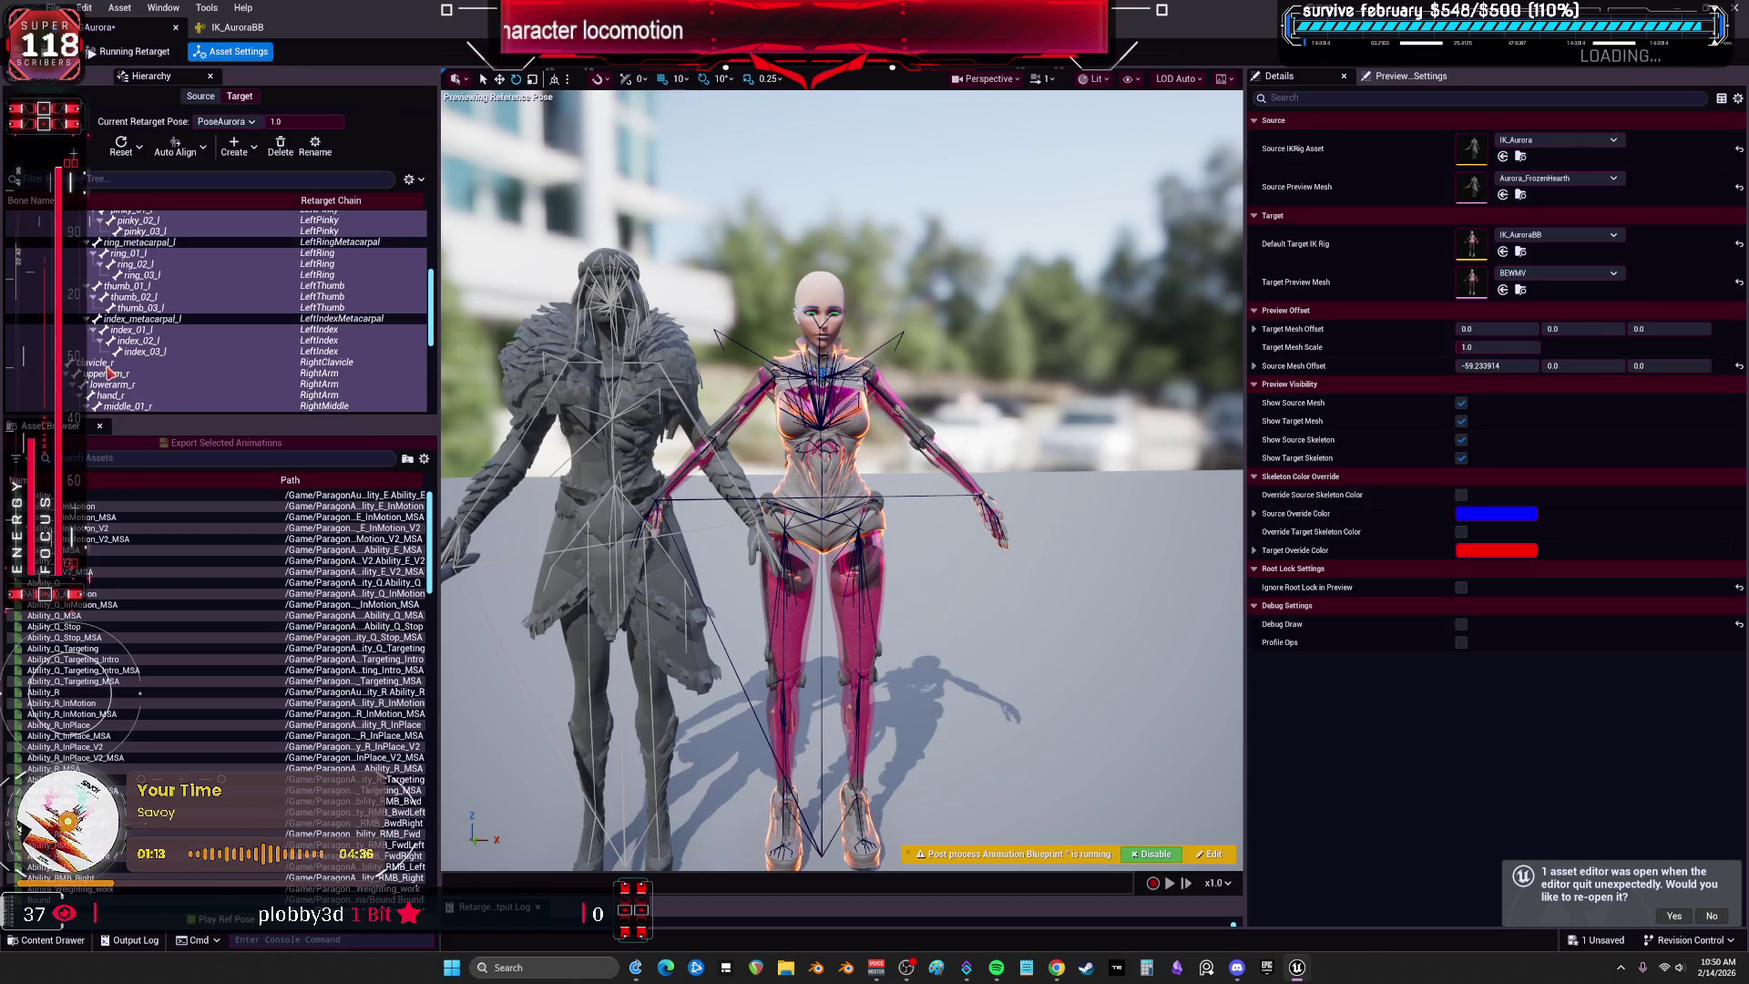
# Step: Return to Editing Retarget Pose, keep Global Rotation Axes alignment, and view the legs
pyautogui.click(152, 52)
pyautogui.click(200, 147)
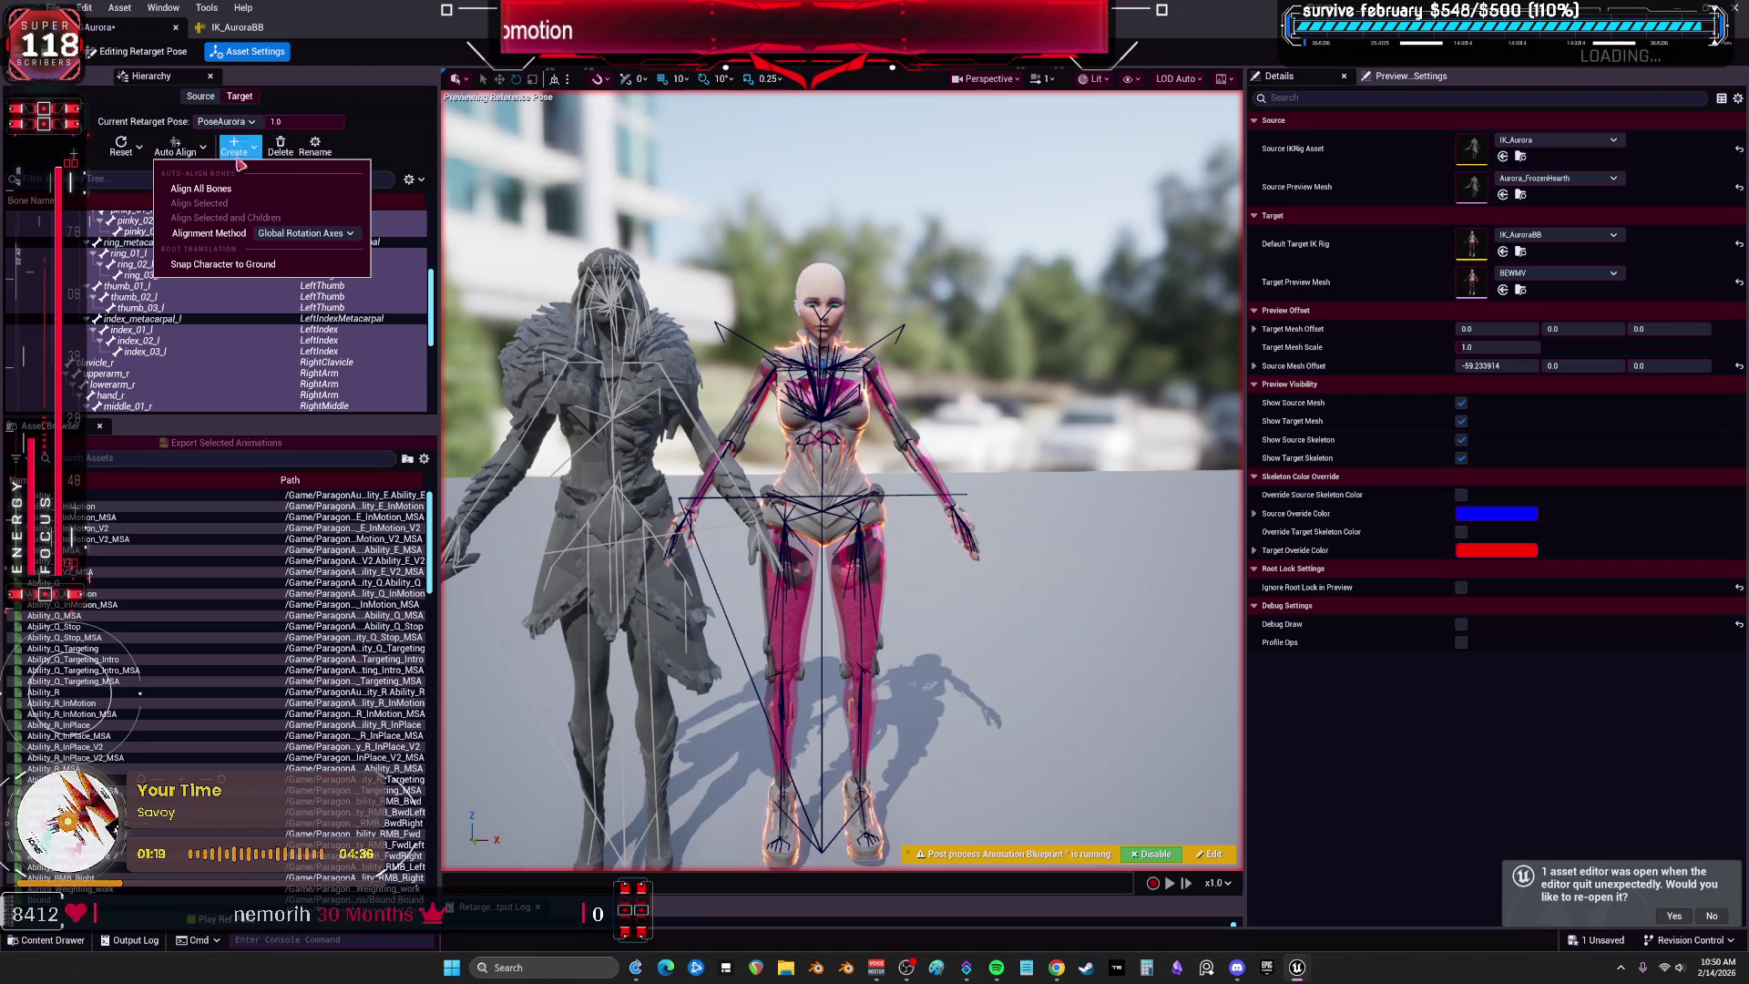
pyautogui.click(296, 235)
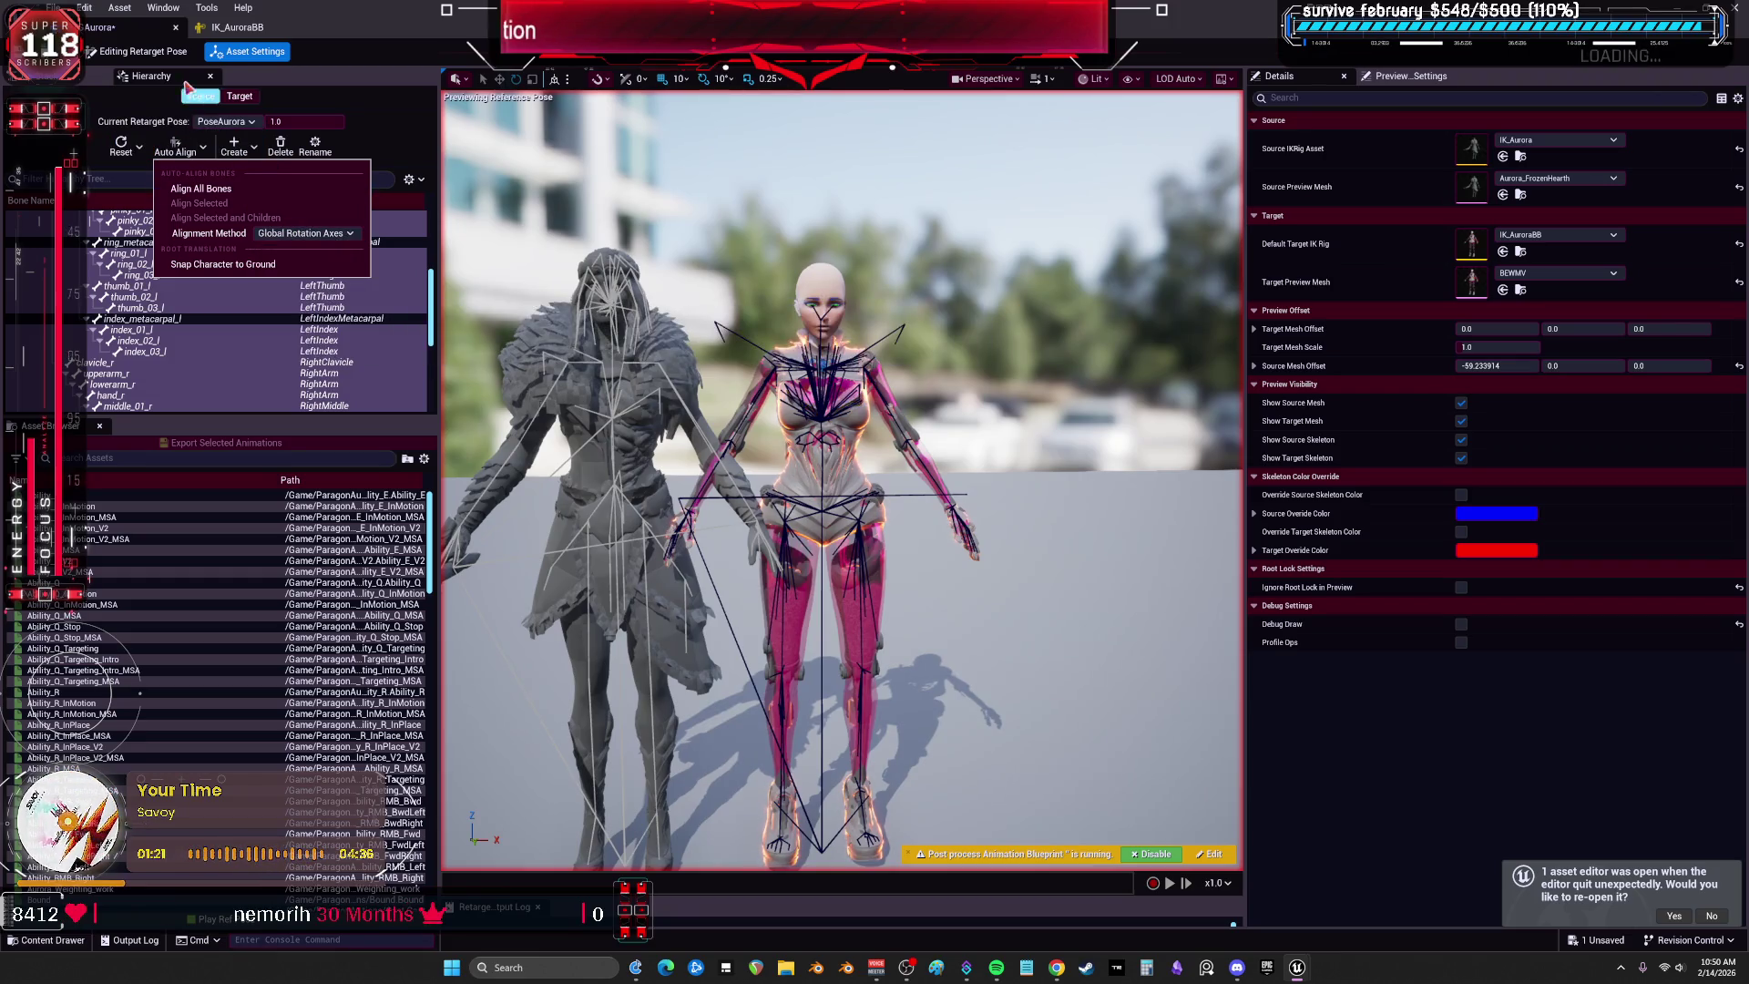
pyautogui.click(162, 58)
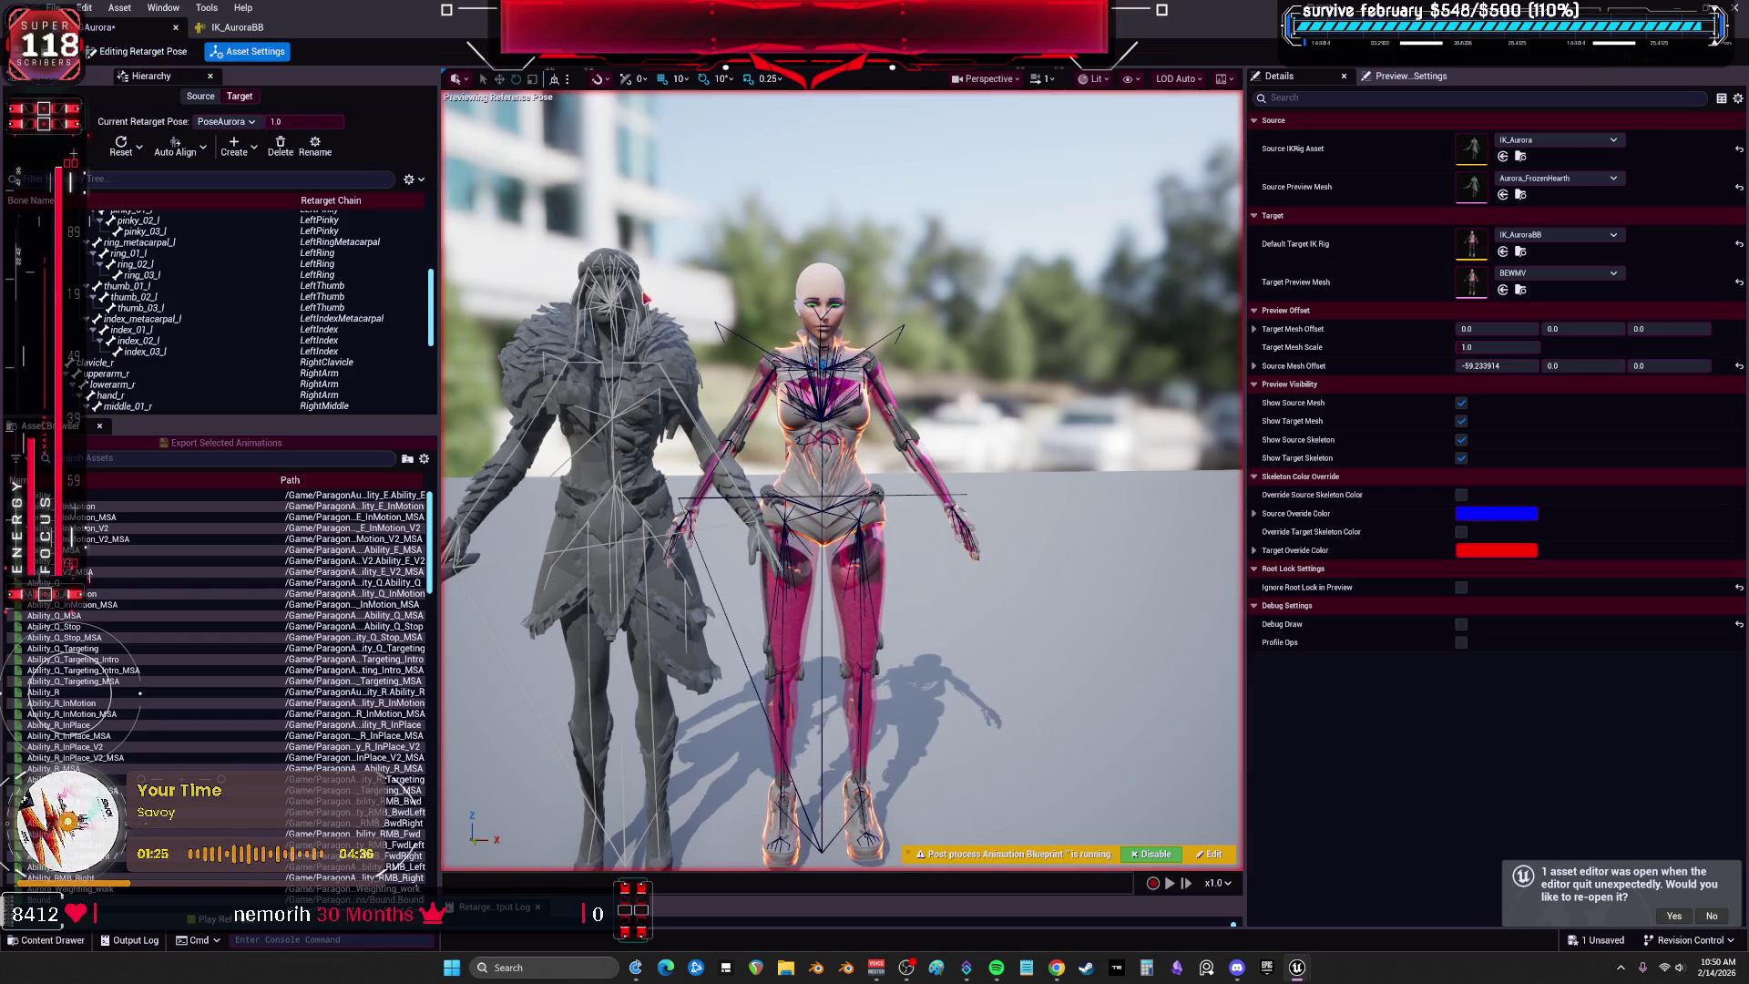
pyautogui.moveTo(645, 296)
pyautogui.mouseDown()
pyautogui.moveTo(645, 209)
pyautogui.moveTo(645, 228)
pyautogui.mouseUp()
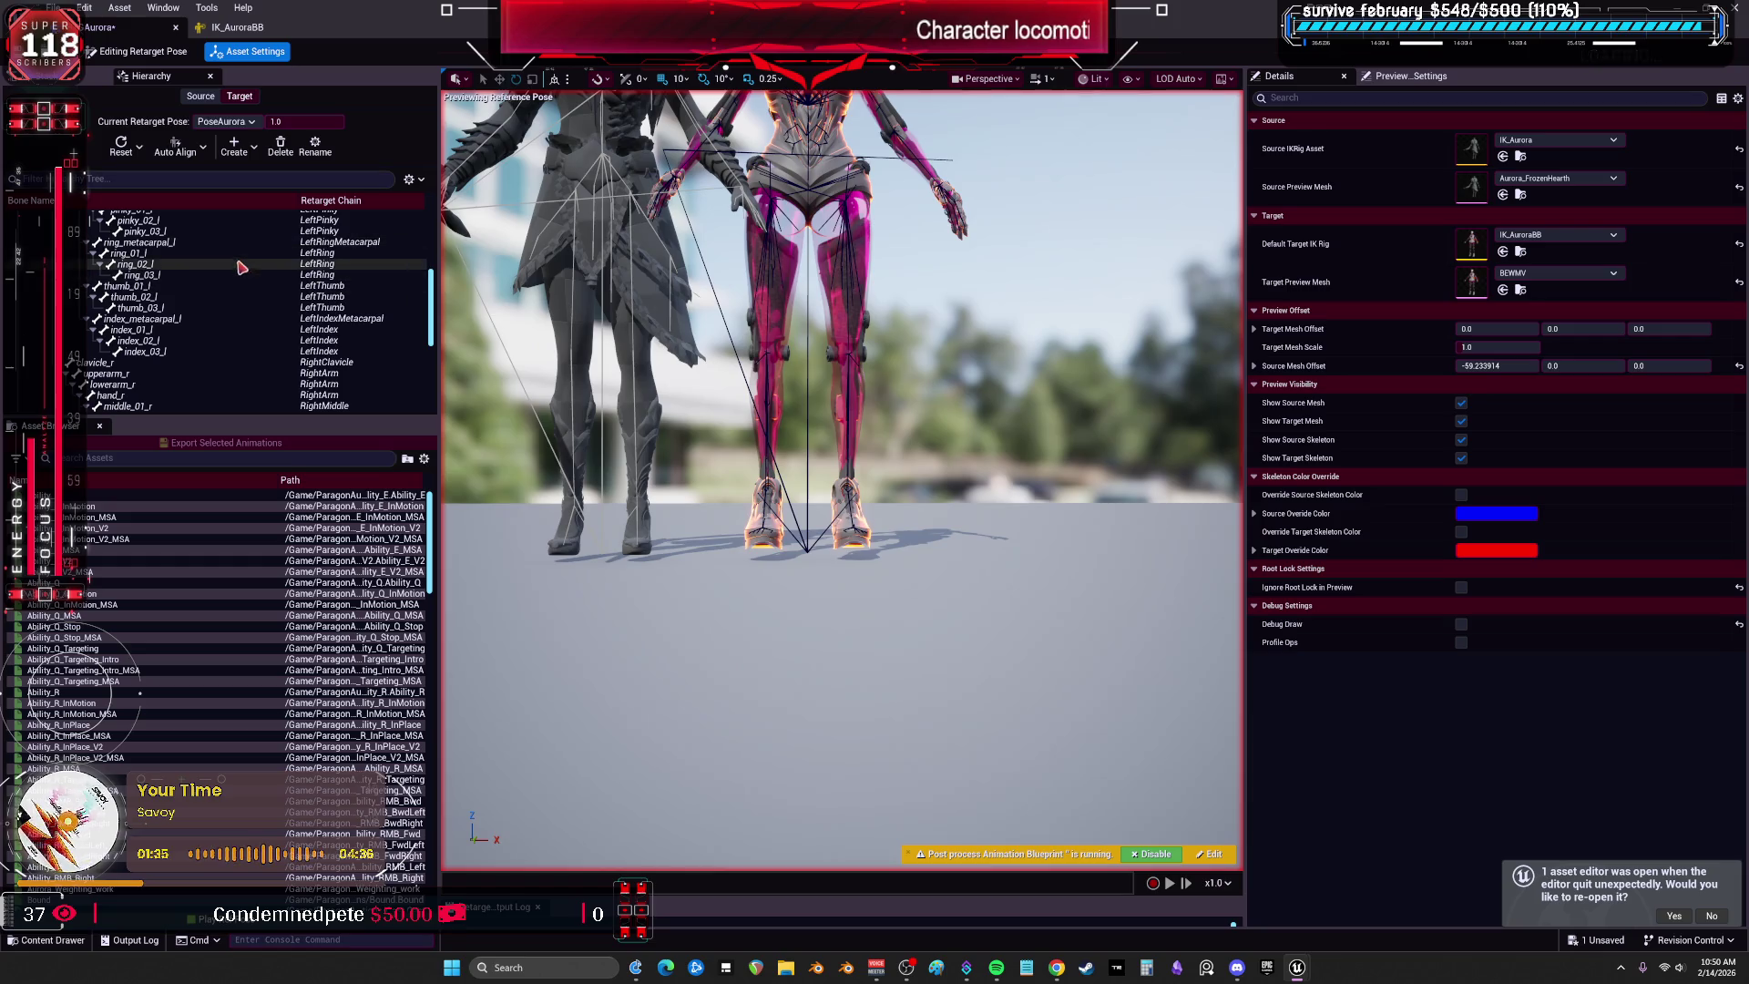
# Step: Select the left-hand finger bones from the pinky and index metacarpals through index_03_l
pyautogui.click(168, 350)
pyautogui.scroll(3, 260, 220)
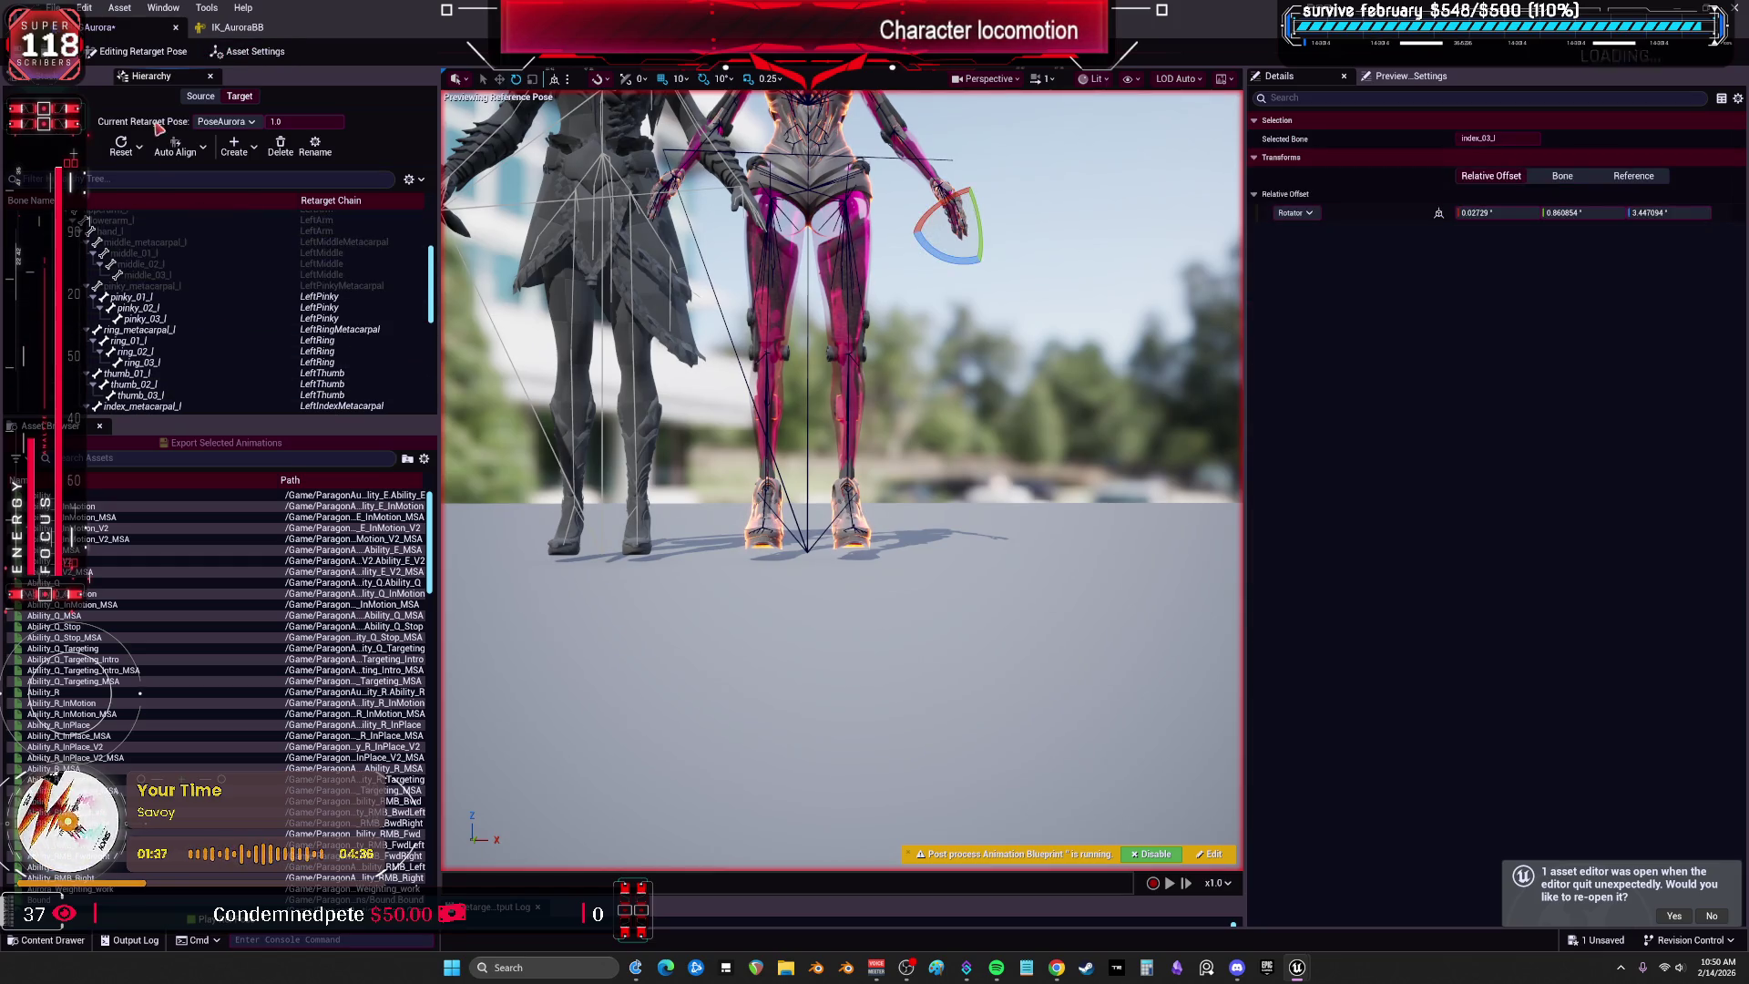
pyautogui.click(132, 297)
pyautogui.keyDown('shift'); pyautogui.click(141, 405); pyautogui.keyUp('shift')
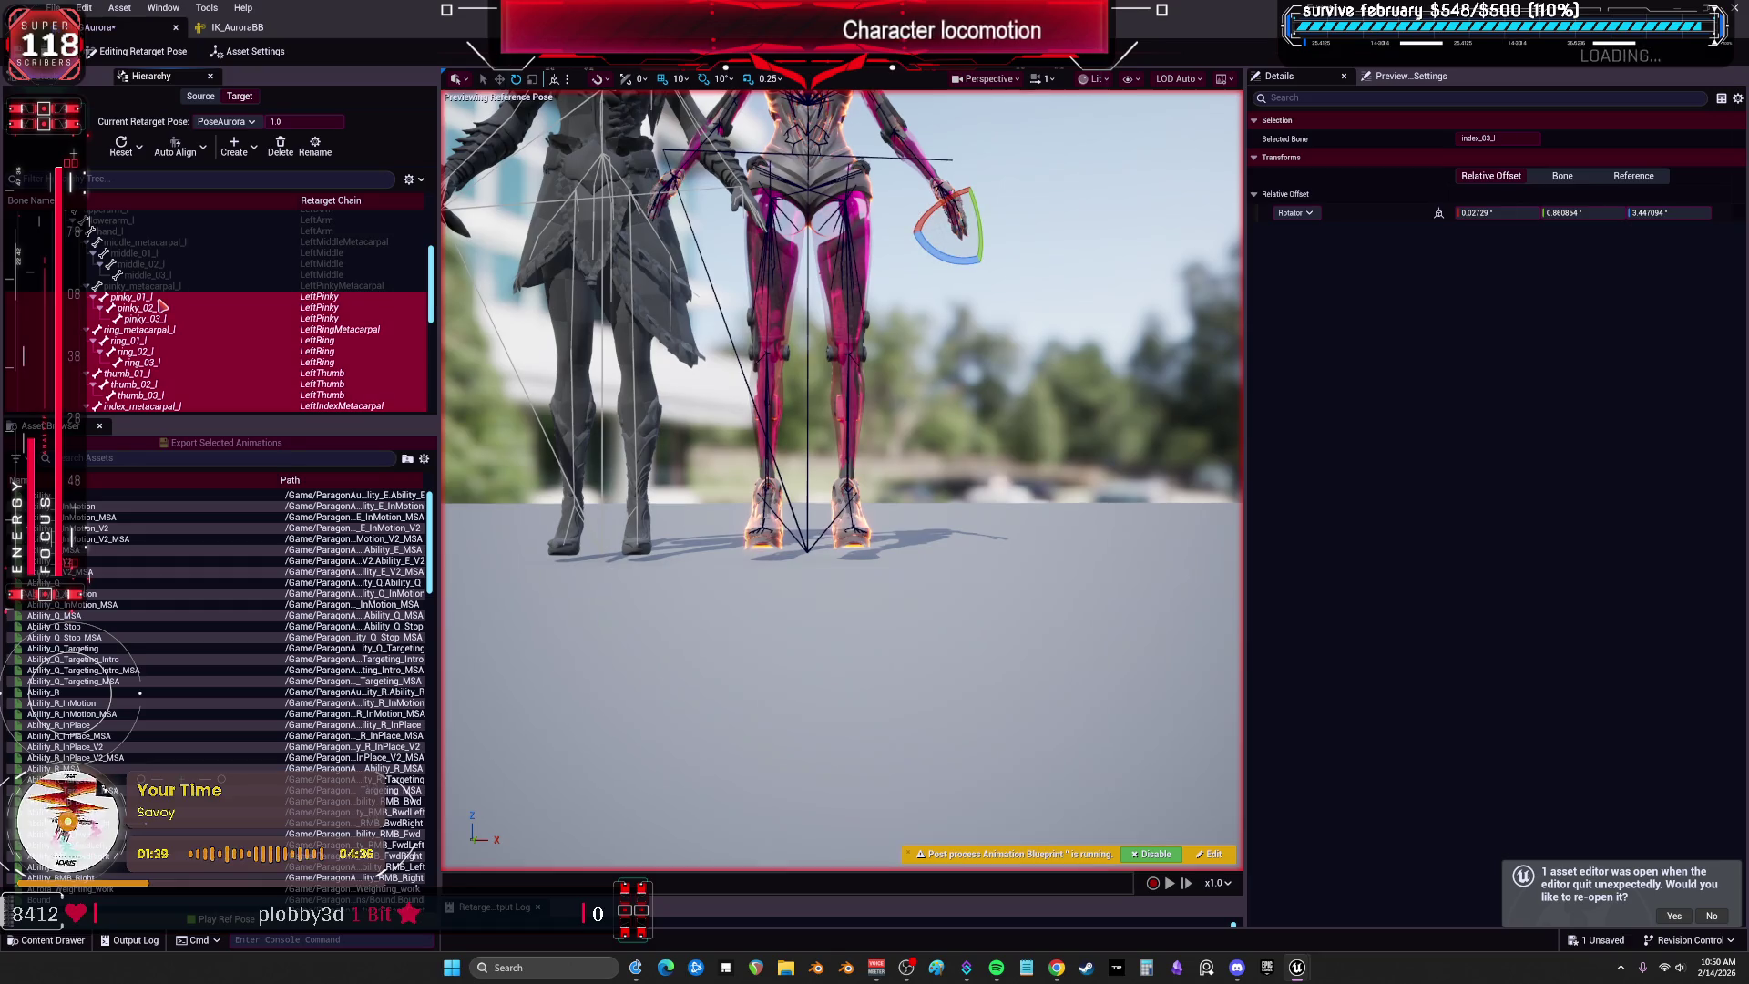
pyautogui.scroll(-3, 165, 414)
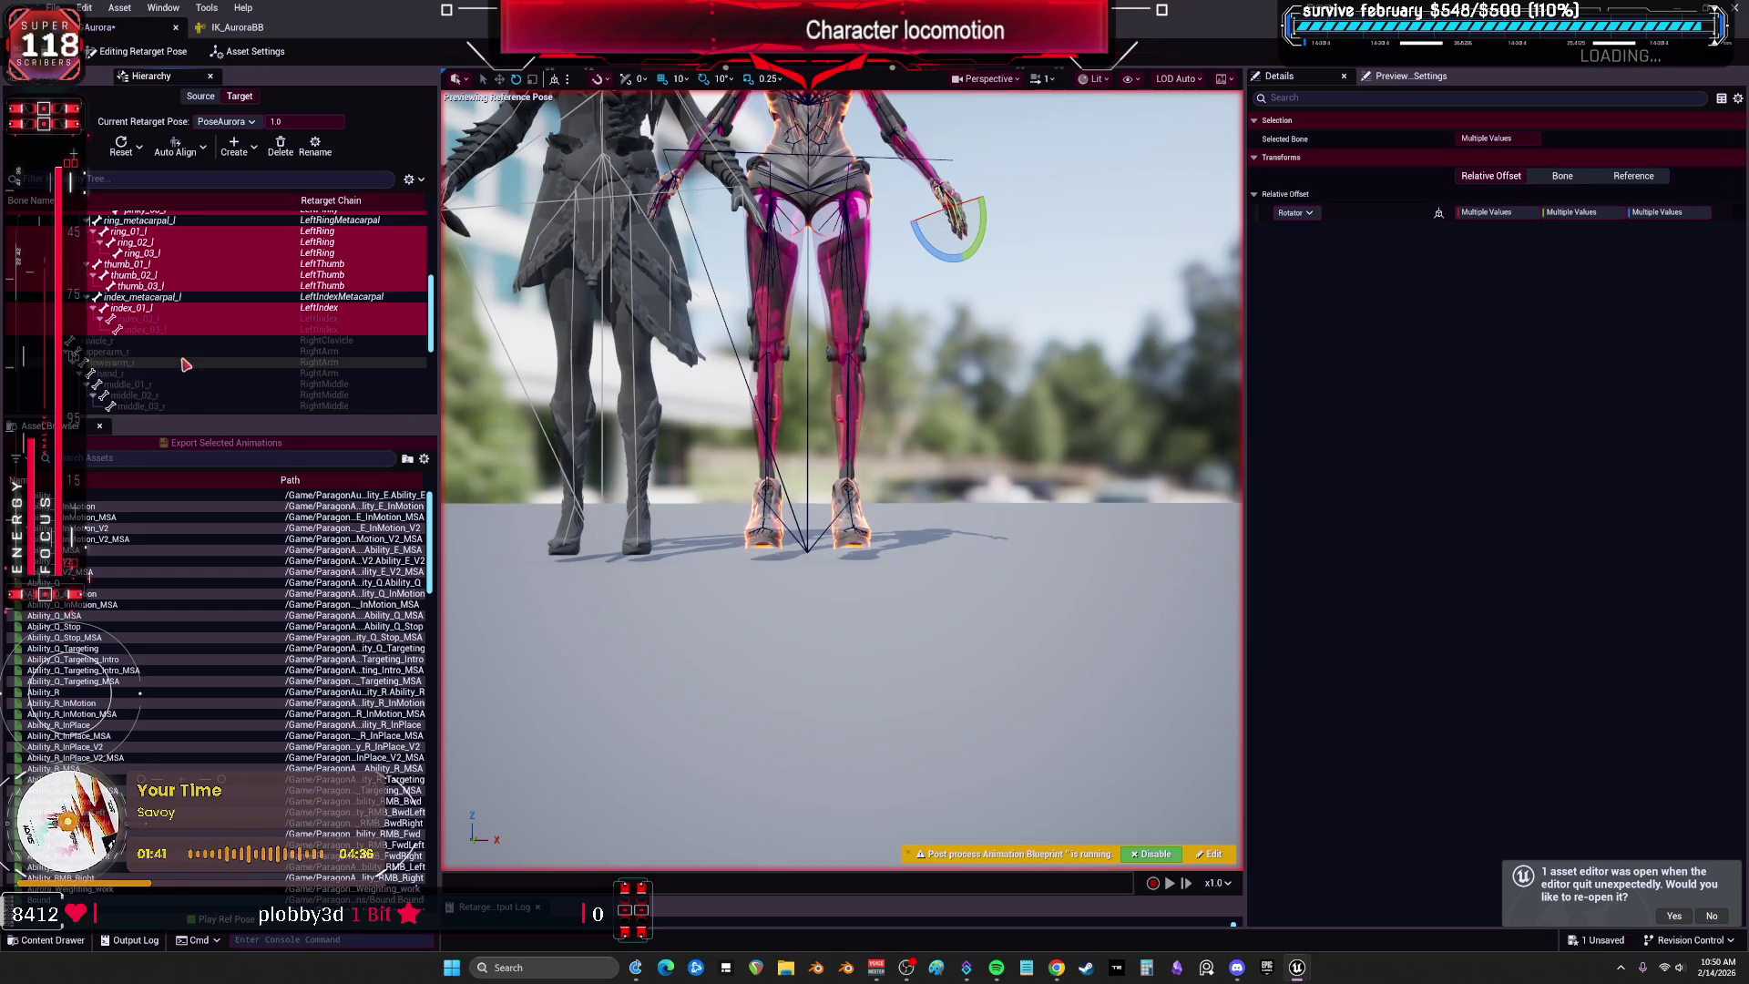
pyautogui.keyDown('shift'); pyautogui.click(163, 328); pyautogui.keyUp('shift')
pyautogui.scroll(4, 164, 309)
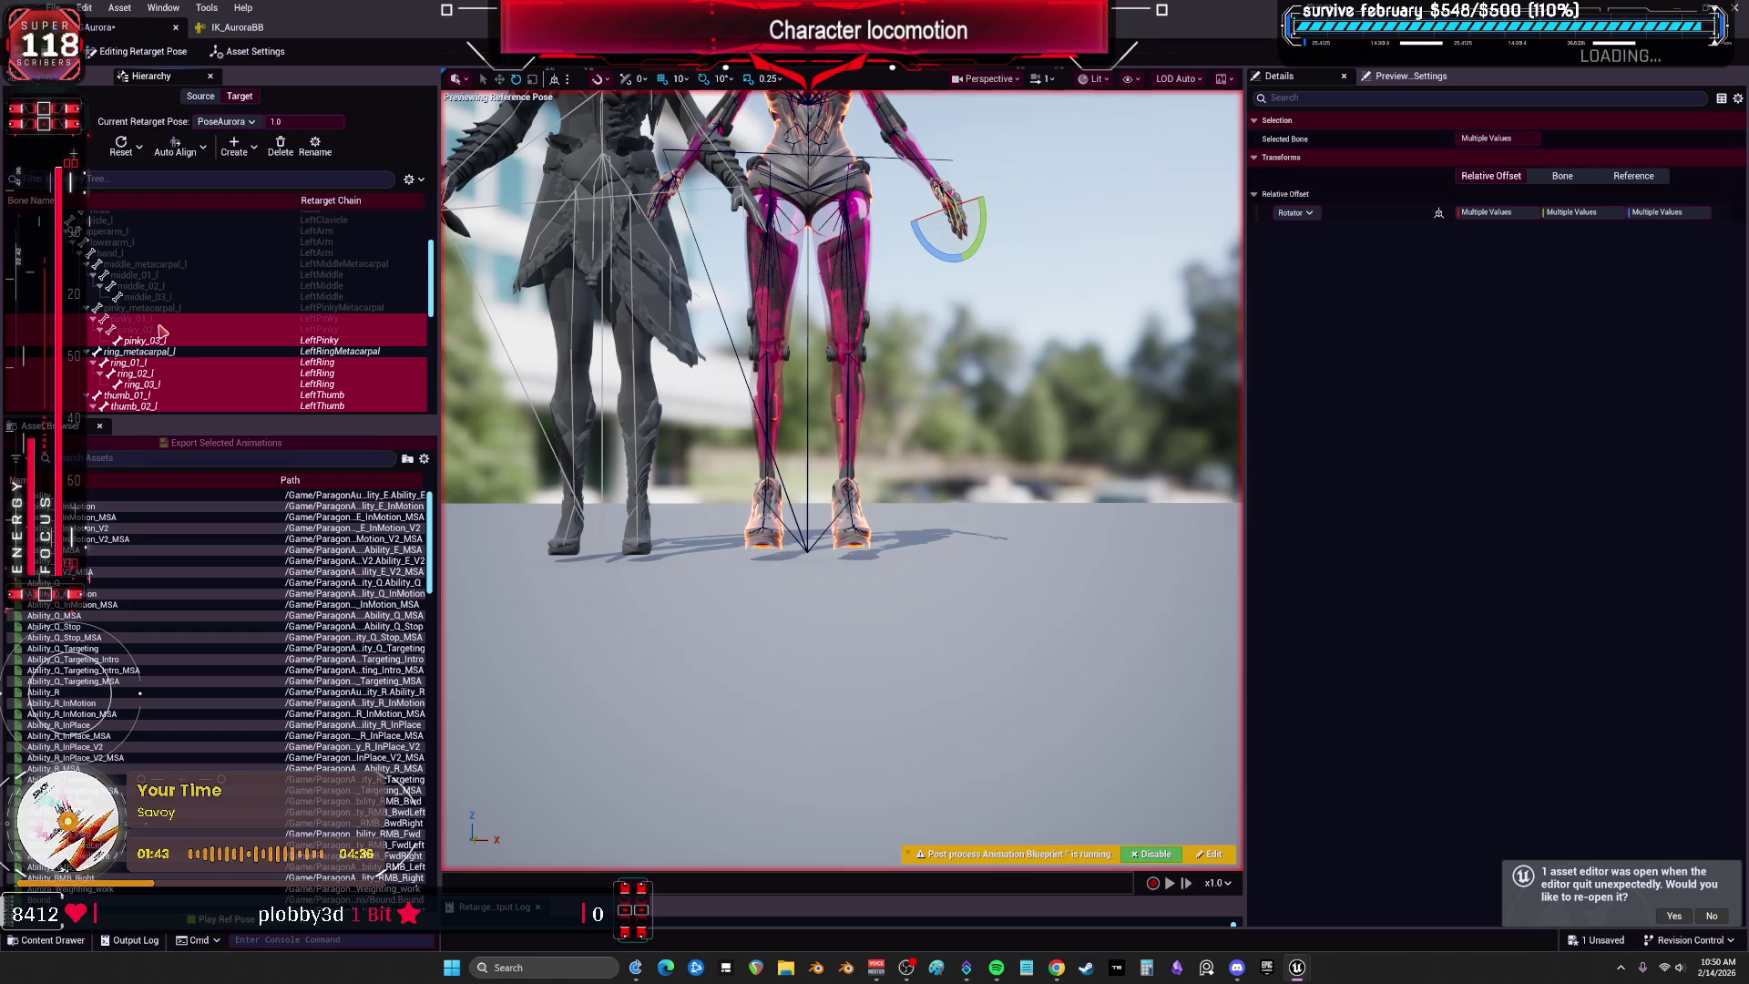
# Step: Auto-align the selected left finger bones to the source using the Direction method
pyautogui.click(205, 148)
pyautogui.click(239, 195)
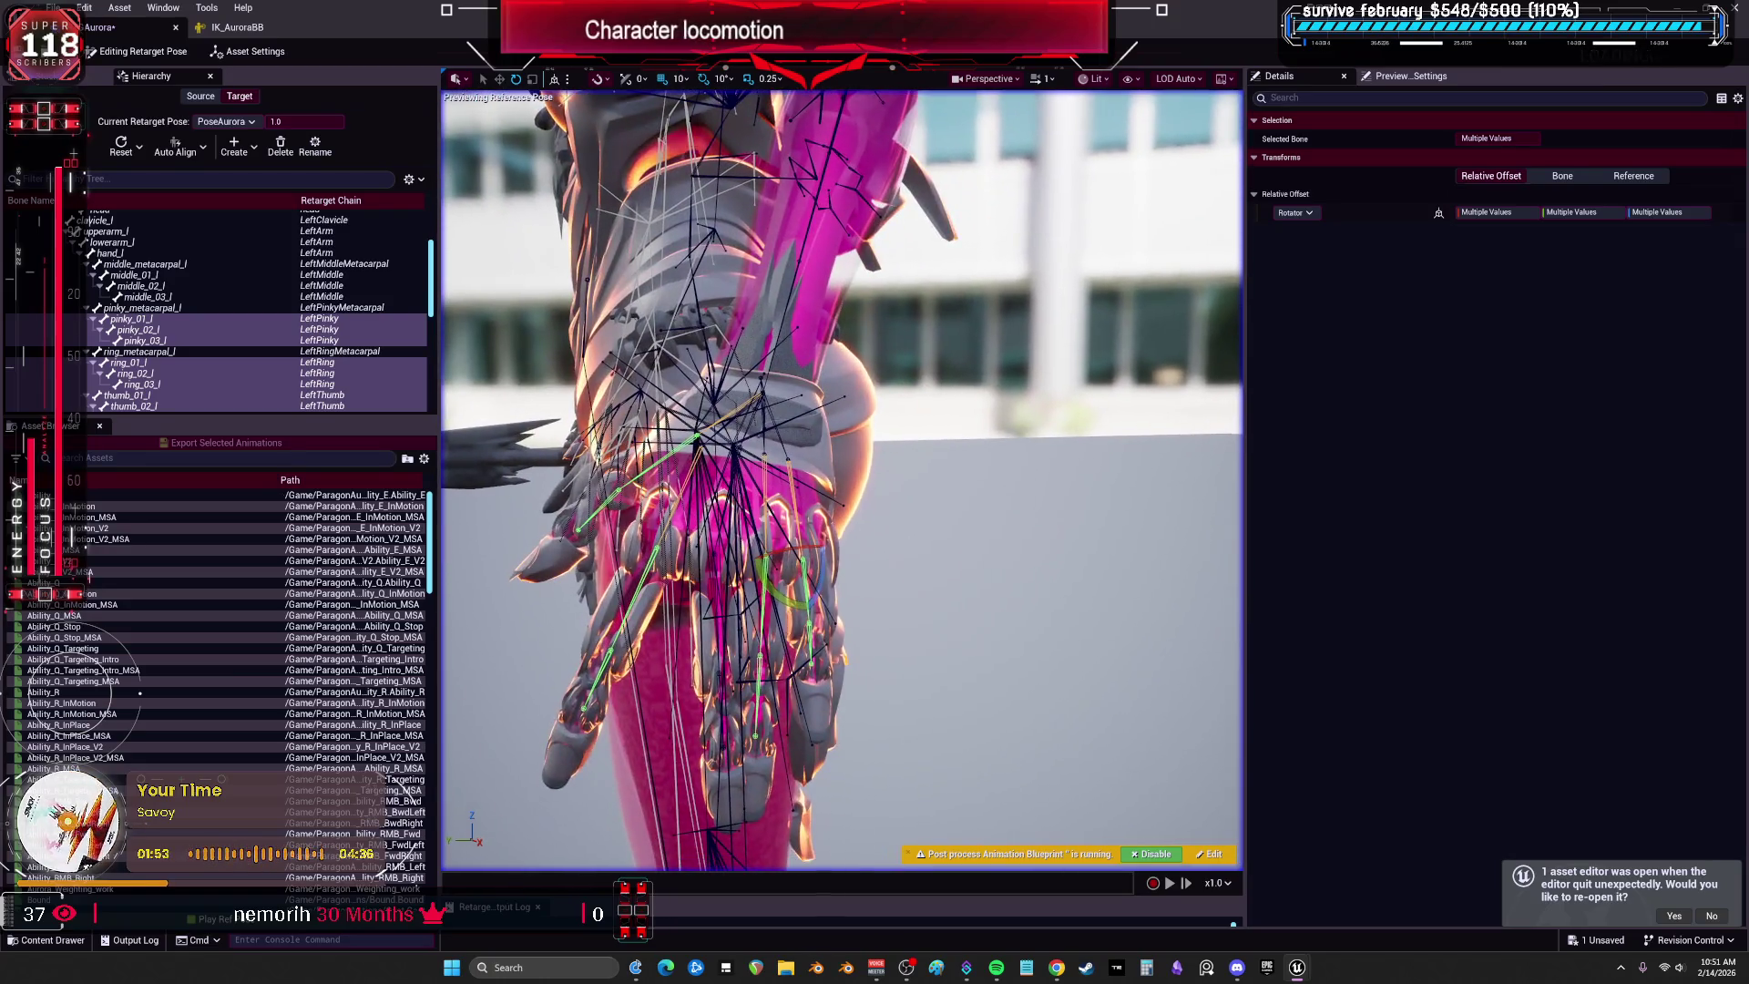
pyautogui.click(202, 146)
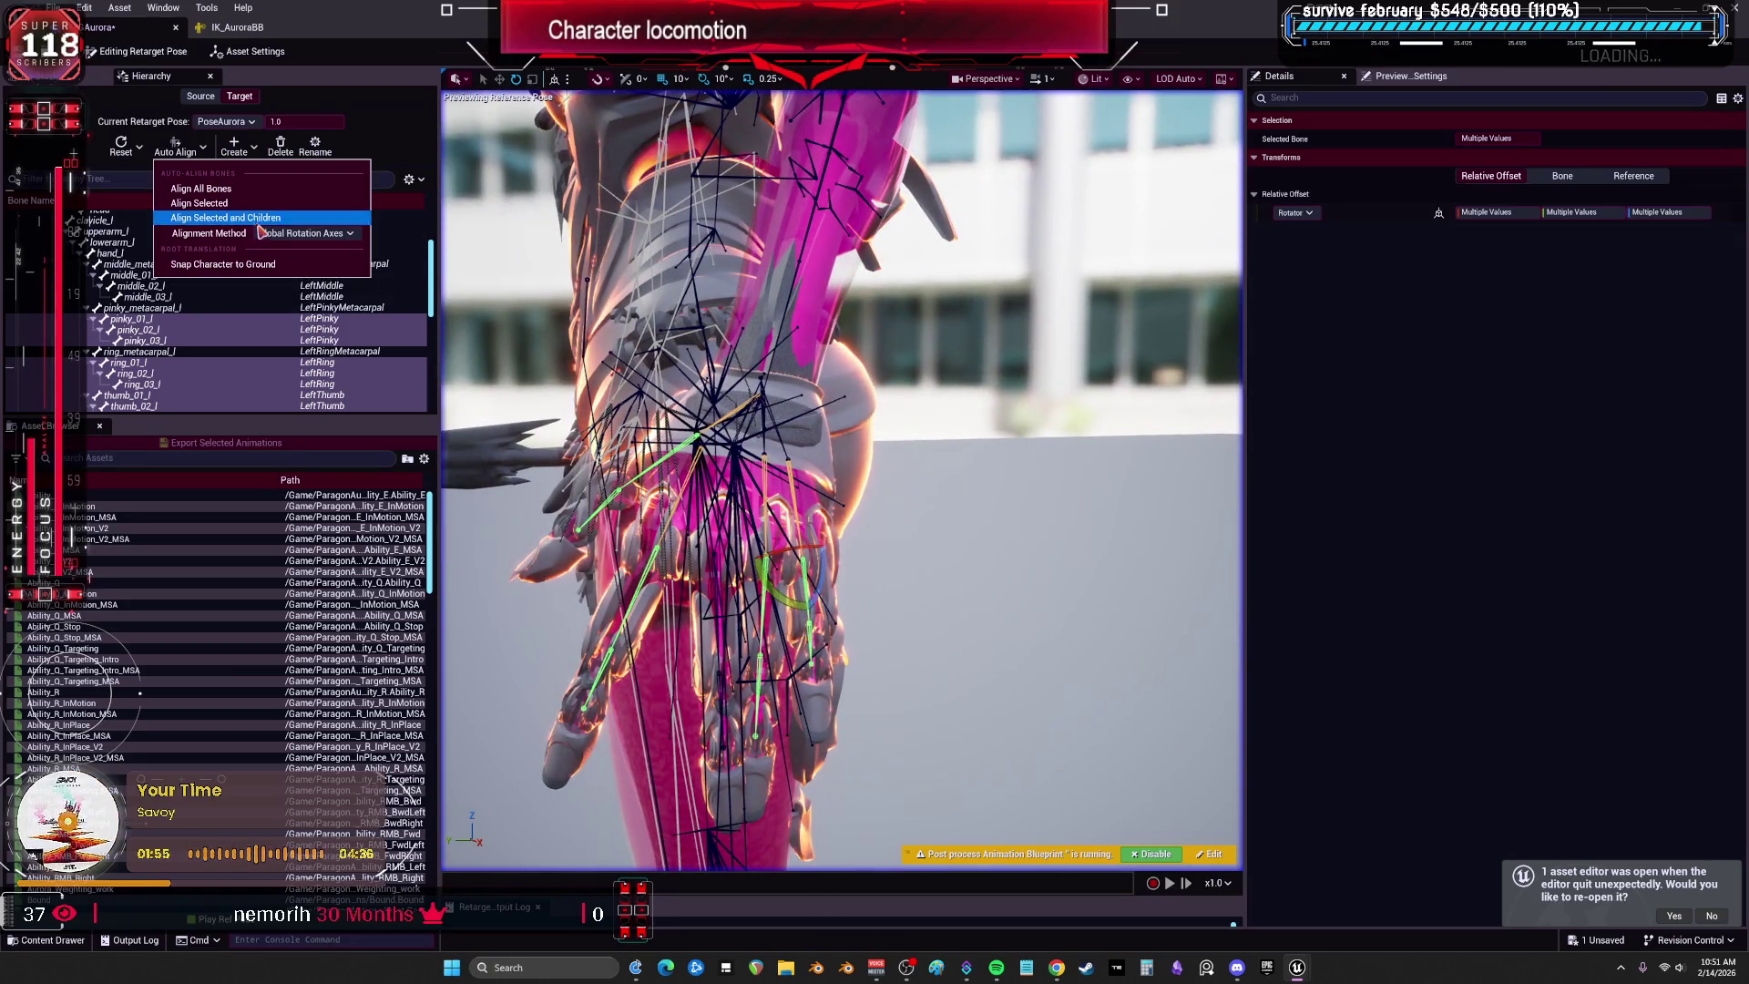
pyautogui.click(300, 234)
pyautogui.click(269, 292)
pyautogui.click(244, 190)
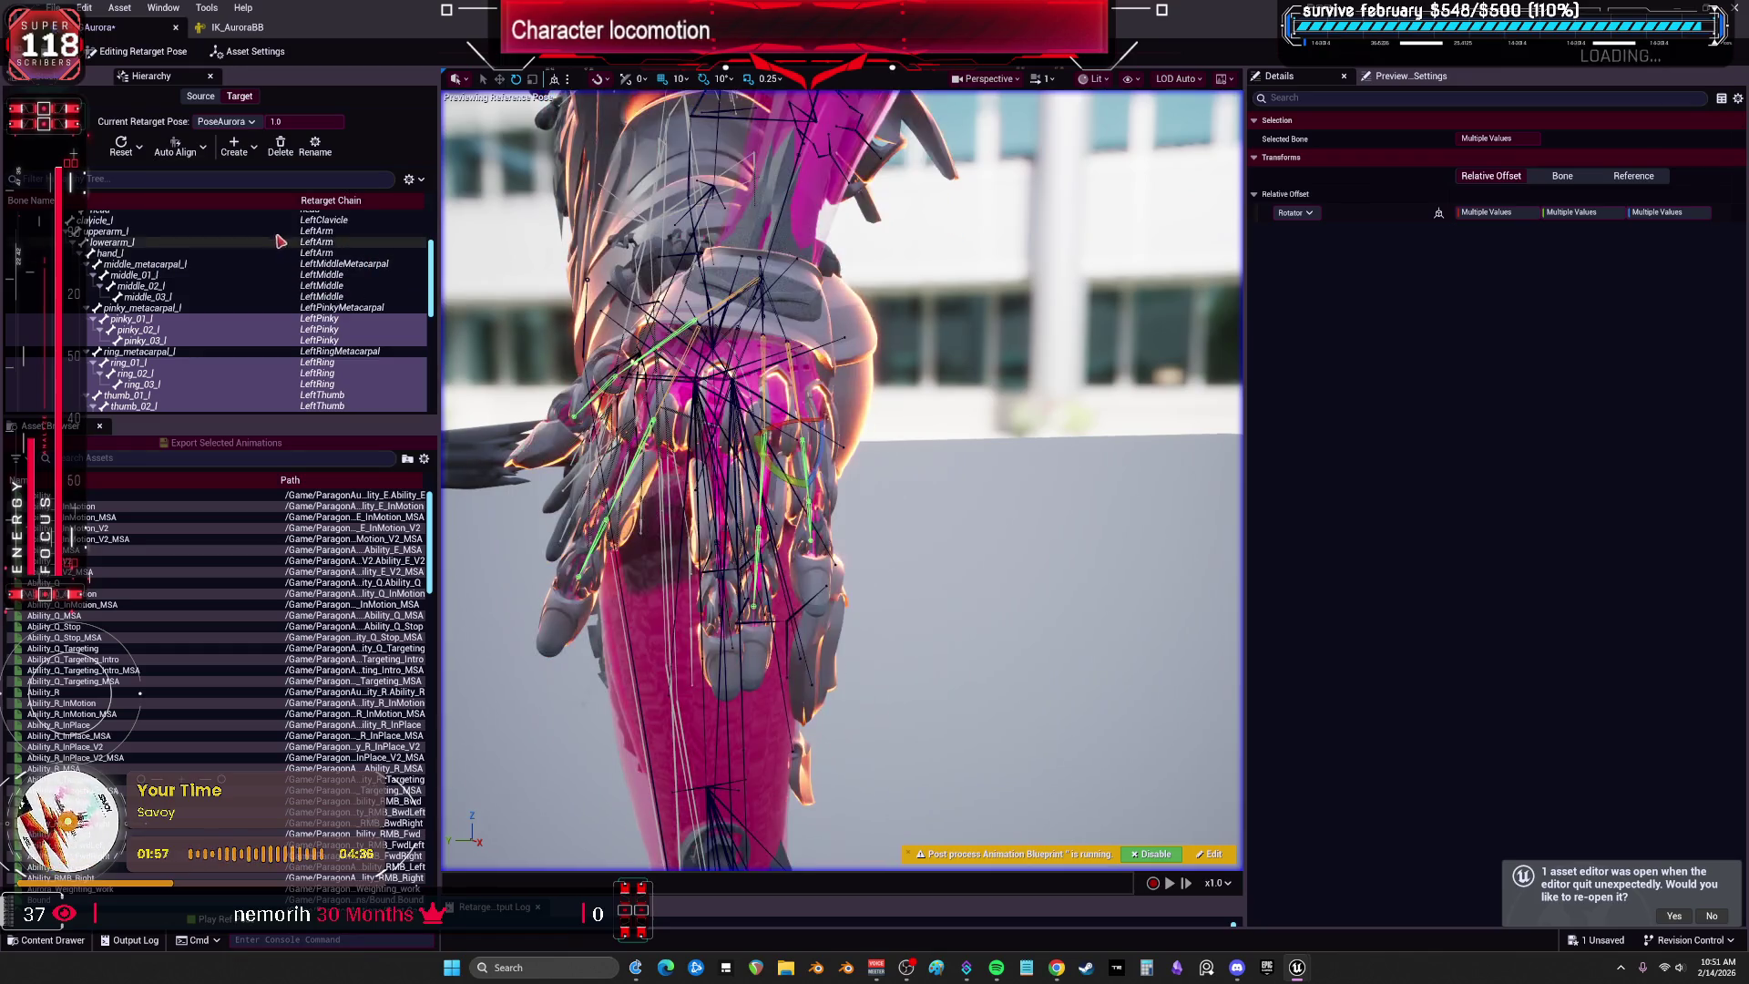
pyautogui.click(202, 148)
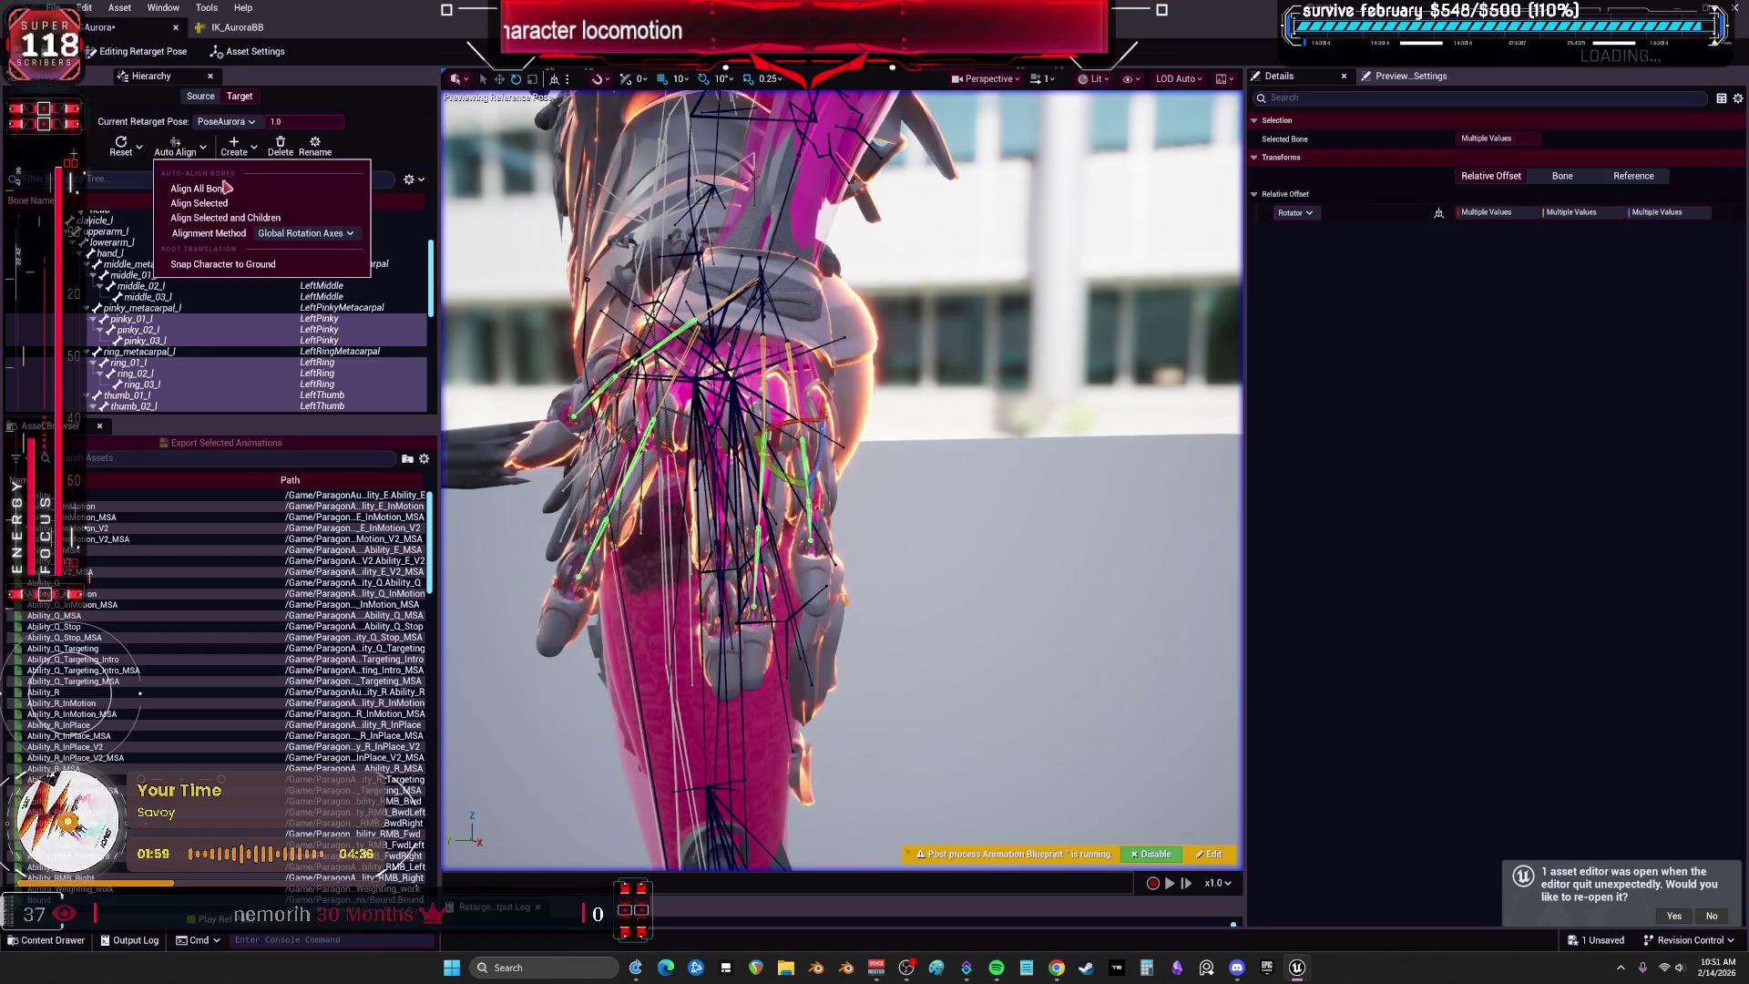
pyautogui.click(273, 234)
pyautogui.click(270, 239)
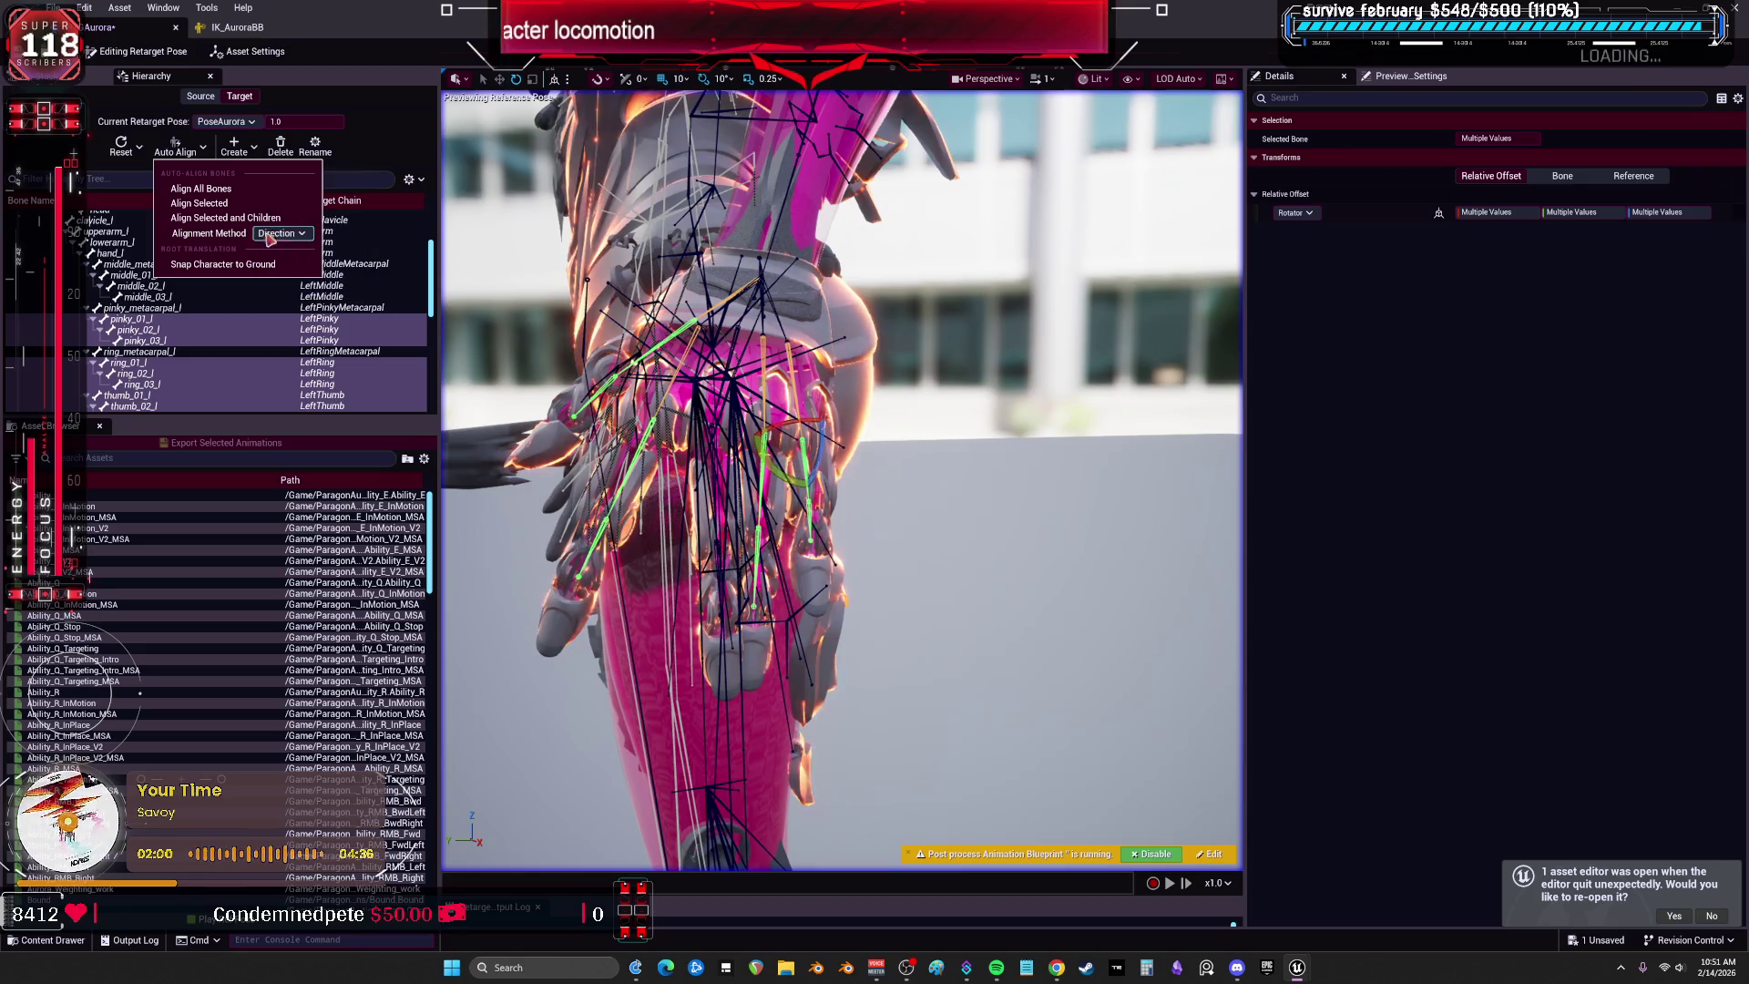
pyautogui.click(224, 203)
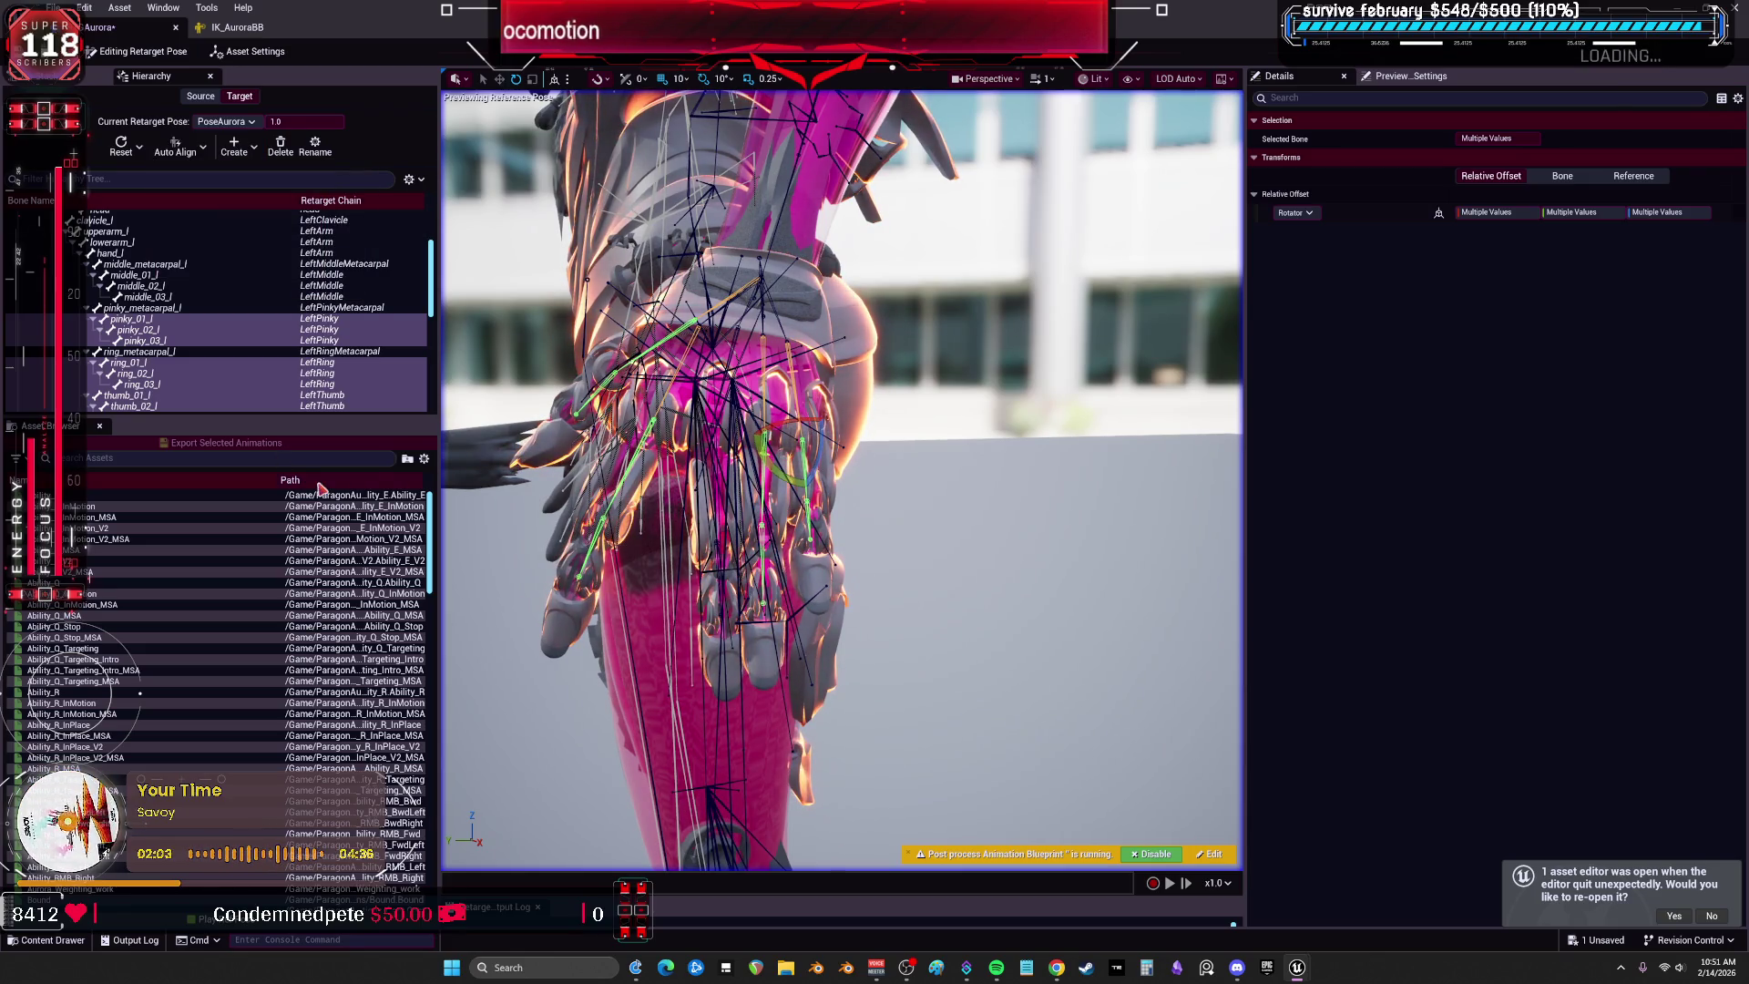
# Step: Add the left middle finger bones to the selection and orbit to compare with the grey source
pyautogui.scroll(-3, 182, 364)
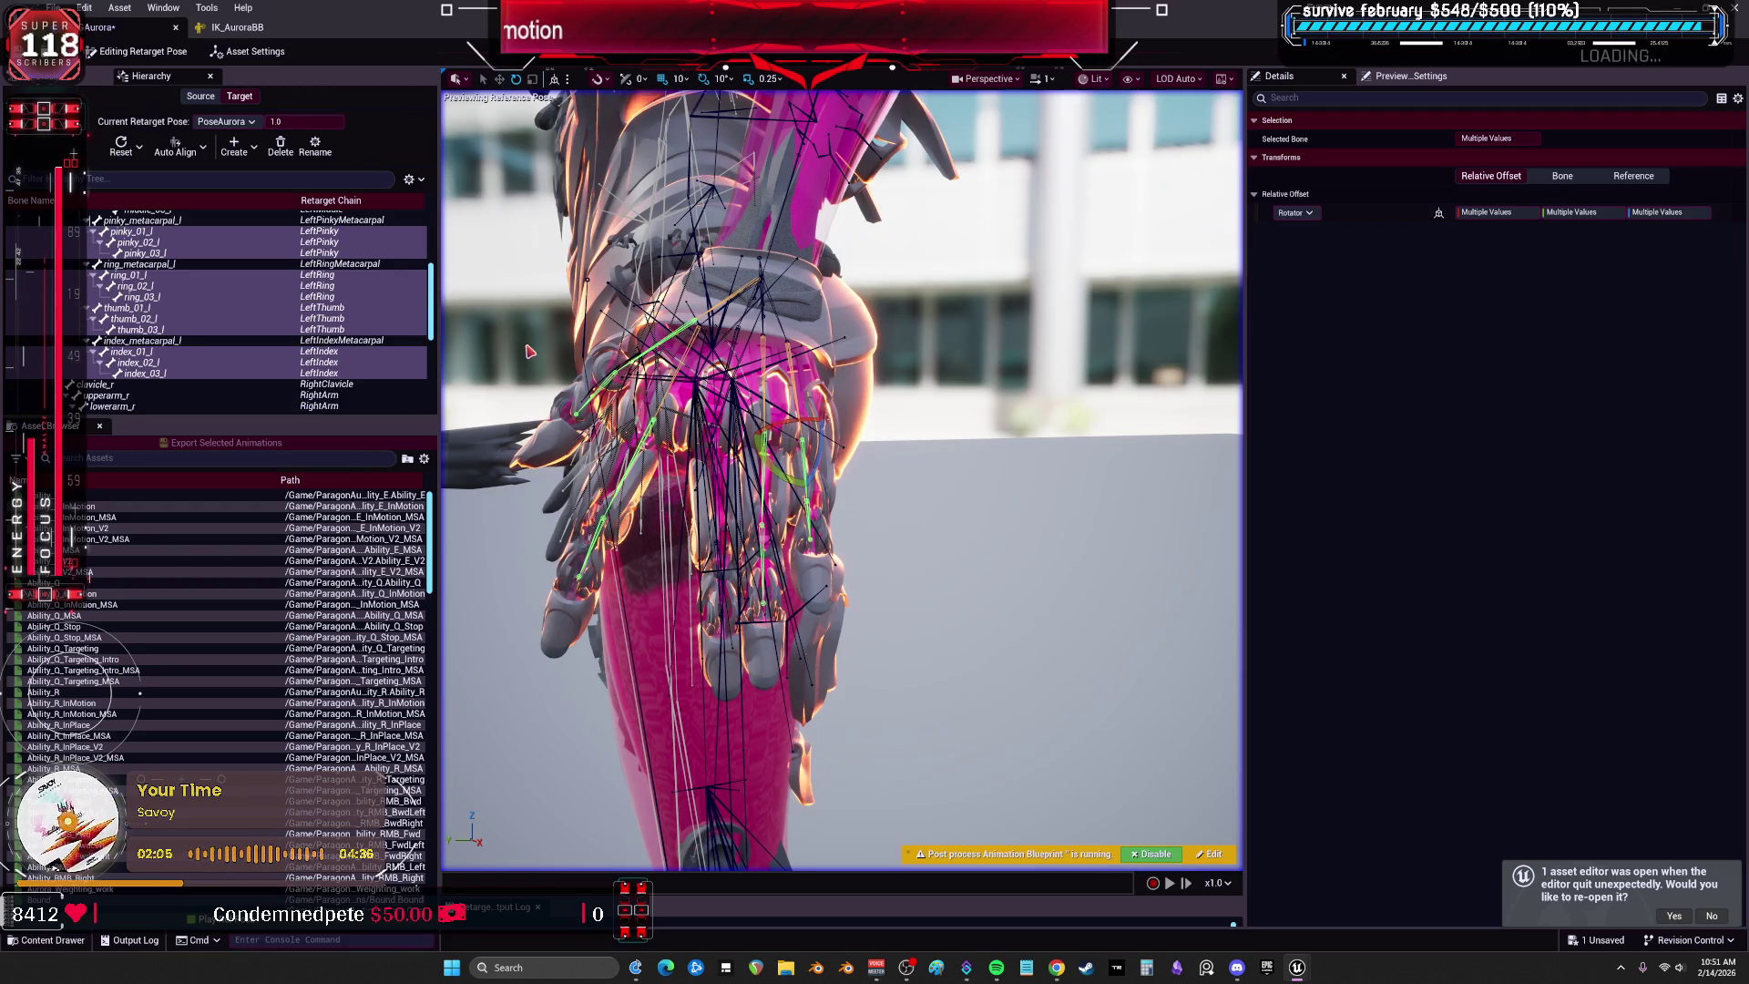
pyautogui.scroll(-2, 262, 337)
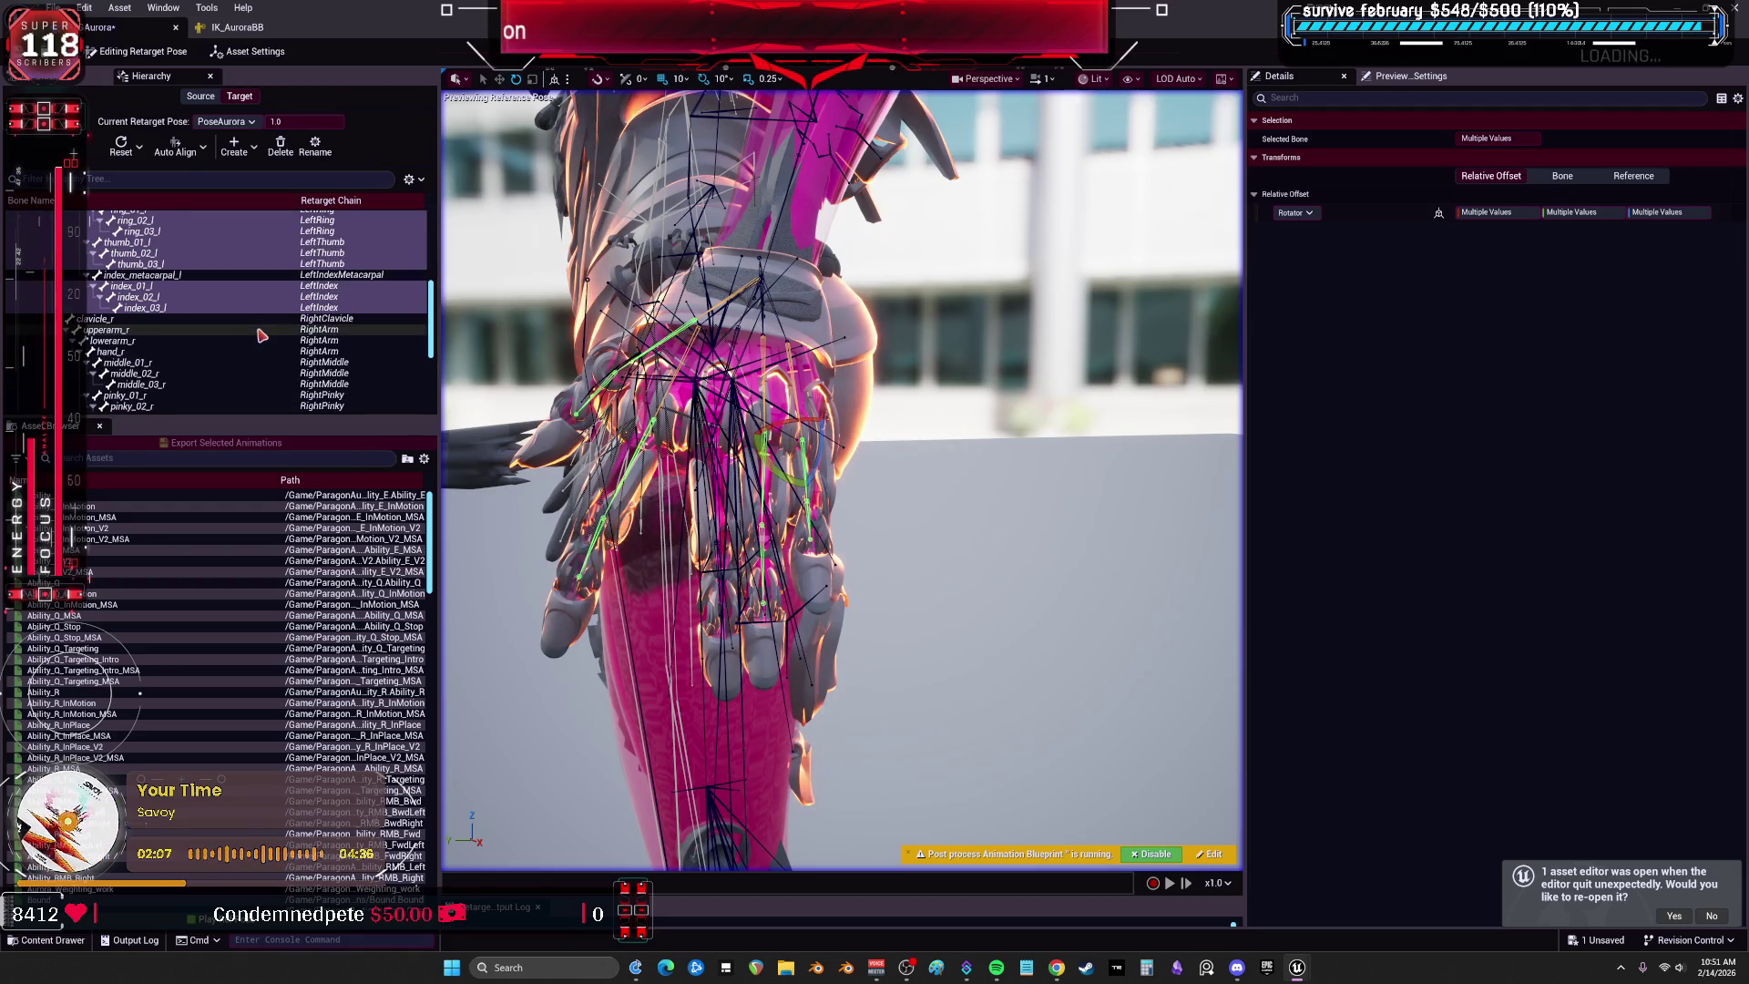
pyautogui.scroll(5, 262, 336)
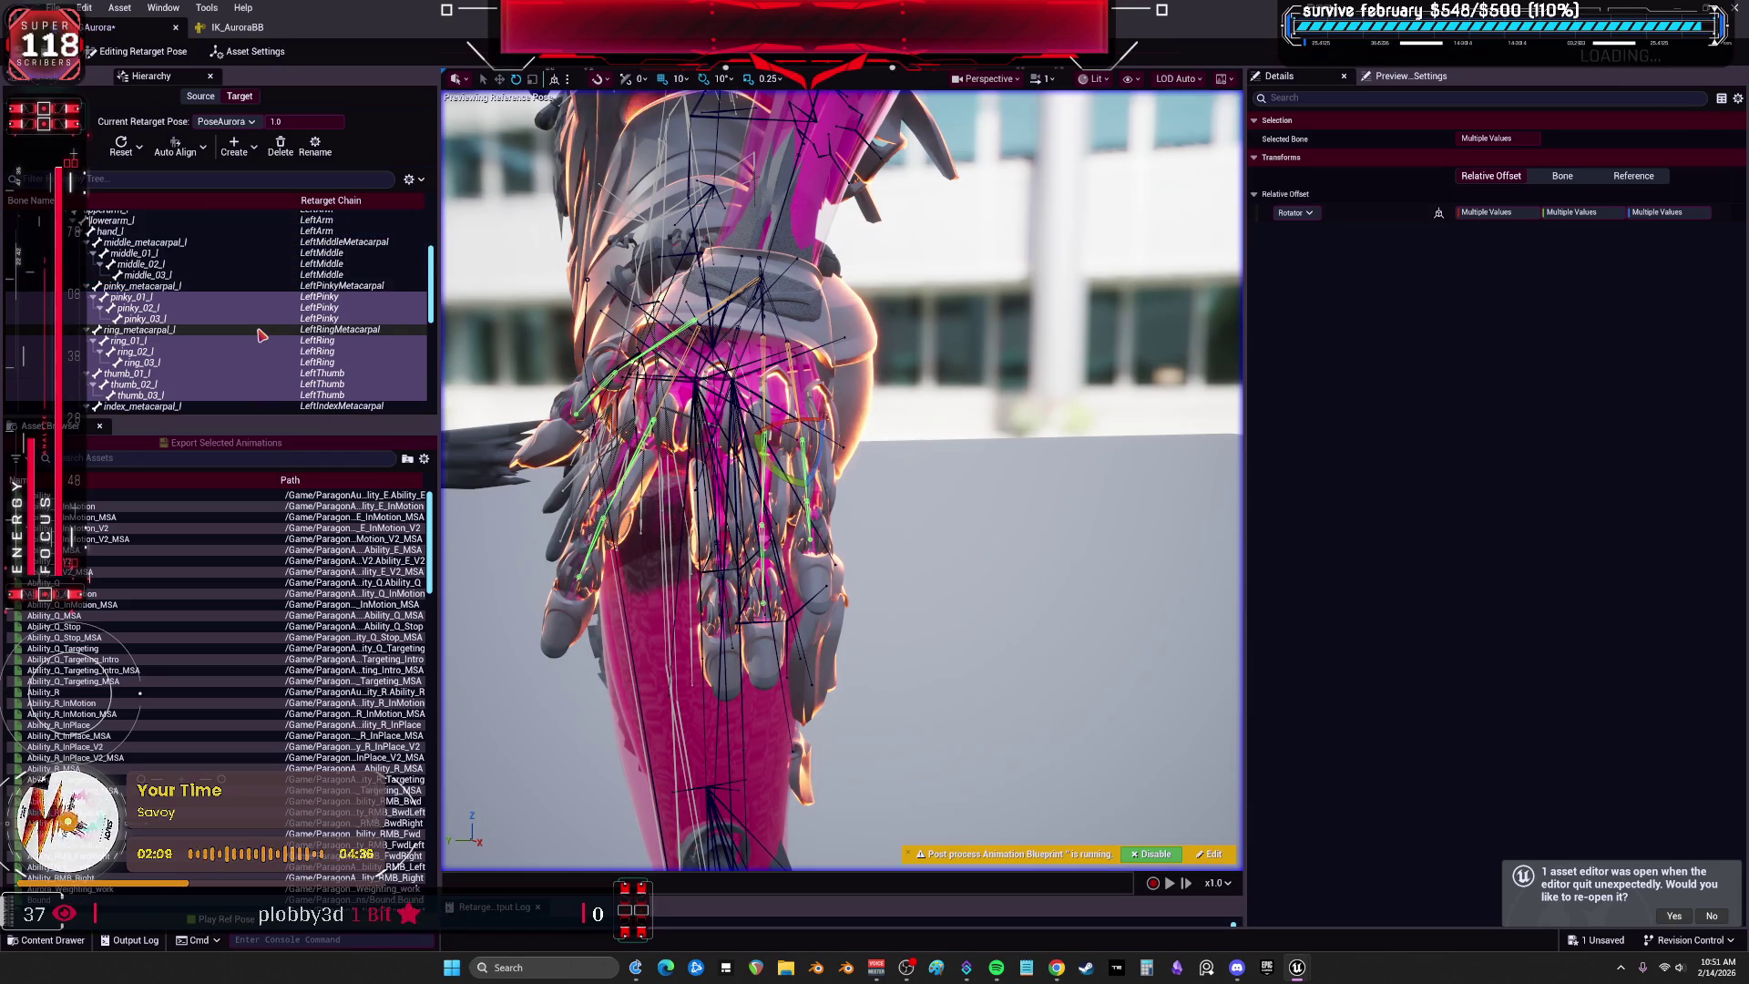
pyautogui.keyDown('ctrl'); pyautogui.click(132, 275); pyautogui.keyUp('ctrl')
pyautogui.keyDown('ctrl'); pyautogui.click(144, 264); pyautogui.keyUp('ctrl')
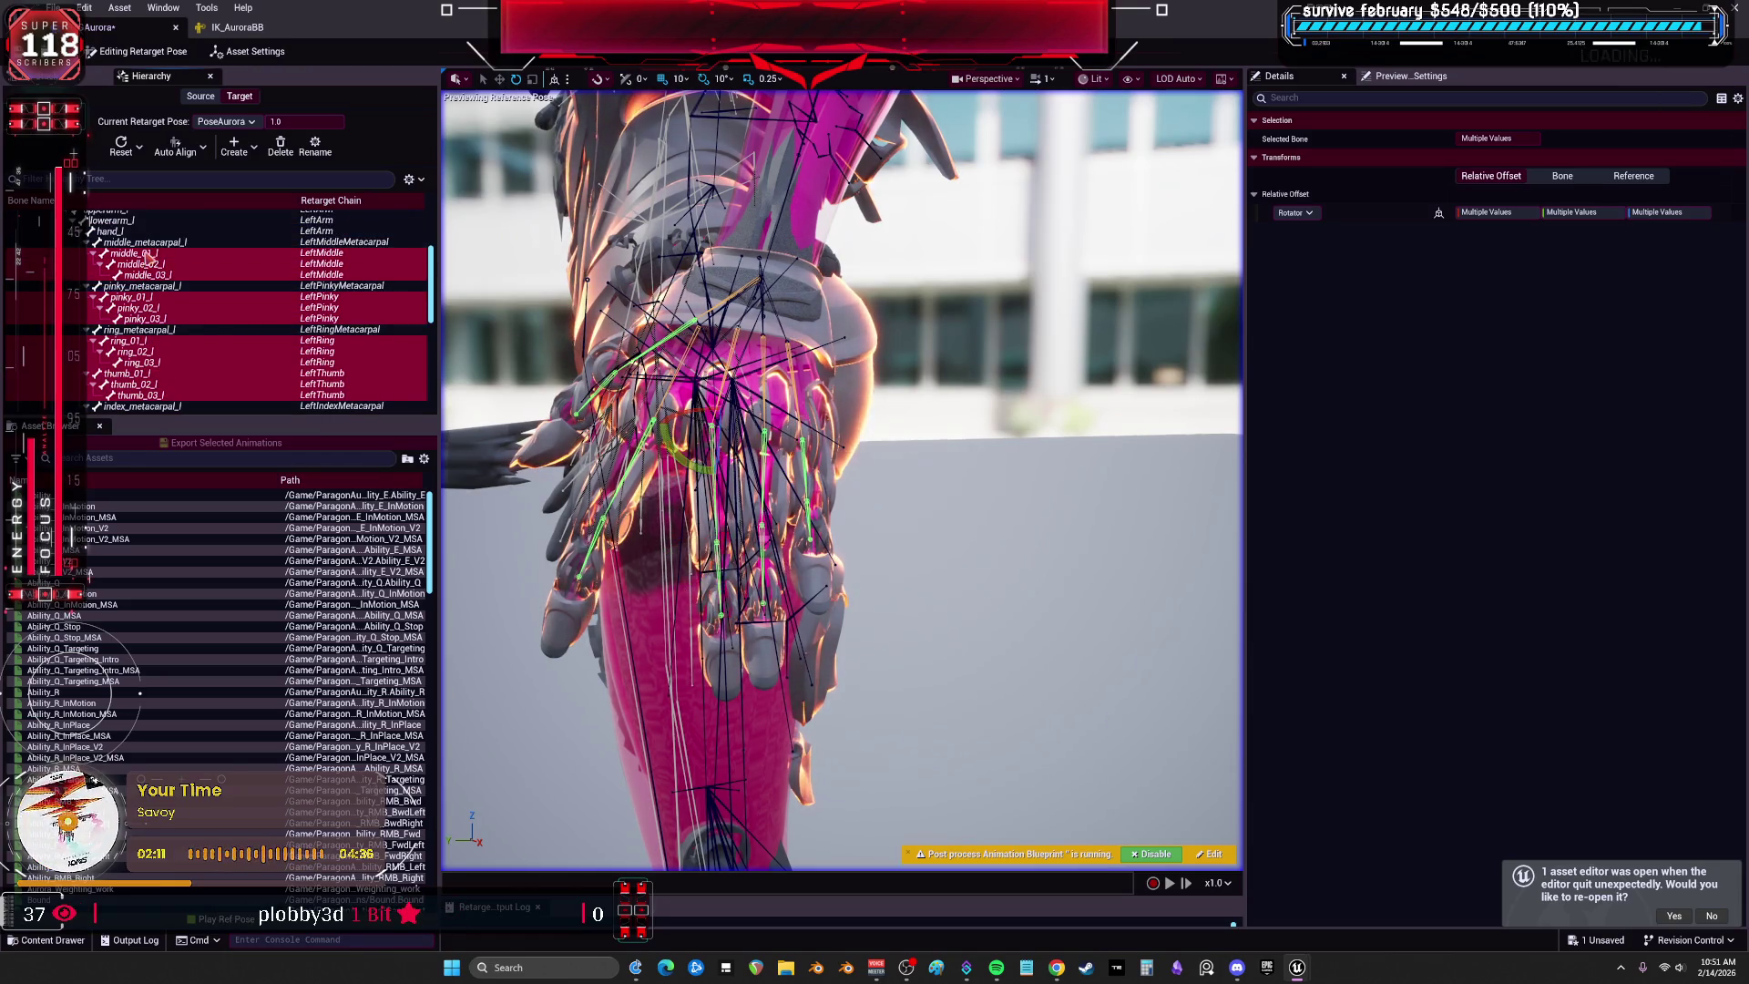
pyautogui.click(203, 147)
pyautogui.click(232, 207)
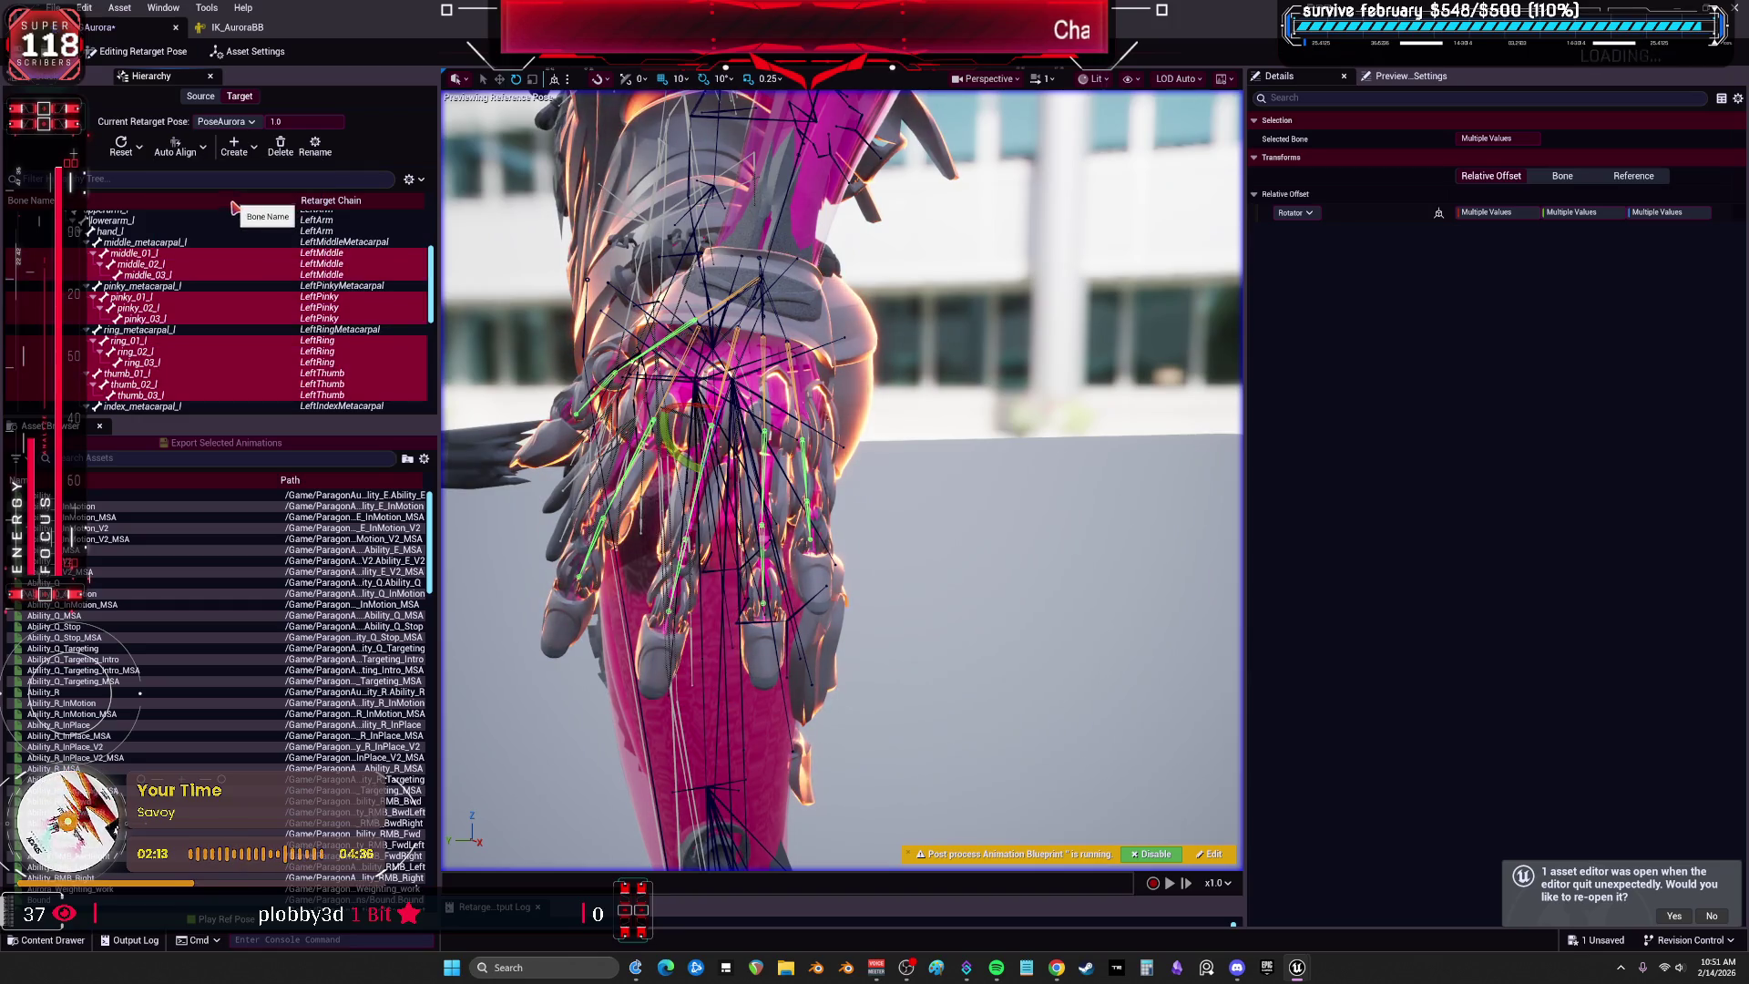
pyautogui.moveTo(692, 456)
pyautogui.mouseDown()
pyautogui.moveTo(592, 470)
pyautogui.moveTo(801, 424)
pyautogui.mouseUp()
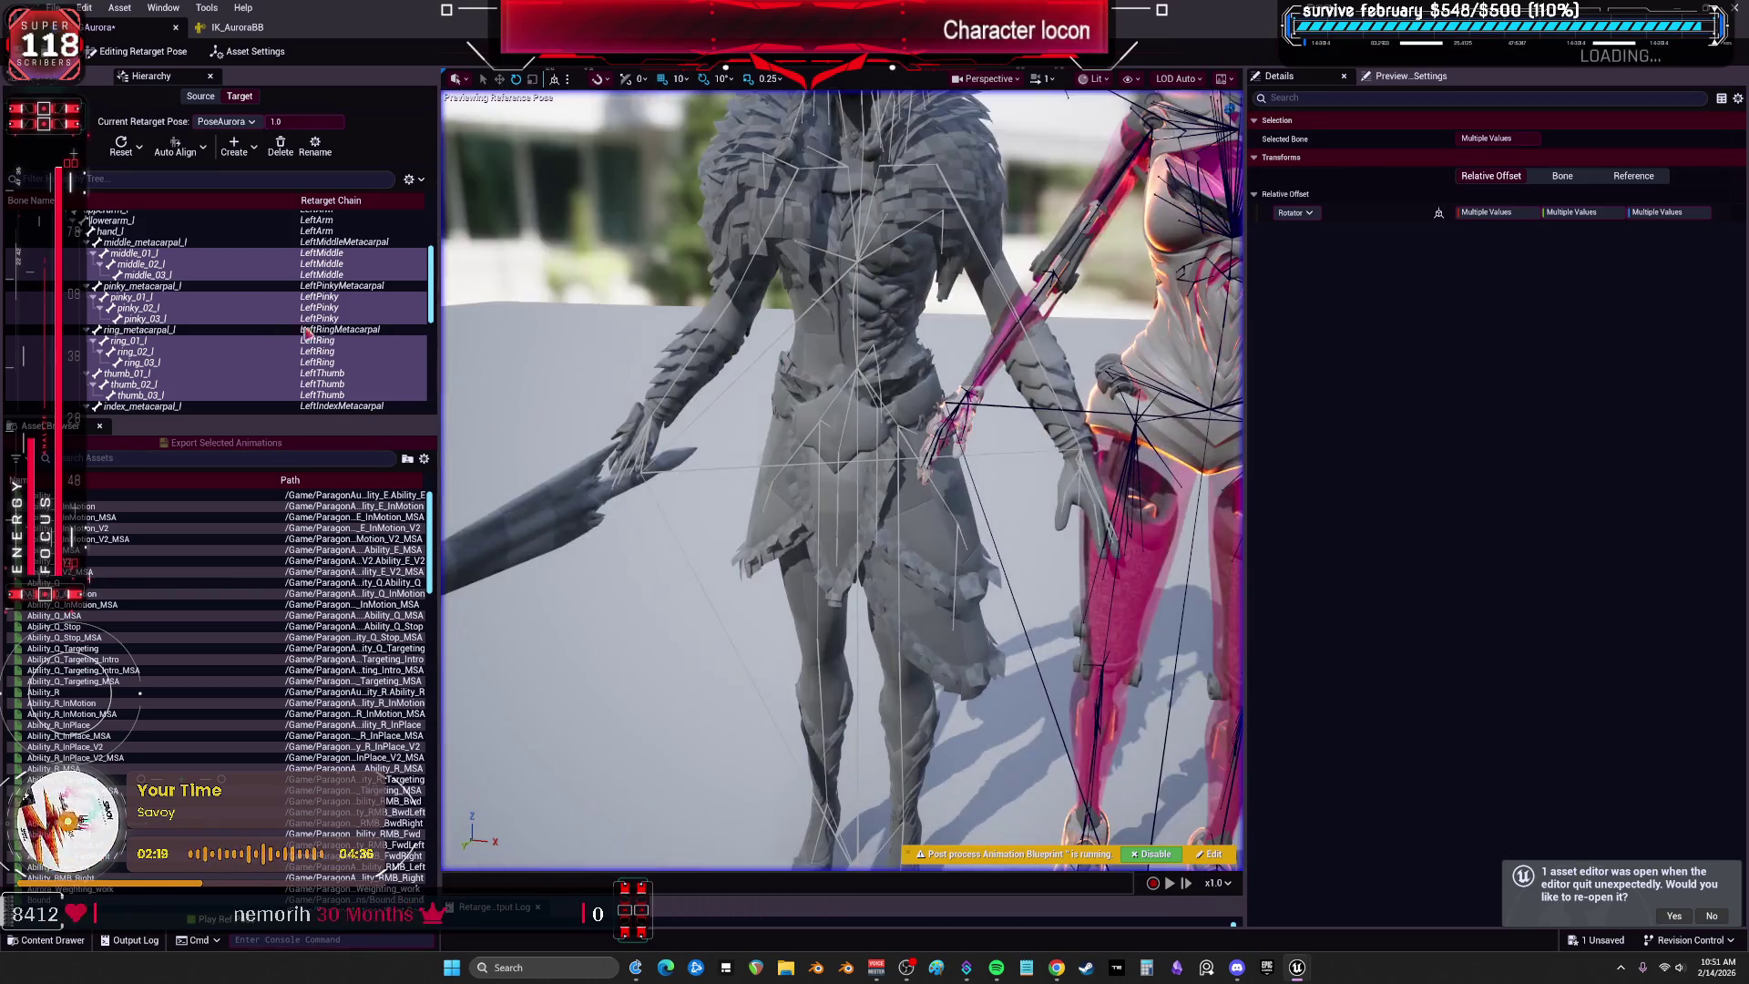
# Step: Align the right-hand bones through index_03_r to the source with Align Selected, and save the retargeter
pyautogui.scroll(-8, 217, 276)
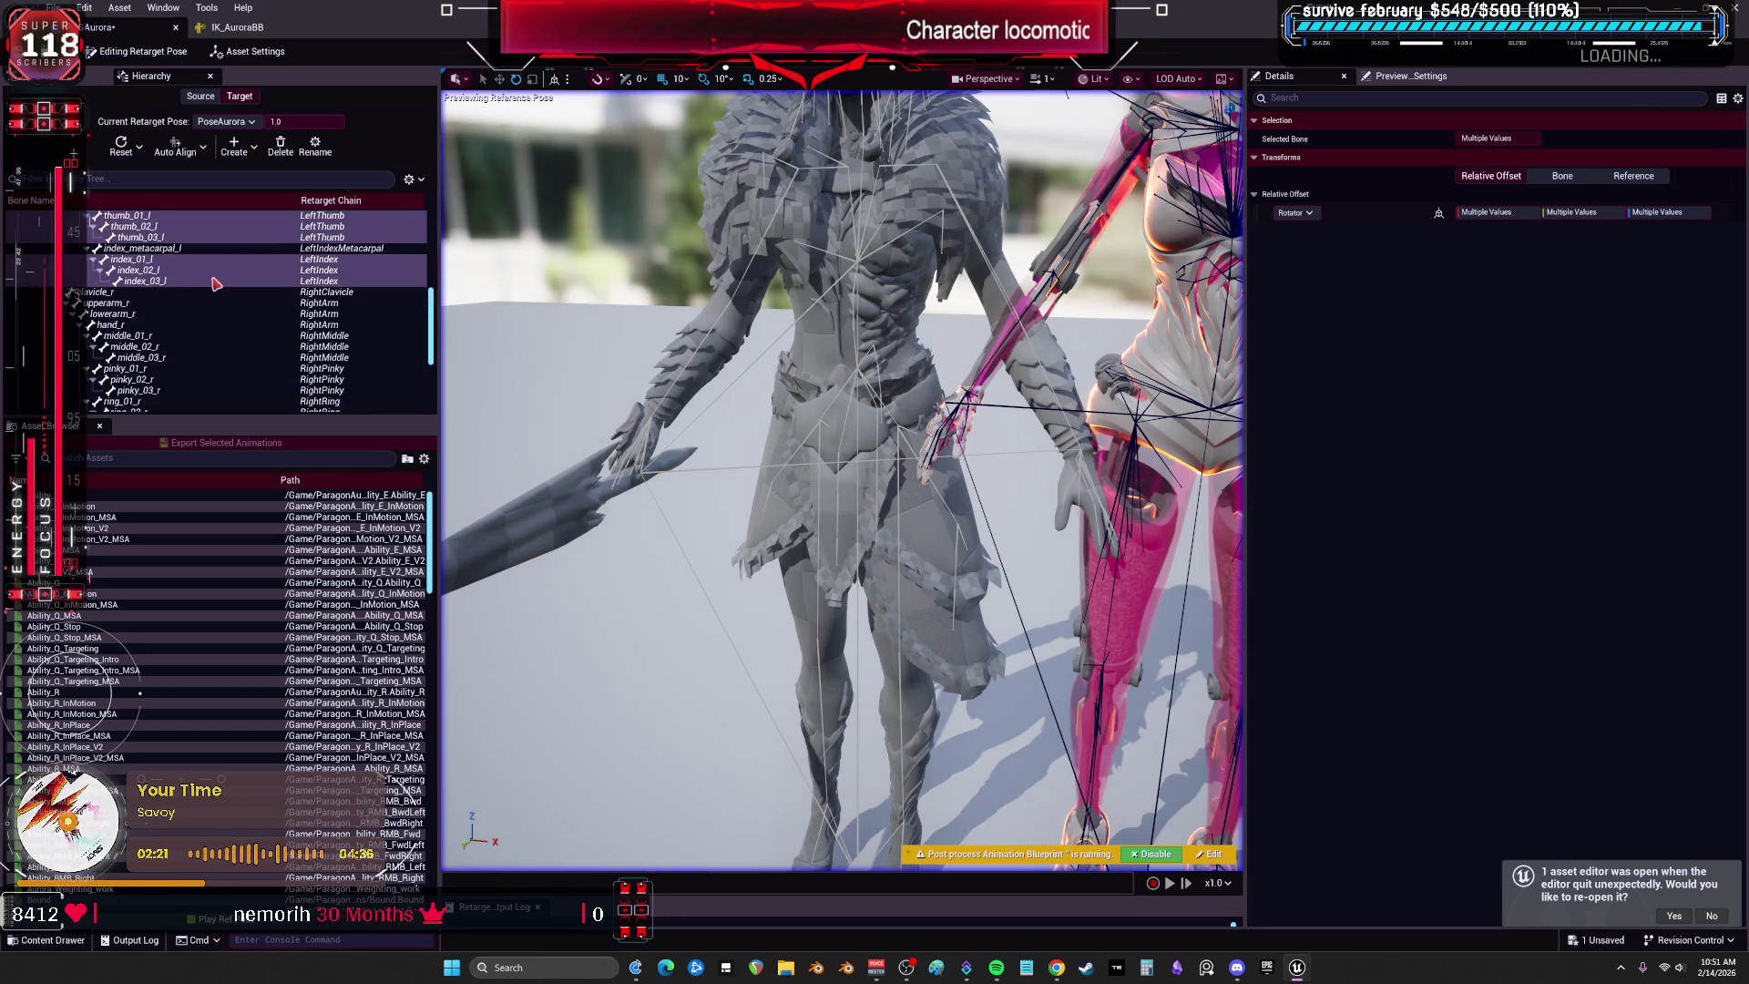
pyautogui.scroll(-3, 219, 292)
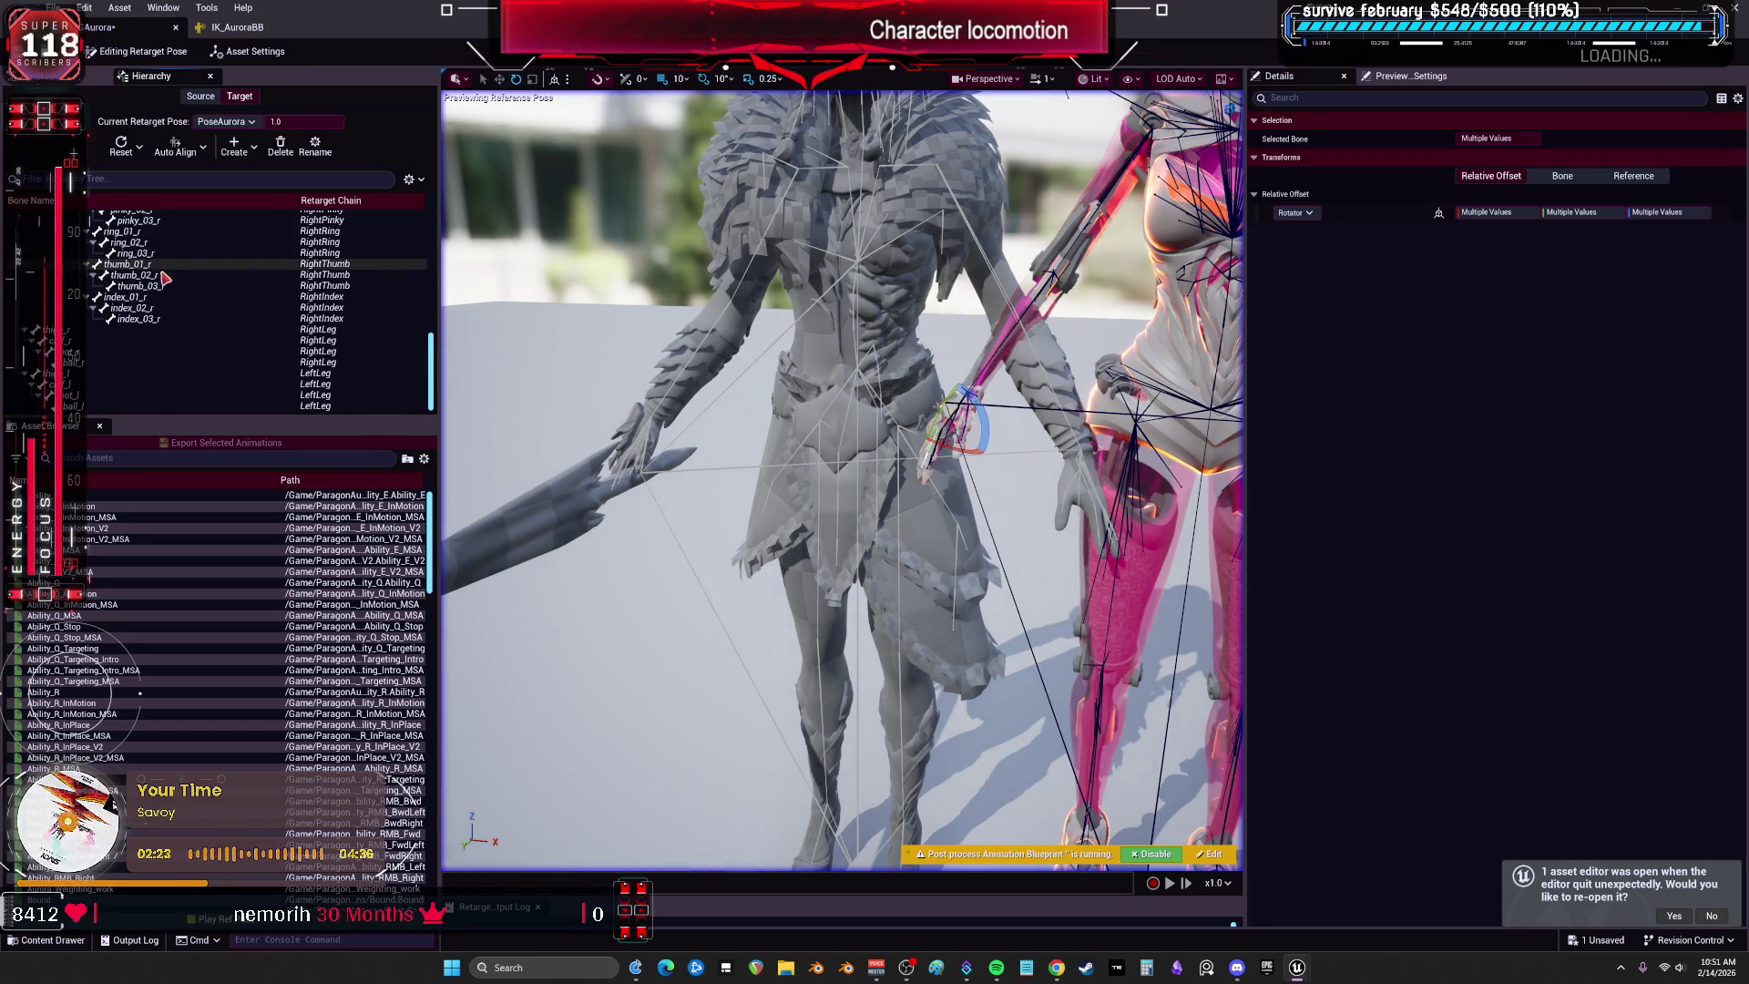
pyautogui.keyDown('shift'); pyautogui.click(155, 319); pyautogui.keyUp('shift')
pyautogui.click(199, 154)
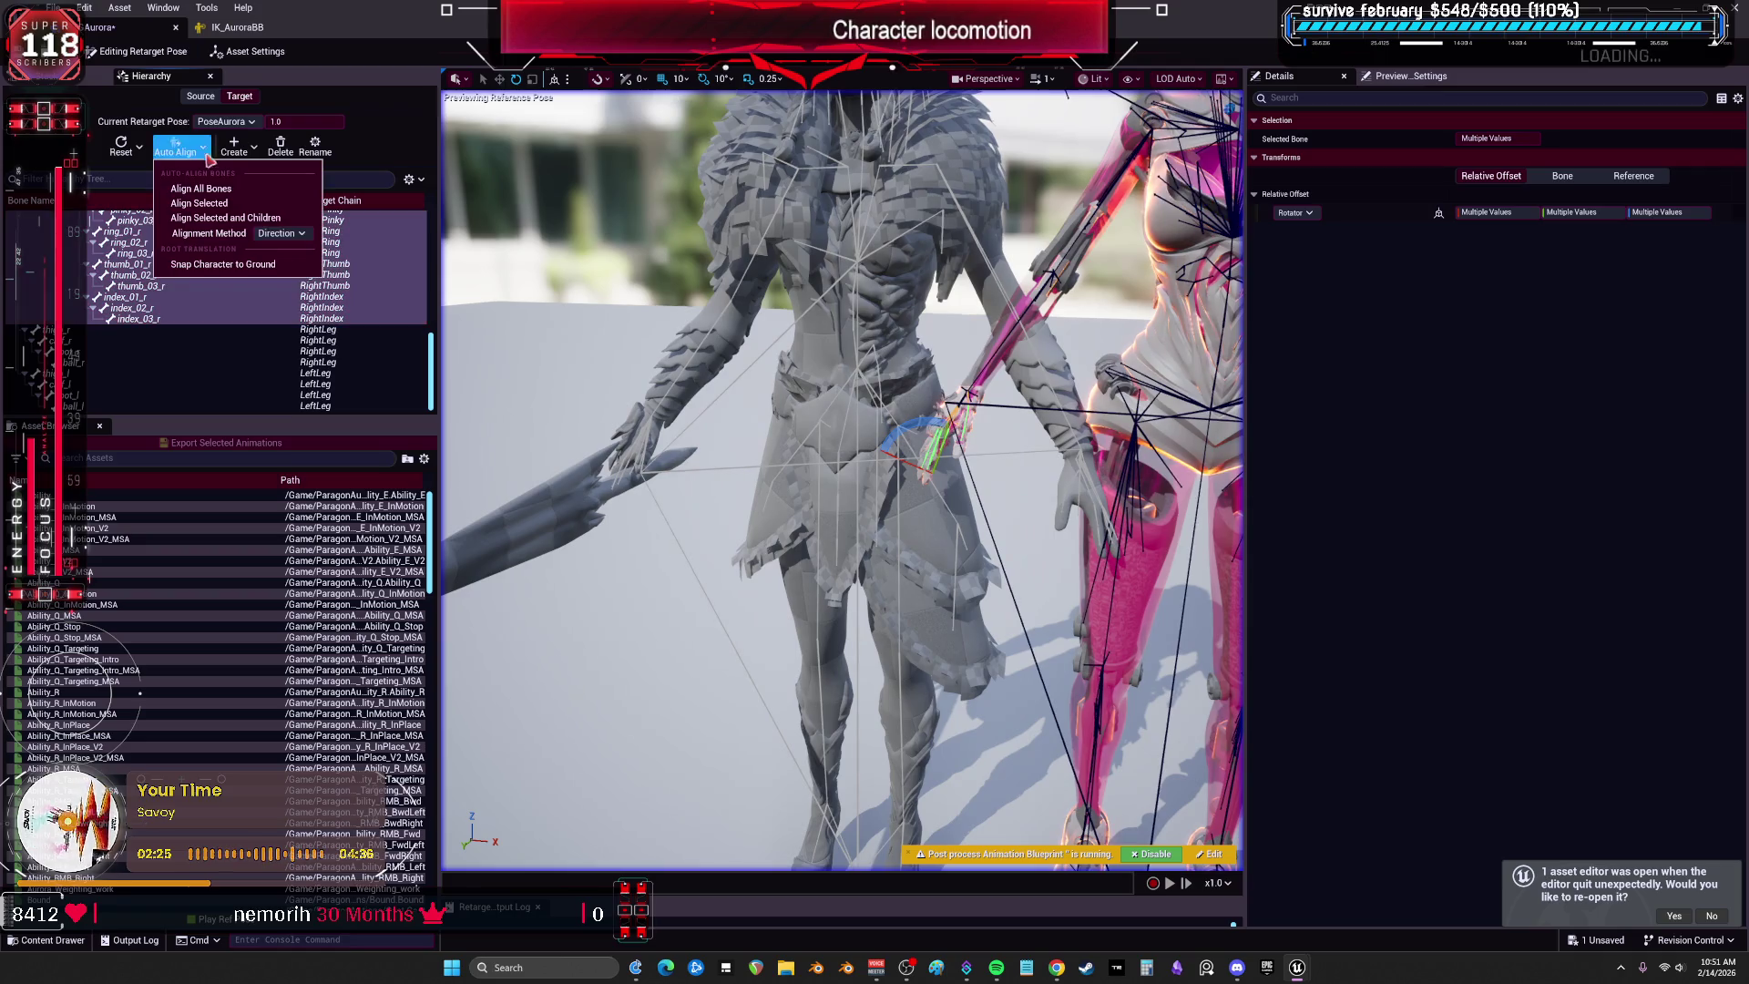
pyautogui.click(211, 209)
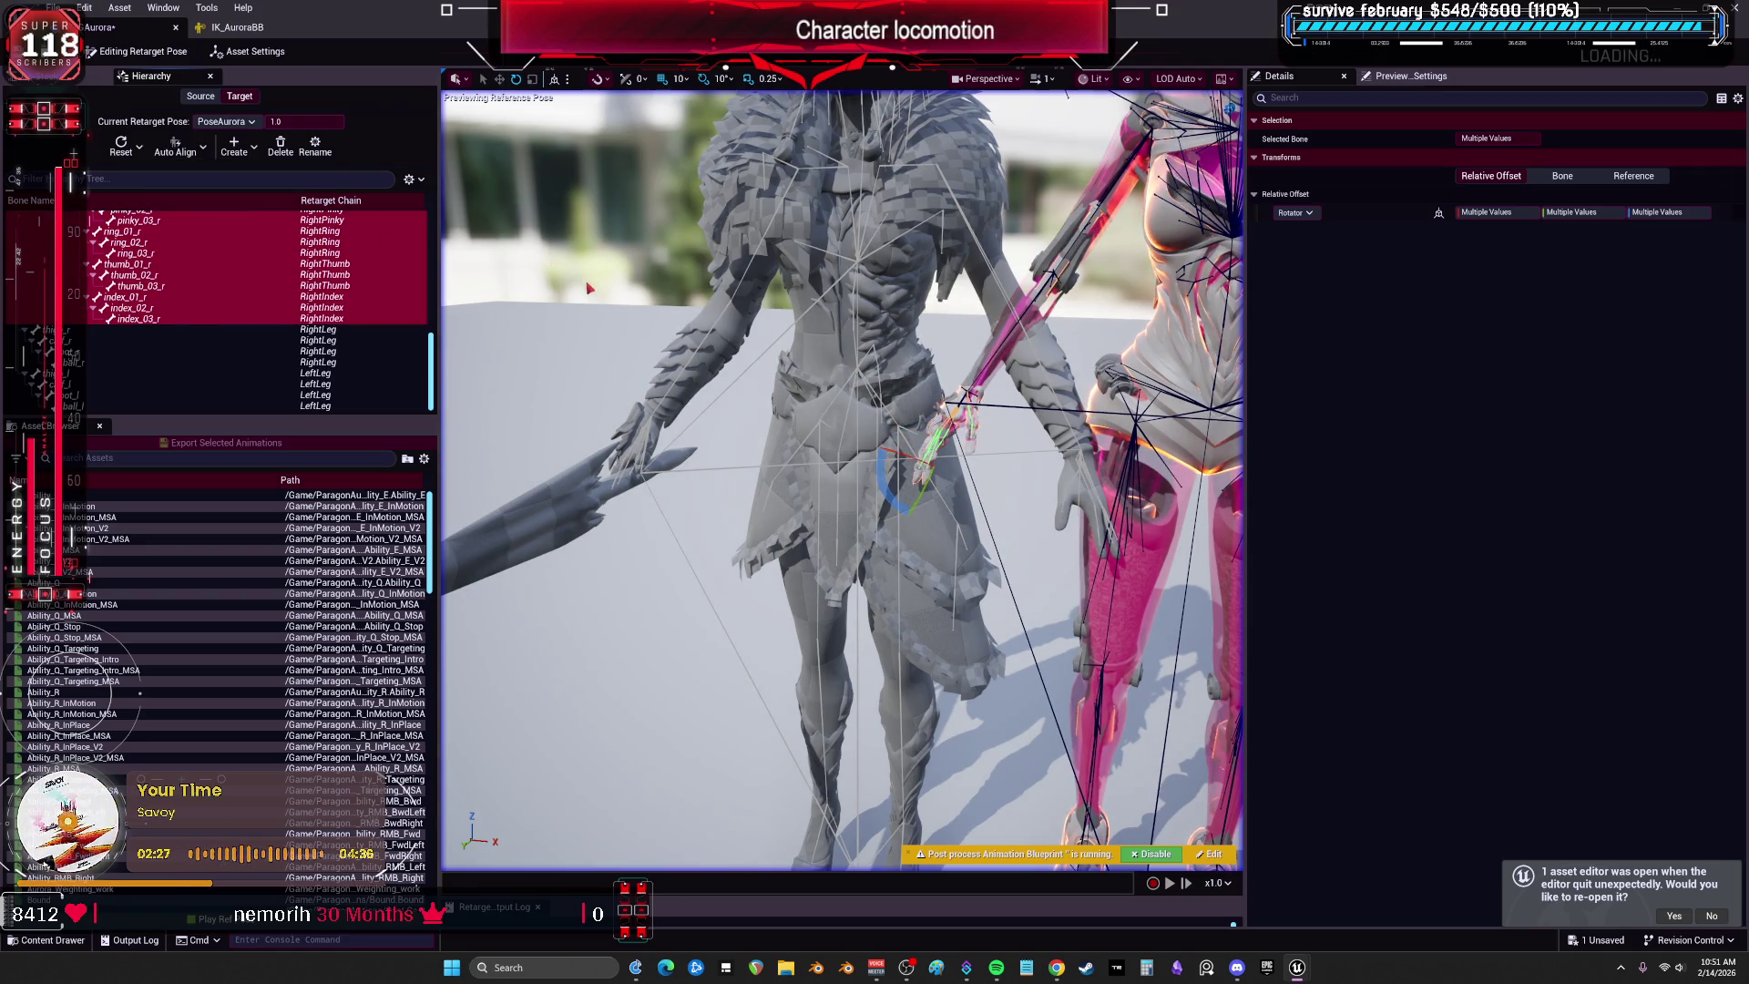
pyautogui.moveTo(685, 339)
pyautogui.mouseDown()
pyautogui.moveTo(774, 373)
pyautogui.moveTo(793, 401)
pyautogui.mouseUp()
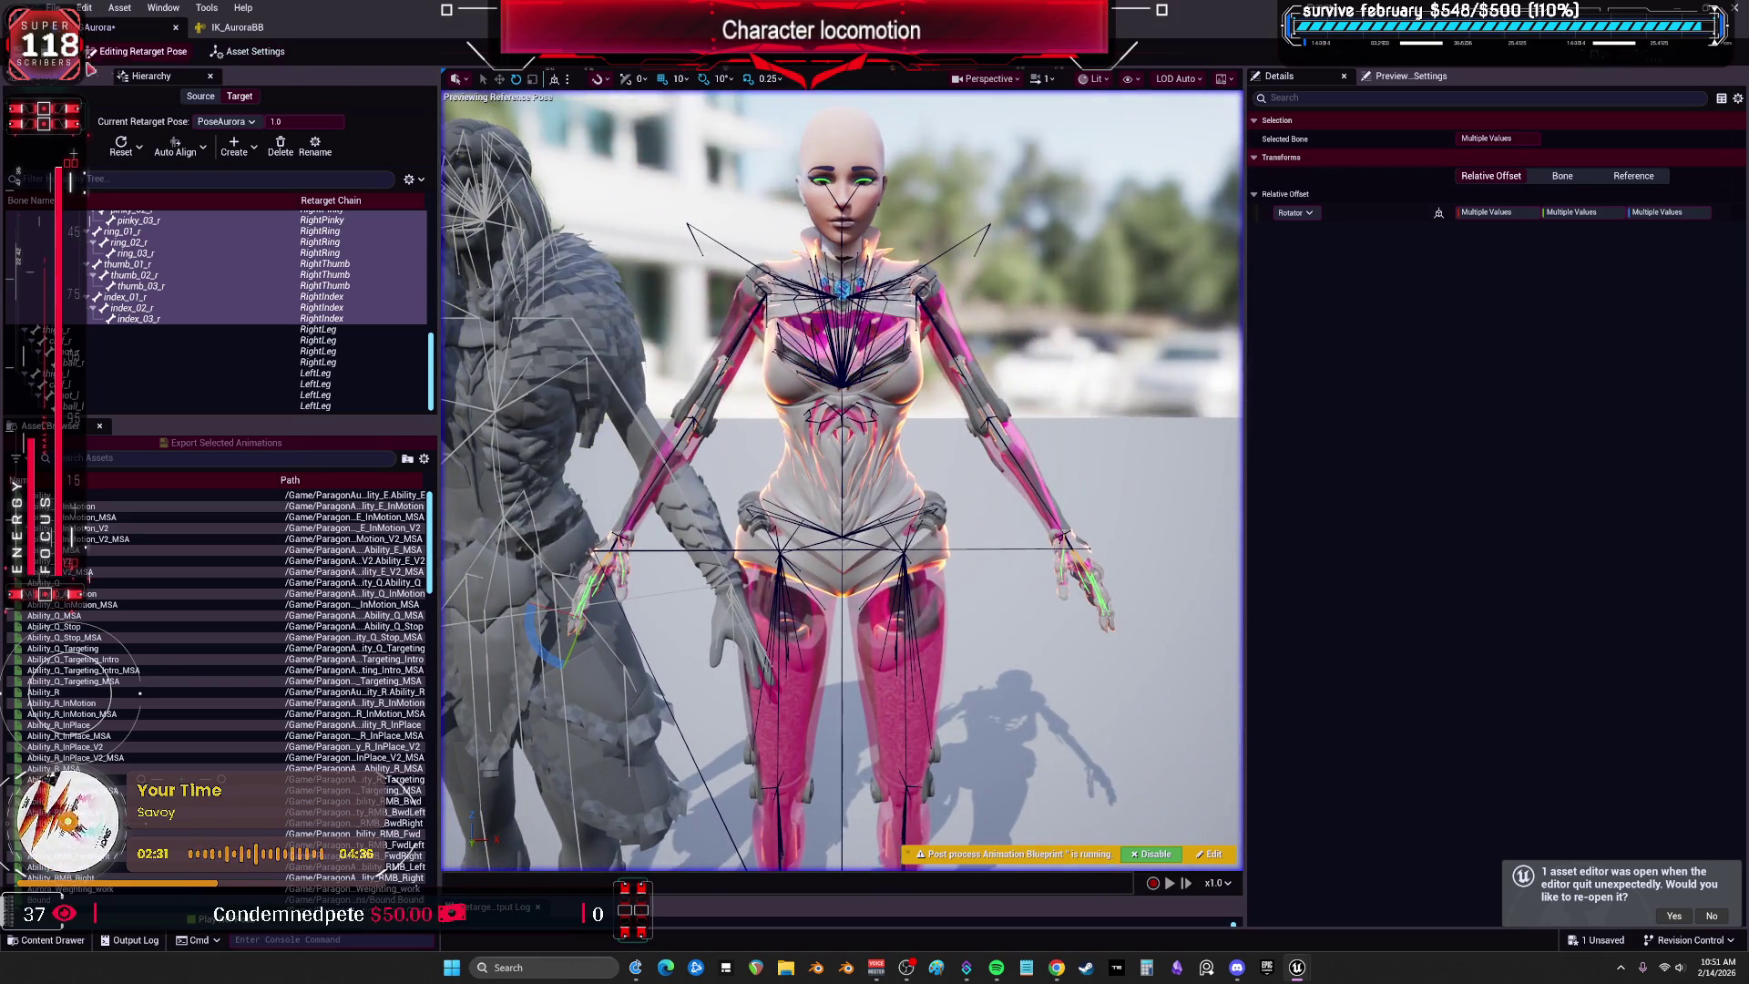
pyautogui.hotkey('ctrl', 's')
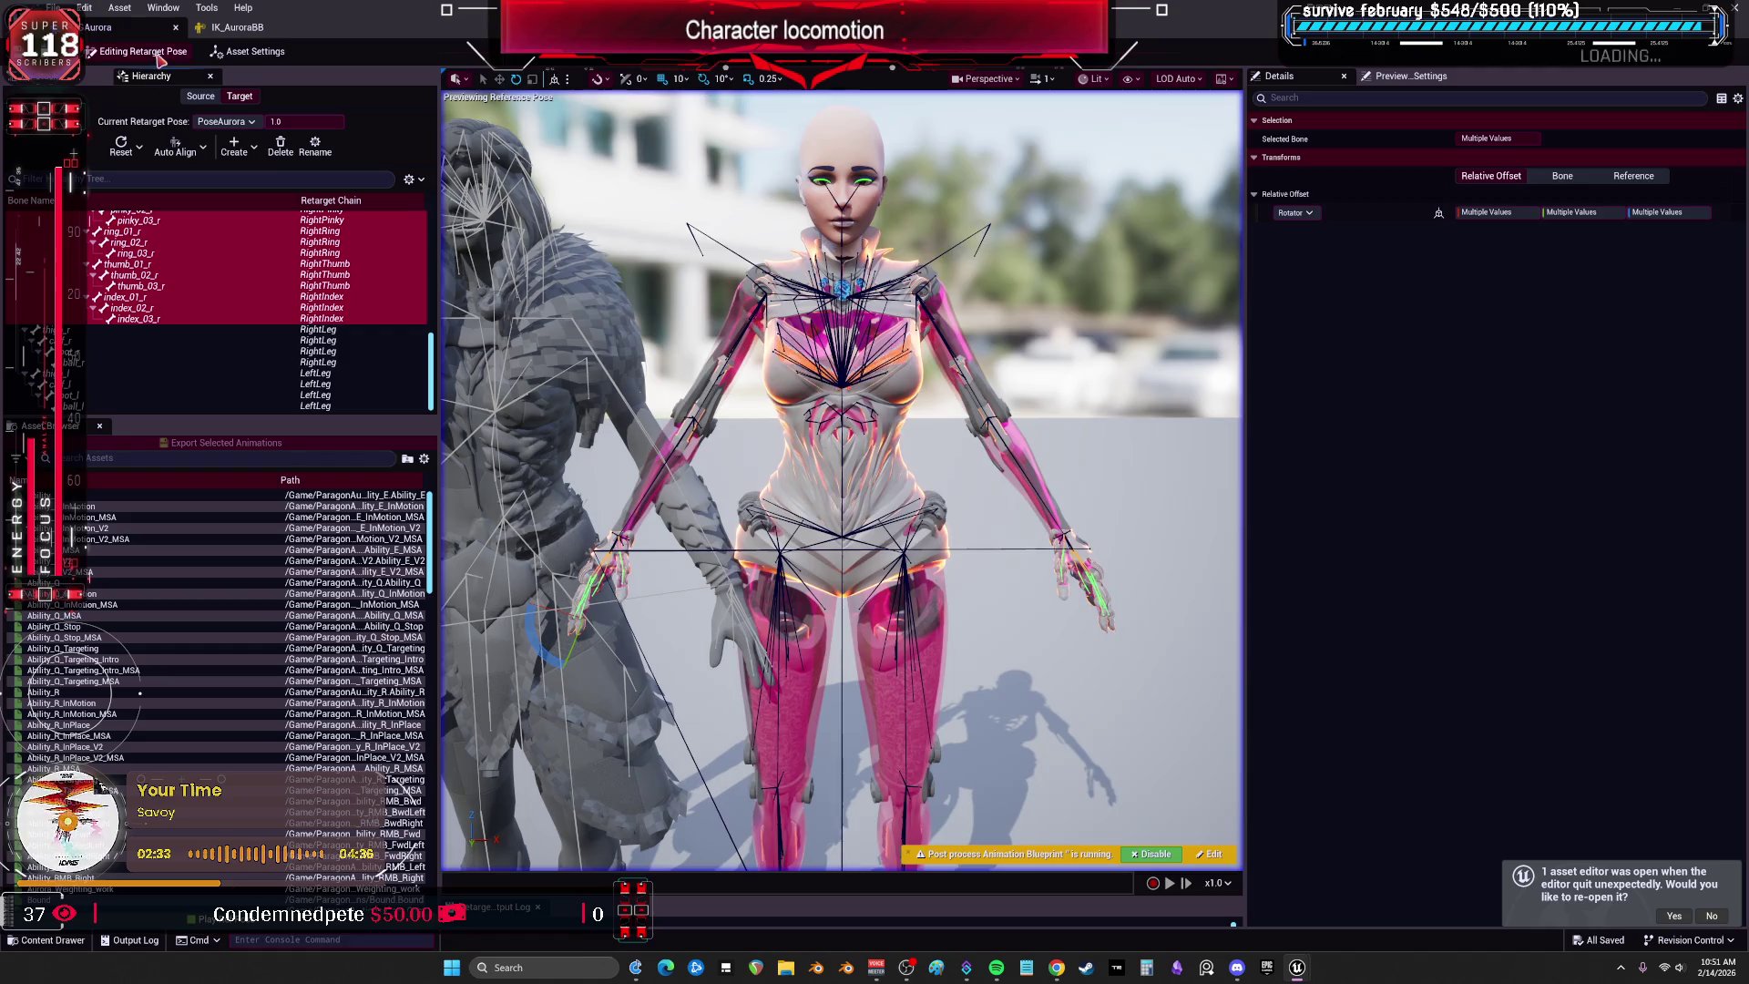
# Step: Switch to Running Retarget and preview Ability_Q_Targeting_Intro_MSA, Ability_E_V2 and Ability_R_InPlace_V2
pyautogui.click(157, 52)
pyautogui.click(91, 670)
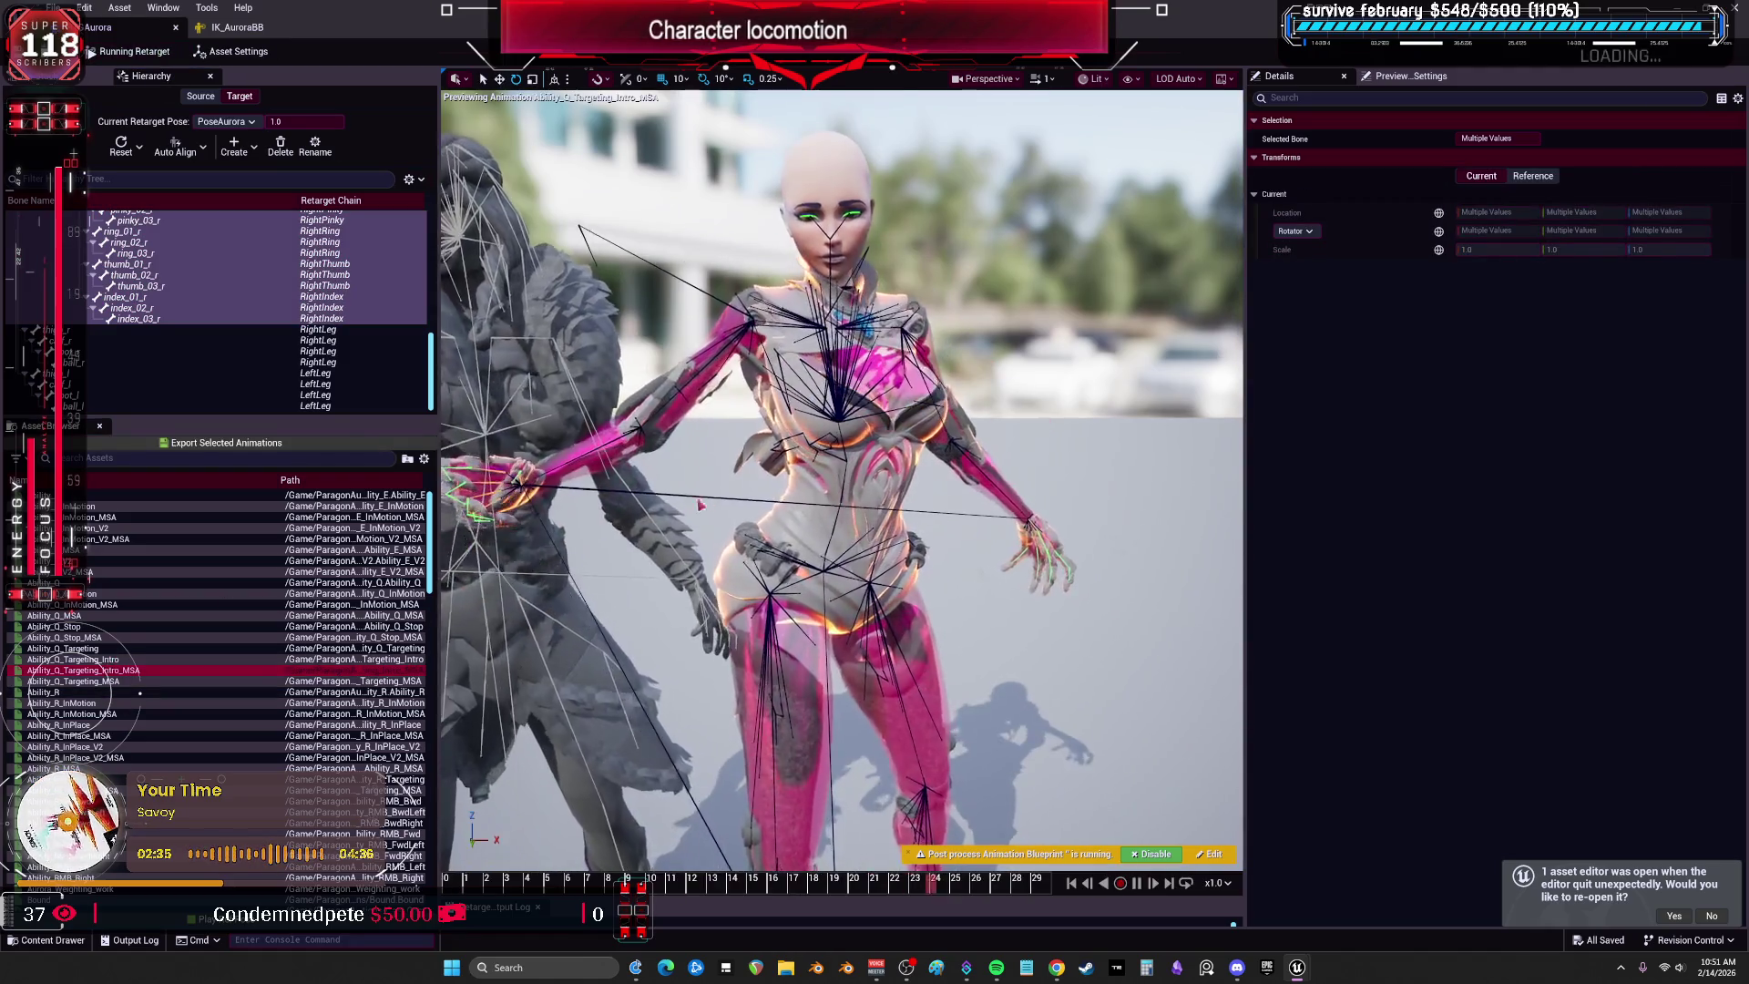
pyautogui.click(115, 558)
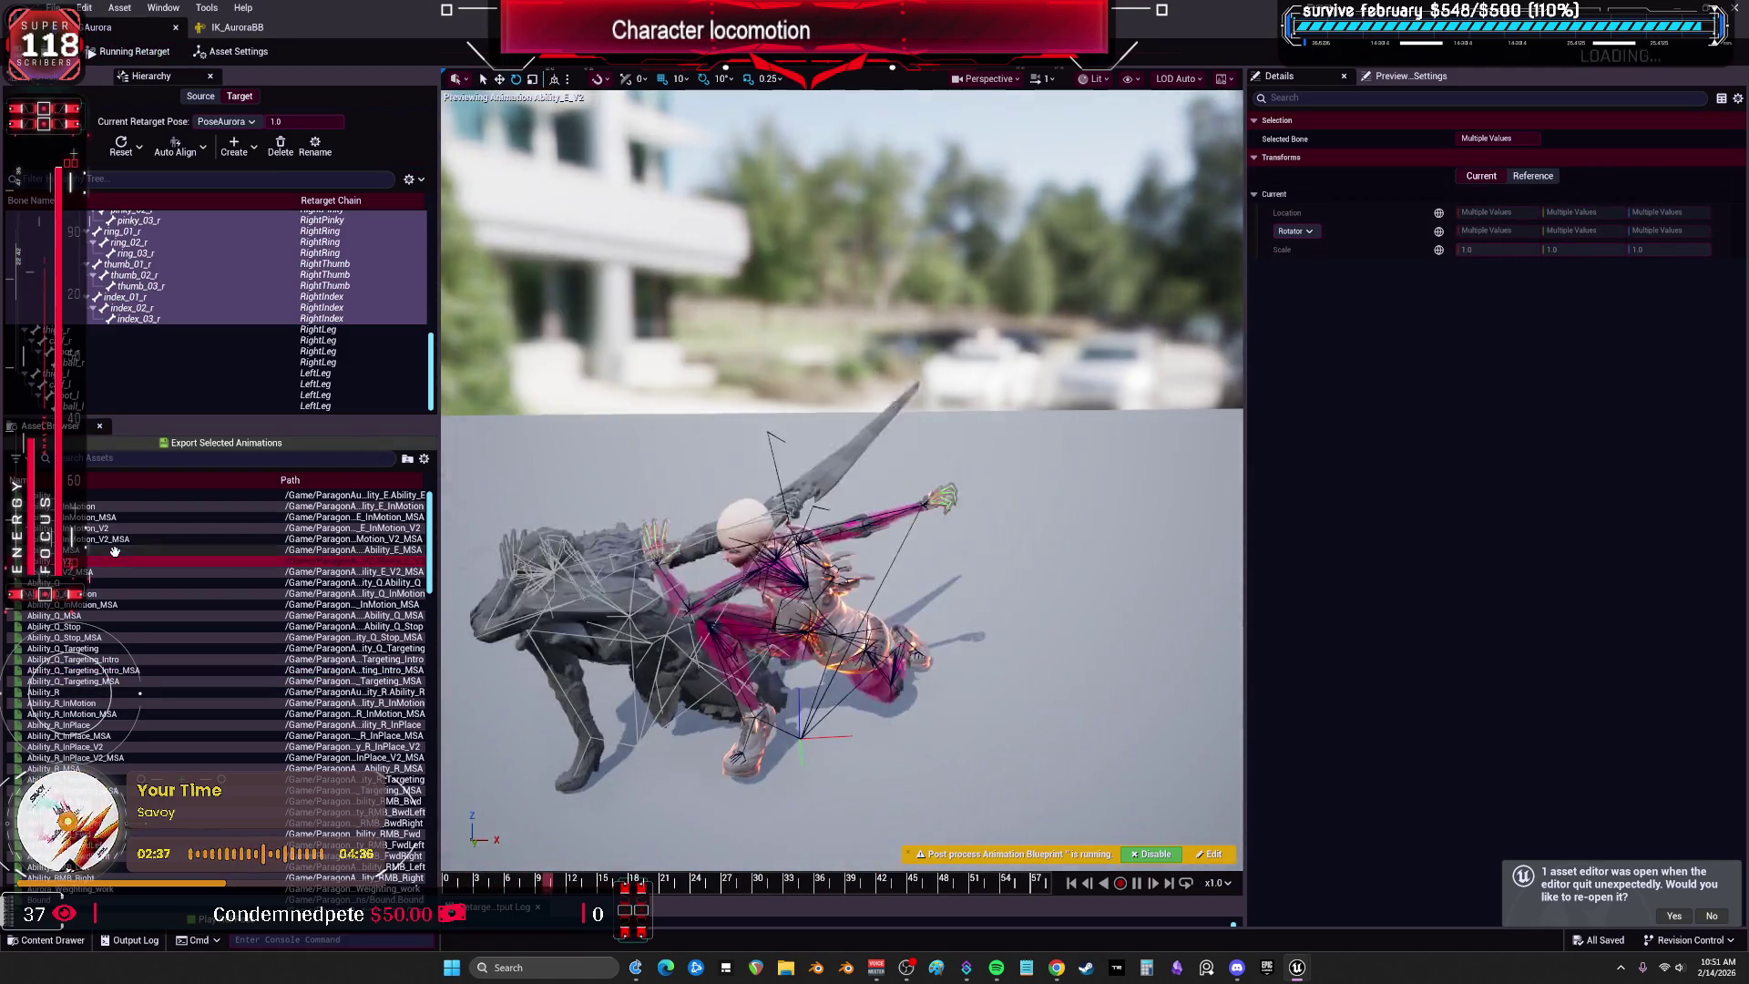
pyautogui.scroll(-2, 115, 552)
pyautogui.click(72, 681)
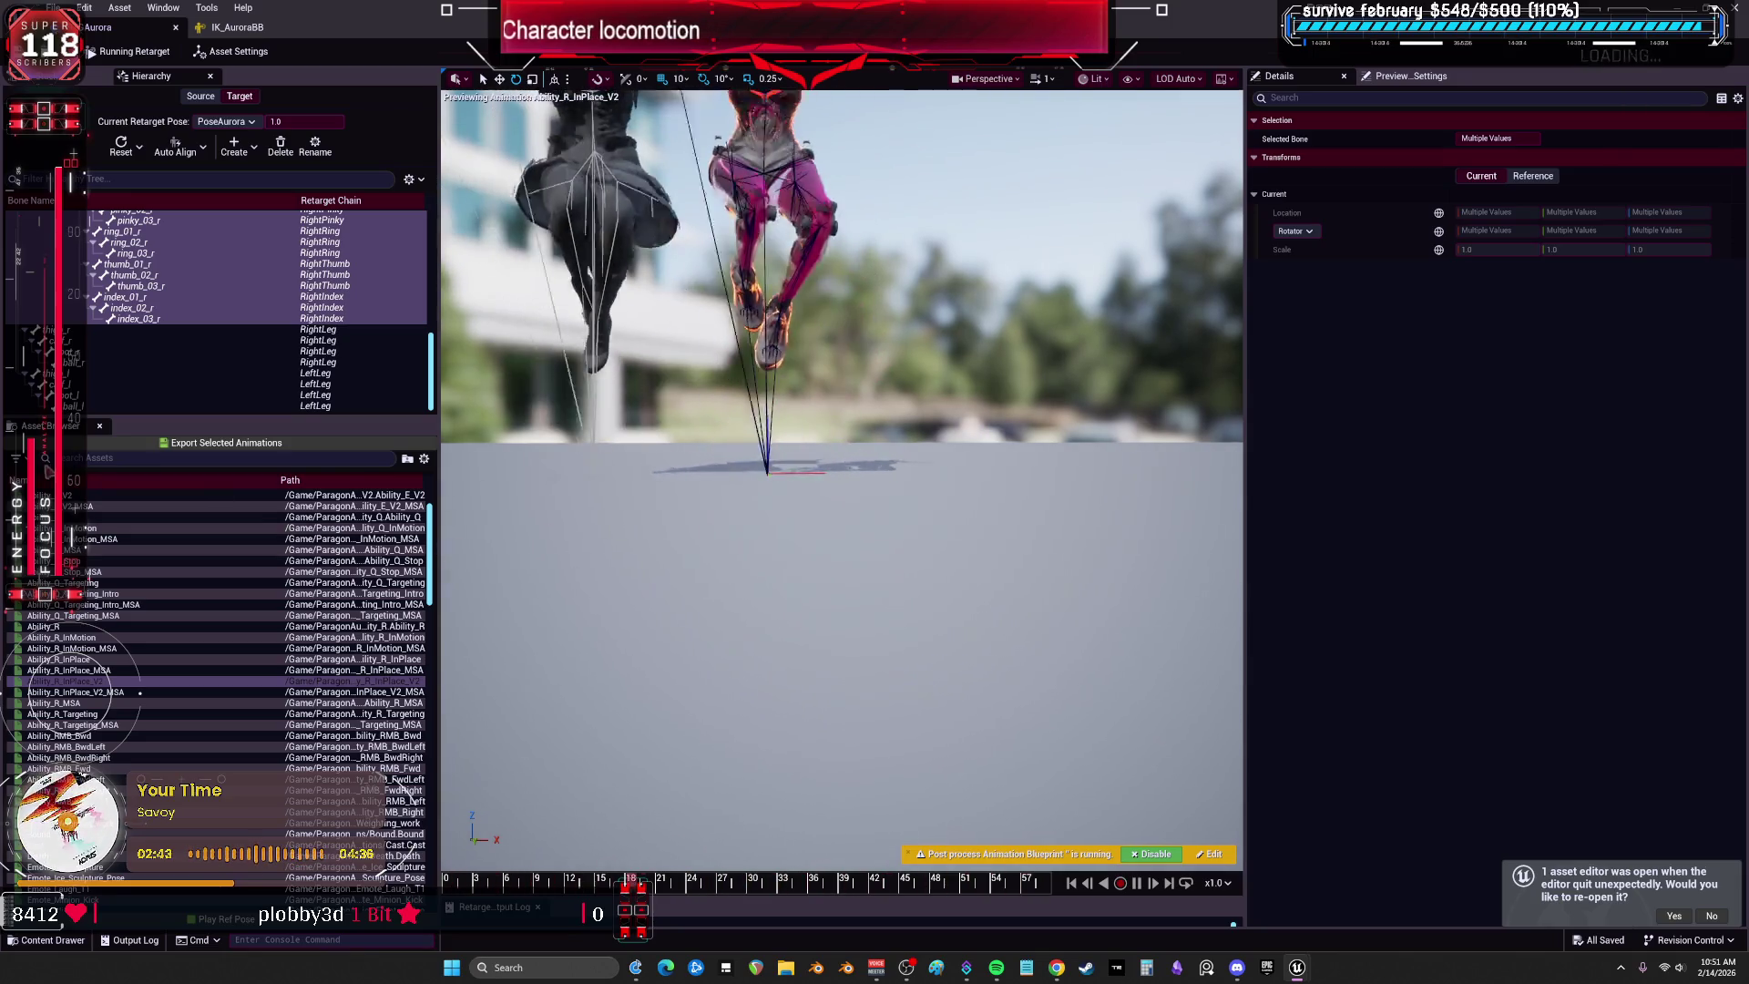
# Step: Preview Ability_Q_Stop_MSA and show the Pelvis Motion op's settings in the Op Stack
pyautogui.scroll(2, 164, 635)
pyautogui.click(164, 637)
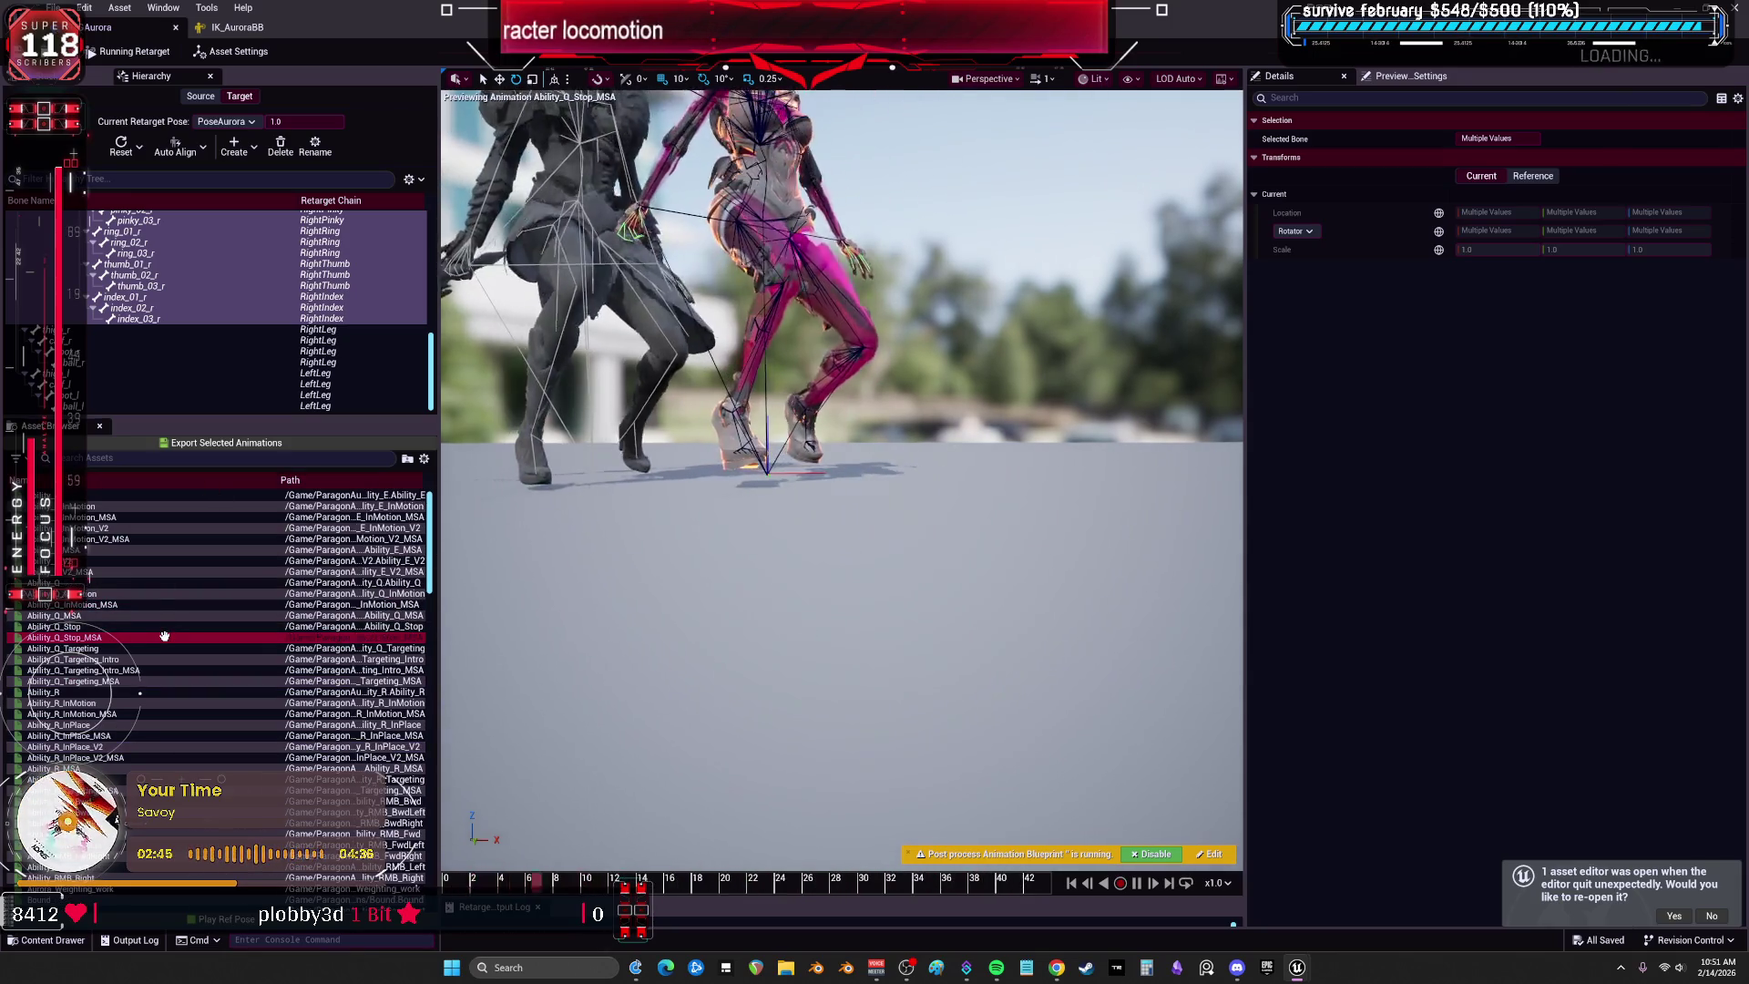
pyautogui.moveTo(156, 616)
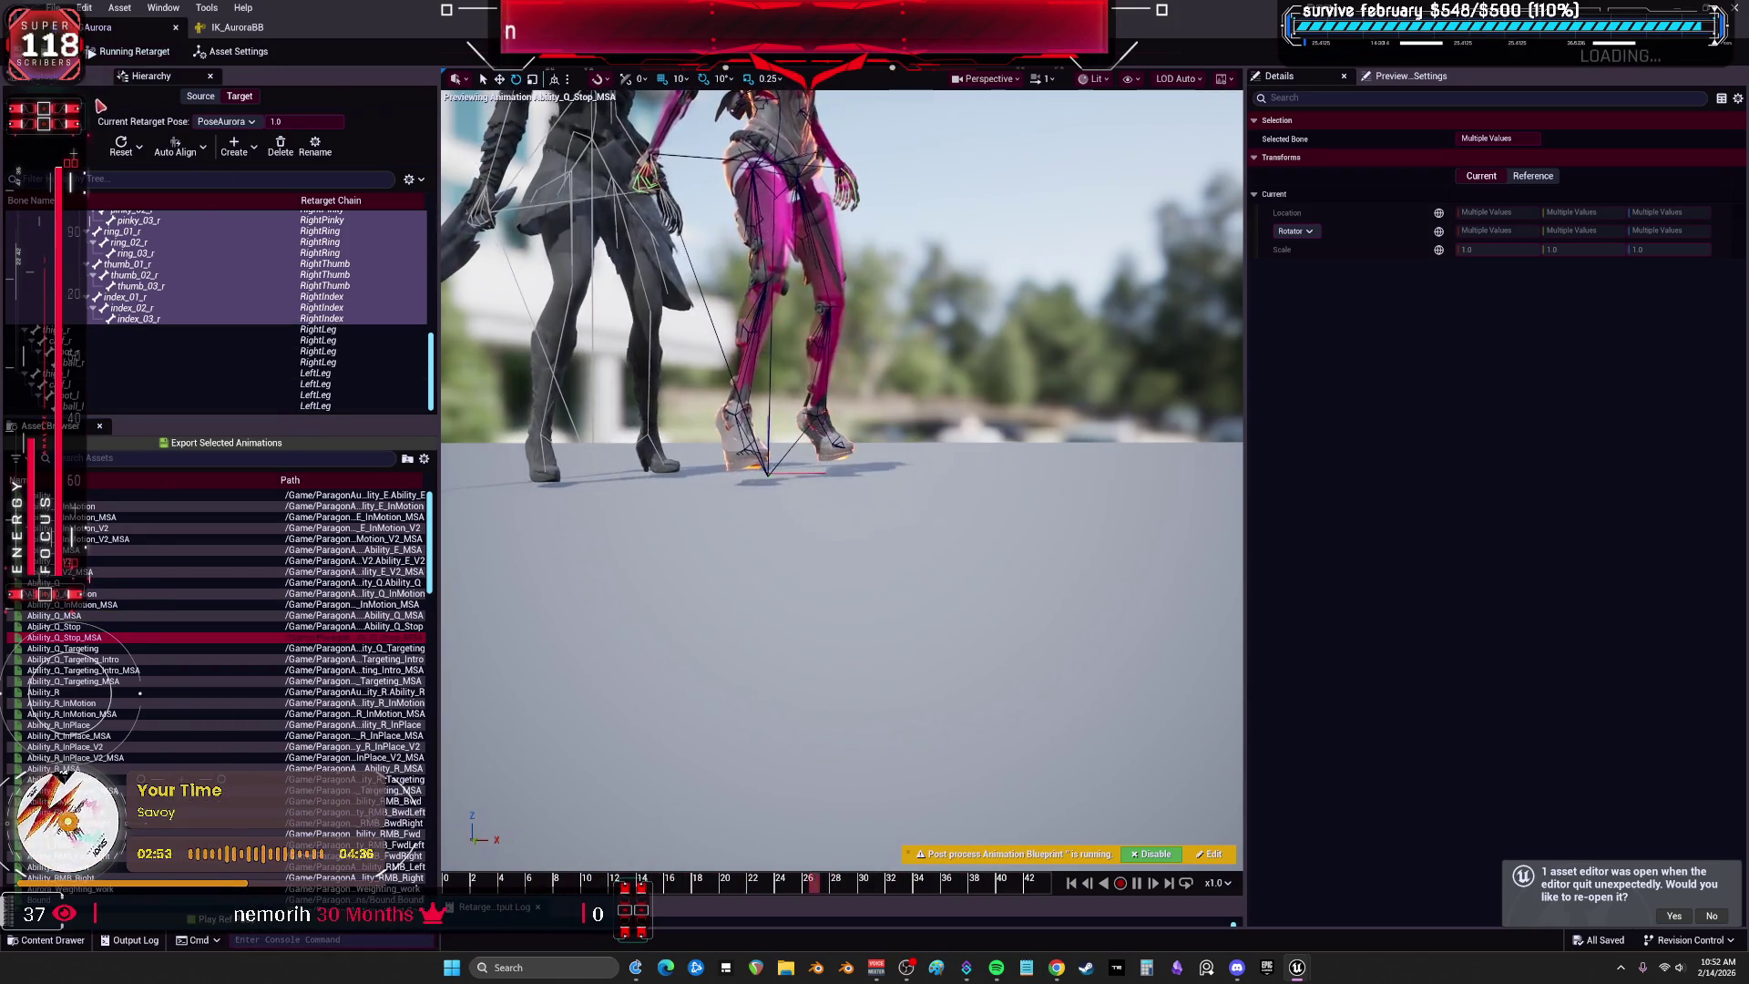
pyautogui.click(54, 75)
pyautogui.click(141, 128)
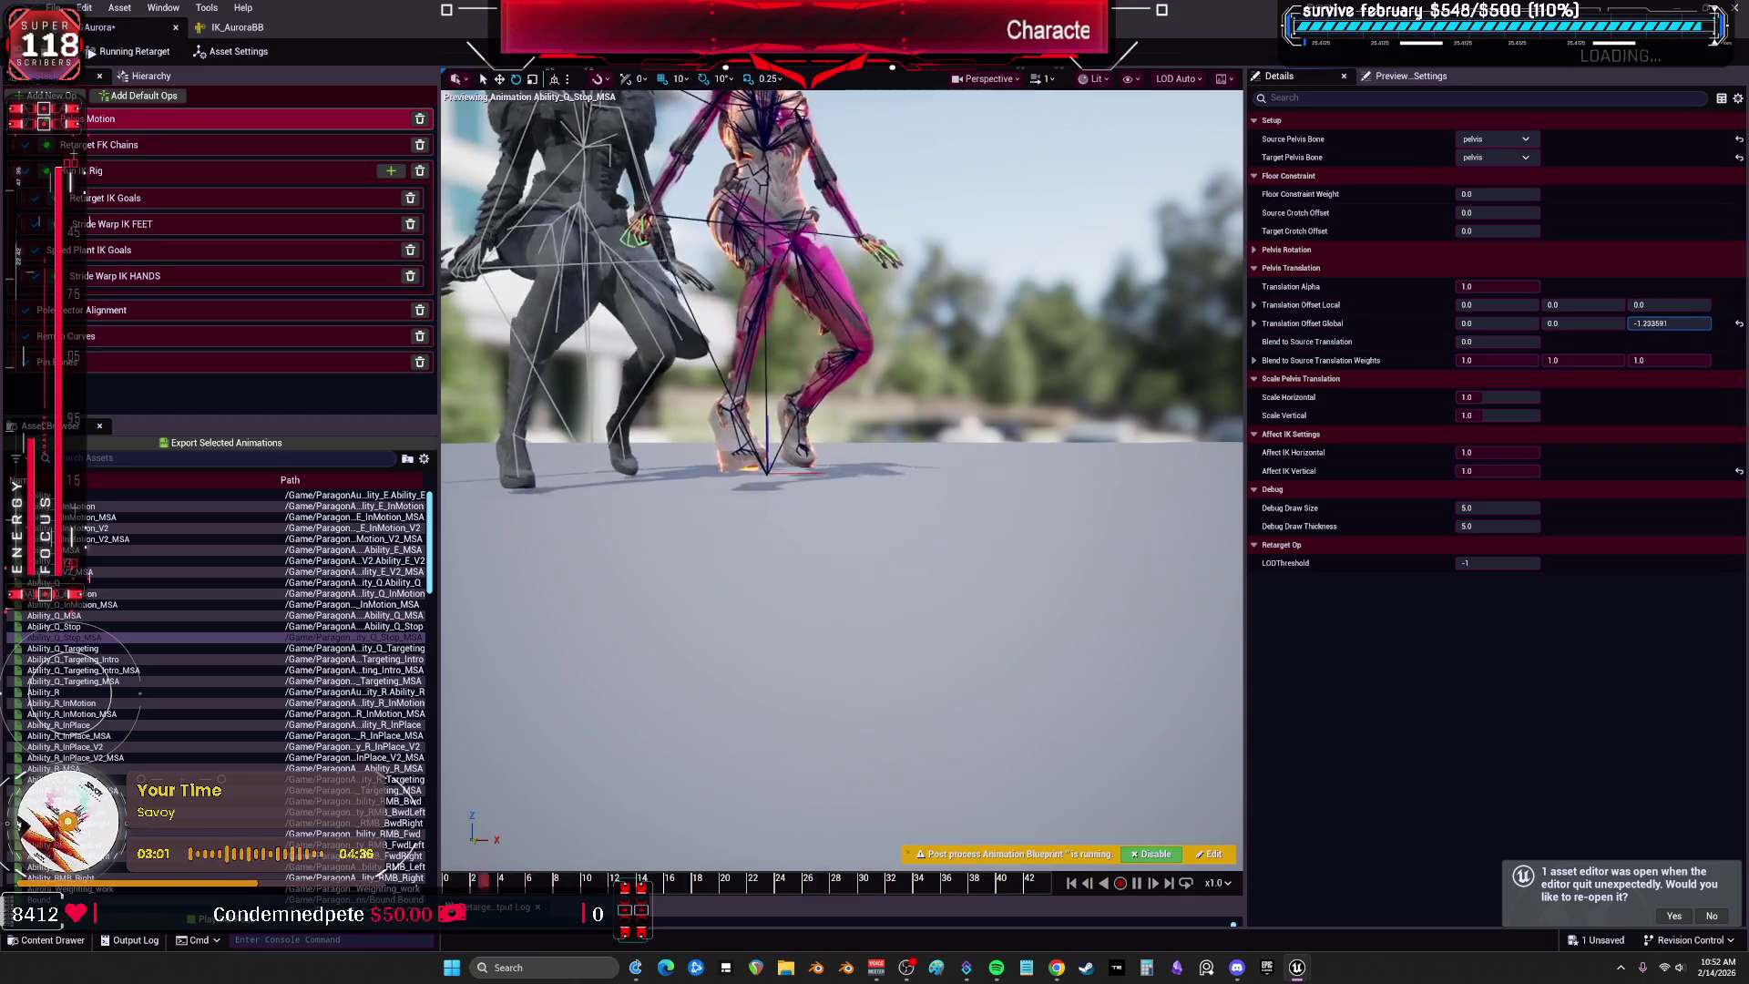
# Step: Lower the pelvis global Z translation offset, then review the FK chain and Stride Warp IK FEET settings
pyautogui.moveTo(1669, 323); pyautogui.dragTo(1647, 324)
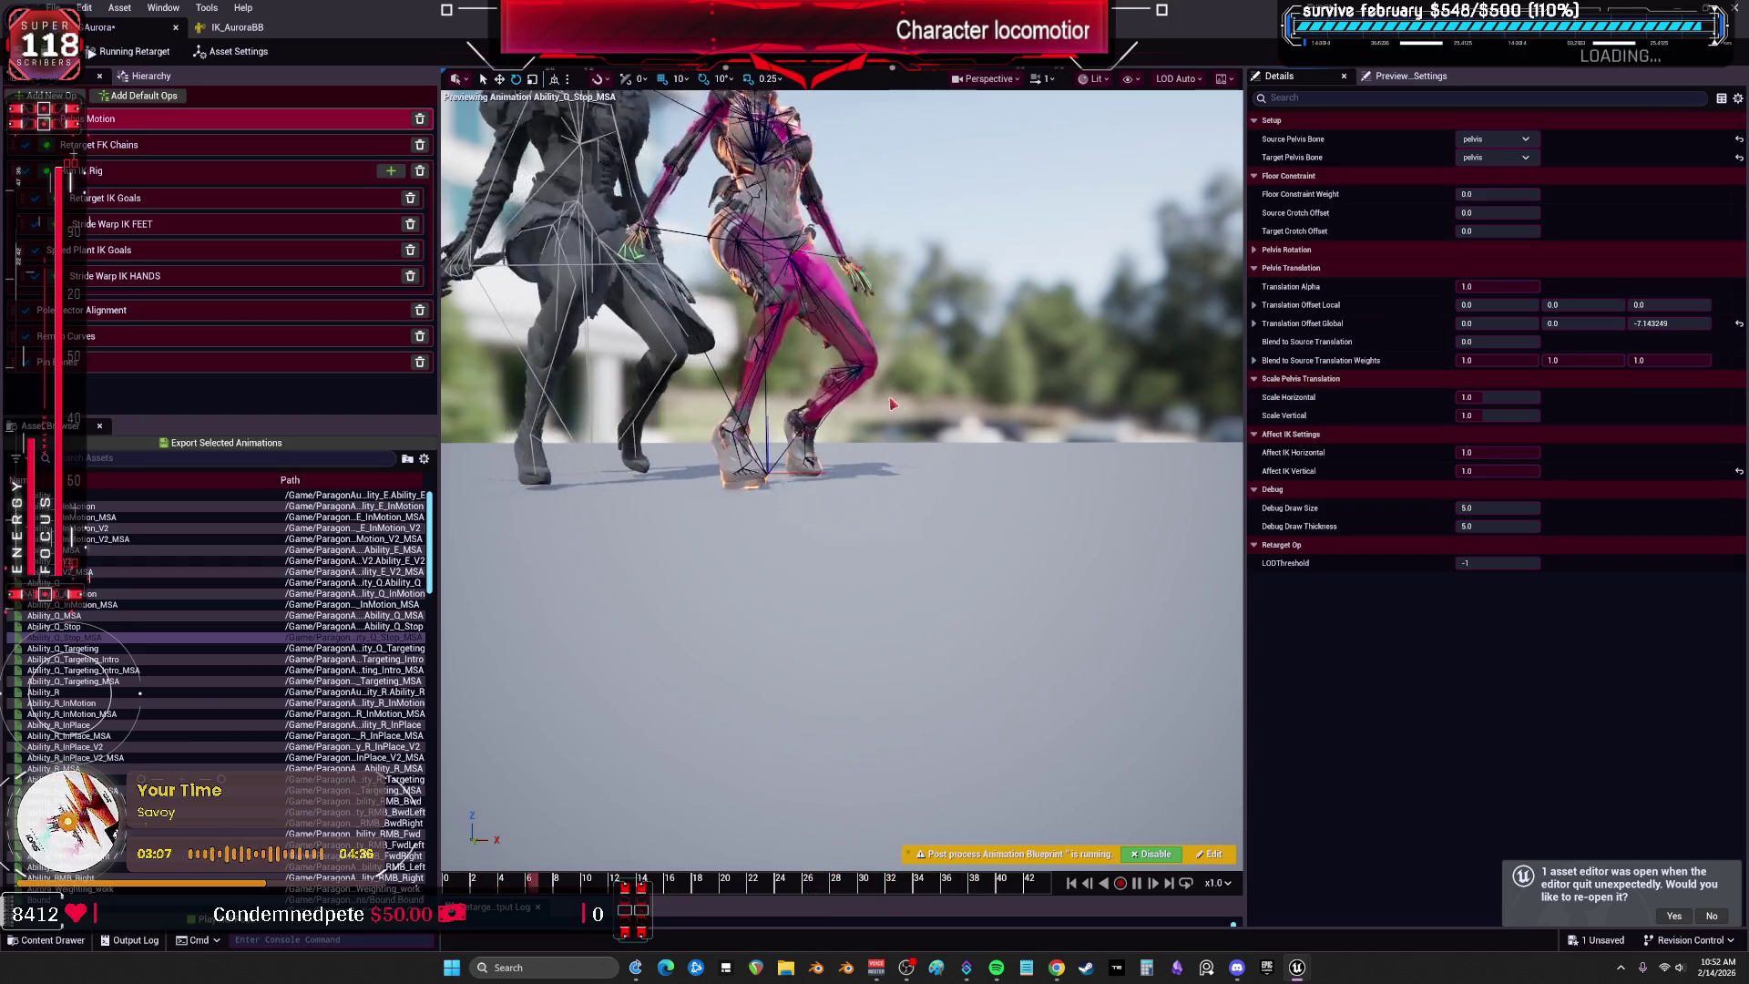
pyautogui.click(161, 150)
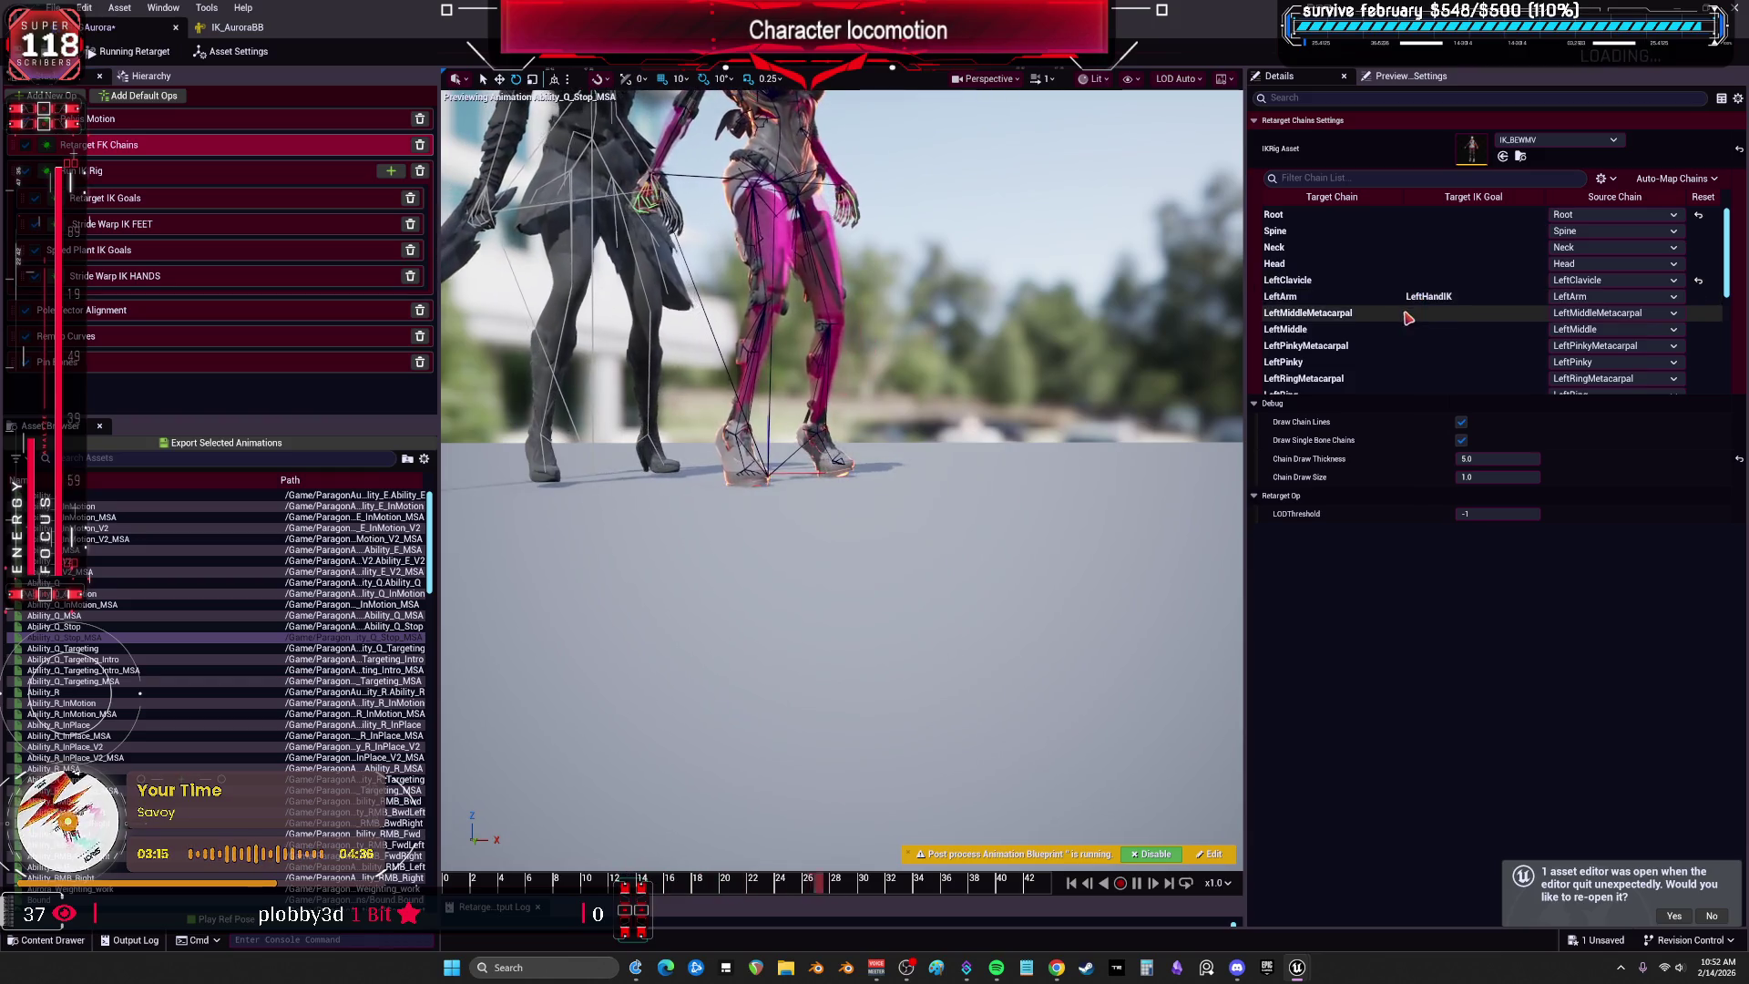
pyautogui.scroll(-5, 1411, 308)
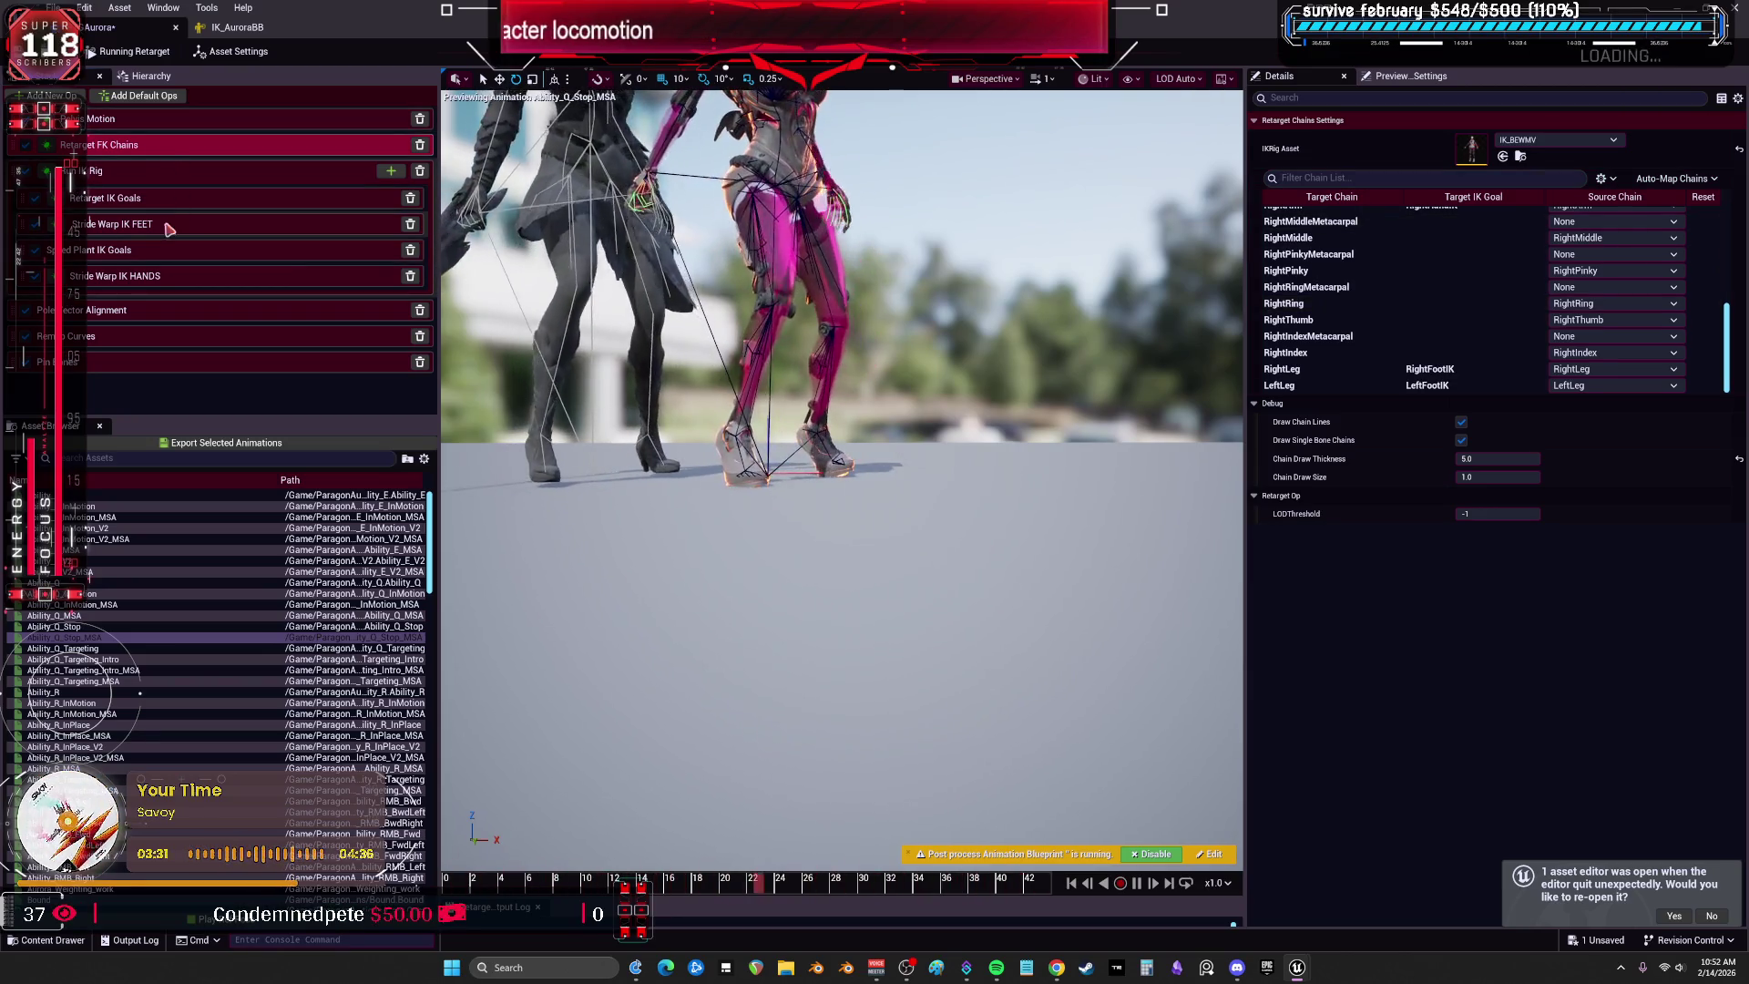
pyautogui.click(39, 227)
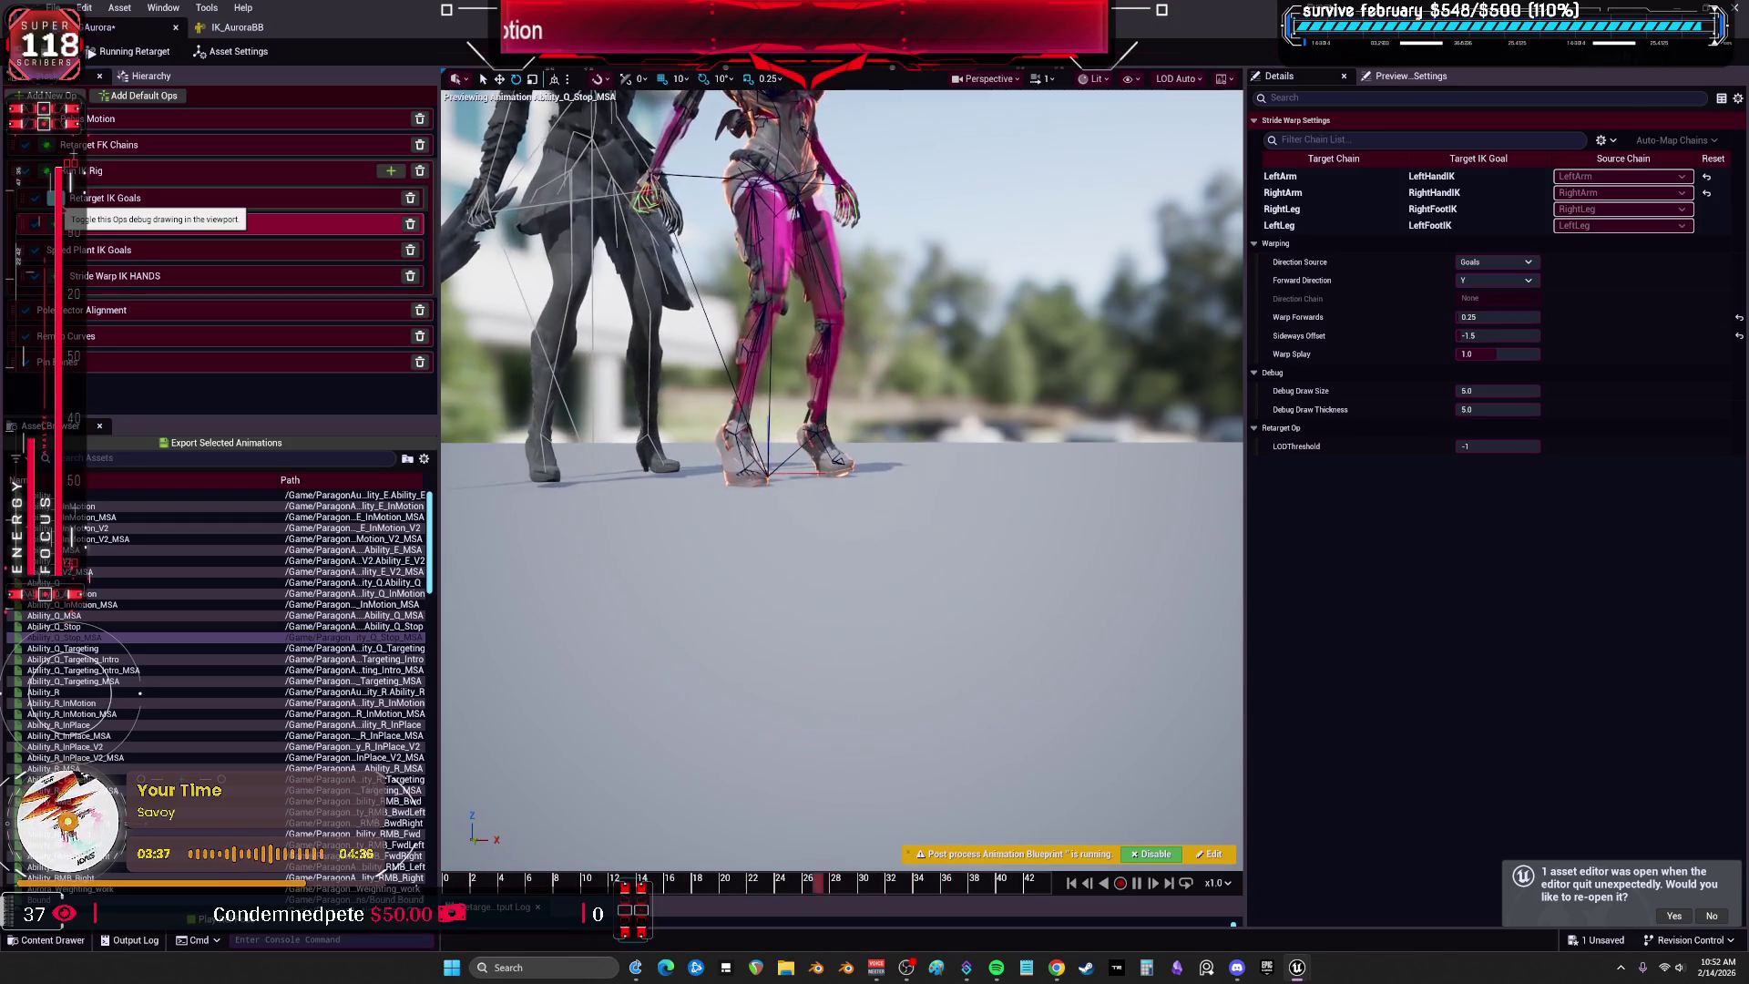
# Step: Keep Speed Plant's Speed Threshold at 15.0, then show Stride Warp IK HANDS previewing Ability_R_InPlace
pyautogui.click(244, 251)
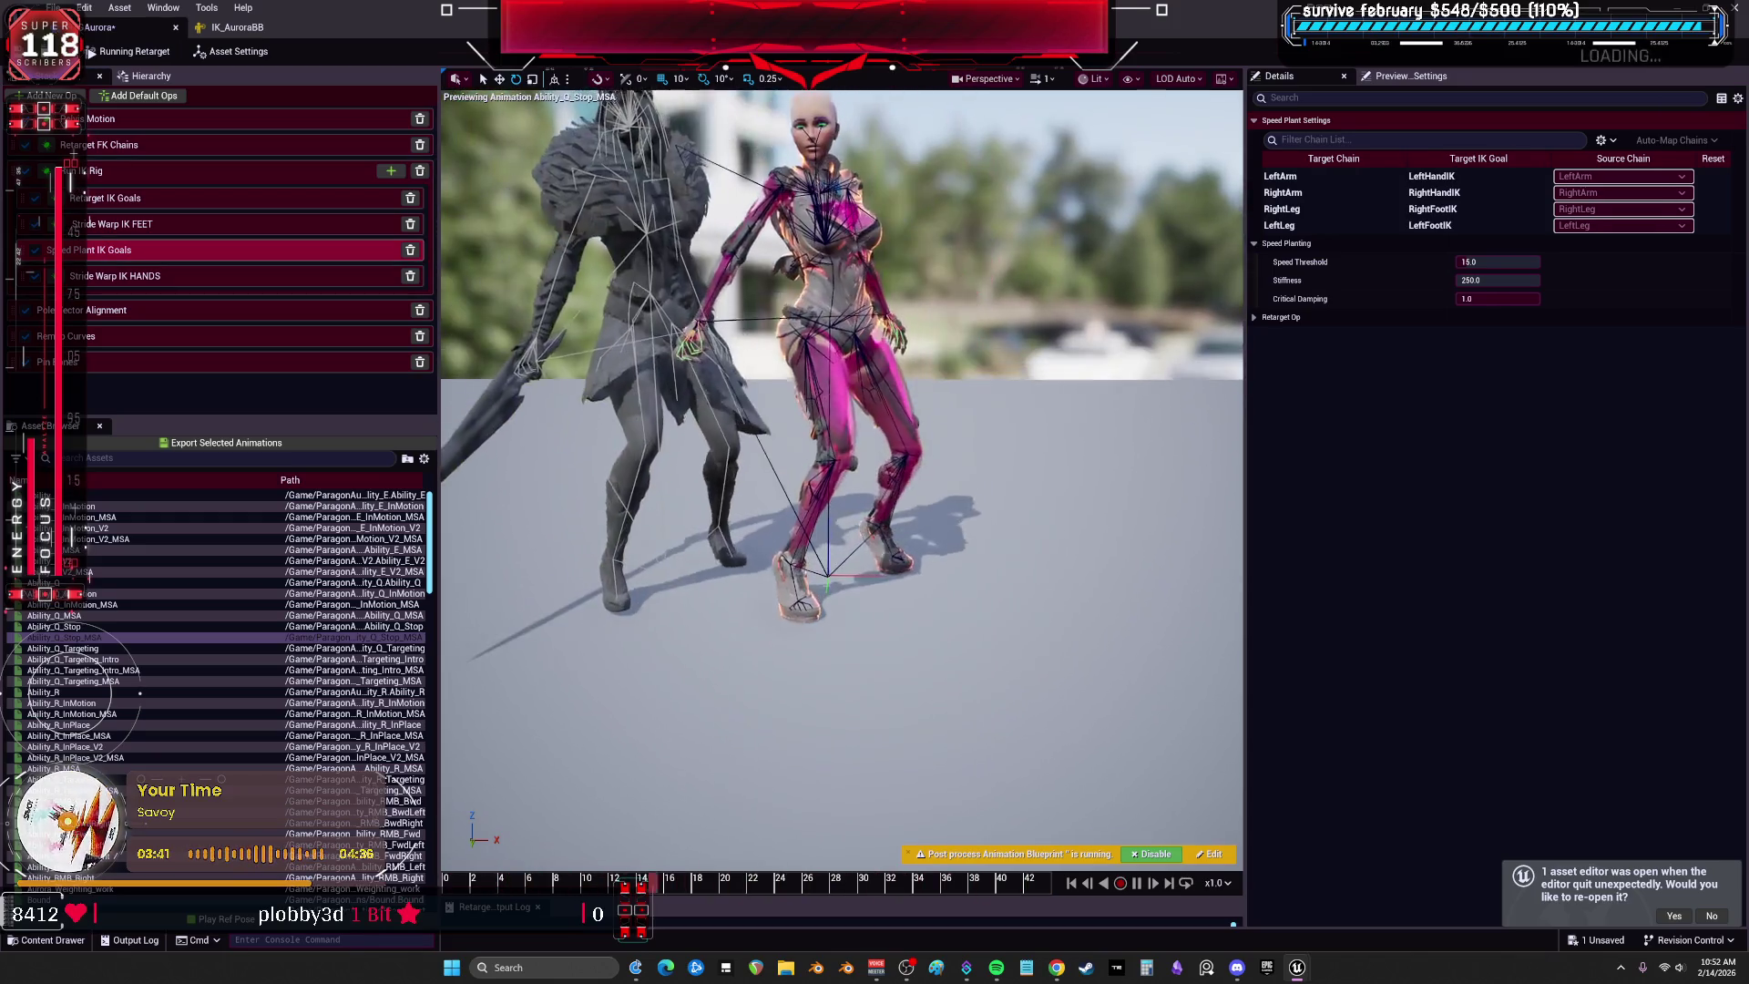
pyautogui.click(1321, 176)
pyautogui.click(1489, 300)
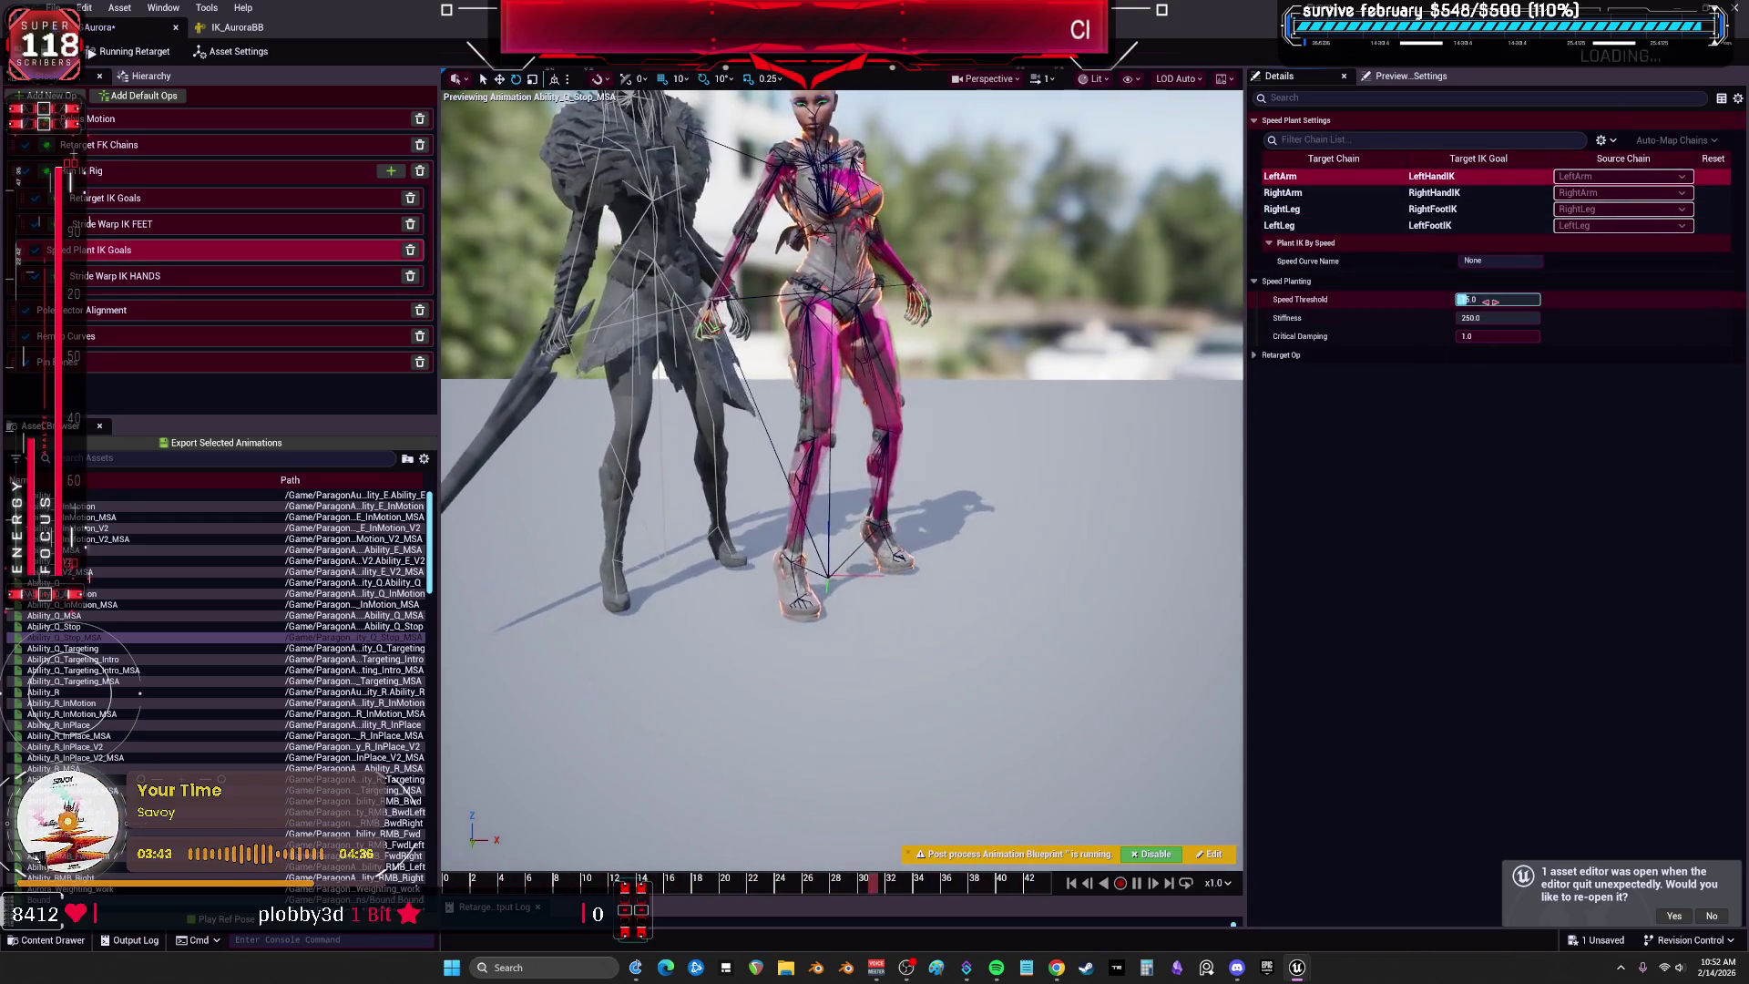
pyautogui.click(1435, 192)
pyautogui.click(1435, 209)
pyautogui.click(1433, 228)
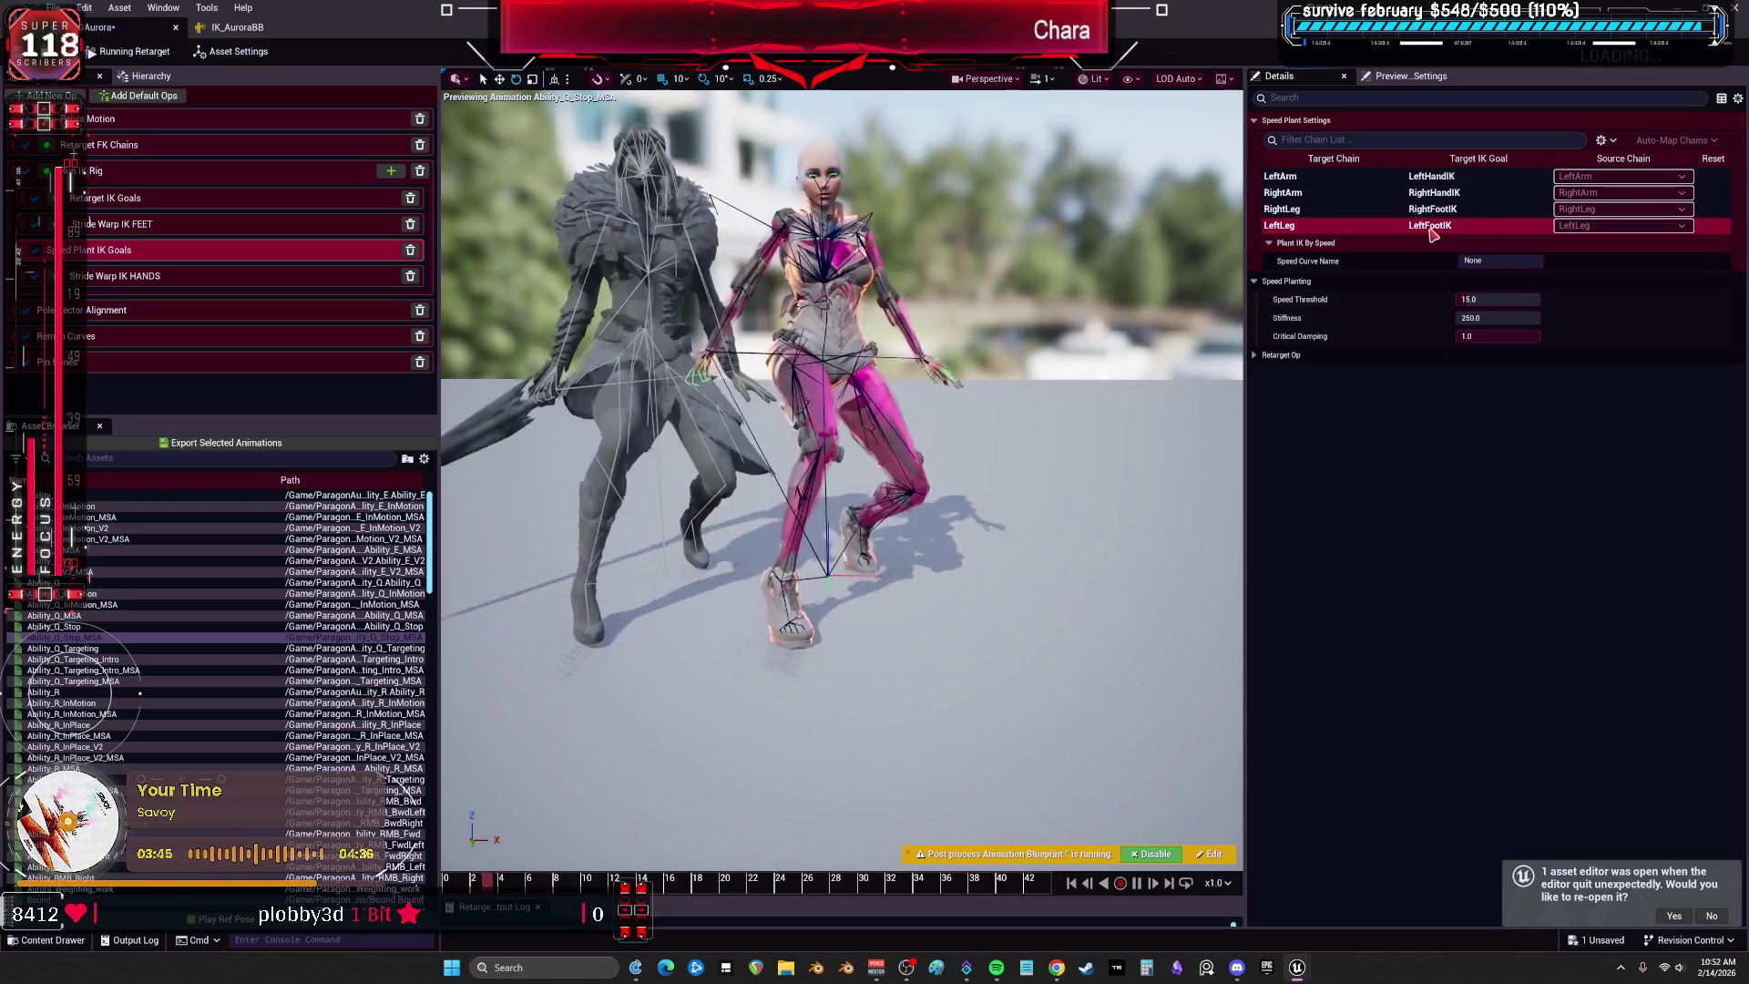
pyautogui.click(143, 276)
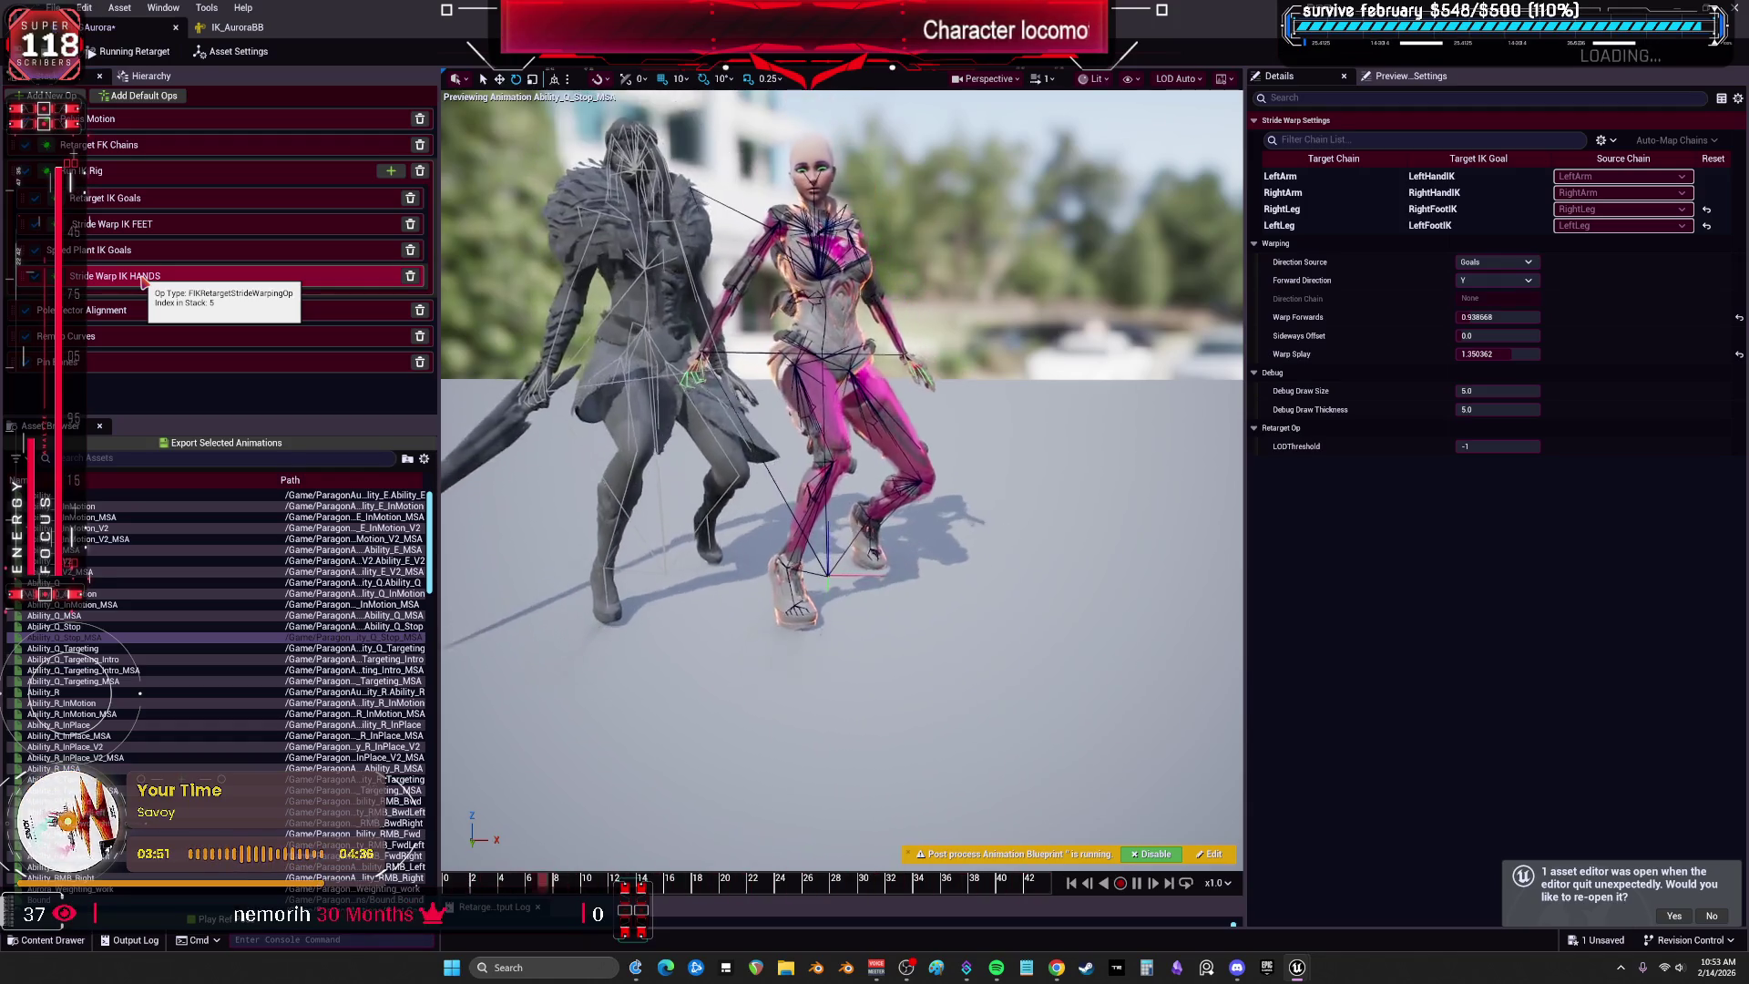
pyautogui.click(86, 725)
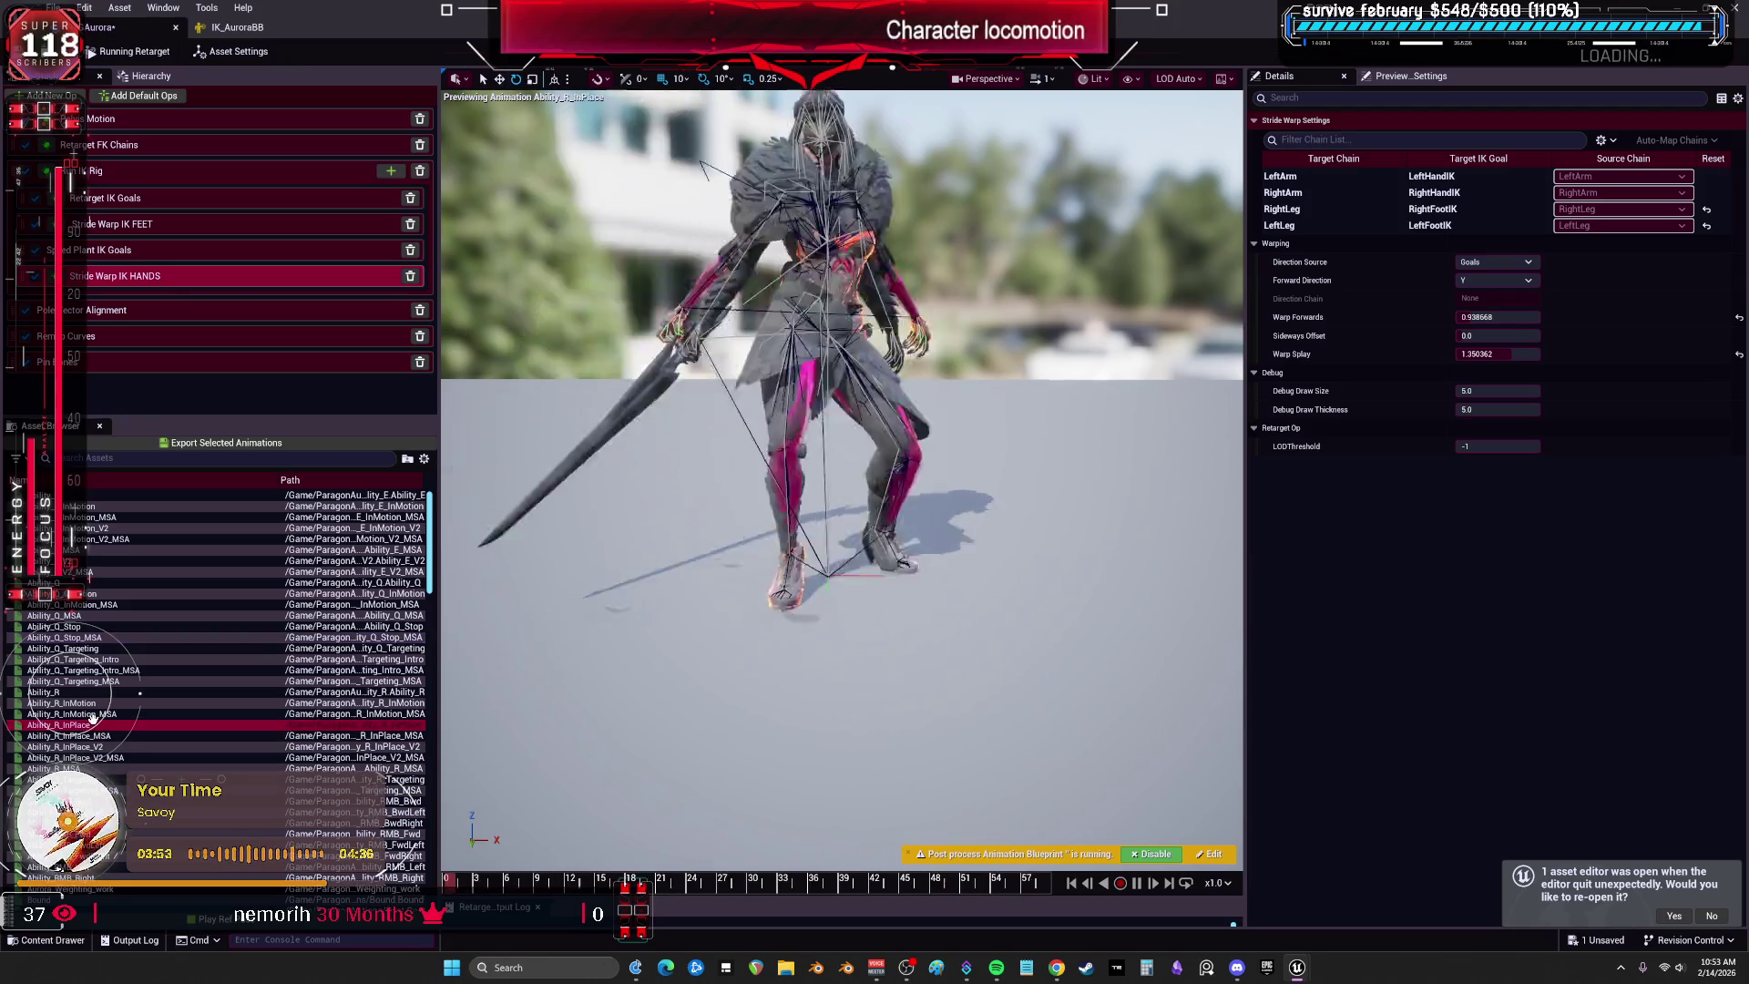
# Step: Preview the Ability_R_InMotion, Ability_RMB_Fwd, Ability_RMB_Left and Bound animations
pyautogui.click(100, 703)
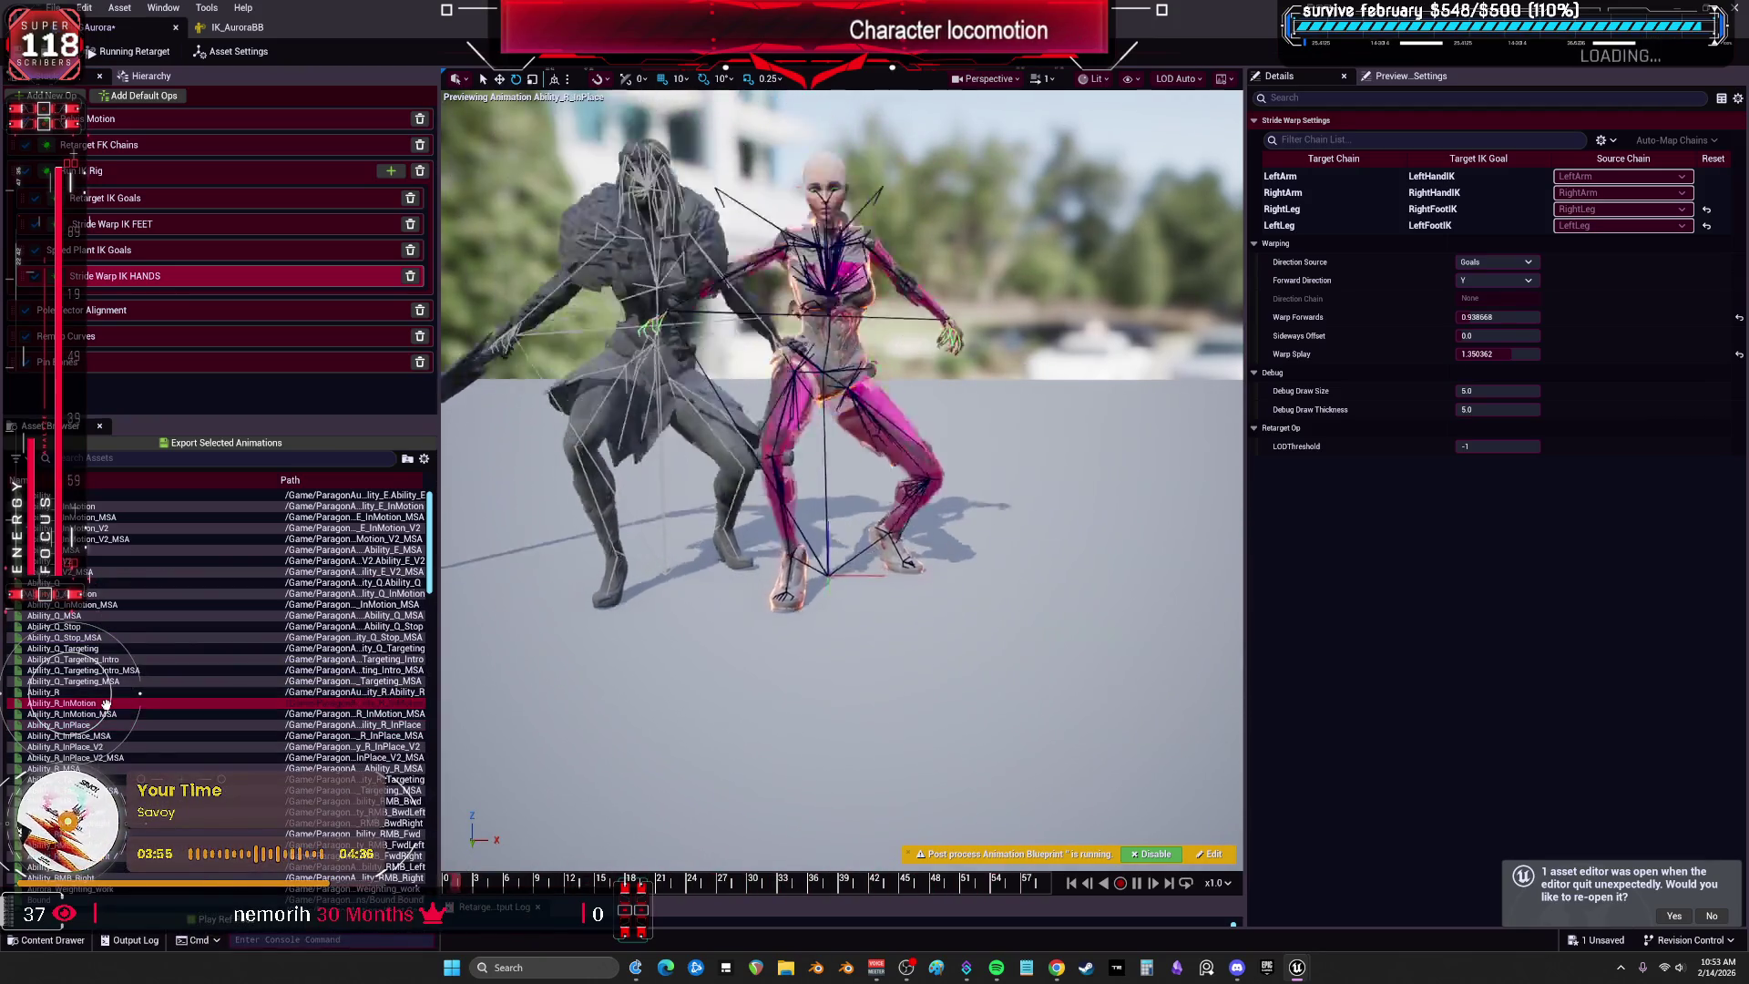
pyautogui.scroll(-2, 102, 711)
pyautogui.scroll(-2, 102, 715)
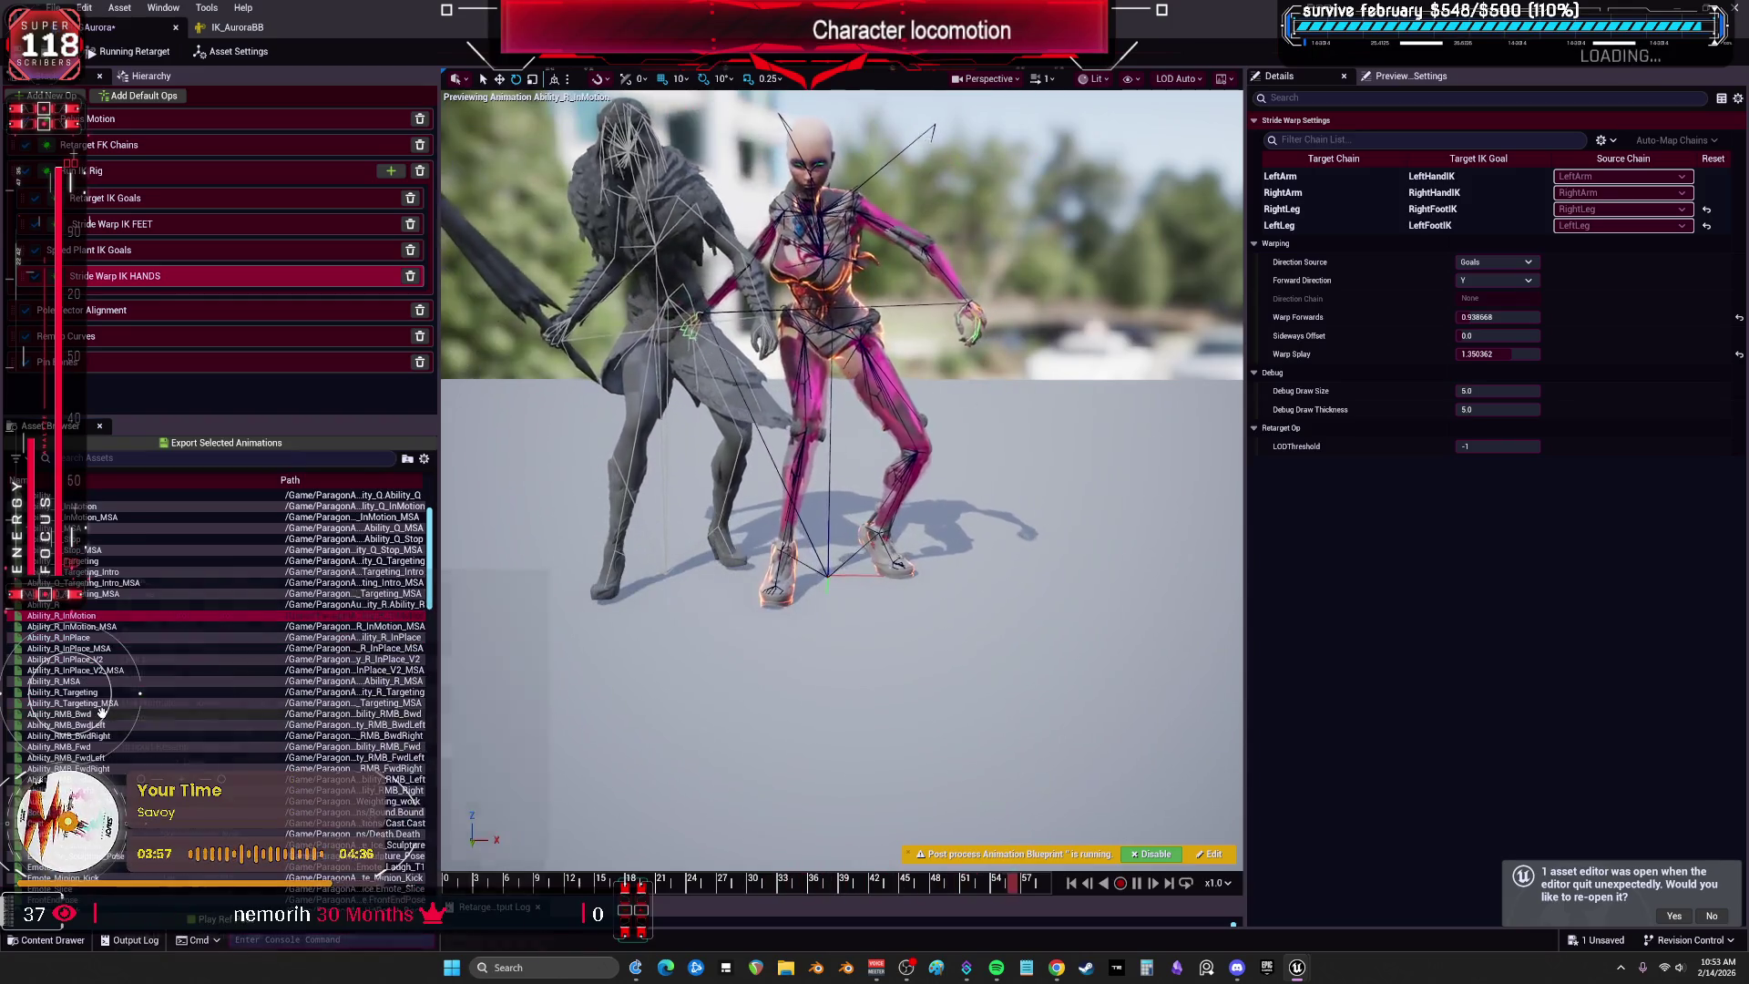
pyautogui.click(91, 703)
pyautogui.scroll(-2, 96, 701)
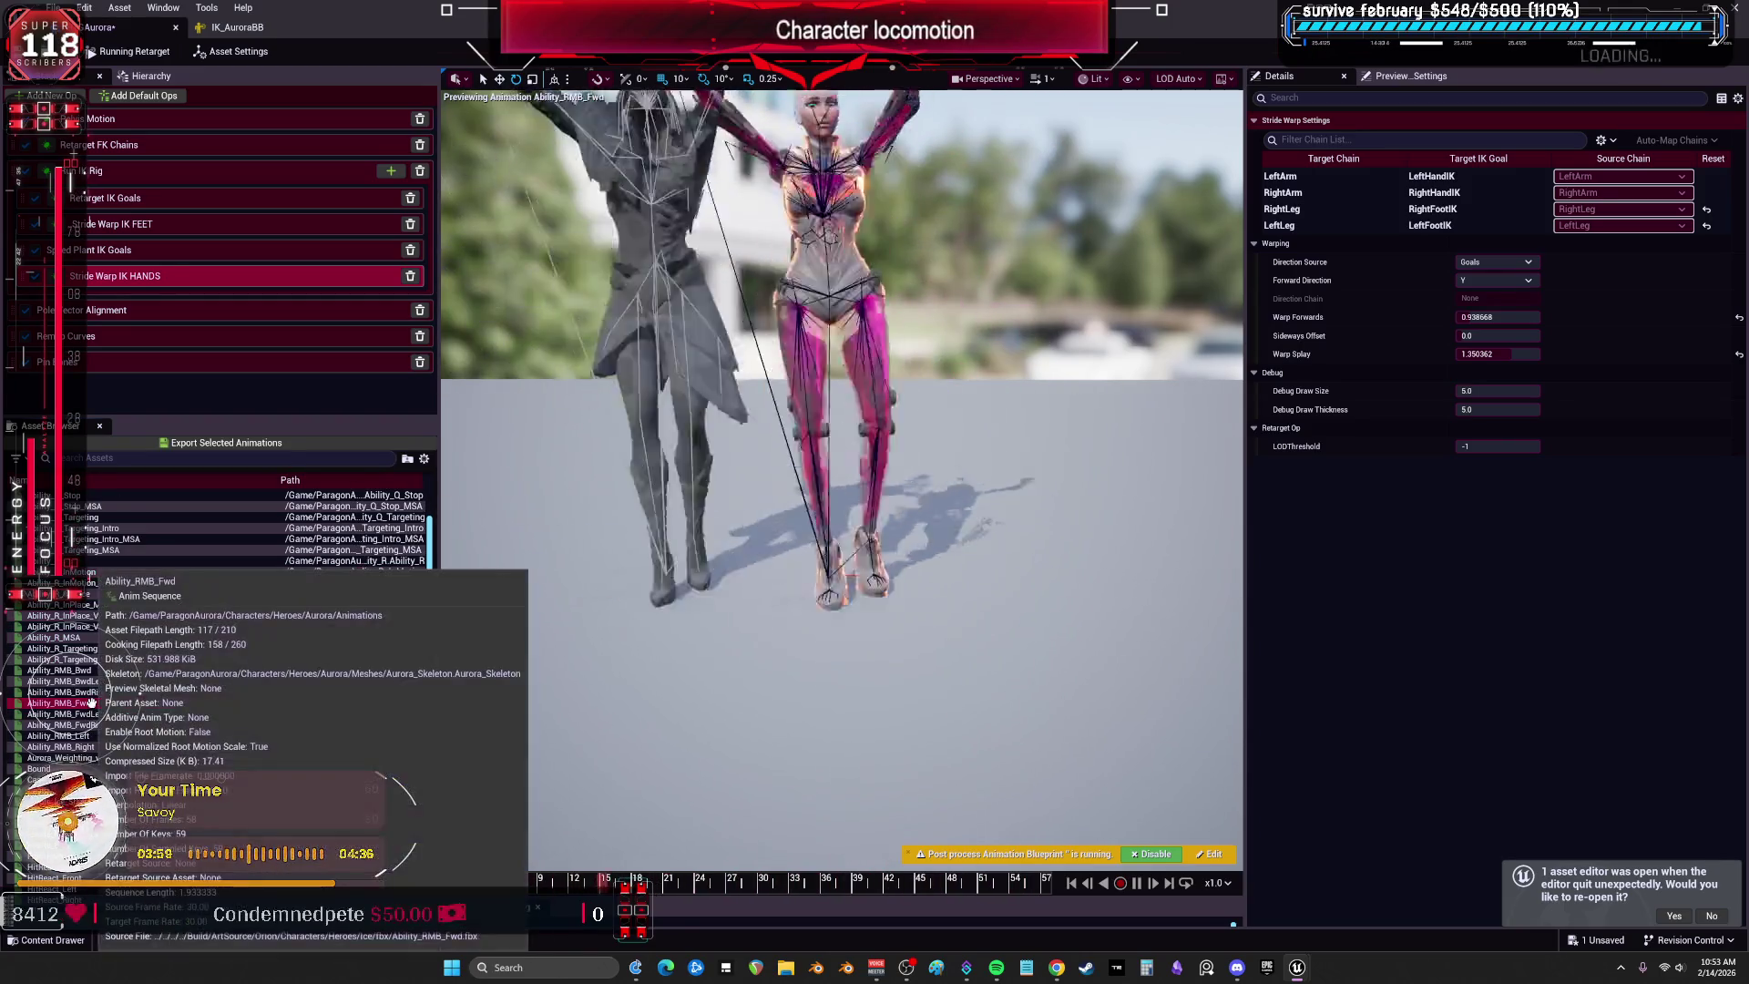
pyautogui.click(103, 697)
pyautogui.click(100, 725)
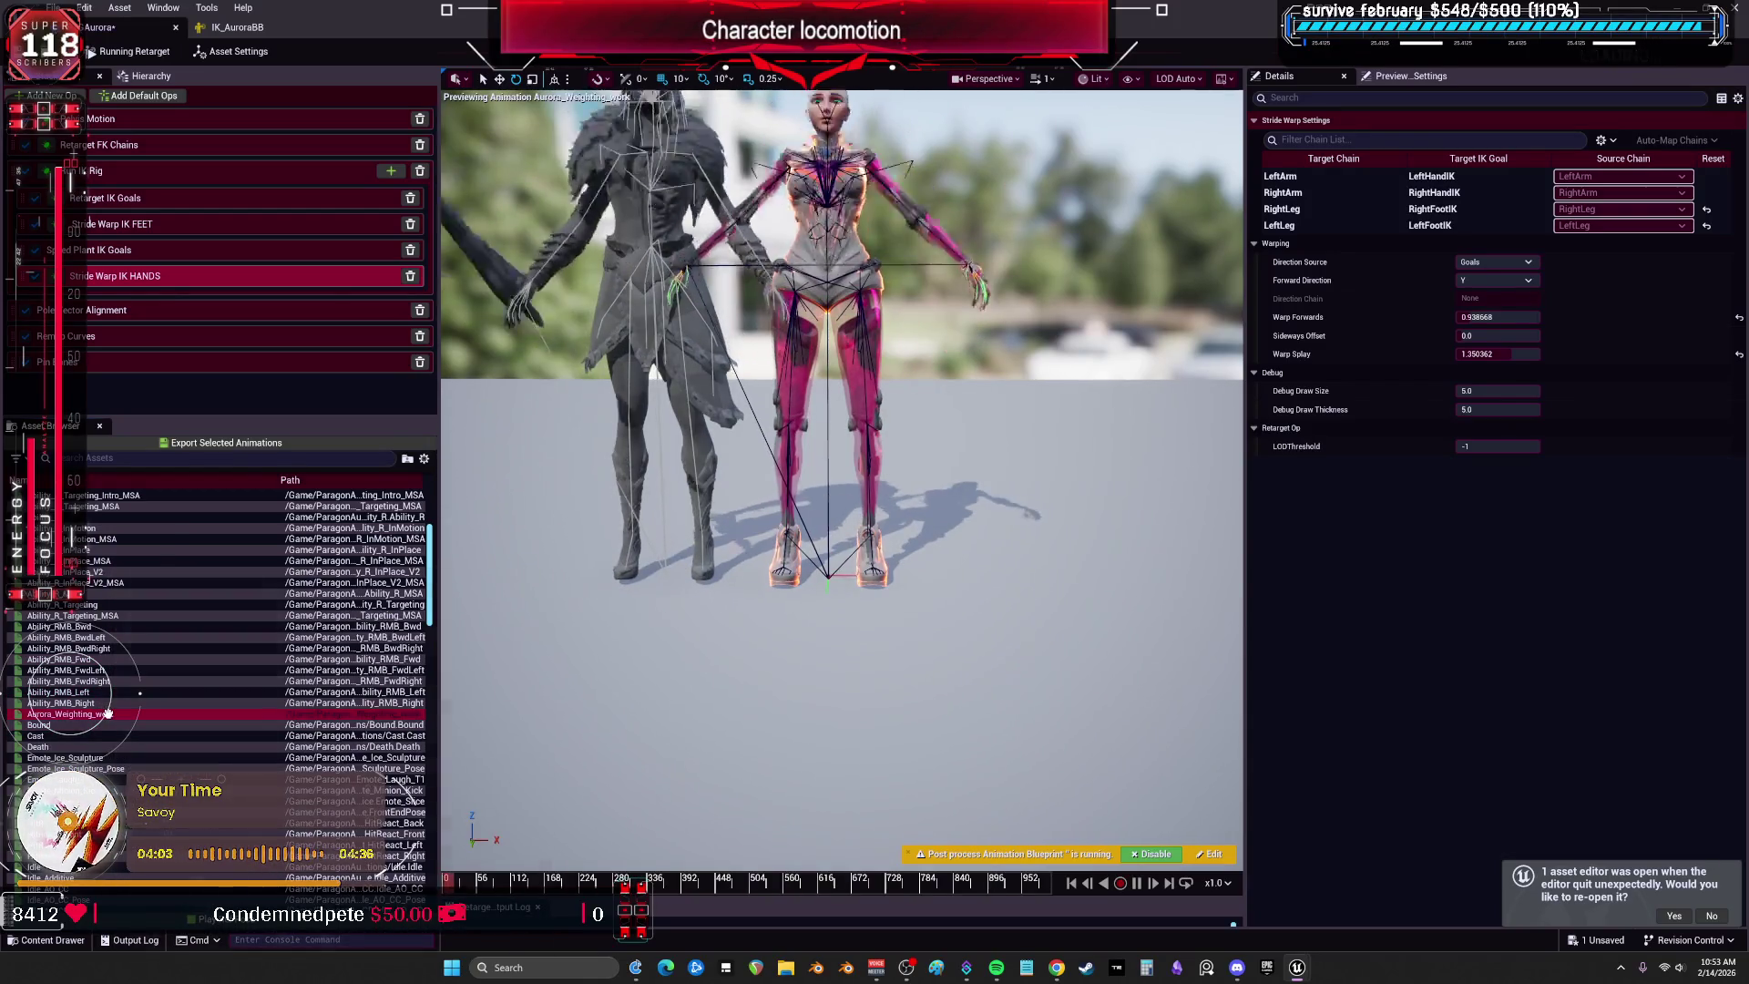
pyautogui.scroll(-2, 108, 710)
pyautogui.scroll(-8, 109, 707)
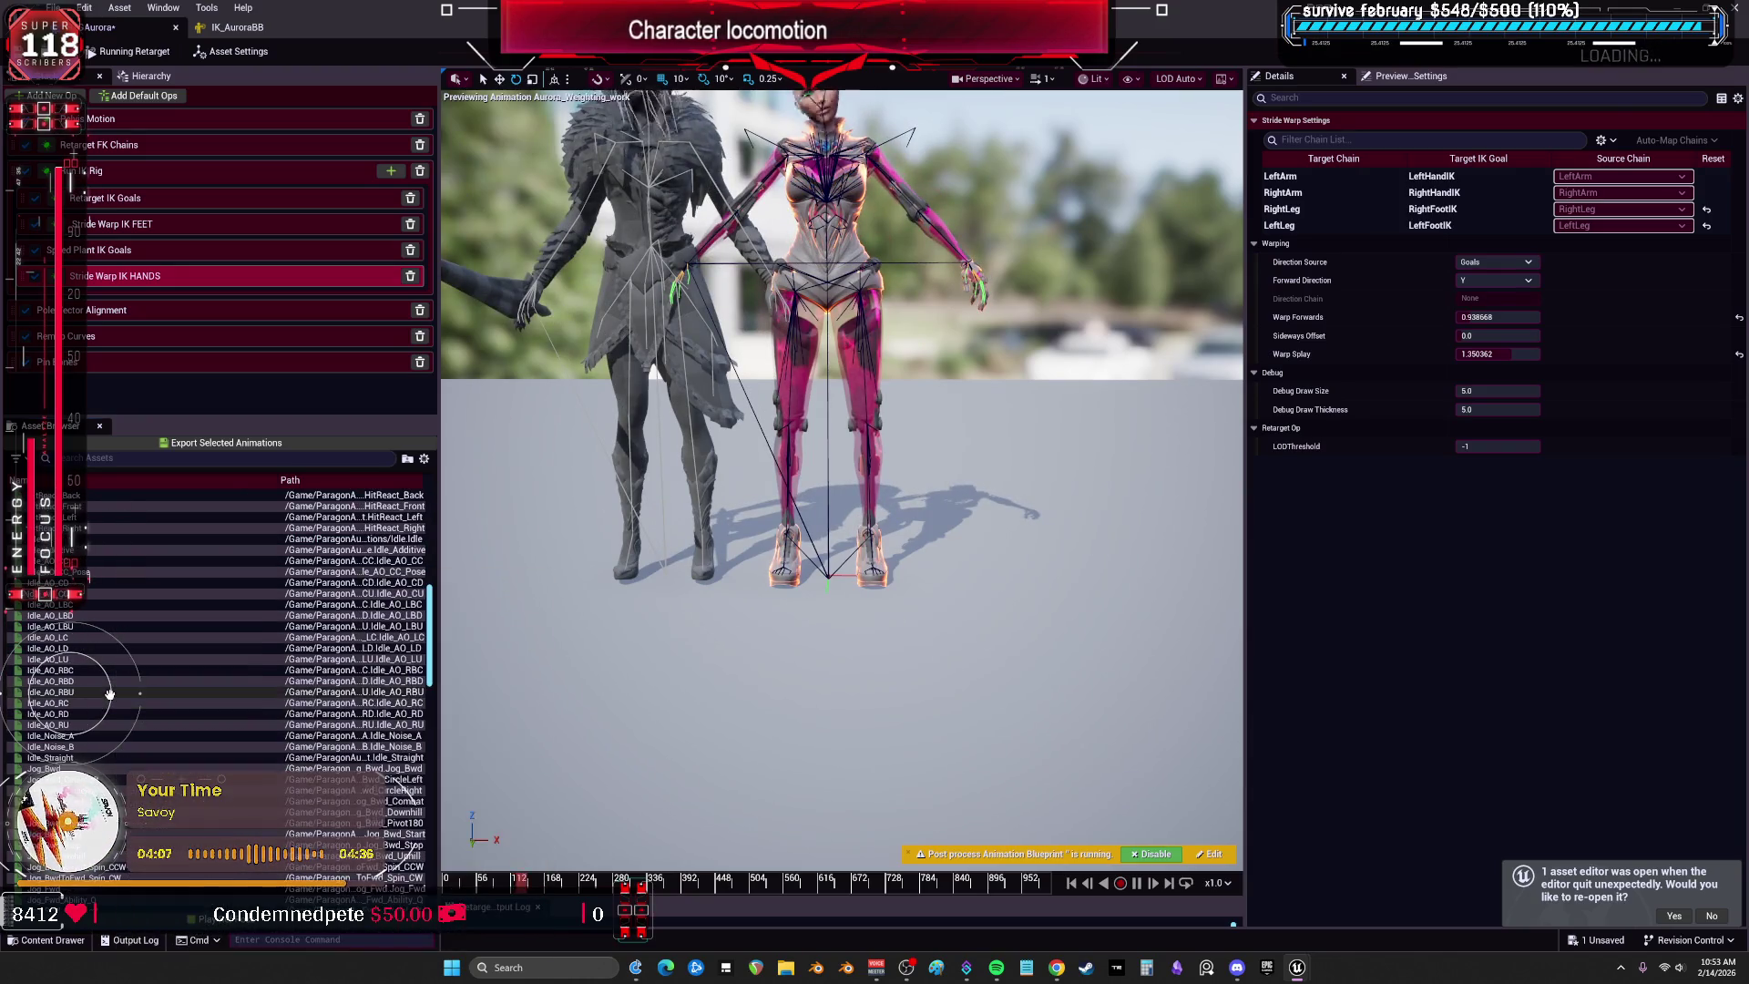
# Step: Preview Idle_Additive, inspect Idle_AO_LBC's options, then play the Jog_Fwd running animation
pyautogui.click(82, 550)
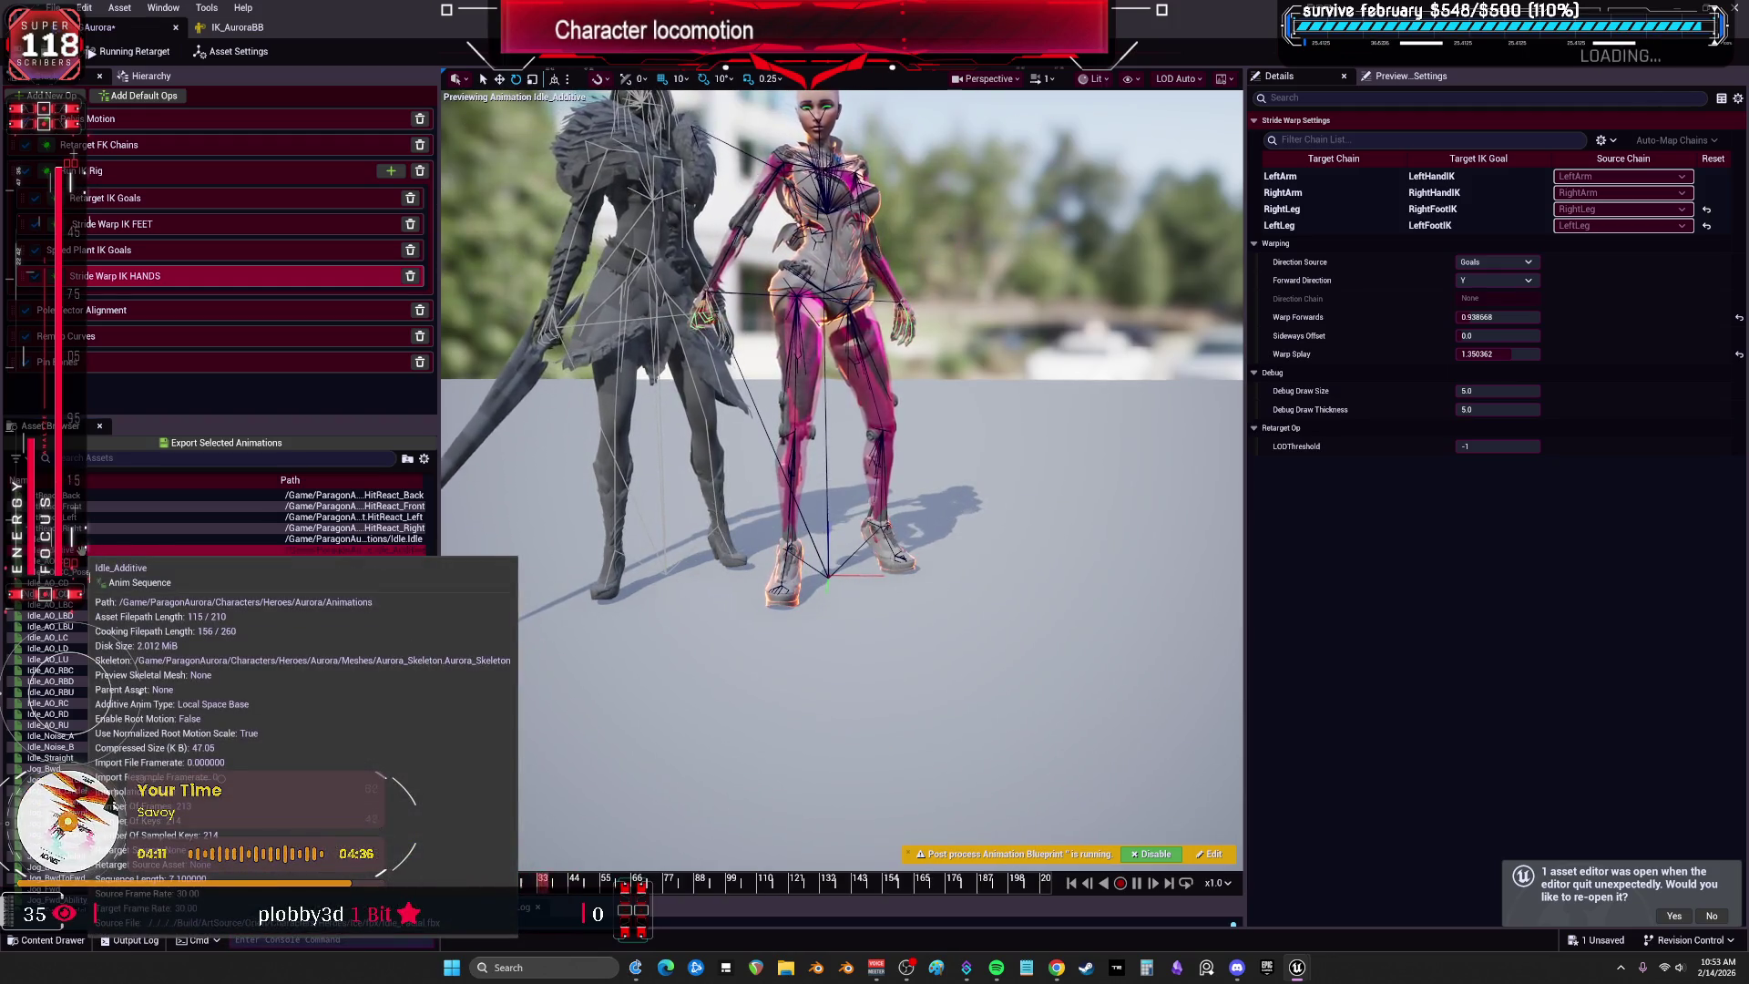
pyautogui.scroll(-2, 80, 552)
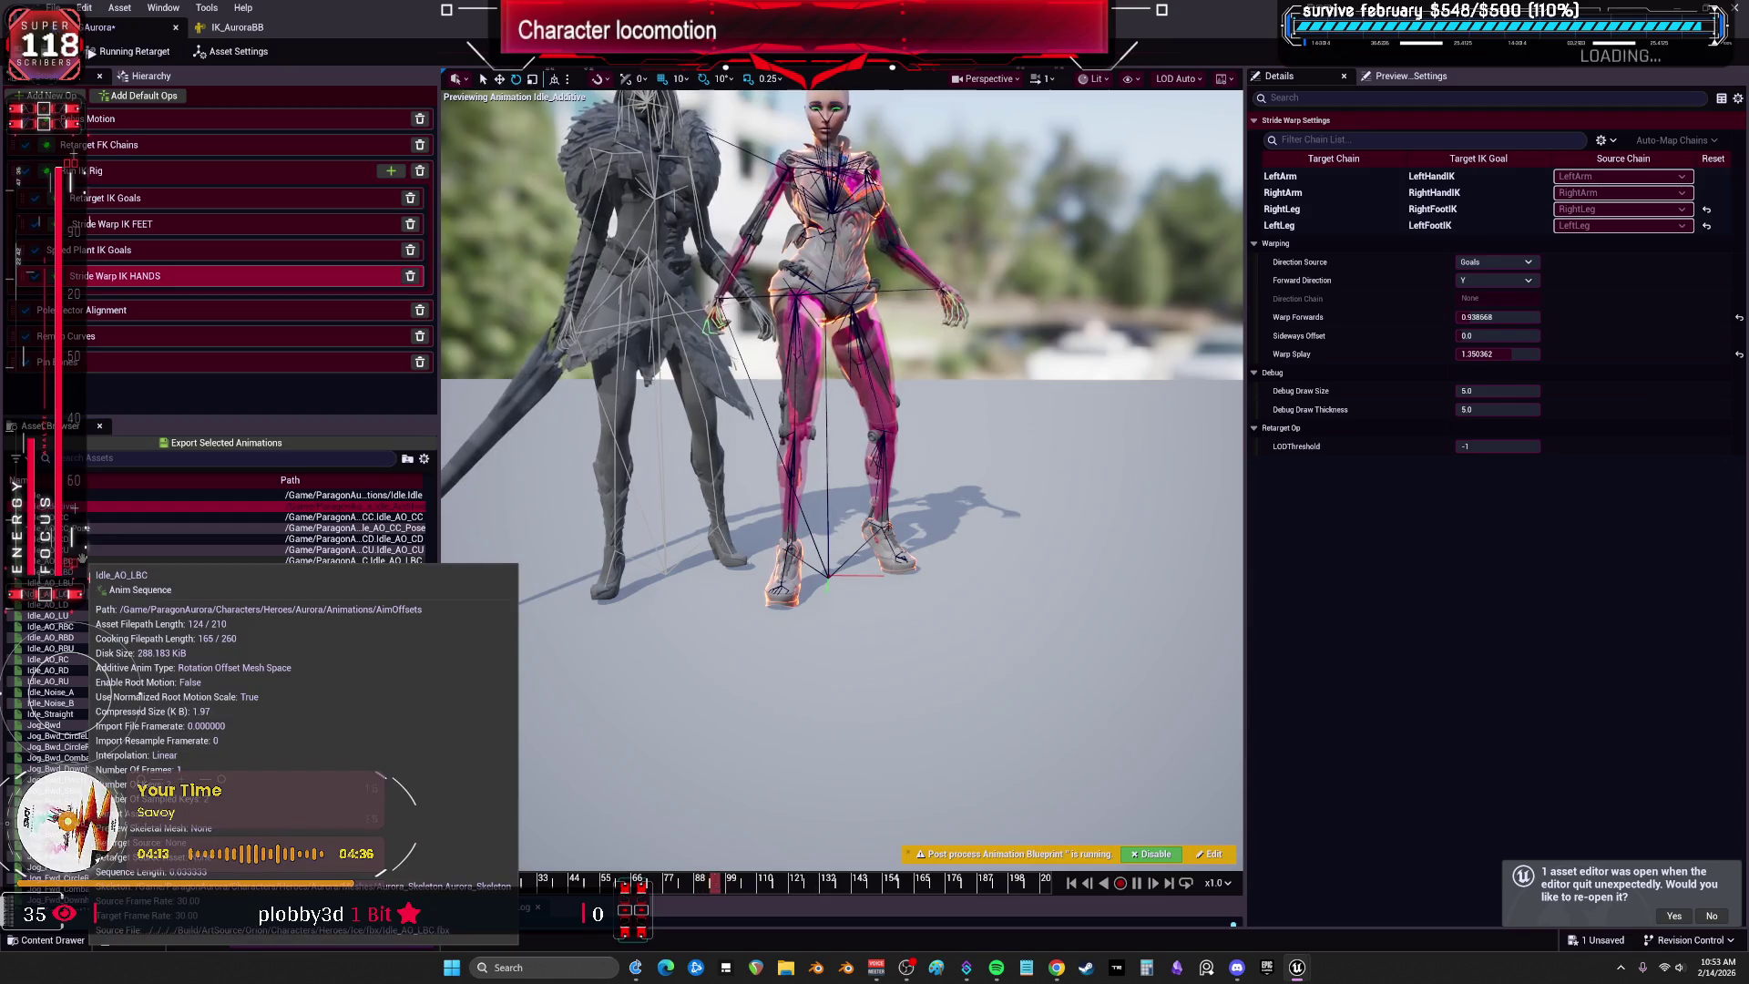
pyautogui.rightClick(82, 560)
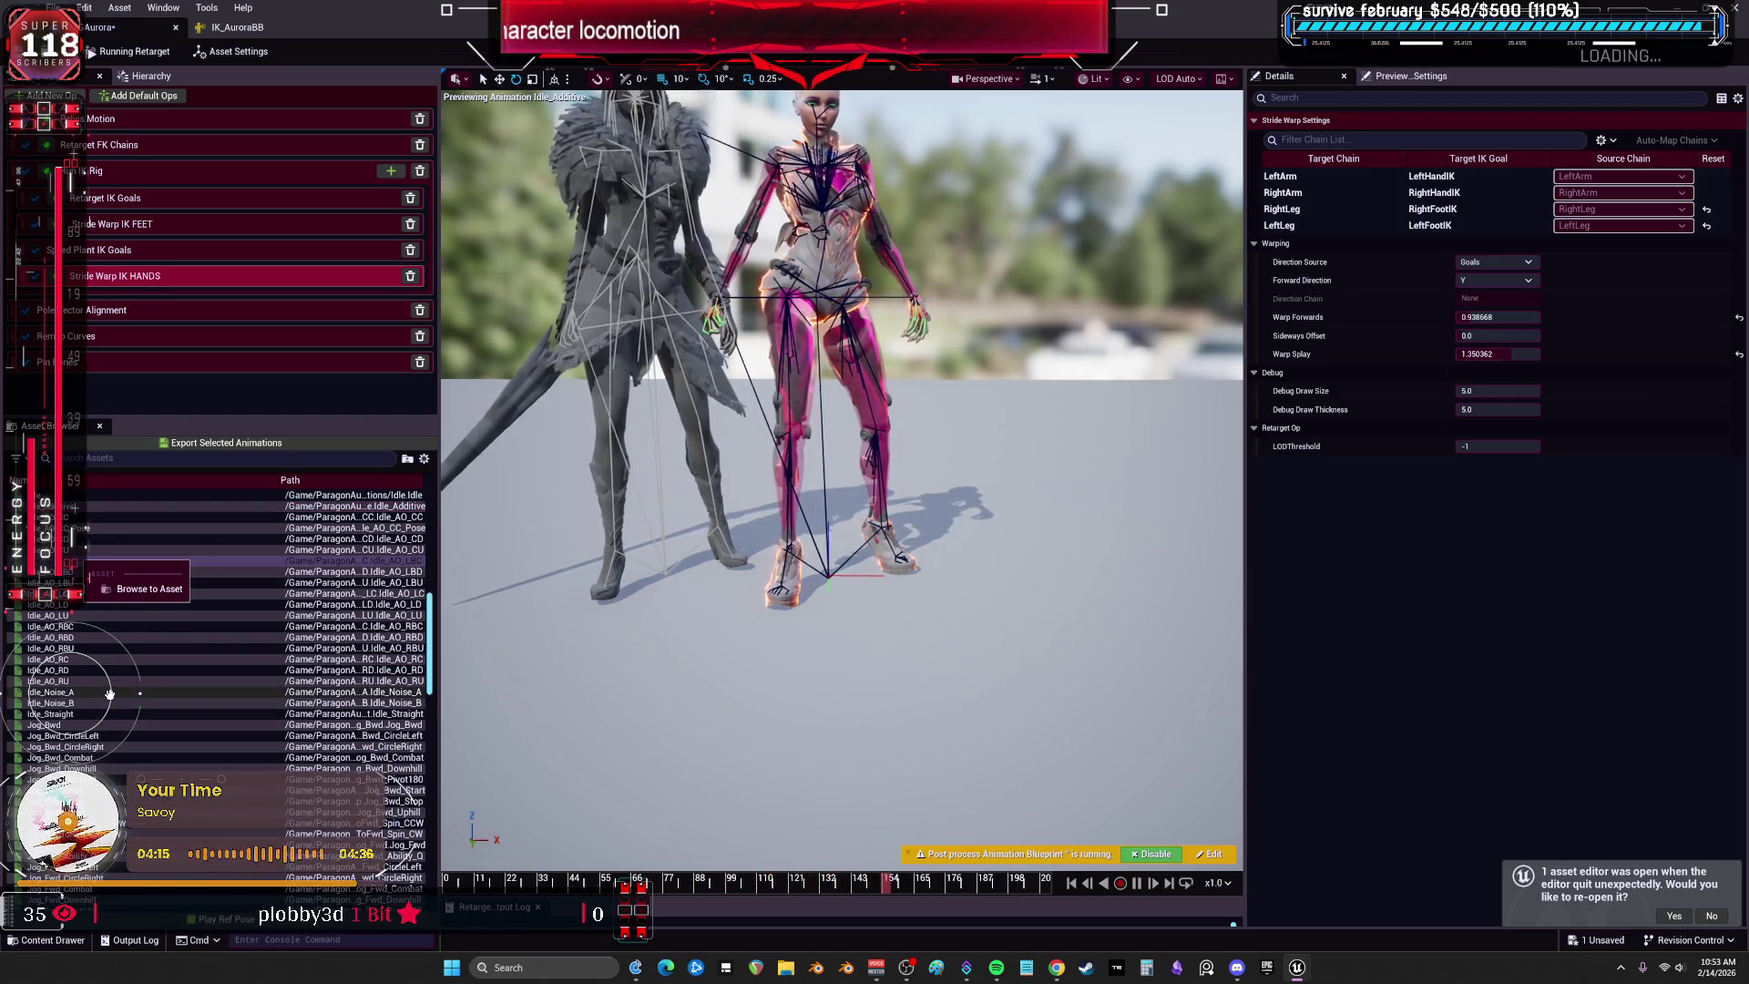
pyautogui.scroll(-5, 114, 697)
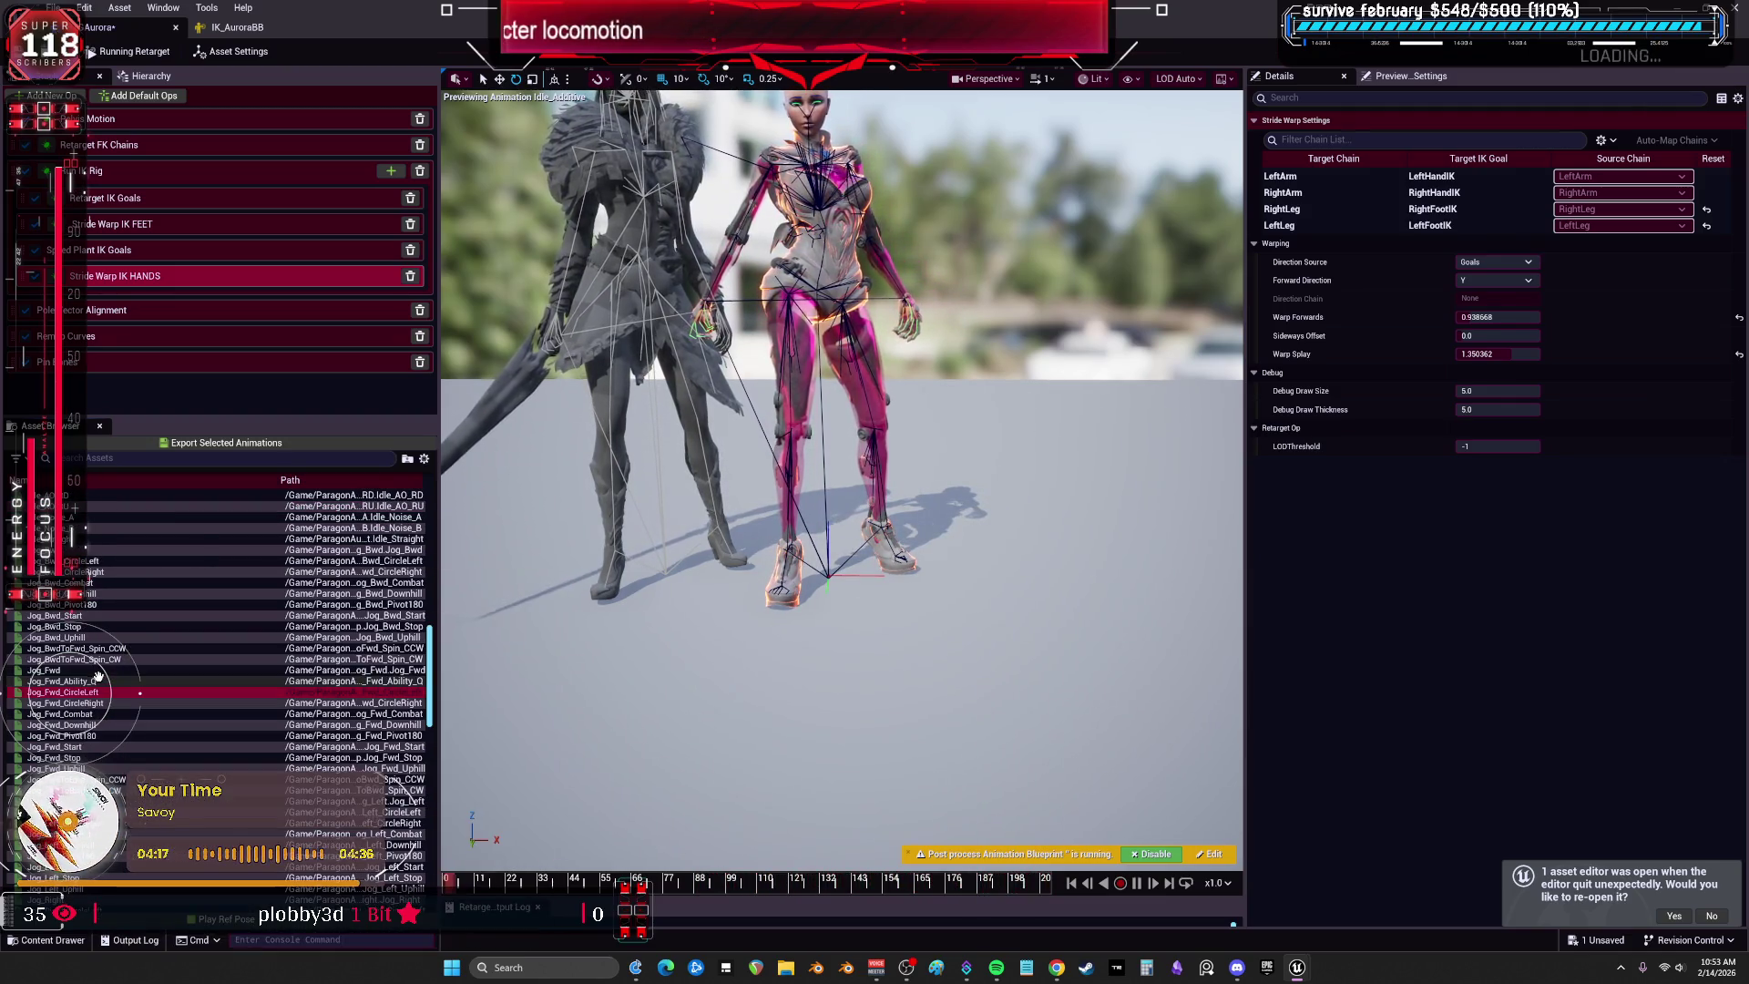
pyautogui.click(91, 671)
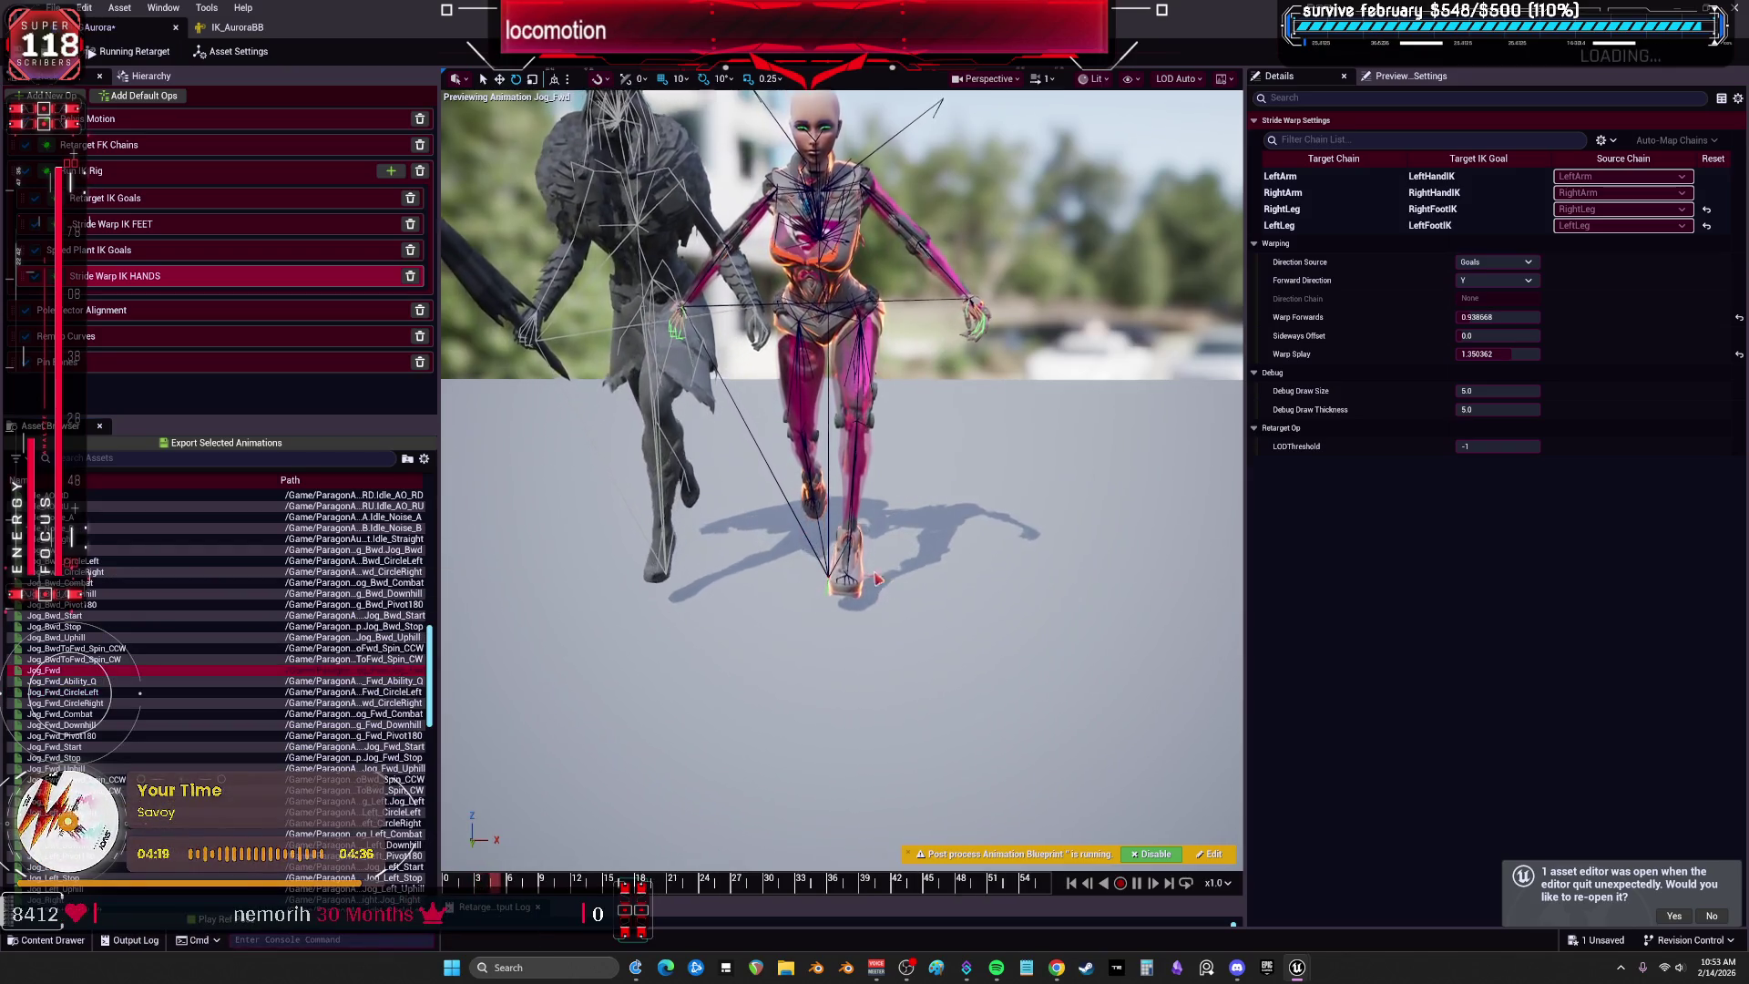
pyautogui.click(1075, 580)
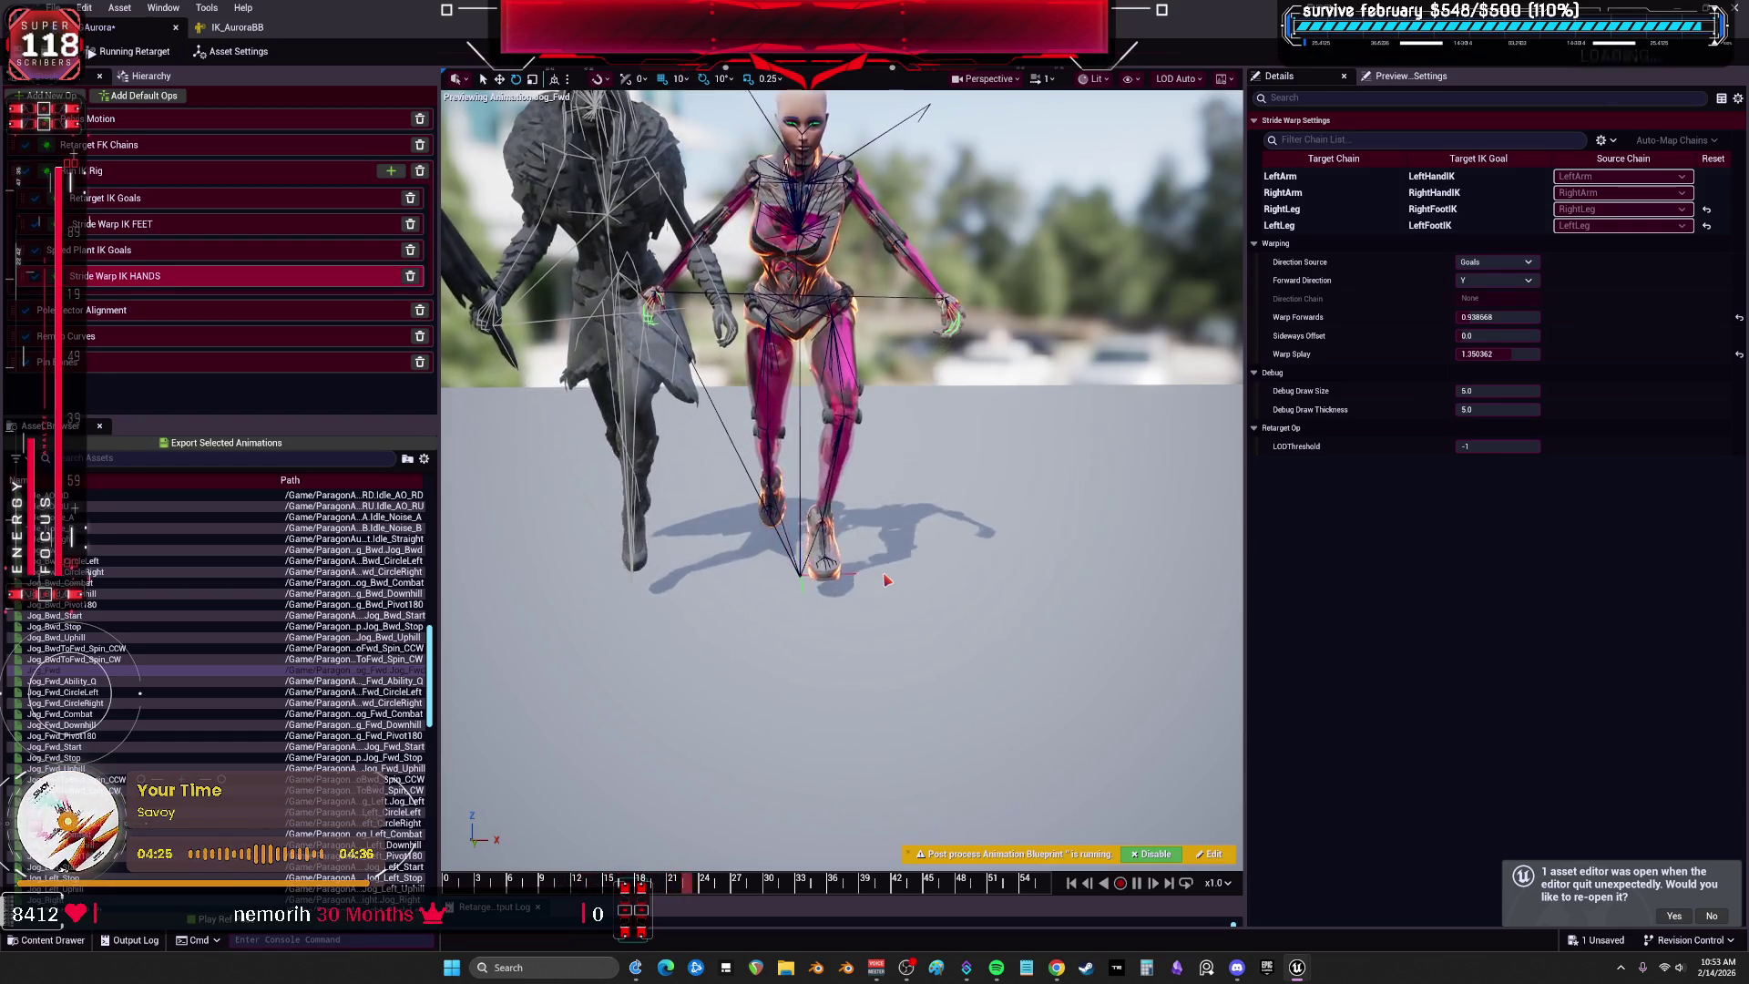
# Step: Test Stride Warp IK FEET Sideways Offset values 0, -10 and 100, settling back at 0
pyautogui.click(180, 227)
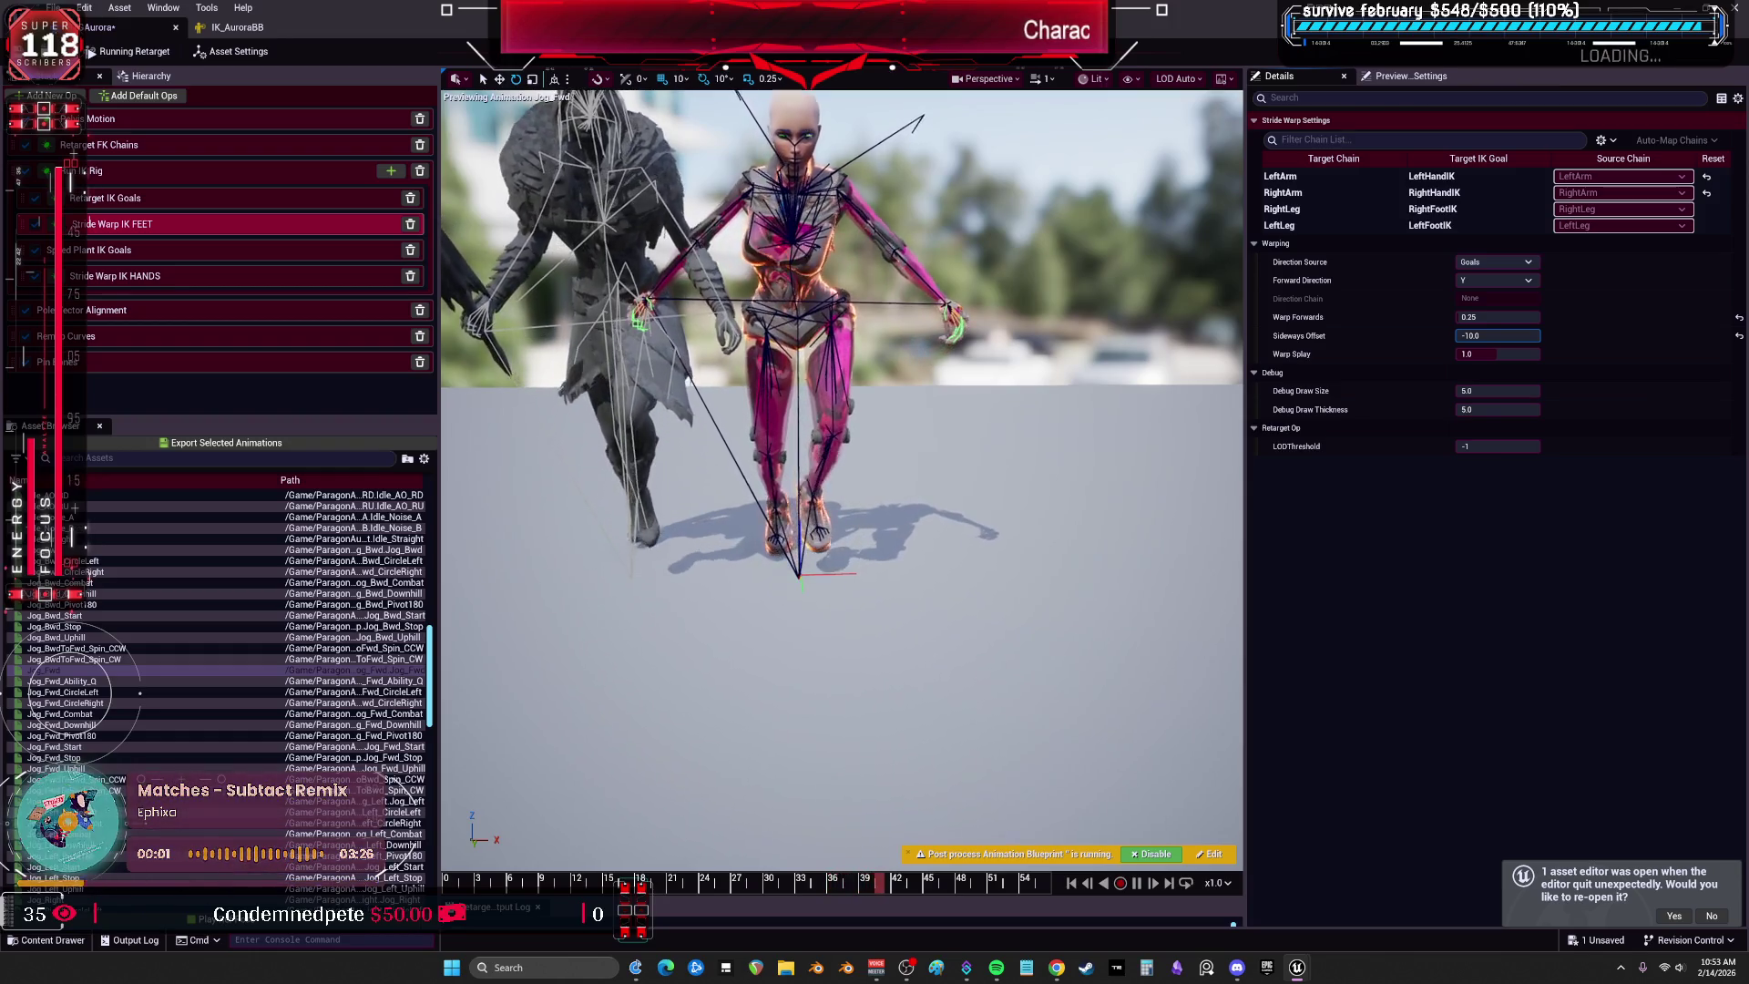
pyautogui.write('0')
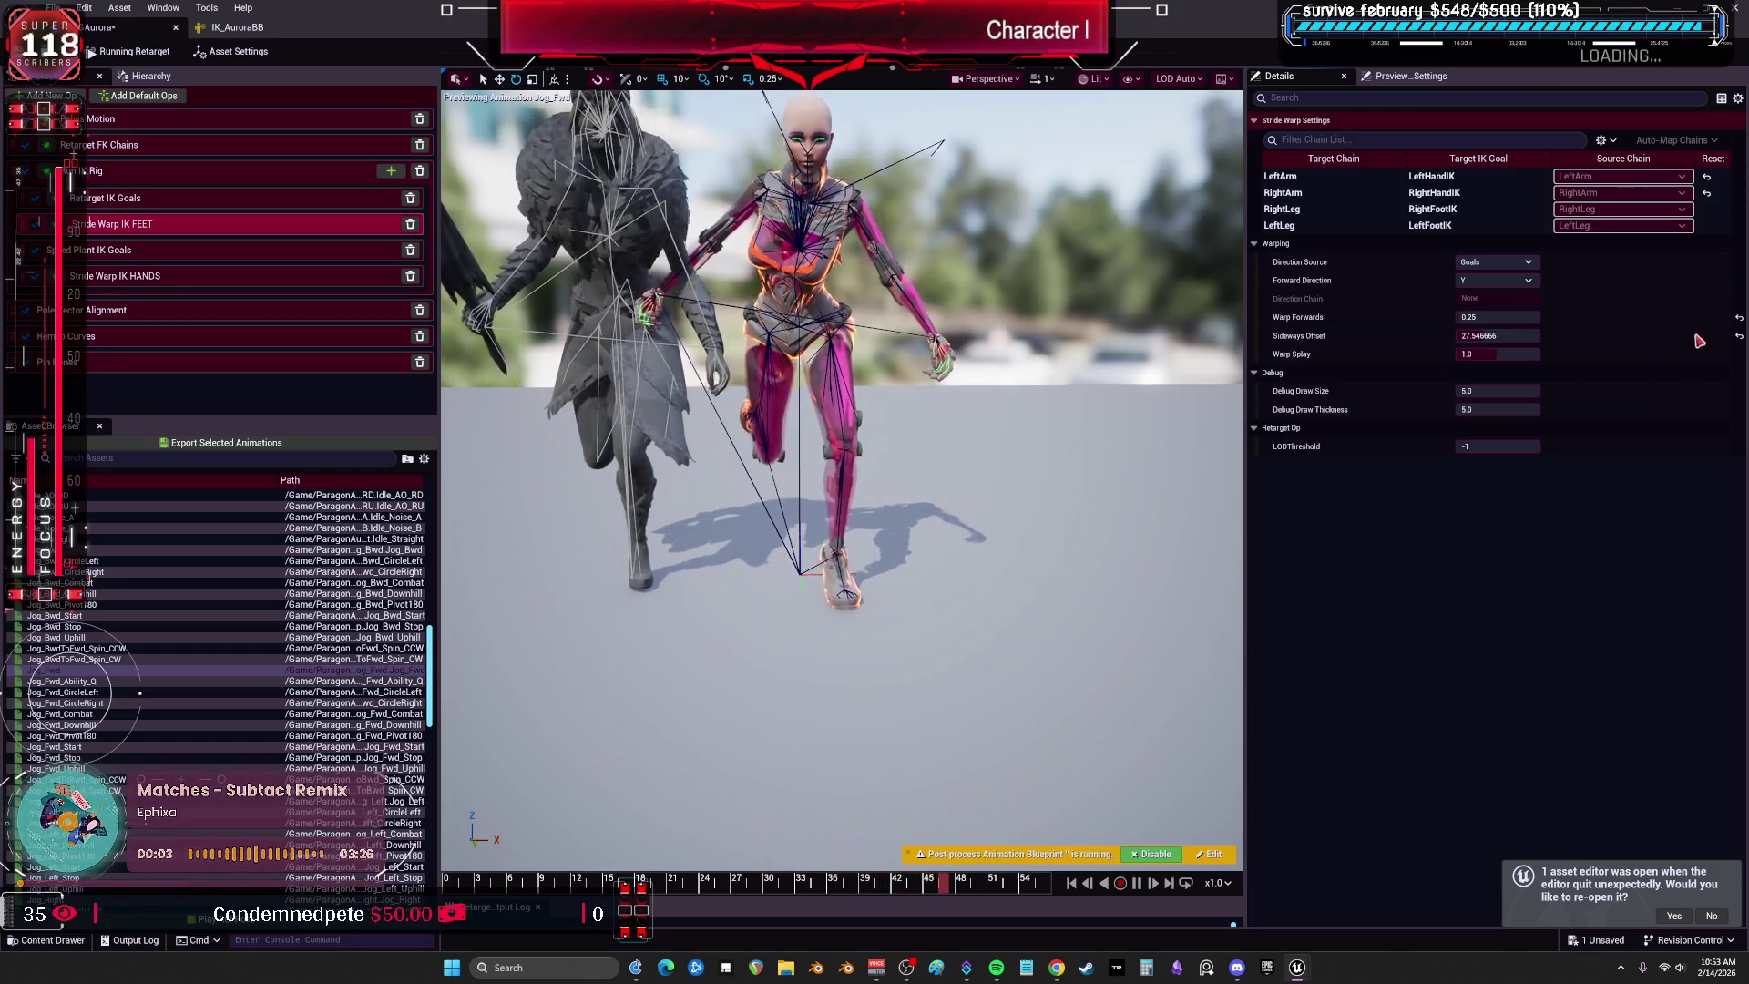
pyautogui.press('Return')
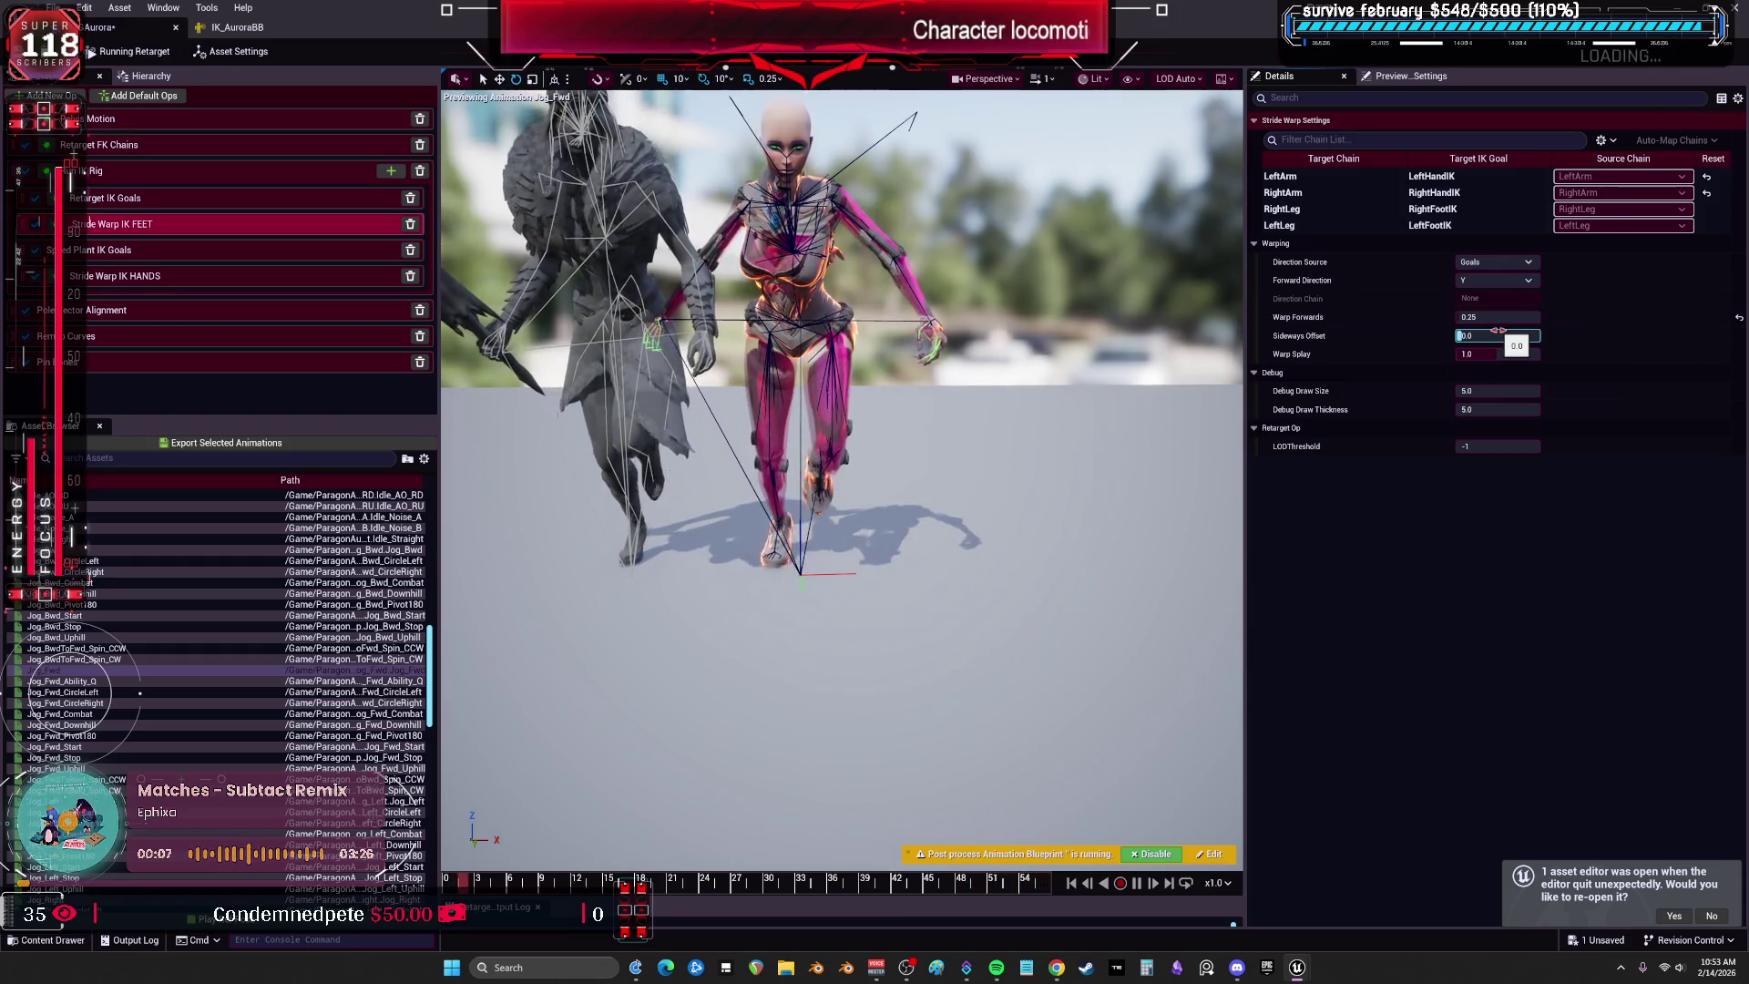
pyautogui.write('-10')
pyautogui.press('Return')
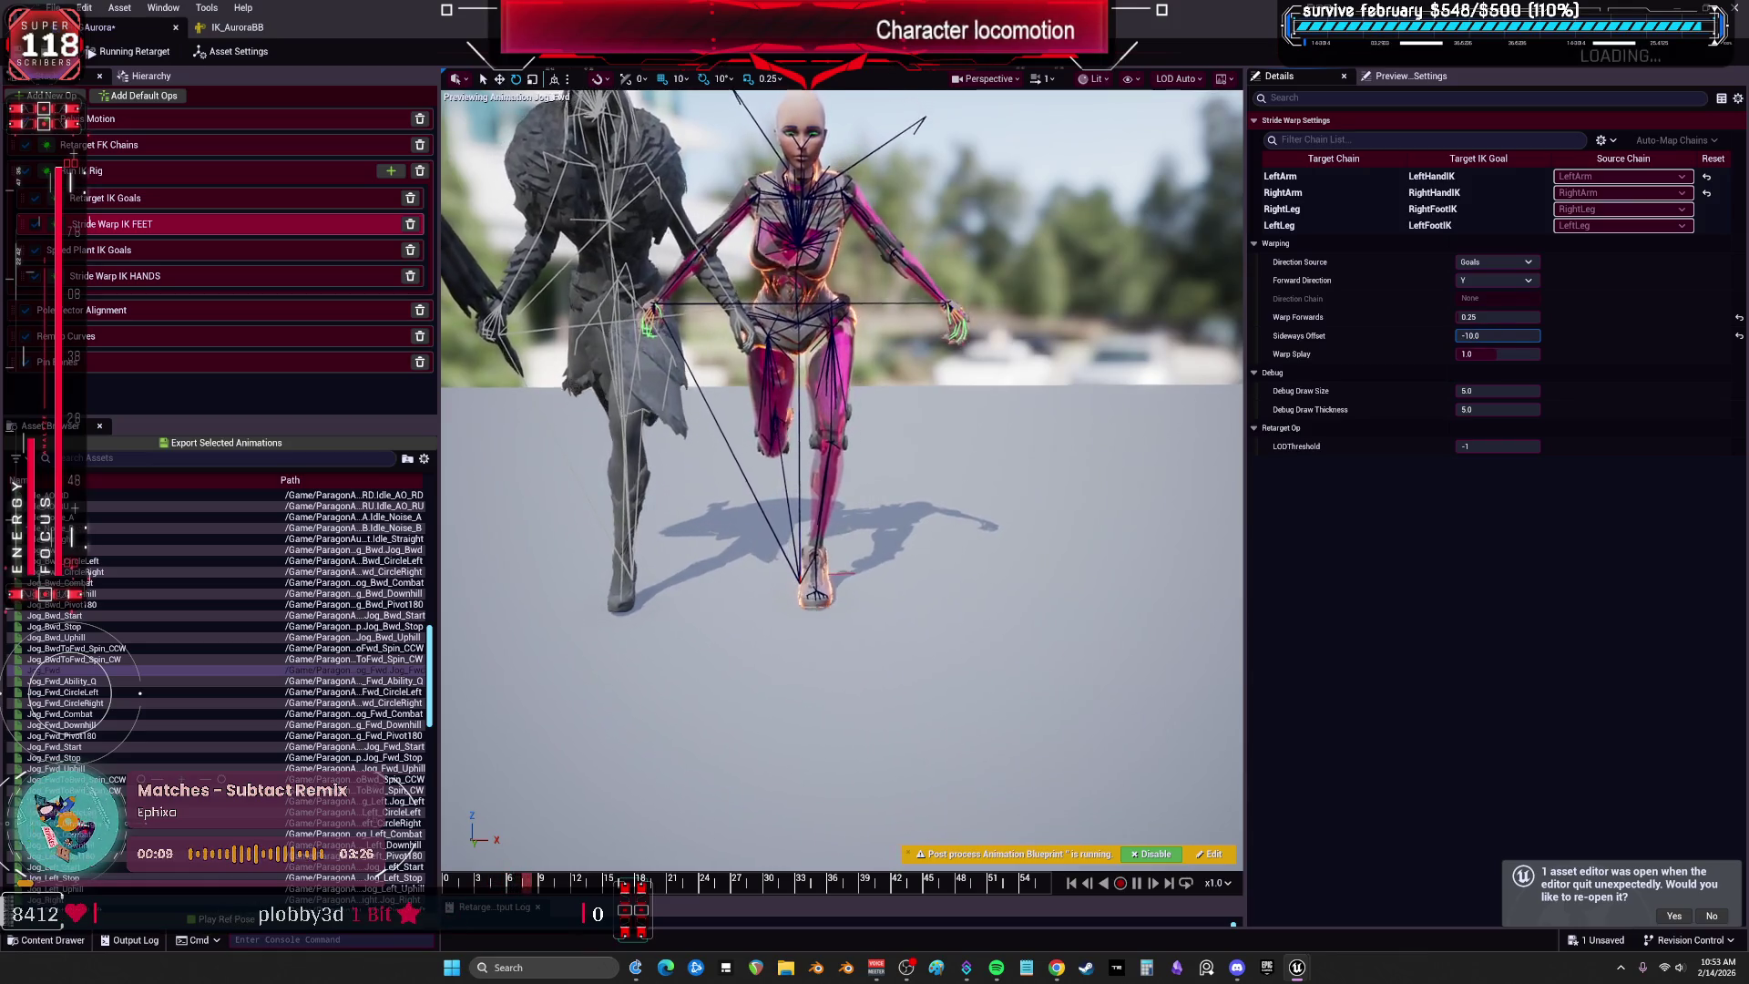
pyautogui.write('100')
pyautogui.press('Return')
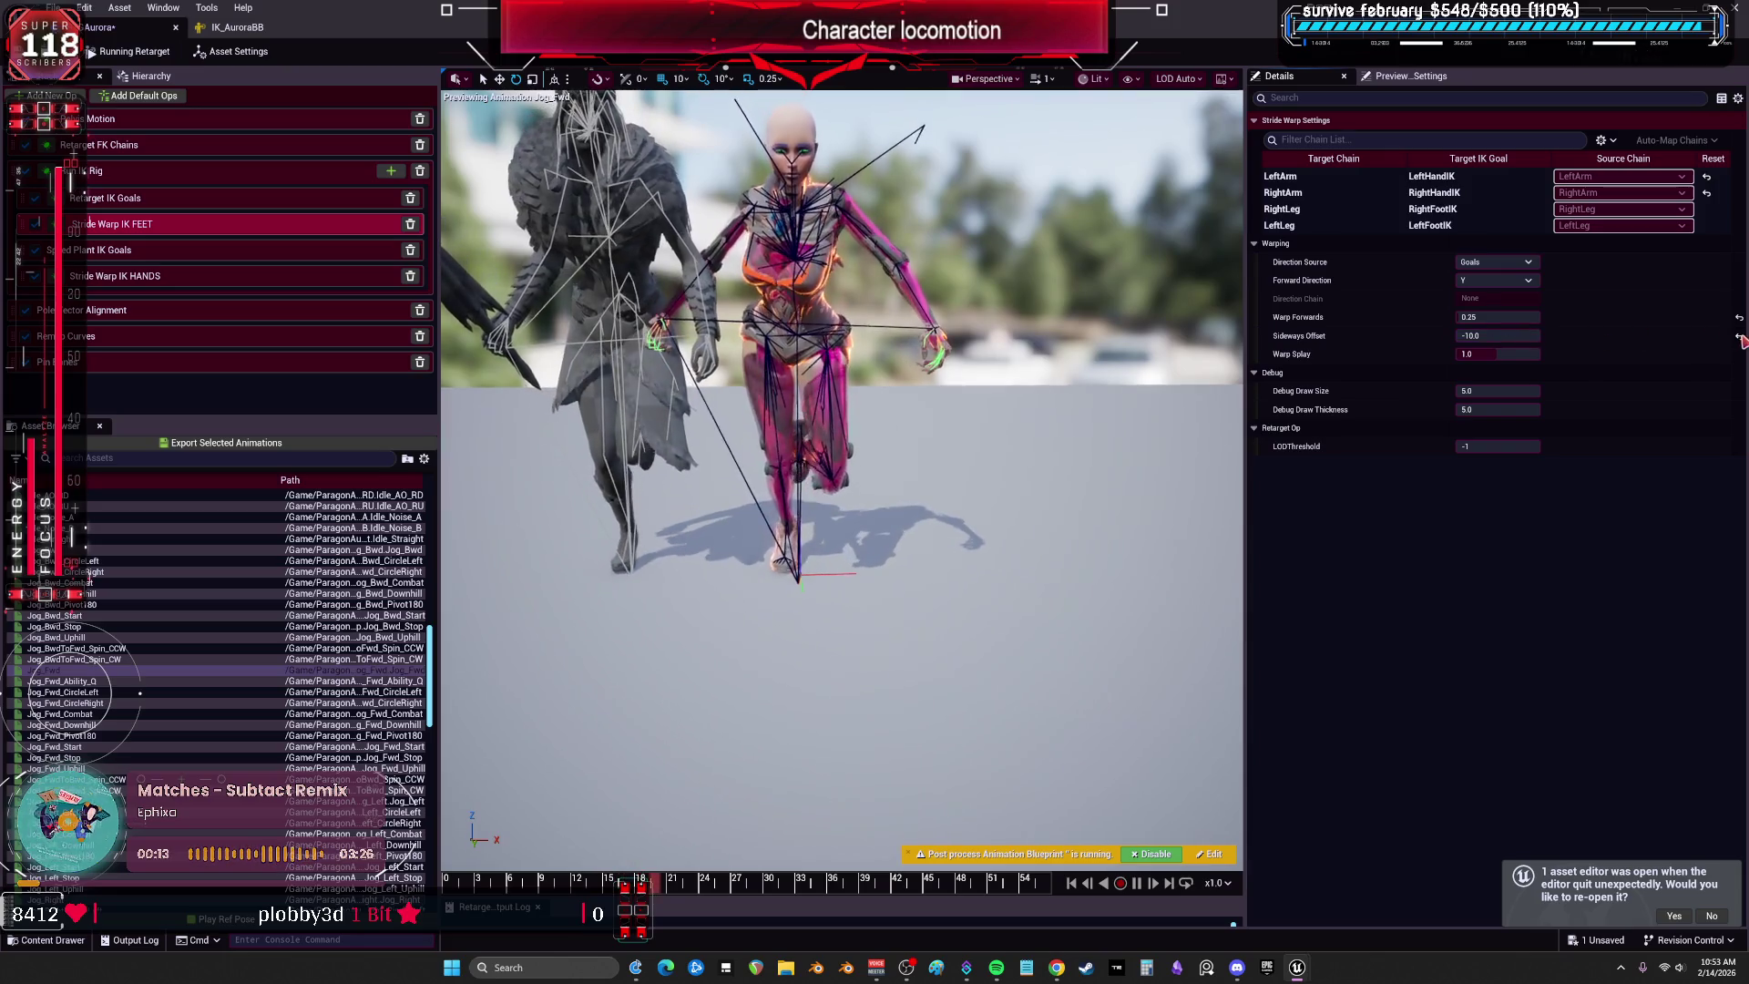
pyautogui.click(1510, 318)
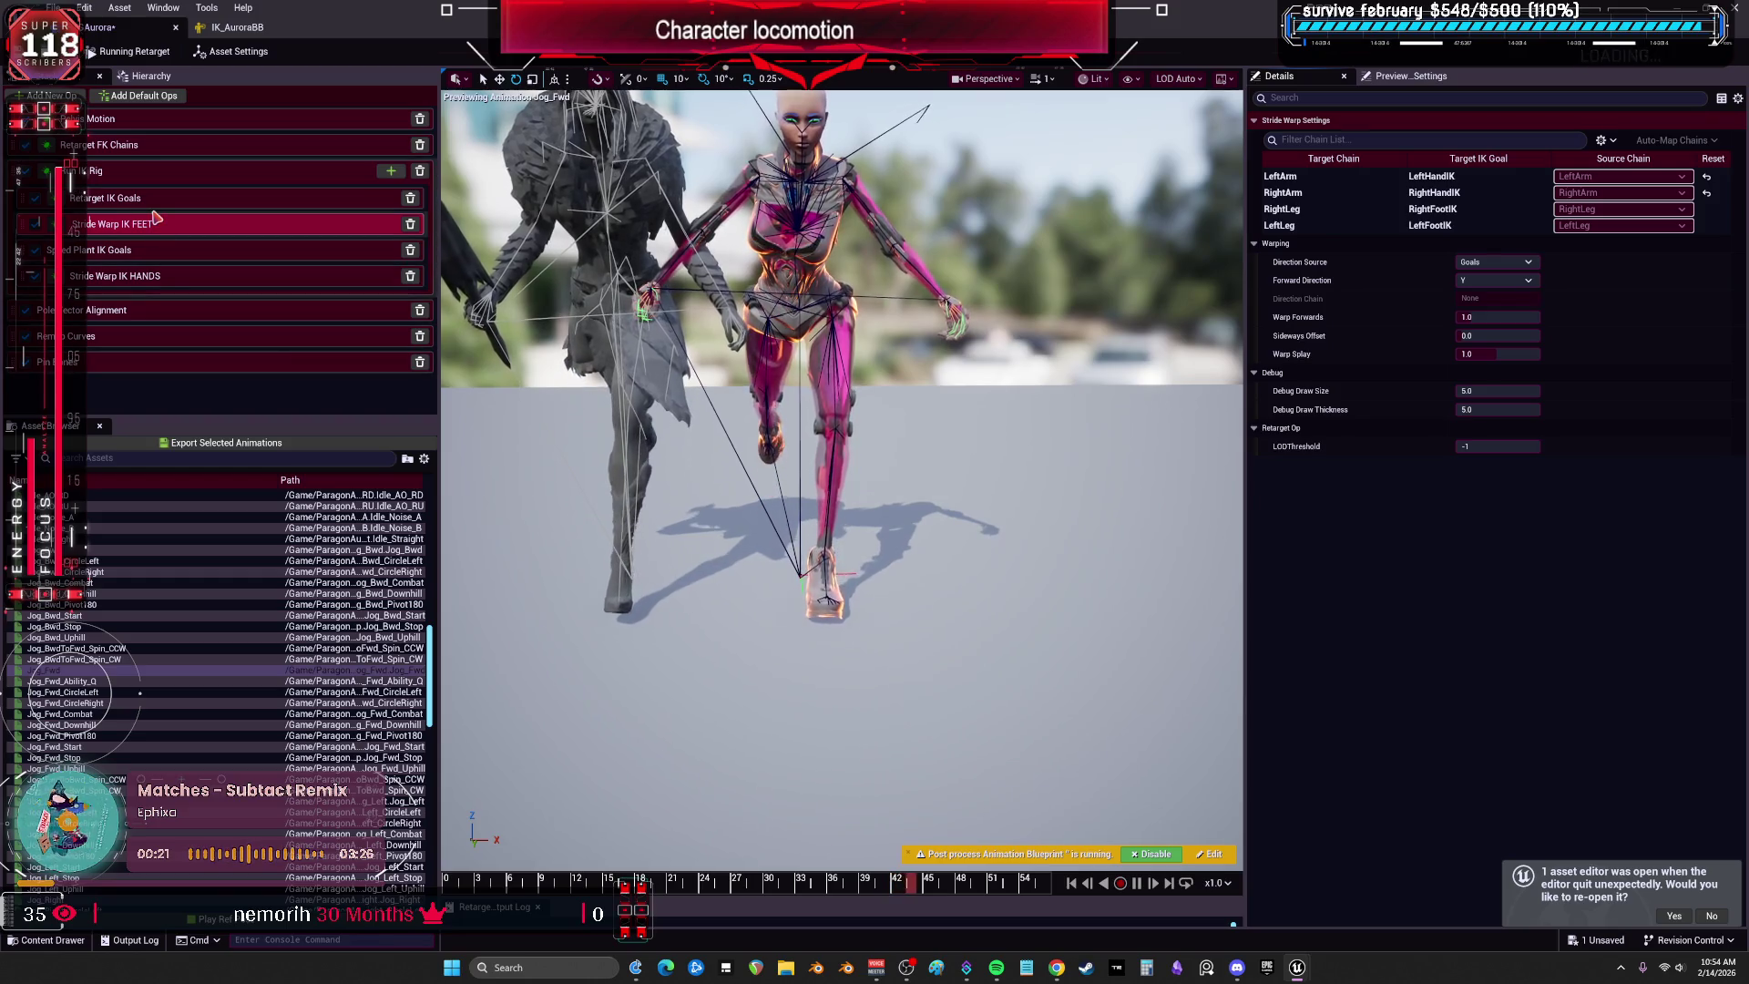
# Step: Reset Stride Warp IK HANDS Warp Forwards and Warp Splay to 1.0, save, and return to the level editor
pyautogui.click(136, 276)
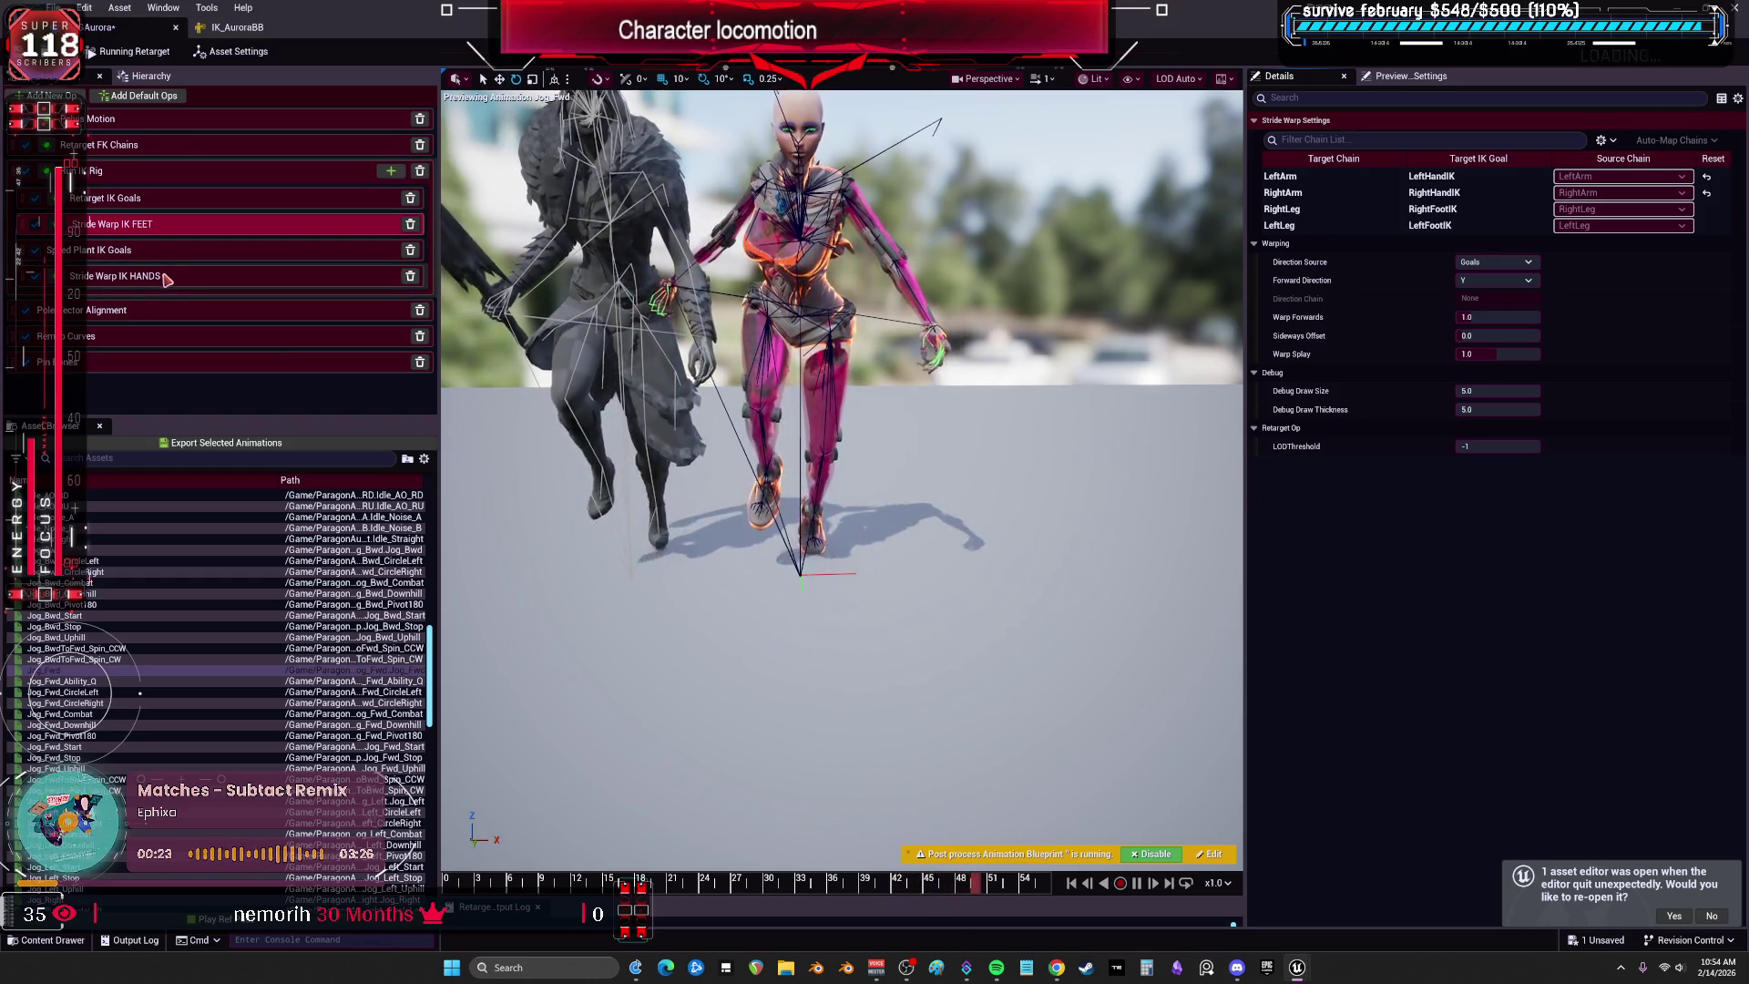
pyautogui.click(1489, 321)
pyautogui.moveTo(1491, 330); pyautogui.dragTo(1744, 366)
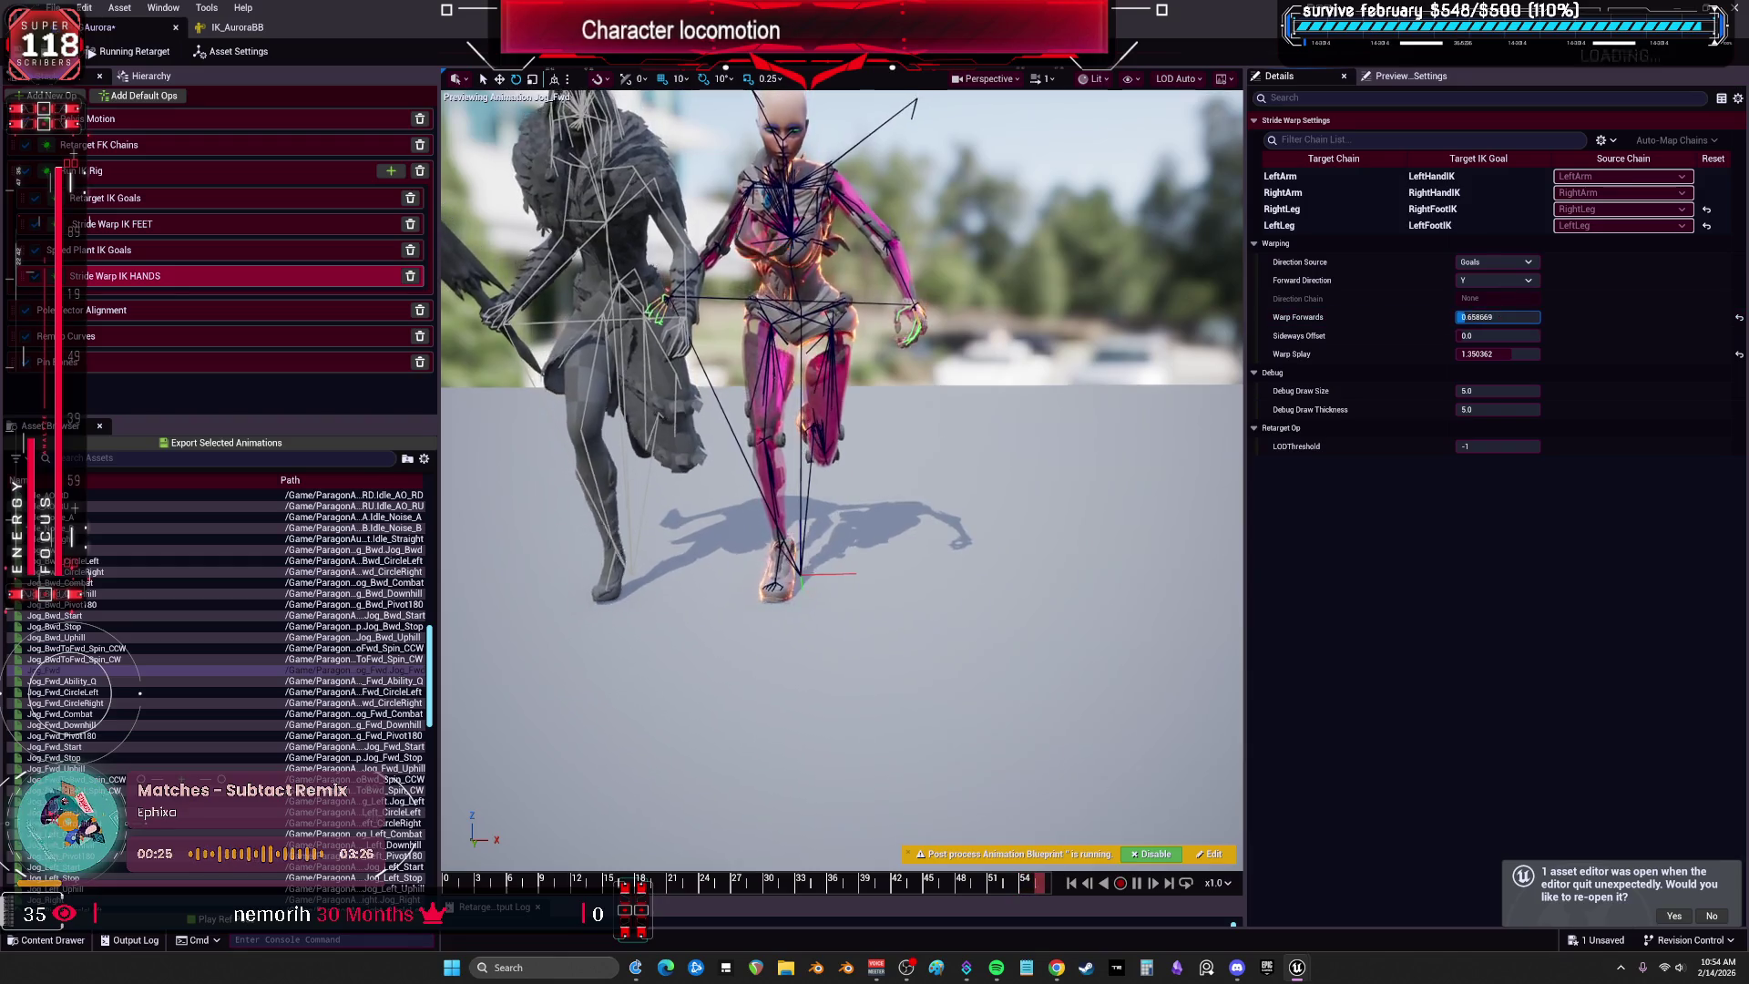
pyautogui.click(1738, 354)
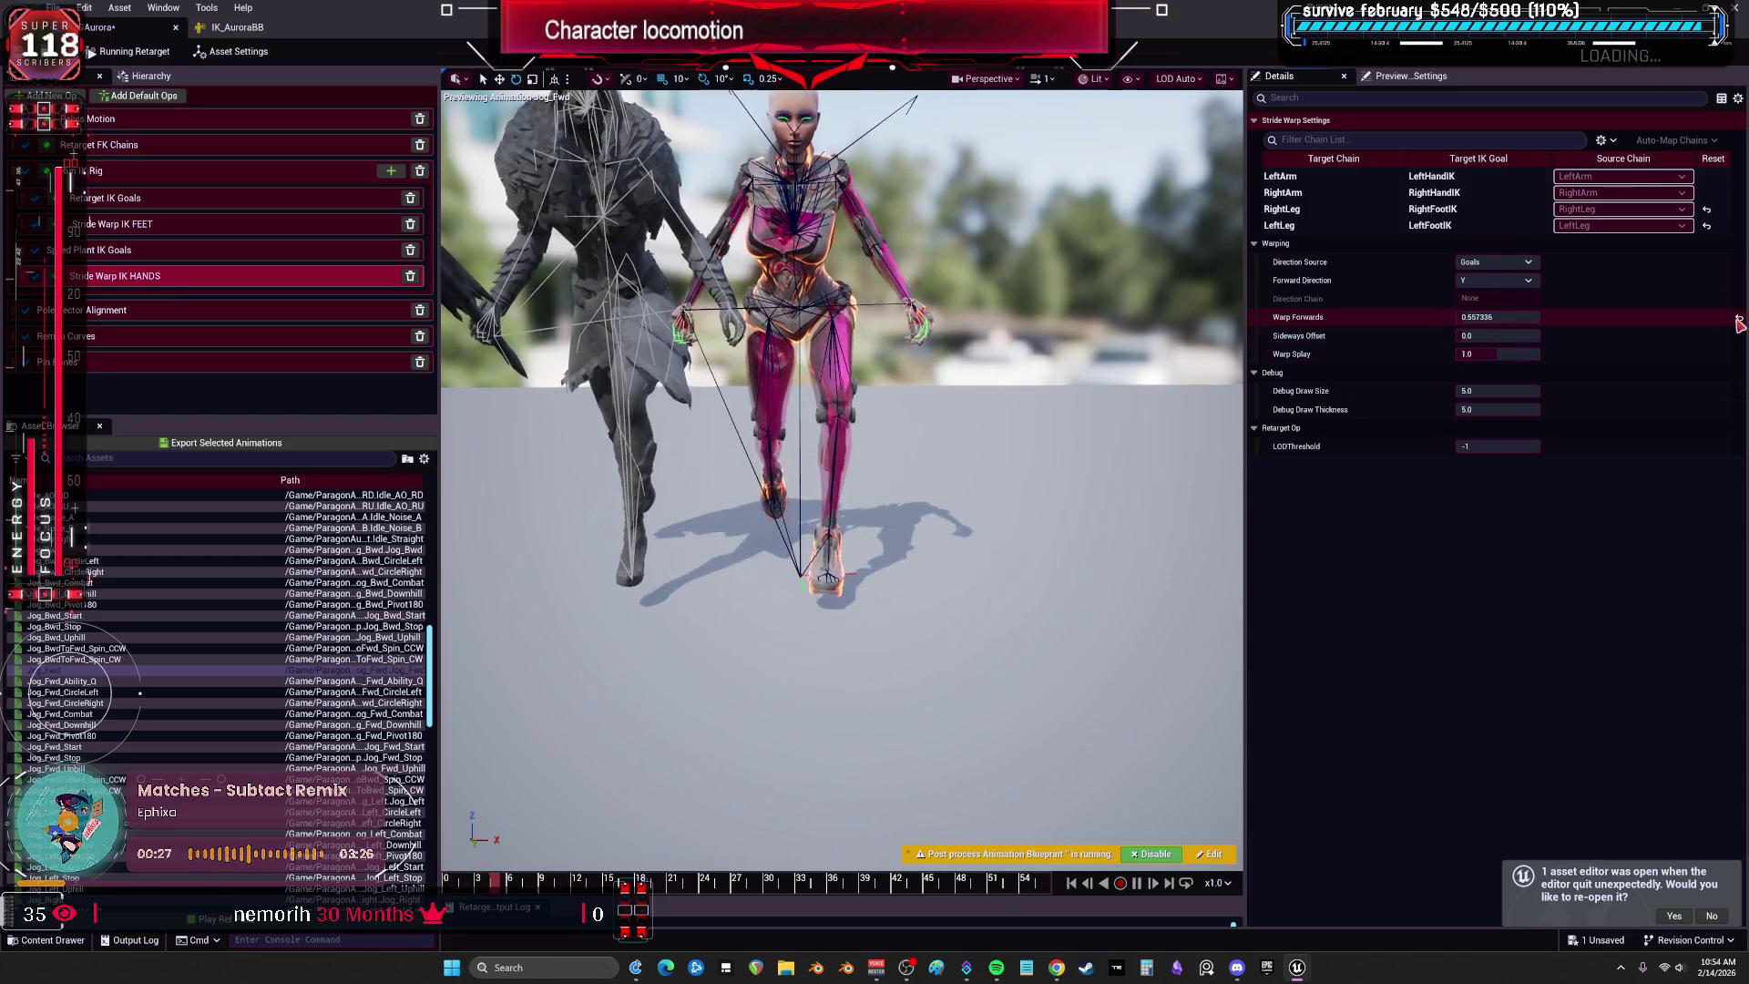
pyautogui.click(1738, 317)
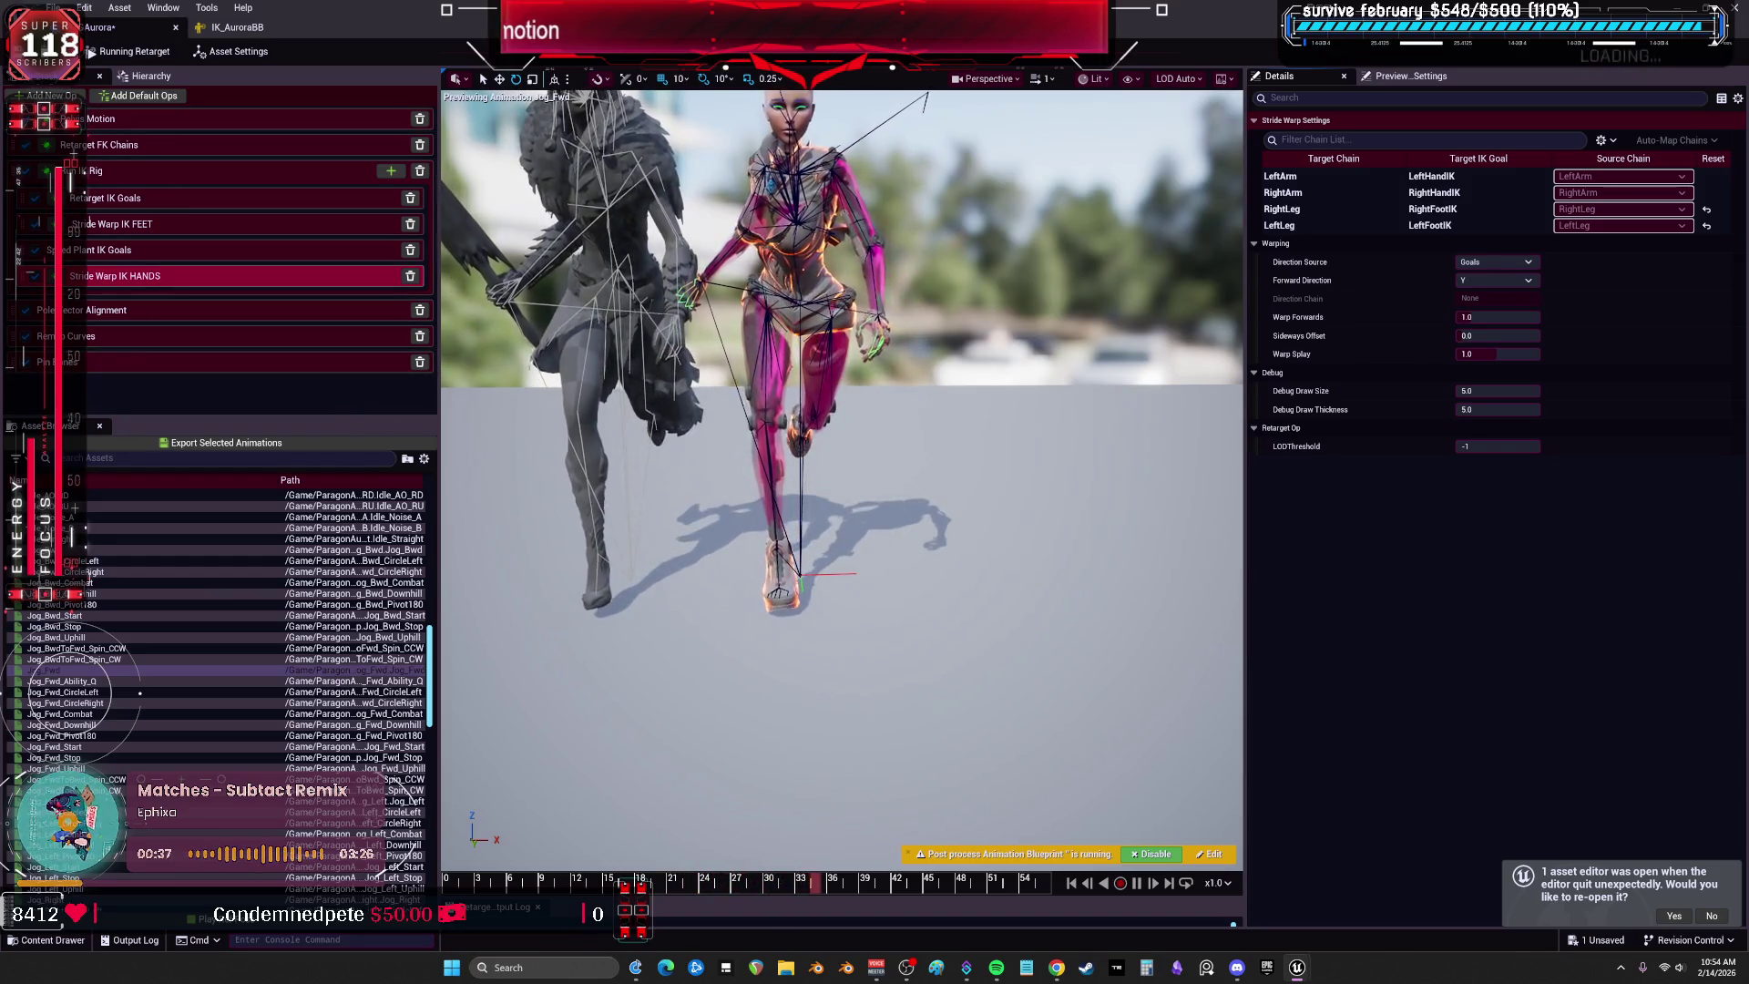
pyautogui.hotkey('ctrl', 's')
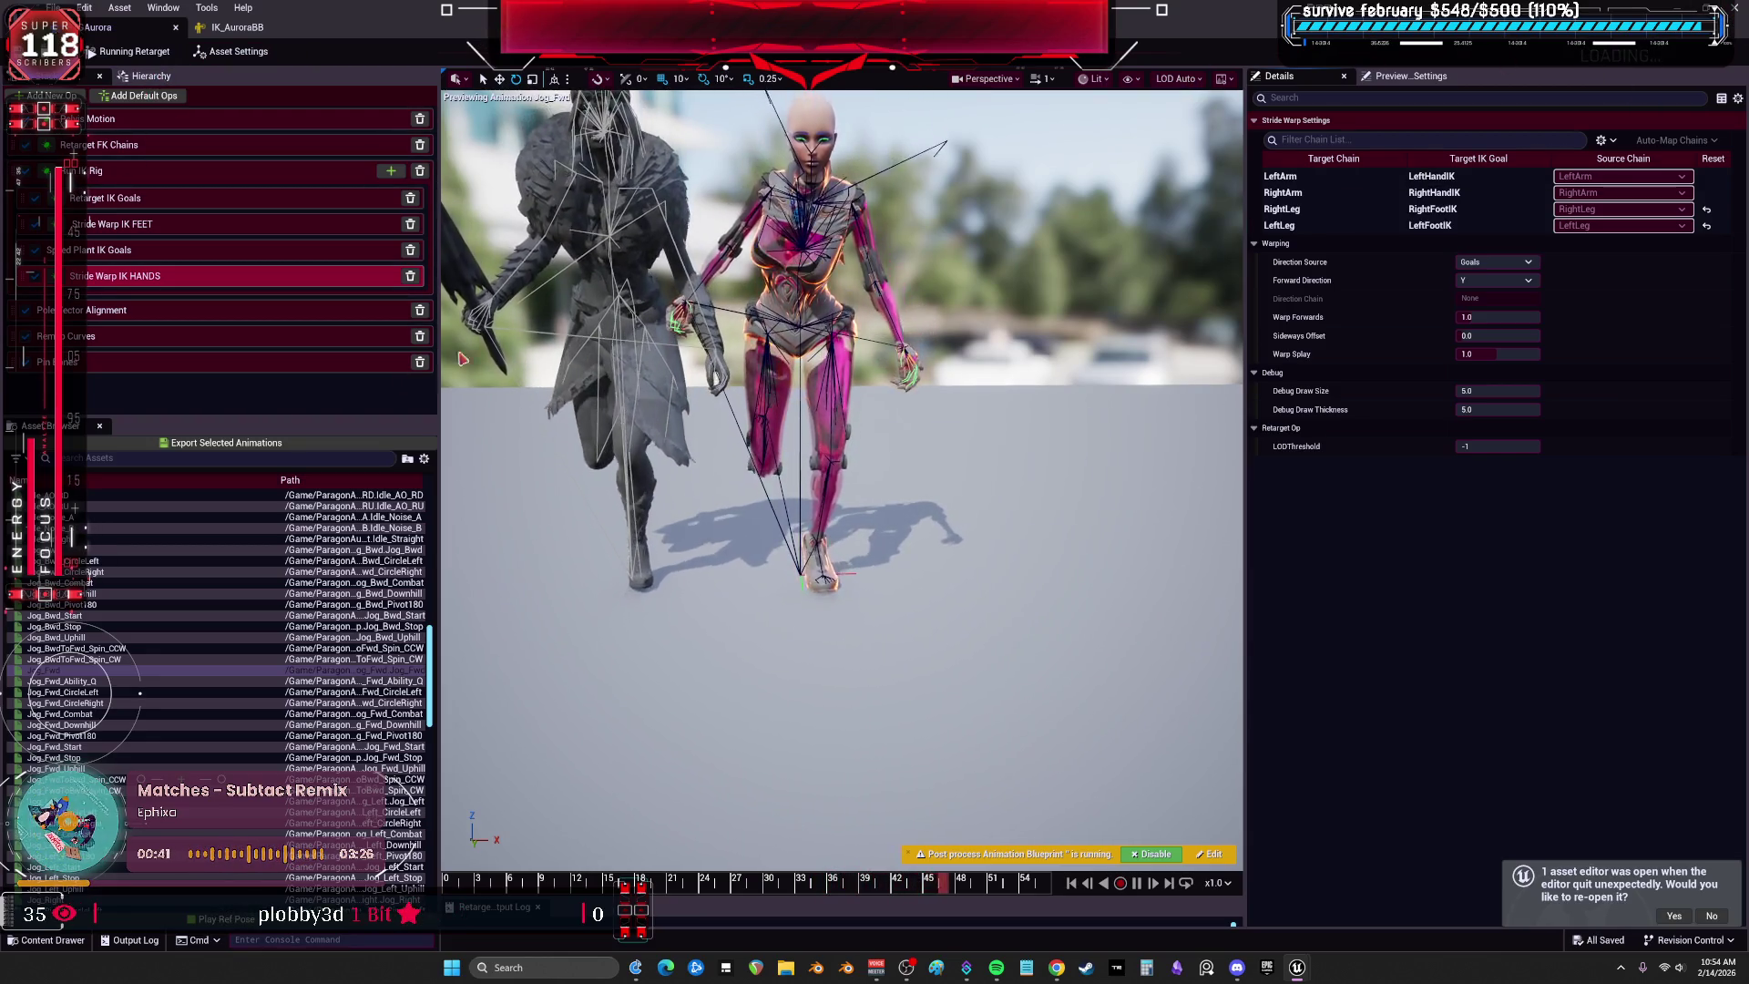
pyautogui.hotkey('alt', 'Tab')
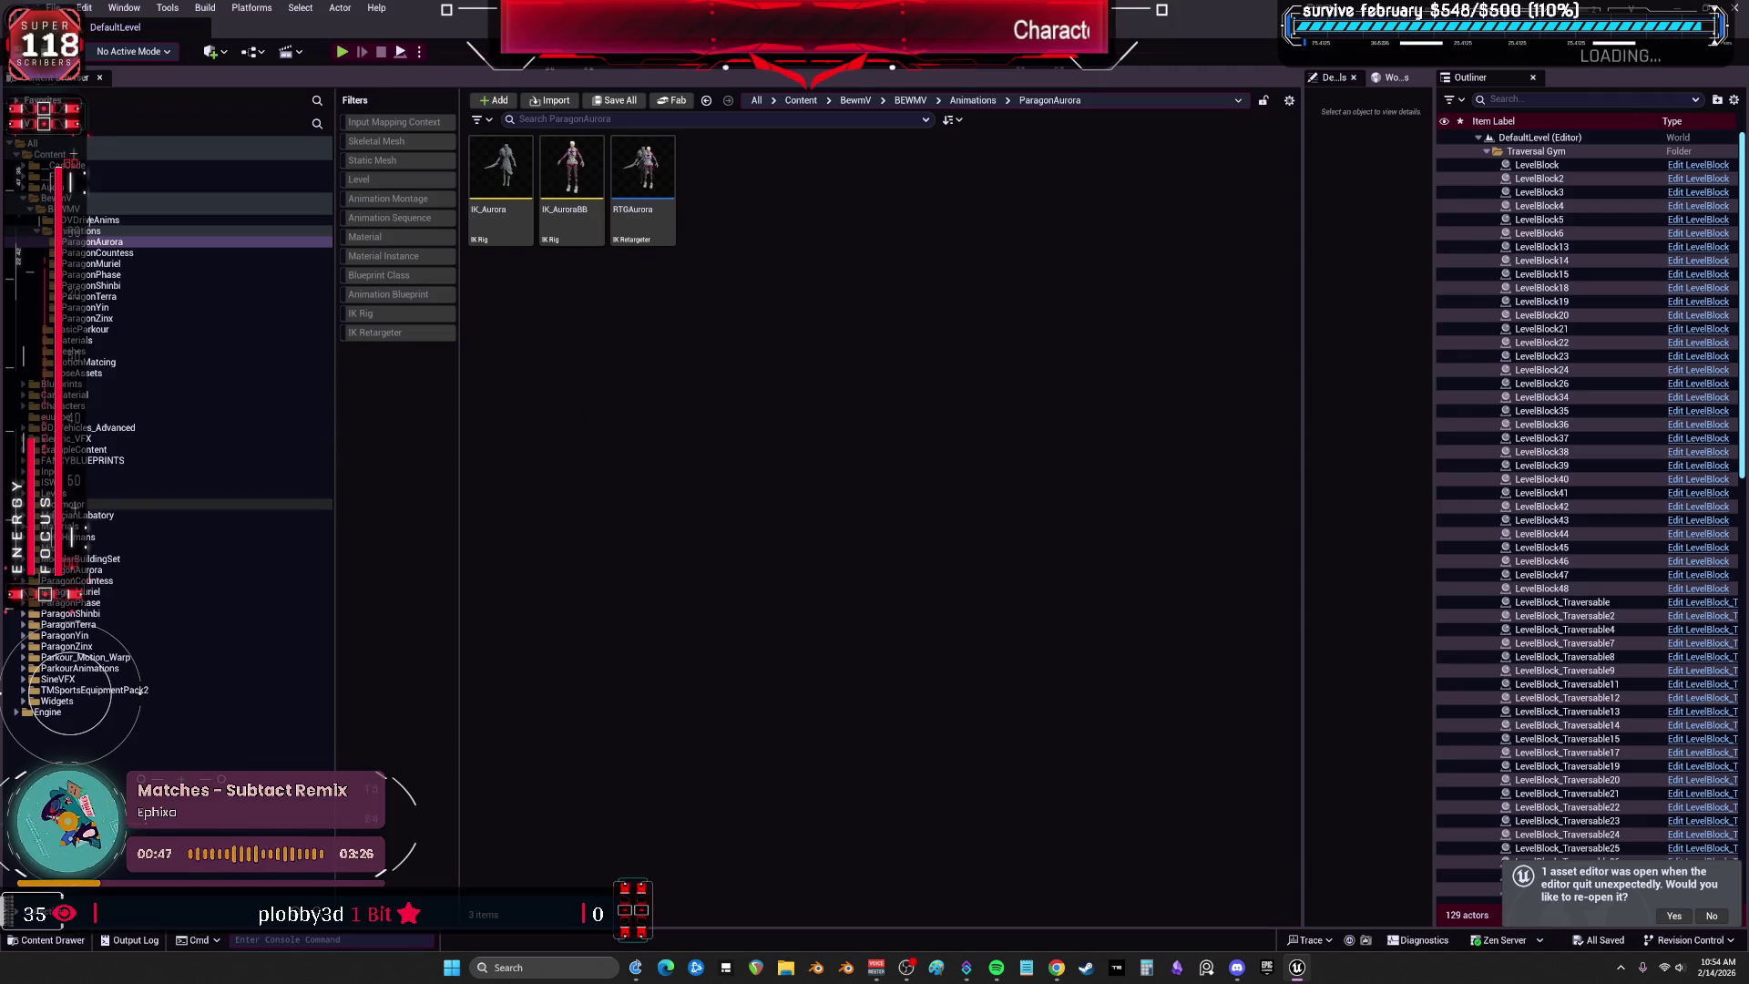
# Step: Browse ParagonAurora's Aurora folder through its Animations, Materials and Skins subfolders
pyautogui.click(91, 241)
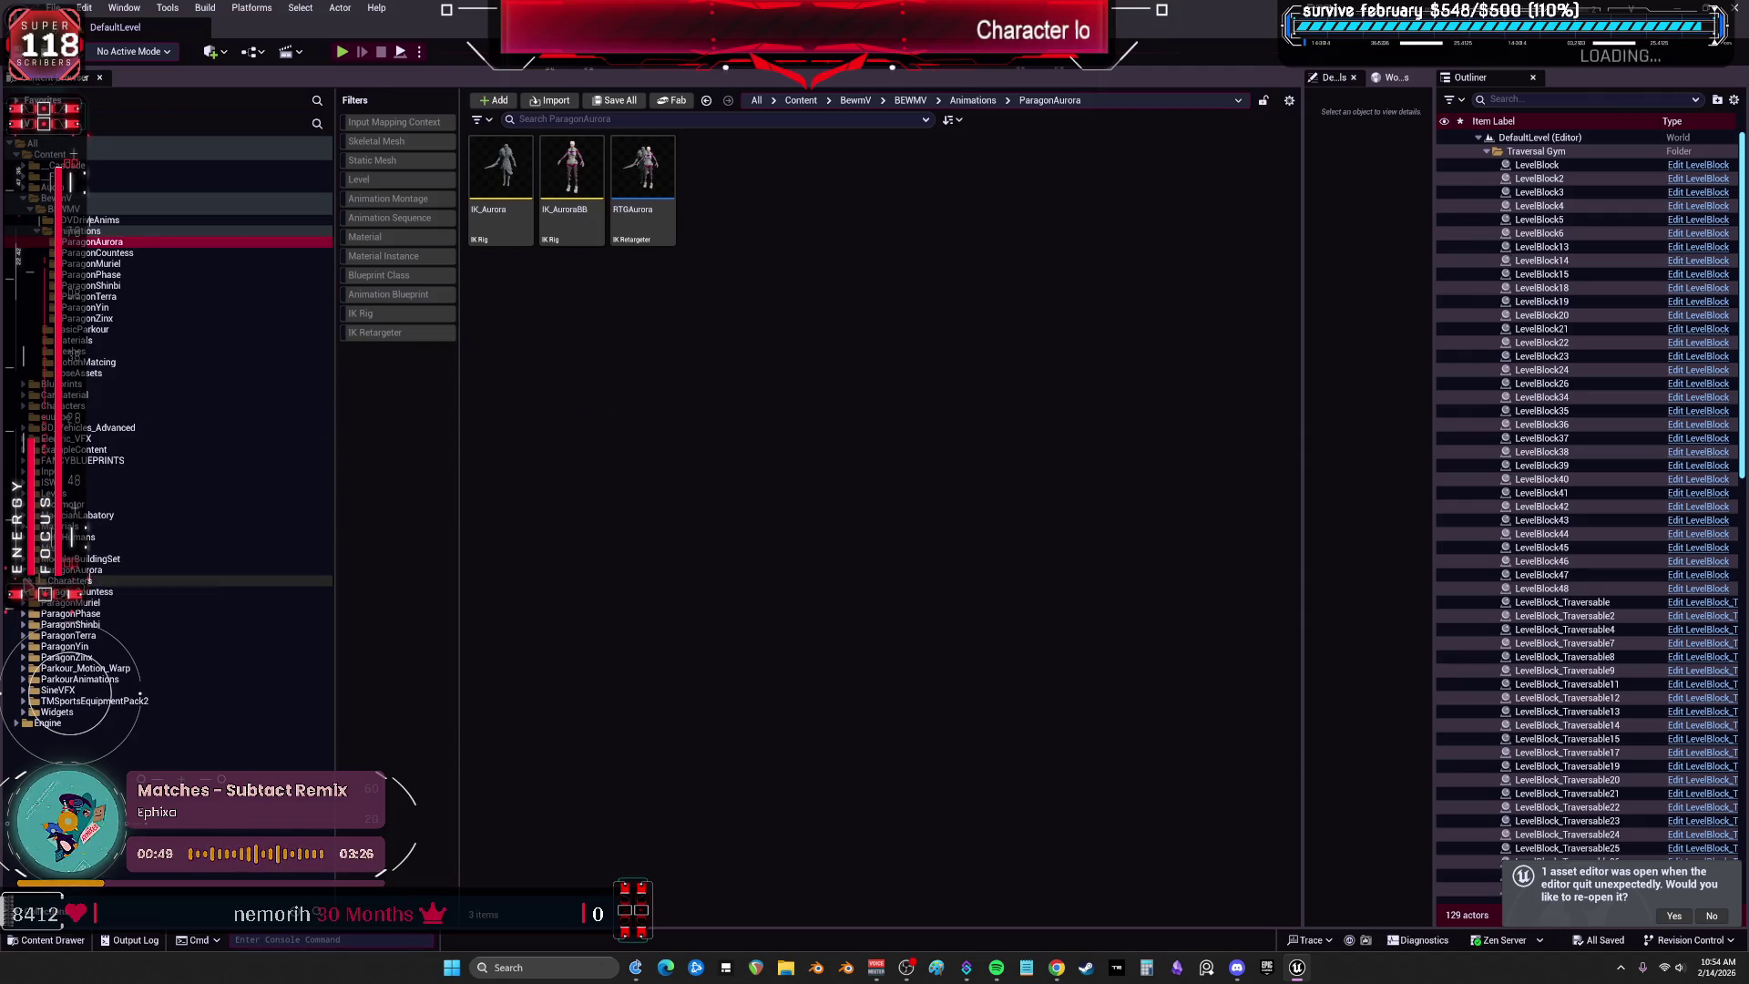
pyautogui.doubleClick(73, 602)
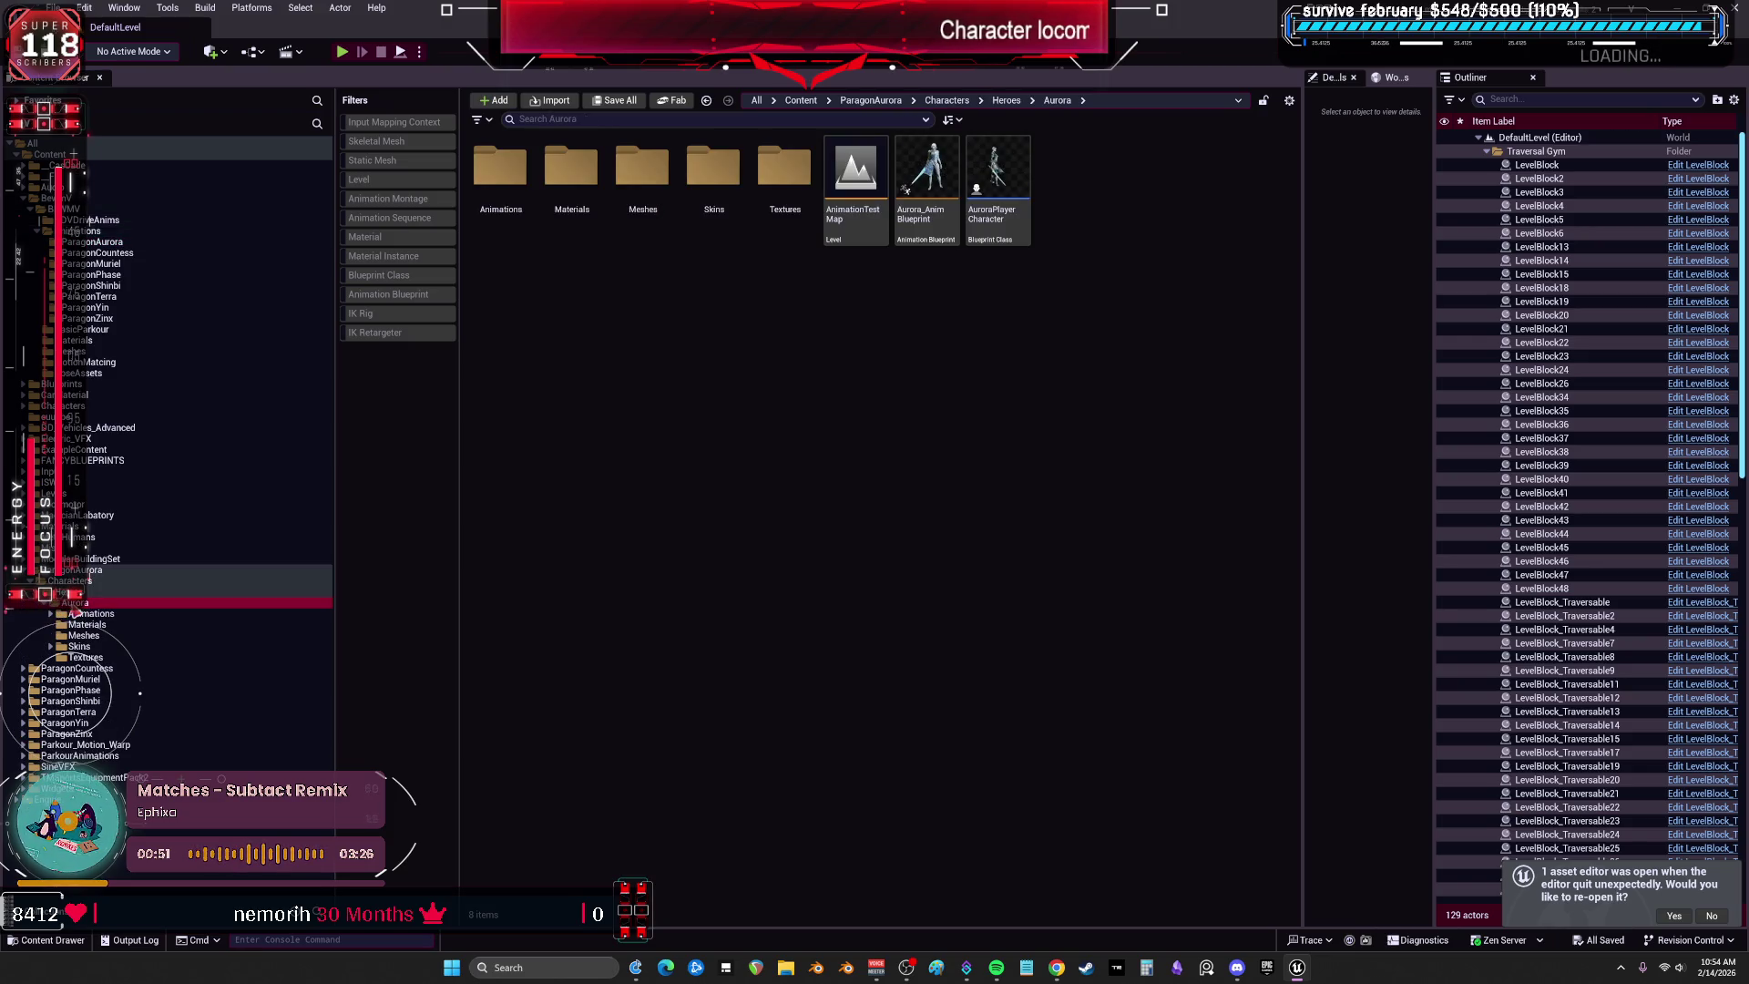
pyautogui.click(78, 570)
pyautogui.click(91, 613)
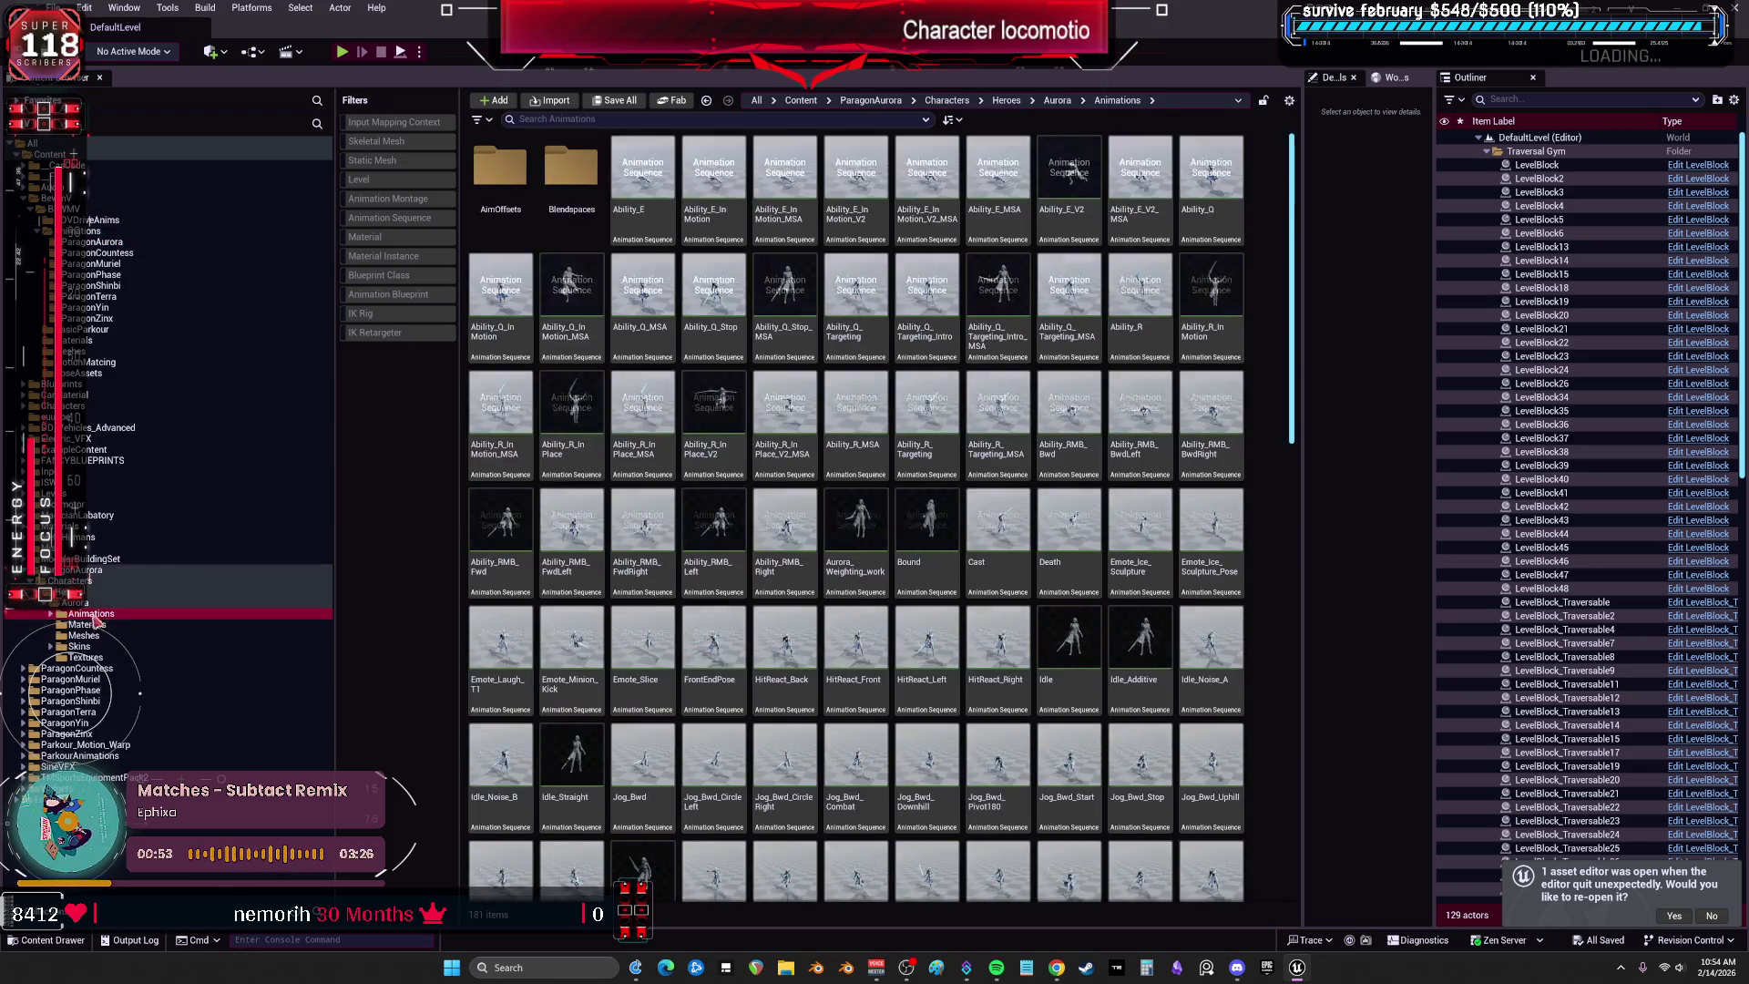
pyautogui.scroll(-1, 994, 510)
pyautogui.scroll(-10, 994, 524)
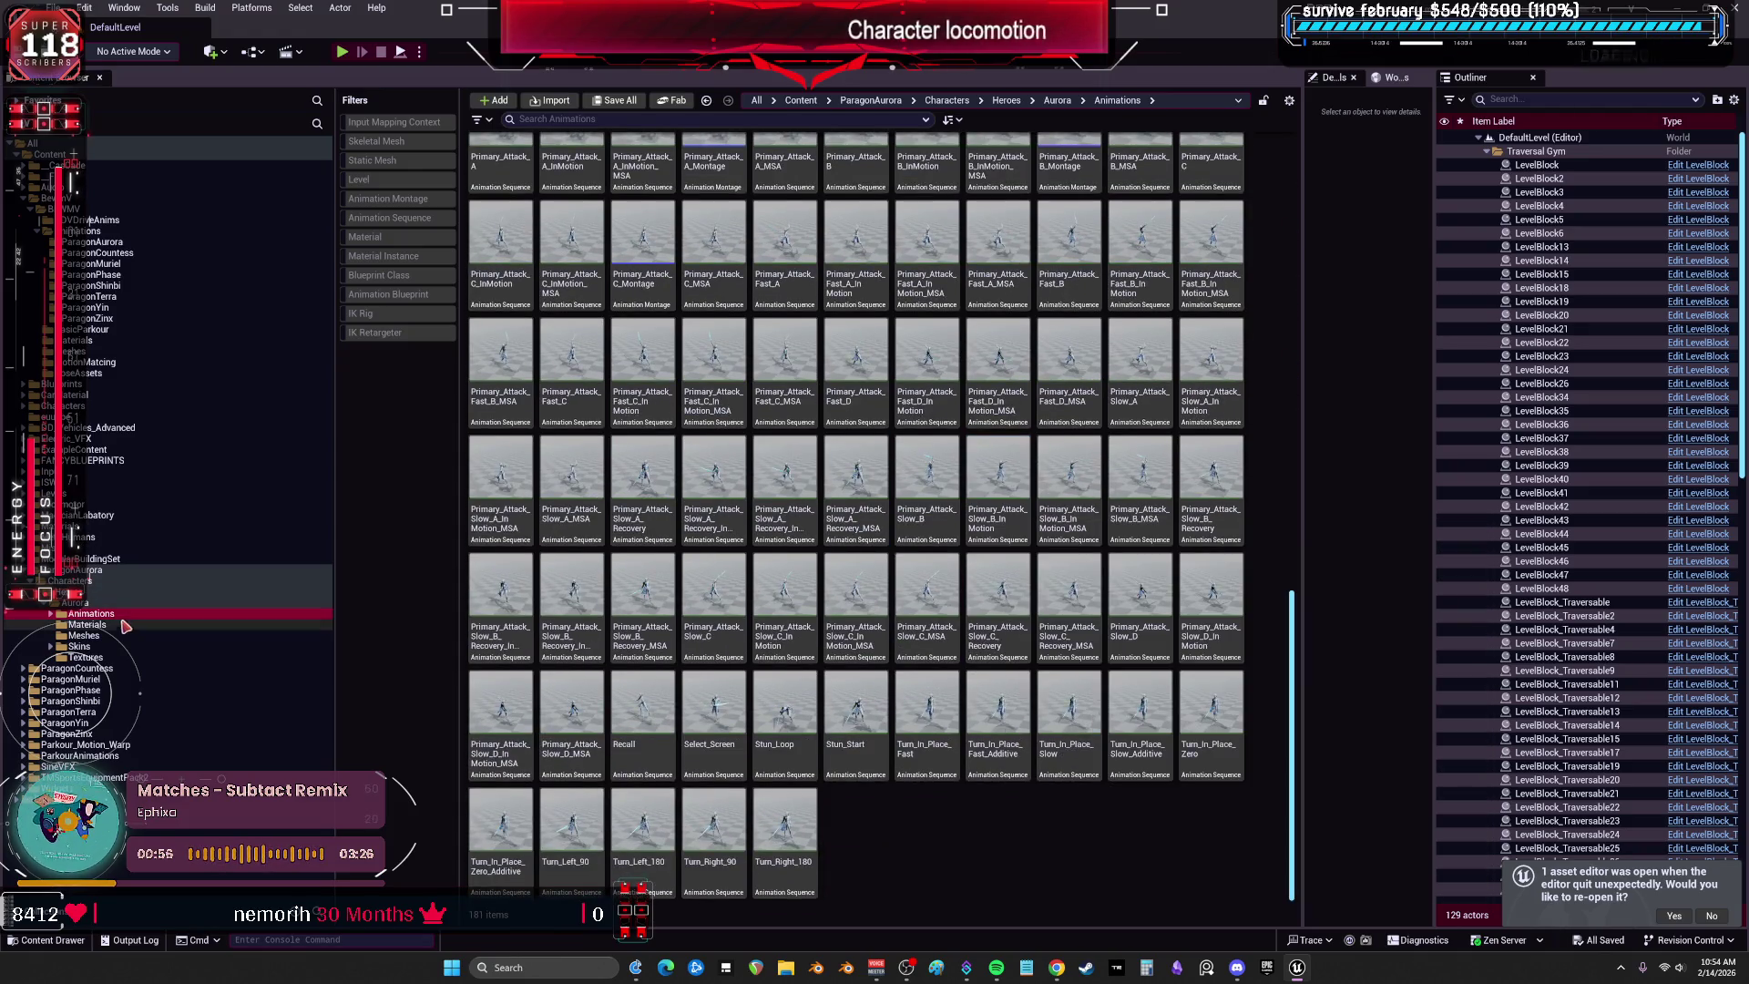
pyautogui.click(124, 626)
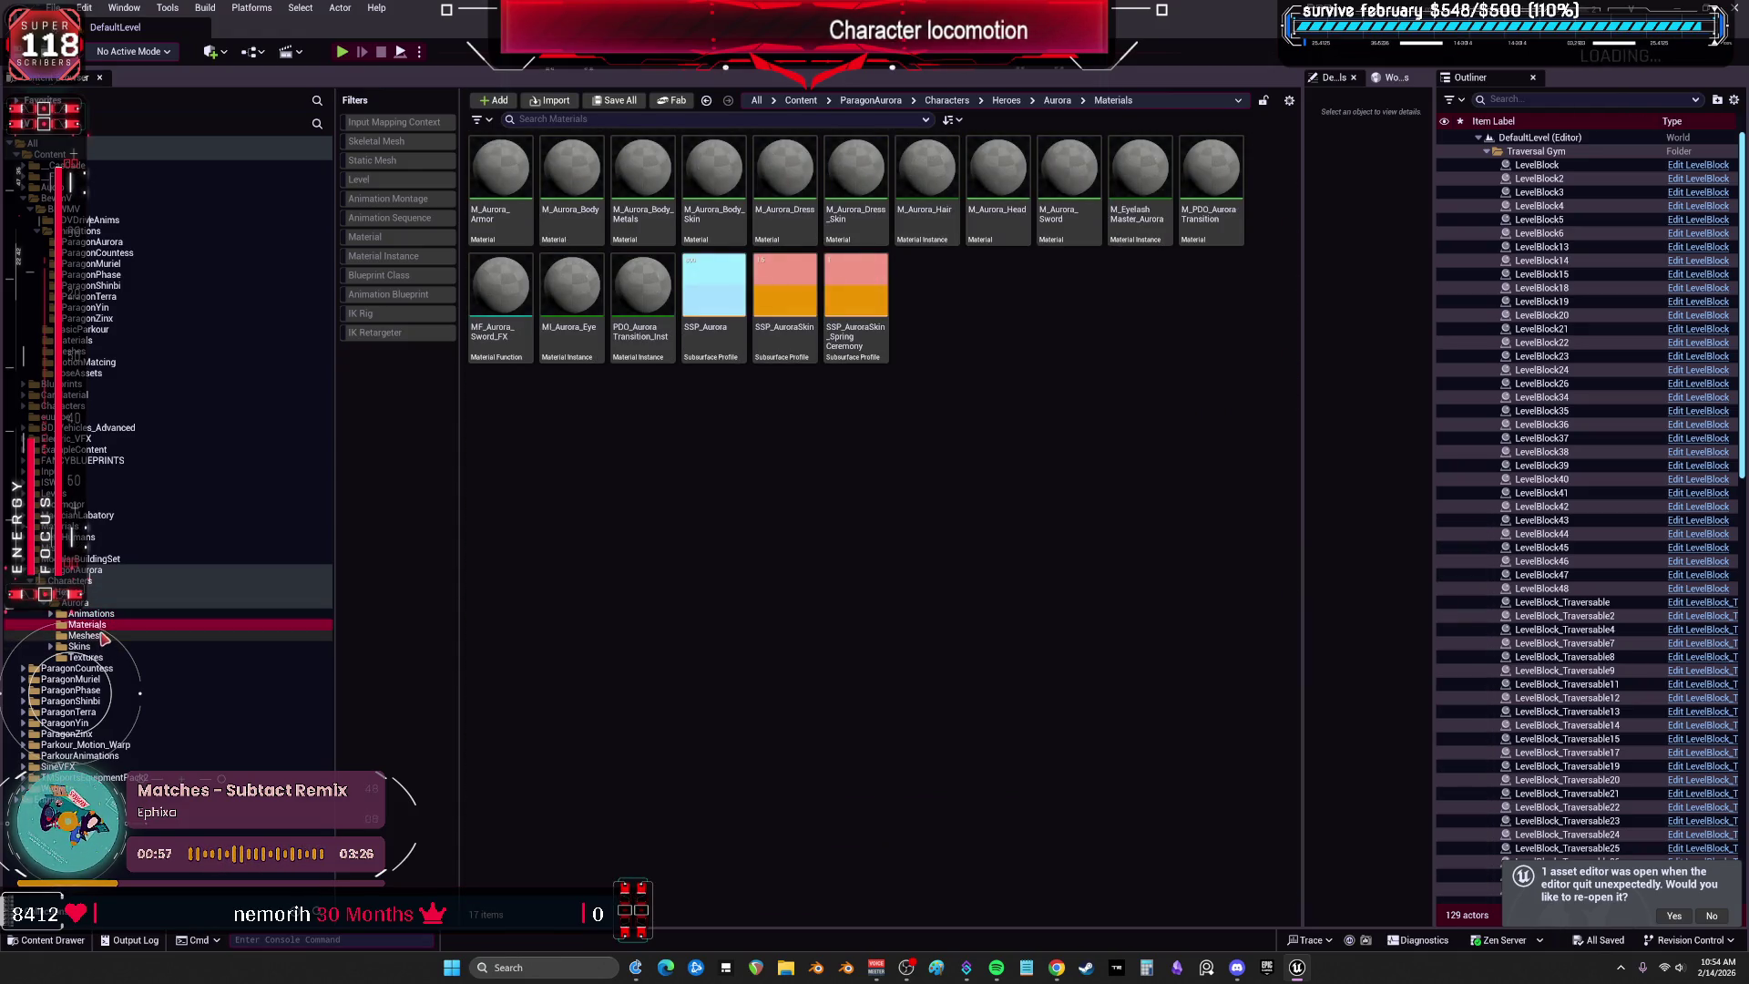
pyautogui.click(102, 646)
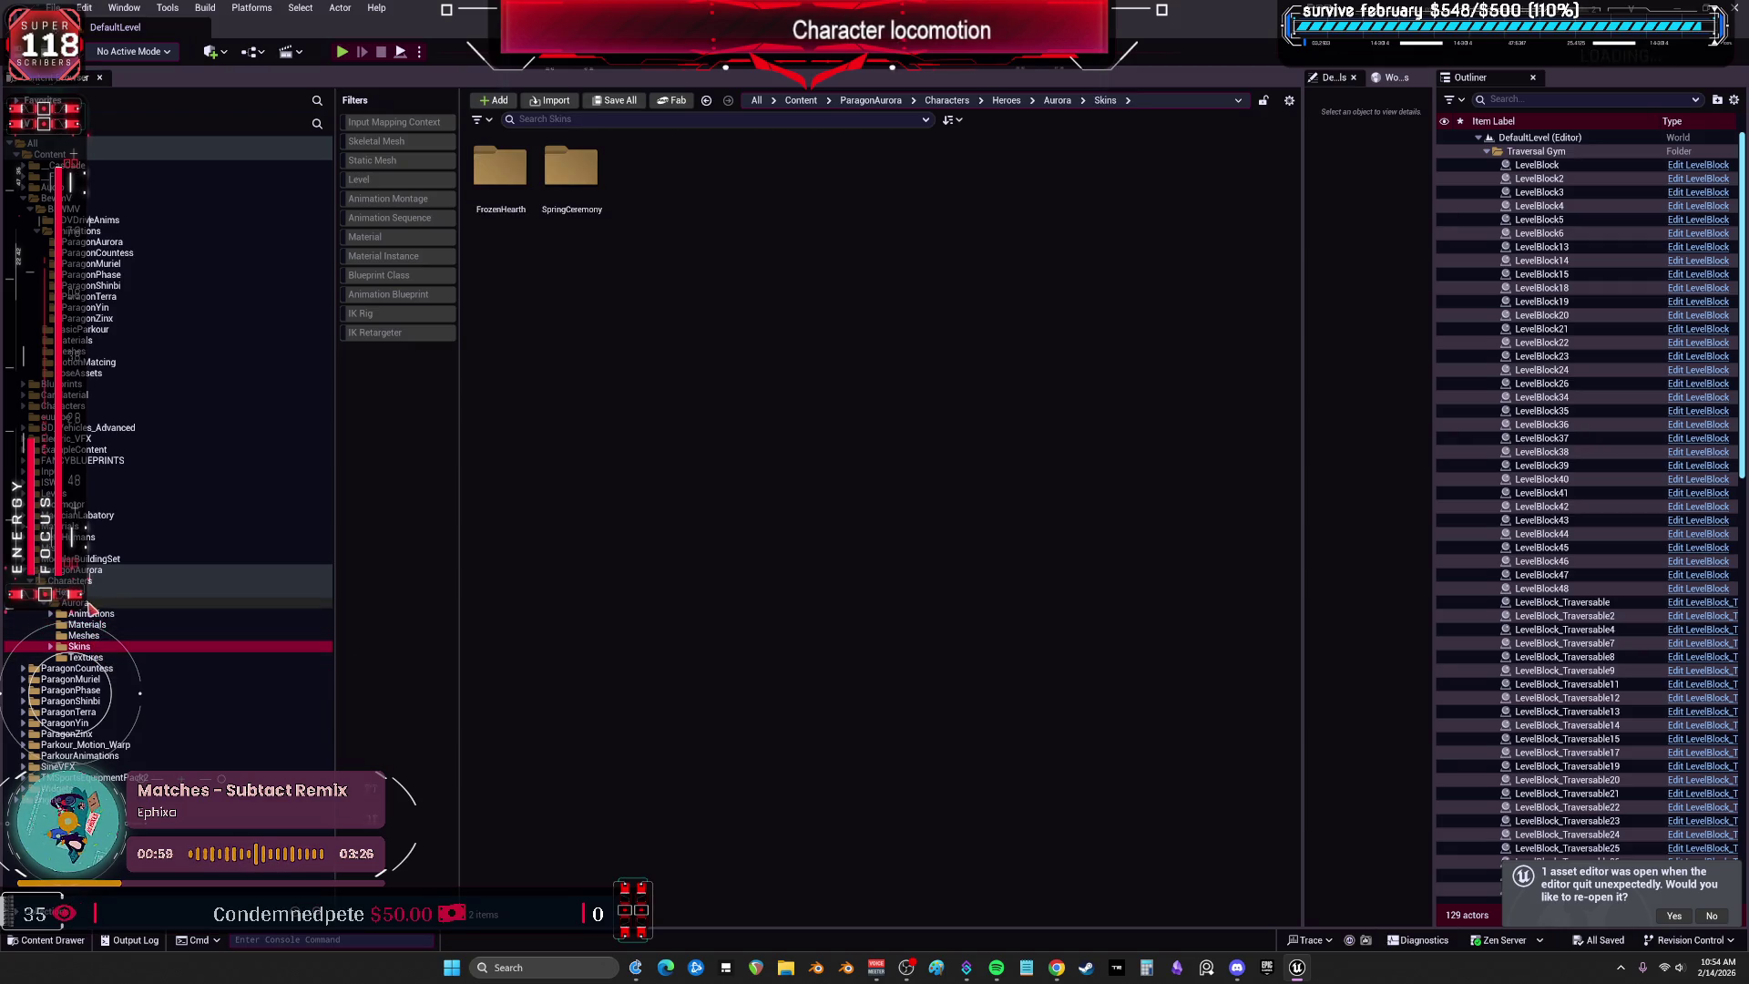
pyautogui.click(75, 602)
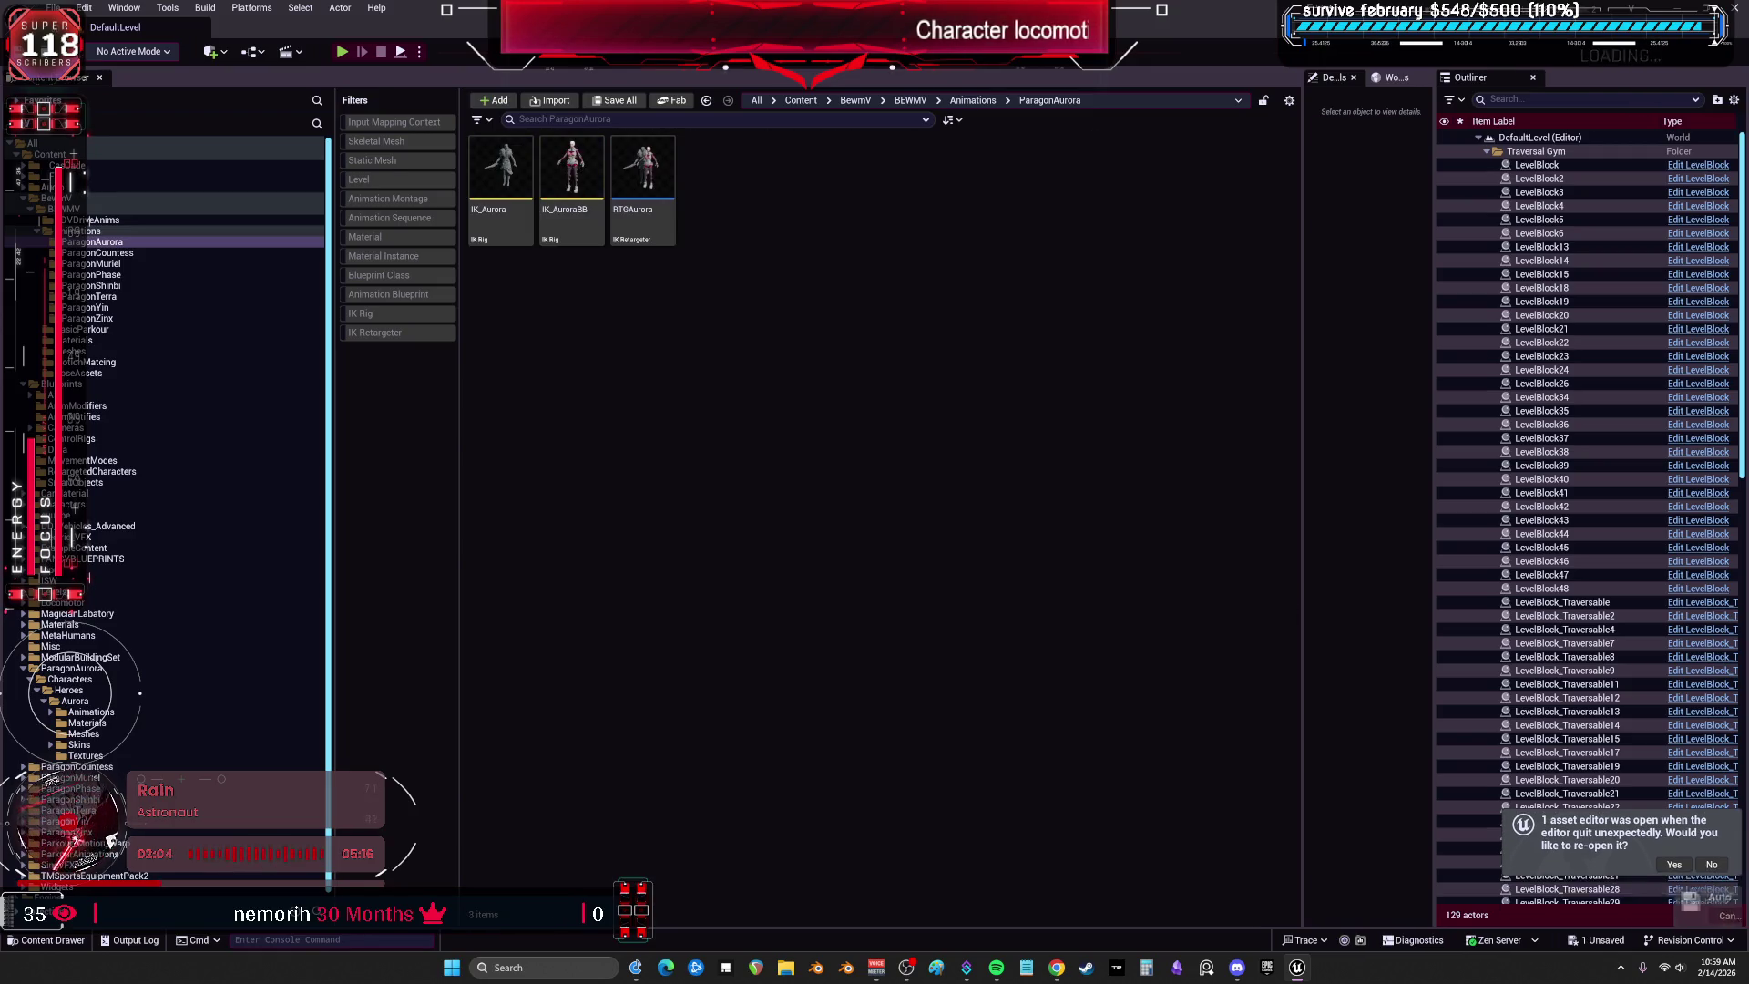
# Step: Select the RTGAurora retargeter asset in the ParagonAurora animations folder
pyautogui.click(651, 182)
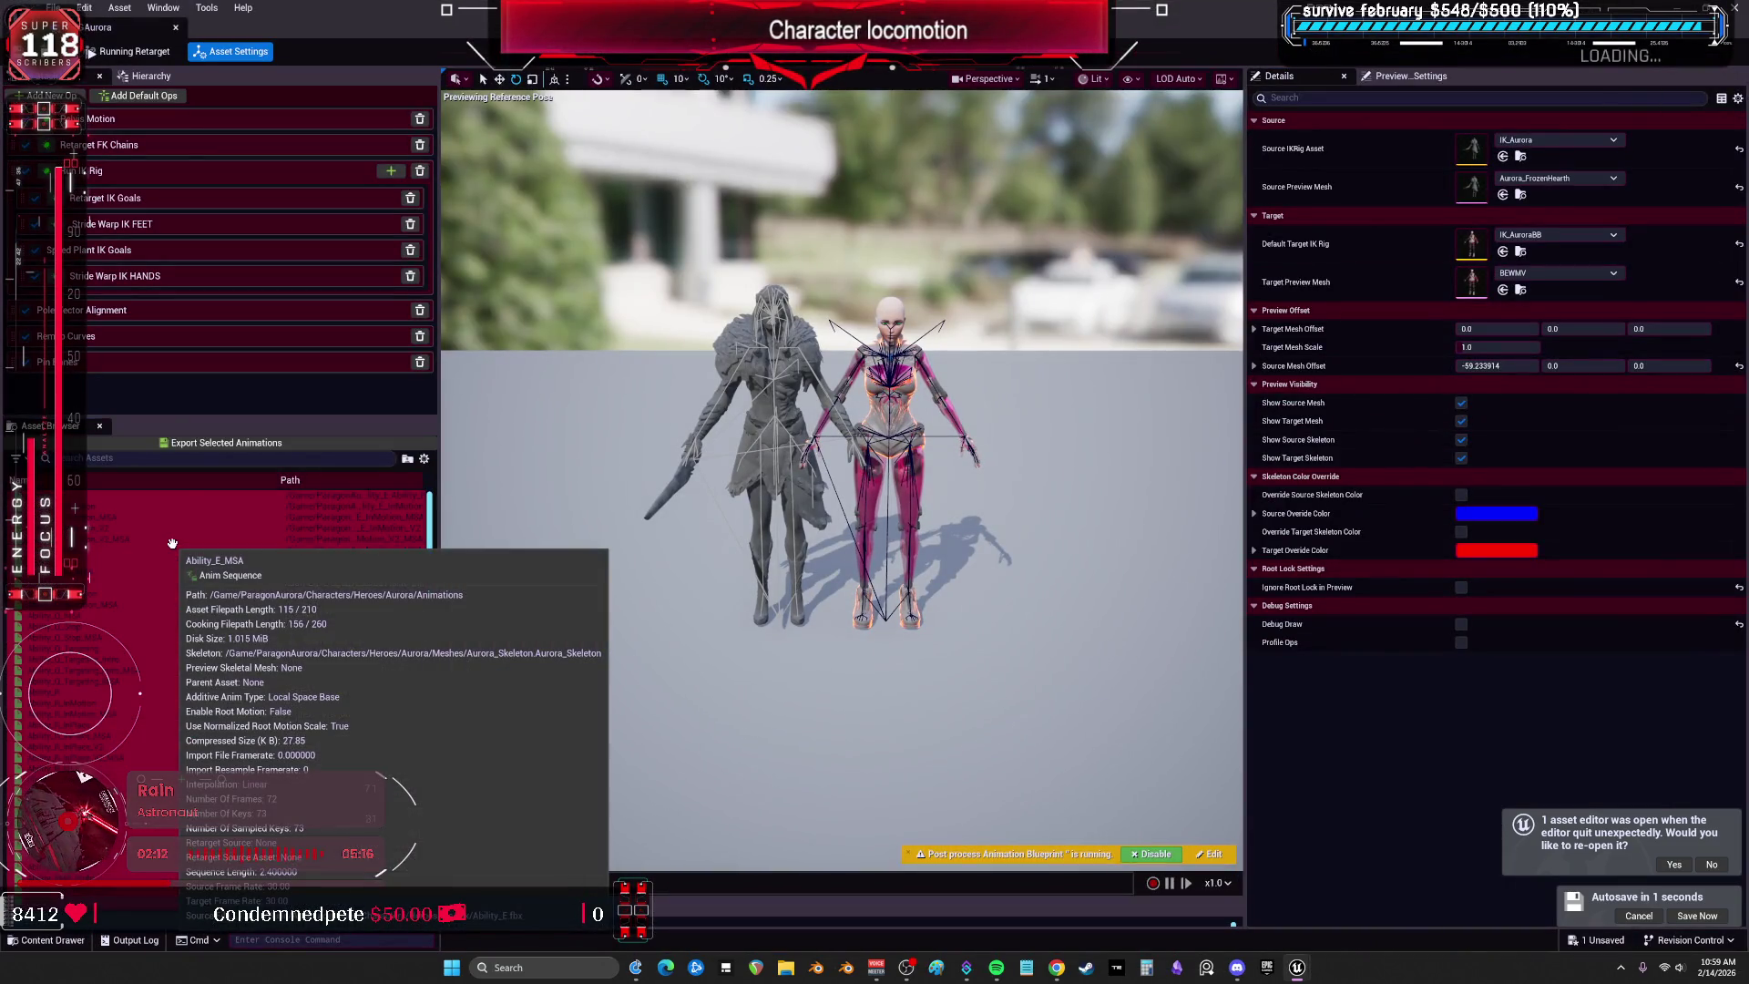
# Step: Export the selected retargeted animations into BewmV/BEWMV/Animations/ParagonAurora with prefix Aurora_
pyautogui.click(228, 447)
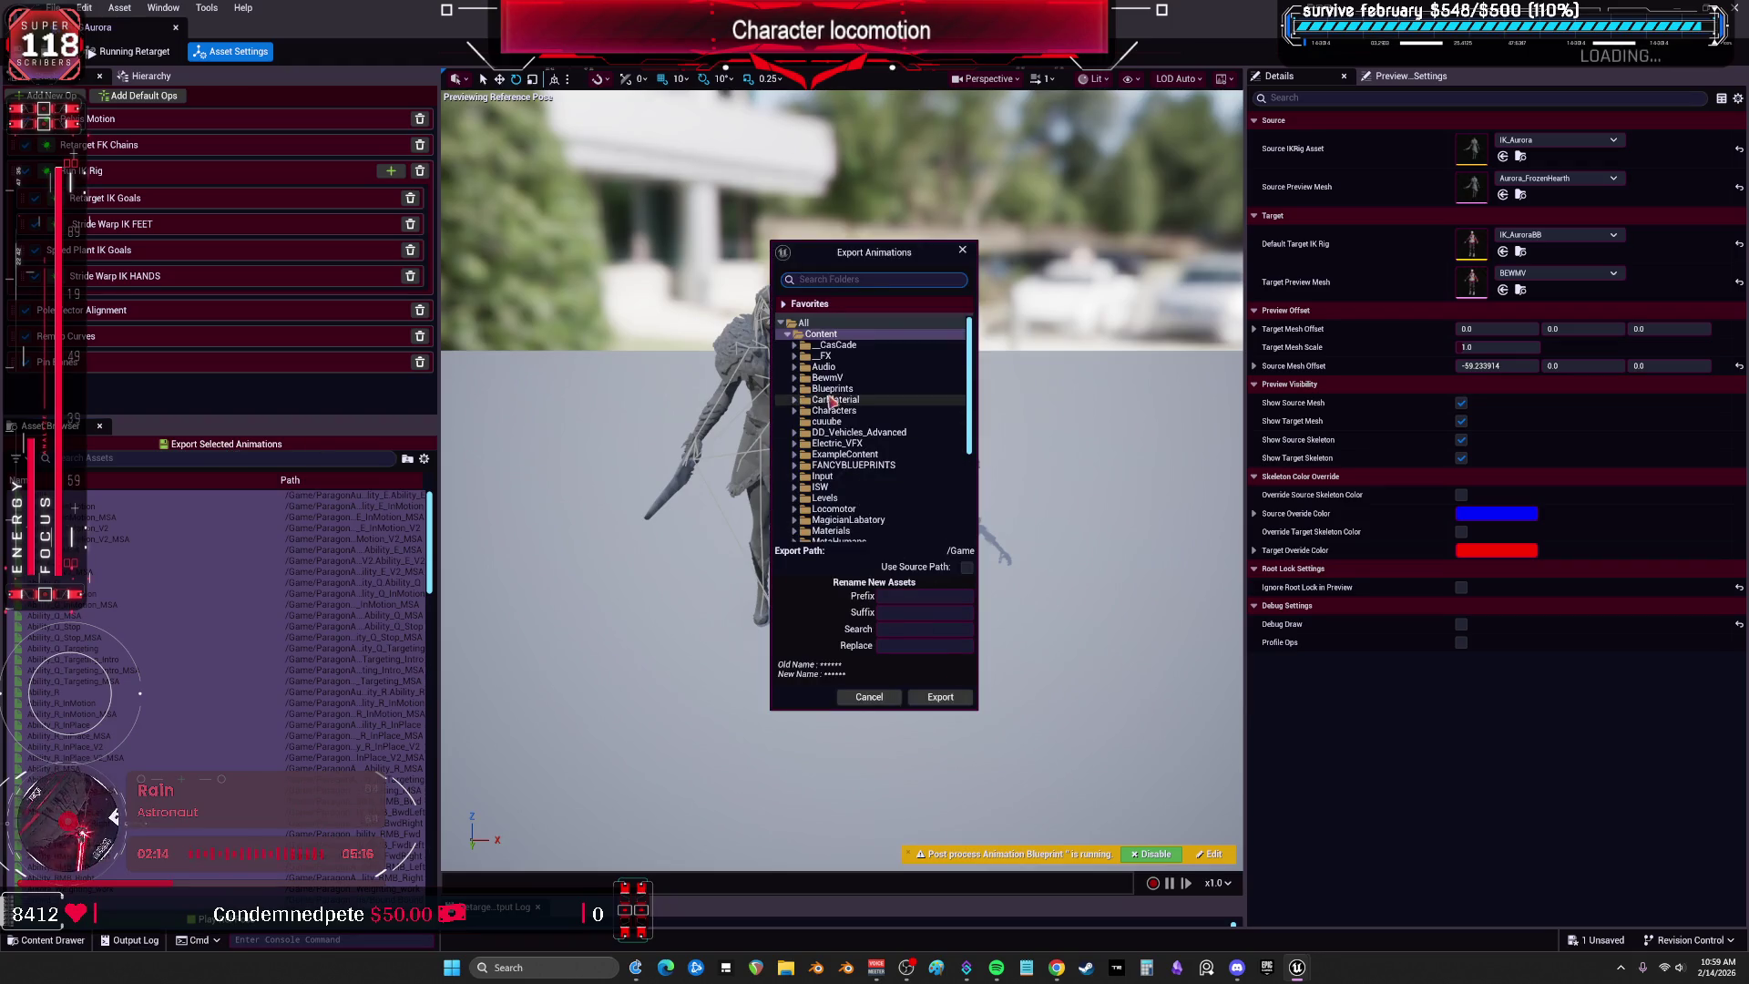
pyautogui.click(794, 377)
pyautogui.click(802, 389)
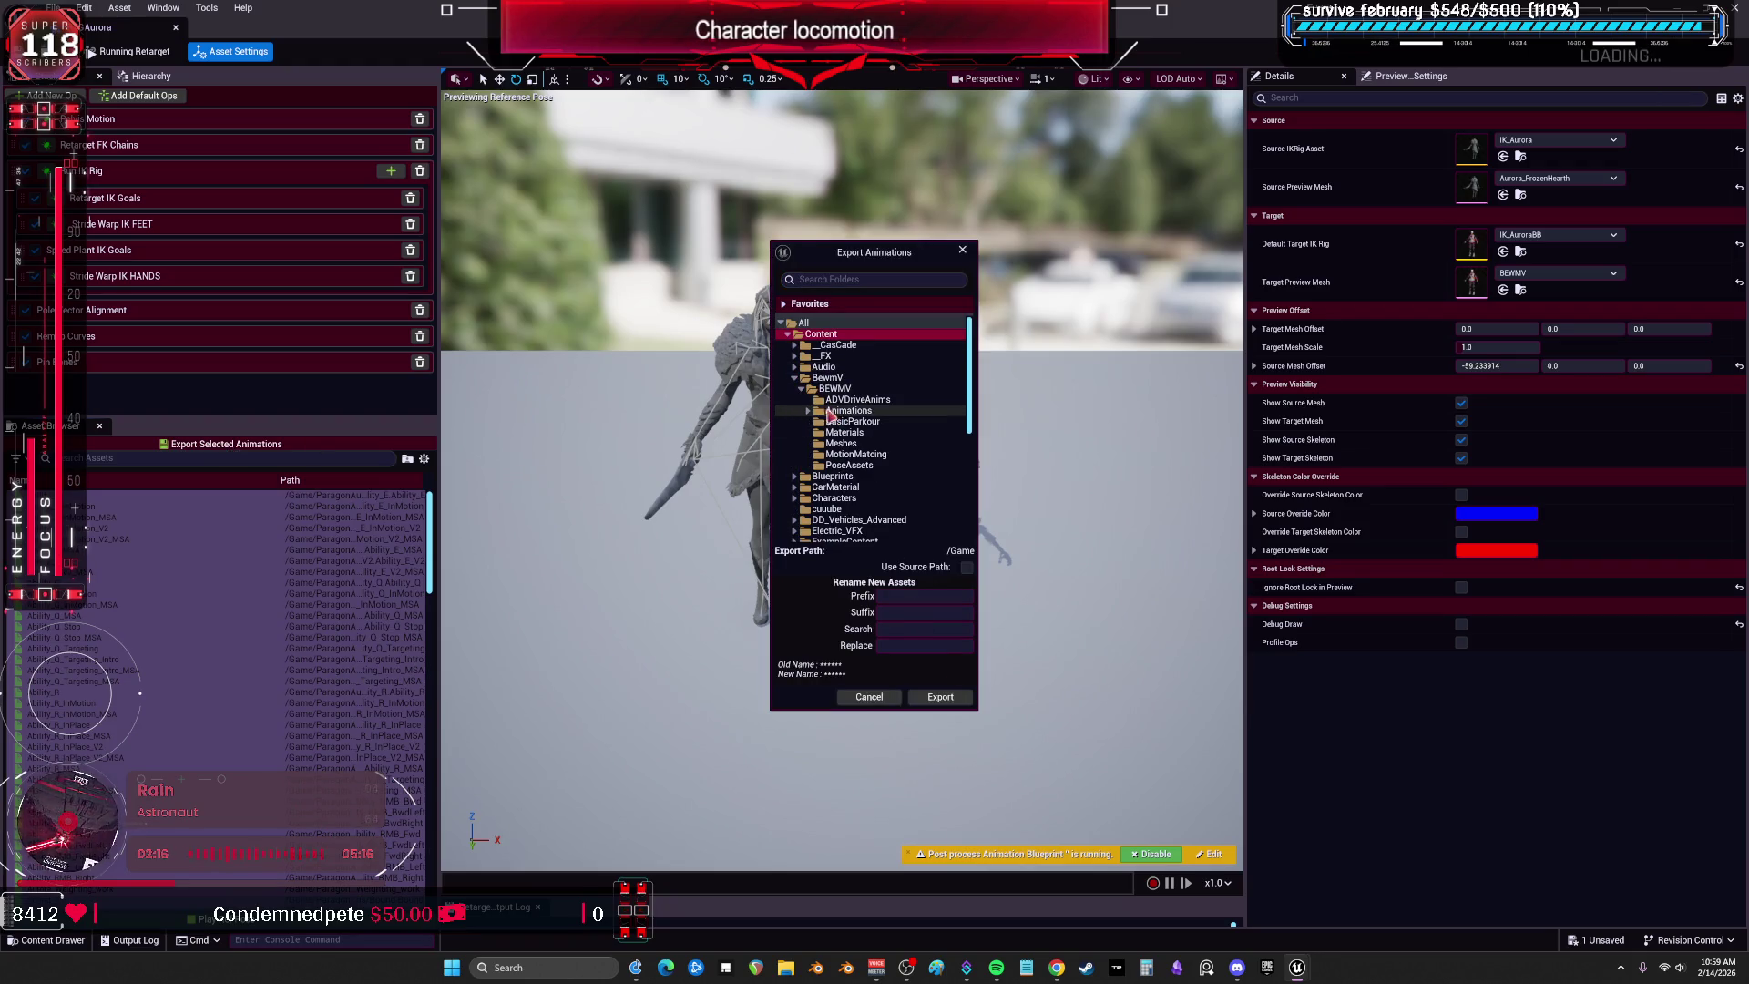
pyautogui.click(808, 410)
pyautogui.click(862, 420)
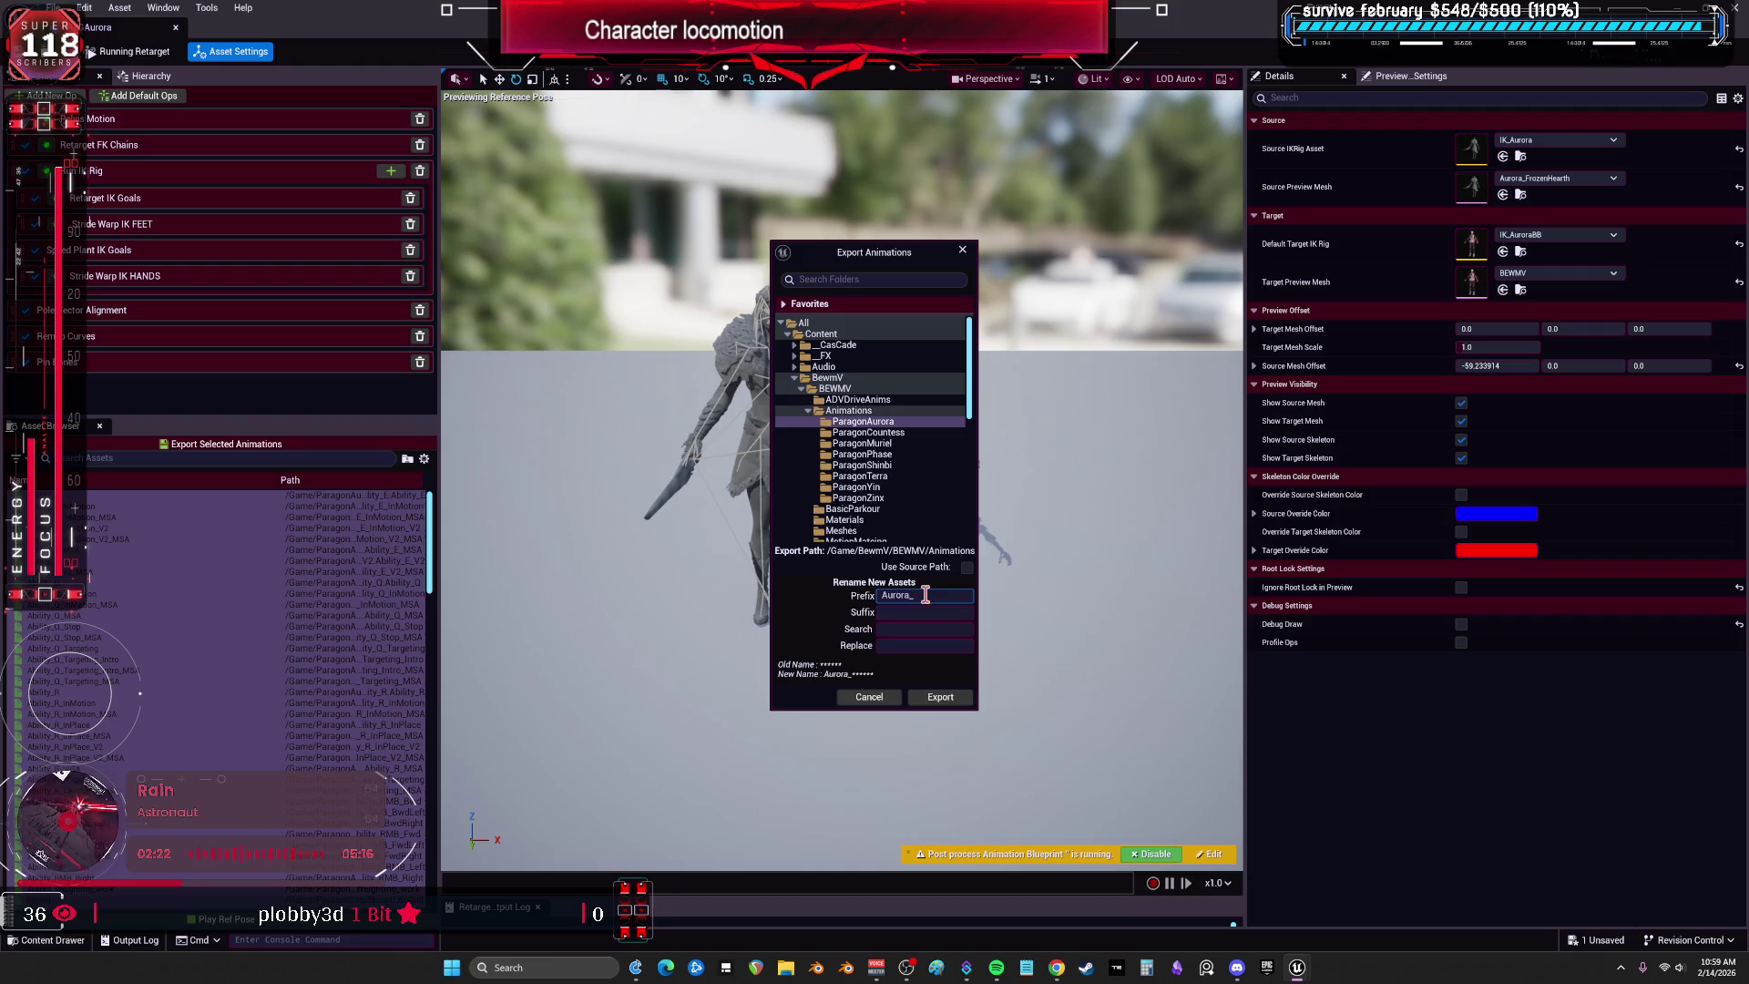
pyautogui.click(934, 697)
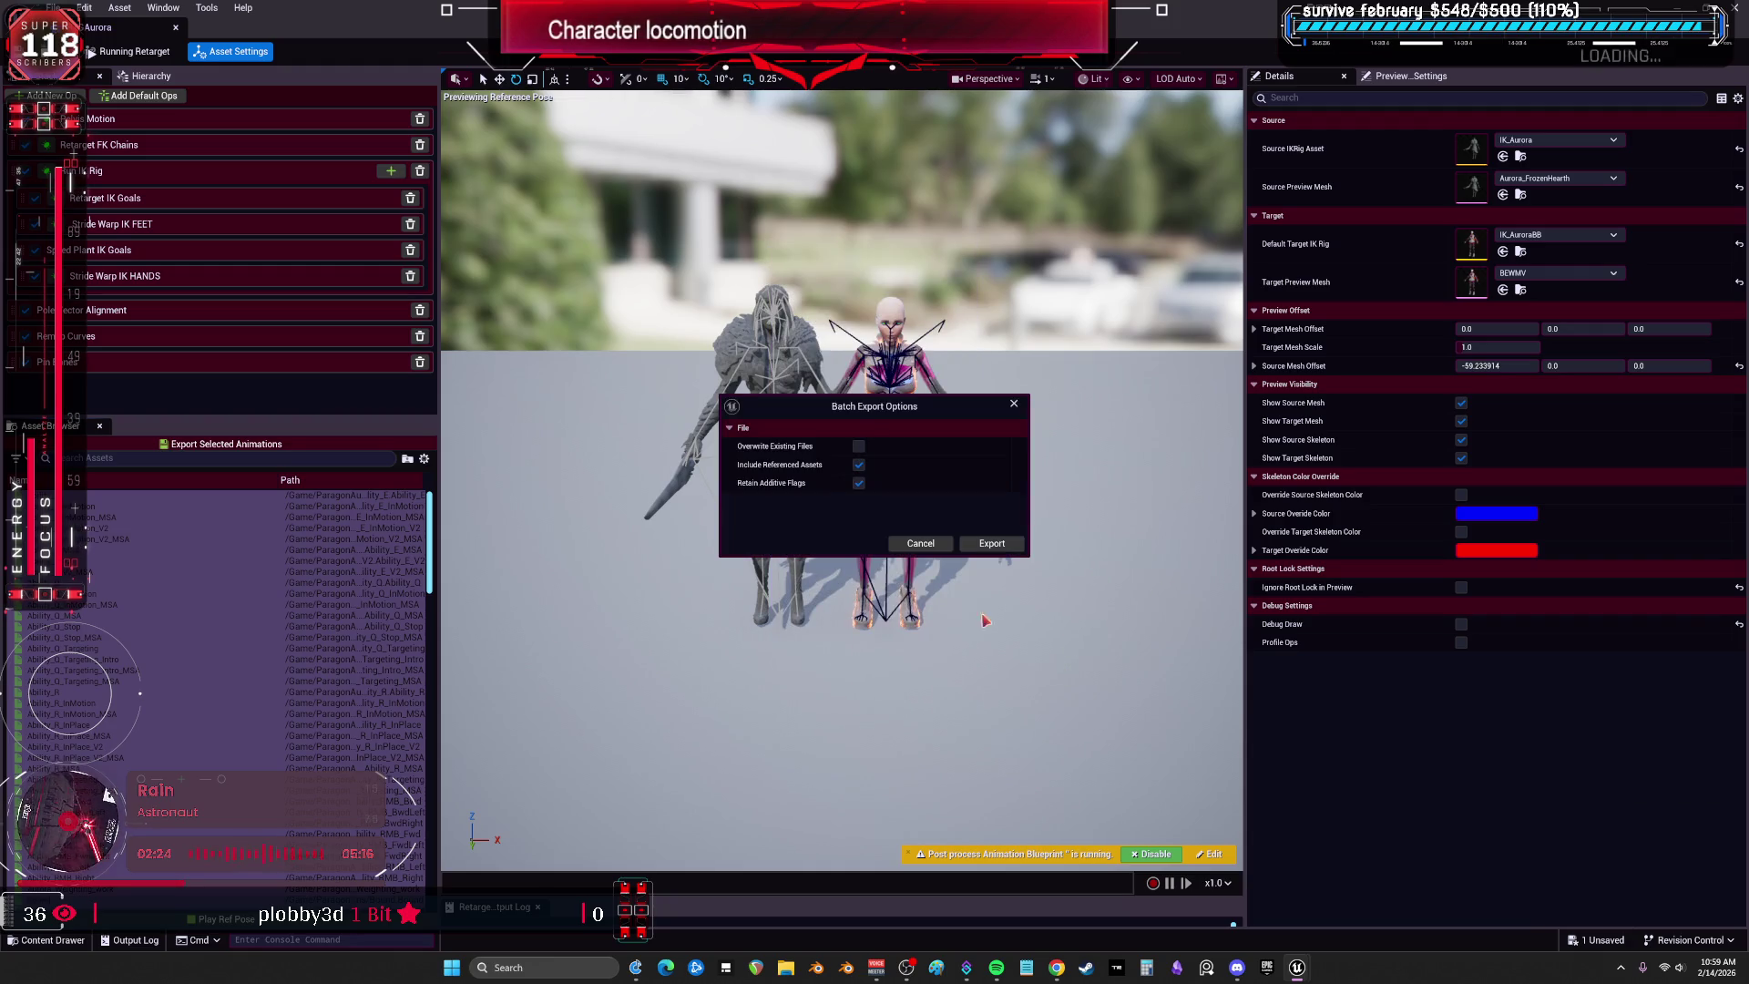
pyautogui.click(993, 543)
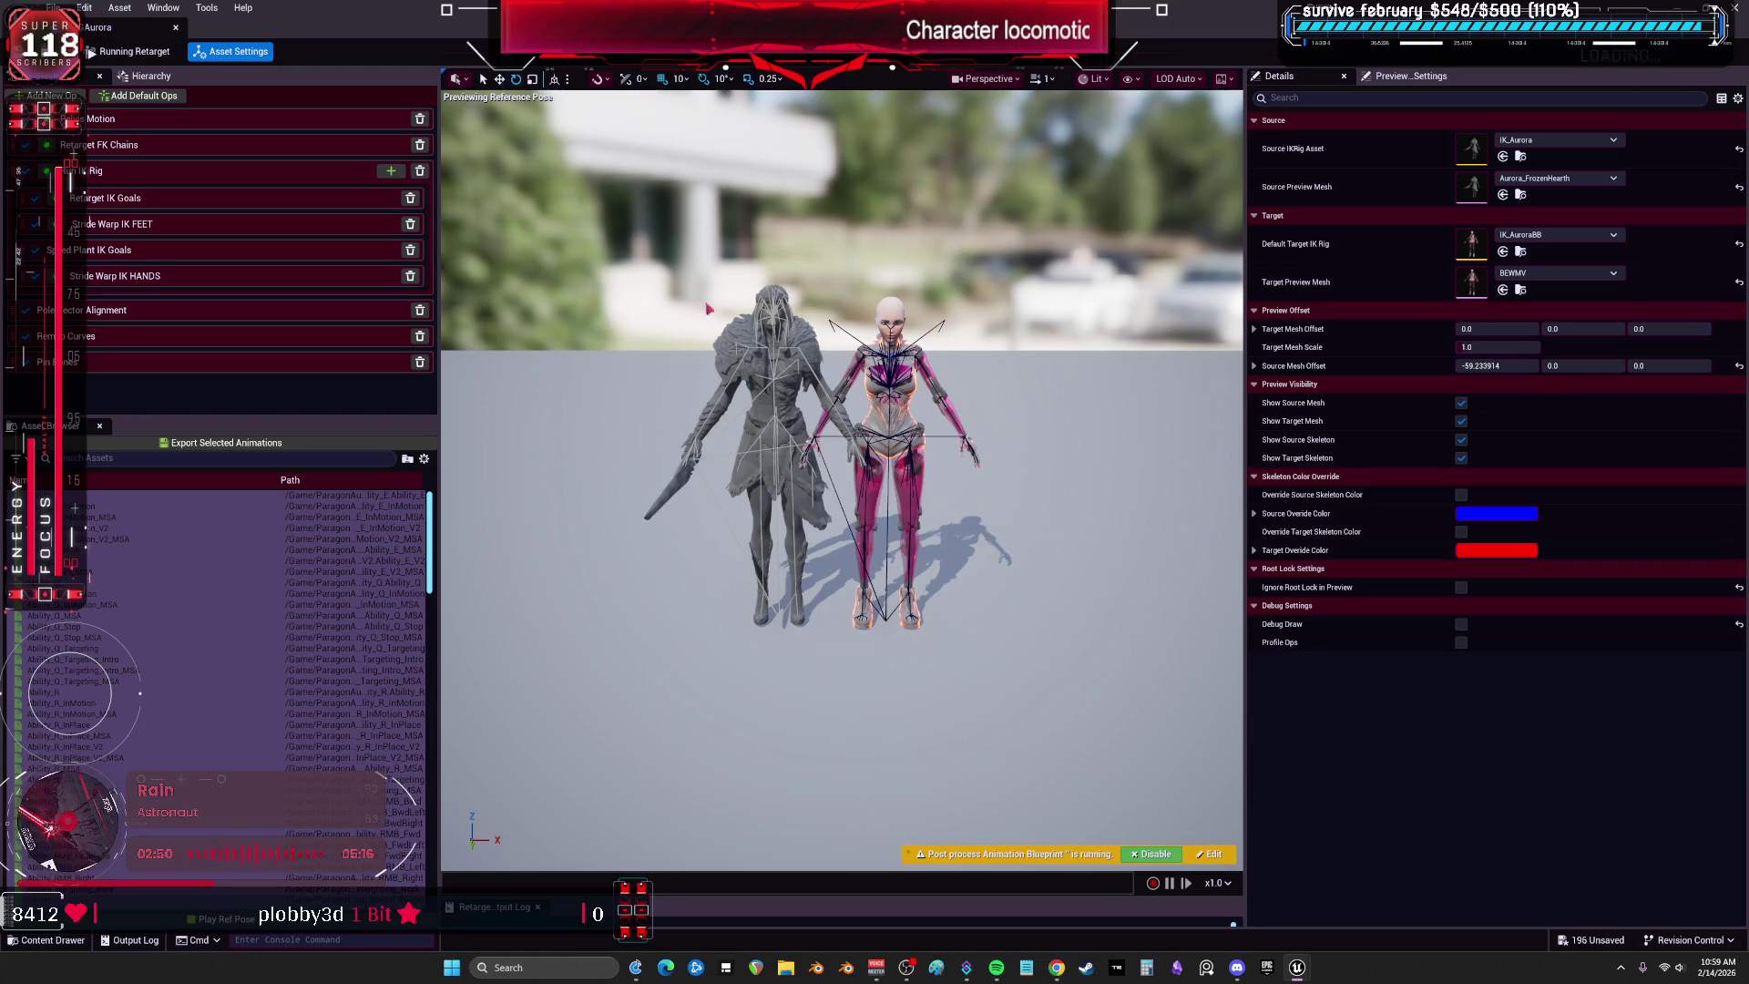
pyautogui.click(180, 30)
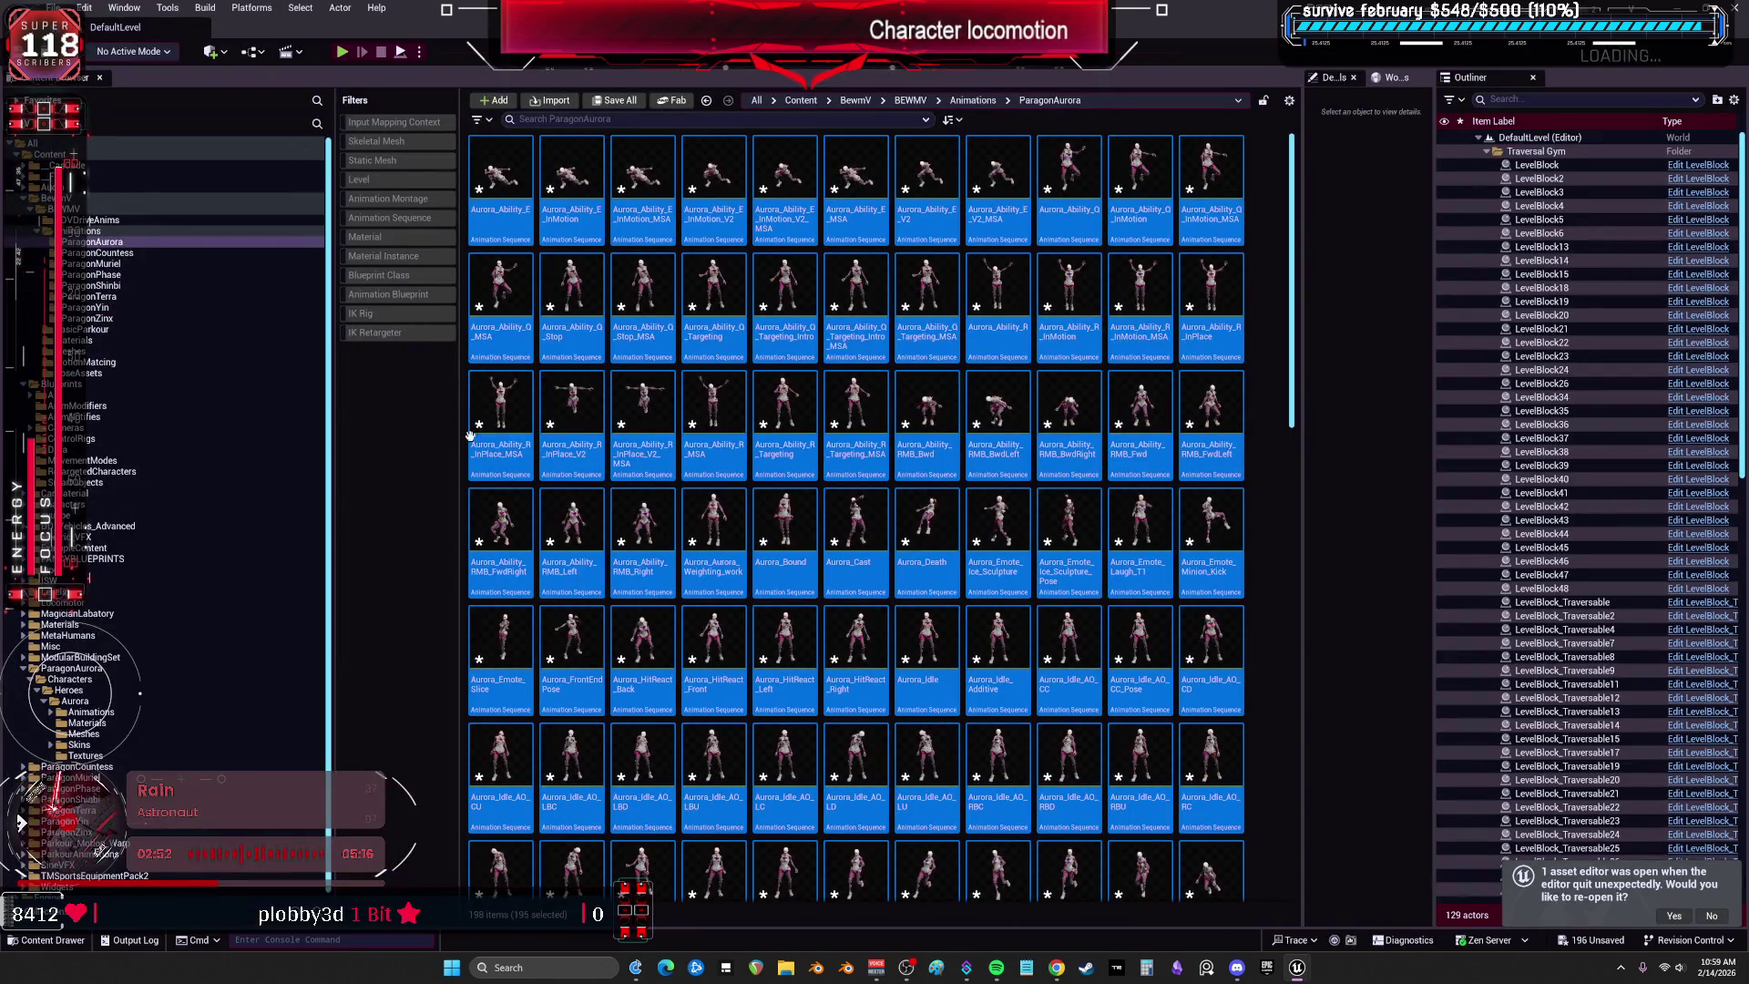
# Step: Preview the Aurora_Idle_AO_CU and Aurora_Idle_AO_LU animations on the Aurora character
pyautogui.click(1068, 679)
pyautogui.scroll(-5, 1065, 674)
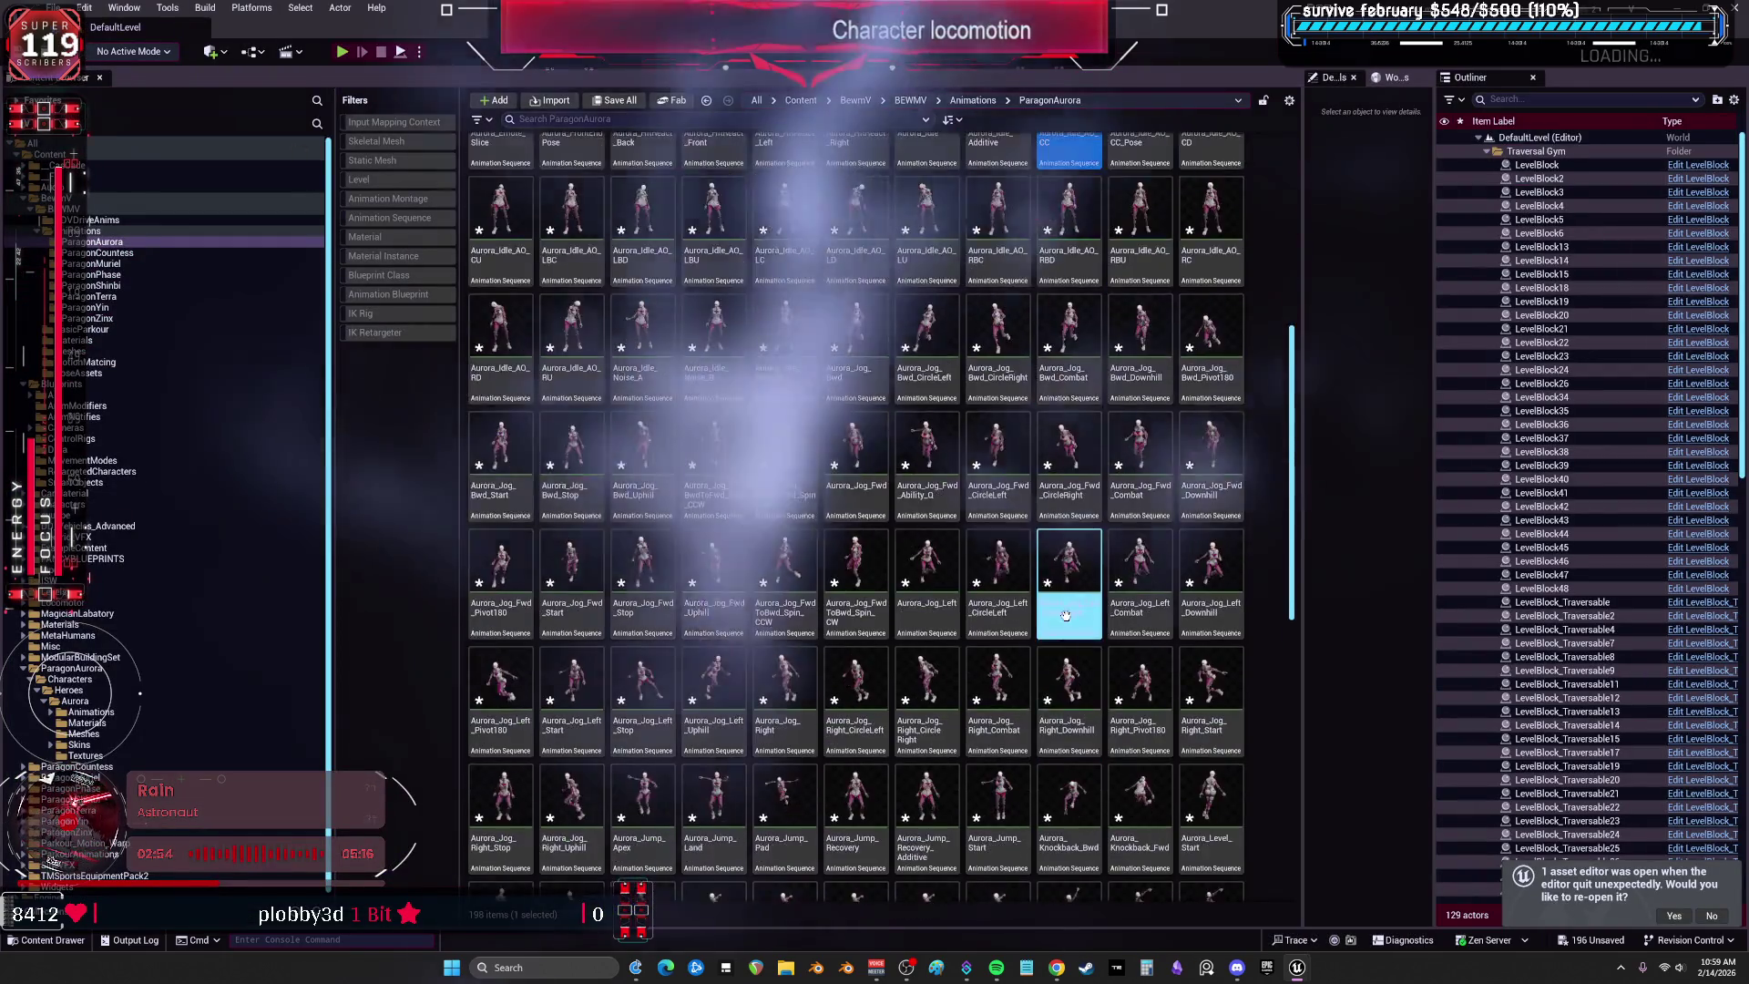
pyautogui.scroll(-5, 1066, 616)
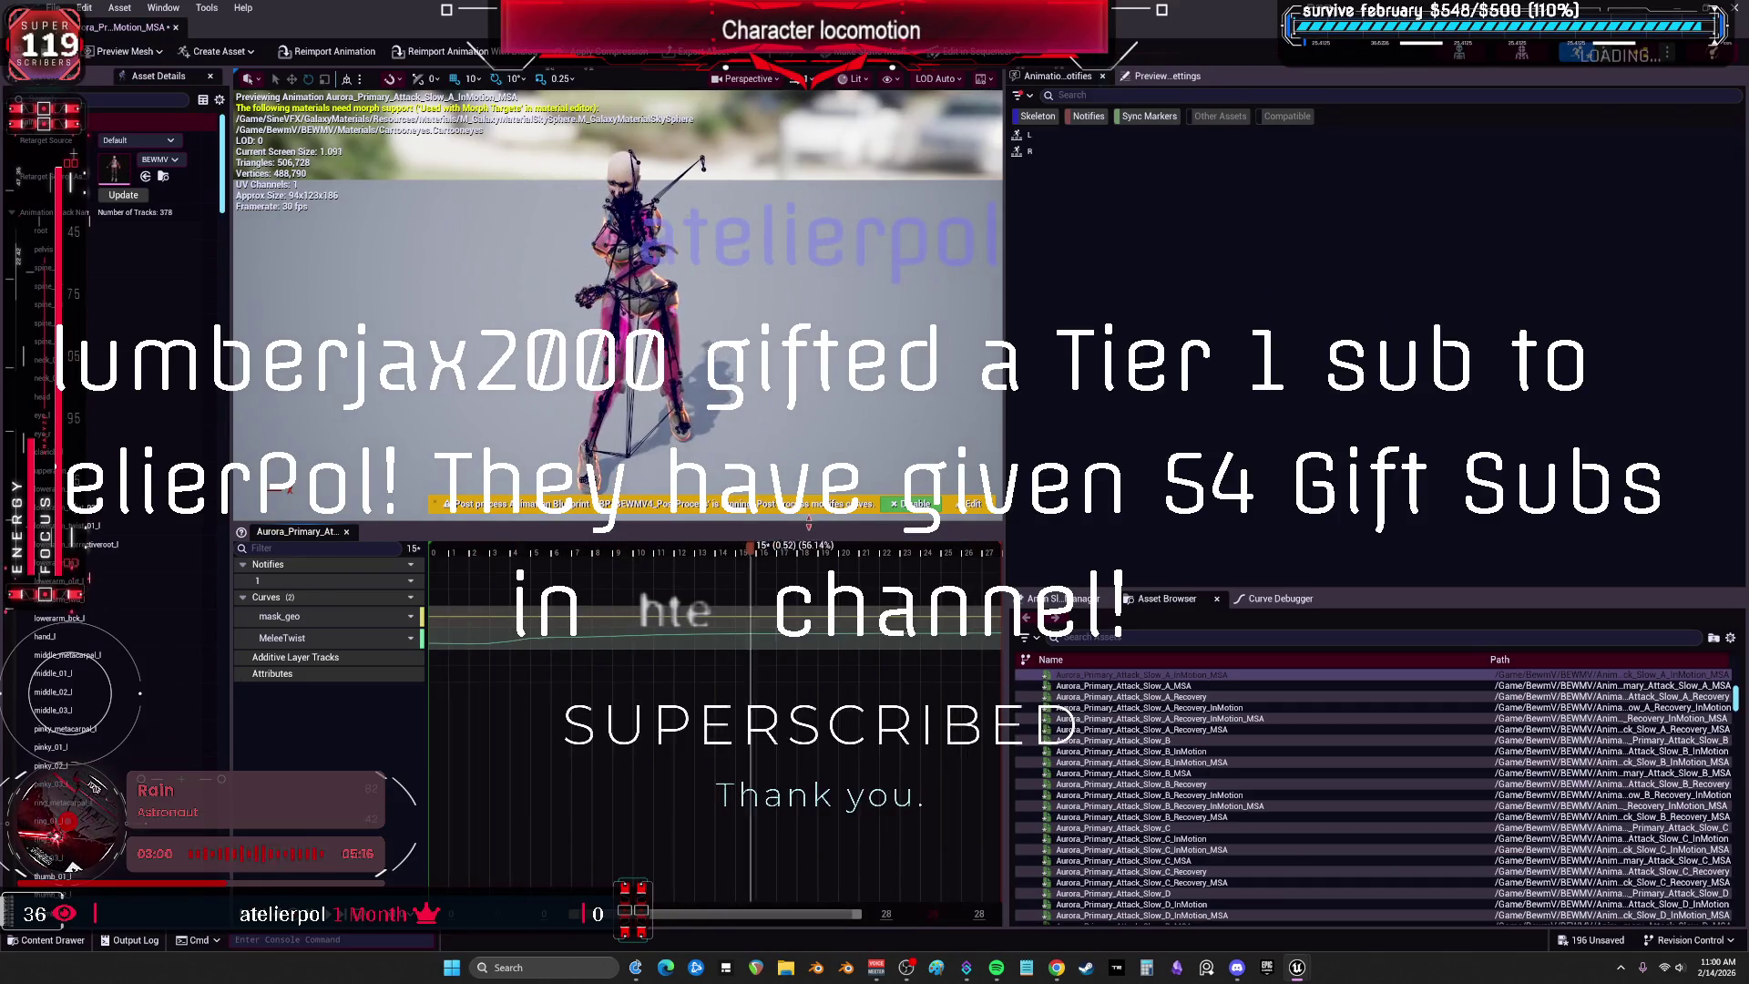
pyautogui.scroll(-3, 1228, 743)
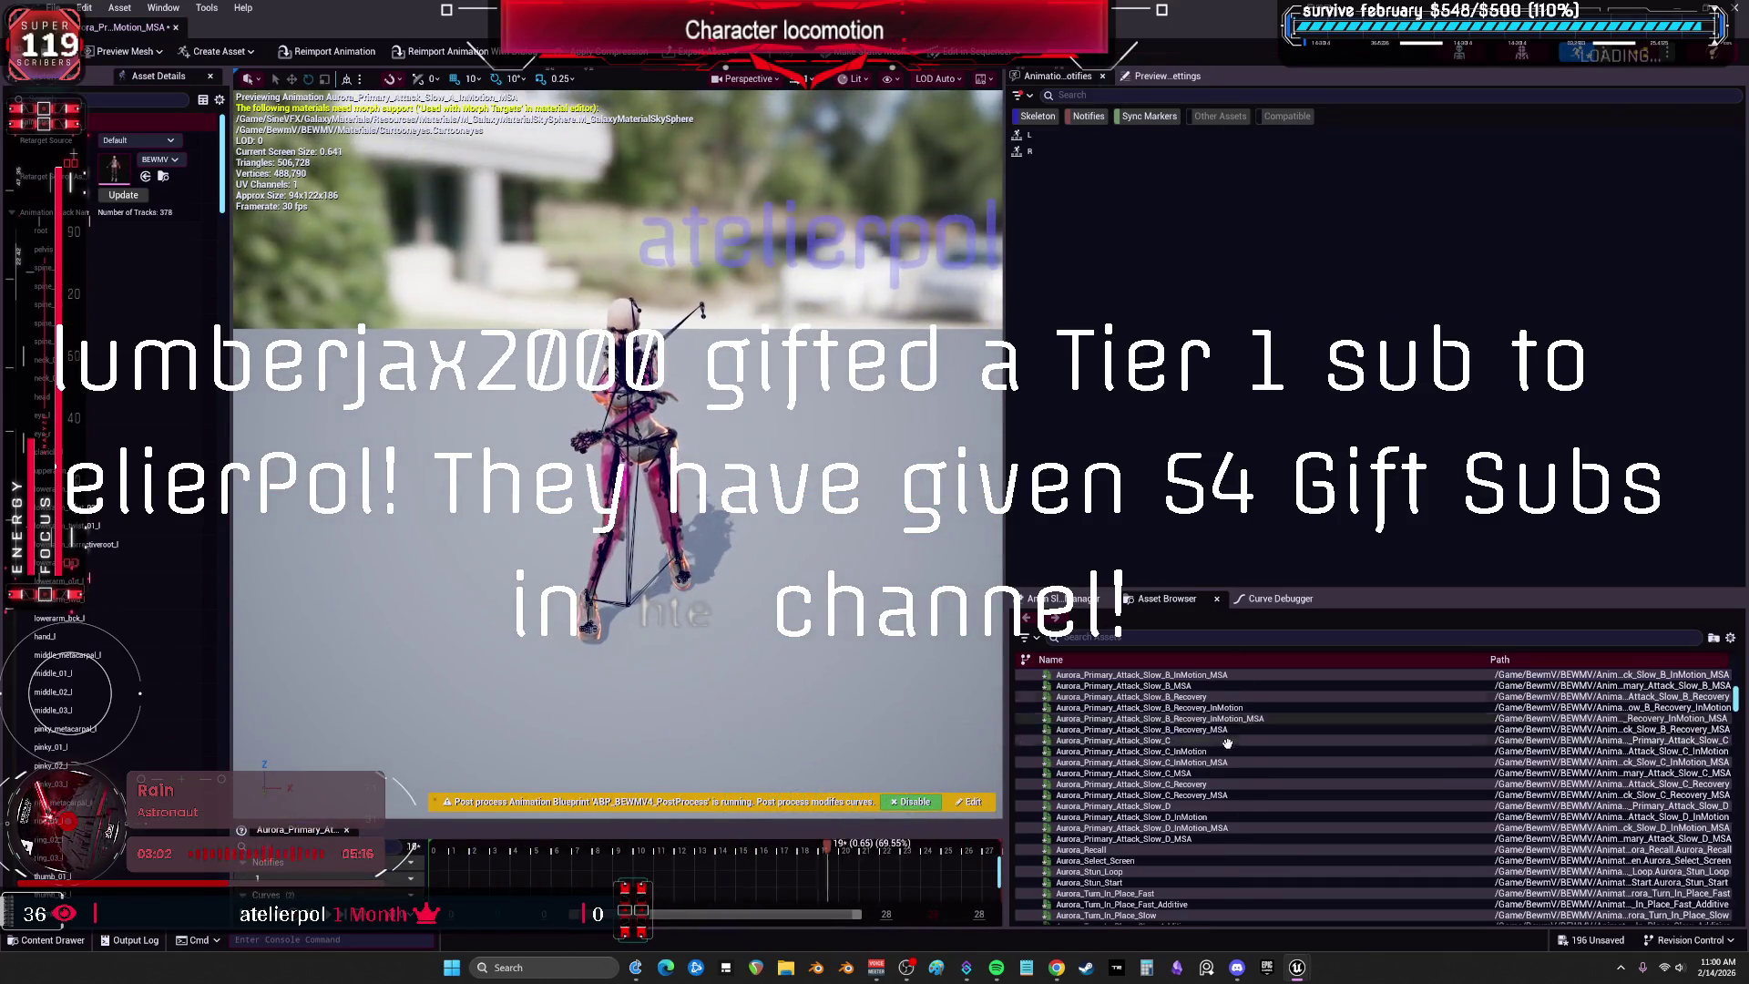
pyautogui.scroll(15, 1239, 747)
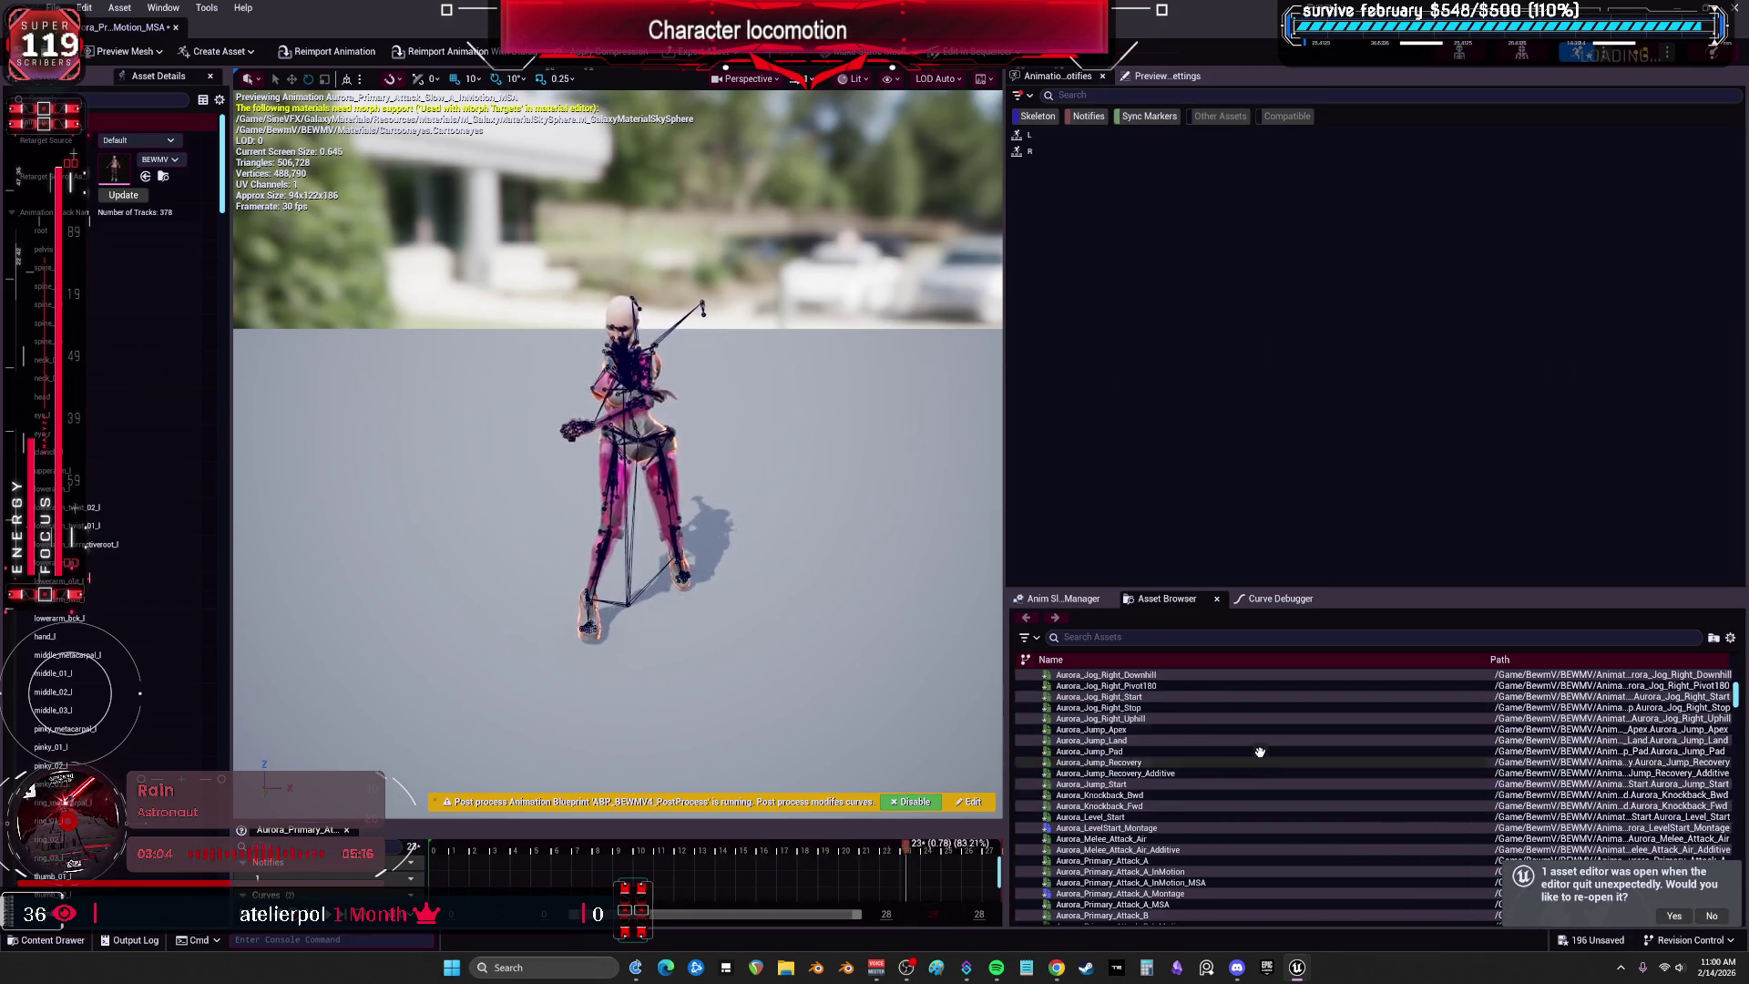
pyautogui.scroll(10, 1260, 752)
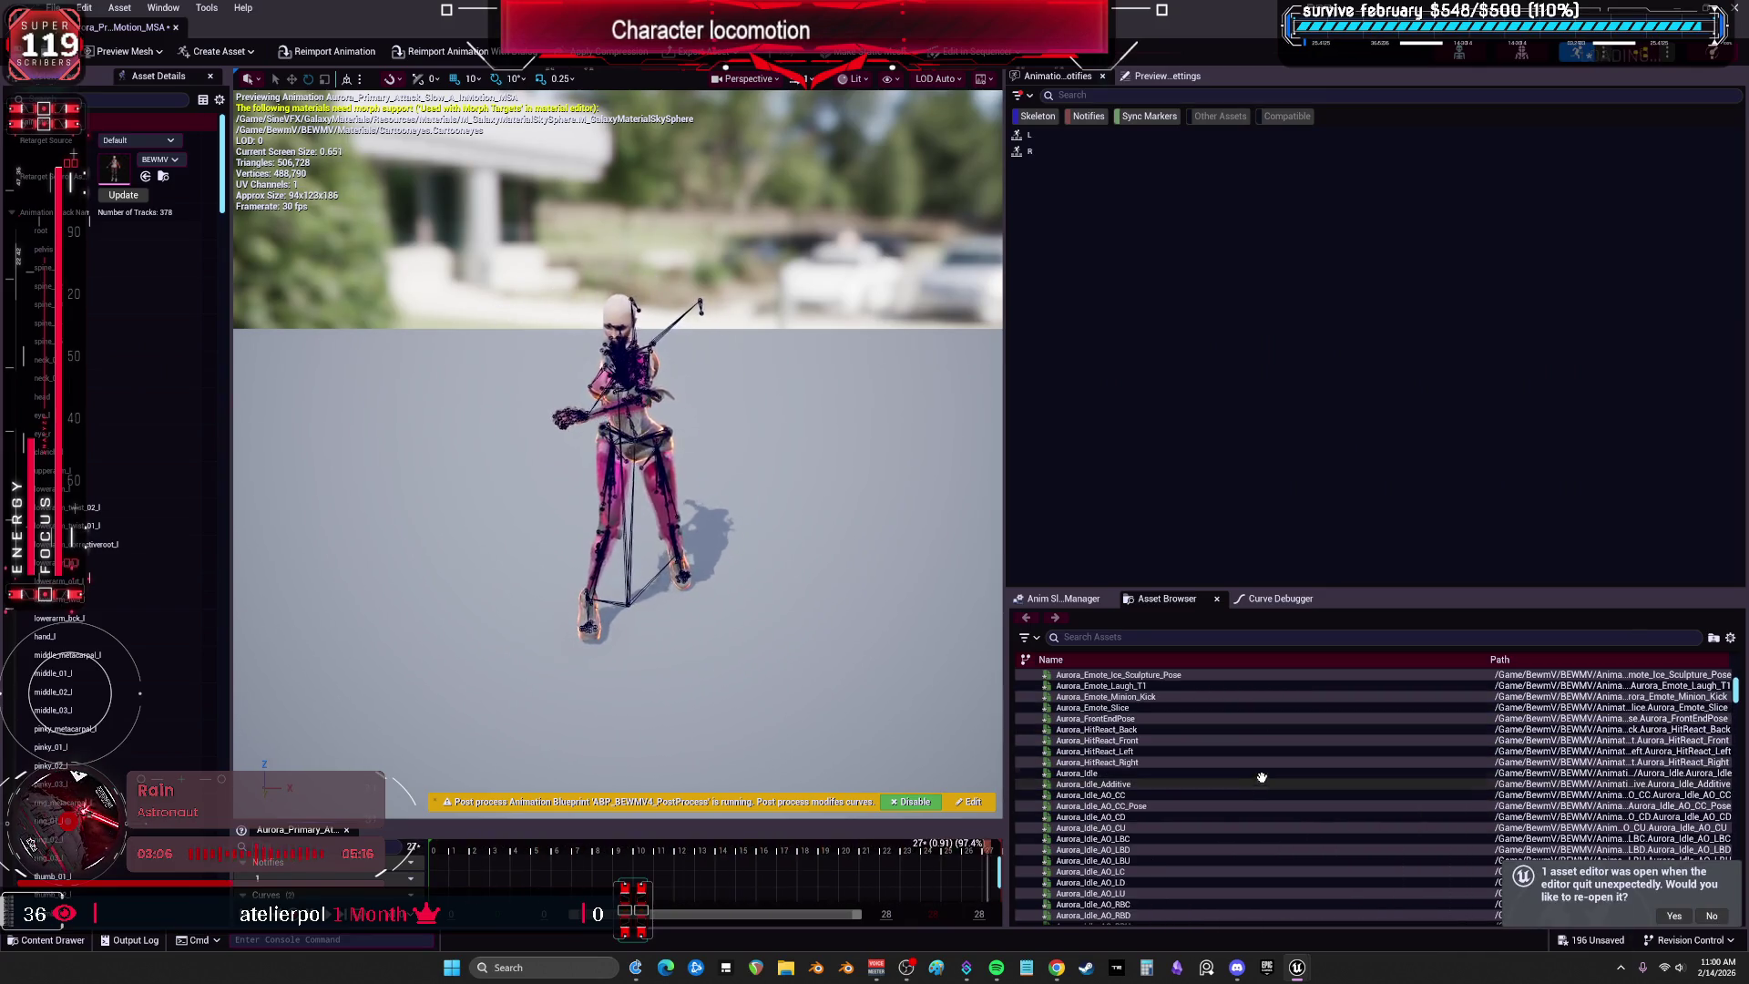
pyautogui.doubleClick(1175, 827)
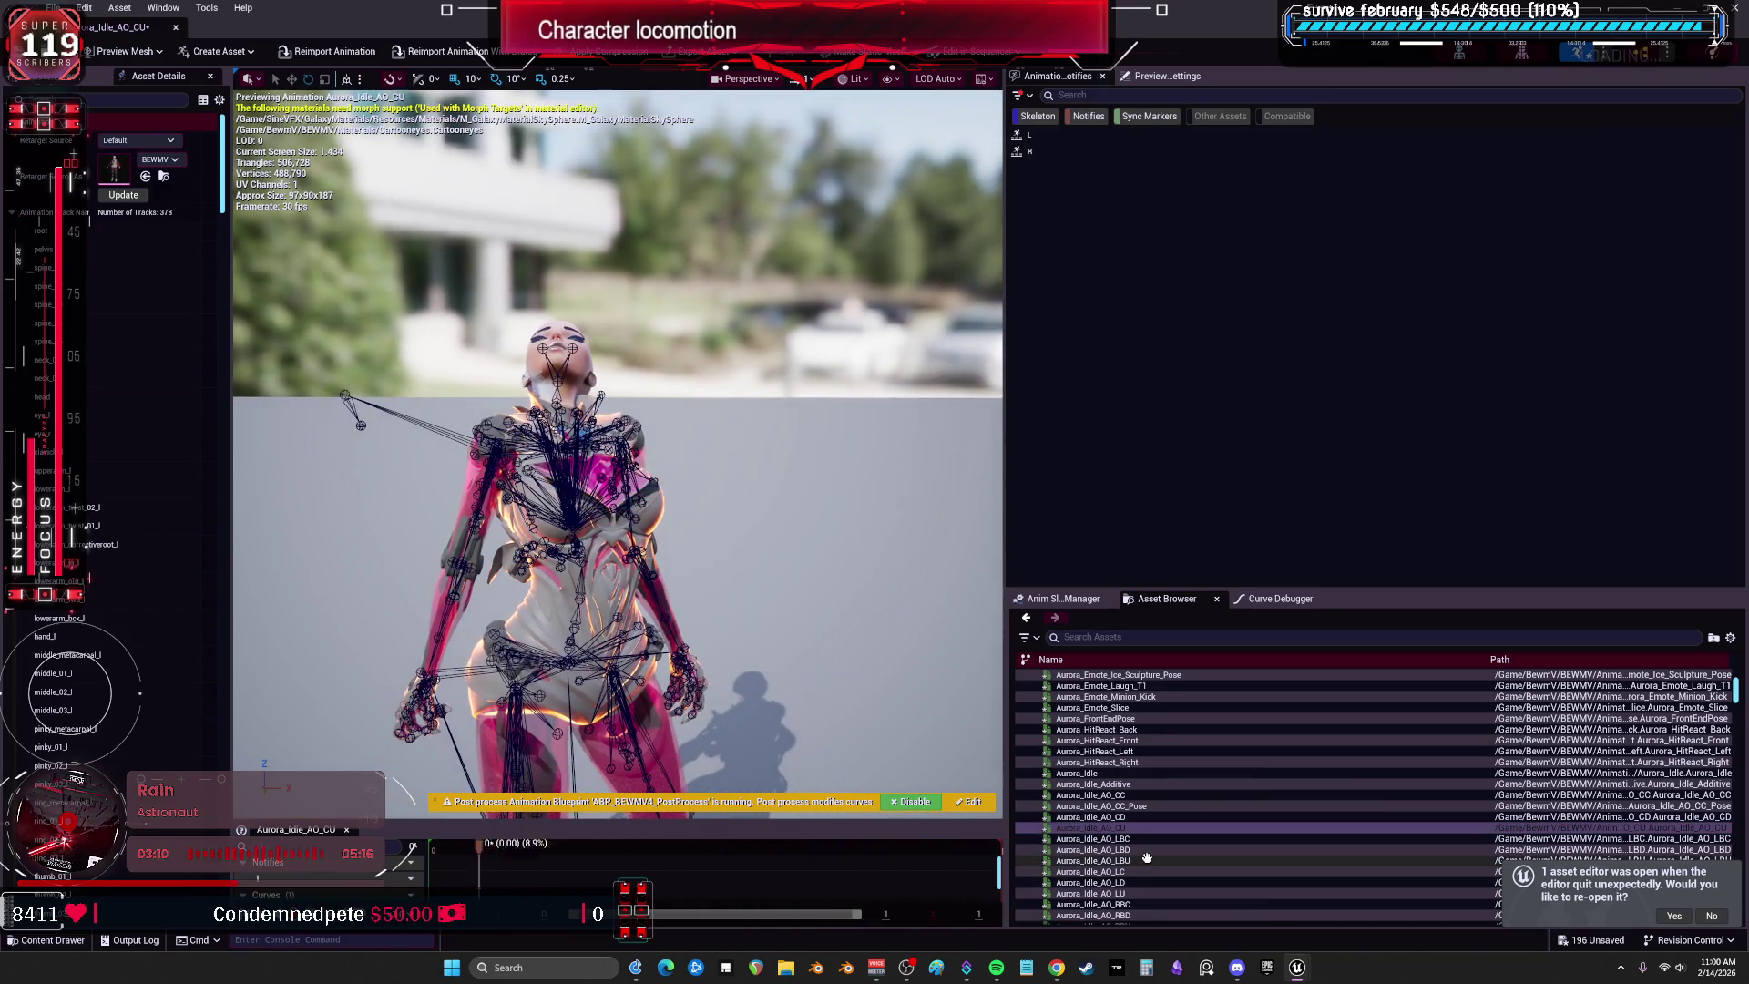
pyautogui.doubleClick(1139, 893)
pyautogui.scroll(-1, 1139, 849)
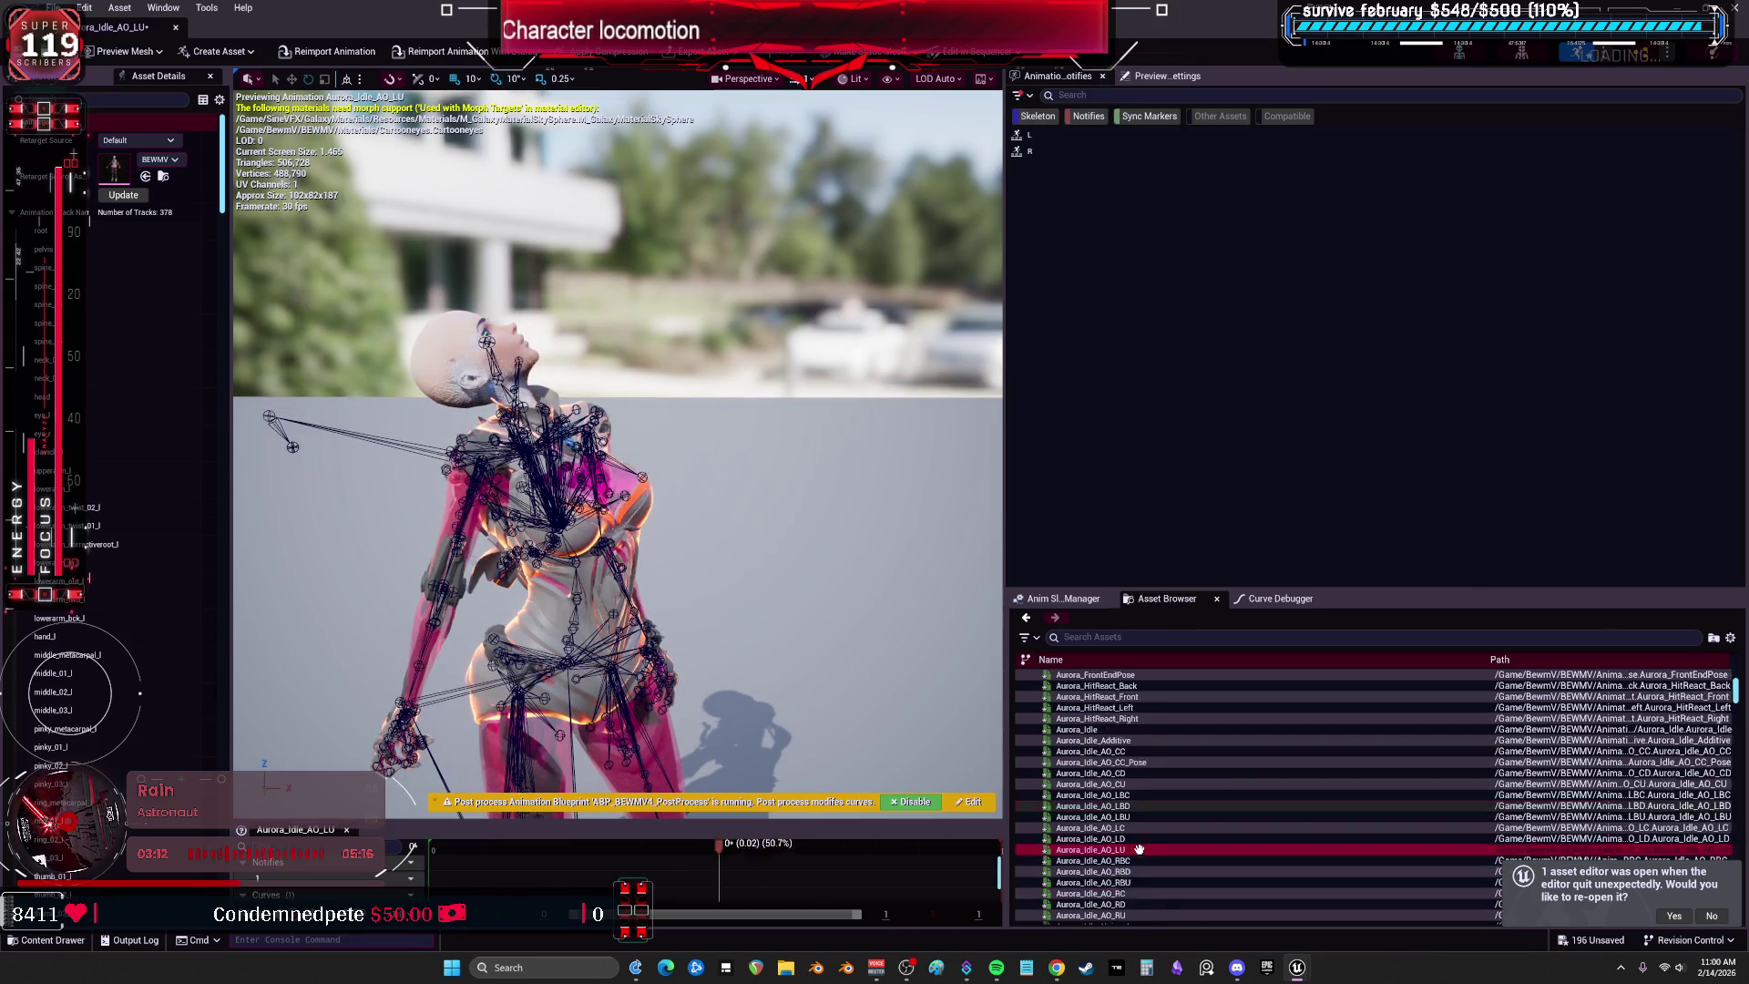
pyautogui.scroll(-10, 1138, 849)
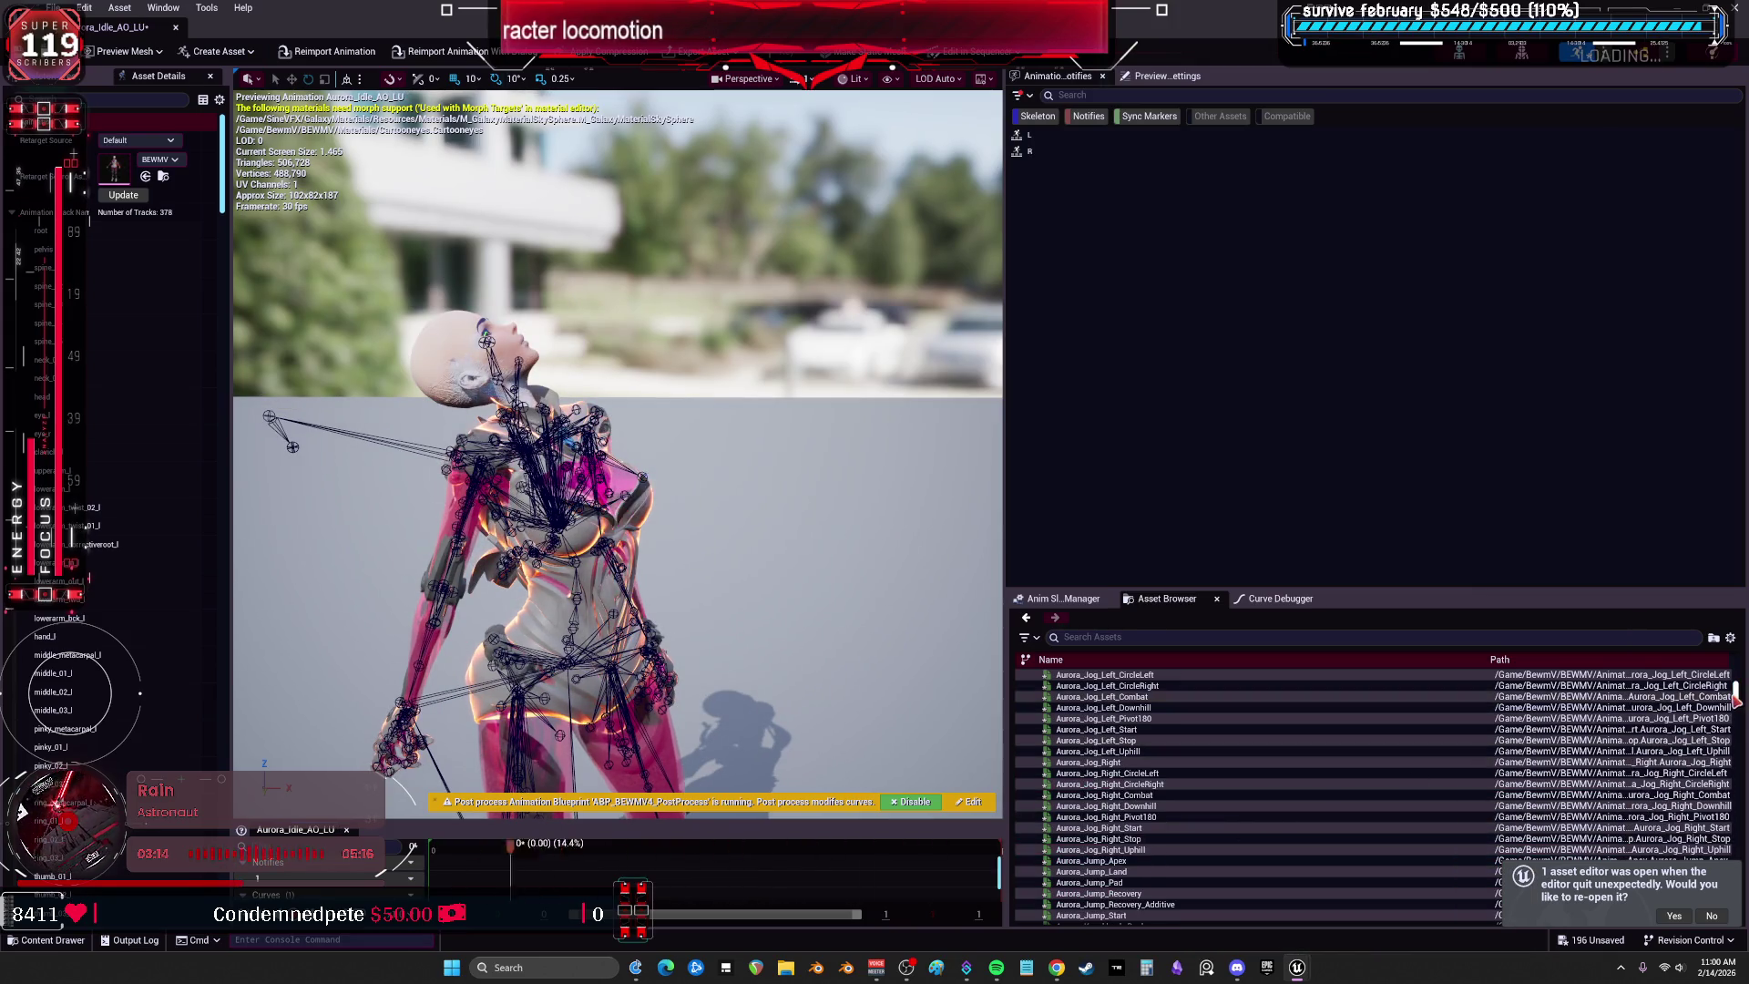
pyautogui.moveTo(1736, 696)
pyautogui.mouseDown()
pyautogui.moveTo(1716, 930)
pyautogui.moveTo(1737, 915)
pyautogui.moveTo(1742, 938)
pyautogui.mouseUp()
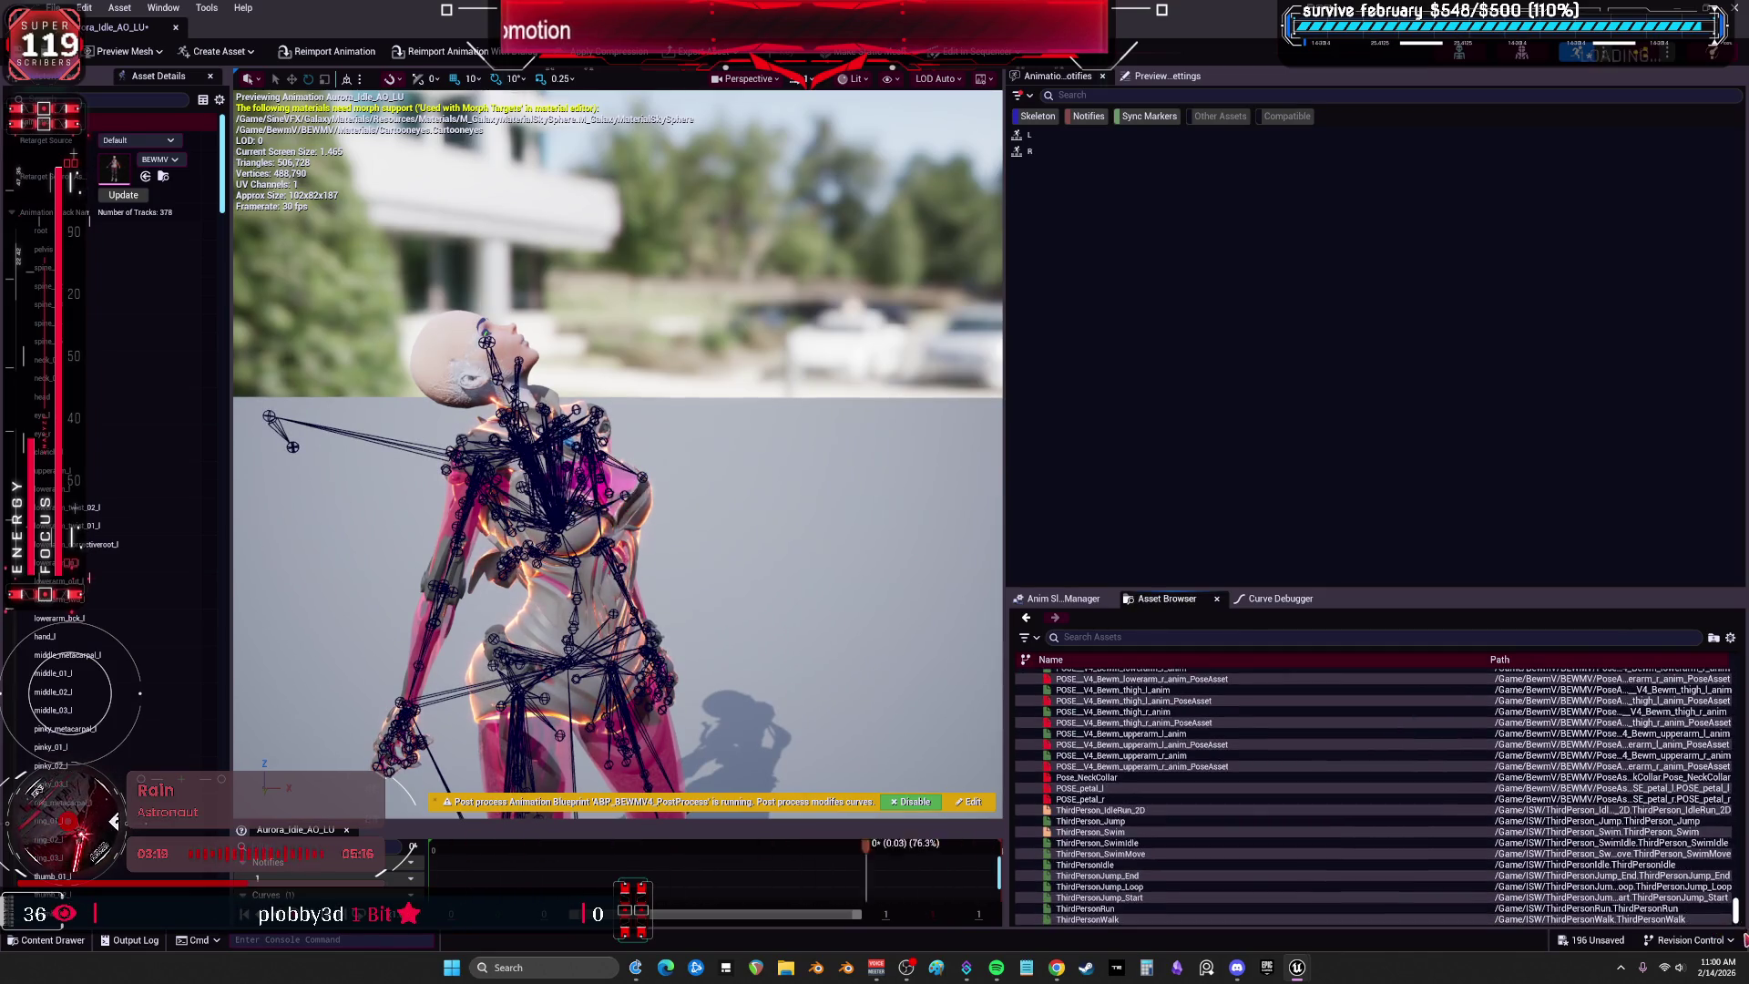
# Step: Preview the ThirdPerson_IdleRun_2D and ThirdPerson_Swim blend spaces
pyautogui.click(1129, 812)
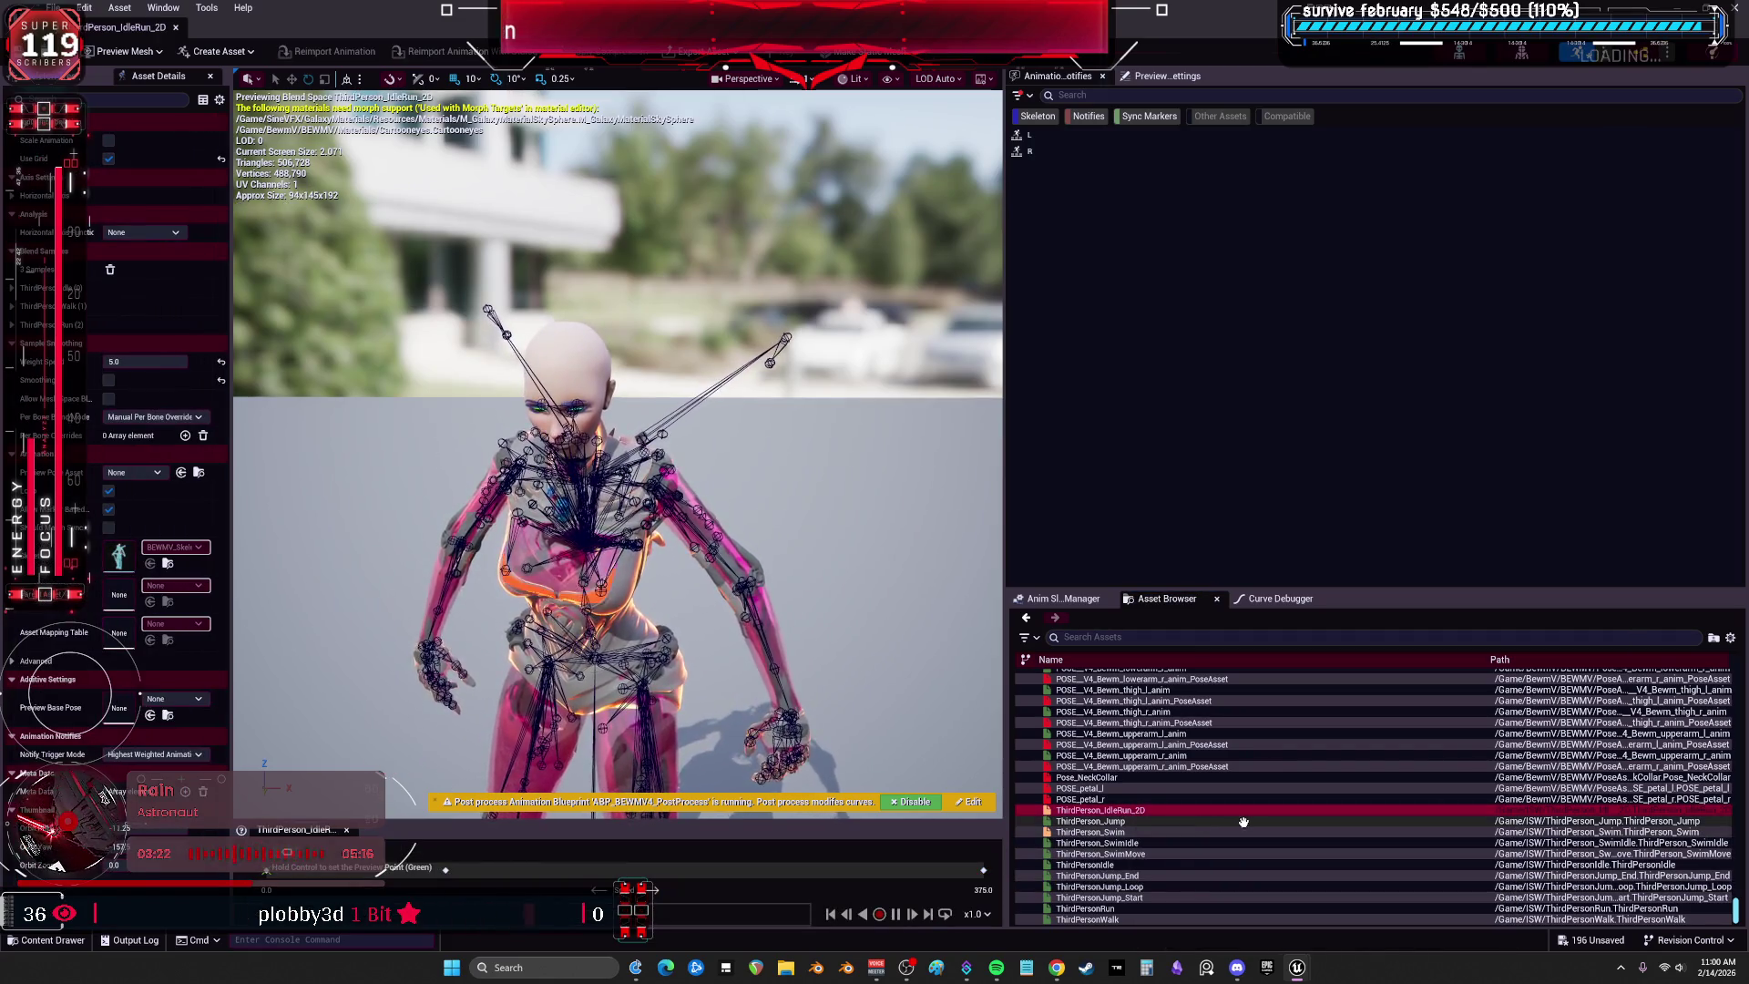
pyautogui.click(1197, 832)
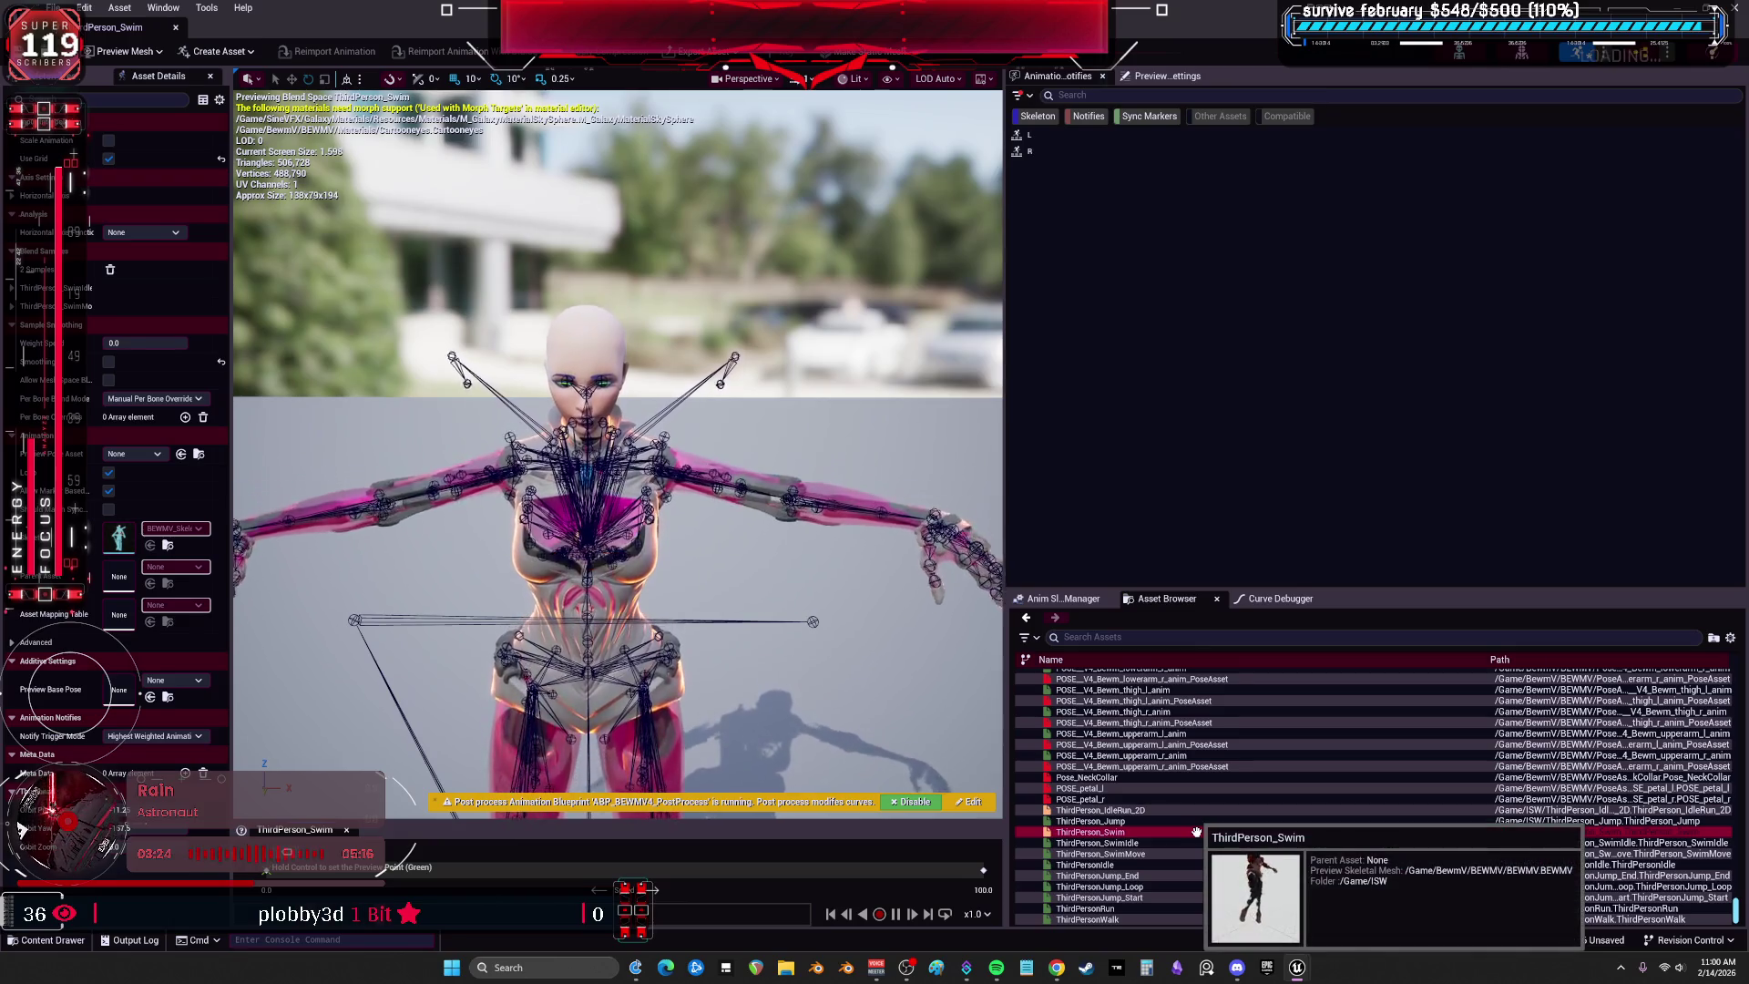
pyautogui.scroll(5, 1483, 793)
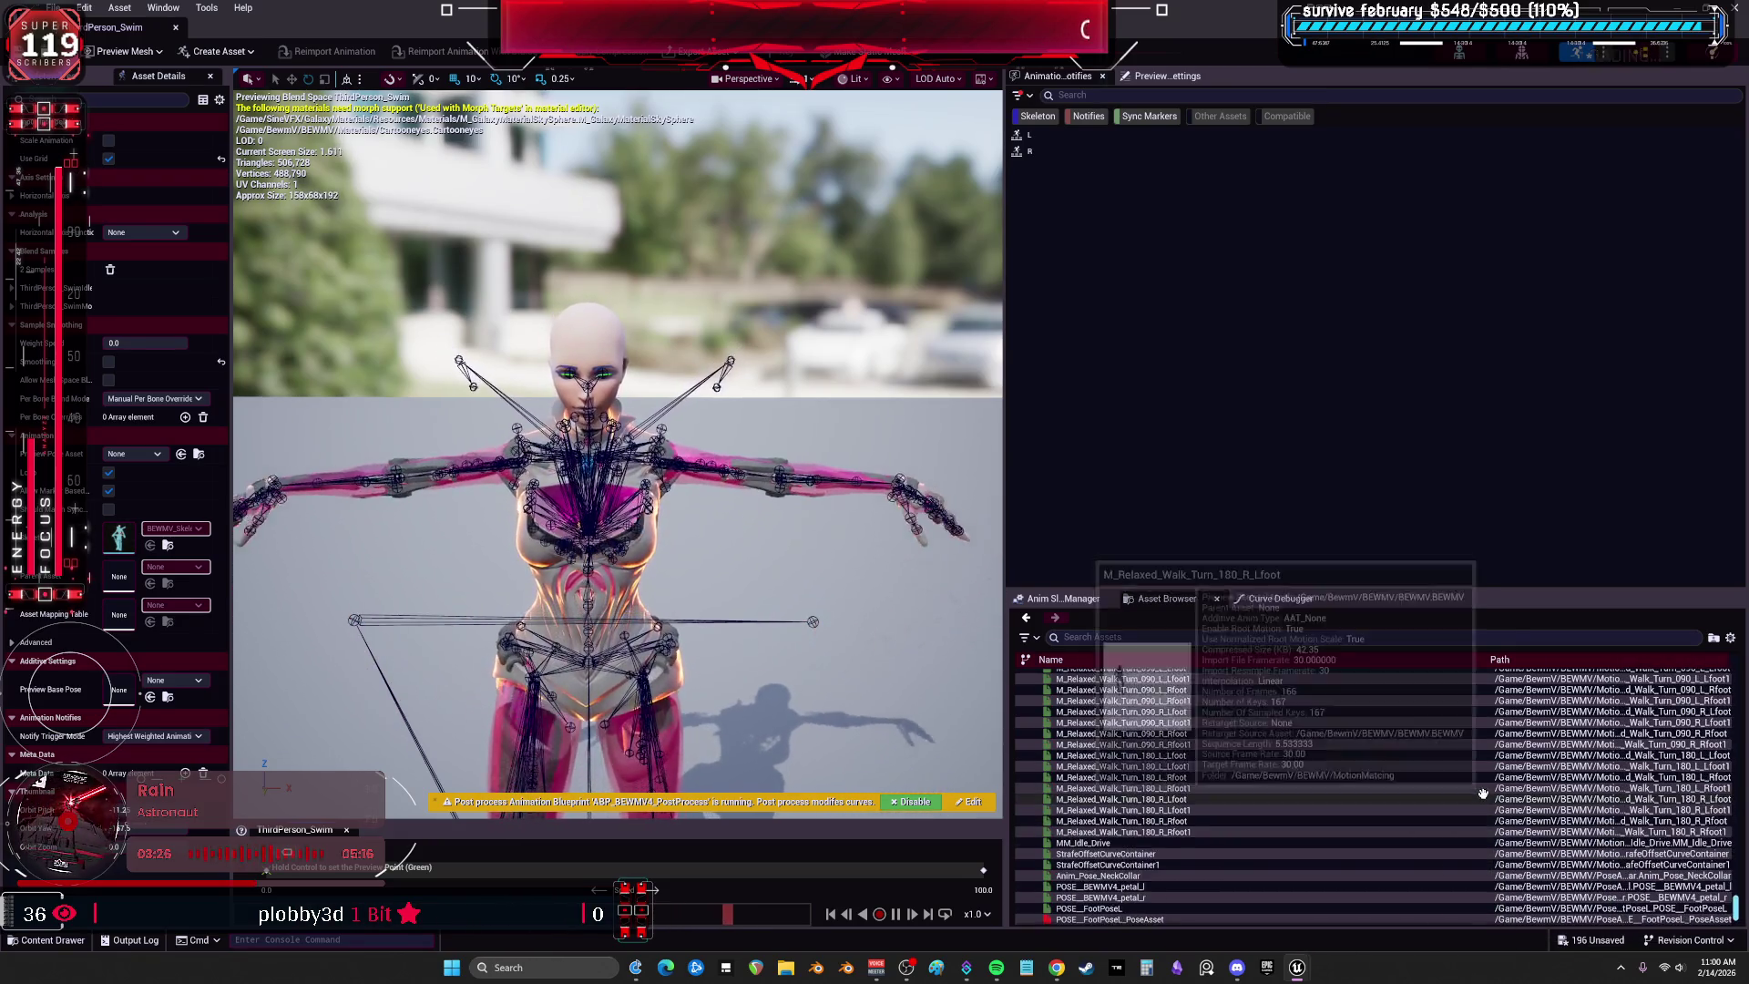
pyautogui.scroll(10, 1467, 802)
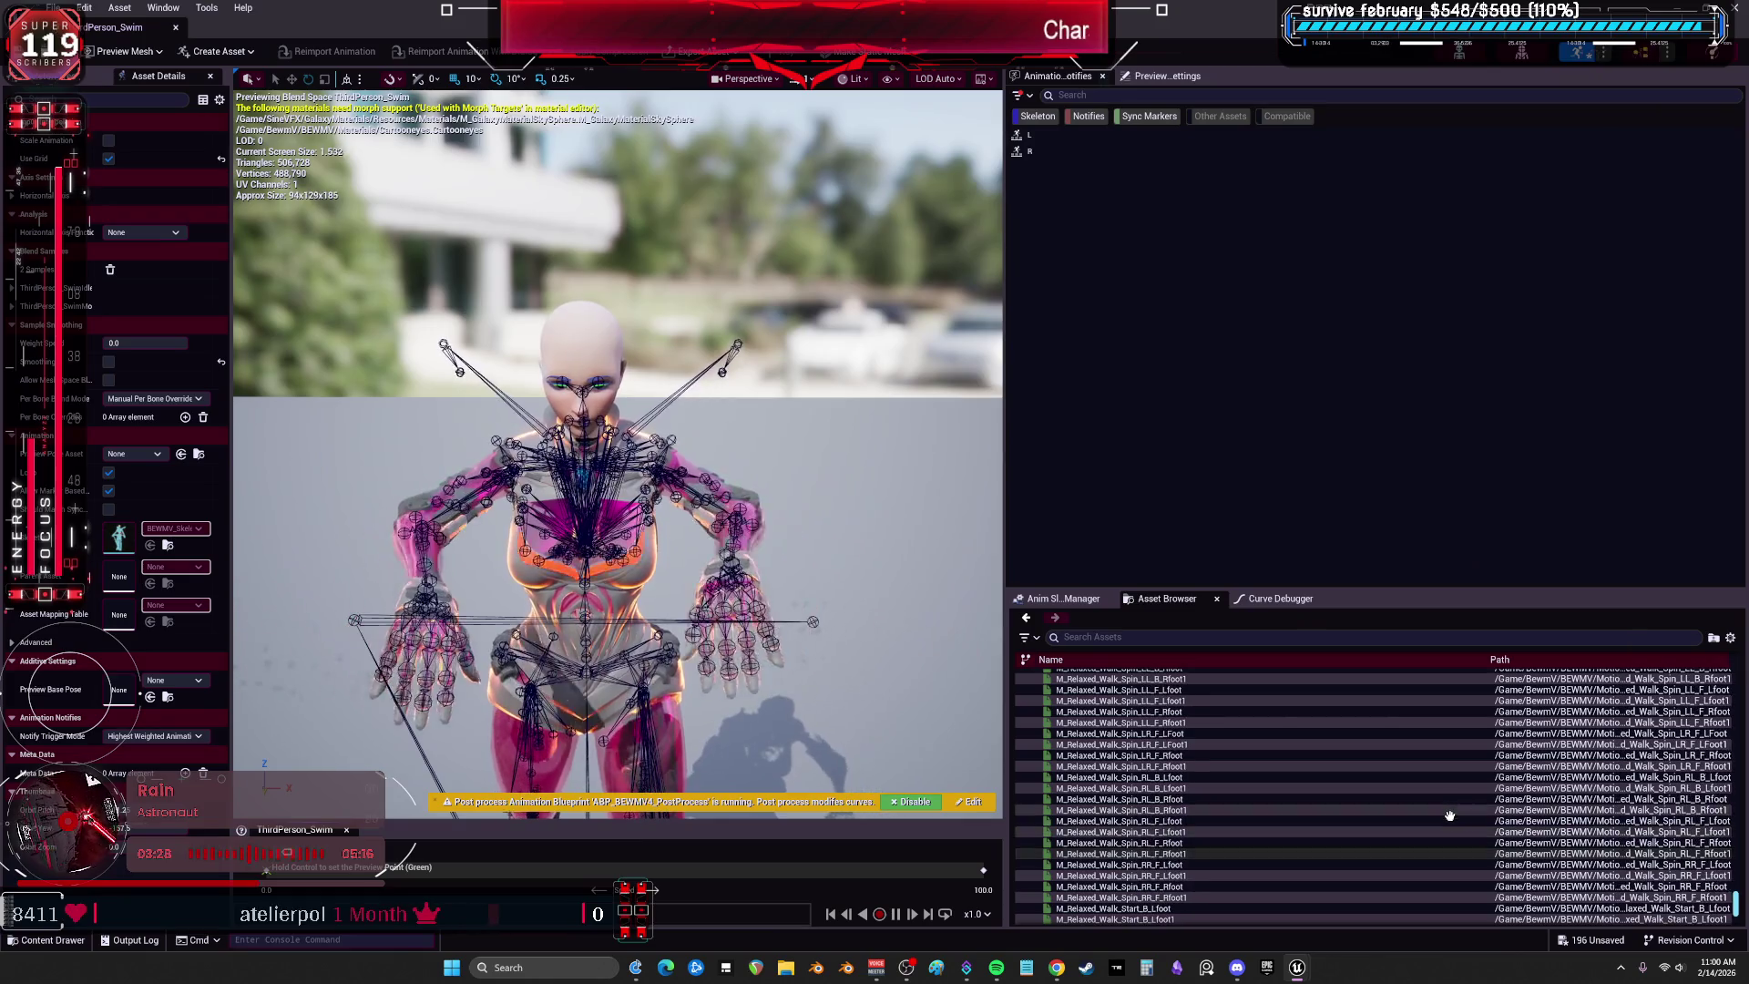
pyautogui.scroll(10, 1449, 815)
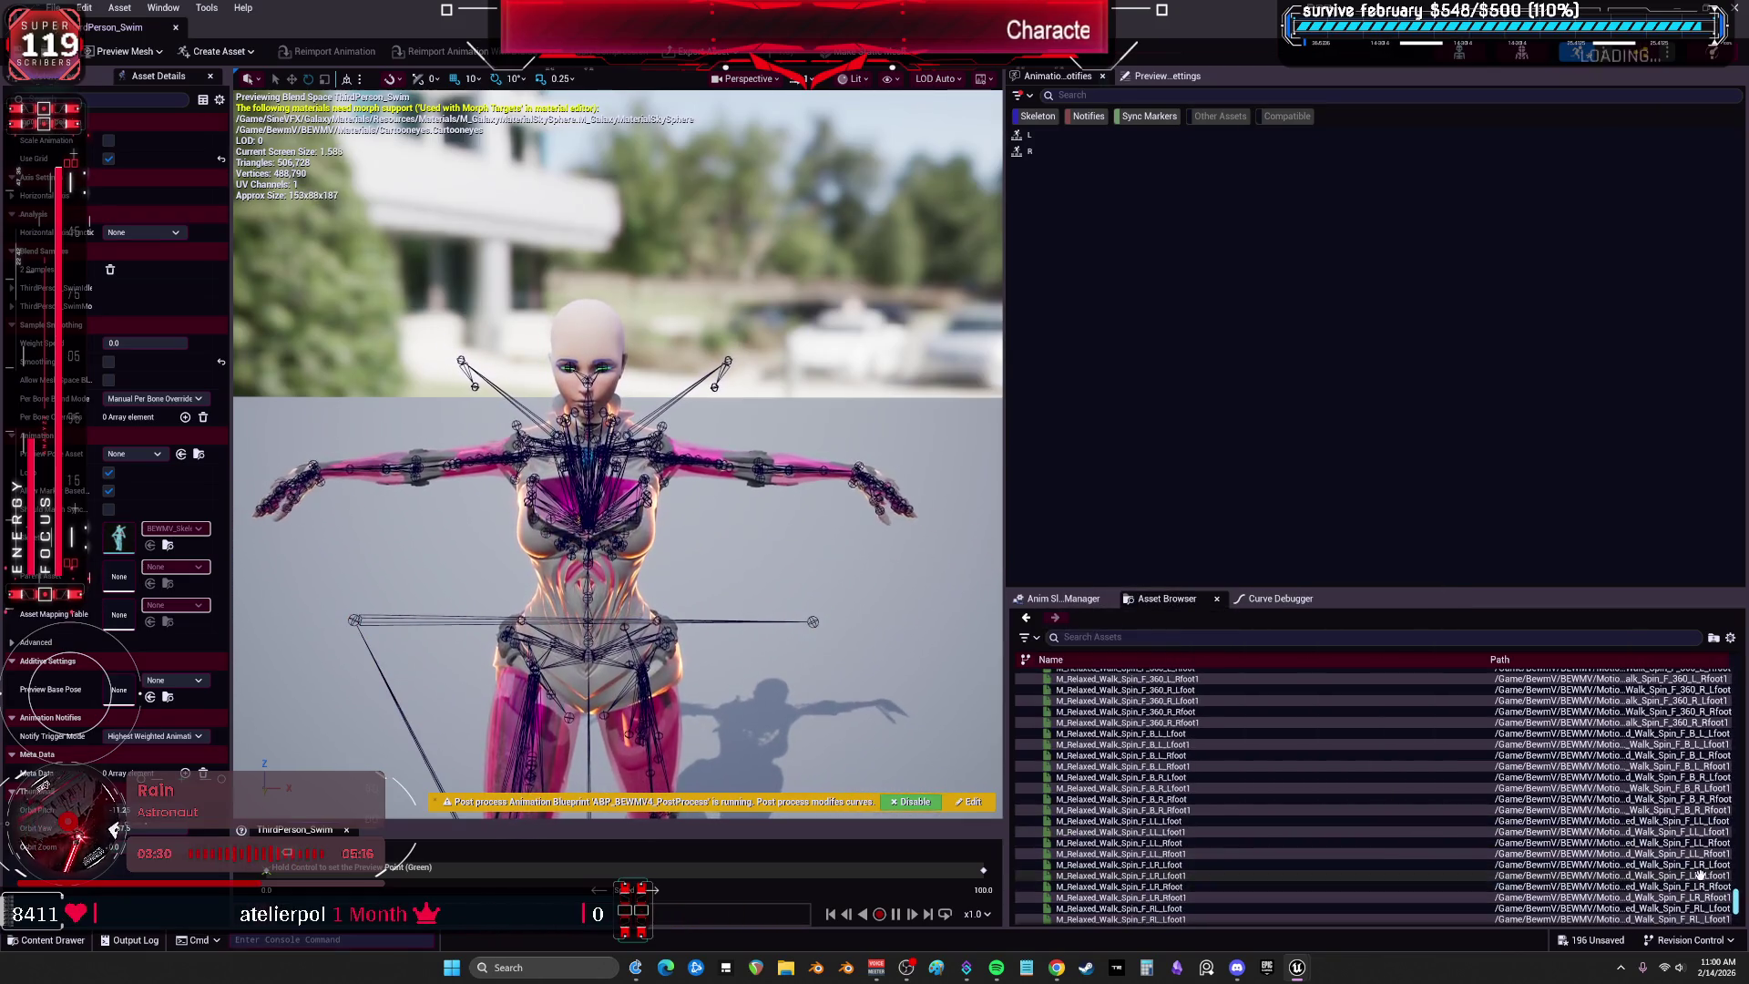
pyautogui.scroll(15, 1708, 820)
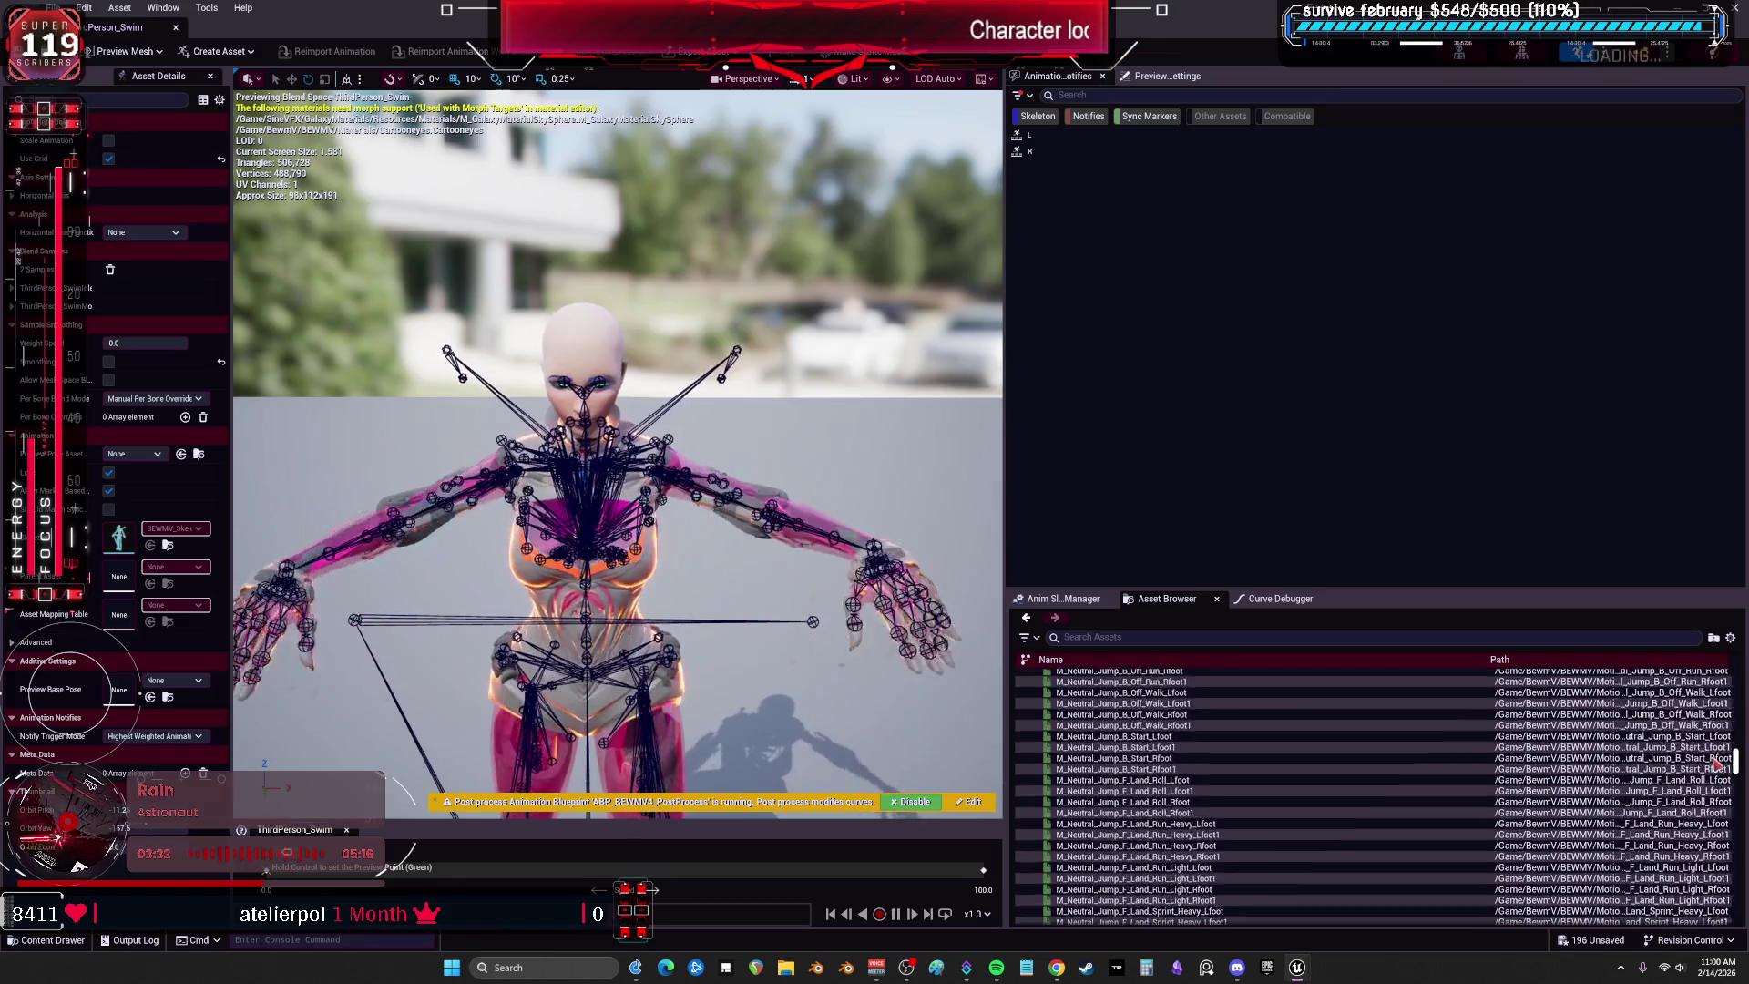
pyautogui.scroll(10, 1189, 772)
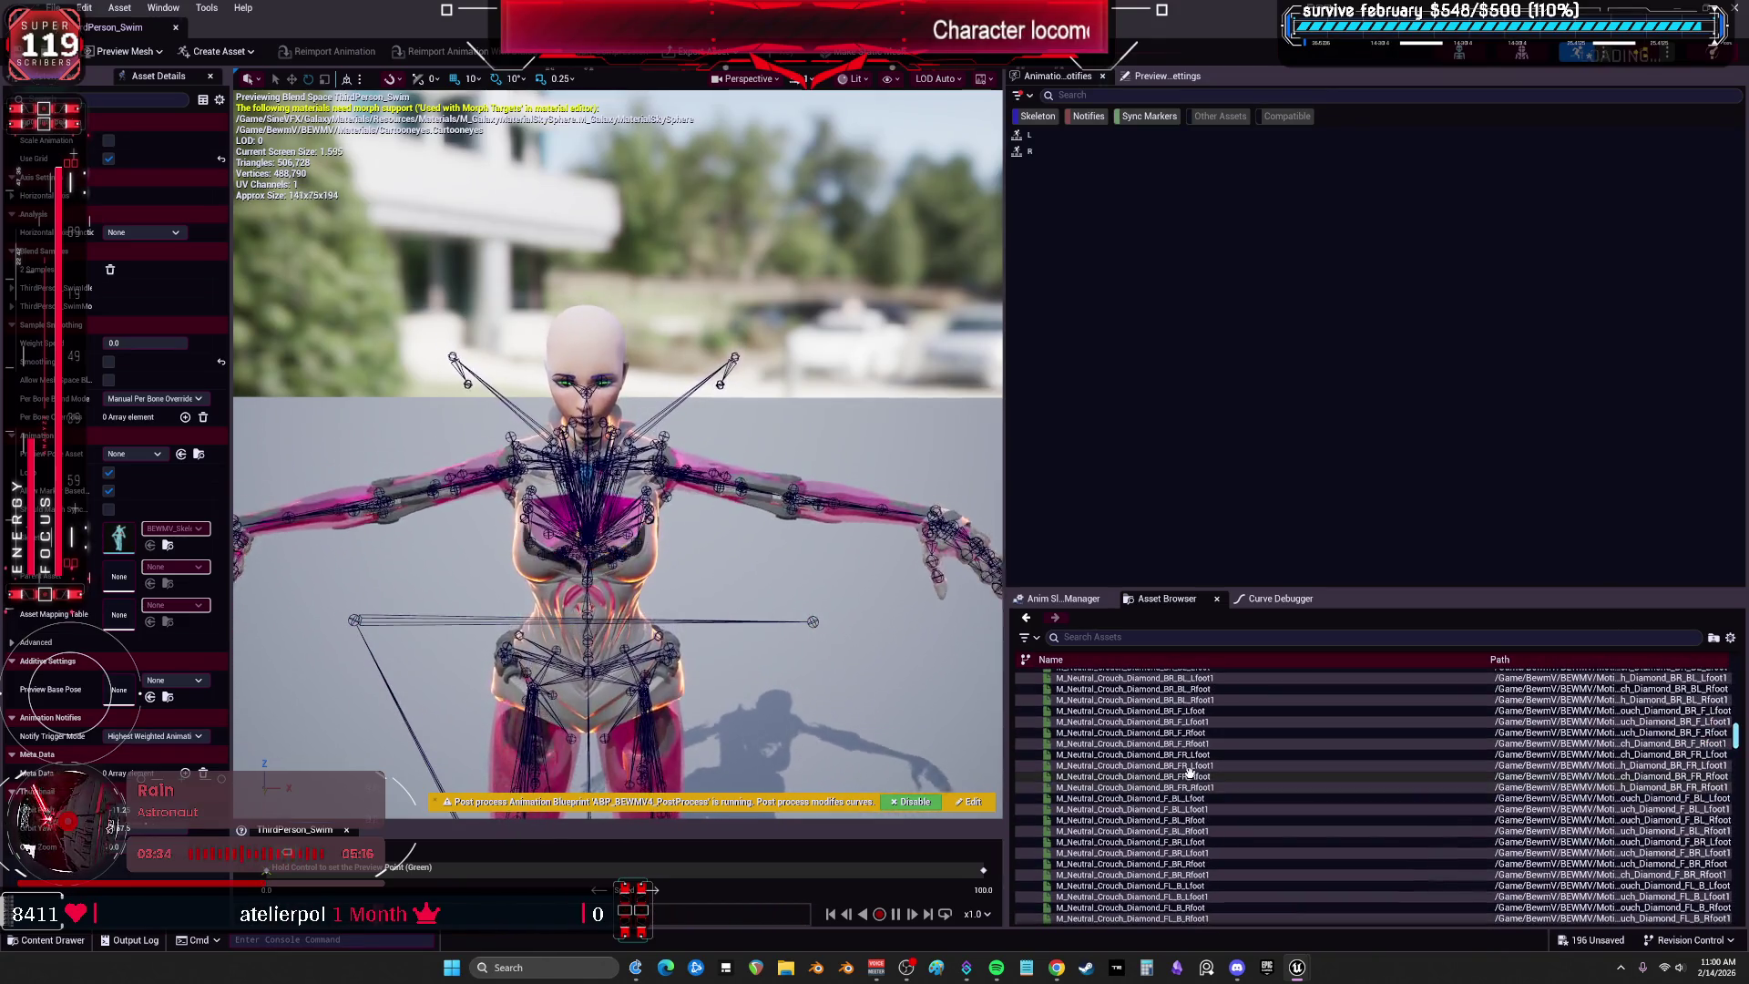
# Step: Preview a neutral crouch animation and inspect the crouch animations' action menus, then dismiss them
pyautogui.click(1189, 776)
pyautogui.rightClick(1188, 777)
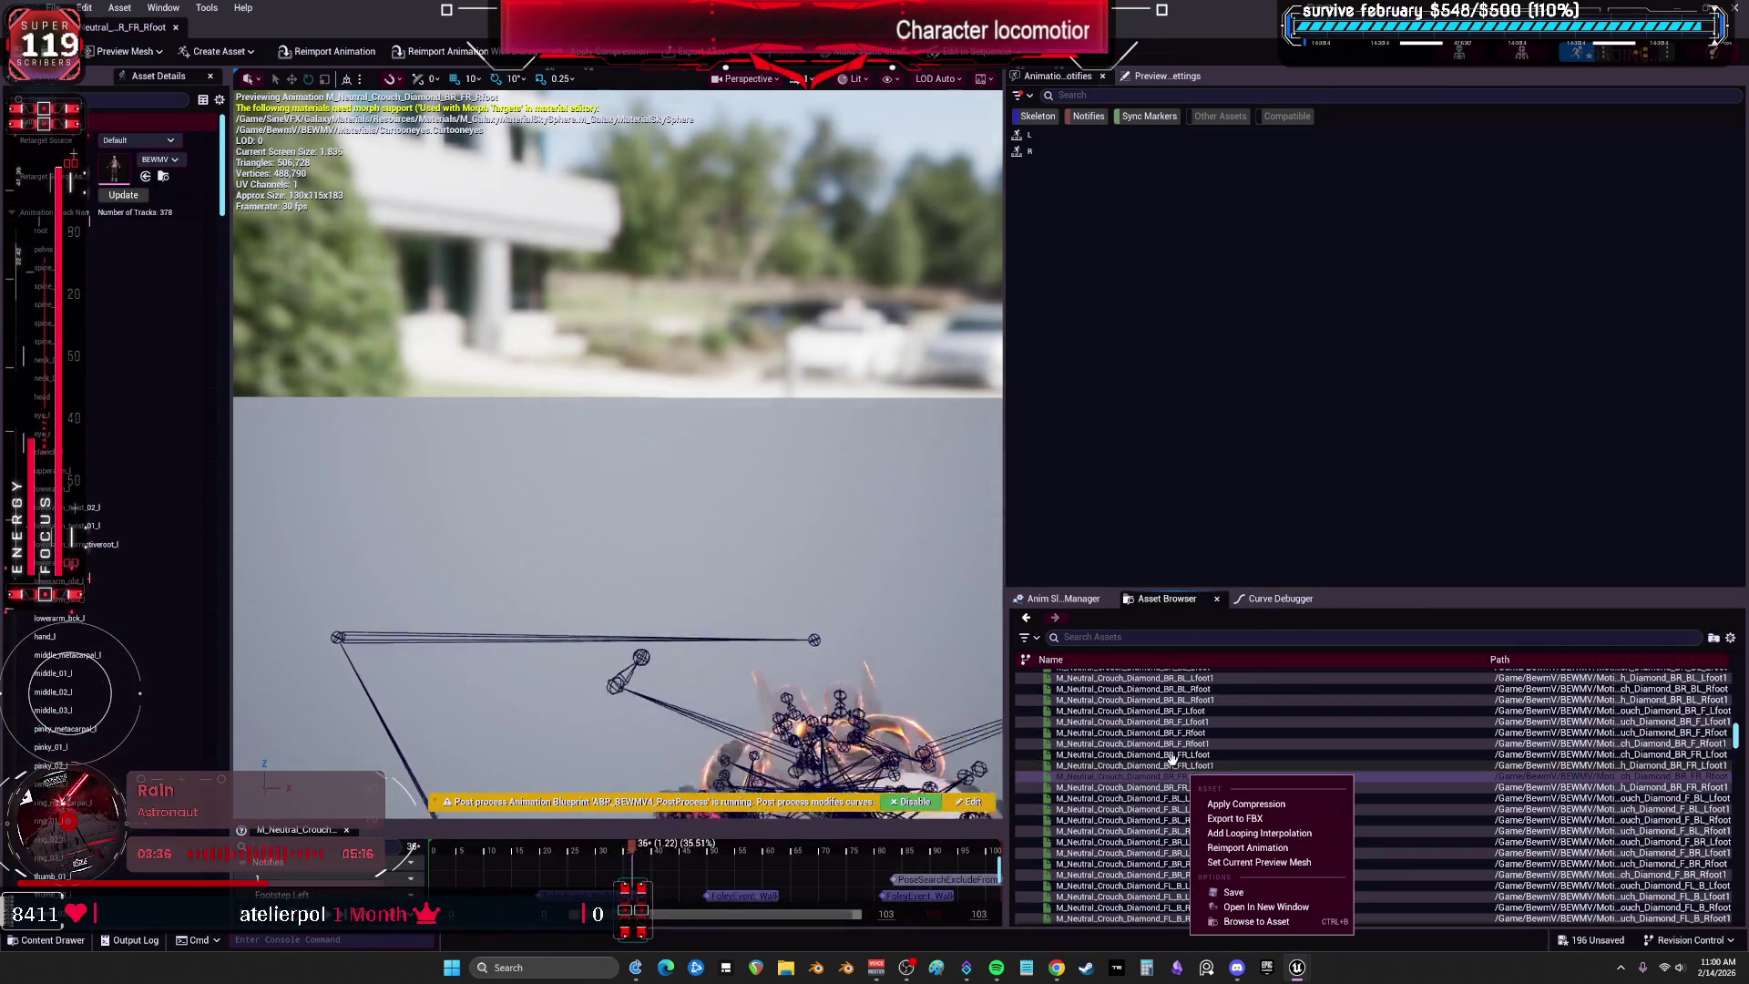
pyautogui.scroll(2, 1174, 752)
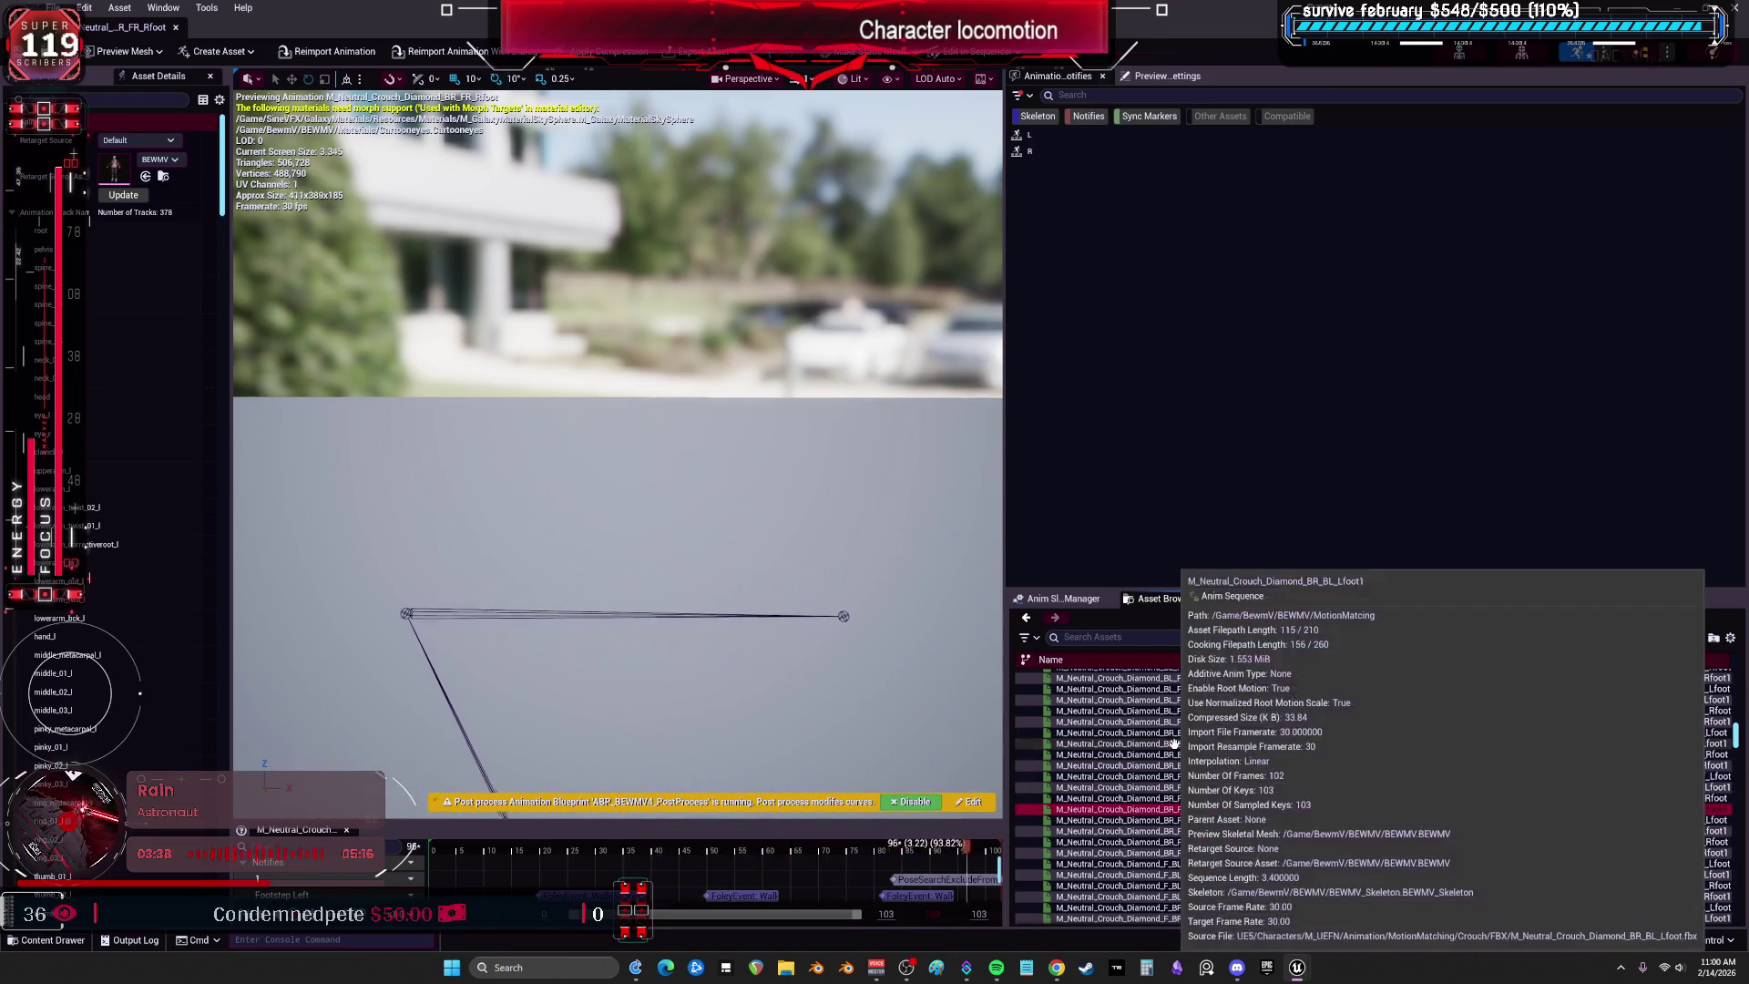
pyautogui.scroll(2, 1173, 743)
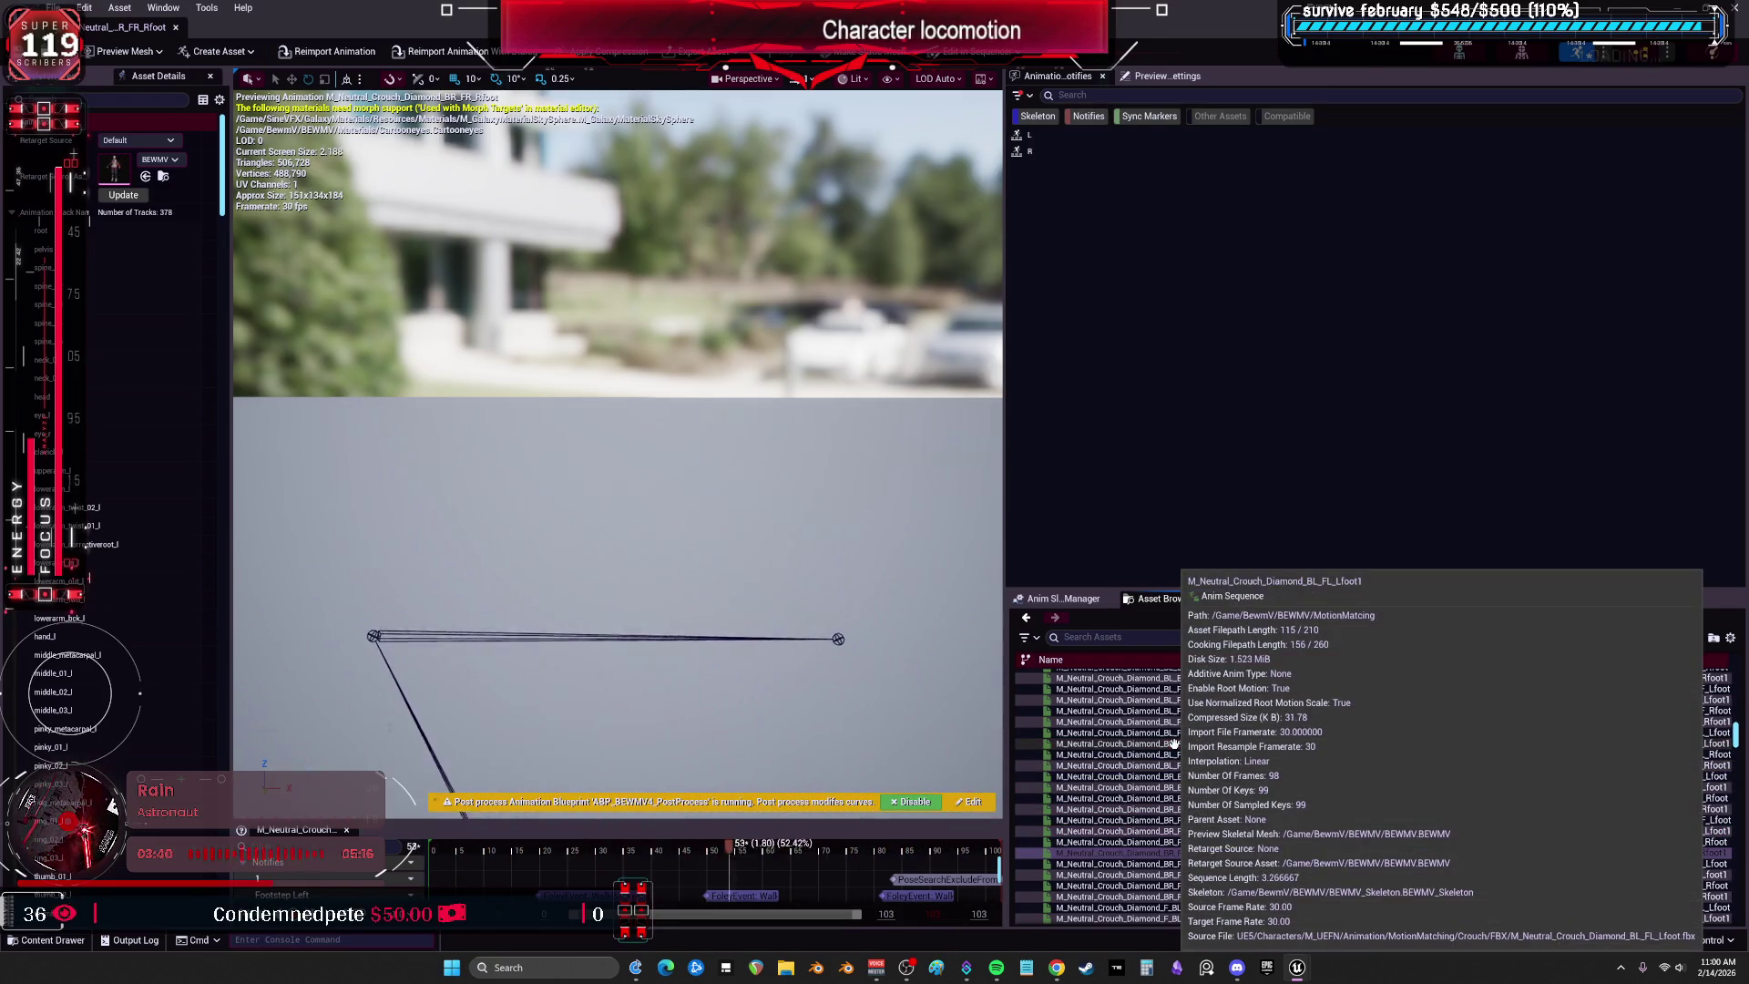
pyautogui.rightClick(1175, 745)
pyautogui.press('Escape')
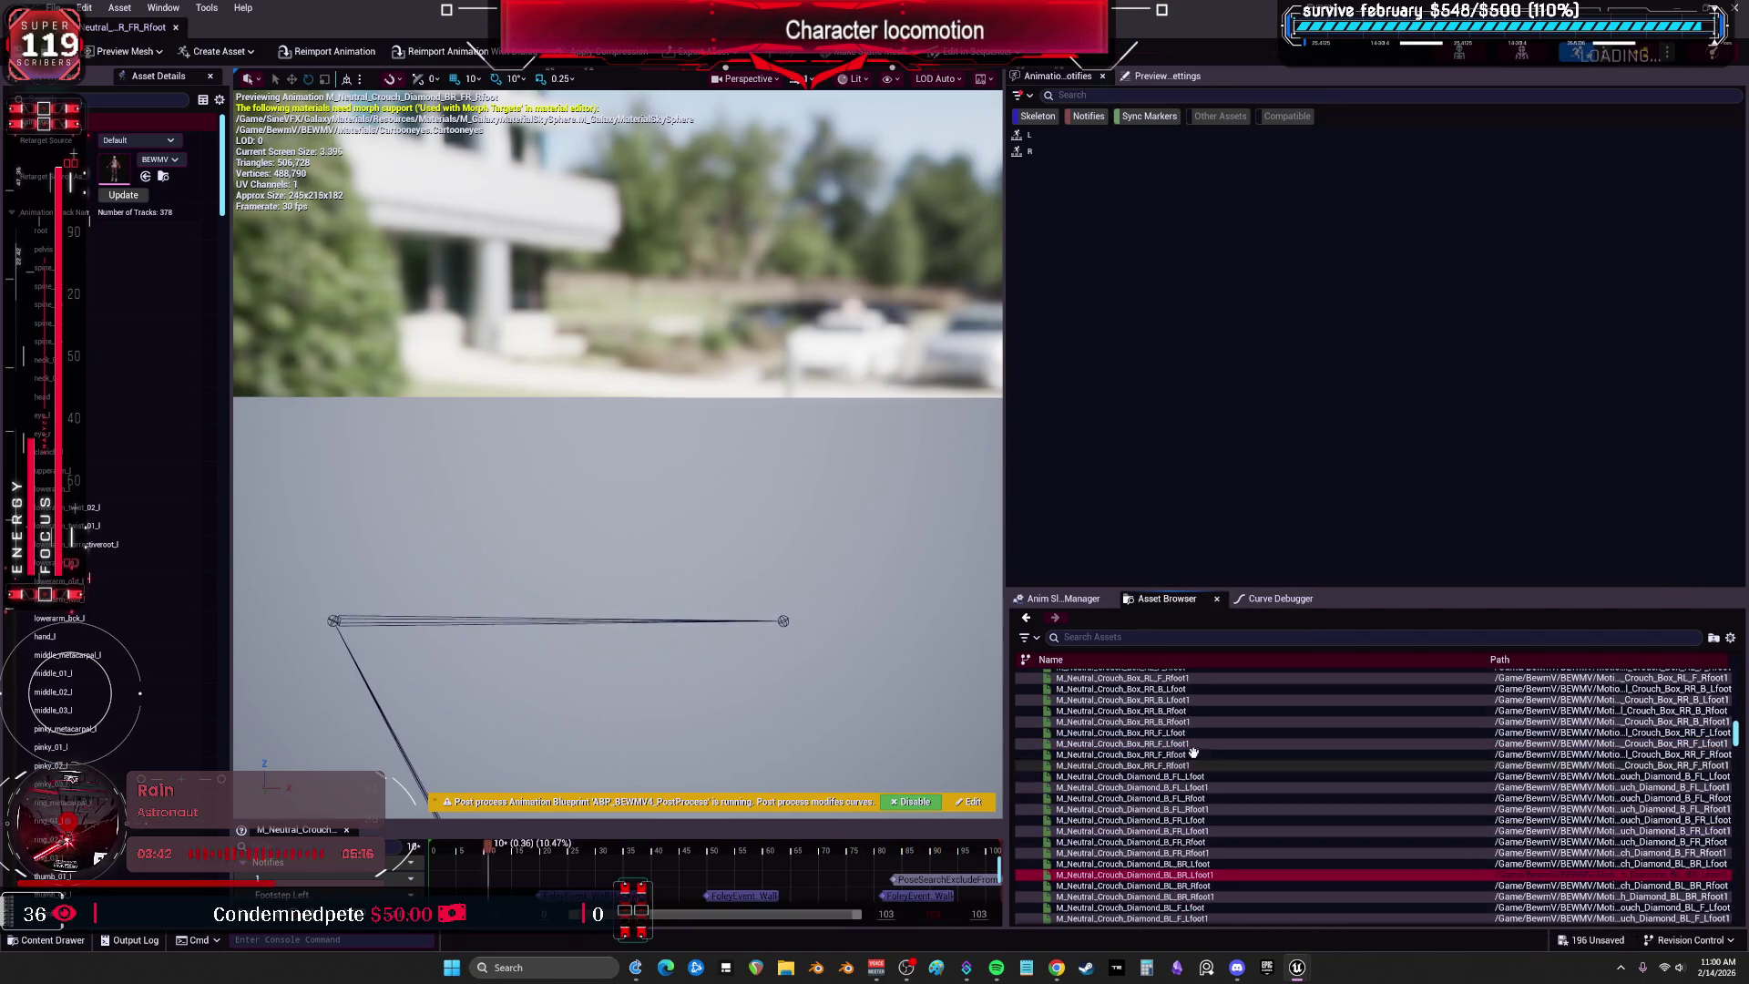
# Step: Open the BS_Relaxed_Run_Lean_FB blend space
pyautogui.moveTo(1735, 734); pyautogui.dragTo(1735, 717)
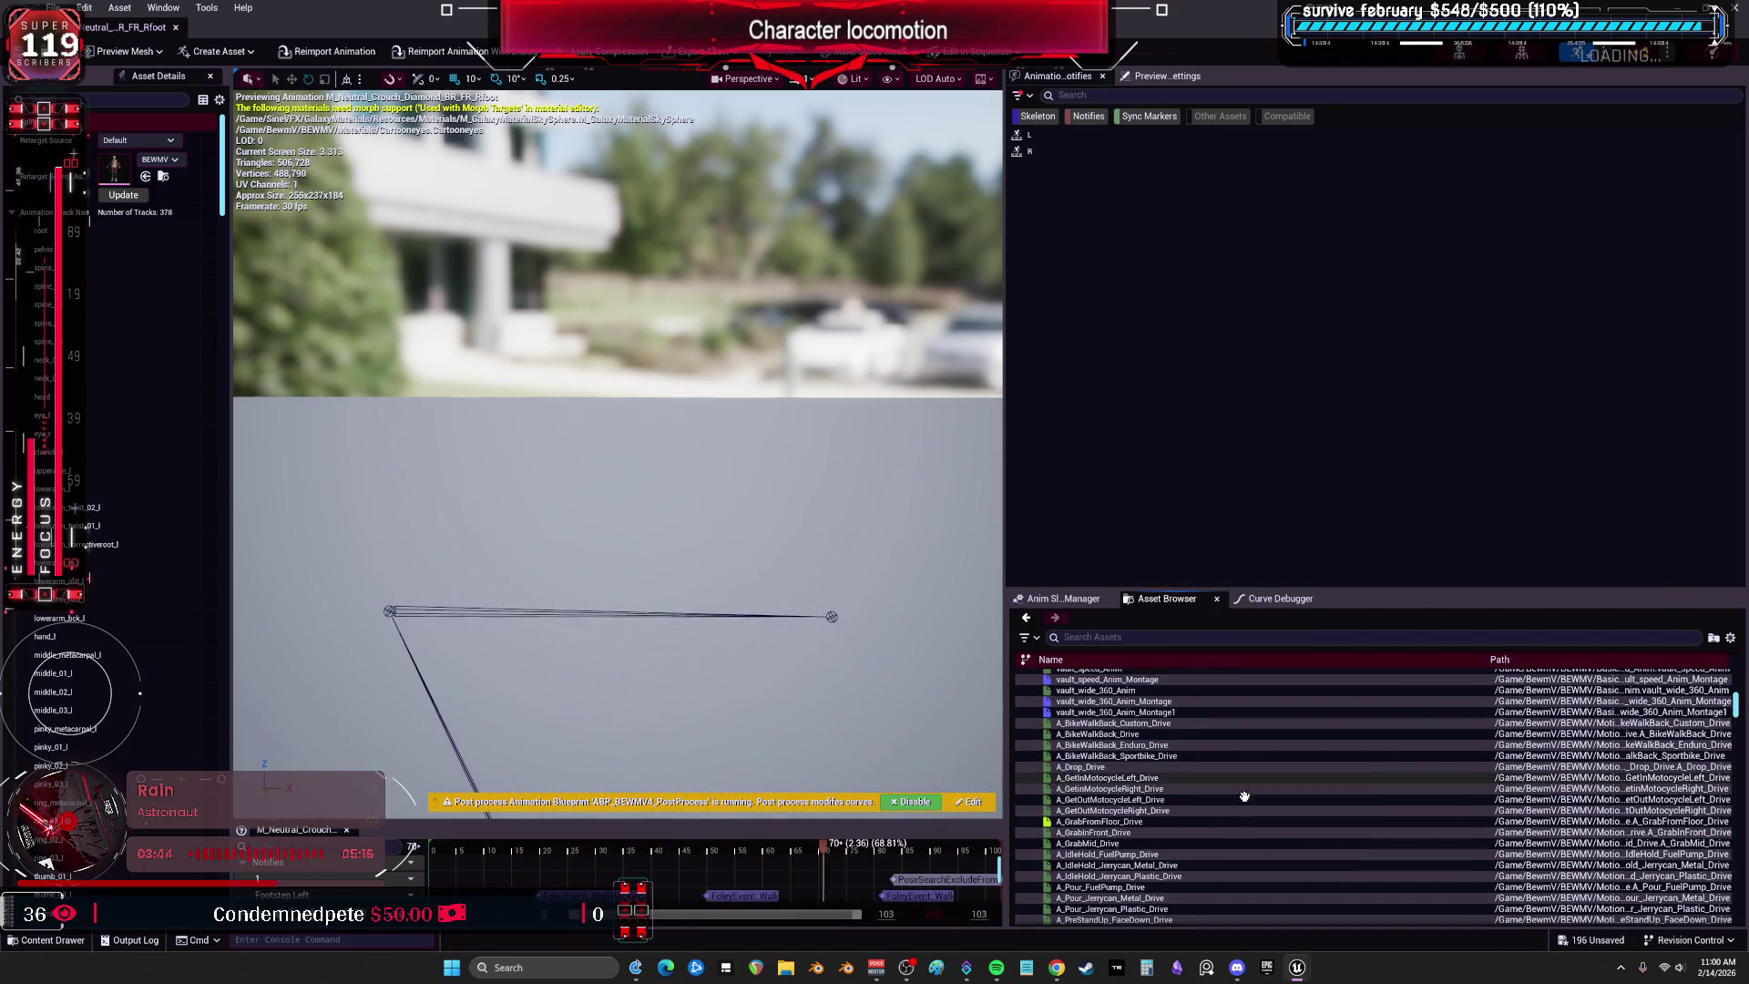
pyautogui.scroll(-5, 1221, 810)
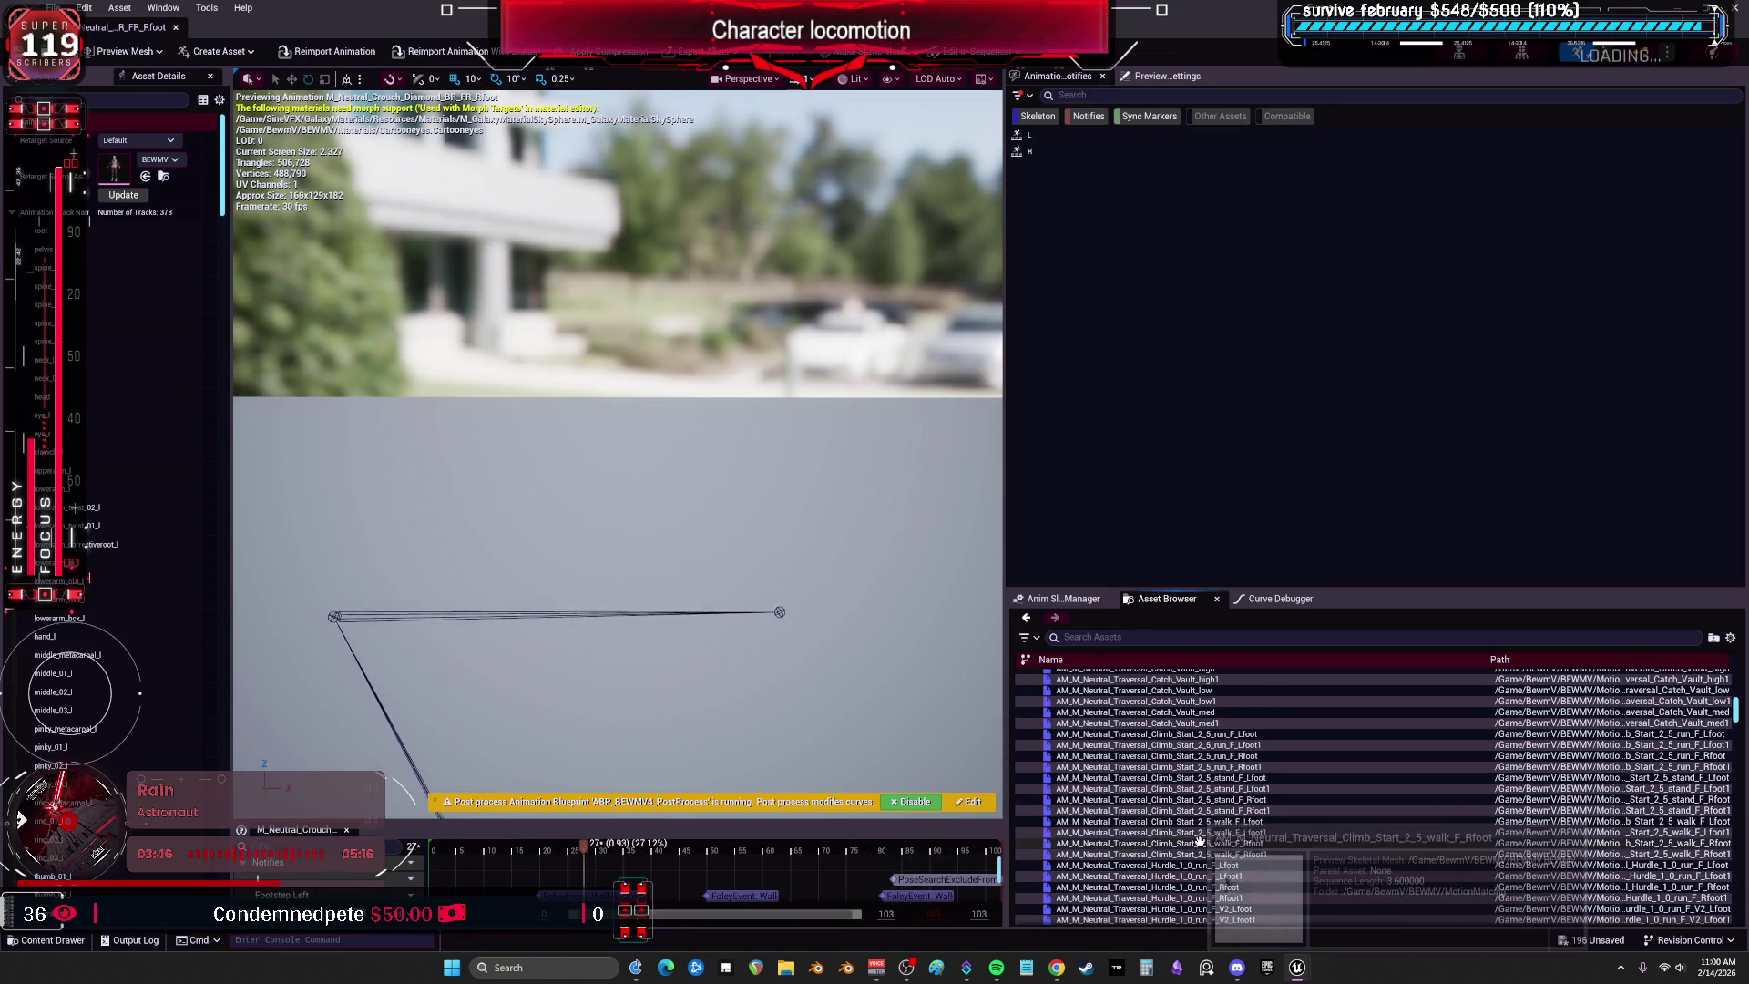
pyautogui.scroll(-15, 1212, 843)
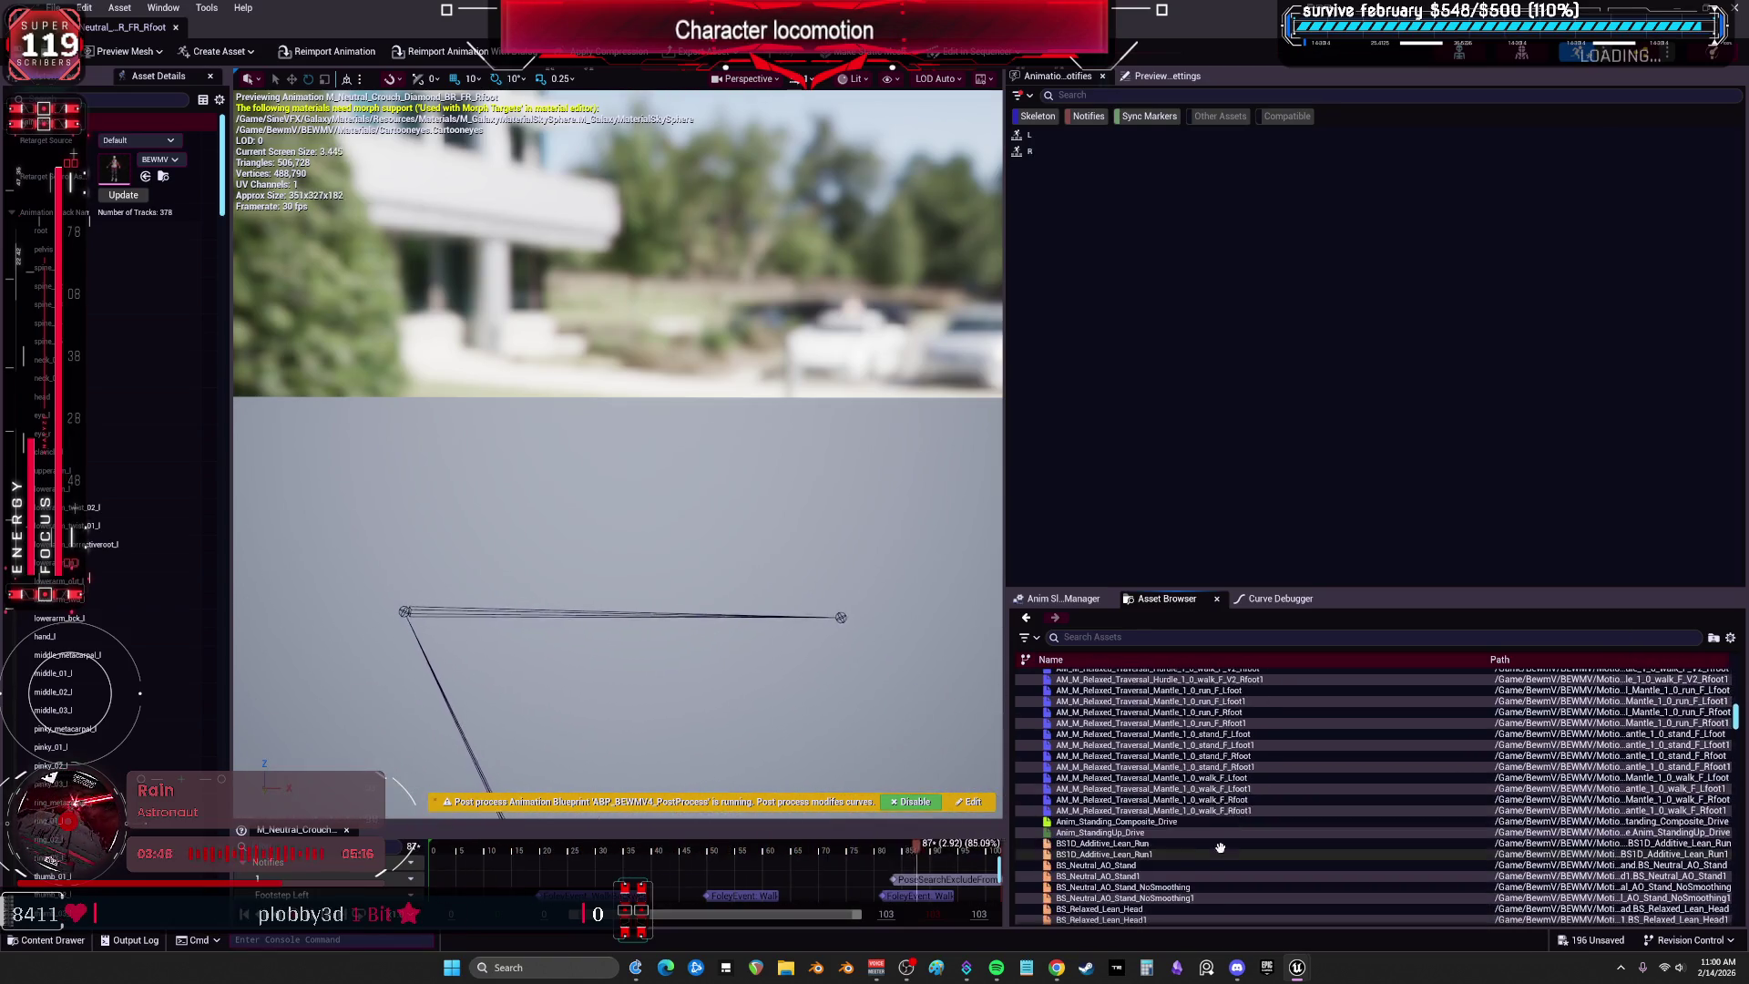
pyautogui.scroll(-3, 1220, 847)
pyautogui.moveTo(1127, 760)
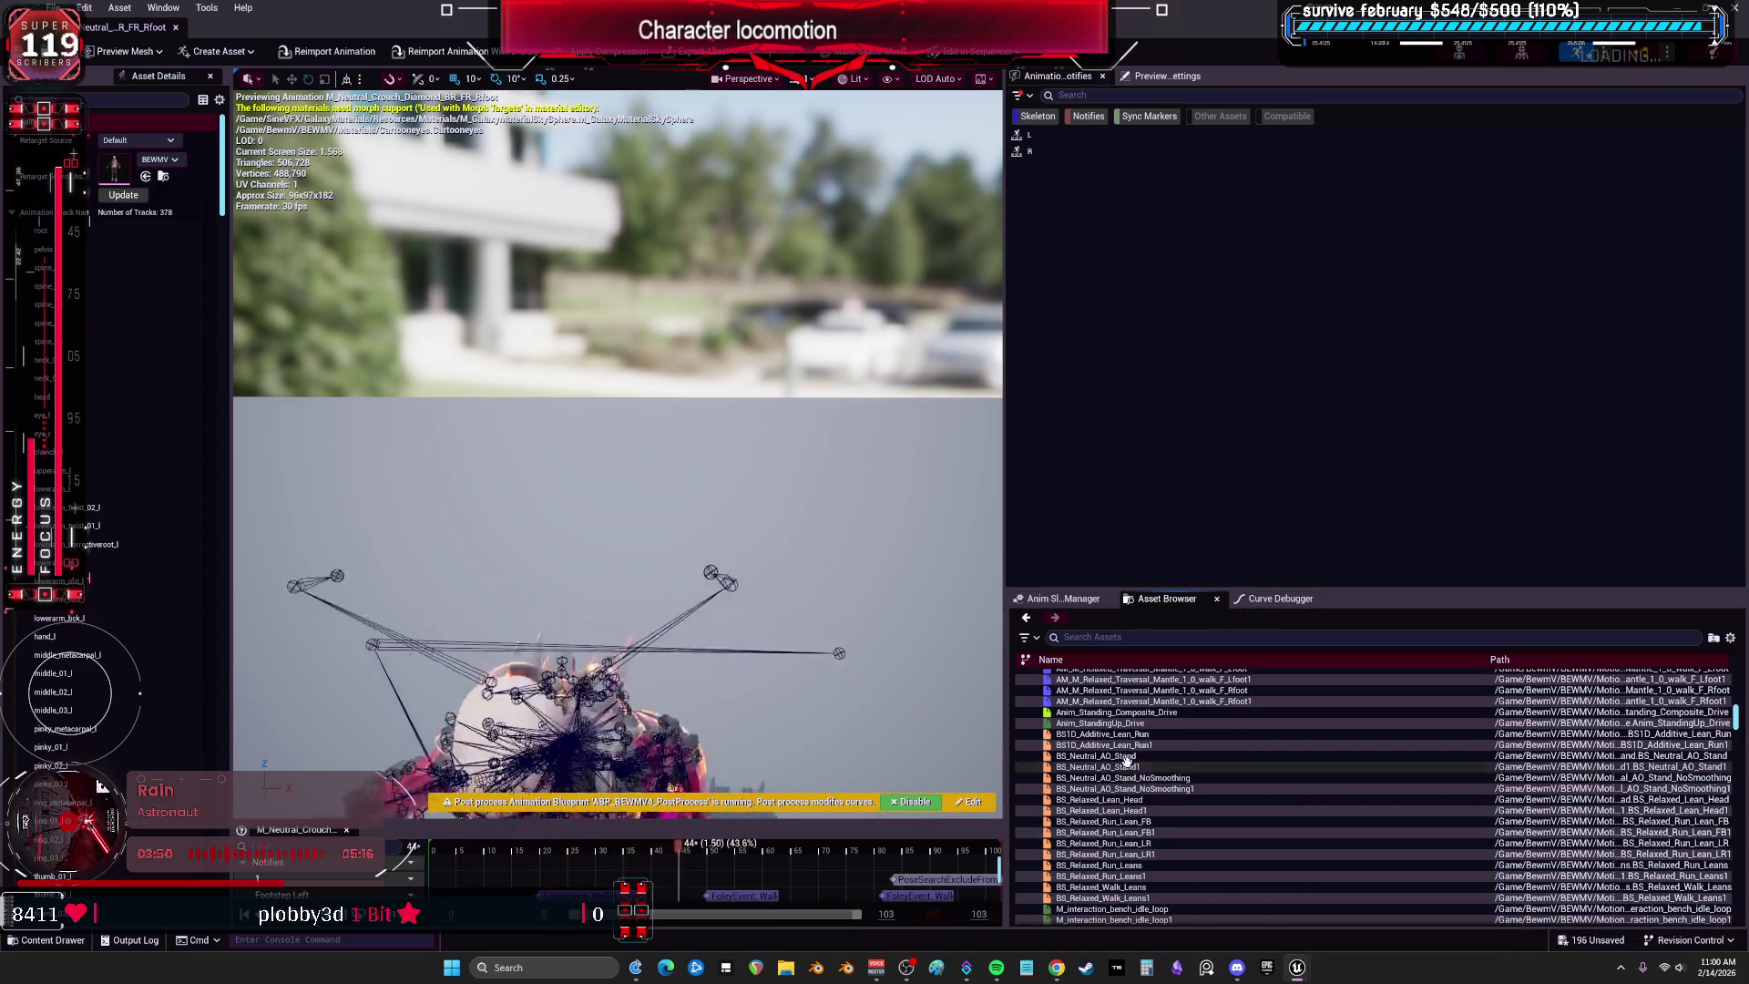
pyautogui.doubleClick(1123, 822)
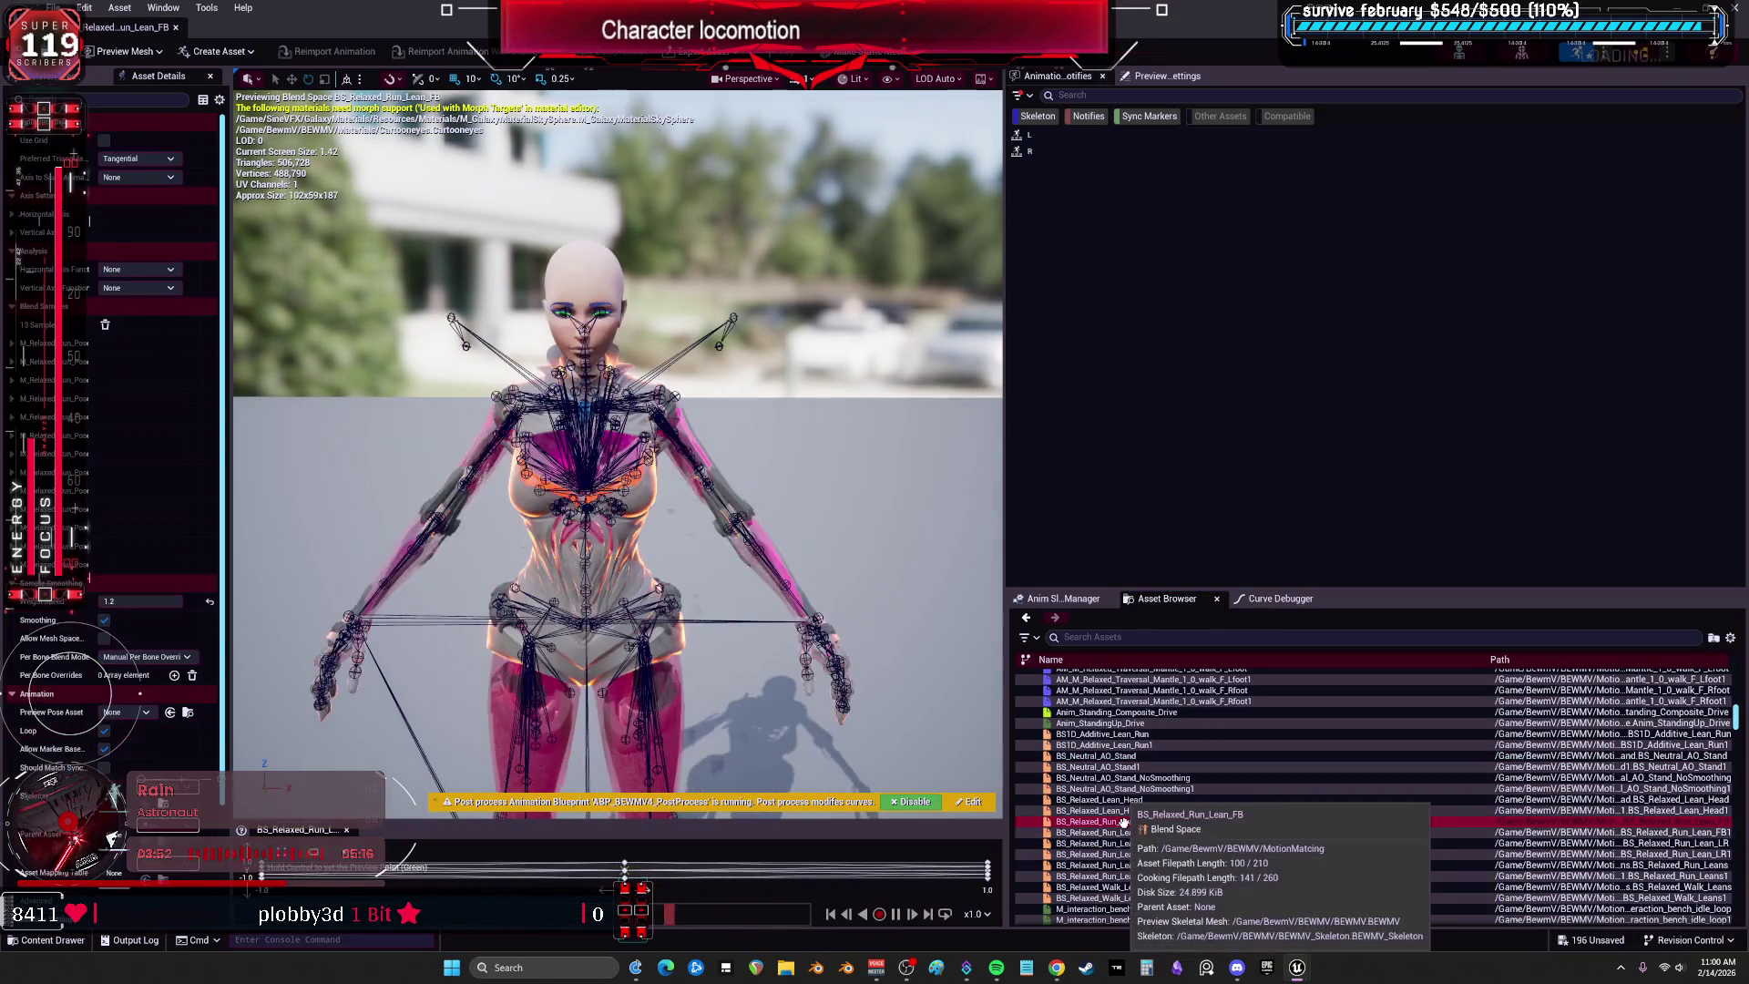
# Step: Preview the Aurora_Emote_Laugh_T1, Aurora_Emote_Slice, Aurora_Weighting_work and Aurora_Death animations
pyautogui.scroll(-10, 1148, 834)
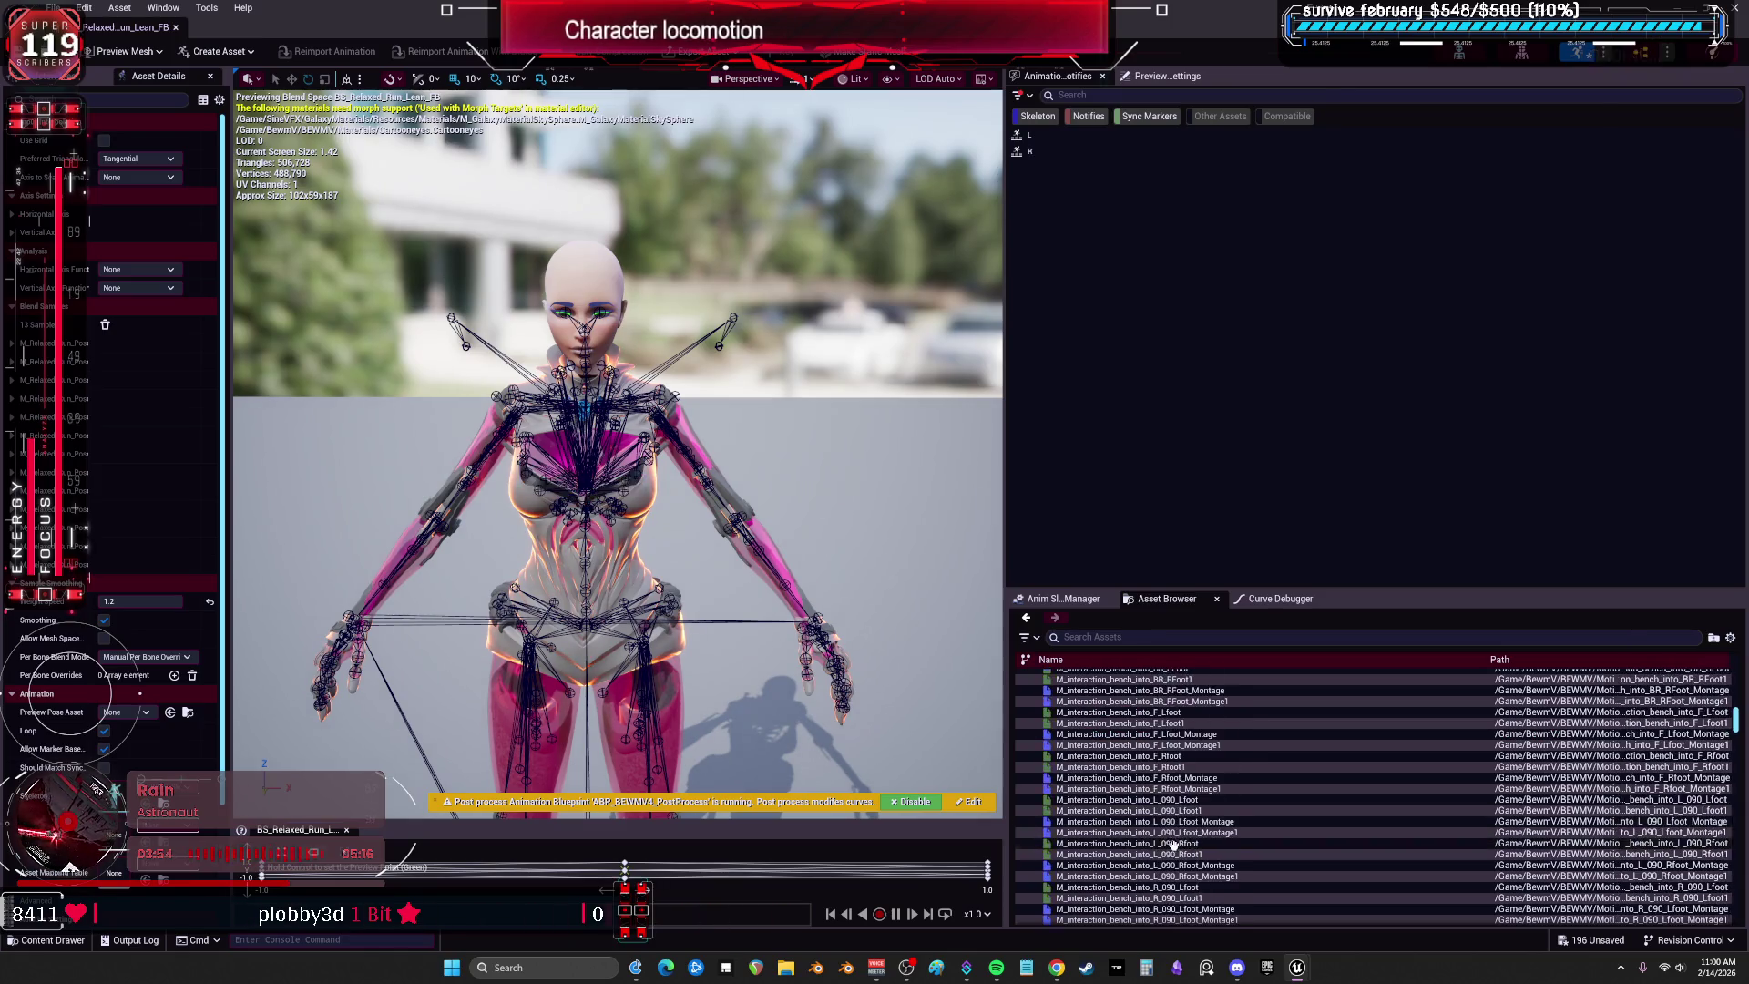
pyautogui.scroll(-10, 1203, 847)
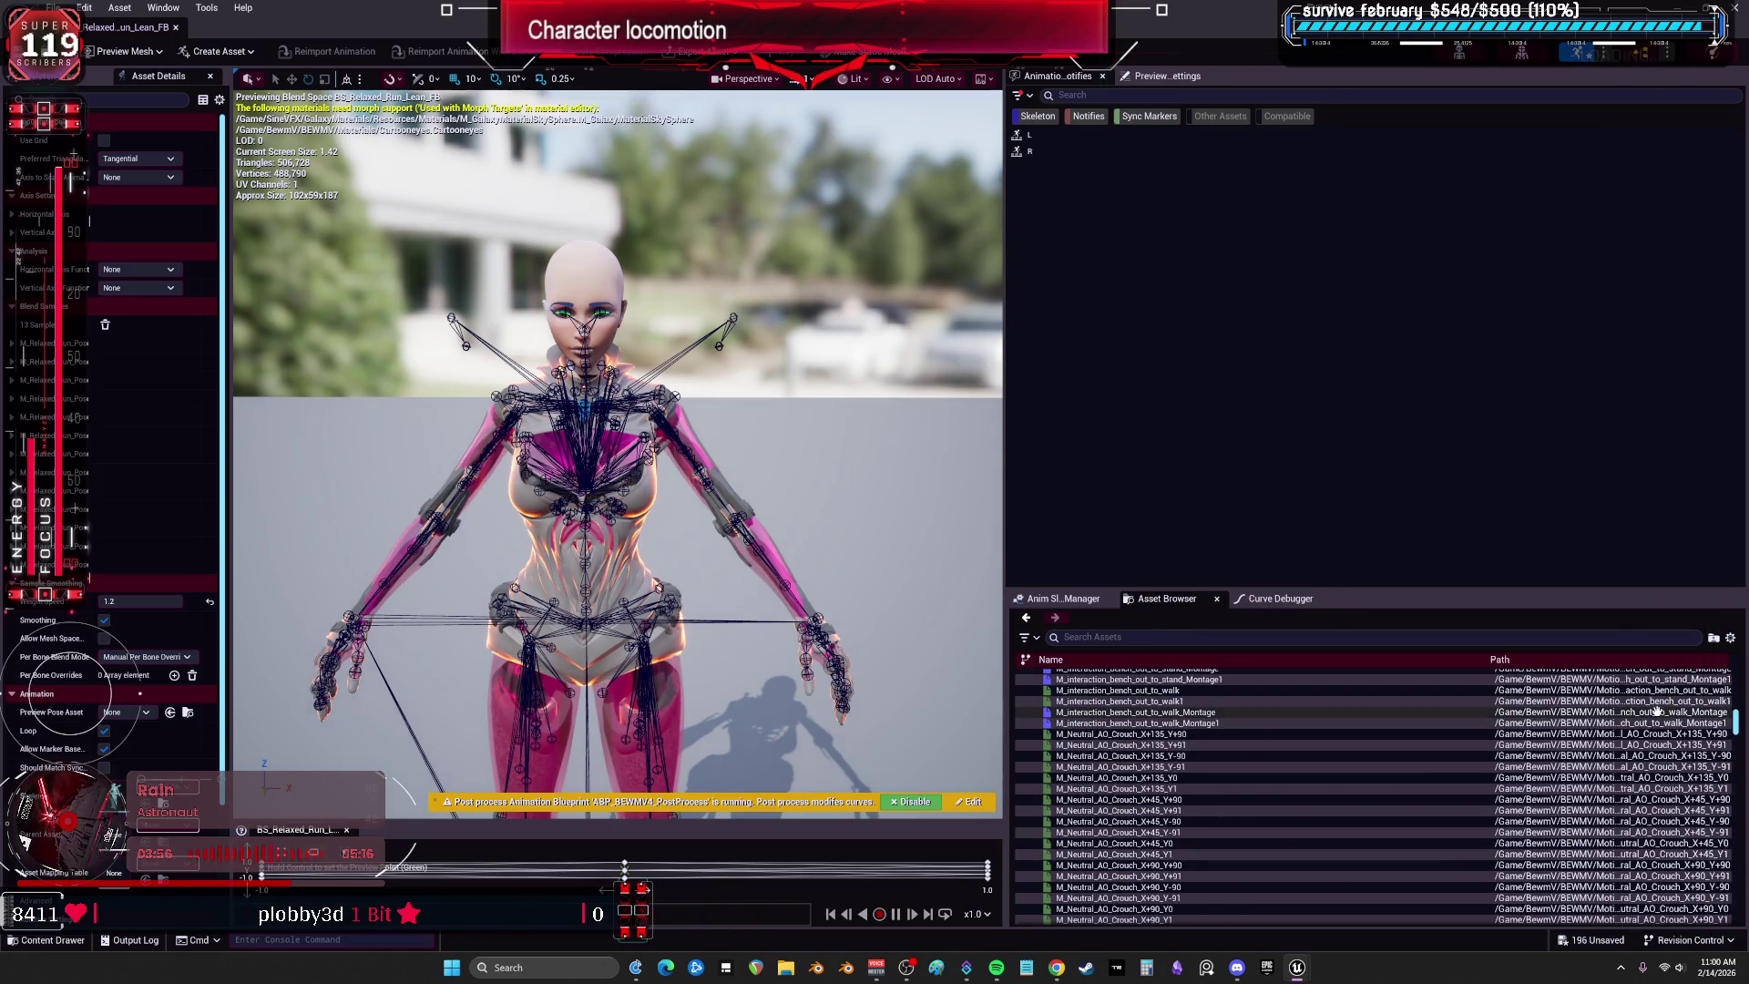
pyautogui.moveTo(1738, 725)
pyautogui.mouseDown()
pyautogui.moveTo(1738, 884)
pyautogui.moveTo(1732, 608)
pyautogui.mouseUp()
pyautogui.scroll(-5, 1740, 690)
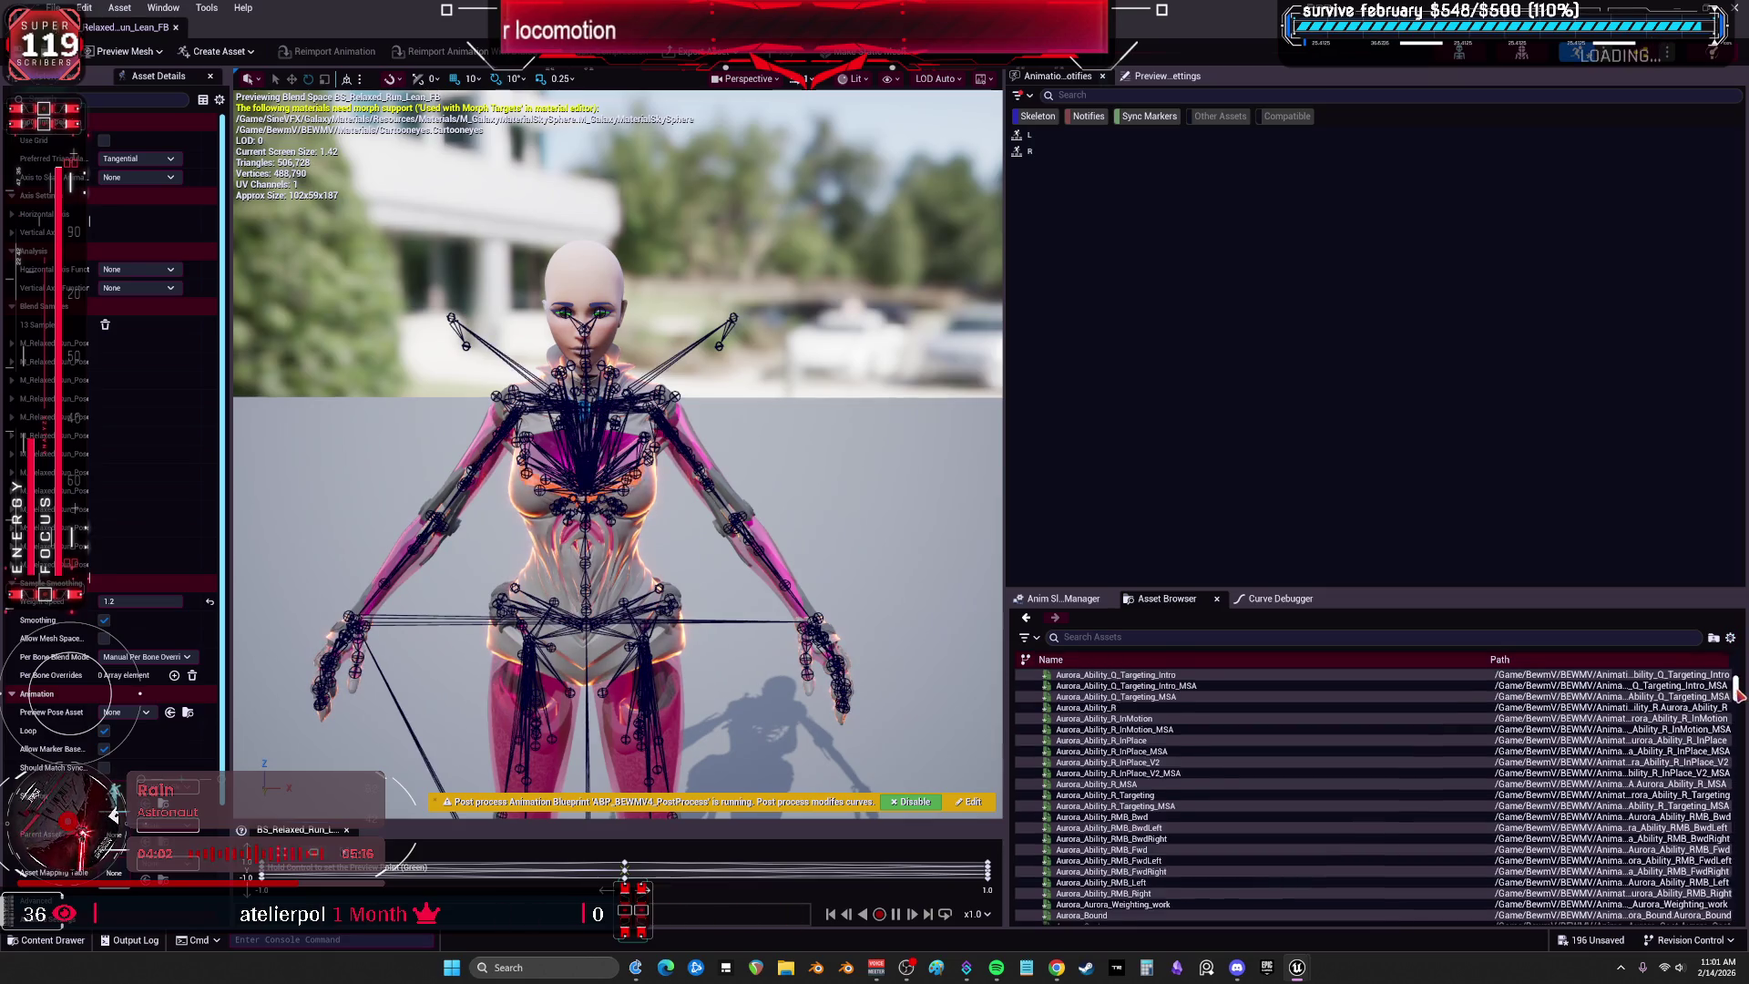
pyautogui.doubleClick(1151, 753)
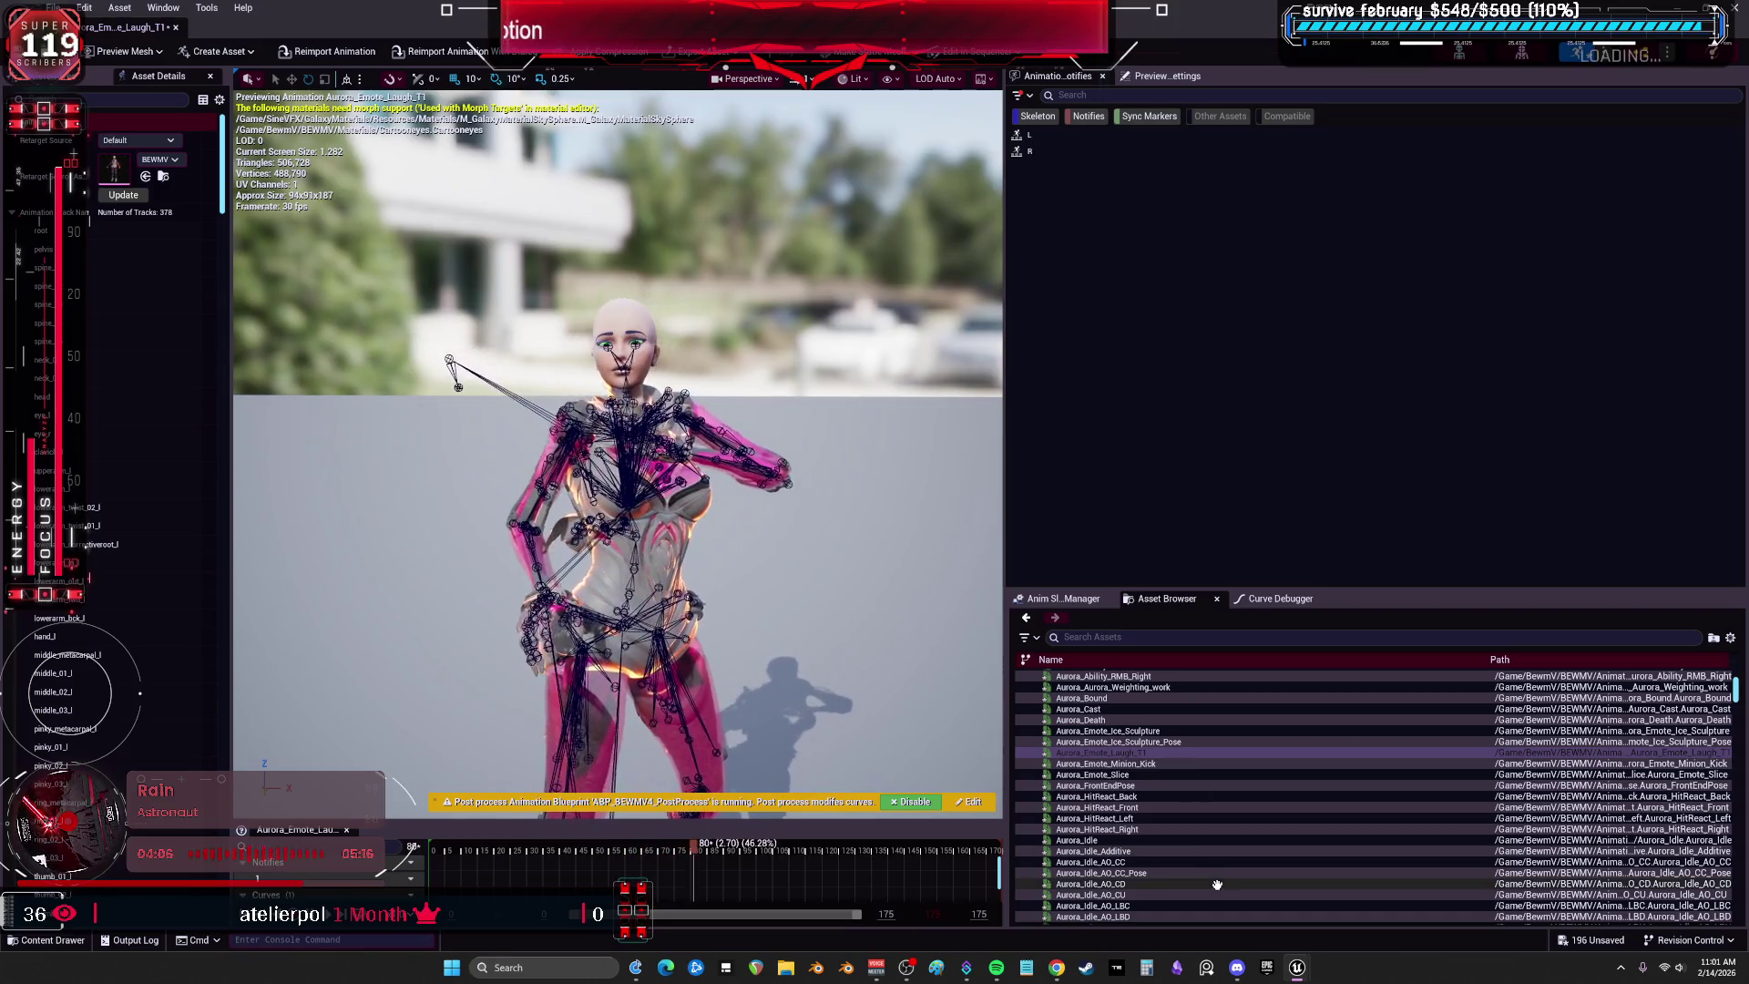
pyautogui.doubleClick(1129, 774)
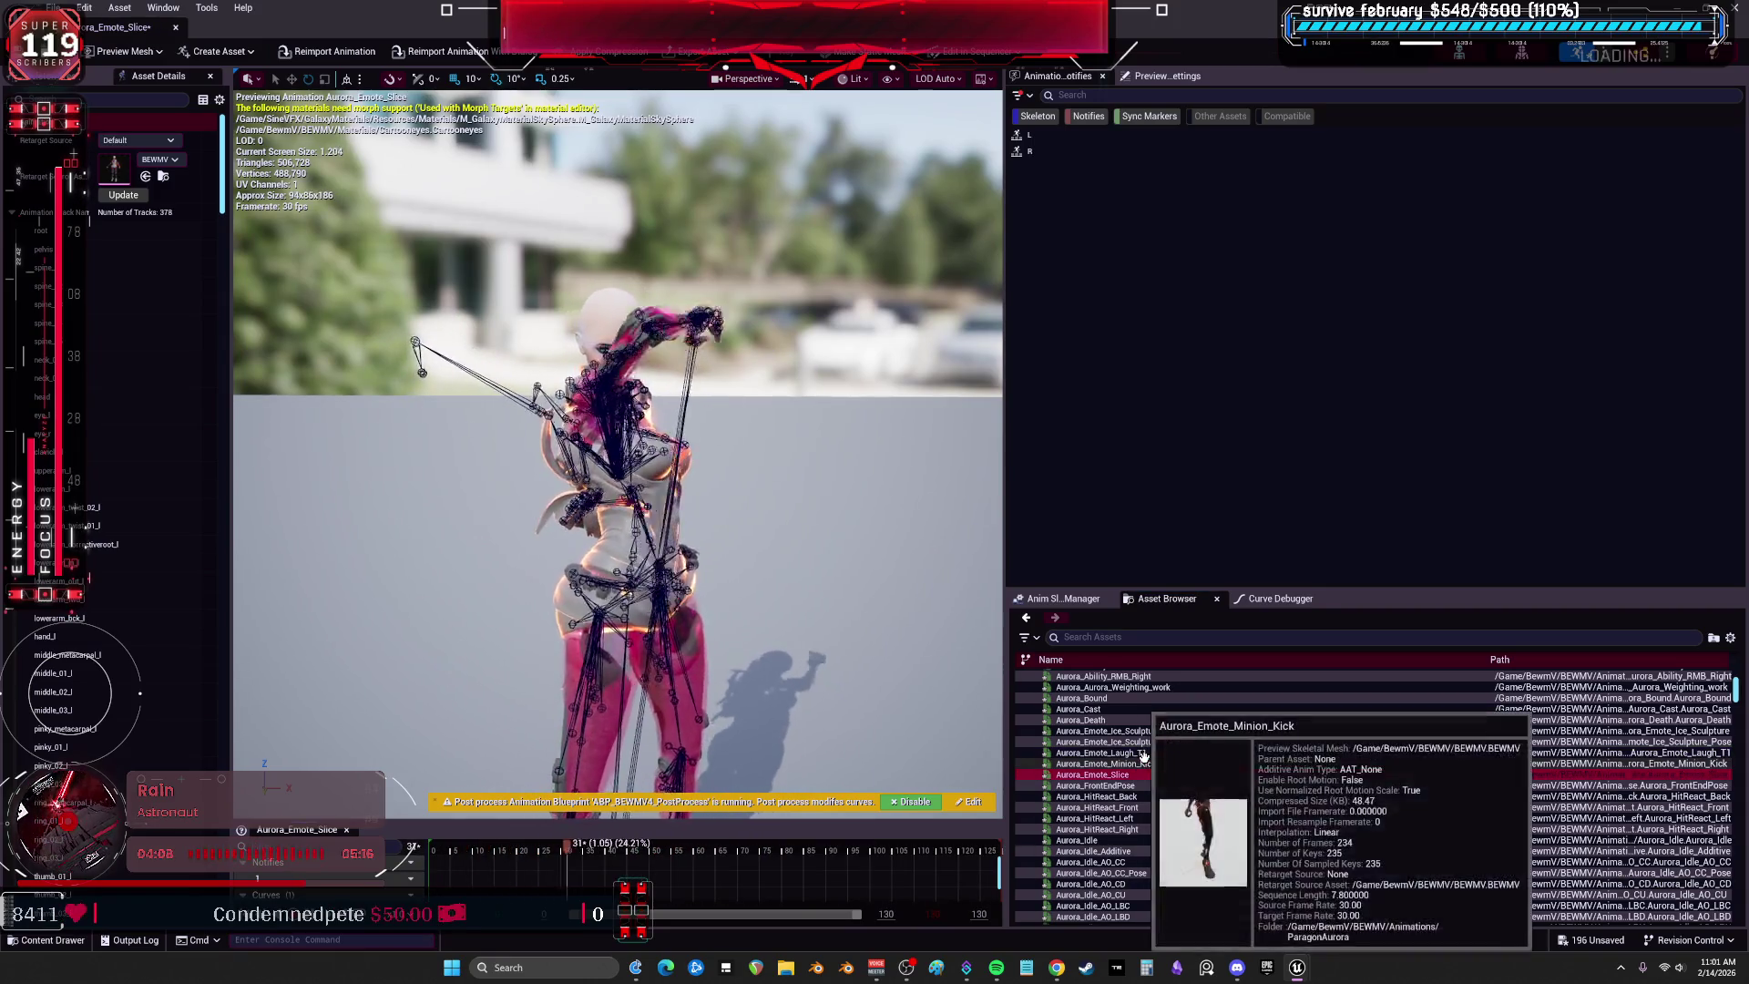
pyautogui.click(1138, 686)
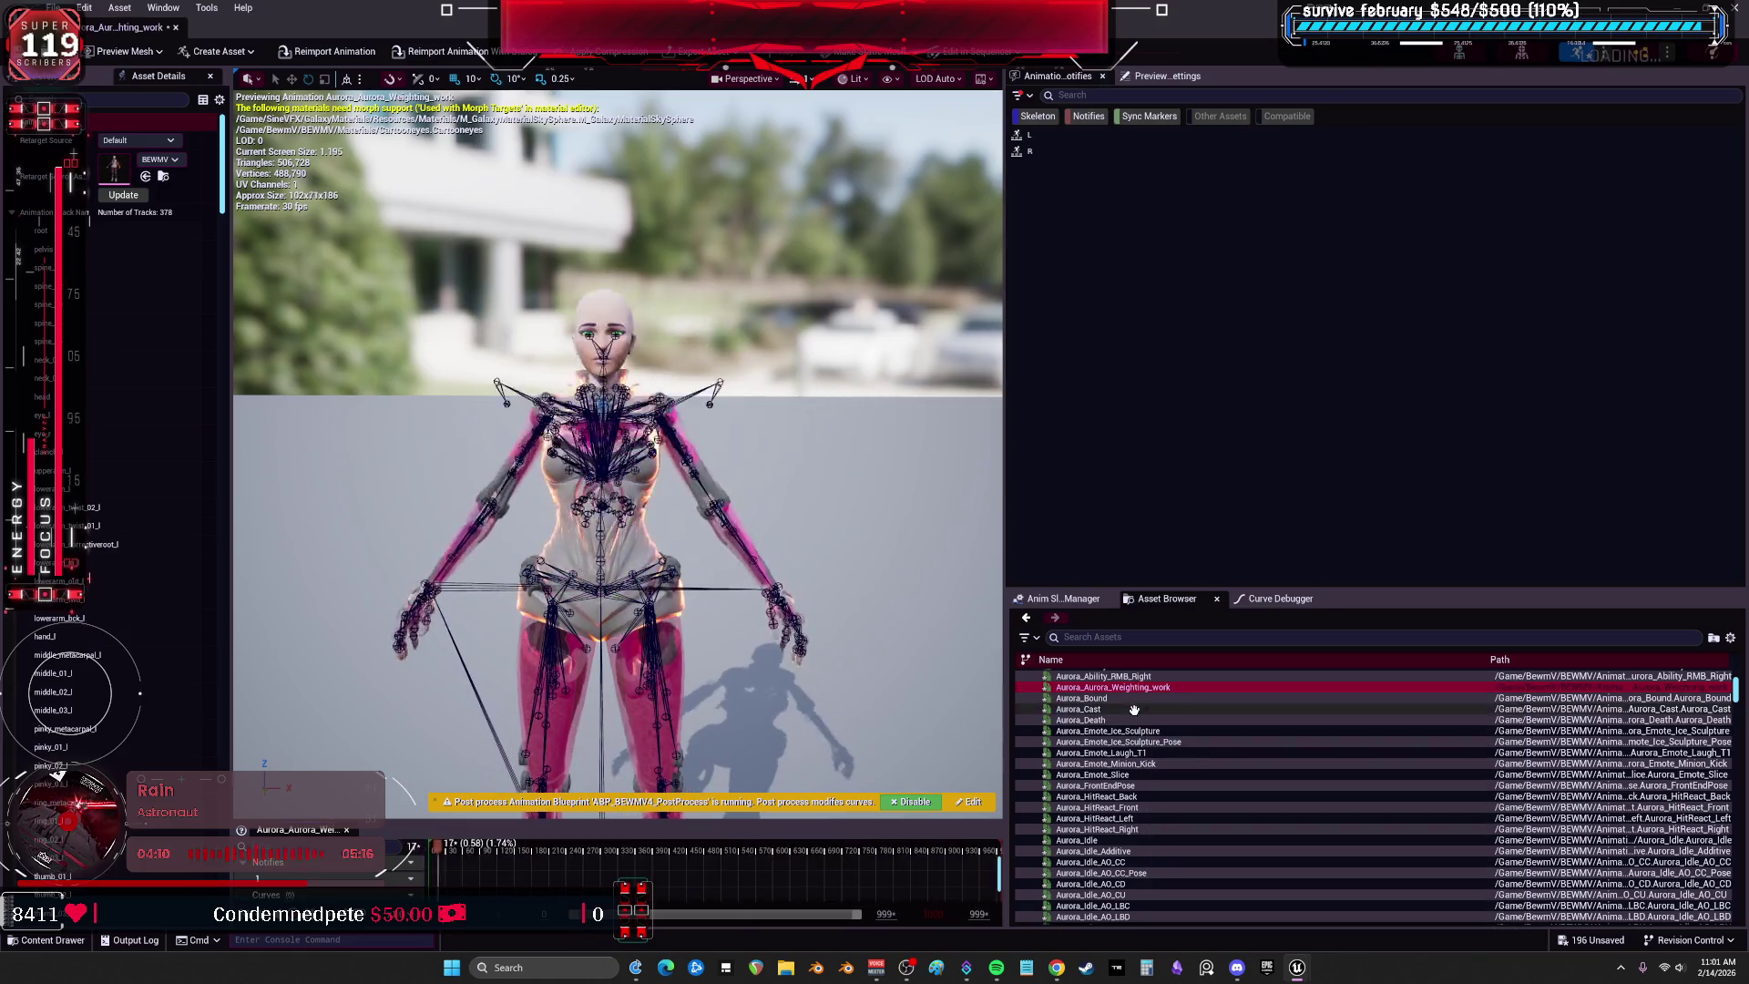
pyautogui.doubleClick(1129, 720)
# Step: Preview Aurora_Ability_RMB_FwdRight, then Aurora_Ability_RMB_FwdLeft, dismissing their action menus
pyautogui.scroll(2, 1130, 720)
pyautogui.scroll(1, 1129, 720)
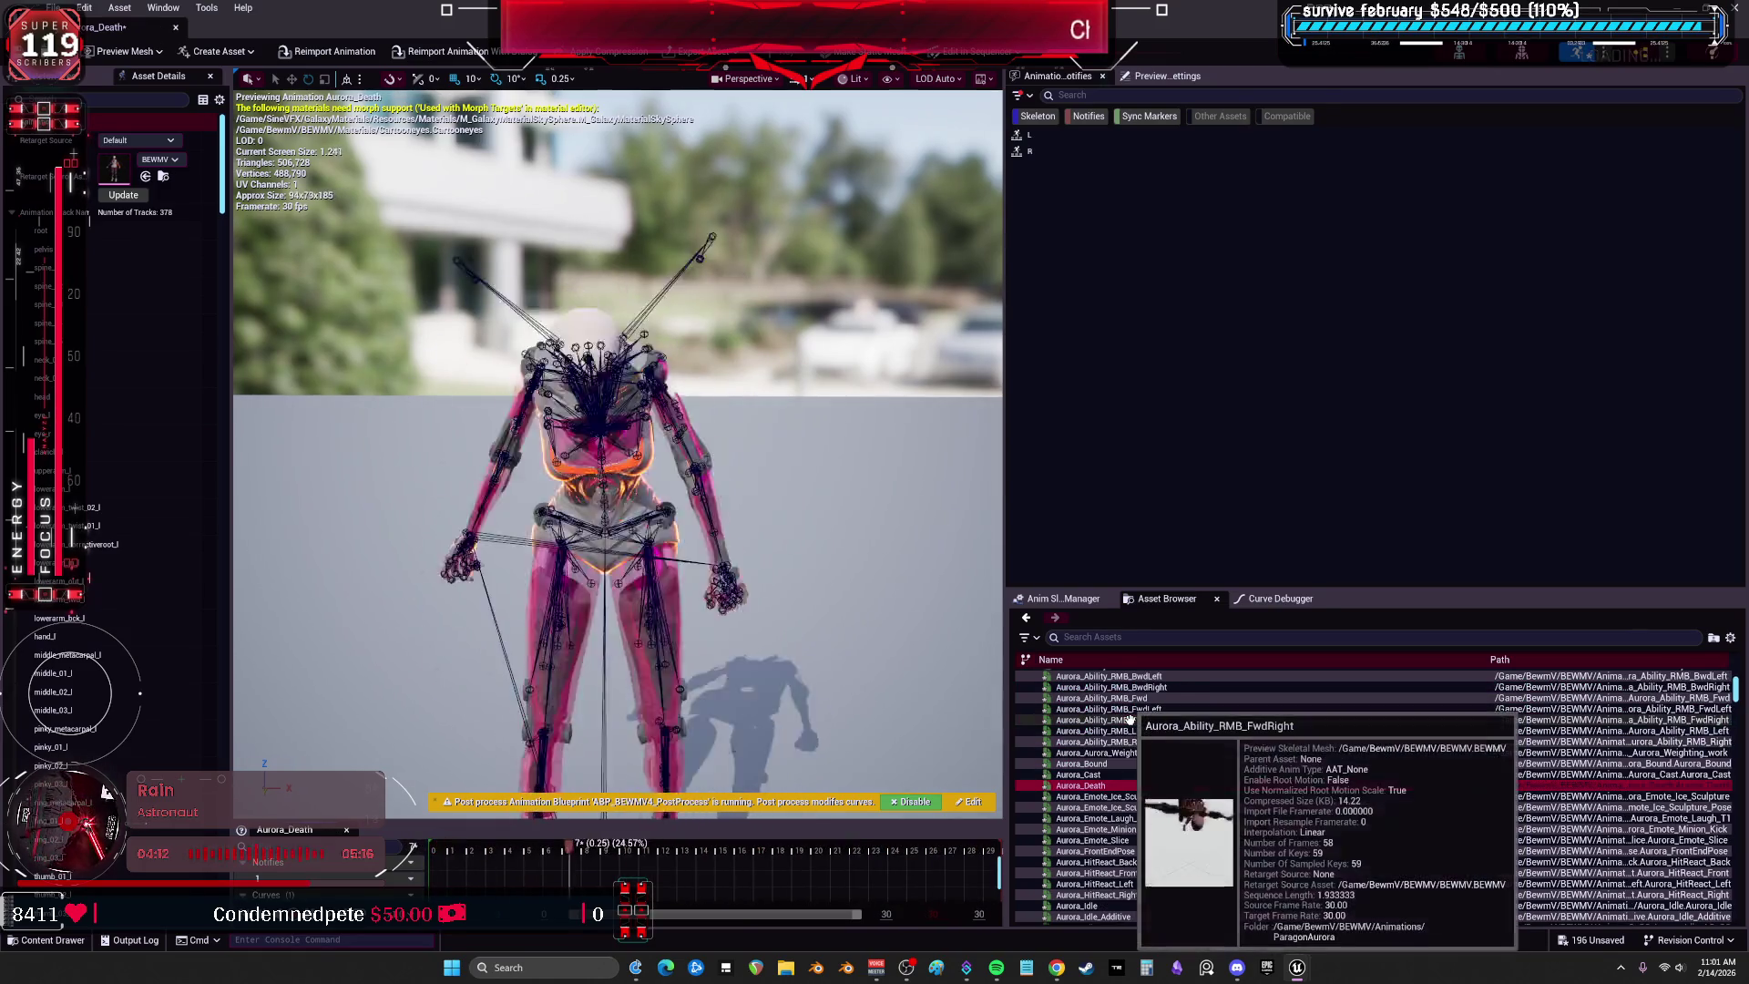
pyautogui.doubleClick(1130, 720)
pyautogui.rightClick(1134, 726)
pyautogui.click(1135, 709)
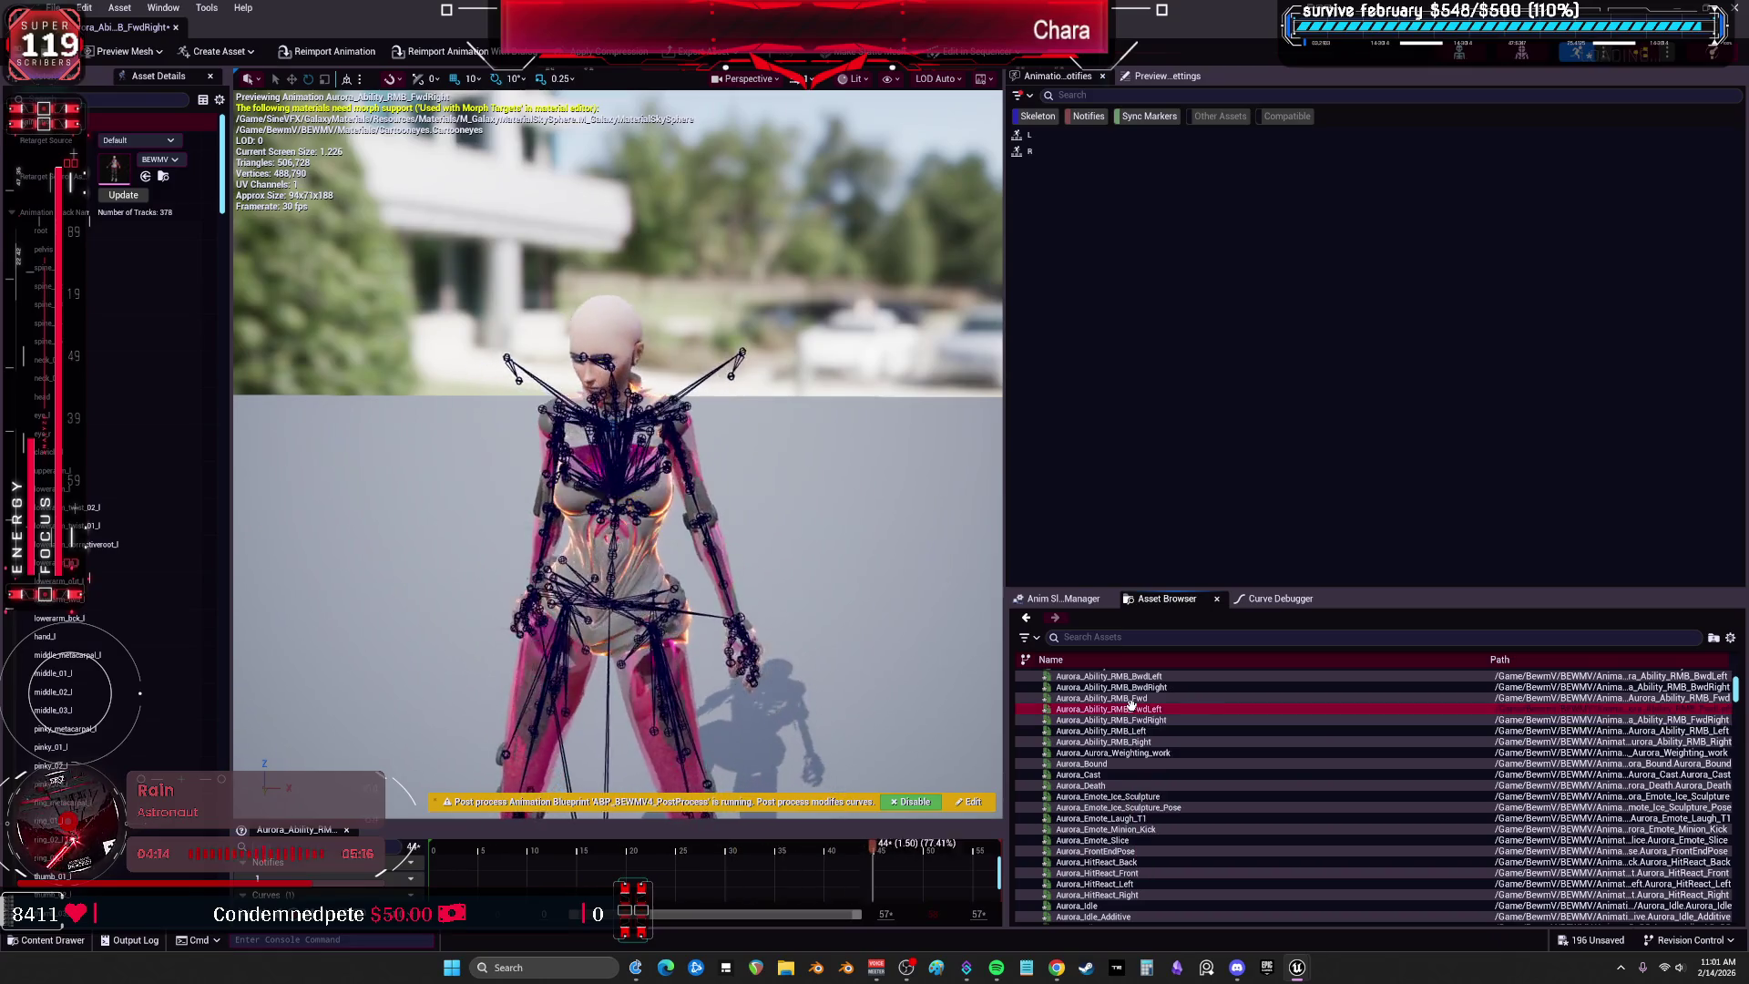
pyautogui.doubleClick(1135, 710)
pyautogui.rightClick(1135, 711)
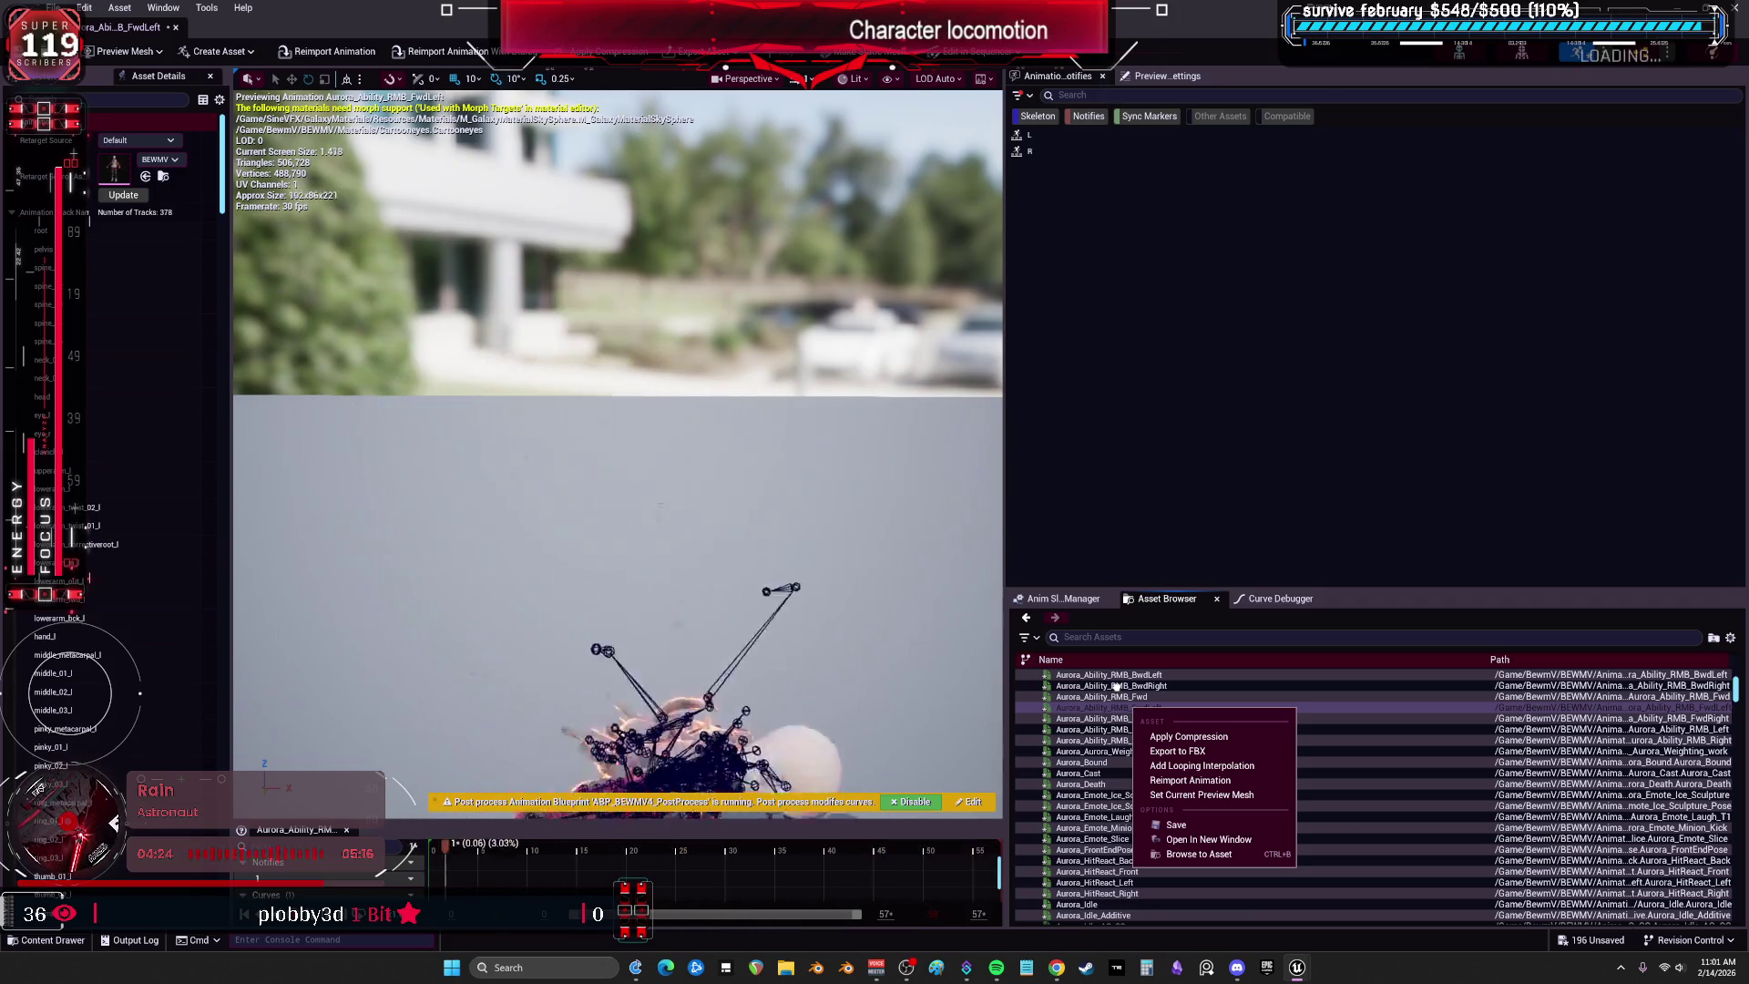
pyautogui.click(1159, 516)
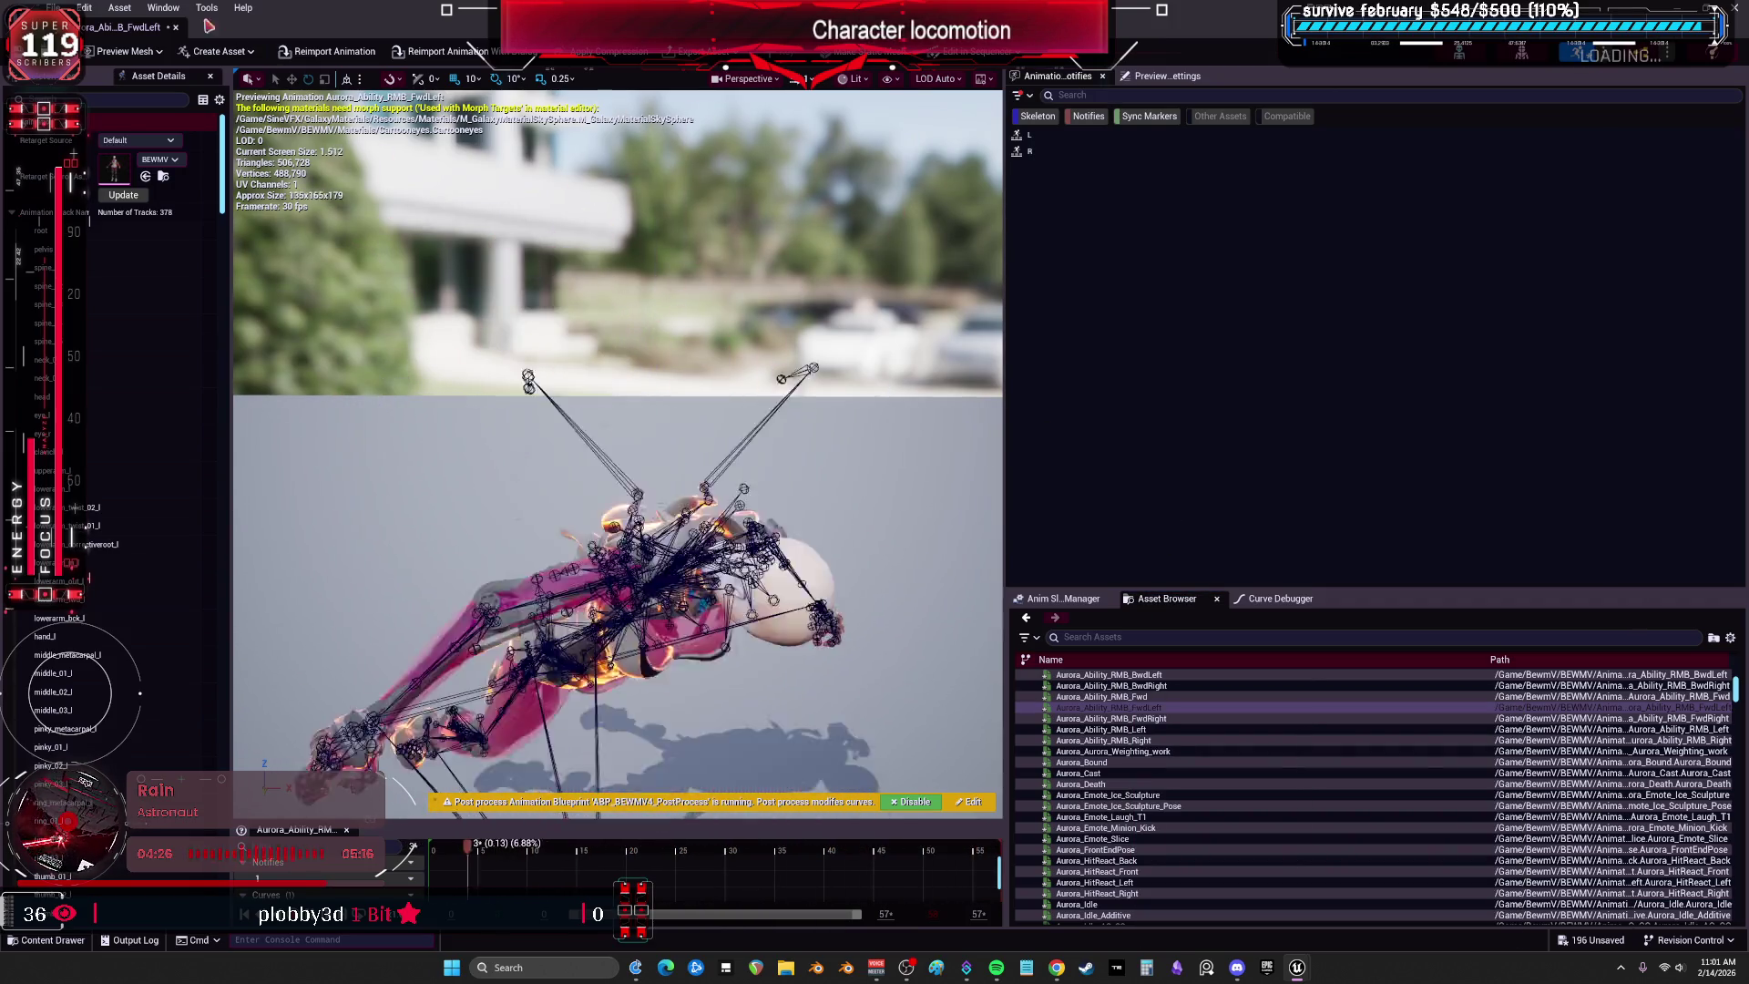
# Step: Save the animation and copy the RTGAurora retargeter into the ParagonCountess folder
pyautogui.hotkey('ctrl', 's')
pyautogui.click(175, 27)
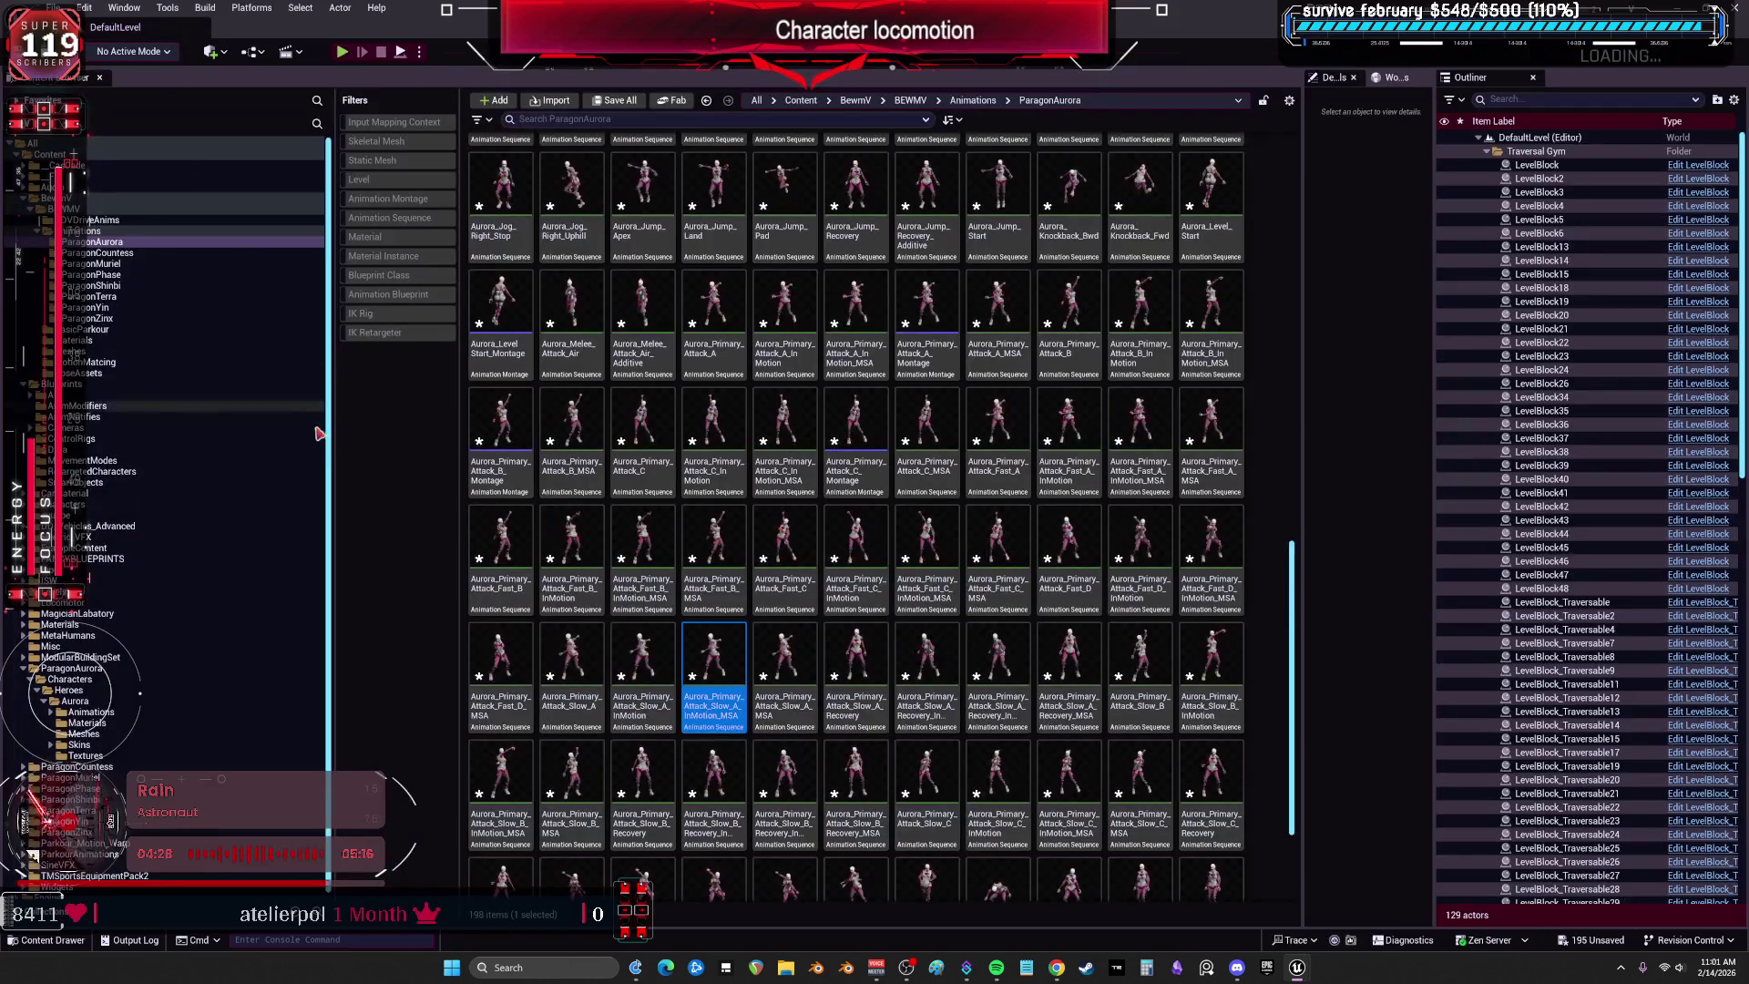
pyautogui.click(110, 259)
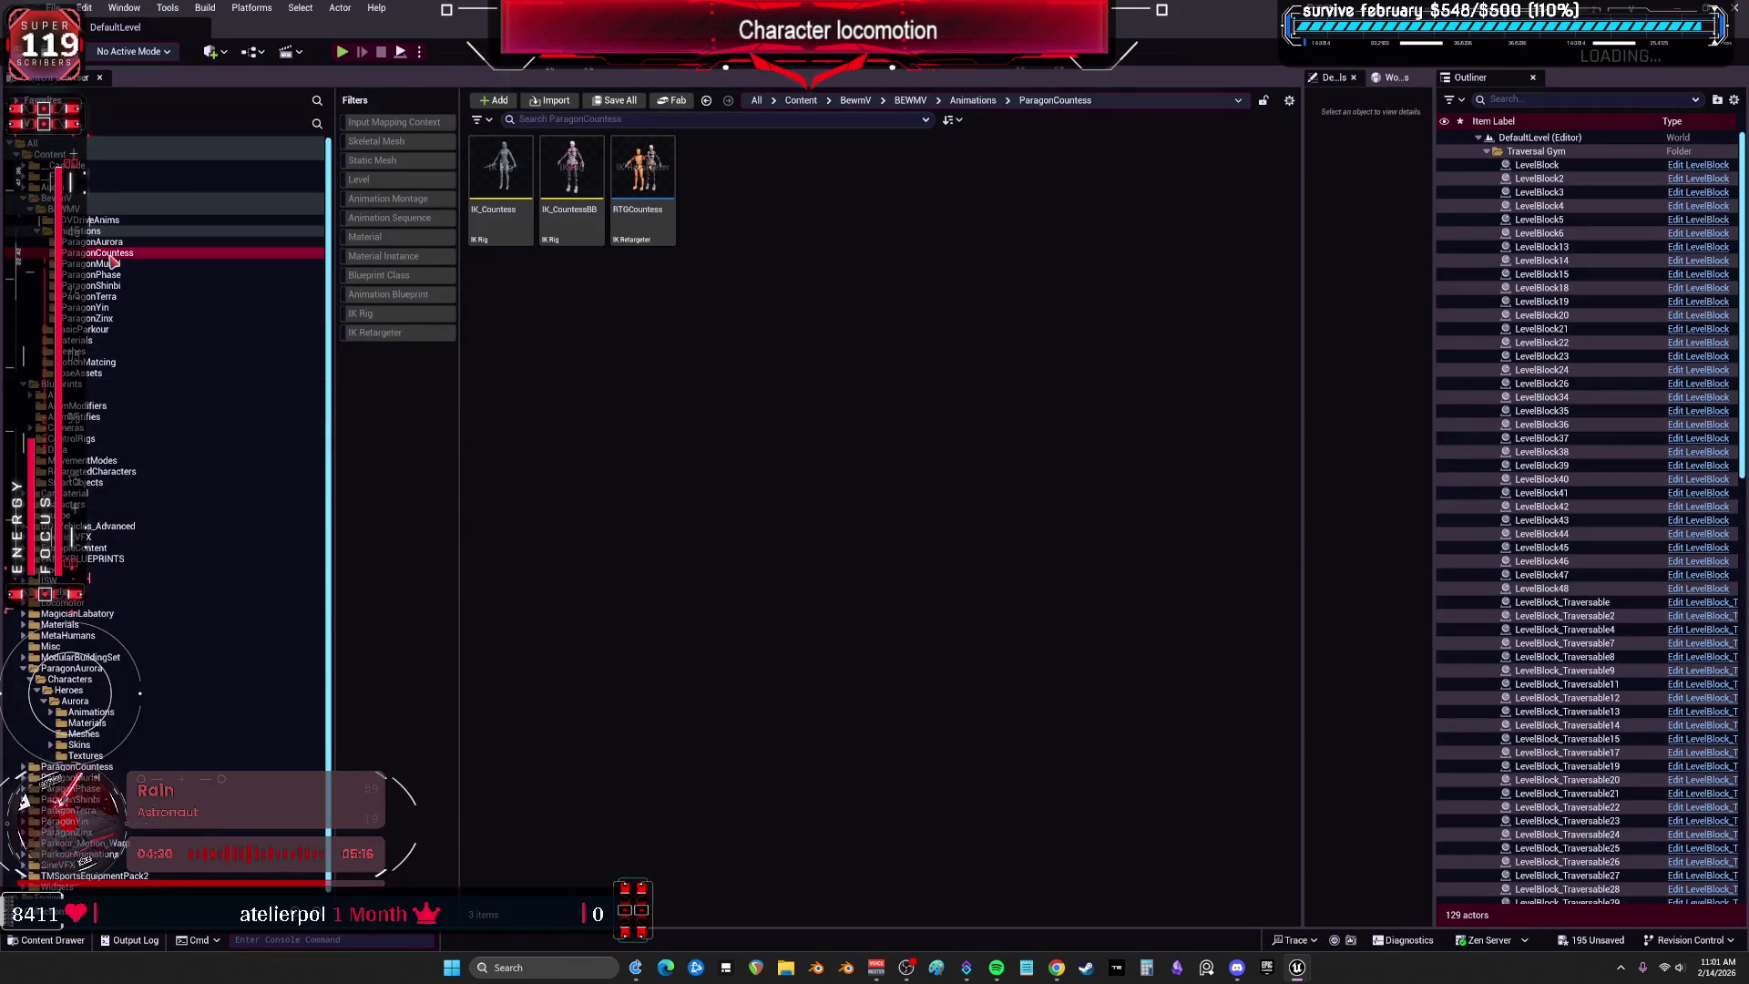
pyautogui.click(137, 242)
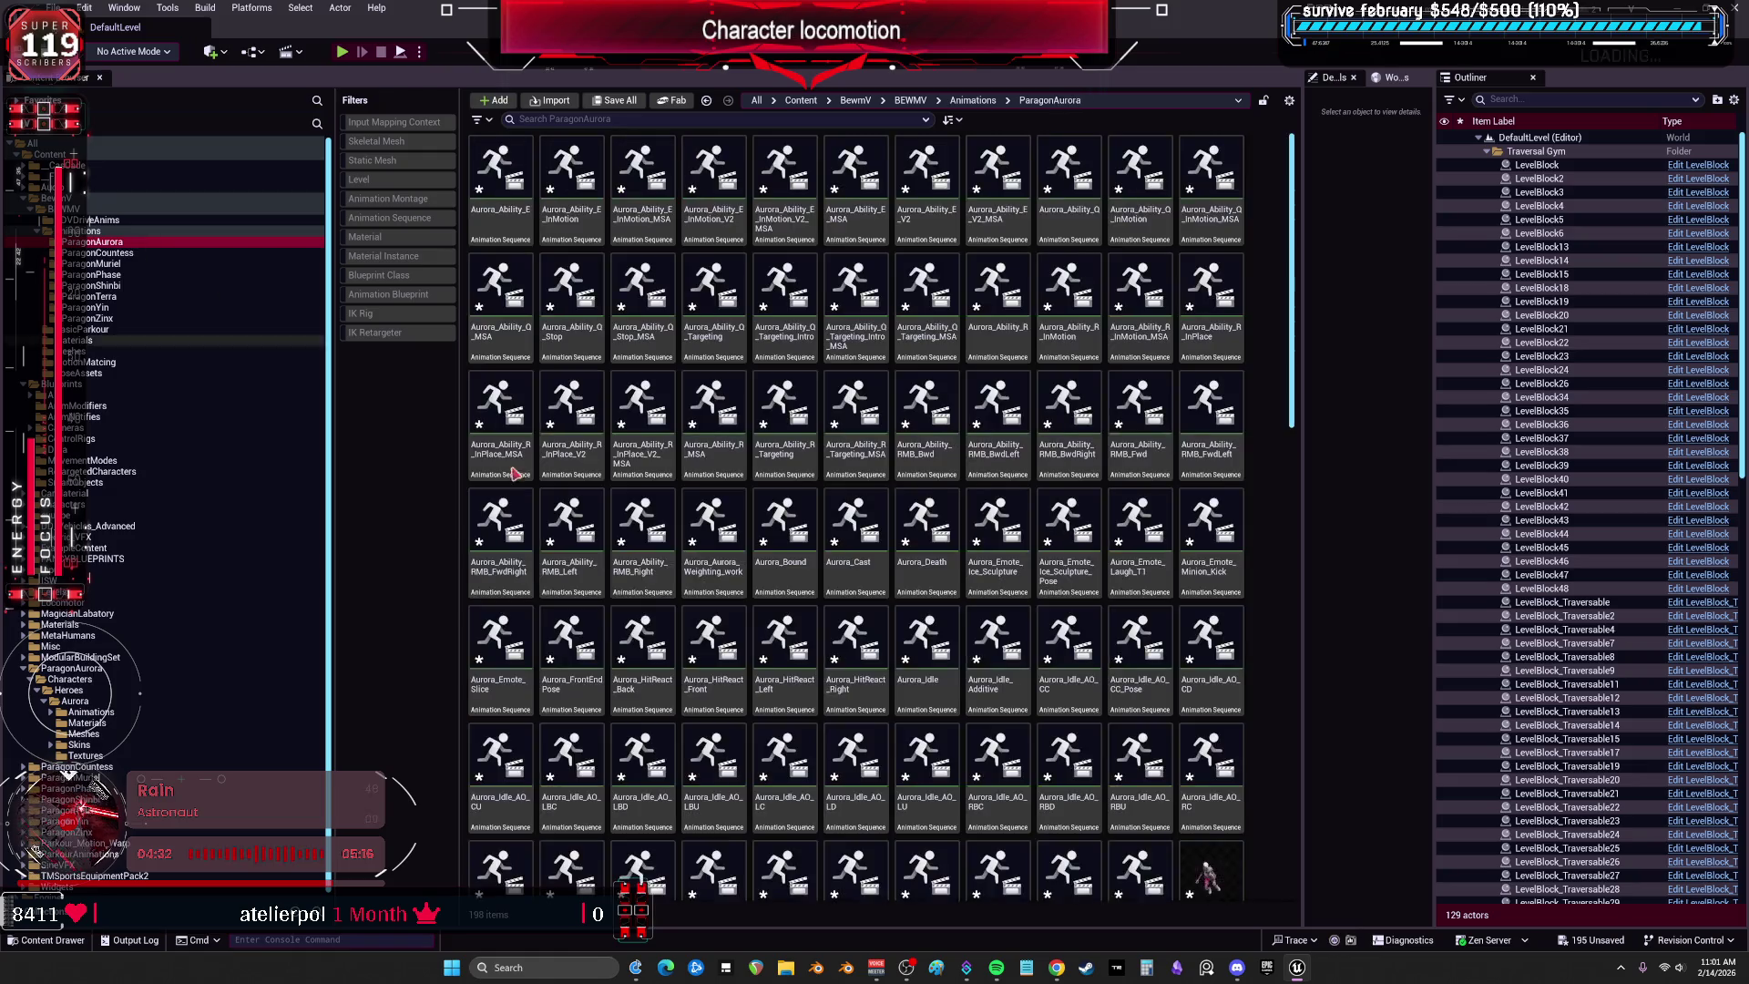
pyautogui.scroll(-2, 1032, 719)
pyautogui.scroll(-10, 1032, 720)
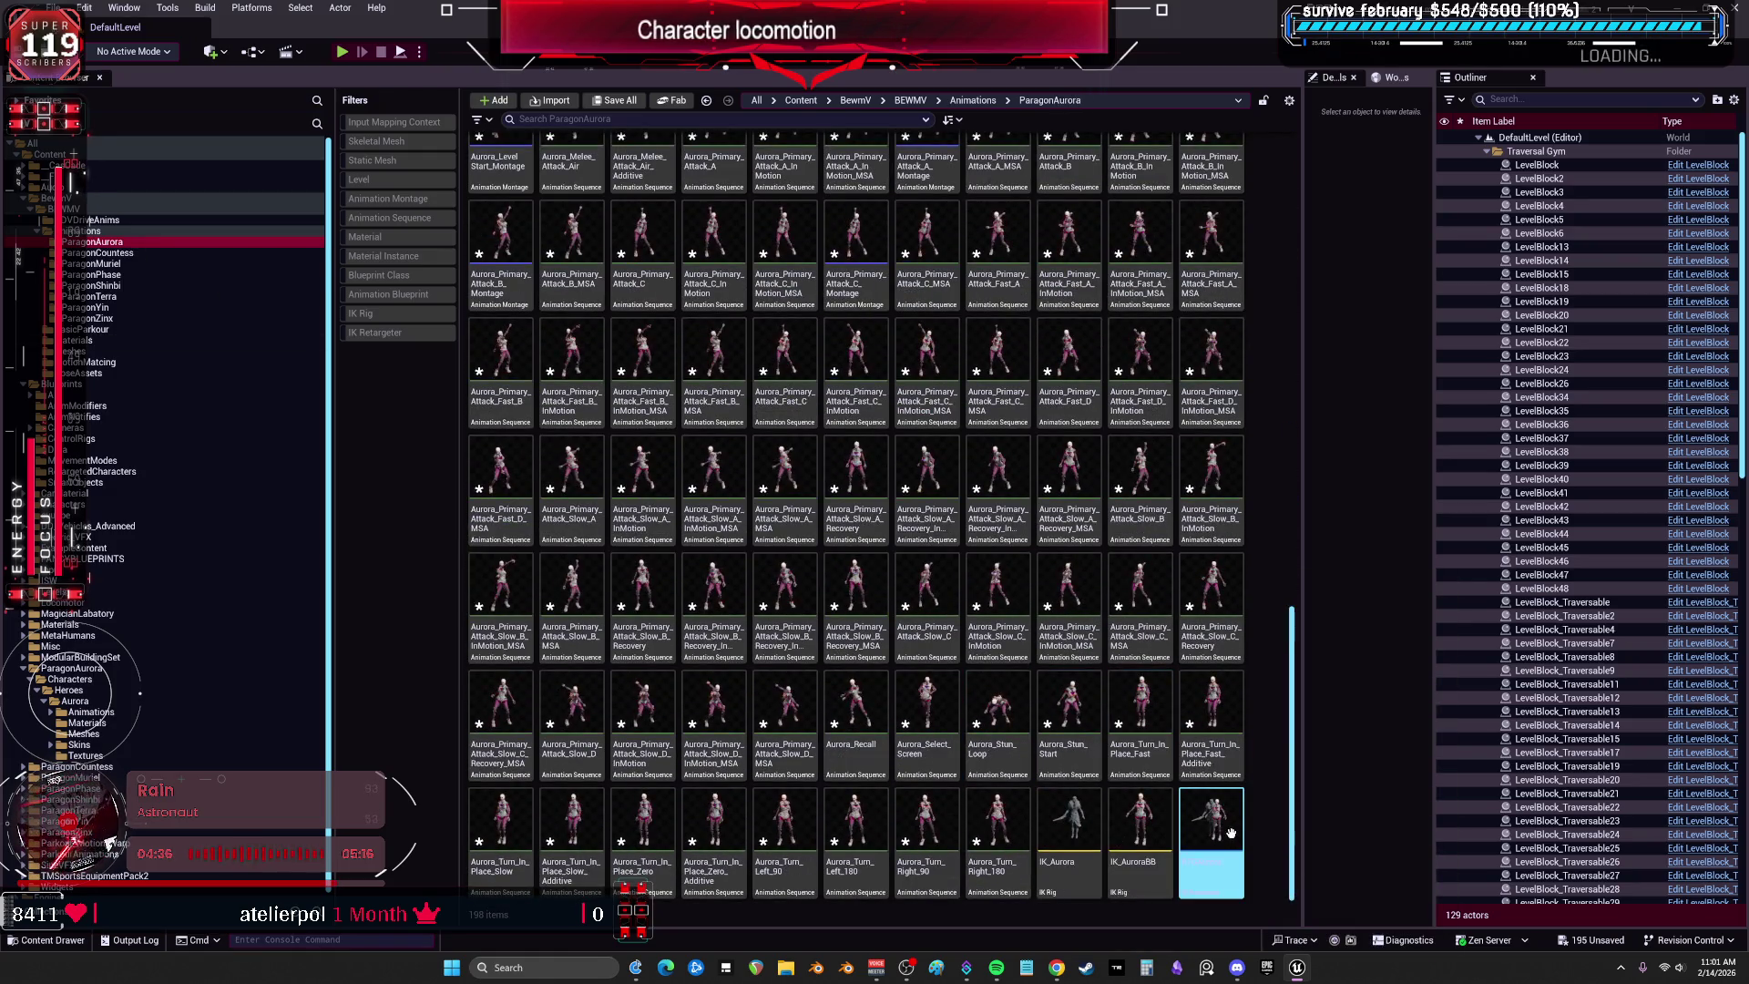
pyautogui.click(1231, 840)
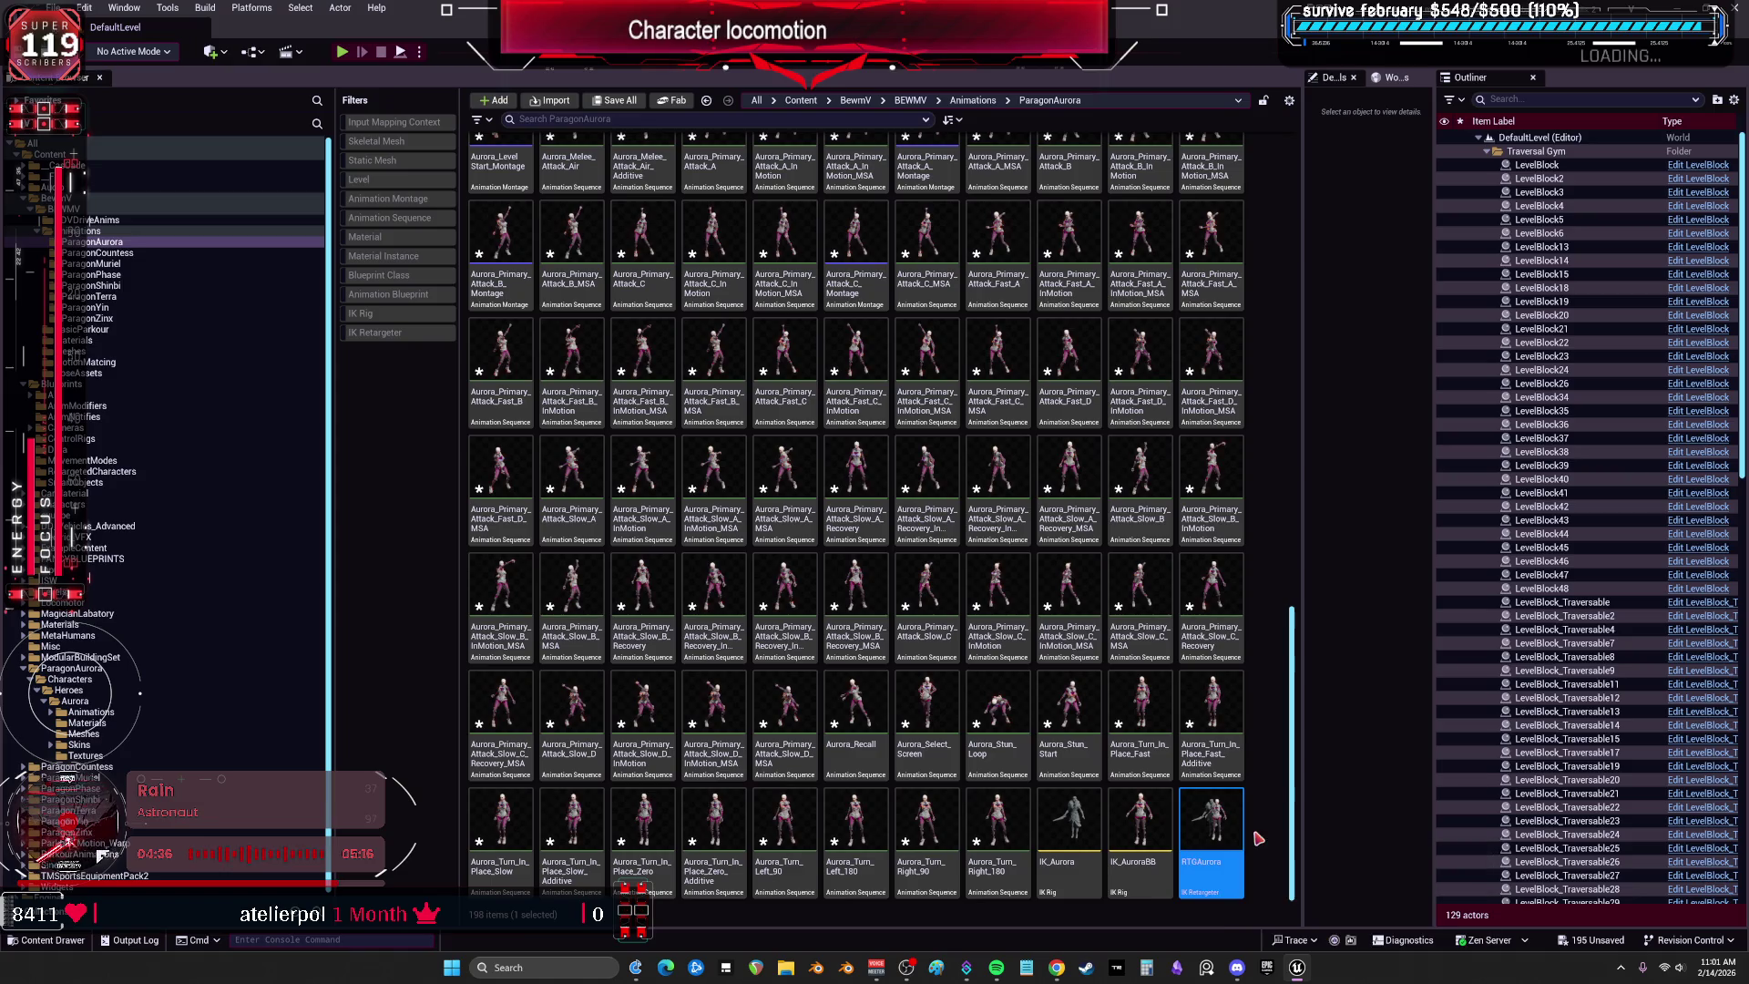
pyautogui.click(100, 253)
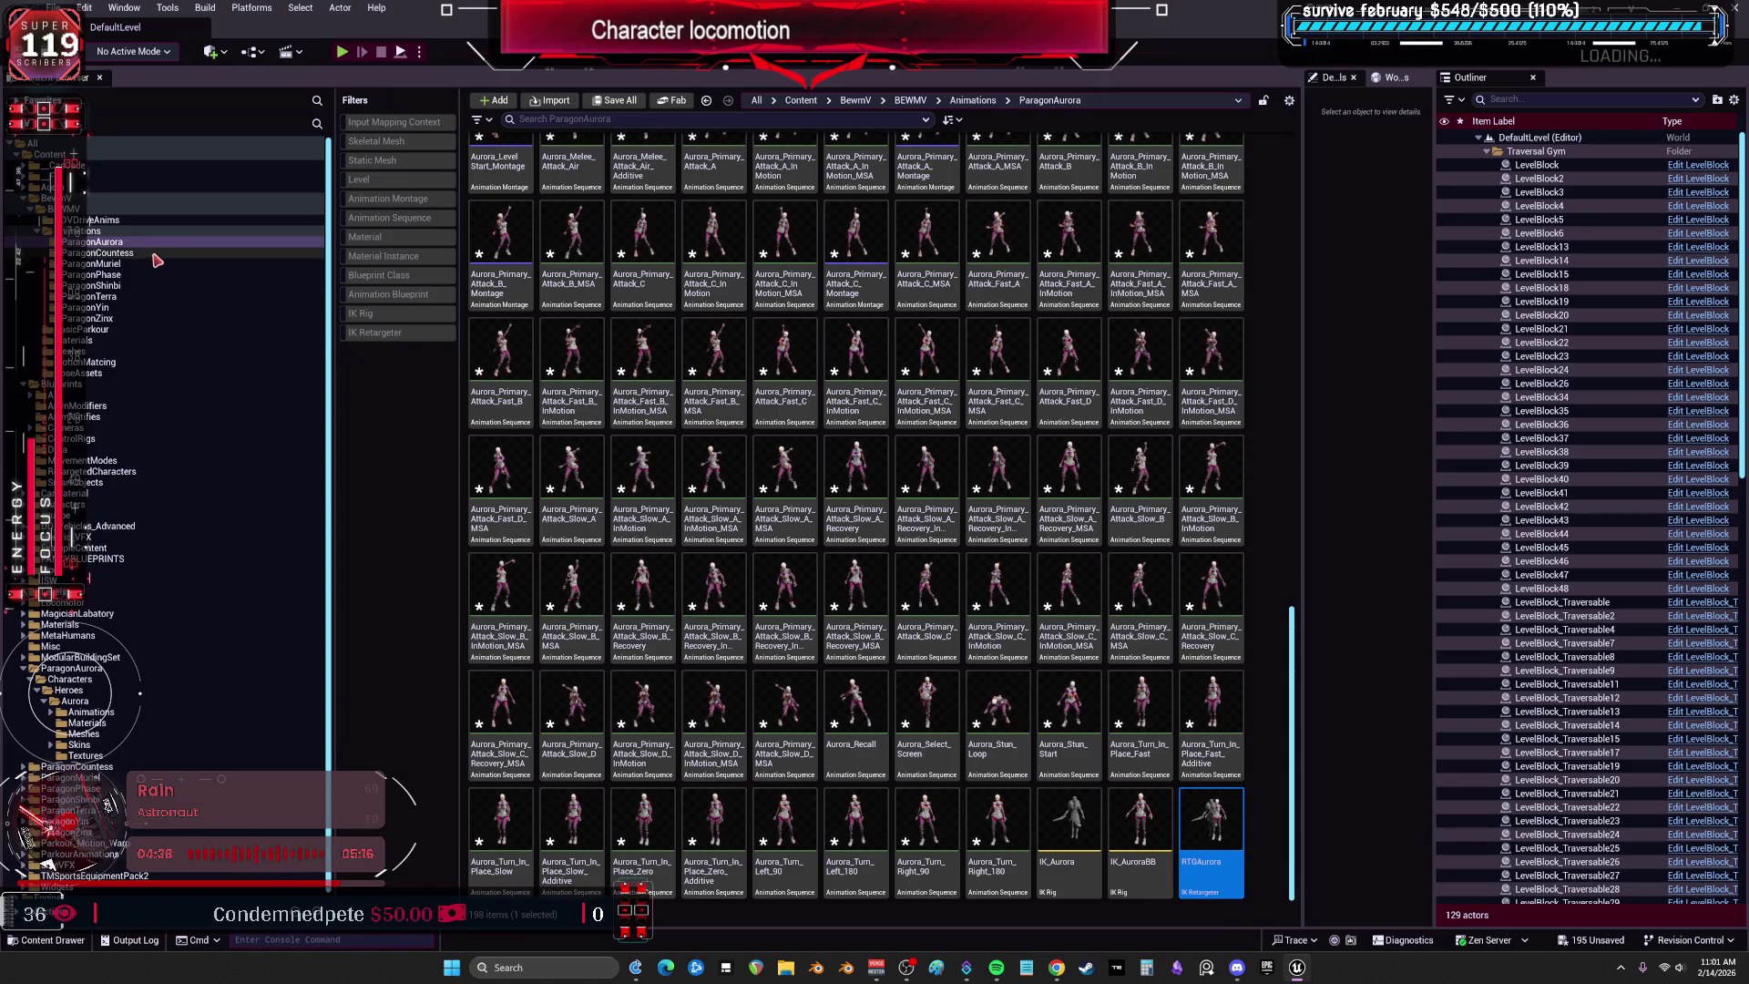
pyautogui.hotkey('ctrl', 'v')
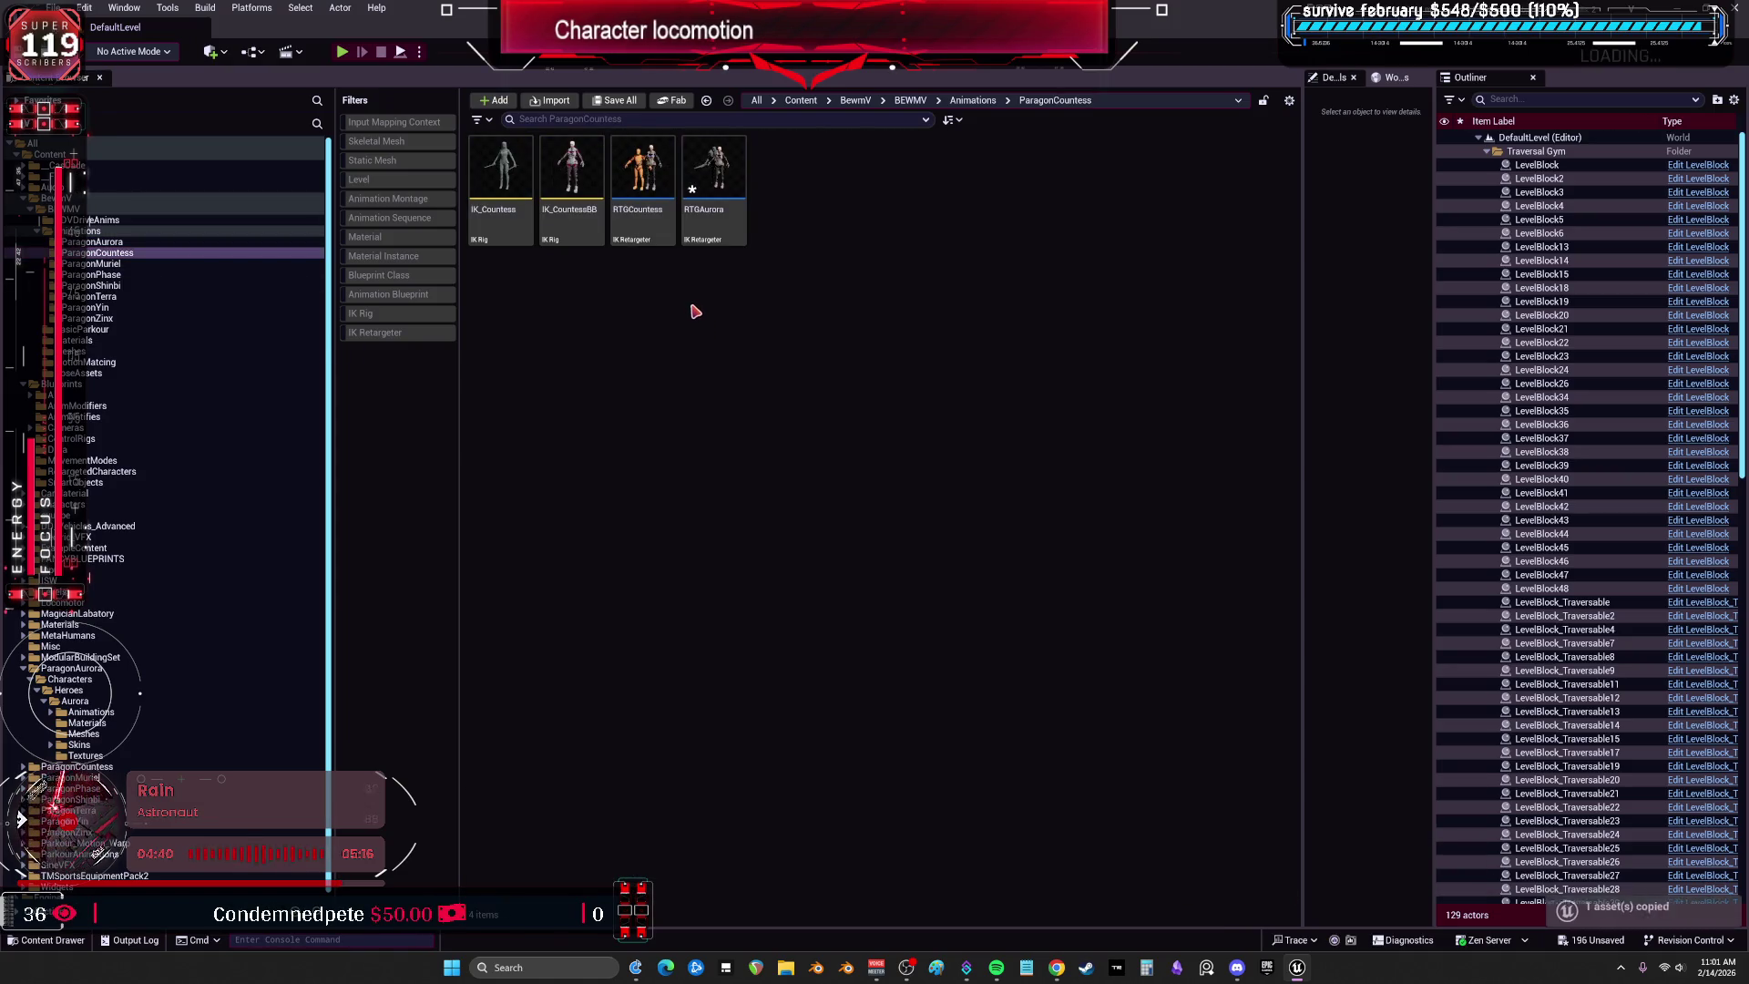
# Step: Rename the old RTGCountess to eee, name the copy RTGCountess, and delete eee
pyautogui.click(664, 239)
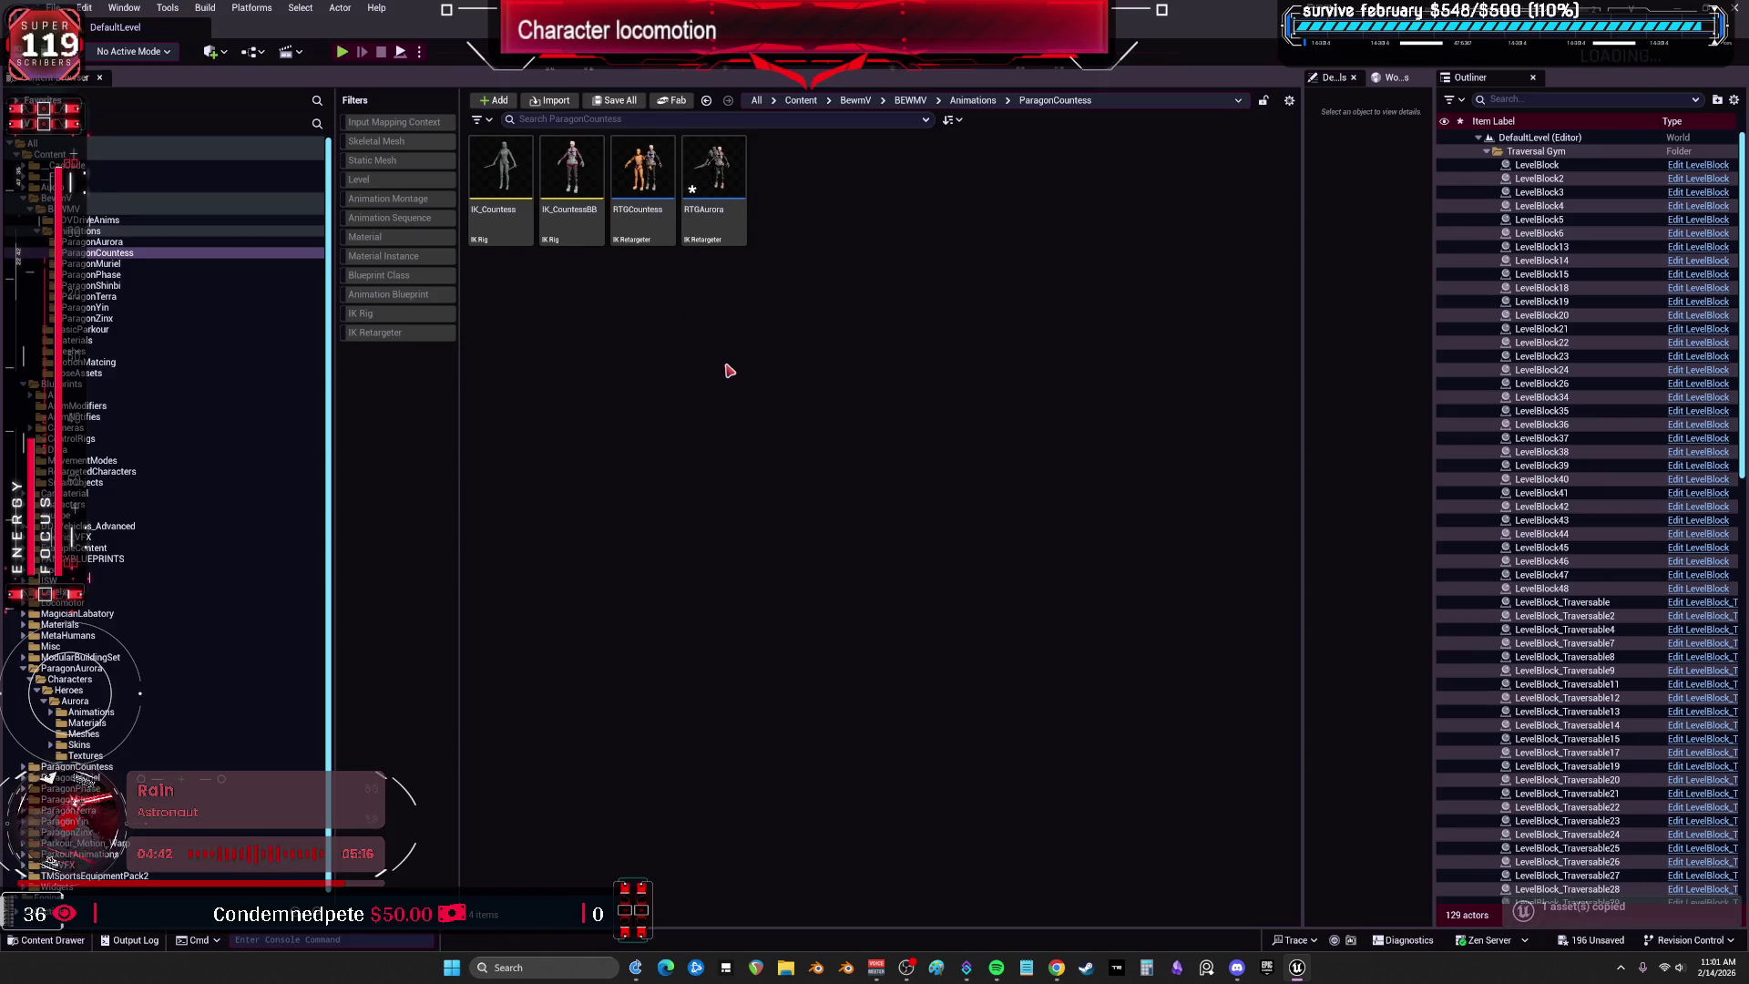
pyautogui.write('eee')
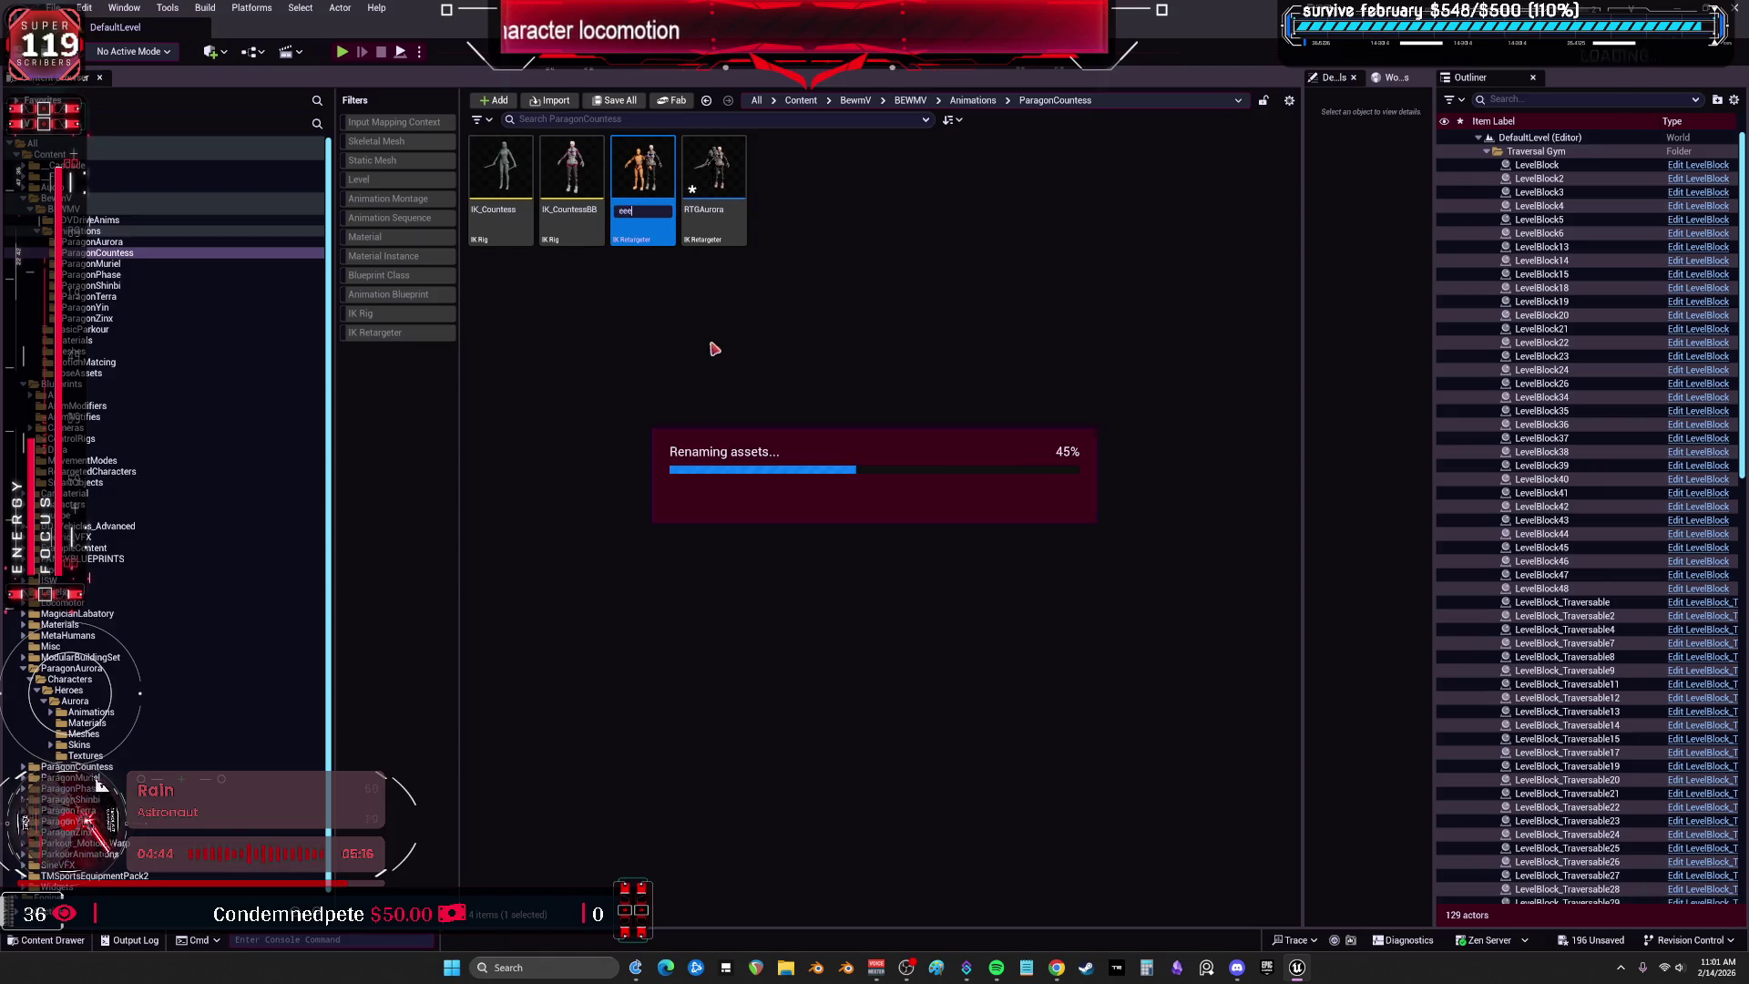
pyautogui.click(706, 219)
pyautogui.press('F2')
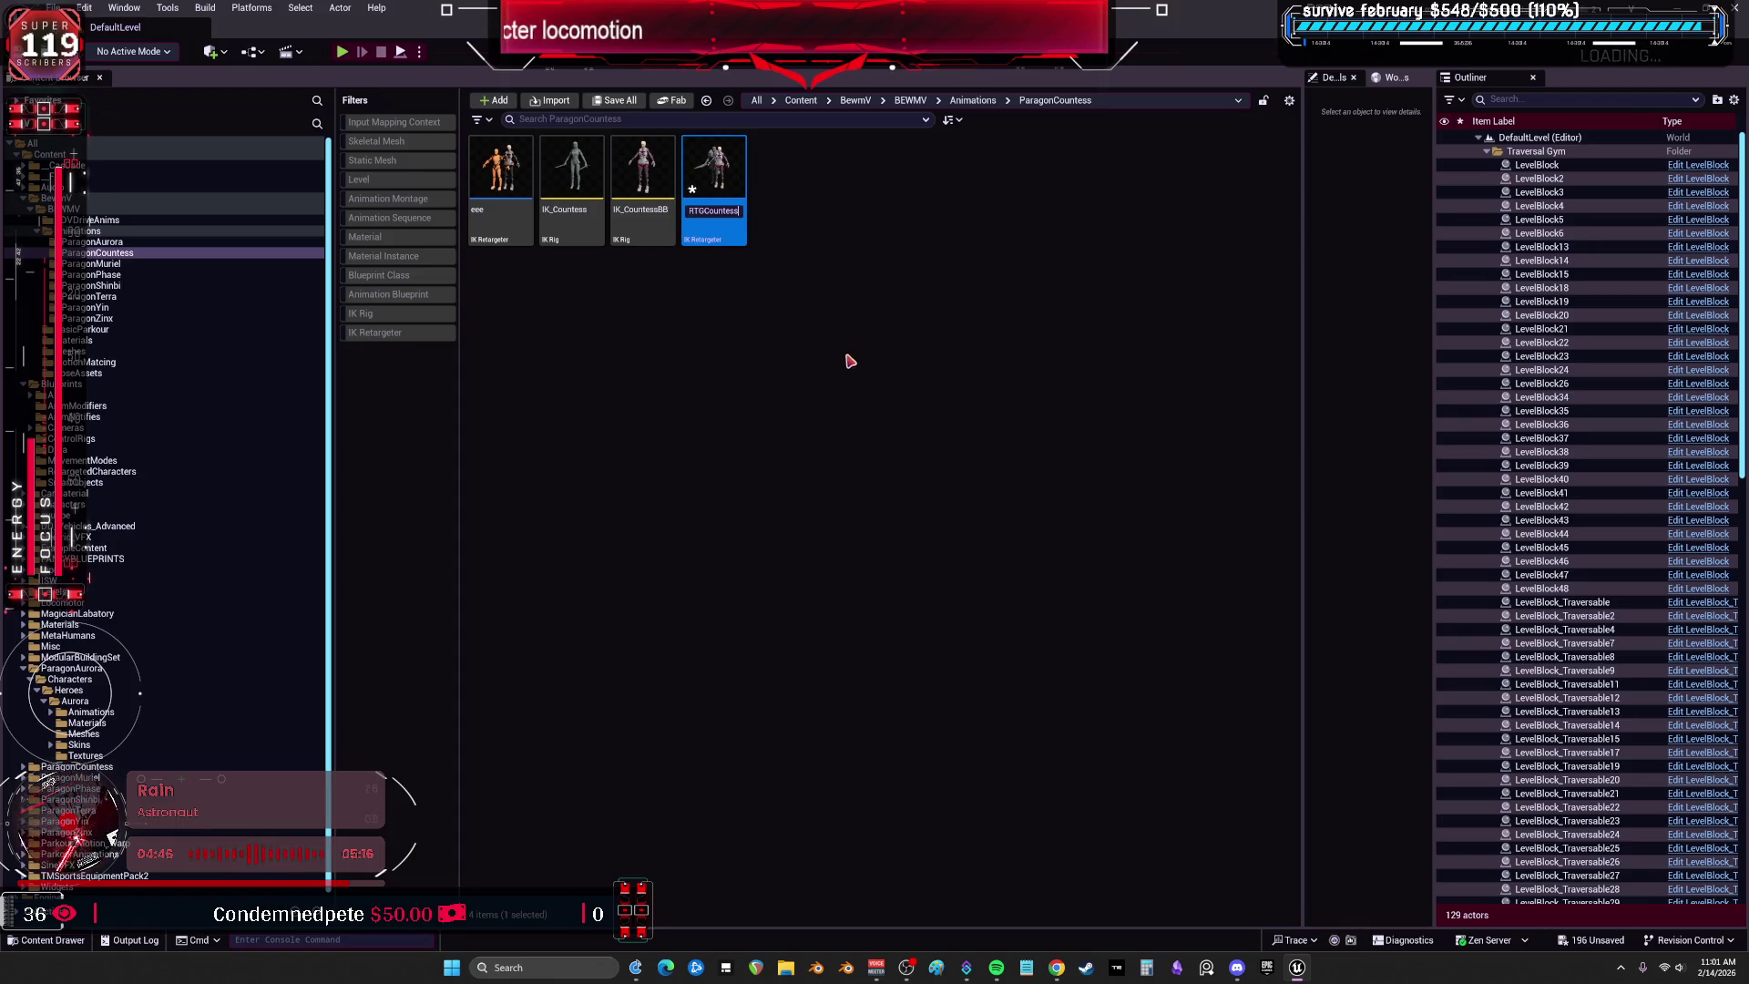
pyautogui.click(521, 225)
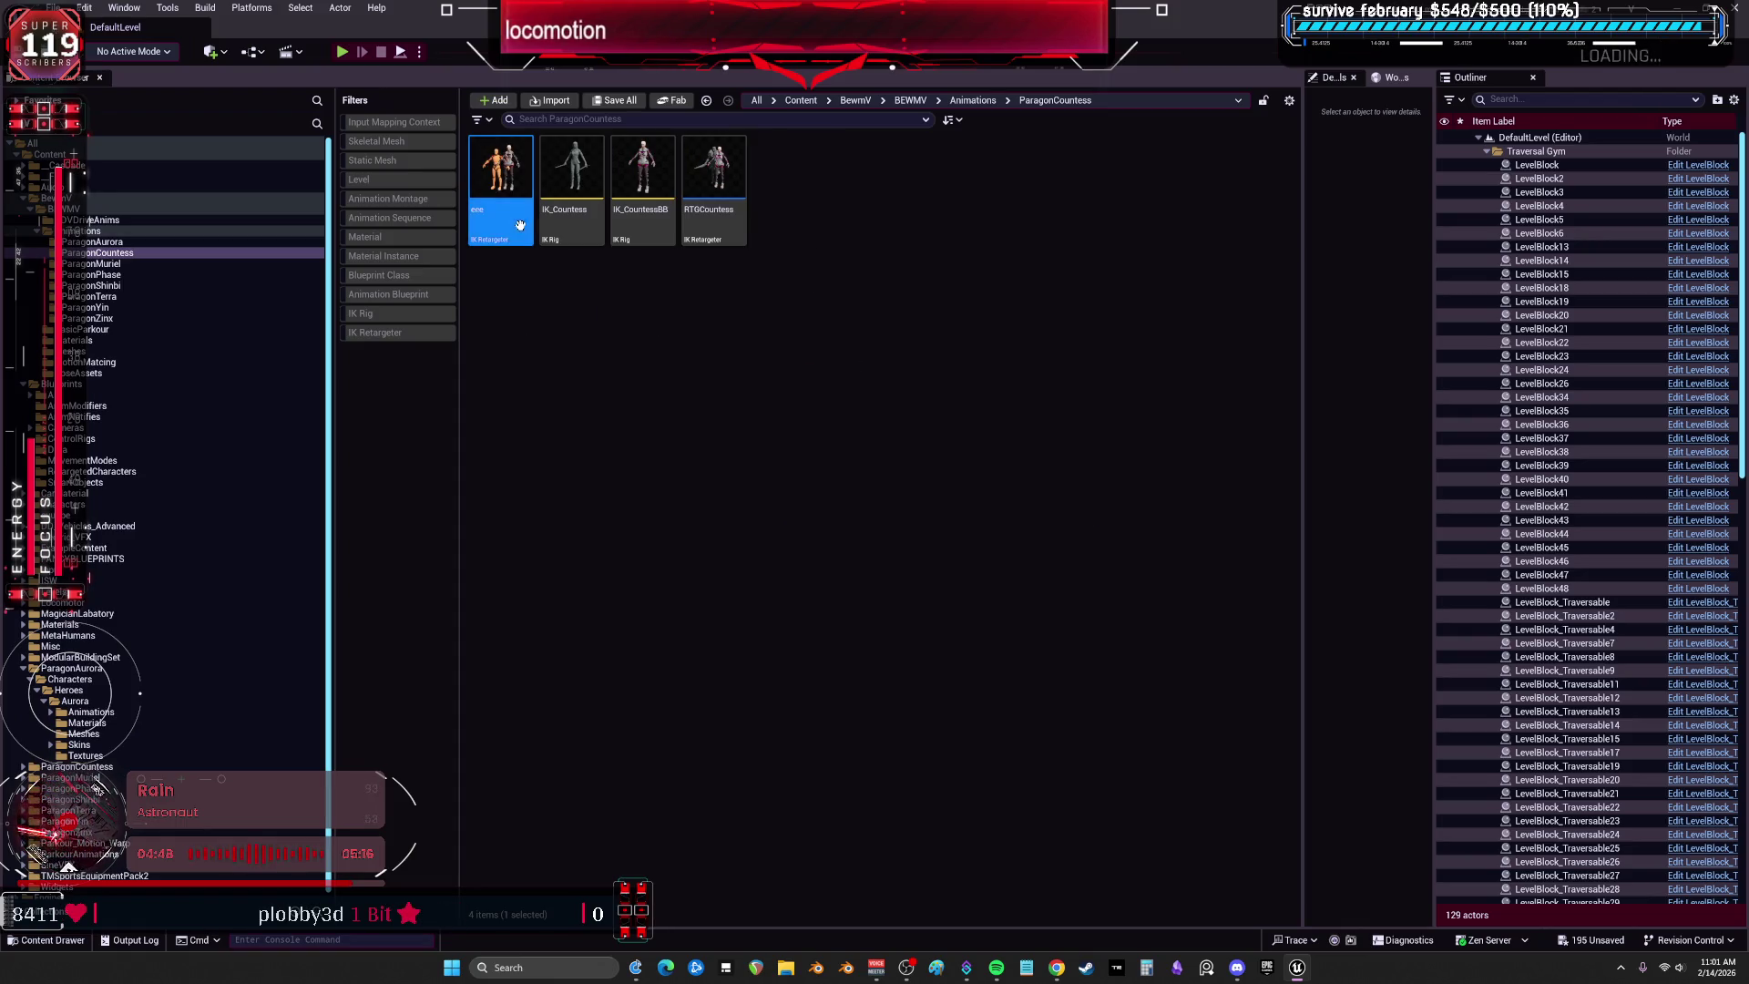
pyautogui.press('Delete')
pyautogui.click(830, 706)
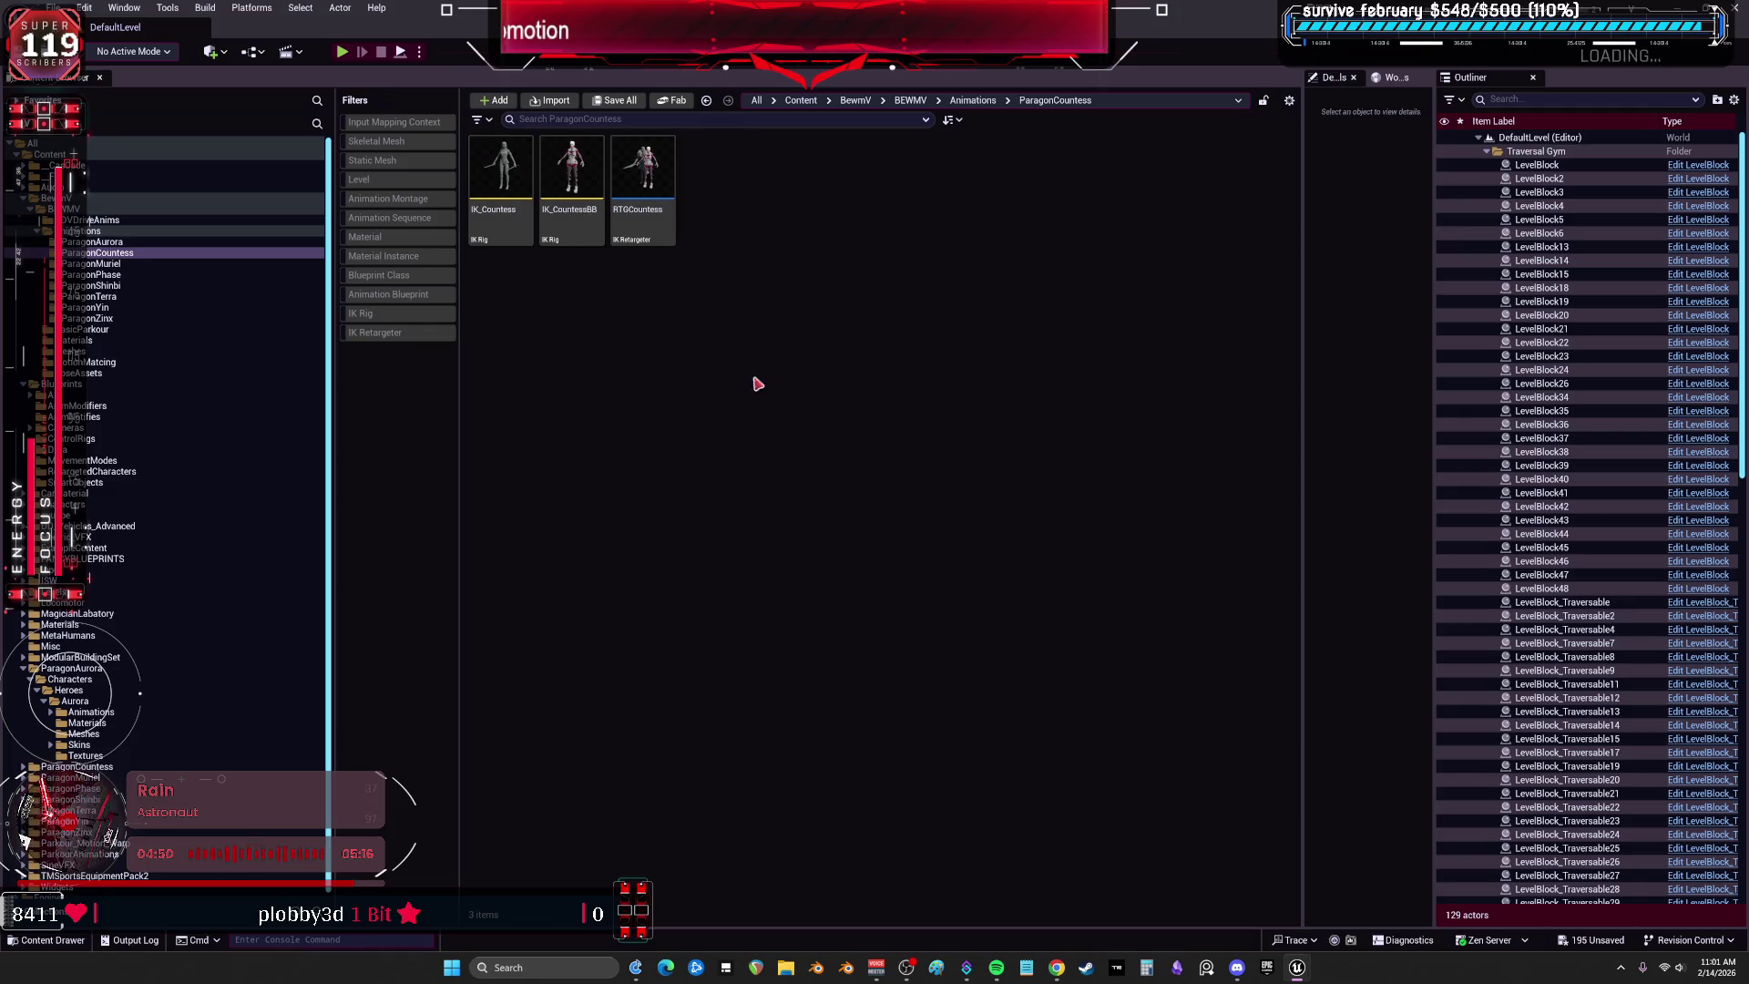
# Step: Open RTGCountess, assign IK_Countess as source IK rig onto IK_CountessBB, and enter retarget pose editing
pyautogui.doubleClick(654, 223)
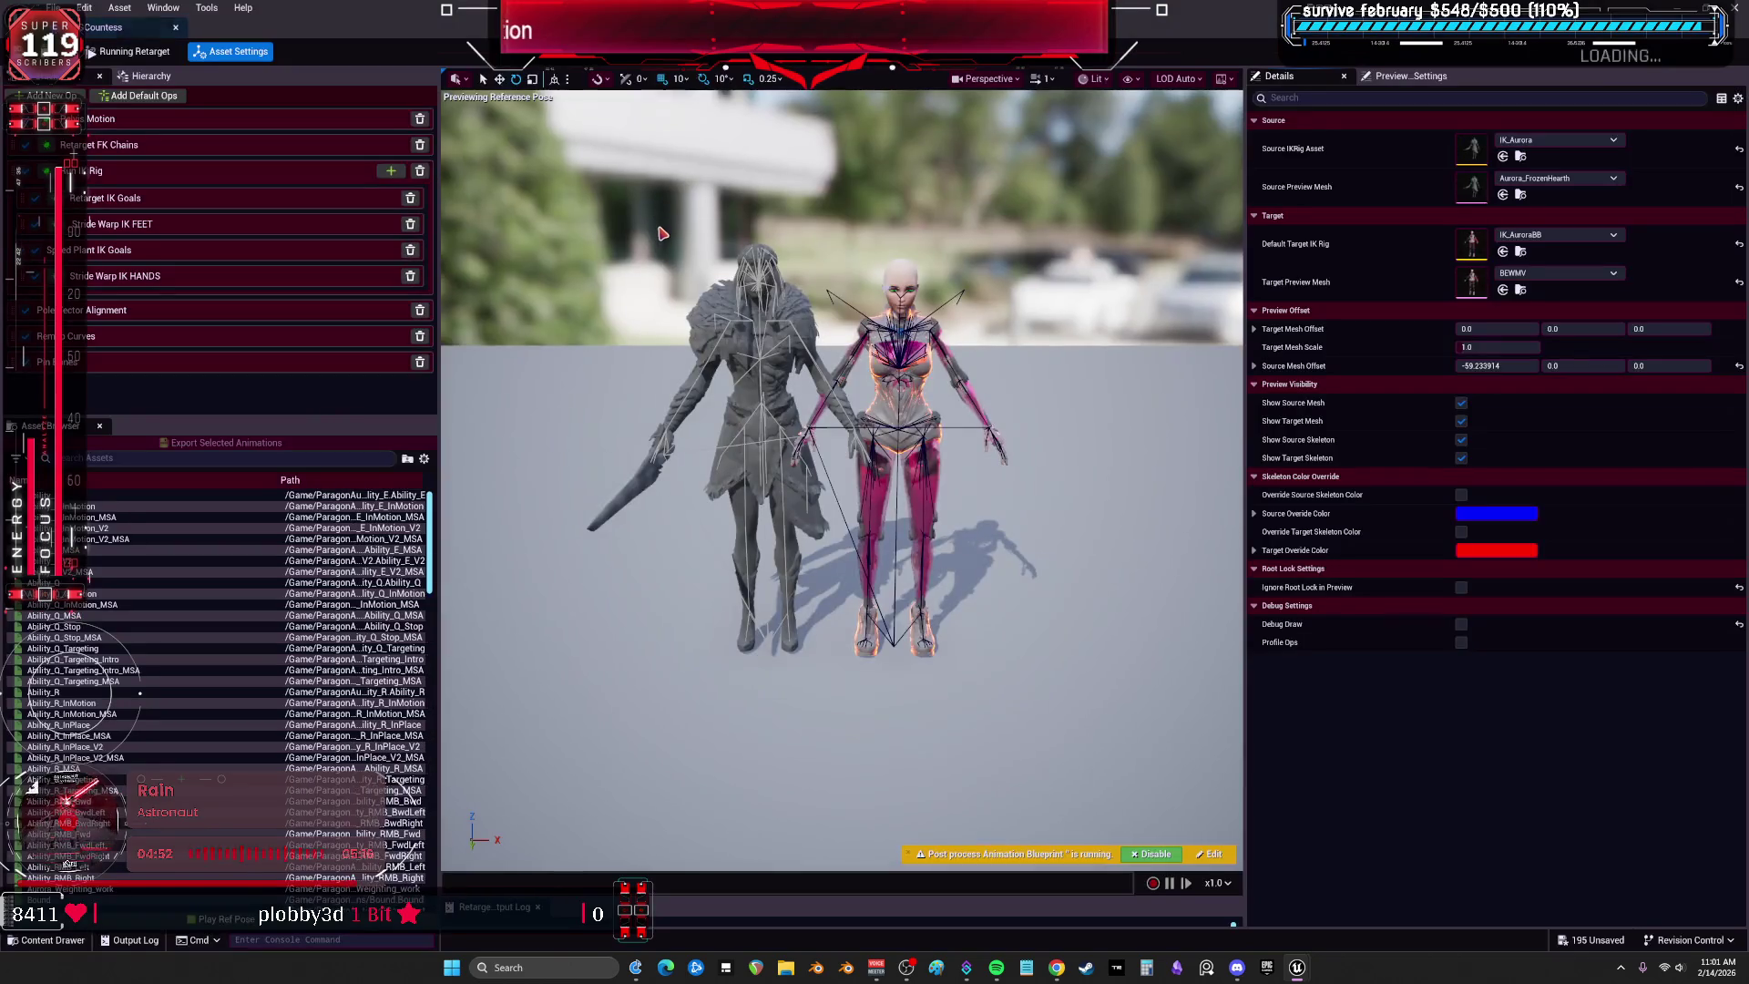
pyautogui.moveTo(644, 43); pyautogui.dragTo(700, 292)
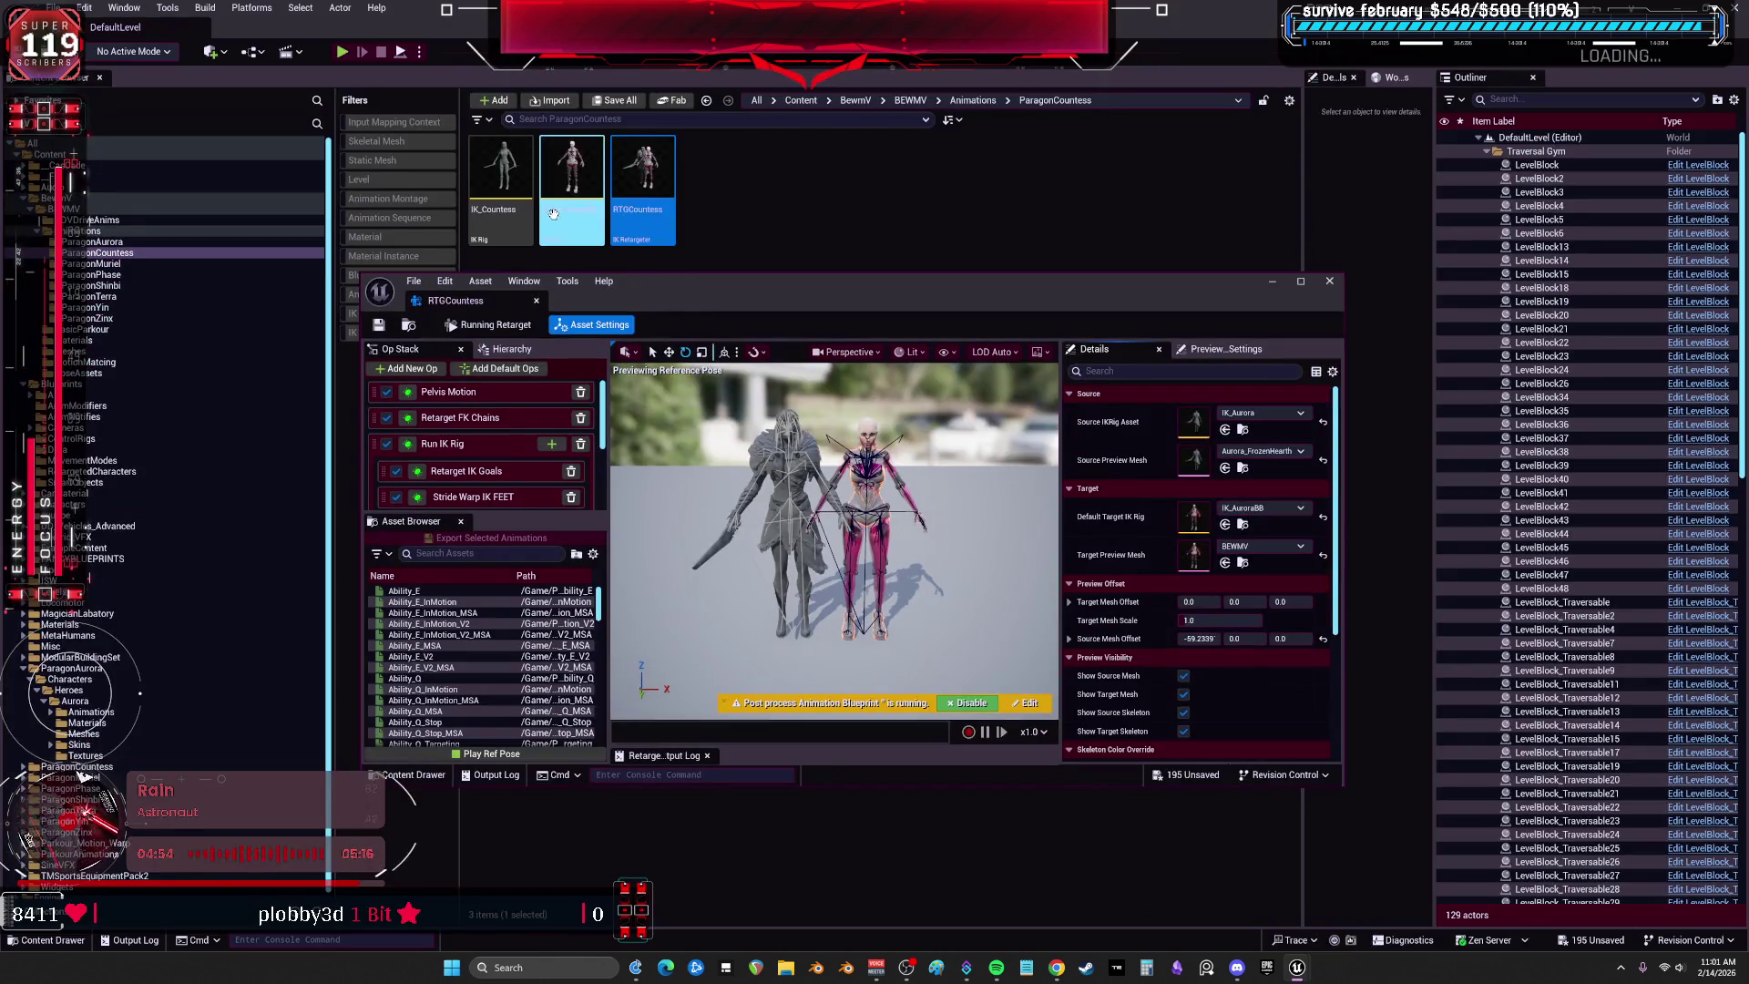
pyautogui.click(502, 178)
pyautogui.click(1225, 429)
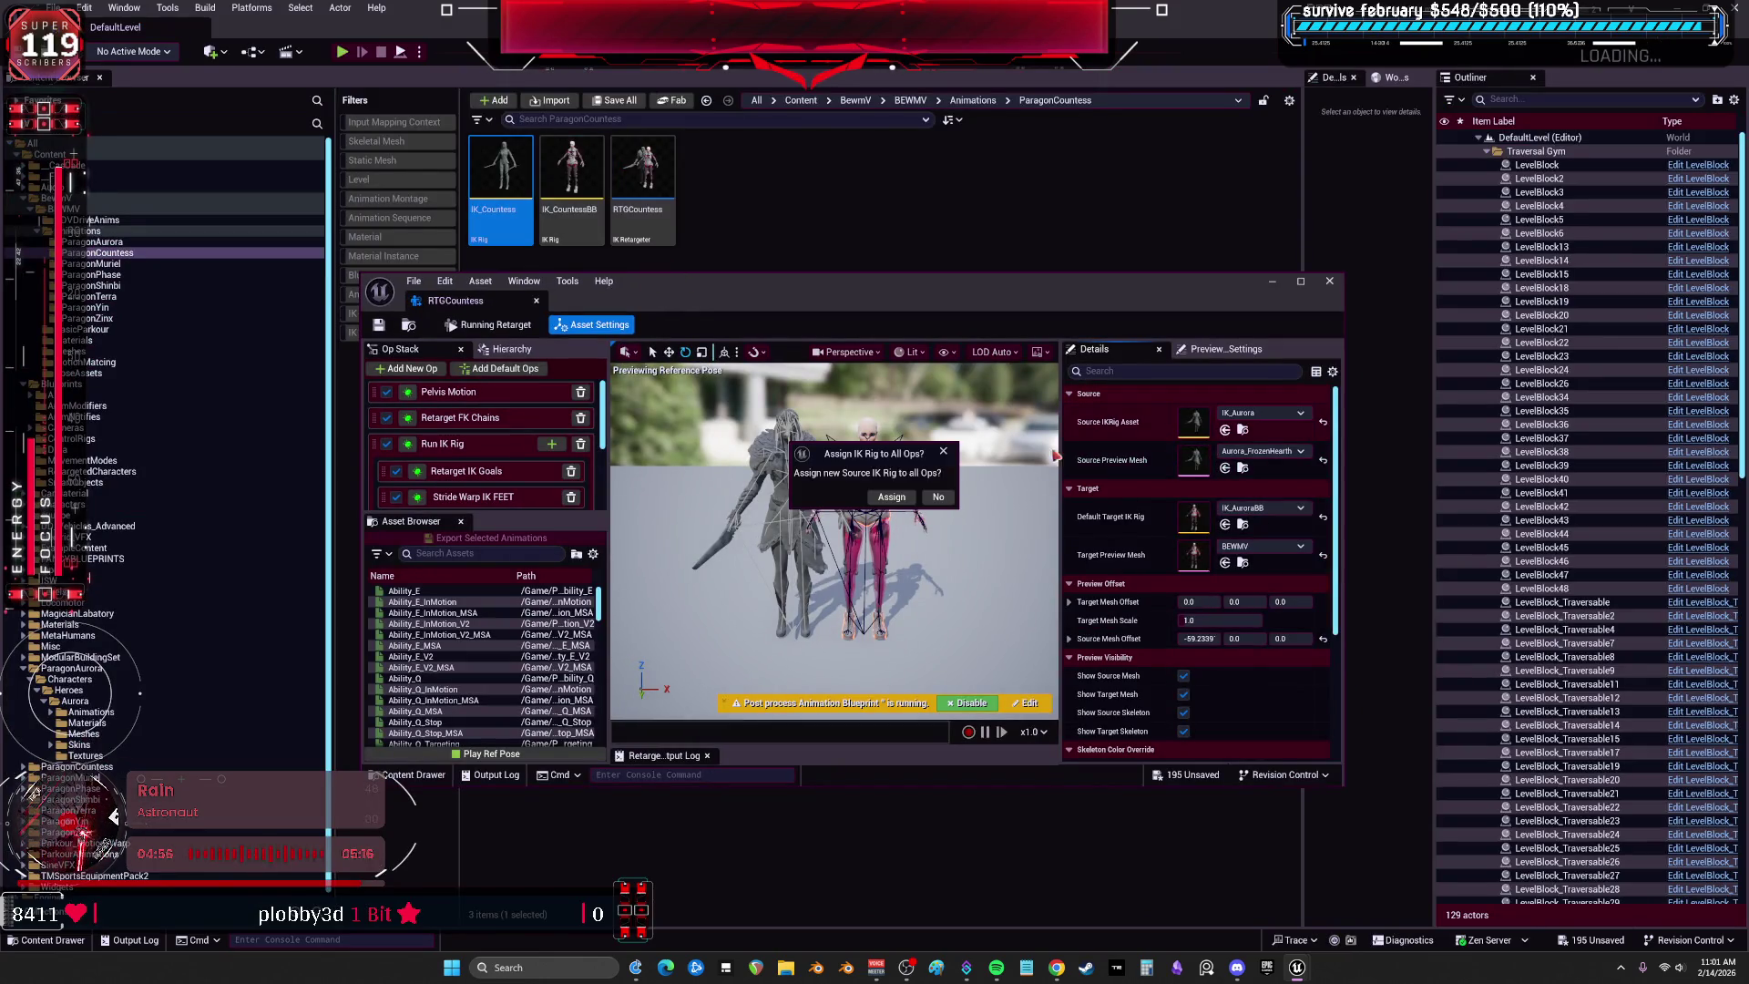
pyautogui.click(936, 497)
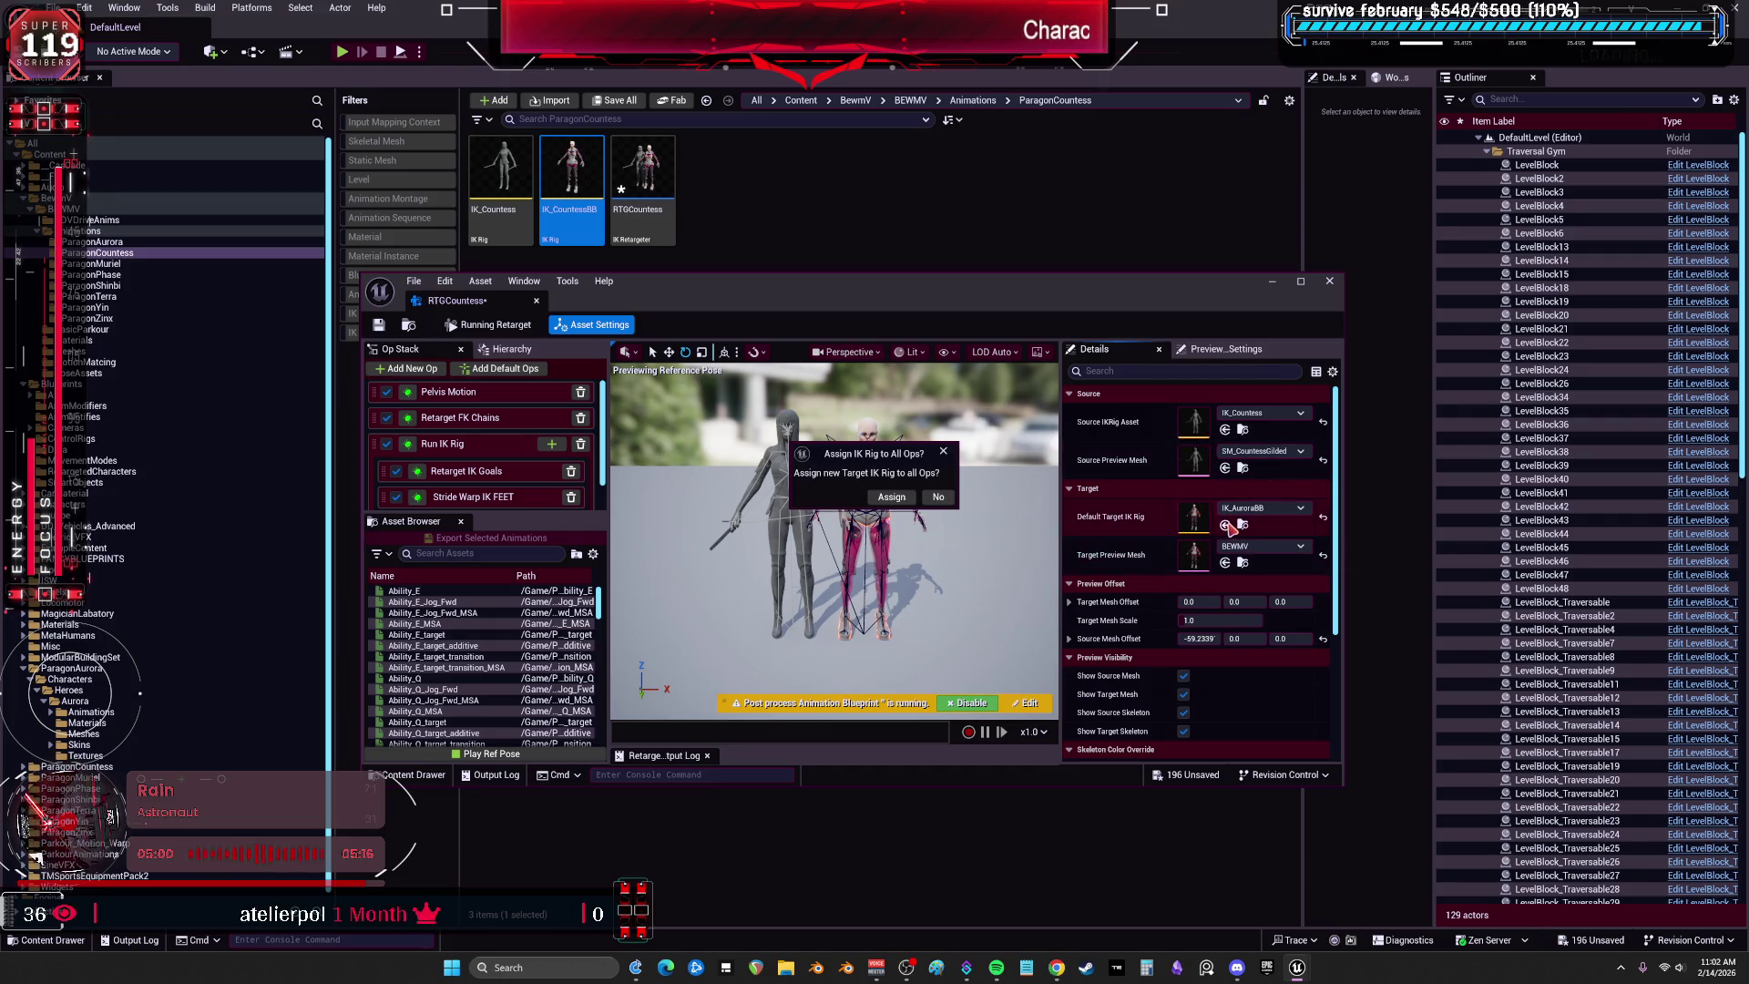
pyautogui.click(934, 496)
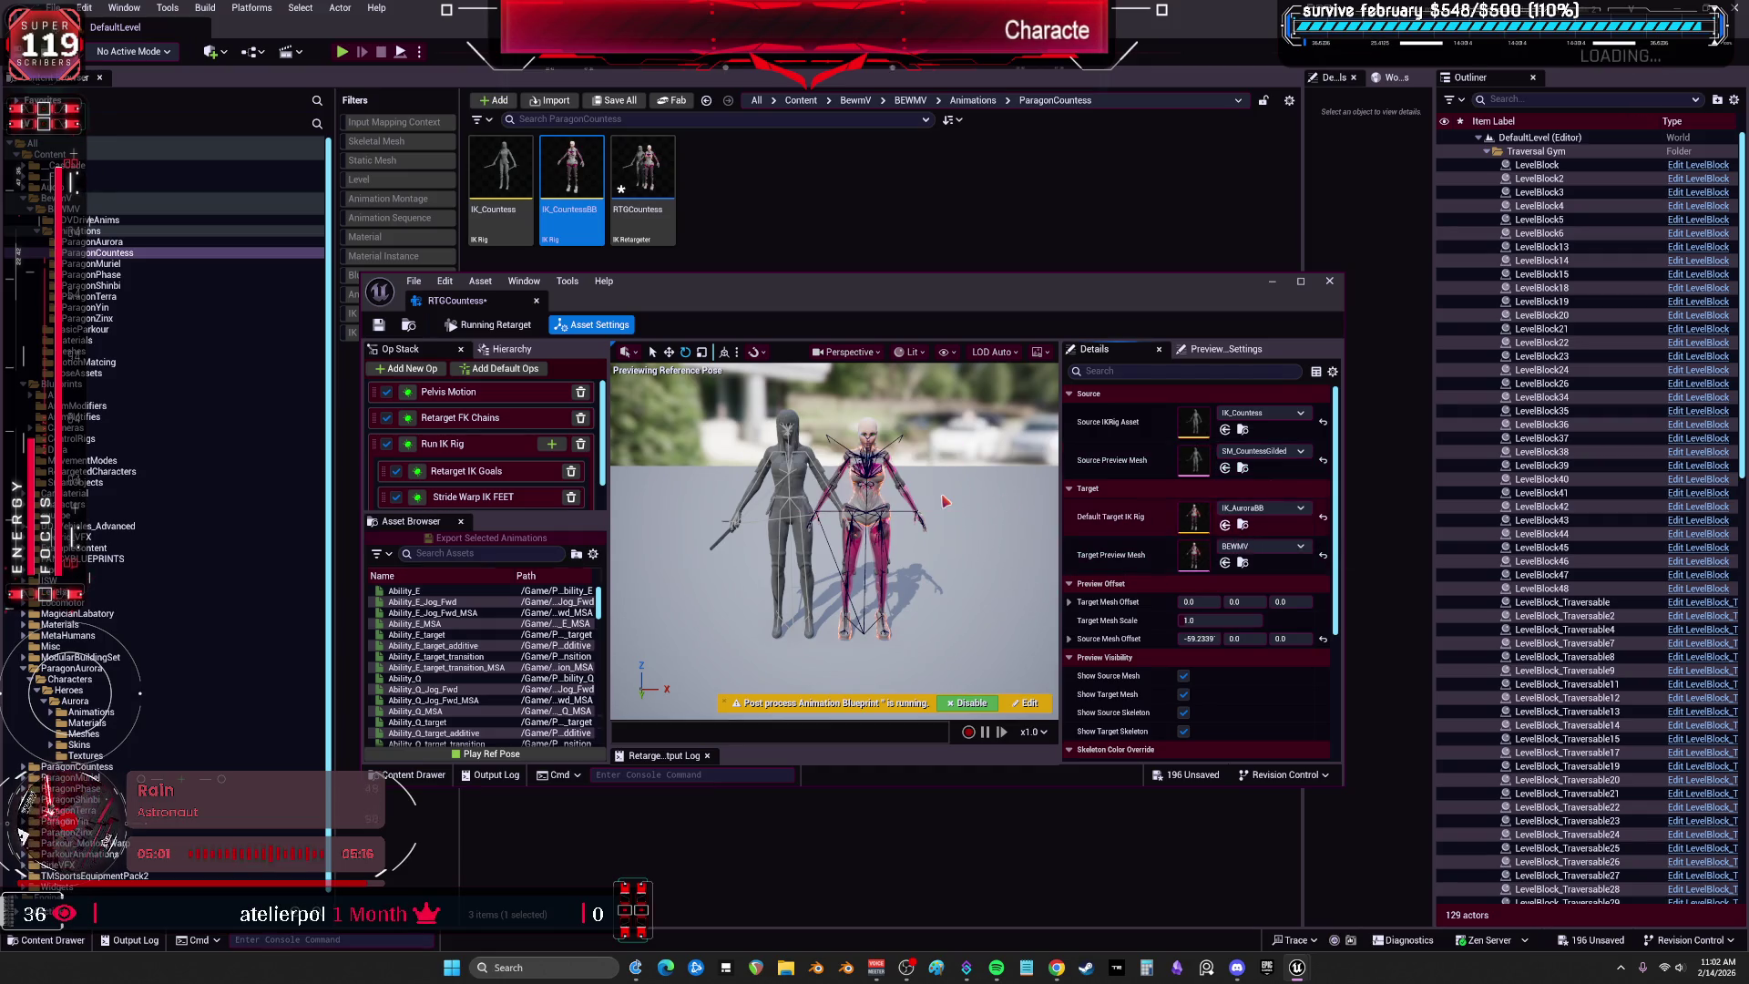
pyautogui.doubleClick(834, 285)
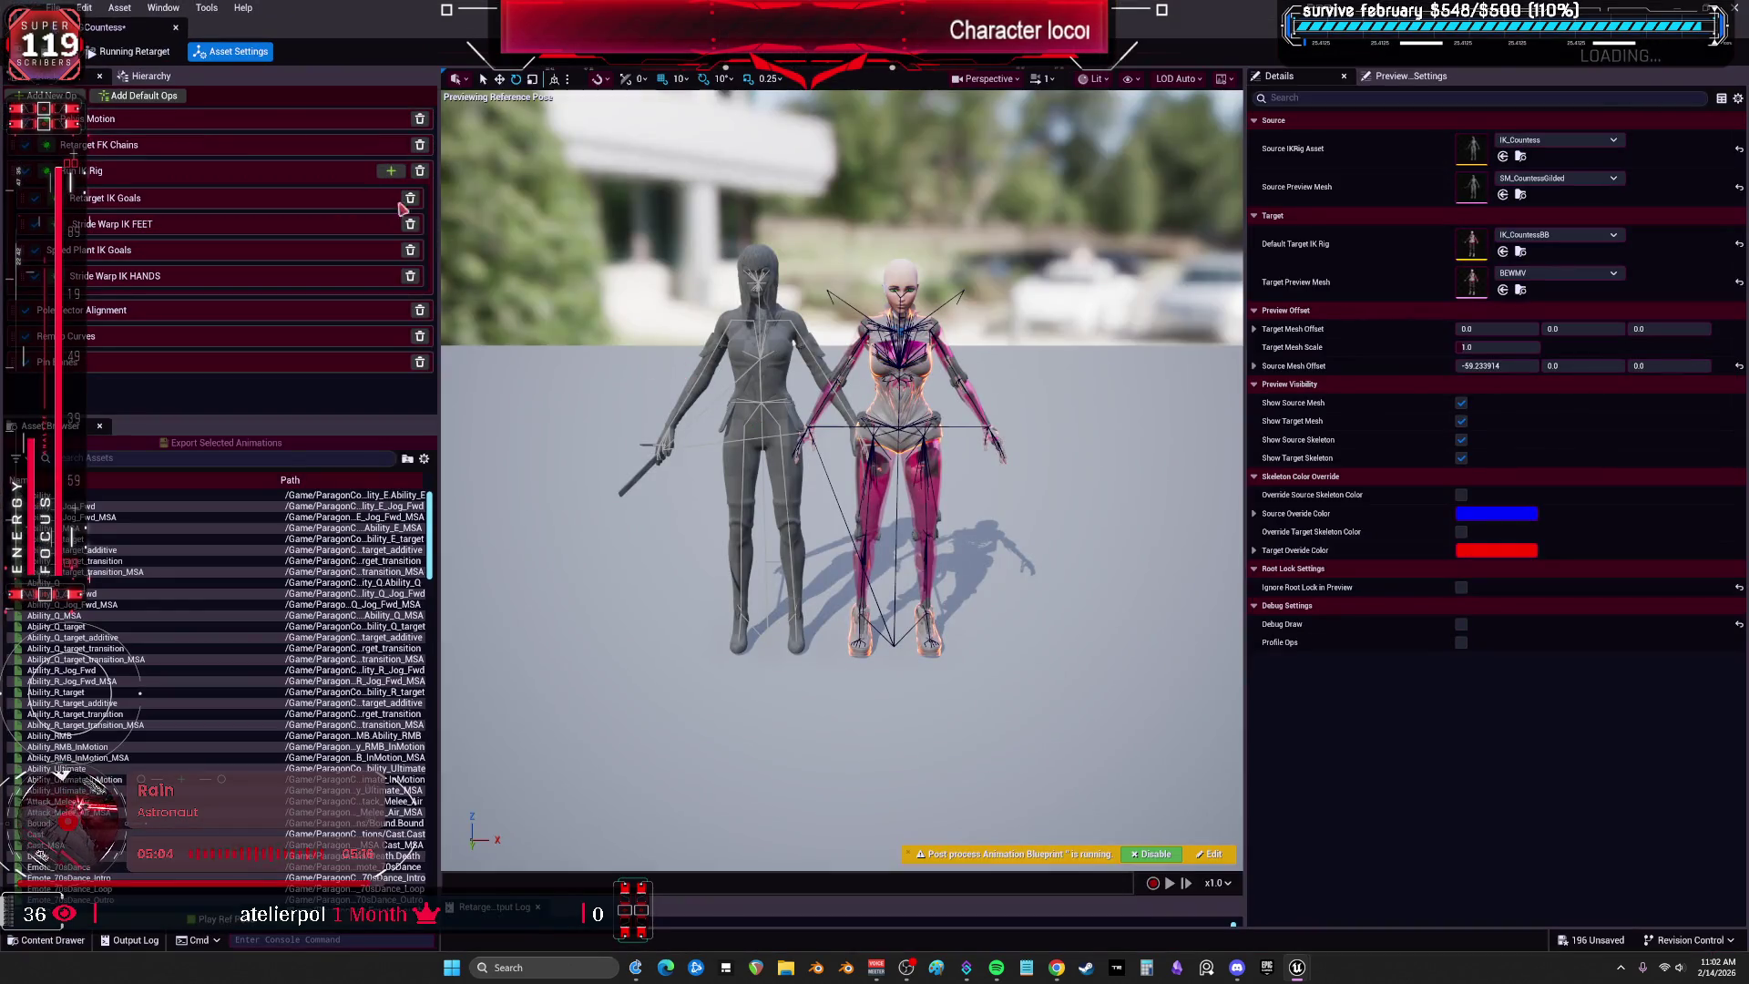
pyautogui.click(133, 53)
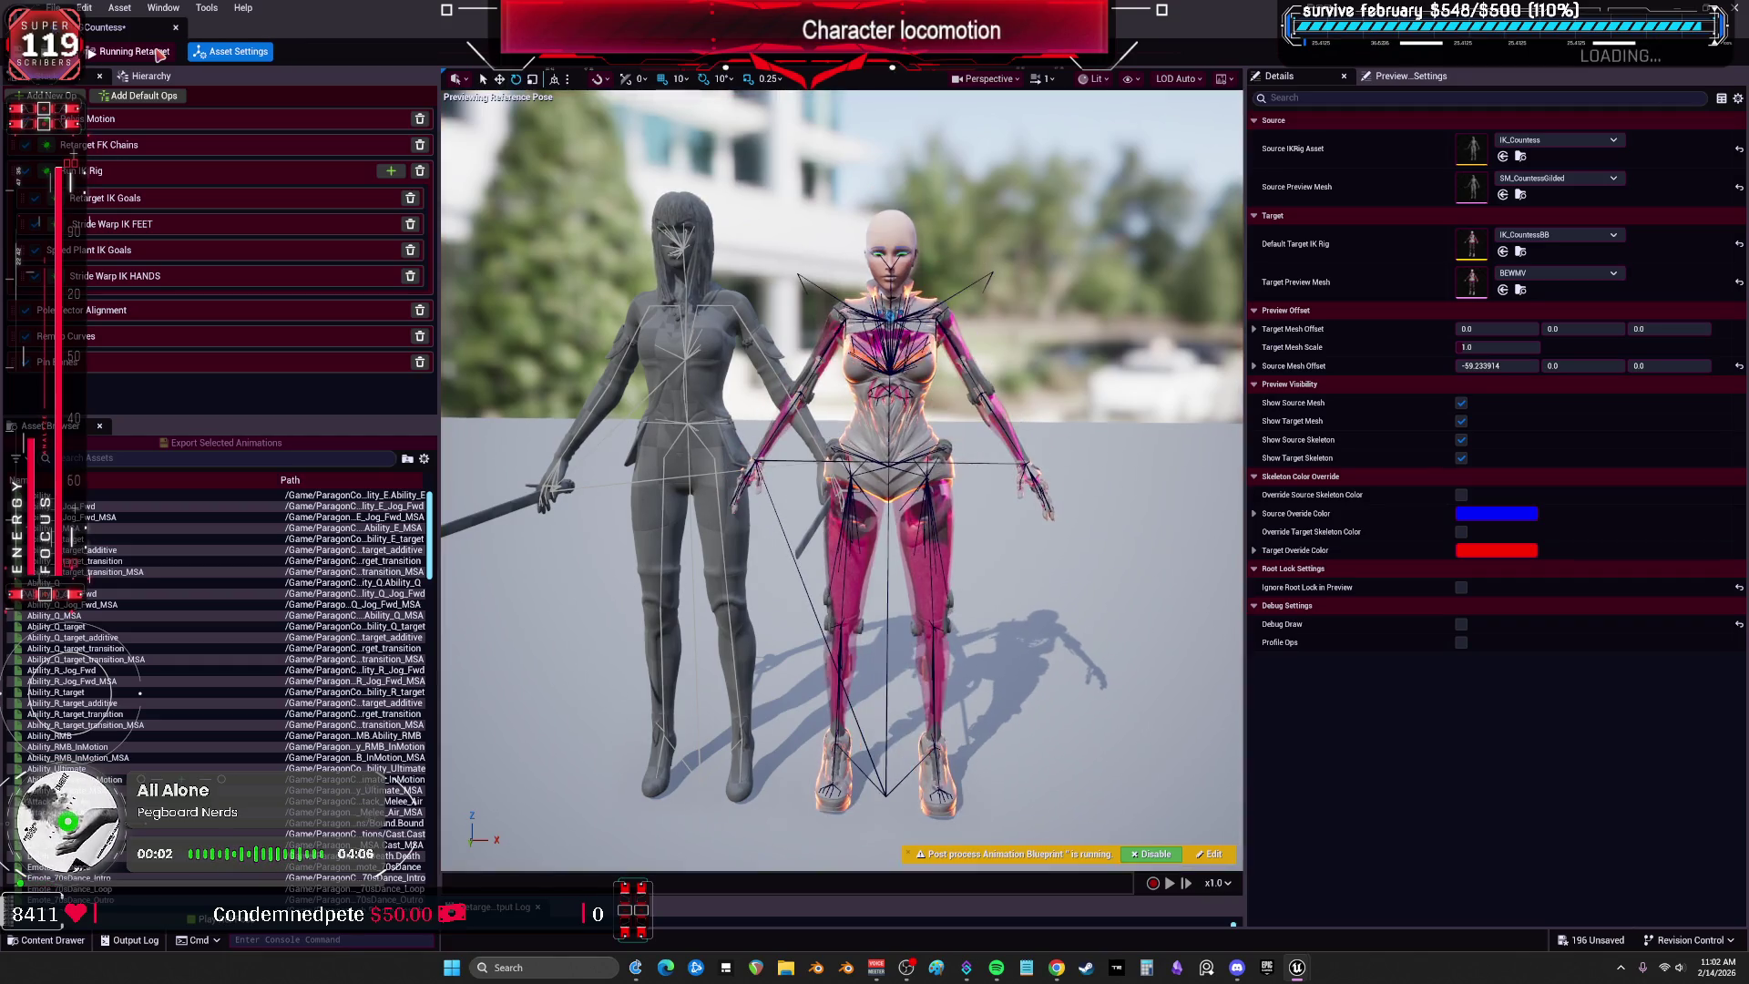
pyautogui.click(161, 55)
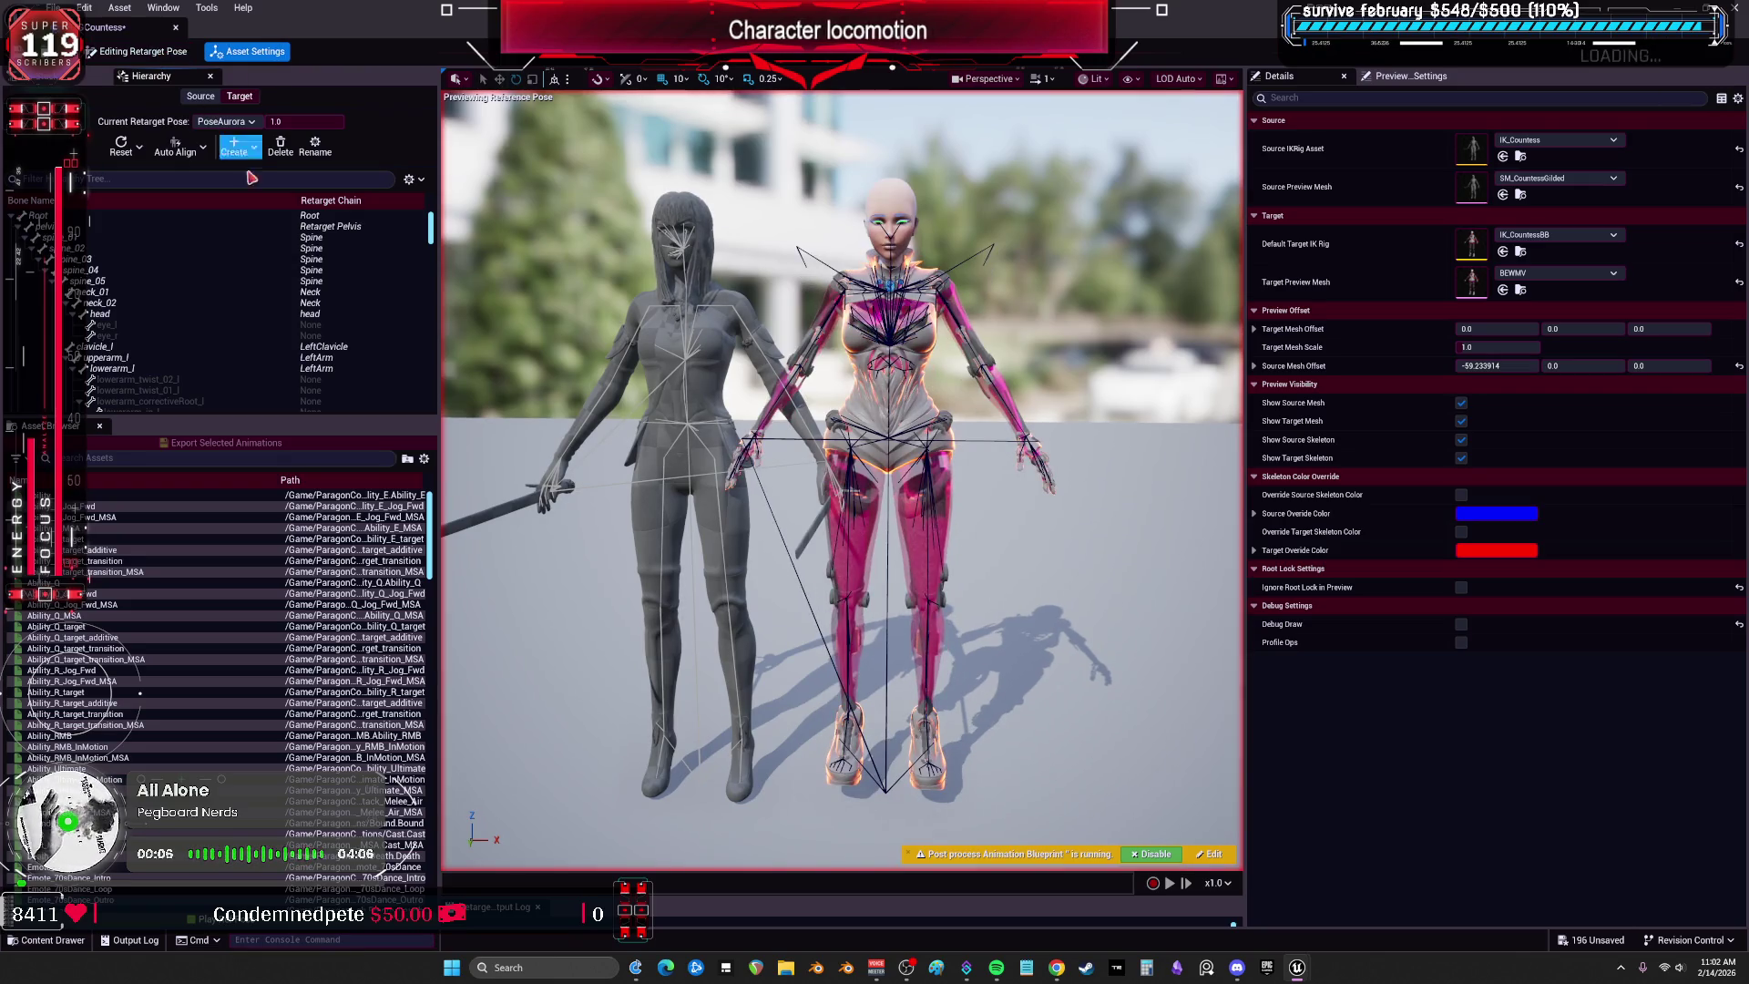
# Step: Reset every target bone offset to zero, keeping PoseAurora as the current pose
pyautogui.click(100, 273)
pyautogui.hotkey('ctrl', 'a')
pyautogui.click(121, 146)
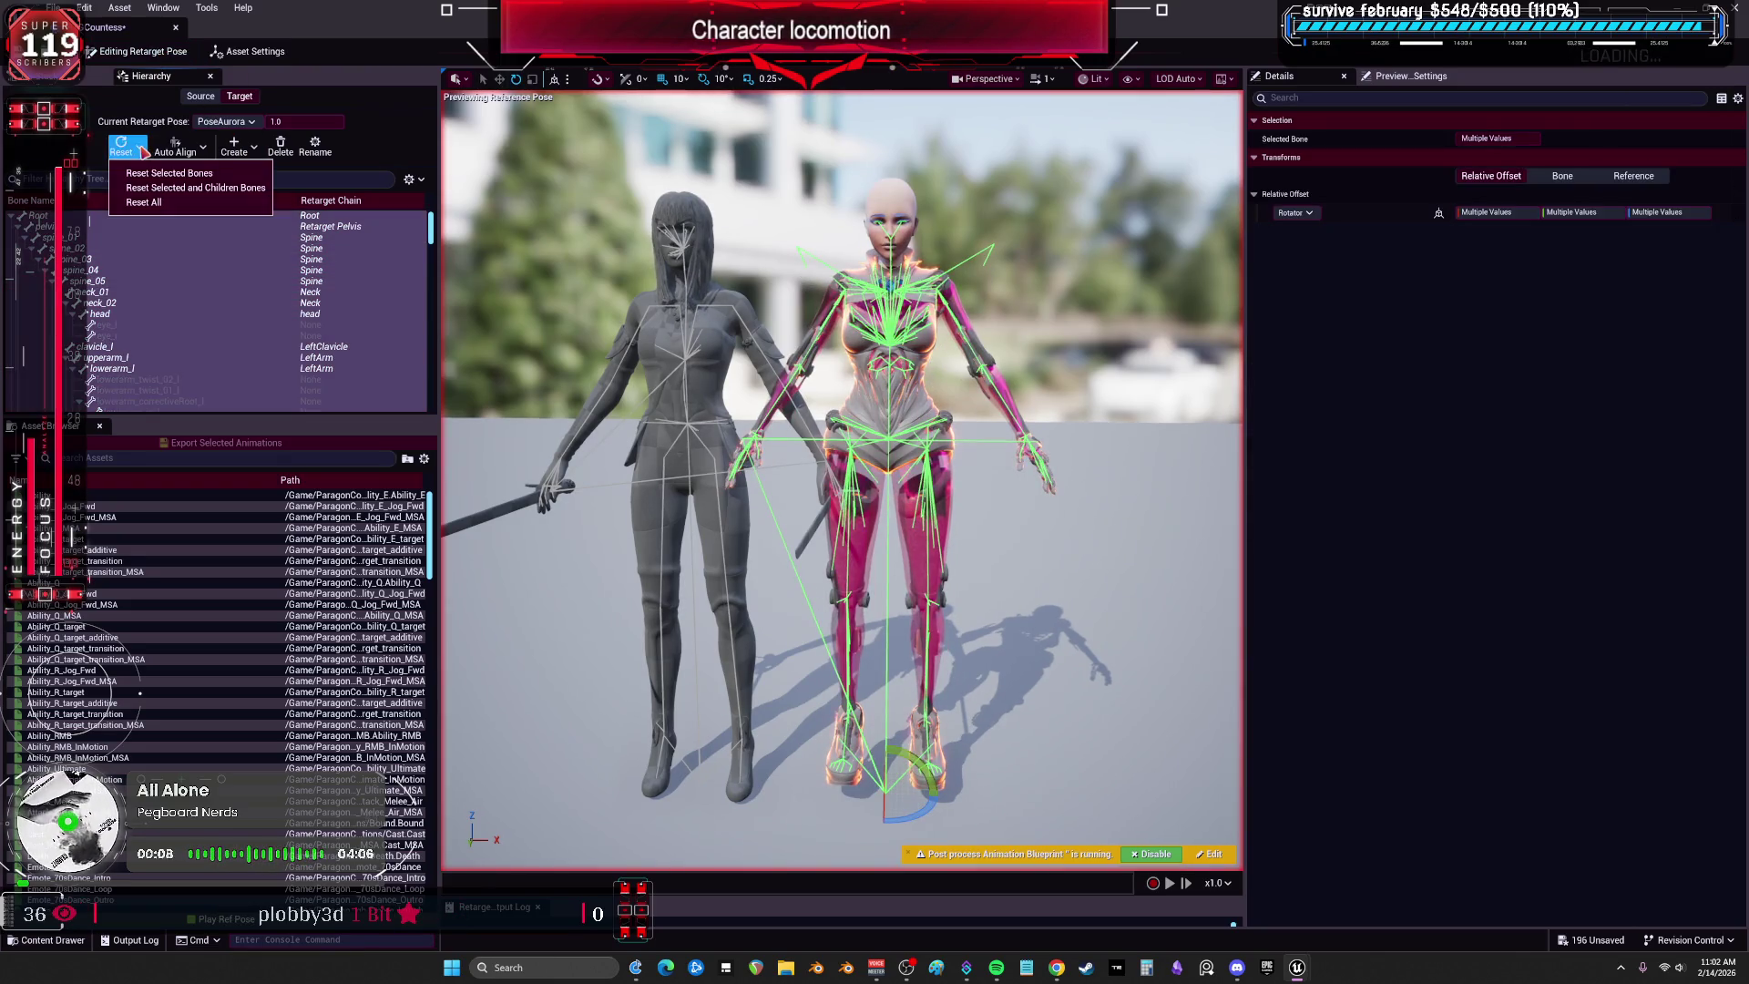
pyautogui.click(173, 203)
pyautogui.click(223, 121)
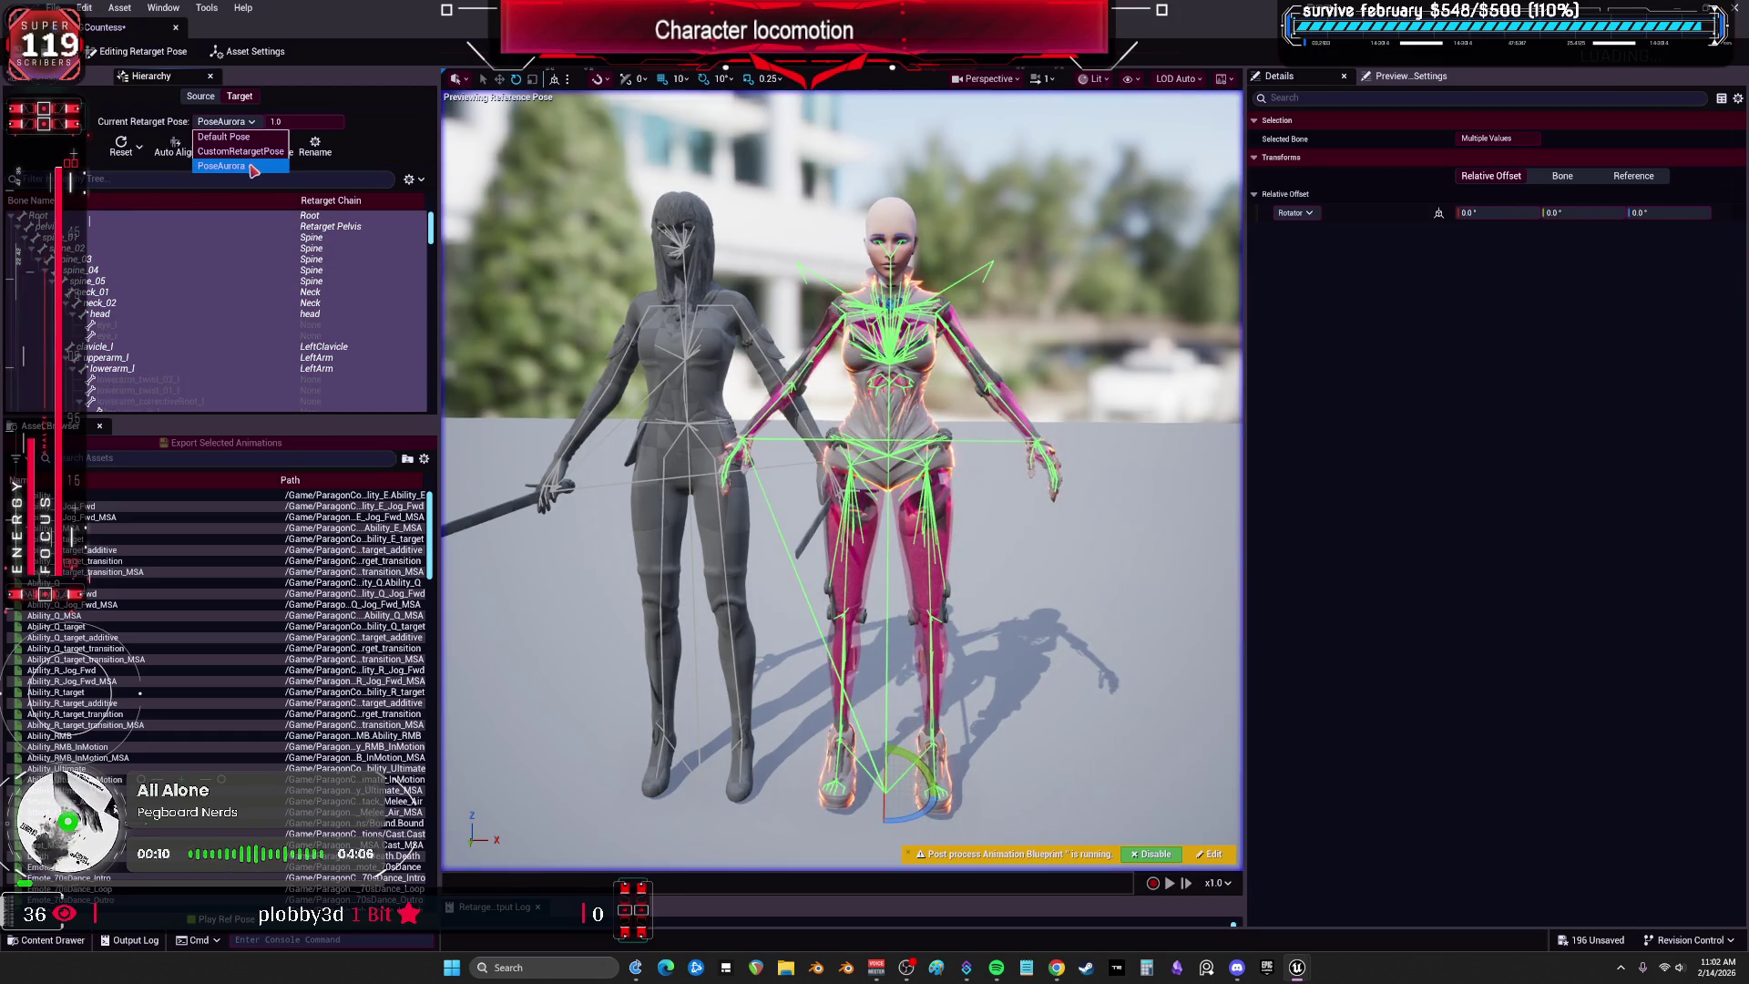
pyautogui.click(222, 166)
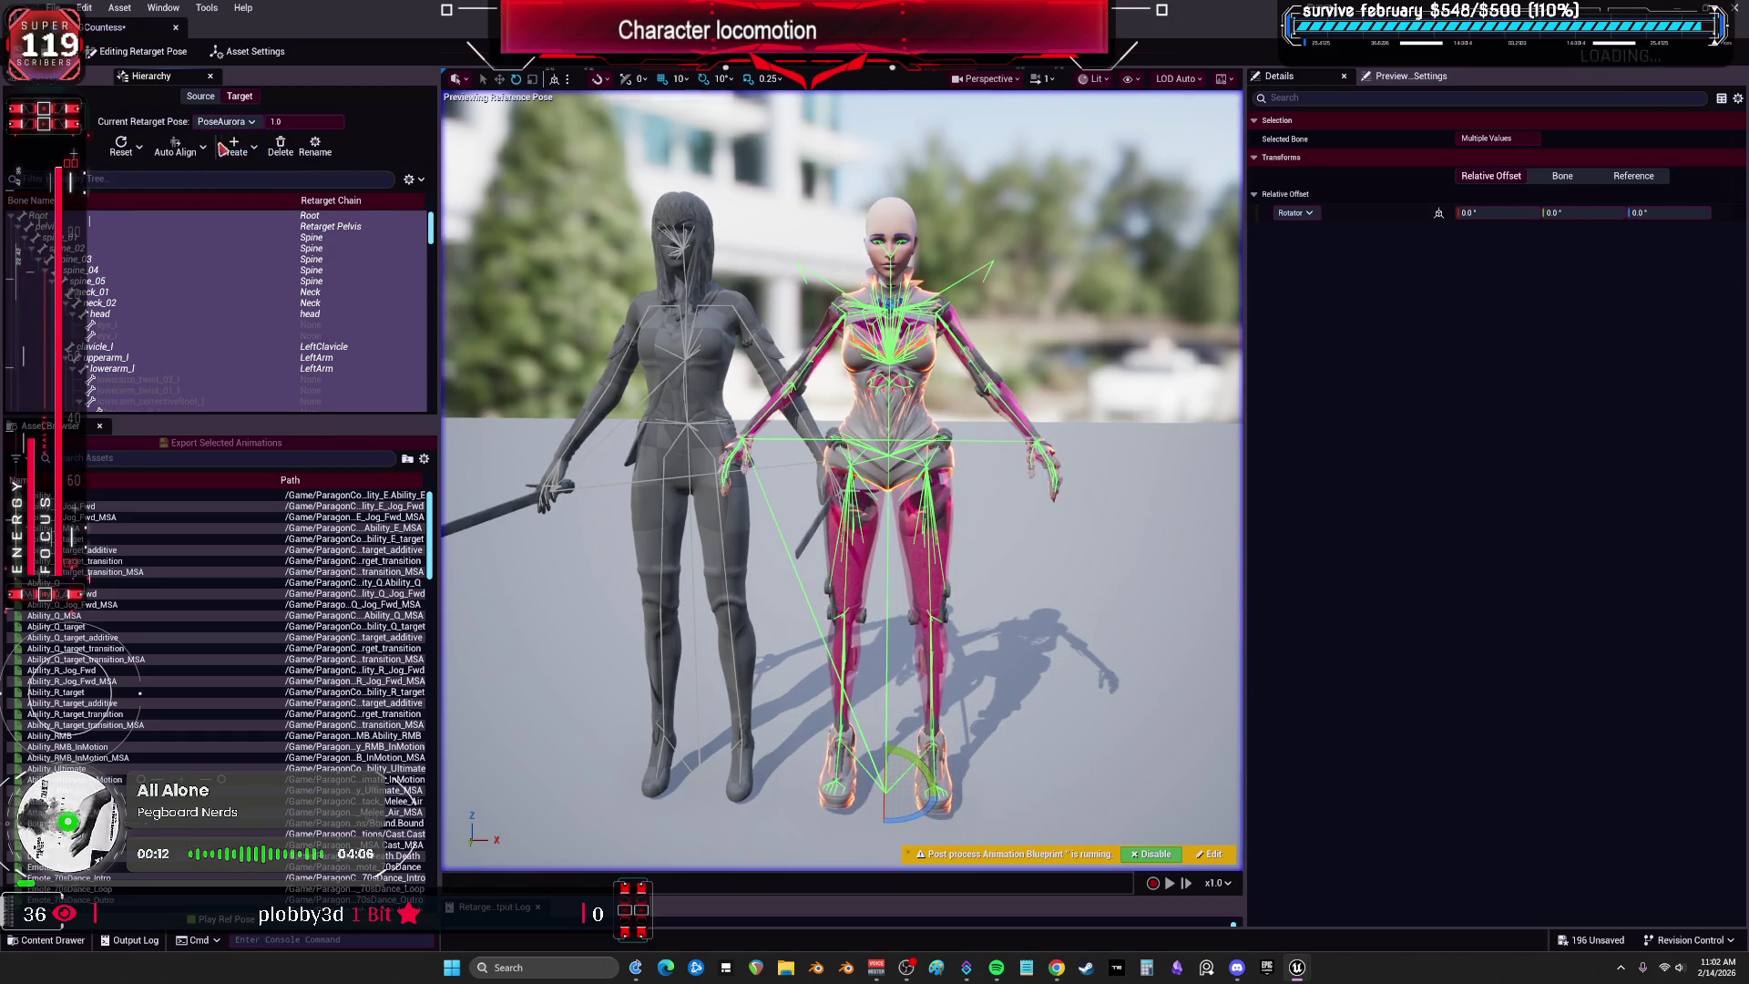
# Step: Create a new retarget pose named PoseCountess and preview Ability_Q_target_transition_MSA
pyautogui.click(234, 146)
pyautogui.click(273, 188)
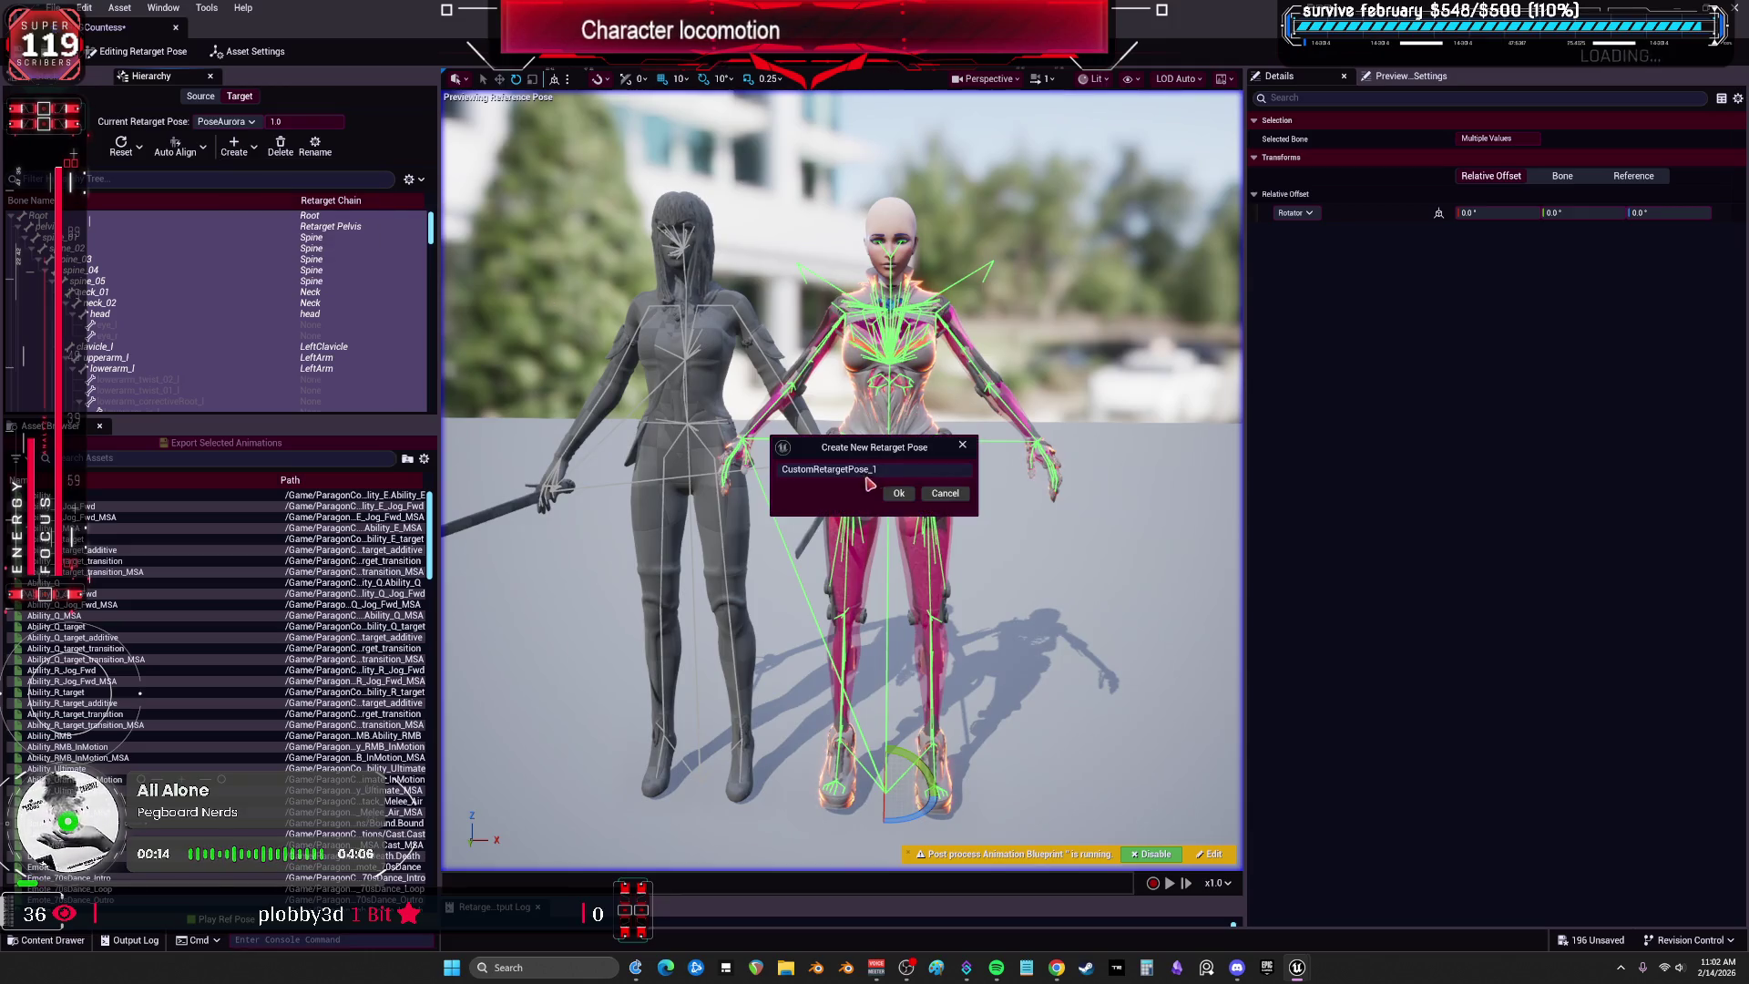
pyautogui.moveTo(876, 470); pyautogui.dragTo(783, 463)
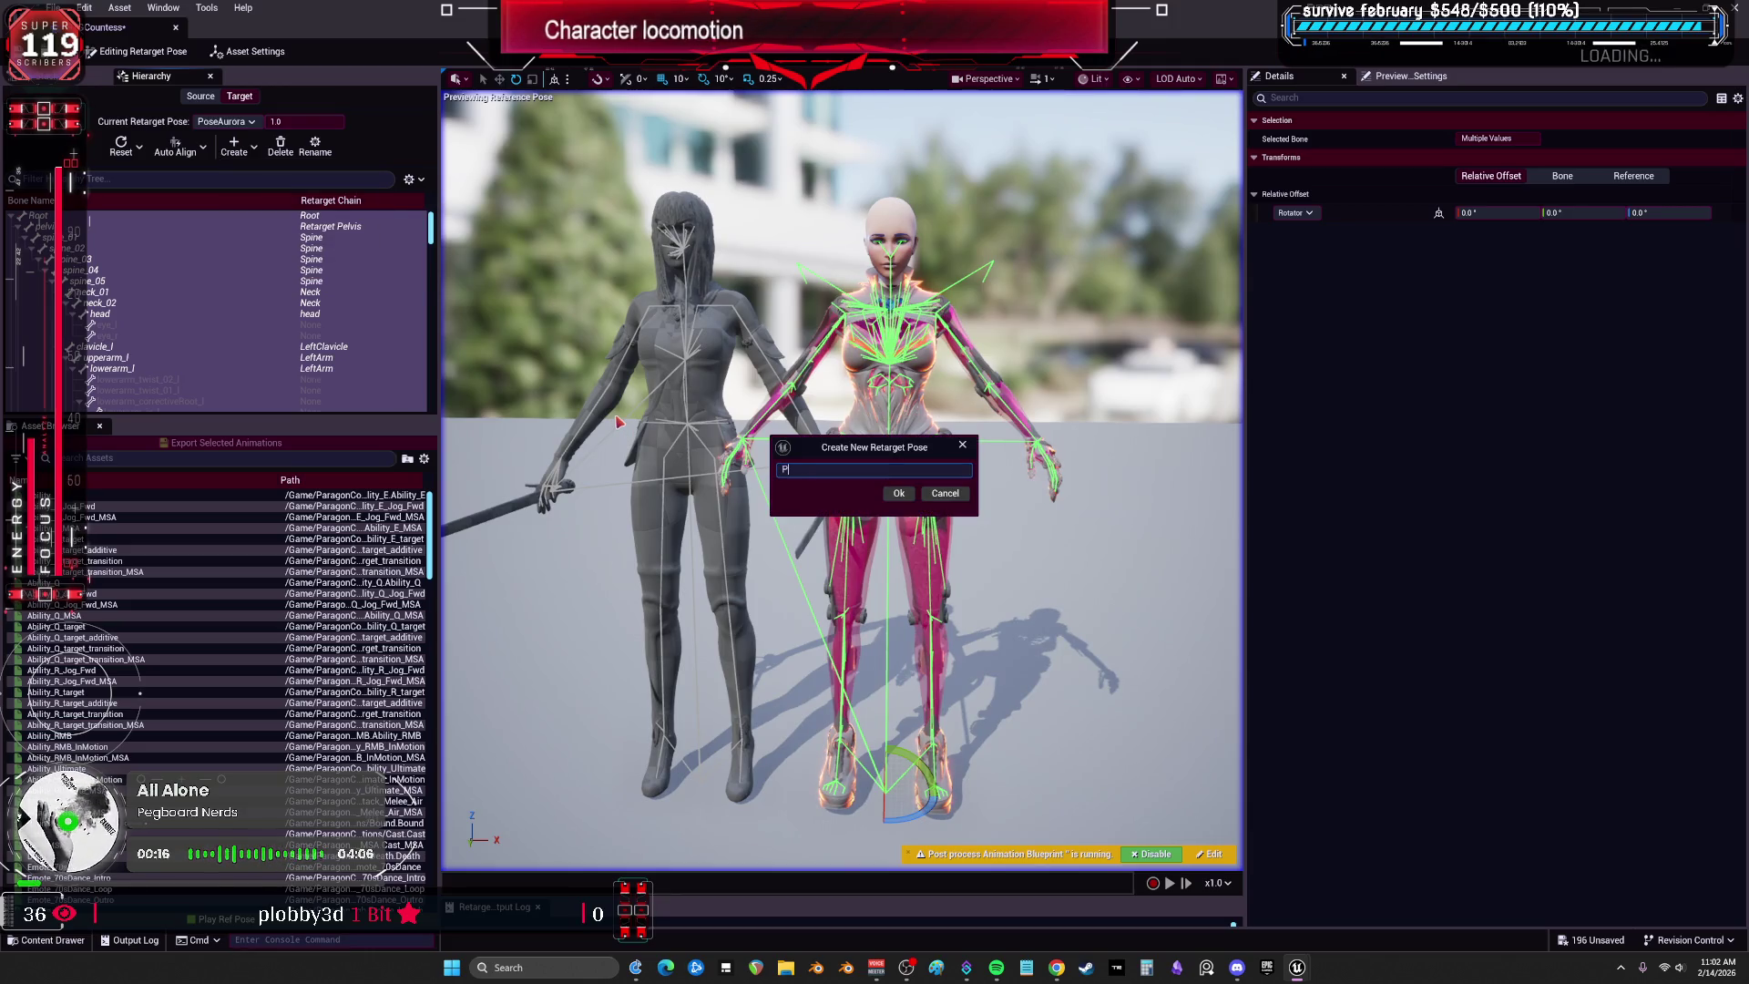
pyautogui.write('Countess')
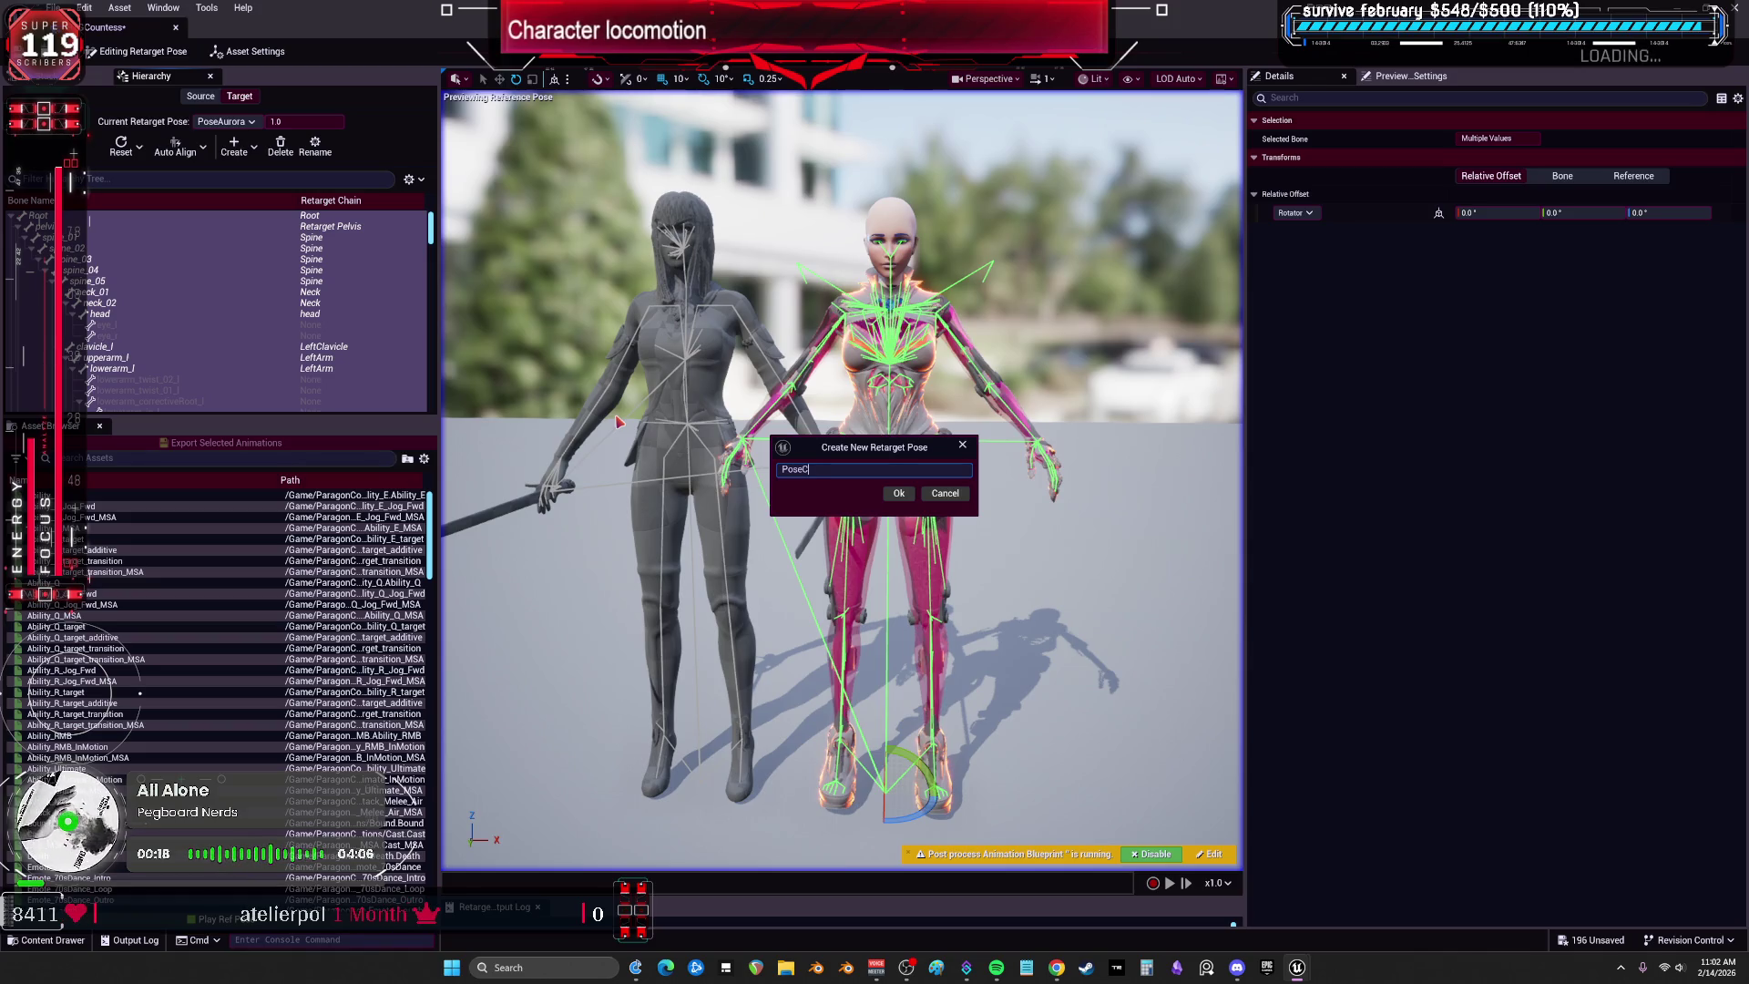
pyautogui.click(900, 495)
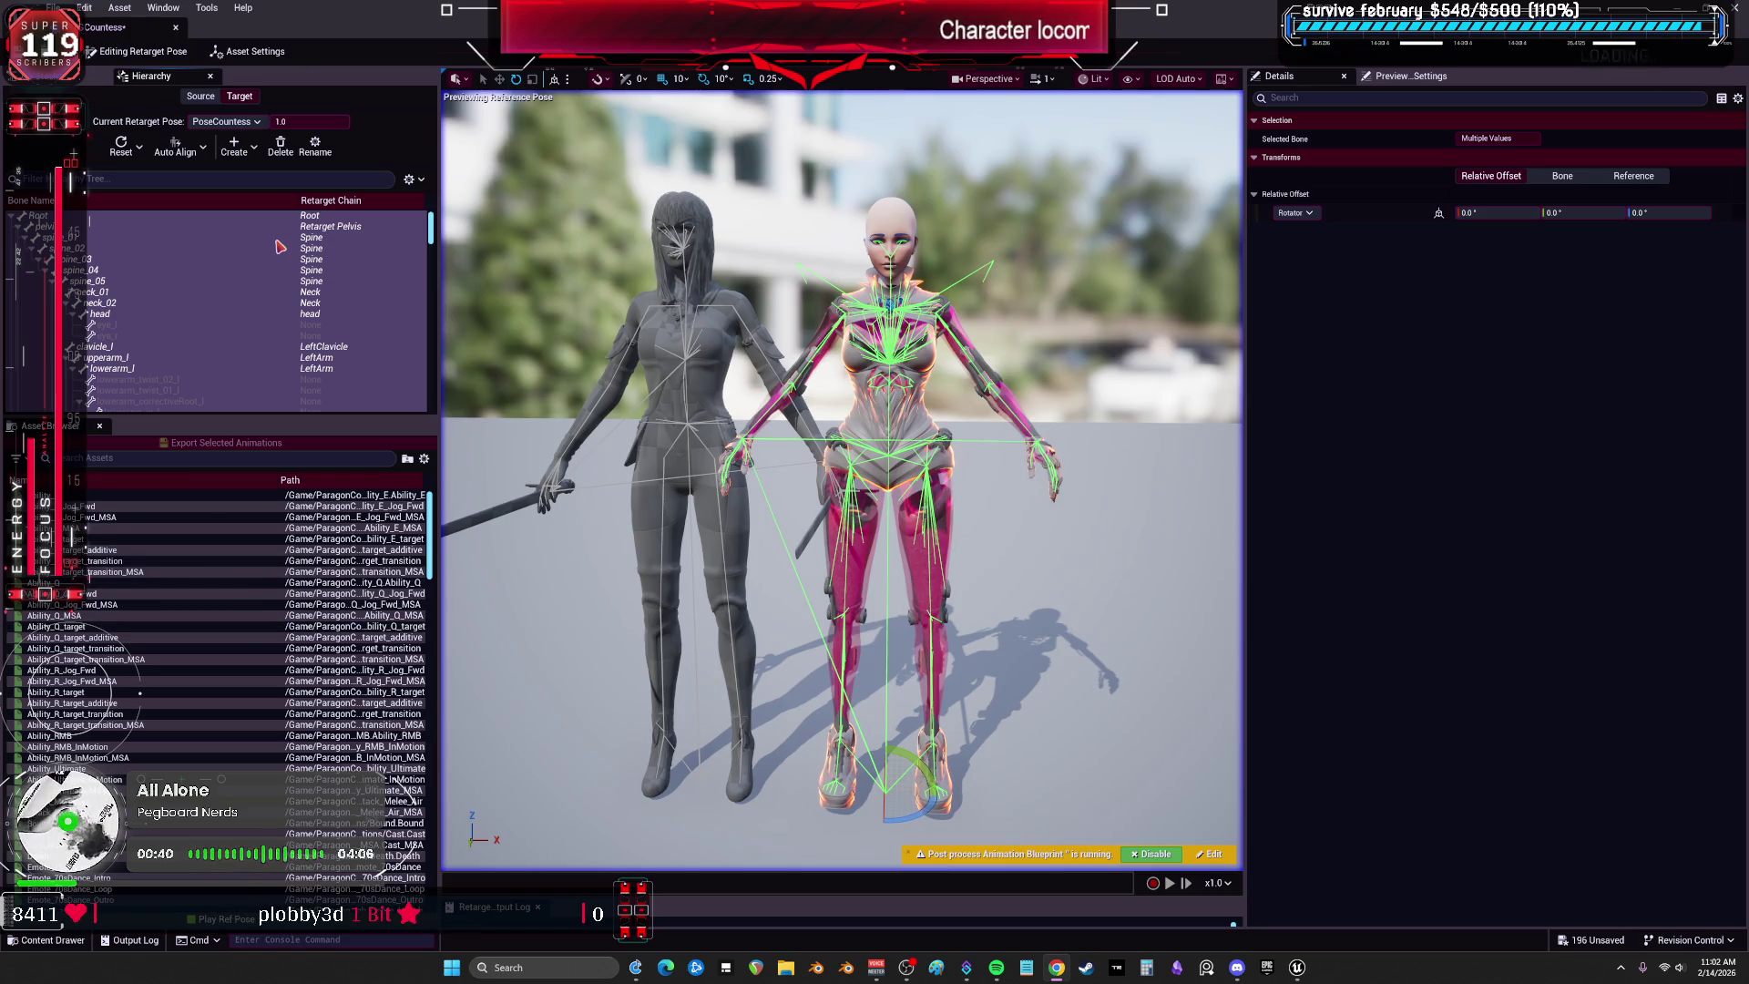
pyautogui.click(119, 657)
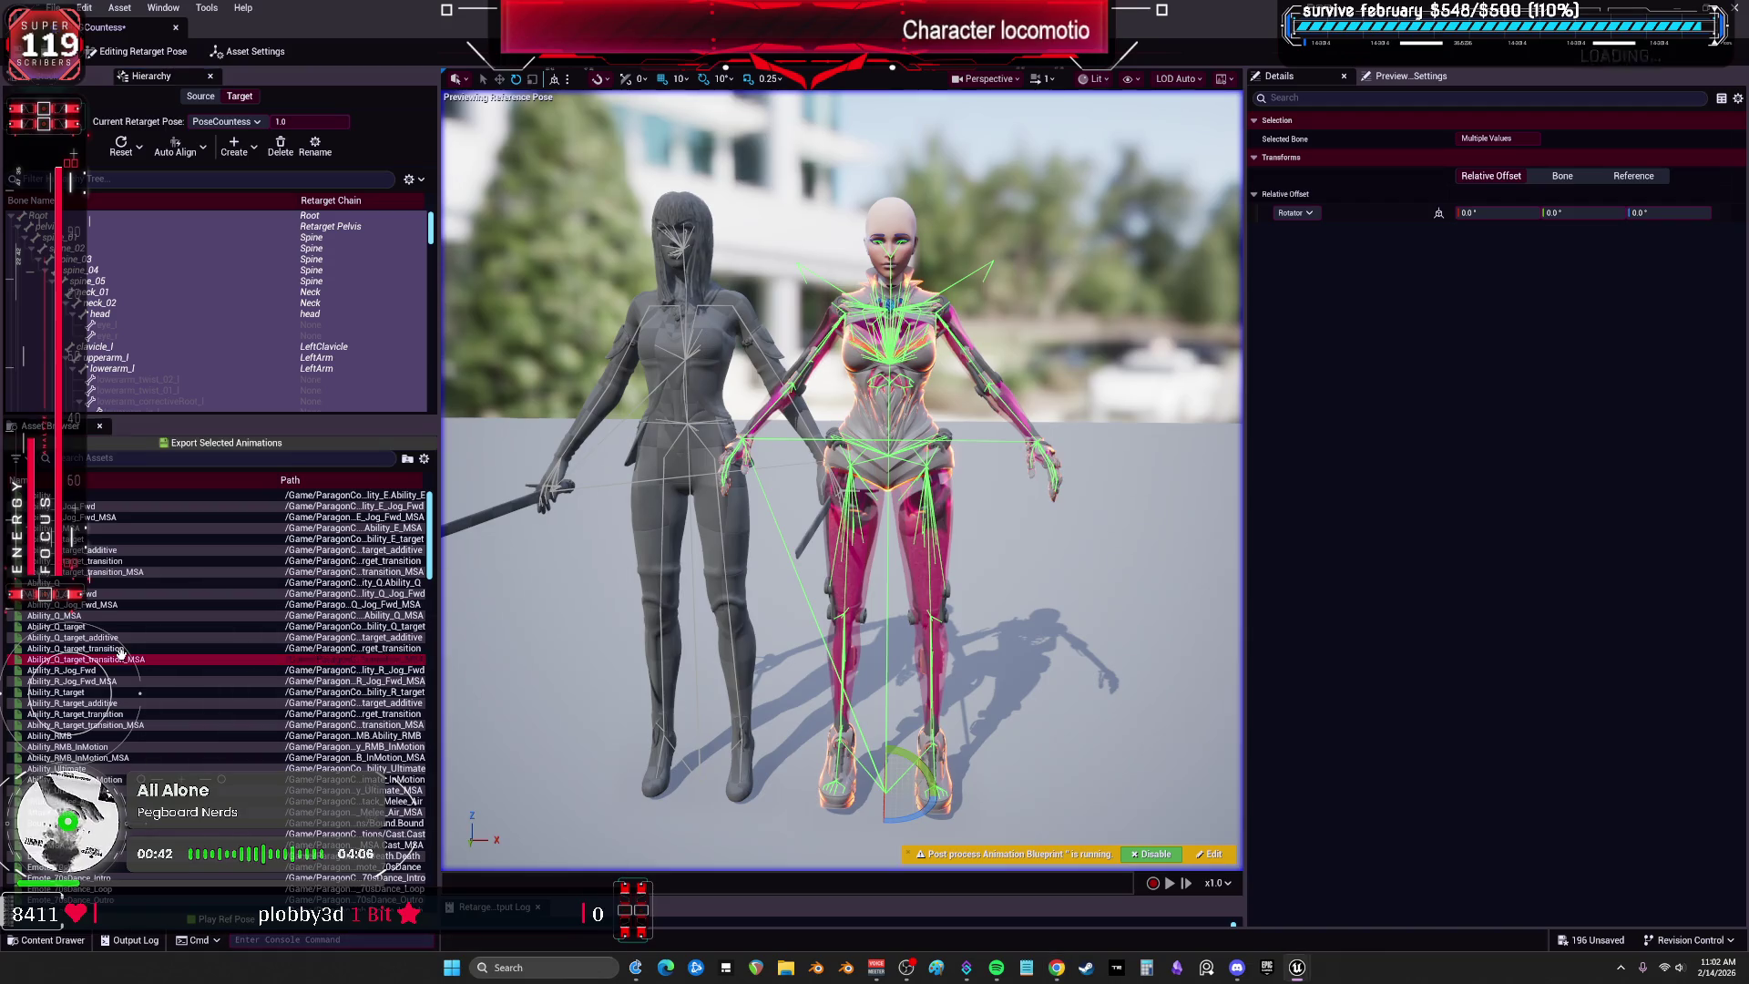
pyautogui.doubleClick(120, 653)
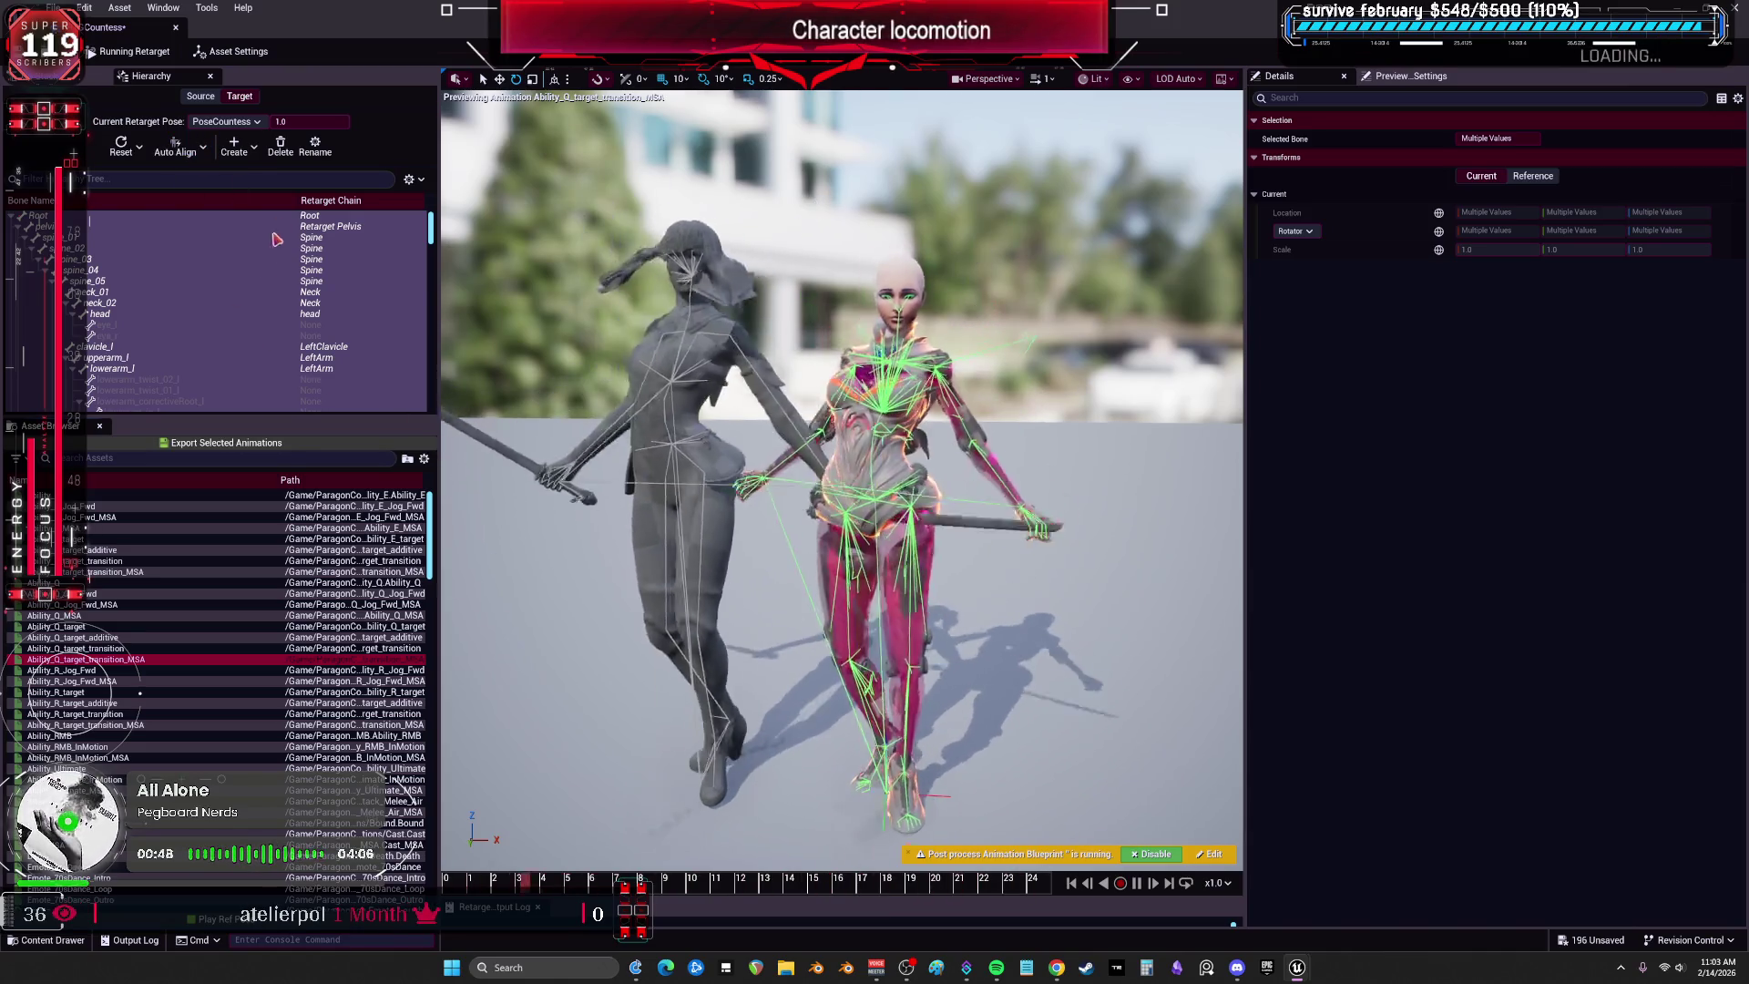
# Step: Back in pose editing, select the Root bone and auto-align all bones to the source
pyautogui.click(198, 54)
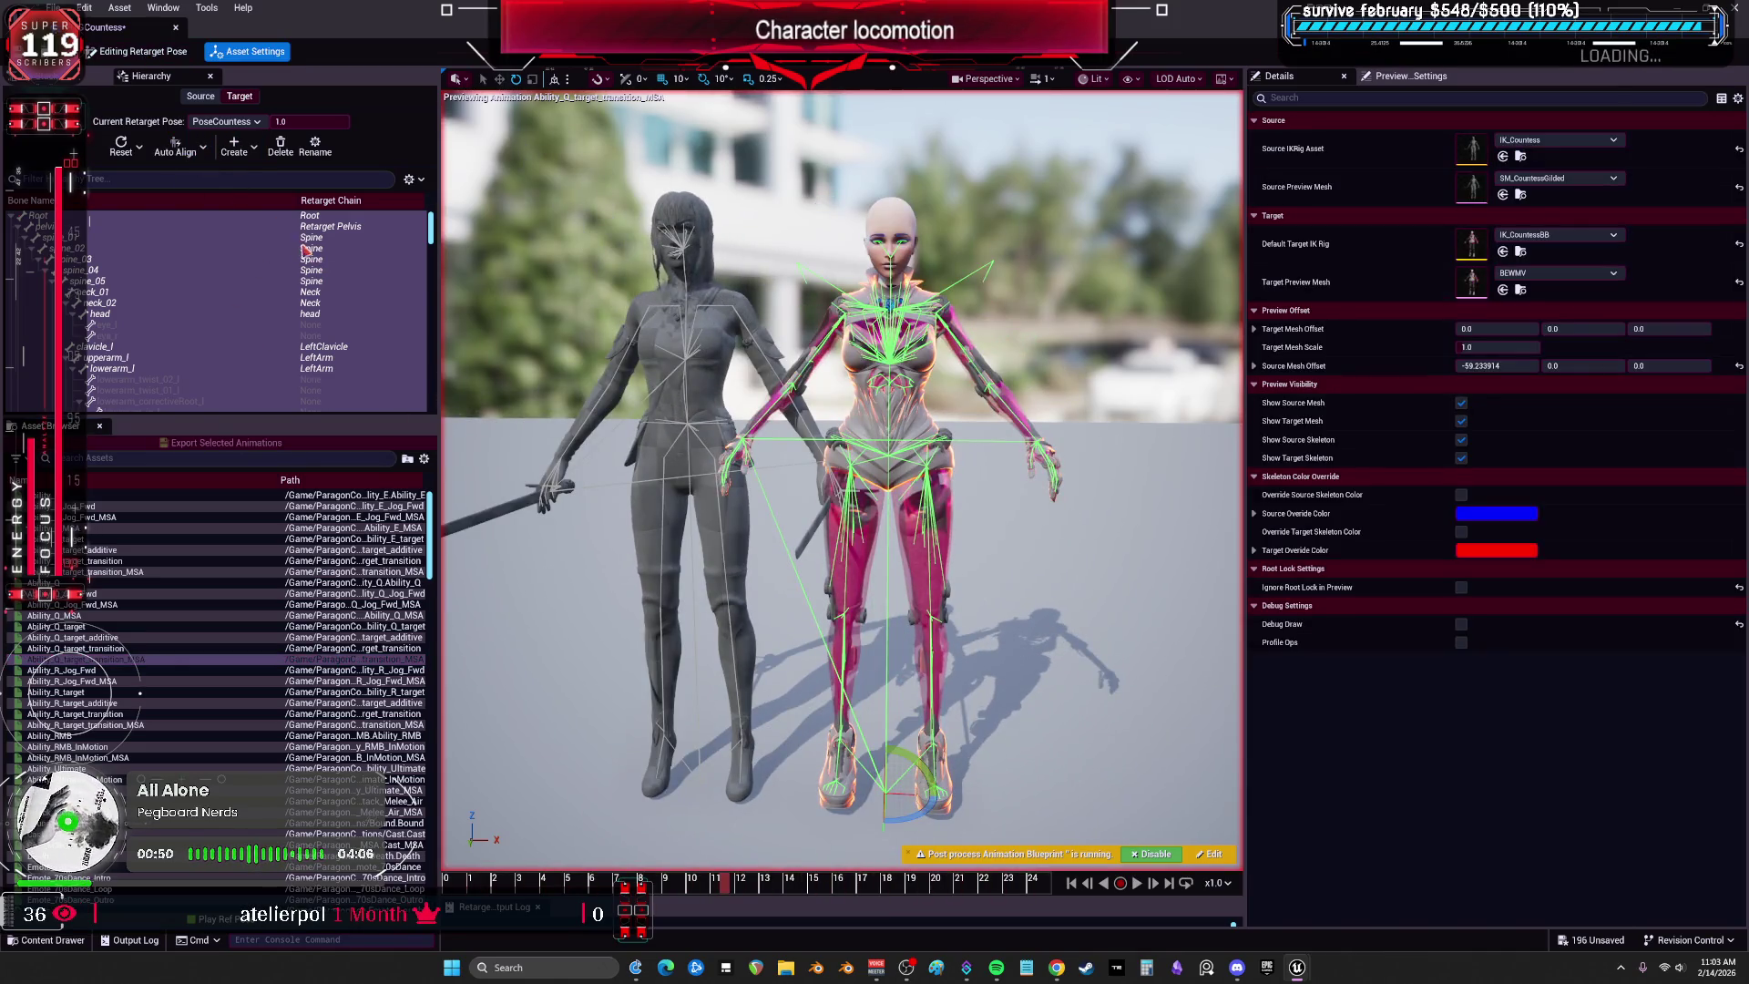
pyautogui.click(135, 212)
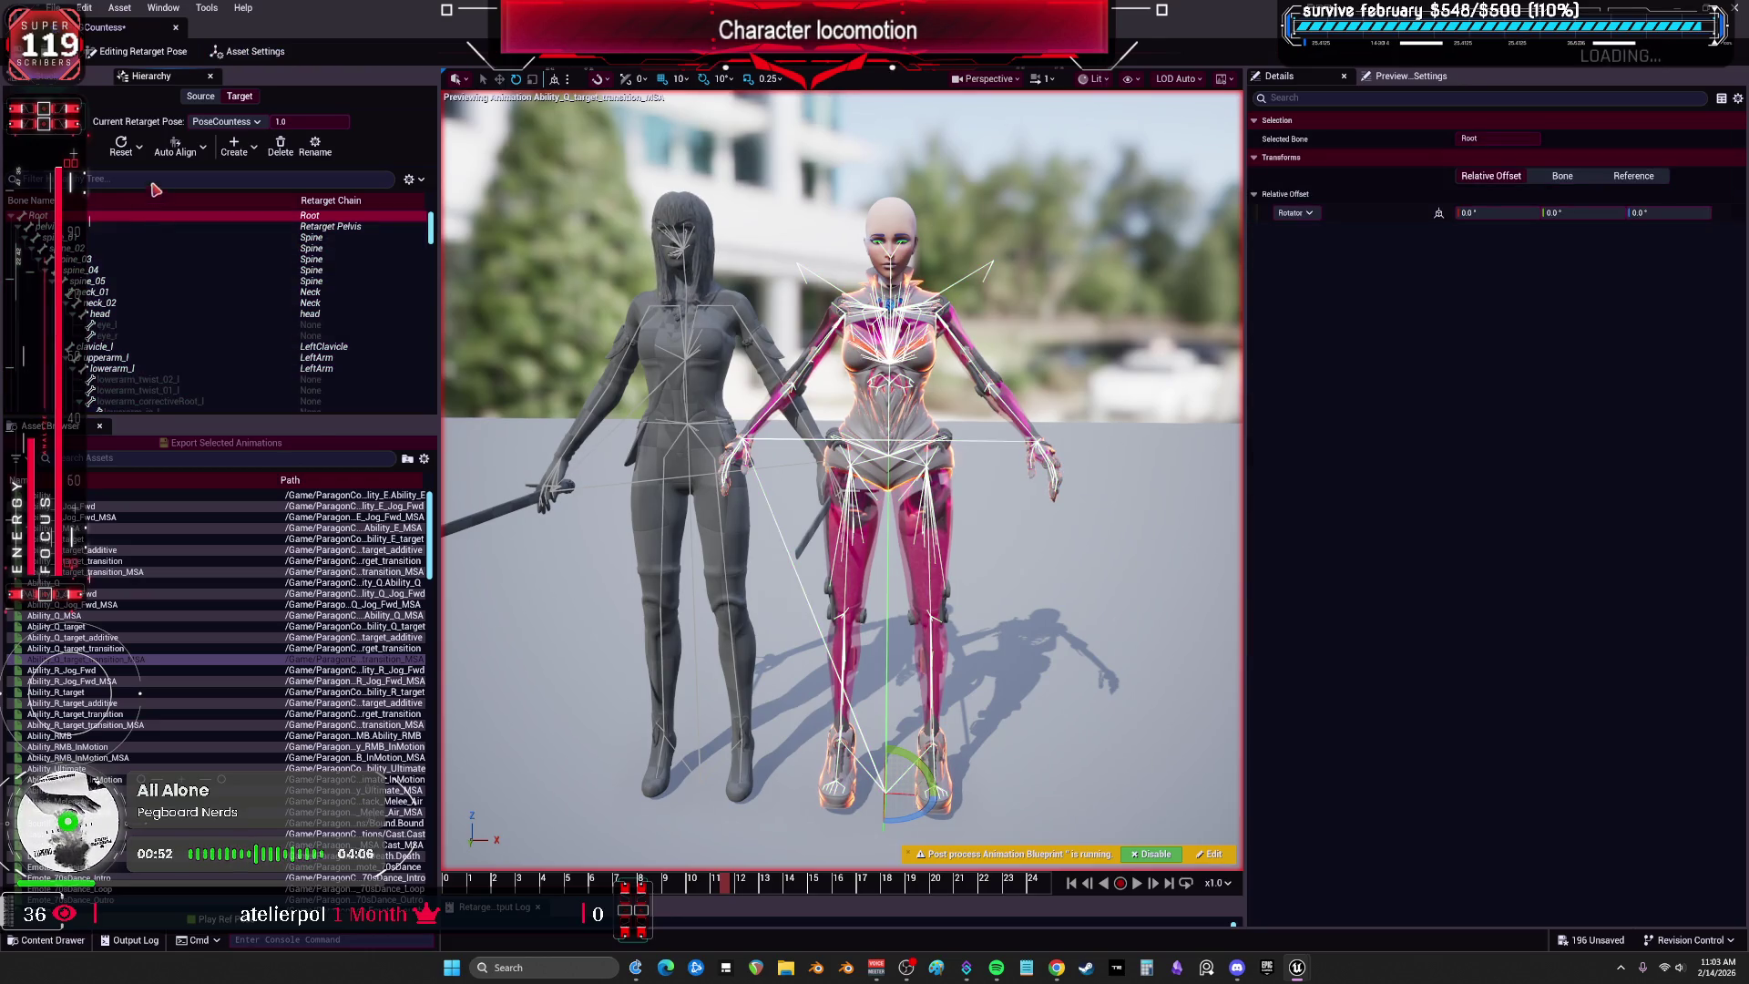
pyautogui.click(201, 147)
pyautogui.click(214, 188)
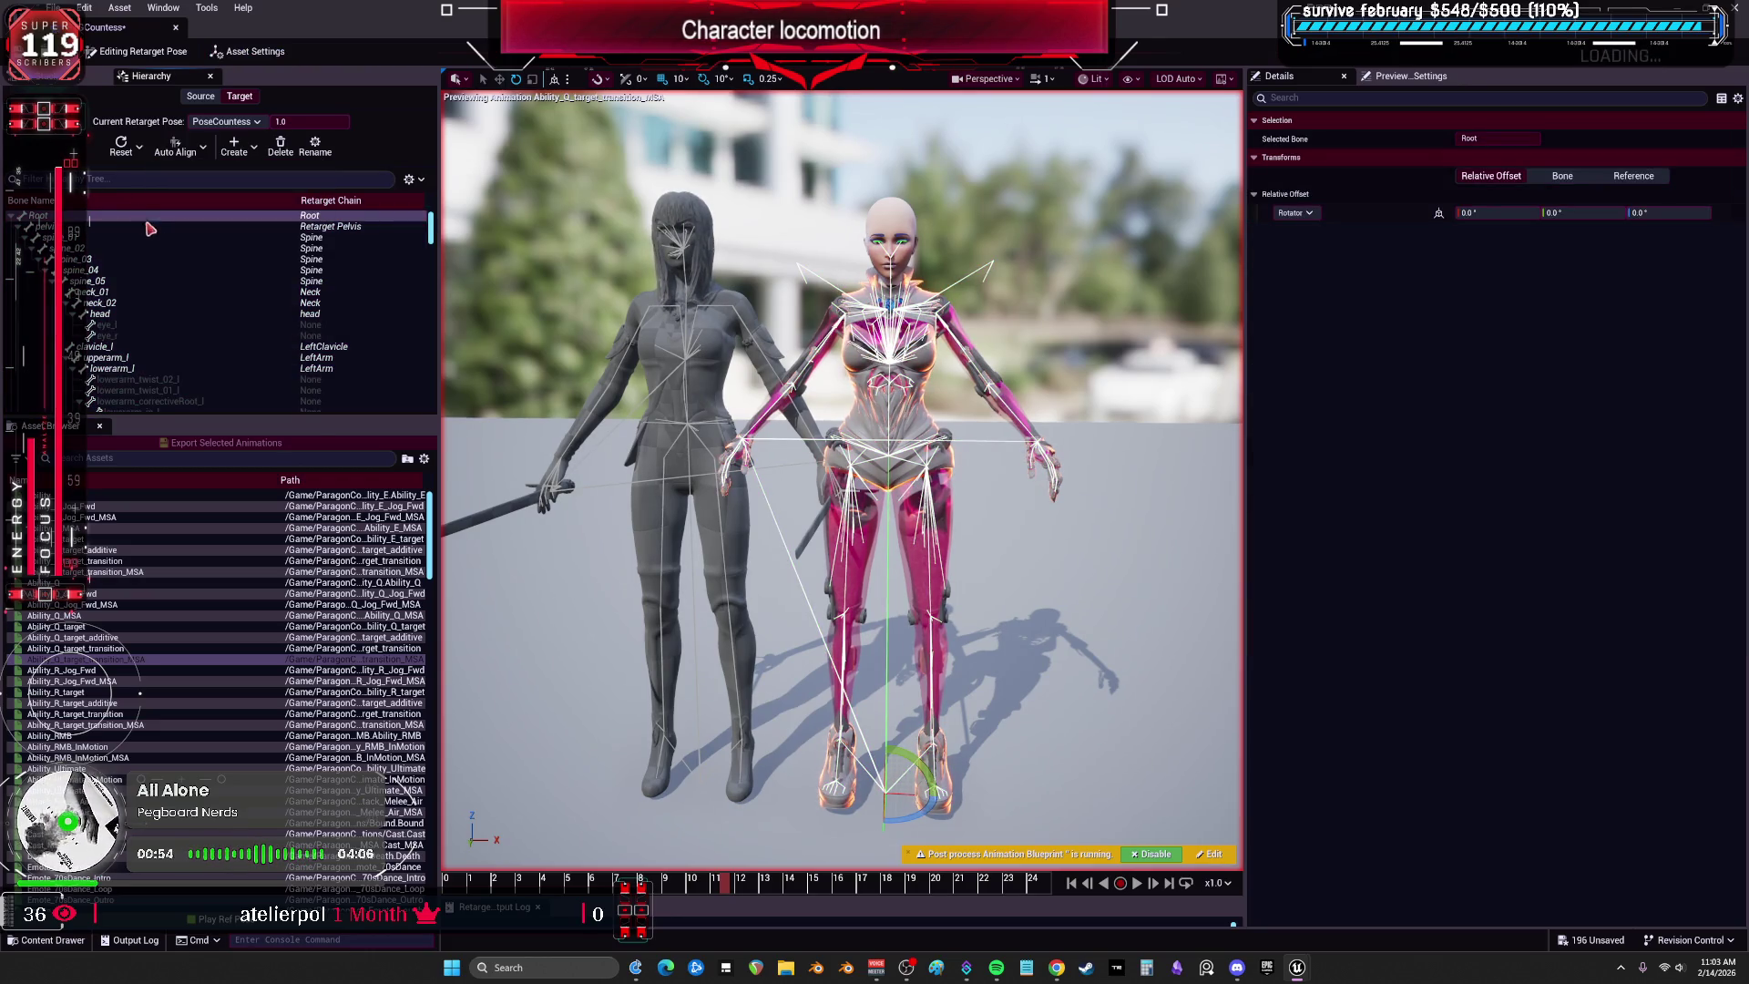
# Step: Try out the bone hierarchy filter options, including Hide Bones Not in a Chain
pyautogui.scroll(-3, 191, 269)
pyautogui.scroll(1, 193, 274)
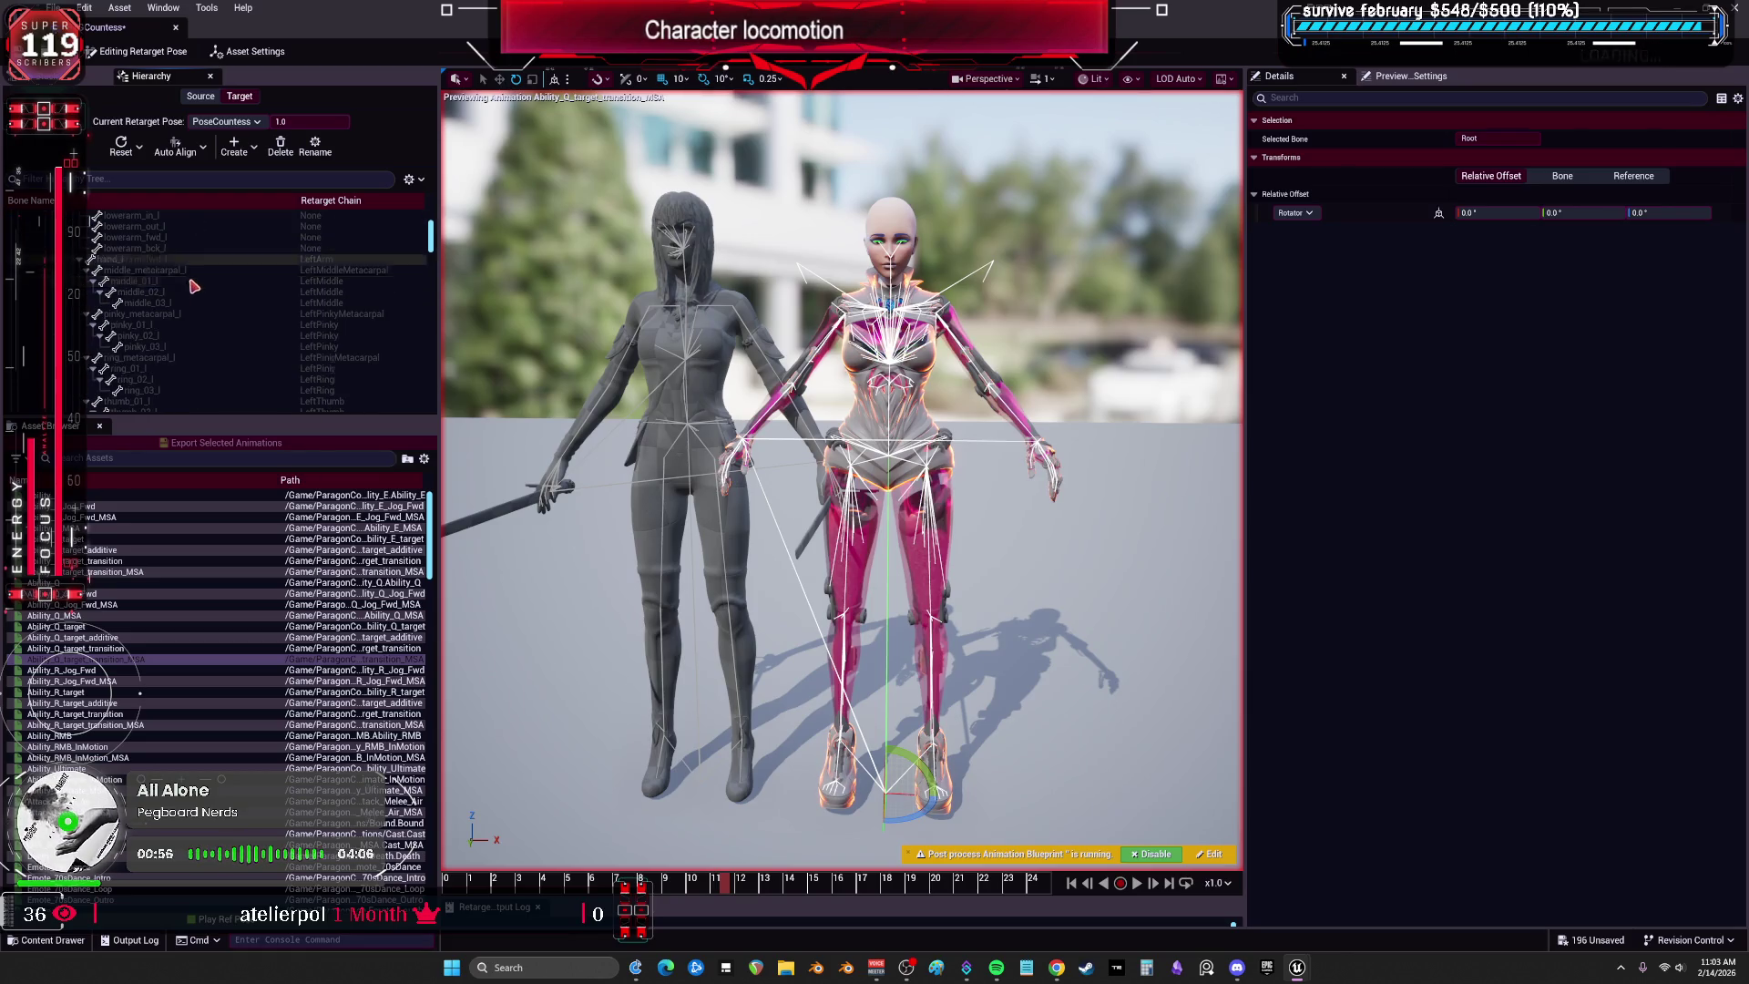
pyautogui.click(411, 179)
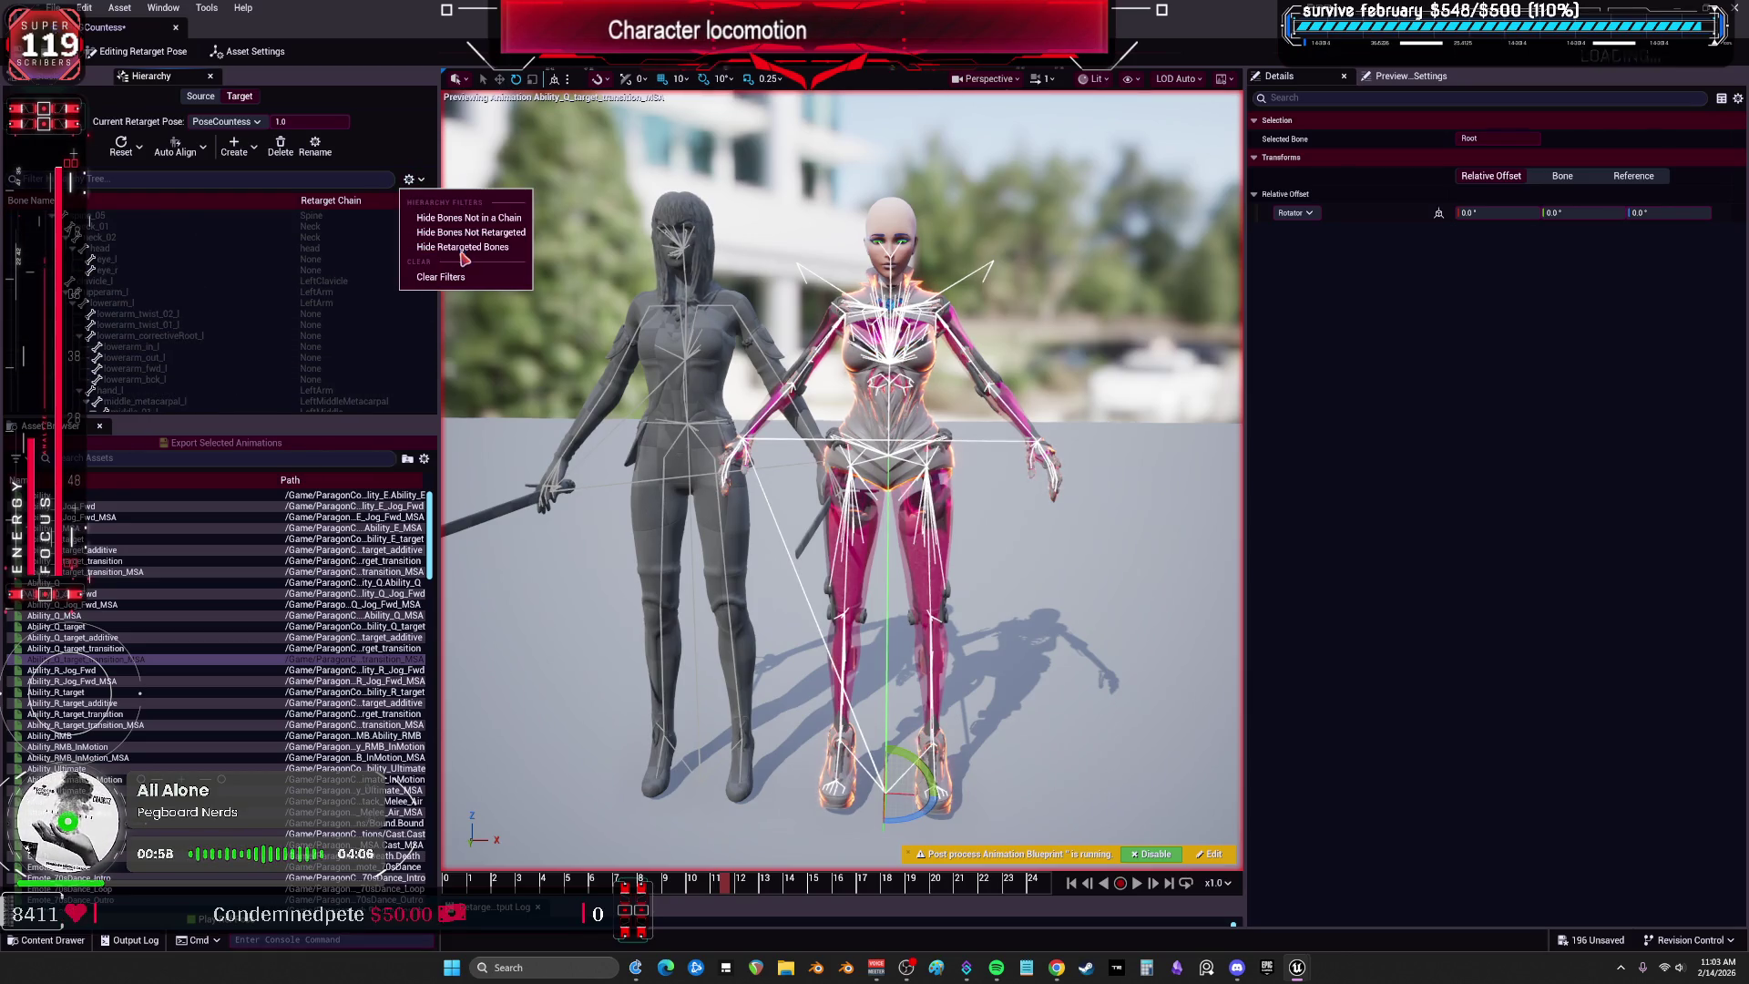
pyautogui.click(474, 219)
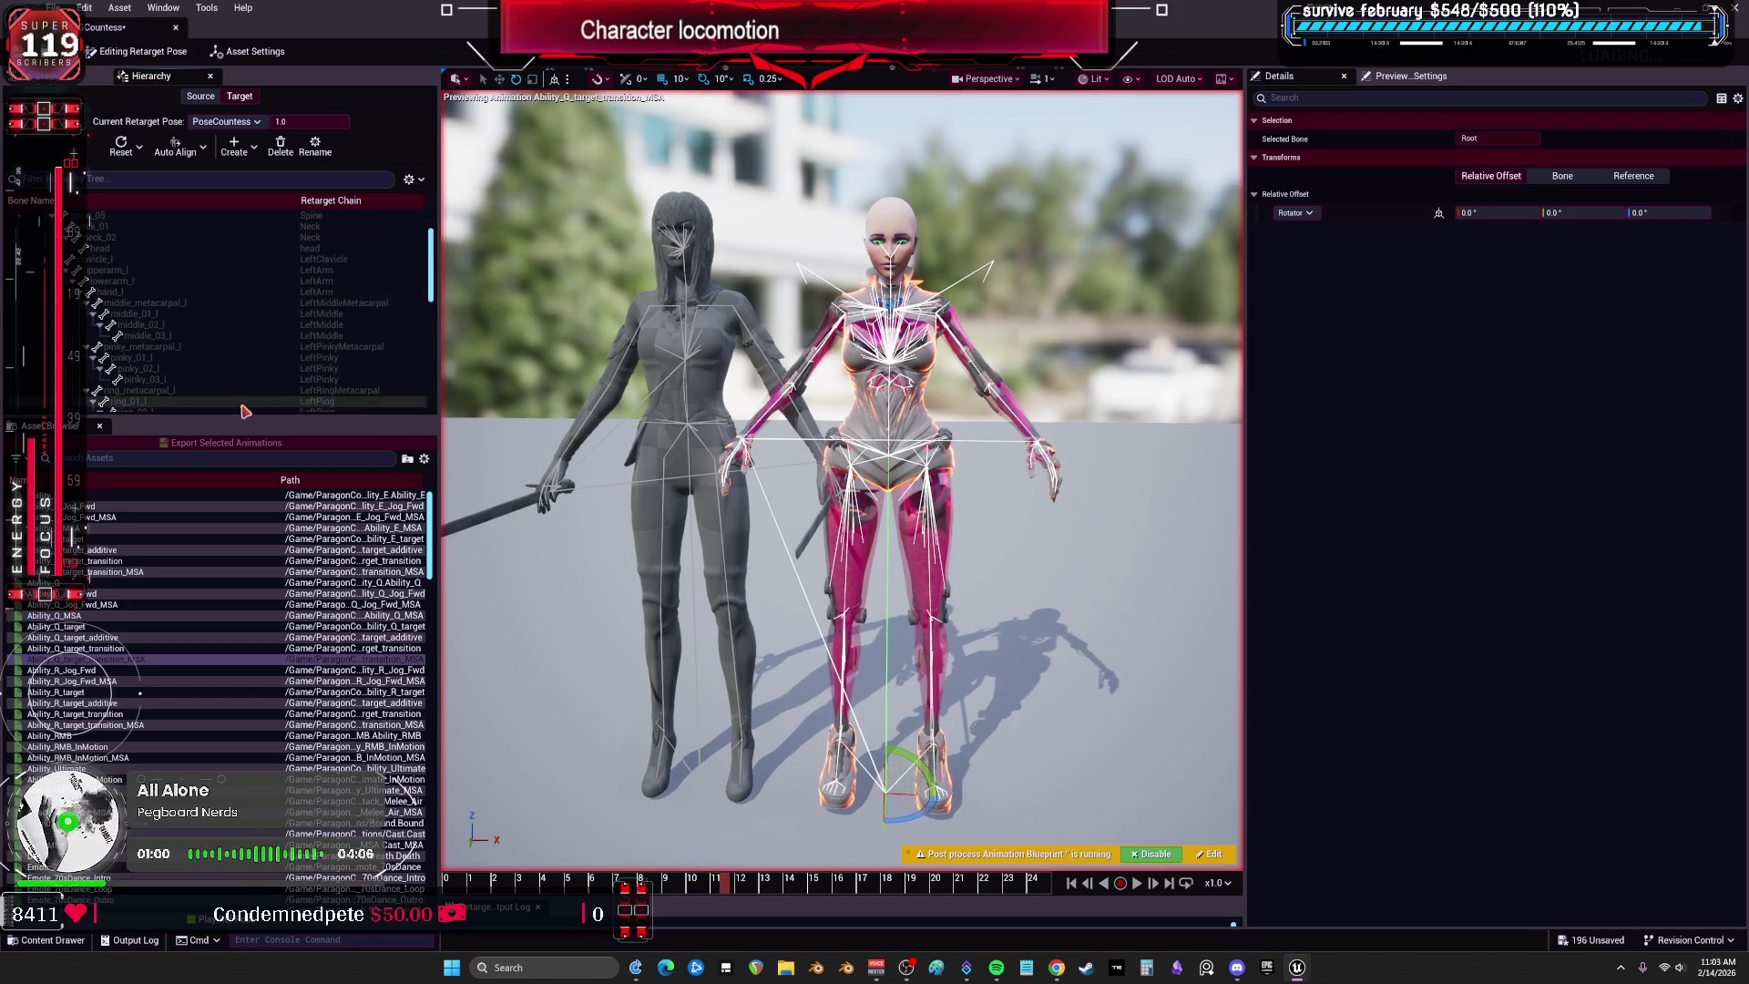
pyautogui.click(412, 180)
pyautogui.click(451, 238)
pyautogui.click(411, 180)
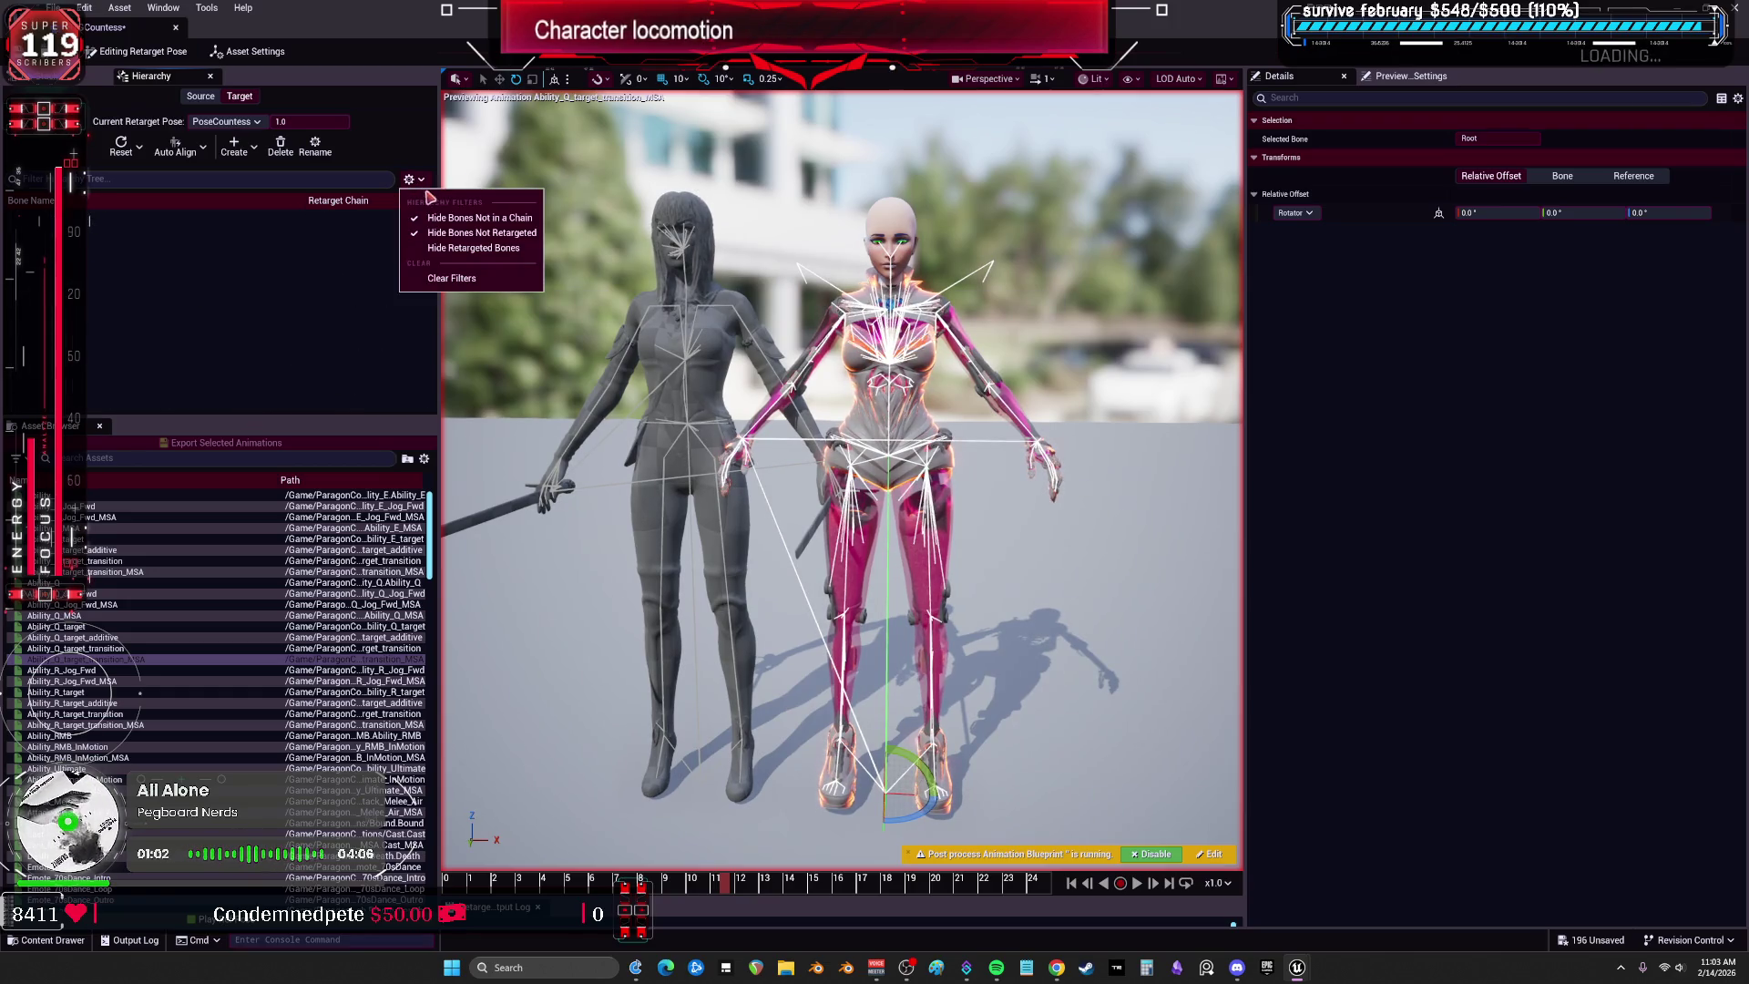
pyautogui.click(443, 222)
pyautogui.click(411, 179)
pyautogui.click(446, 231)
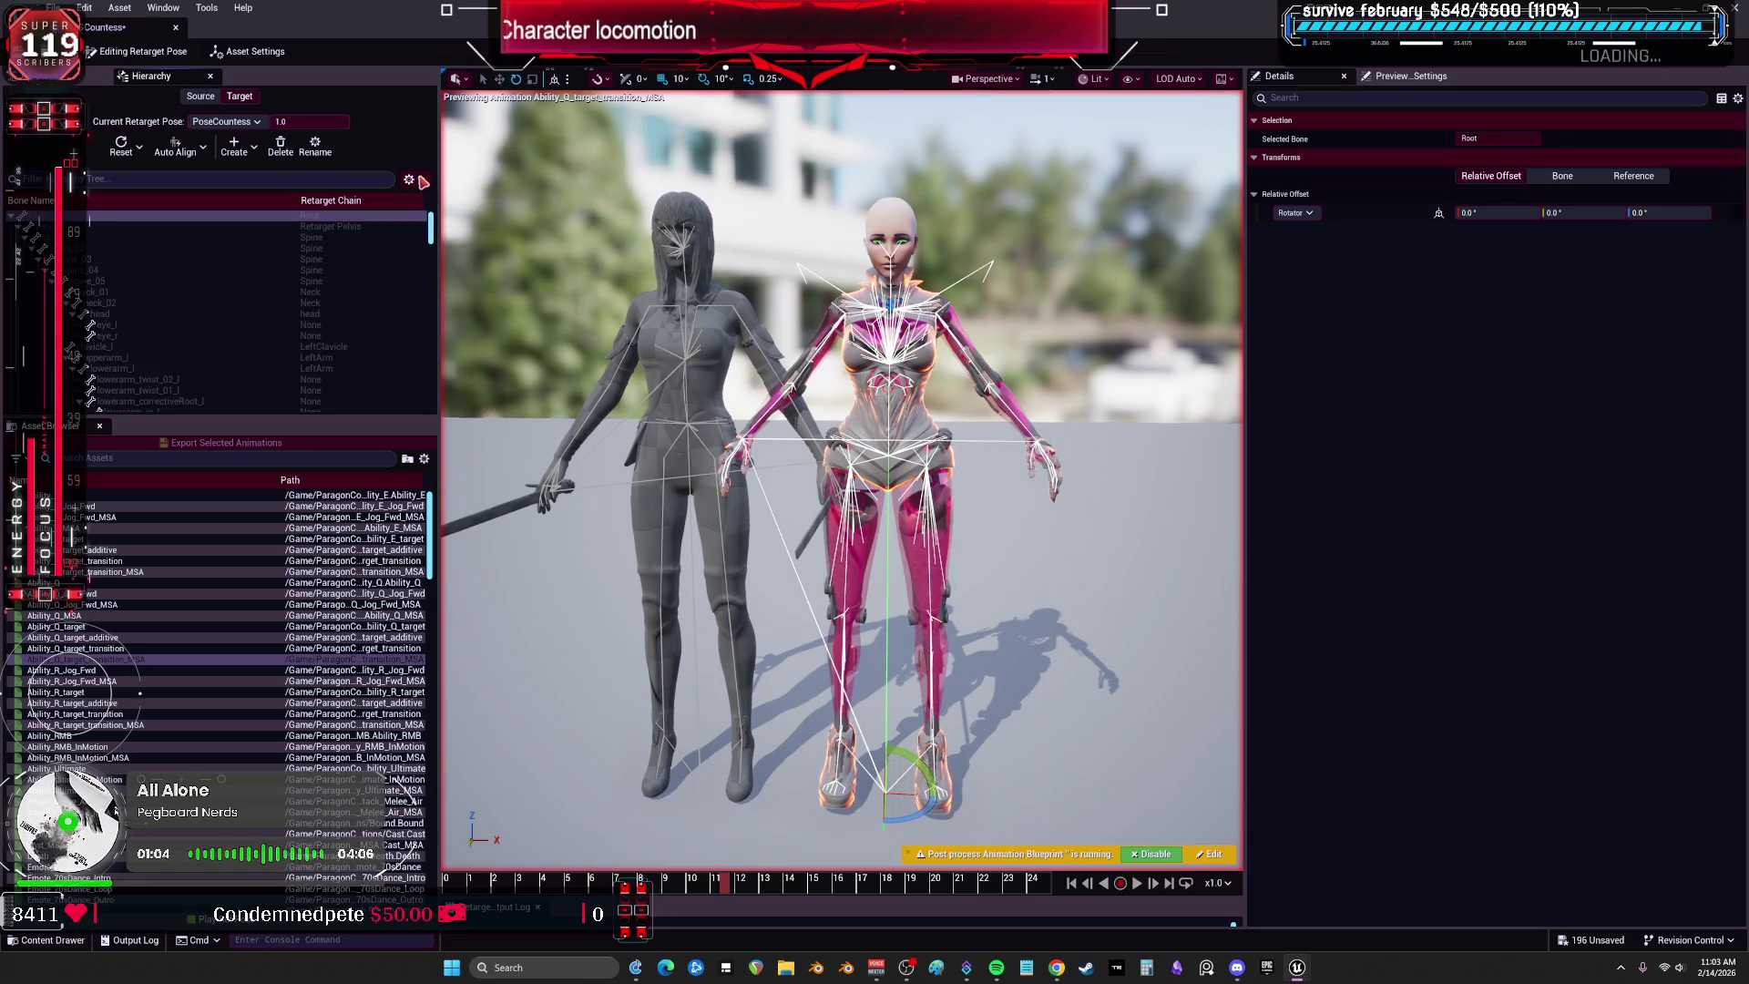
pyautogui.click(412, 179)
pyautogui.click(446, 246)
# Step: Enlarge the Hierarchy panel, switch to the Target skeleton and show only bones in a chain
pyautogui.moveTo(241, 421); pyautogui.dragTo(228, 701)
pyautogui.scroll(-1, 221, 525)
pyautogui.scroll(-10, 222, 526)
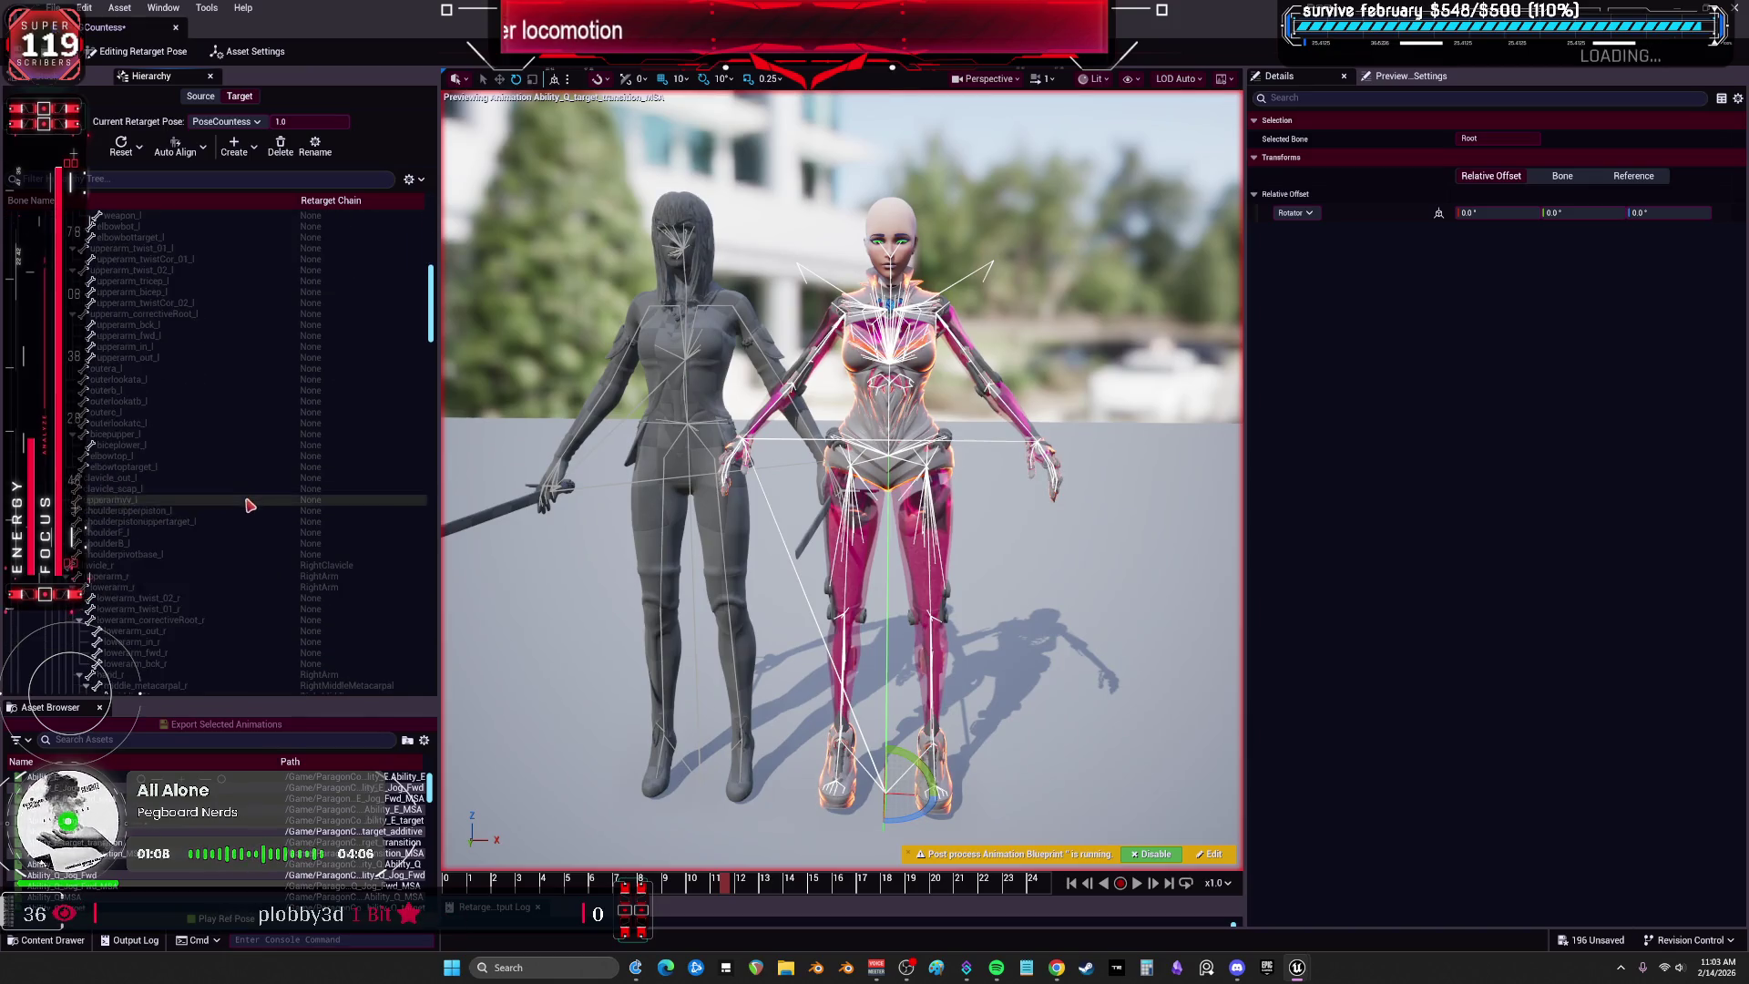
pyautogui.click(235, 97)
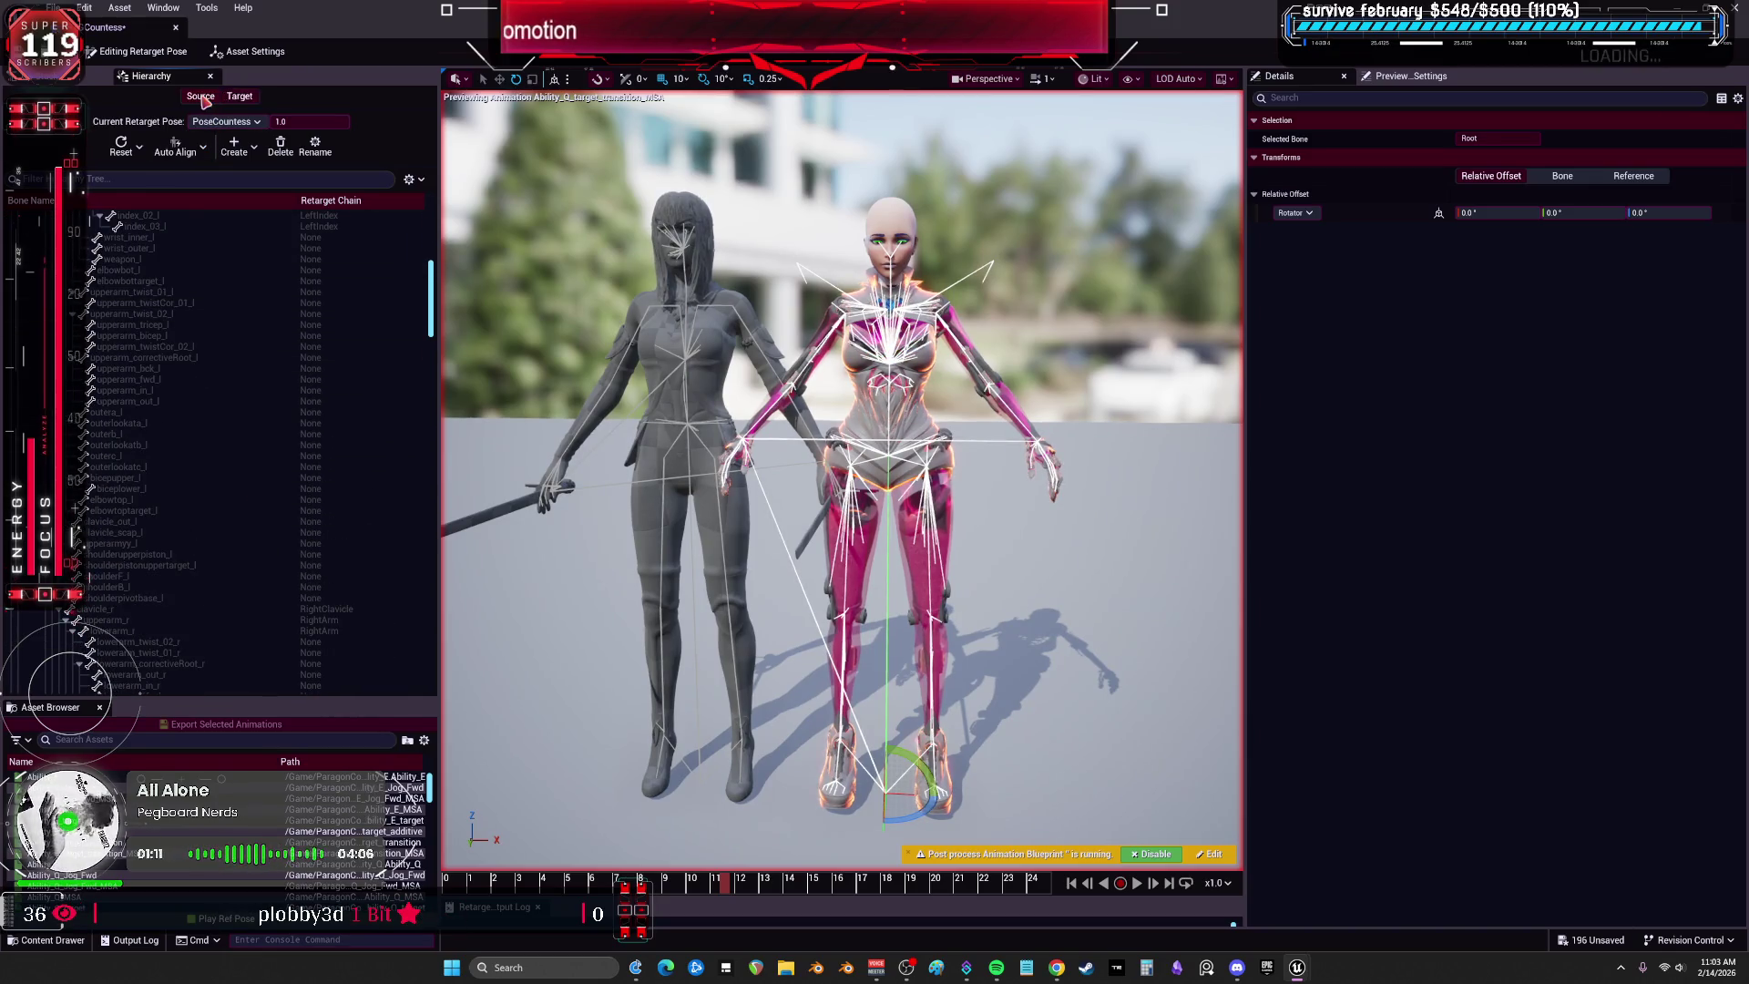
pyautogui.click(413, 181)
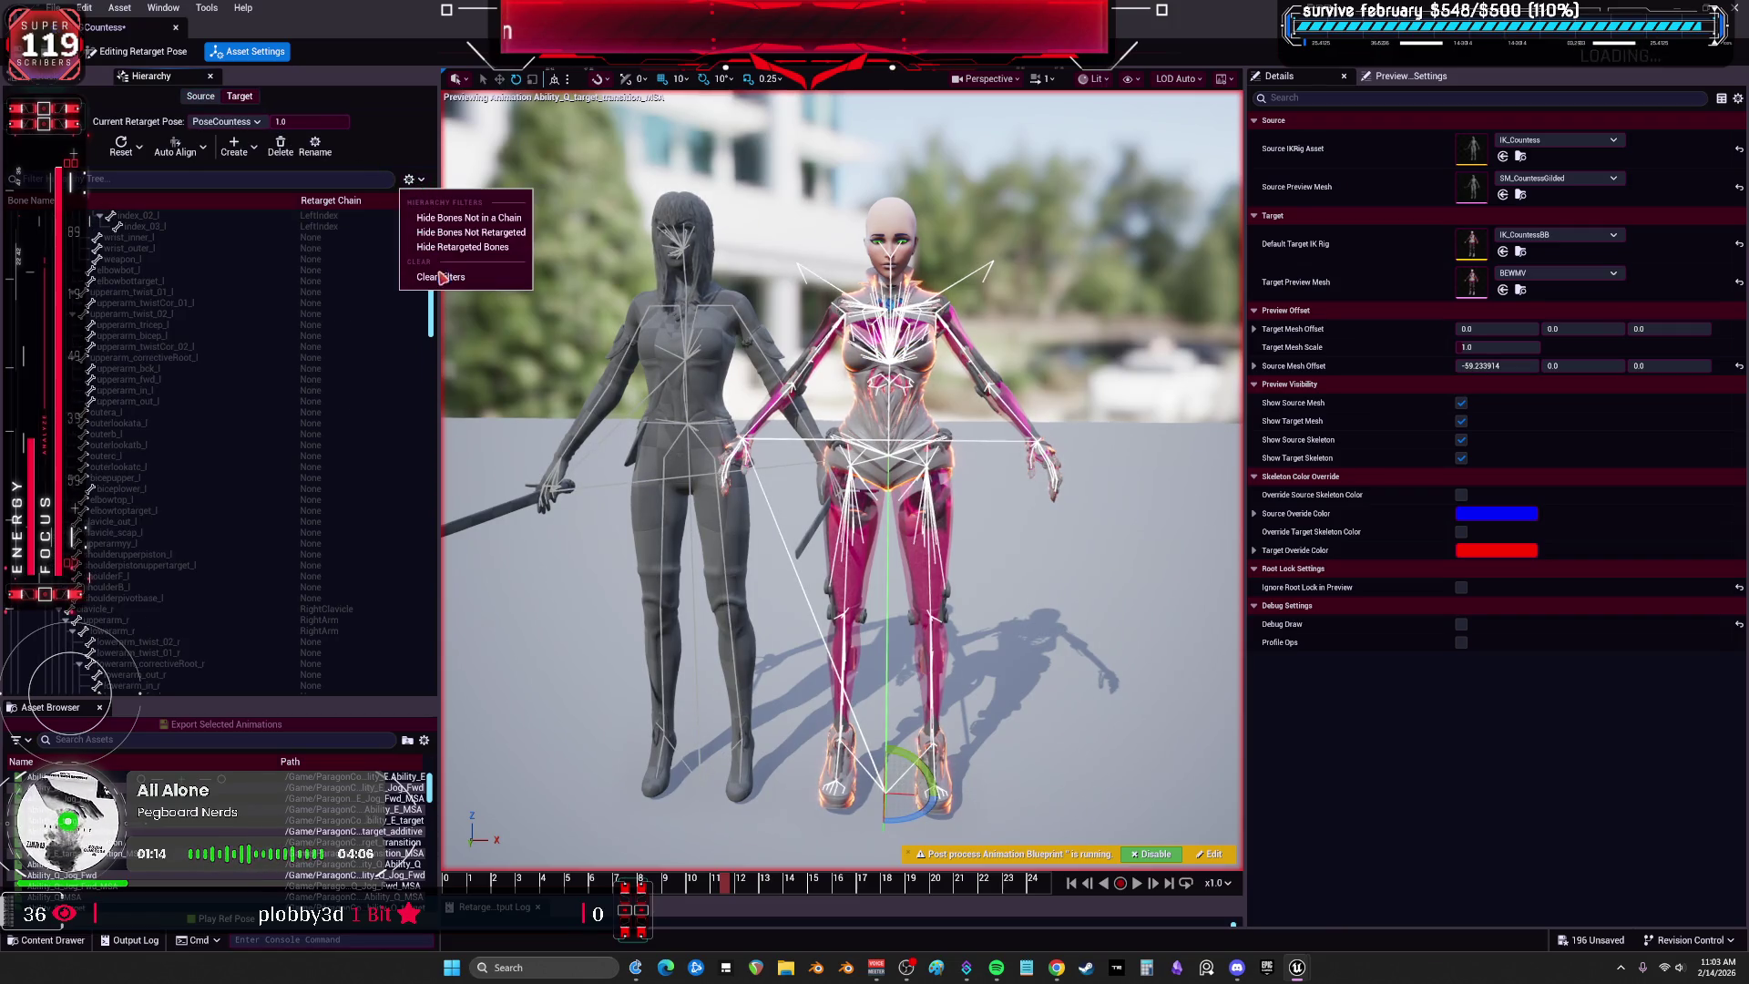
pyautogui.click(449, 221)
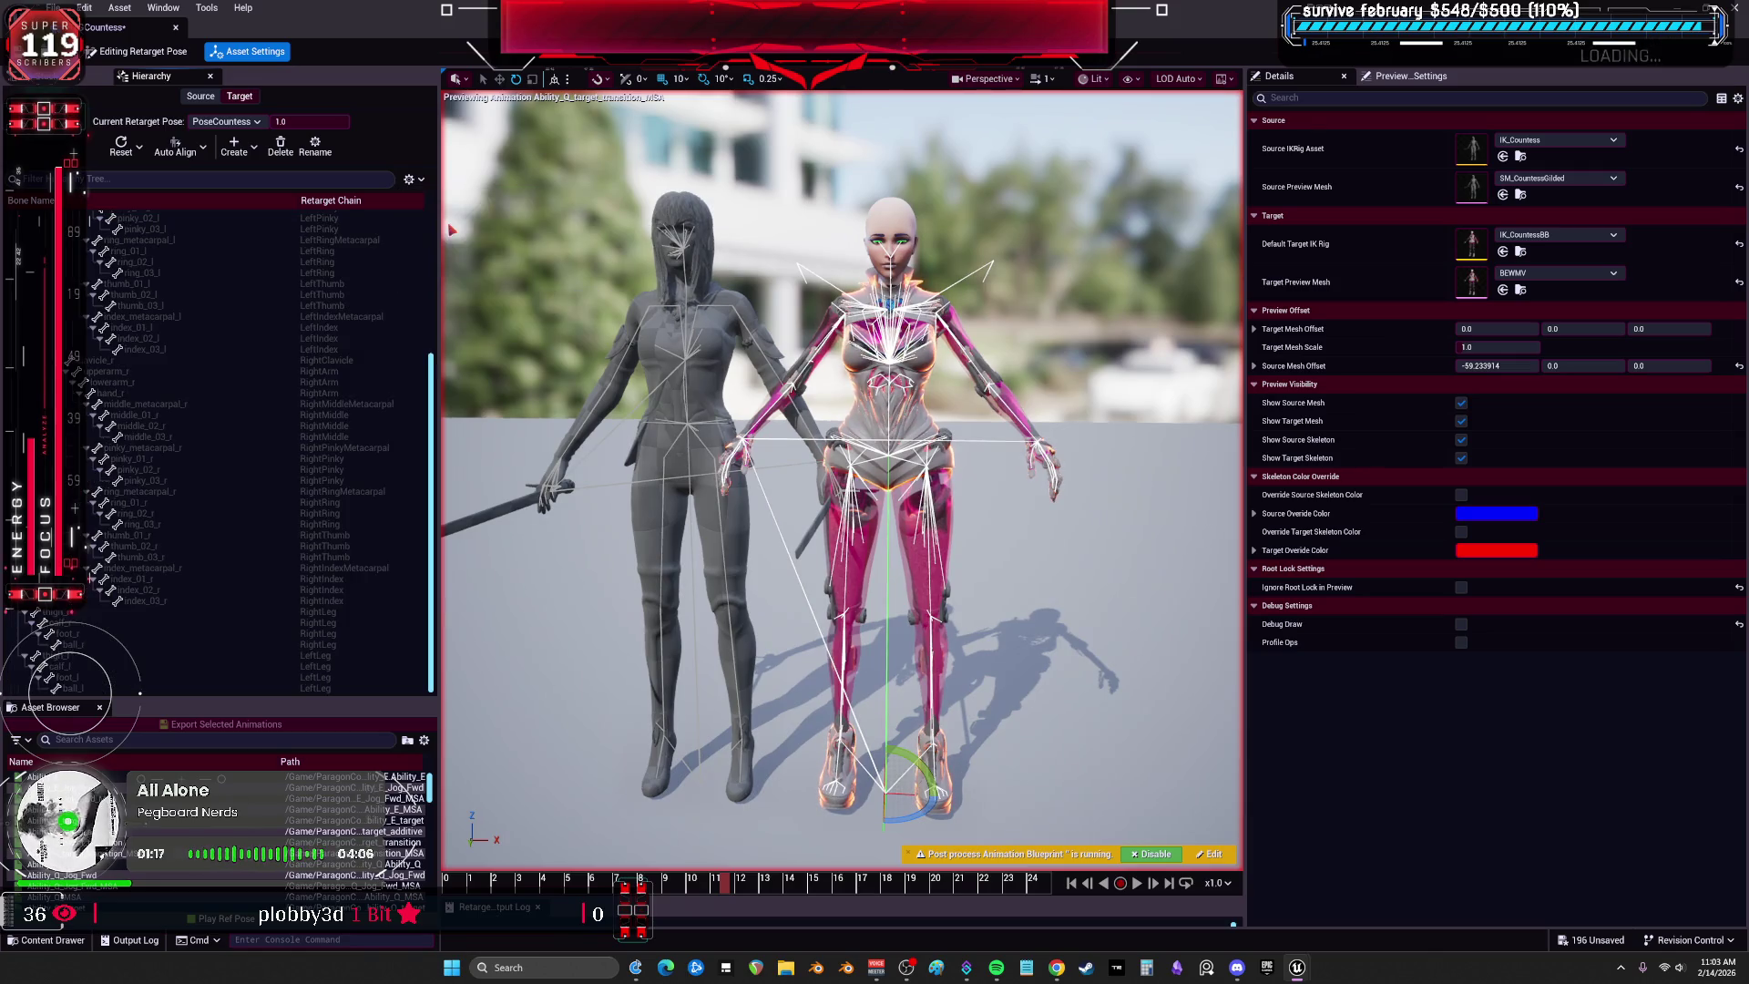
pyautogui.click(171, 601)
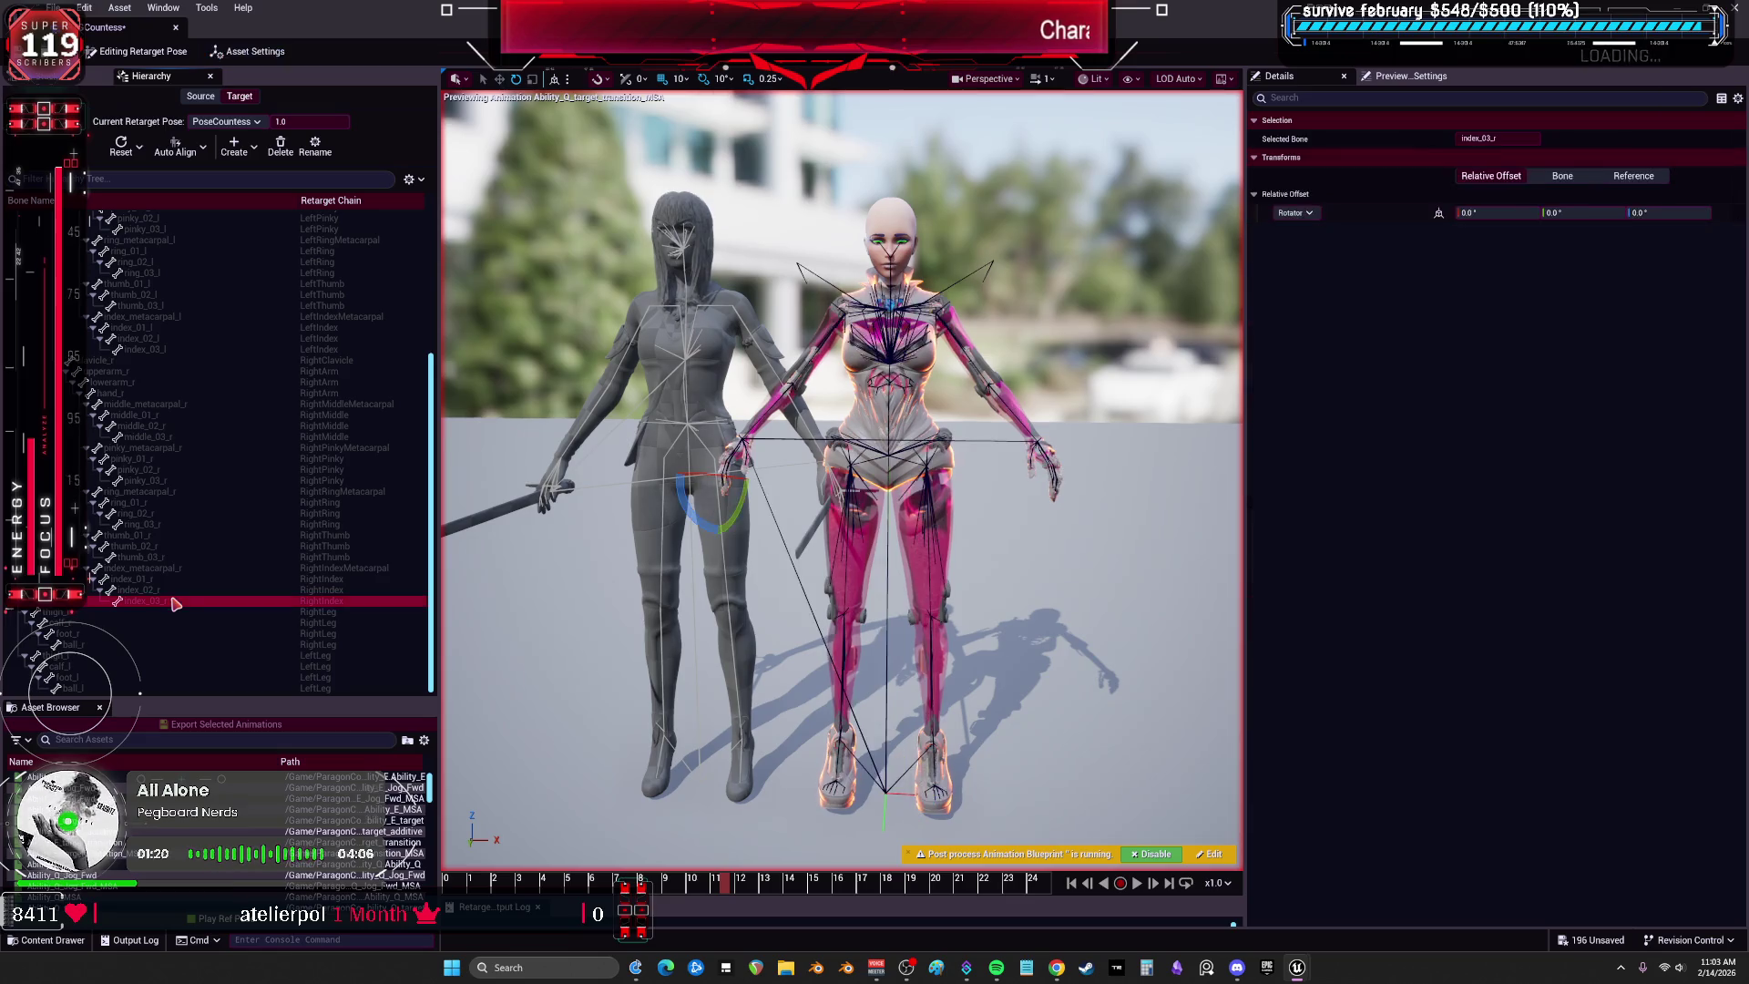
# Step: Select both arms' bones from clavicle to hand and auto-align them to the source
pyautogui.scroll(5, 178, 564)
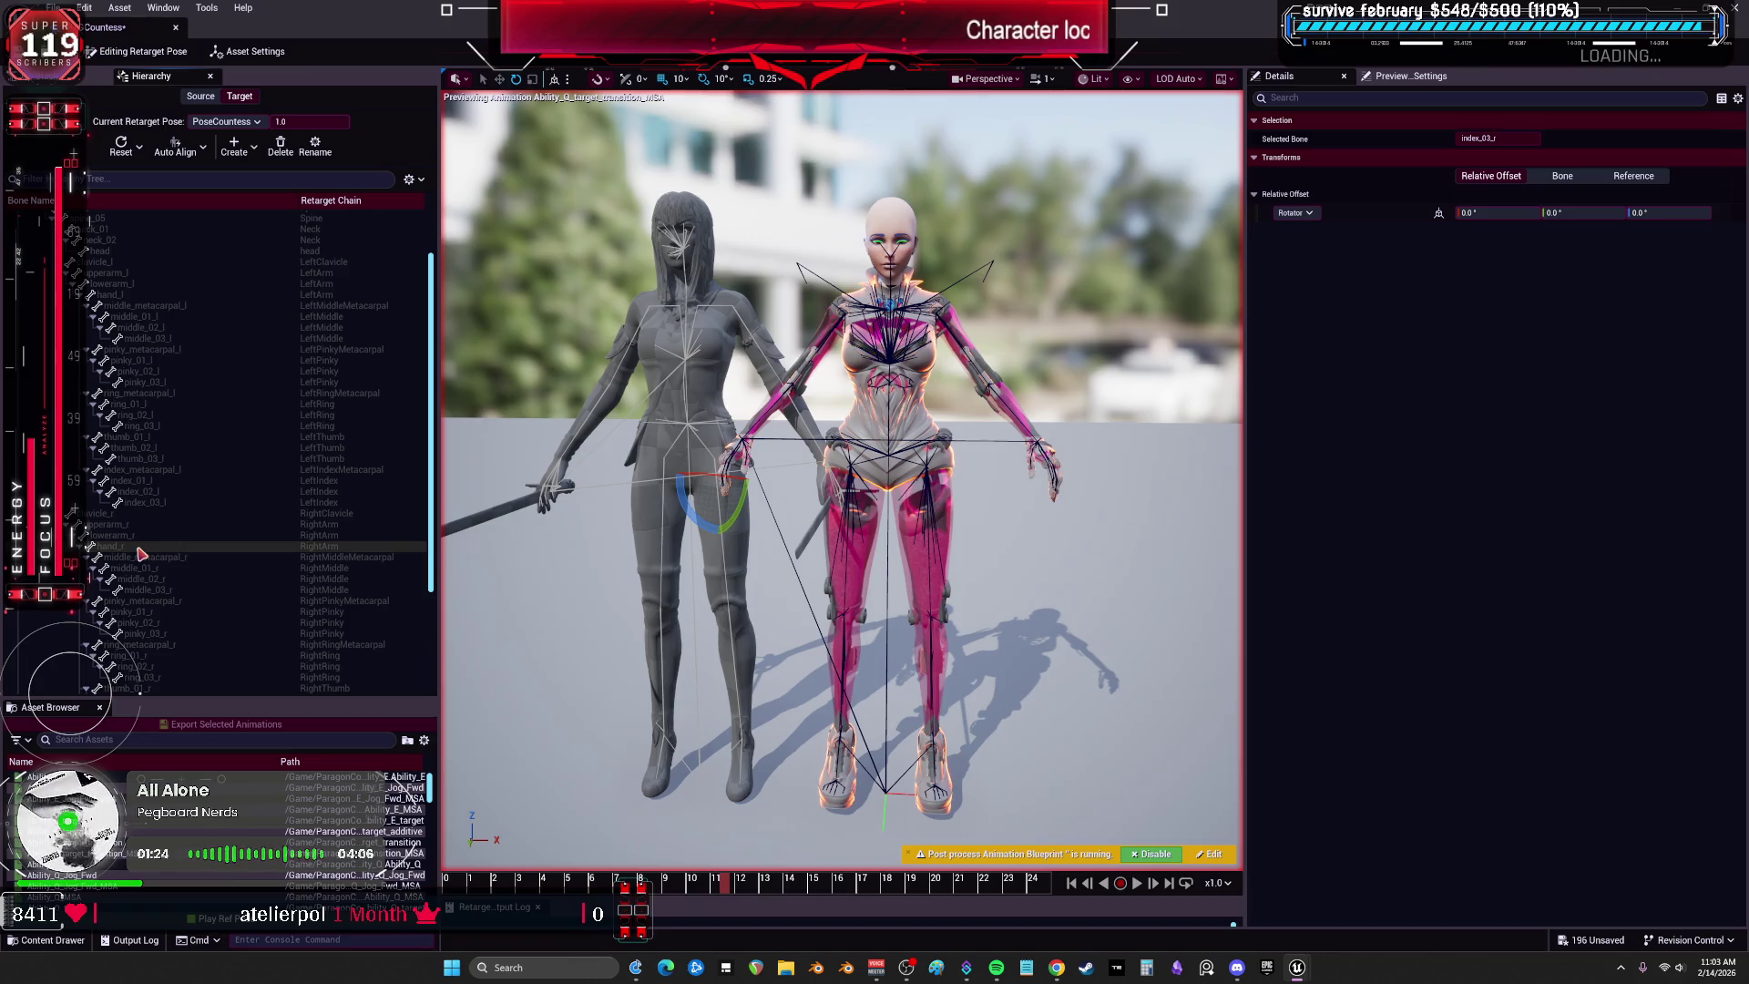
pyautogui.moveTo(139, 550); pyautogui.dragTo(137, 512)
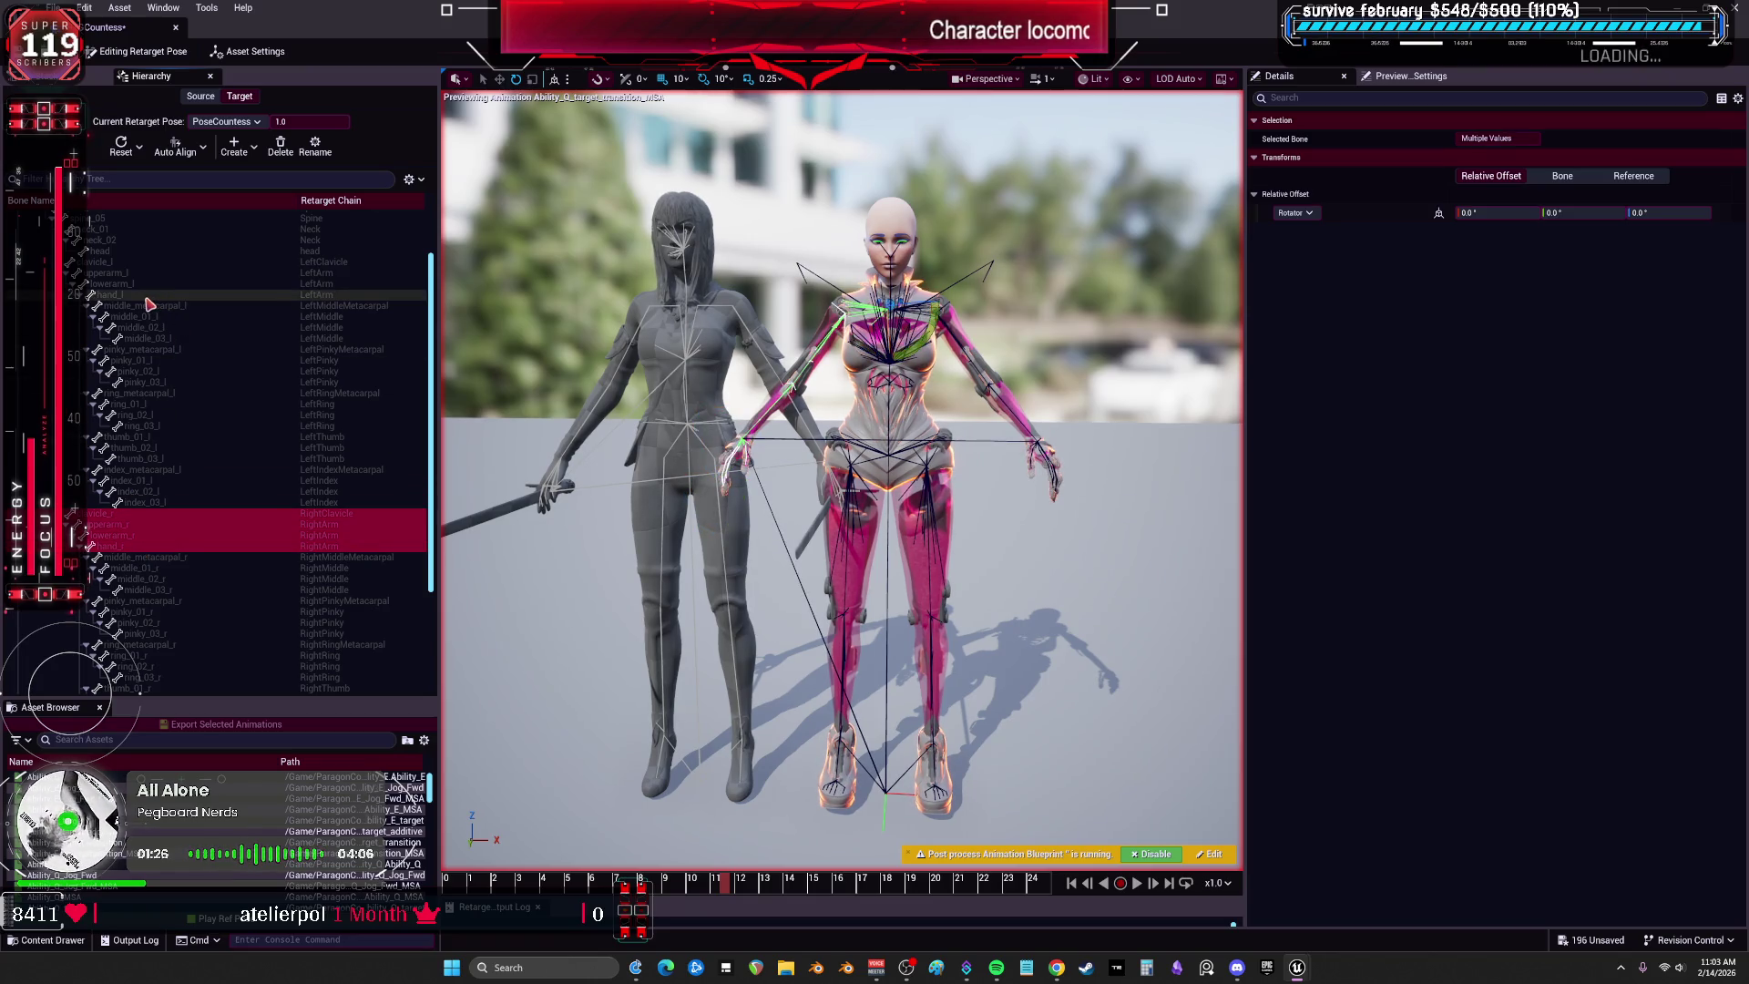
pyautogui.moveTo(136, 262); pyautogui.dragTo(137, 294)
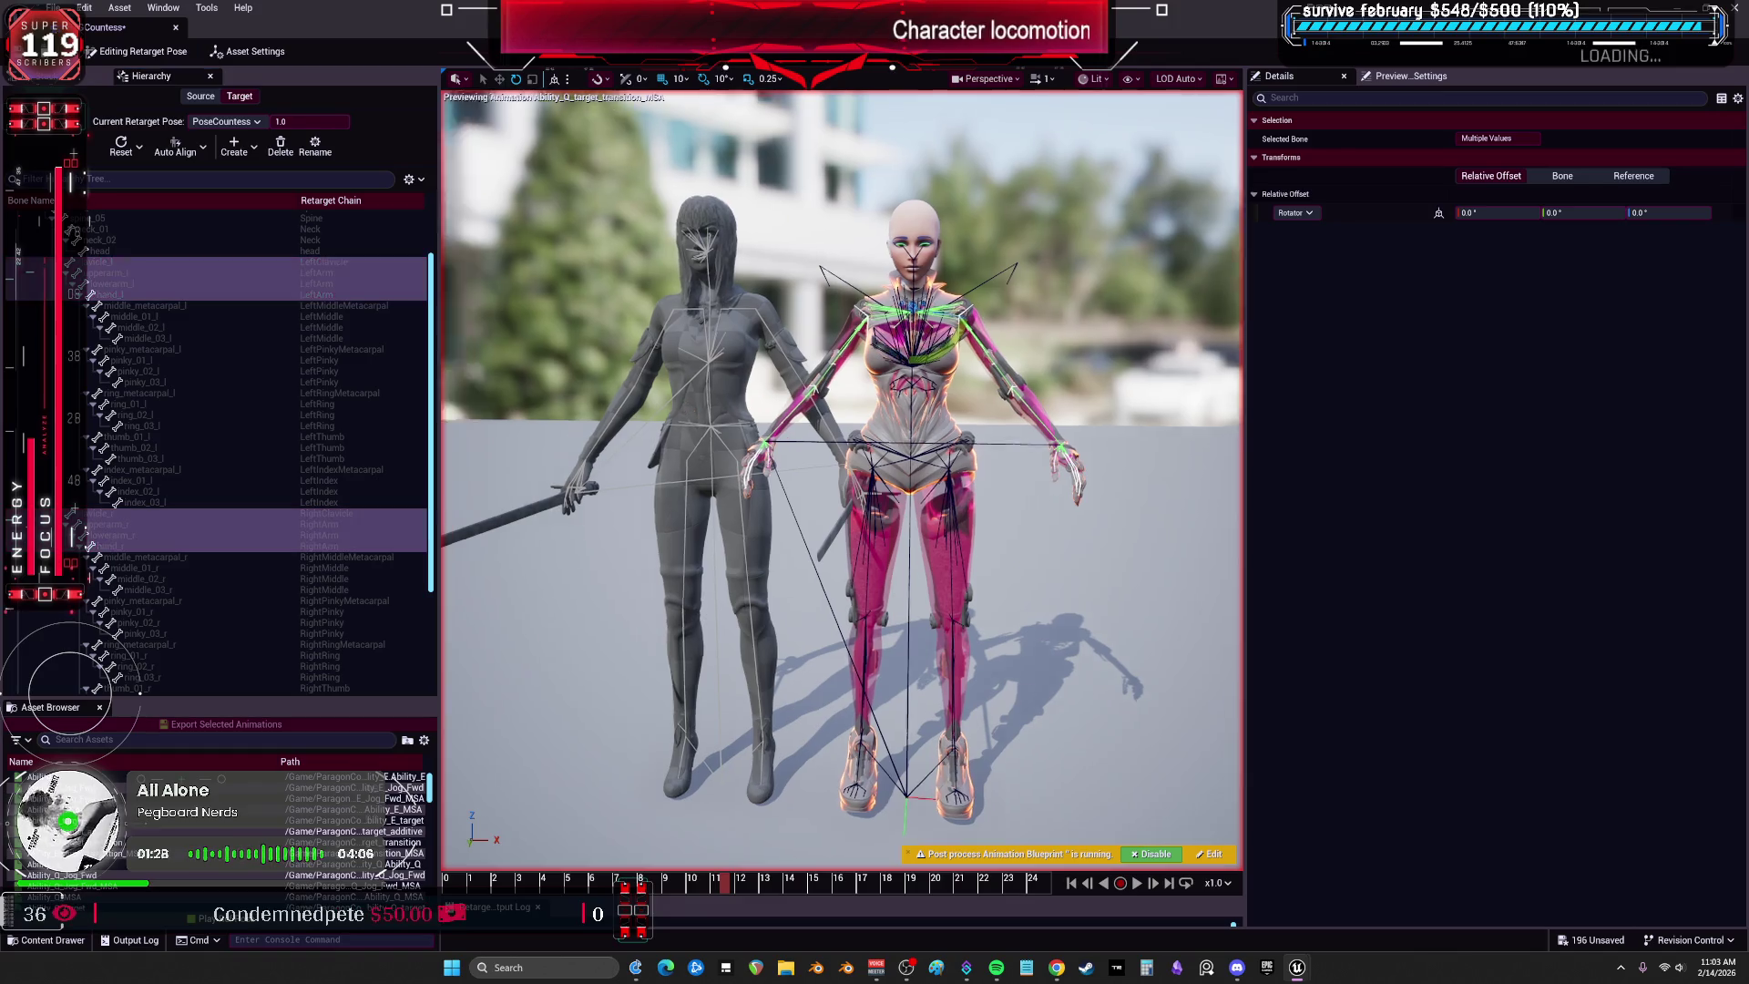
pyautogui.moveTo(838, 455); pyautogui.dragTo(501, 456)
pyautogui.click(177, 146)
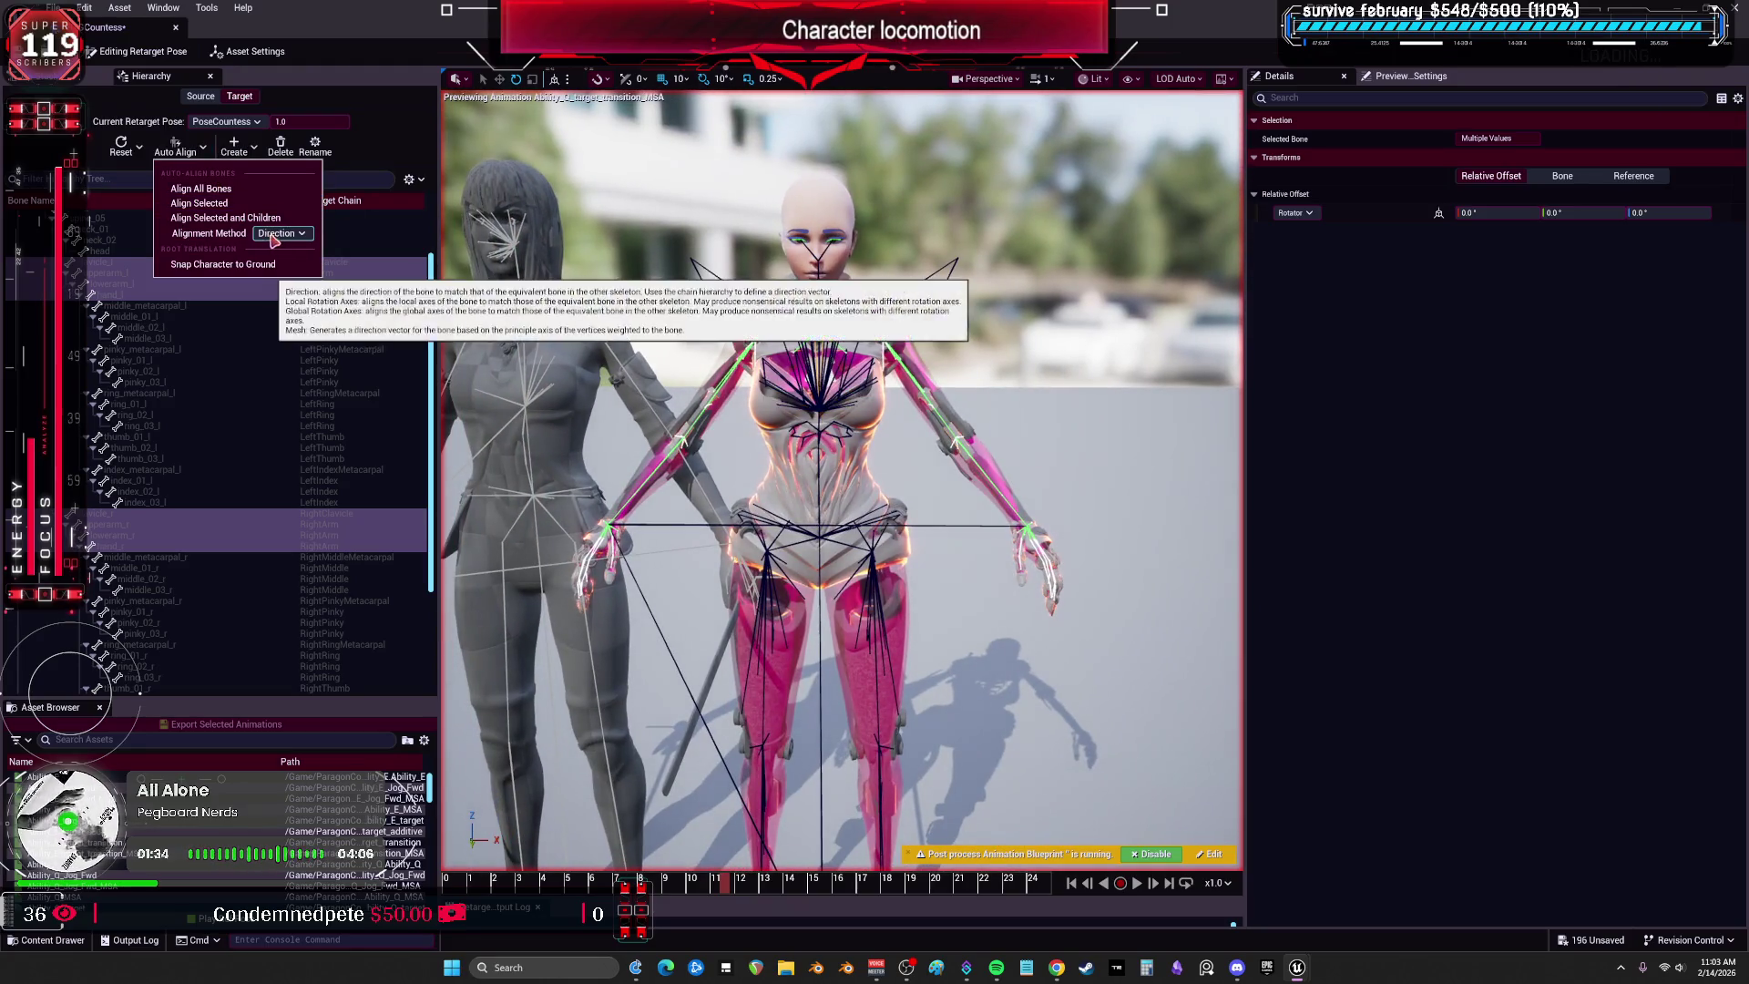
pyautogui.click(199, 203)
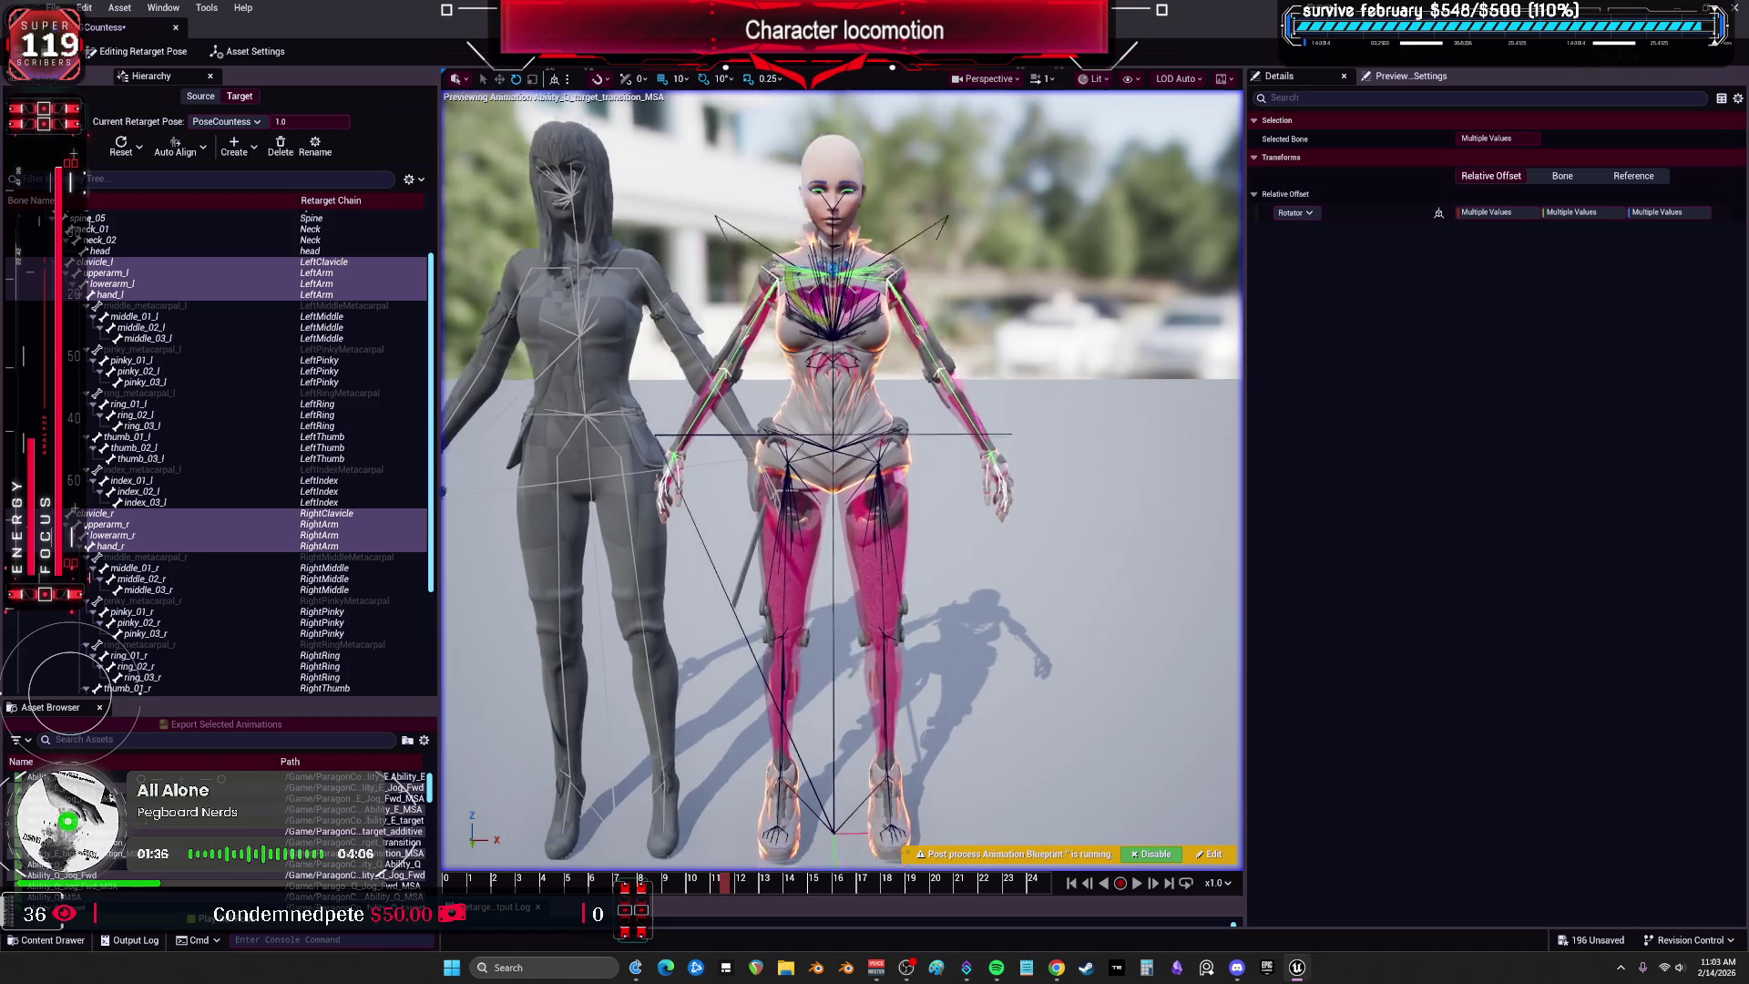
# Step: Select the finger bones of both the left and right hands, from middle_01_l to the right-hand fingers
pyautogui.click(177, 316)
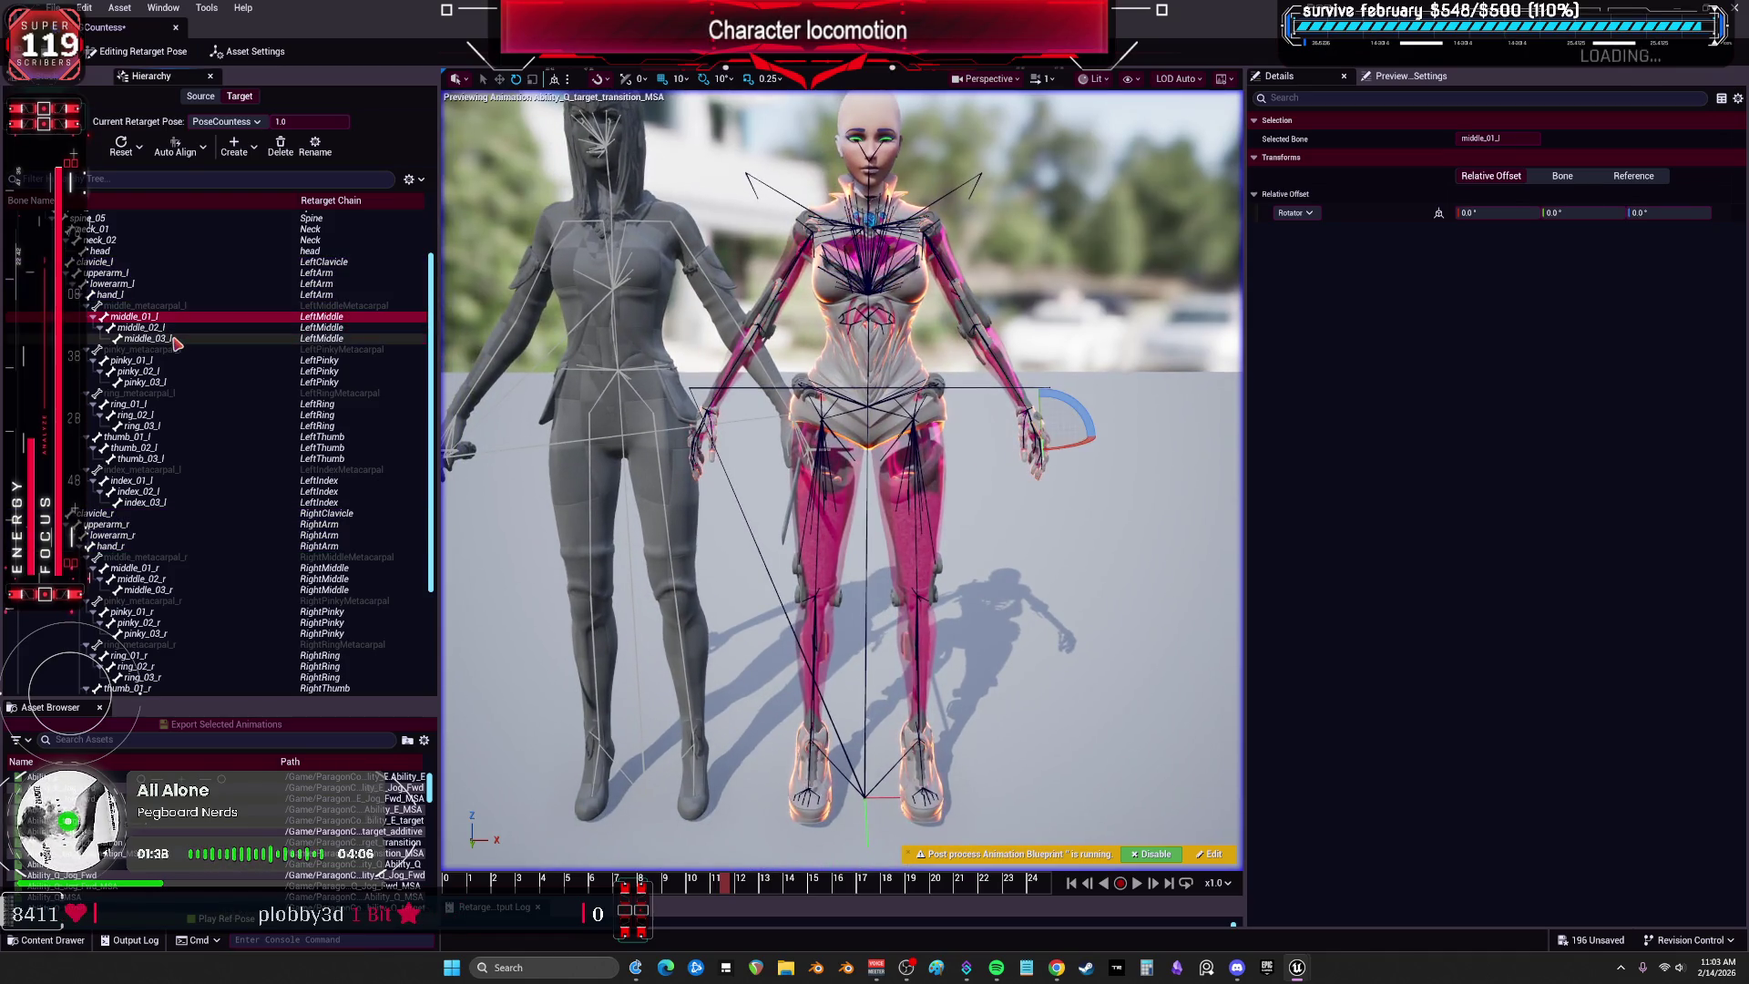
pyautogui.moveTo(176, 342); pyautogui.dragTo(149, 522)
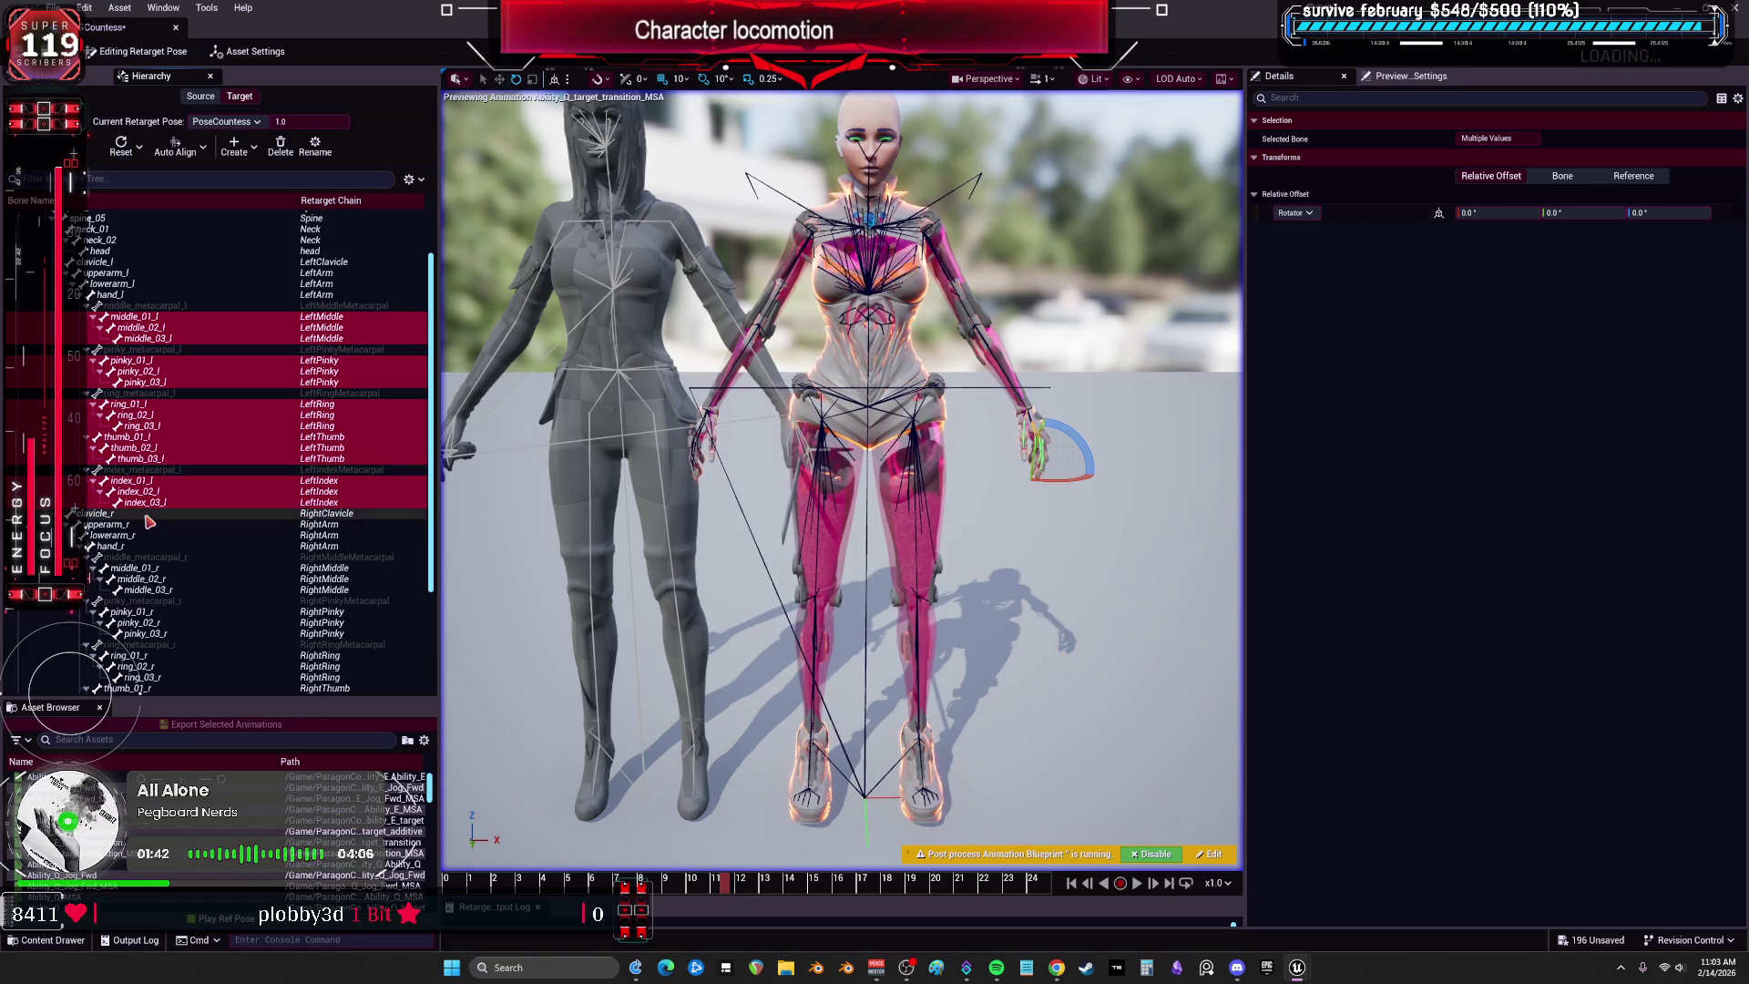
pyautogui.scroll(-5, 149, 522)
pyautogui.keyDown('ctrl'); pyautogui.click(159, 416); pyautogui.keyUp('ctrl')
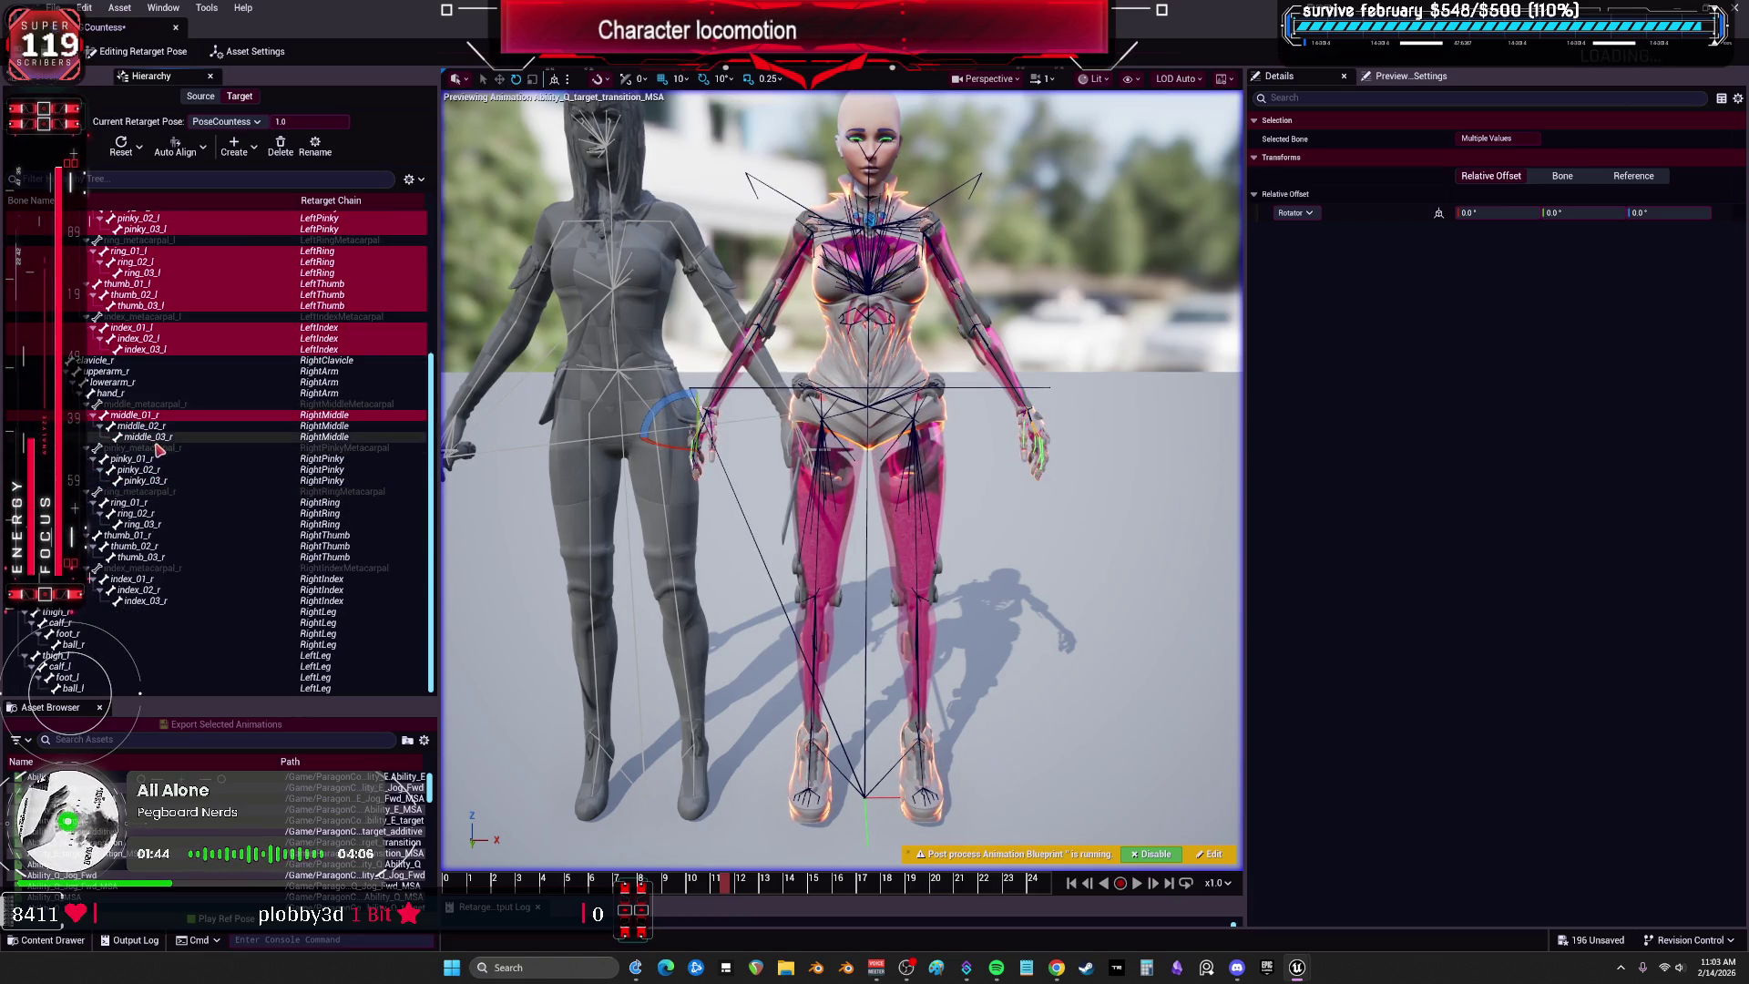
pyautogui.moveTo(160, 449); pyautogui.dragTo(172, 607)
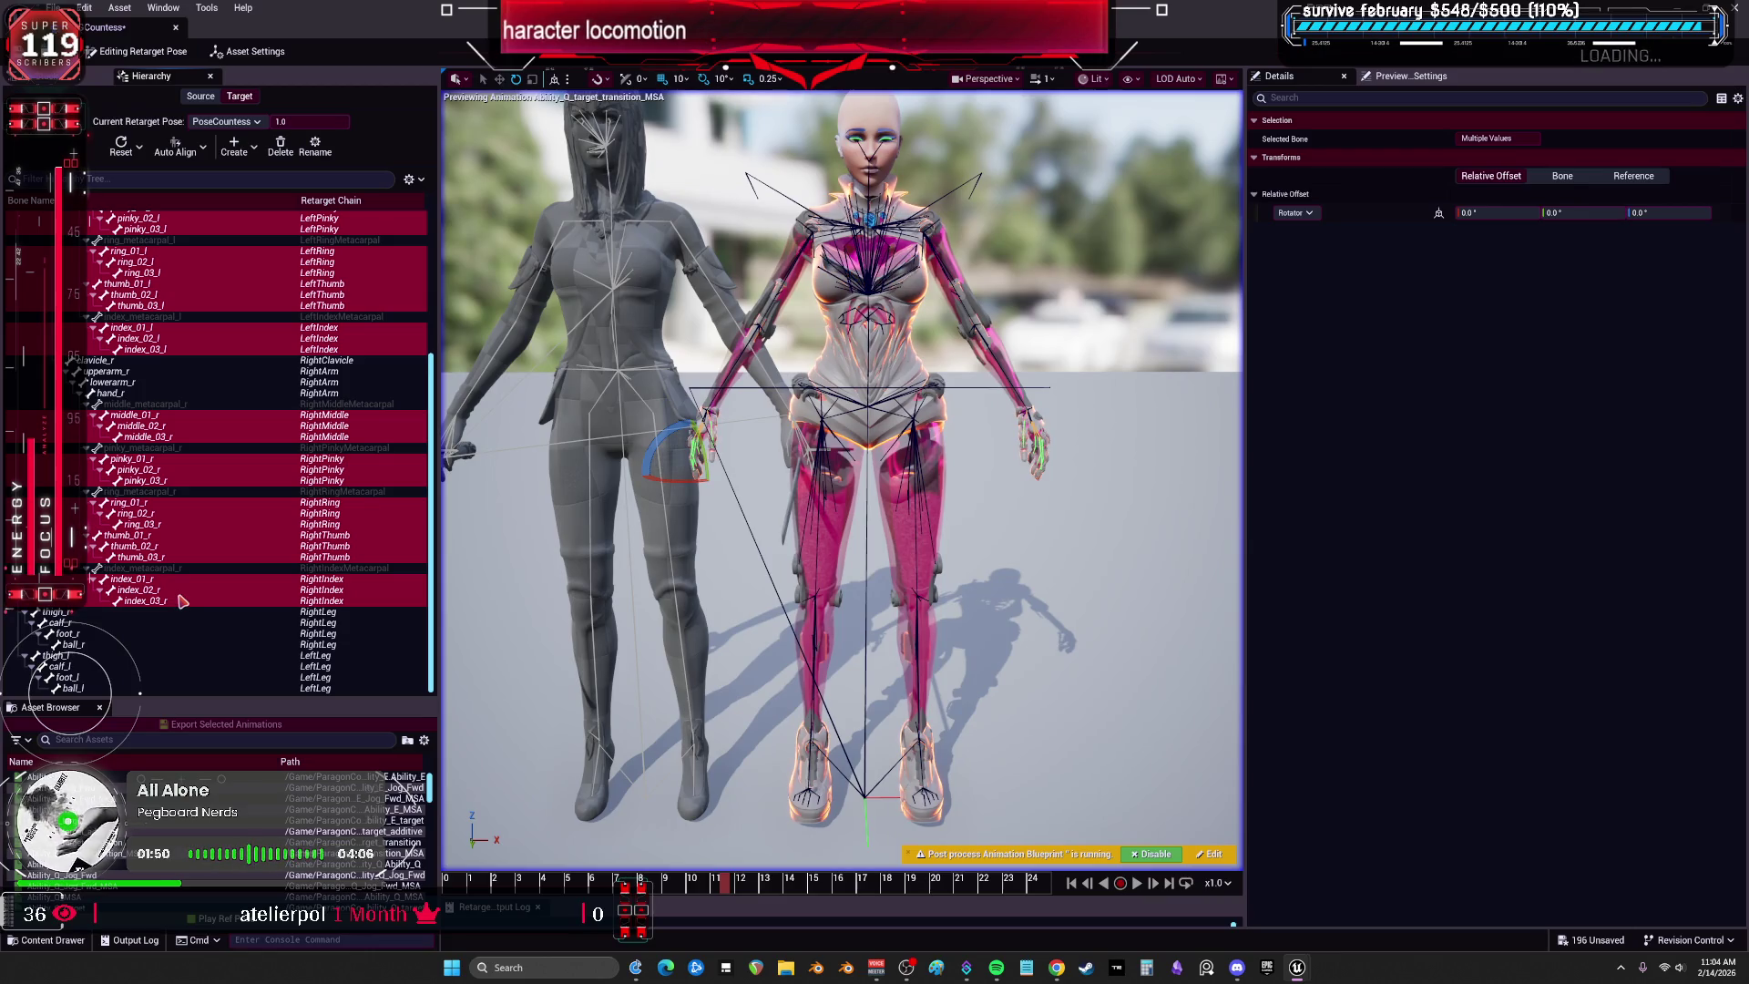
pyautogui.click(175, 147)
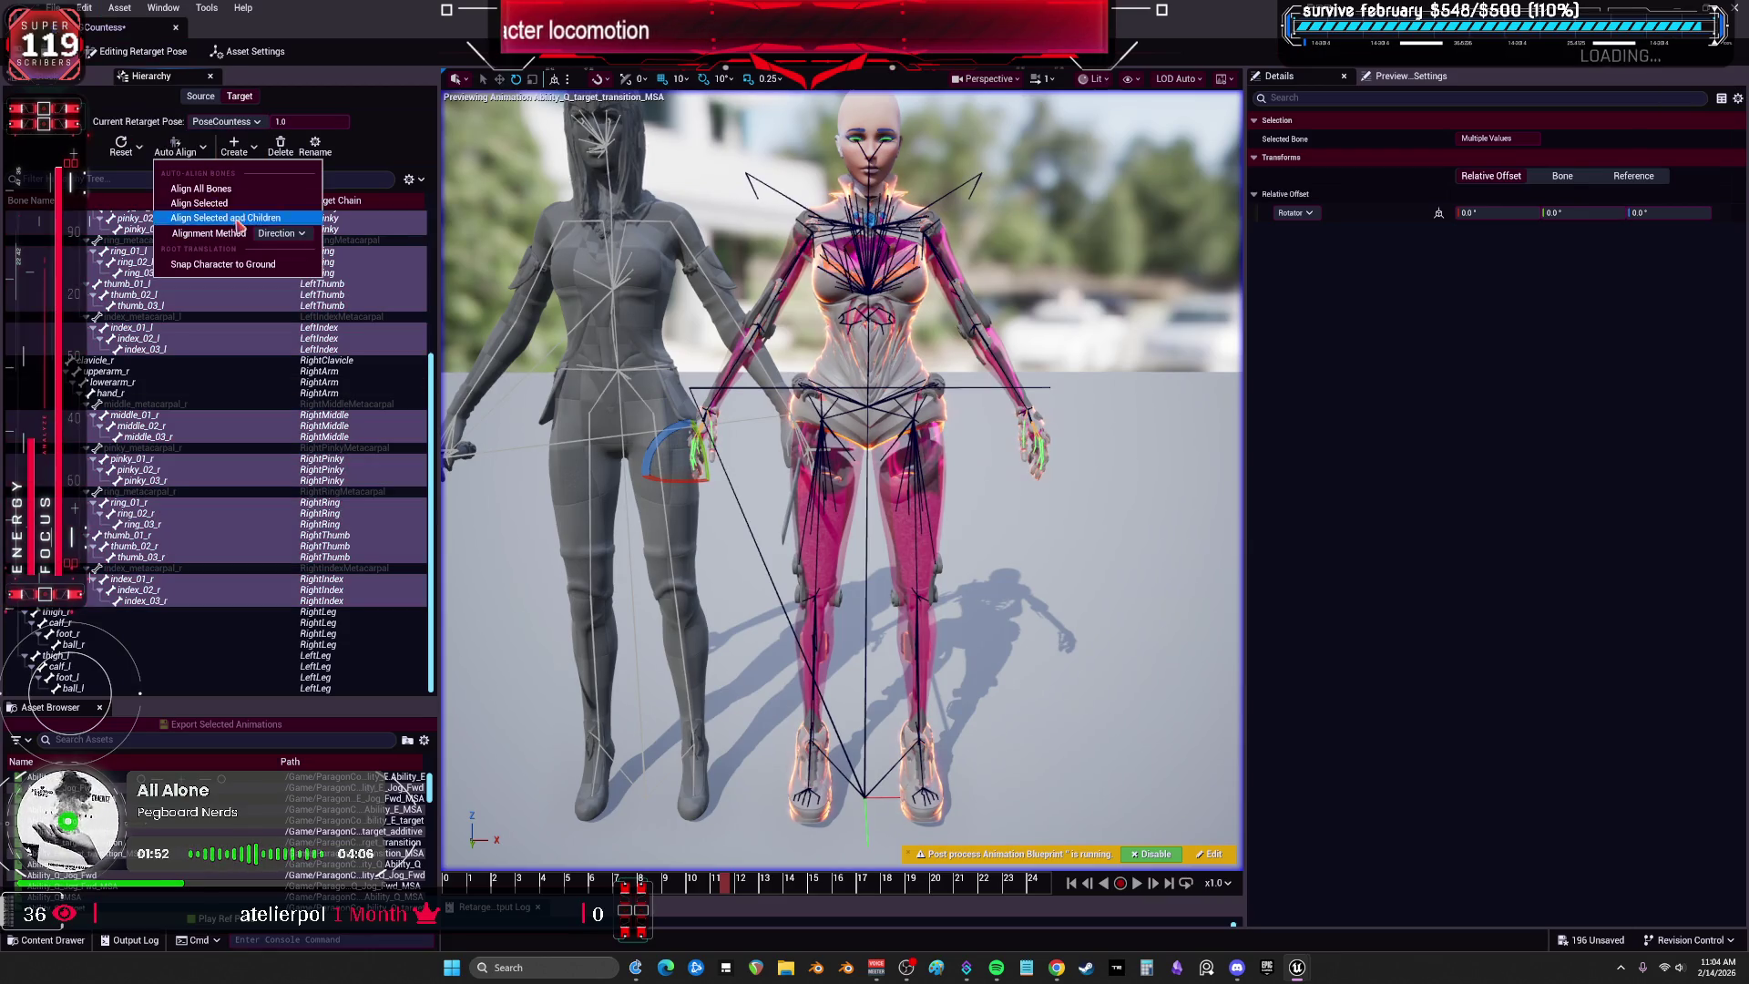
# Step: Auto-align the selected finger bones and their children, framing the view on the hand
pyautogui.click(237, 203)
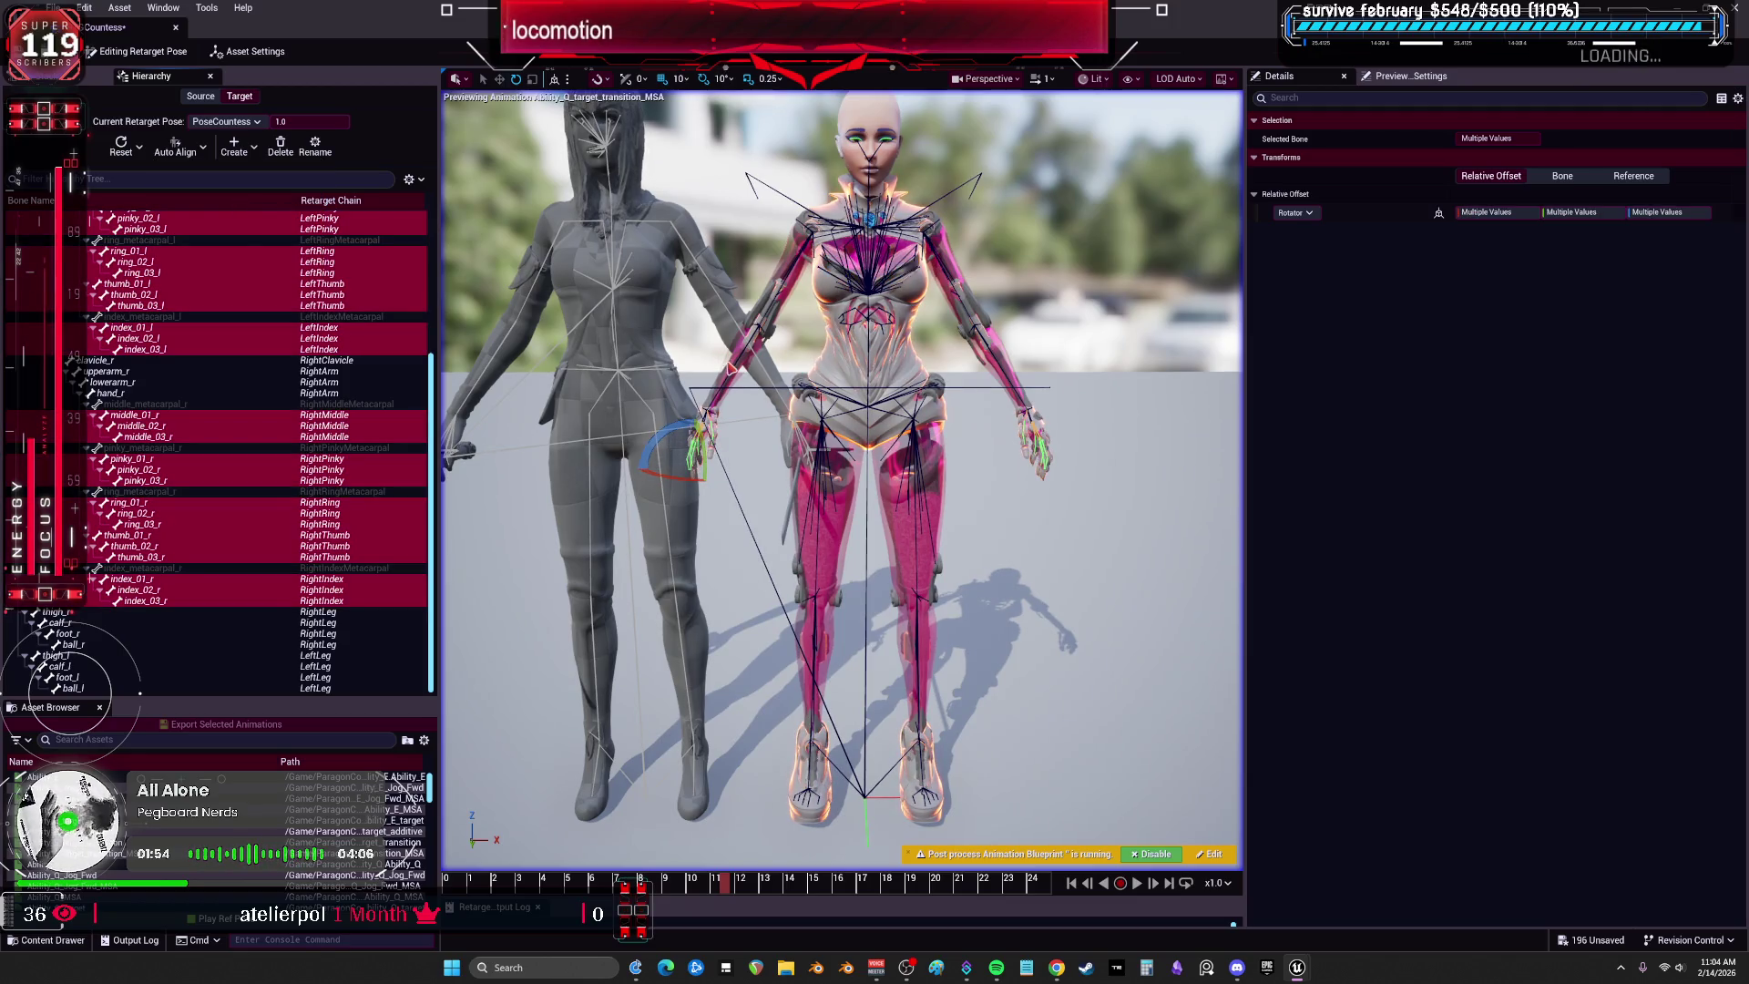
pyautogui.moveTo(729, 367)
pyautogui.mouseDown()
pyautogui.moveTo(765, 410)
pyautogui.moveTo(775, 392)
pyautogui.mouseUp()
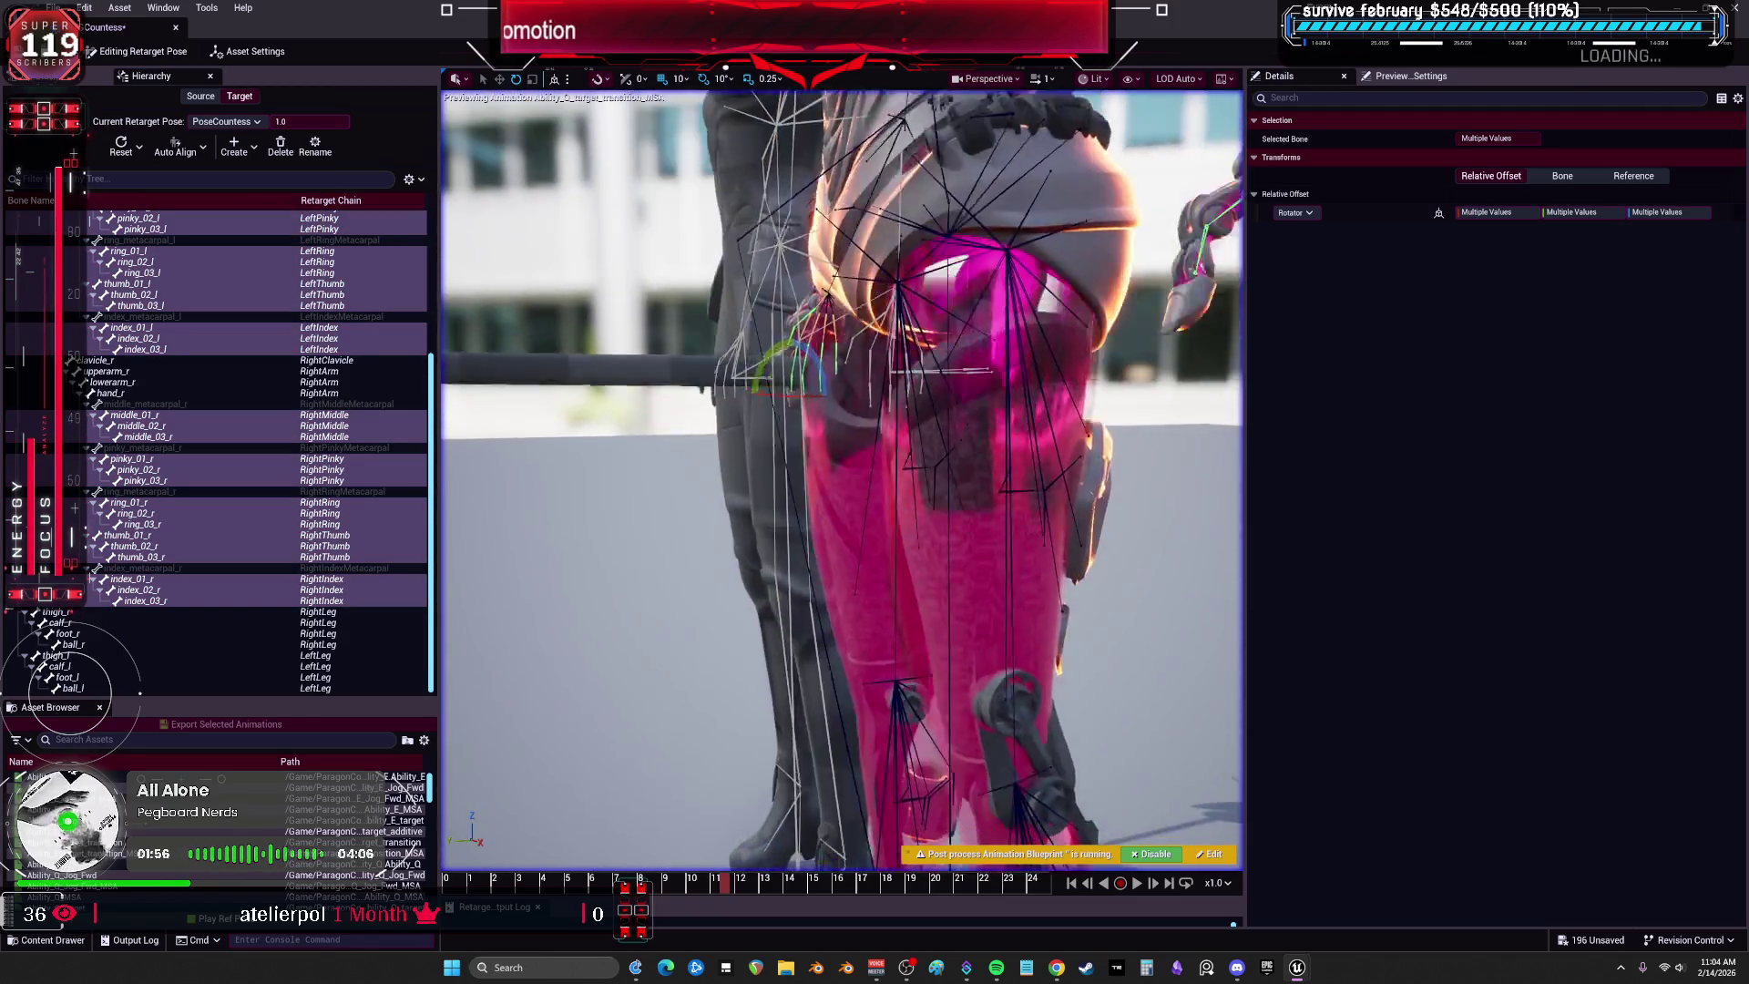
pyautogui.press('f')
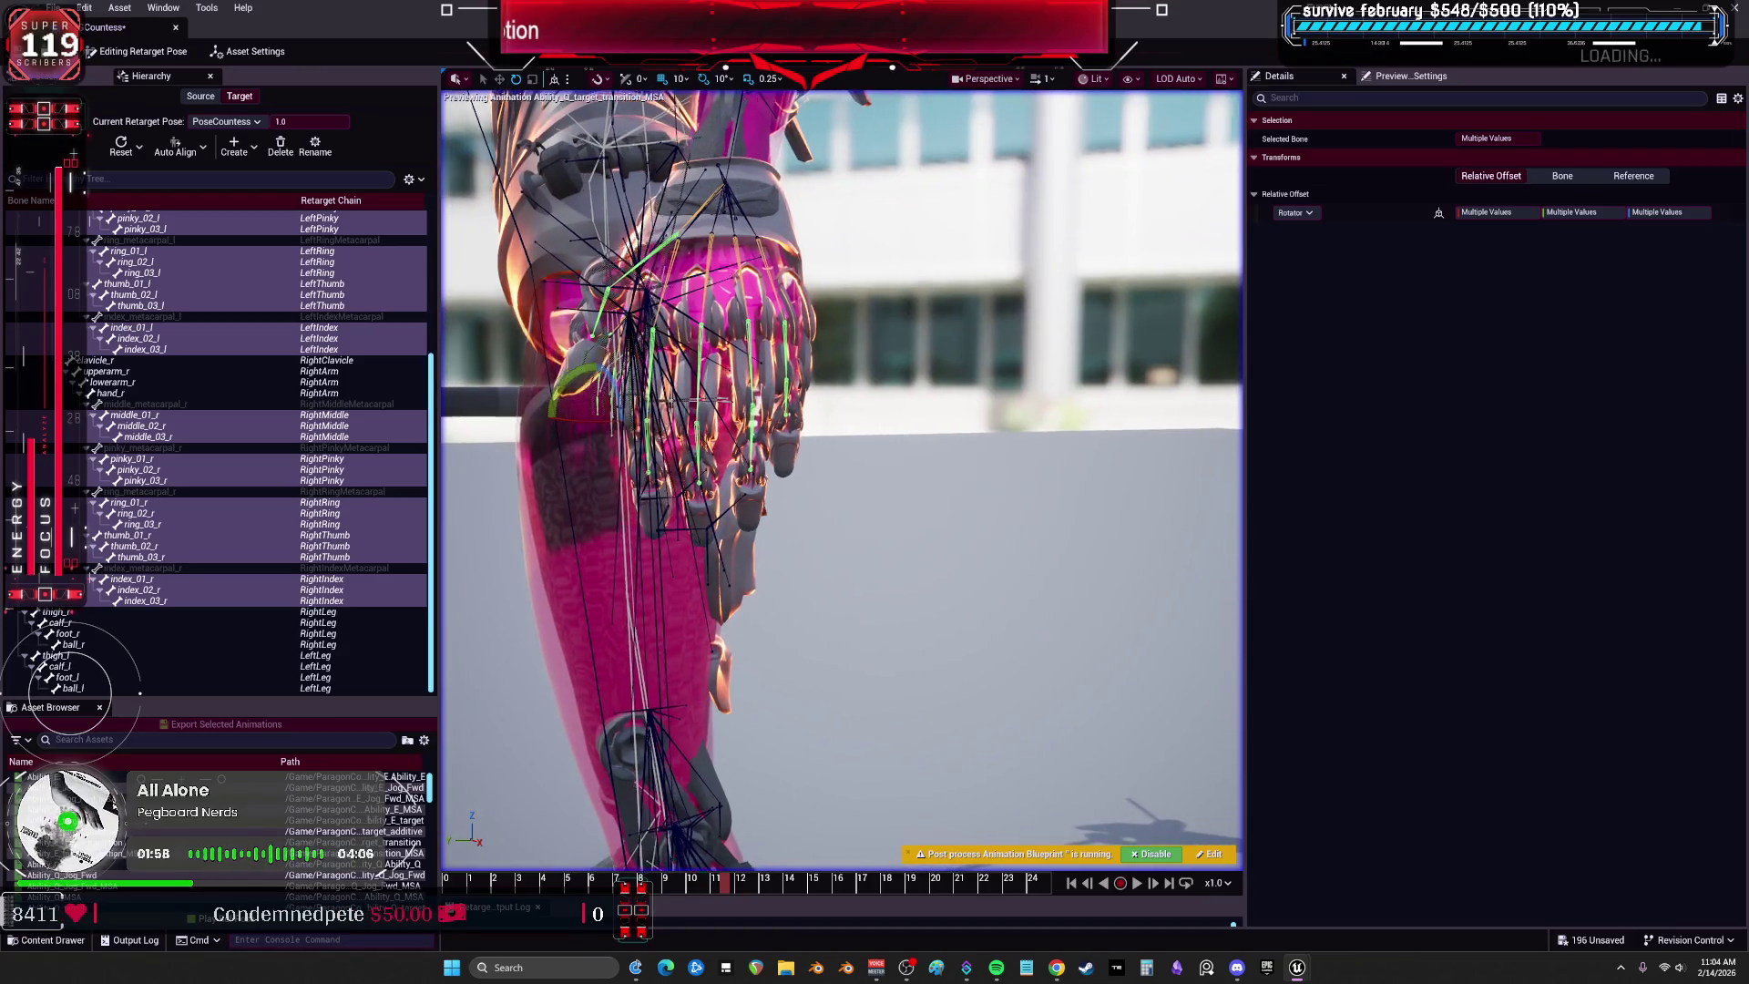
# Step: Switch the alignment method to Local Rotation Axes and align the selected finger bones again
pyautogui.click(205, 148)
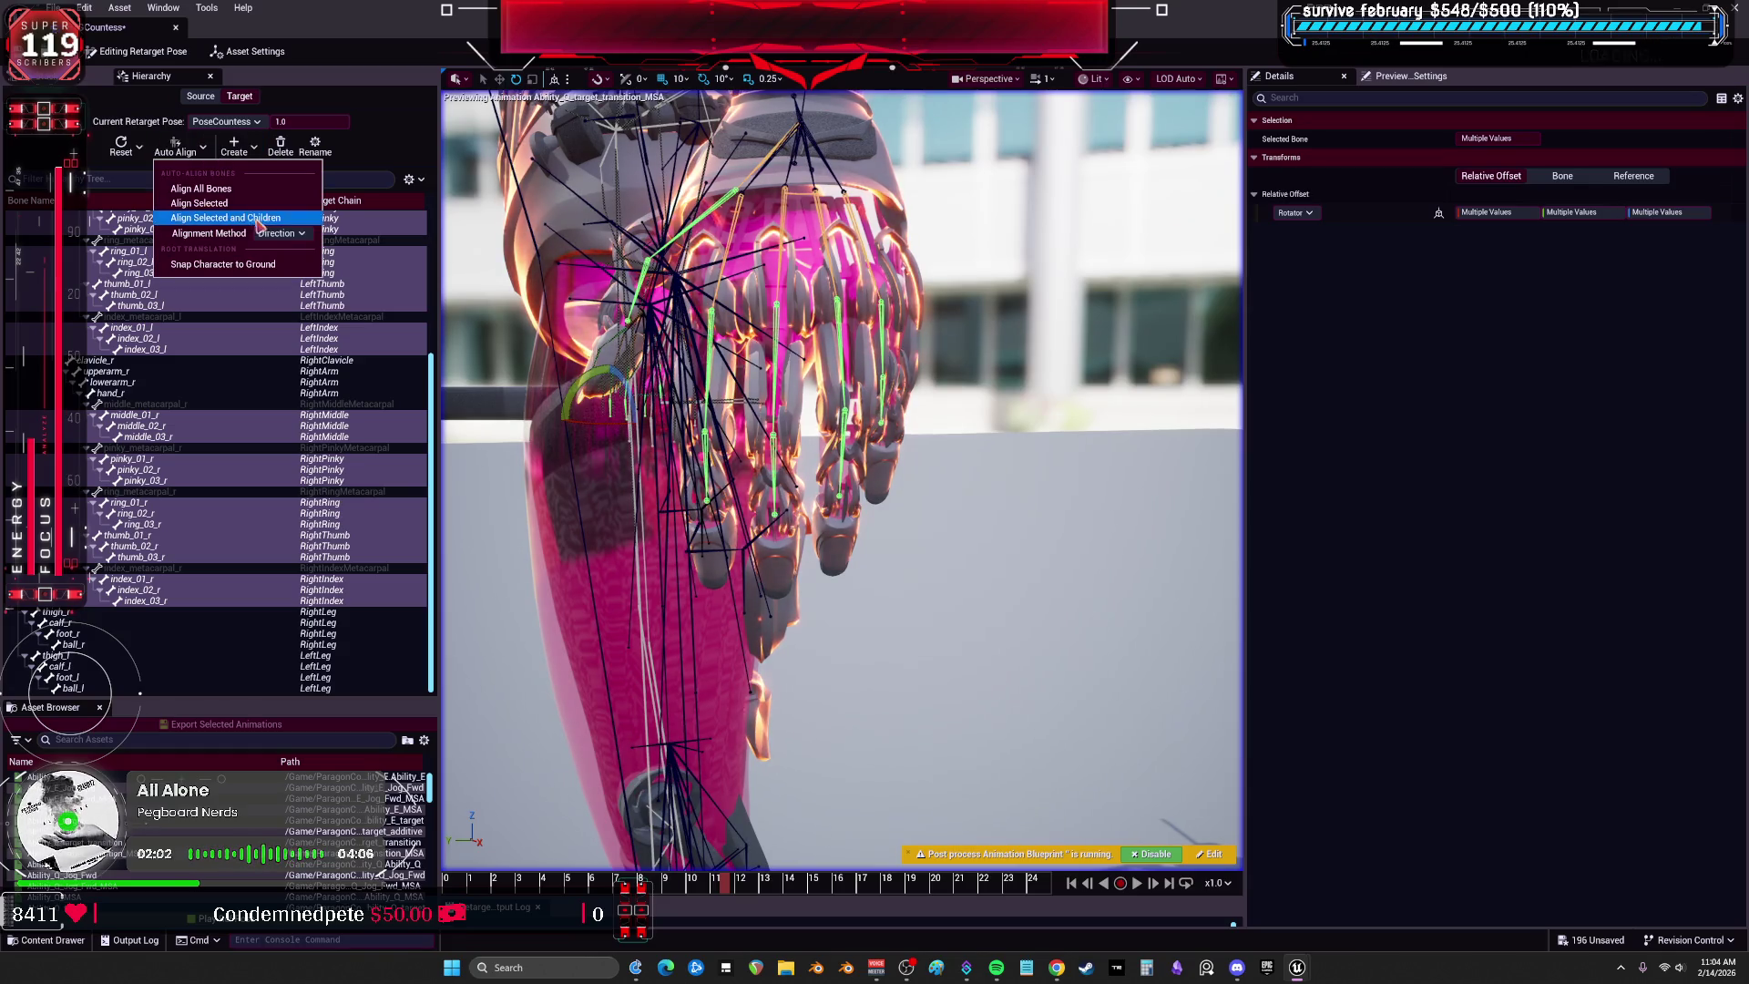
pyautogui.click(273, 235)
pyautogui.click(301, 263)
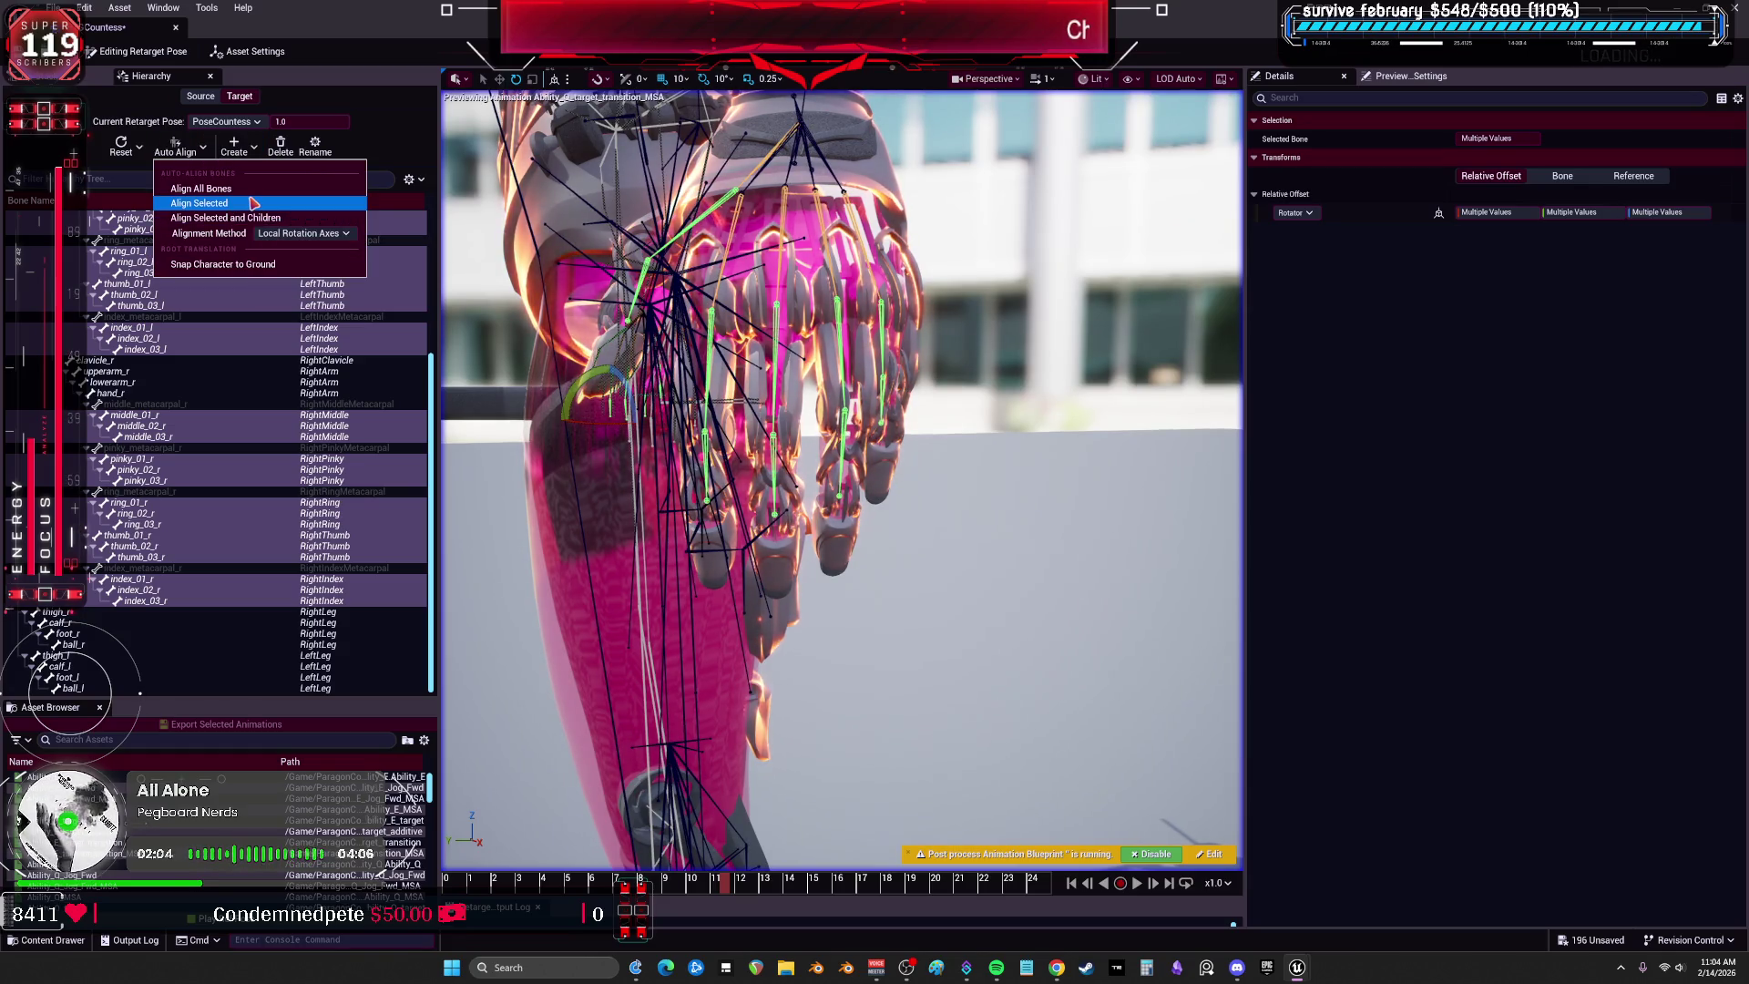
pyautogui.click(254, 203)
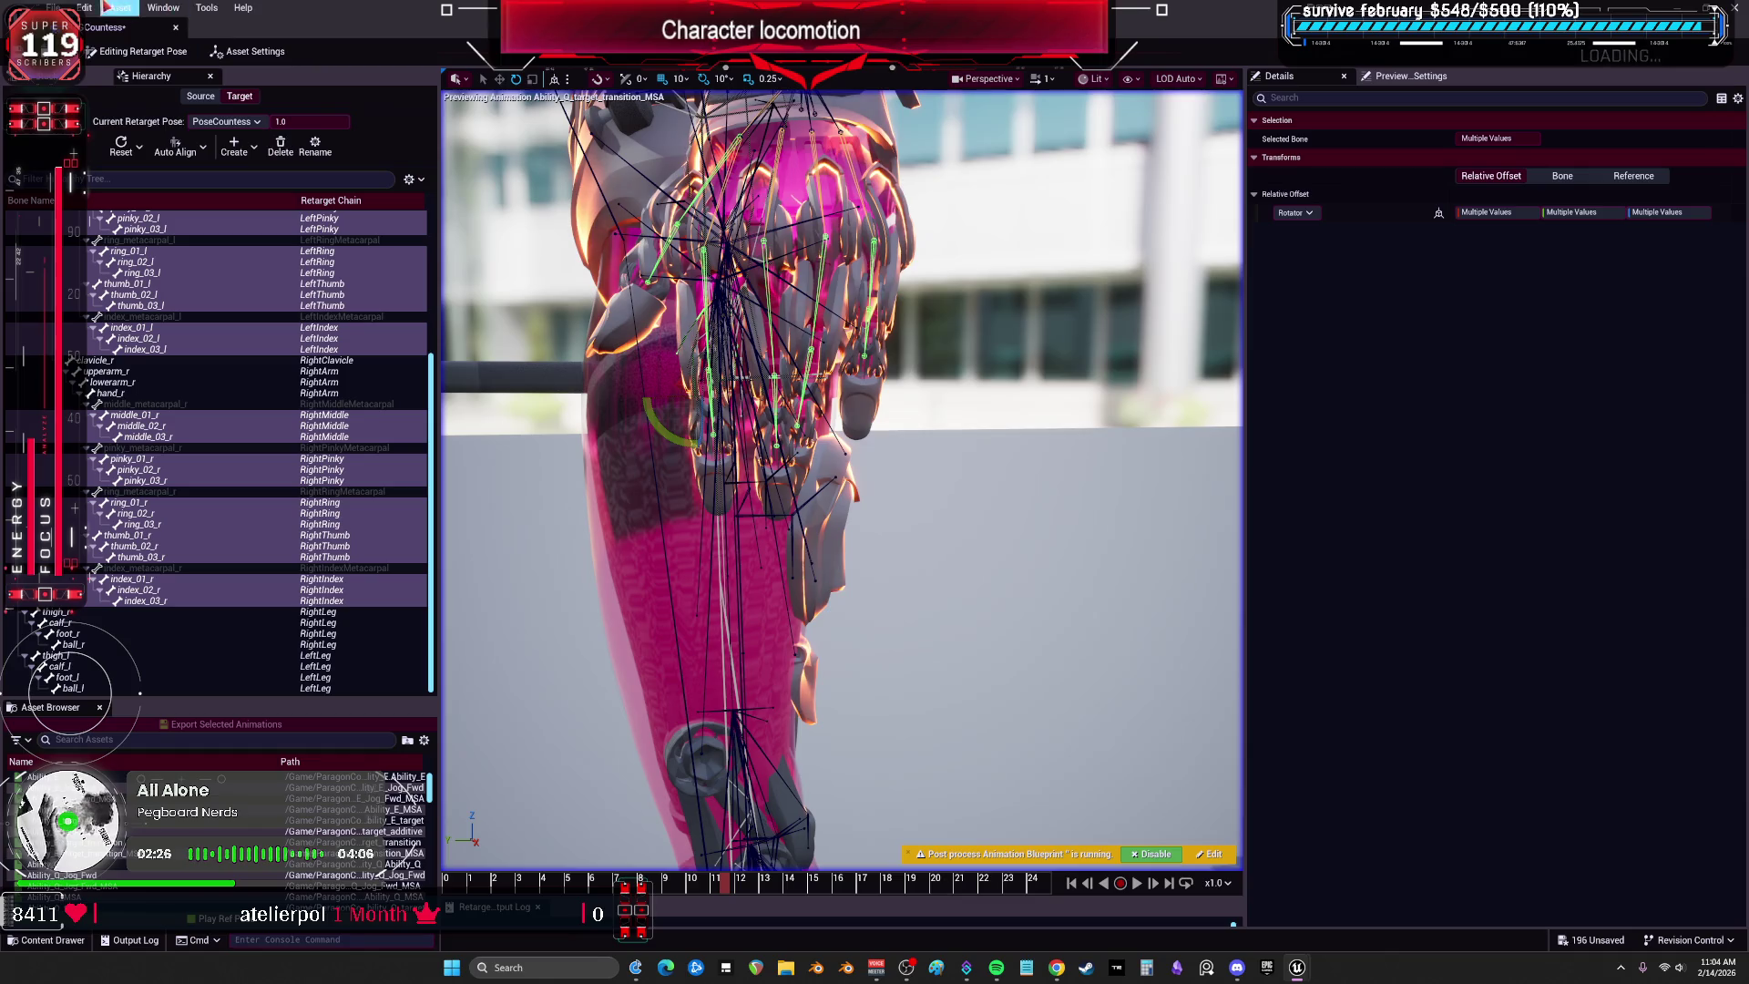
# Step: Auto-align all bones to the source skeleton using the Global Rotation Axes method
pyautogui.click(174, 148)
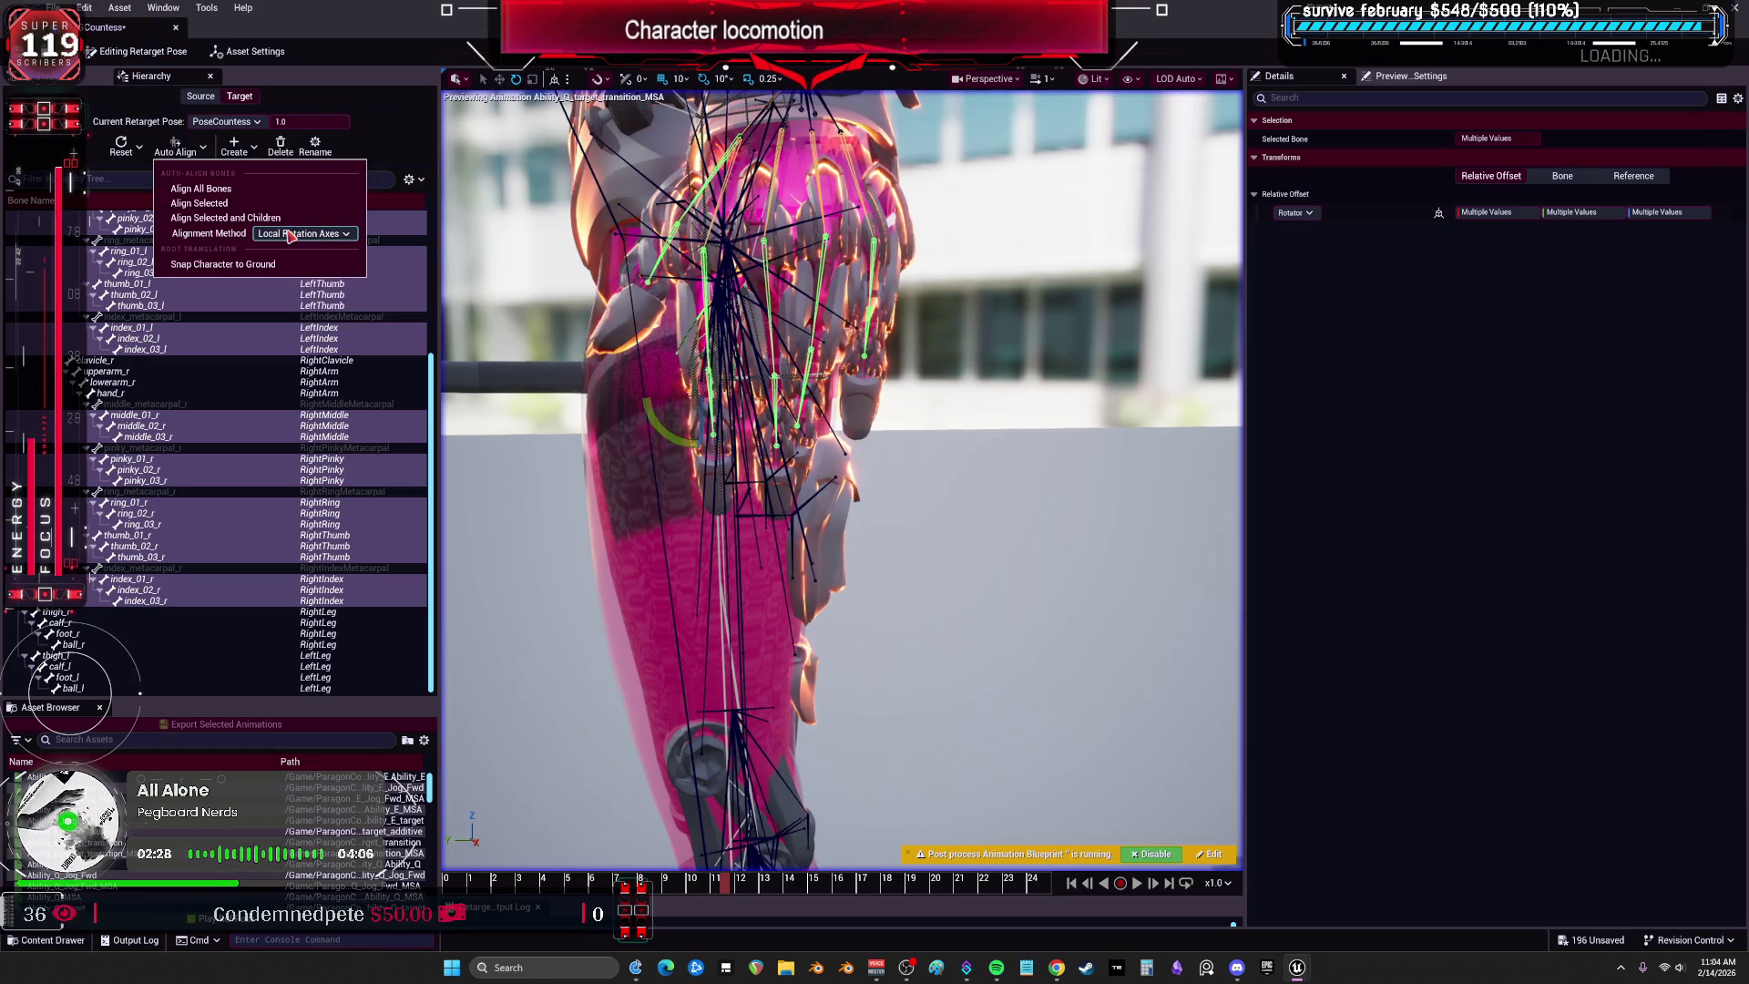
pyautogui.click(290, 235)
pyautogui.click(292, 242)
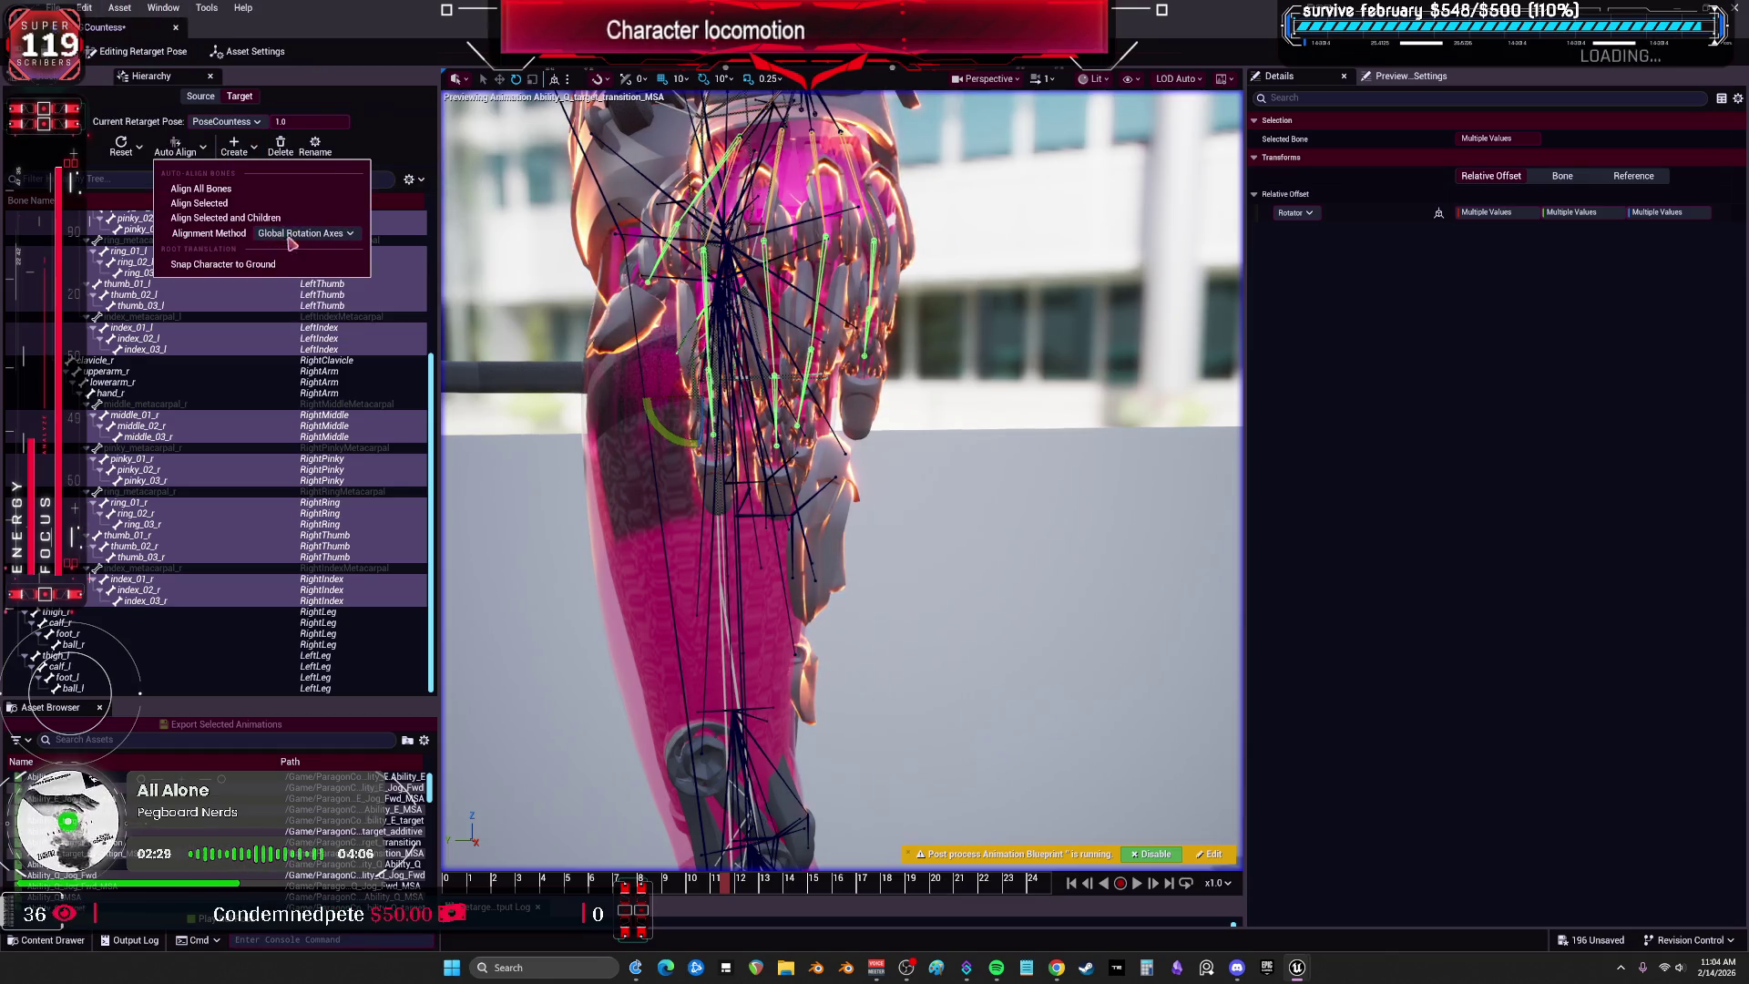
pyautogui.click(201, 189)
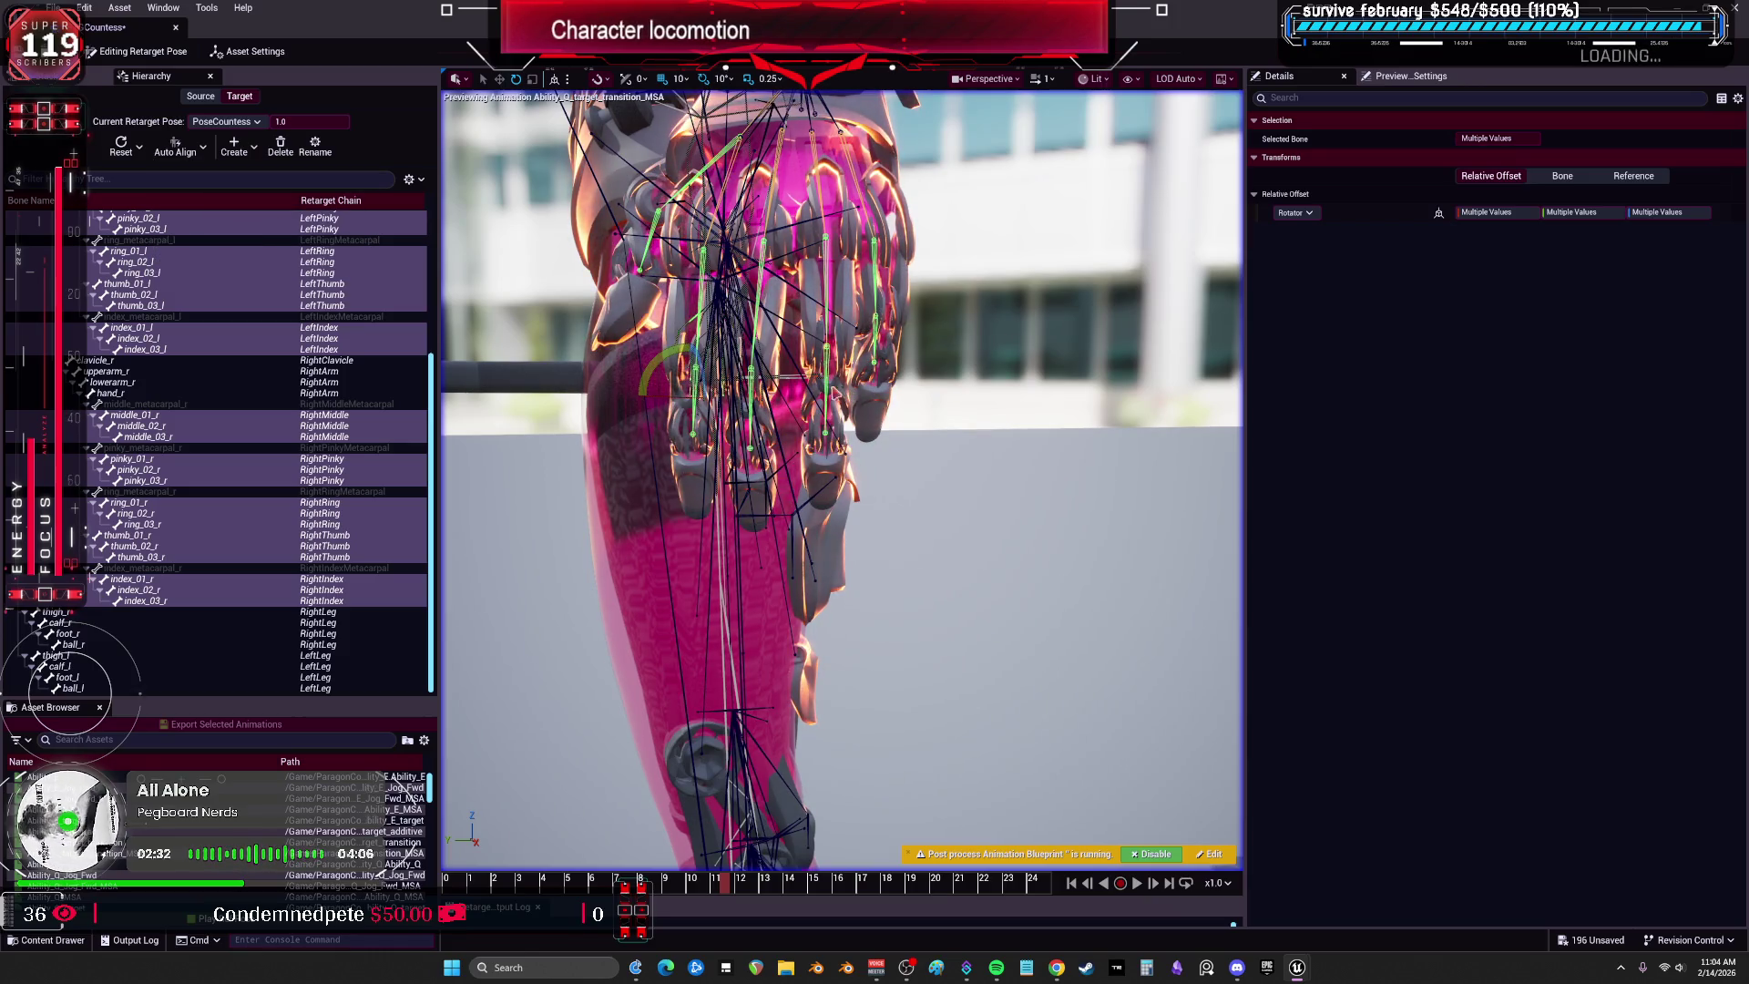
# Step: Re-align the selected finger bones using the Mesh alignment method
pyautogui.click(175, 148)
pyautogui.click(305, 233)
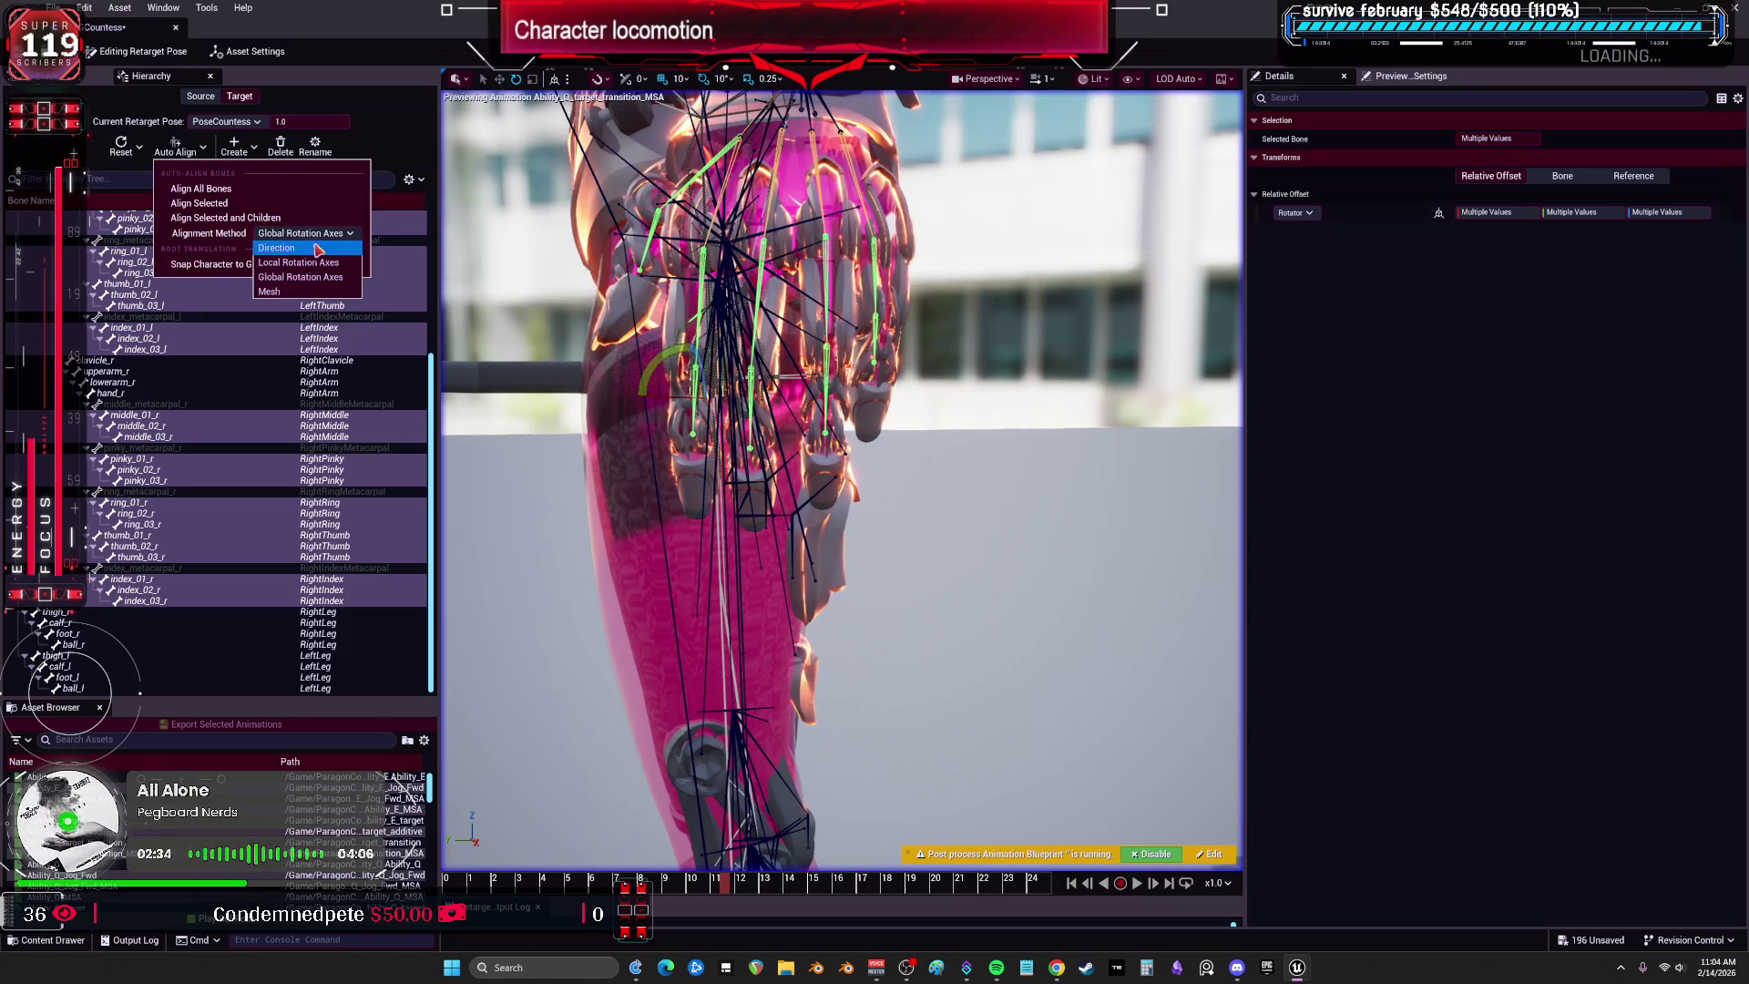
pyautogui.click(269, 292)
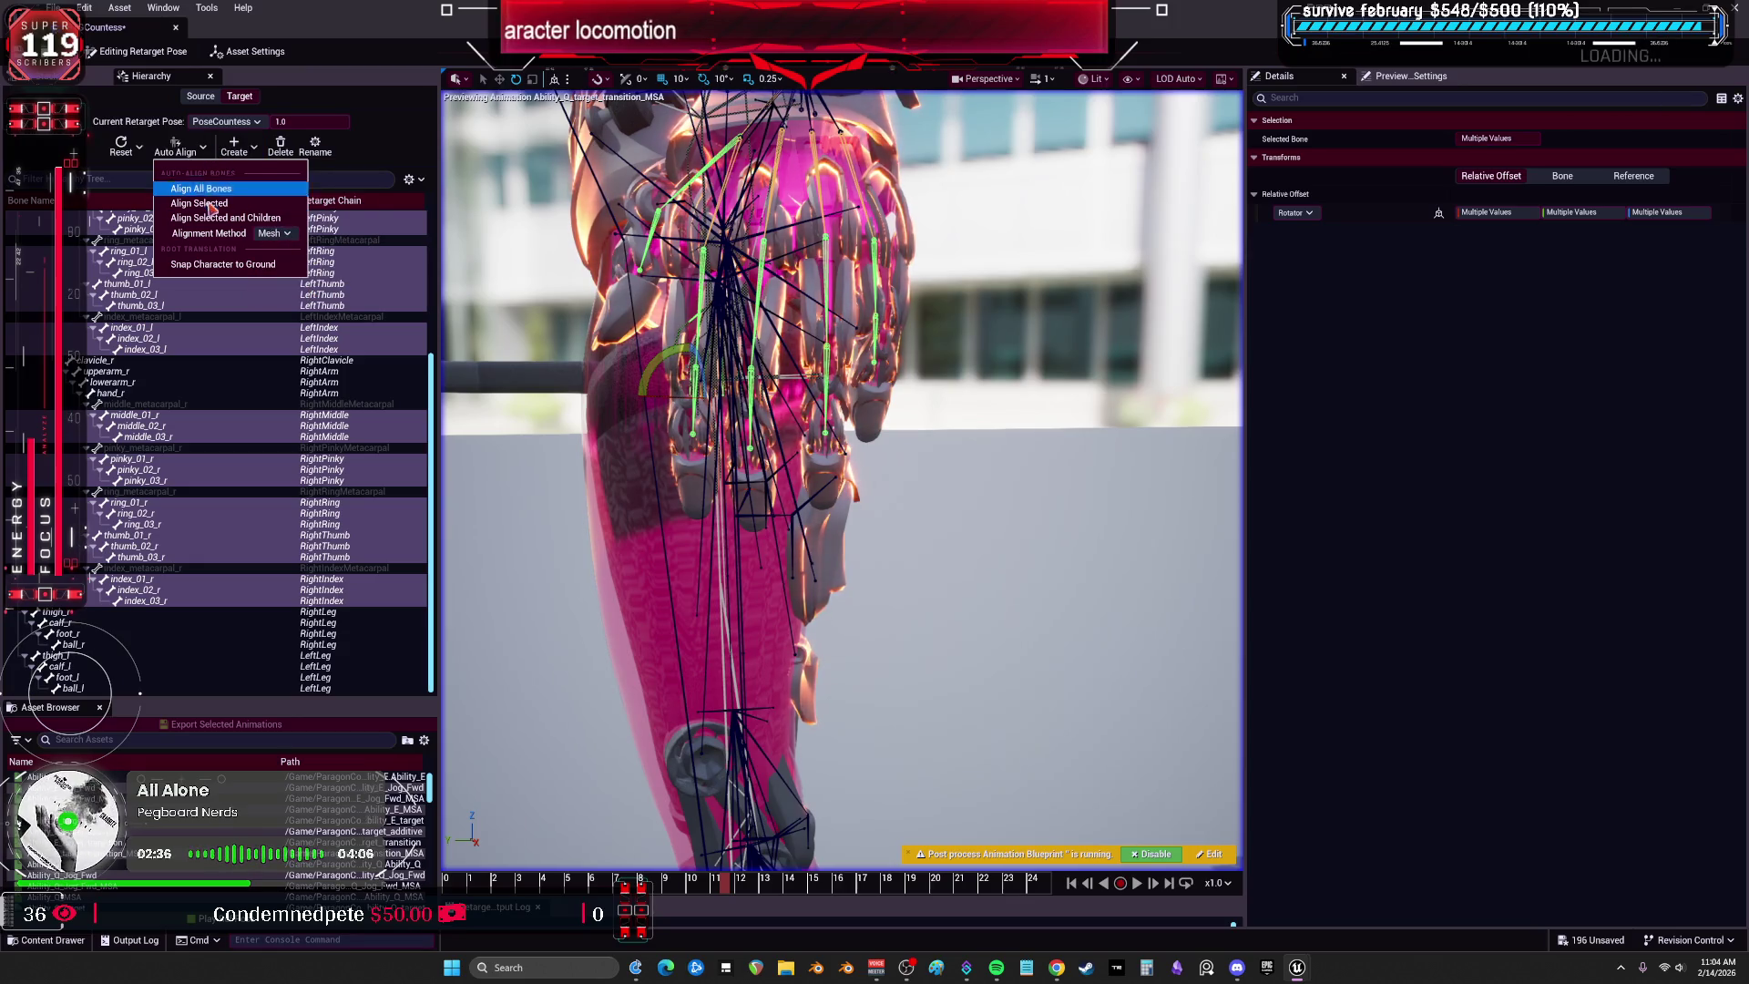
pyautogui.click(214, 204)
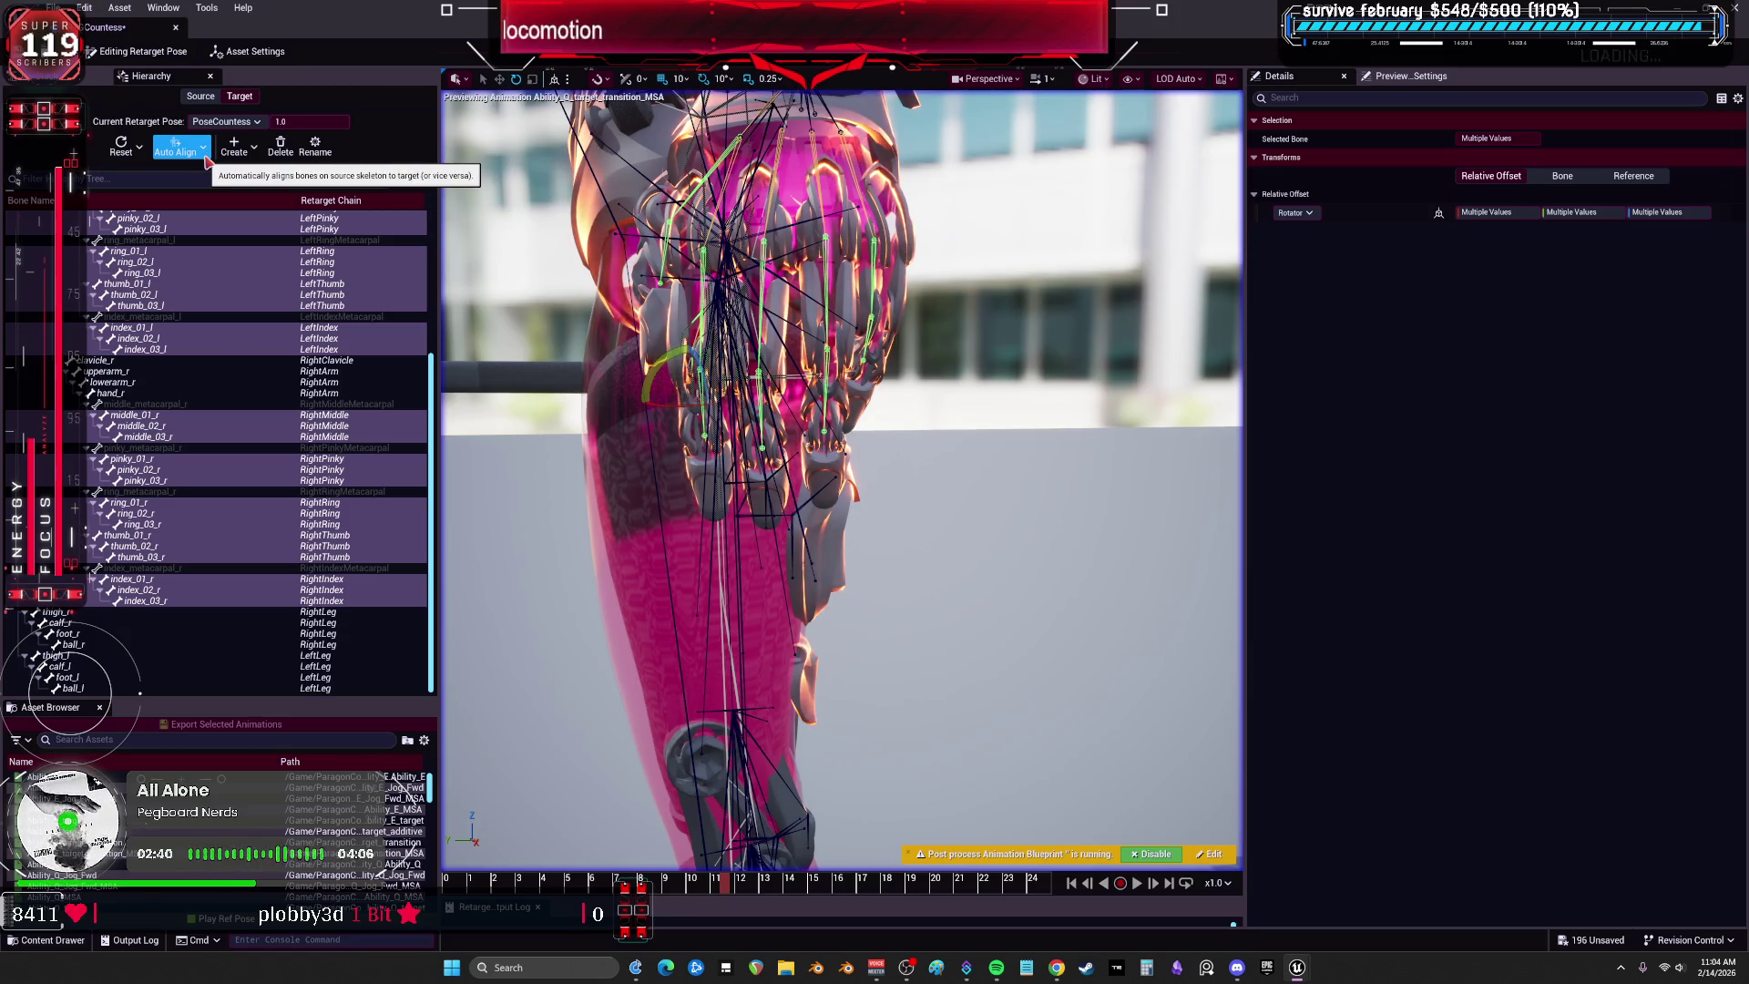
# Step: Switch the method back to Global Rotation Axes and re-align the selected finger bones
pyautogui.click(204, 146)
pyautogui.click(273, 233)
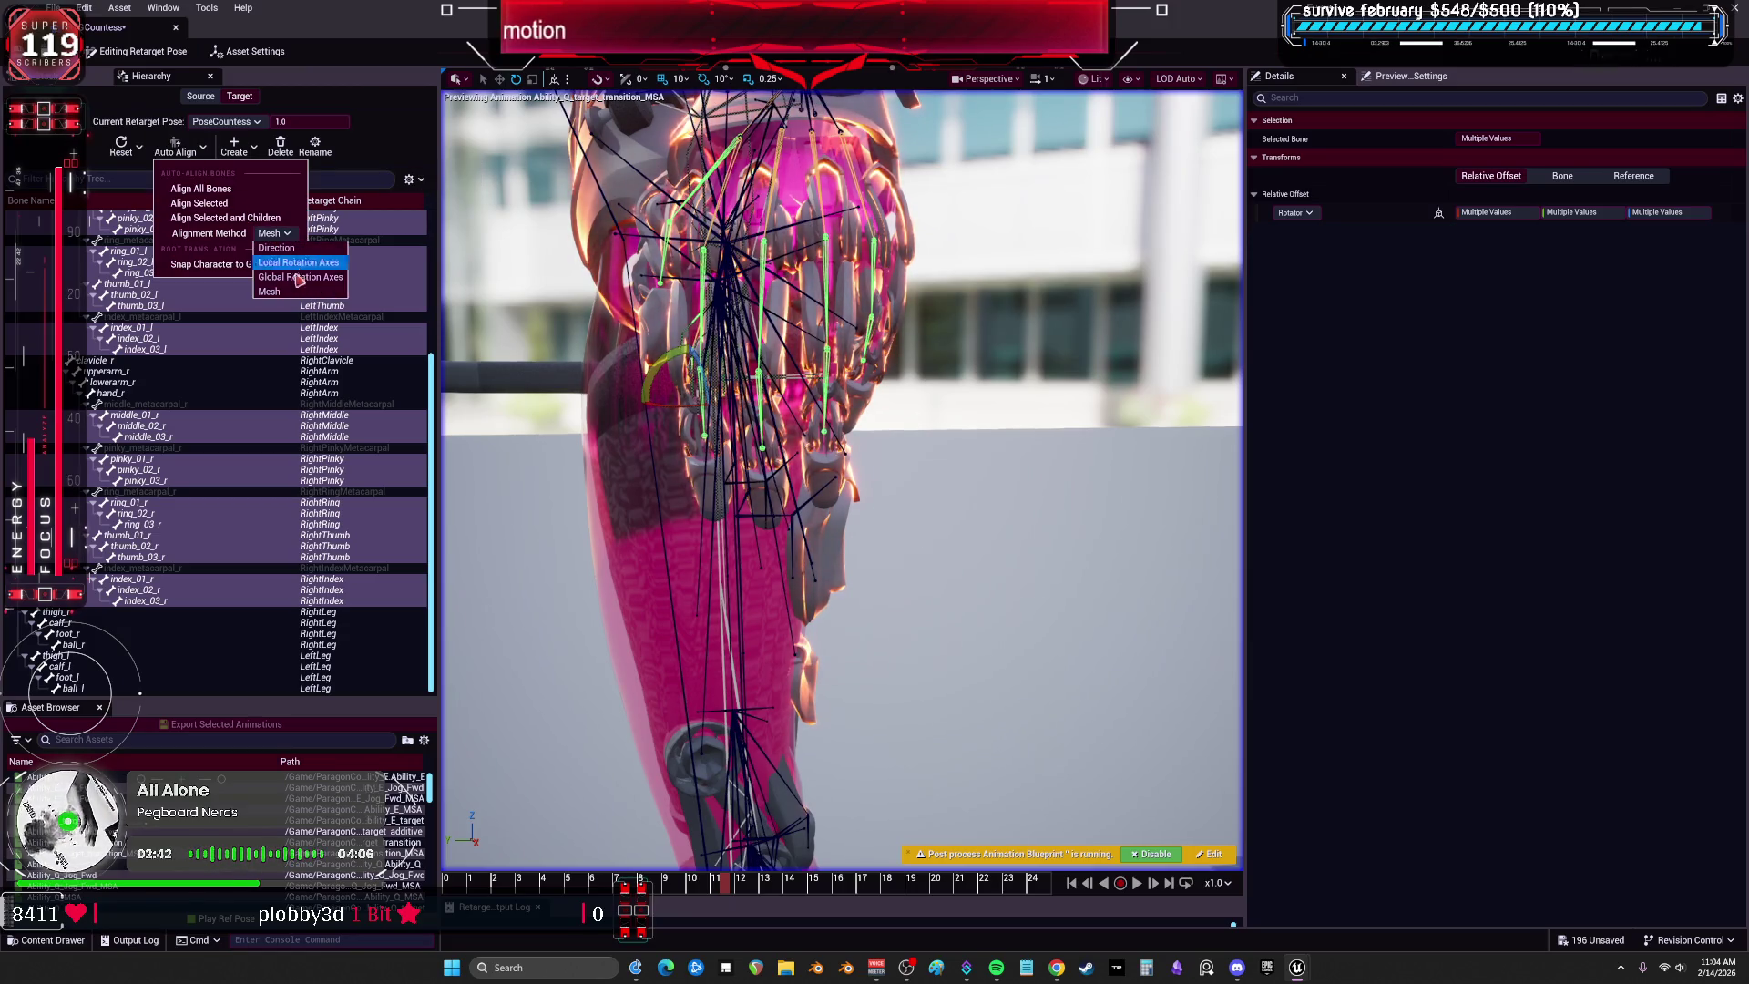
pyautogui.click(301, 278)
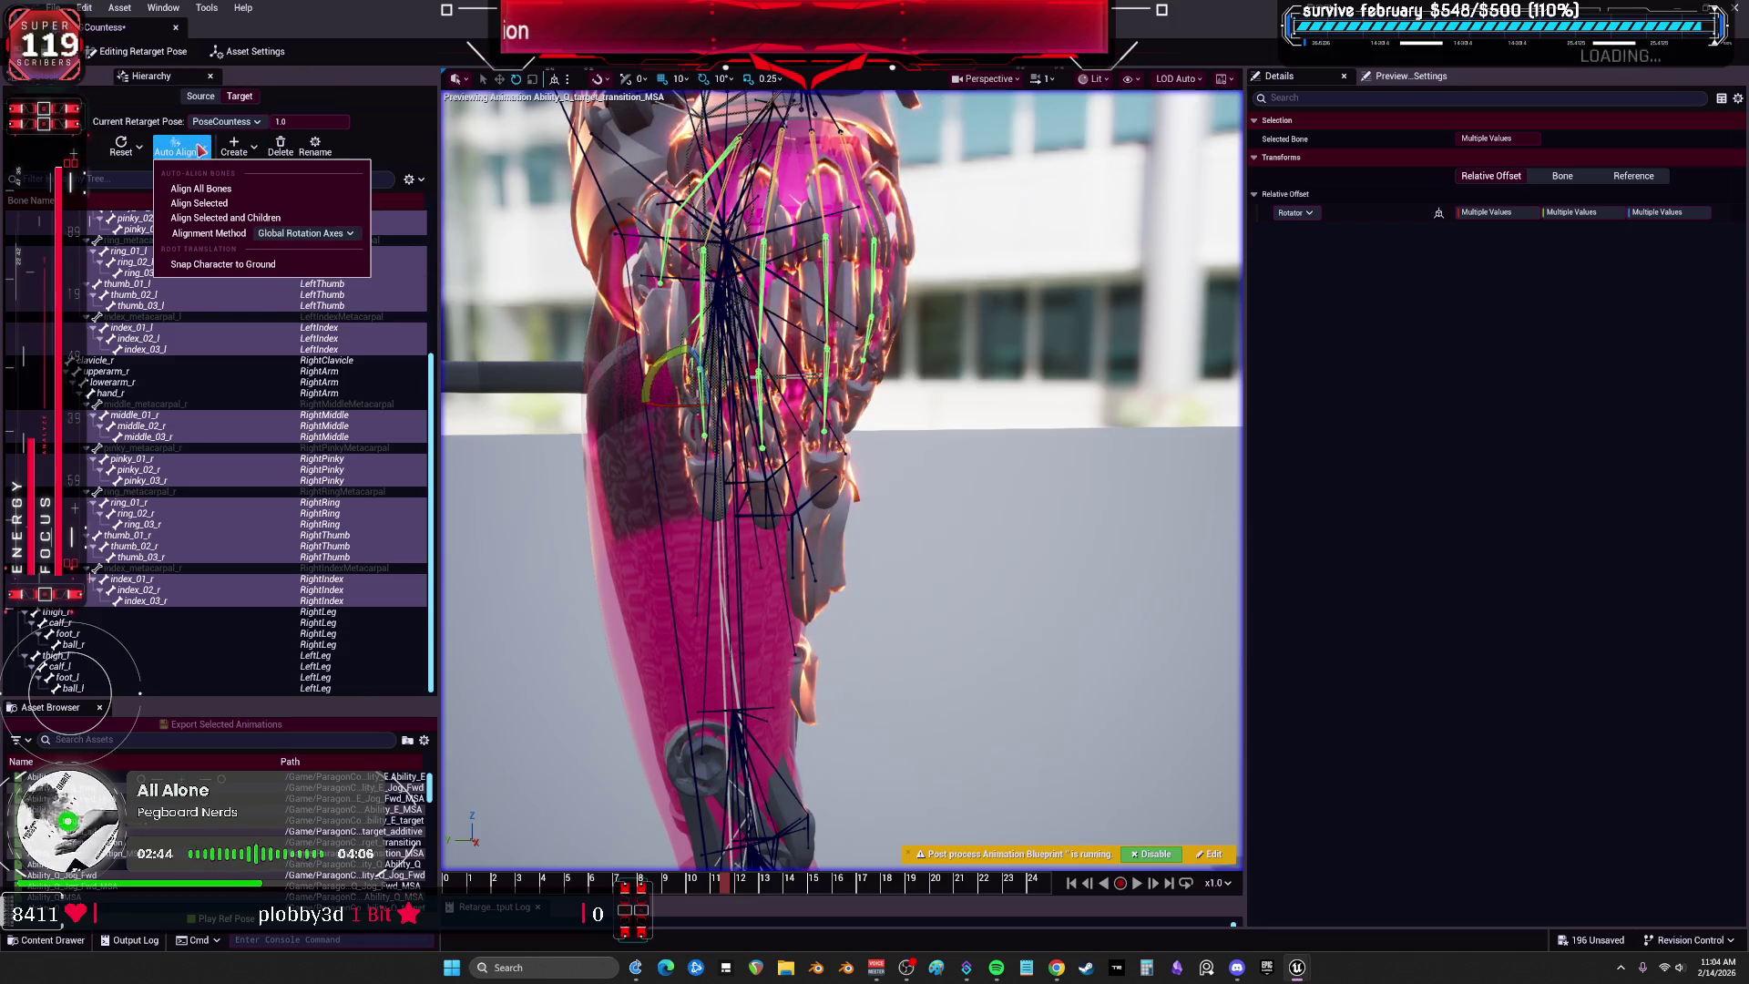
pyautogui.click(205, 204)
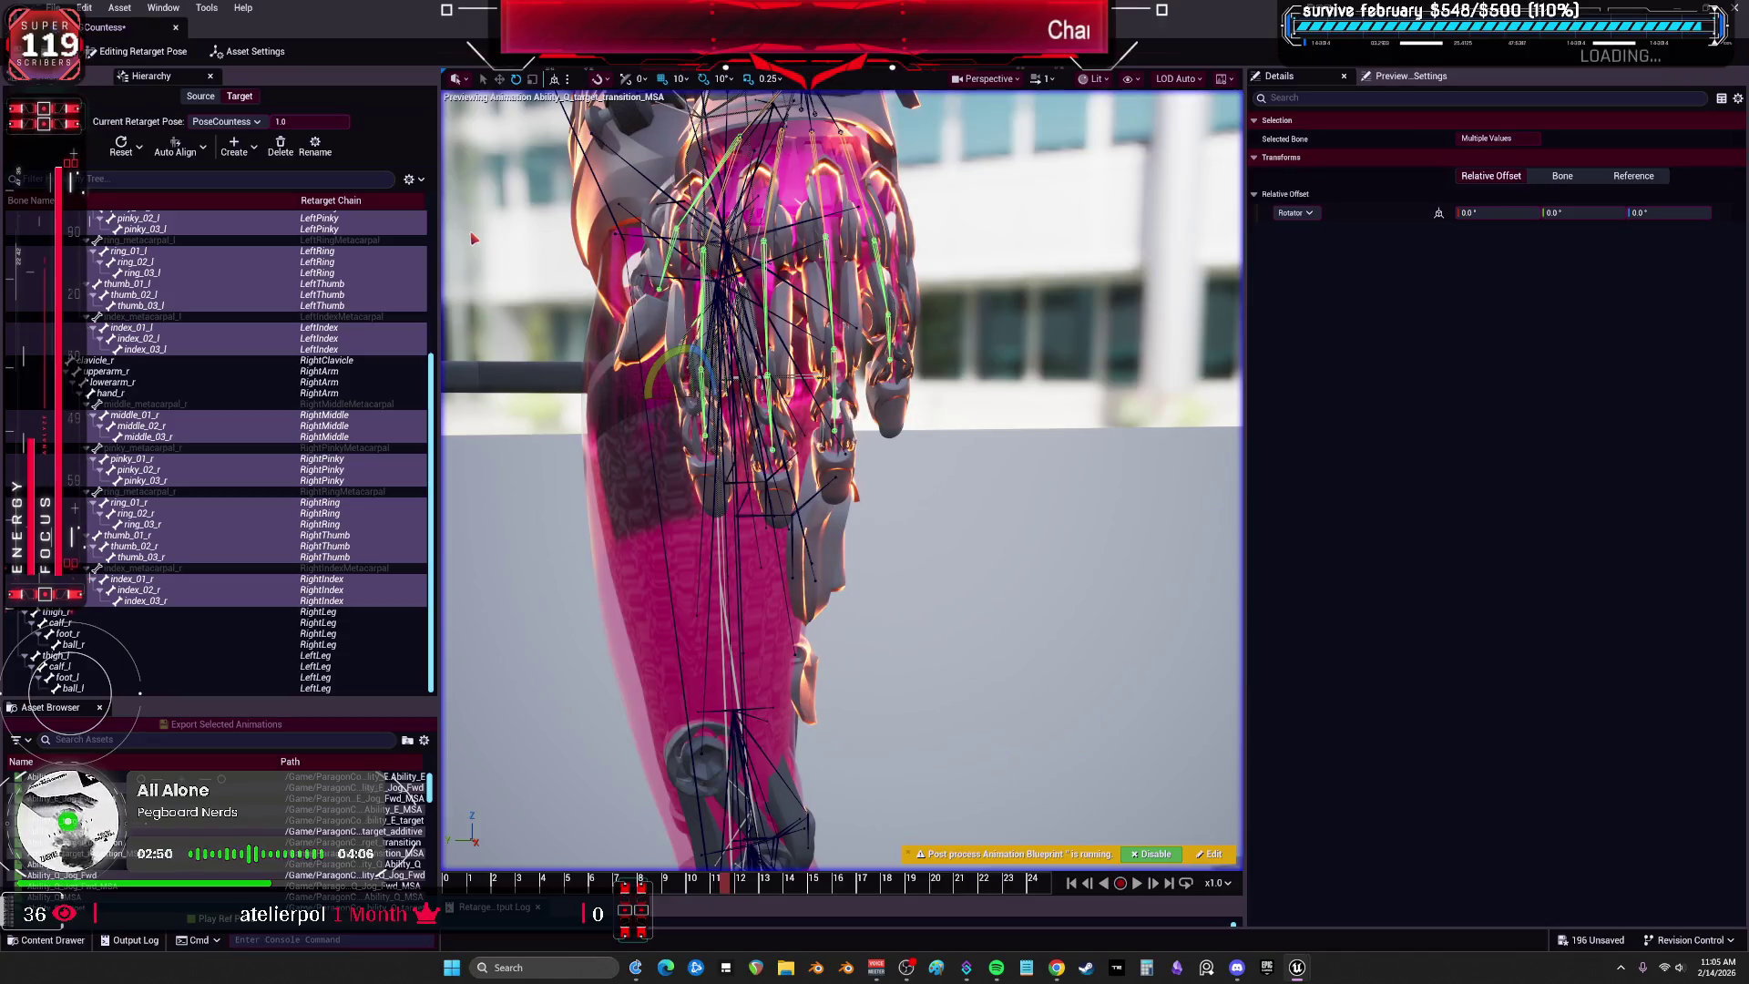
# Step: Repeat the Global Rotation Axes alignment on the selected fingers until their rotation offsets read 0.0
pyautogui.click(204, 153)
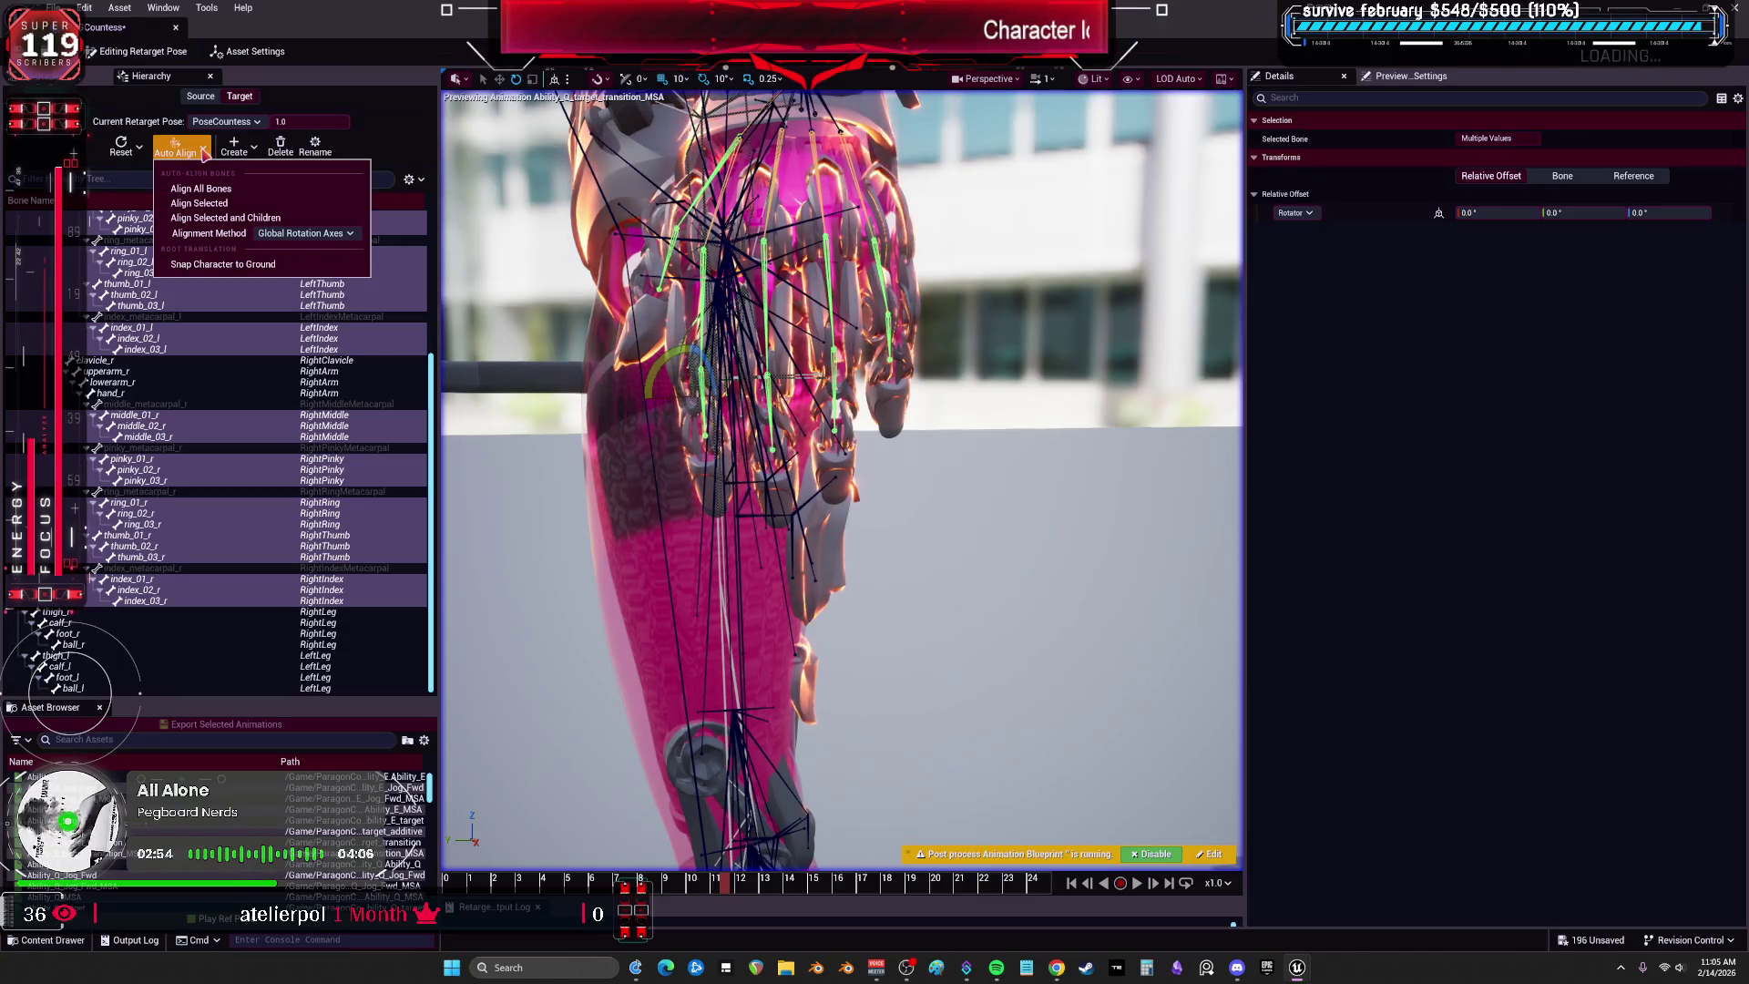
pyautogui.click(308, 234)
pyautogui.click(324, 276)
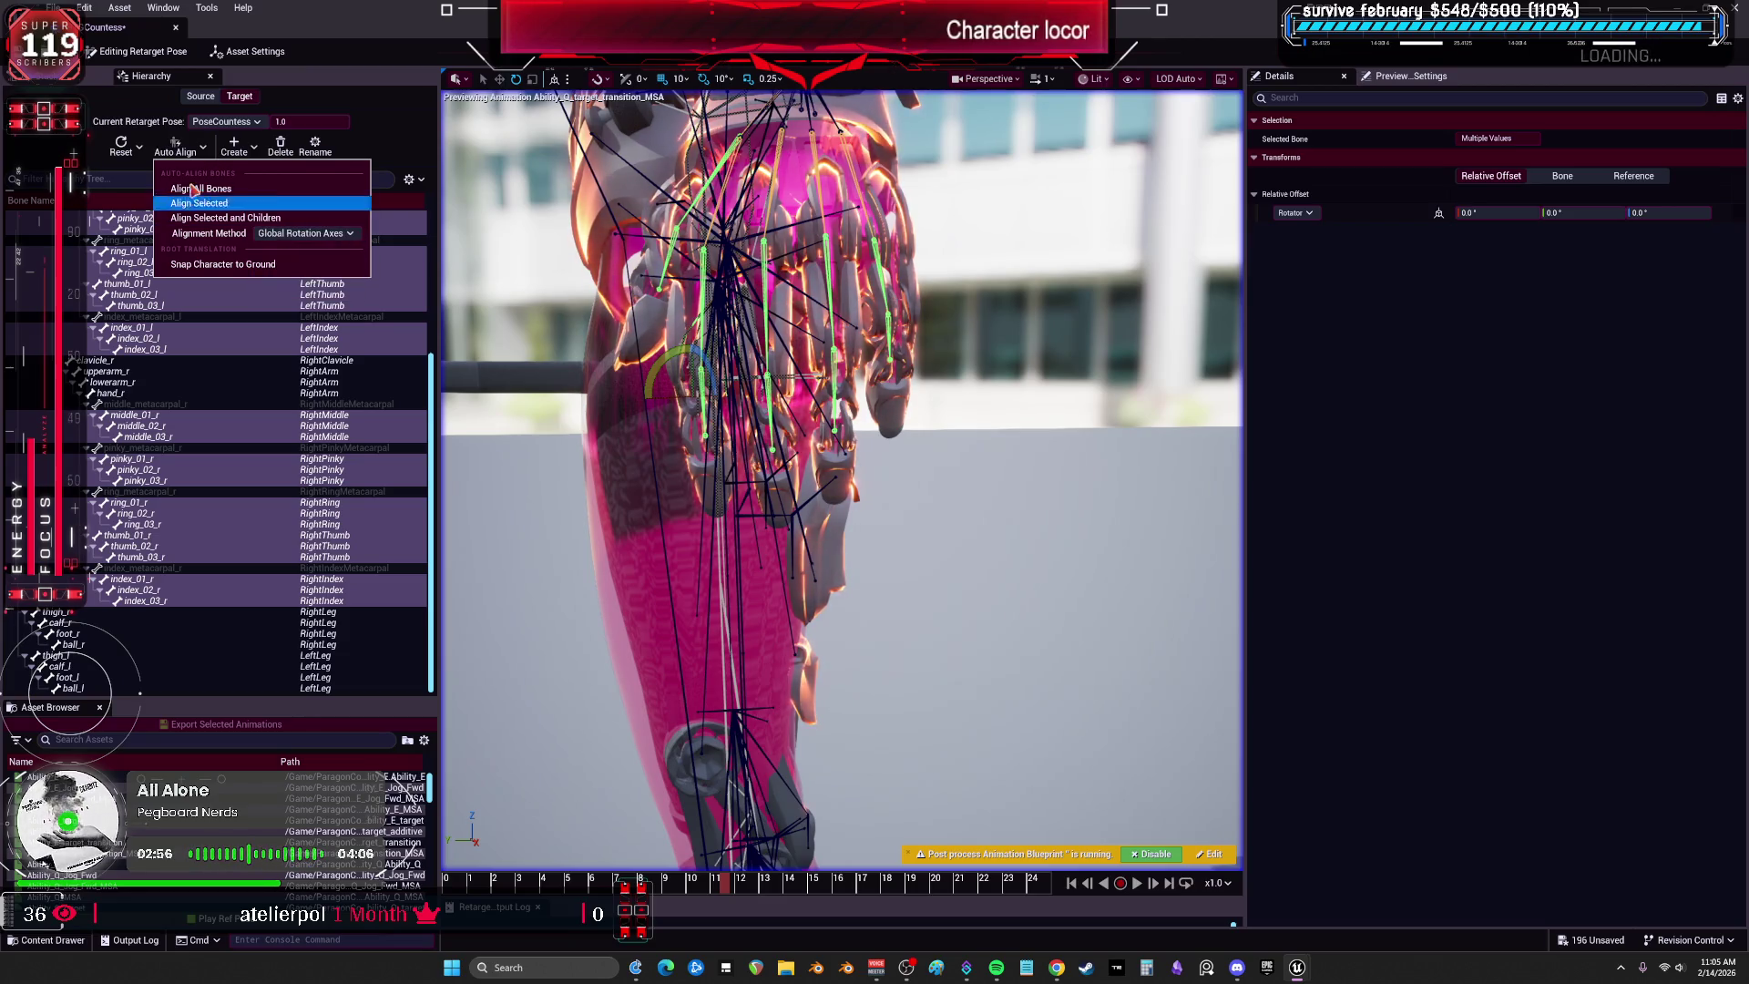
pyautogui.click(238, 205)
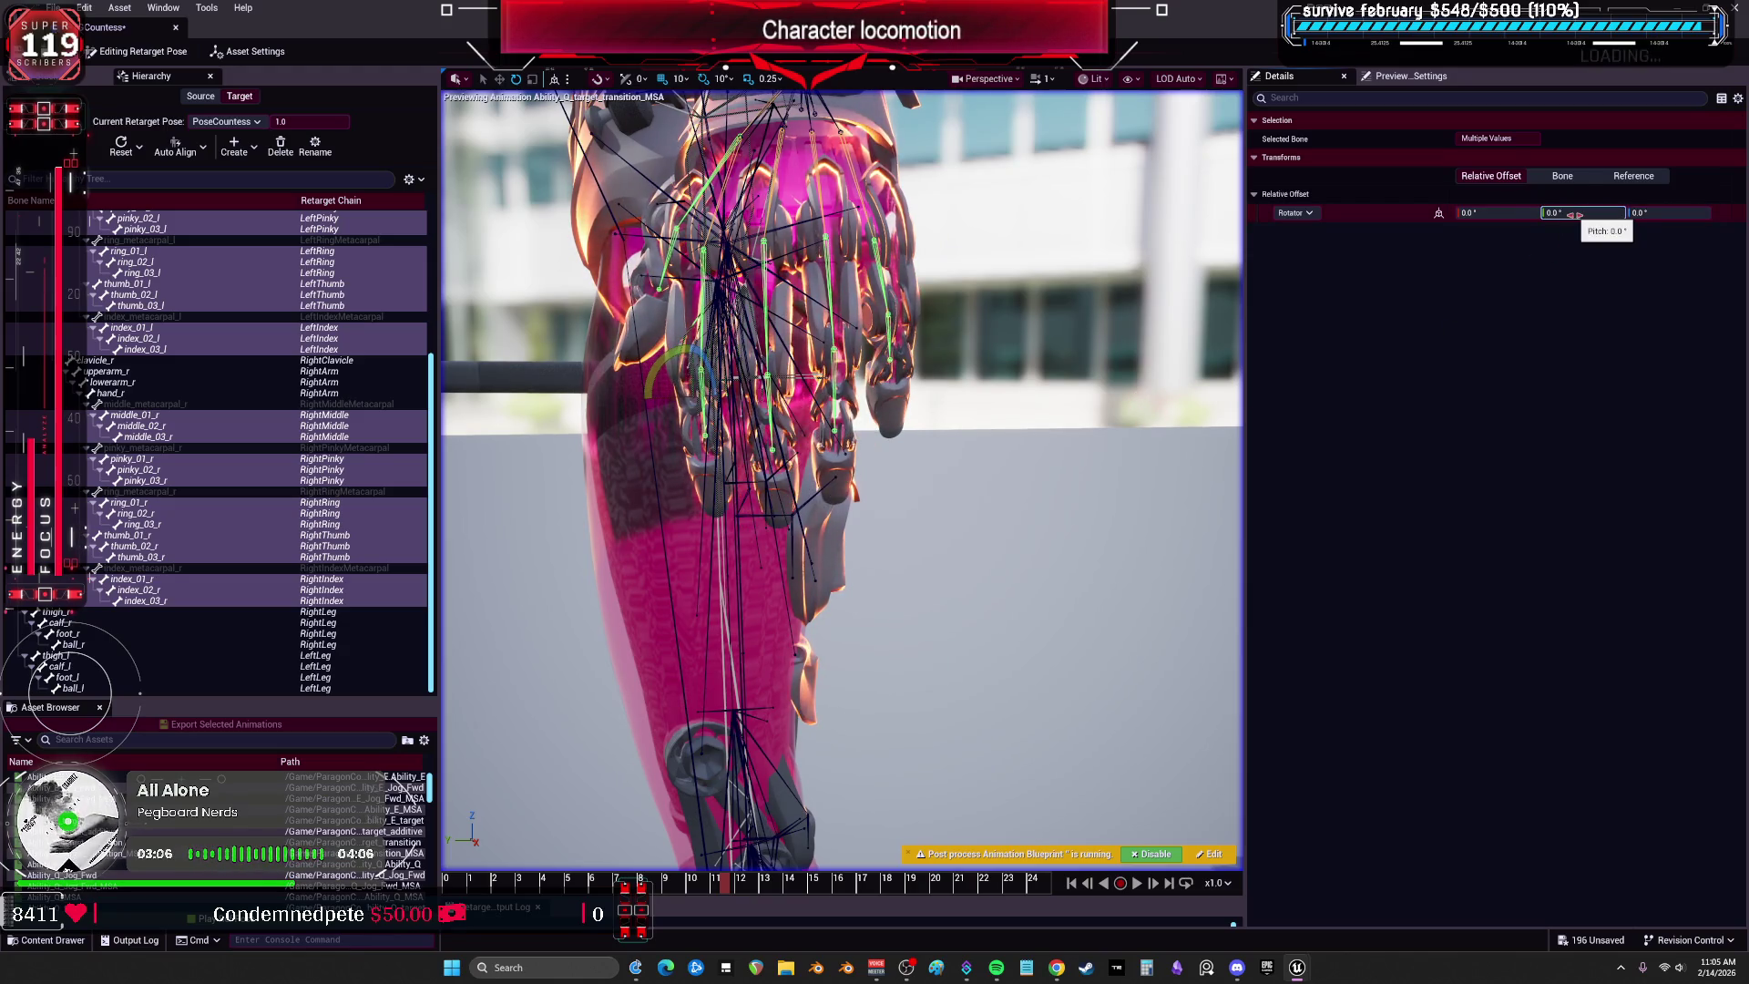
pyautogui.click(178, 148)
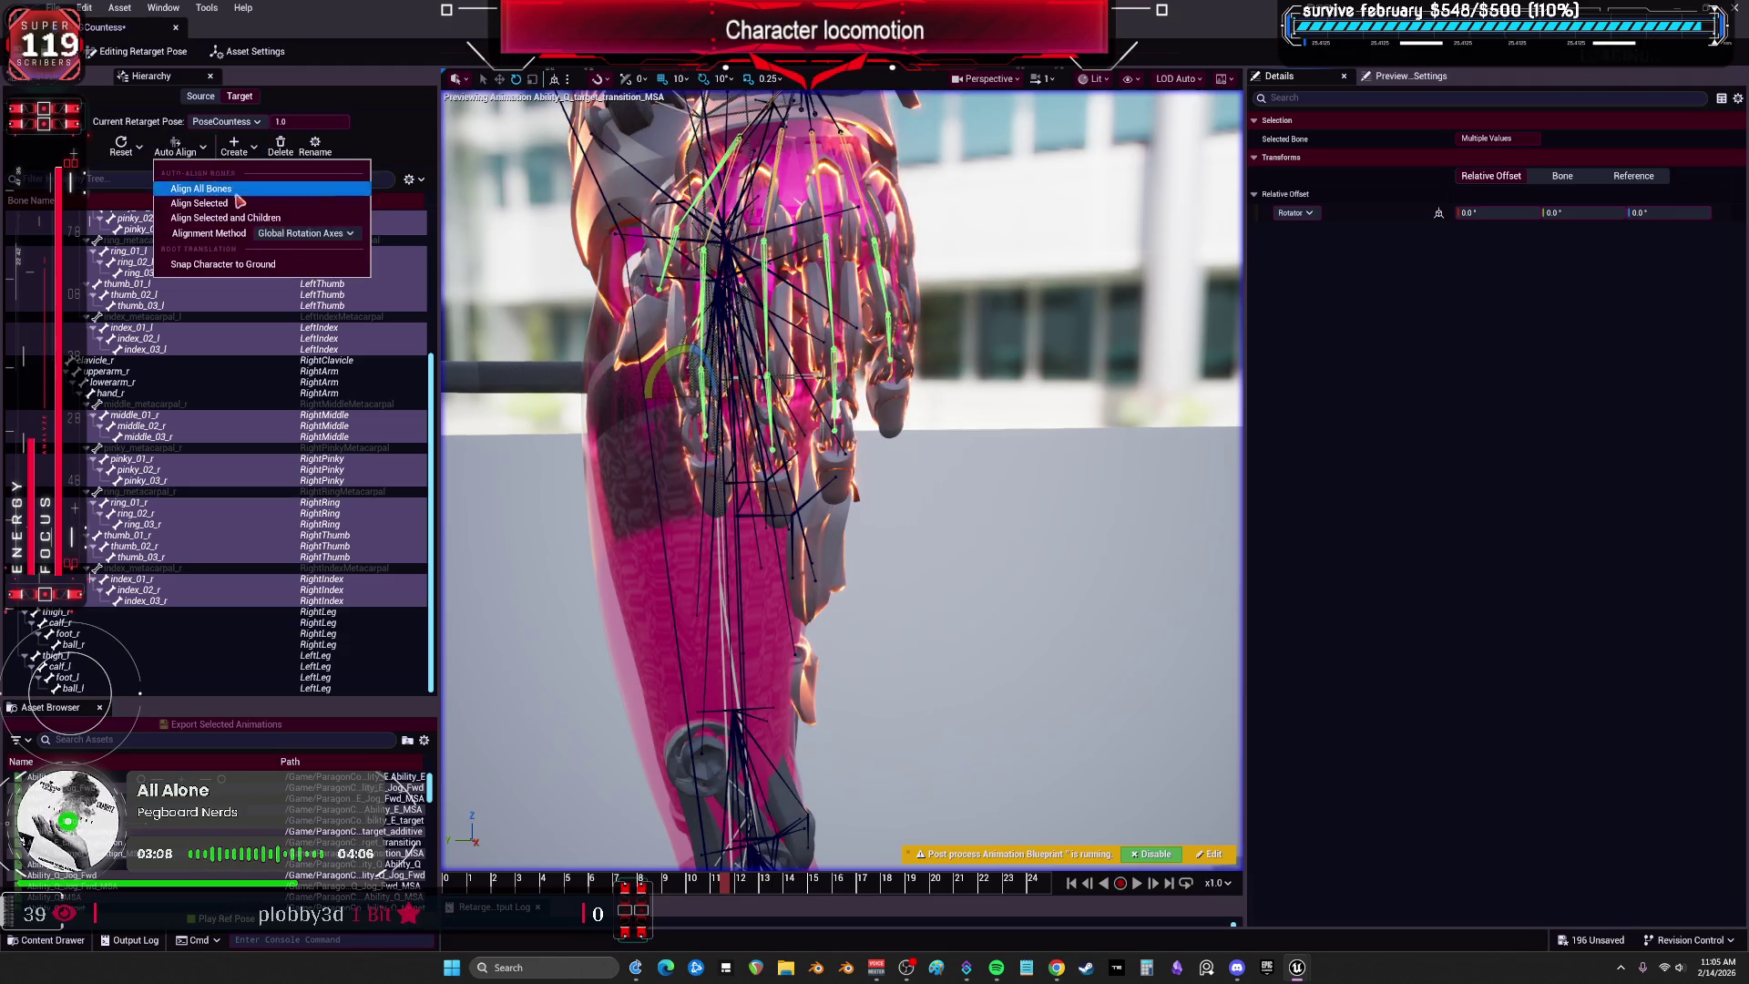
pyautogui.click(219, 203)
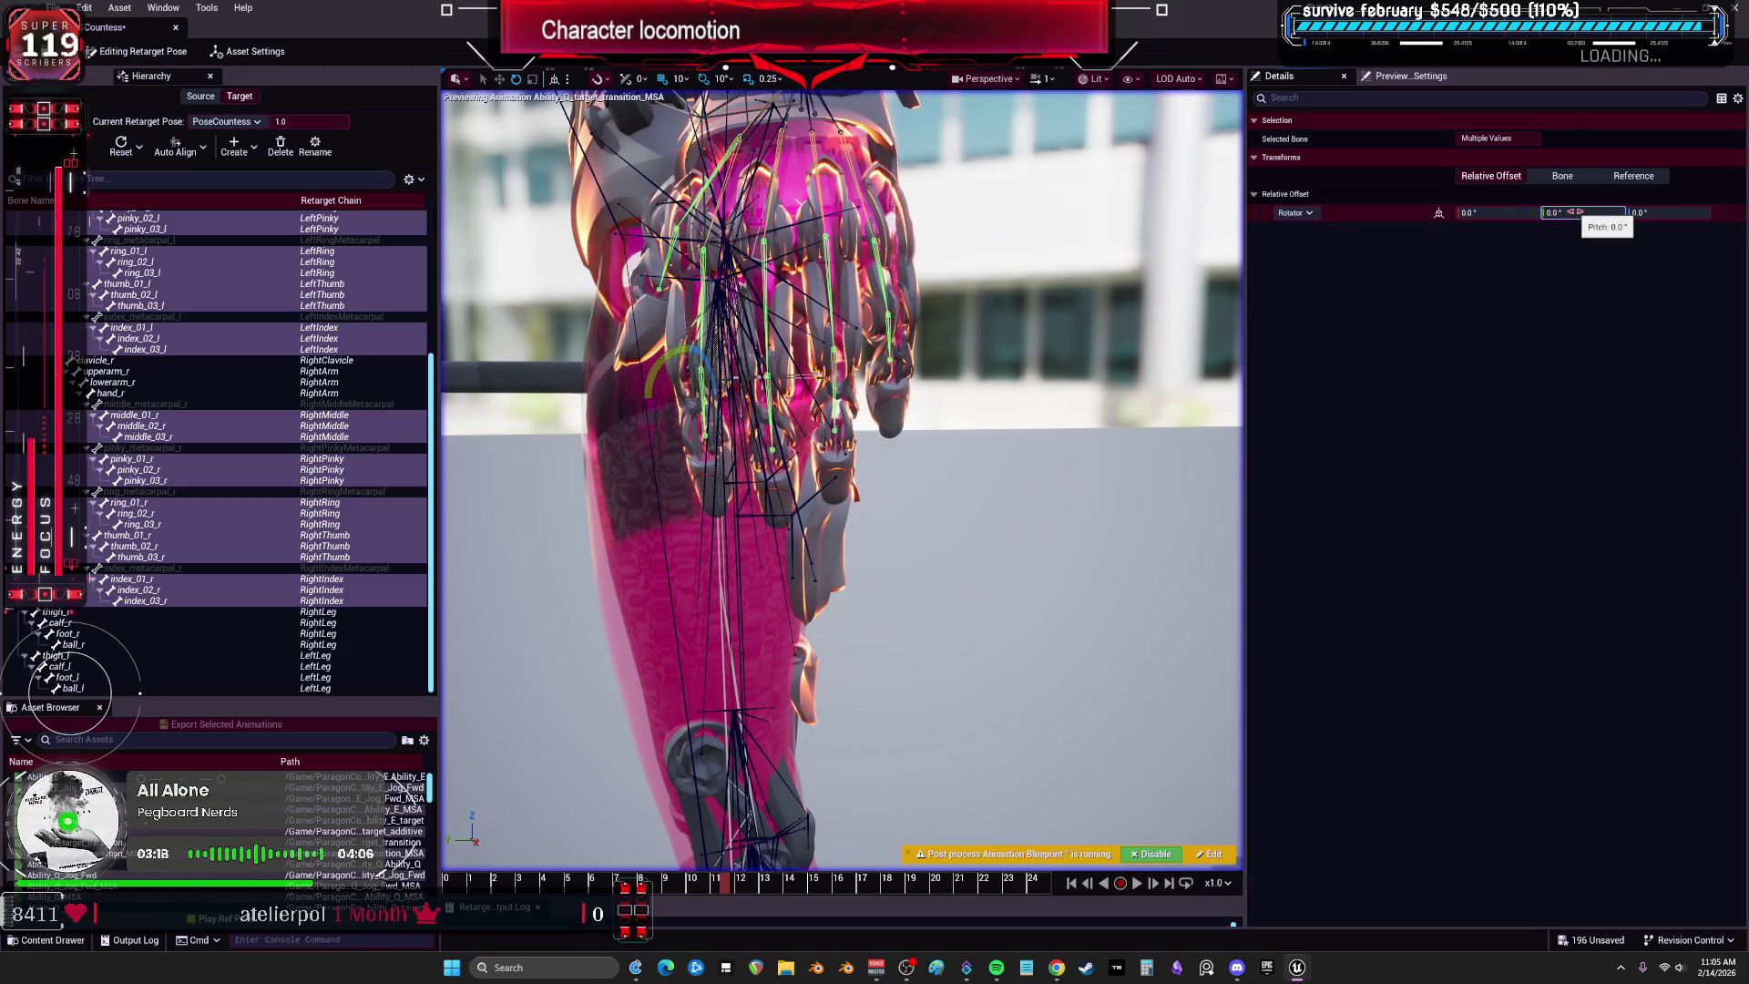
pyautogui.click(202, 146)
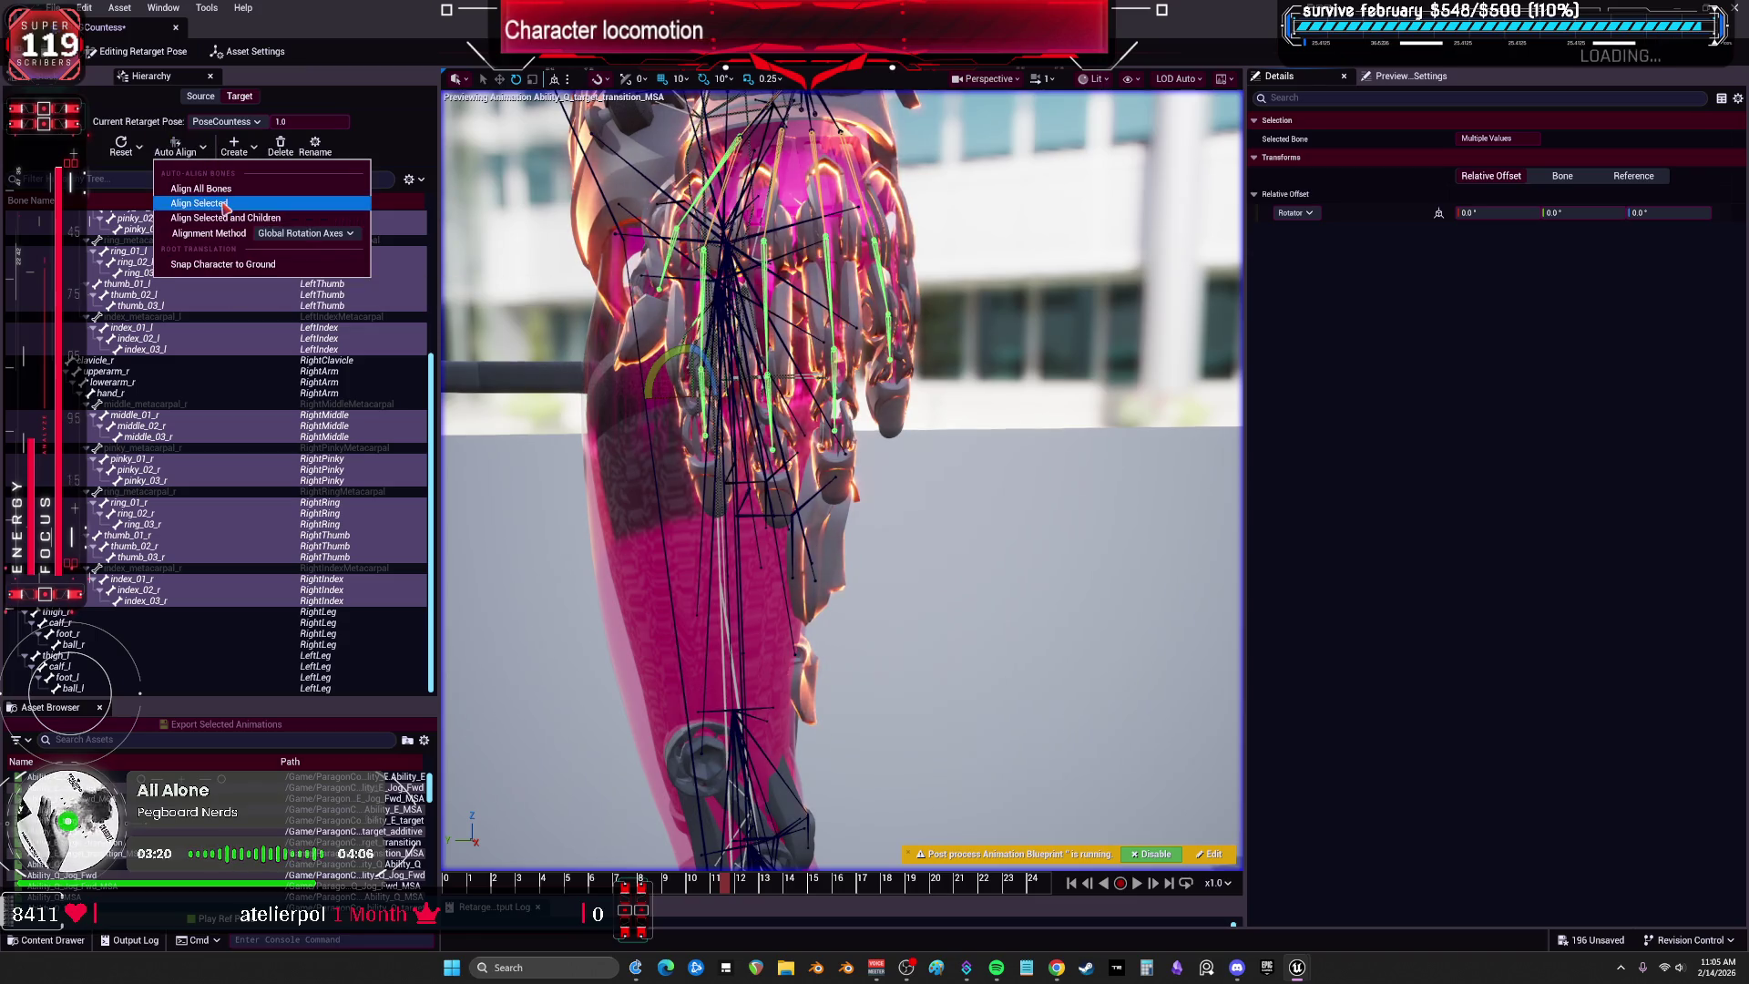
pyautogui.click(214, 204)
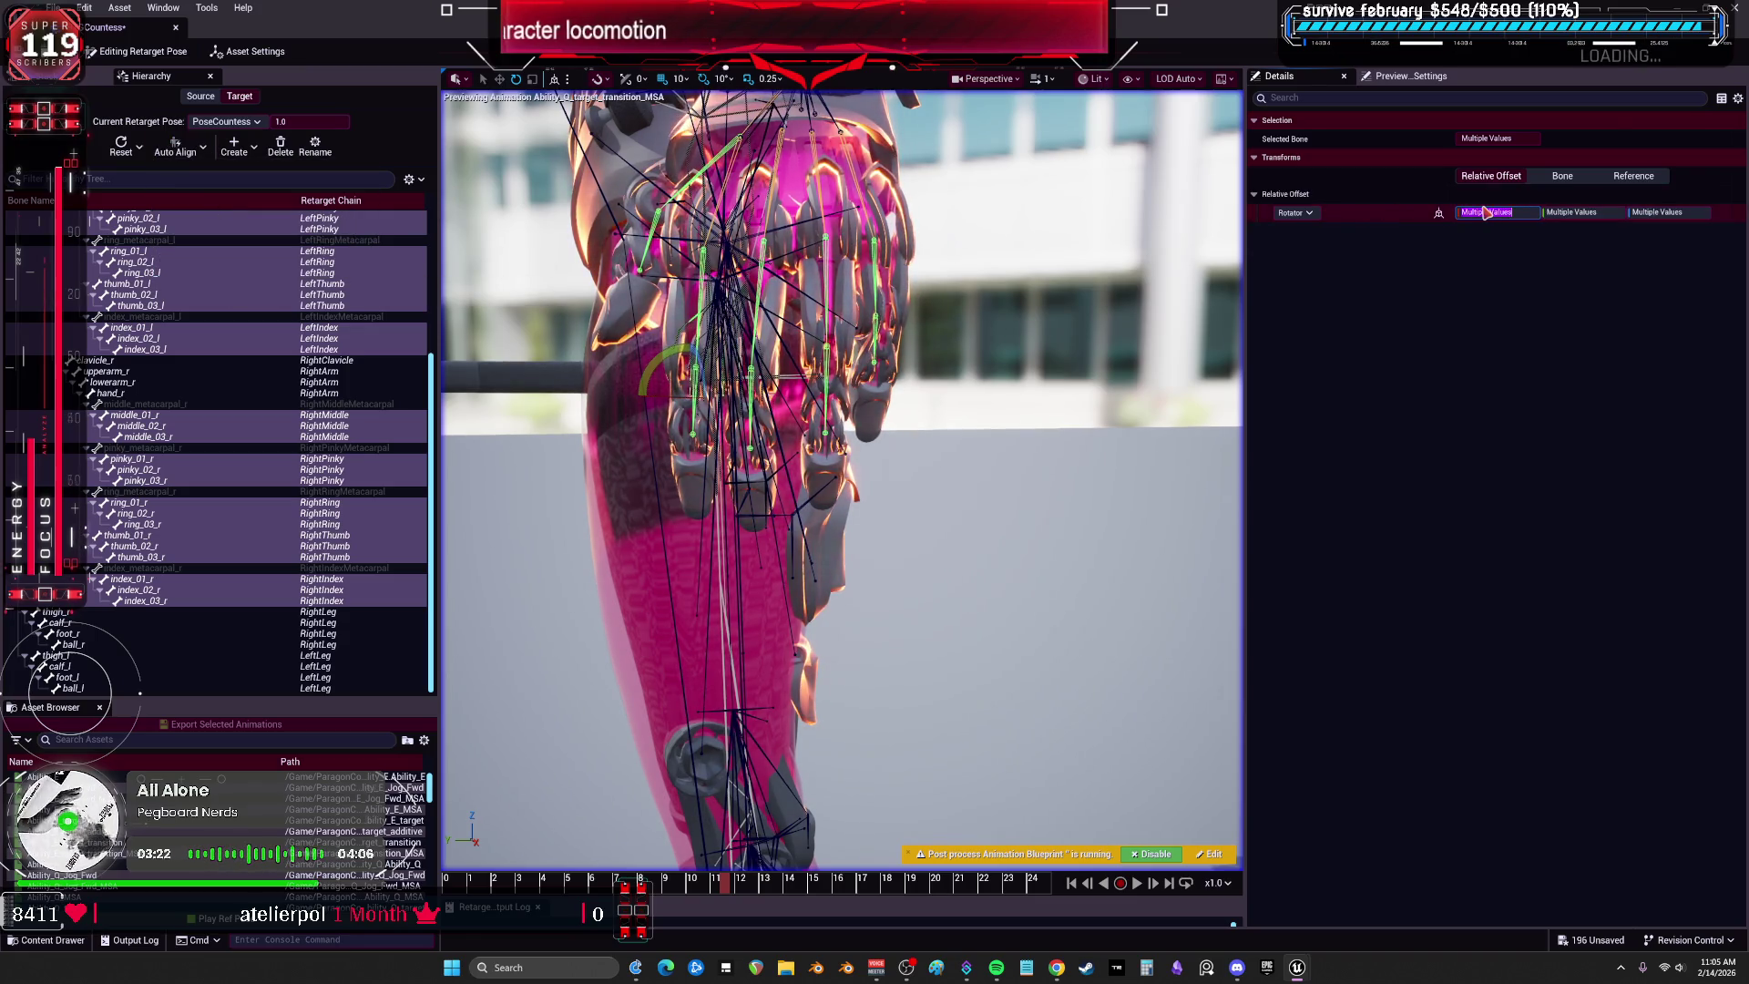
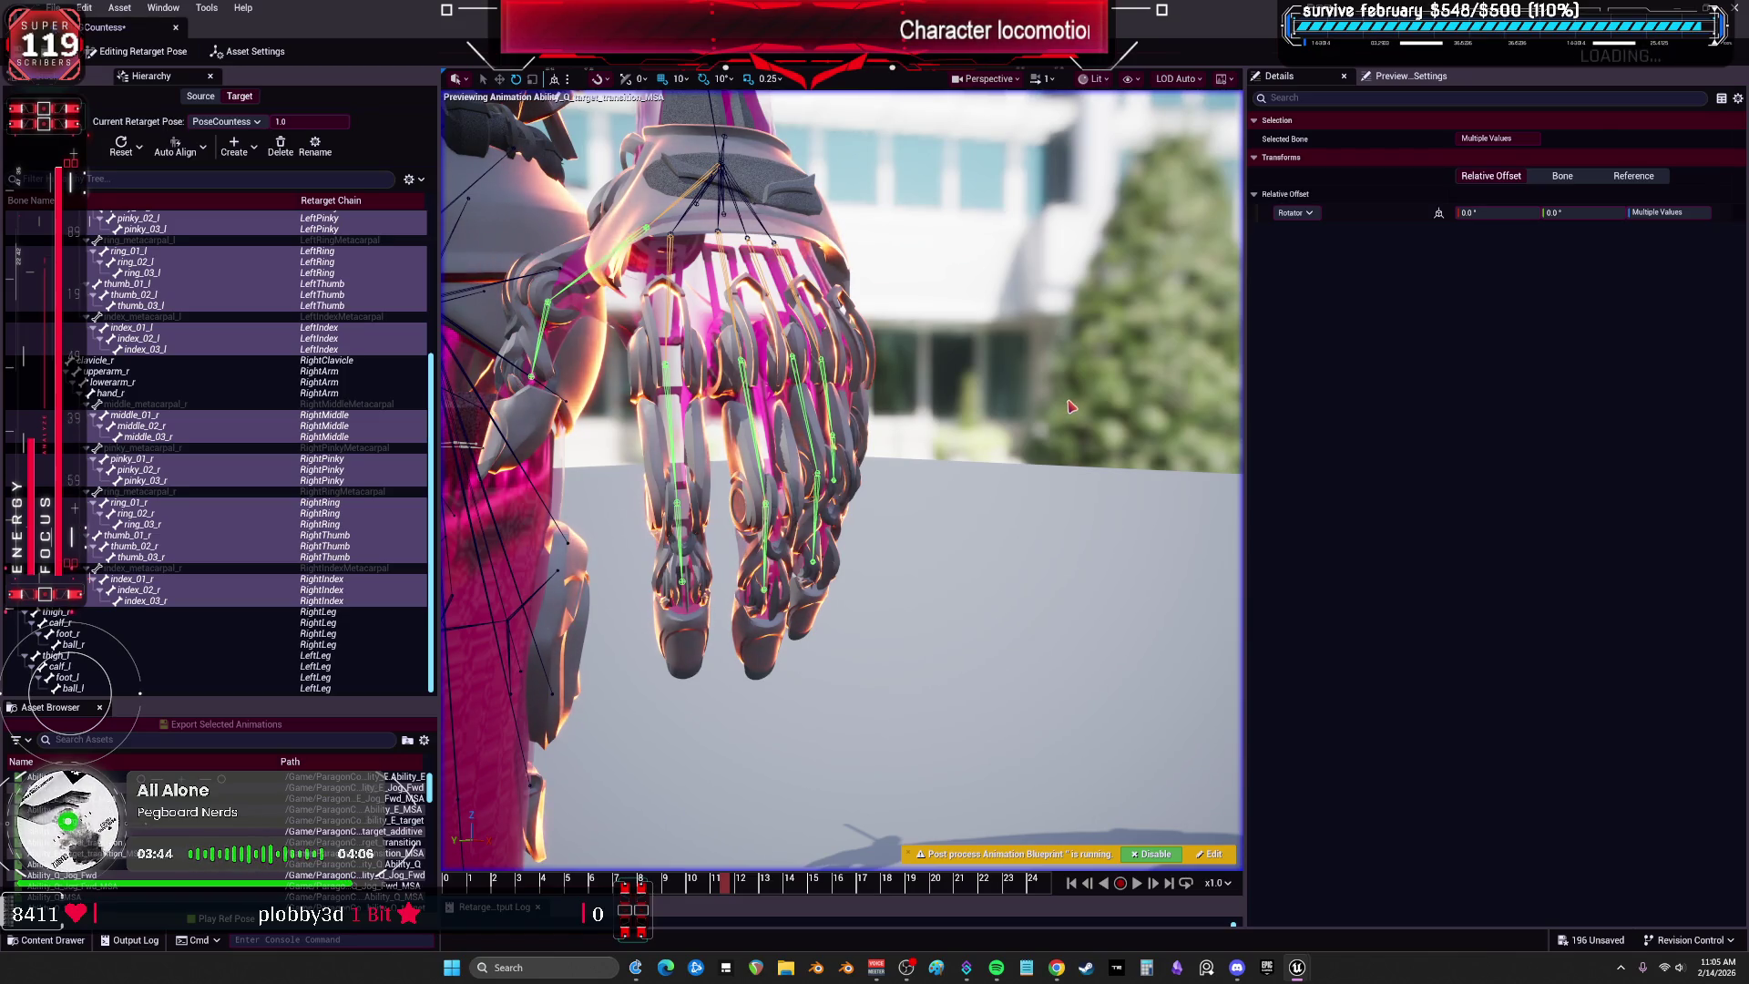
# Step: Frame the character, run the retarget and pause Ability_E_Jog_Fwd mid-stride on the new character
pyautogui.press('f')
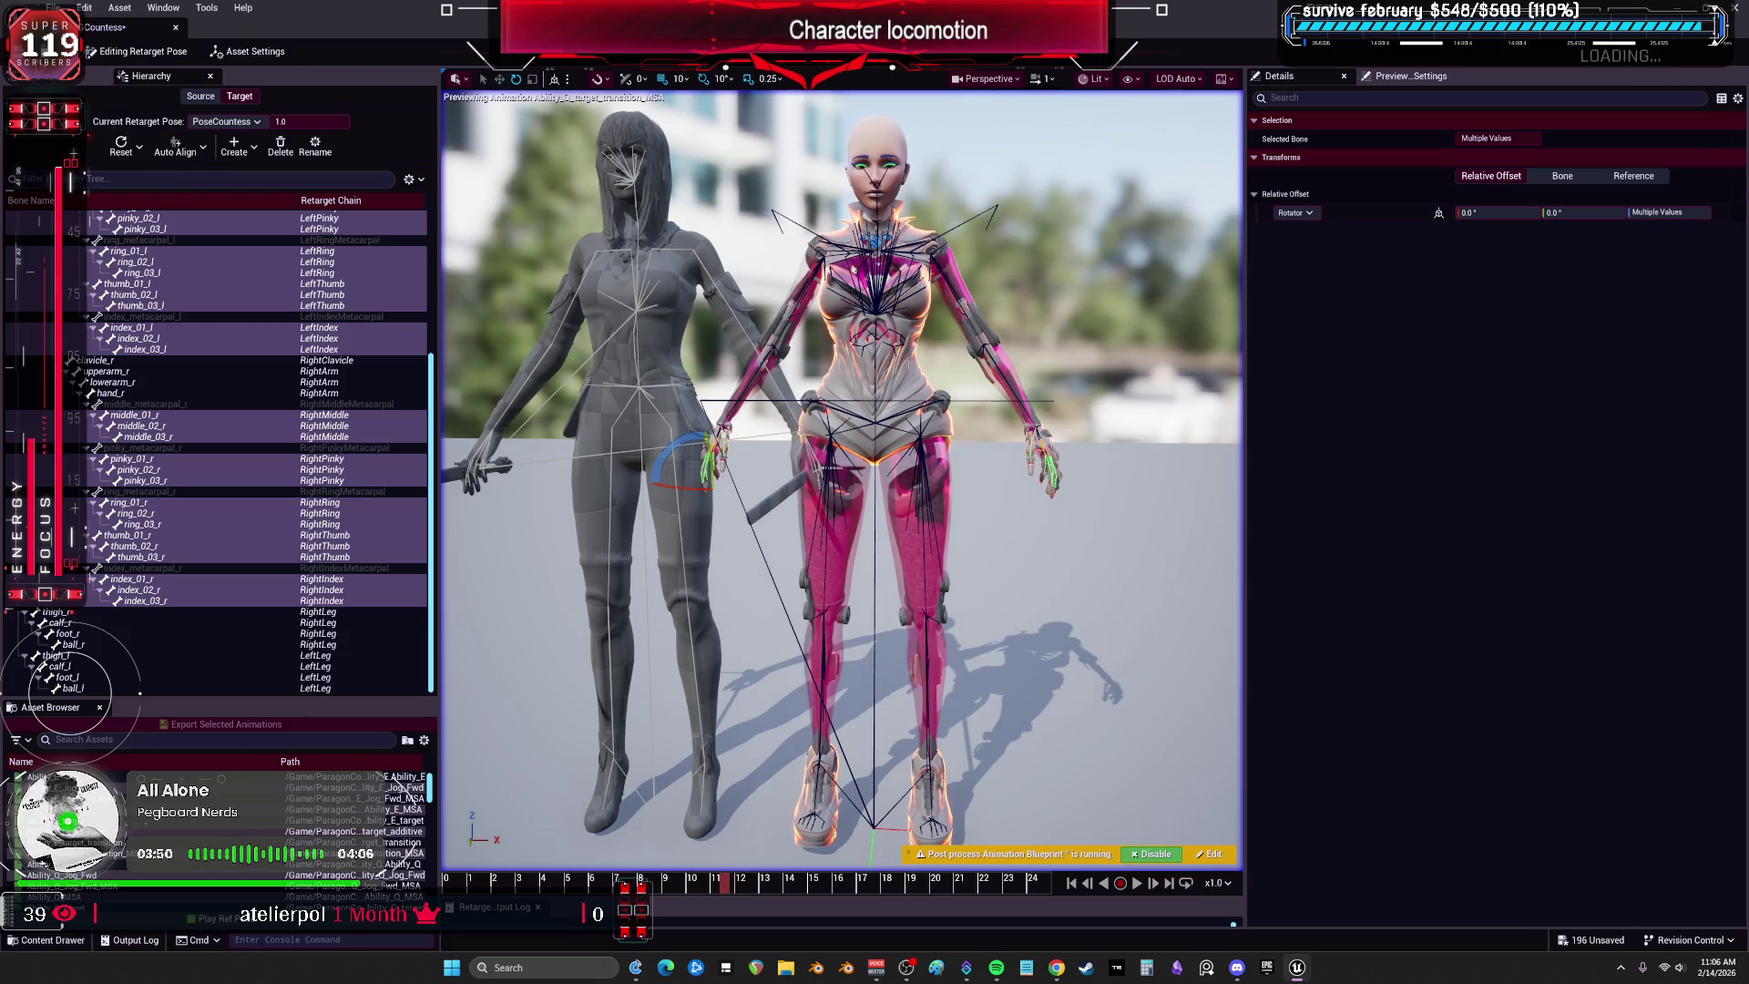
pyautogui.click(151, 55)
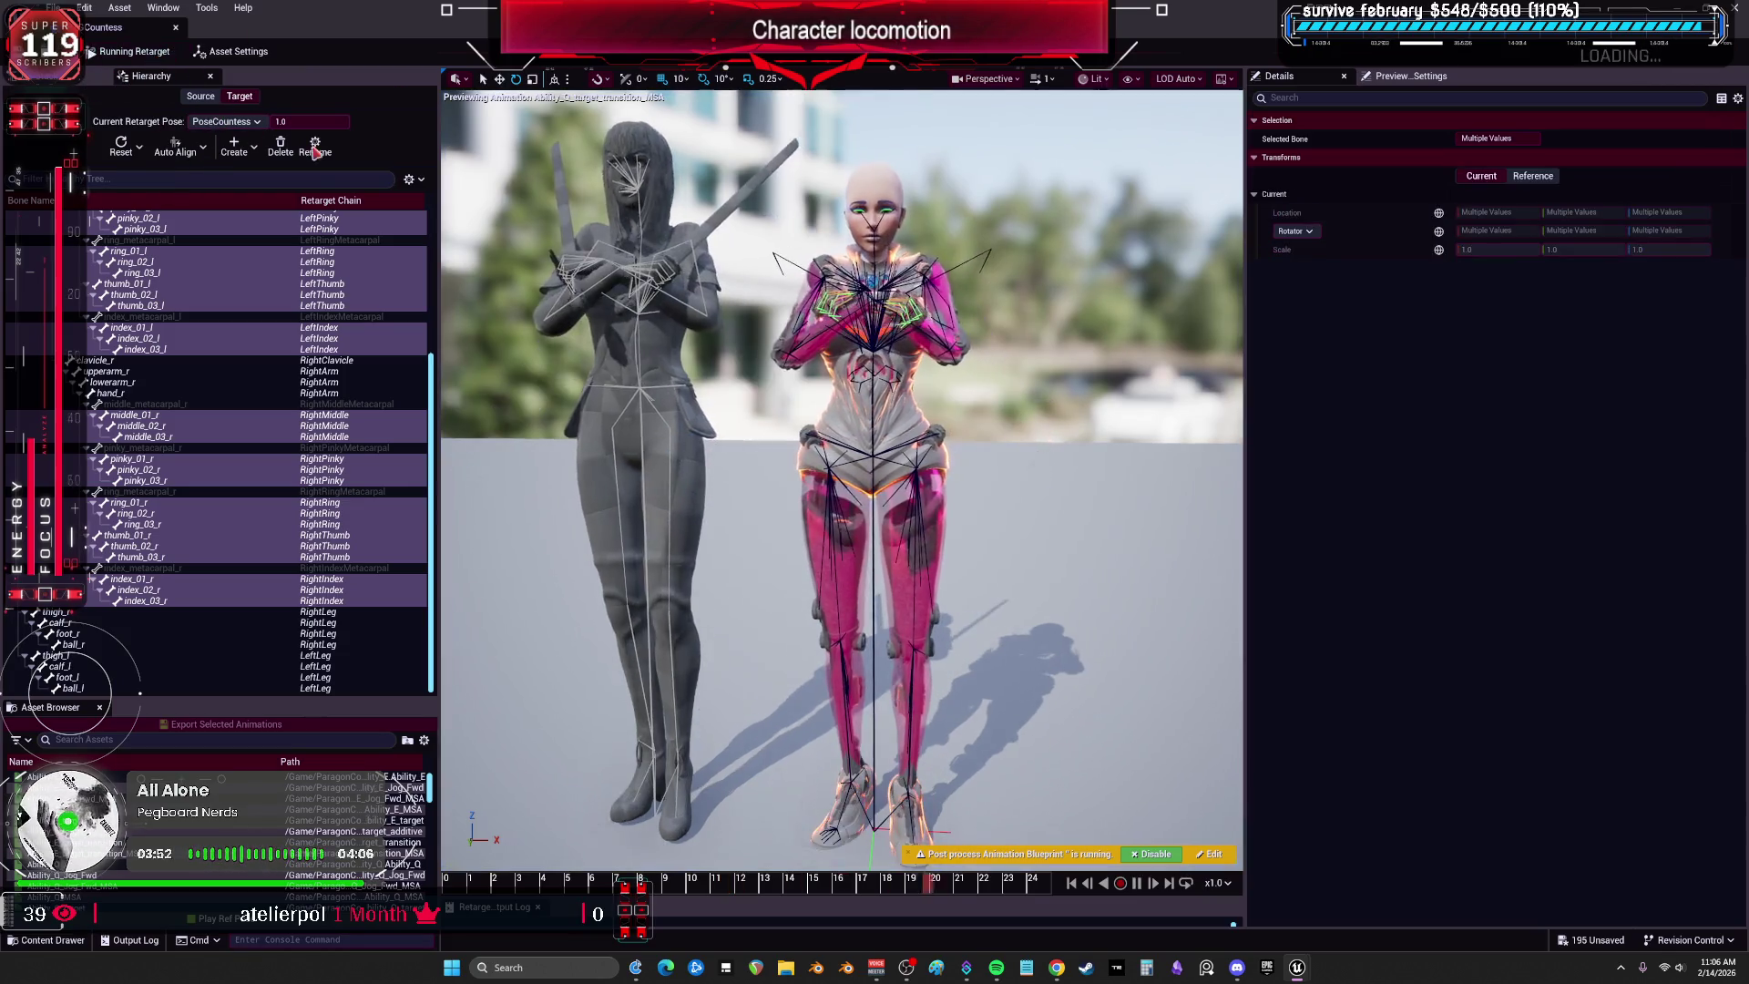
pyautogui.click(378, 786)
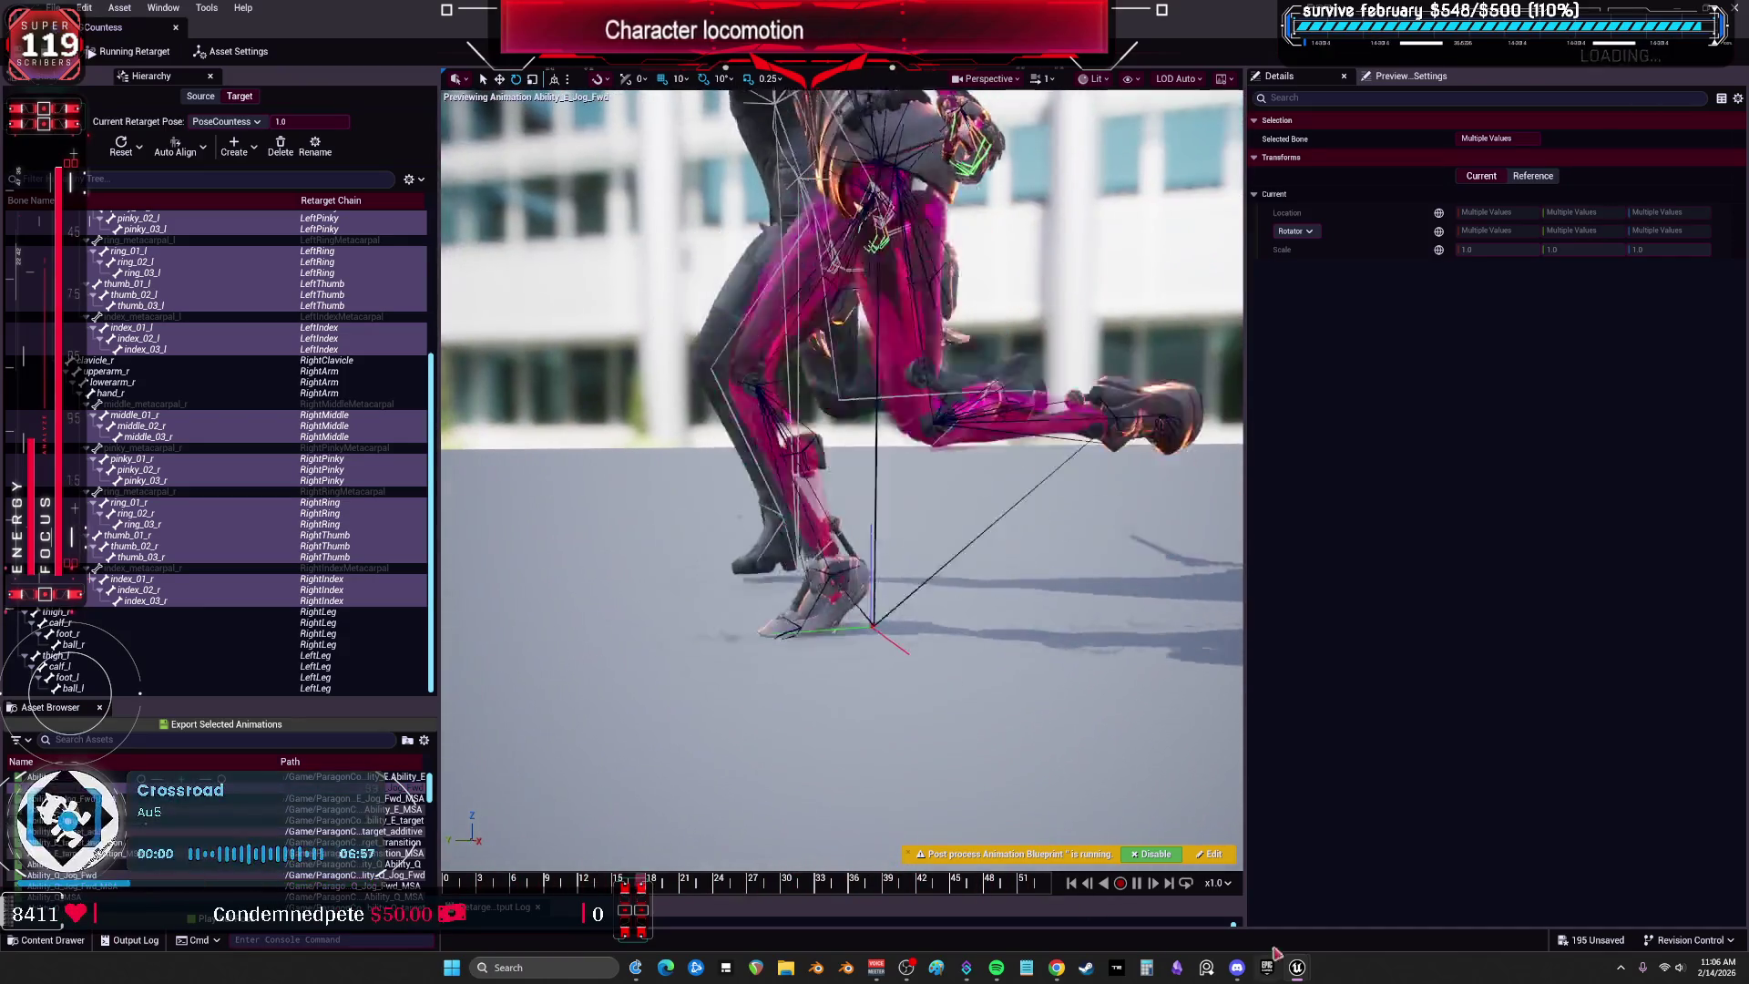
pyautogui.press('space')
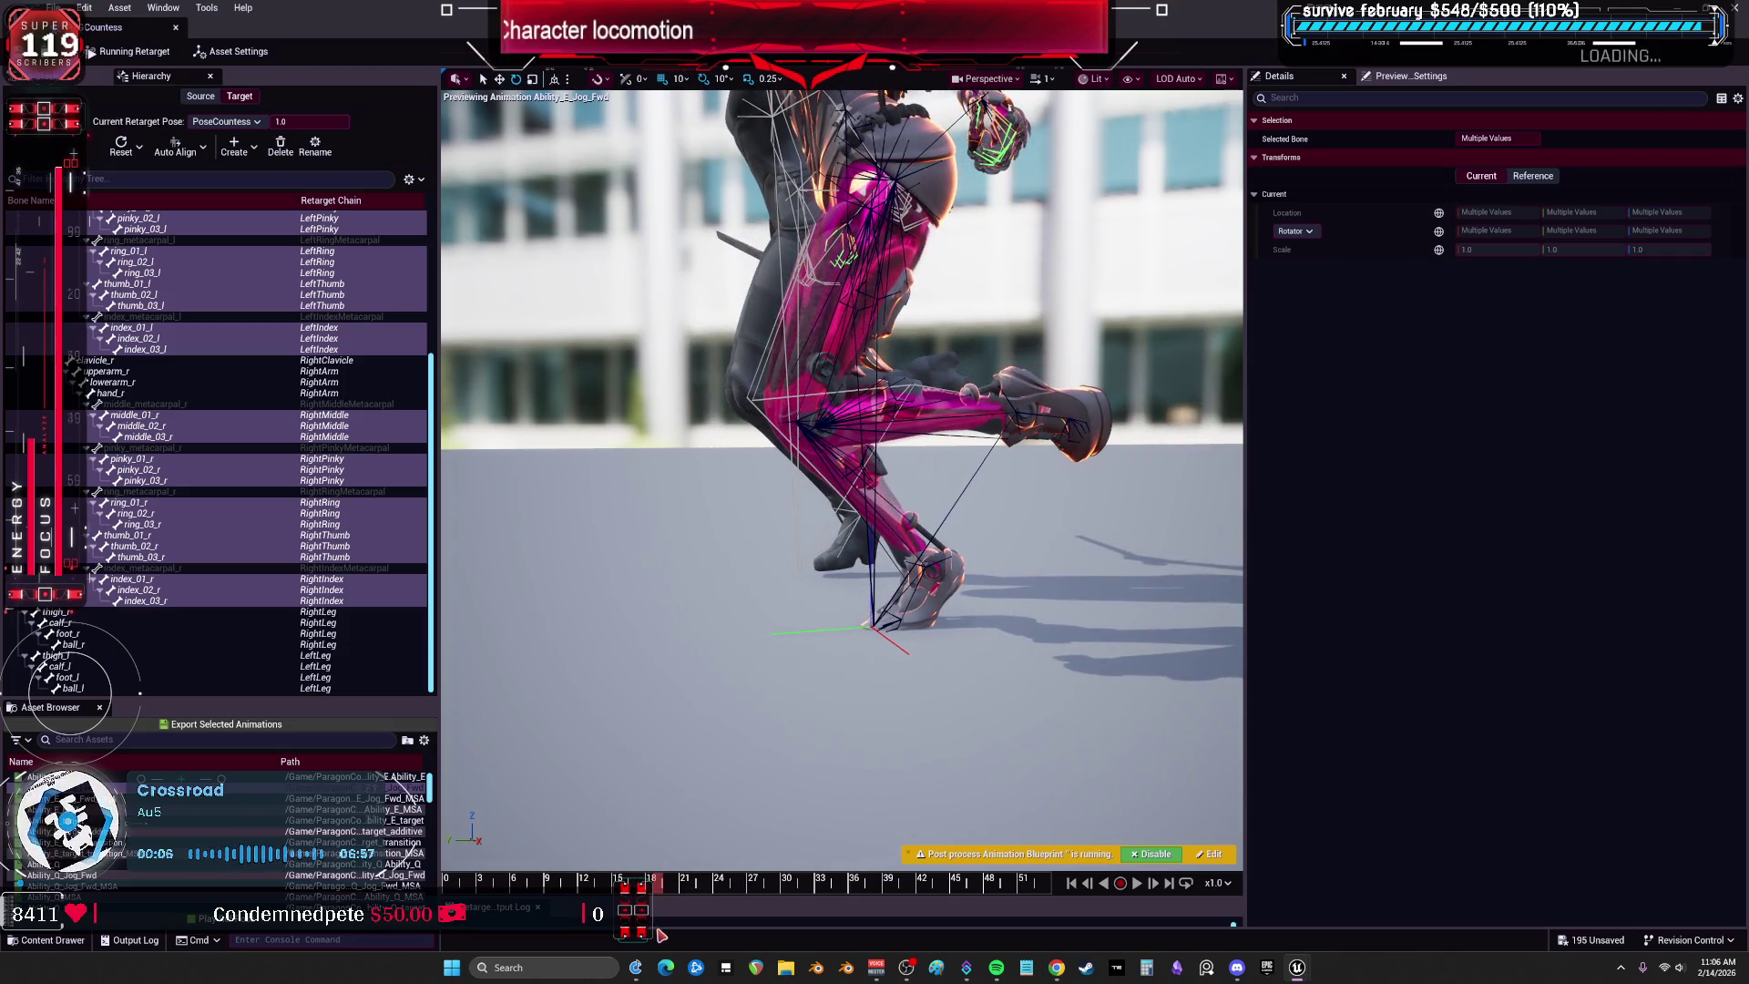
pyautogui.click(54, 75)
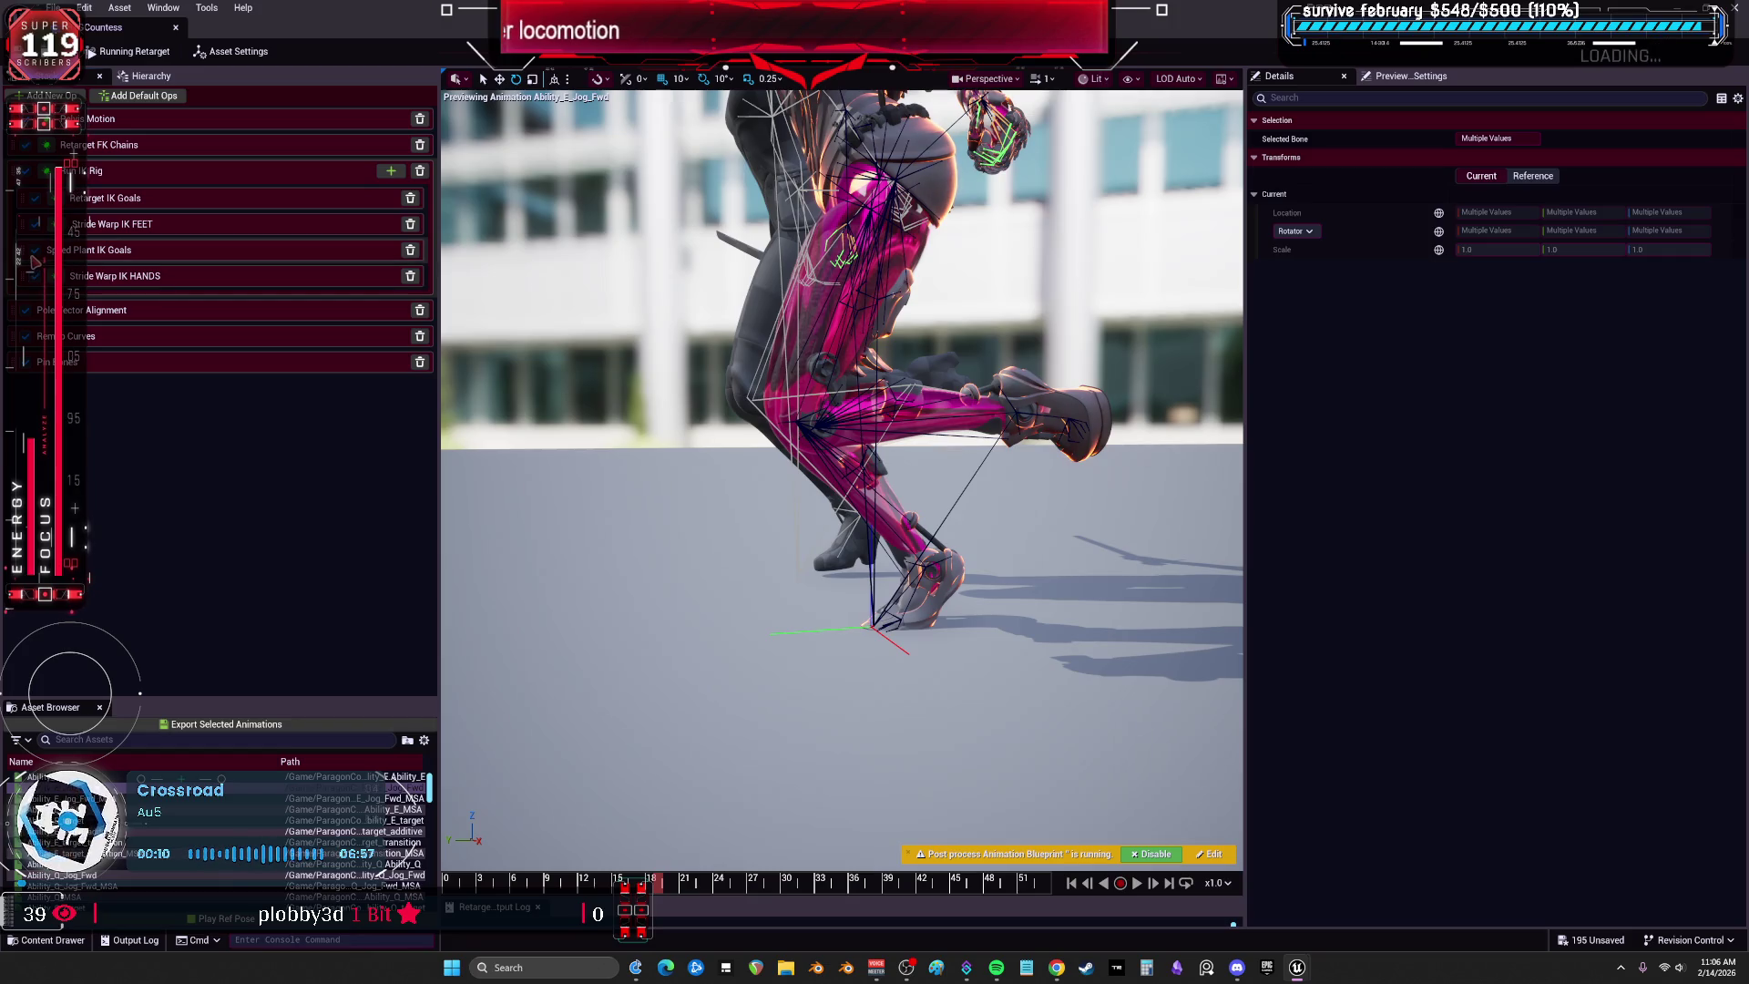
# Step: Reset both leg IK goals' Scale Vertical and Extension to 1.0, and set pelvis global Z offset to -4.906817
pyautogui.click(134, 193)
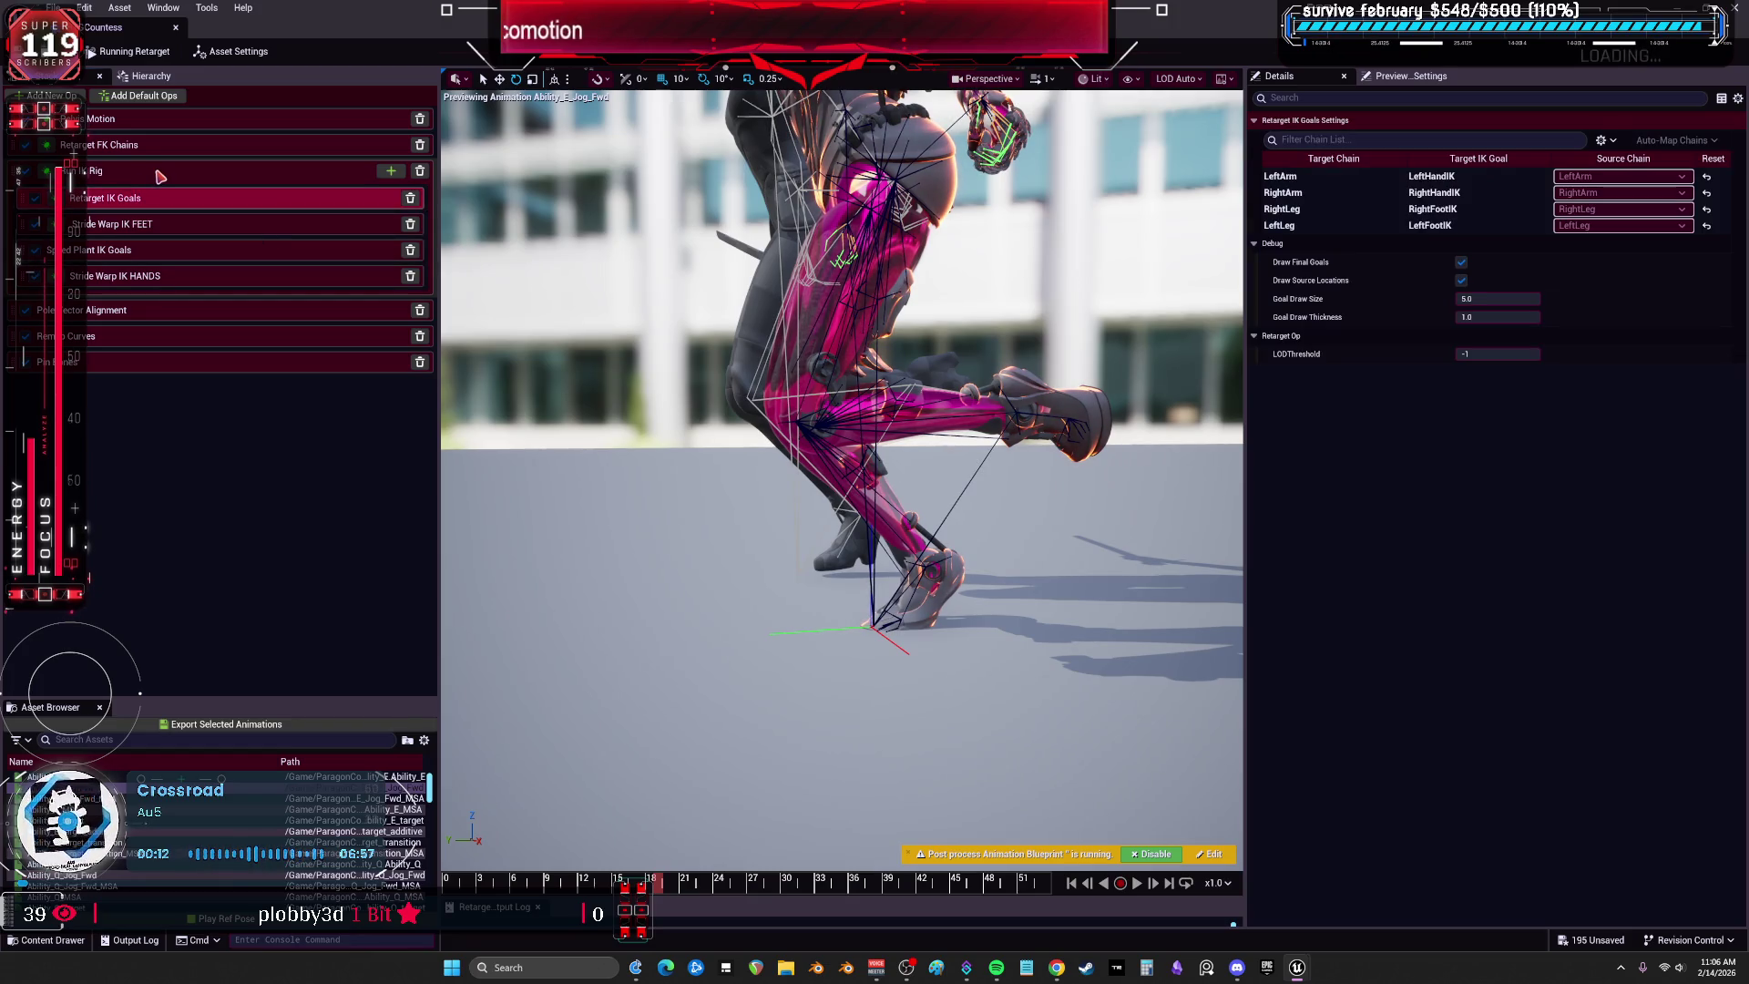
pyautogui.click(1283, 209)
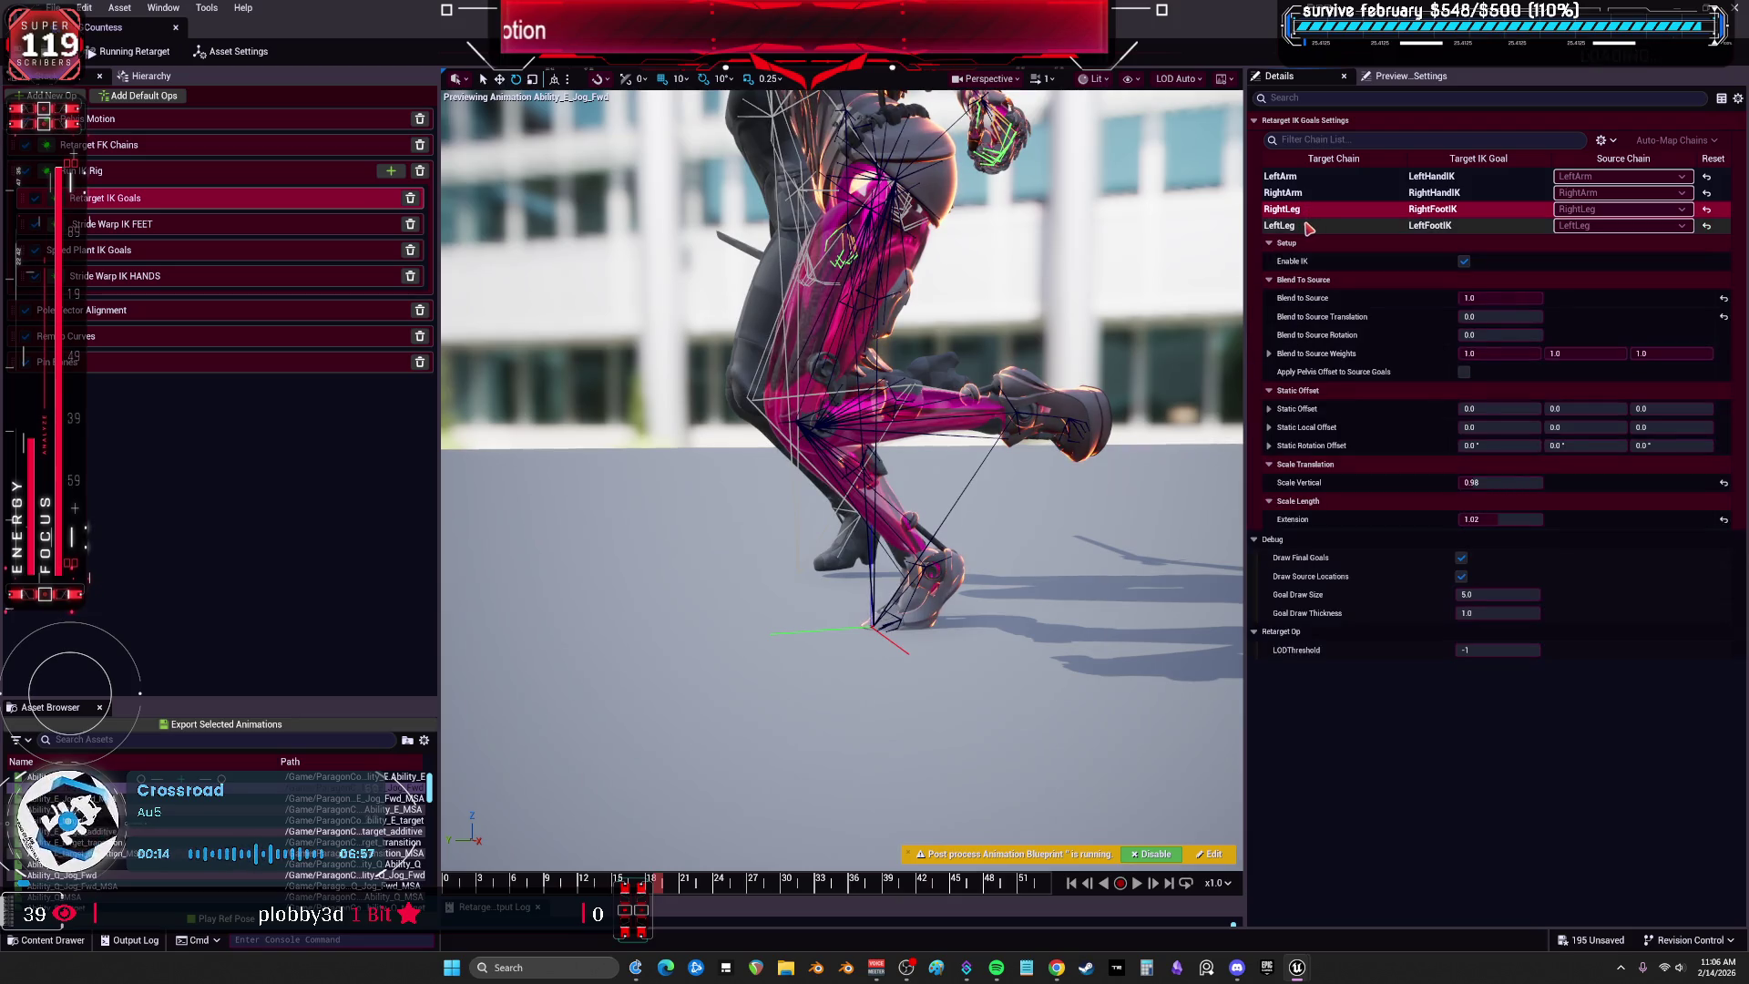
pyautogui.click(1514, 482)
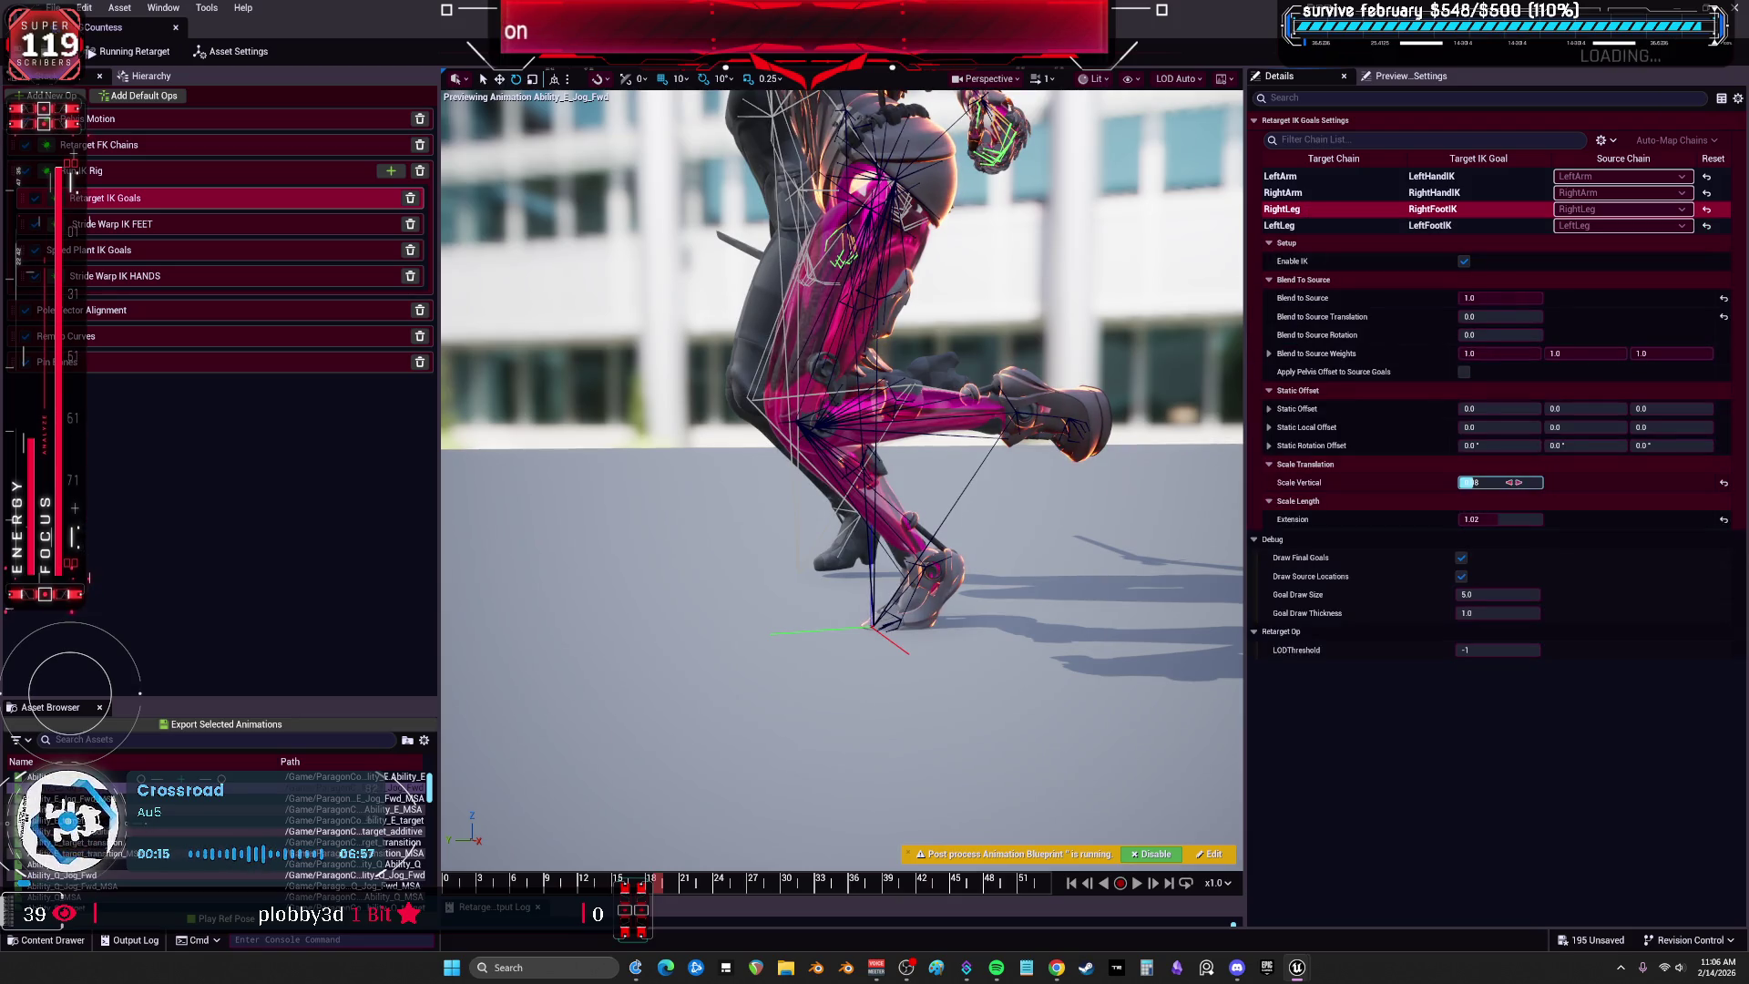
pyautogui.click(1722, 485)
pyautogui.click(1723, 519)
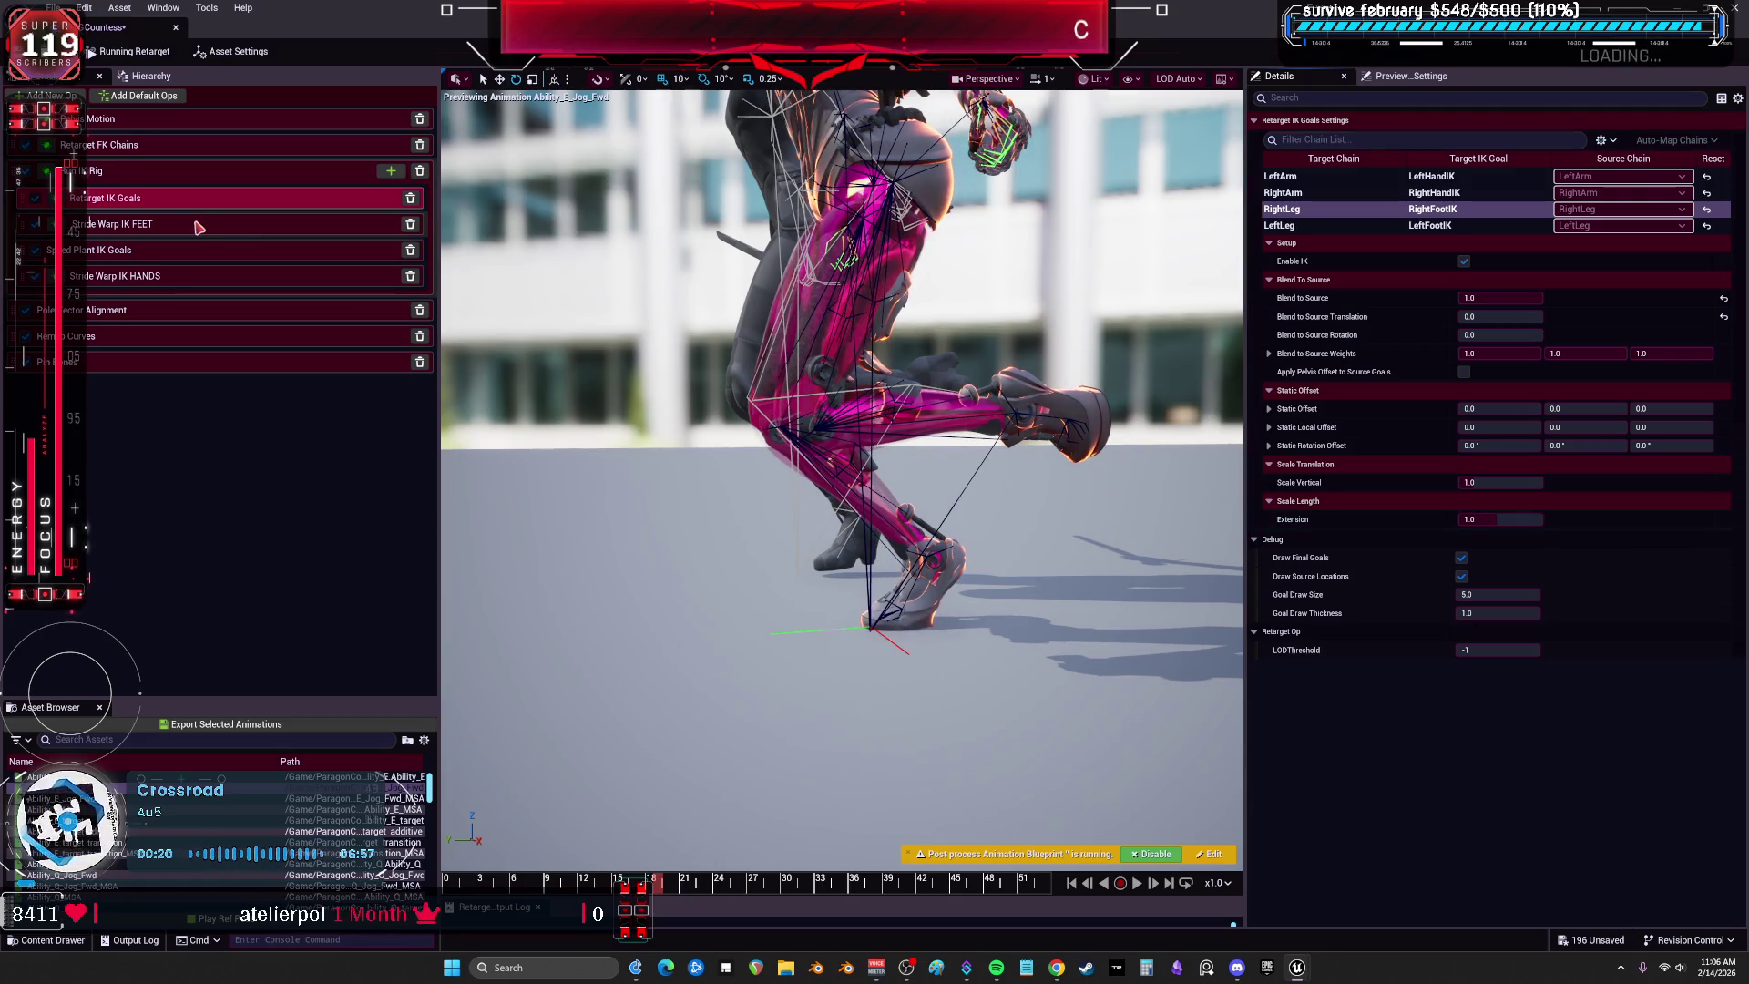
pyautogui.click(1722, 225)
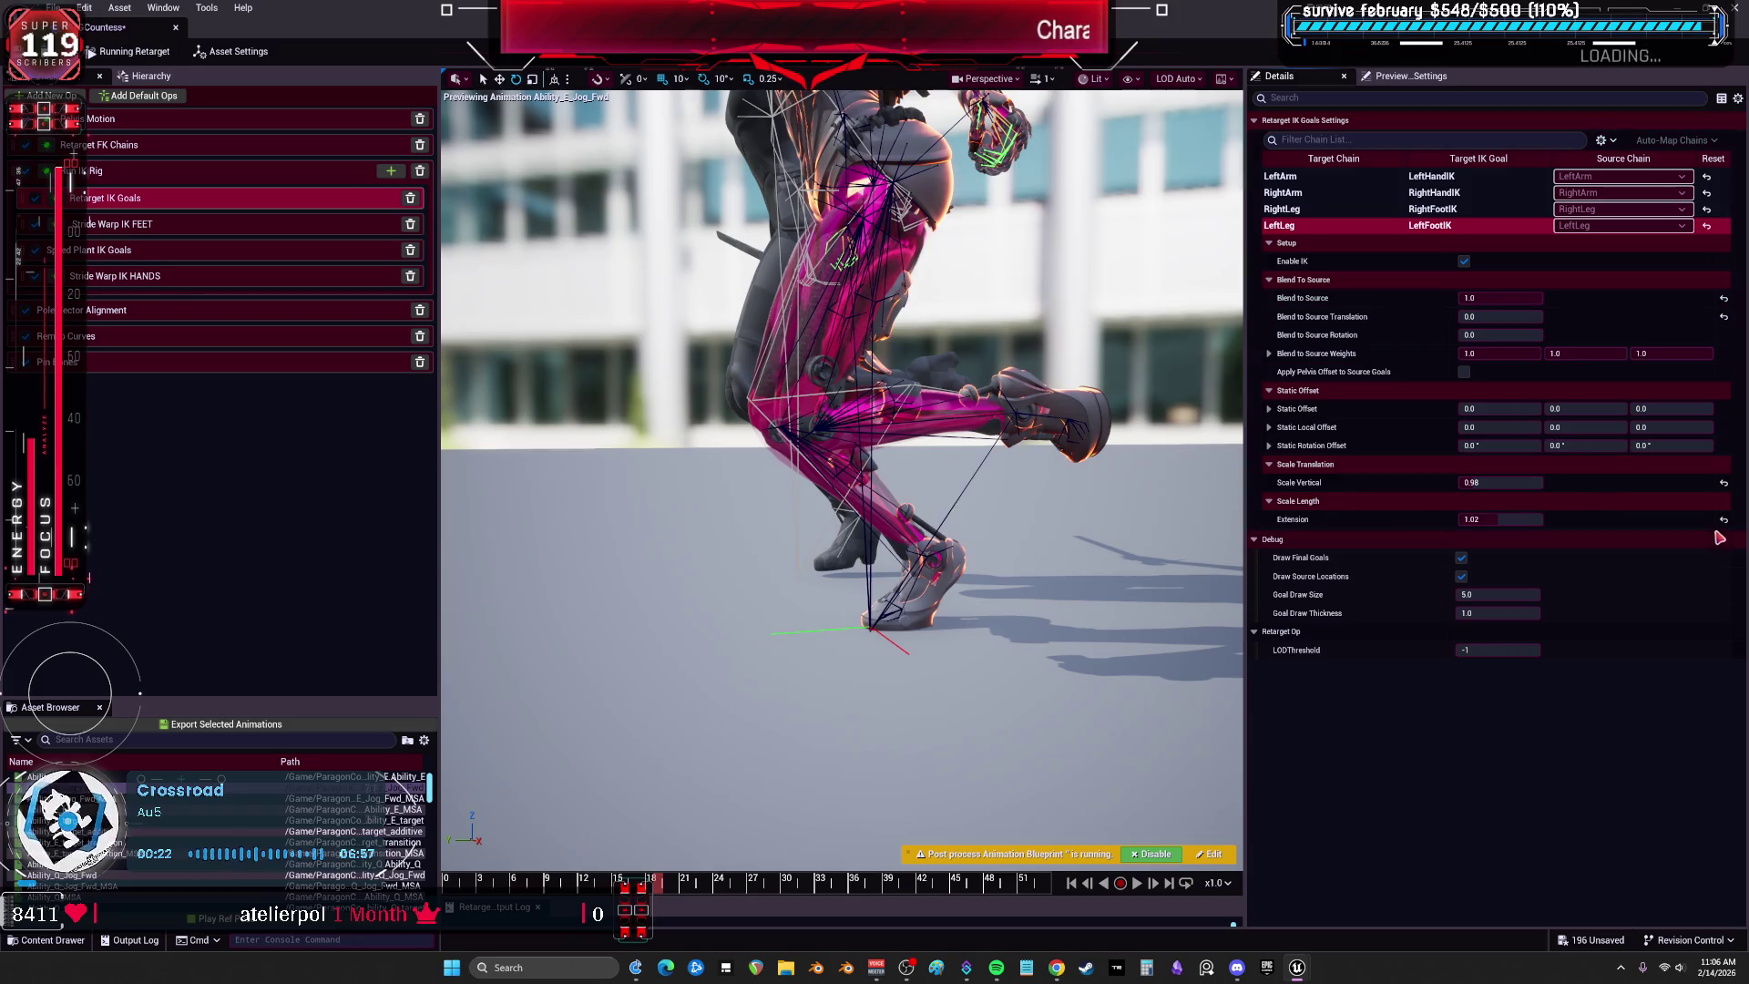
pyautogui.click(1723, 520)
pyautogui.click(1723, 483)
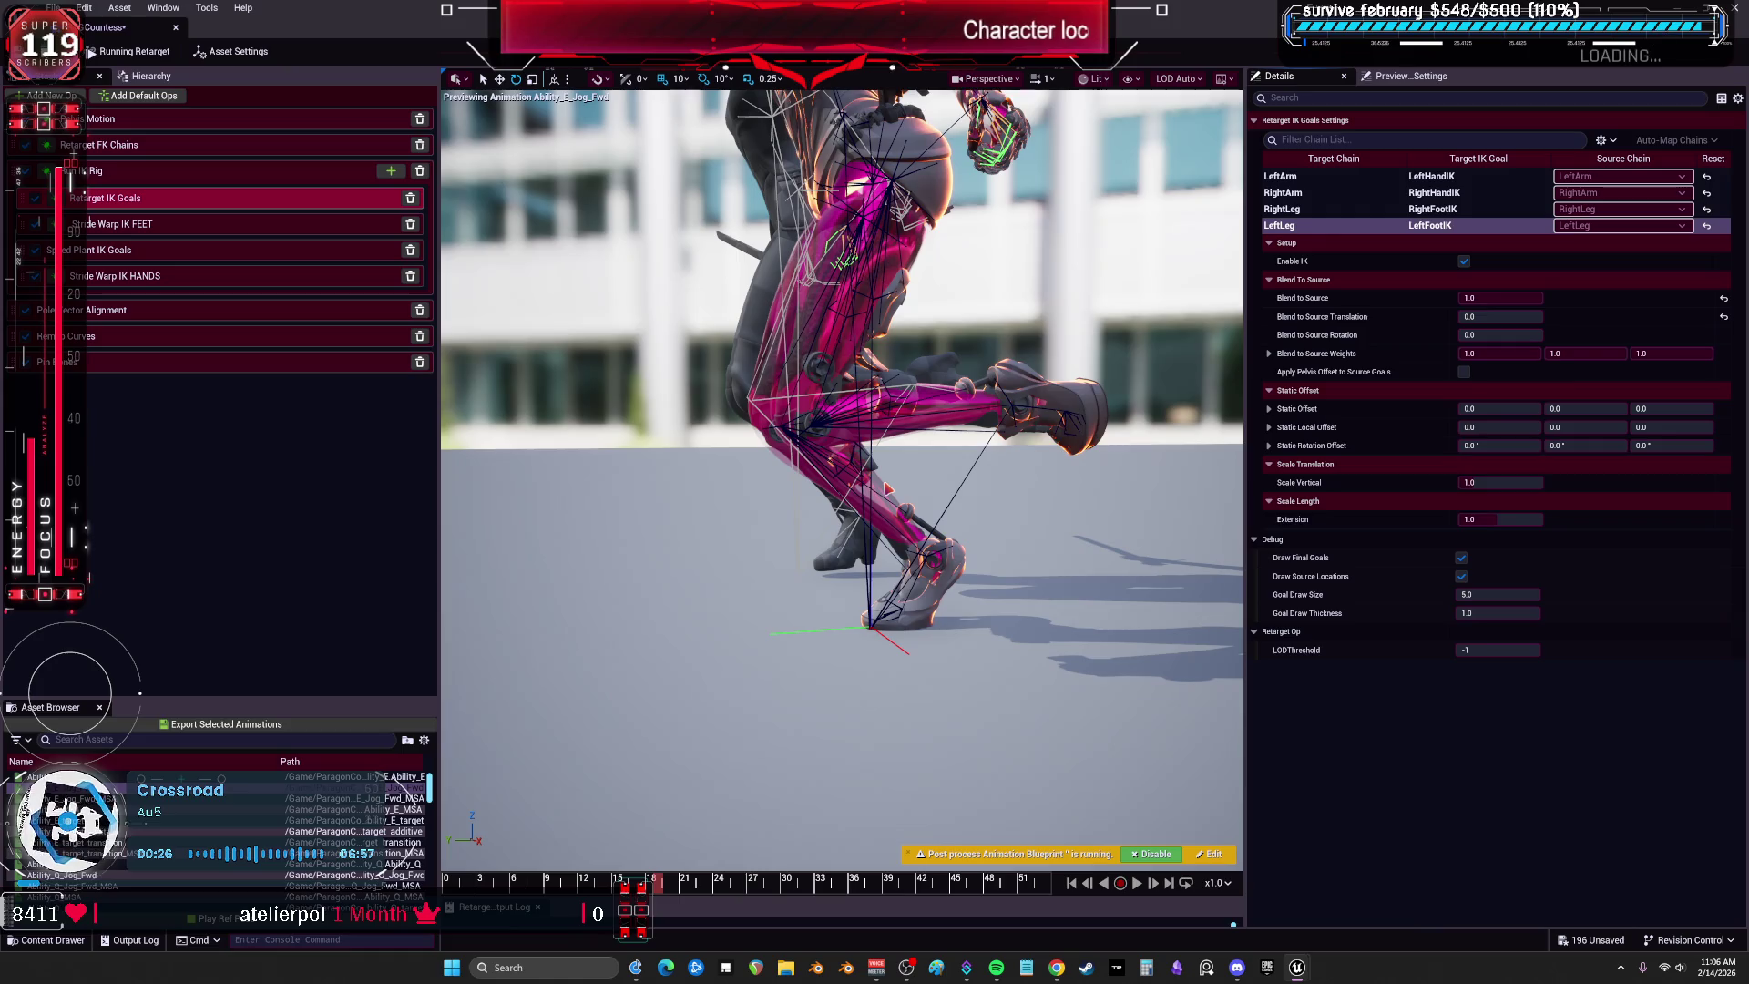
pyautogui.click(228, 119)
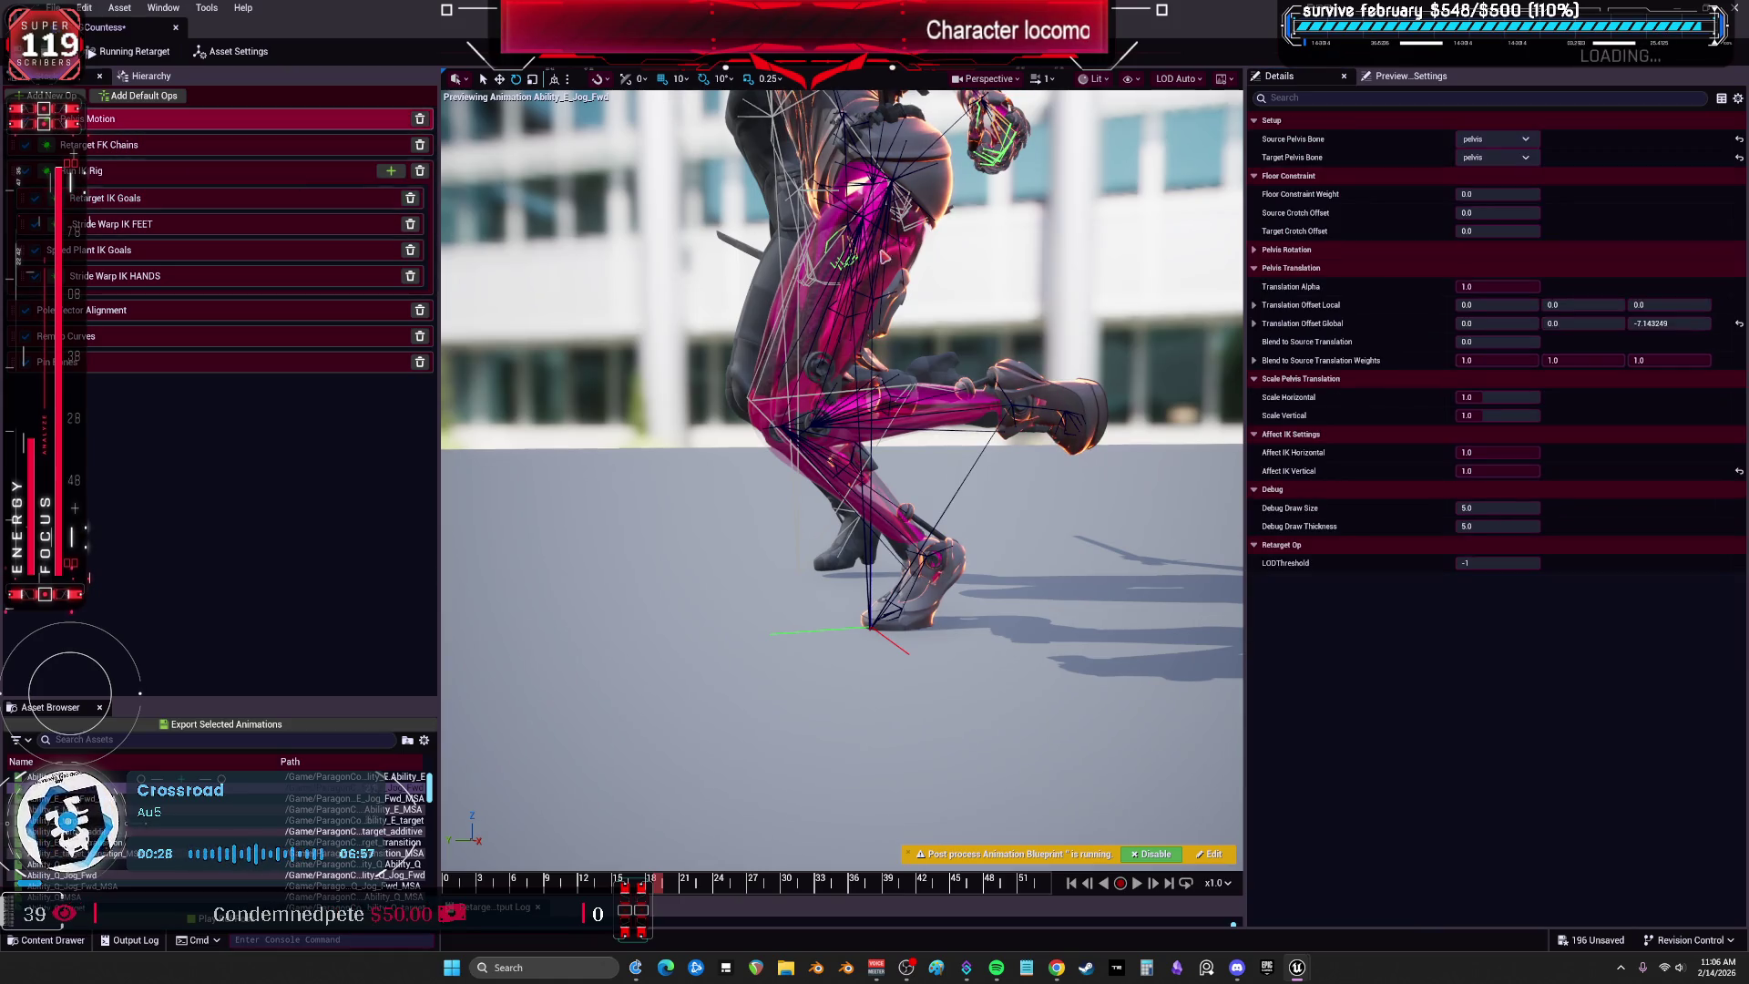
pyautogui.click(1737, 328)
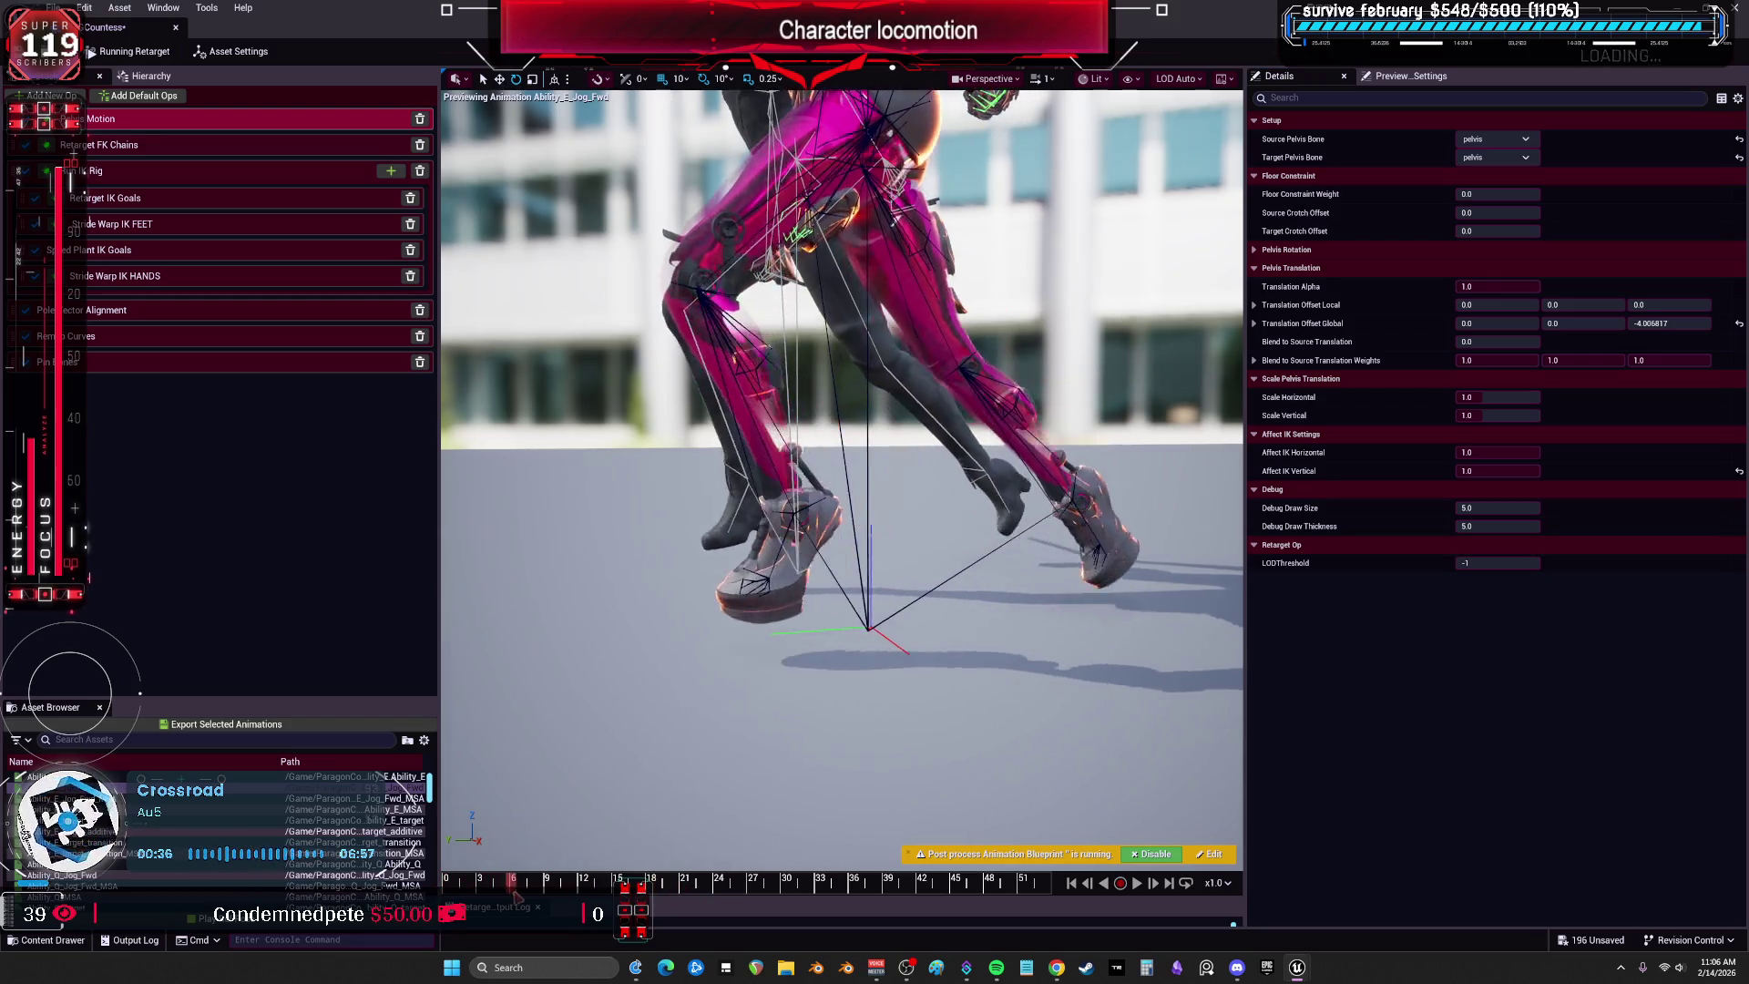
# Step: Scrub the jog to about frame 24, enlarge the asset list, and preview Cast and Idle_AO_LBD
pyautogui.moveTo(516, 897)
pyautogui.mouseDown()
pyautogui.moveTo(729, 893)
pyautogui.moveTo(1000, 923)
pyautogui.mouseUp()
pyautogui.moveTo(277, 698); pyautogui.dragTo(274, 394)
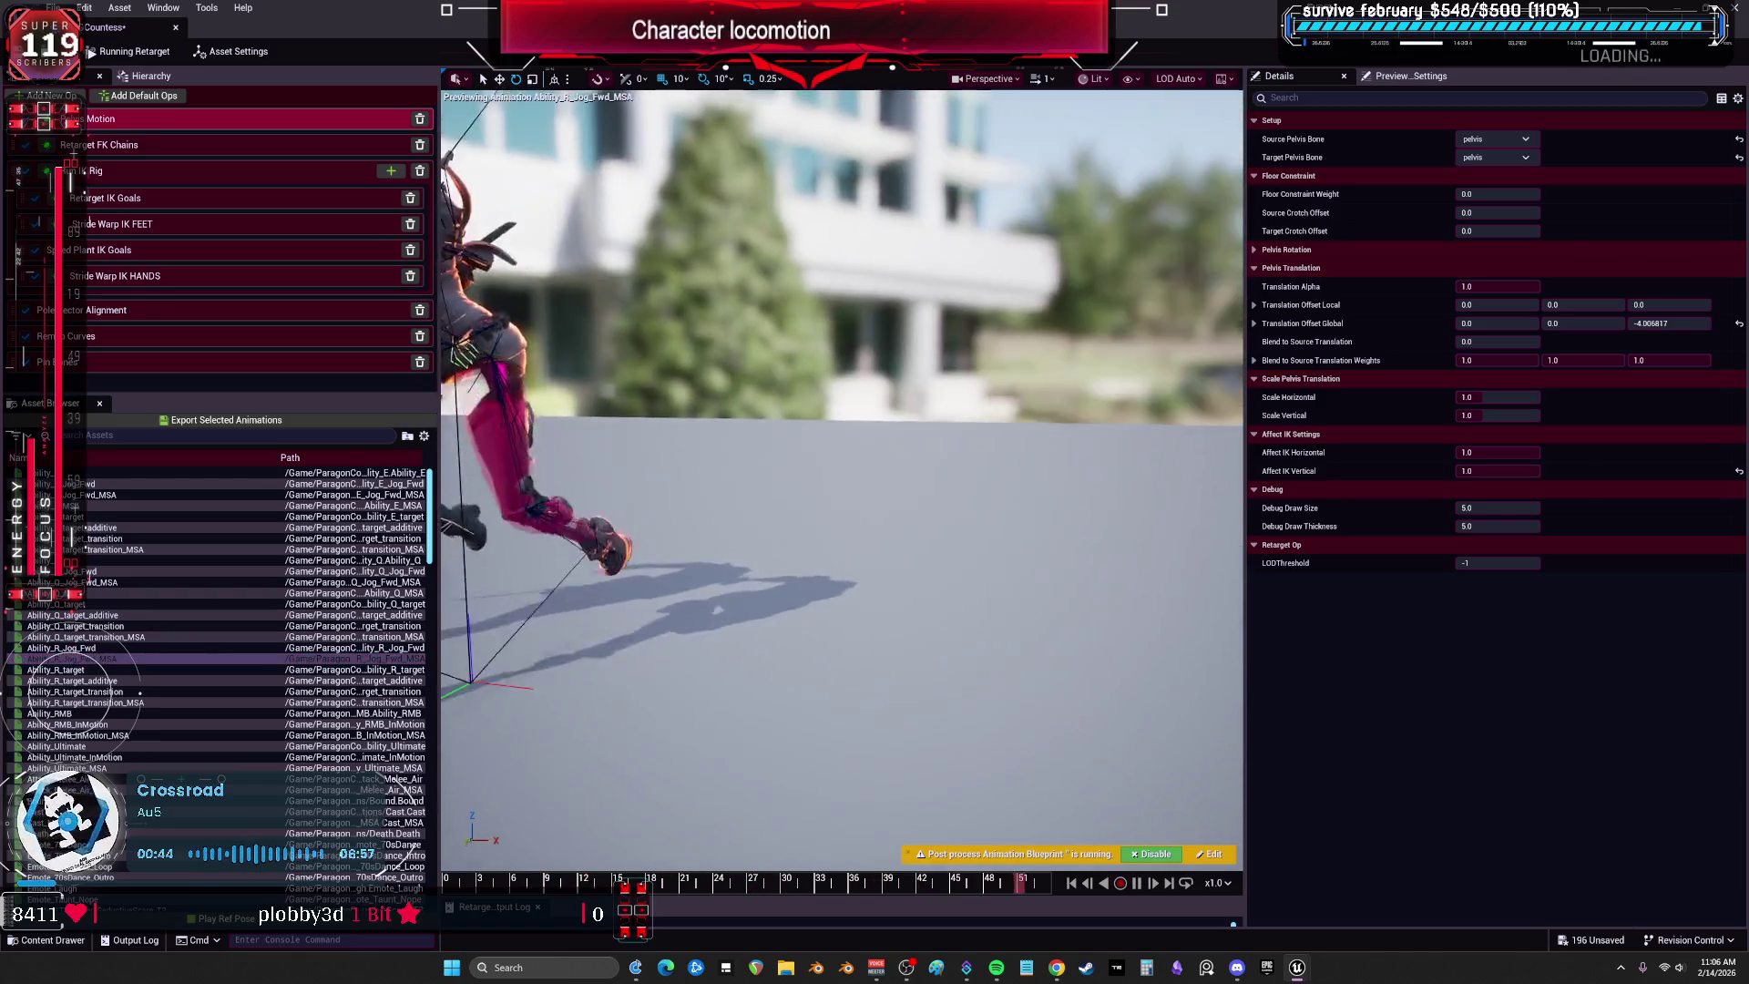
pyautogui.scroll(-2, 113, 748)
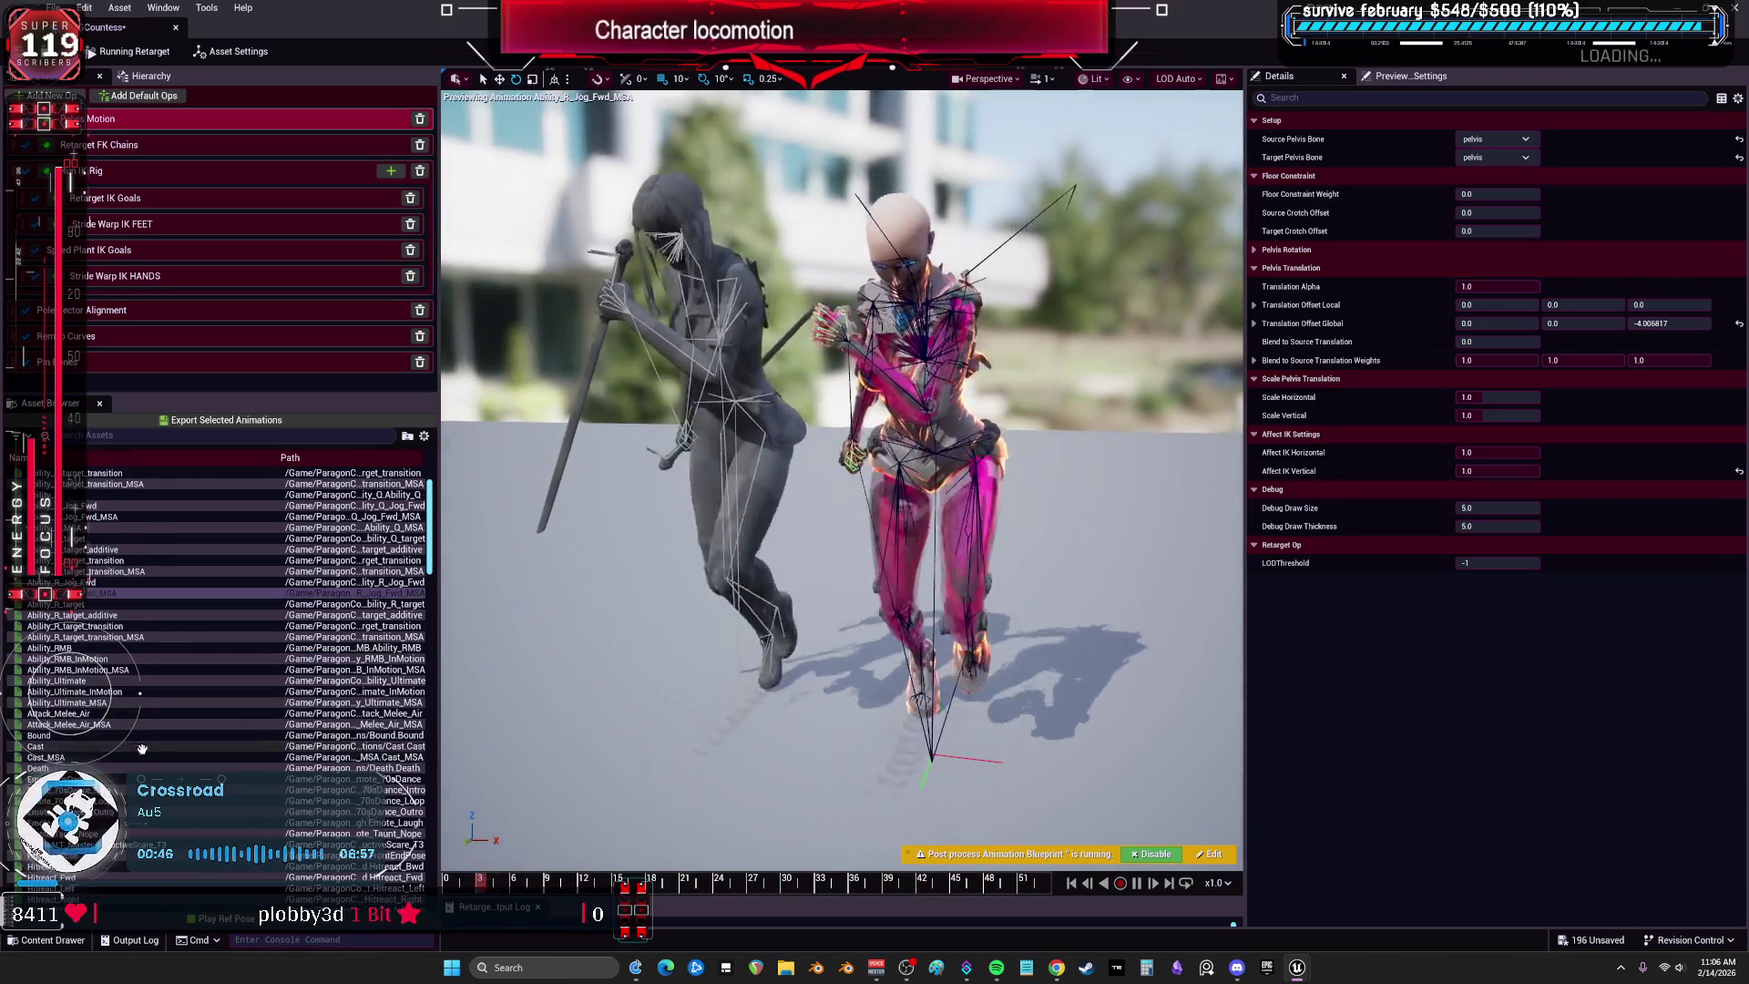
pyautogui.click(113, 746)
pyautogui.scroll(-5, 119, 765)
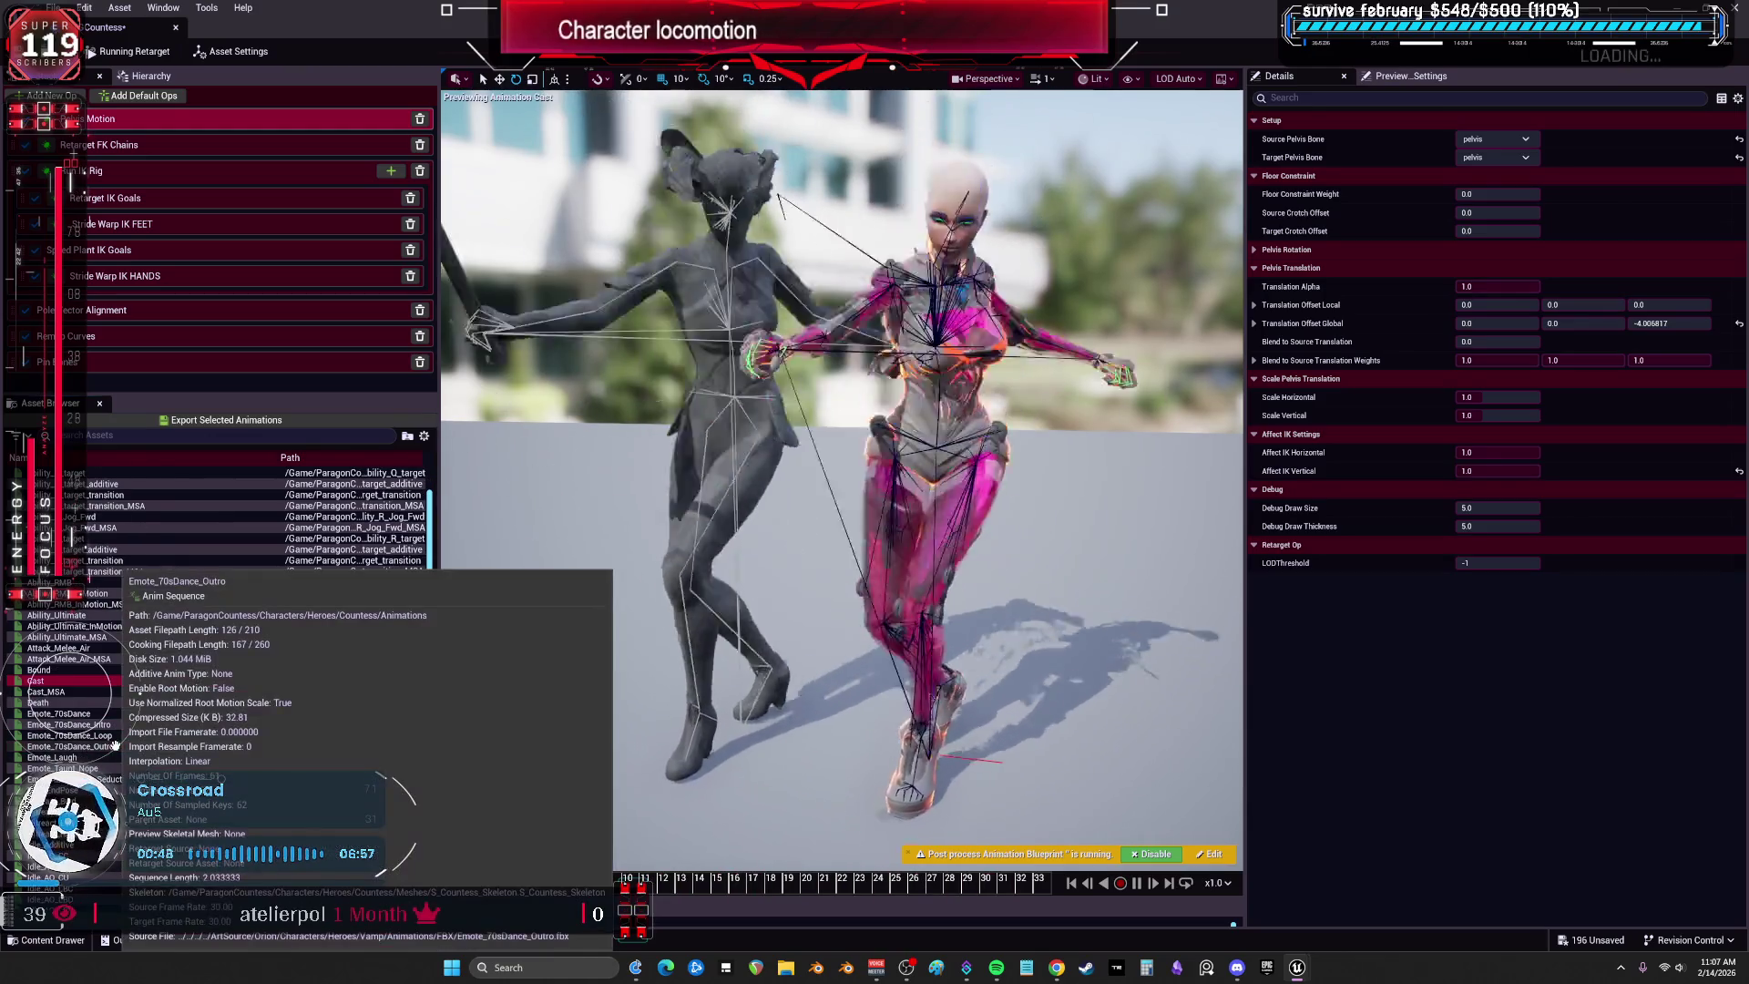
pyautogui.click(128, 811)
# Step: Preview the Jog_Bwd_CircleLeft and Jog_Fwd animations, then scroll further down the list
pyautogui.scroll(-6, 128, 799)
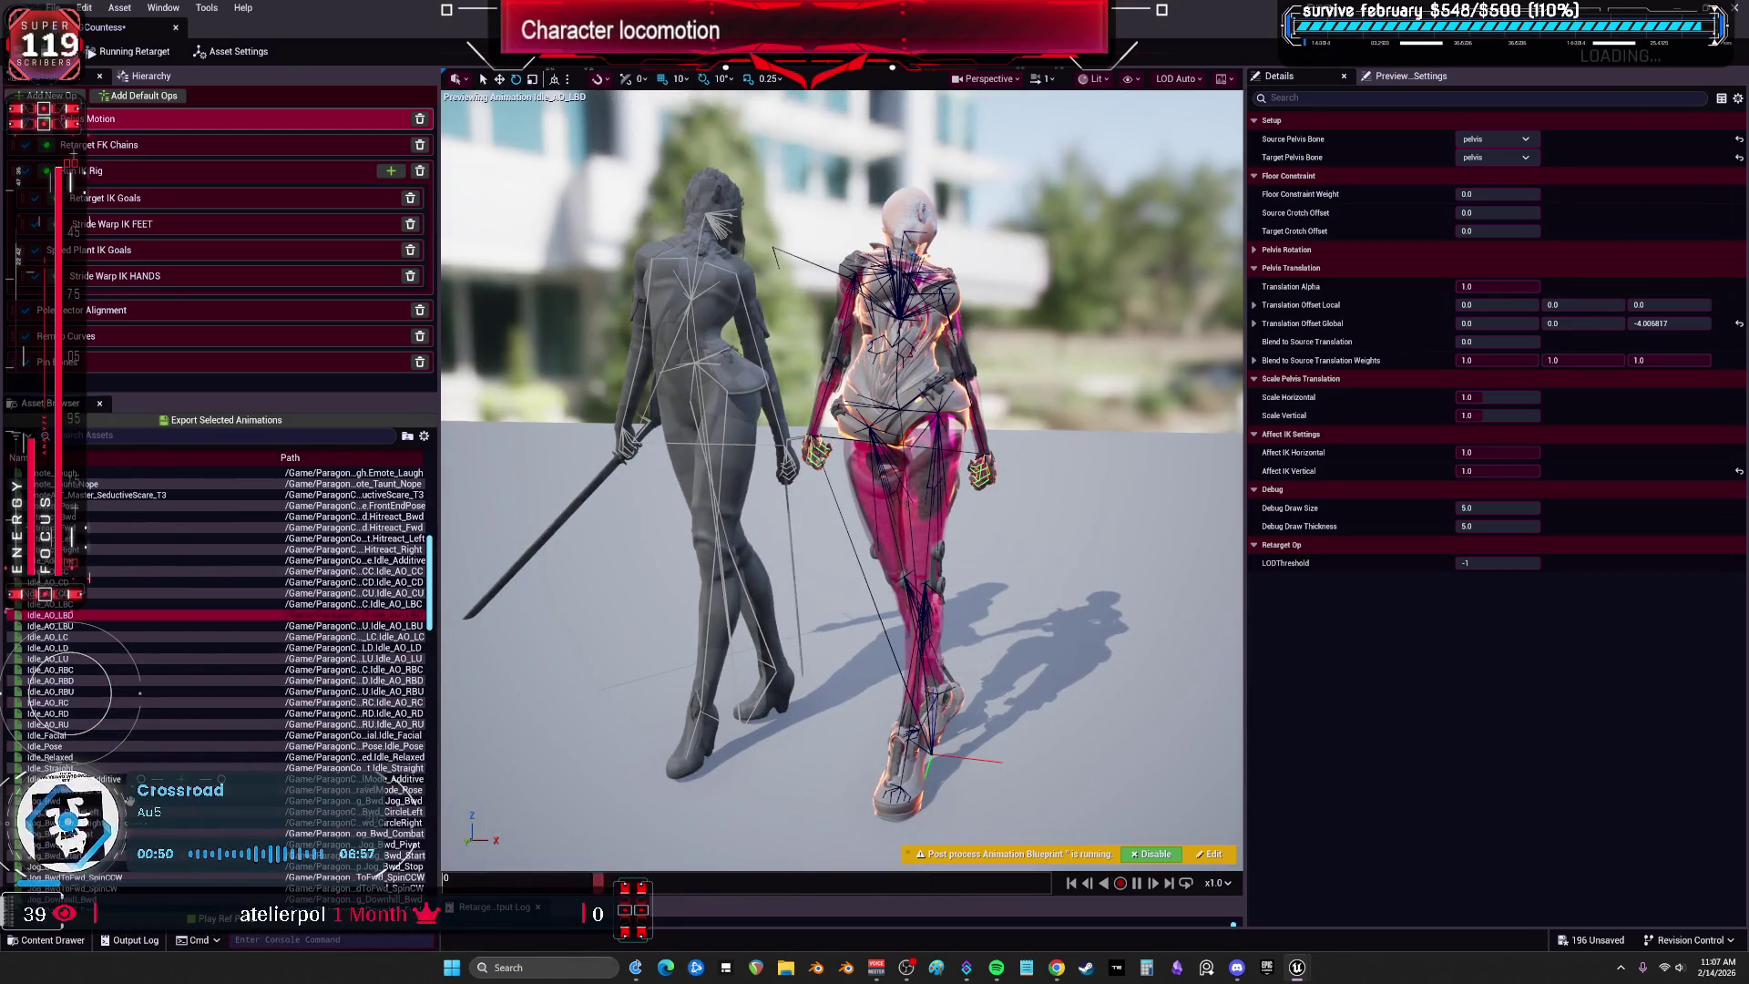
pyautogui.click(401, 812)
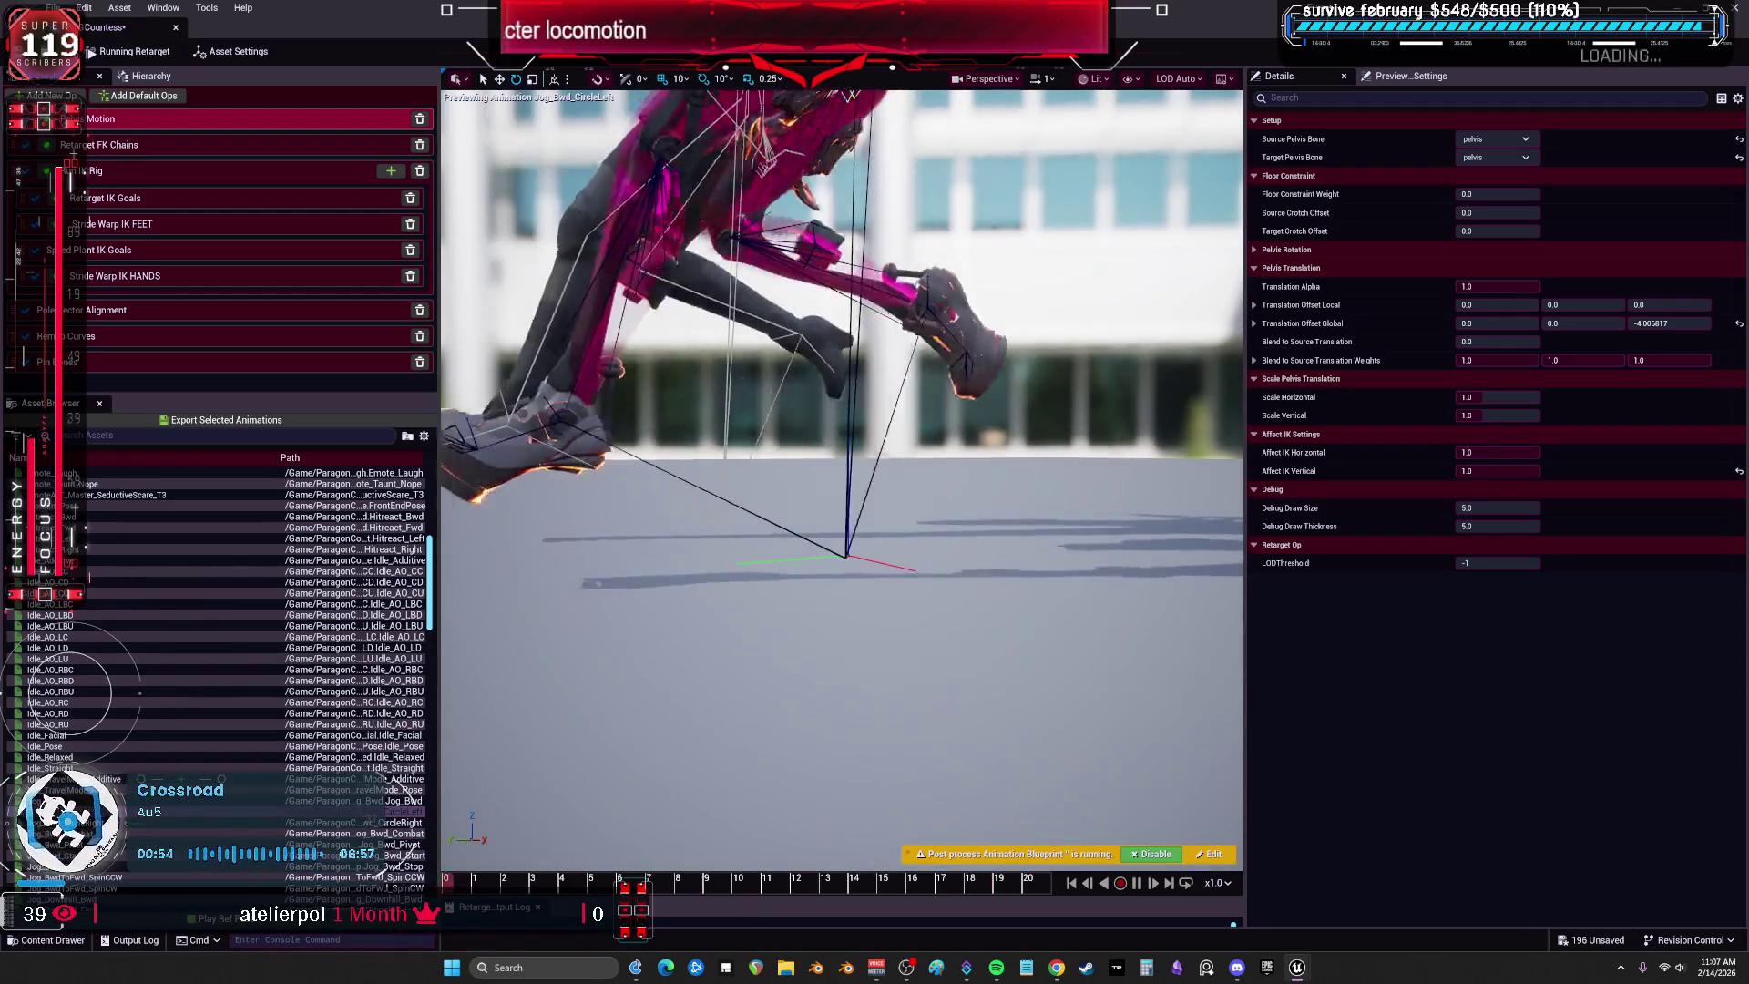
pyautogui.scroll(-5, 132, 757)
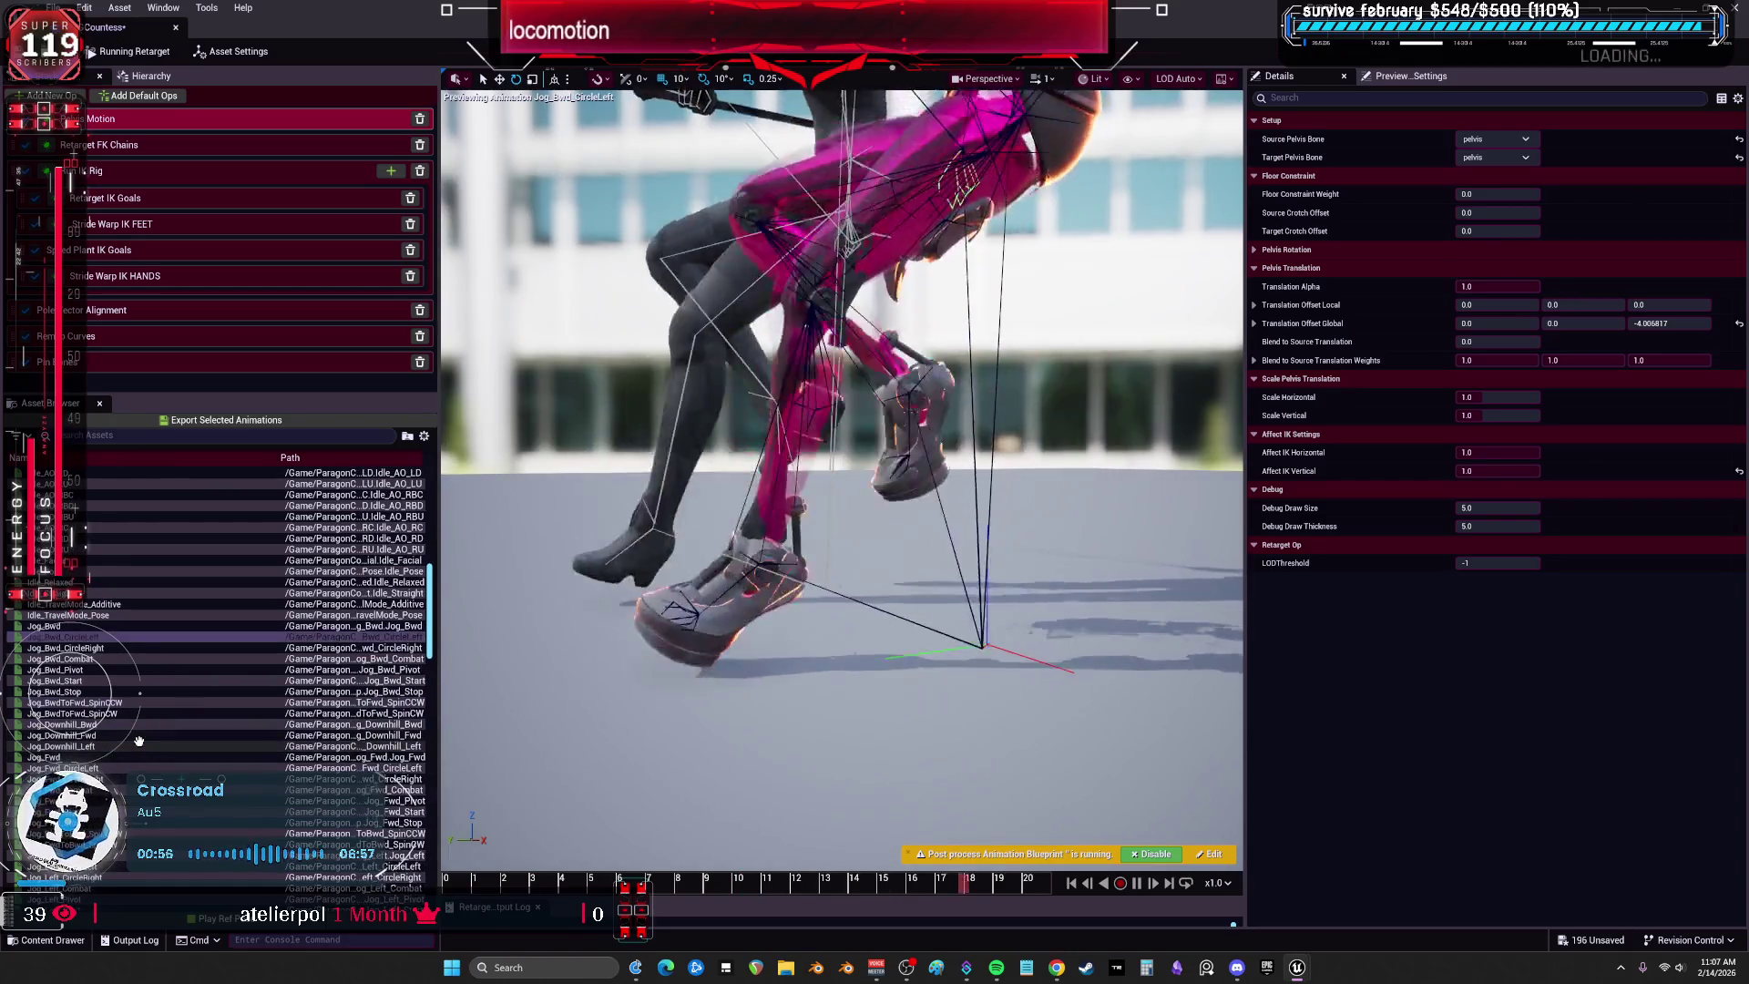
pyautogui.click(132, 757)
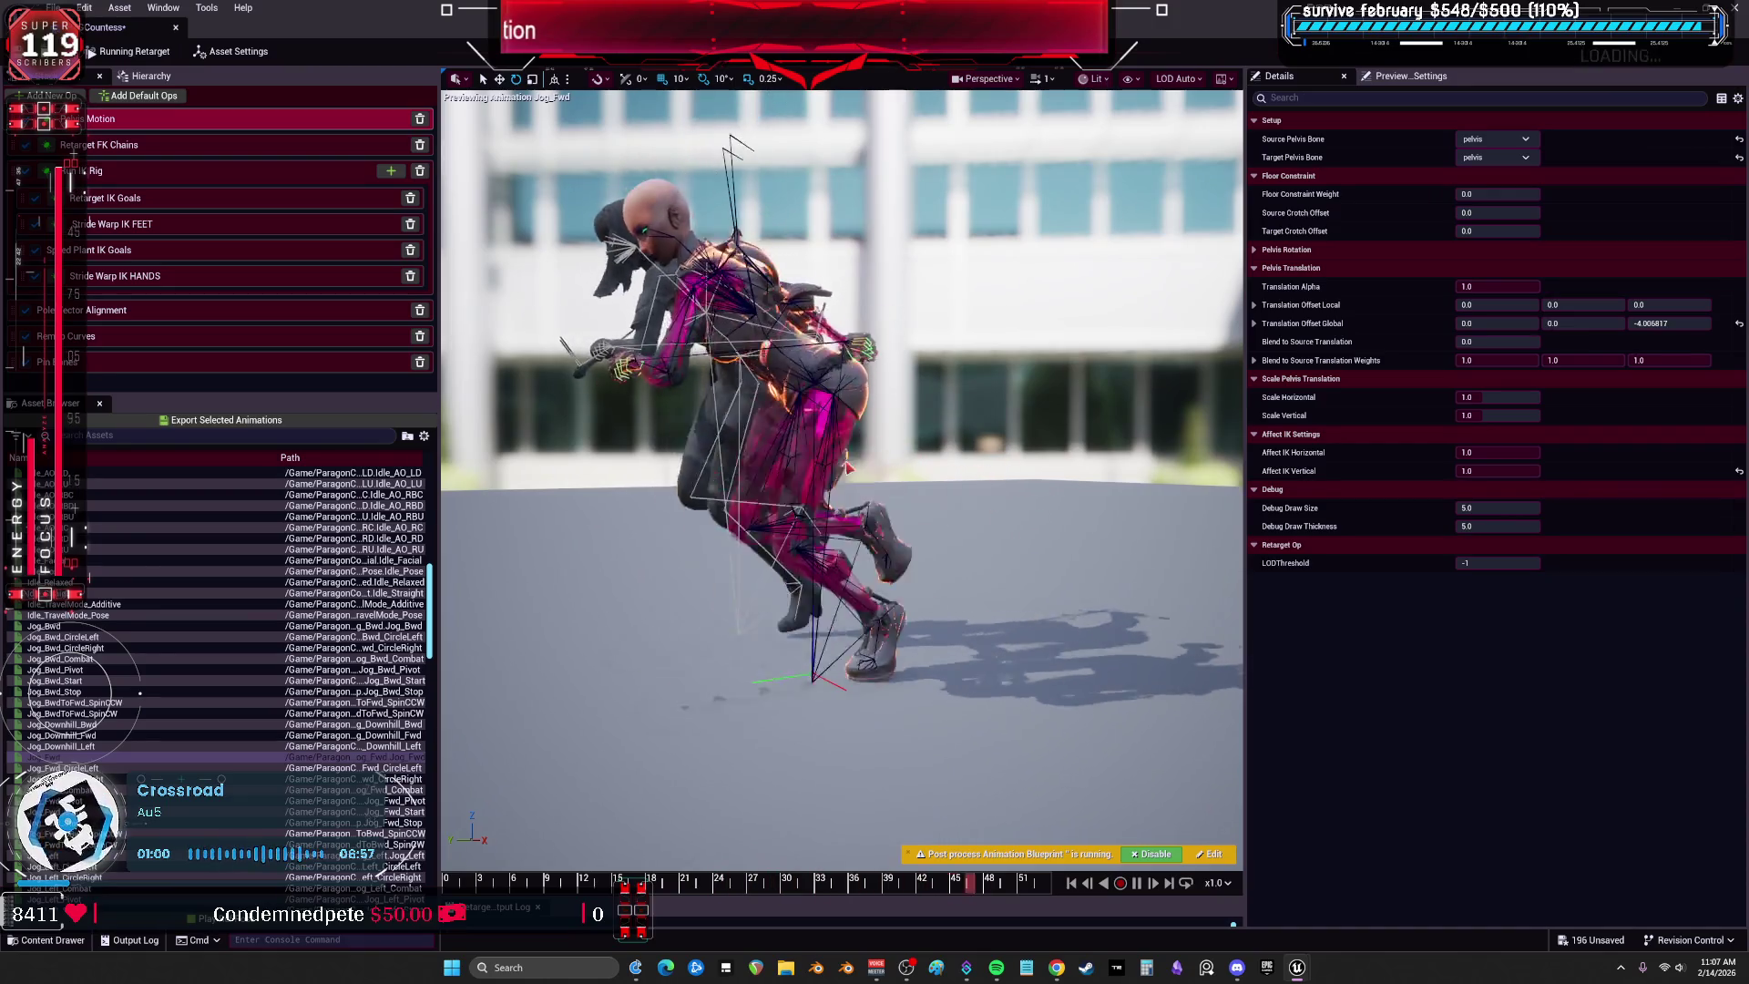
pyautogui.scroll(-4, 129, 770)
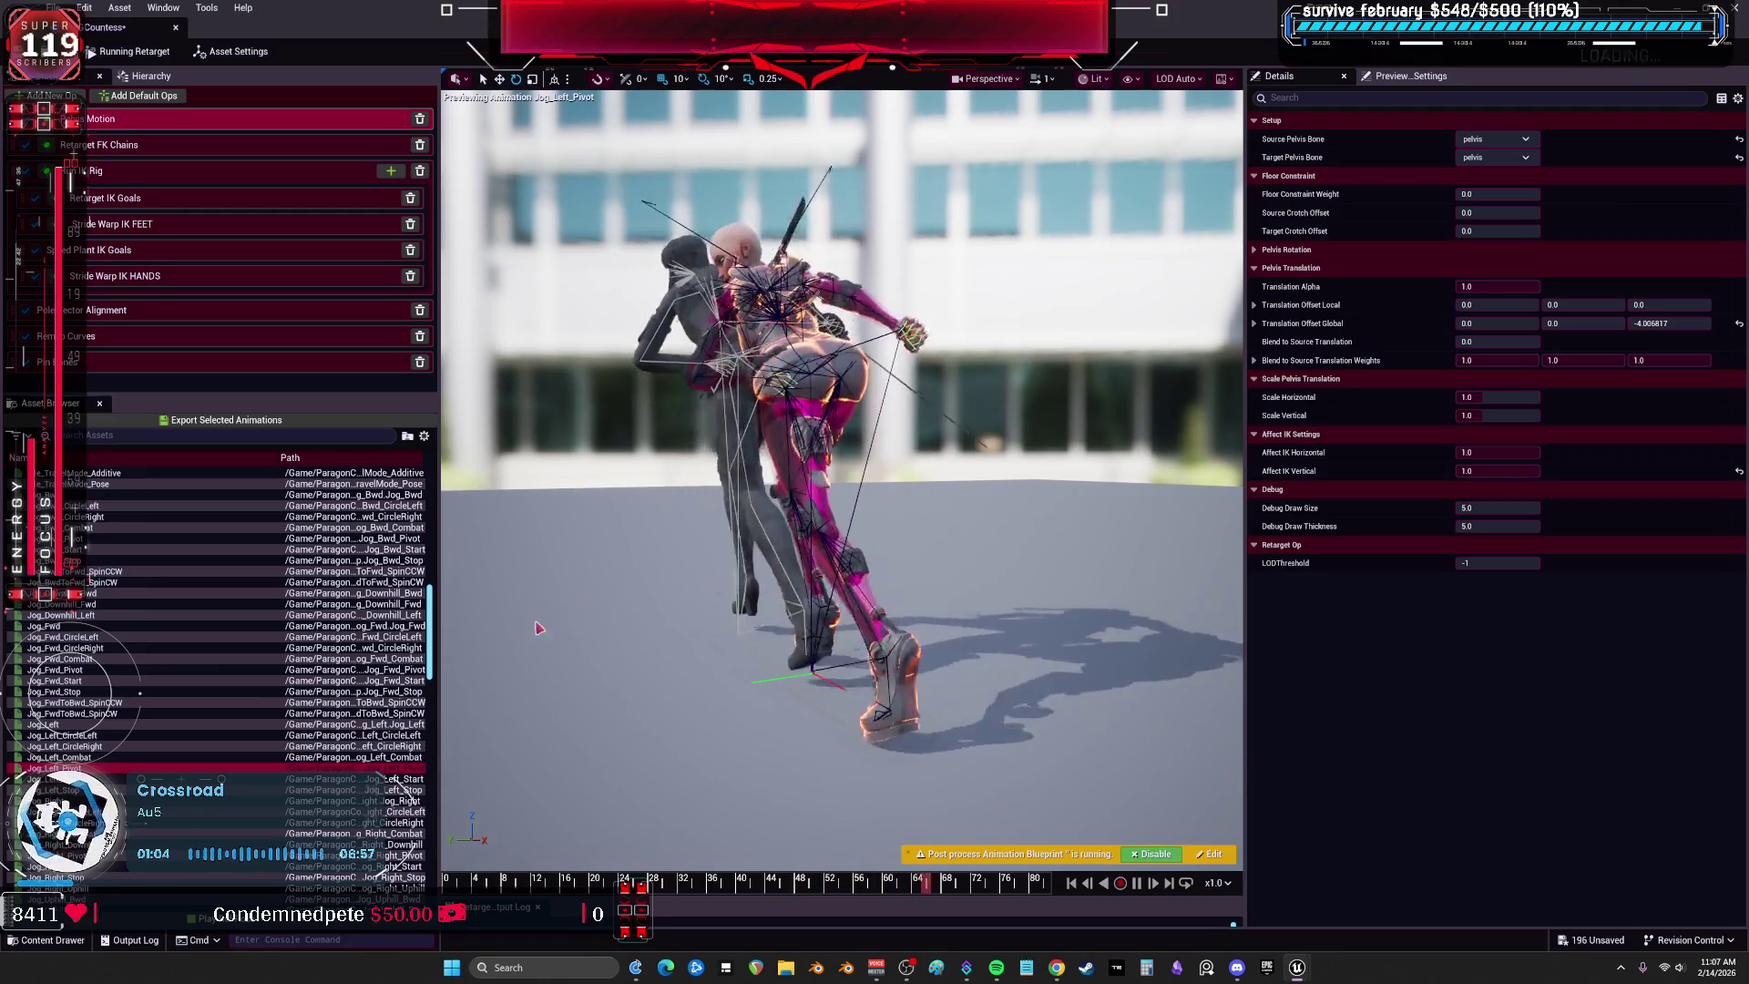
pyautogui.scroll(-3, 123, 796)
pyautogui.scroll(-3, 127, 735)
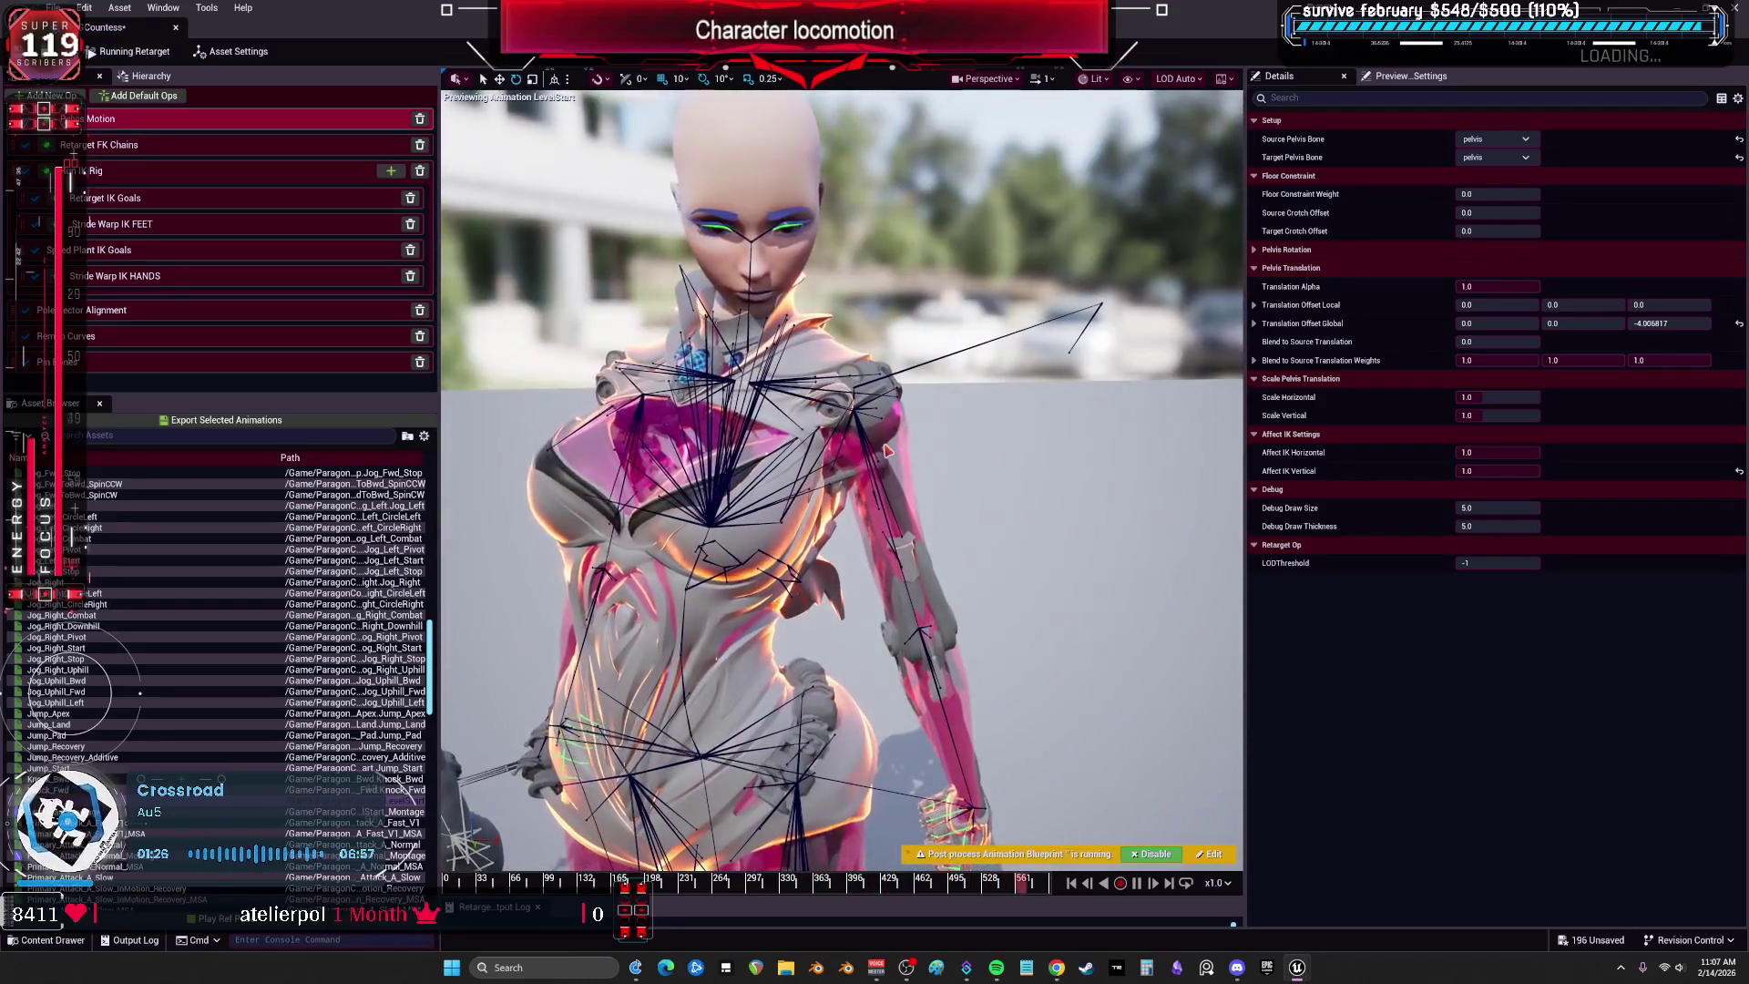
# Step: Toggle the post-process animation blueprint off and back on
pyautogui.click(1150, 861)
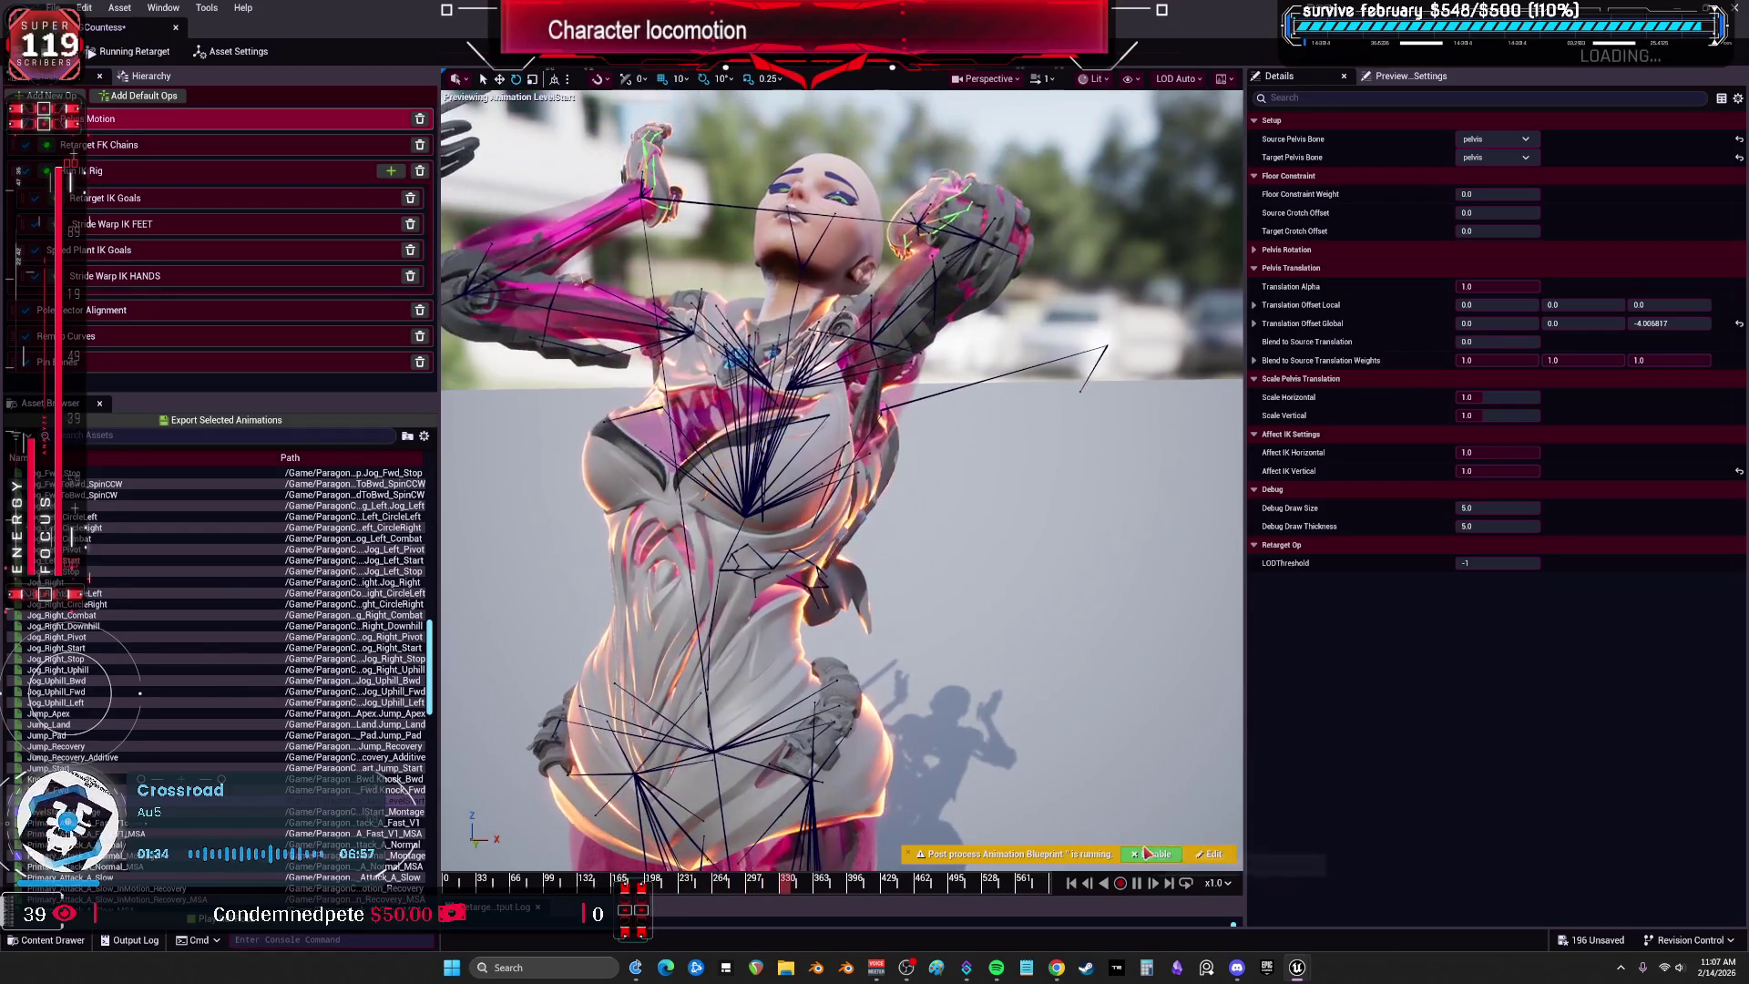
pyautogui.click(1147, 853)
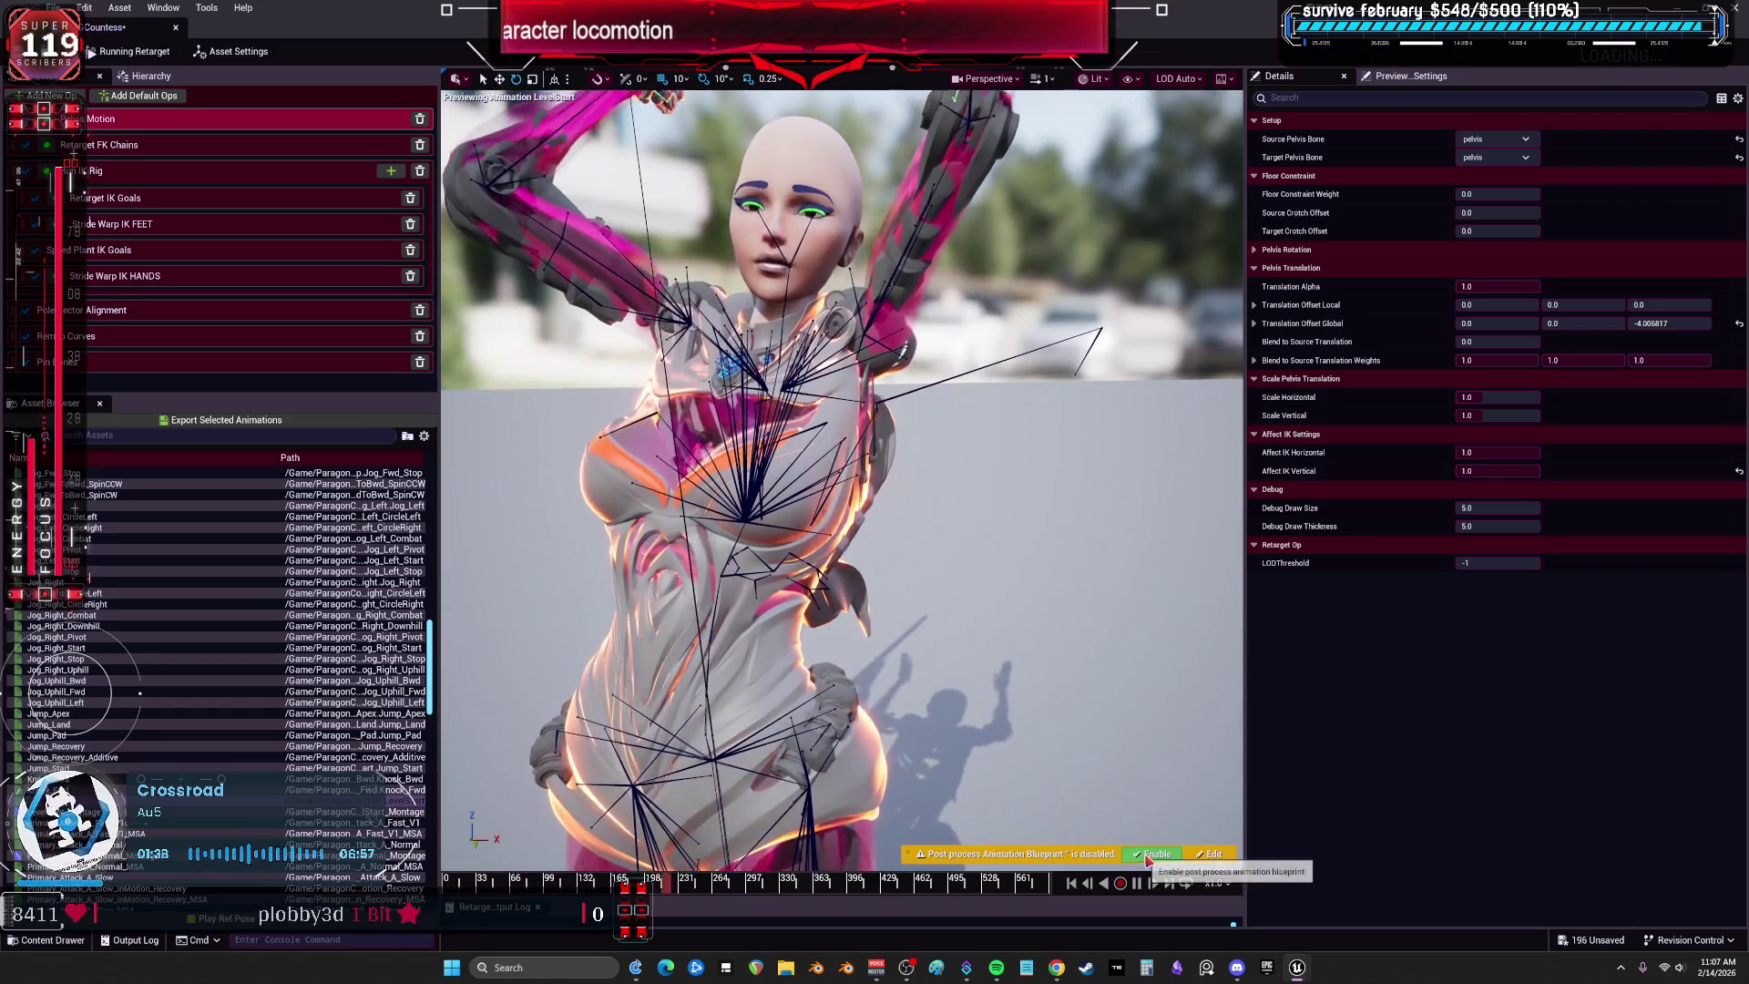
pyautogui.click(1147, 855)
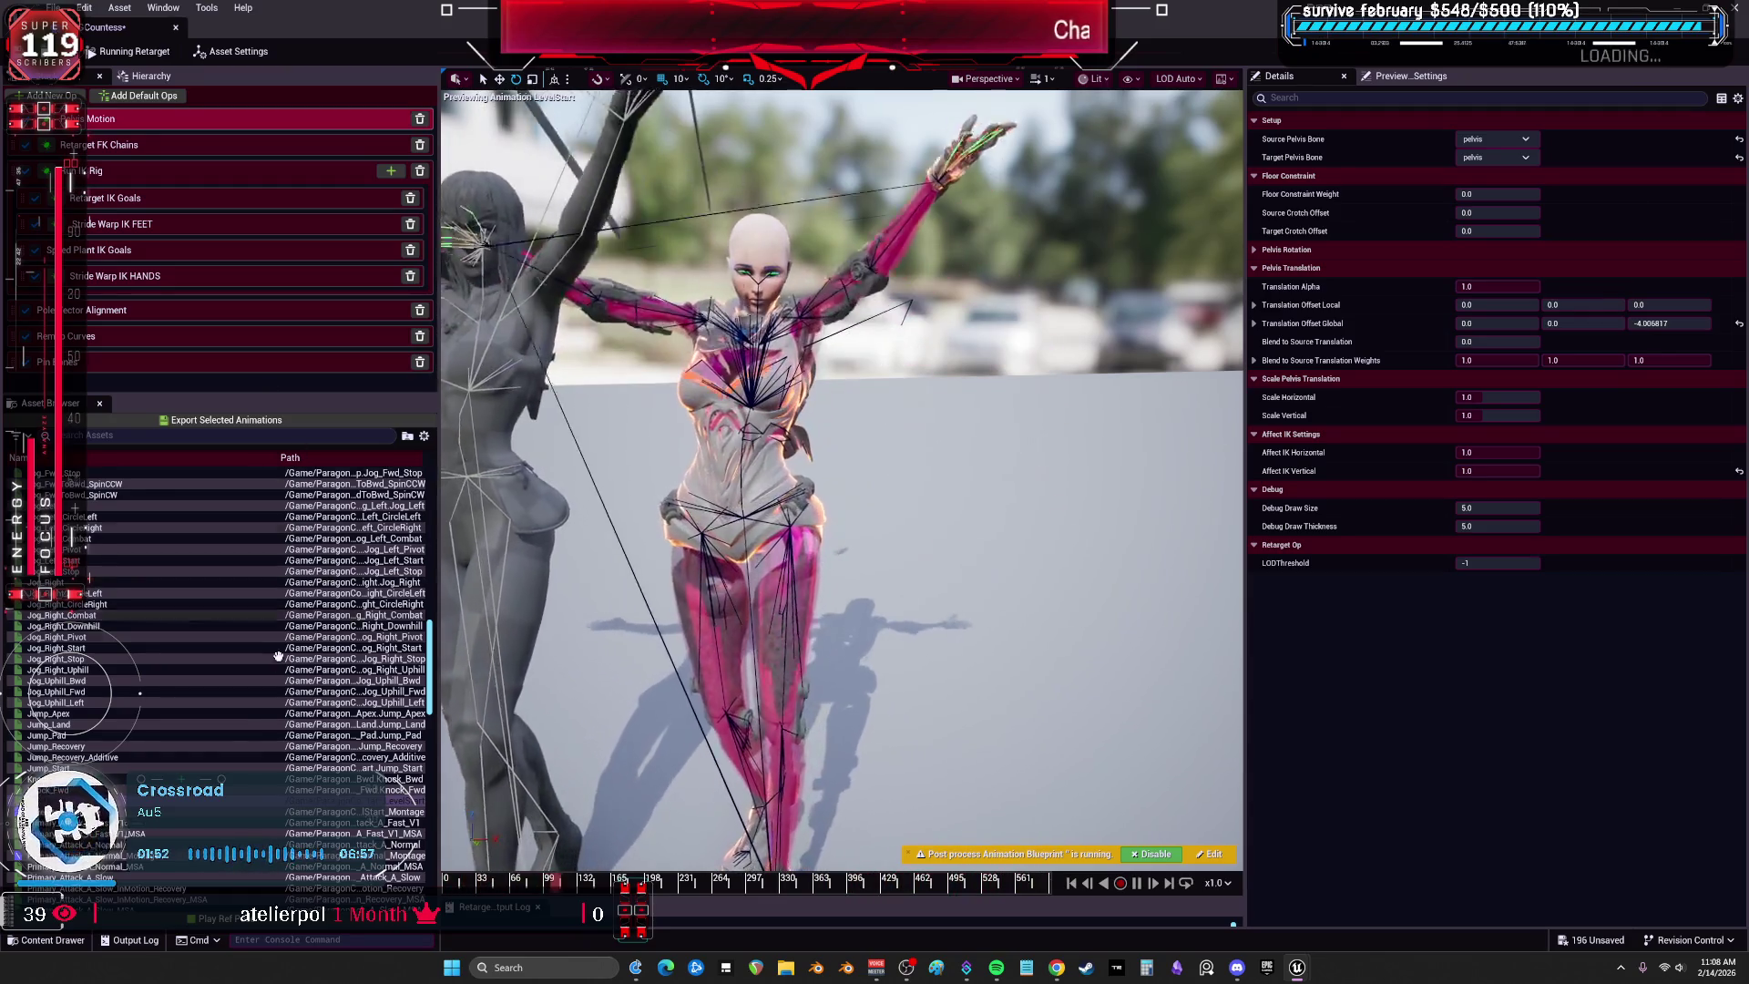
# Step: Preview Primary_Attack_Slow_InMotion_Recovery, Respawn, Sprint_BwdToFwd_SpinCW and Sprint_Left_CircleLeft
pyautogui.scroll(-10, 155, 685)
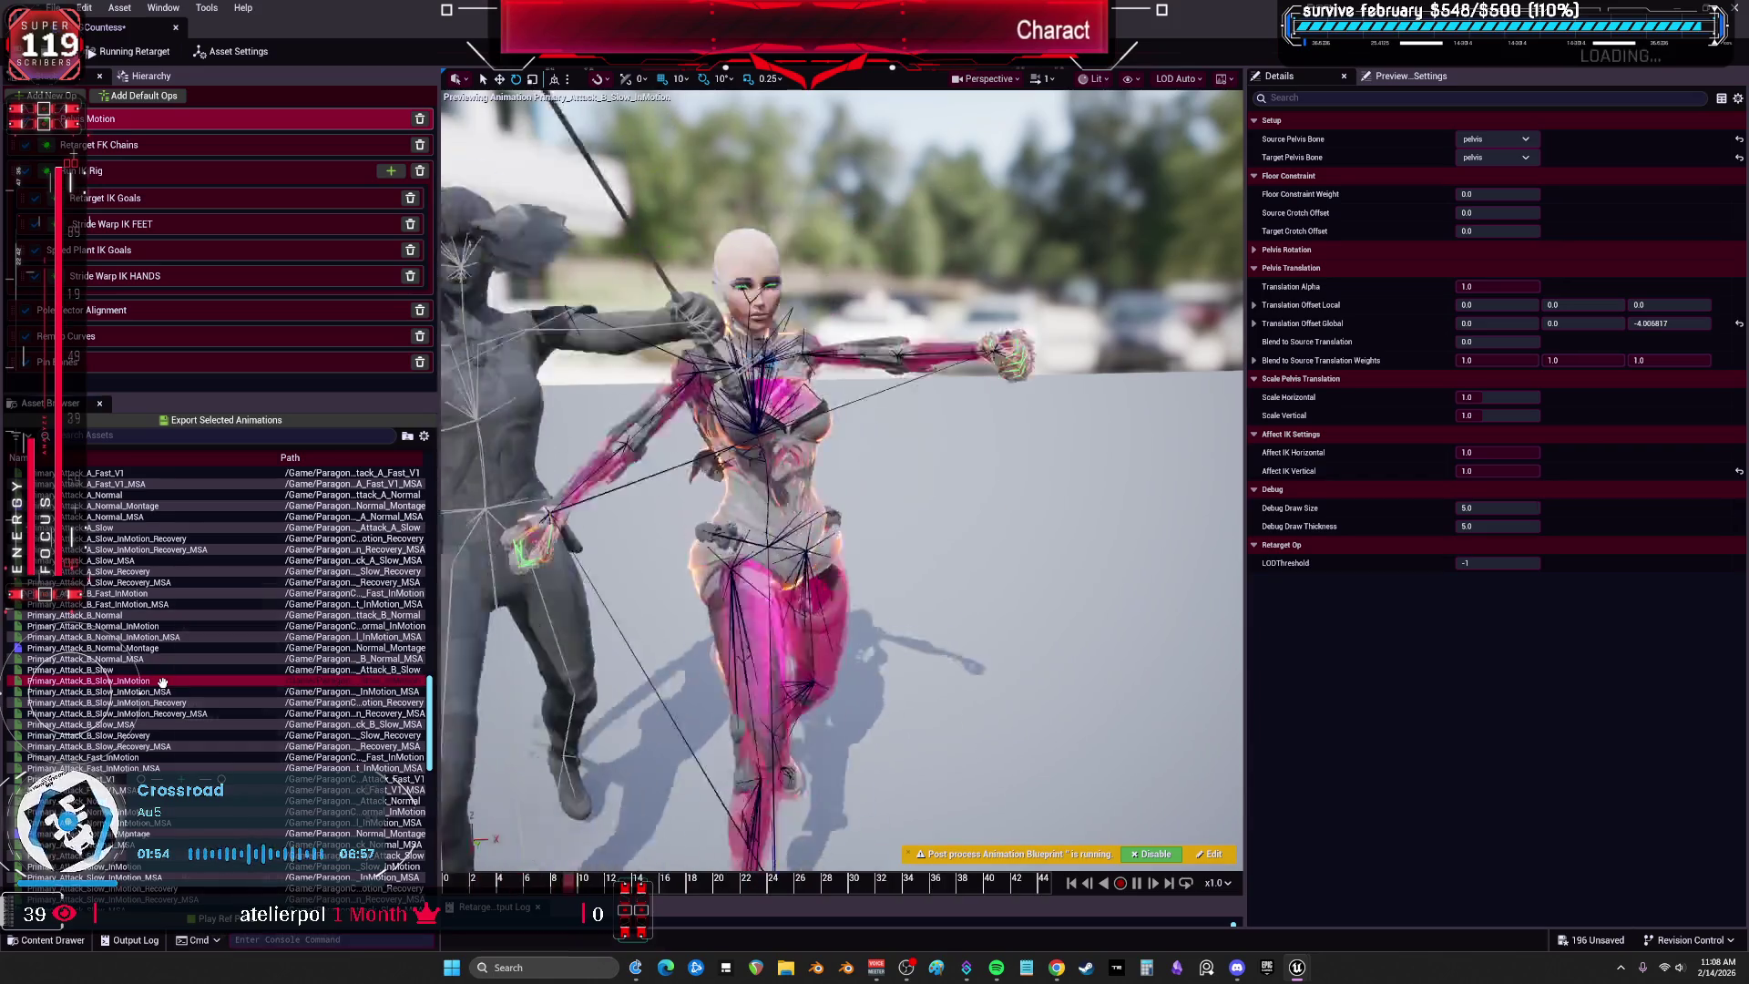
pyautogui.scroll(-5, 163, 682)
pyautogui.click(110, 735)
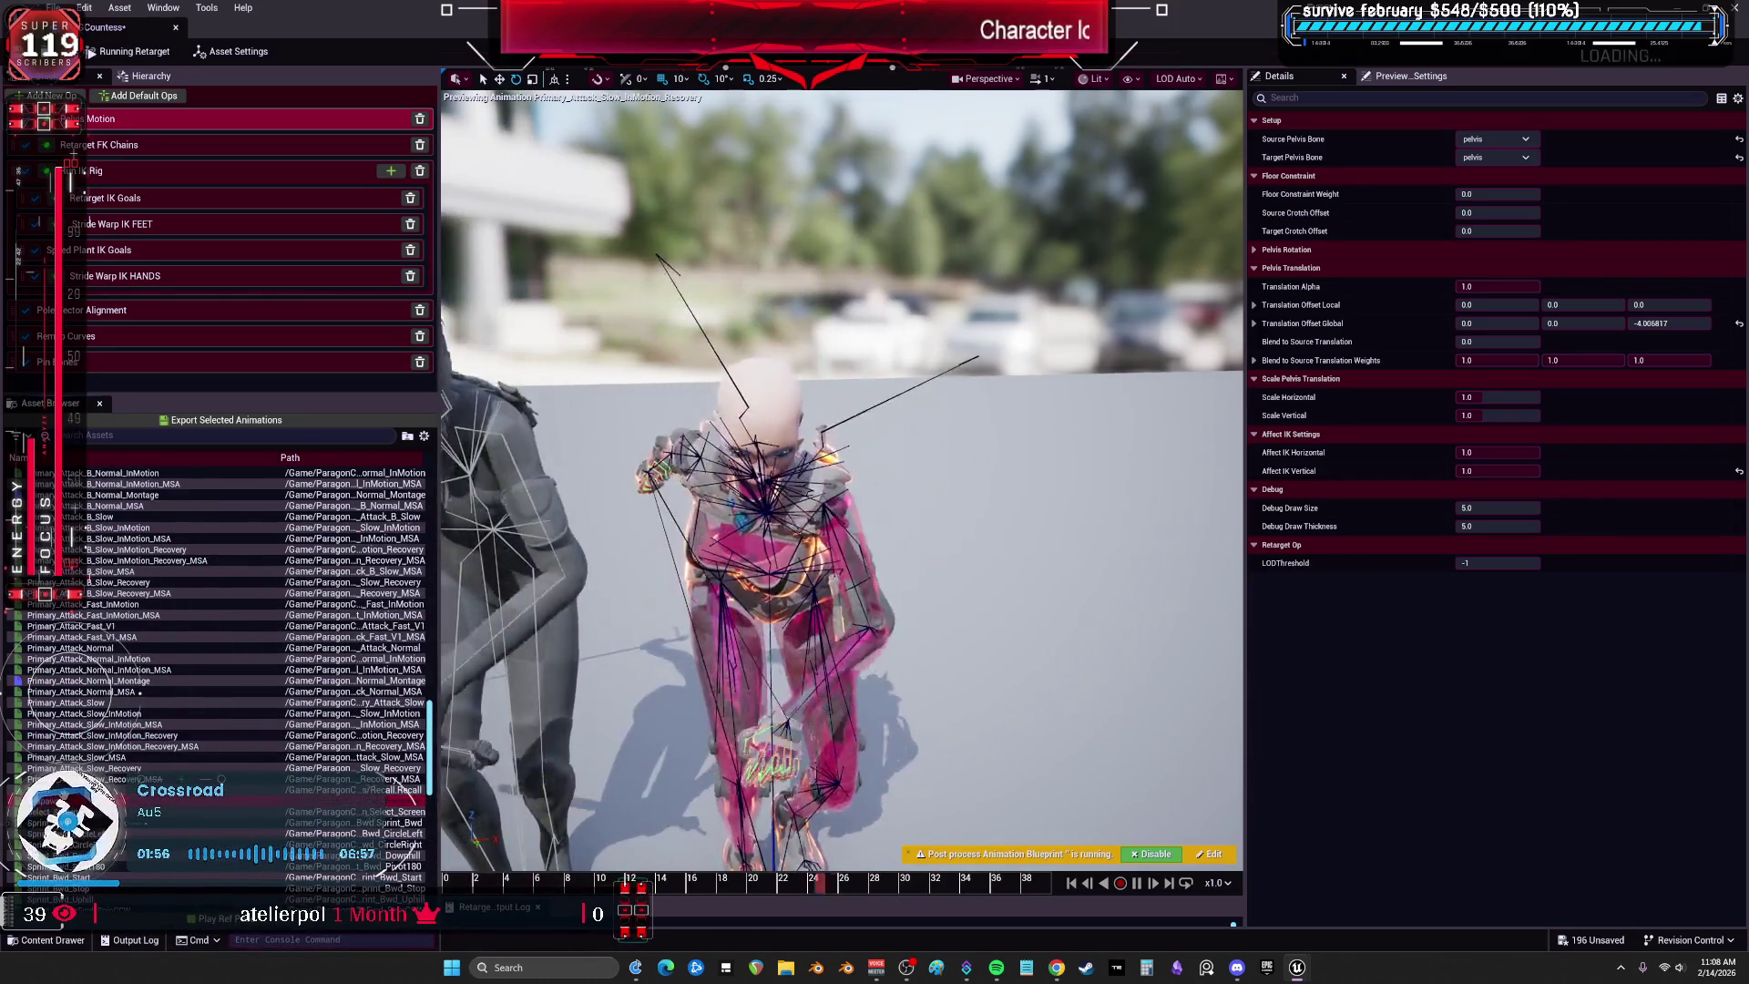
pyautogui.click(398, 801)
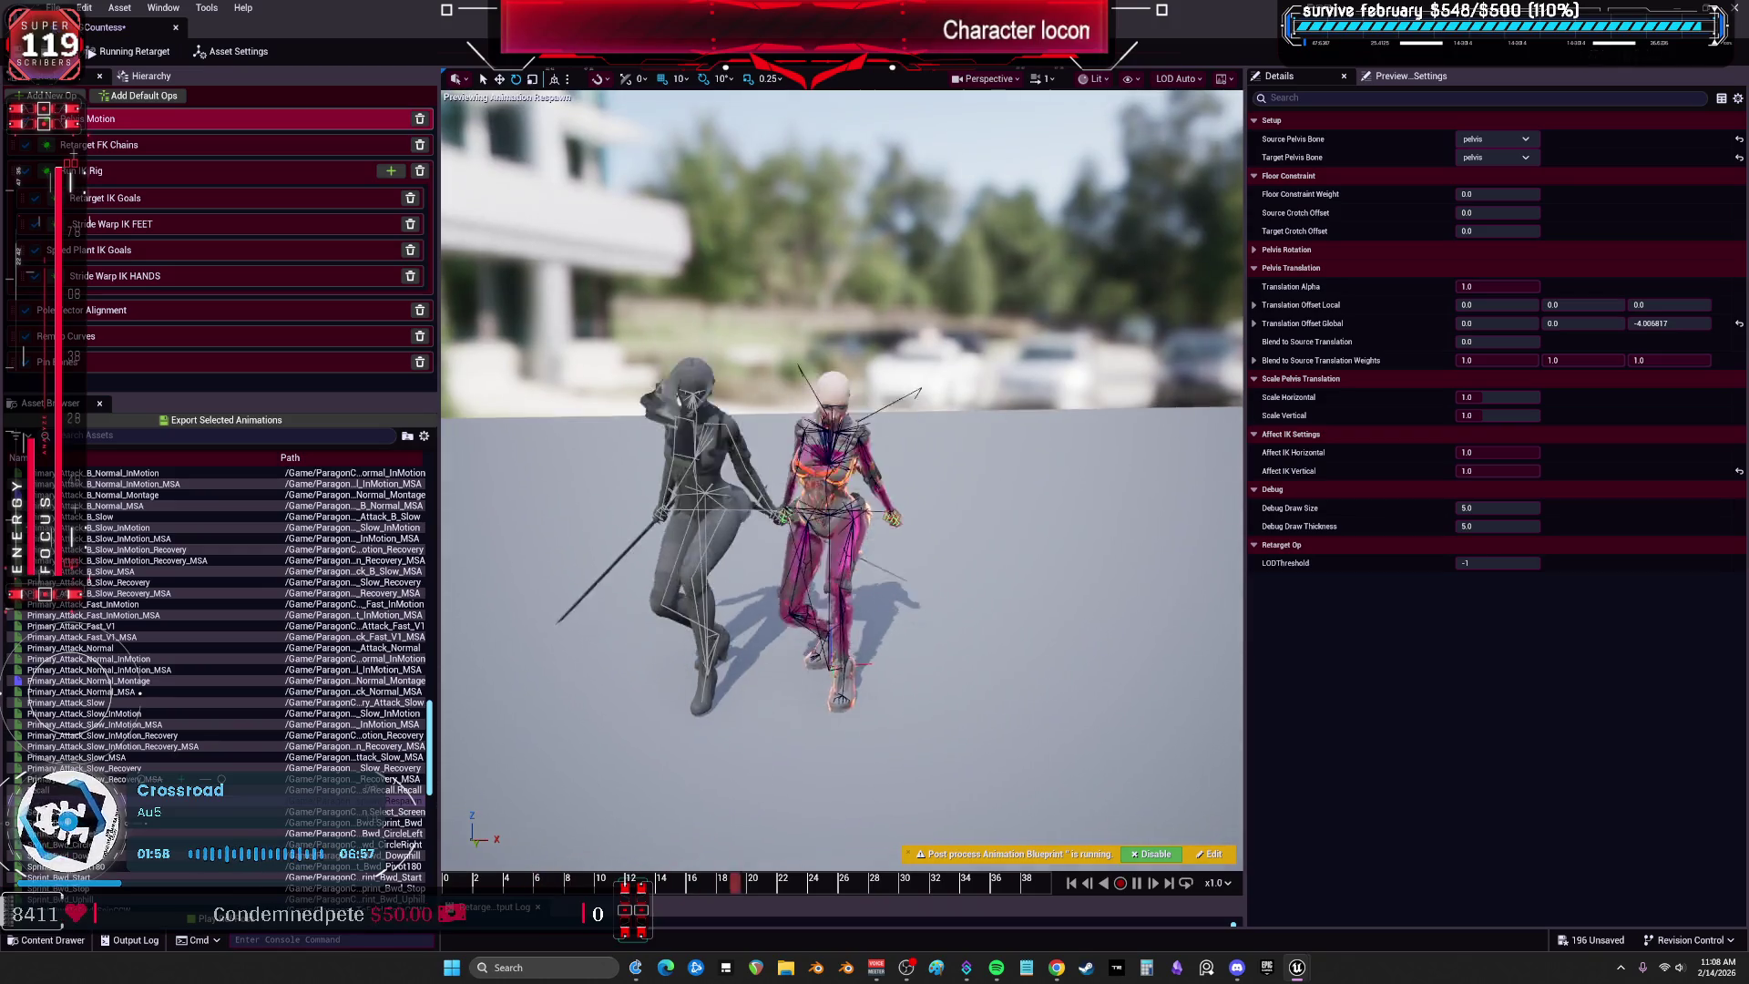
pyautogui.scroll(-8, 127, 702)
pyautogui.click(122, 635)
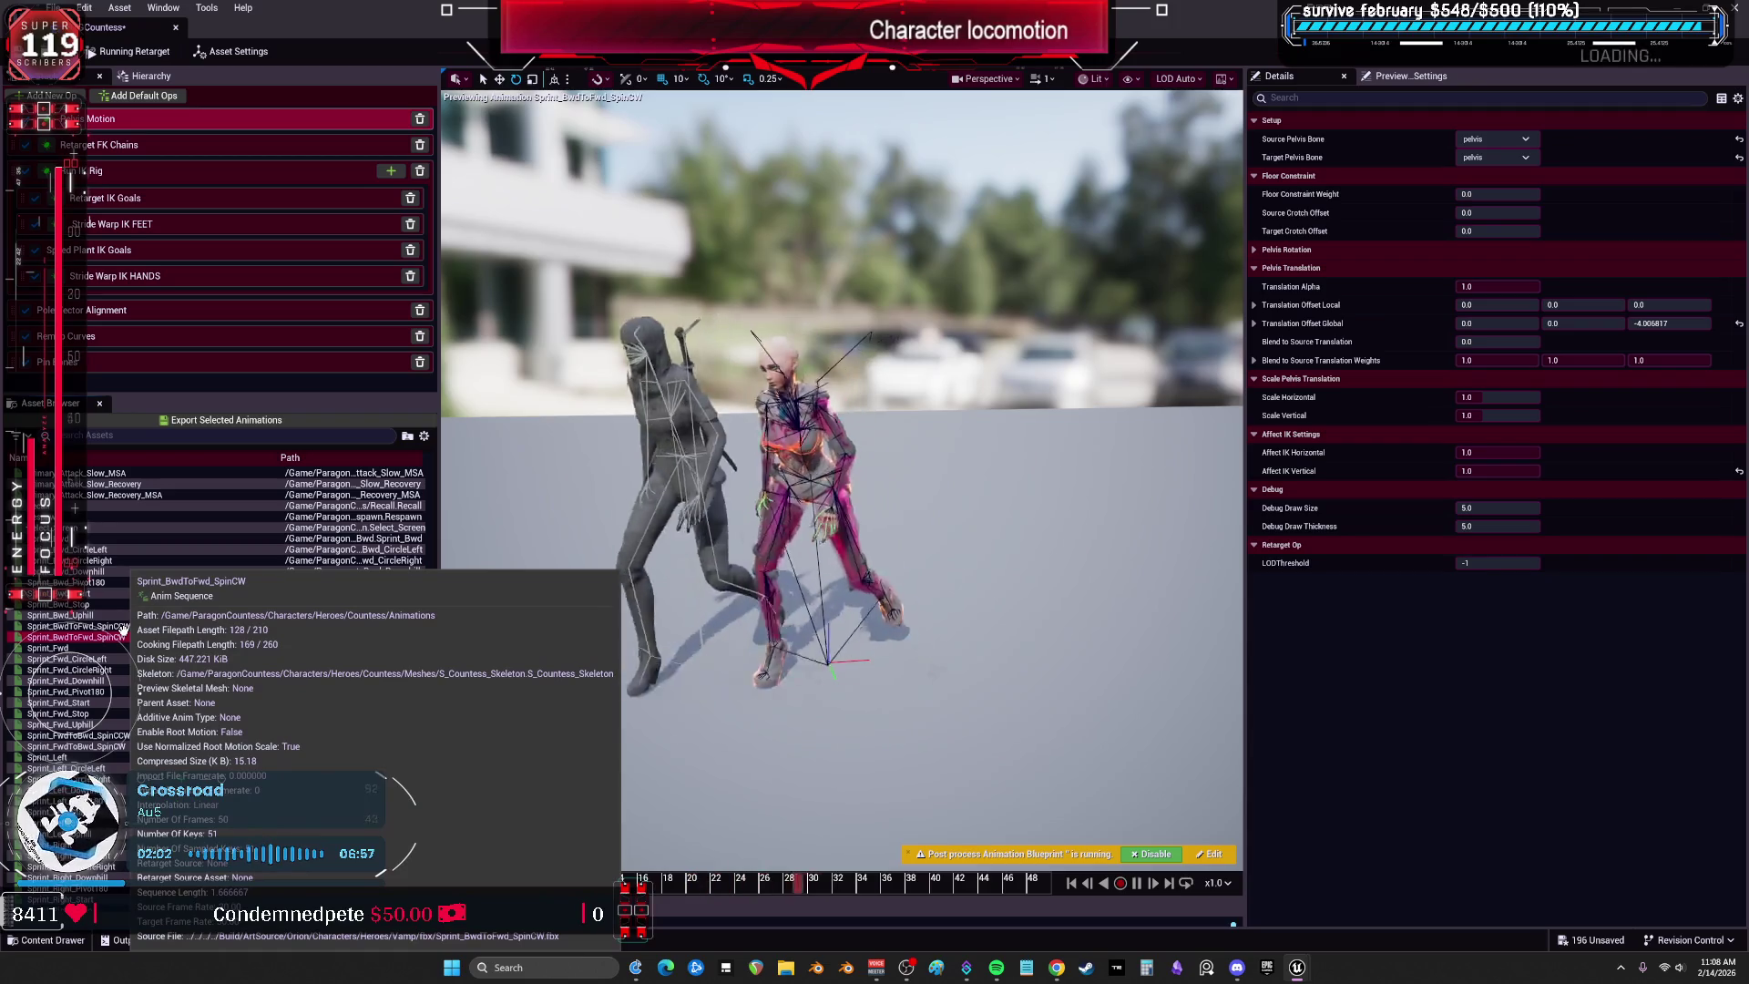
pyautogui.scroll(-3, 122, 638)
pyautogui.click(91, 681)
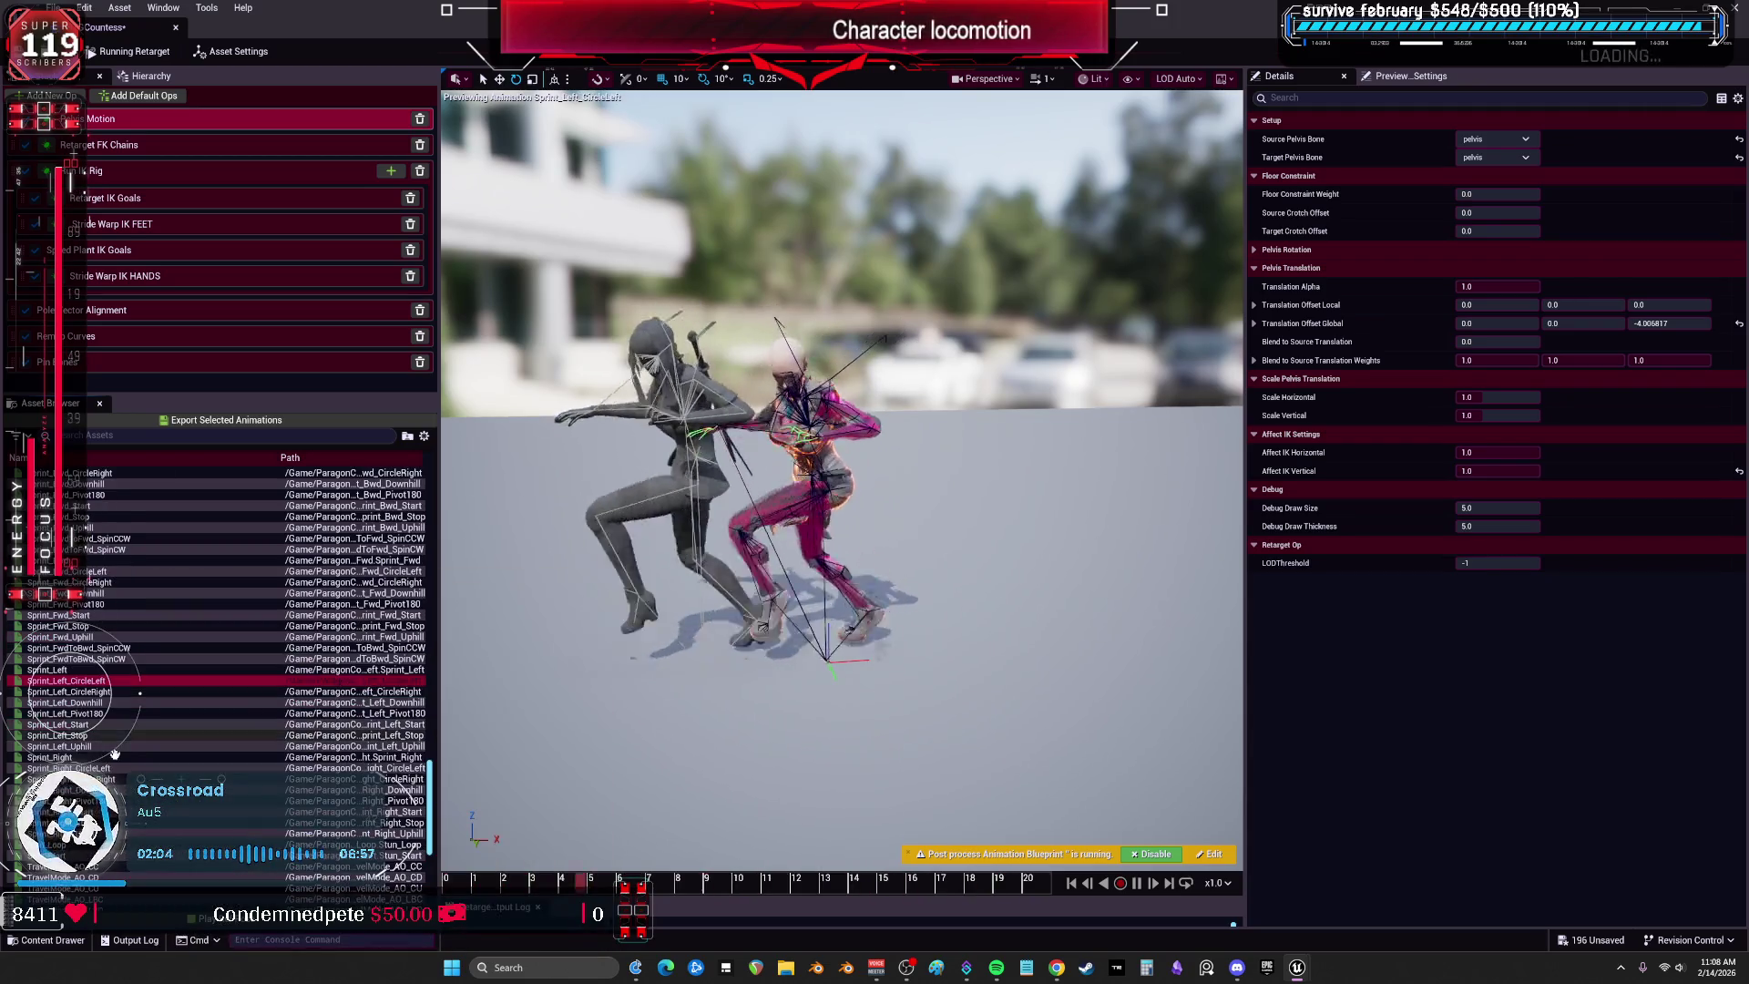
# Step: Preview Sprint_Right_CircleRight, Stun_Start, Turn_Left_90 and Turn_Right_180_TravelMode, then select all animations for export
pyautogui.scroll(-2, 114, 755)
pyautogui.click(73, 735)
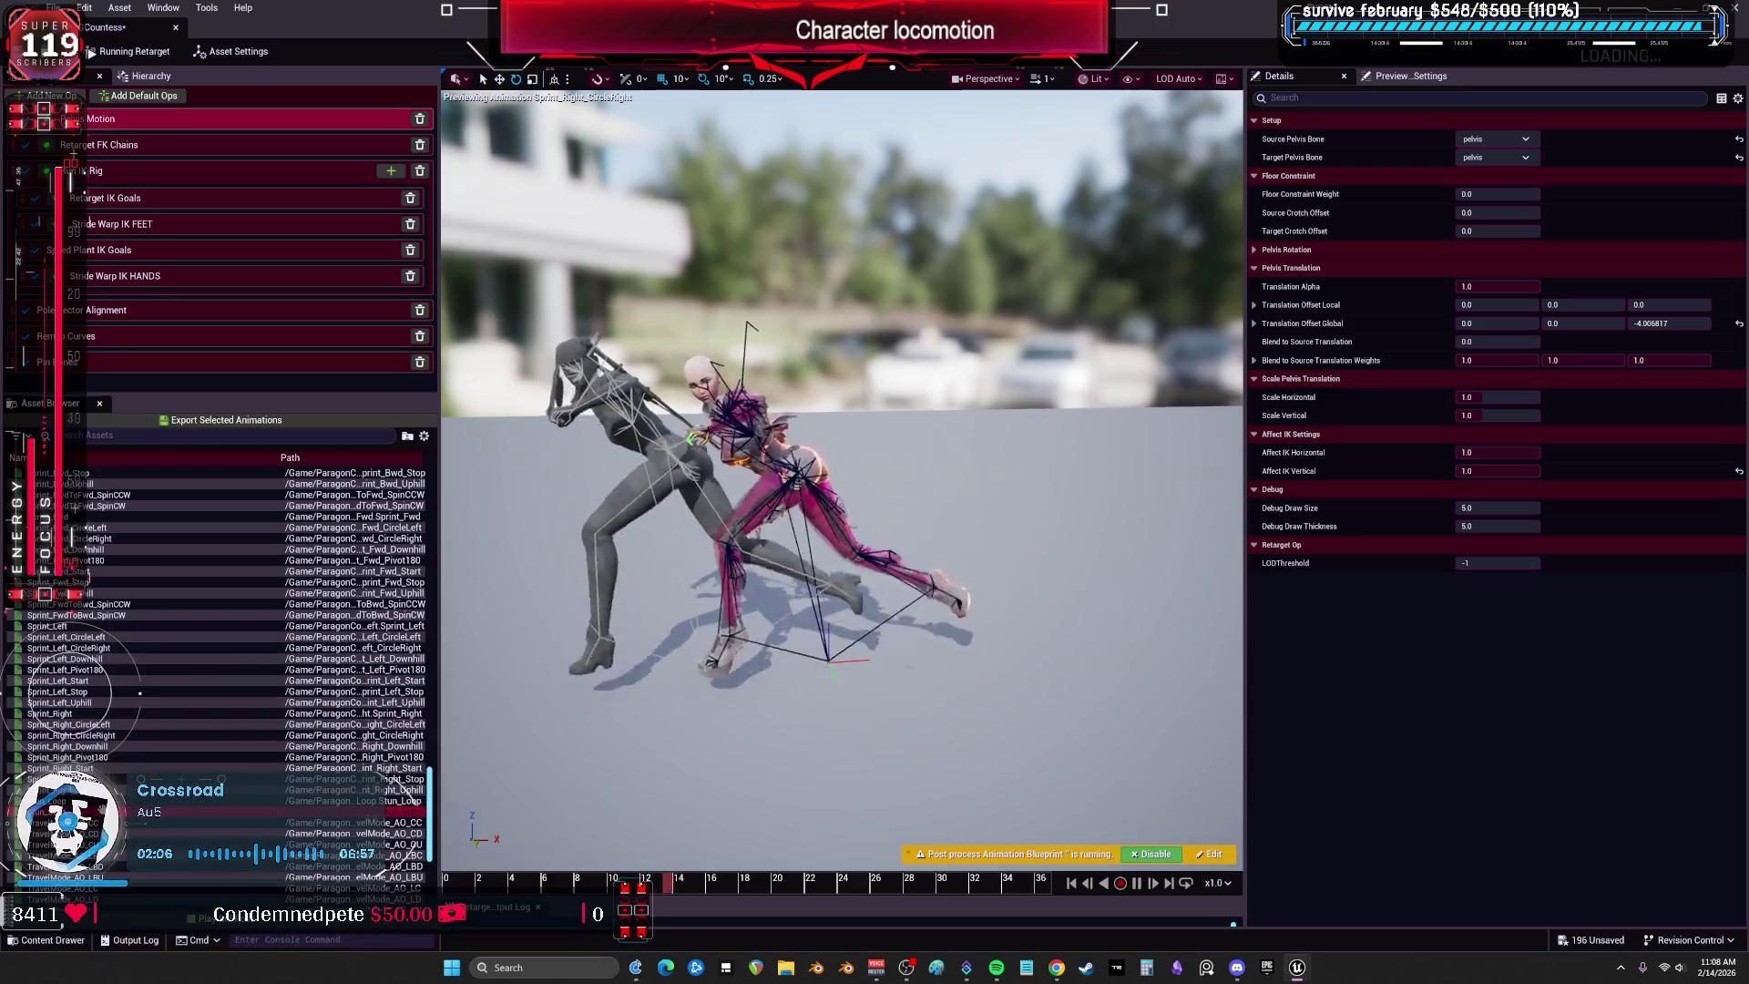
pyautogui.scroll(-3, 219, 683)
pyautogui.click(46, 725)
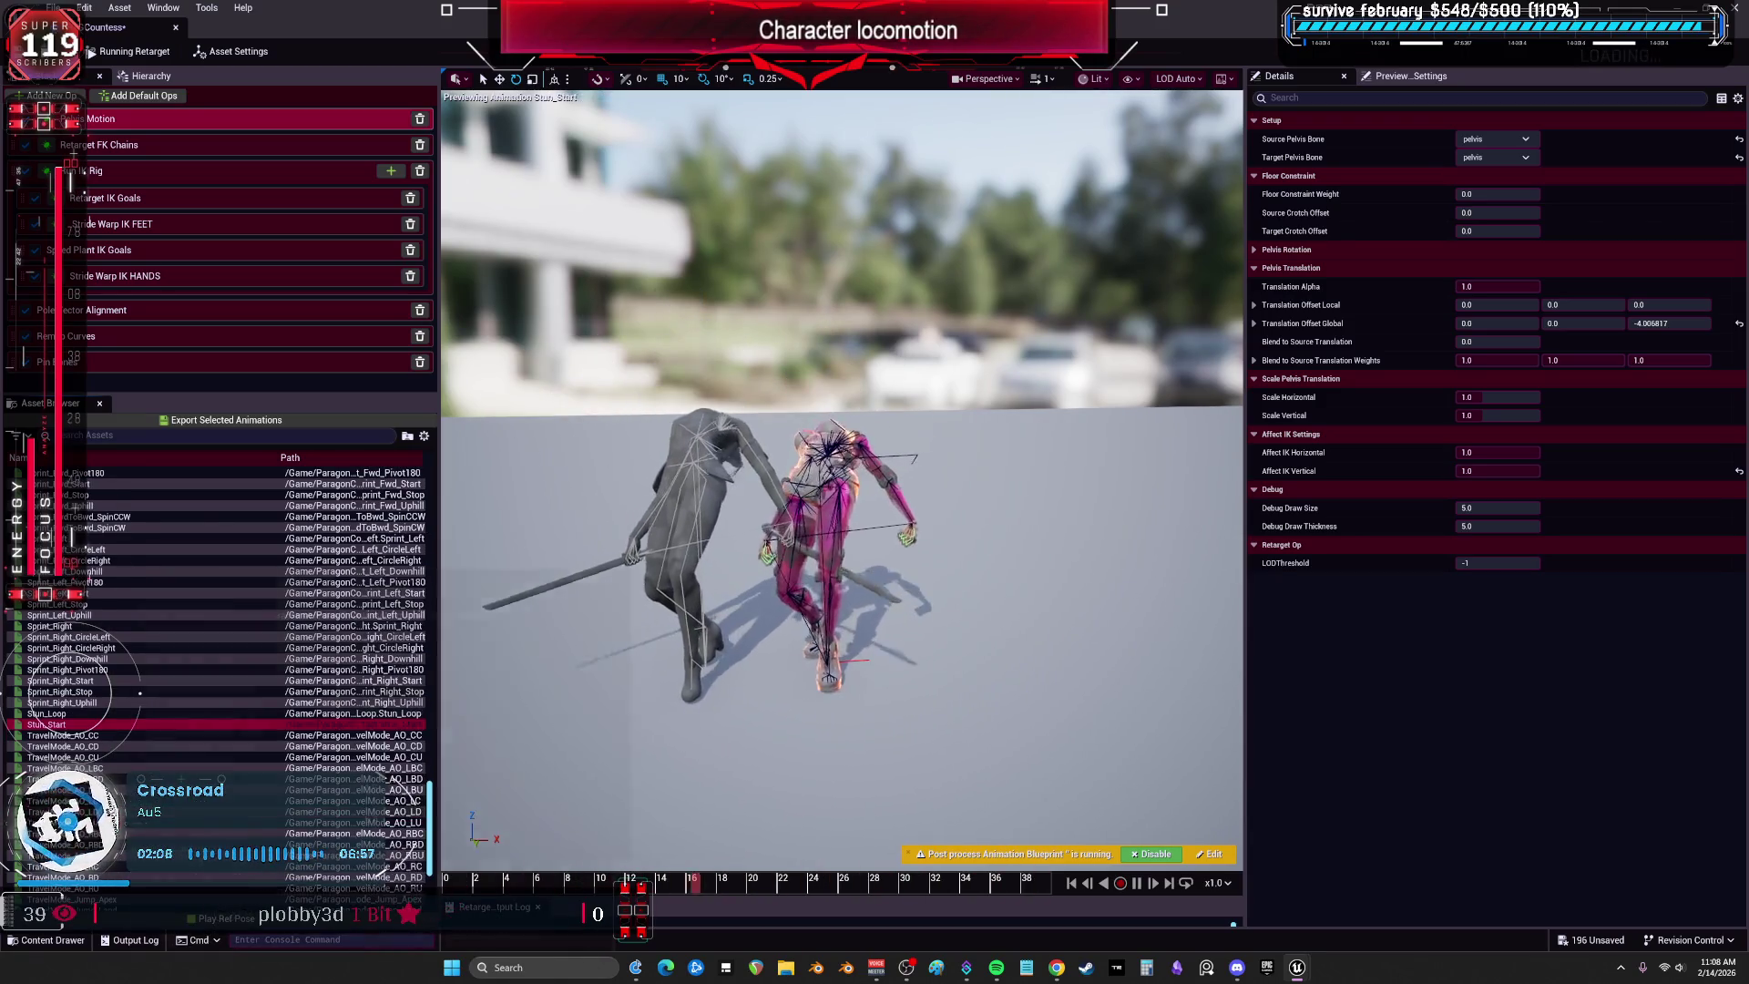
pyautogui.scroll(-6, 218, 684)
pyautogui.click(55, 823)
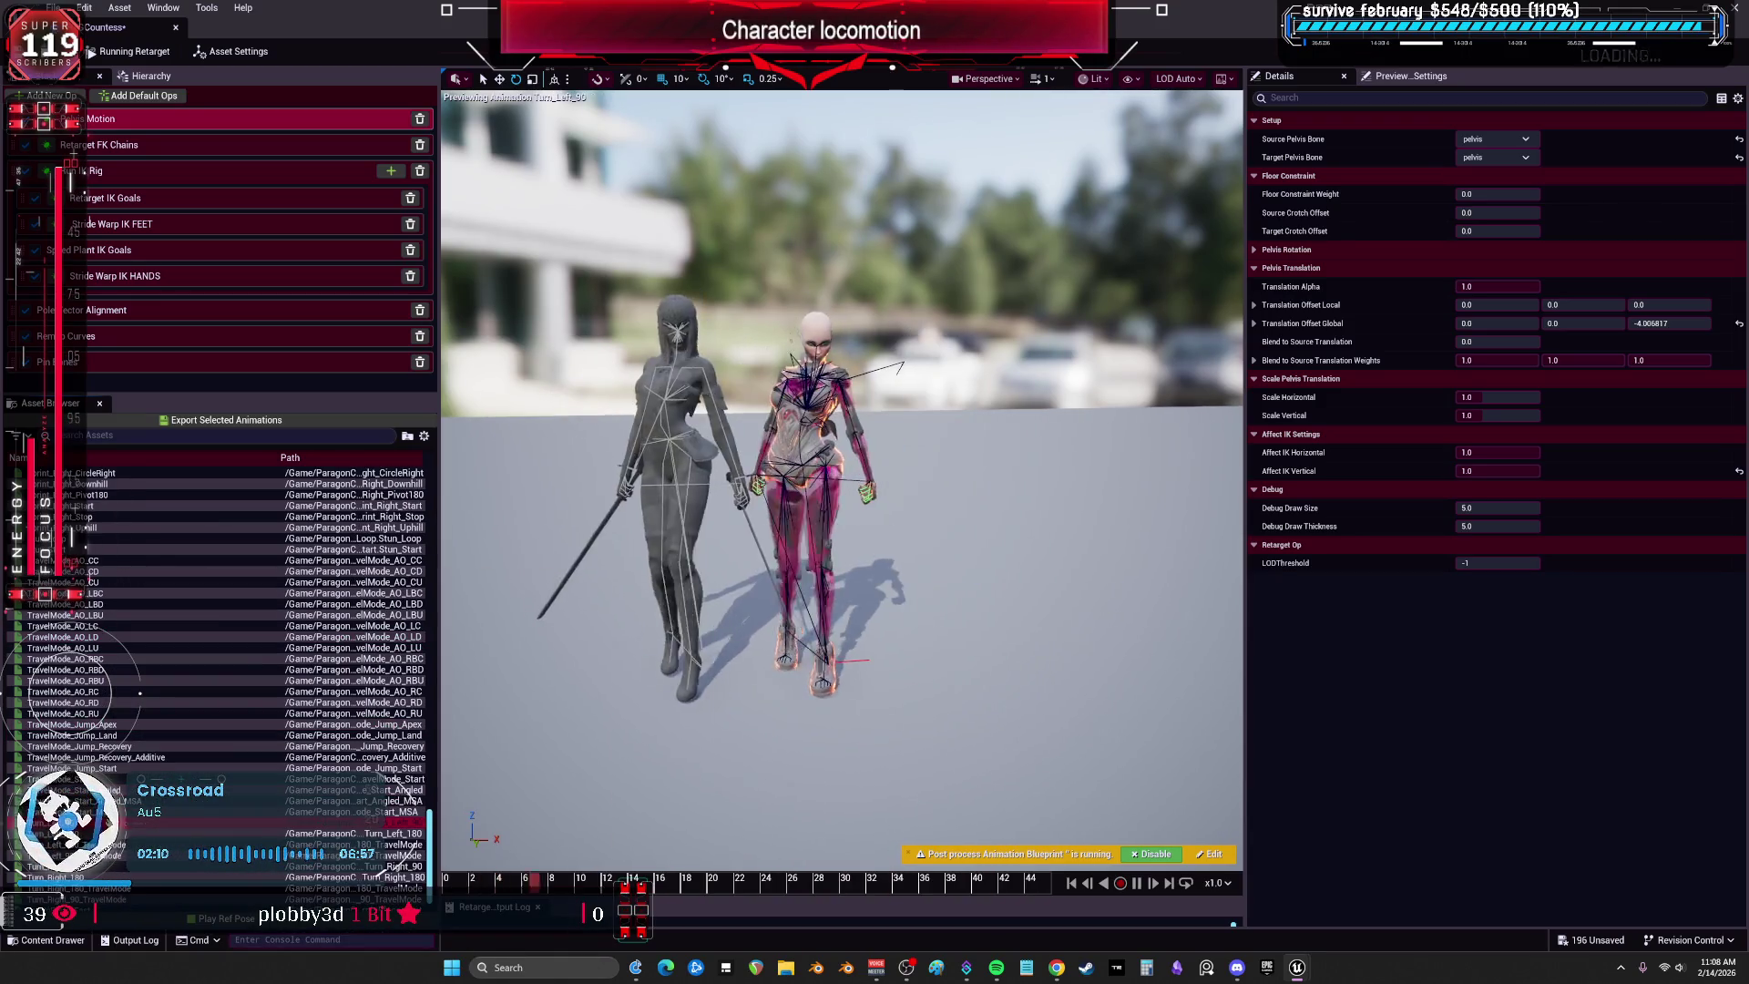
pyautogui.scroll(-2, 218, 683)
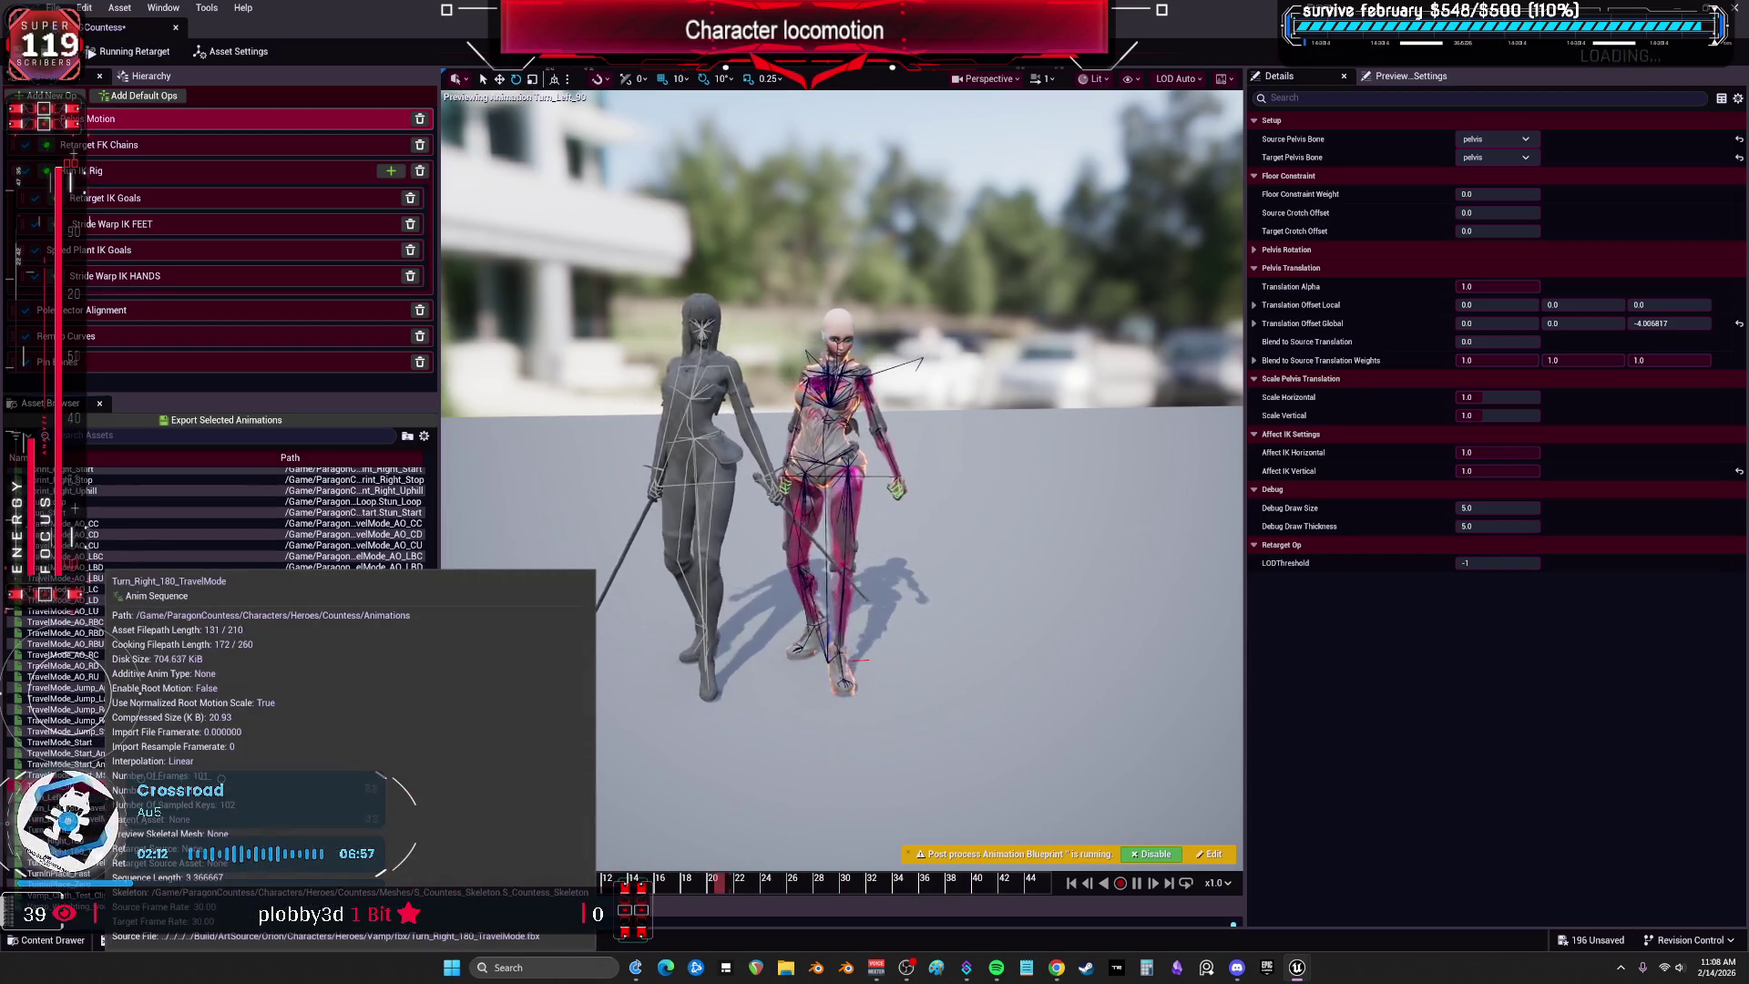
pyautogui.click(73, 850)
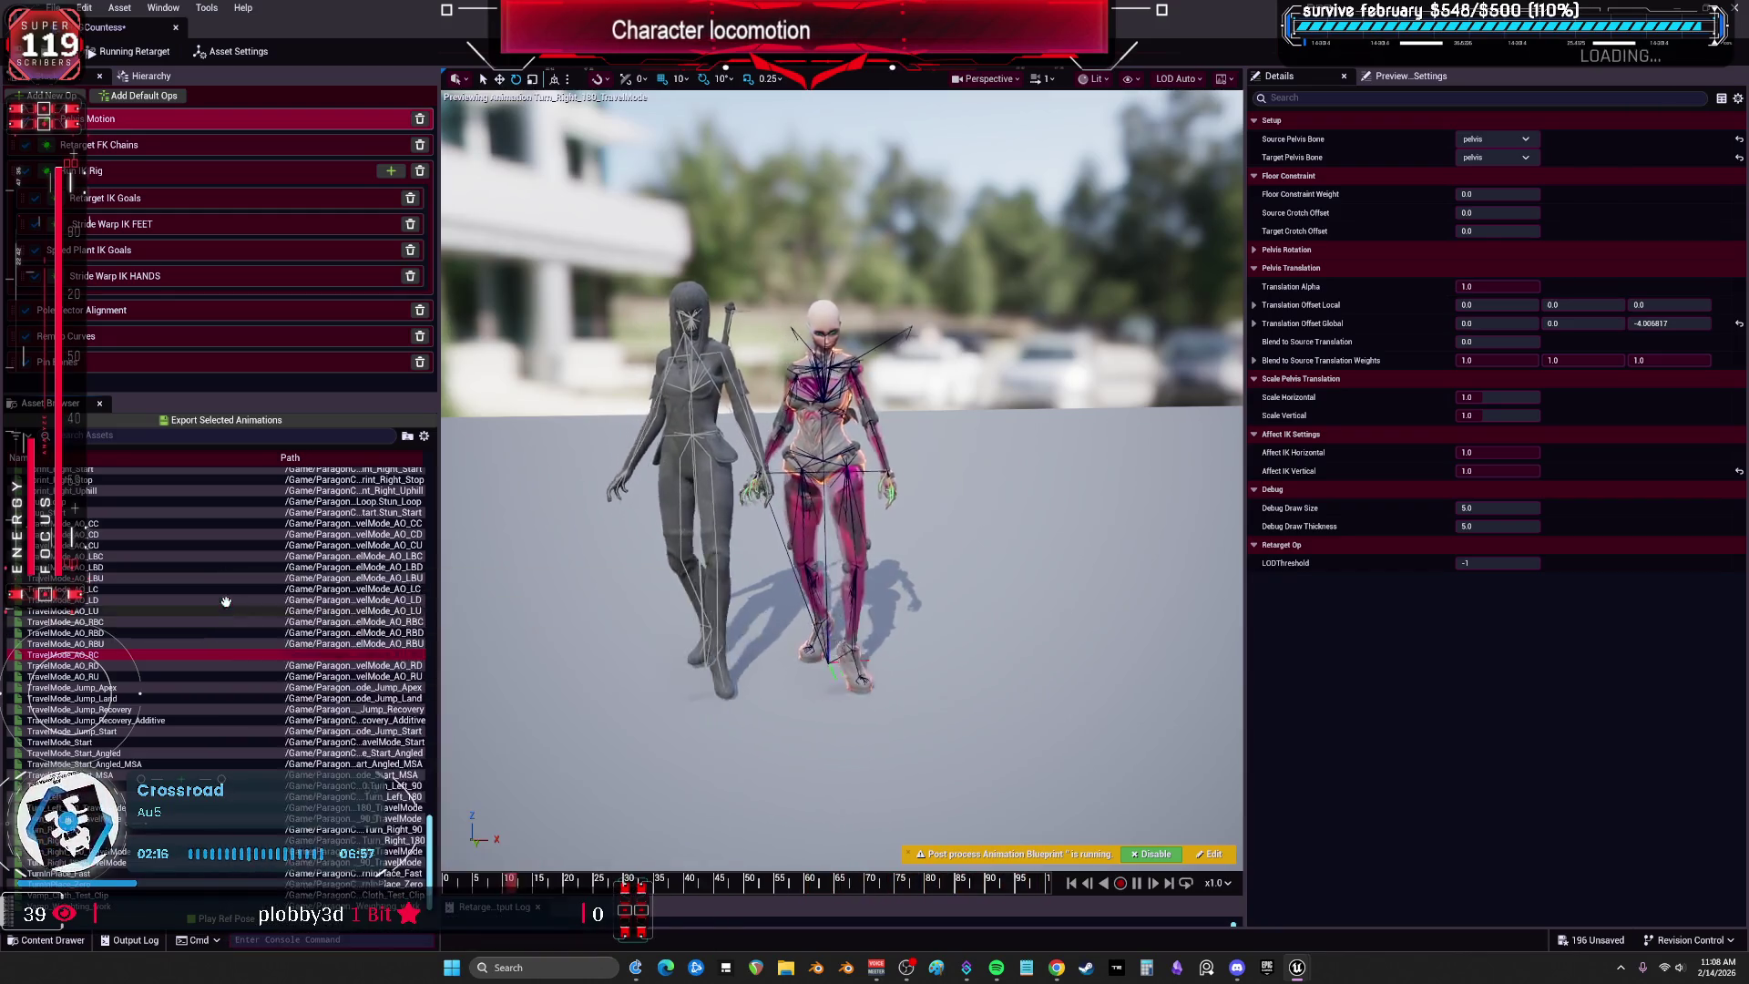
pyautogui.hotkey('ctrl', 'a')
pyautogui.click(262, 422)
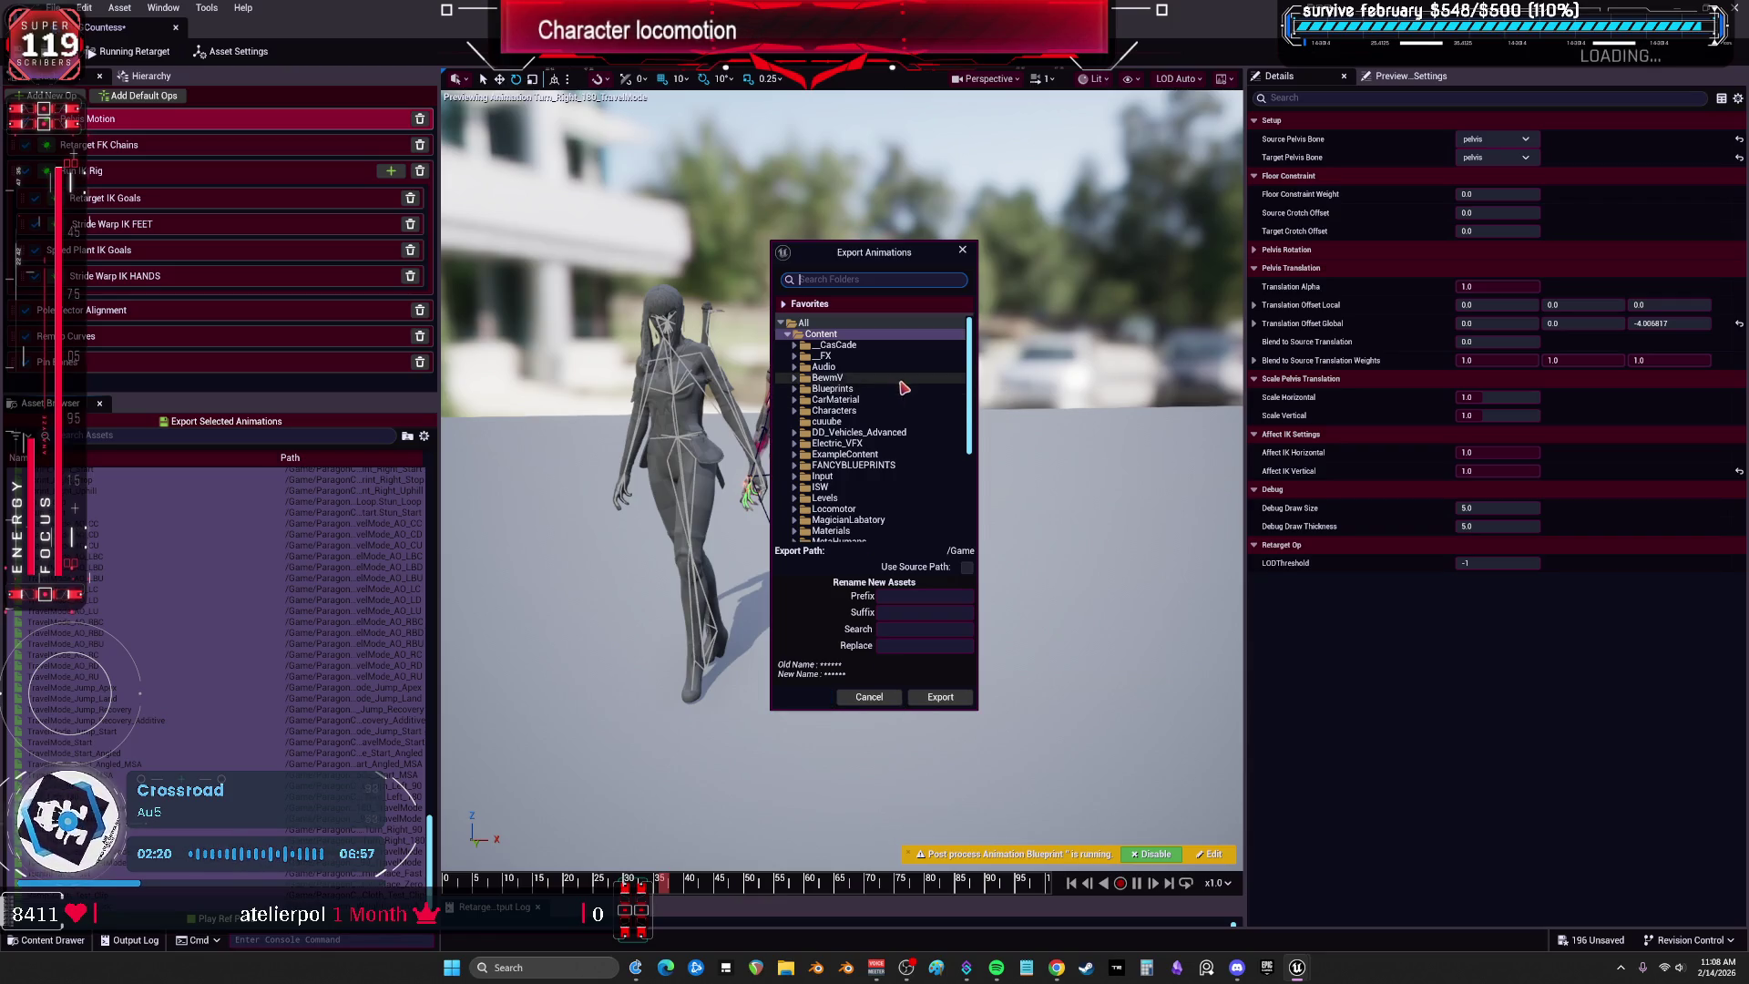
# Step: Export the retargeted animations with a Countess prefix into BEWMV/Animations/ParagonCountess
pyautogui.click(794, 377)
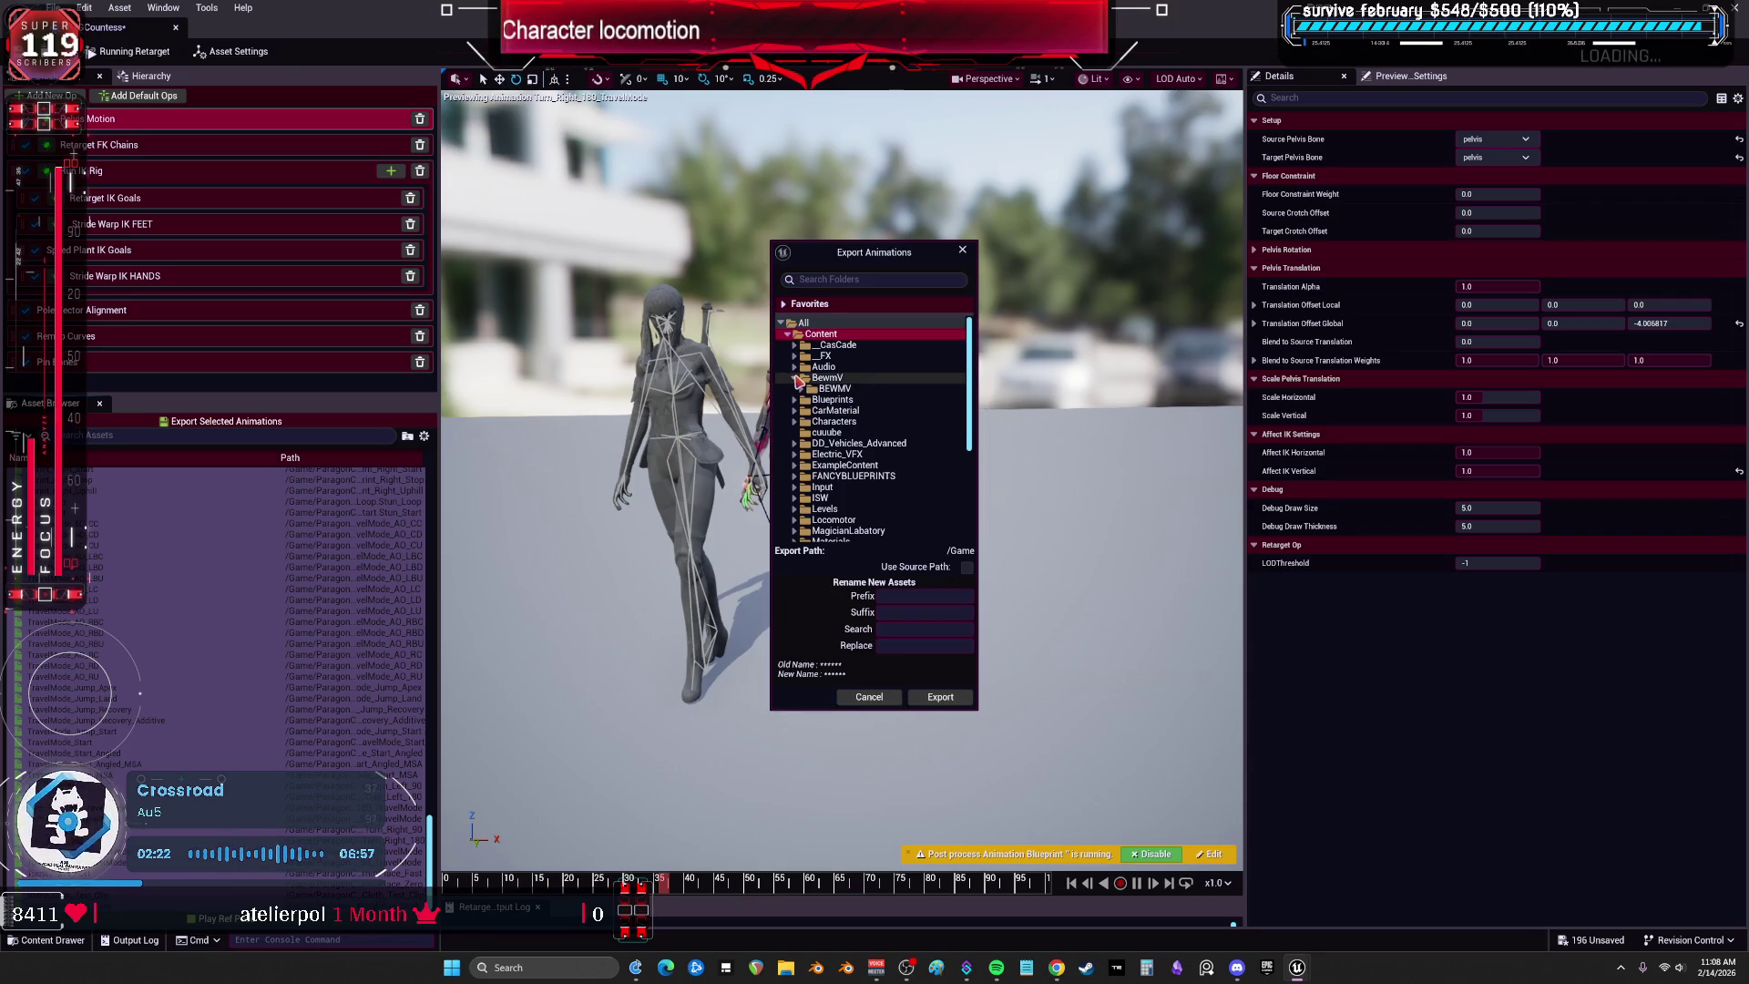
pyautogui.click(802, 388)
pyautogui.click(808, 410)
pyautogui.click(868, 432)
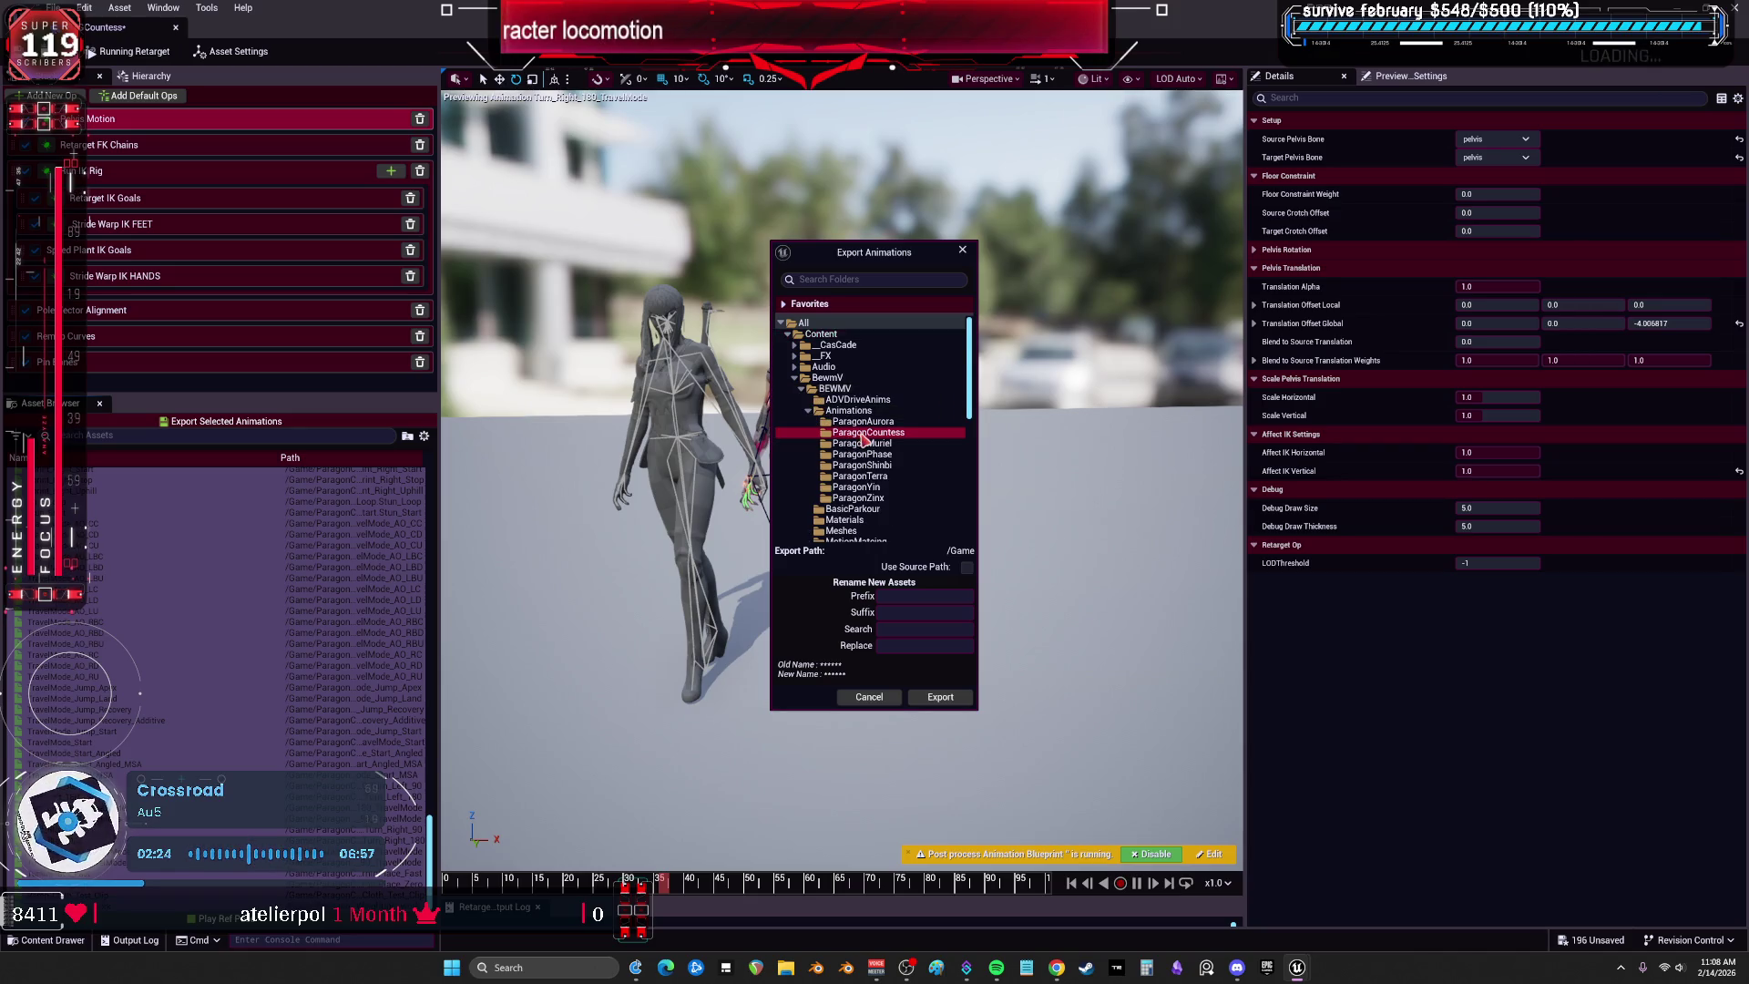
pyautogui.click(890, 611)
pyautogui.write('Countess')
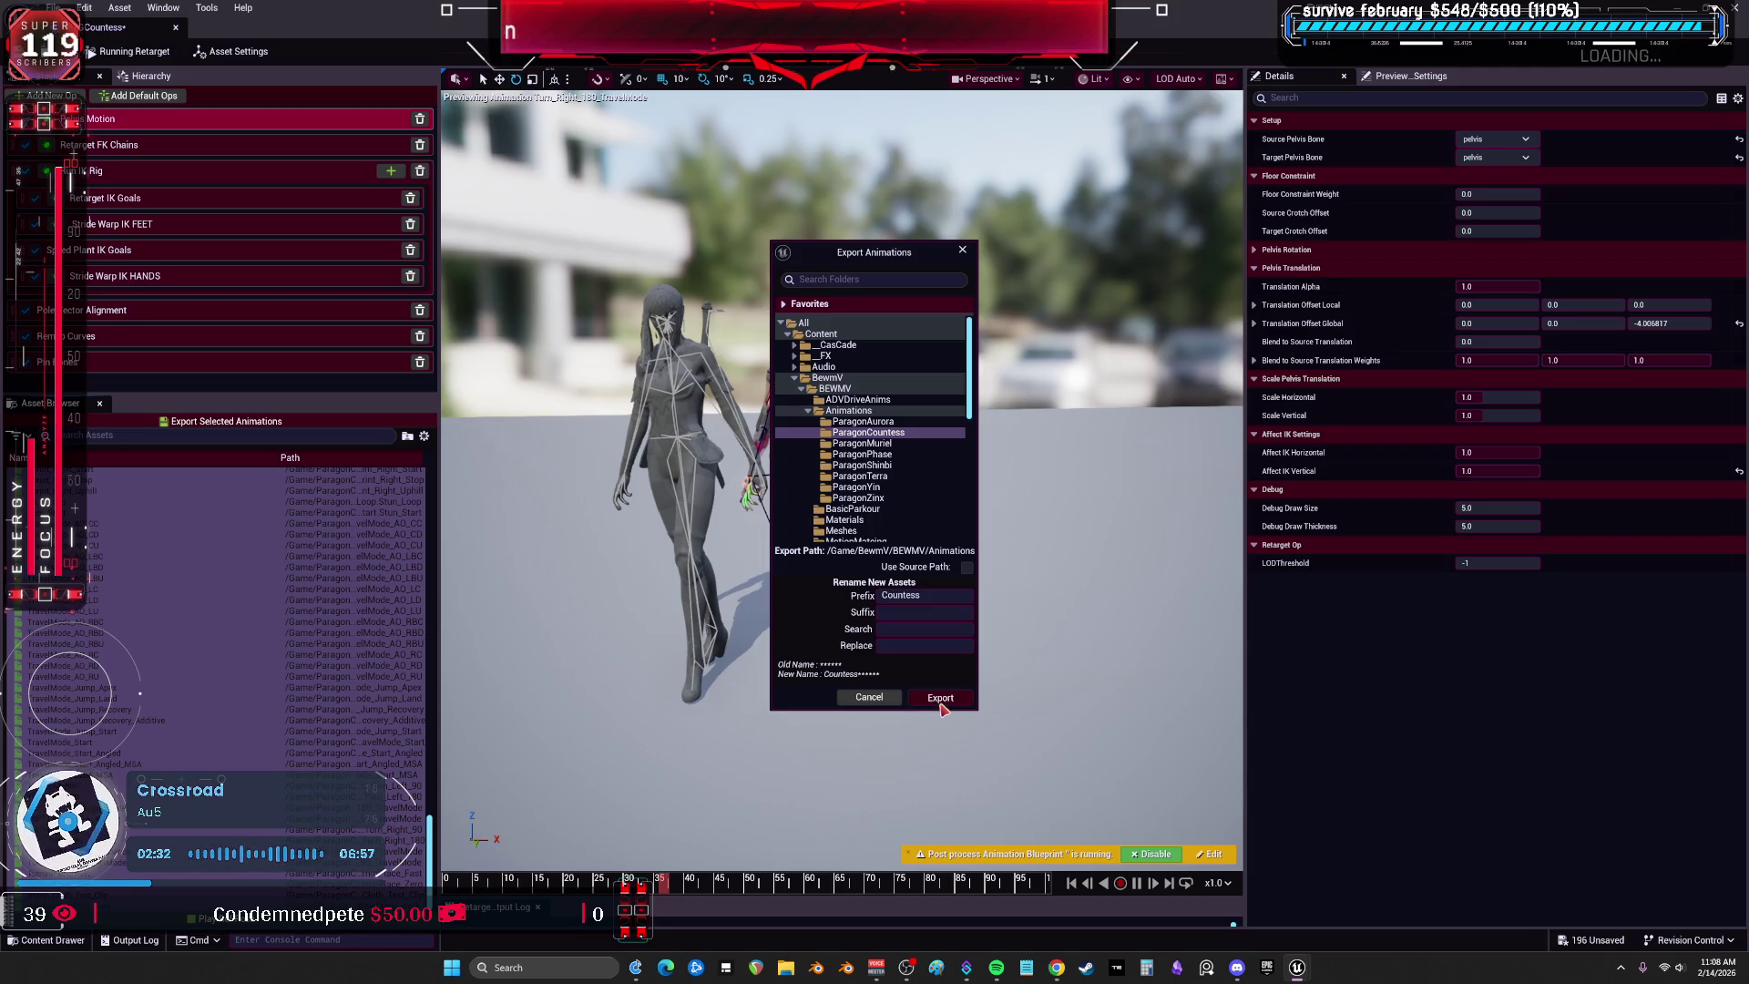
pyautogui.click(941, 702)
pyautogui.click(986, 552)
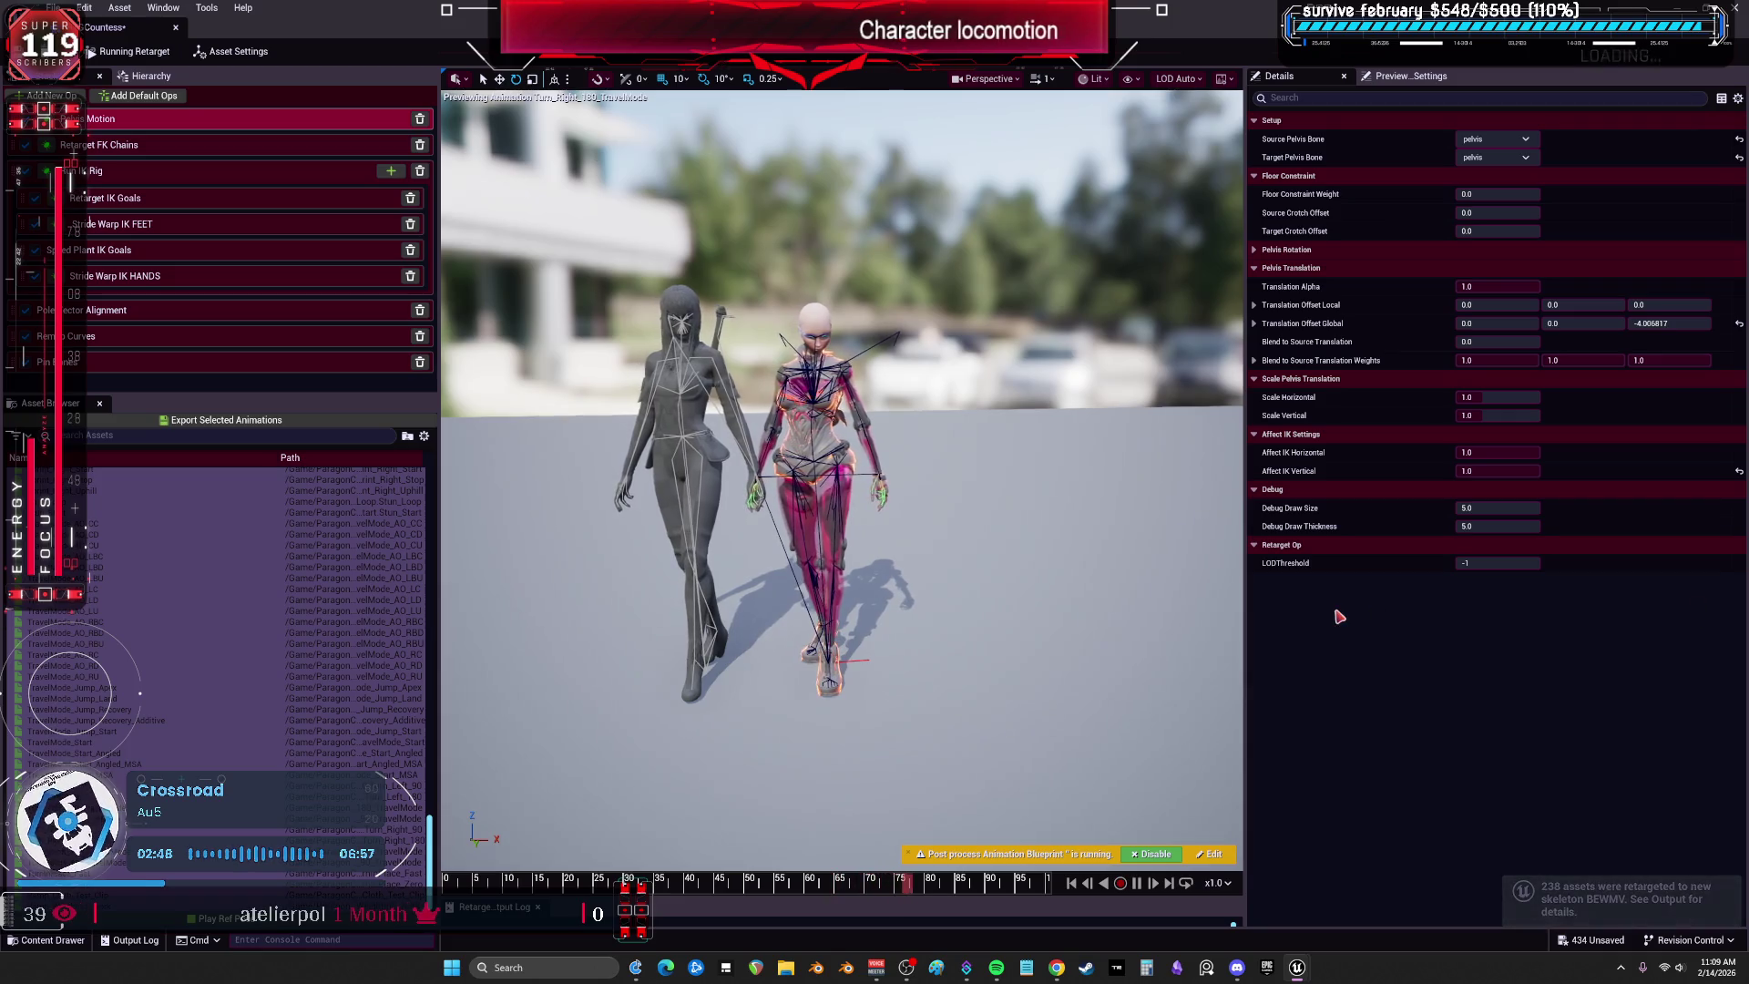
# Step: Close the retargeter and filter the ParagonCountess folder to show only IK Retargeter assets
pyautogui.click(177, 28)
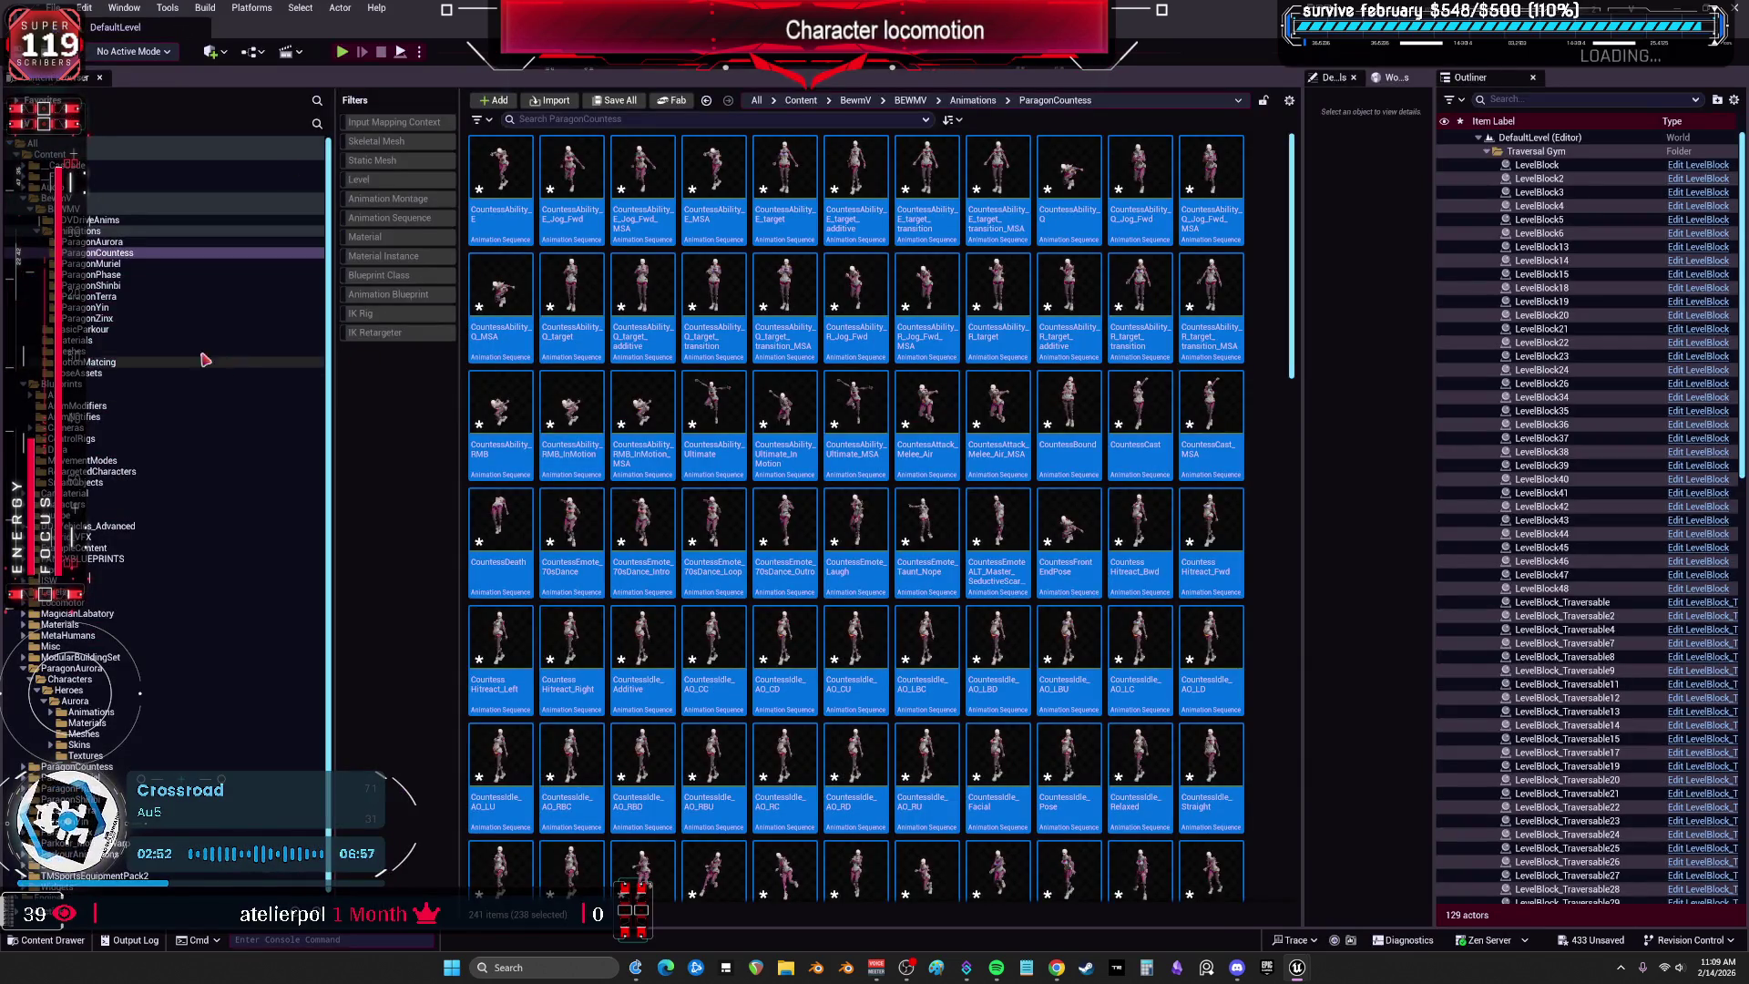
pyautogui.click(119, 263)
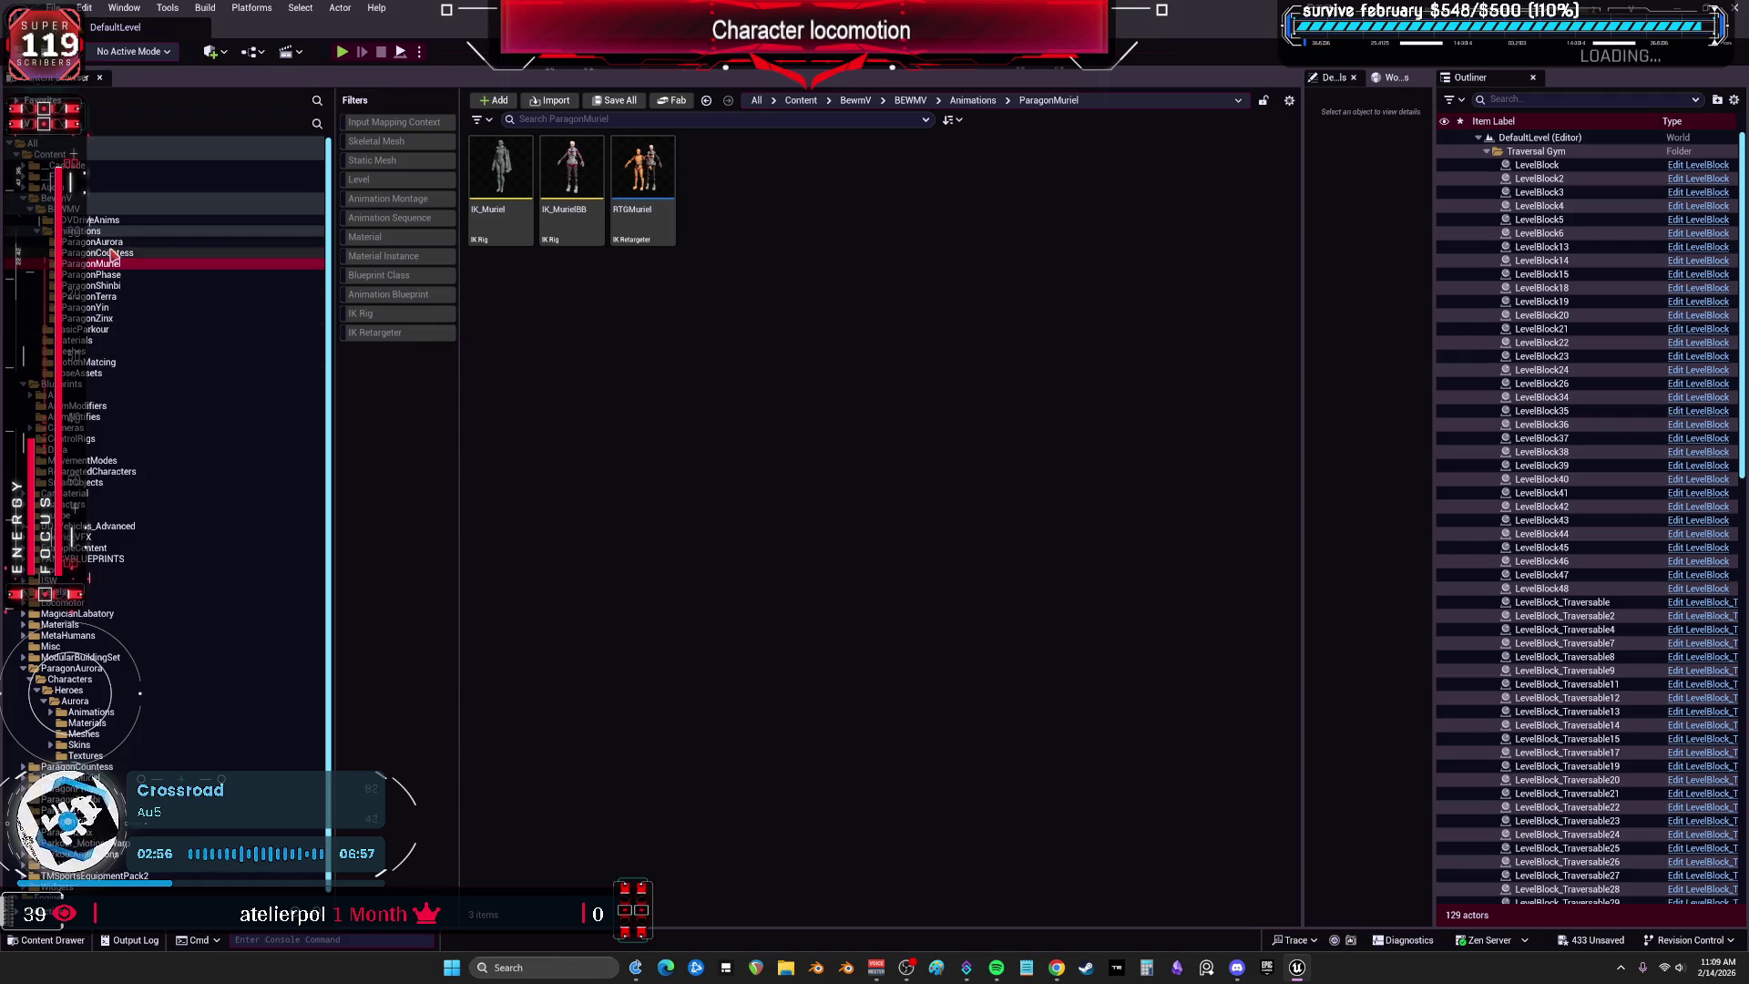
pyautogui.click(155, 253)
pyautogui.click(375, 332)
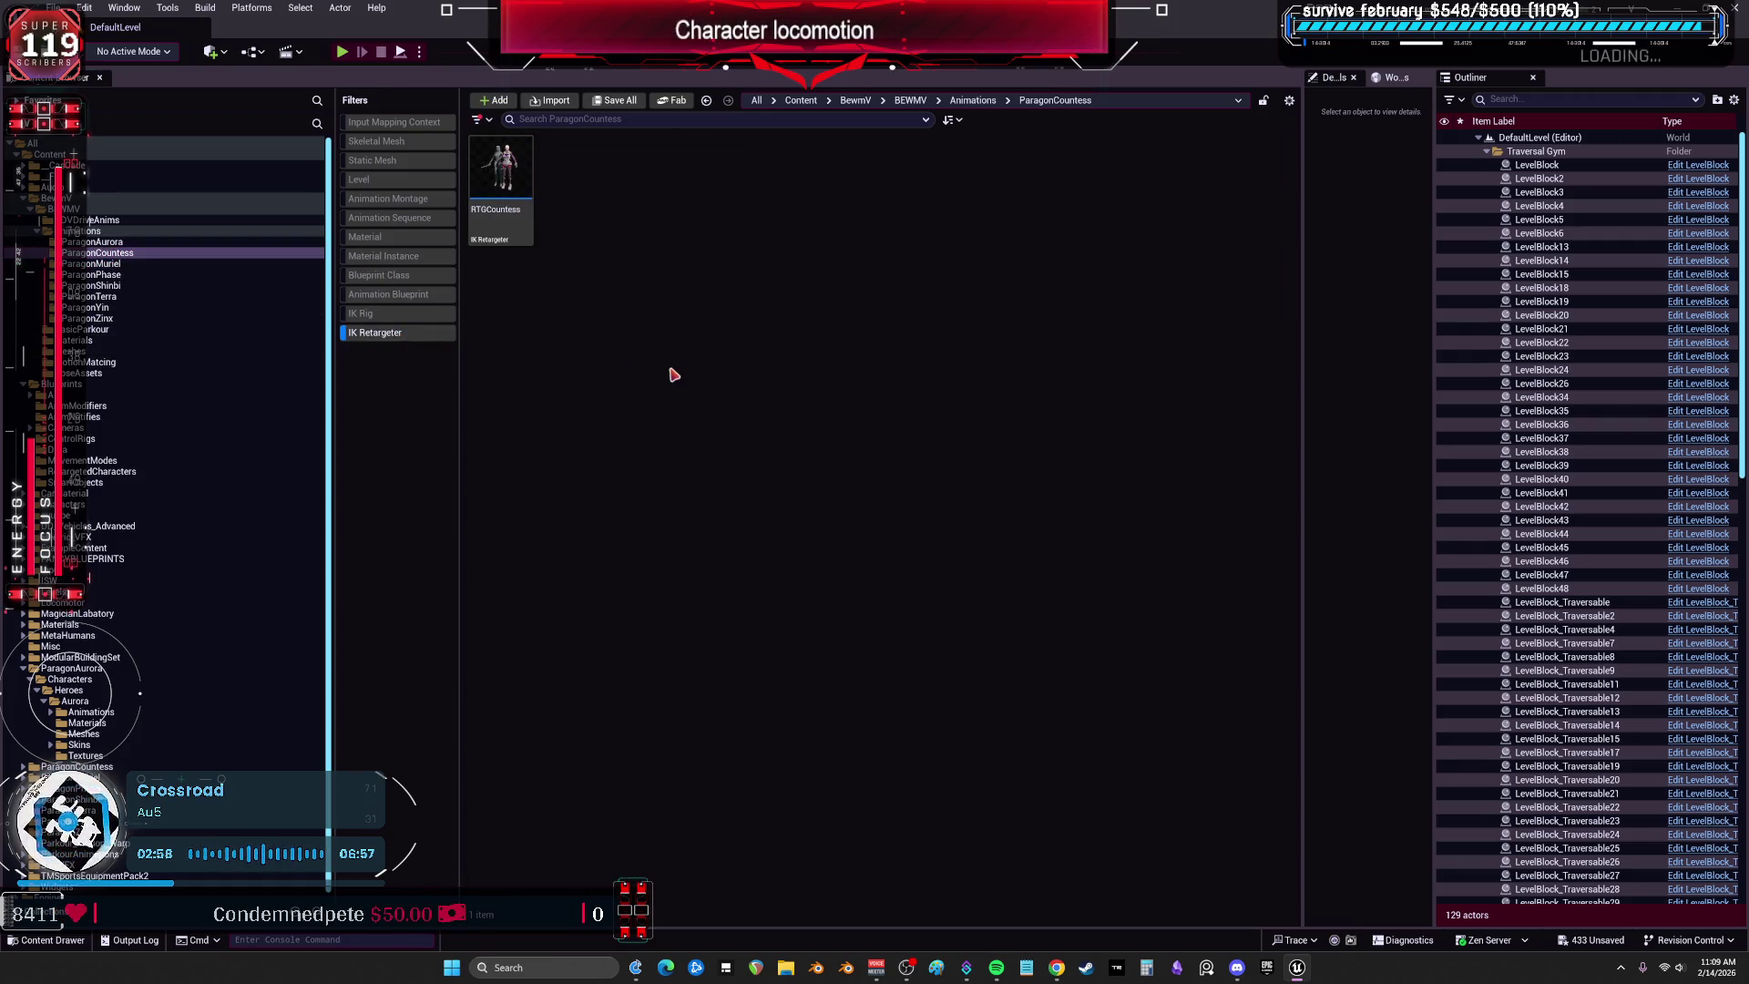
# Step: Copy RTGCountess and paste it into the ParagonMuriel folder
pyautogui.click(485, 224)
pyautogui.click(91, 274)
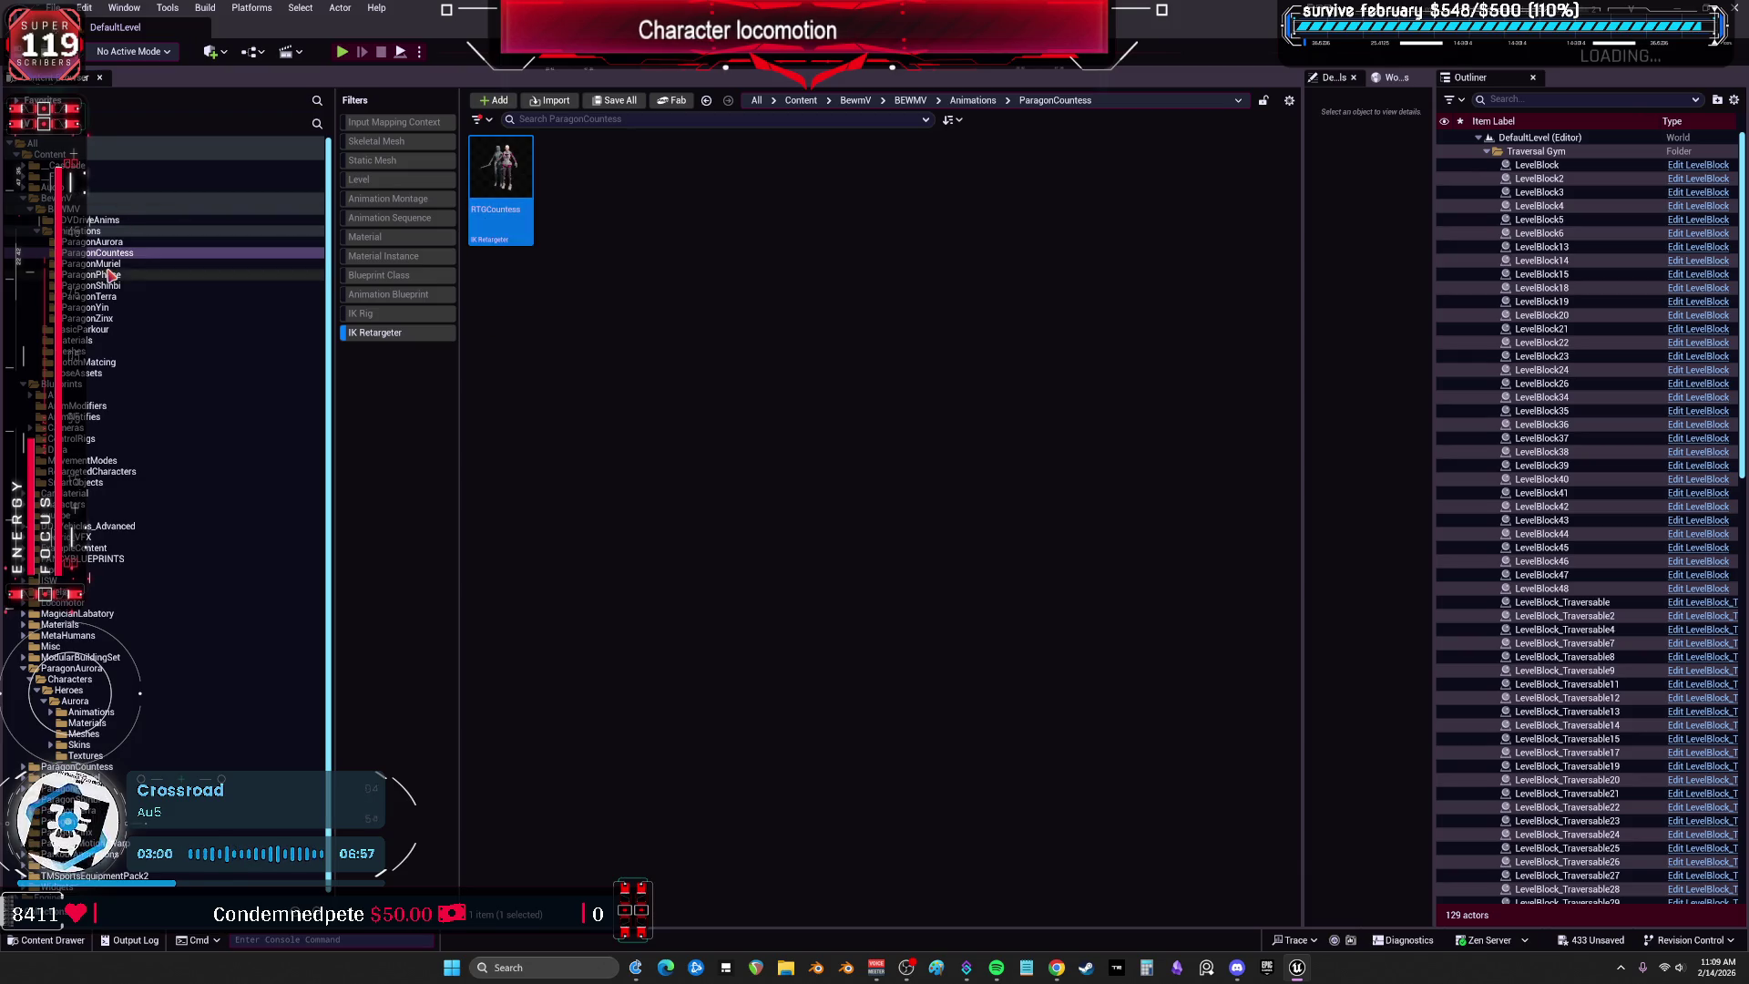
pyautogui.click(437, 333)
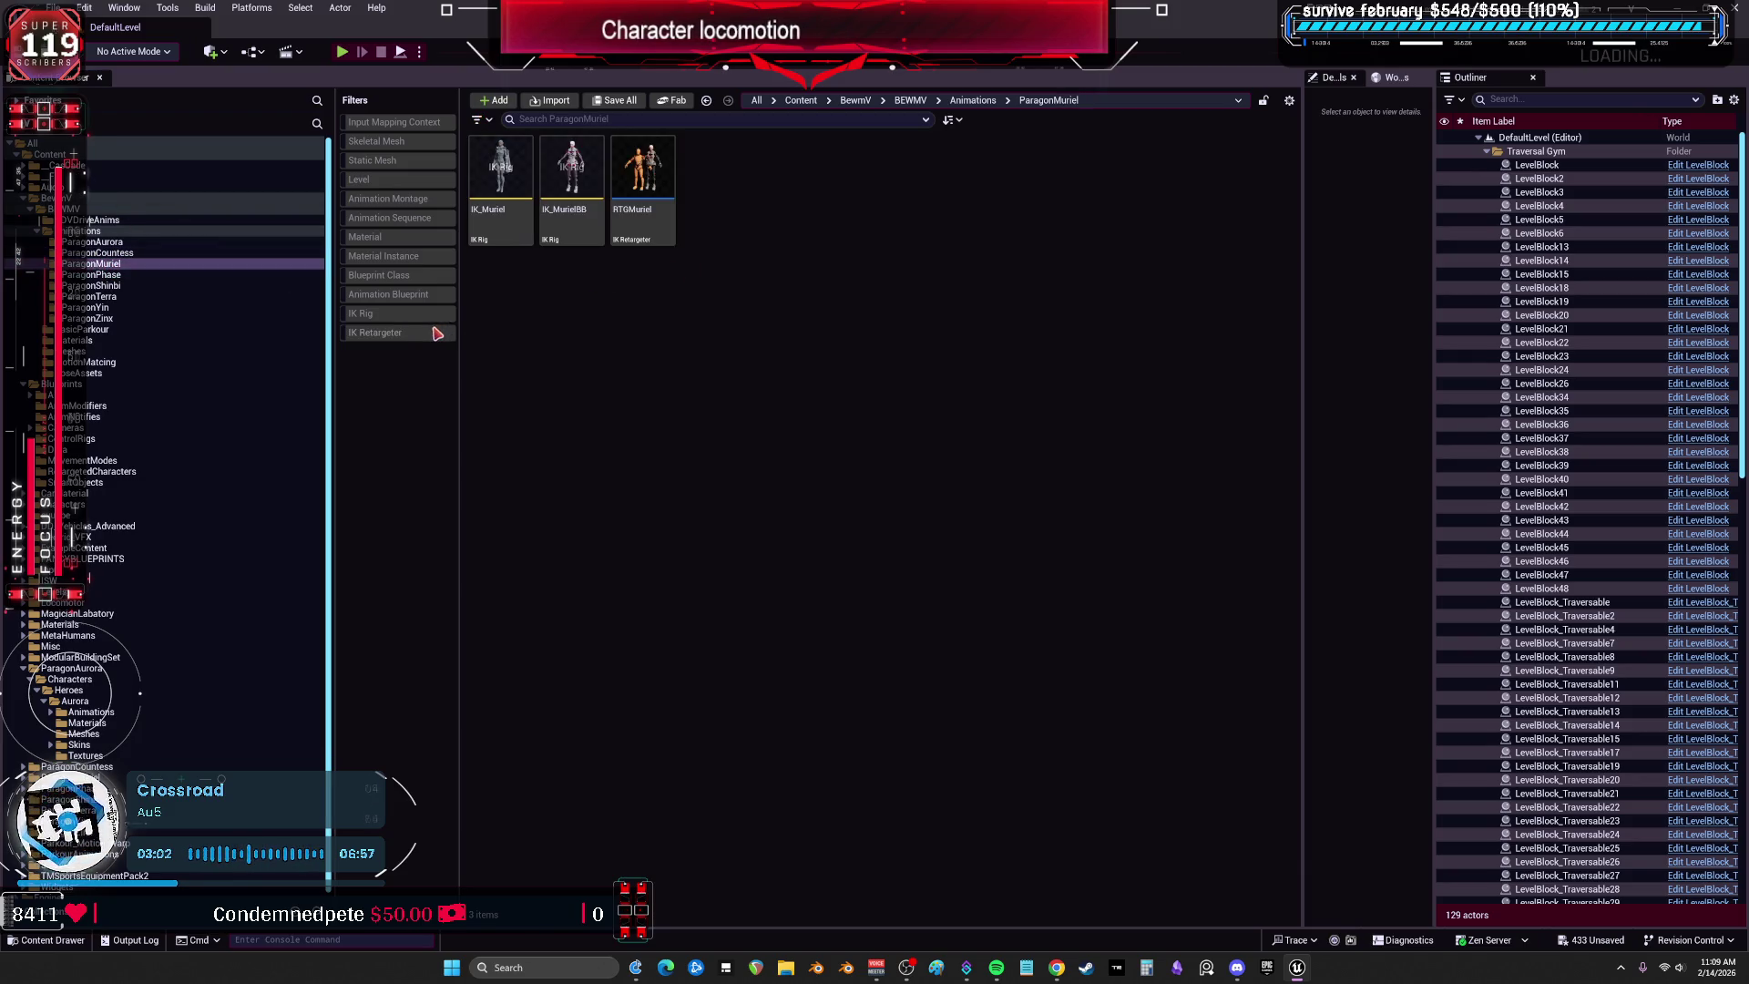
pyautogui.click(669, 233)
pyautogui.hotkey('ctrl', 'v')
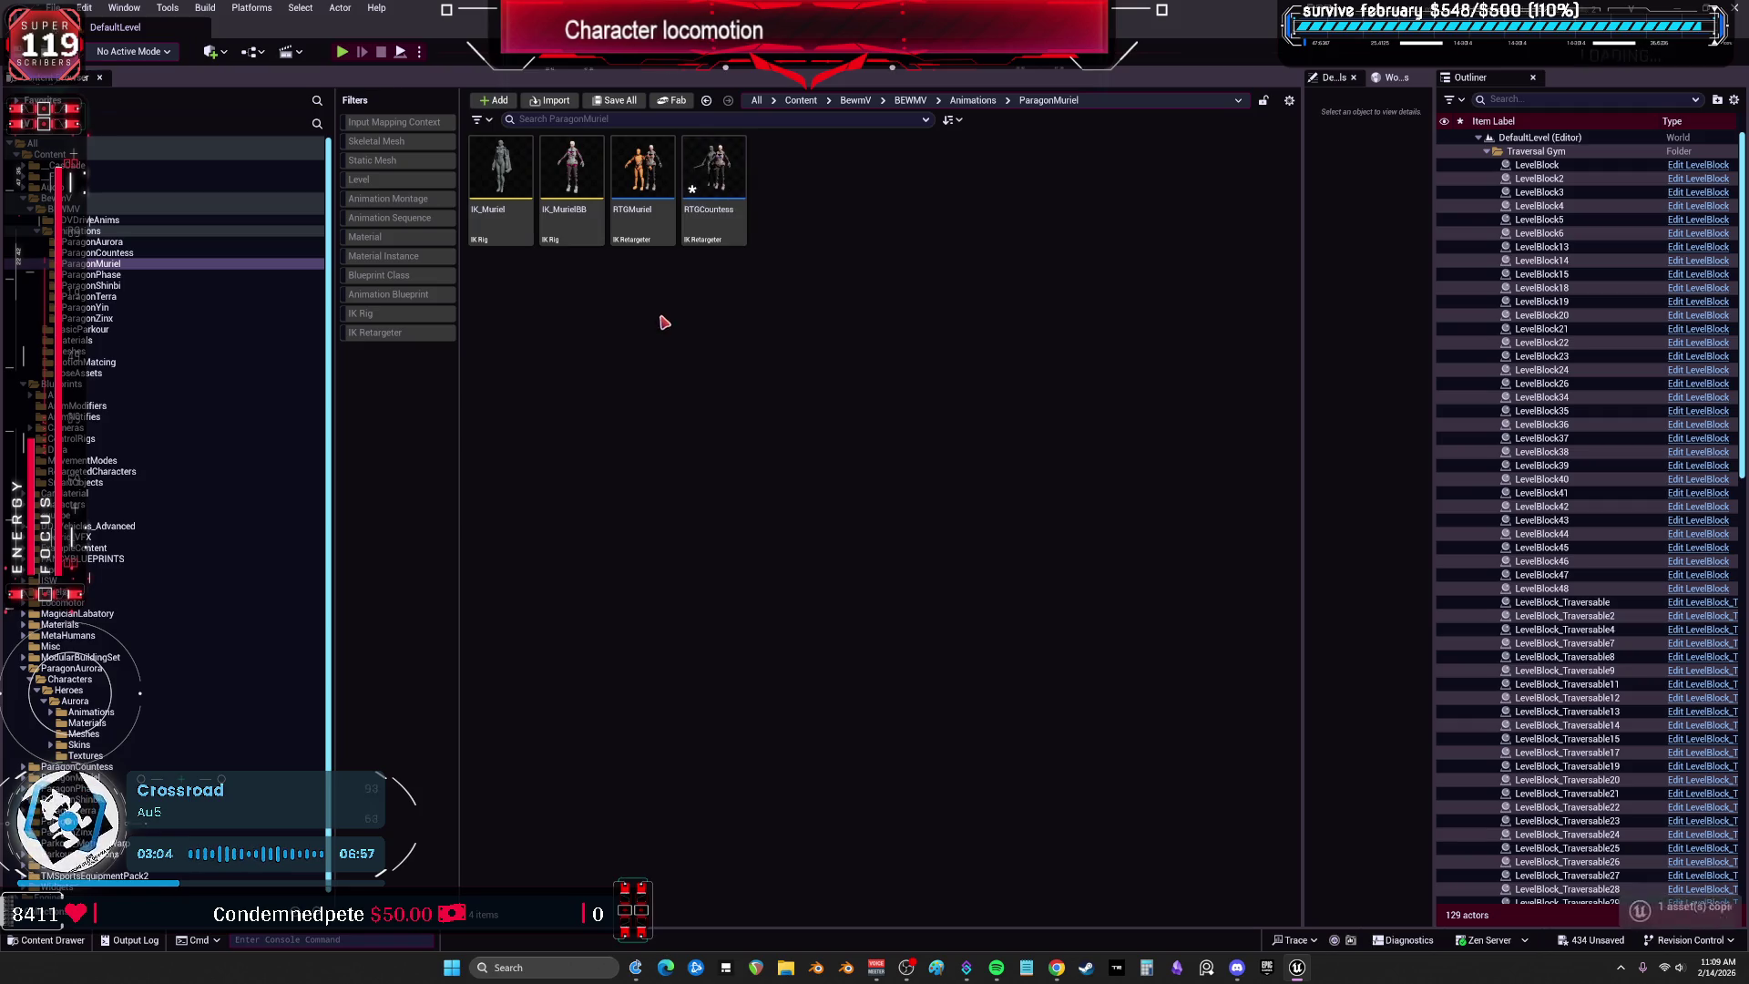
# Step: Rename the old Muriel retargeter to the throwaway name 'fsadfsa'
pyautogui.press('F2')
pyautogui.press('BackSpace')
pyautogui.write('fsadfsa')
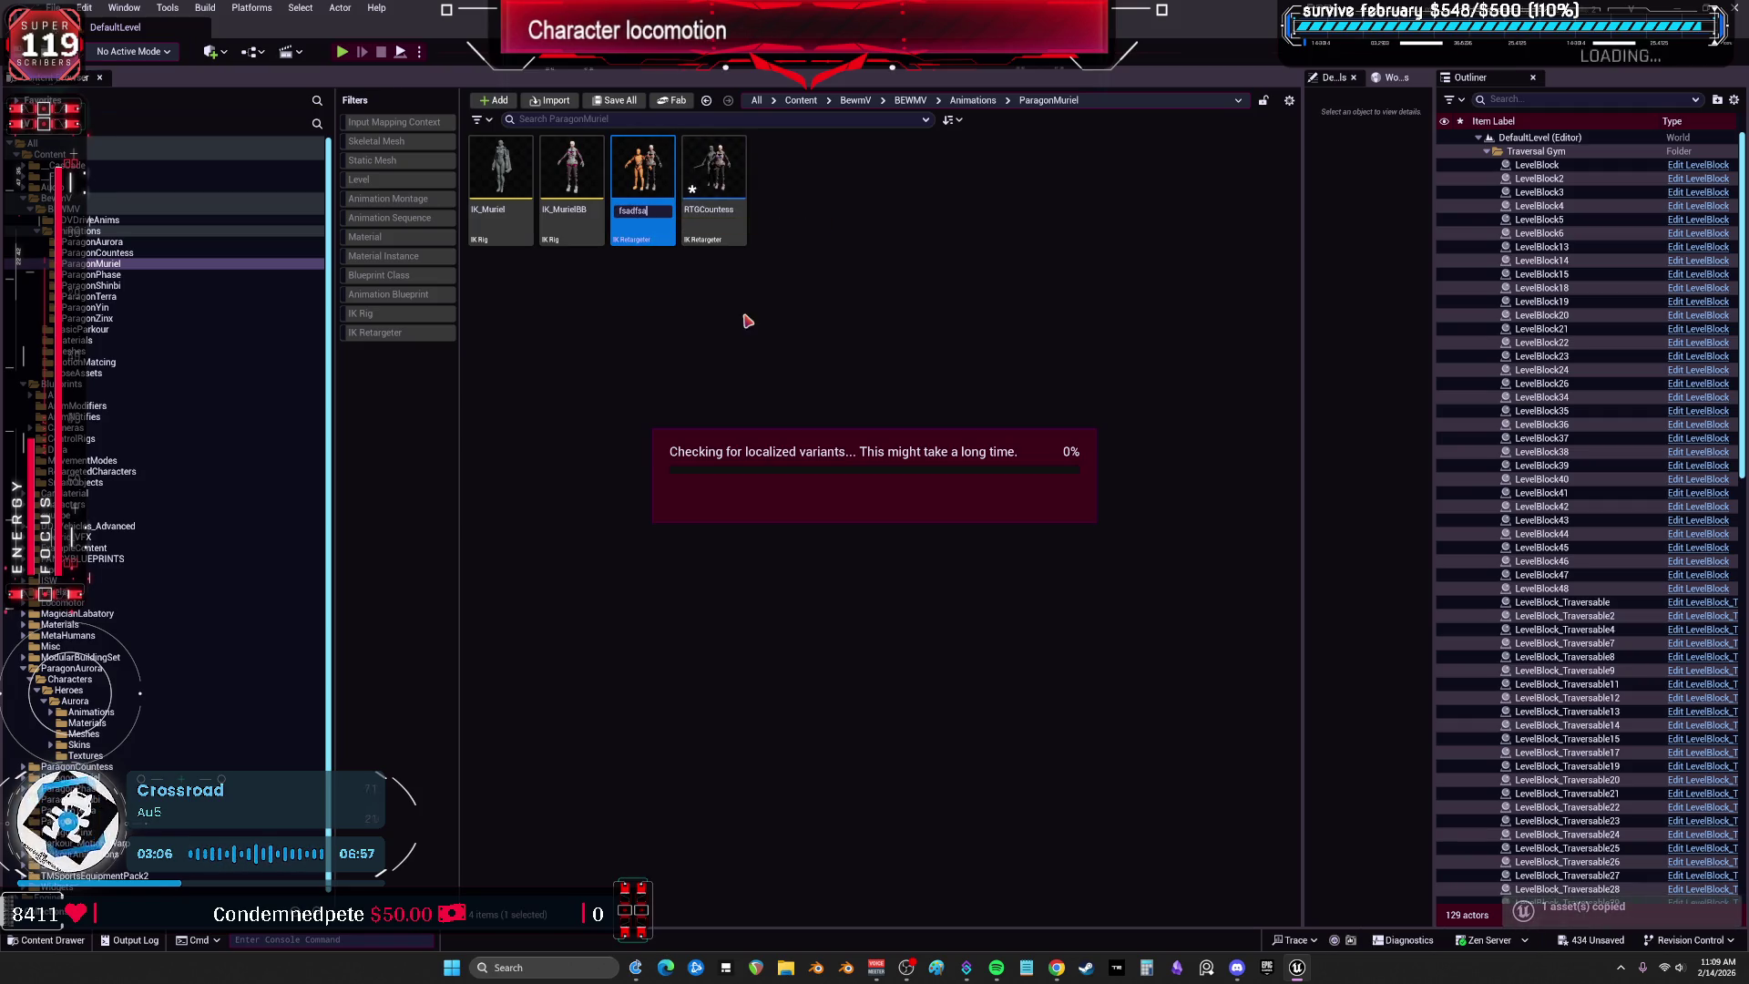
pyautogui.press('Right')
pyautogui.press('Right')
pyautogui.press('Right')
# Step: Name the pasted copy RTGMuriel and delete the old throwaway retargeter
pyautogui.press('F2')
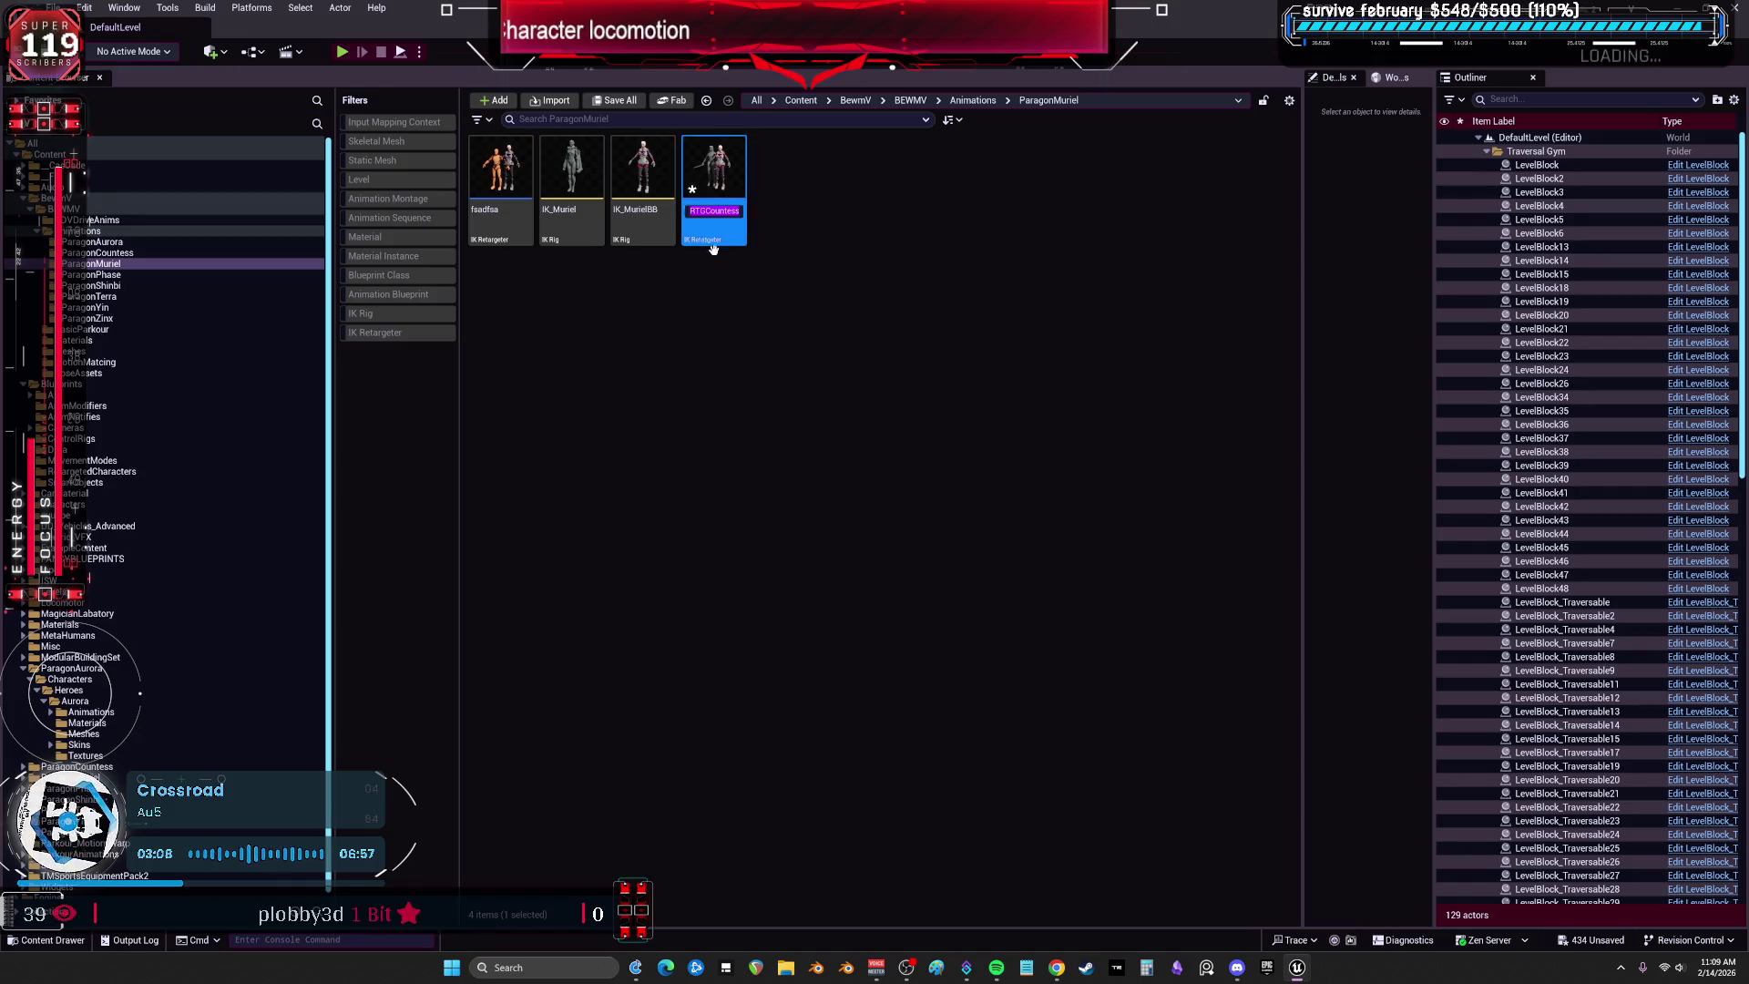
pyautogui.write('RTGMuriel')
pyautogui.press('Return')
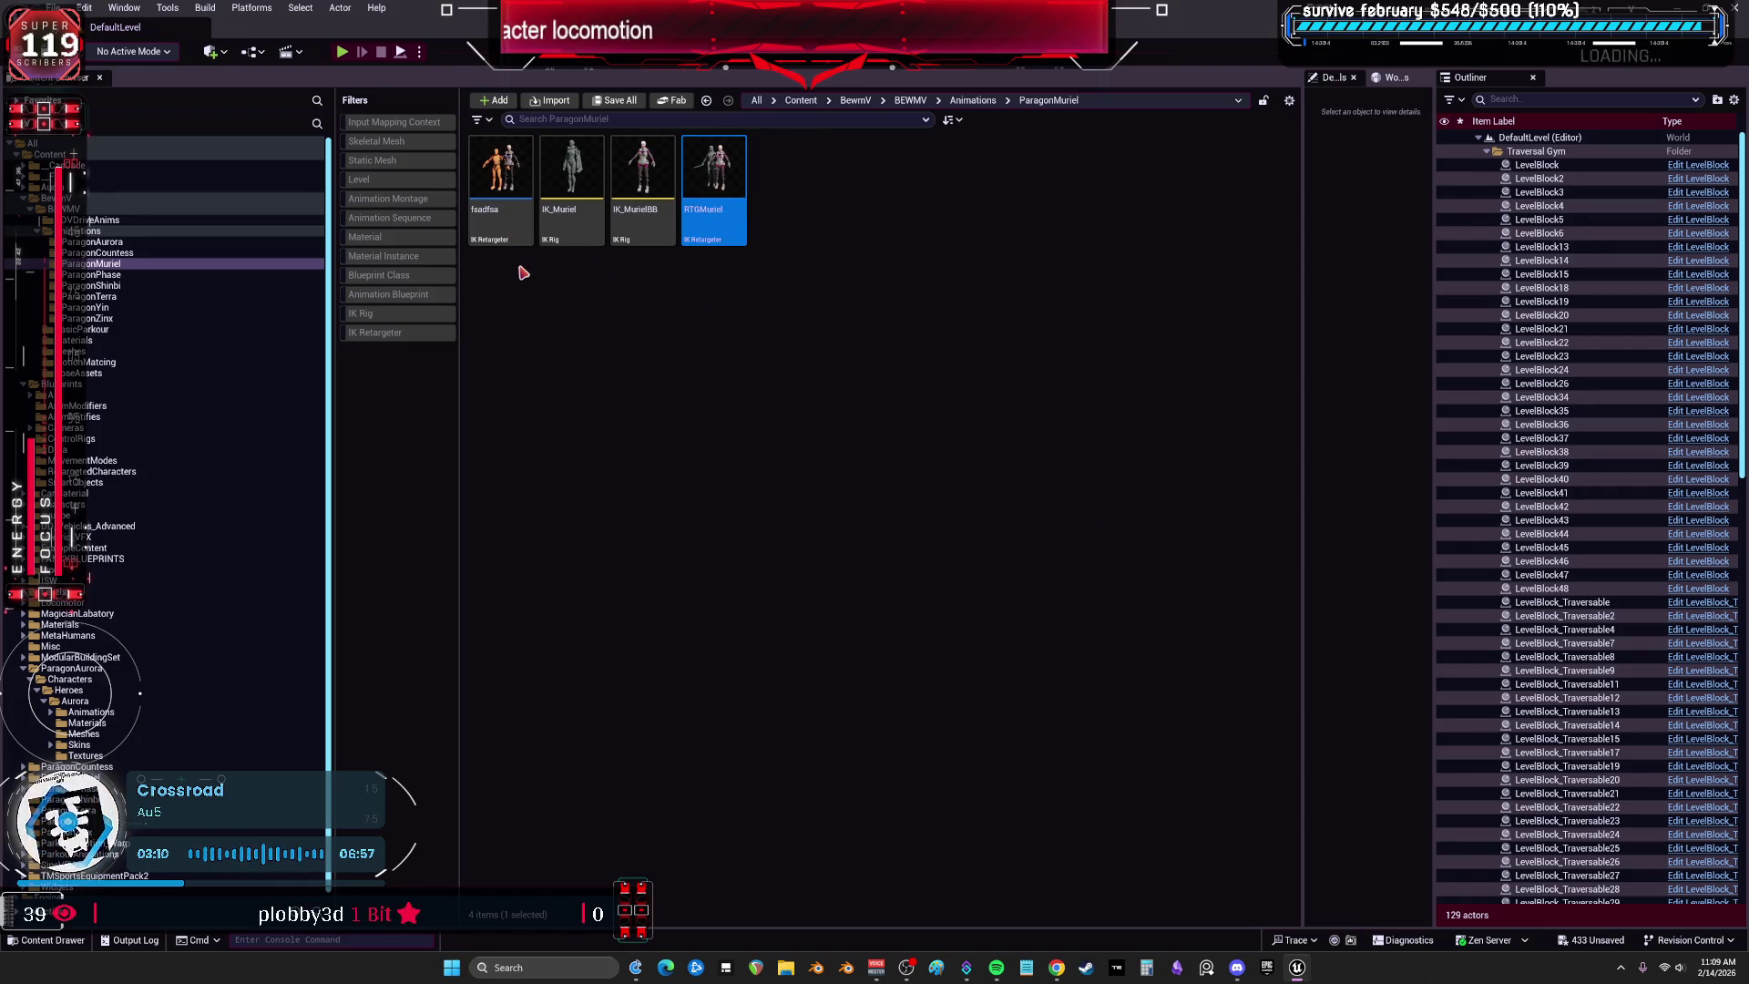
pyautogui.press('Left')
pyautogui.press('Left')
pyautogui.press('Left')
pyautogui.press('Delete')
pyautogui.click(833, 707)
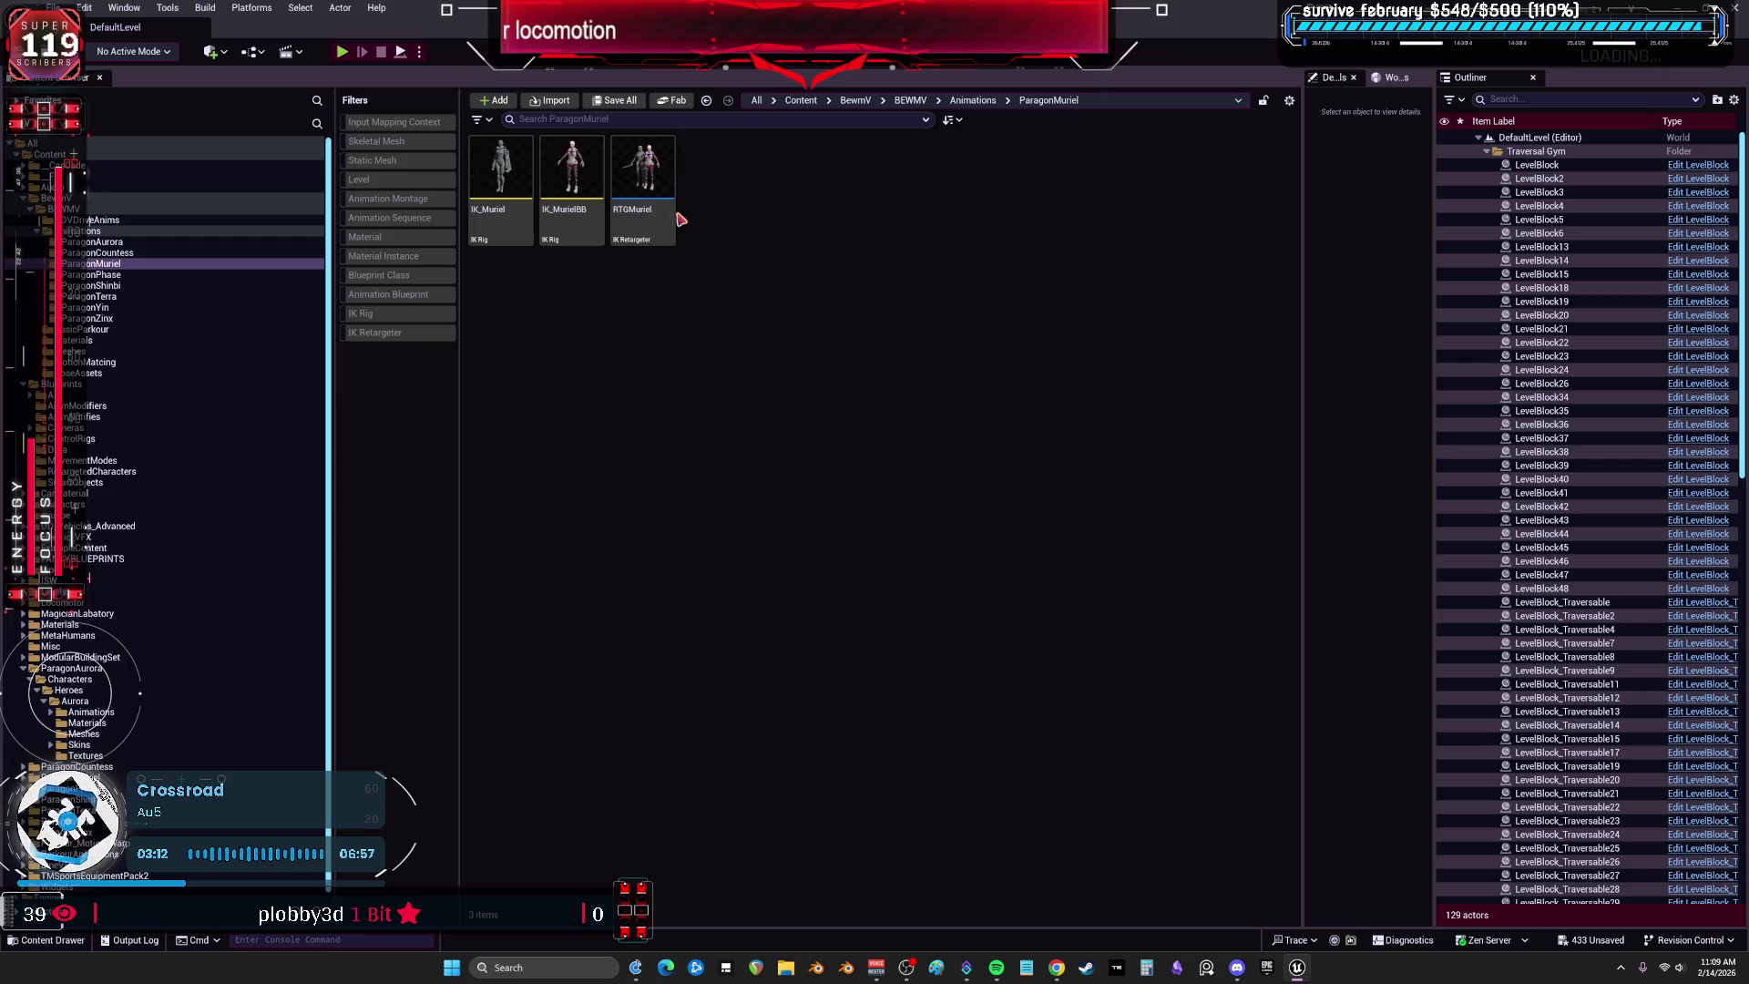
pyautogui.doubleClick(650, 196)
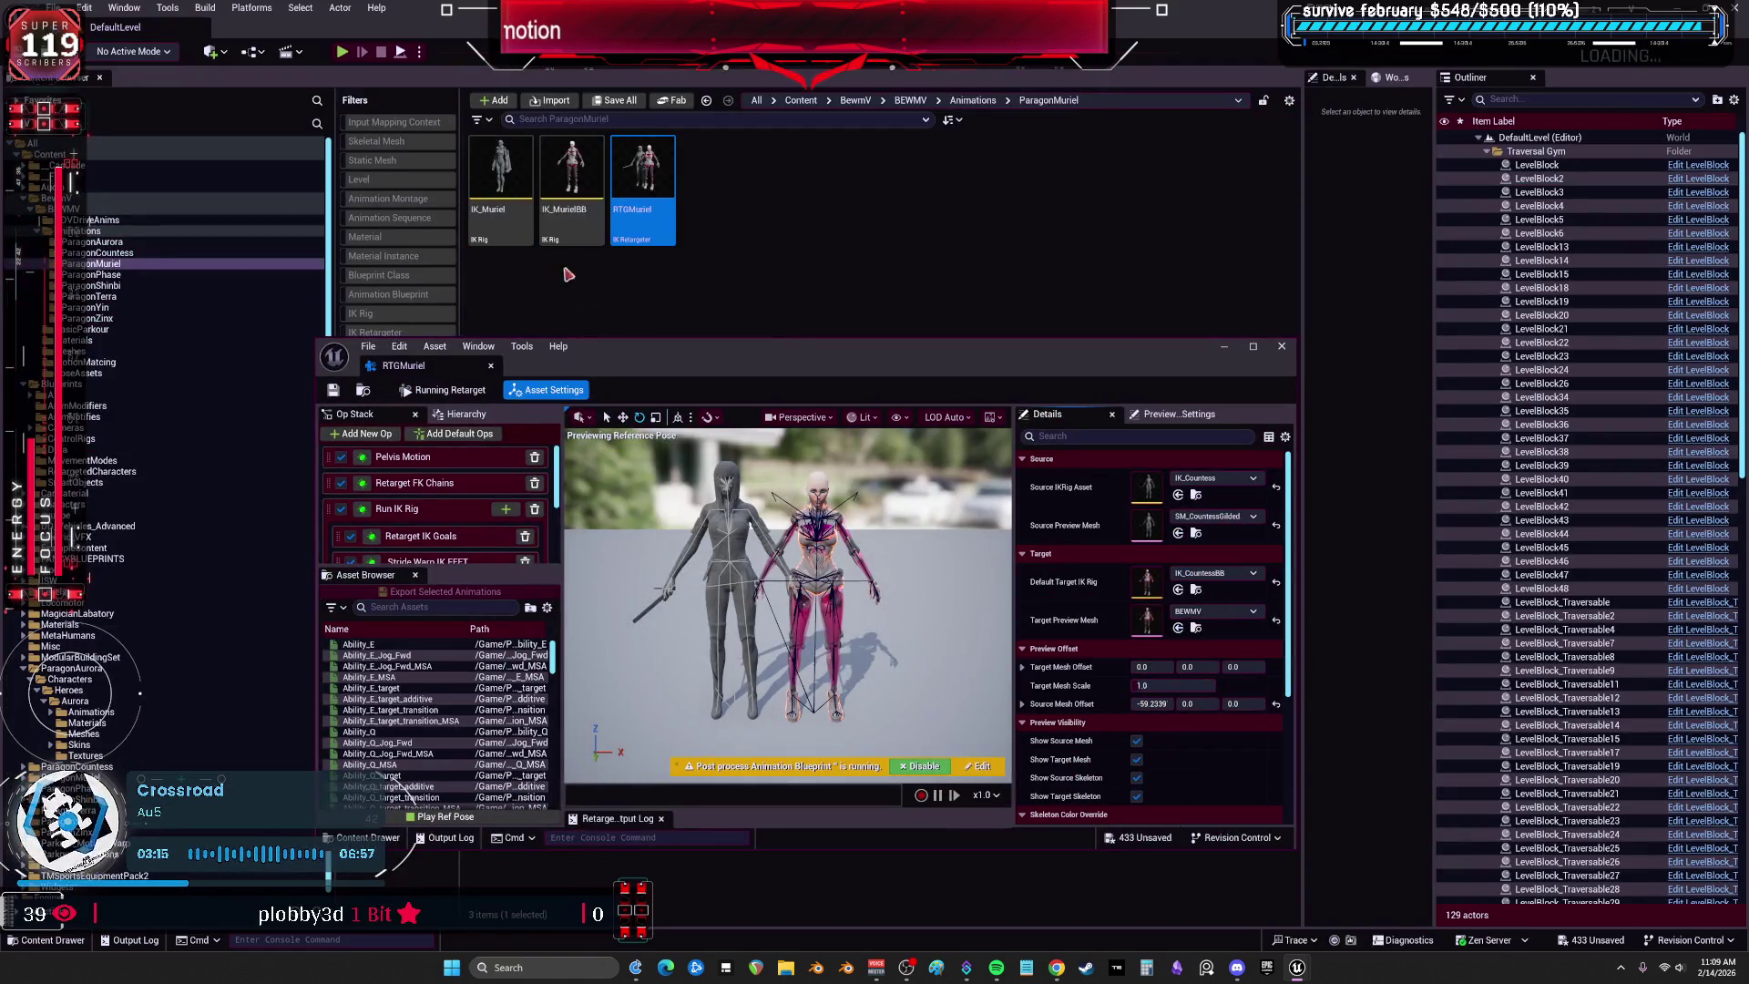
# Step: Assign IK_Muriel as the source IK rig and IK_MurielBB as the target IK rig
pyautogui.click(527, 224)
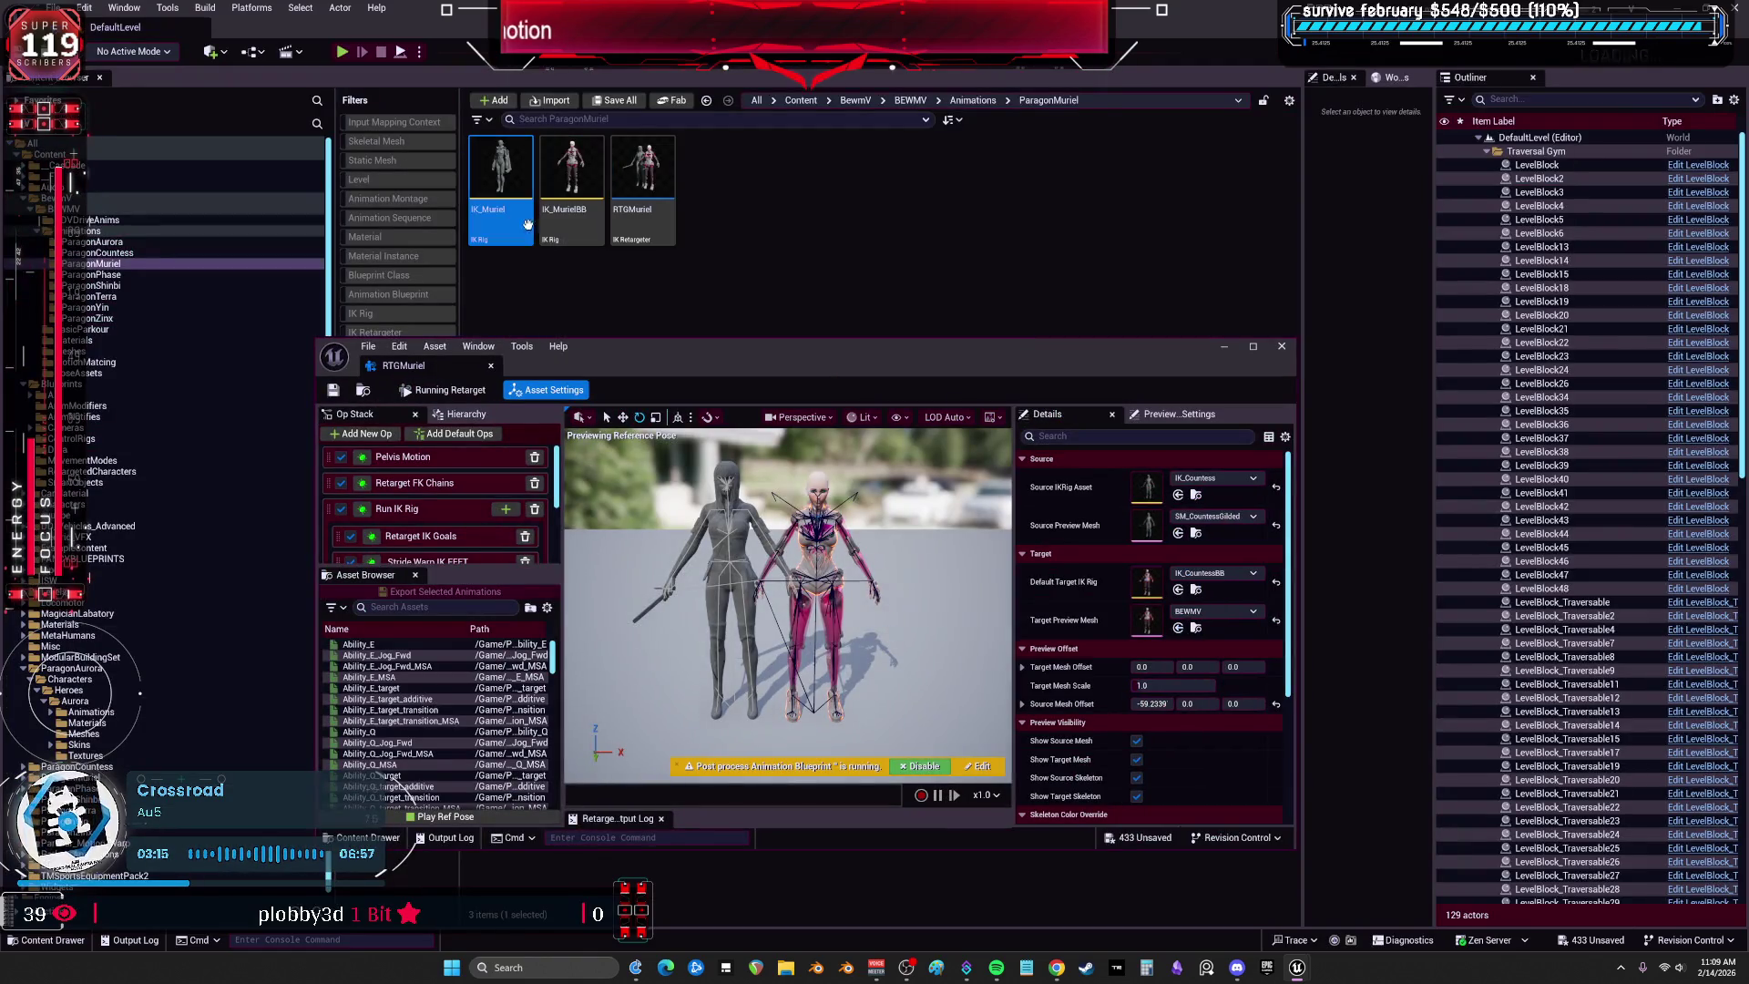
pyautogui.click(1178, 496)
pyautogui.click(938, 497)
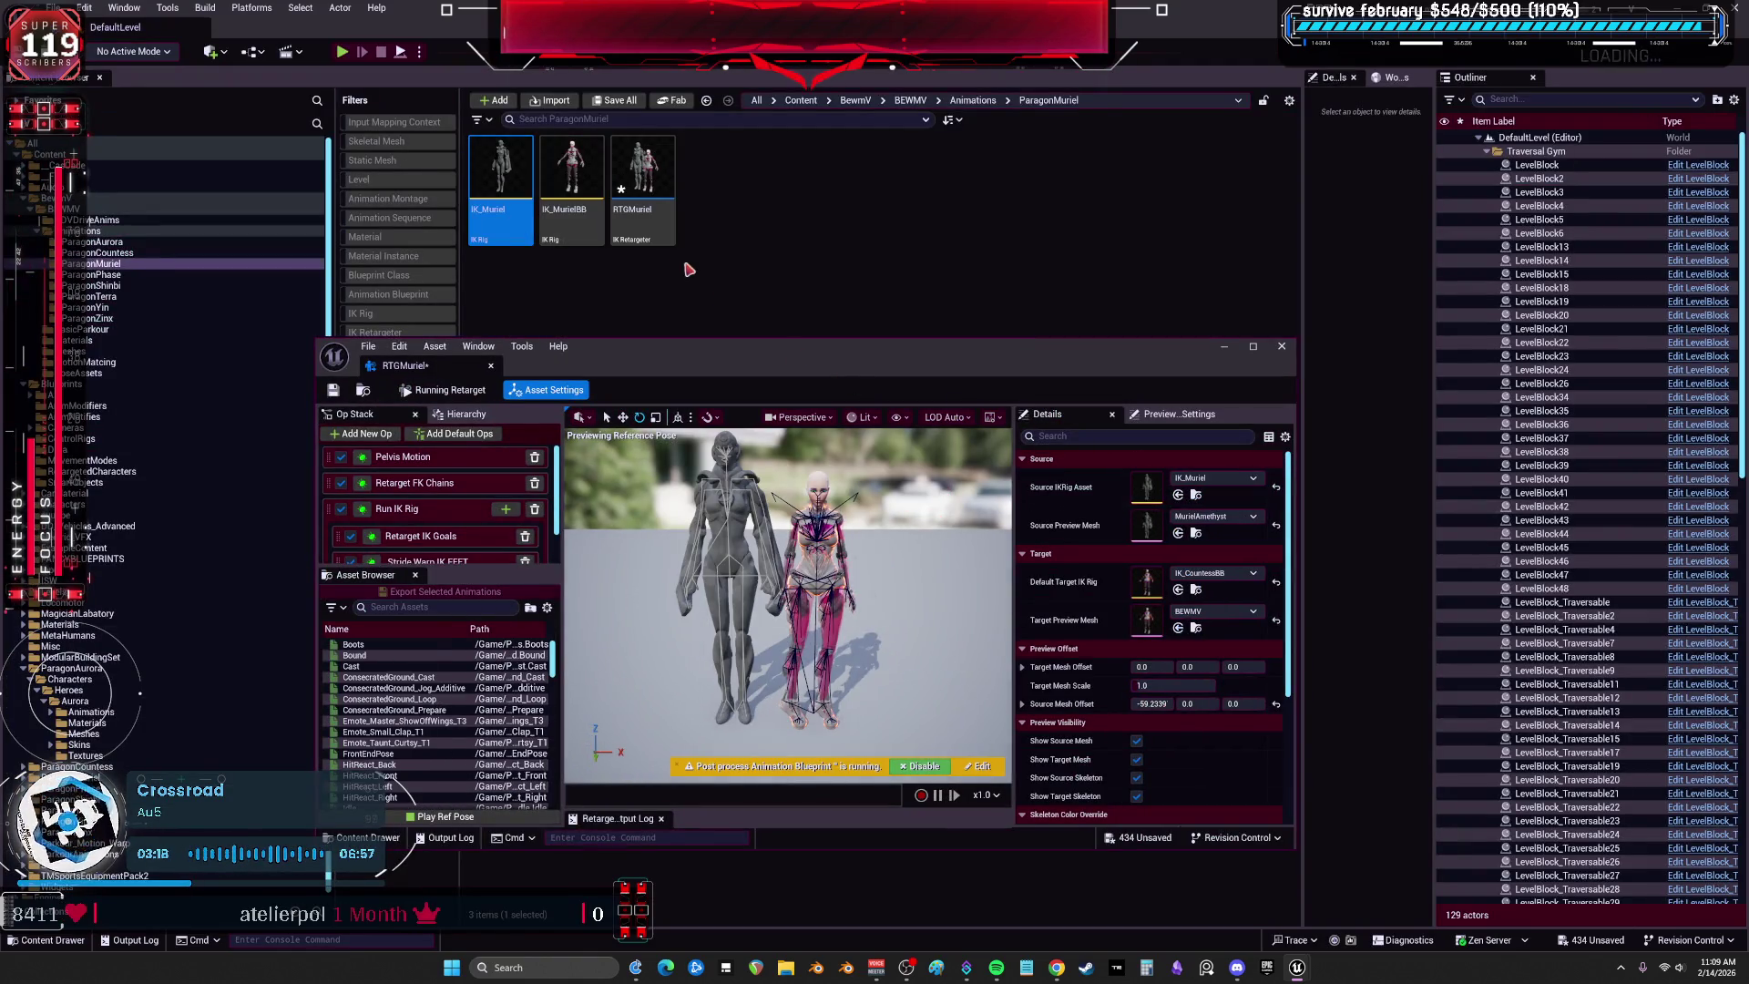
pyautogui.click(572, 178)
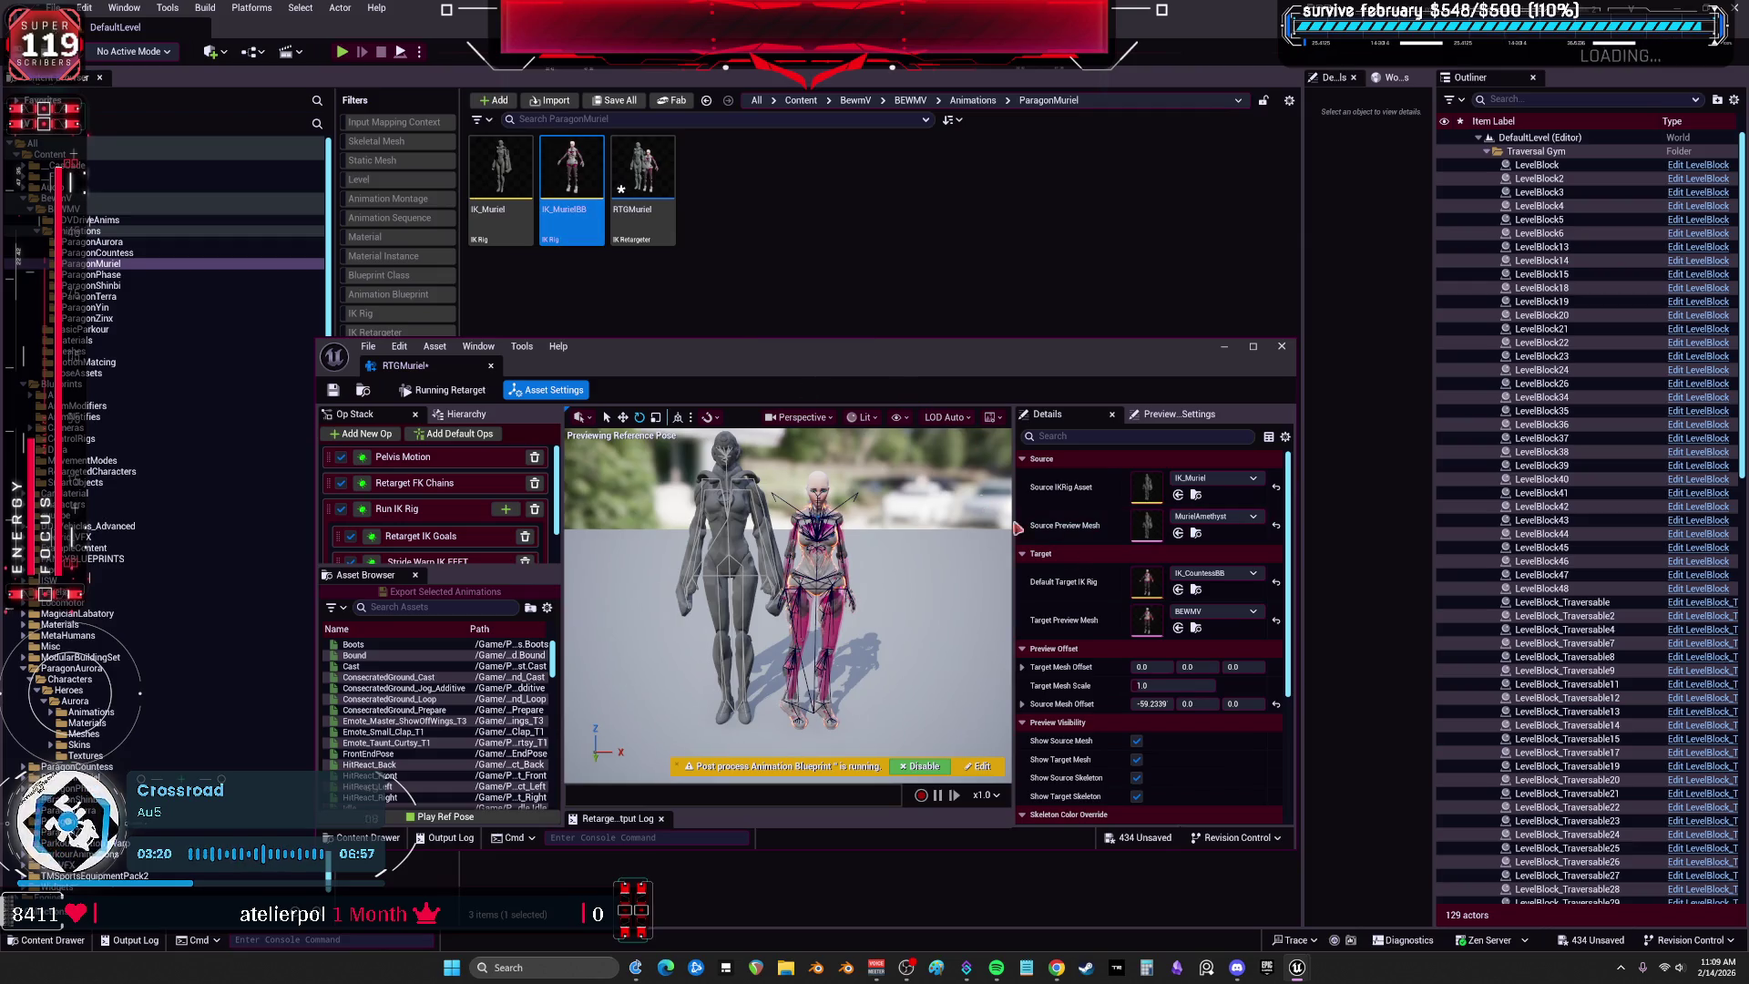
pyautogui.click(1179, 591)
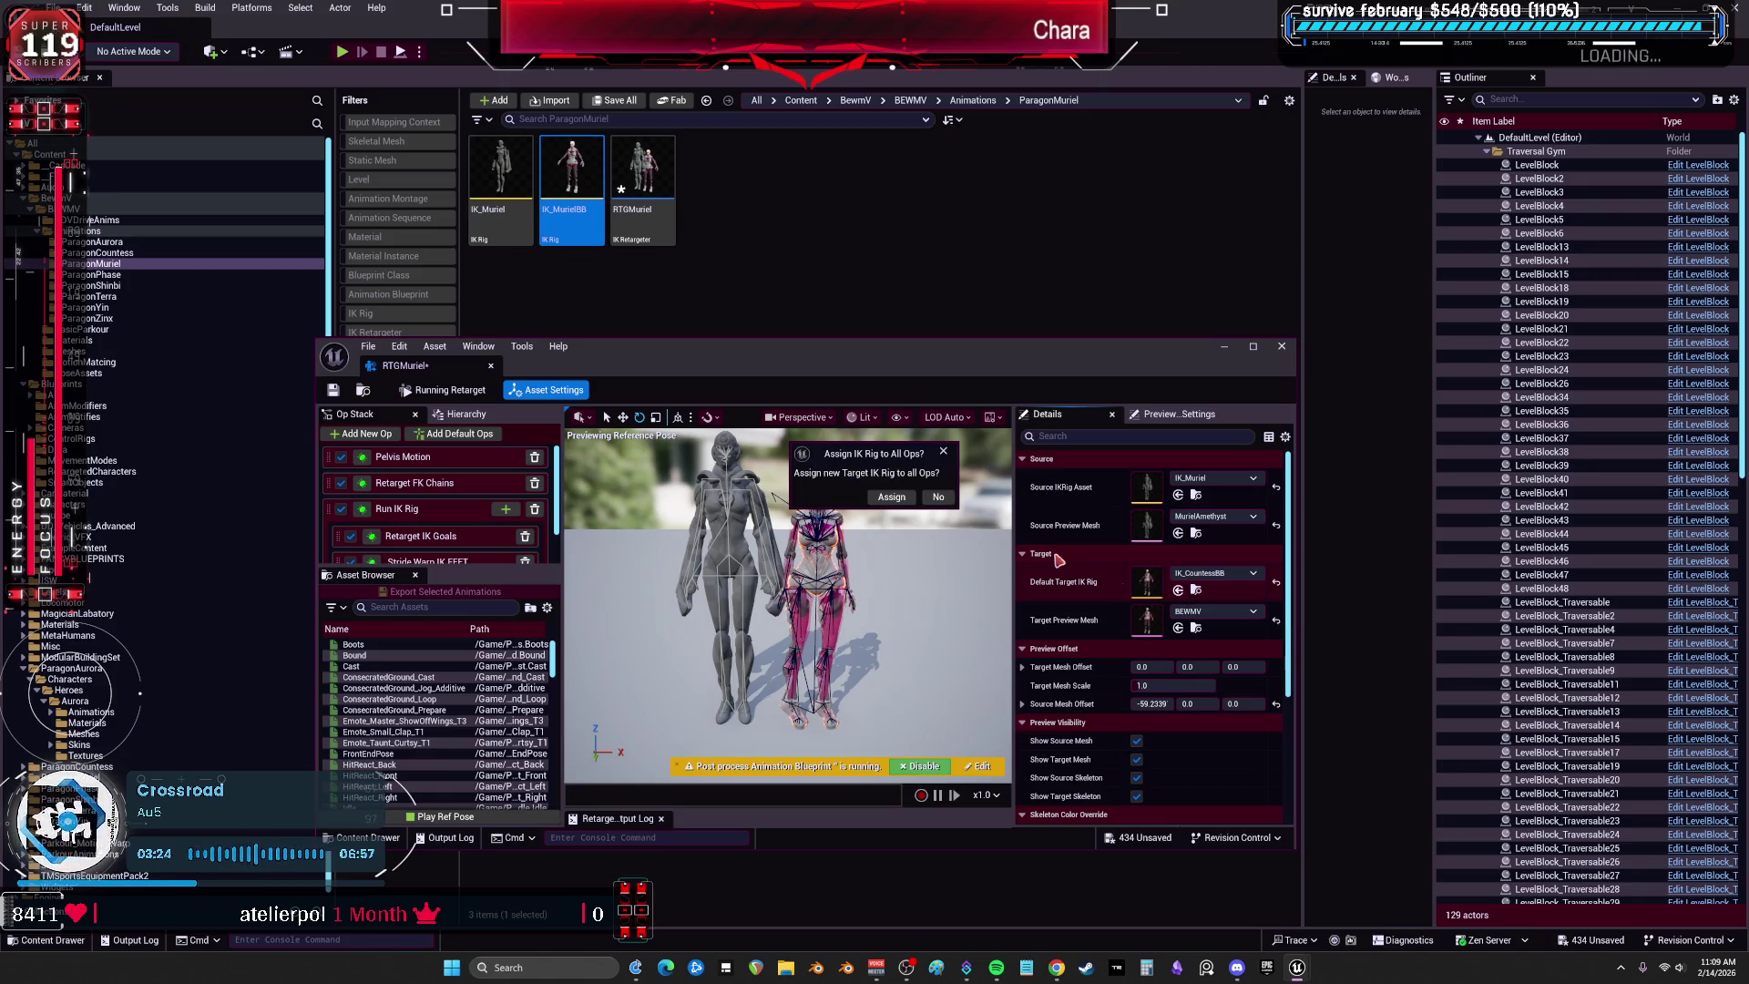
pyautogui.click(934, 497)
pyautogui.doubleClick(710, 348)
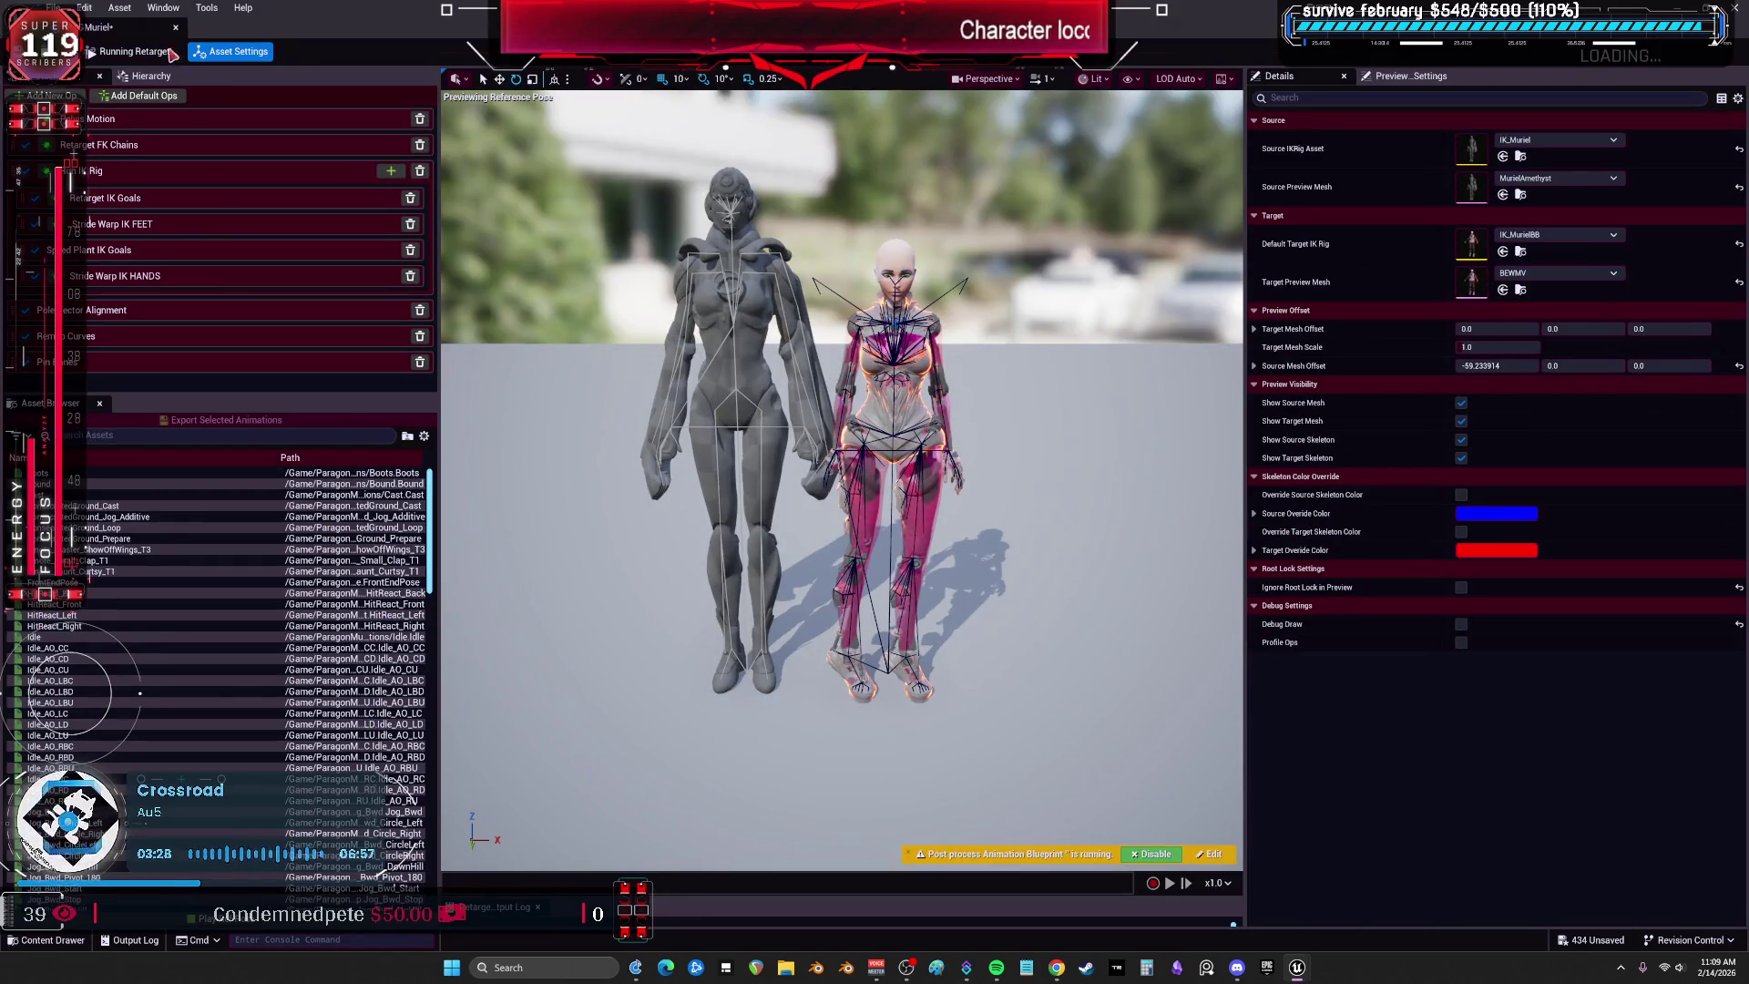
# Step: In Edit Retarget Pose mode, create a new retarget pose named PoseMuriel
pyautogui.click(137, 57)
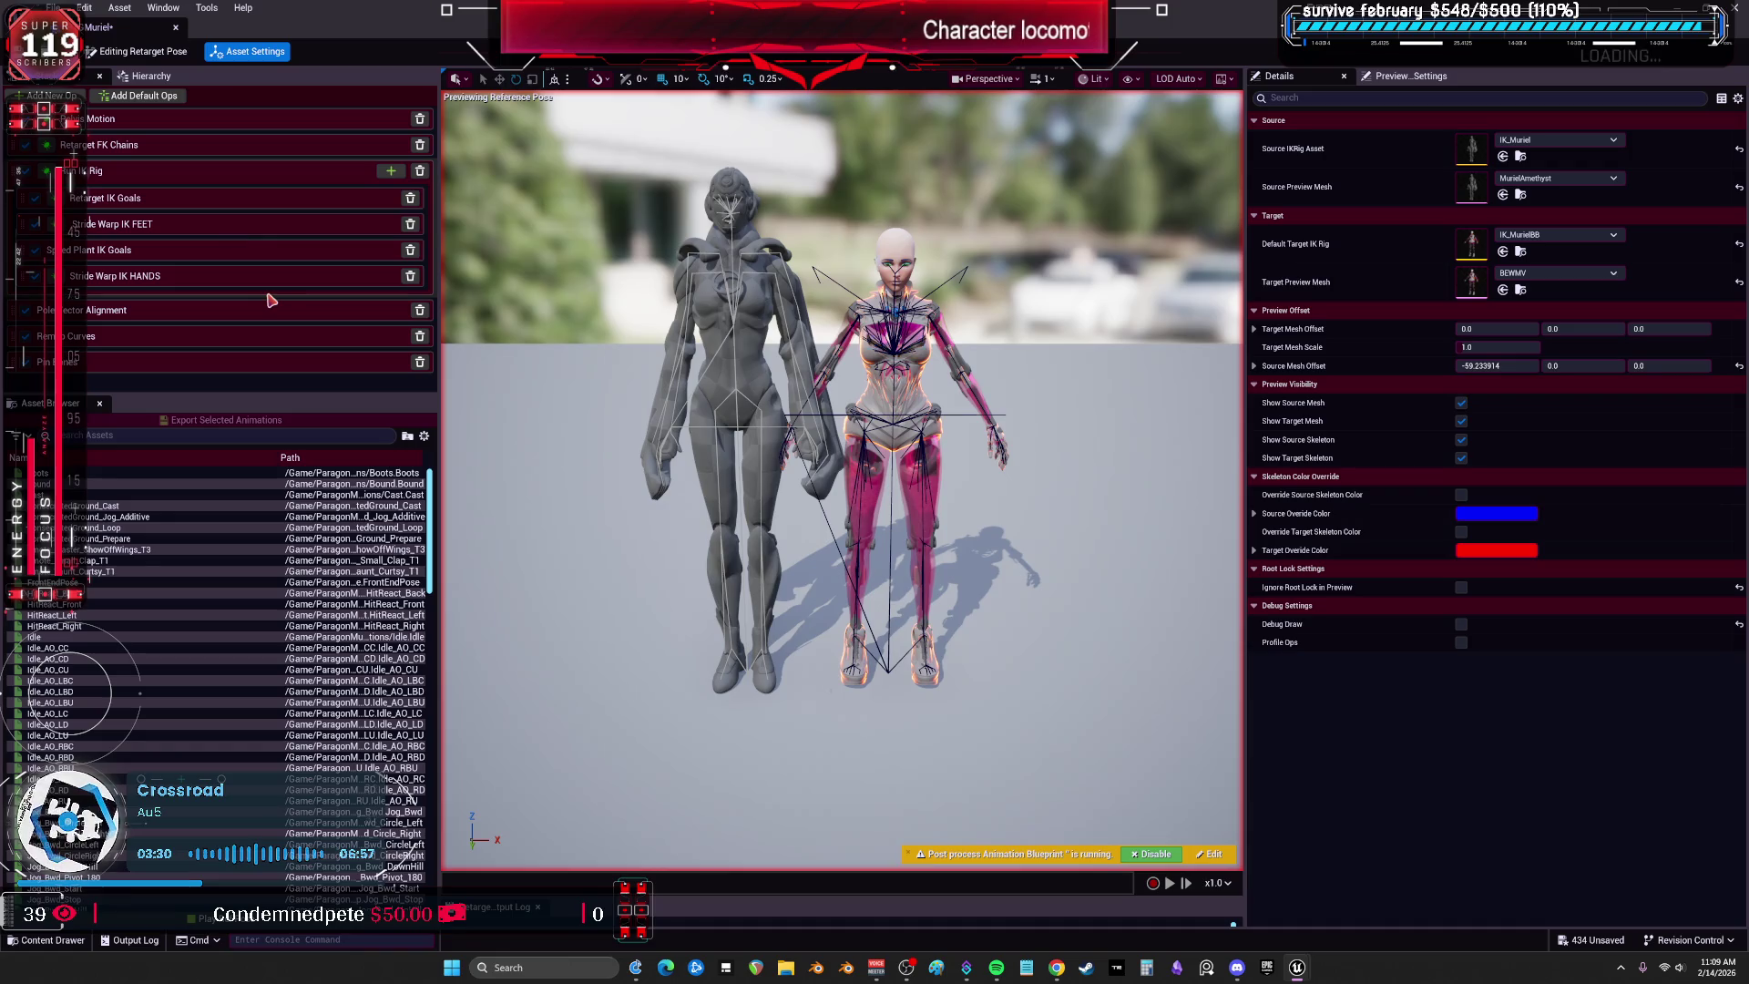
pyautogui.click(146, 75)
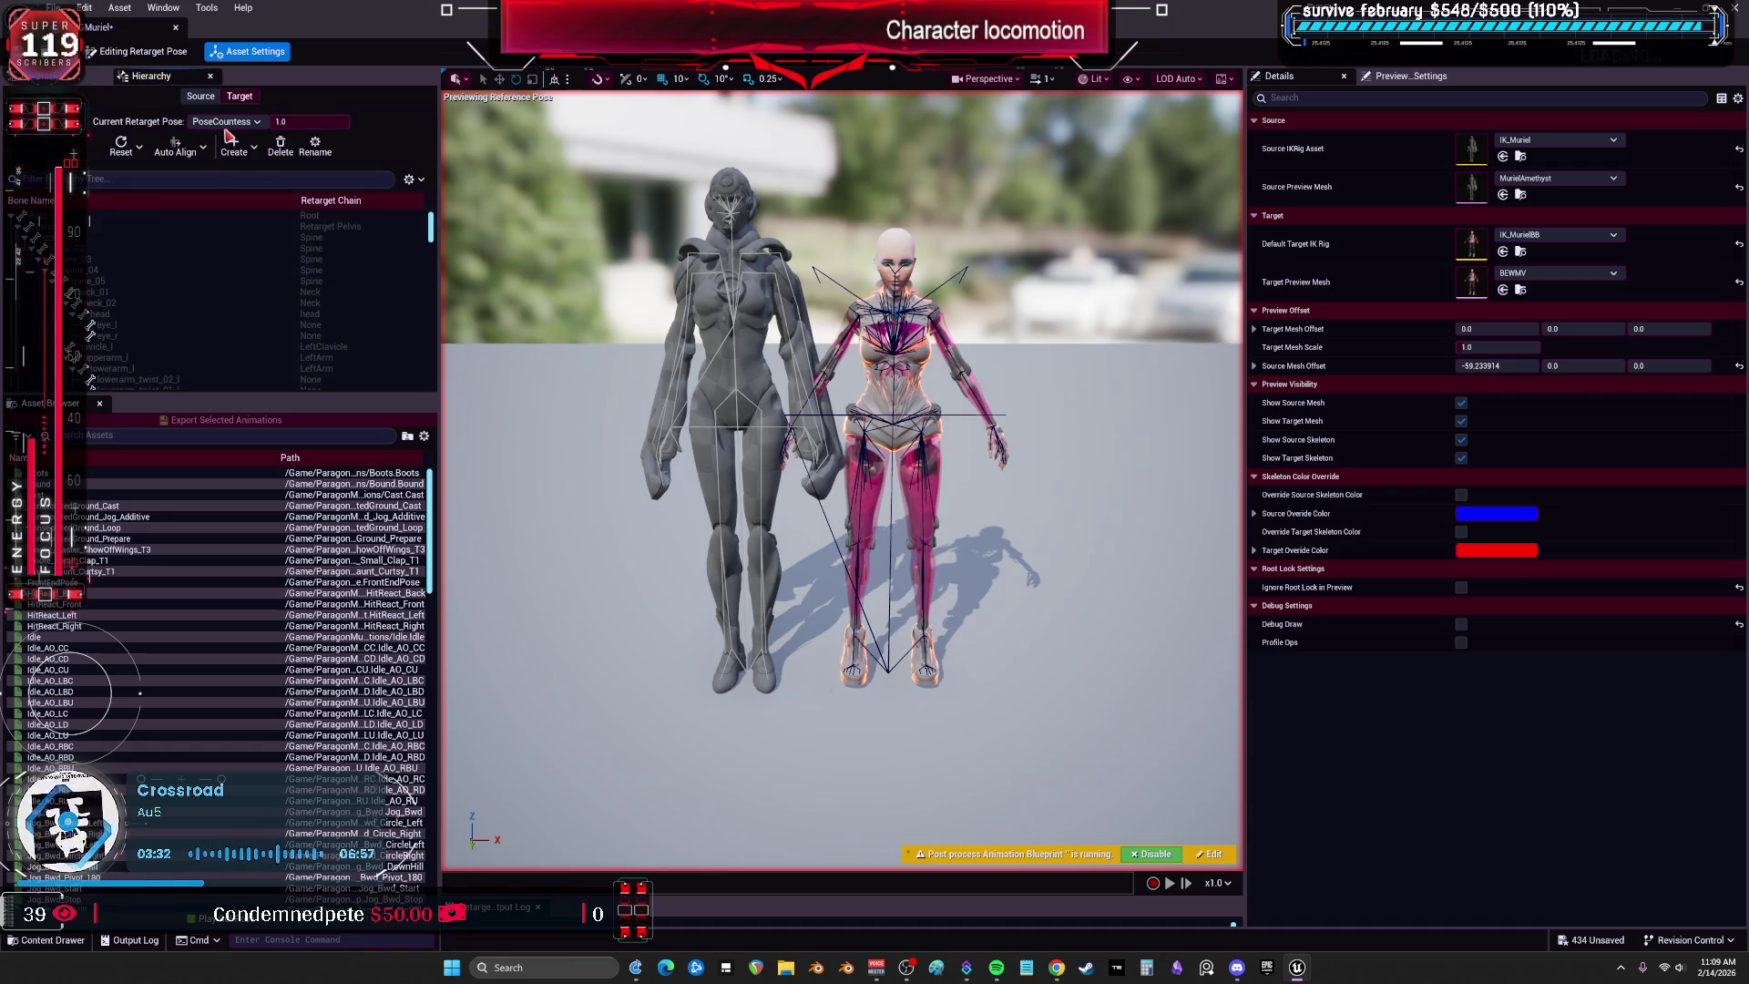
pyautogui.click(245, 160)
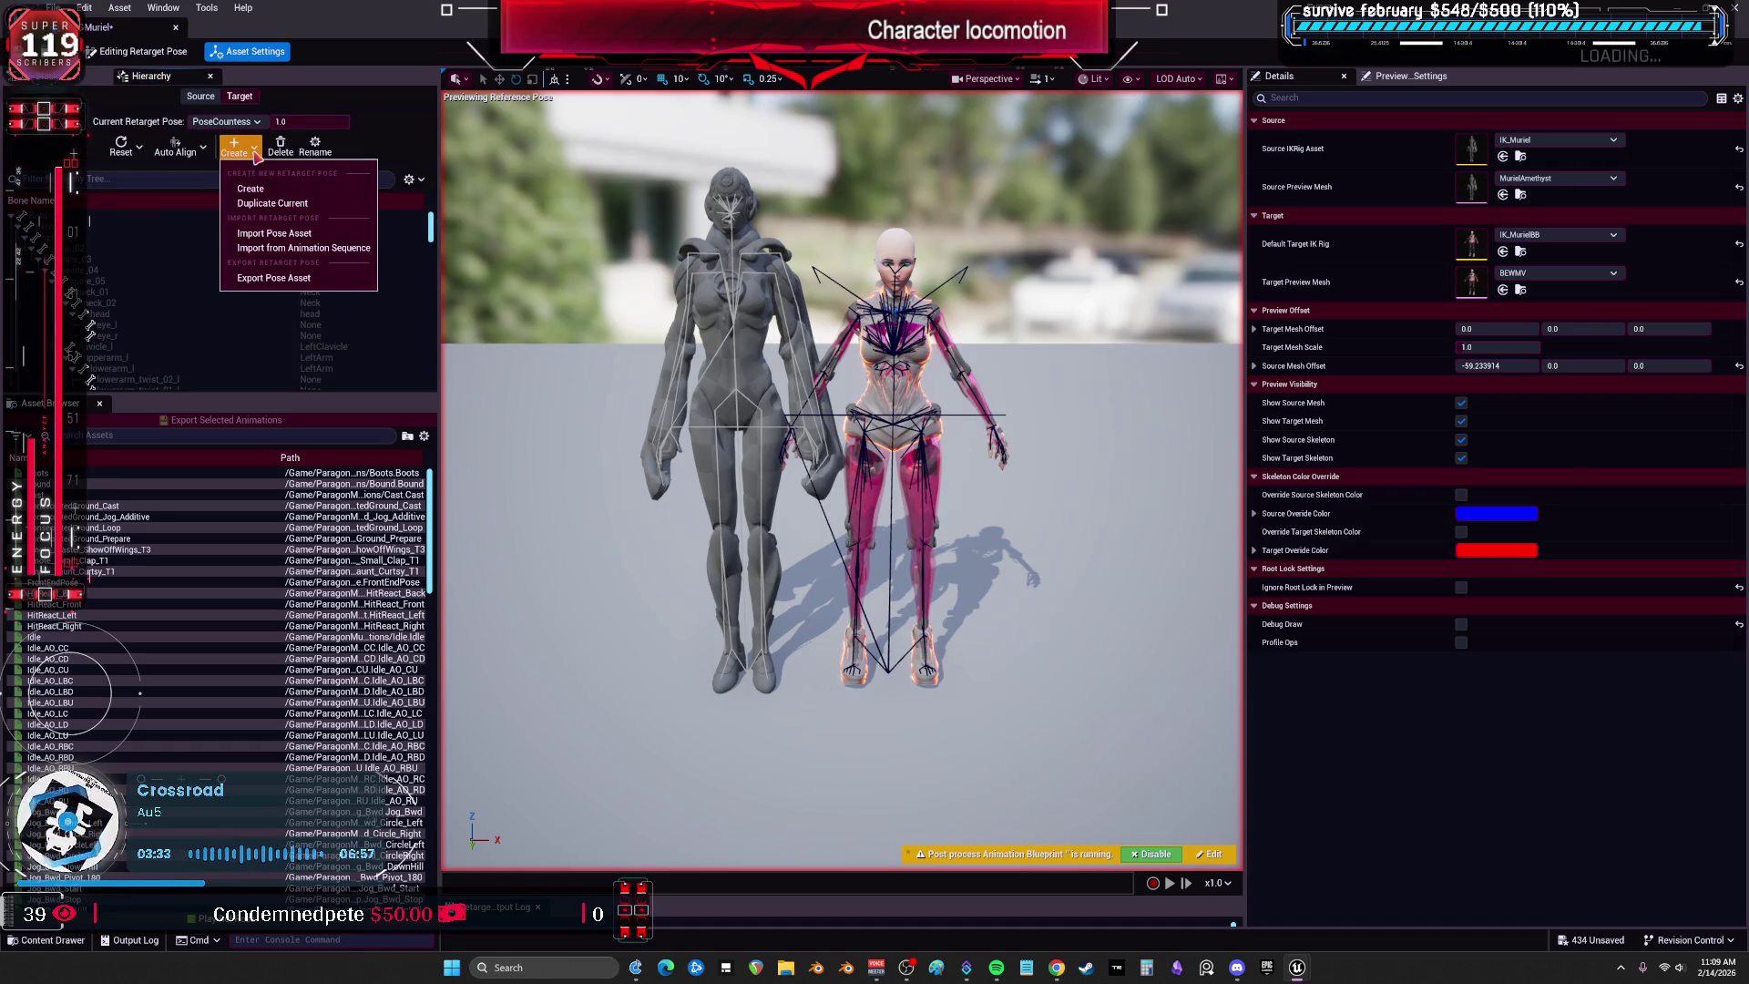
pyautogui.click(255, 178)
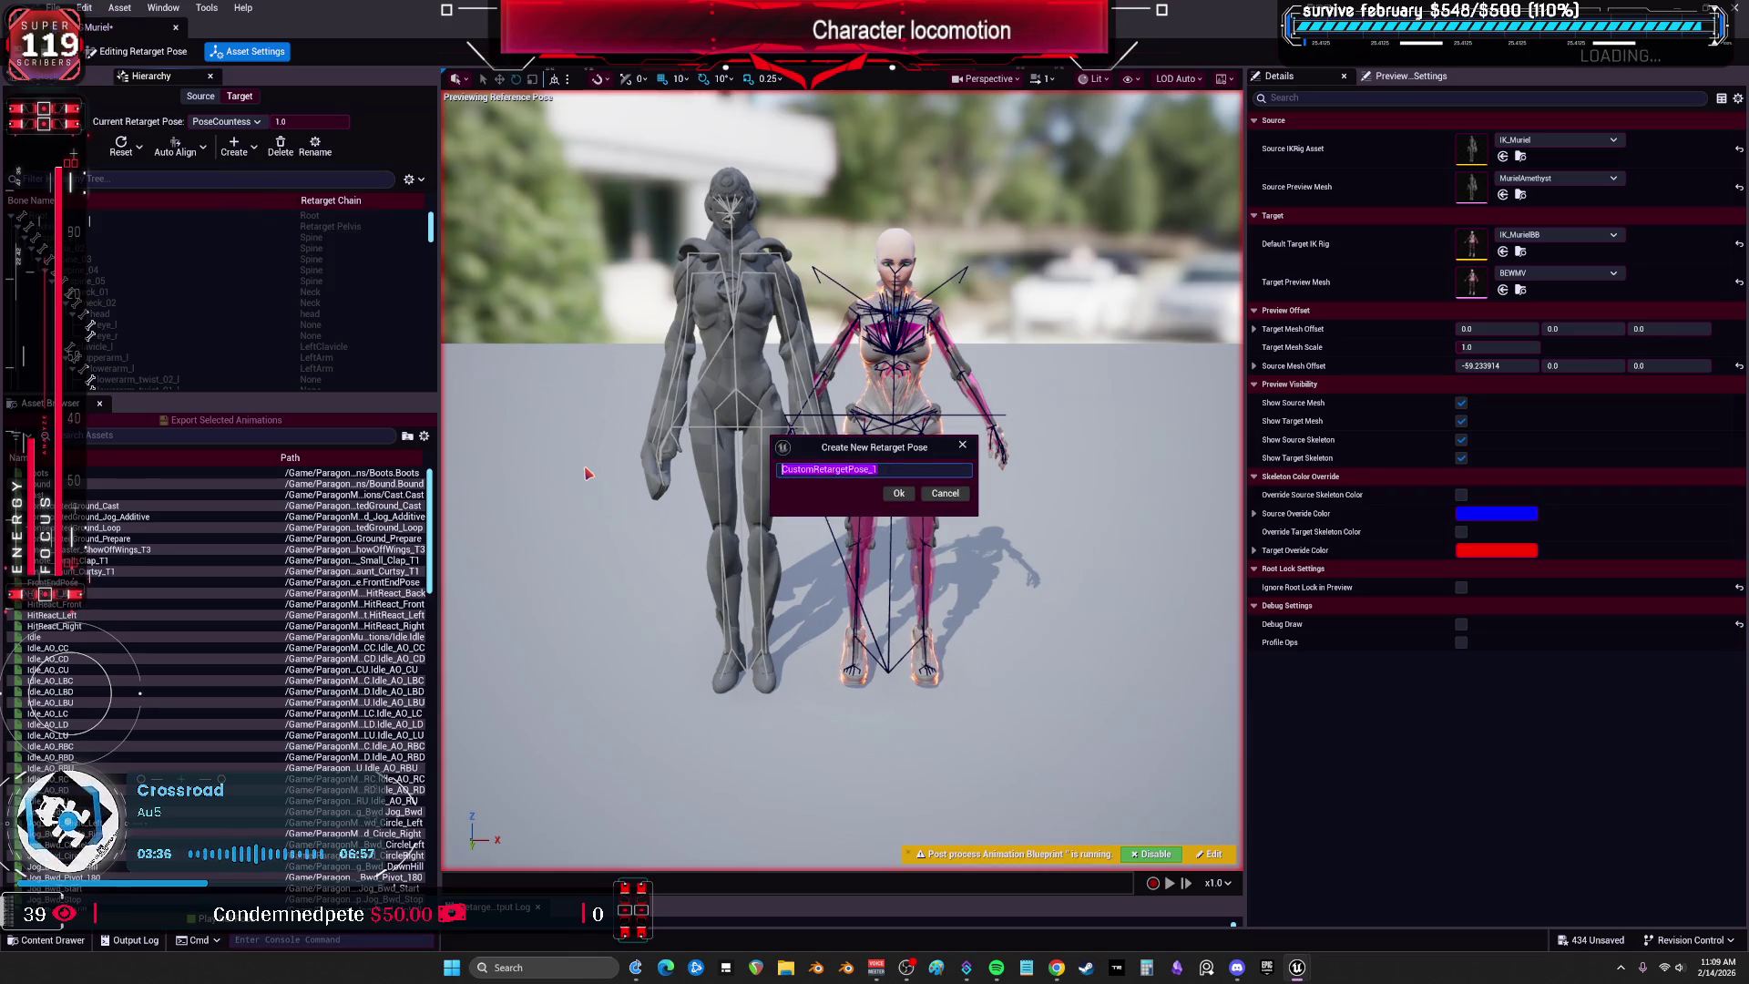
pyautogui.write('PoseMuriel')
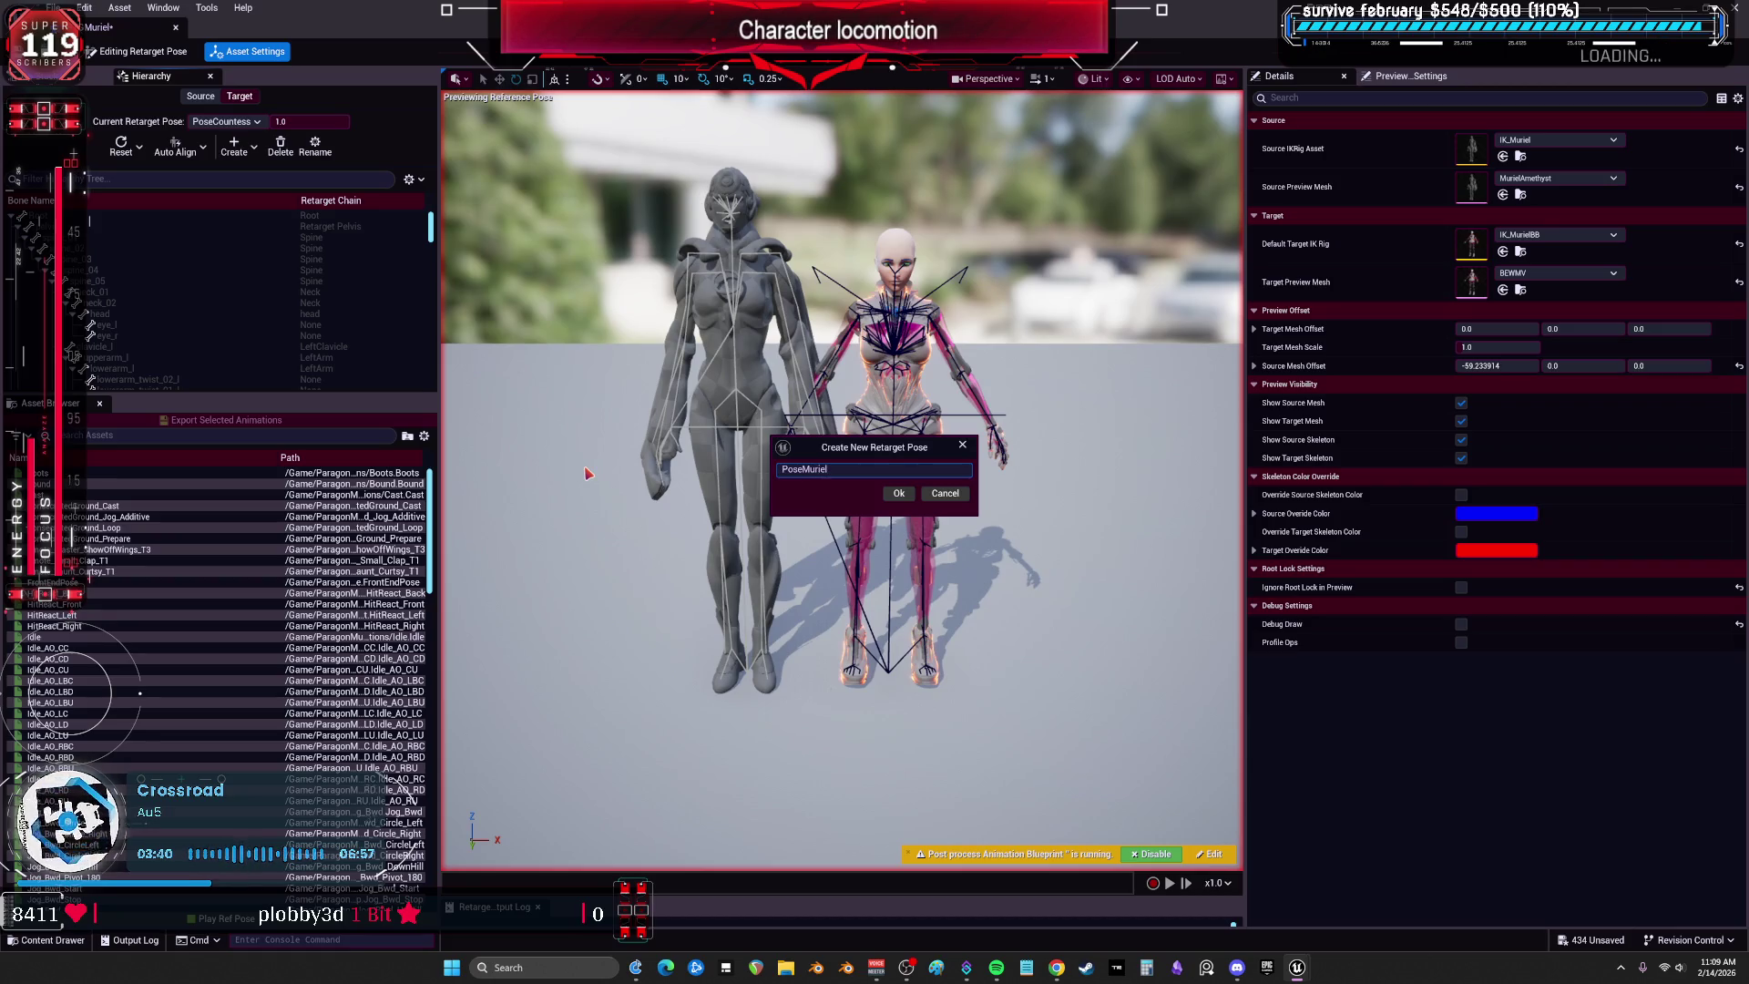
pyautogui.click(902, 494)
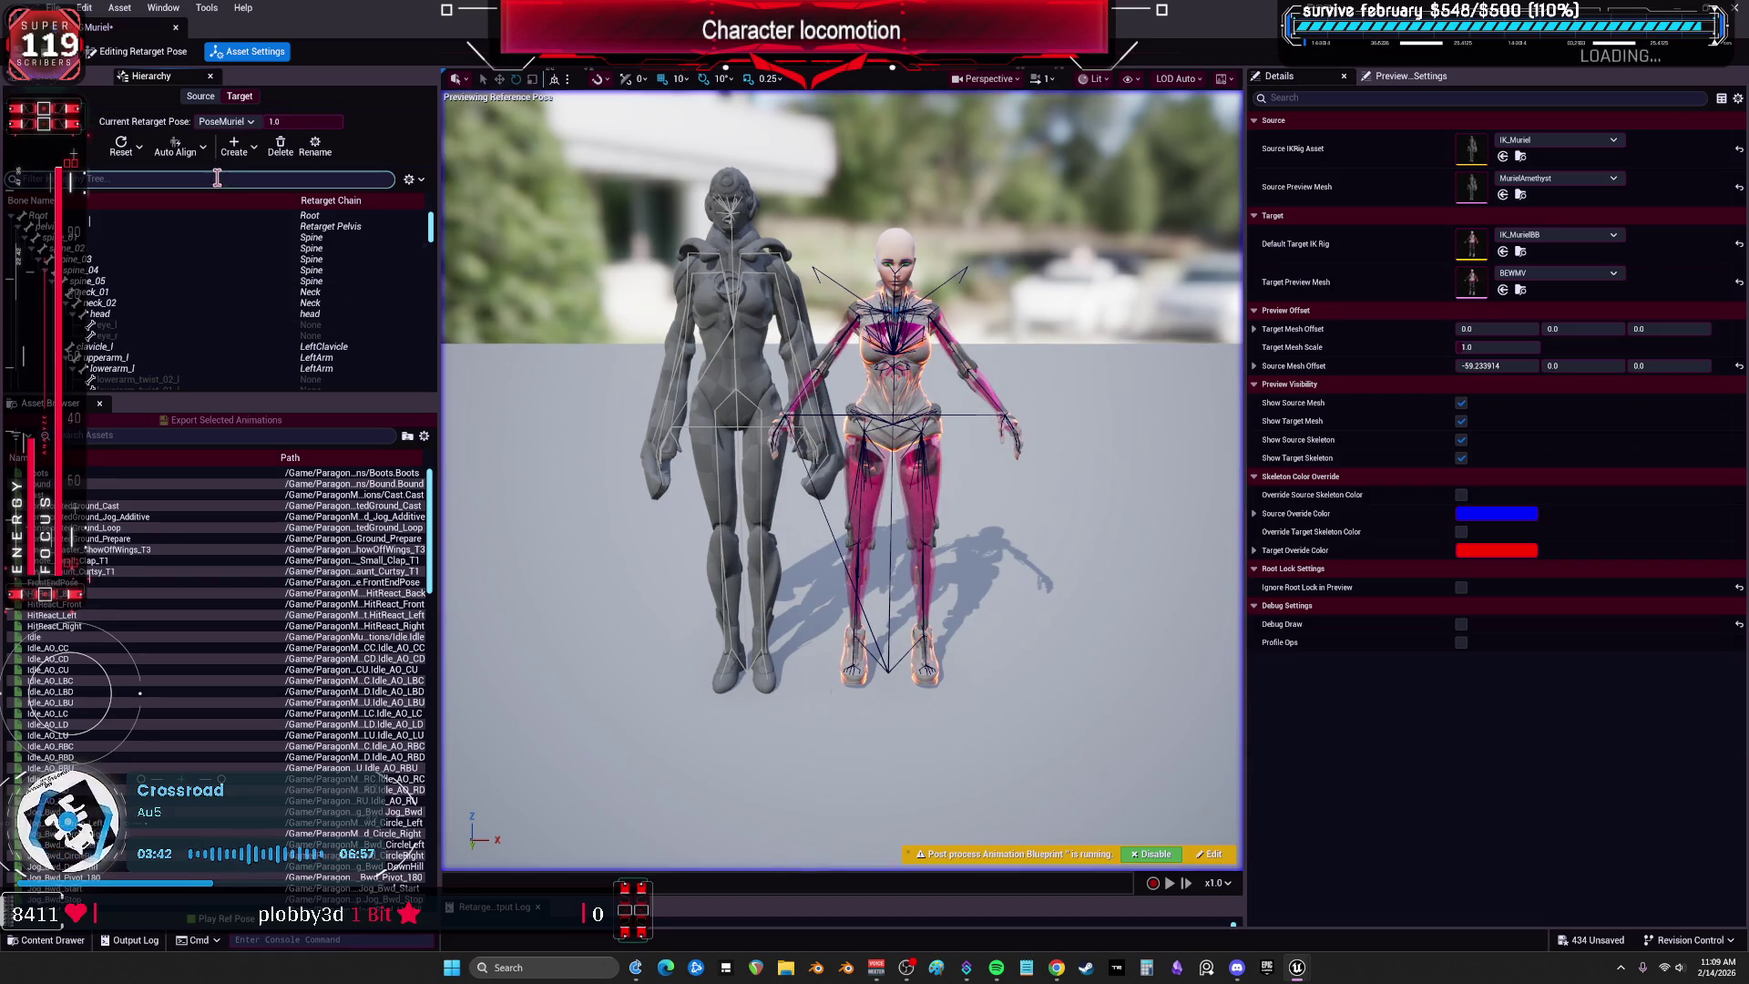
pyautogui.click(152, 160)
# Step: Select the left and right clavicle, upperarm, lowerarm and hand bones
pyautogui.click(169, 177)
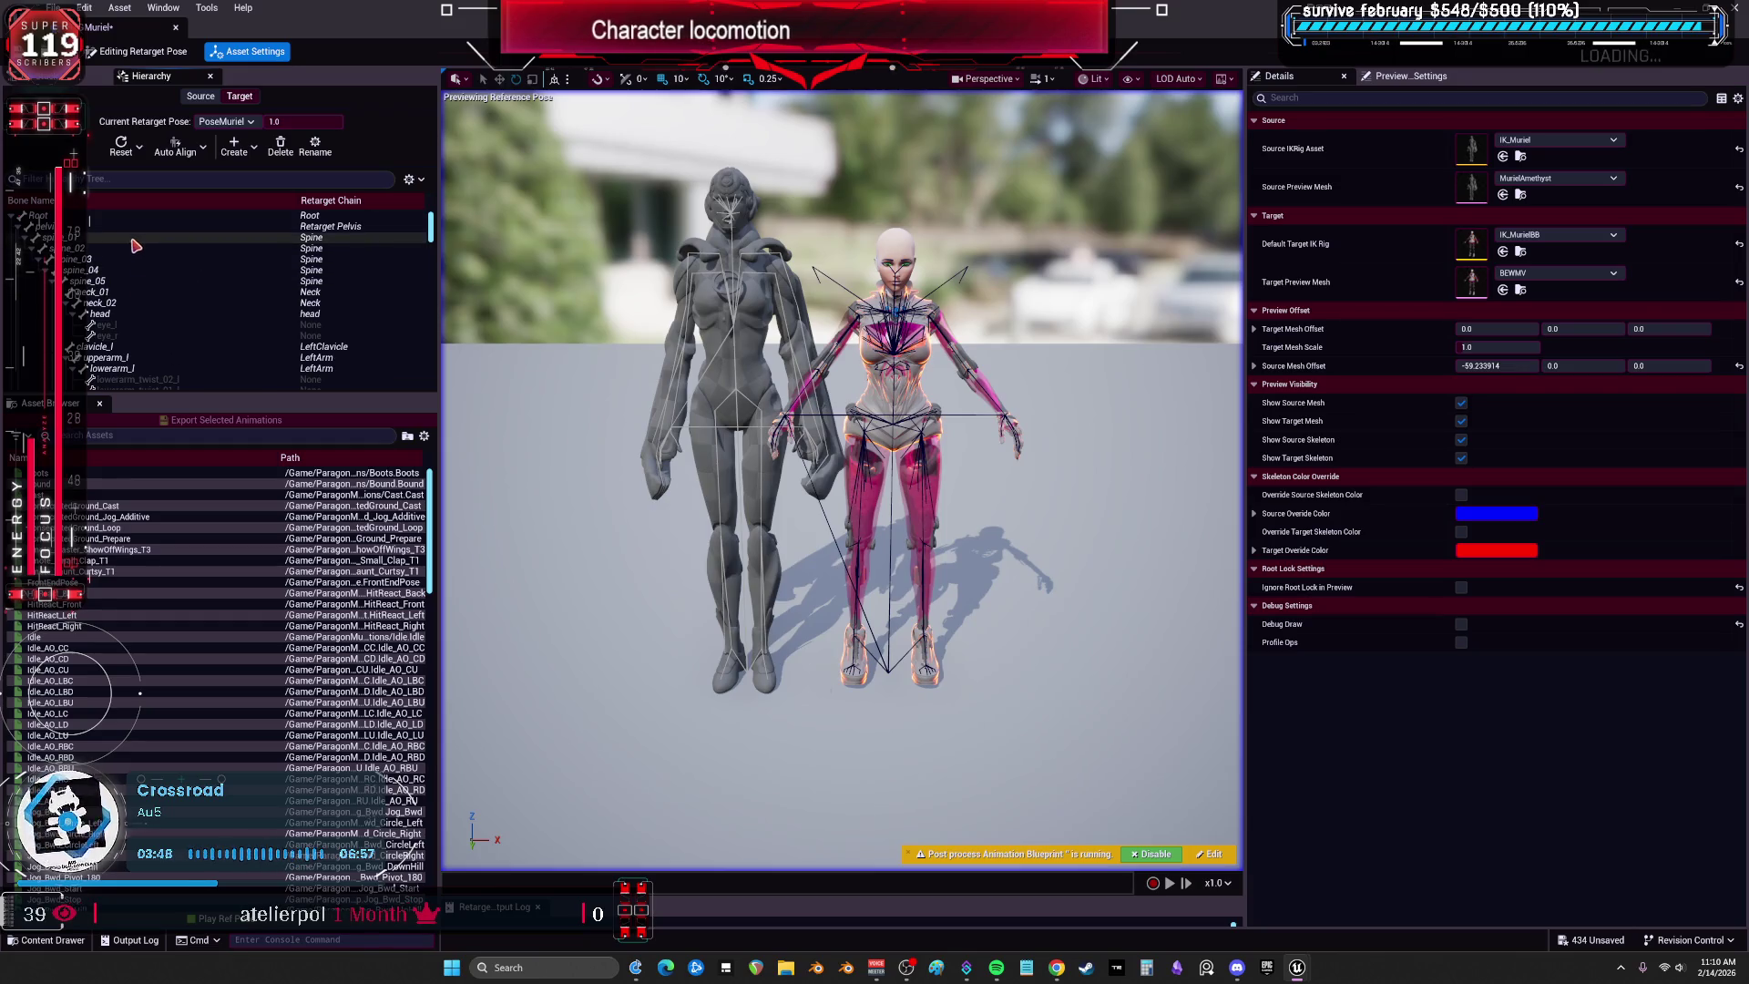
pyautogui.scroll(-3, 141, 287)
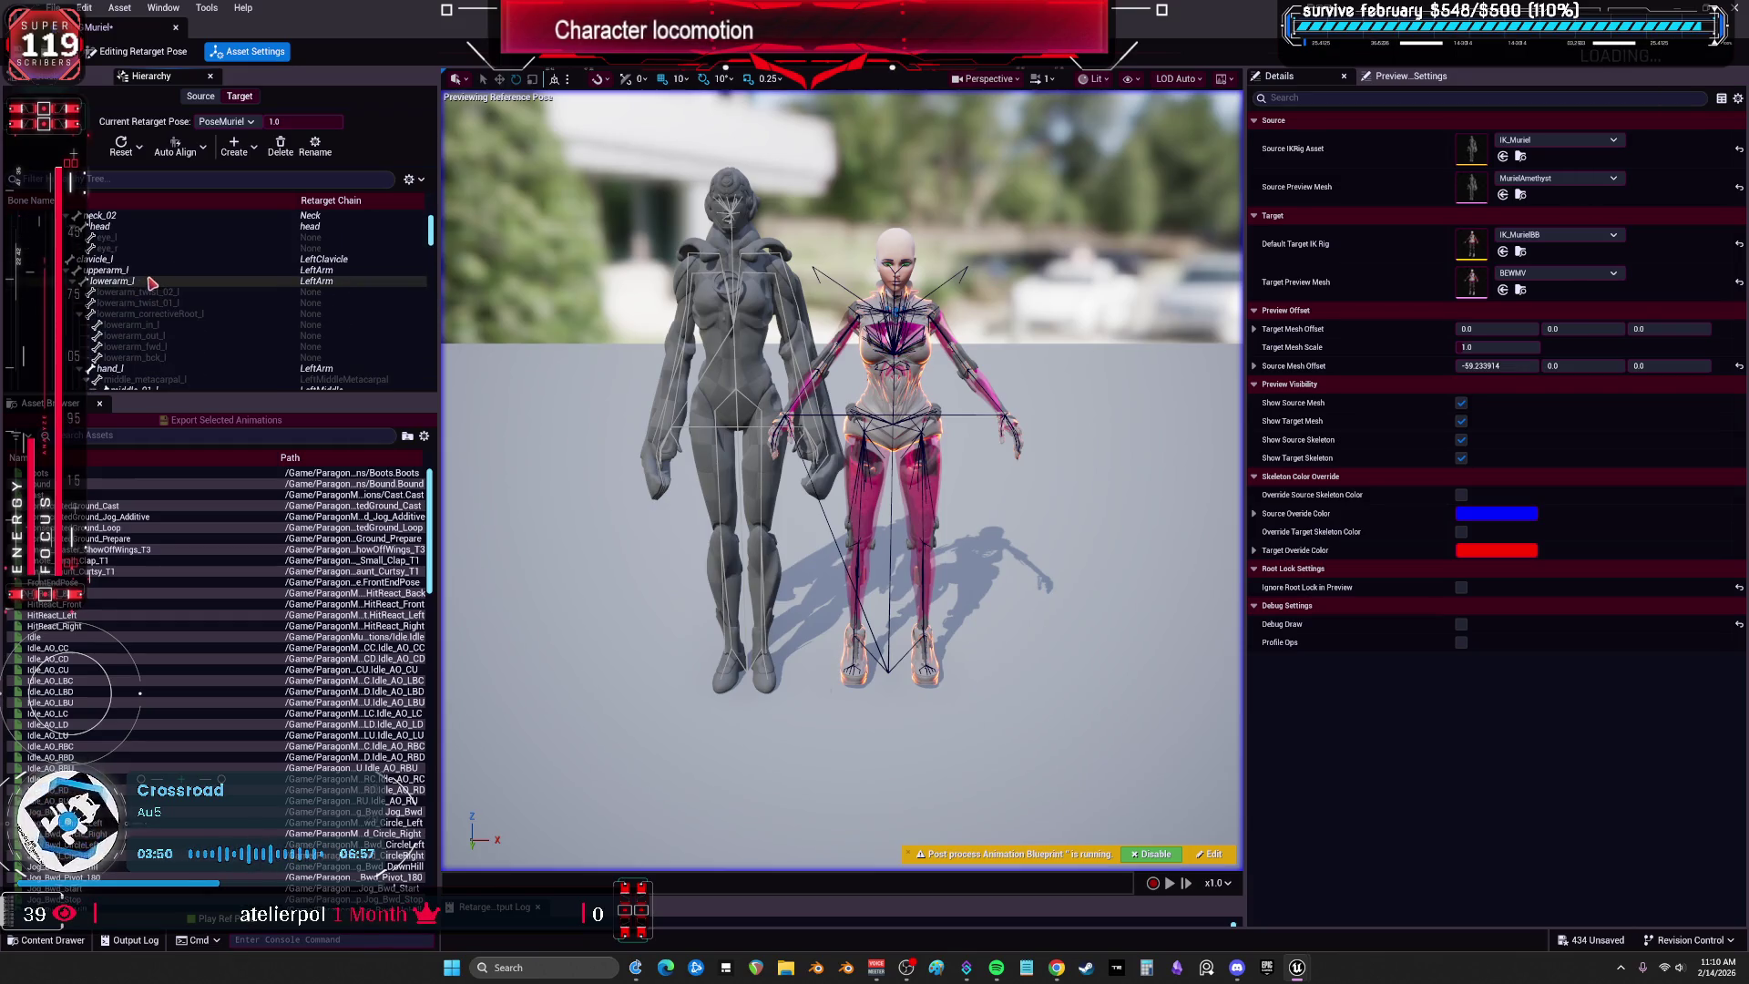
pyautogui.click(135, 260)
pyautogui.keyDown('ctrl'); pyautogui.click(108, 269); pyautogui.keyUp('ctrl')
pyautogui.keyDown('ctrl'); pyautogui.click(114, 281); pyautogui.keyUp('ctrl')
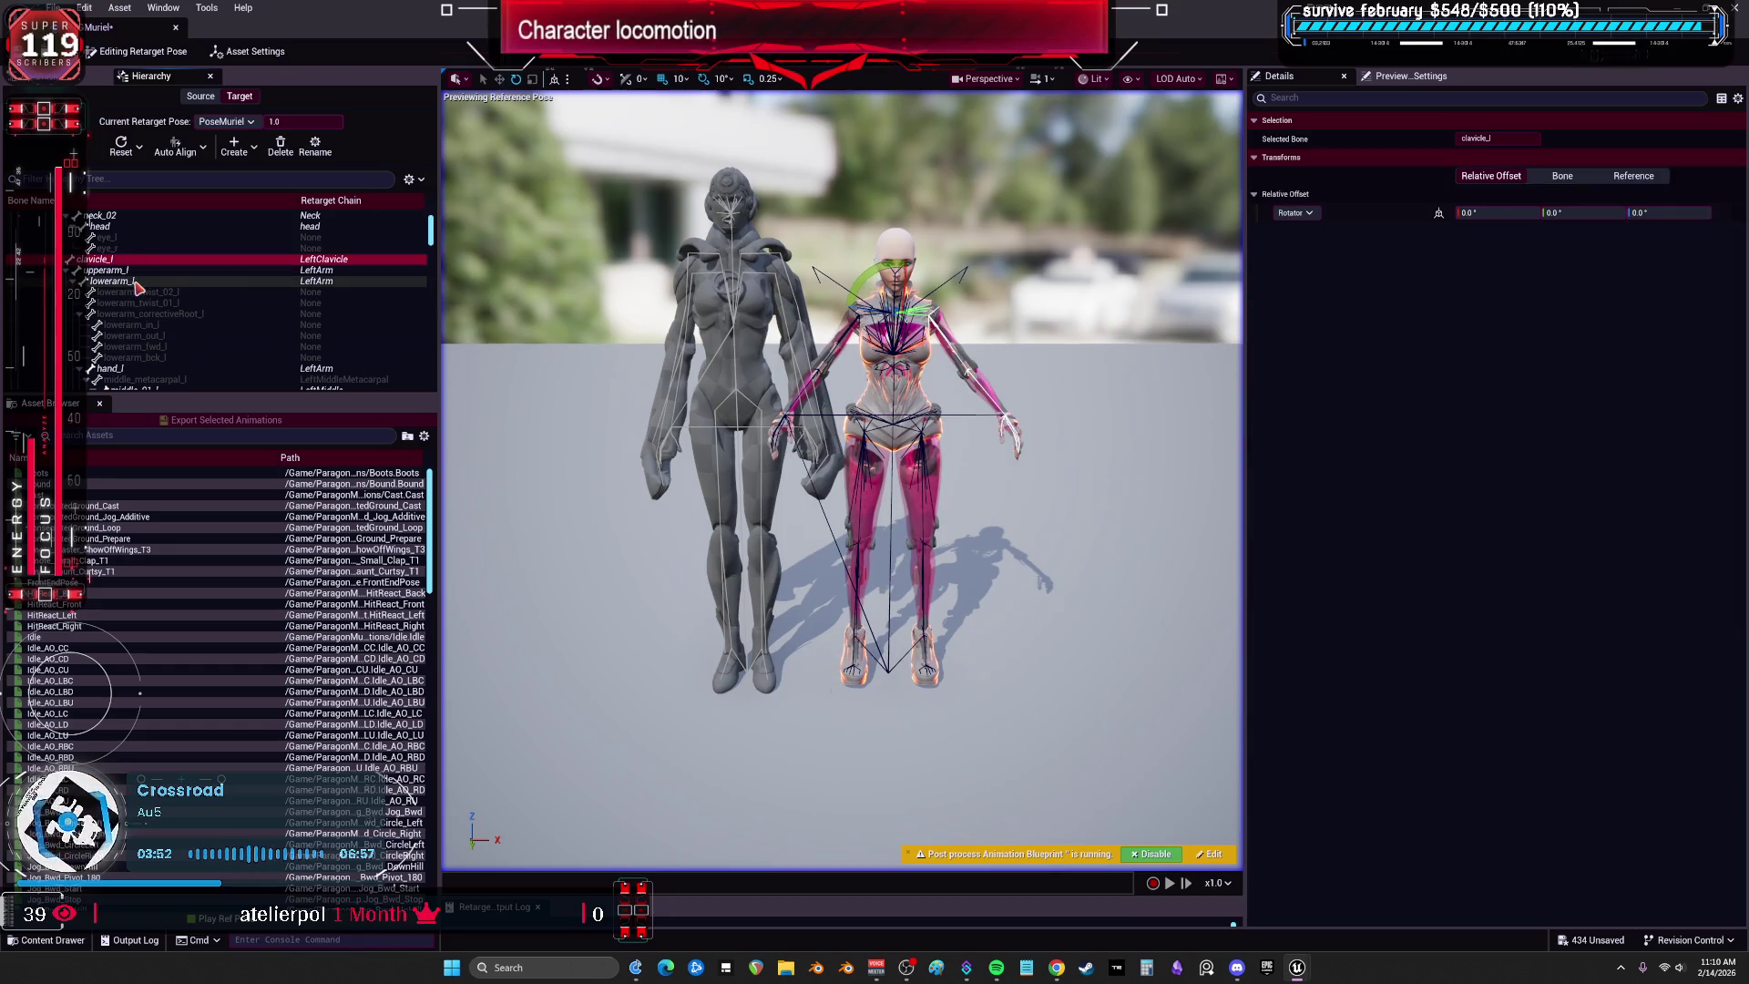
pyautogui.keyDown('ctrl'); pyautogui.click(136, 368); pyautogui.keyUp('ctrl')
pyautogui.scroll(-10, 141, 360)
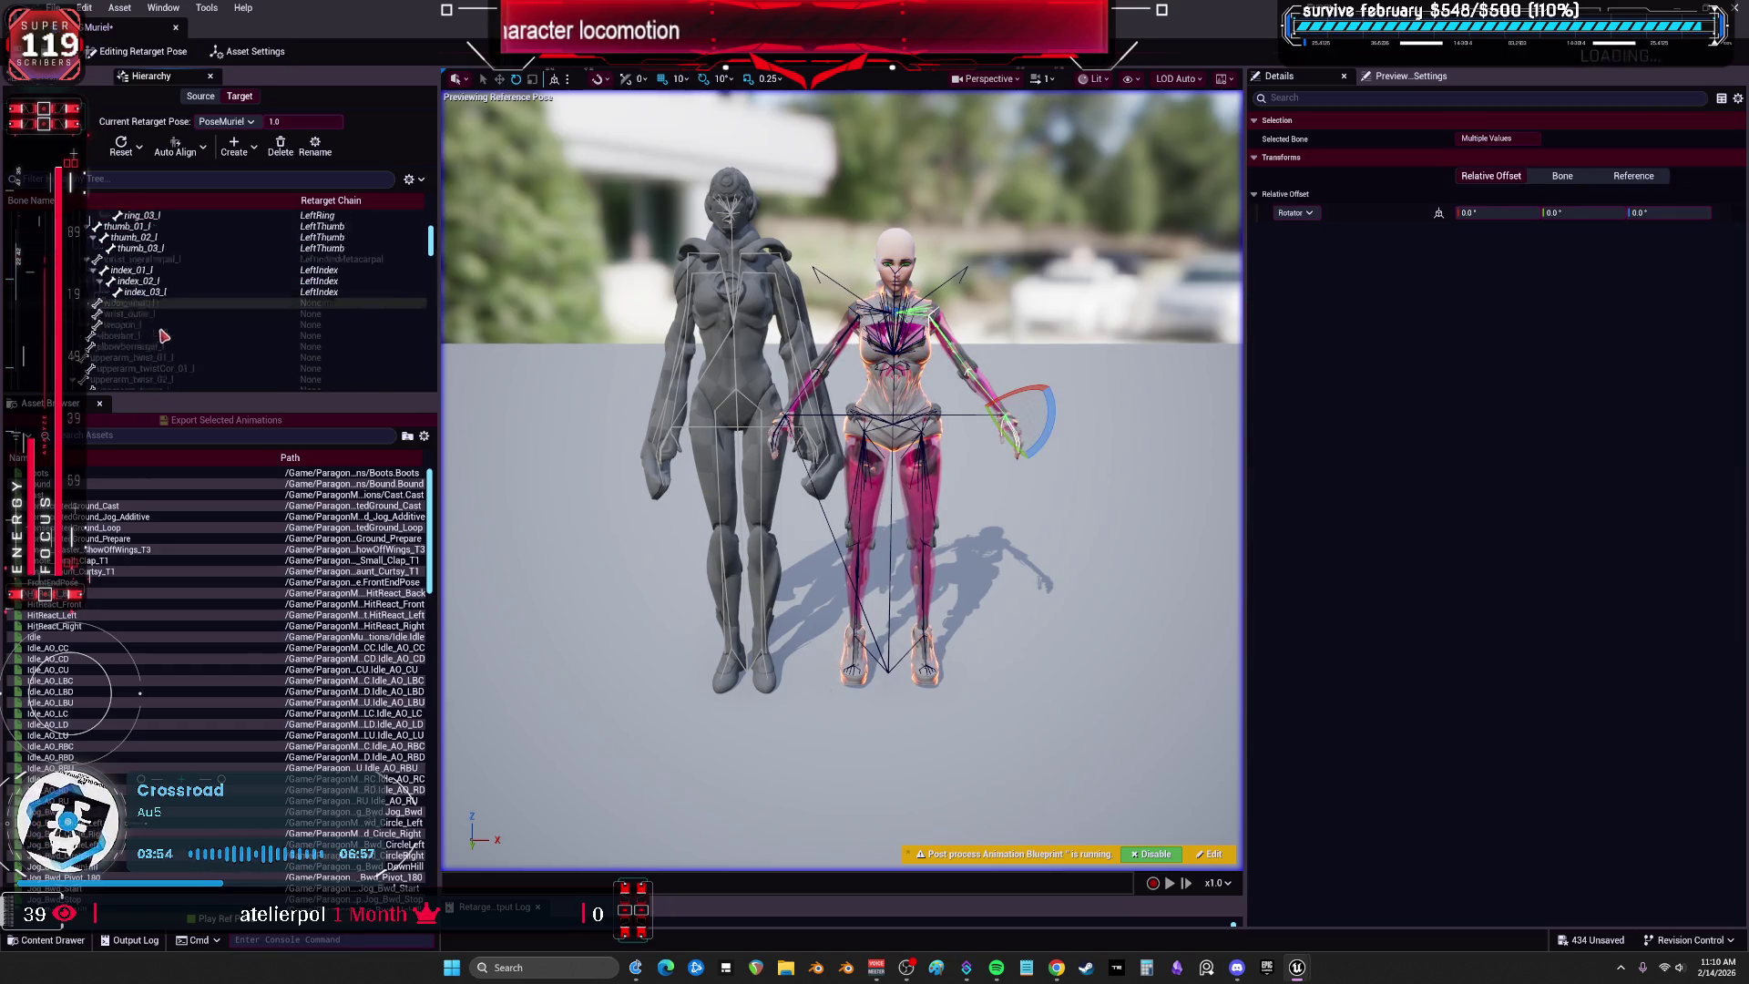
pyautogui.click(110, 237)
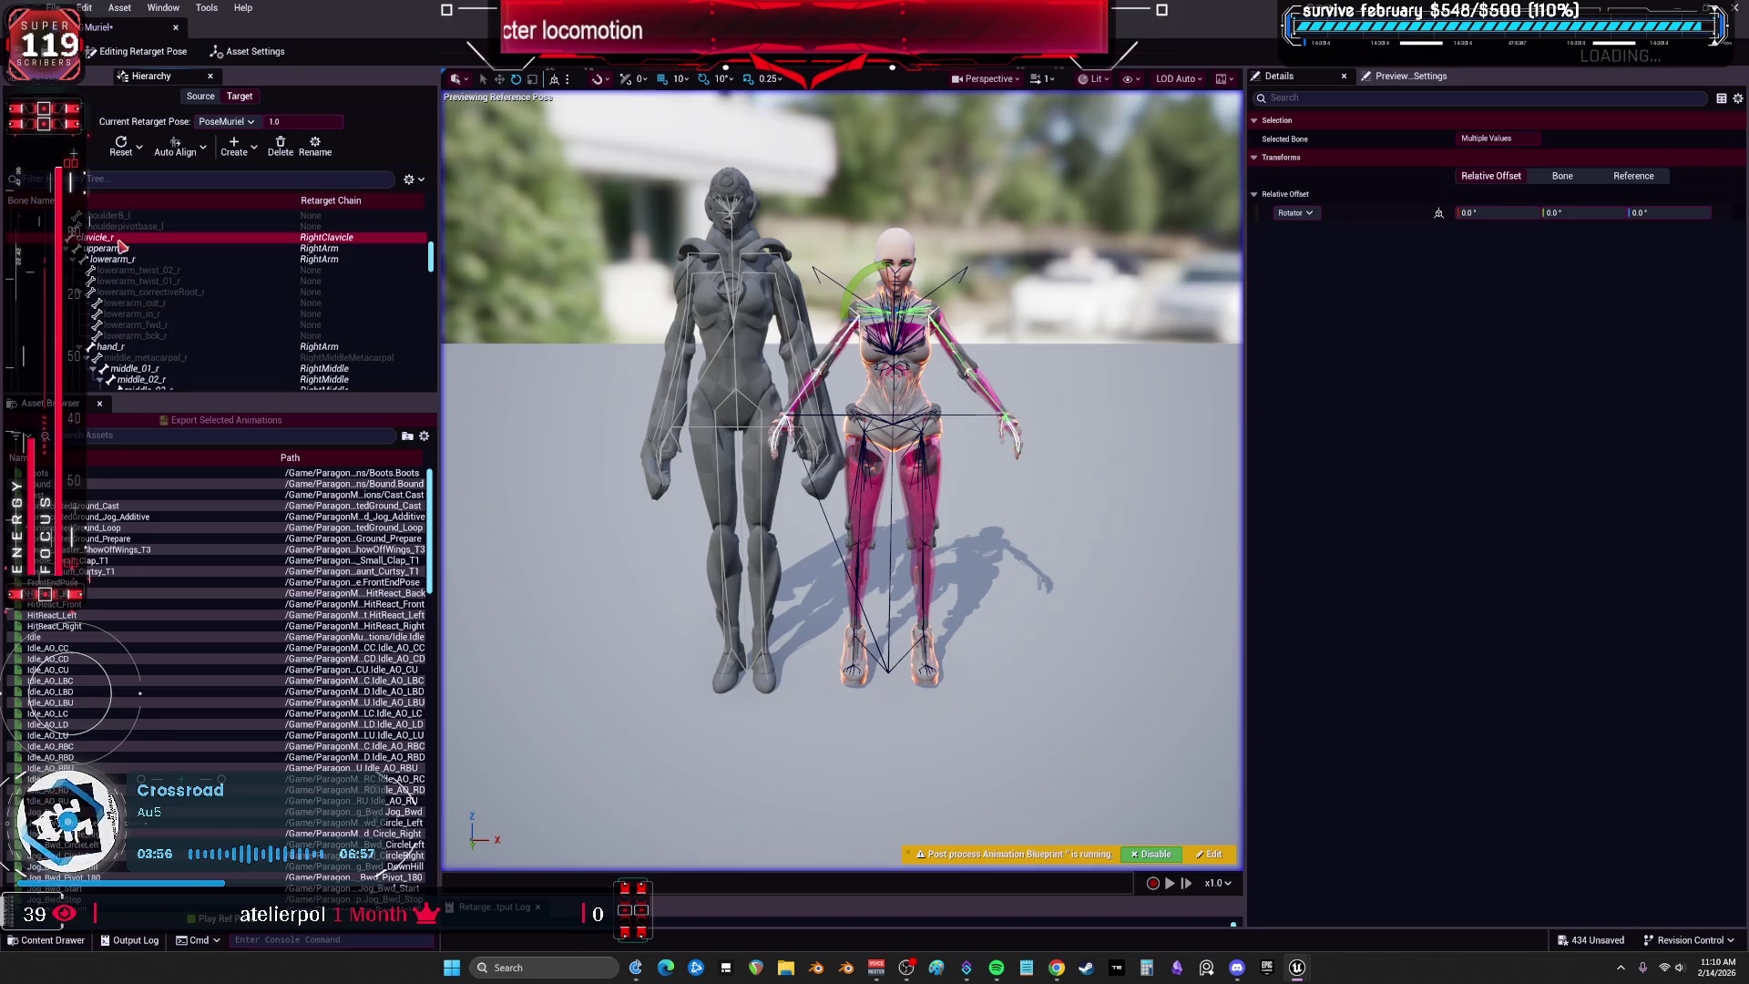
pyautogui.keyDown('ctrl'); pyautogui.click(110, 248); pyautogui.keyUp('ctrl')
pyautogui.keyDown('ctrl'); pyautogui.click(114, 259); pyautogui.keyUp('ctrl')
pyautogui.keyDown('ctrl'); pyautogui.click(131, 354); pyautogui.keyUp('ctrl')
# Step: Add the thigh, calf, foot and ball bones of both legs to the selection
pyautogui.scroll(-5, 182, 341)
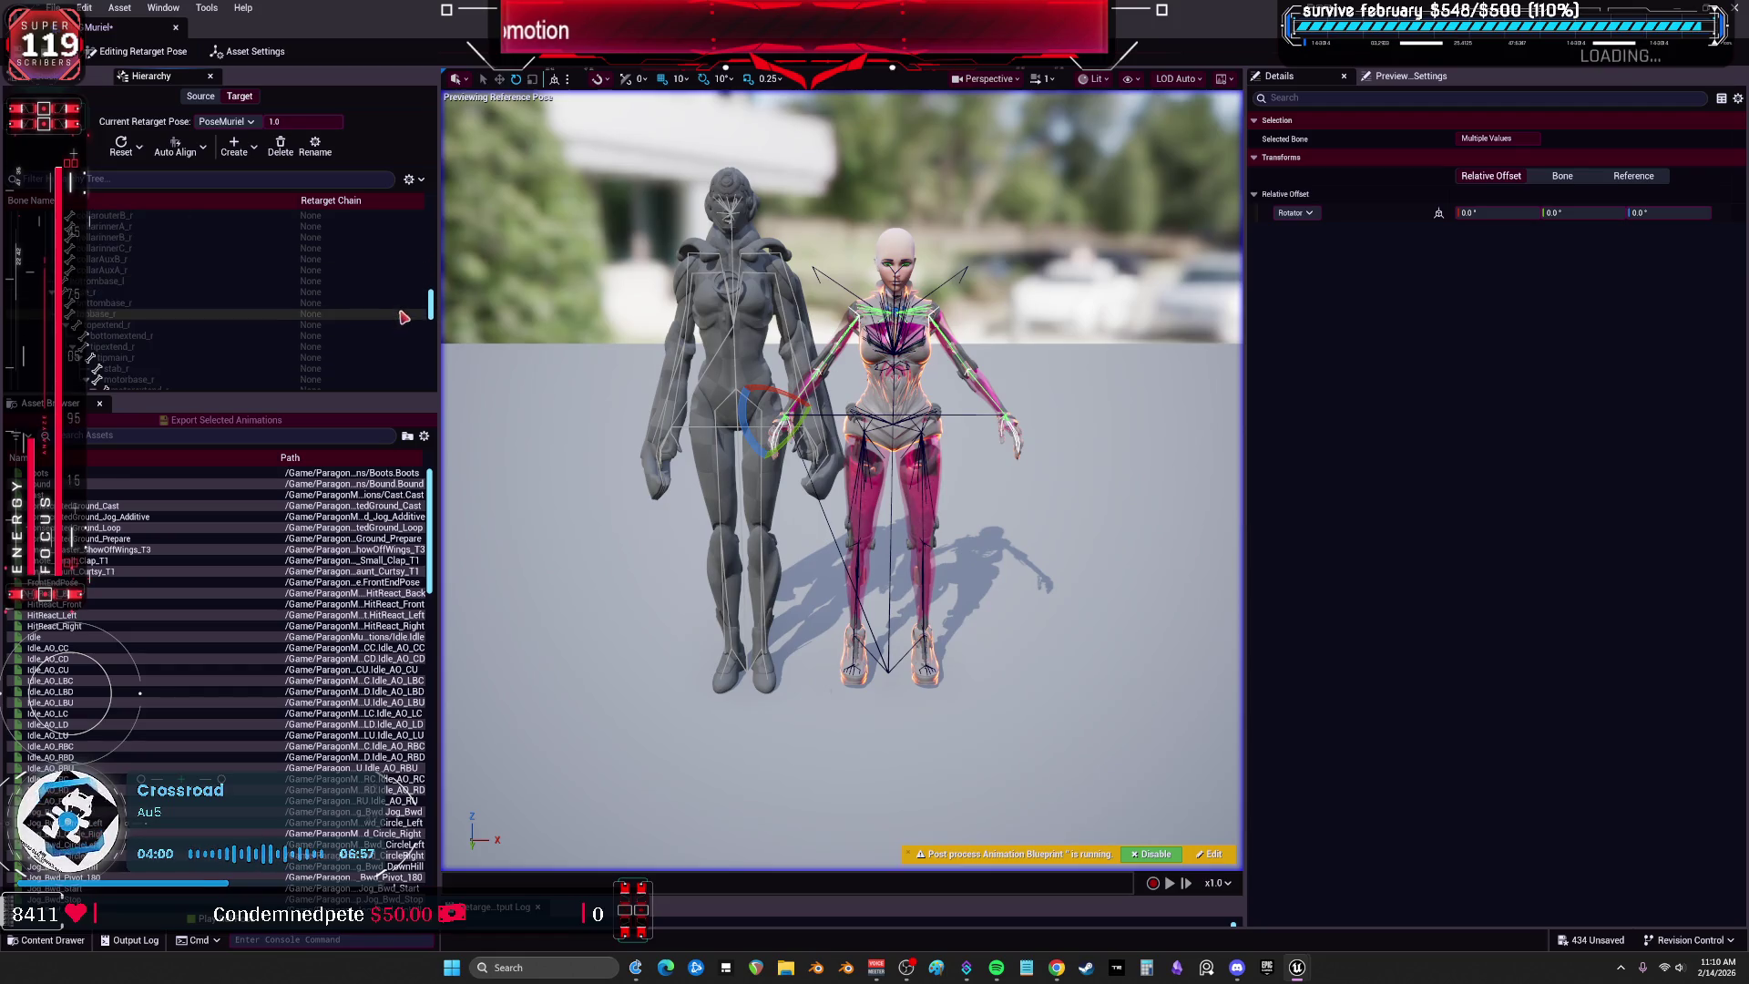
pyautogui.moveTo(430, 306); pyautogui.dragTo(432, 390)
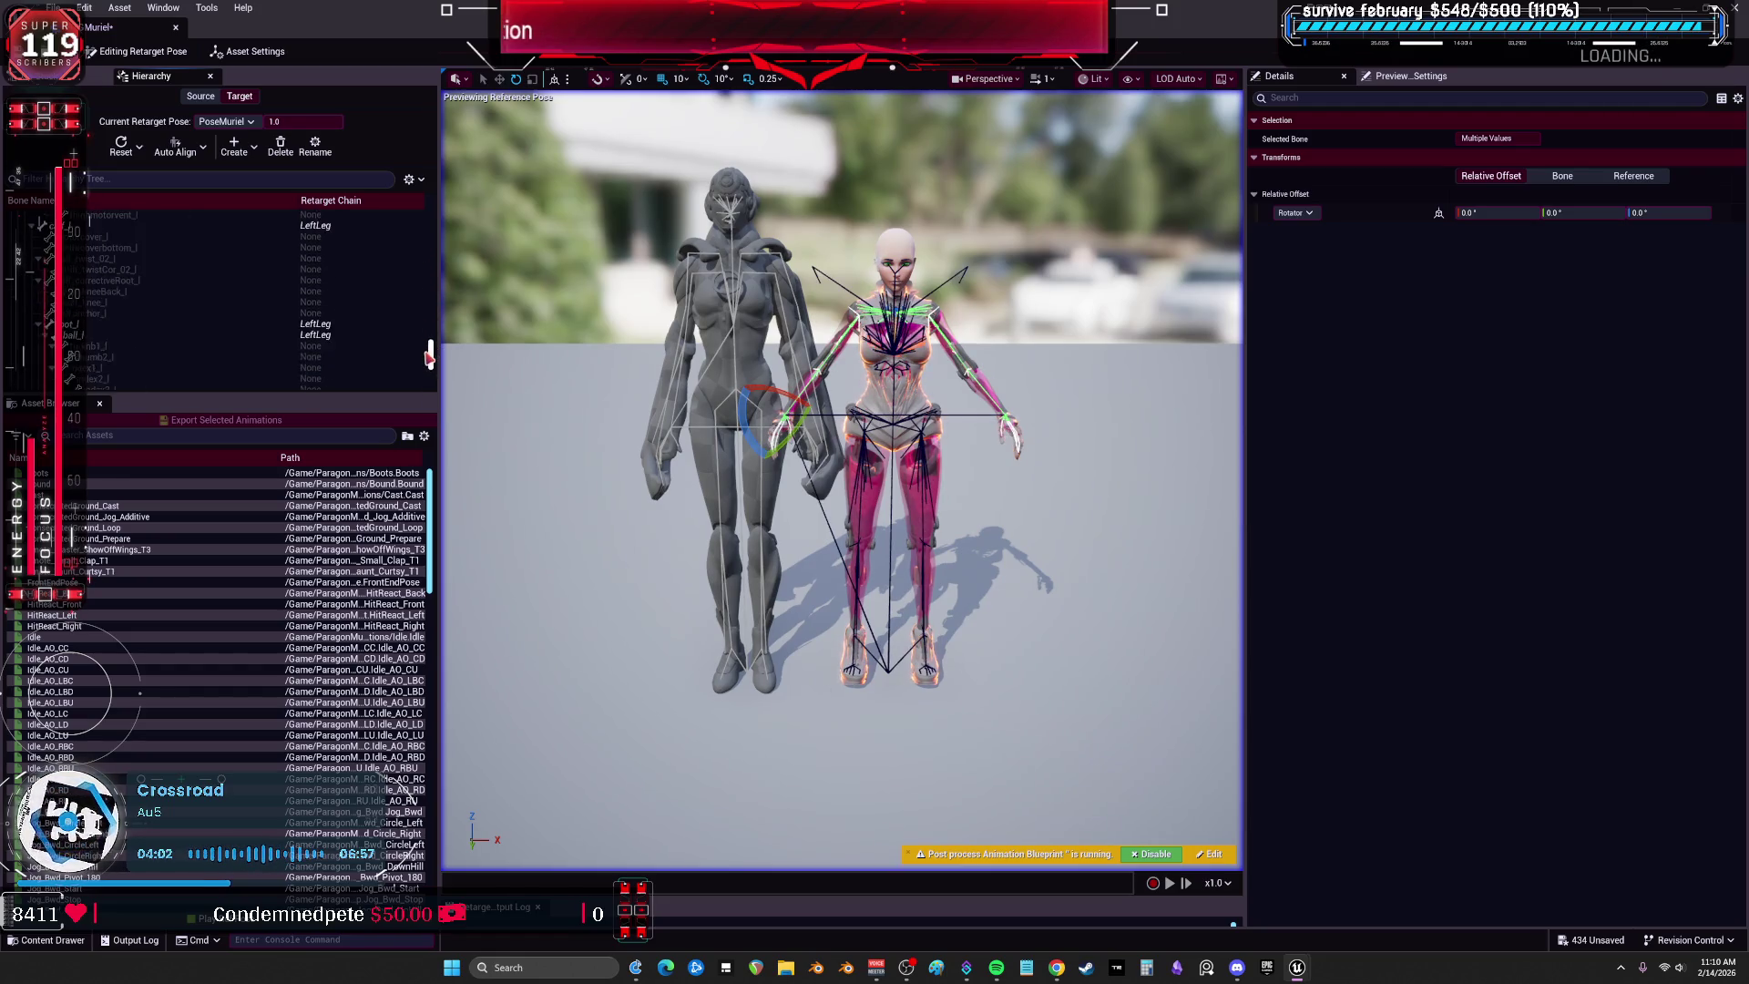
pyautogui.keyDown('ctrl'); pyautogui.click(75, 324); pyautogui.keyUp('ctrl')
pyautogui.scroll(3, 117, 292)
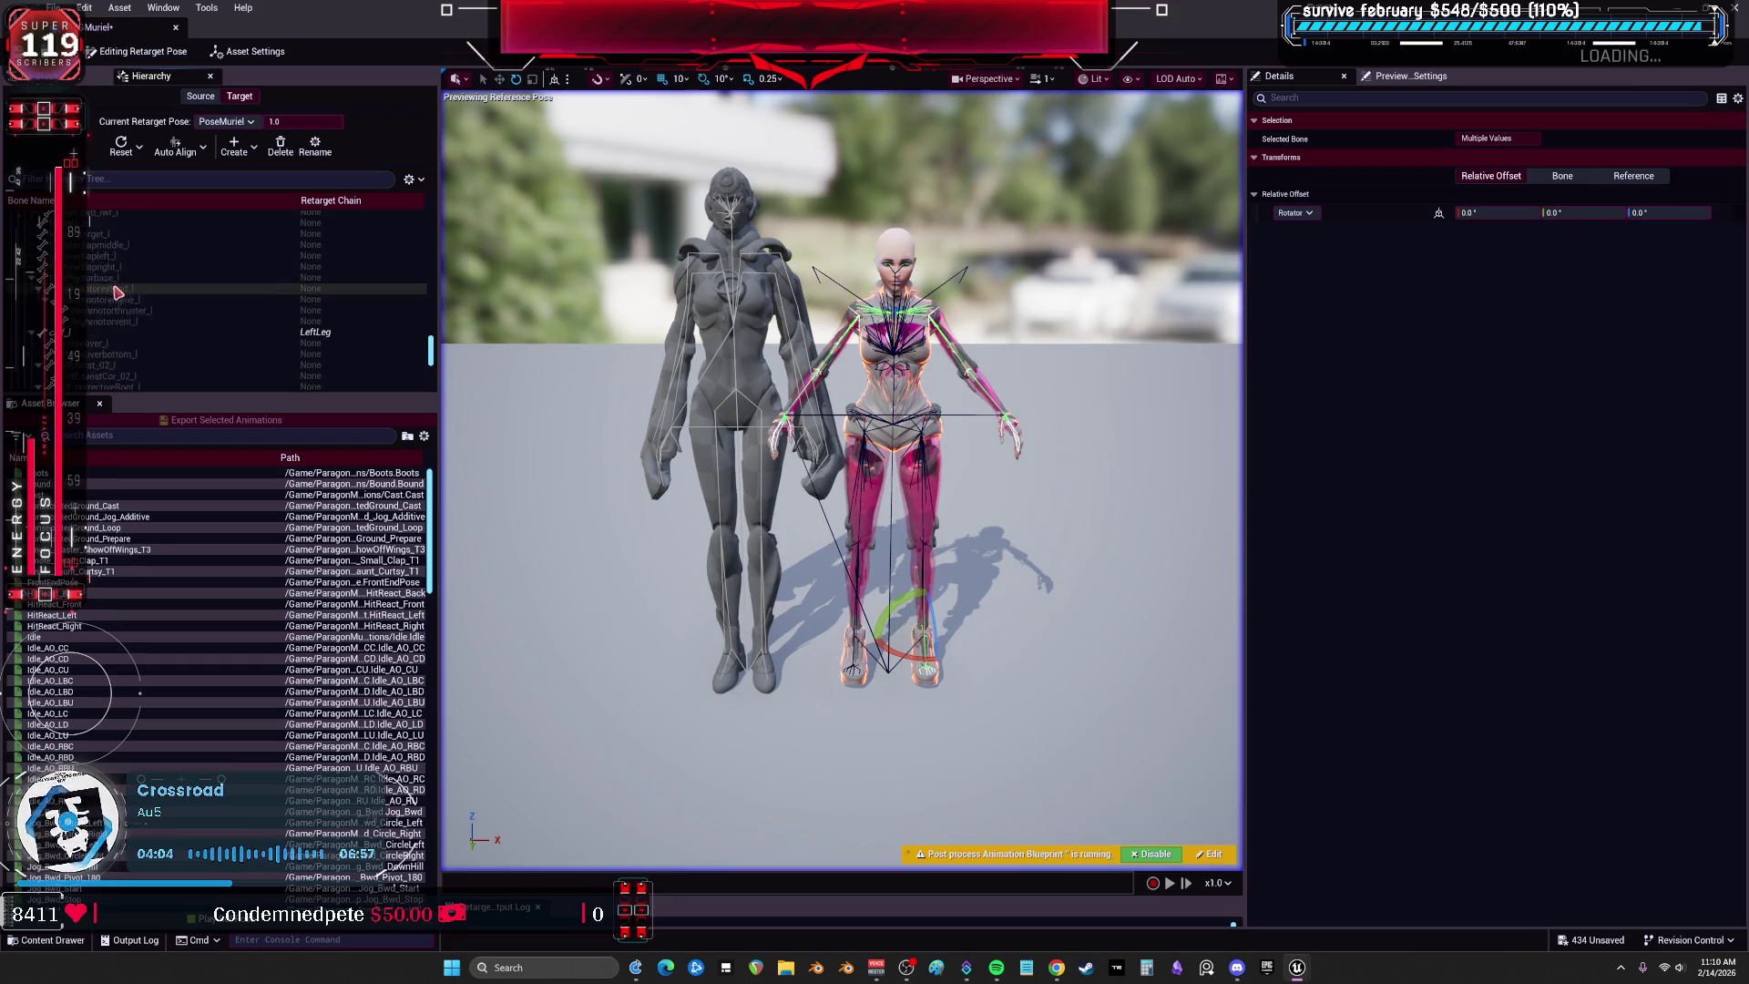
pyautogui.scroll(-1, 117, 291)
pyautogui.keyDown('ctrl'); pyautogui.click(84, 299); pyautogui.keyUp('ctrl')
pyautogui.scroll(2, 109, 292)
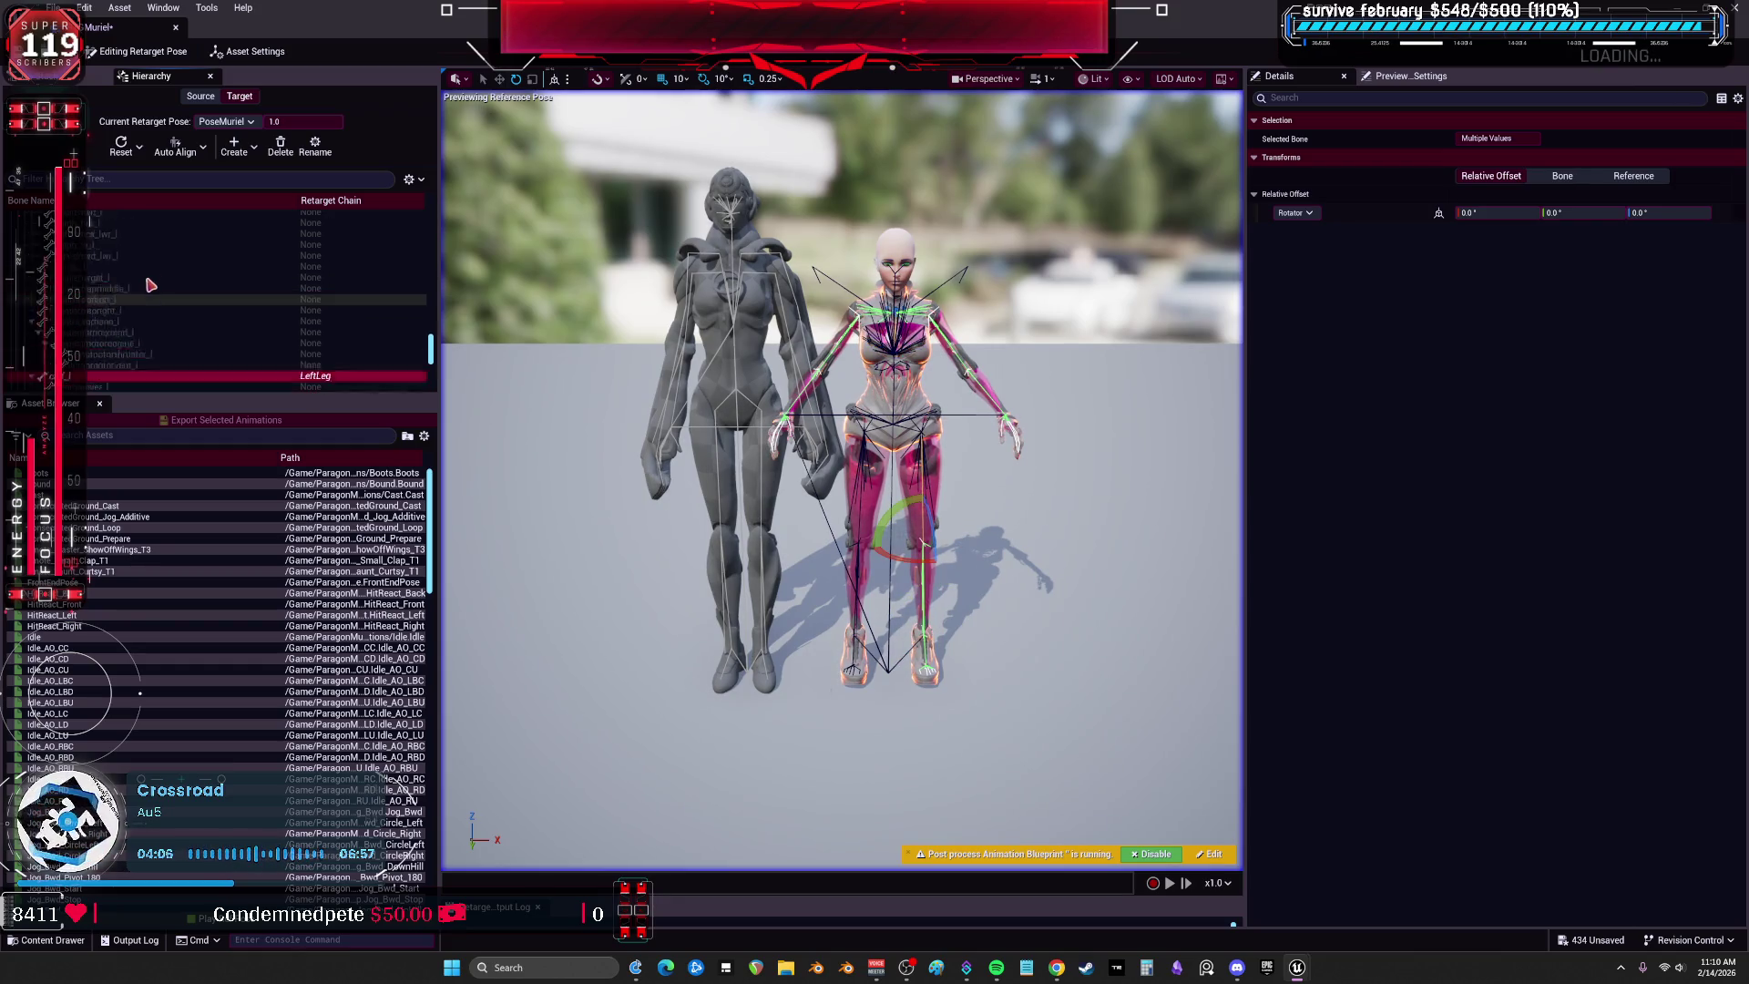
pyautogui.scroll(3, 105, 299)
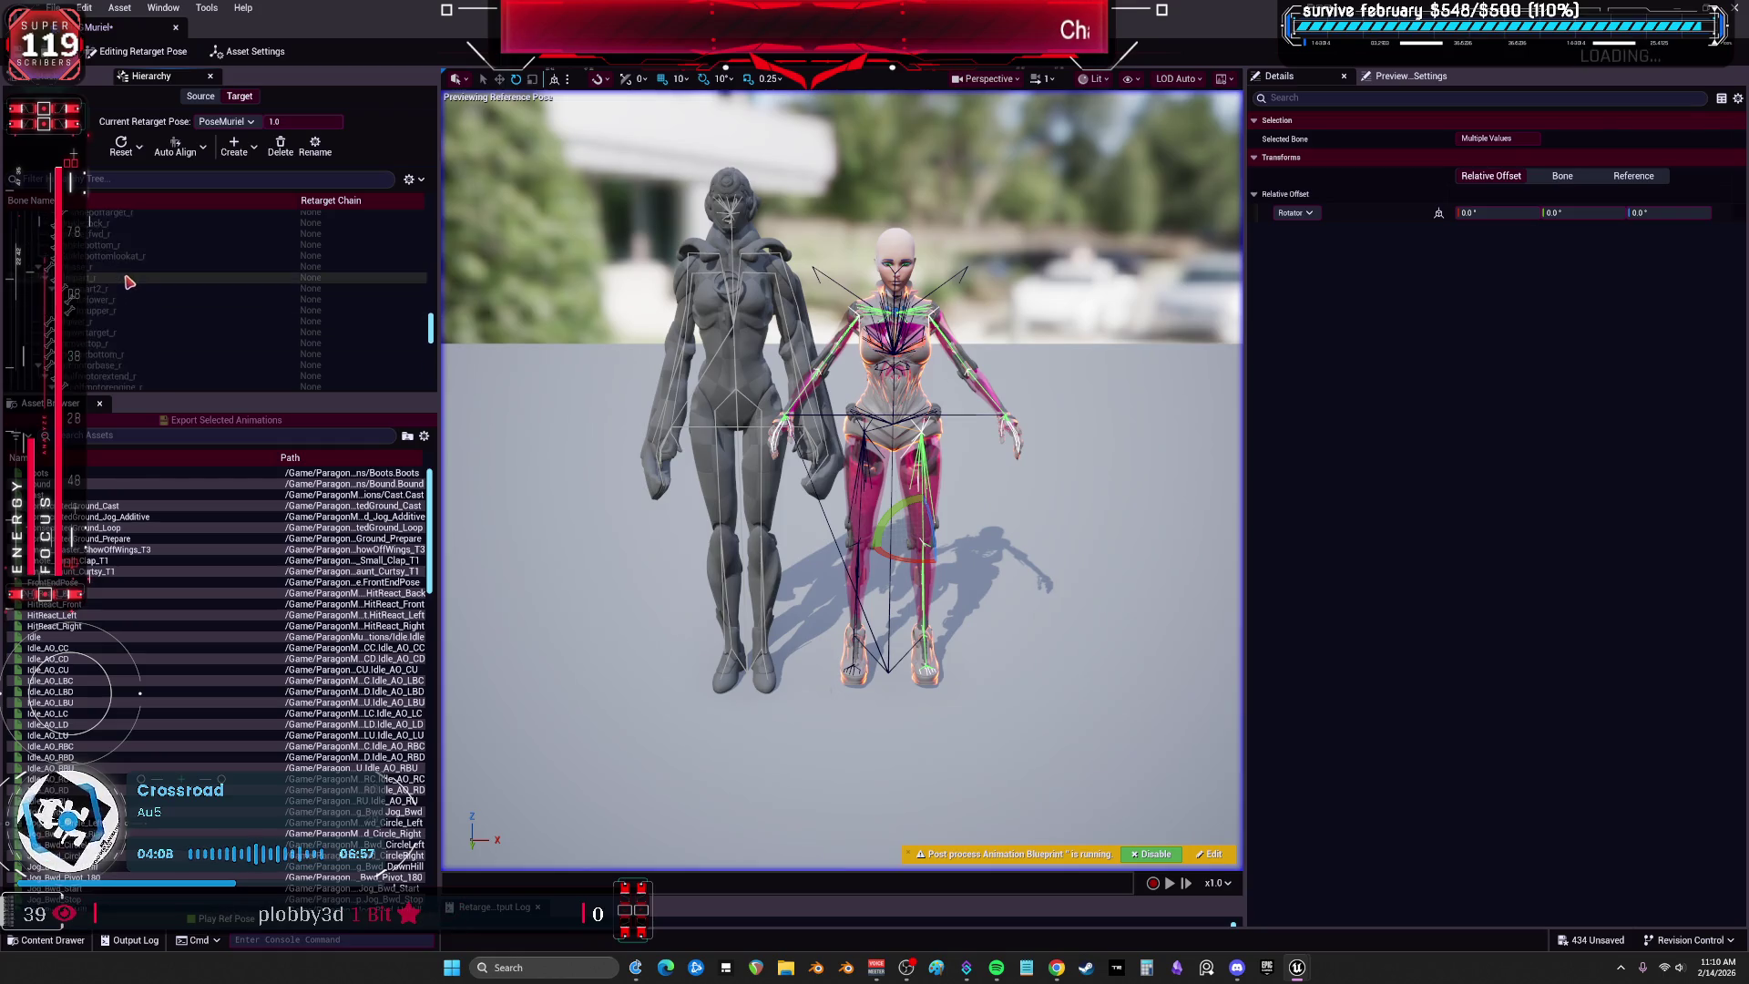
pyautogui.scroll(2, 100, 293)
pyautogui.click(73, 290)
pyautogui.scroll(5, 73, 290)
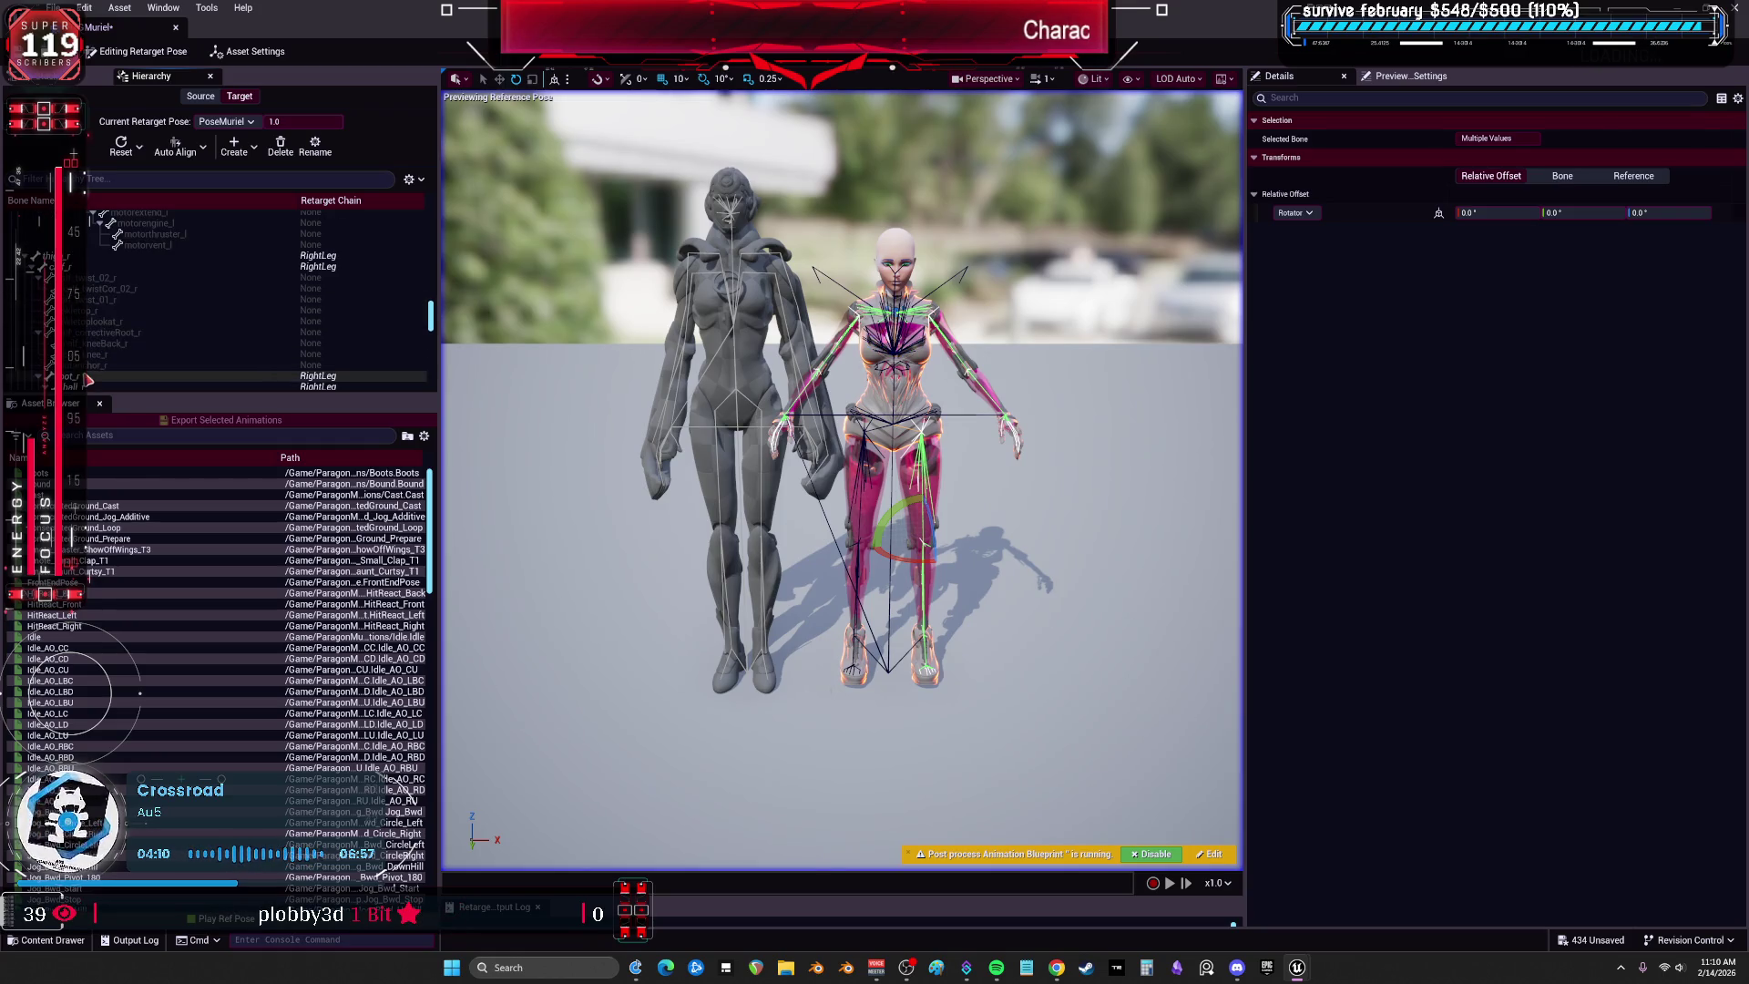
pyautogui.keyDown('ctrl'); pyautogui.click(100, 266); pyautogui.keyUp('ctrl')
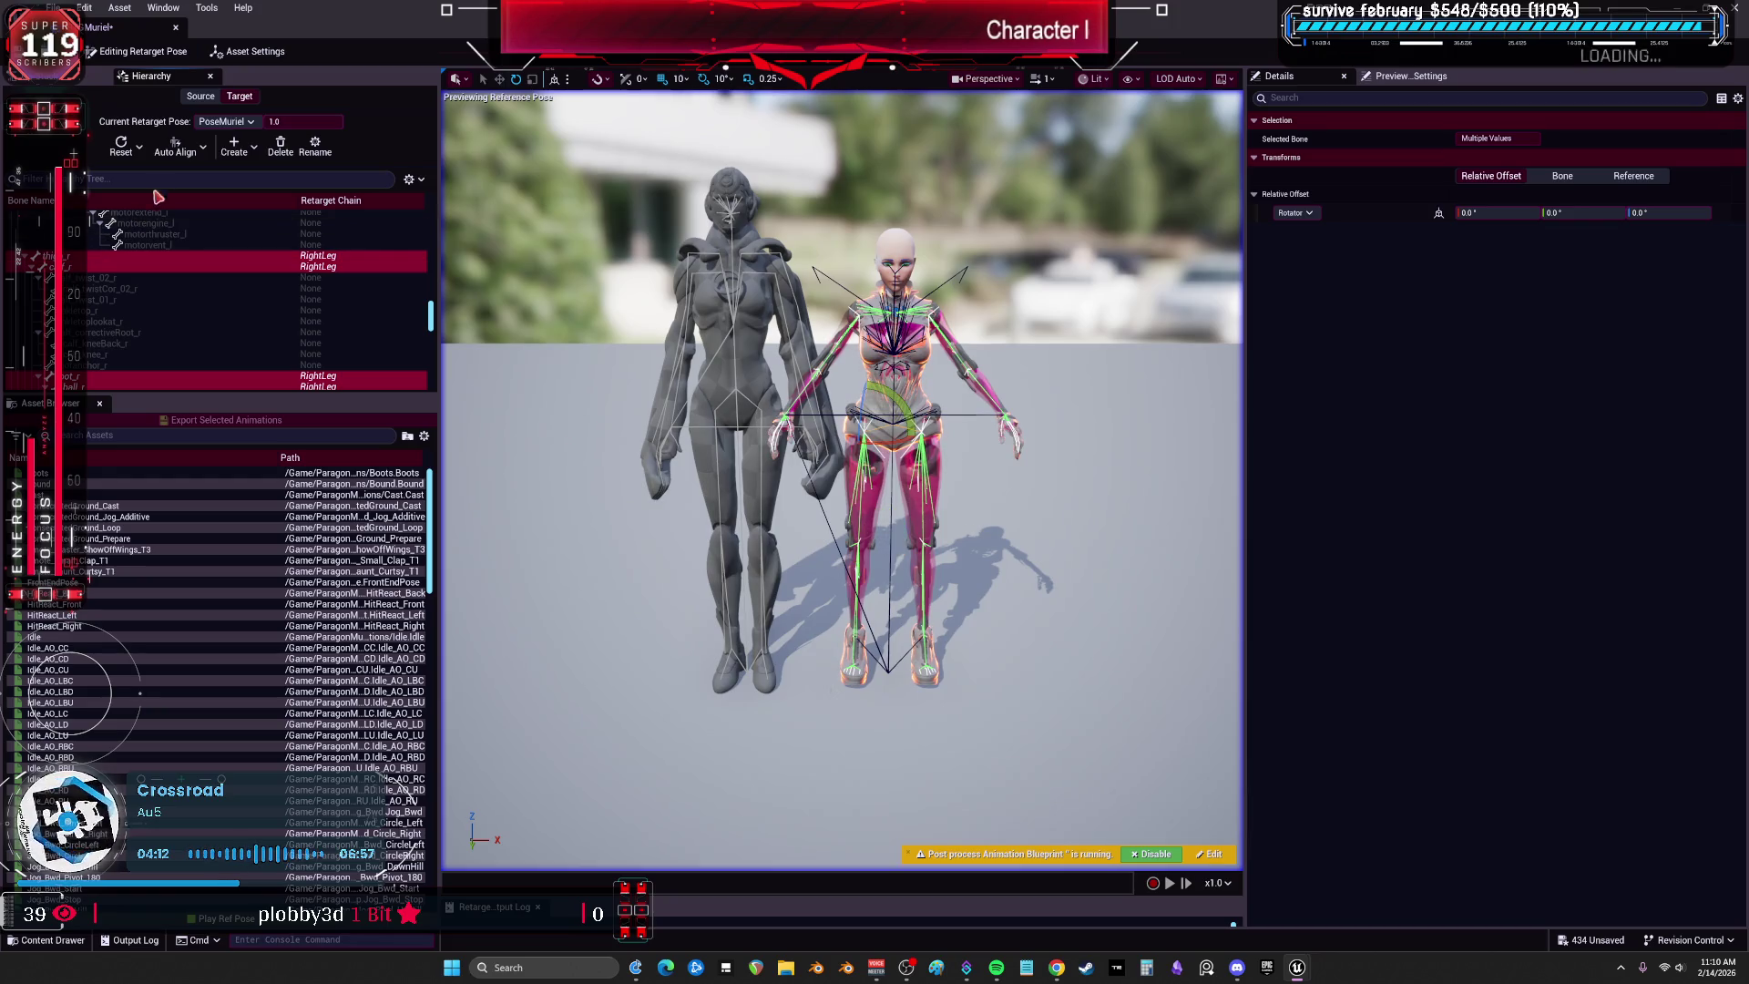
pyautogui.click(200, 154)
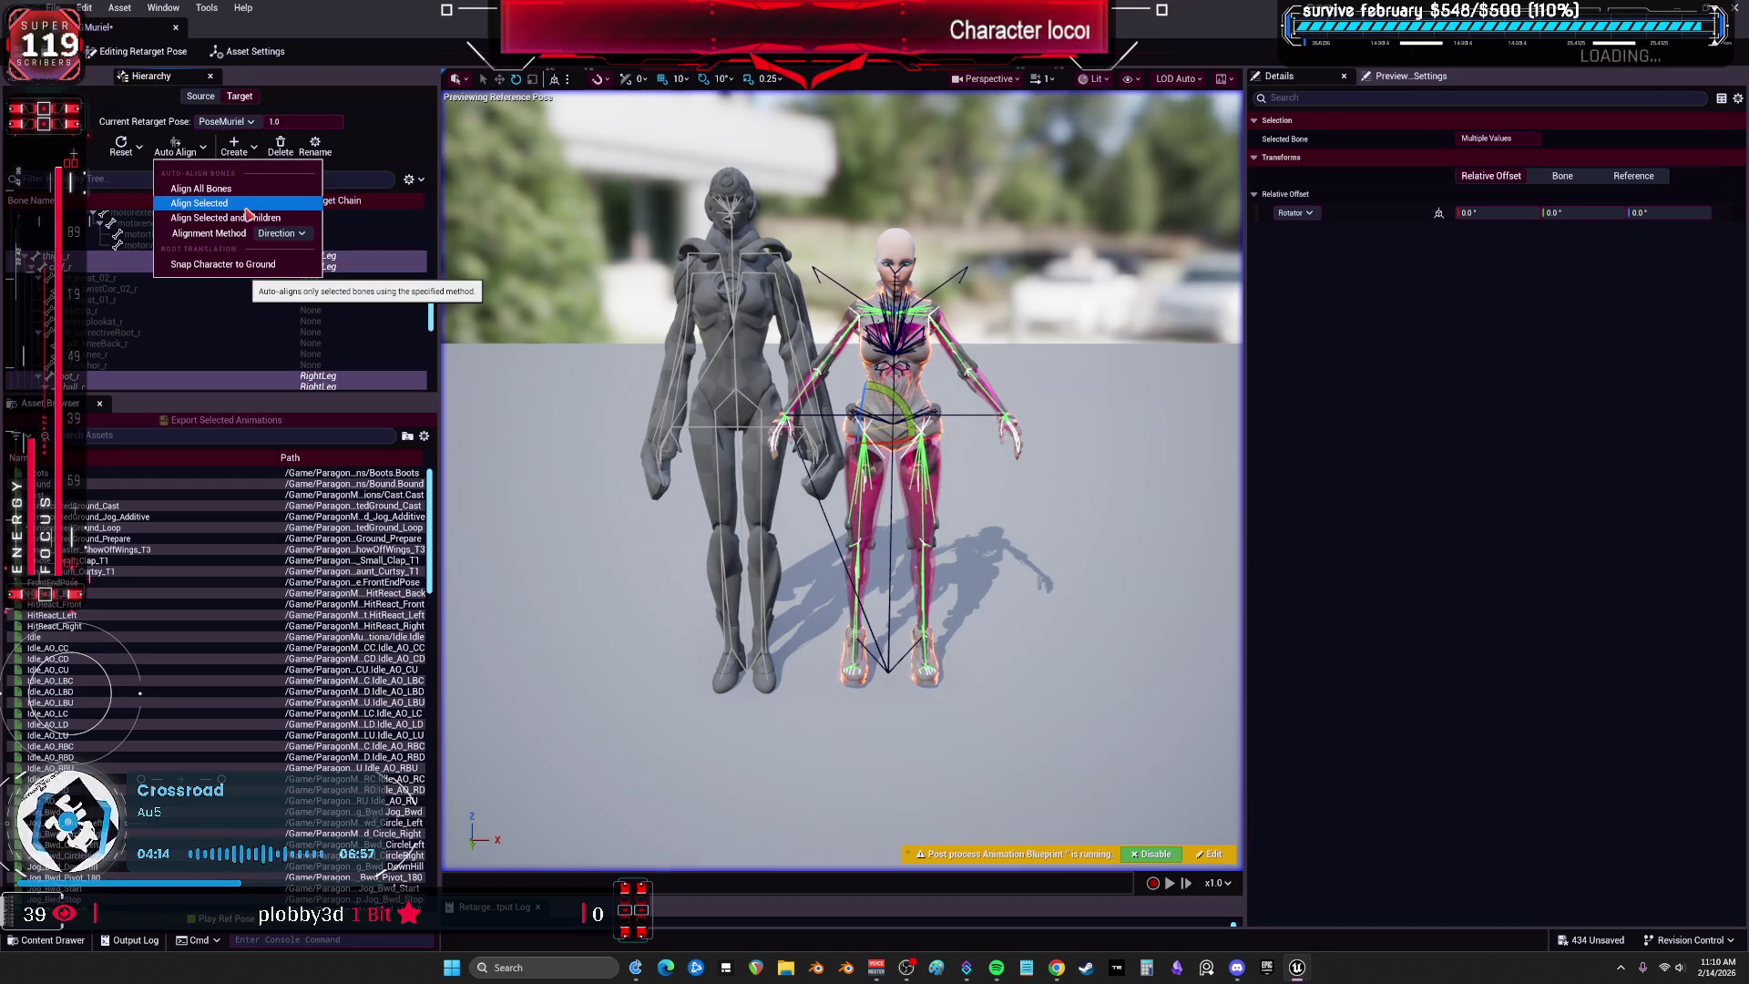
# Step: Auto-align the selected limb bones, first with Direction, then with Local Rotation Axes
pyautogui.click(293, 234)
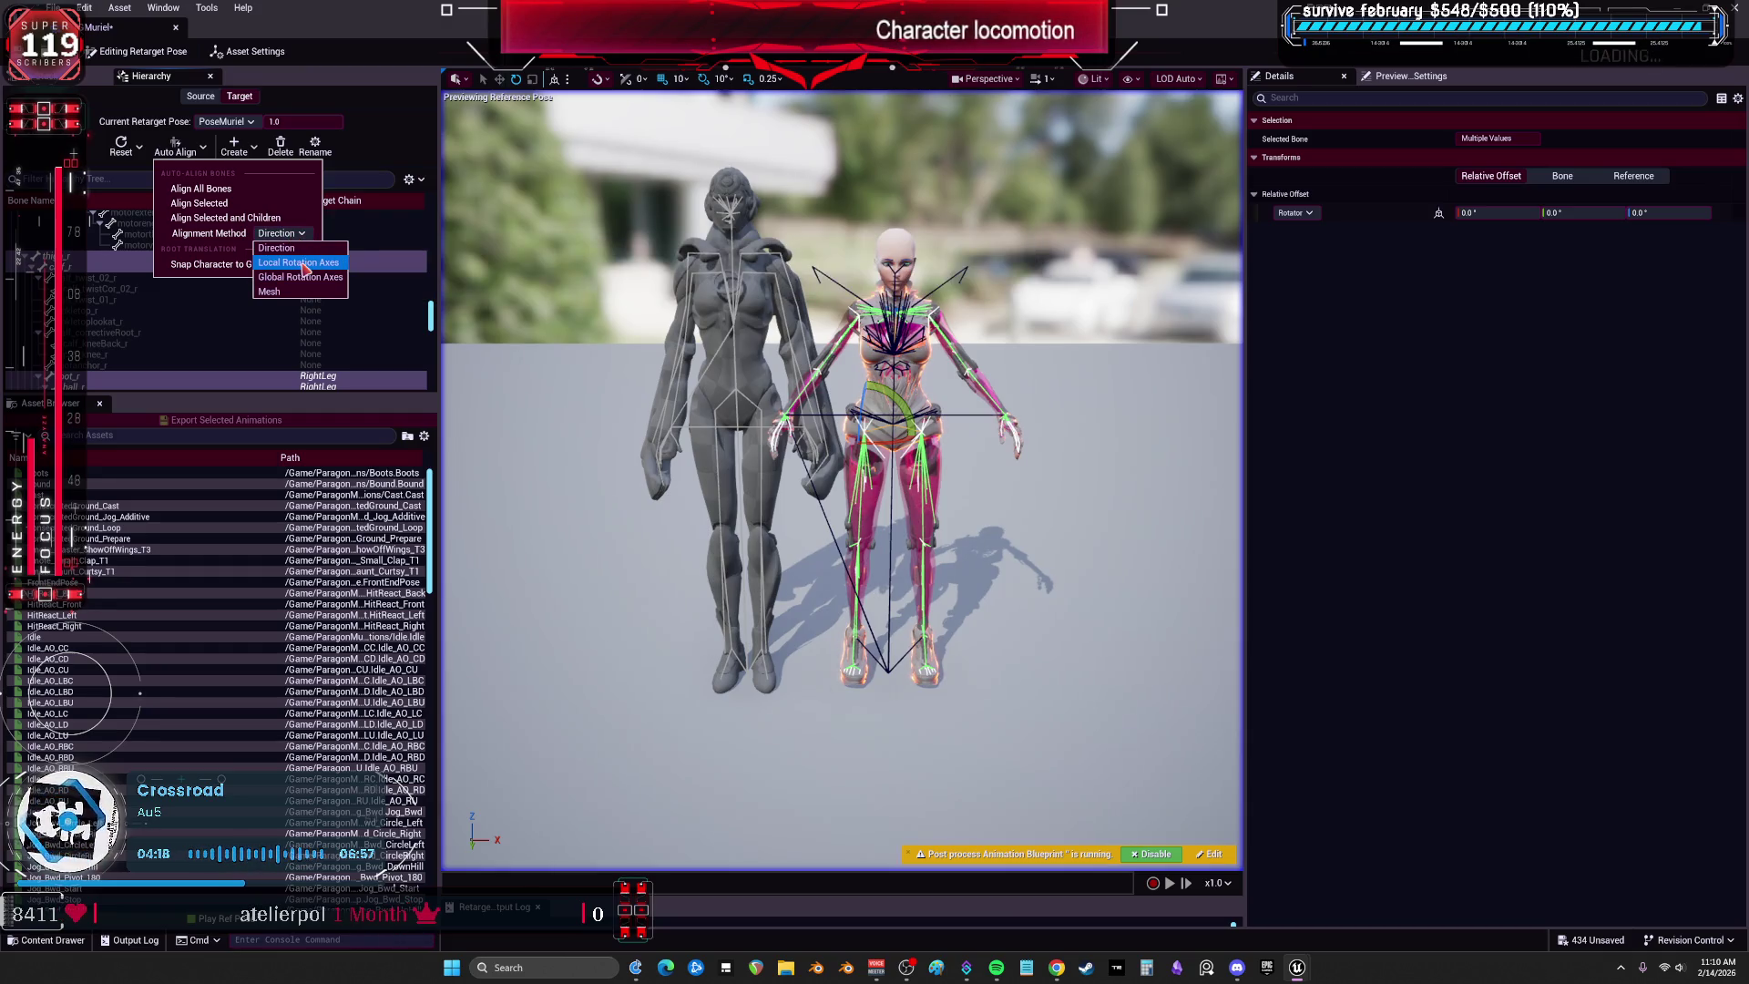
pyautogui.click(276, 248)
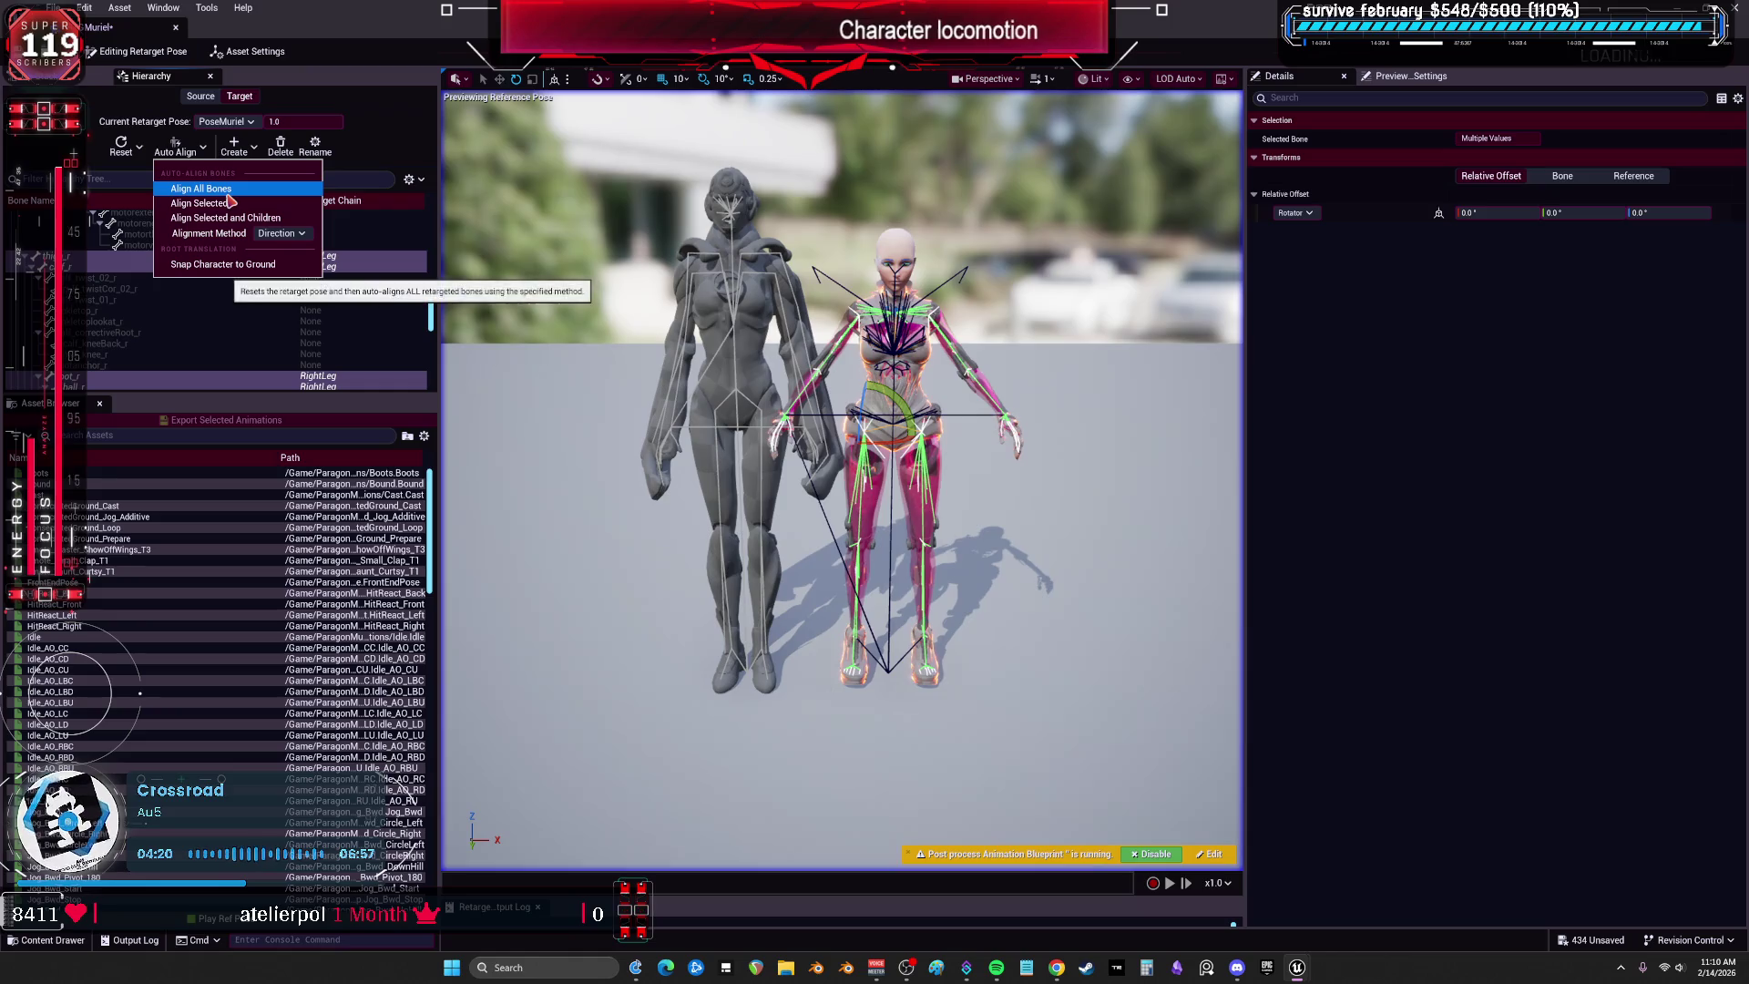
pyautogui.click(229, 207)
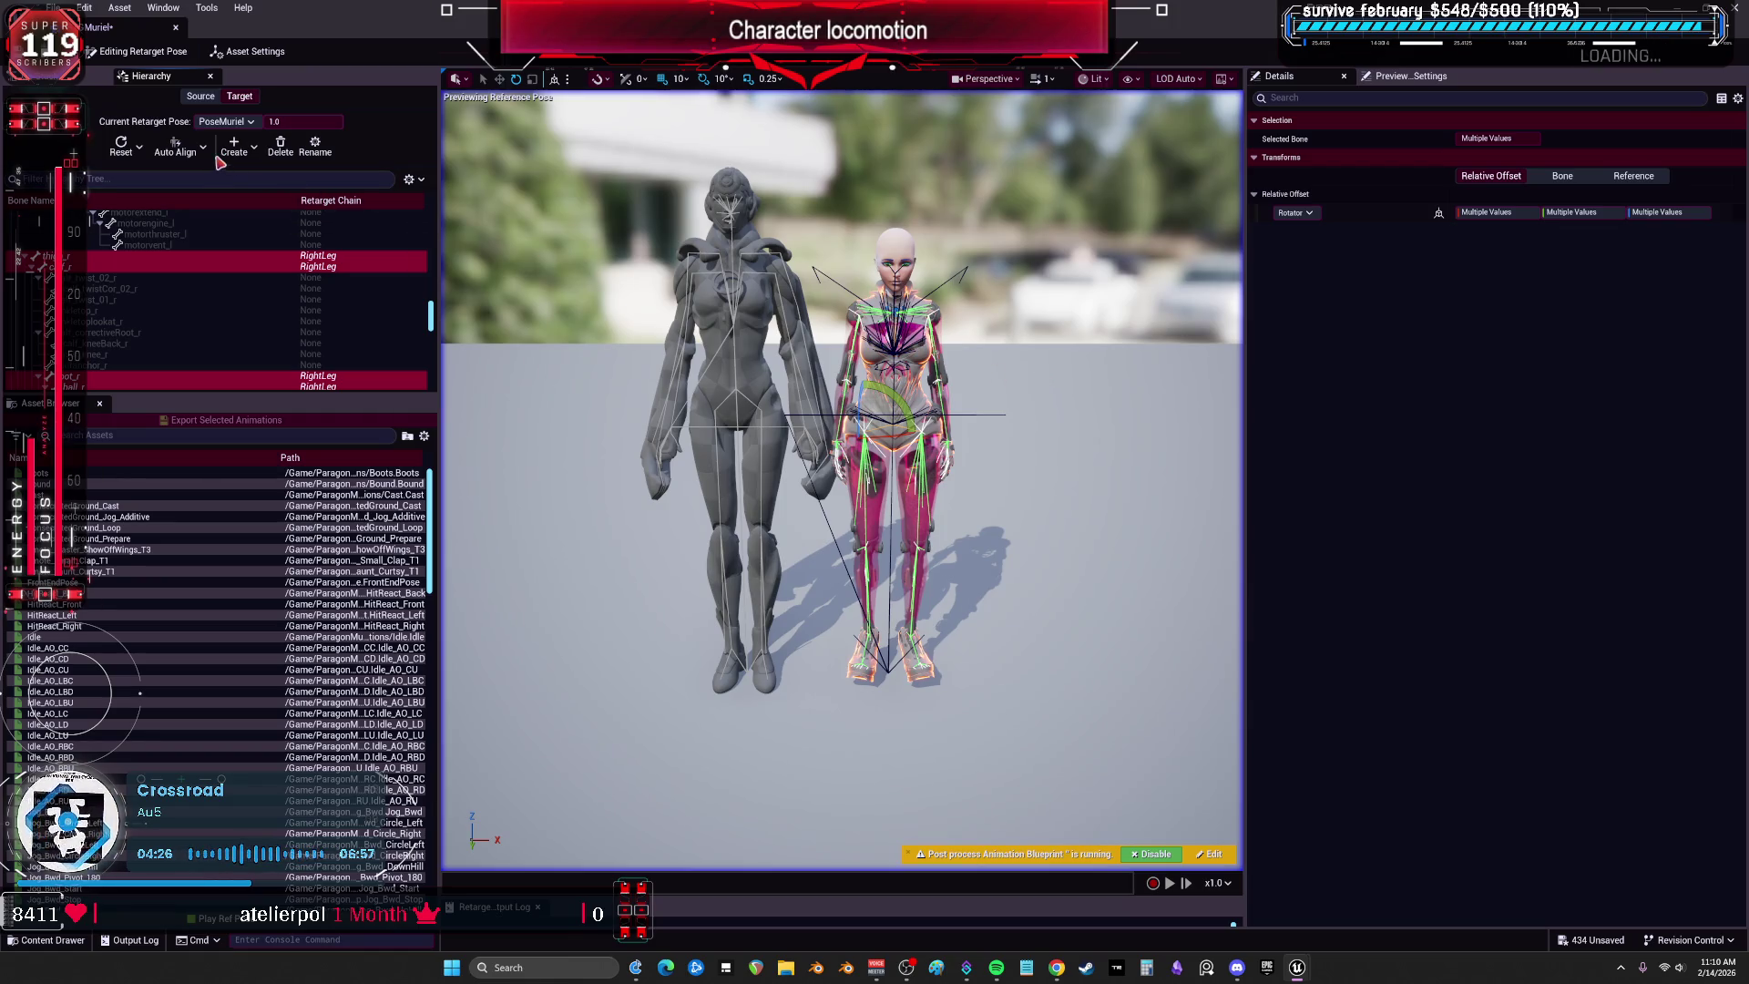
pyautogui.click(176, 146)
pyautogui.click(280, 234)
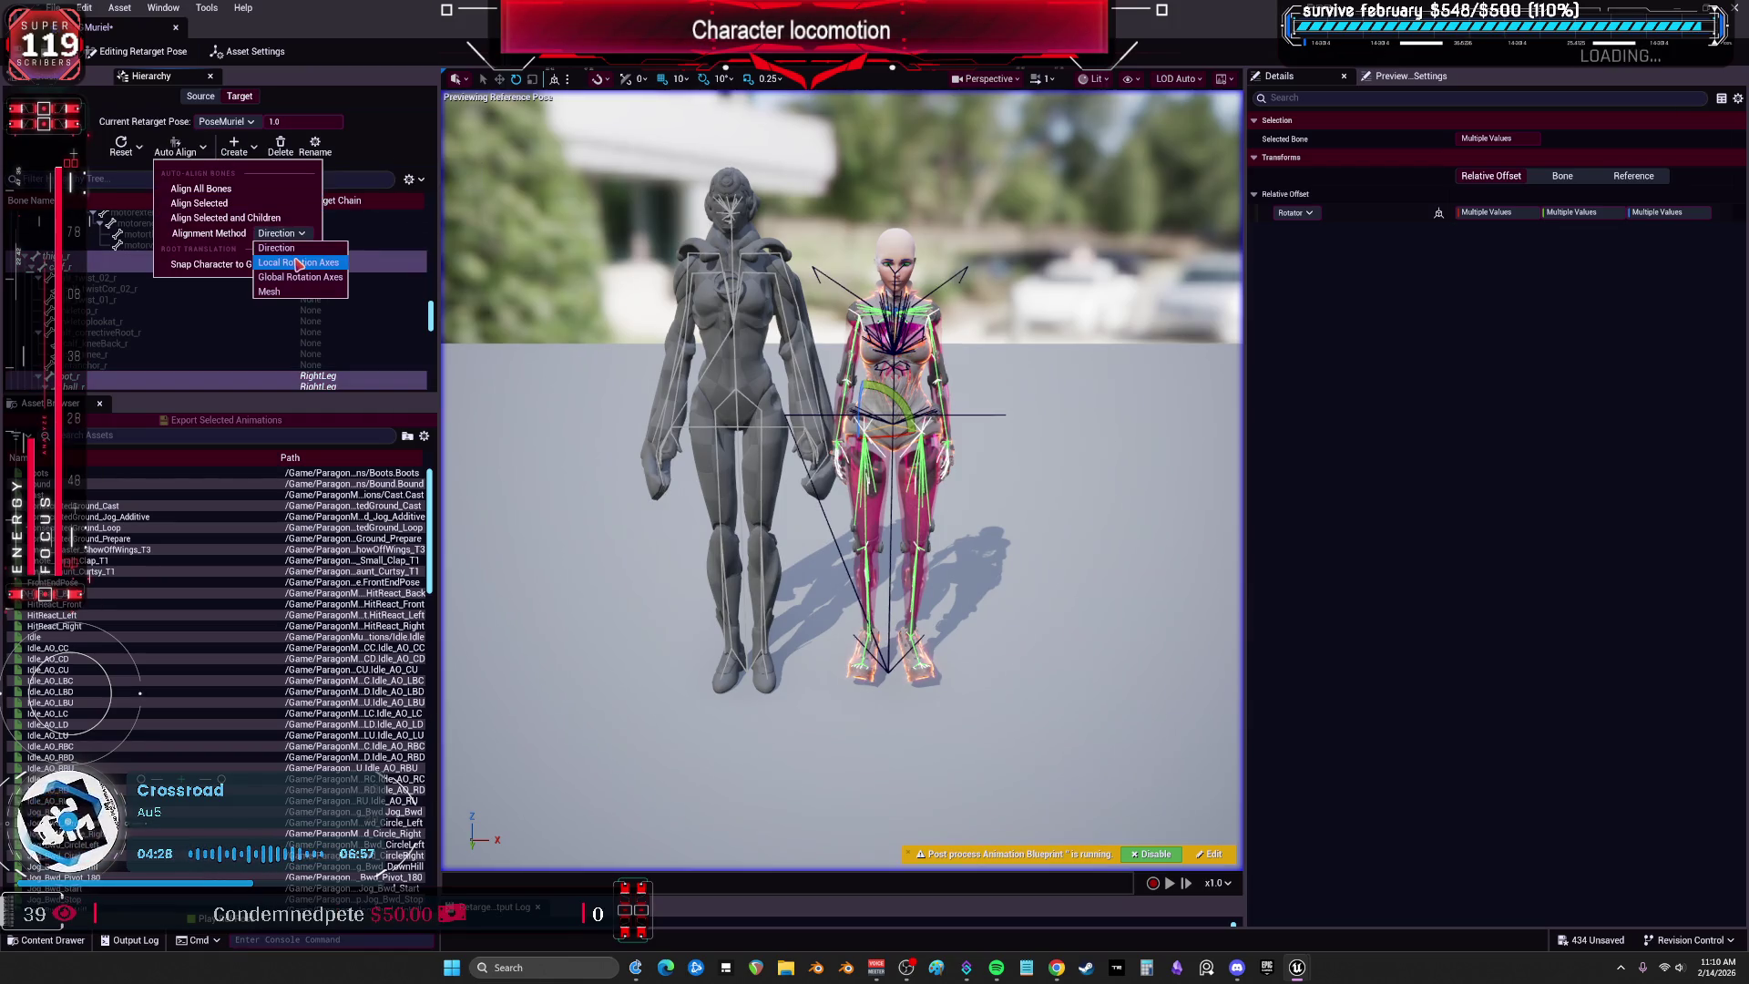
pyautogui.click(291, 263)
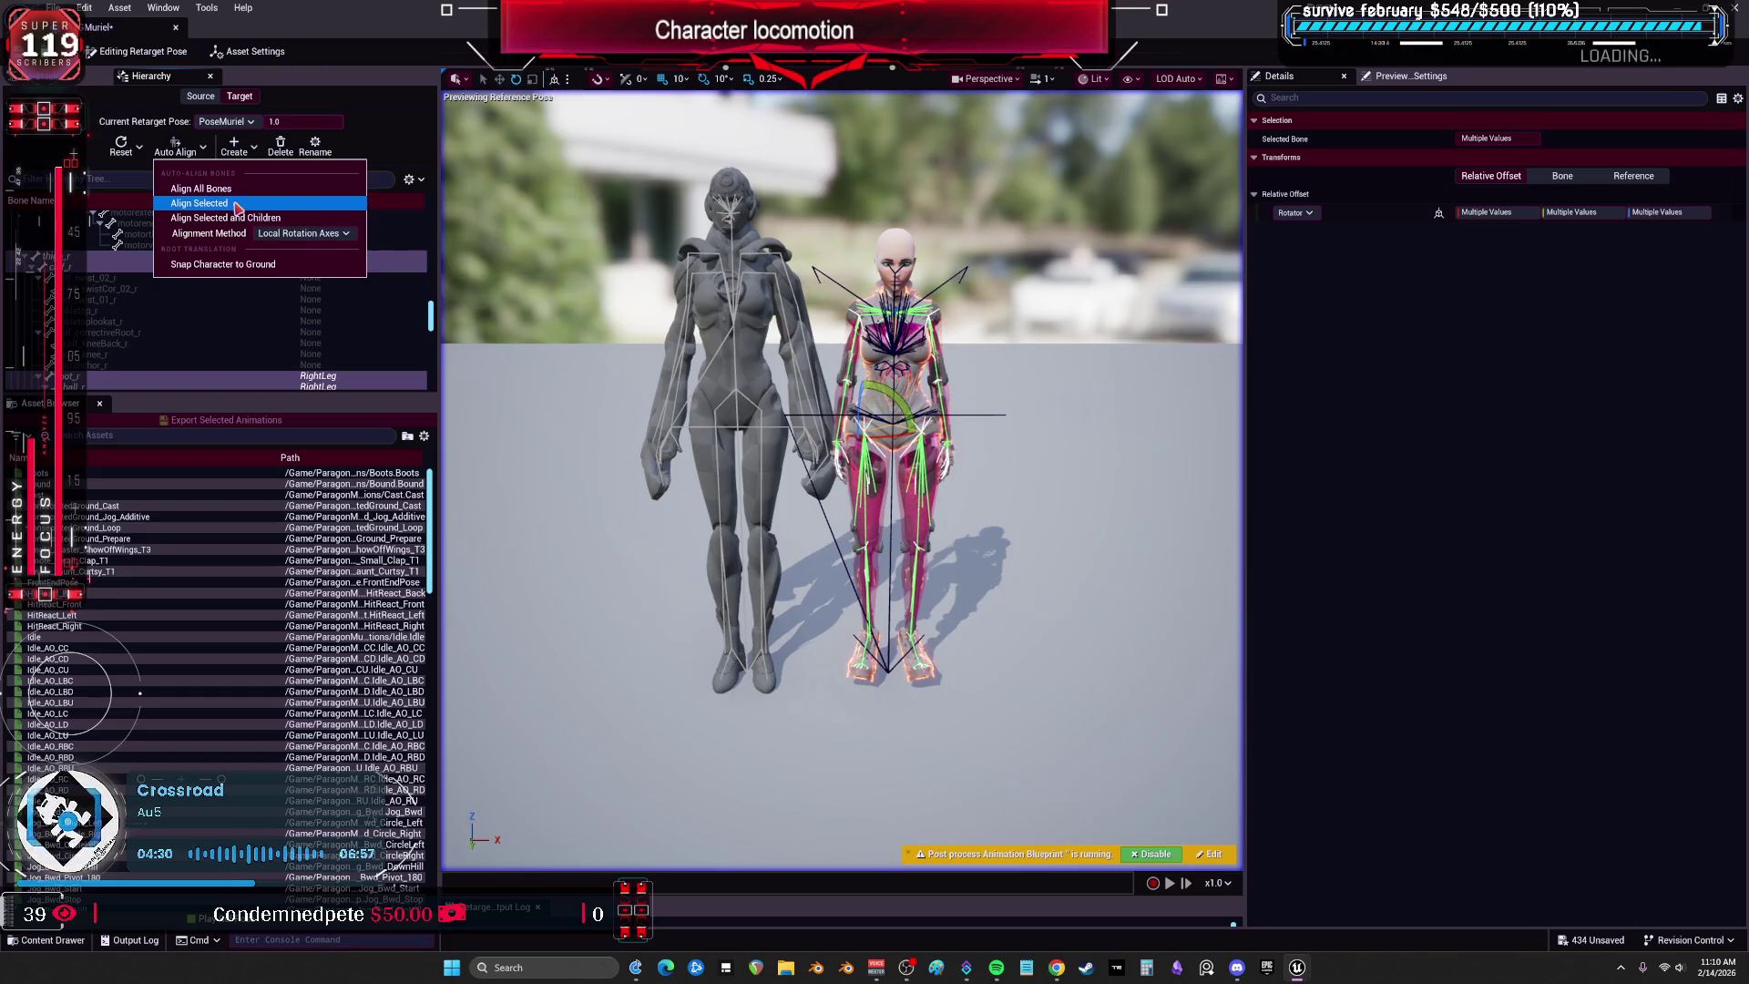
pyautogui.click(239, 205)
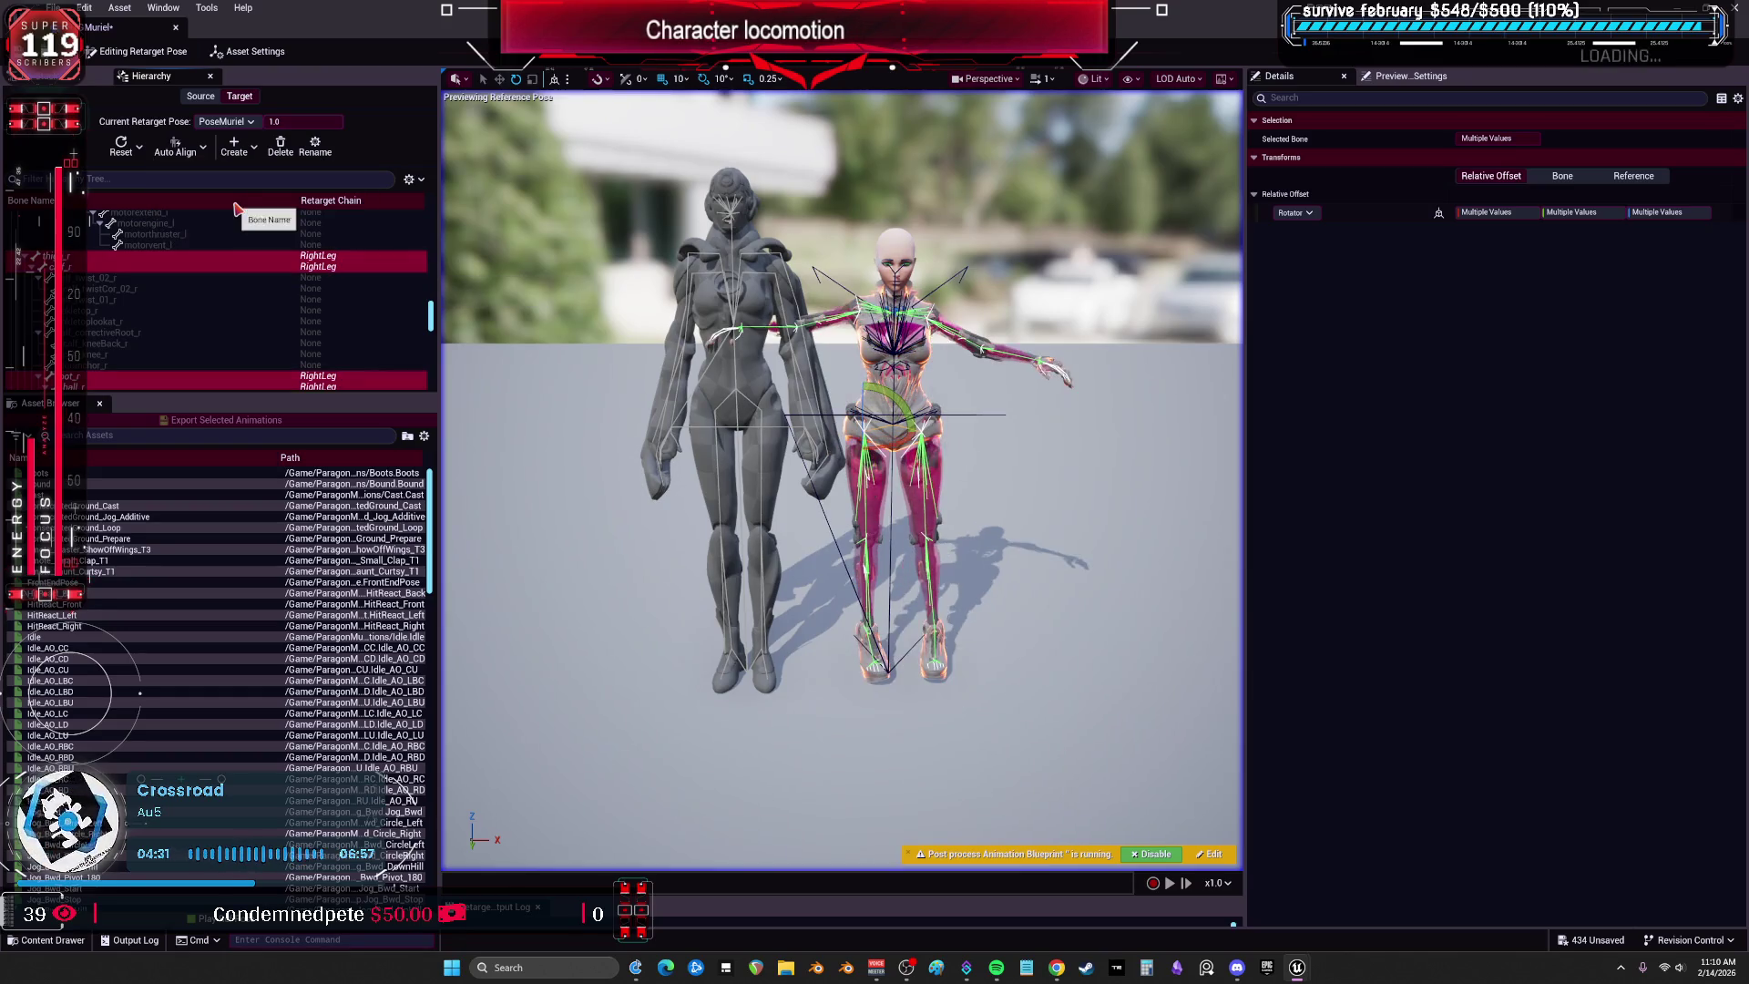
# Step: Realign the selected bones using Global Rotation Axes, frame the legs, and adjust the hierarchy bone filter
pyautogui.click(209, 153)
pyautogui.click(300, 233)
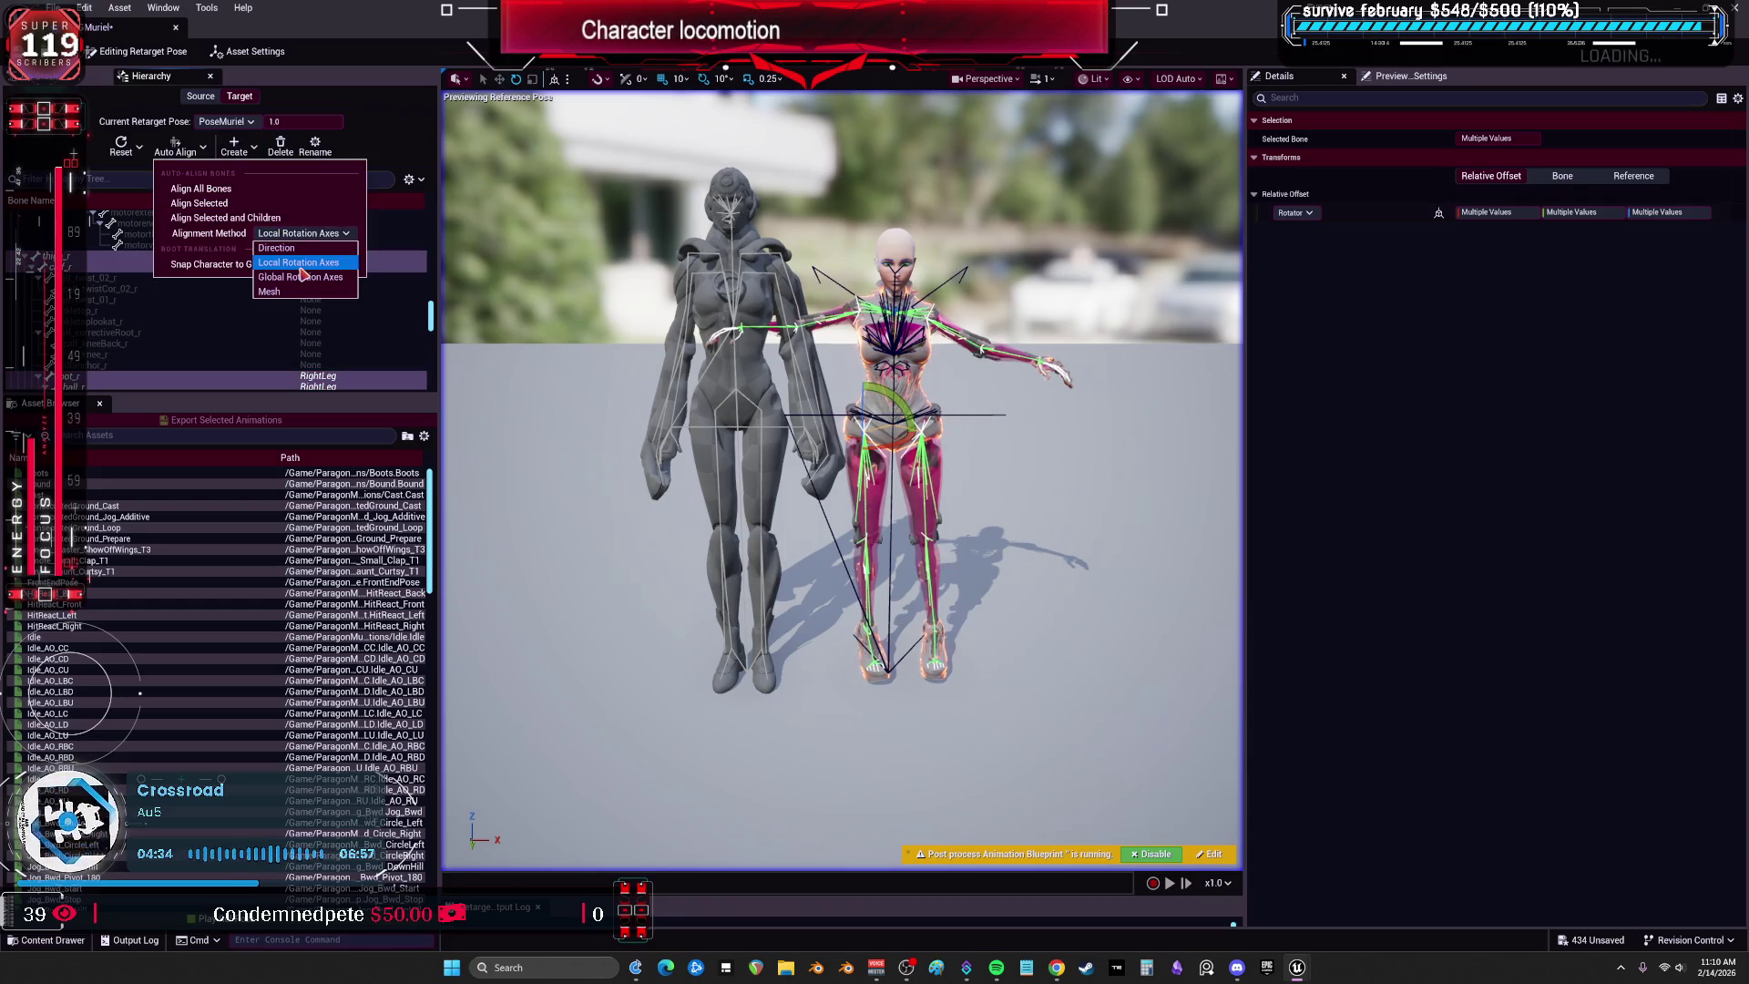
pyautogui.click(300, 277)
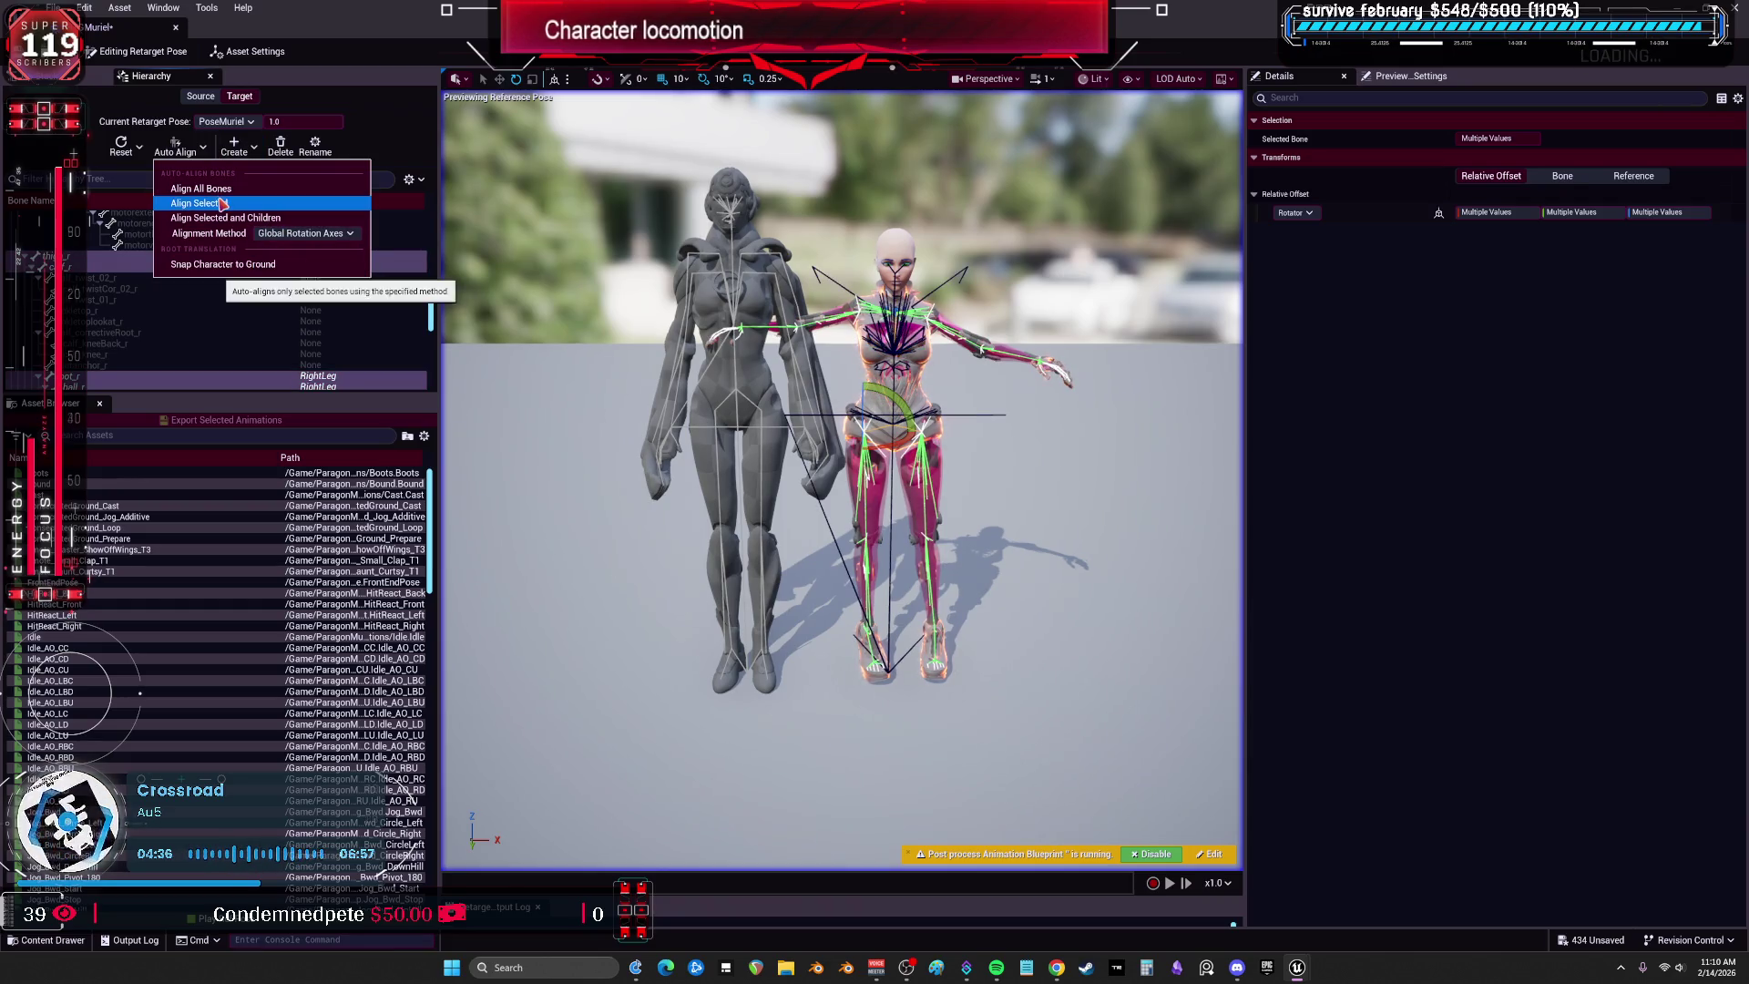
pyautogui.click(217, 204)
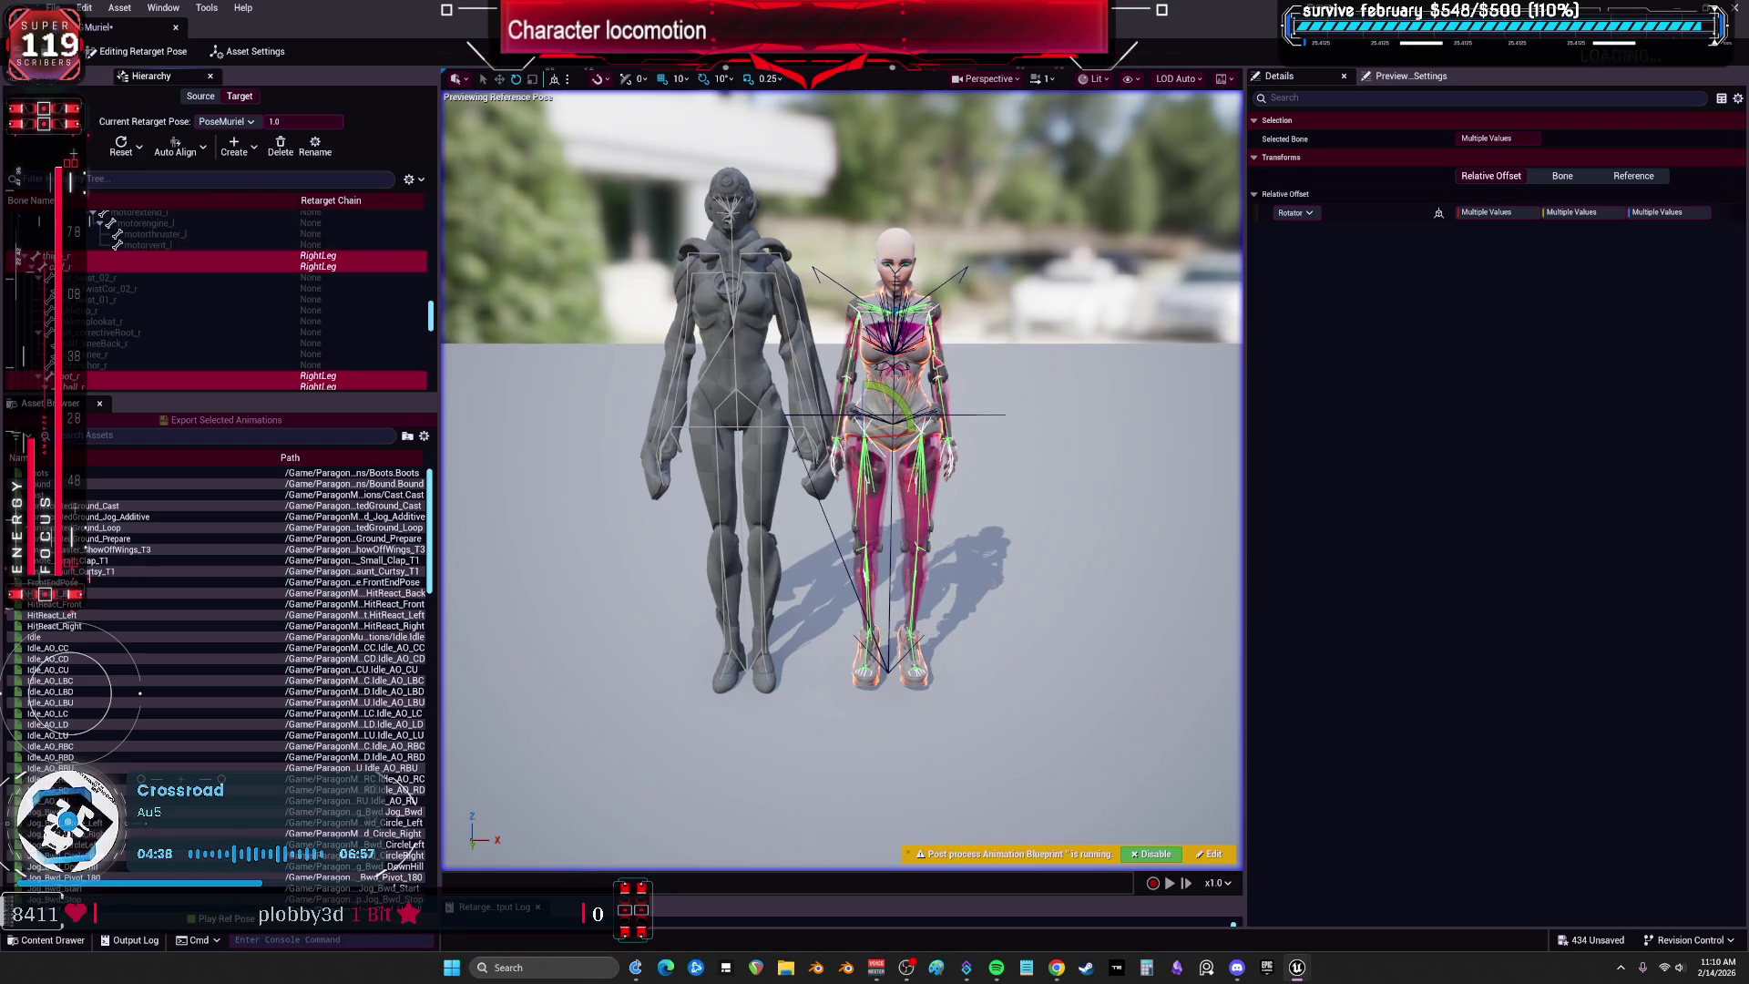
pyautogui.press('f')
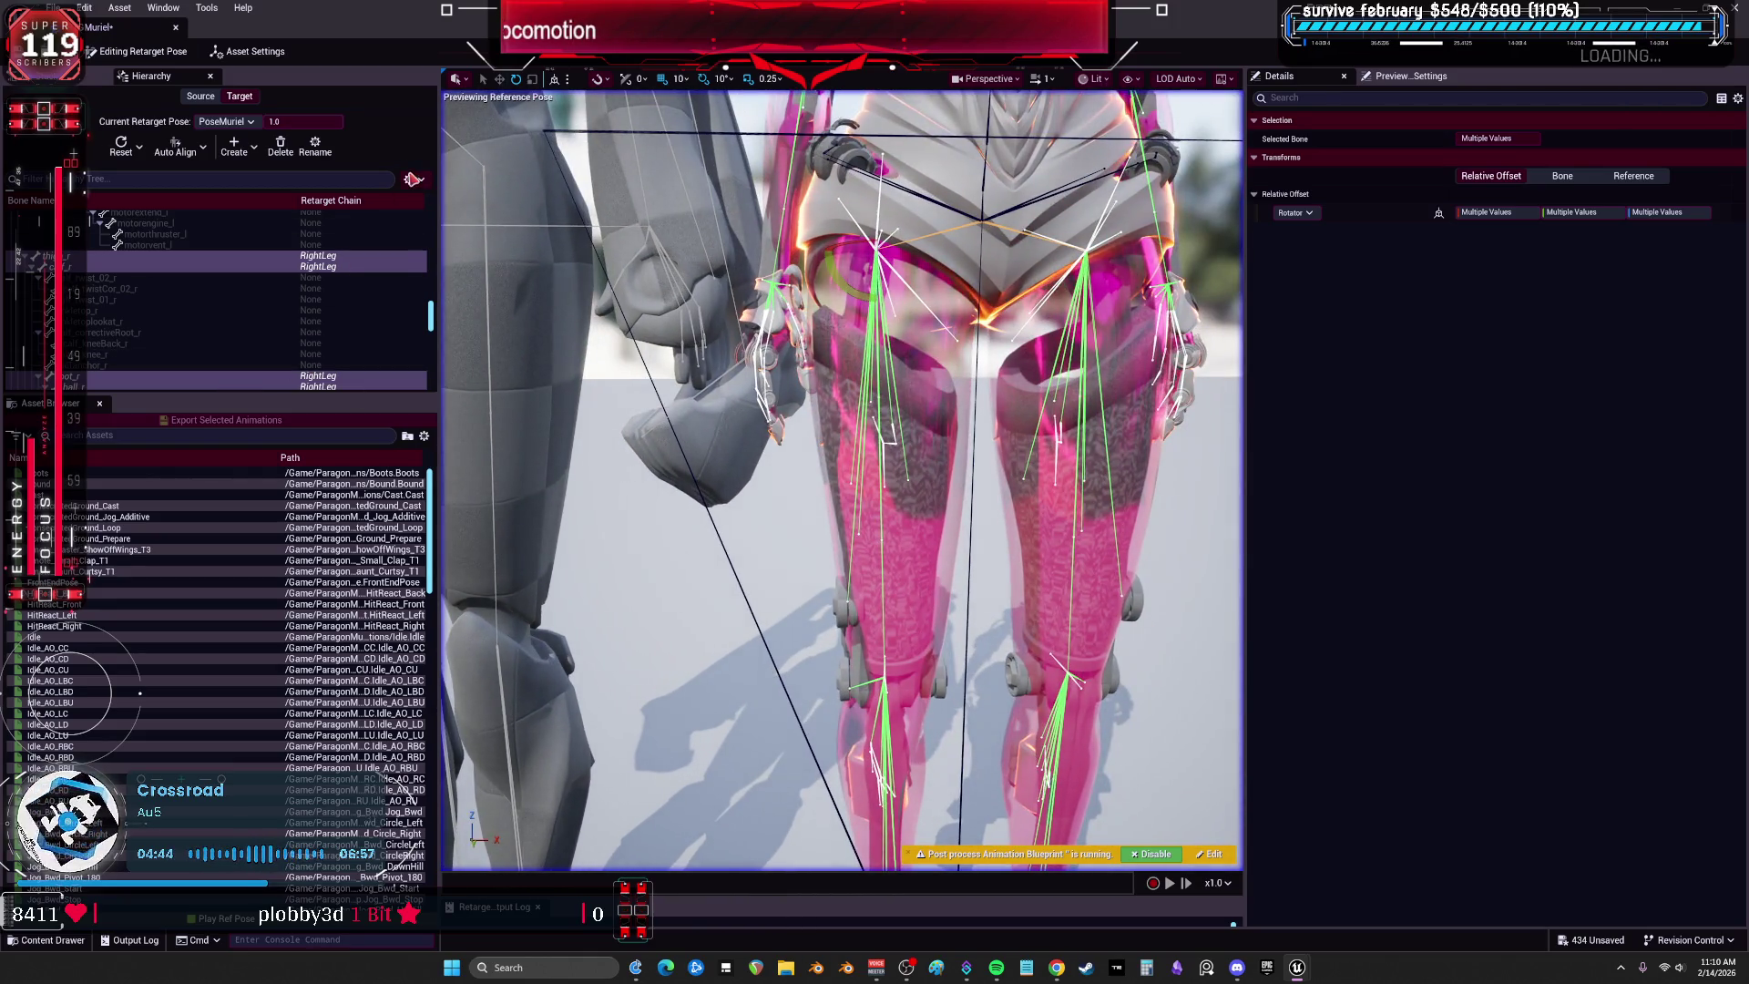
pyautogui.click(409, 180)
pyautogui.click(437, 245)
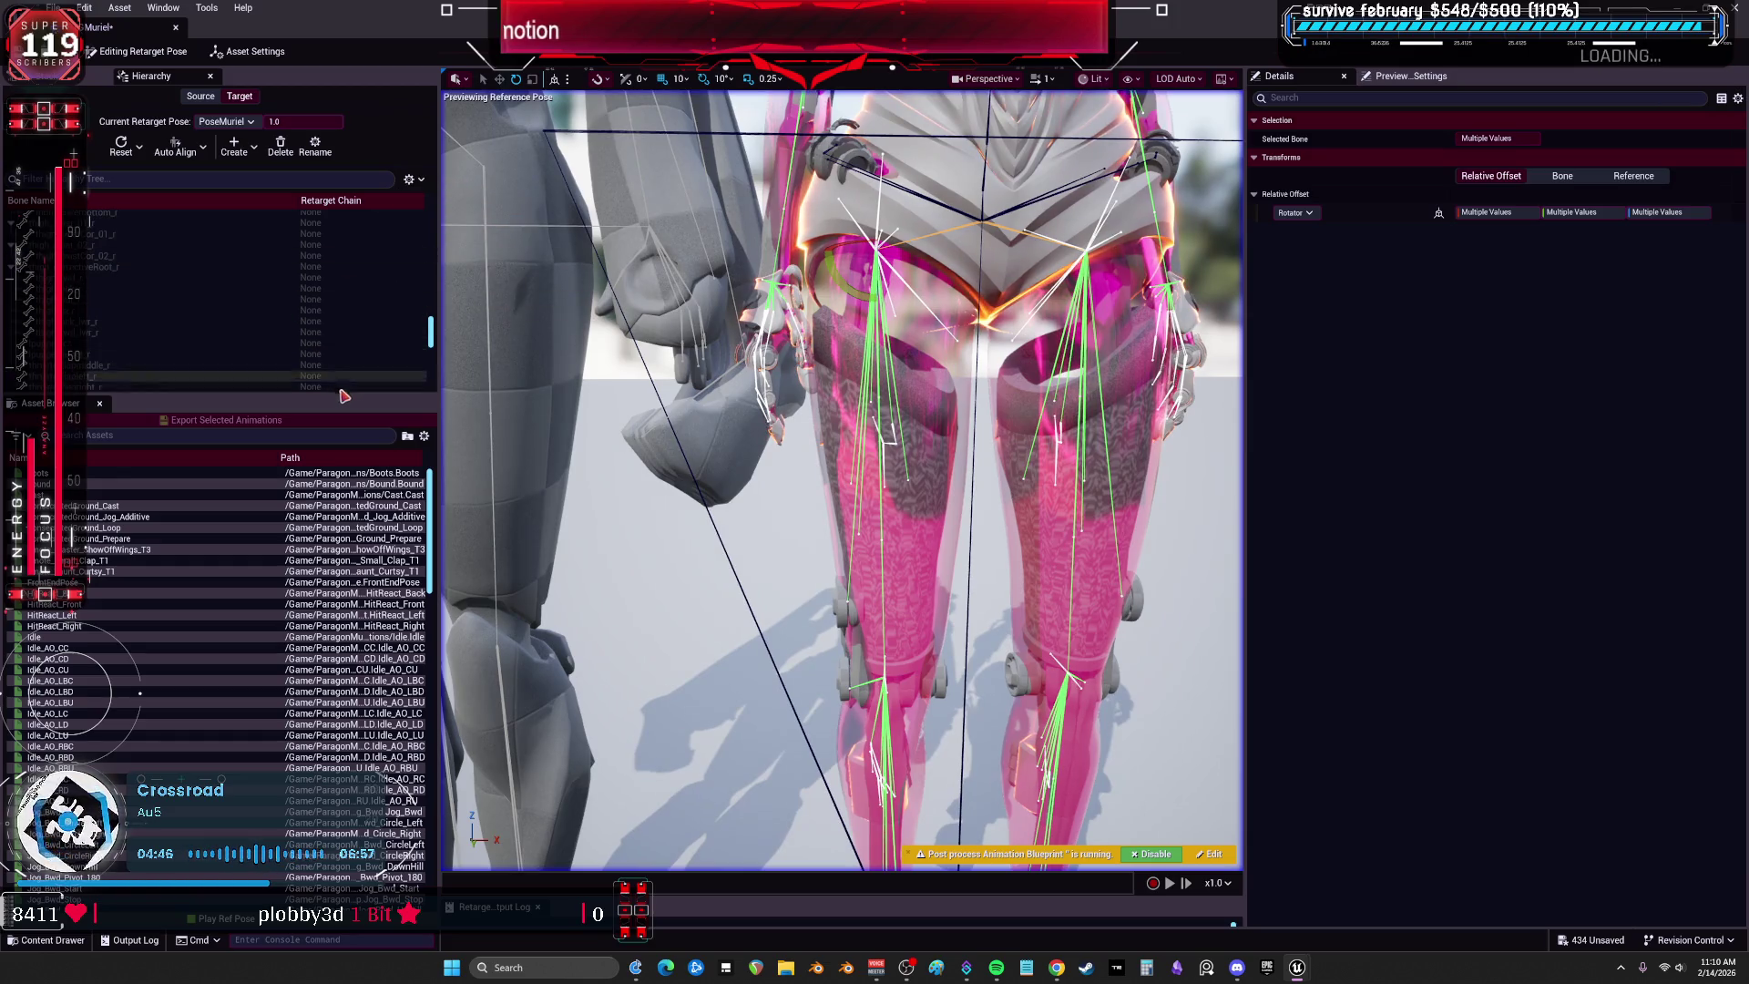
# Step: Enlarge the bone hierarchy panel and filter it to show only retargeted bones
pyautogui.moveTo(428, 407); pyautogui.dragTo(428, 588)
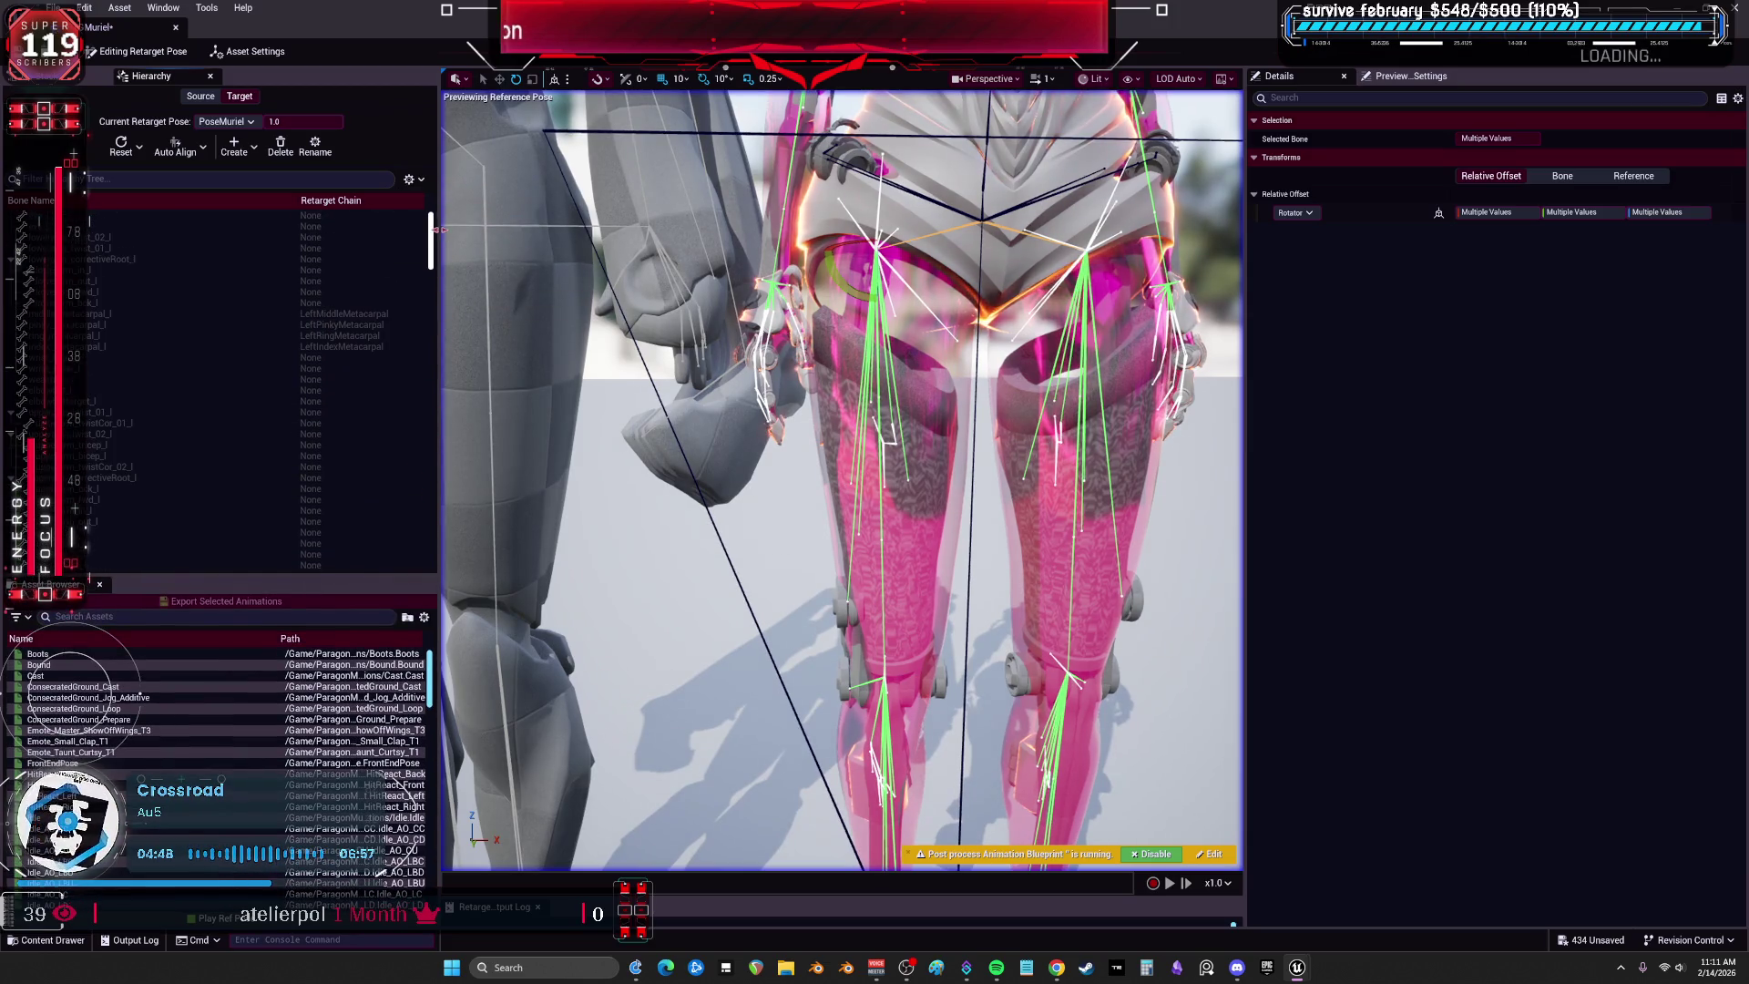
pyautogui.click(410, 180)
pyautogui.click(441, 243)
pyautogui.click(410, 180)
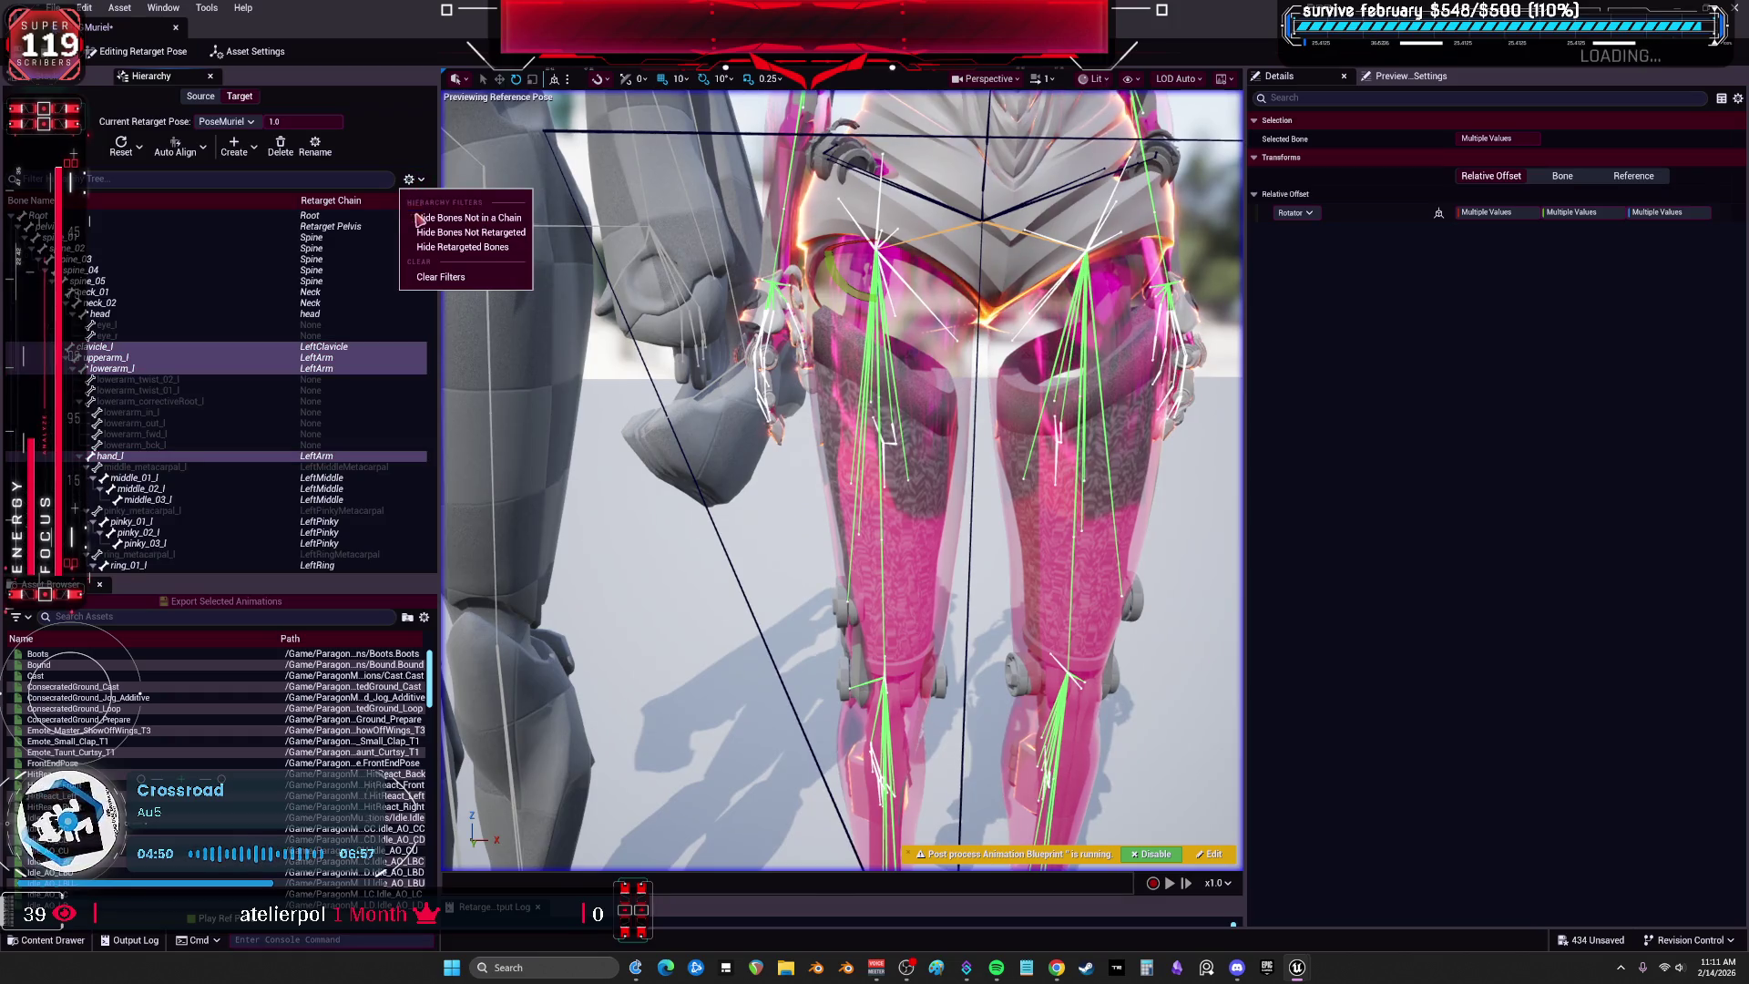
pyautogui.click(488, 233)
# Step: Select the left- and right-hand finger bones, excluding the index and ring metacarpals
pyautogui.click(134, 379)
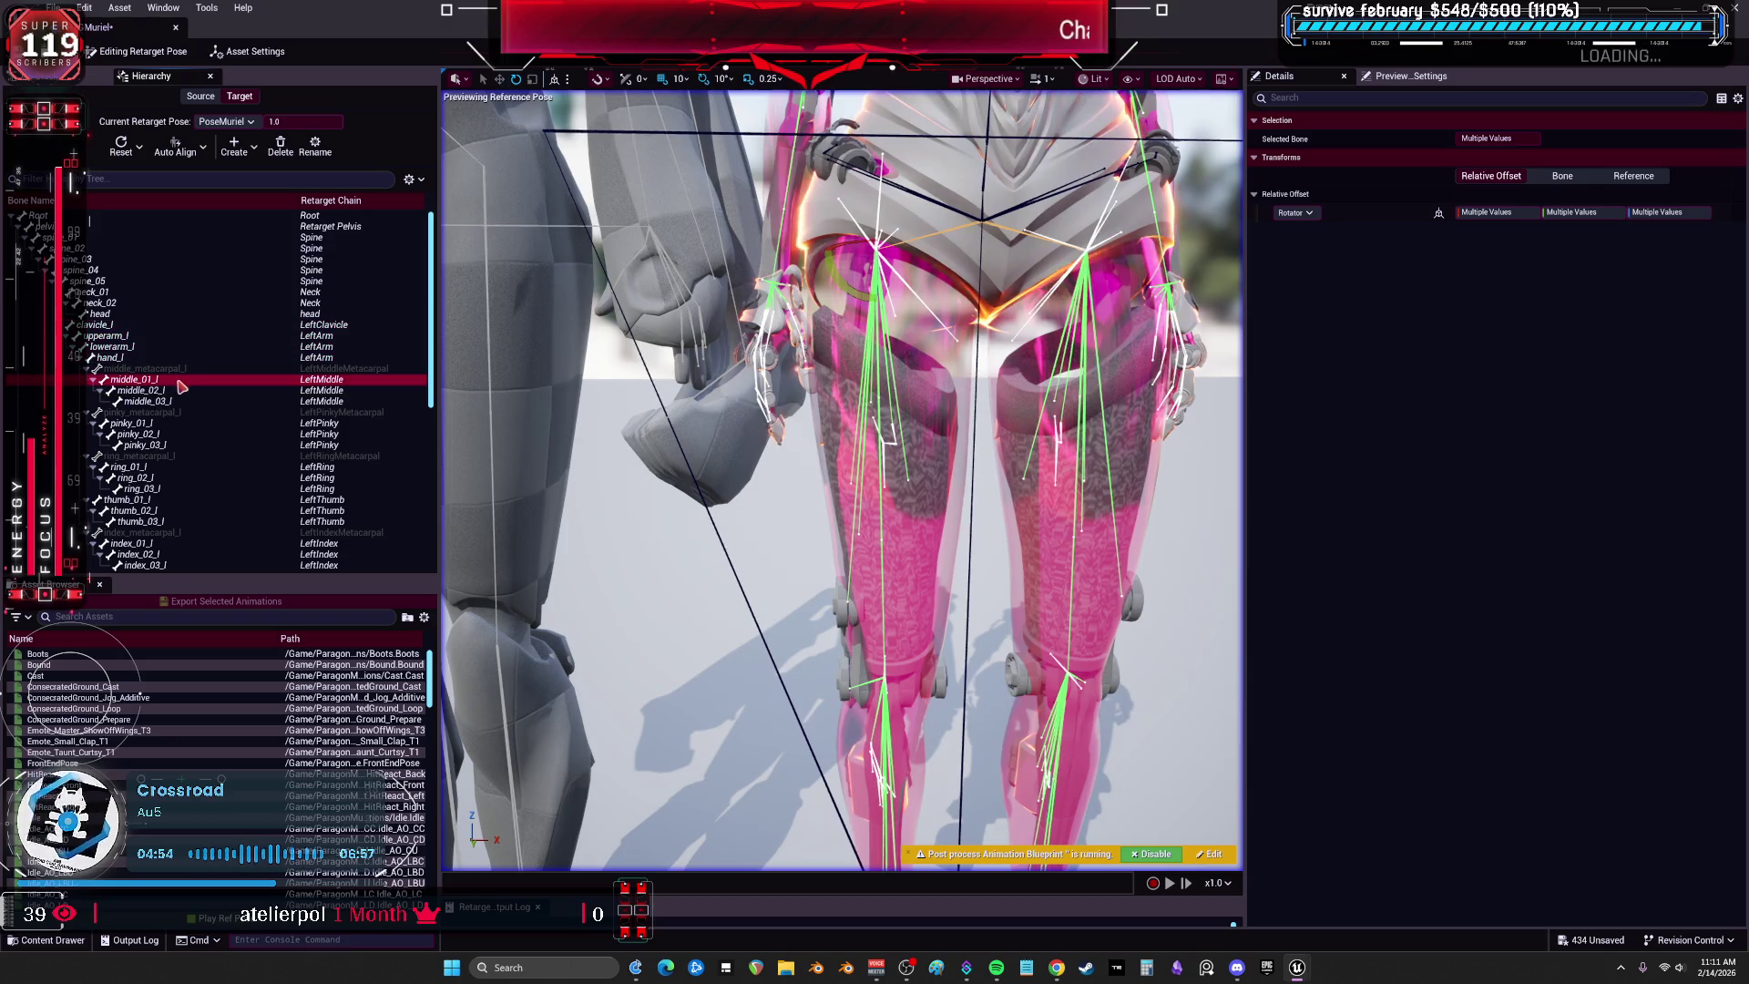
pyautogui.keyDown('shift'); pyautogui.click(177, 424); pyautogui.keyUp('shift')
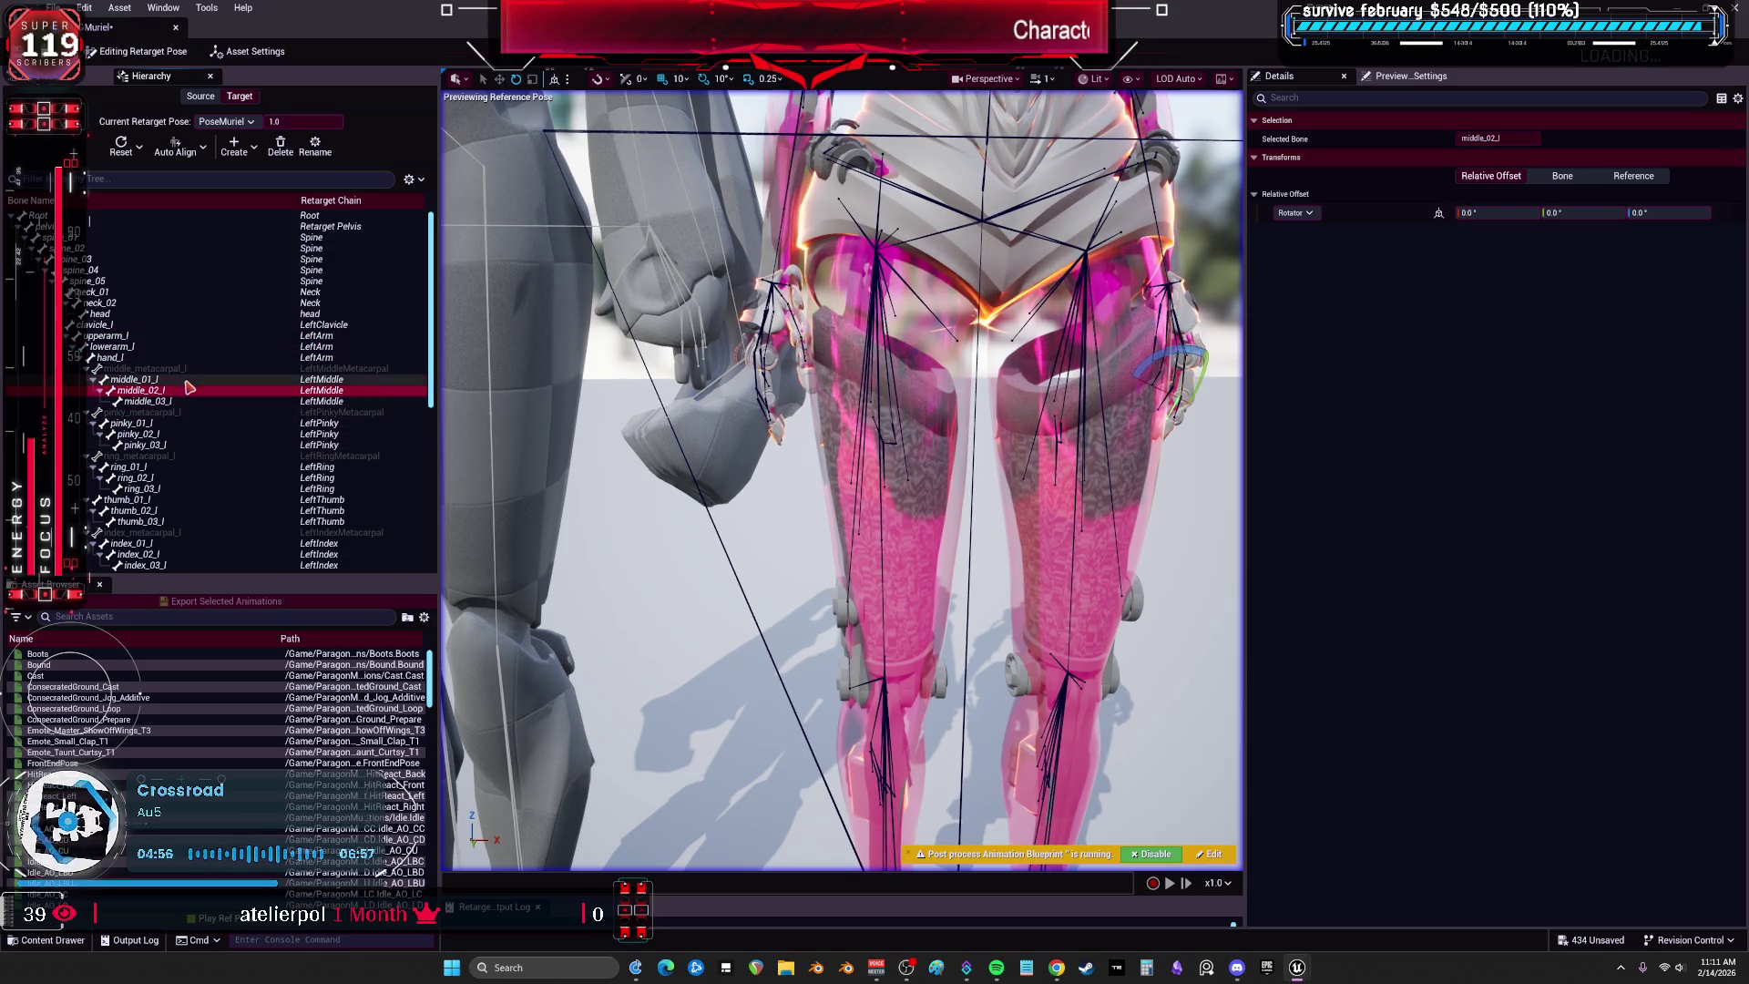
pyautogui.scroll(-3, 176, 455)
pyautogui.keyDown('shift'); pyautogui.click(173, 480); pyautogui.keyUp('shift')
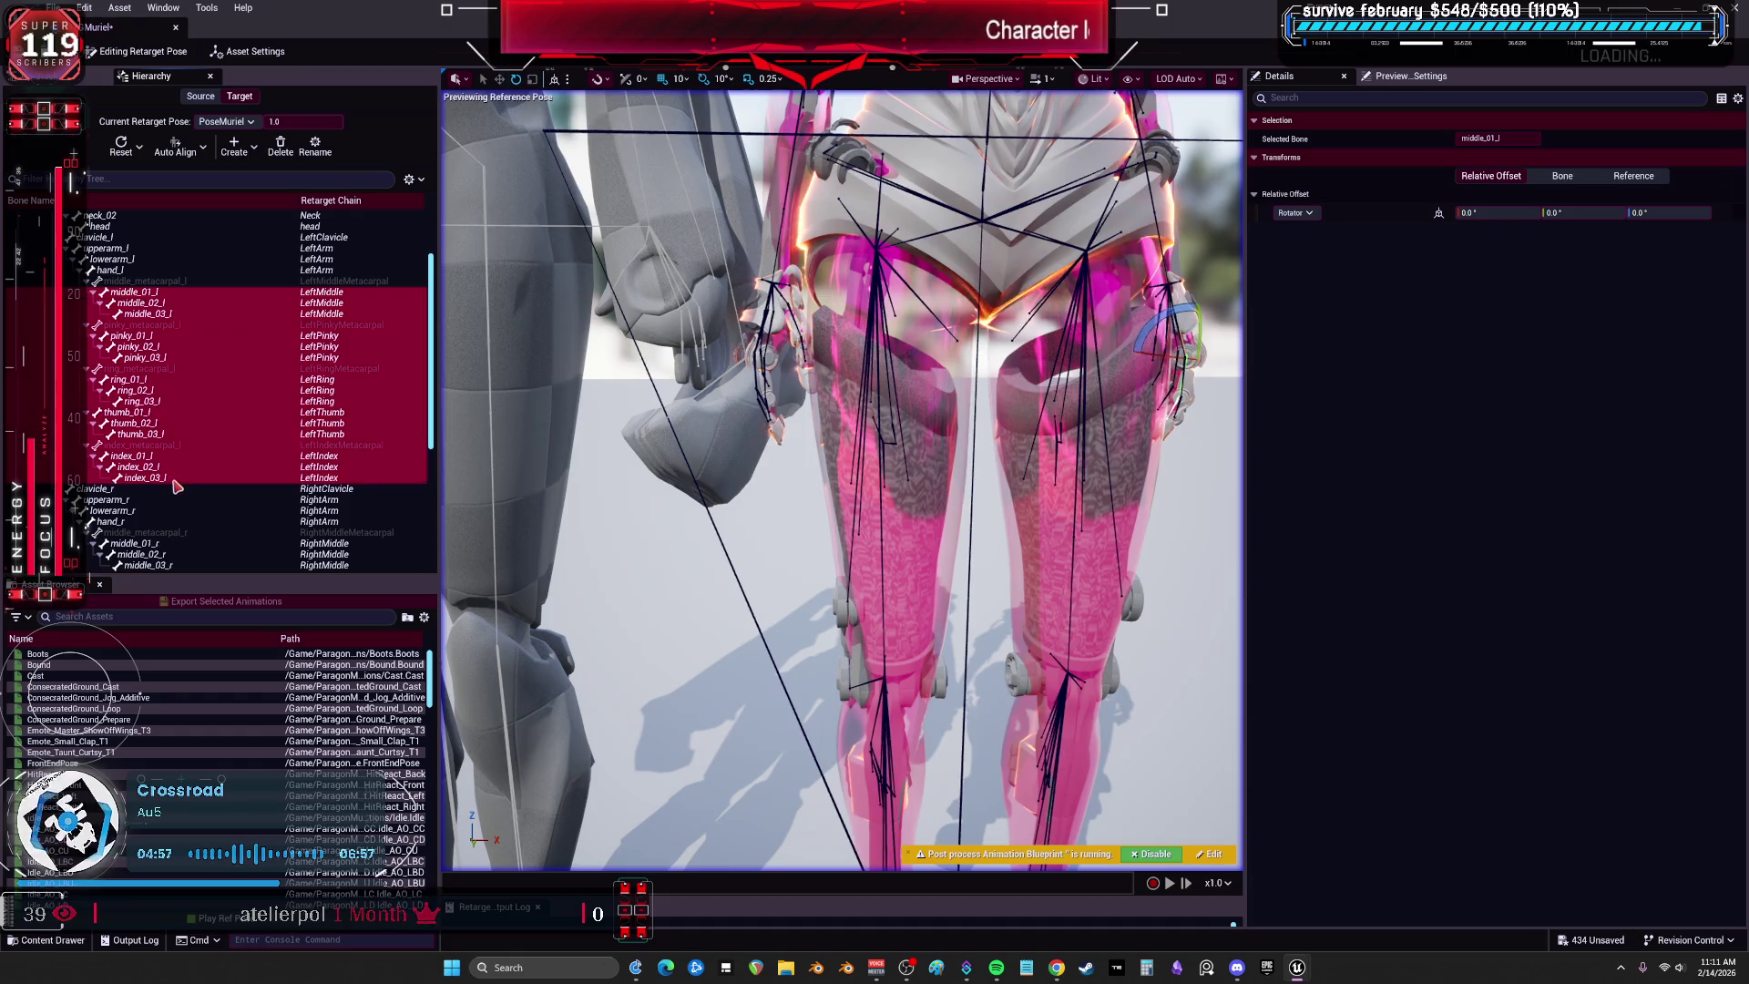
pyautogui.keyDown('ctrl'); pyautogui.click(141, 445); pyautogui.keyUp('ctrl')
pyautogui.keyDown('ctrl'); pyautogui.click(144, 368); pyautogui.keyUp('ctrl')
pyautogui.scroll(-9, 162, 338)
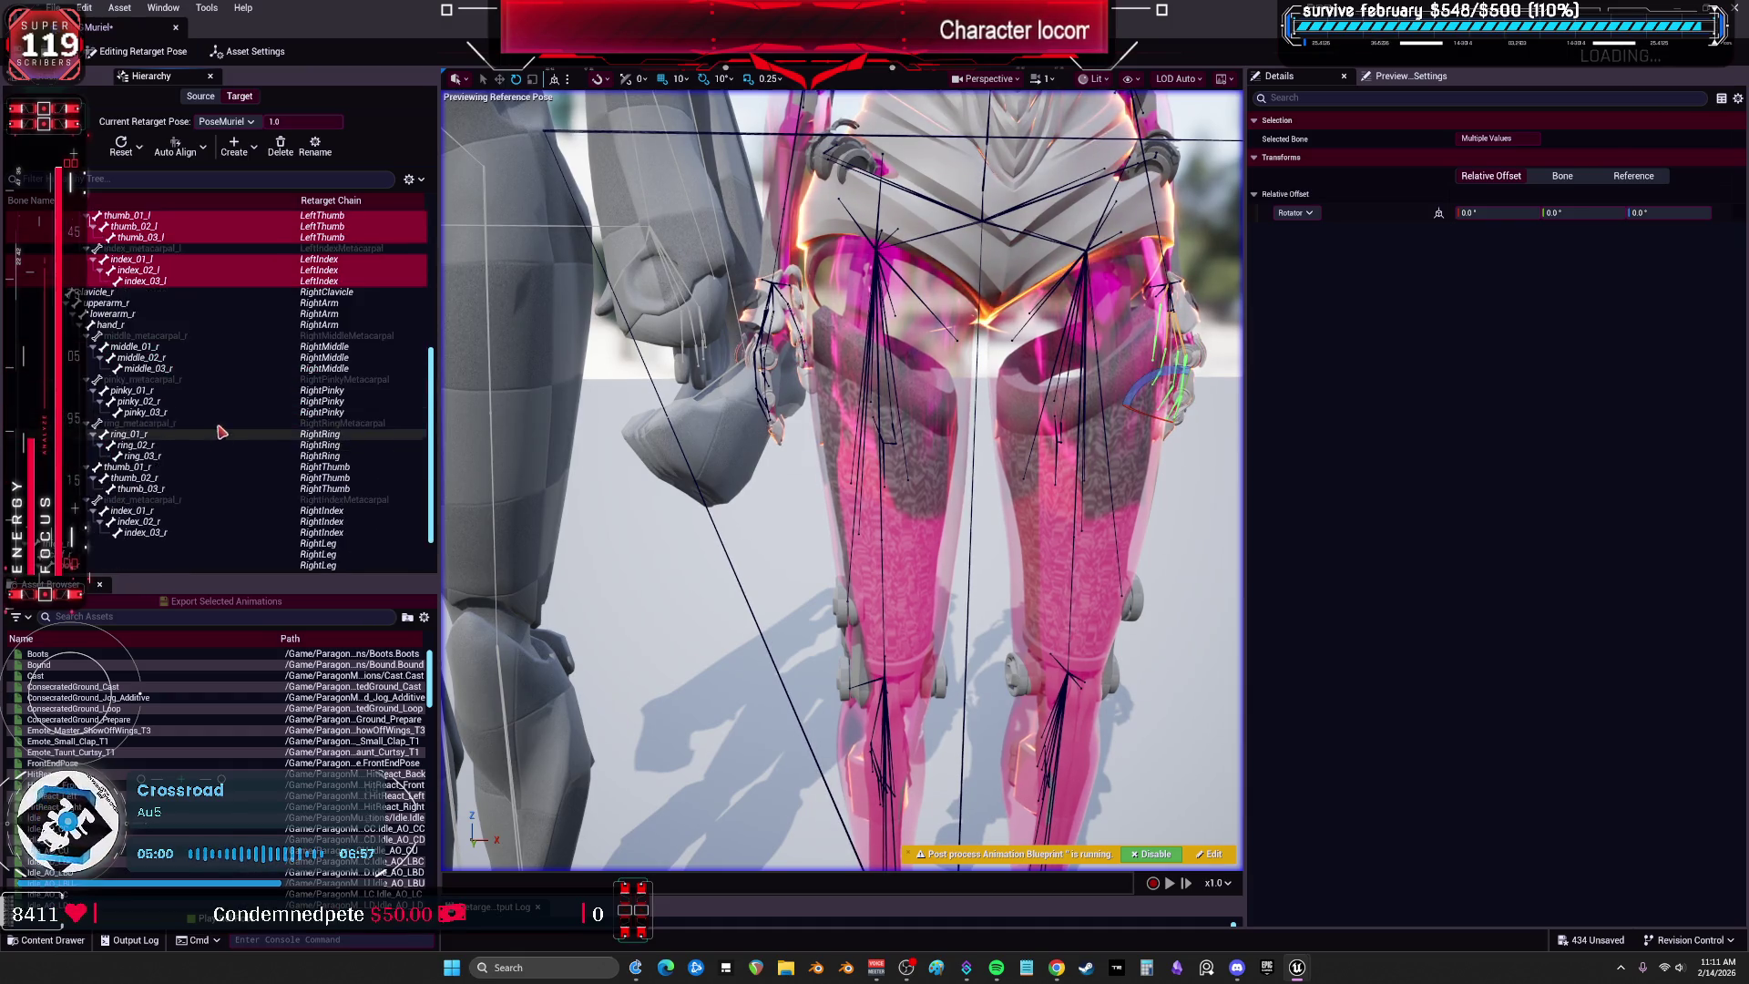
pyautogui.keyDown('ctrl'); pyautogui.click(141, 281); pyautogui.keyUp('ctrl')
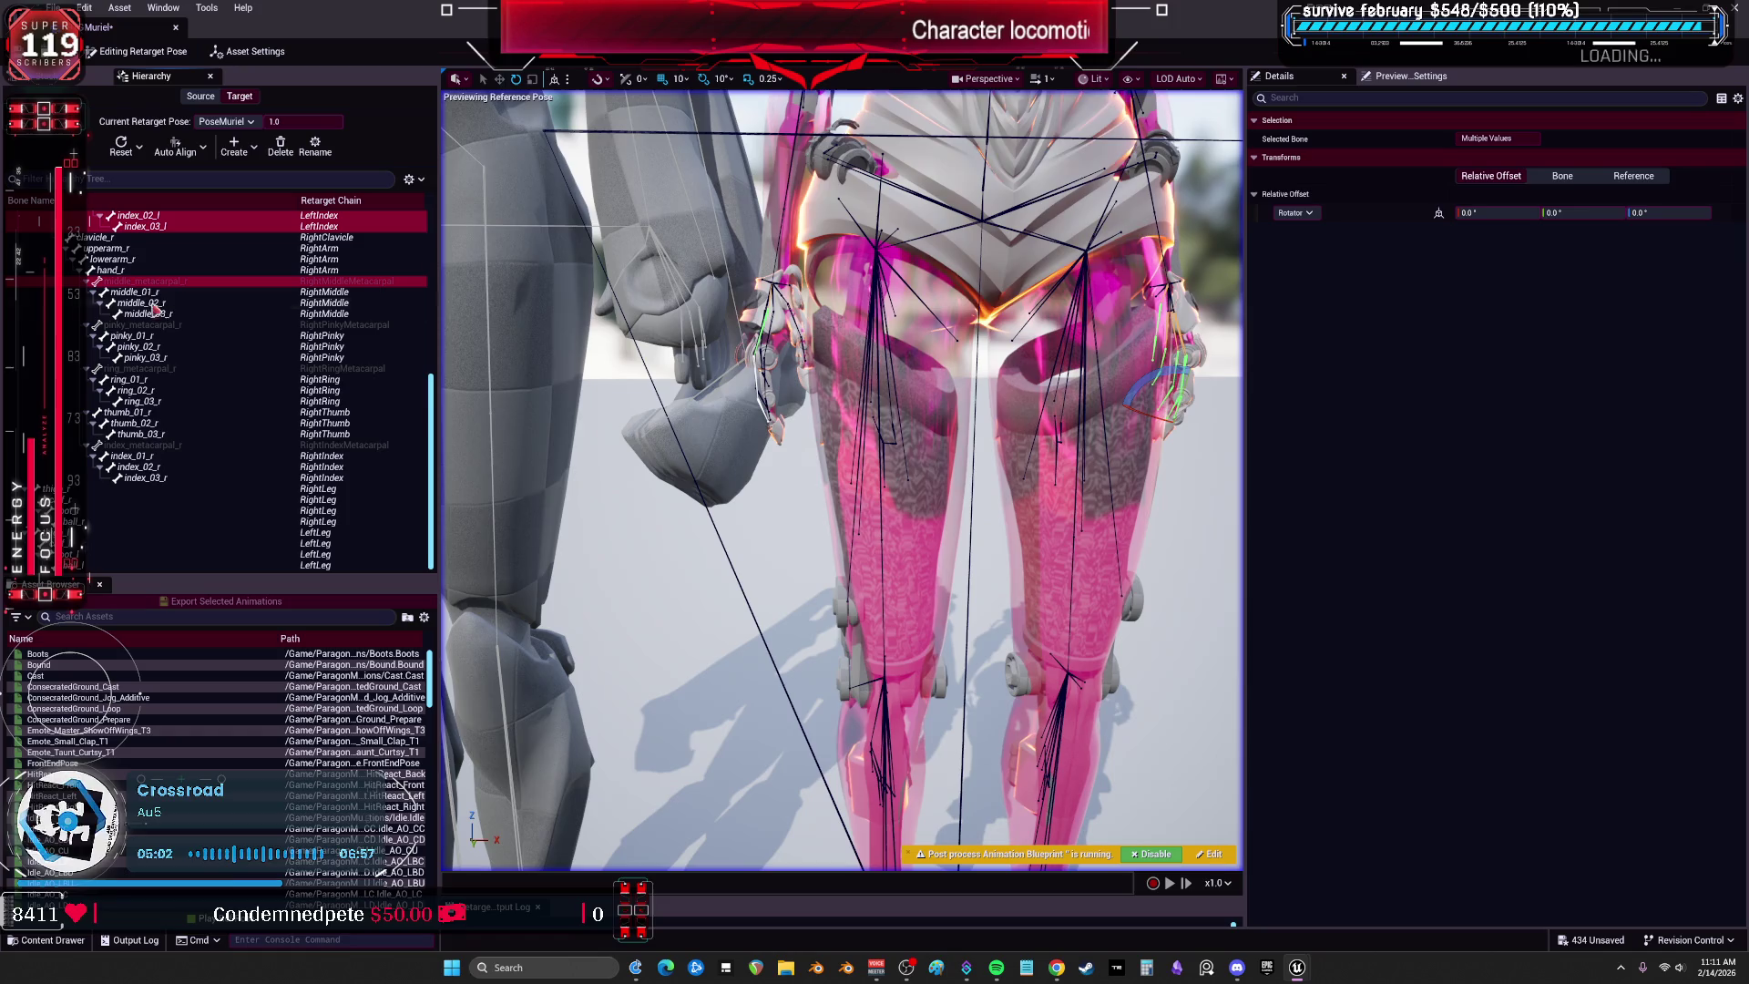
pyautogui.keyDown('shift'); pyautogui.click(146, 477); pyautogui.keyUp('shift')
pyautogui.keyDown('ctrl'); pyautogui.click(142, 445); pyautogui.keyUp('ctrl')
pyautogui.keyDown('ctrl'); pyautogui.click(144, 368); pyautogui.keyUp('ctrl')
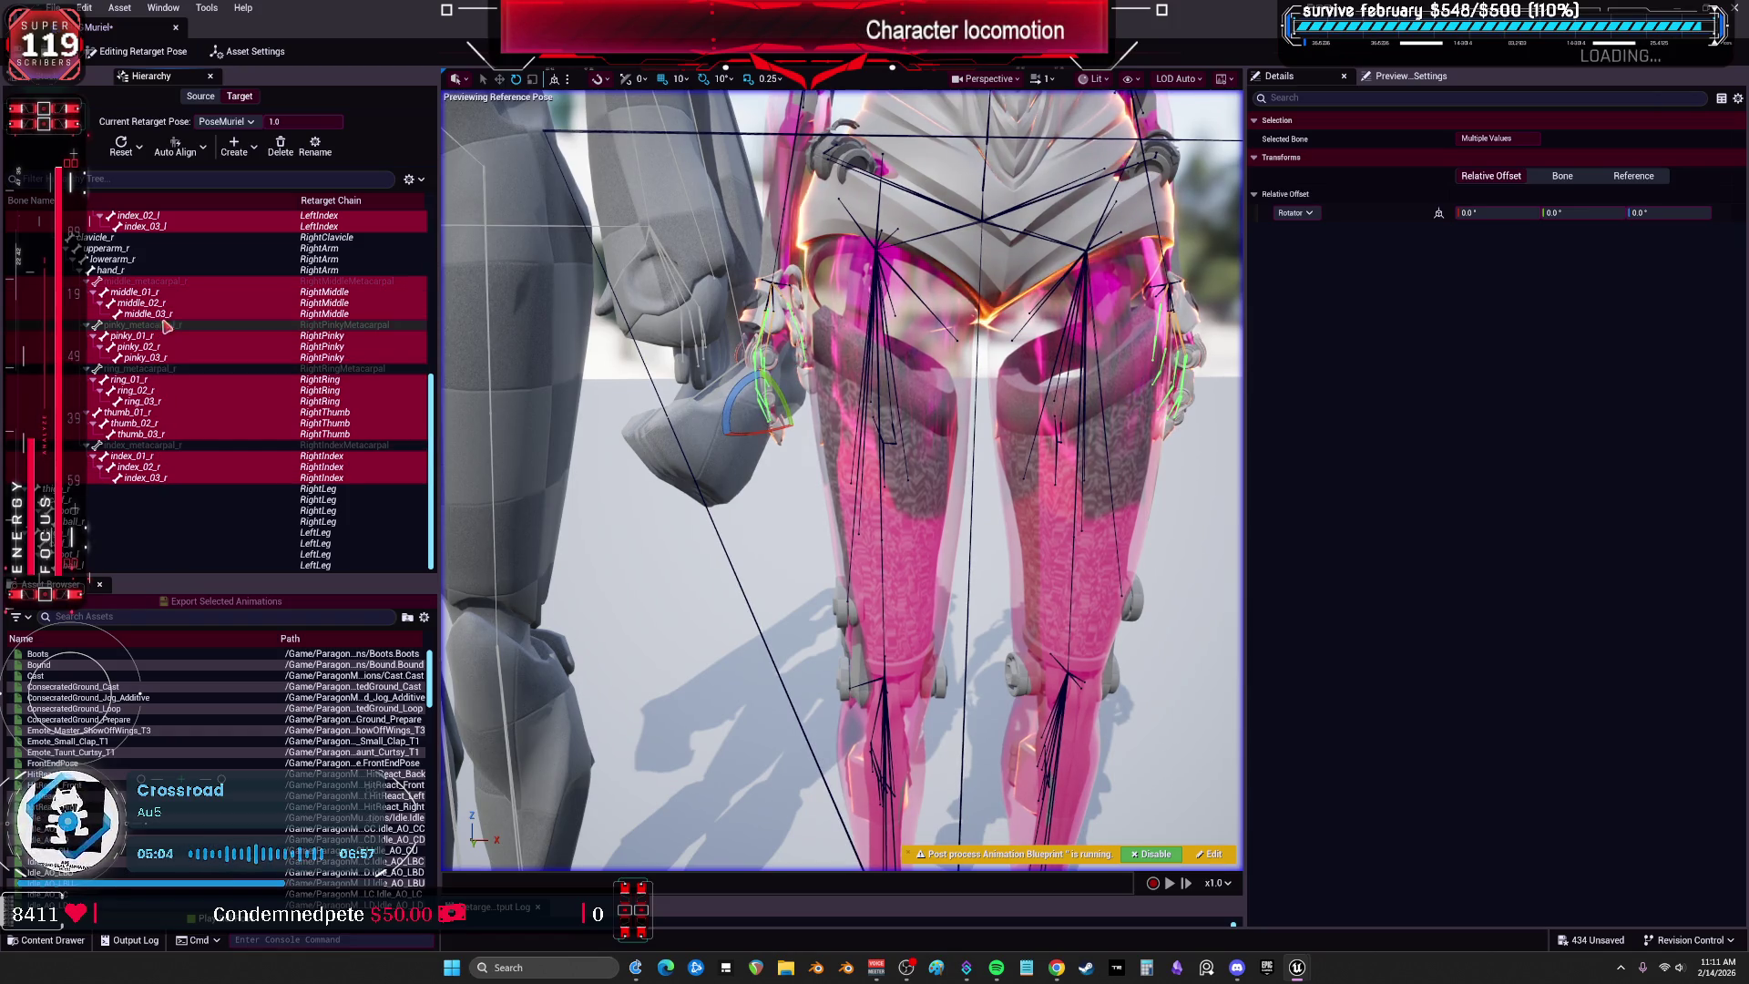
# Step: Auto-align the selected finger bones with their children and set their roll and pitch offsets to 0
pyautogui.click(203, 146)
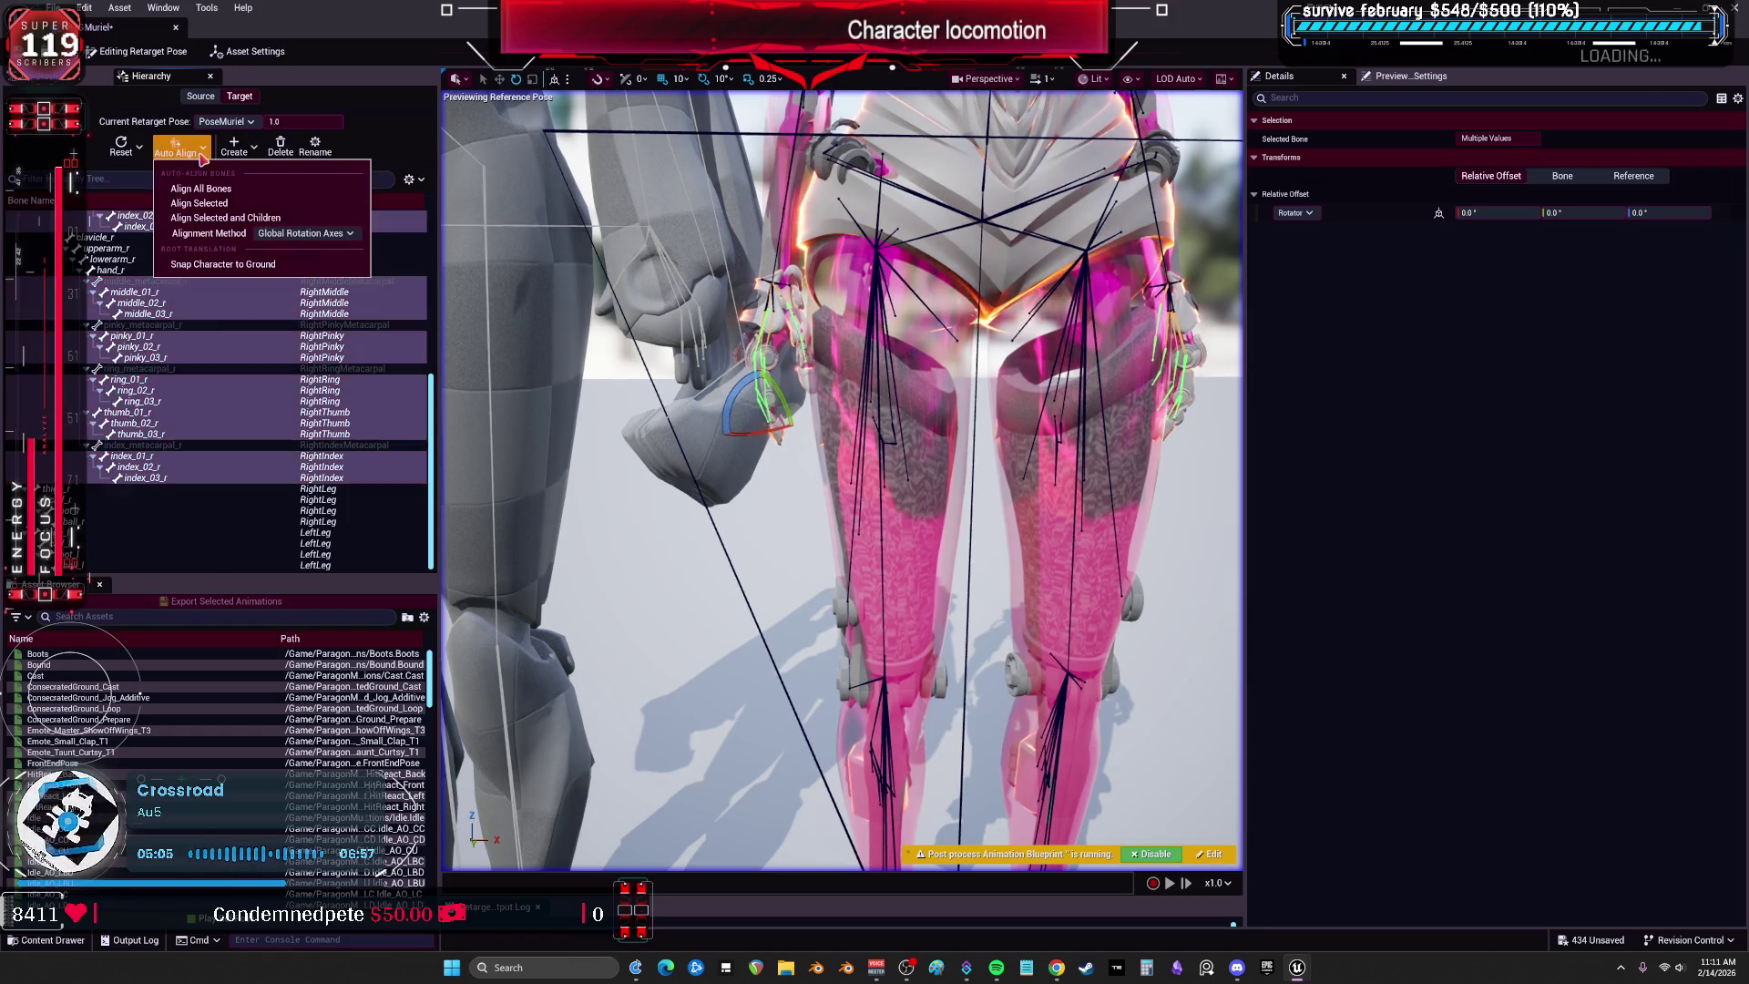
pyautogui.click(258, 219)
pyautogui.moveTo(842, 479); pyautogui.dragTo(681, 479)
pyautogui.press('f')
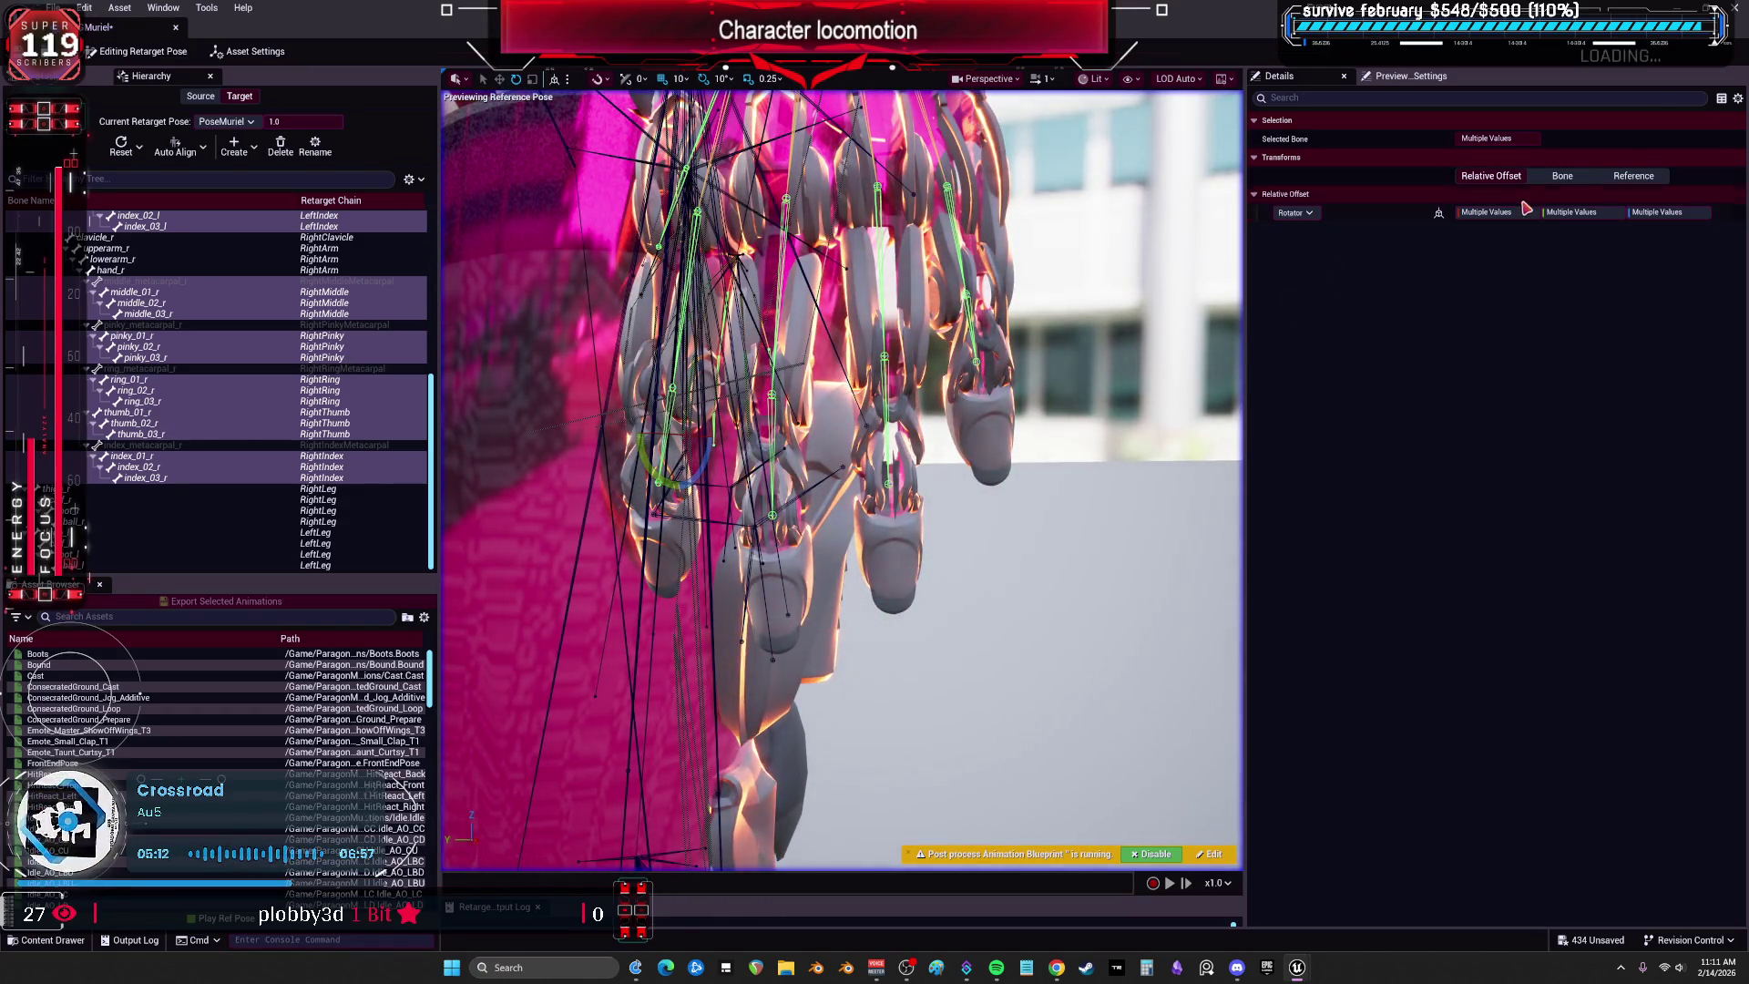
pyautogui.click(1530, 213)
pyautogui.click(1560, 213)
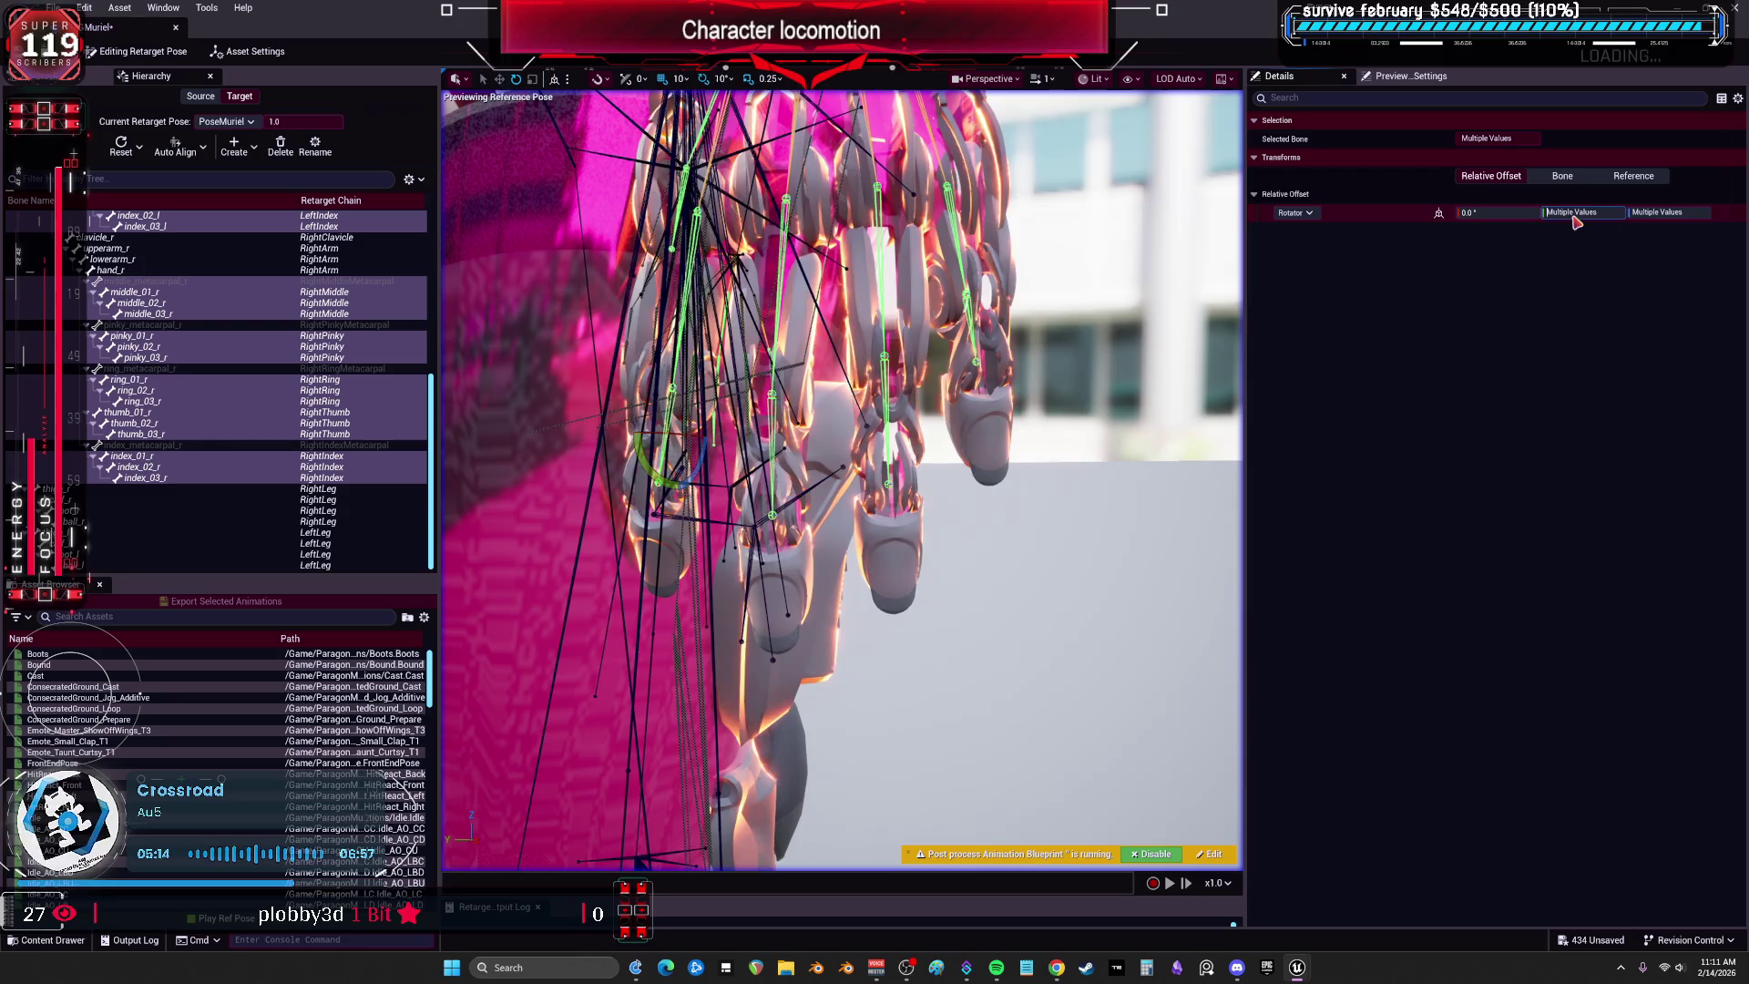
pyautogui.write('0')
pyautogui.press('Return')
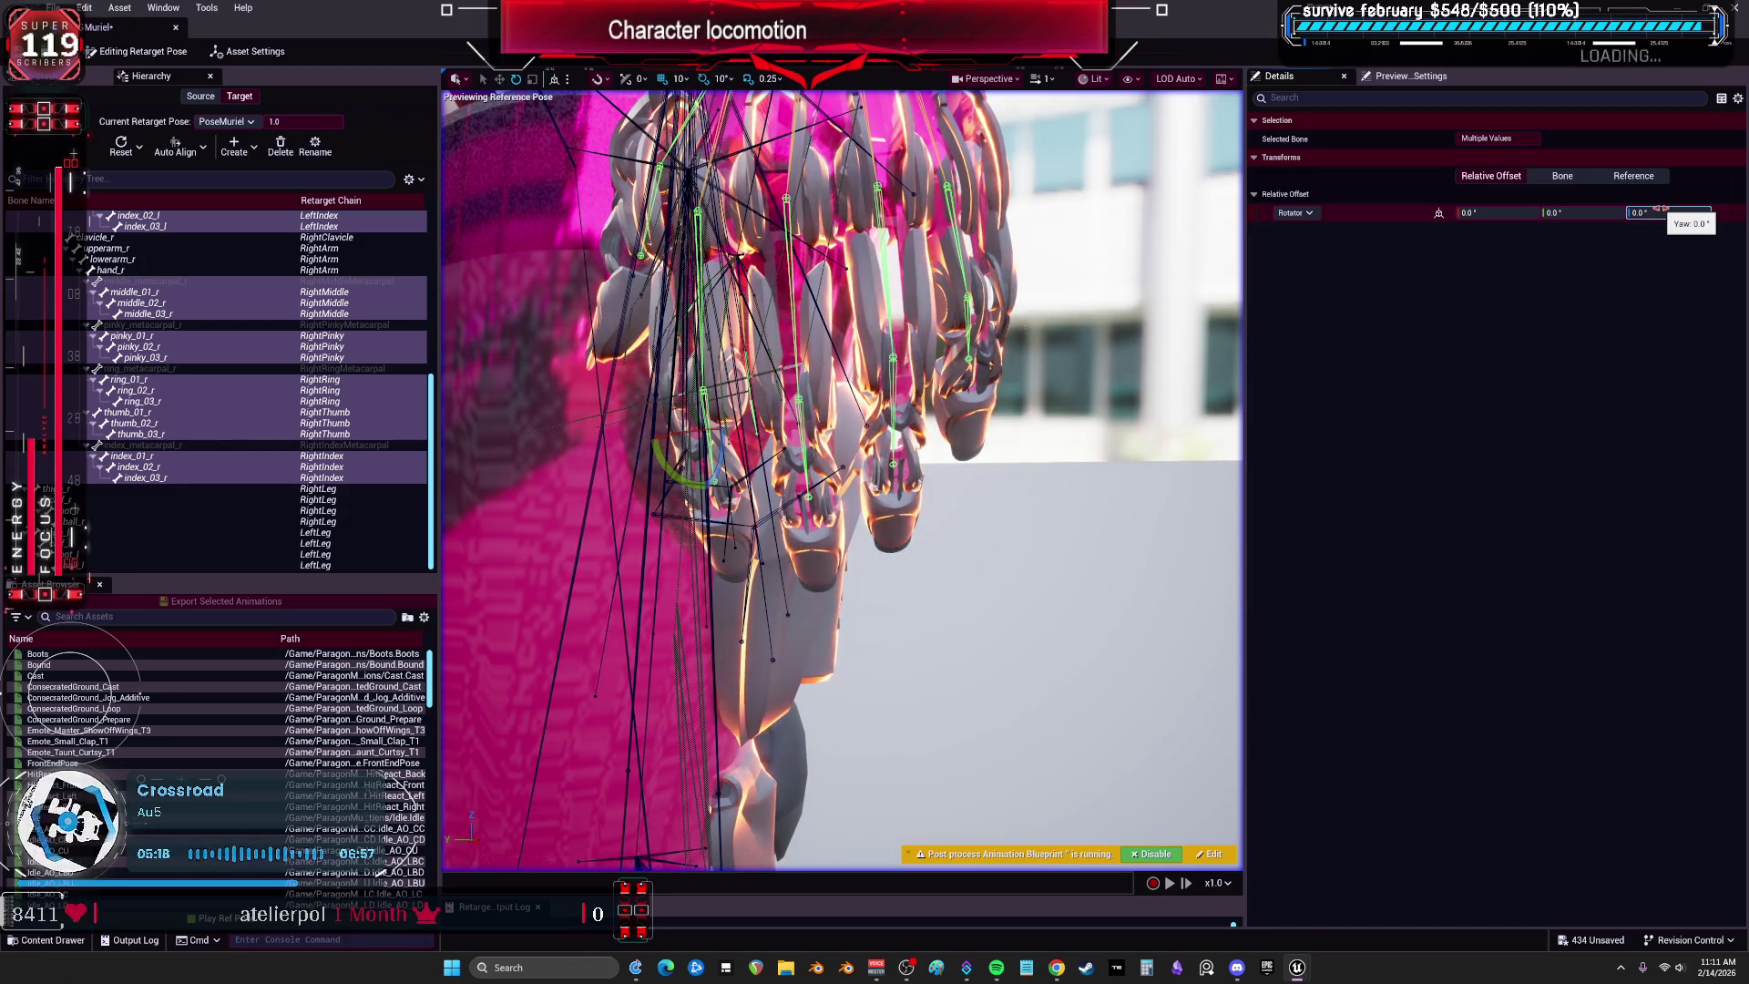
# Step: Auto-align the finger bones again, set their pitch offset to 0, and run the retarget
pyautogui.click(202, 147)
pyautogui.click(235, 202)
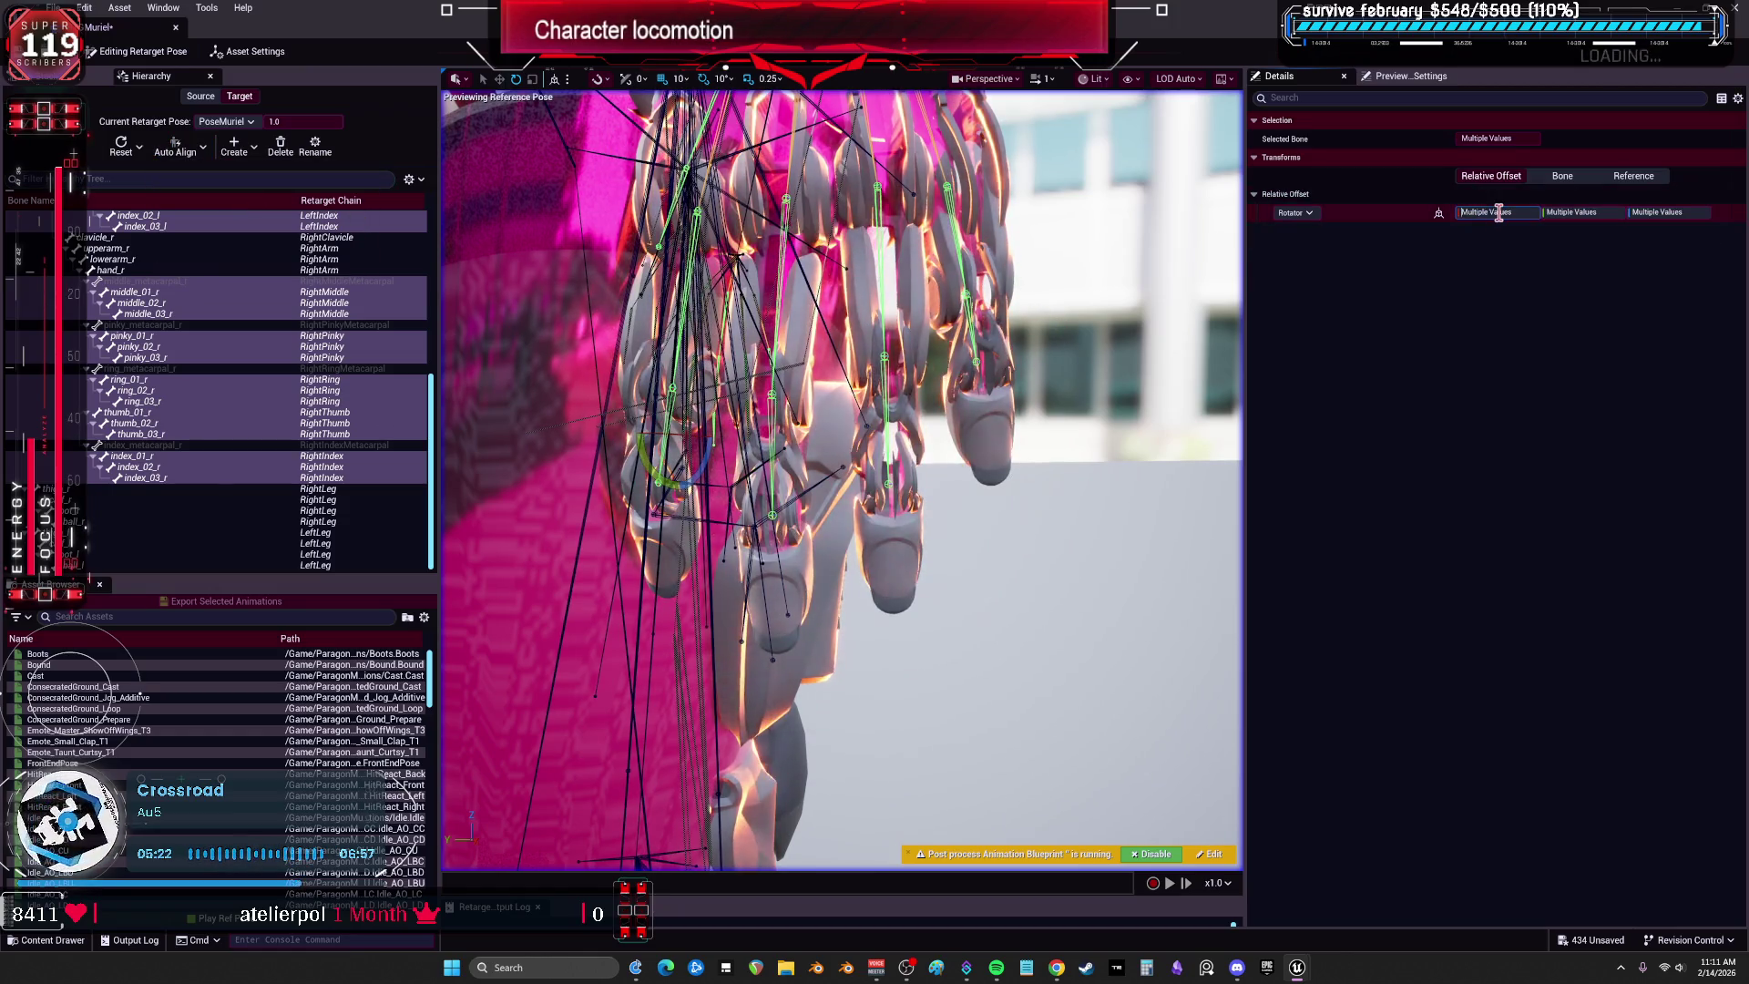
pyautogui.click(1585, 212)
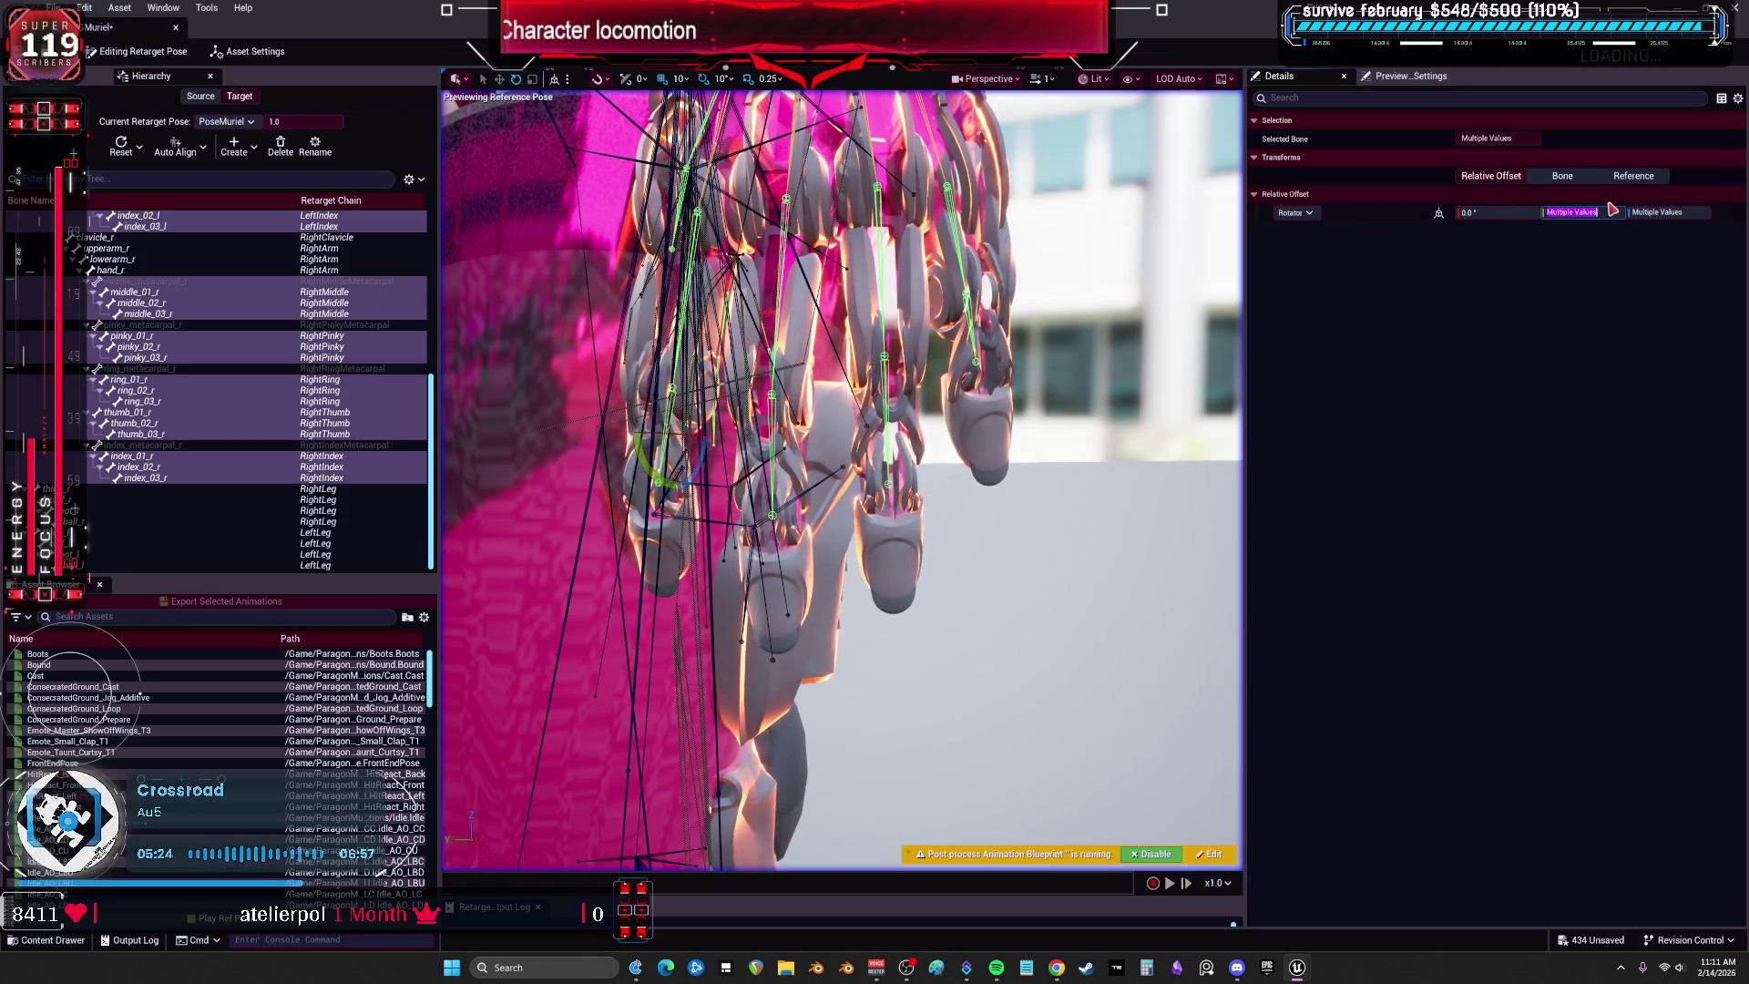
pyautogui.write('0')
pyautogui.press('Return')
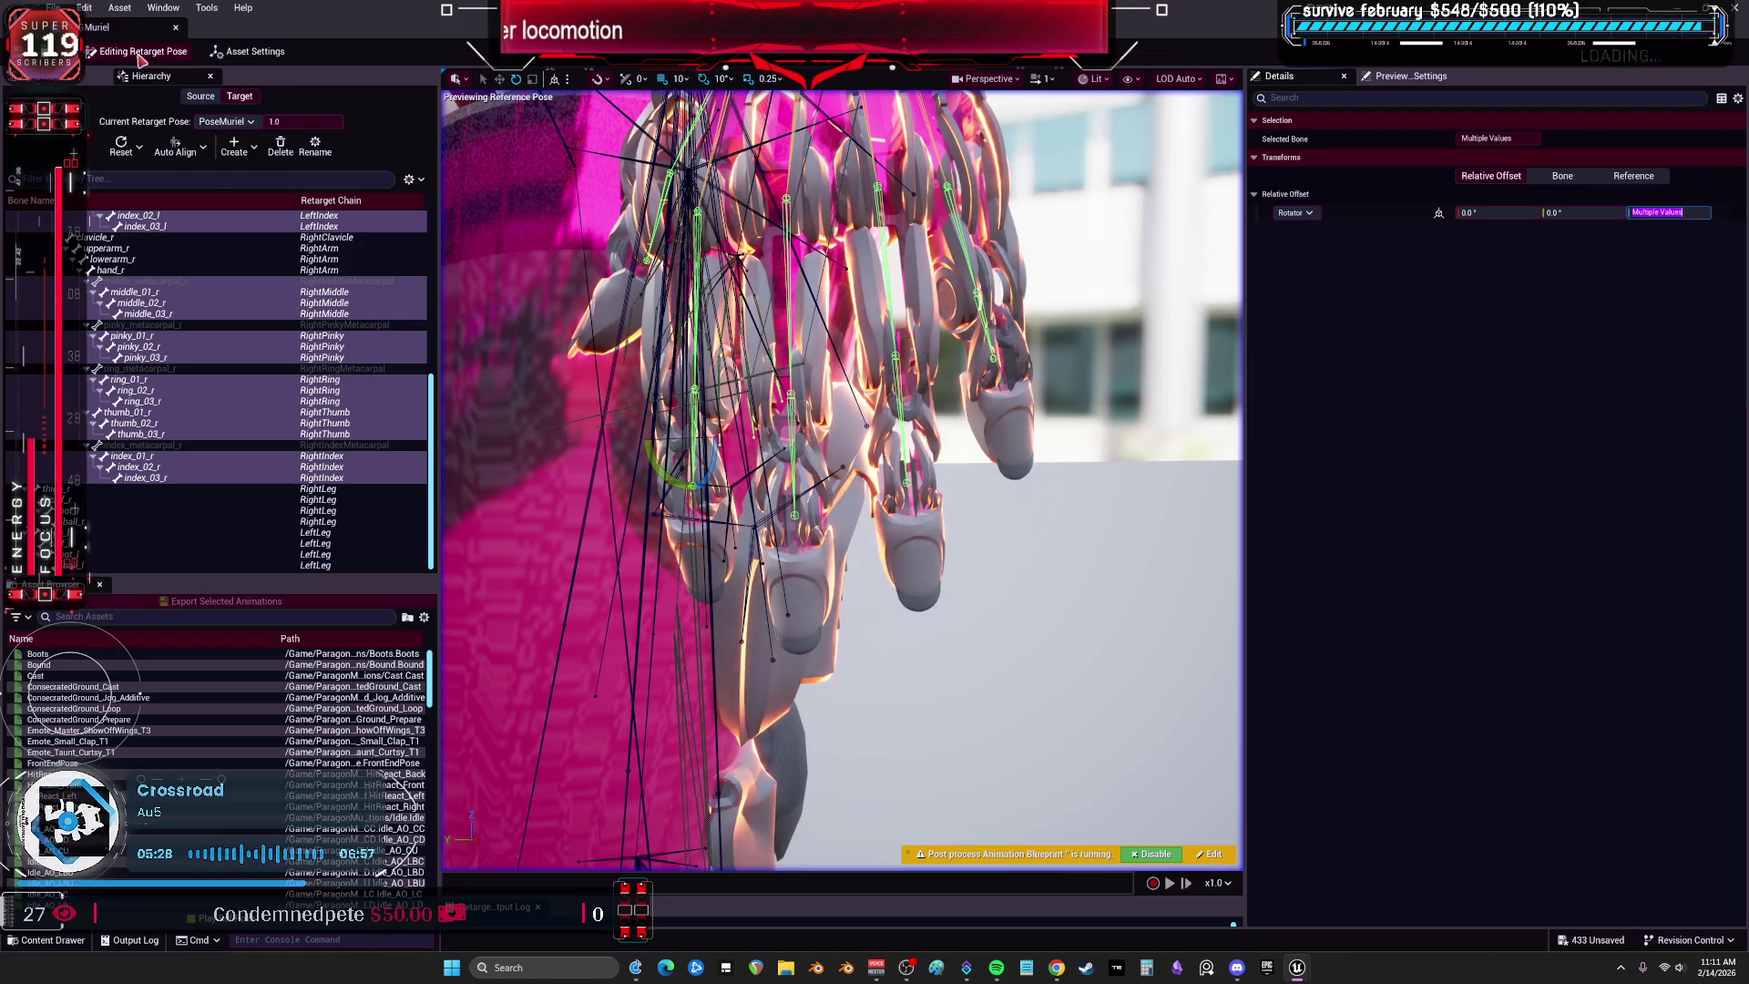
pyautogui.click(91, 52)
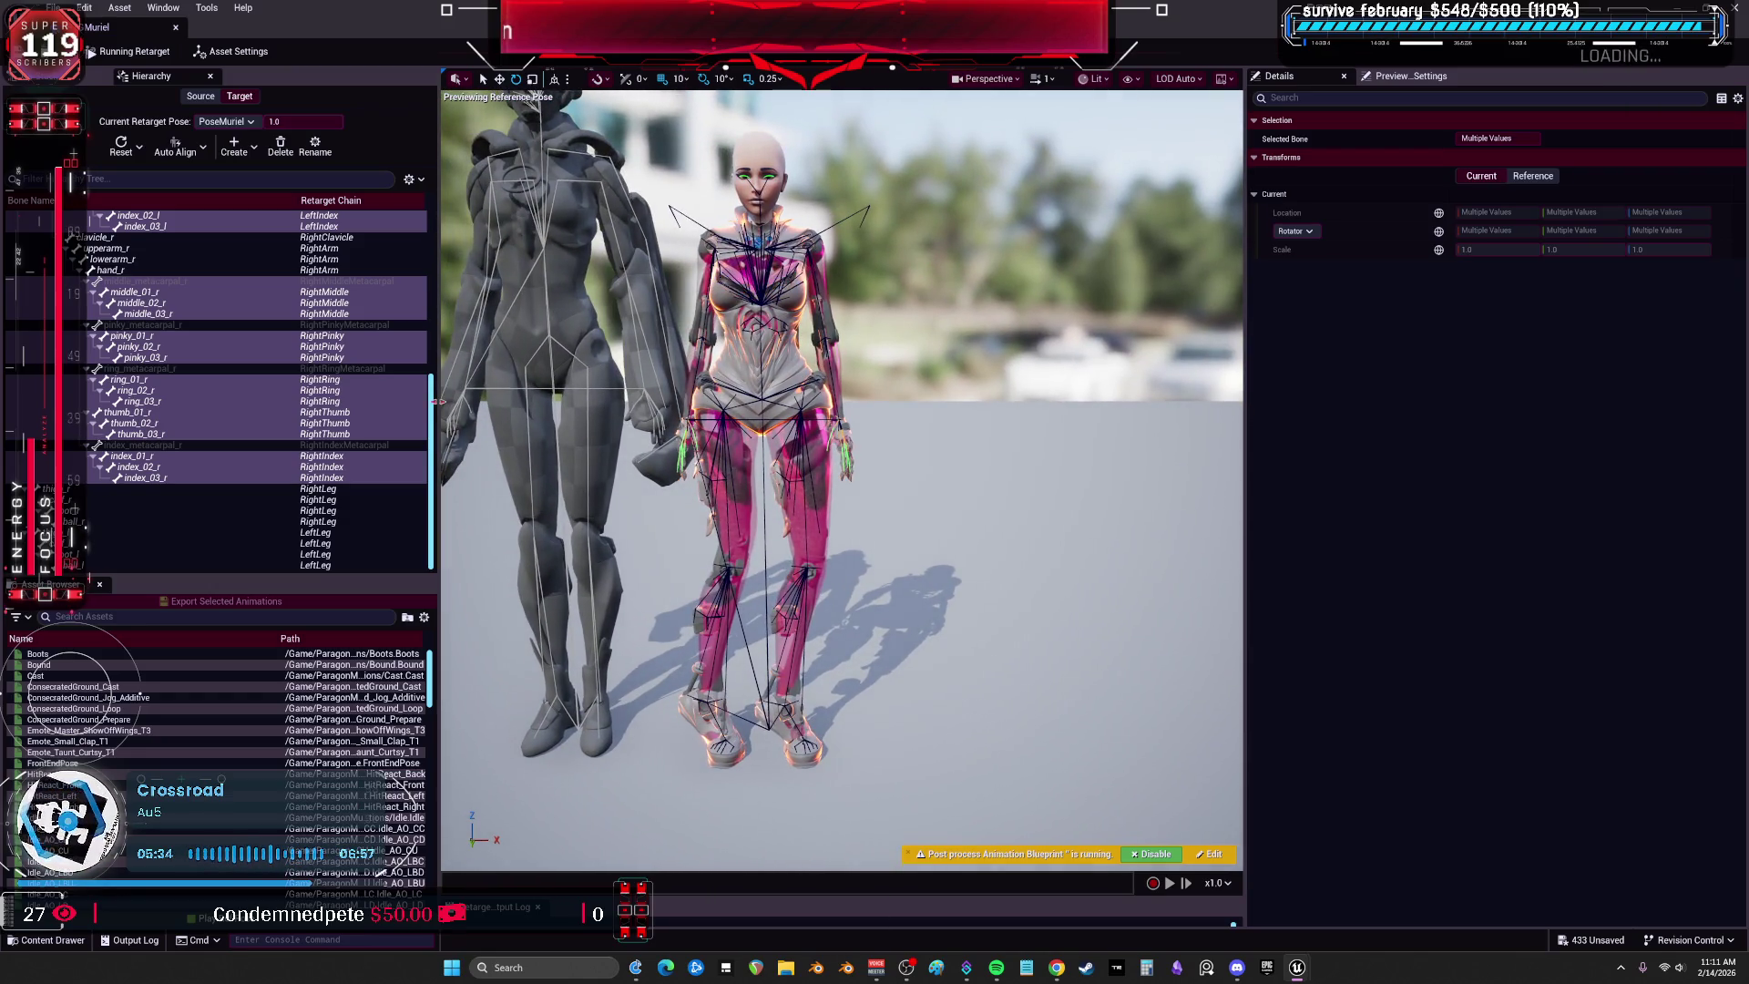
# Step: Preview the ConsecratedGround_Prepare animation in the retargeter
pyautogui.click(157, 53)
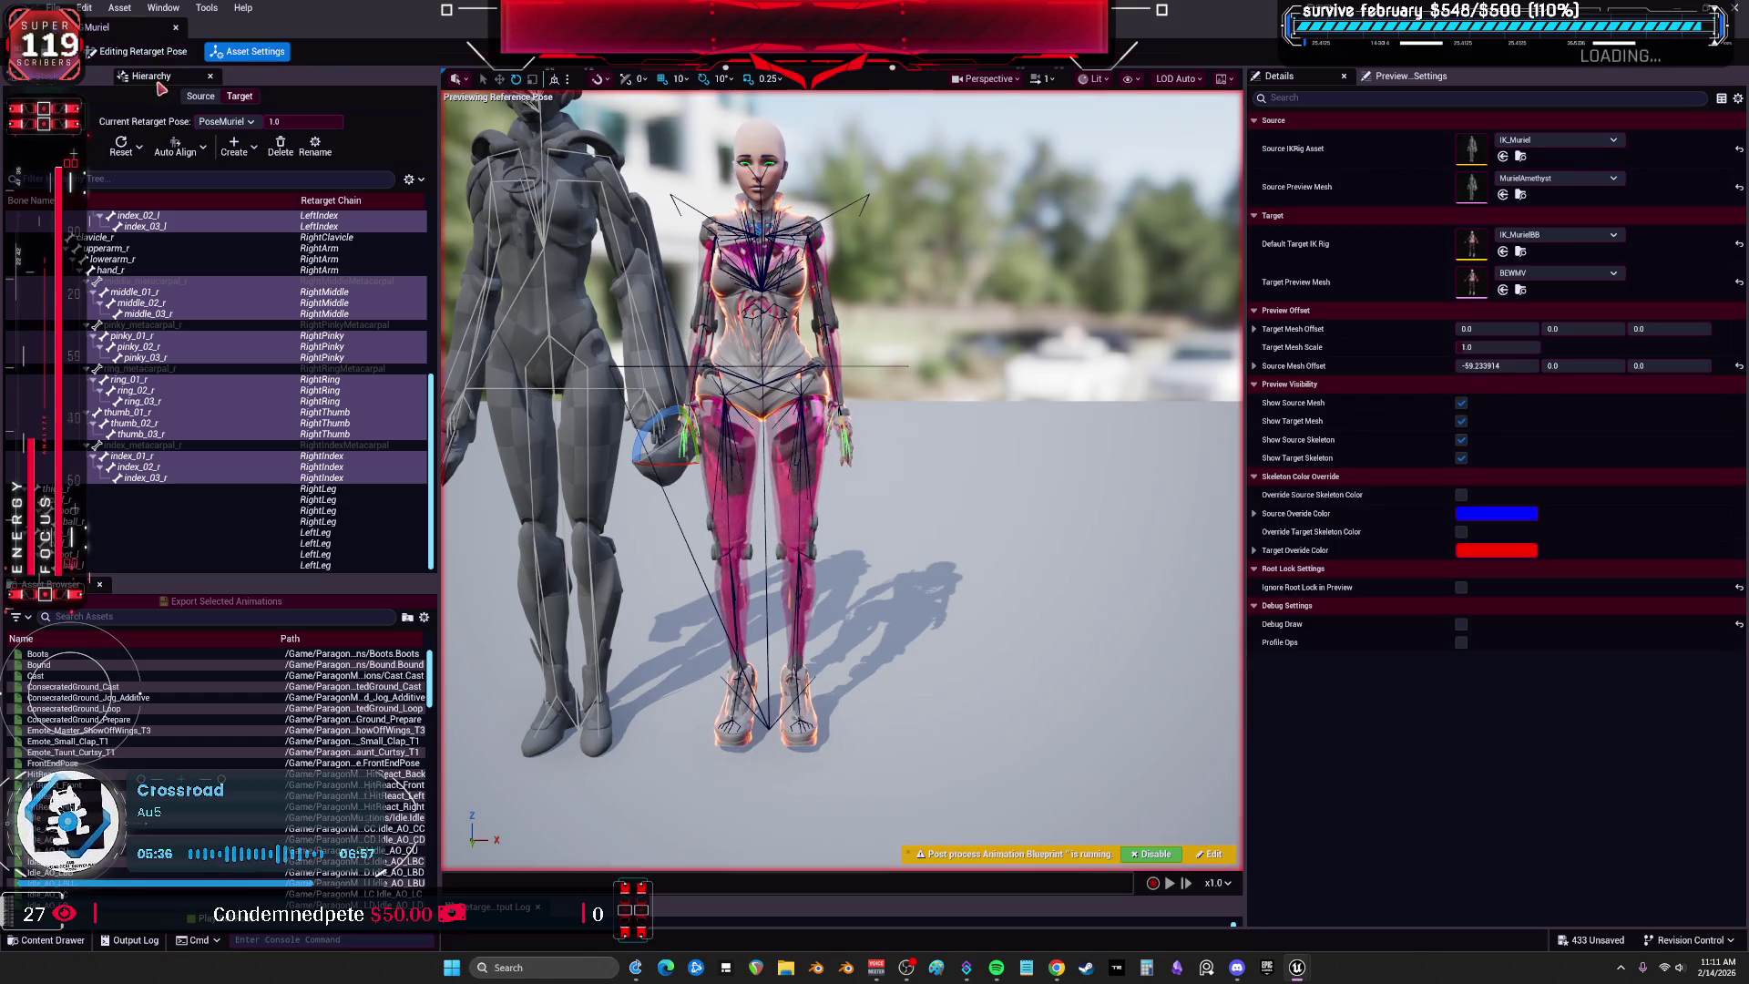
pyautogui.click(193, 719)
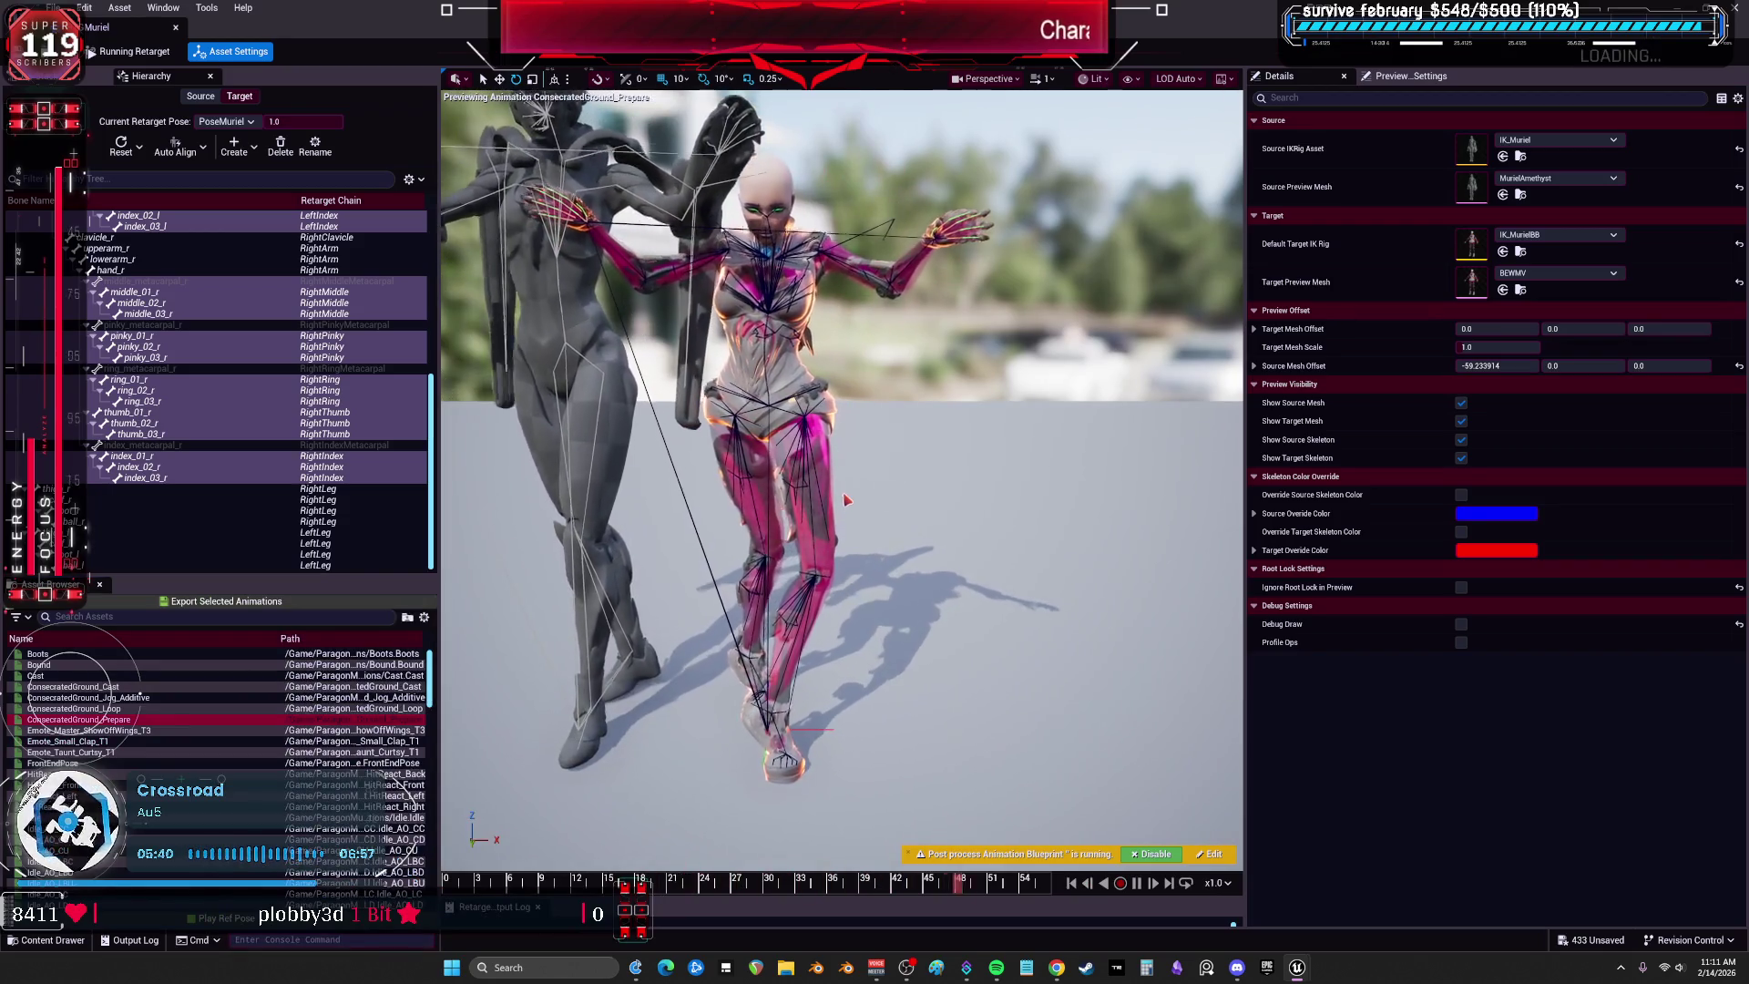
pyautogui.scroll(5, 868, 495)
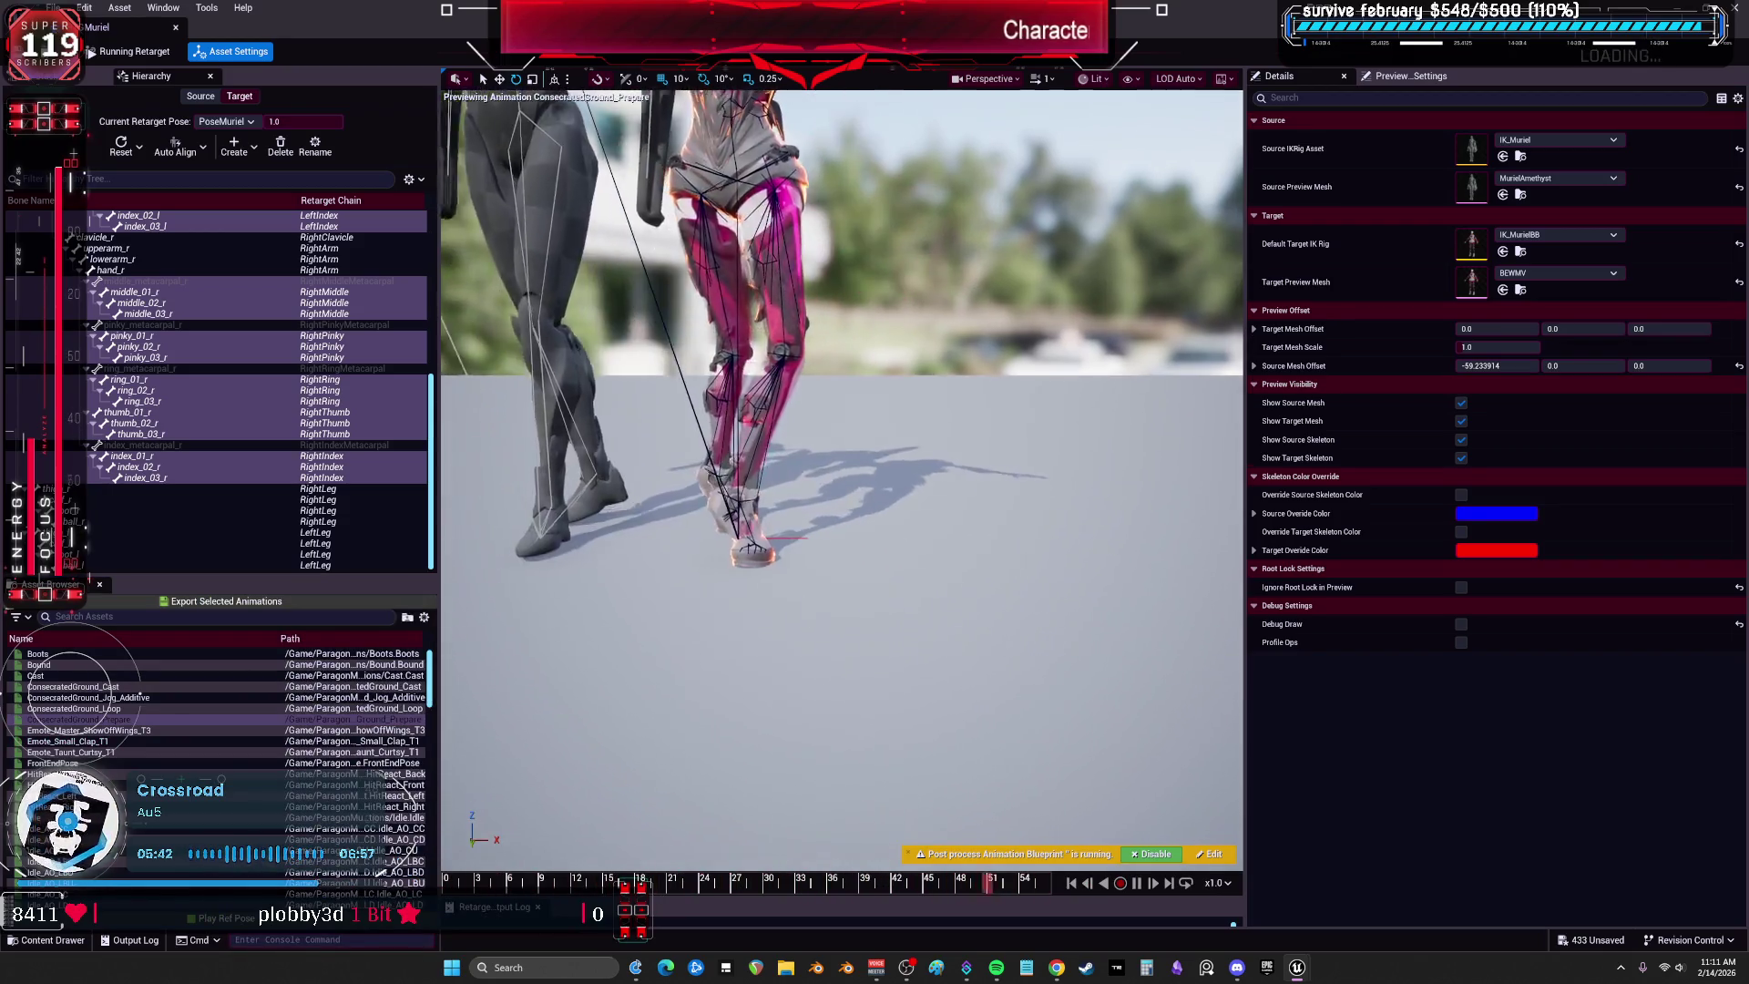
pyautogui.scroll(-2, 868, 495)
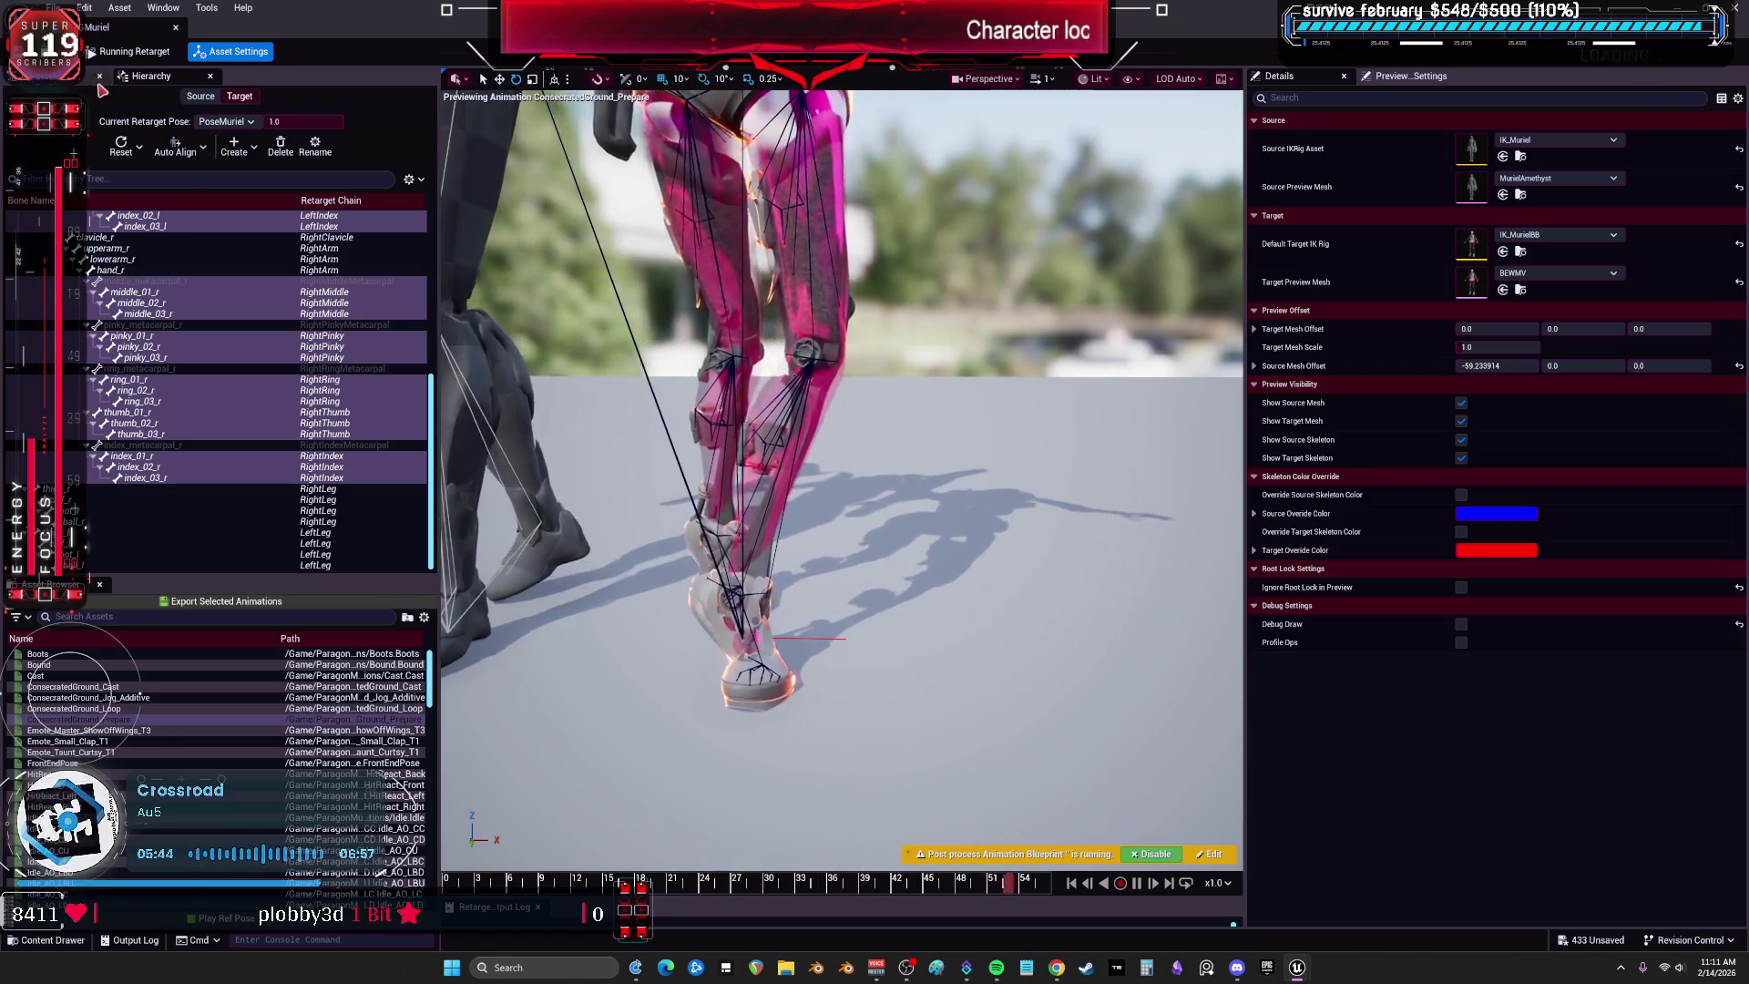
# Step: Review the Speed Plant, Stride Warp and FK Chains ops, then resume Edit Retarget Pose
pyautogui.click(54, 76)
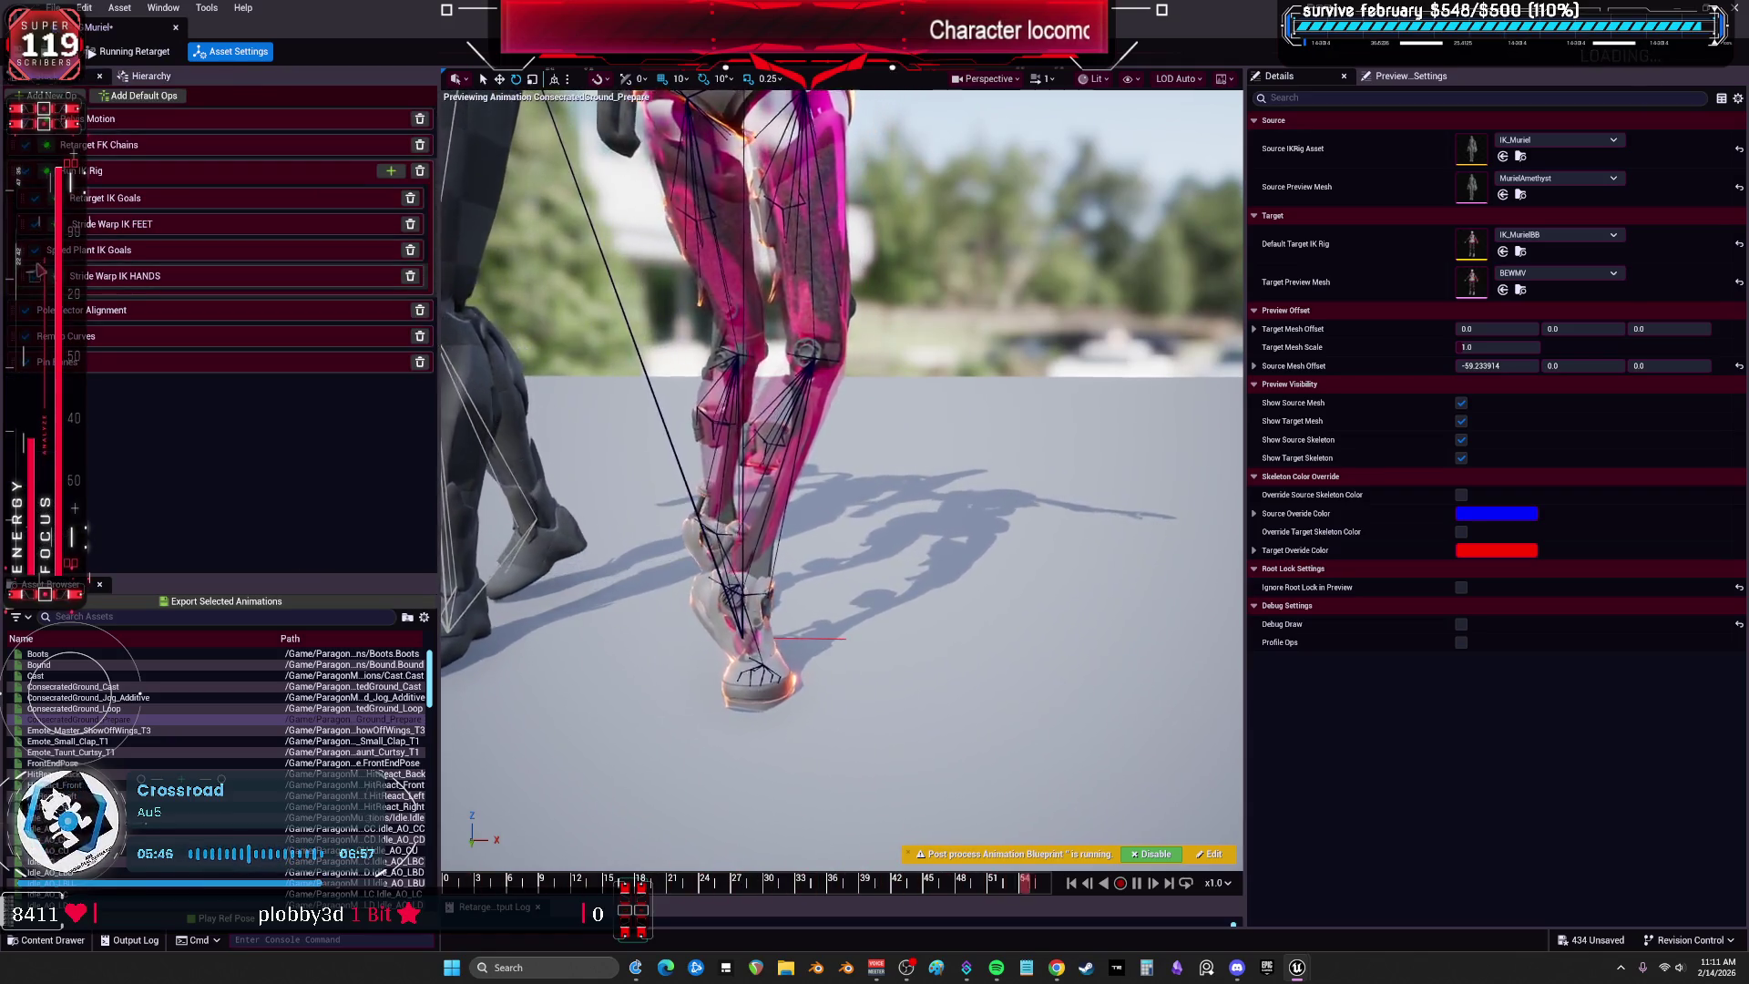
pyautogui.click(34, 250)
pyautogui.click(40, 224)
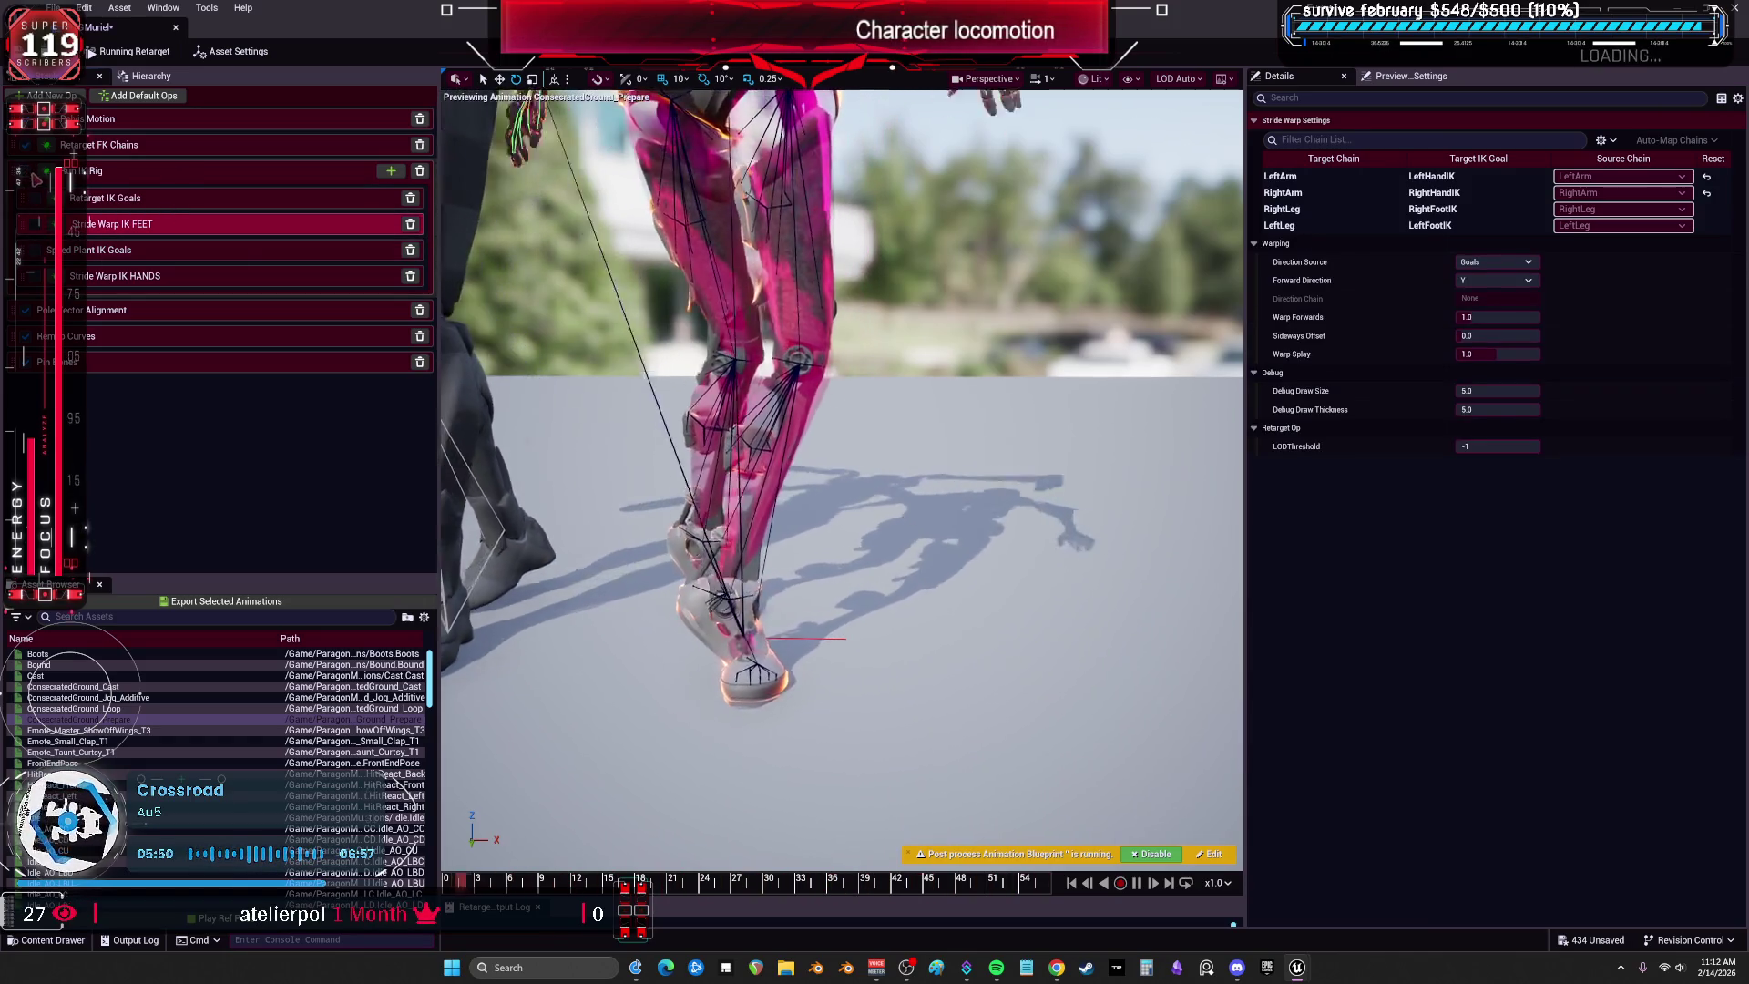
pyautogui.click(32, 150)
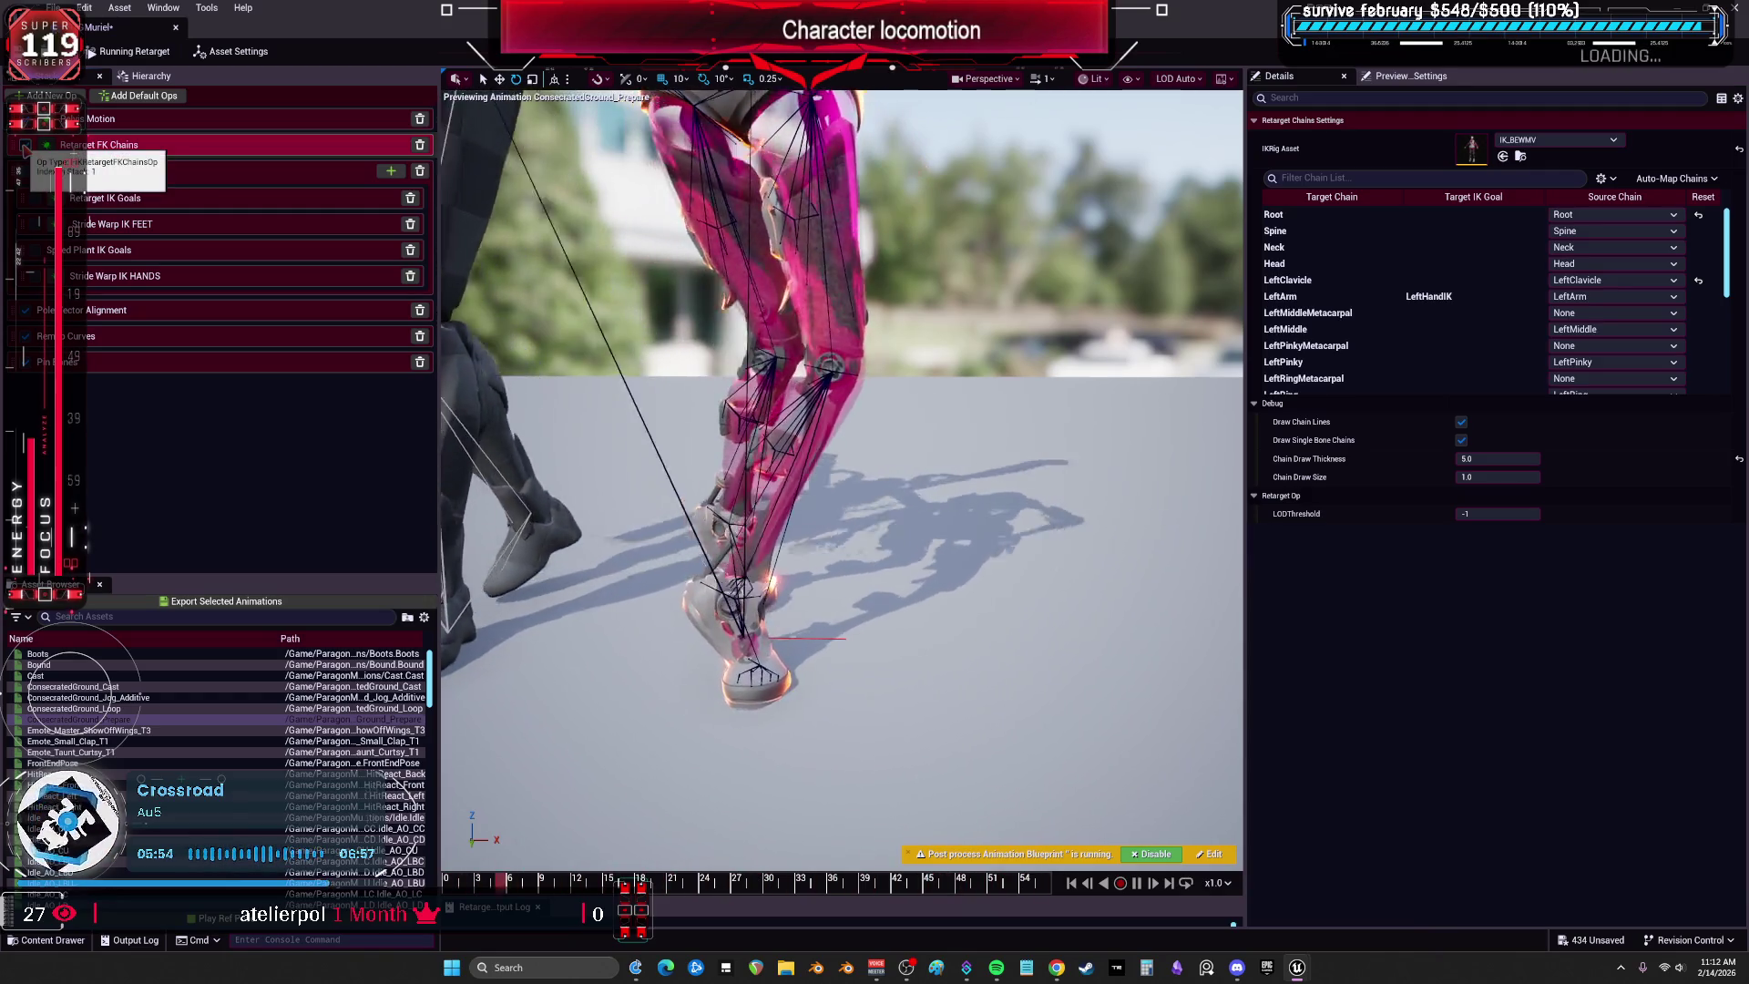
pyautogui.click(150, 76)
pyautogui.click(147, 55)
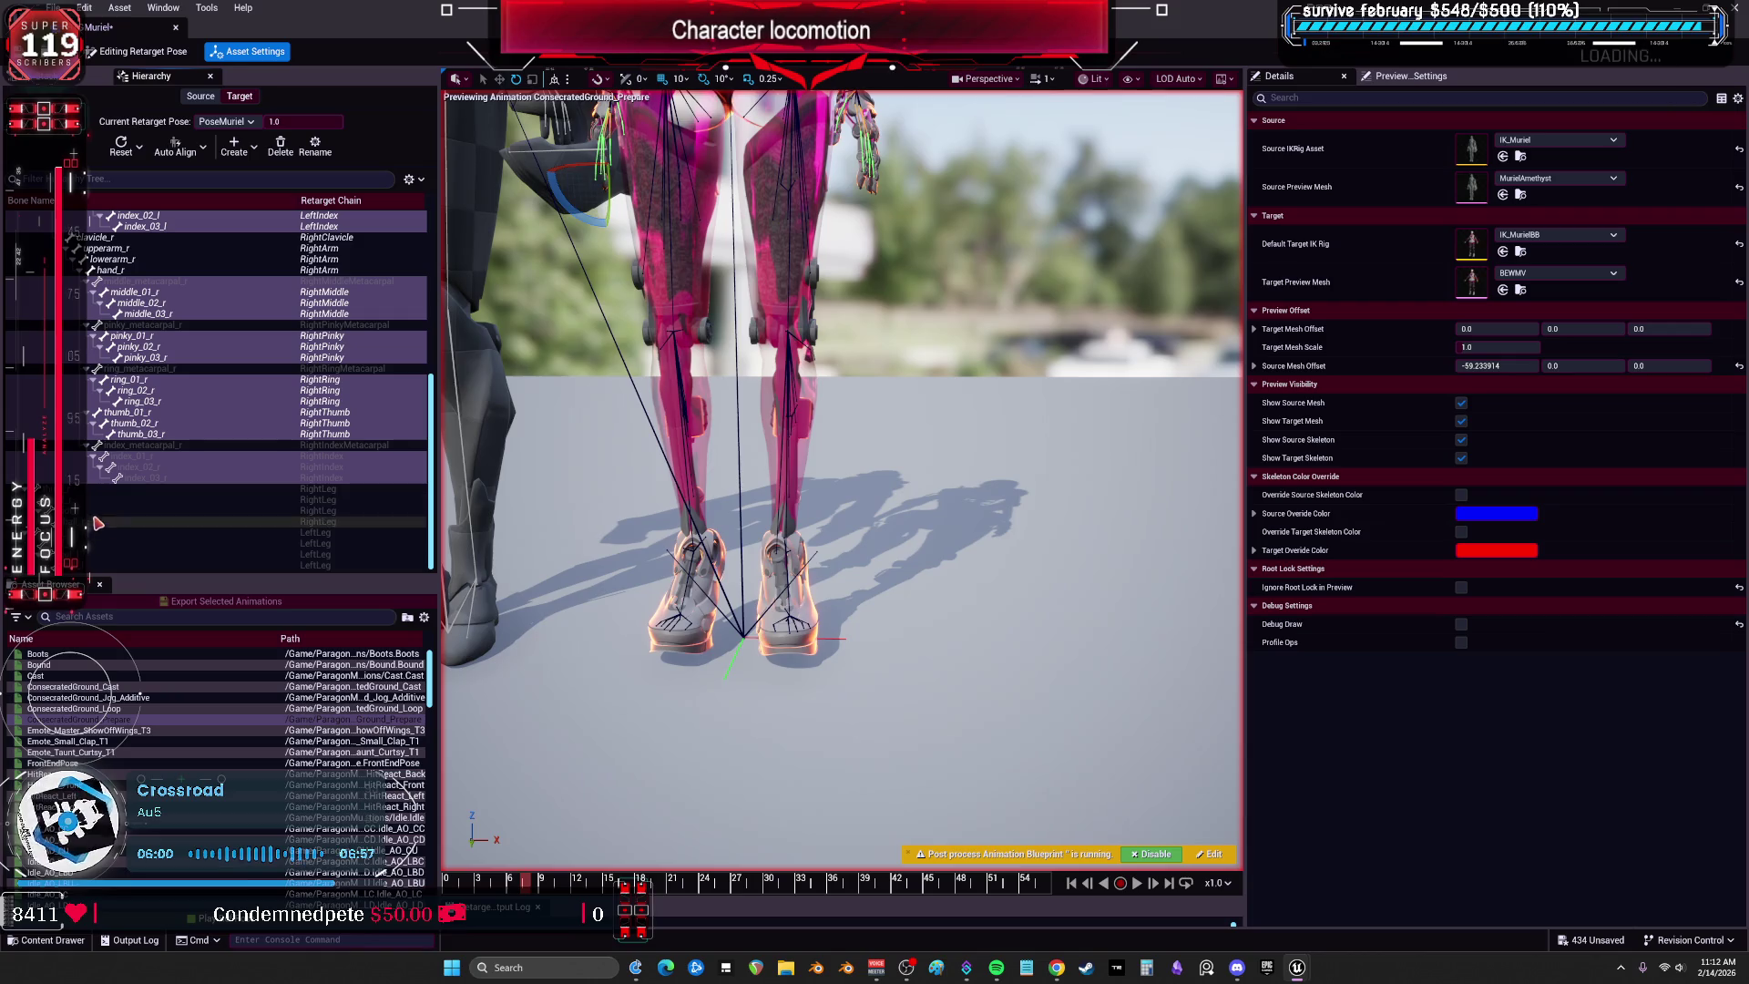
# Step: Select all leg bones, auto-align them, and reset their offsets
pyautogui.click(100, 490)
pyautogui.keyDown('shift'); pyautogui.click(115, 566); pyautogui.keyUp('shift')
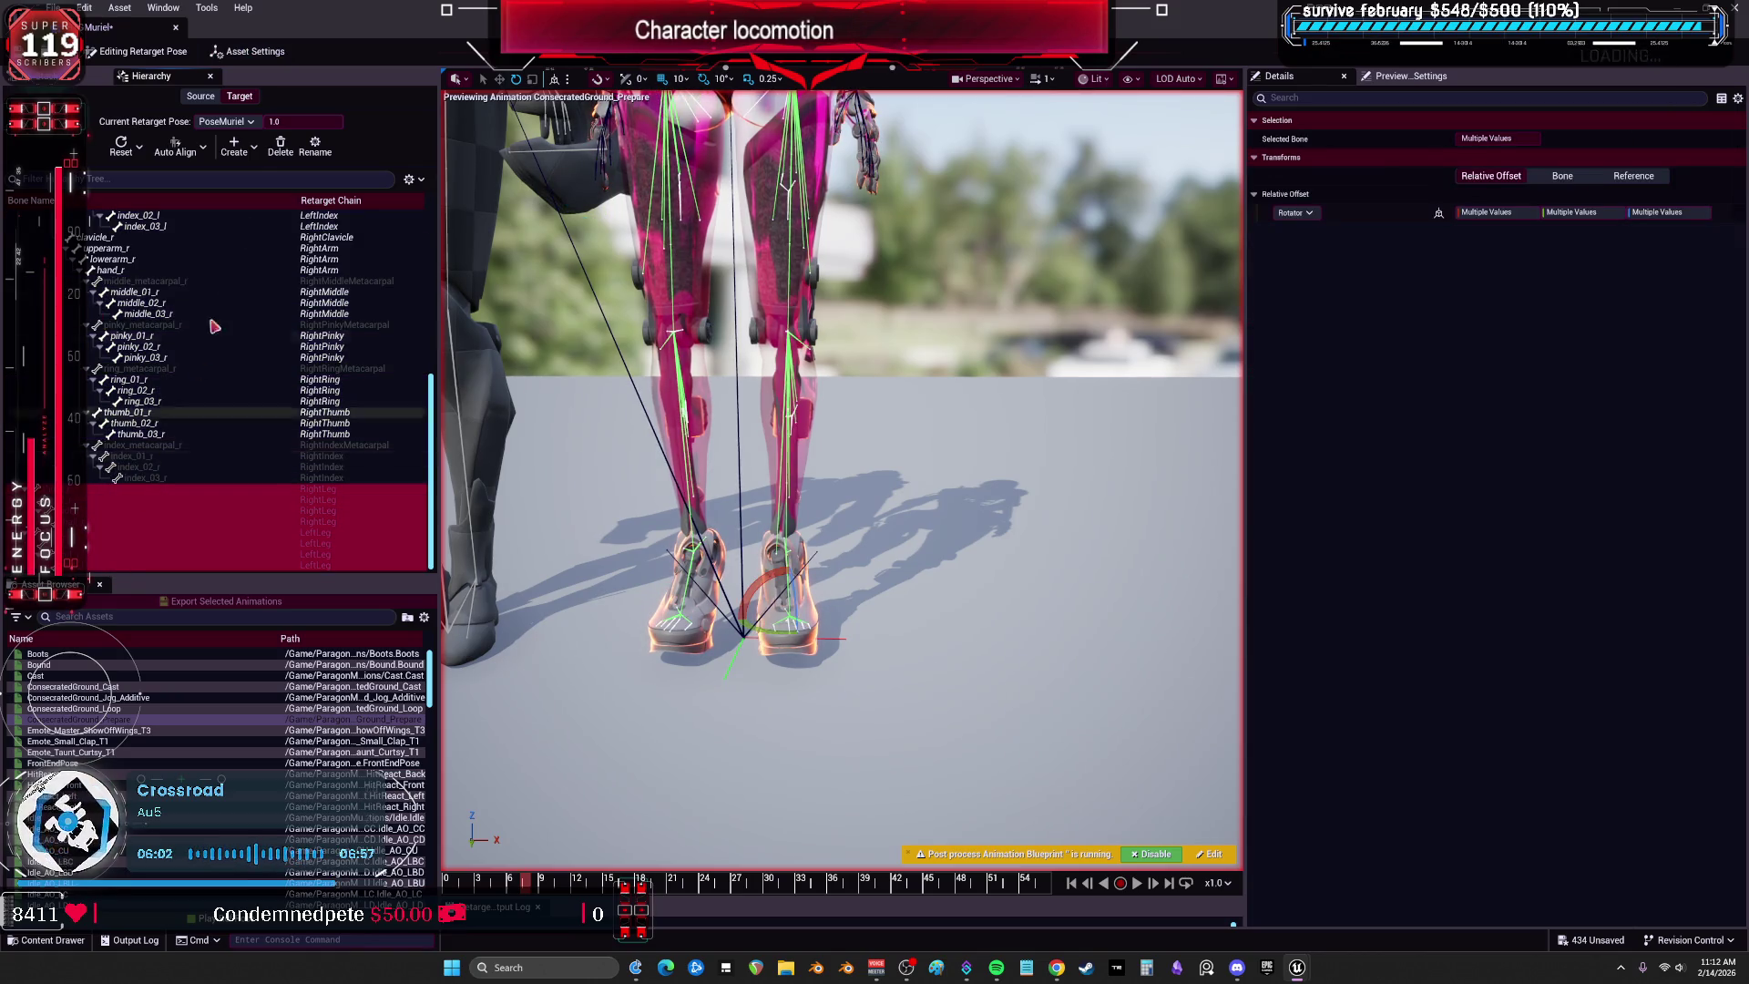
pyautogui.click(206, 151)
pyautogui.click(227, 204)
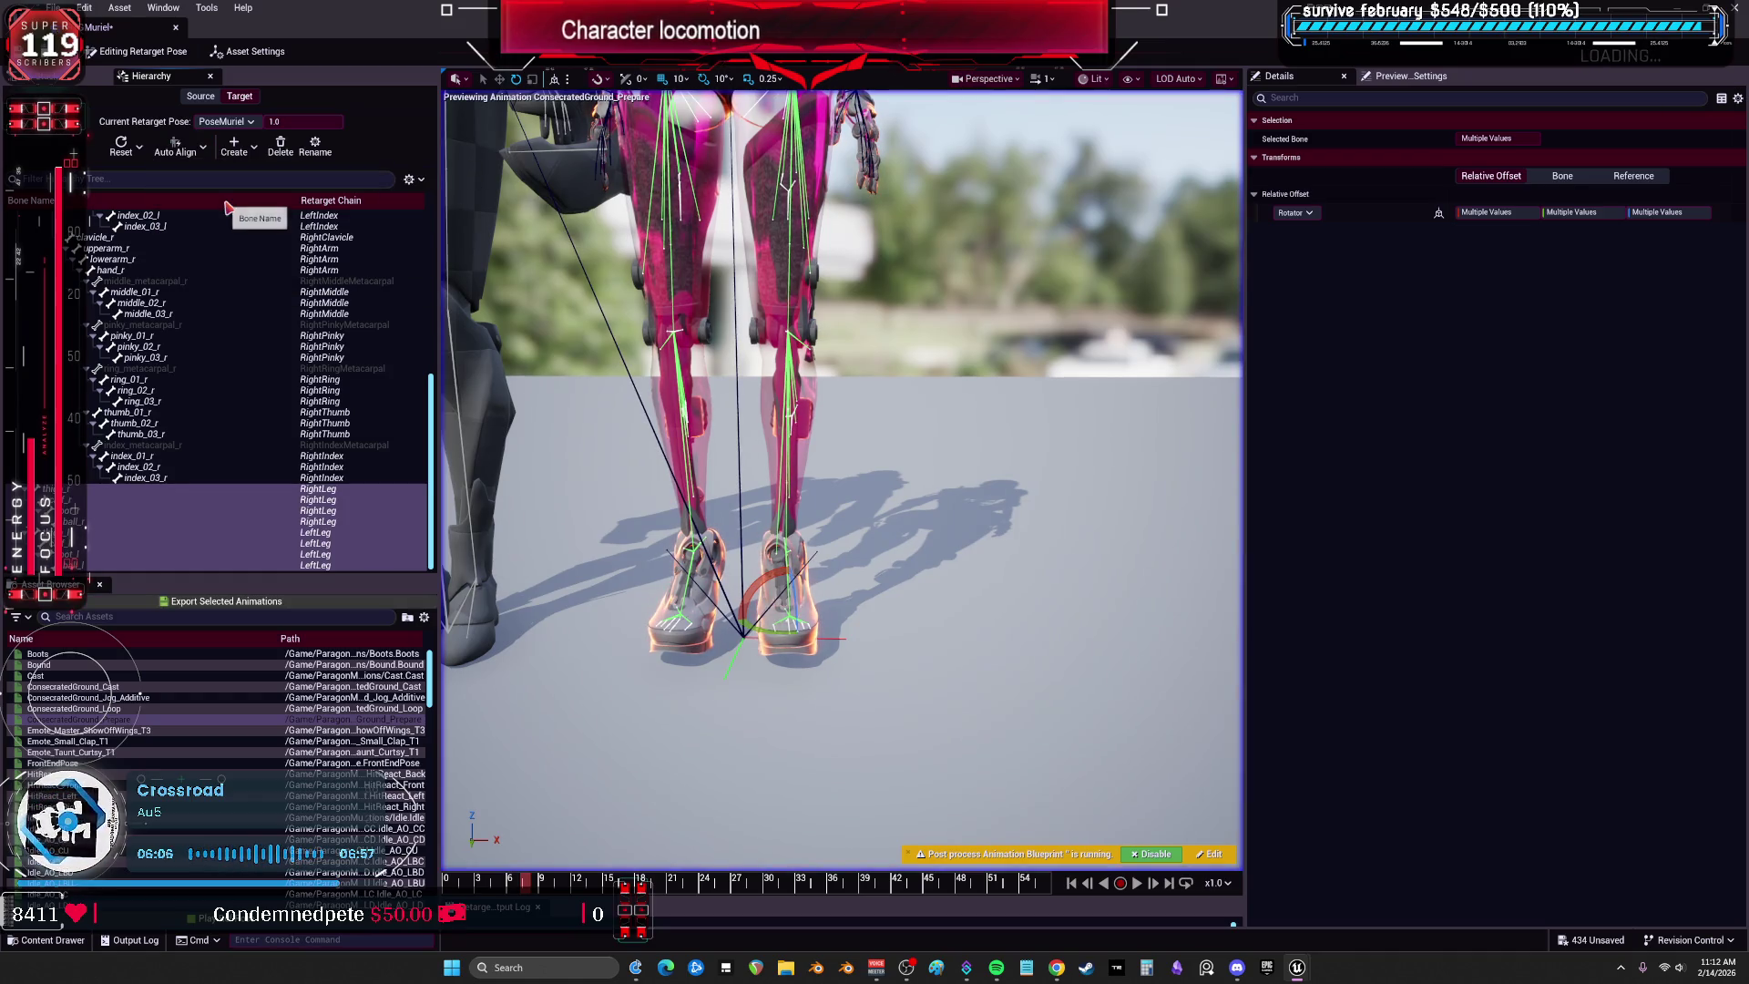
pyautogui.click(139, 147)
pyautogui.click(173, 189)
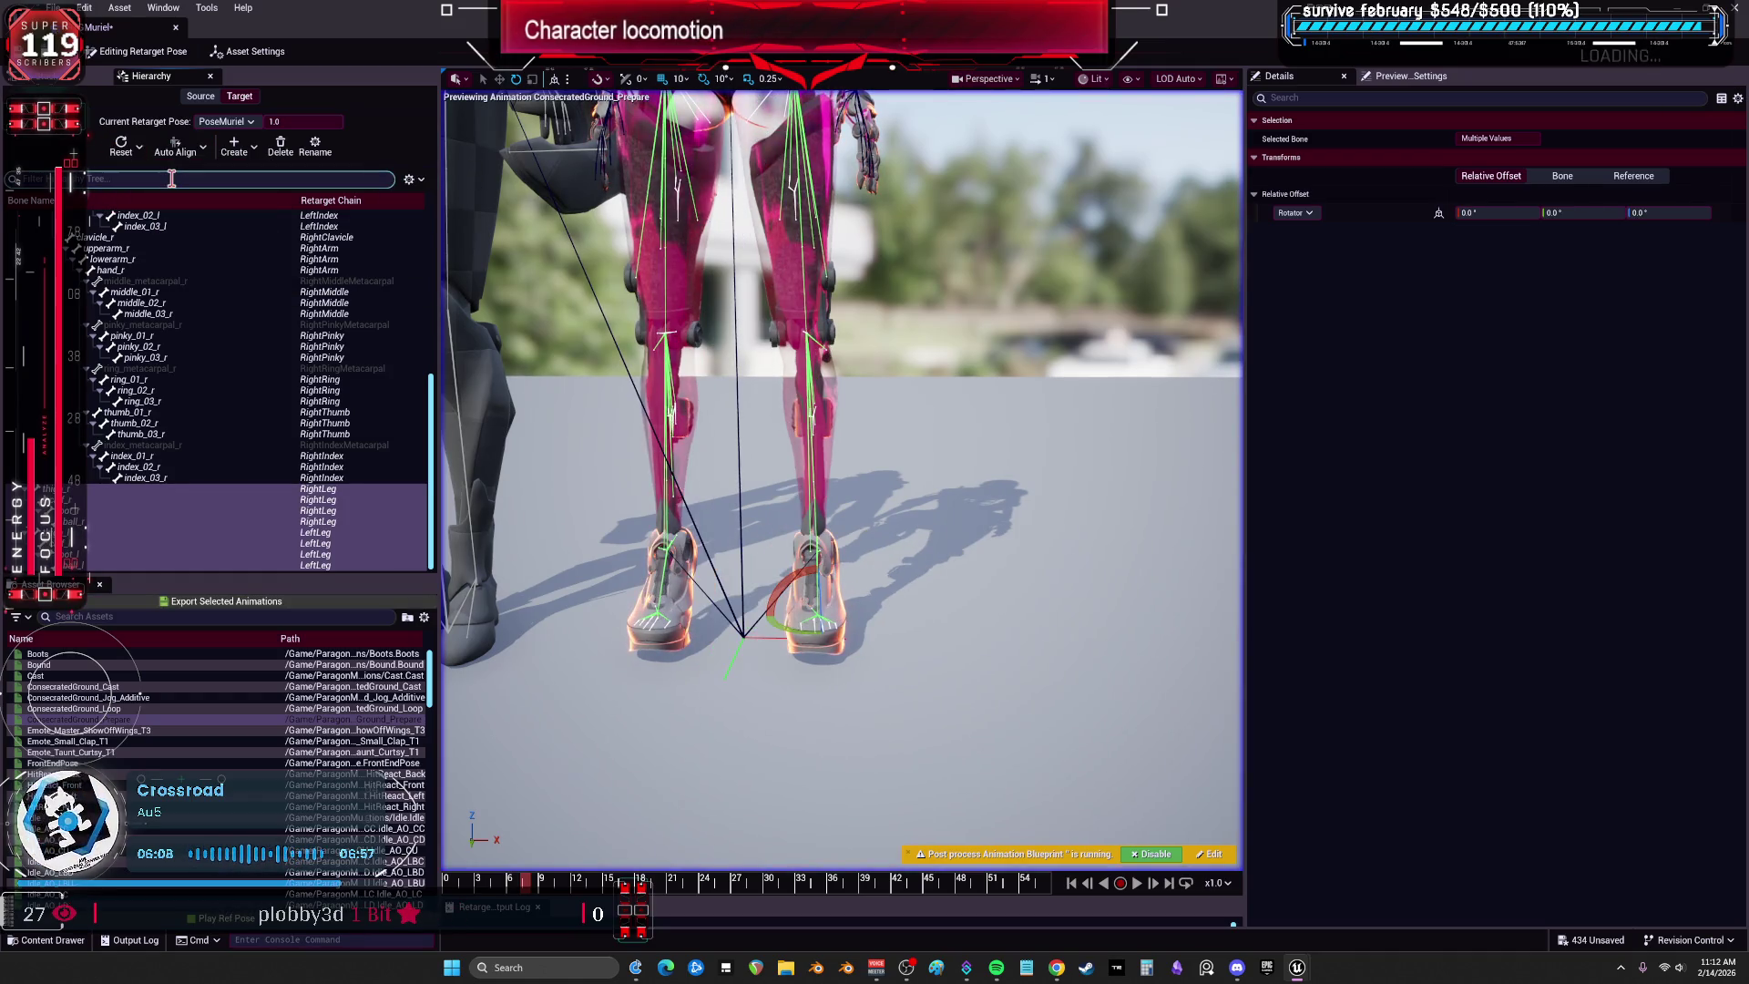
pyautogui.scroll(-8, 874, 407)
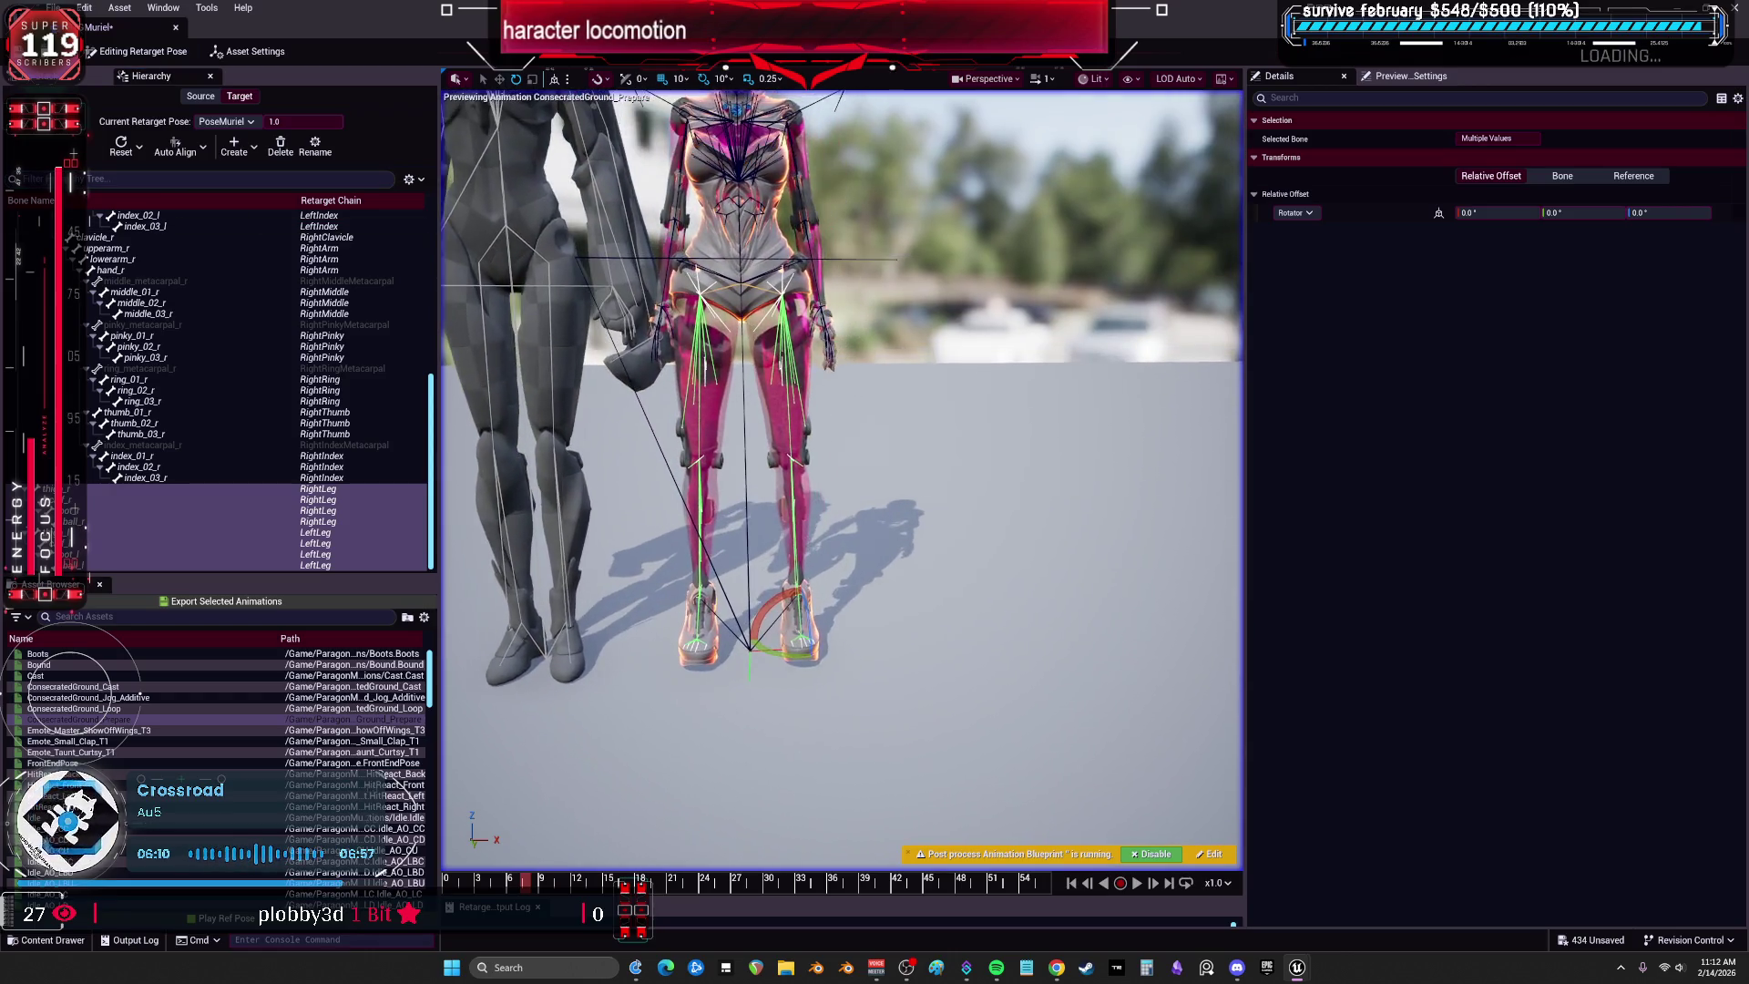
pyautogui.scroll(3, 841, 474)
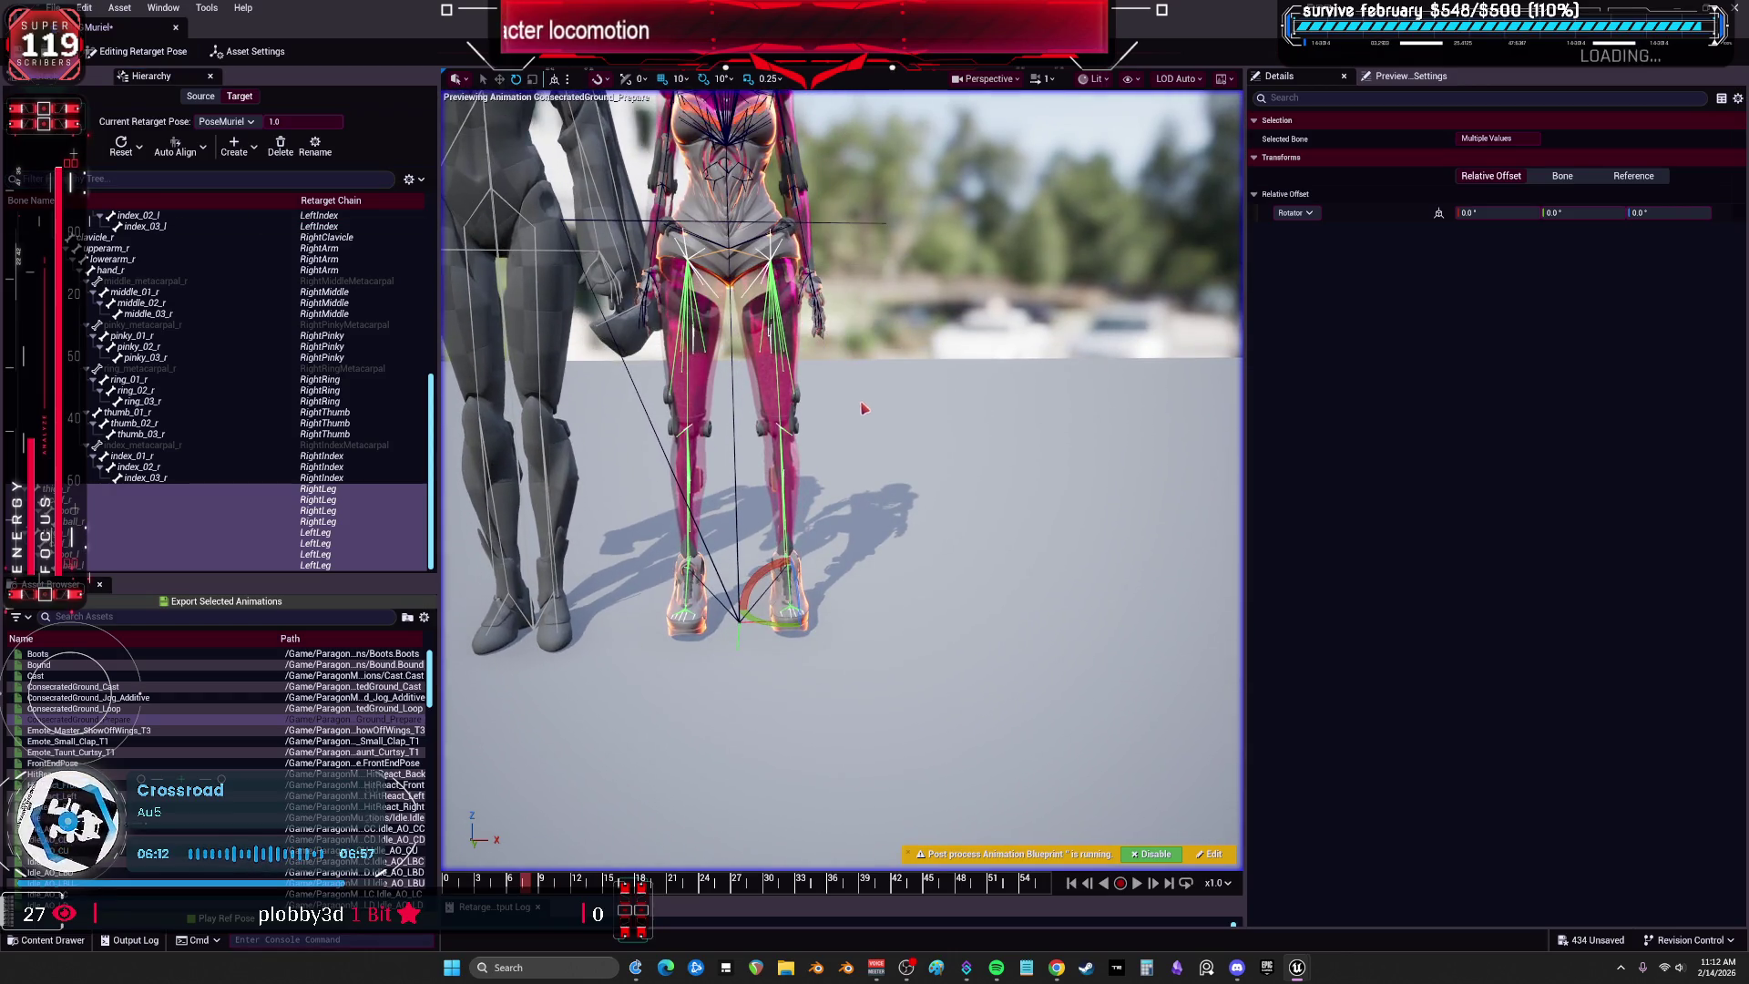
# Step: Set the pitch offset of thigh_l and thigh_r to -2°
pyautogui.click(780, 398)
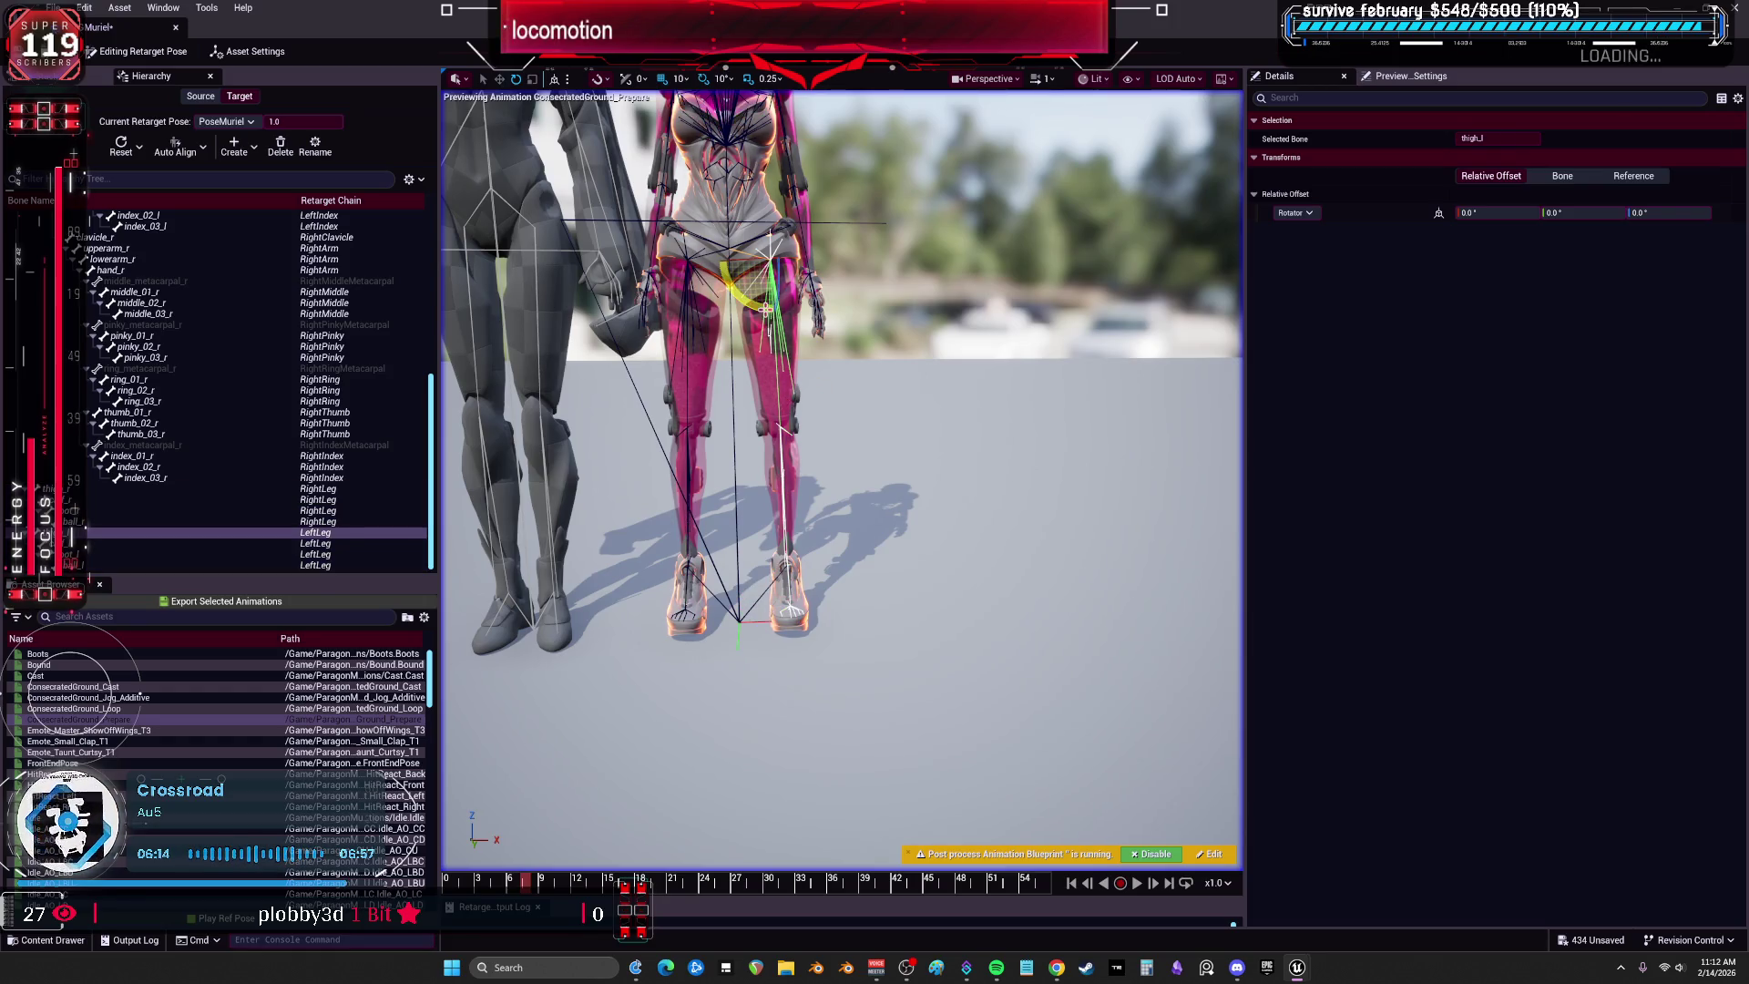
pyautogui.moveTo(769, 306); pyautogui.dragTo(777, 297)
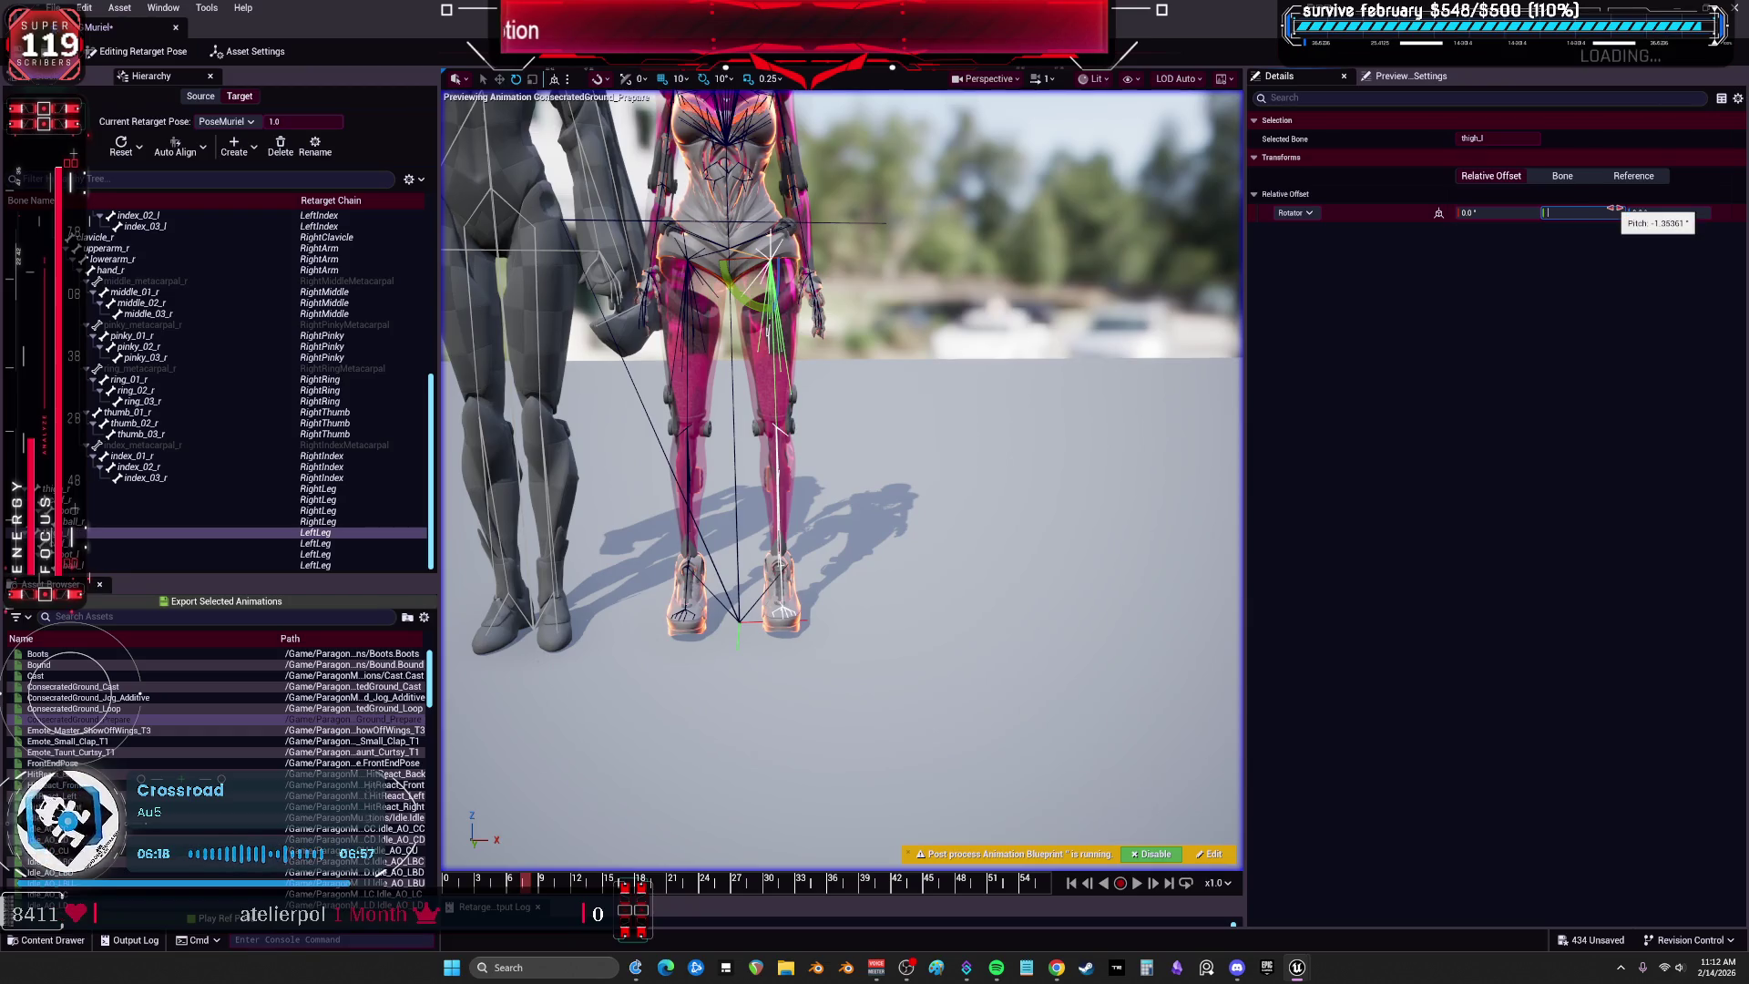
pyautogui.write('-2')
pyautogui.press('Return')
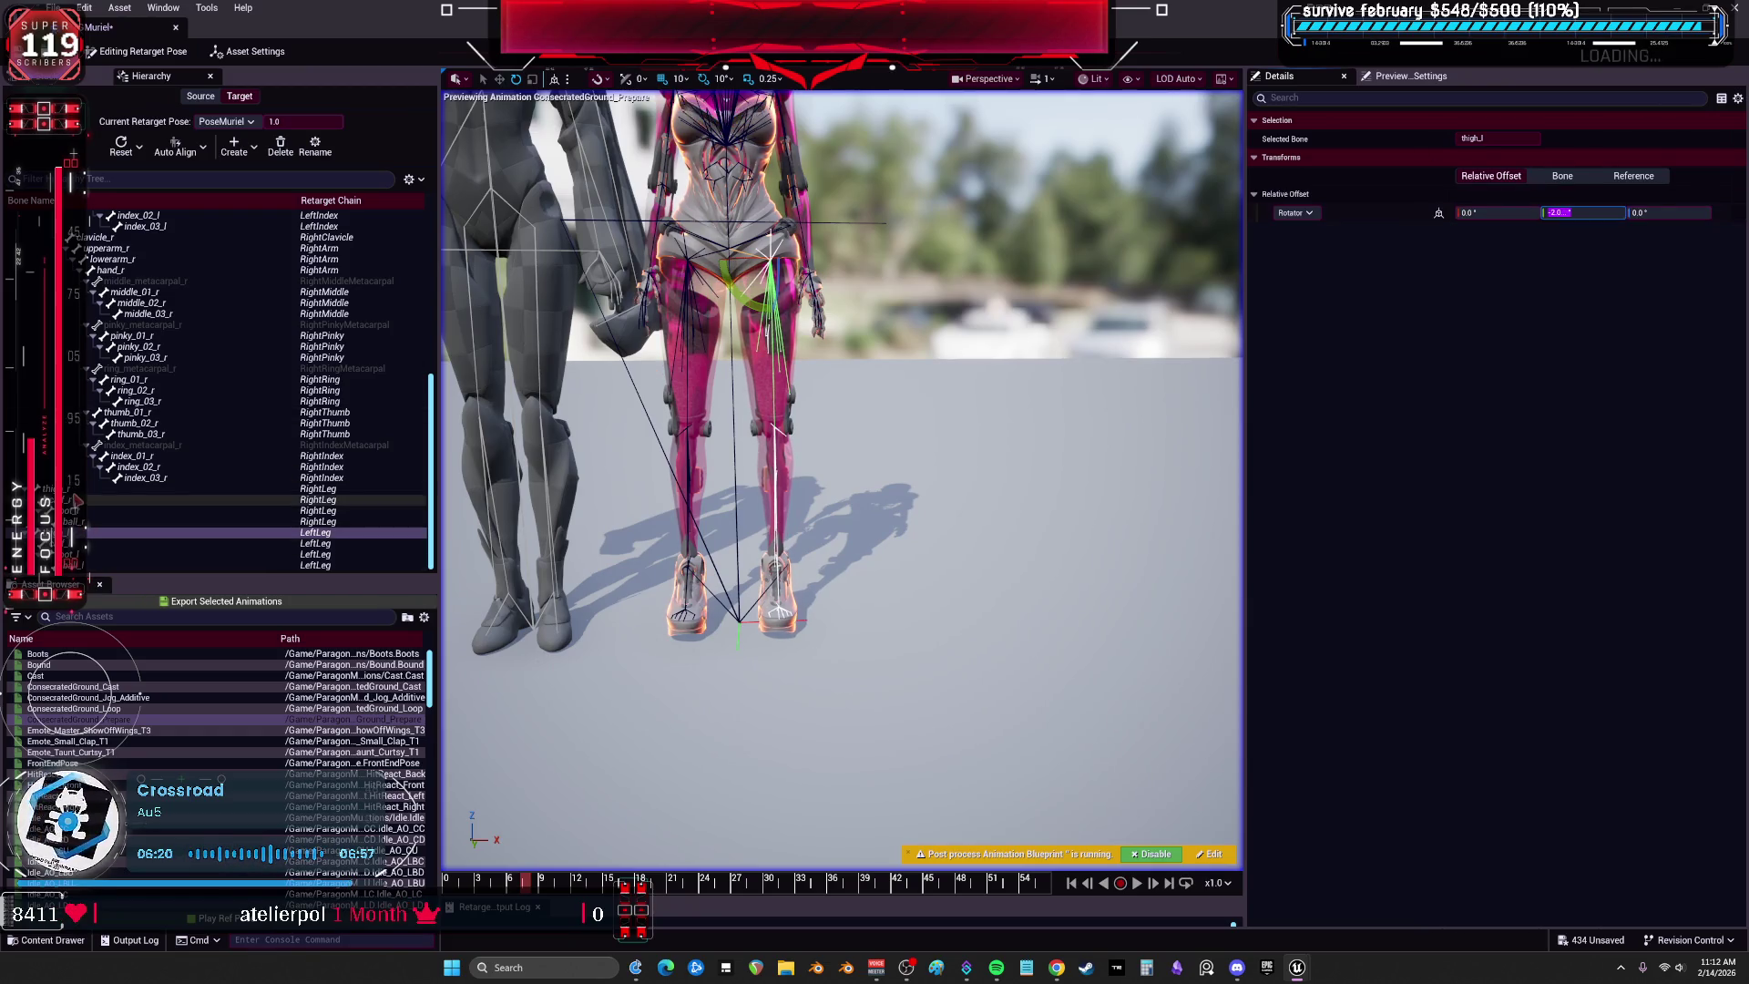
pyautogui.click(255, 489)
pyautogui.click(1620, 212)
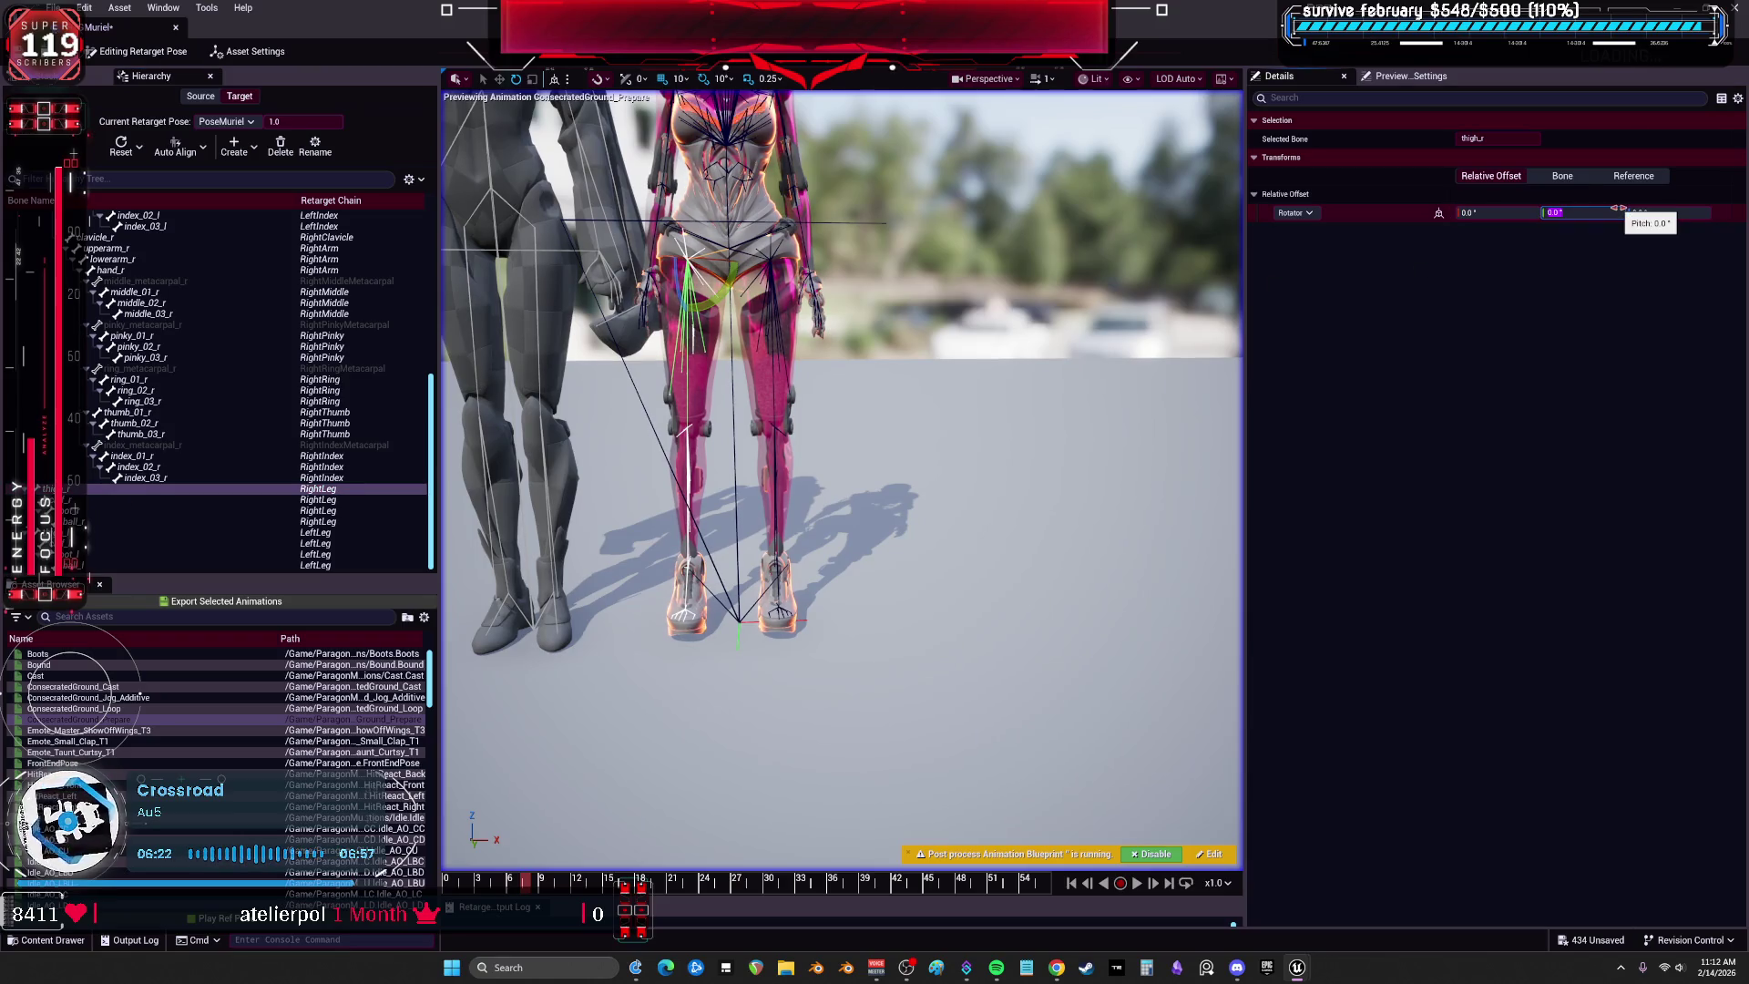
pyautogui.write('-2')
pyautogui.press('Return')
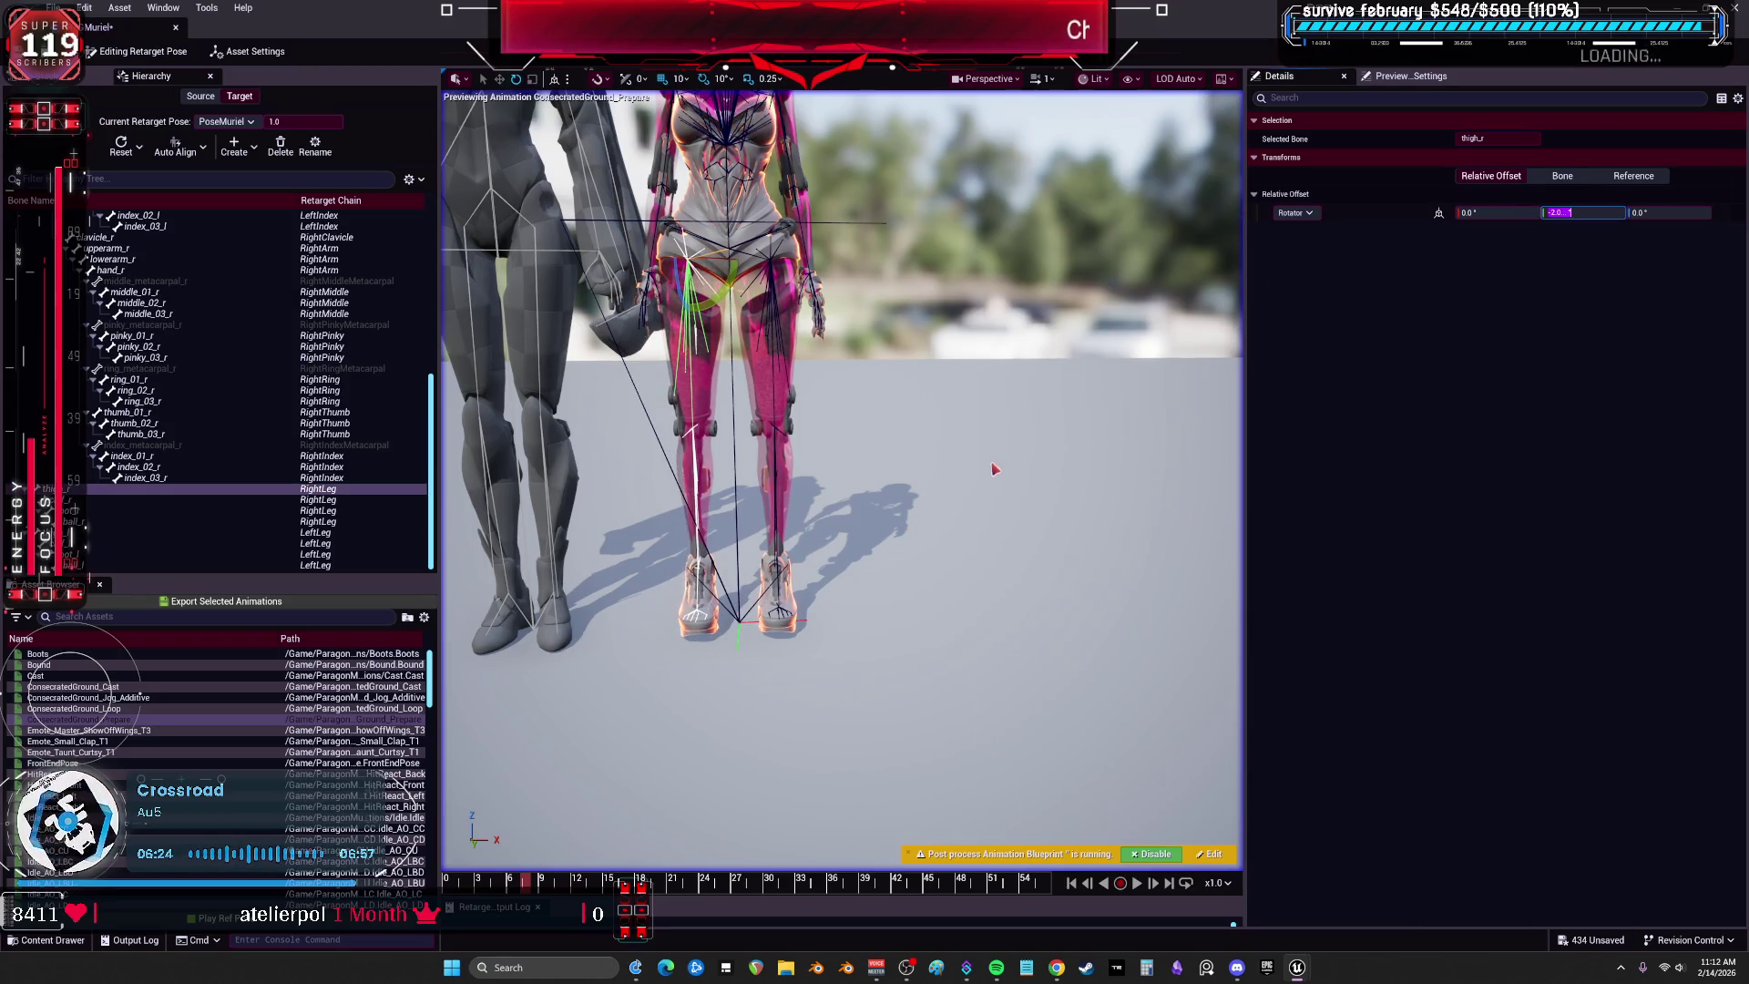
pyautogui.moveTo(994, 469); pyautogui.dragTo(929, 469)
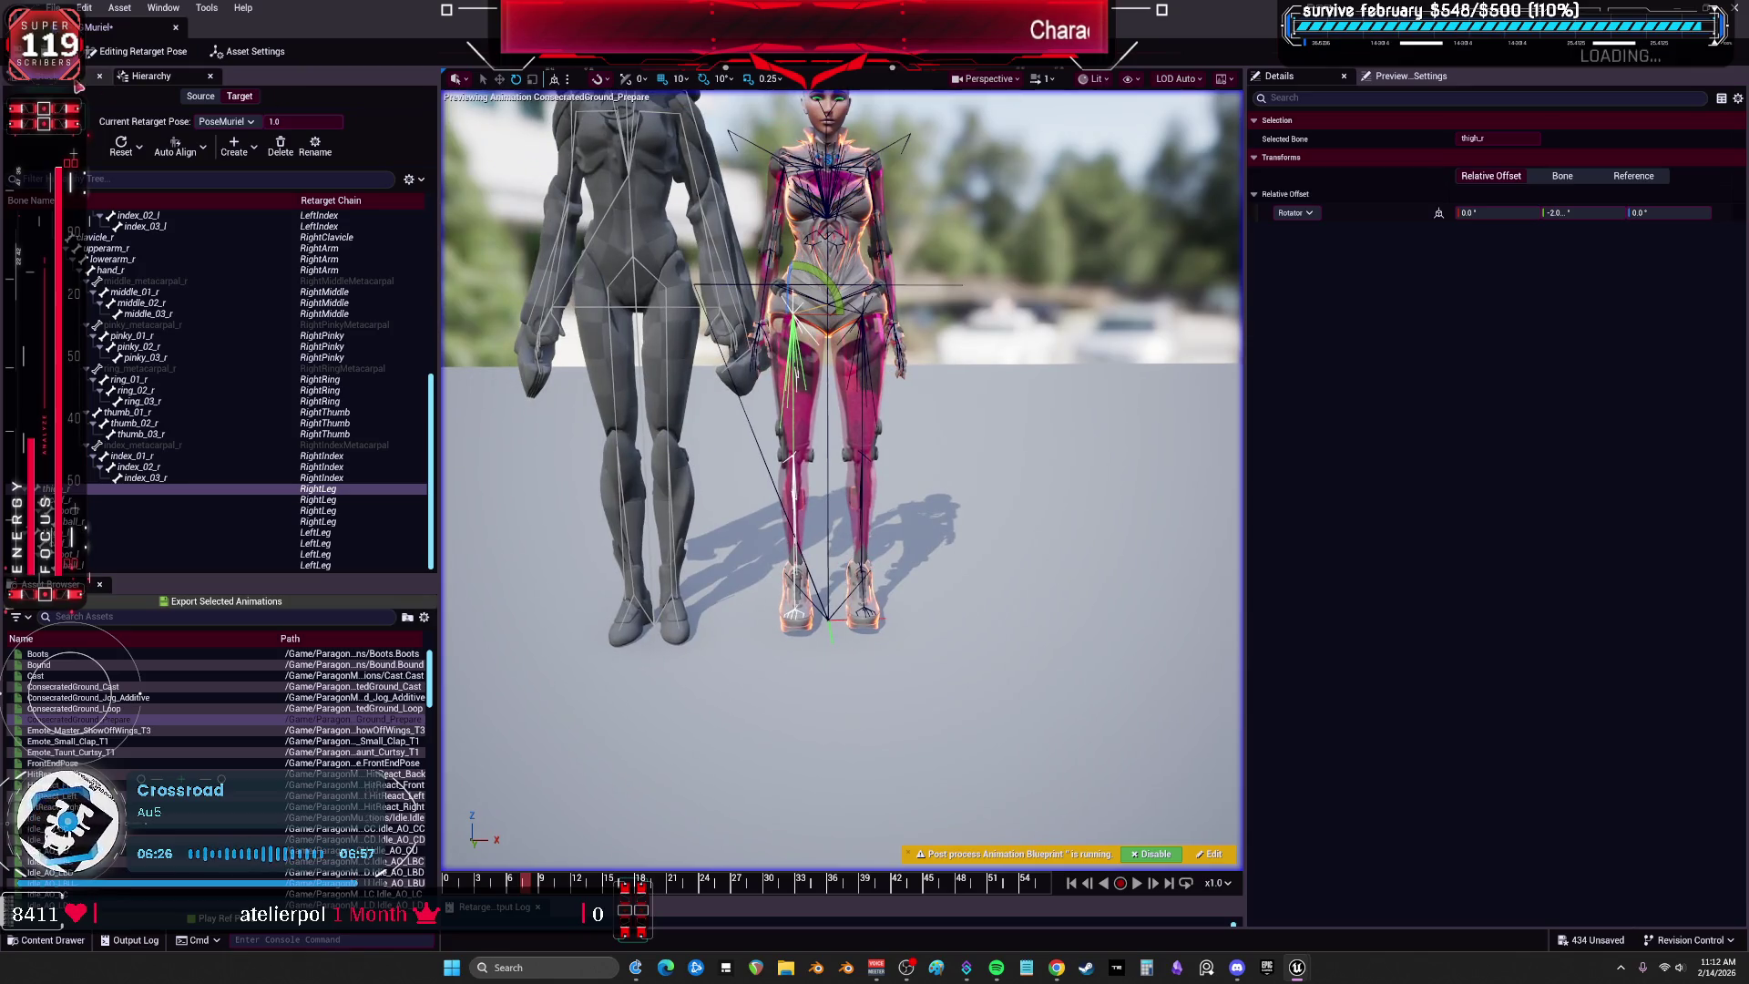
# Step: Run the retarget and preview FrontEndPose, HitReact_Front, Idle_AO_LBD, Idle and Jog_Bwd_Start
pyautogui.click(136, 51)
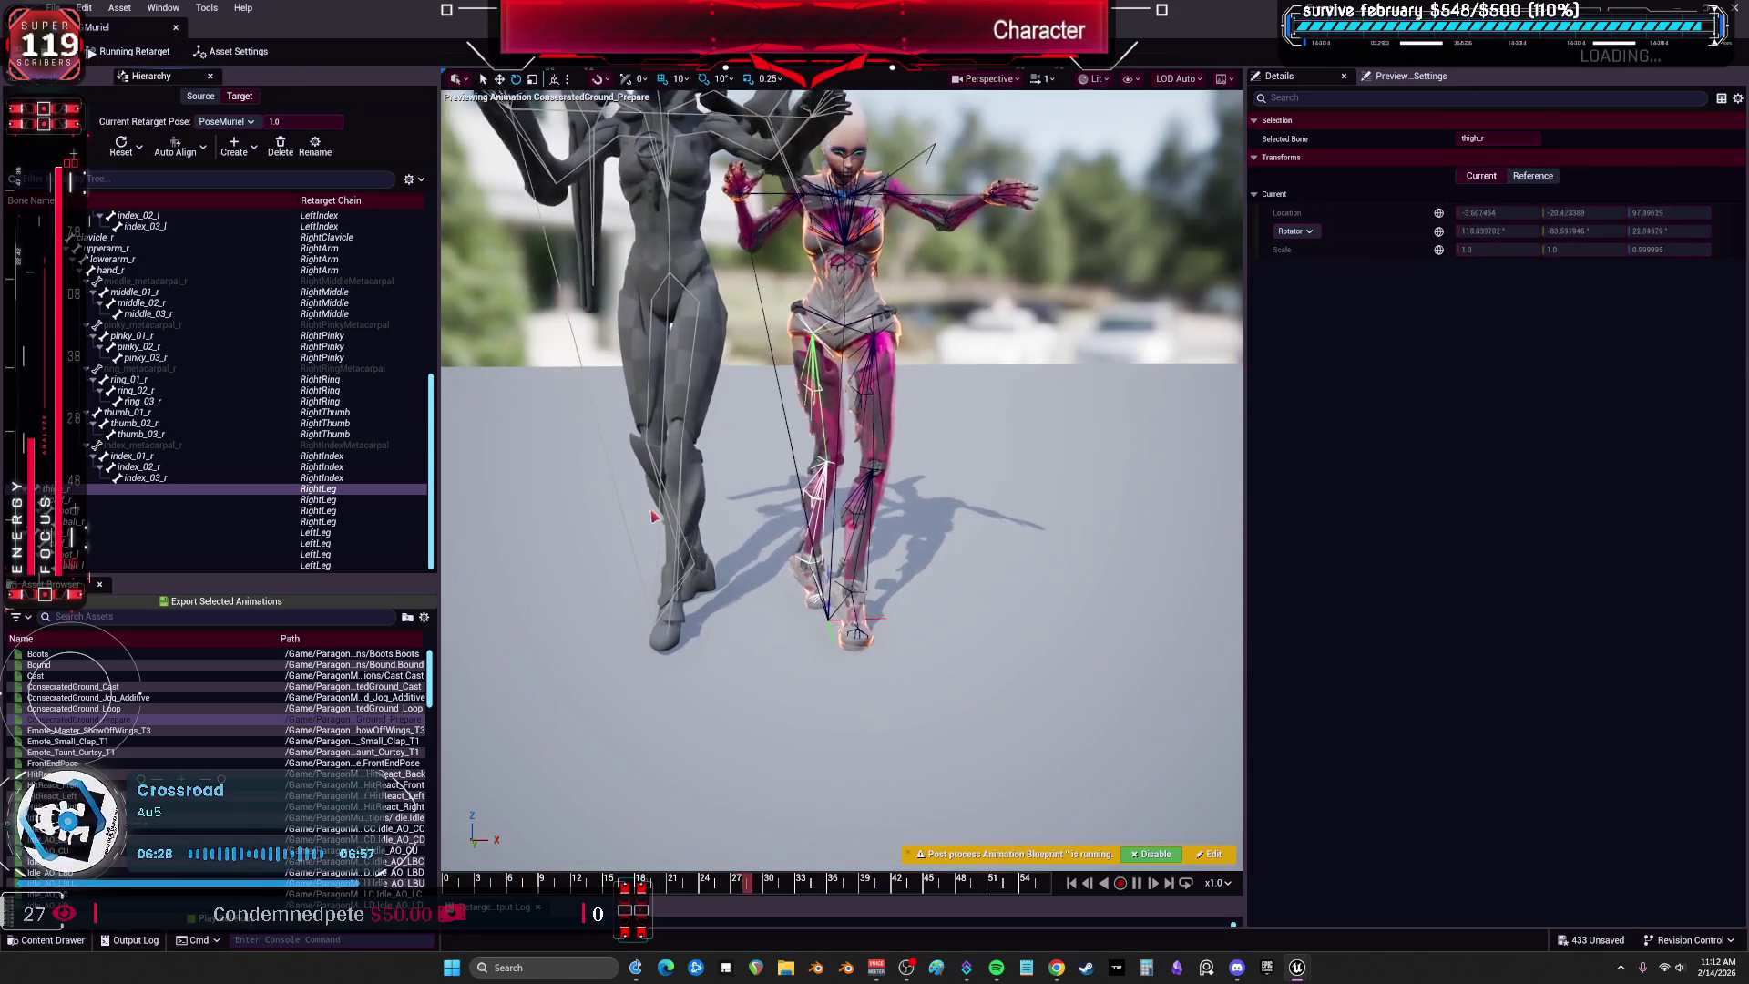
pyautogui.click(53, 762)
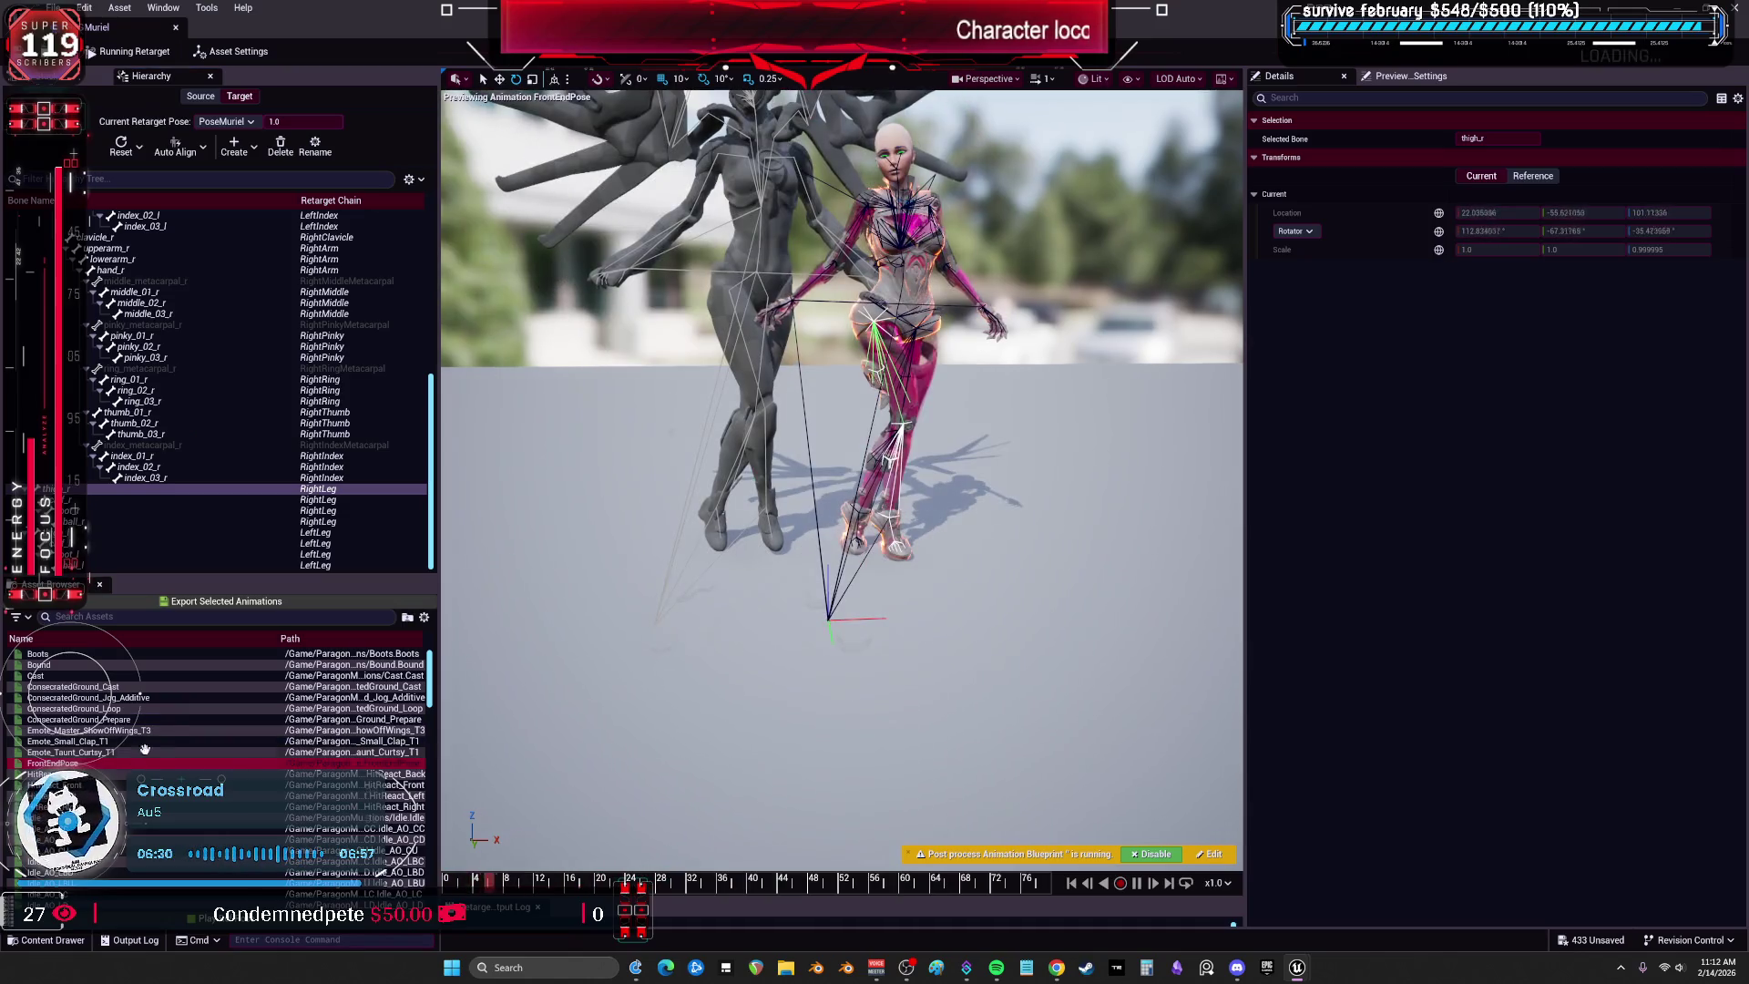
pyautogui.click(53, 785)
pyautogui.scroll(-2, 168, 802)
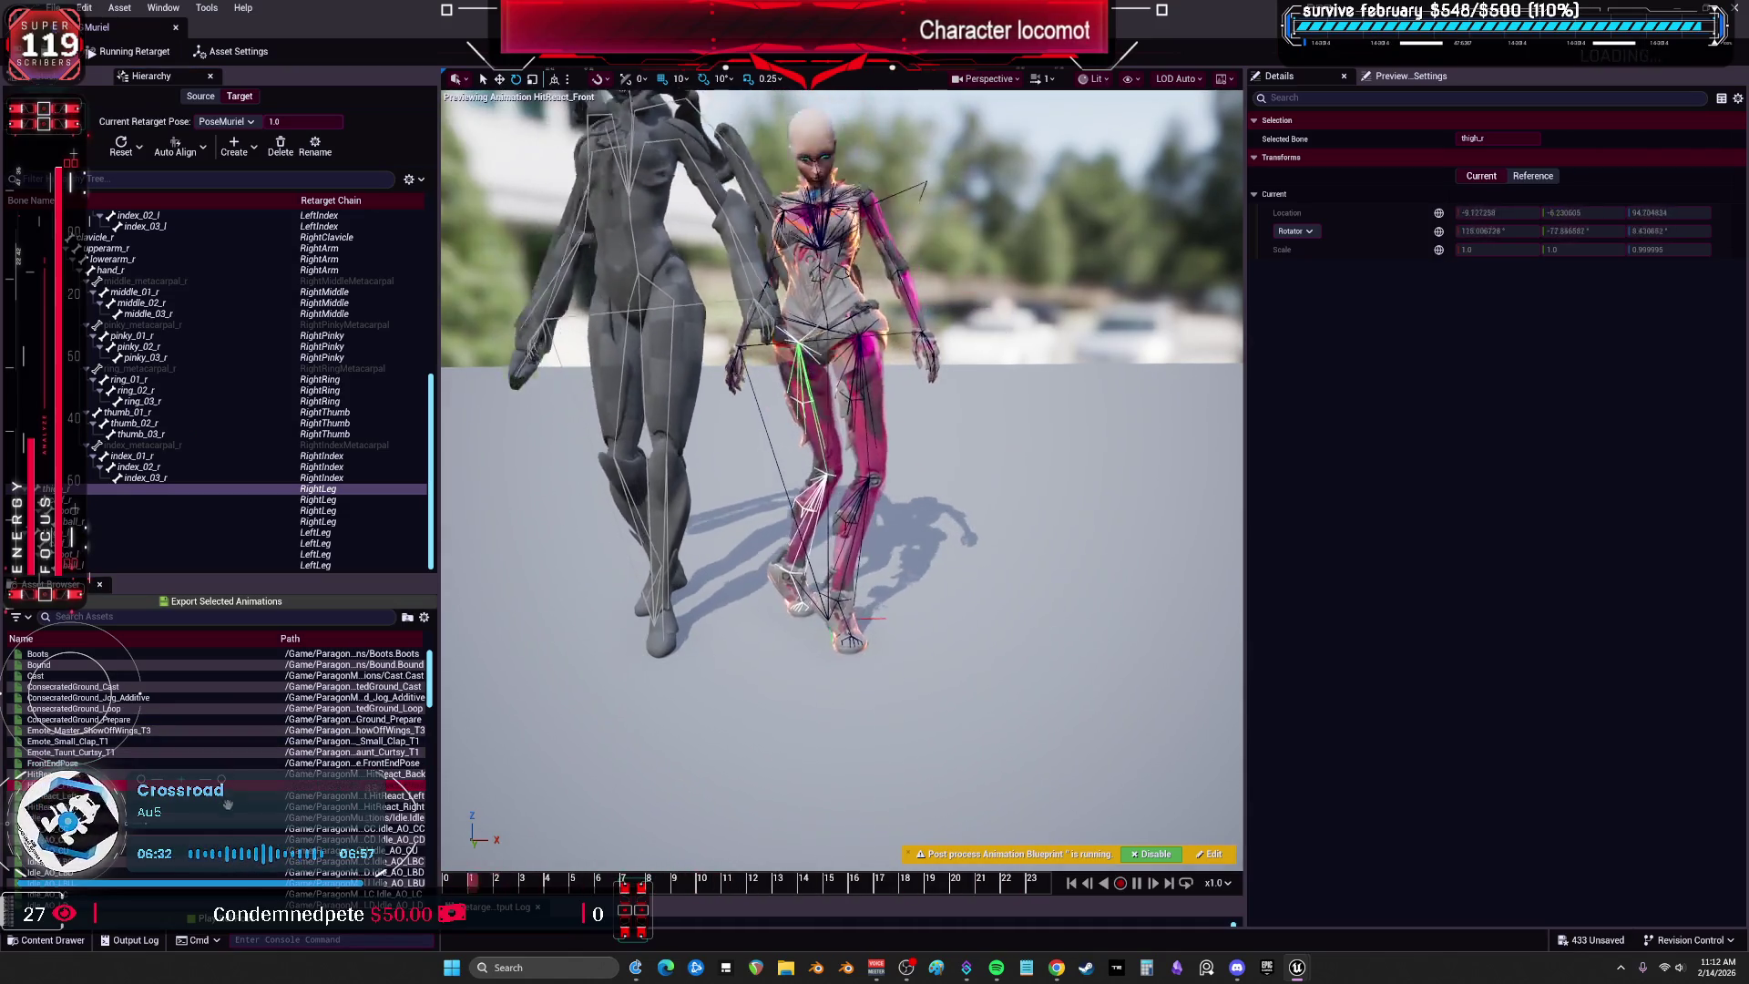
pyautogui.click(167, 829)
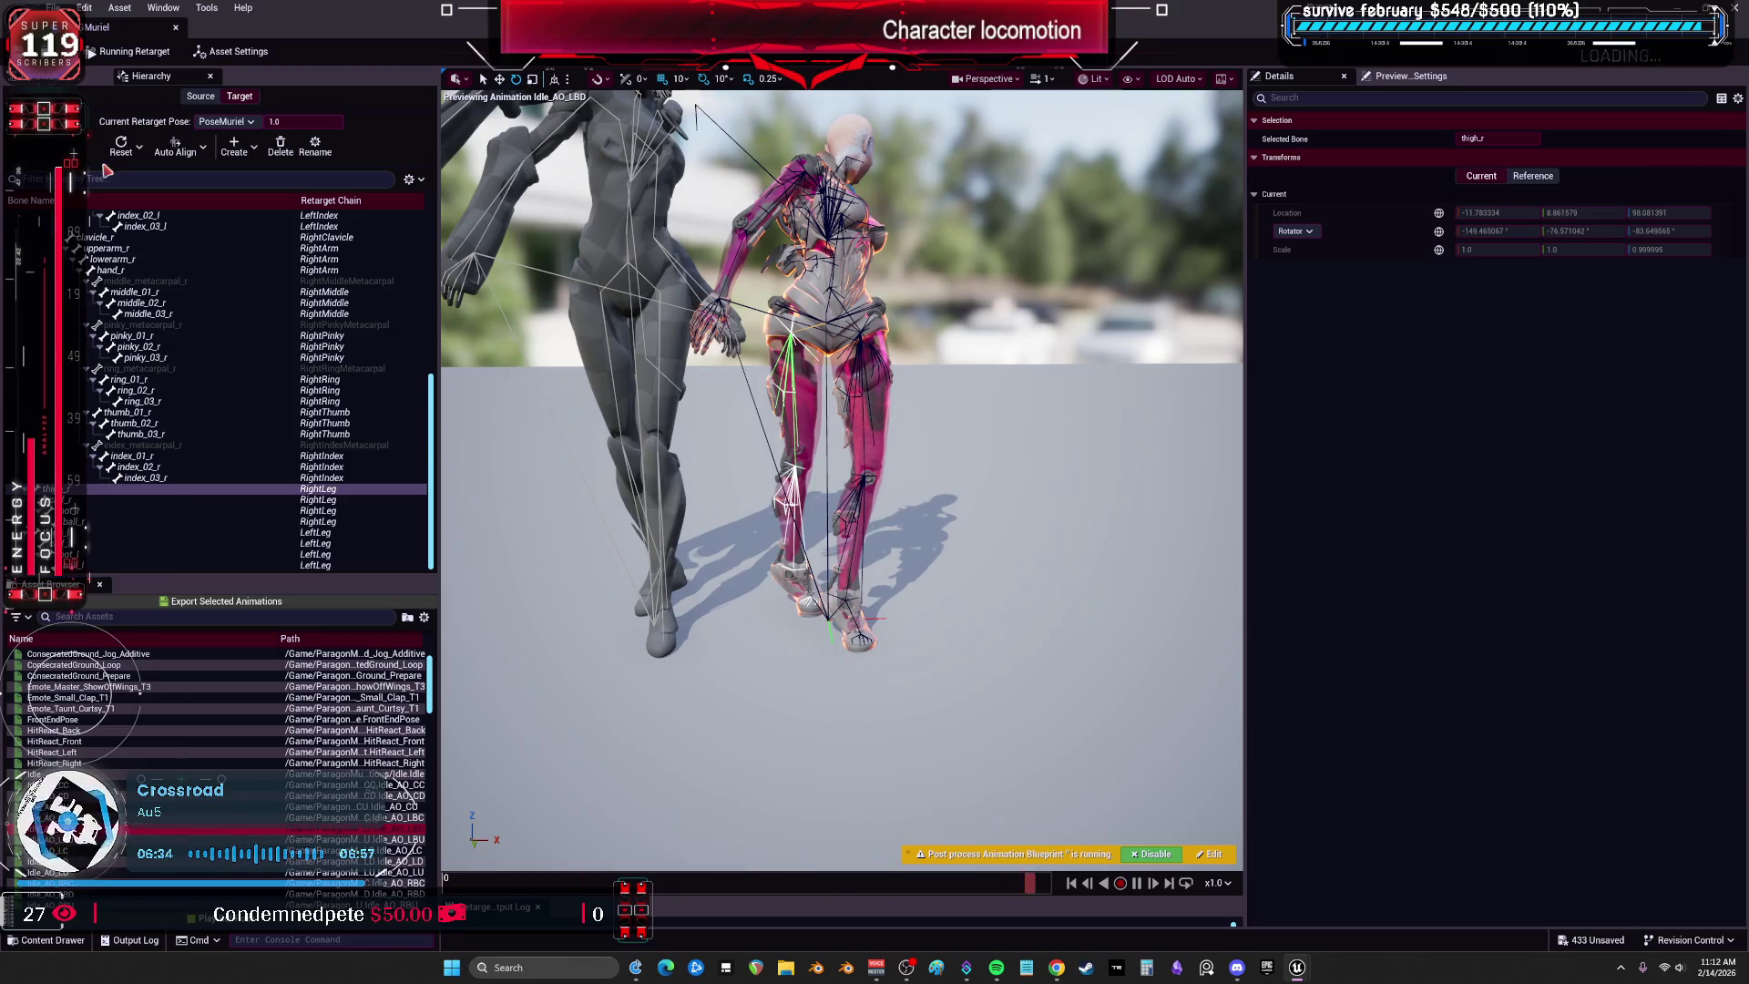
pyautogui.click(54, 75)
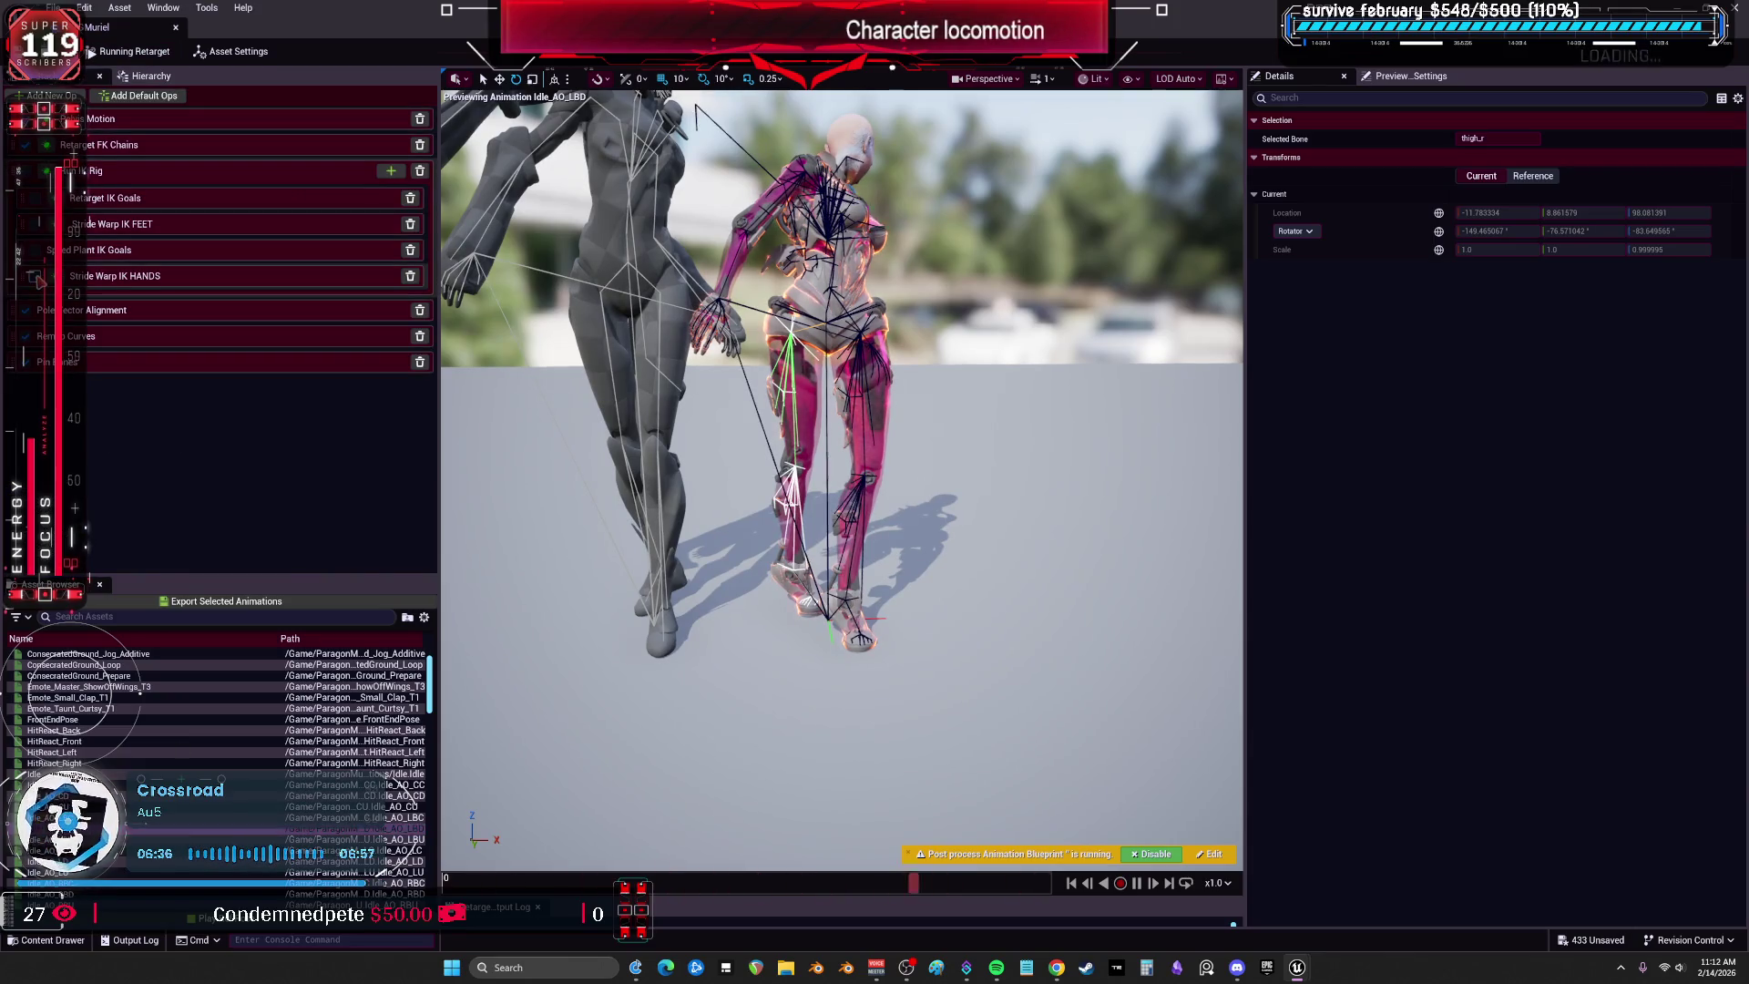
pyautogui.click(196, 773)
pyautogui.scroll(-3, 105, 777)
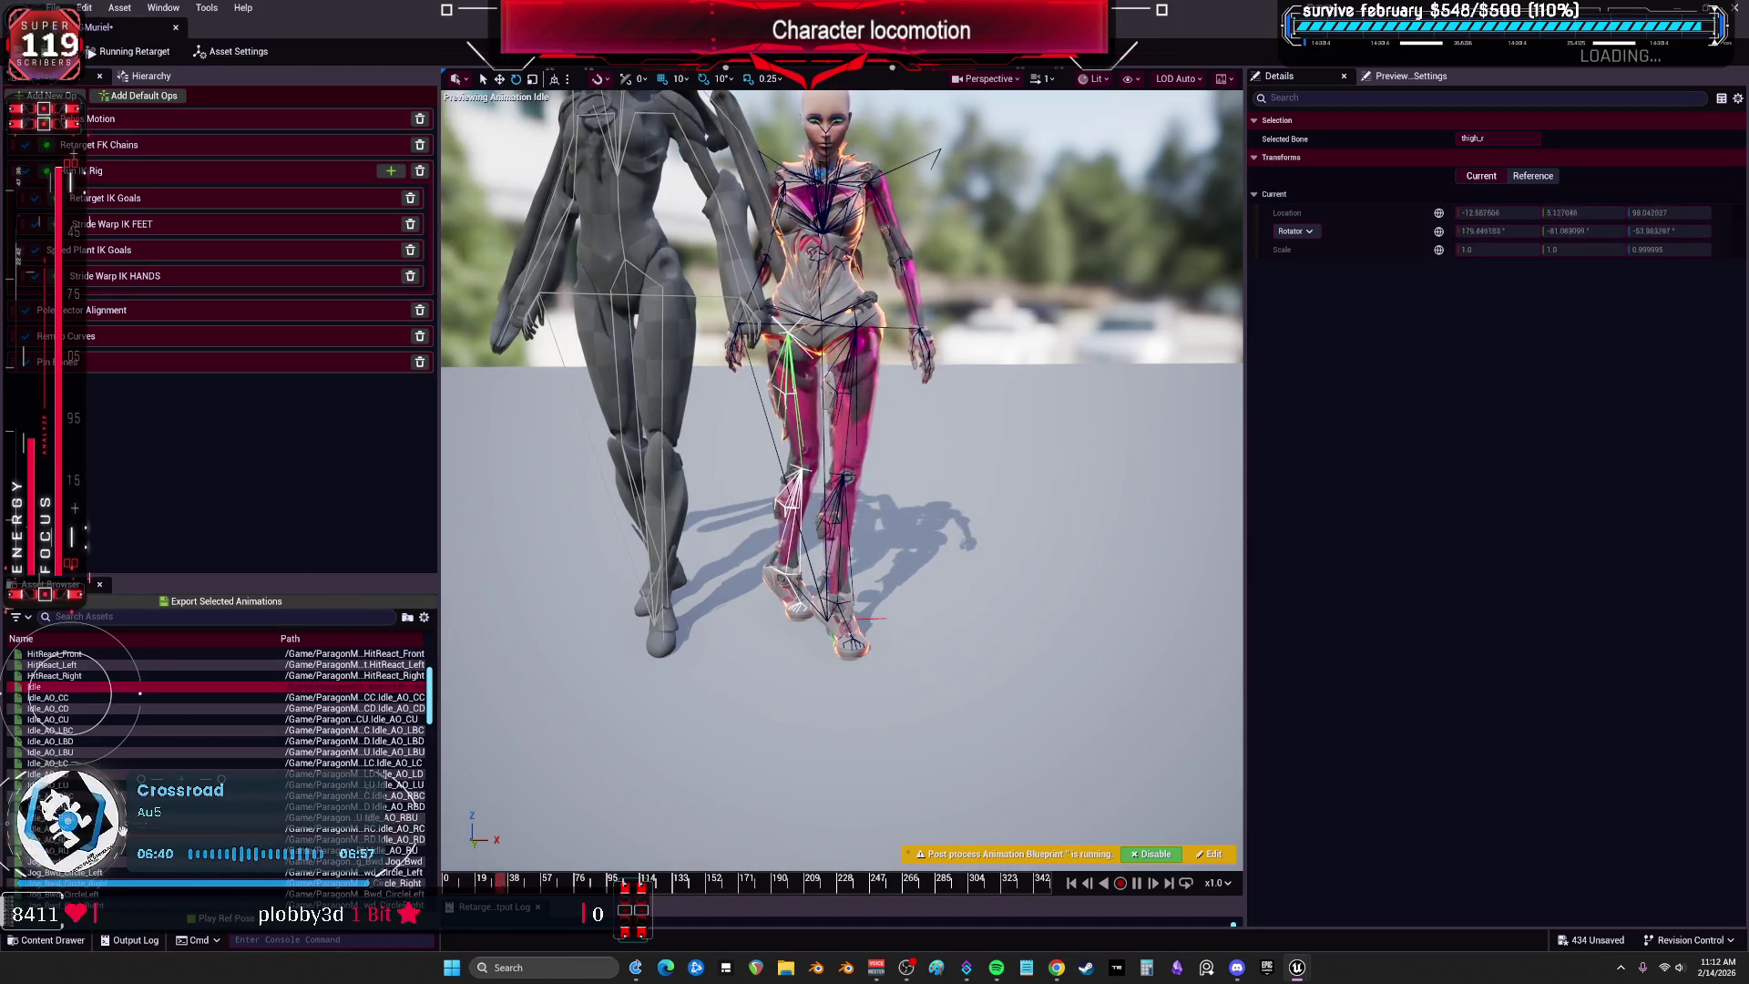
pyautogui.scroll(-4, 183, 774)
pyautogui.click(183, 828)
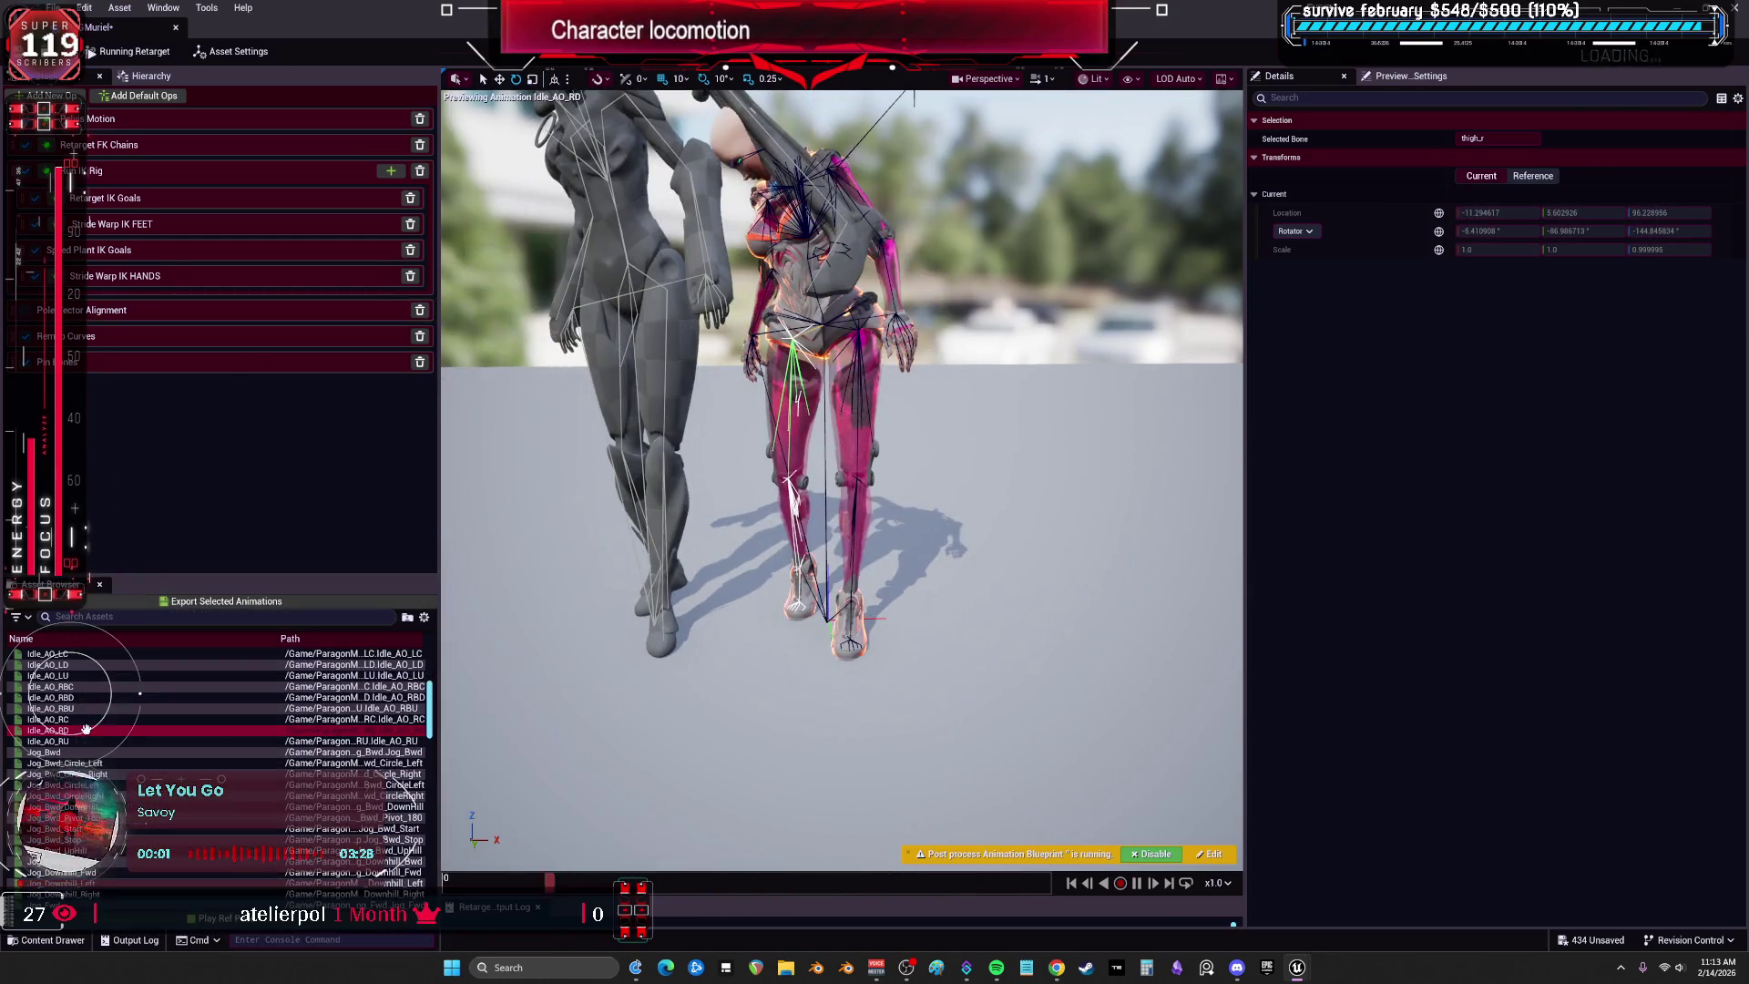
# Step: Preview HitReact_Left, Emote_Small_Clap_T1, HitReact_Front, Cast, FrontEndPose and Idle_AO_CD
pyautogui.scroll(8, 86, 730)
pyautogui.click(107, 708)
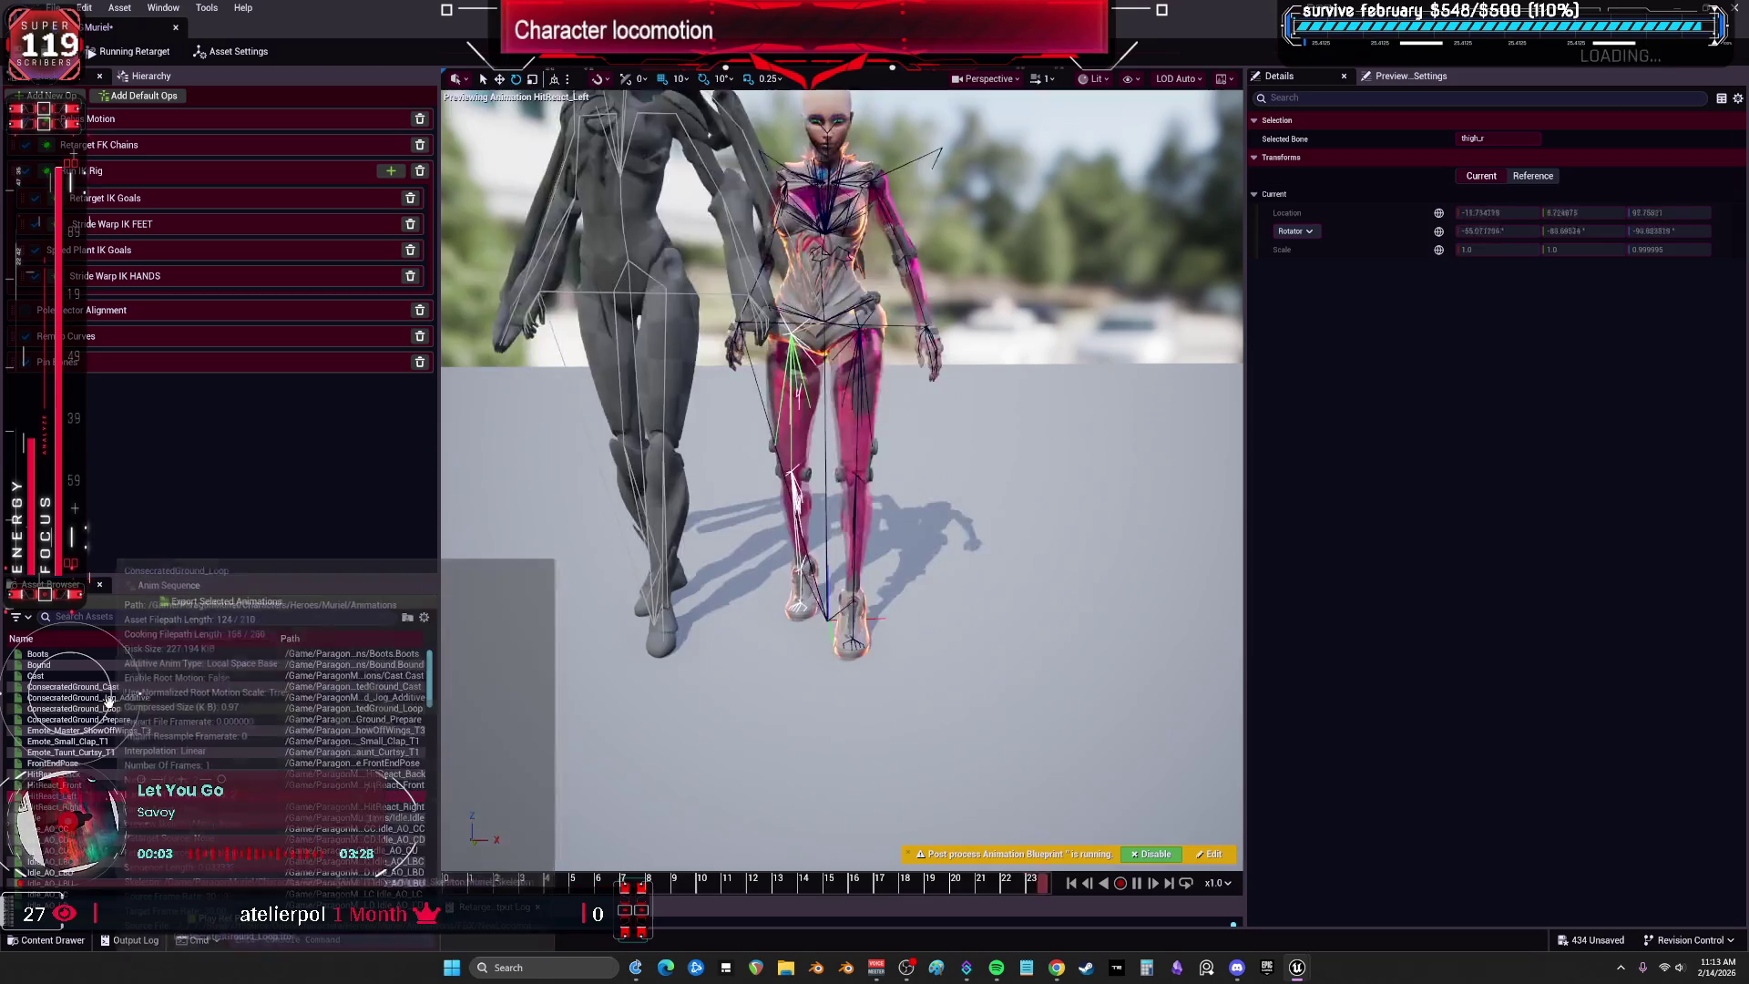
pyautogui.click(110, 742)
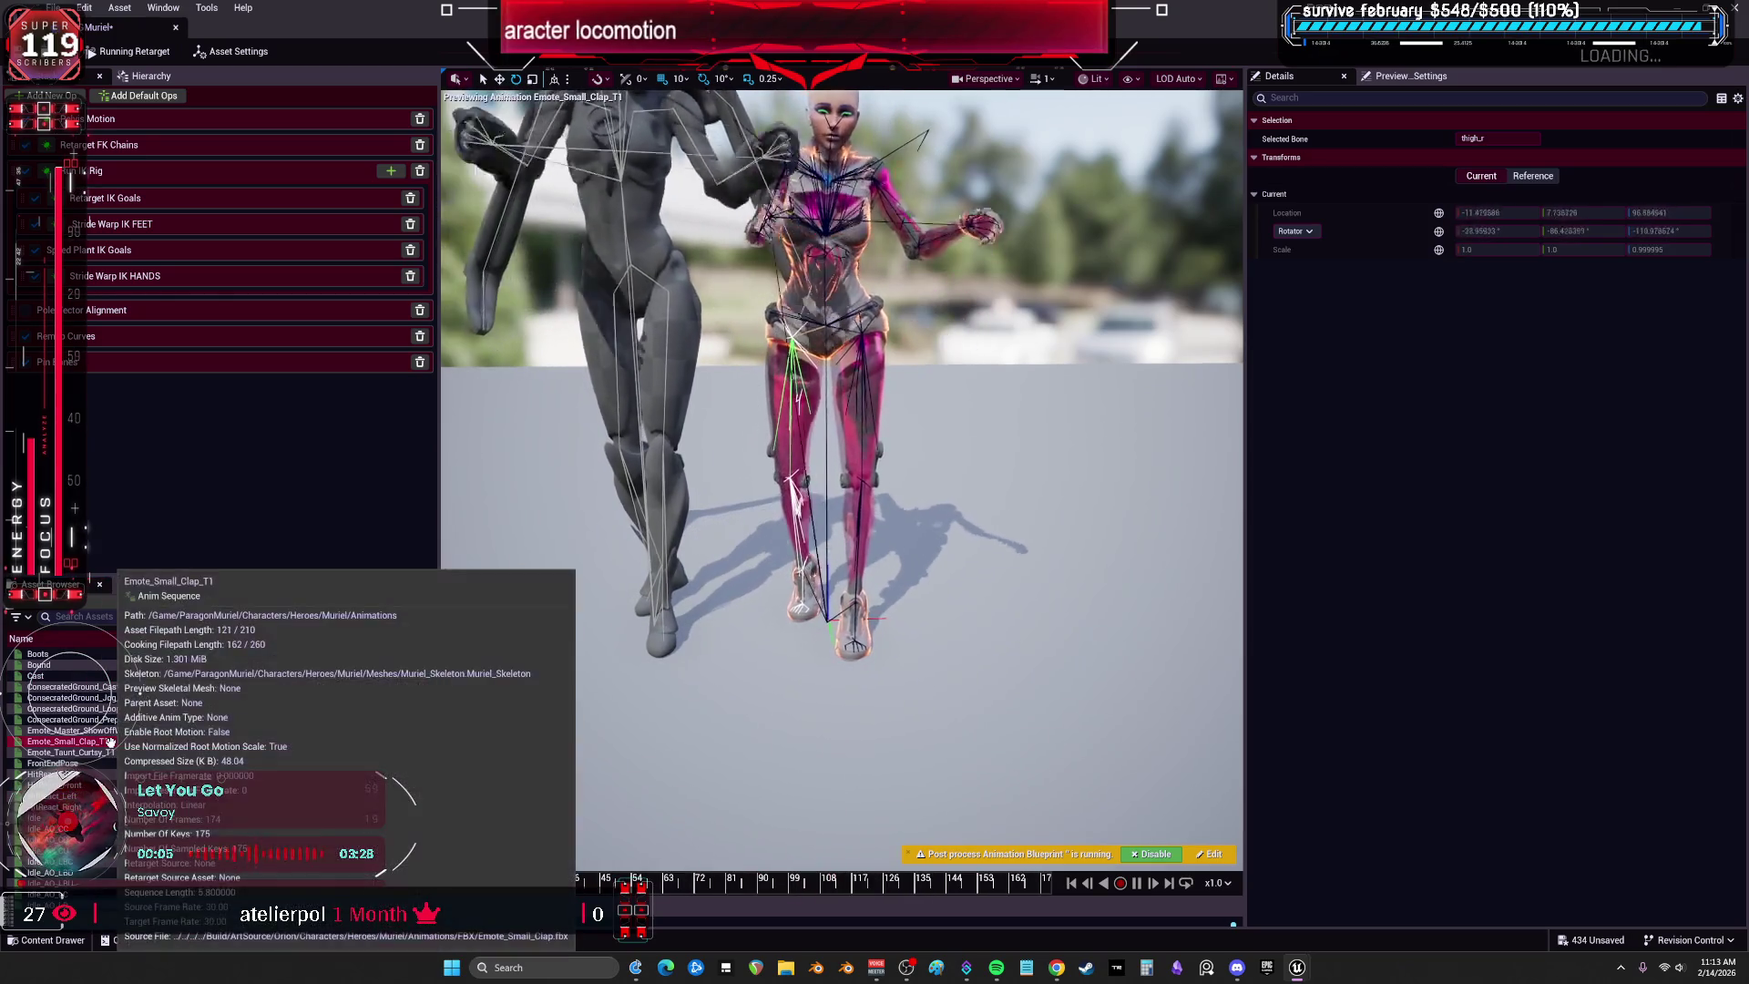
pyautogui.click(105, 784)
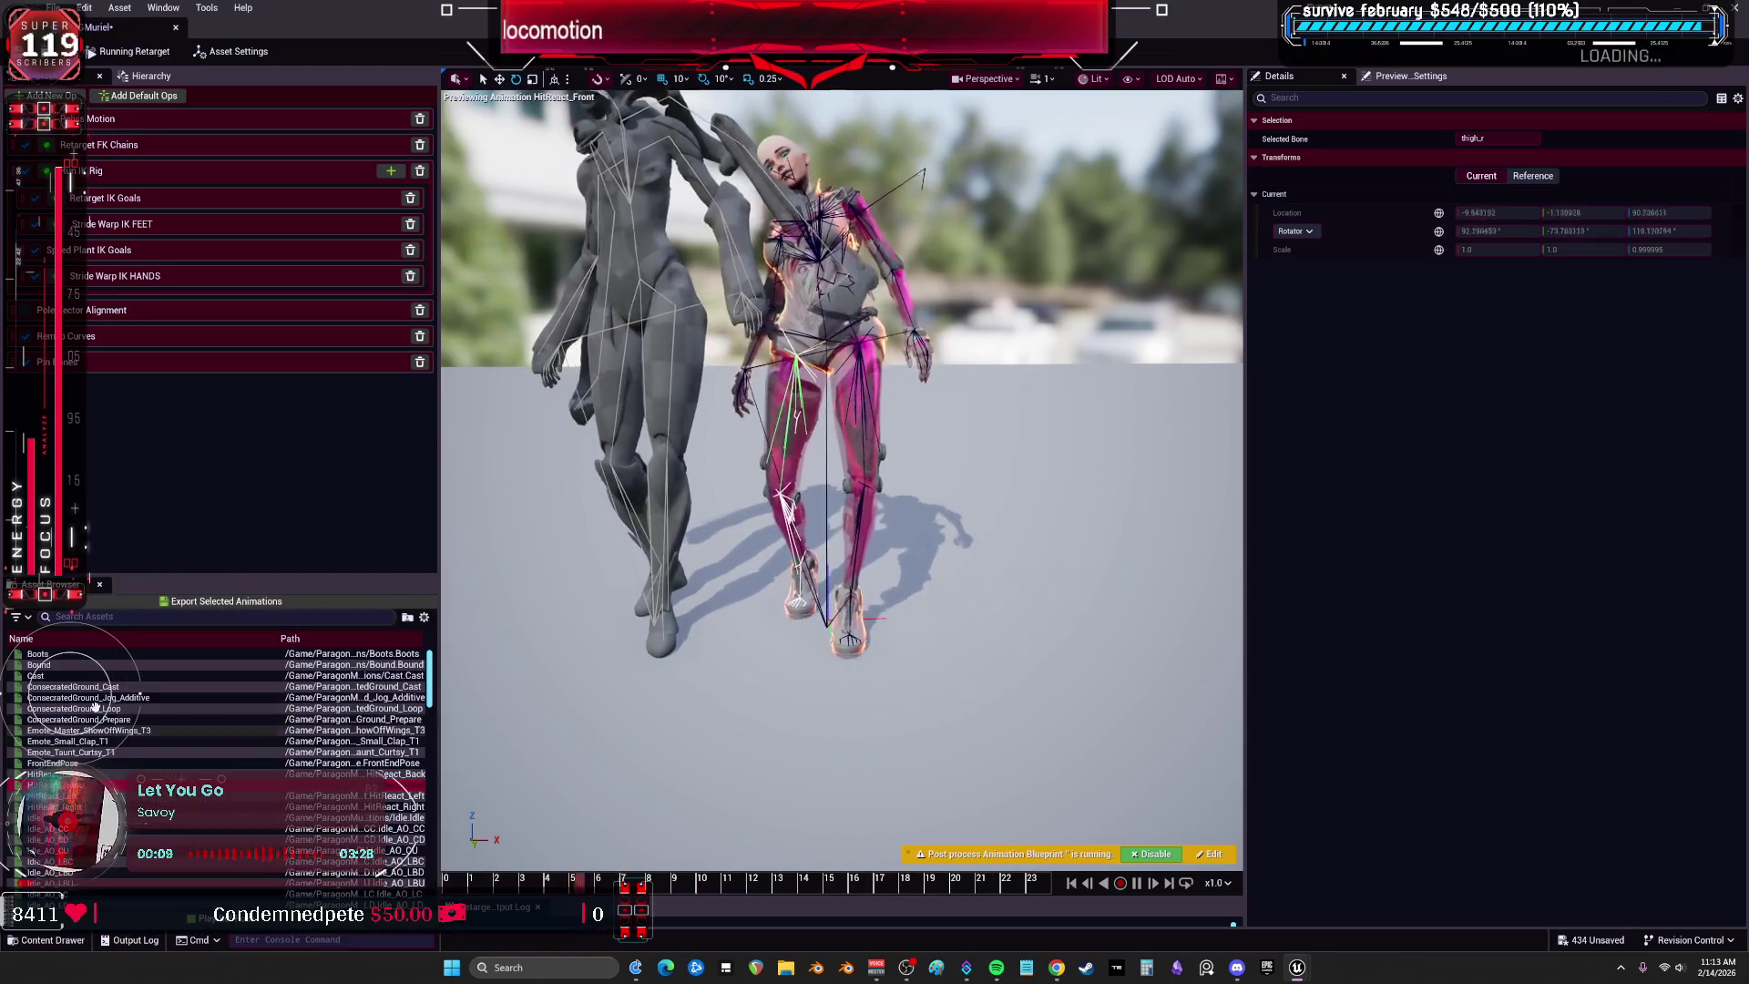
pyautogui.click(83, 675)
pyautogui.click(110, 763)
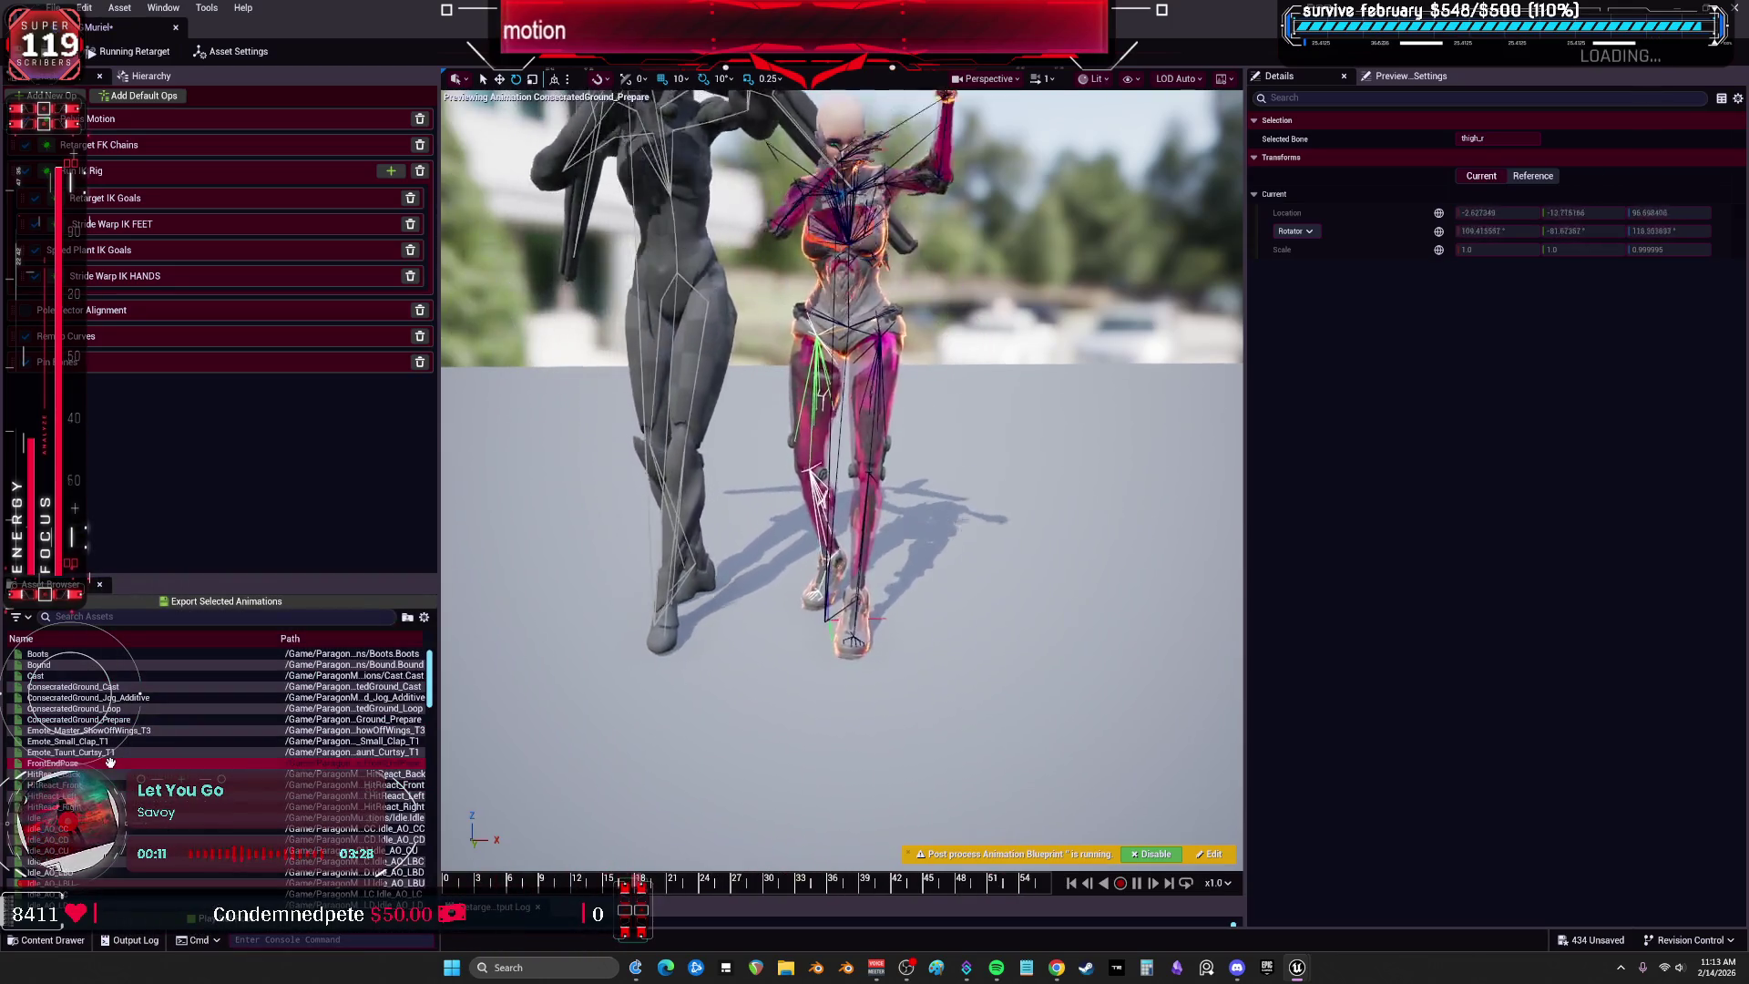
pyautogui.scroll(-2, 110, 762)
pyautogui.click(110, 762)
pyautogui.scroll(-5, 111, 765)
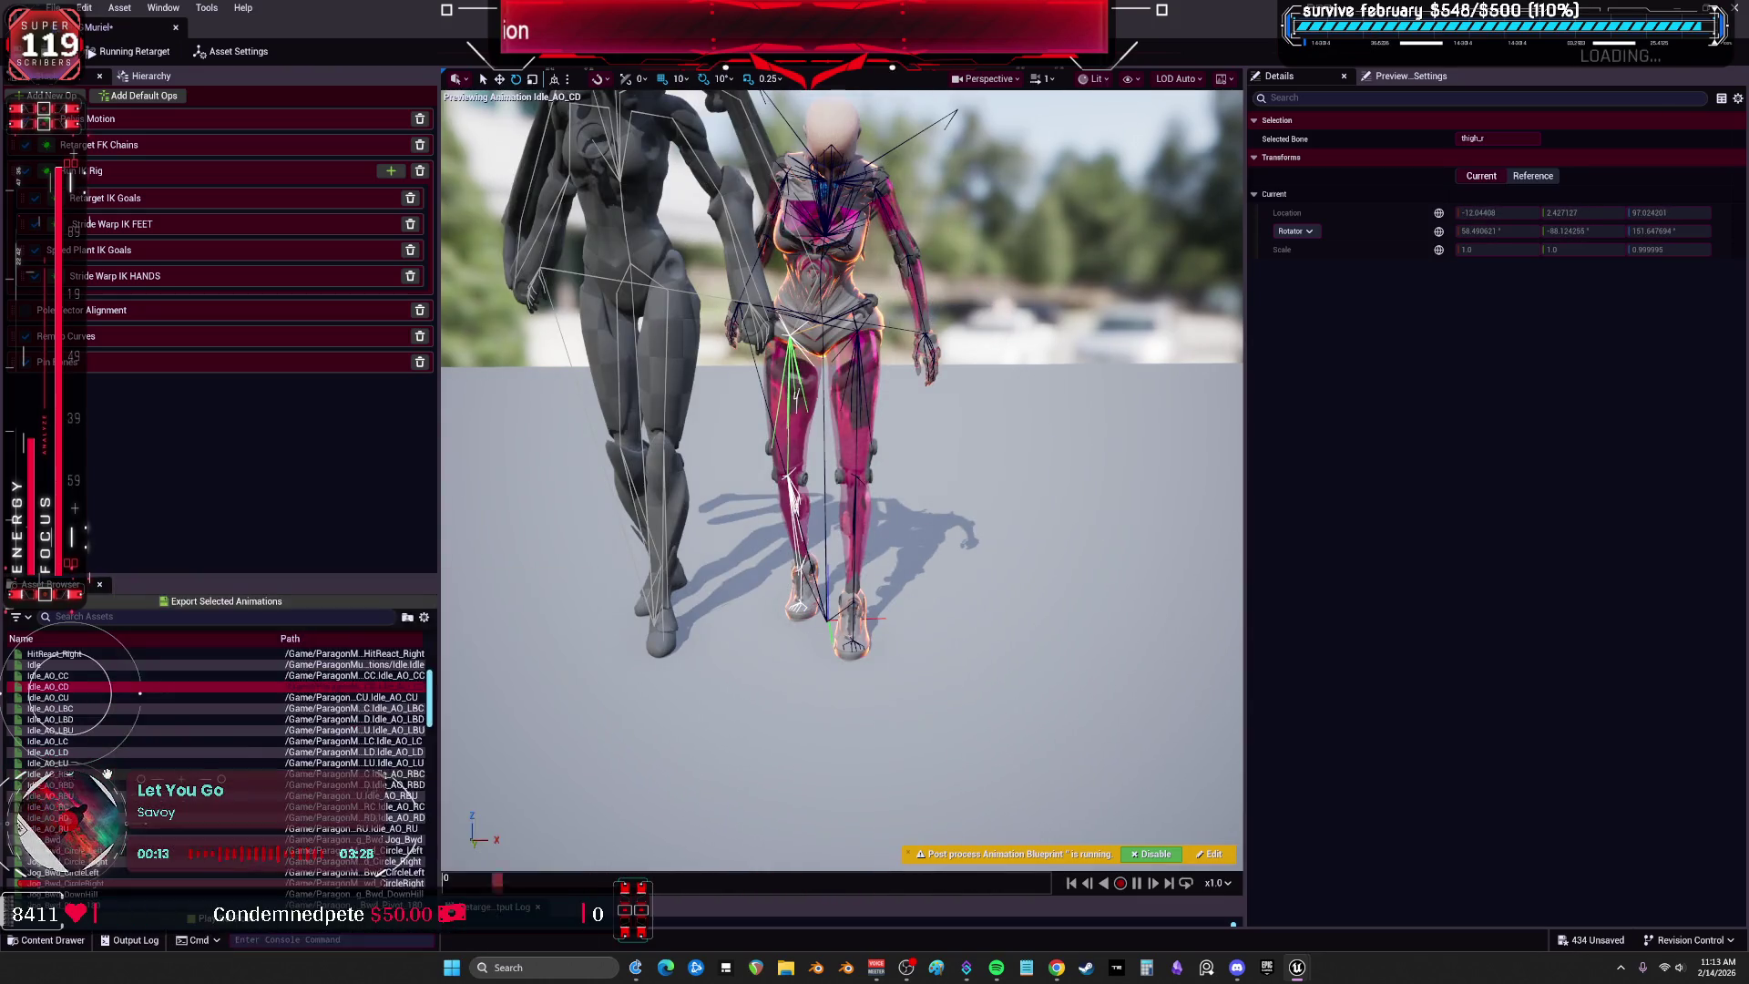
pyautogui.scroll(-7, 114, 761)
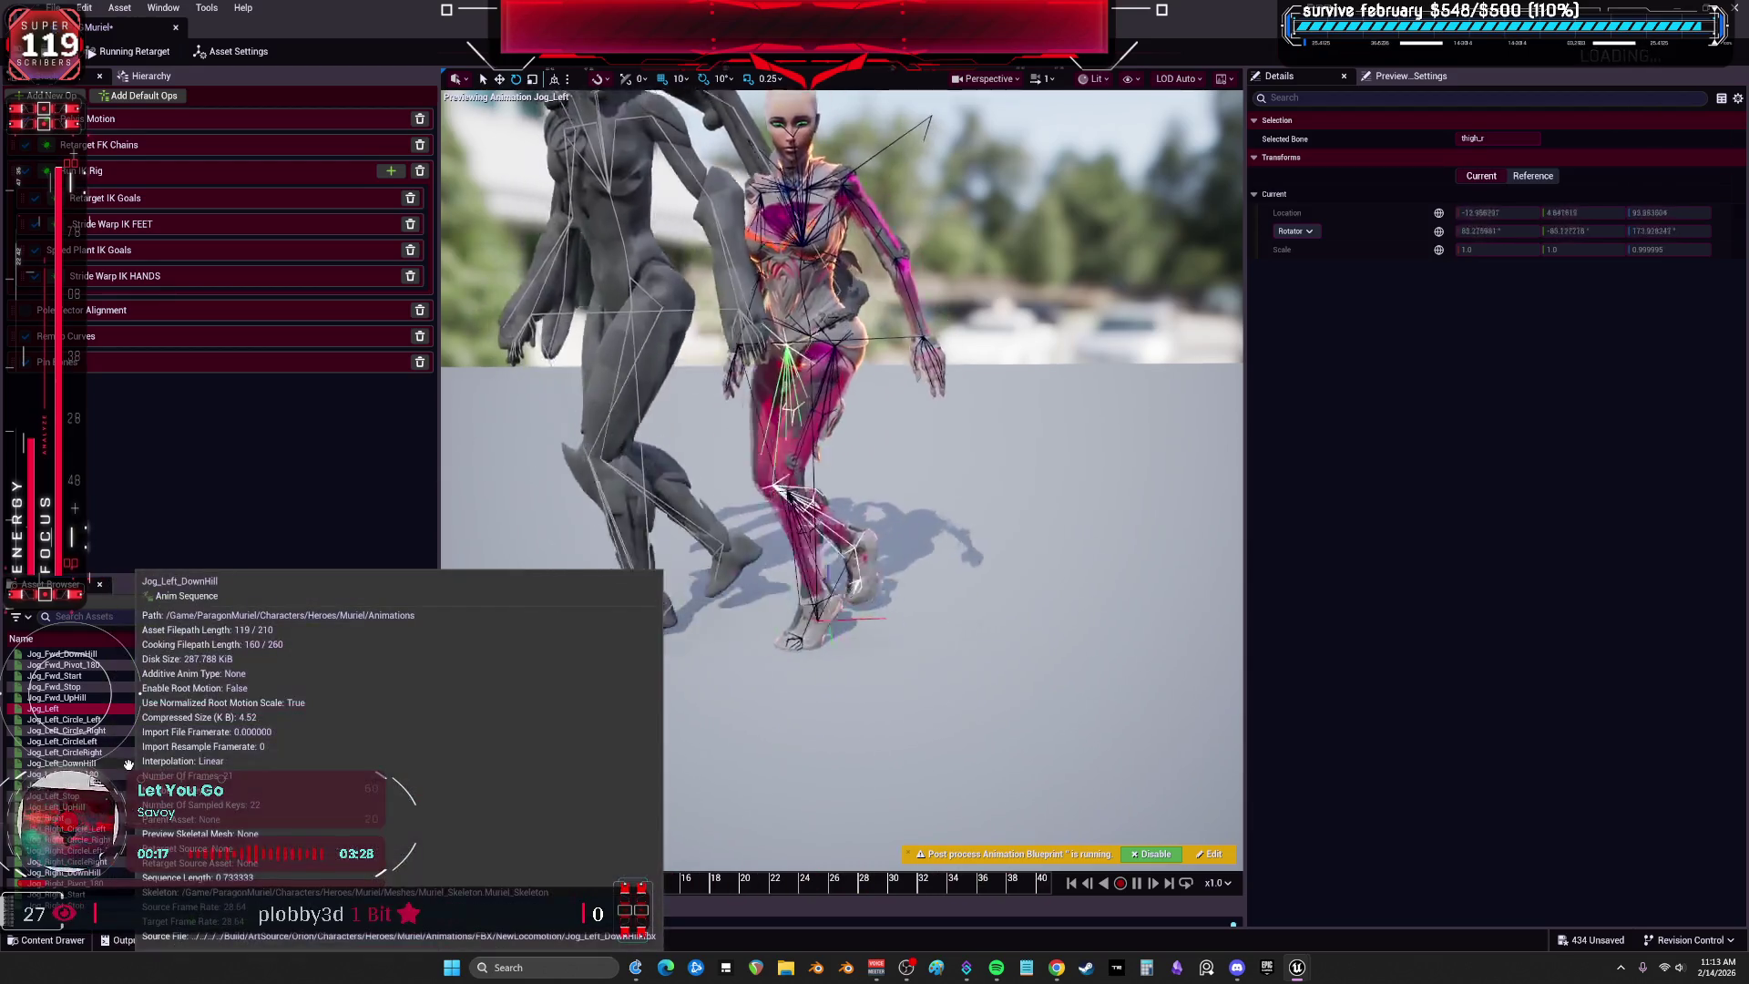
pyautogui.scroll(-3, 128, 763)
# Step: Preview the Jog_Right, Jump_Apex, Knock_Back_Bwd, Primary_Fire and Travel animations, ending on Travel_Fwd_Start
pyautogui.click(127, 764)
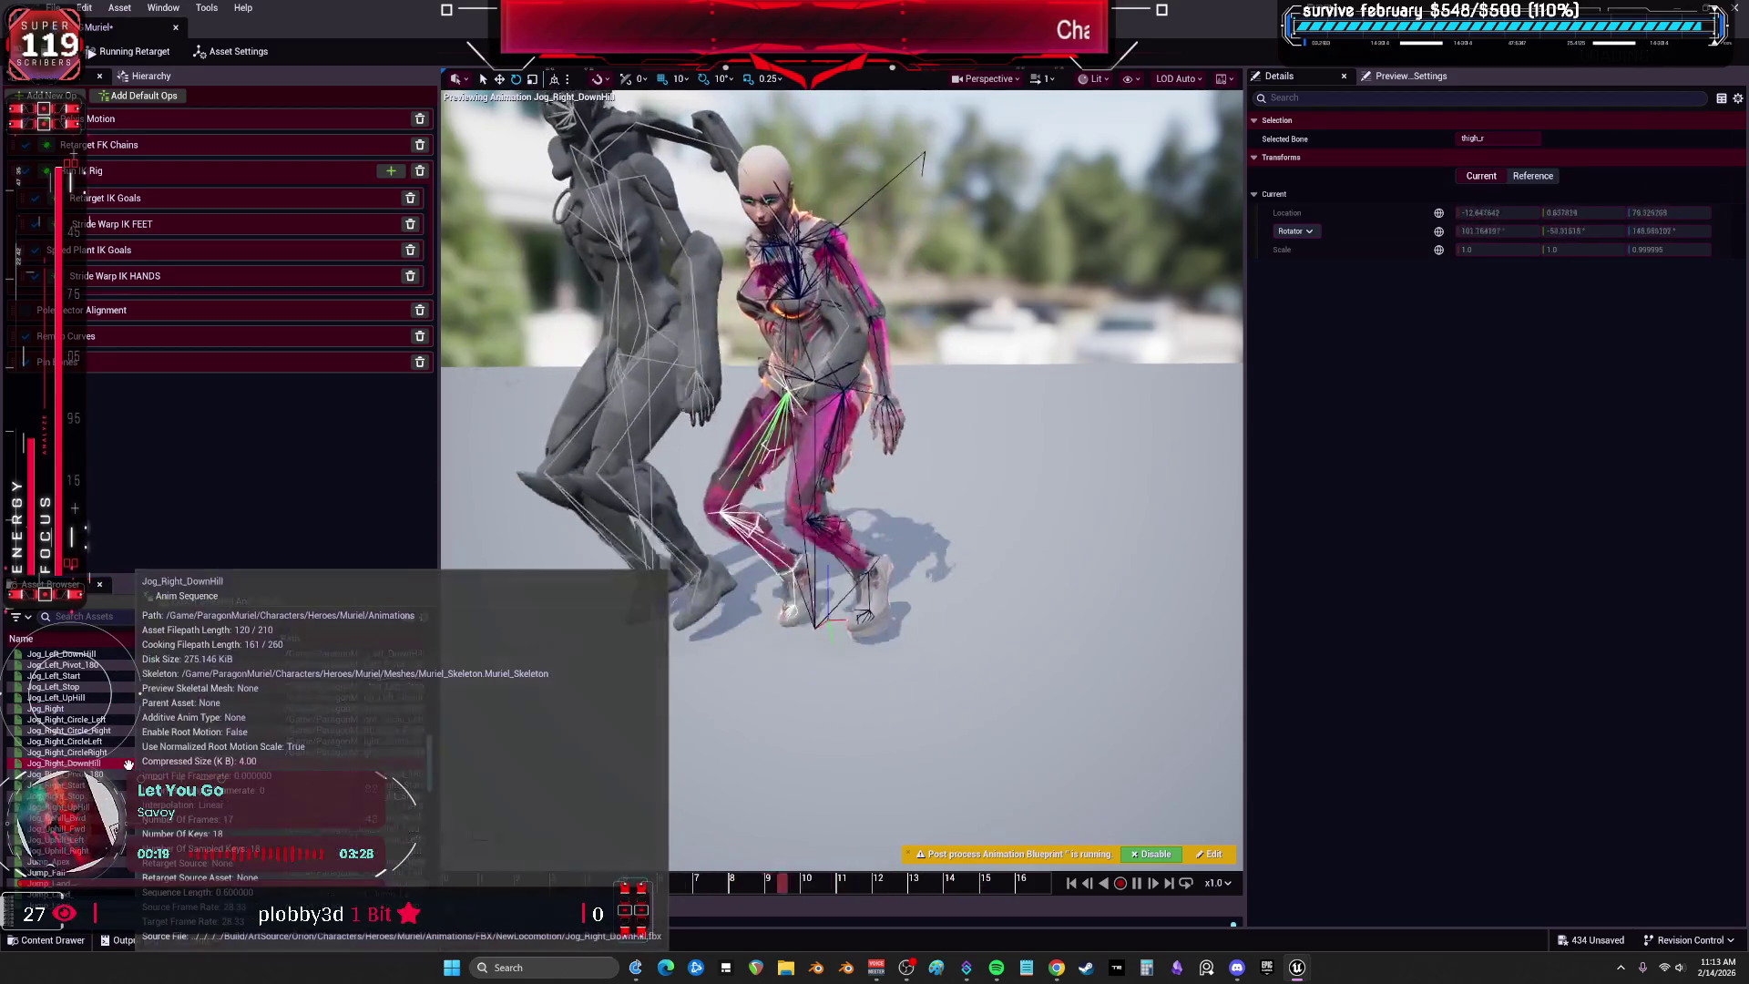
pyautogui.click(125, 786)
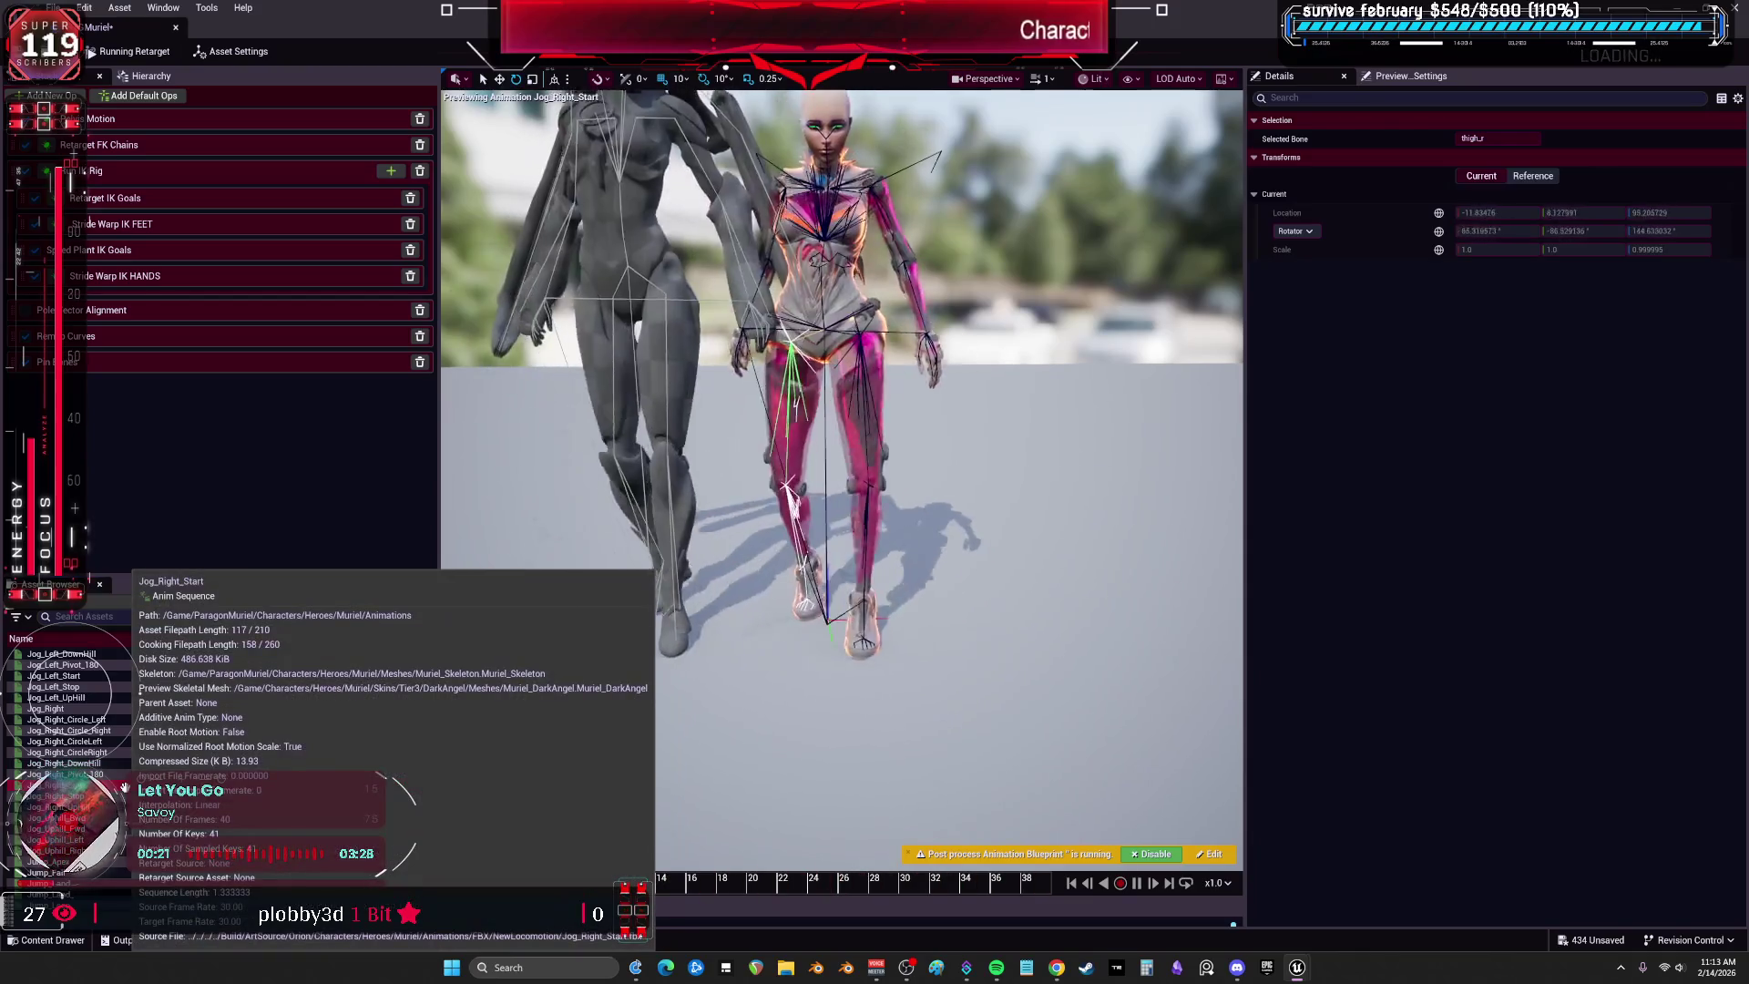
pyautogui.scroll(-2, 124, 784)
pyautogui.click(126, 795)
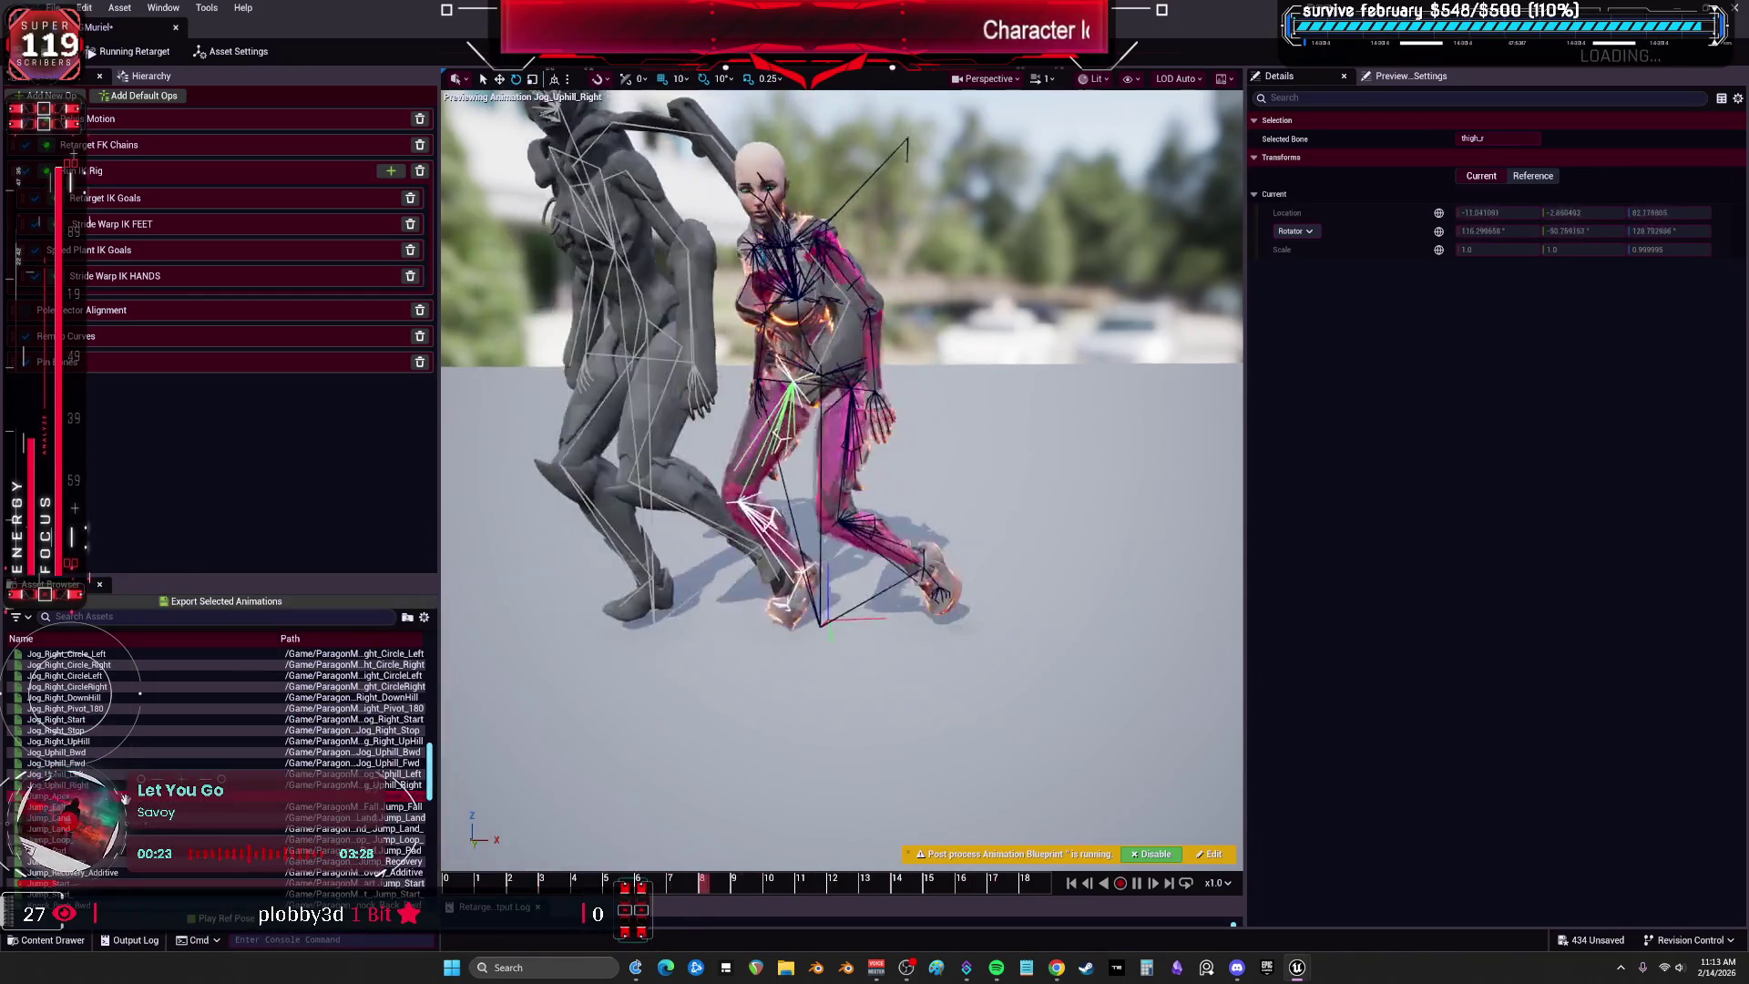
pyautogui.scroll(-3, 126, 809)
pyautogui.click(127, 775)
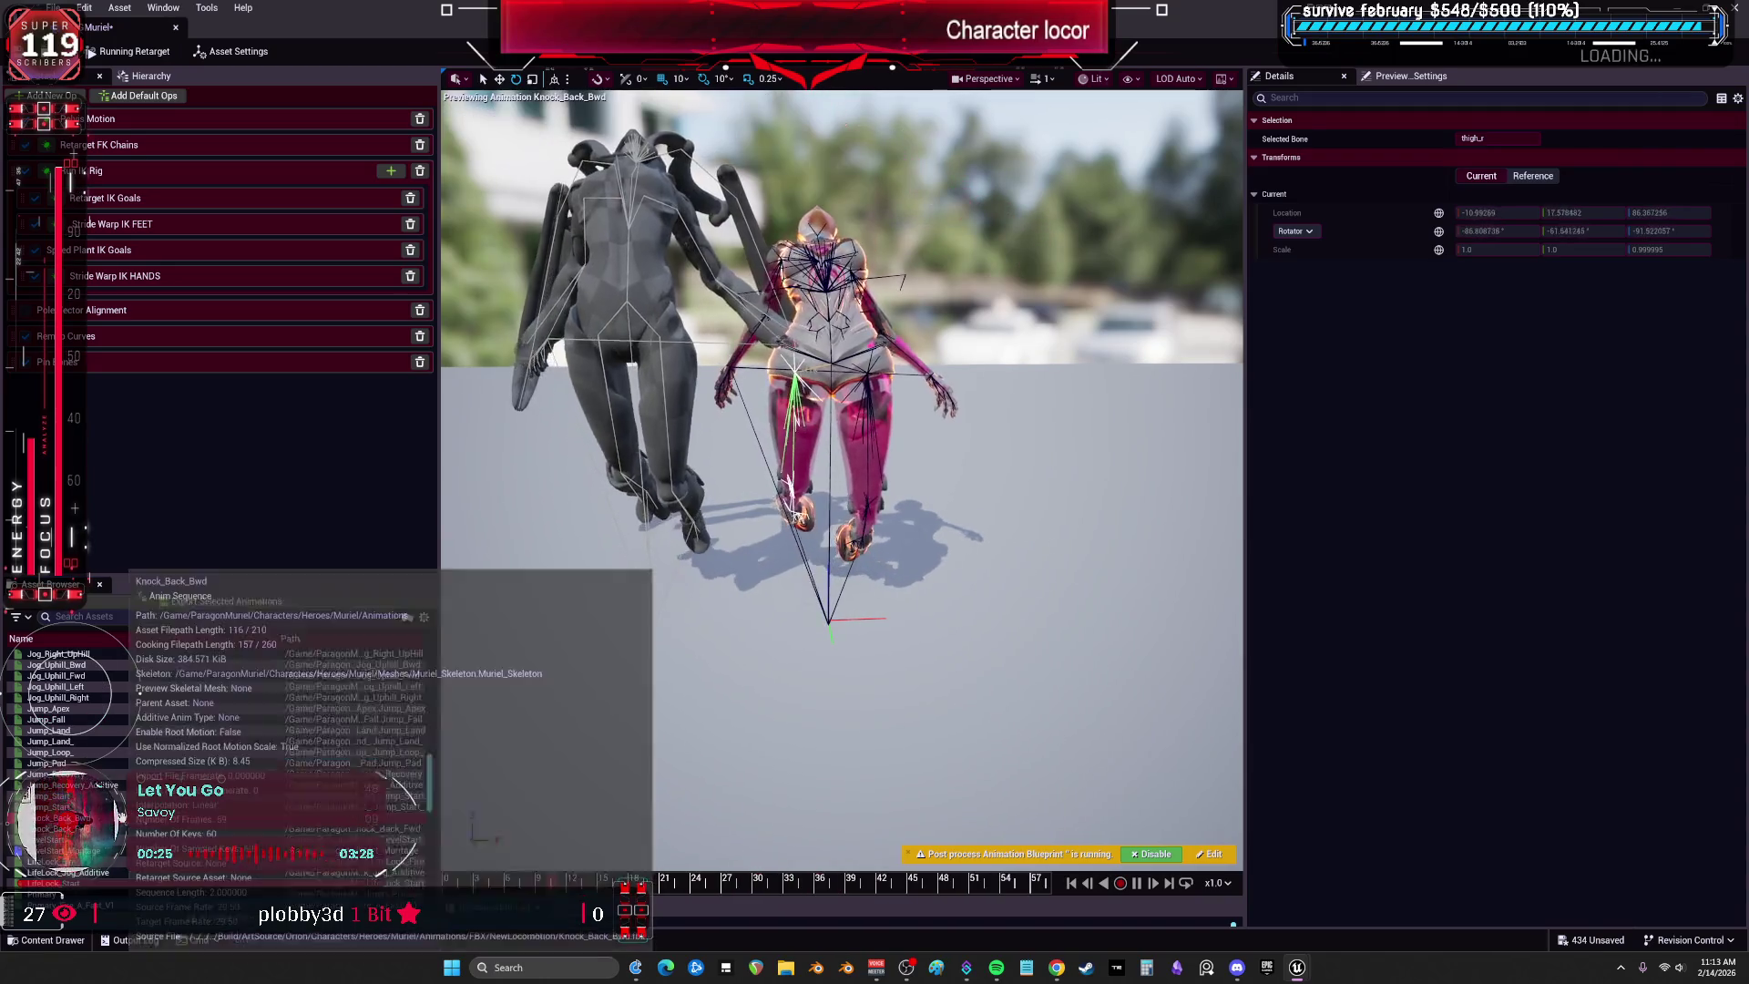
pyautogui.click(127, 872)
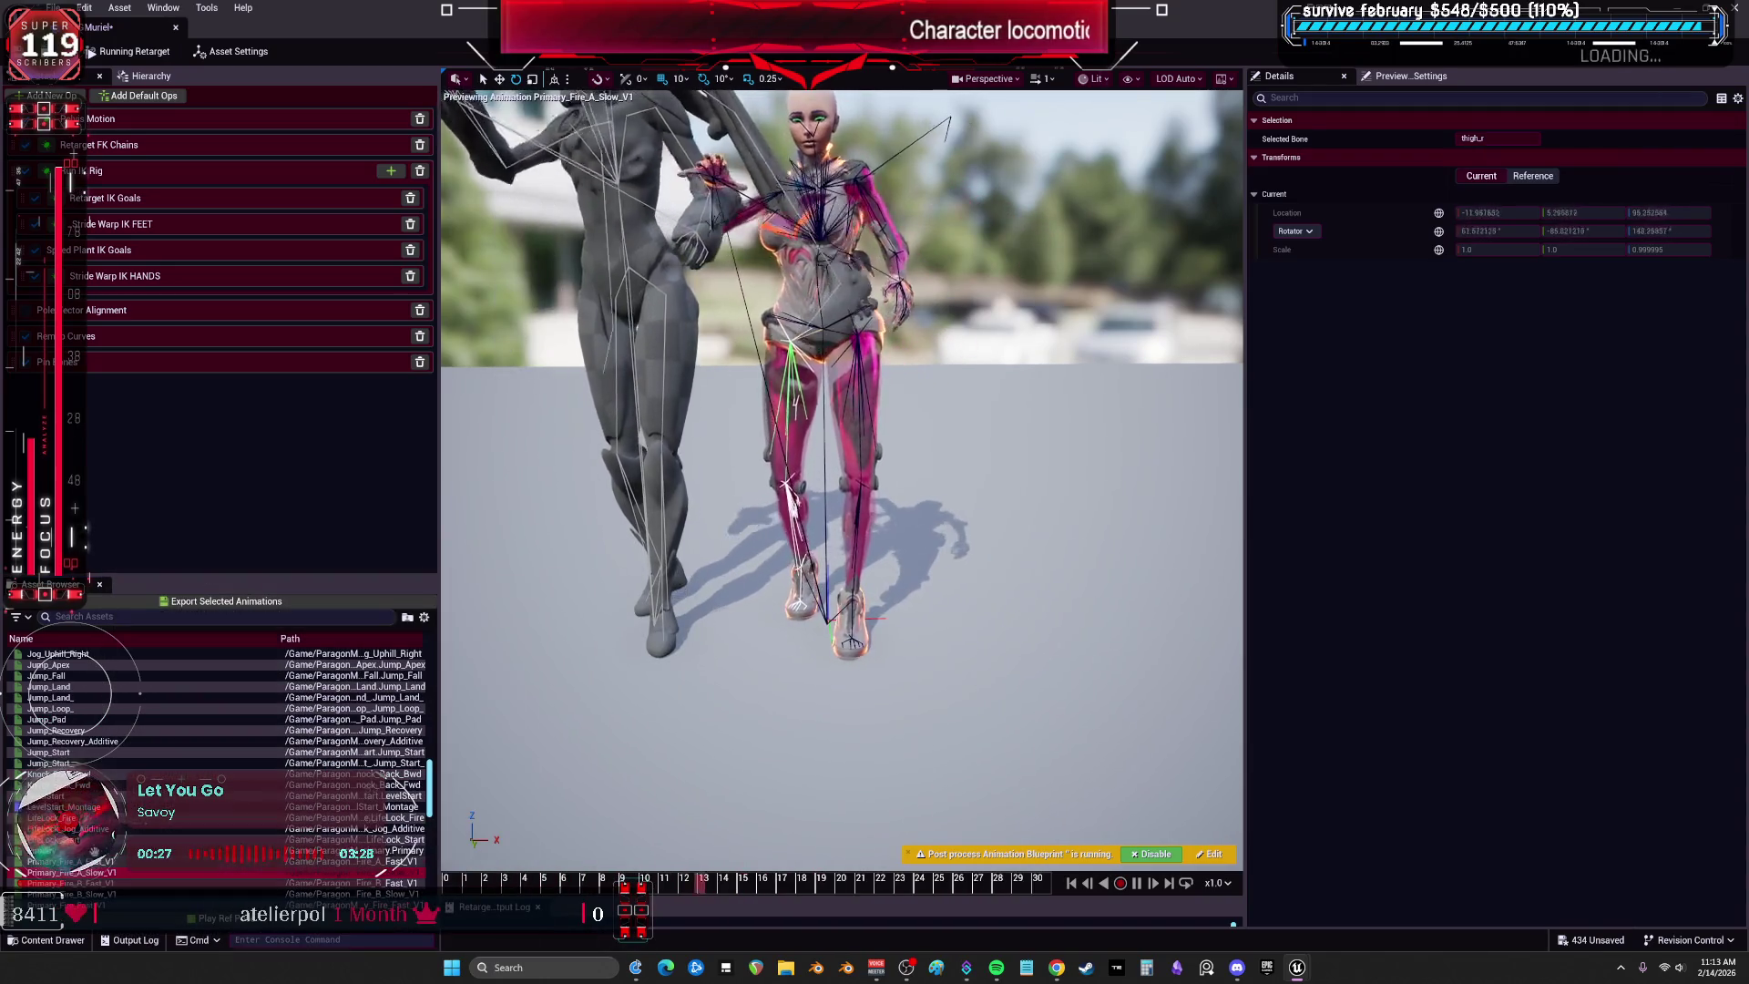
pyautogui.scroll(-8, 87, 758)
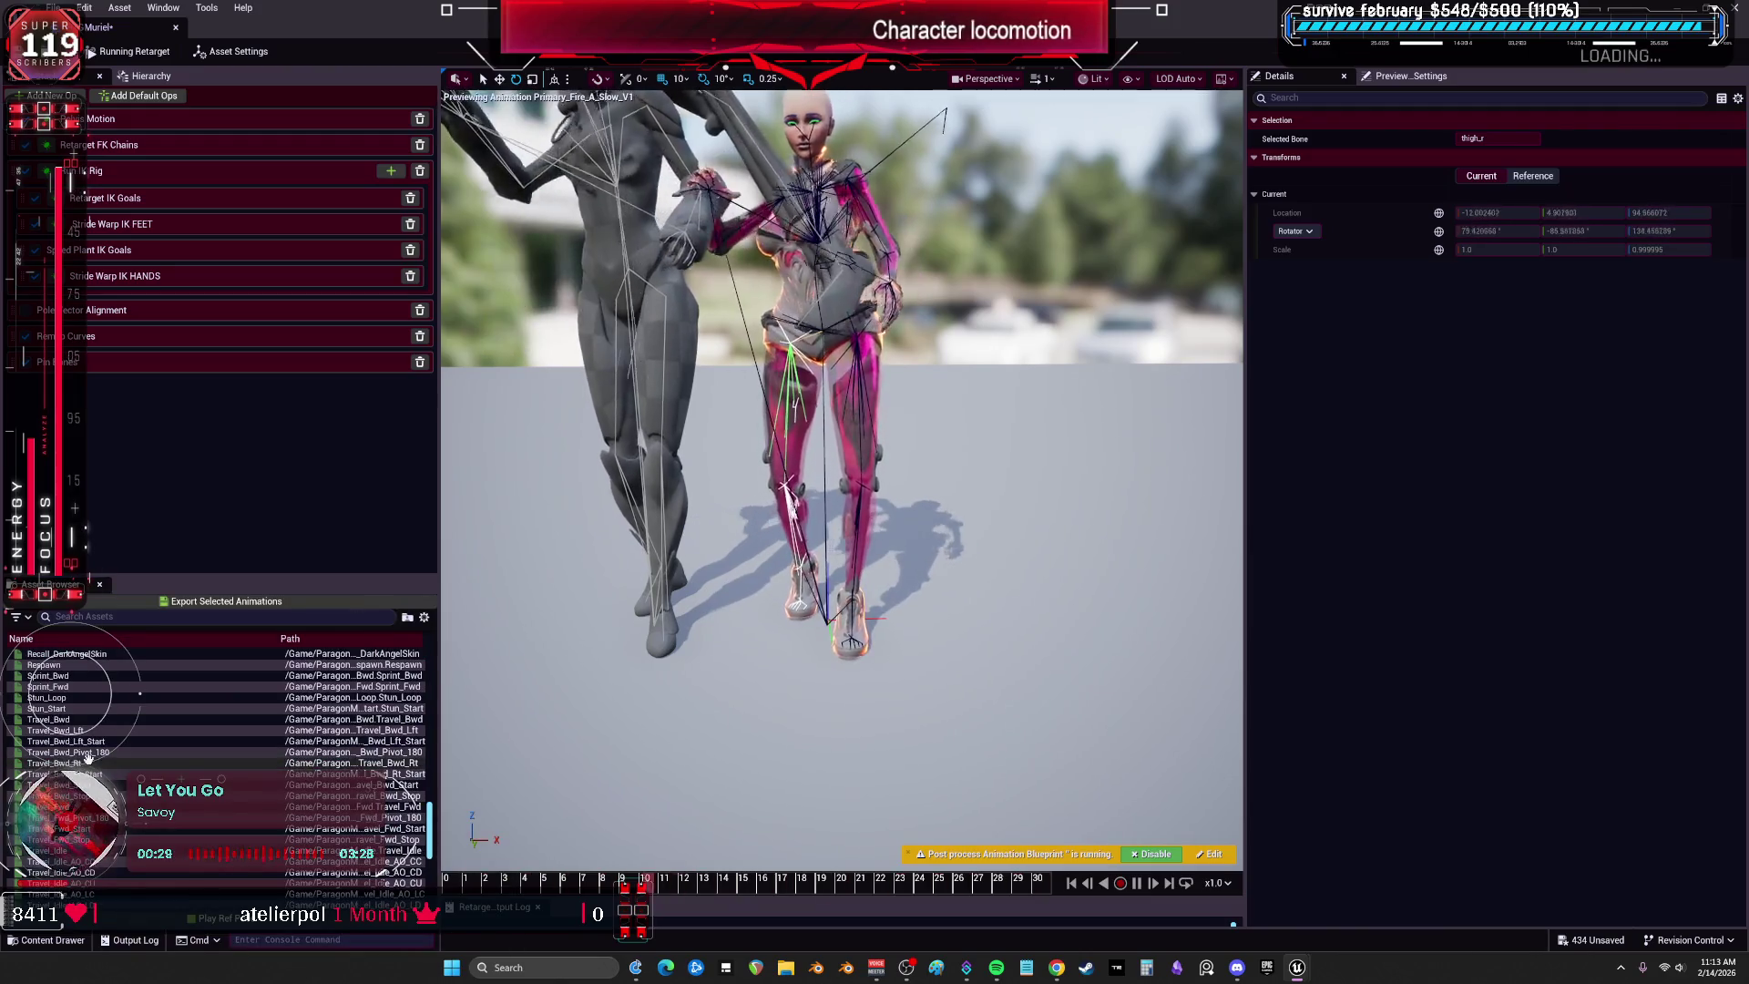
pyautogui.click(87, 761)
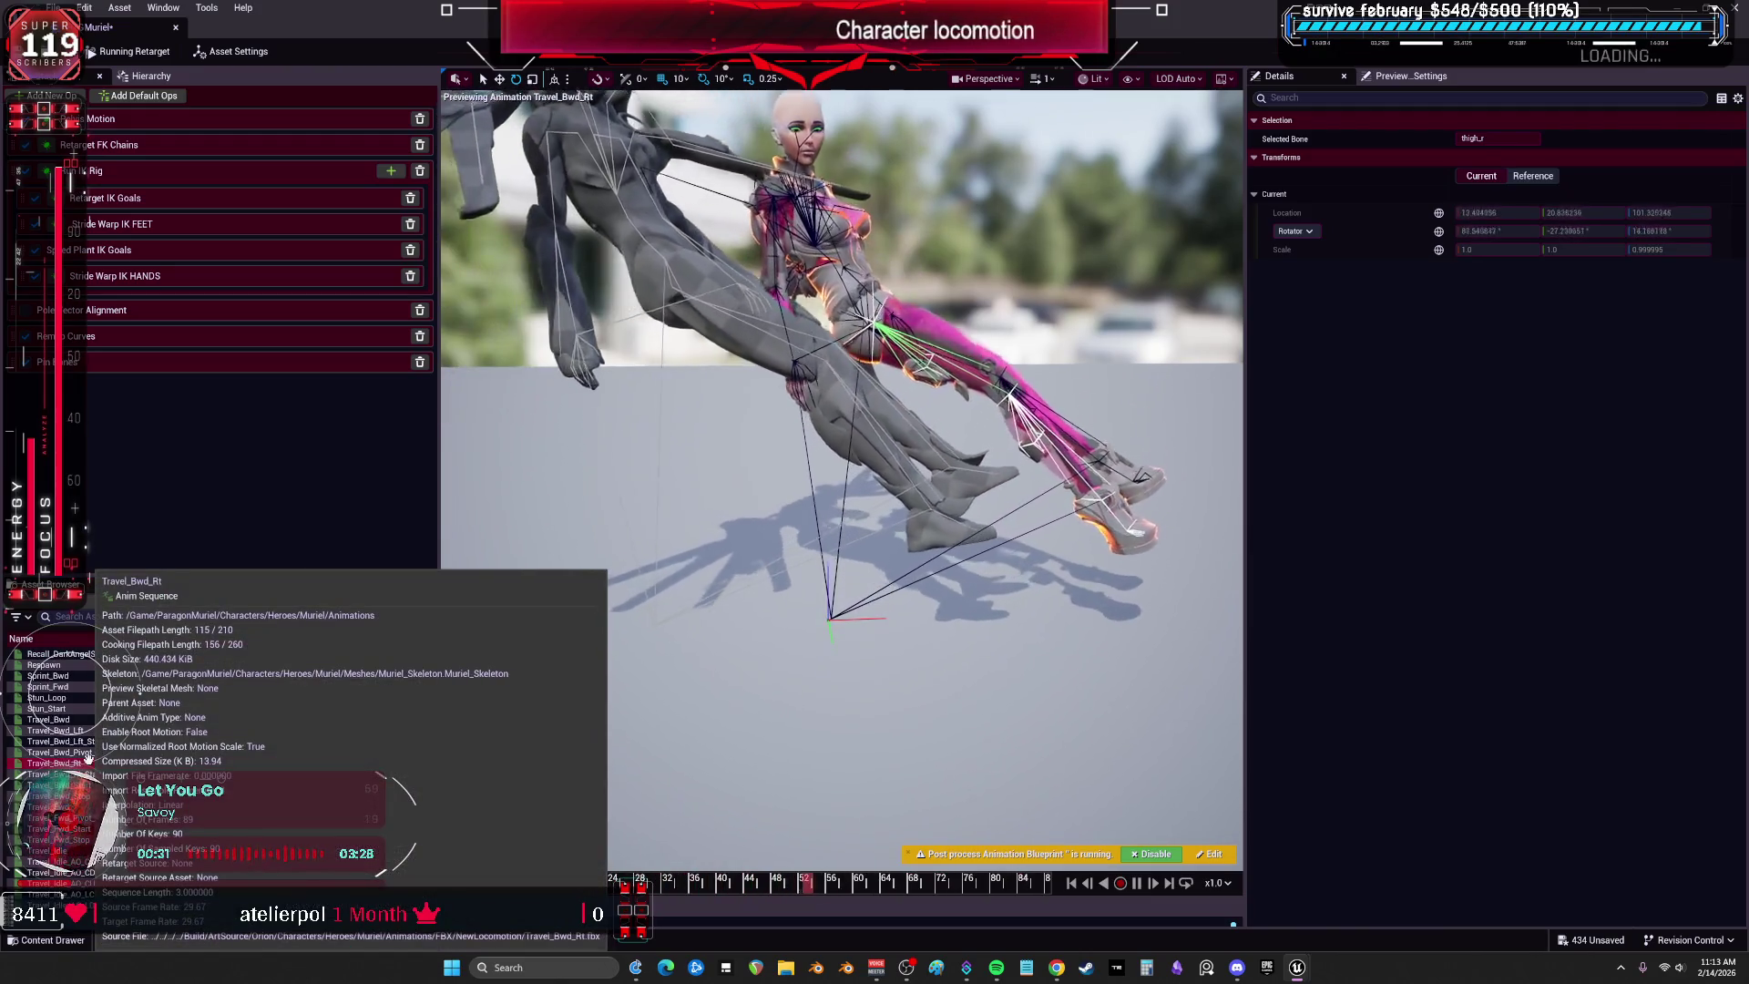
pyautogui.click(64, 829)
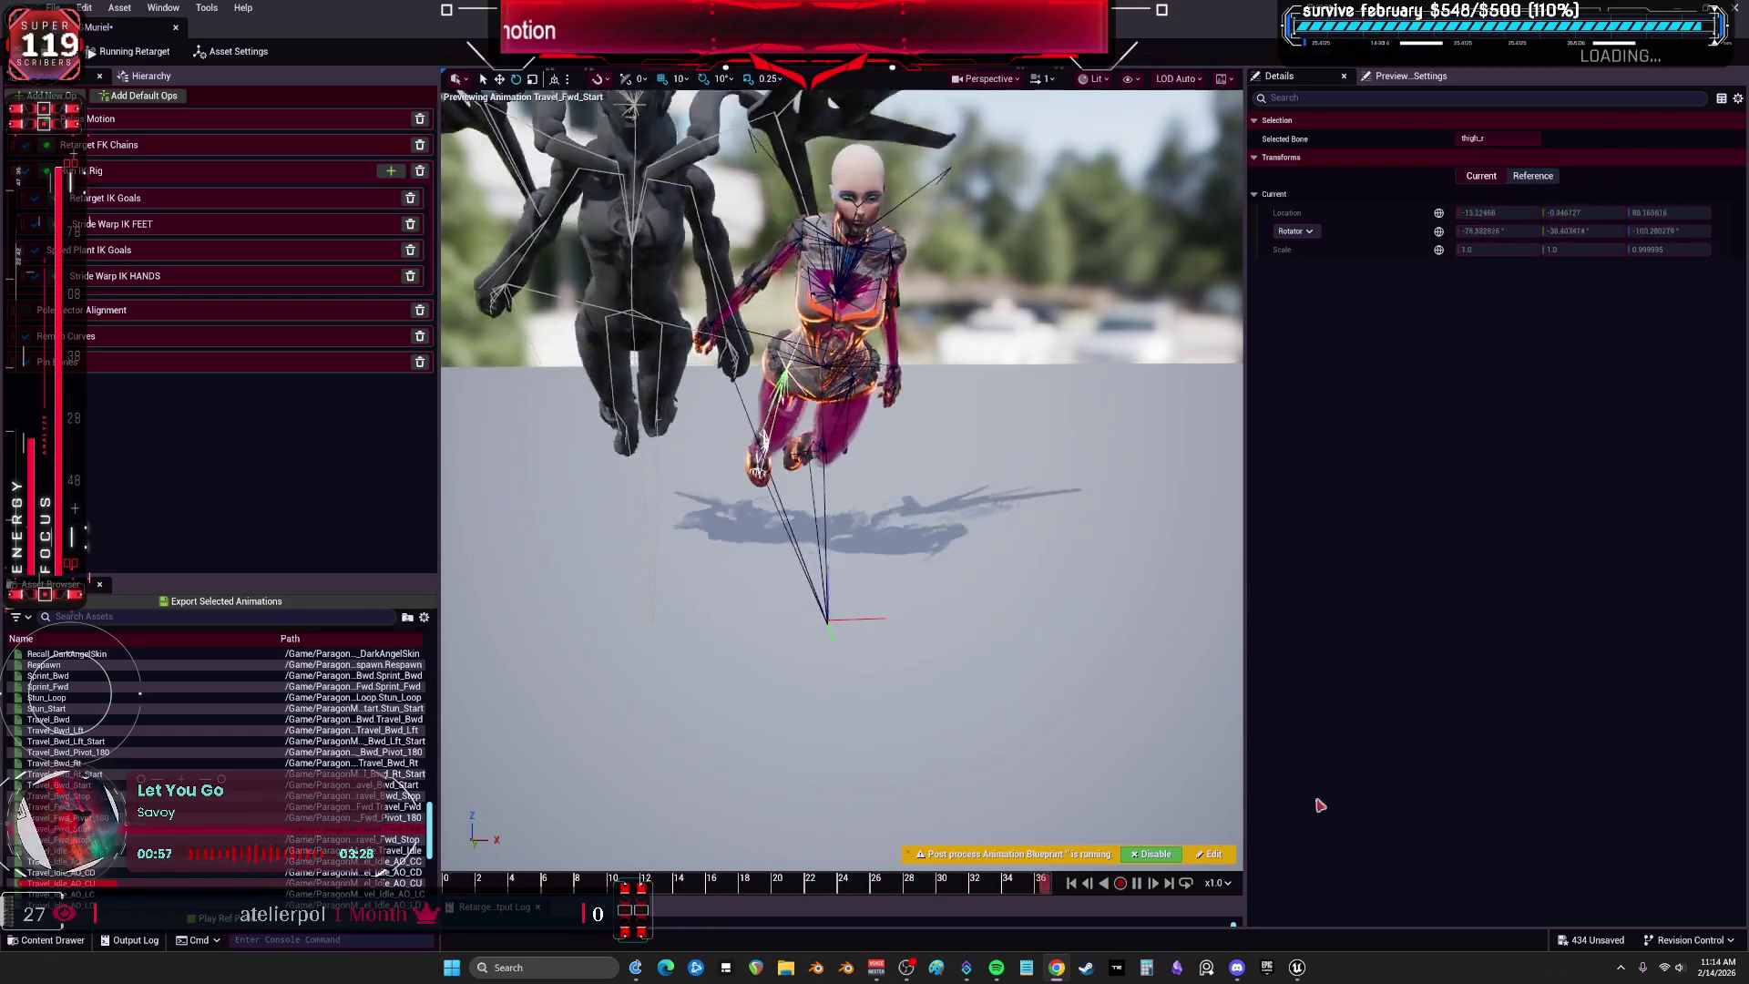
# Step: Preview Travel_Idle on both Muriel characters with the retarget running
pyautogui.doubleClick(54, 850)
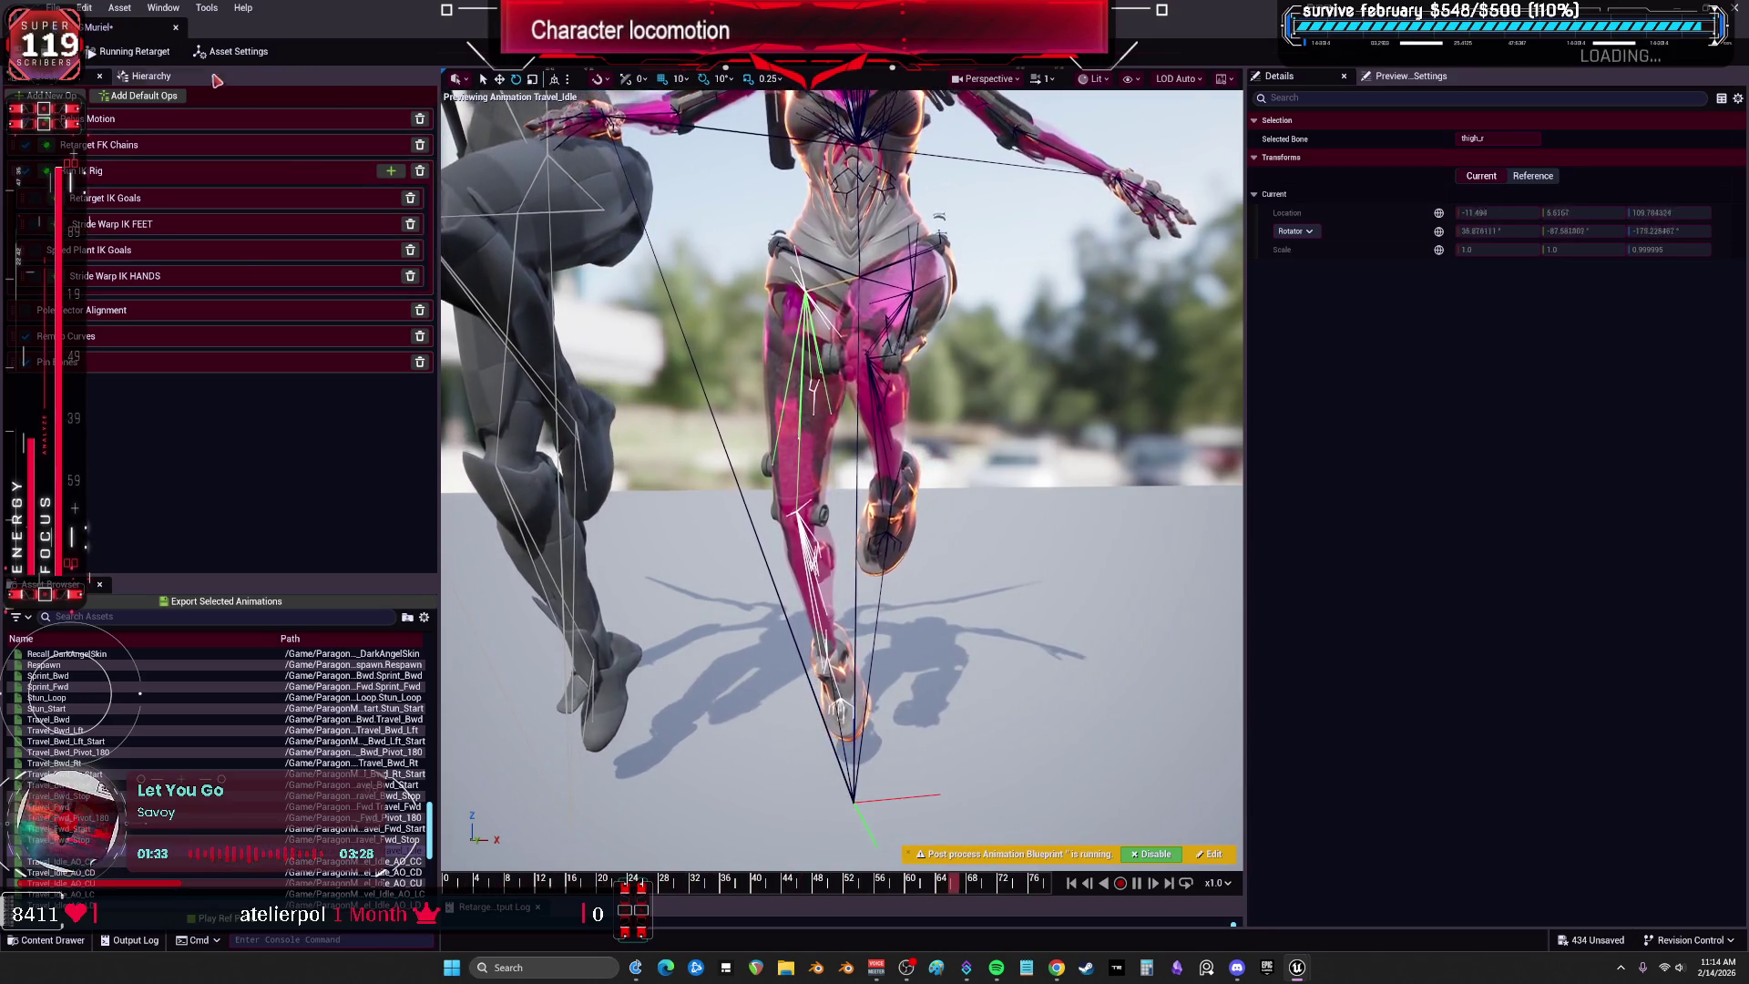
# Step: In retarget pose editing, set the pitch offset of thigh_r and thigh_l to -3.0°
pyautogui.click(143, 53)
pyautogui.scroll(4, 847, 438)
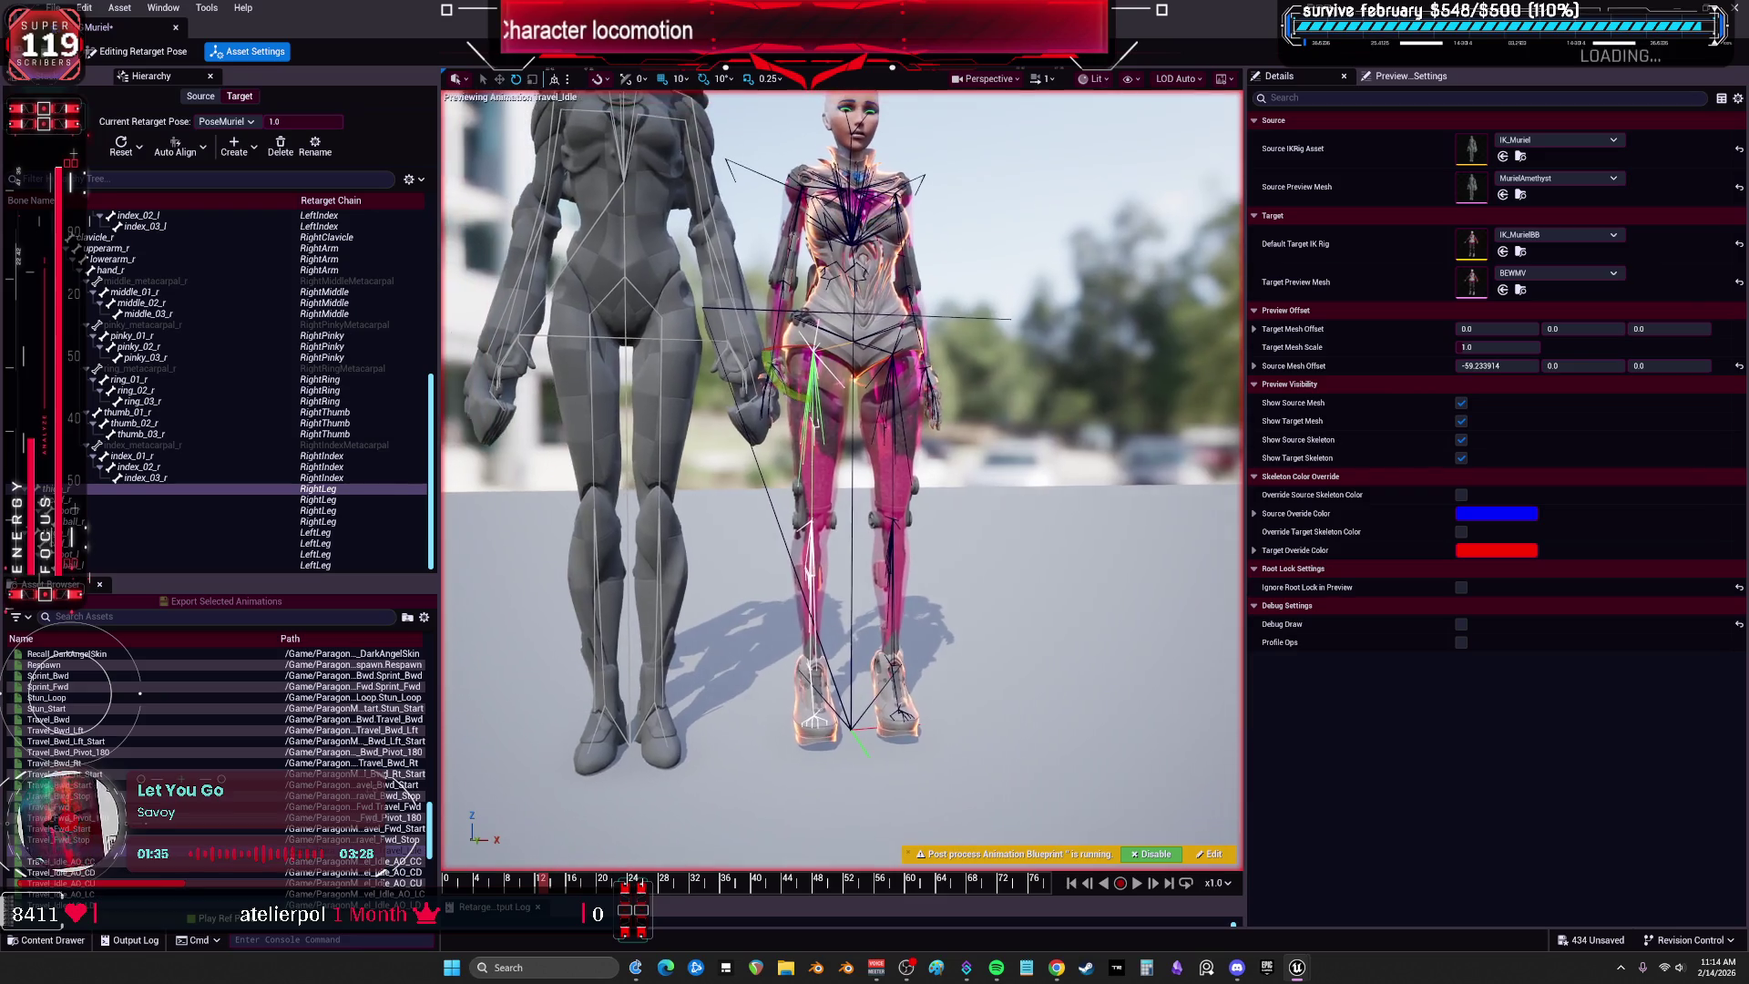
pyautogui.scroll(3, 847, 438)
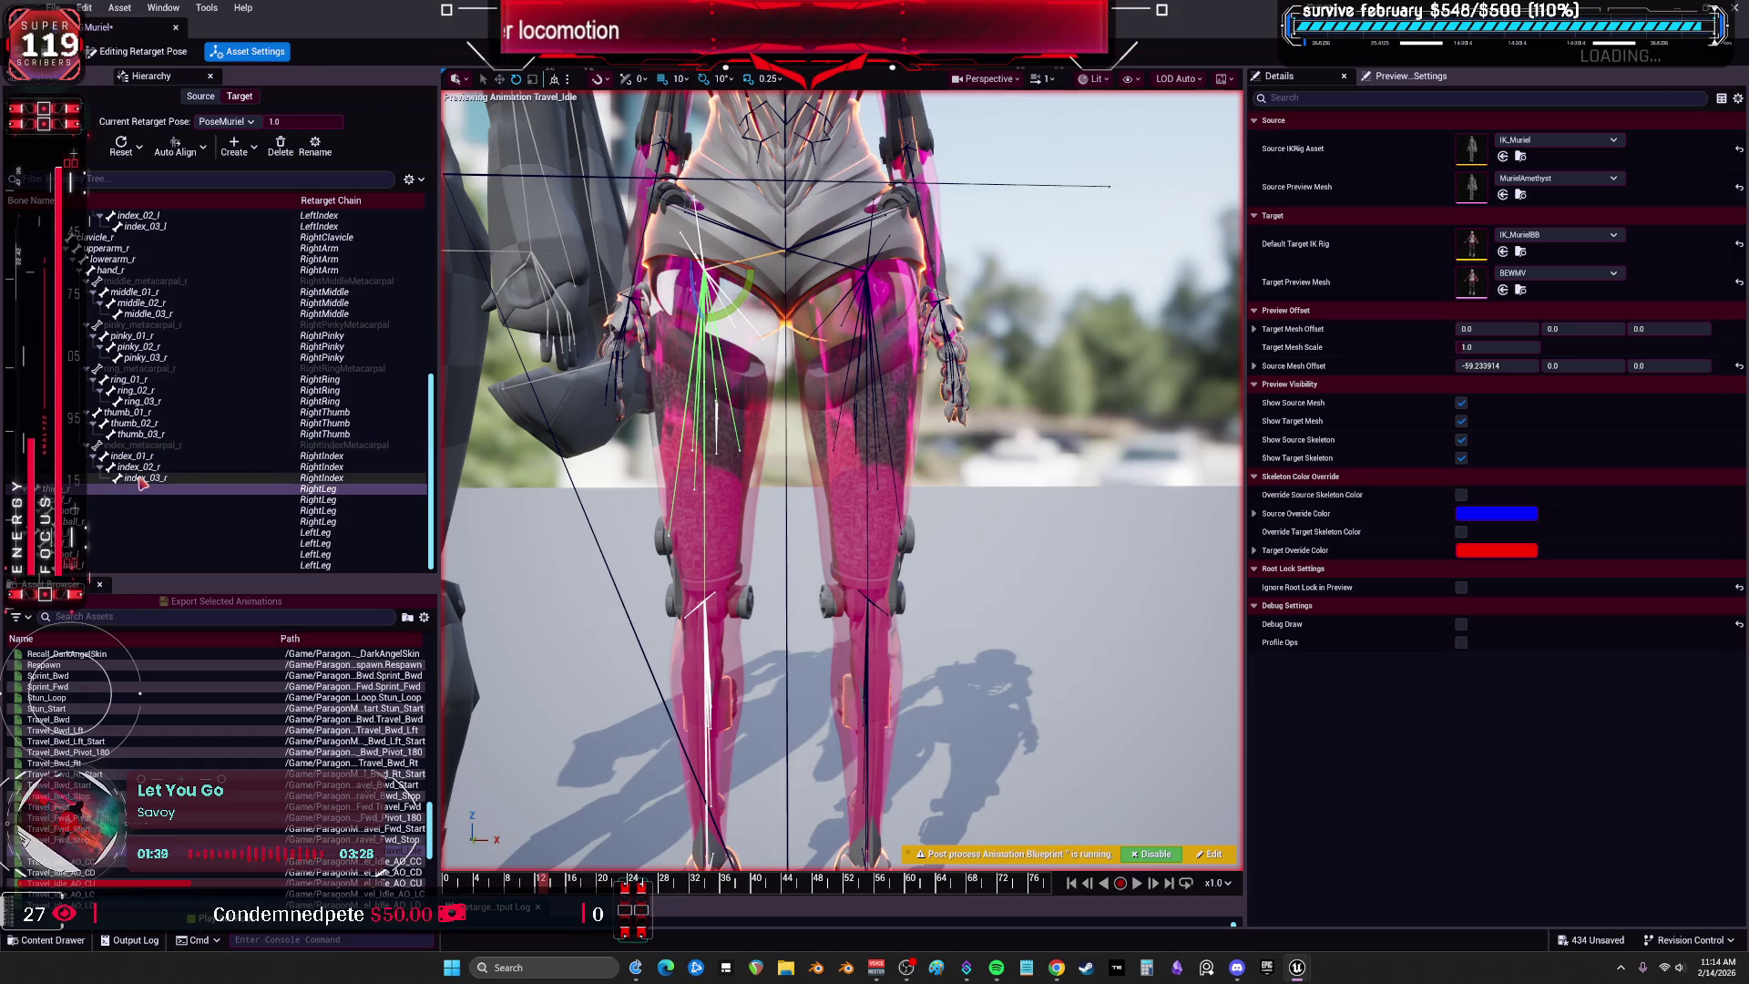
pyautogui.click(187, 489)
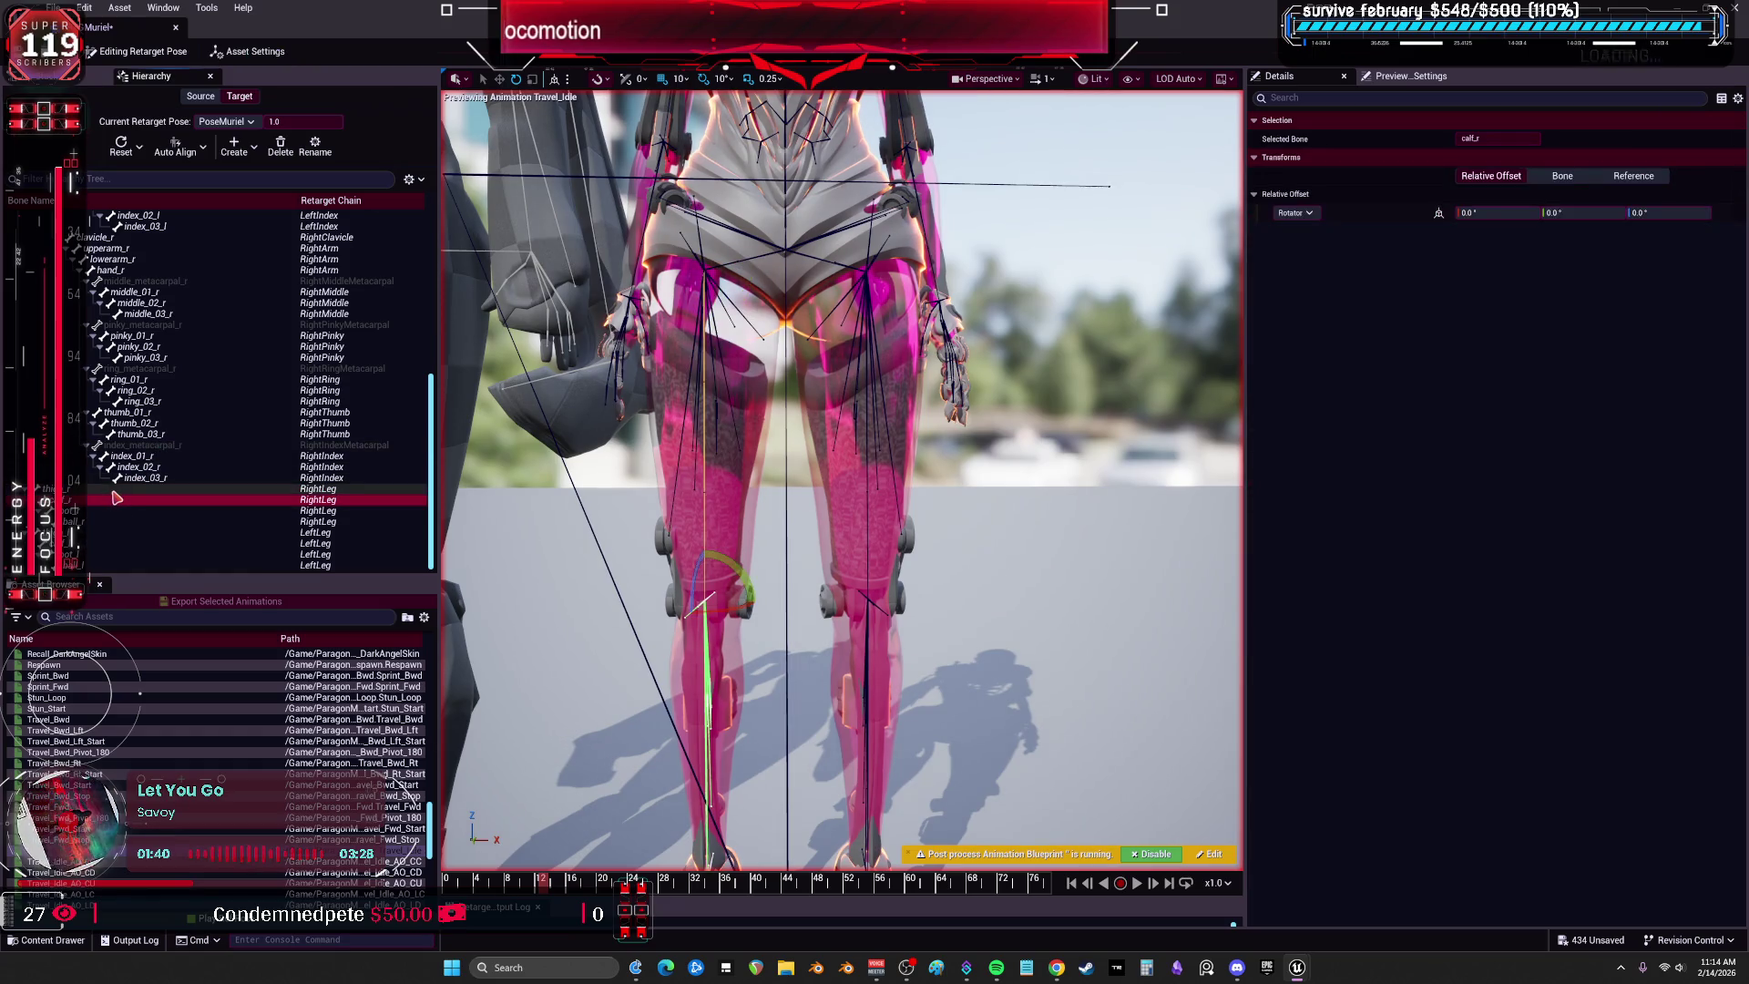
pyautogui.click(1573, 212)
pyautogui.write('-3')
pyautogui.press('Return')
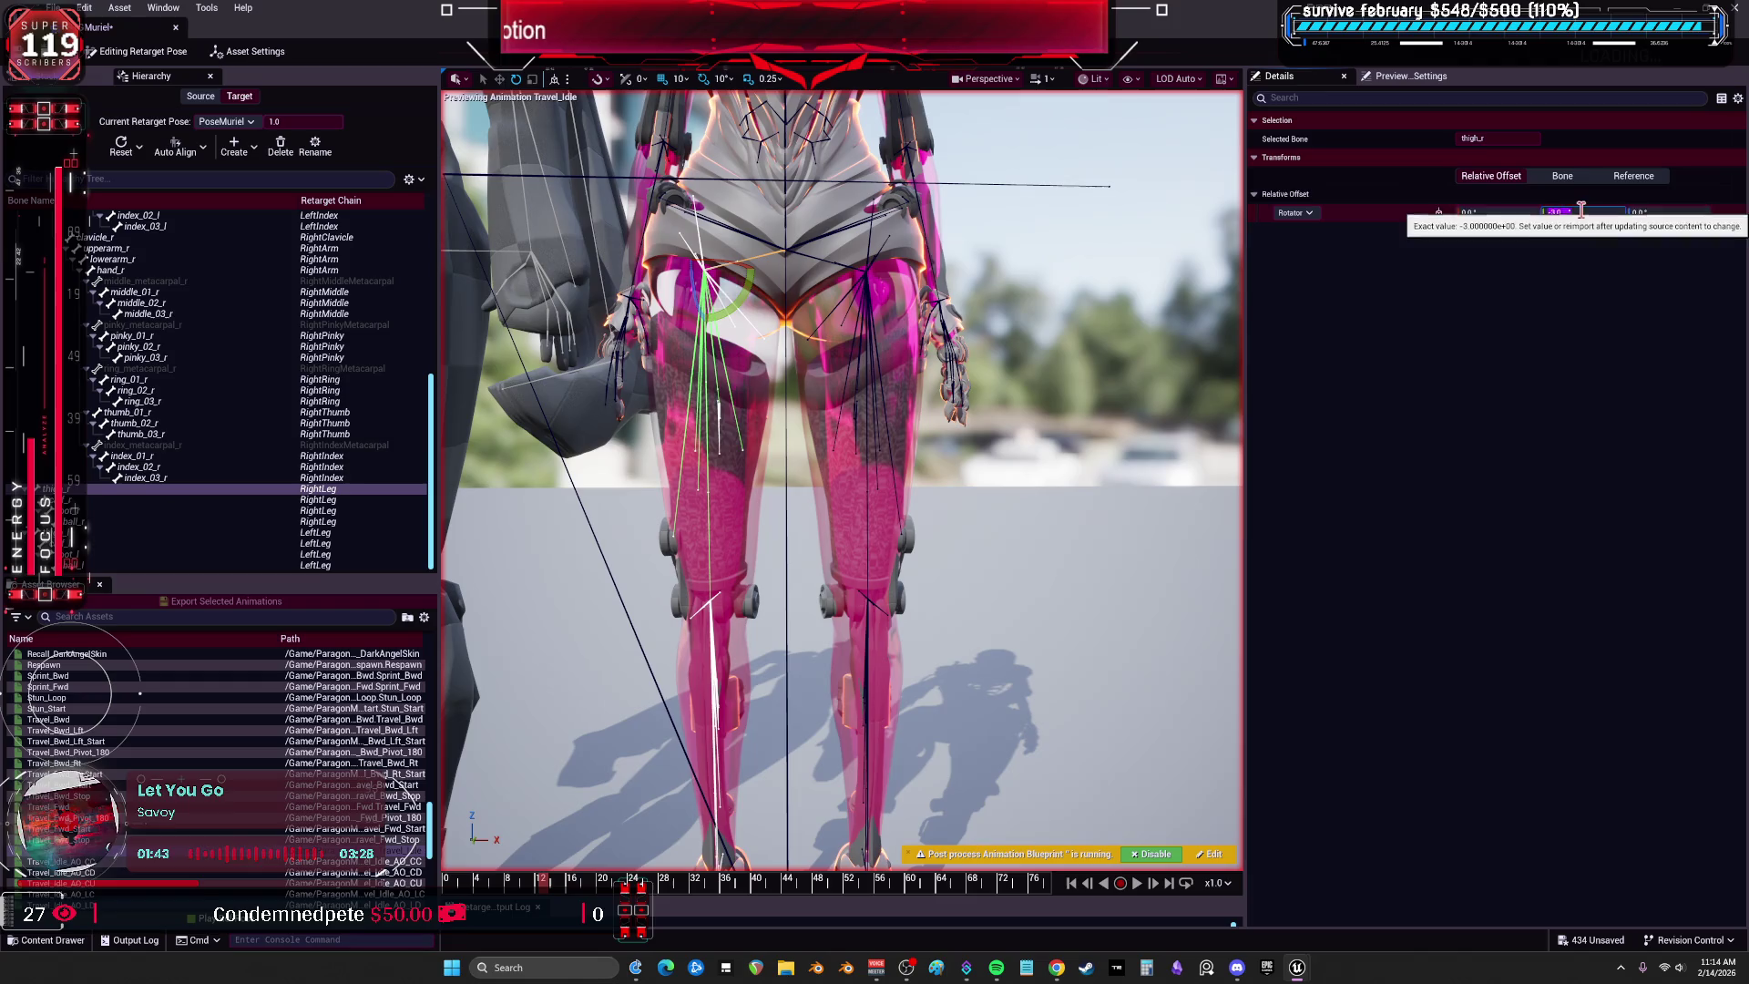
pyautogui.click(144, 533)
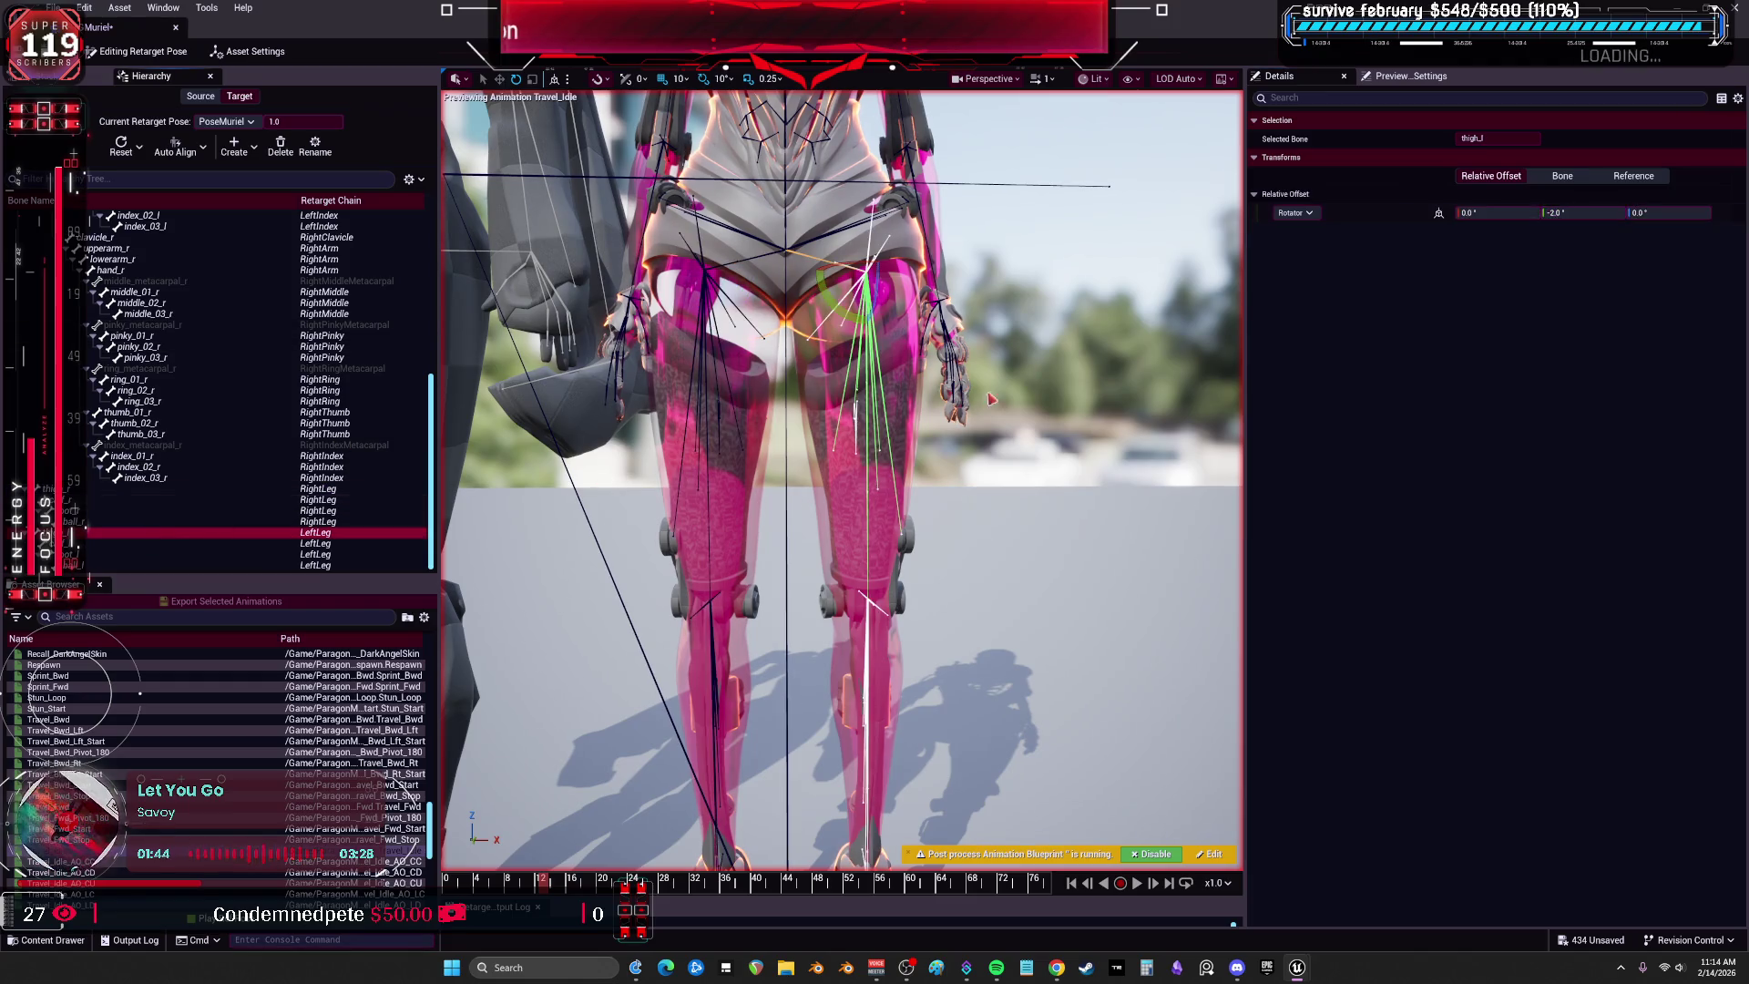
pyautogui.click(1569, 213)
pyautogui.press('Return')
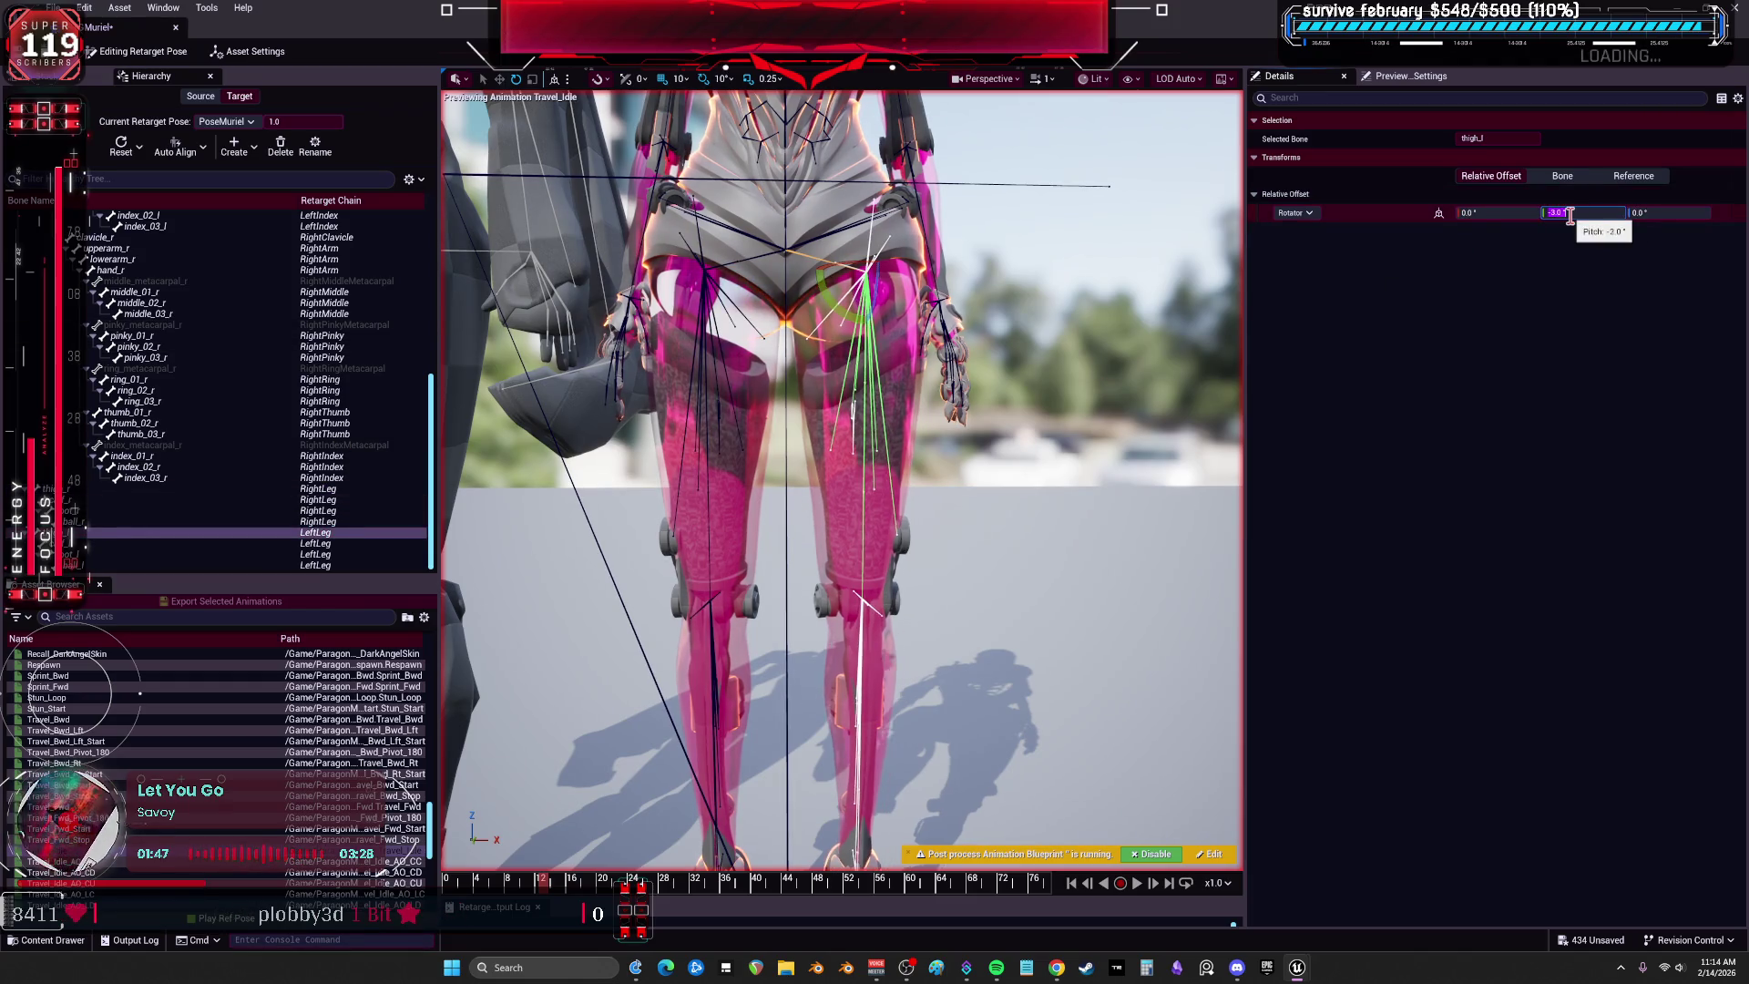
pyautogui.press('f')
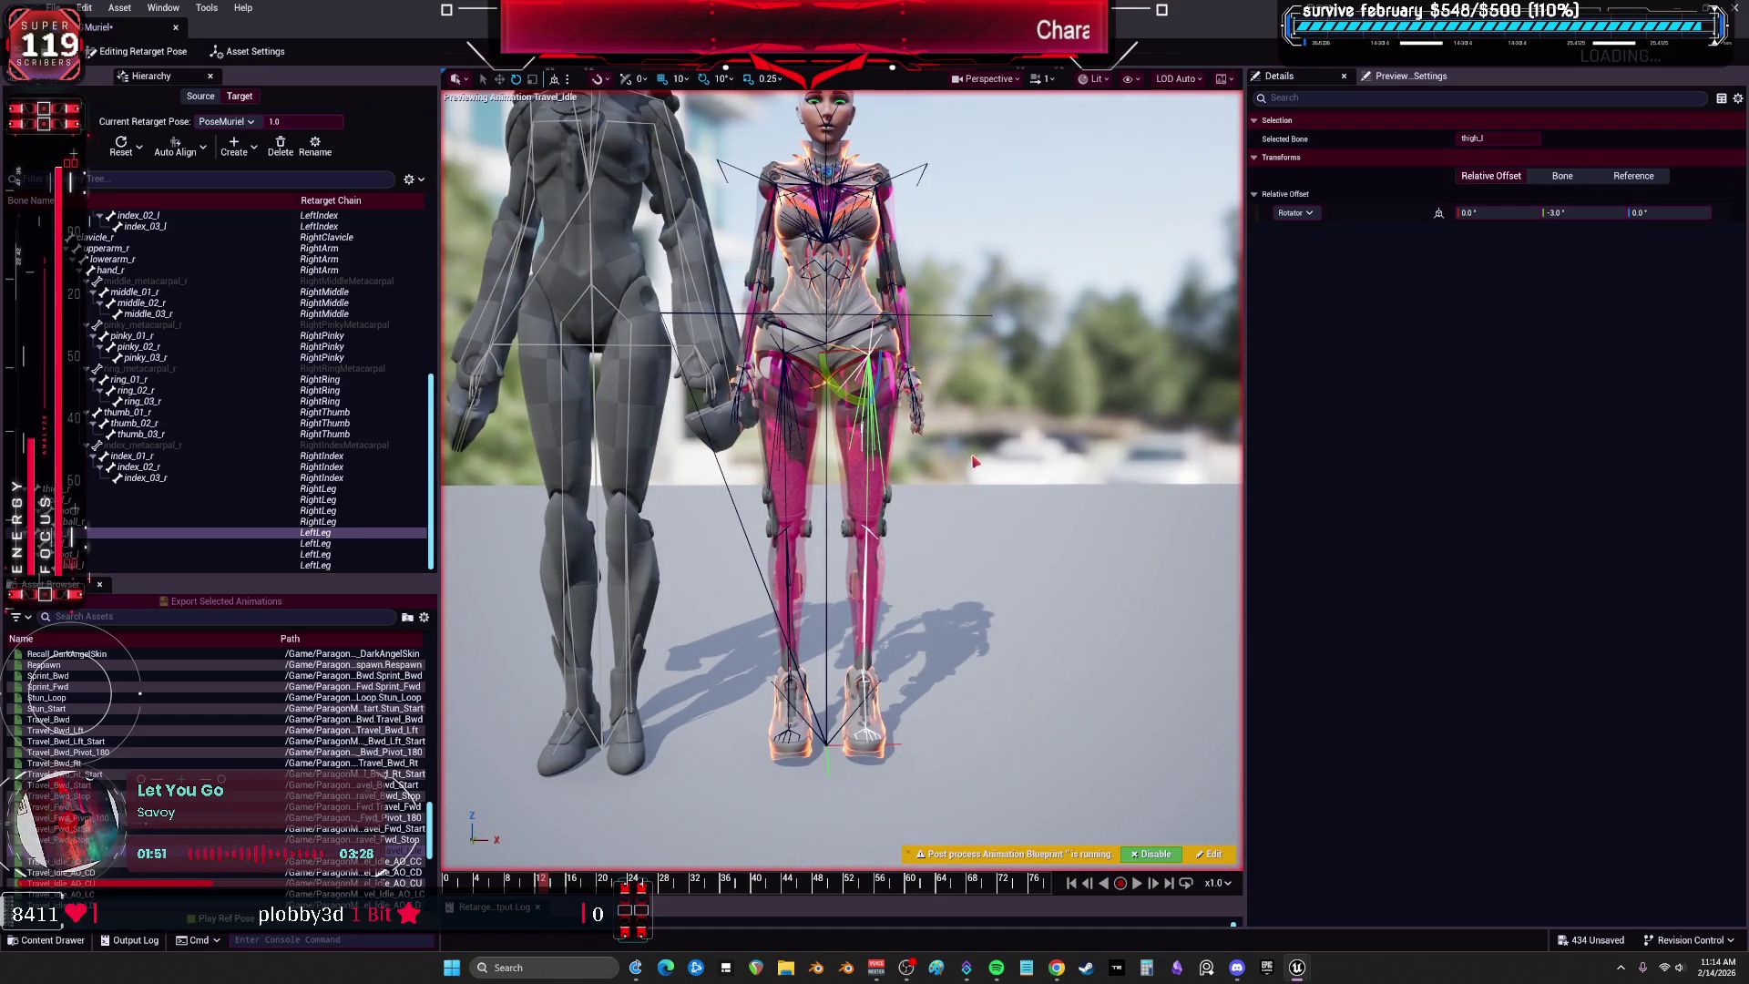
pyautogui.scroll(5, 604, 271)
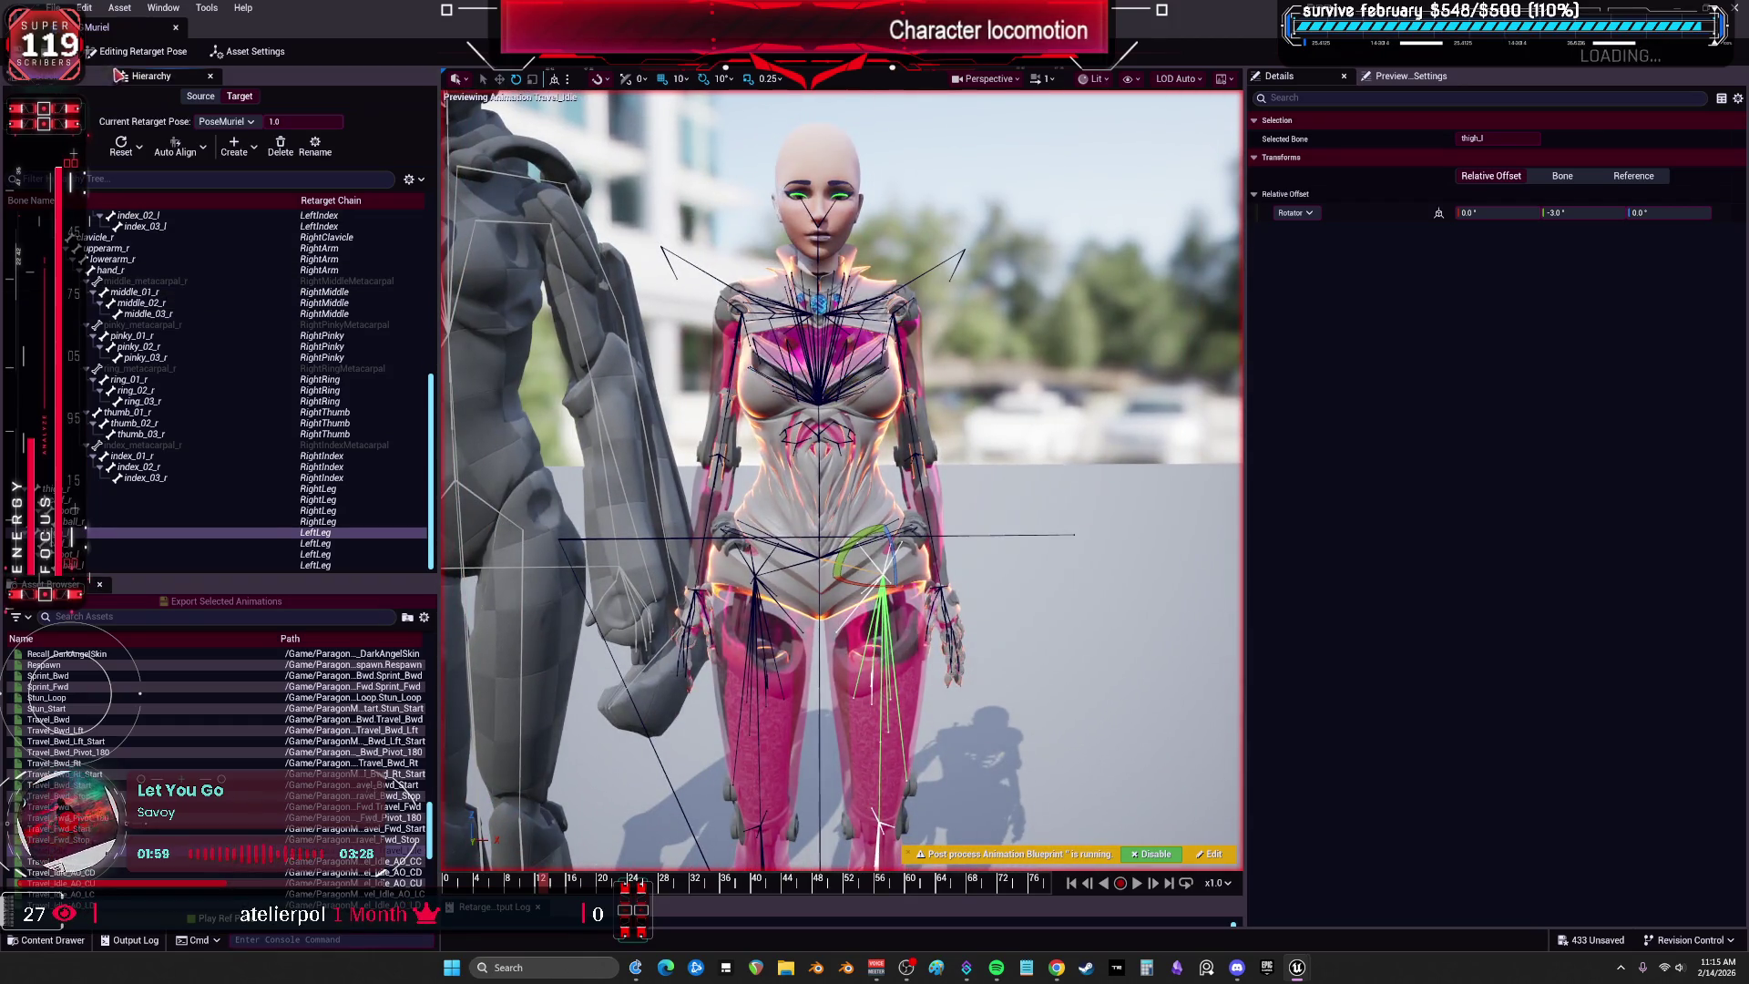
# Step: Run the retarget again and preview Sprint_Fwd, Jog_Right and Jog_Uphill_Bwd
pyautogui.click(137, 51)
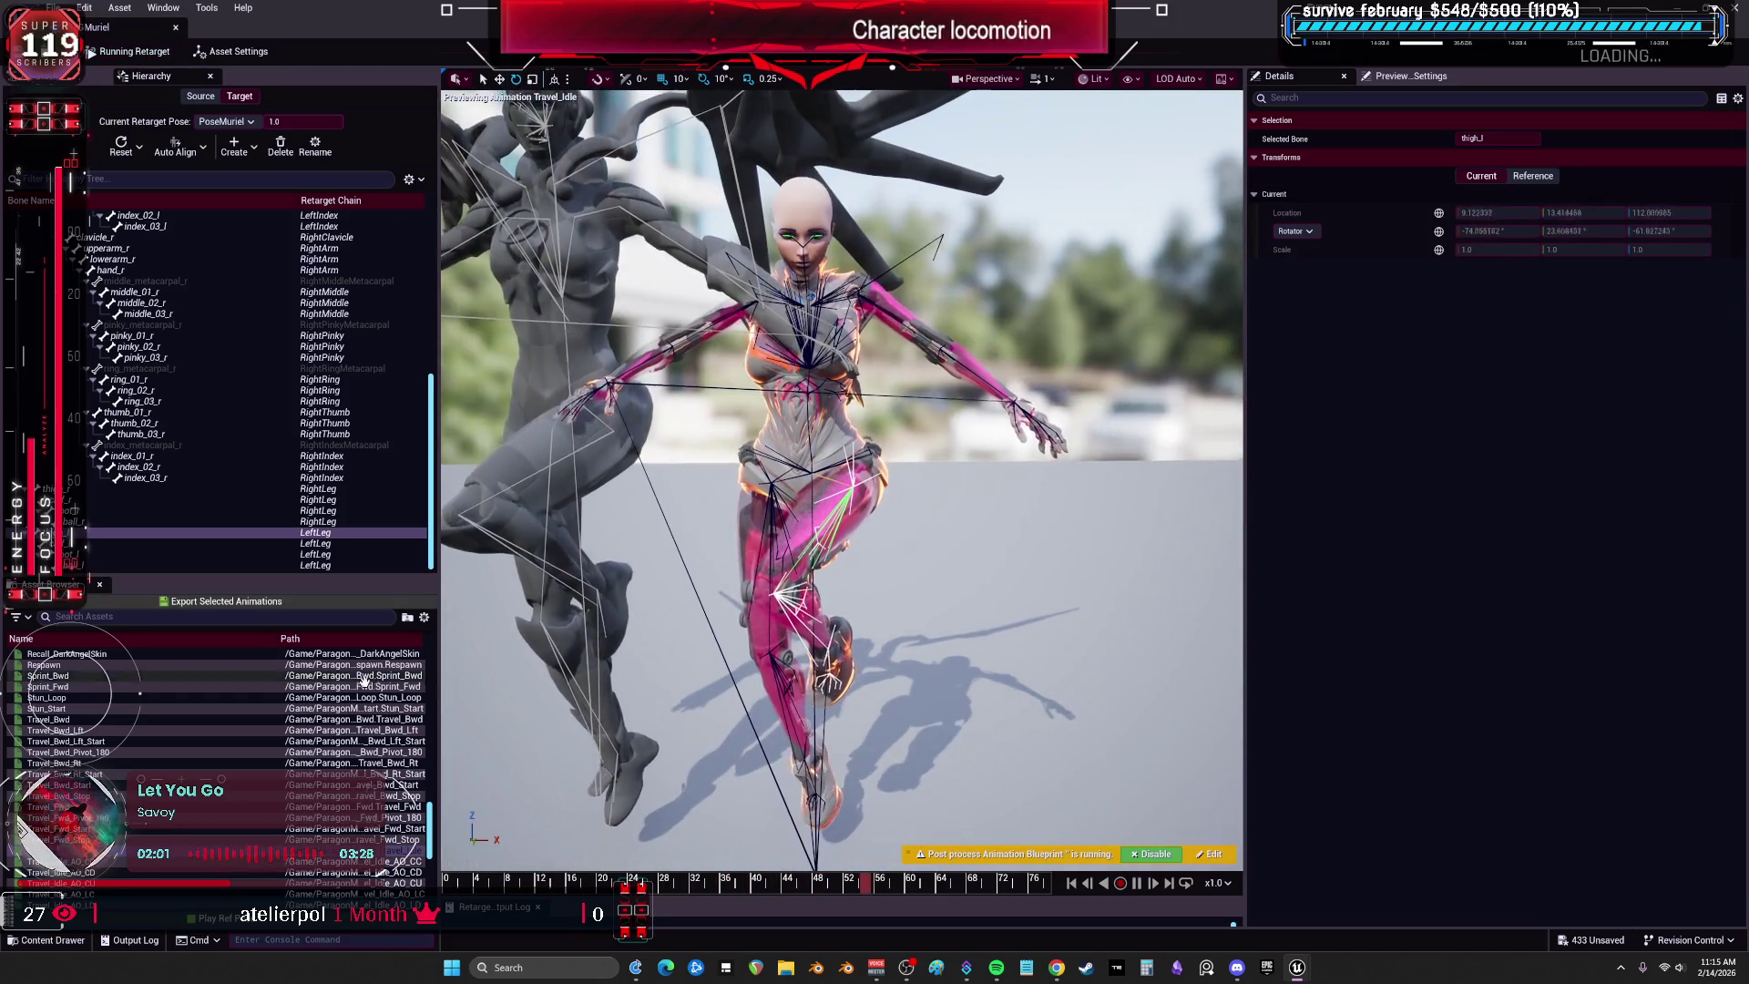
pyautogui.click(141, 685)
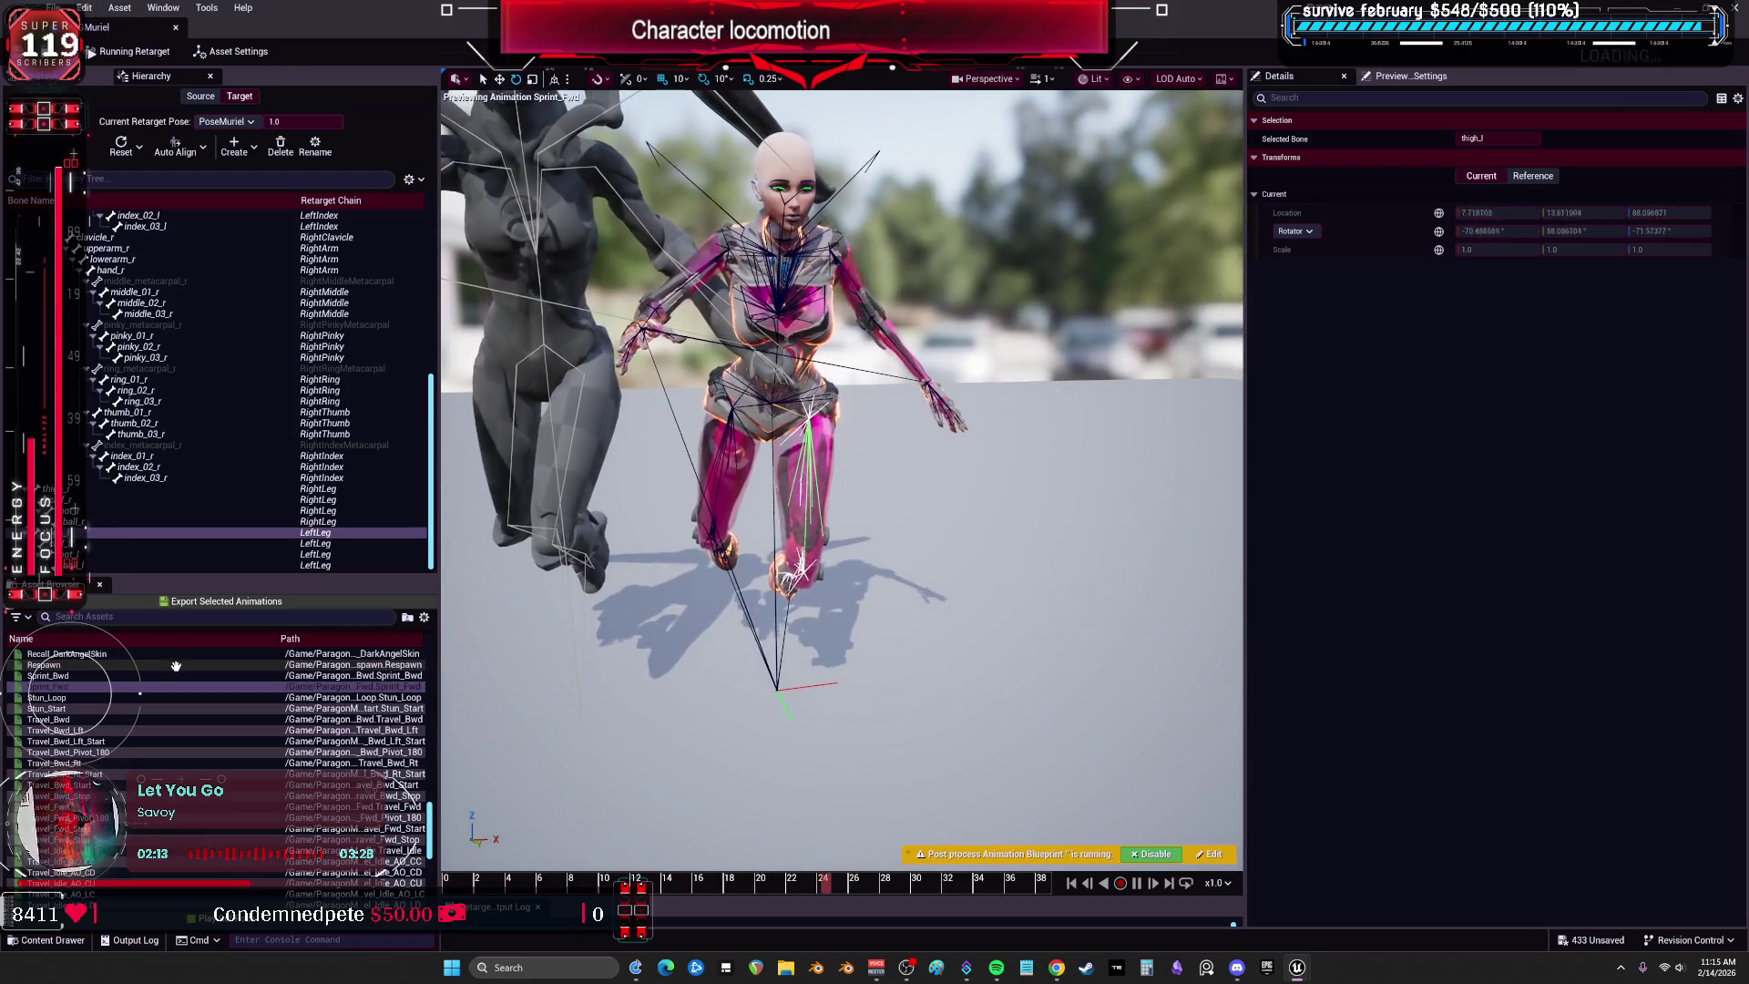
pyautogui.scroll(15, 176, 666)
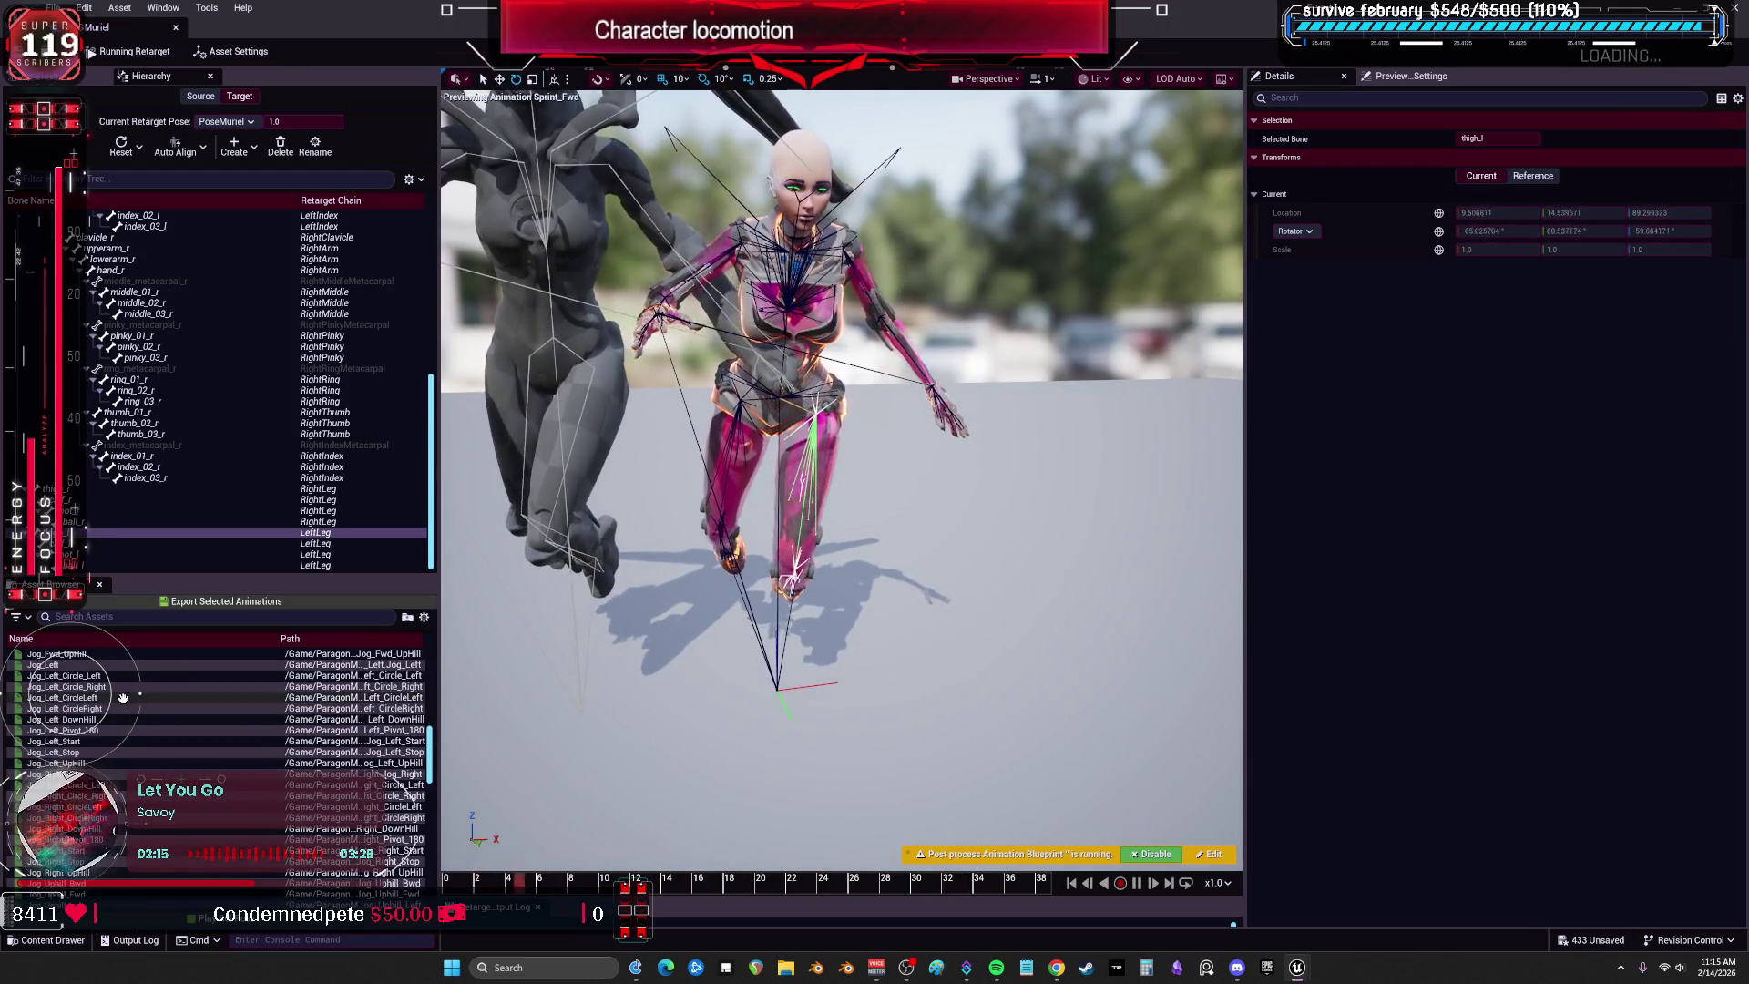
pyautogui.click(64, 774)
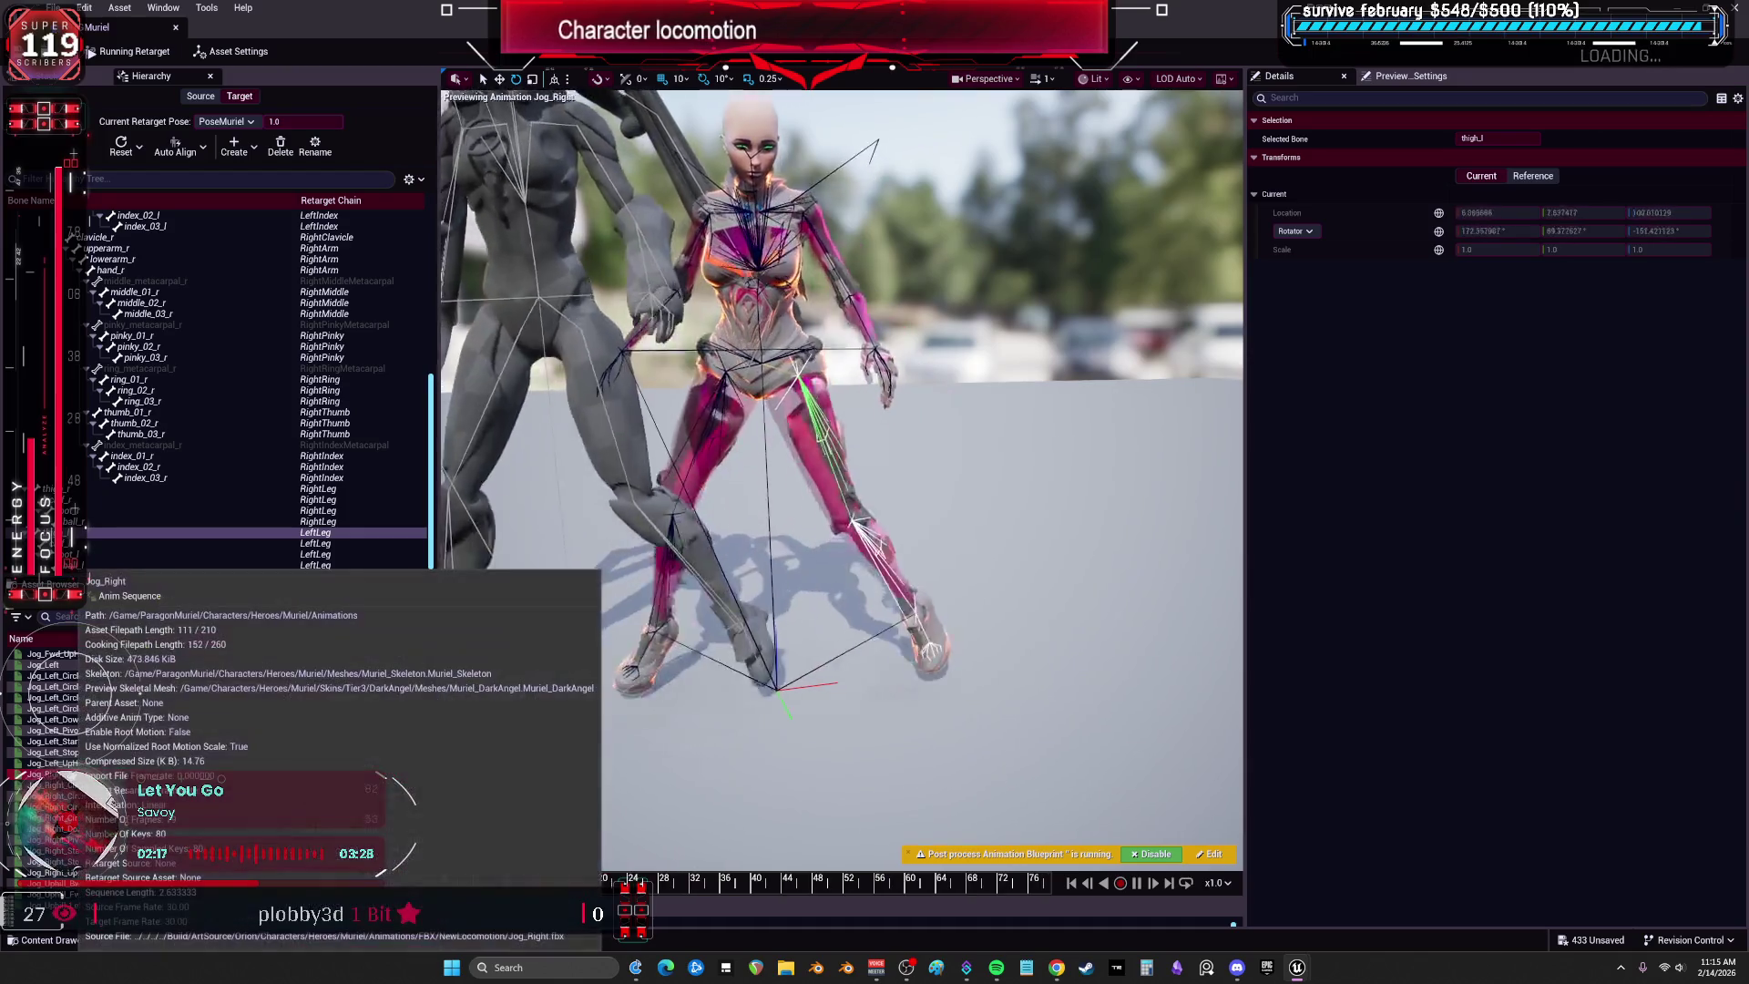
pyautogui.click(54, 883)
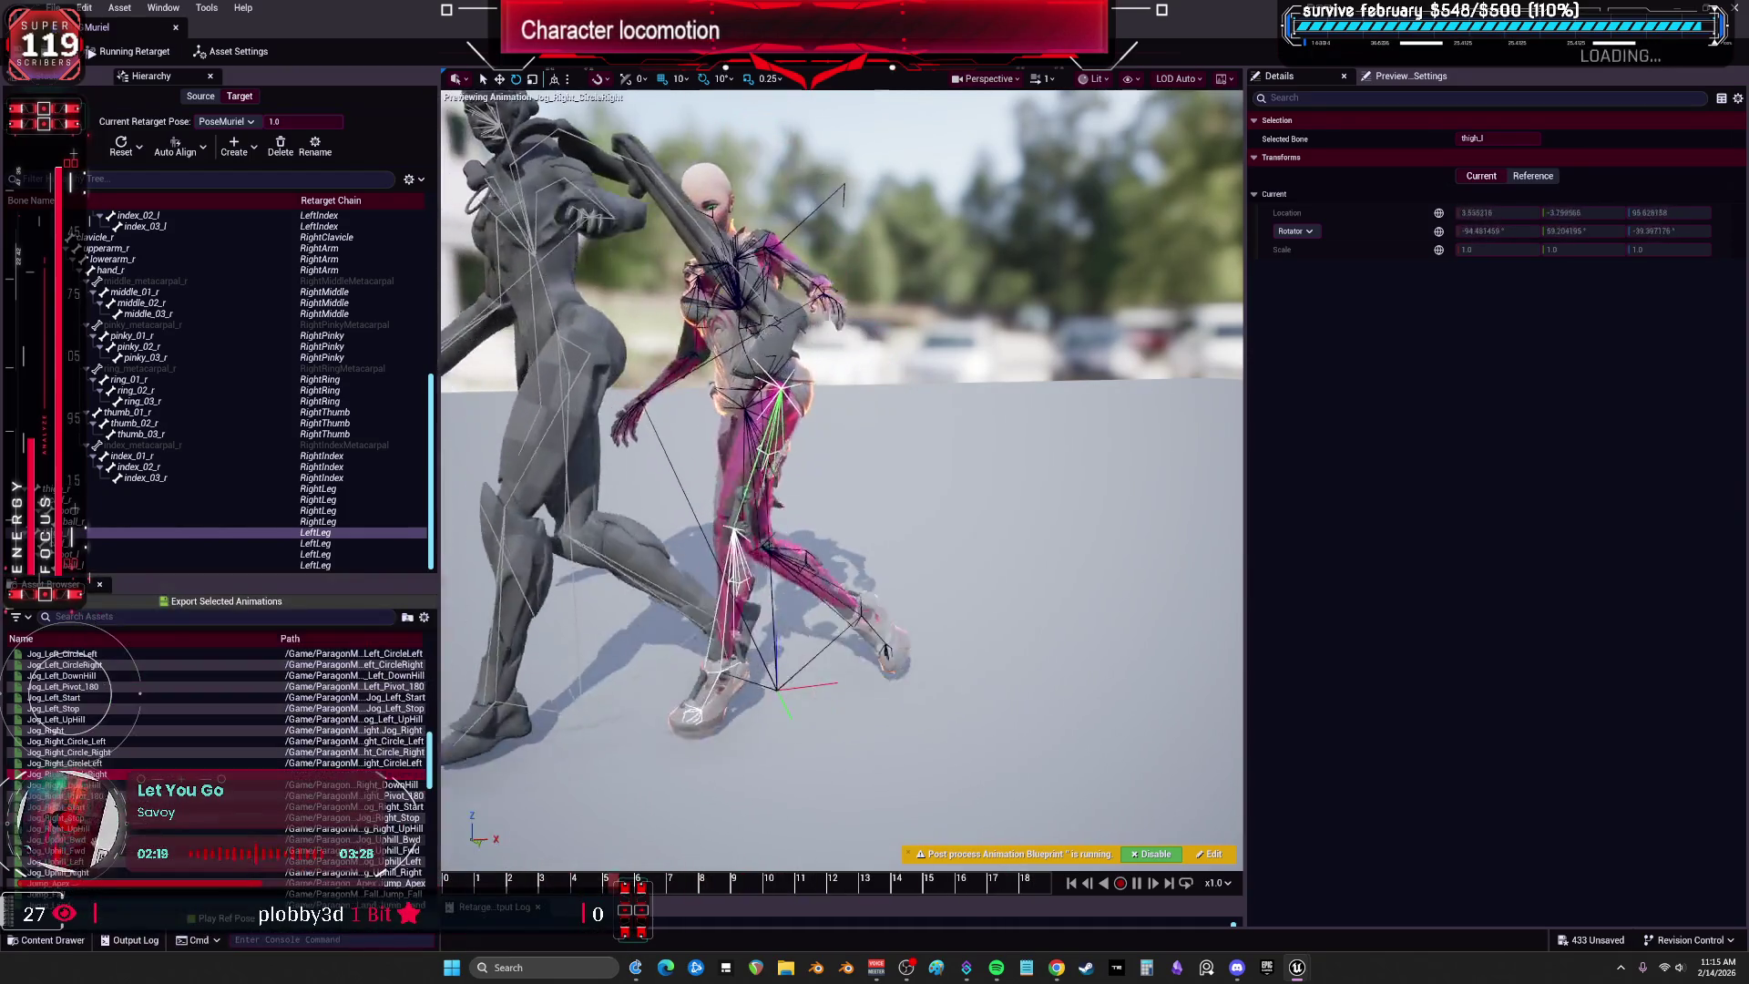
pyautogui.scroll(-2, 55, 820)
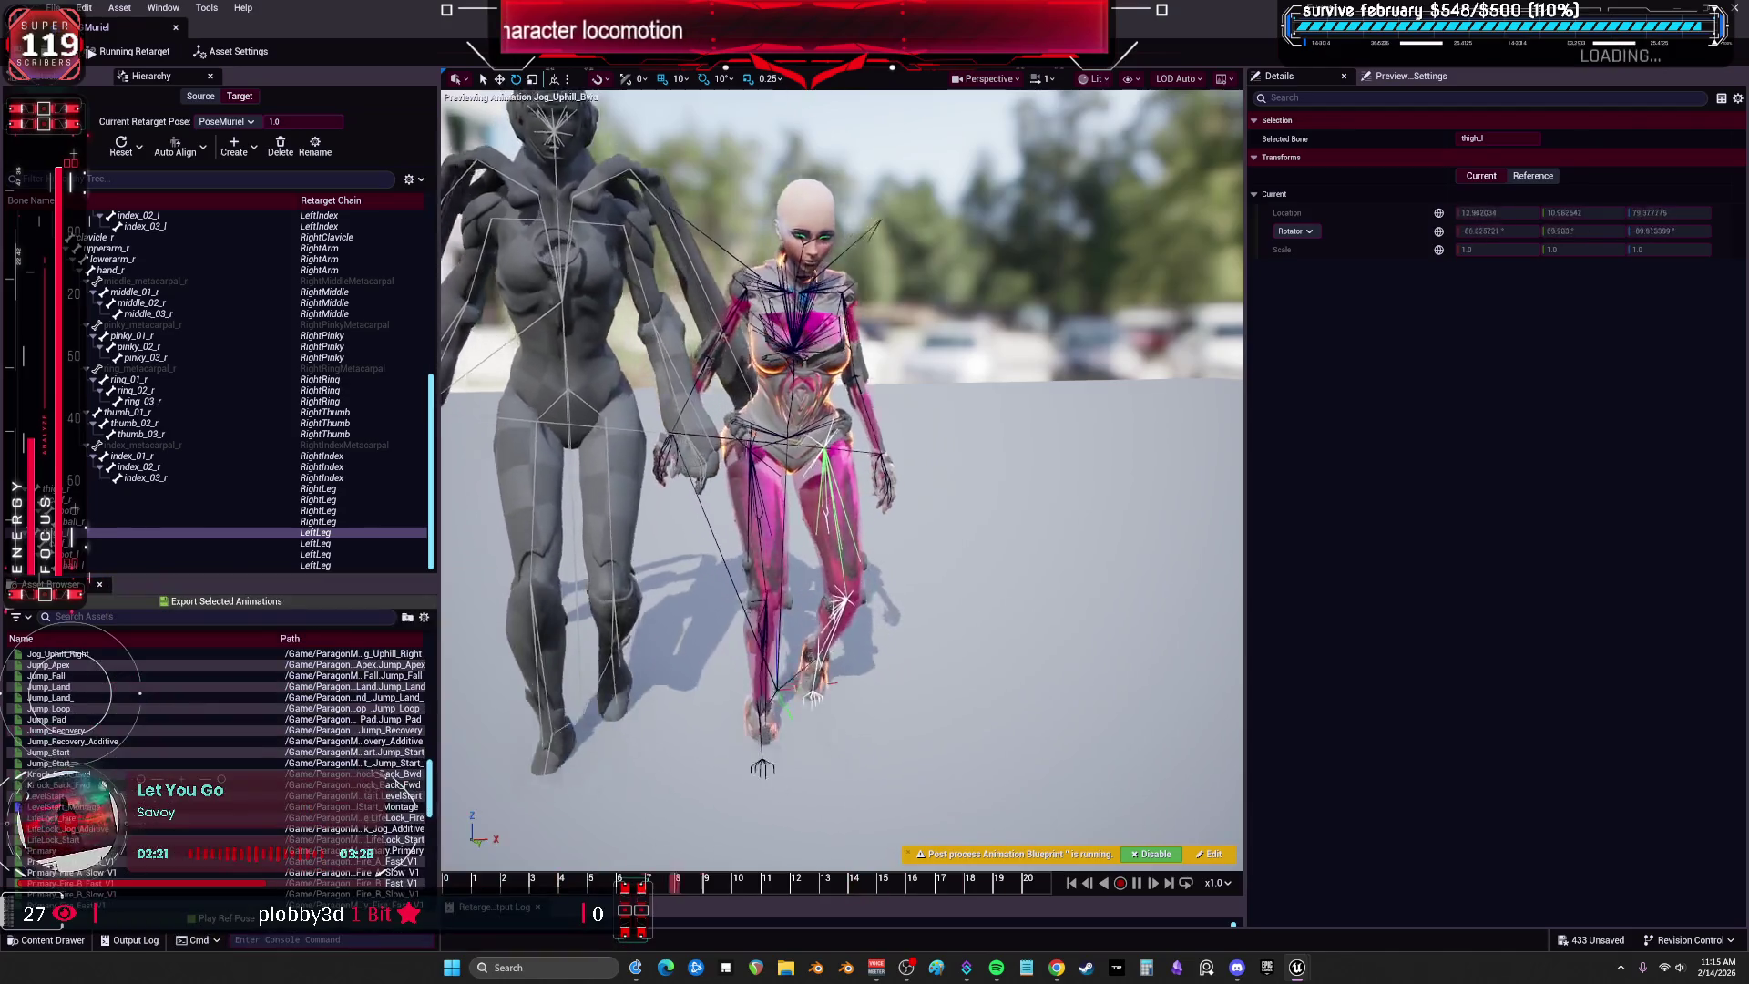
# Step: Preview LifeLock_Fire, Travel_Prepare, Travel_Jump_Rt_Start, Travel_Idle_AO_CU and Travel_Idle_AO_RC
pyautogui.scroll(-6, 55, 817)
pyautogui.click(55, 817)
pyautogui.scroll(-15, 139, 693)
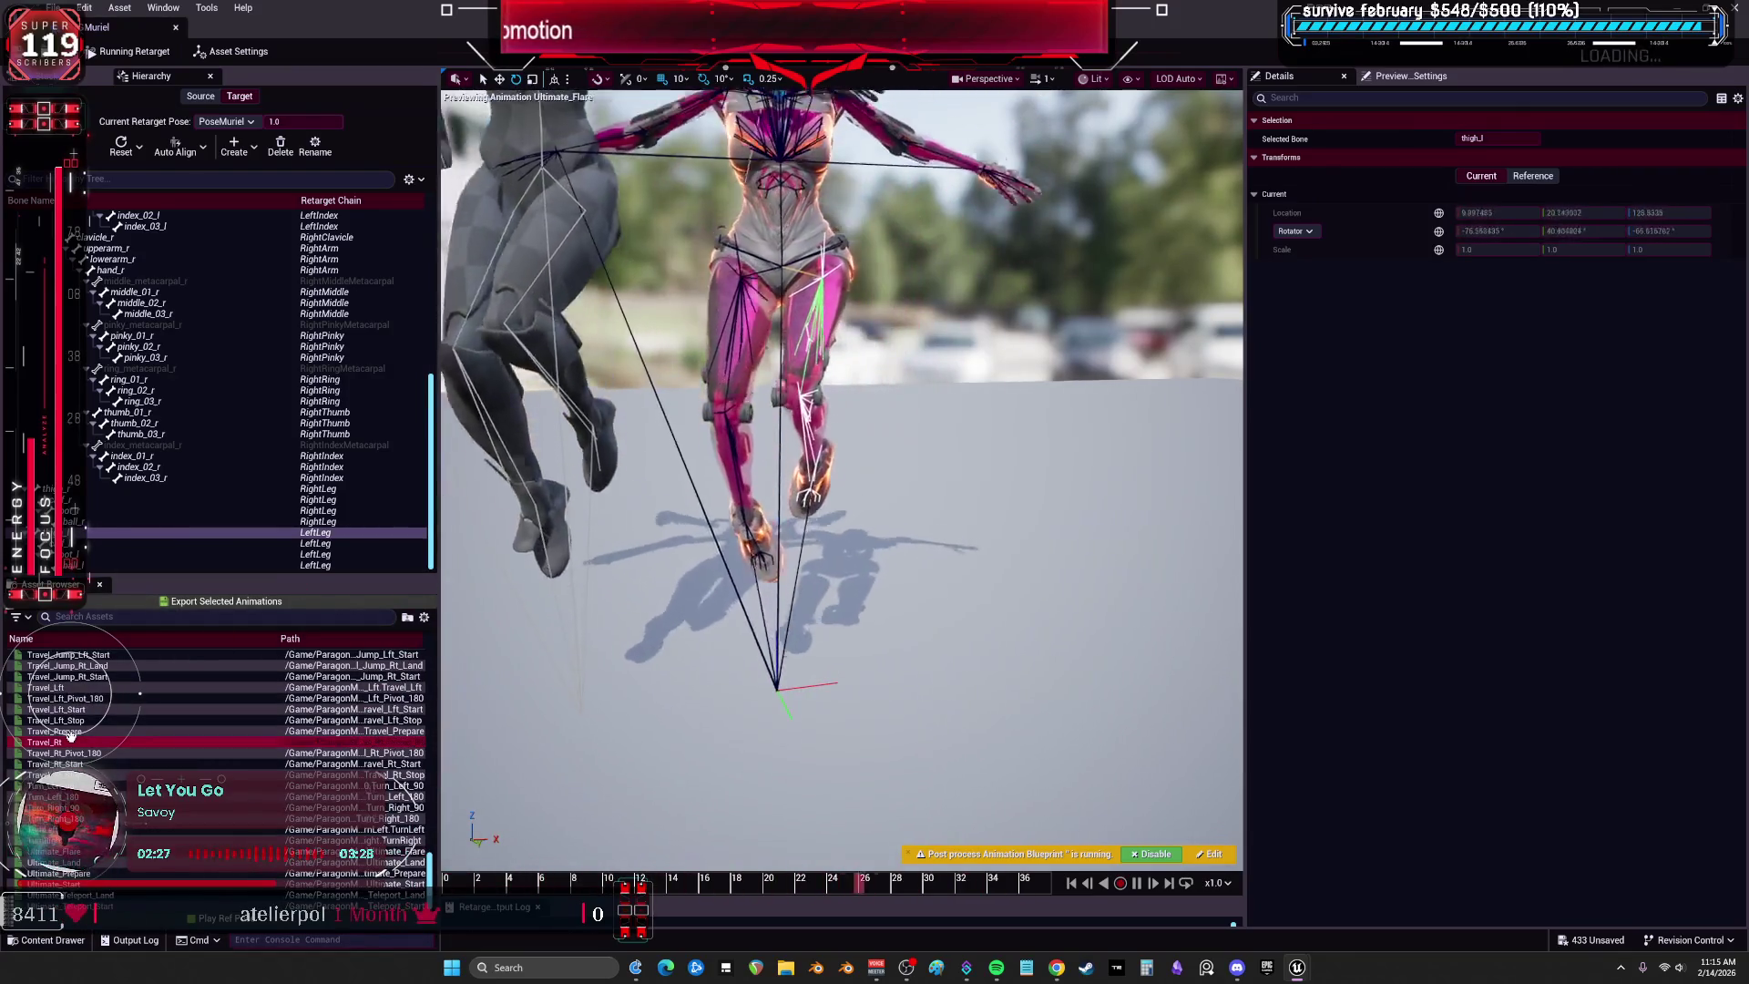
pyautogui.click(75, 728)
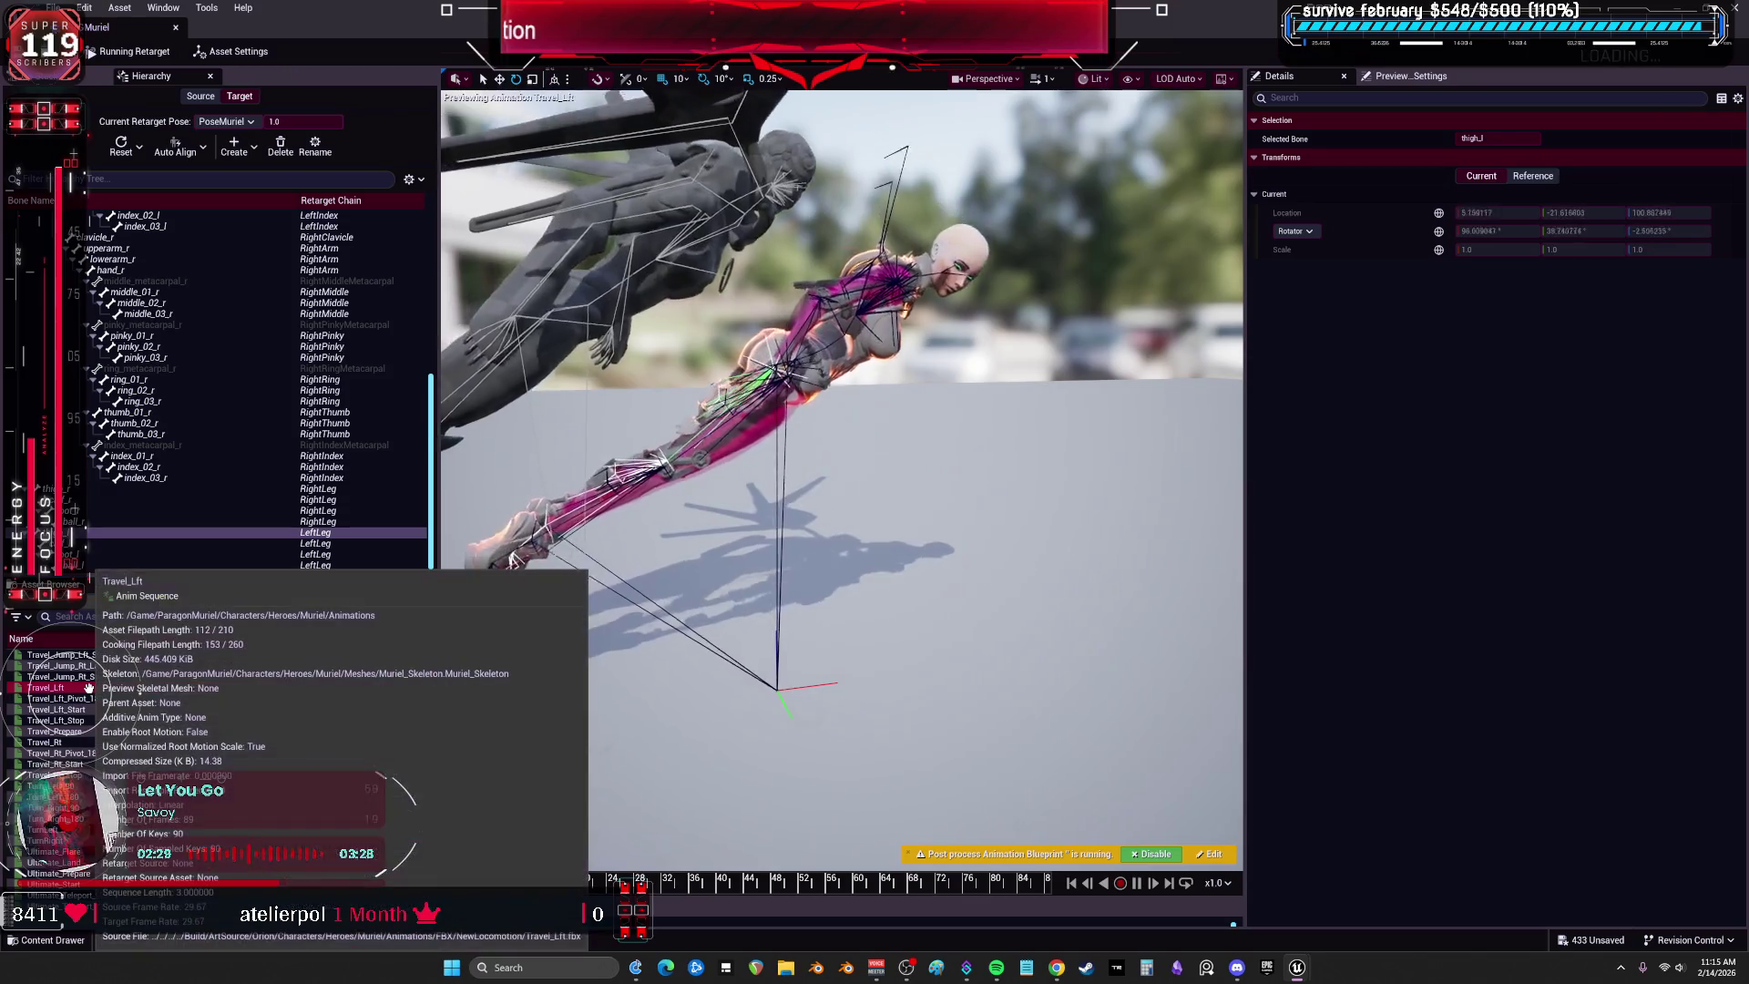
pyautogui.click(92, 669)
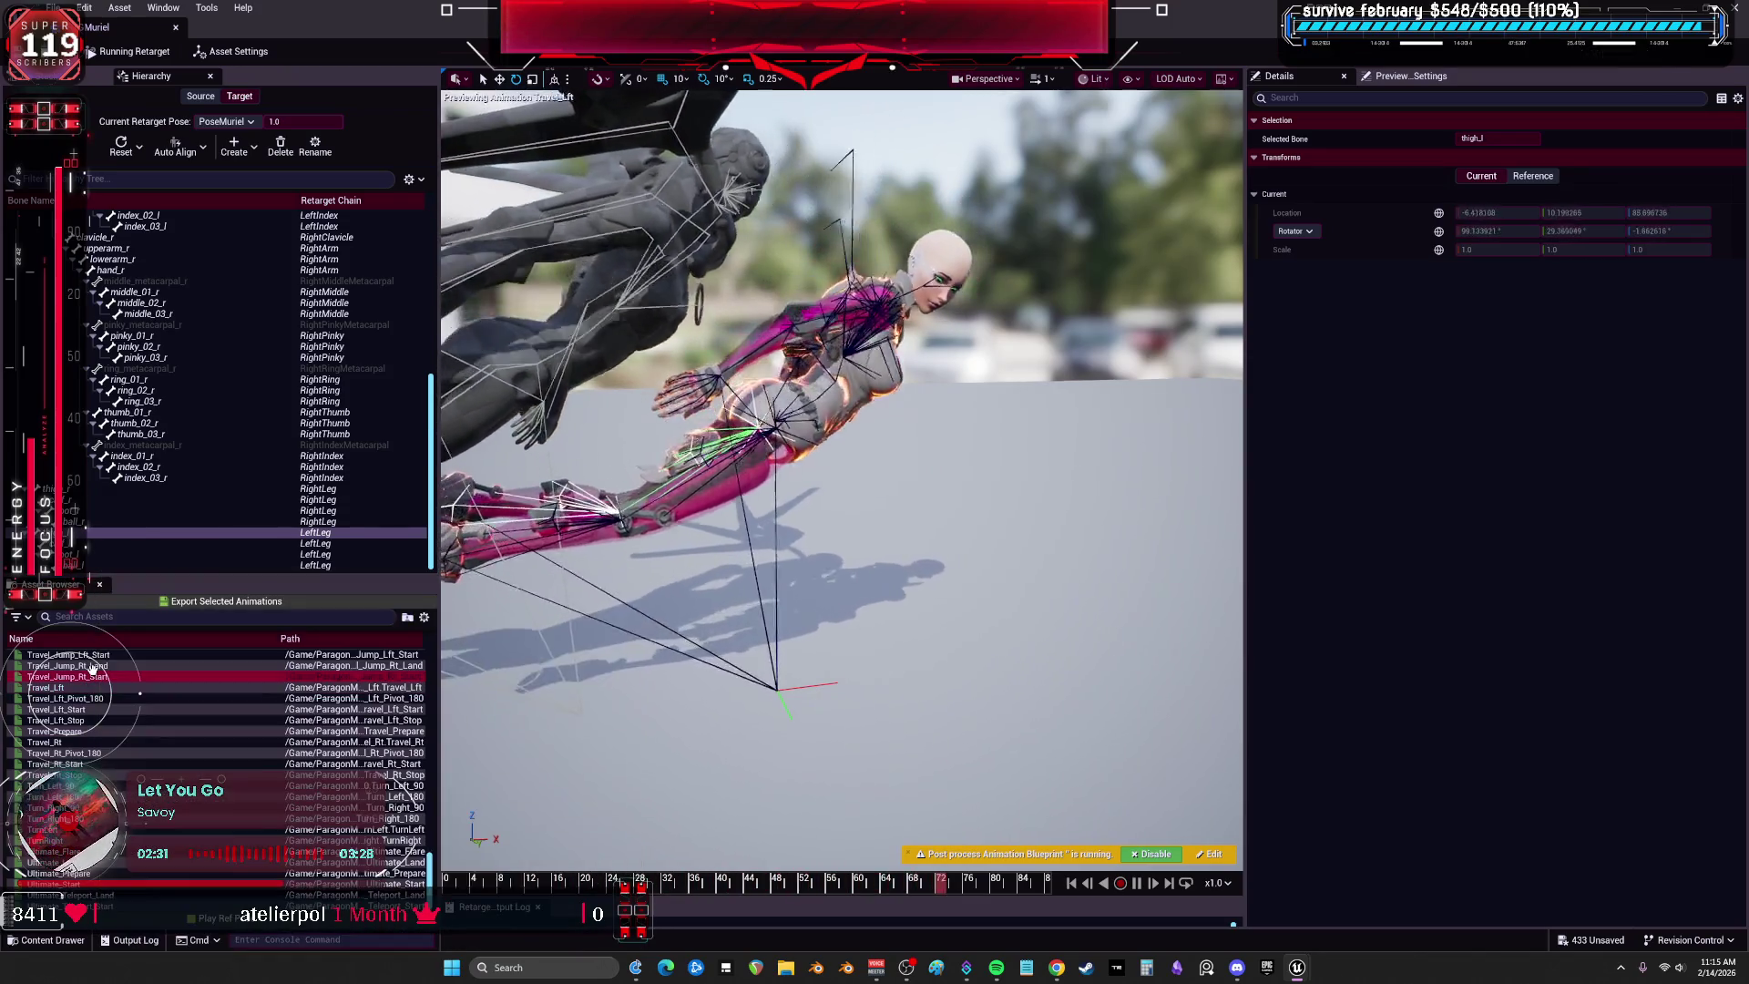
pyautogui.scroll(4, 104, 692)
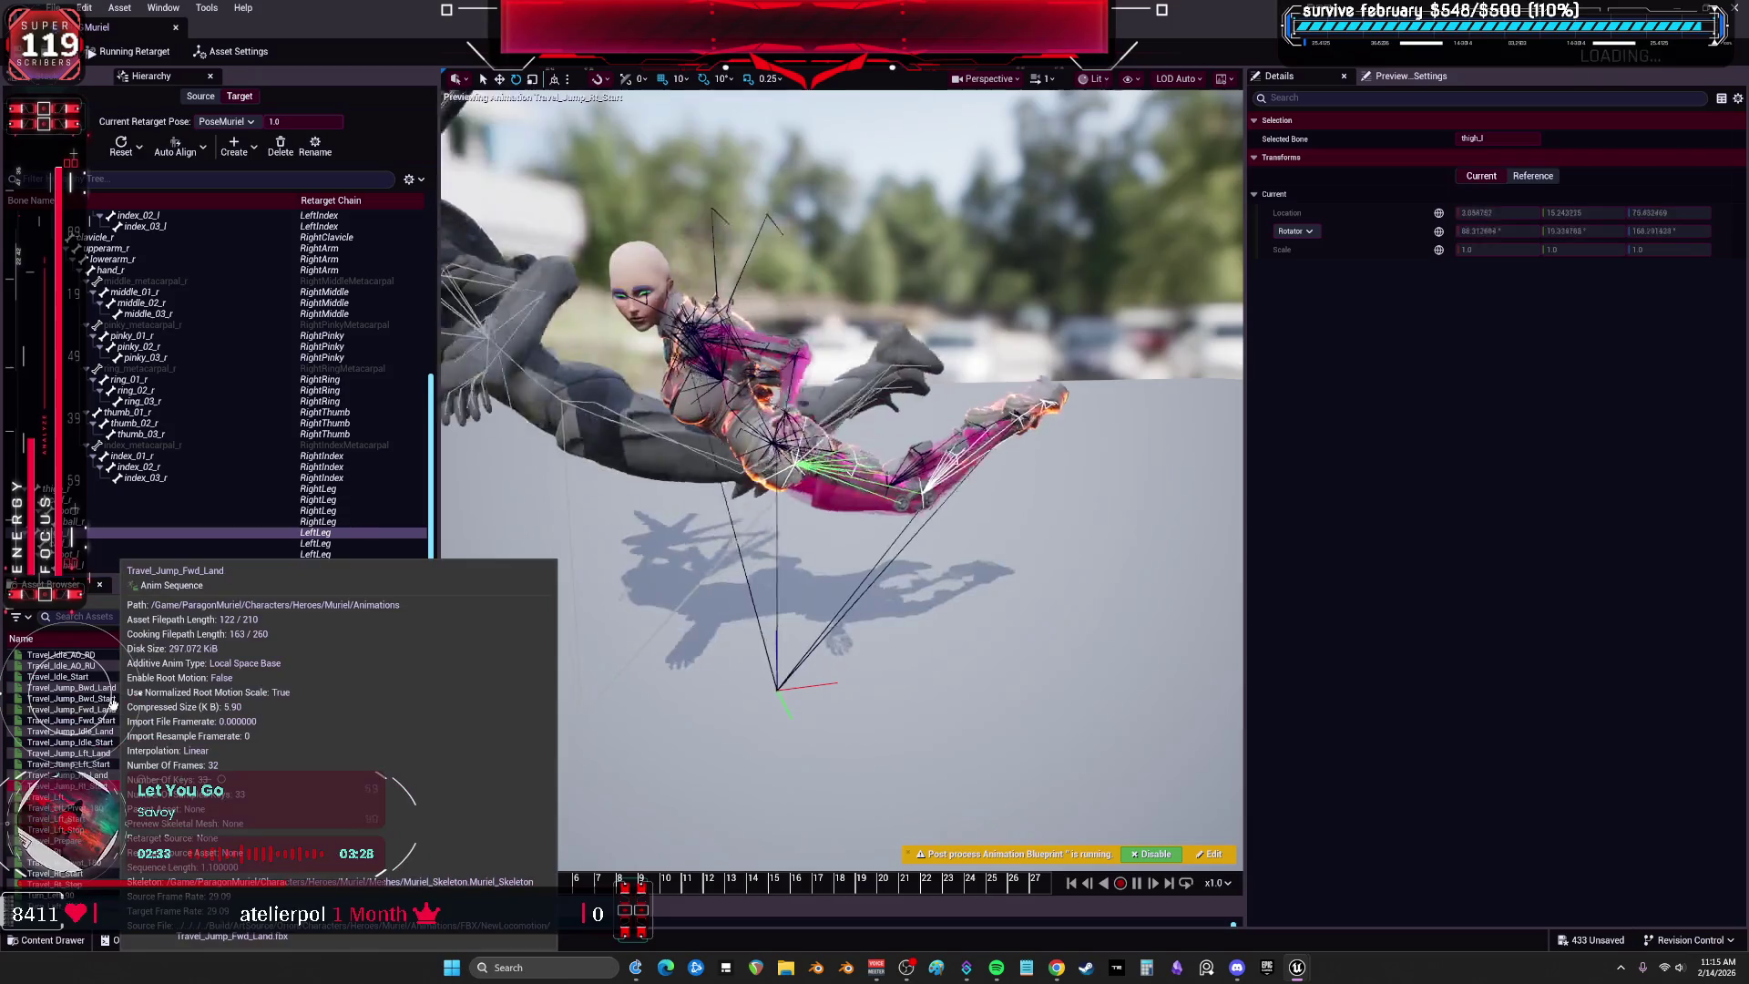
pyautogui.scroll(4, 113, 703)
pyautogui.click(113, 710)
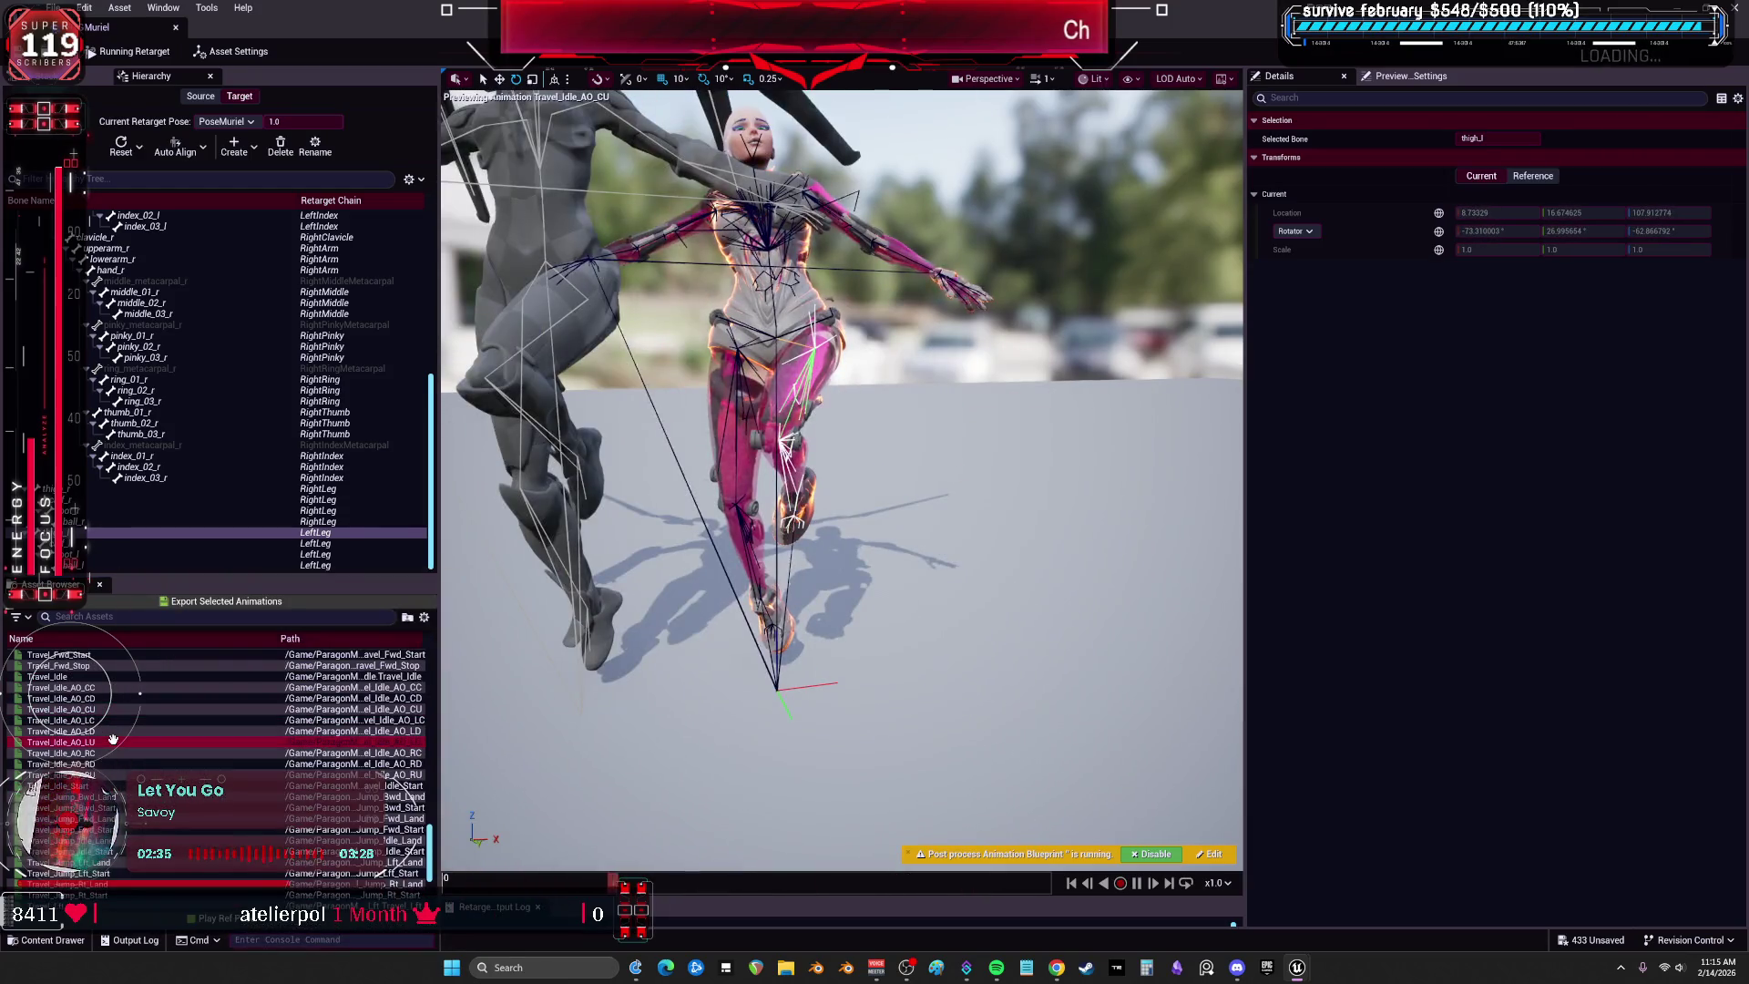
pyautogui.click(113, 752)
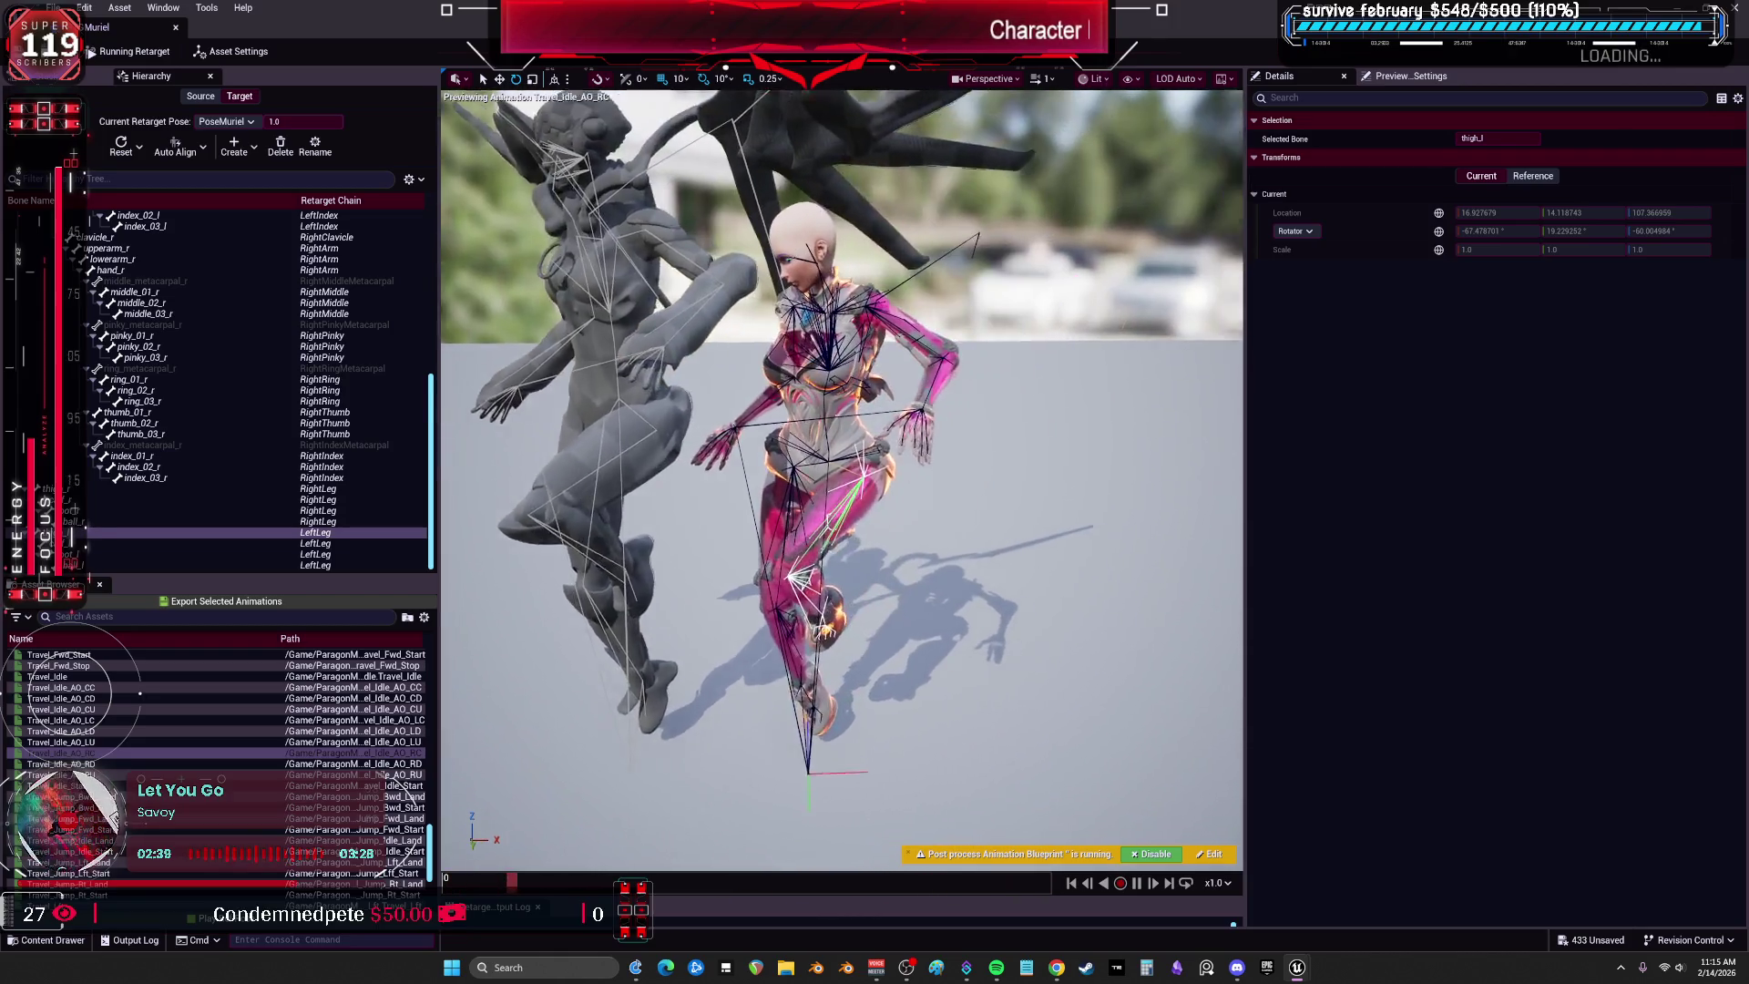
pyautogui.scroll(5, 842, 473)
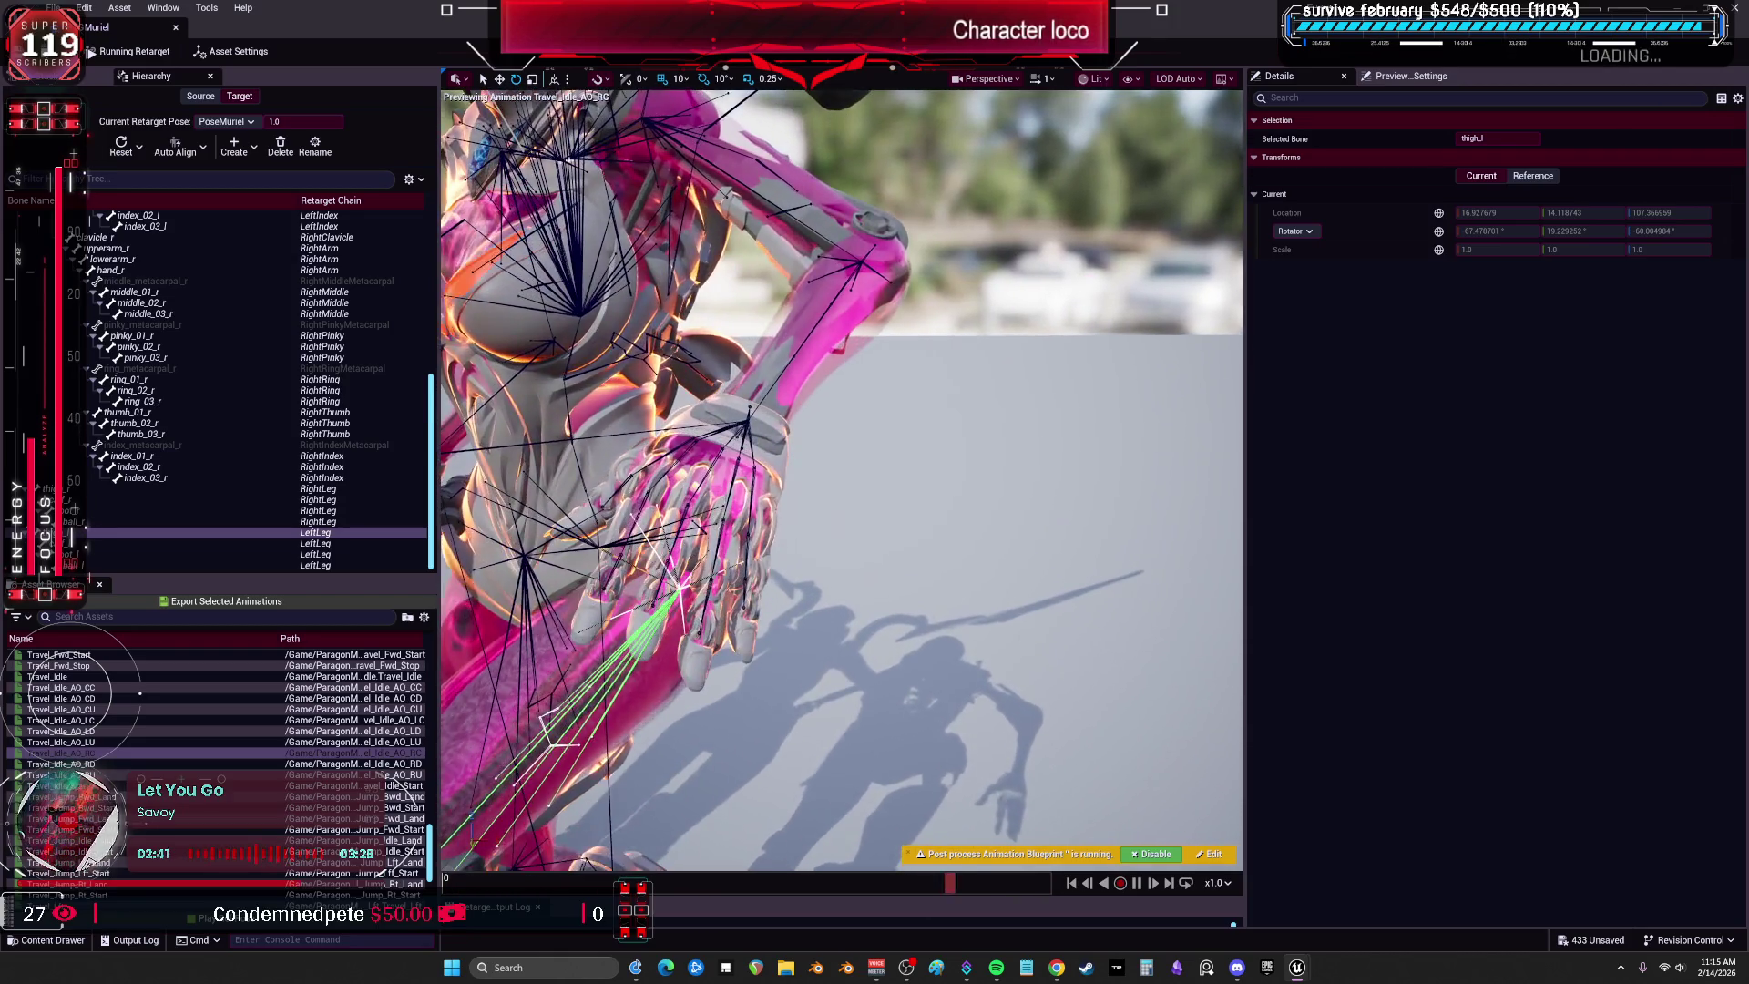
pyautogui.scroll(4, 841, 473)
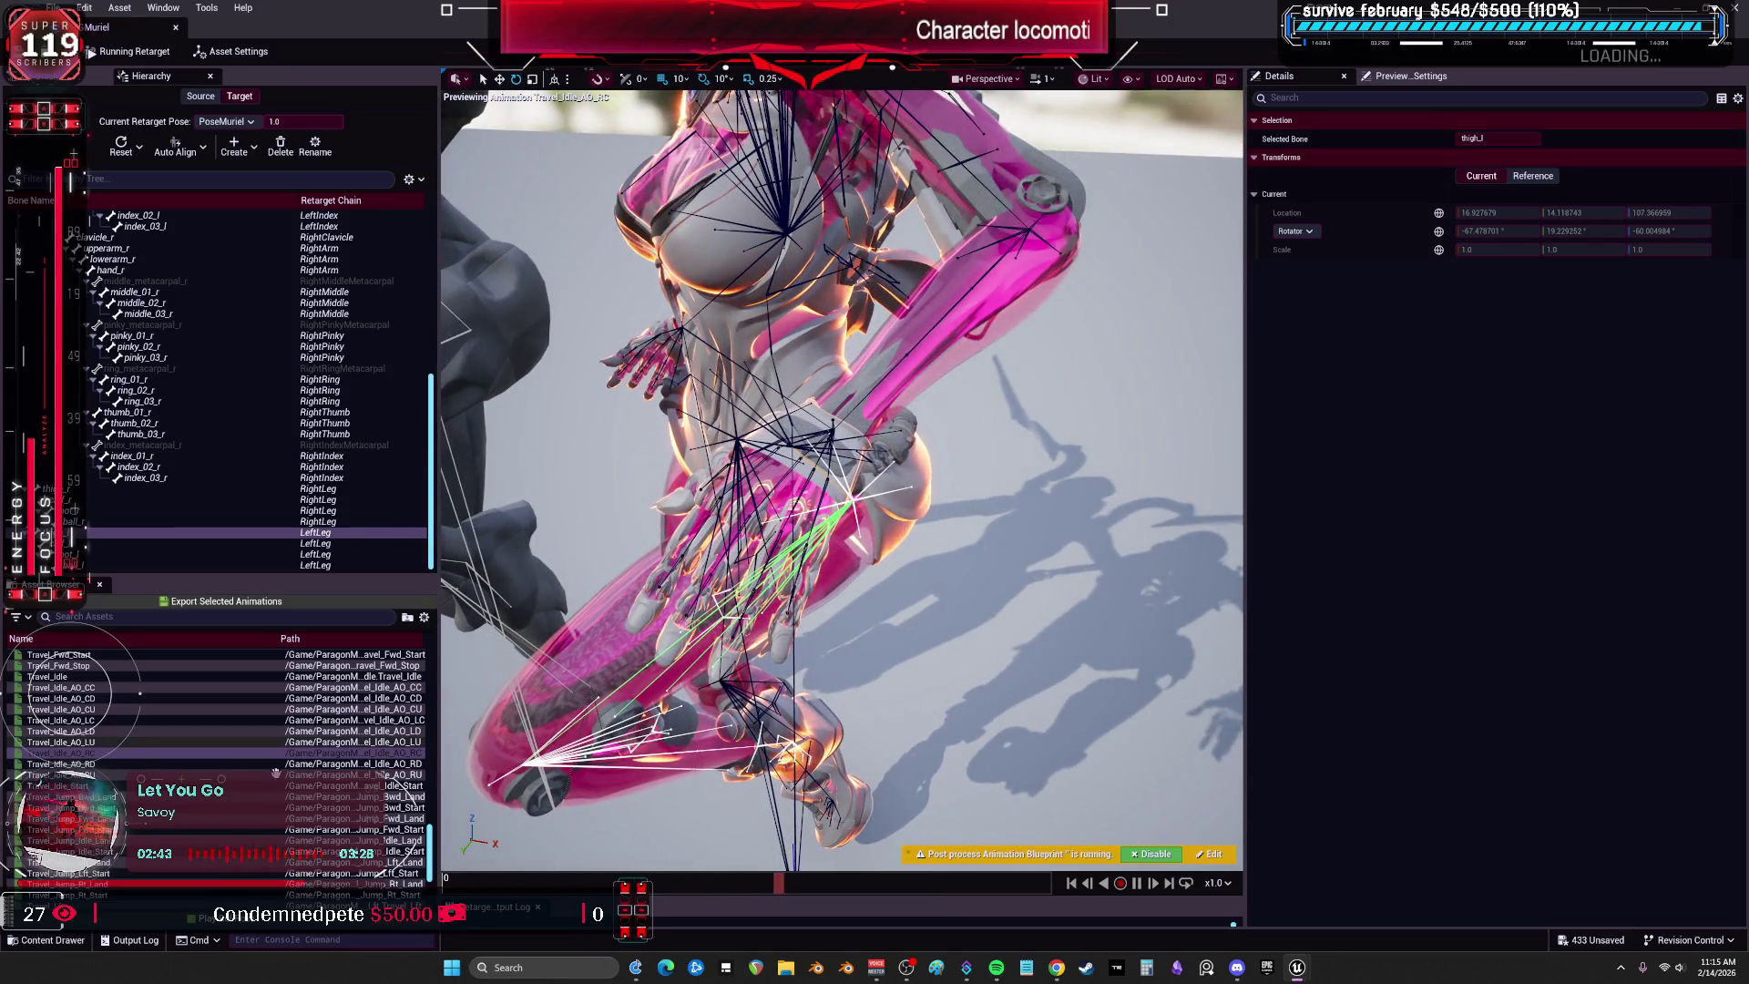
# Step: Select all retargeted animations and choose BewmV/BEWMV/Animations/ParagonMuriel as the export folder
pyautogui.hotkey('ctrl', 'a')
pyautogui.click(219, 602)
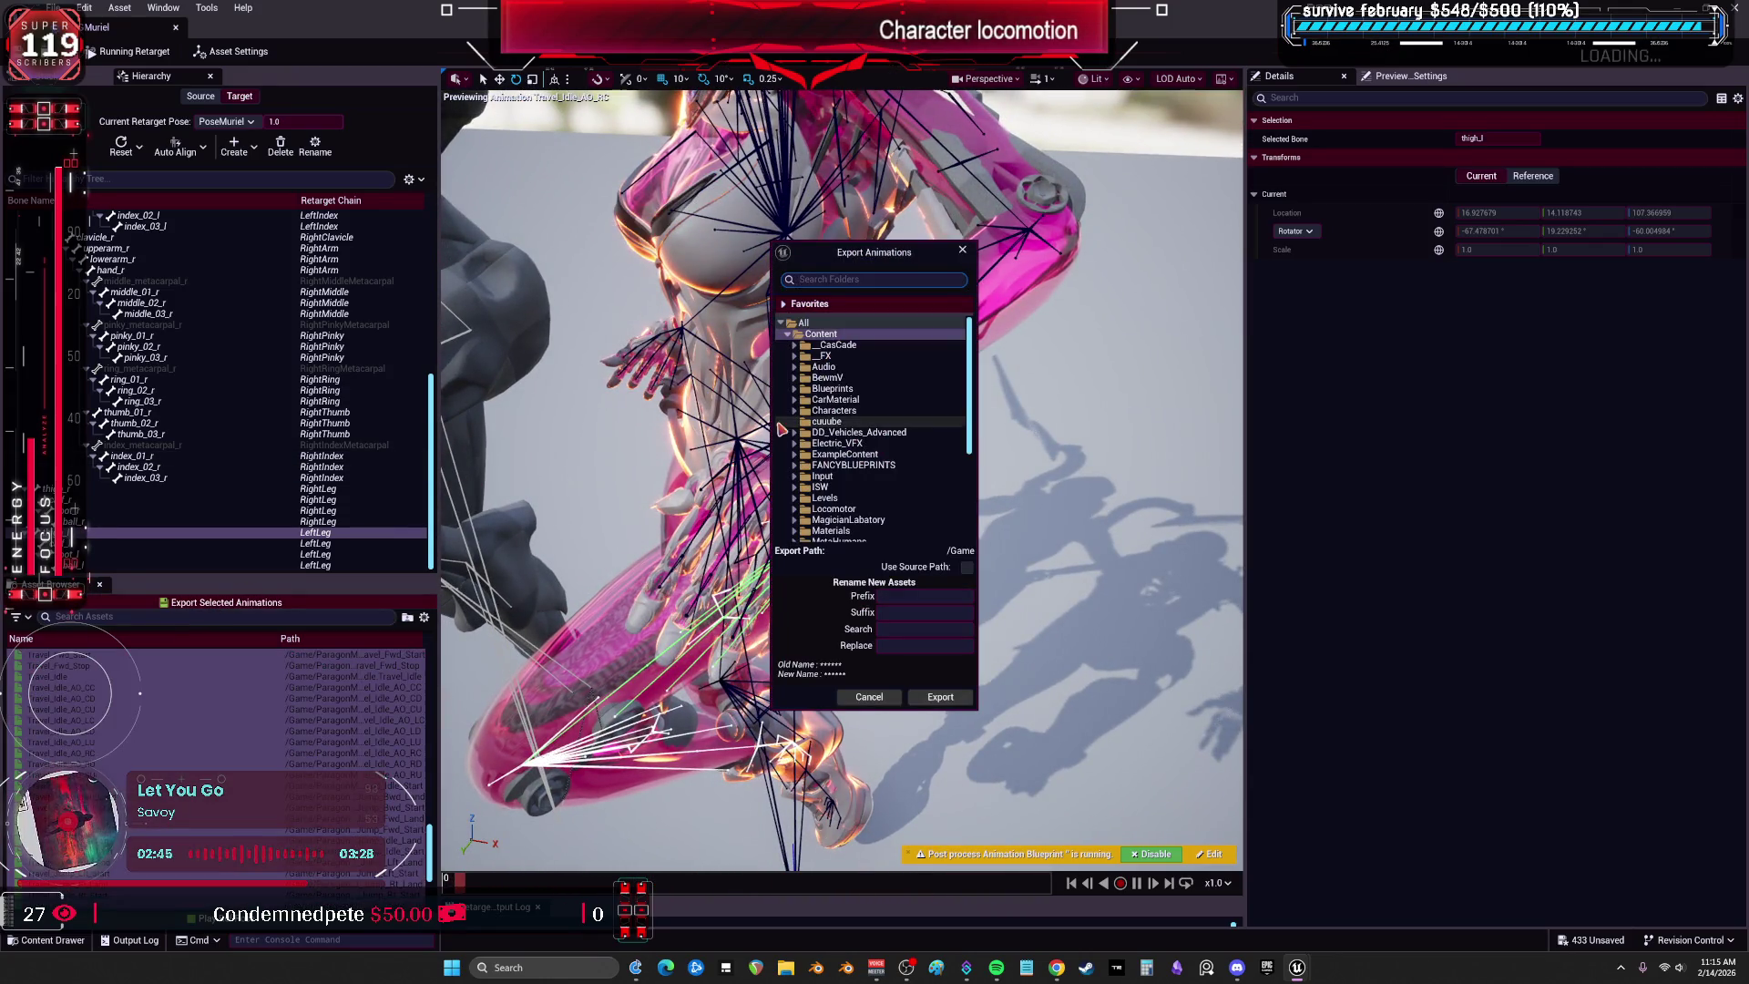
pyautogui.click(795, 377)
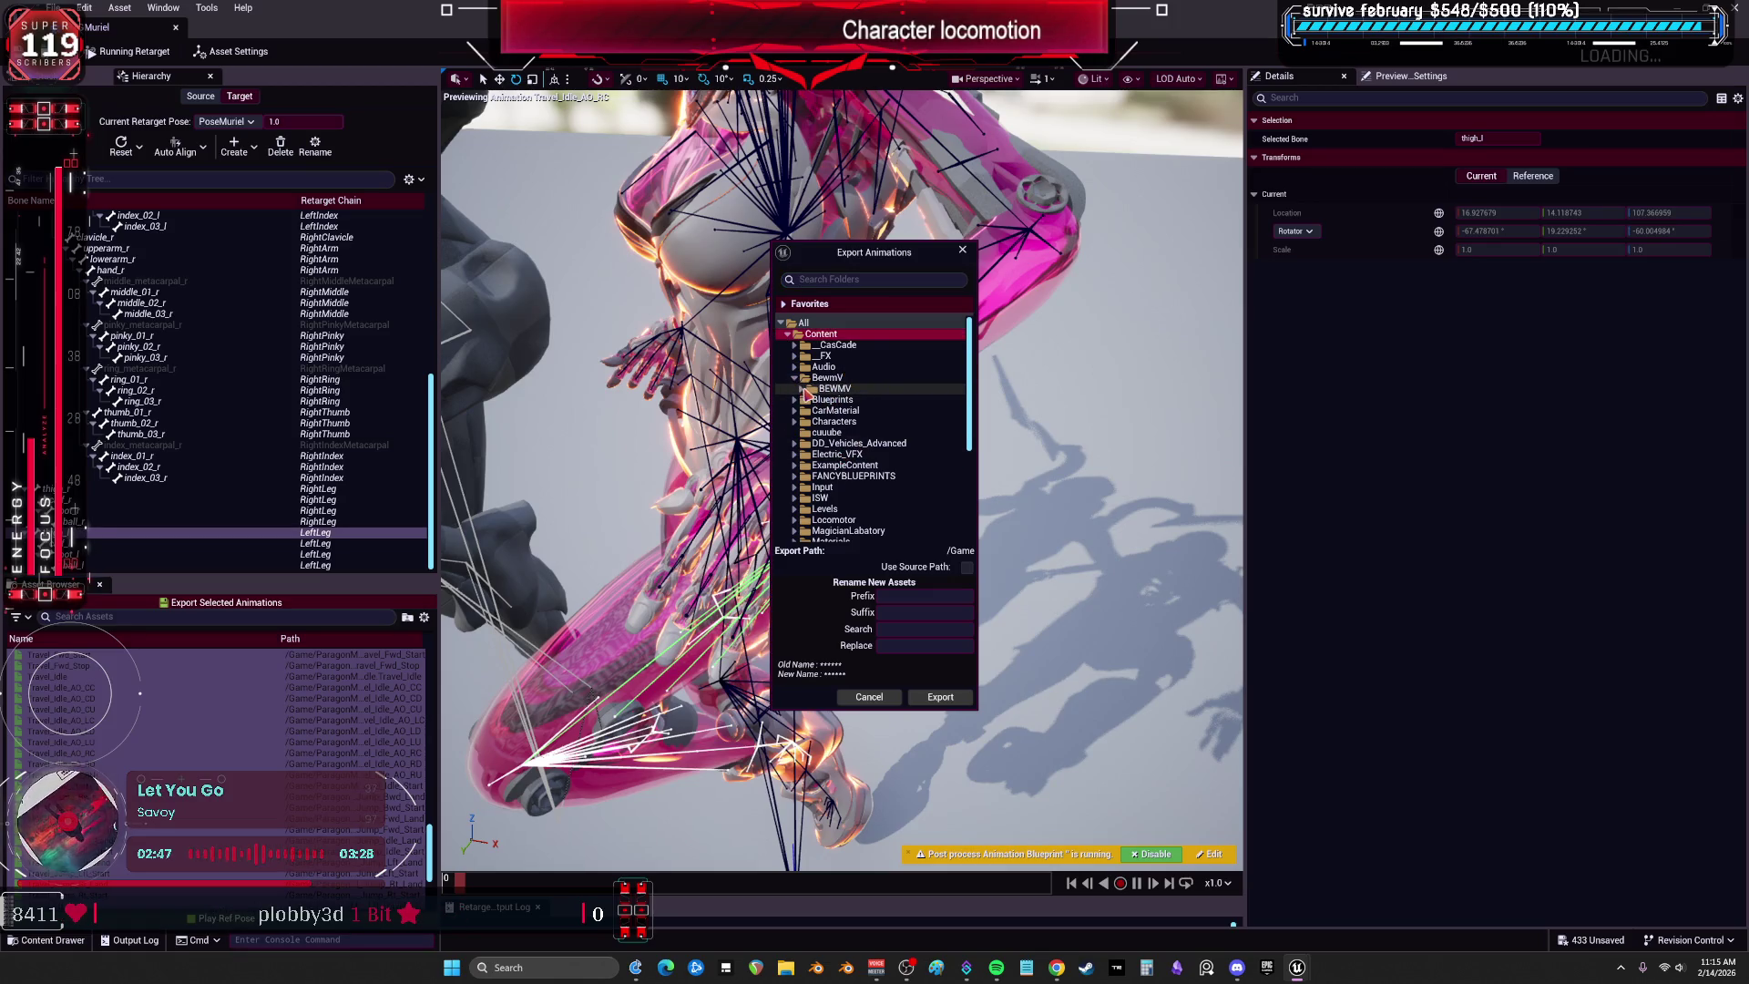
pyautogui.click(803, 389)
pyautogui.click(809, 412)
pyautogui.click(874, 444)
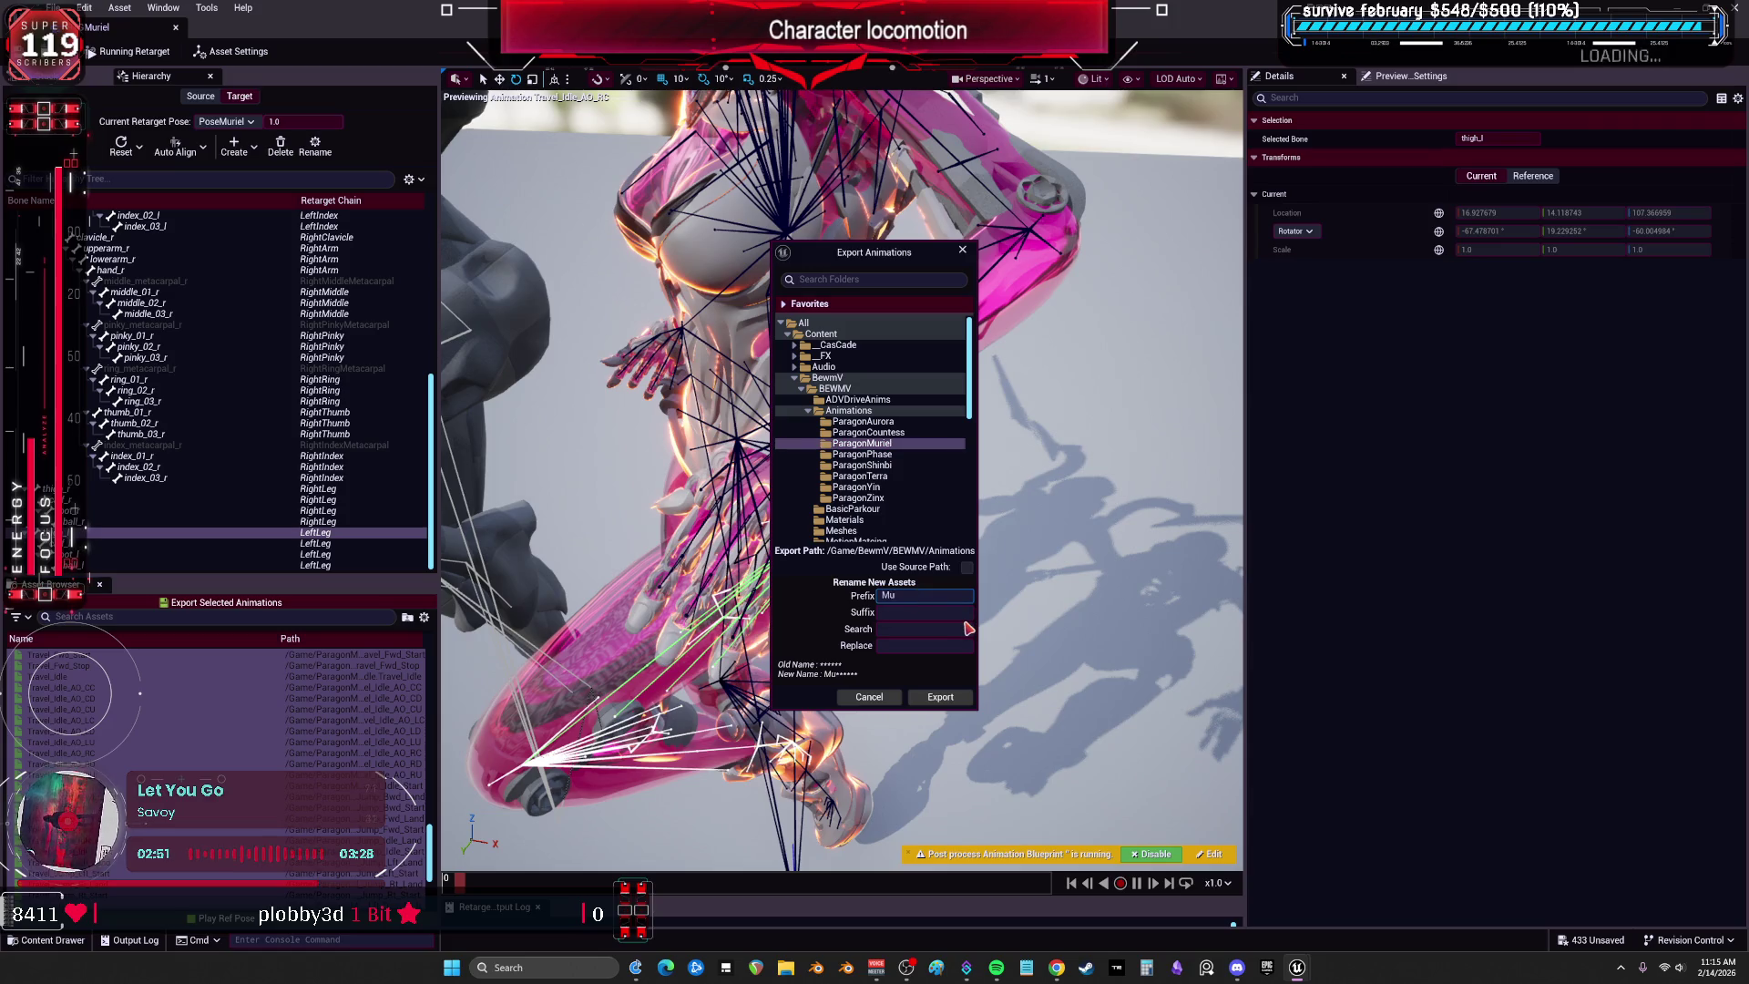
# Step: Export the animations with the Muriel prefix, then open the ParagonPhase folder
pyautogui.click(938, 697)
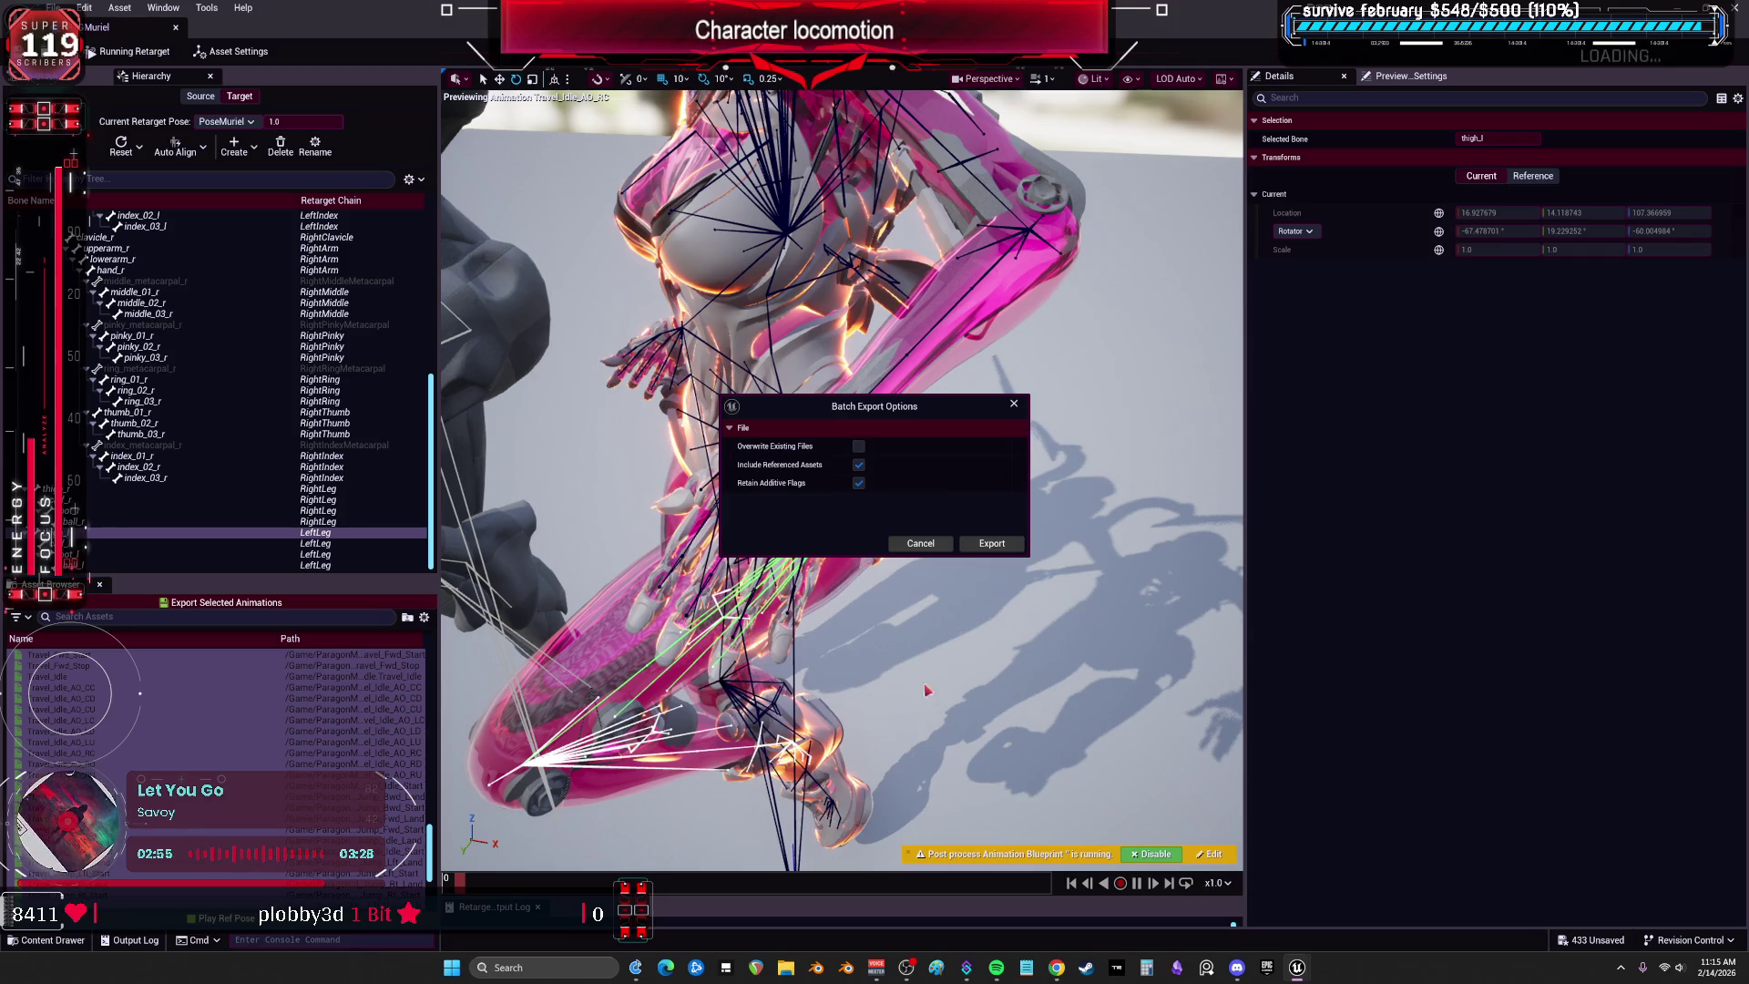
pyautogui.click(975, 546)
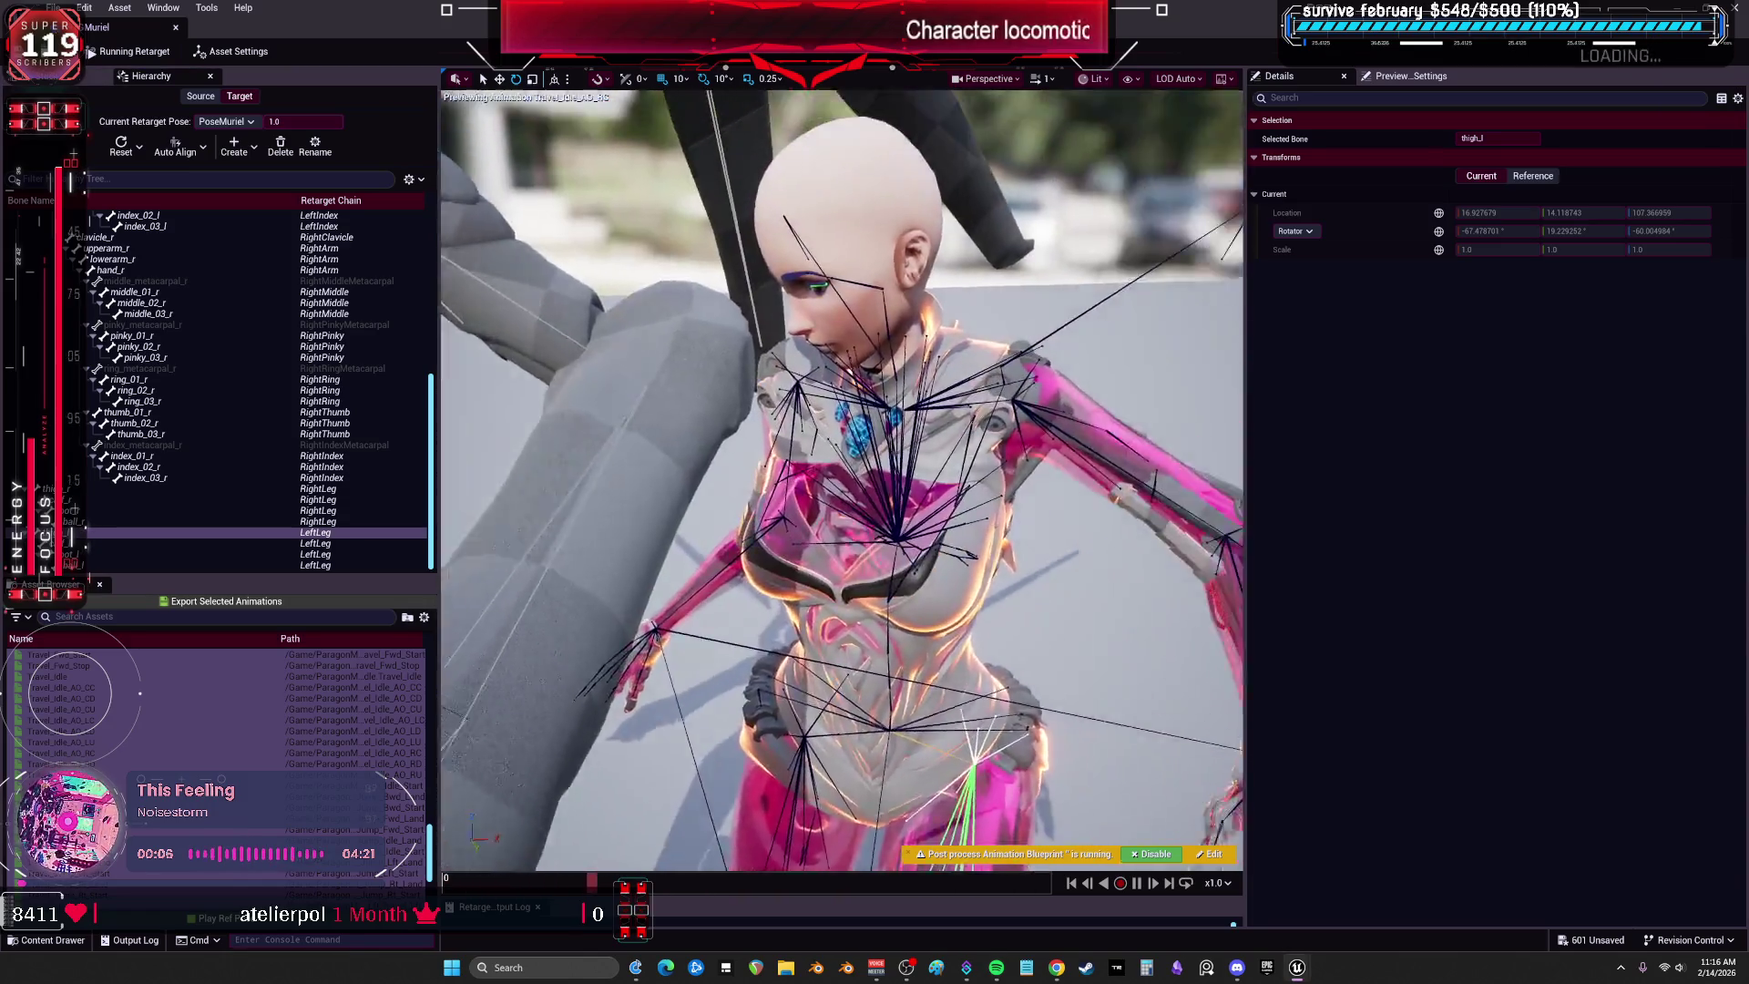
pyautogui.hotkey('alt', 'Tab')
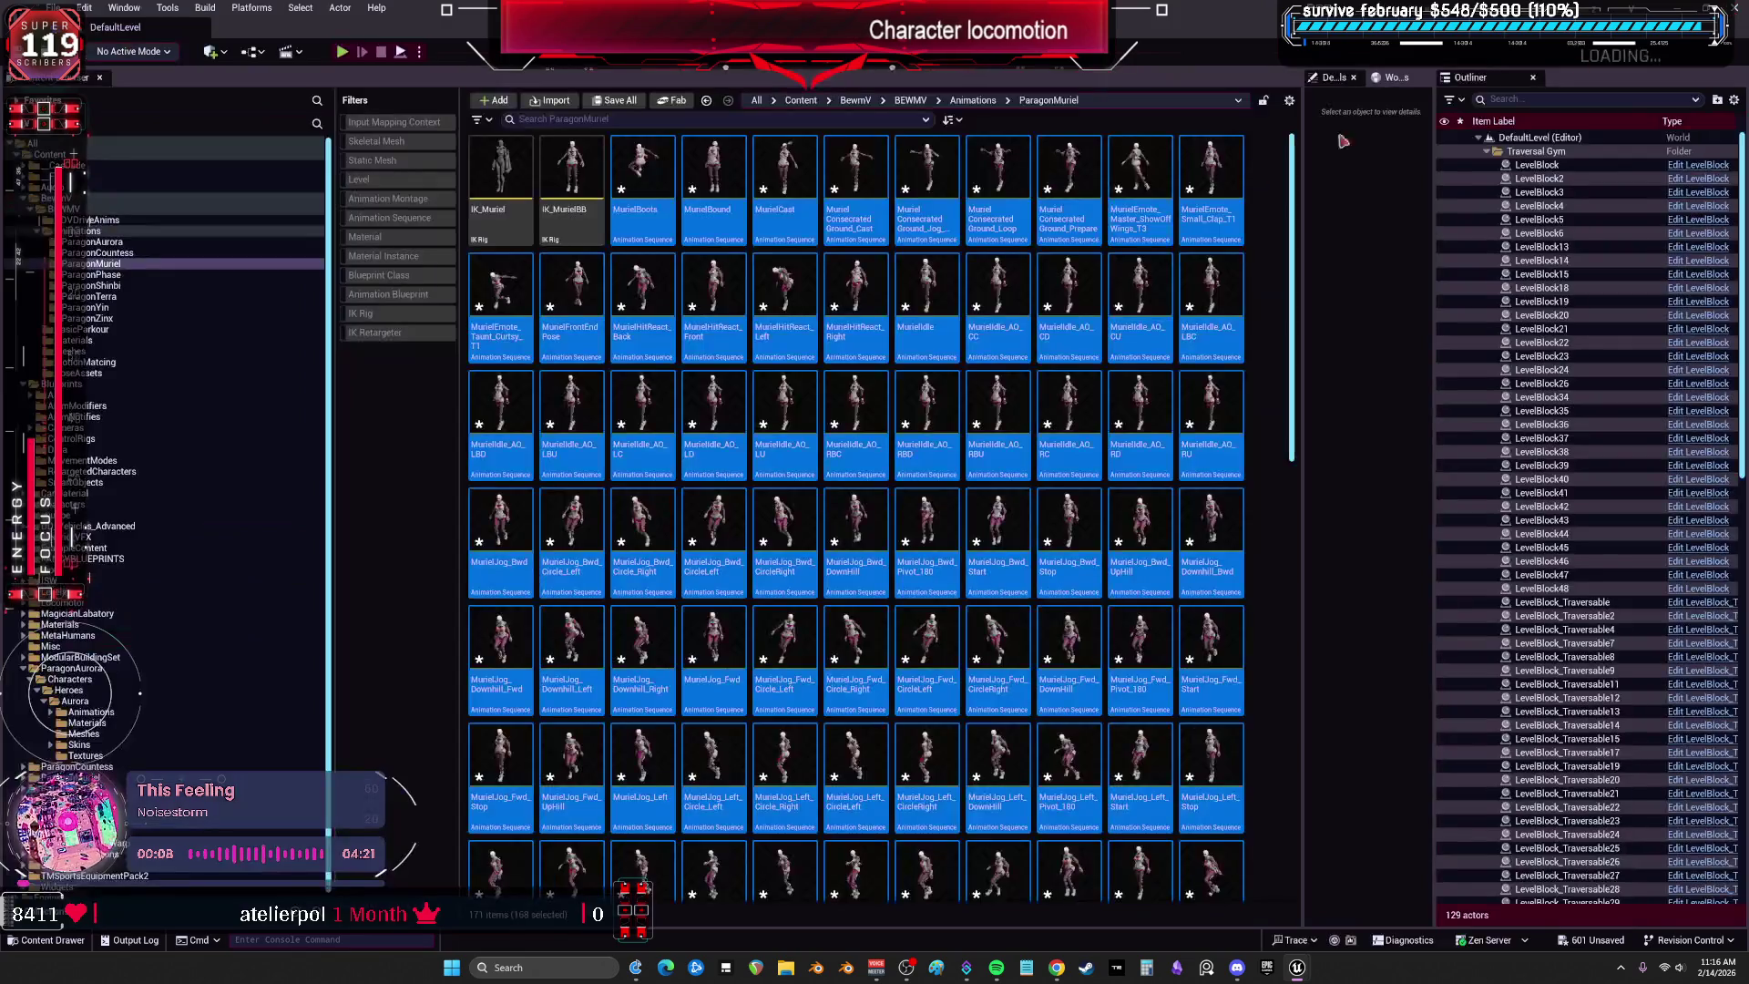
pyautogui.click(128, 275)
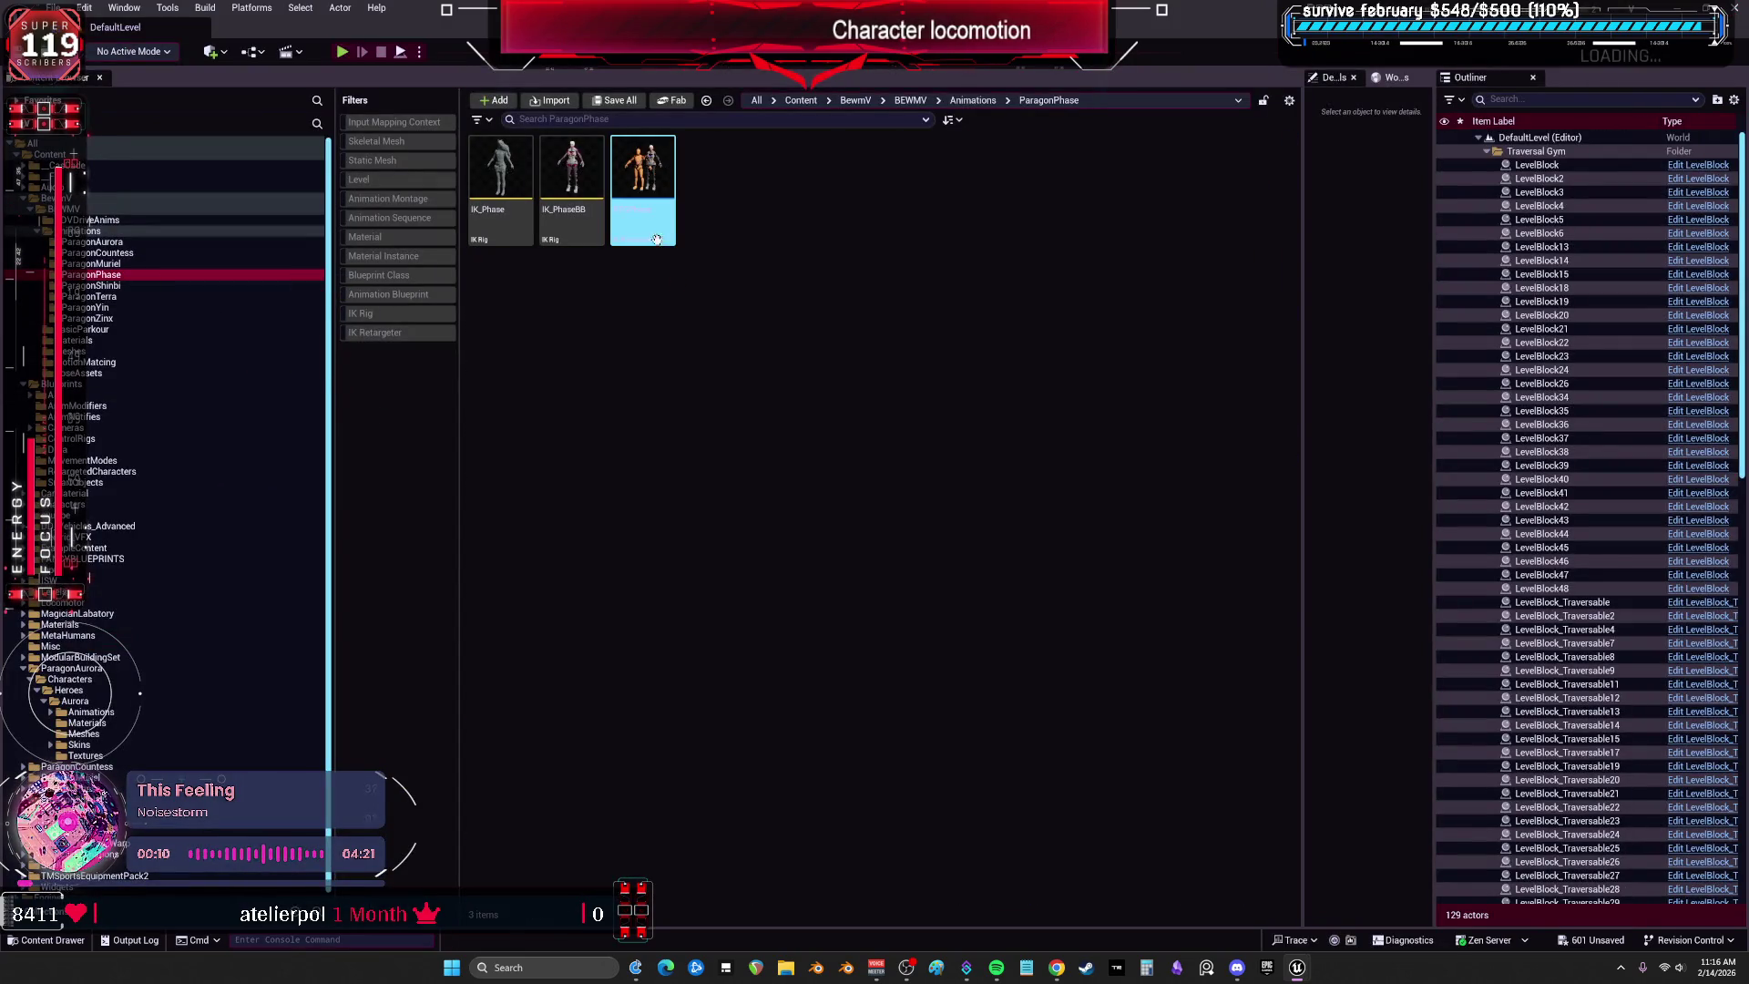
# Step: Paste copies of RTGMuriel into the ParagonPhase, ParagonShinbi, ParagonYin and ParagonTerra folders
pyautogui.click(129, 264)
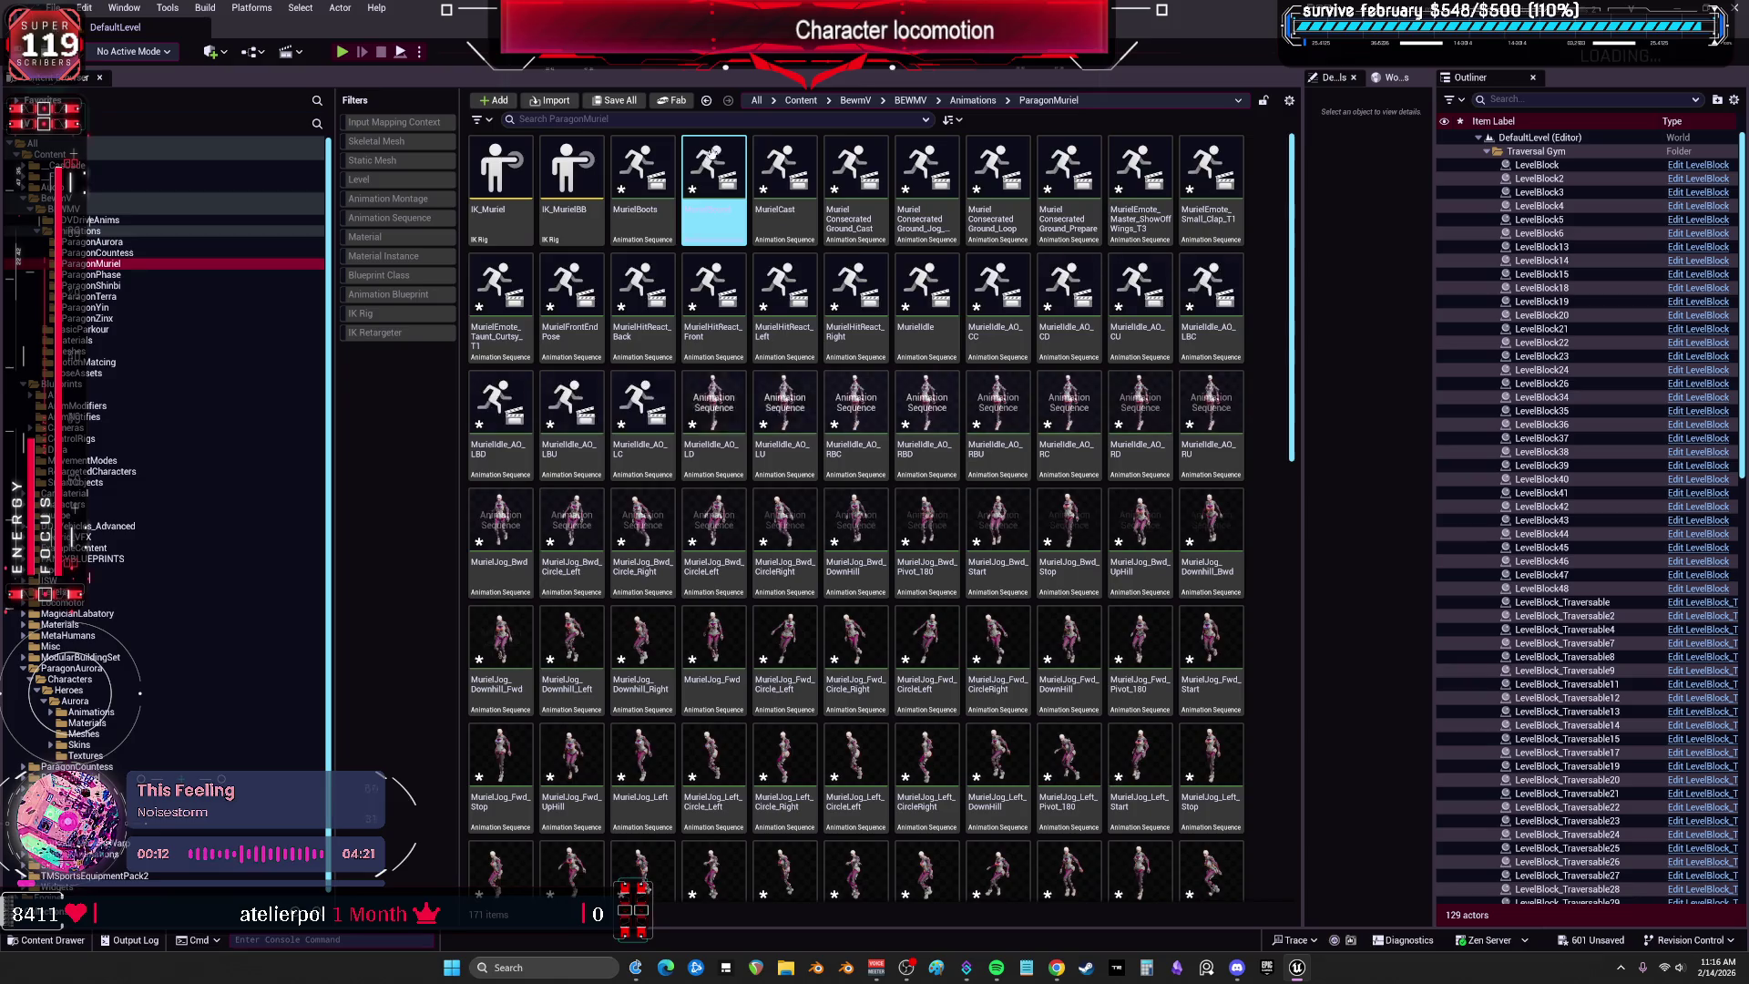
pyautogui.write('rtg')
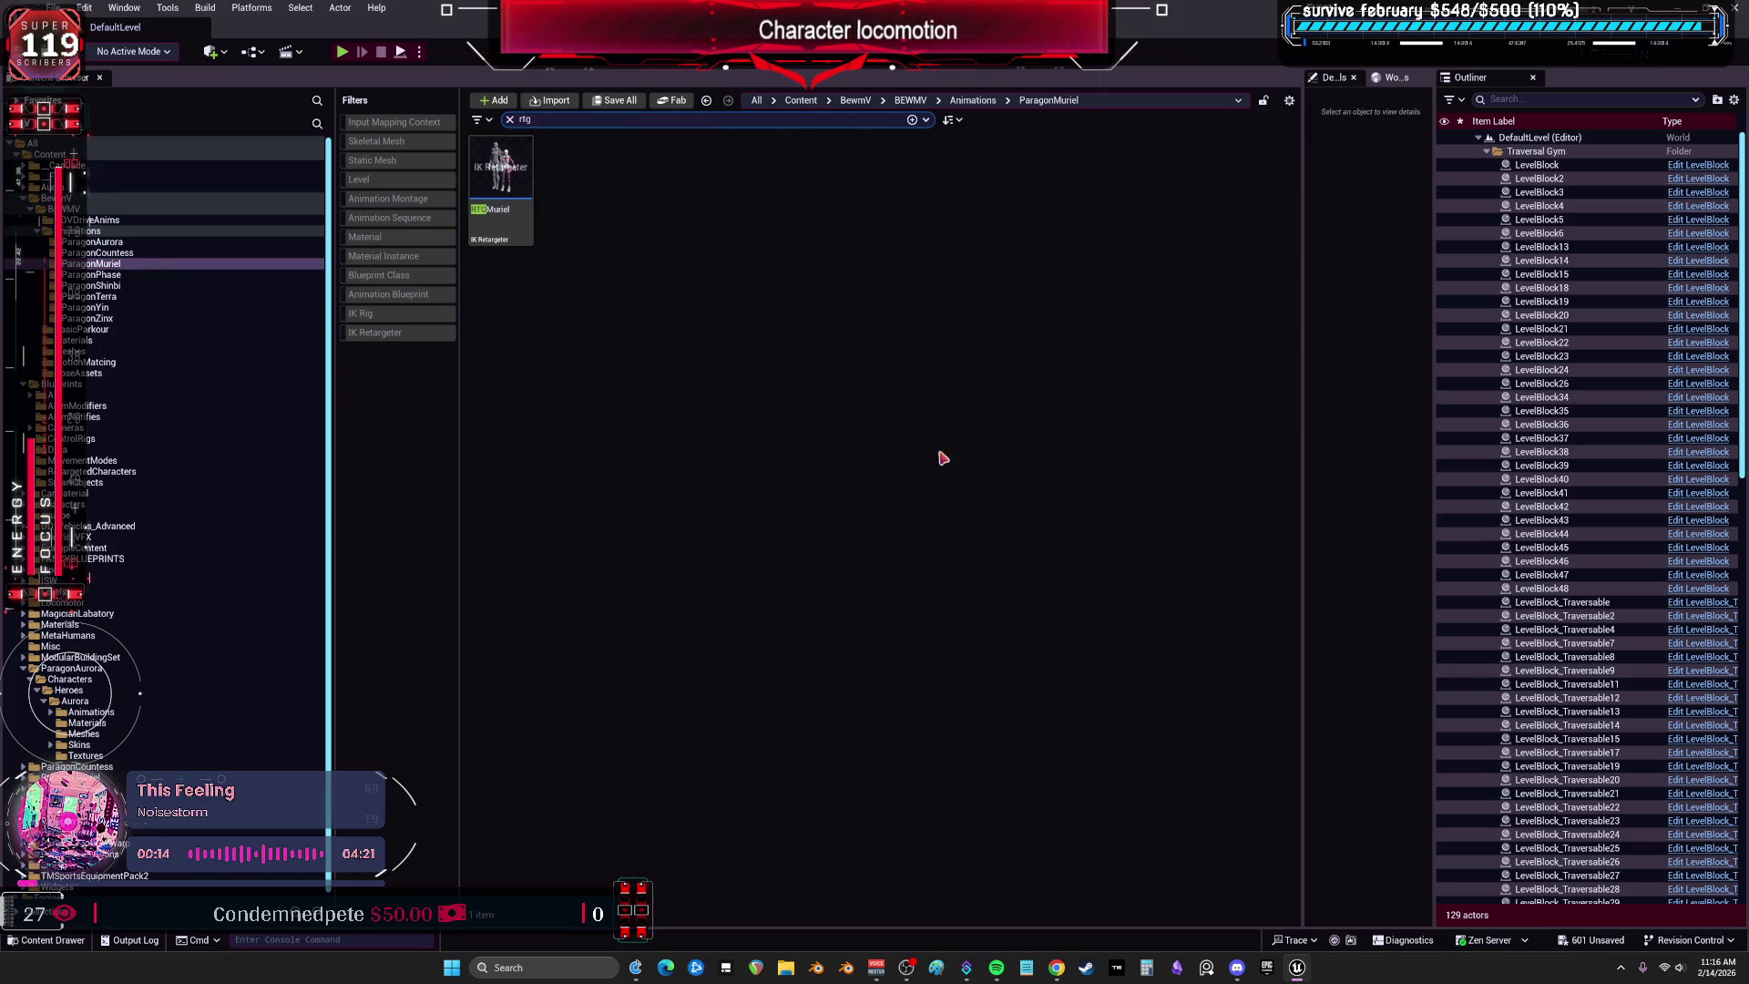
pyautogui.click(119, 274)
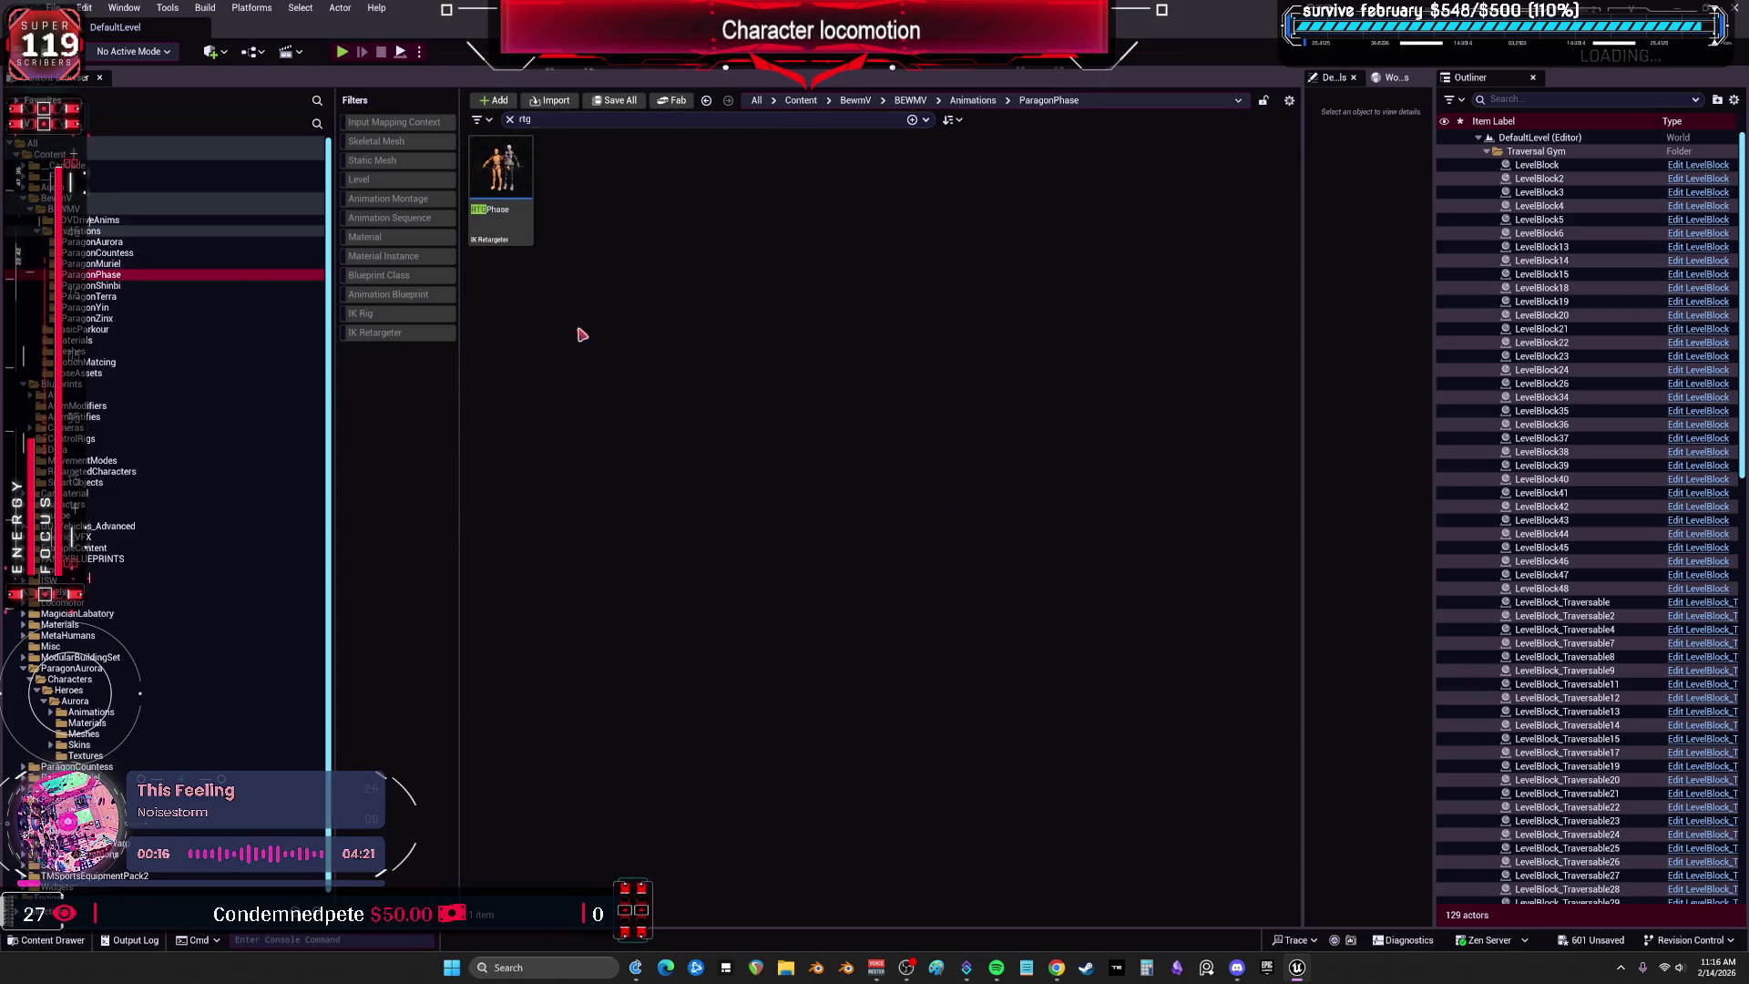
pyautogui.hotkey('ctrl', 'v')
pyautogui.click(118, 285)
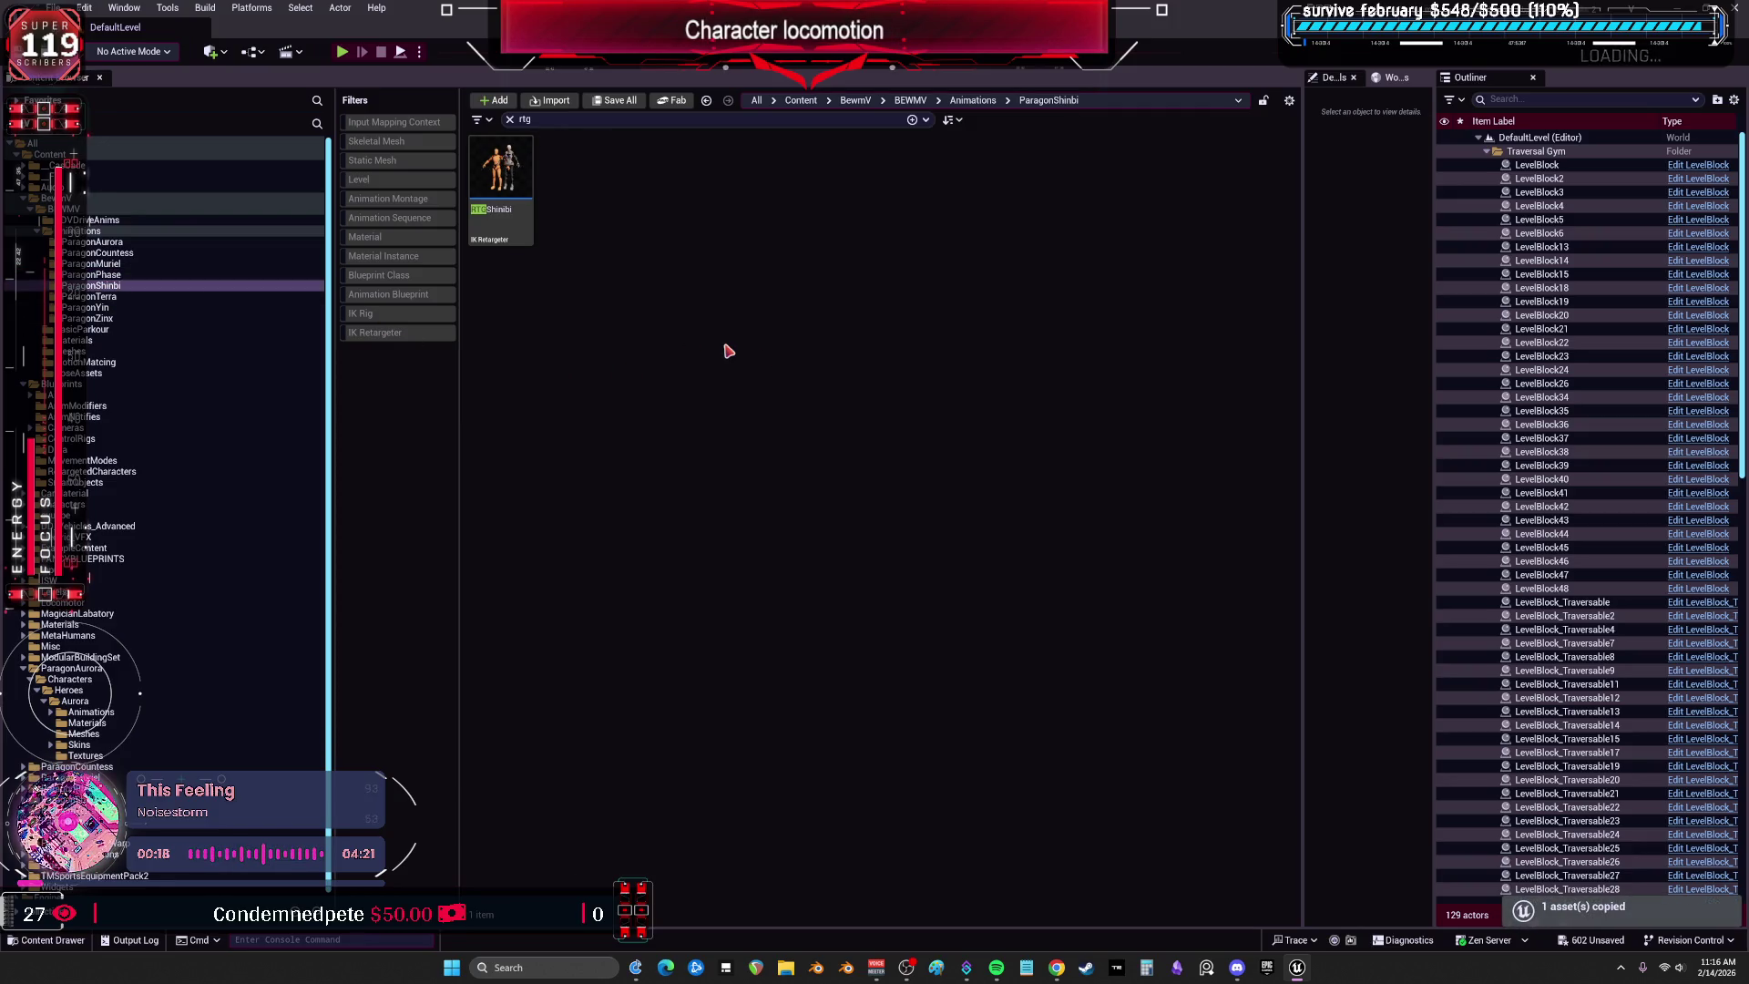
pyautogui.hotkey('ctrl', 'v')
pyautogui.click(109, 307)
pyautogui.hotkey('ctrl', 'v')
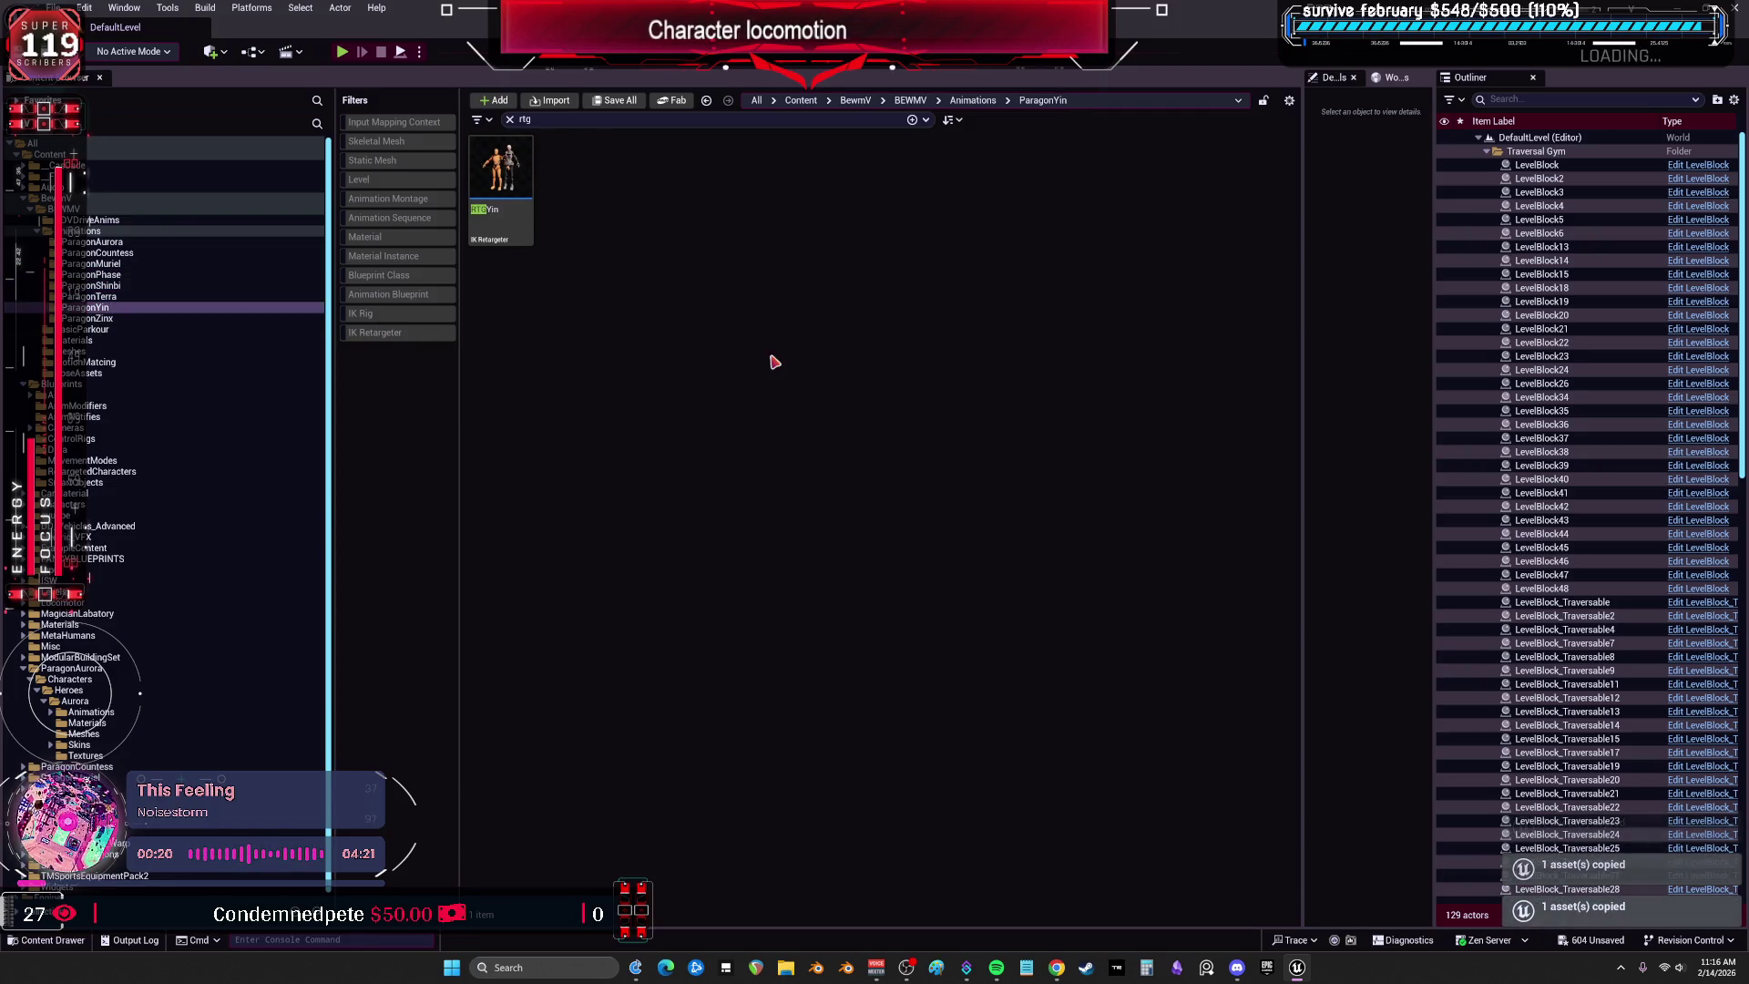
pyautogui.click(148, 319)
pyautogui.hotkey('ctrl', 'v')
# Step: In ParagonPhase, replace the old RTGPhase retargeter with the RTGMuriel copy, renamed RTGPhase
pyautogui.click(127, 285)
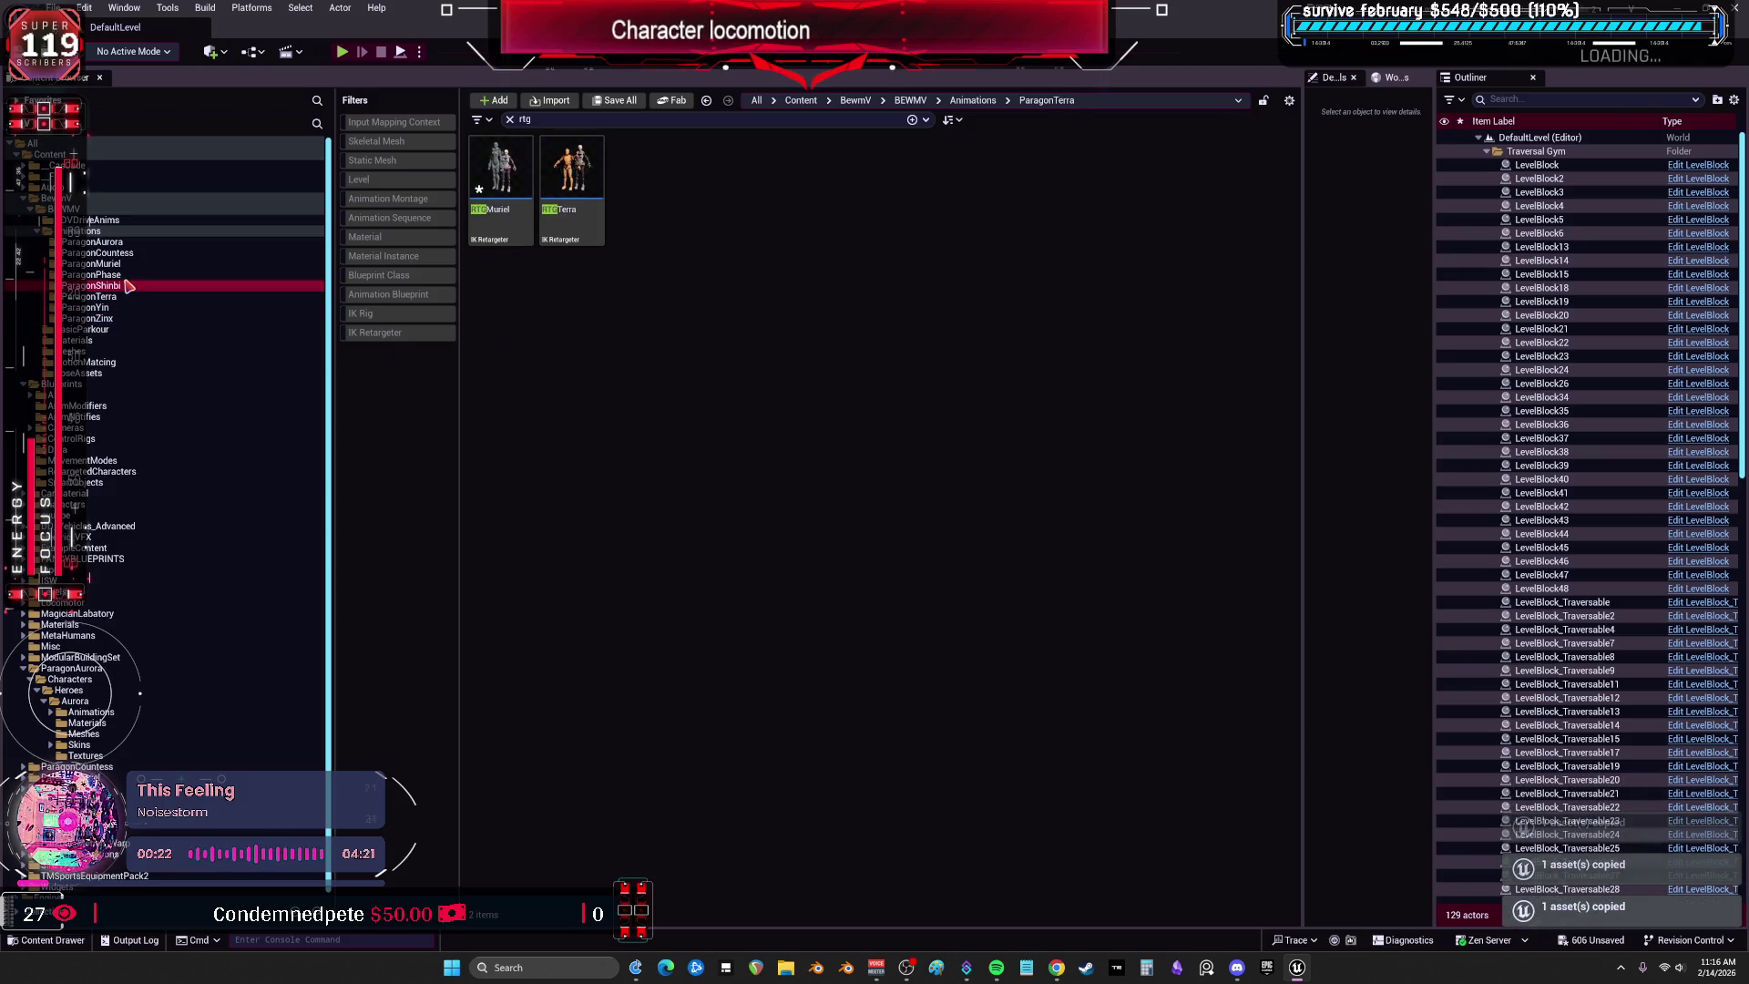
pyautogui.click(128, 275)
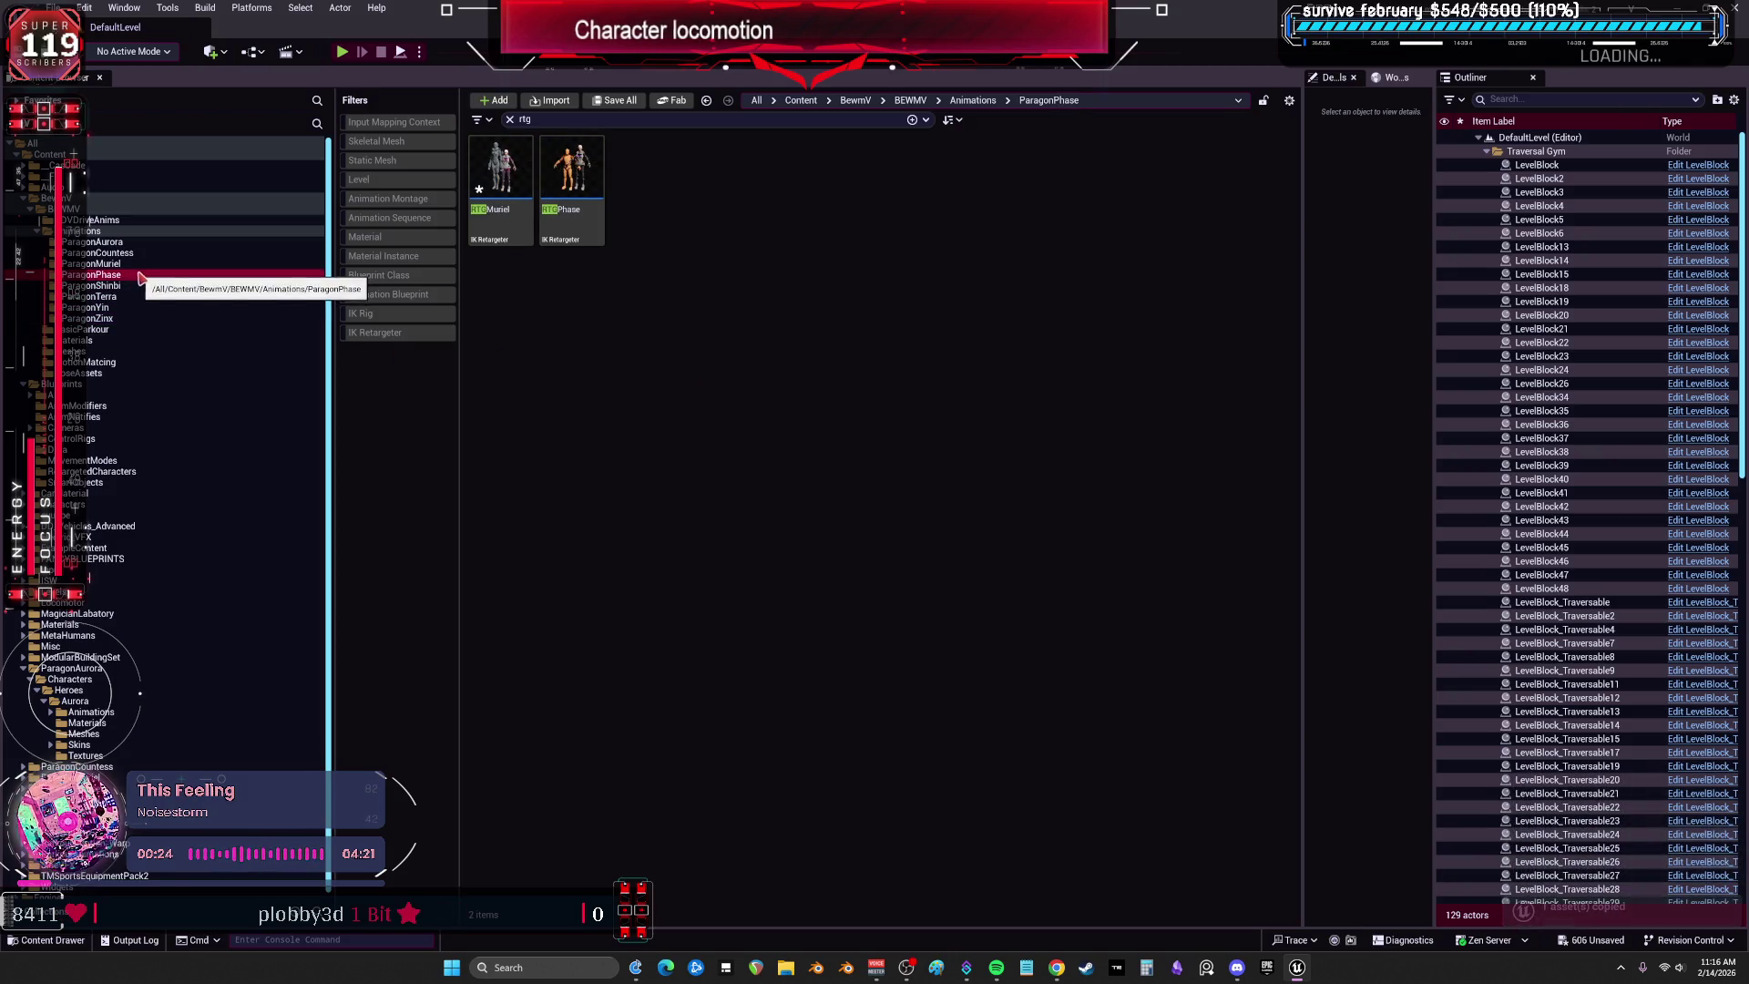
pyautogui.click(486, 235)
pyautogui.click(583, 228)
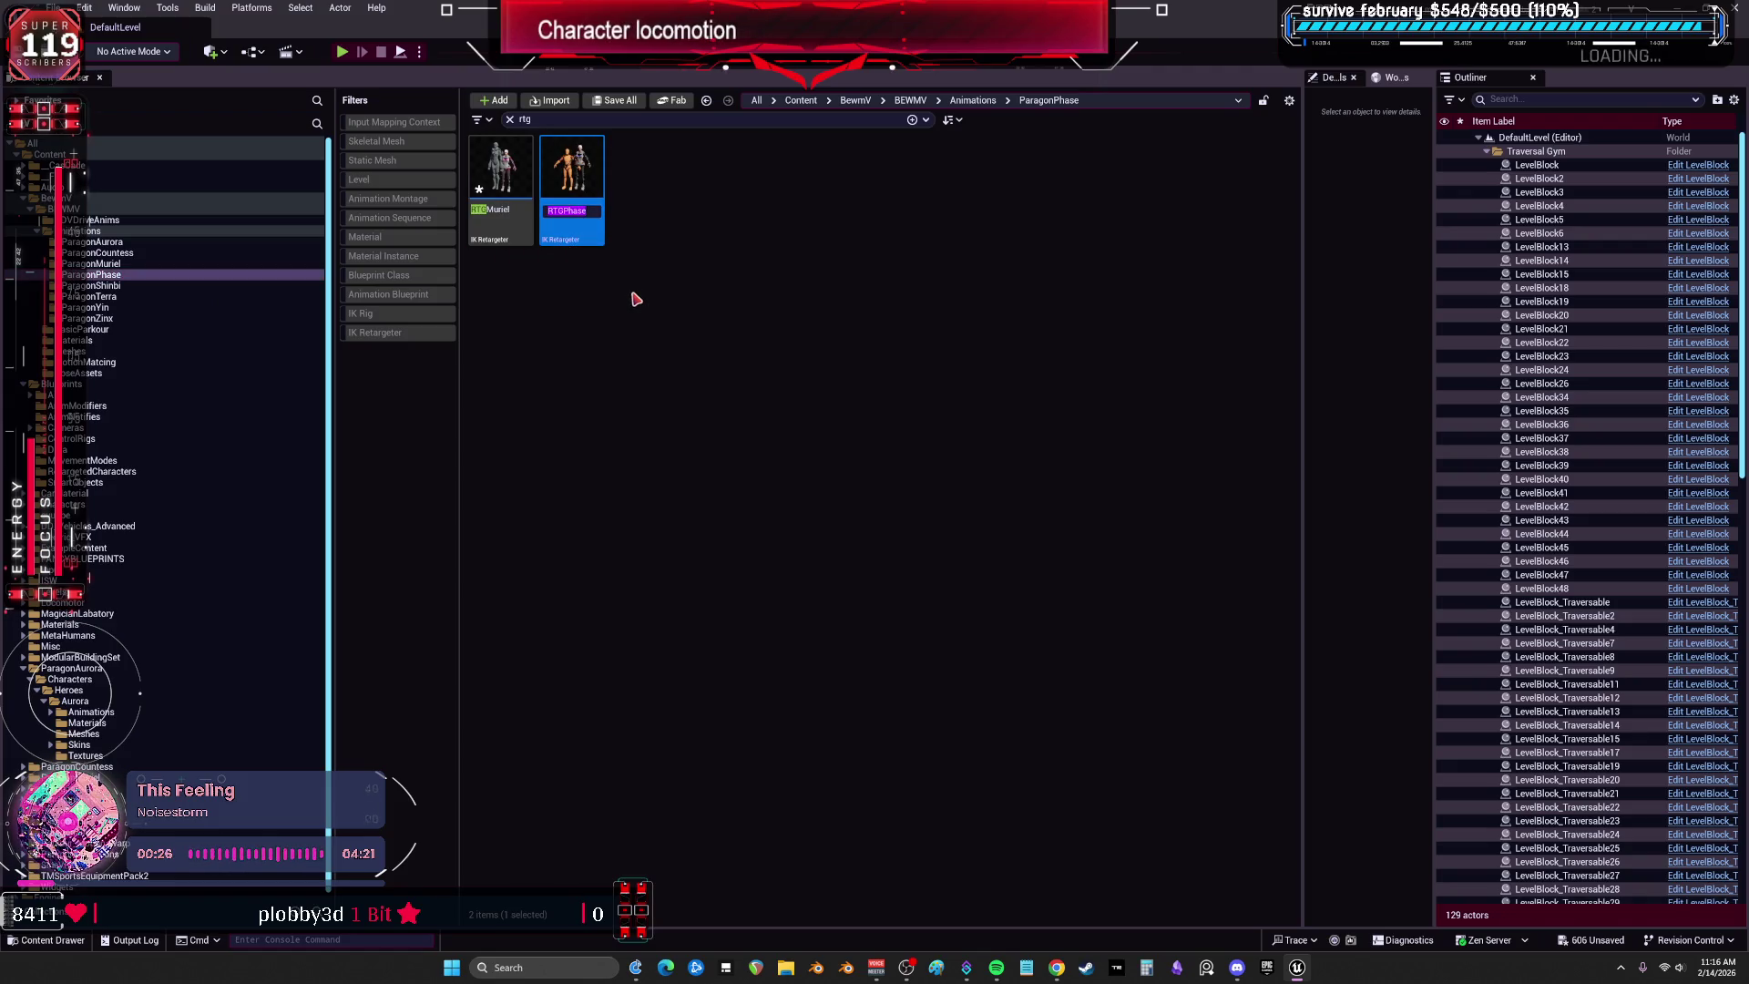
pyautogui.press('F2')
pyautogui.press('Return')
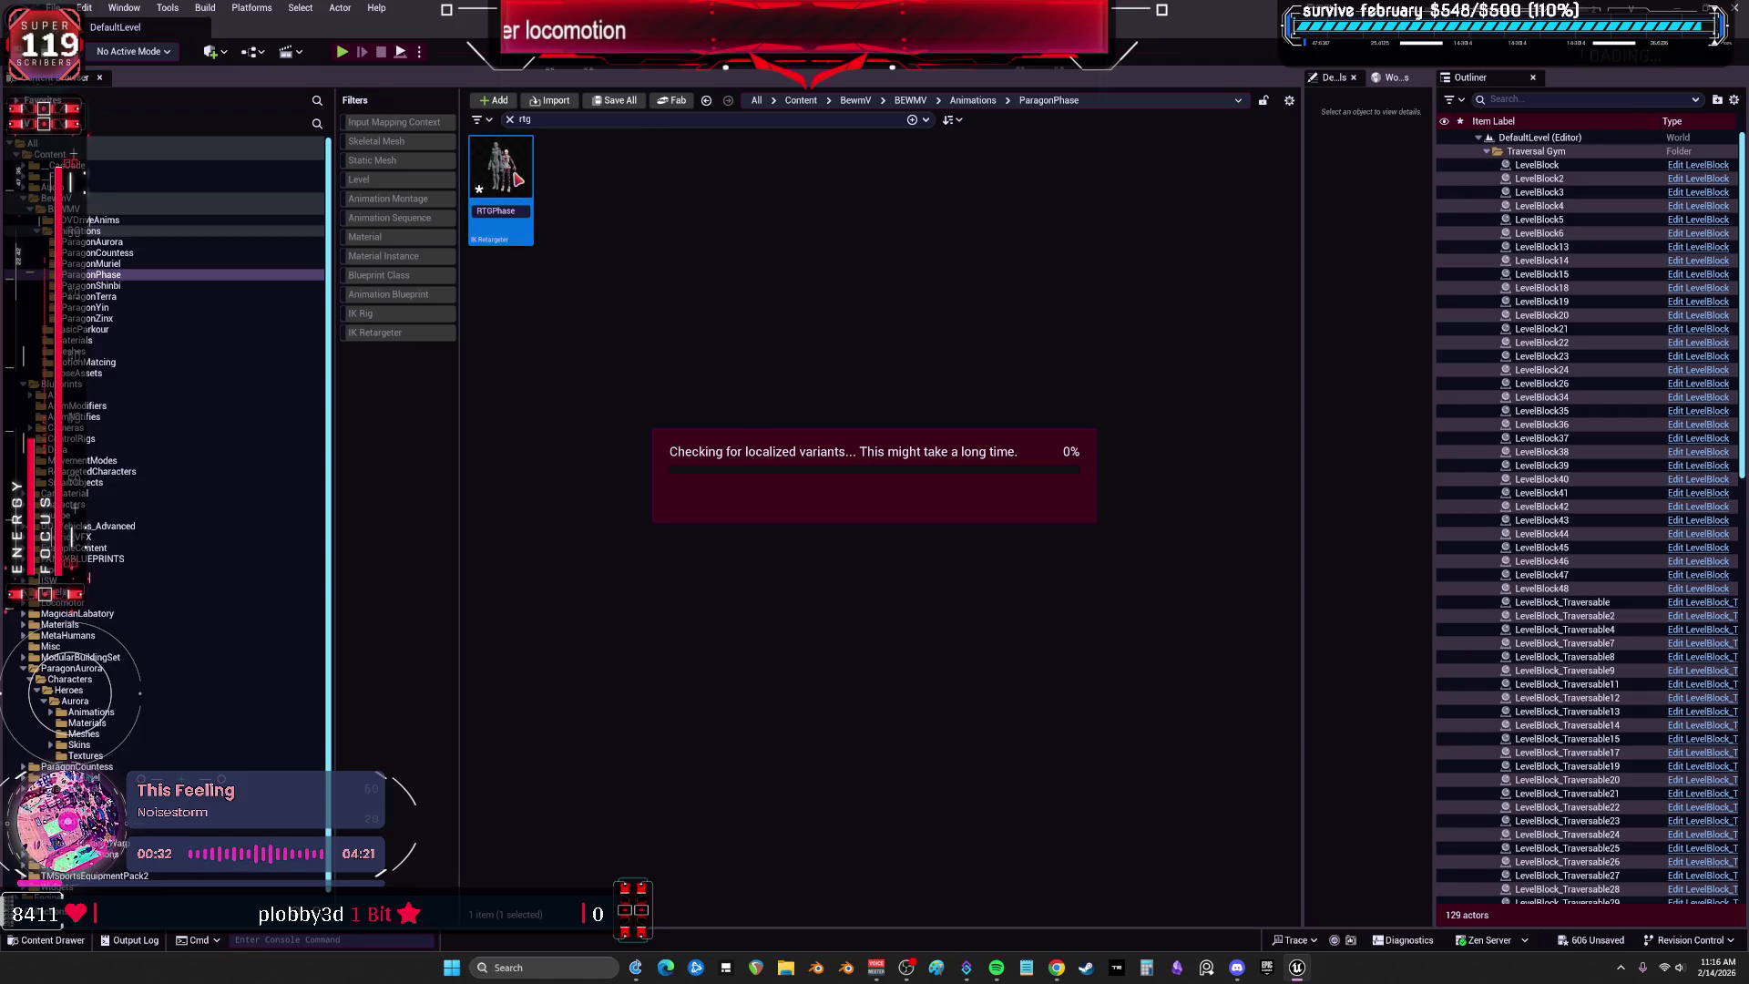
# Step: Open RTGPhase and set IK_Phase as the source IK rig for all ops
pyautogui.doubleClick(525, 176)
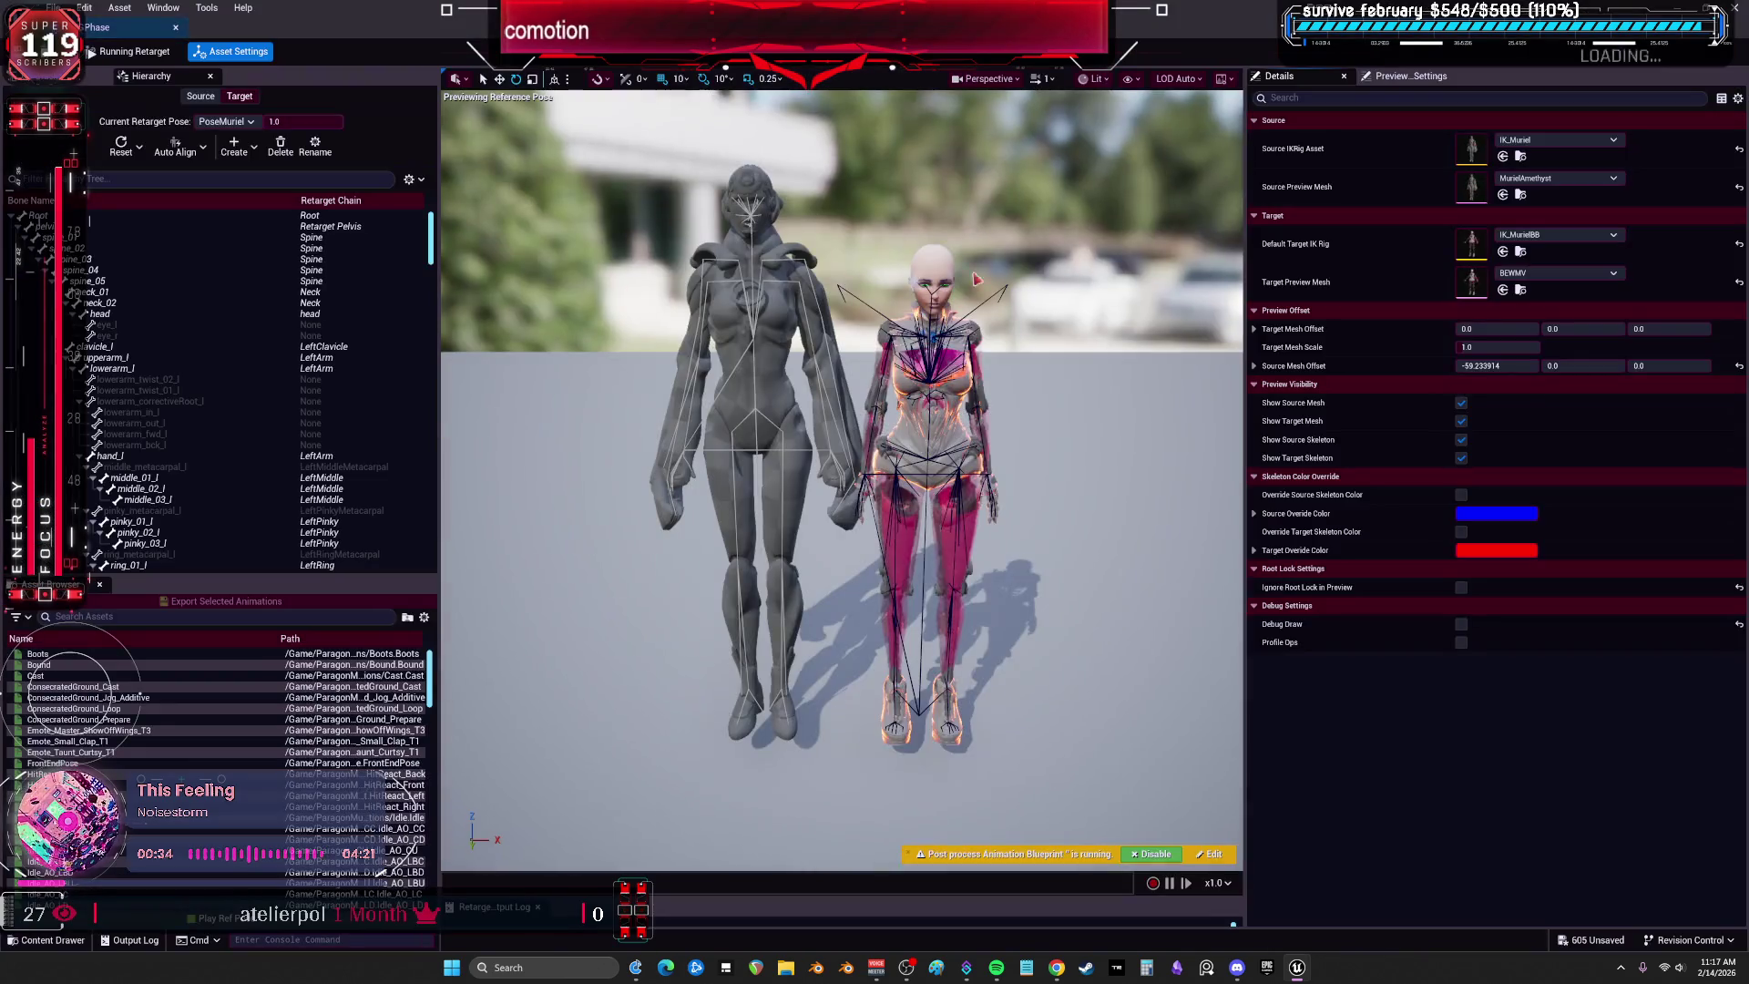
pyautogui.click(1519, 143)
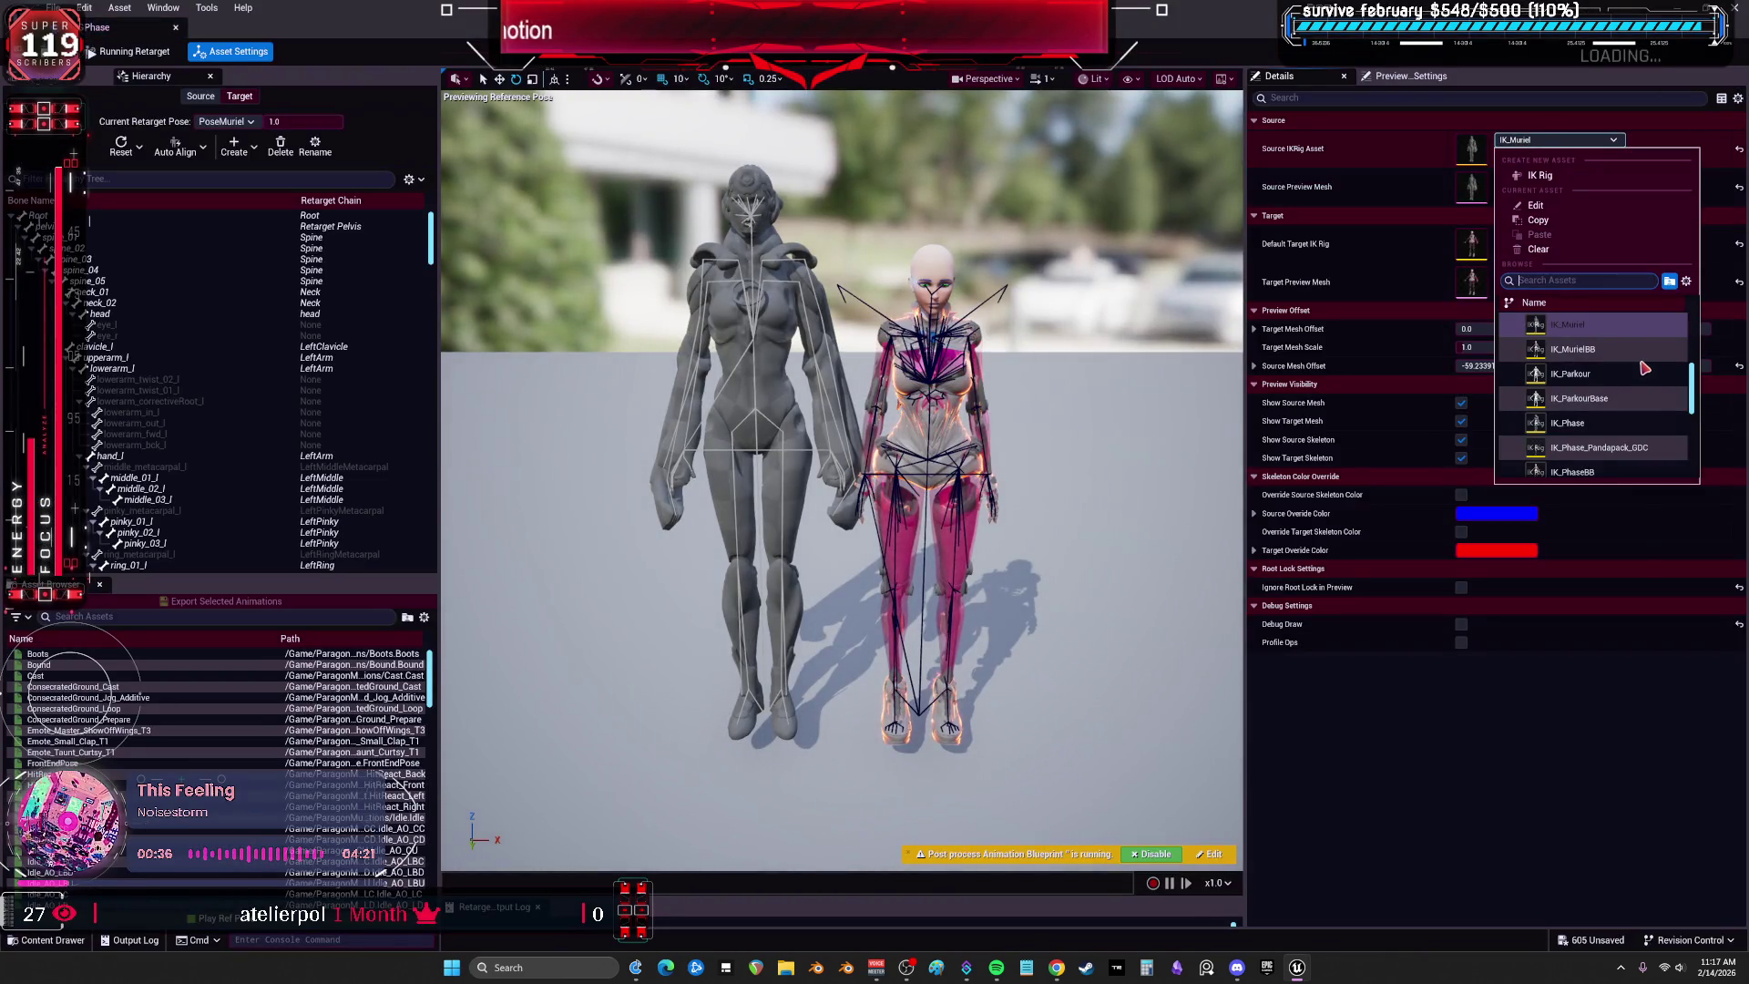
pyautogui.click(1605, 423)
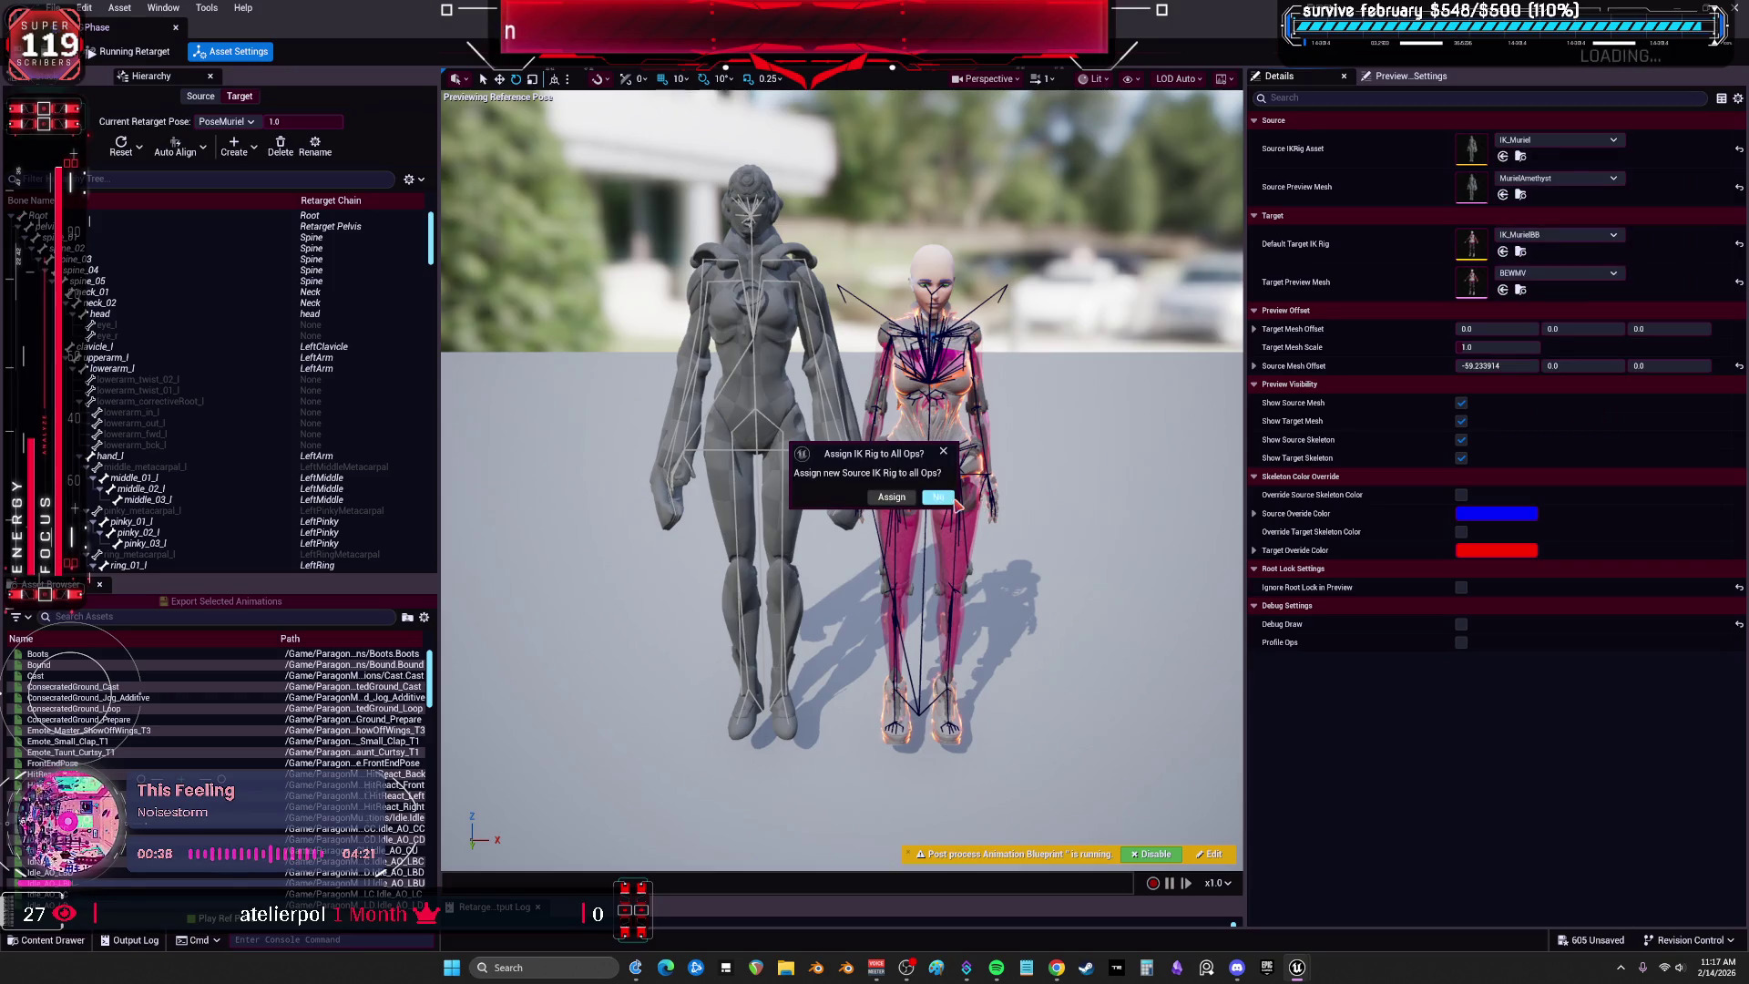
pyautogui.click(953, 499)
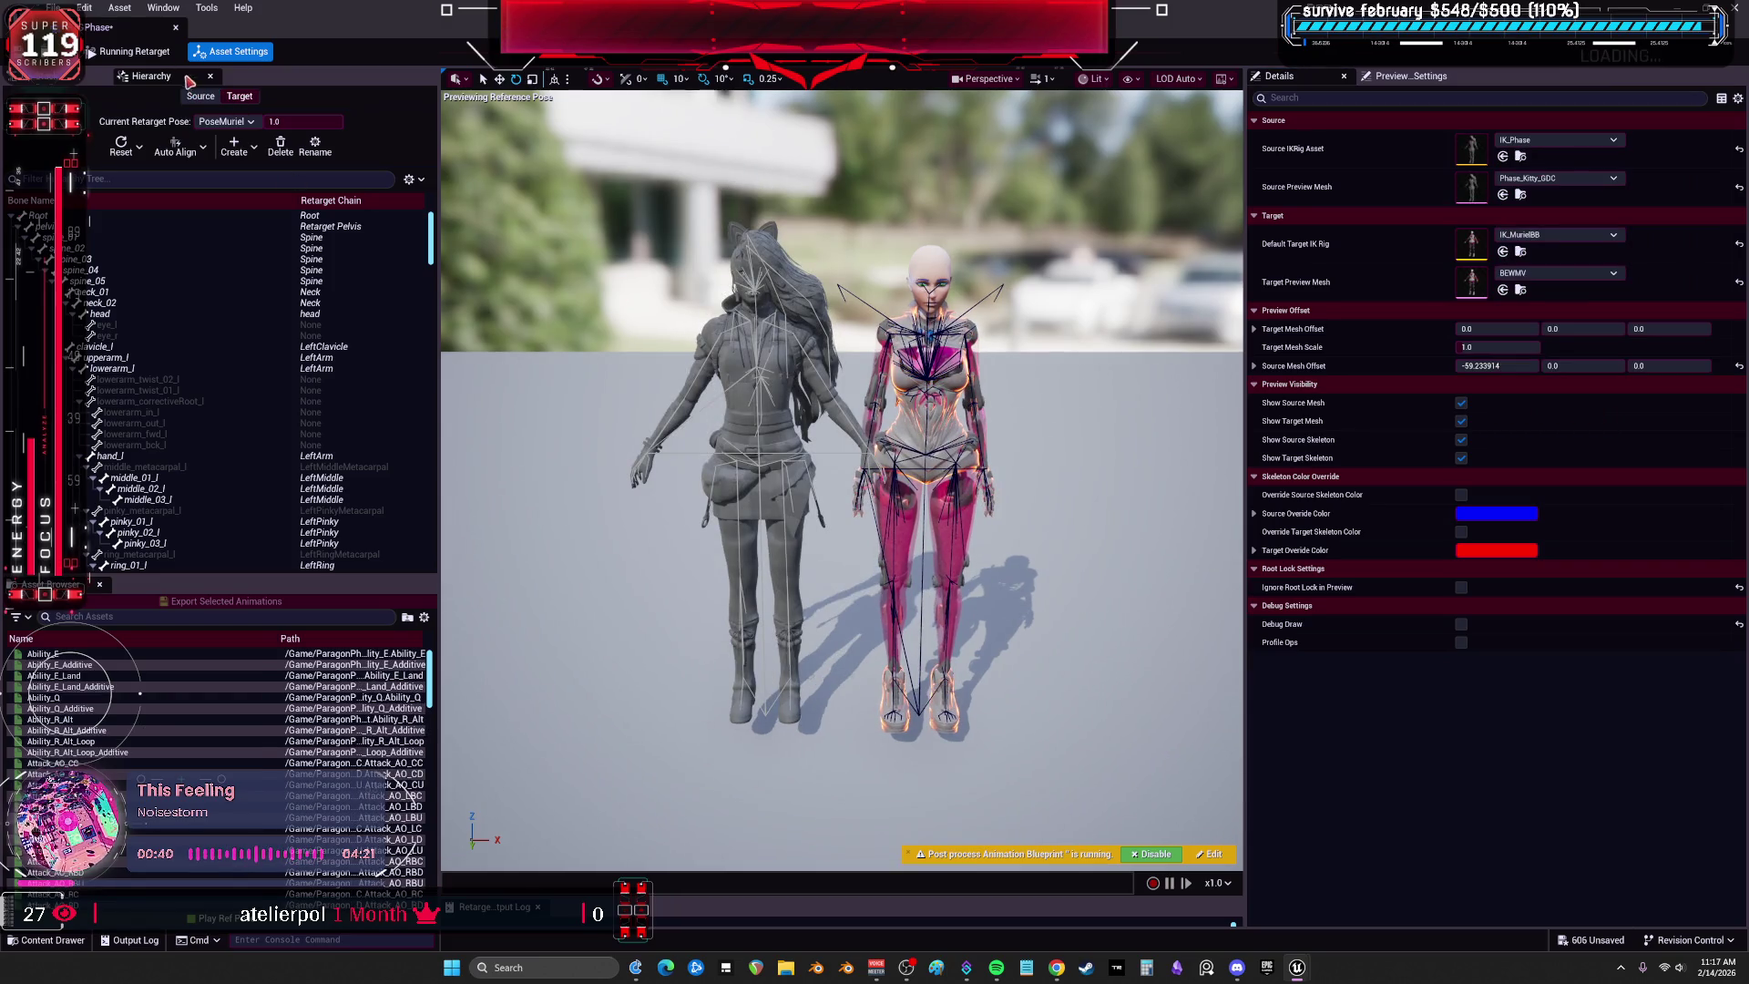
# Step: Switch the retargeter from Running Retarget to Editing Retarget Pose mode
pyautogui.click(146, 56)
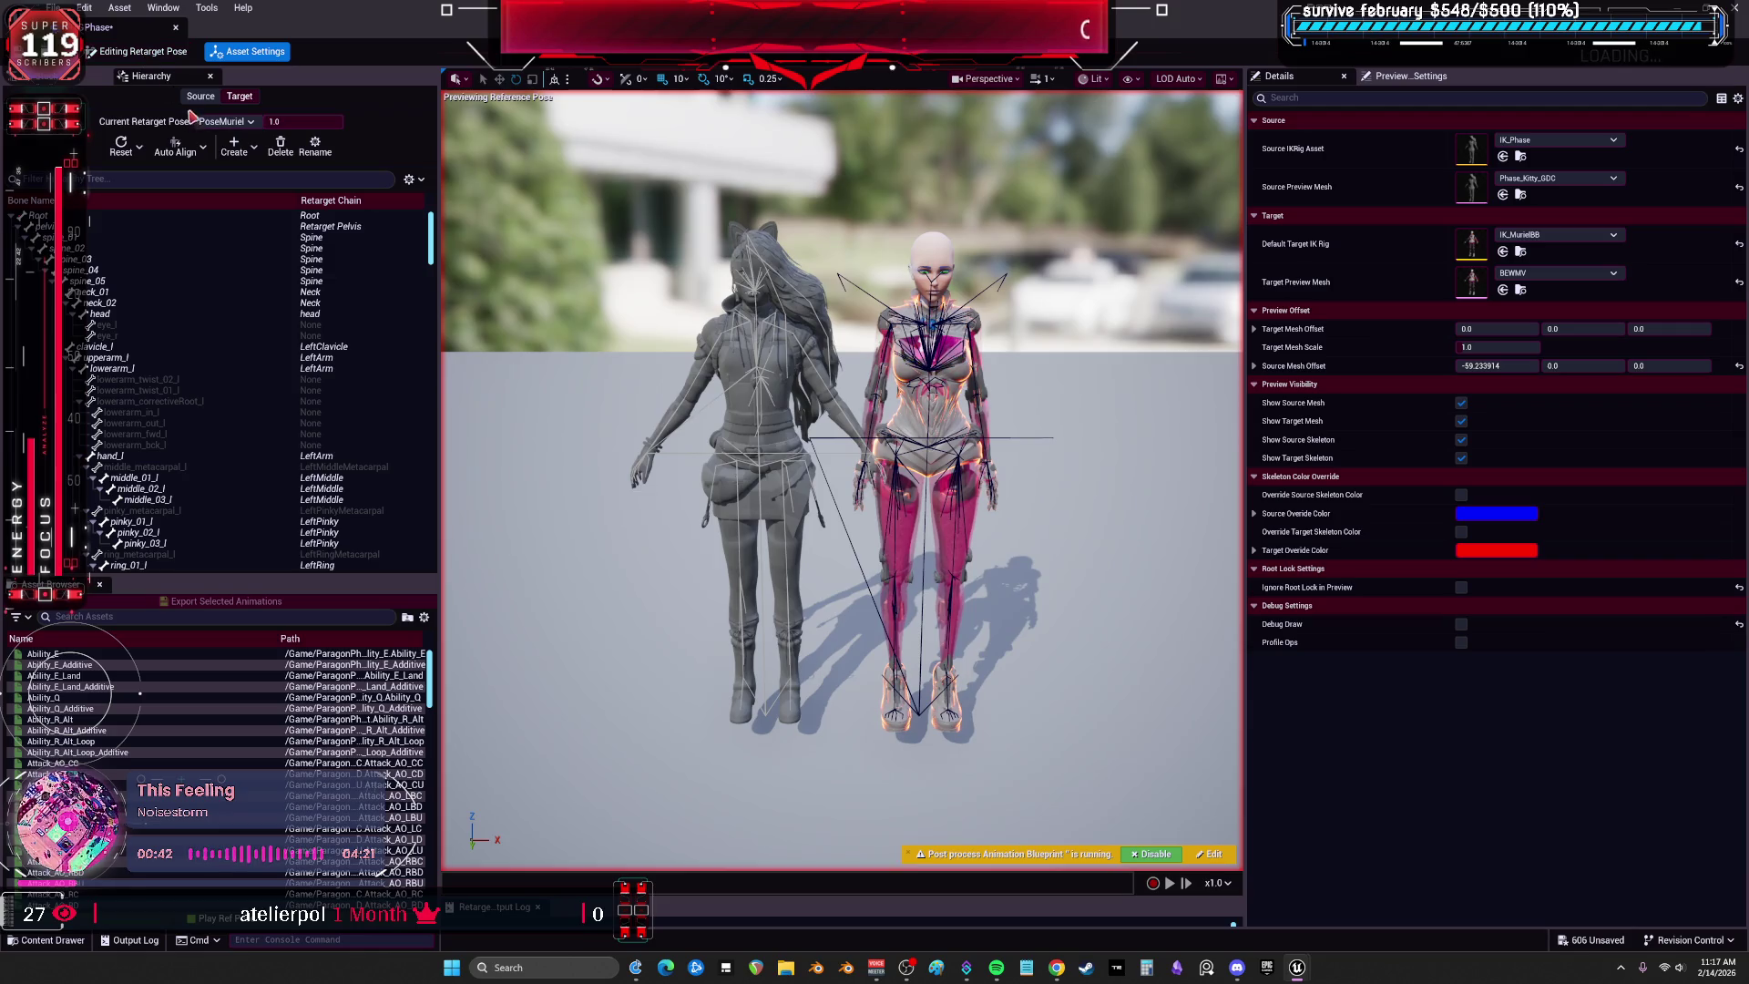
pyautogui.click(140, 147)
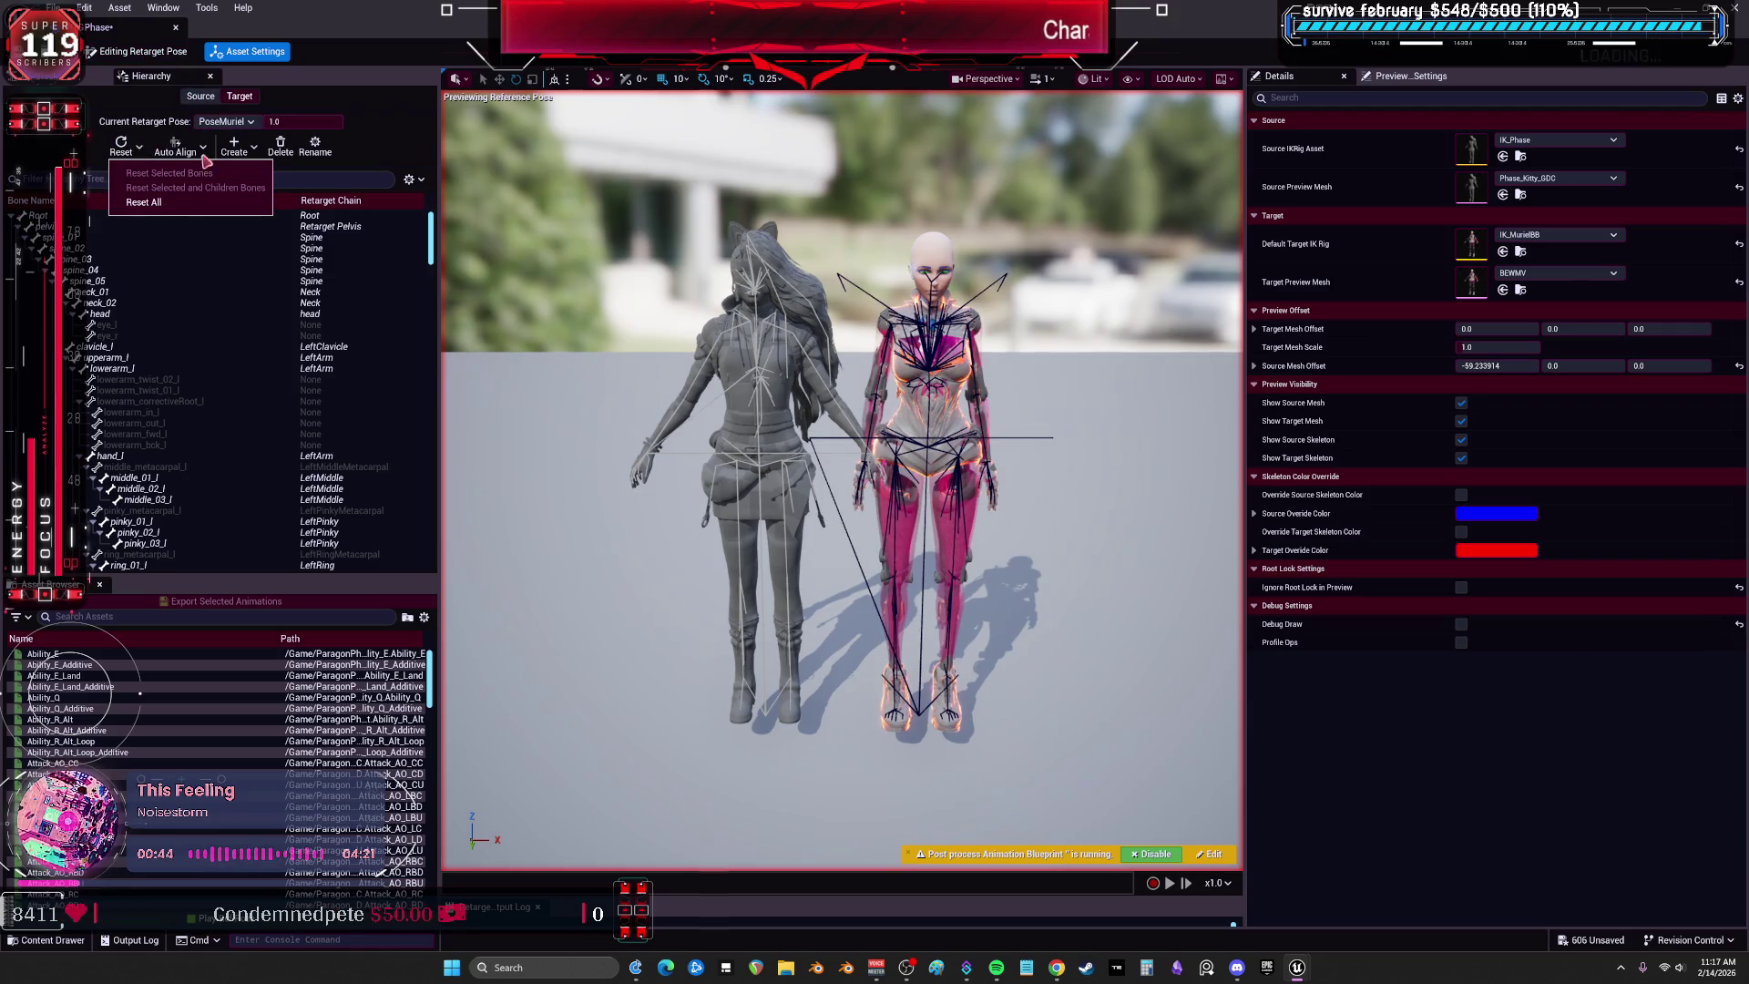
pyautogui.click(258, 146)
# Step: Create a retarget pose named PosePhase and align all its bones to the source
pyautogui.click(313, 215)
pyautogui.write('PosePhase')
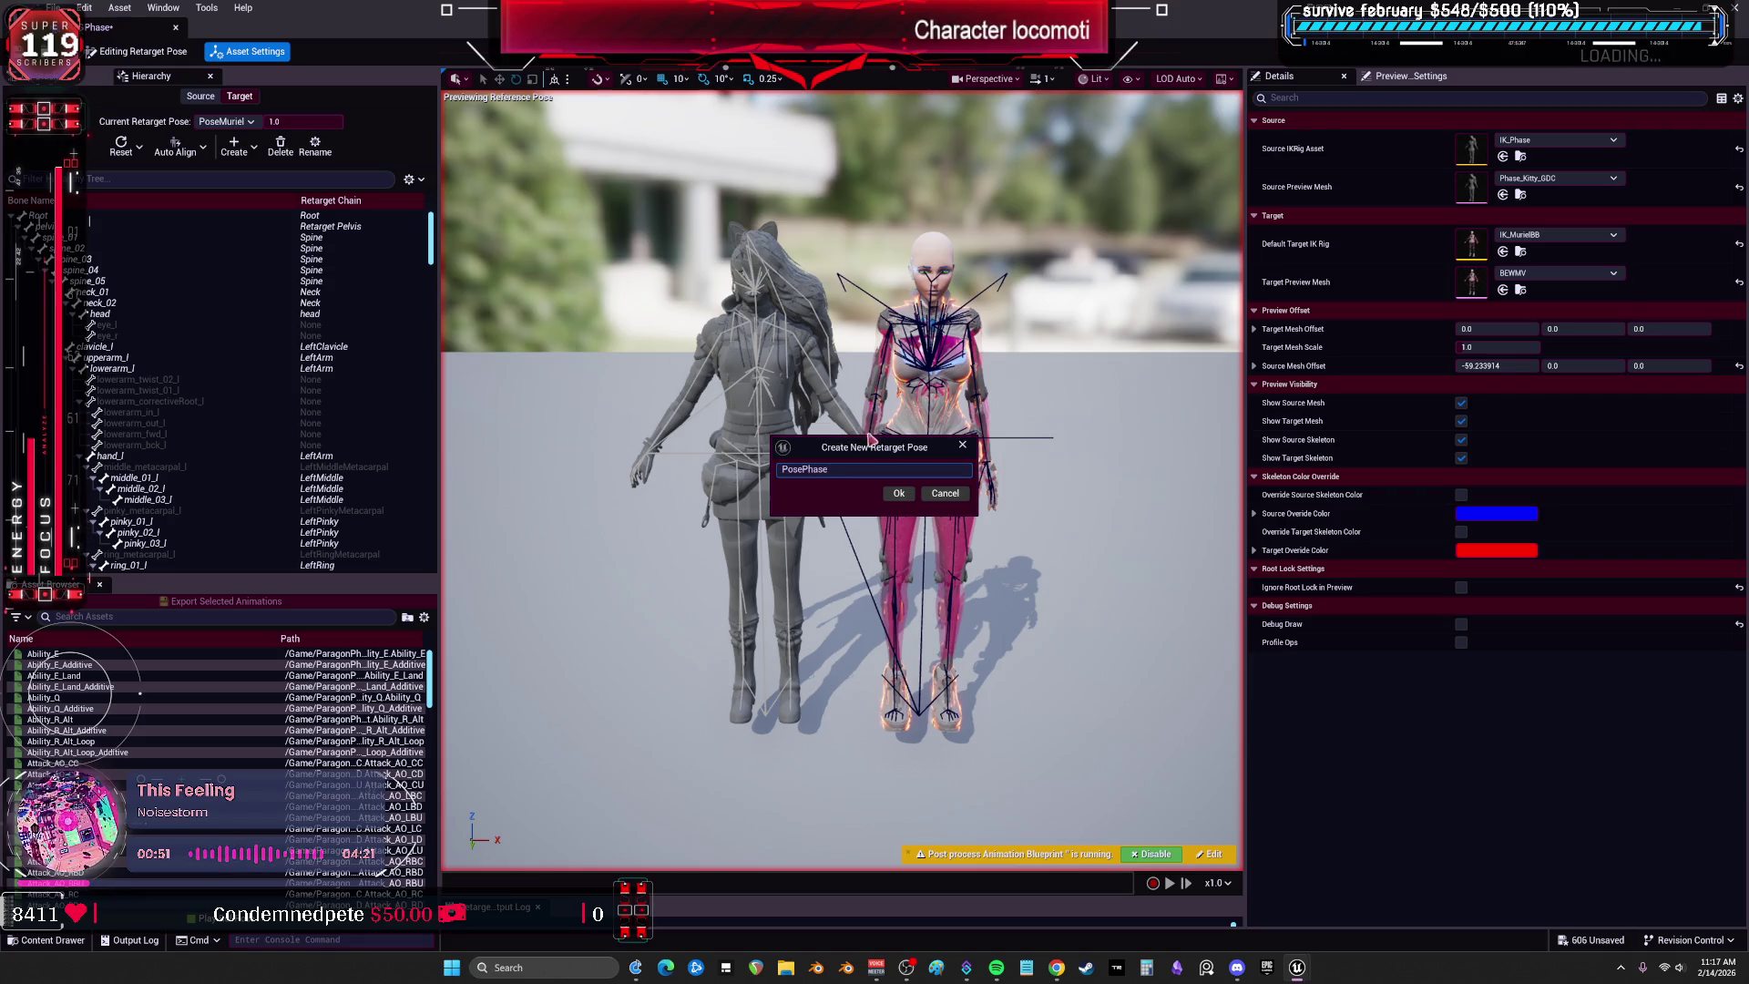
pyautogui.press('Return')
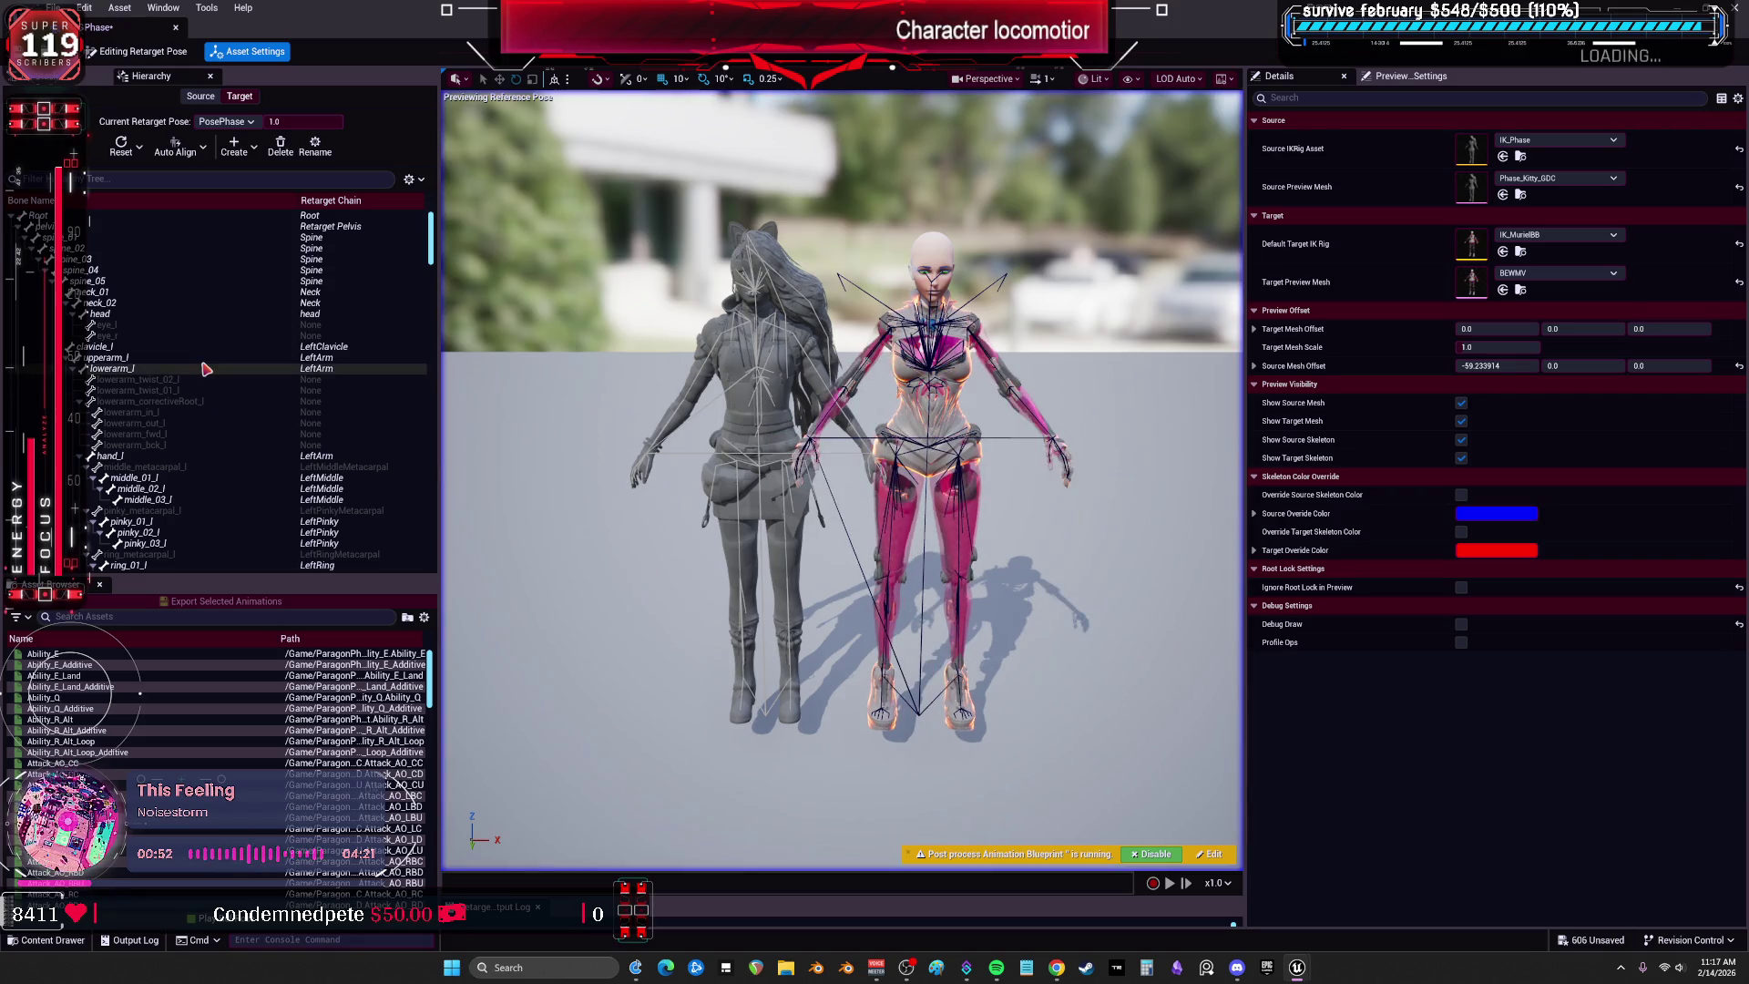
pyautogui.click(175, 146)
pyautogui.click(201, 189)
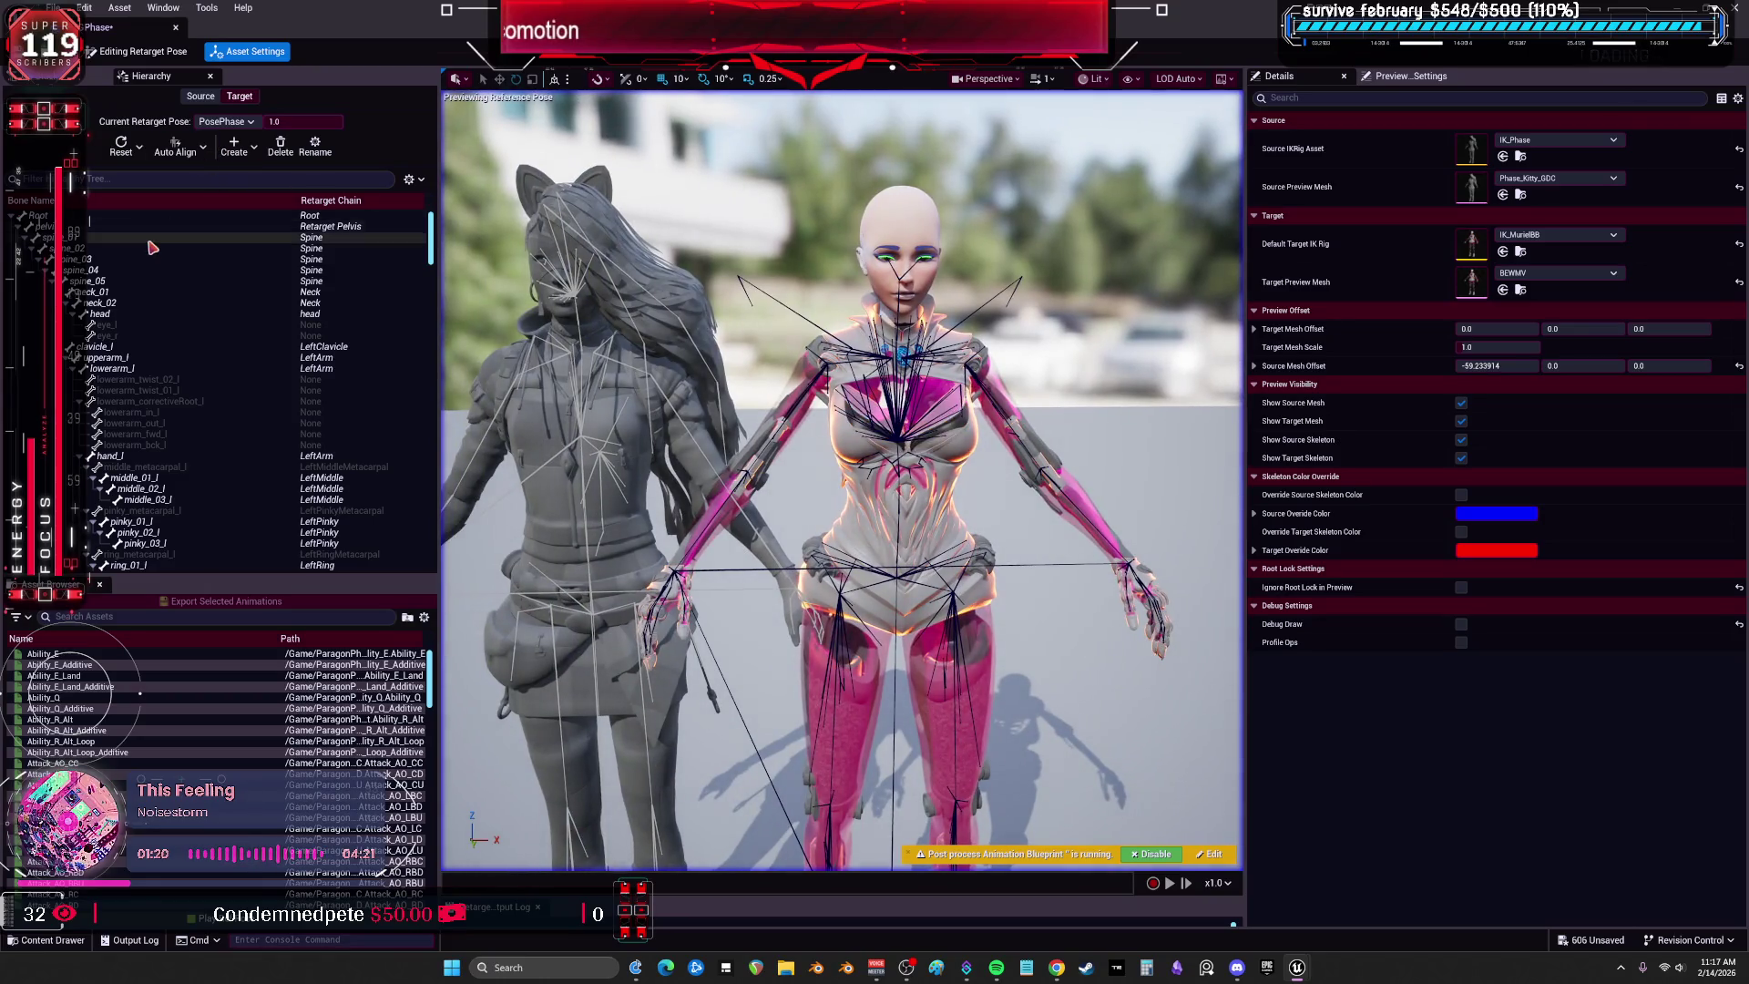
# Step: Select the right arm bones down to the hand and auto-align only those
pyautogui.click(151, 347)
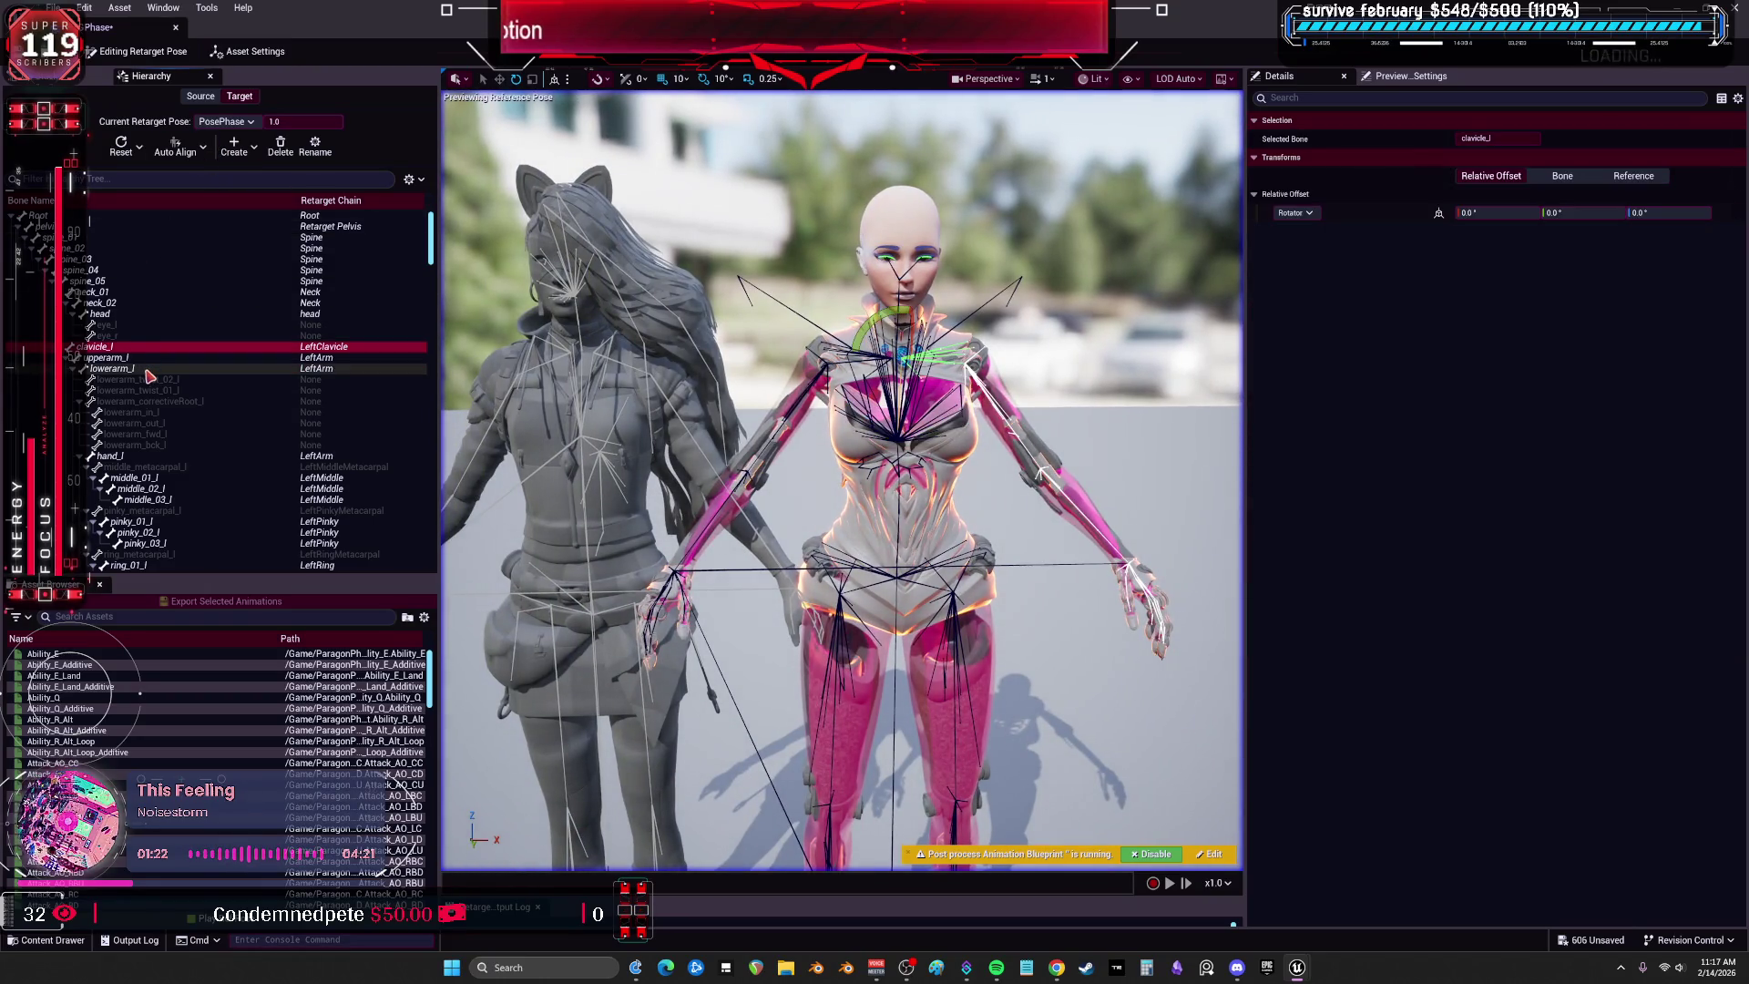
pyautogui.keyDown('shift'); pyautogui.click(146, 456); pyautogui.keyUp('shift')
pyautogui.scroll(-10, 182, 465)
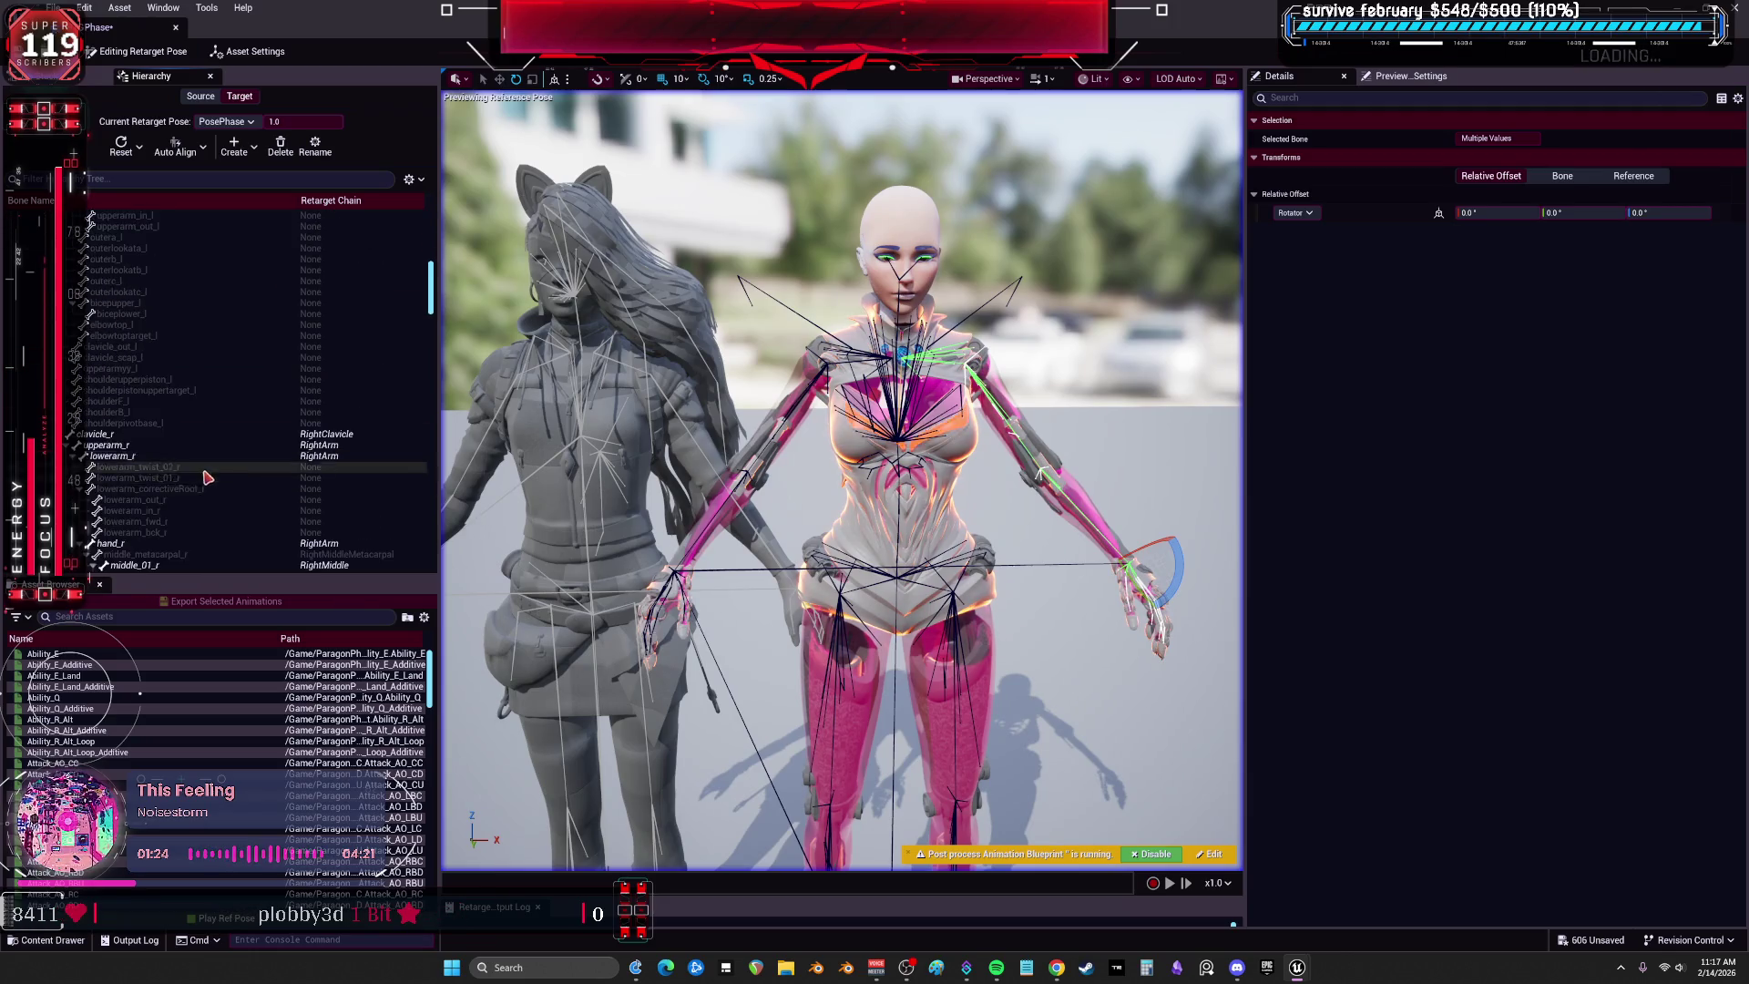
pyautogui.scroll(-3, 208, 477)
pyautogui.click(100, 325)
pyautogui.keyDown('shift'); pyautogui.click(114, 346); pyautogui.keyUp('shift')
pyautogui.keyDown('ctrl'); pyautogui.click(111, 434); pyautogui.keyUp('ctrl')
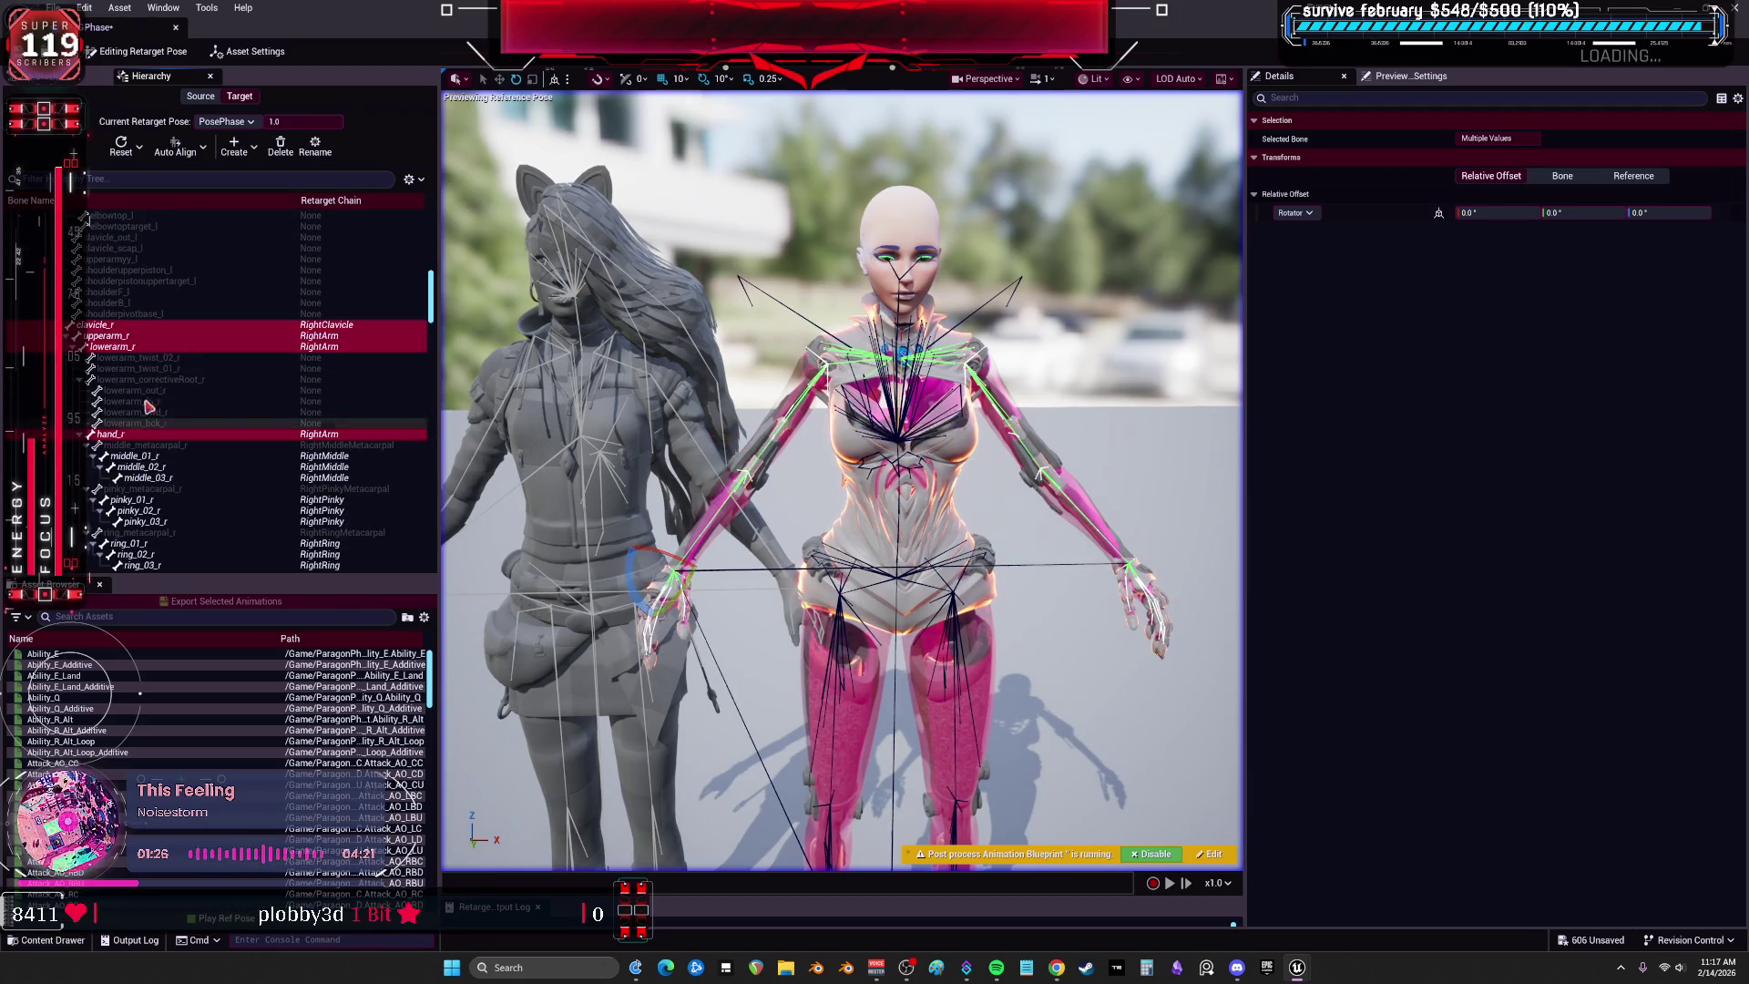
pyautogui.click(204, 147)
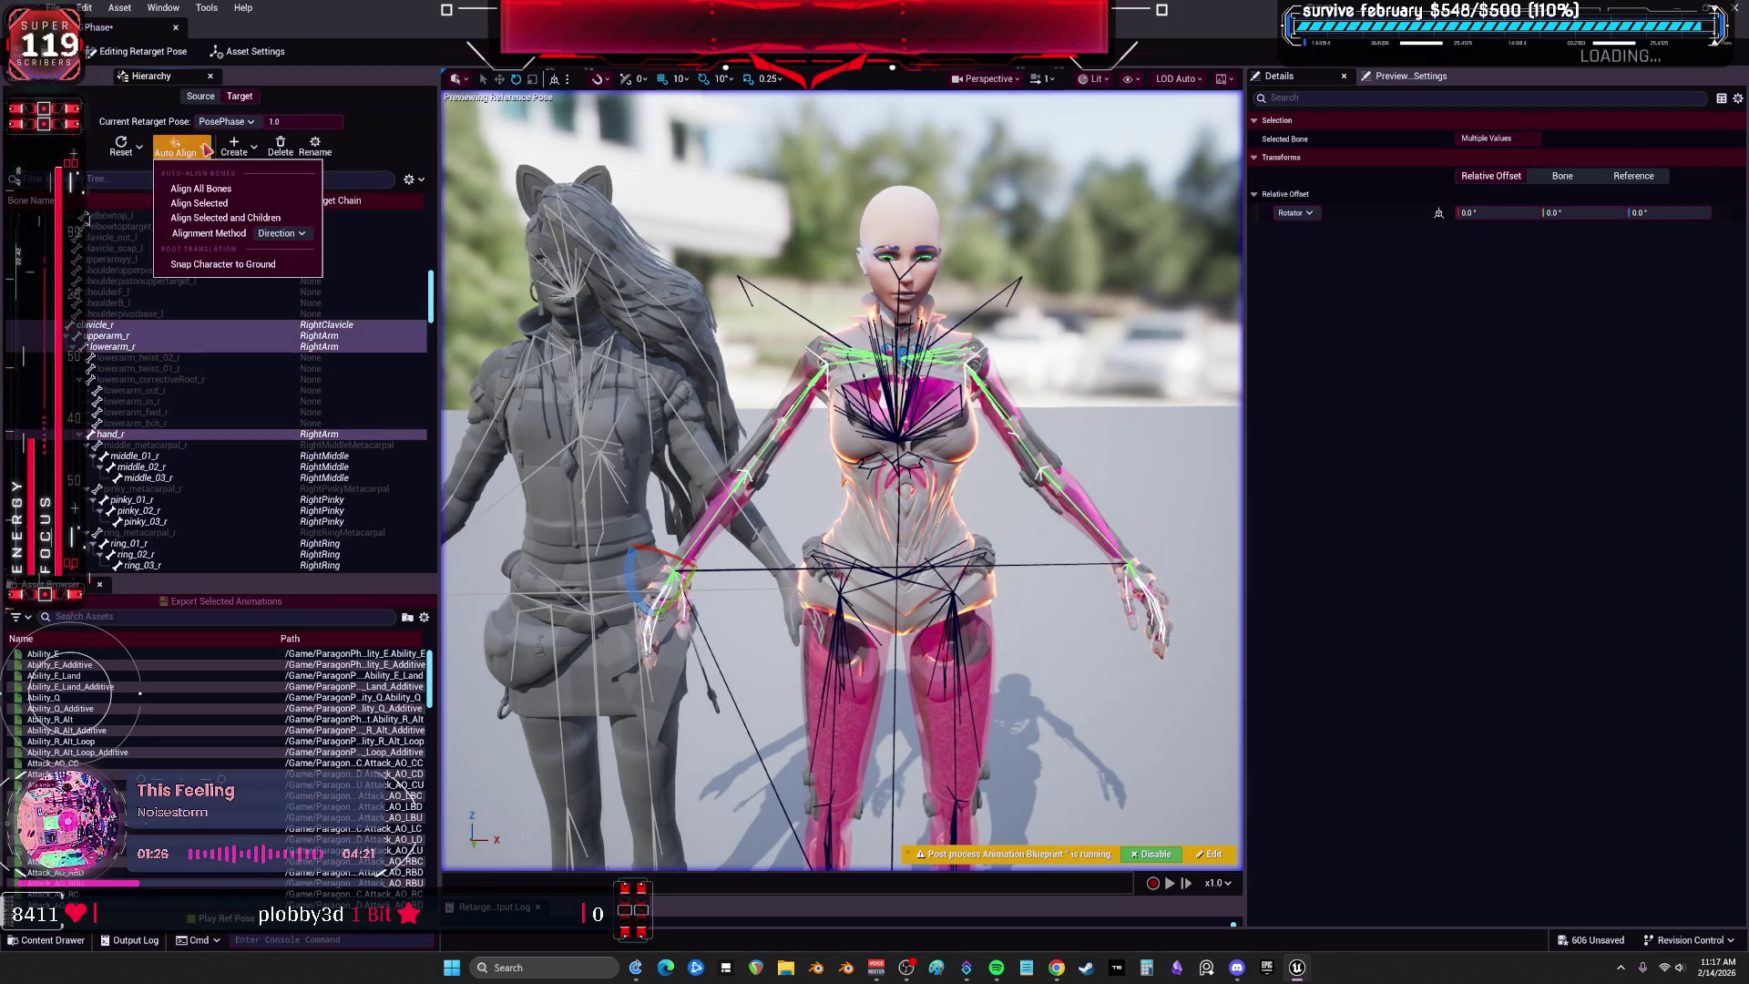
pyautogui.click(199, 203)
# Step: Auto-align the left-hand finger bones, leaving out the pinky and ring metacarpals
pyautogui.moveTo(839, 383); pyautogui.dragTo(756, 331)
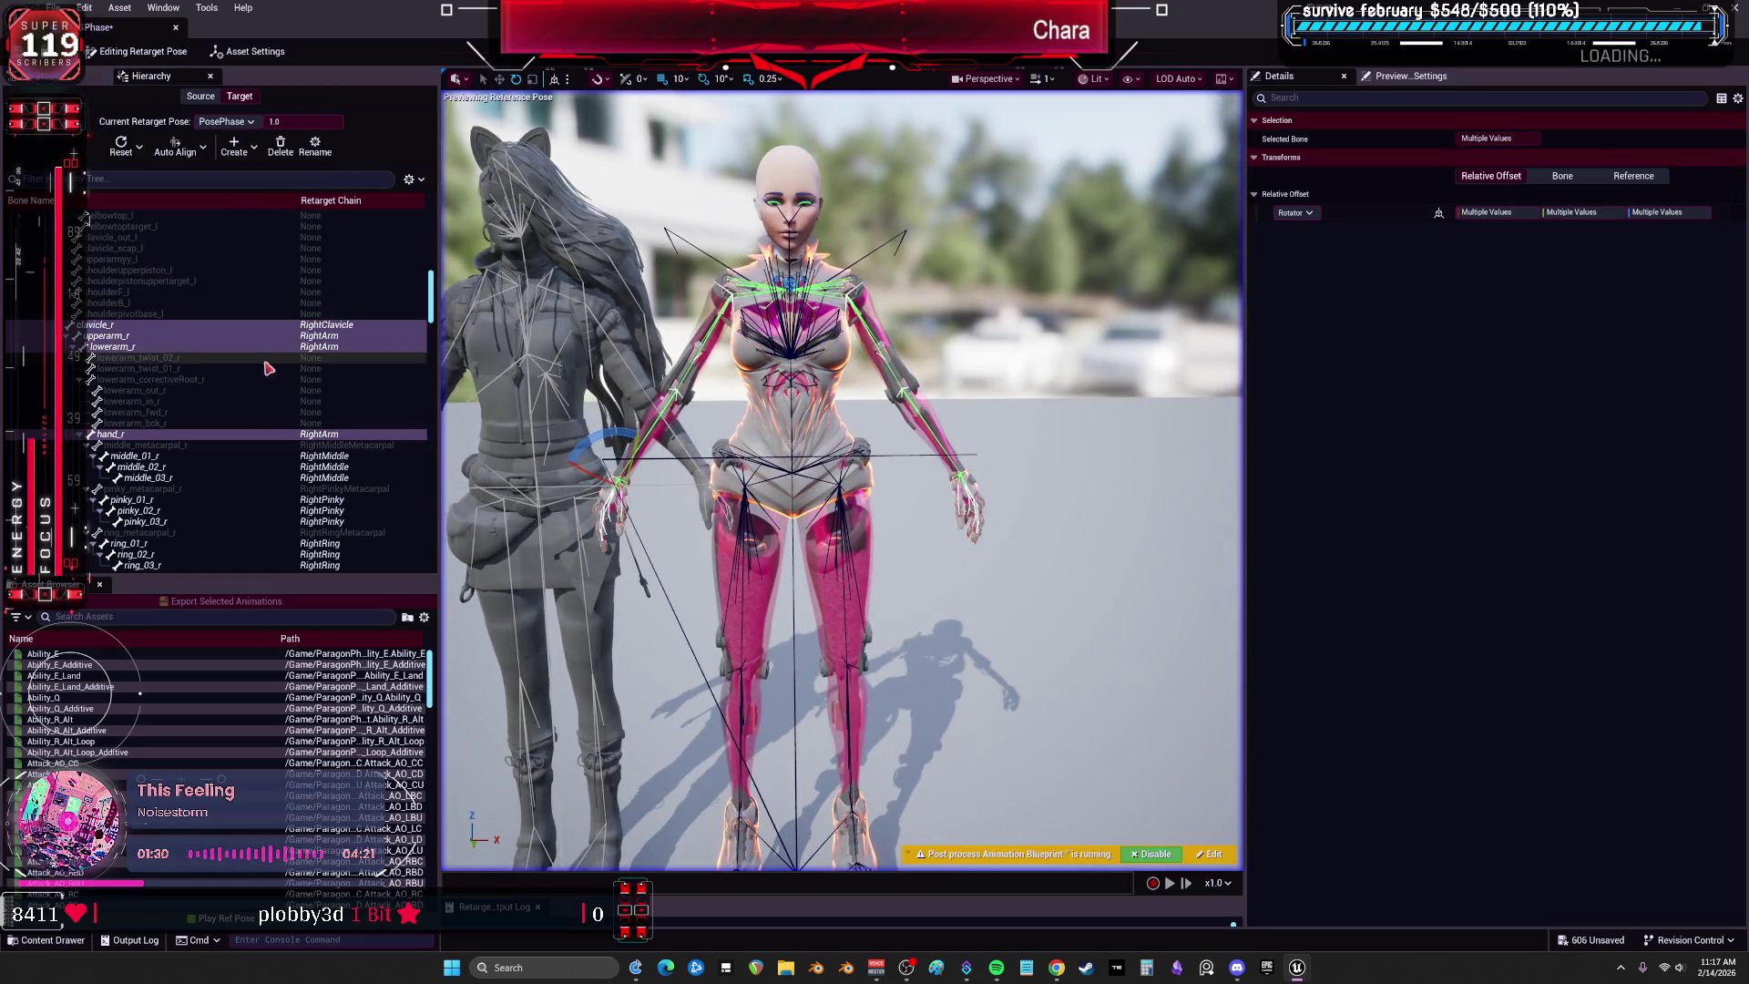
pyautogui.click(183, 460)
pyautogui.scroll(-5, 183, 460)
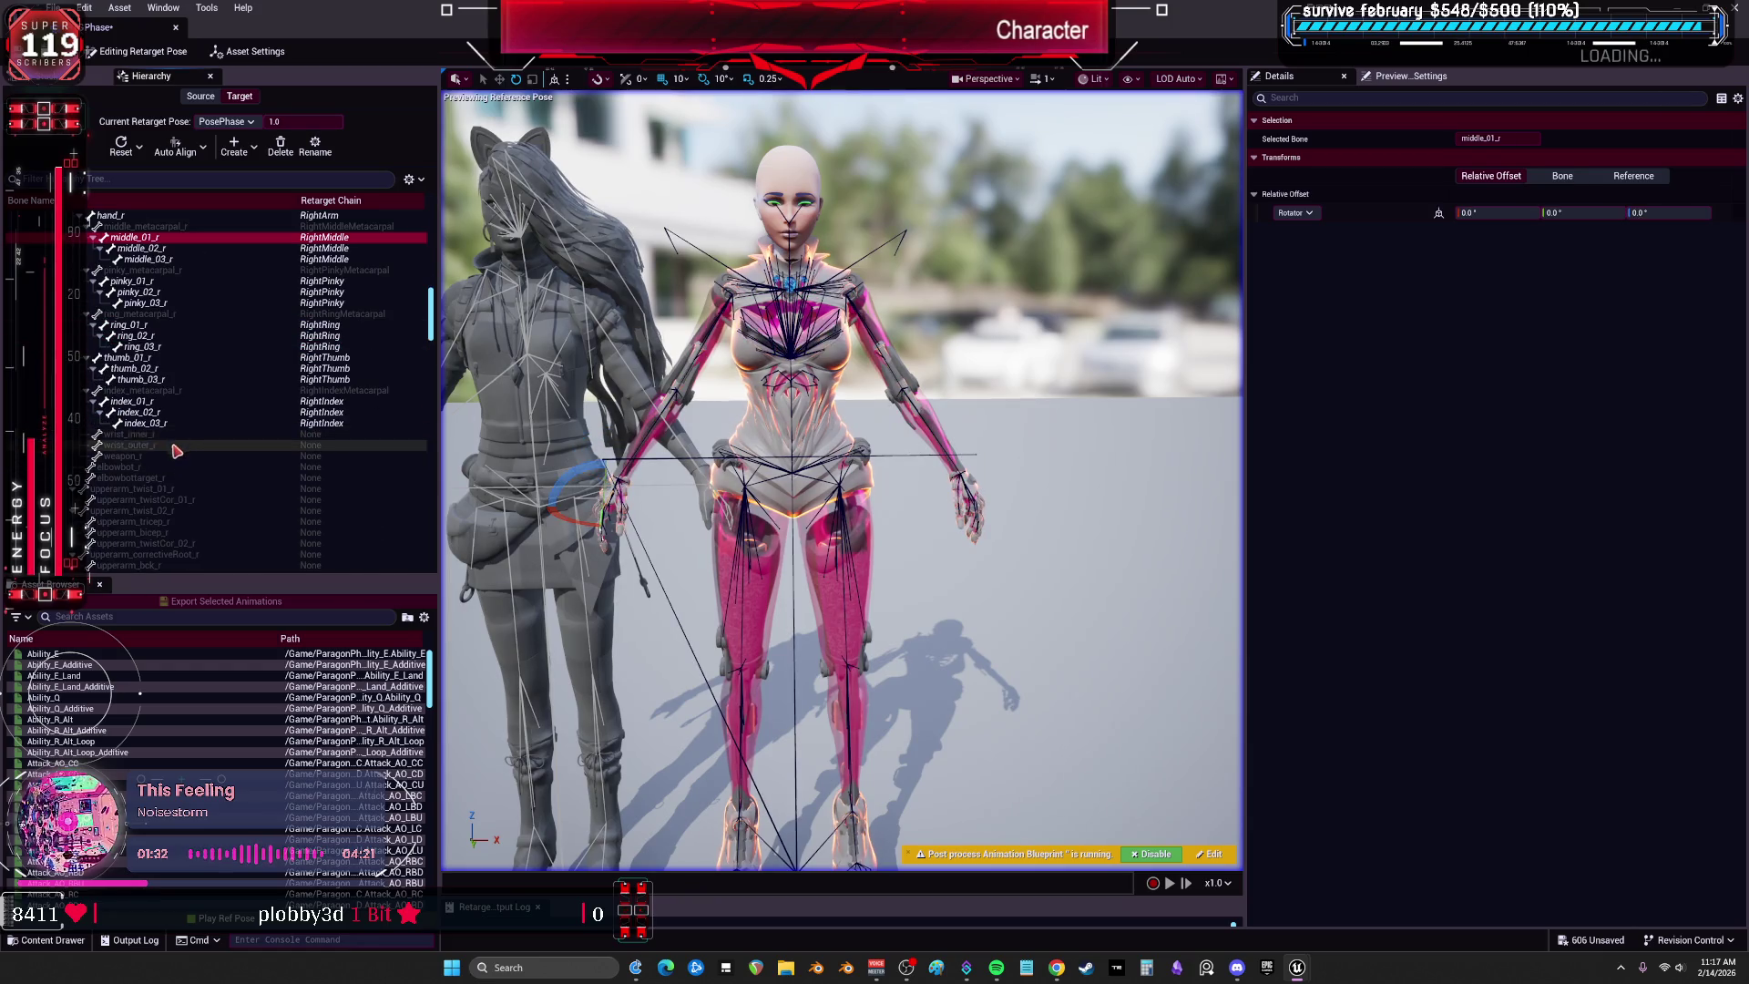
pyautogui.keyDown('shift'); pyautogui.click(180, 422); pyautogui.keyUp('shift')
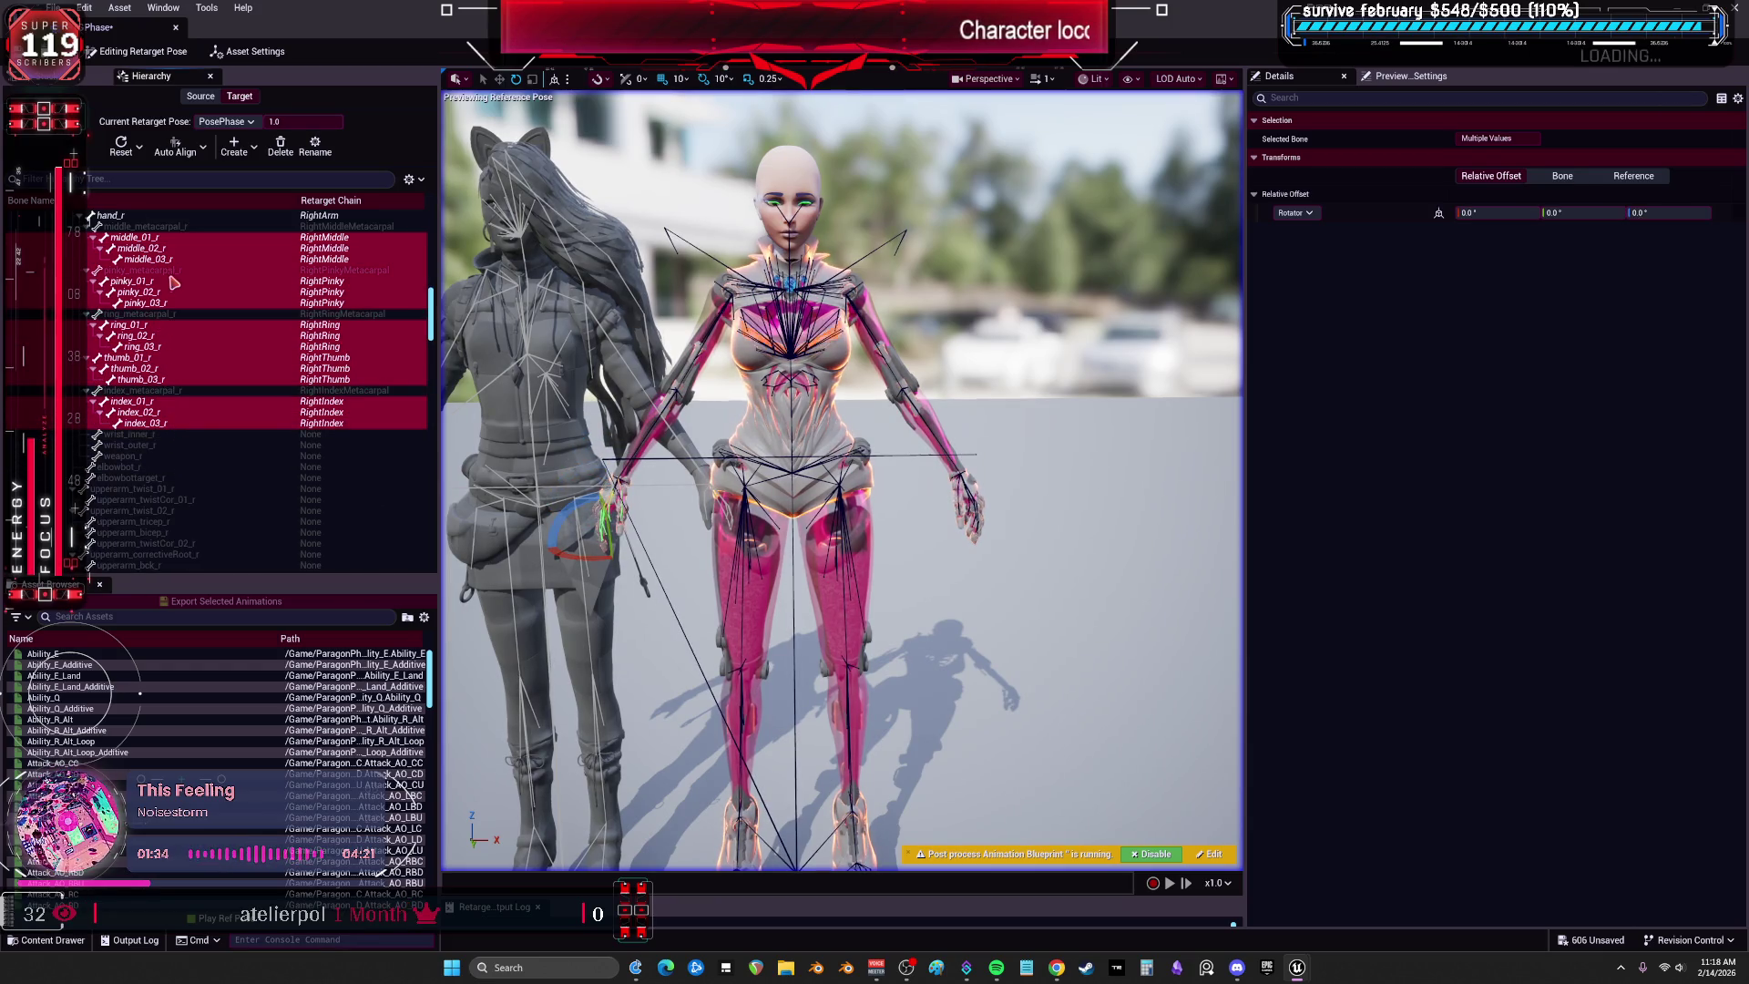
pyautogui.scroll(10, 191, 364)
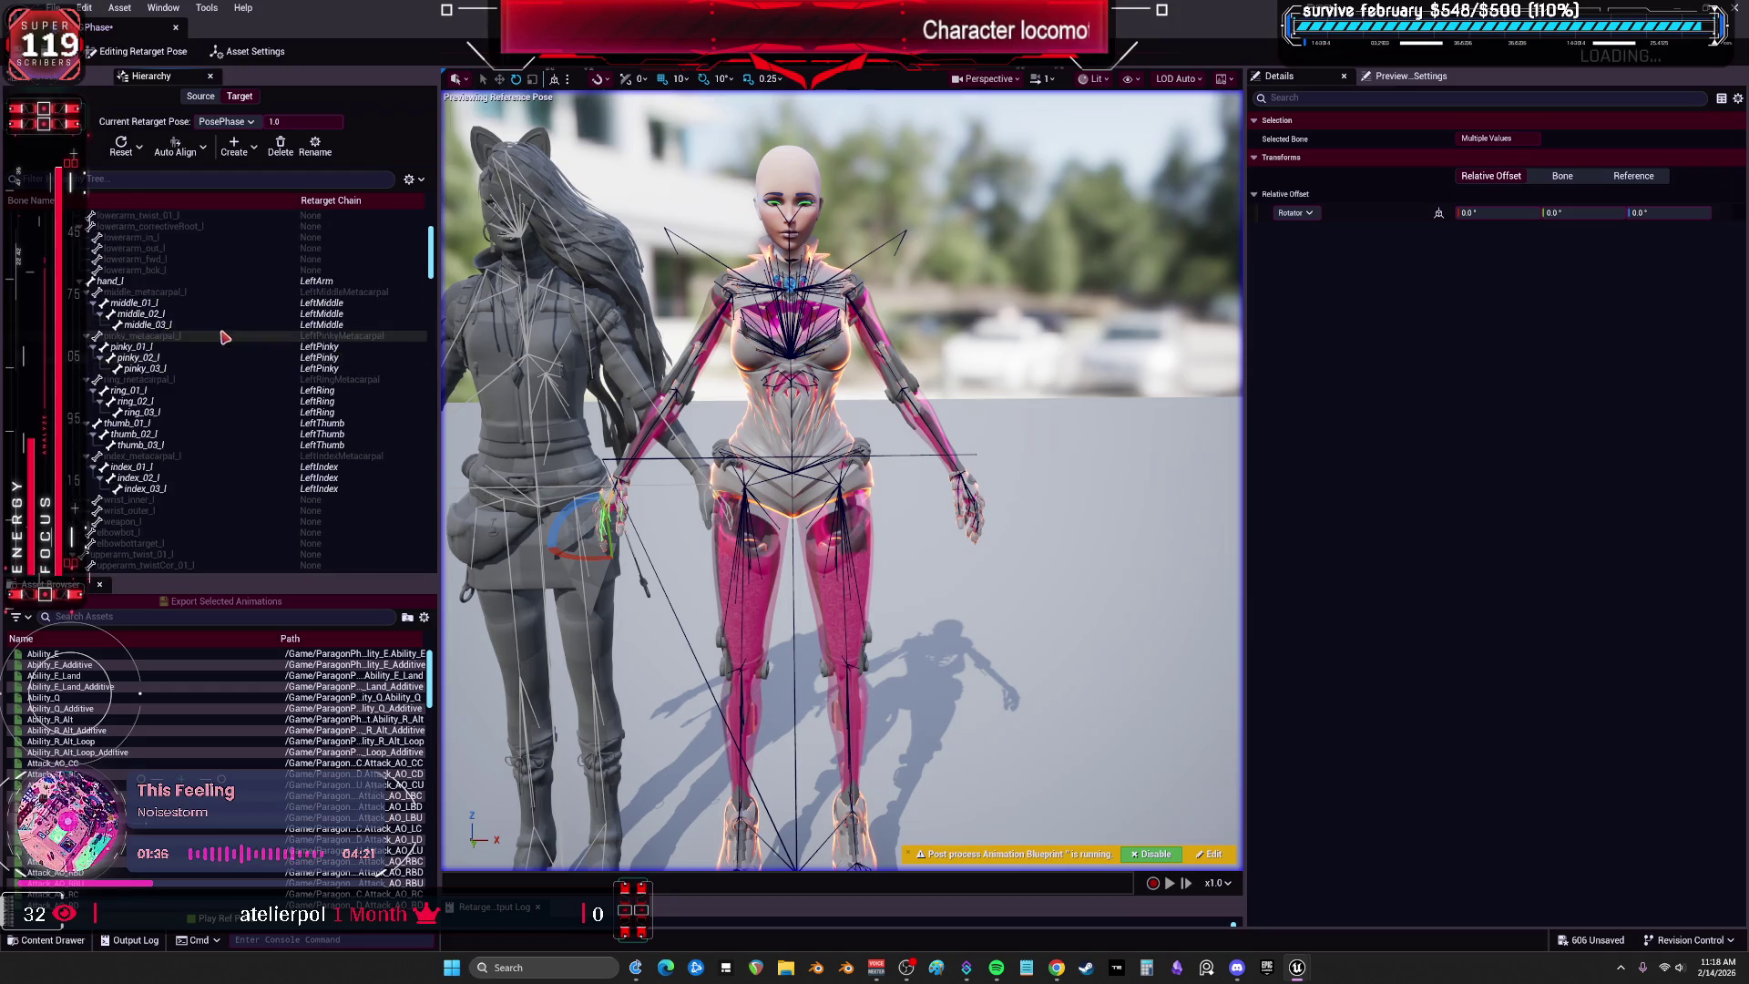
pyautogui.scroll(-1, 190, 540)
pyautogui.click(169, 532)
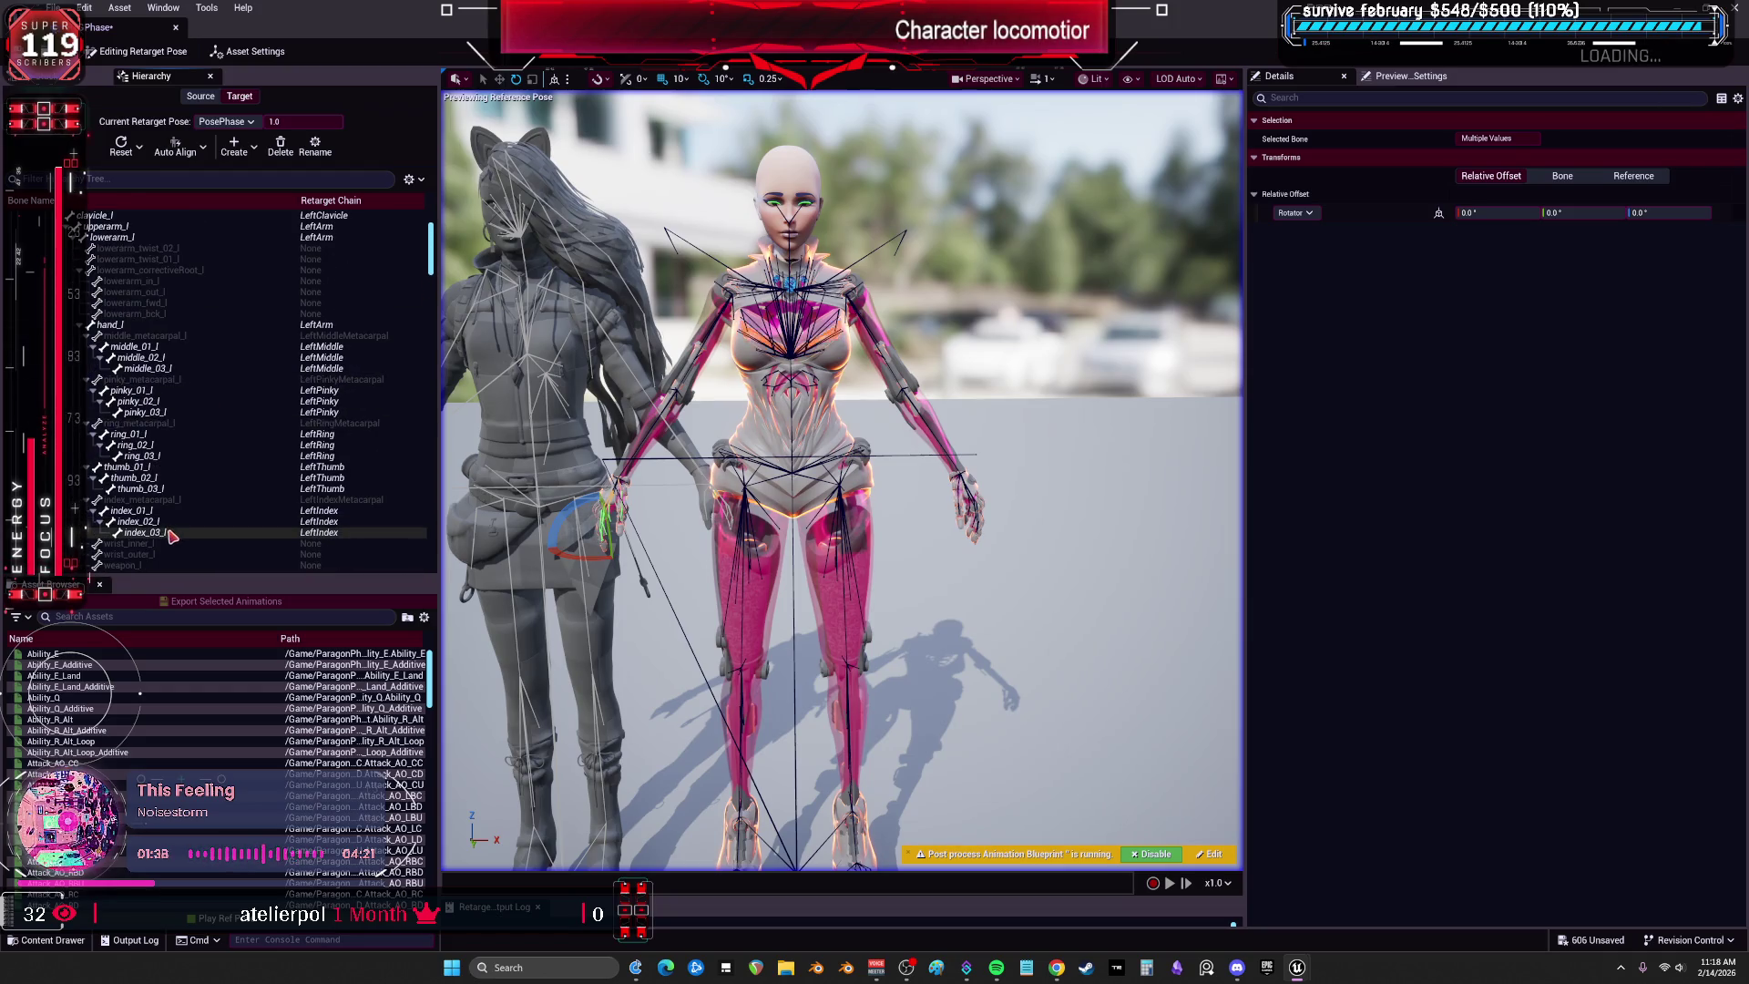
pyautogui.keyDown('shift'); pyautogui.click(172, 348); pyautogui.keyUp('shift')
pyautogui.keyDown('ctrl'); pyautogui.click(155, 379); pyautogui.keyUp('ctrl')
pyautogui.keyDown('ctrl'); pyautogui.click(155, 422); pyautogui.keyUp('ctrl')
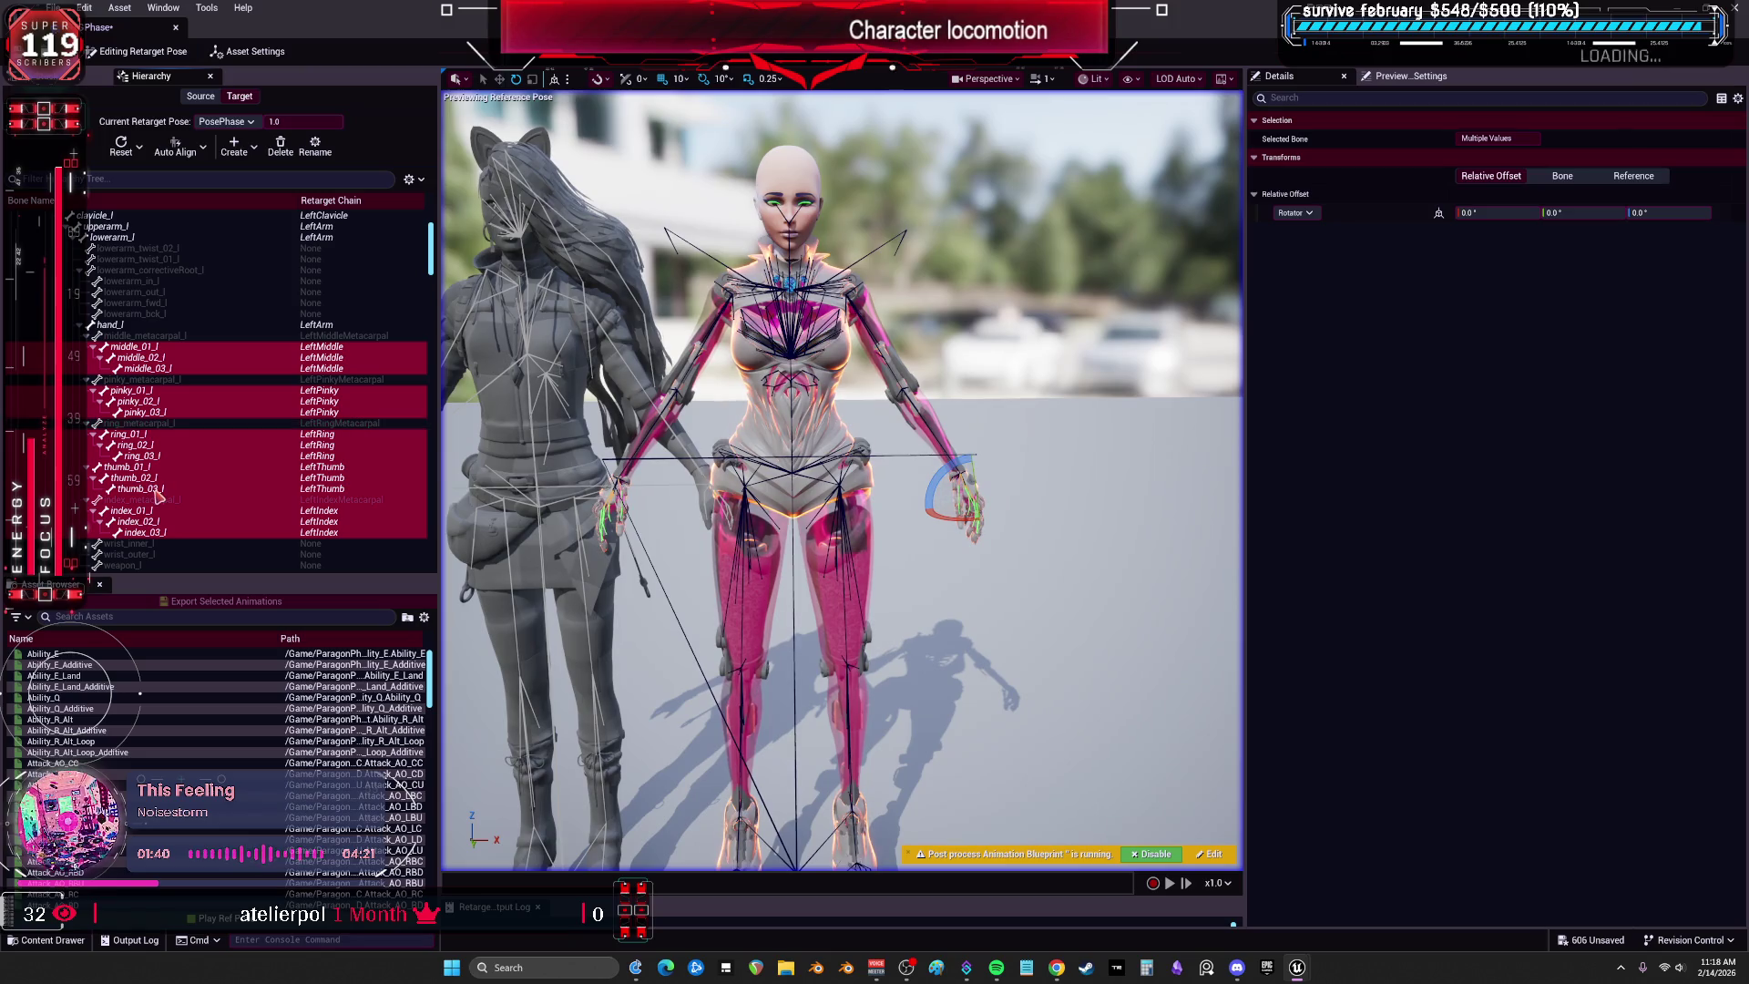
pyautogui.click(176, 146)
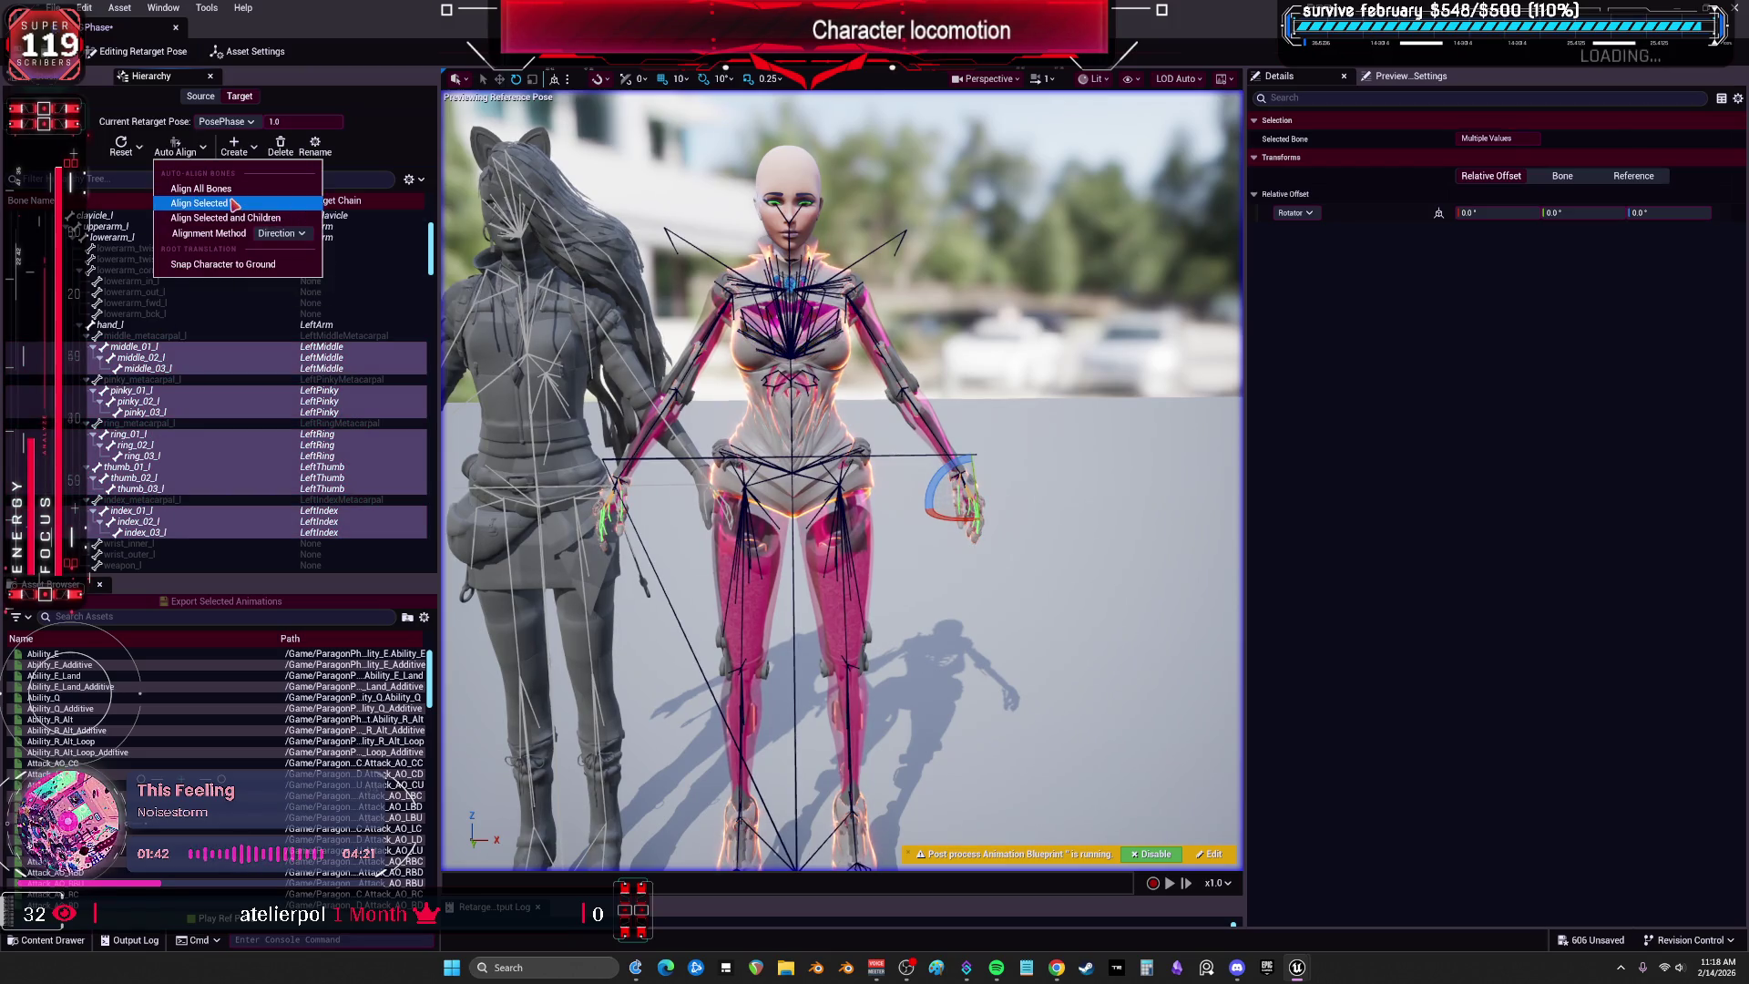
pyautogui.click(198, 203)
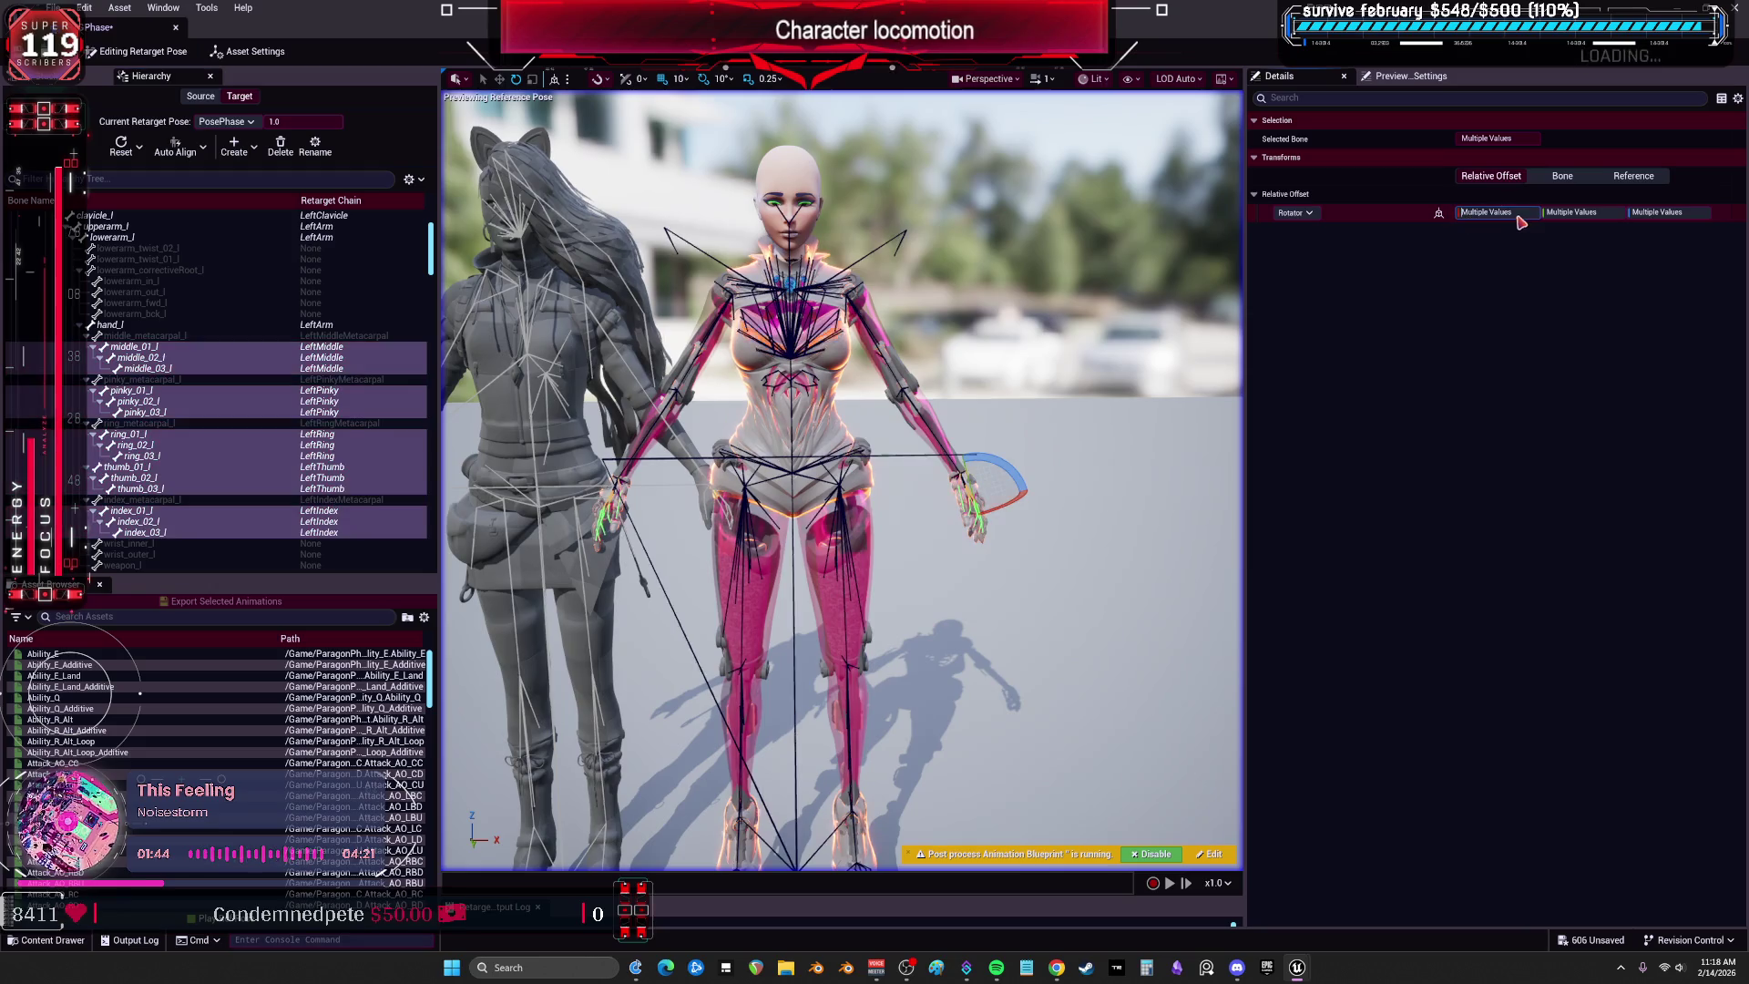
pyautogui.write('0')
pyautogui.click(1597, 217)
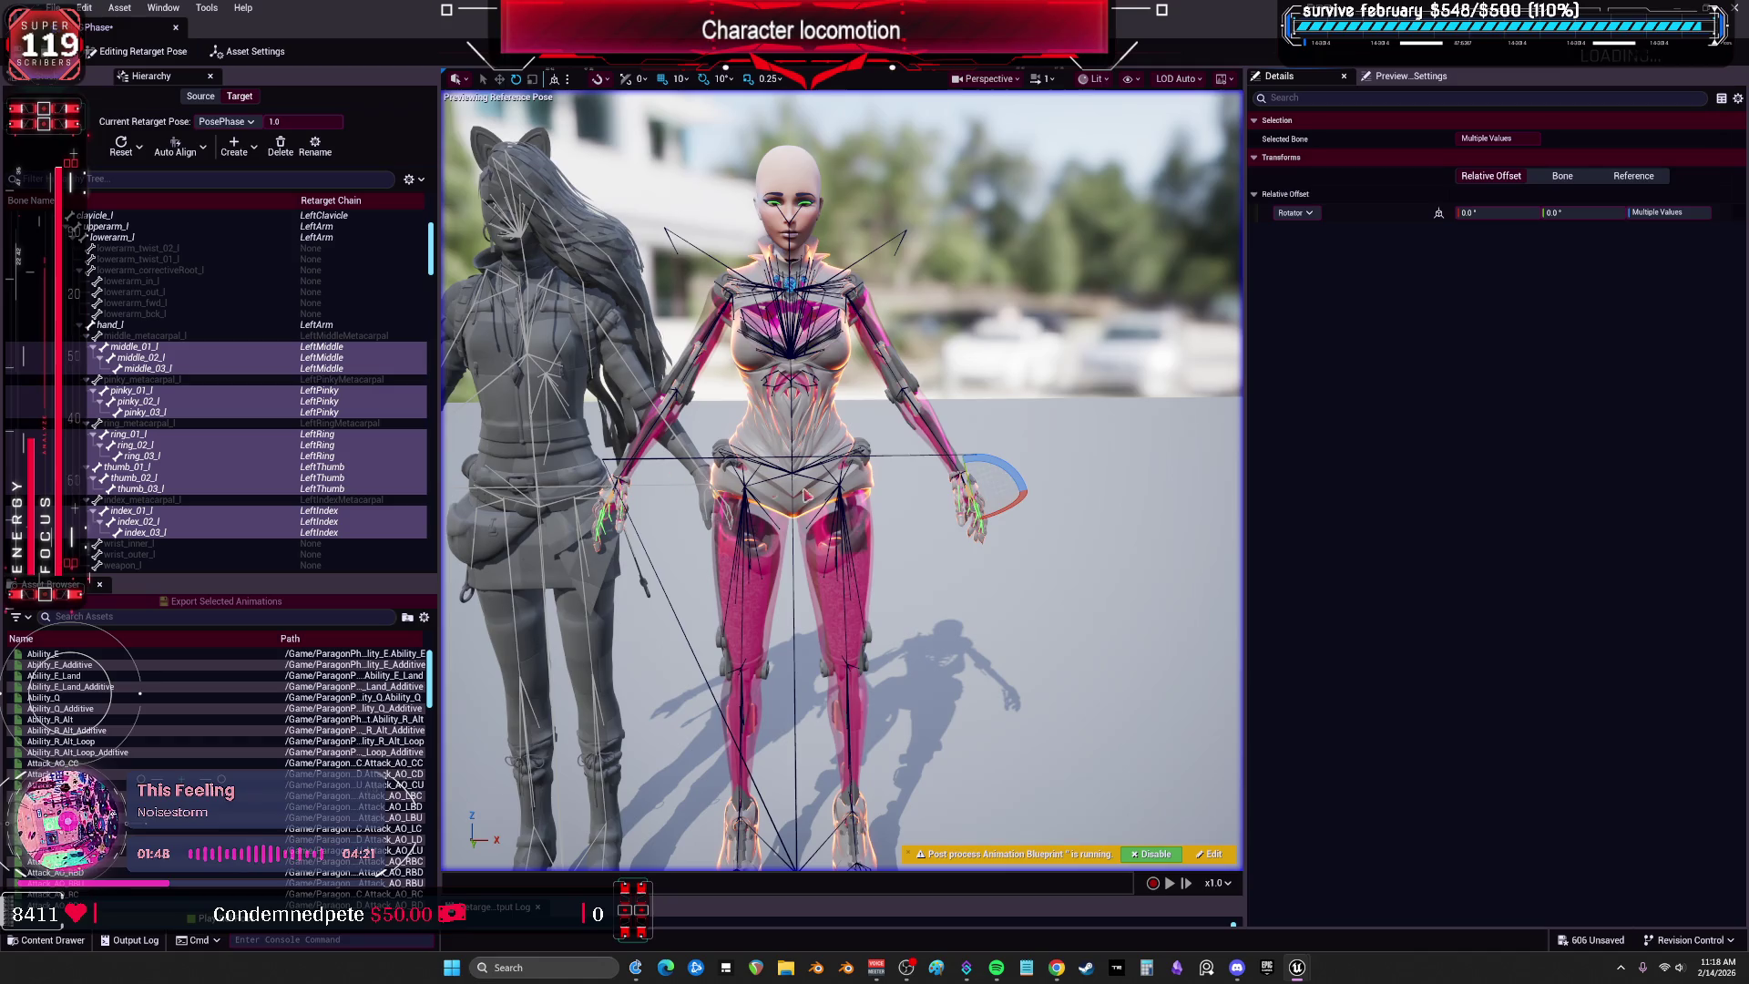
pyautogui.scroll(5, 1057, 472)
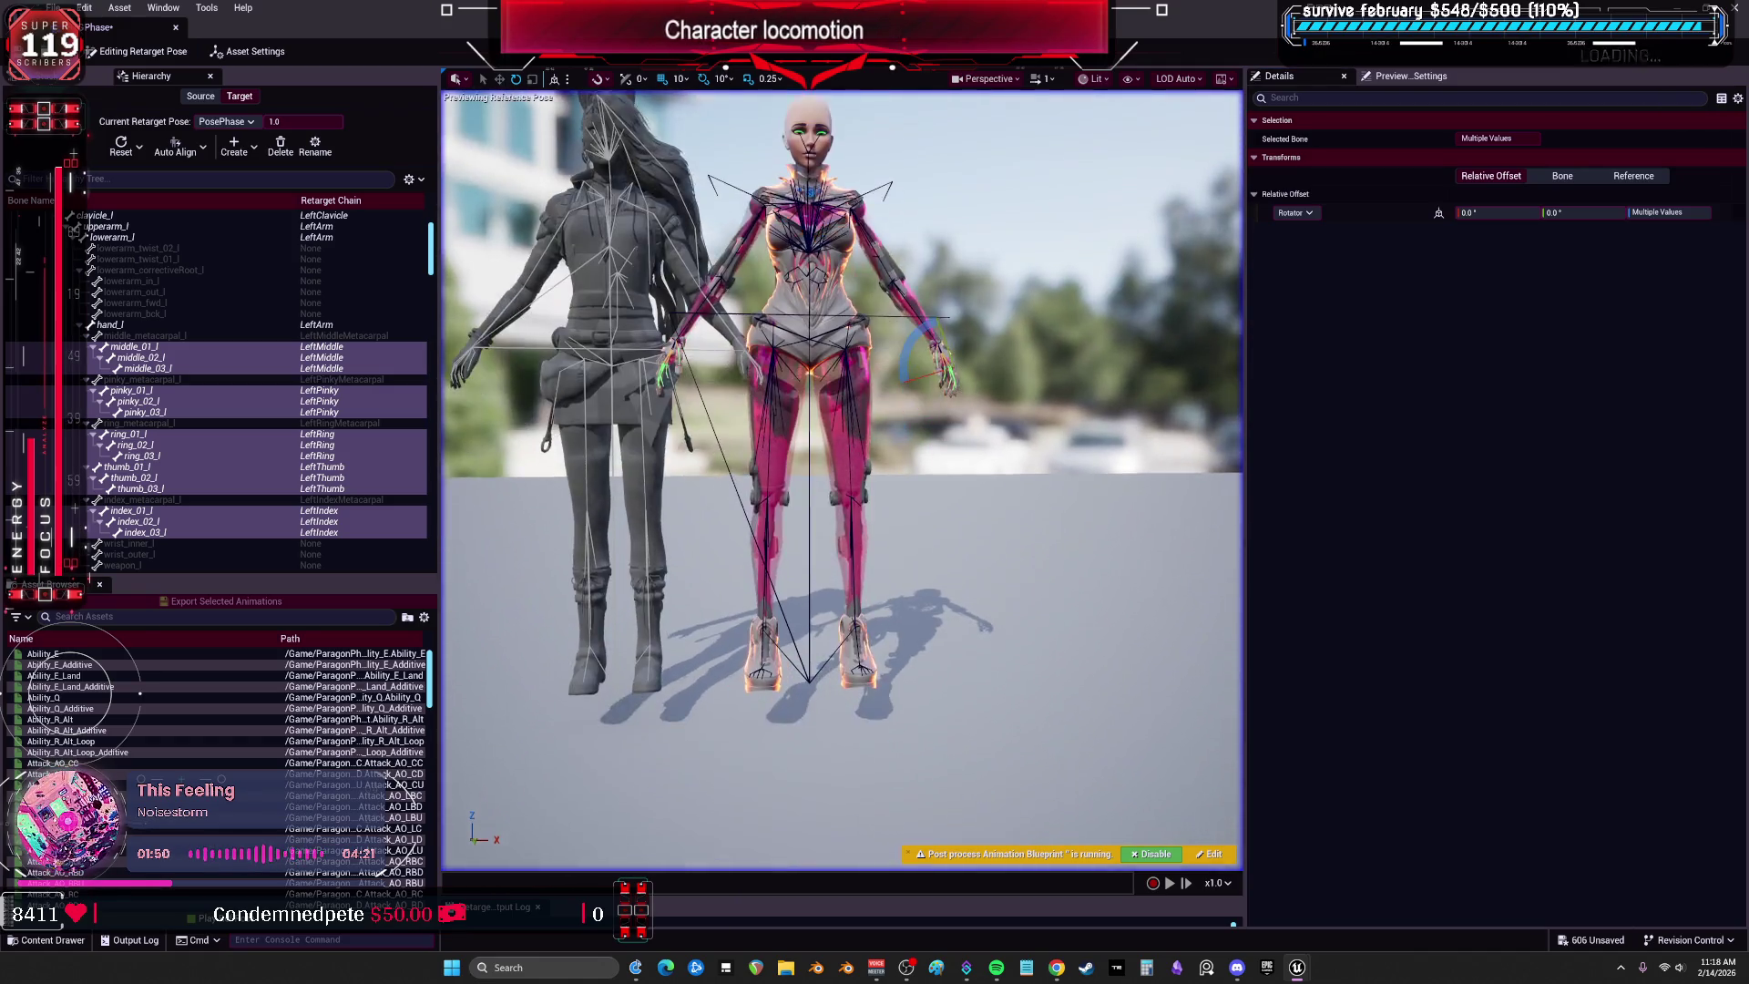
# Step: Auto-align the leg bones, then re-align them using the Global Rotation Axes method
pyautogui.scroll(-10, 143, 343)
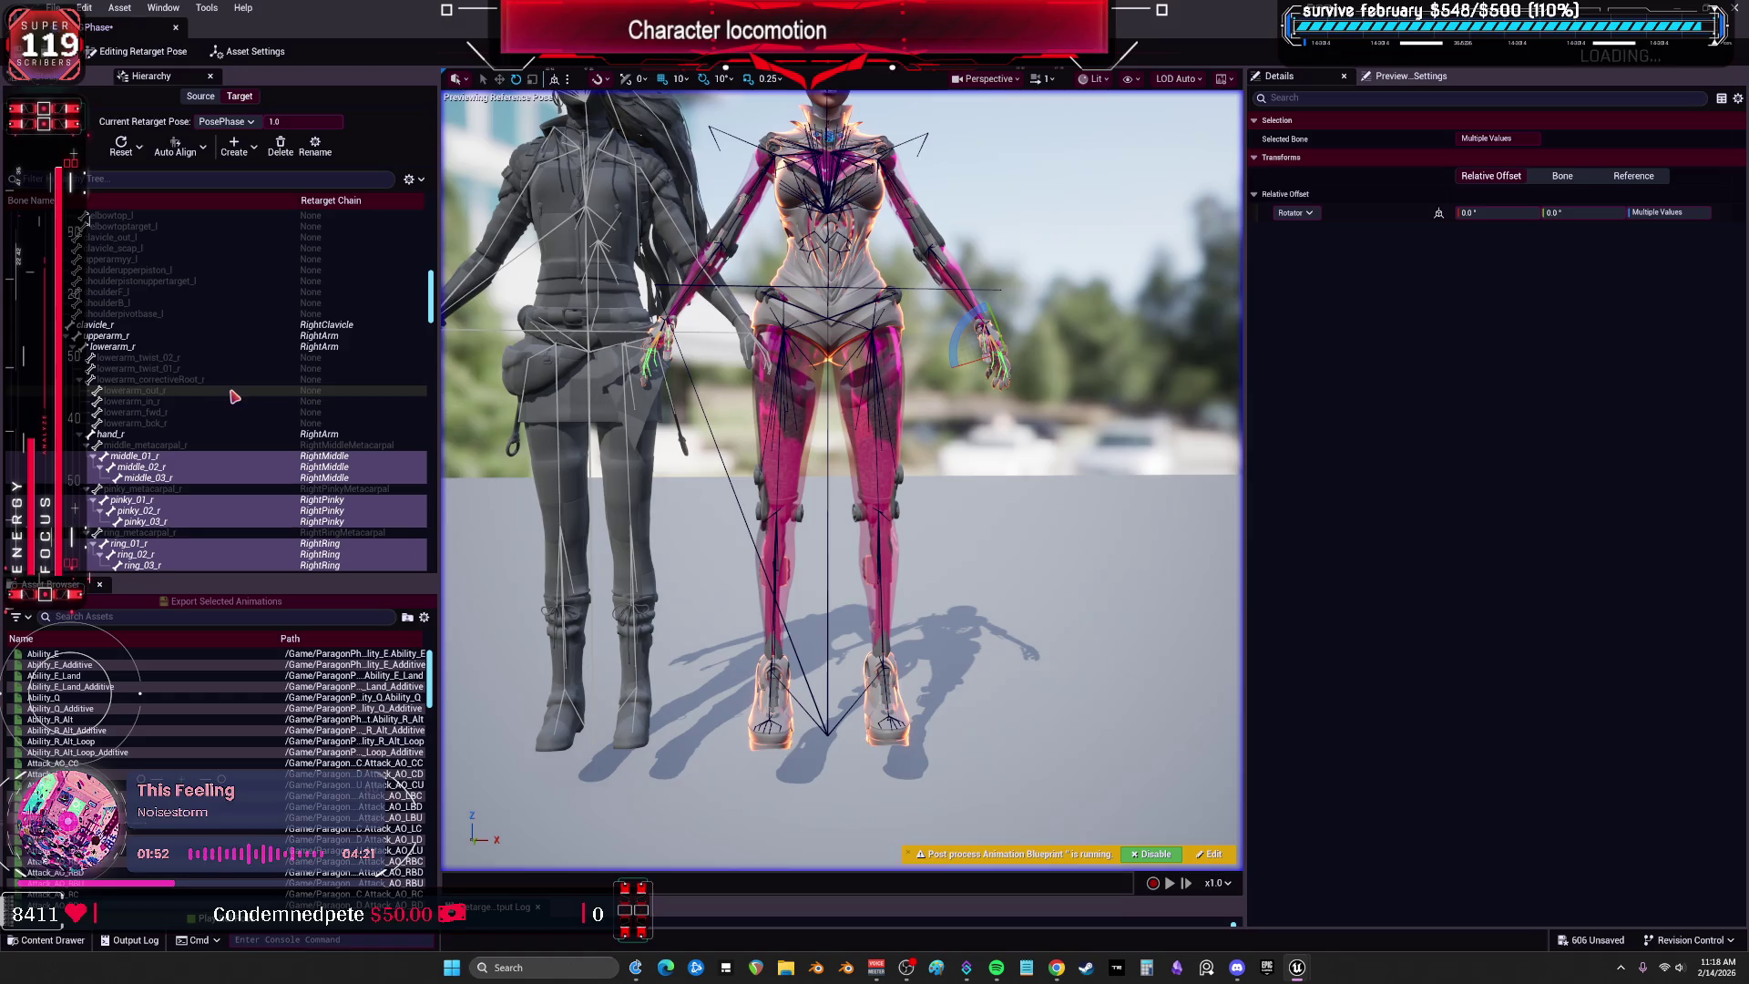
pyautogui.scroll(-10, 135, 372)
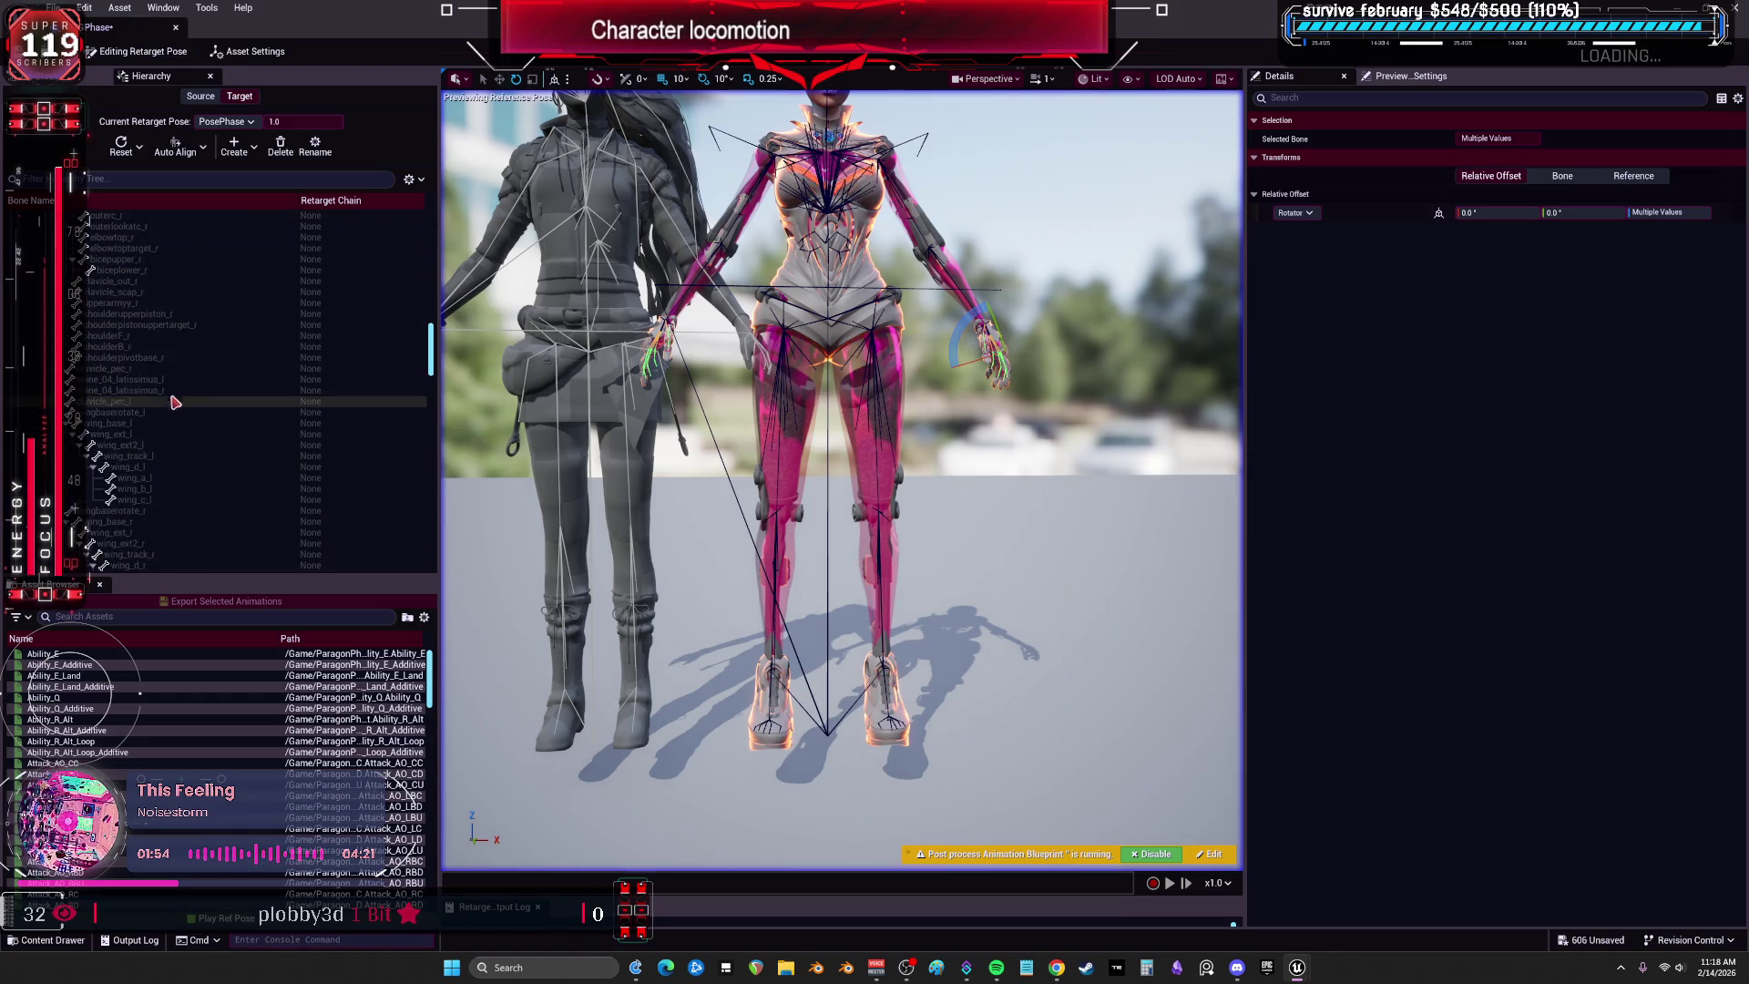
pyautogui.scroll(-10, 244, 411)
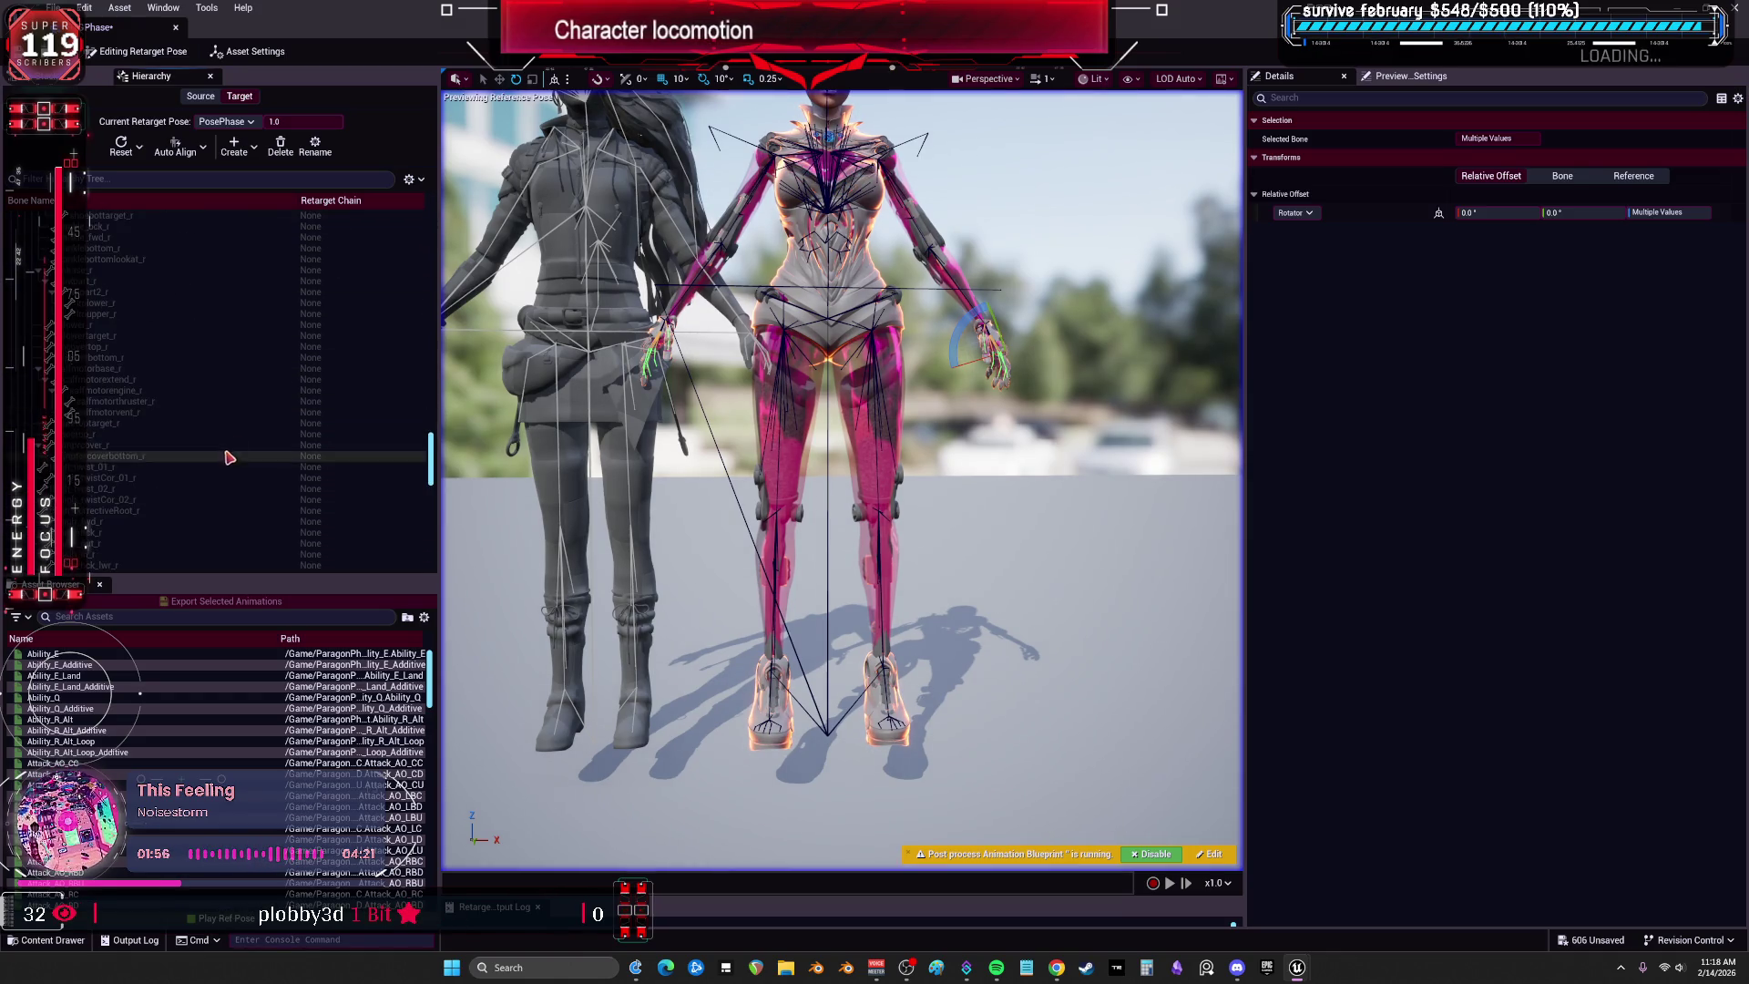
pyautogui.click(136, 264)
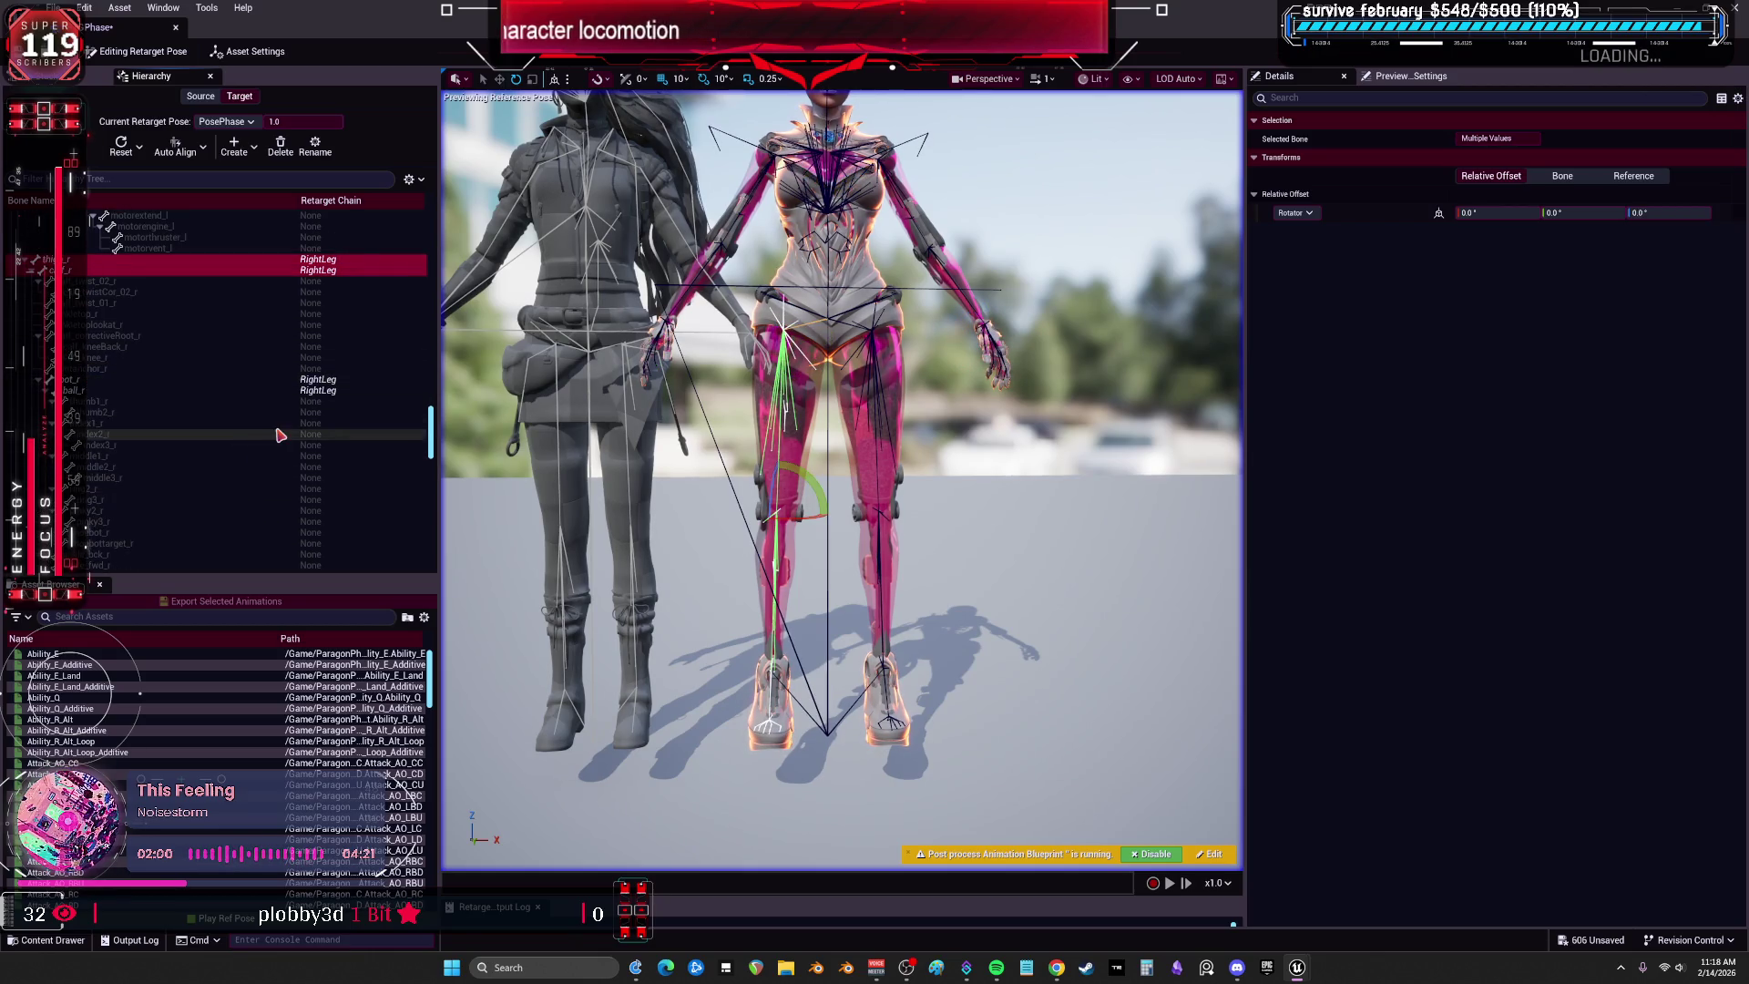
pyautogui.scroll(-5, 182, 414)
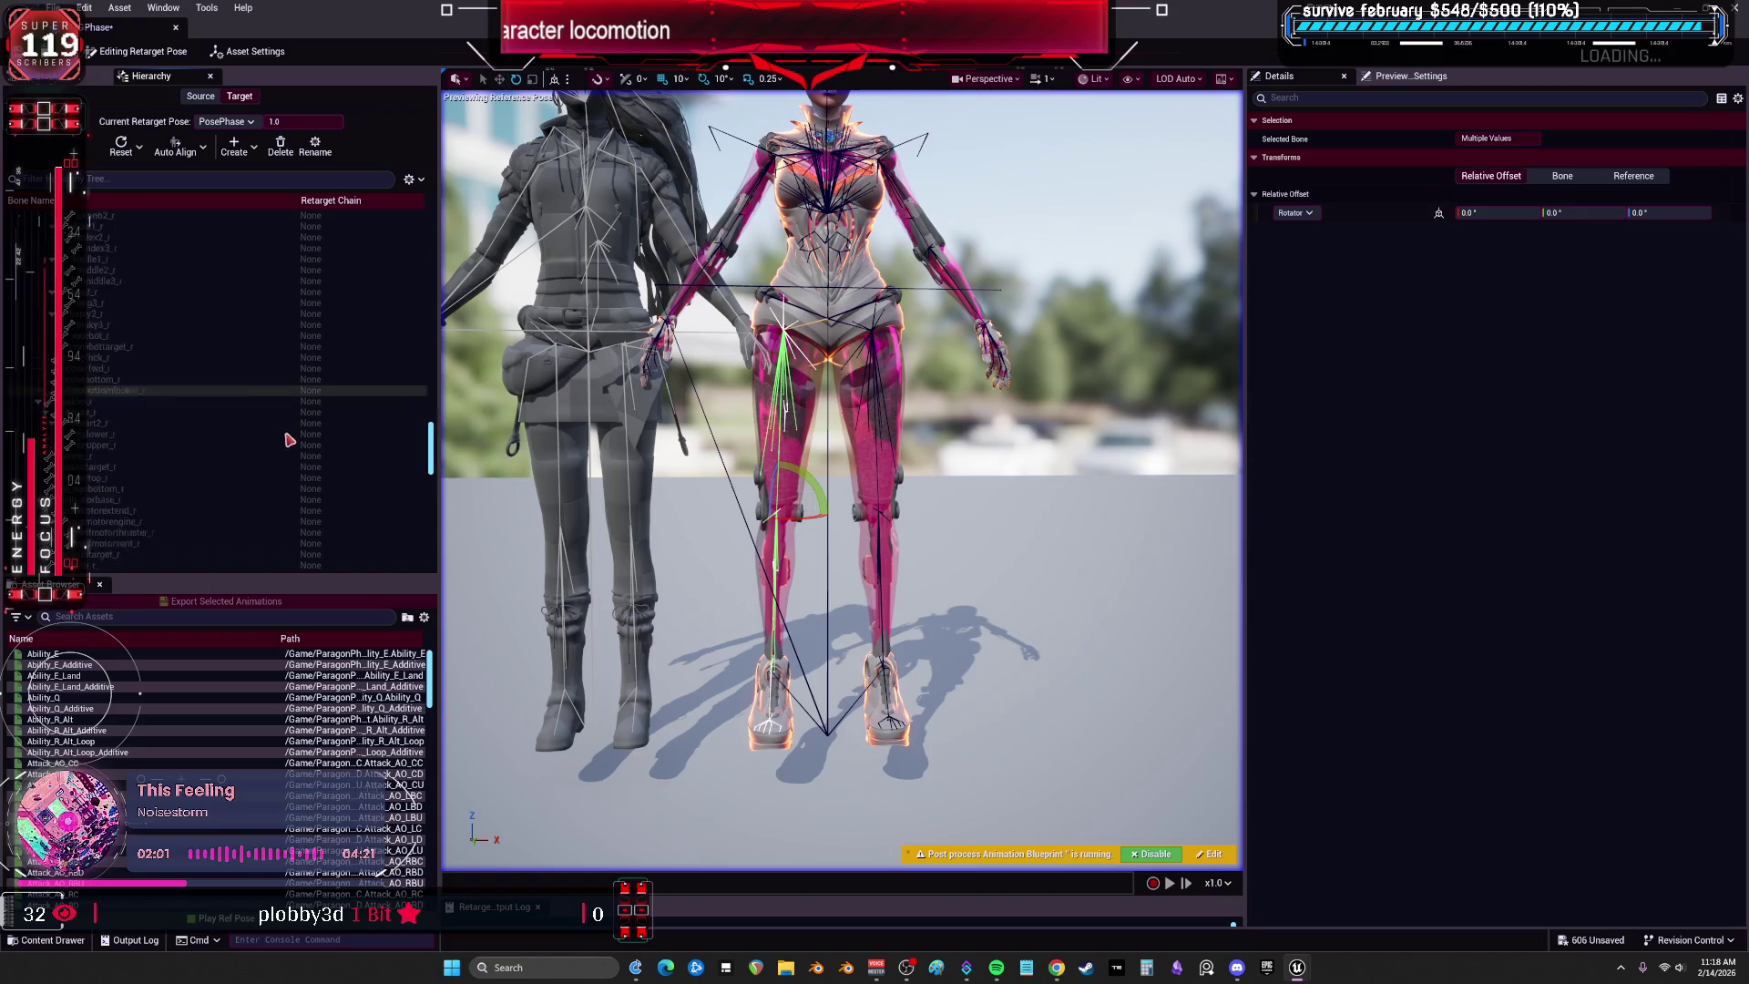
pyautogui.click(218, 405)
pyautogui.scroll(3, 177, 415)
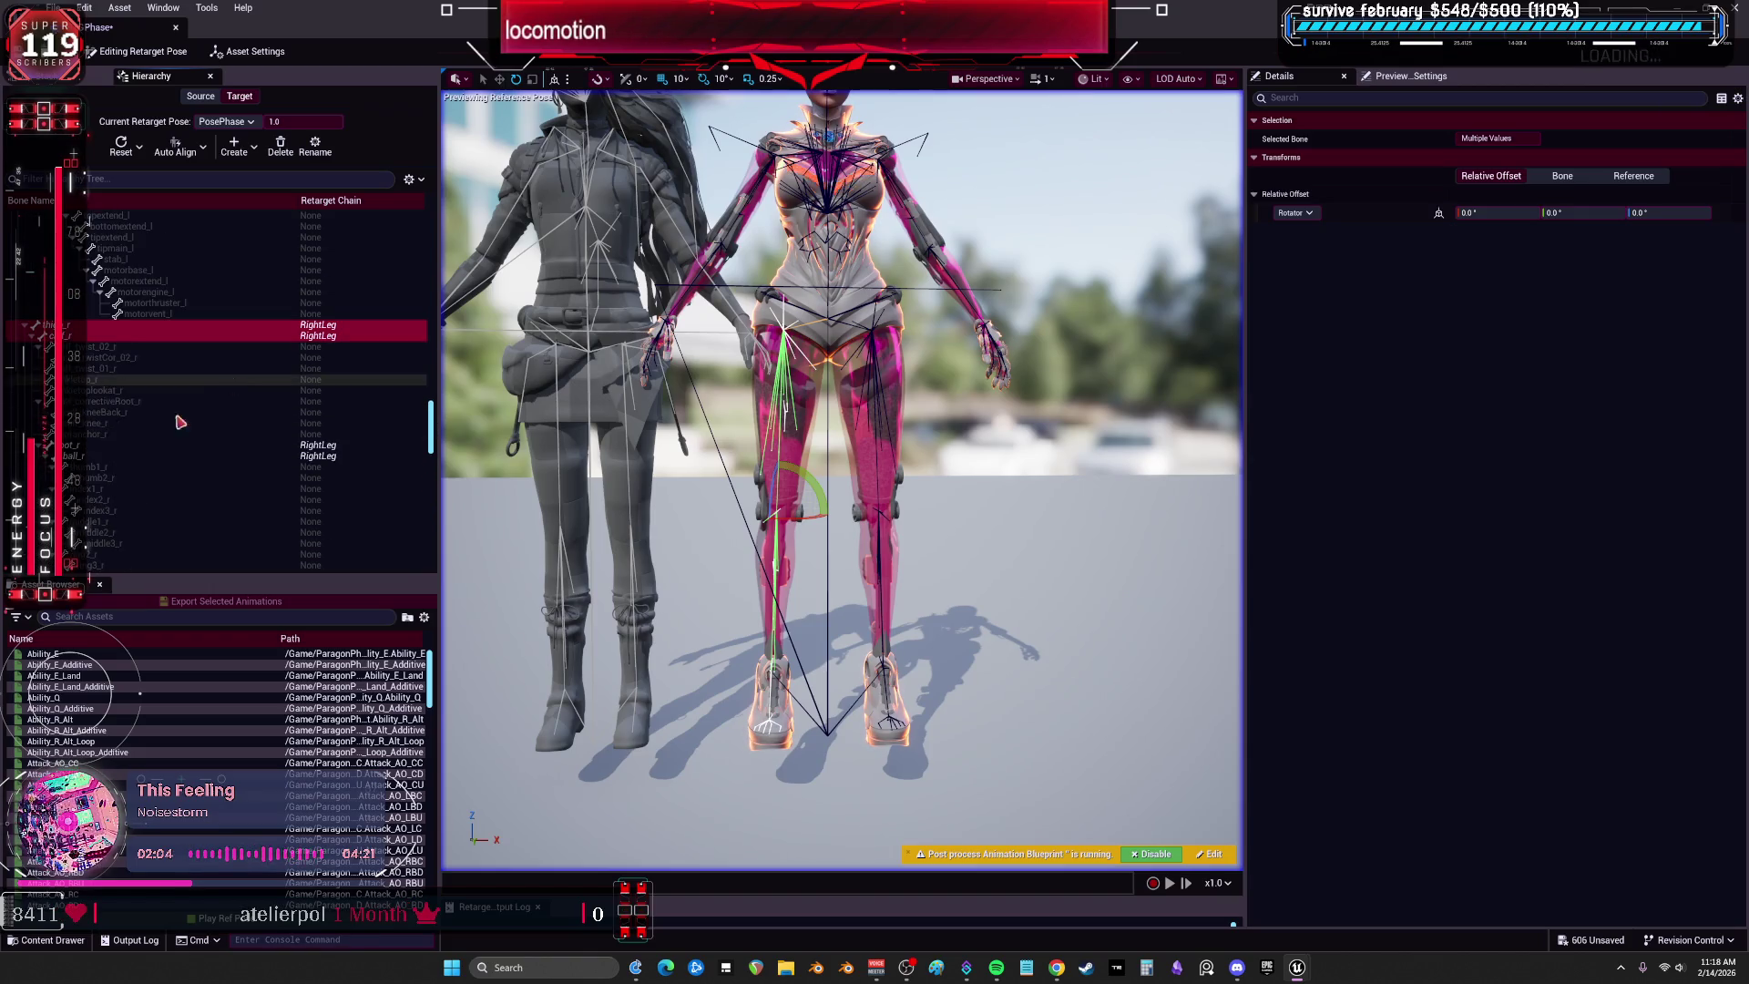
pyautogui.scroll(-3, 167, 428)
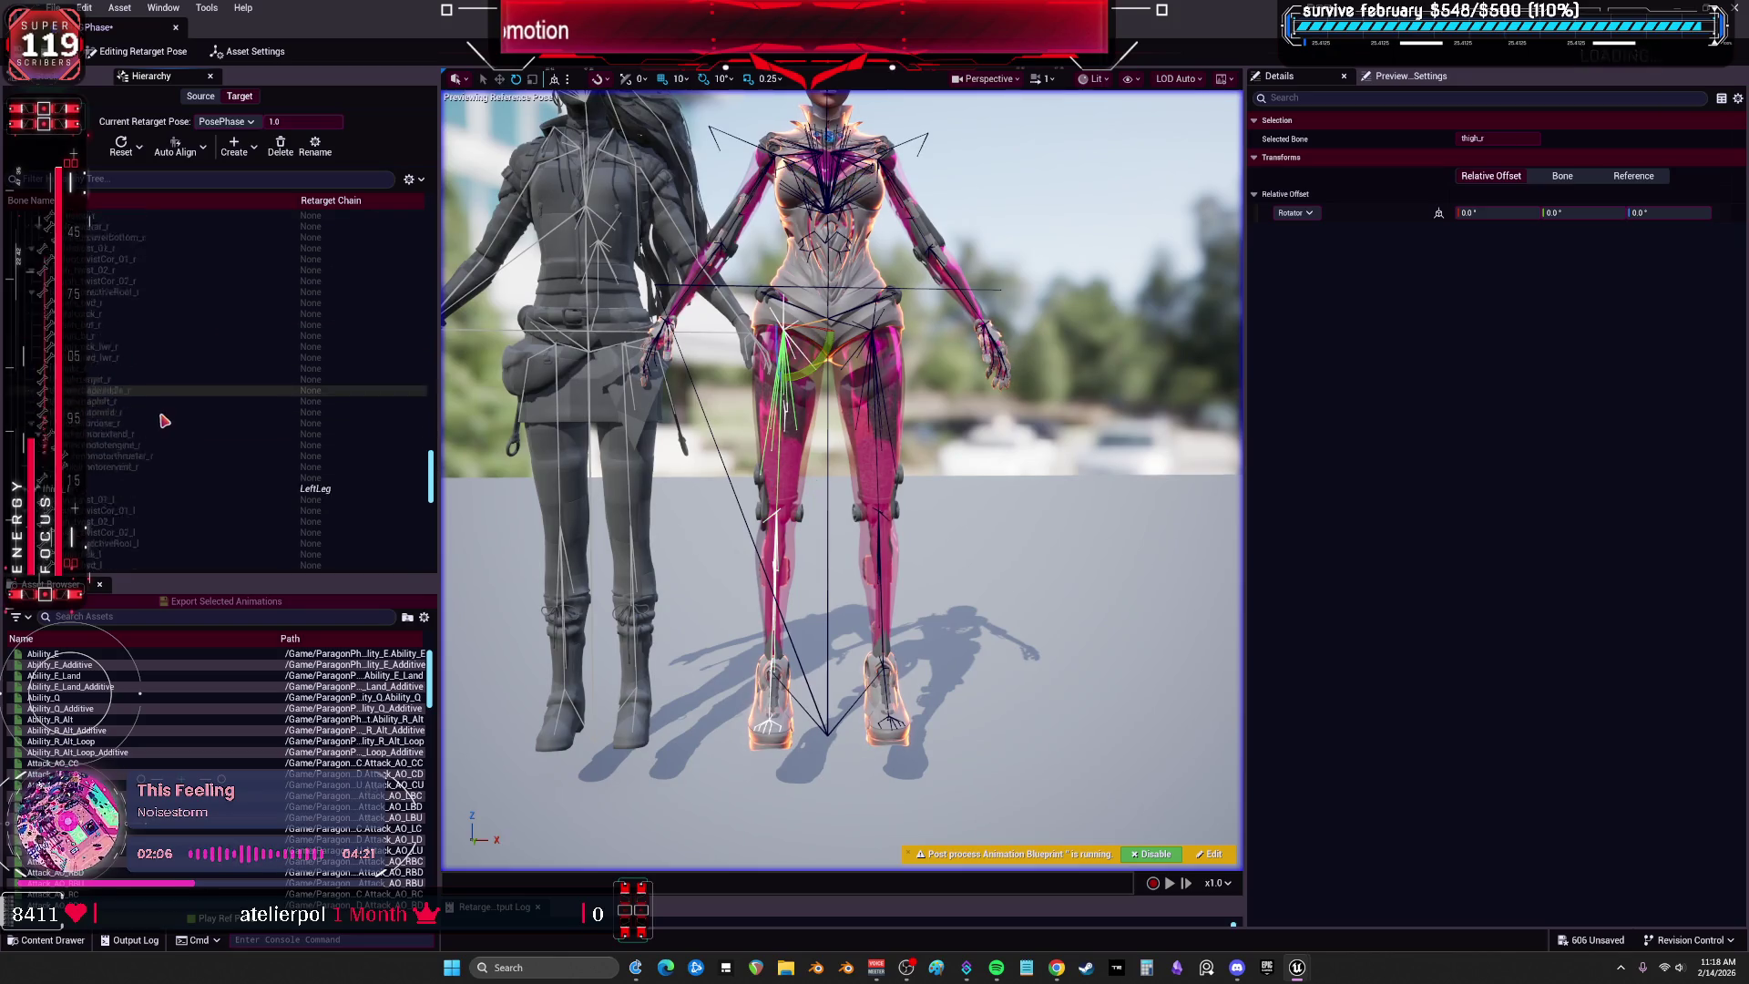
pyautogui.click(146, 357)
pyautogui.click(176, 148)
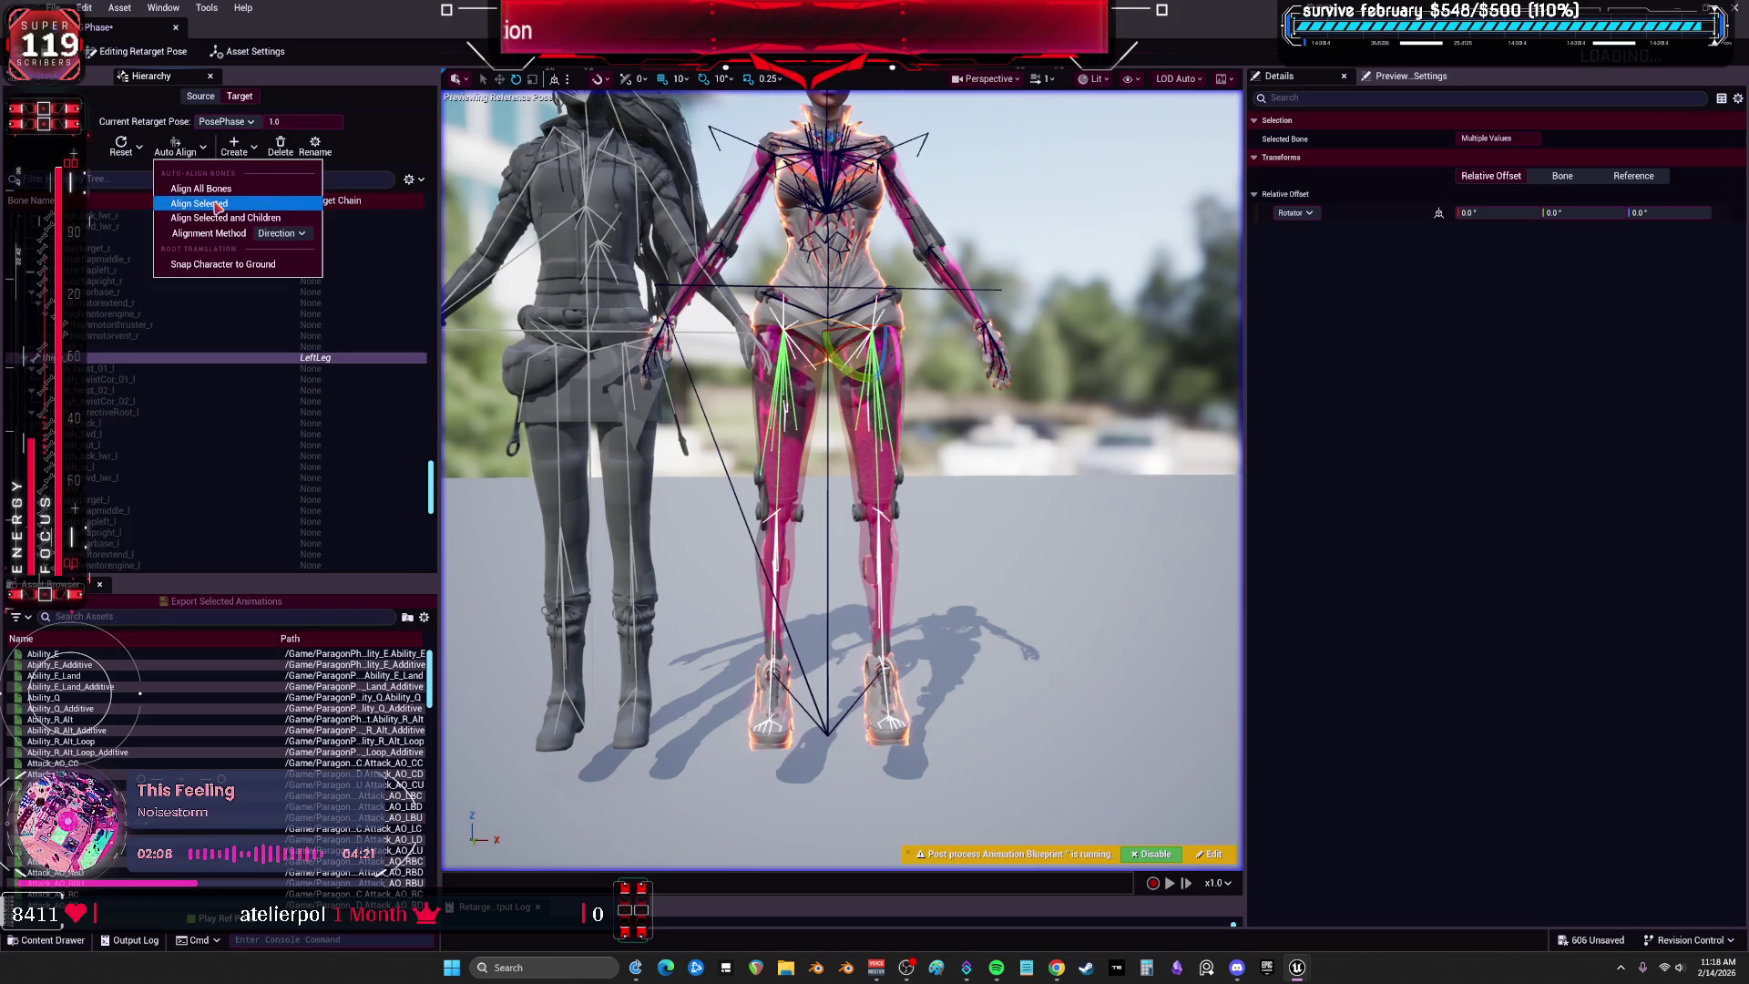
pyautogui.click(217, 204)
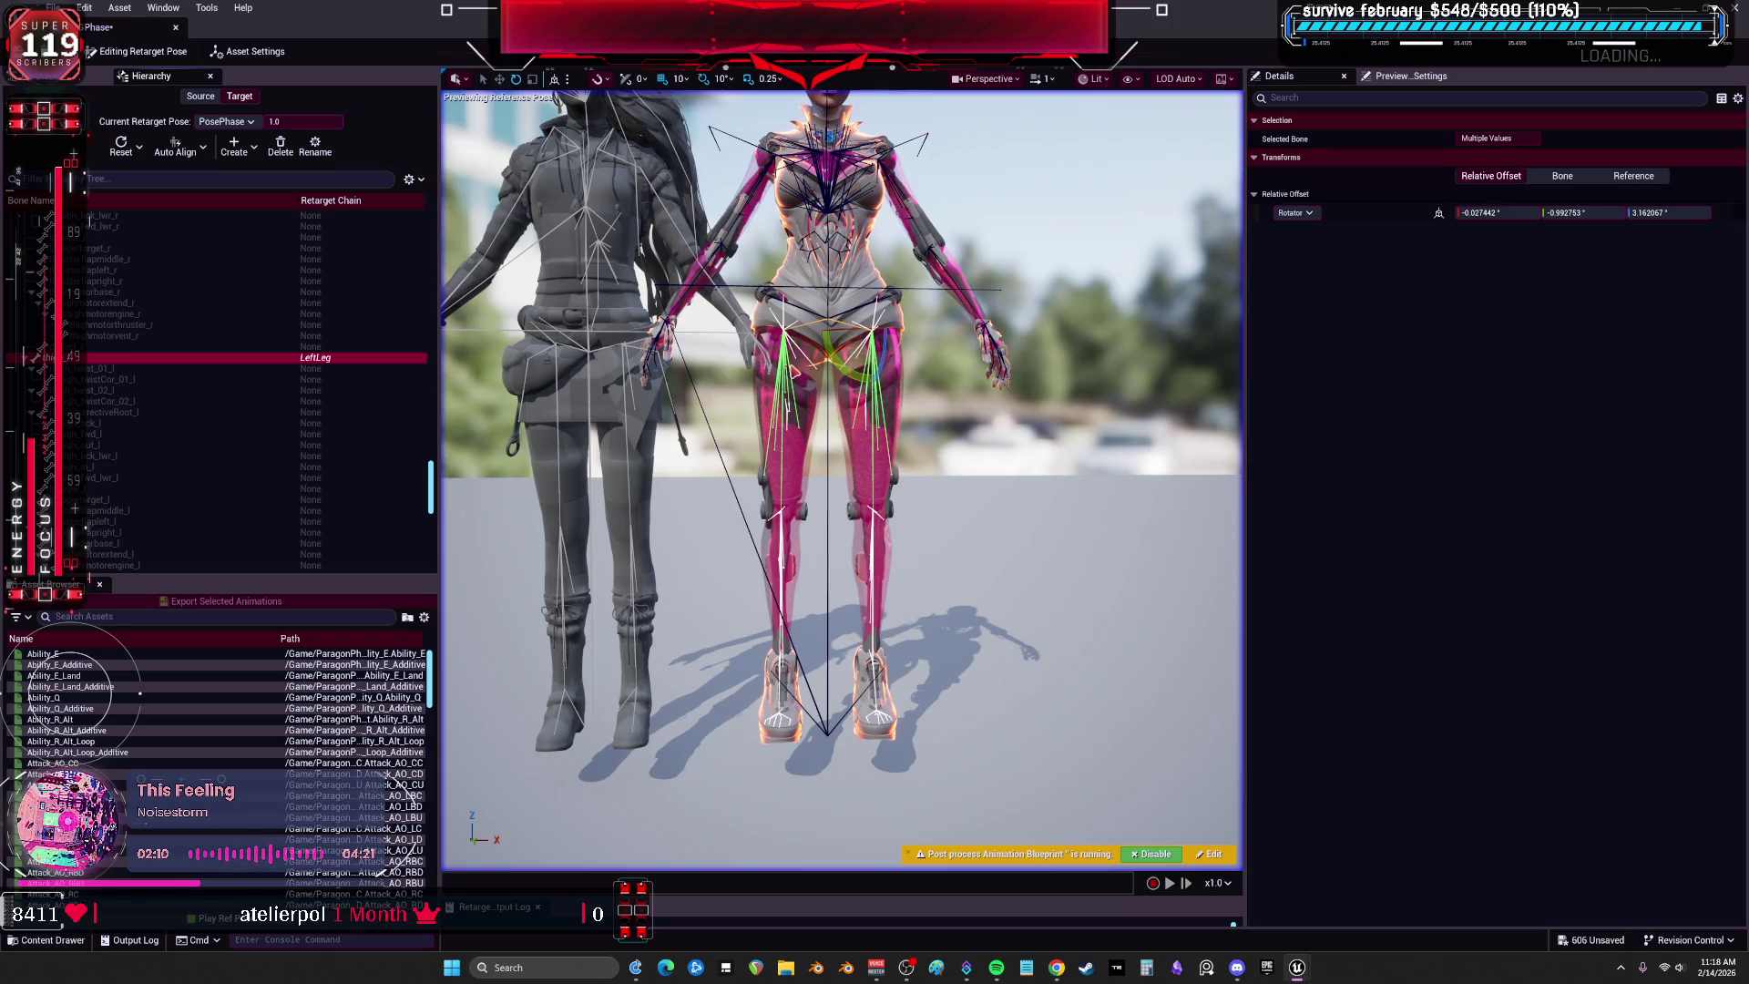
pyautogui.click(194, 156)
pyautogui.click(300, 277)
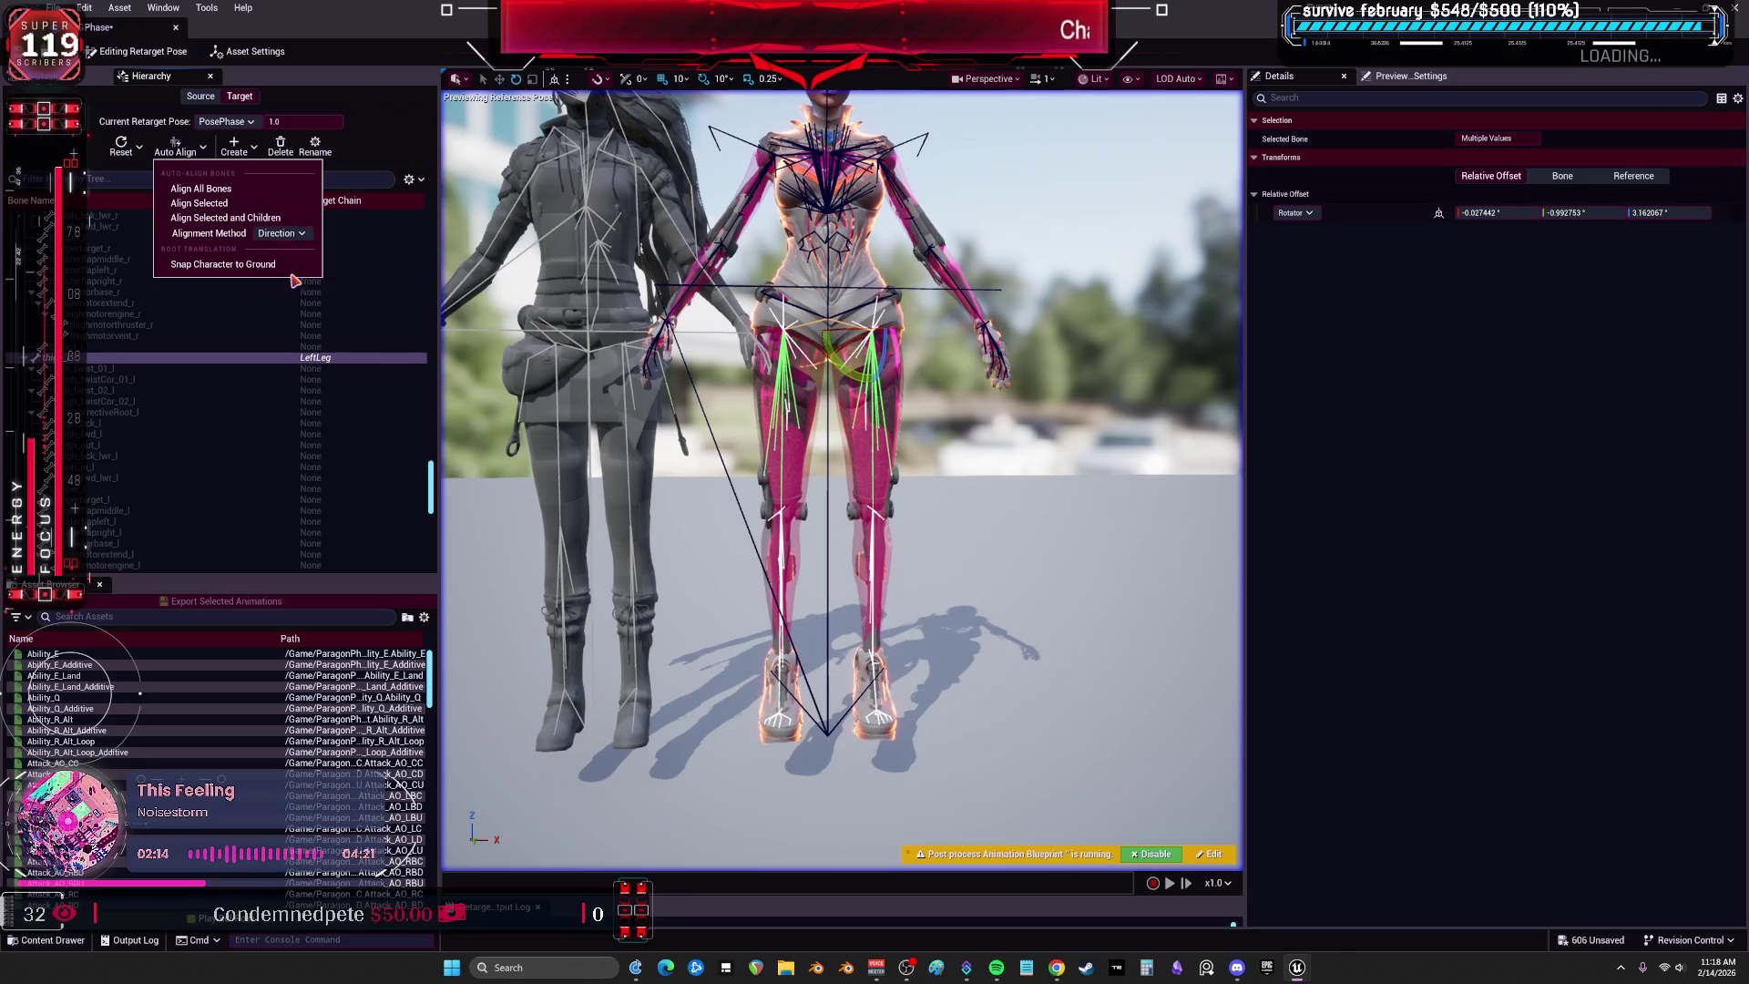
pyautogui.click(233, 204)
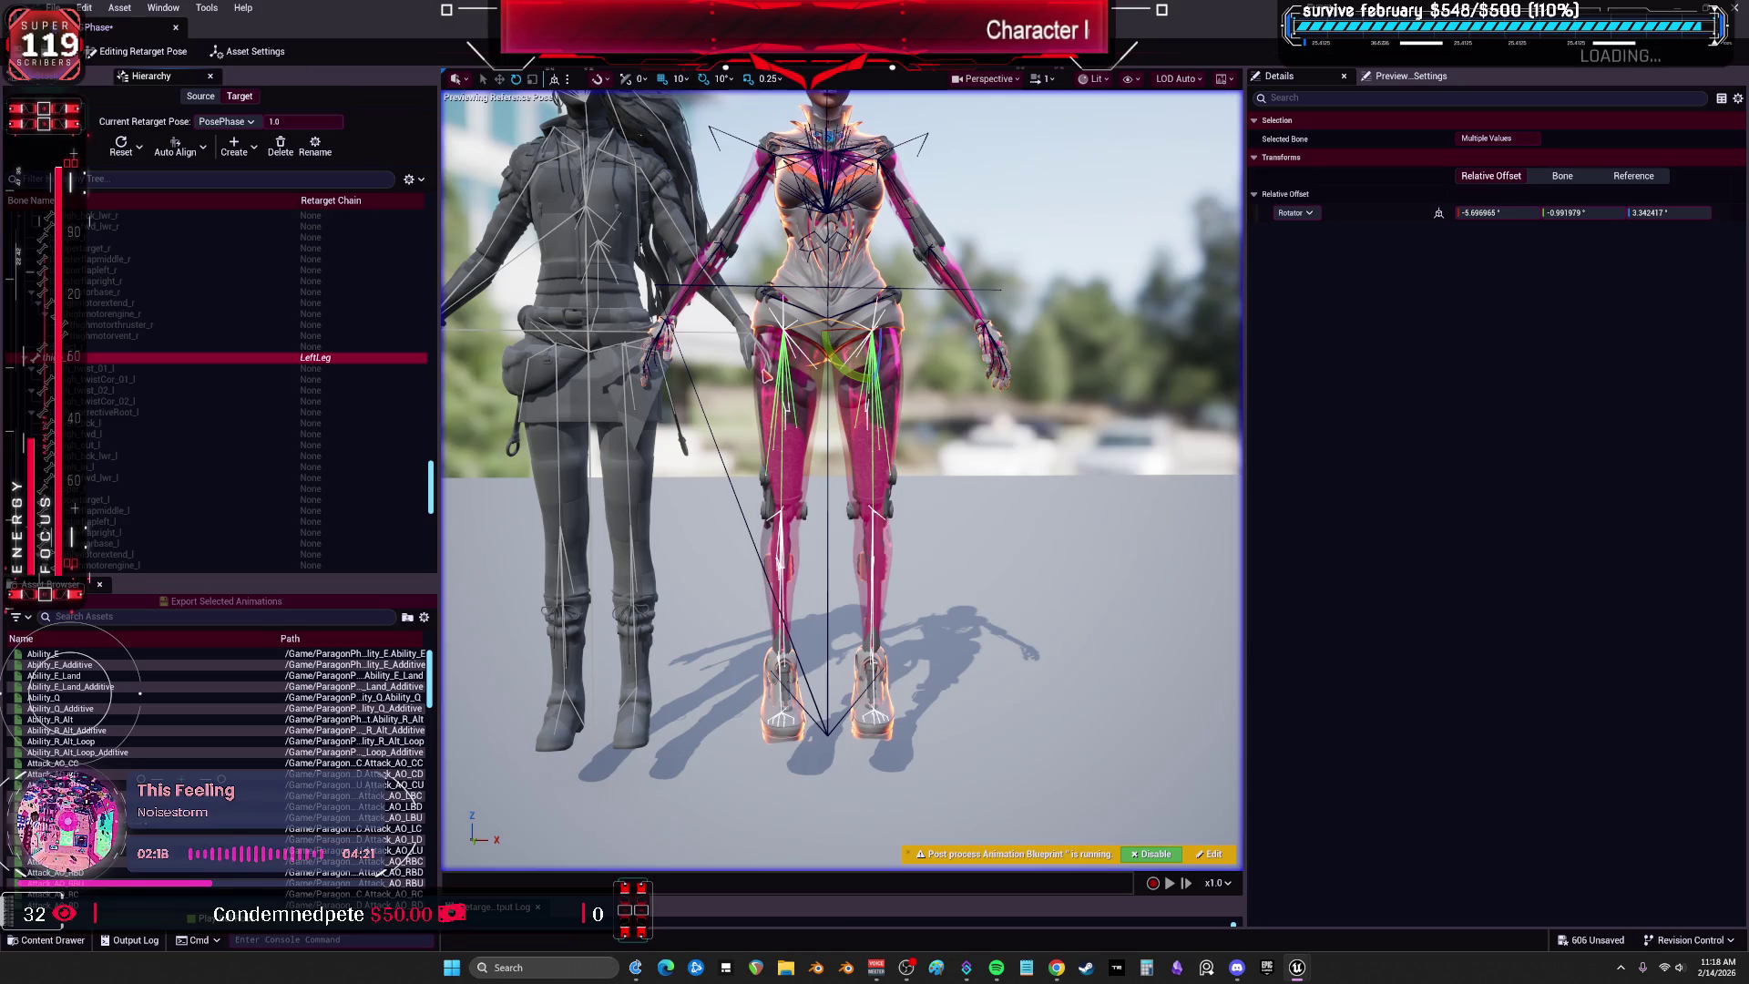
# Step: Give both the left and right thigh bones a -4° middle rotation offset
pyautogui.moveTo(770, 424); pyautogui.dragTo(697, 314)
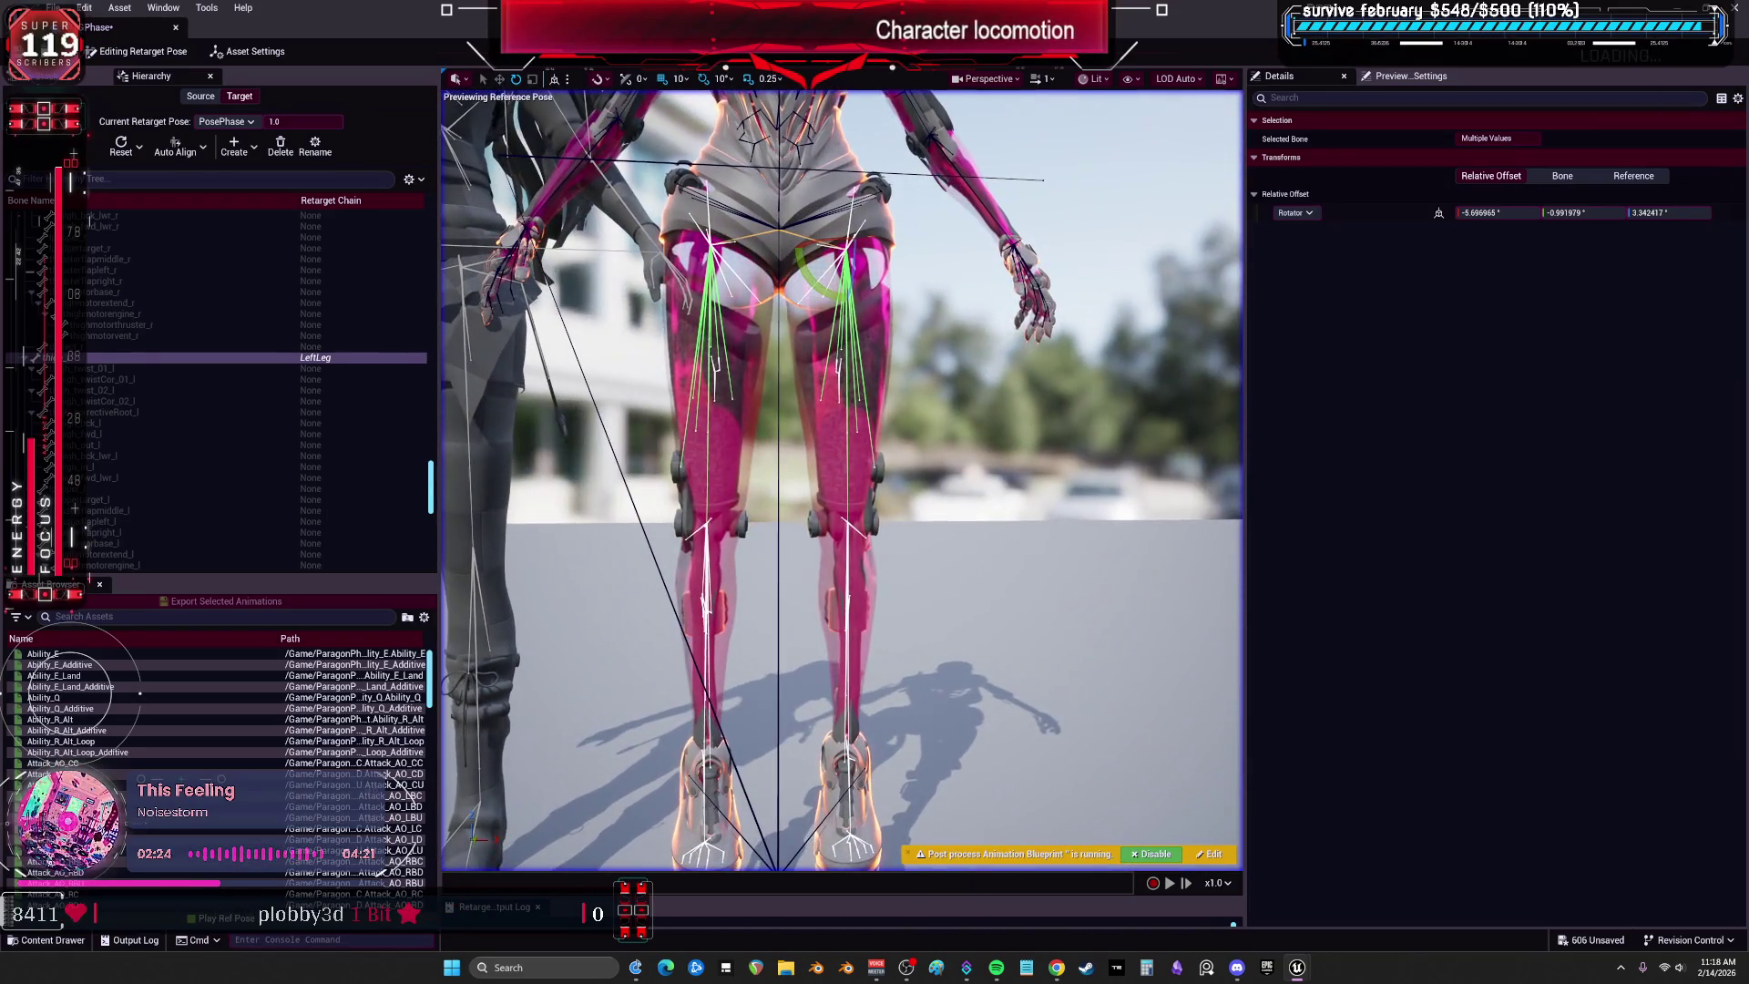
pyautogui.click(847, 442)
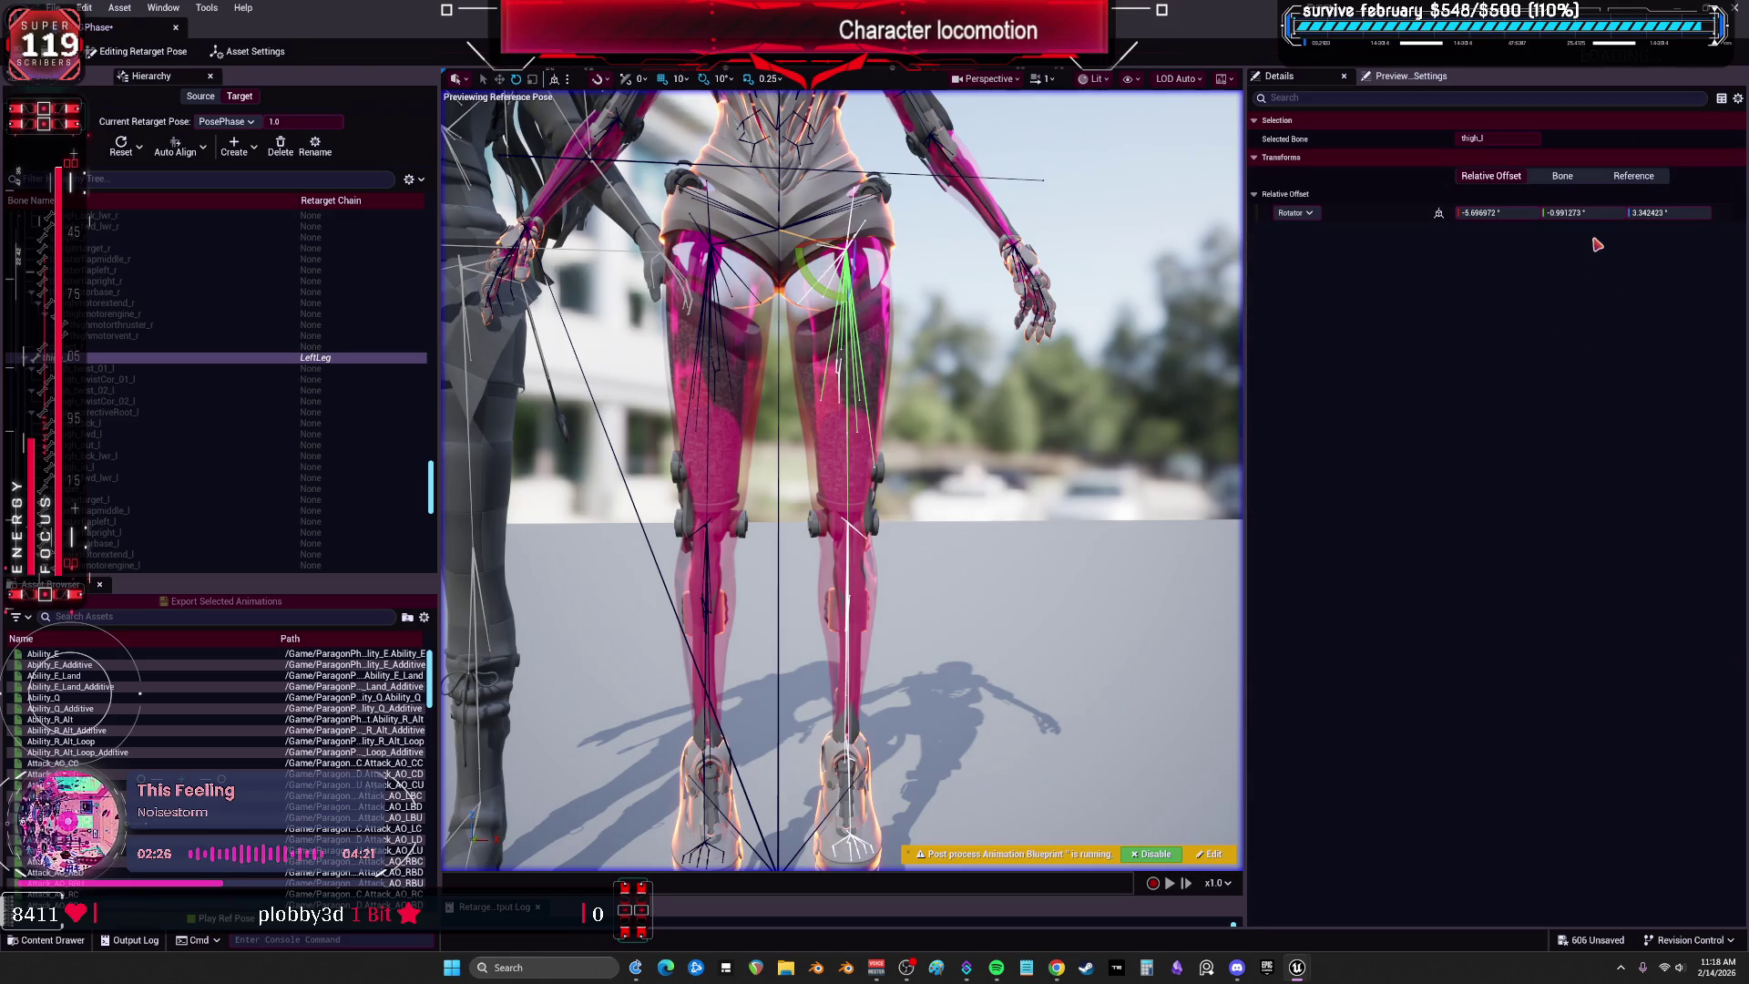
pyautogui.click(1590, 212)
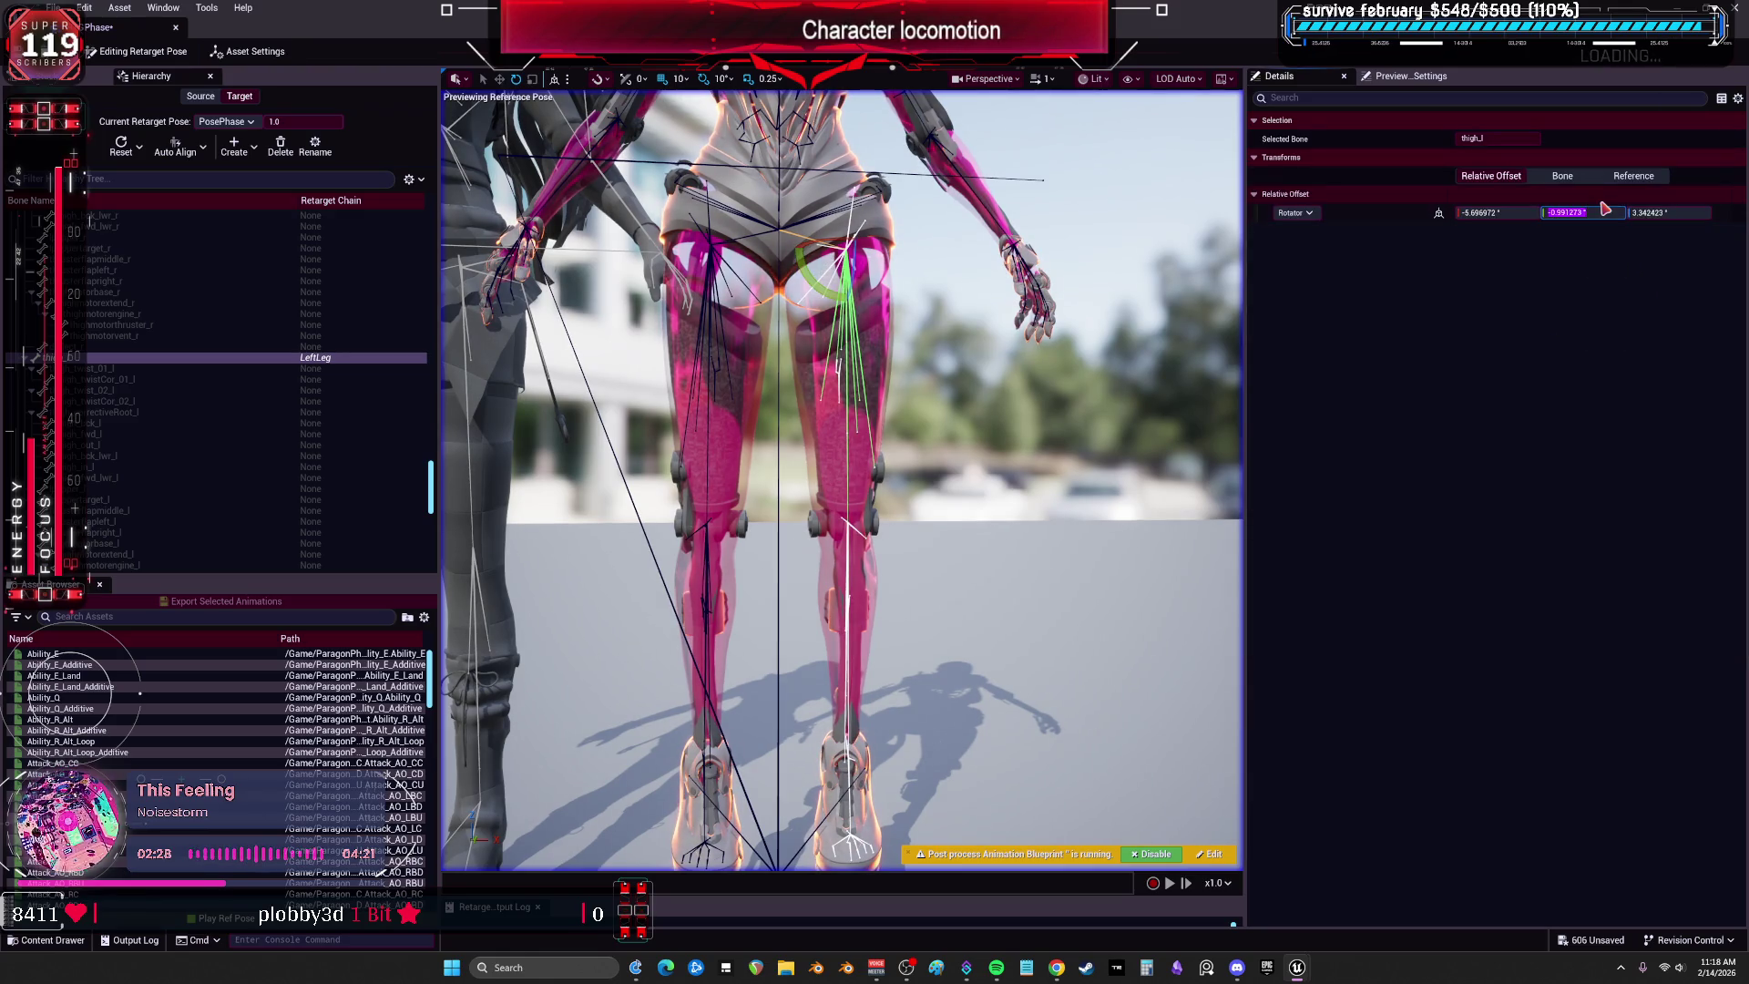
pyautogui.write('-4')
pyautogui.press('Return')
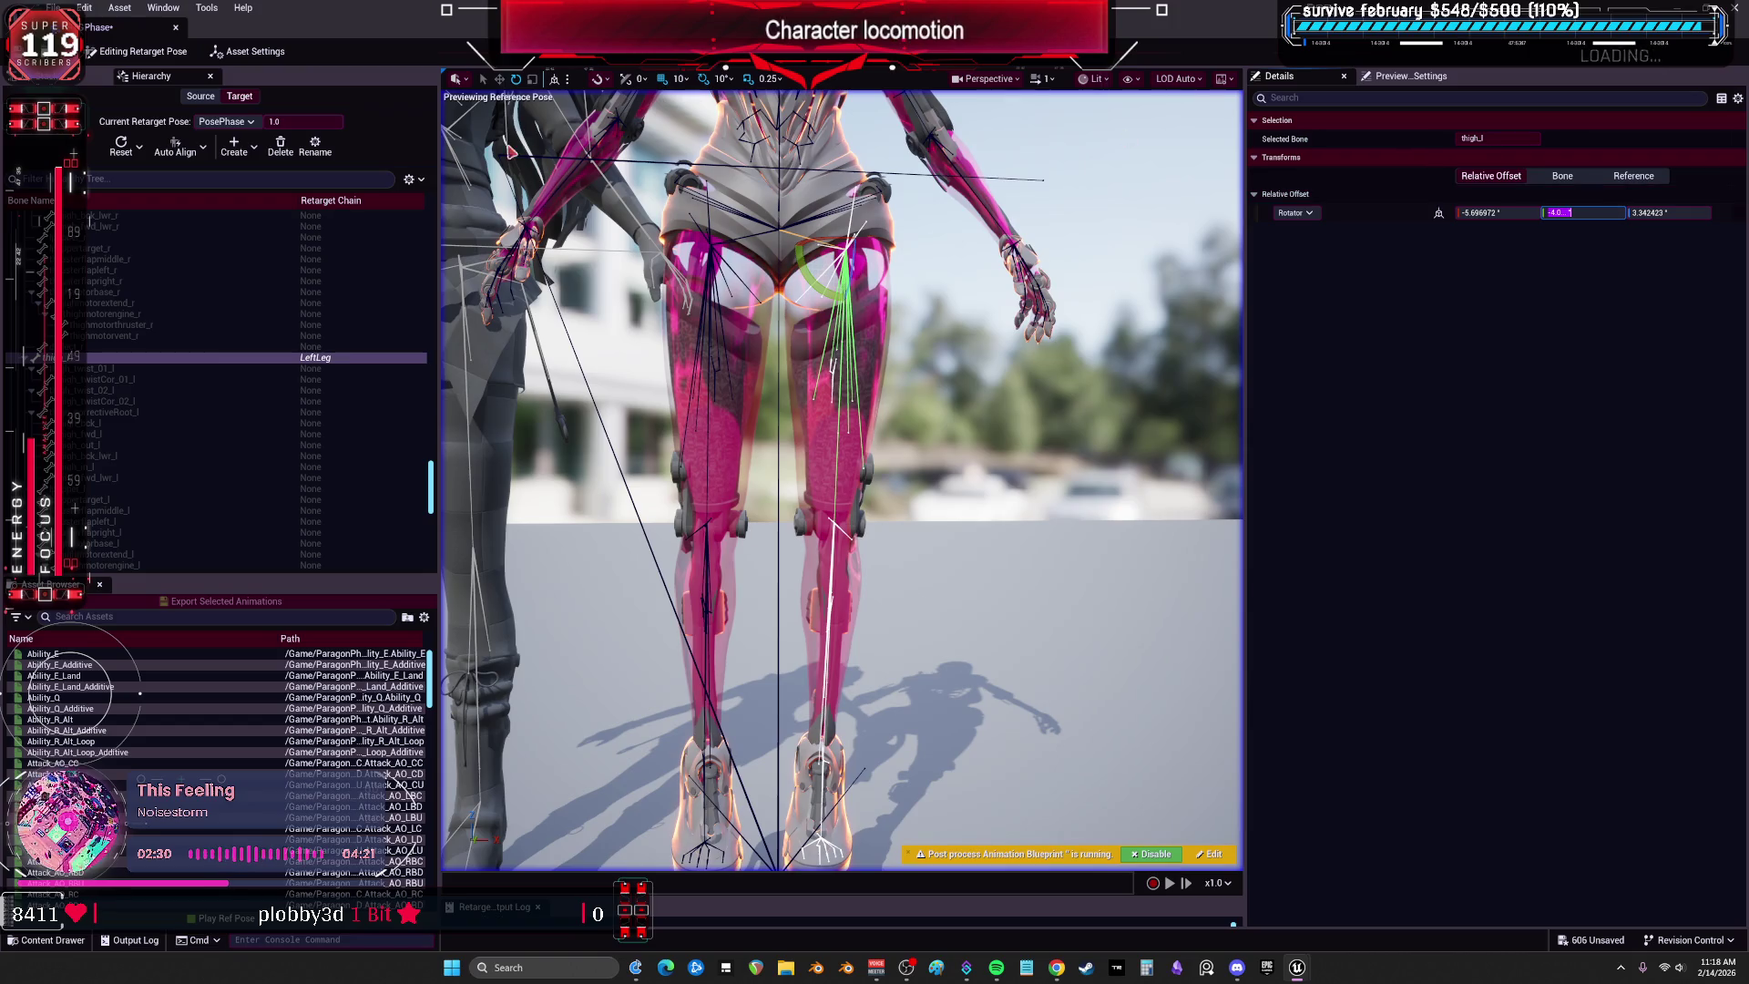
pyautogui.click(710, 456)
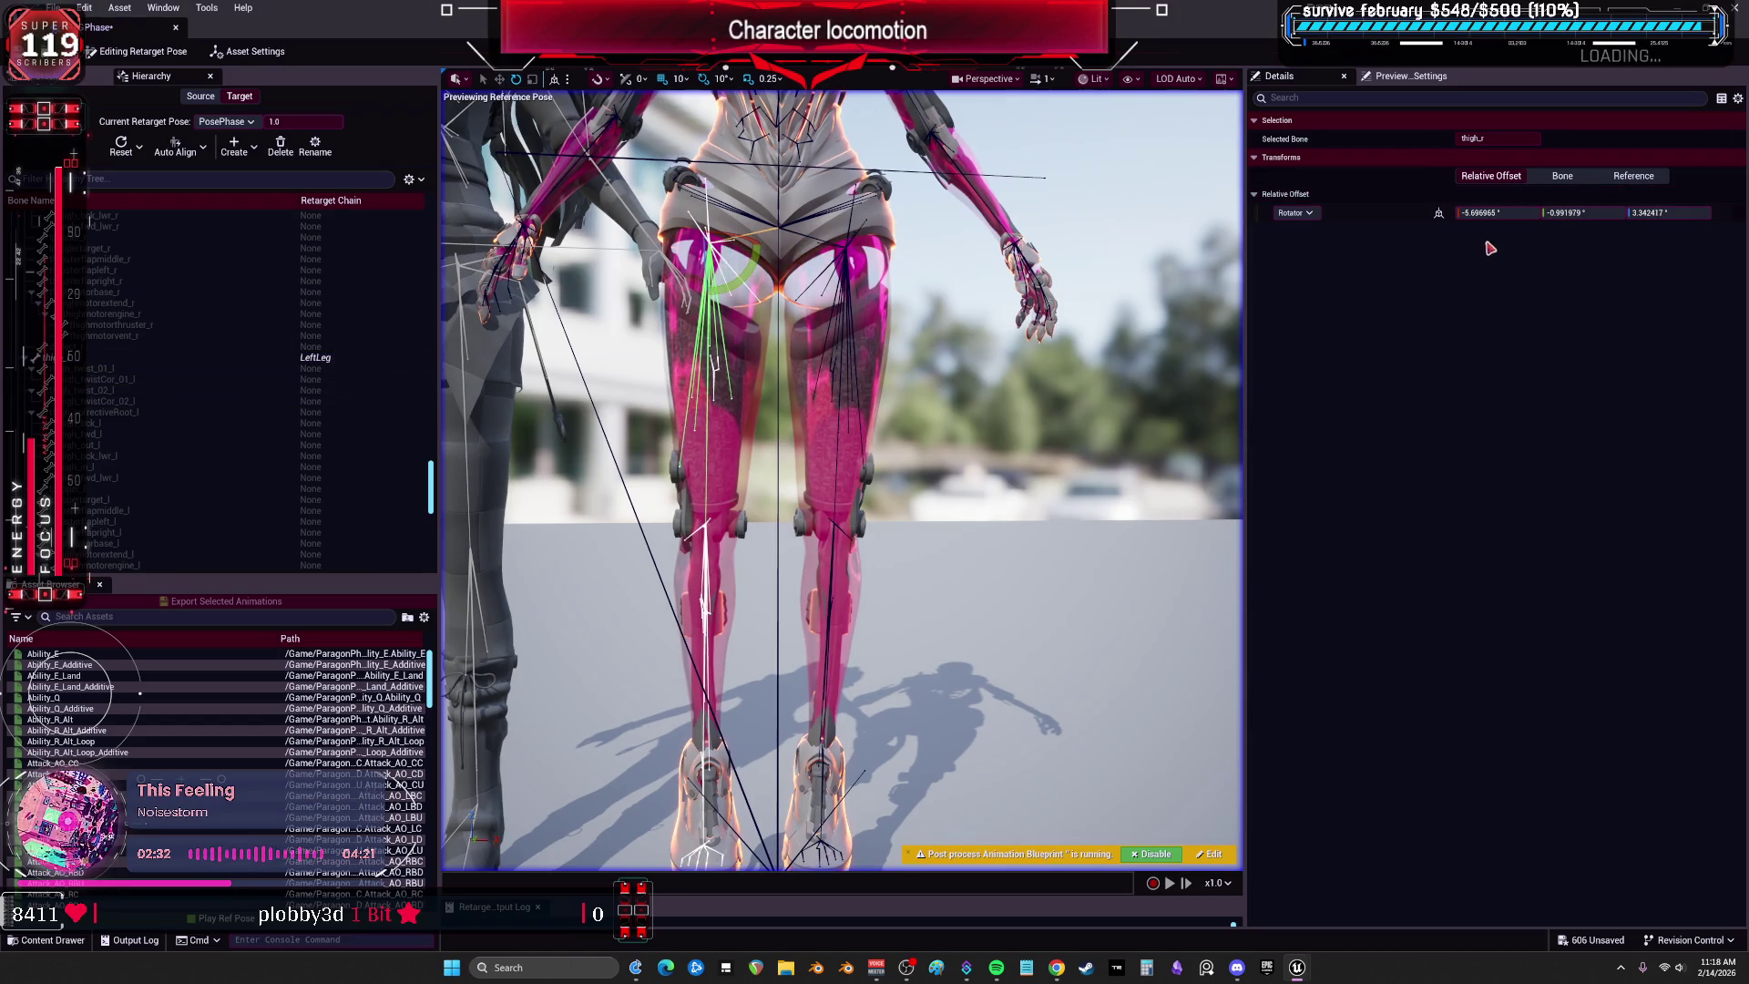
pyautogui.write('-4')
pyautogui.press('Return')
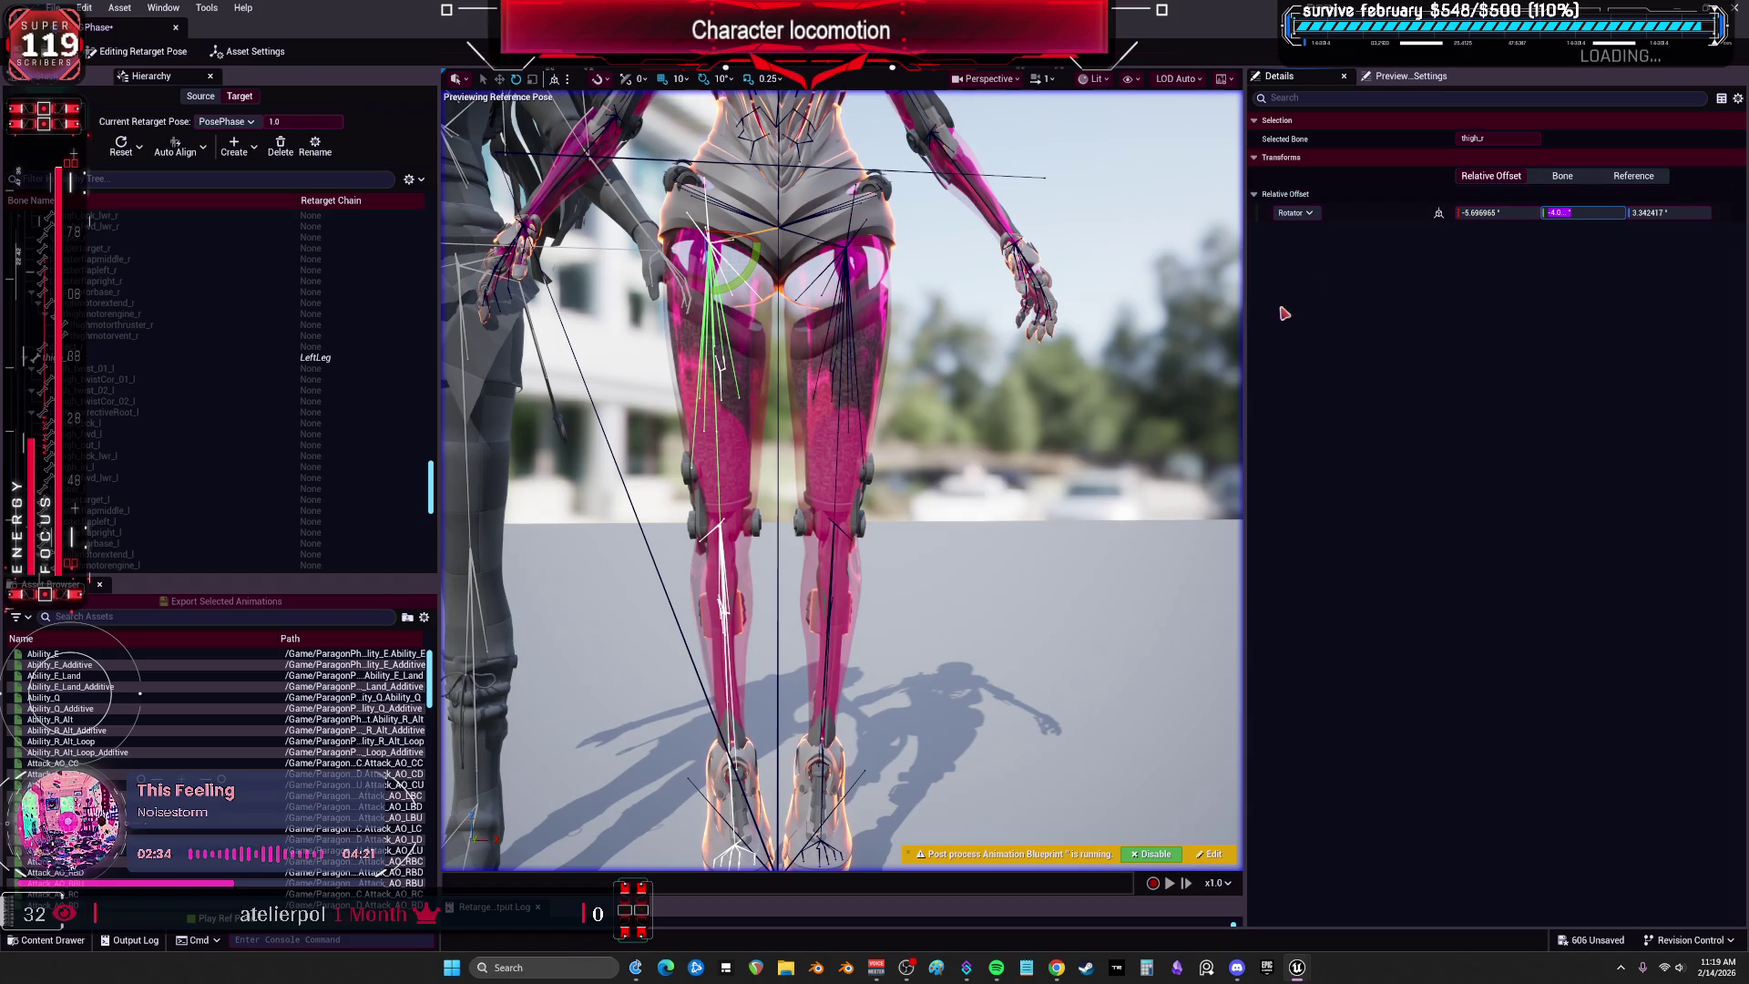
# Step: Change both thighs' rotation offset to -3° and leave pose editing to run the retarget
pyautogui.moveTo(1011, 446); pyautogui.dragTo(1011, 446)
pyautogui.scroll(3, 841, 479)
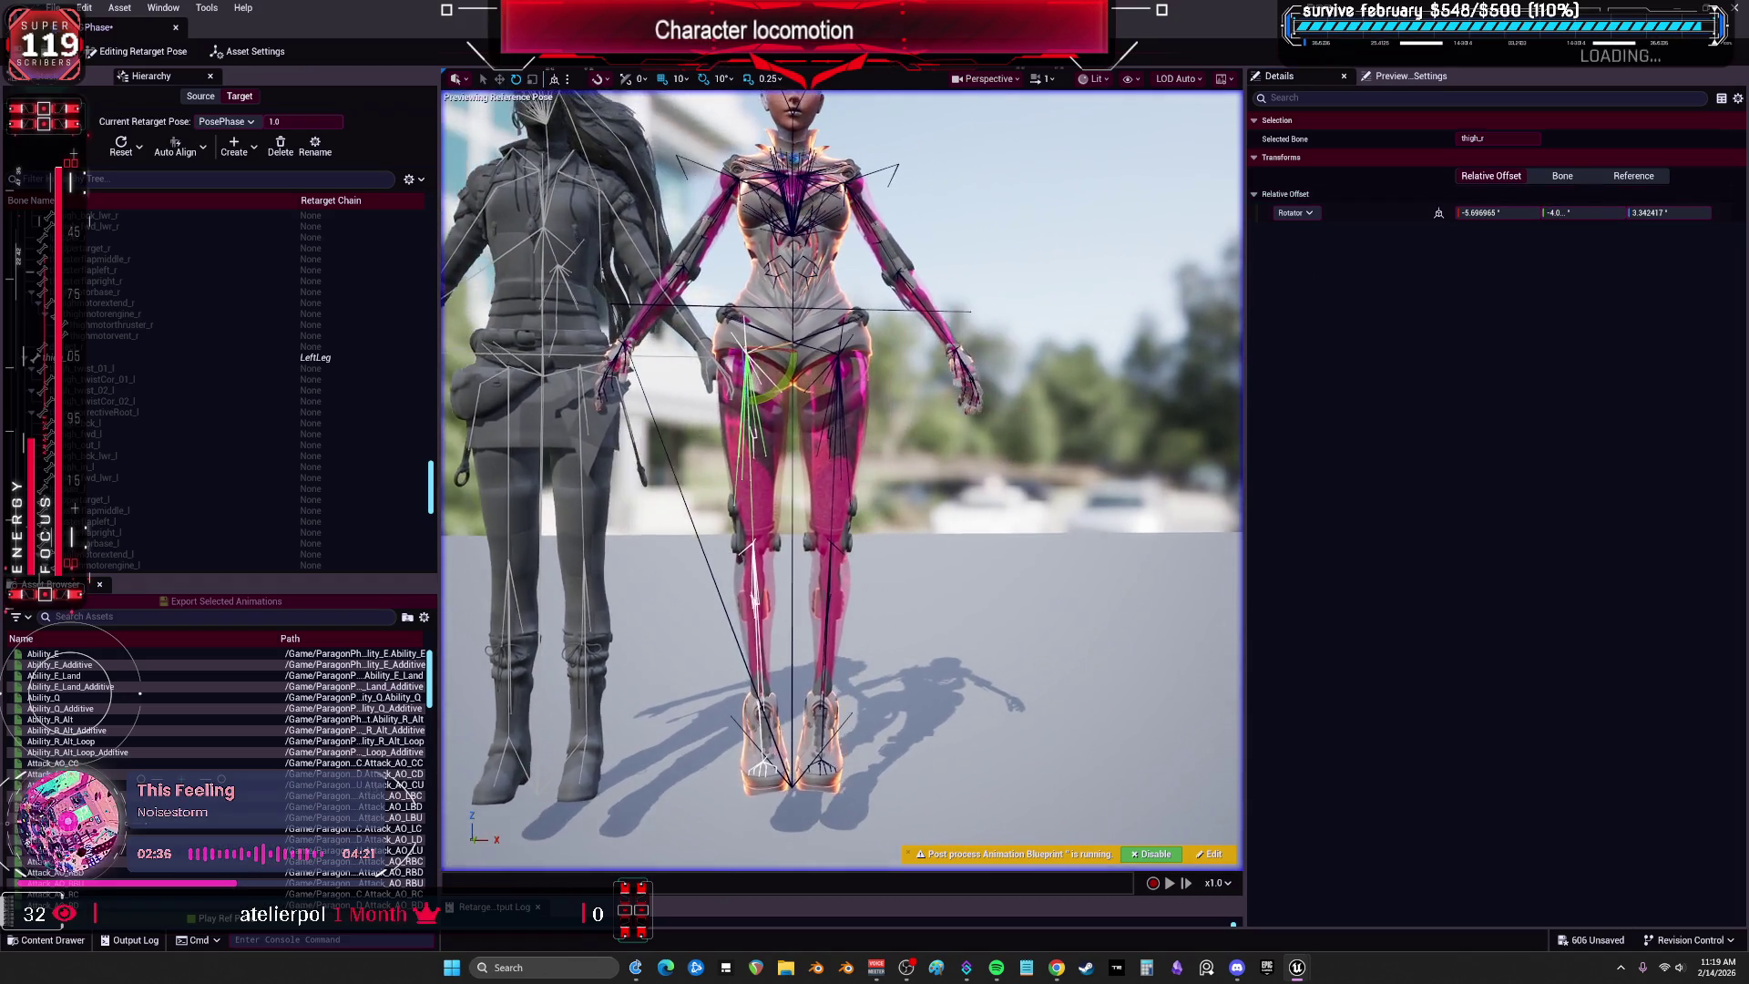
pyautogui.click(1601, 213)
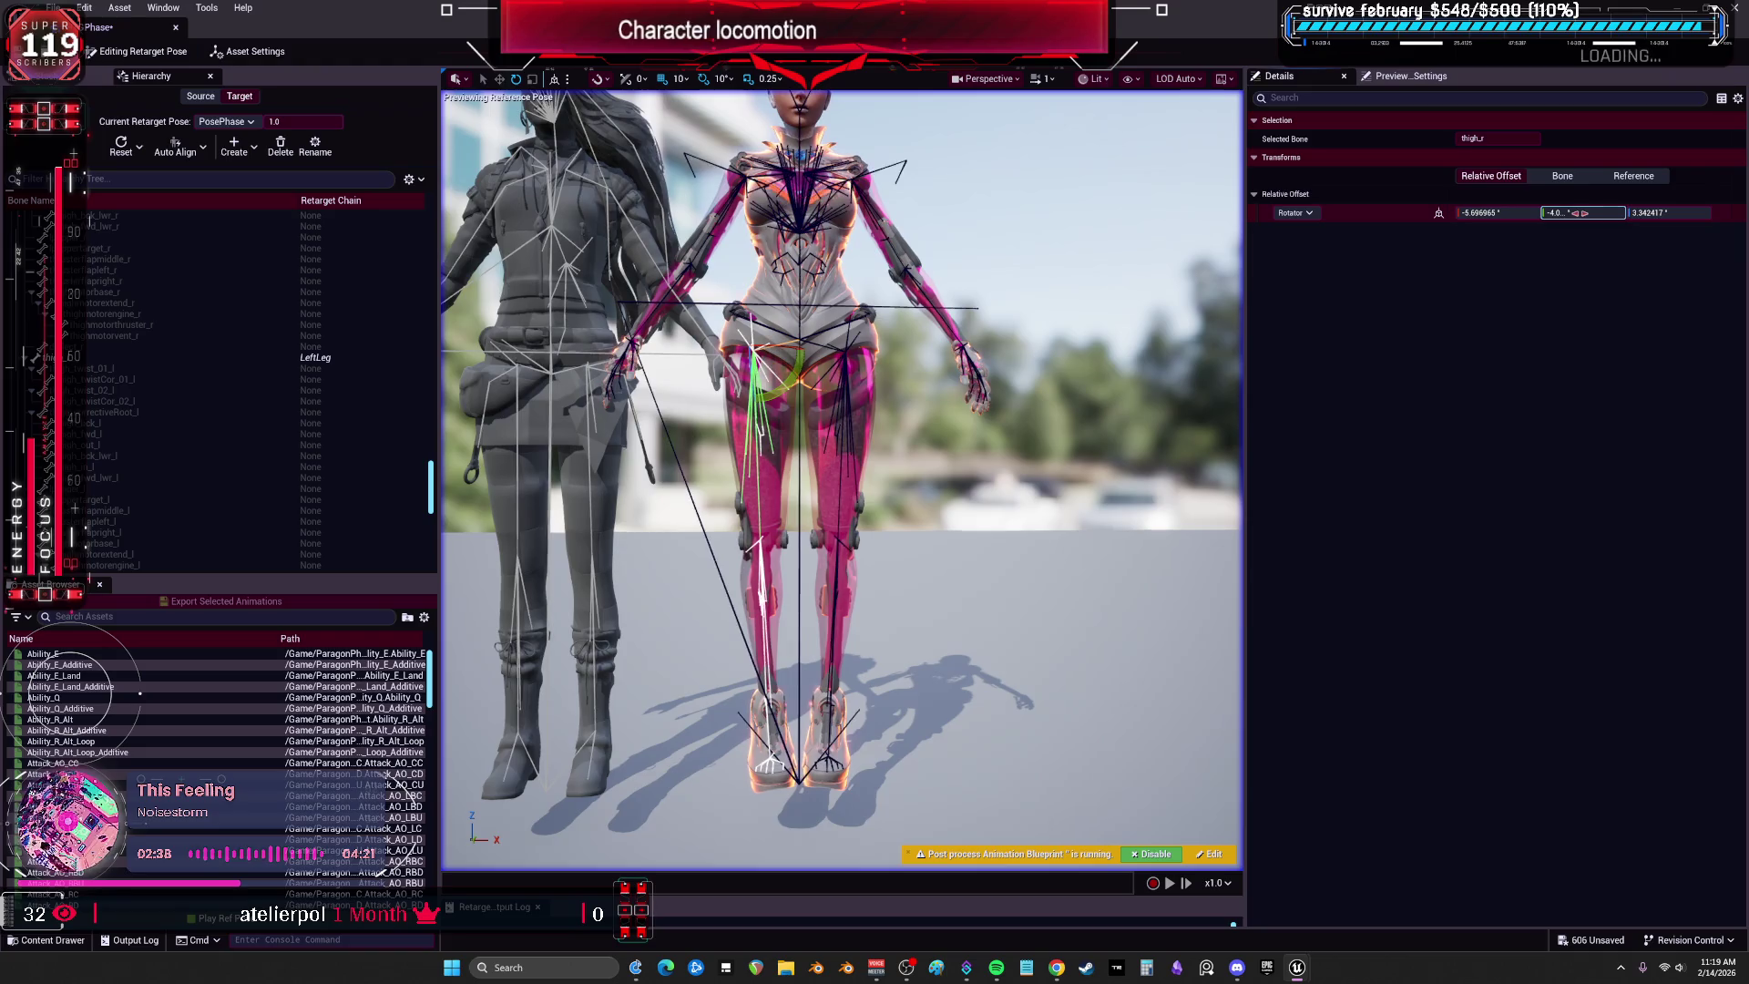
pyautogui.write('-3')
pyautogui.press('Return')
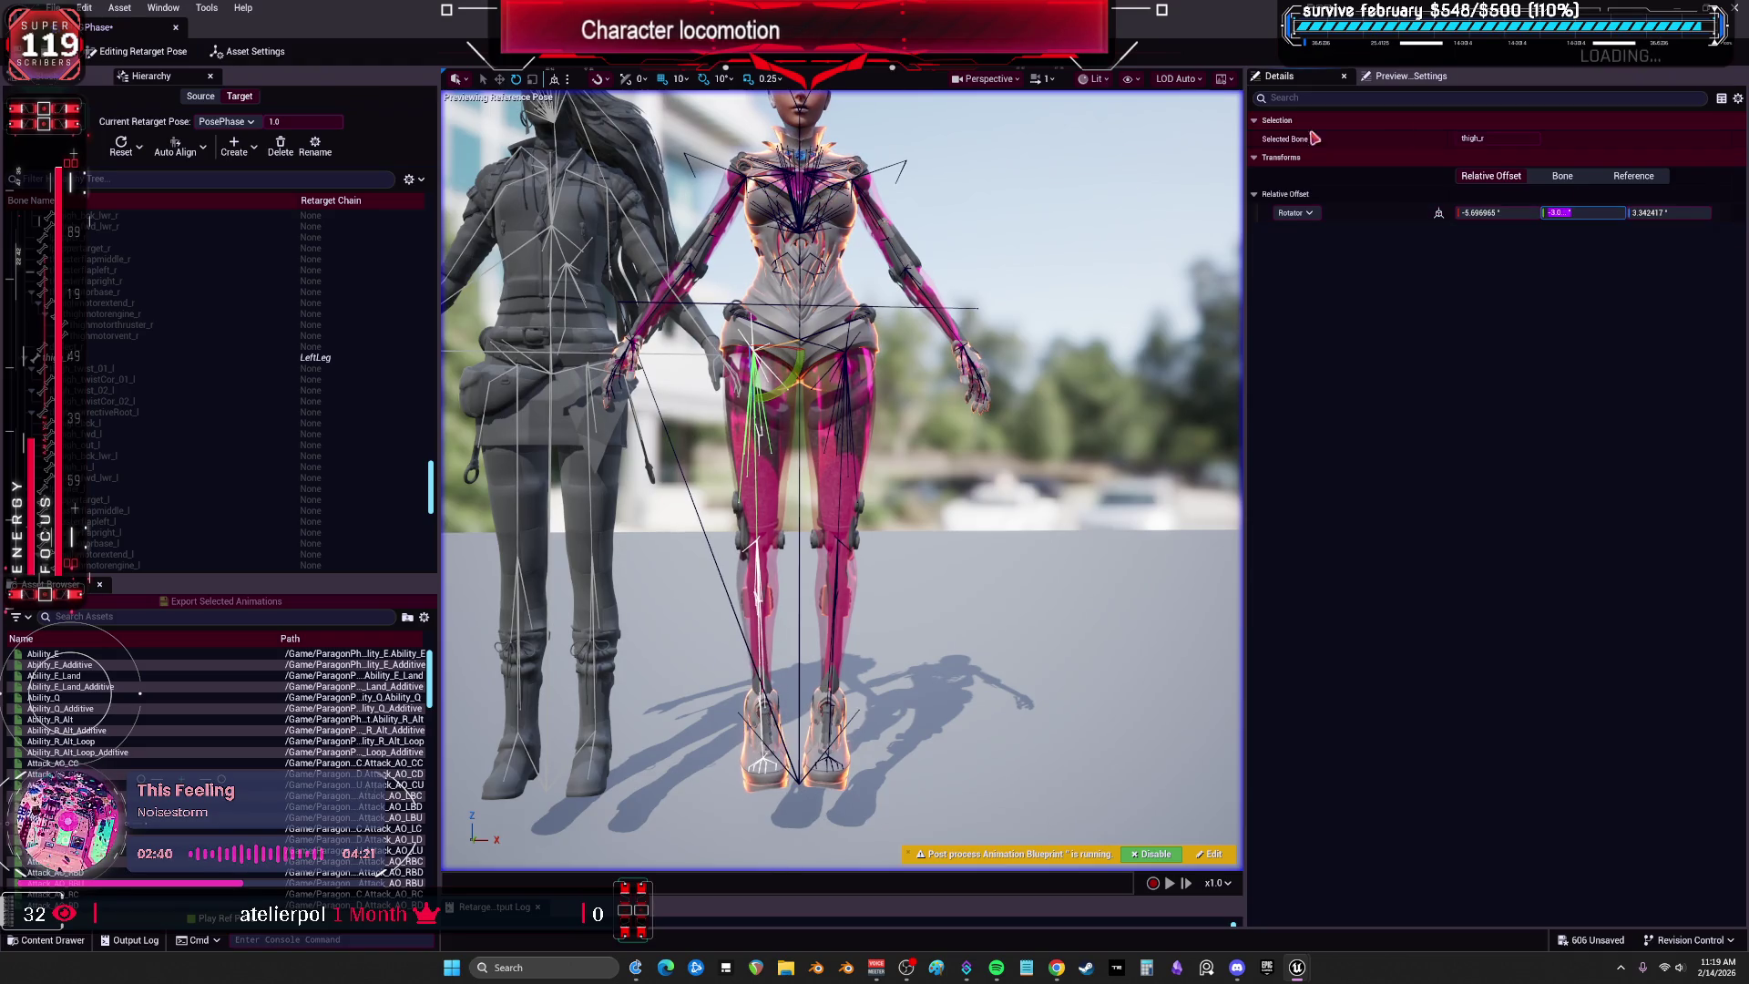
pyautogui.click(840, 401)
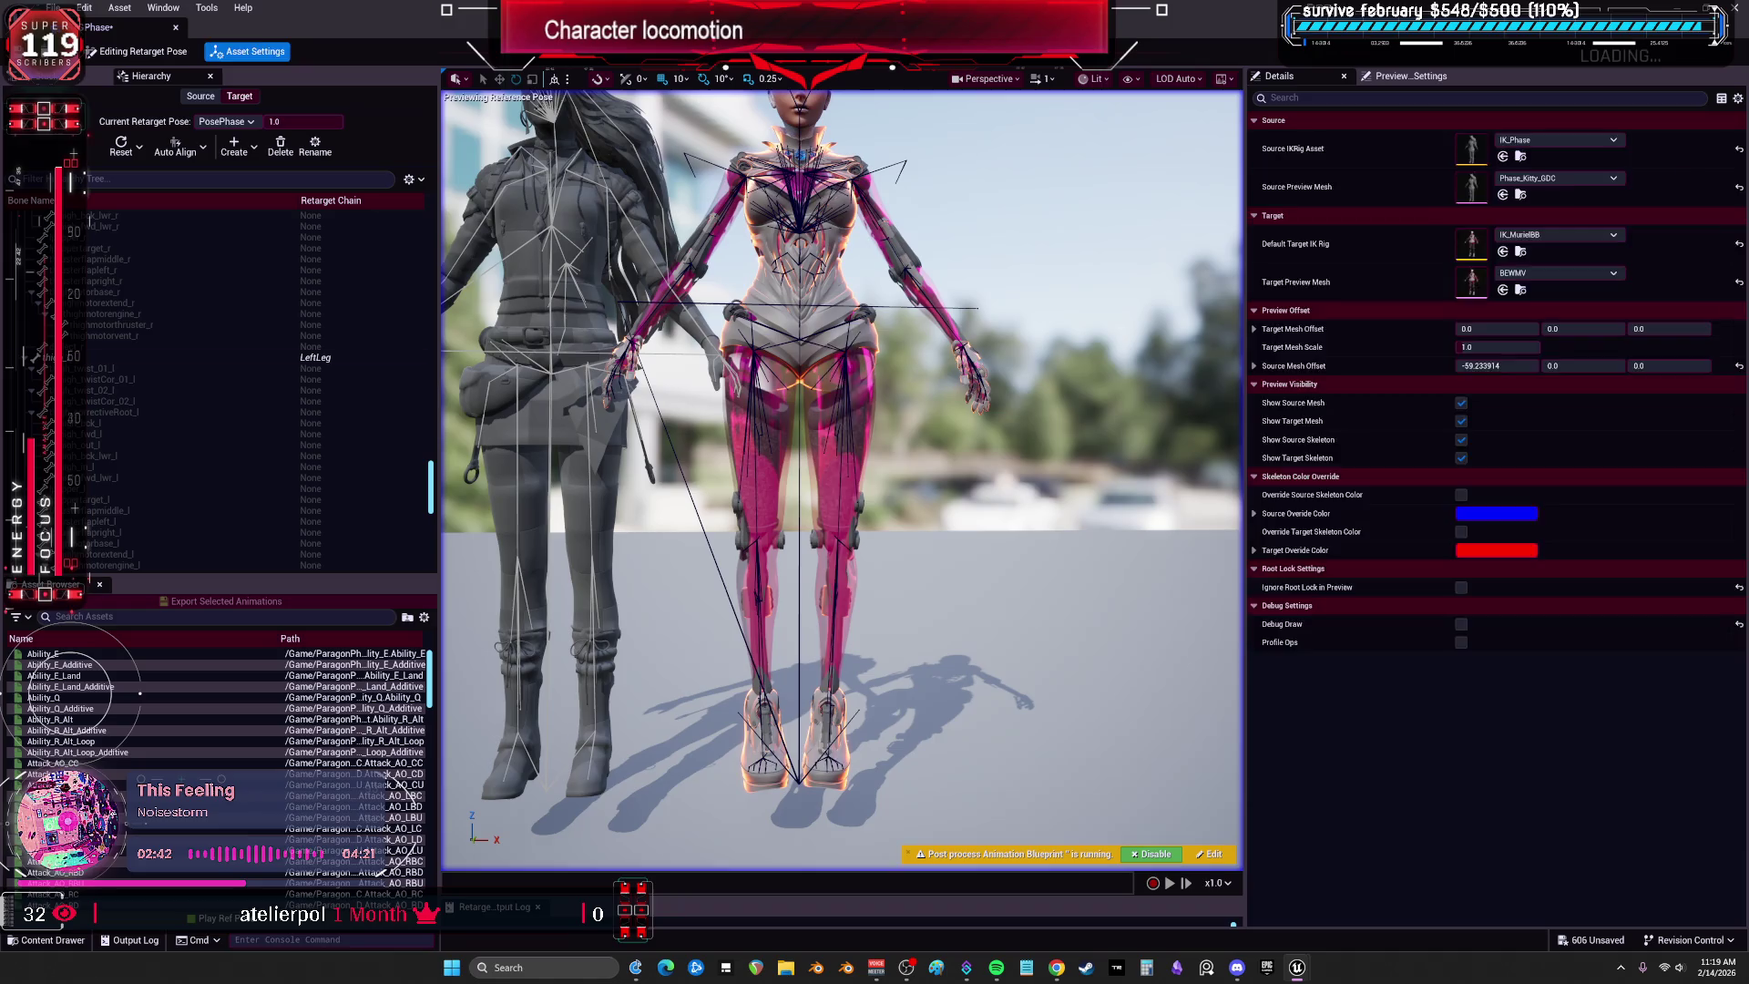
pyautogui.press('Return')
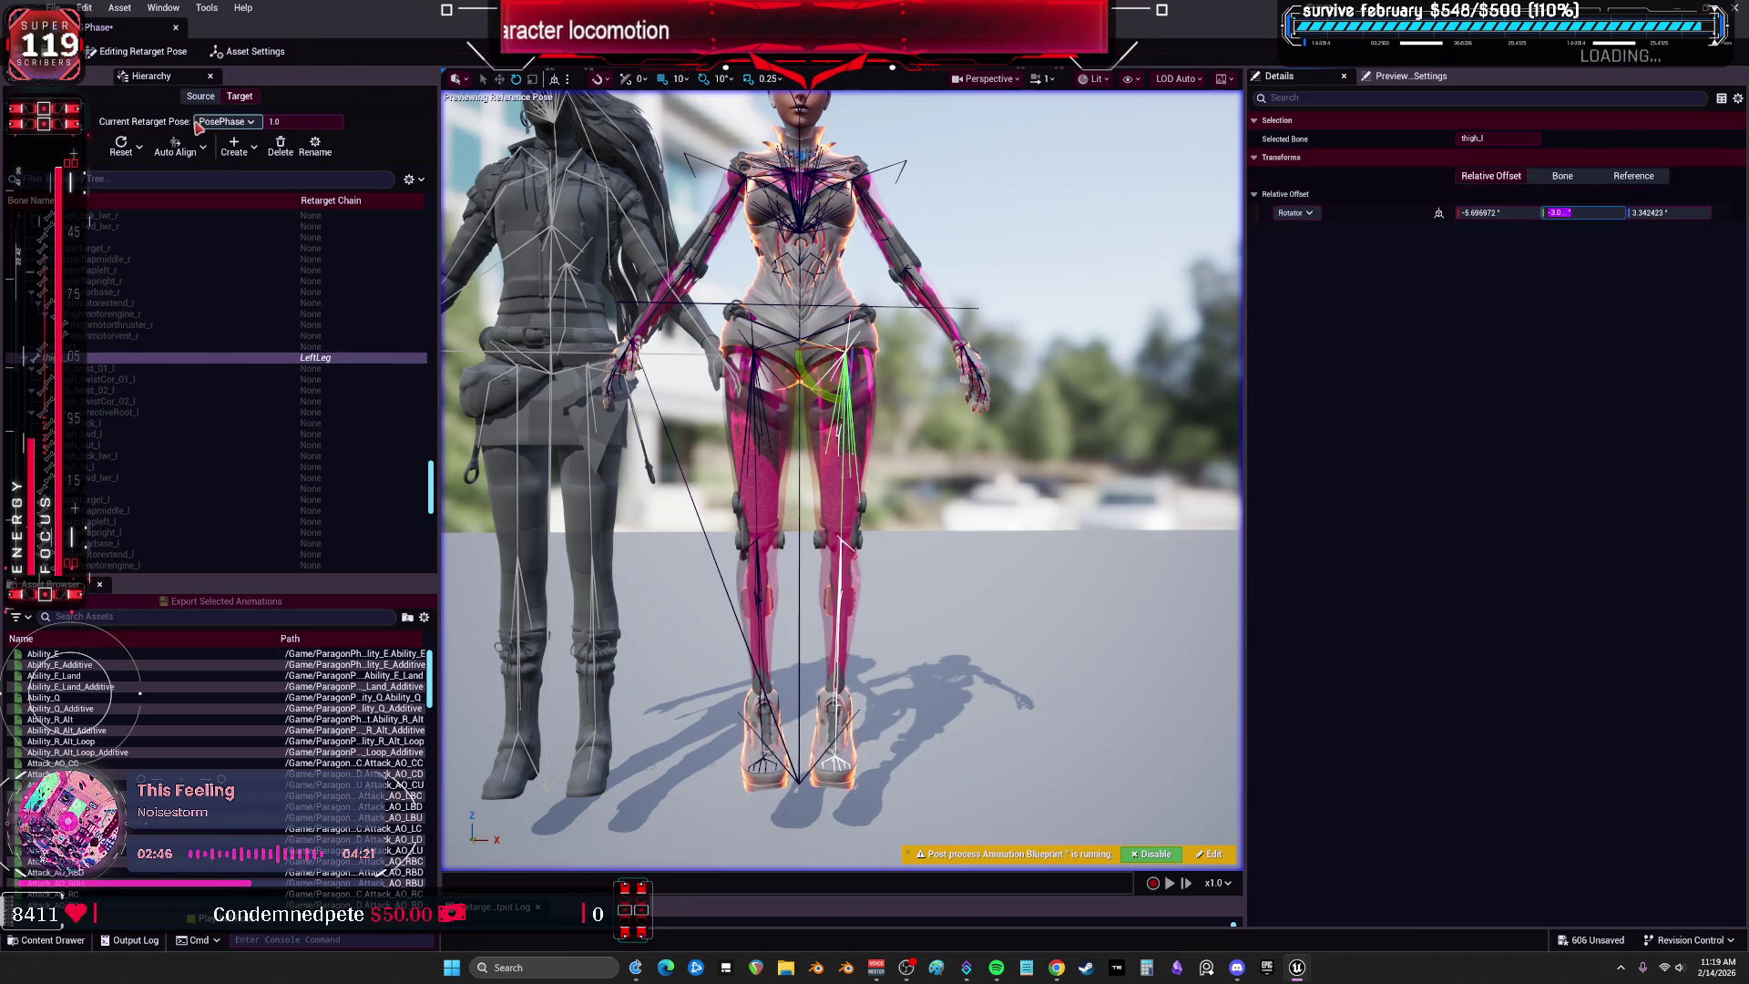
pyautogui.press('Escape')
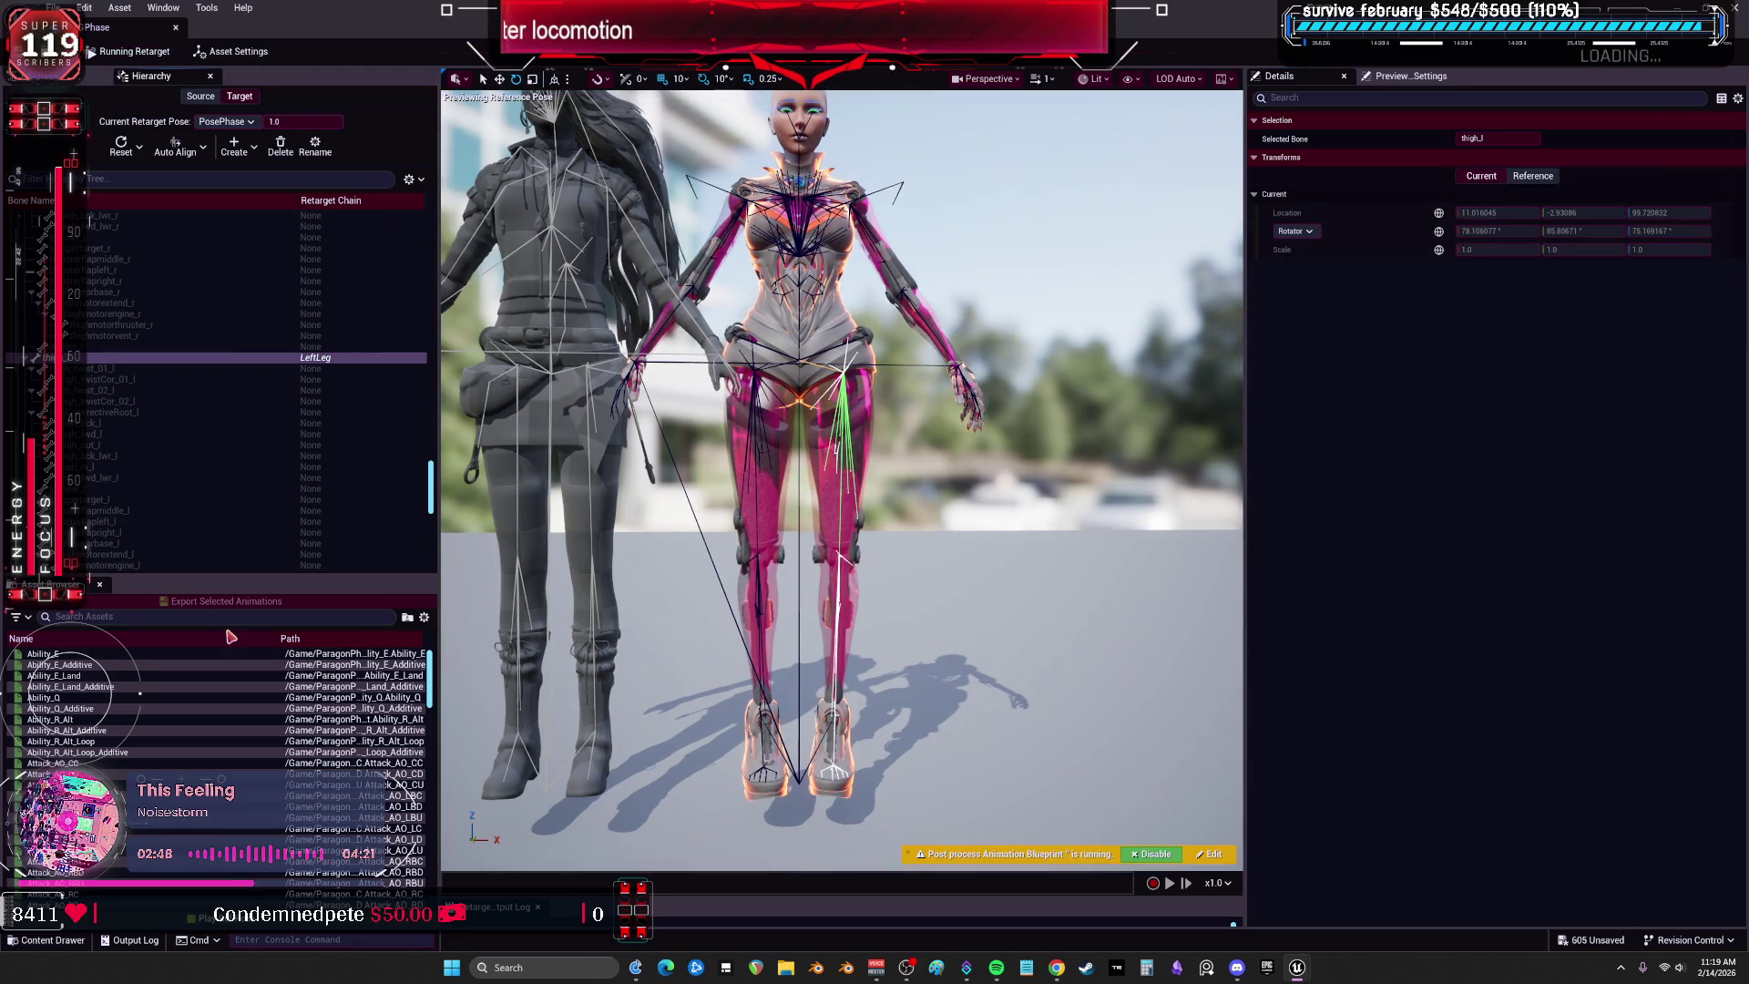
# Step: Preview Ability_Q with the Op Stack shown, then Attack_AO_RBU, Emote_Headphones and HitReact_Left
pyautogui.doubleClick(101, 699)
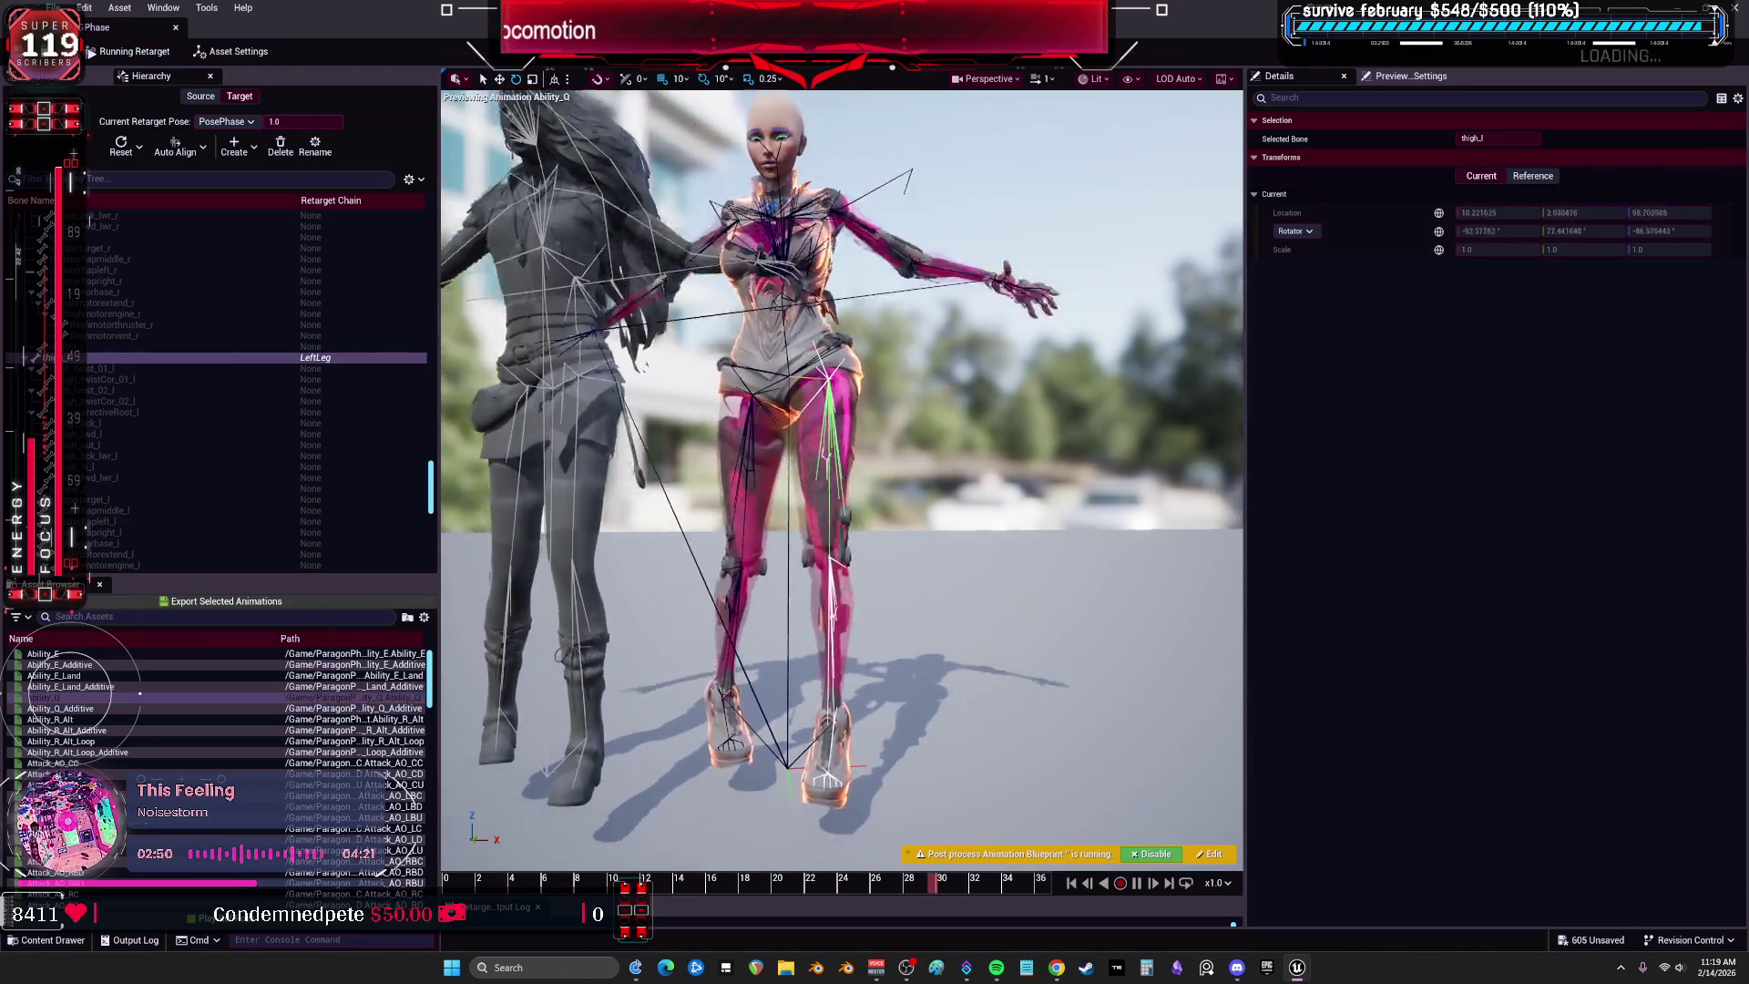
pyautogui.click(64, 75)
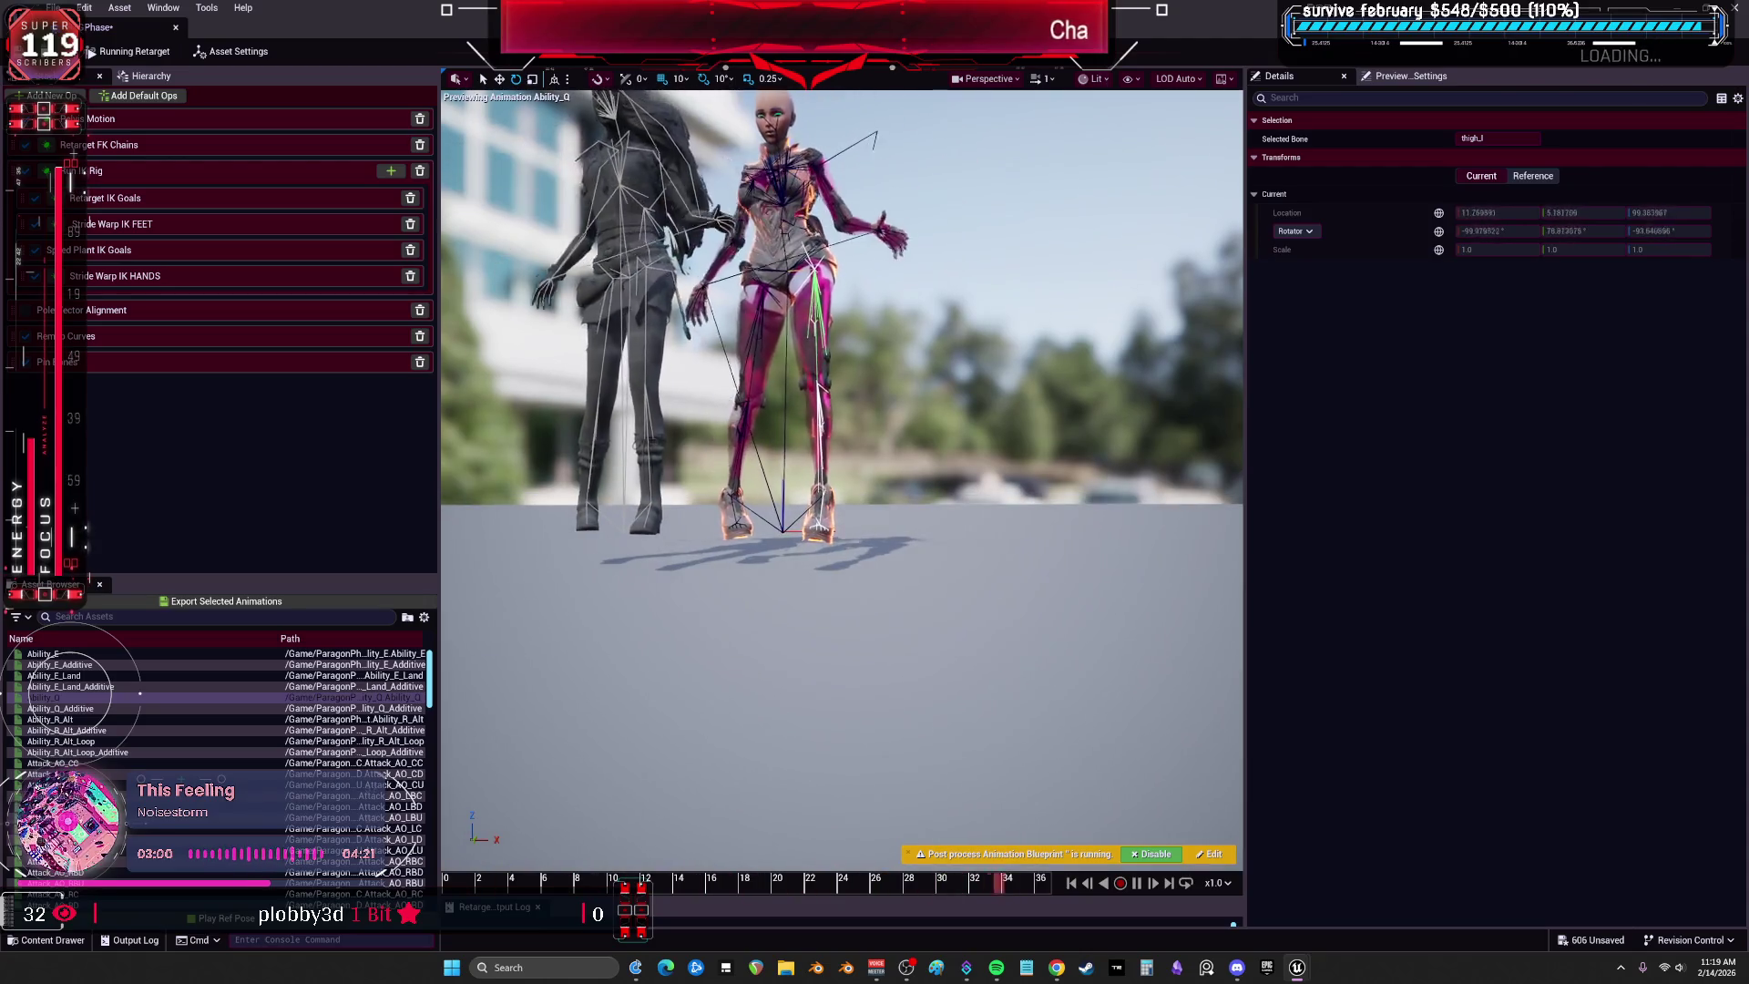
pyautogui.scroll(-4, 219, 729)
pyautogui.click(55, 773)
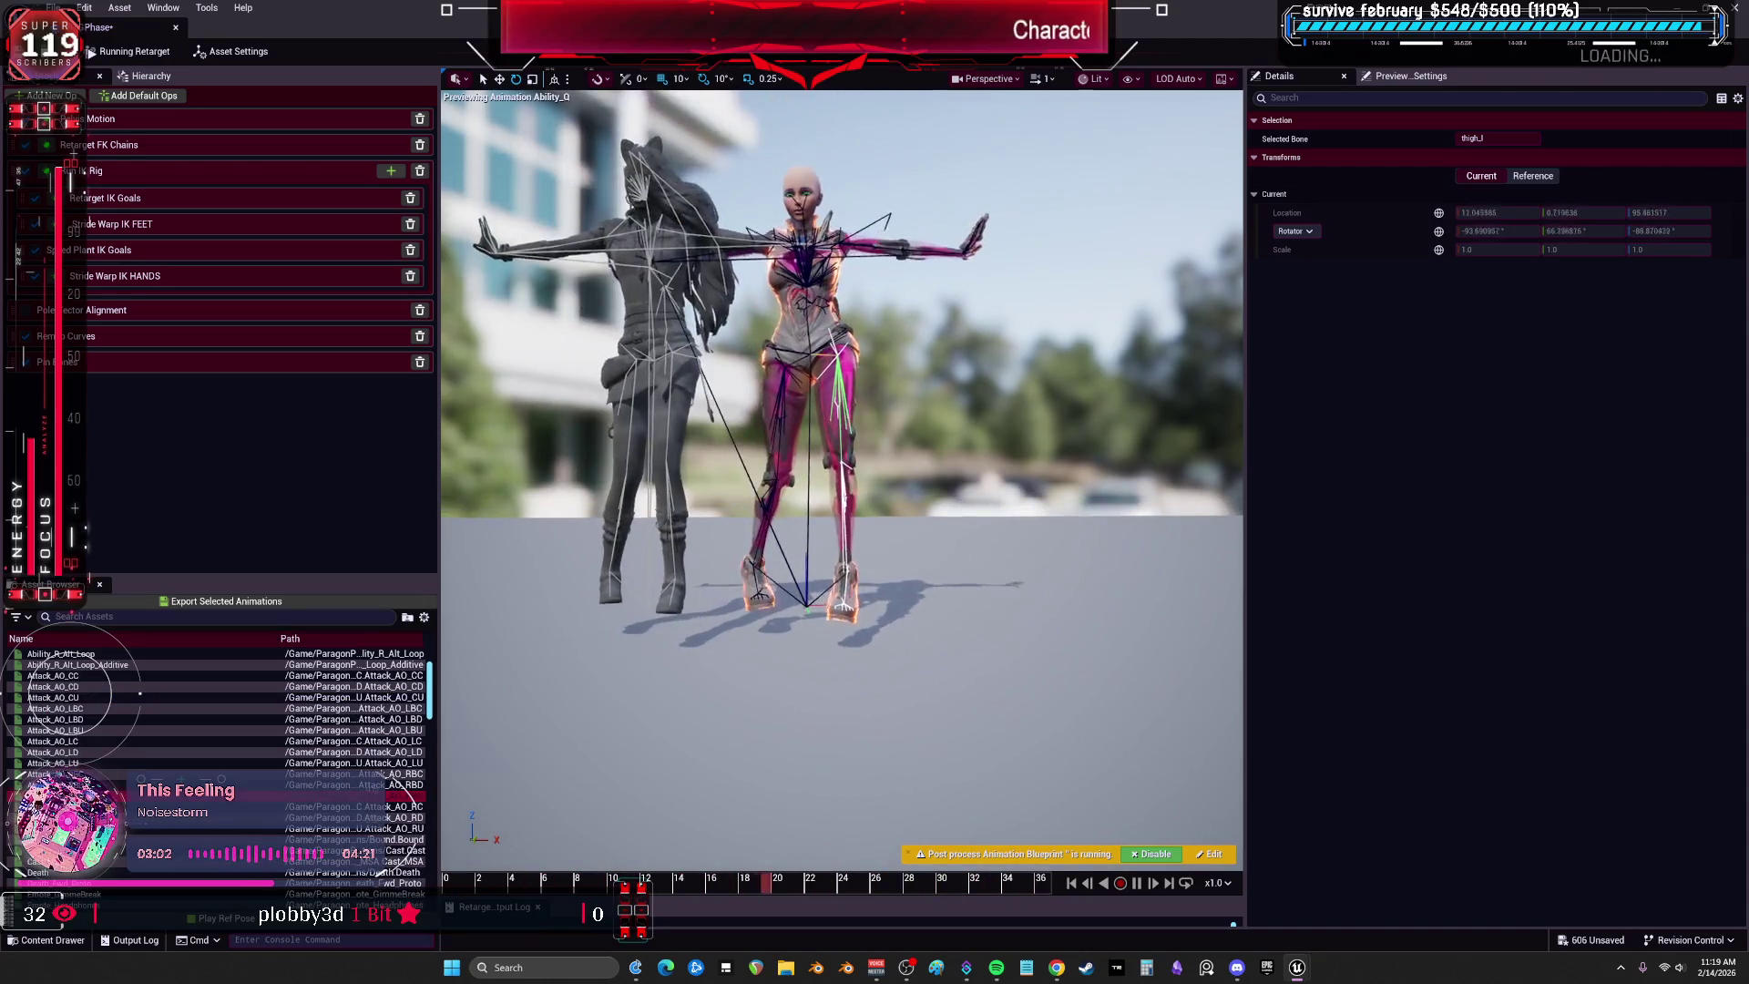
pyautogui.scroll(-2, 55, 818)
pyautogui.click(55, 817)
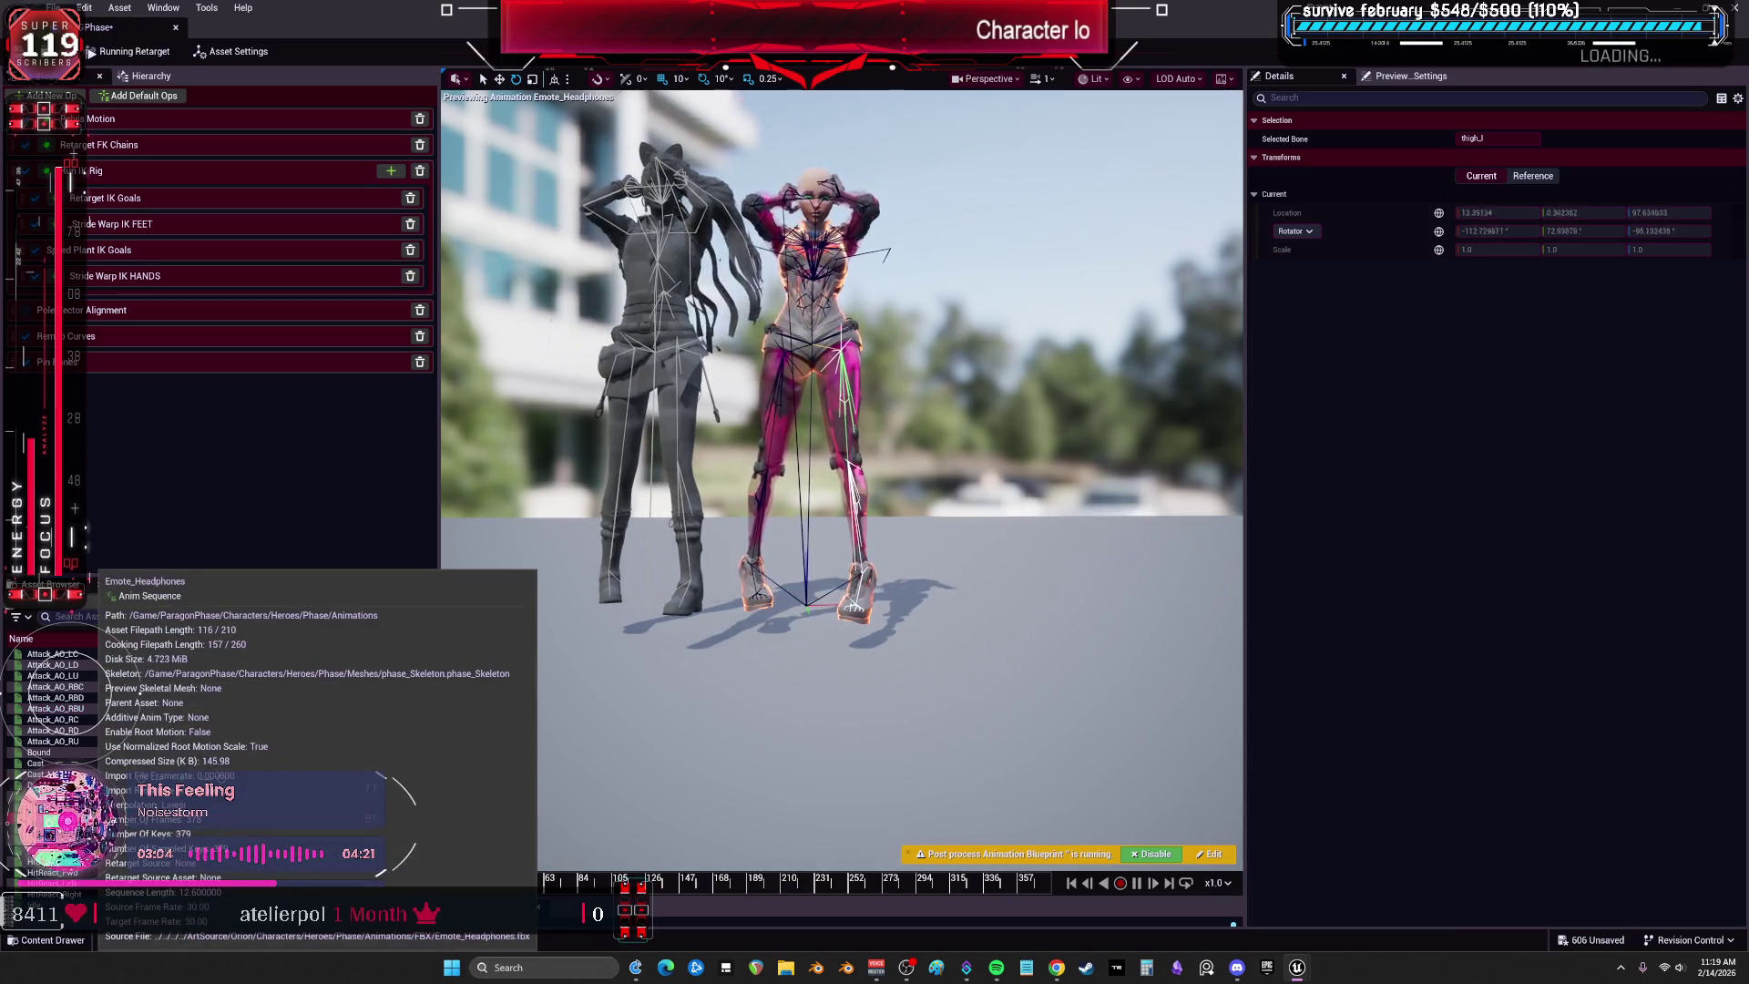
pyautogui.click(55, 883)
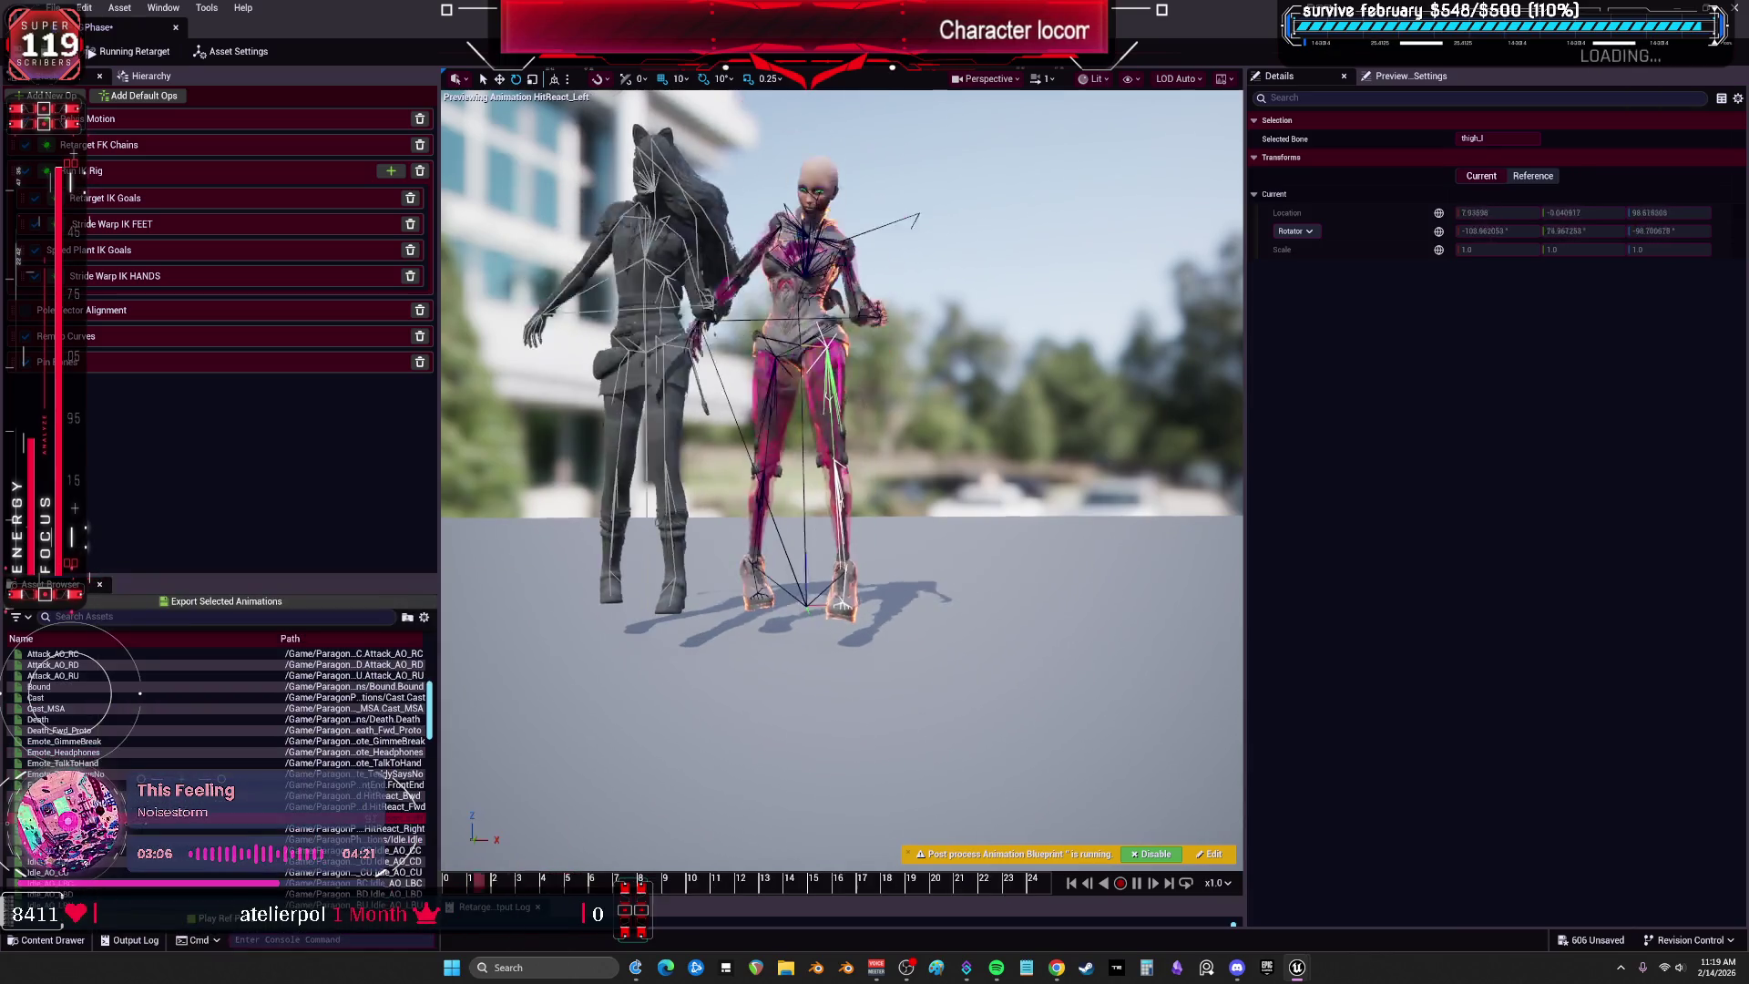
# Step: Preview Idle_AO_RBC and continue down the list to the Jog animations
pyautogui.scroll(-2, 55, 882)
pyautogui.scroll(-1, 140, 692)
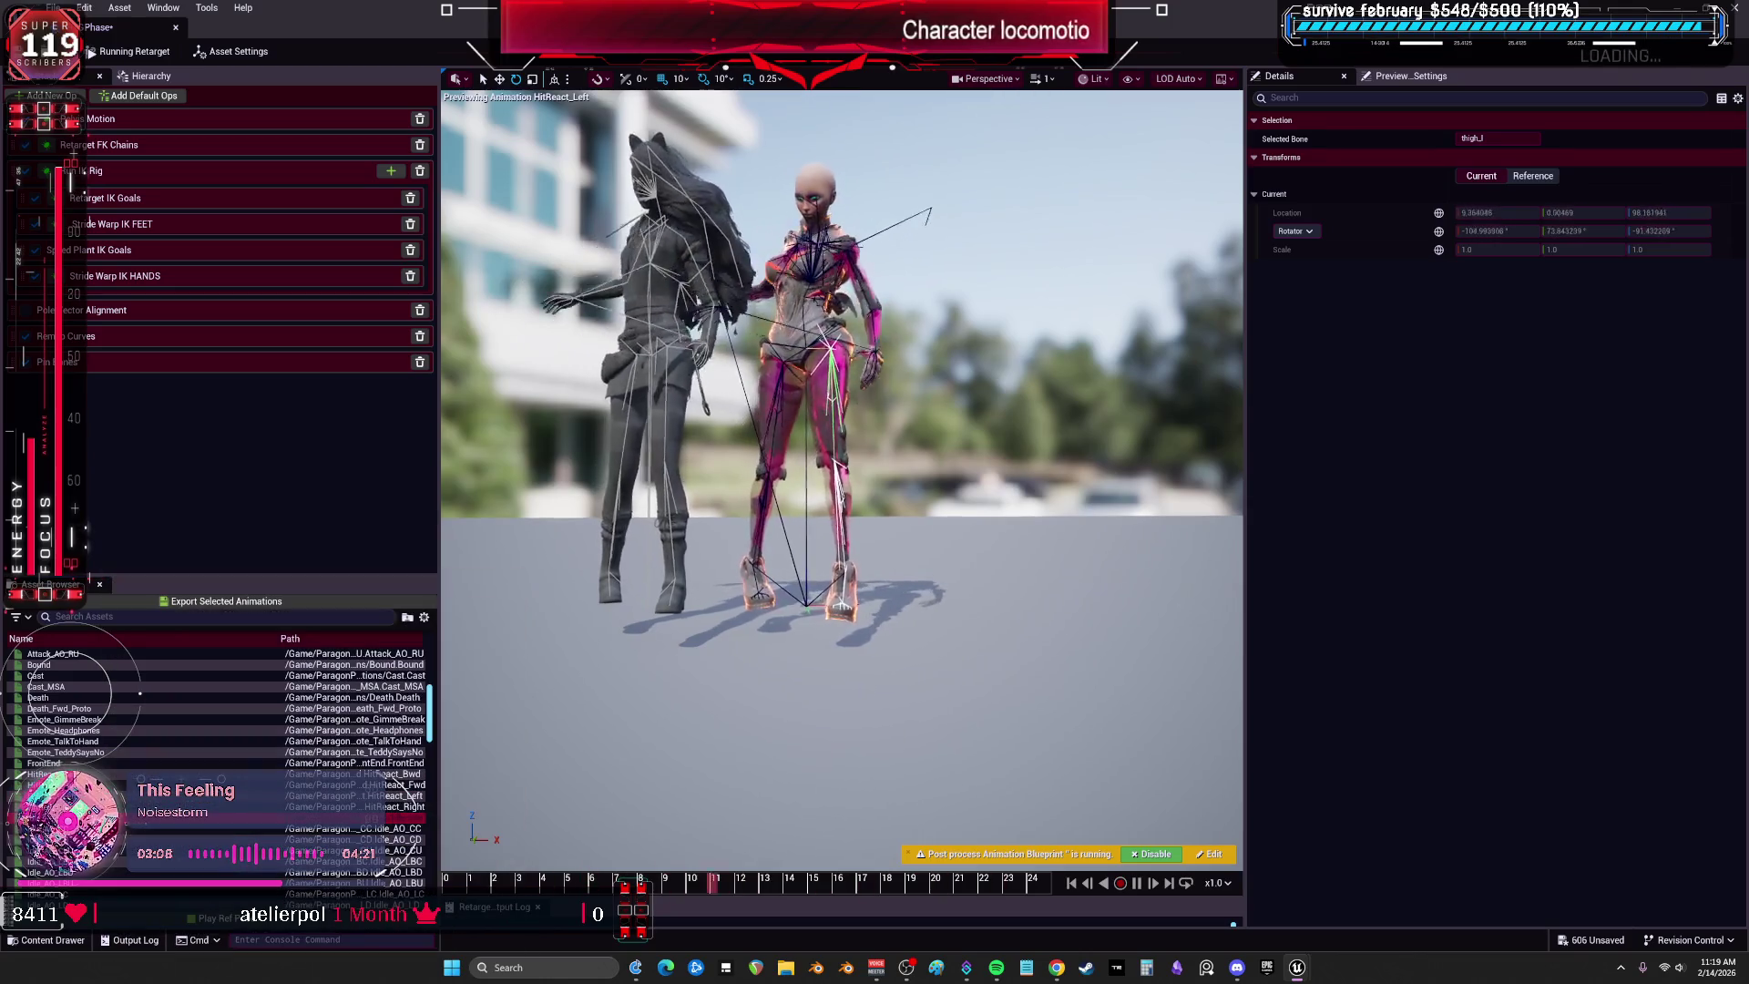
pyautogui.scroll(-7, 140, 693)
pyautogui.click(132, 708)
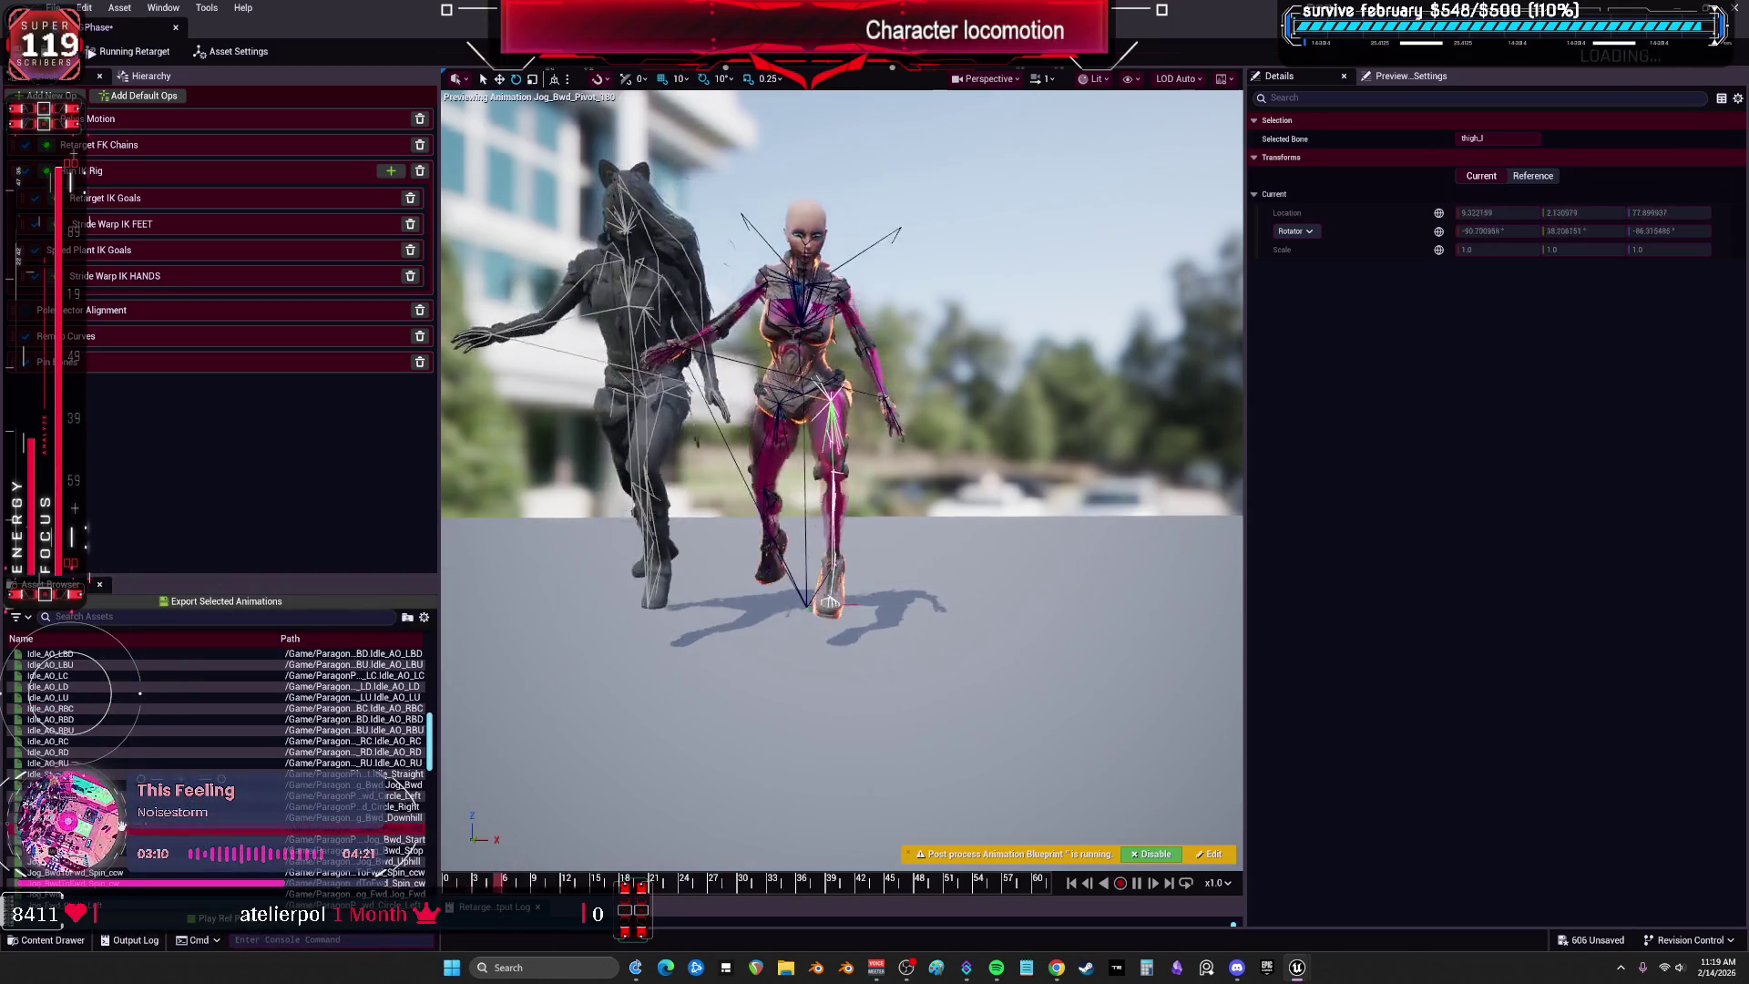
pyautogui.moveTo(138, 692)
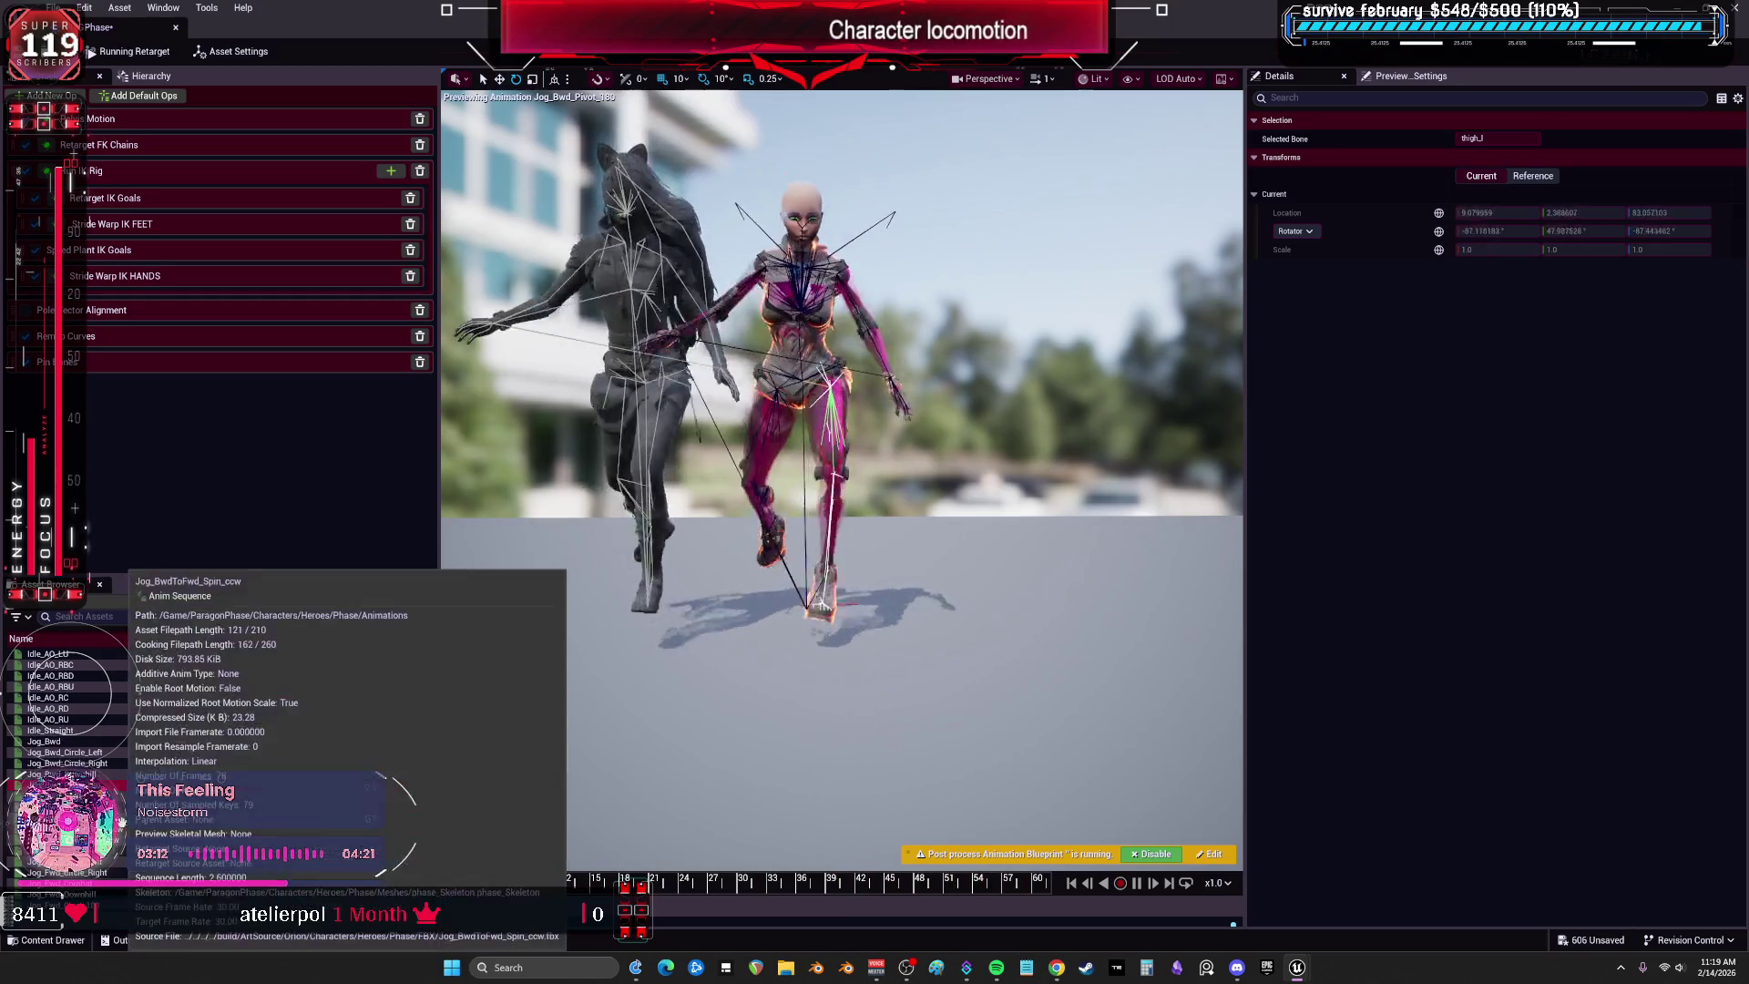
pyautogui.scroll(-7, 140, 694)
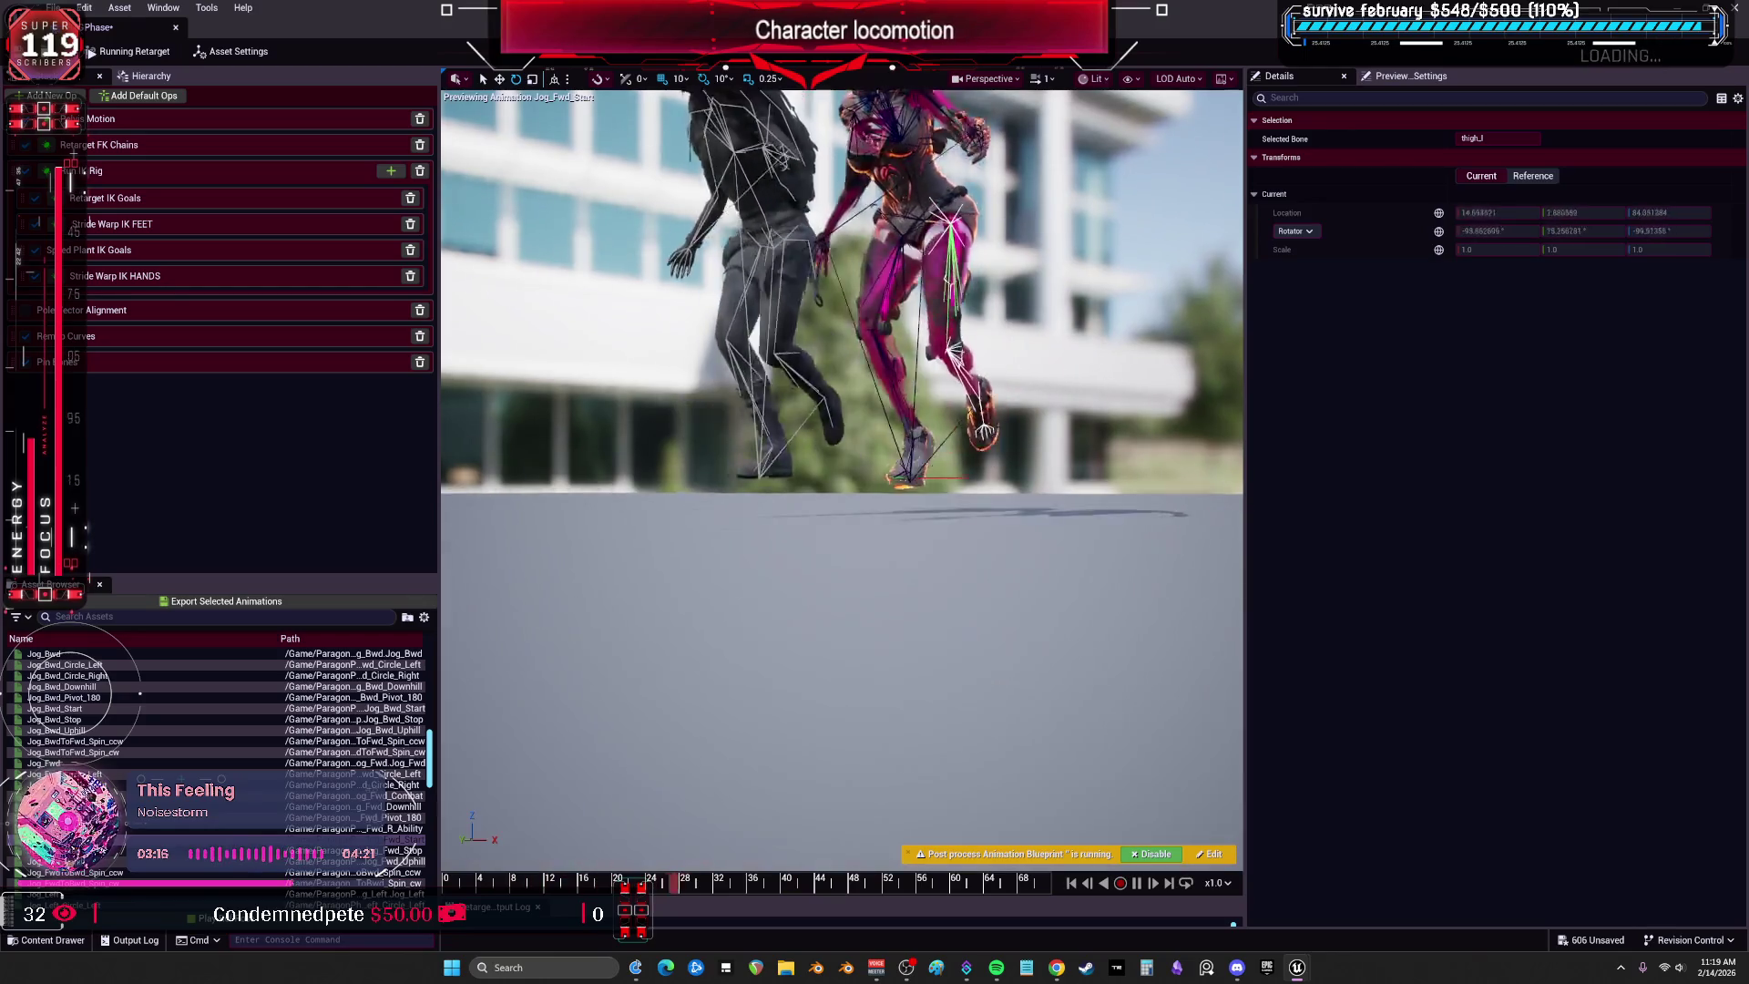
pyautogui.scroll(-1, 139, 693)
pyautogui.scroll(-3, 139, 693)
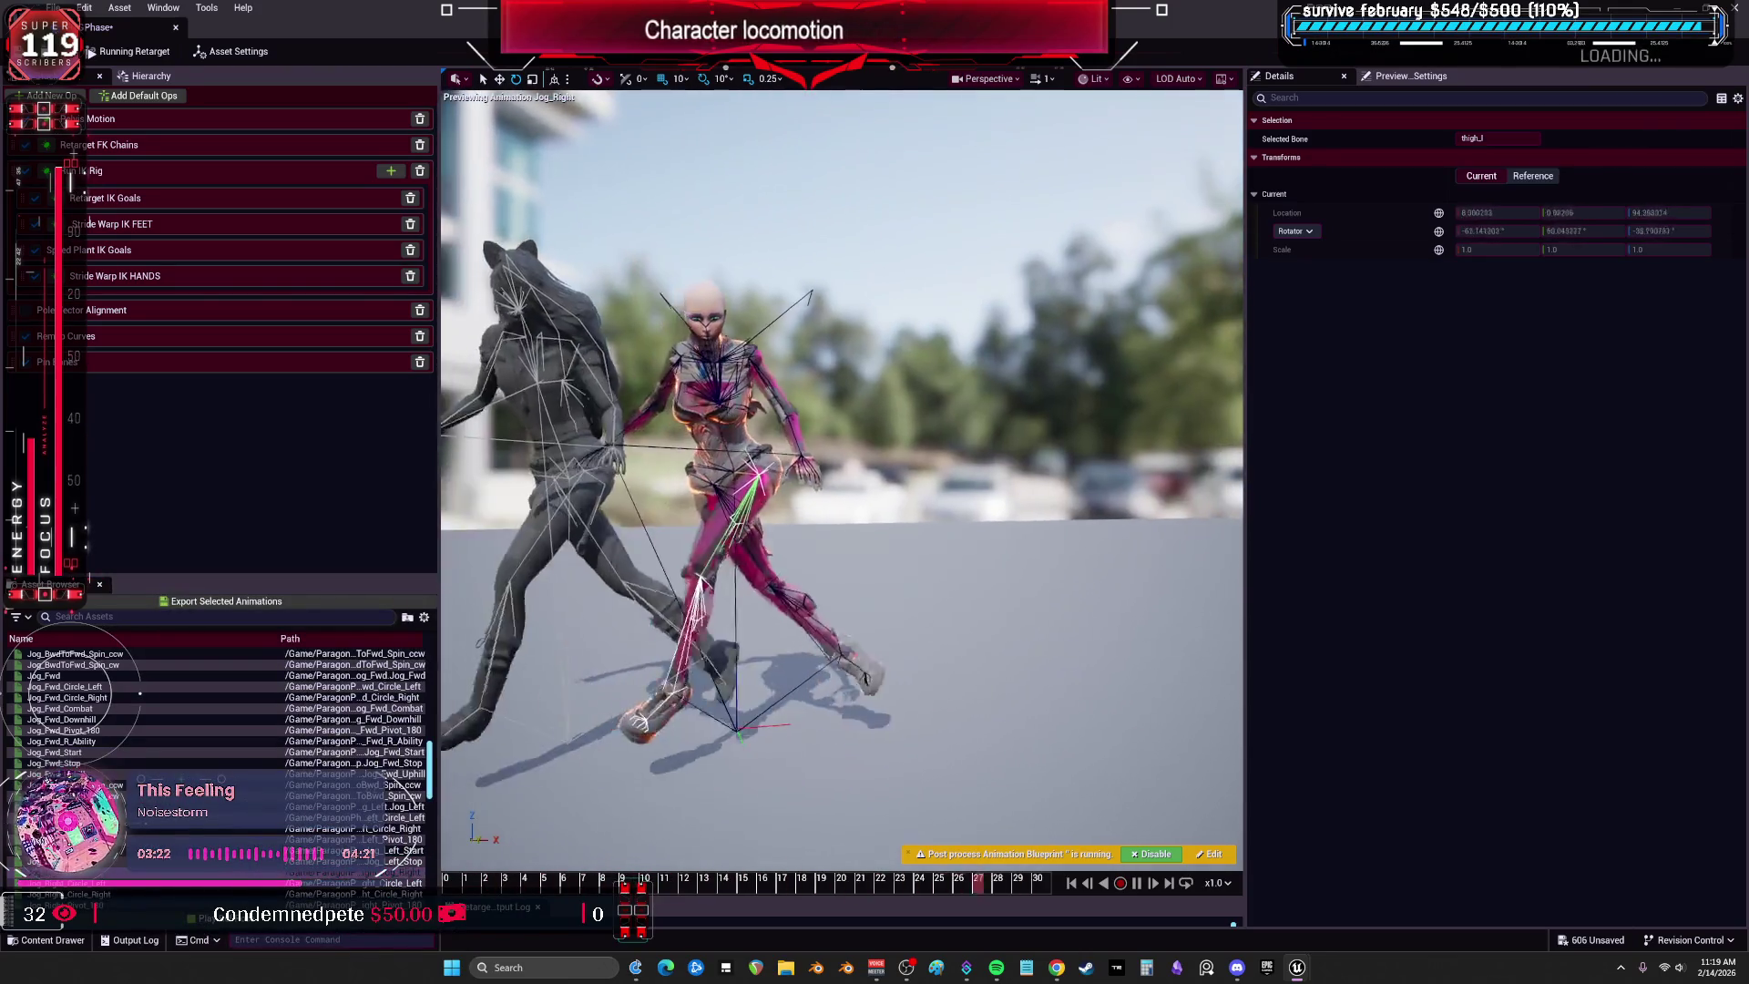
pyautogui.scroll(-5, 139, 694)
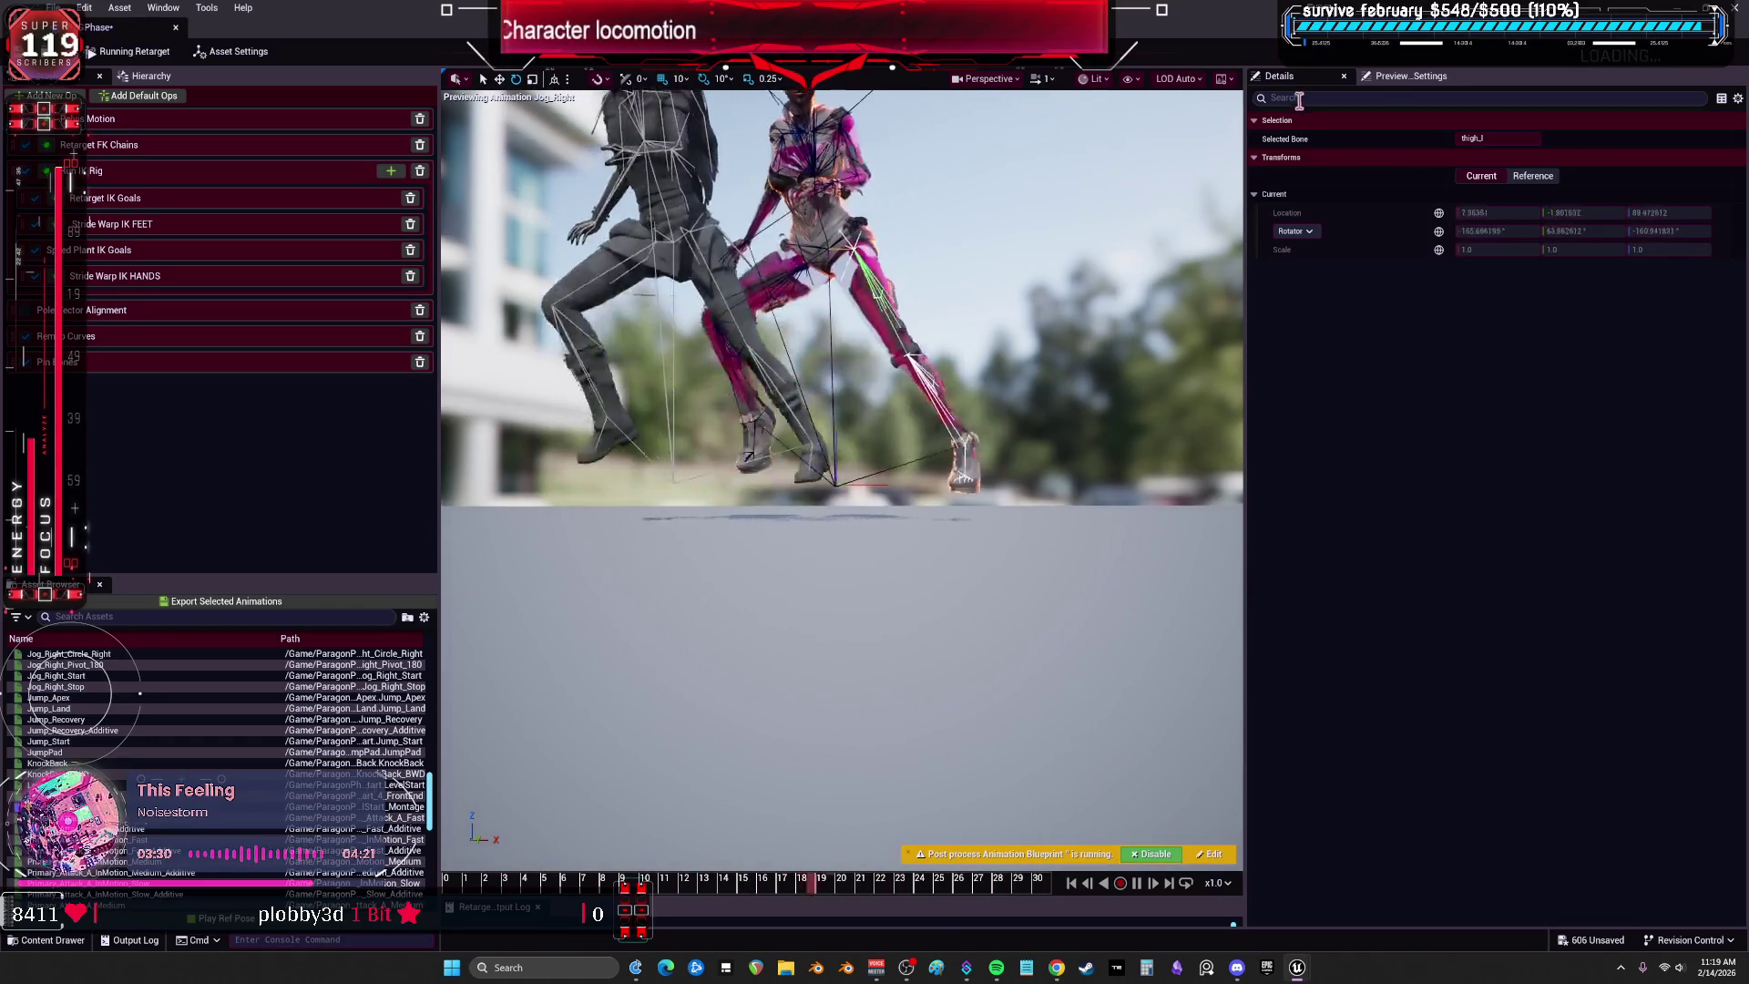
pyautogui.click(1412, 76)
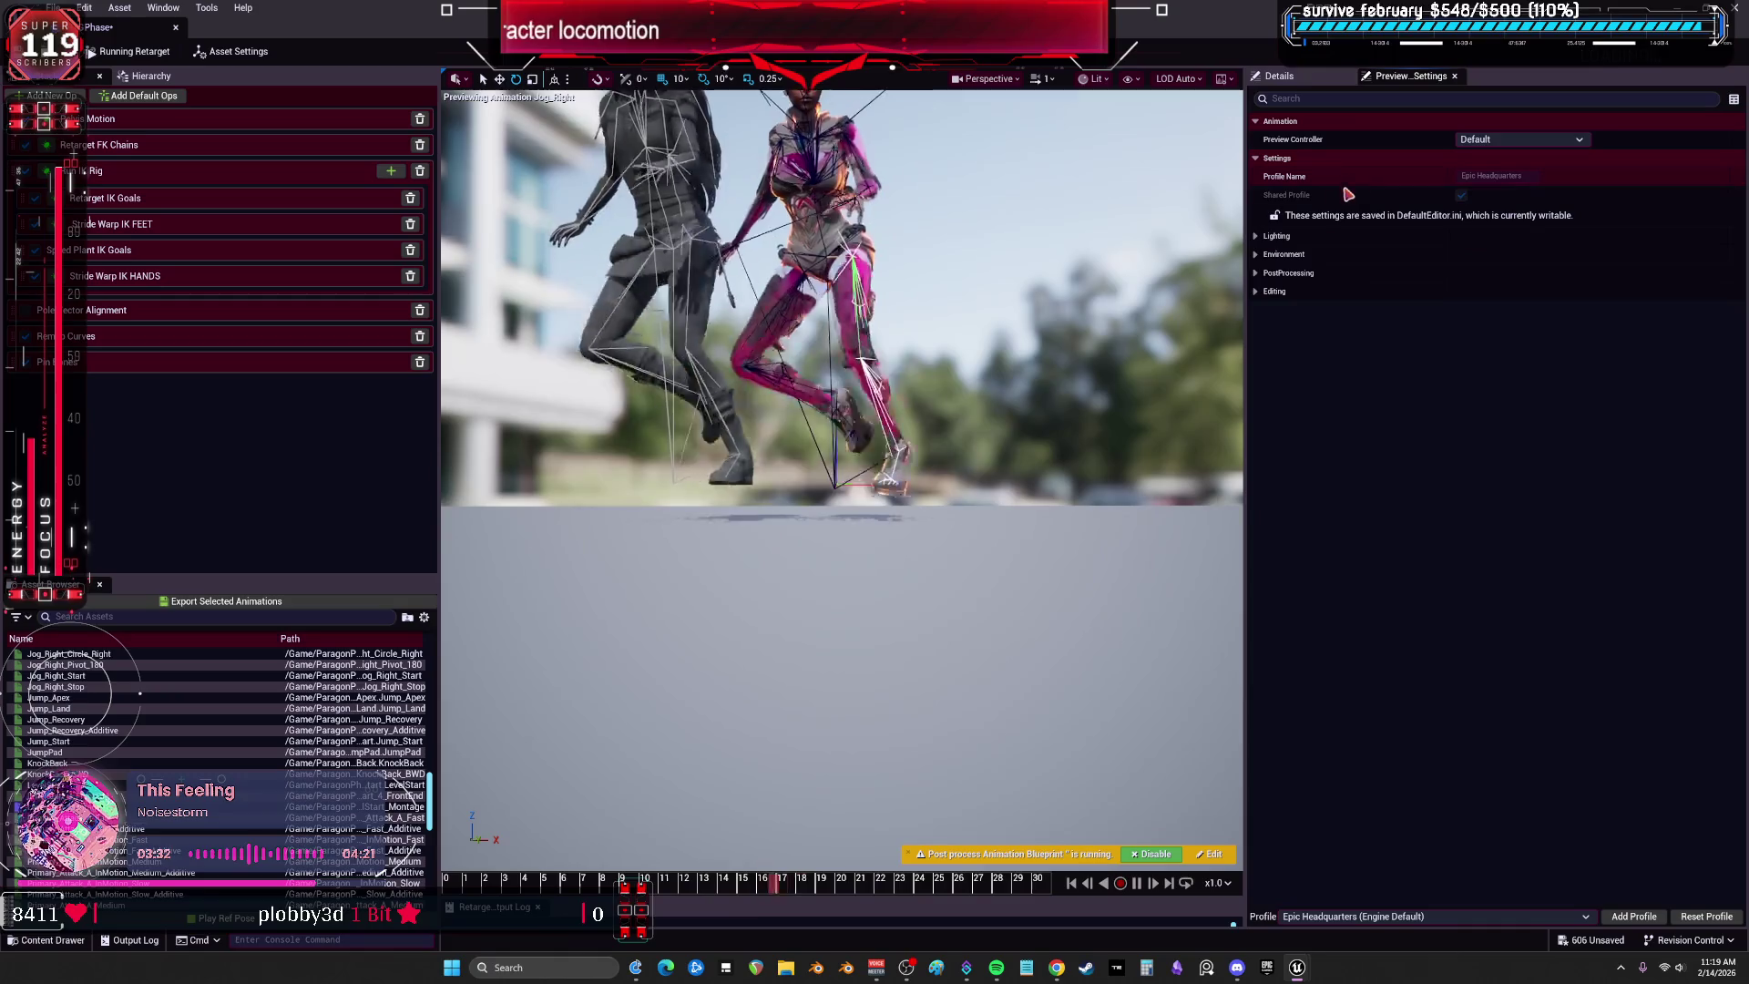
# Step: Expand Environment, PostProcessing and Lighting, and set the Environment Cube Map to T_versveldpas_4k
pyautogui.click(1258, 255)
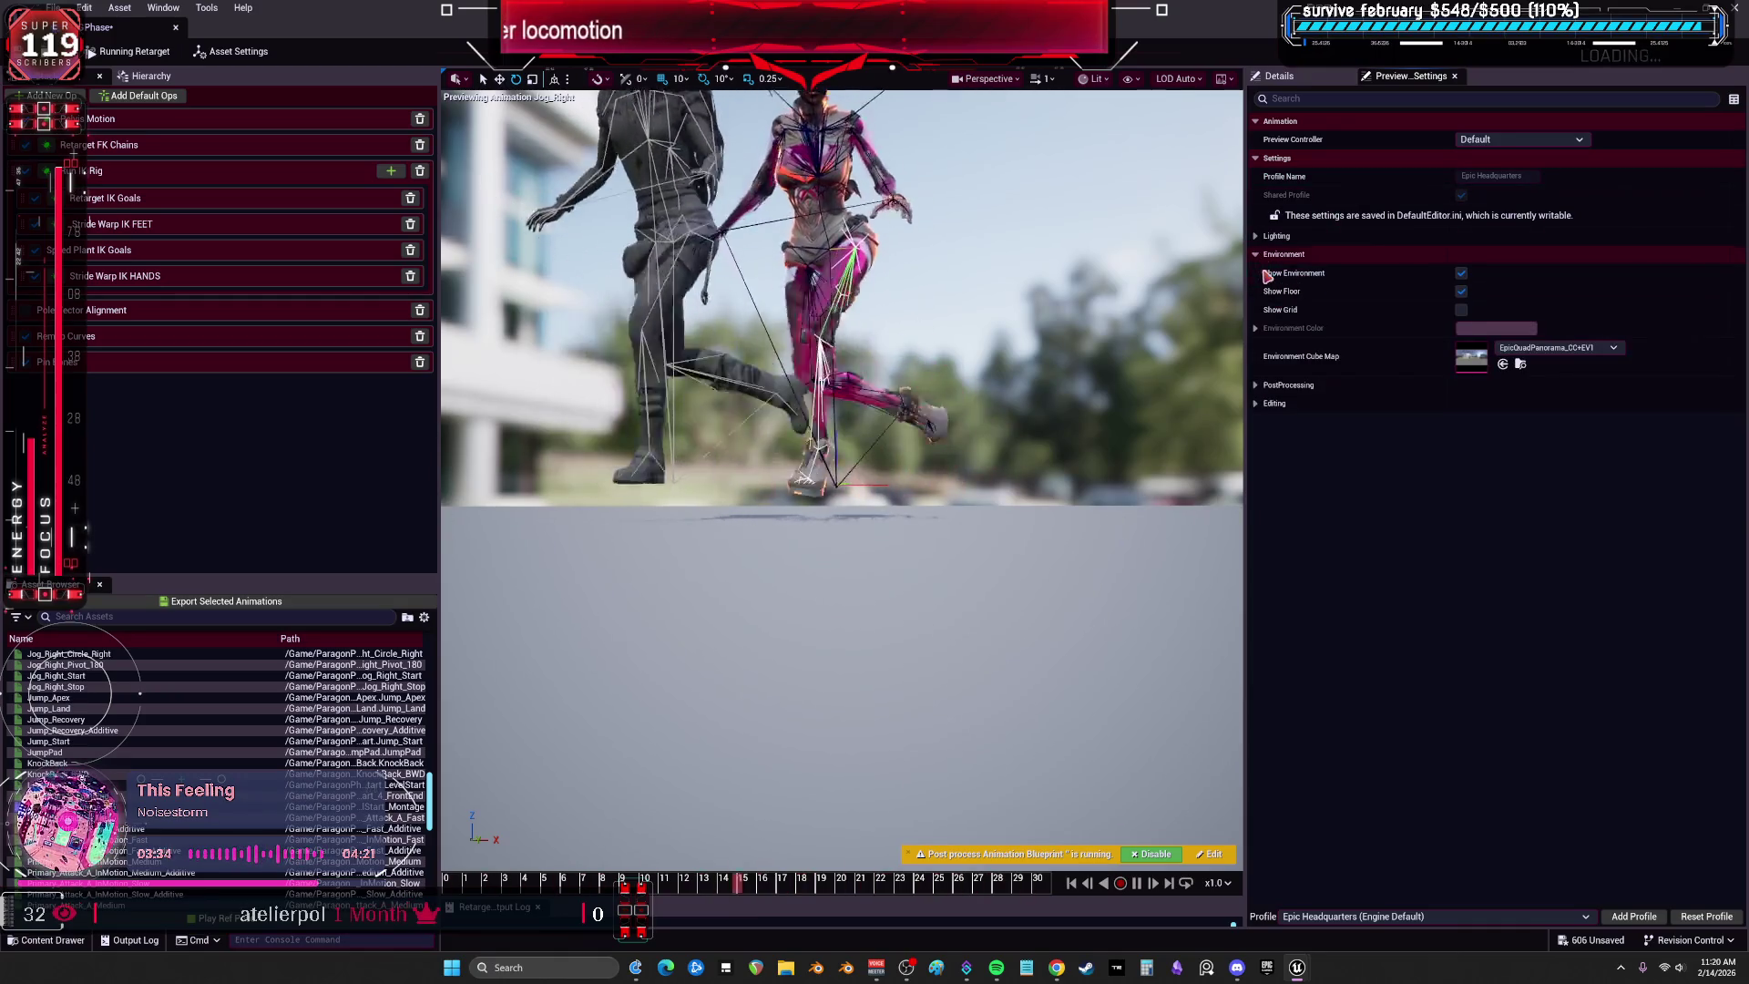
pyautogui.click(1257, 387)
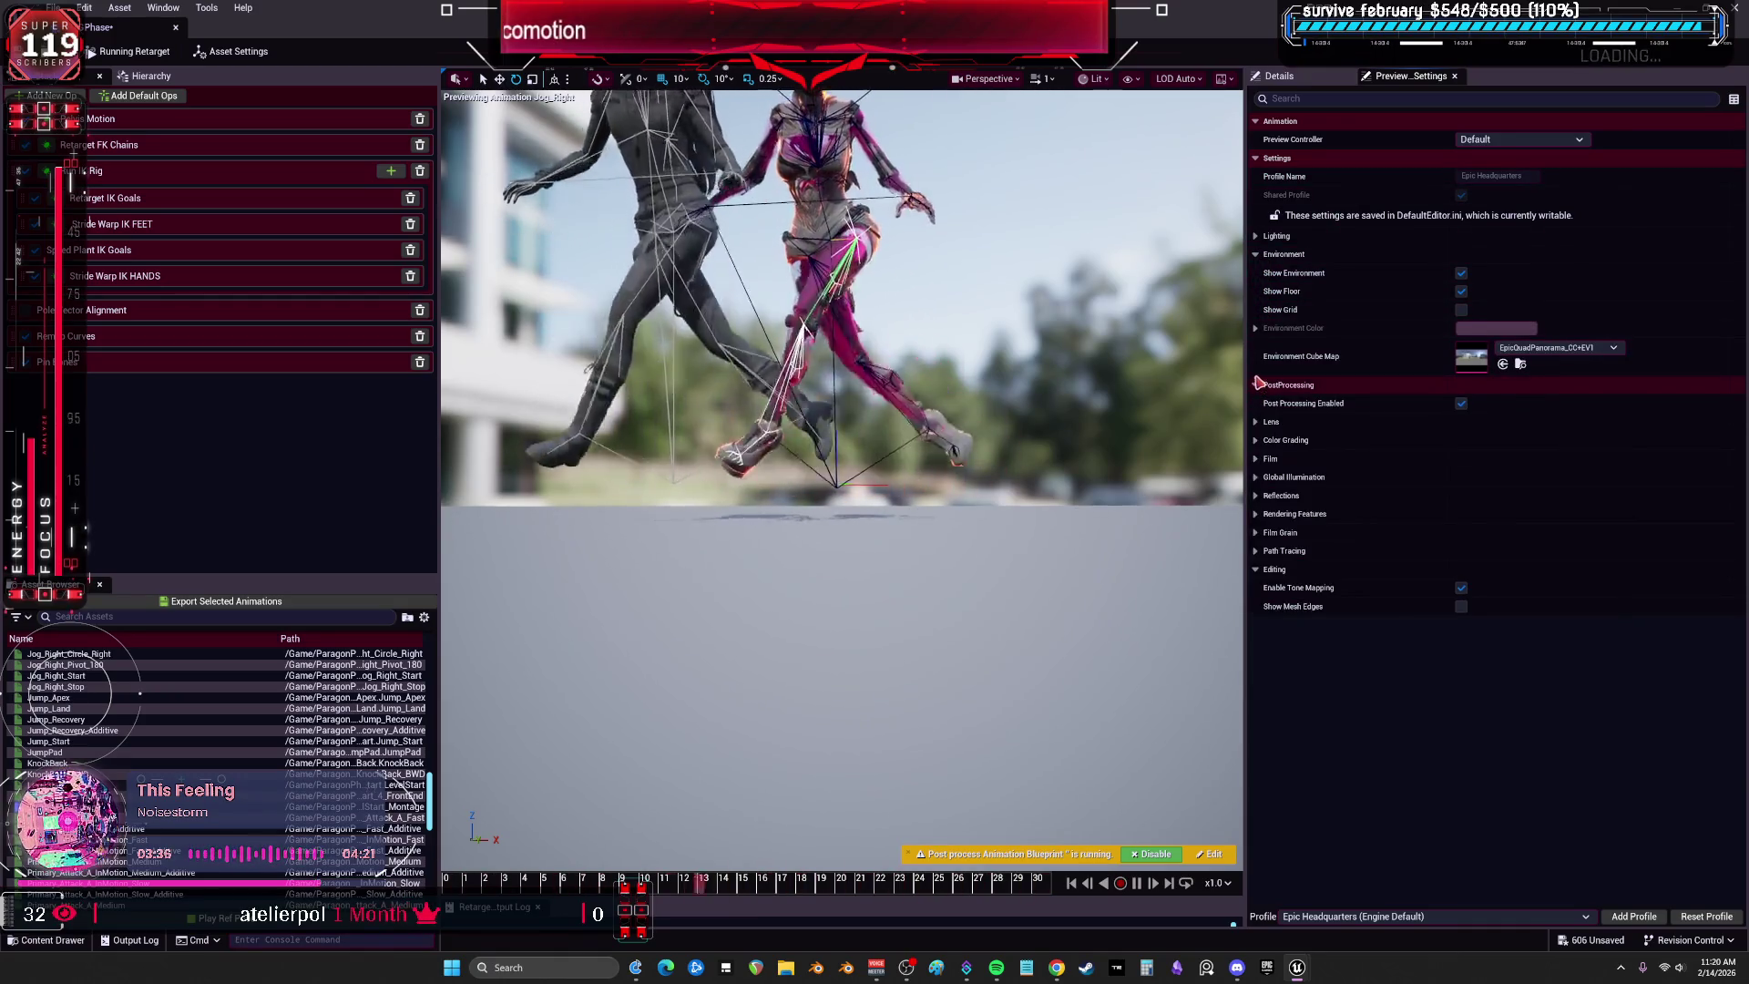
pyautogui.click(1257, 236)
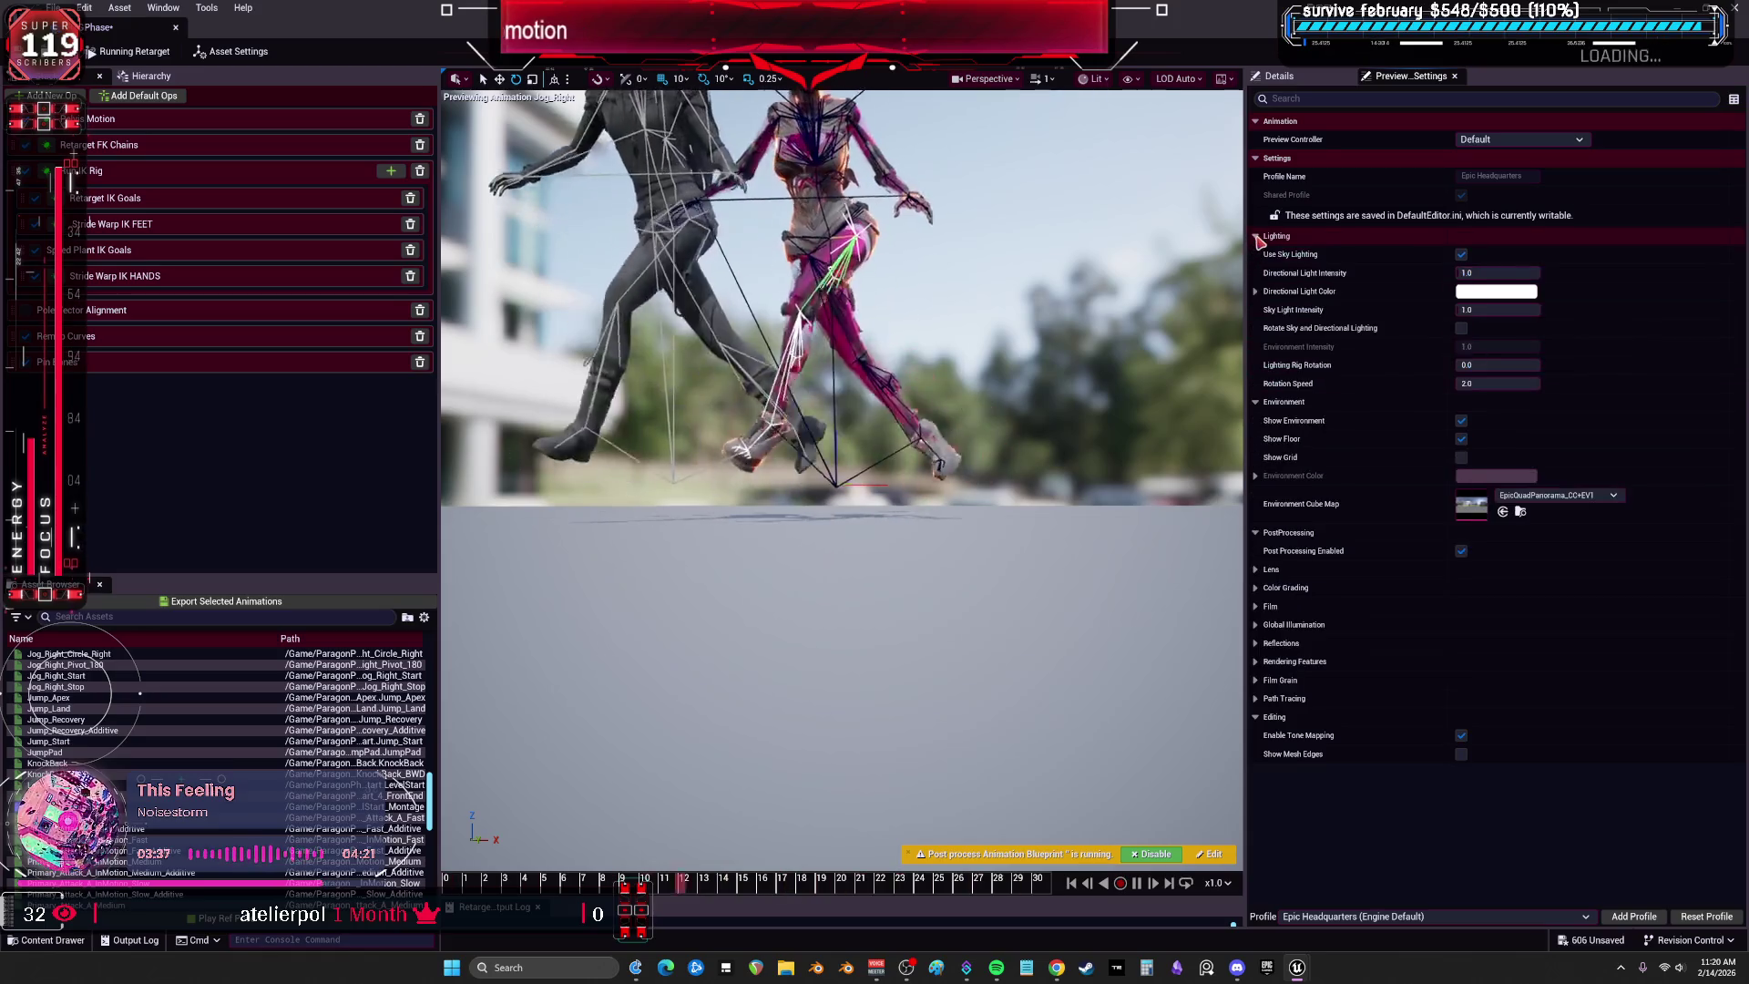
pyautogui.click(1525, 496)
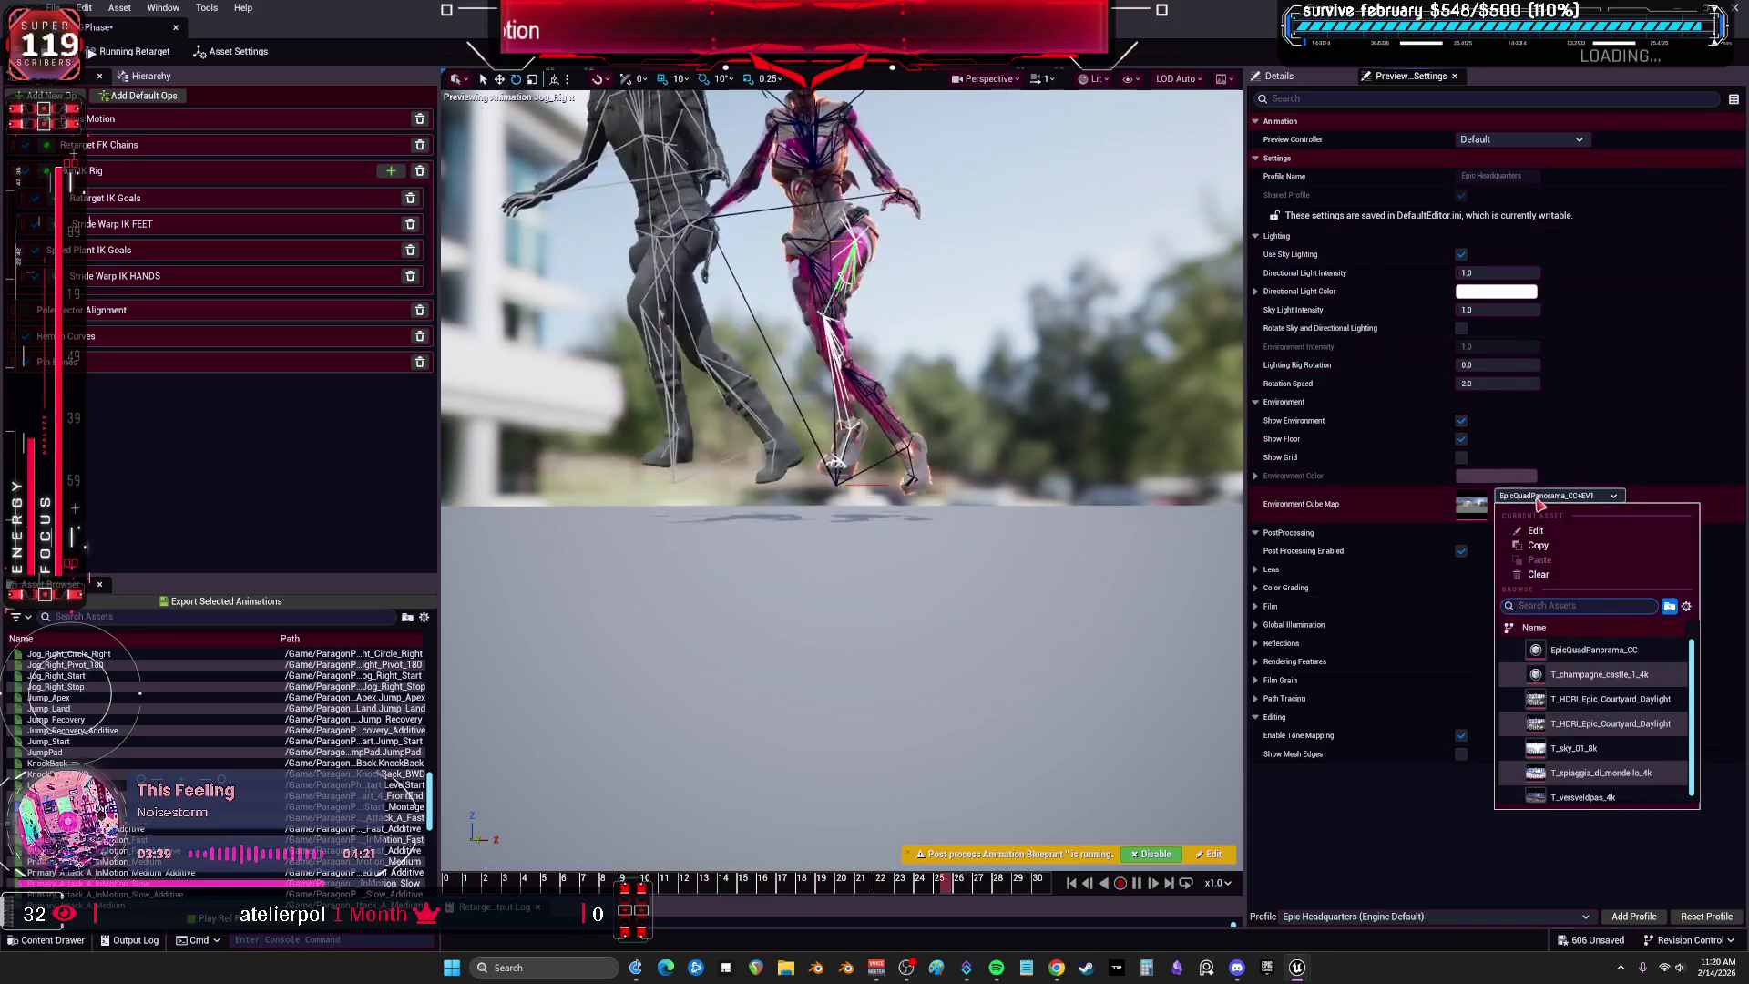
pyautogui.click(1609, 790)
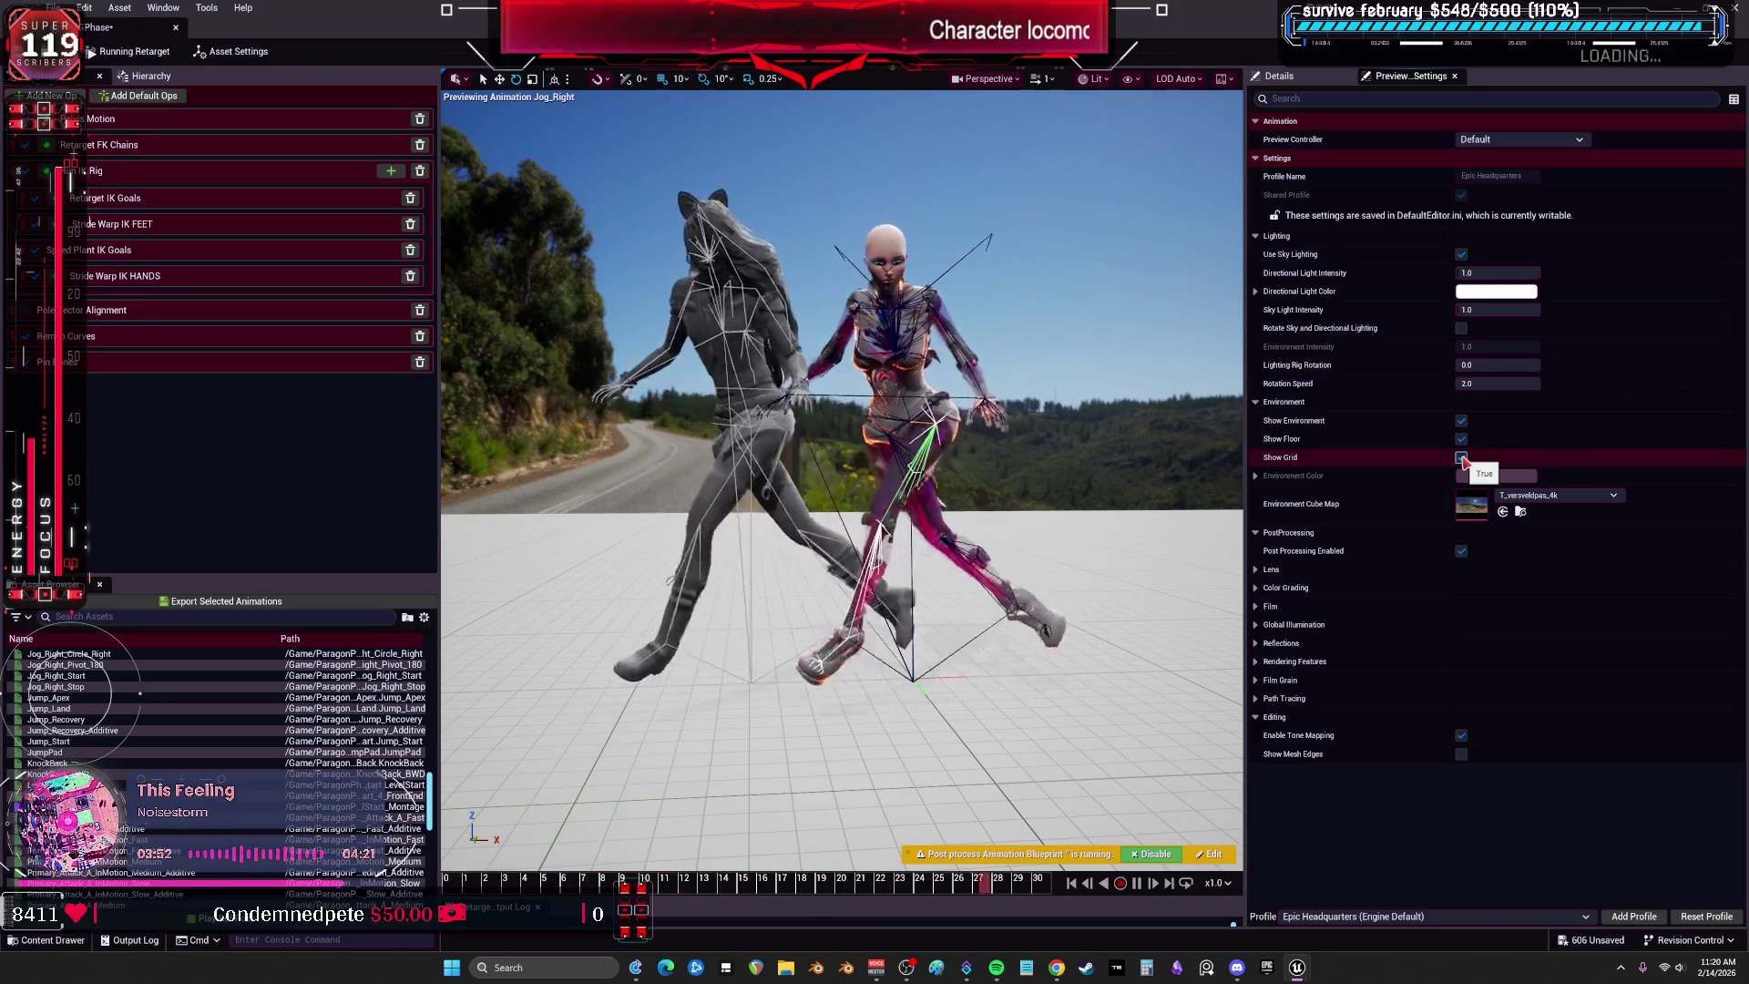
# Step: Preview JumpPad, Primary_Attack_A_Medium and VictoryPose_1, orbiting in closer to both characters
pyautogui.click(149, 752)
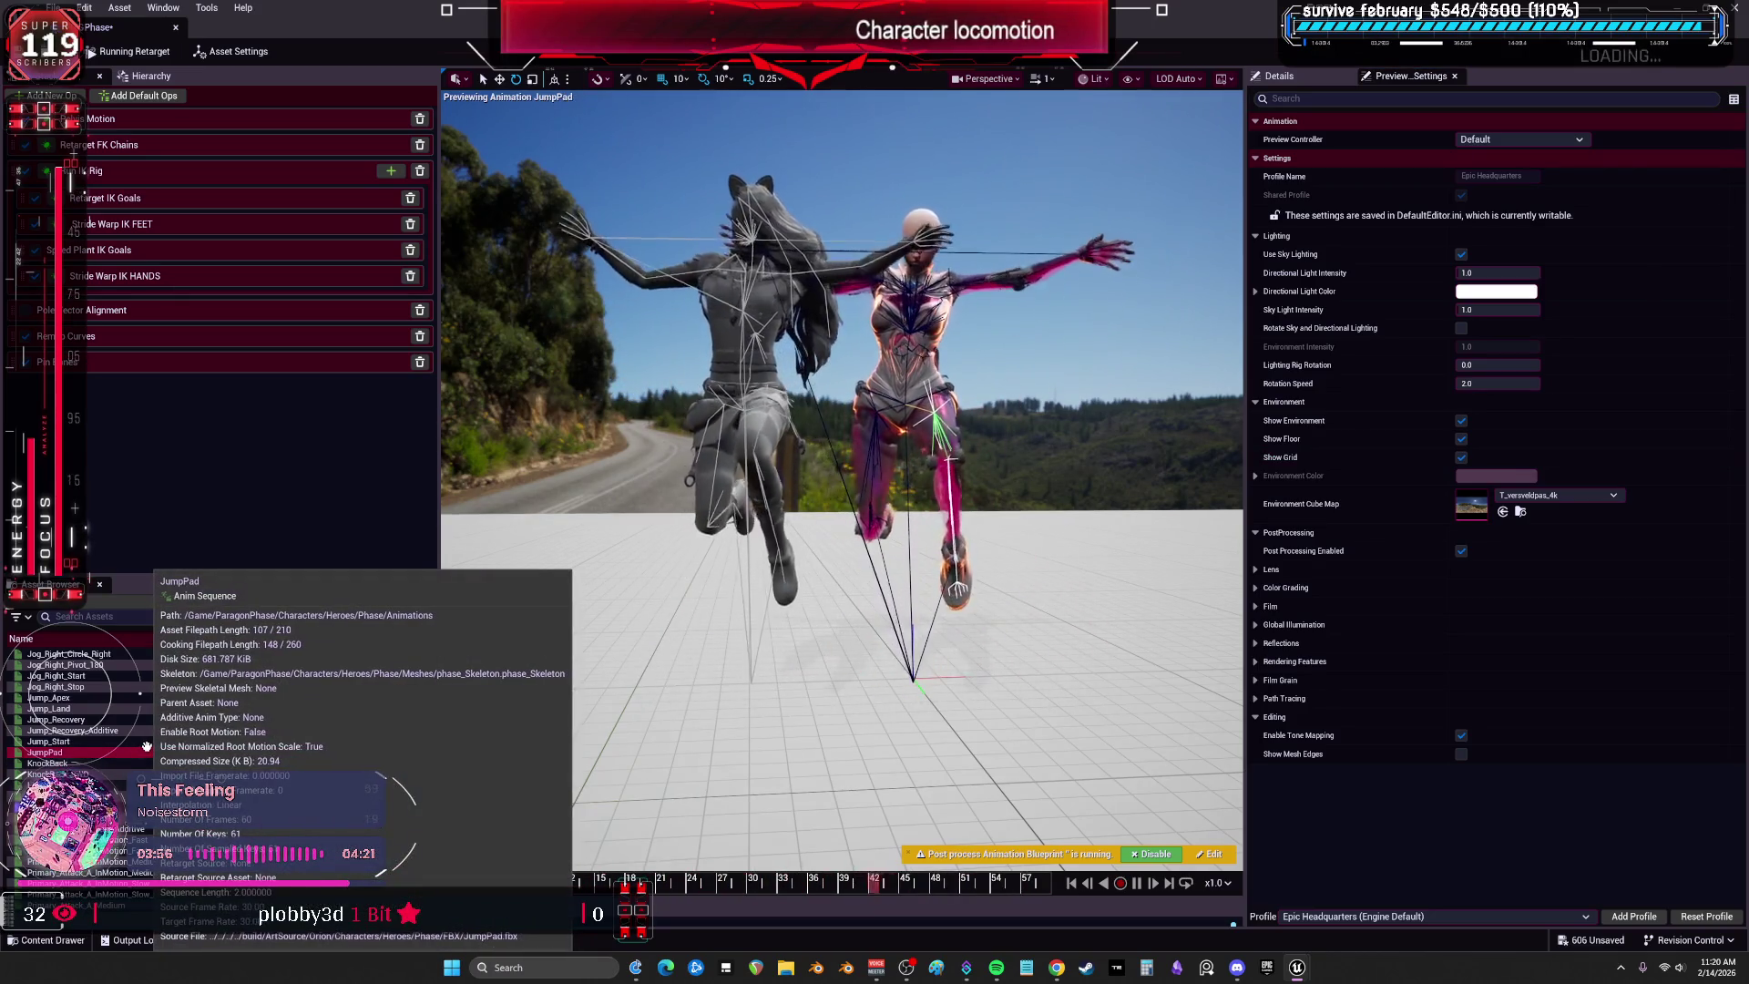
pyautogui.scroll(-2, 148, 756)
pyautogui.click(381, 839)
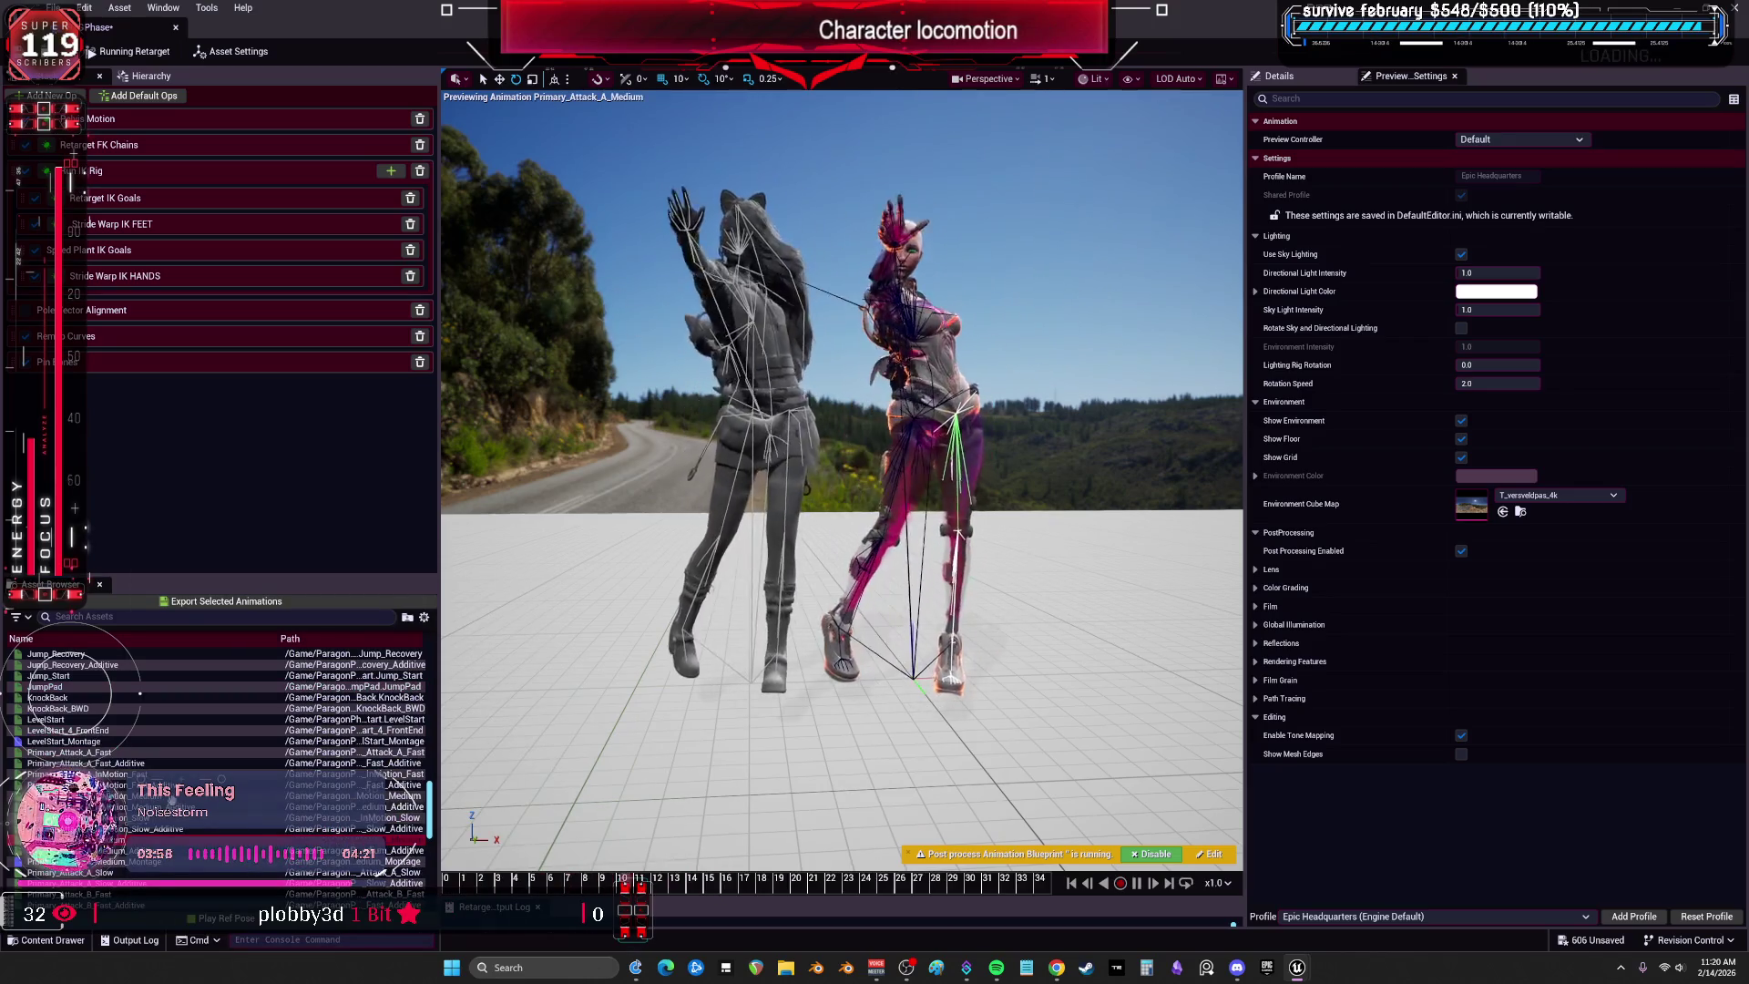
pyautogui.scroll(-10, 381, 839)
pyautogui.scroll(-3, 71, 711)
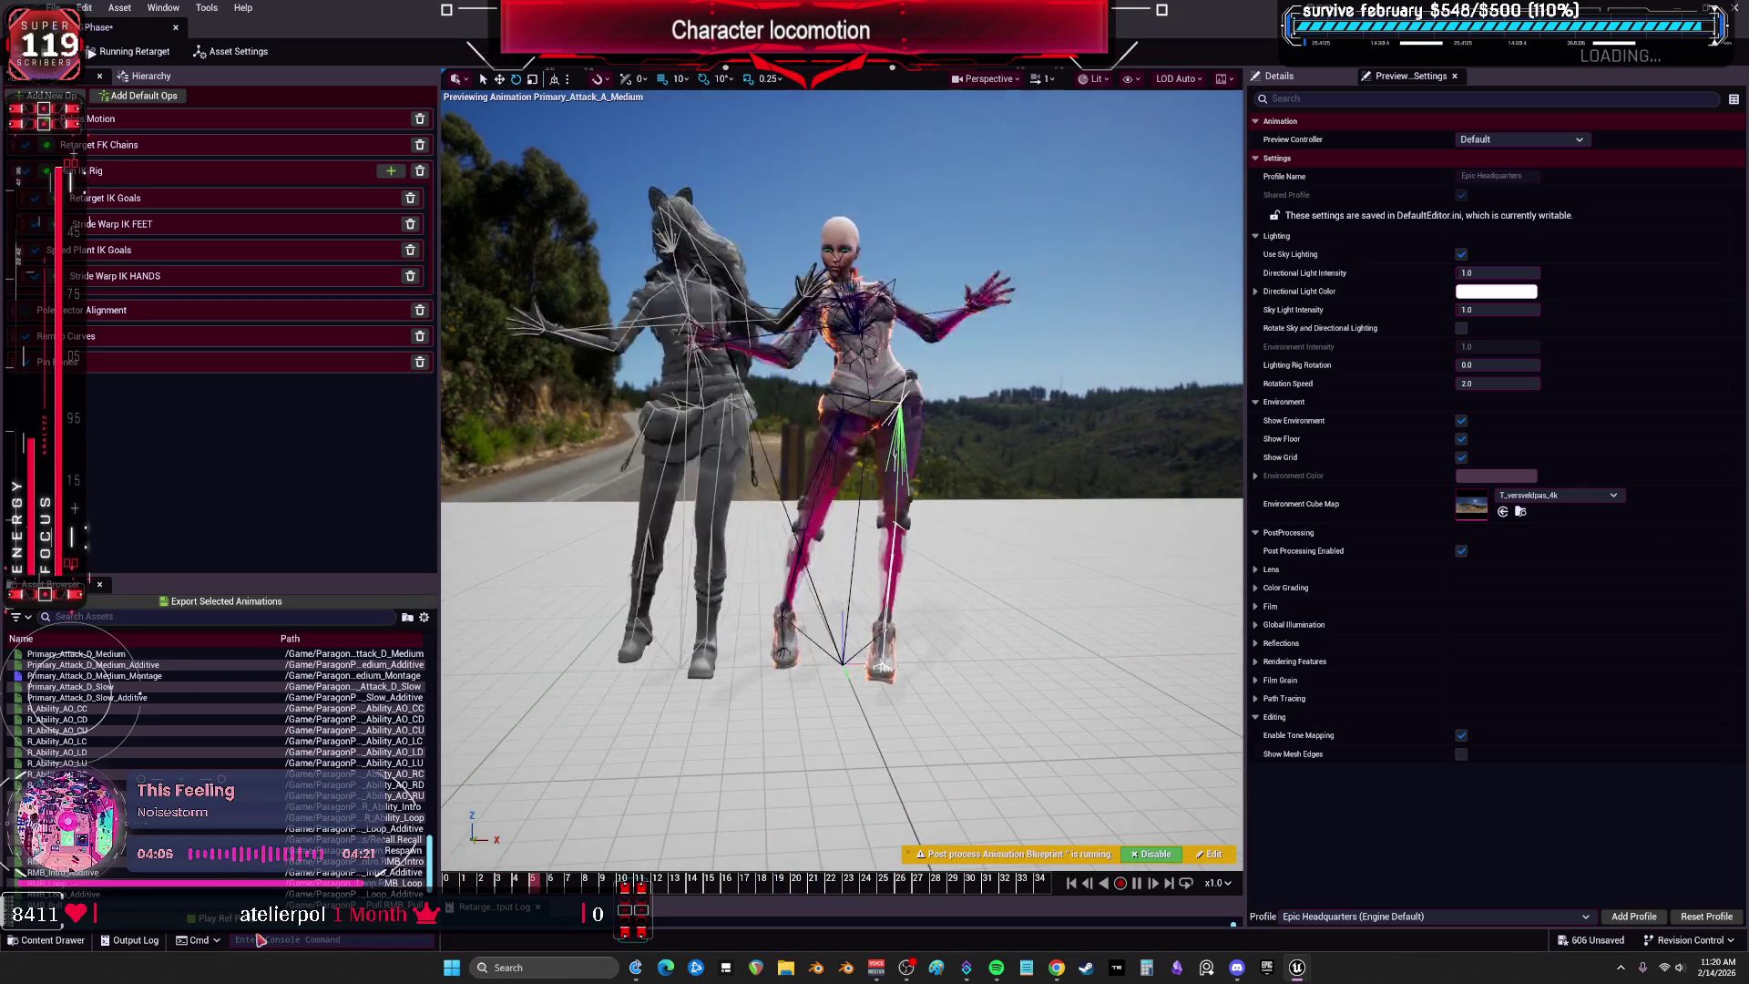
pyautogui.scroll(-6, 71, 706)
pyautogui.click(45, 905)
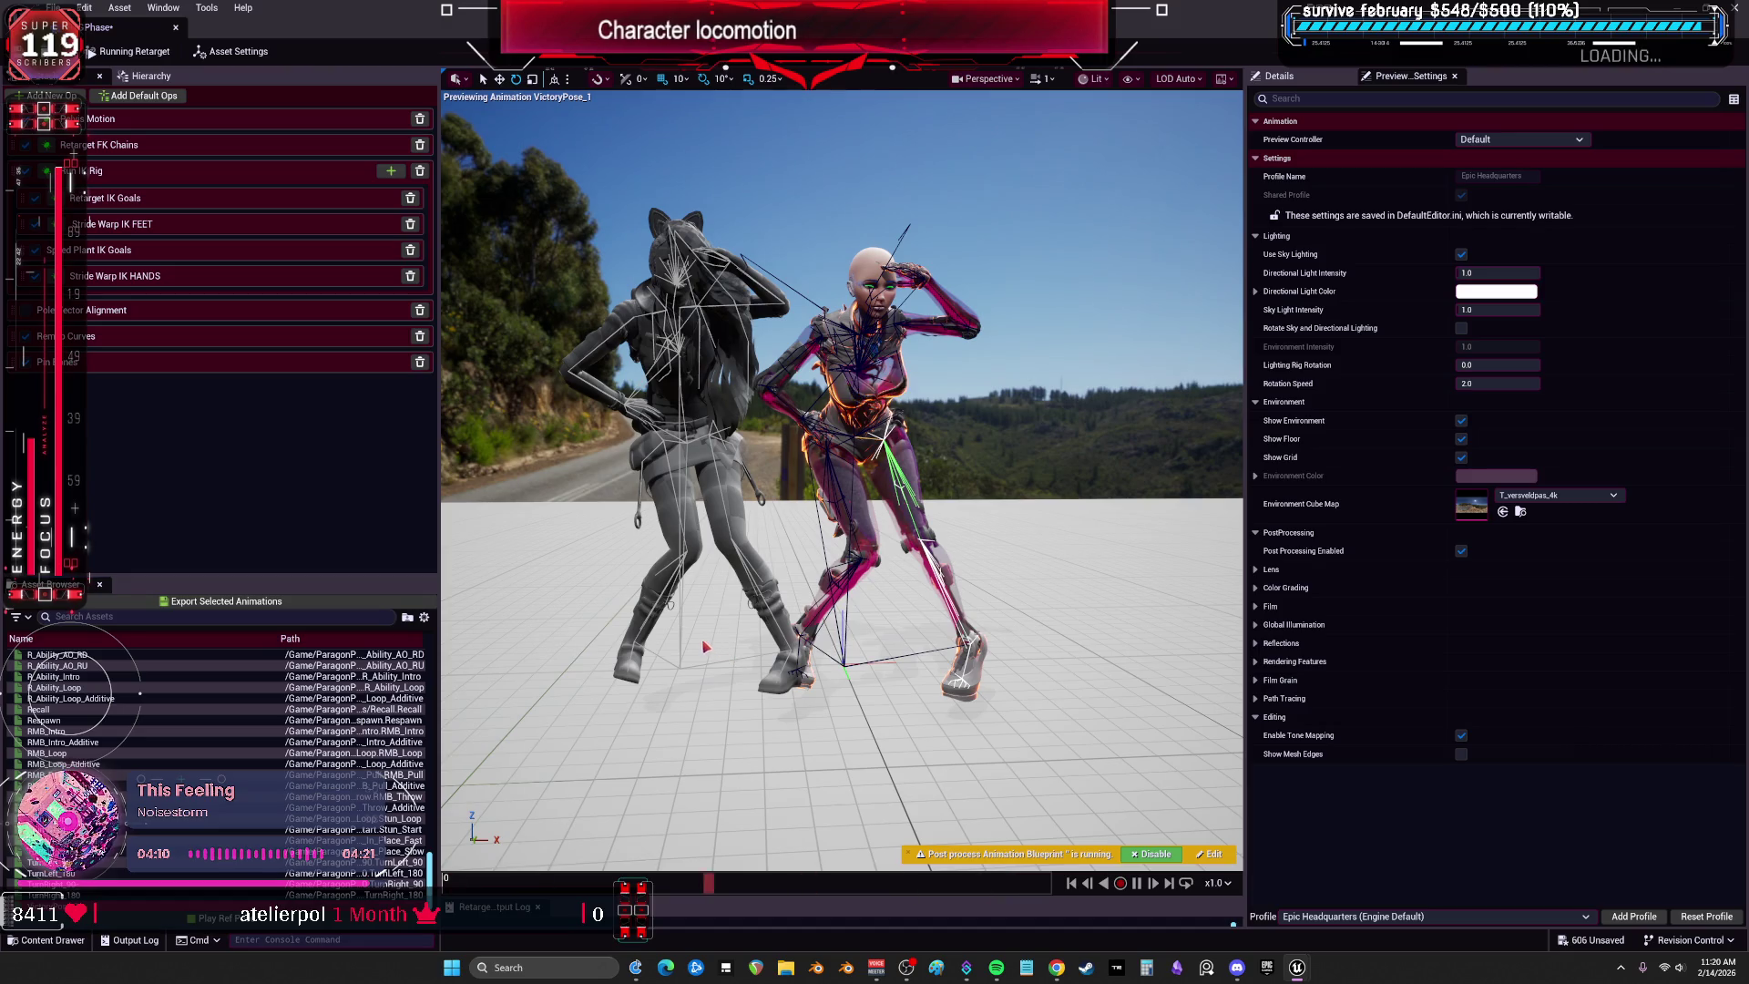
pyautogui.moveTo(838, 547)
pyautogui.mouseDown()
pyautogui.moveTo(802, 537)
pyautogui.moveTo(775, 473)
pyautogui.moveTo(756, 492)
pyautogui.moveTo(720, 474)
pyautogui.mouseUp()
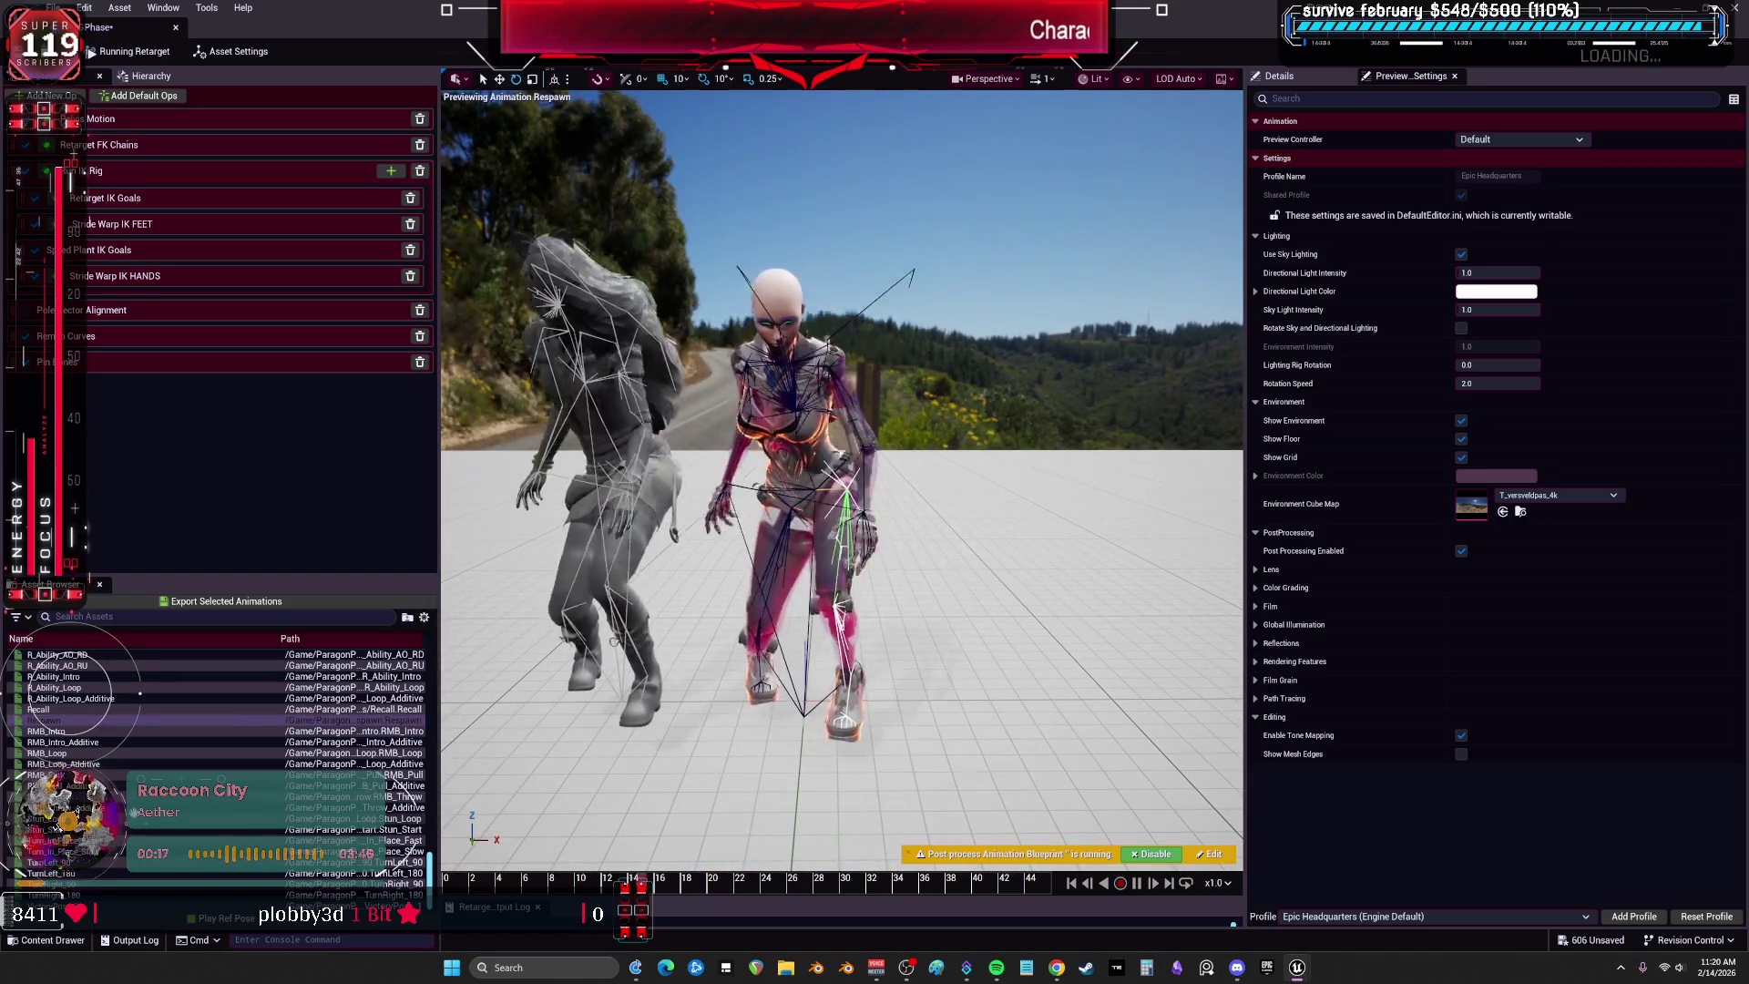
# Step: Preview the R_Ability_AO_CU, Primary_Attack_C_Slow_Additive and Jog_Left animations
pyautogui.click(92, 687)
pyautogui.scroll(2, 96, 710)
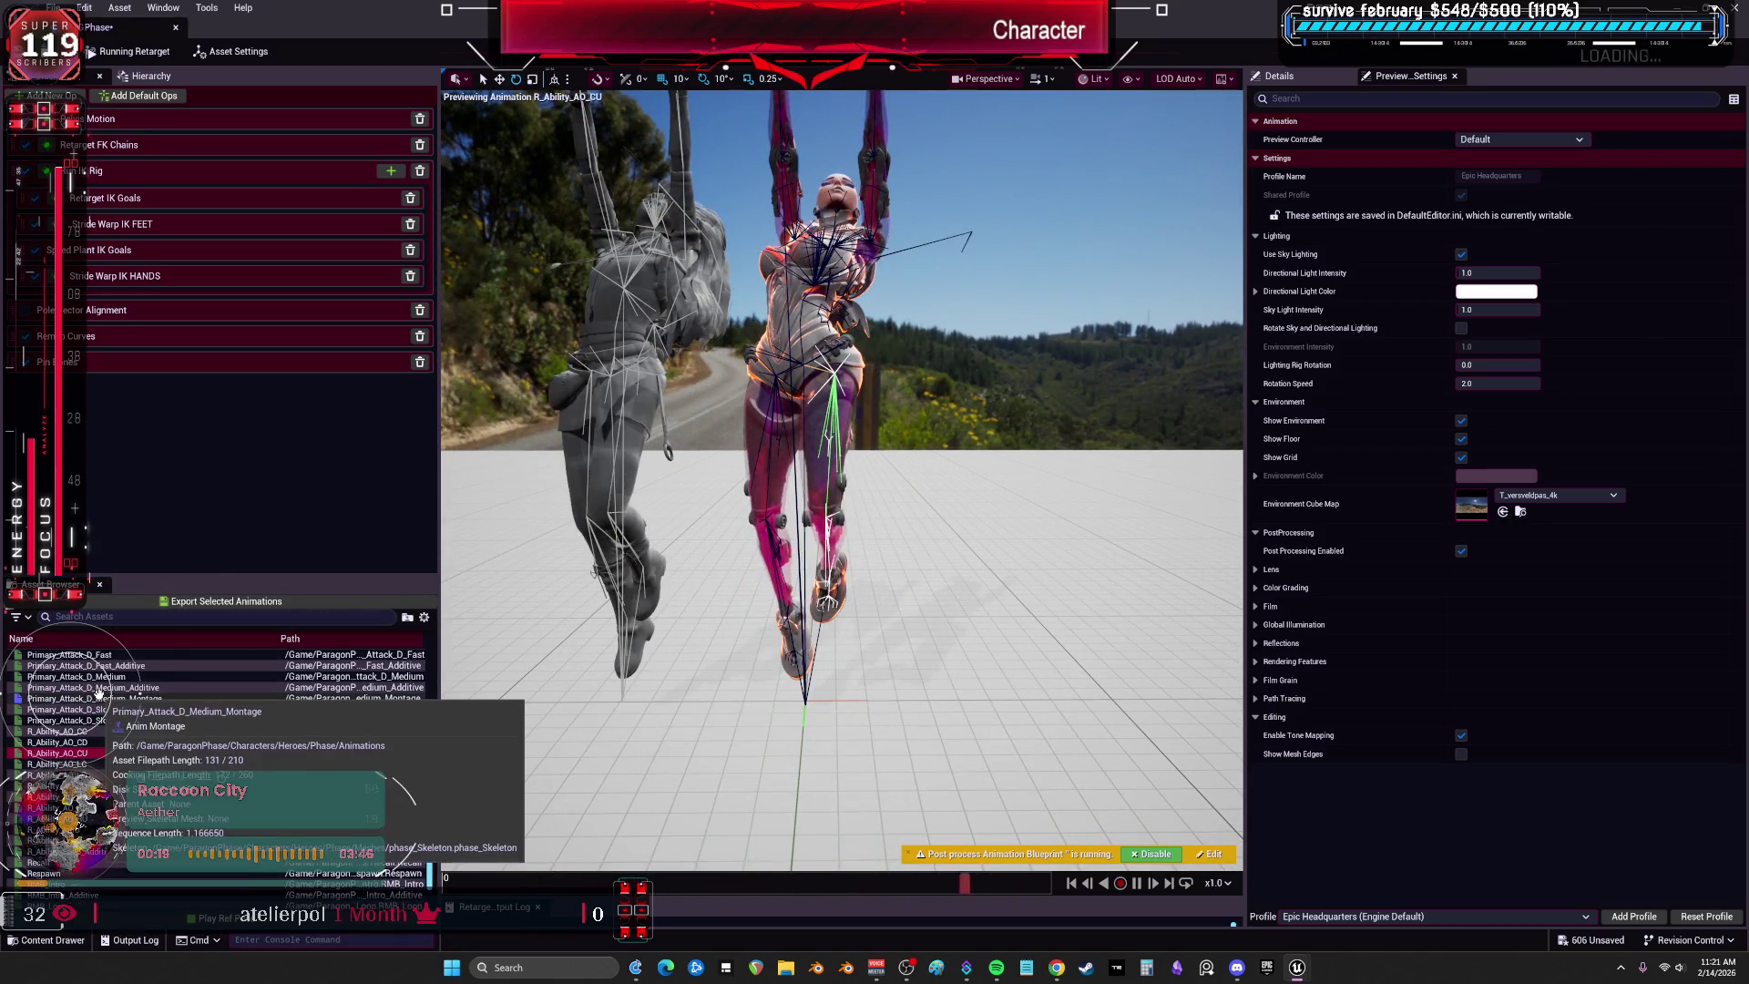
pyautogui.scroll(3, 110, 712)
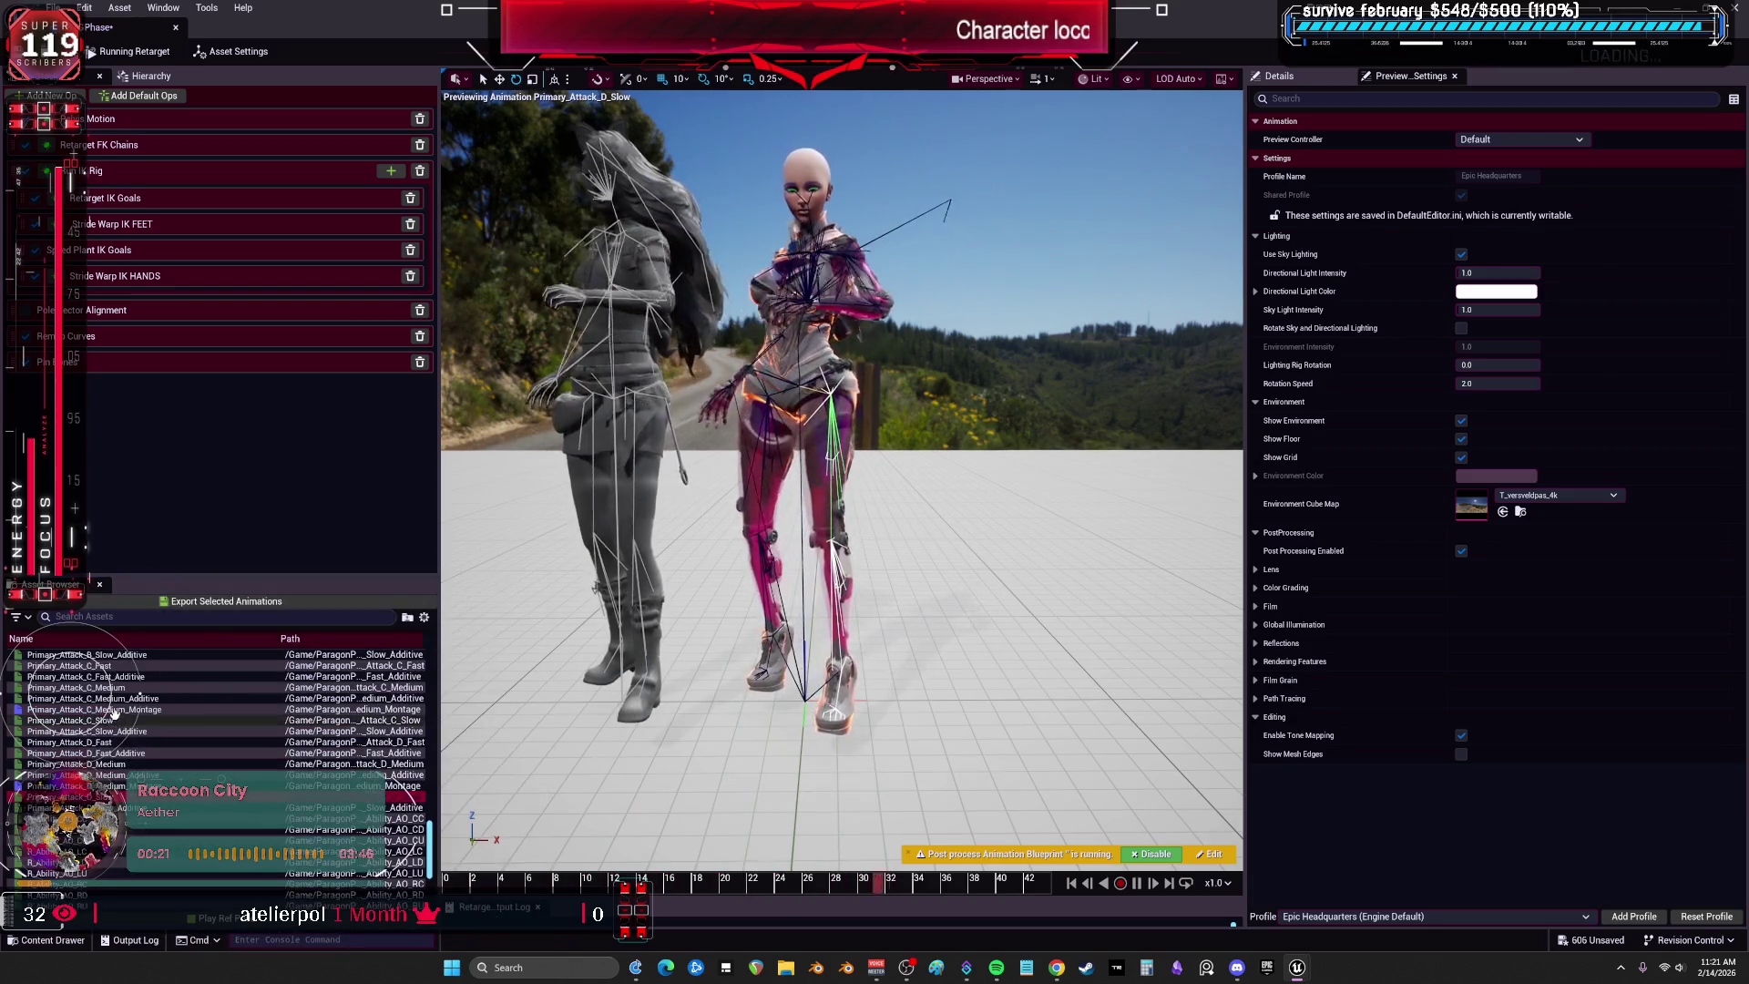
pyautogui.click(111, 731)
pyautogui.scroll(5, 110, 731)
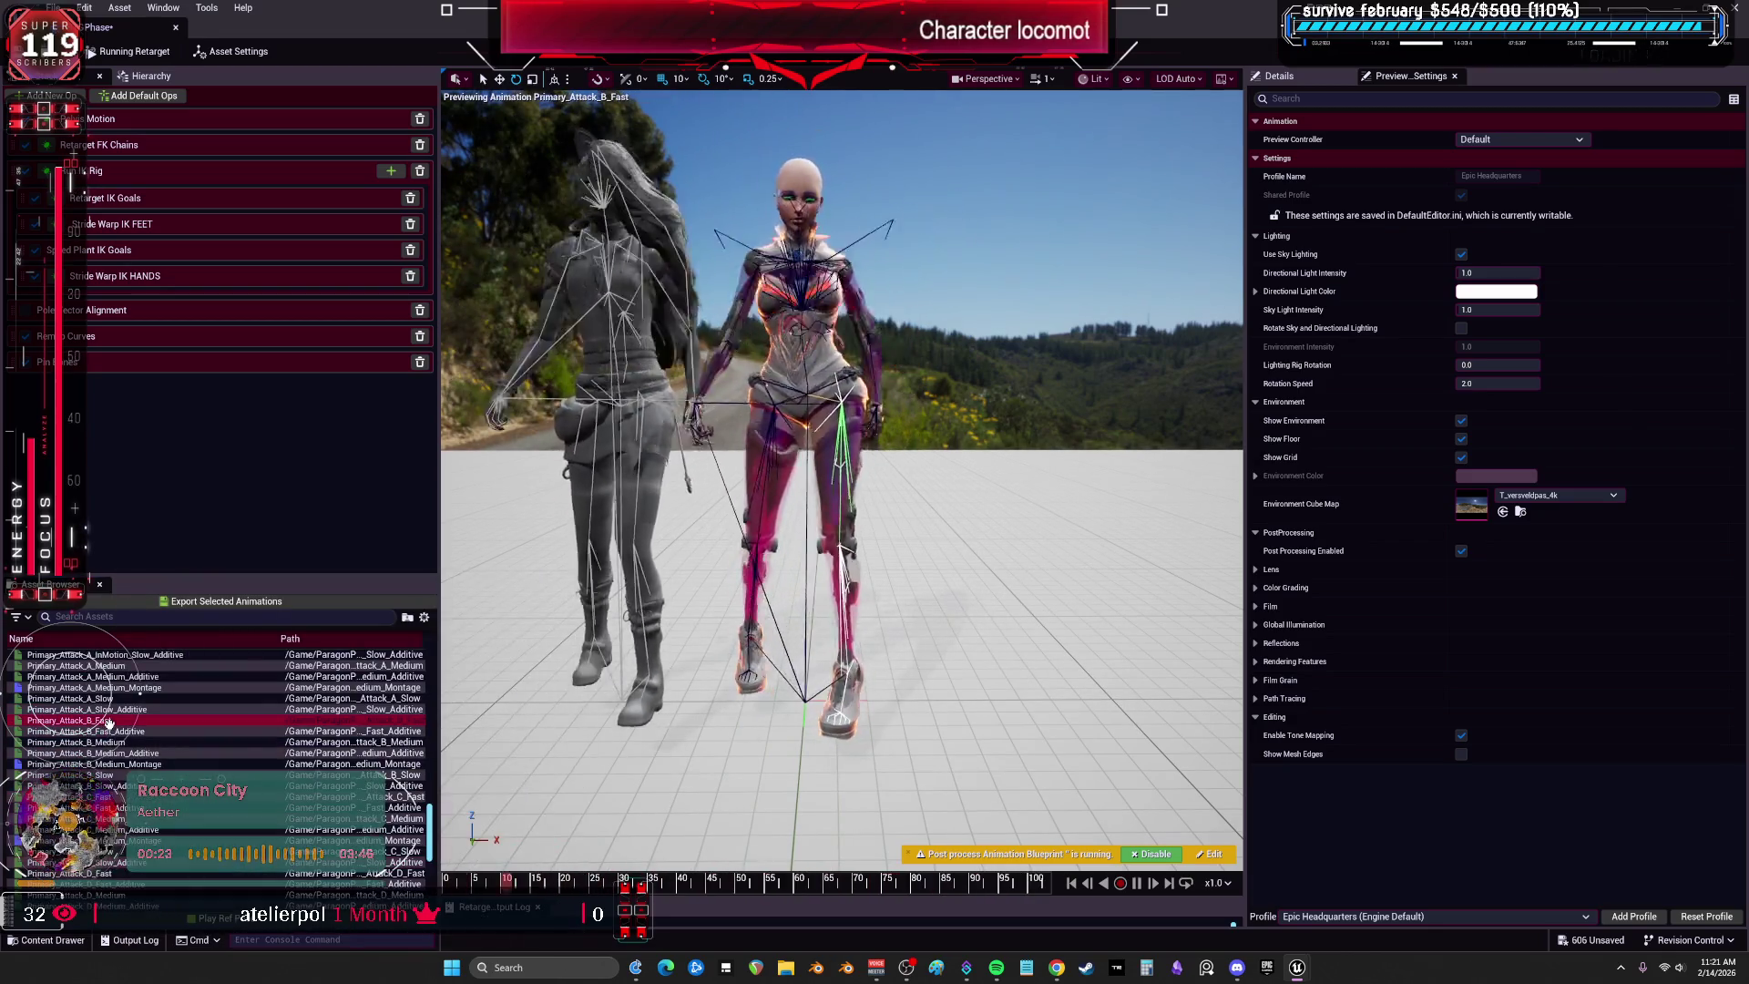
pyautogui.scroll(8, 100, 728)
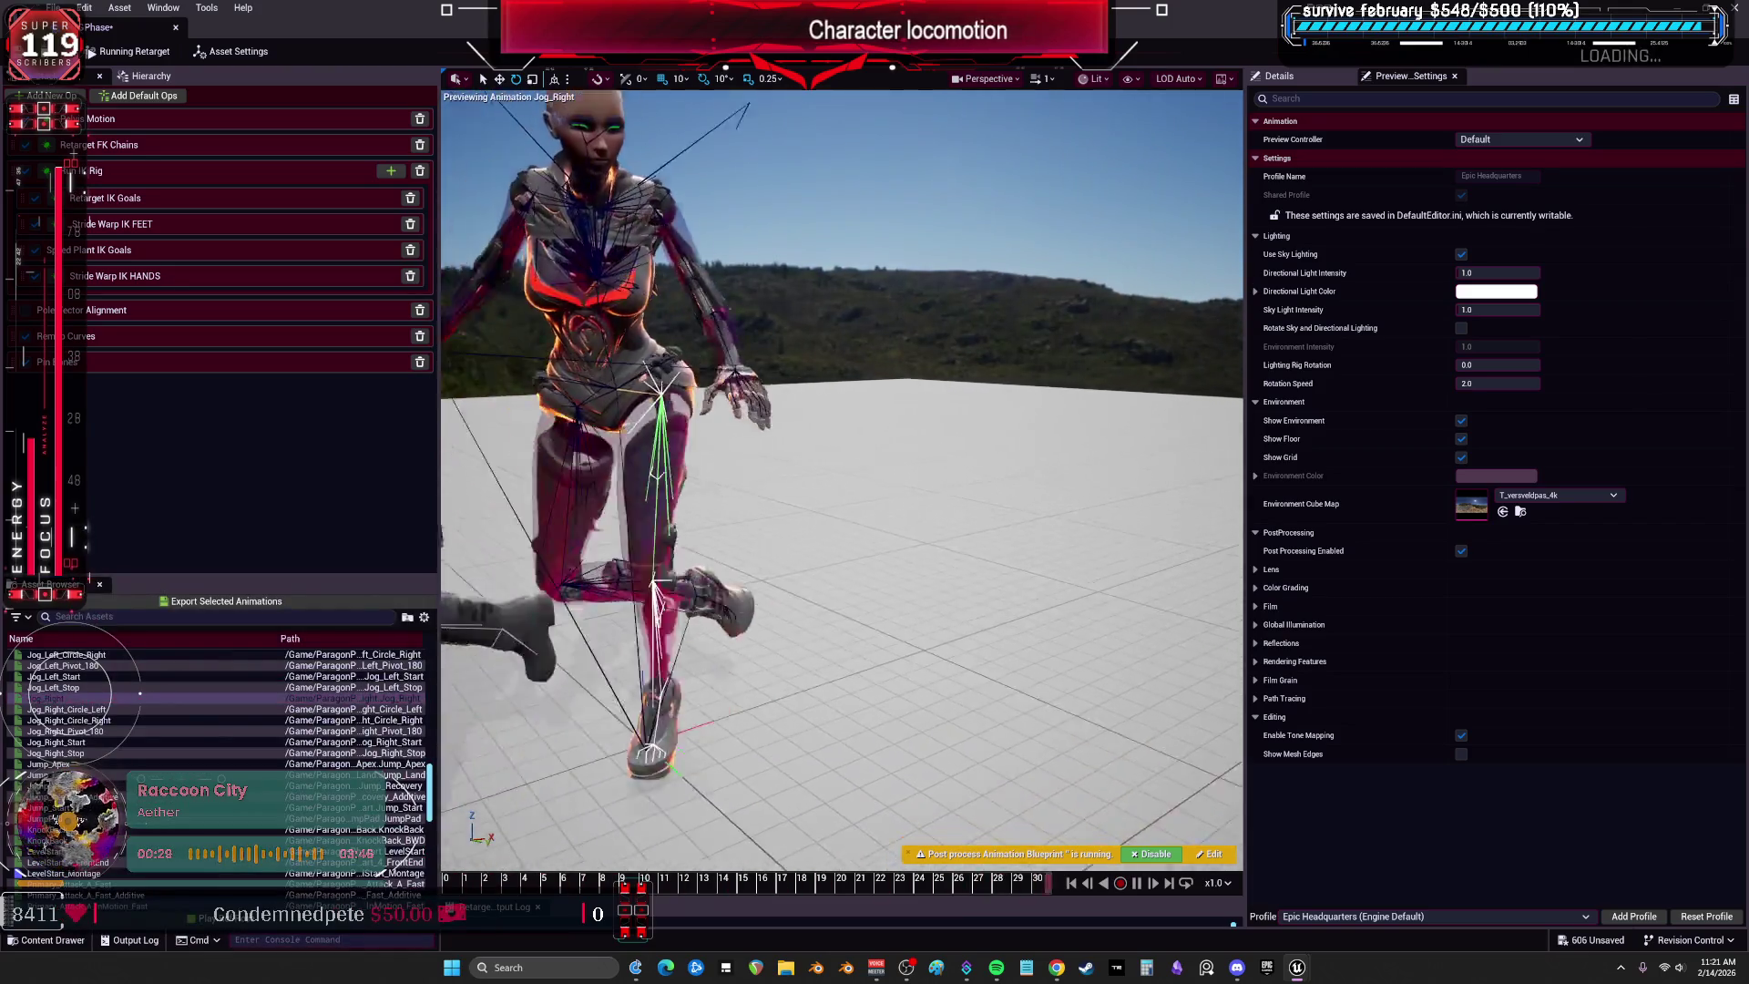
pyautogui.scroll(3, 128, 699)
pyautogui.click(128, 720)
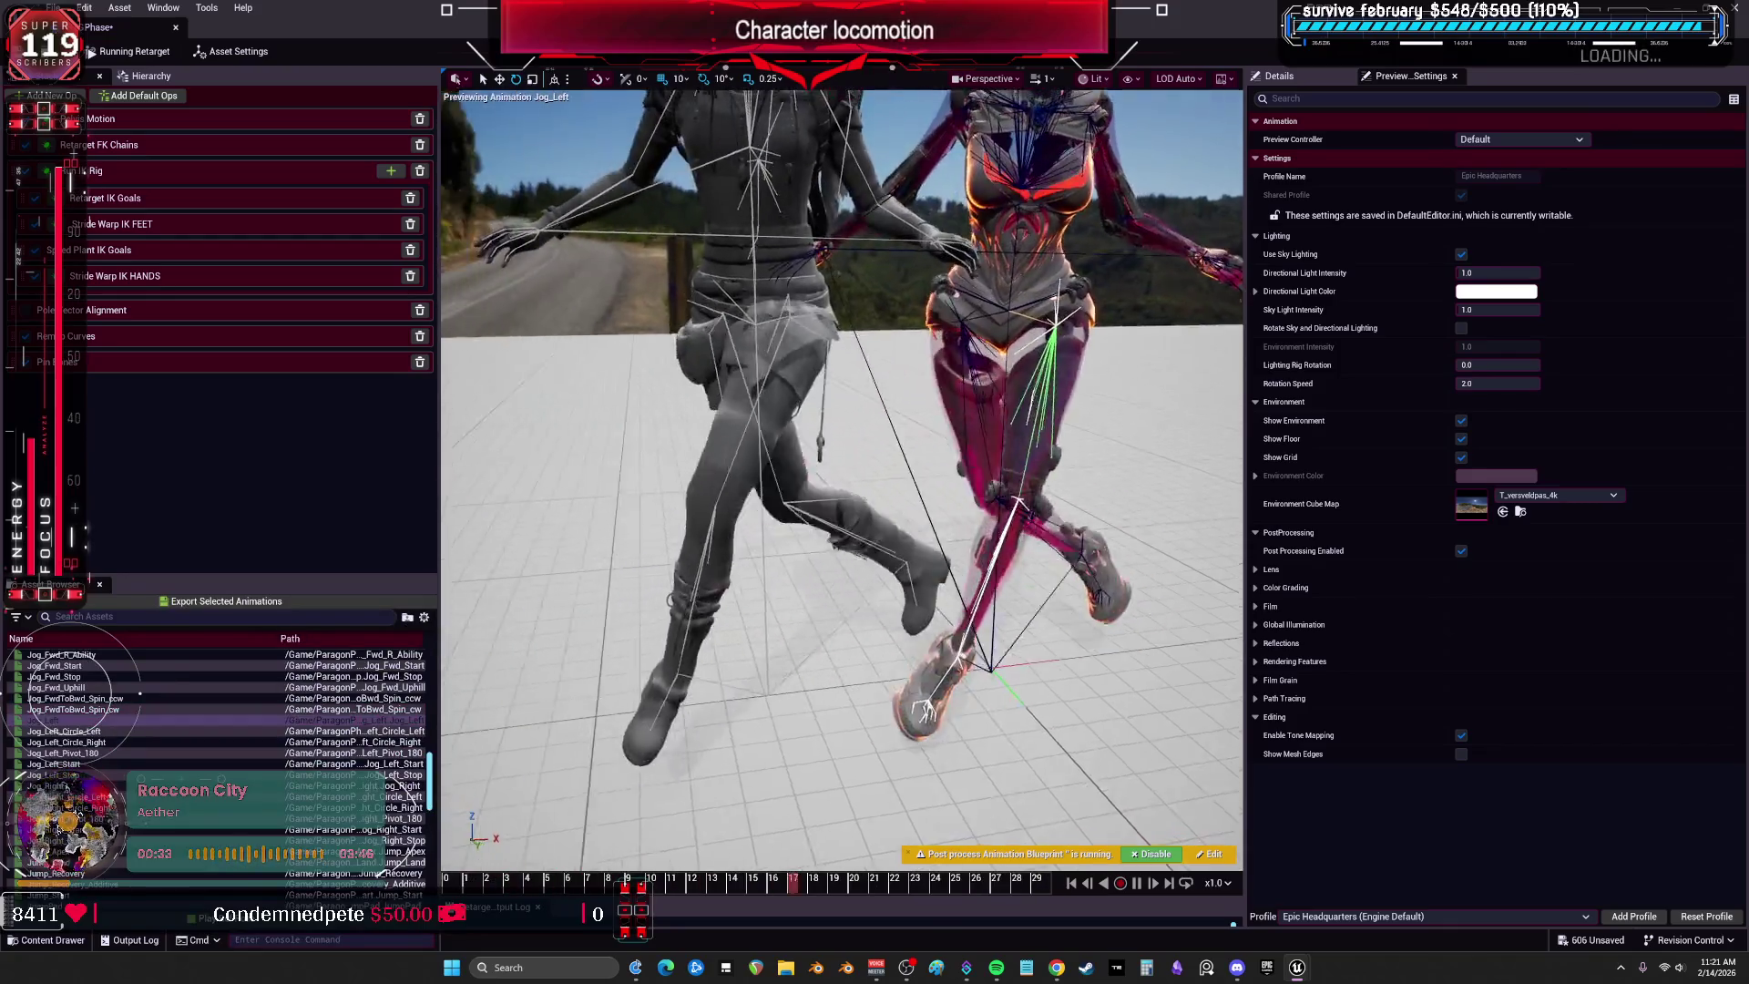
pyautogui.scroll(3, 123, 694)
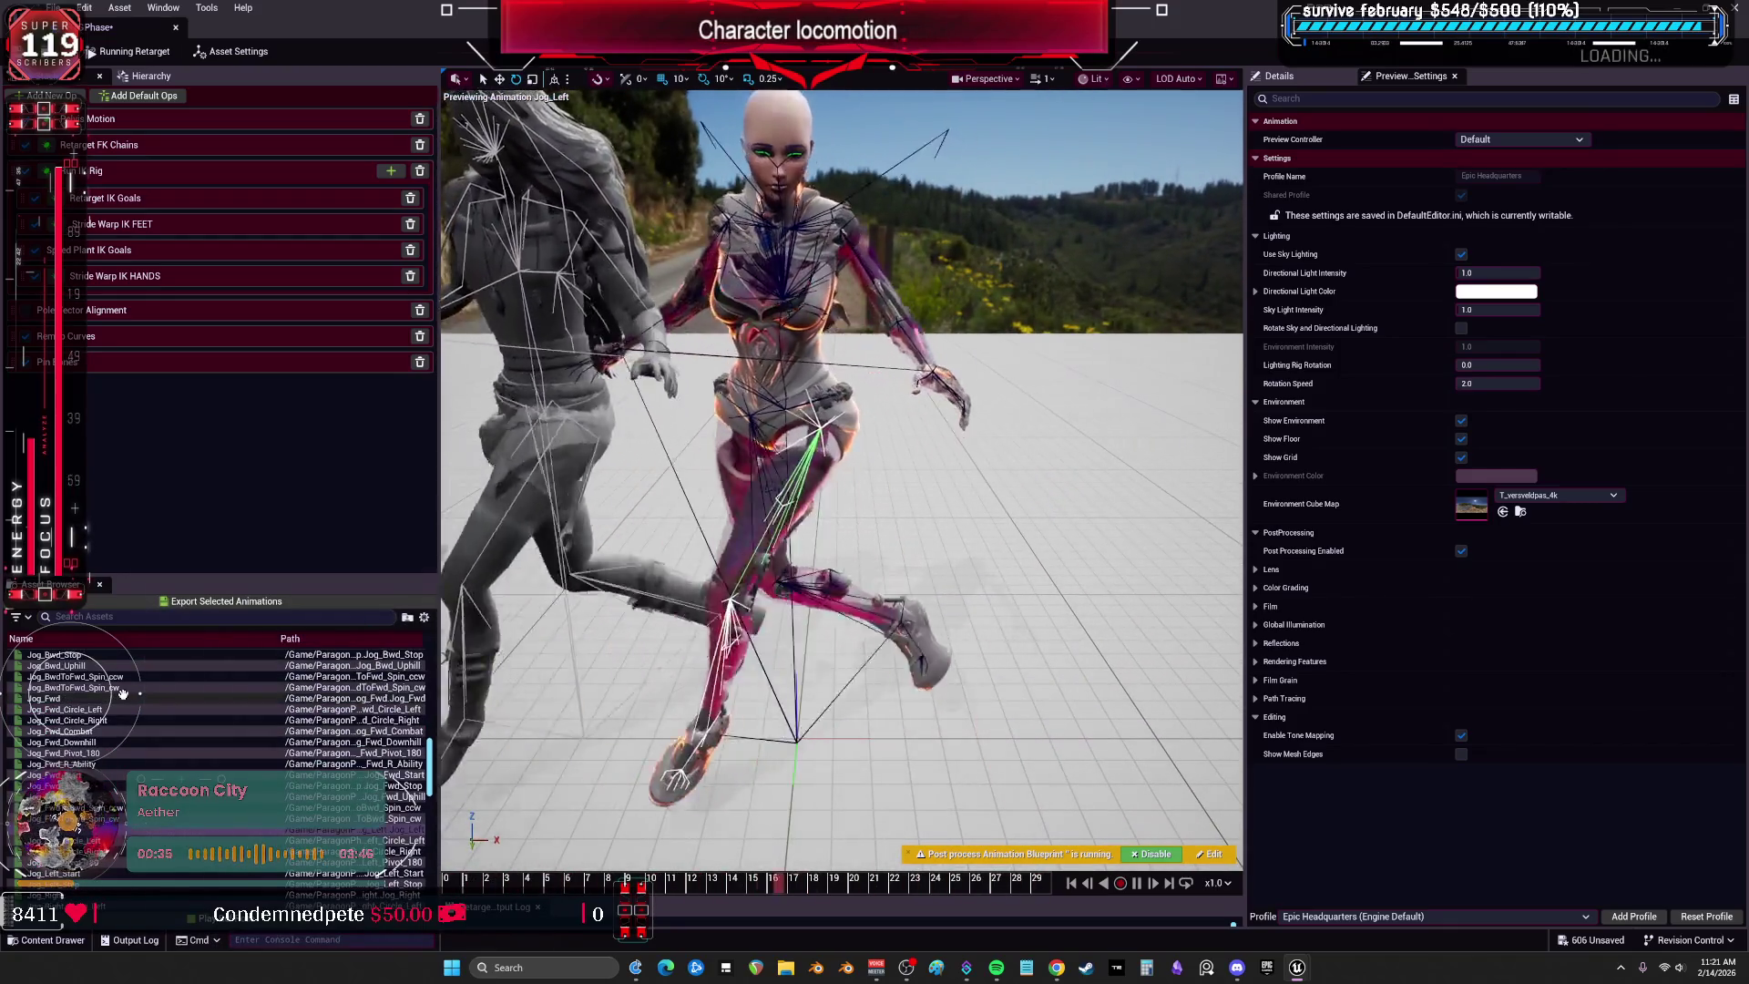
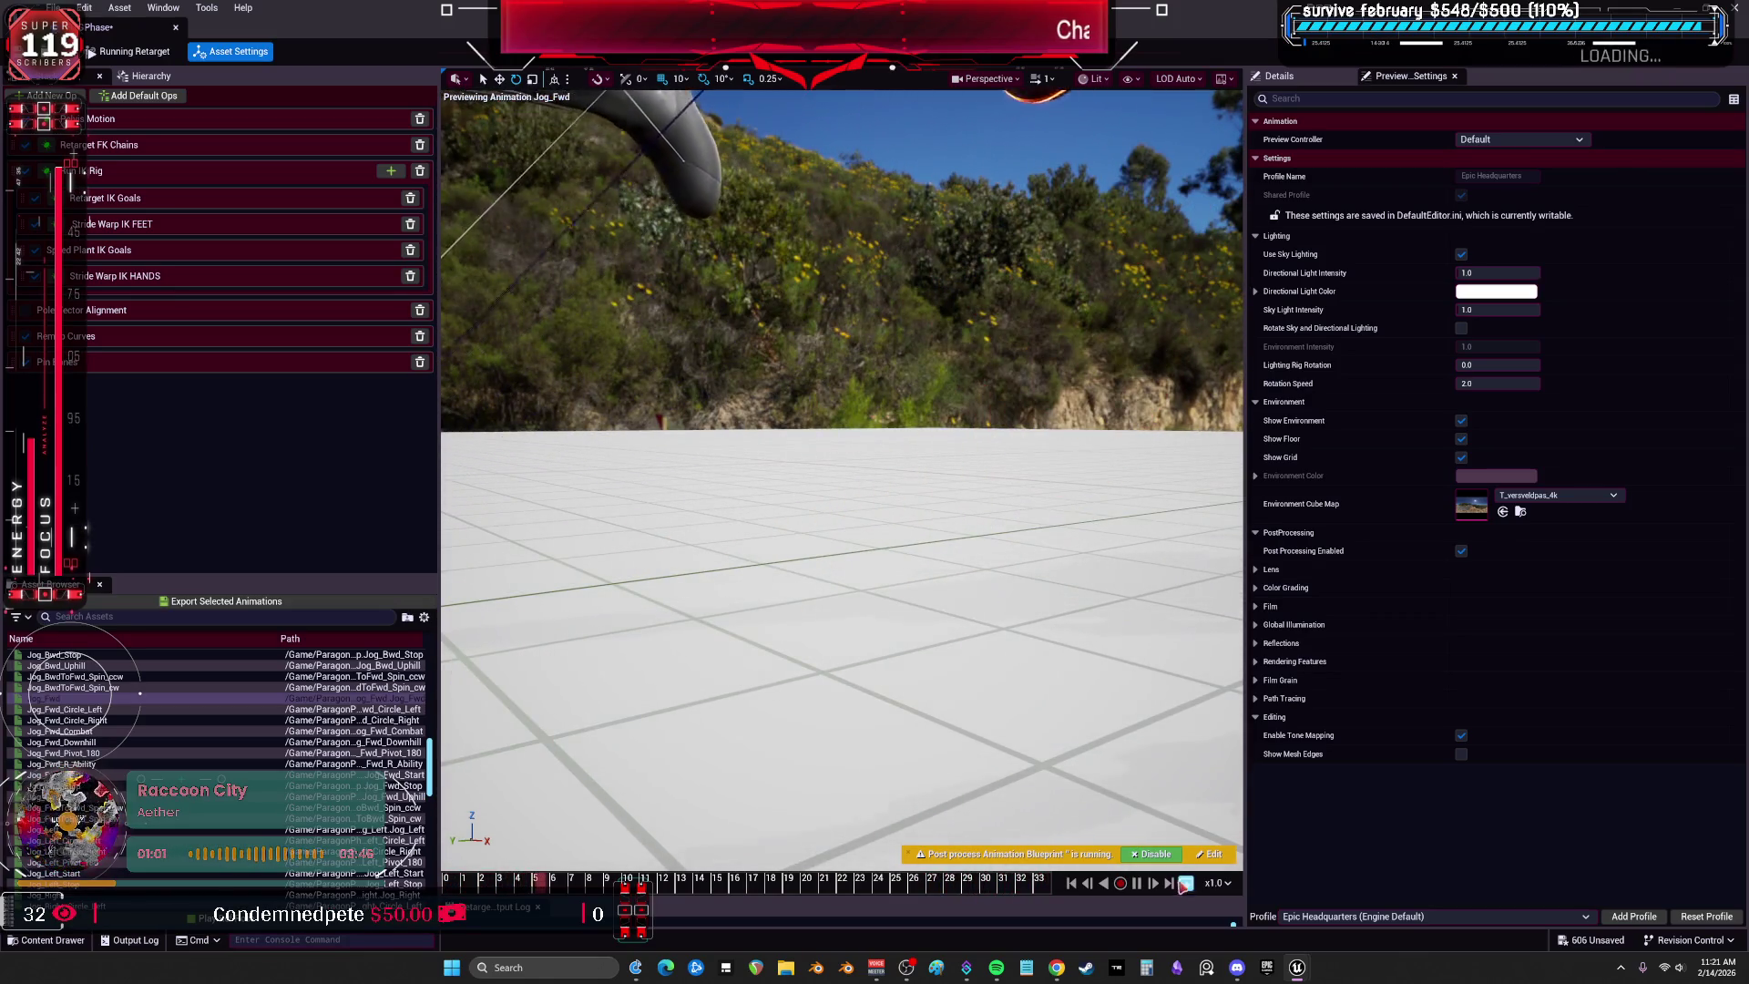
# Step: Set the preview playback speed to x0.25 and widen the preview viewport
pyautogui.click(1217, 884)
pyautogui.click(1226, 743)
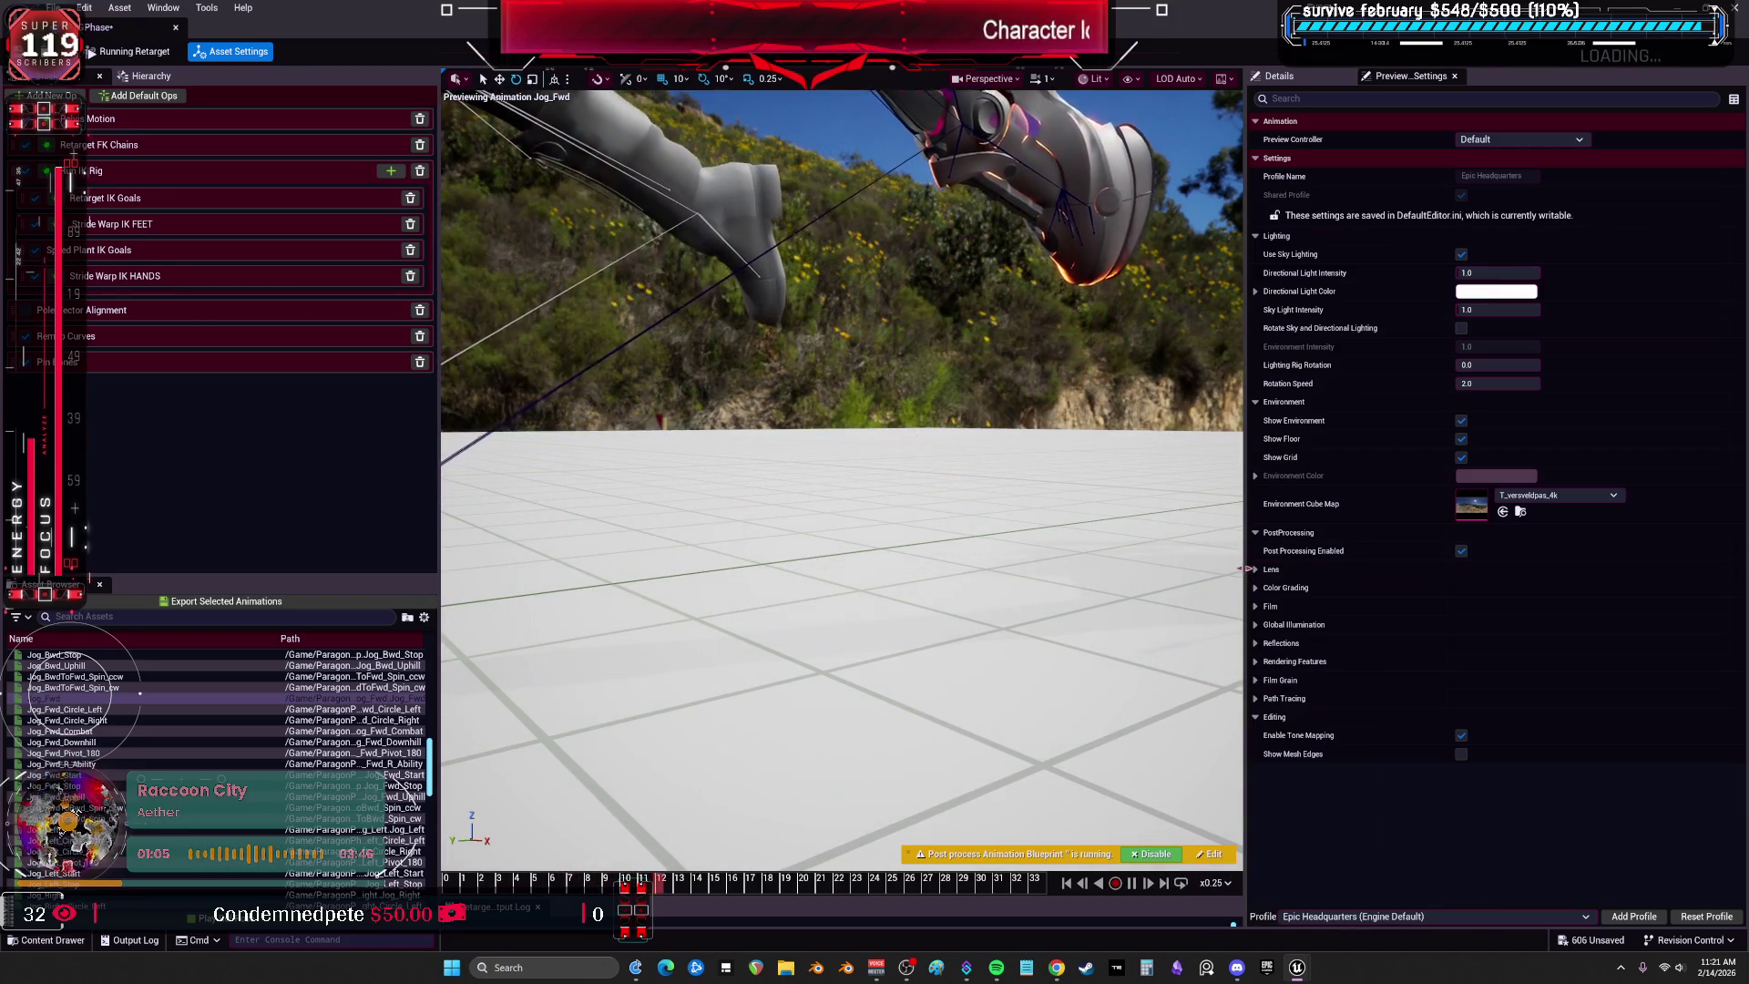
pyautogui.moveTo(1246, 554); pyautogui.dragTo(1535, 555)
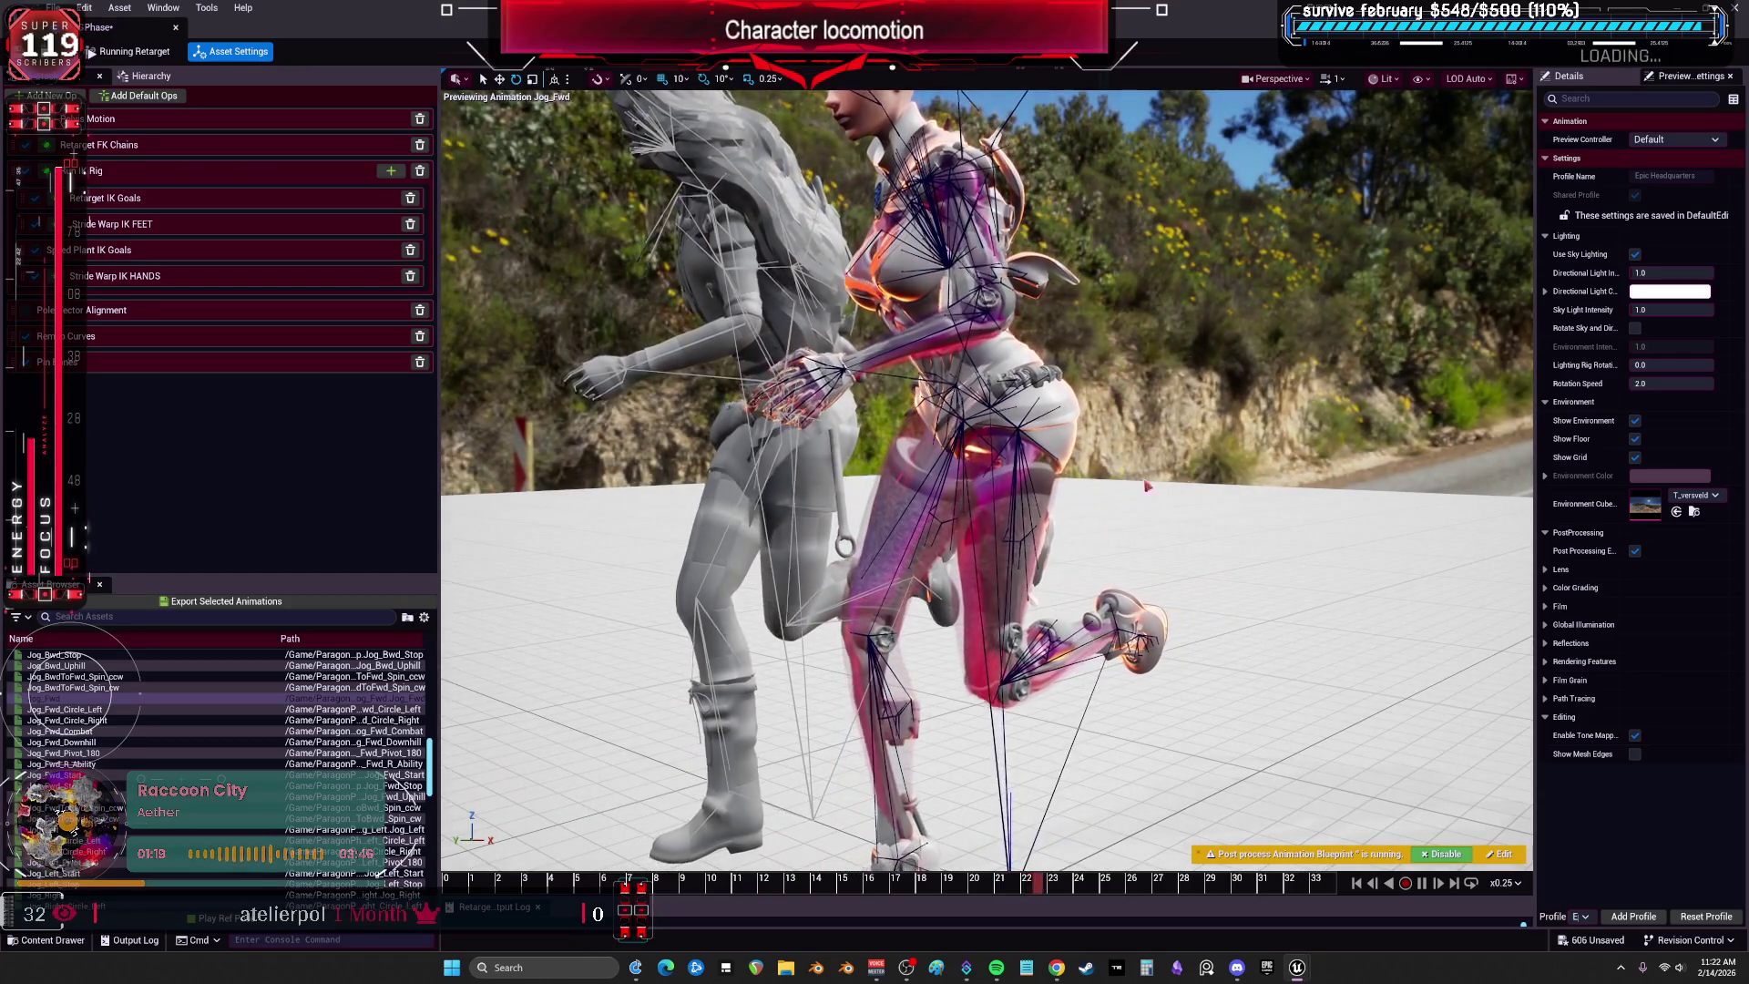
# Step: Preview Emote_TeddySaysNo, then Emote_GimmeBreak, on the retargeted character beside the source
pyautogui.scroll(5, 80, 730)
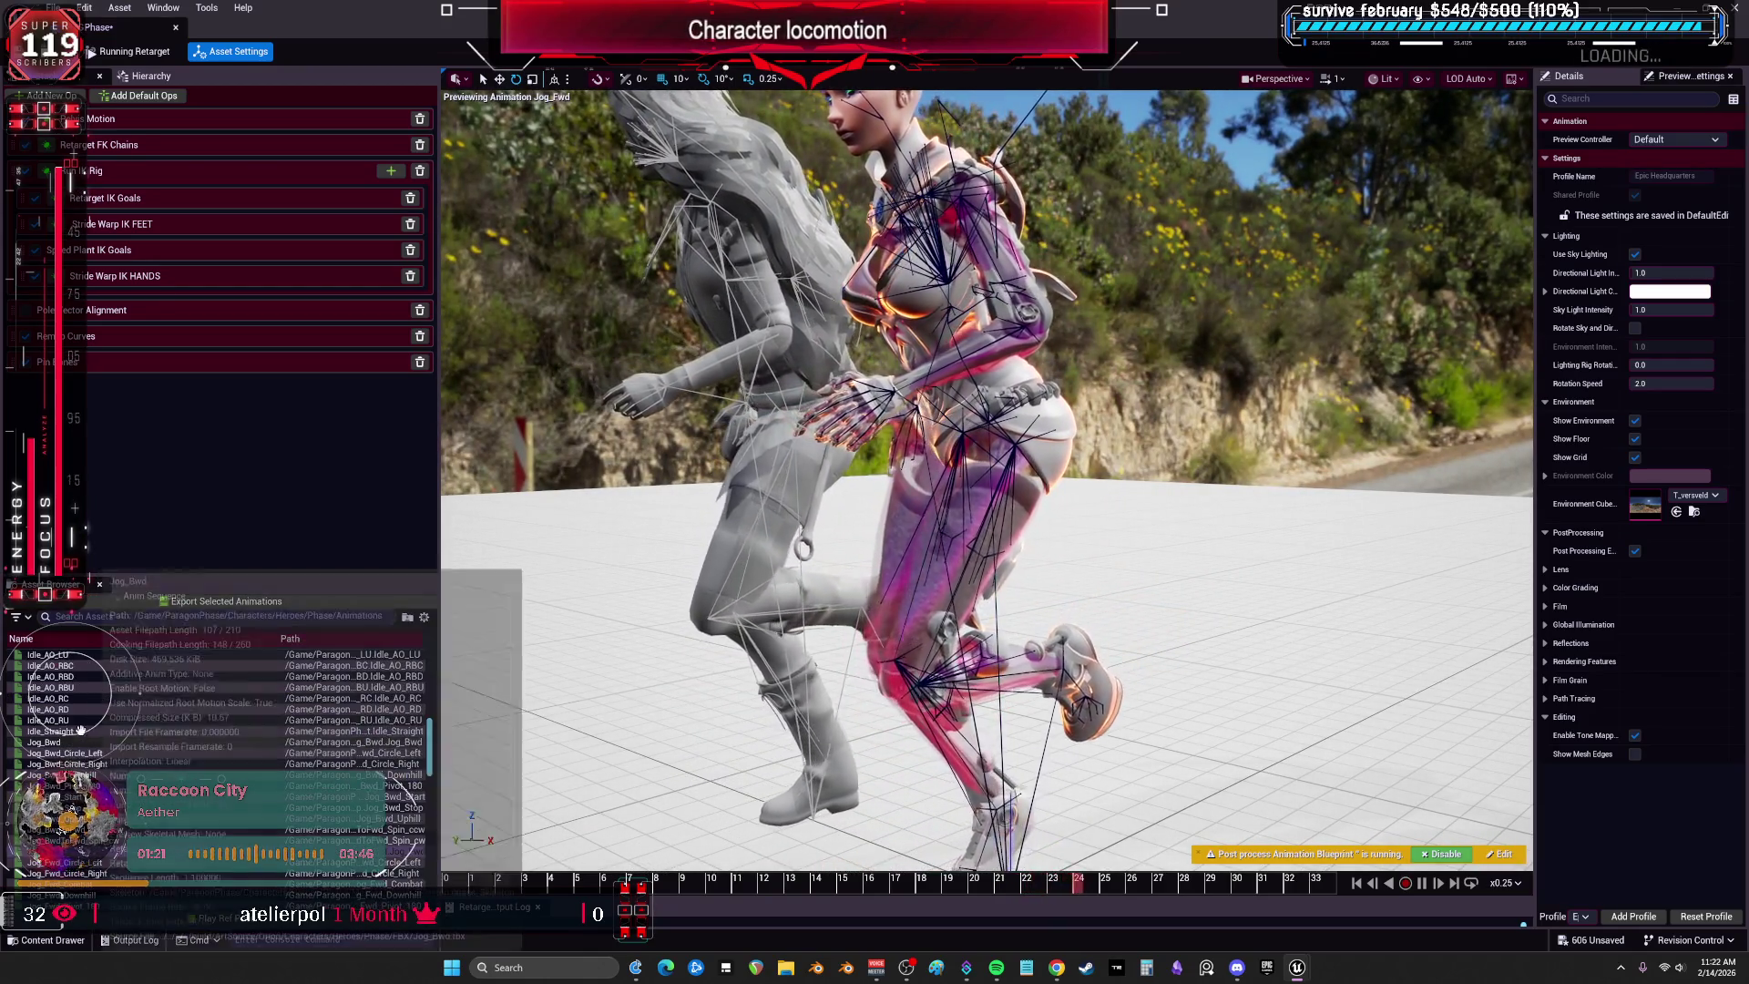
pyautogui.scroll(5, 80, 730)
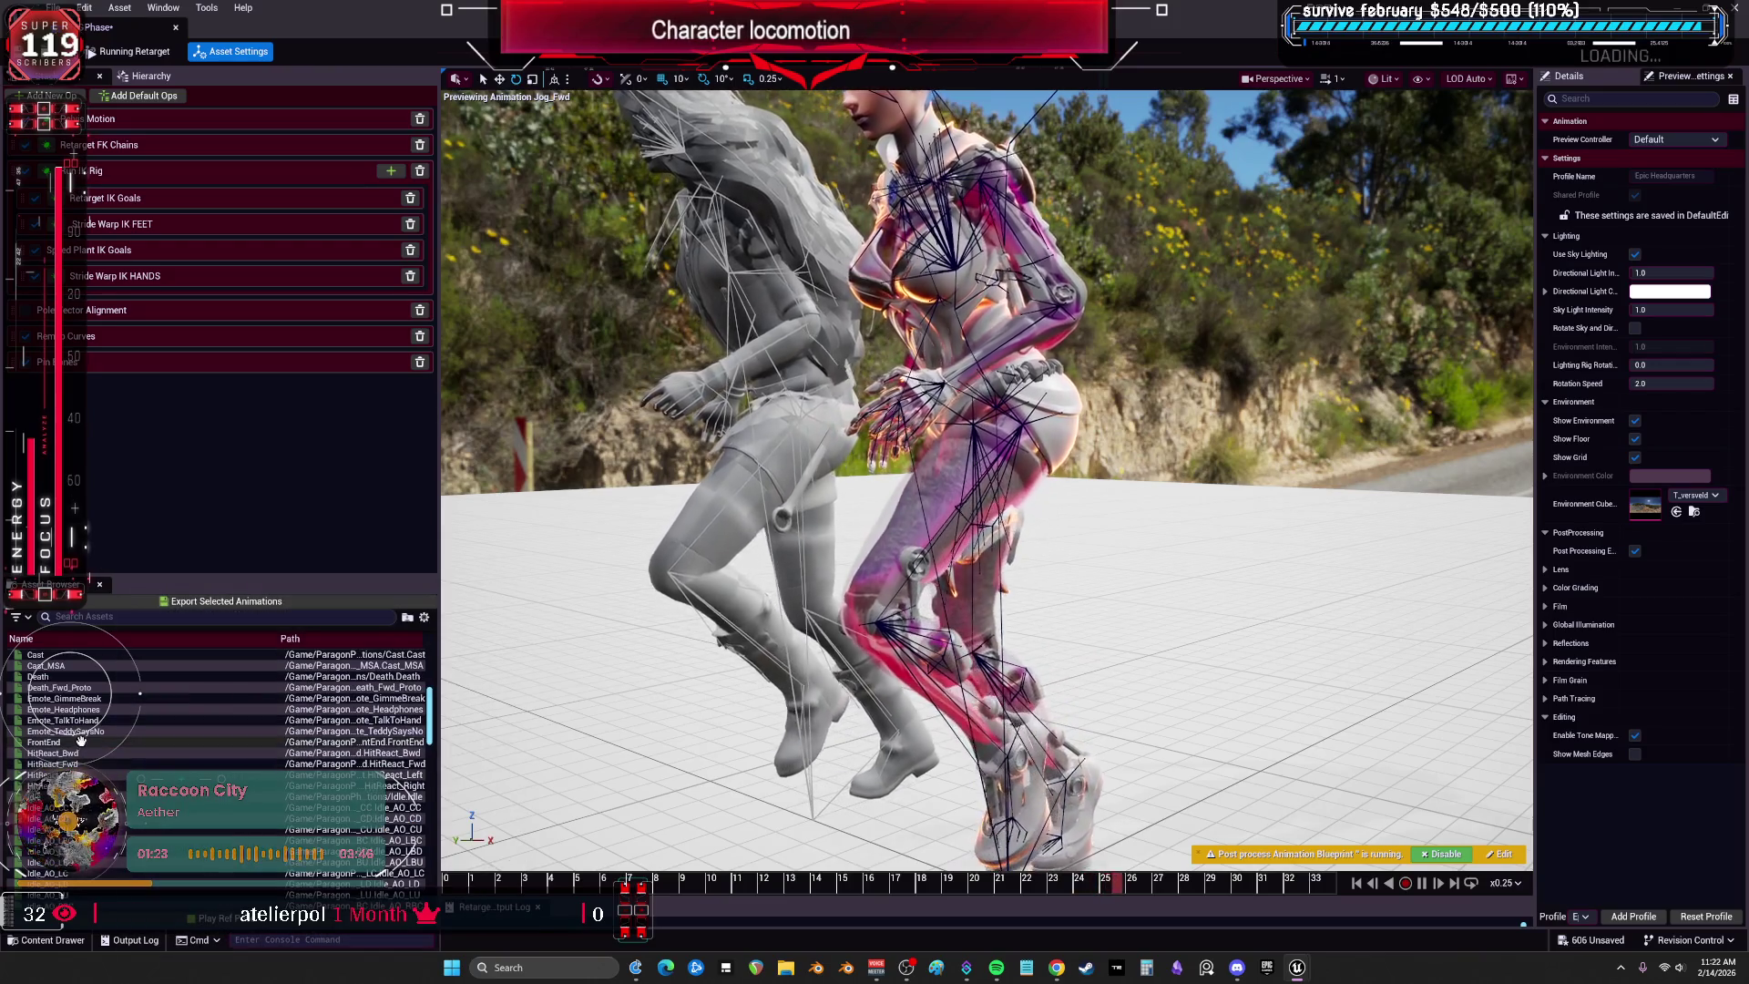
pyautogui.click(96, 730)
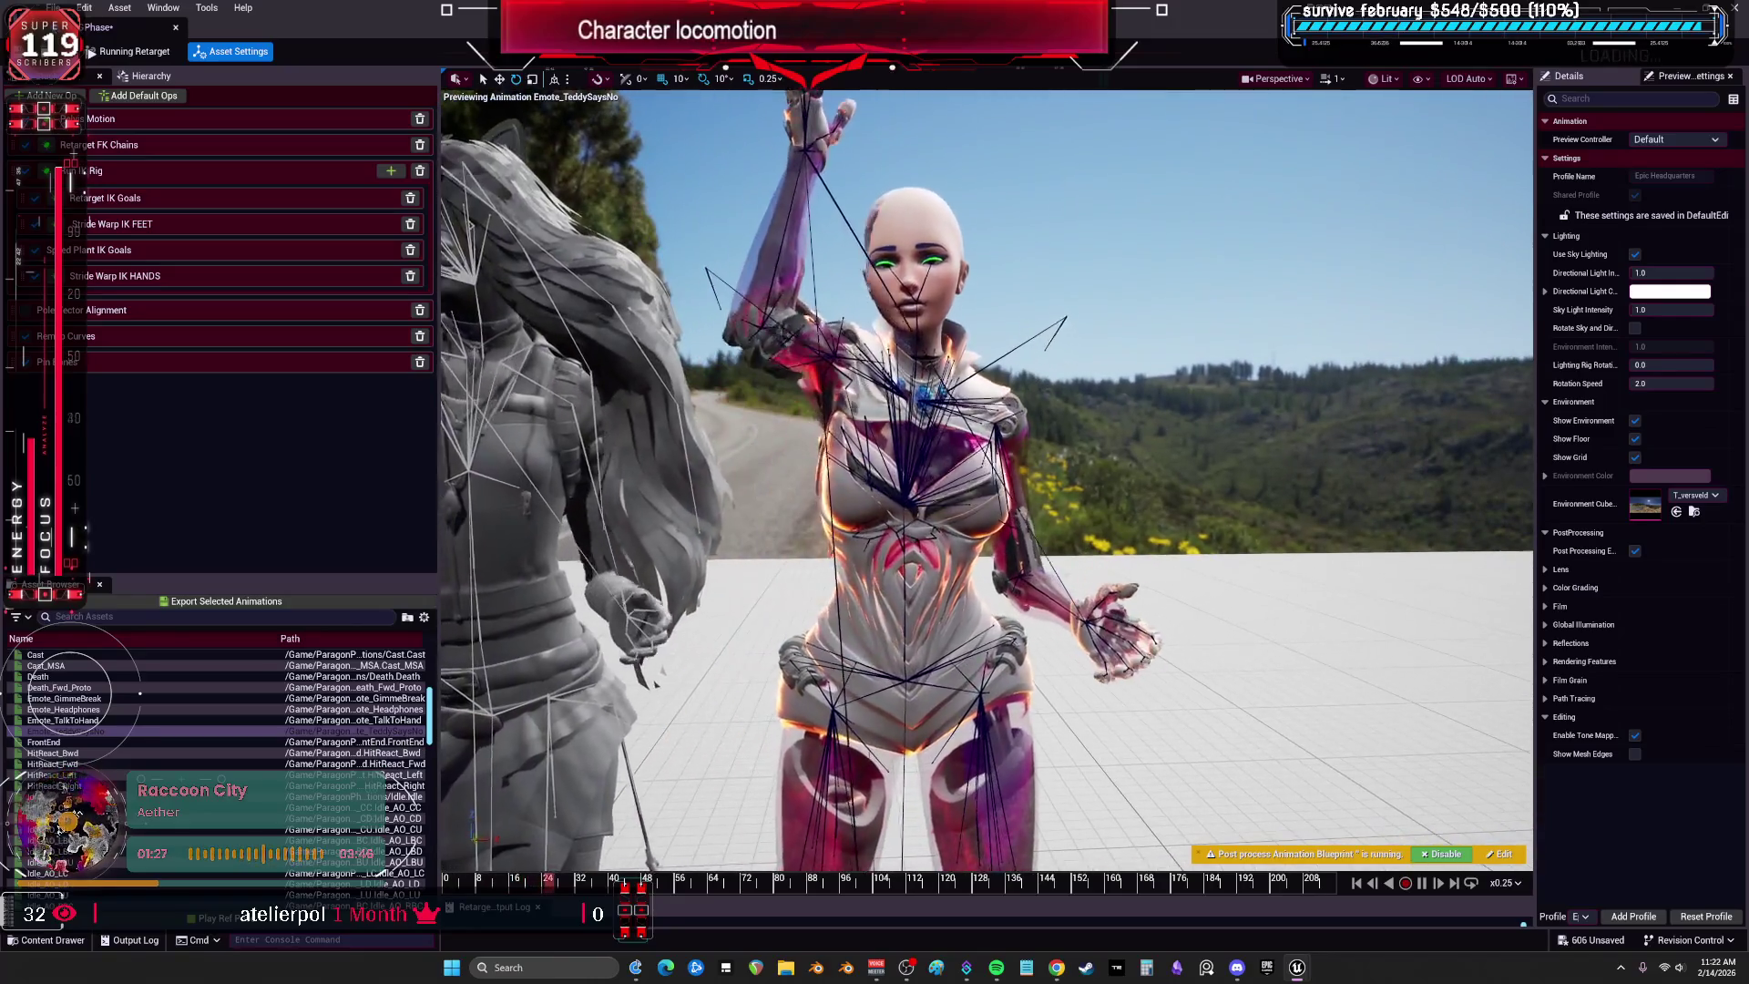
pyautogui.moveTo(870, 476); pyautogui.dragTo(872, 480)
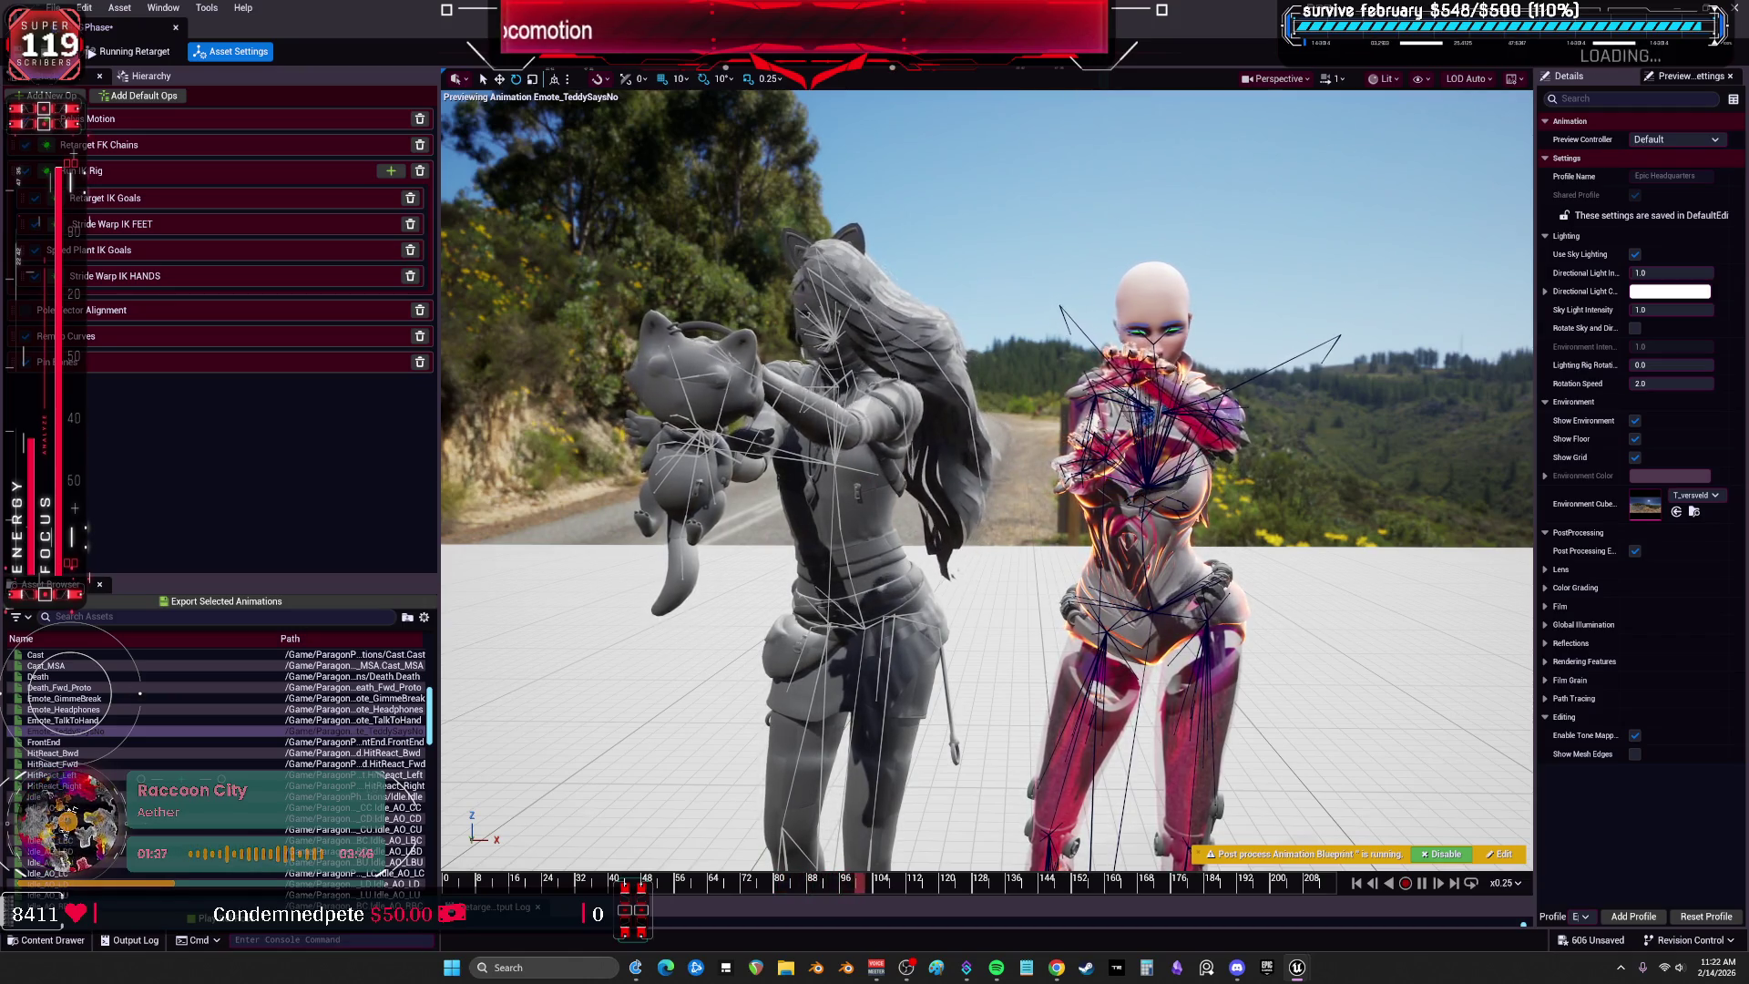
pyautogui.click(140, 697)
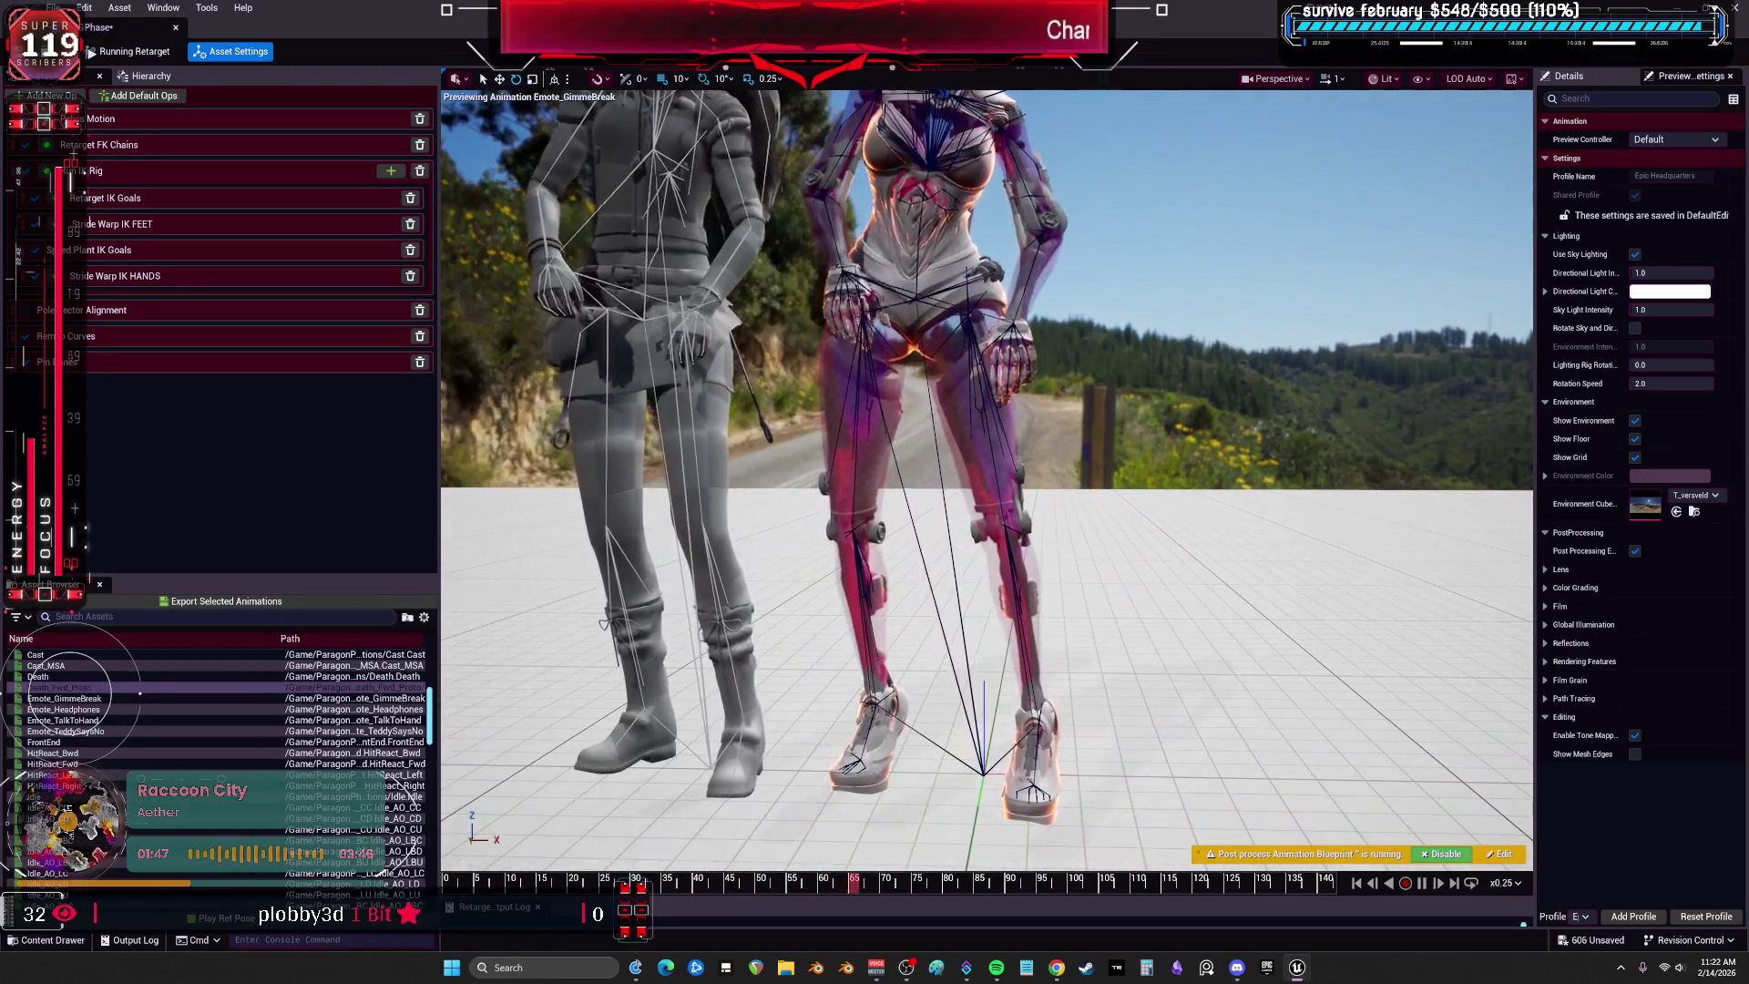
pyautogui.scroll(3, 622, 704)
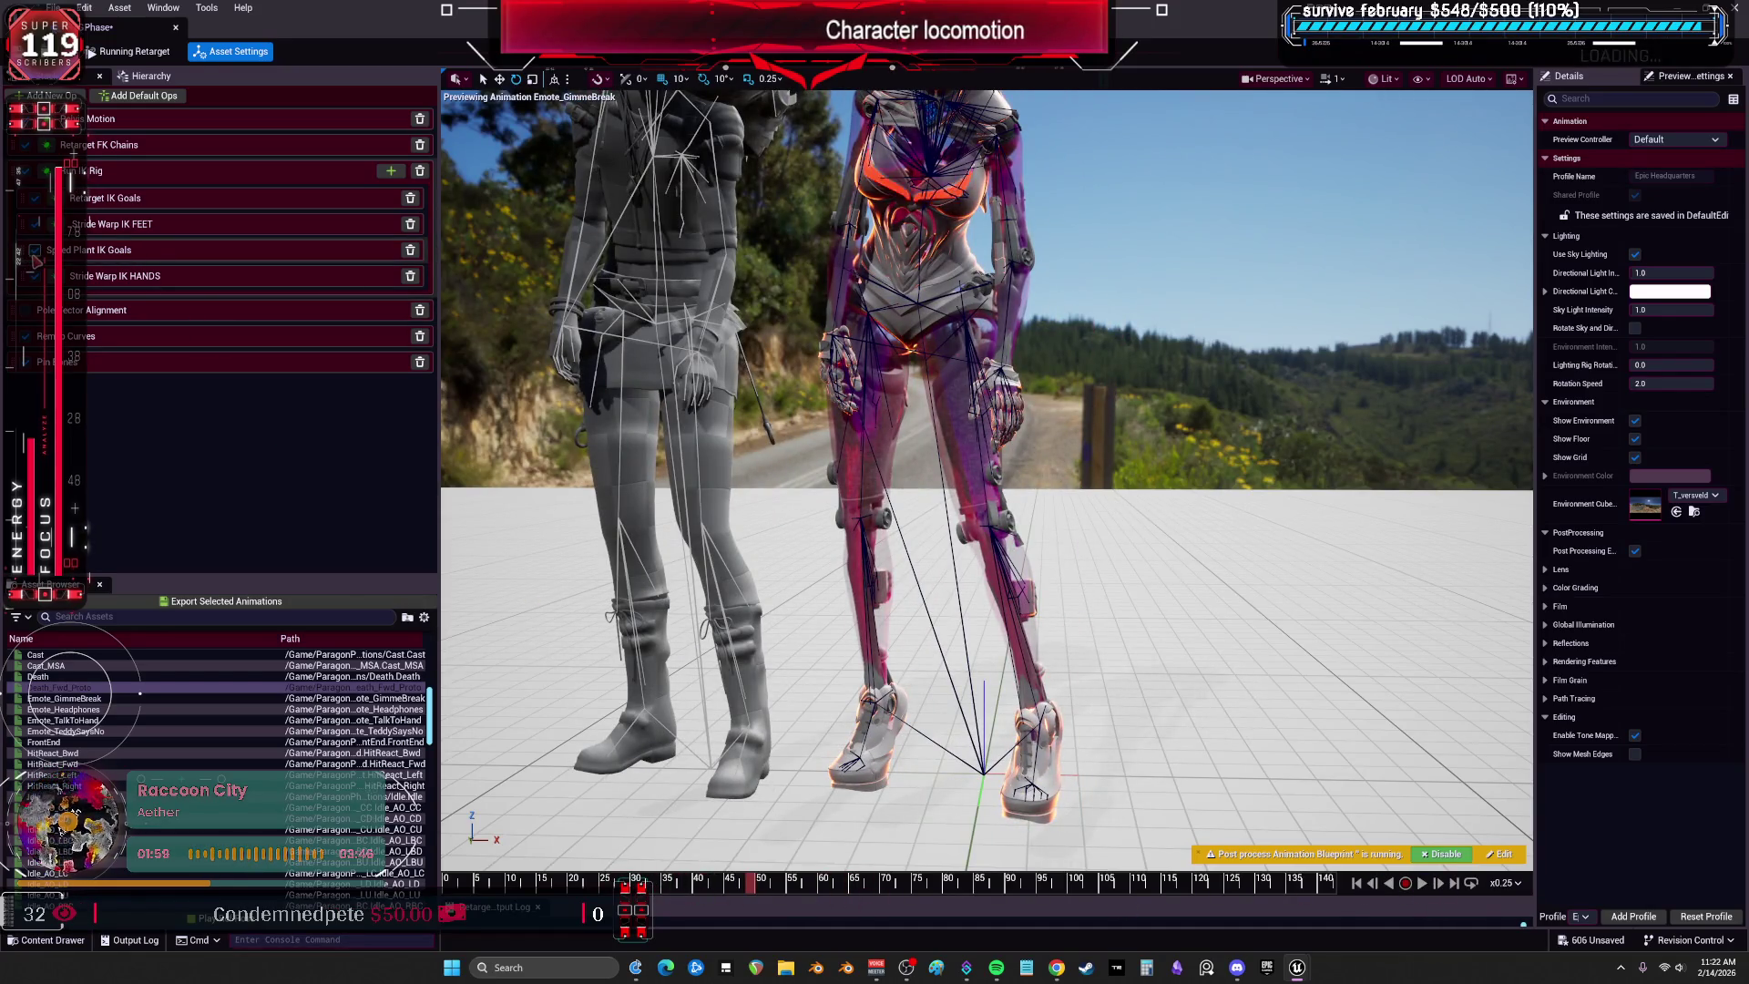
pyautogui.click(37, 225)
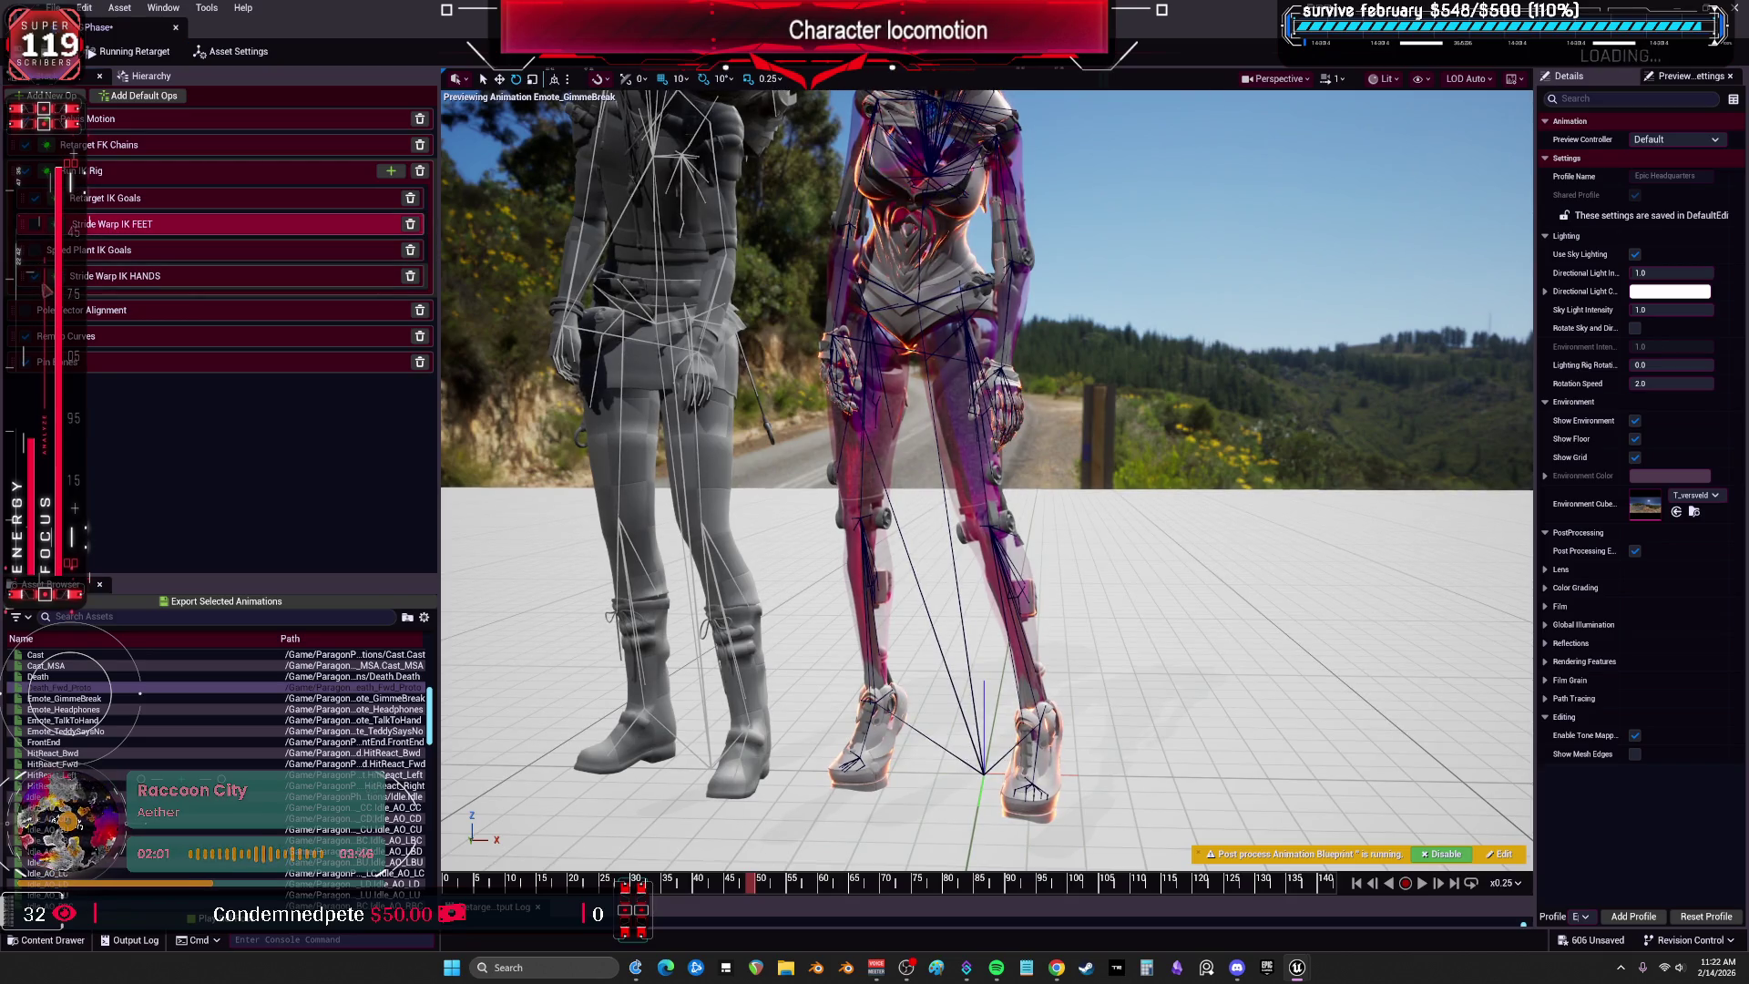
# Step: In Retarget IK Goals, set Blend to Source Translation to 1.0 for RightLeg and LeftLeg
pyautogui.moveTo(754, 890); pyautogui.dragTo(952, 879)
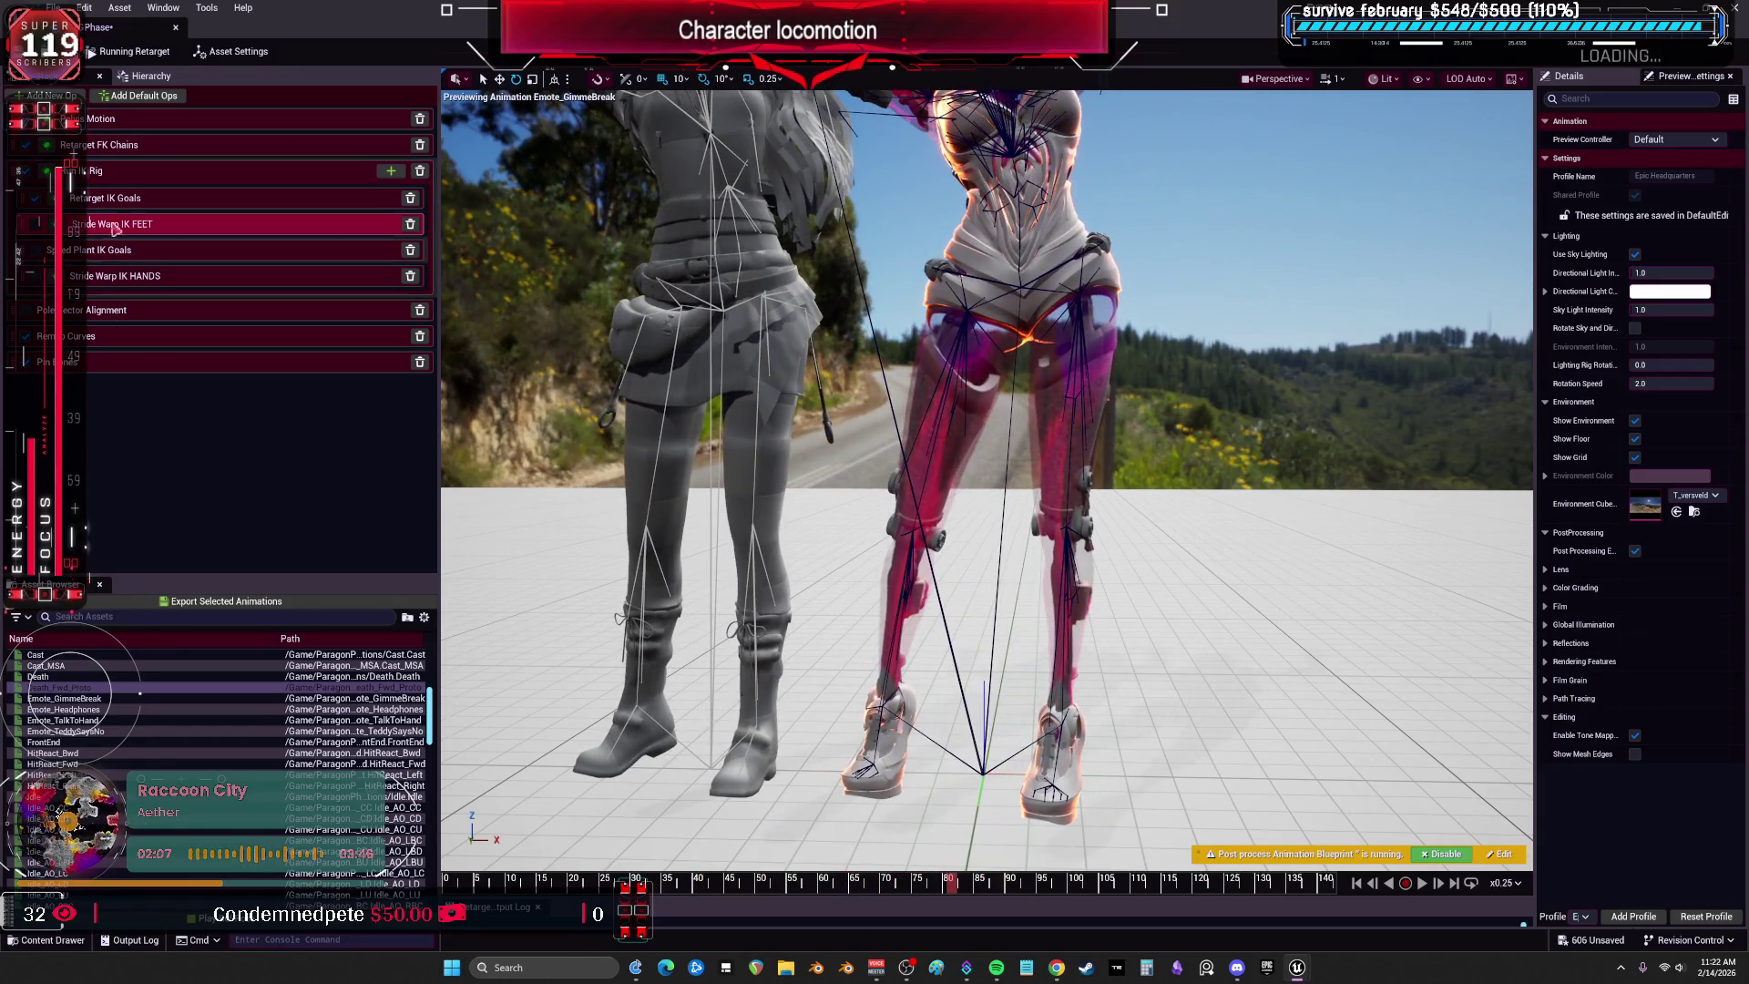
pyautogui.click(137, 197)
pyautogui.moveTo(1534, 378); pyautogui.dragTo(1101, 326)
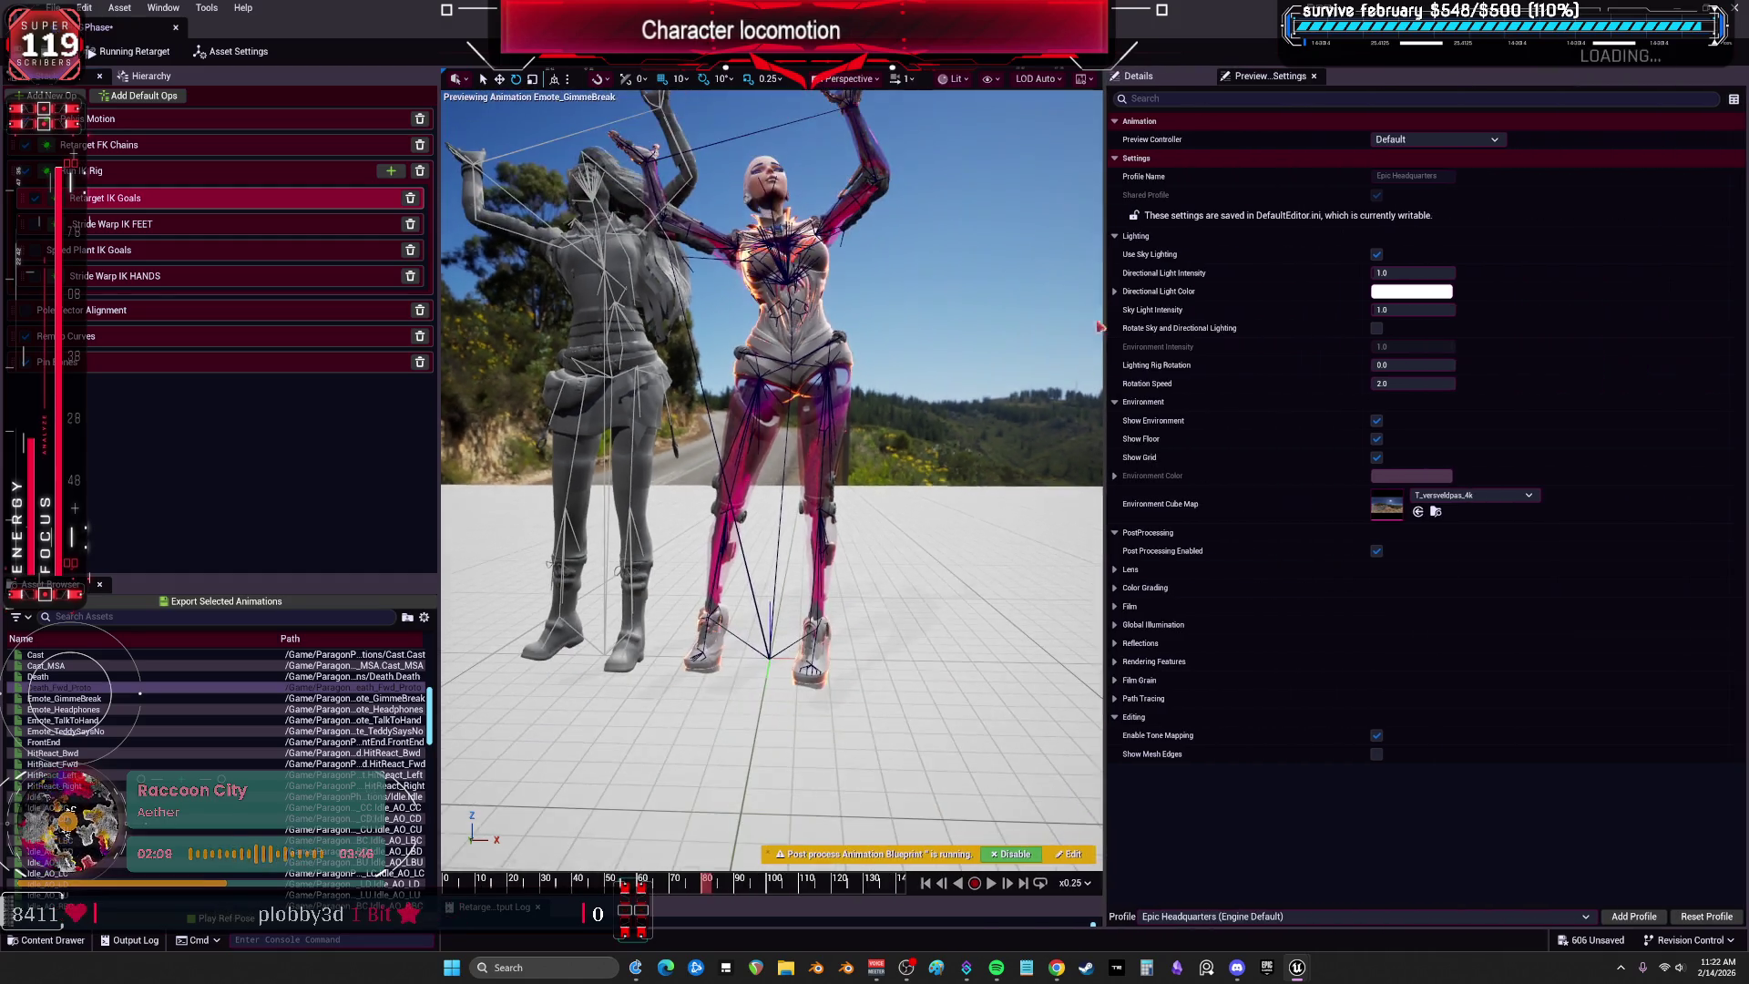
pyautogui.click(1154, 80)
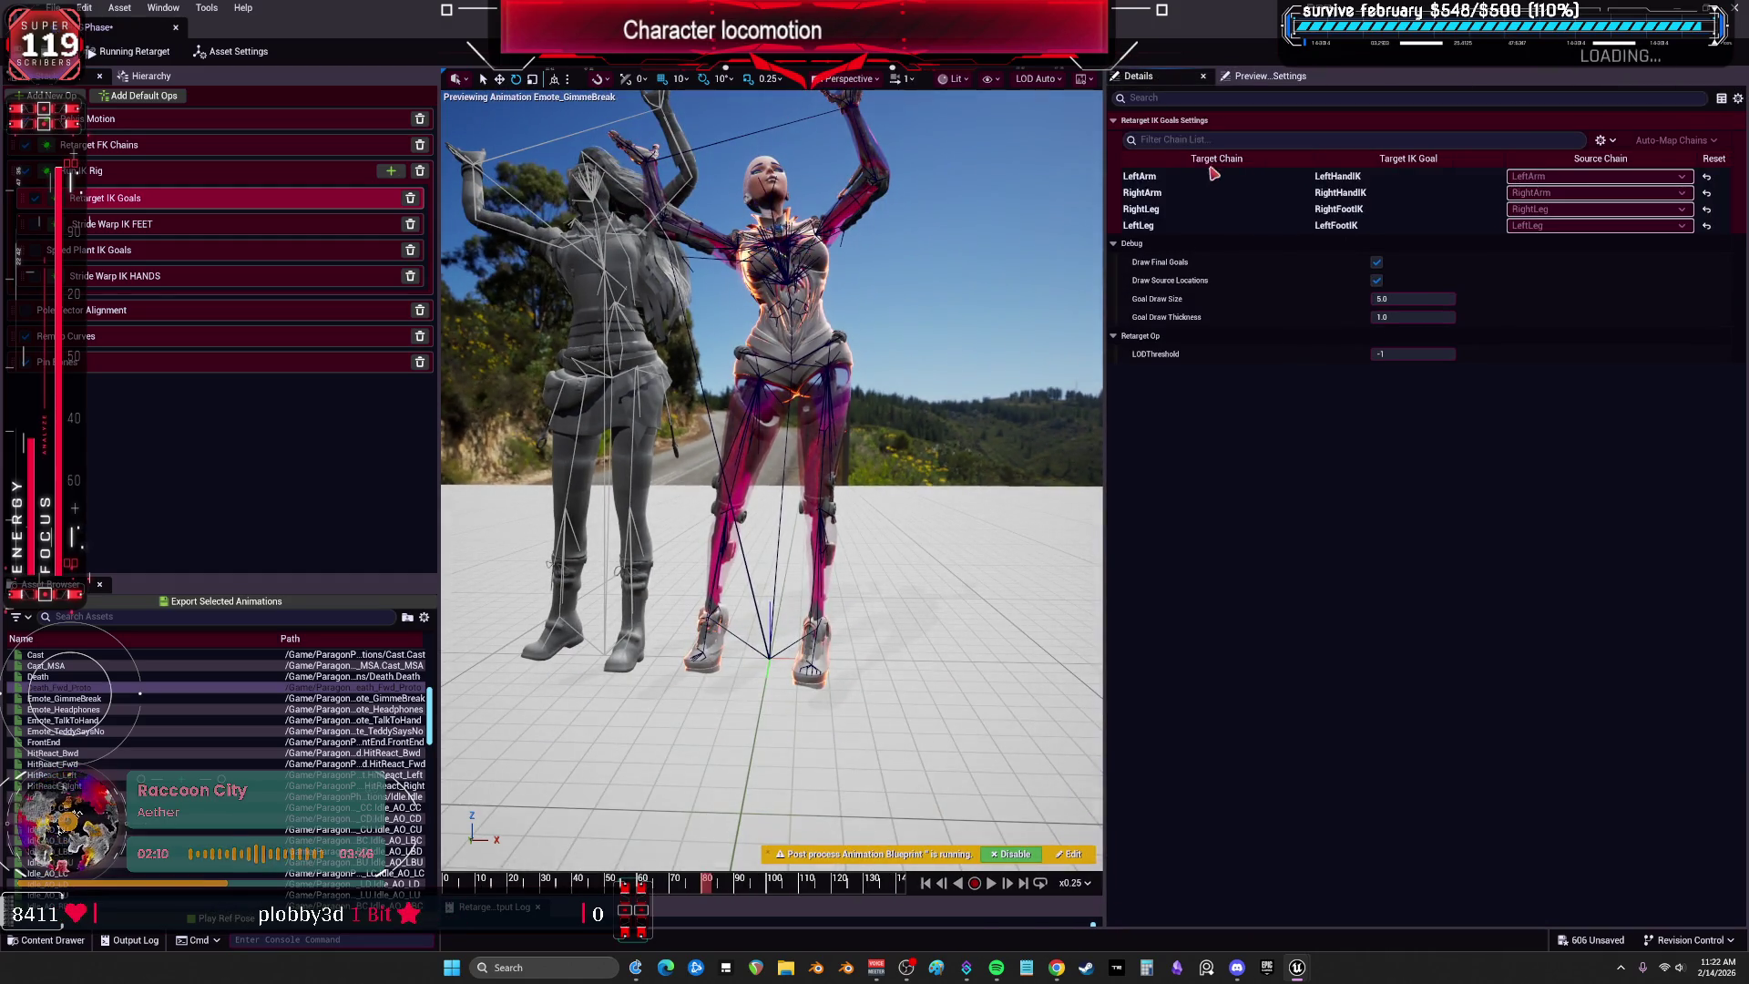
pyautogui.click(1158, 209)
pyautogui.moveTo(1378, 297)
pyautogui.mouseDown()
pyautogui.moveTo(1458, 298)
pyautogui.moveTo(1408, 317)
pyautogui.moveTo(1458, 317)
pyautogui.mouseUp()
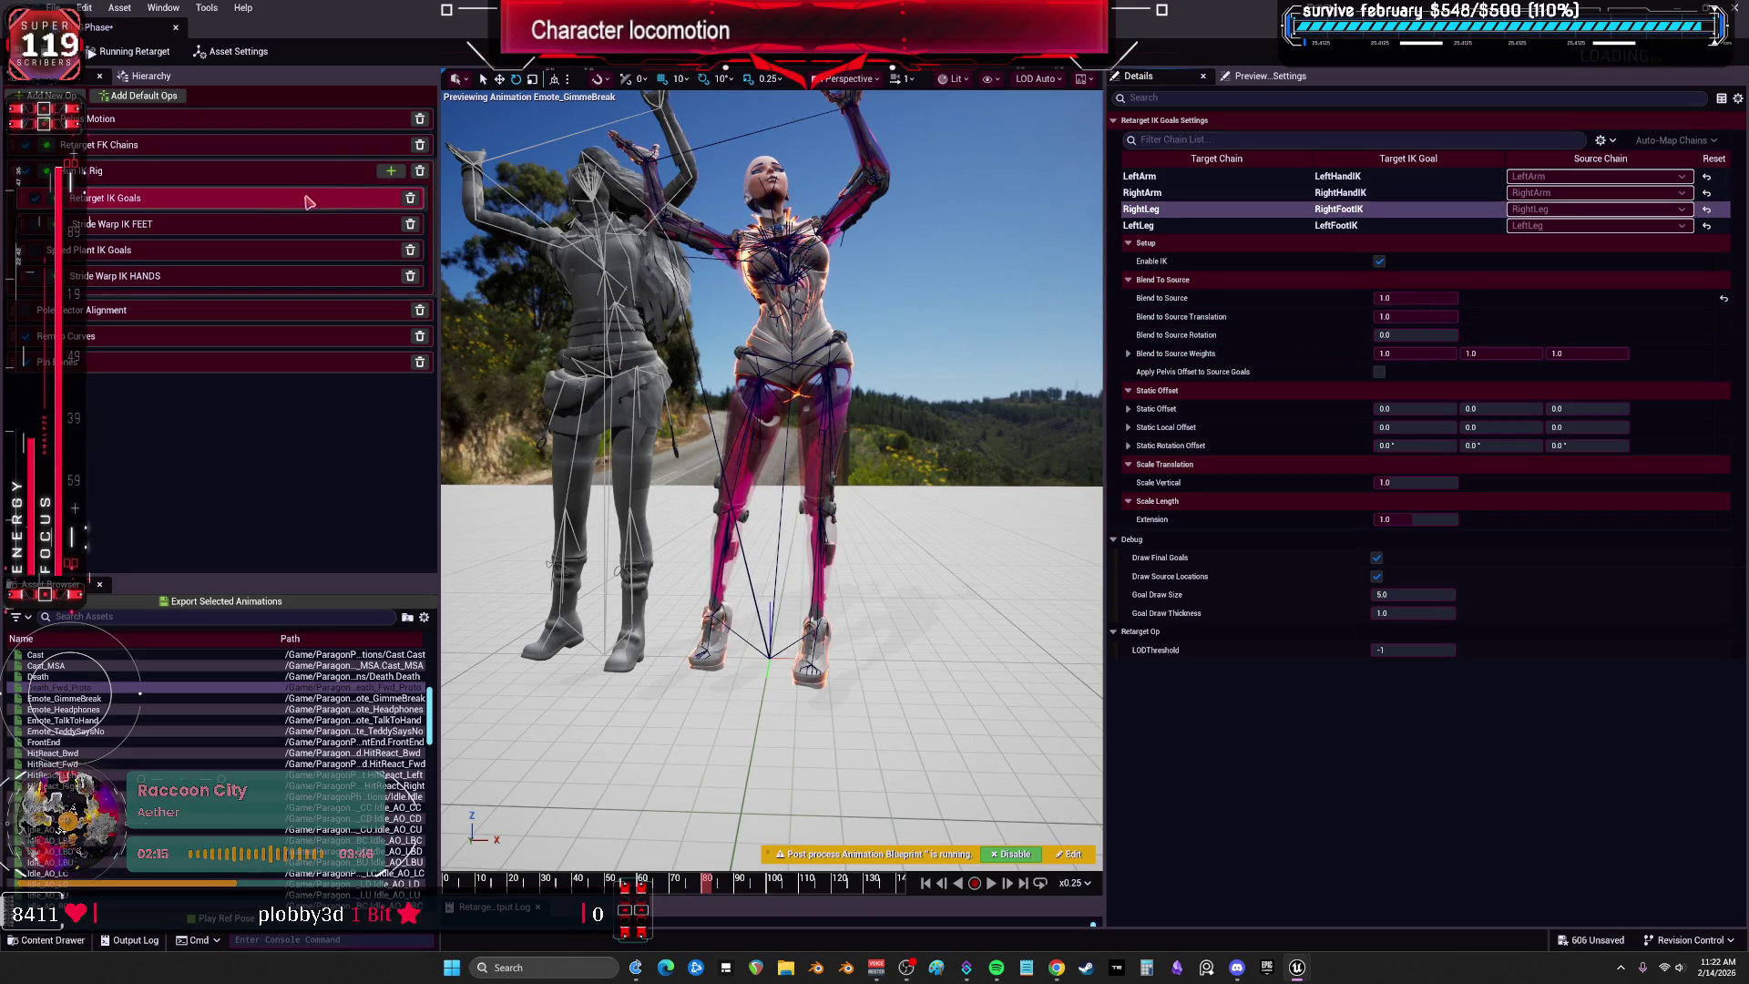
pyautogui.click(1228, 225)
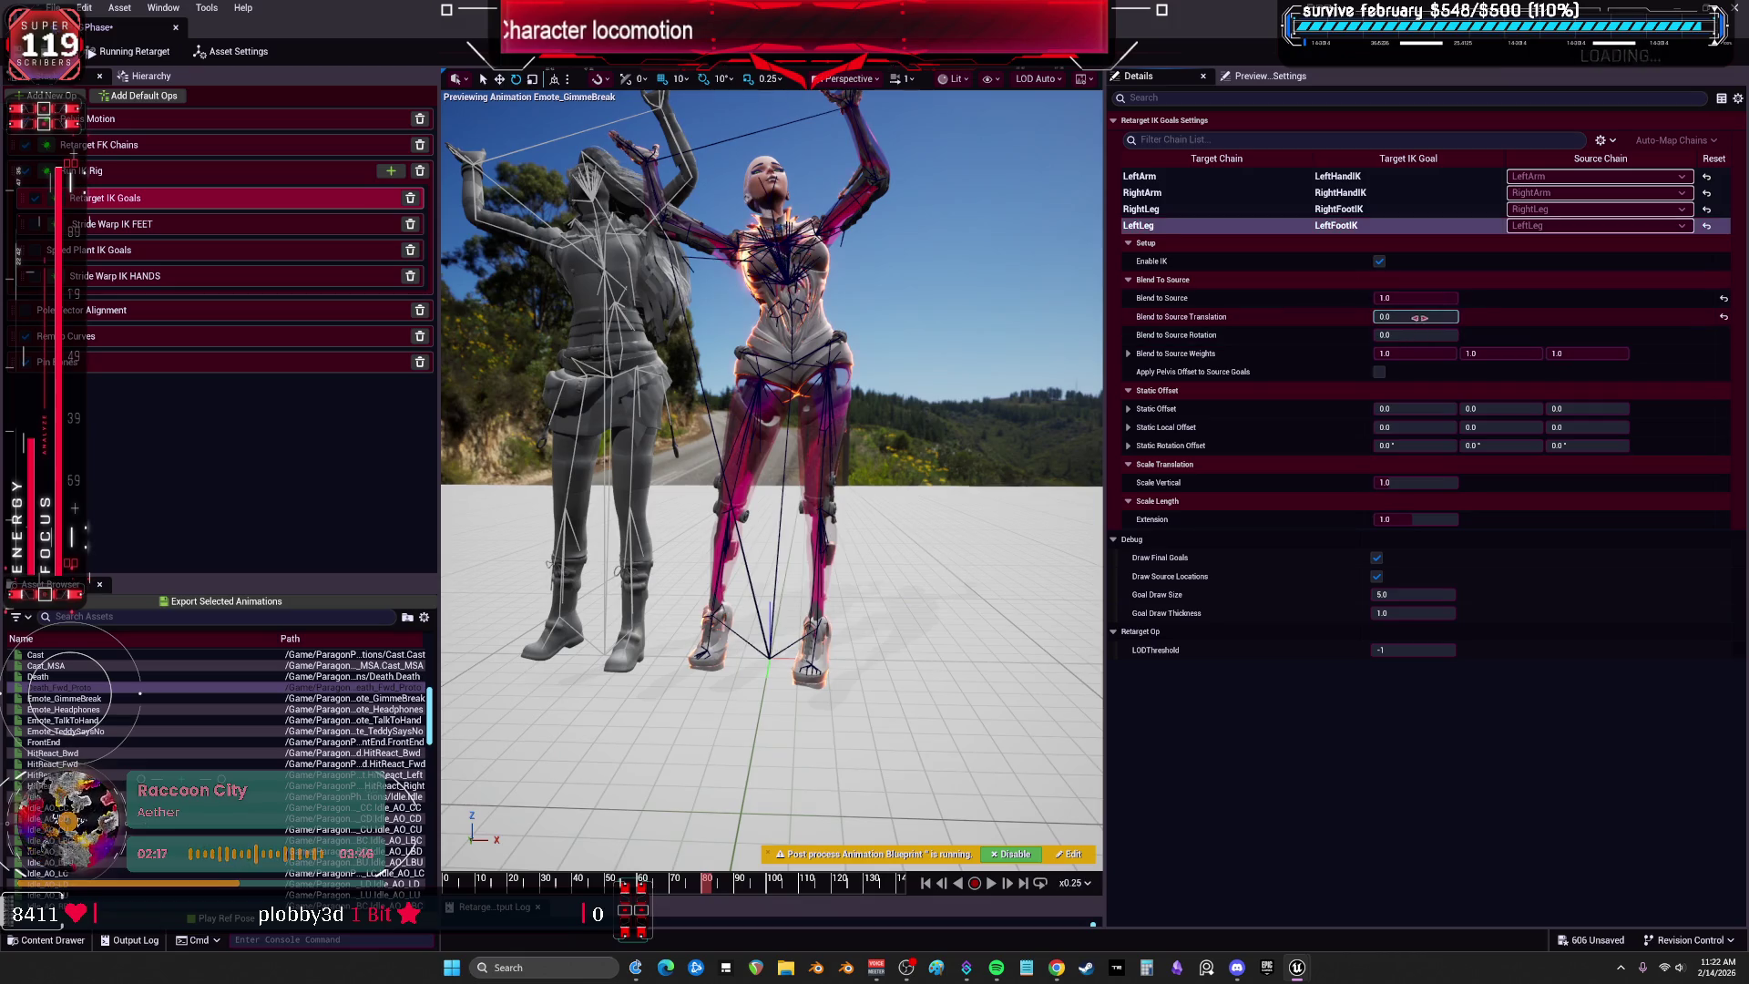
pyautogui.moveTo(1394, 317)
pyautogui.mouseDown()
pyautogui.moveTo(1448, 317)
pyautogui.moveTo(1401, 335)
pyautogui.mouseUp()
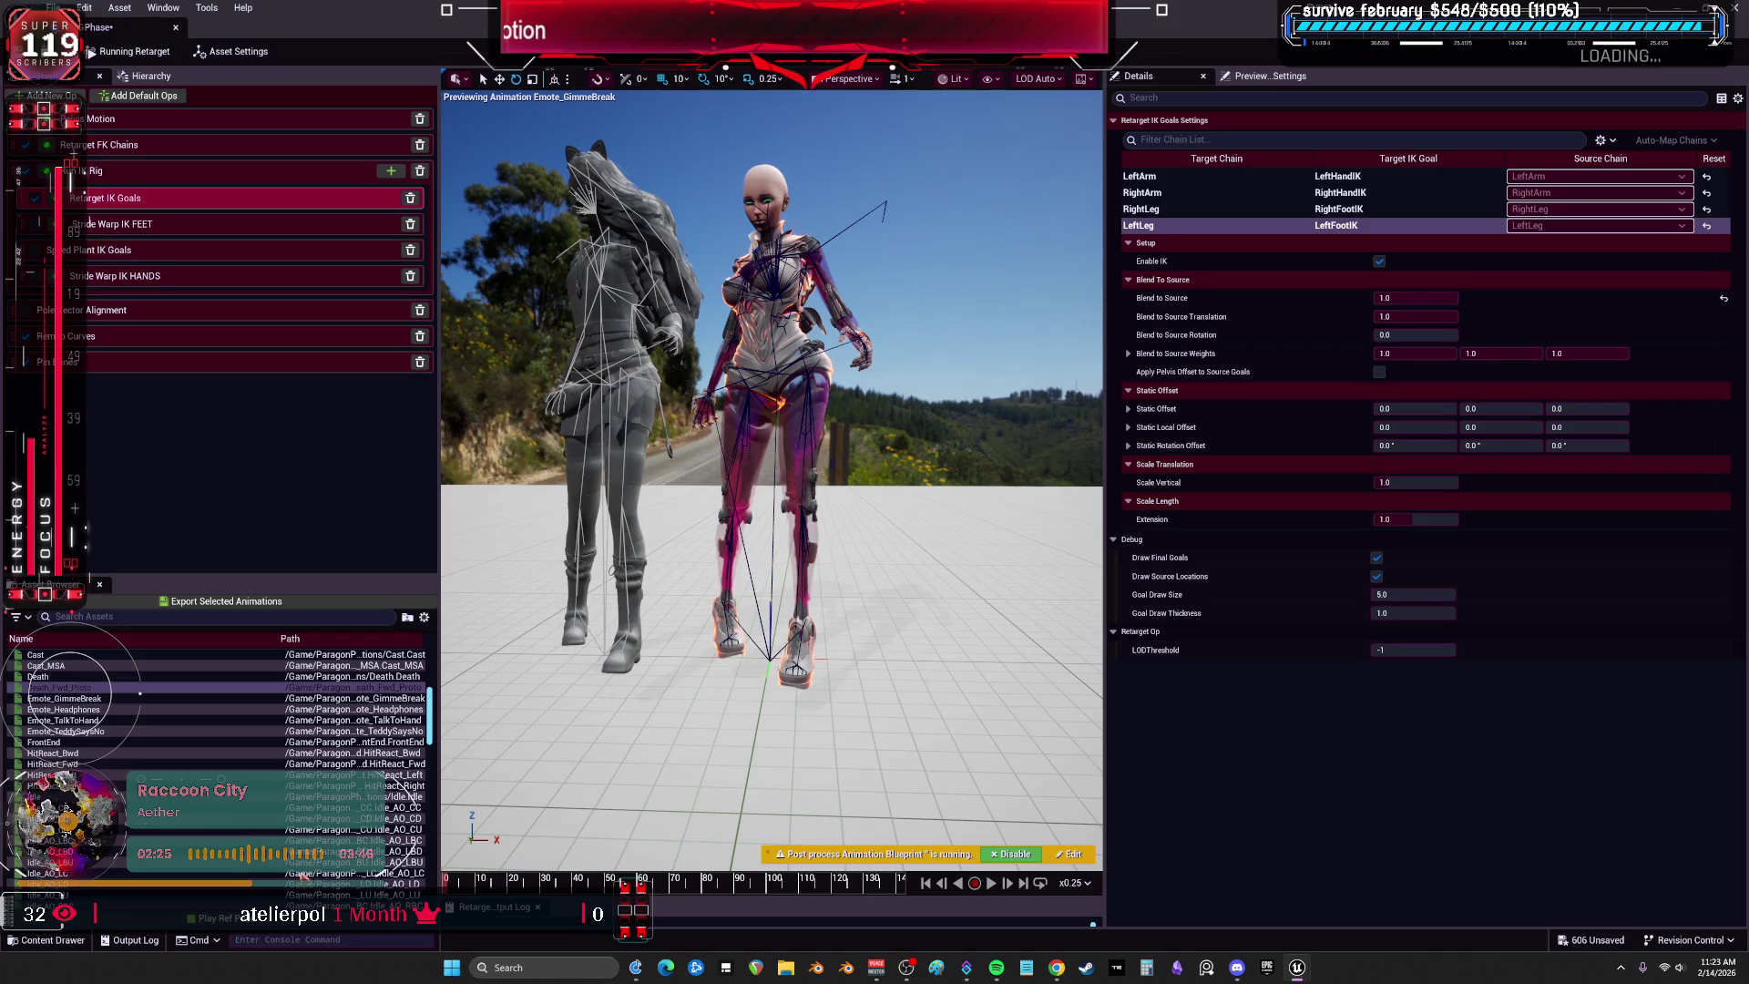
# Step: Set Blend to Source Rotation to 0.0 for both the RightLeg and LeftLeg goals
pyautogui.moveTo(291, 834)
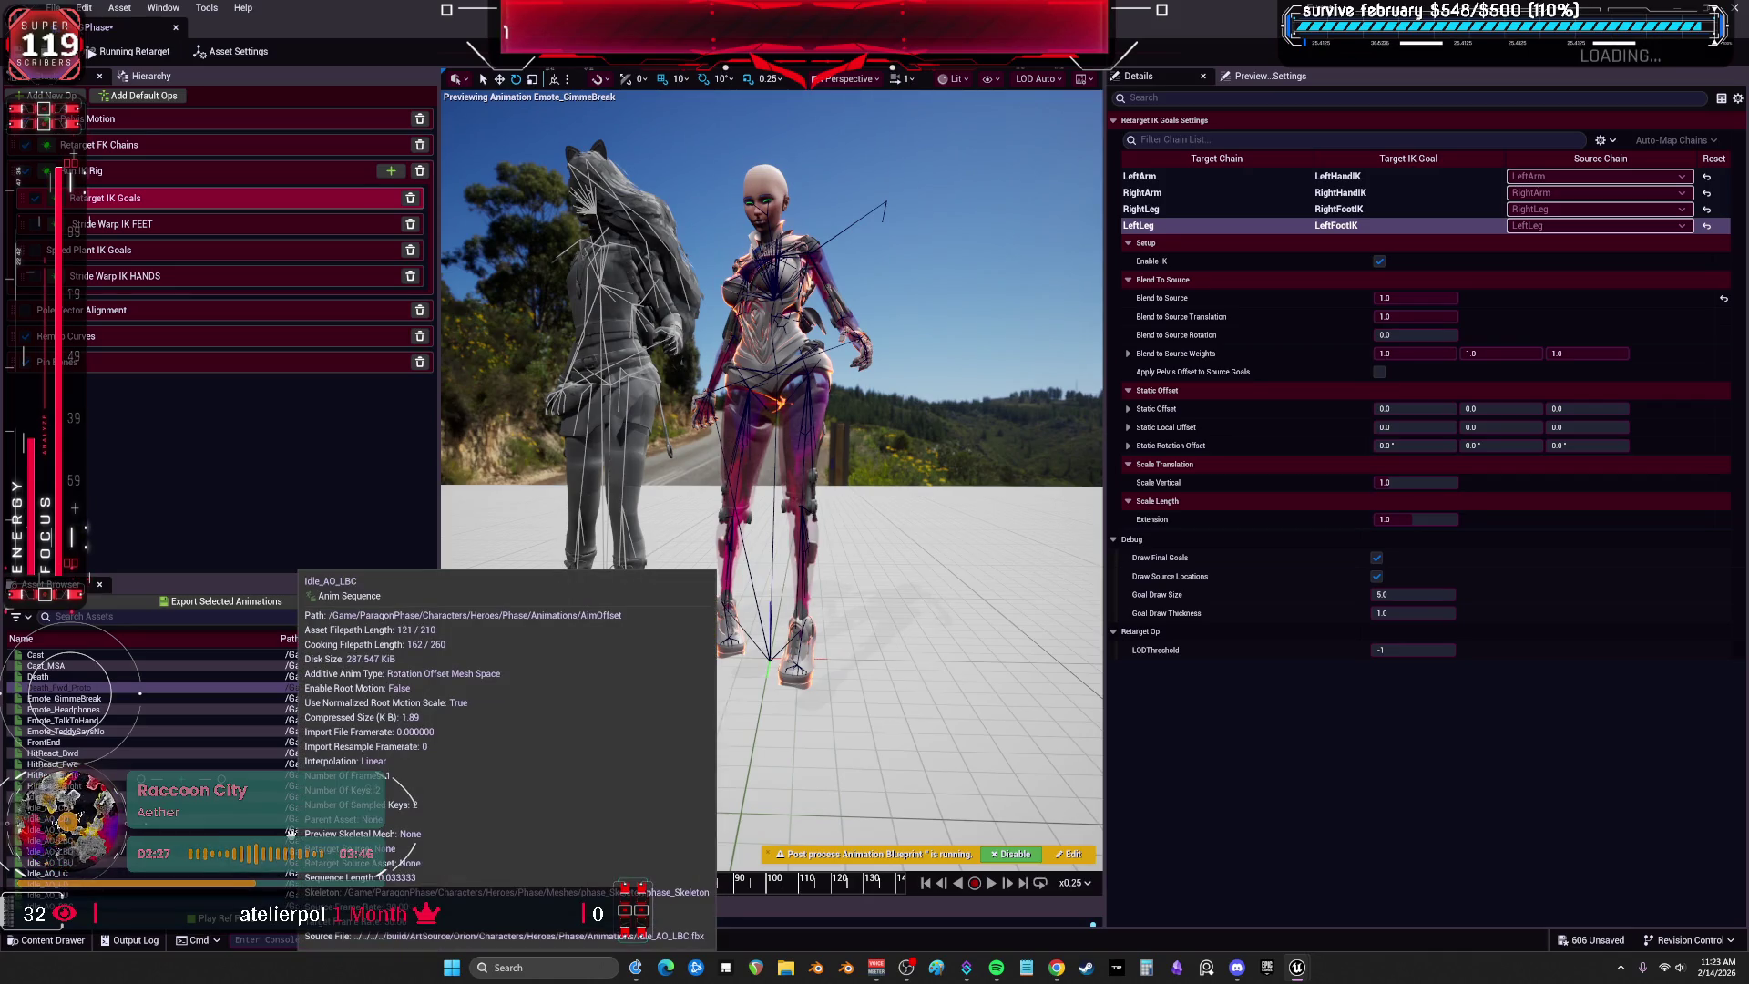
pyautogui.moveTo(1387, 335); pyautogui.dragTo(1377, 335)
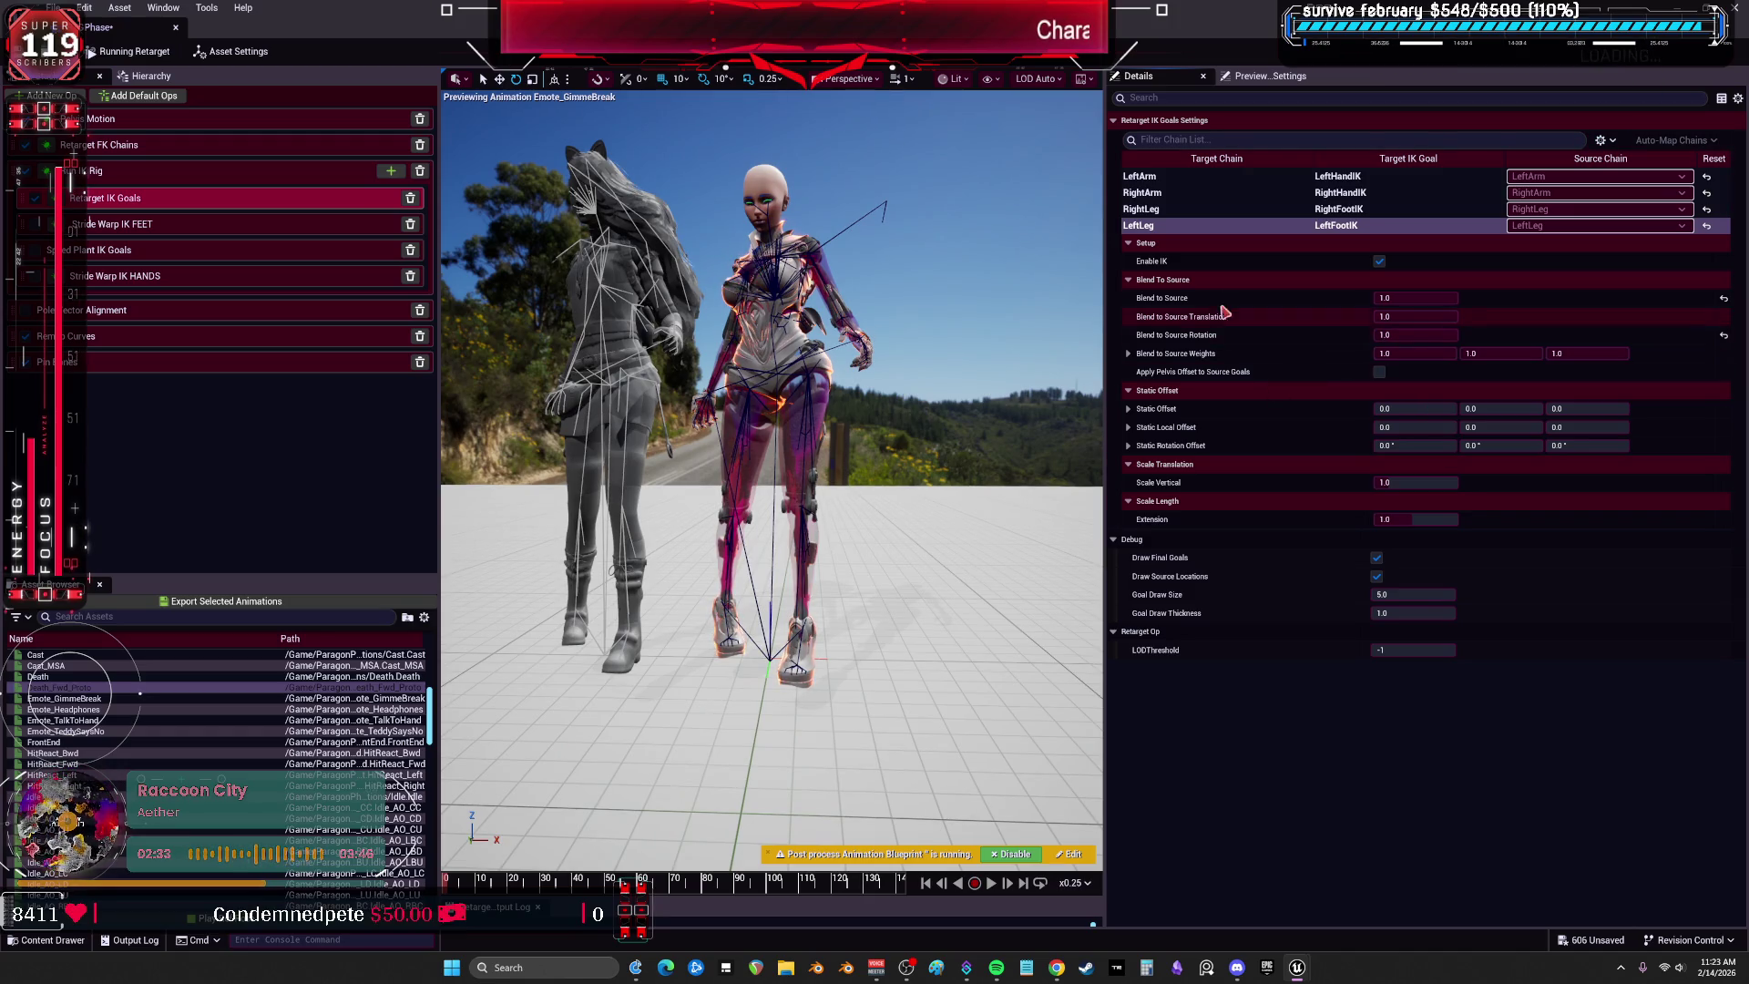
pyautogui.click(1275, 209)
pyautogui.moveTo(1389, 336); pyautogui.dragTo(1378, 335)
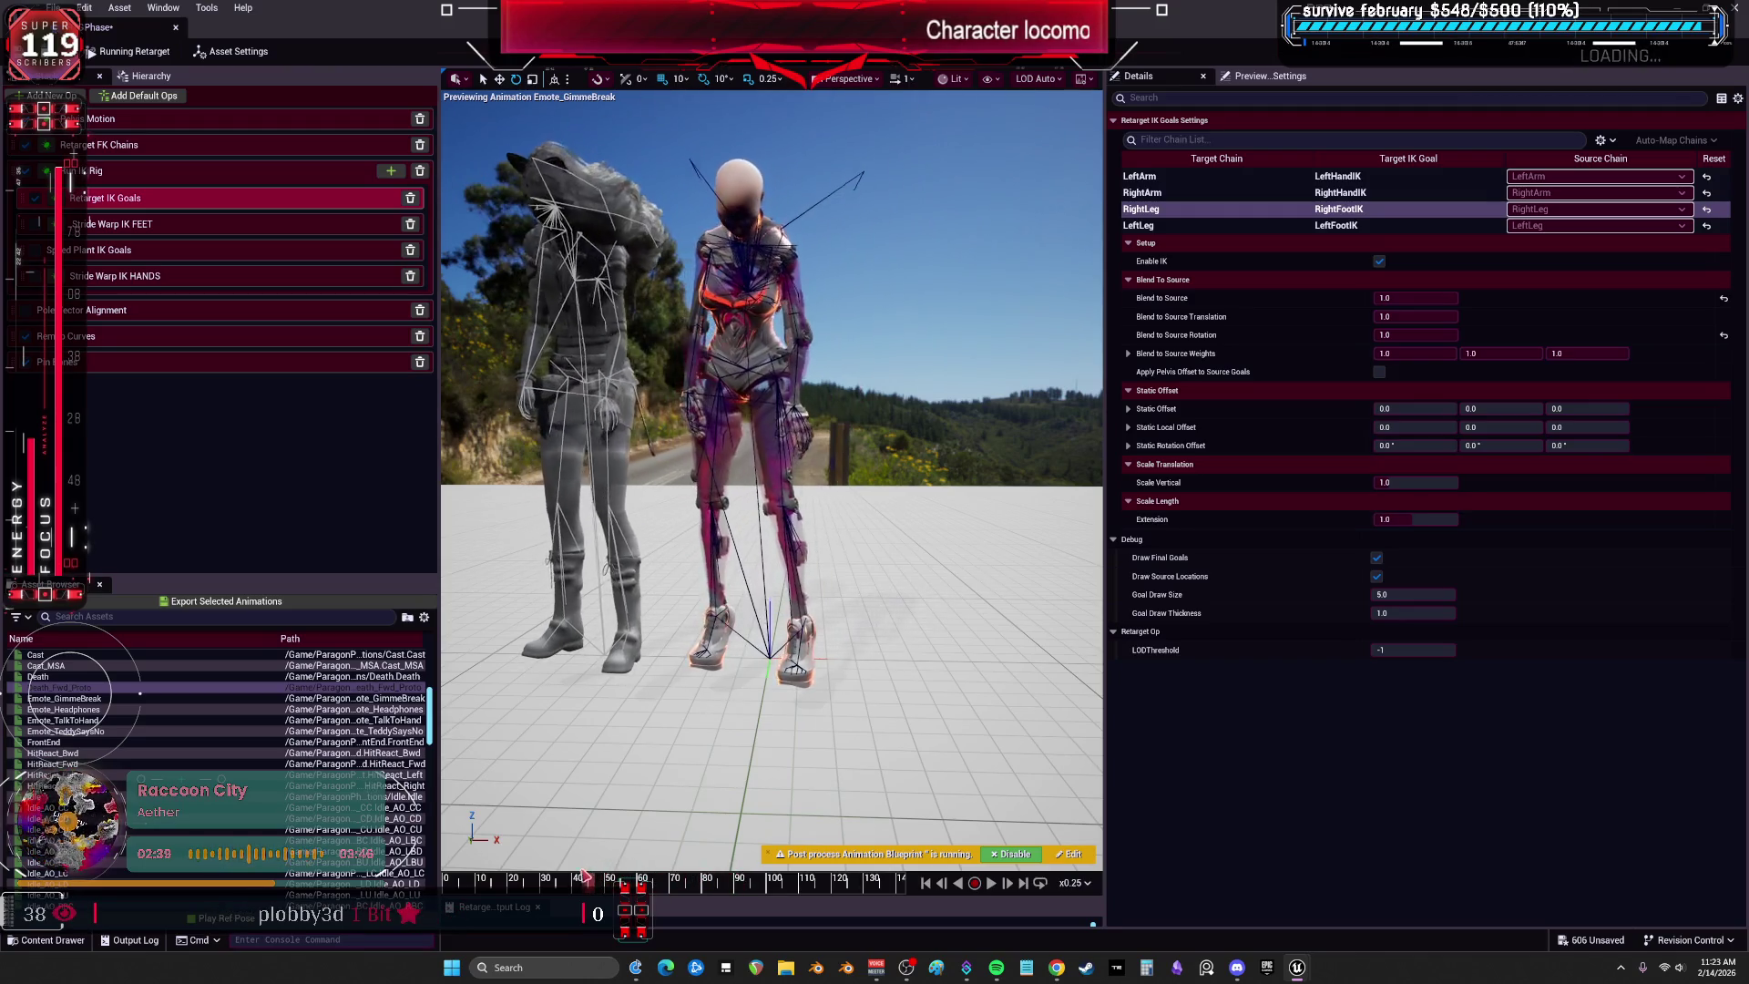
pyautogui.click(1415, 297)
pyautogui.click(1414, 334)
pyautogui.write('0.981866')
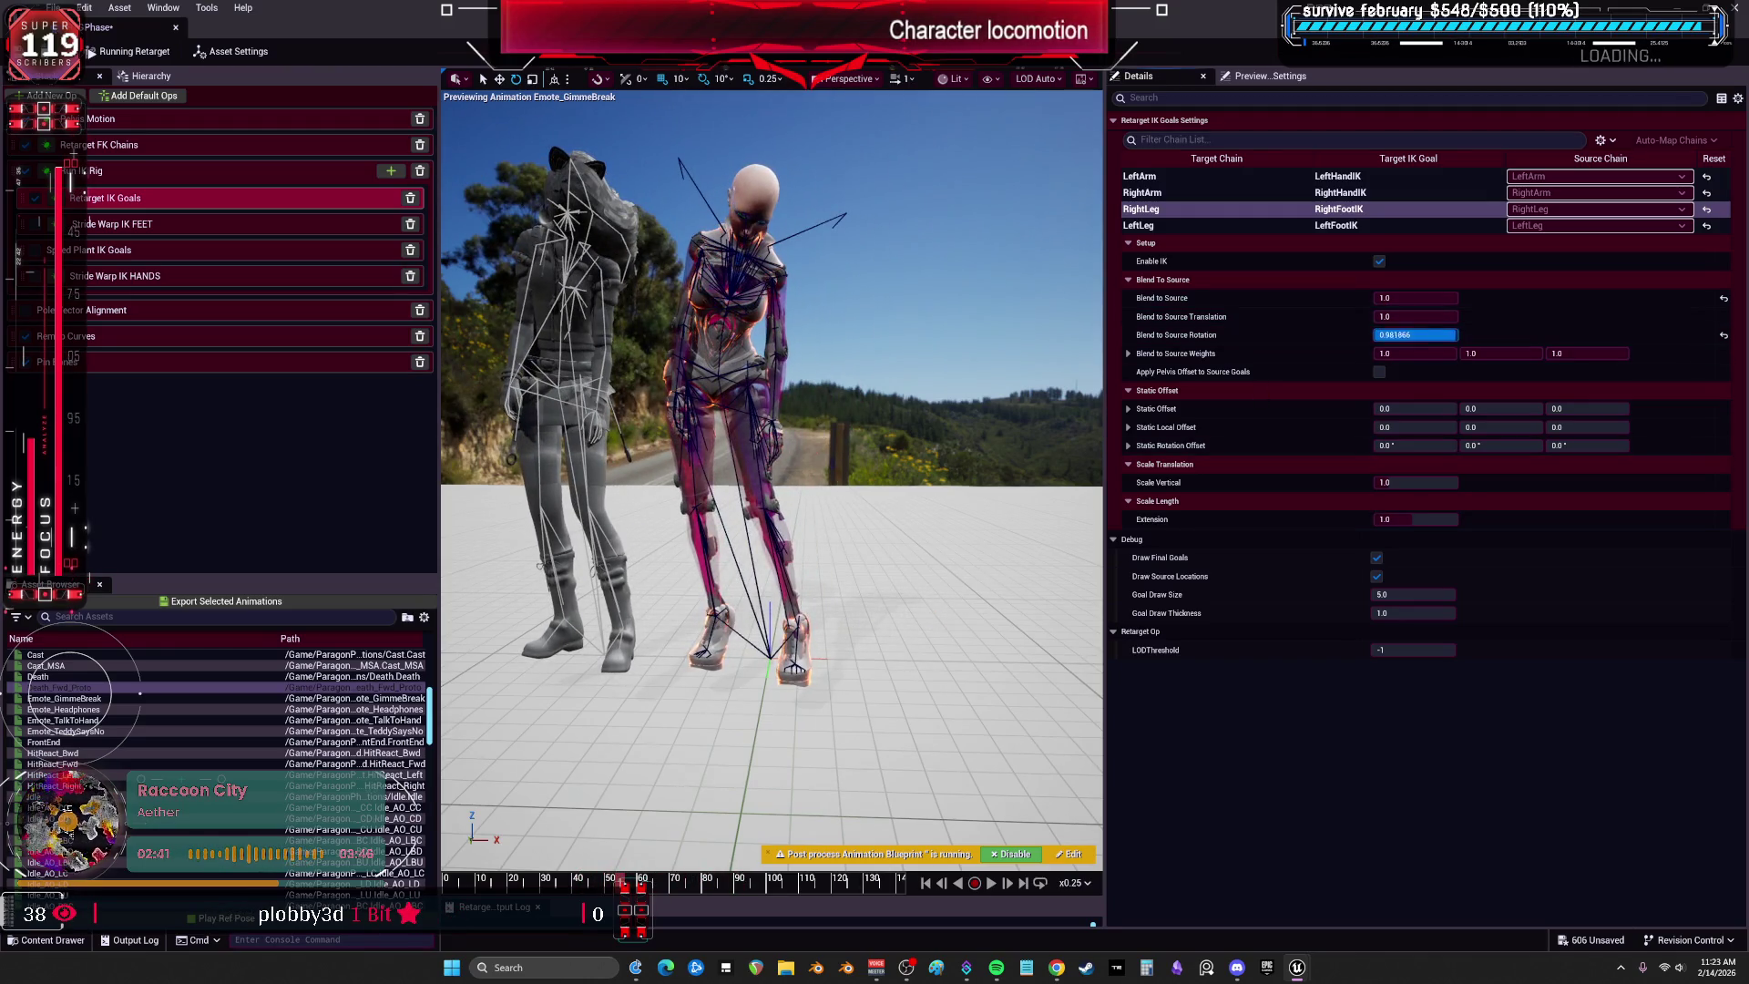
pyautogui.press('Return')
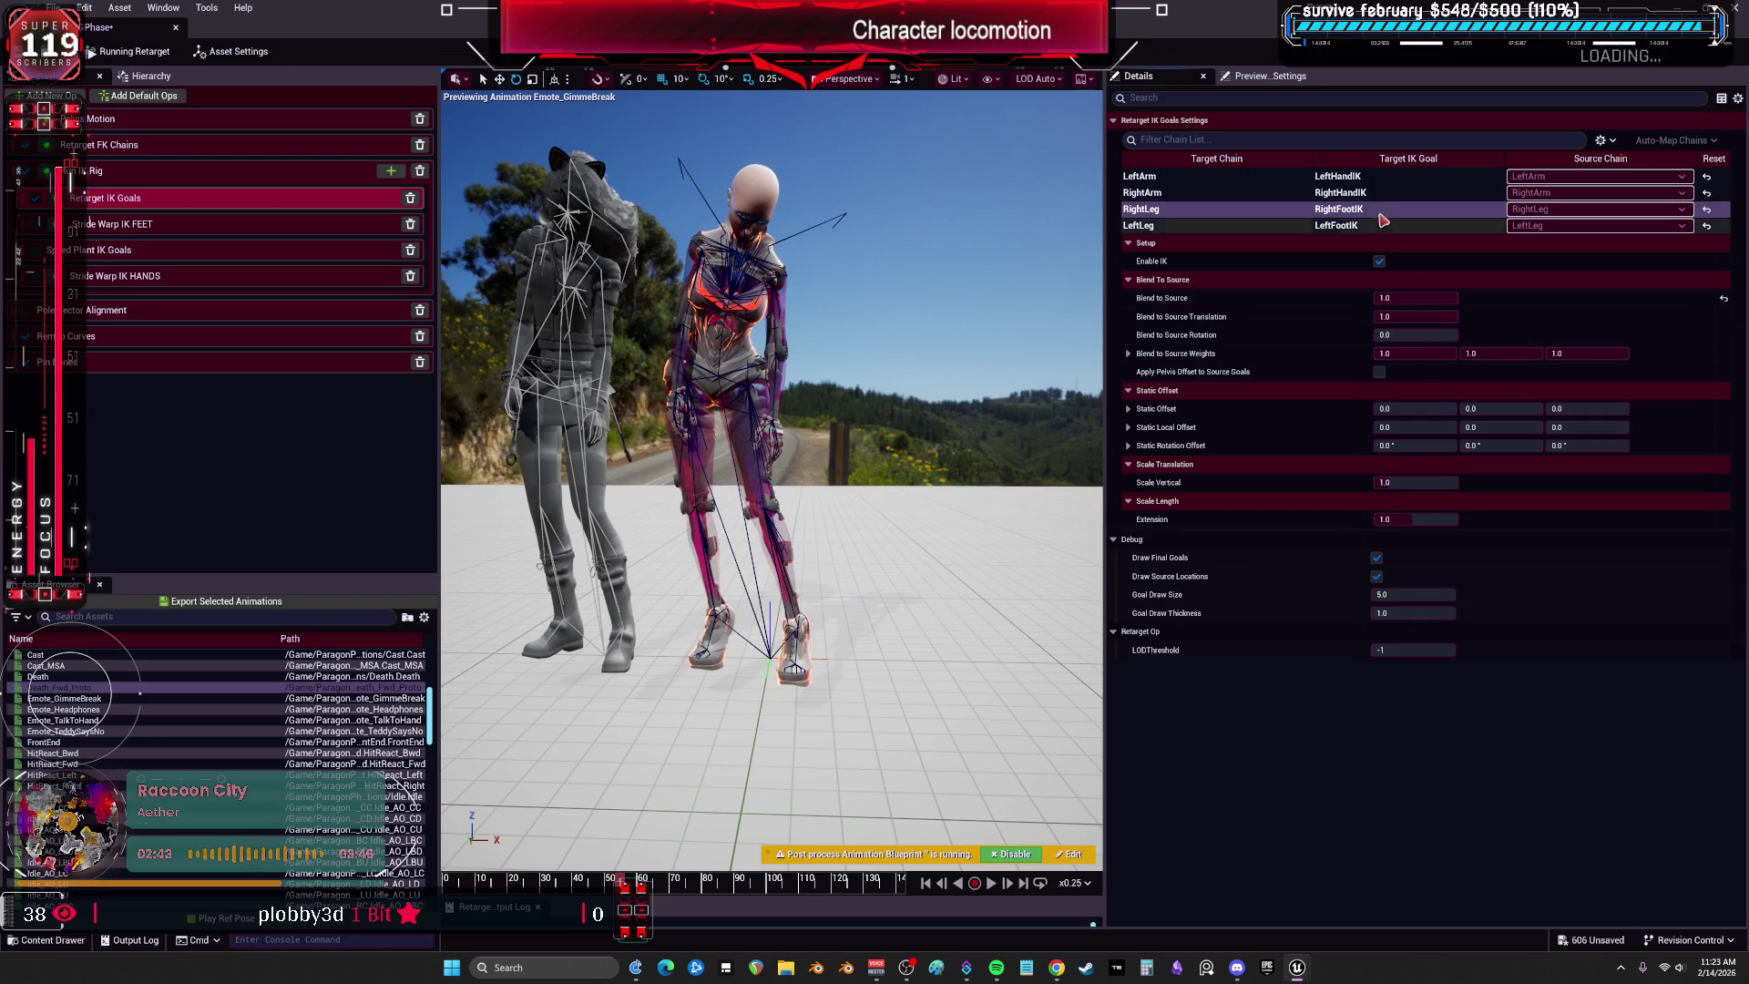
pyautogui.click(1372, 227)
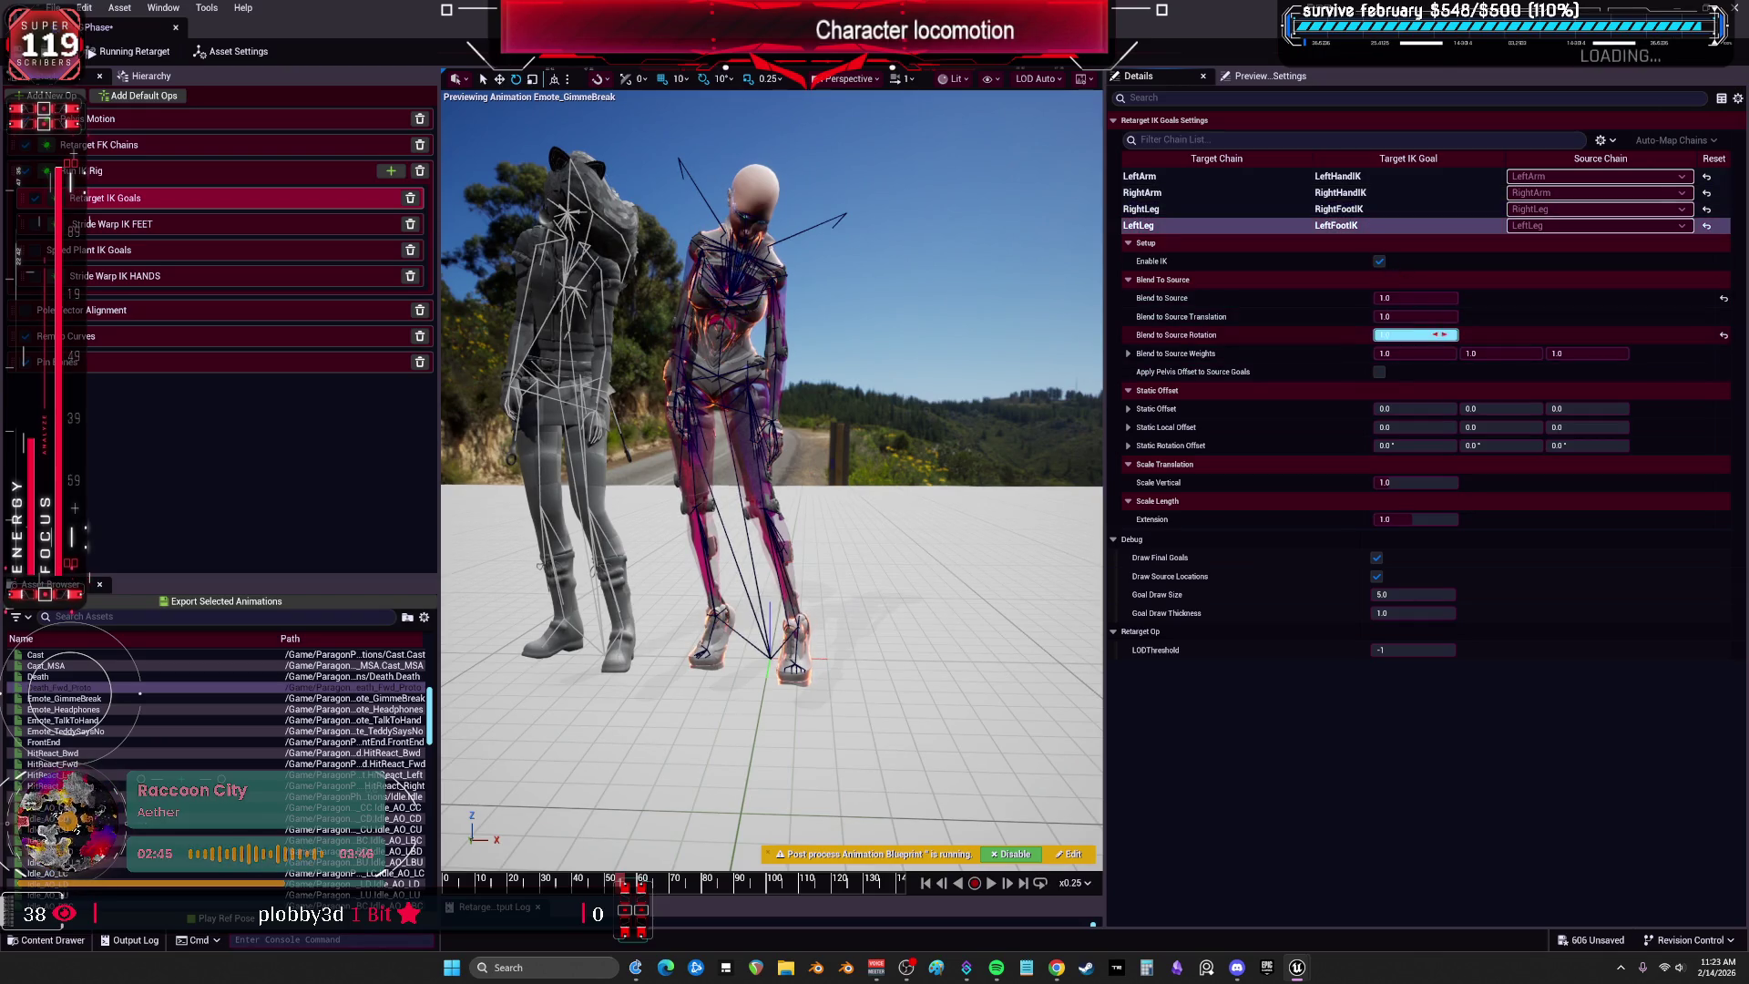
pyautogui.moveTo(1415, 334); pyautogui.dragTo(1380, 335)
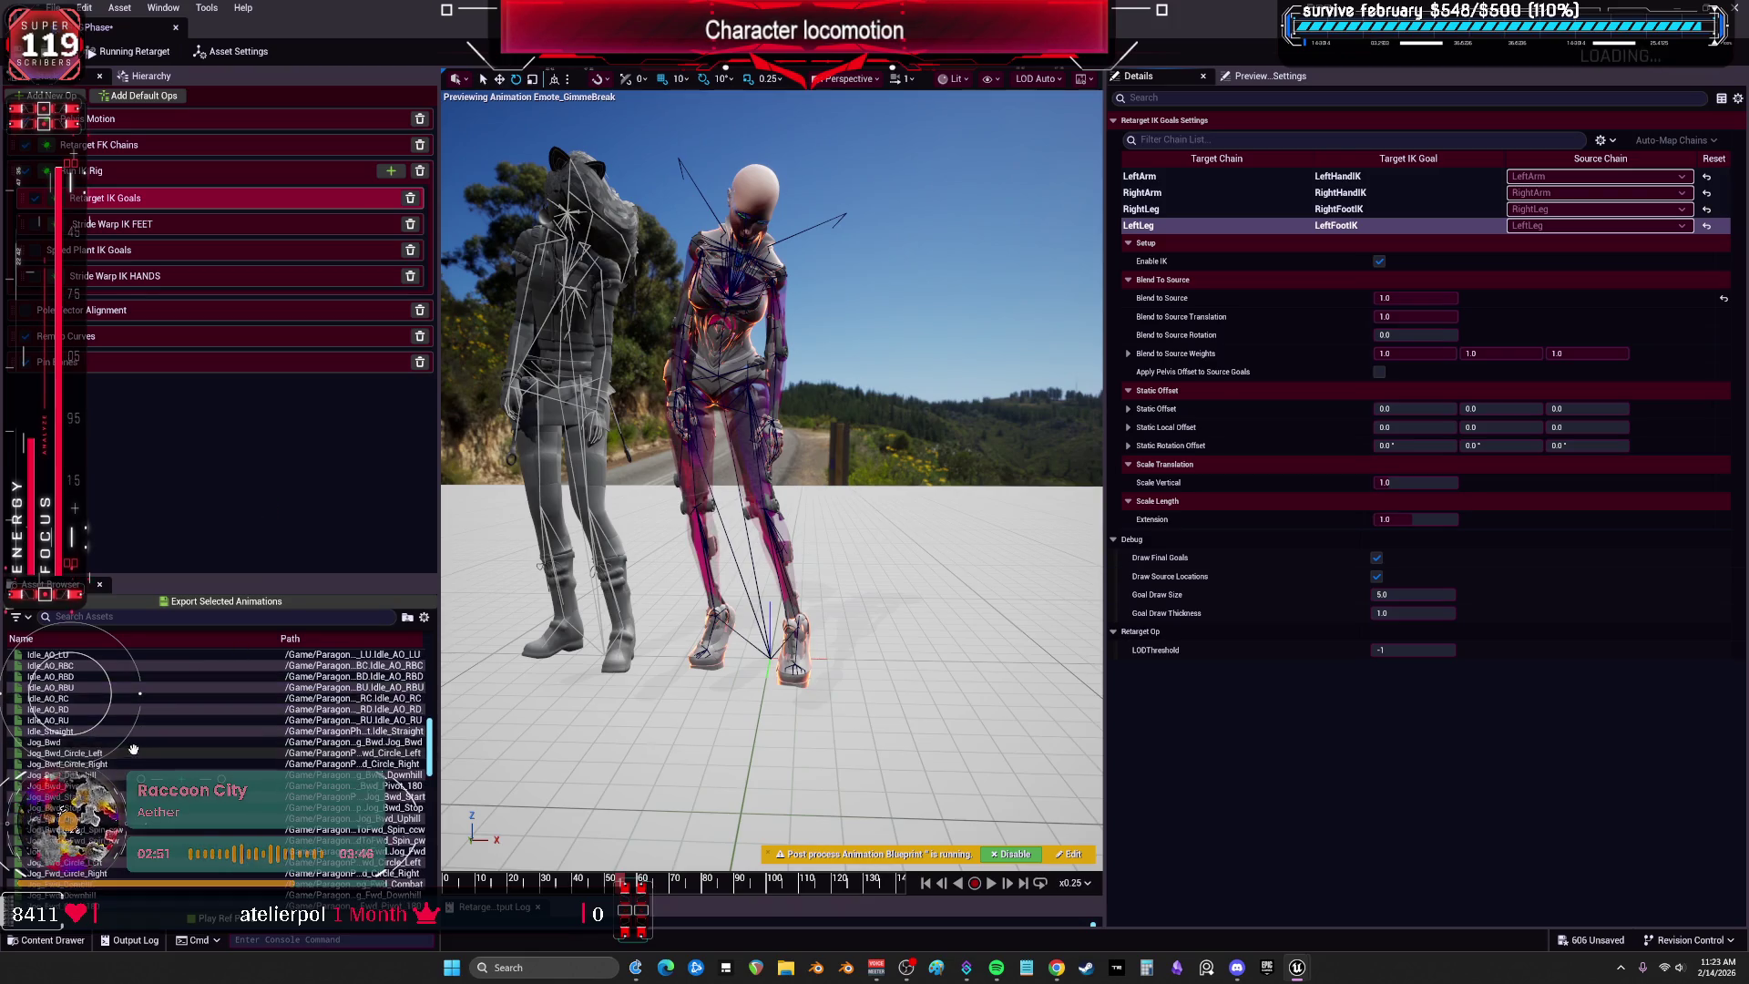
pyautogui.scroll(-10, 60, 743)
# Step: Preview Jog_Fwd_Circle_Left, Jog_BwdToFwd_Spin_cw, Jog_Right, Jump_Land, KnockBack and Primary_Attack_A_InMotion_Fast_Additive
pyautogui.click(60, 749)
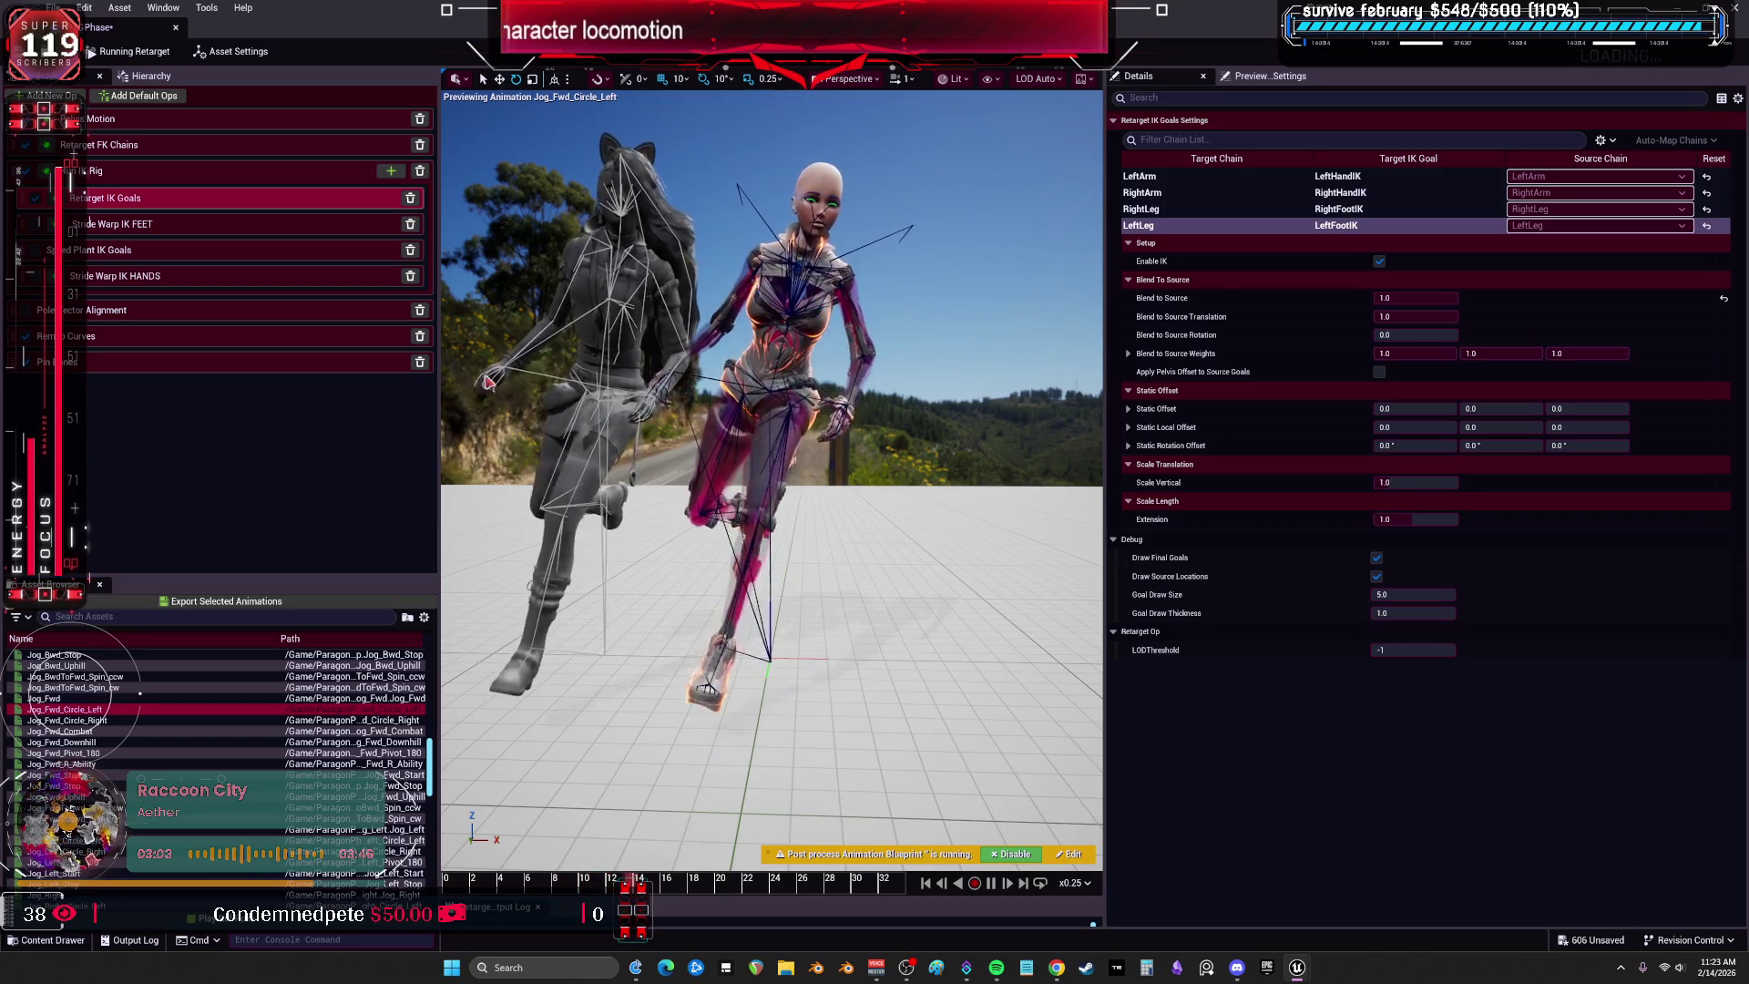
pyautogui.click(73, 688)
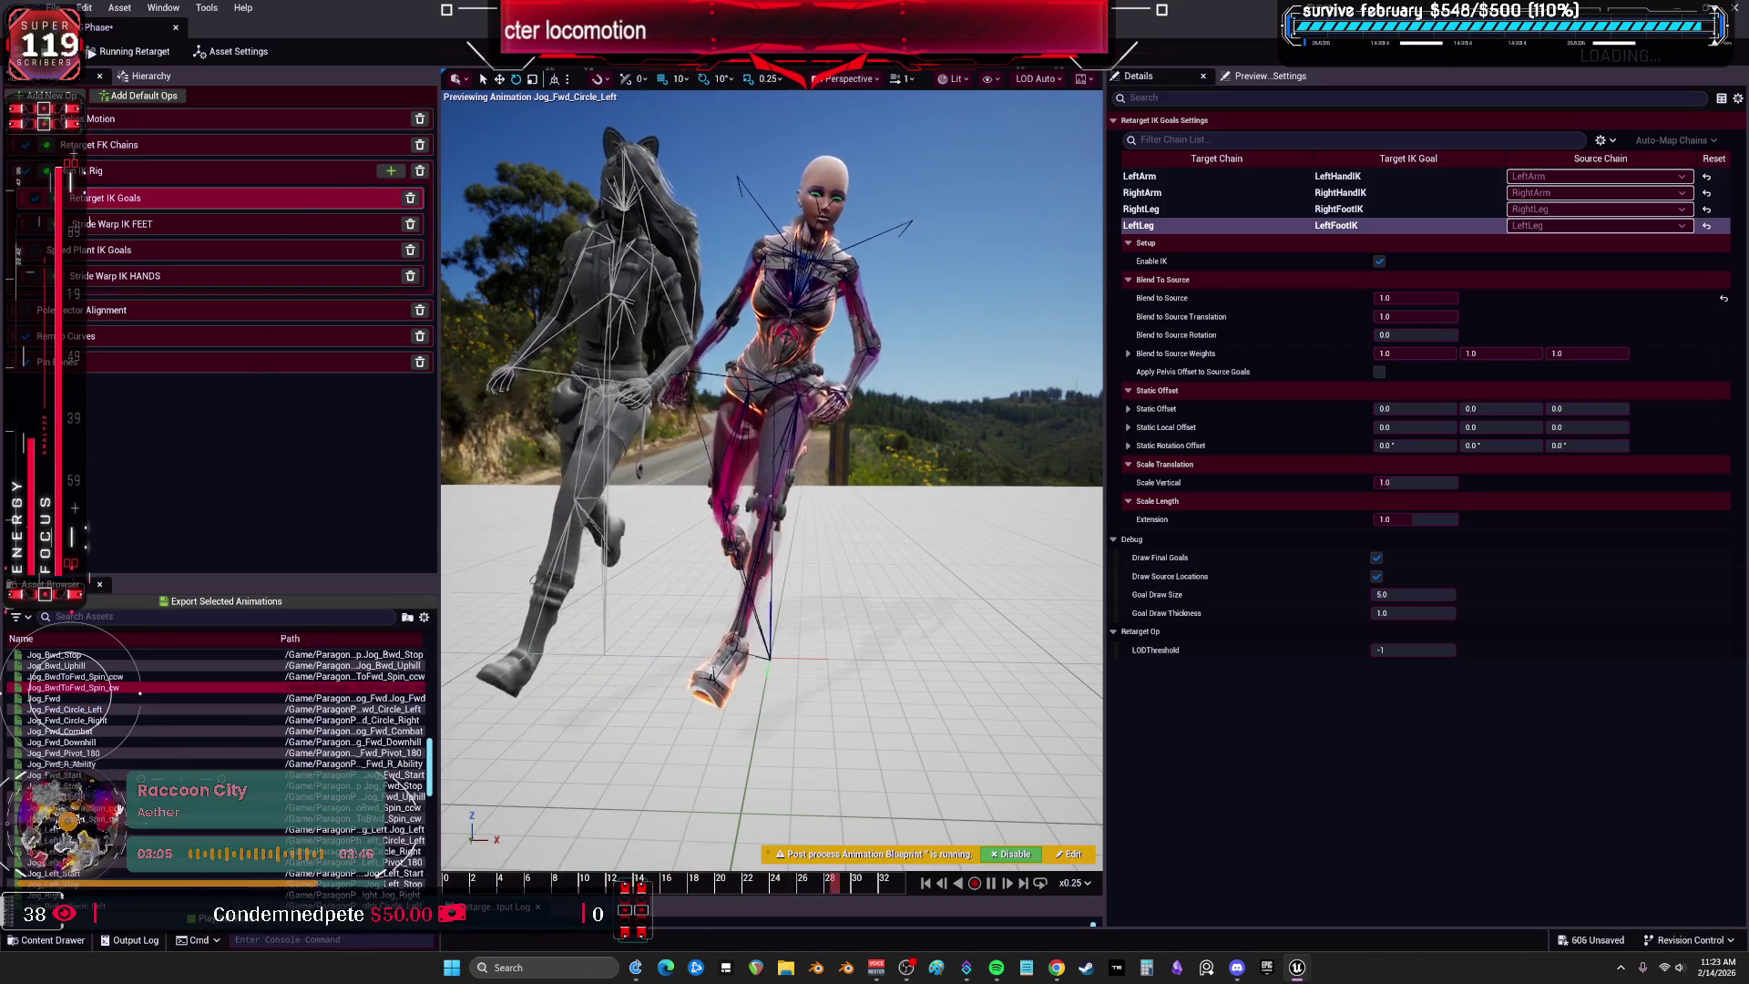
pyautogui.scroll(-3, 73, 693)
pyautogui.click(63, 829)
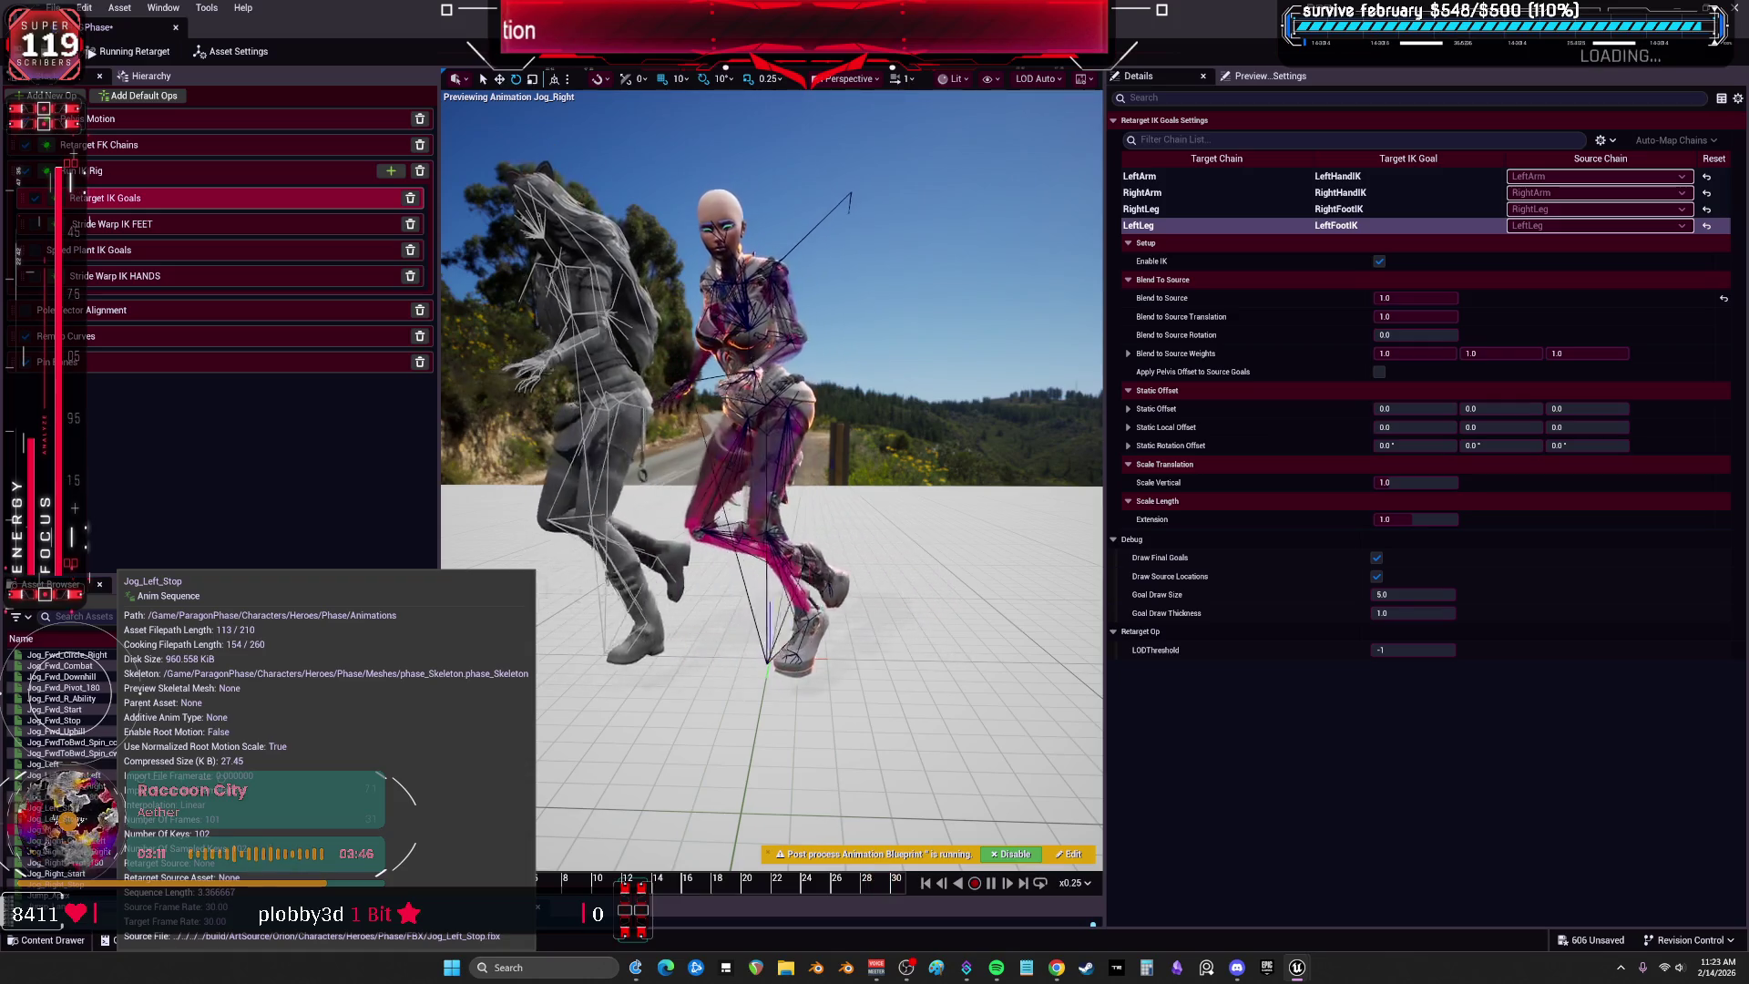
pyautogui.scroll(-3, 91, 729)
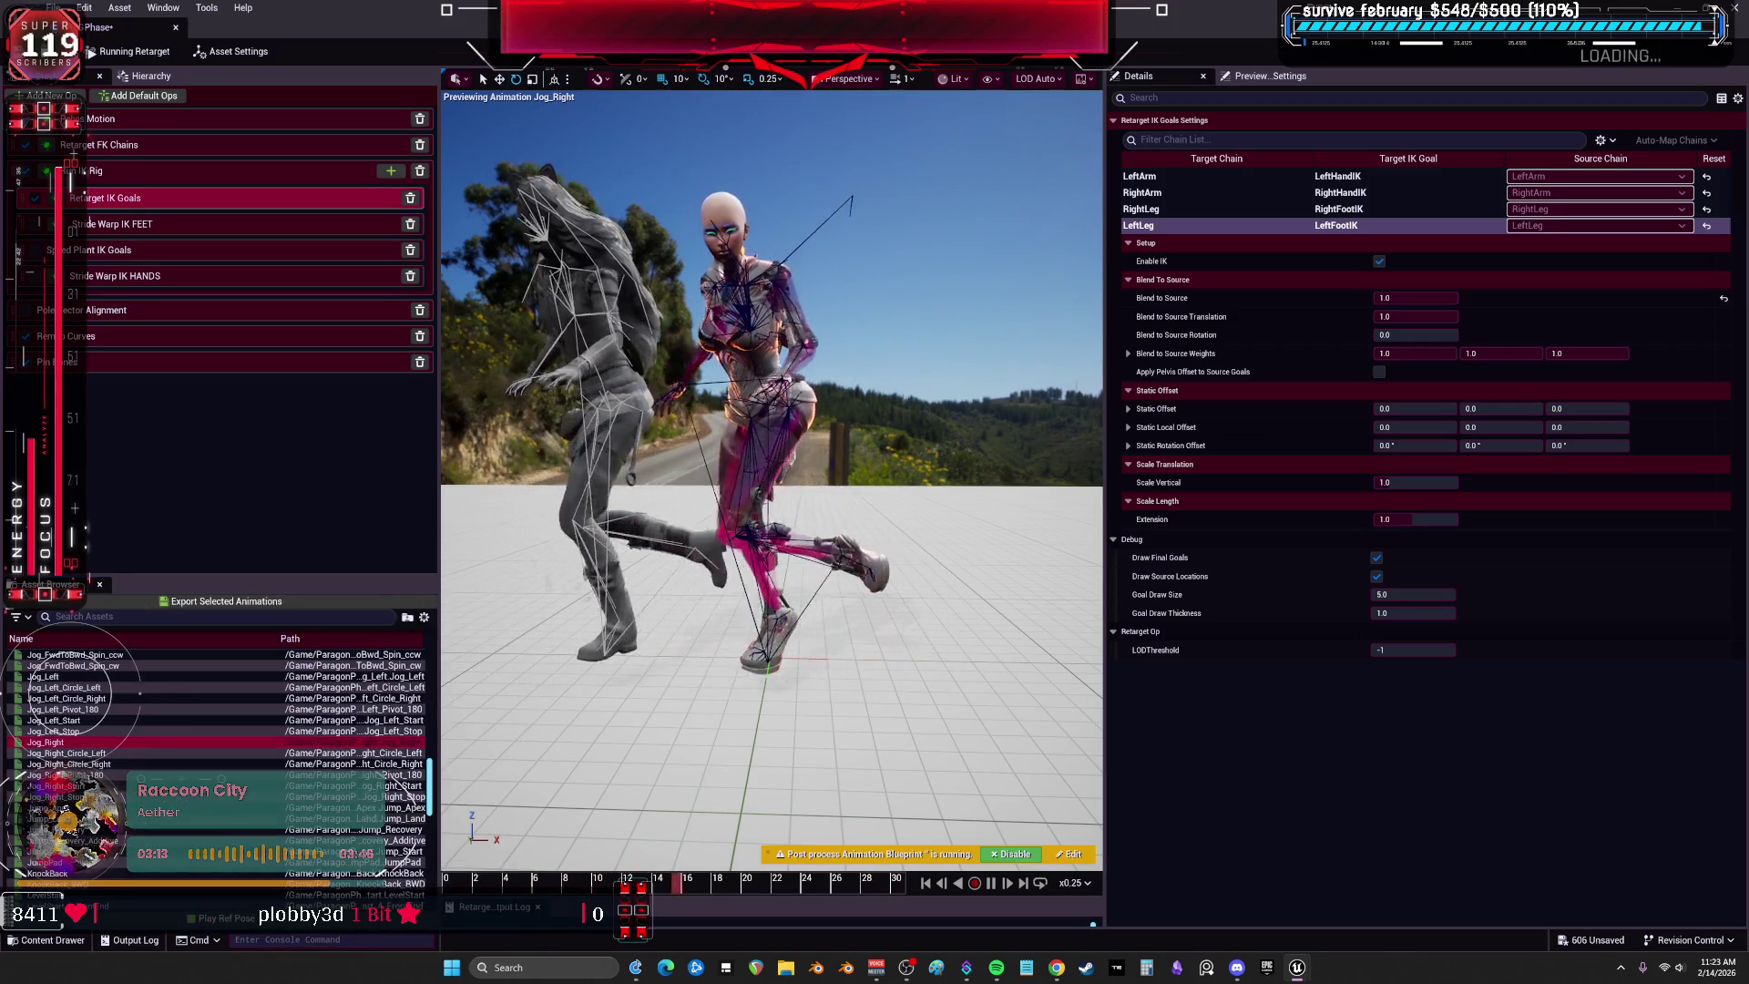
pyautogui.click(55, 818)
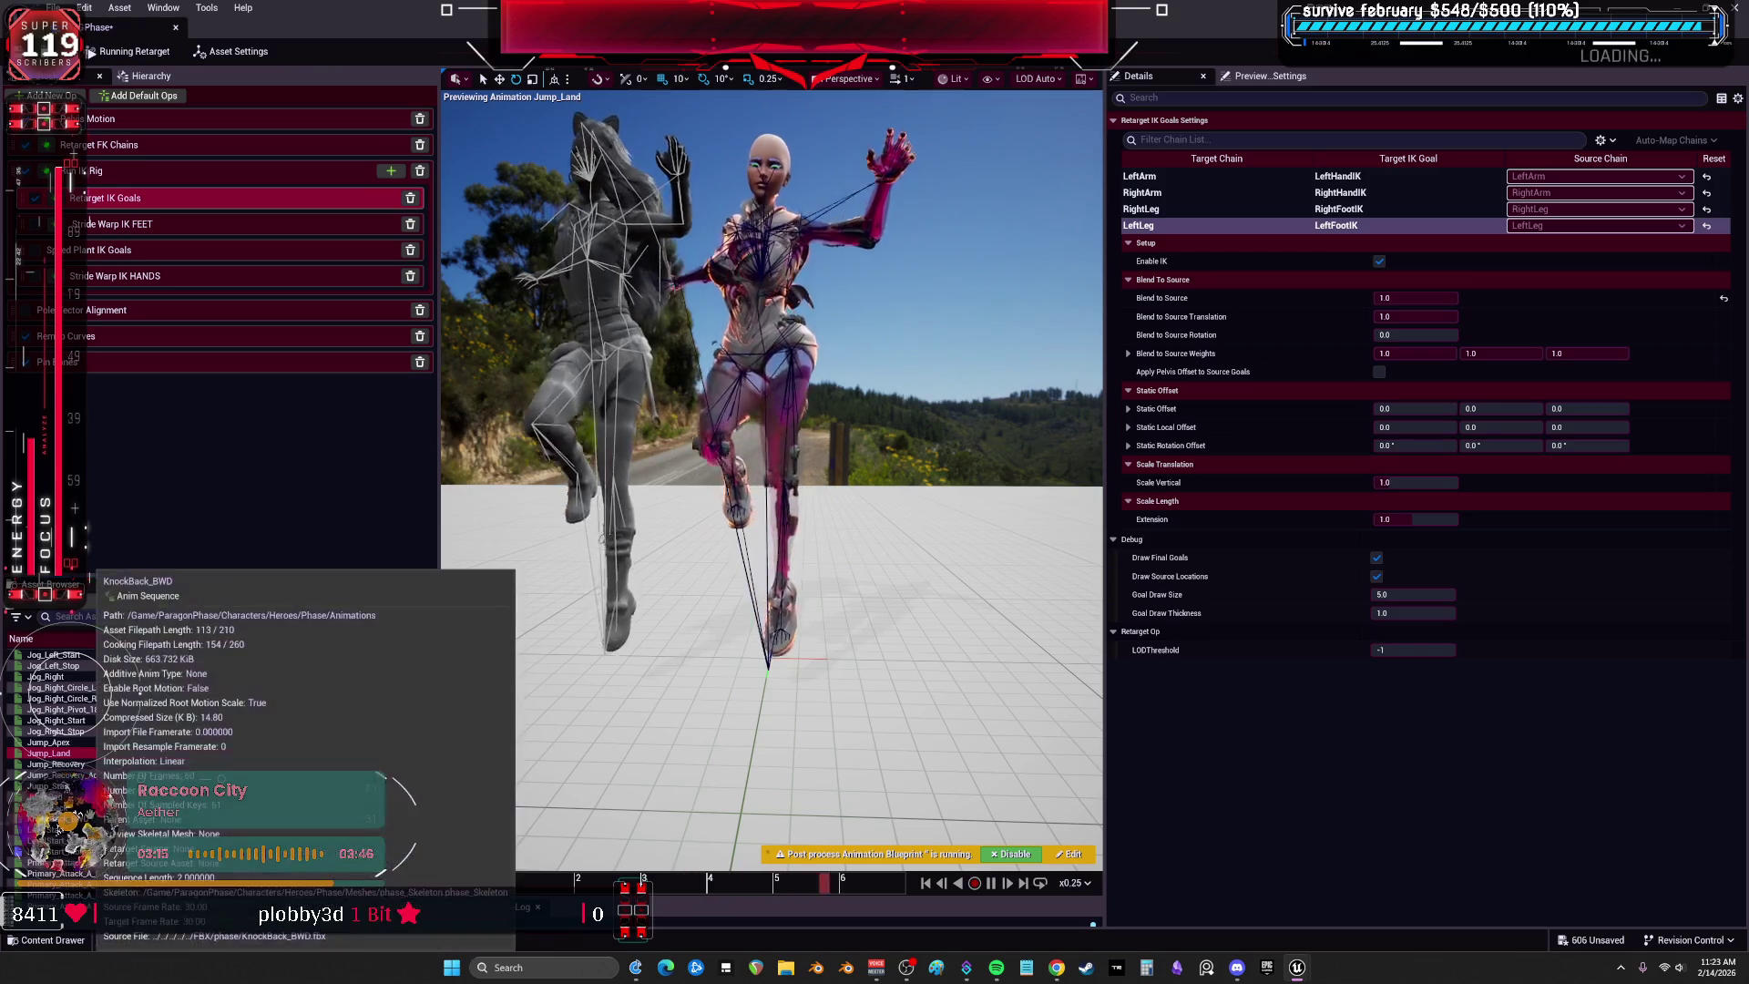
pyautogui.click(48, 872)
pyautogui.scroll(-3, 55, 801)
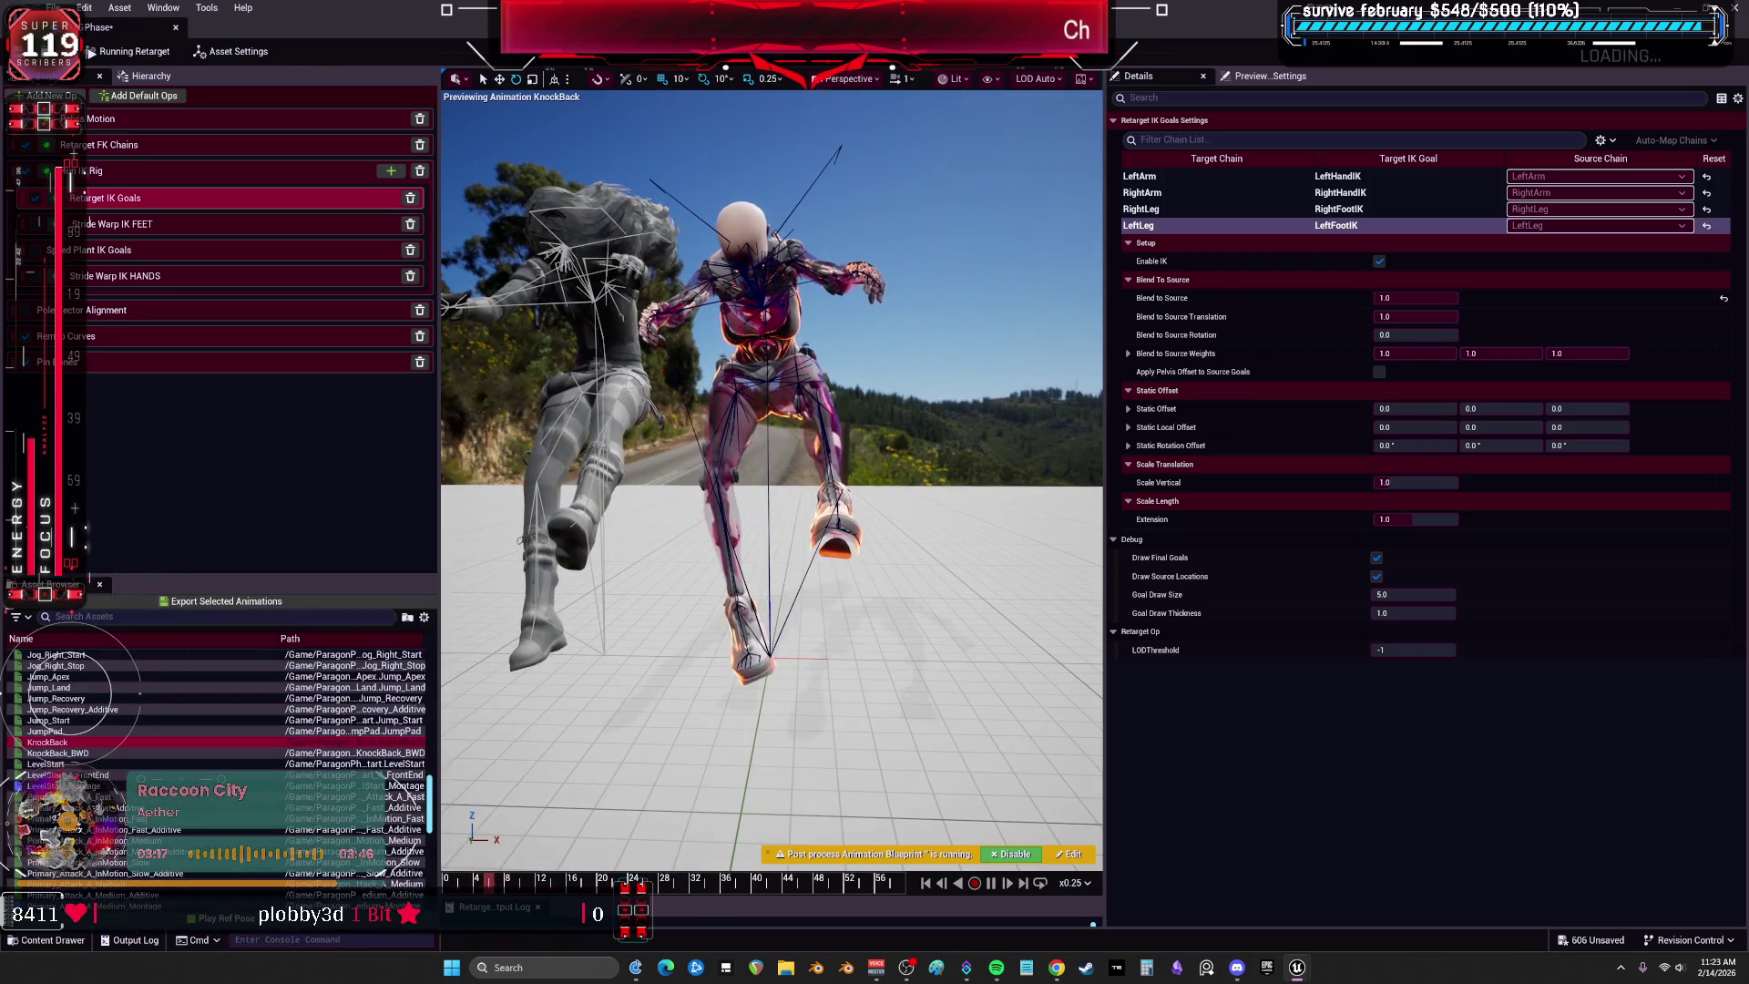
pyautogui.click(55, 785)
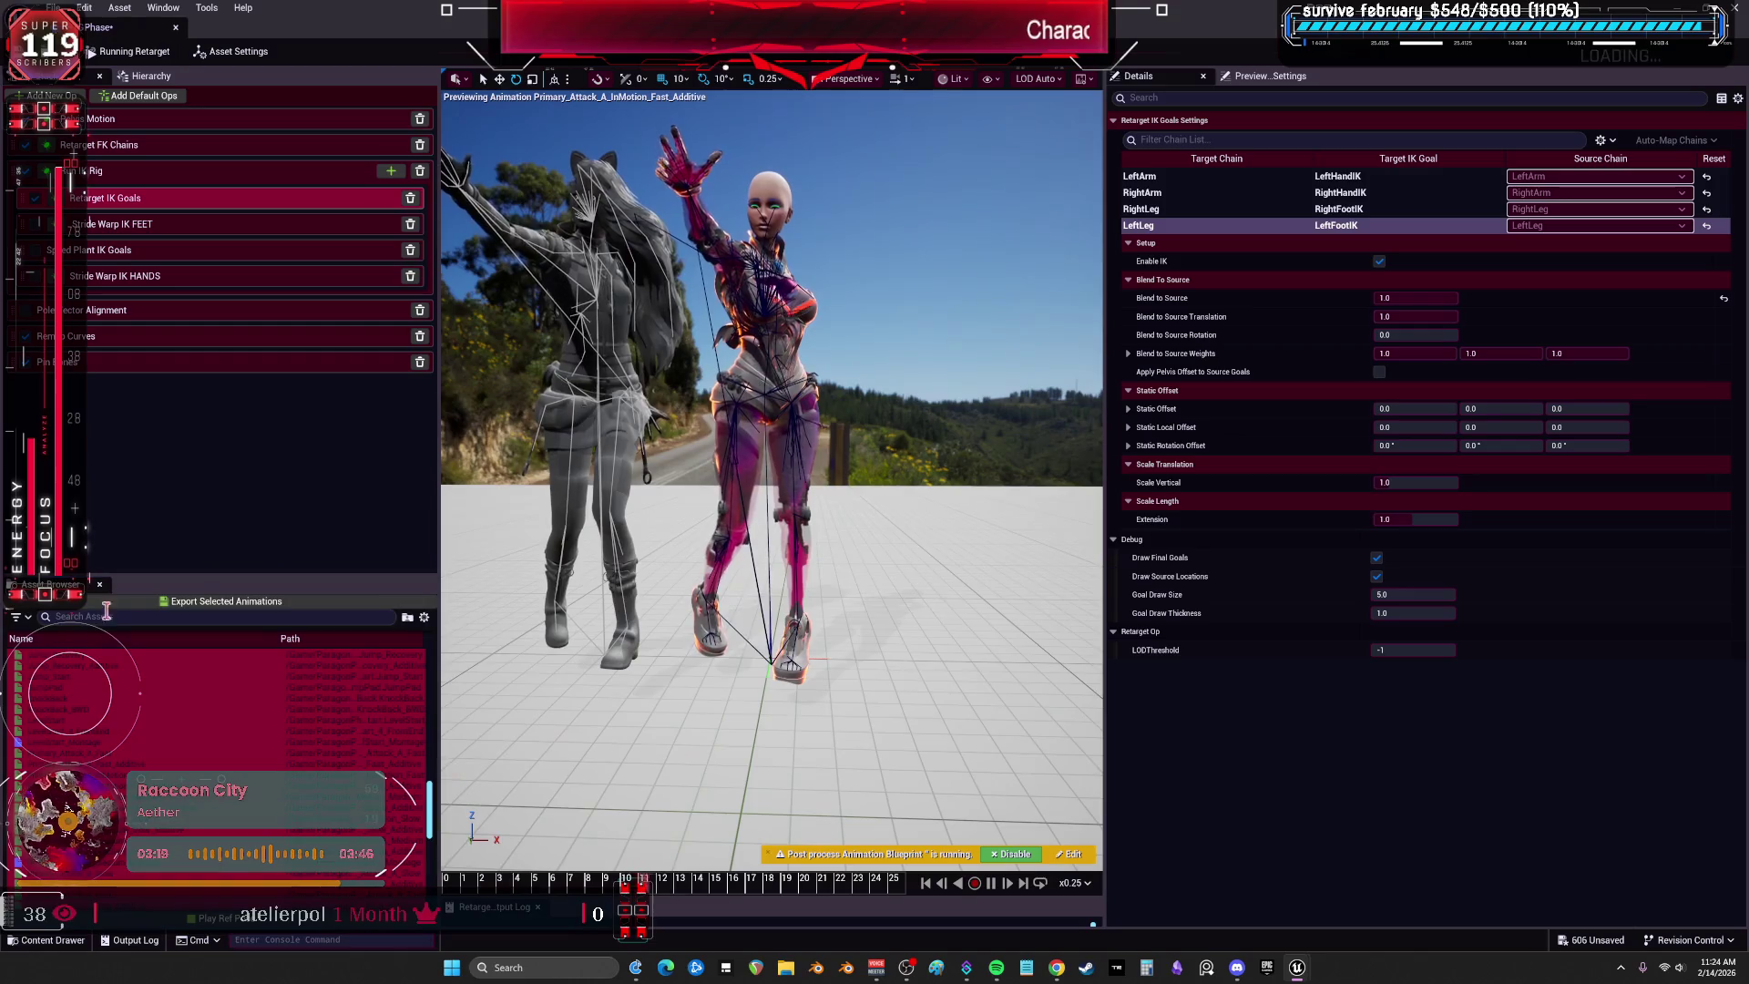
# Step: Choose Content/BEWMV/Animations/ParagonPhase as the destination for exporting the selected animations
pyautogui.click(197, 603)
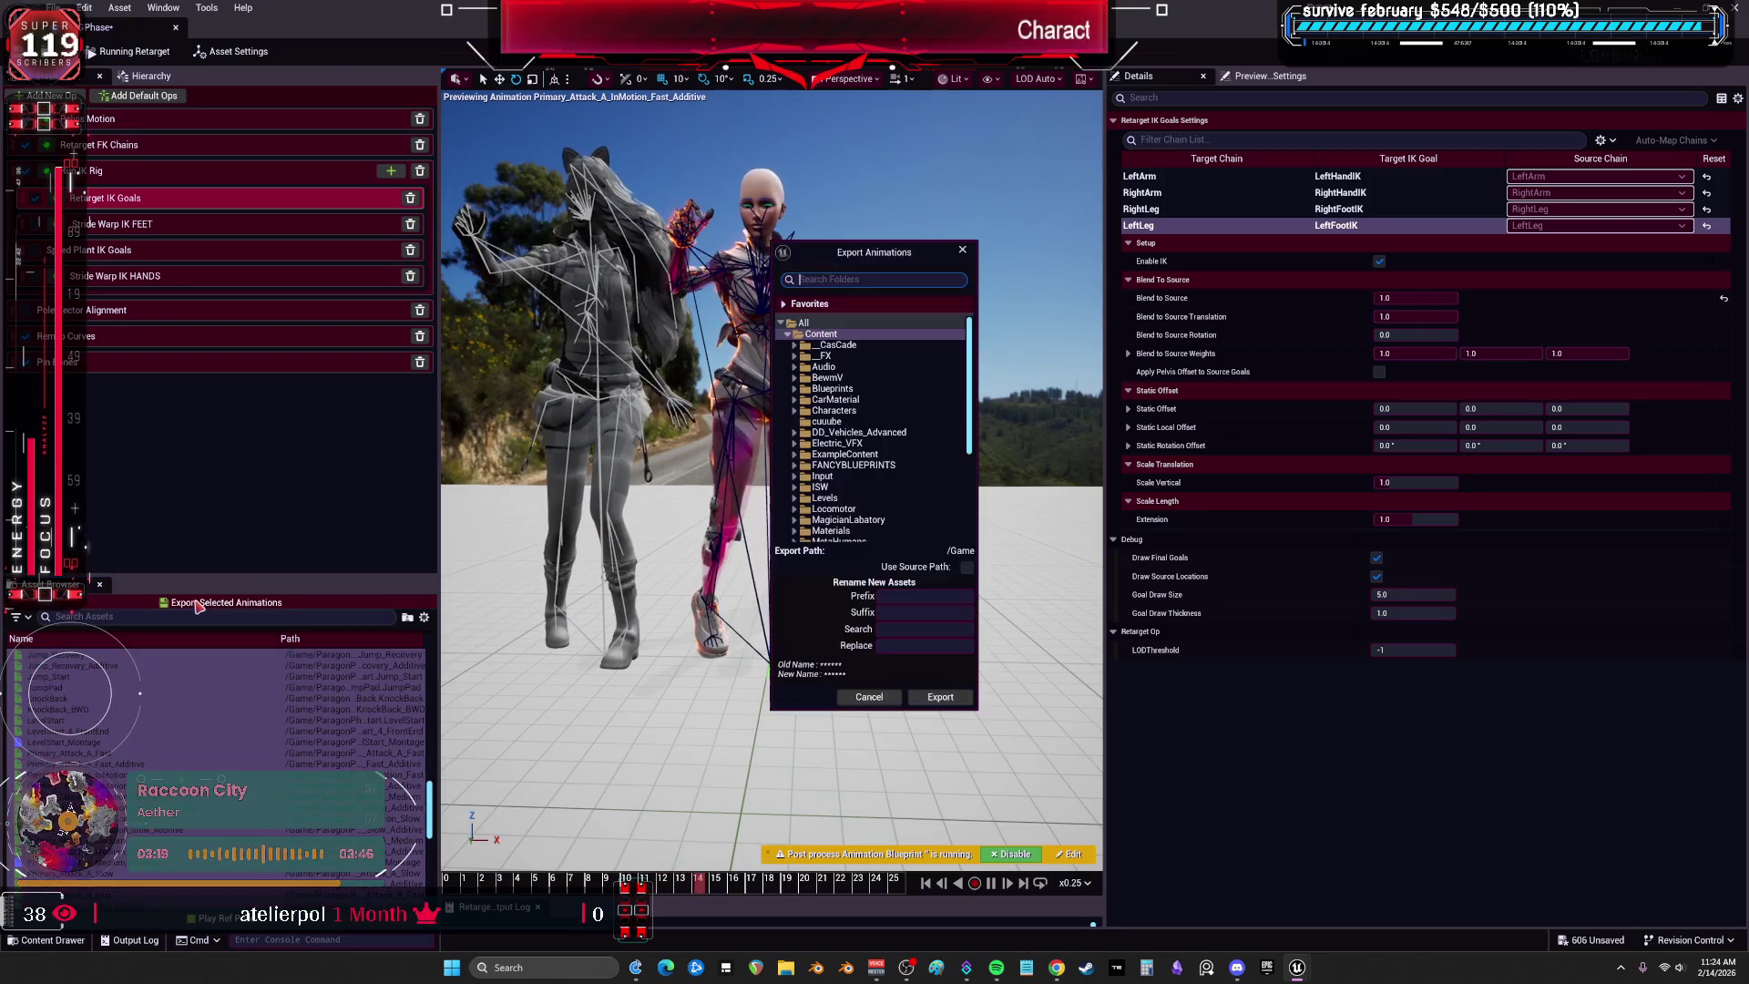
pyautogui.click(796, 411)
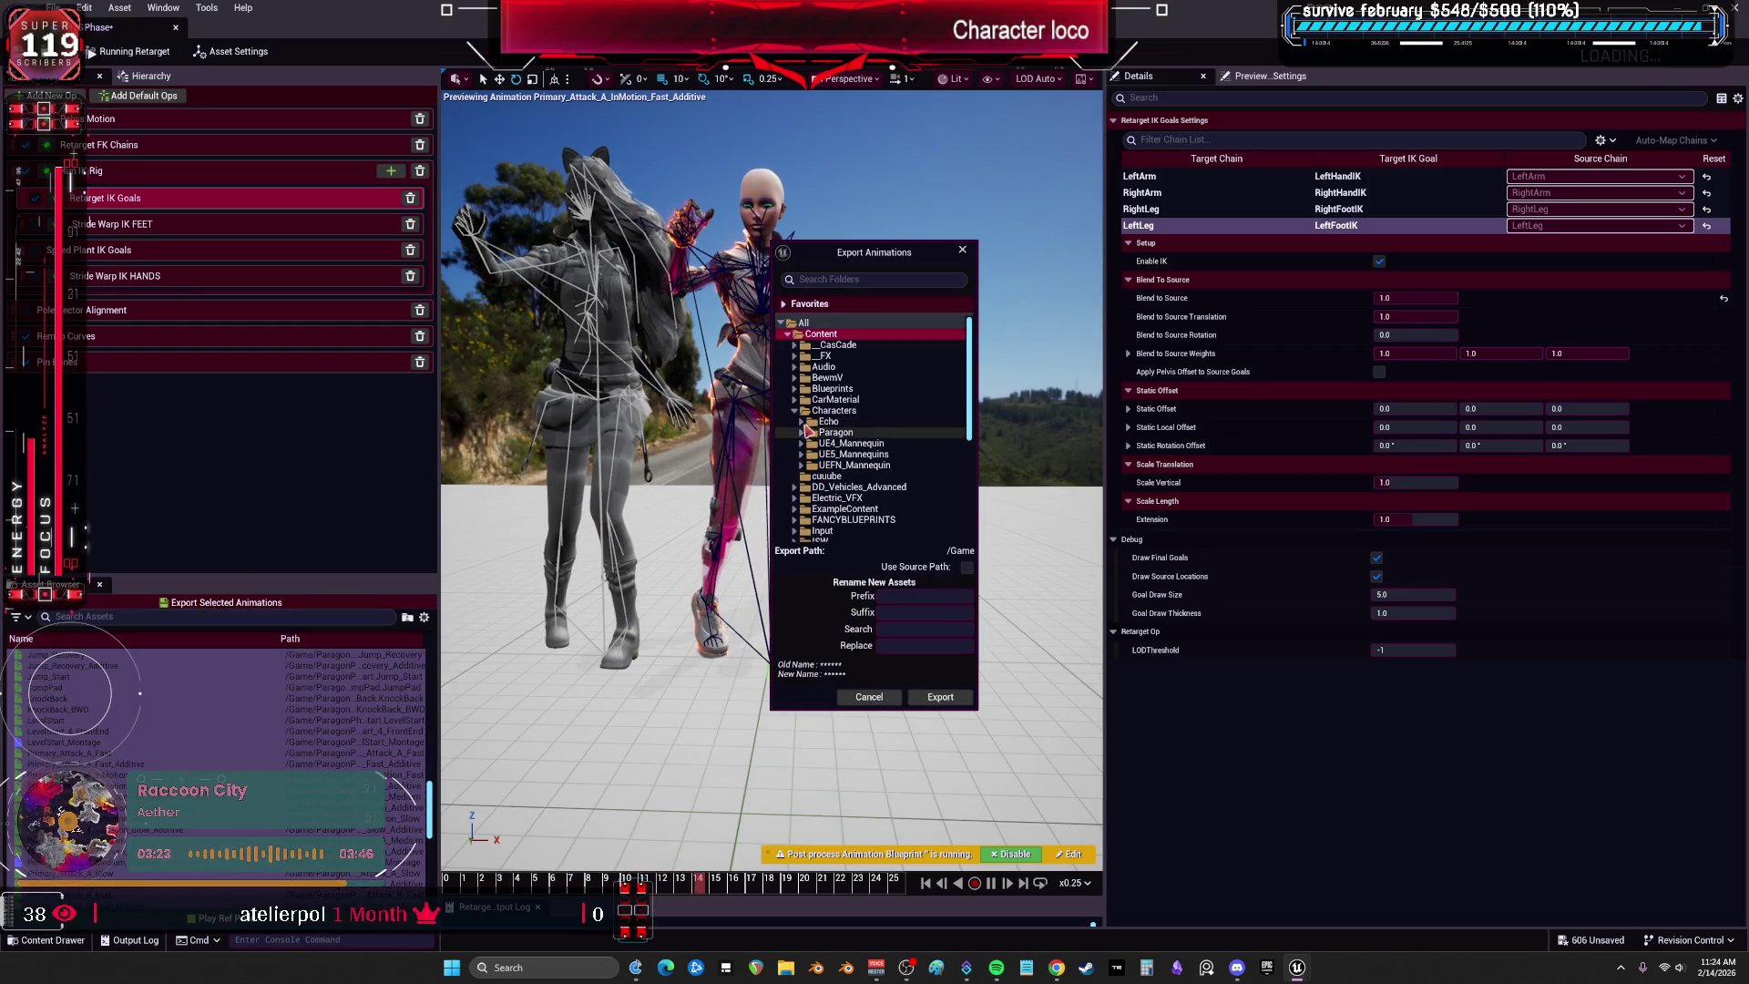
pyautogui.click(794, 377)
pyautogui.click(802, 389)
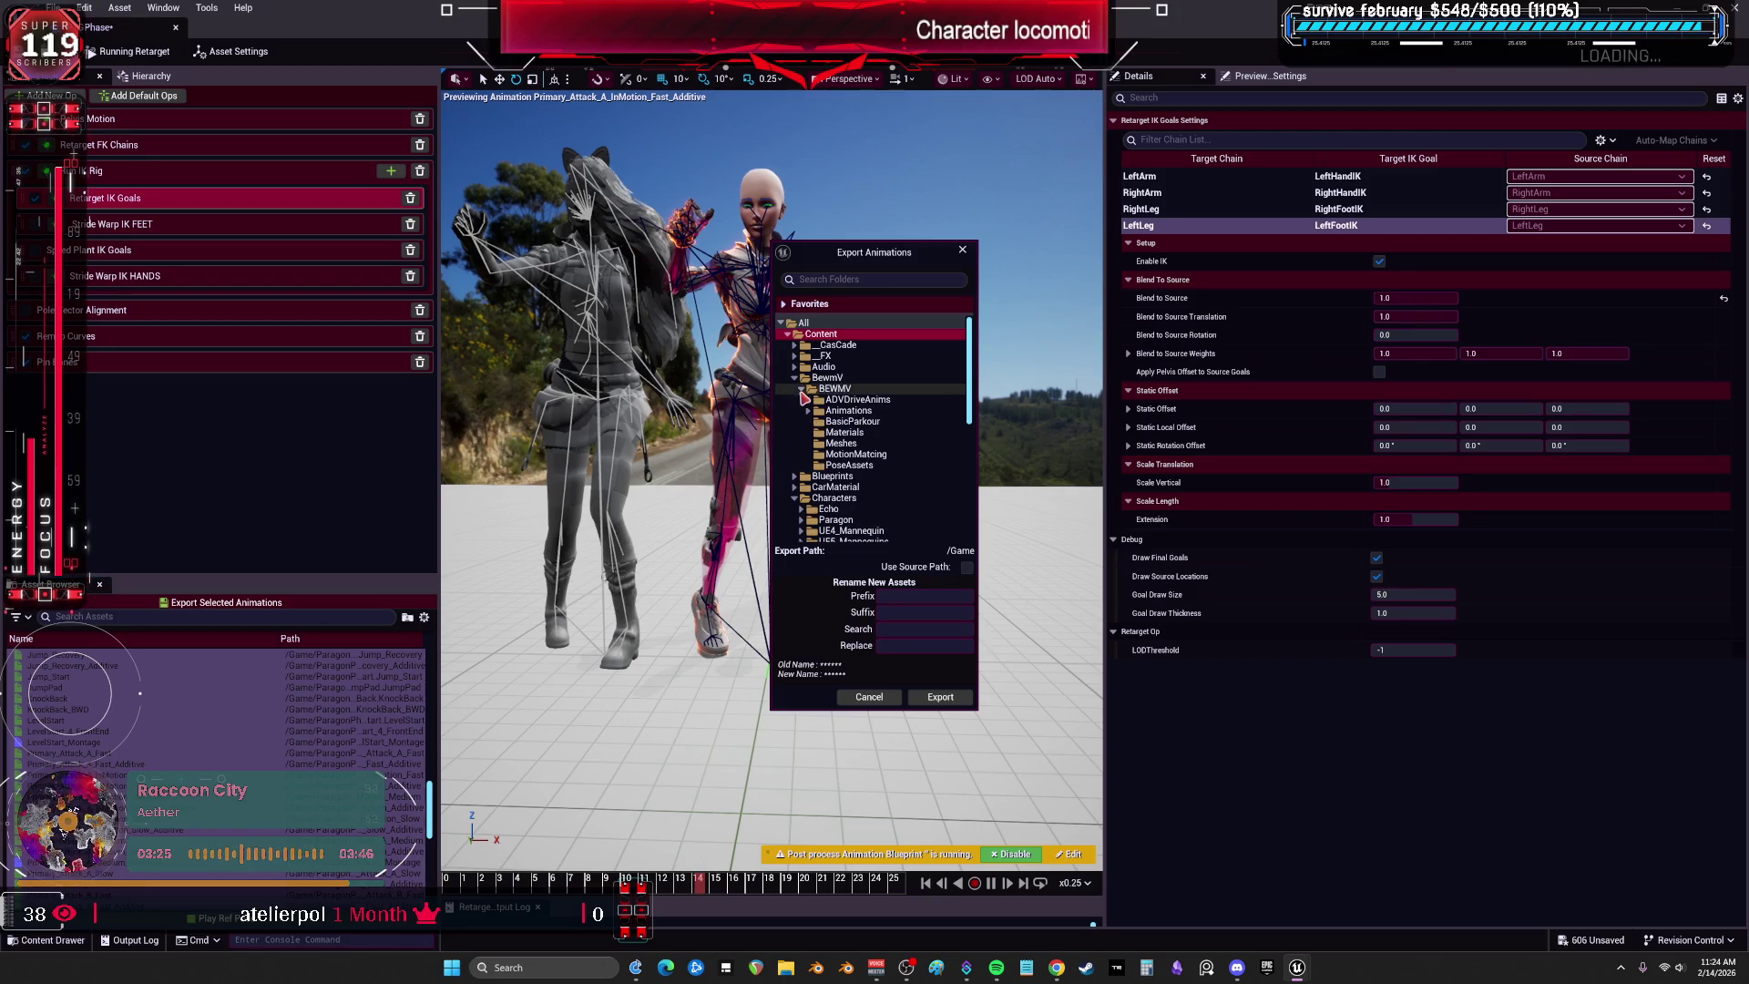
pyautogui.click(808, 410)
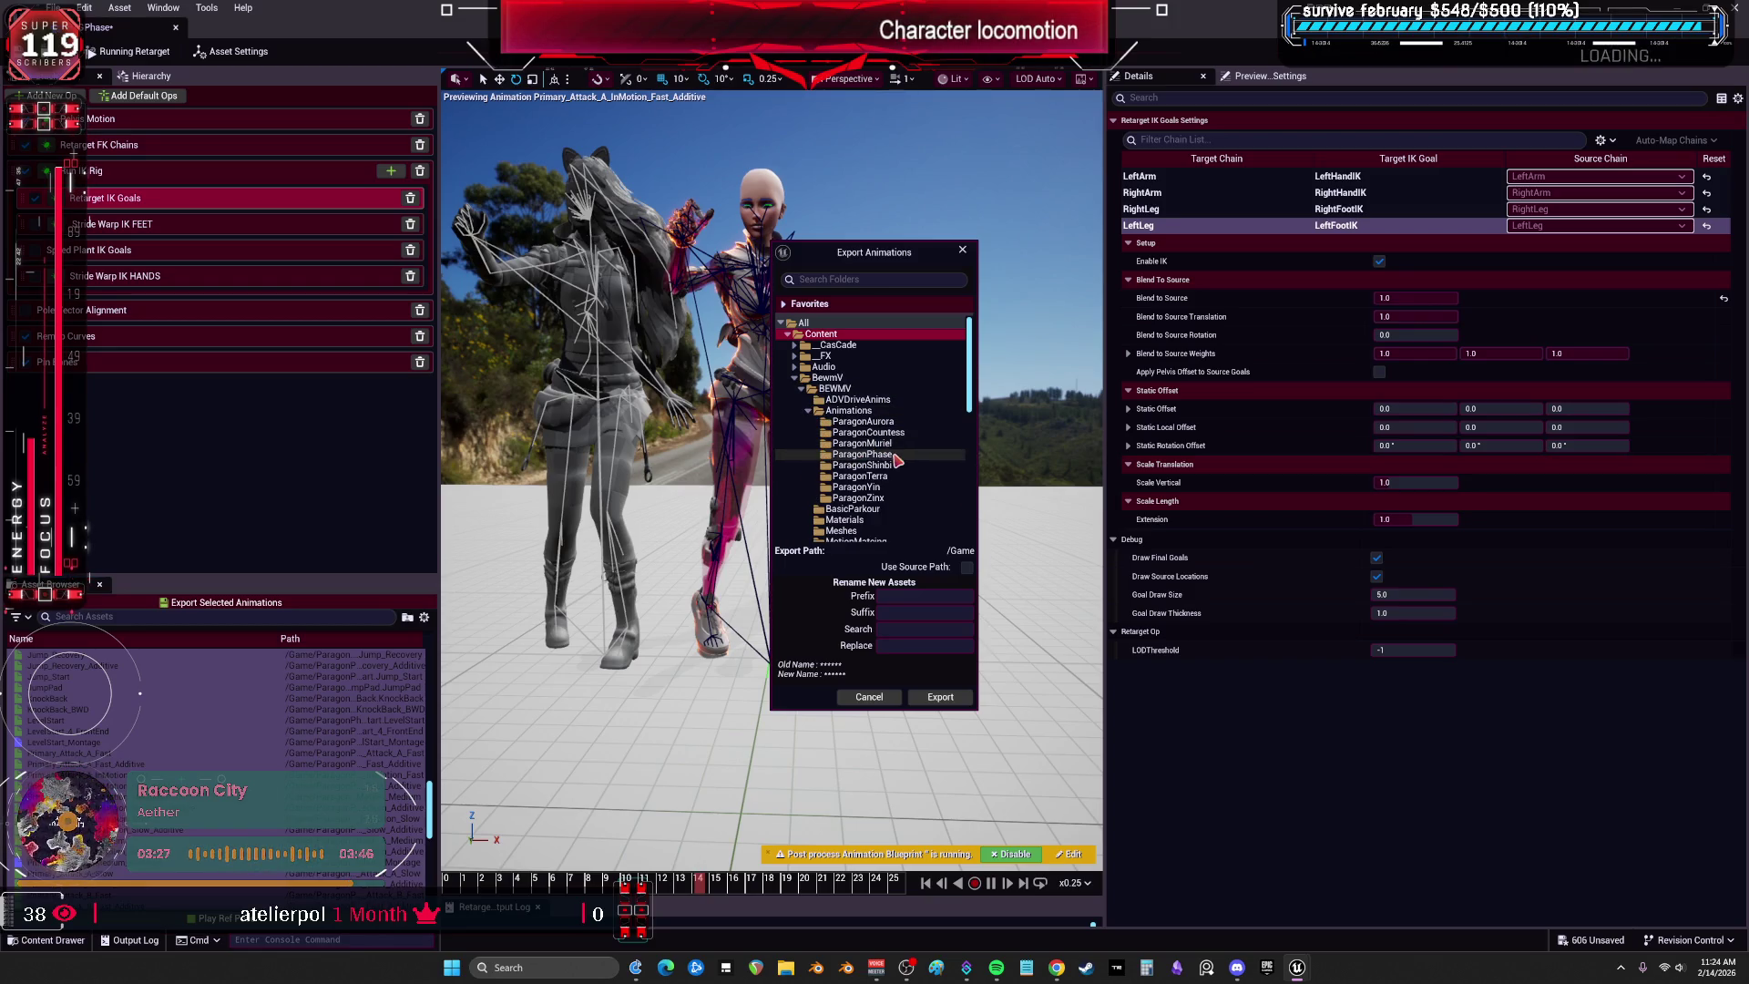
pyautogui.click(861, 453)
# Step: Set the export prefix to Phase and confirm the batch export options
pyautogui.click(908, 612)
pyautogui.write('Phase')
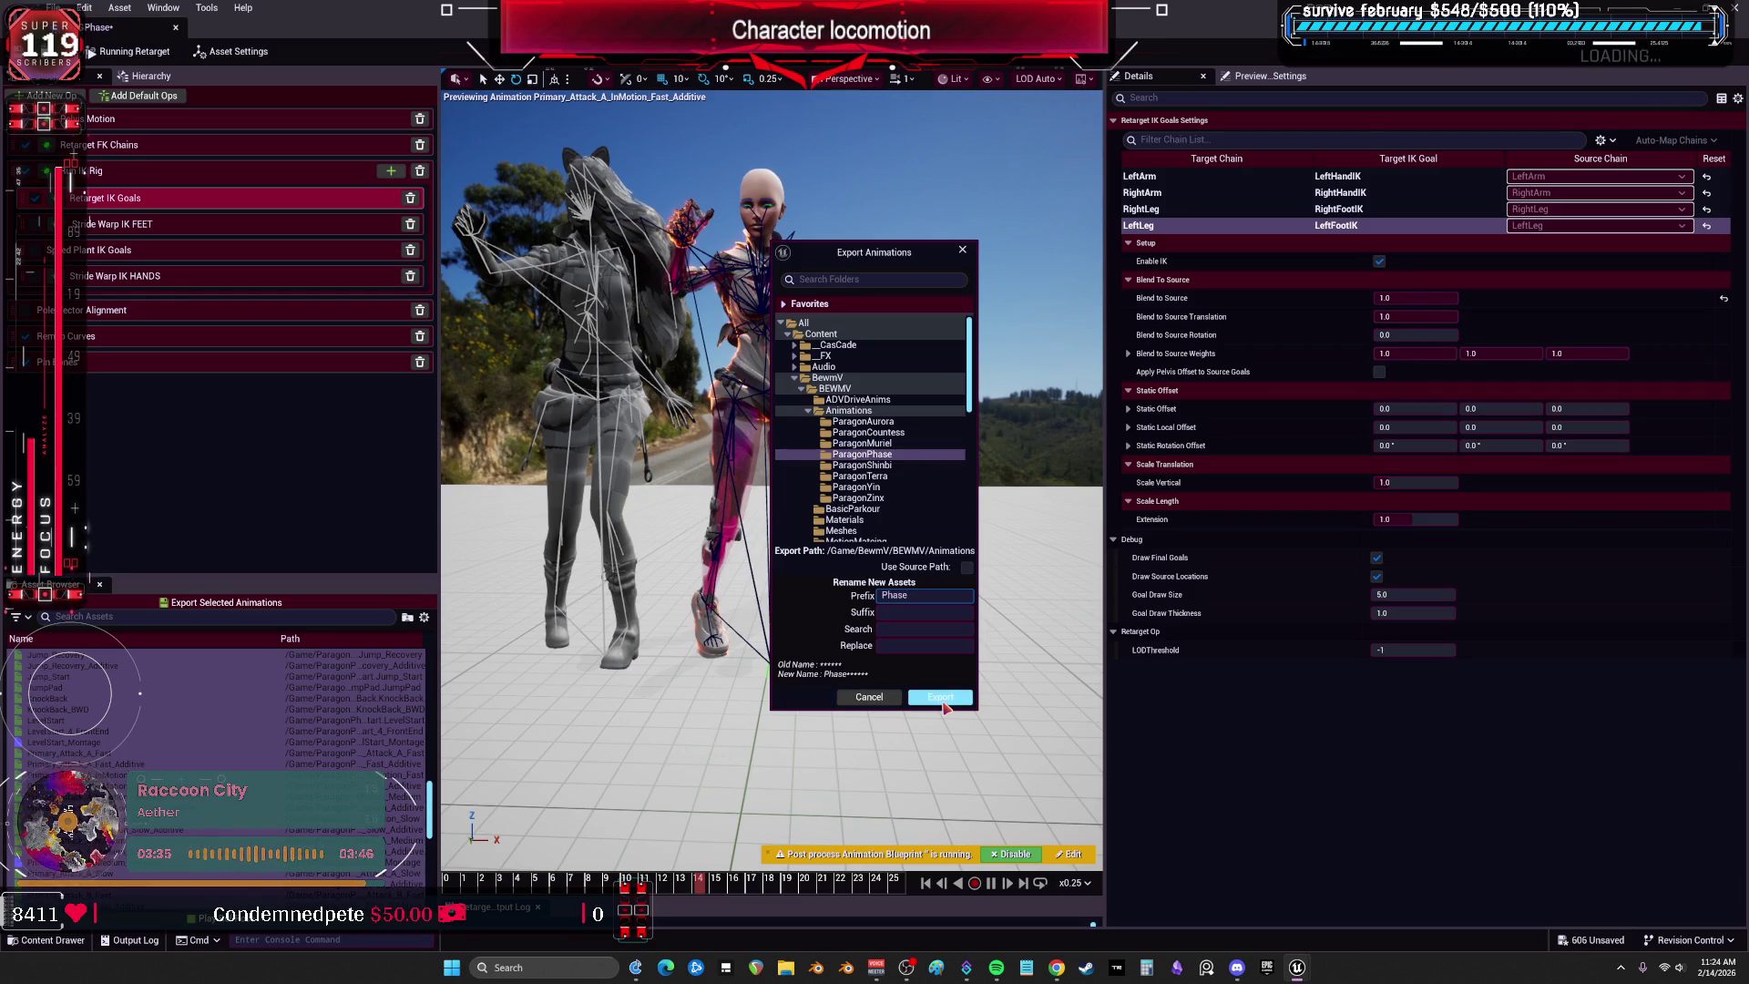
pyautogui.click(942, 699)
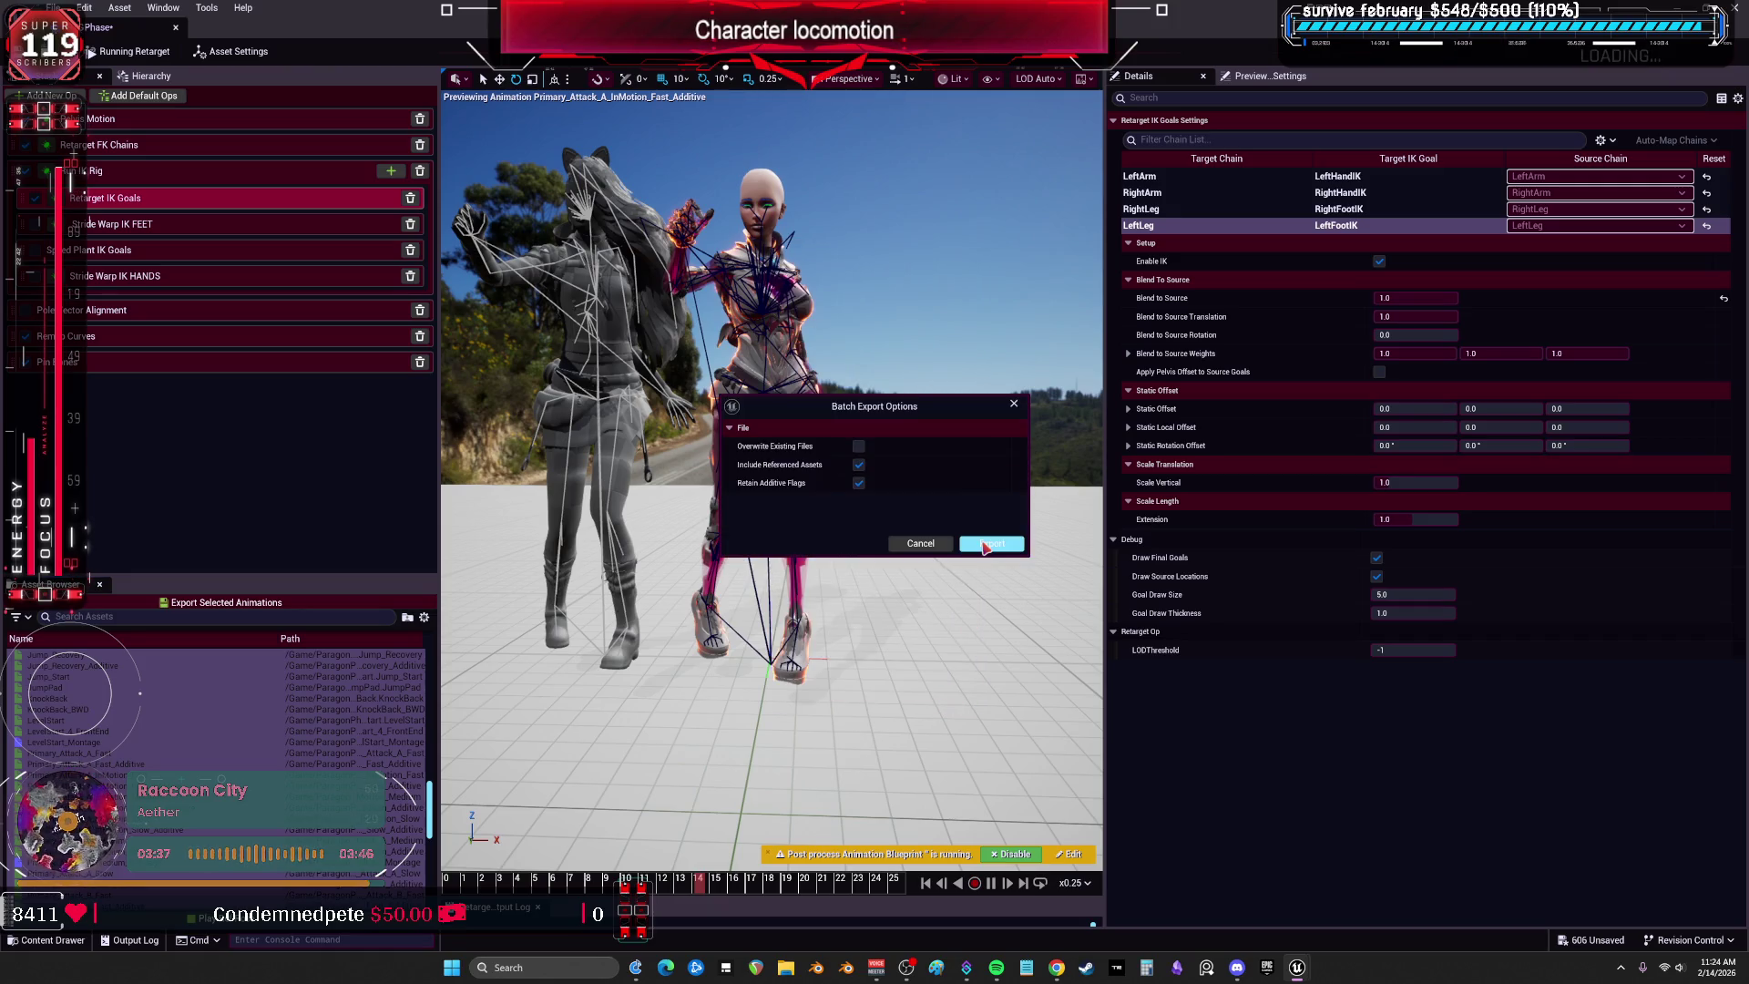
pyautogui.click(986, 547)
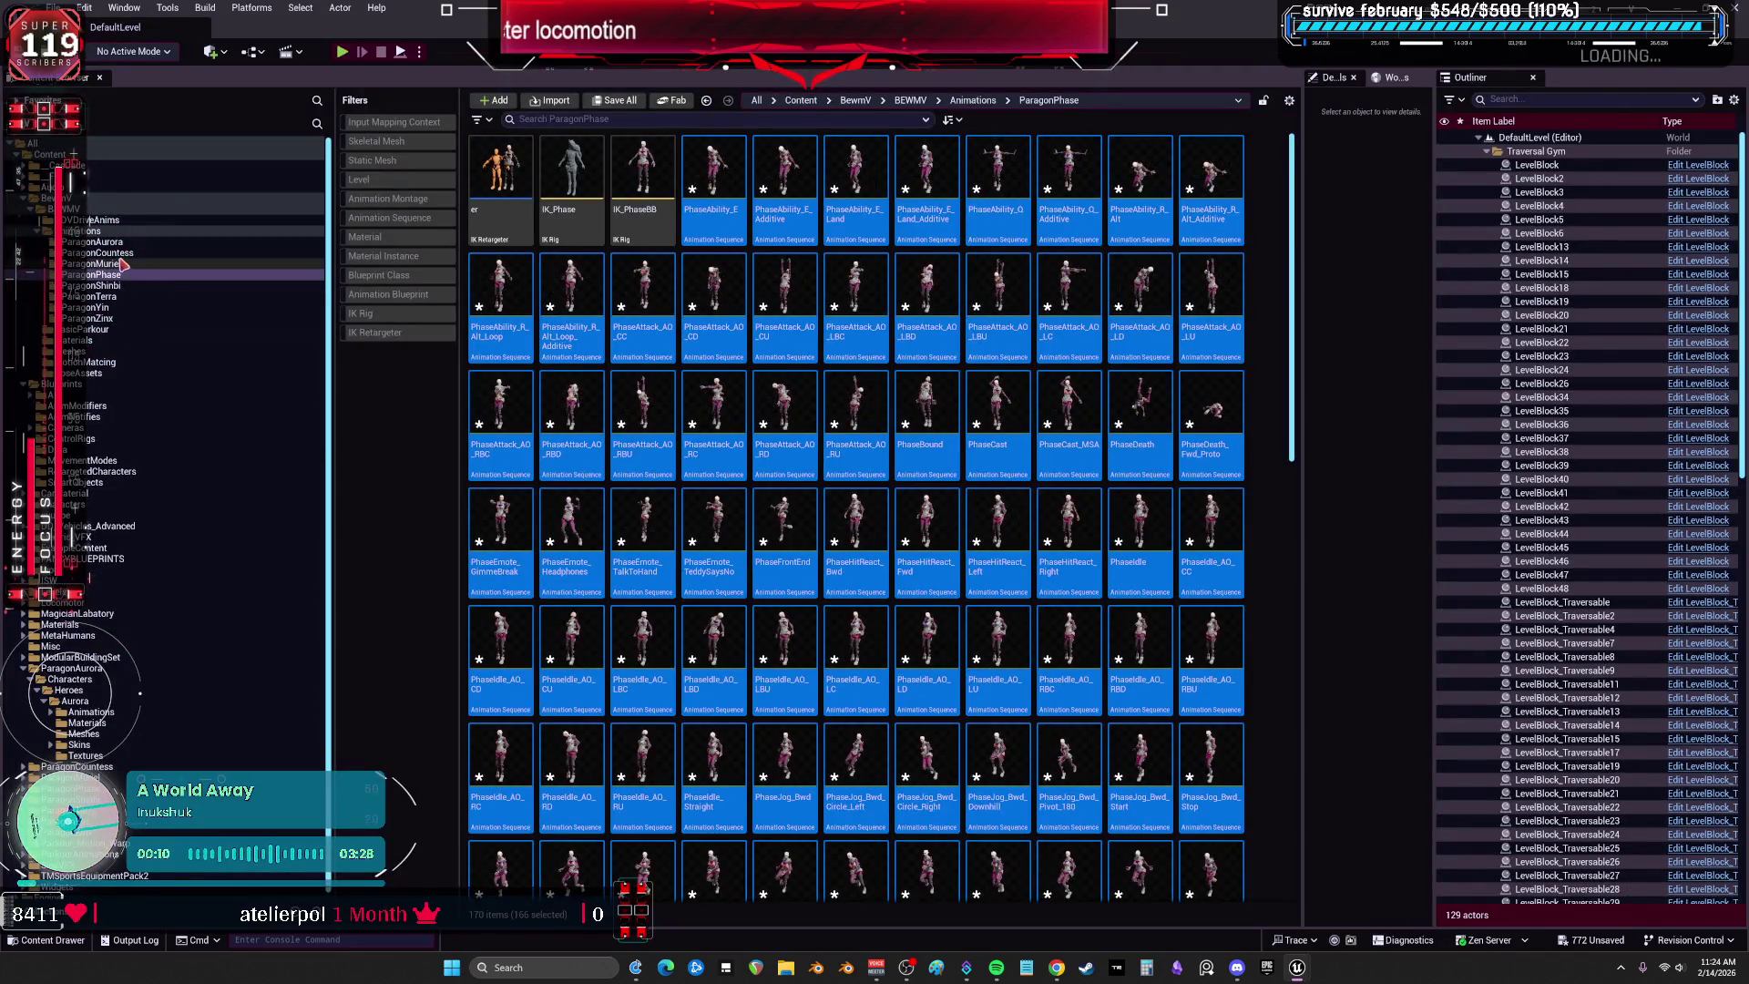
# Step: Browse the ParagonAurora and ParagonCountess folders and look through their assets
pyautogui.click(93, 242)
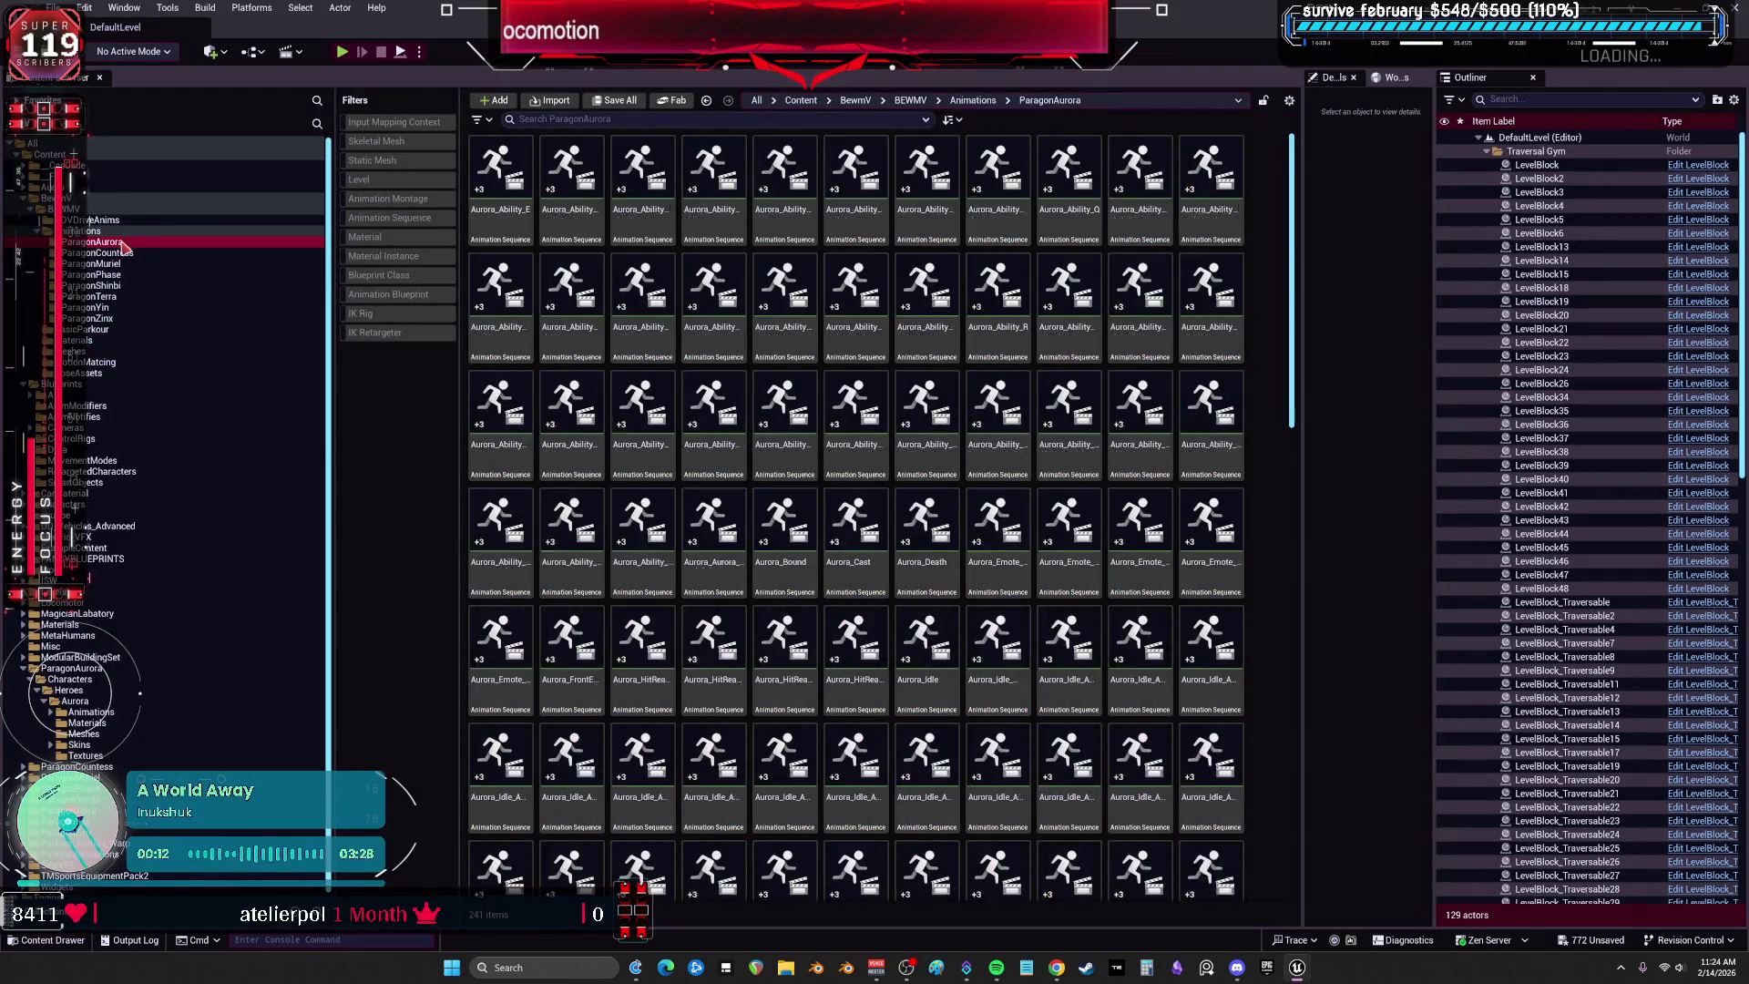
pyautogui.click(132, 255)
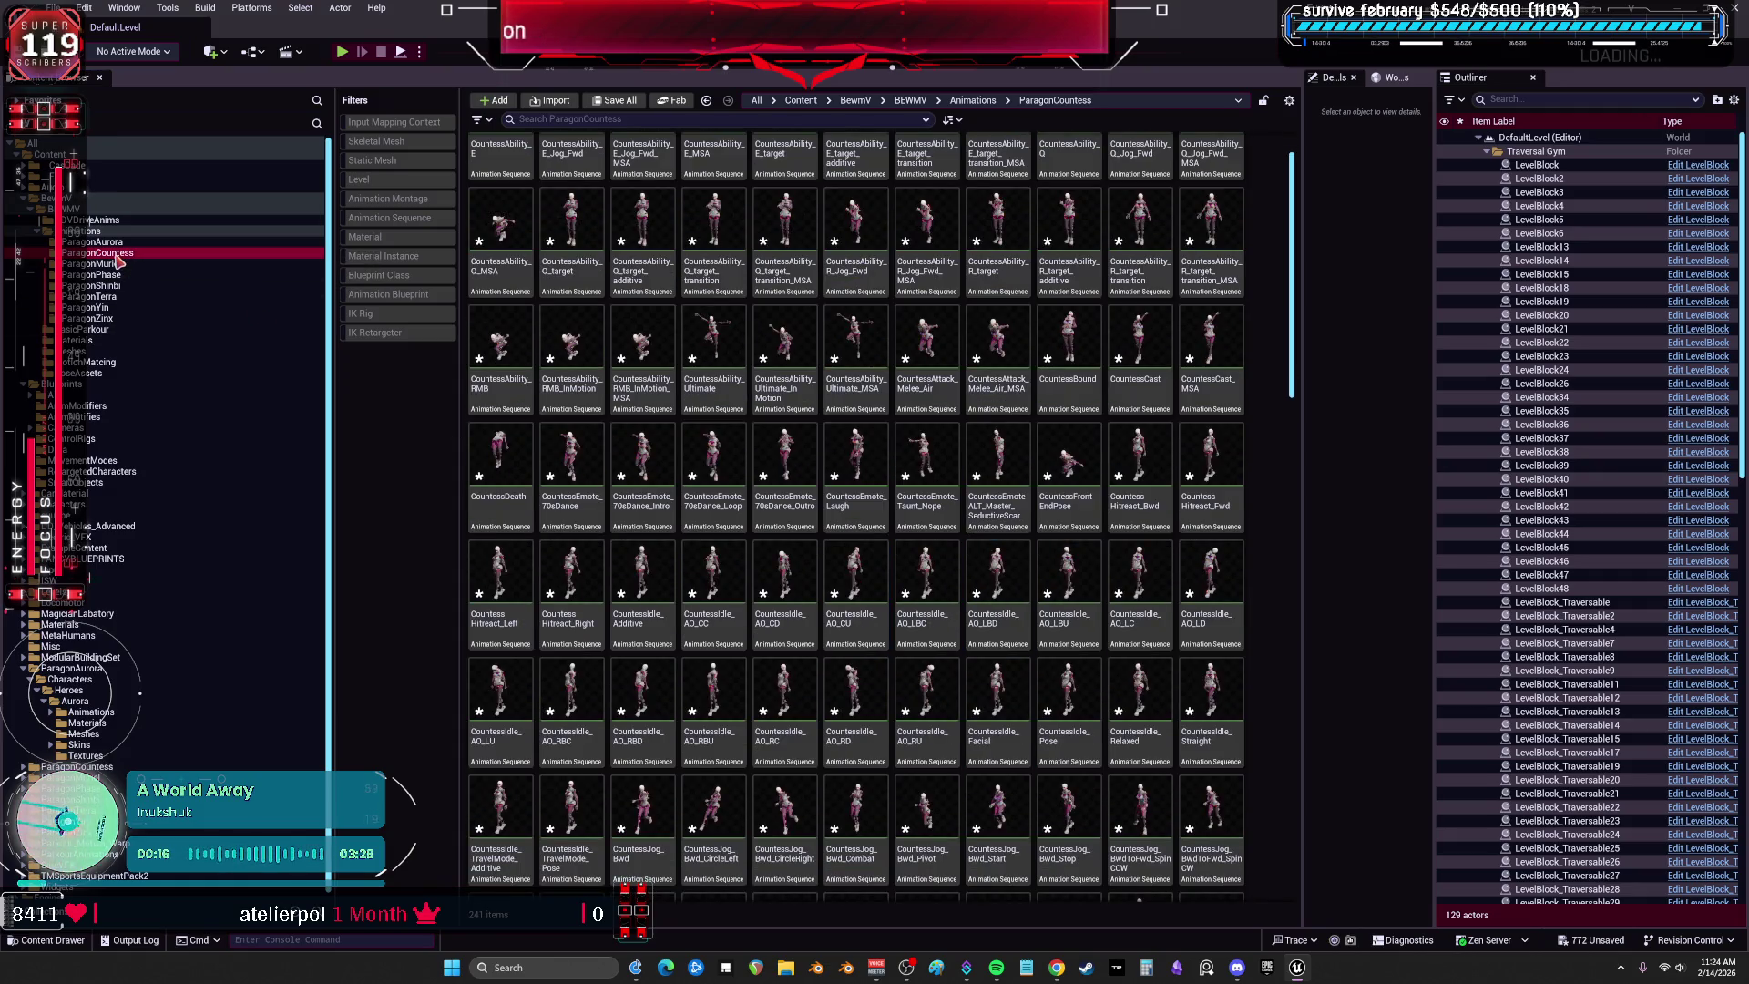
pyautogui.scroll(1, 1047, 428)
pyautogui.moveTo(1297, 276)
pyautogui.mouseDown()
pyautogui.moveTo(1277, 761)
pyautogui.moveTo(1280, 506)
pyautogui.mouseUp()
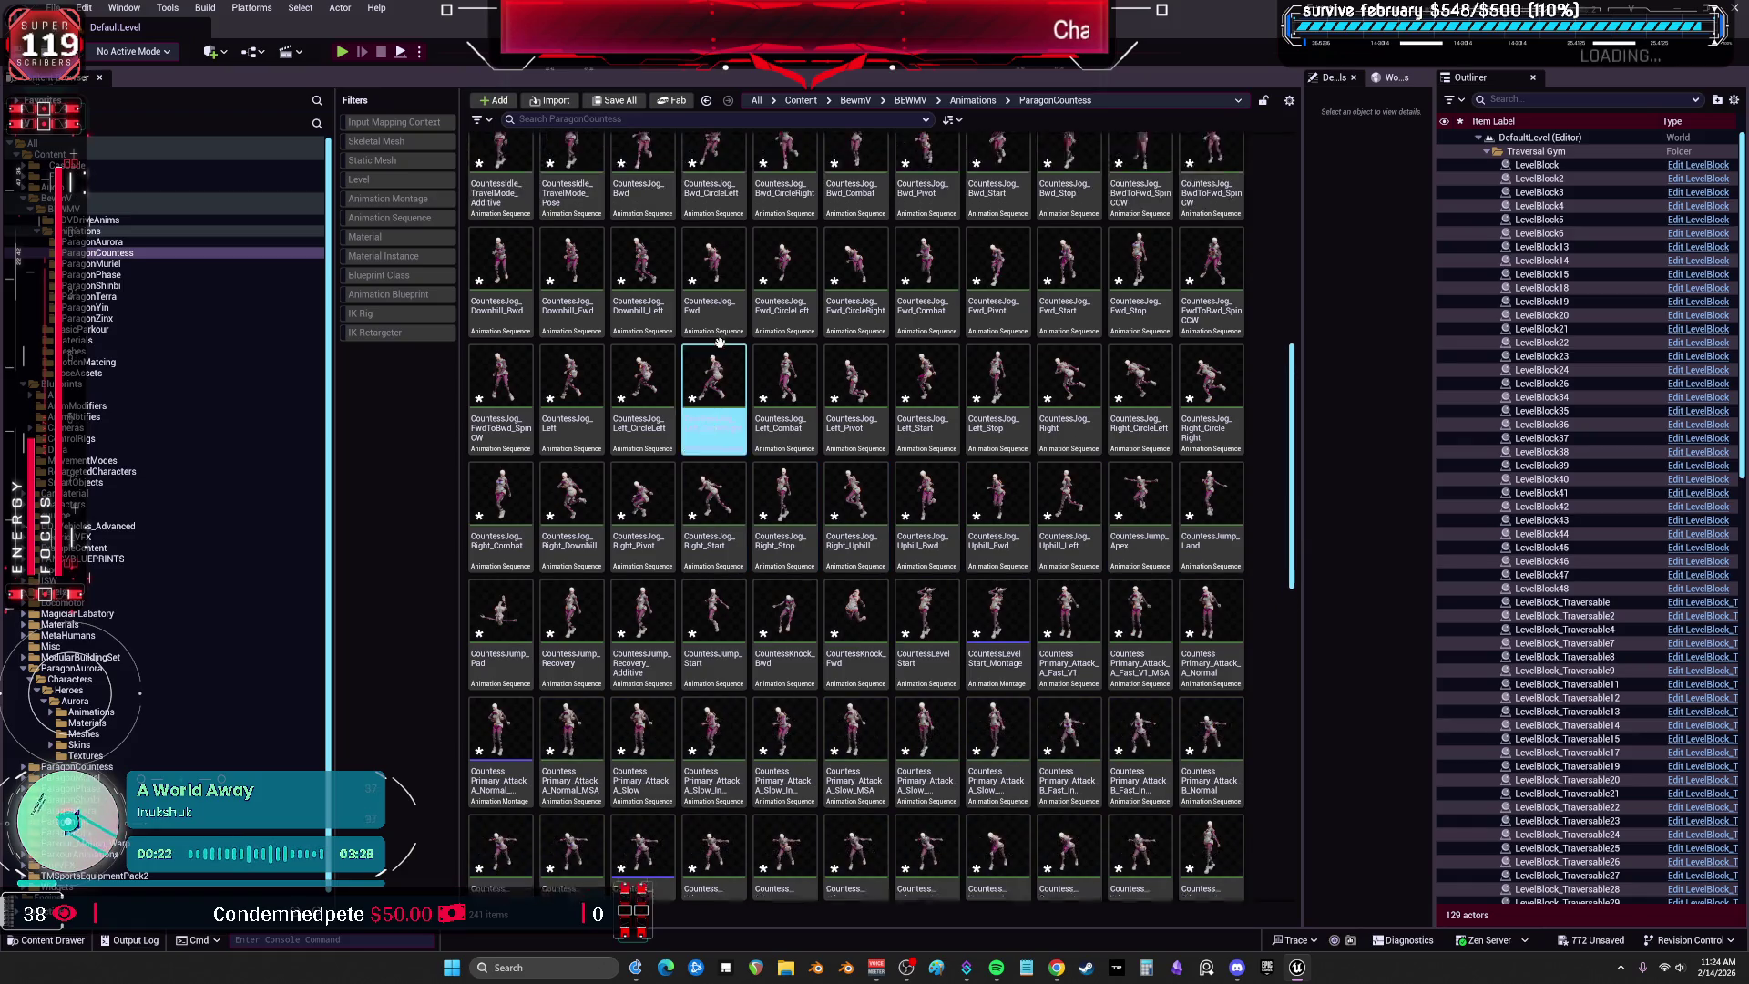
pyautogui.scroll(2, 720, 428)
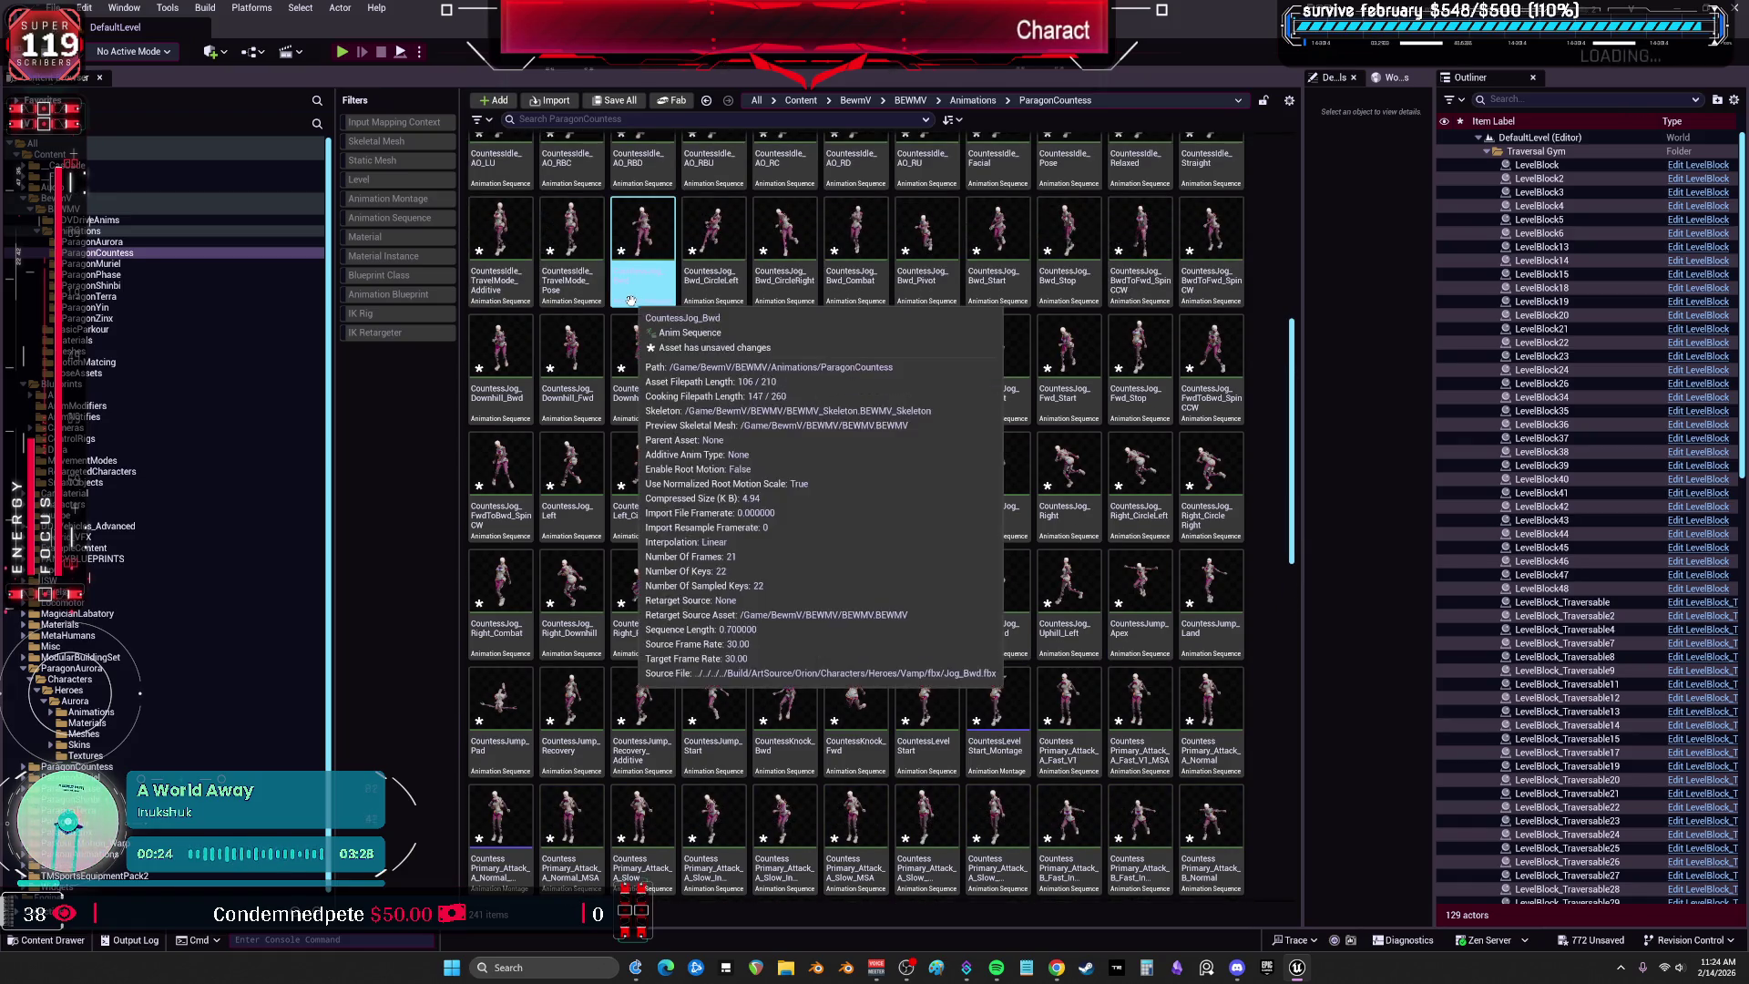
pyautogui.moveTo(504, 301)
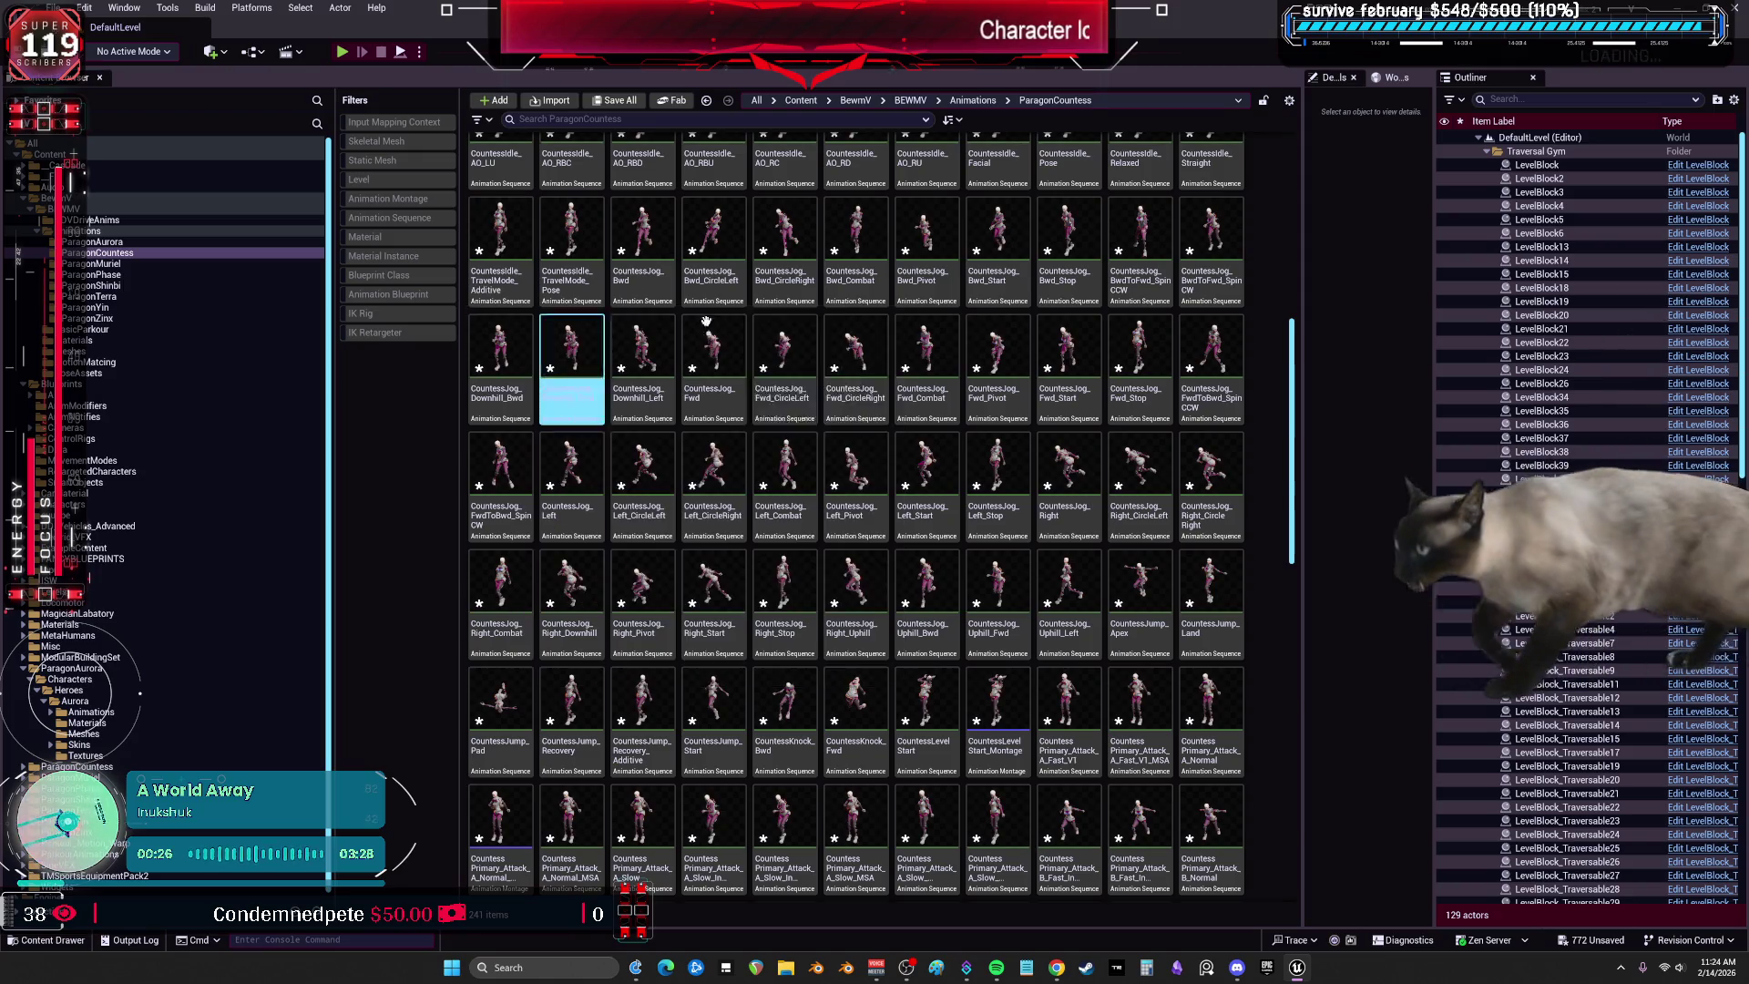
pyautogui.moveTo(1008, 307)
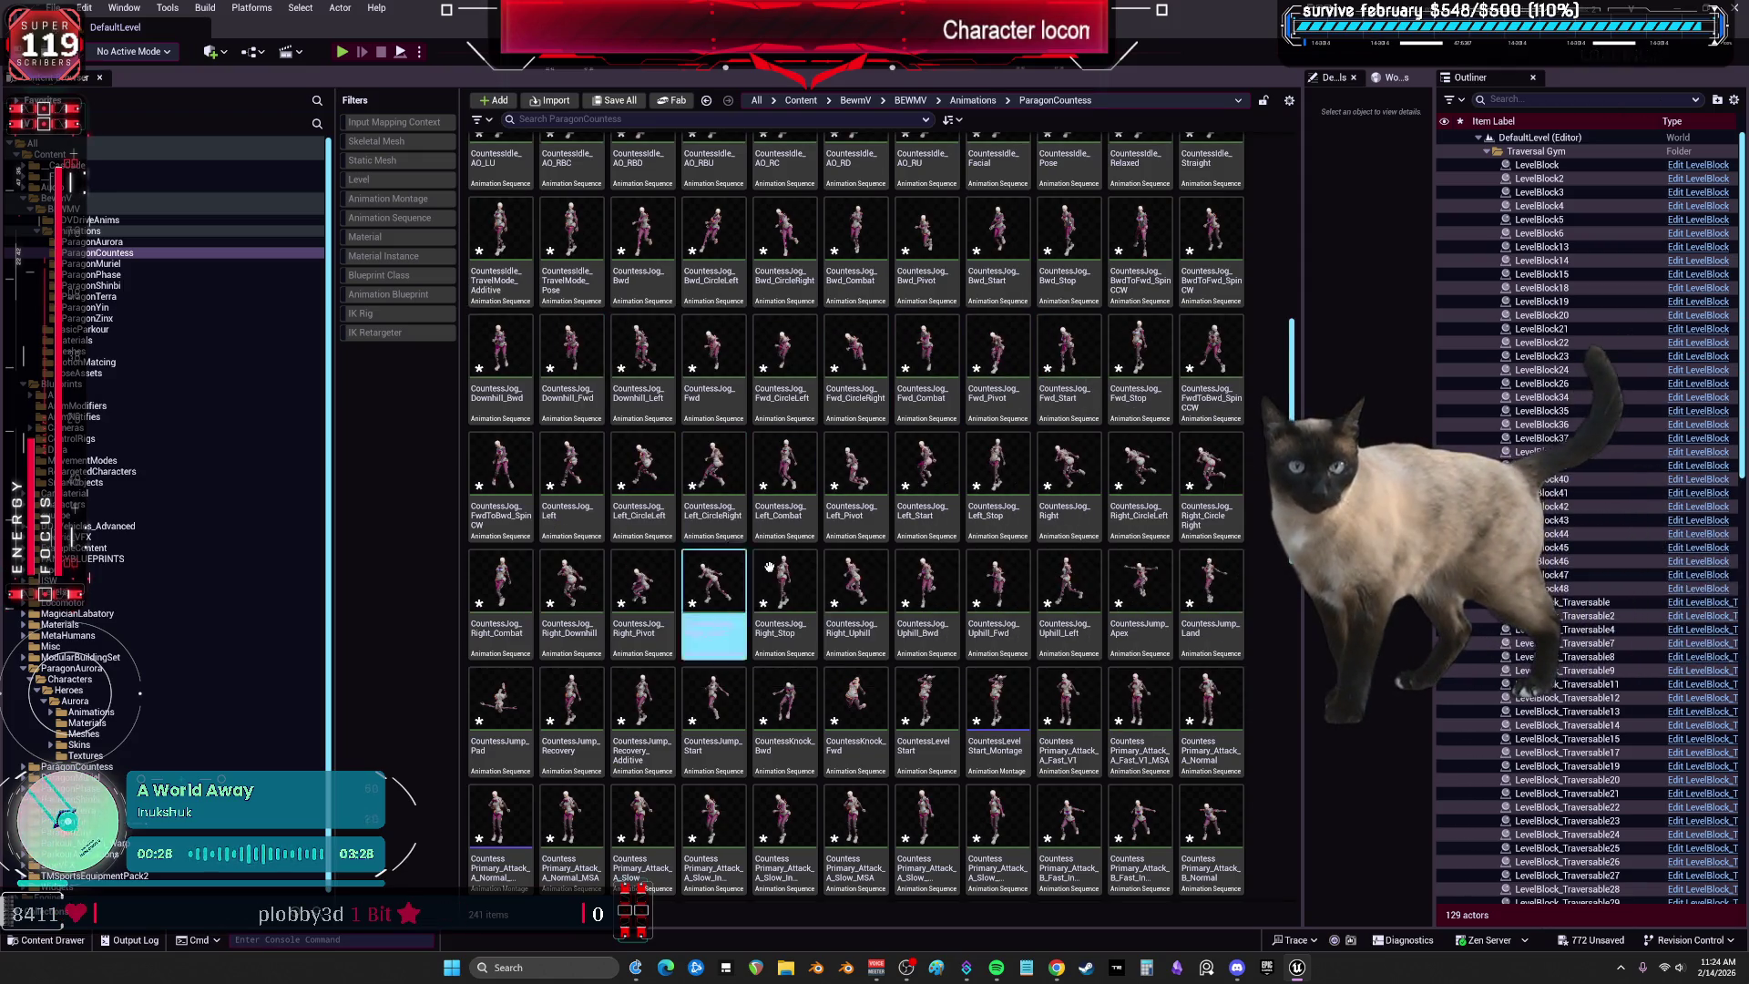
pyautogui.scroll(-5, 997, 638)
pyautogui.moveTo(1013, 662)
pyautogui.scroll(-6, 1007, 669)
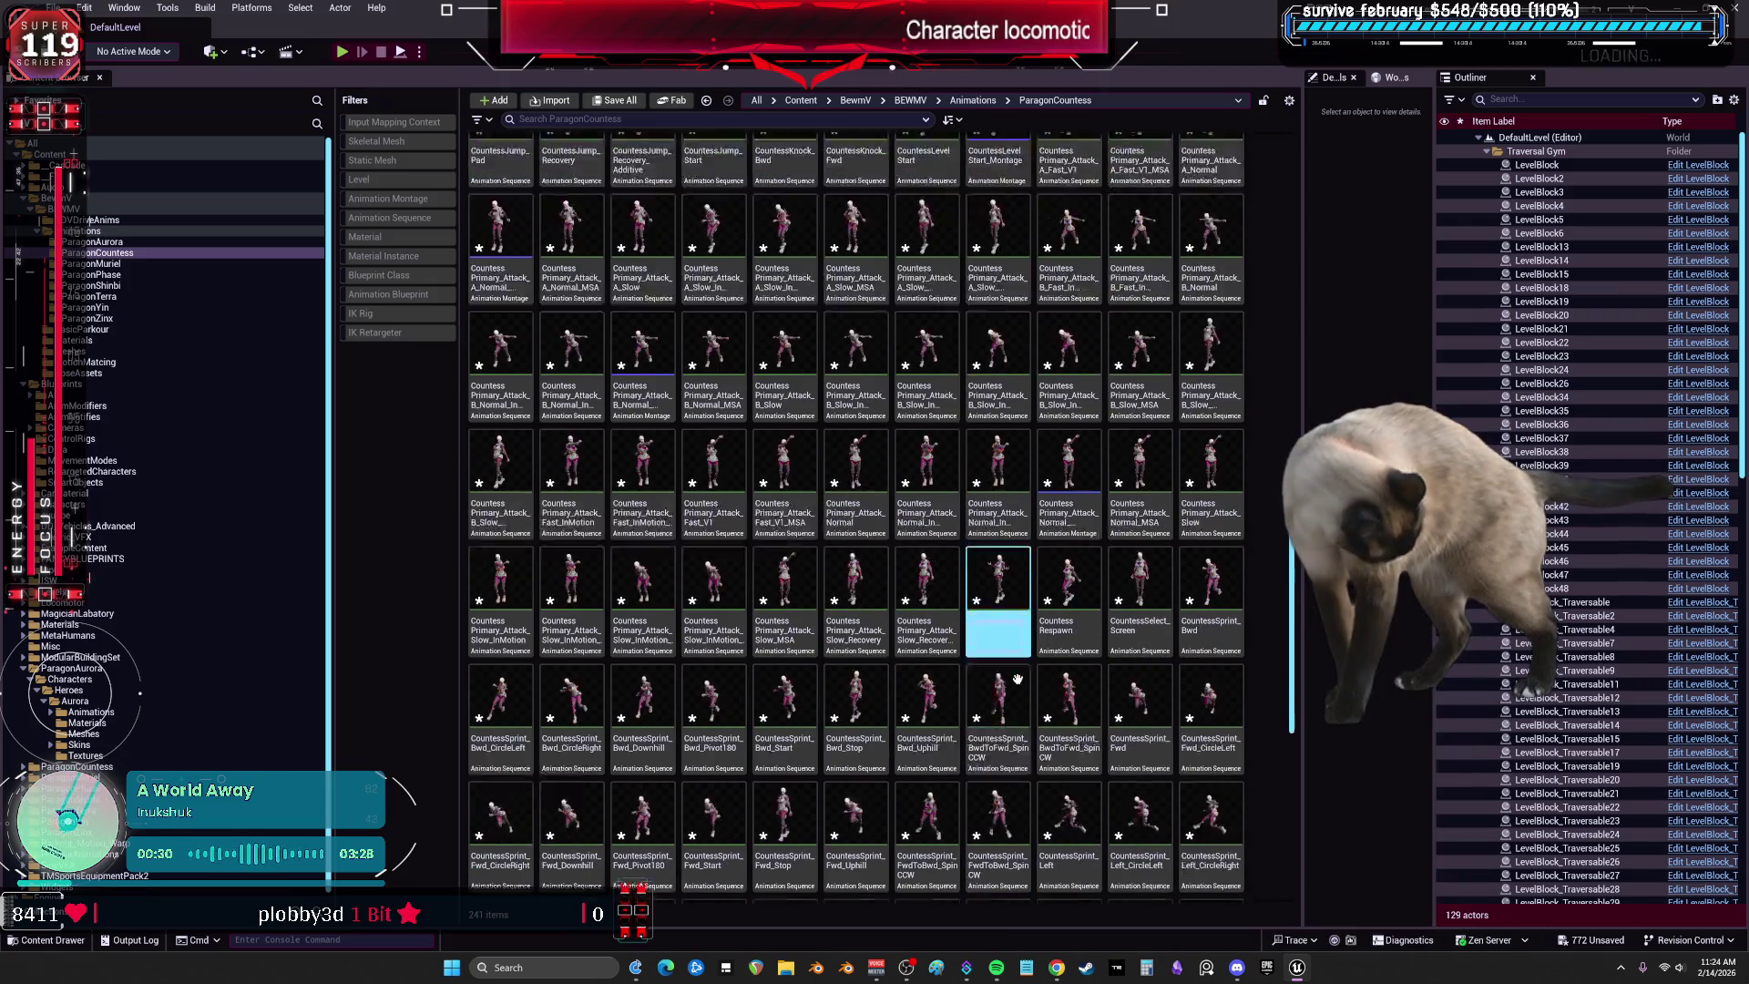
pyautogui.scroll(-2, 1002, 676)
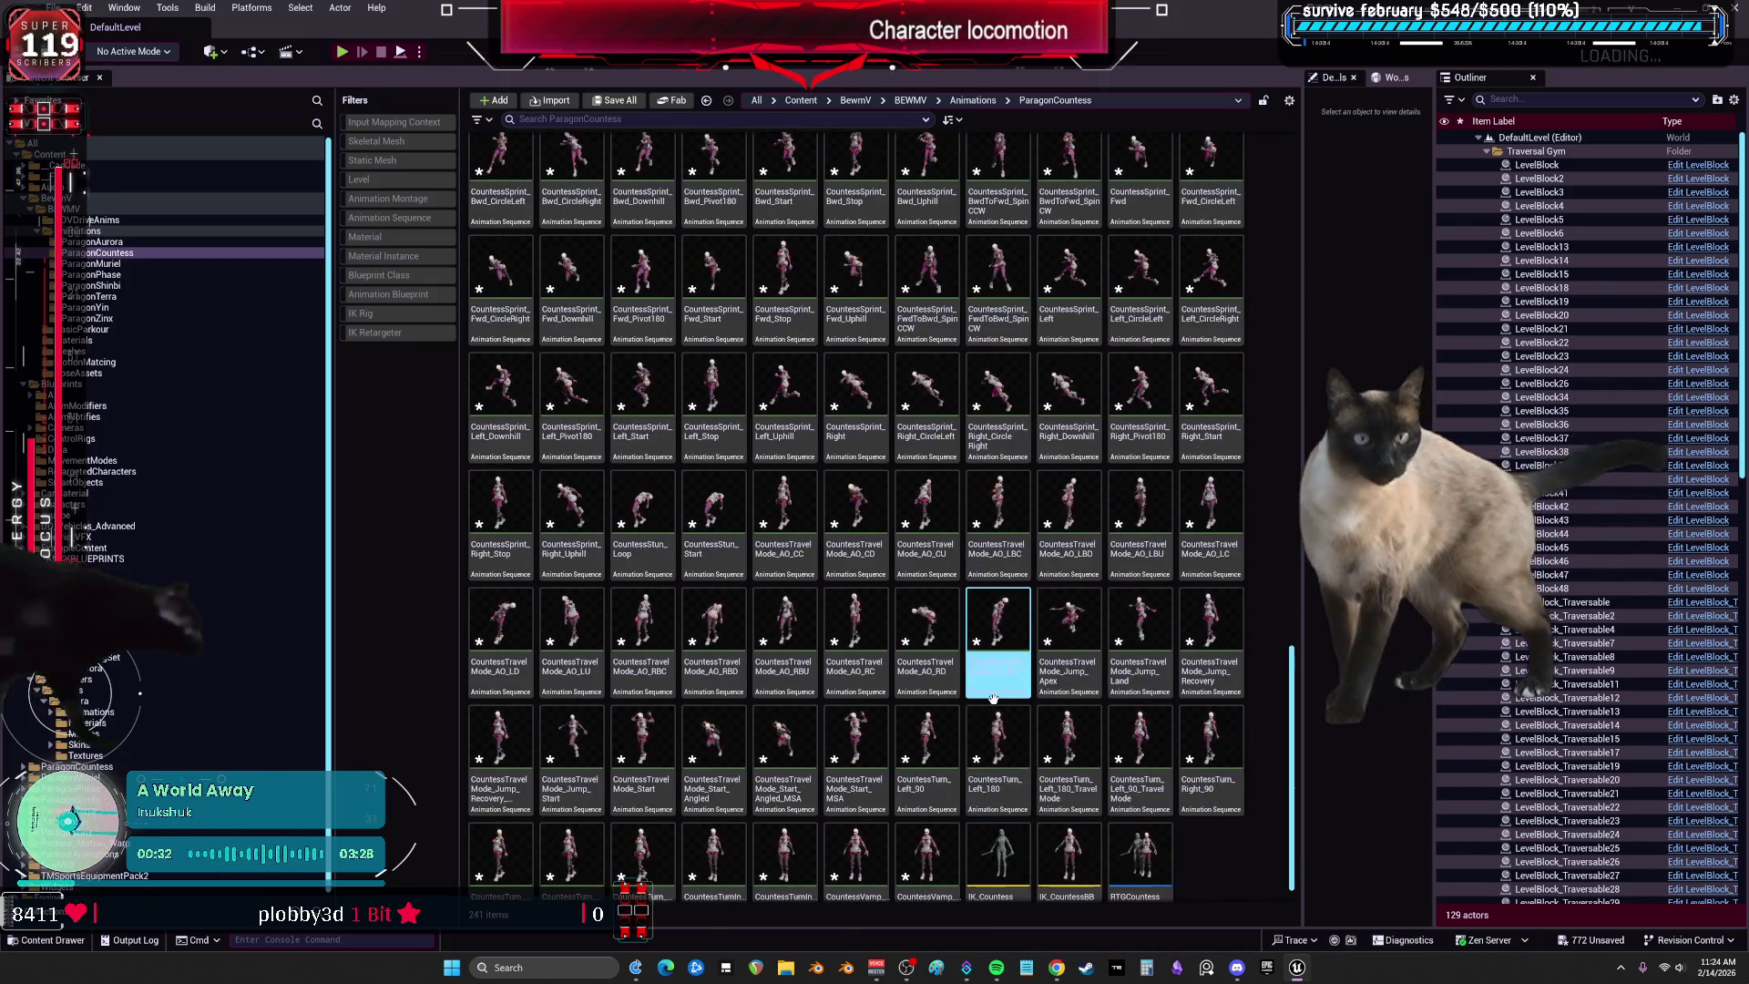
pyautogui.moveTo(996, 707)
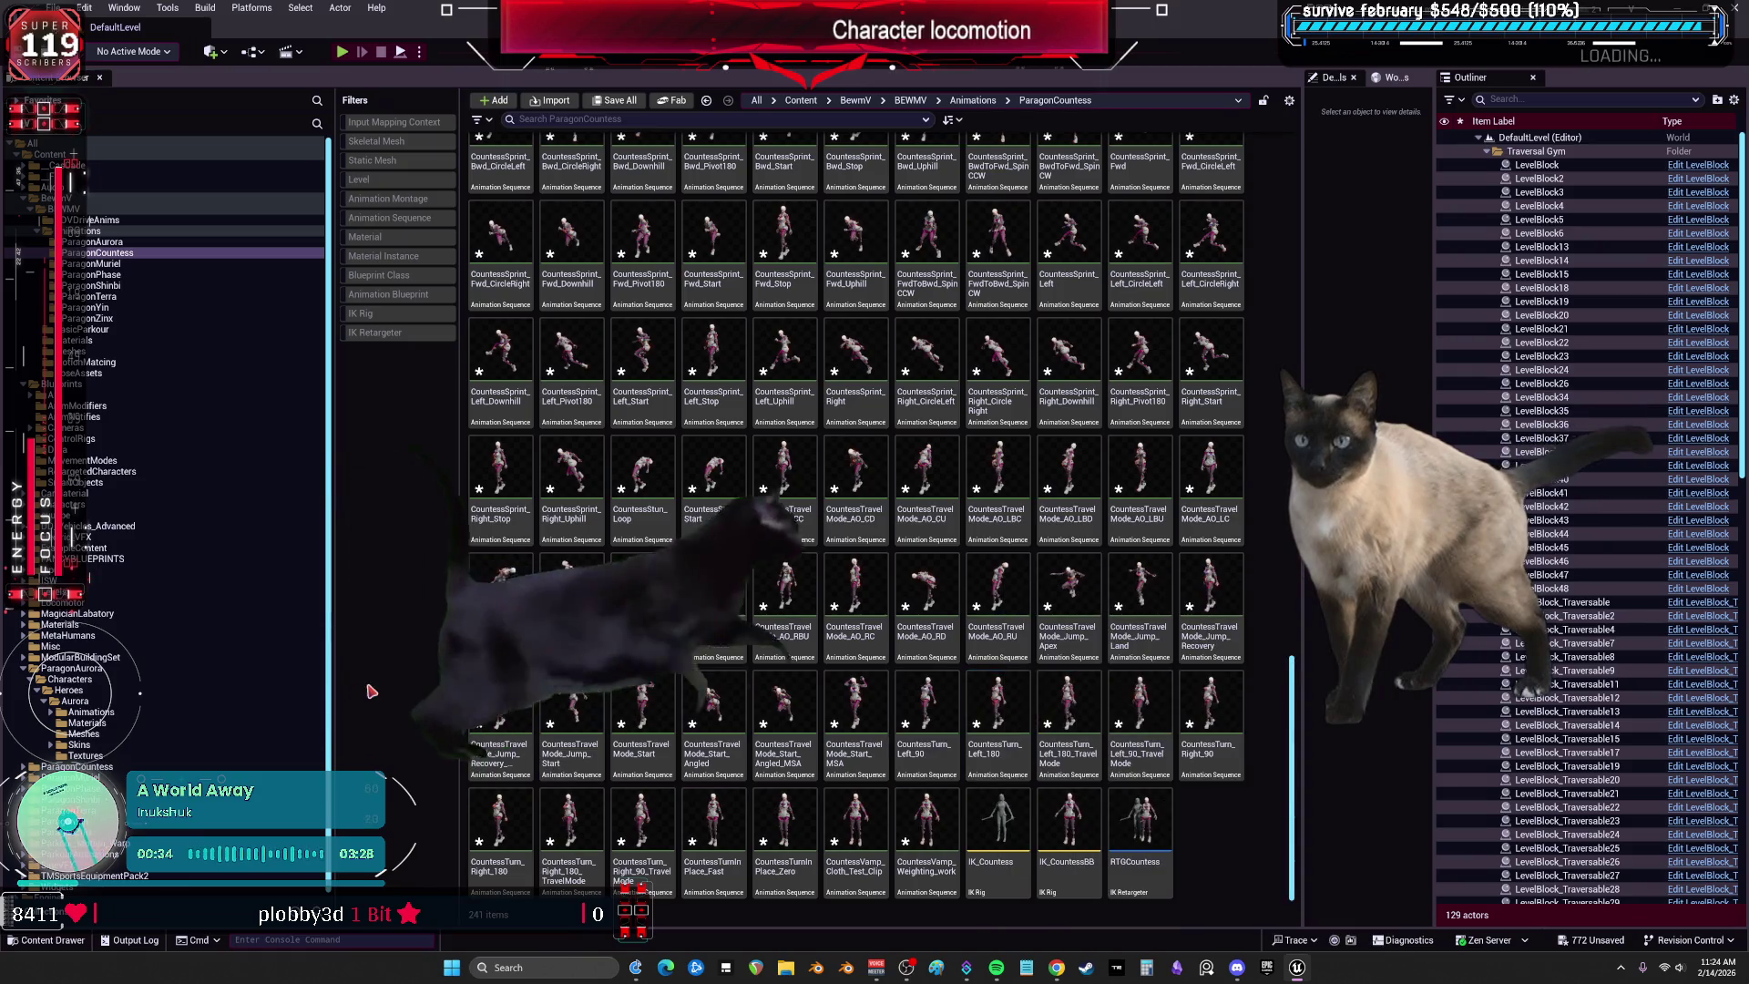
# Step: In ParagonShinbi, delete the leftover RTGMuriel retargeter
pyautogui.click(117, 298)
pyautogui.click(119, 287)
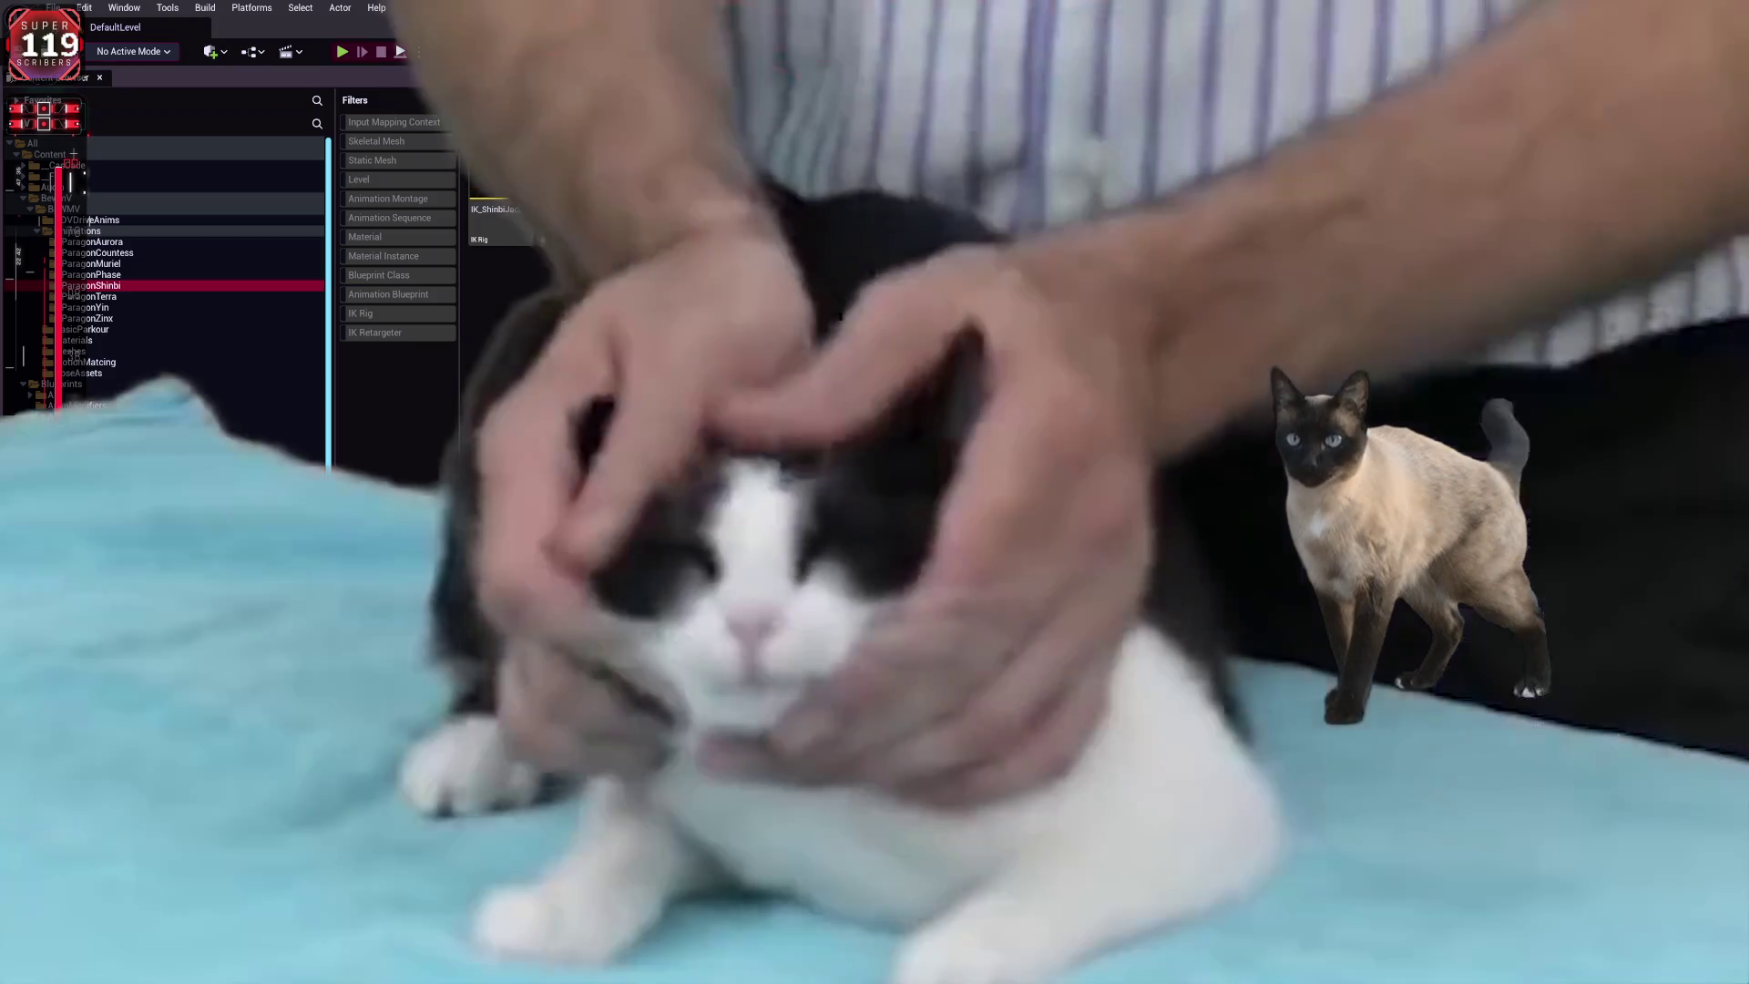
pyautogui.click(707, 244)
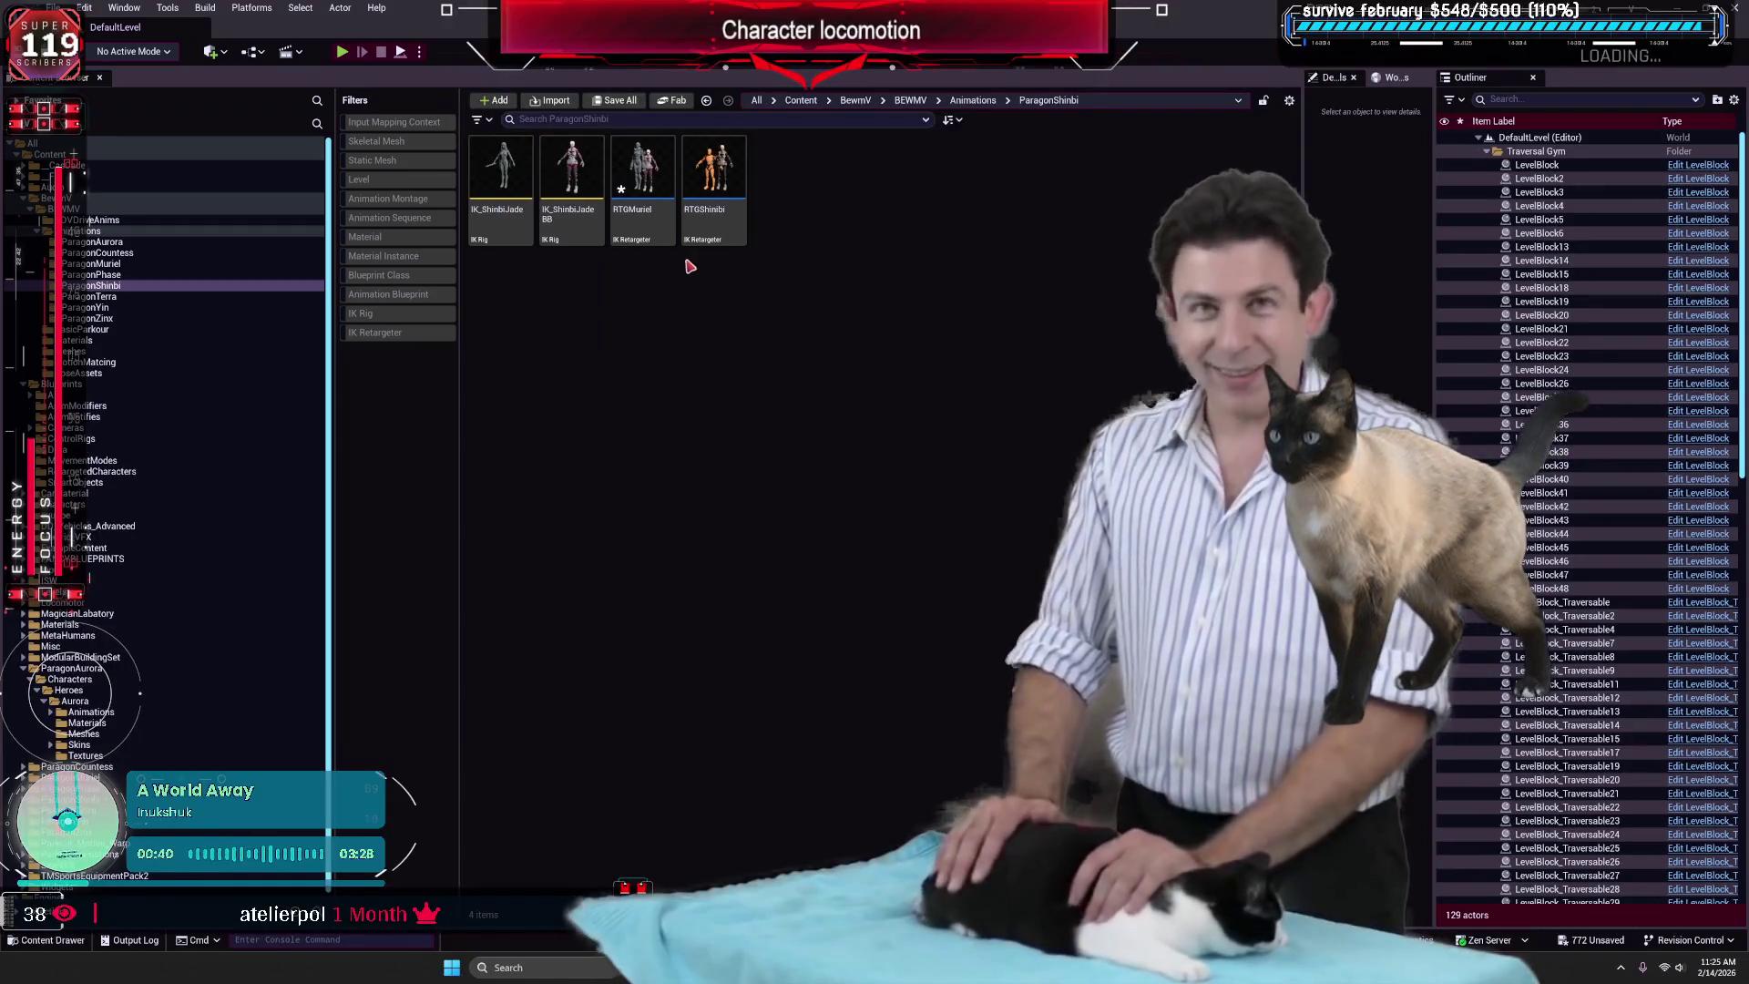
pyautogui.click(643, 223)
pyautogui.press('Delete')
pyautogui.press('Return')
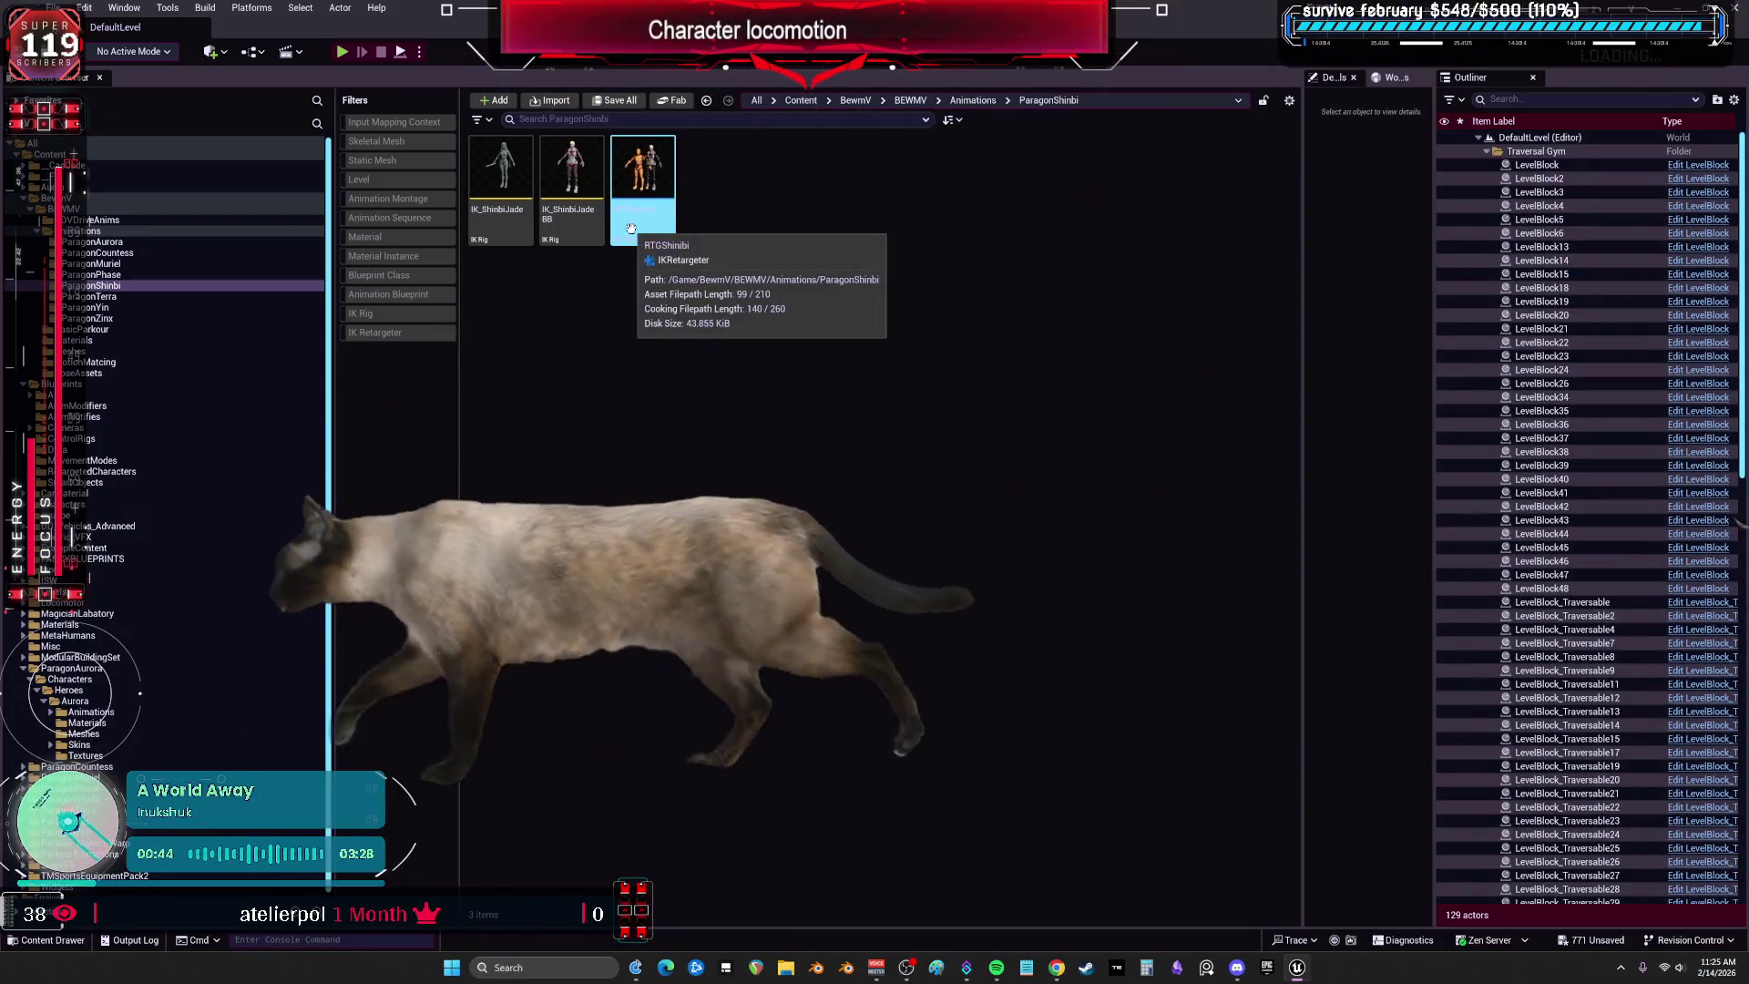
# Step: Open RTGShinbi and assign IK_ShinbiJade as the source IK rig
pyautogui.doubleClick(631, 228)
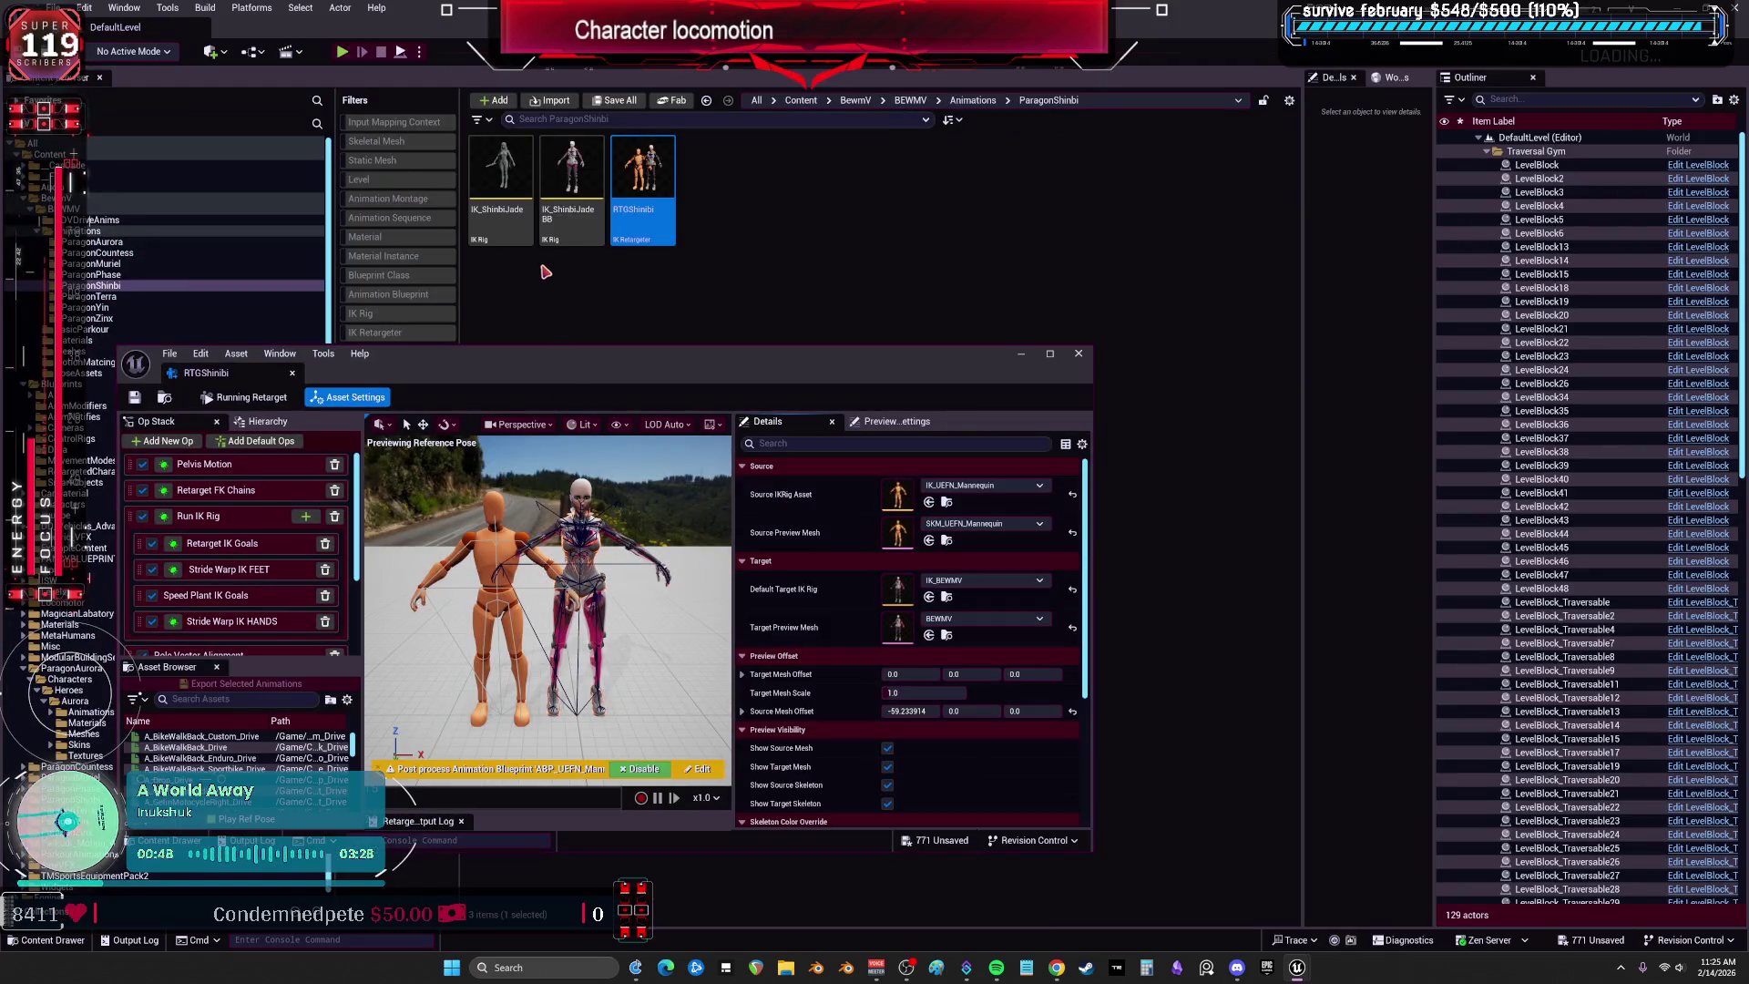
pyautogui.press('Return')
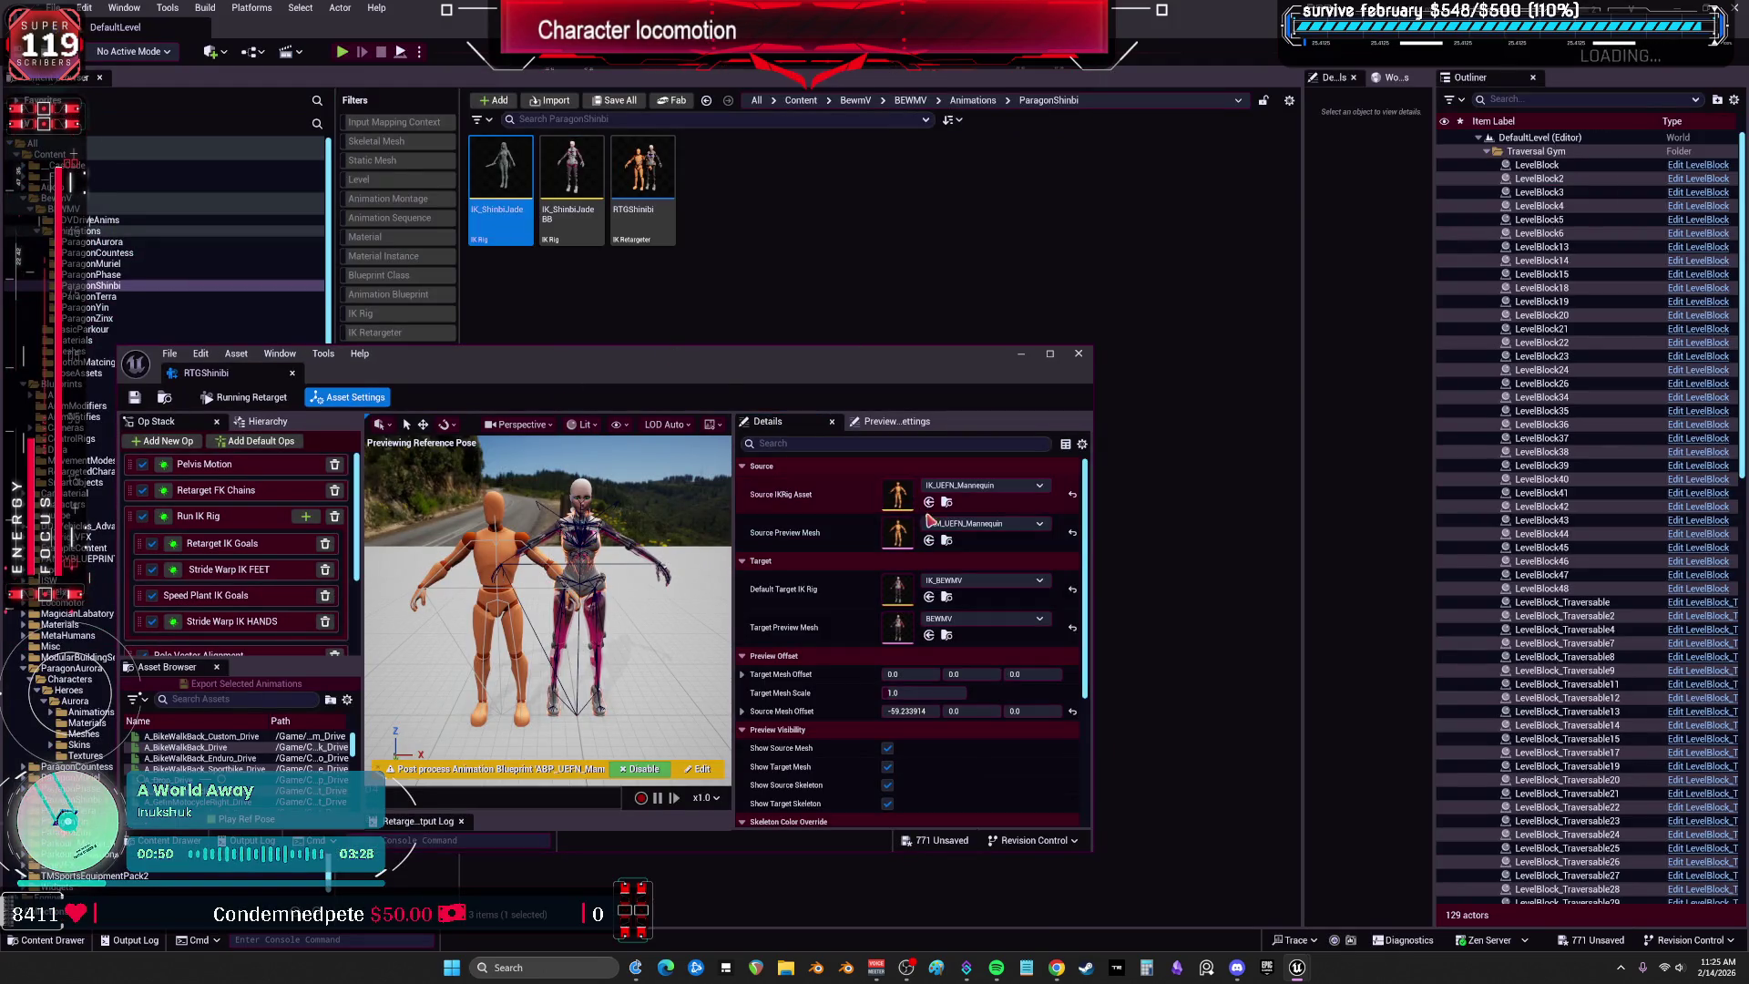
pyautogui.click(928, 501)
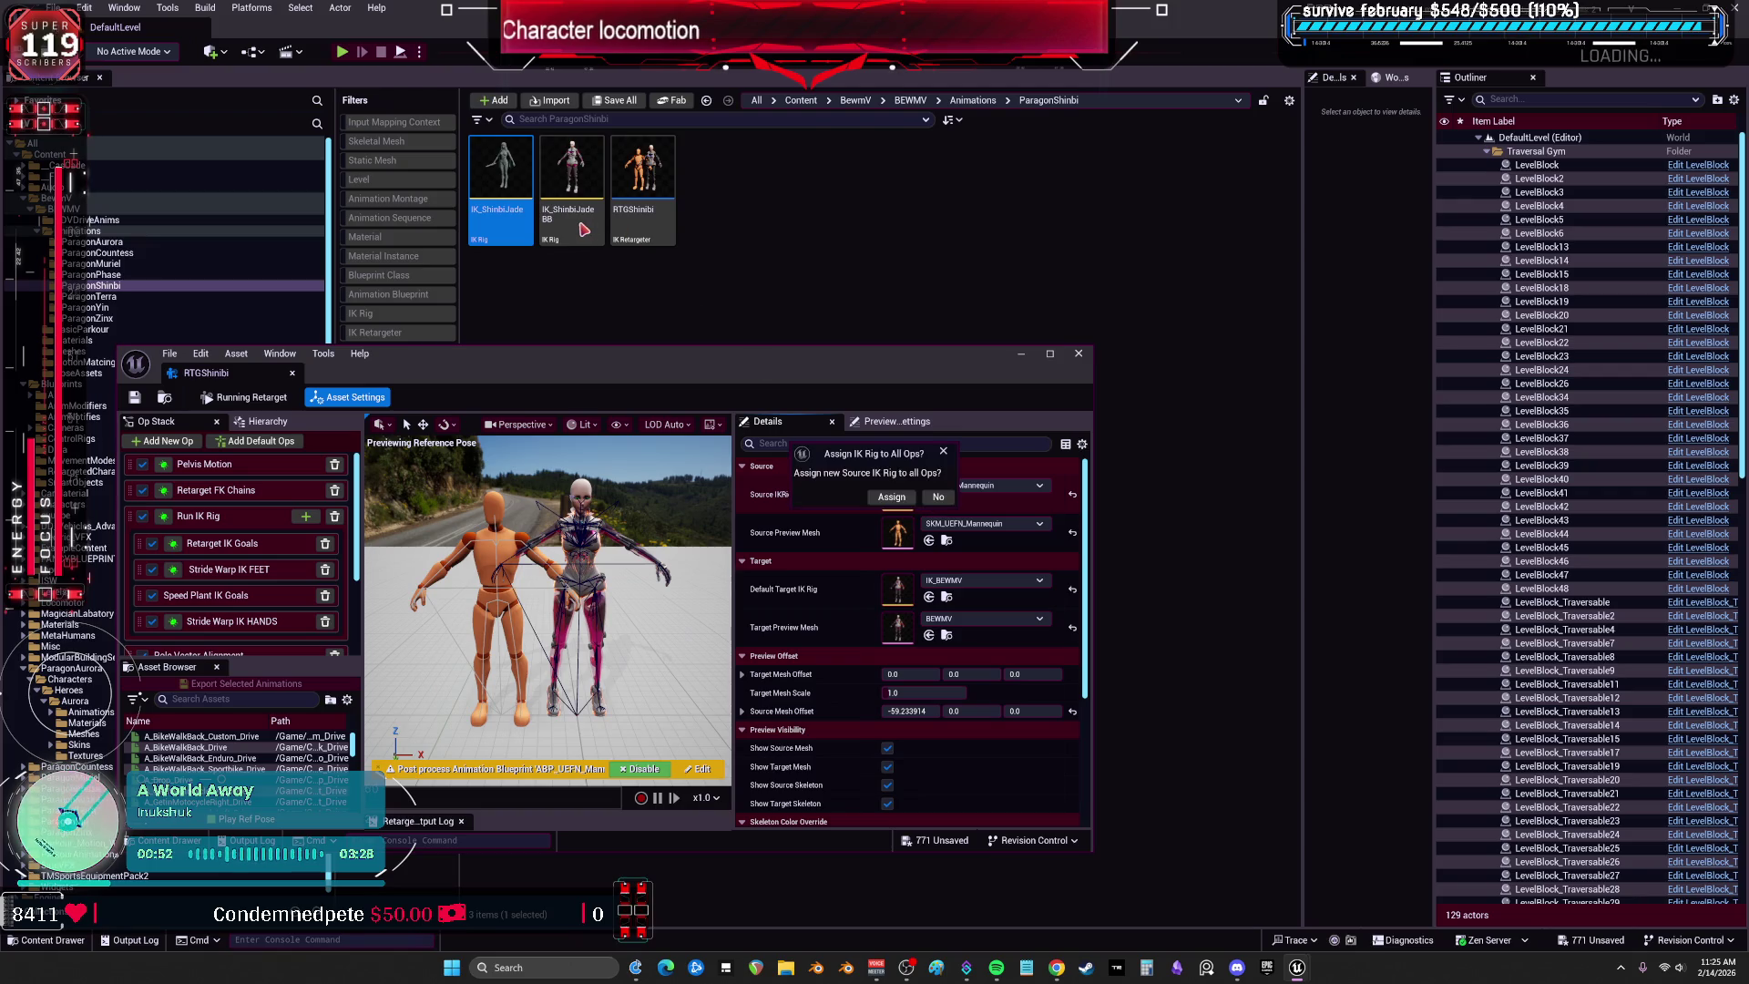
pyautogui.click(939, 497)
# Step: Assign IK_ShinbiJadeBB as the default target IK rig and maximize the retargeter editor
pyautogui.click(583, 219)
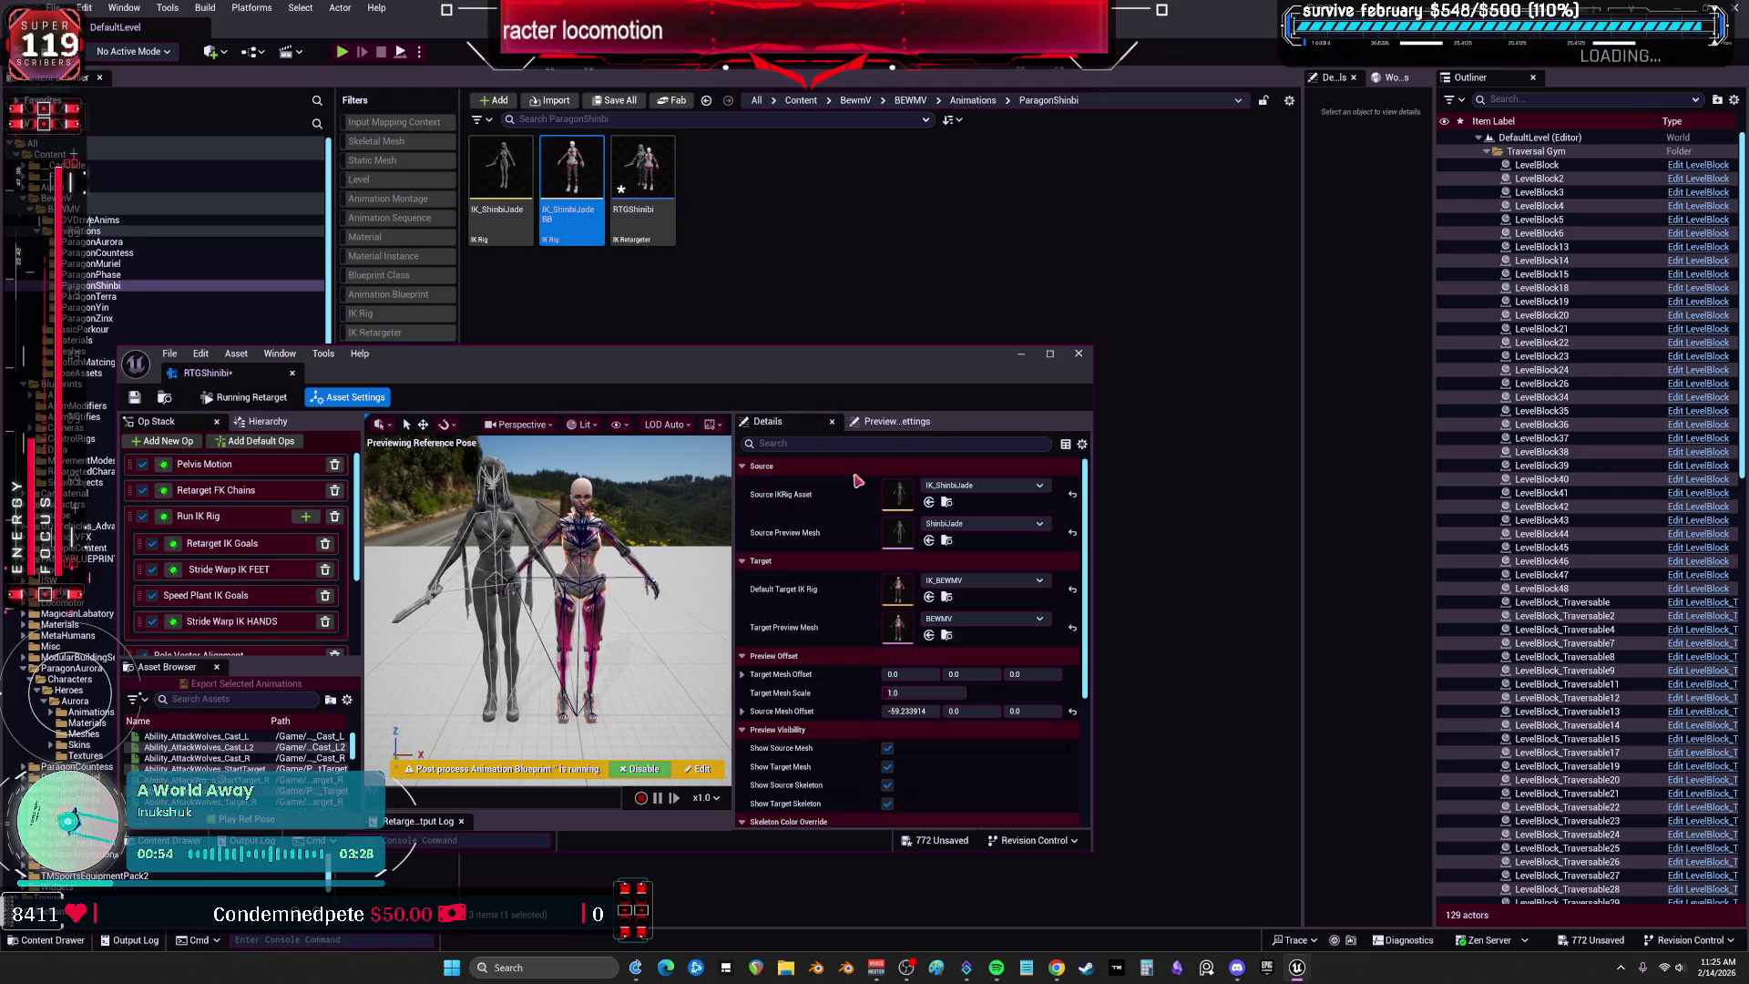
pyautogui.click(929, 598)
pyautogui.click(938, 496)
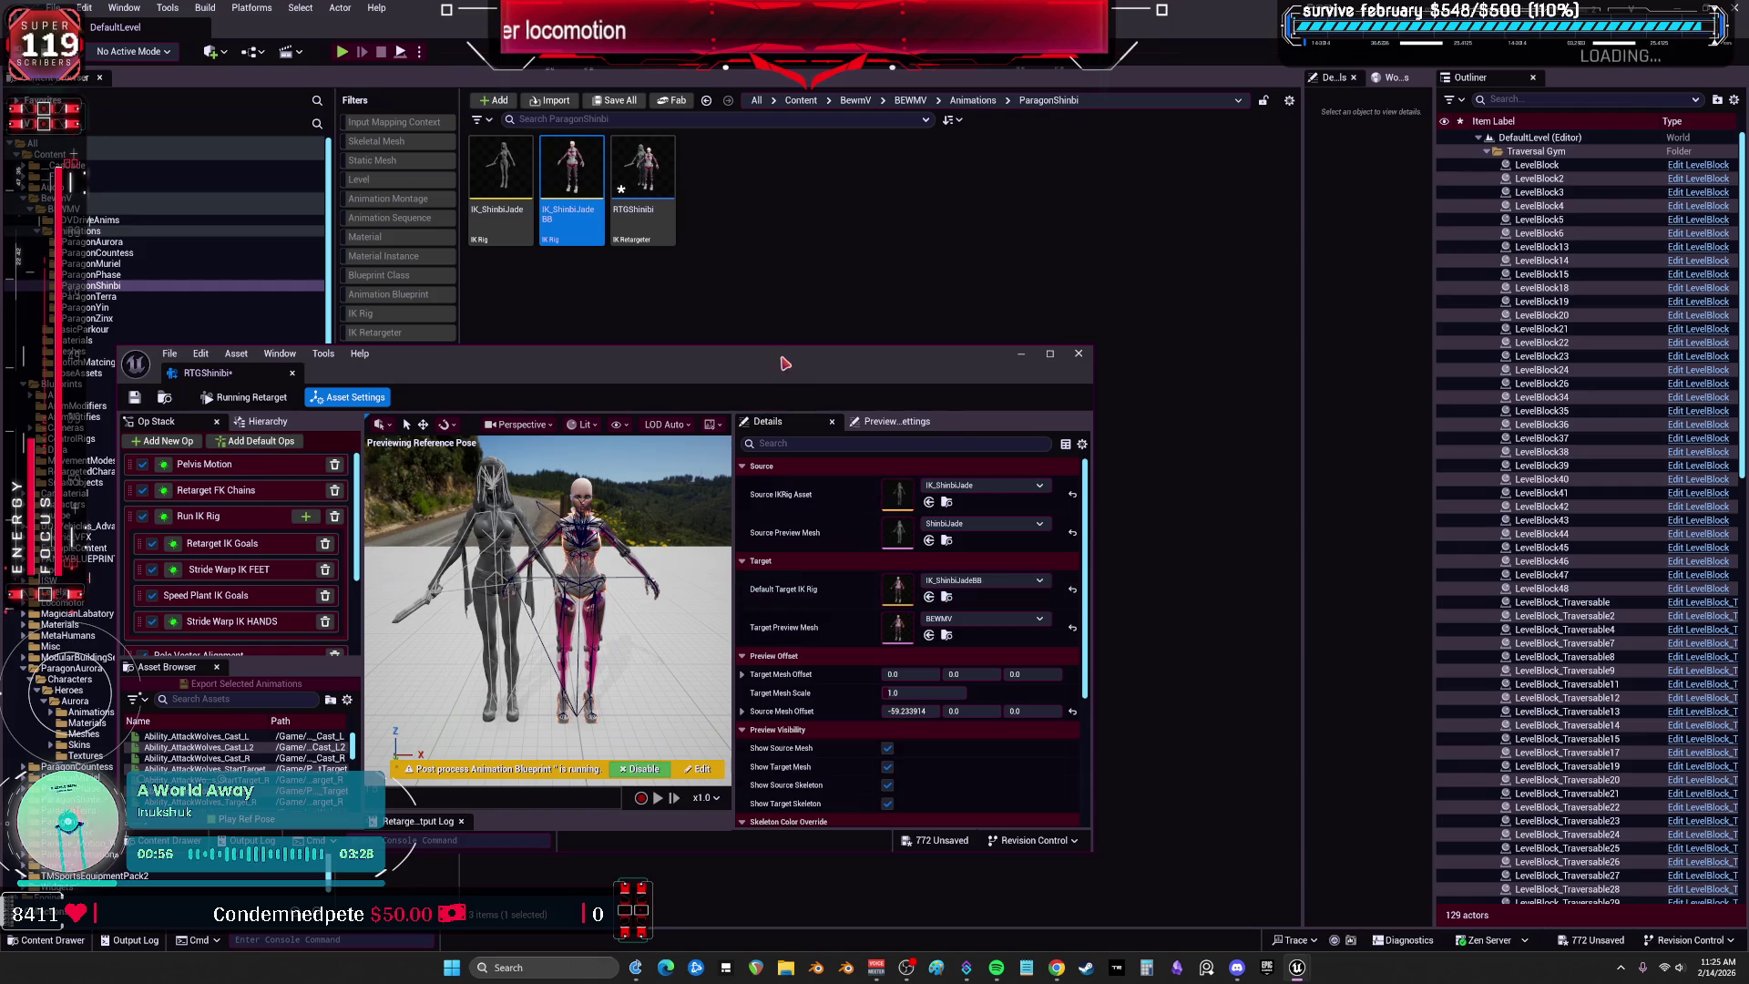
pyautogui.doubleClick(832, 355)
pyautogui.click(152, 76)
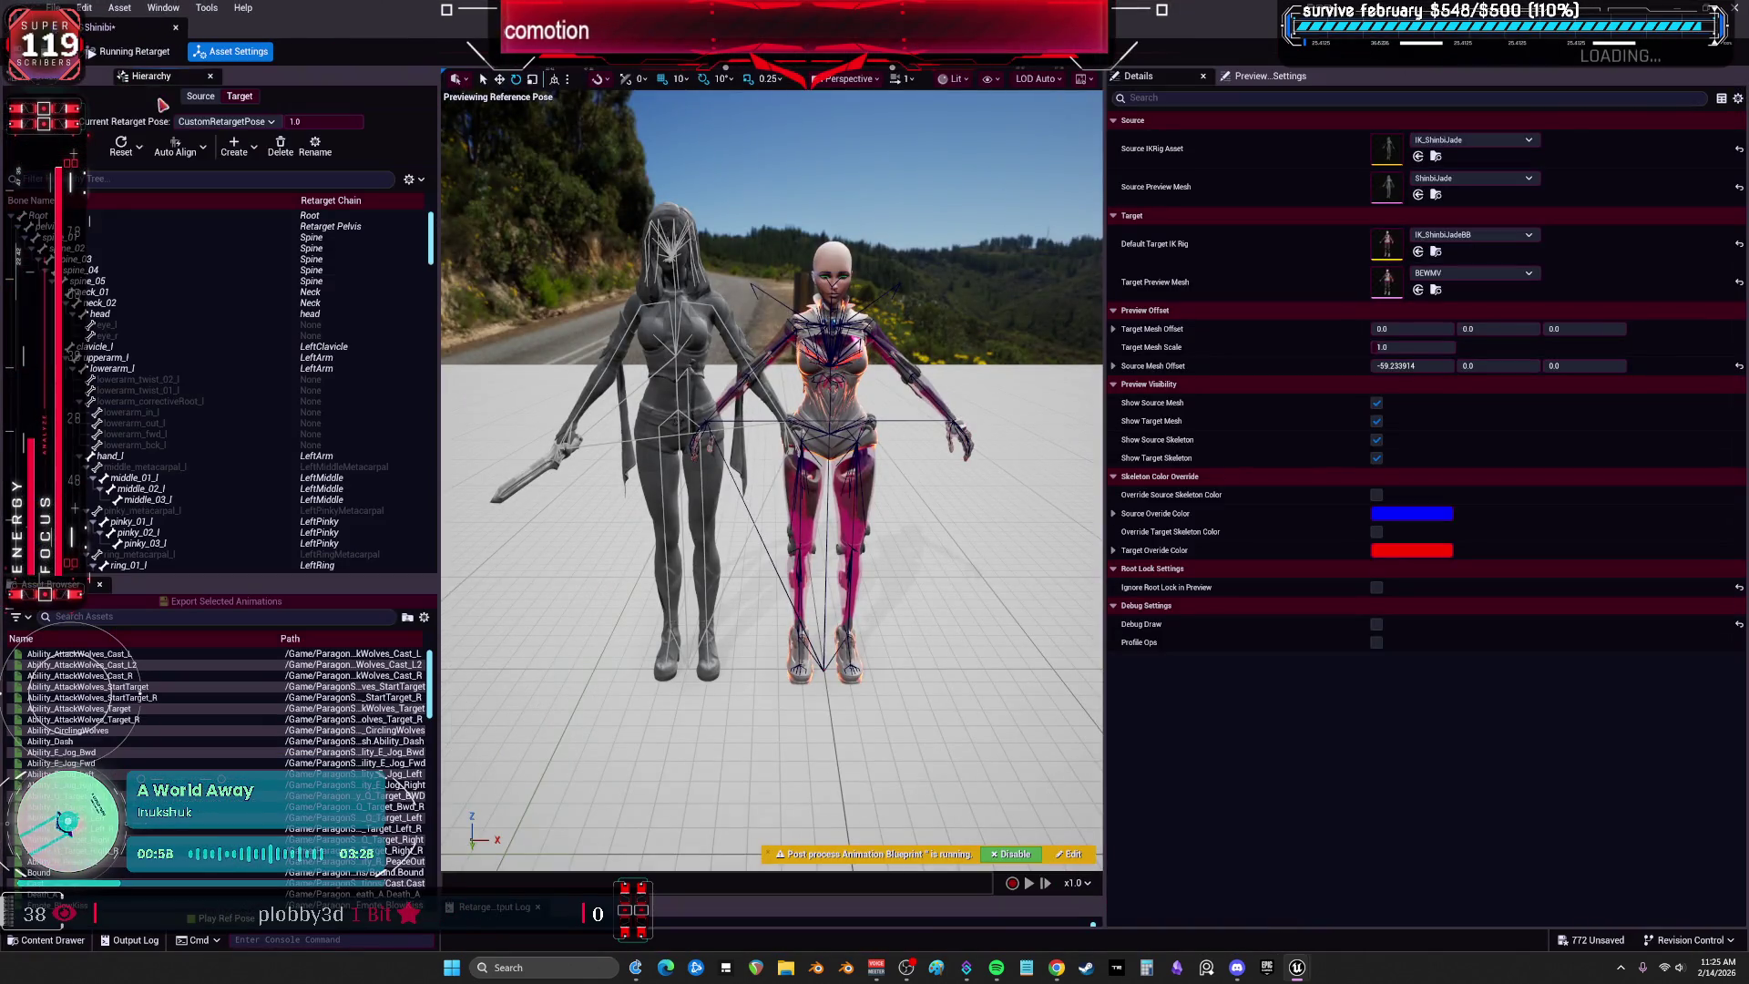
# Step: Create a new retarget pose named PoseShinbi and reset all its bones
pyautogui.click(249, 155)
pyautogui.click(291, 191)
pyautogui.write('PoseShinbi')
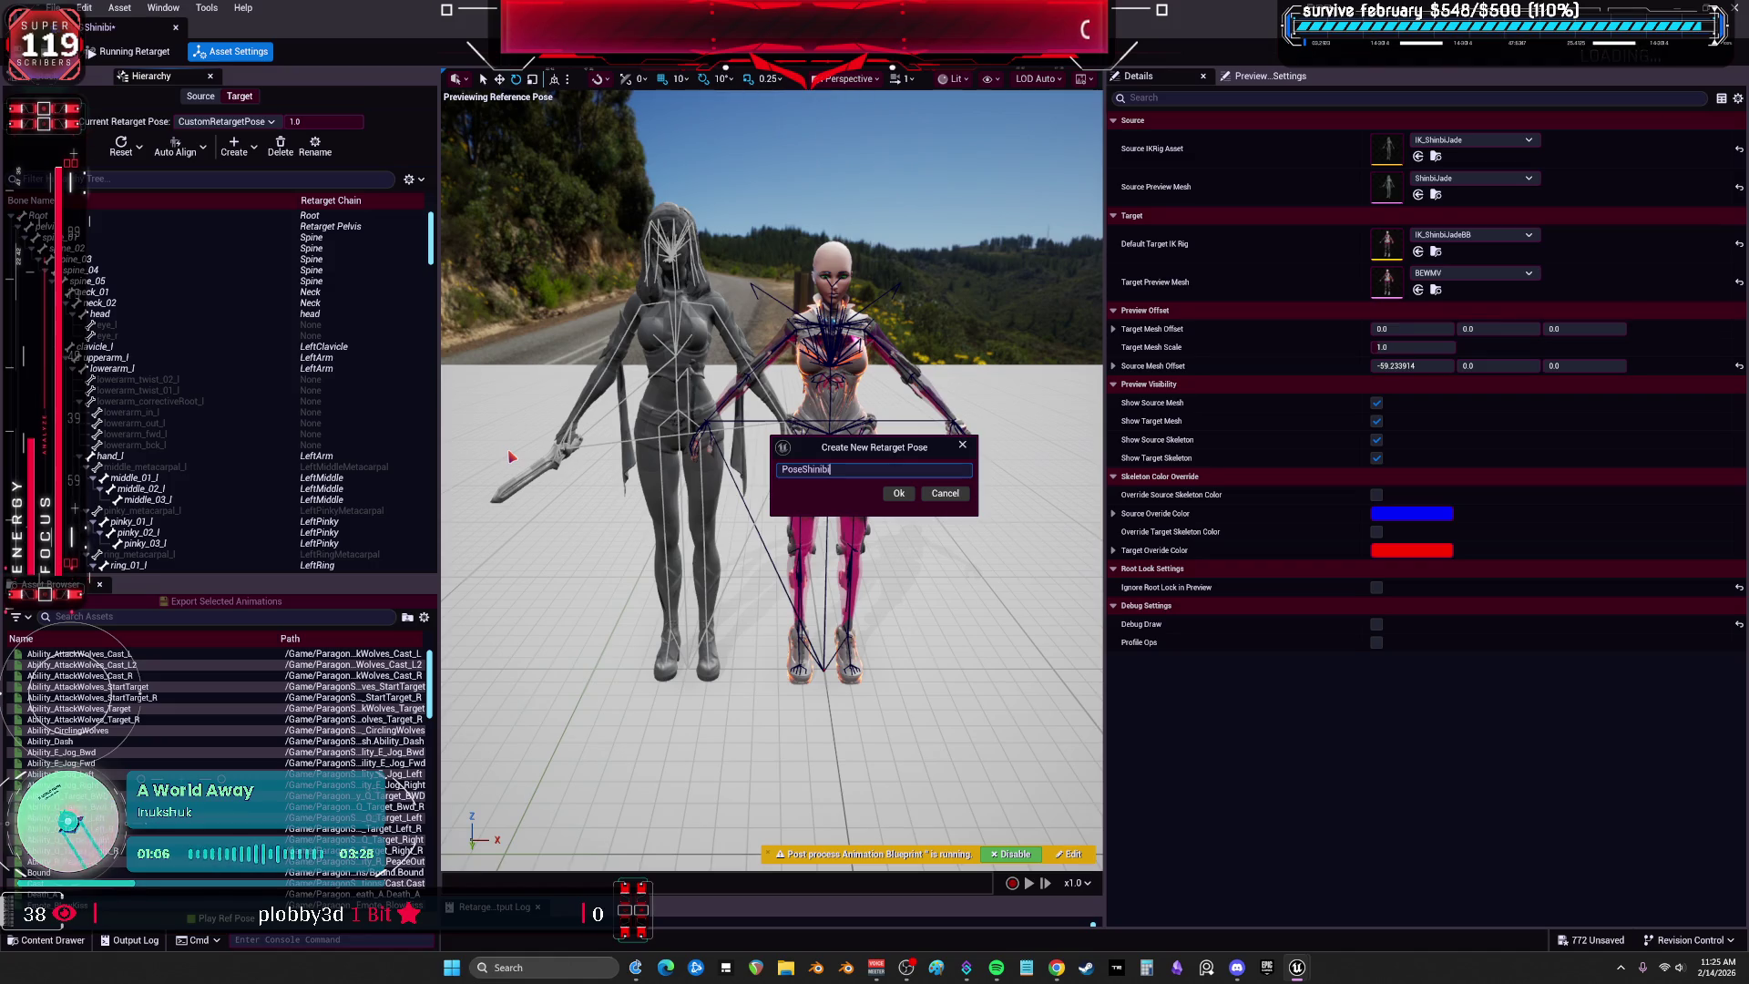
pyautogui.click(899, 494)
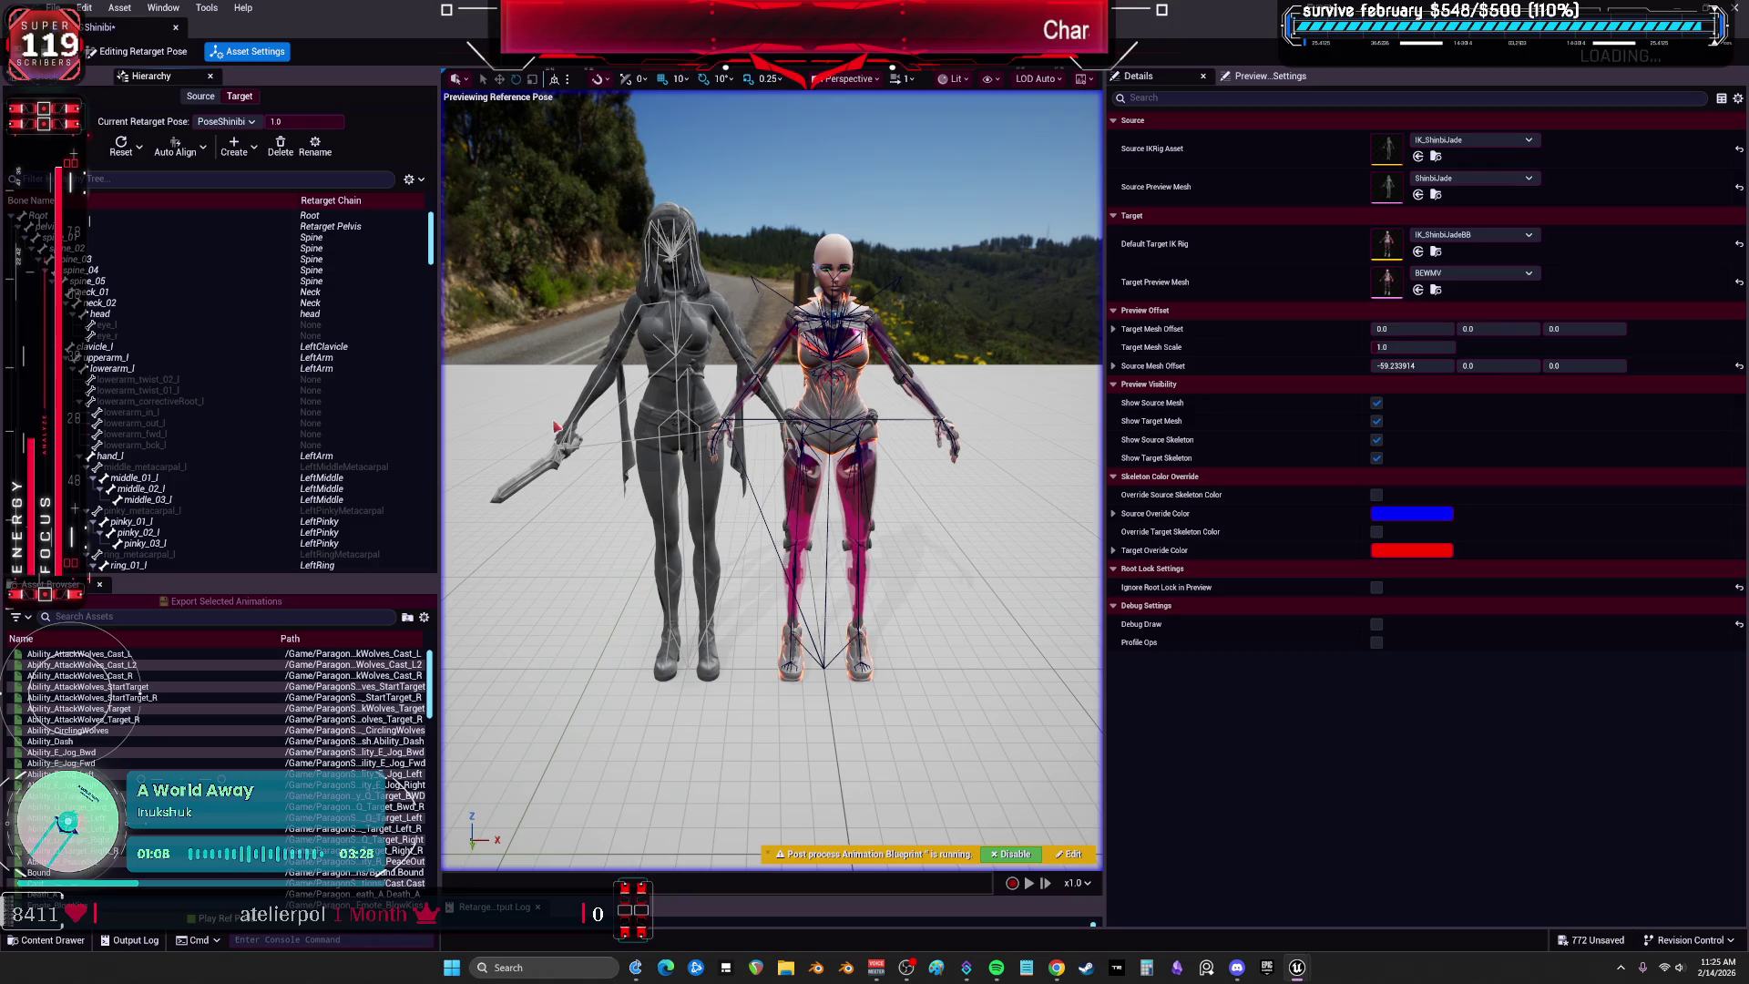
pyautogui.click(170, 201)
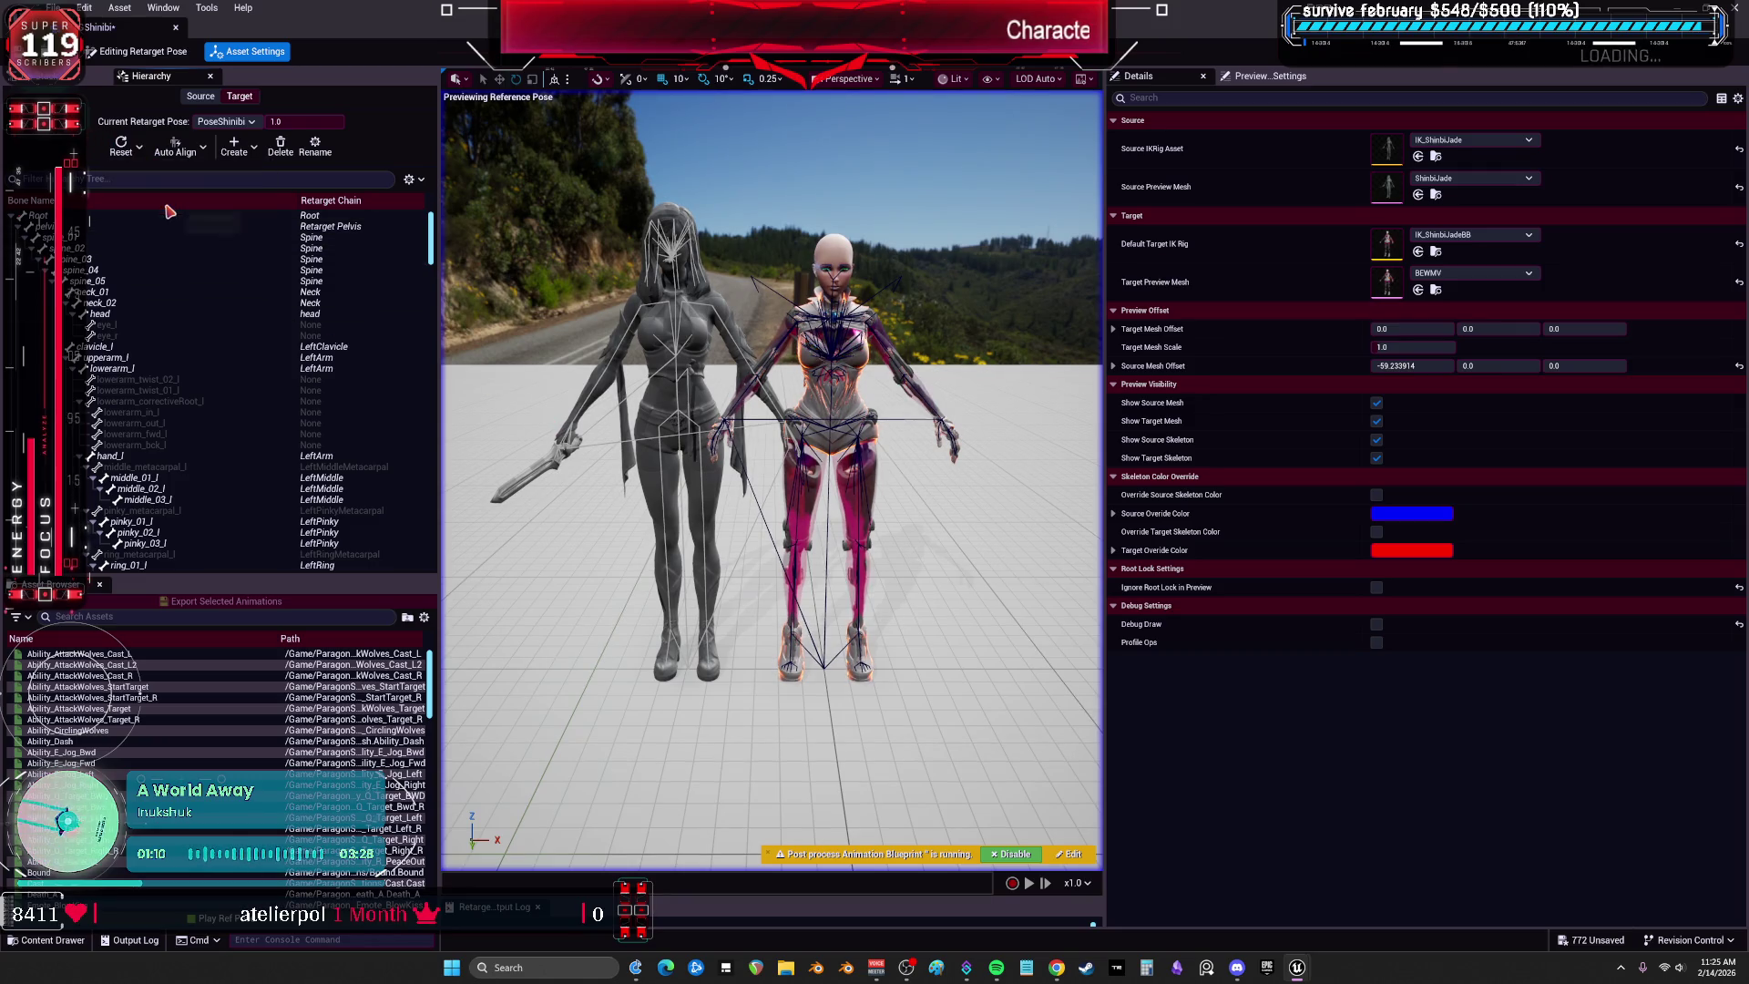
# Step: Select spine_05 and the left upper arm, lower arm and hand bones
pyautogui.scroll(5, 770, 481)
pyautogui.click(751, 314)
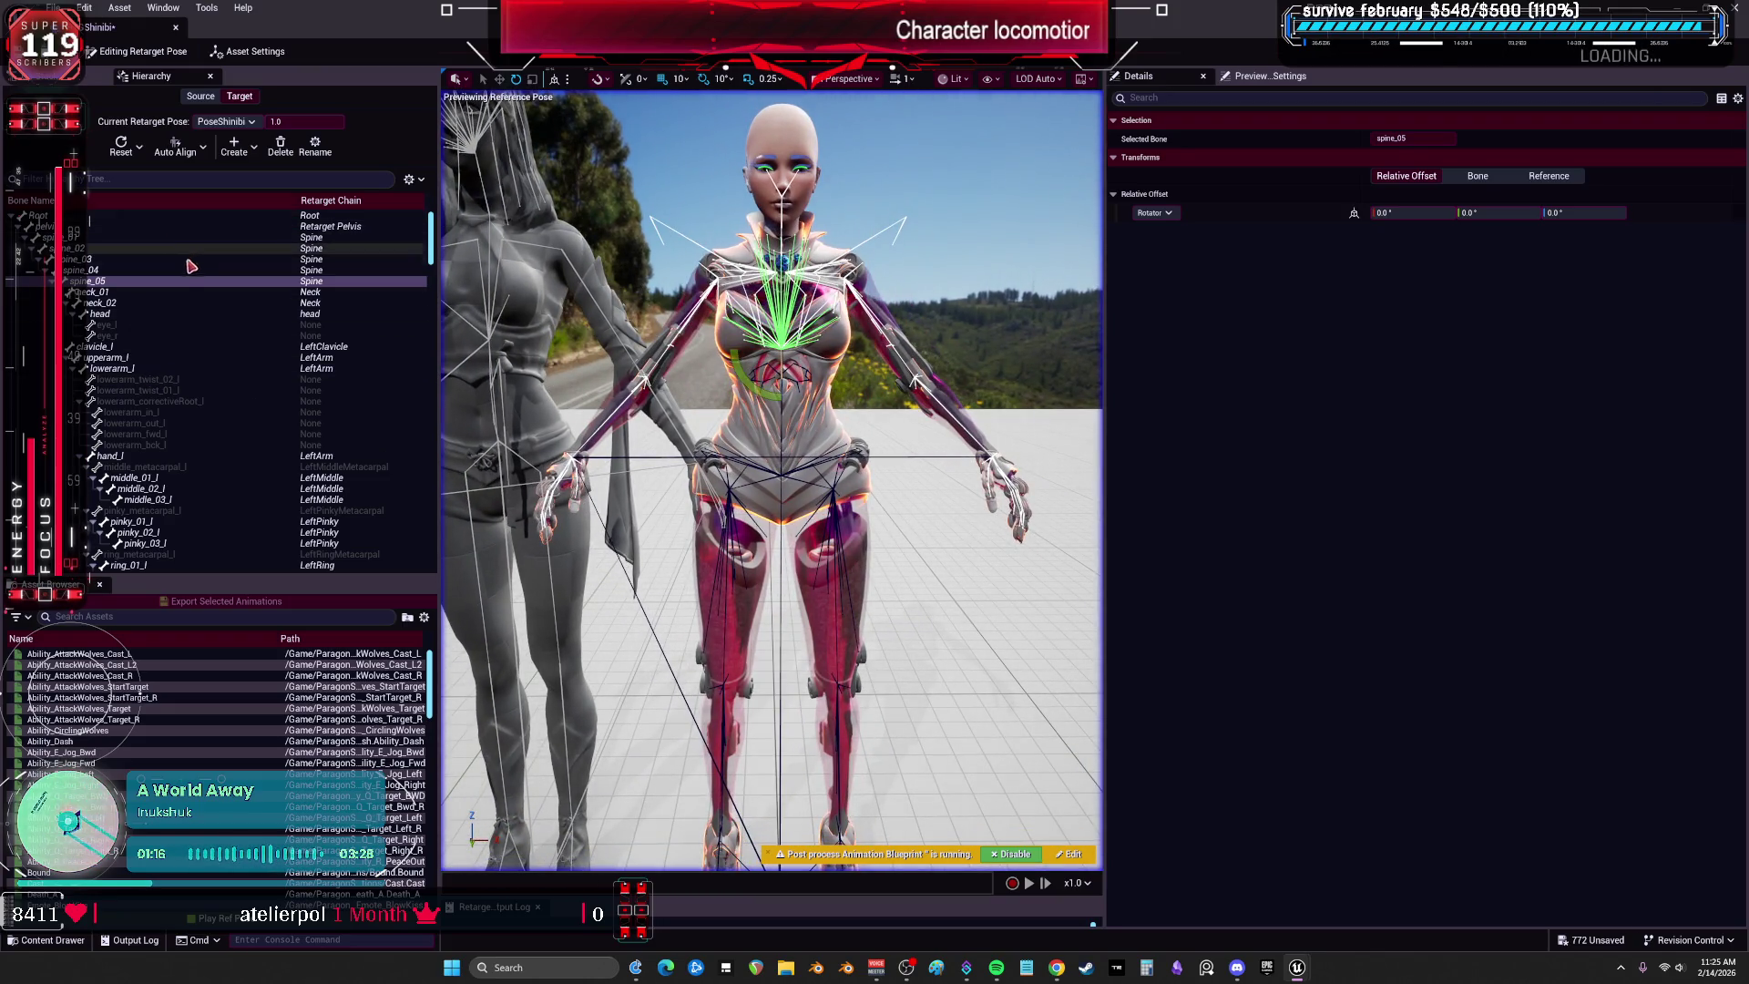
pyautogui.click(175, 358)
pyautogui.keyDown('ctrl'); pyautogui.click(175, 369); pyautogui.keyUp('ctrl')
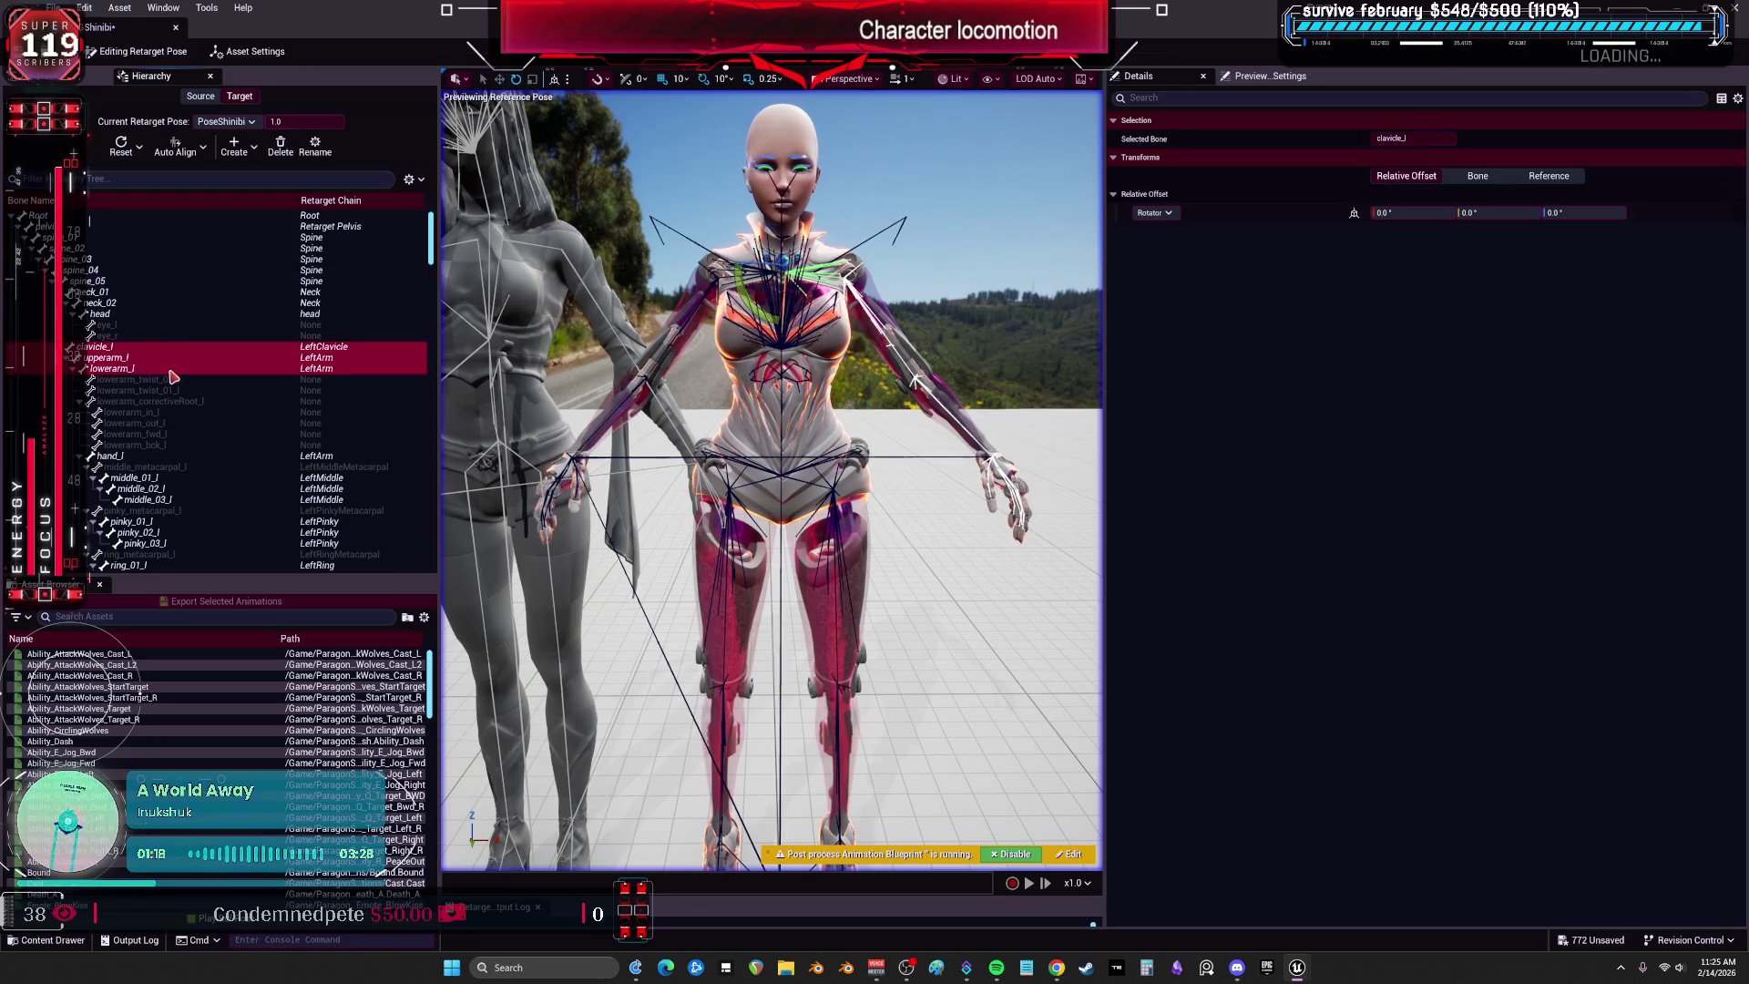
pyautogui.keyDown('ctrl'); pyautogui.click(201, 455); pyautogui.keyUp('ctrl')
pyautogui.scroll(-5, 206, 472)
pyautogui.scroll(-8, 206, 472)
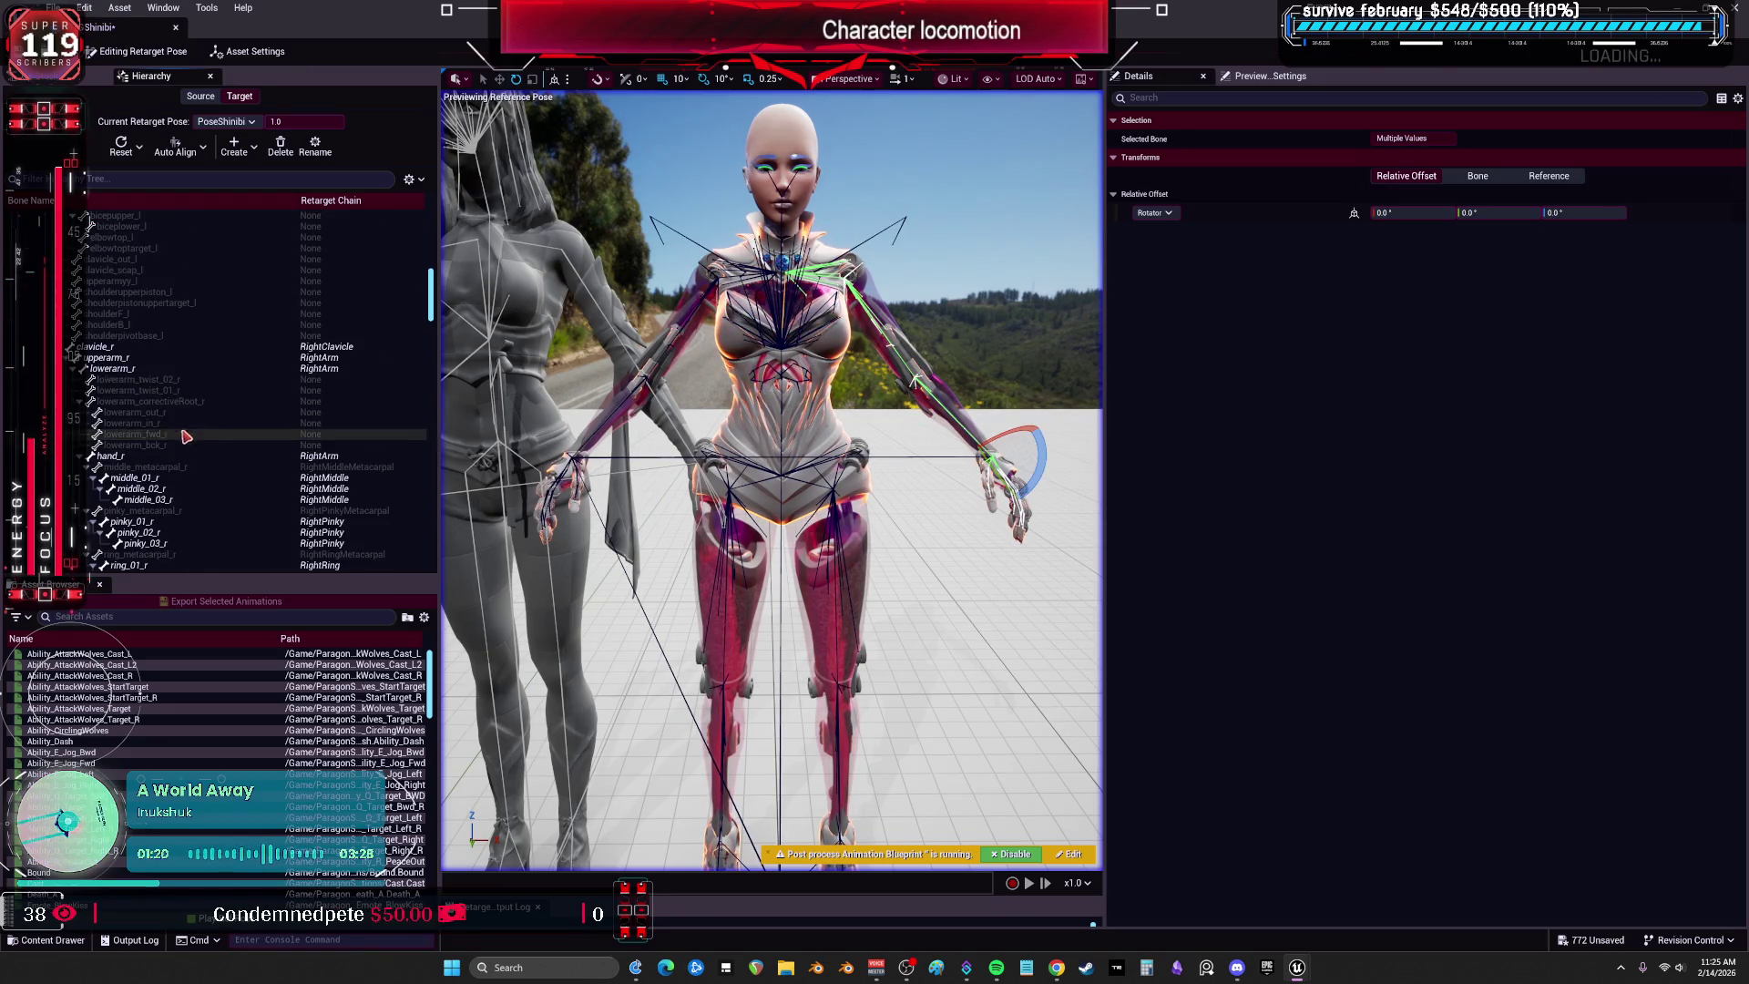
pyautogui.scroll(-10, 109, 357)
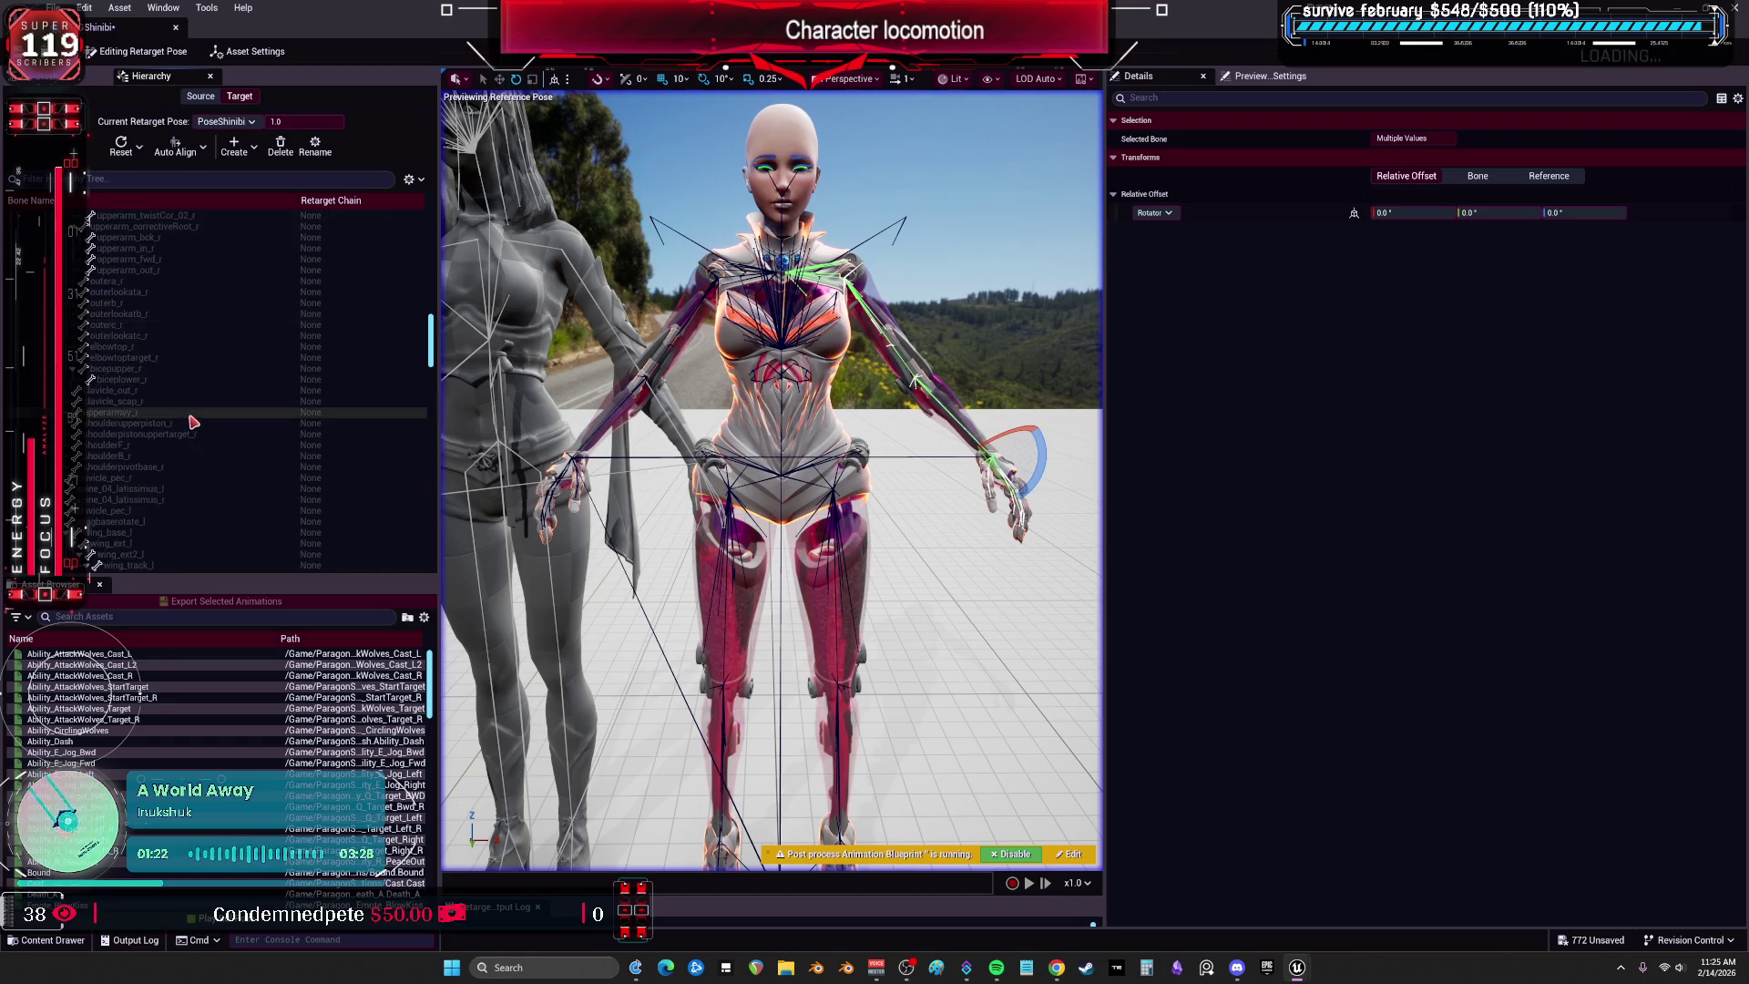
pyautogui.scroll(-10, 192, 414)
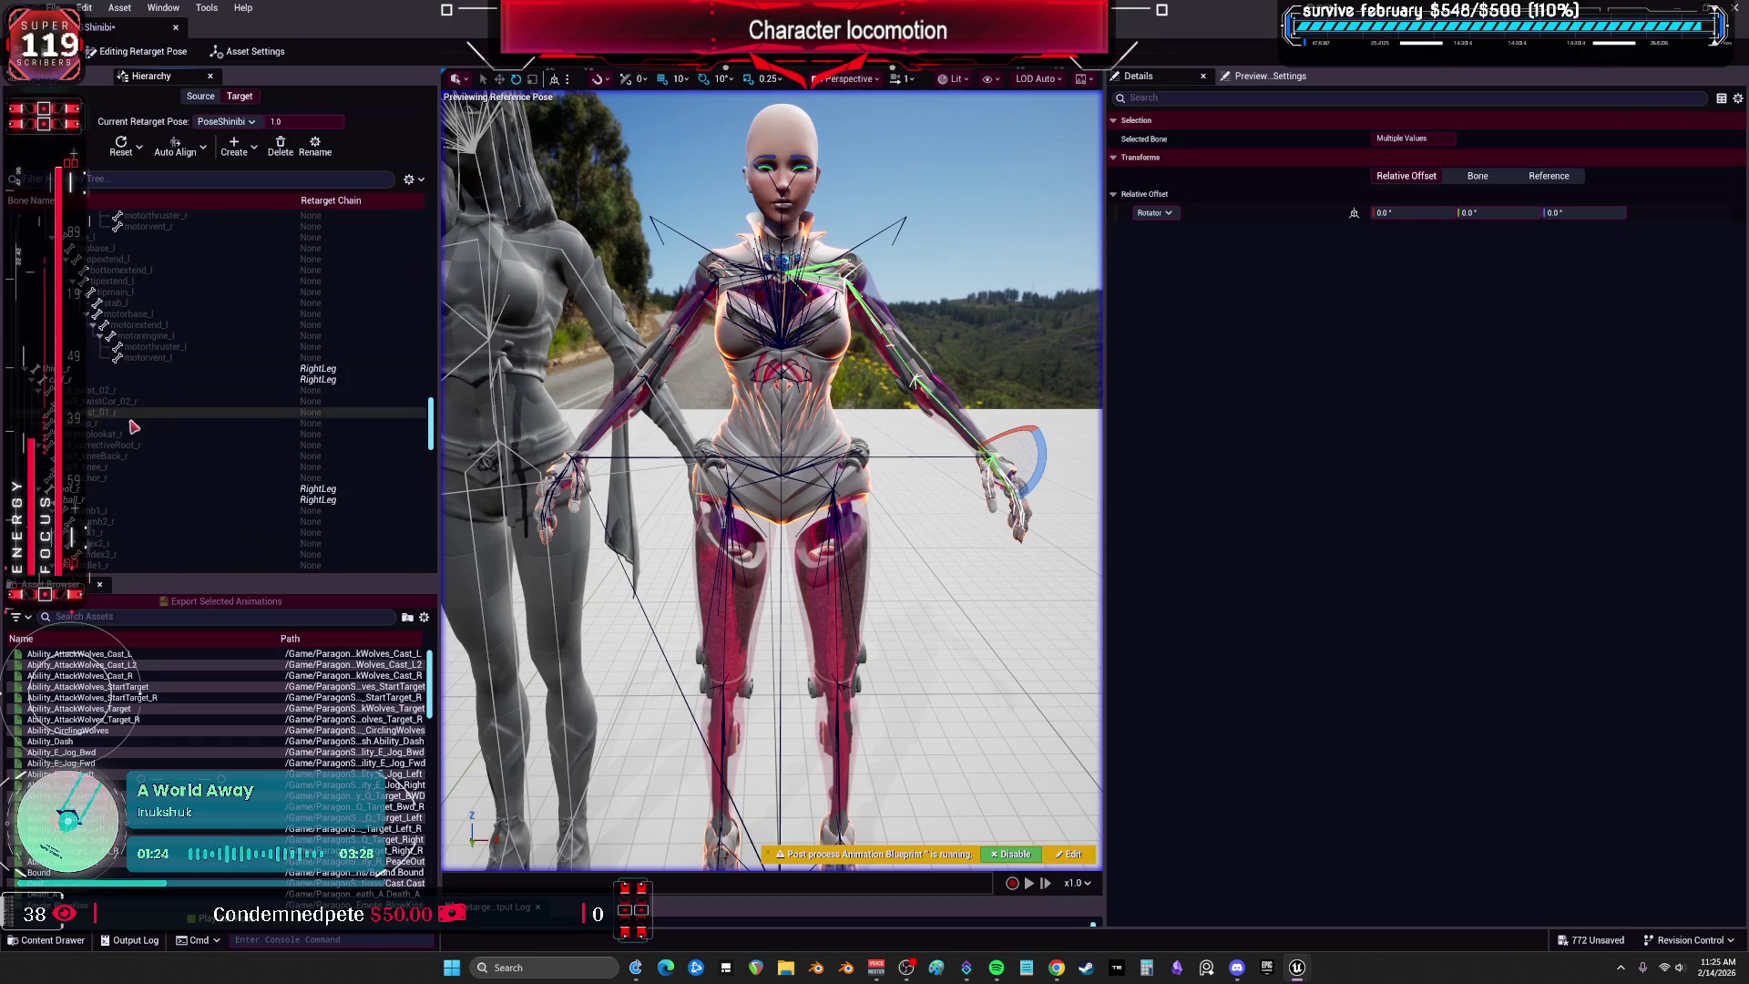
# Step: Select thigh_r and thigh_l and align them to the source with Align Selected
pyautogui.click(86, 373)
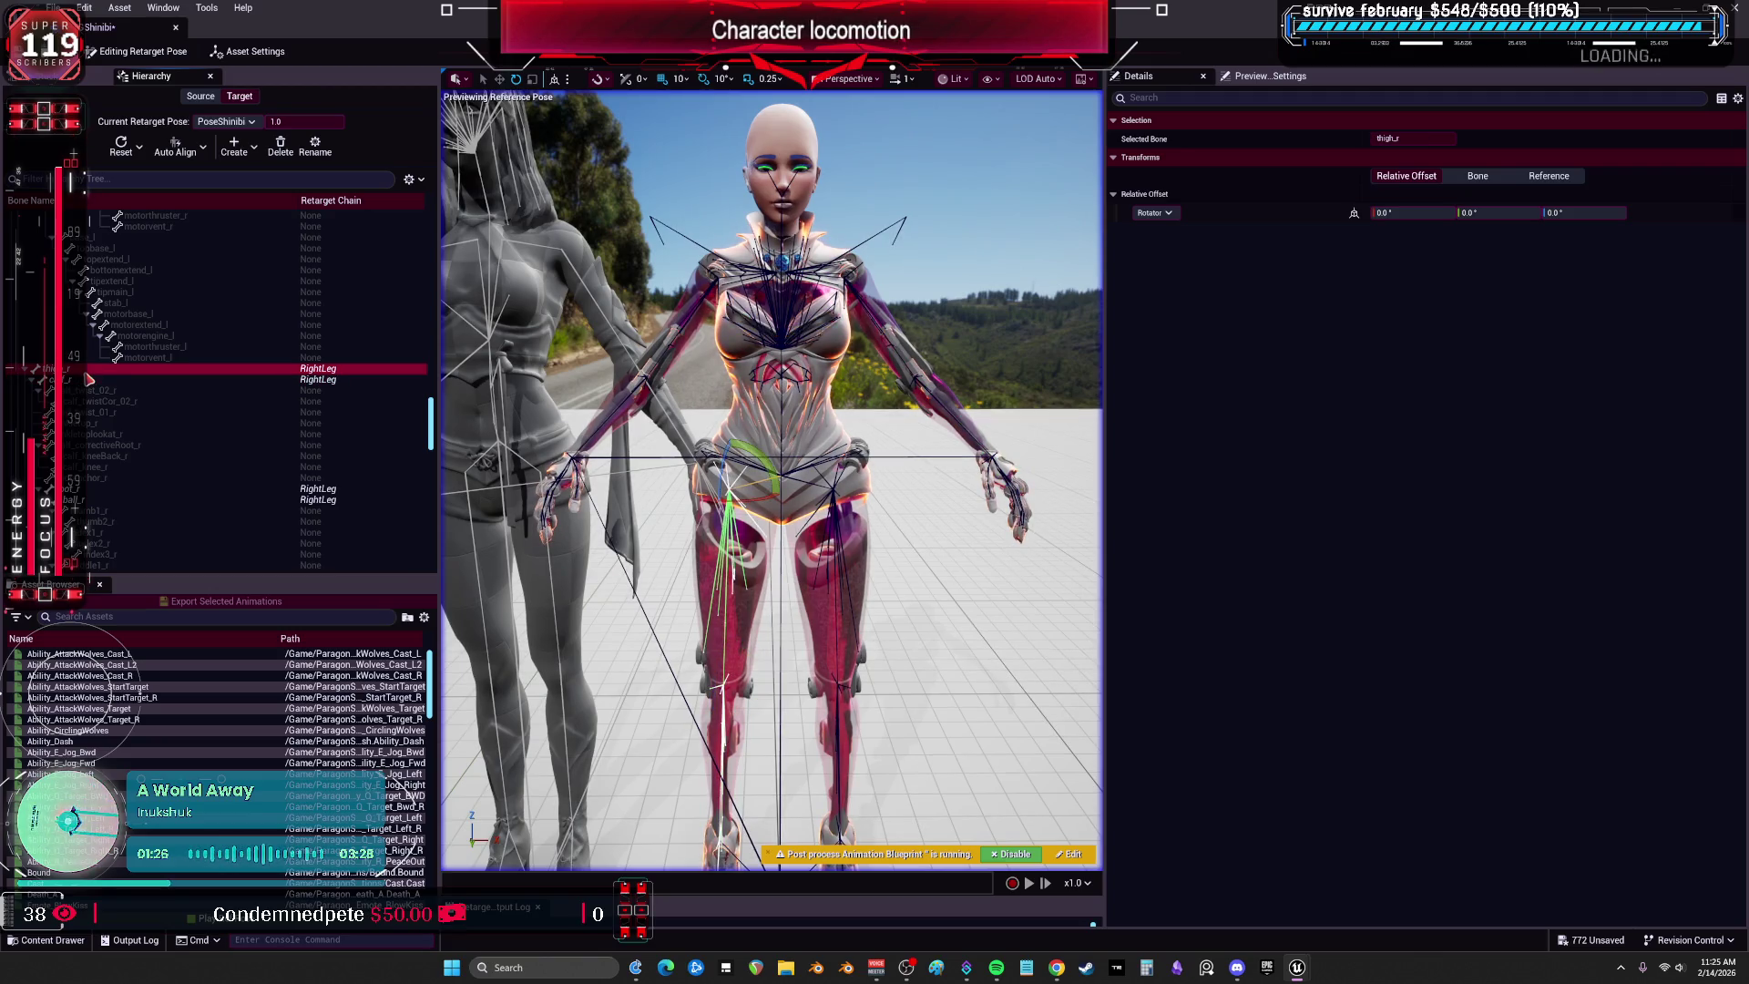
pyautogui.scroll(-5, 91, 399)
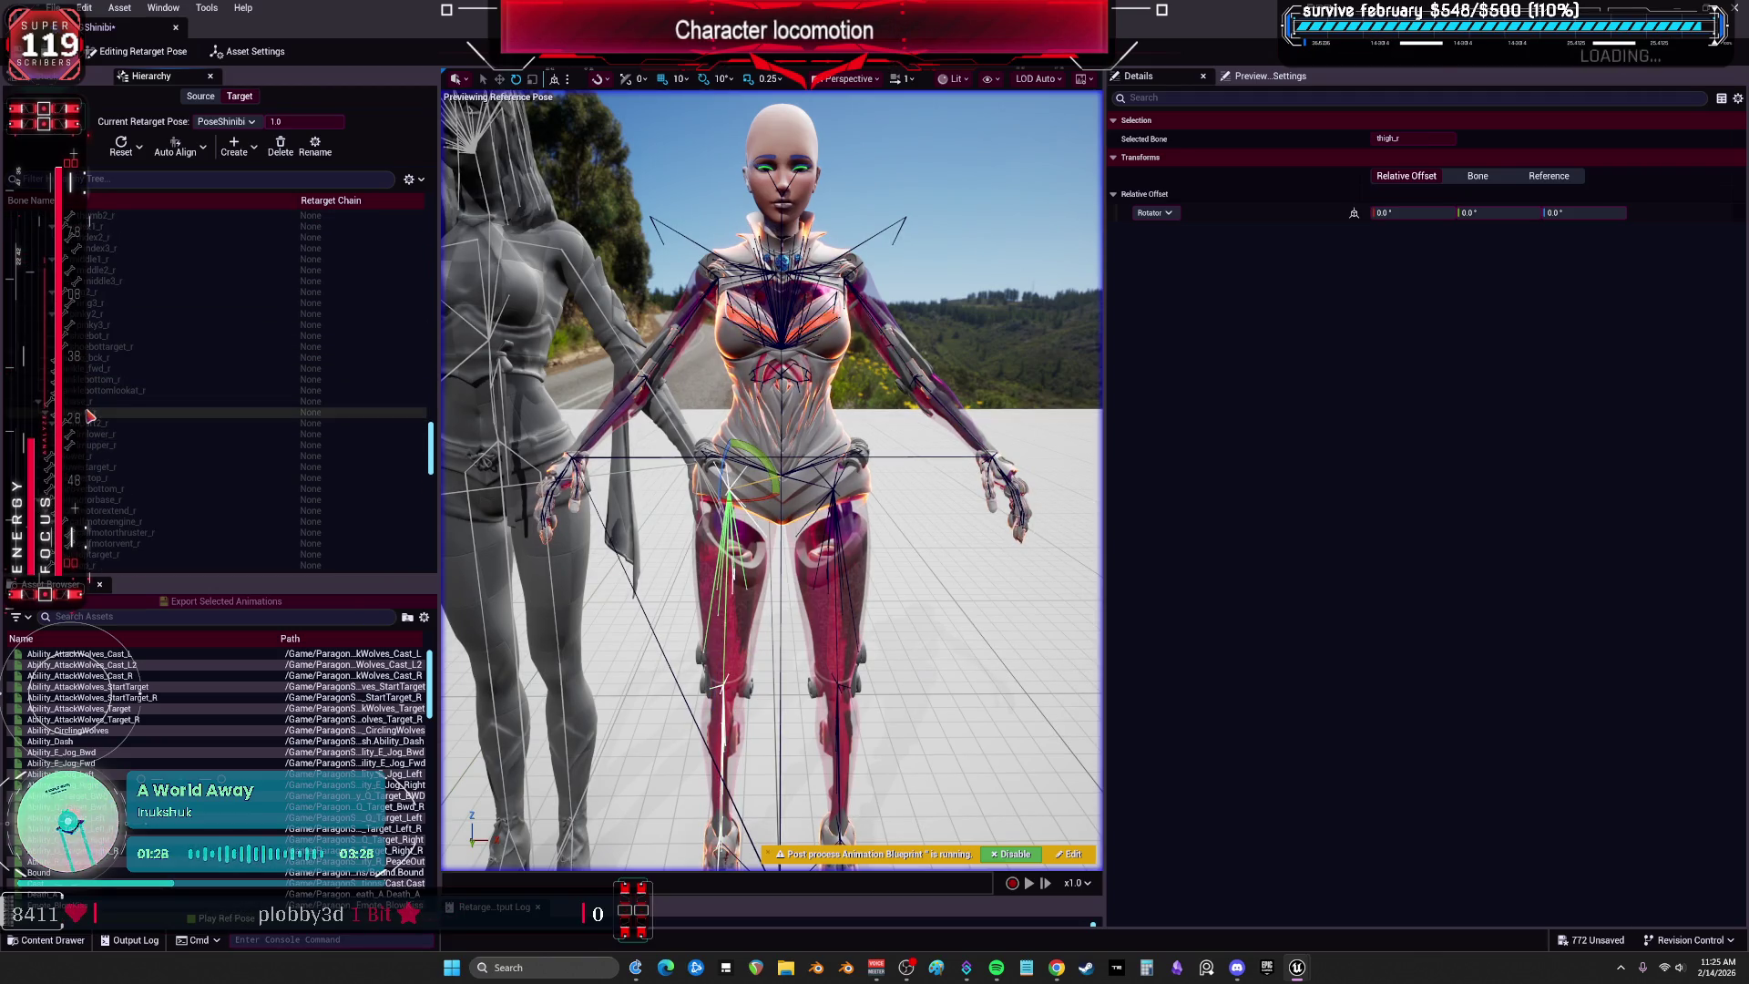
pyautogui.press('f')
pyautogui.scroll(-5, 137, 442)
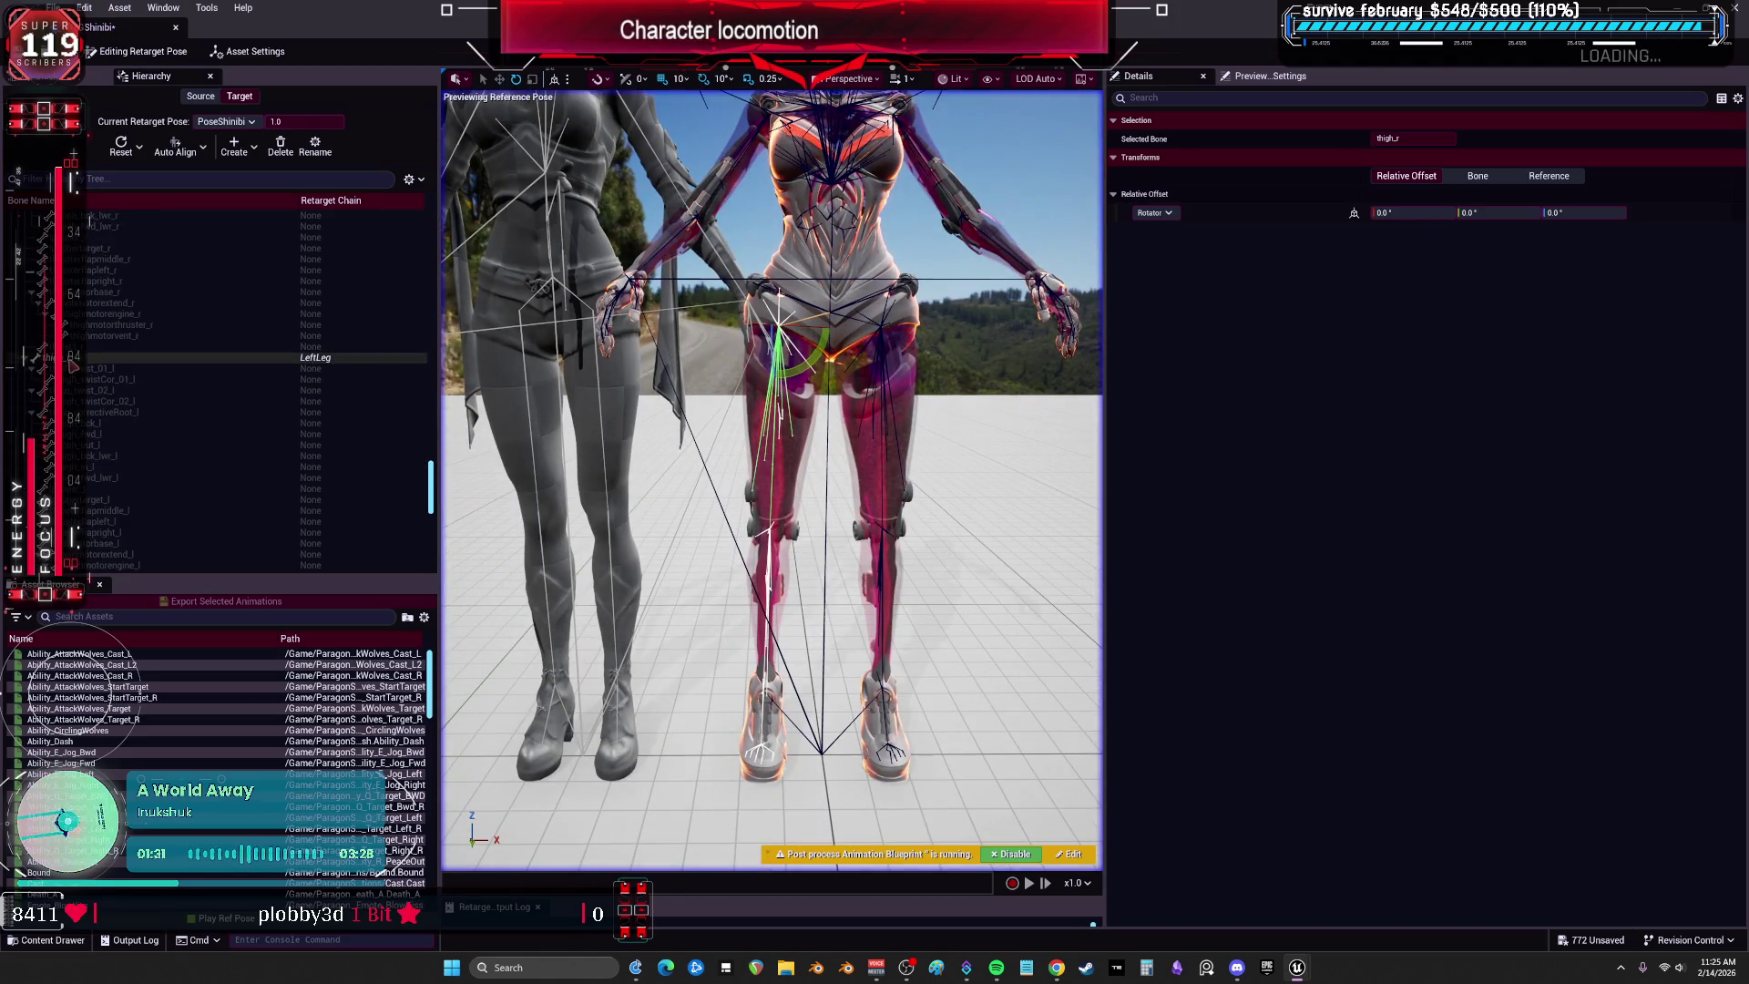
pyautogui.keyDown('ctrl'); pyautogui.click(182, 357); pyautogui.keyUp('ctrl')
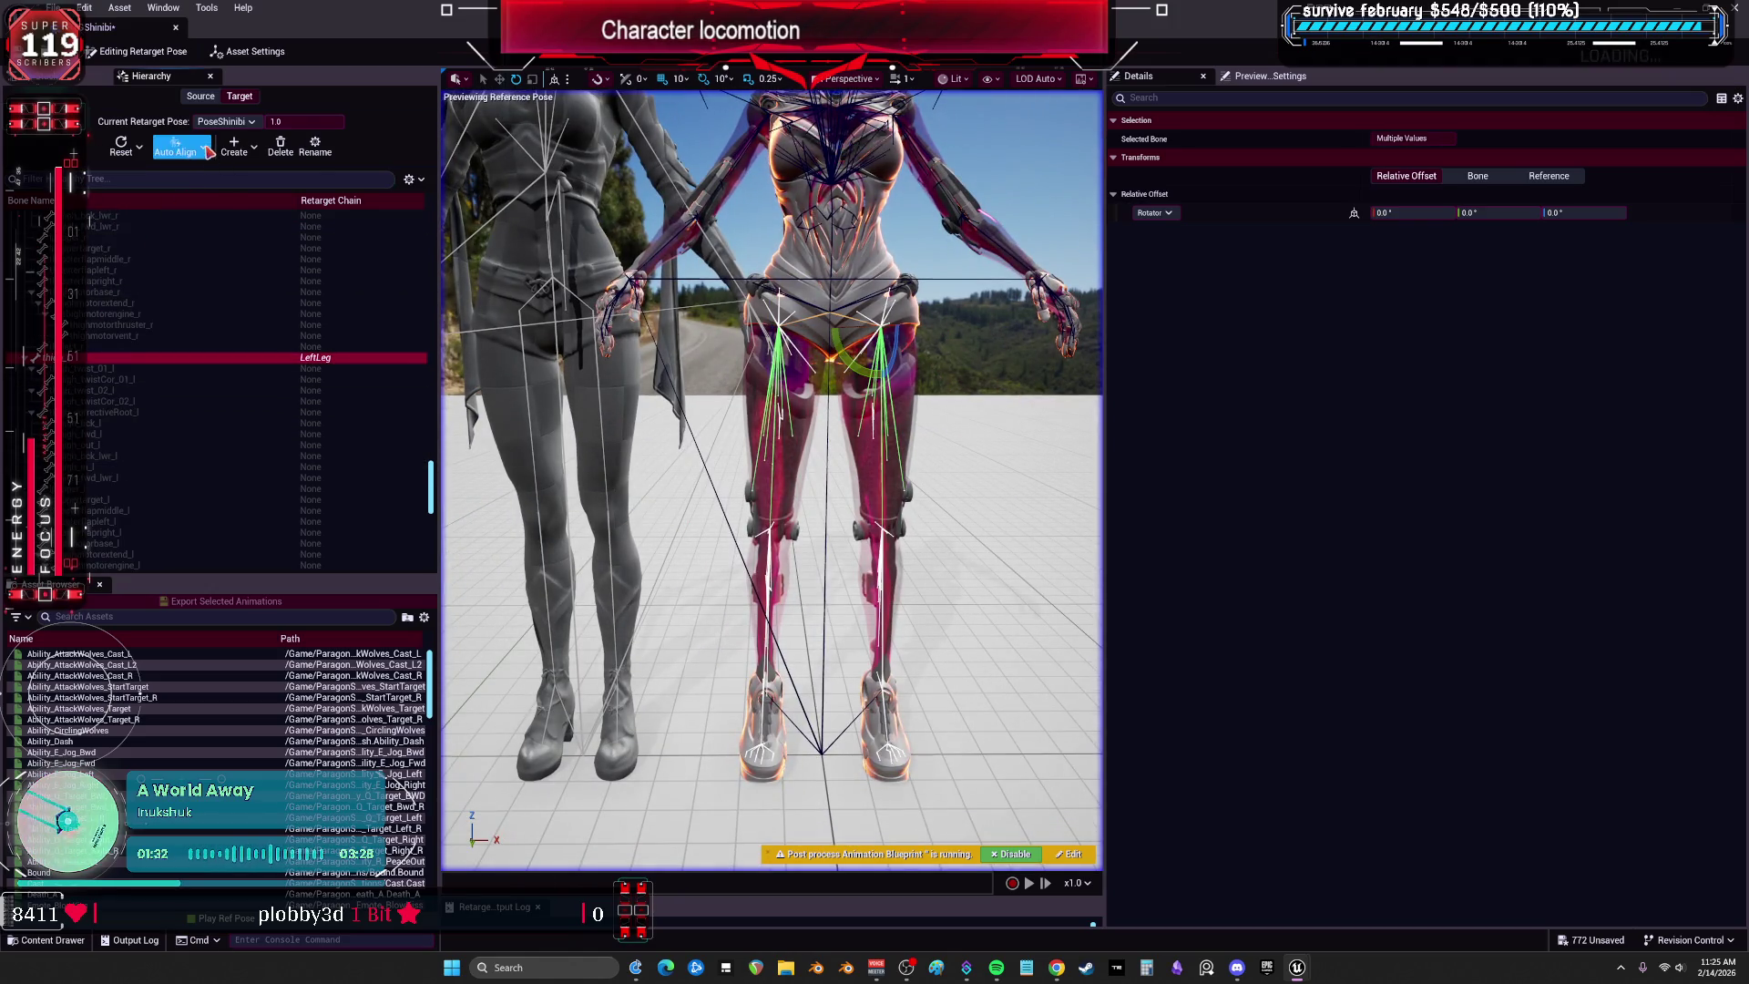
pyautogui.click(207, 151)
pyautogui.click(226, 204)
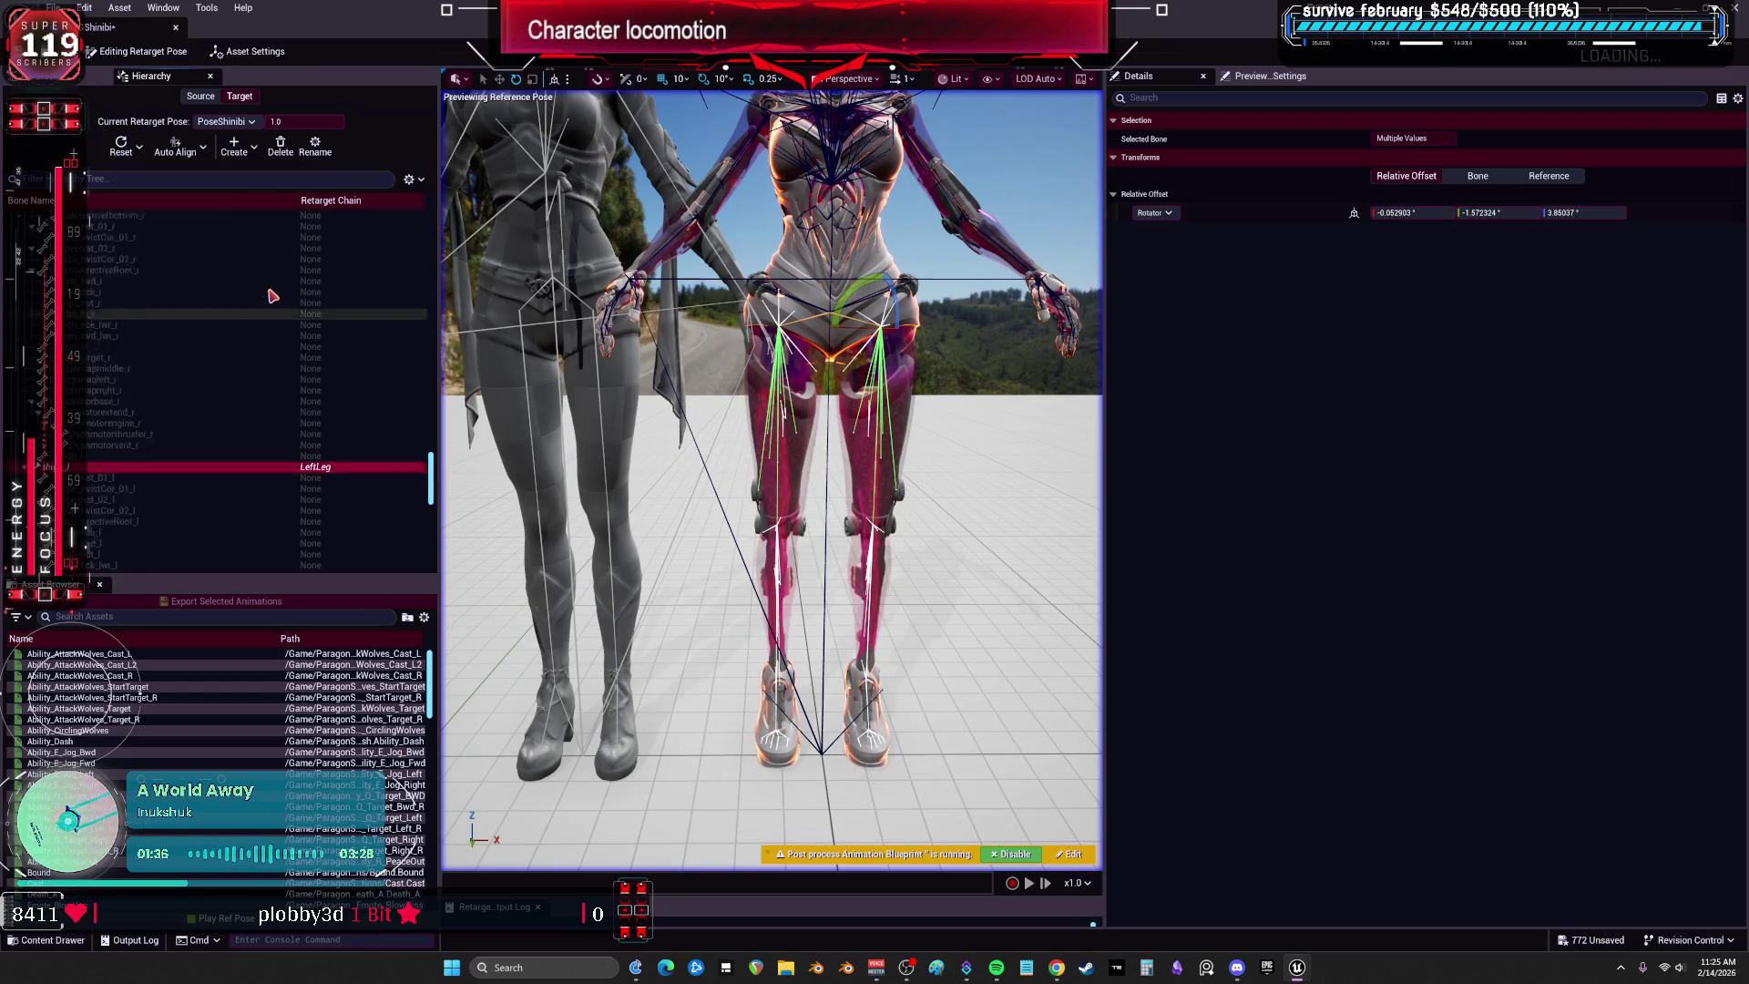
# Step: Select the right forearm, hand and upper arm bones, then the left clavicle
pyautogui.scroll(5, 241, 364)
pyautogui.scroll(5, 237, 371)
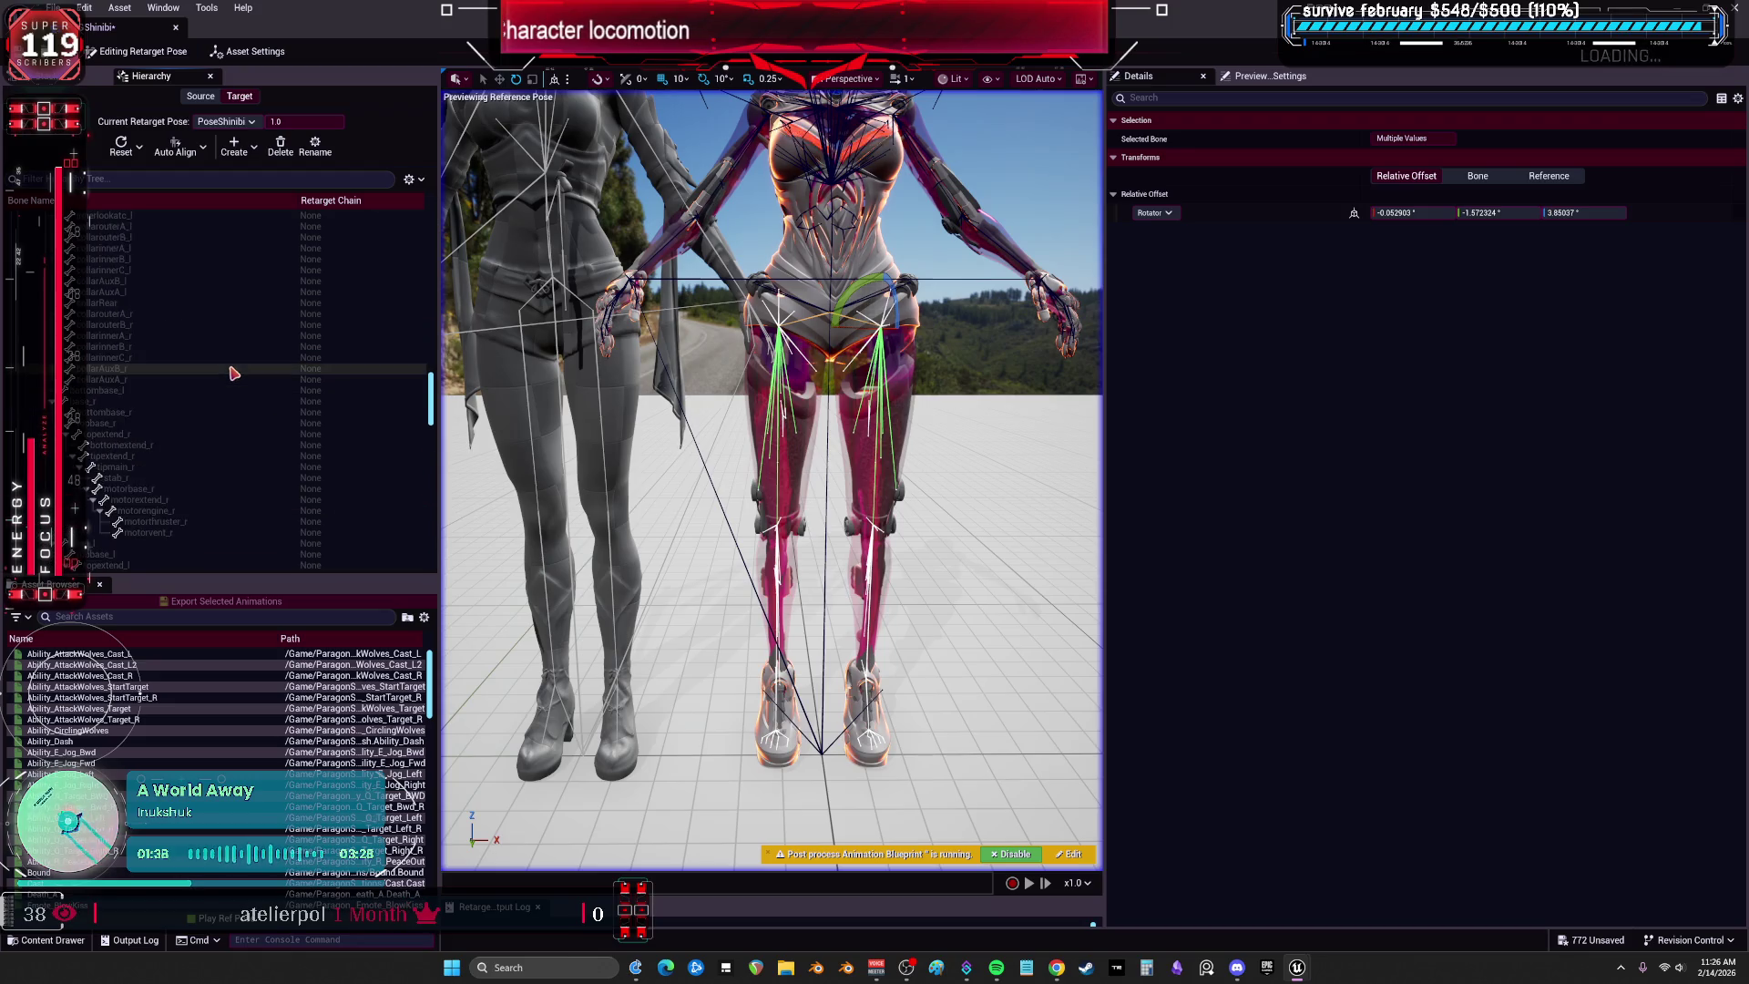
pyautogui.scroll(5, 160, 447)
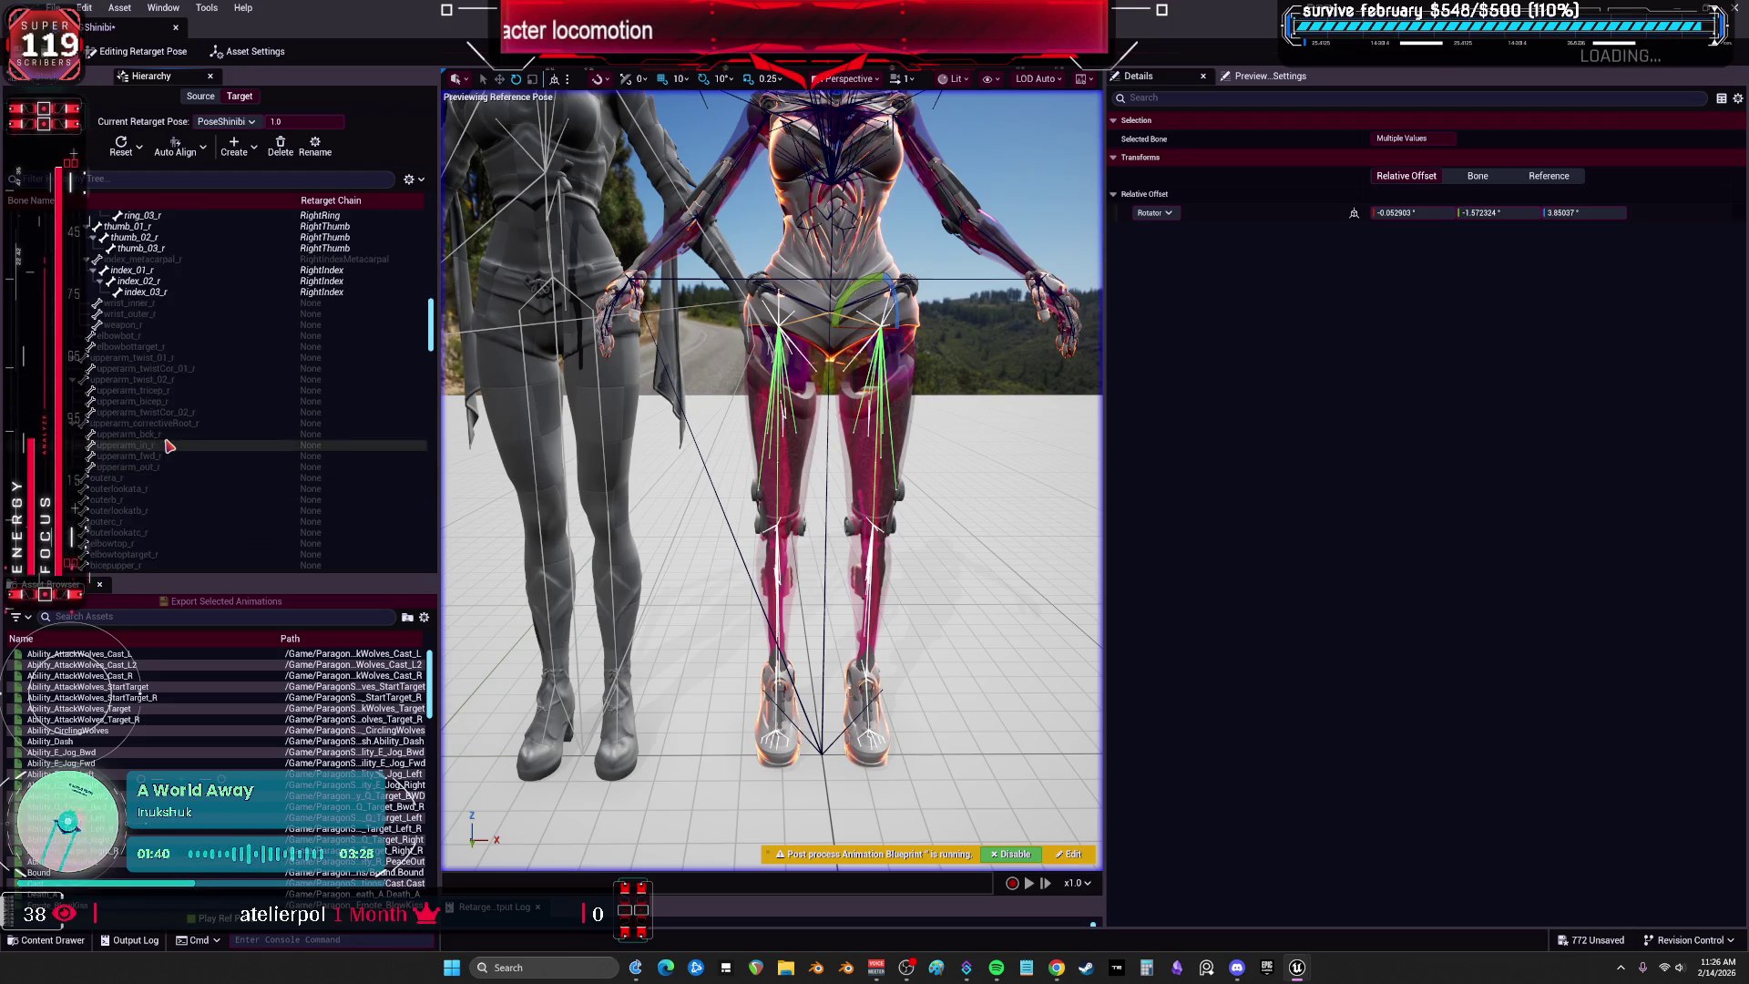
pyautogui.scroll(1, 154, 463)
pyautogui.click(109, 368)
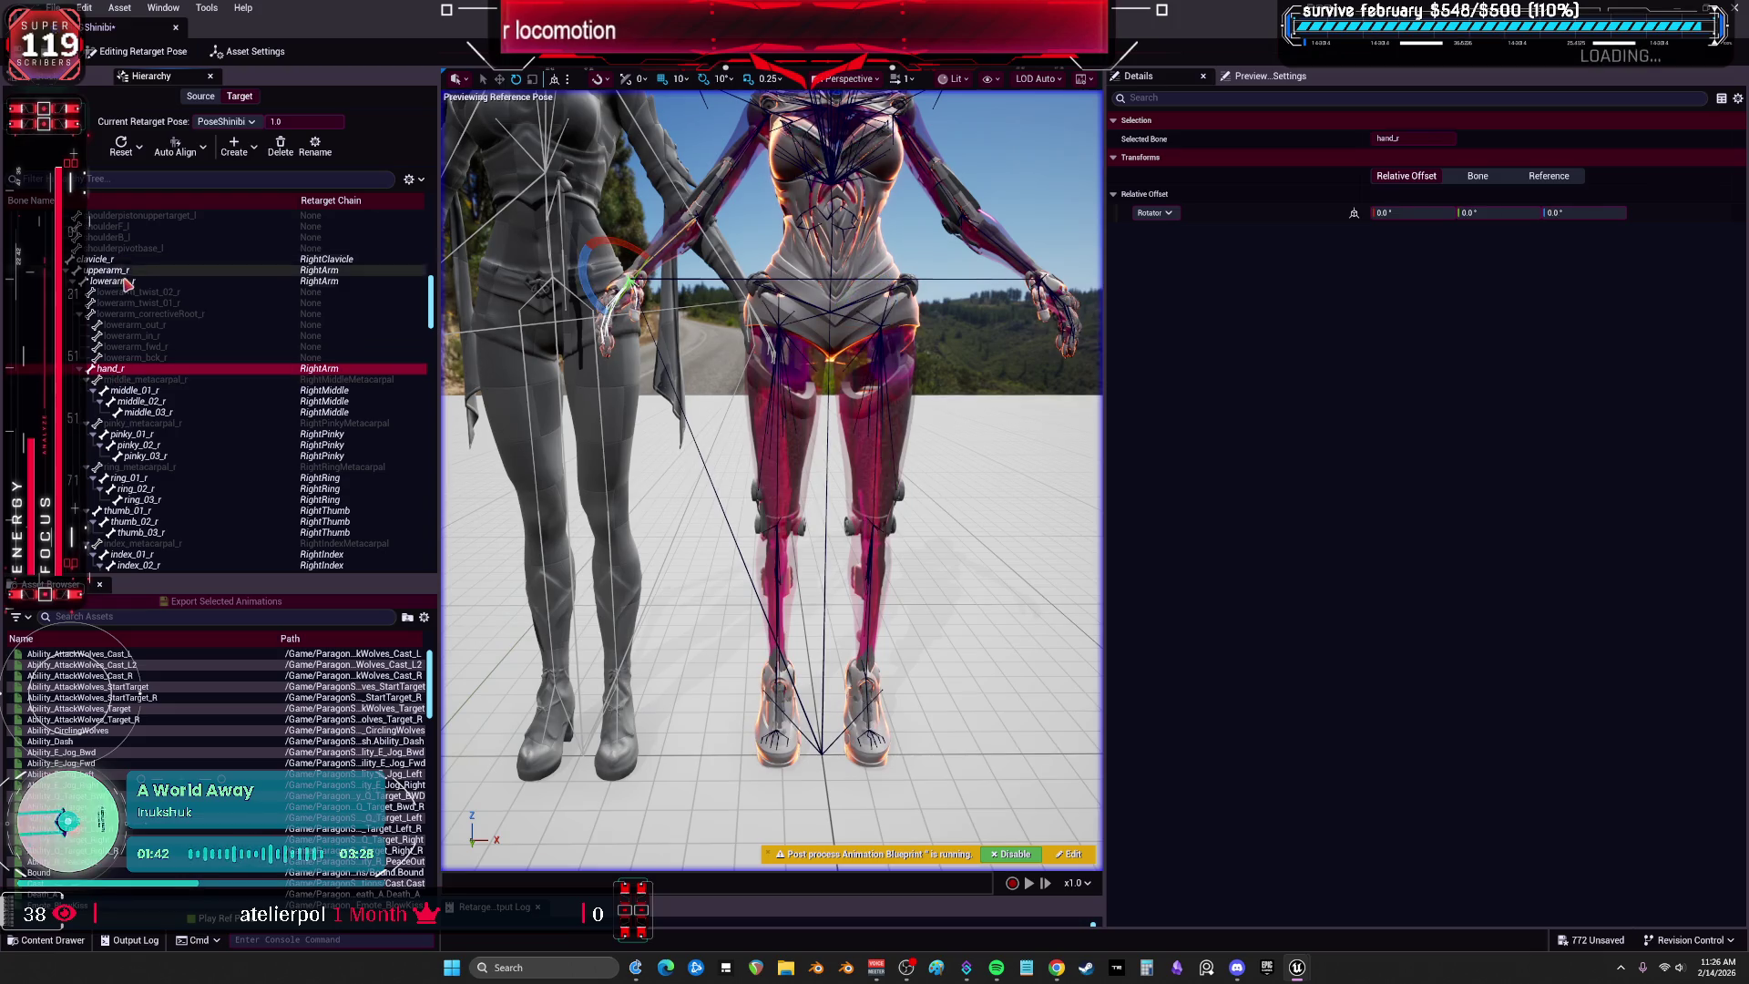
pyautogui.keyDown('ctrl'); pyautogui.click(114, 281); pyautogui.keyUp('ctrl')
pyautogui.keyDown('ctrl'); pyautogui.click(123, 271); pyautogui.keyUp('ctrl')
pyautogui.scroll(10, 155, 301)
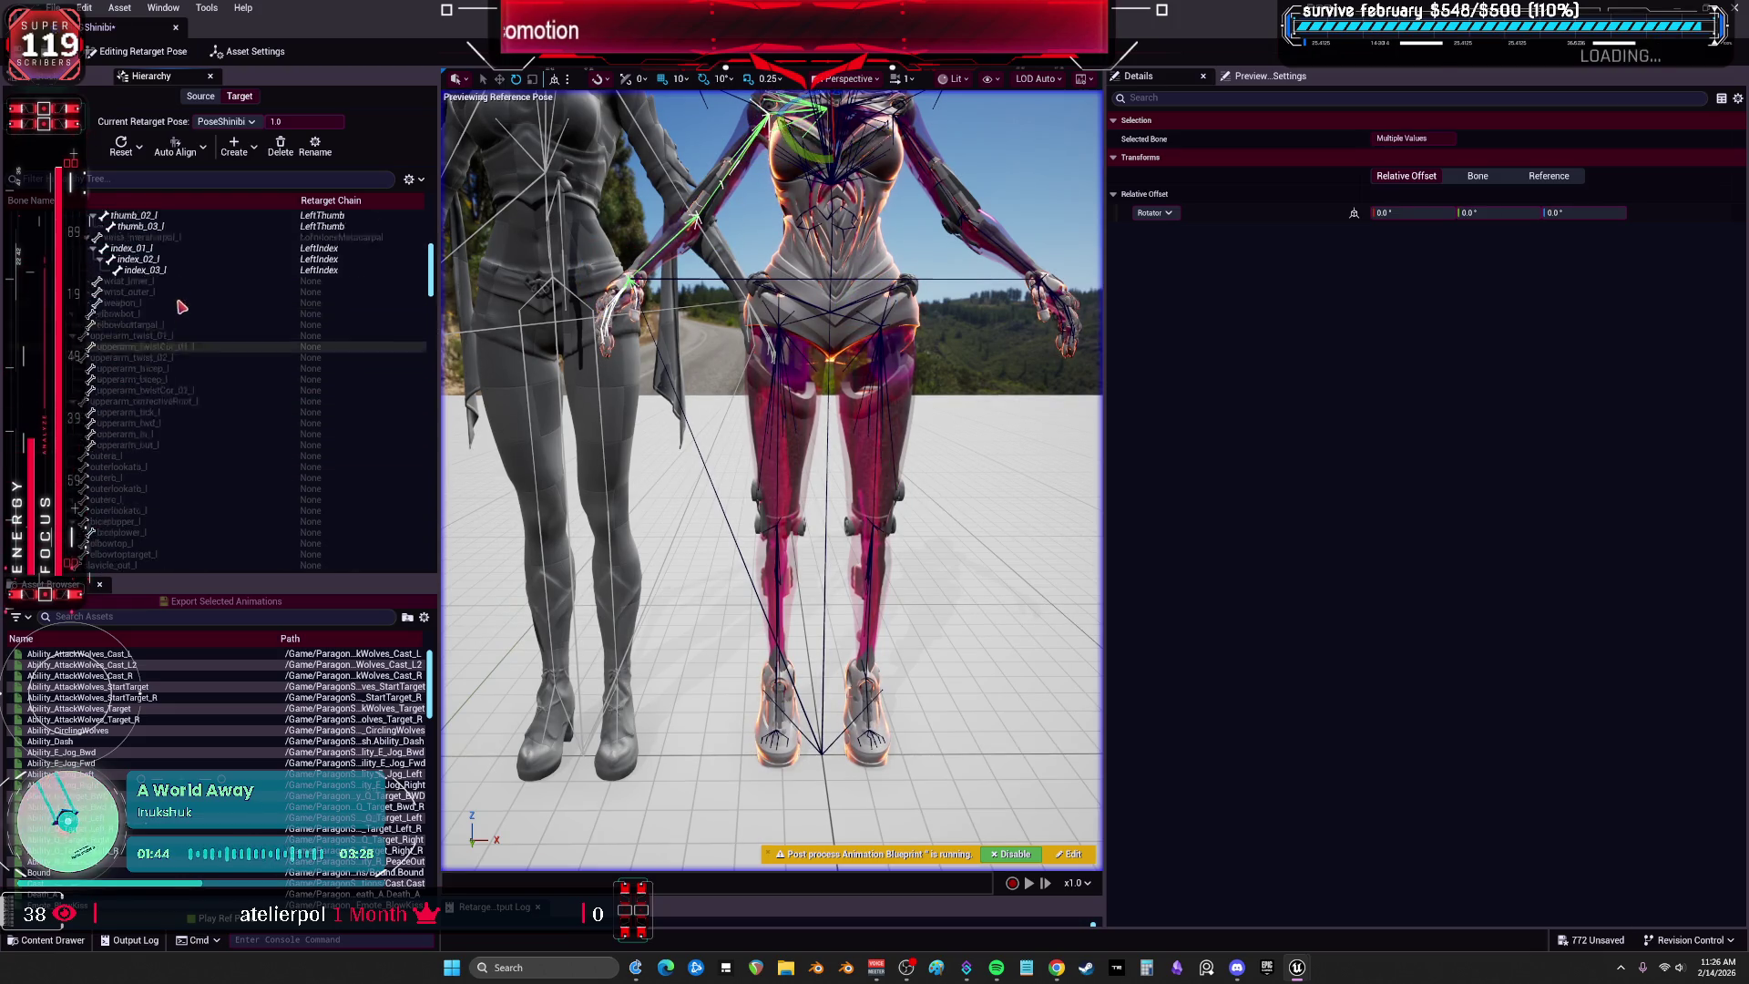
pyautogui.scroll(3, 178, 311)
pyautogui.keyDown('ctrl'); pyautogui.click(109, 347); pyautogui.keyUp('ctrl')
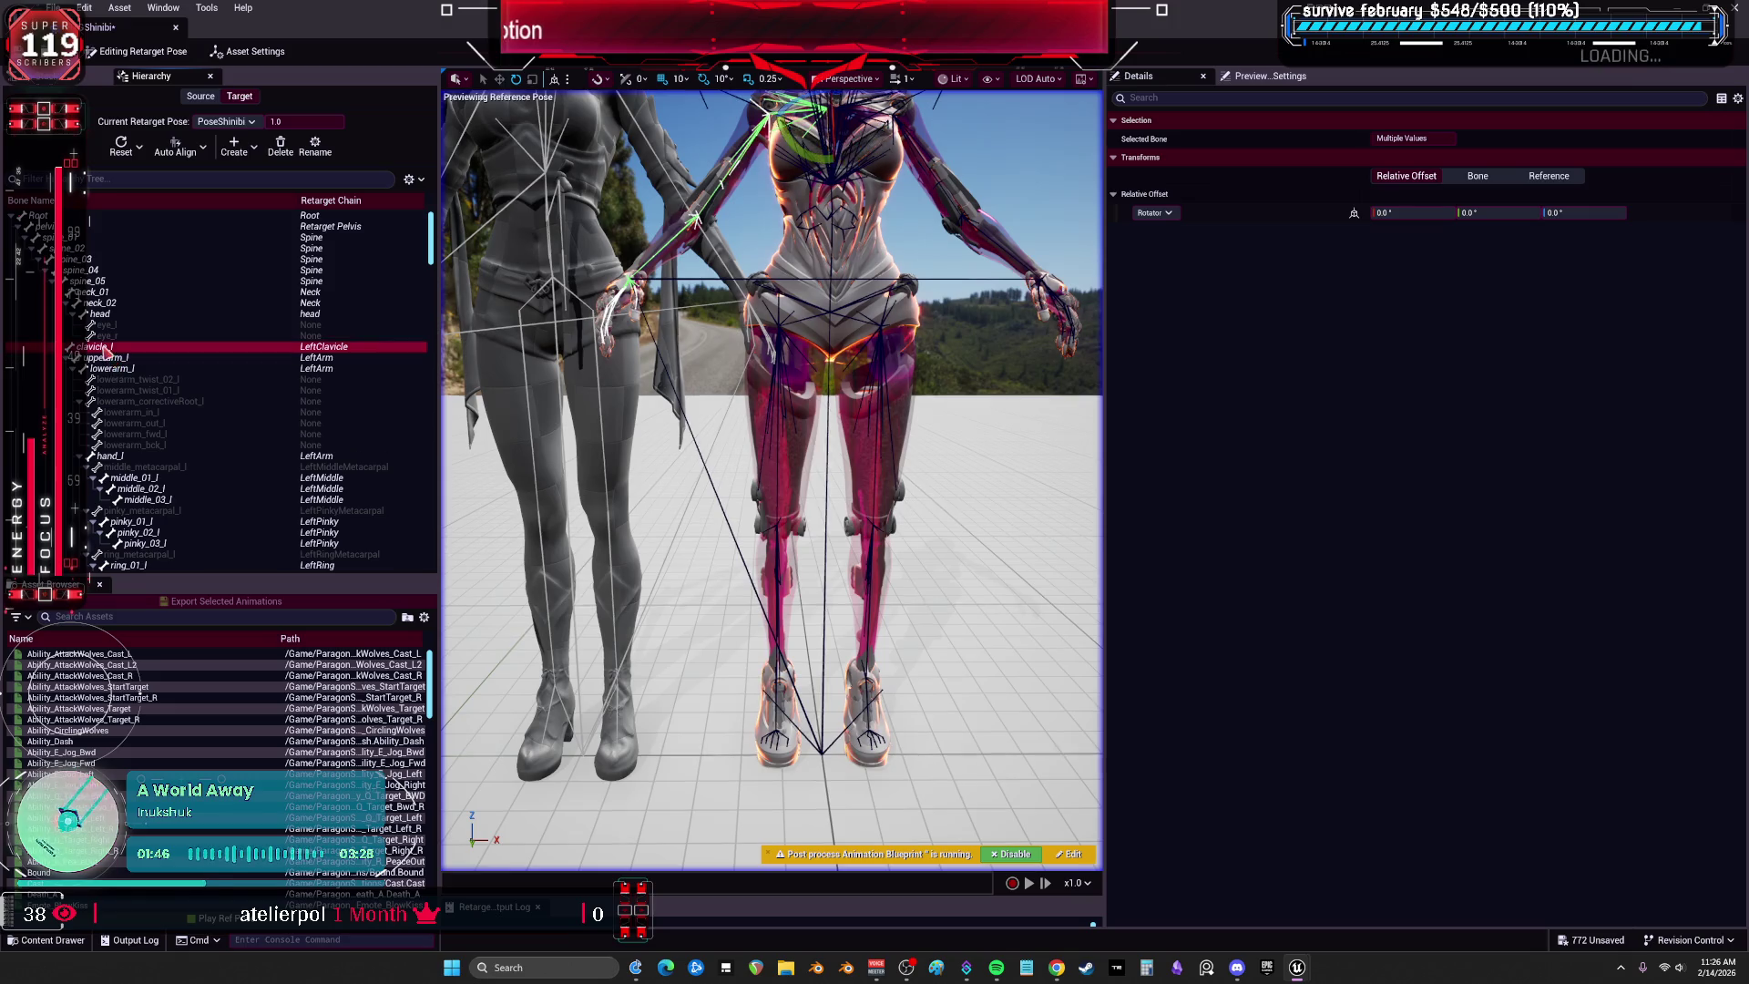
# Step: Add upperarm_l, lowerarm_l and hand_l to the selection and Align Selected to the source
pyautogui.keyDown('ctrl'); pyautogui.click(113, 357); pyautogui.keyUp('ctrl')
pyautogui.keyDown('ctrl'); pyautogui.click(123, 369); pyautogui.keyUp('ctrl')
pyautogui.keyDown('ctrl'); pyautogui.click(109, 456); pyautogui.keyUp('ctrl')
pyautogui.click(208, 152)
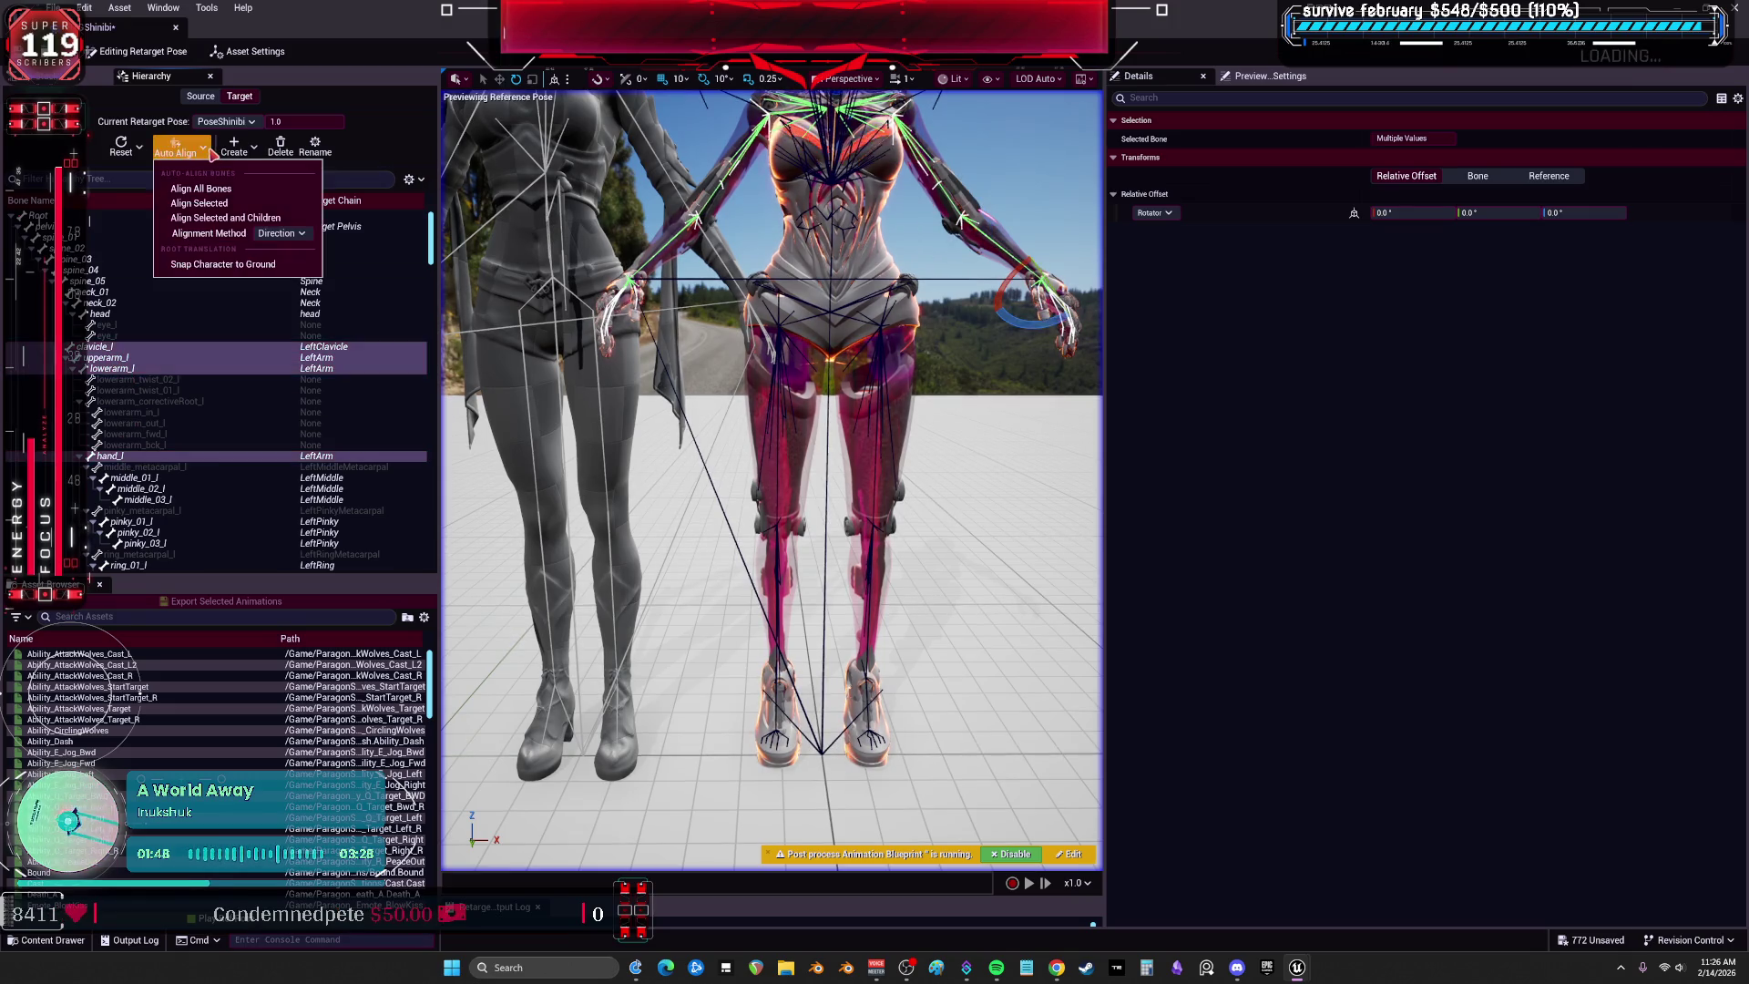
pyautogui.click(232, 205)
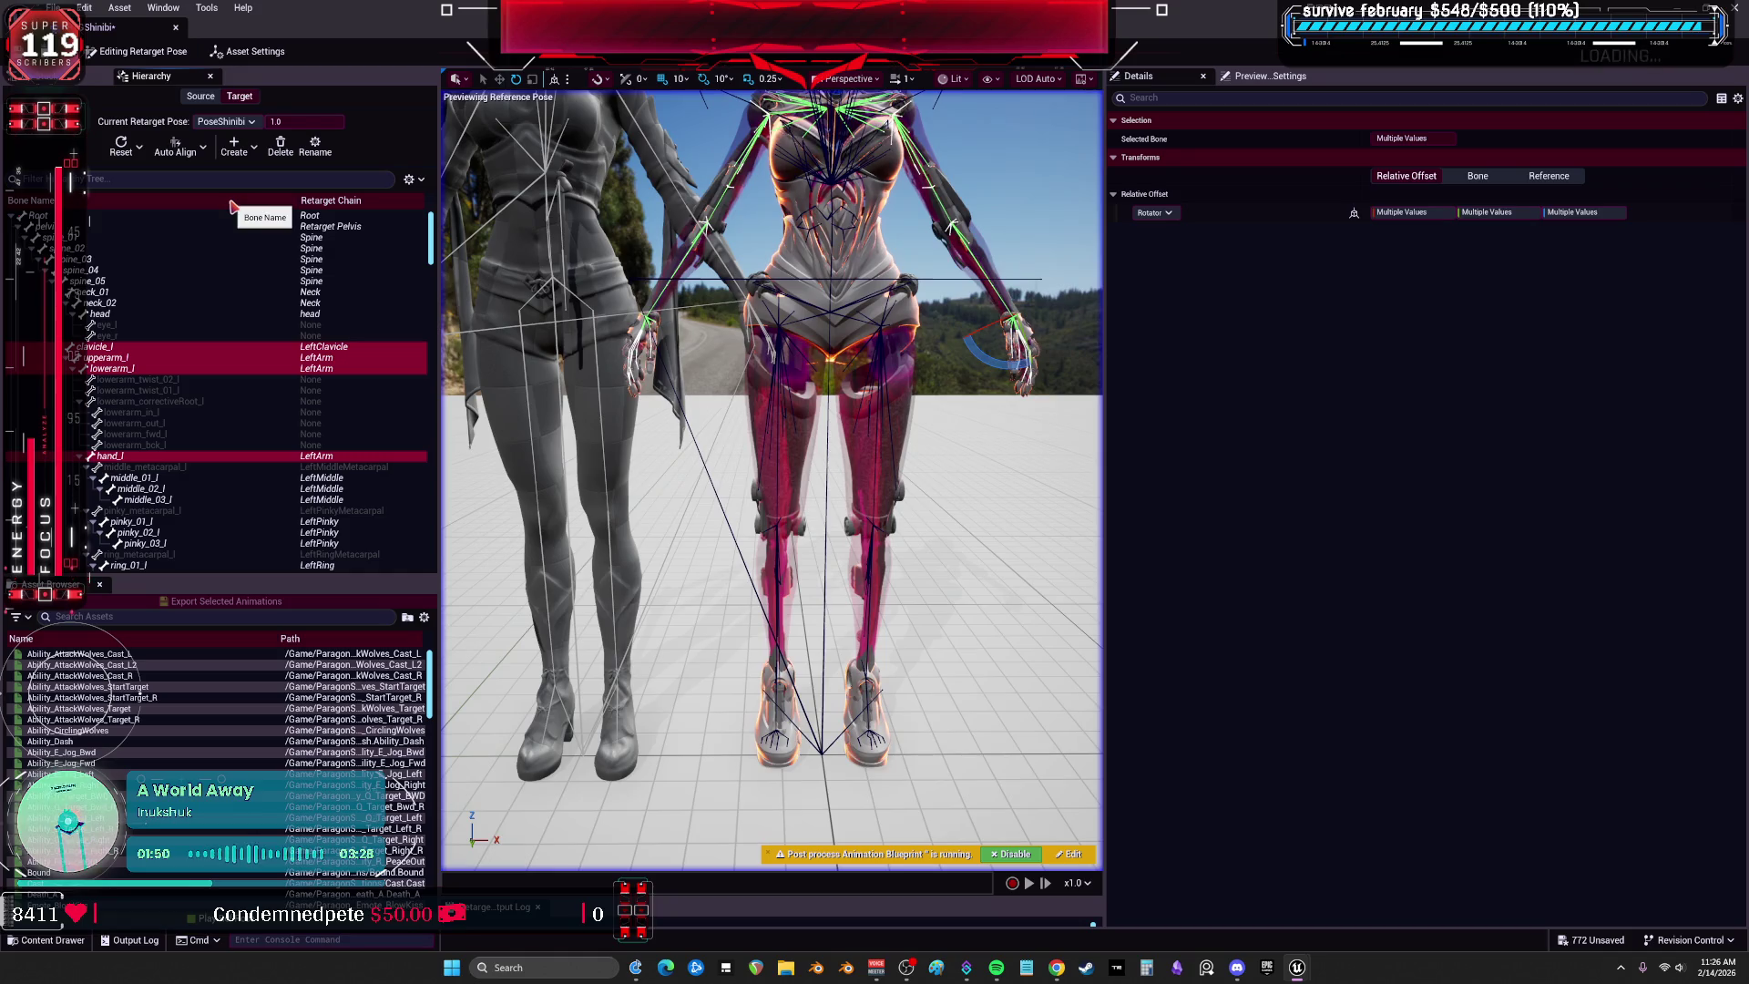
pyautogui.press('f')
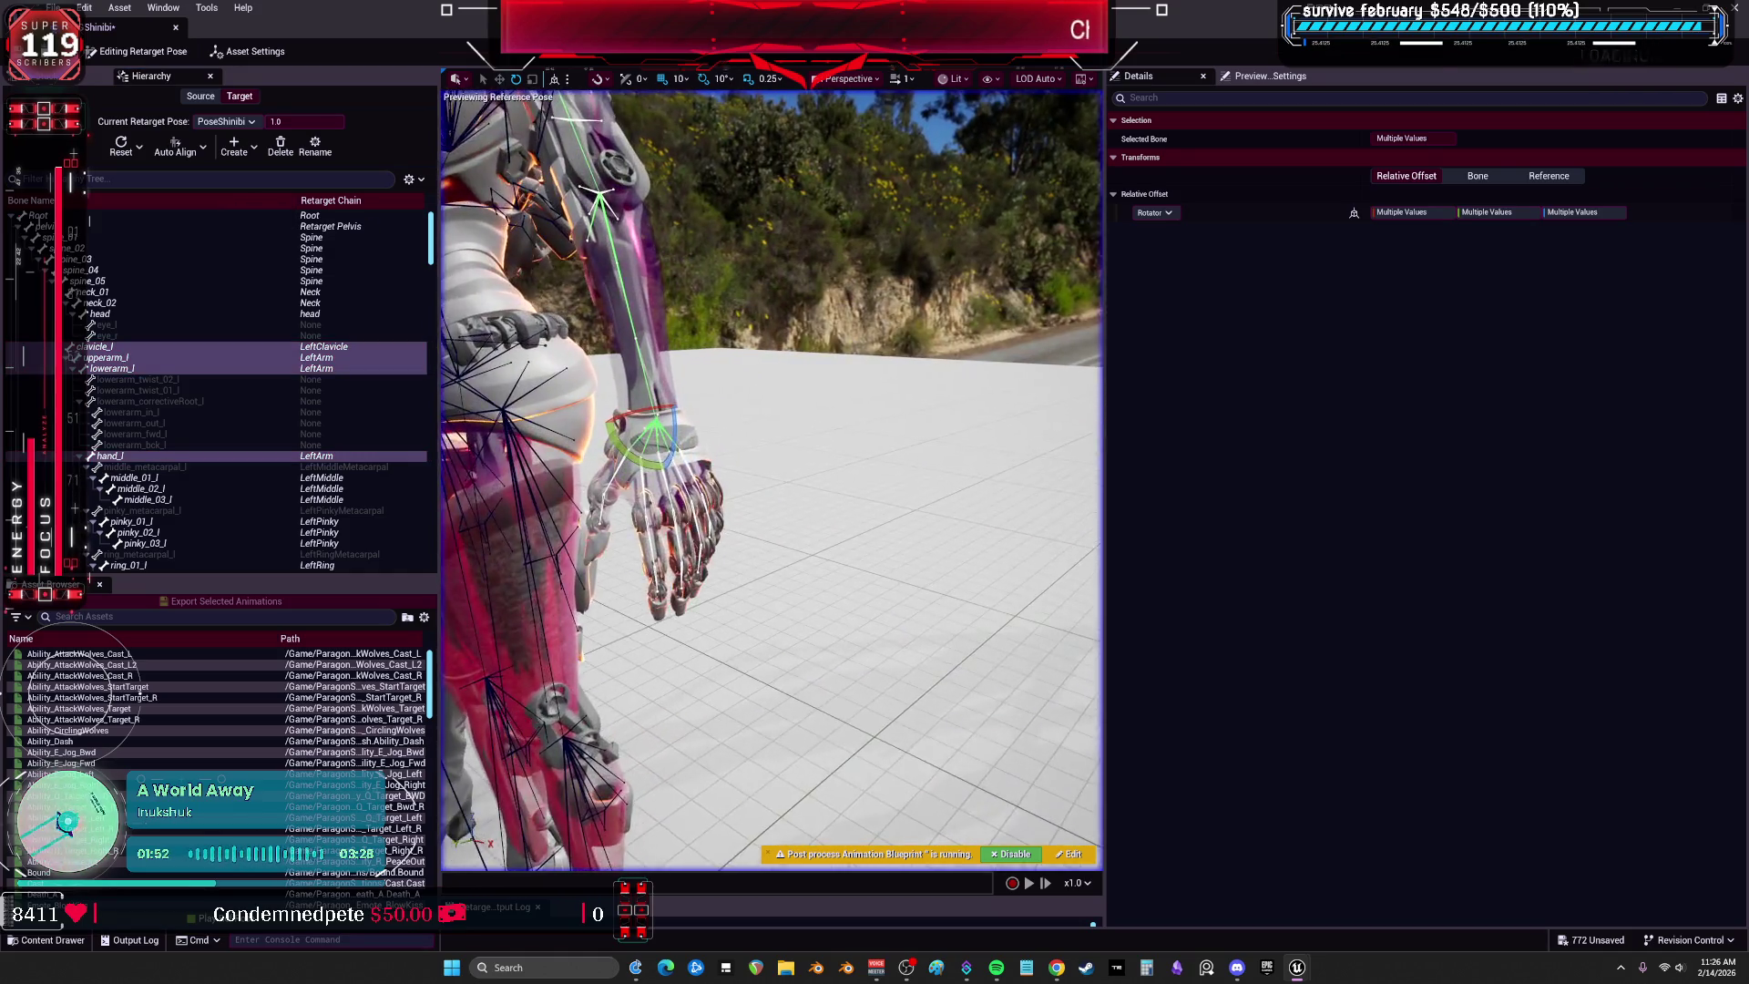
pyautogui.moveTo(774, 474); pyautogui.dragTo(683, 473)
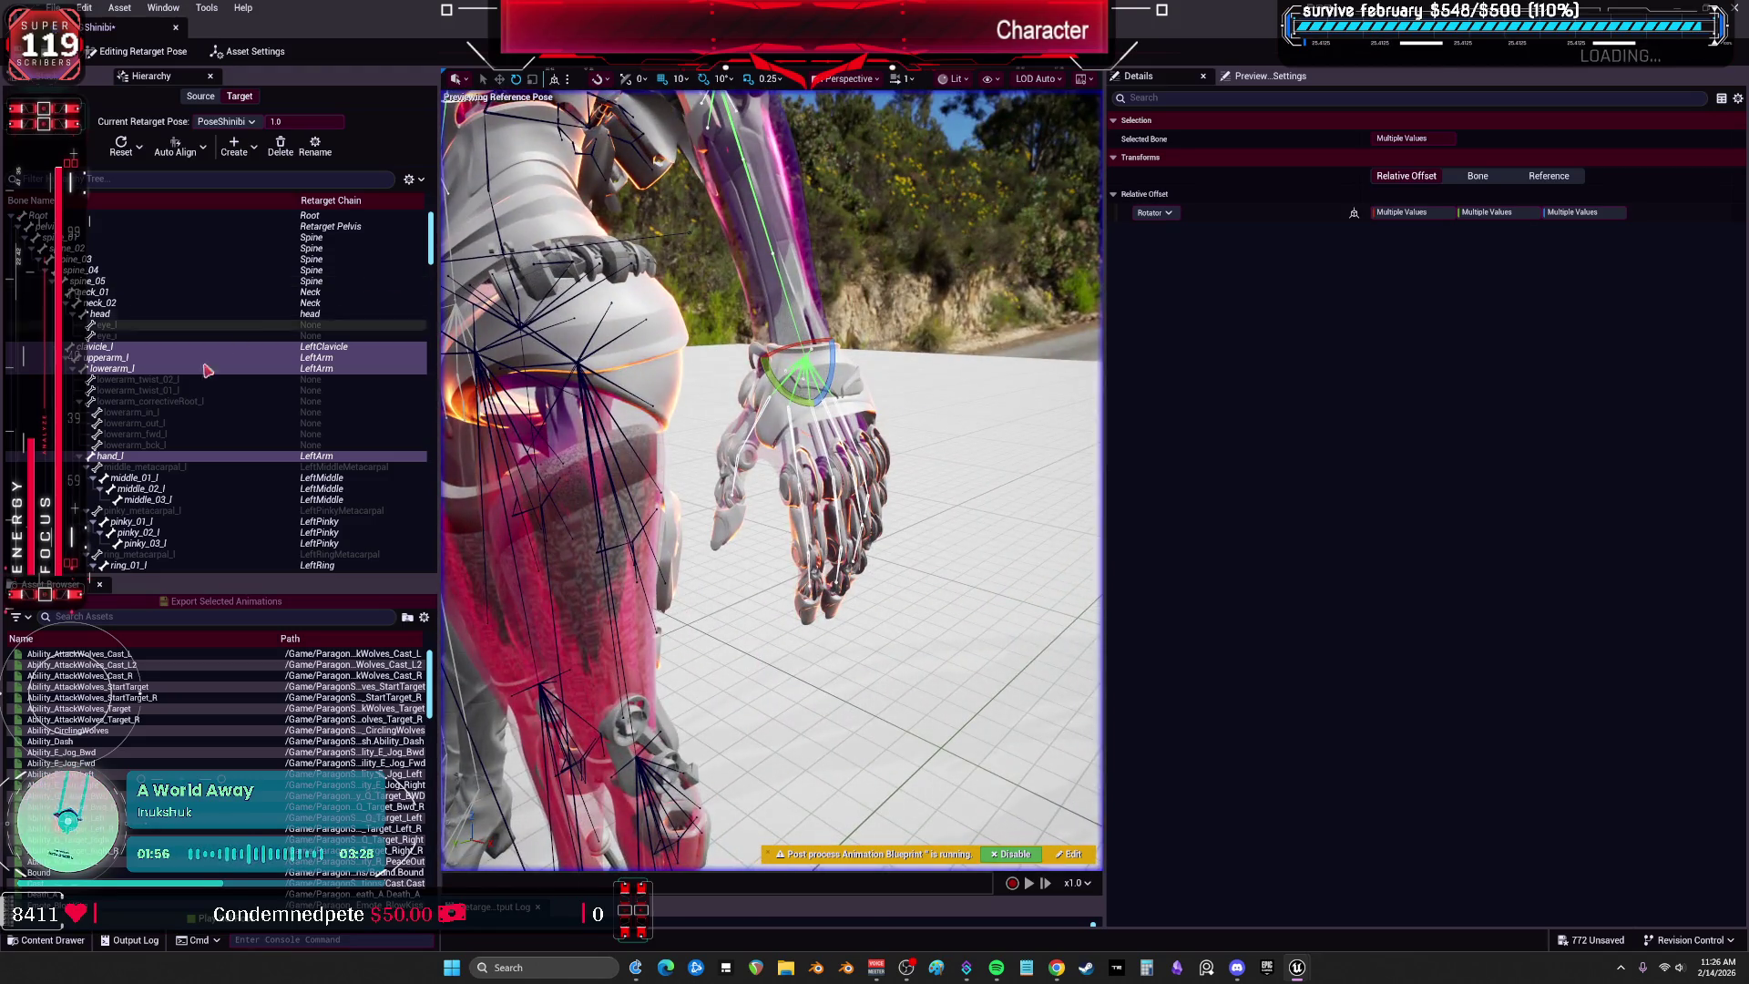
# Step: Select all left and right finger bones and align them to the source
pyautogui.click(151, 489)
pyautogui.scroll(-5, 151, 489)
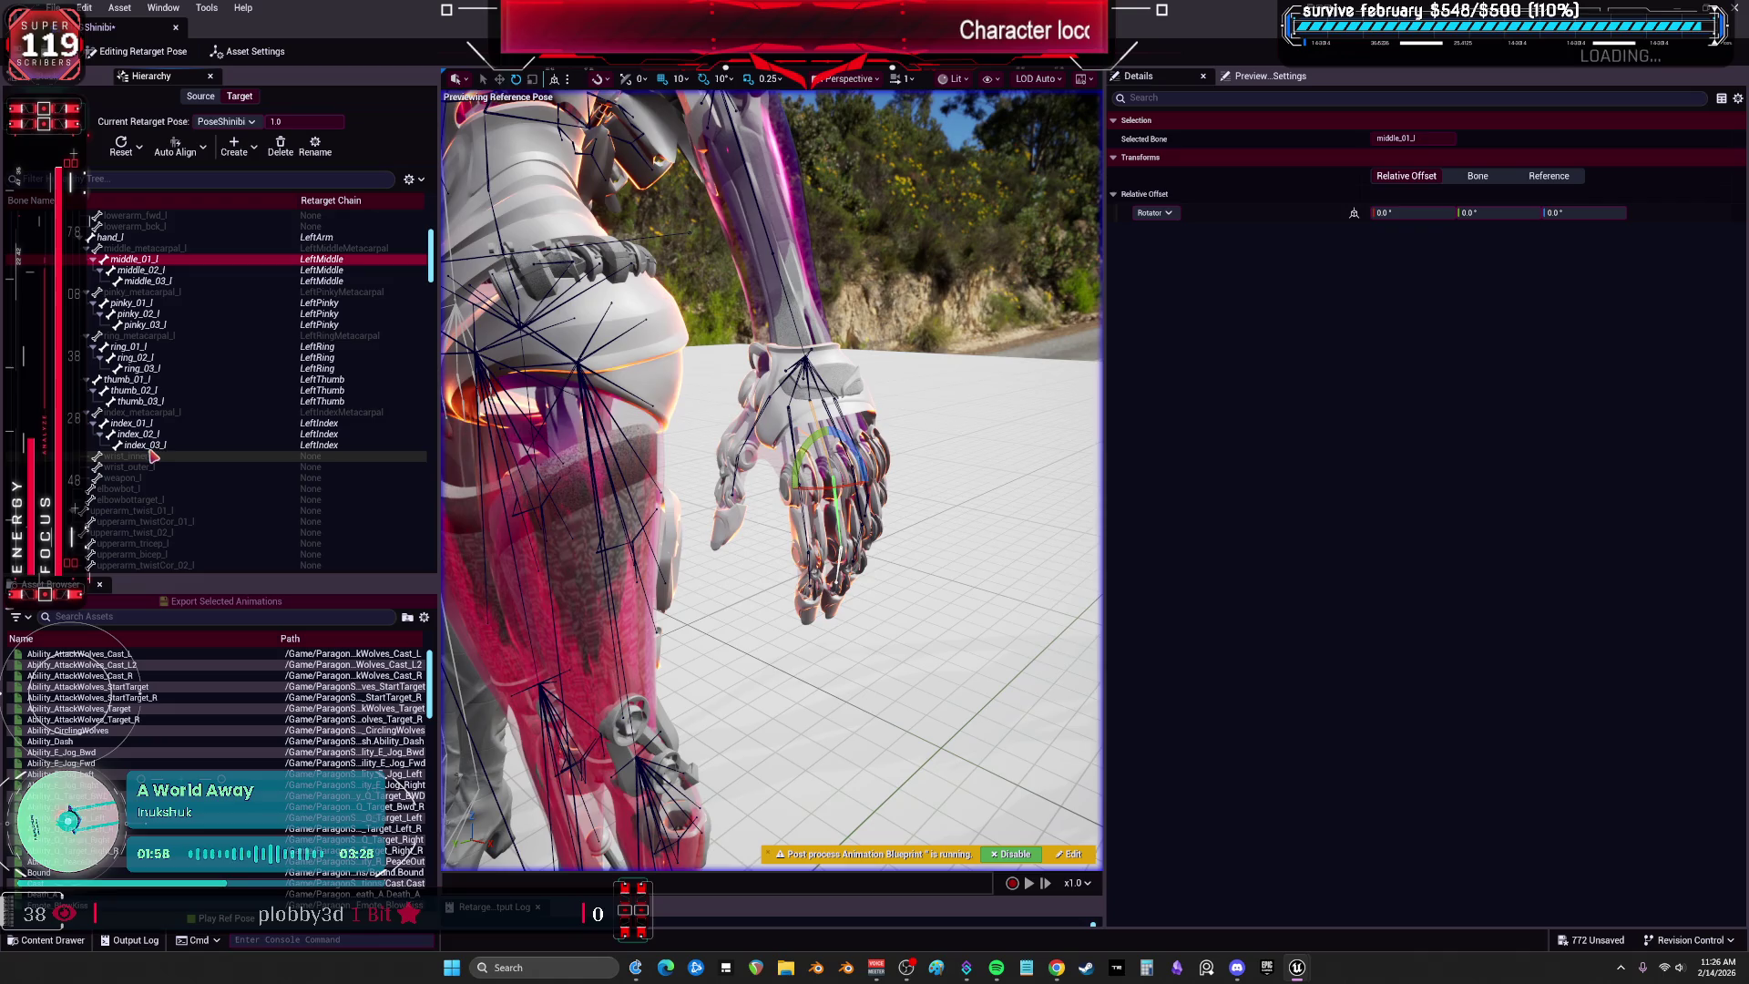
pyautogui.keyDown('shift'); pyautogui.click(157, 422); pyautogui.keyUp('shift')
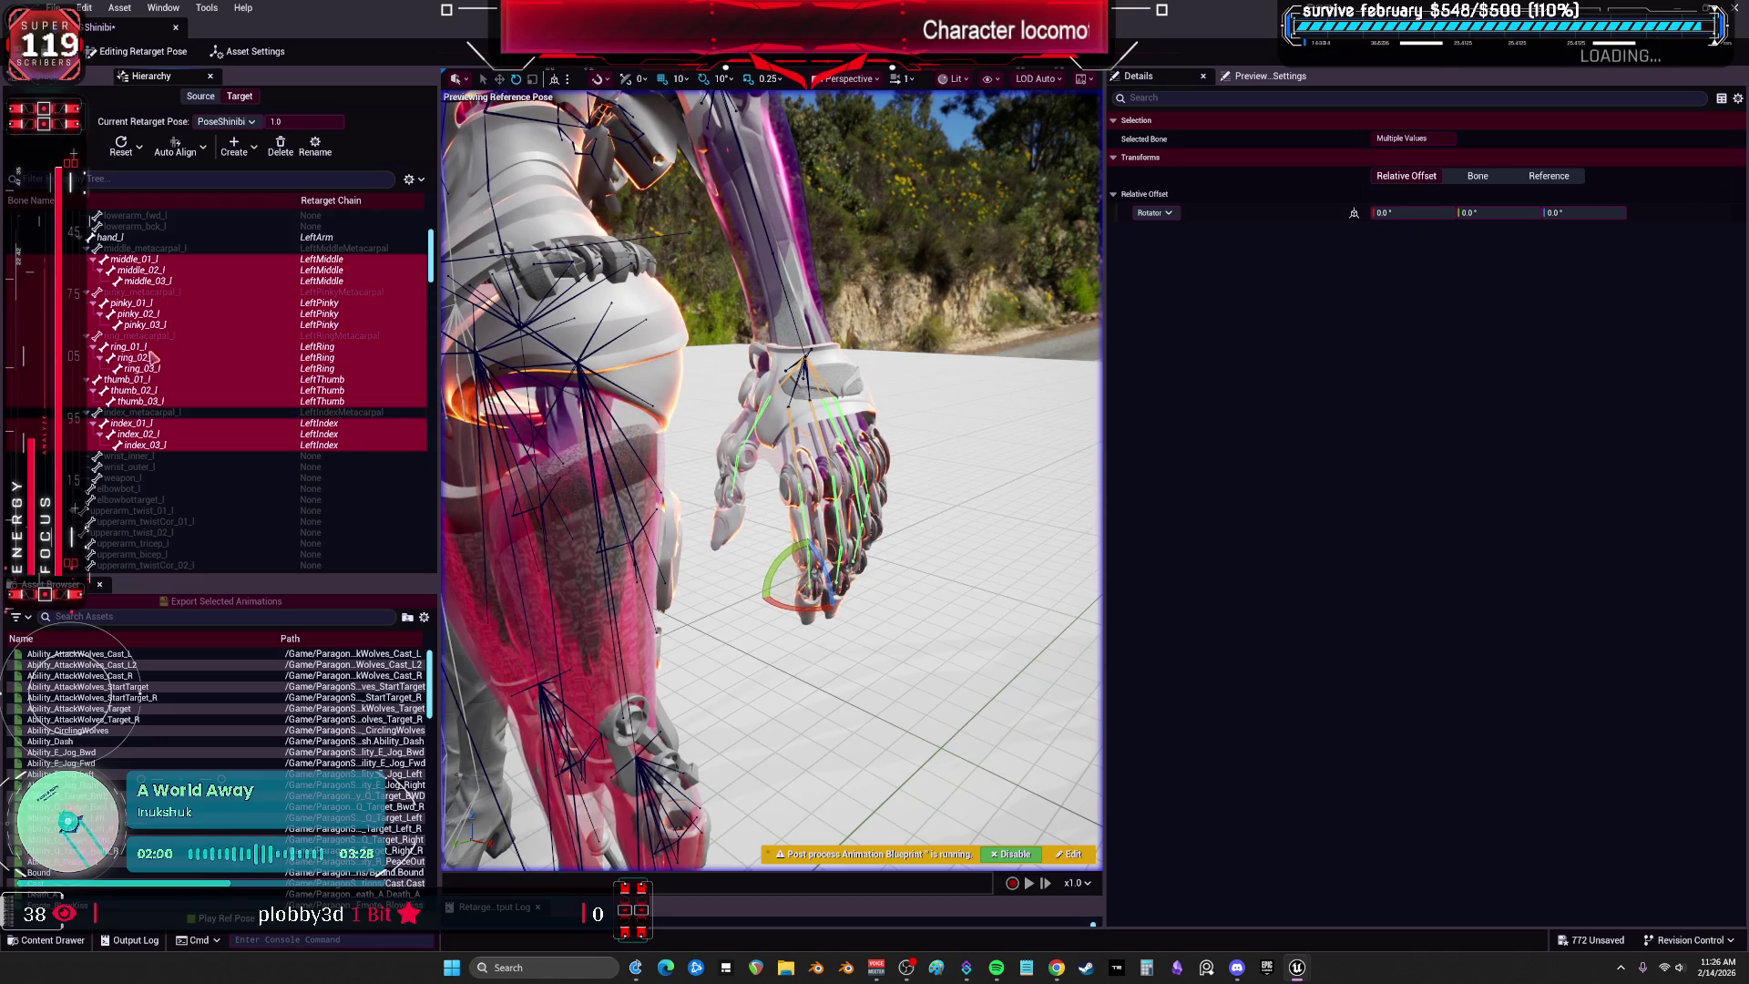
pyautogui.scroll(-10, 166, 299)
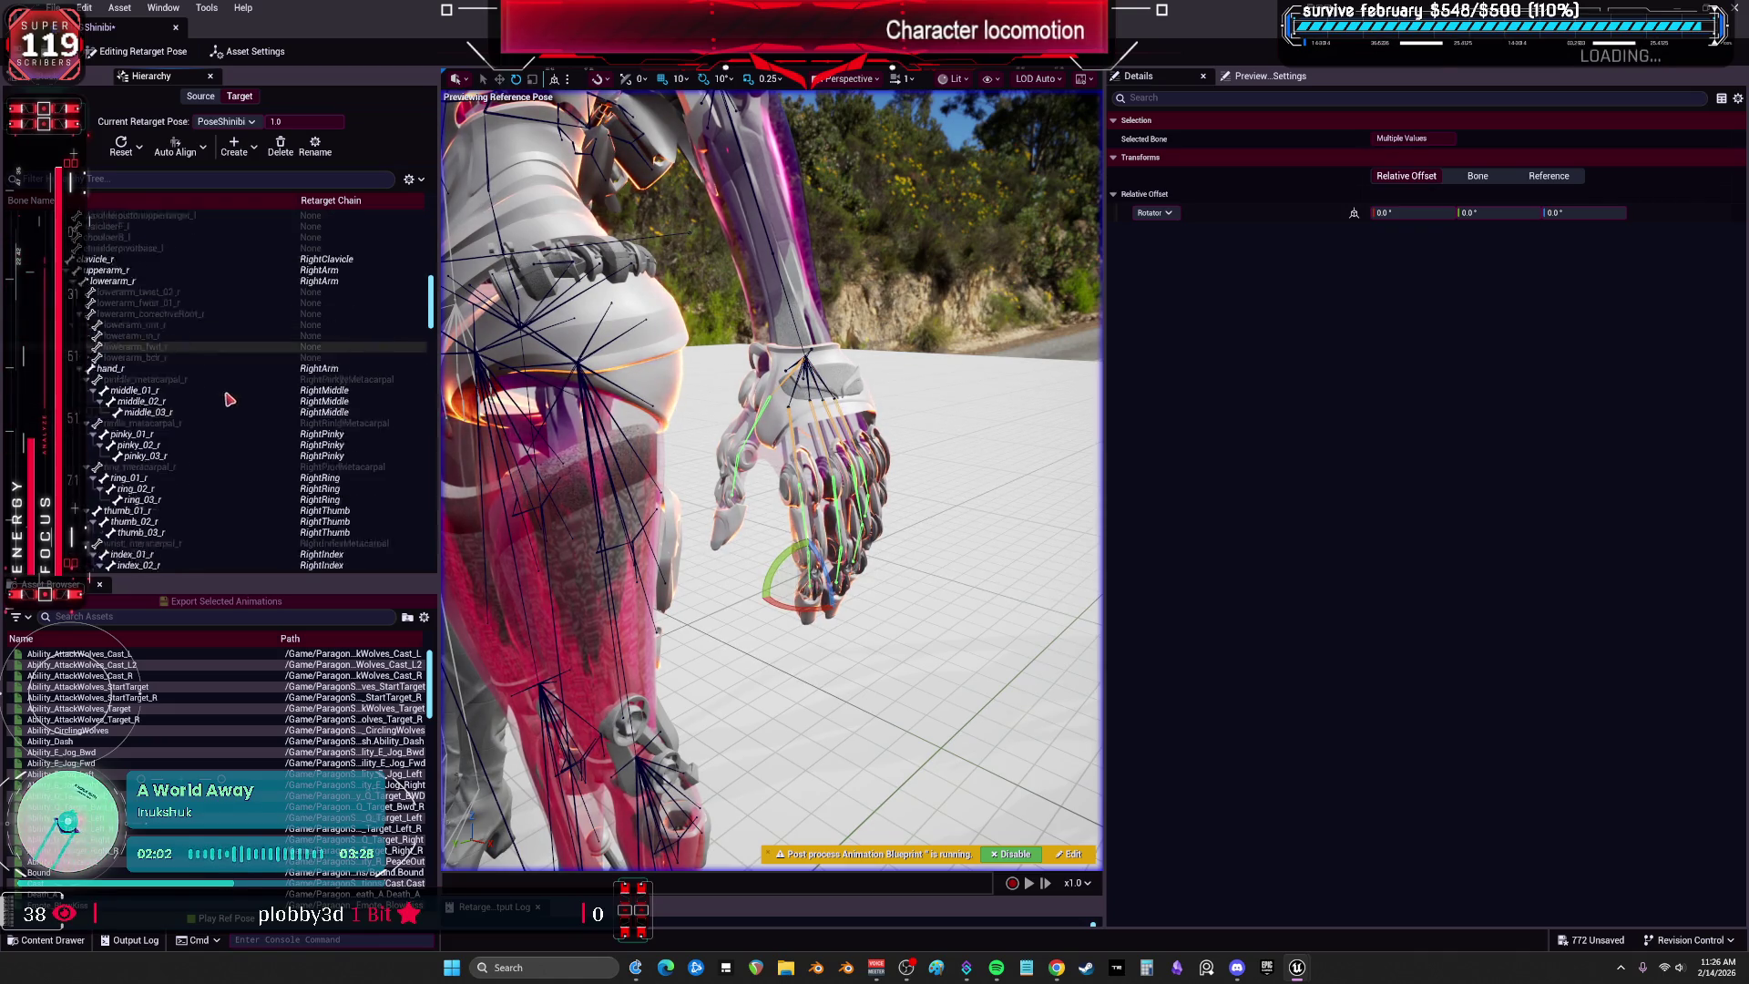
pyautogui.click(146, 325)
pyautogui.keyDown('shift'); pyautogui.click(150, 510); pyautogui.keyUp('shift')
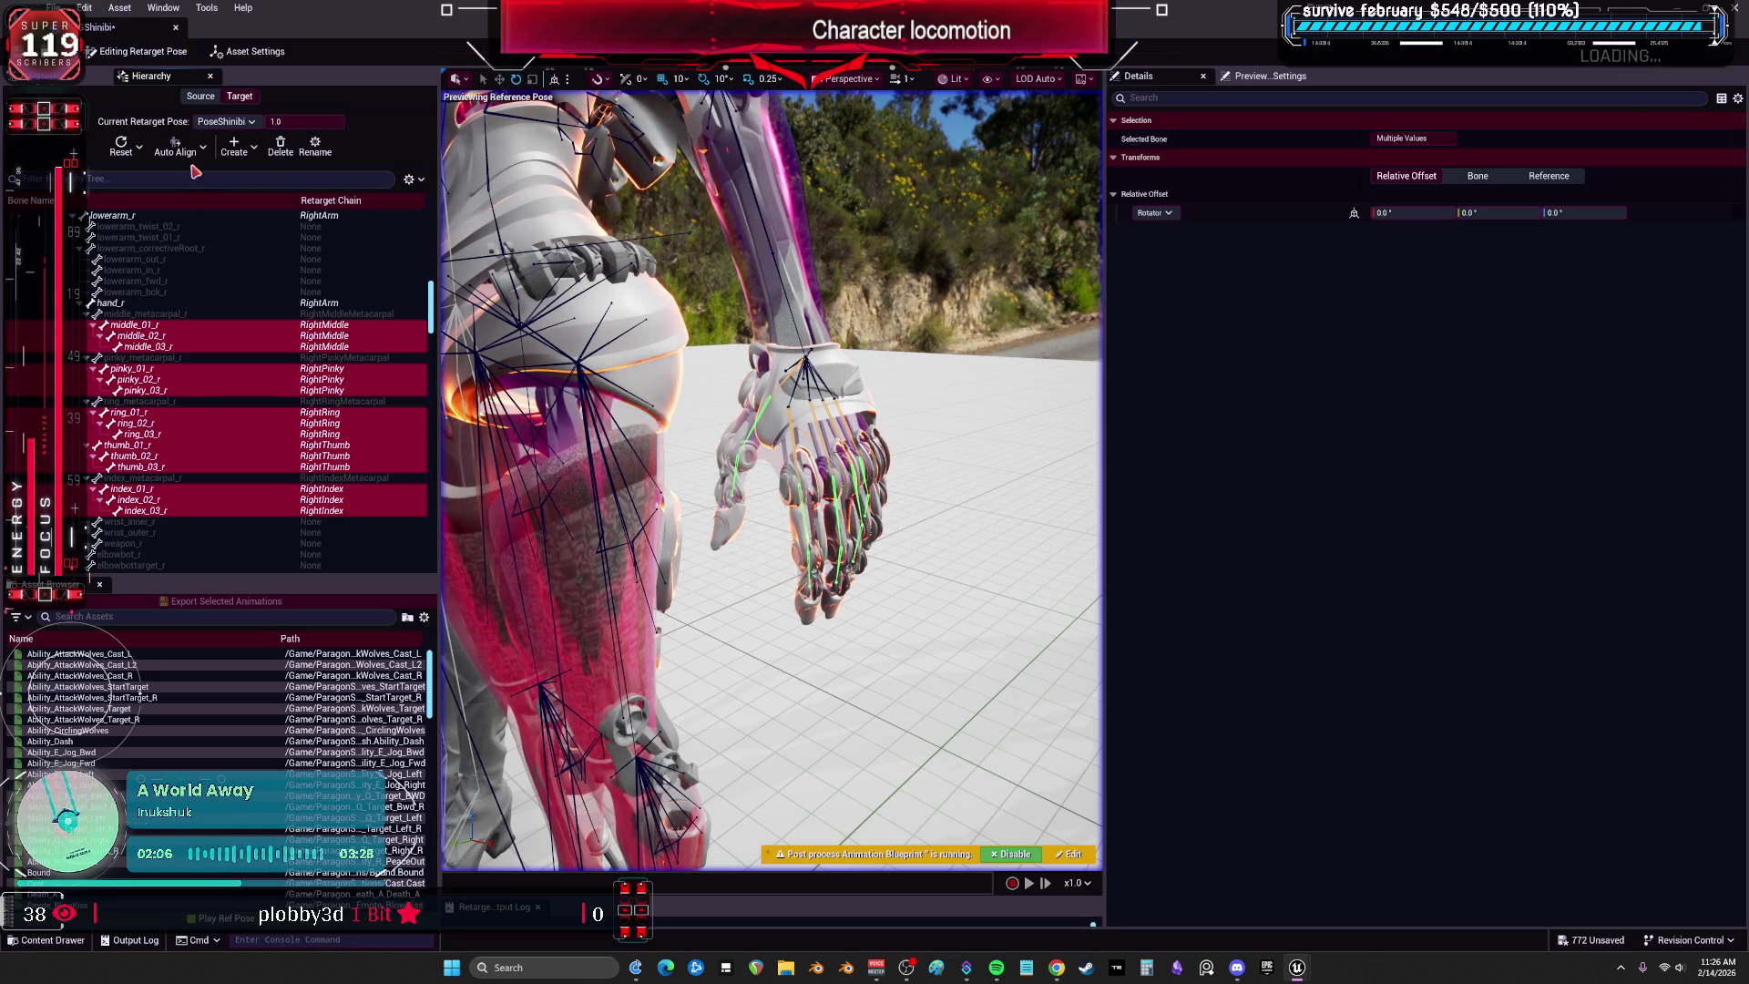
pyautogui.click(175, 146)
pyautogui.click(201, 194)
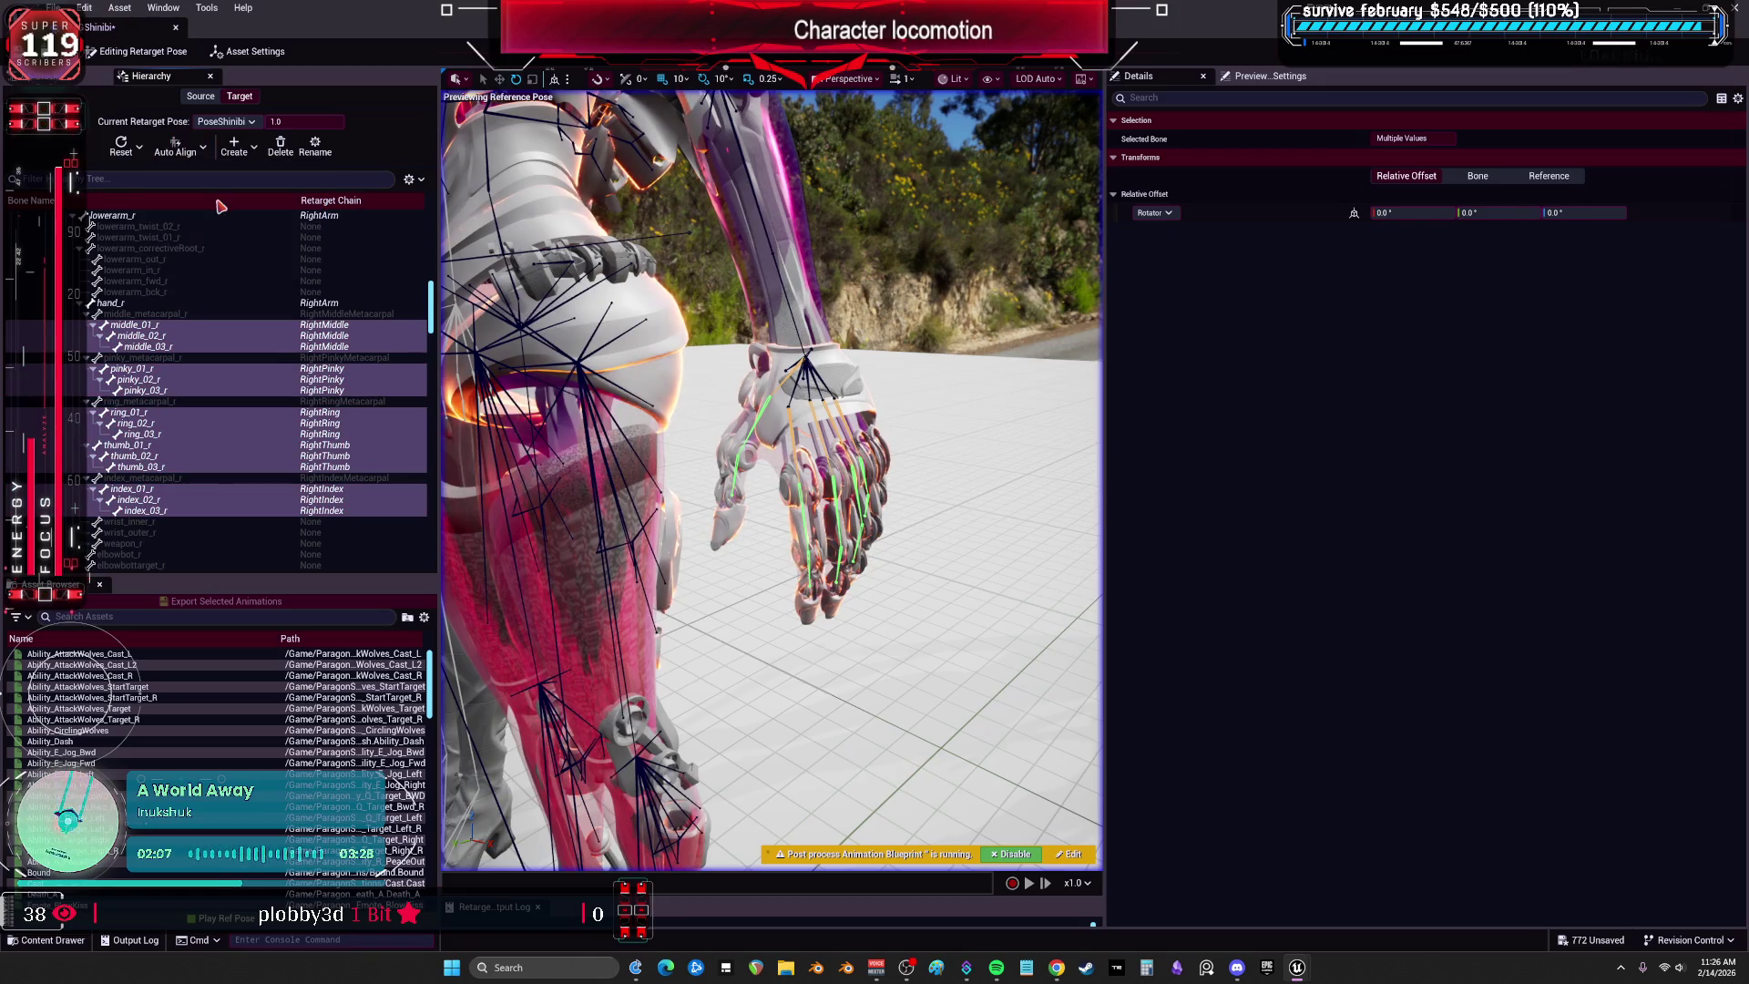
# Step: Set the fingers' rotation offset to 0.0 in the Rotator field
pyautogui.click(1409, 212)
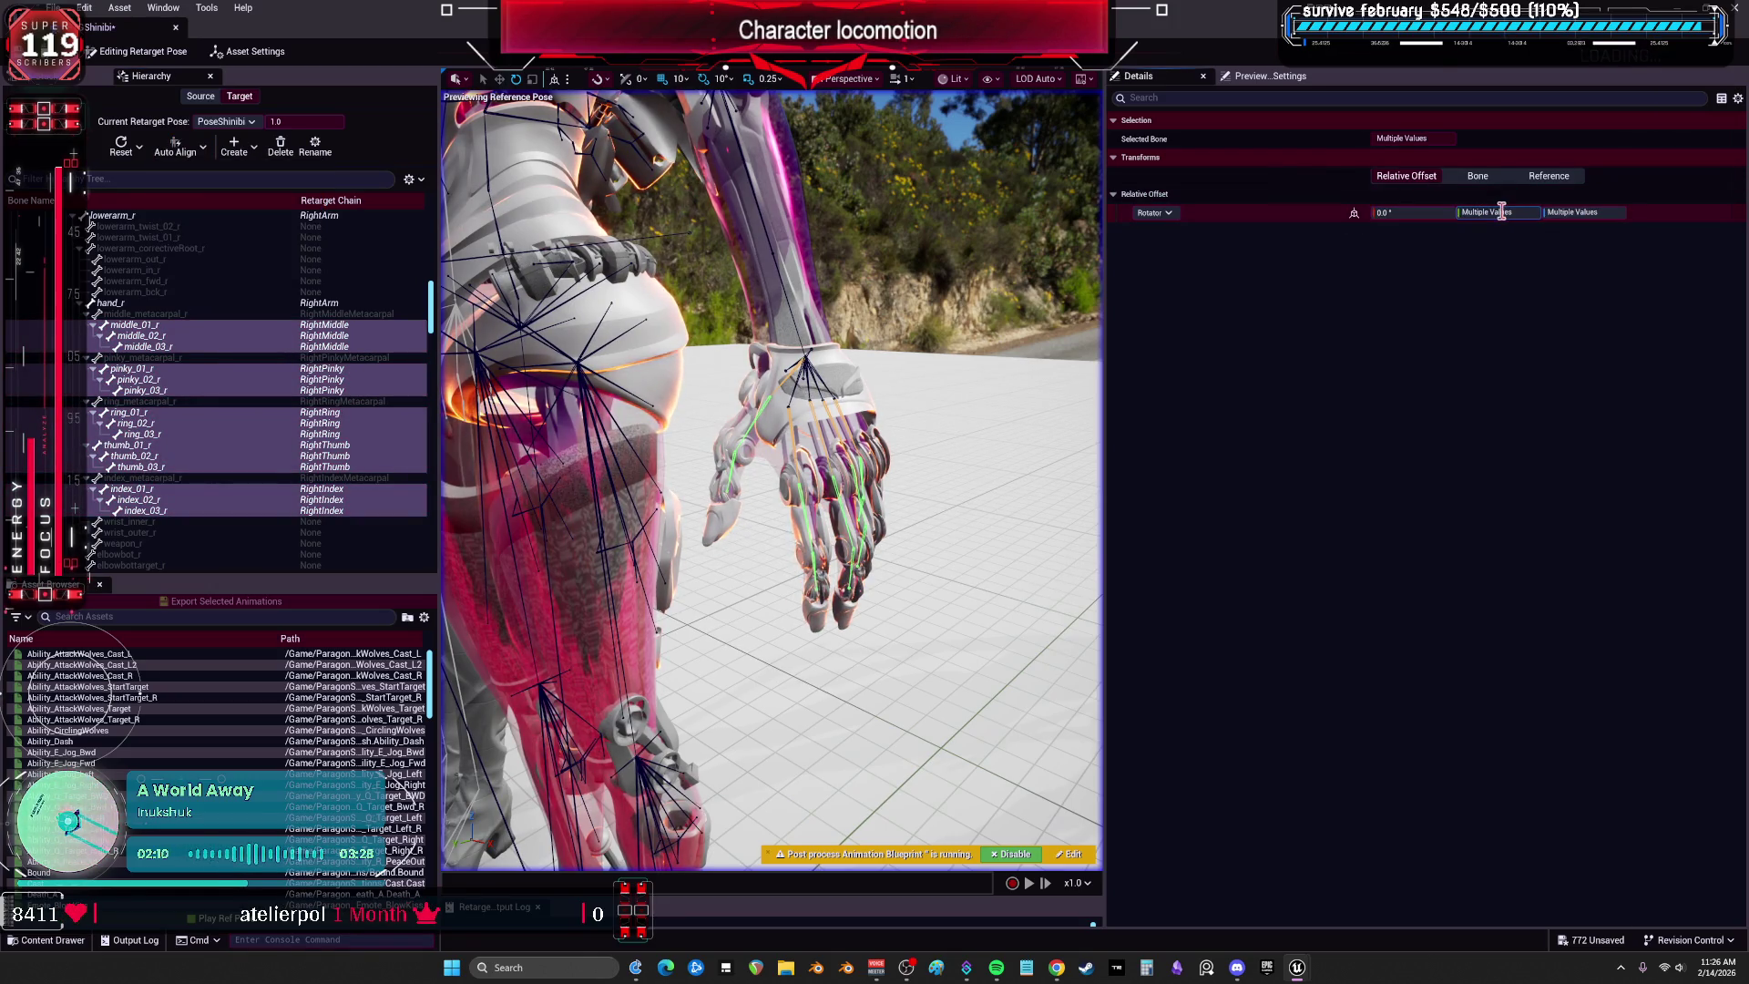
pyautogui.write('0')
pyautogui.press('Return')
pyautogui.moveTo(774, 456)
pyautogui.mouseDown()
pyautogui.moveTo(638, 365)
pyautogui.moveTo(429, 141)
pyautogui.mouseUp()
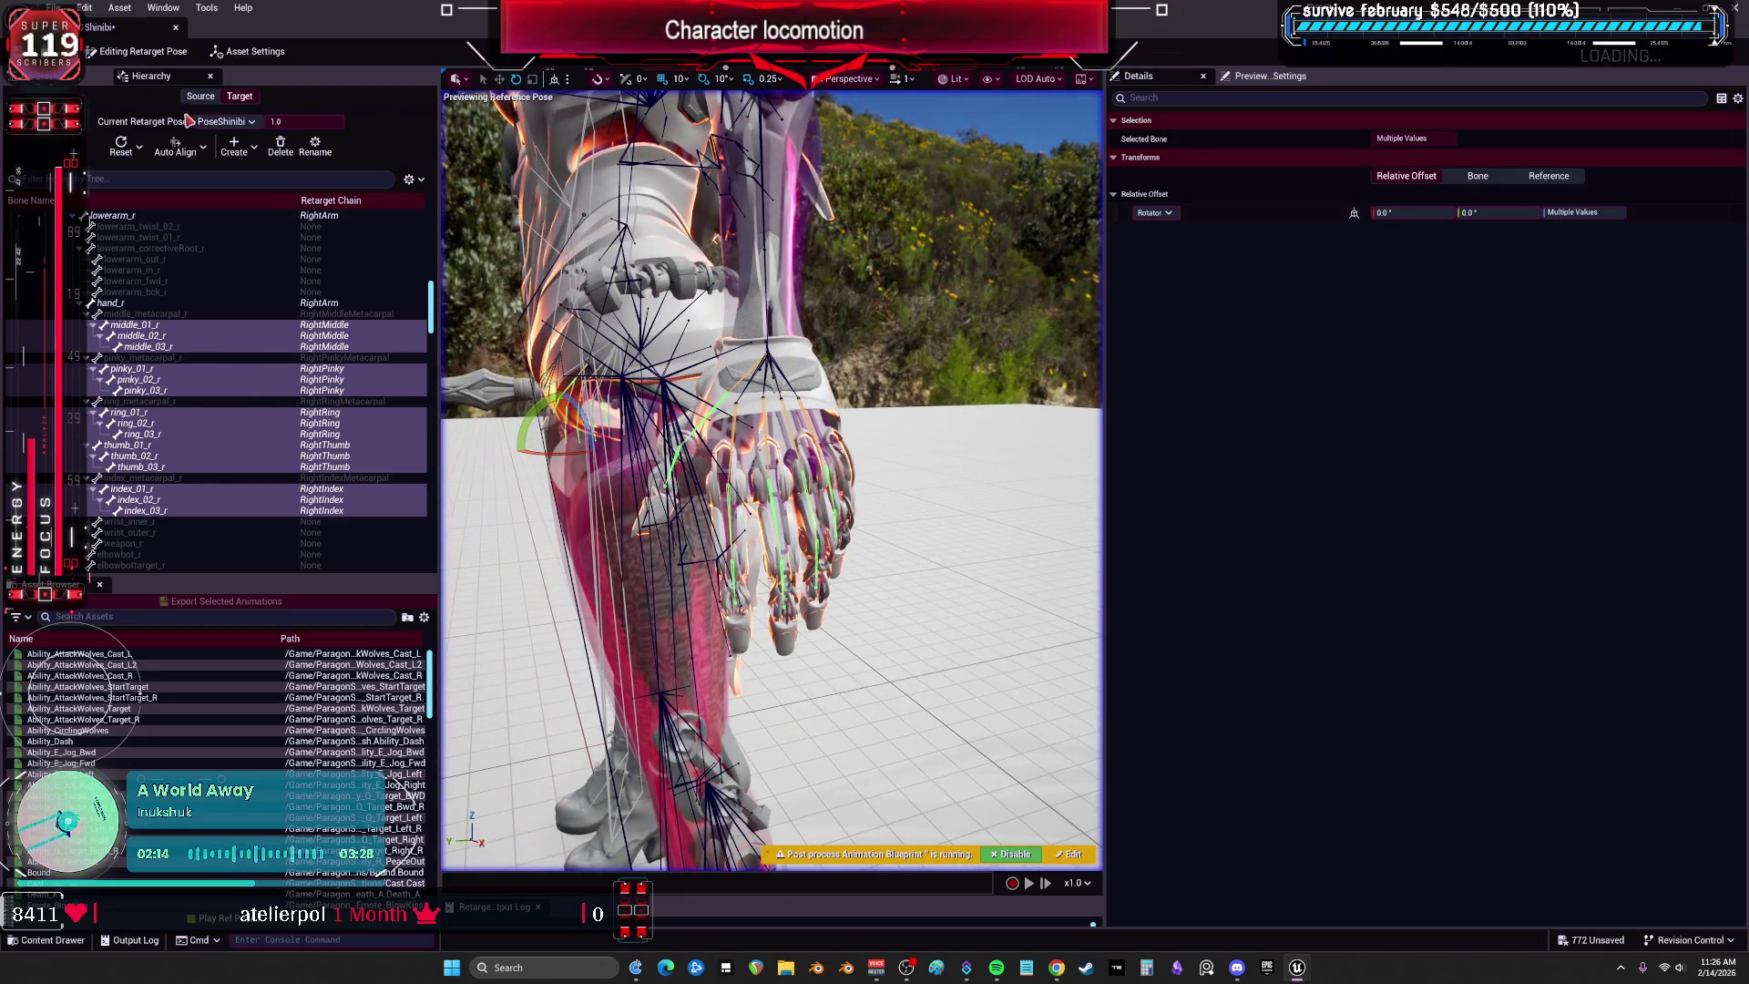
pyautogui.click(134, 64)
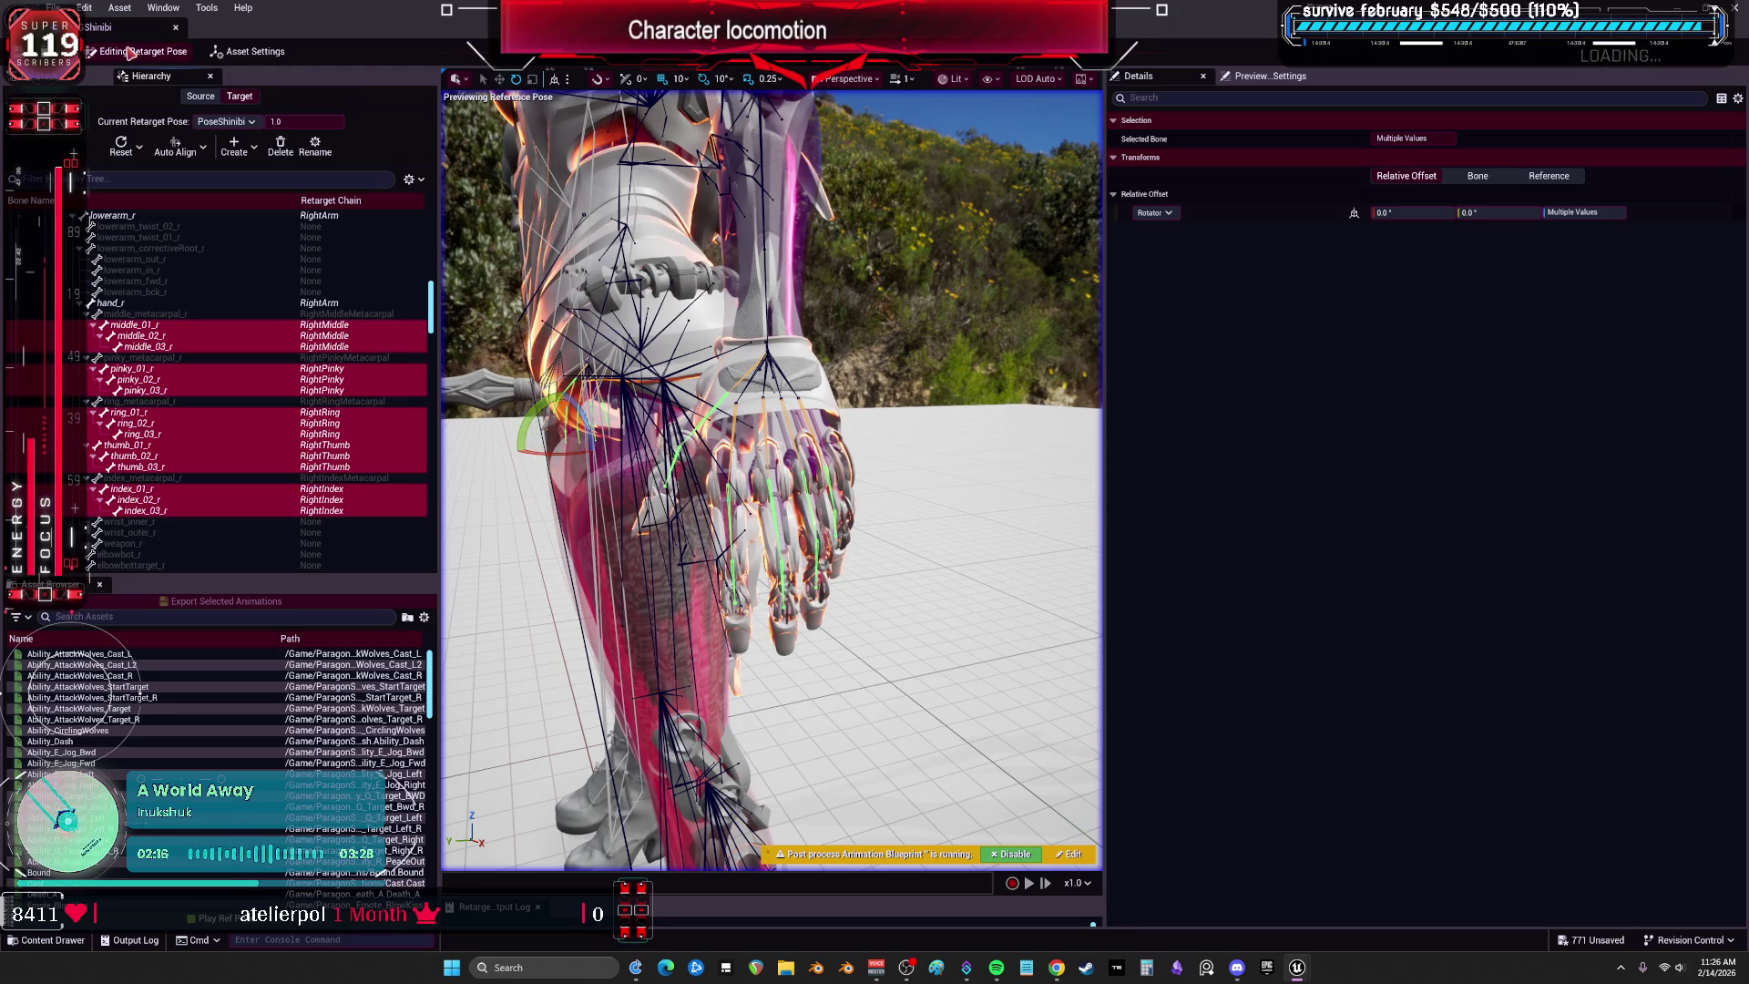
# Step: Leave retarget pose editing and bring up RightLeg's Retarget IK Goals settings
pyautogui.click(131, 52)
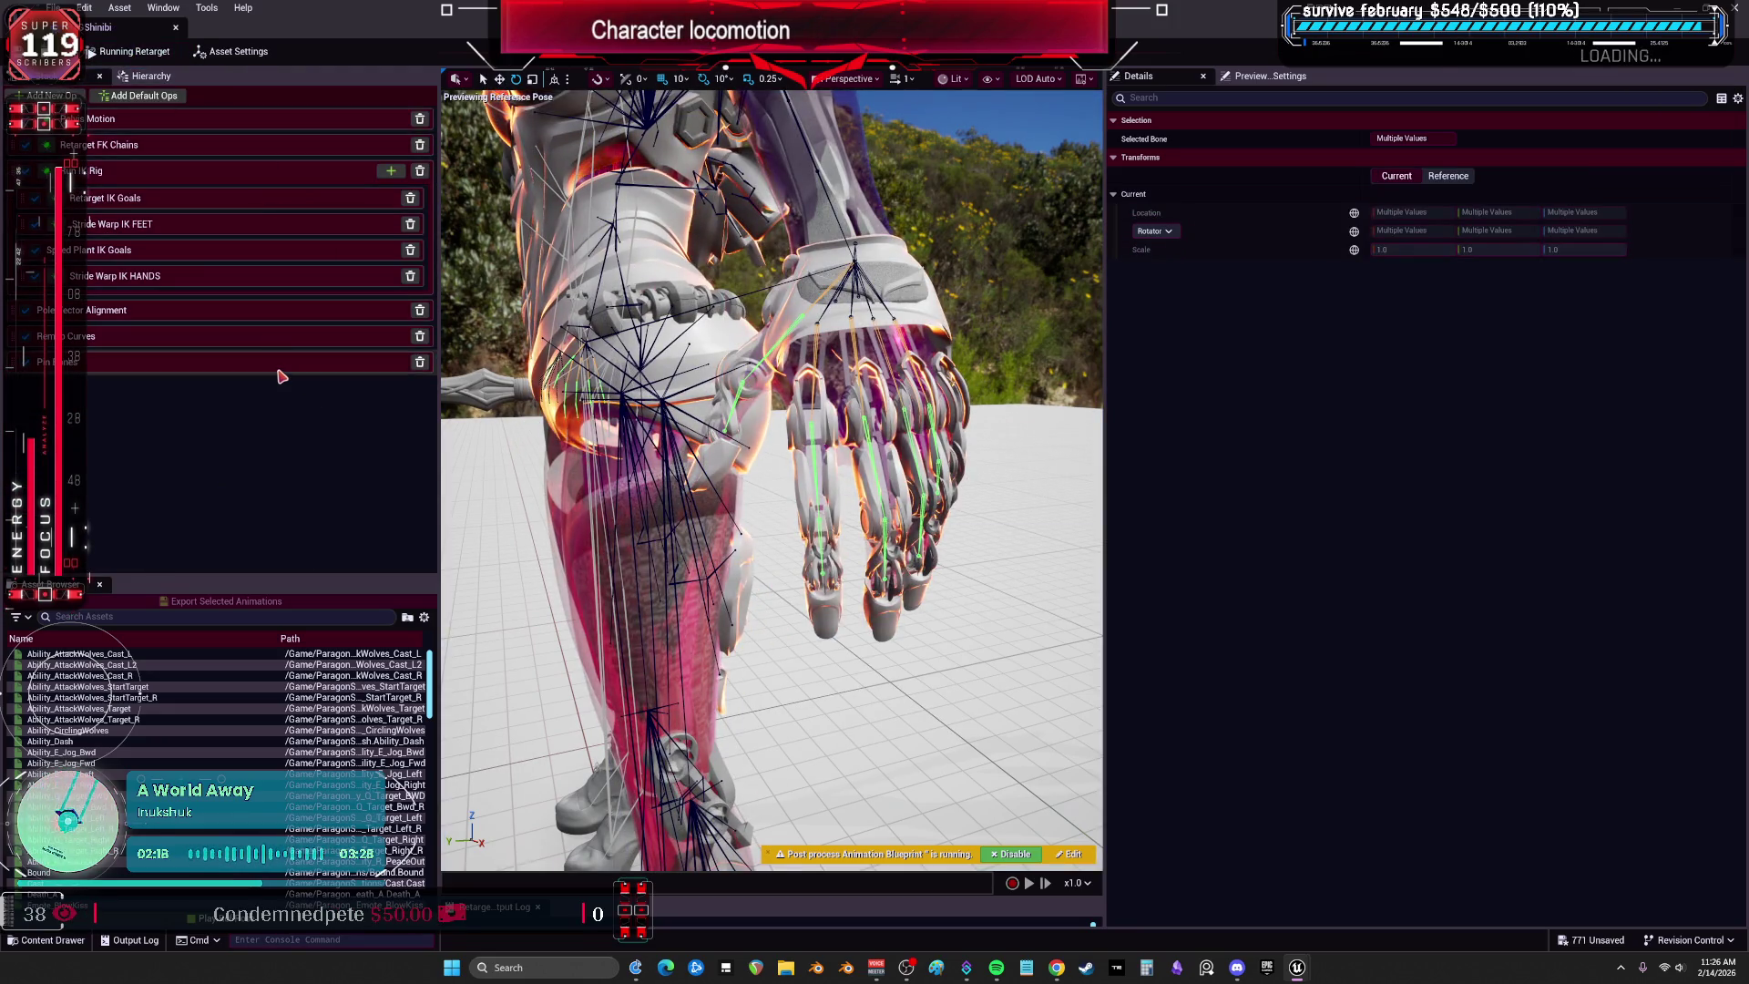
pyautogui.click(130, 226)
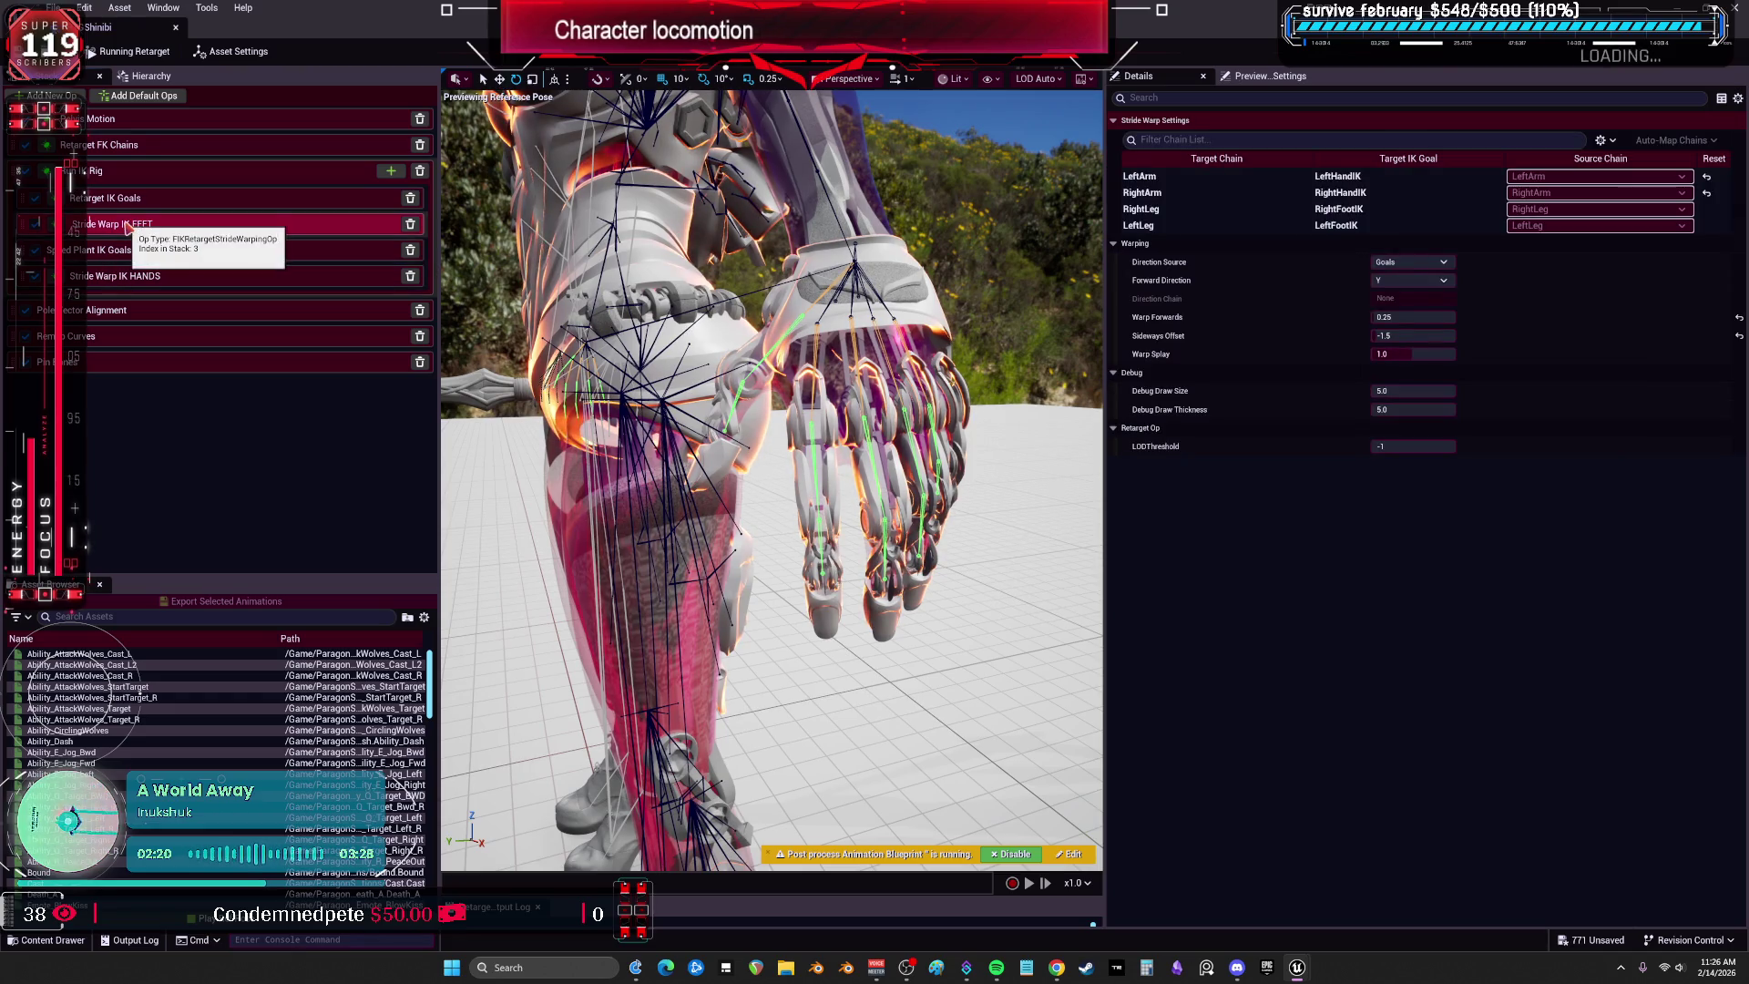
pyautogui.click(145, 171)
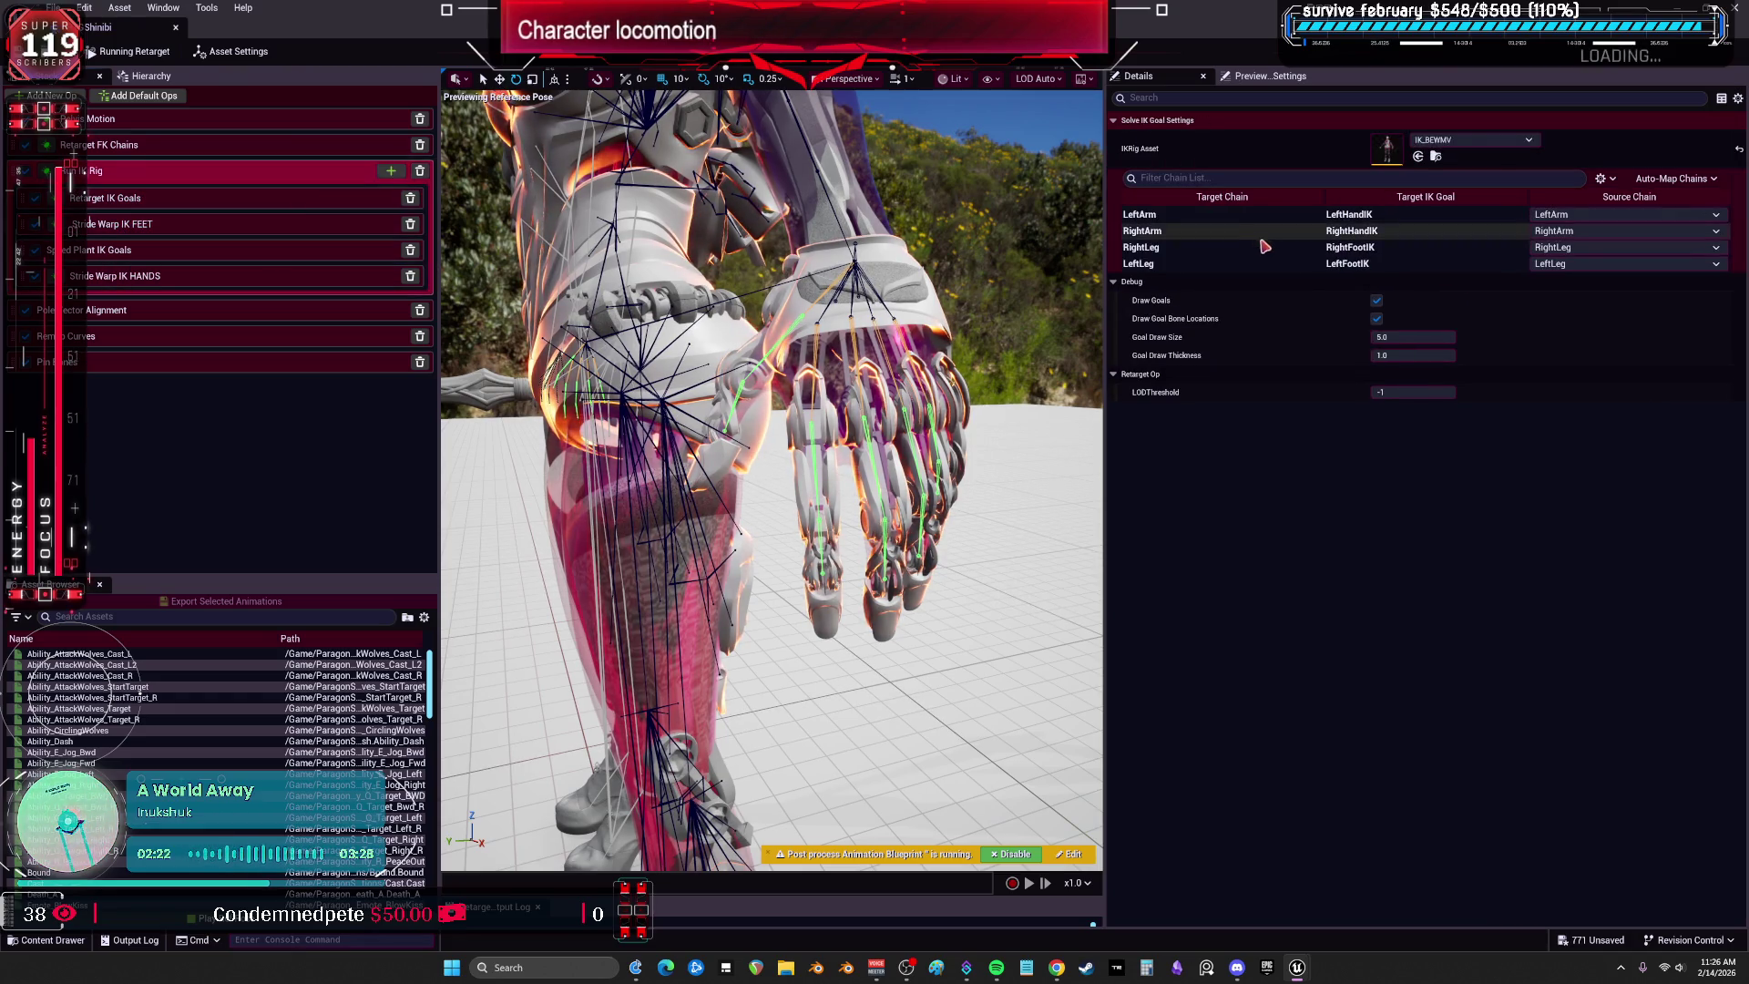
pyautogui.click(1249, 247)
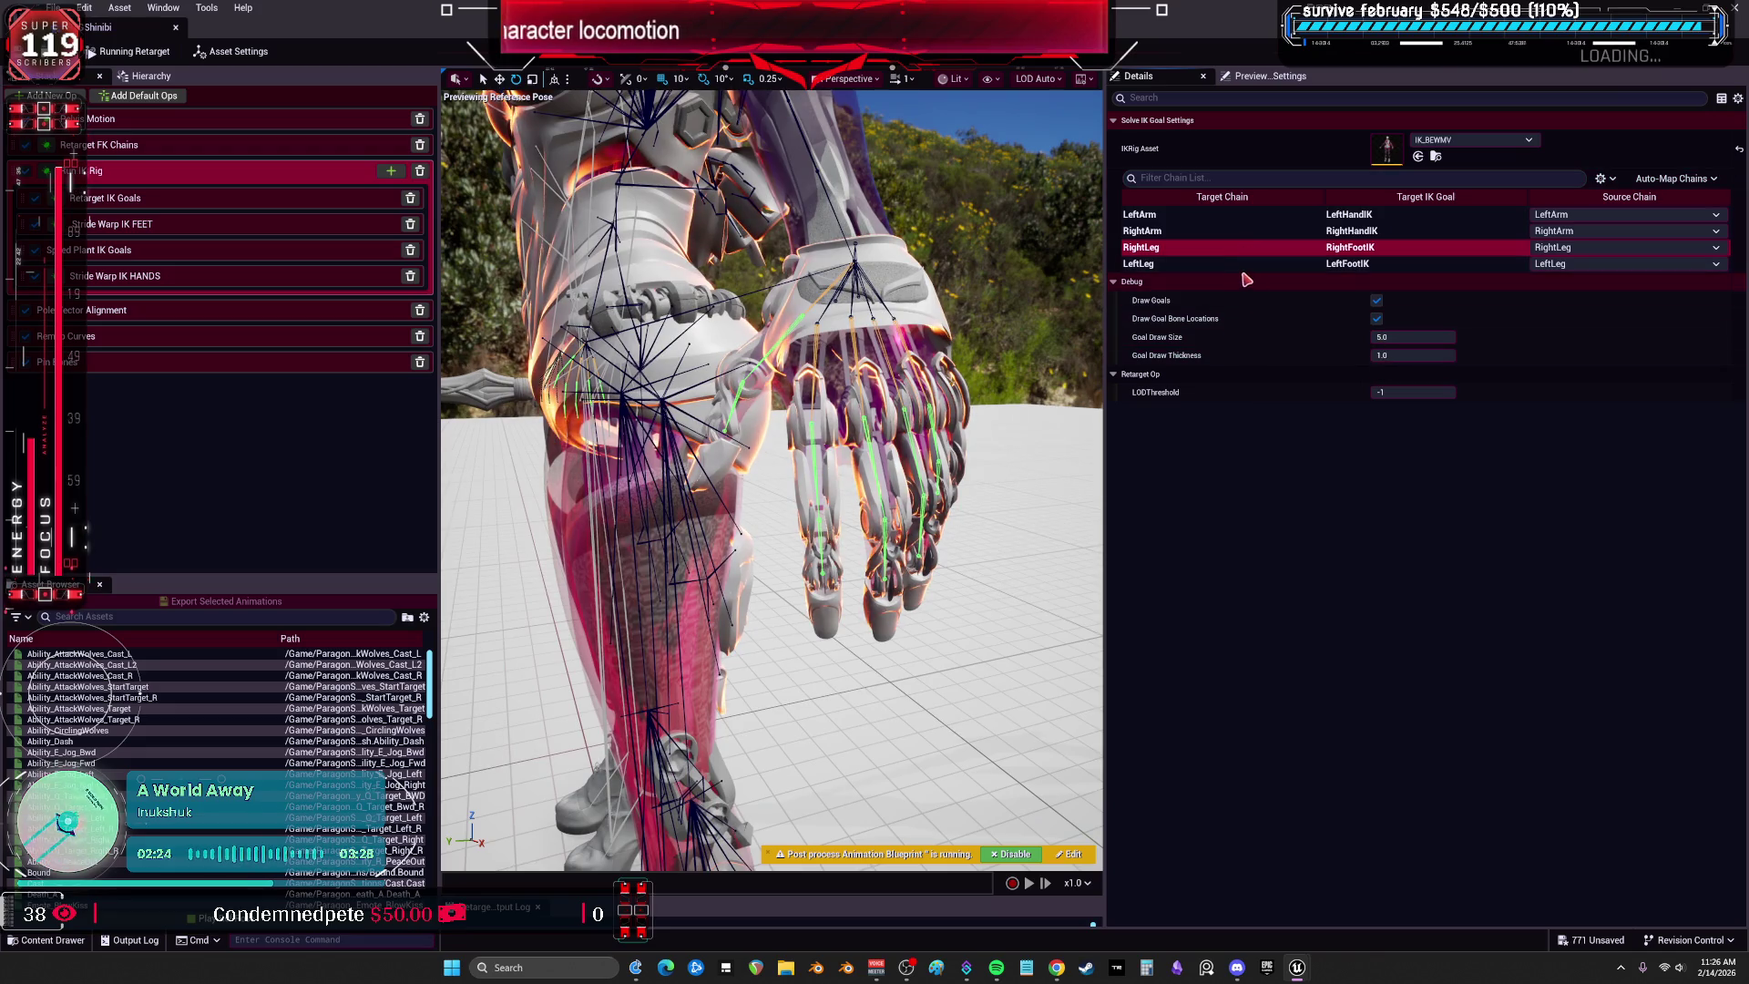
pyautogui.click(228, 199)
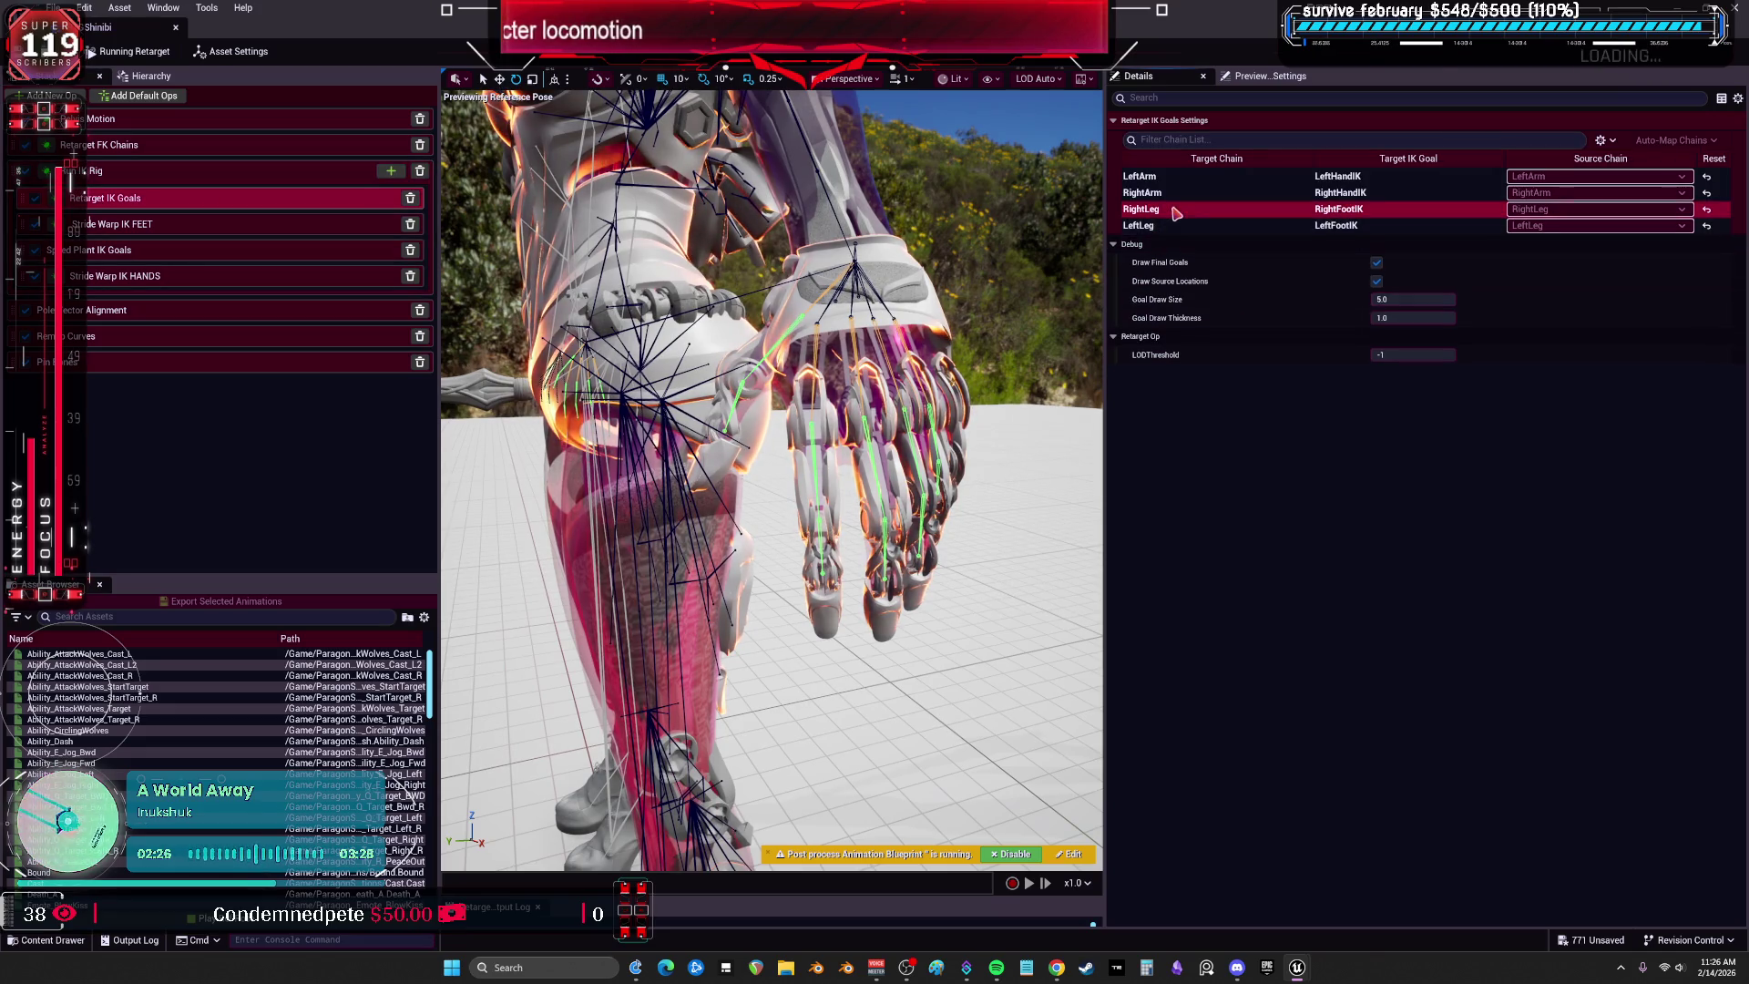
# Step: Set Blend to Source Translation to 1.0 on both the RightLeg and LeftLeg chains
pyautogui.click(1397, 316)
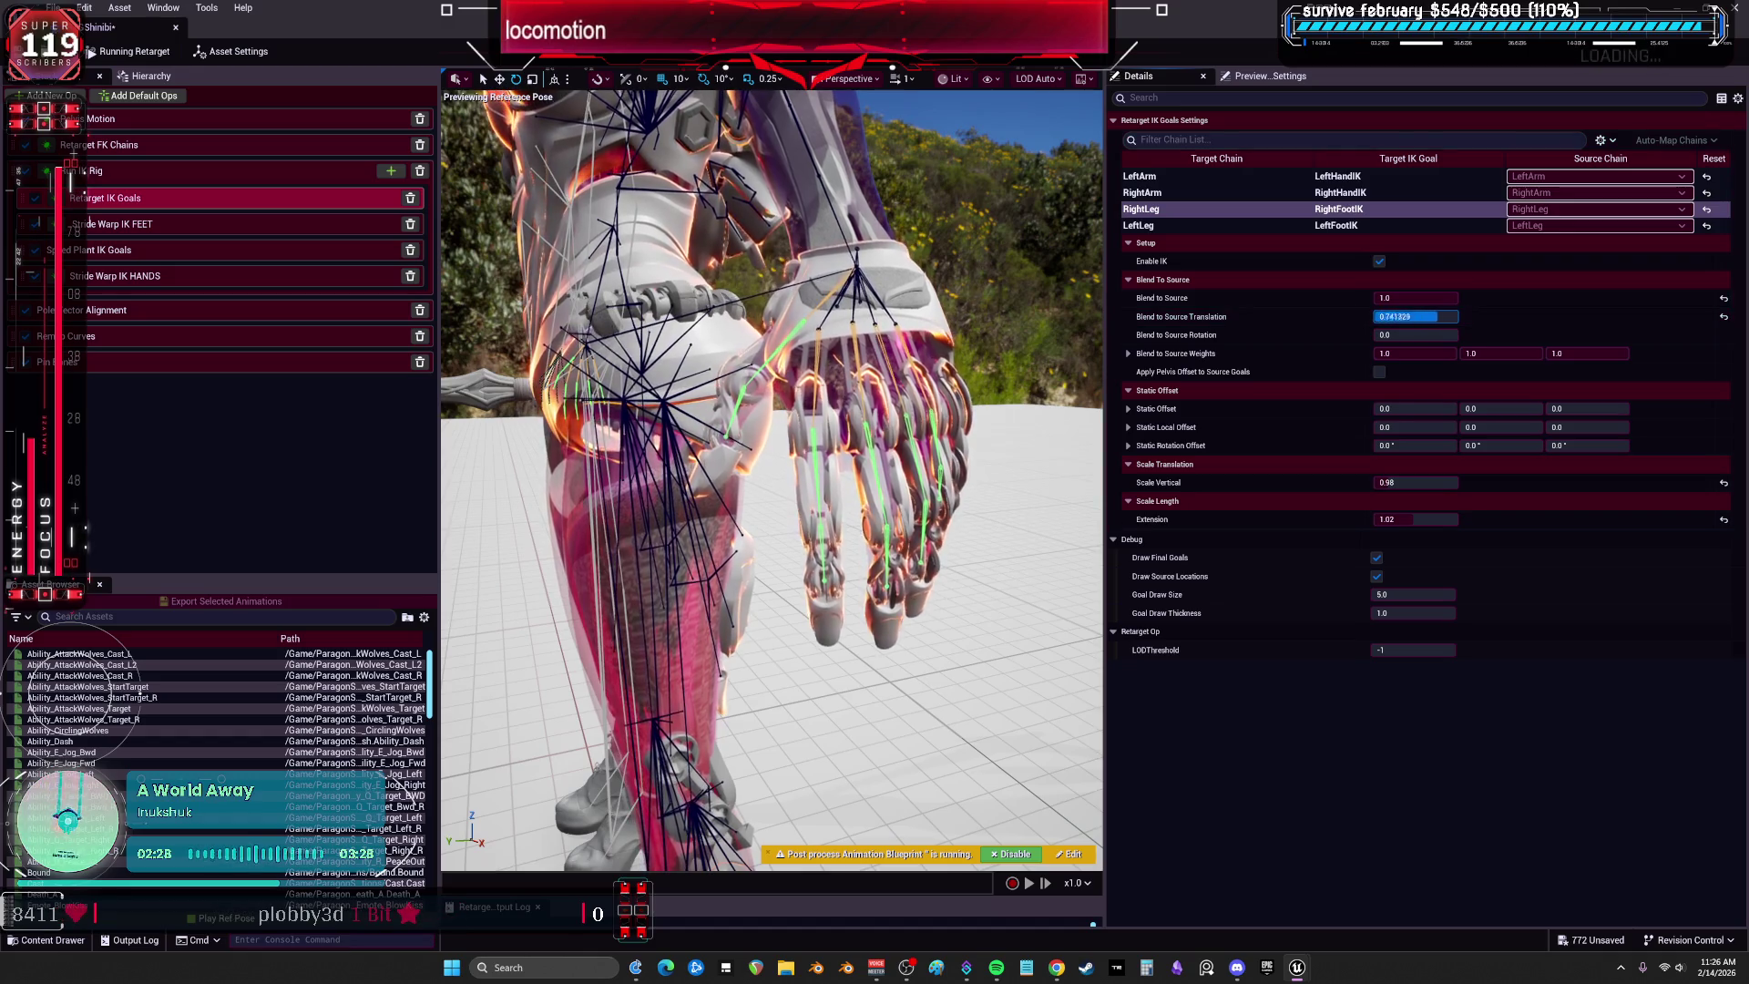
pyautogui.write('1')
pyautogui.press('Return')
pyautogui.click(1225, 226)
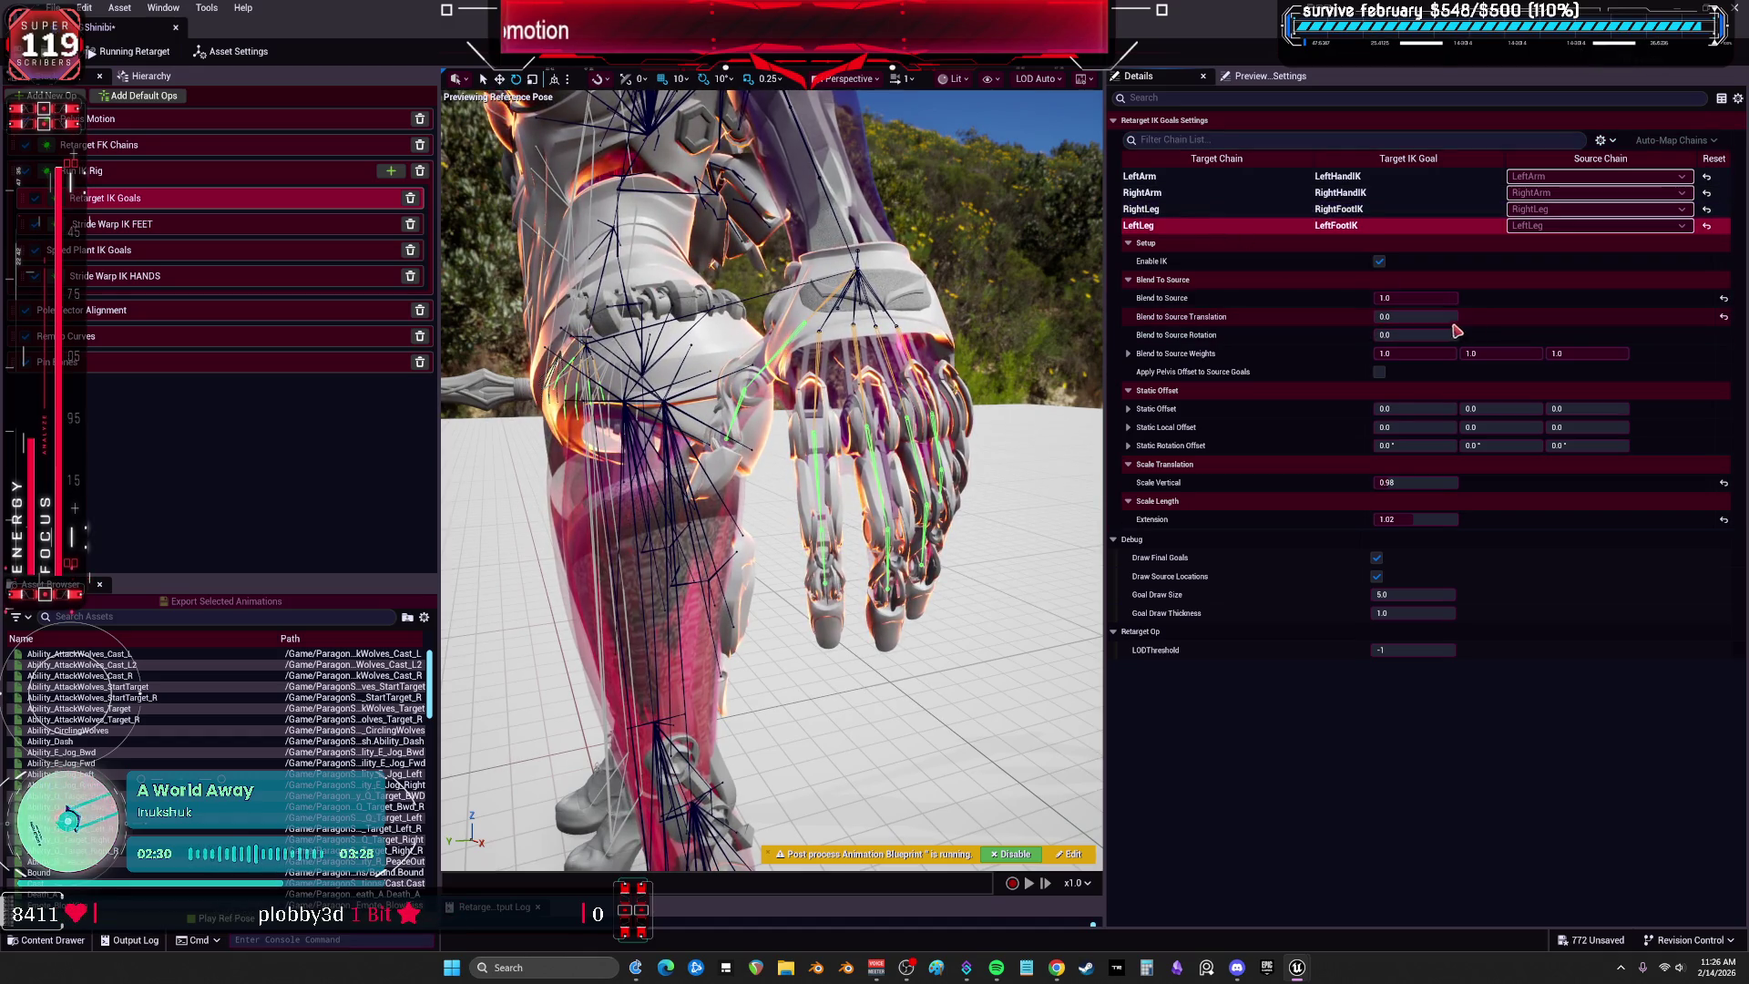
pyautogui.click(1421, 317)
pyautogui.write('1')
pyautogui.press('Return')
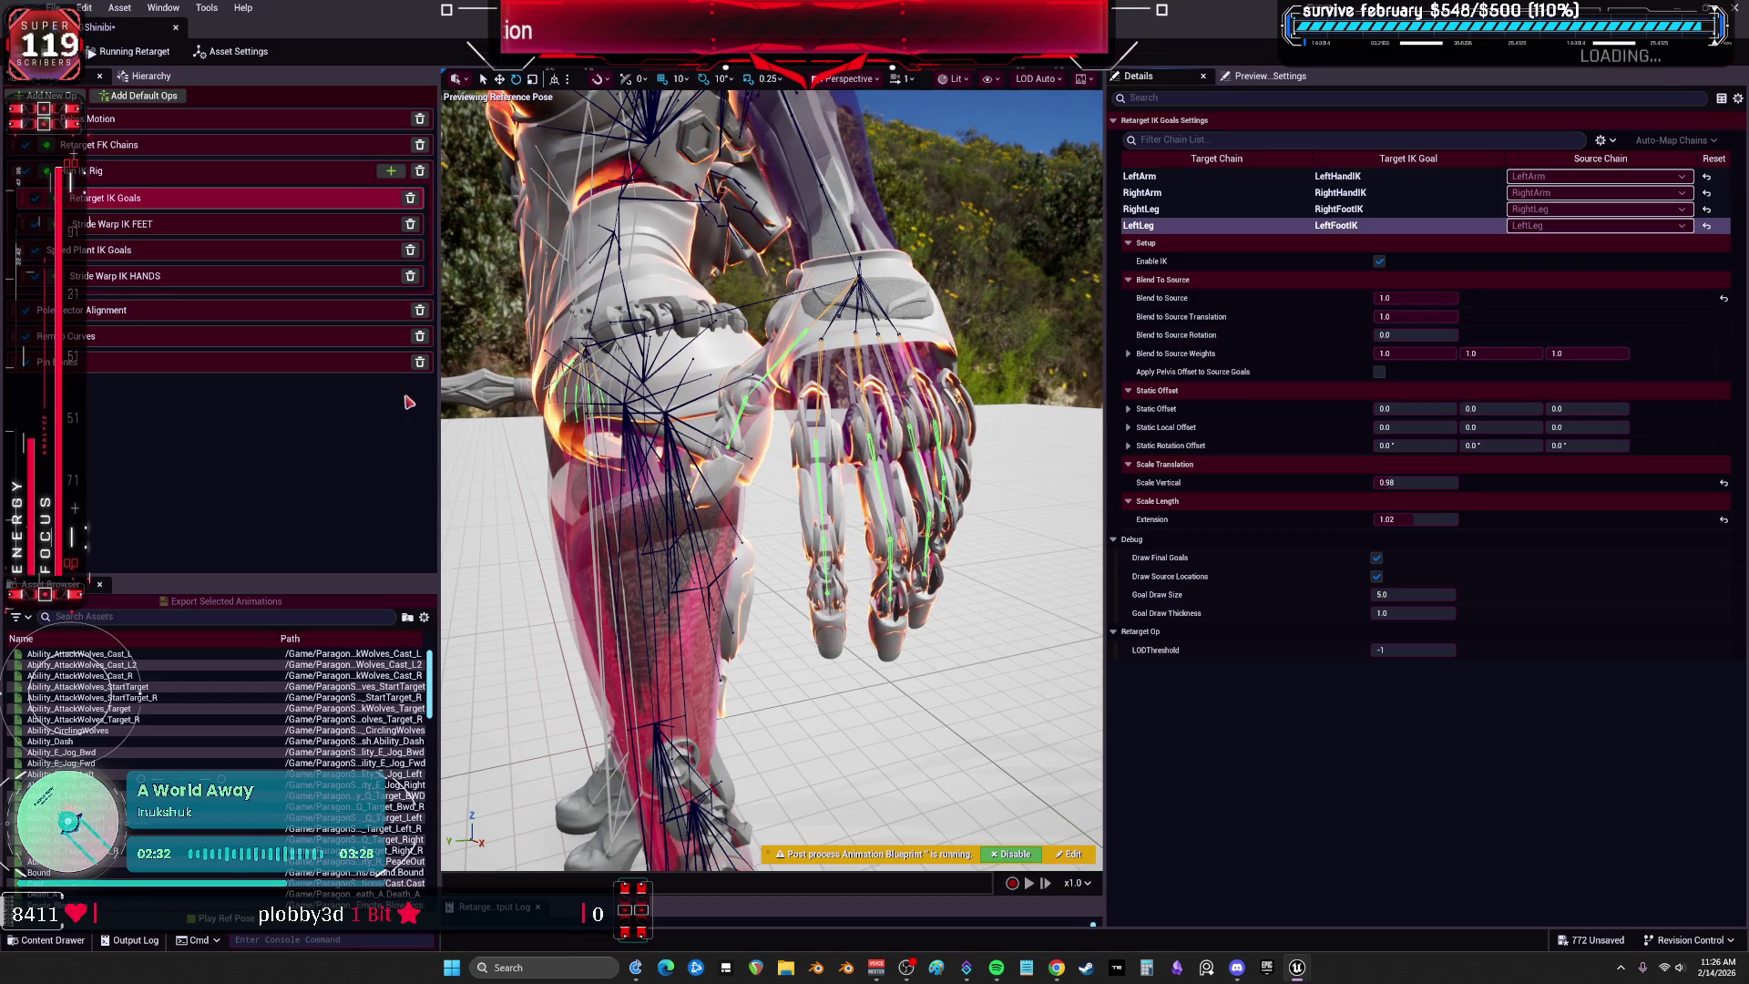
# Step: Frame both characters, preview Ability_Q_Target_BWD, and show the IK Rig op's goal settings
pyautogui.press('f')
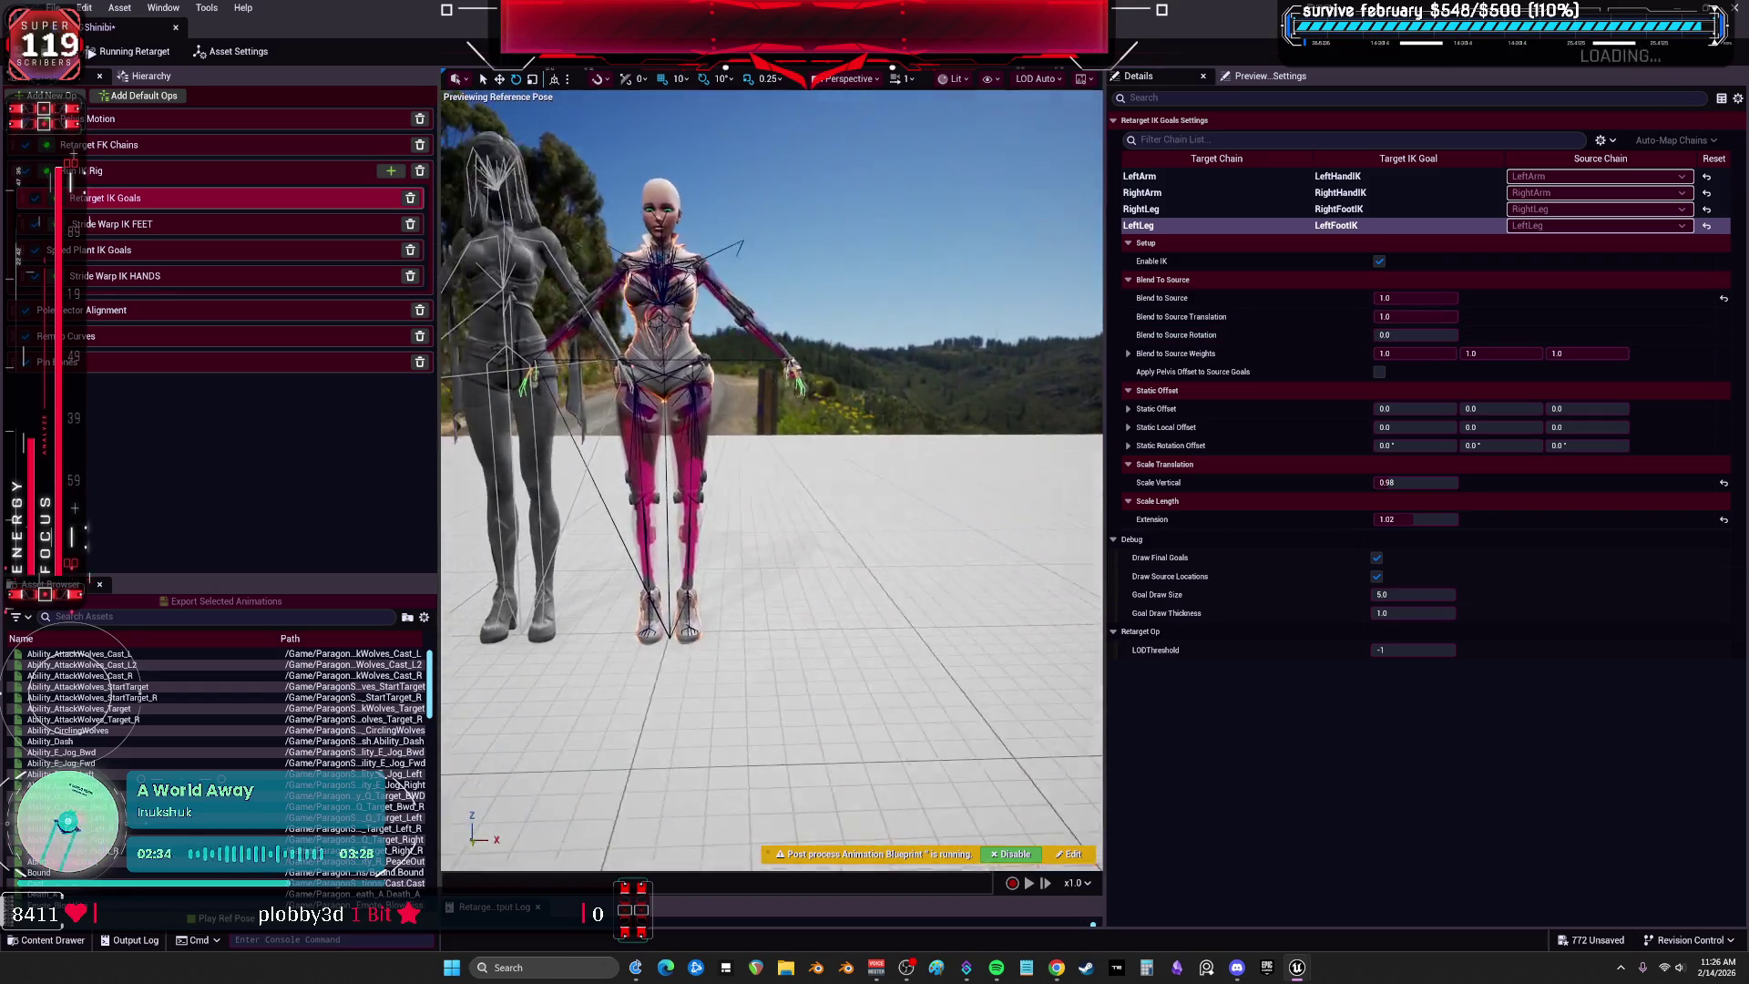
pyautogui.scroll(-4, 95, 754)
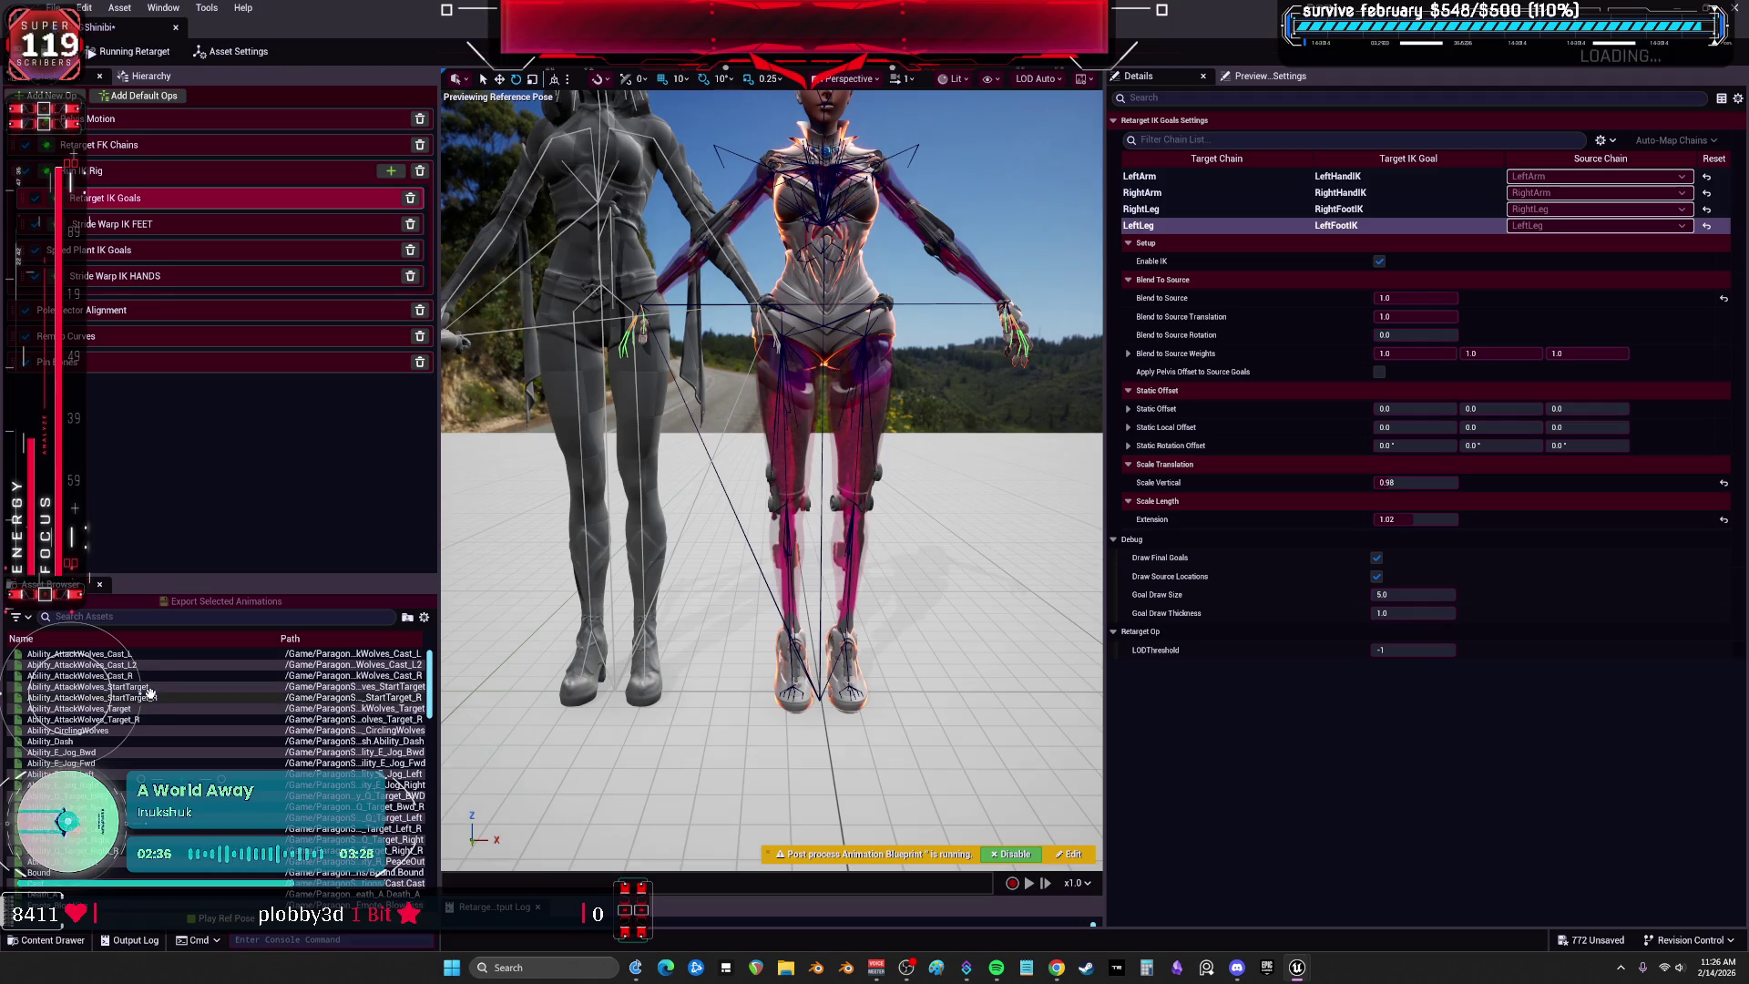
pyautogui.click(95, 752)
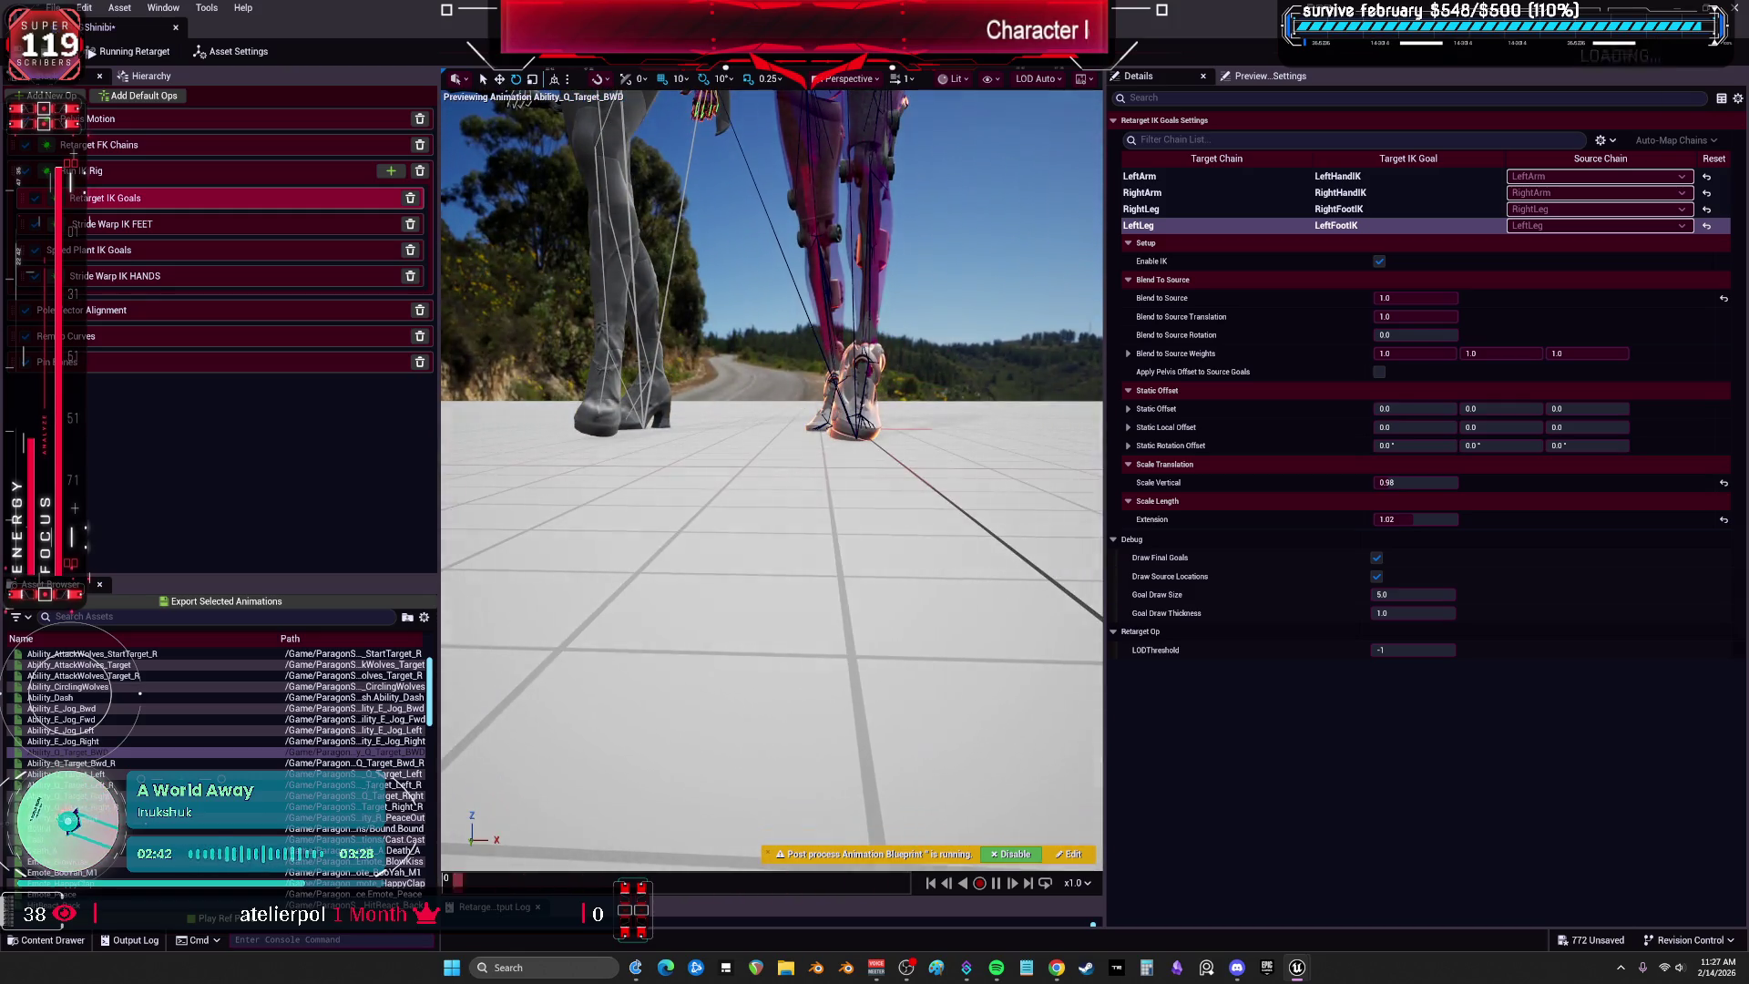
pyautogui.scroll(5, 773, 483)
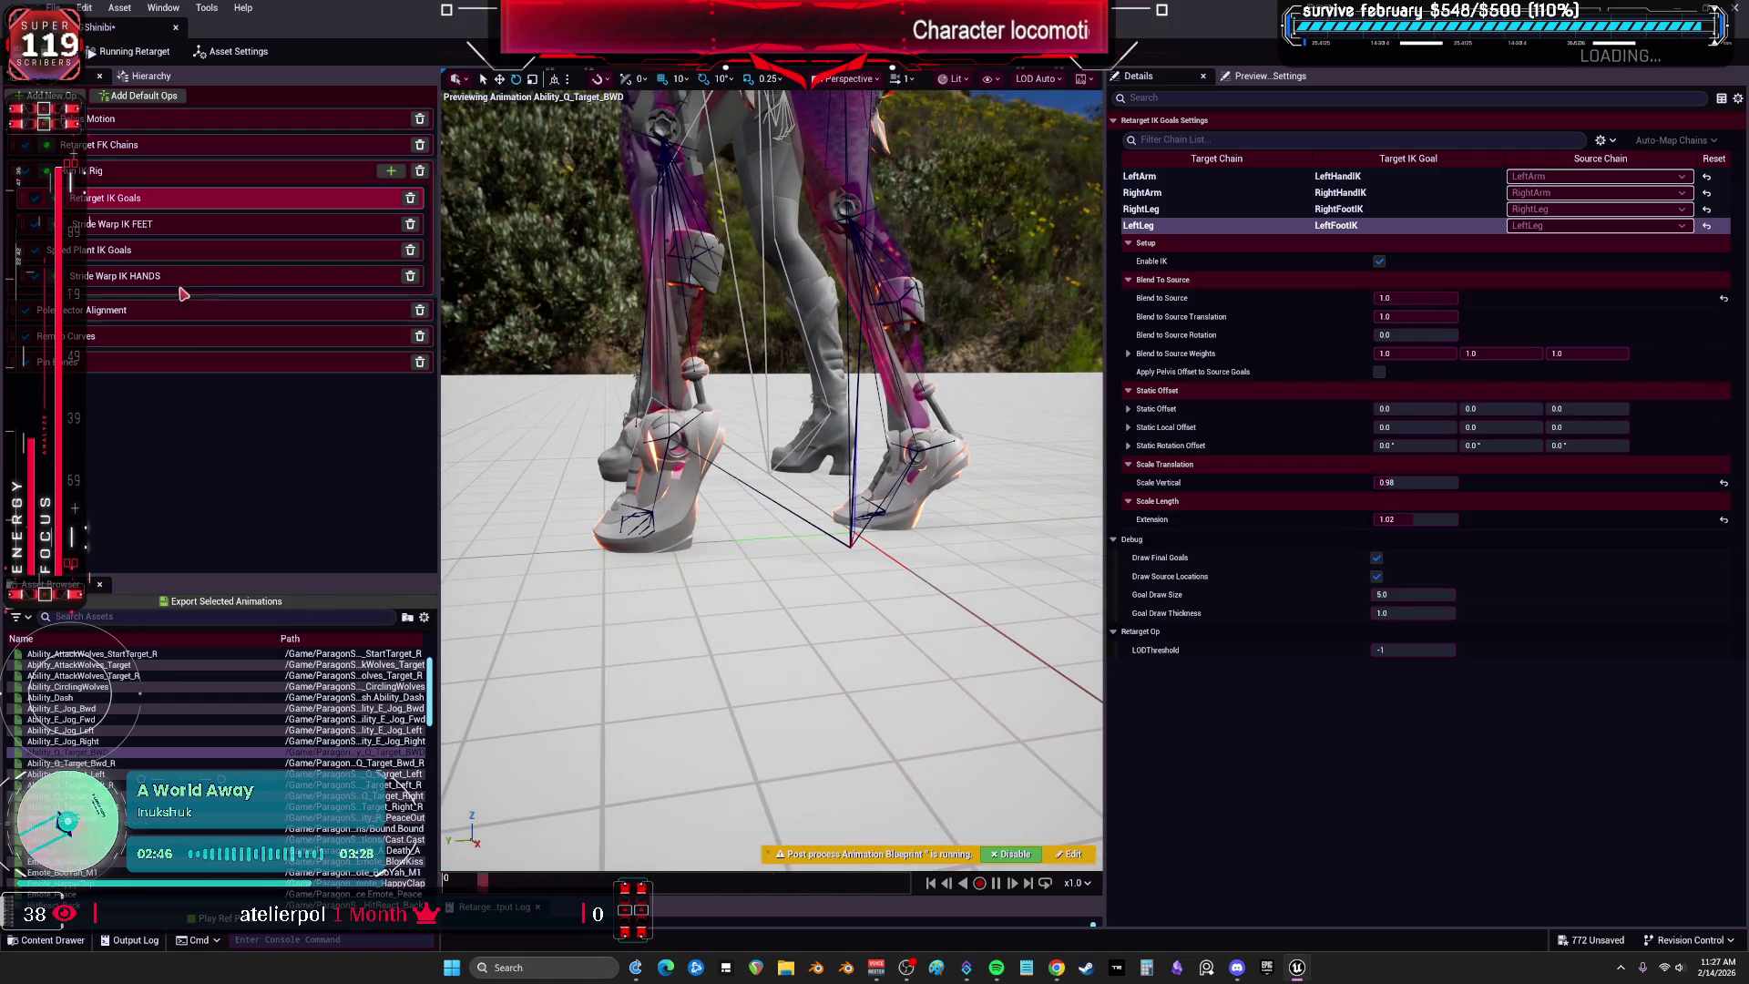
pyautogui.click(130, 174)
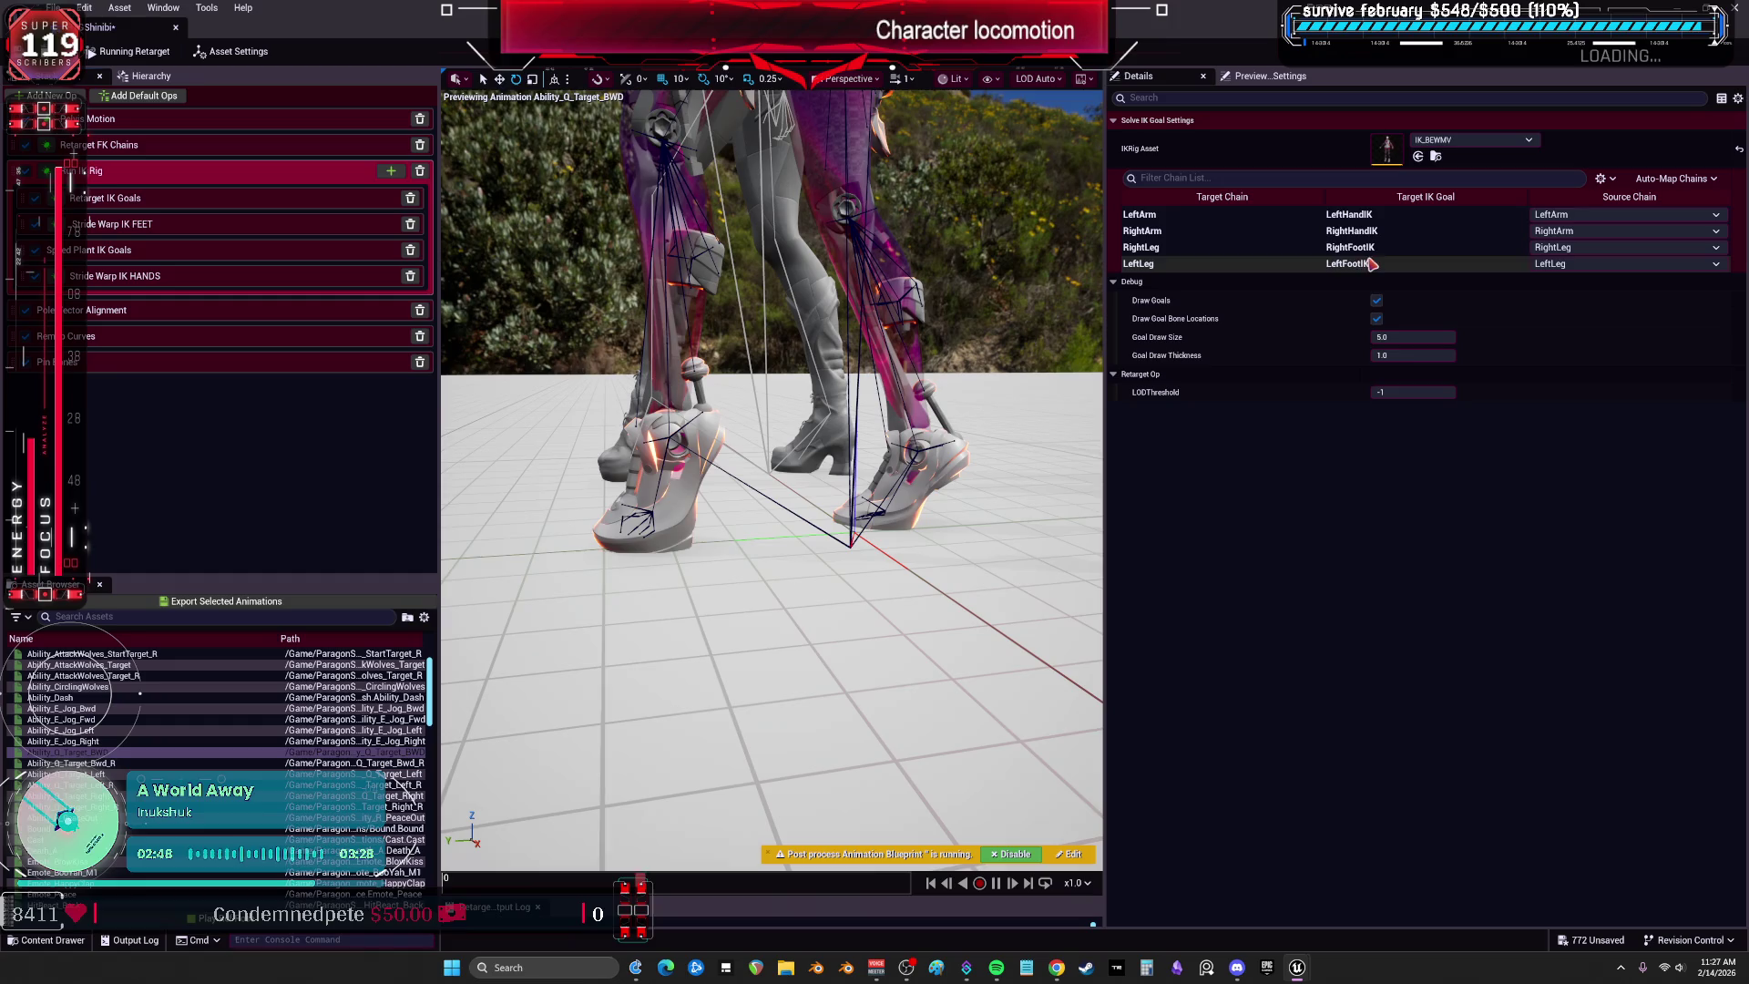
# Step: Reset the pelvis local Z offset to 0 and set Translation Offset Global Z to 3.408492
pyautogui.click(112, 127)
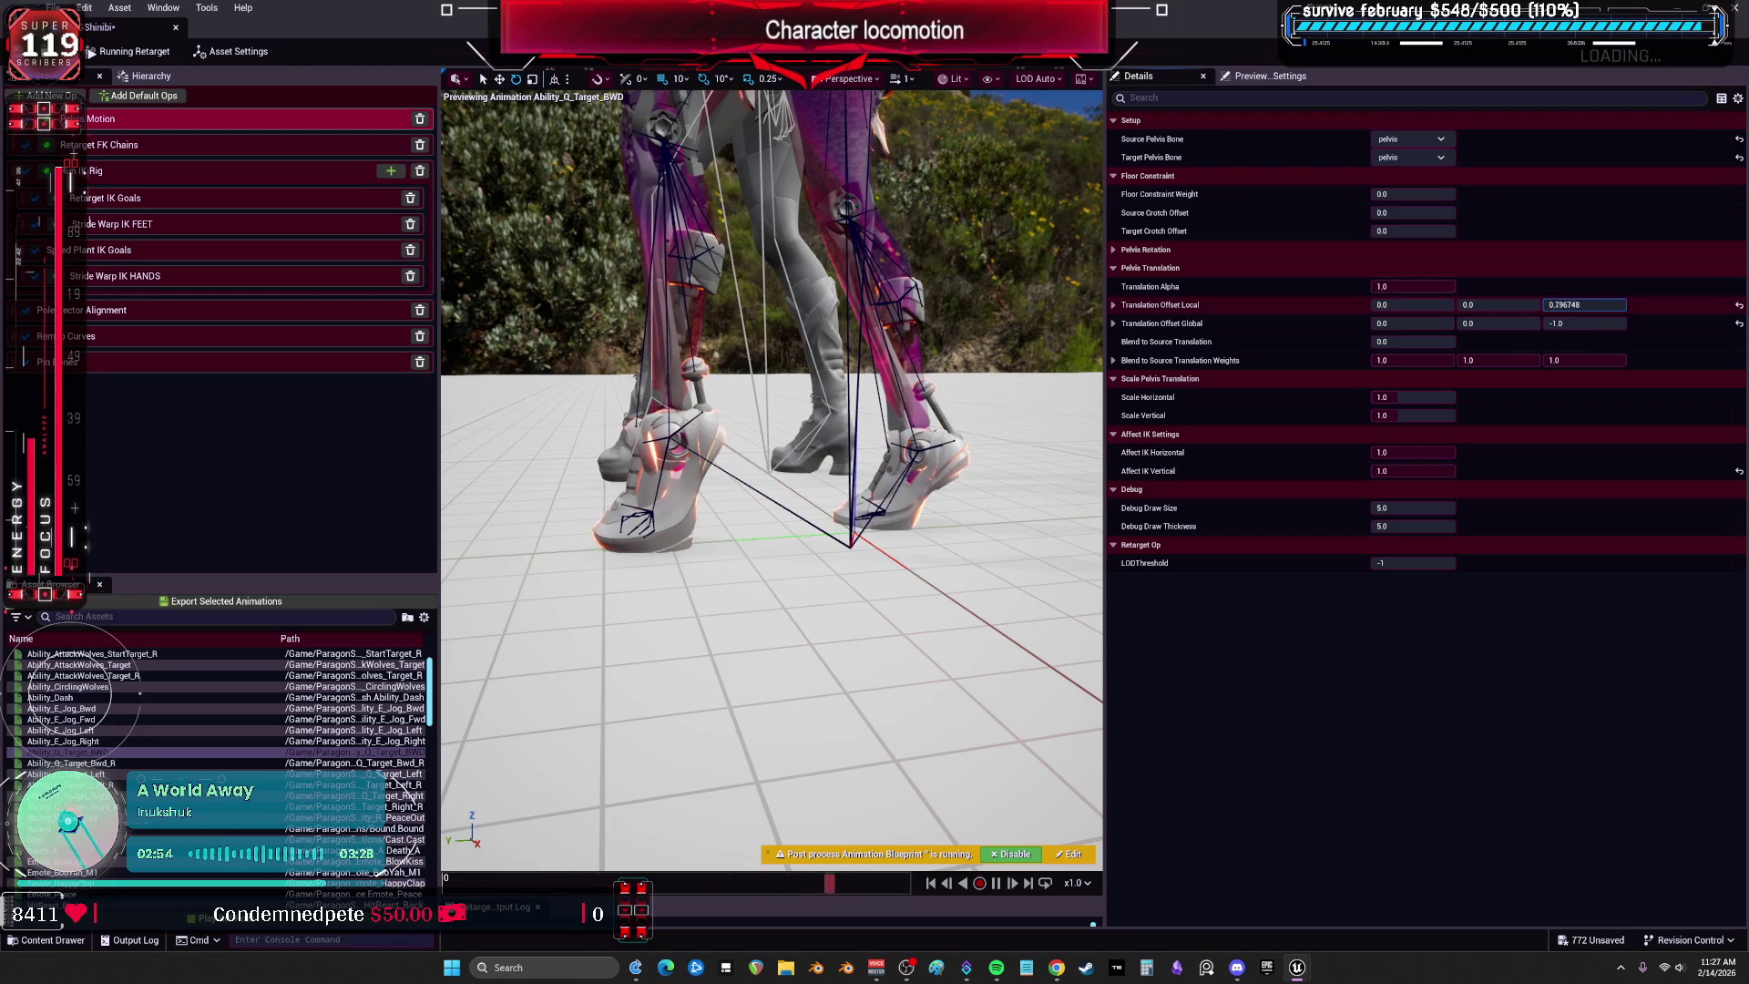
pyautogui.moveTo(1585, 304); pyautogui.dragTo(1622, 304)
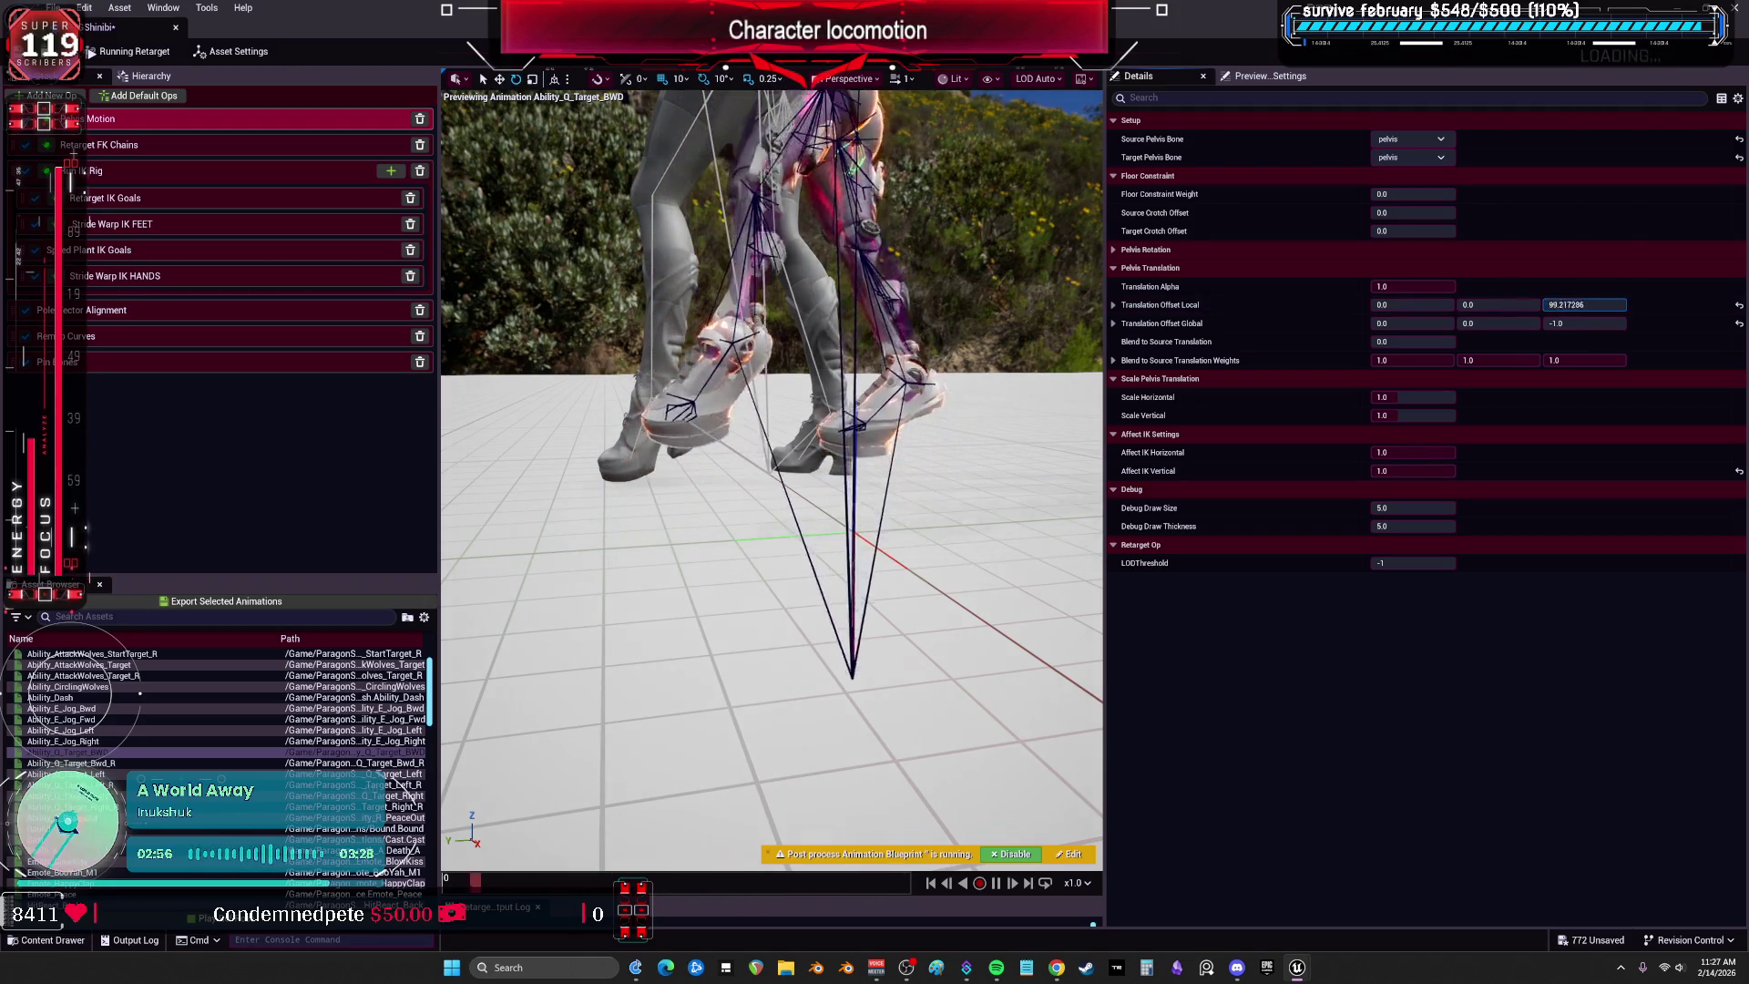
pyautogui.click(1739, 306)
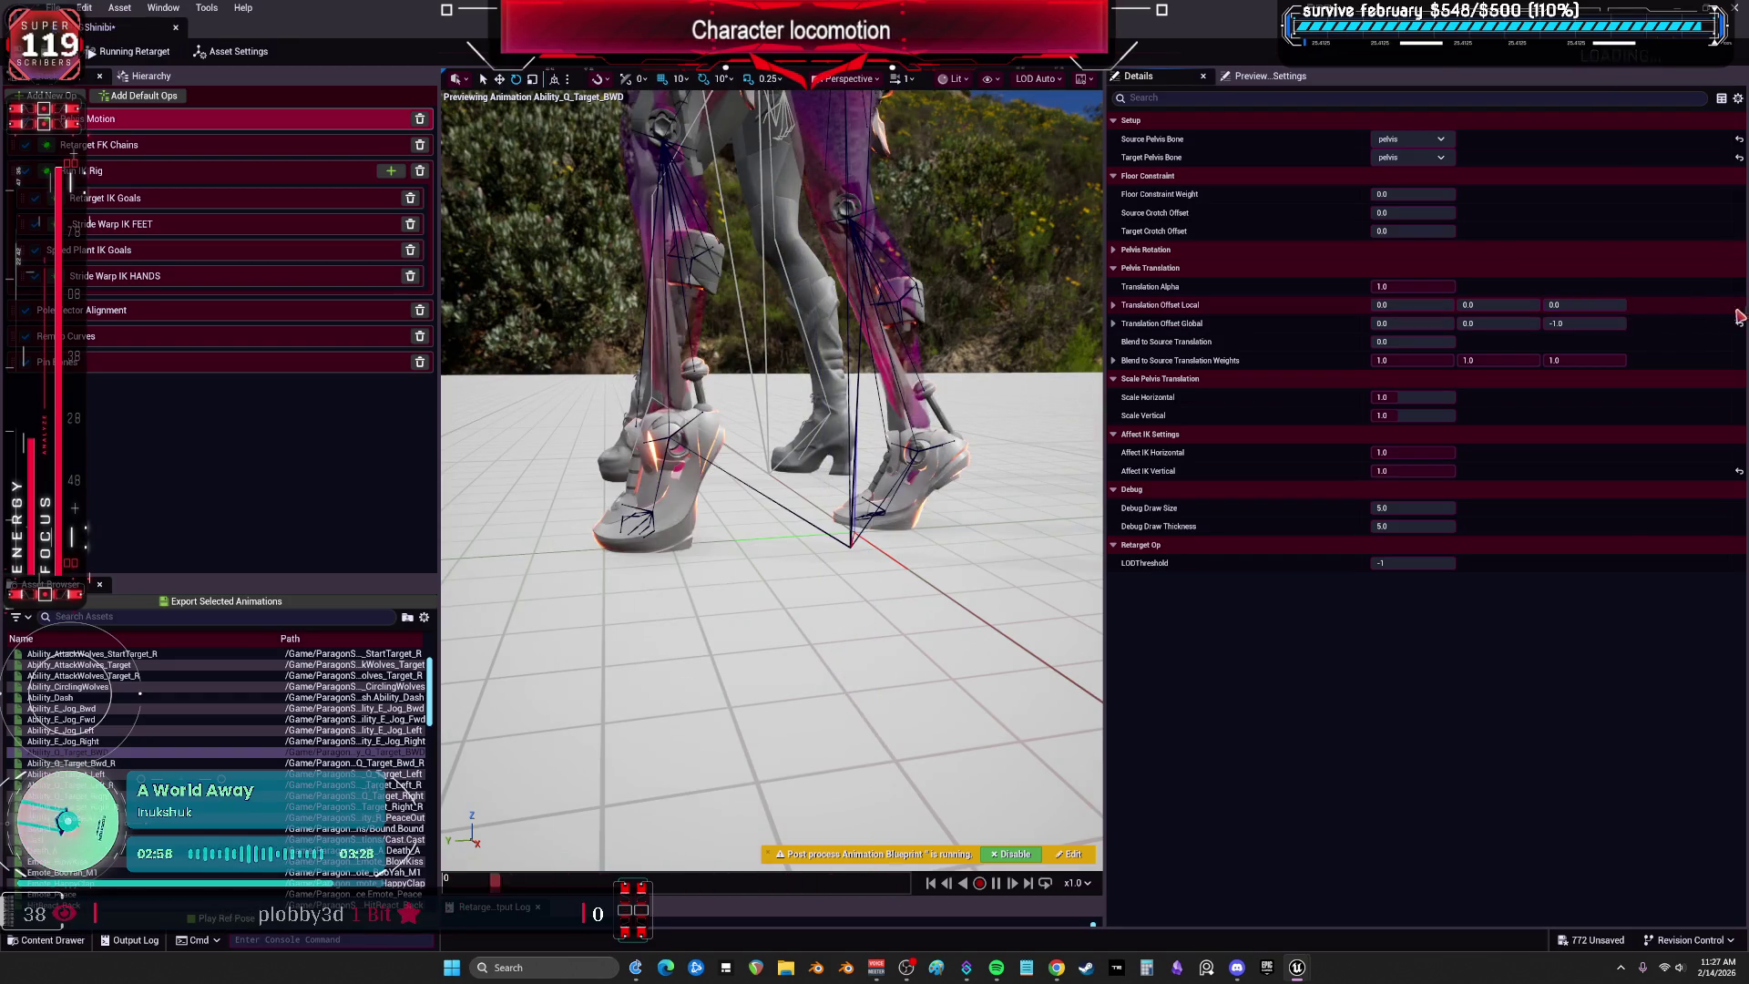
pyautogui.moveTo(1580, 323); pyautogui.dragTo(1598, 323)
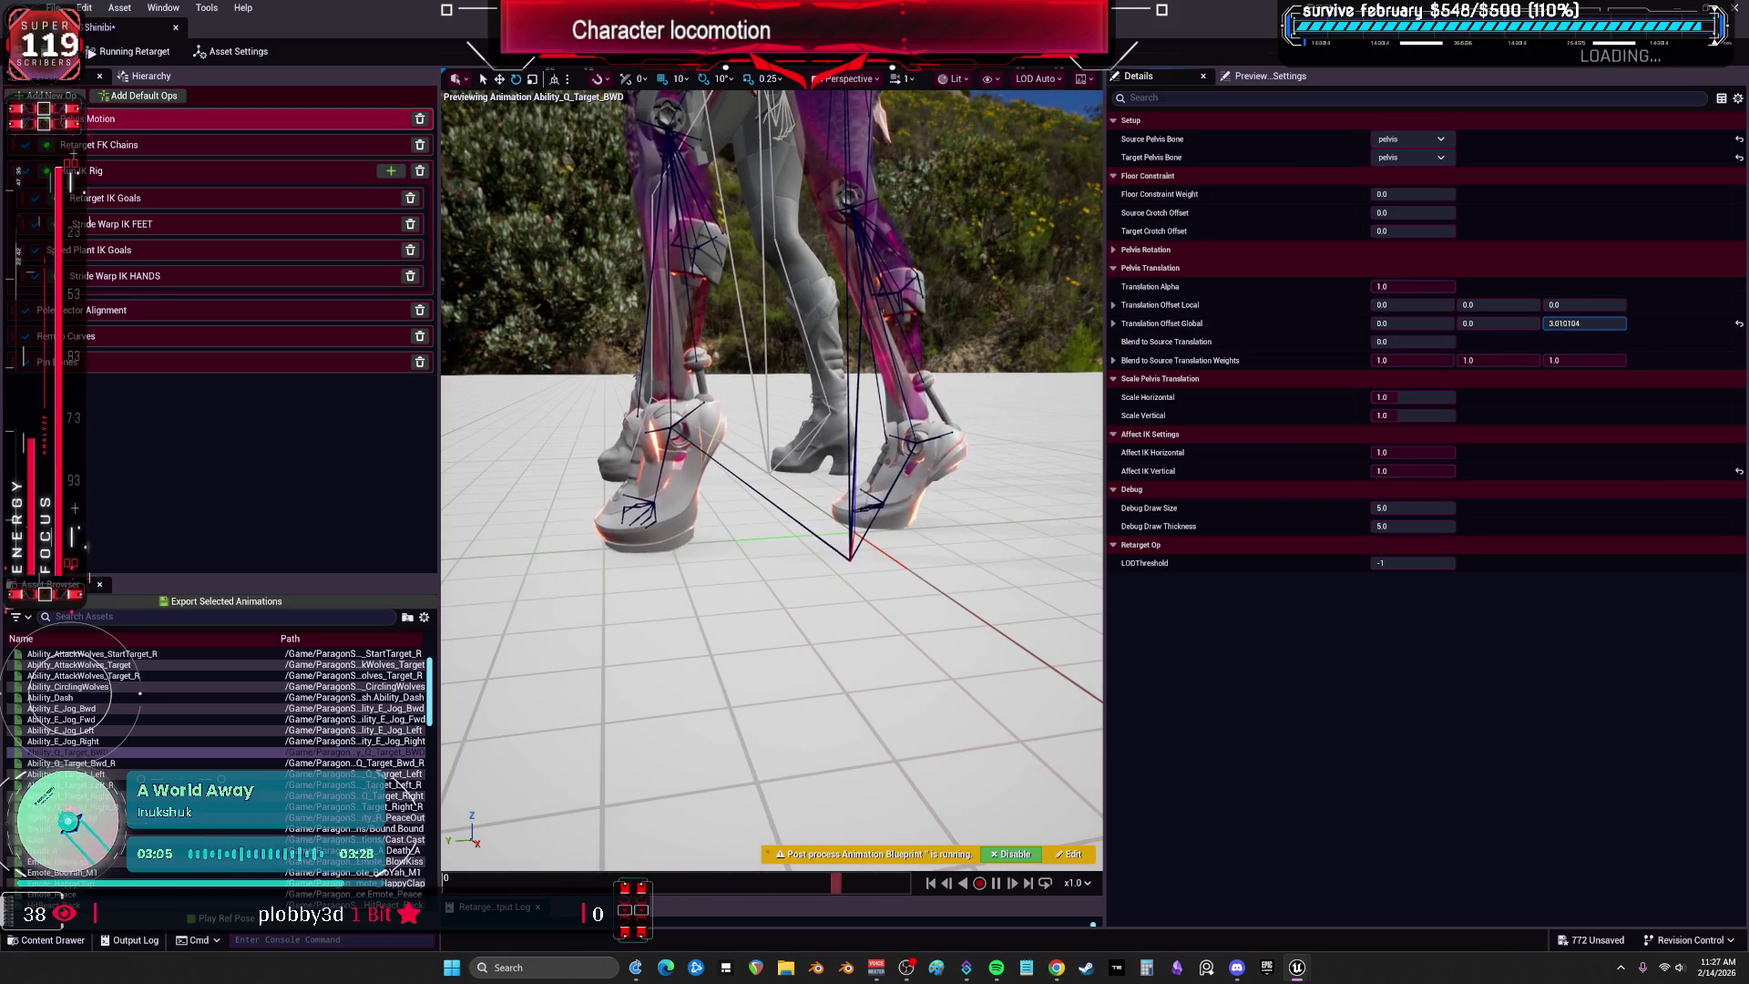
# Step: Preview Ability_E_Jog_Left, Ability_E_Jog_Fwd, Ability_Q_Target_Left and Emote_BlowKiss on the retargeted character
pyautogui.click(114, 730)
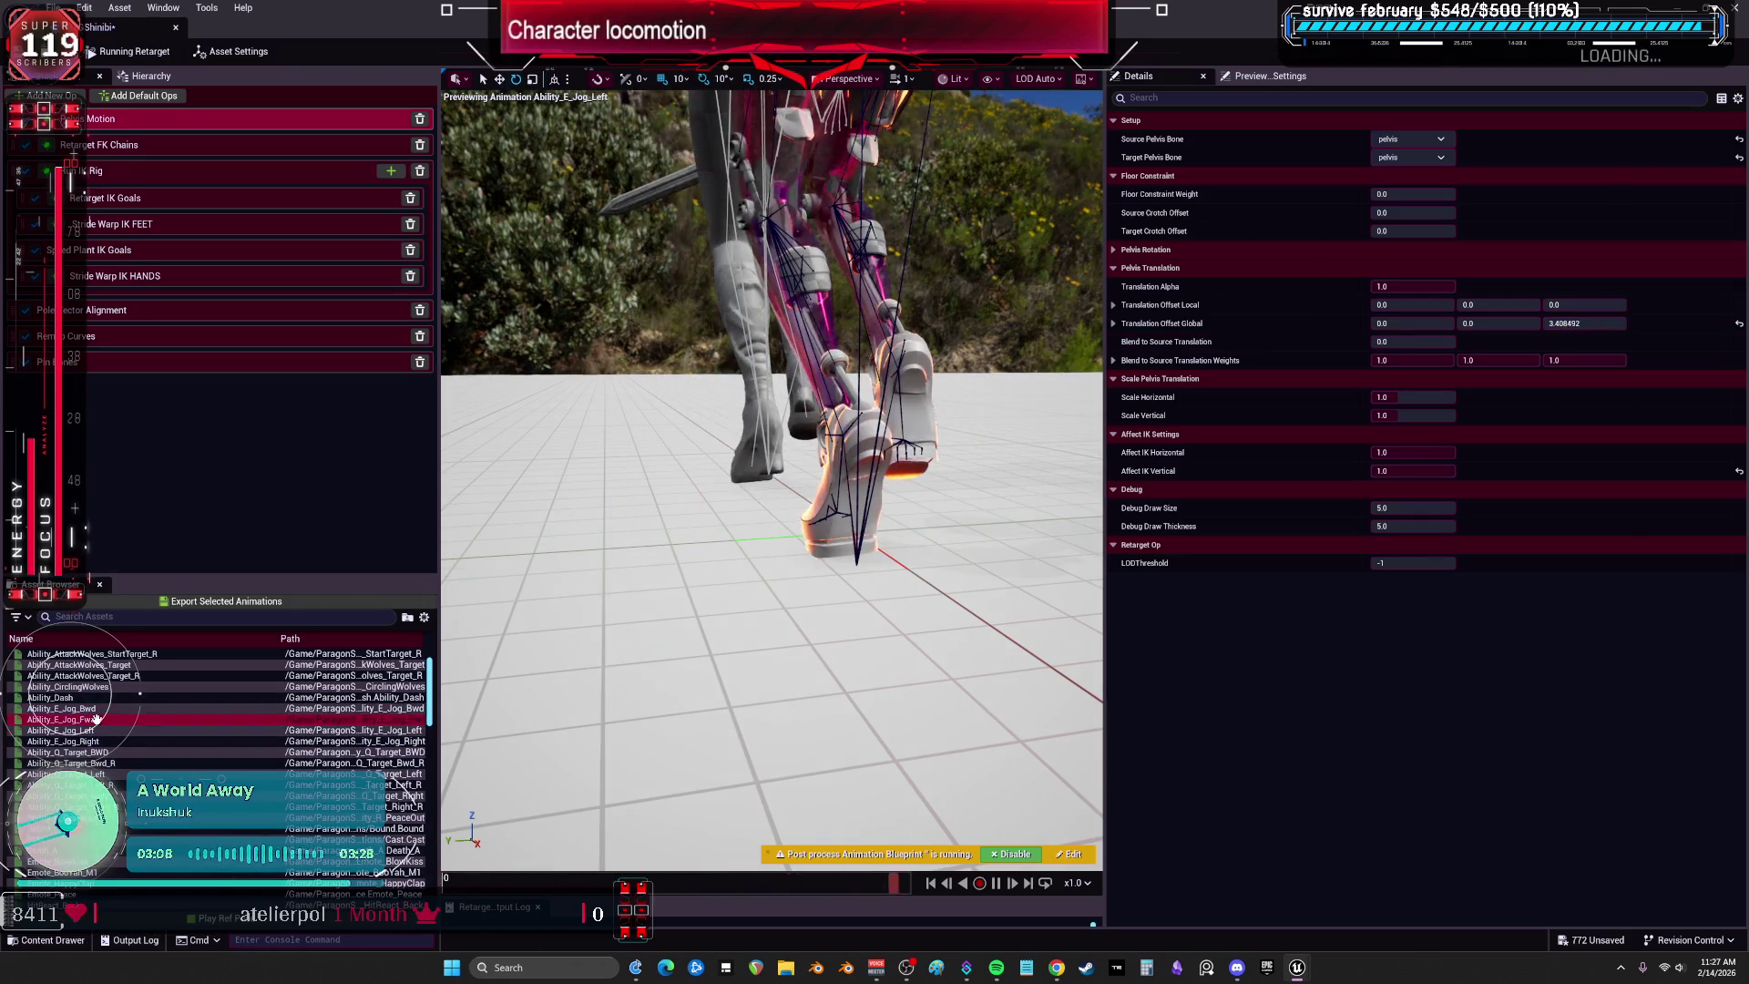
pyautogui.click(96, 720)
pyautogui.click(1078, 882)
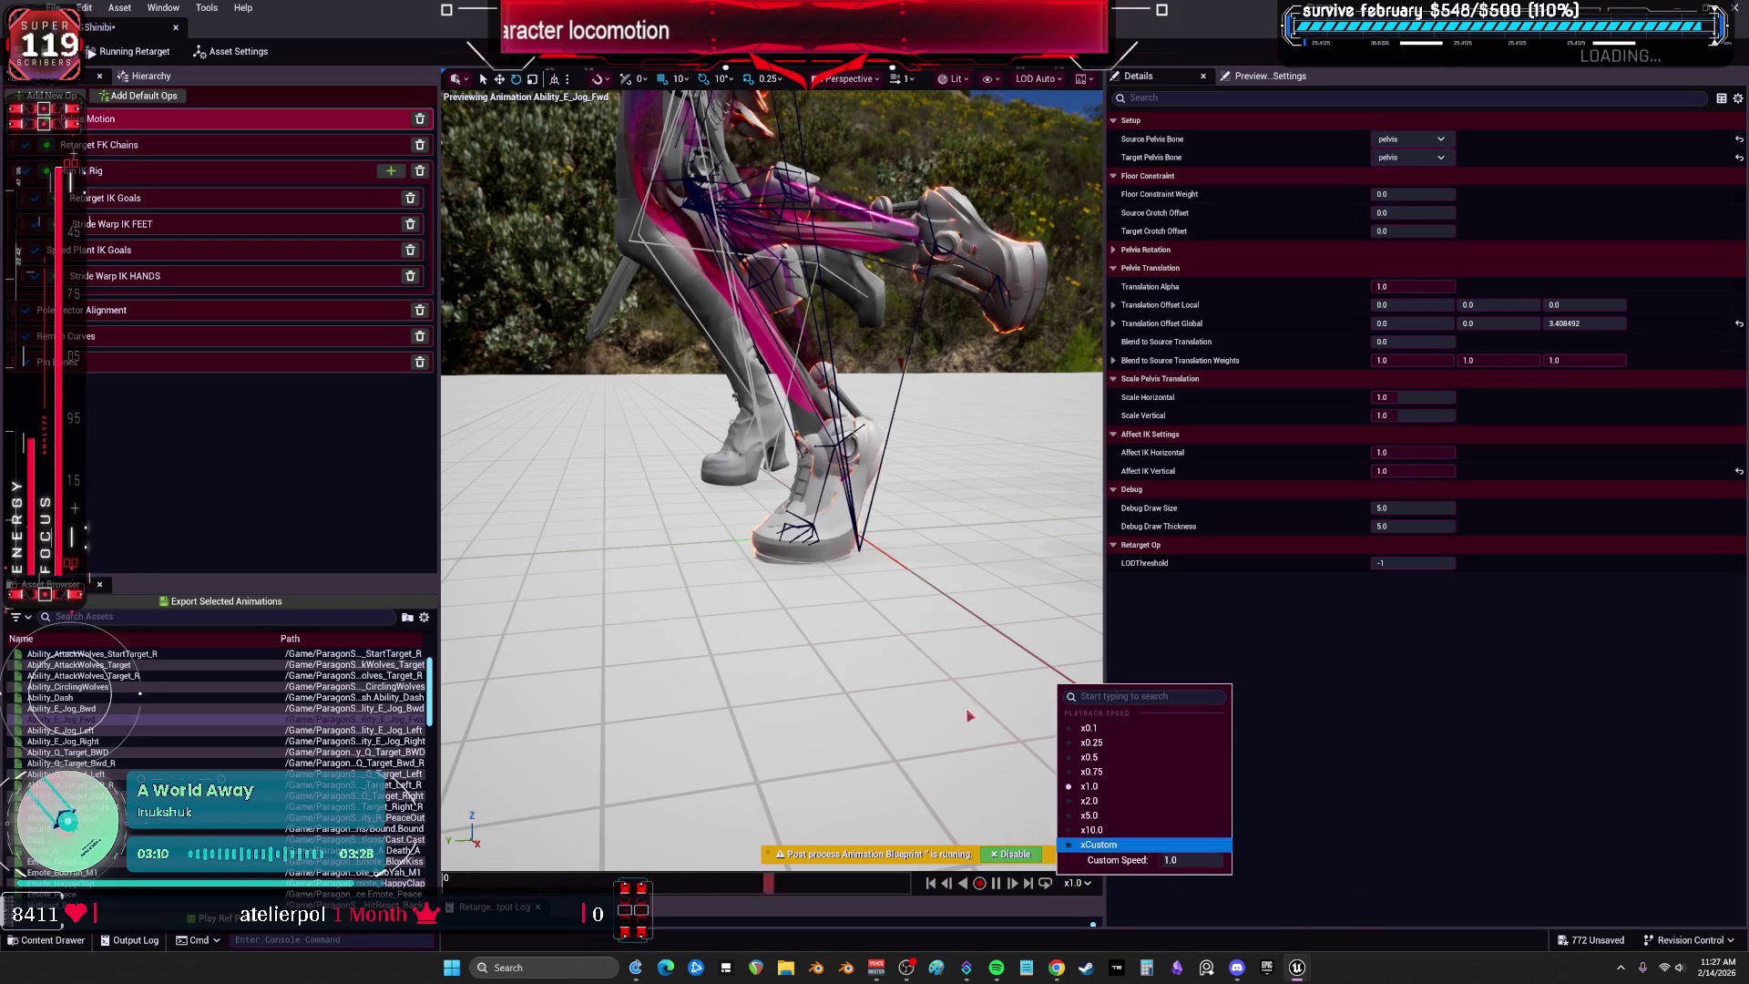
pyautogui.press('Escape')
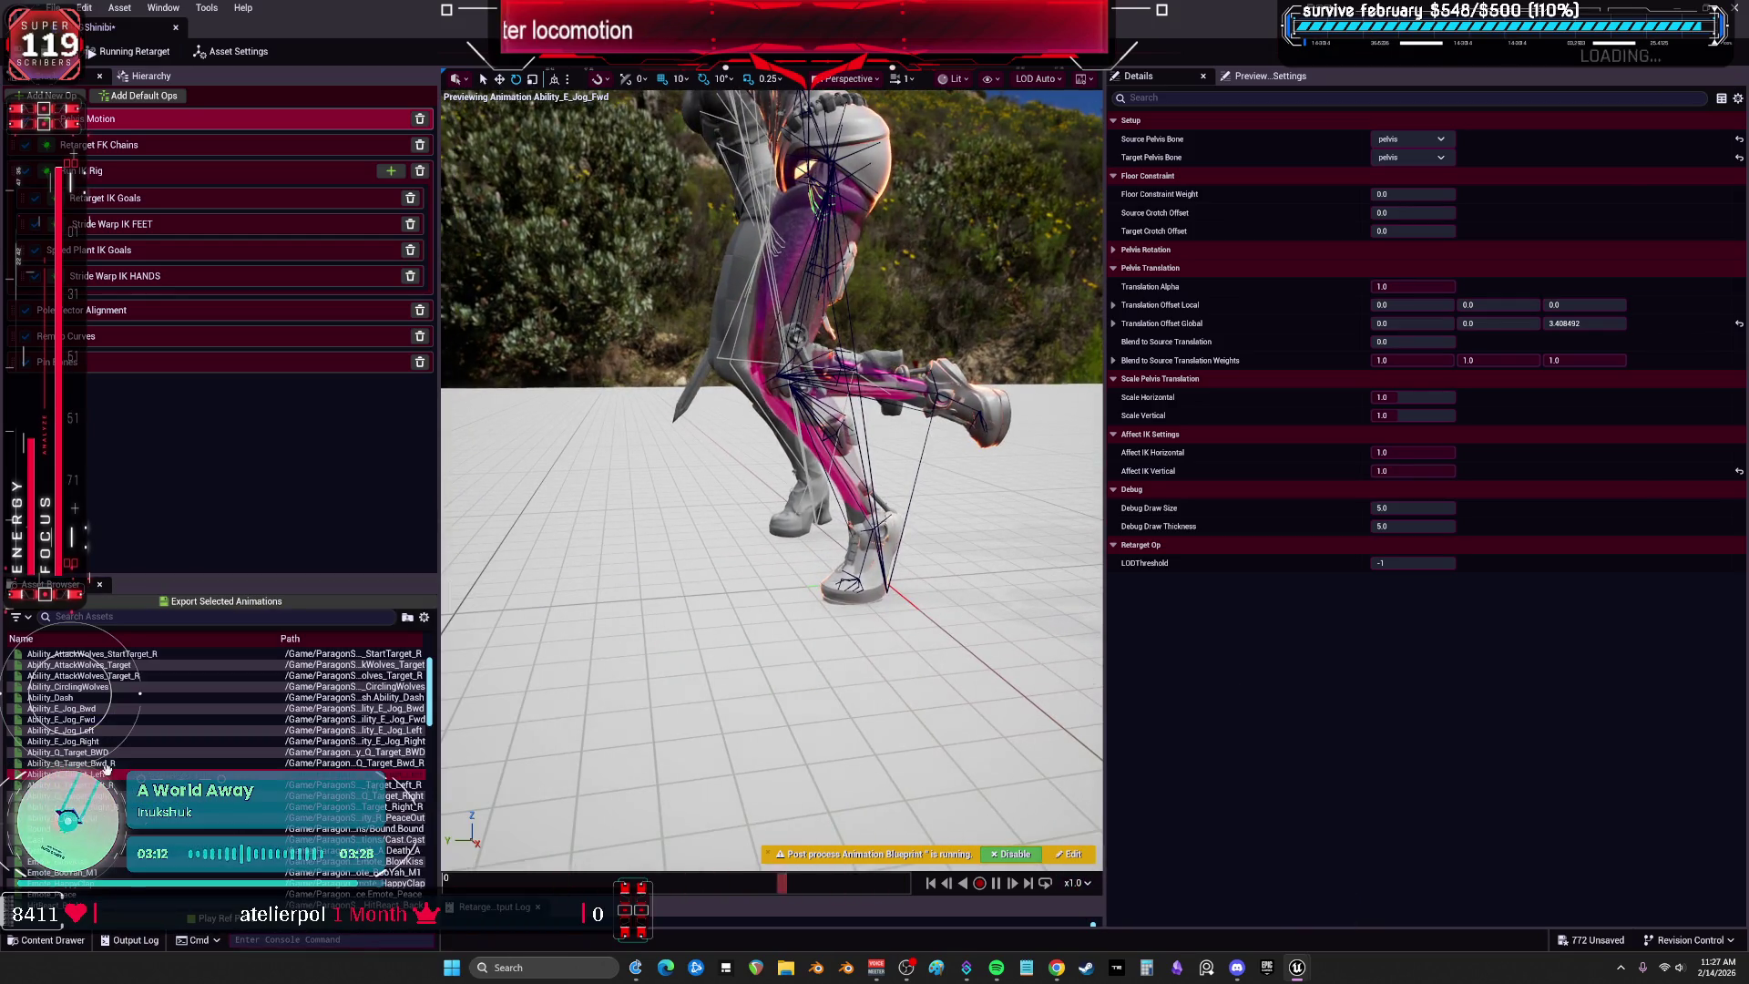
pyautogui.click(101, 773)
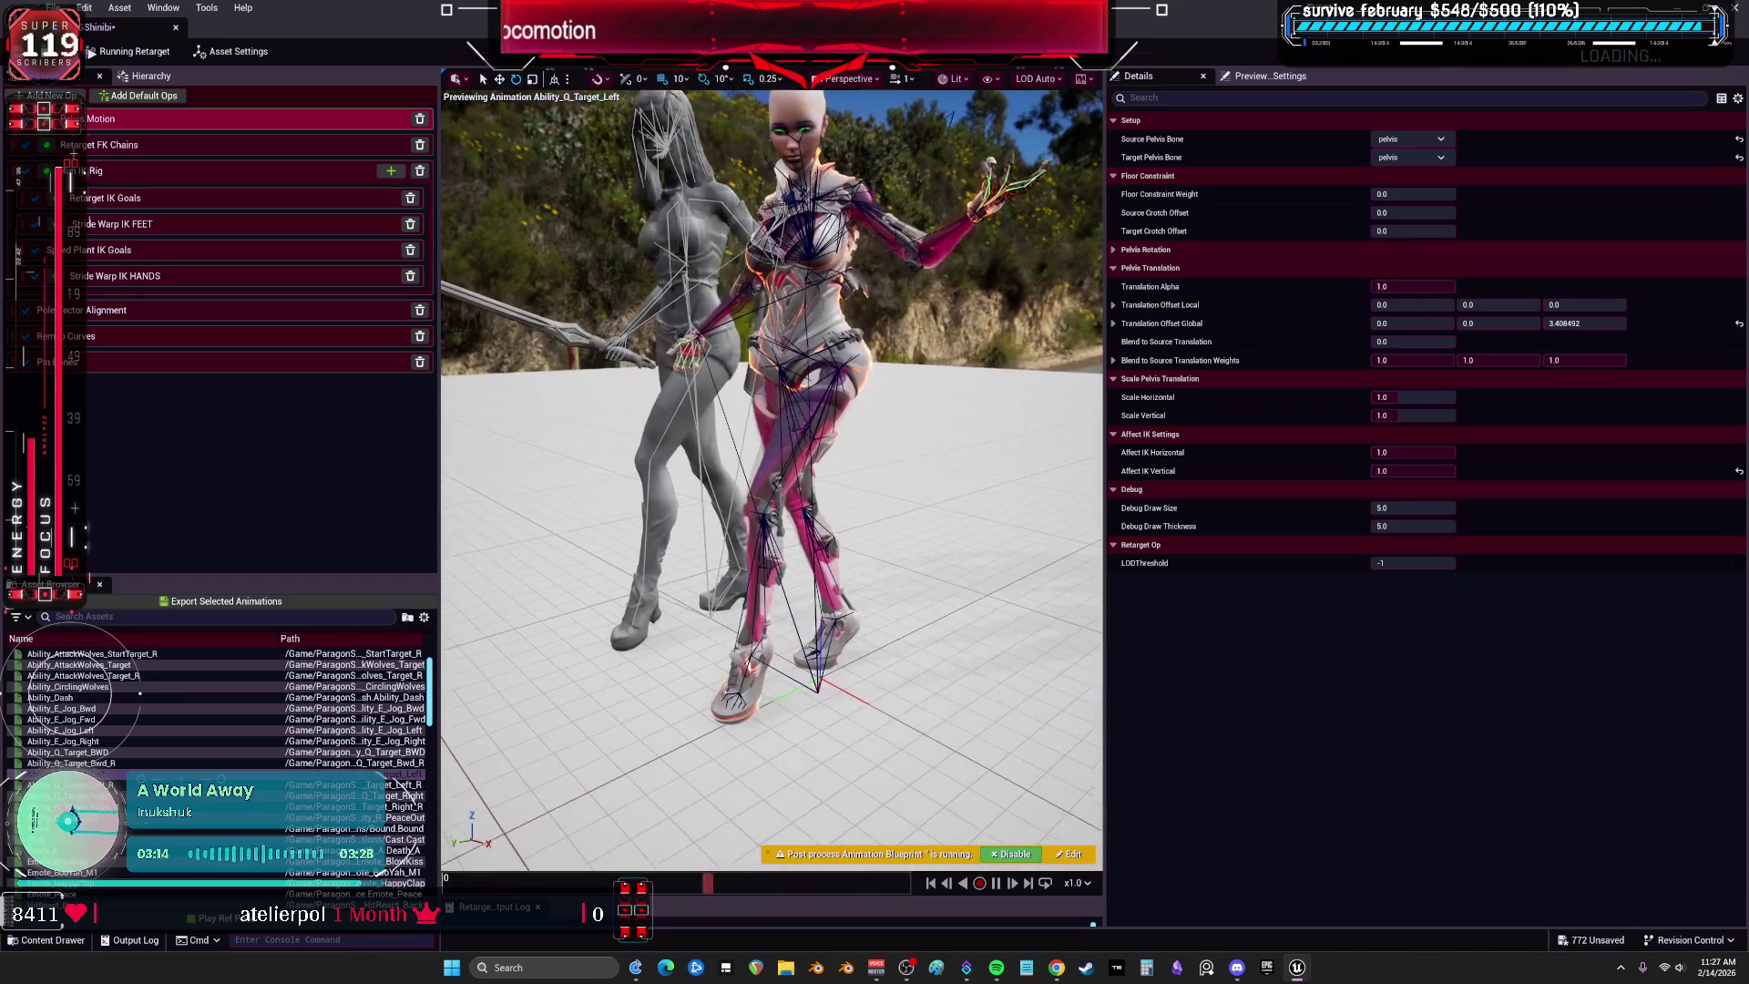
pyautogui.scroll(-3, 219, 720)
pyautogui.click(99, 749)
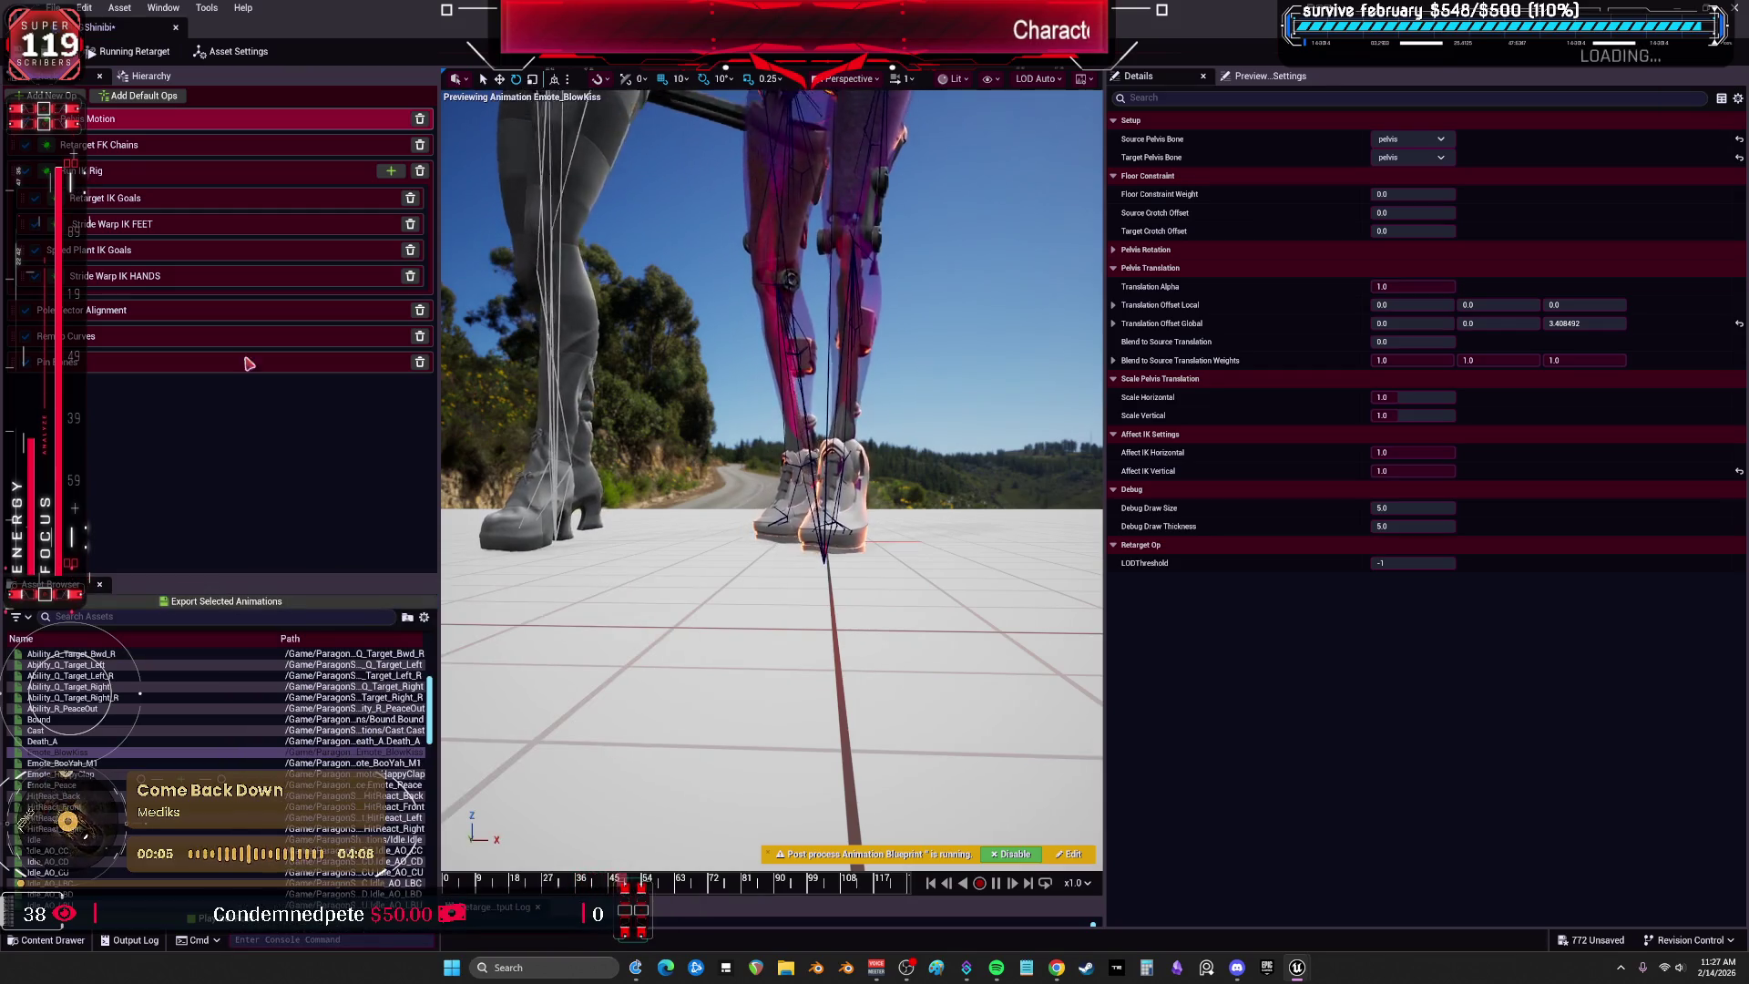
# Step: Set RightLeg's Speed Plant threshold to about 23.5 and stiffness to about 372.6
pyautogui.click(175, 256)
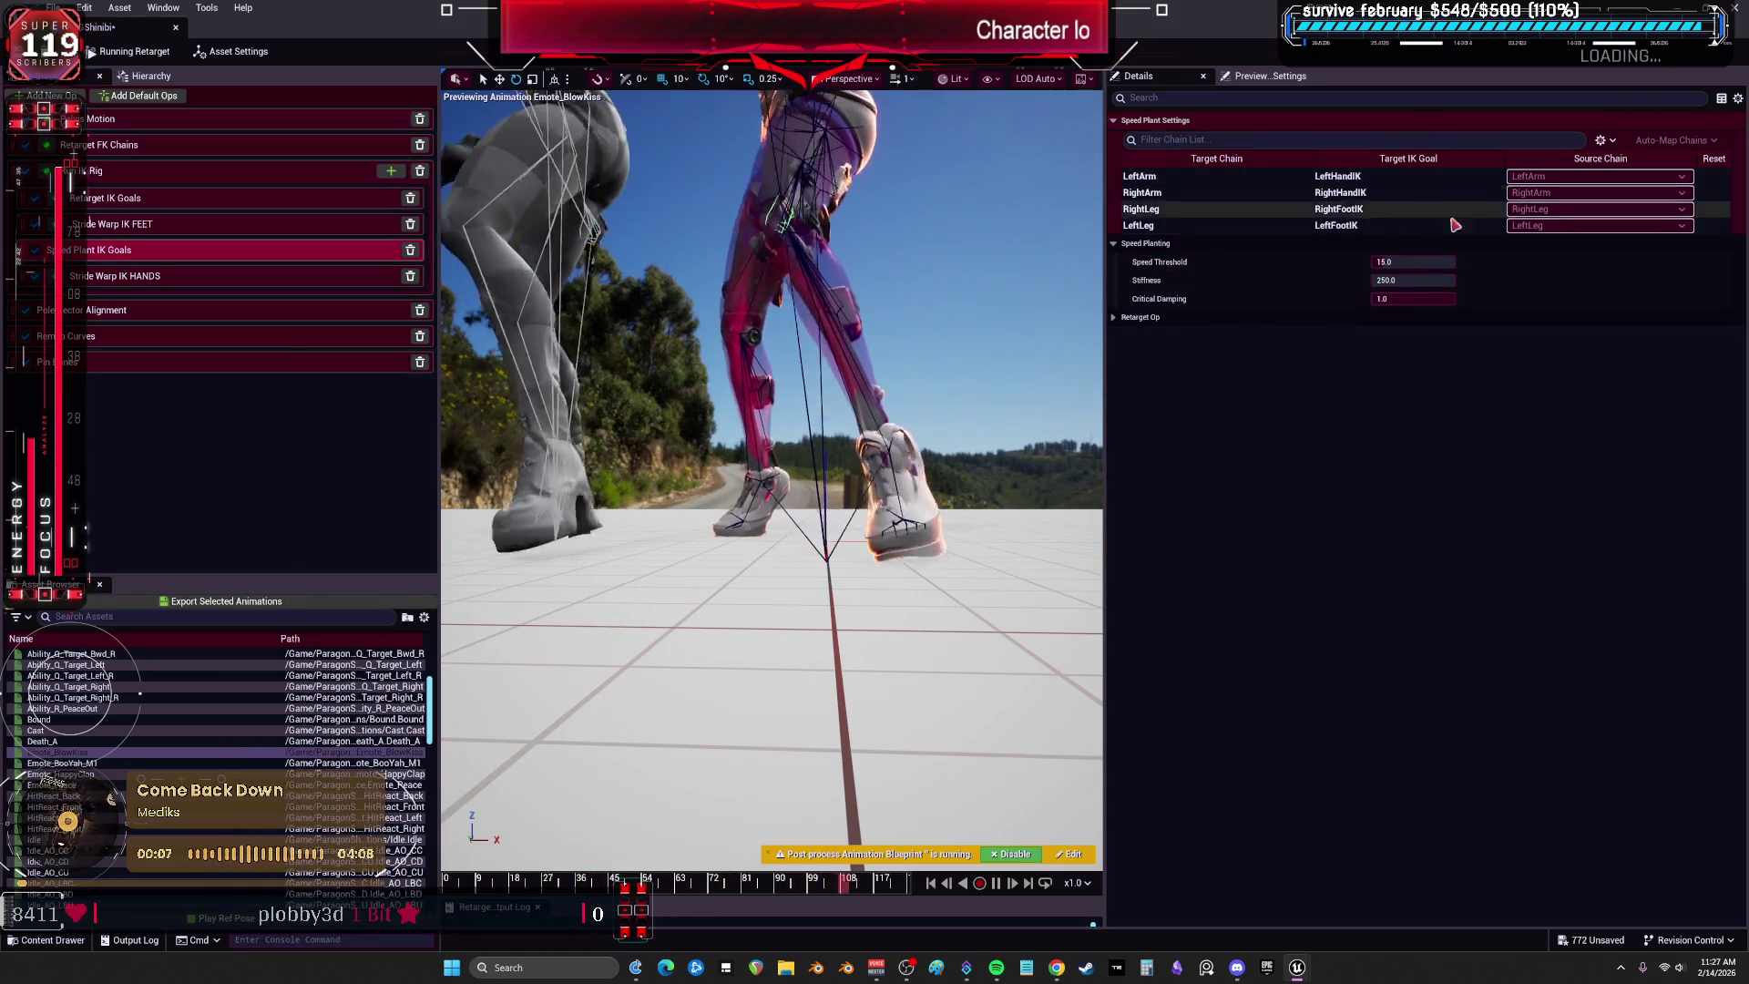
pyautogui.click(1185, 211)
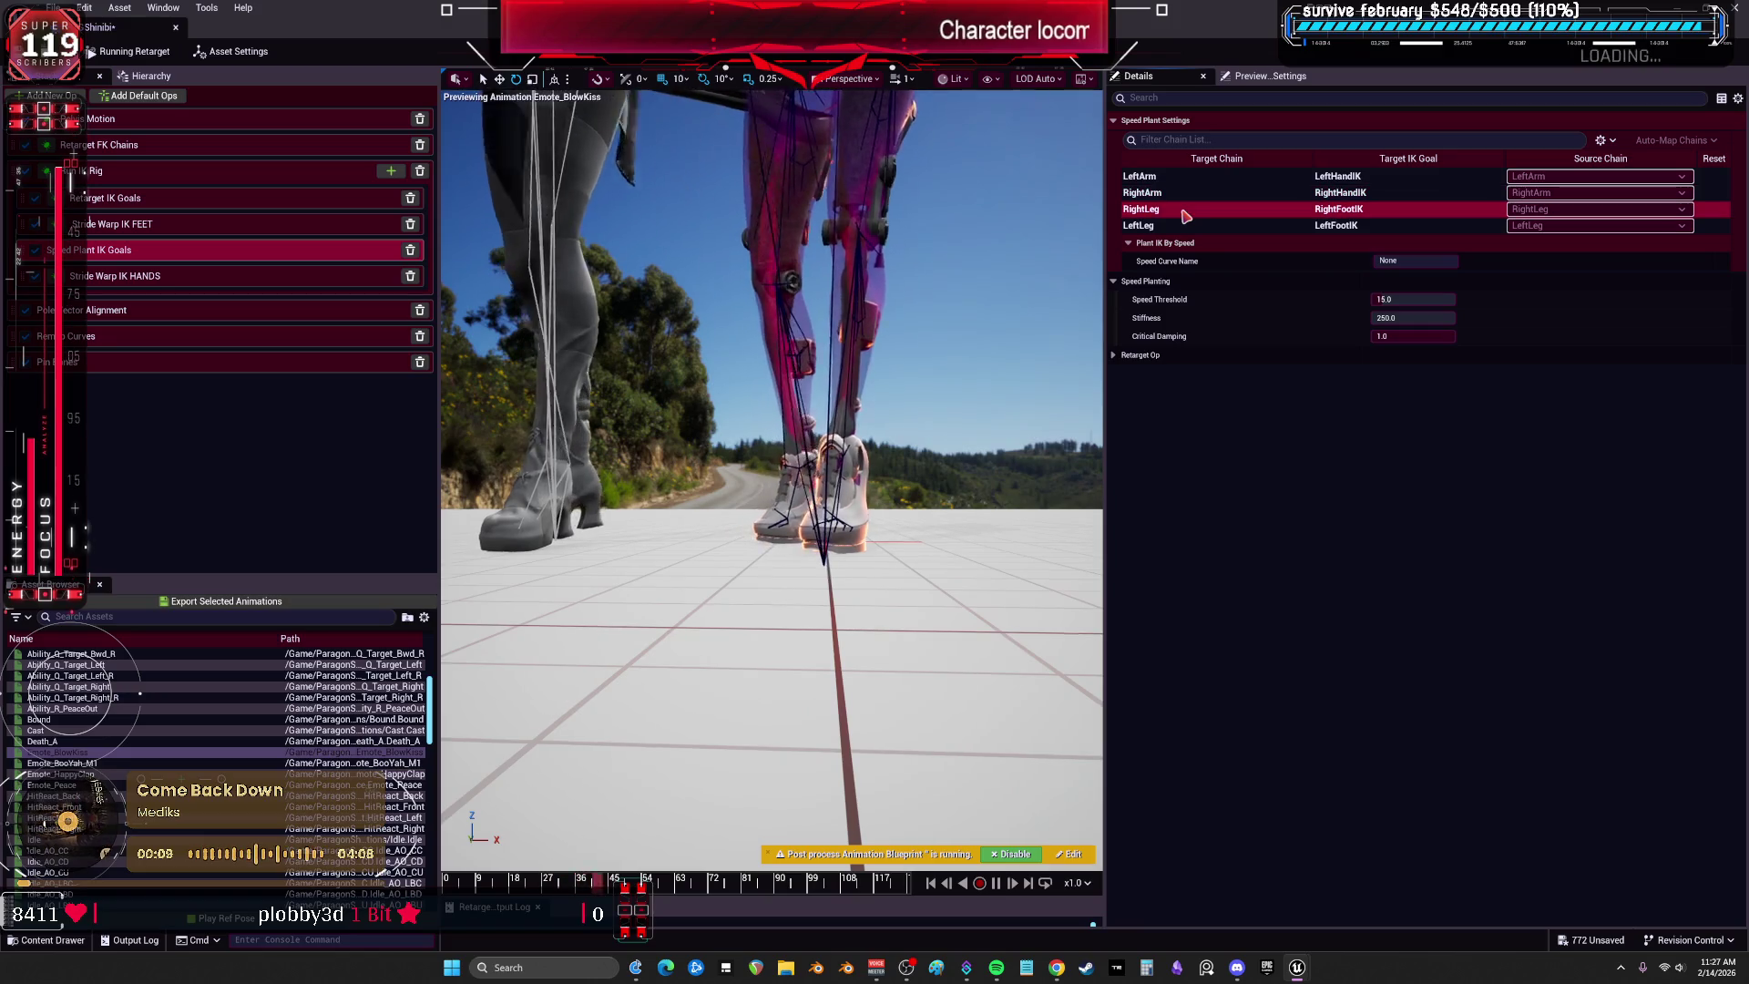
pyautogui.click(1413, 303)
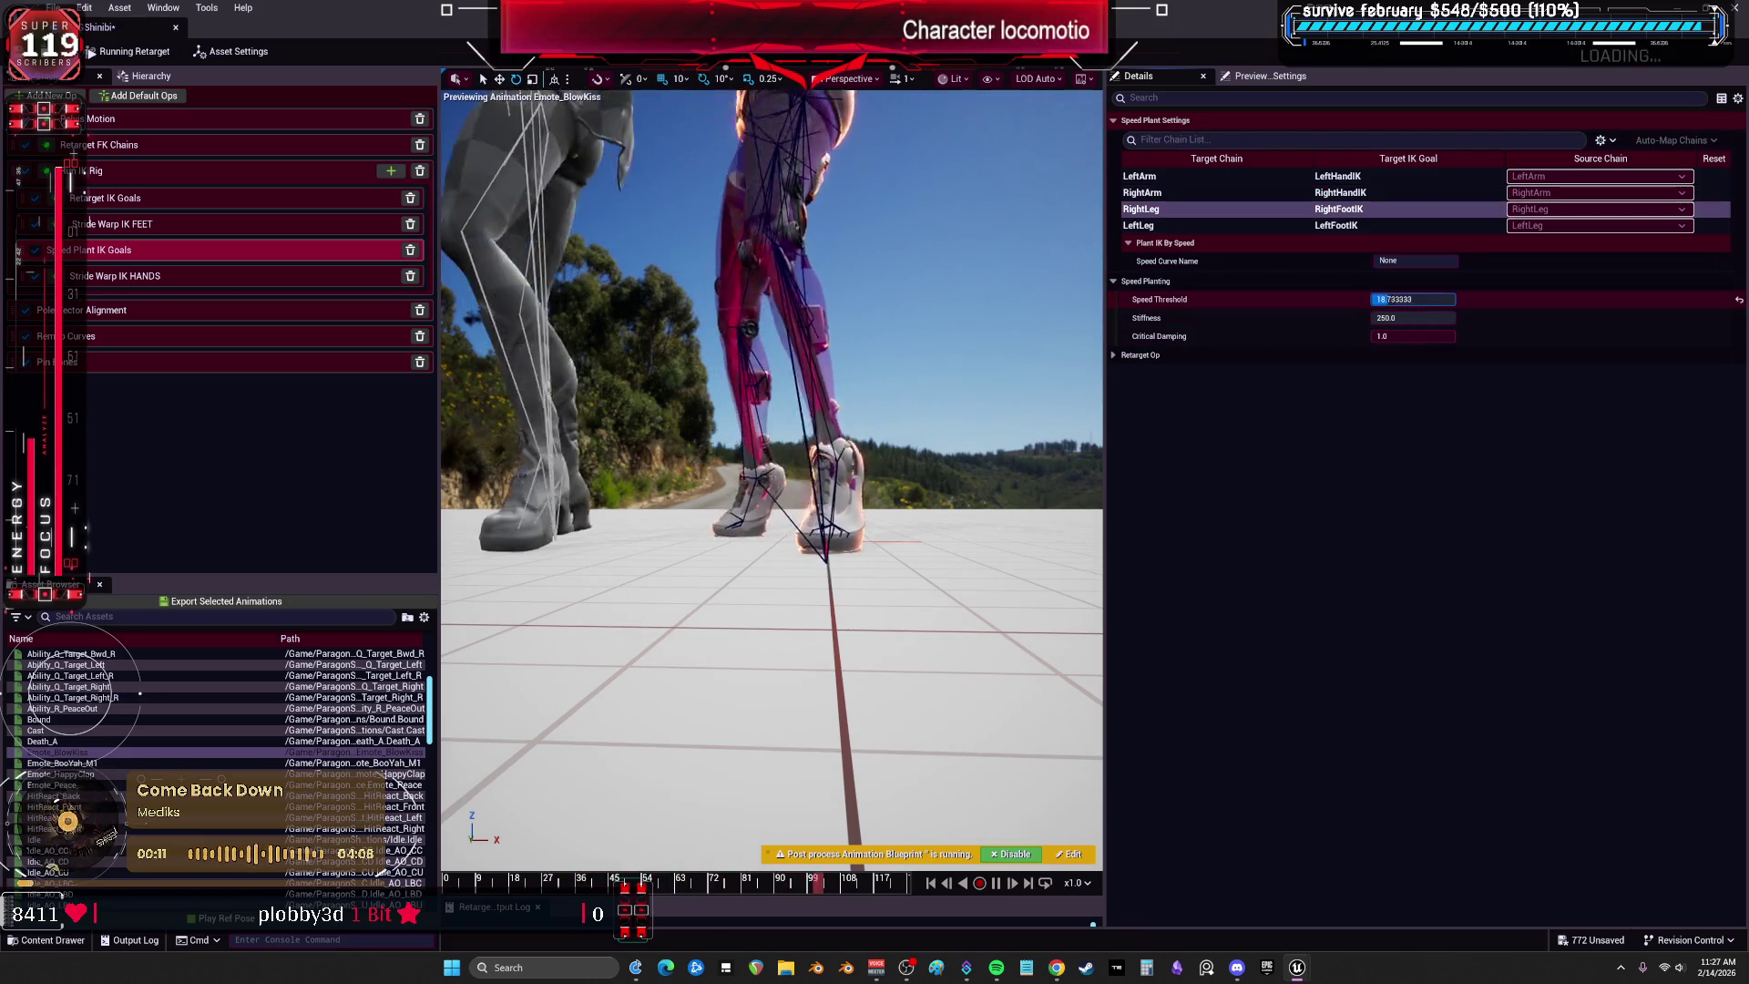
pyautogui.moveTo(1413, 299)
pyautogui.mouseDown()
pyautogui.moveTo(1457, 300)
pyautogui.moveTo(1435, 318)
pyautogui.mouseUp()
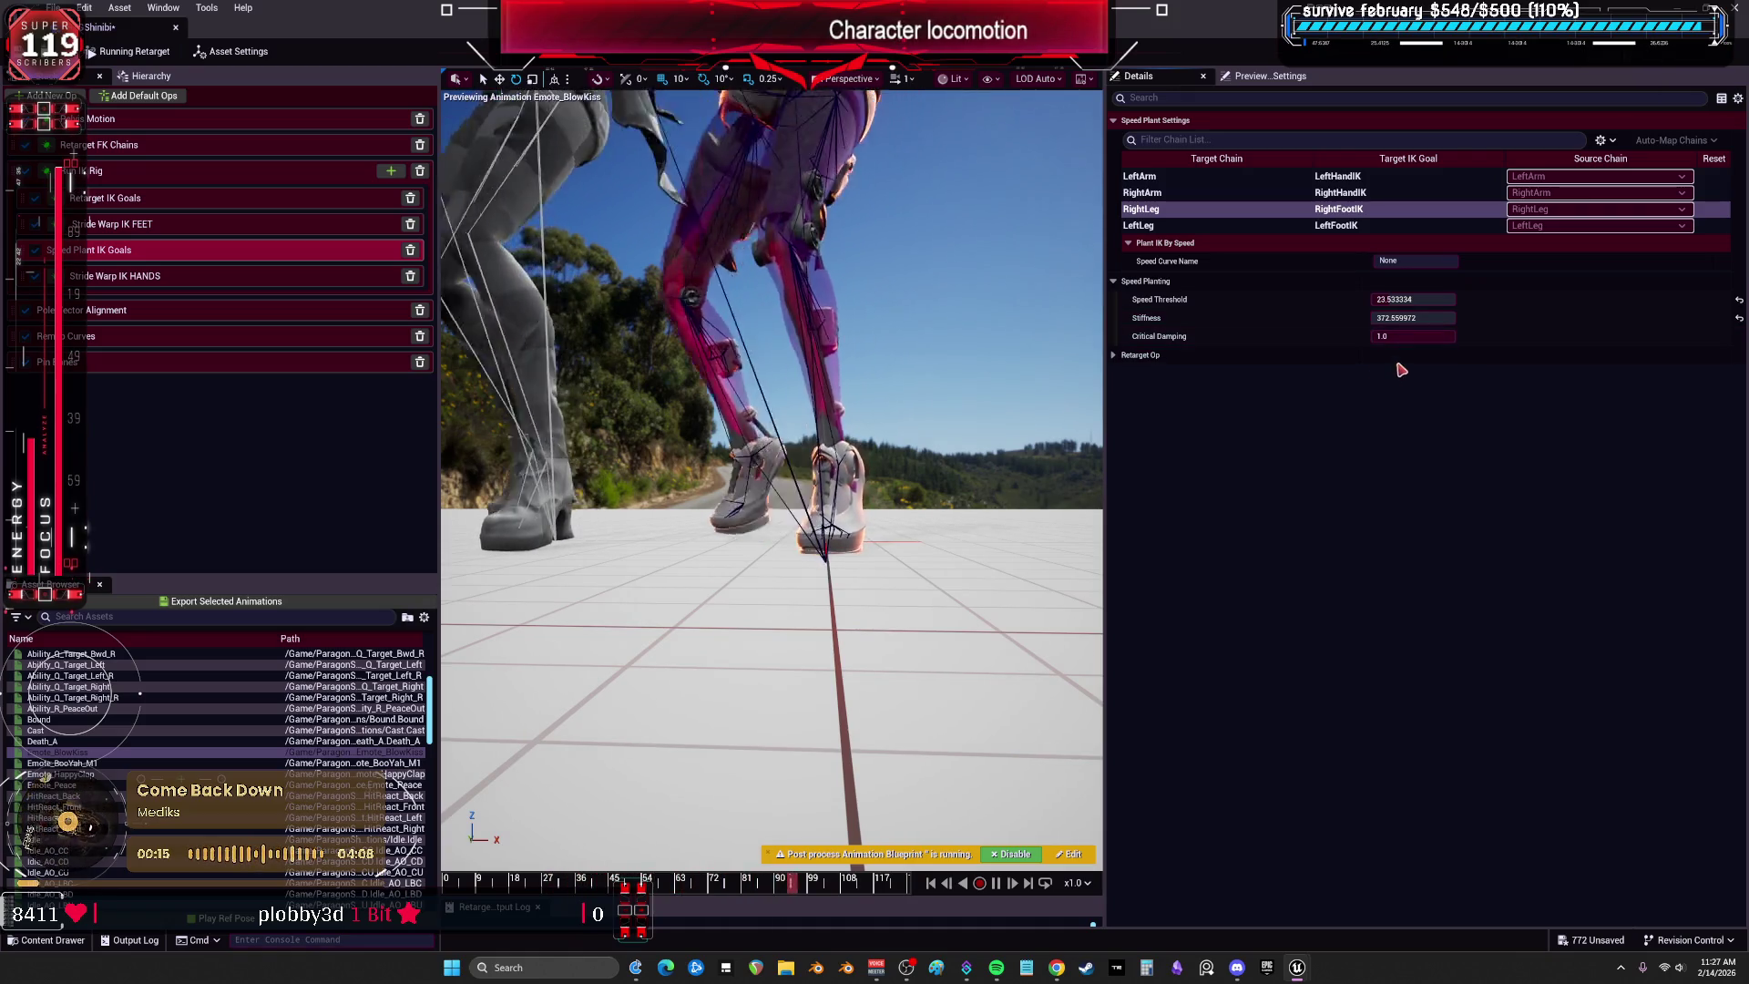
pyautogui.click(168, 278)
pyautogui.click(193, 226)
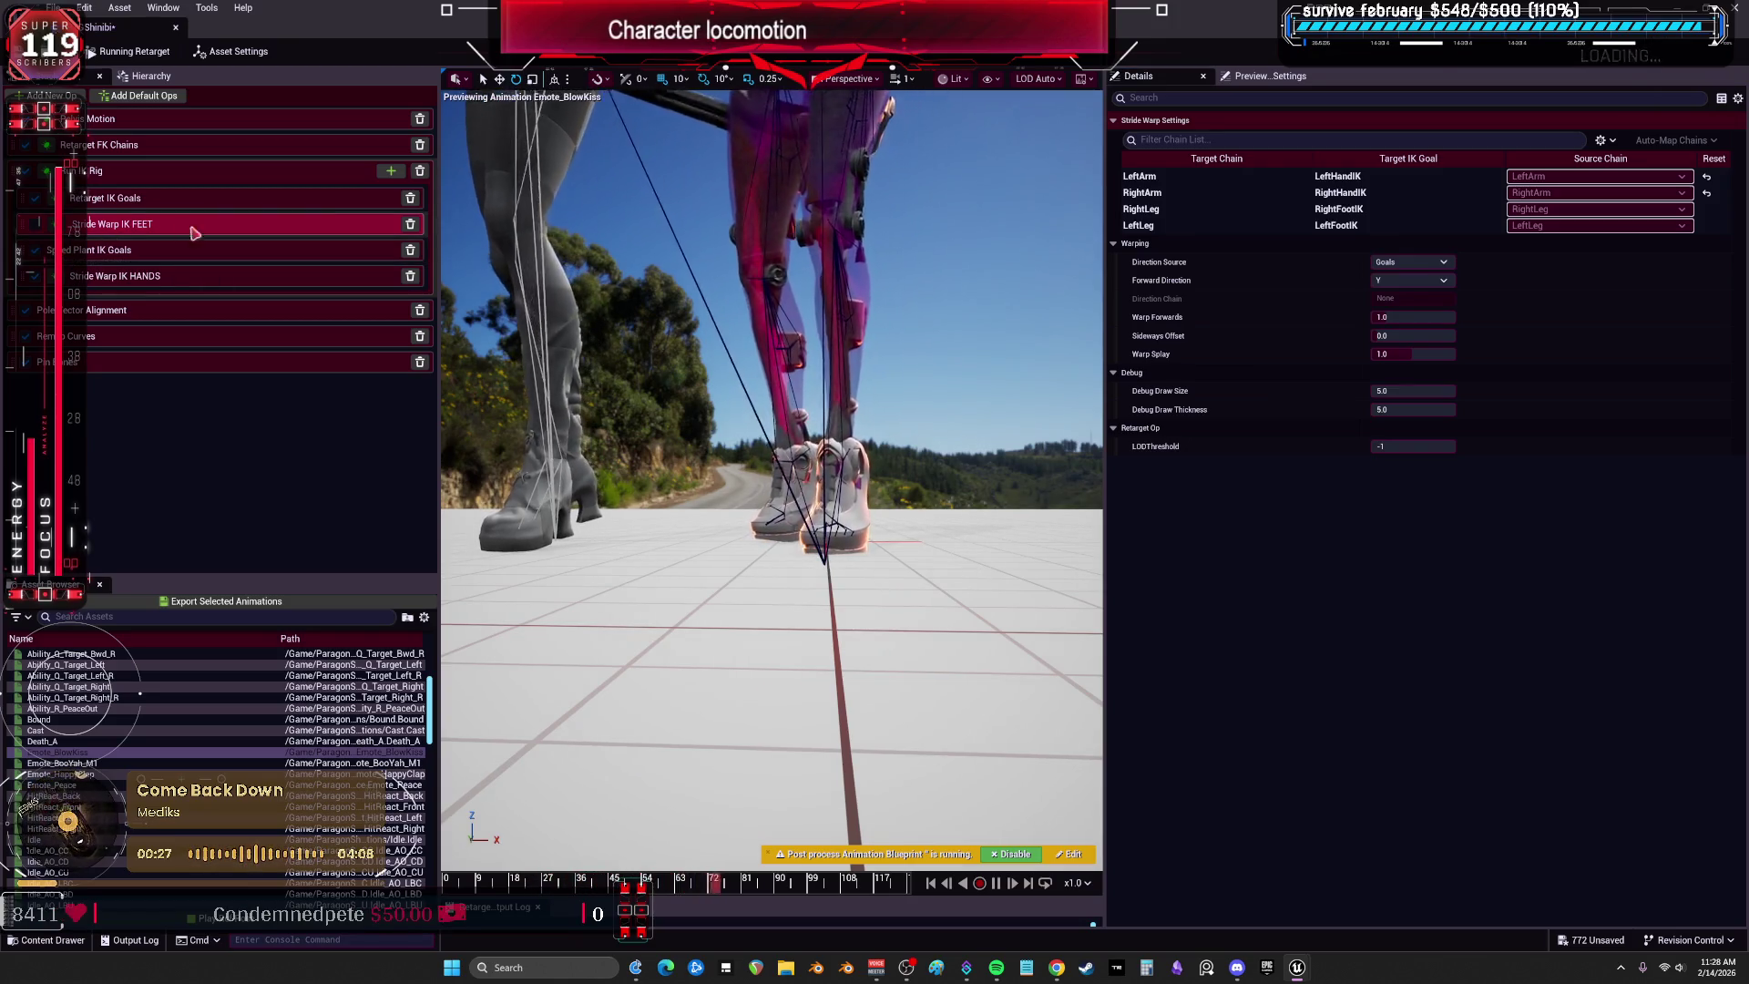
# Step: Delete the Stride Warp IK FEET op and preview Ability_R_PeaceOut
pyautogui.click(410, 225)
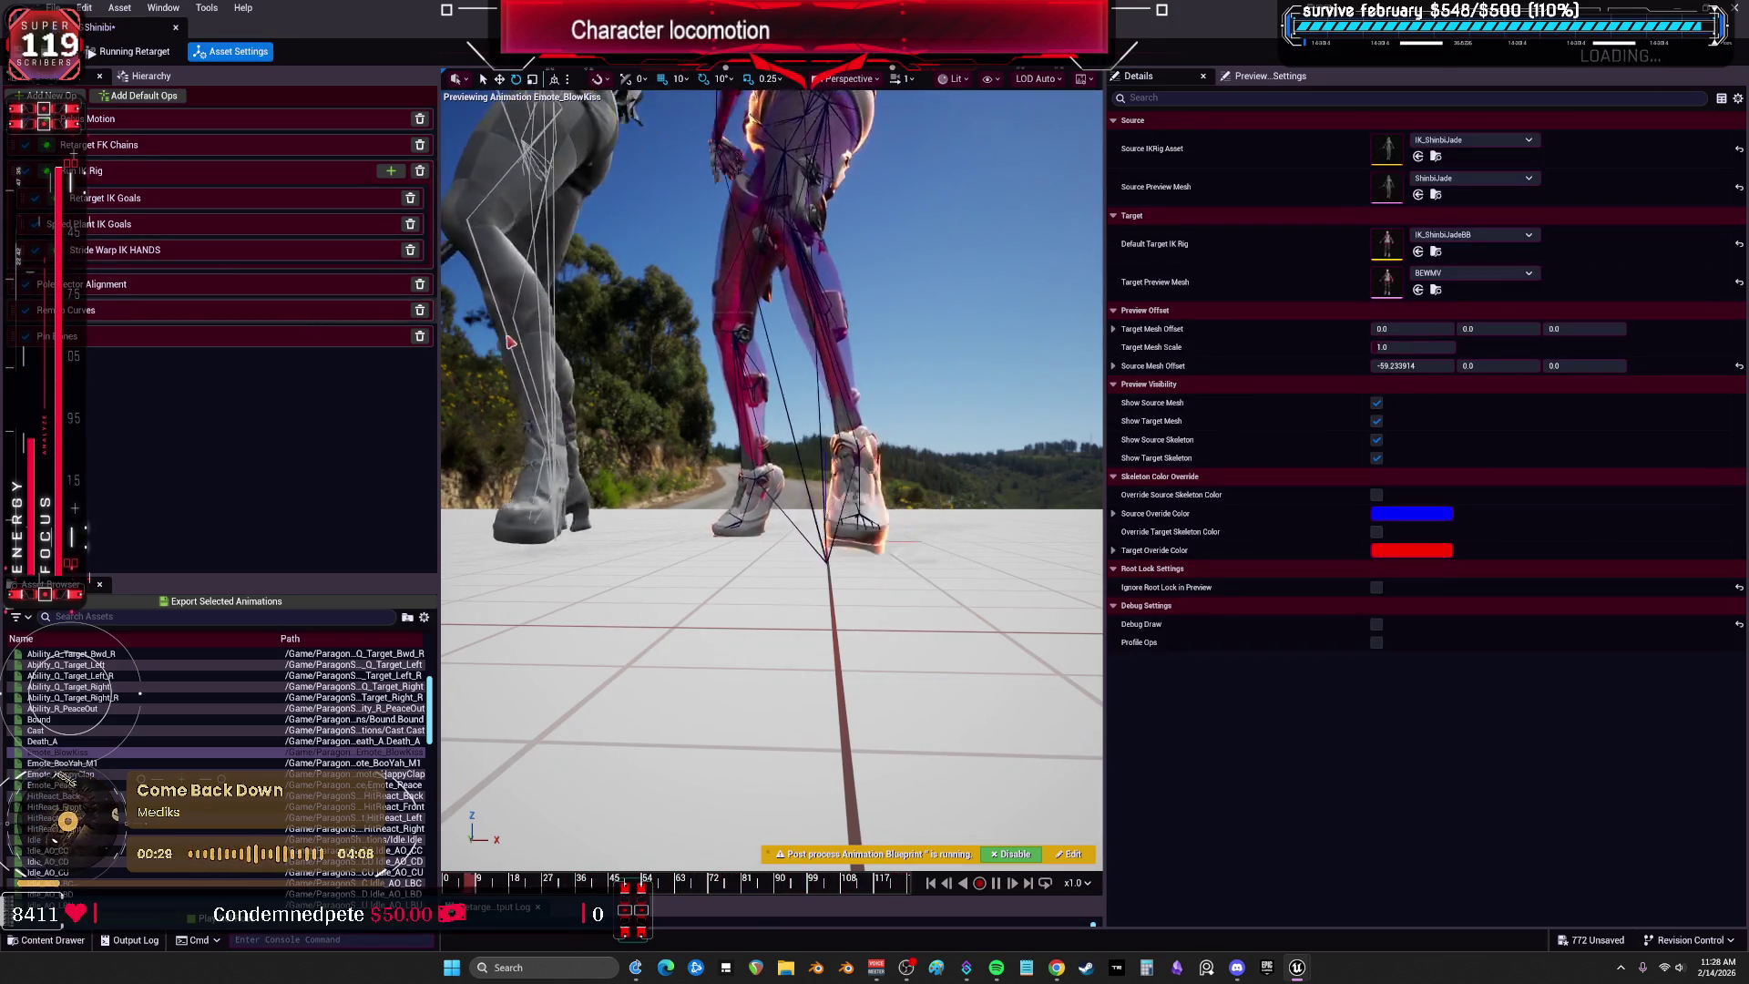
pyautogui.click(119, 250)
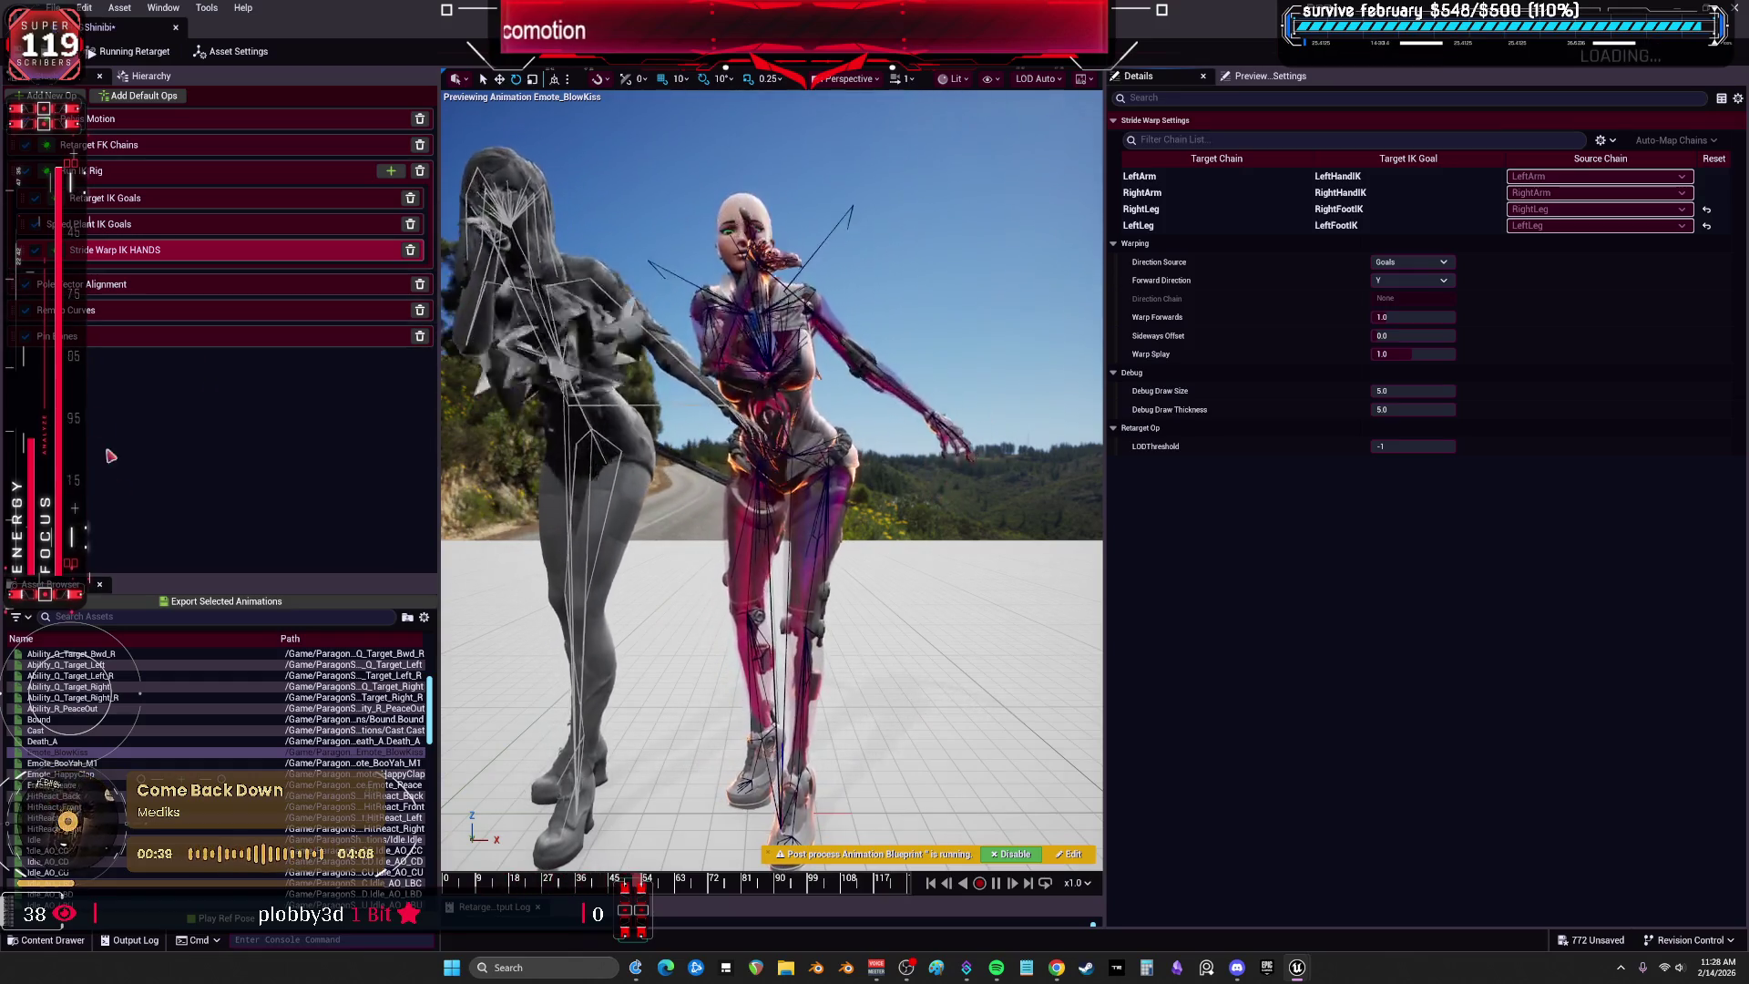
pyautogui.click(91, 708)
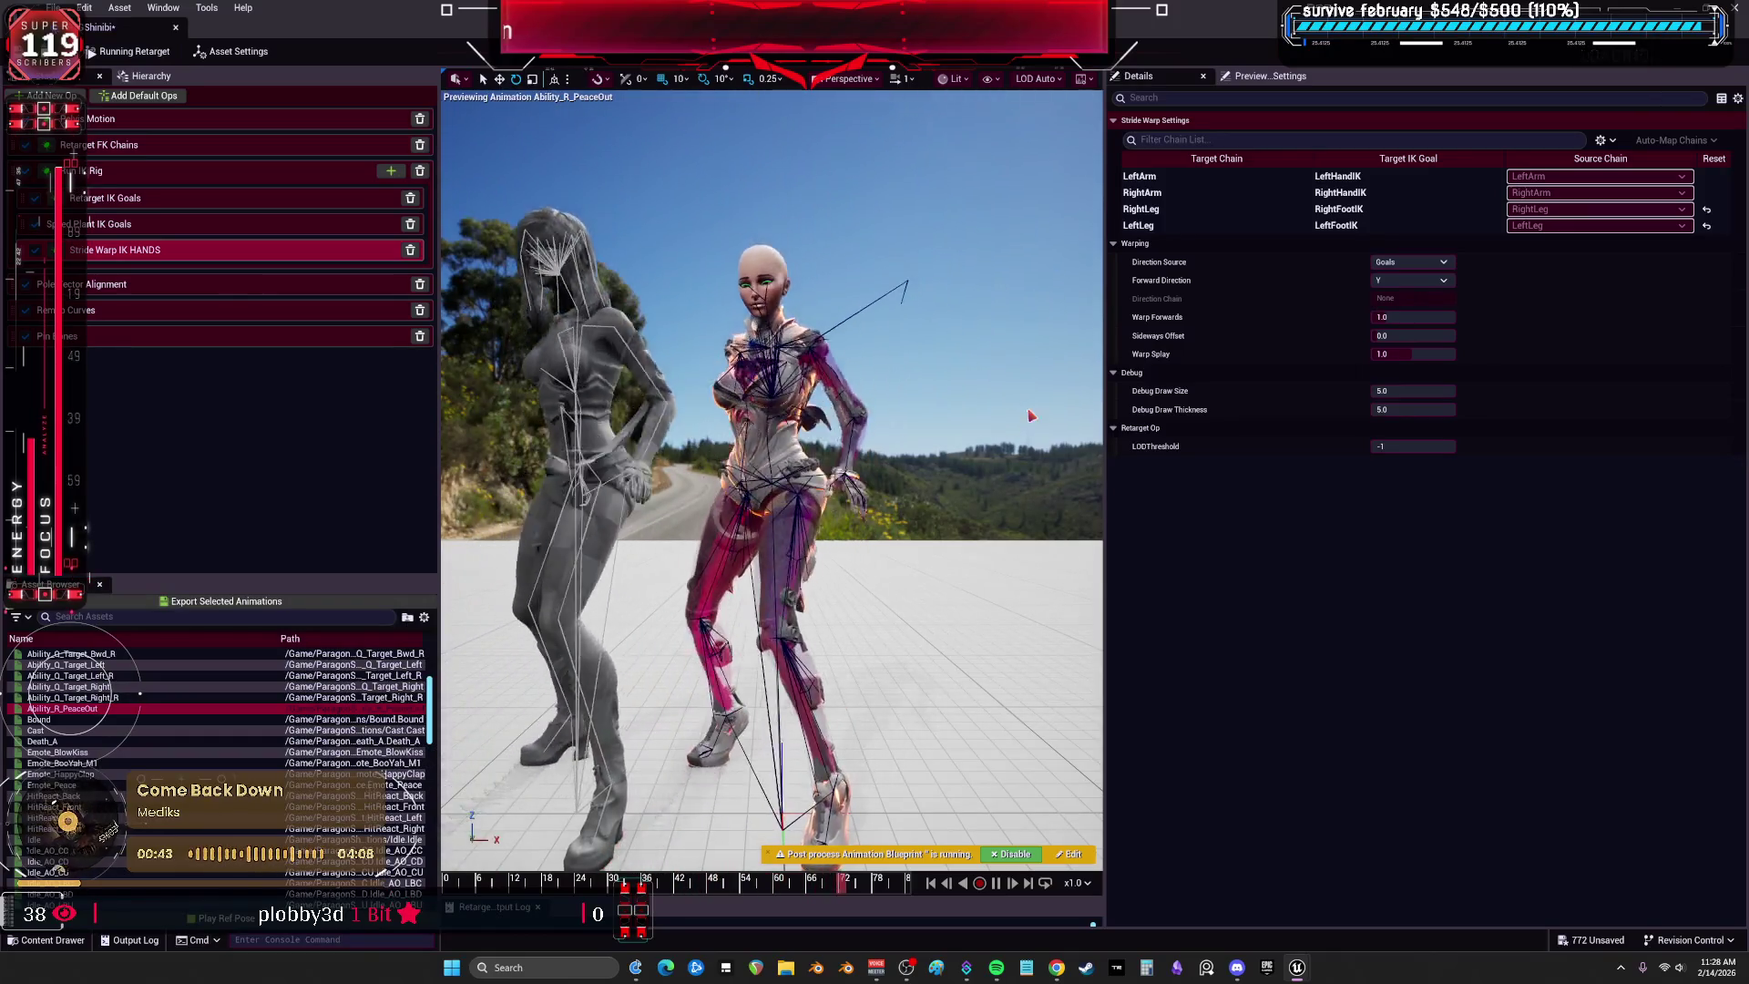
# Step: Preview the Idle and Idle_stand animations on the retargeted character
pyautogui.scroll(-3, 207, 749)
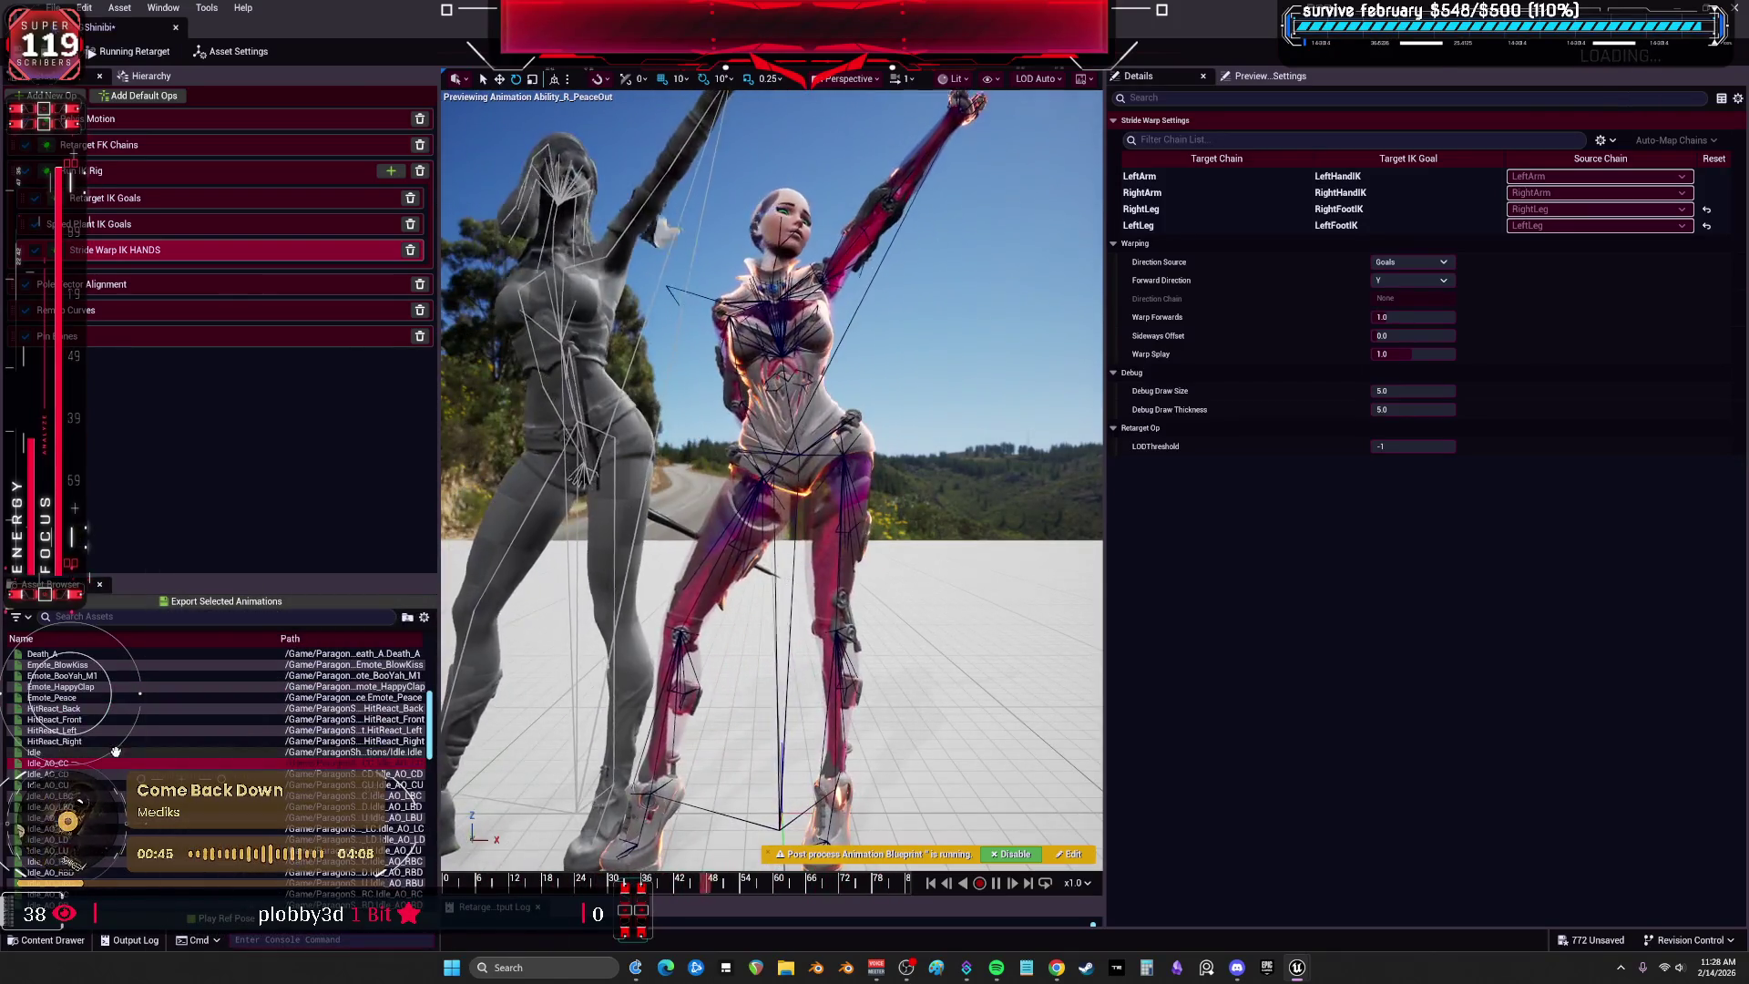
pyautogui.click(117, 751)
pyautogui.scroll(-6, 361, 674)
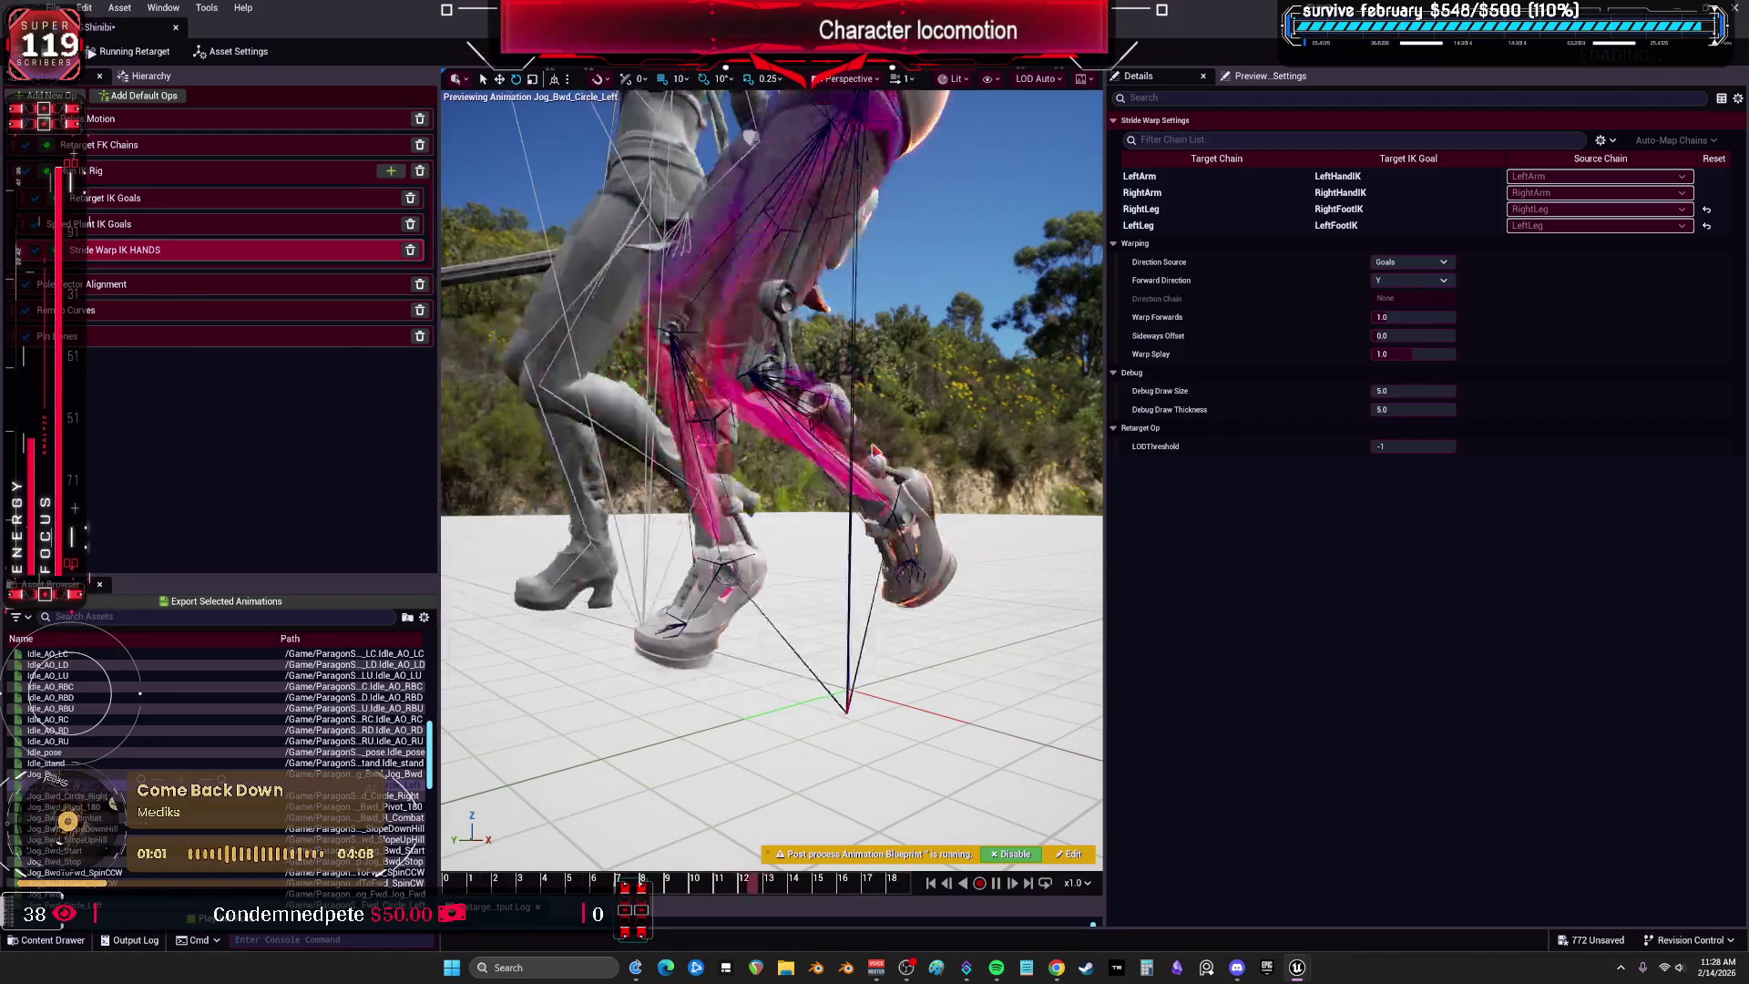
pyautogui.click(237, 127)
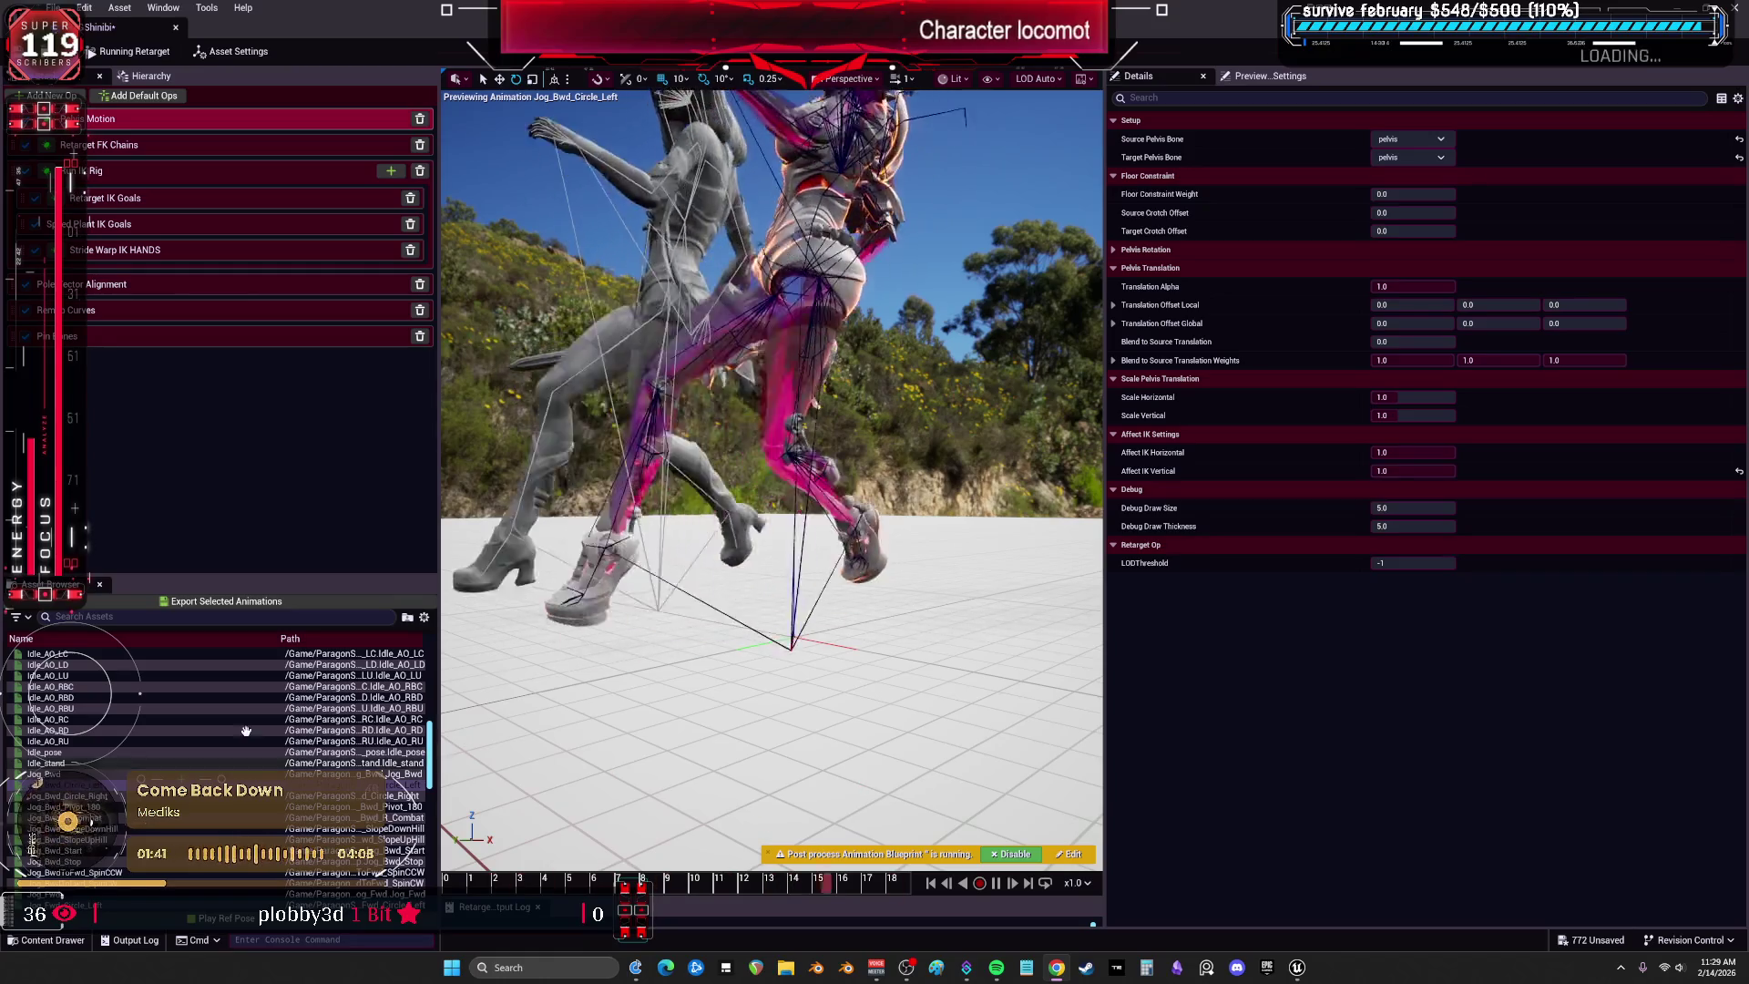
pyautogui.scroll(-3, 82, 719)
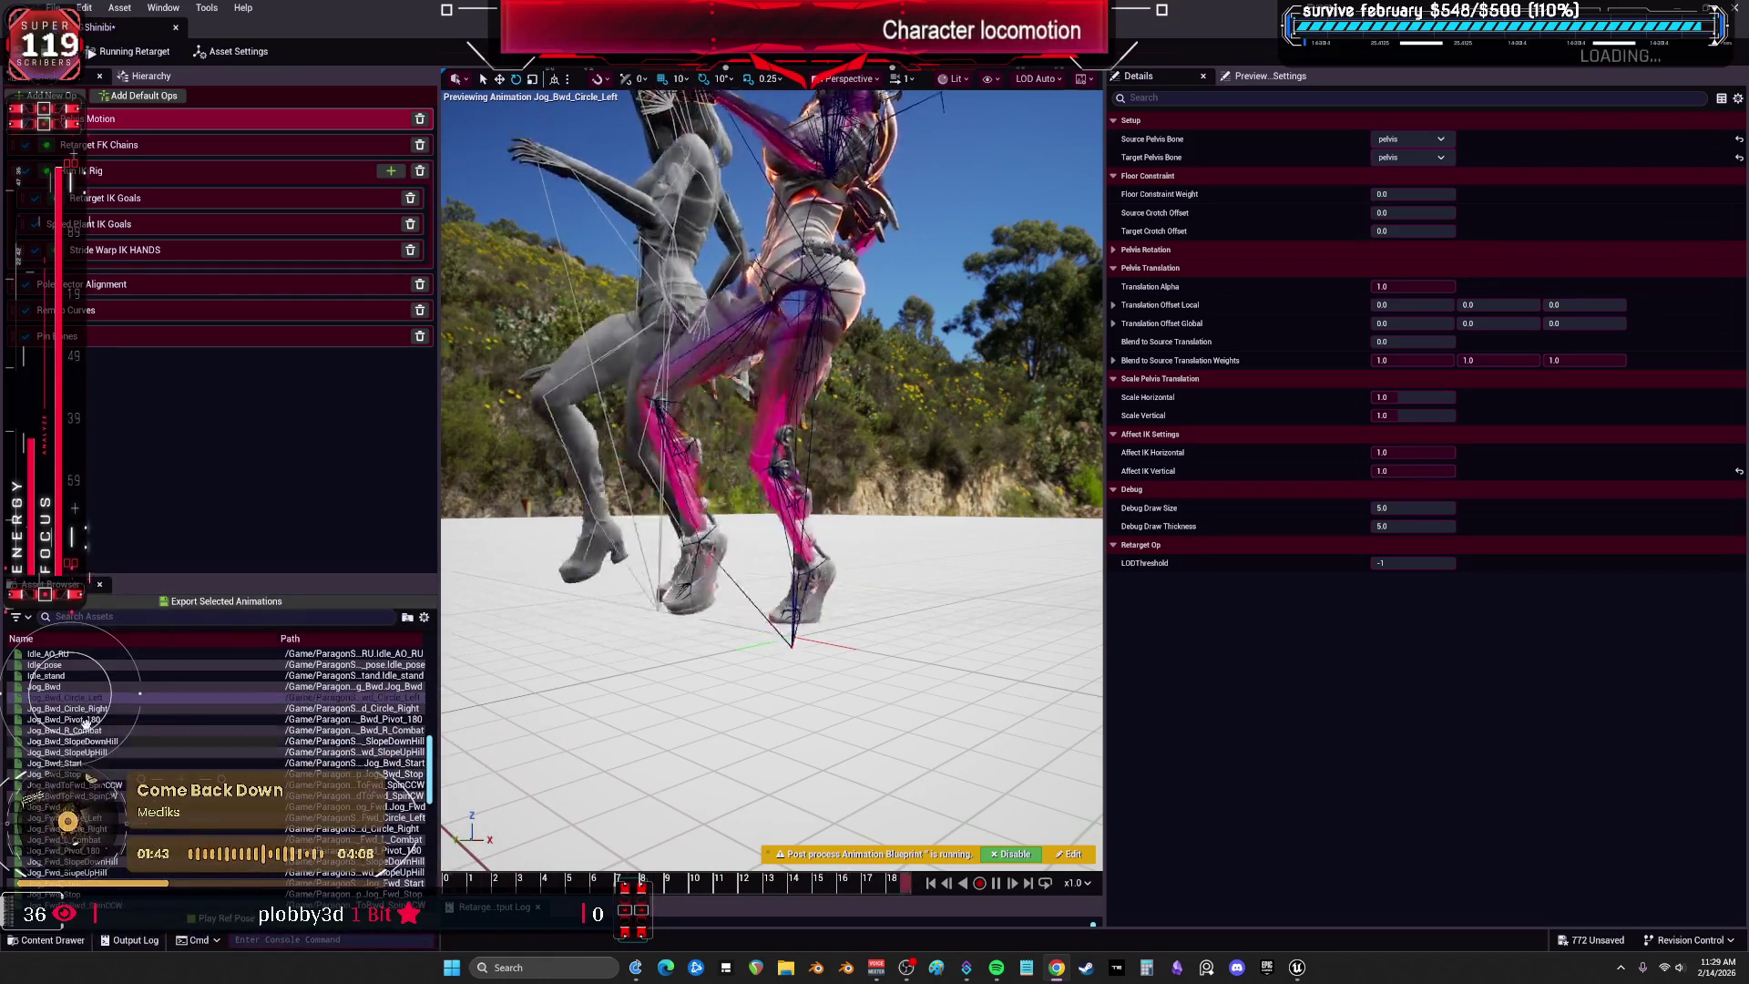
pyautogui.click(85, 676)
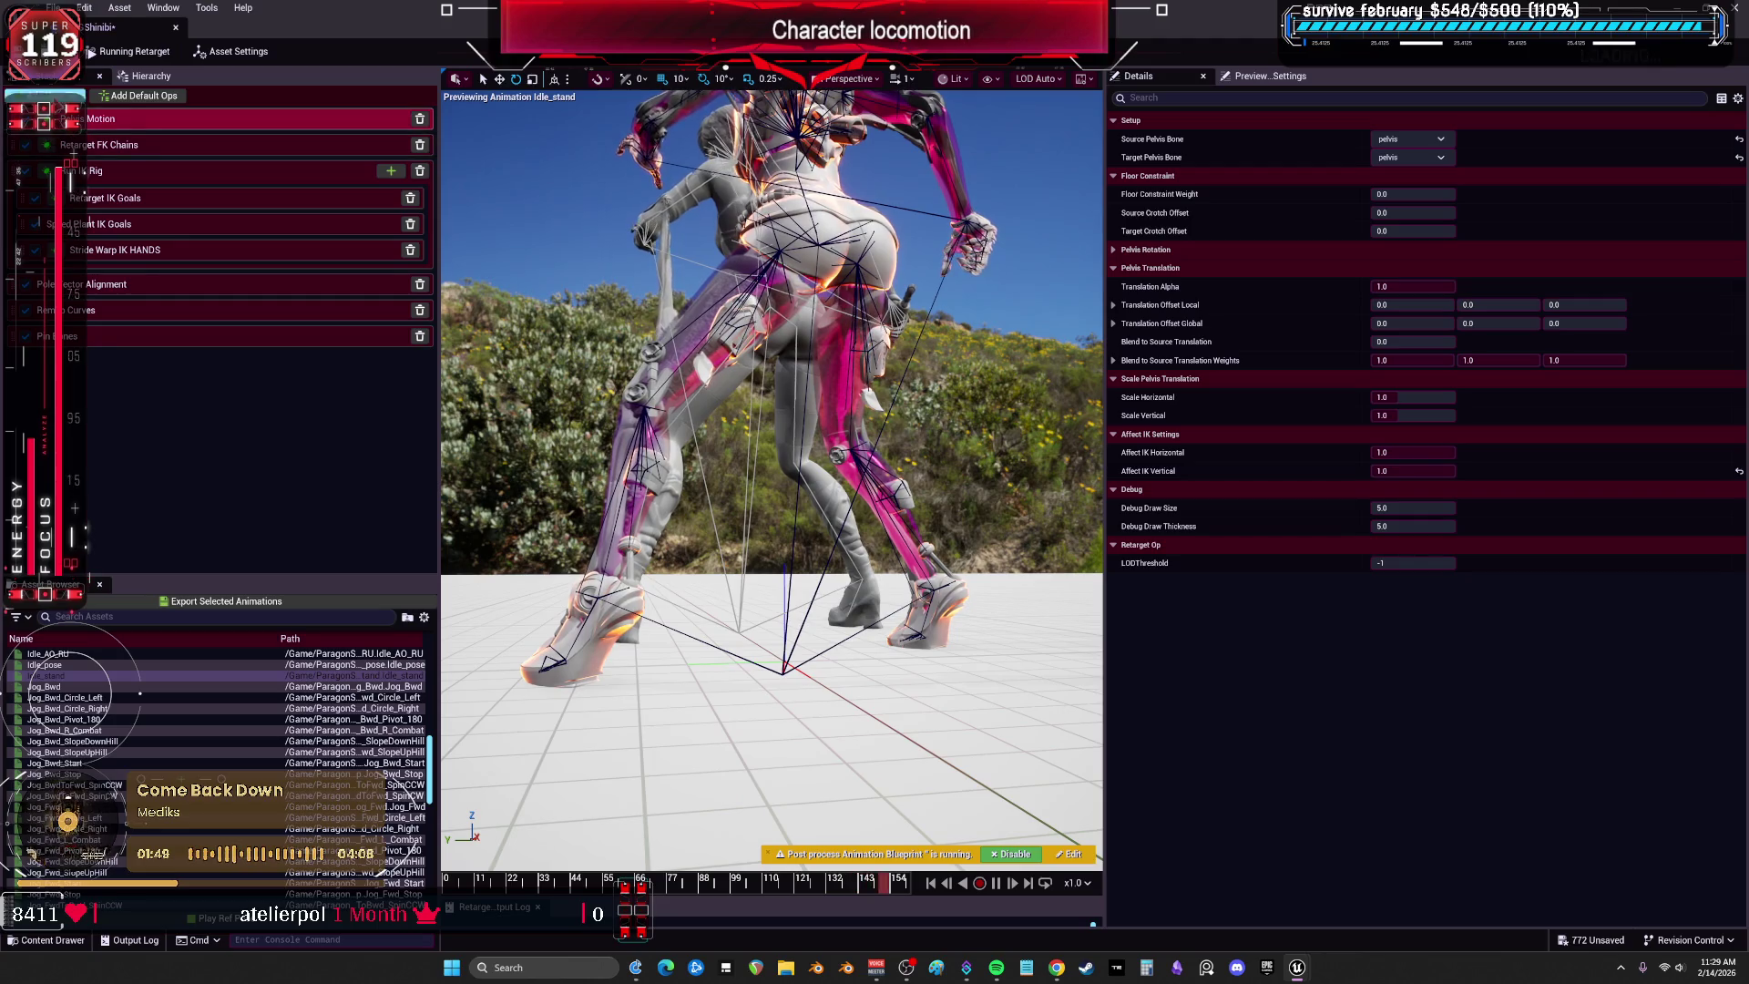
pyautogui.click(52, 95)
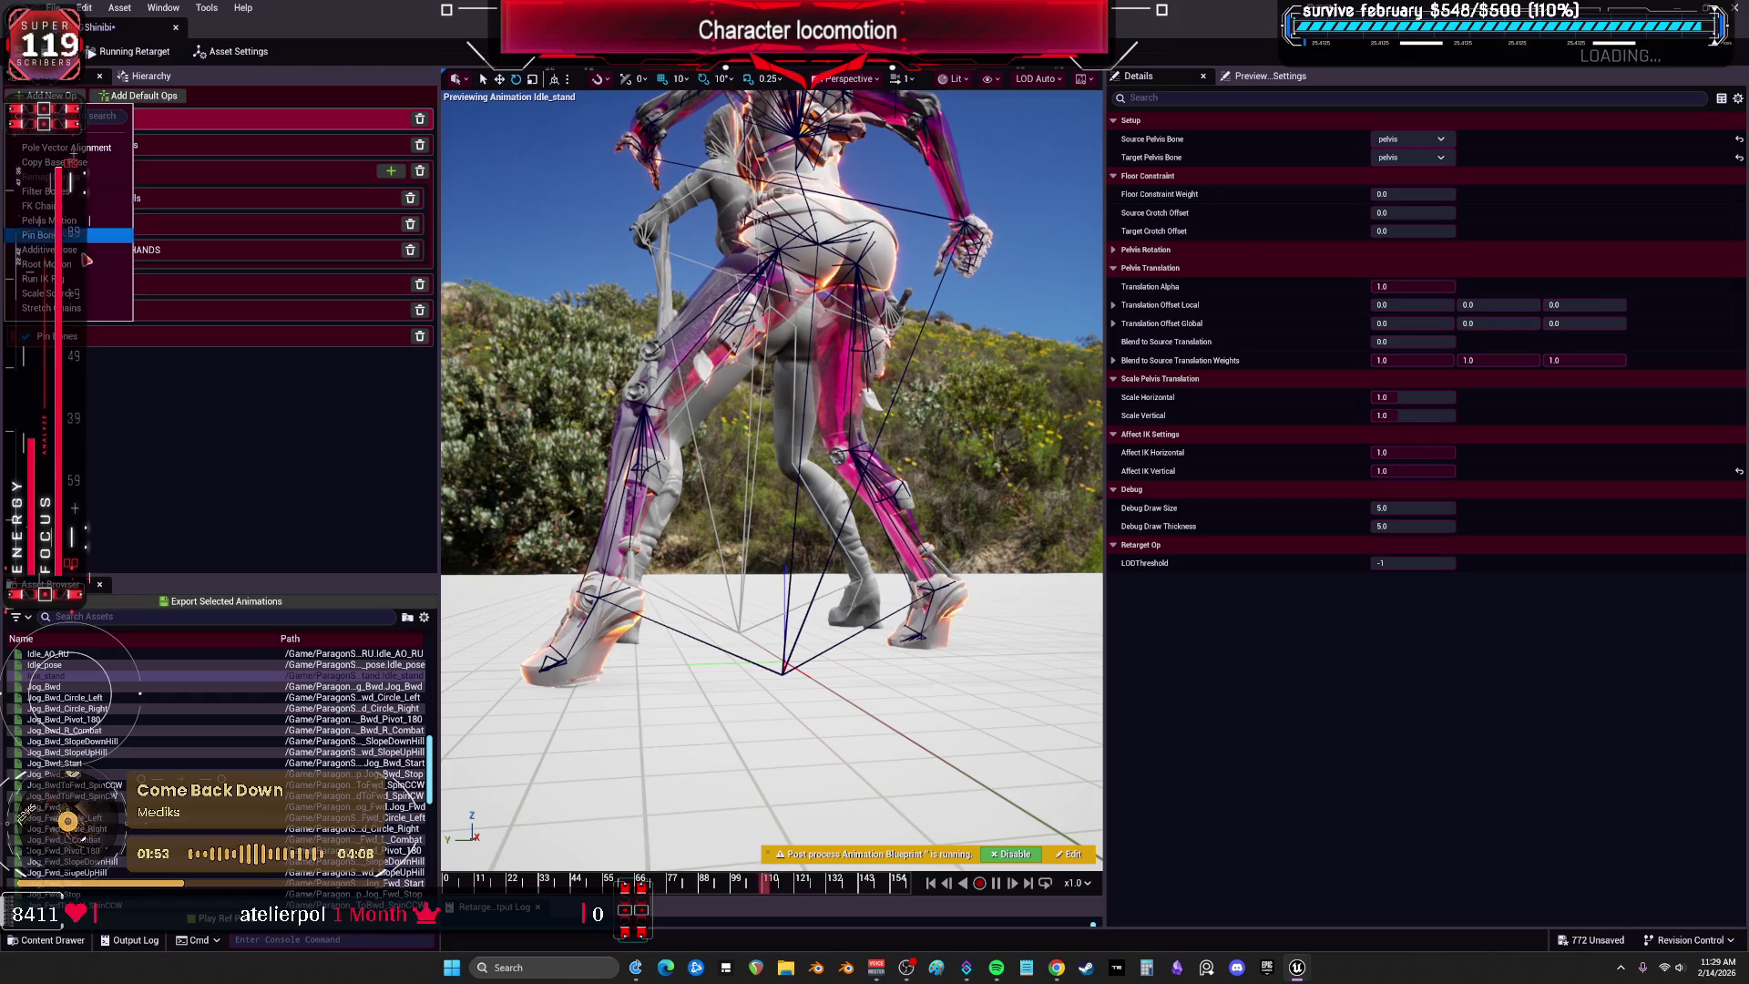
# Step: Add a Floor Constraint op beneath the IK Rig op
pyautogui.click(127, 336)
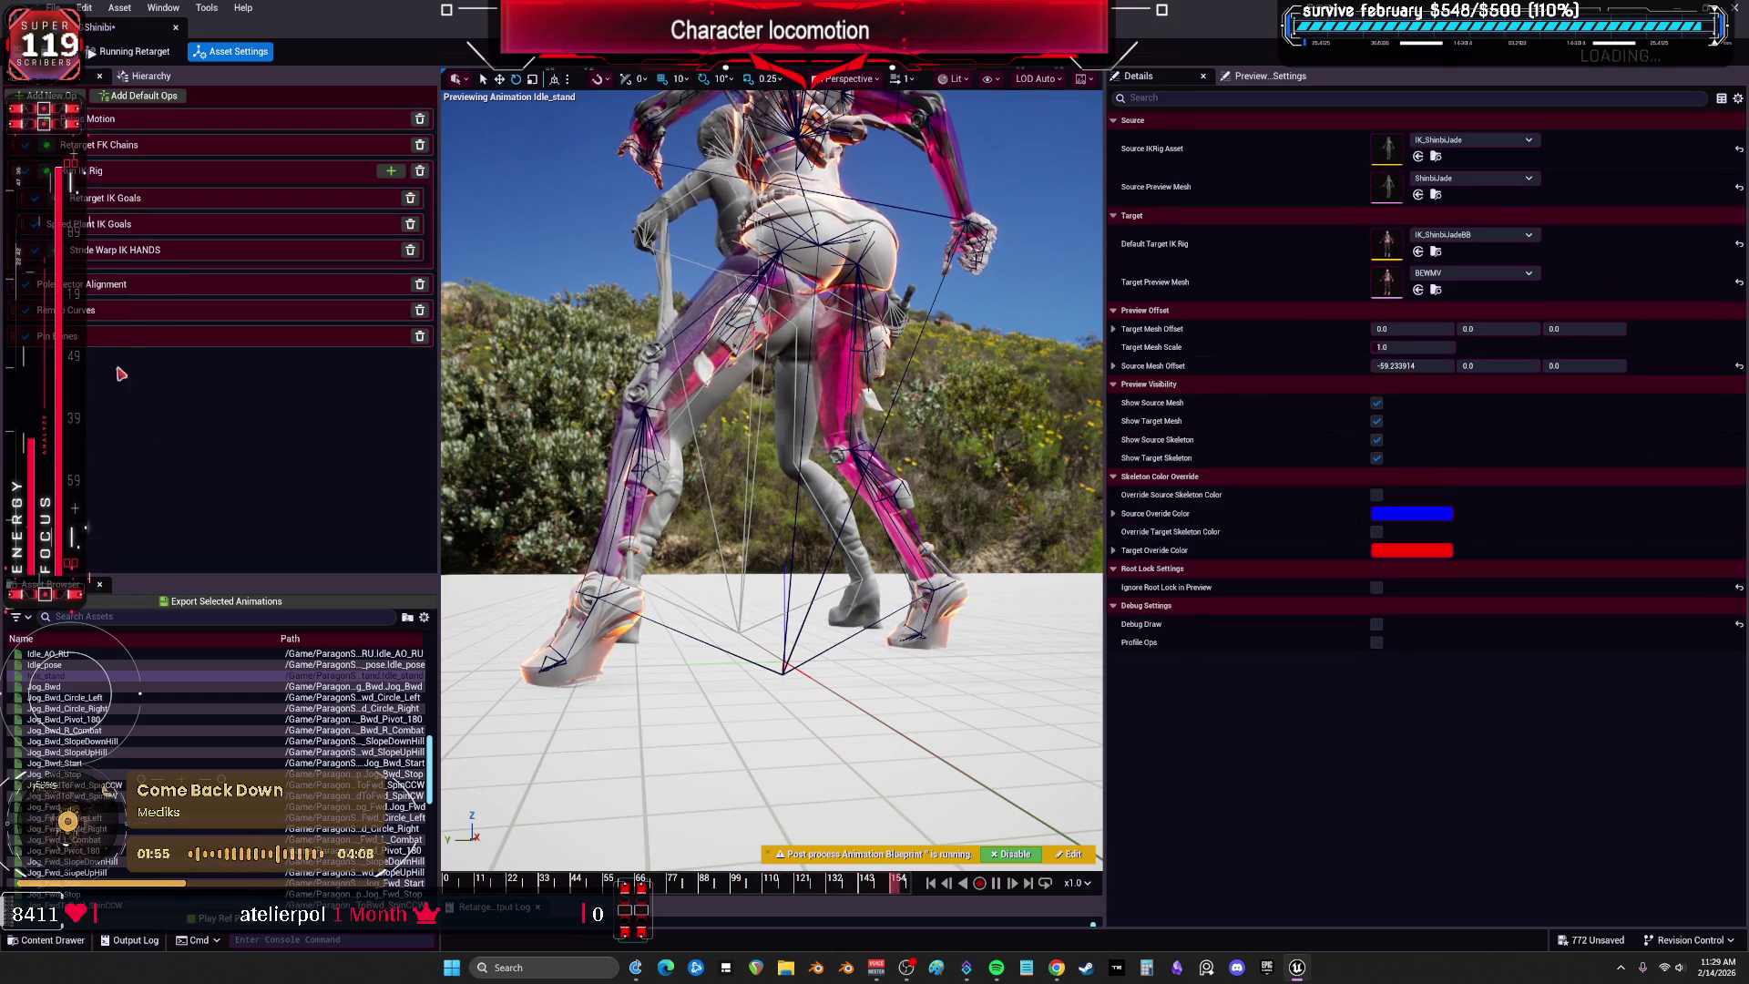
pyautogui.click(128, 309)
pyautogui.click(245, 180)
pyautogui.click(391, 170)
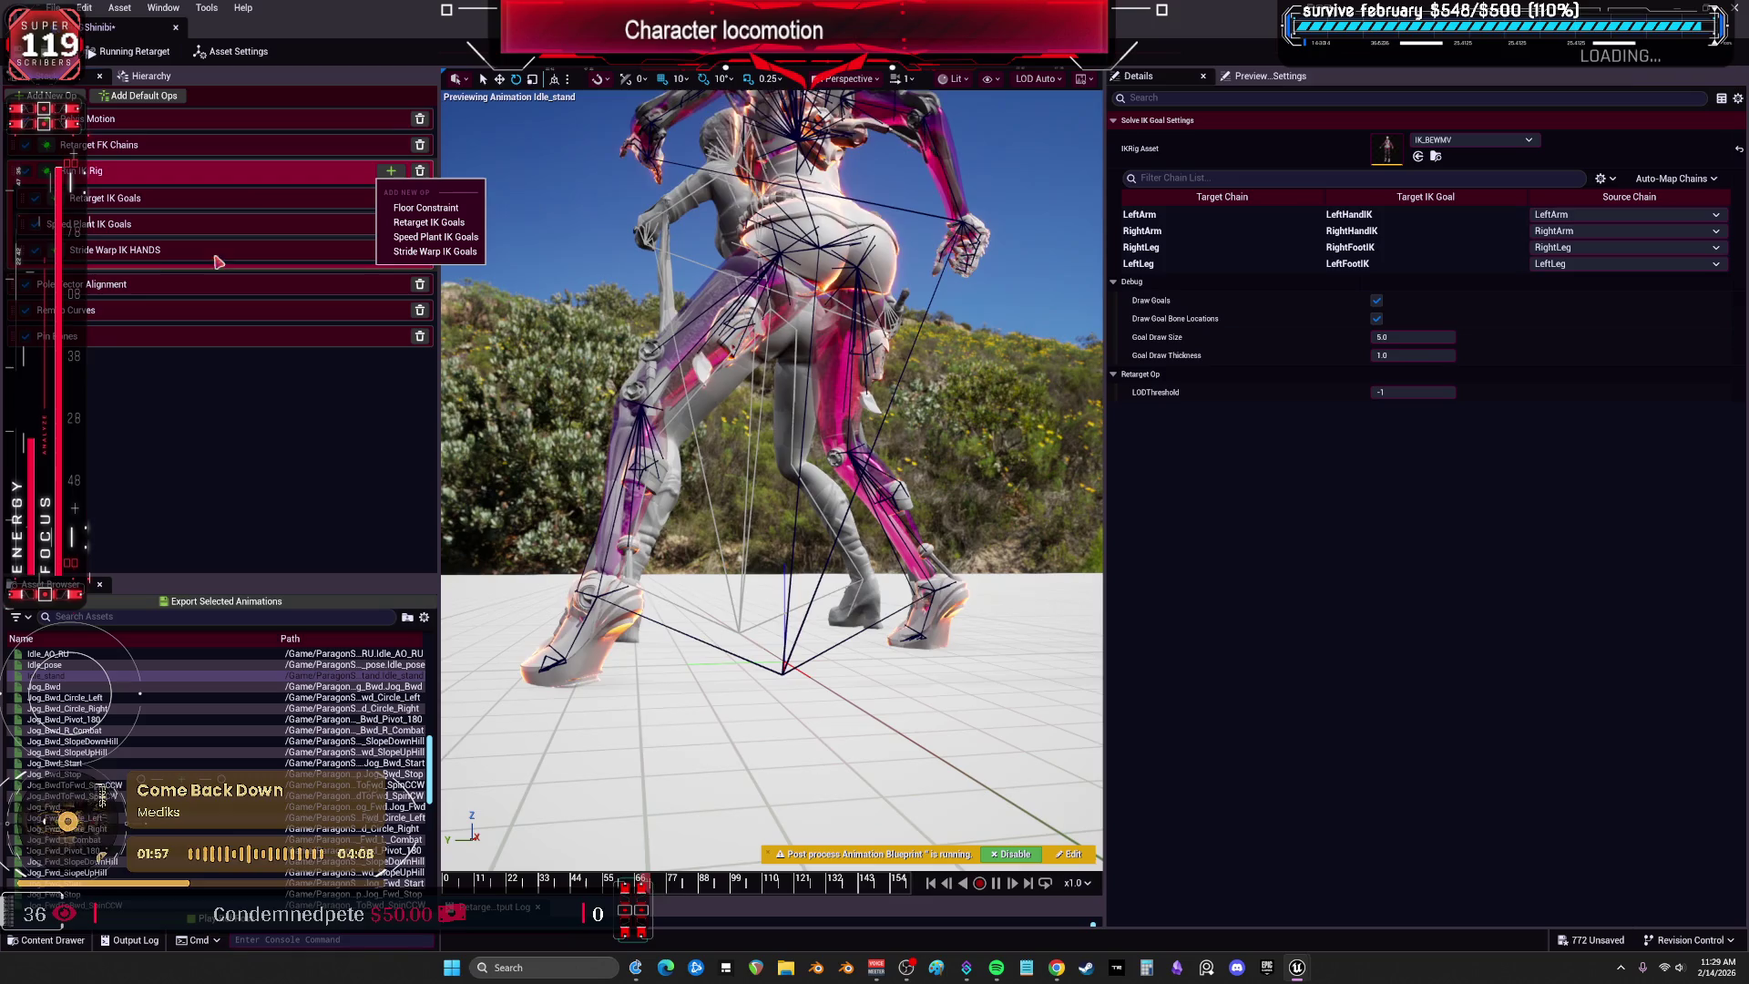
pyautogui.click(425, 208)
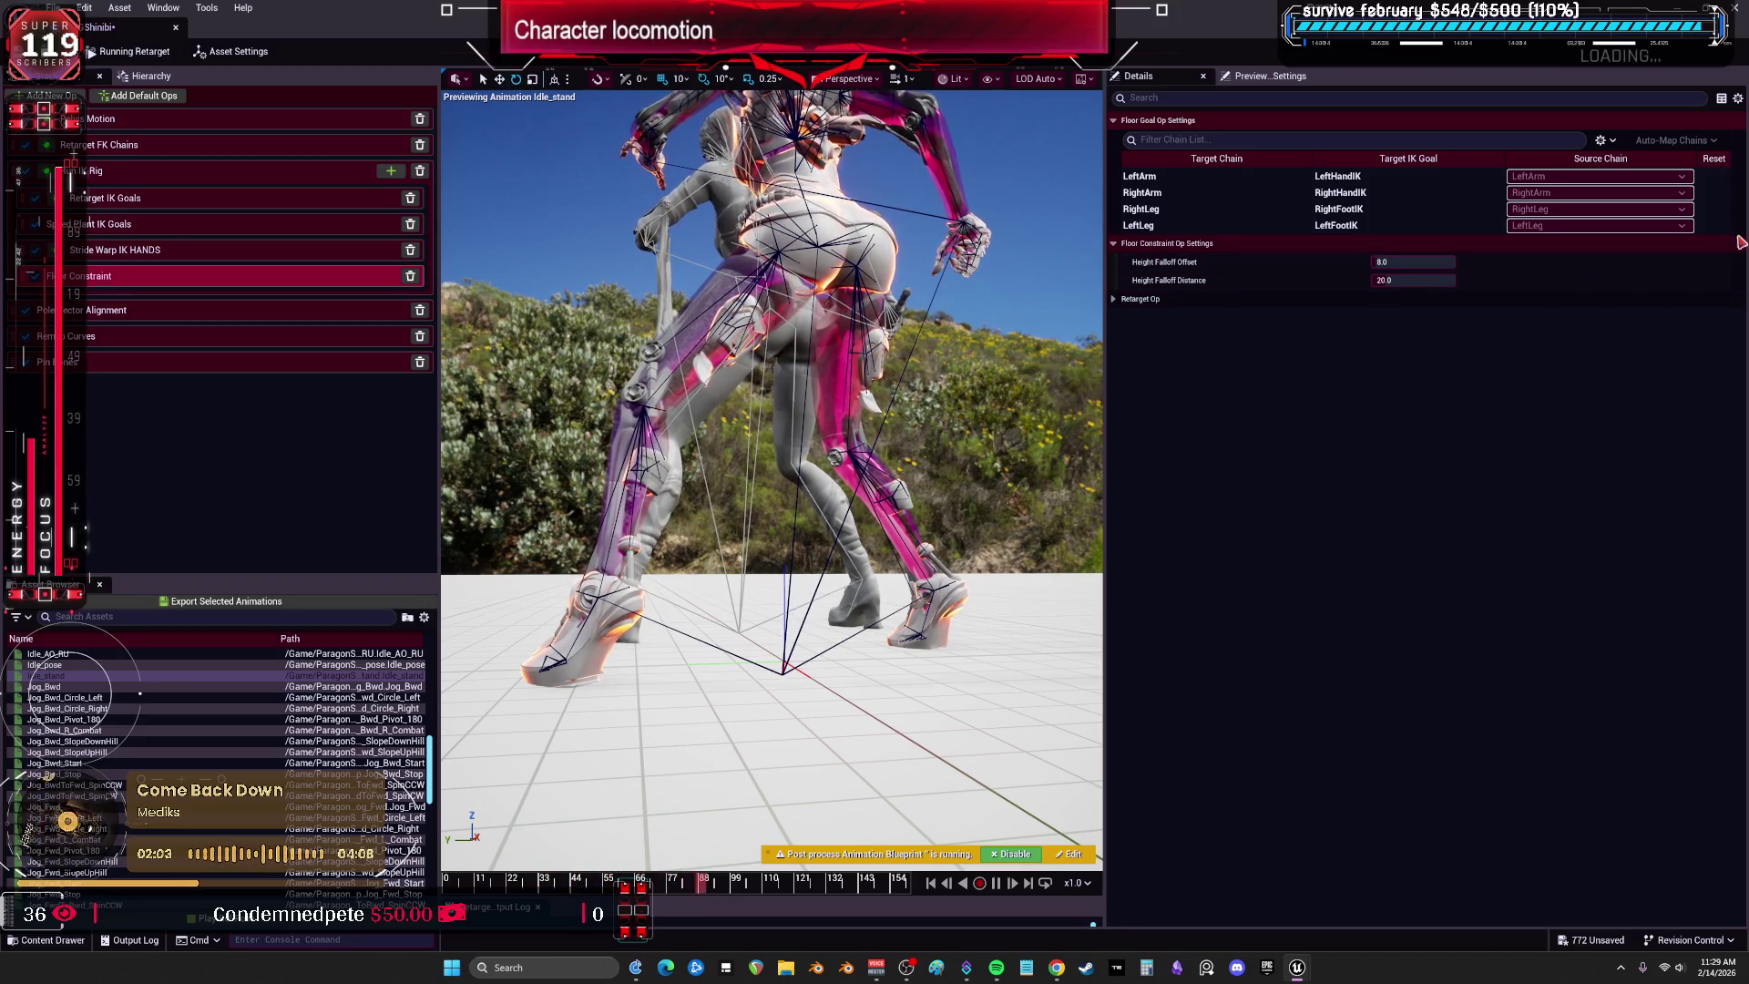
# Step: Enable RightLeg's floor constraint and set its Maintain Height Offset to 0.5
pyautogui.click(1229, 185)
pyautogui.click(1219, 209)
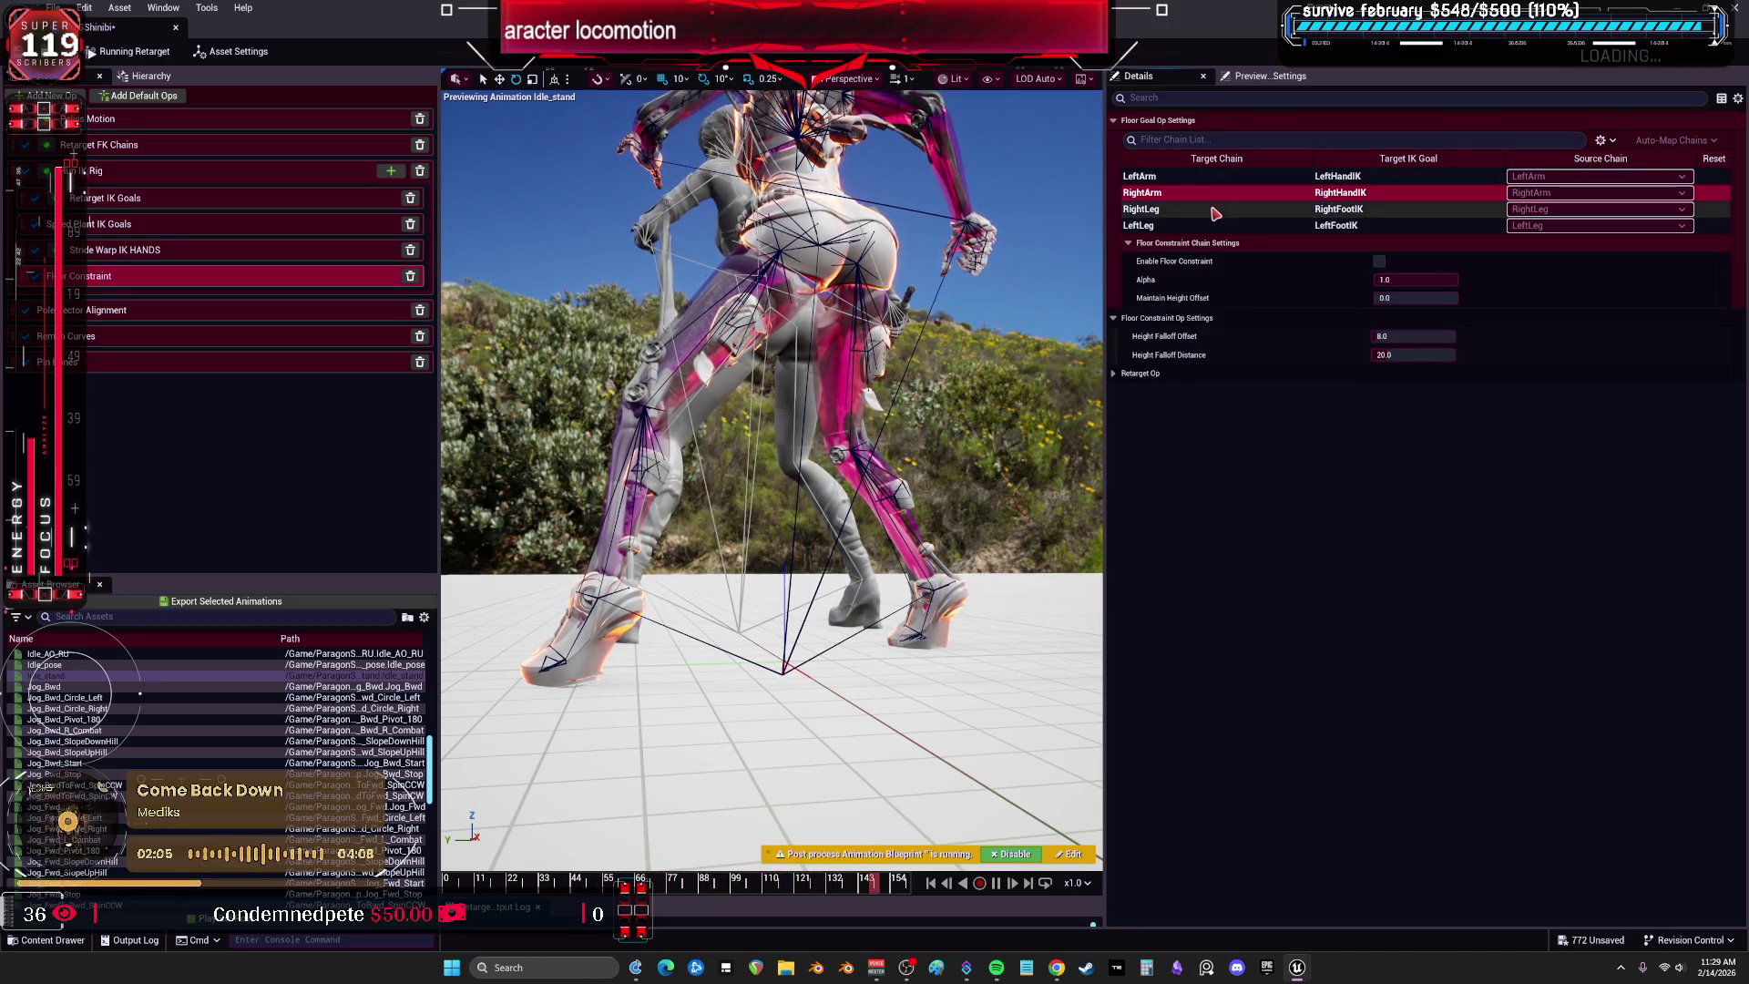
pyautogui.click(1379, 263)
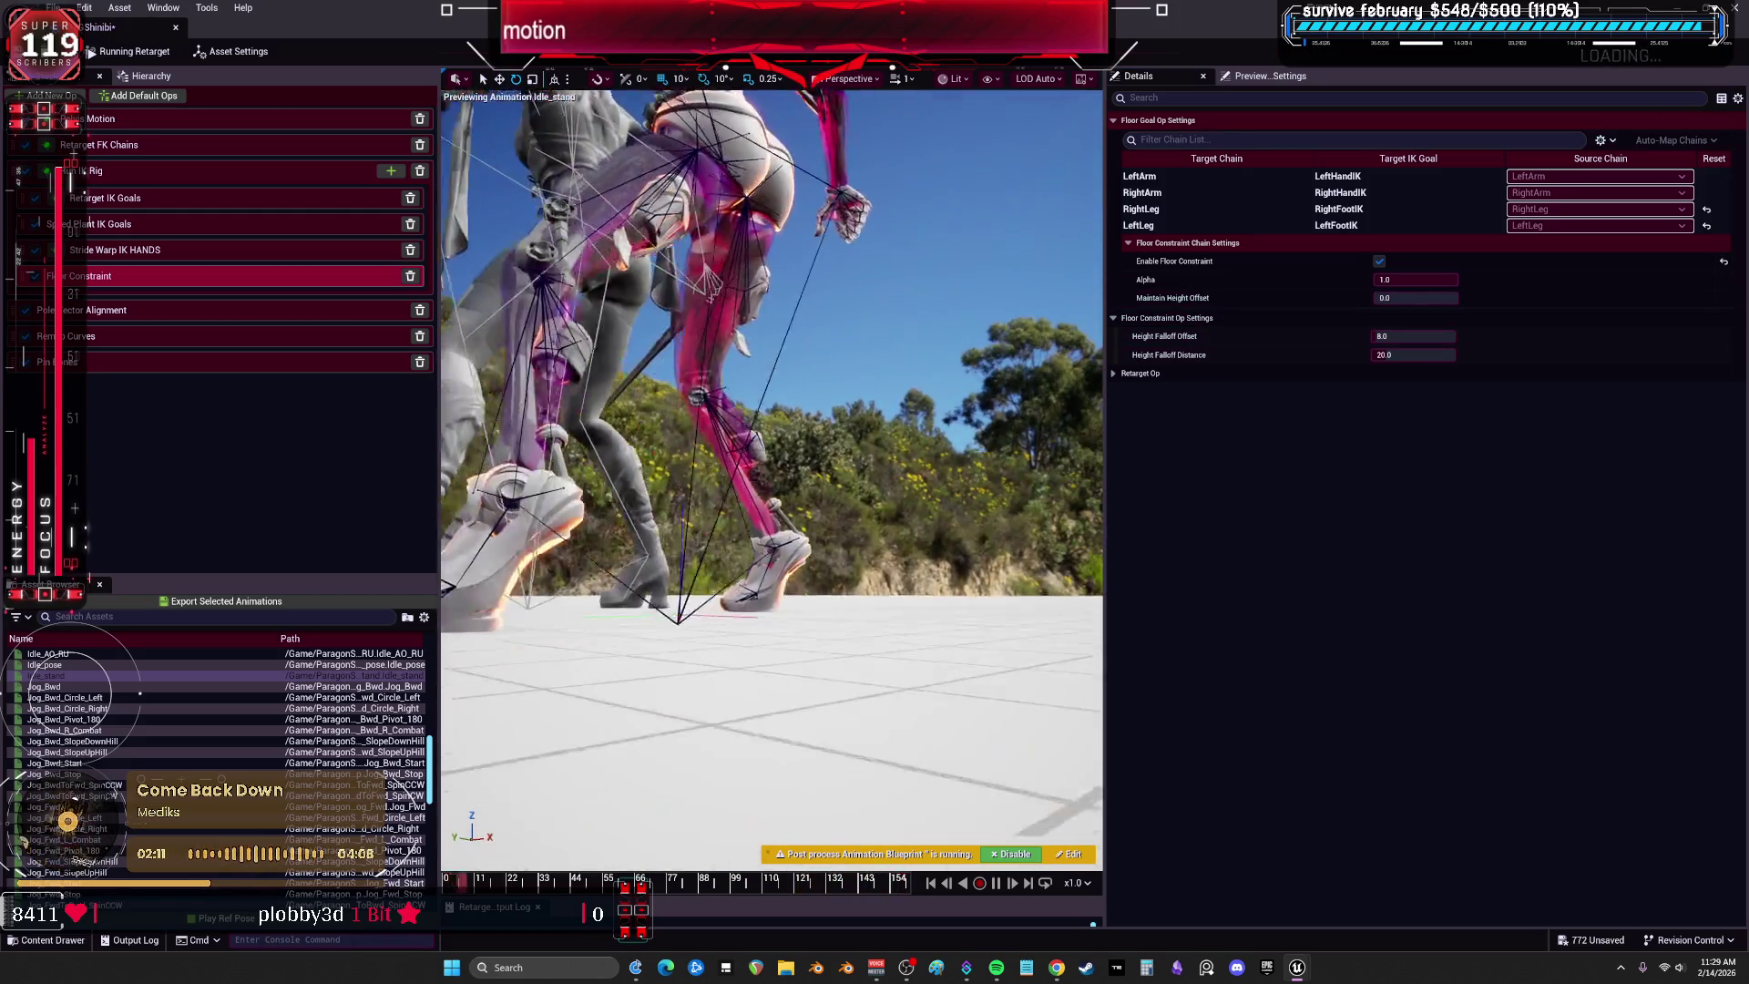
pyautogui.click(1398, 354)
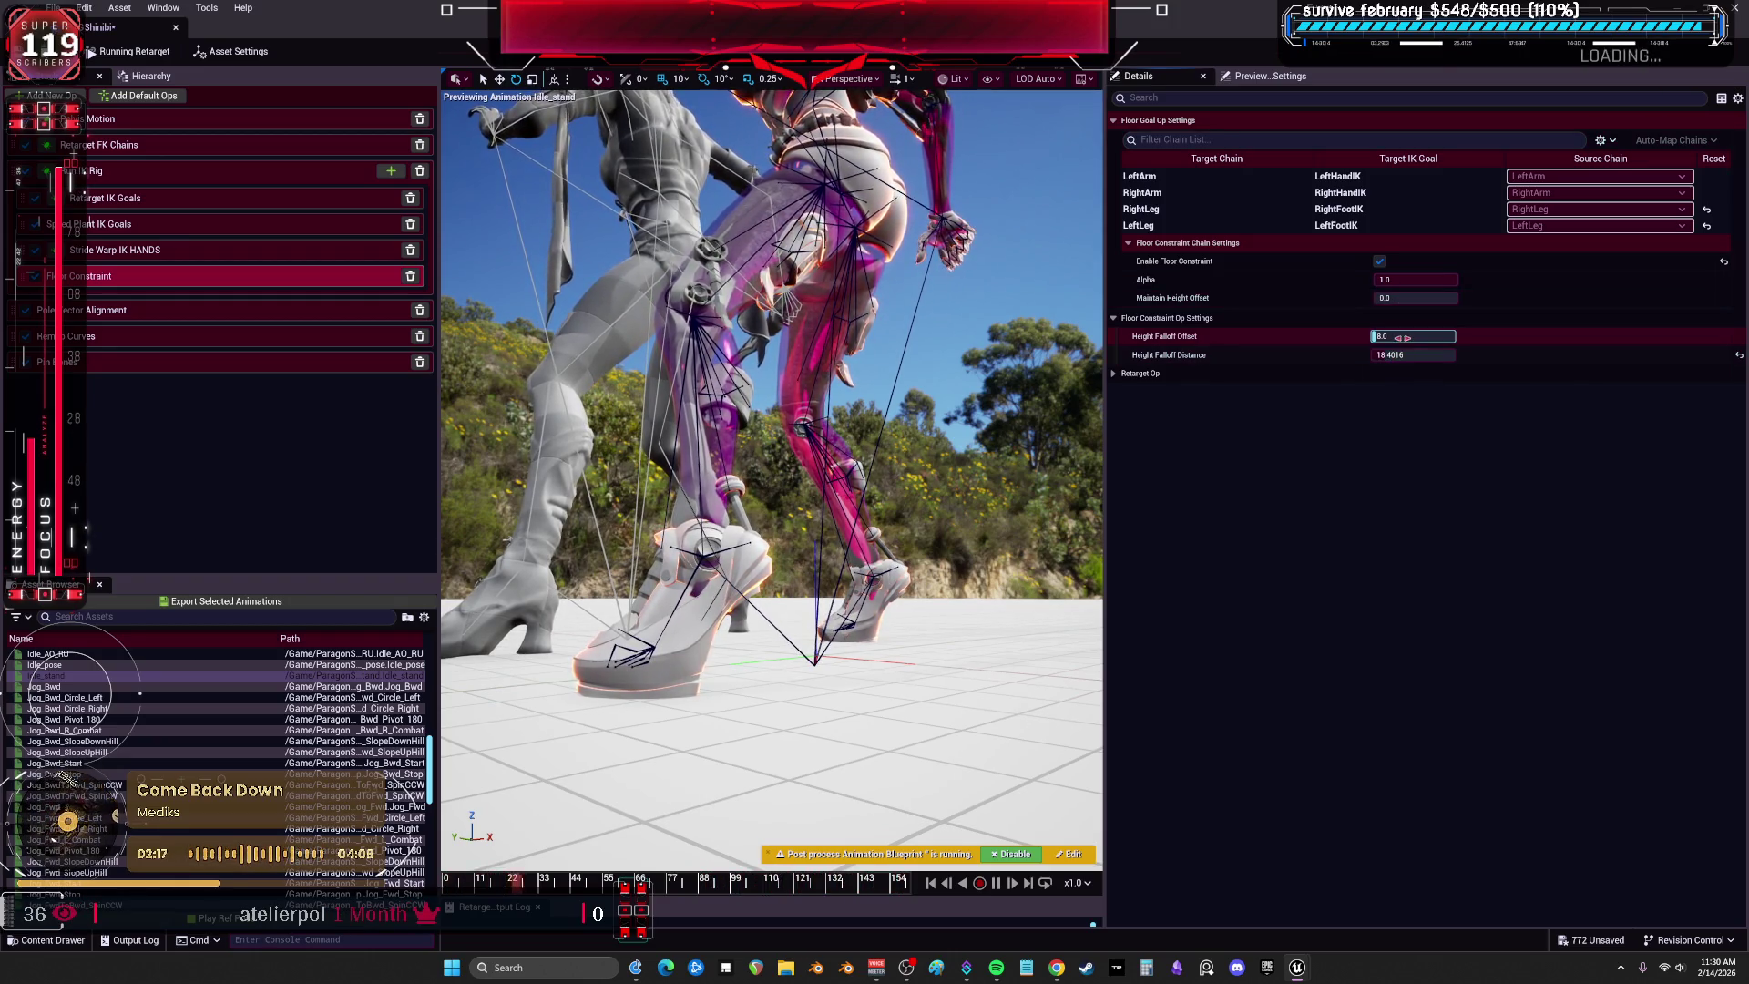
pyautogui.moveTo(1403, 337); pyautogui.dragTo(1410, 298)
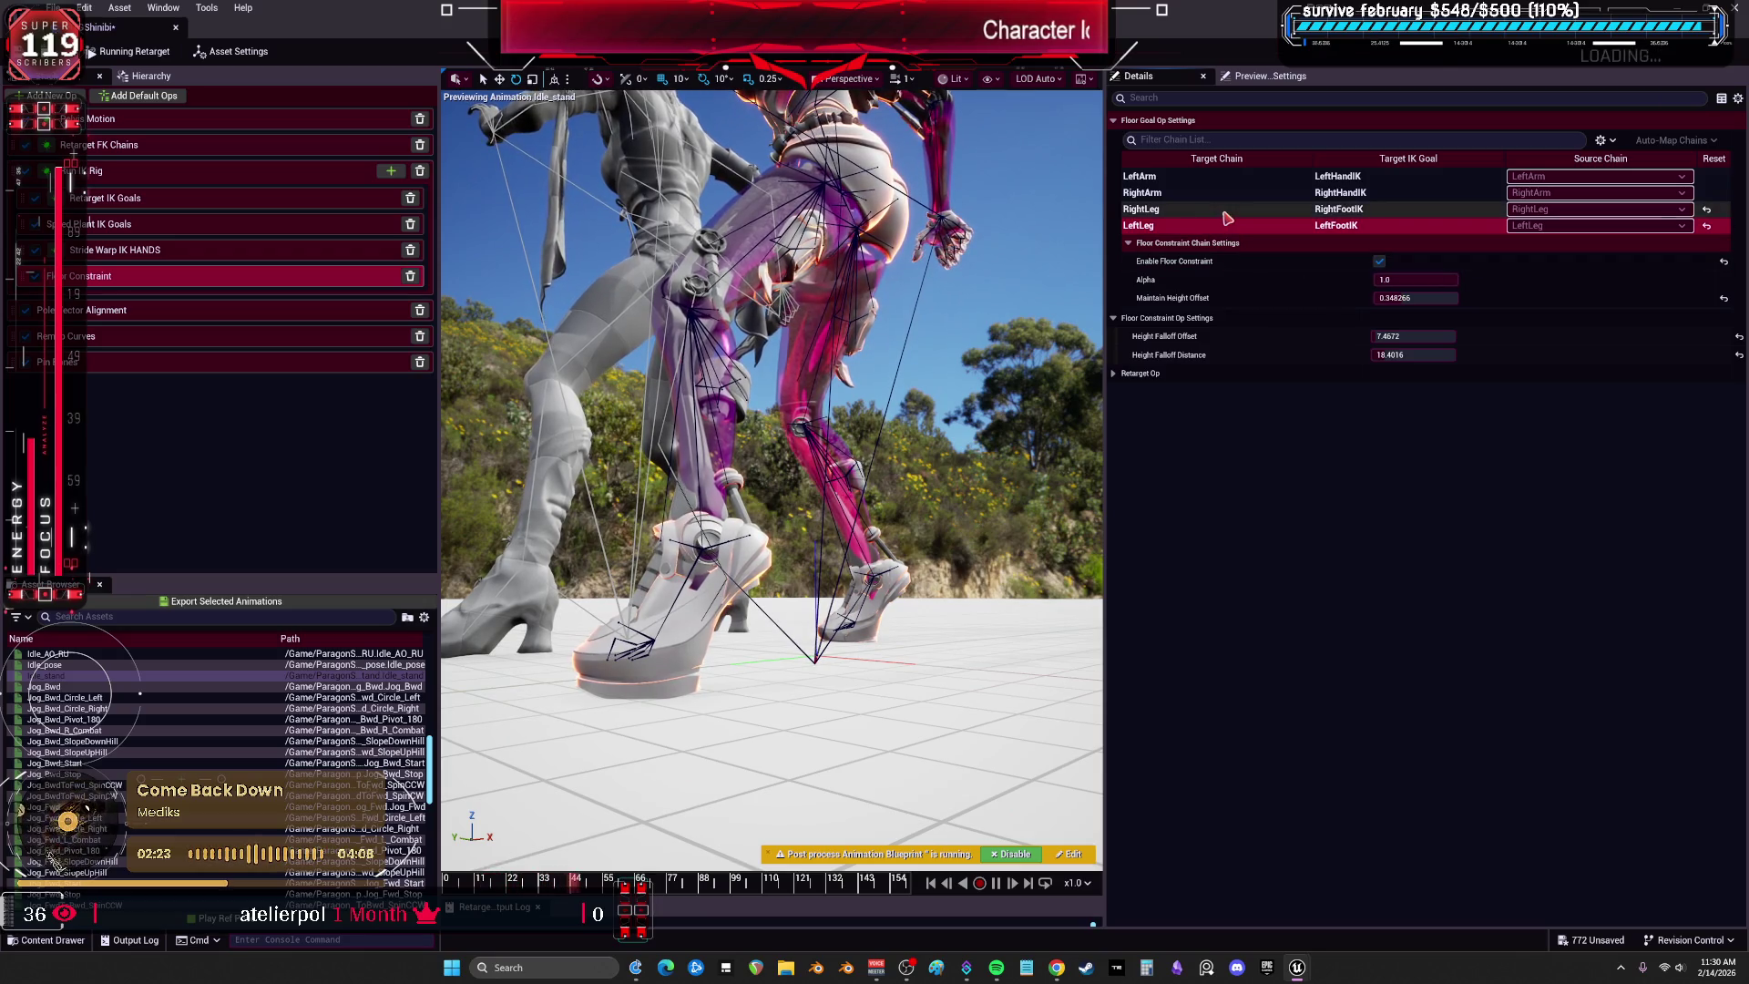
pyautogui.click(1439, 297)
pyautogui.write('0.5')
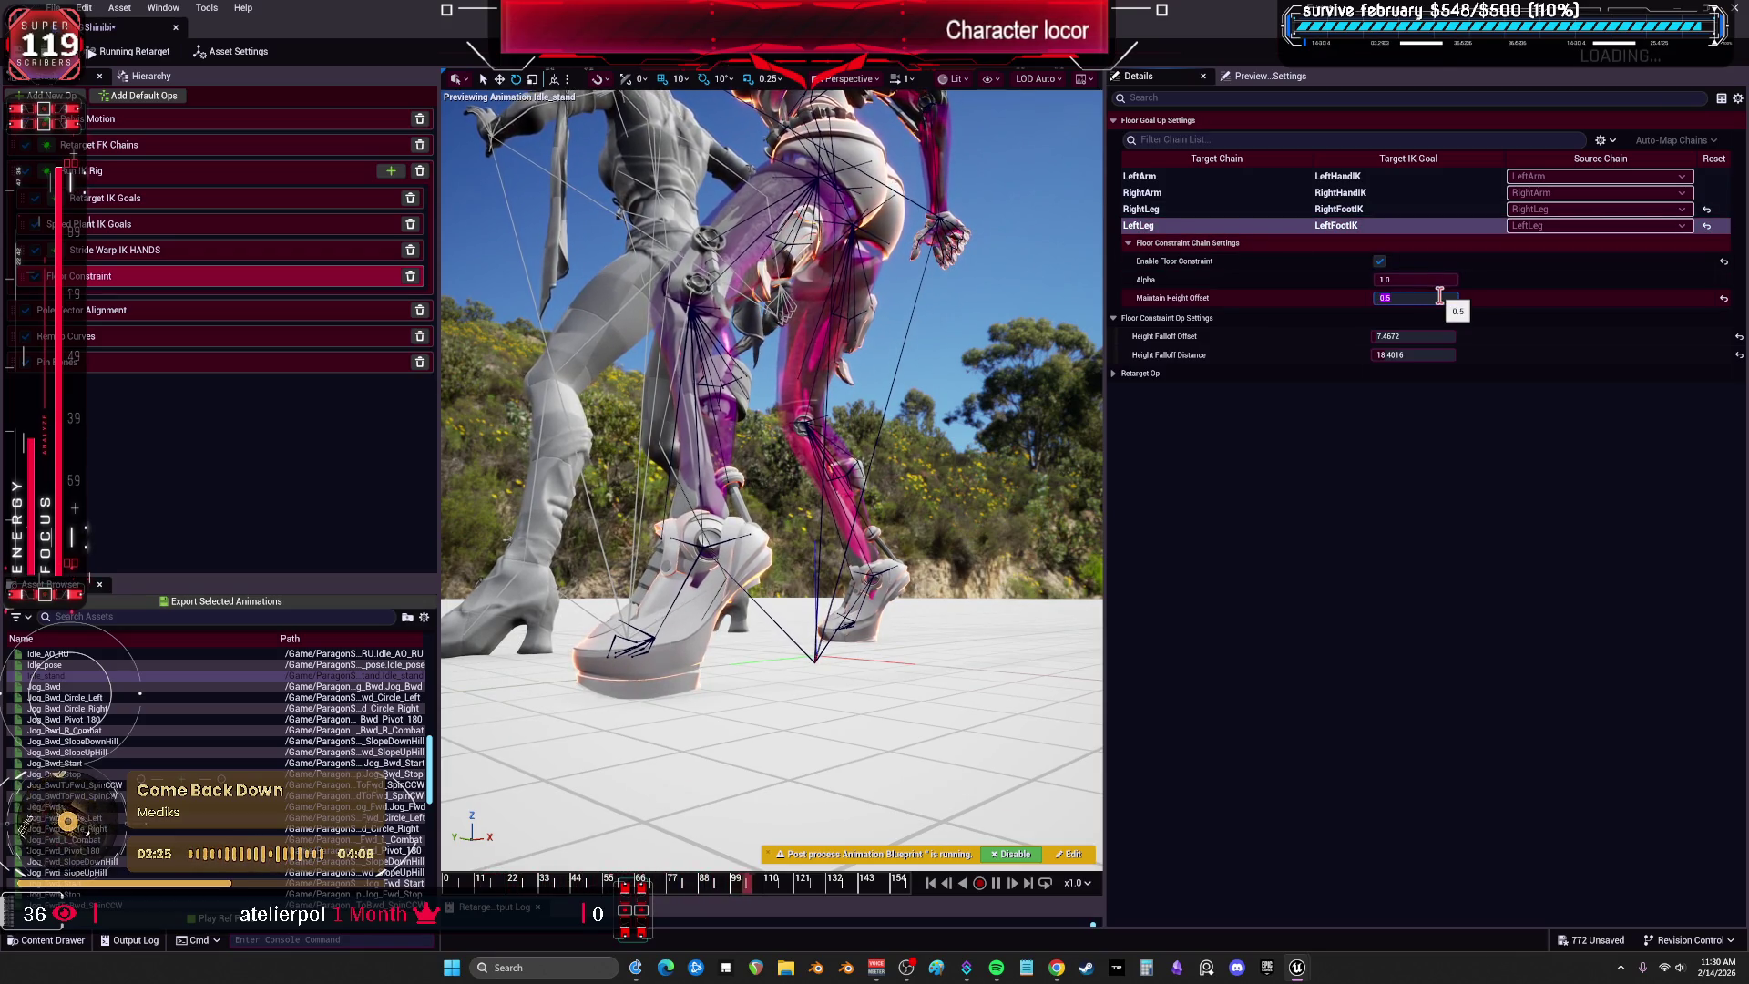
pyautogui.write('0')
pyautogui.press('Return')
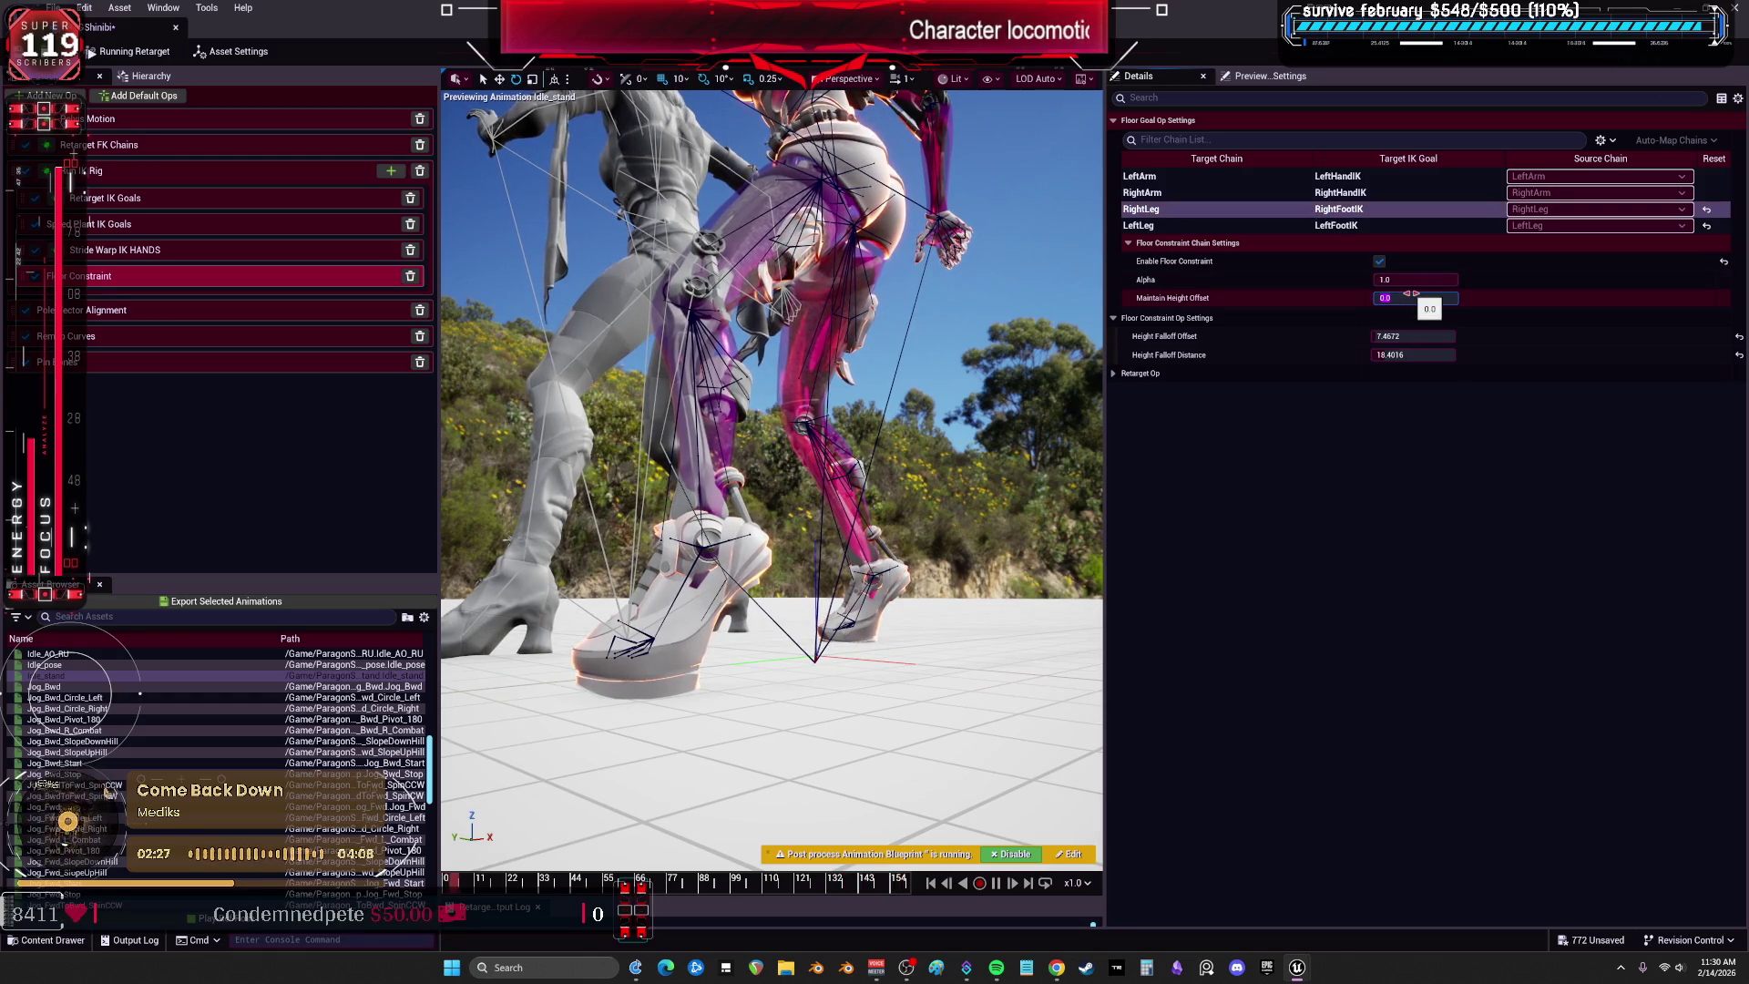
pyautogui.write('5')
pyautogui.press('Return')
# Step: Preview the Jog_Bwd_Pivot_180 animation on the retargeted character
pyautogui.click(154, 719)
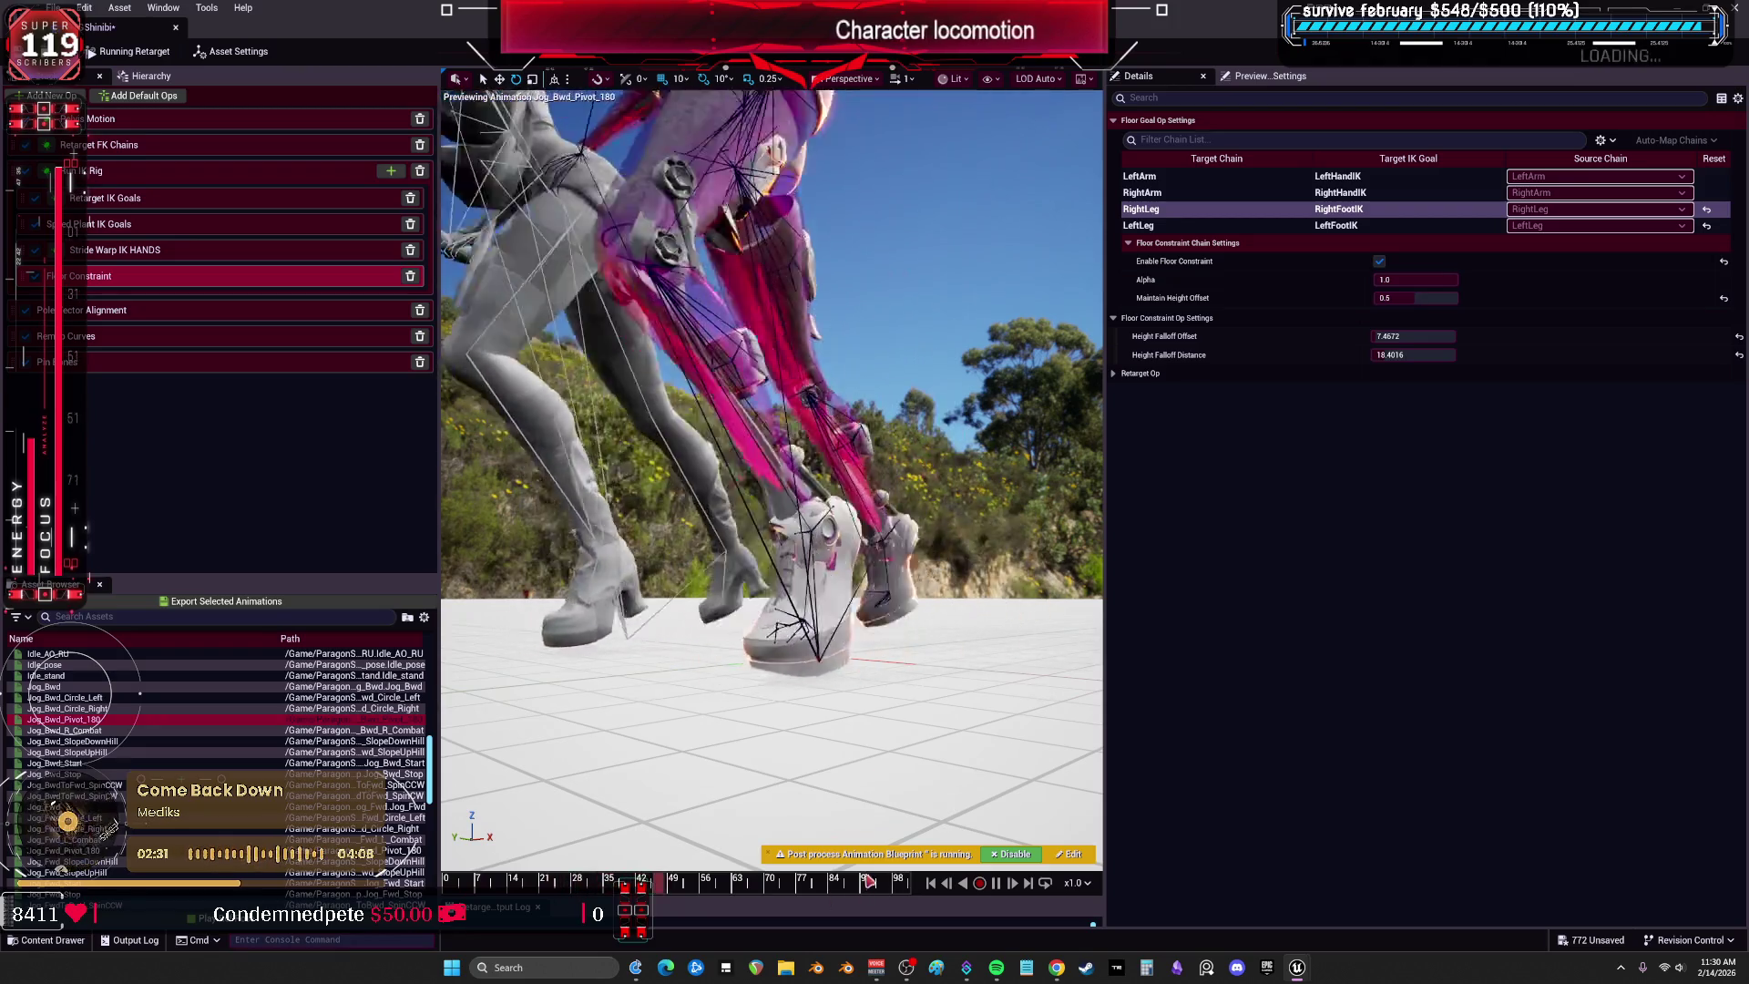
pyautogui.click(941, 895)
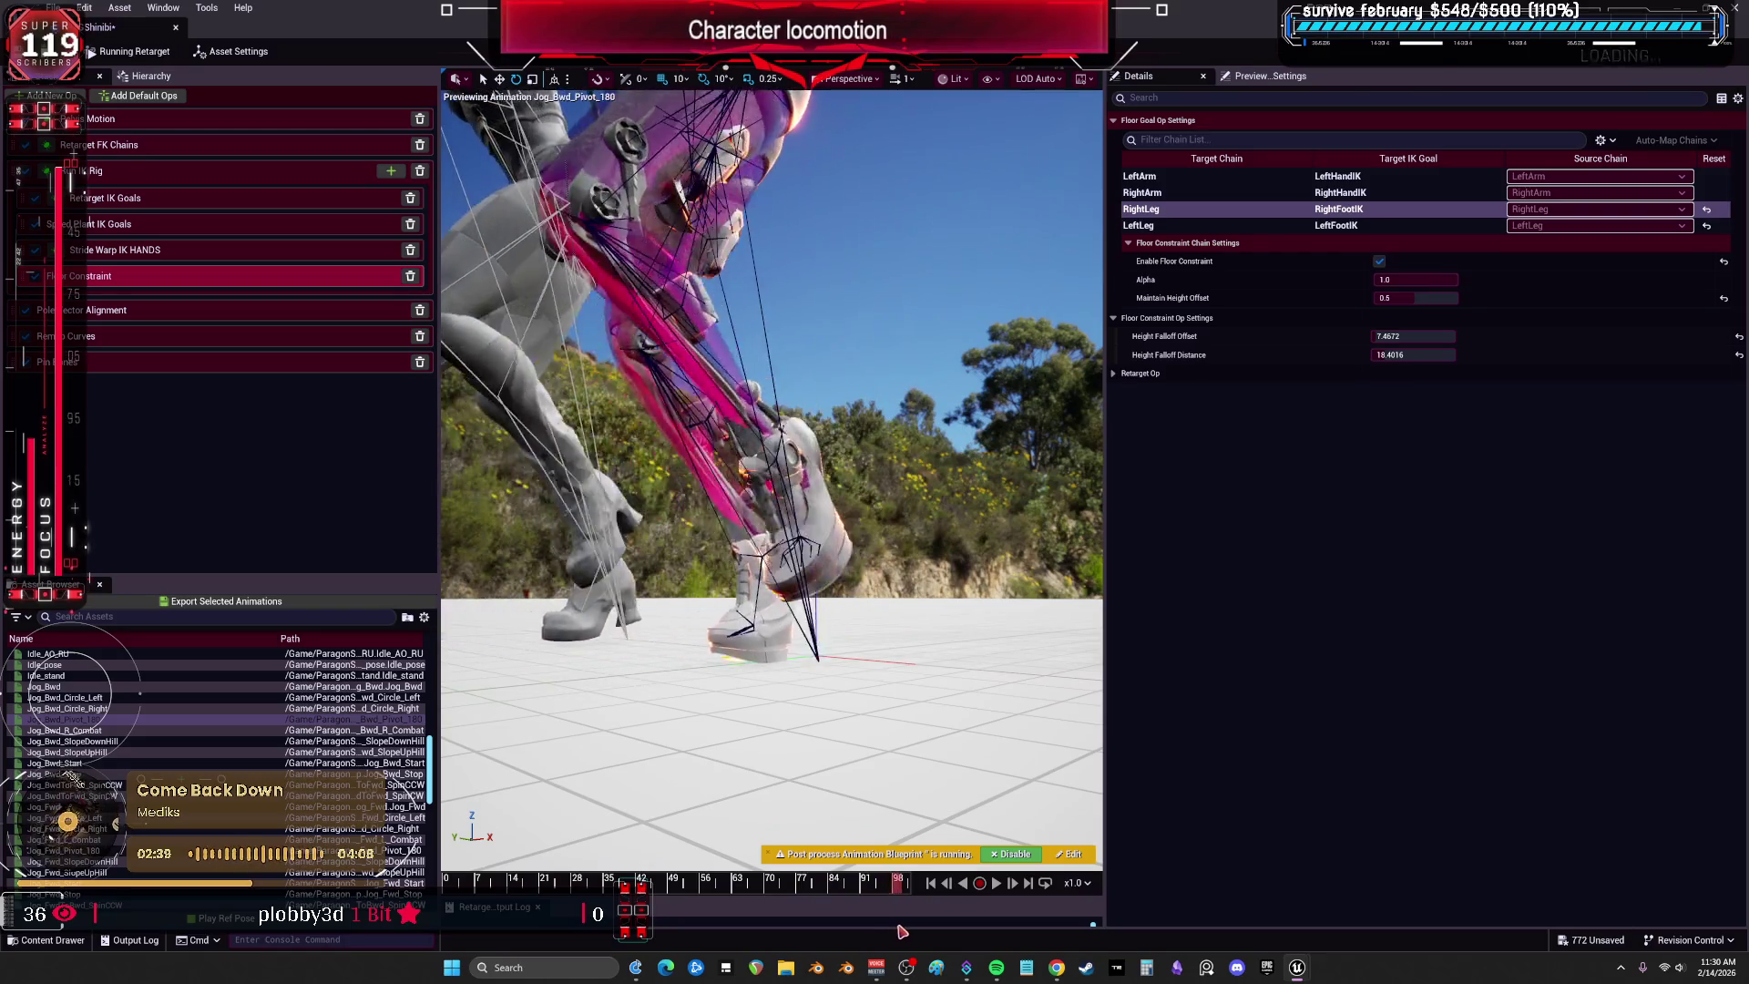
pyautogui.scroll(-3, 96, 785)
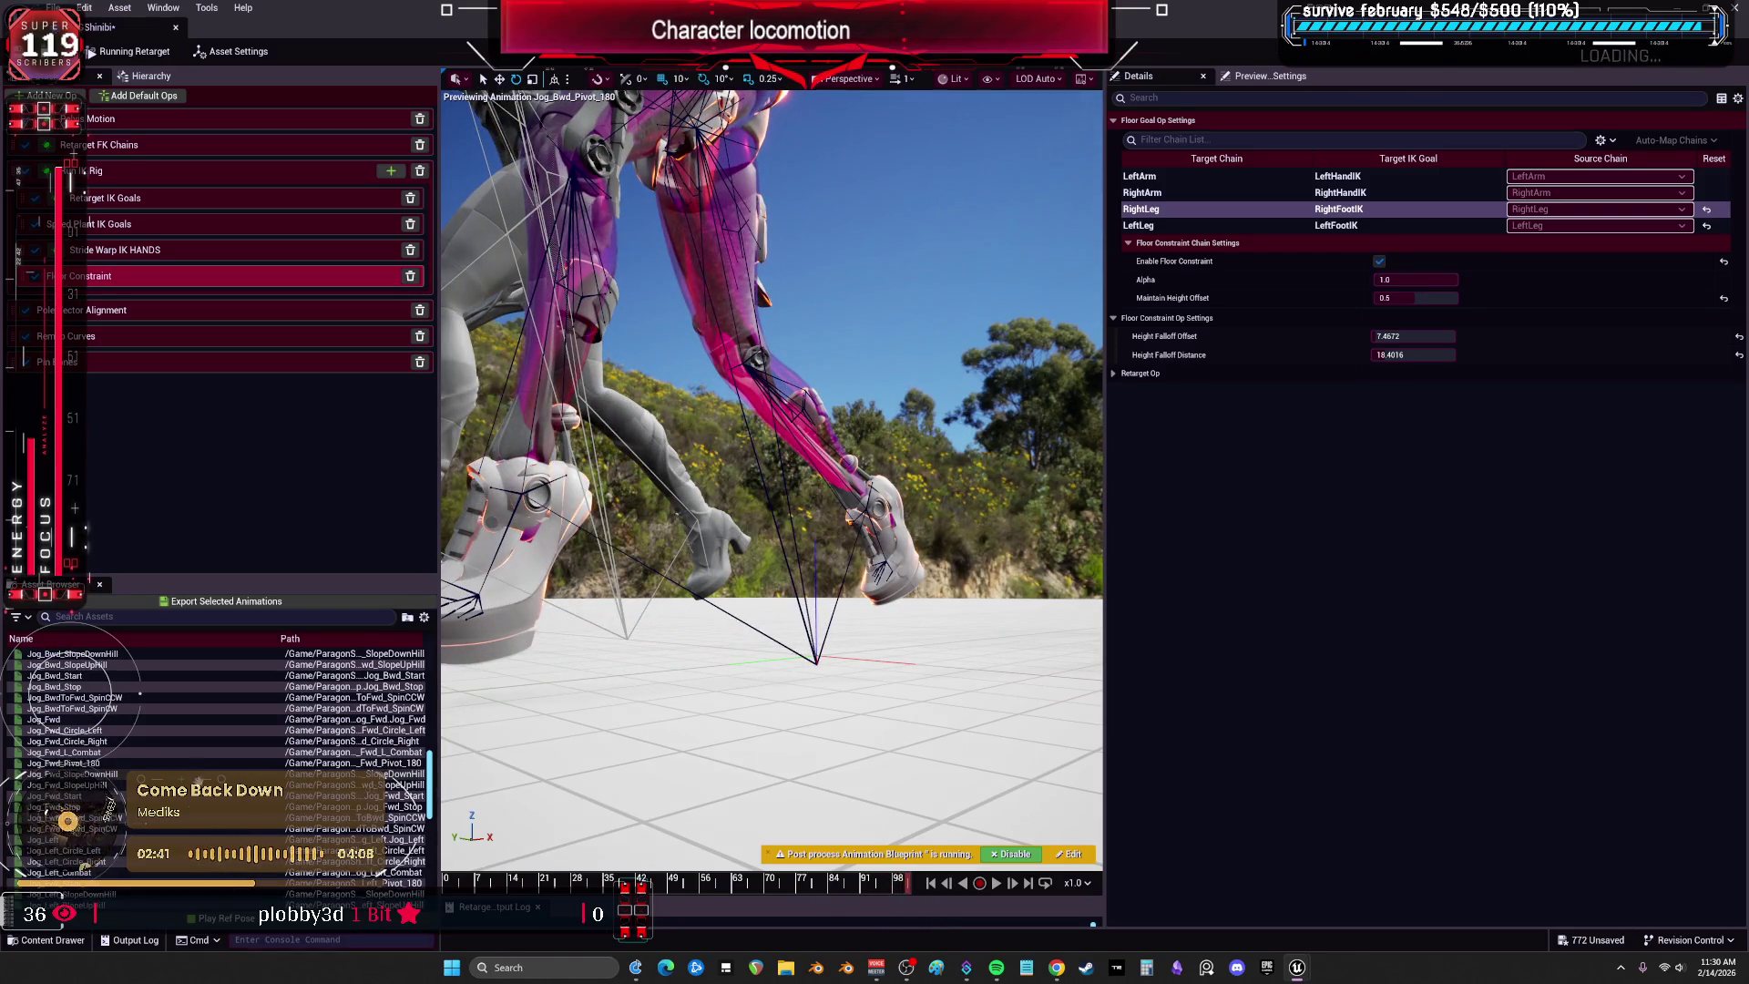
# Step: Preview Knockback_Front, PrimaryMelee_C_Slow, Respawn and TravelMode_Fwd_Circle_Left, then select PrimaryMelee_C_Slow_Recovery
pyautogui.scroll(-10, 109, 807)
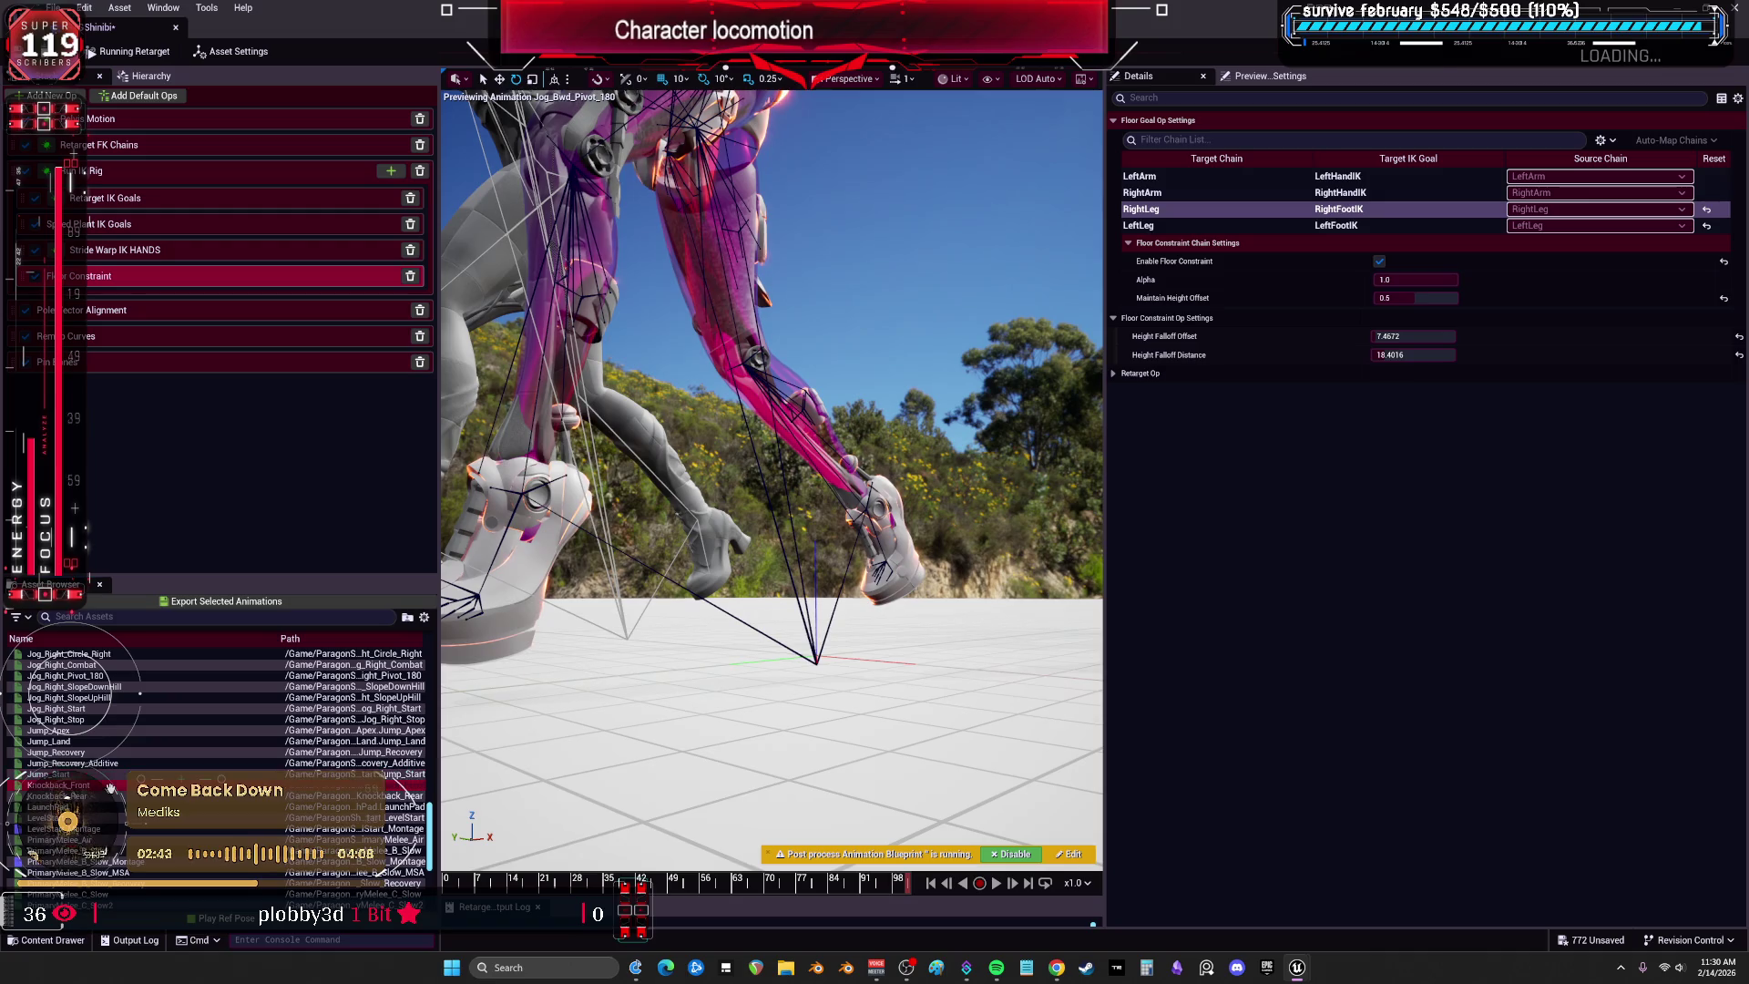
pyautogui.click(110, 787)
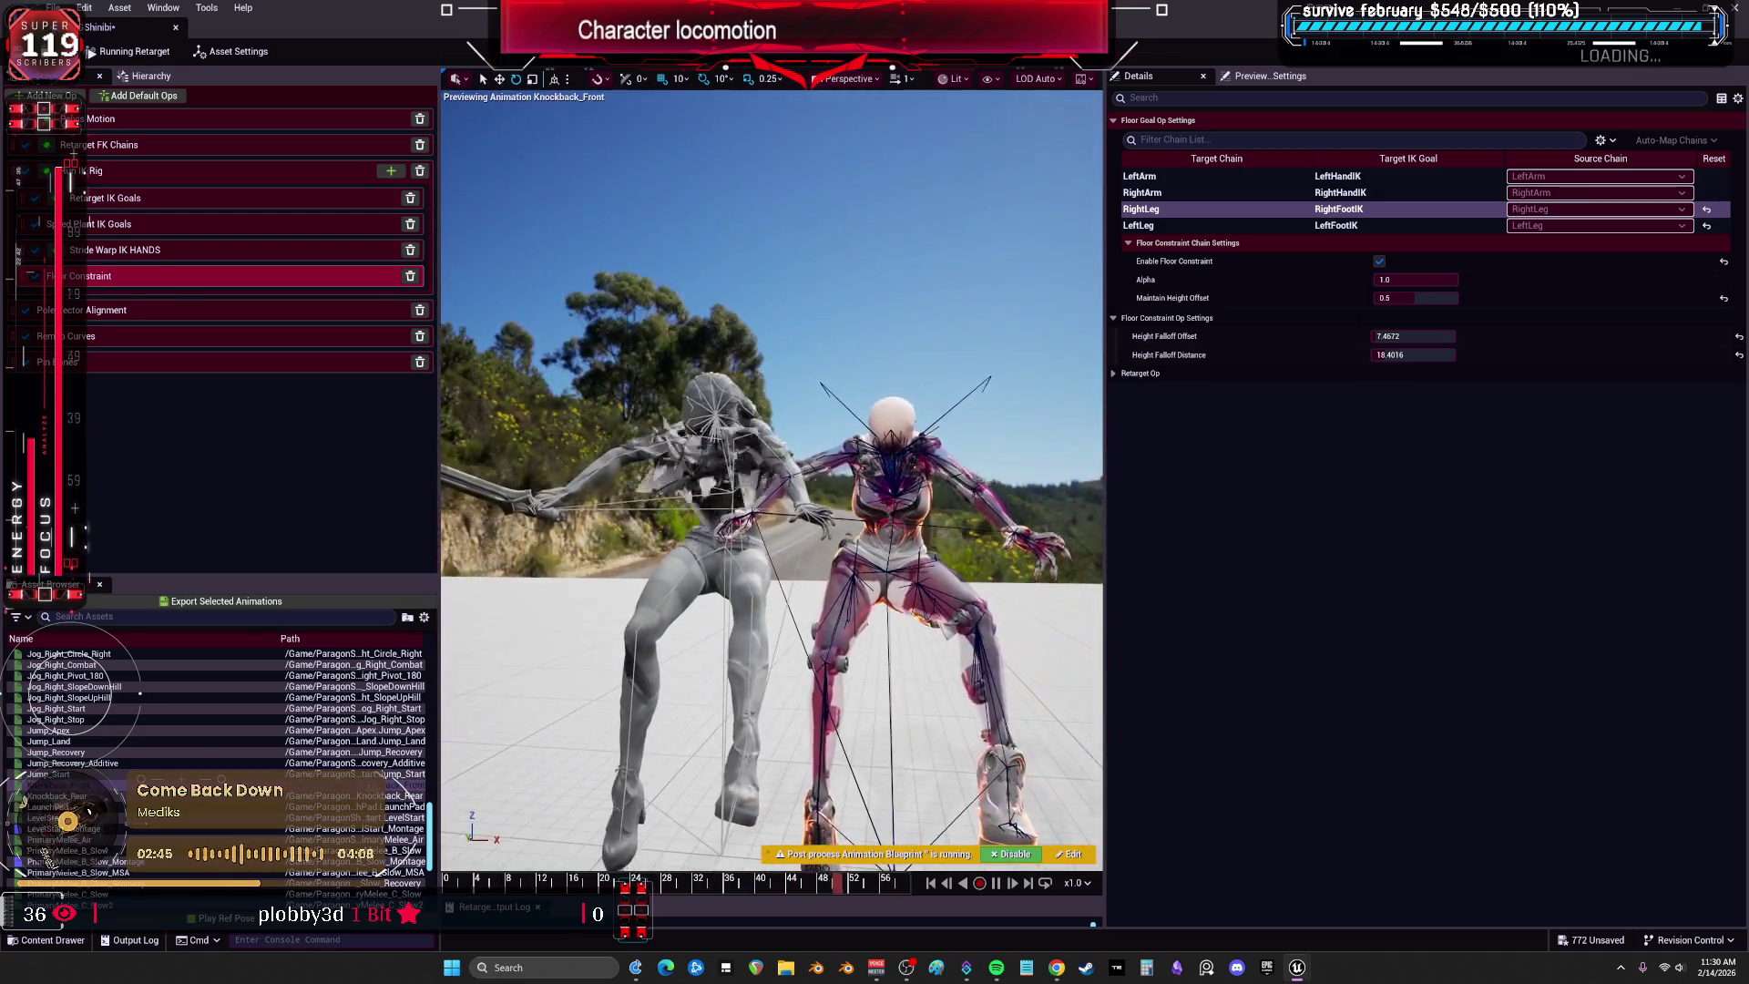
pyautogui.scroll(-3, 111, 788)
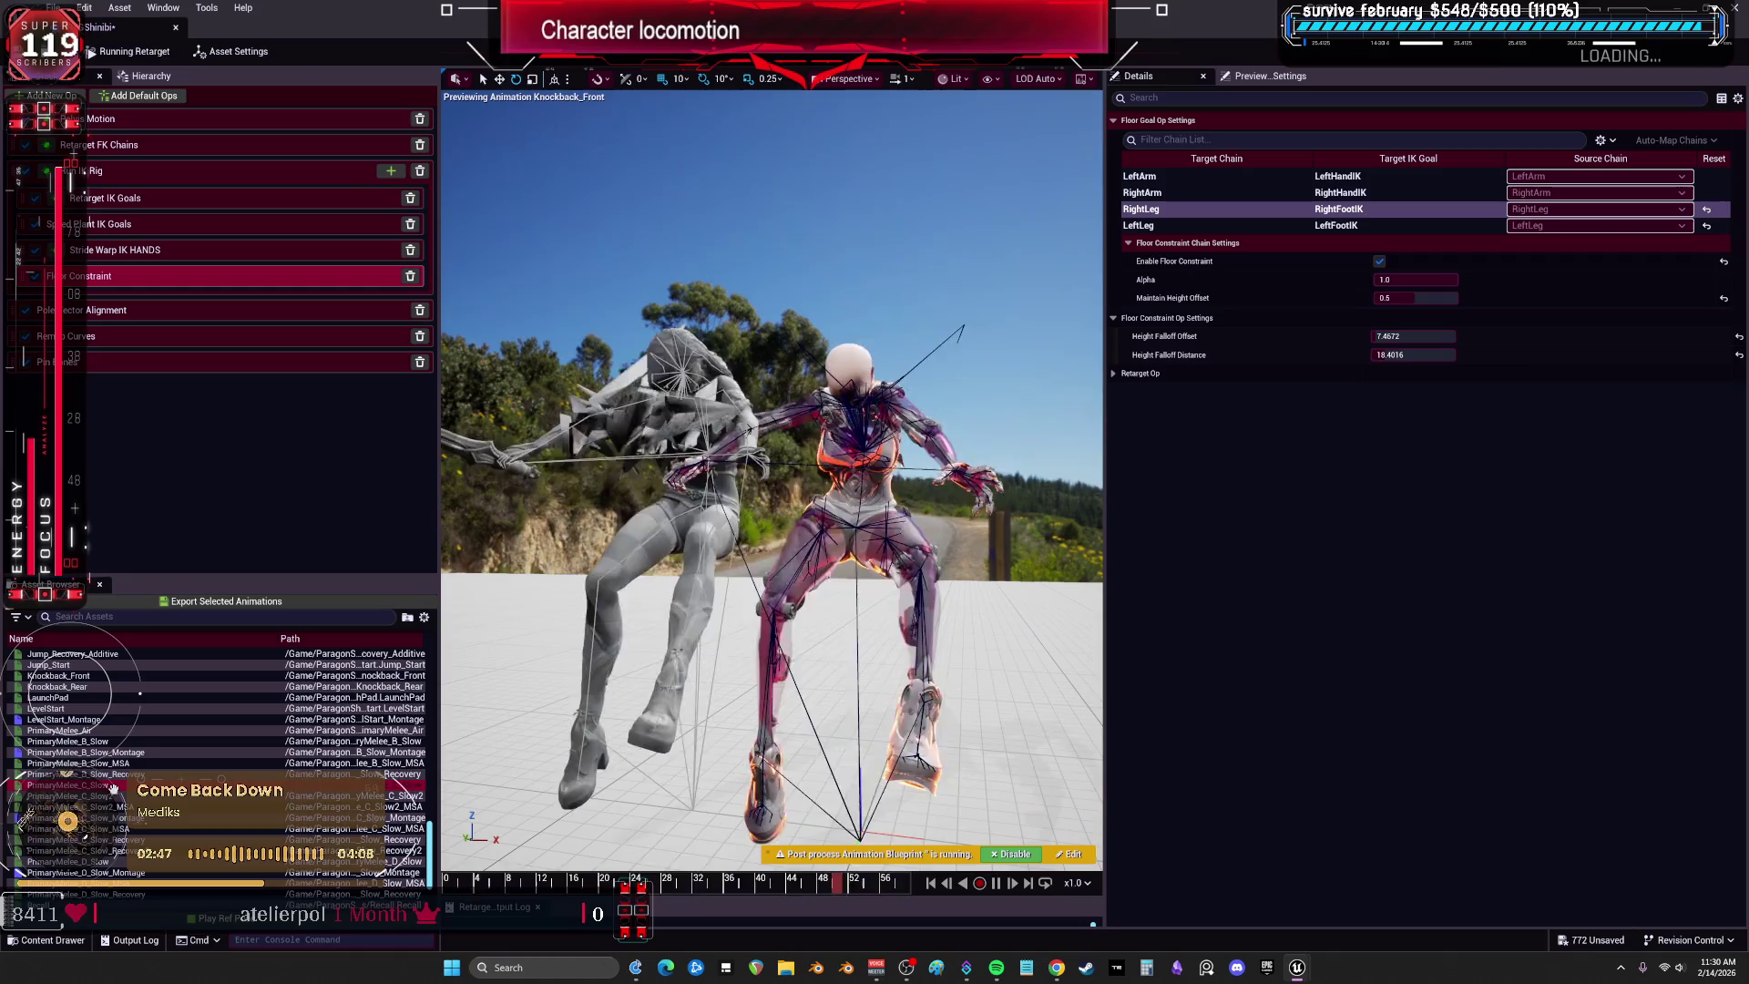
pyautogui.click(113, 787)
pyautogui.scroll(-3, 100, 797)
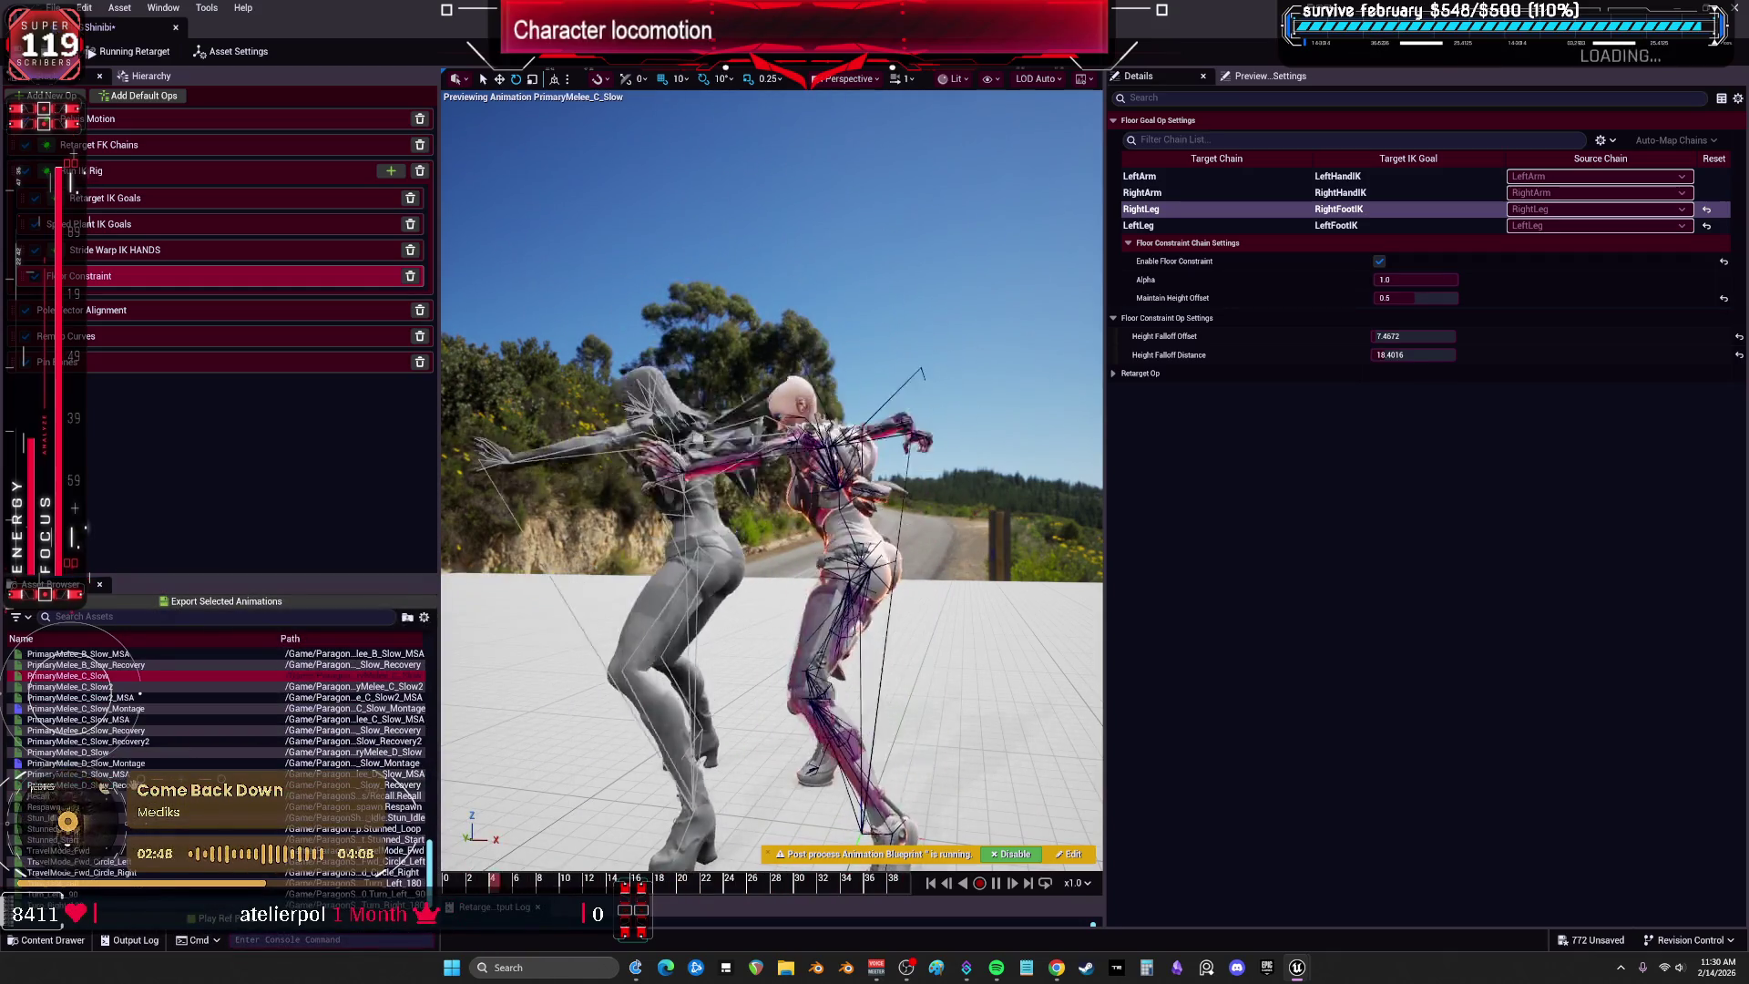
pyautogui.click(87, 806)
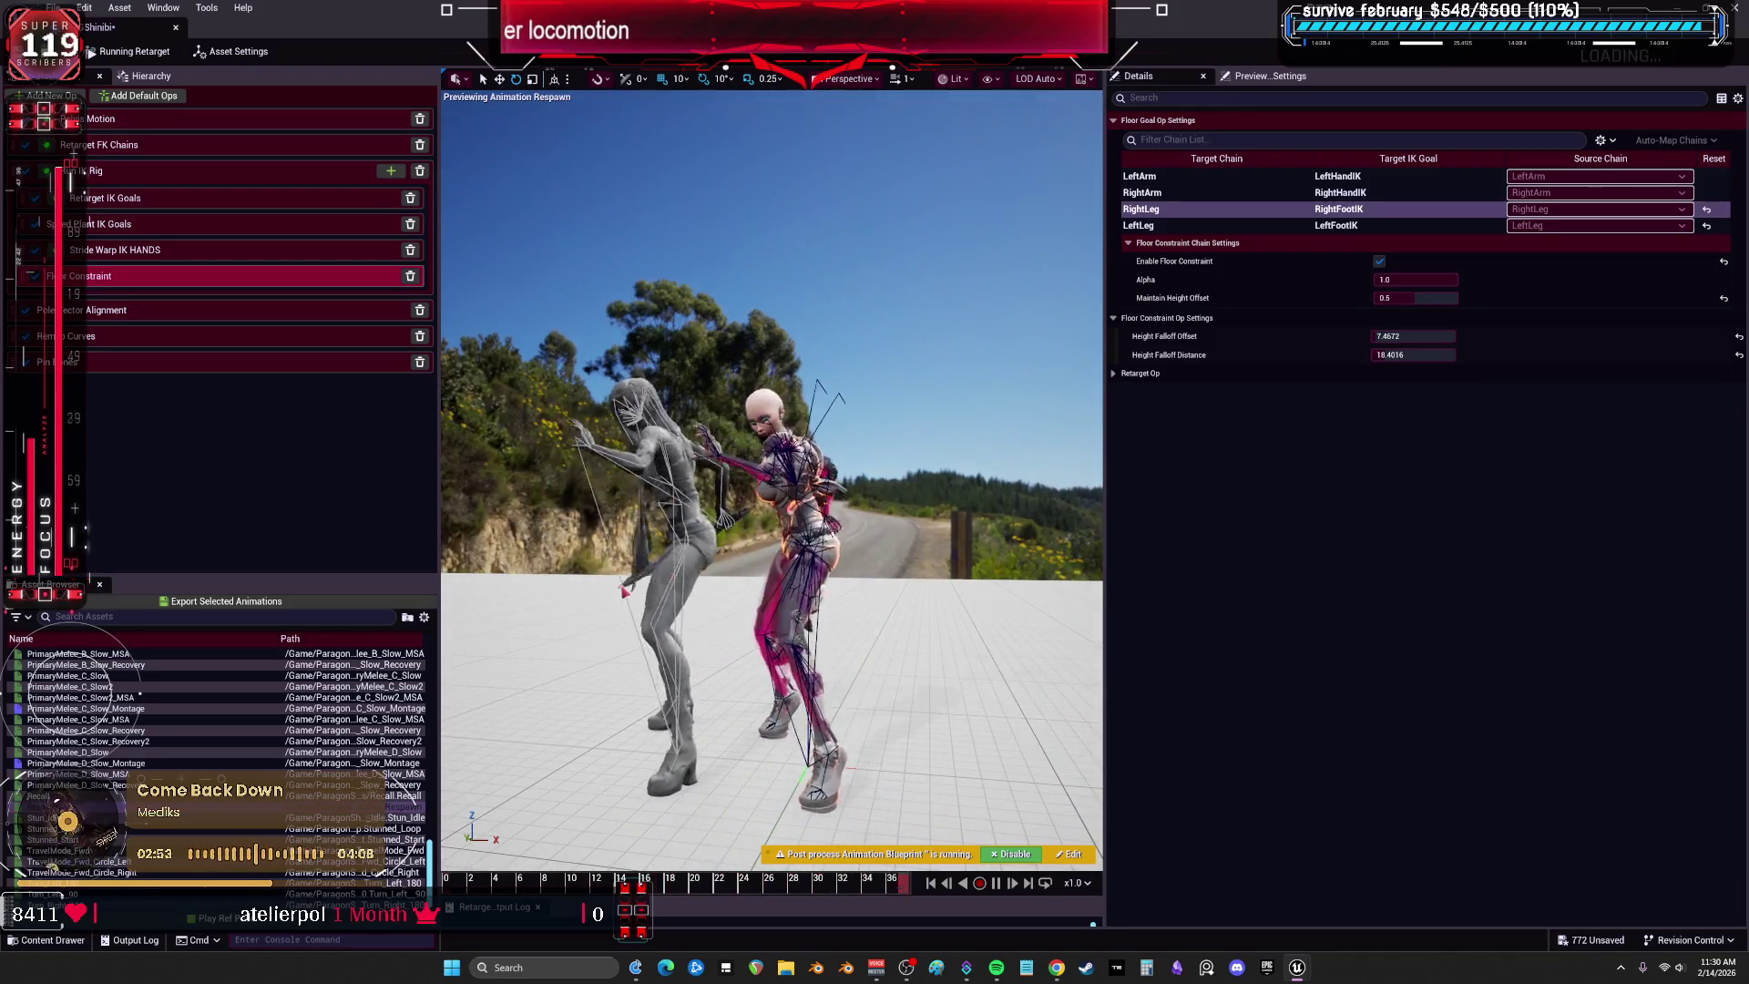
pyautogui.click(60, 857)
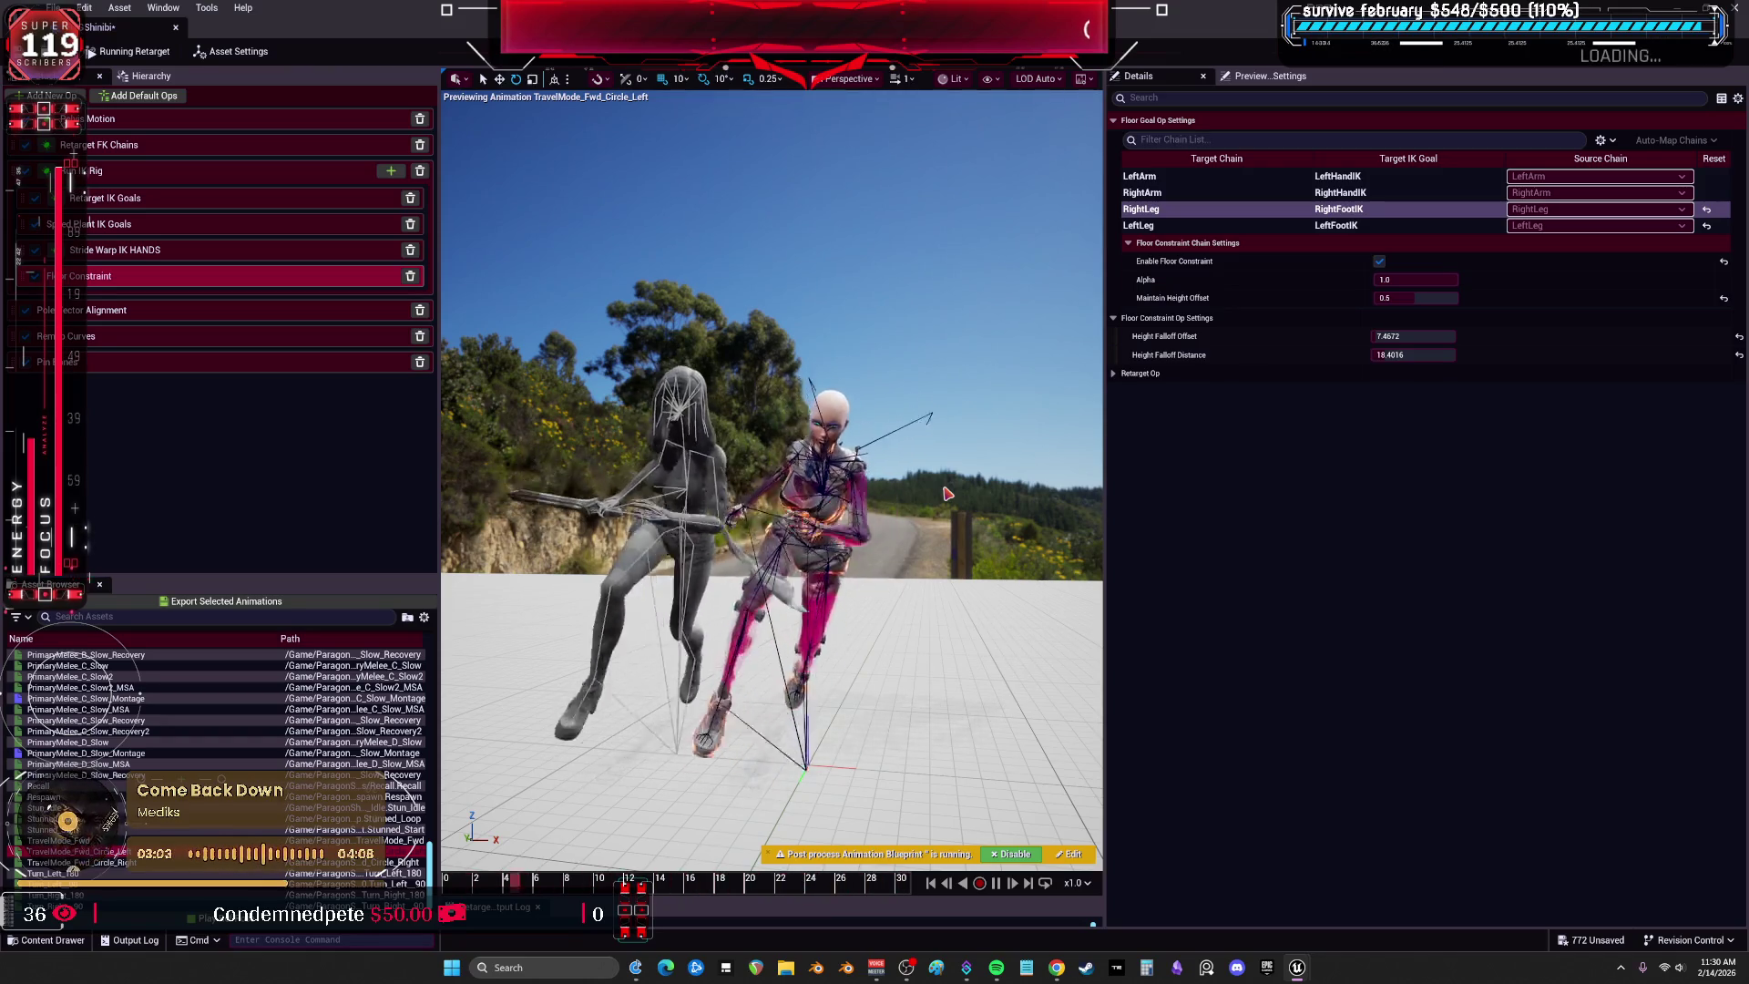
pyautogui.click(91, 719)
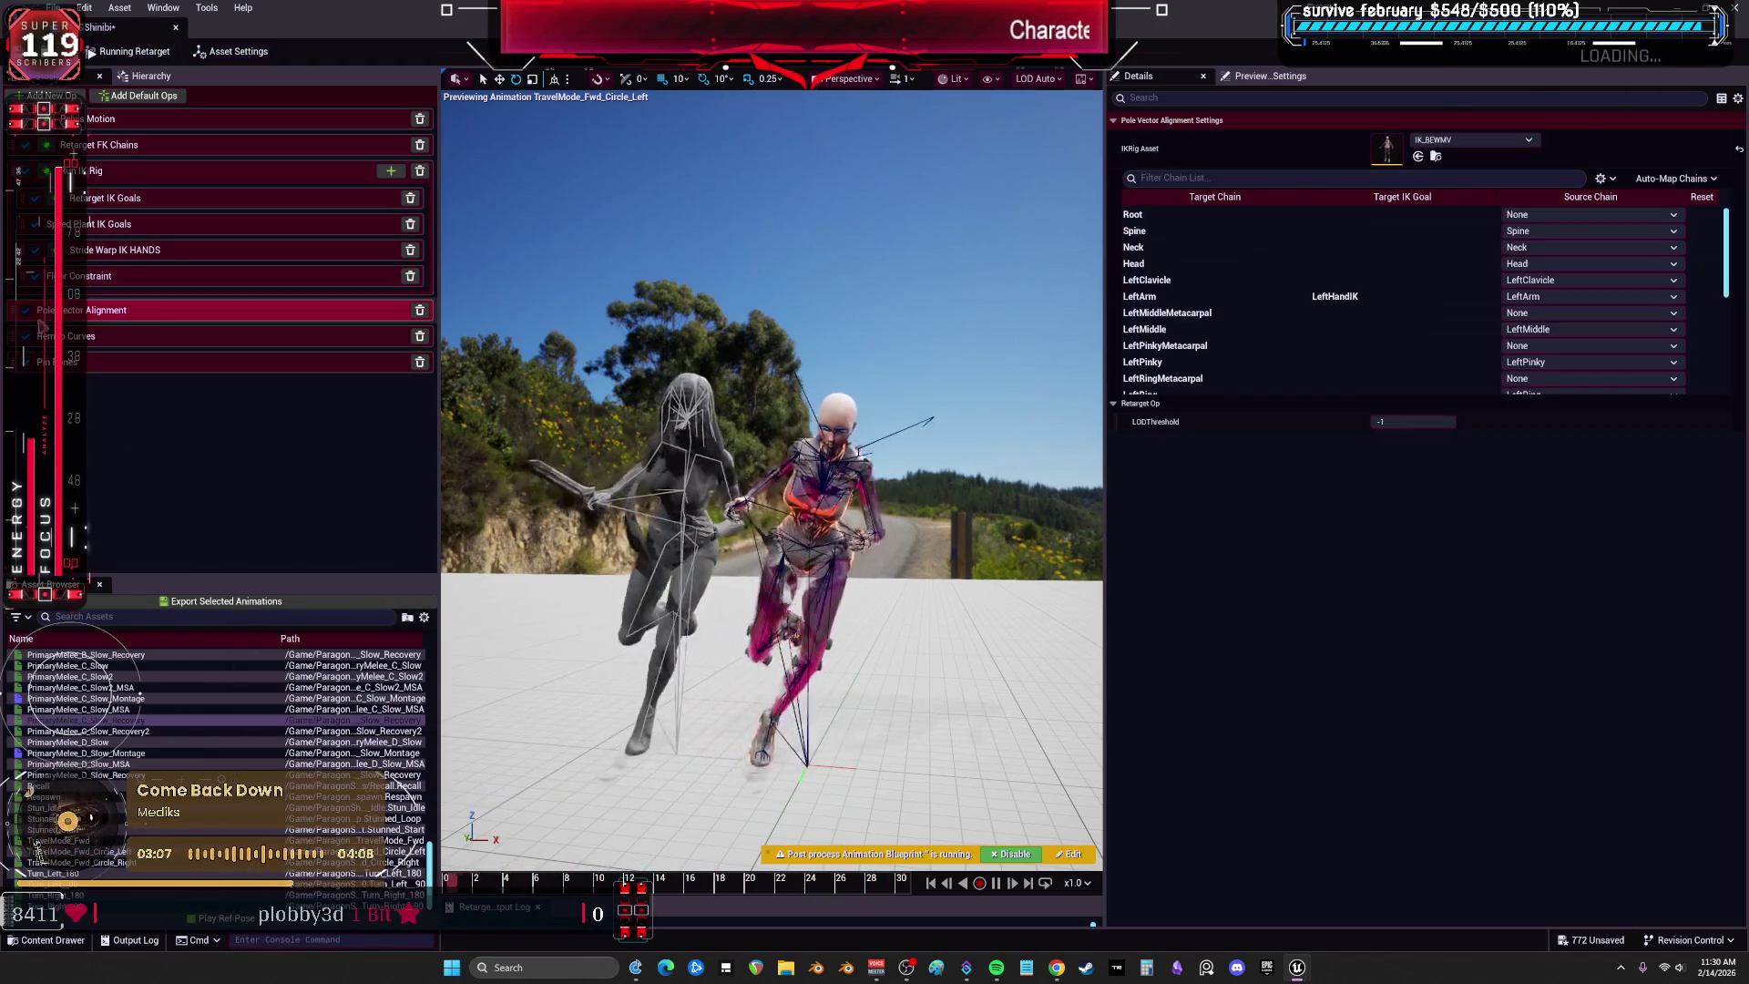
# Step: In the Pole Vector Alignment op, lower RightLeg's Align Alpha below 1.0
pyautogui.click(91, 309)
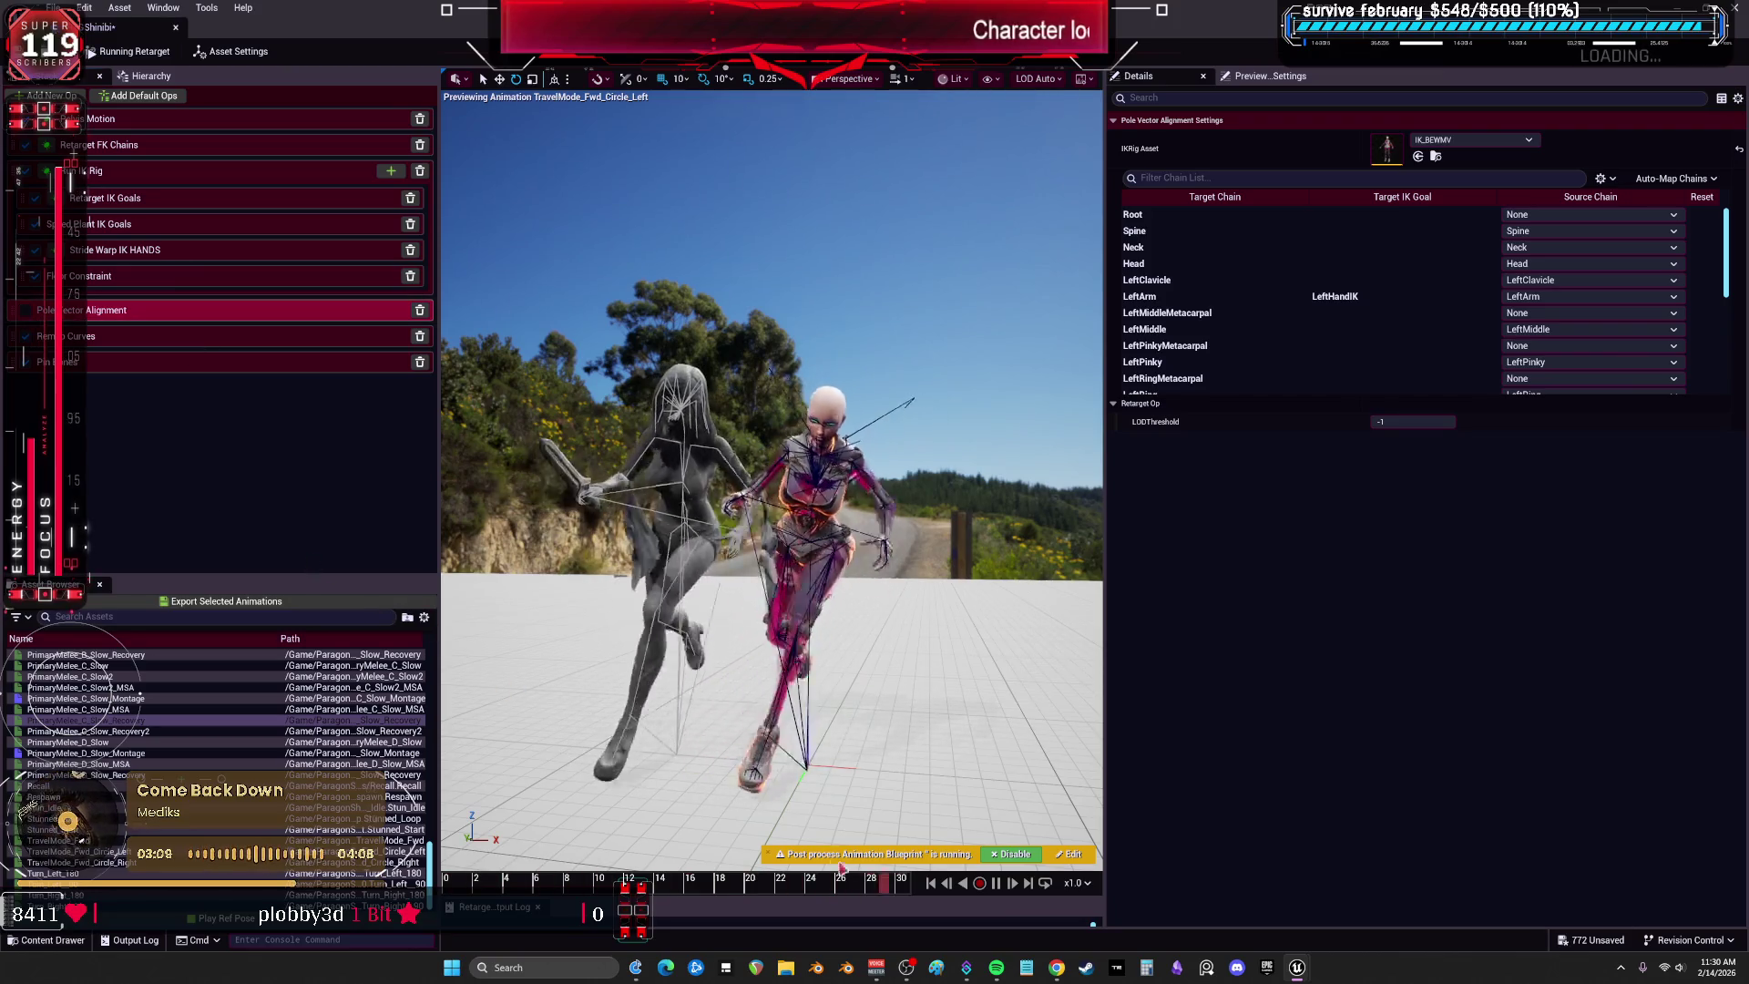
pyautogui.click(1000, 887)
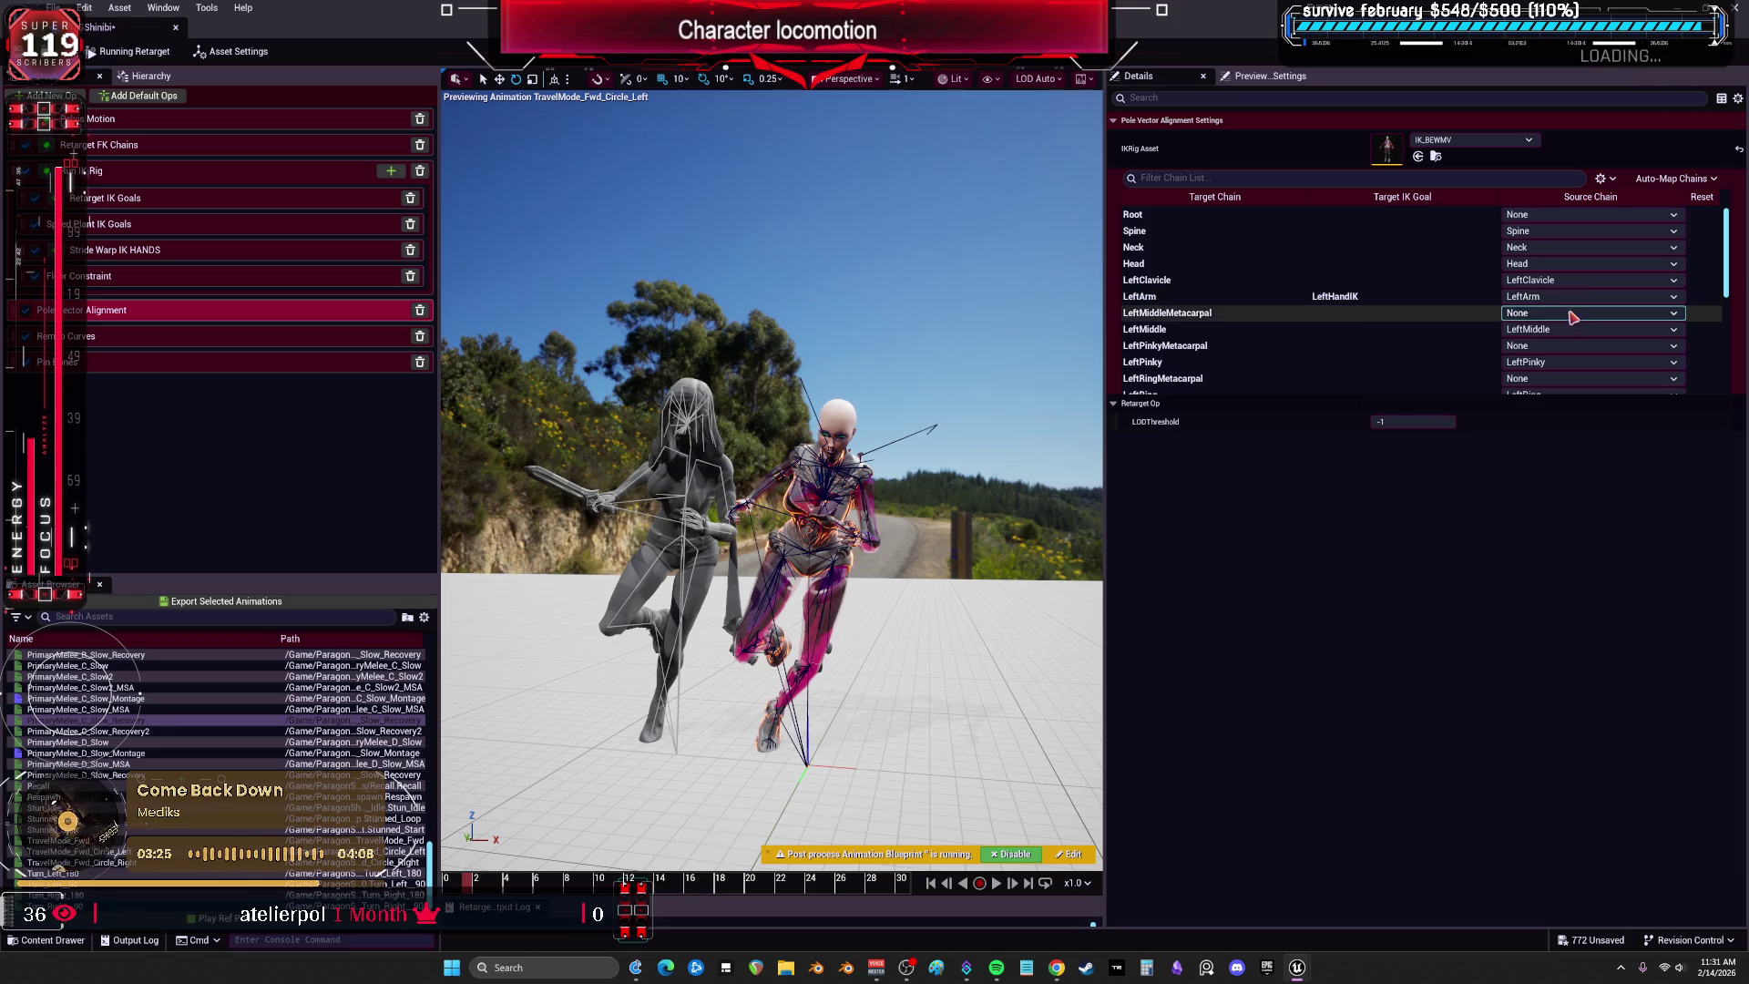
pyautogui.scroll(-5, 1503, 346)
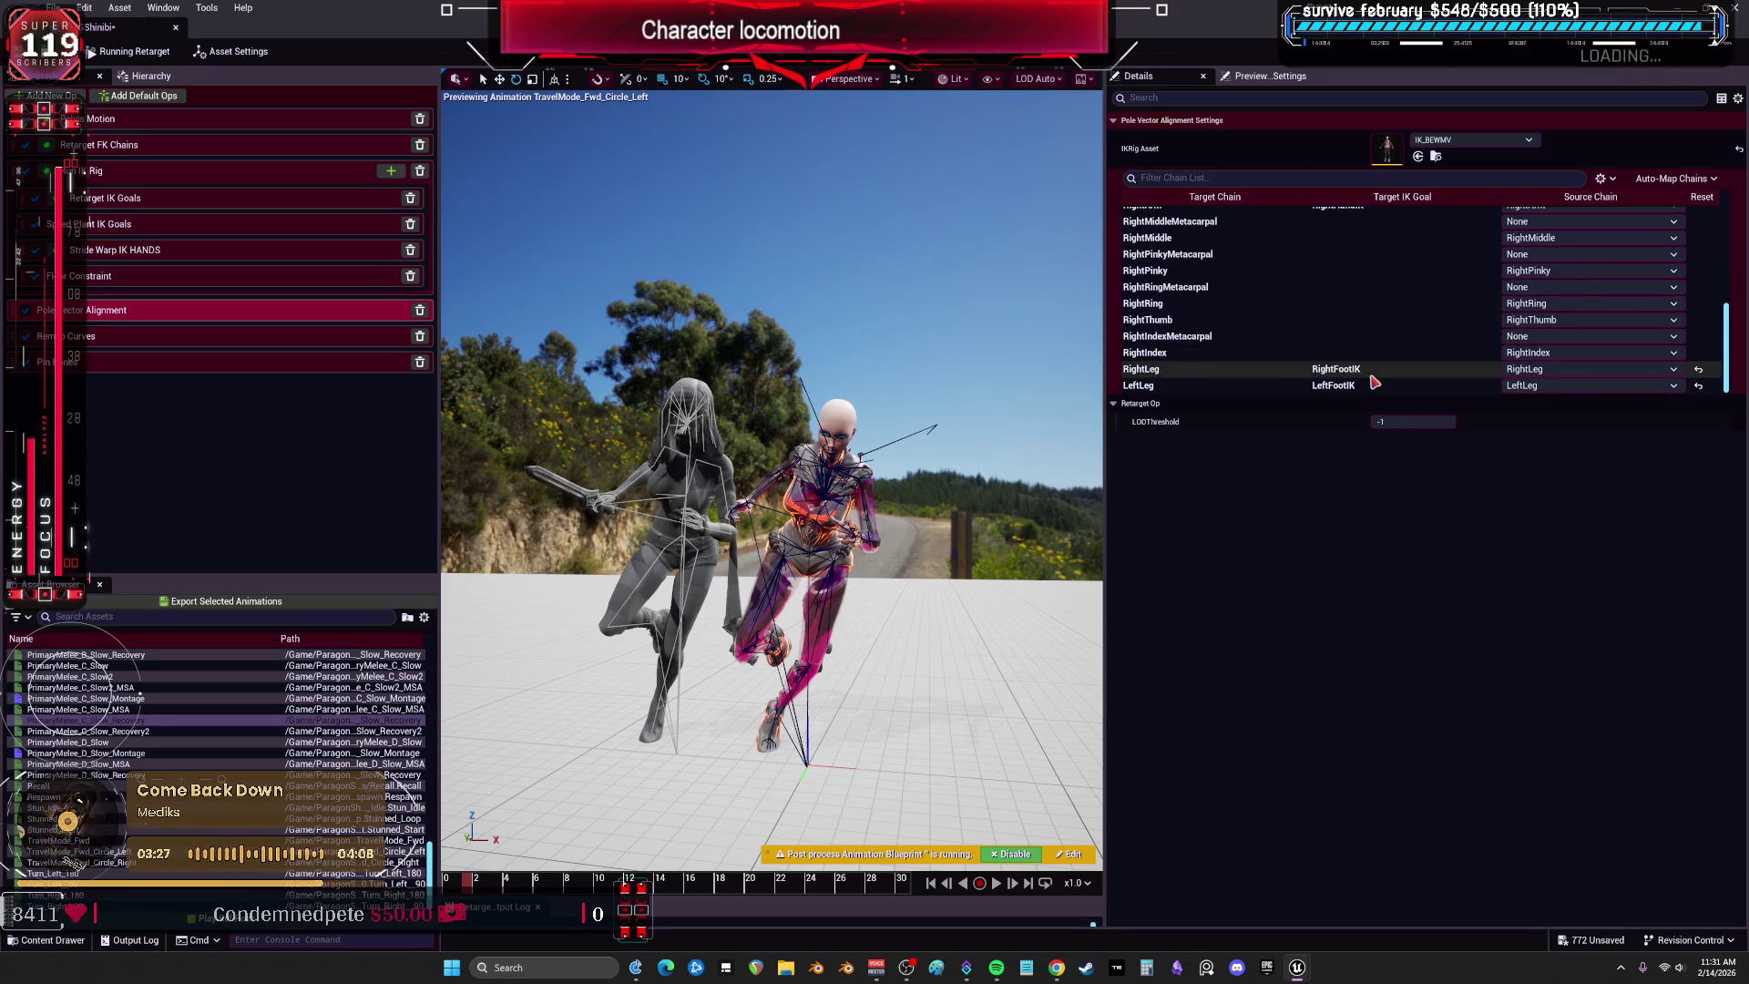
pyautogui.click(1365, 370)
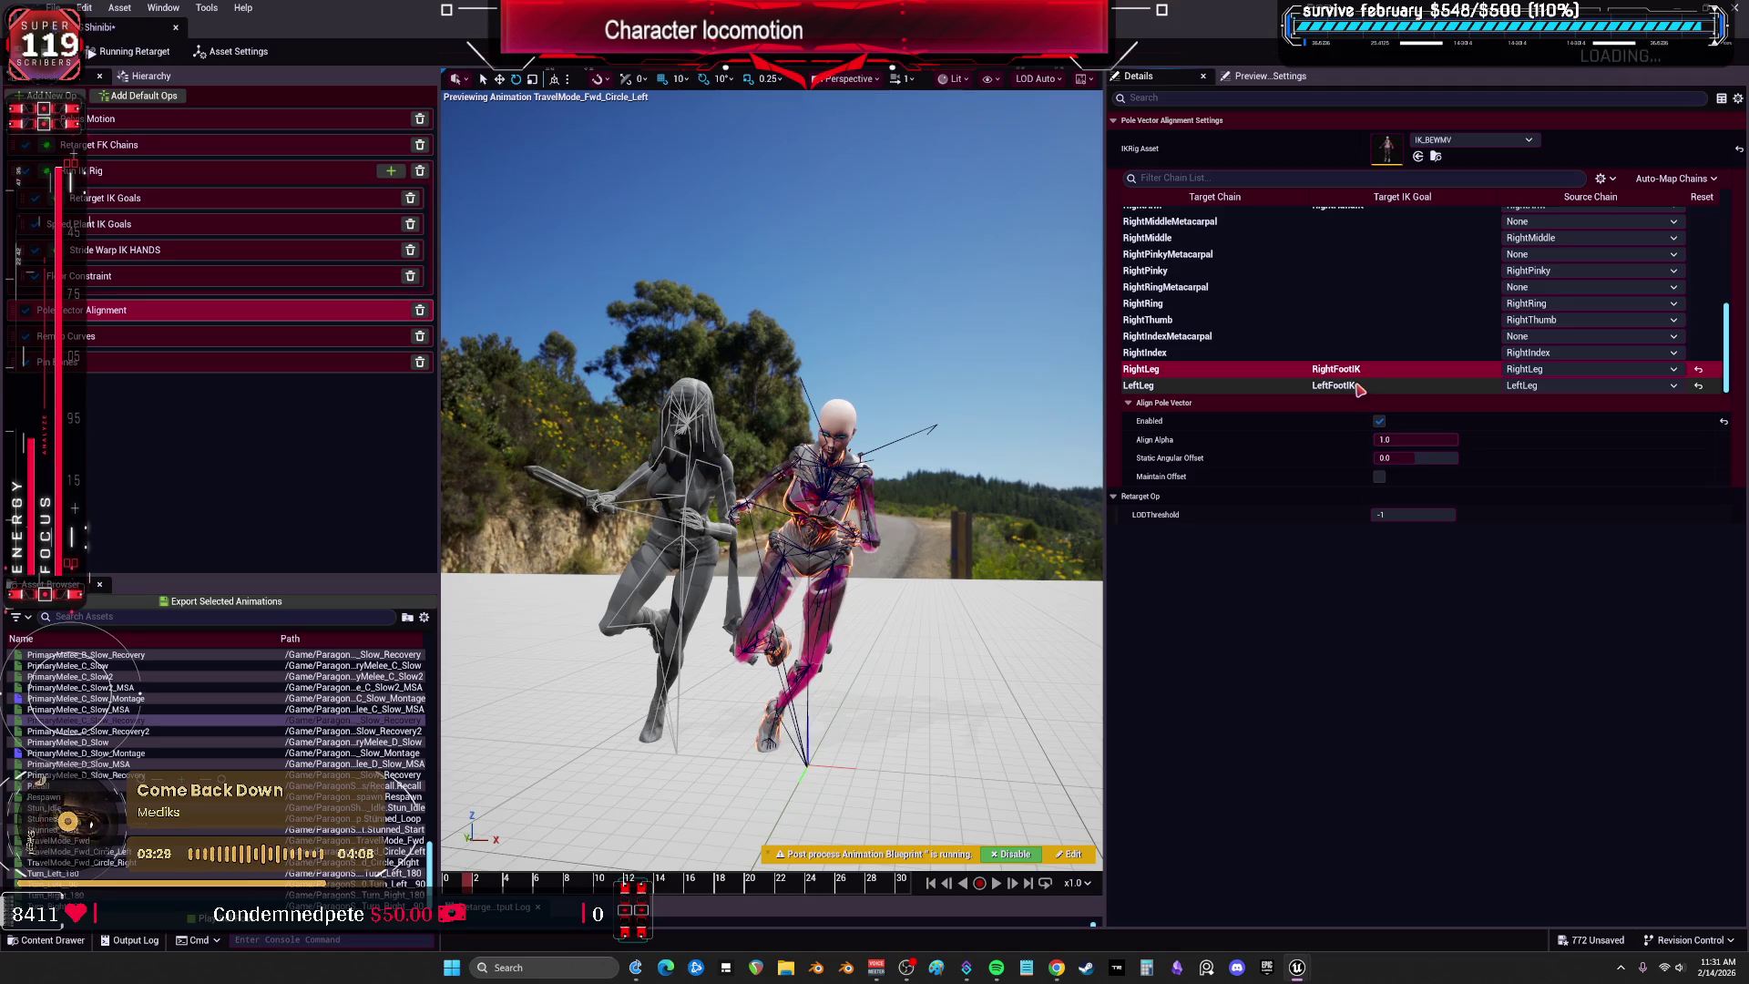
pyautogui.scroll(3, 1357, 346)
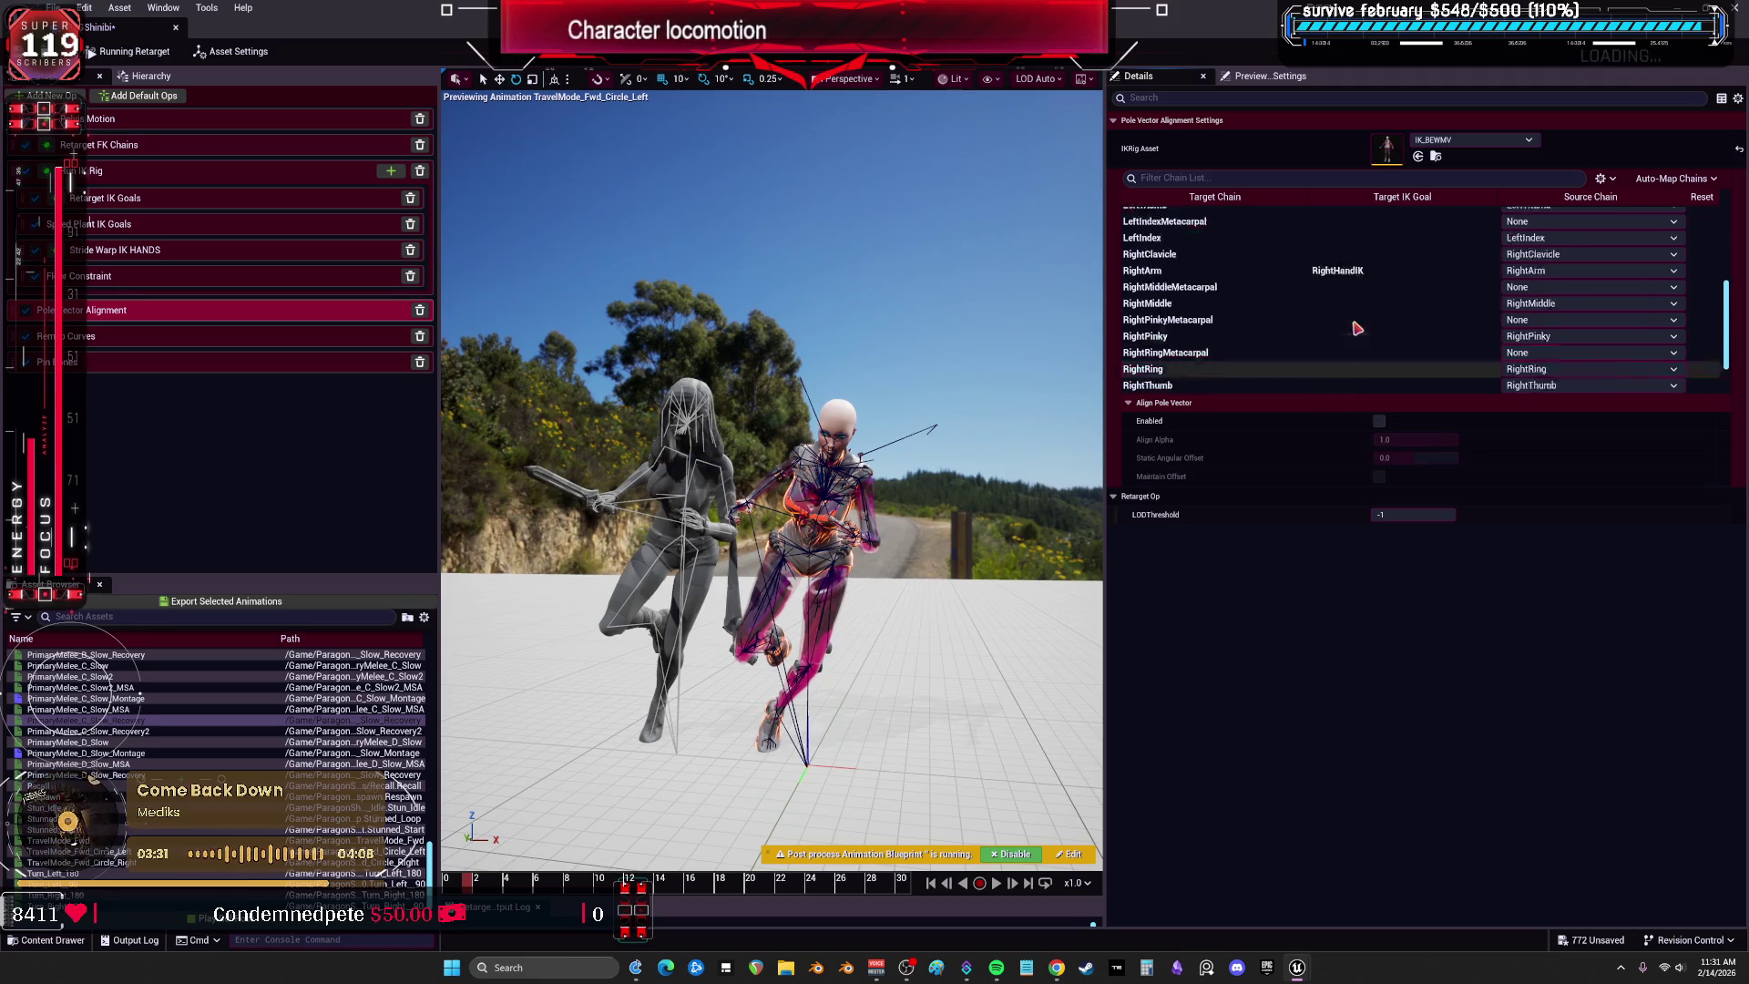
pyautogui.scroll(3, 1357, 328)
pyautogui.click(1332, 359)
pyautogui.scroll(-5, 1347, 358)
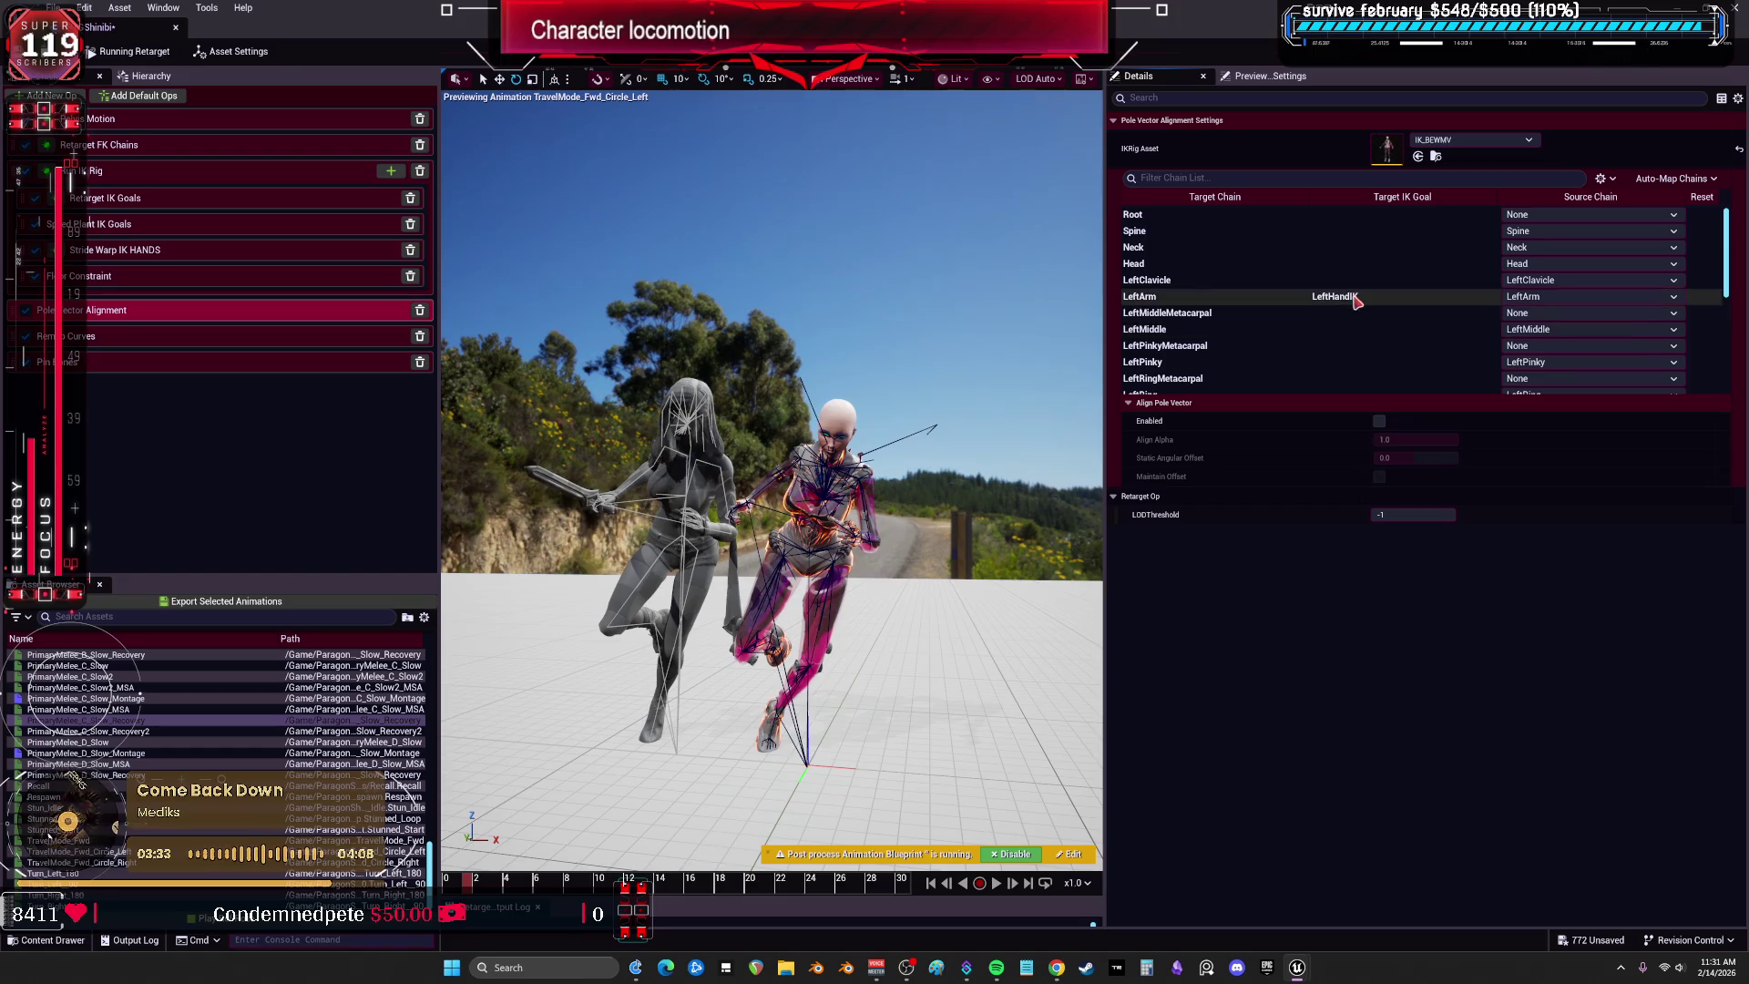
pyautogui.click(1346, 370)
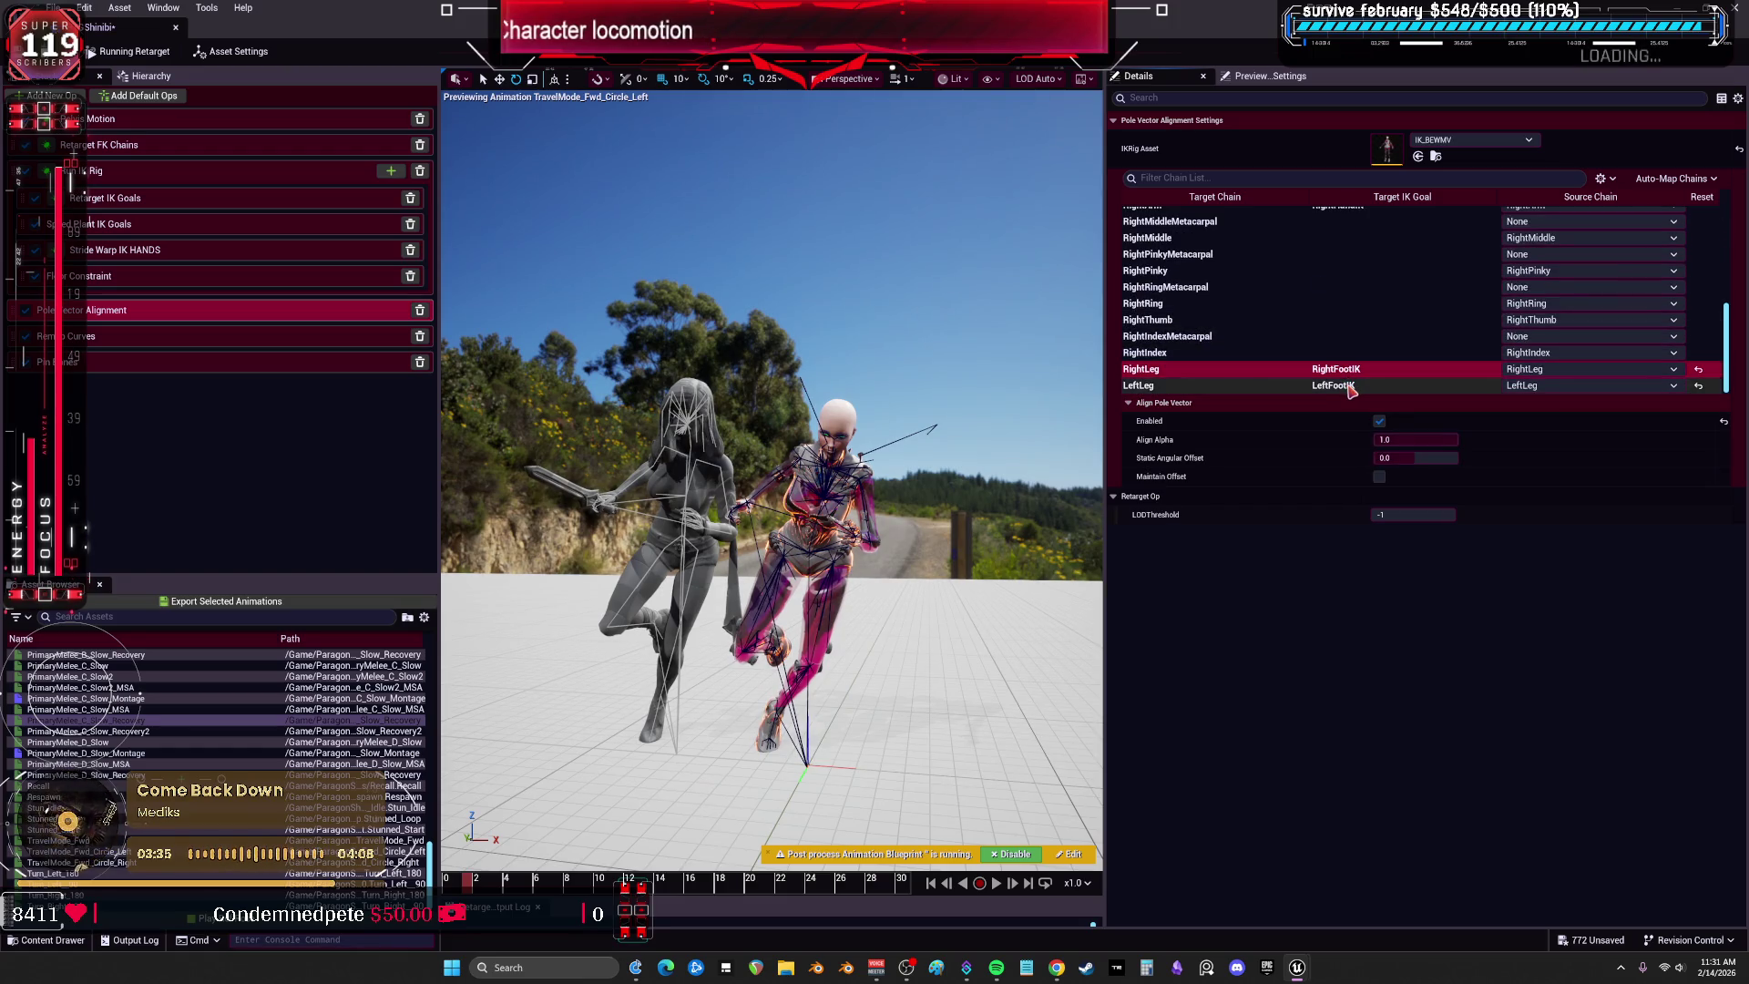
pyautogui.scroll(5, 1021, 503)
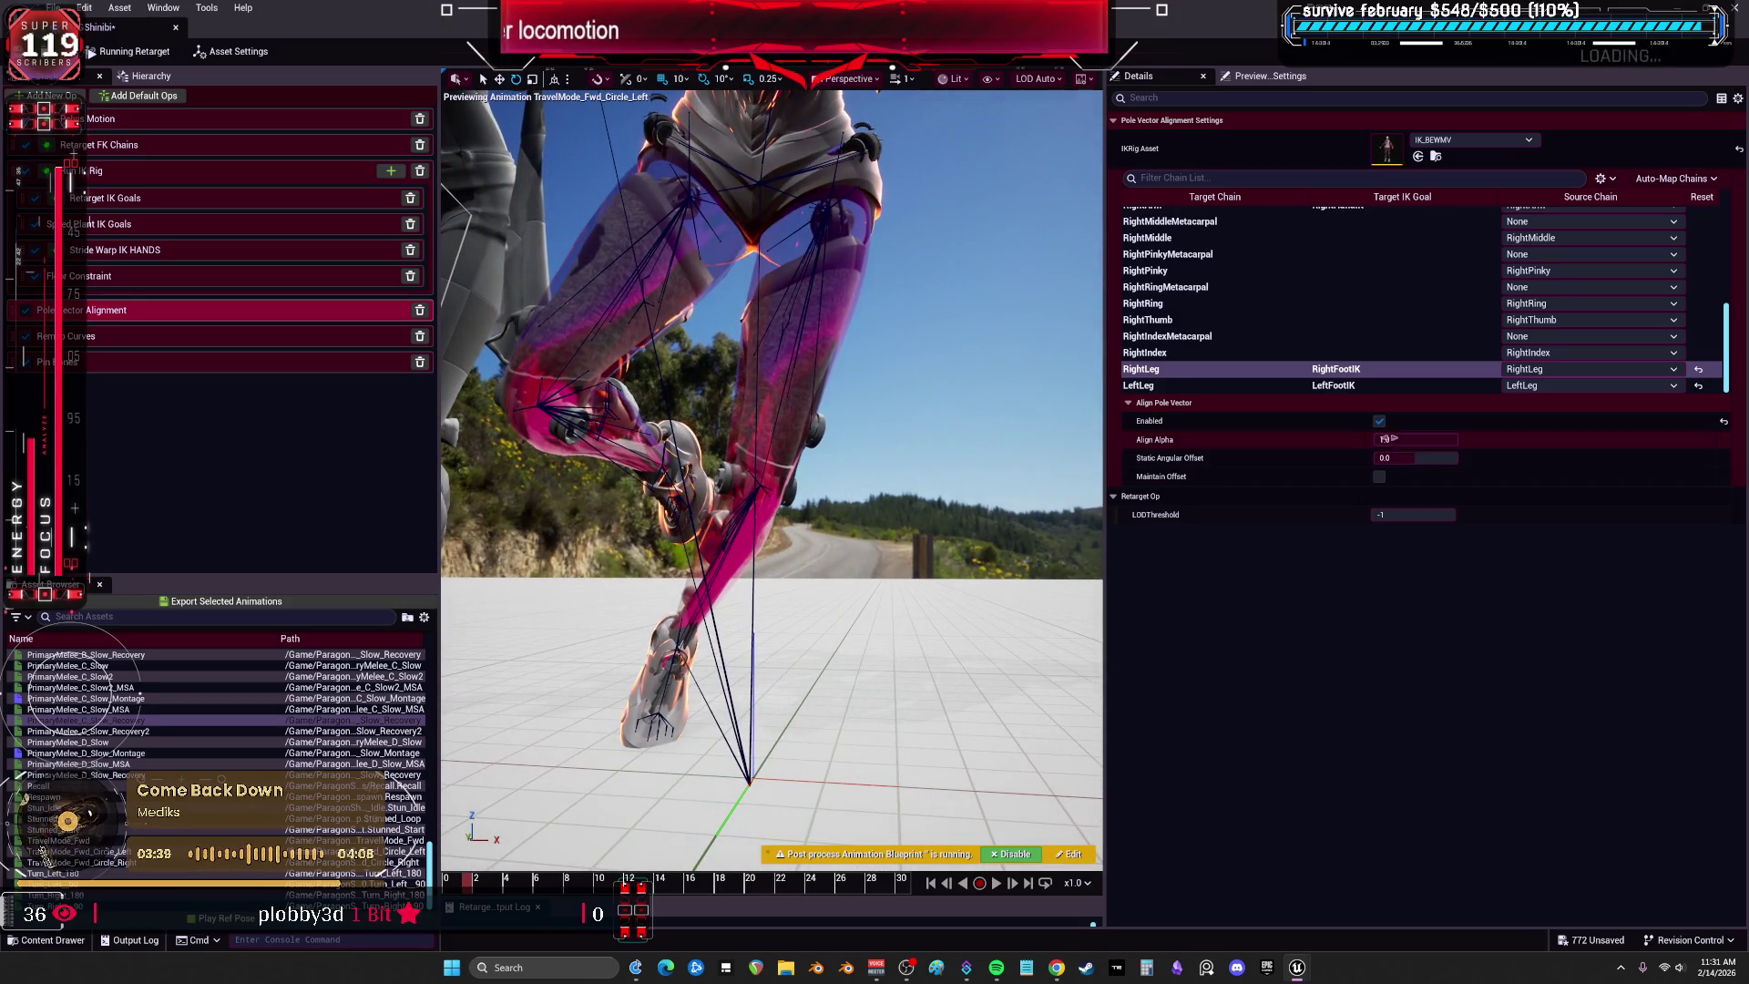
pyautogui.moveTo(1417, 440); pyautogui.dragTo(1385, 440)
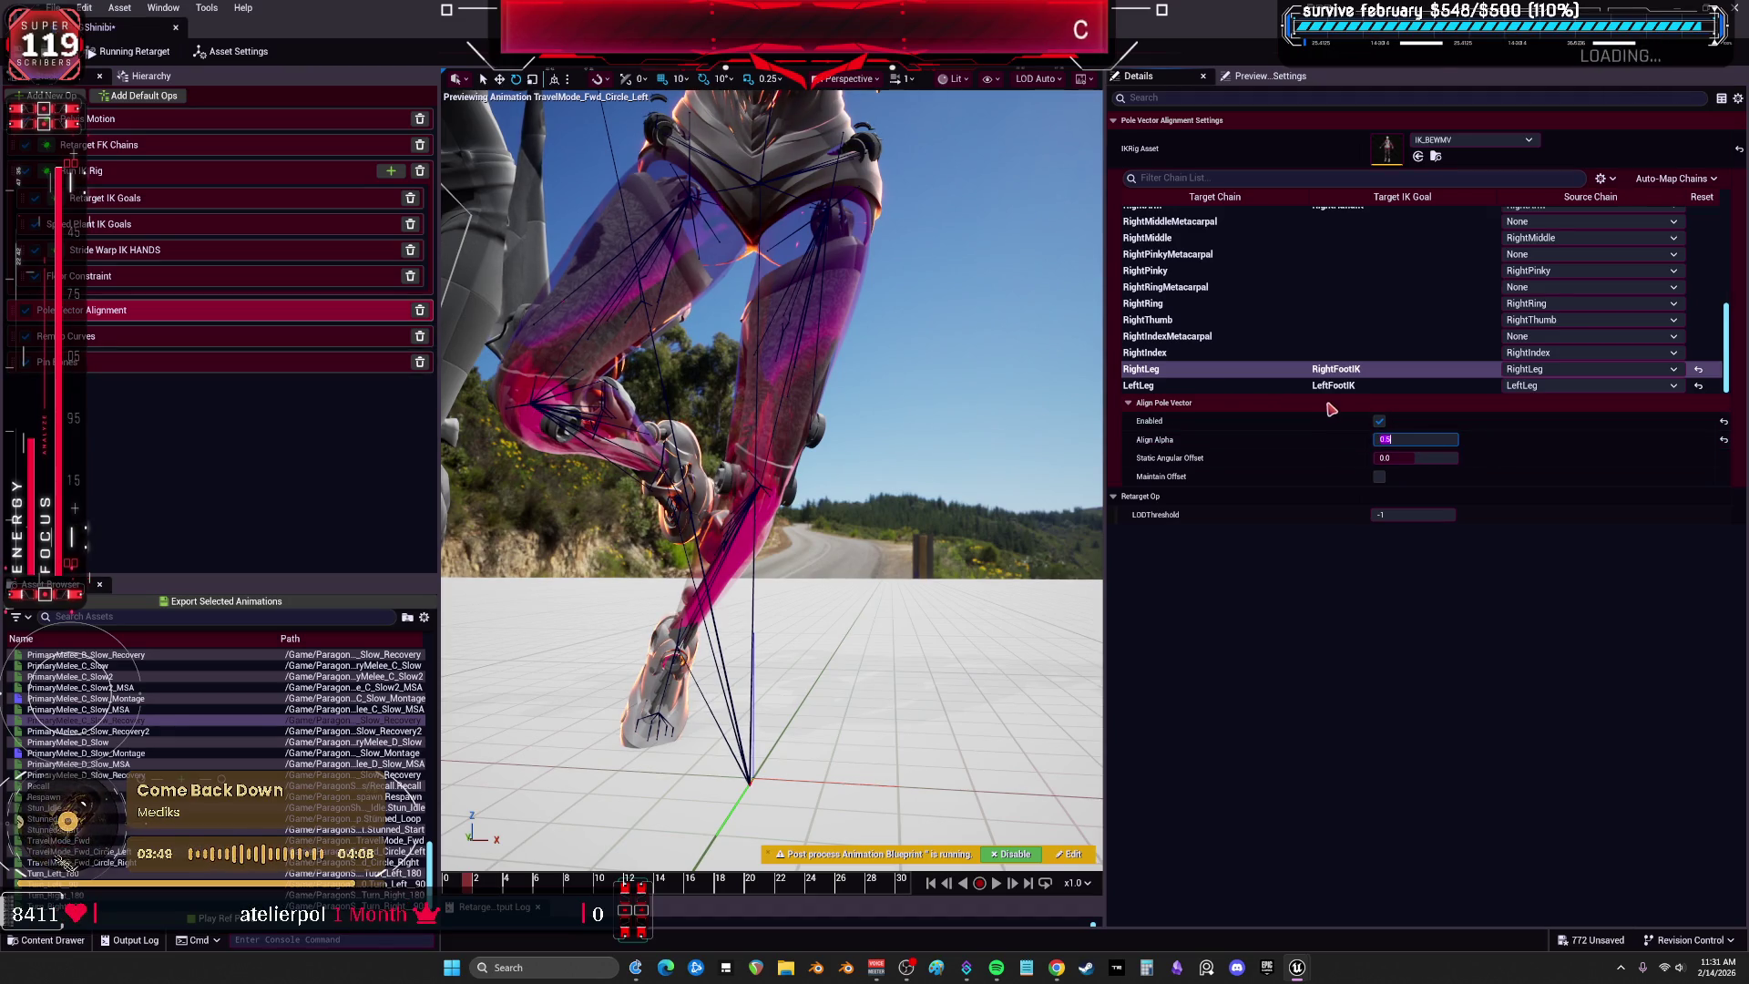
# Step: Set LeftLeg's Align Alpha to 0.5 and preview Turn_Left_180
pyautogui.click(1402, 385)
pyautogui.write('0.5')
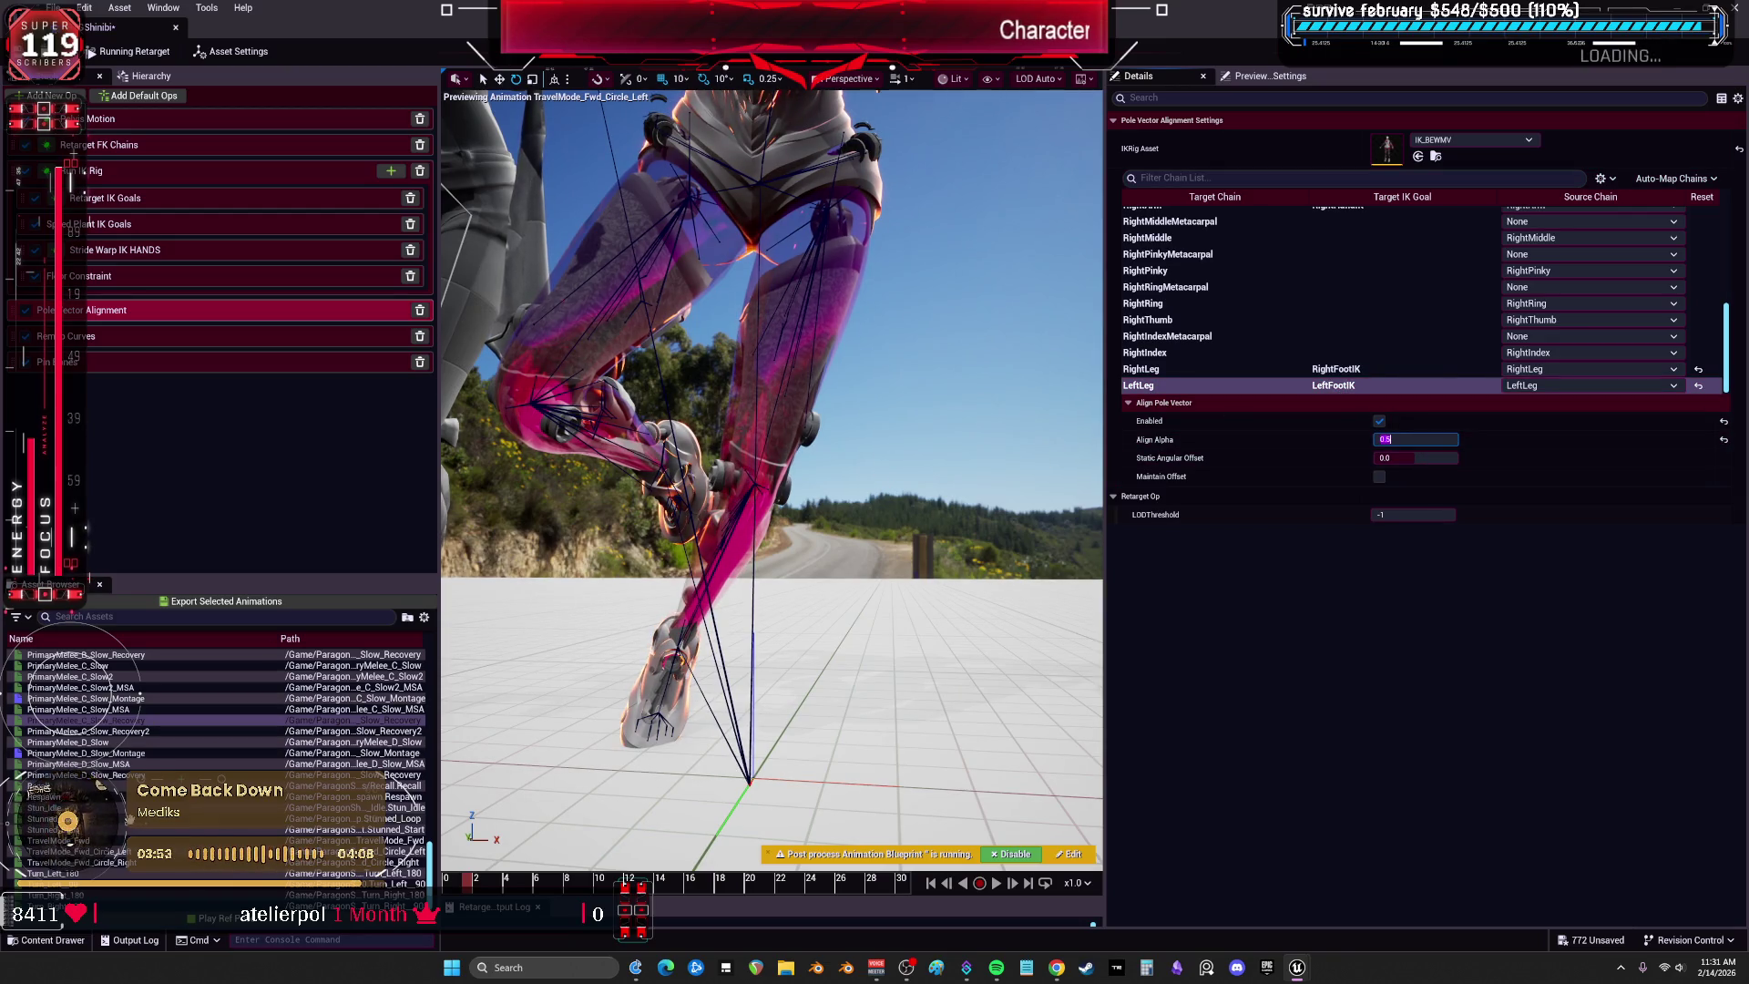
pyautogui.click(378, 872)
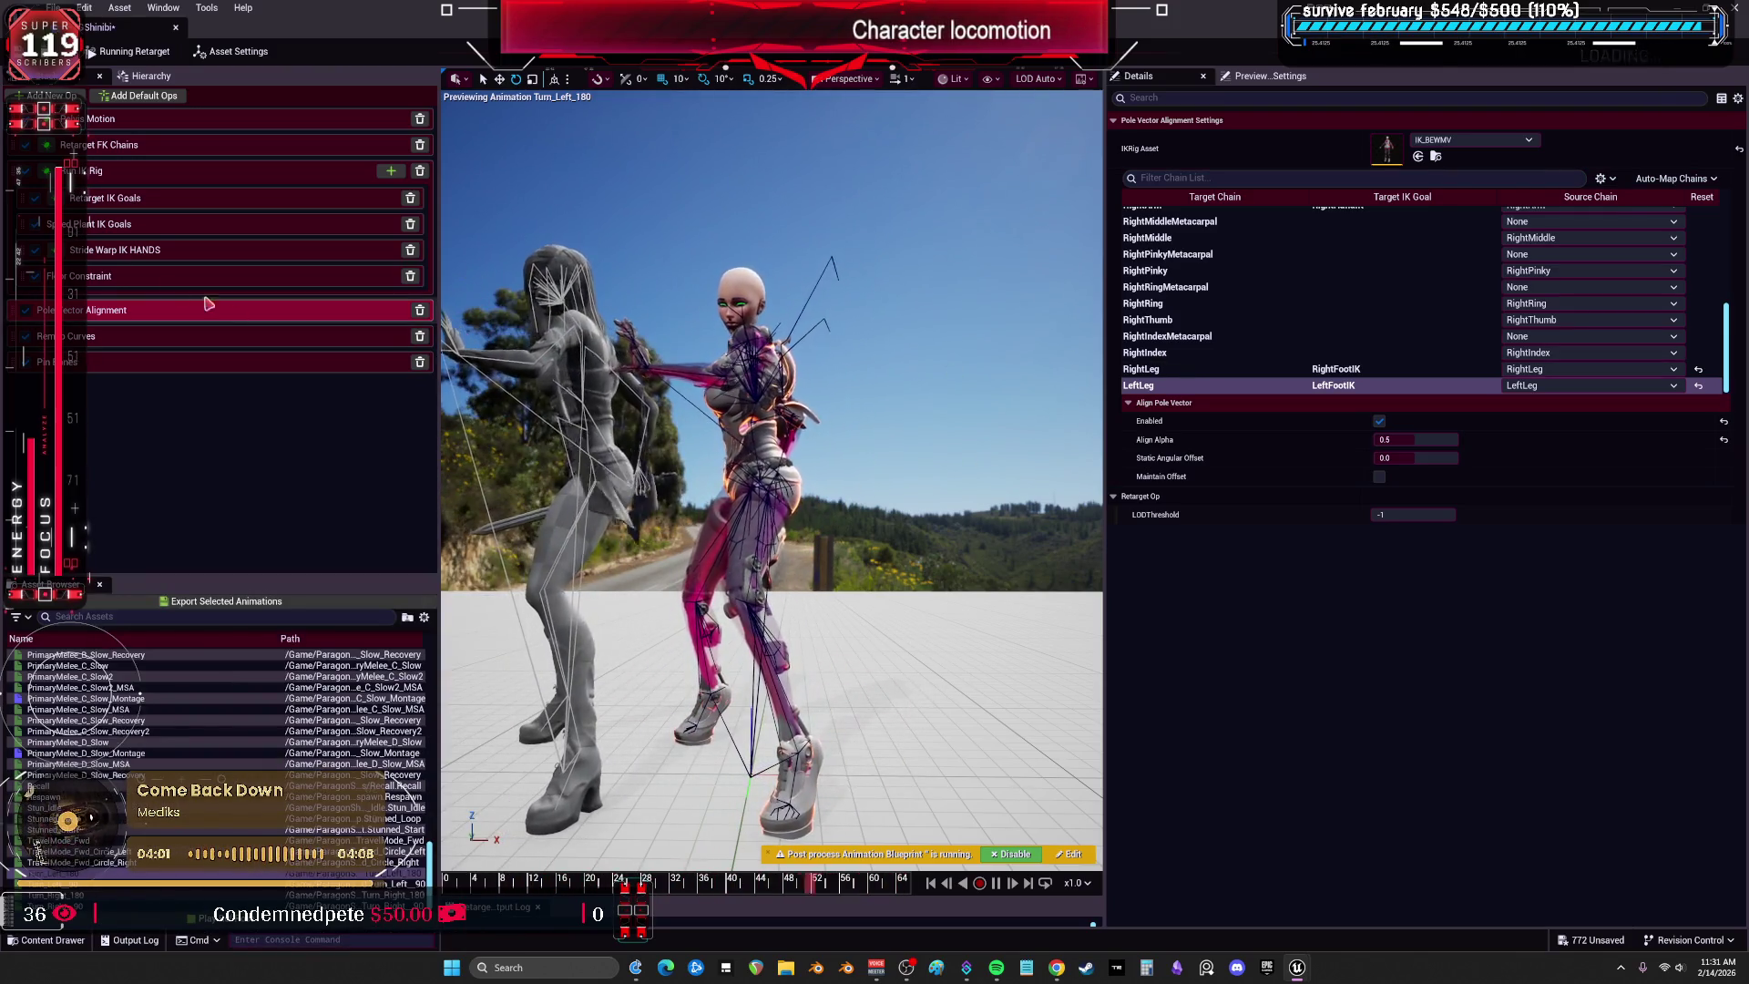
pyautogui.click(26, 311)
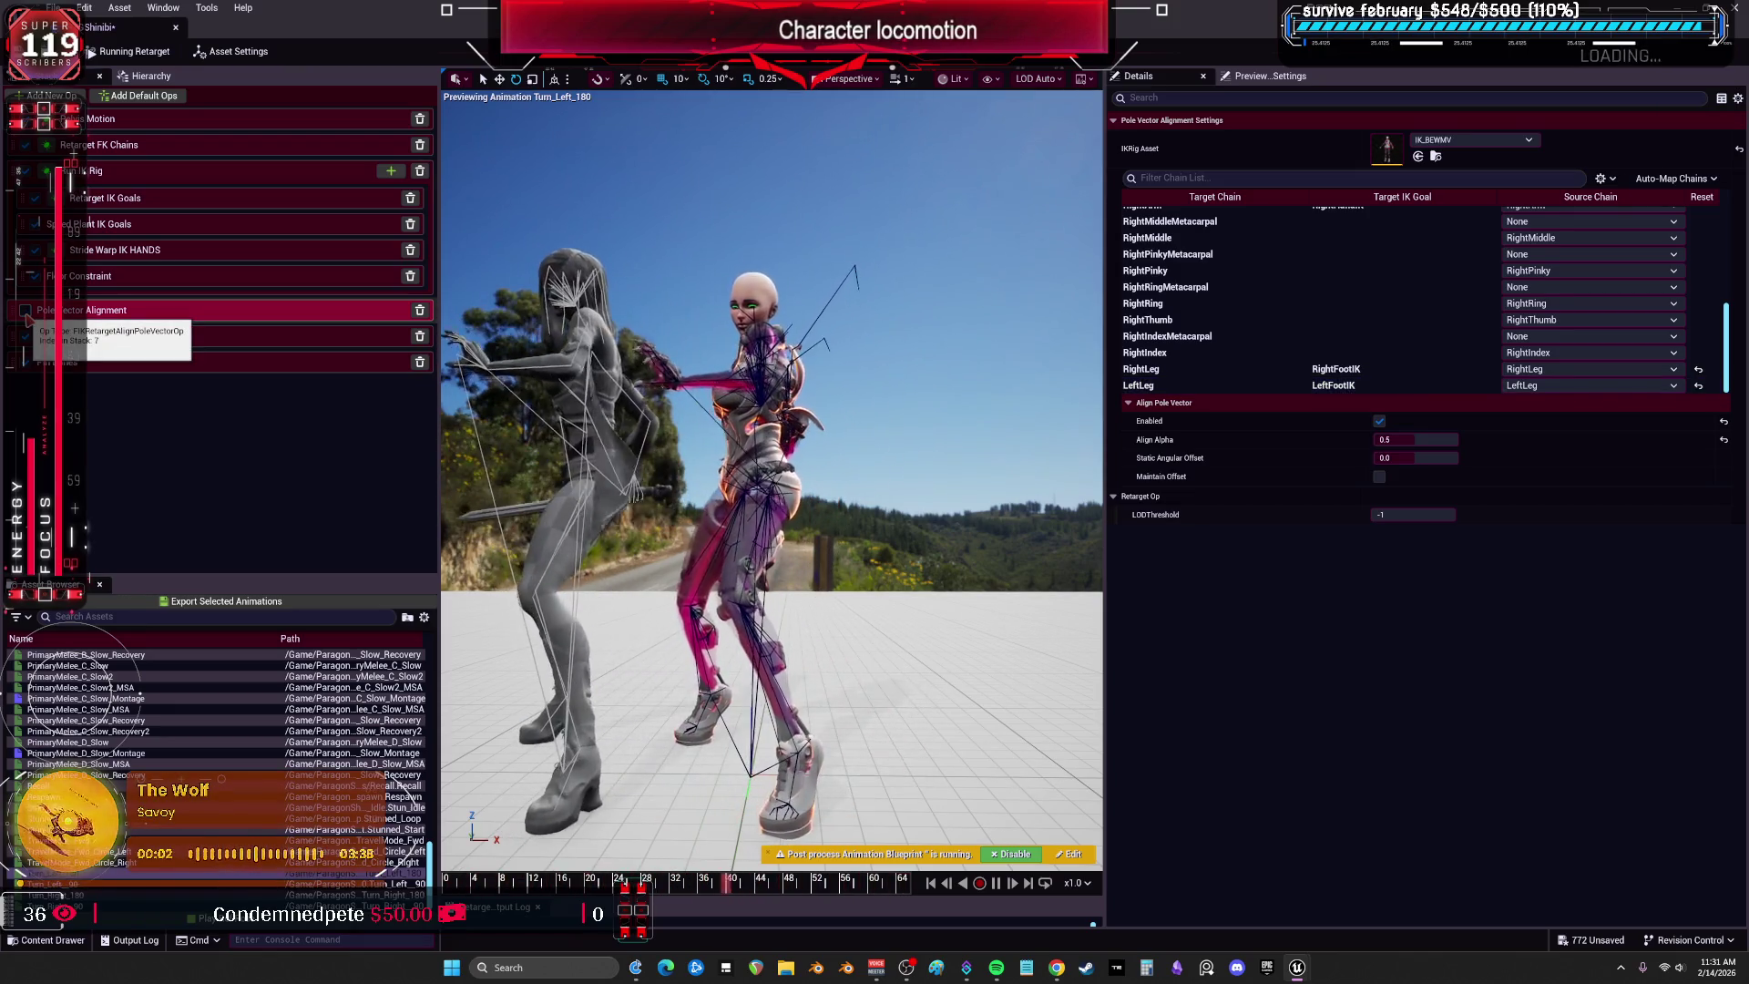
# Step: Preview PrimaryMelee_D_Slow and Jog_Fwd_L_Combat, then pause playback
pyautogui.click(103, 742)
pyautogui.scroll(10, 155, 737)
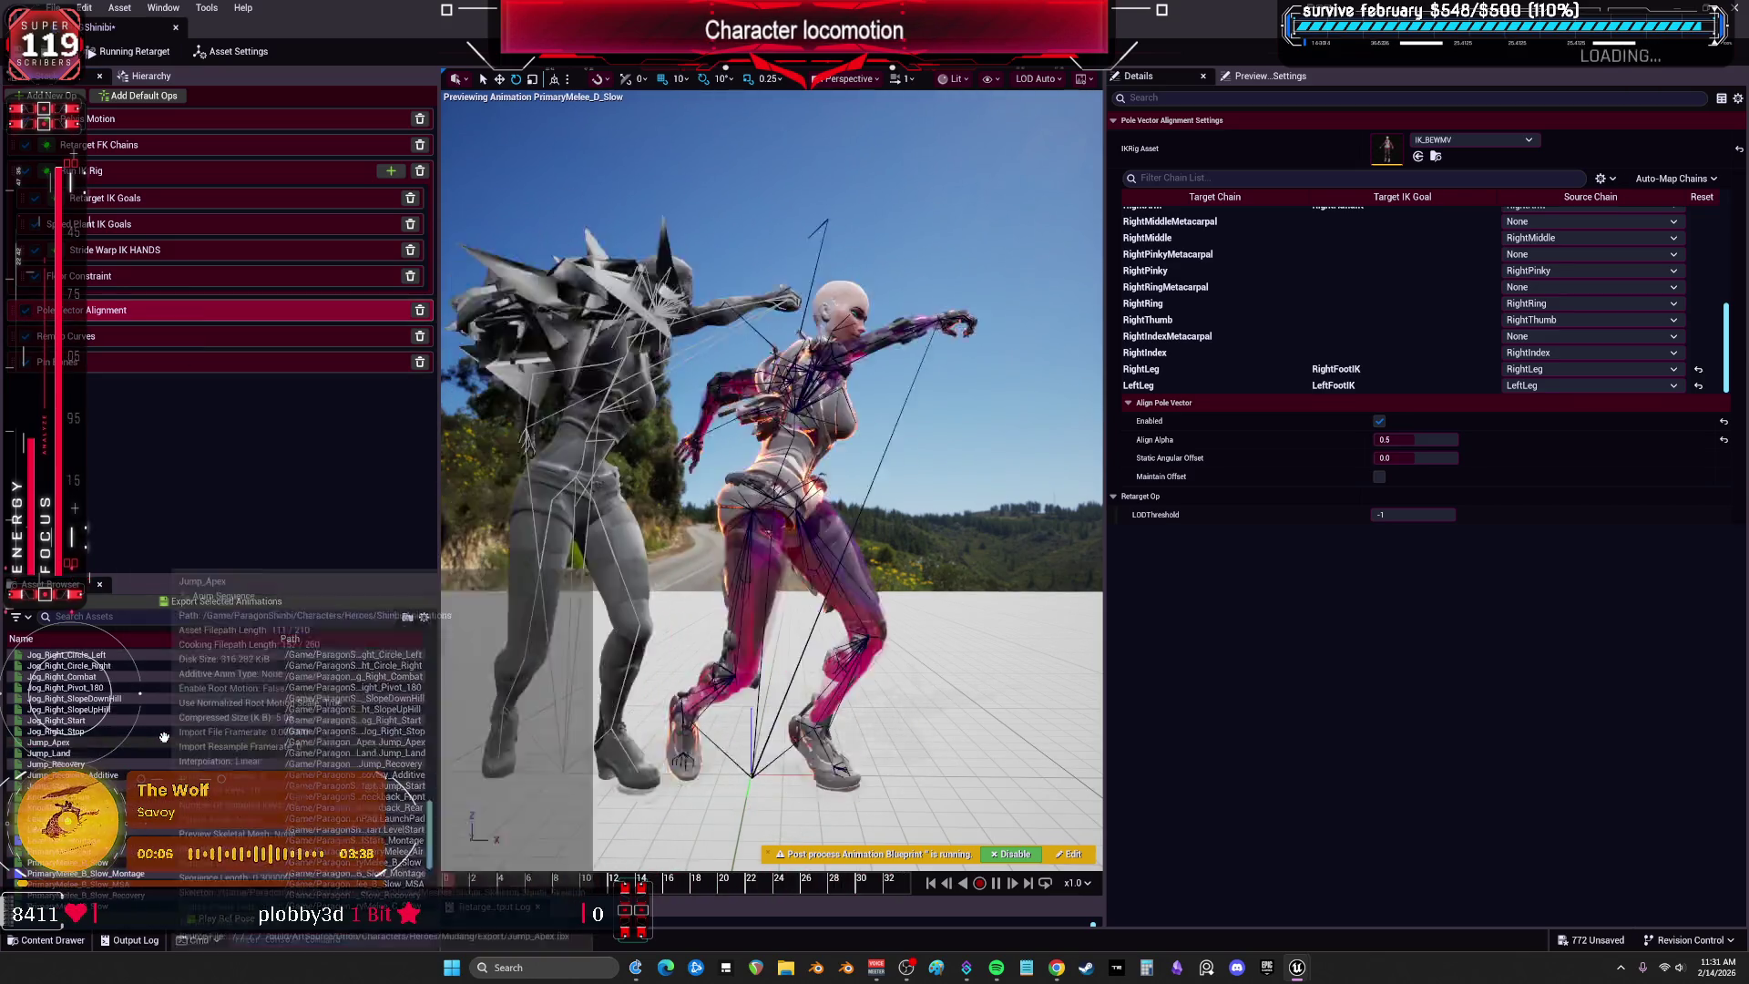
pyautogui.scroll(4, 136, 720)
pyautogui.click(90, 698)
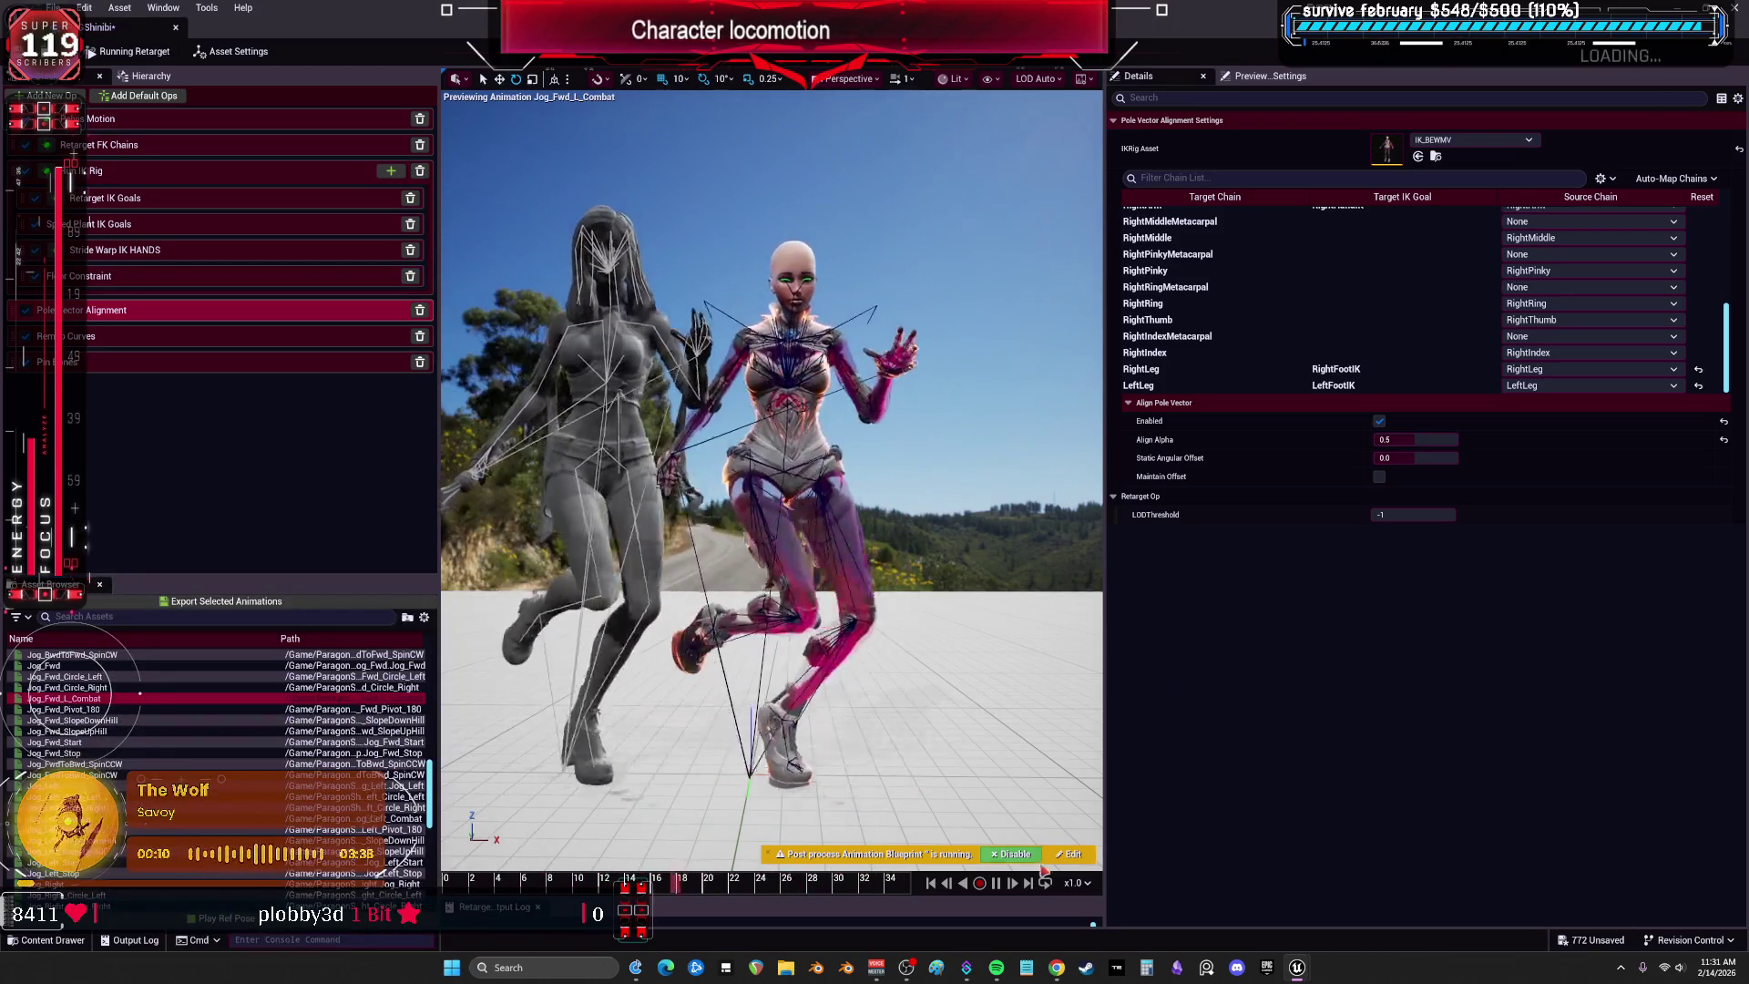
pyautogui.click(996, 882)
# Step: Bring up the export settings for the selected retargeted animations
pyautogui.scroll(6, 773, 474)
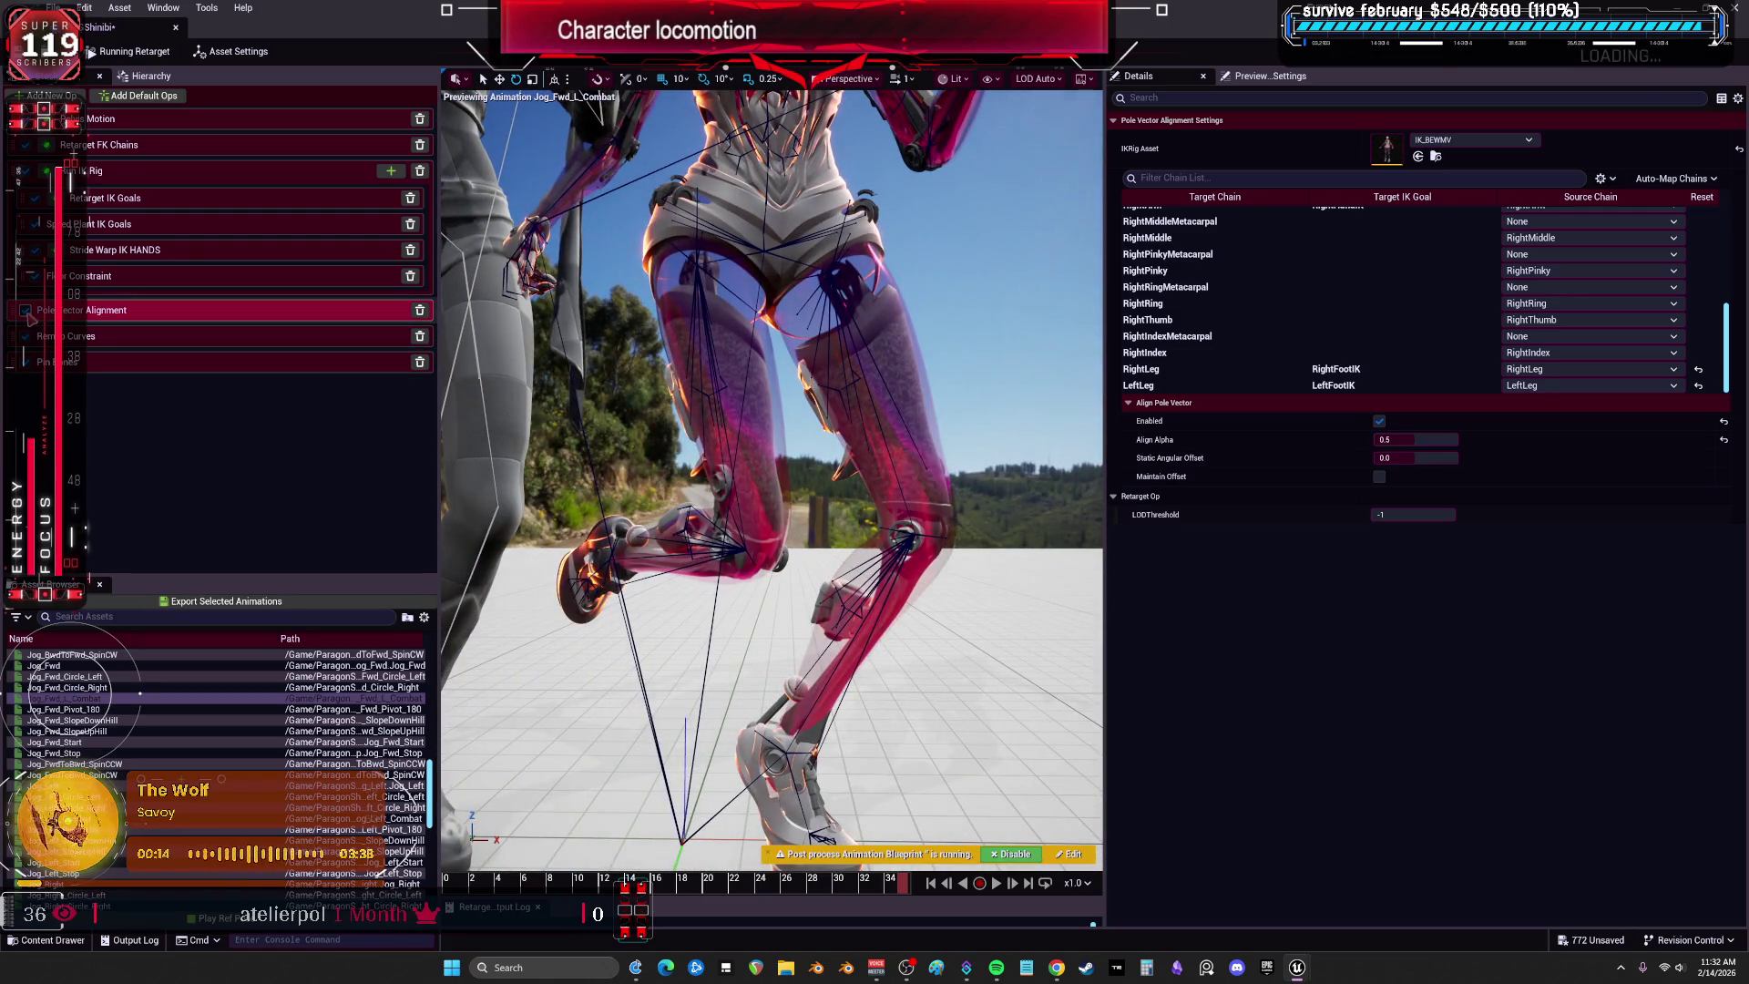
pyautogui.moveTo(27, 310); pyautogui.dragTo(29, 319)
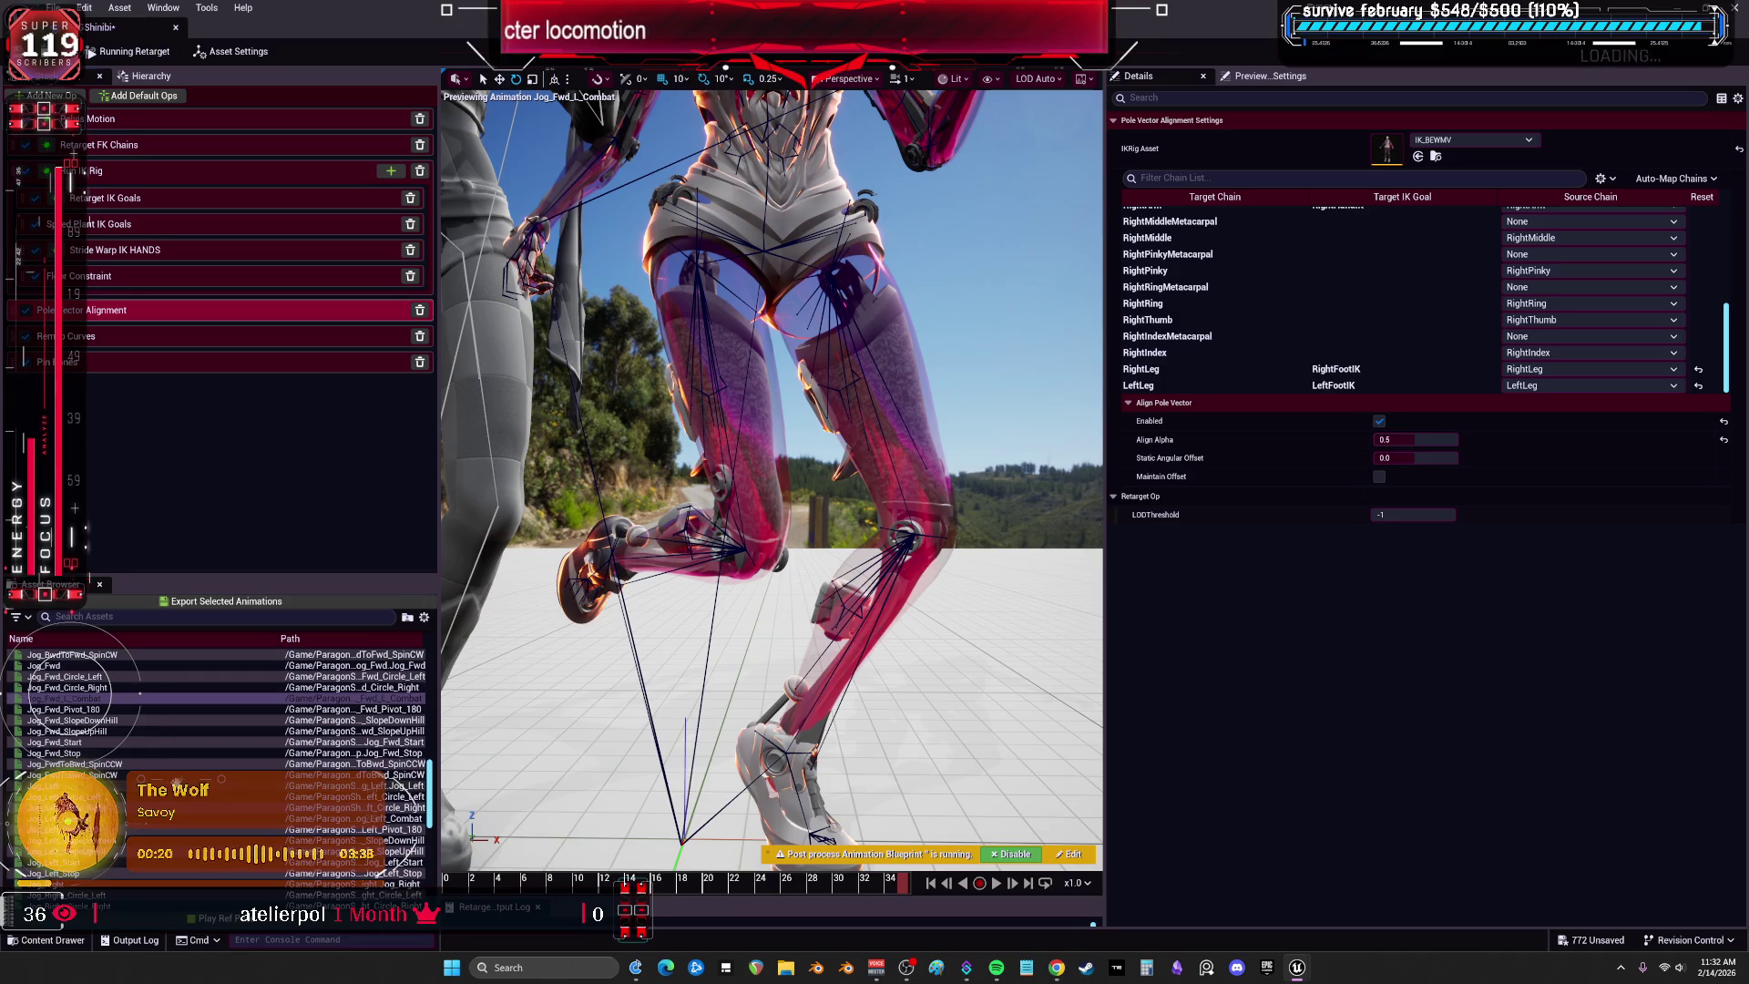
pyautogui.click(165, 772)
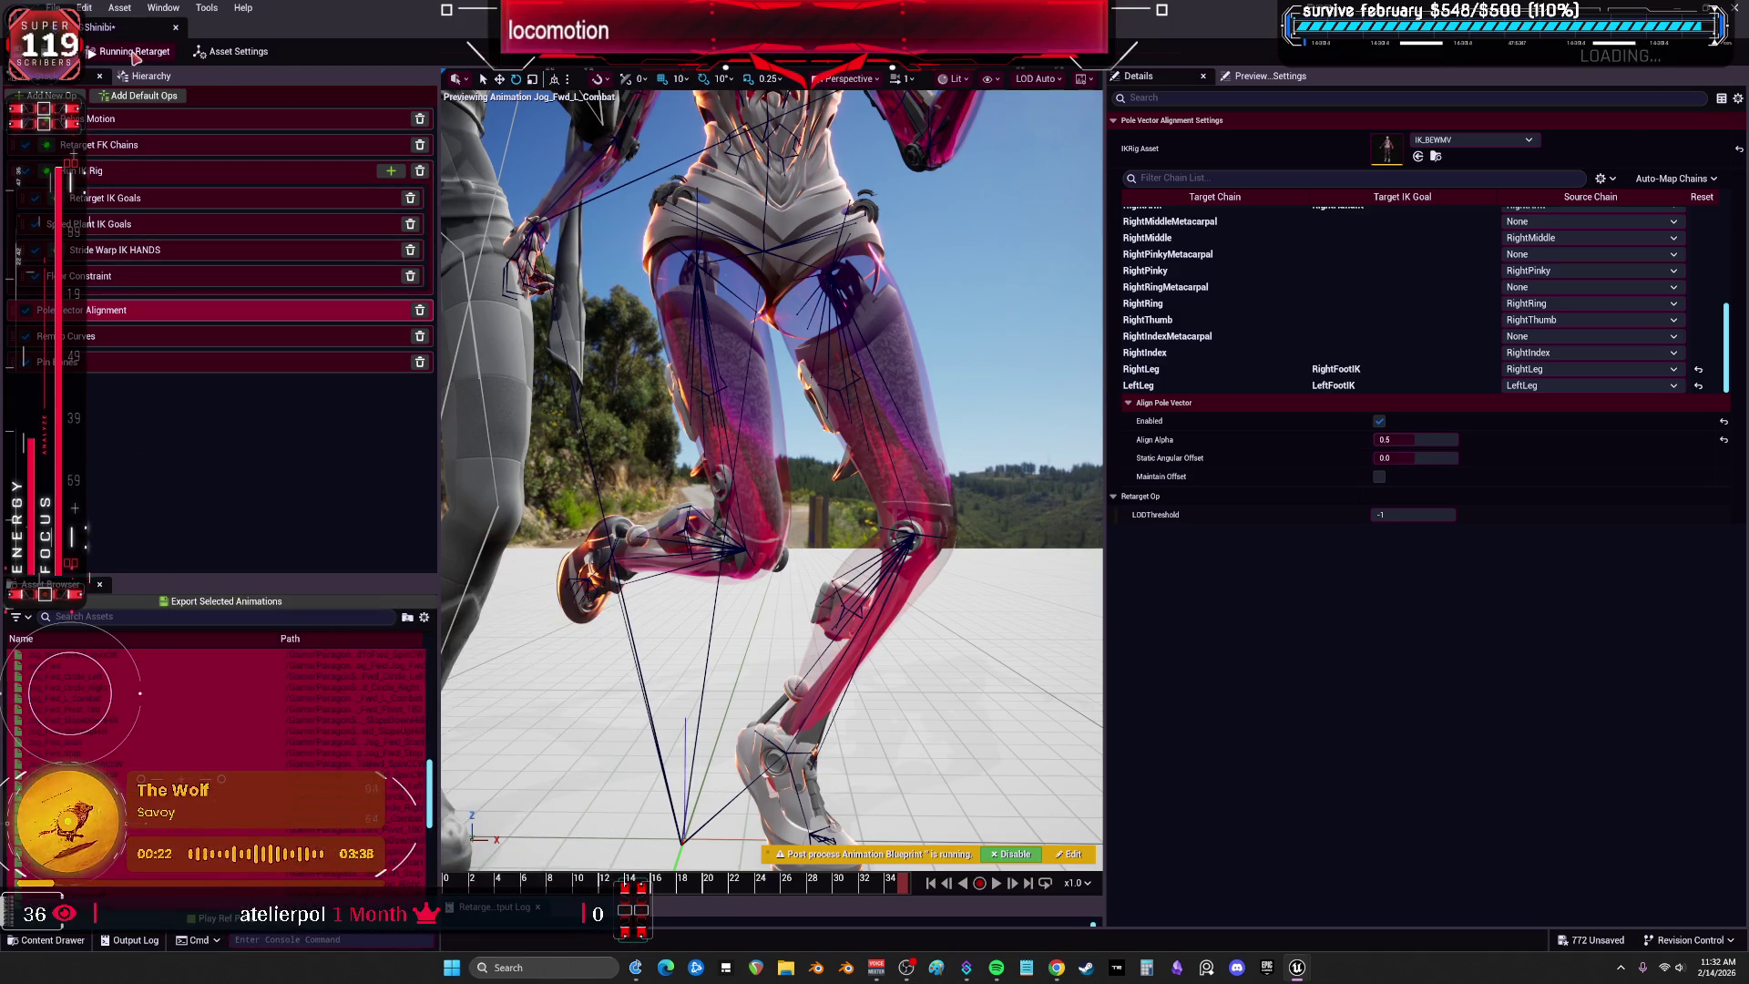
pyautogui.click(411, 590)
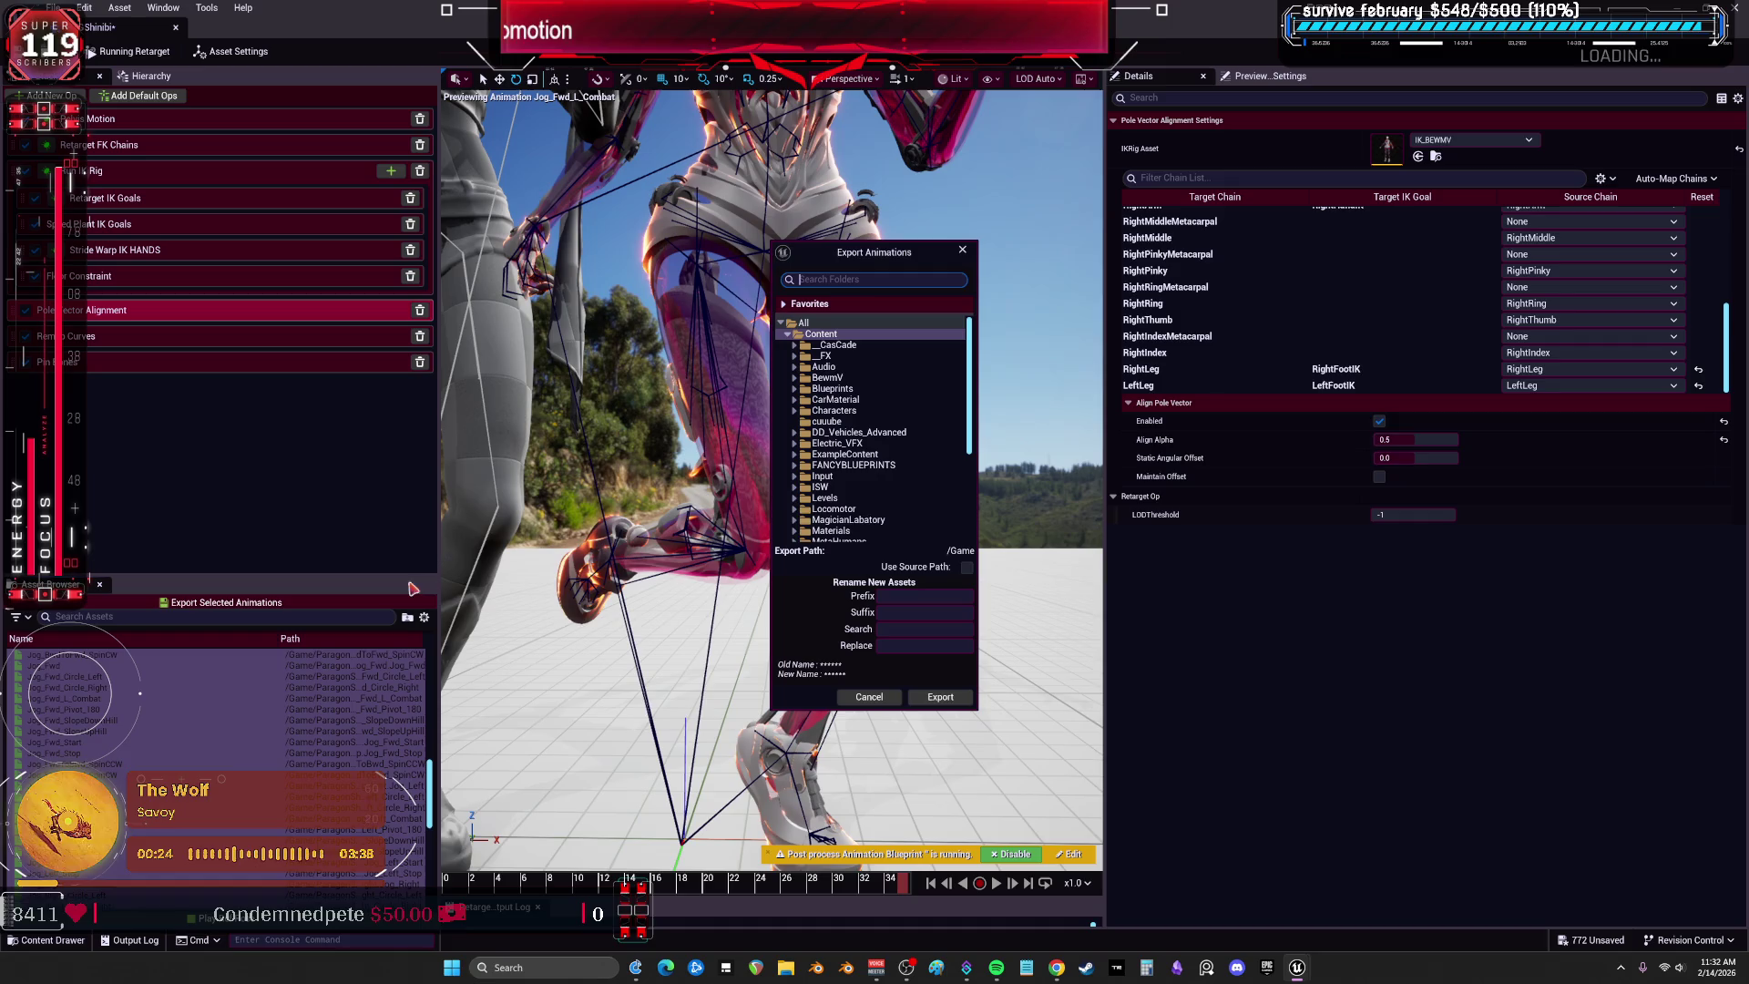
# Step: Export the retargeted animations into BewmV/BEWMV/Animations/ParagonShinbi with the Shinbi prefix
pyautogui.click(796, 378)
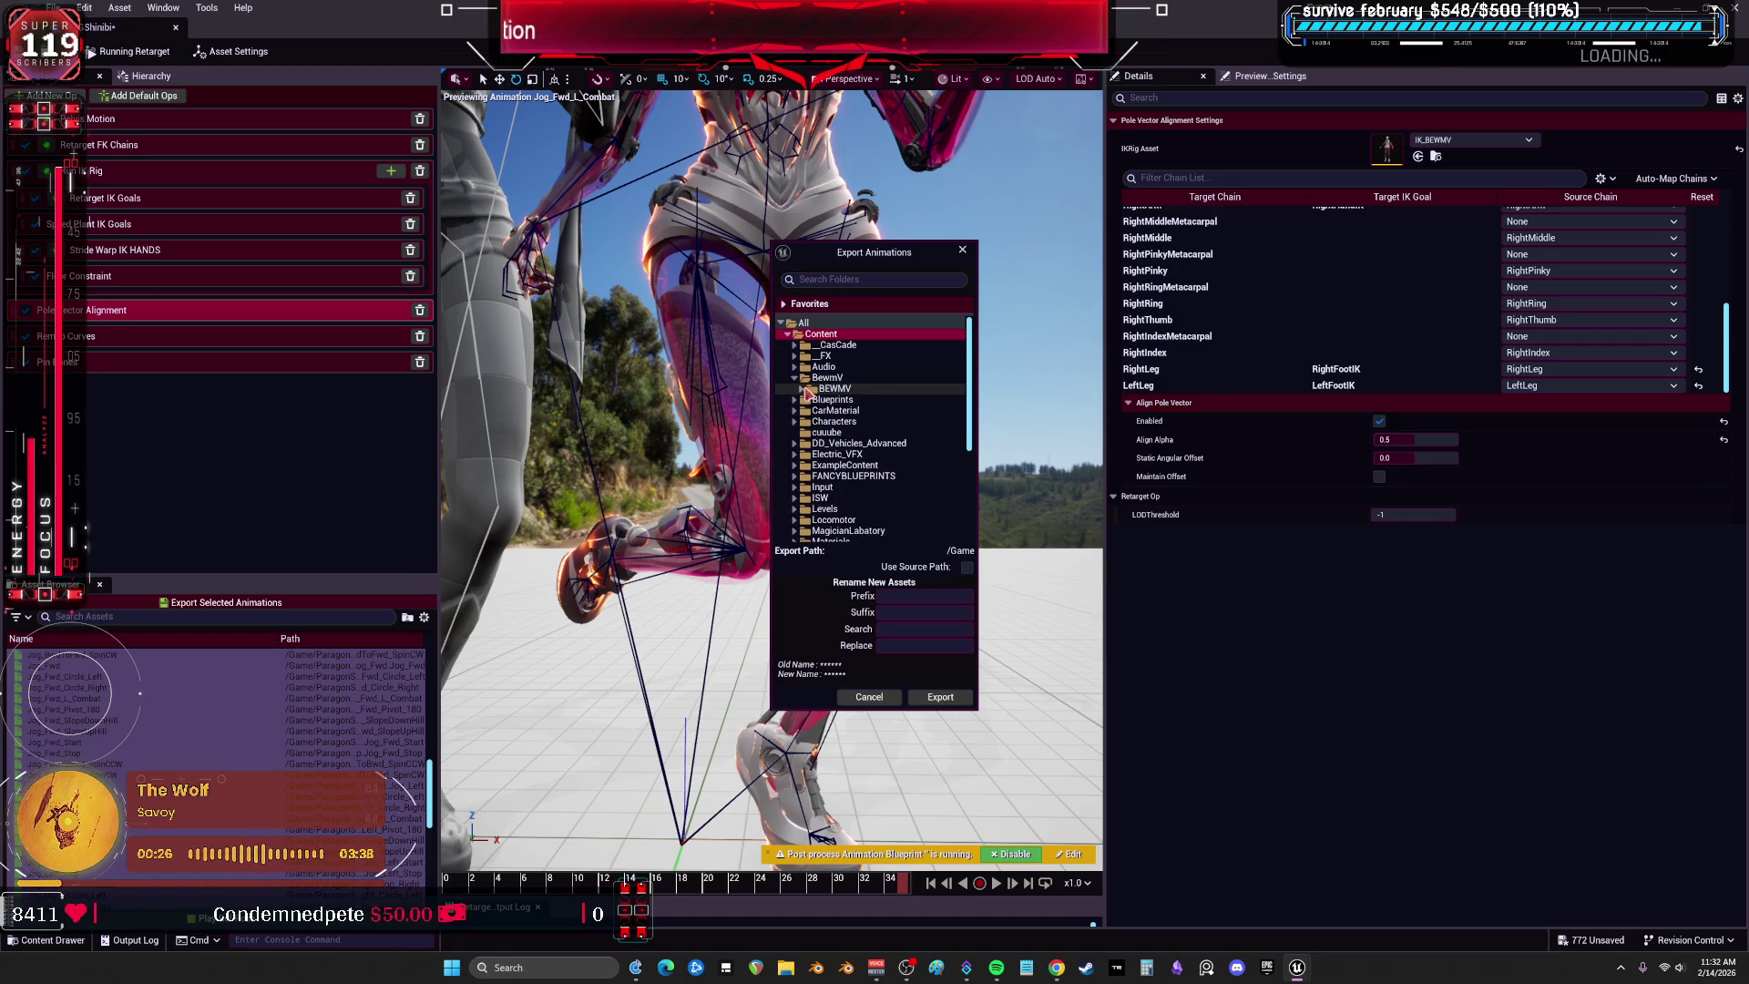
pyautogui.click(802, 389)
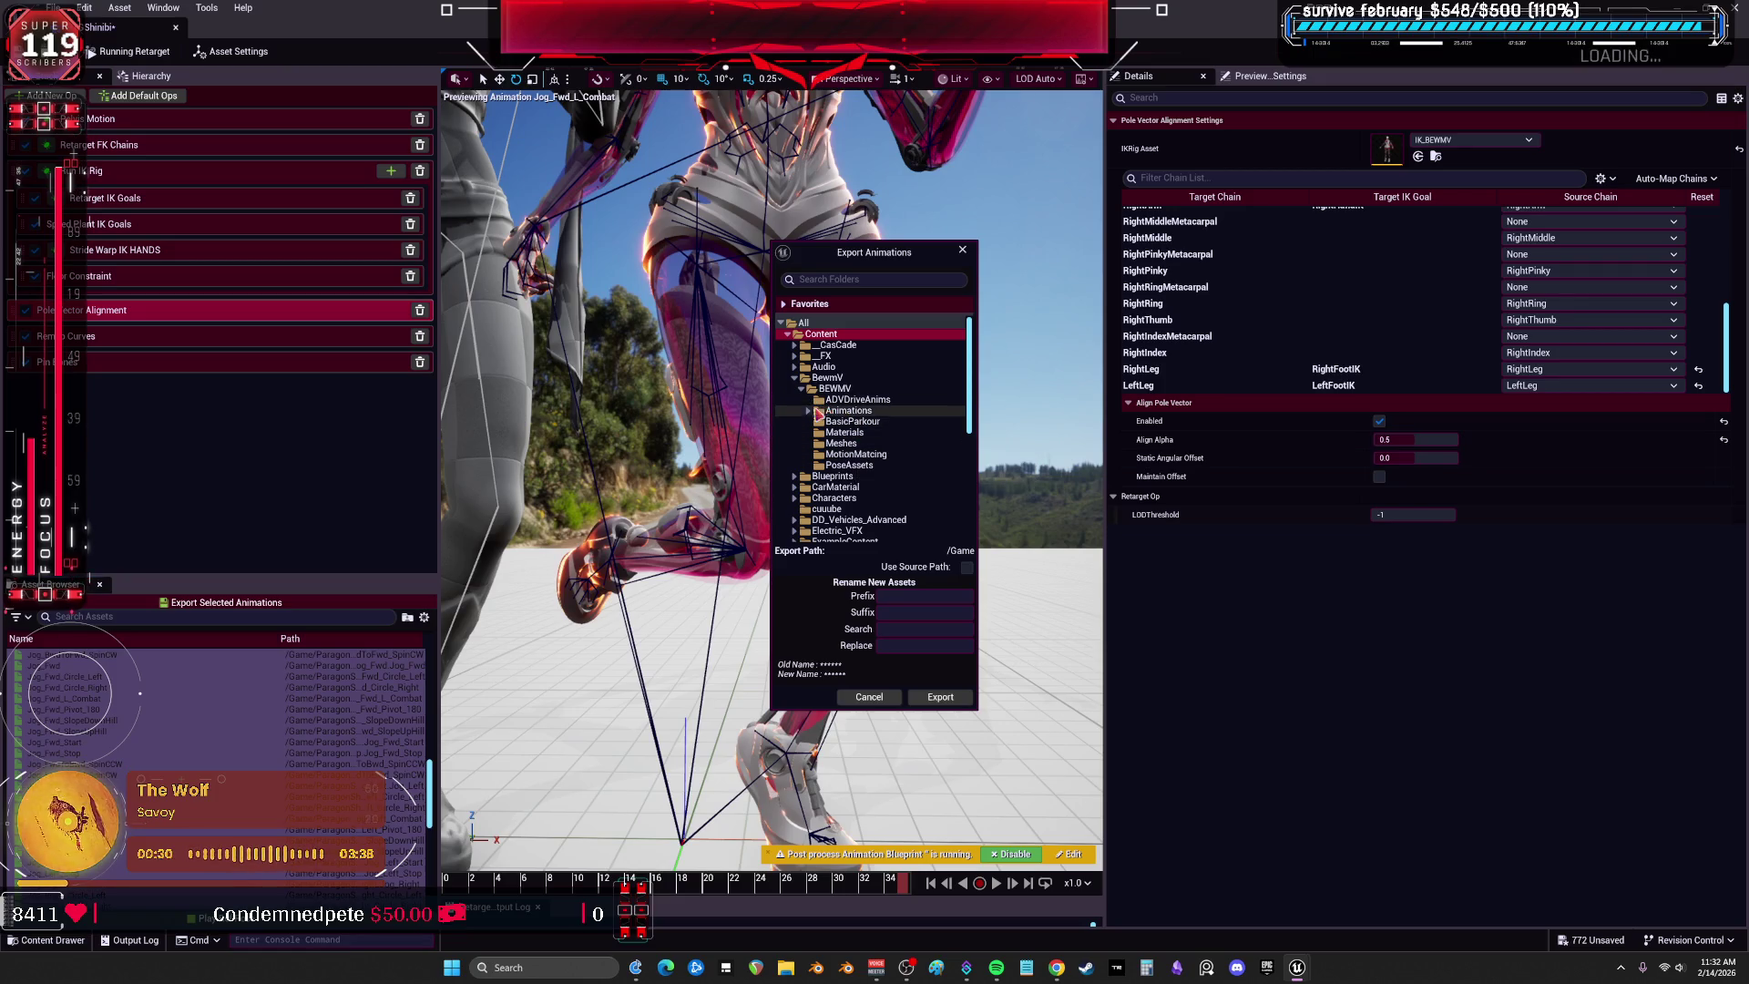
pyautogui.click(809, 411)
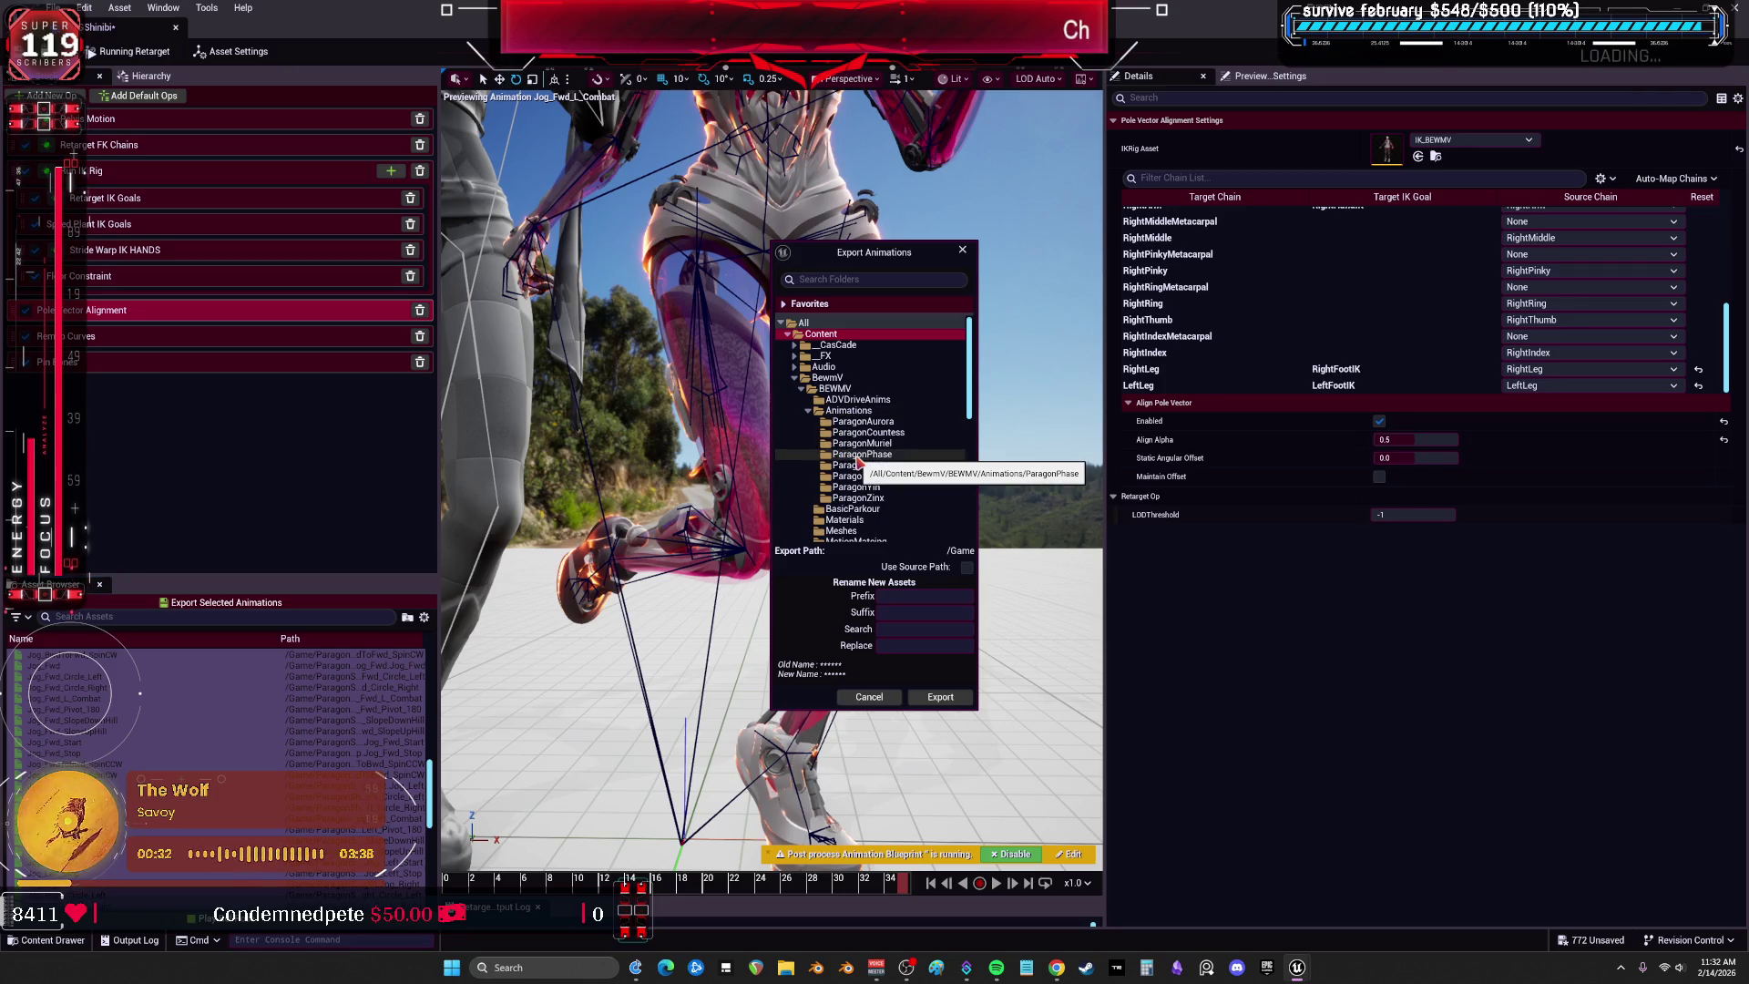
pyautogui.click(859, 465)
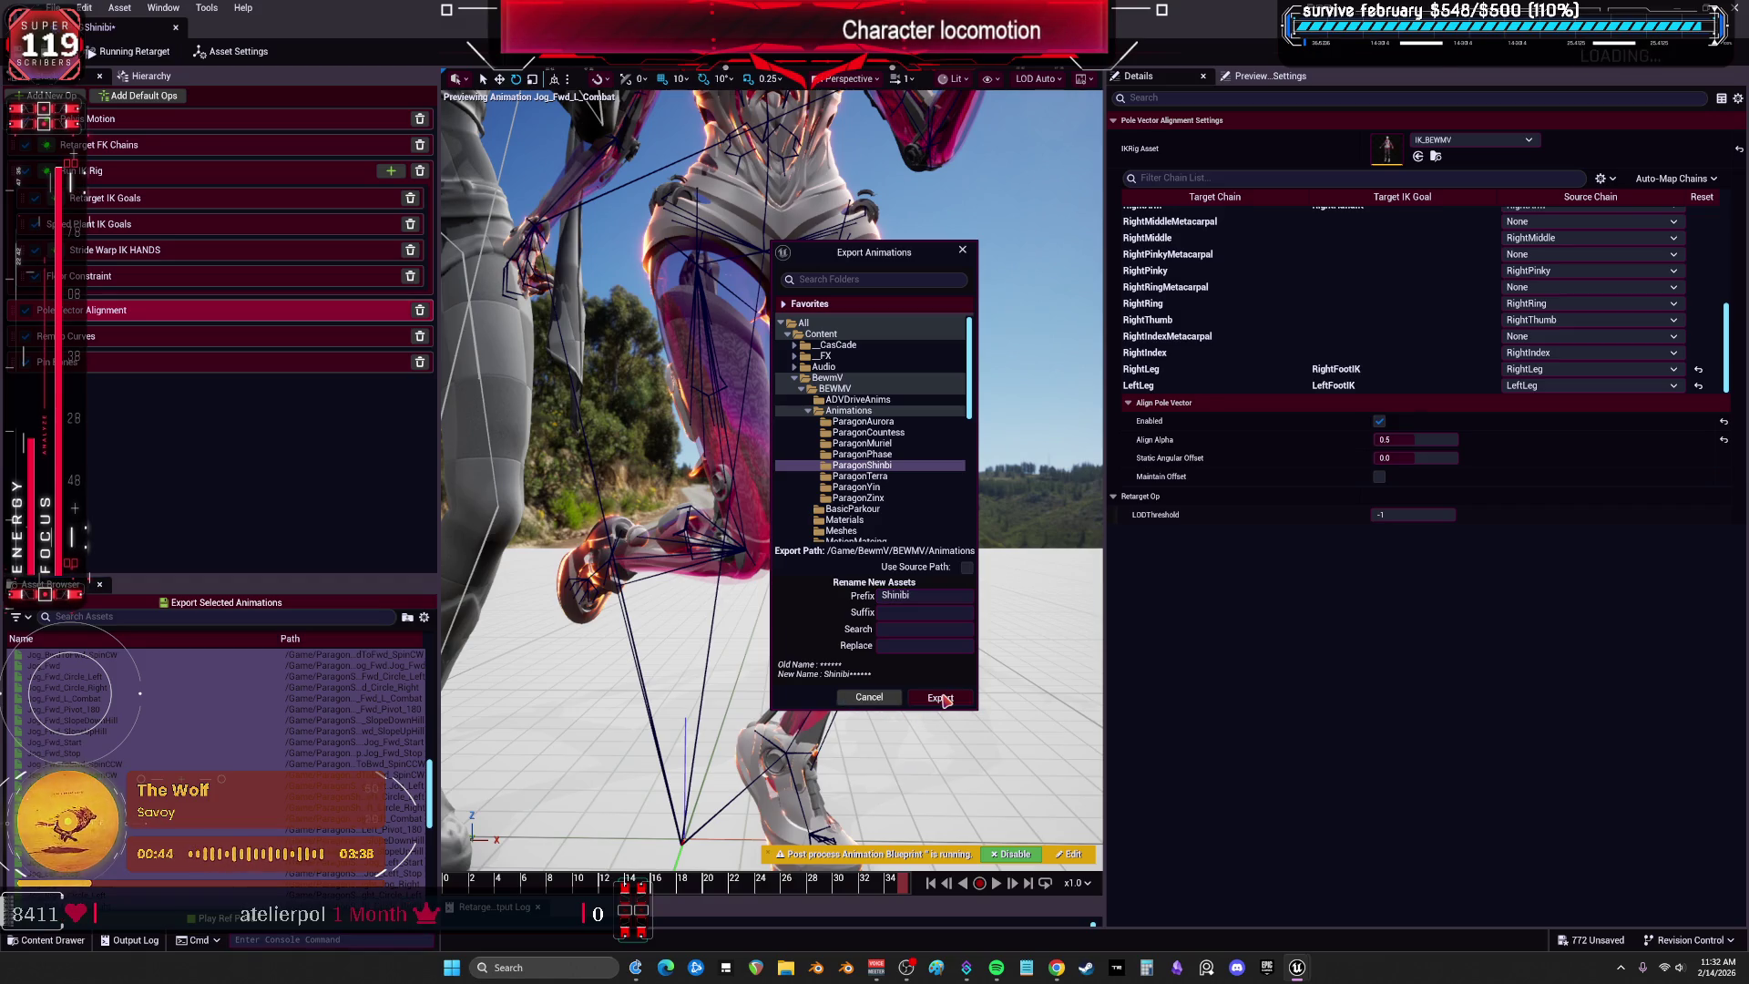
pyautogui.click(942, 697)
pyautogui.click(1006, 547)
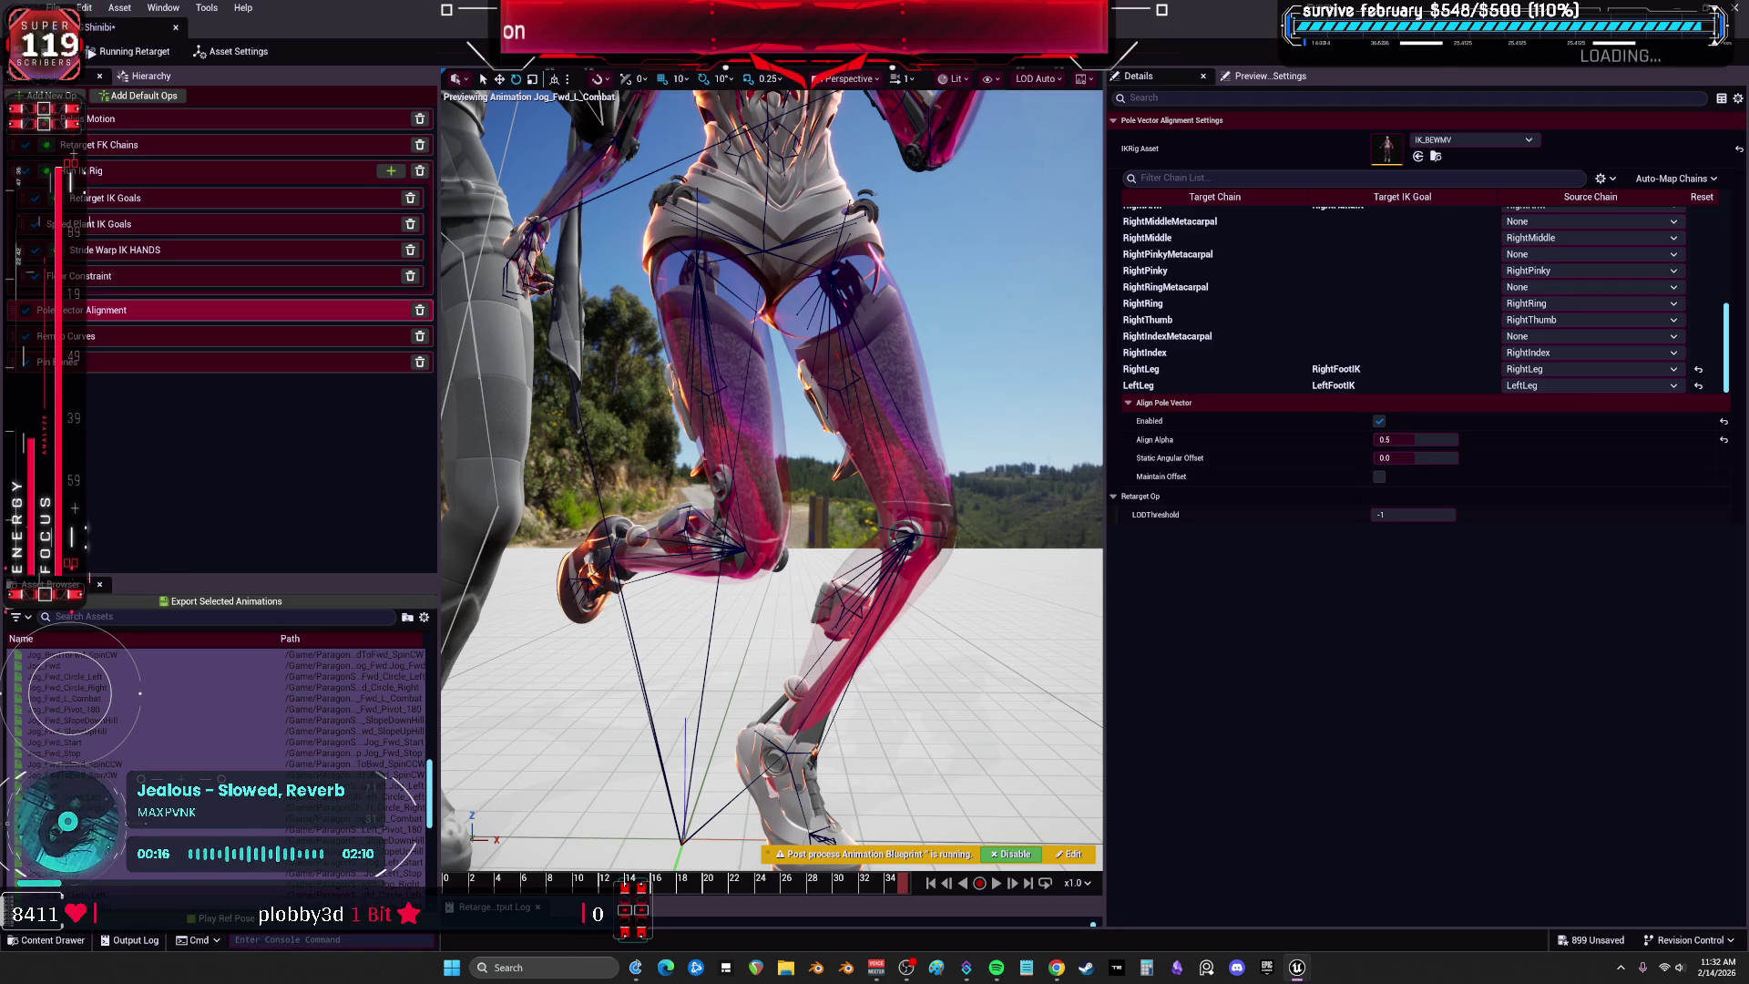
# Step: Close the Shinbi retargeter and, in ParagonTerra, temporarily rename the fourth retargeter asset
pyautogui.click(178, 30)
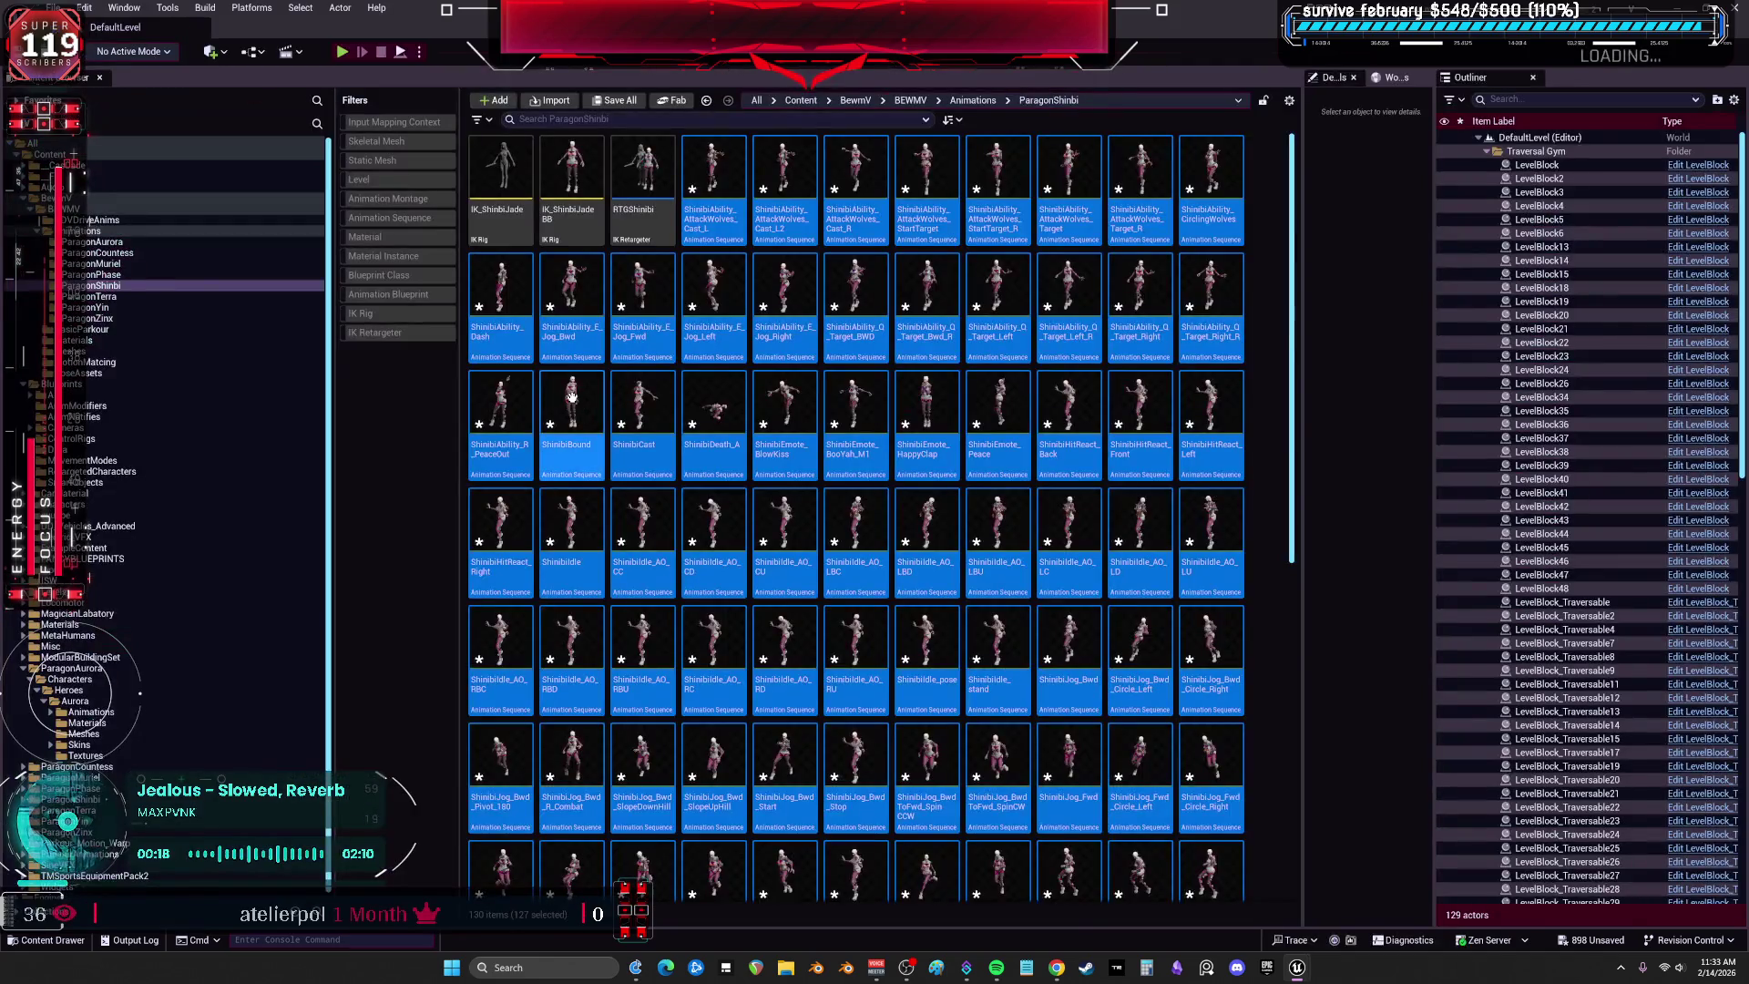
pyautogui.click(107, 300)
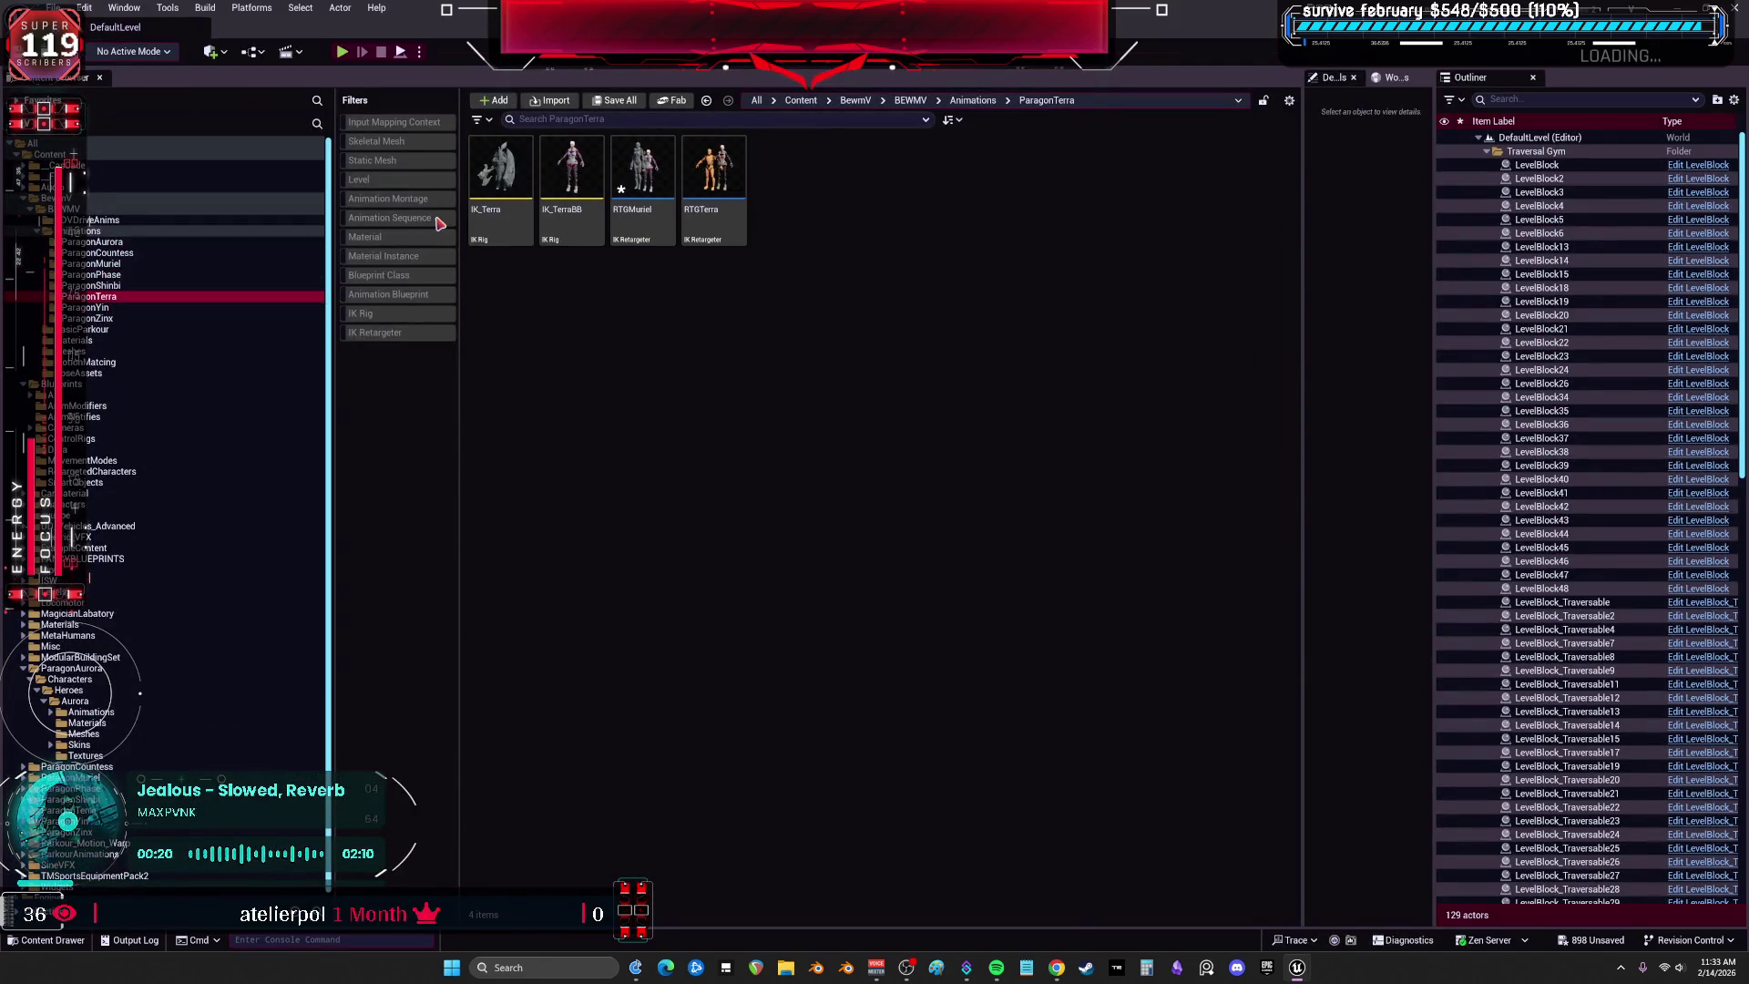
pyautogui.click(723, 315)
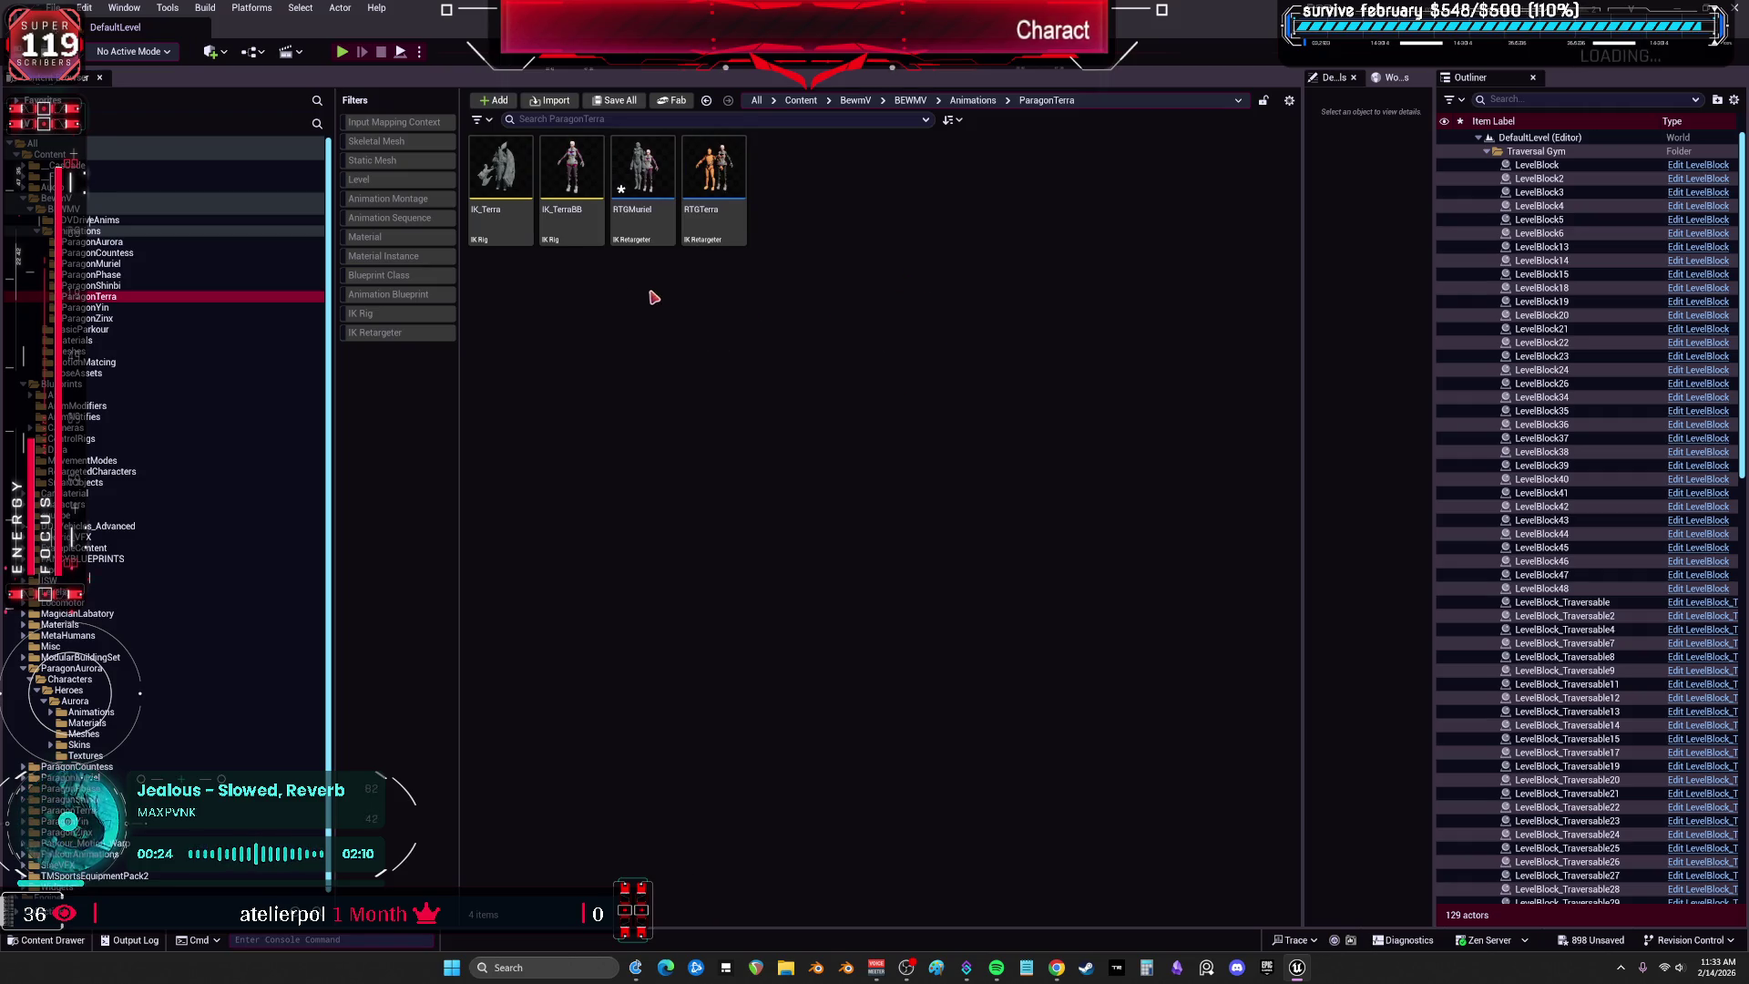
pyautogui.click(709, 214)
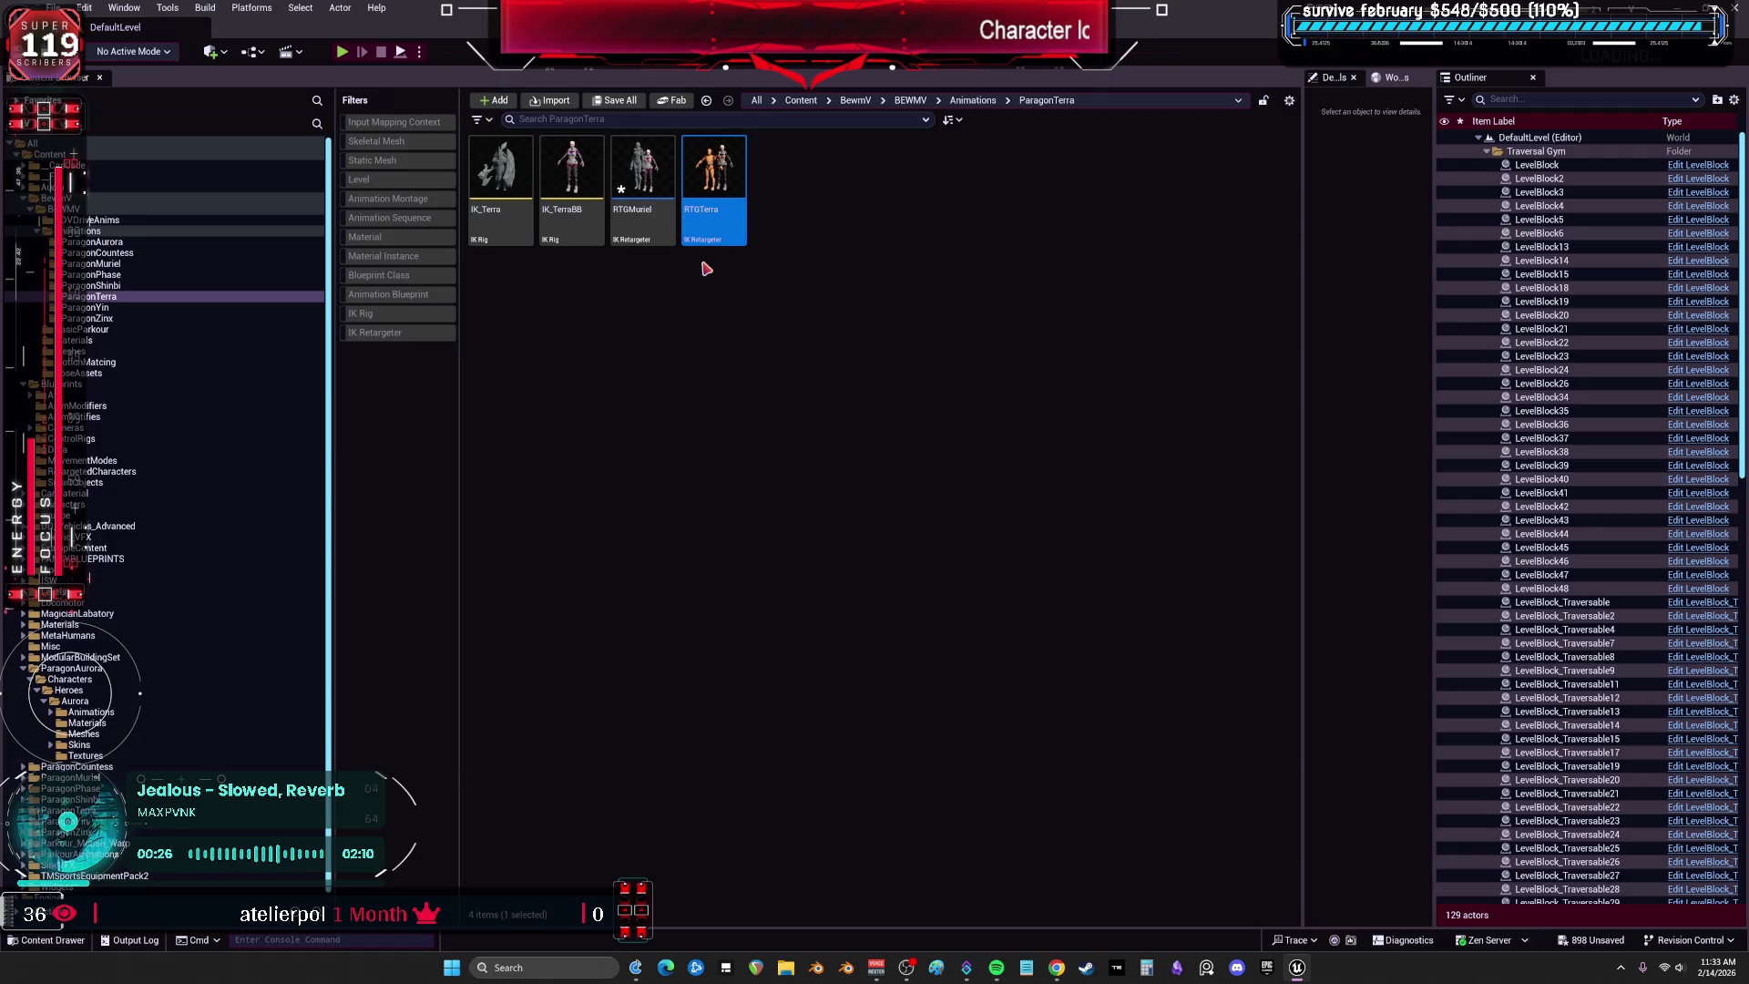
pyautogui.write('ff')
pyautogui.press('Return')
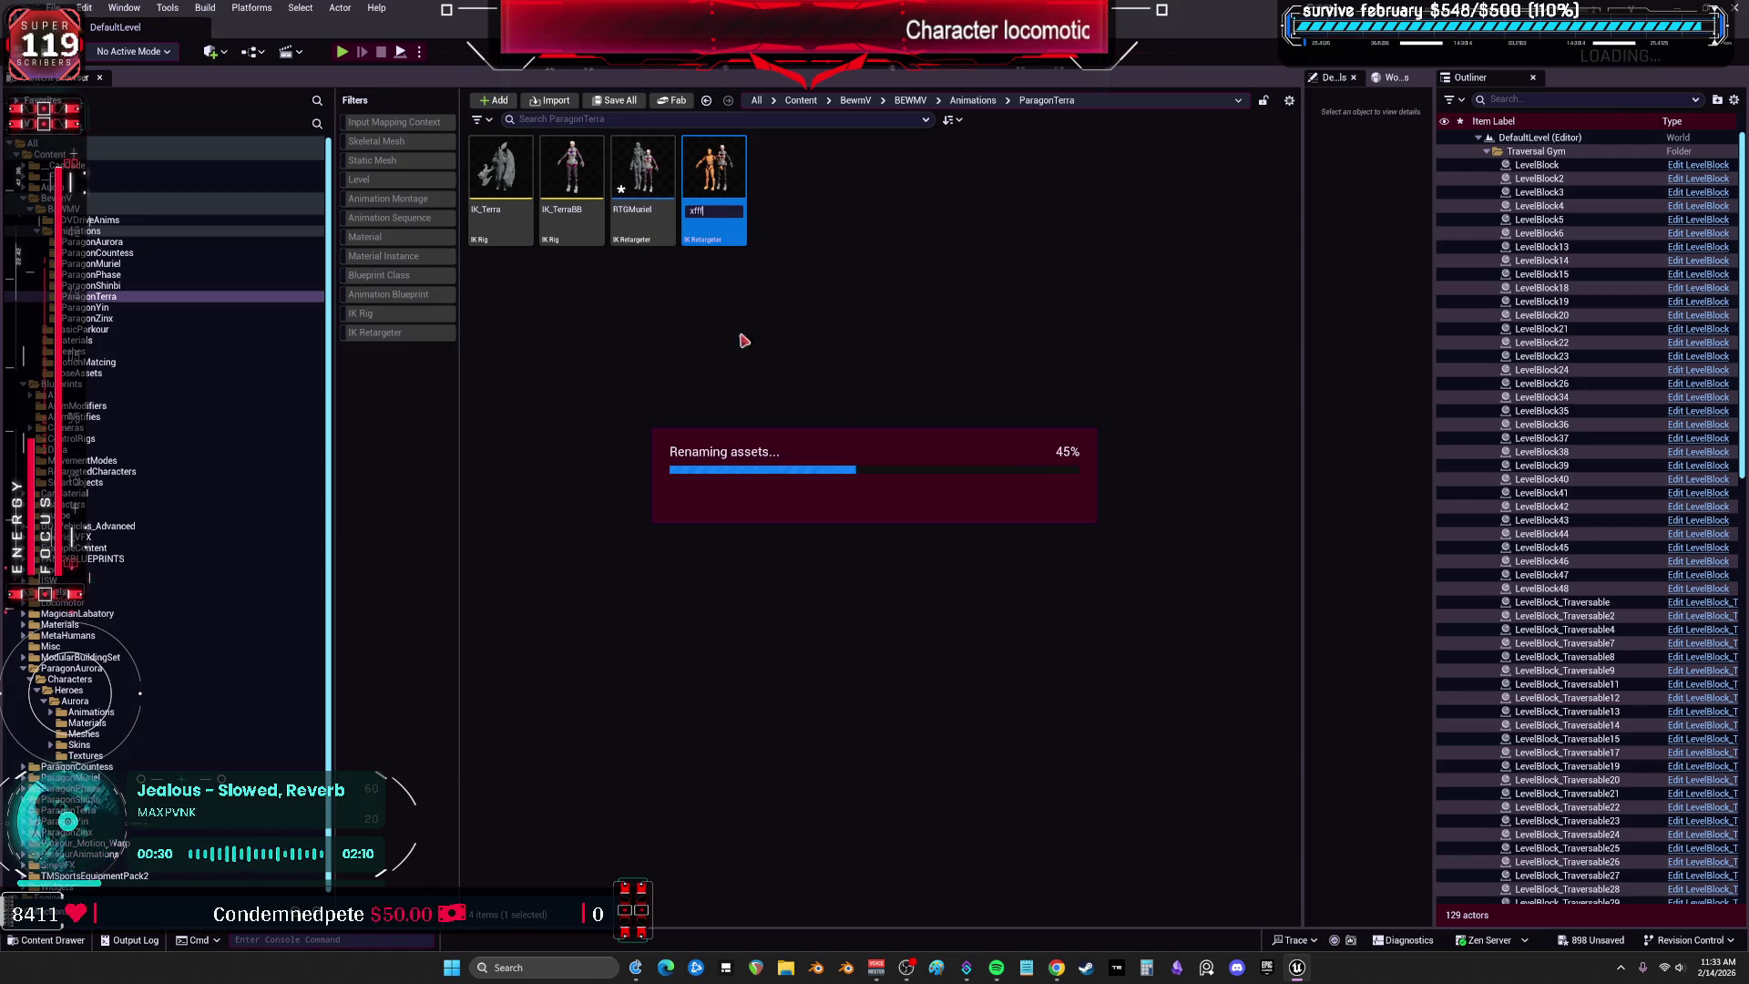
# Step: Rename the copied retargeter to RTGTerra and delete the leftover xfff asset
pyautogui.press('Left')
pyautogui.press('F2')
pyautogui.write('RTGTerra')
pyautogui.press('Return')
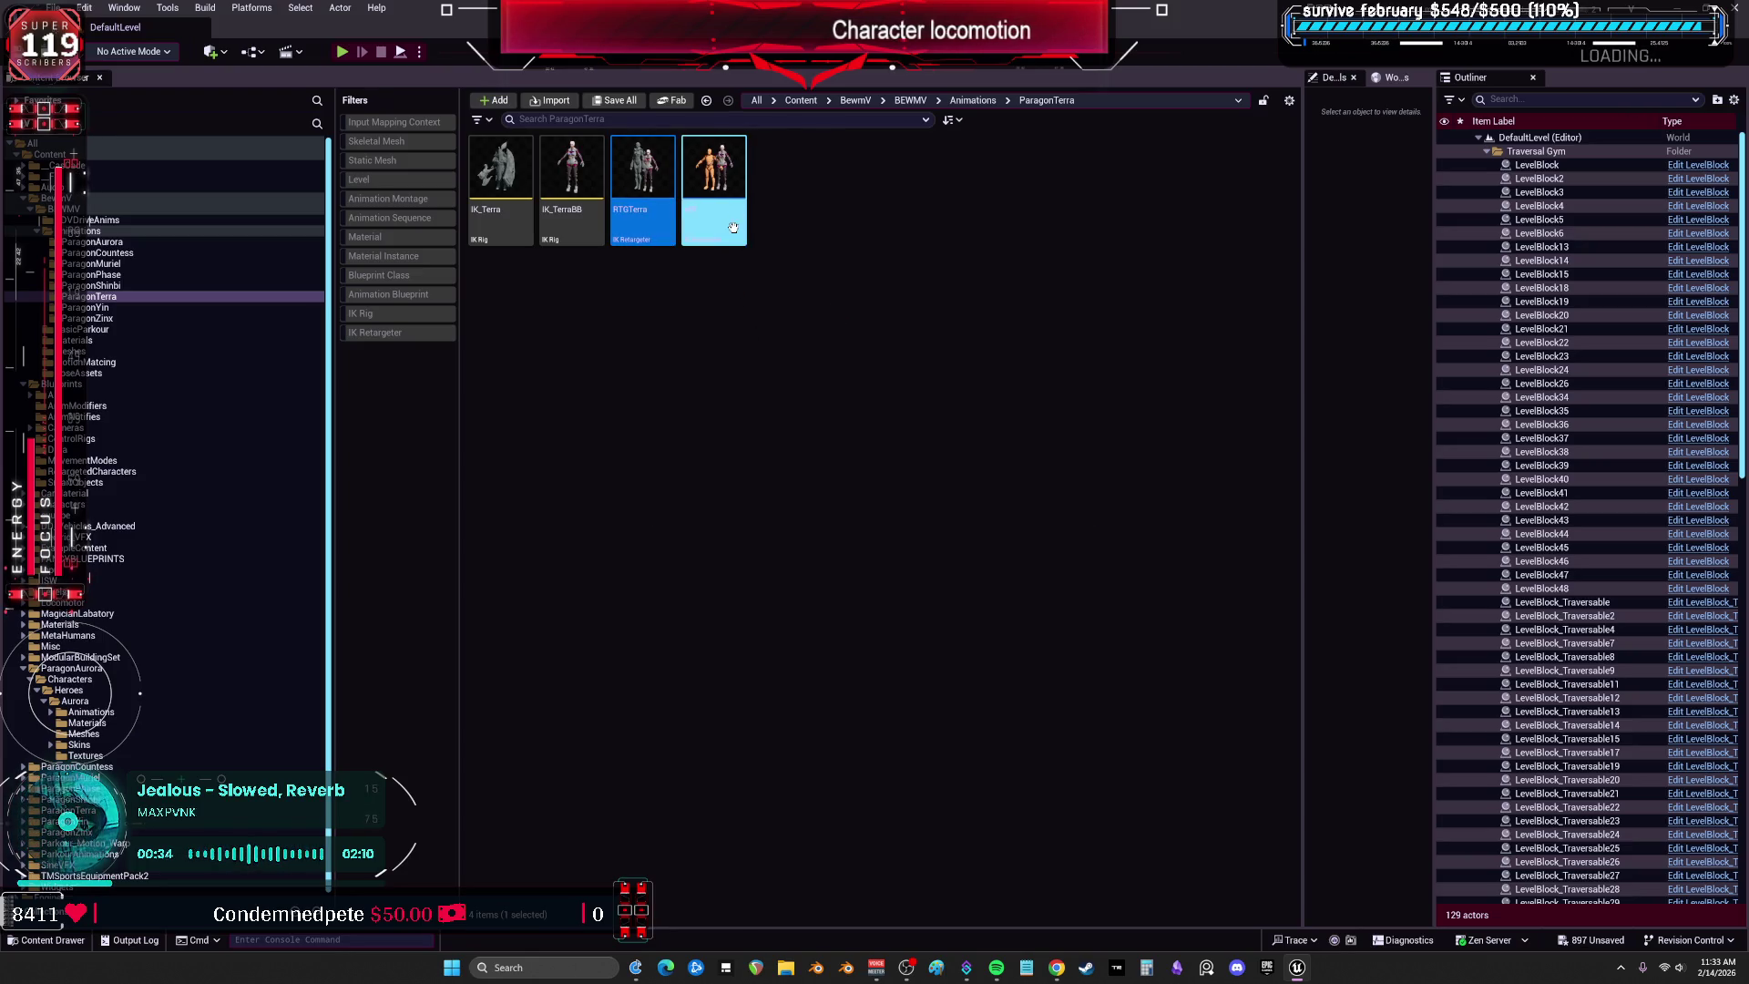
pyautogui.click(726, 238)
pyautogui.press('Delete')
pyautogui.click(832, 704)
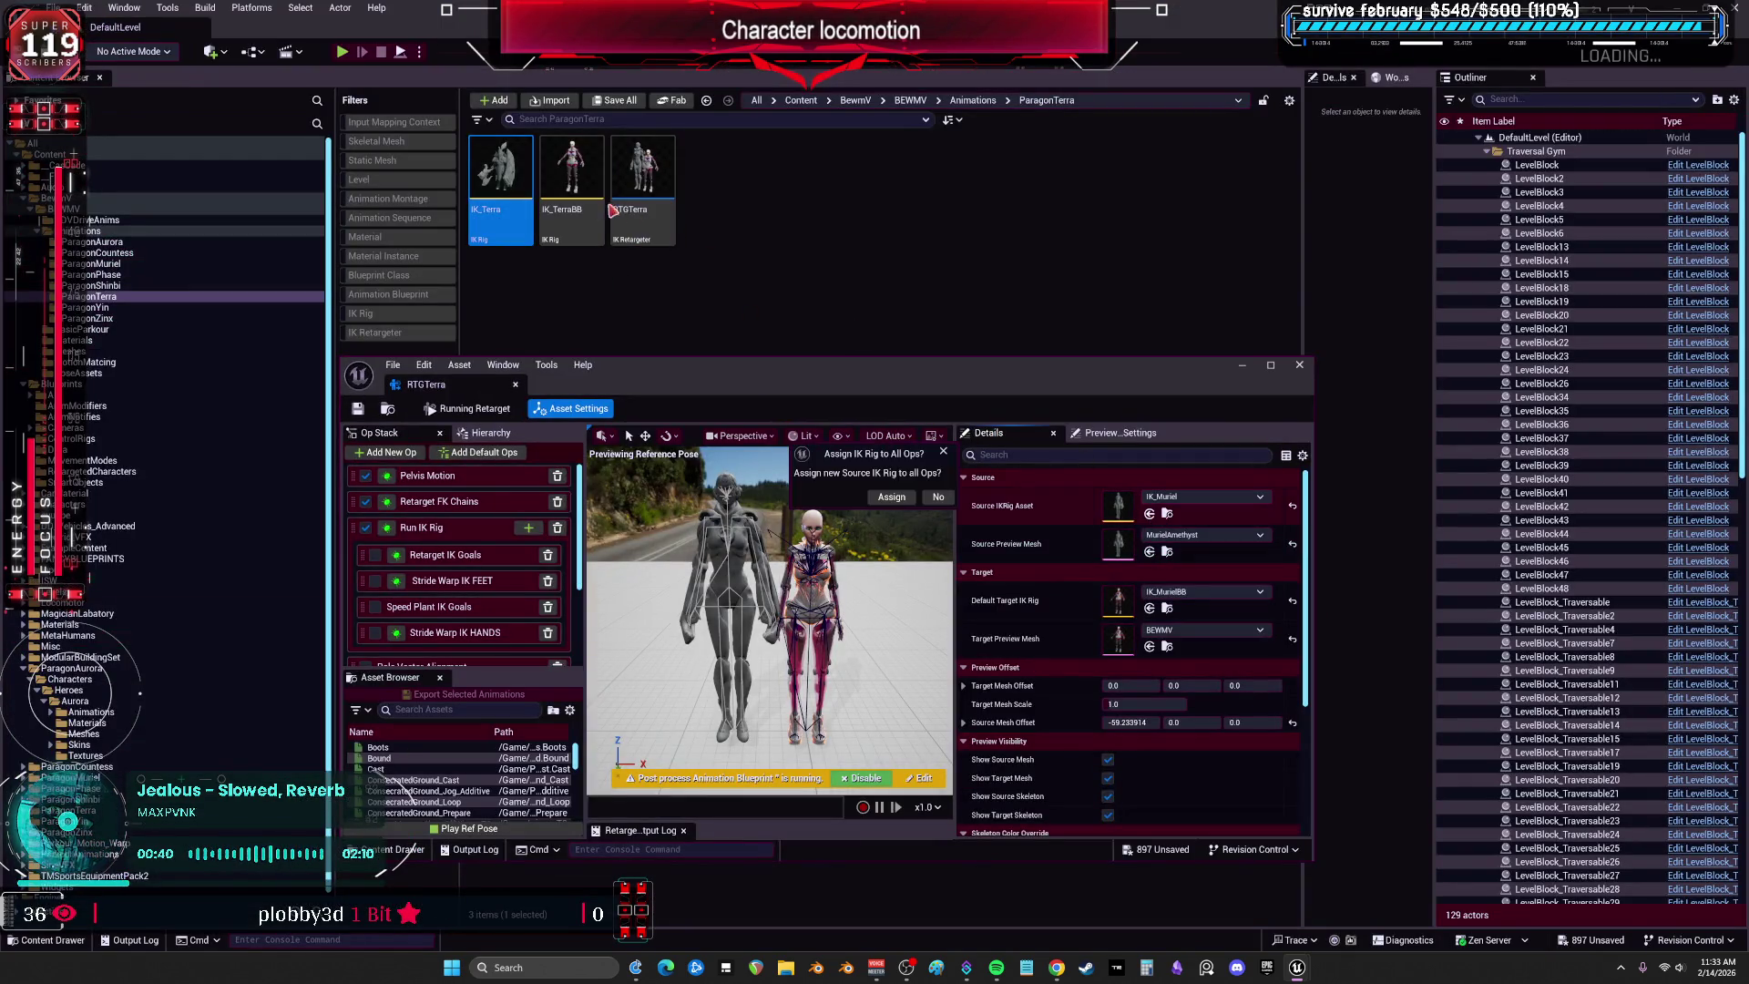
# Step: Assign IK_Terra as source and IK_TerraBB as target rig, then shift the source character left
pyautogui.click(940, 498)
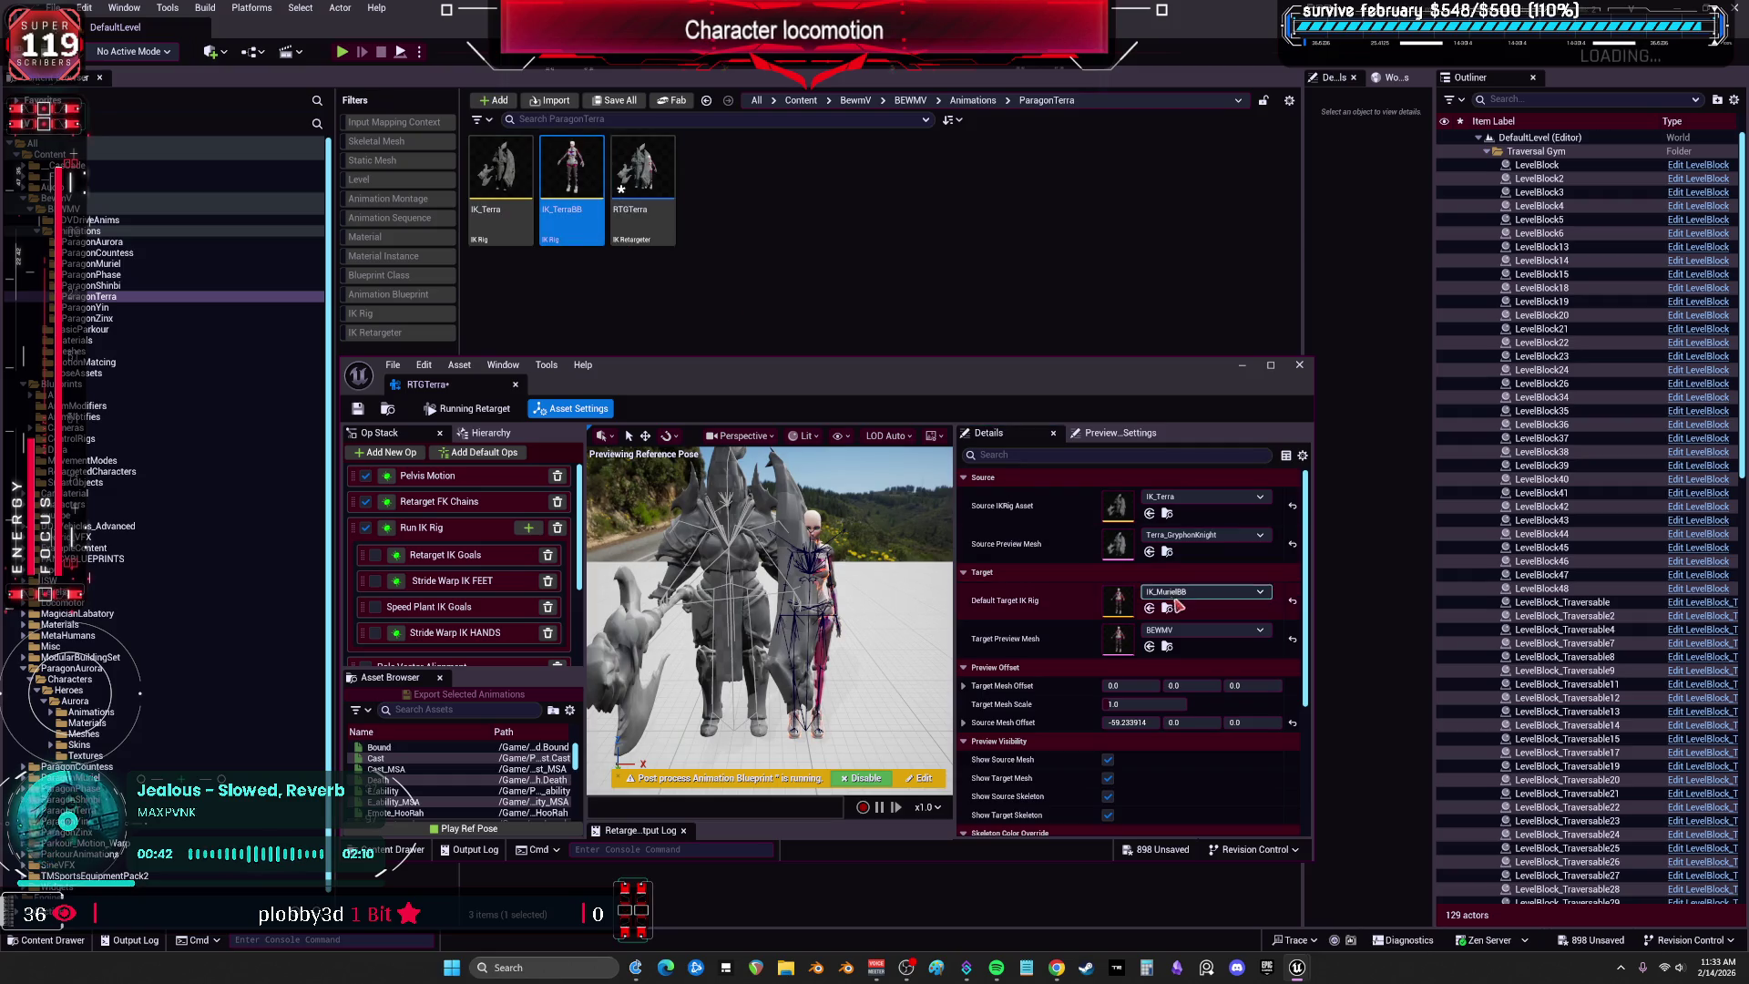
pyautogui.click(939, 497)
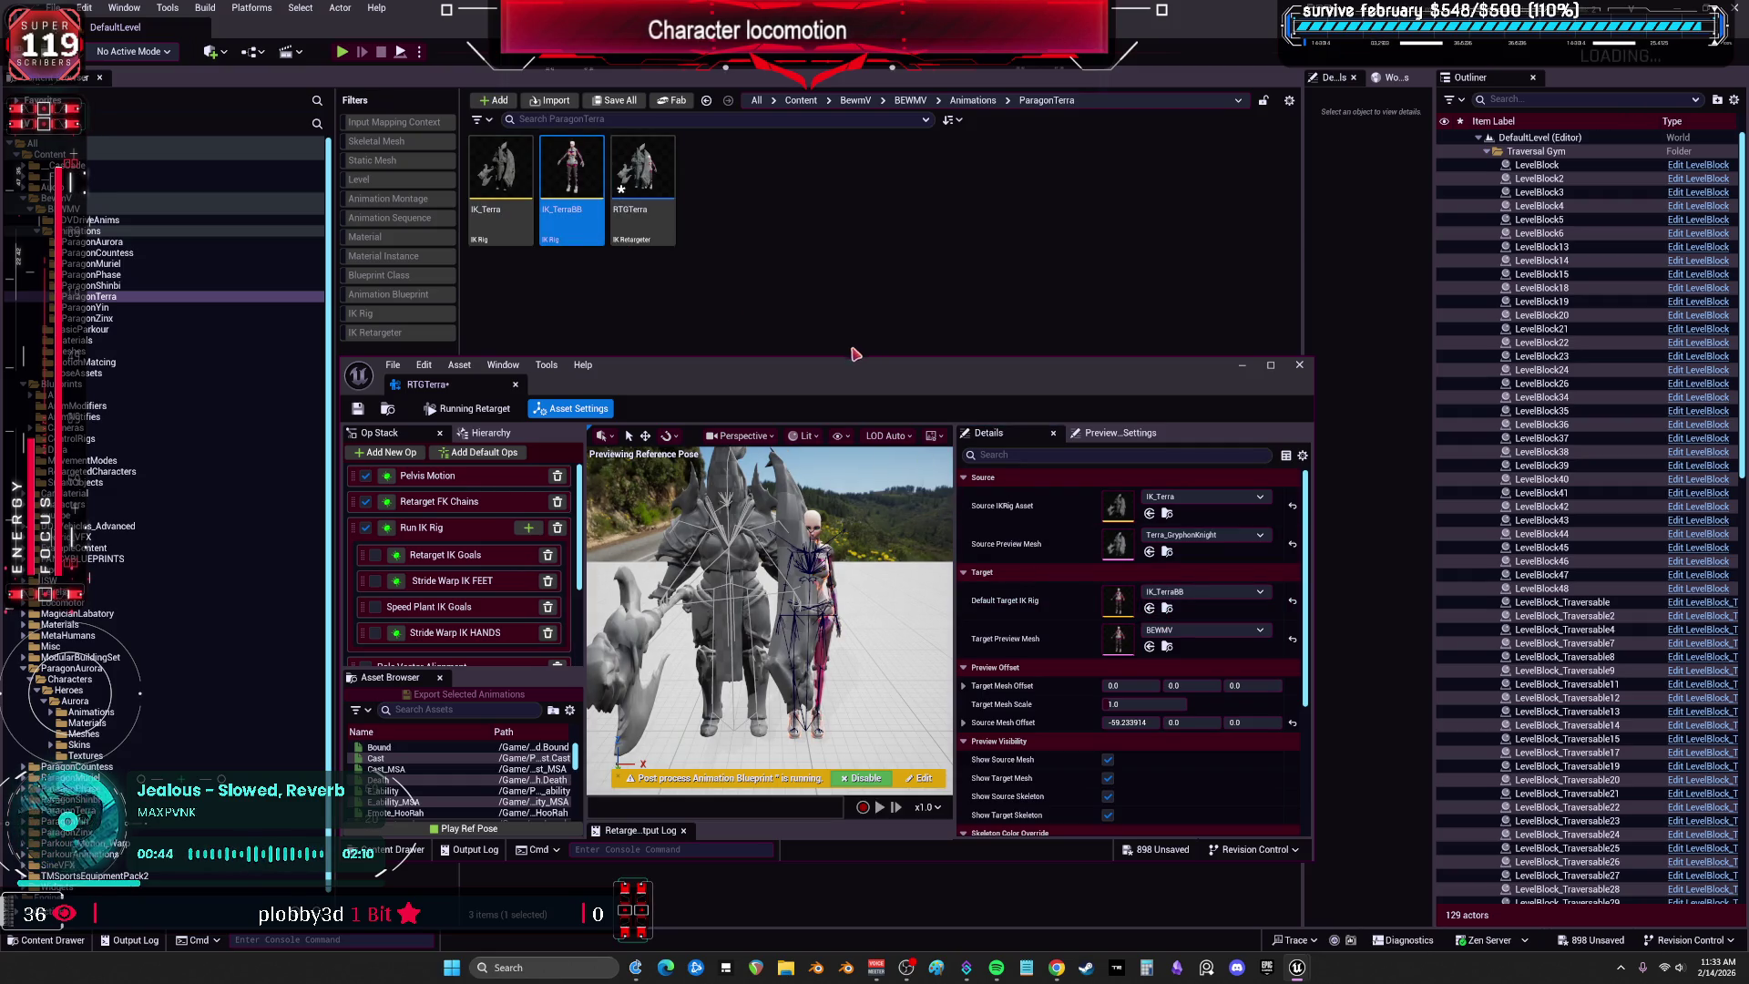
pyautogui.doubleClick(750, 365)
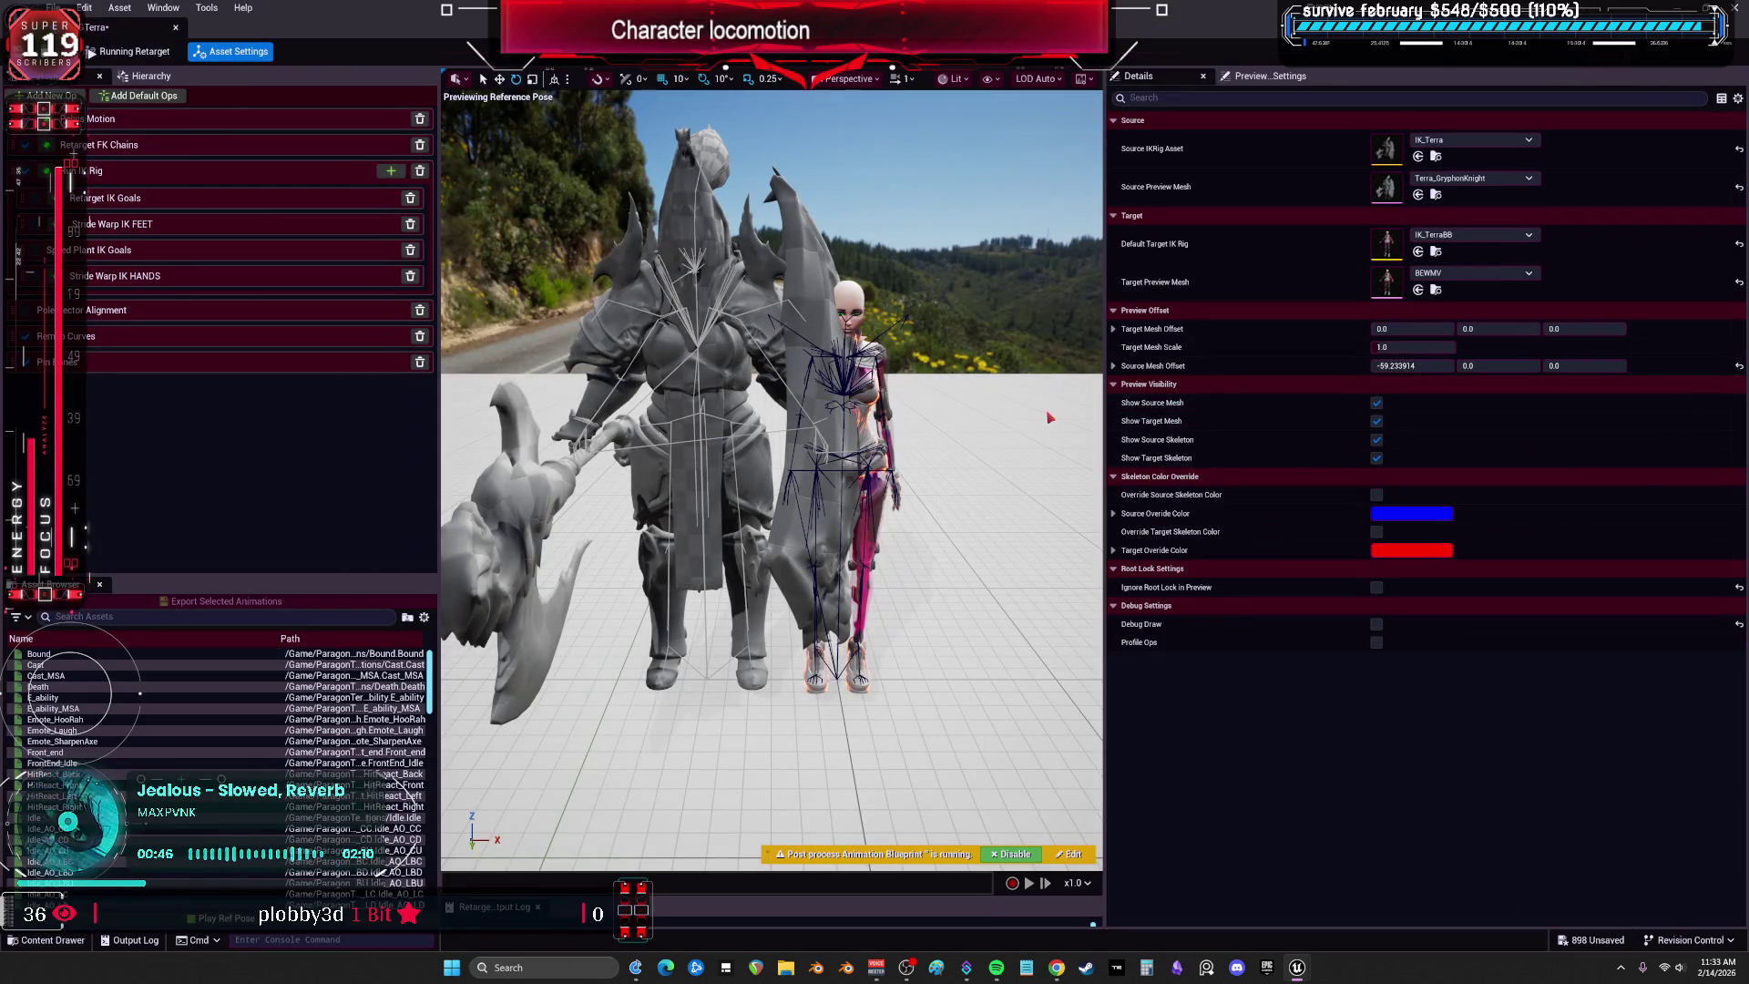
pyautogui.moveTo(1412, 365); pyautogui.dragTo(1364, 365)
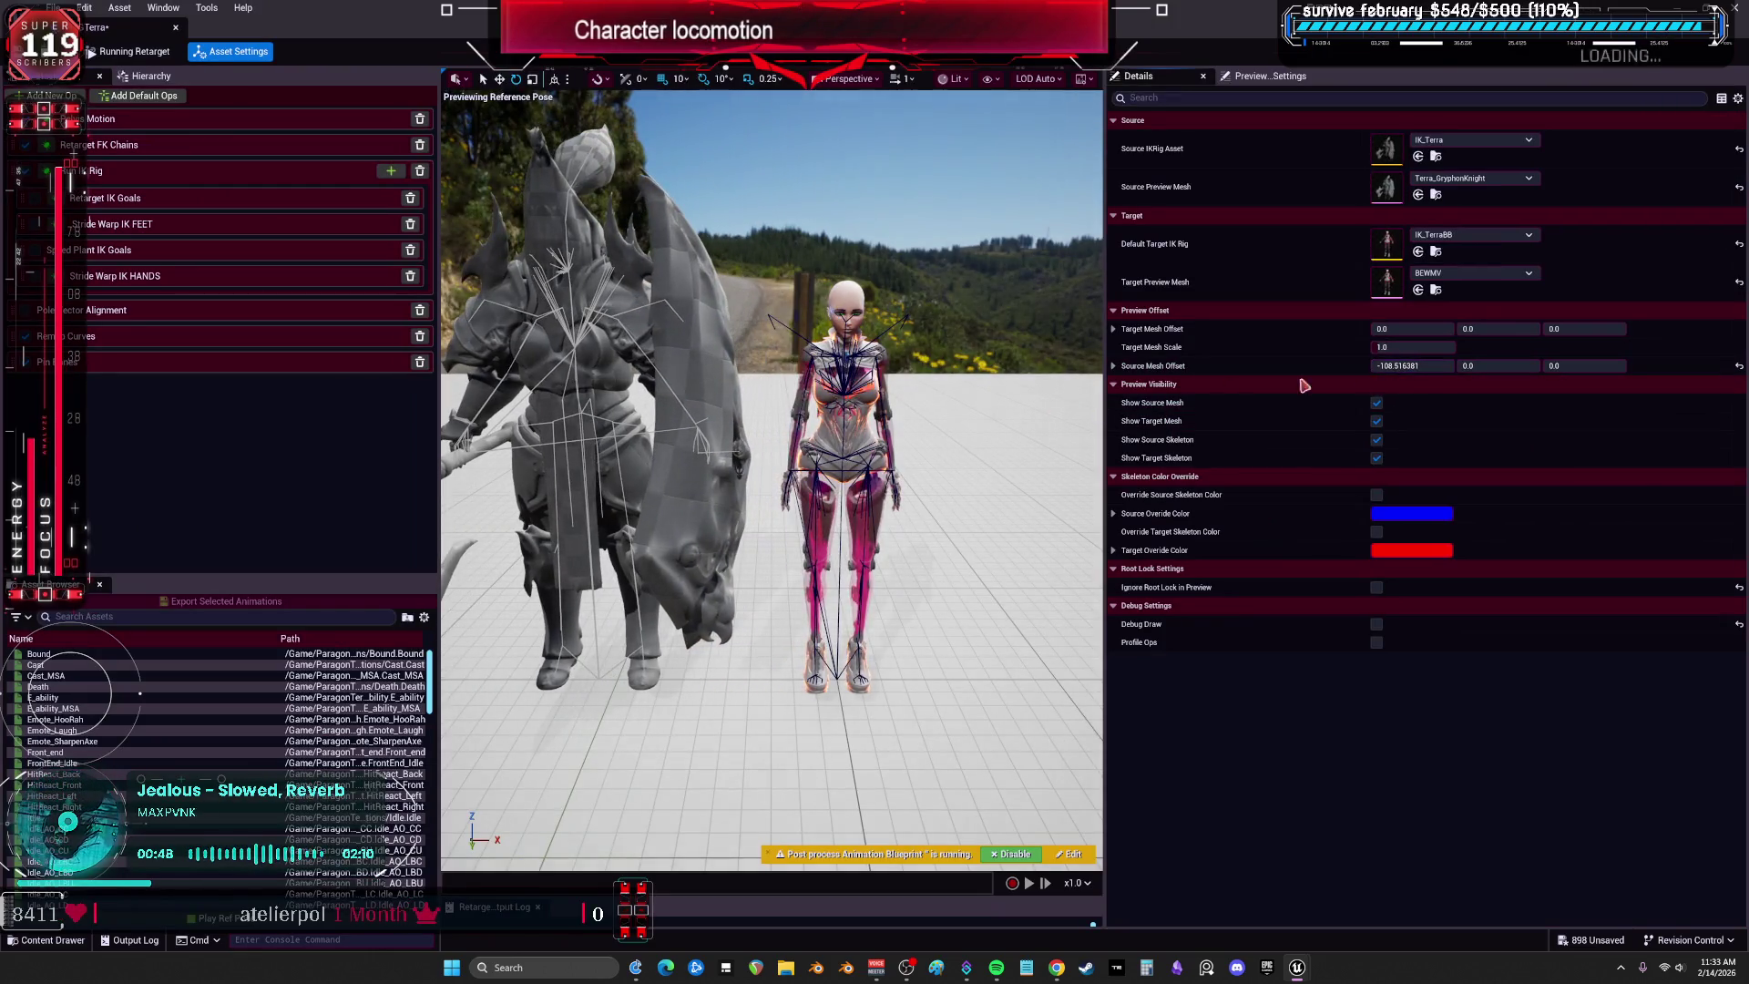
# Step: Create a new retarget pose named PoseTerra in Edit Pose mode
pyautogui.click(135, 52)
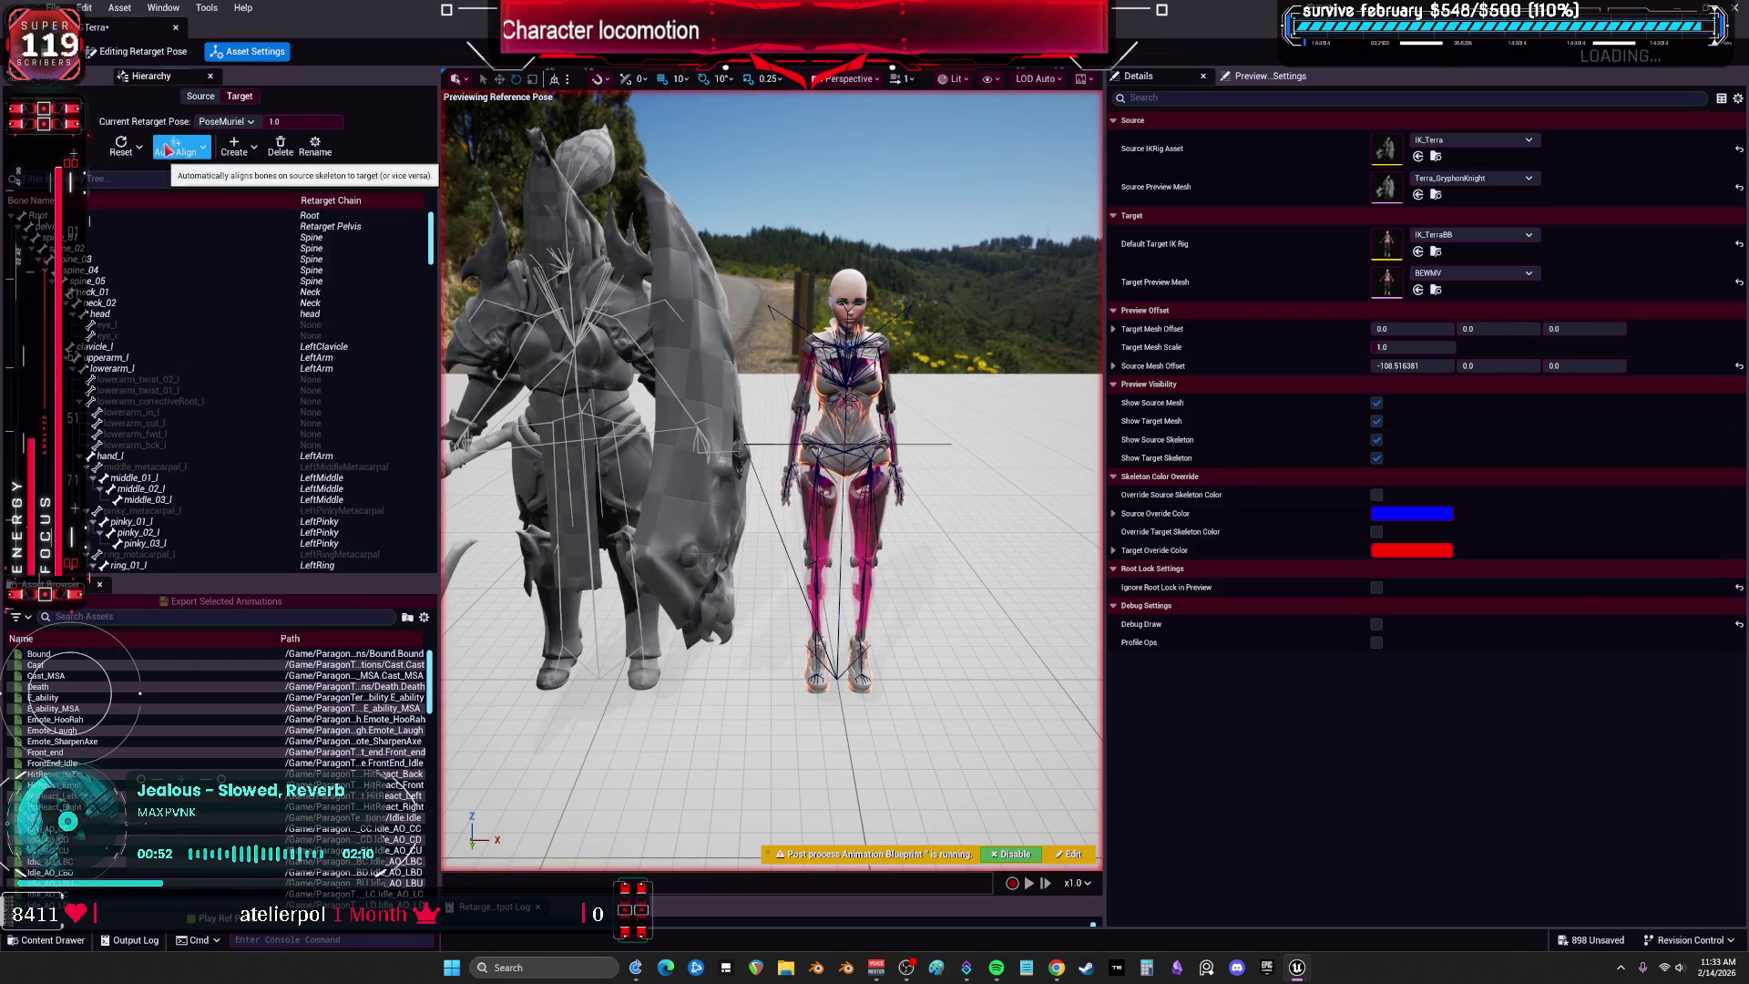
pyautogui.click(255, 155)
pyautogui.click(251, 189)
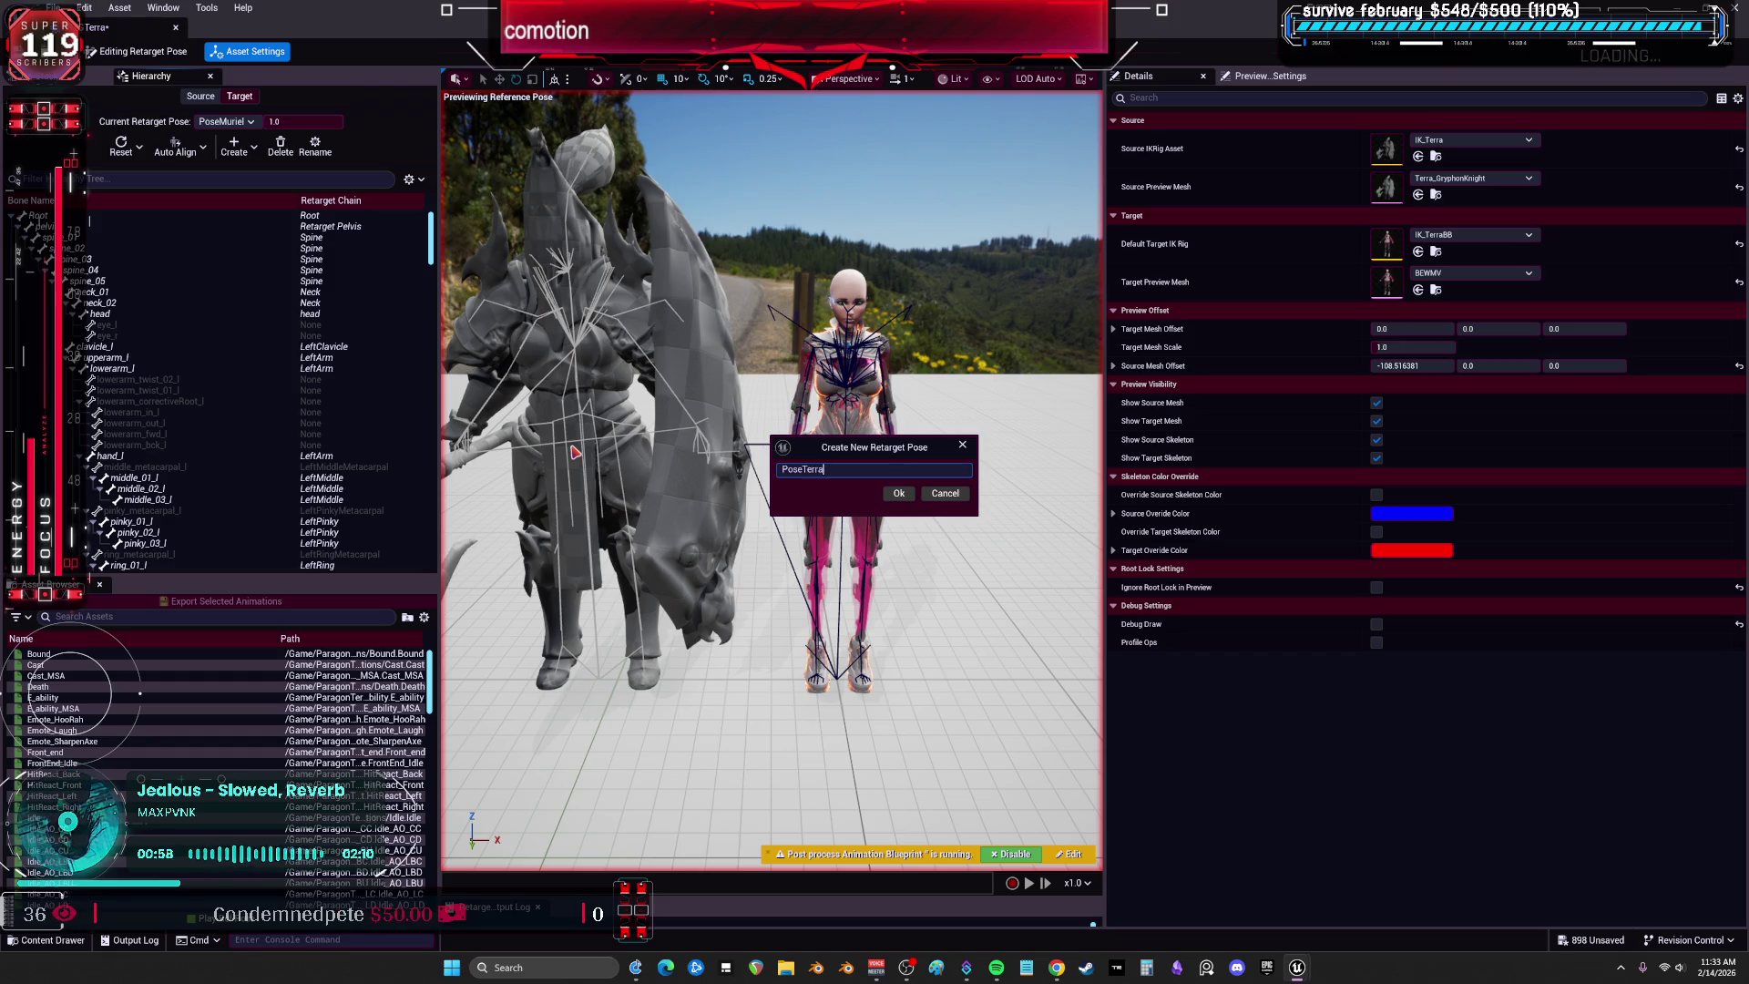
pyautogui.click(902, 494)
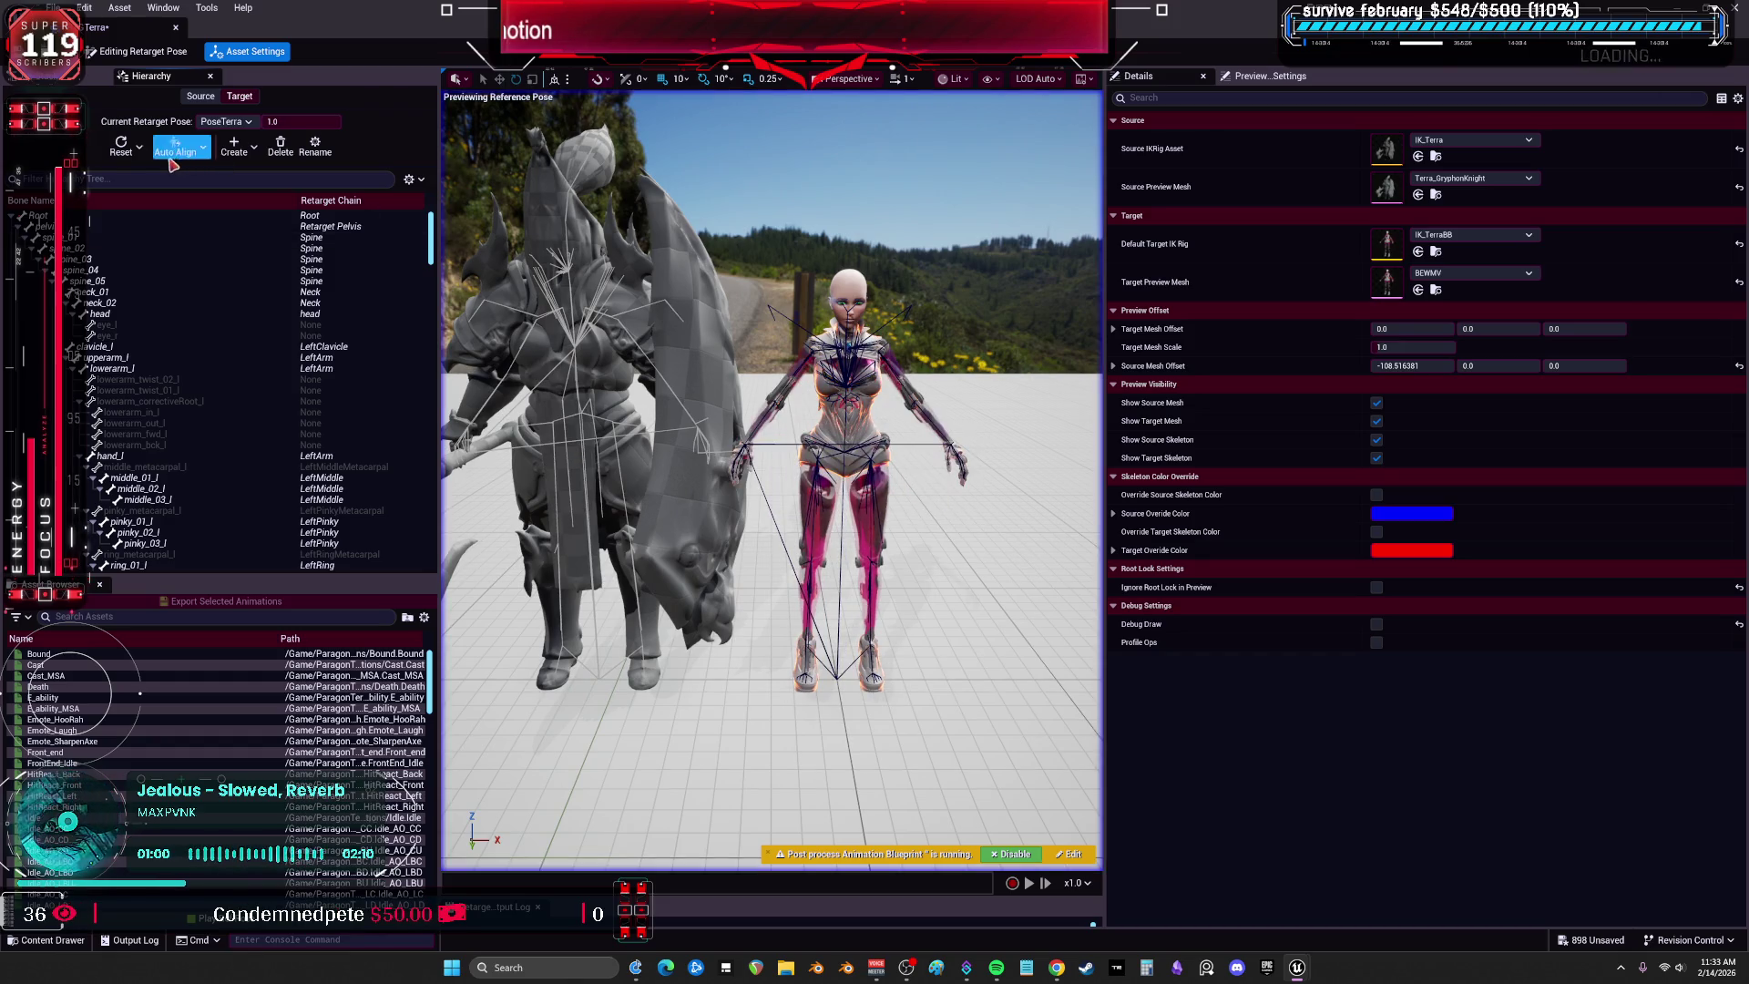
# Step: Select the leg bones (foot, ball, thighs) and apply Auto Align > Align Selected
pyautogui.moveTo(775, 455)
pyautogui.mouseDown()
pyautogui.moveTo(710, 382)
pyautogui.moveTo(747, 401)
pyautogui.mouseUp()
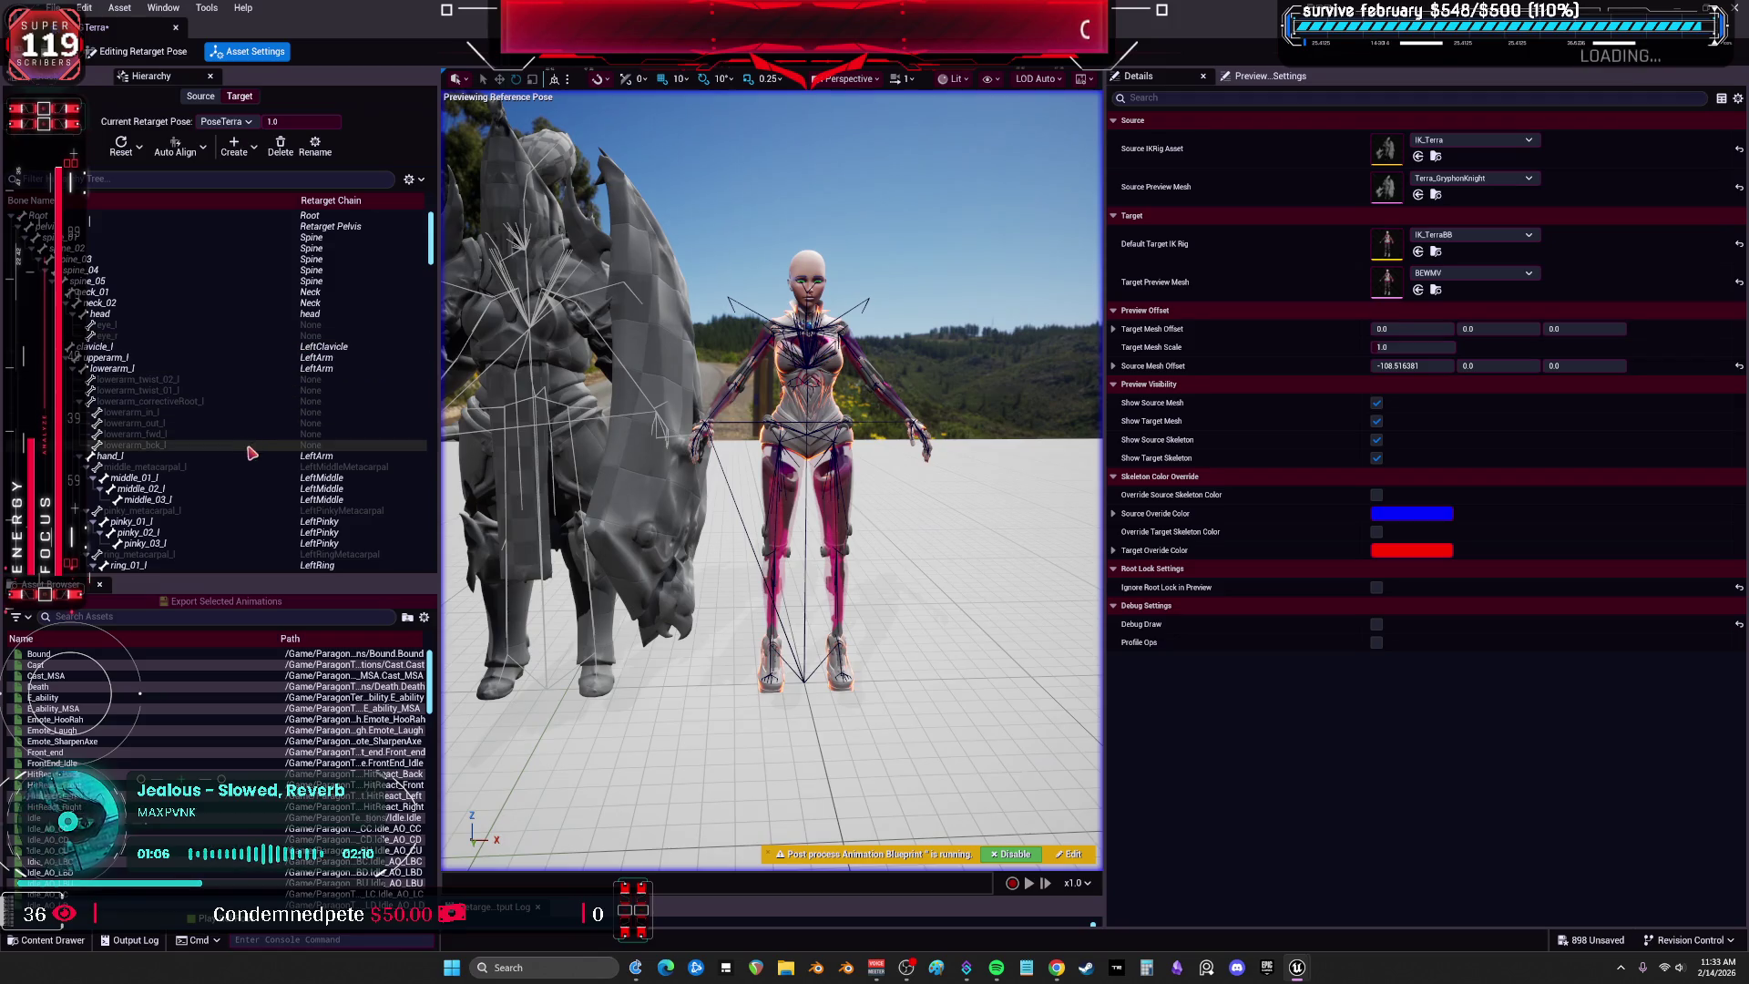
pyautogui.scroll(-10, 234, 444)
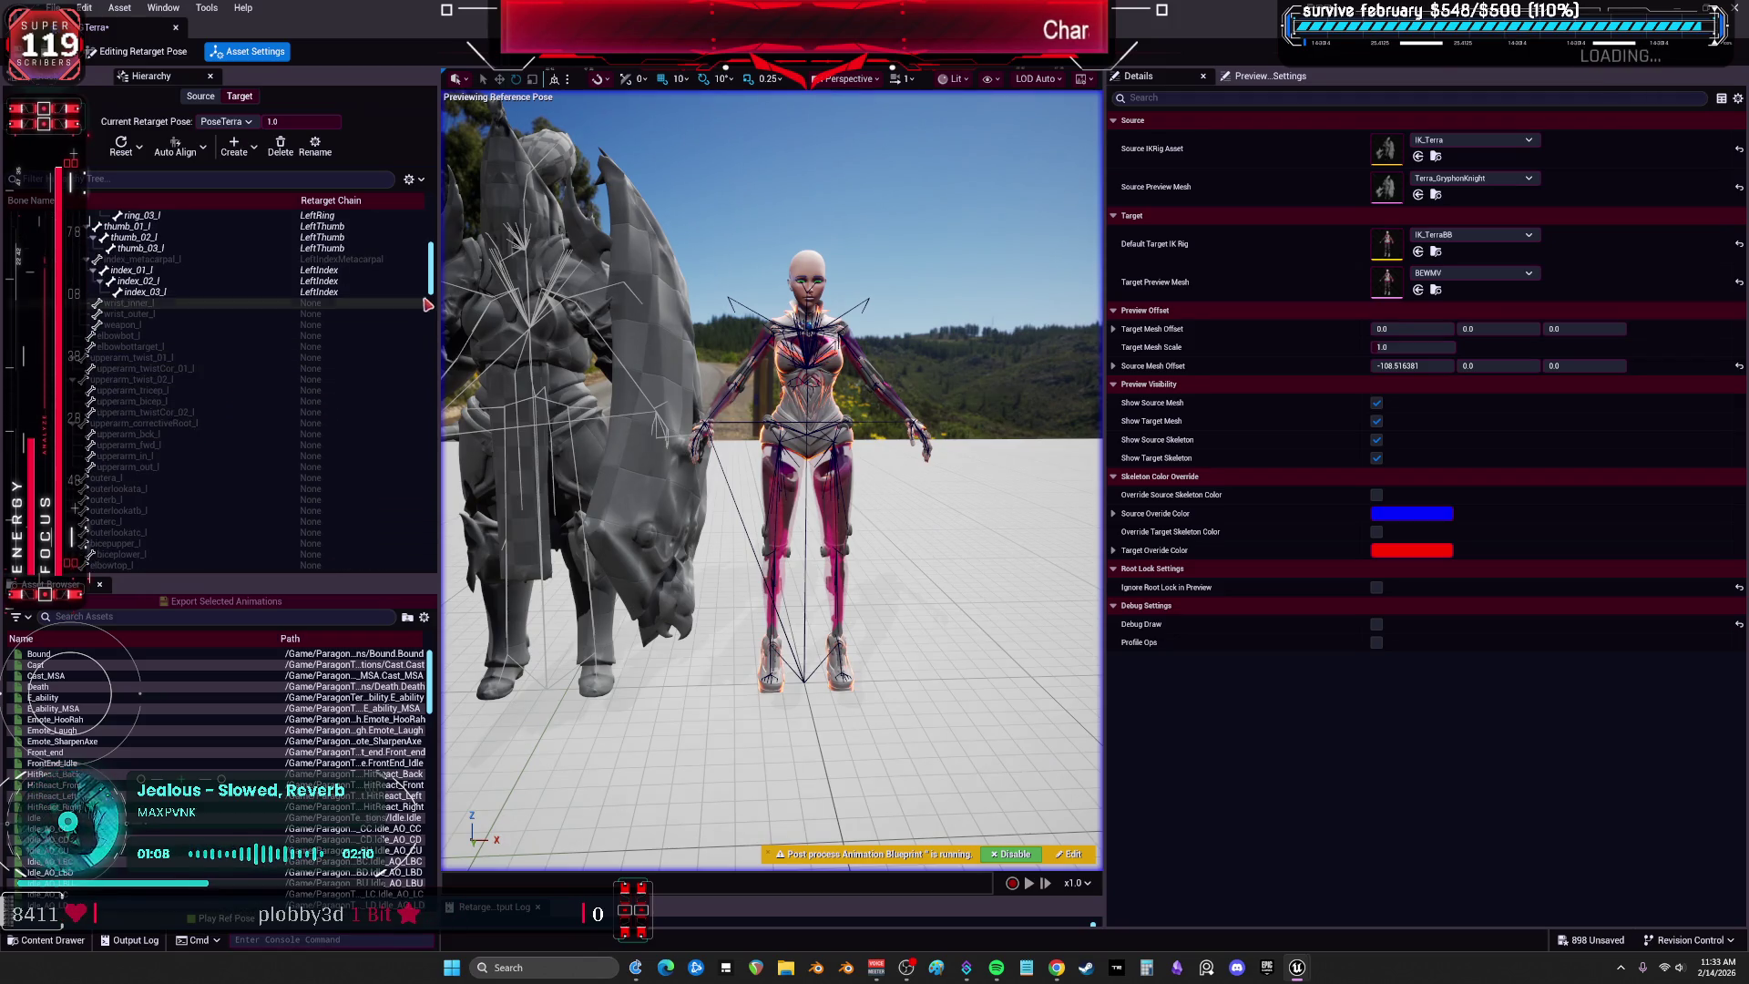
pyautogui.moveTo(430, 264); pyautogui.dragTo(430, 531)
pyautogui.click(182, 468)
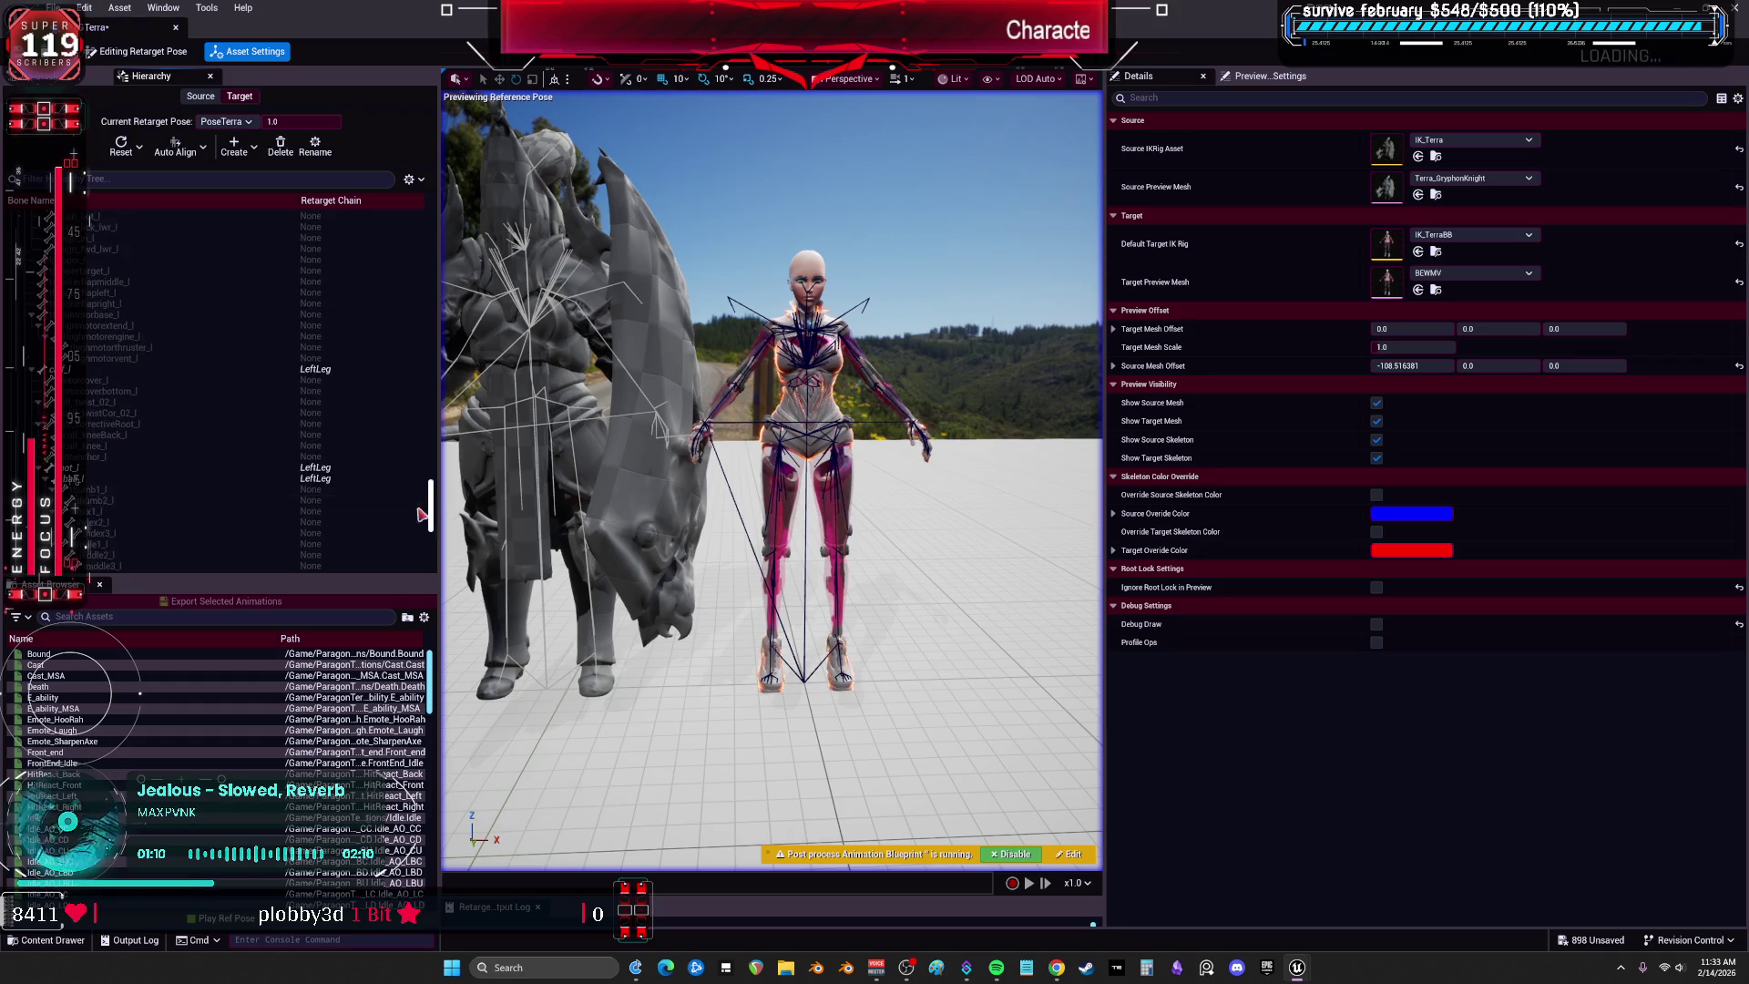
pyautogui.click(91, 372)
pyautogui.scroll(2, 110, 356)
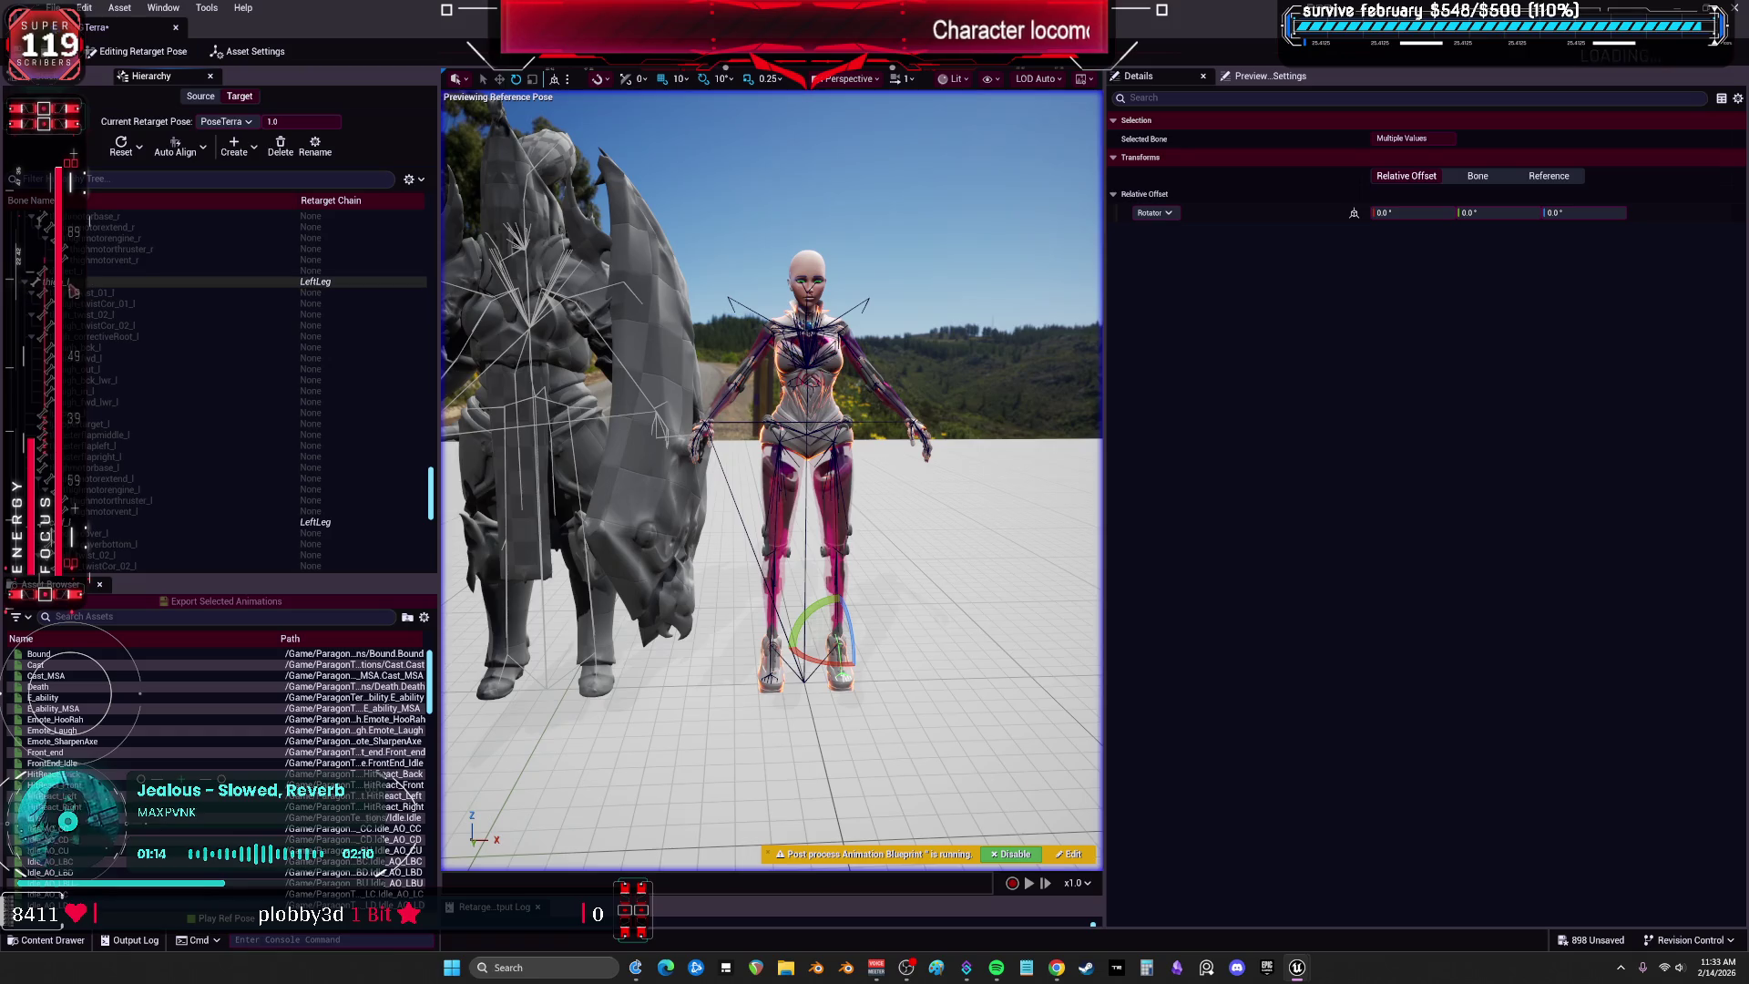
pyautogui.scroll(5, 123, 341)
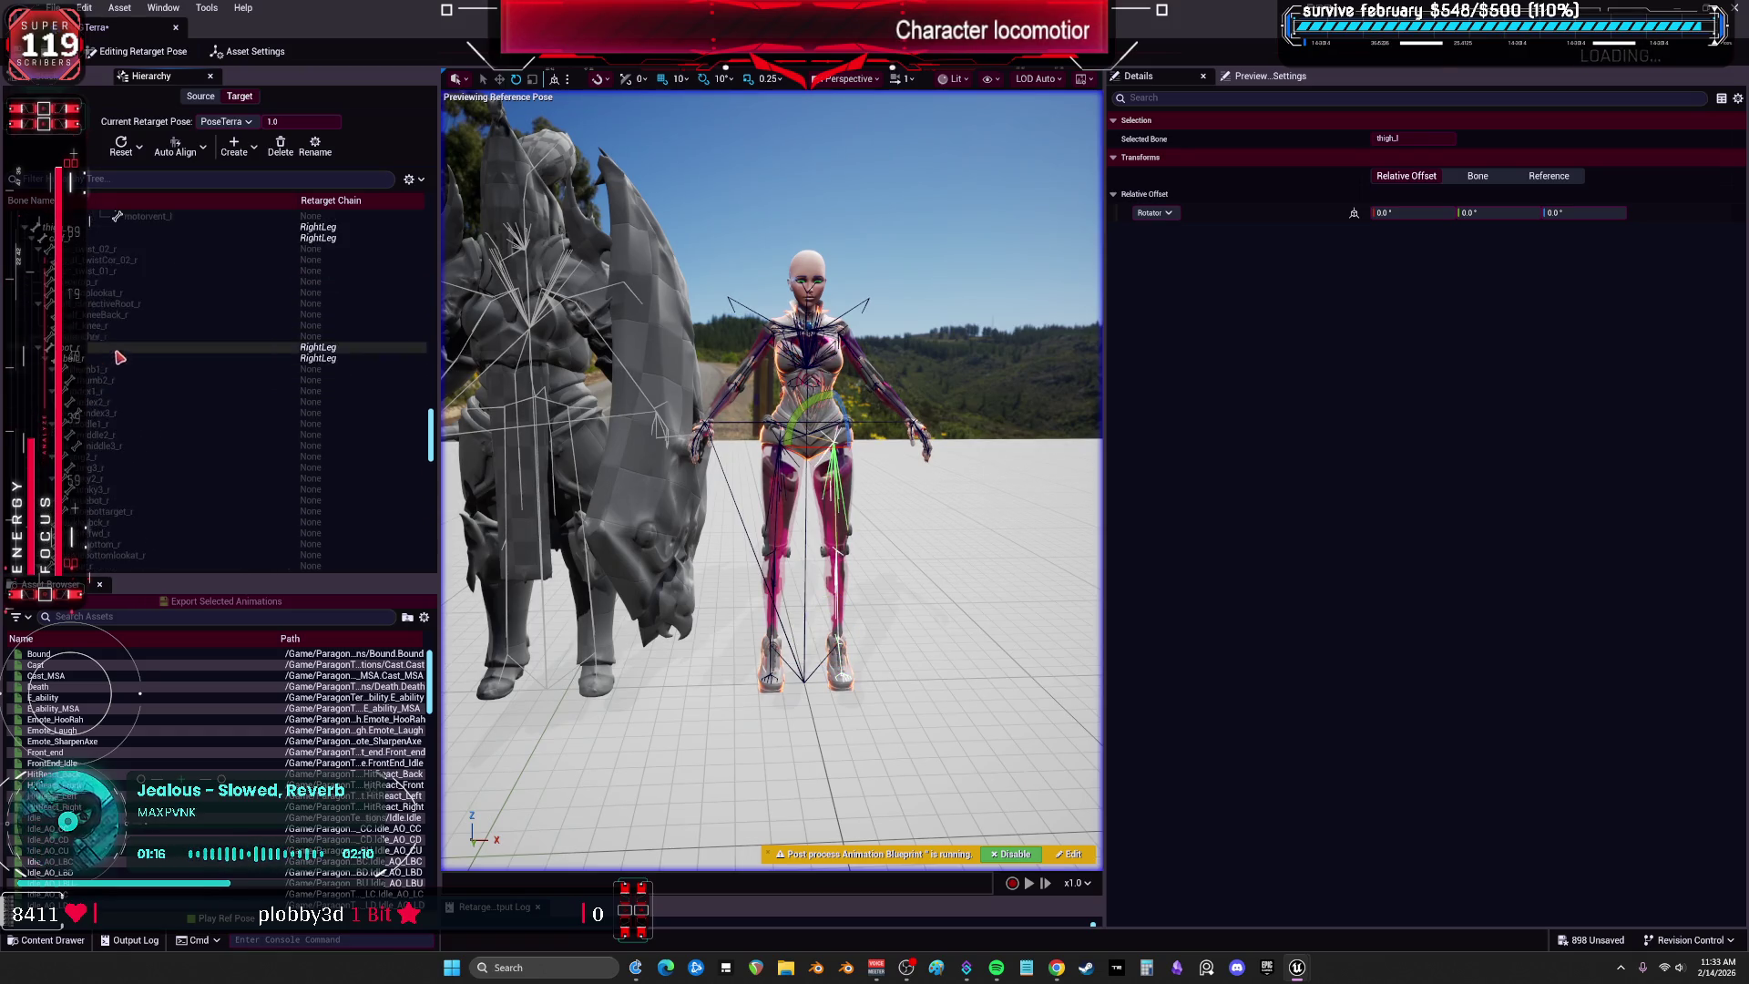
pyautogui.keyDown('ctrl'); pyautogui.click(91, 359); pyautogui.keyUp('ctrl')
pyautogui.click(175, 146)
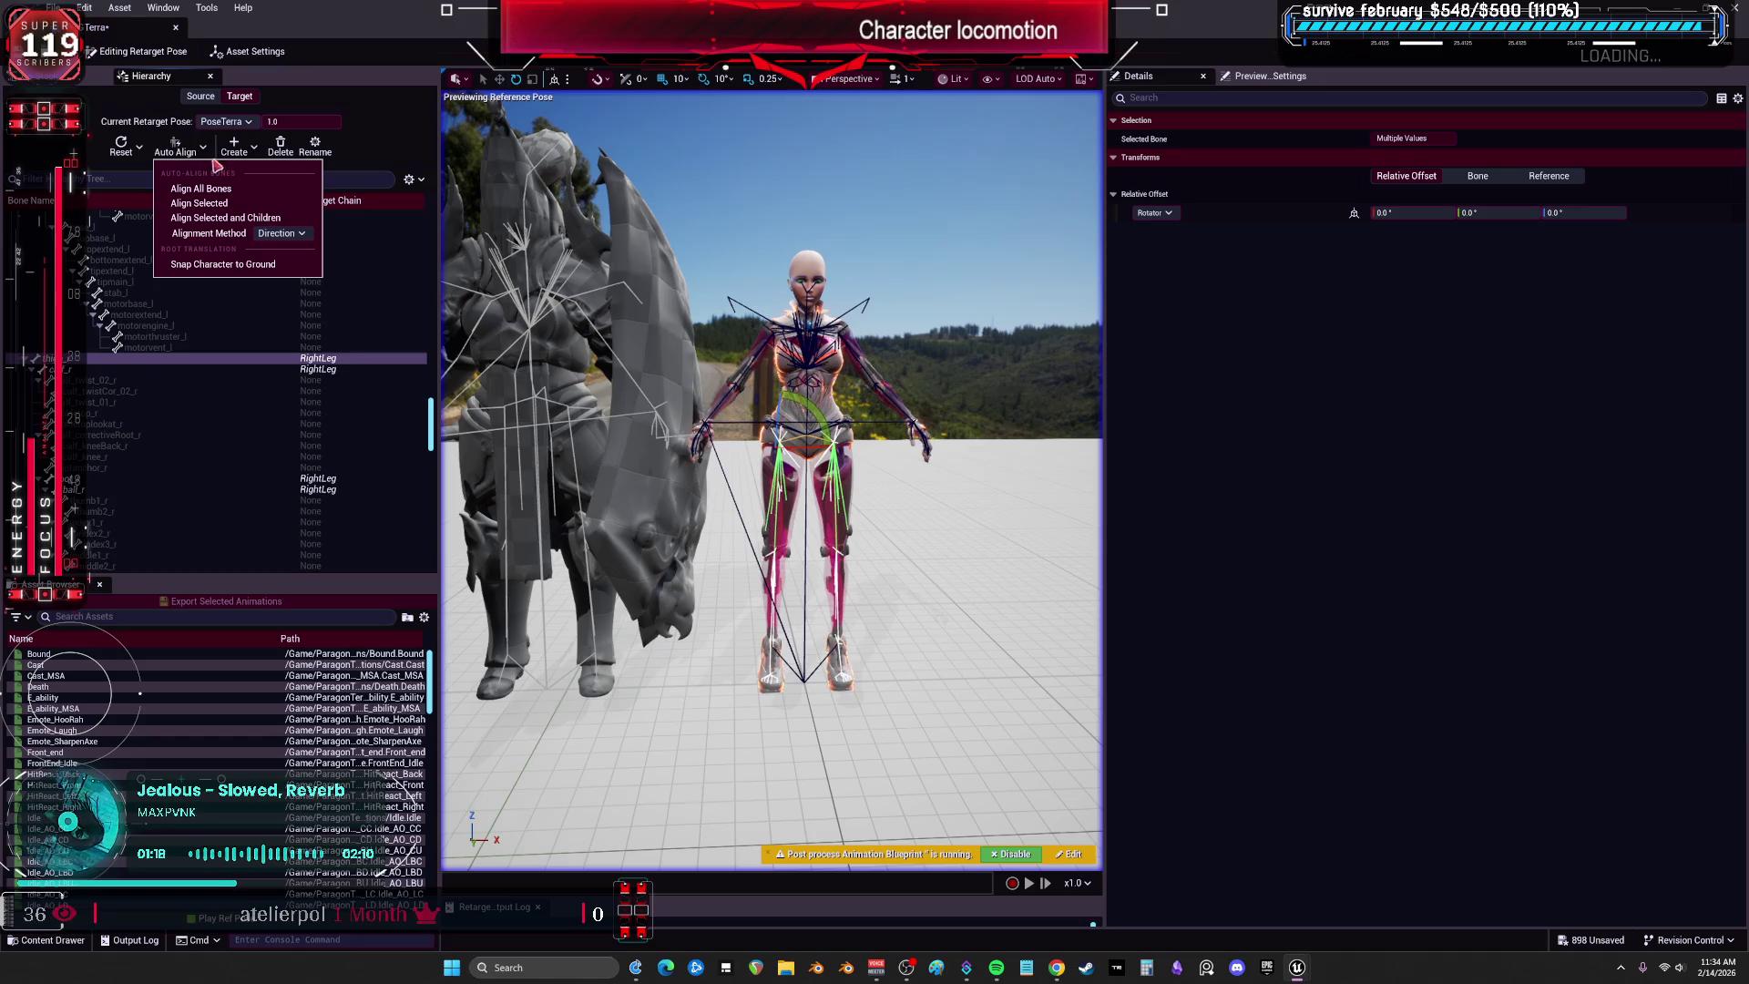
pyautogui.click(234, 202)
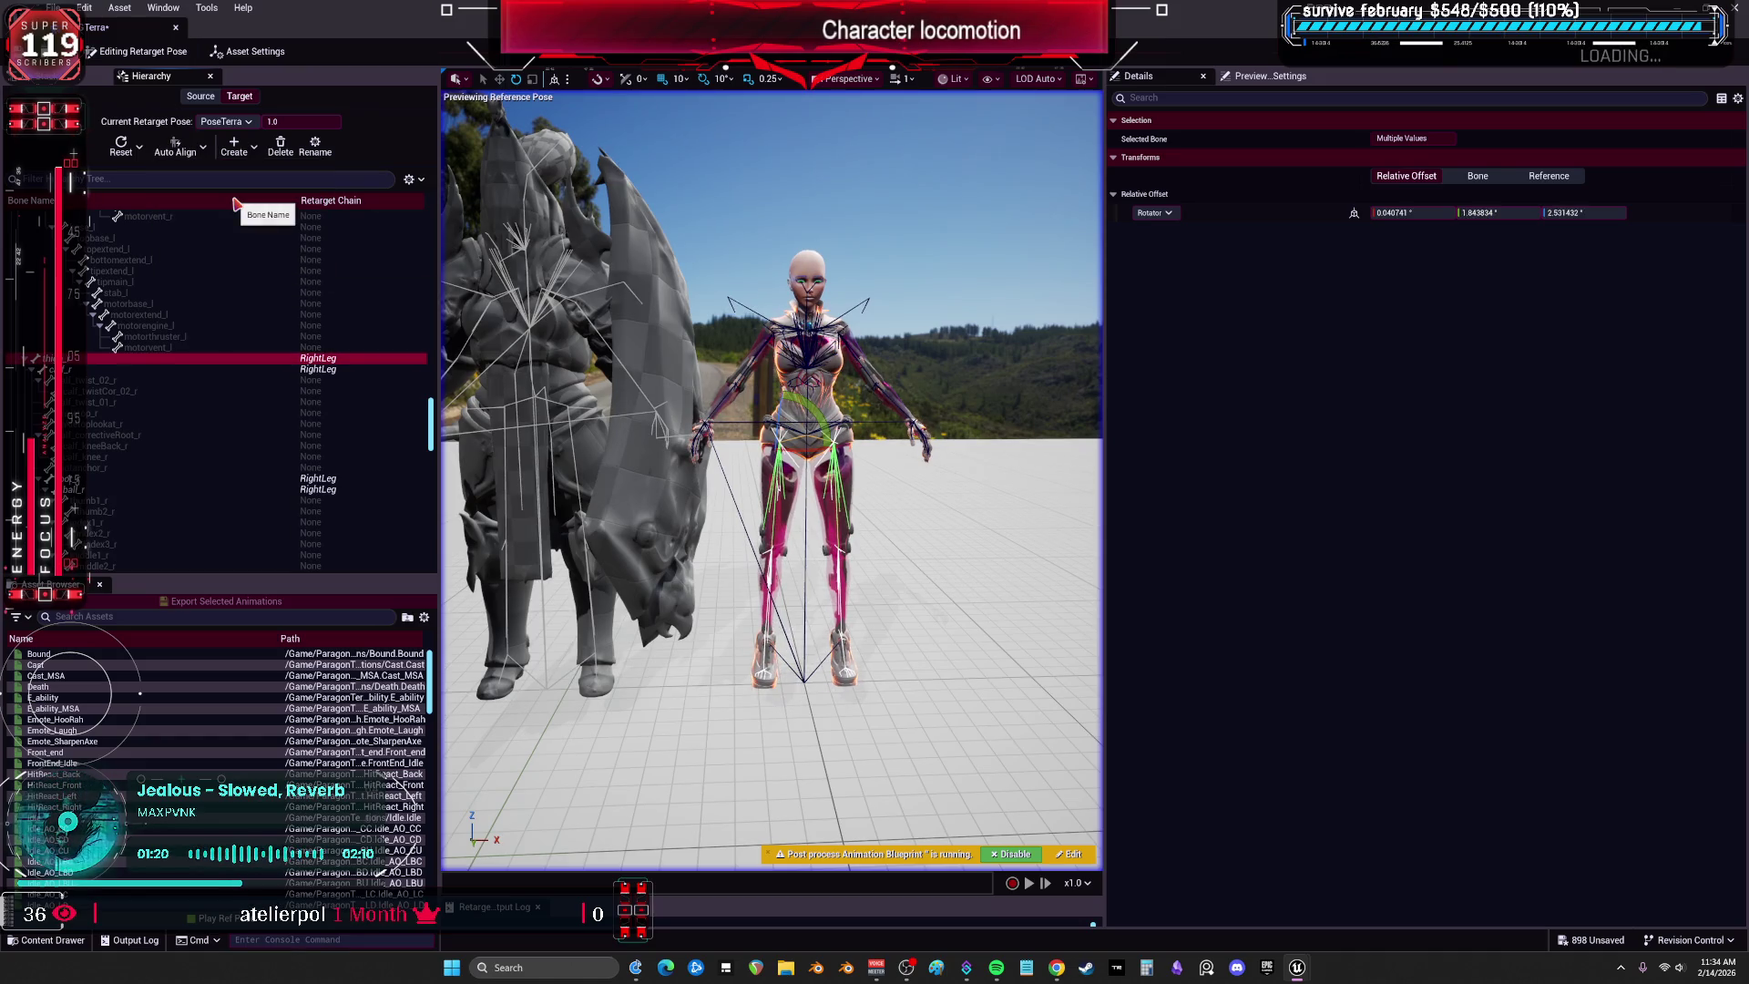
# Step: Select the motorbase_l bone in the hierarchy
pyautogui.click(175, 146)
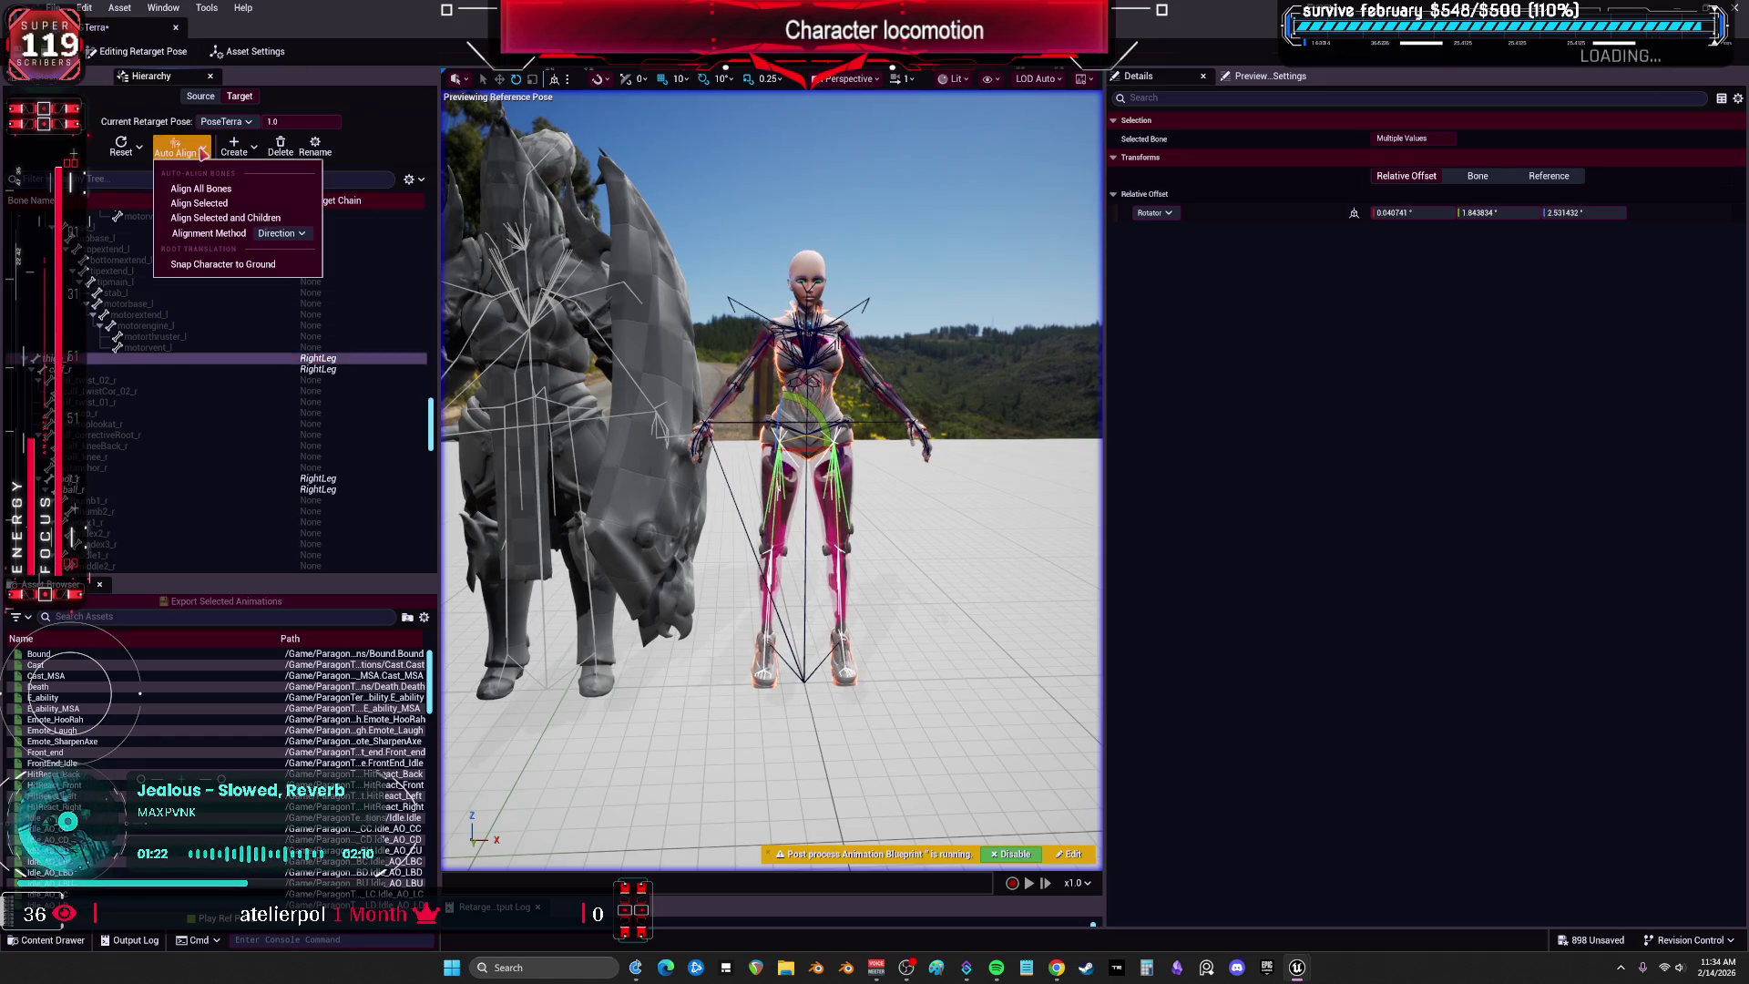
pyautogui.click(182, 303)
pyautogui.scroll(4, 231, 405)
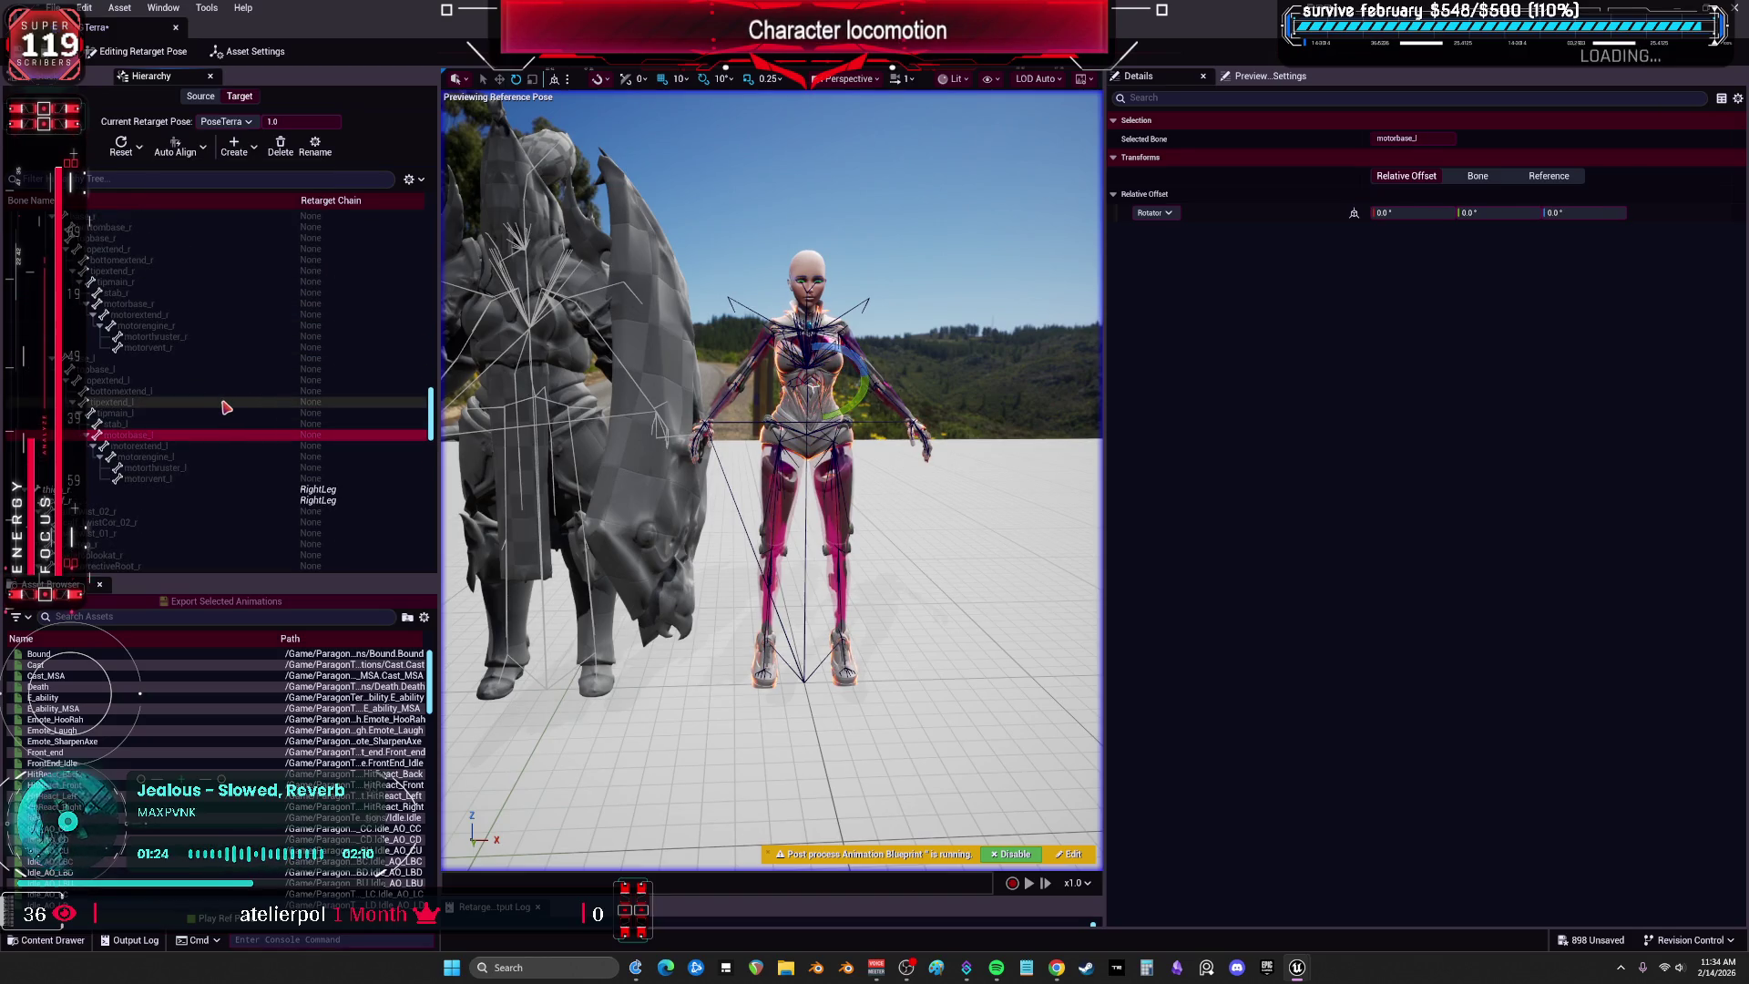
pyautogui.scroll(12, 228, 405)
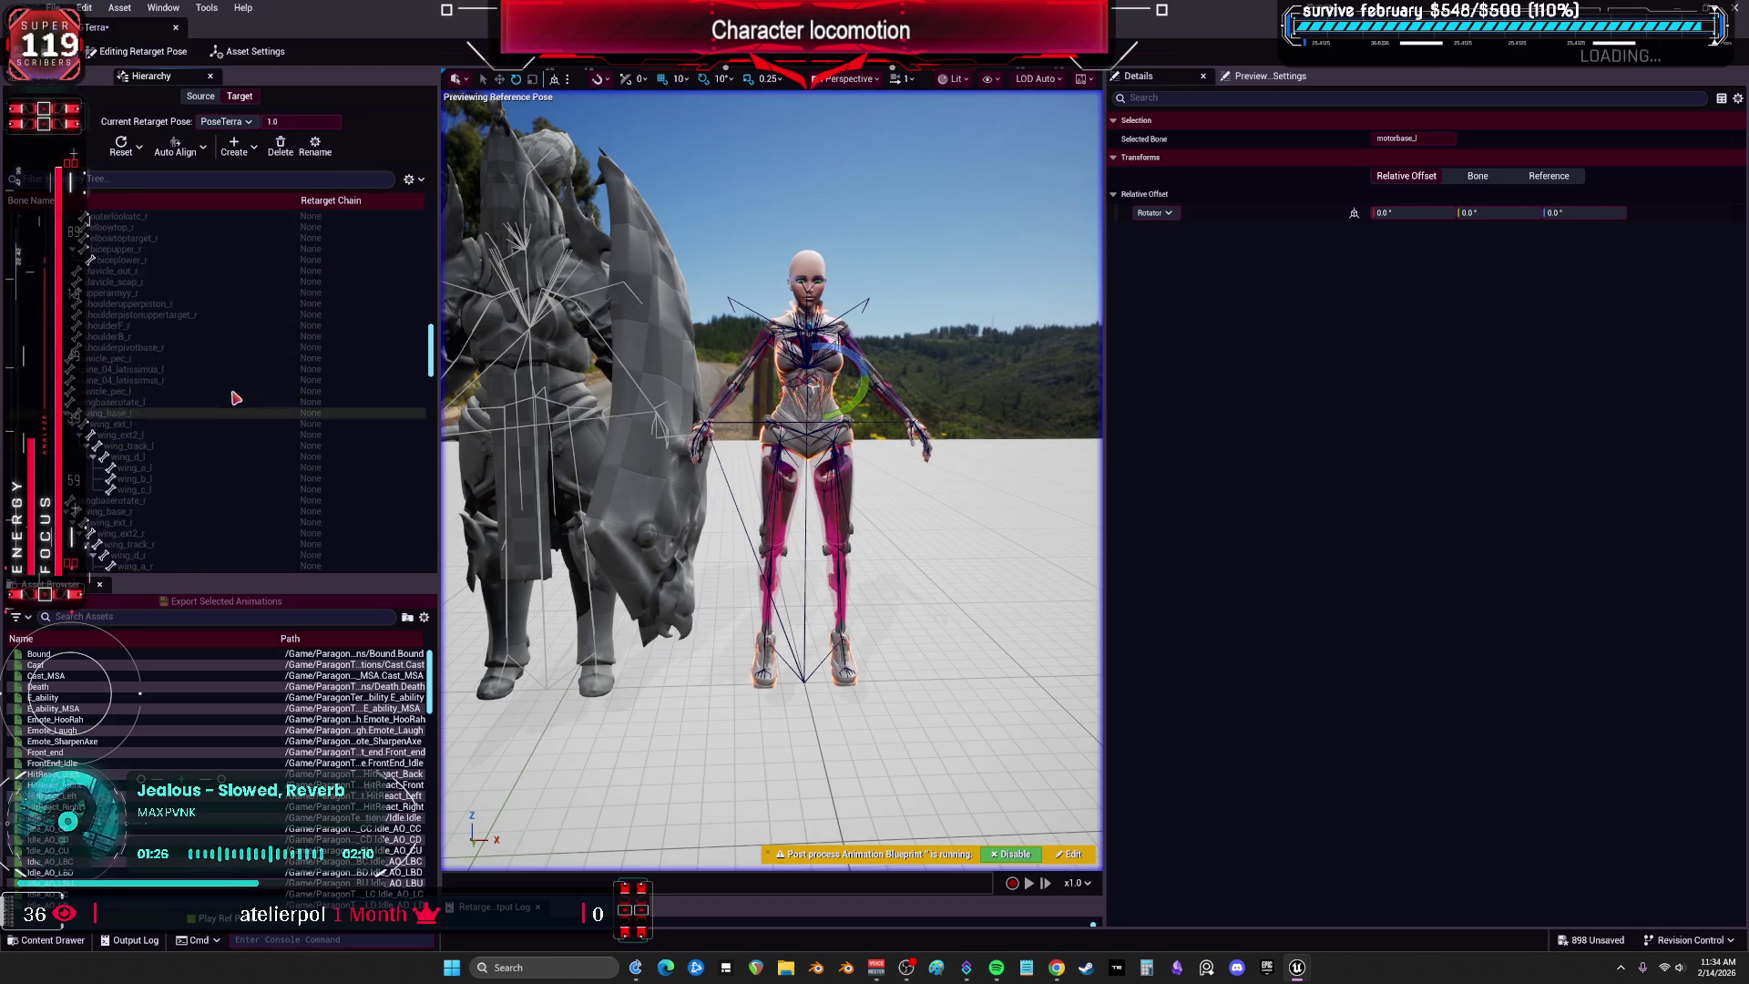
pyautogui.scroll(6, 234, 396)
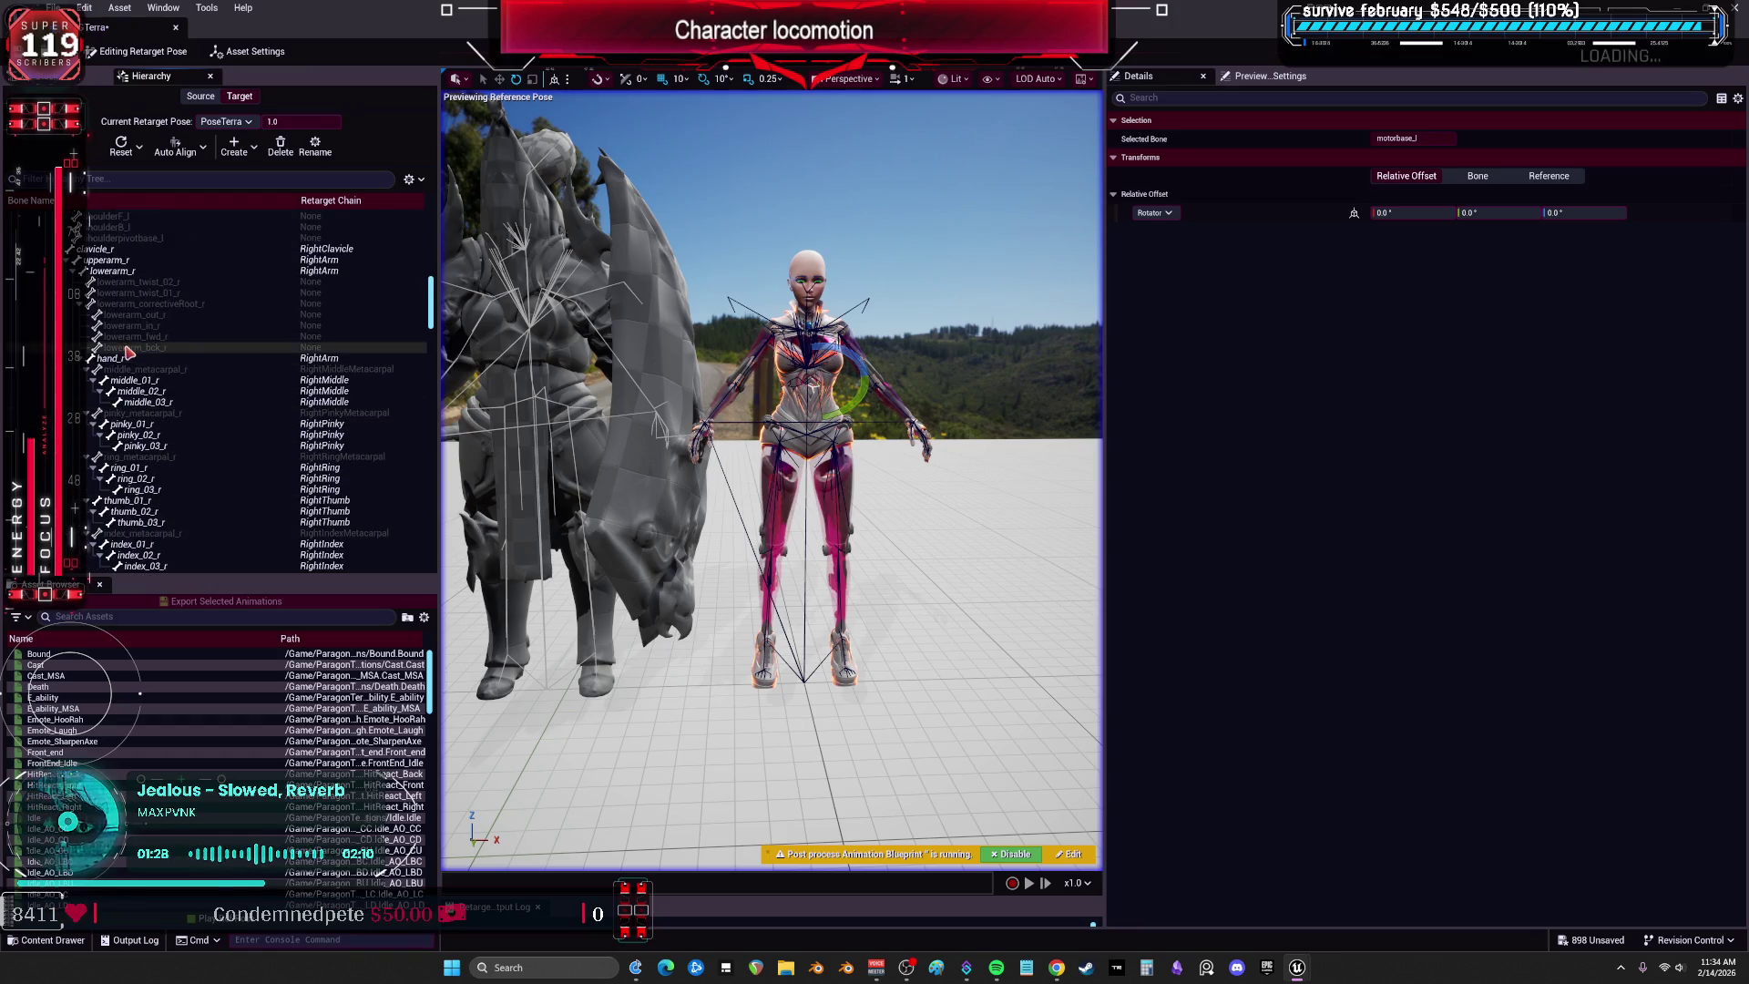
# Step: Select the left clavicle, upper arm, lower arm and hand bones and auto-align them
pyautogui.click(114, 358)
pyautogui.keyDown('ctrl'); pyautogui.click(99, 249); pyautogui.keyUp('ctrl')
pyautogui.keyDown('ctrl'); pyautogui.click(107, 259); pyautogui.keyUp('ctrl')
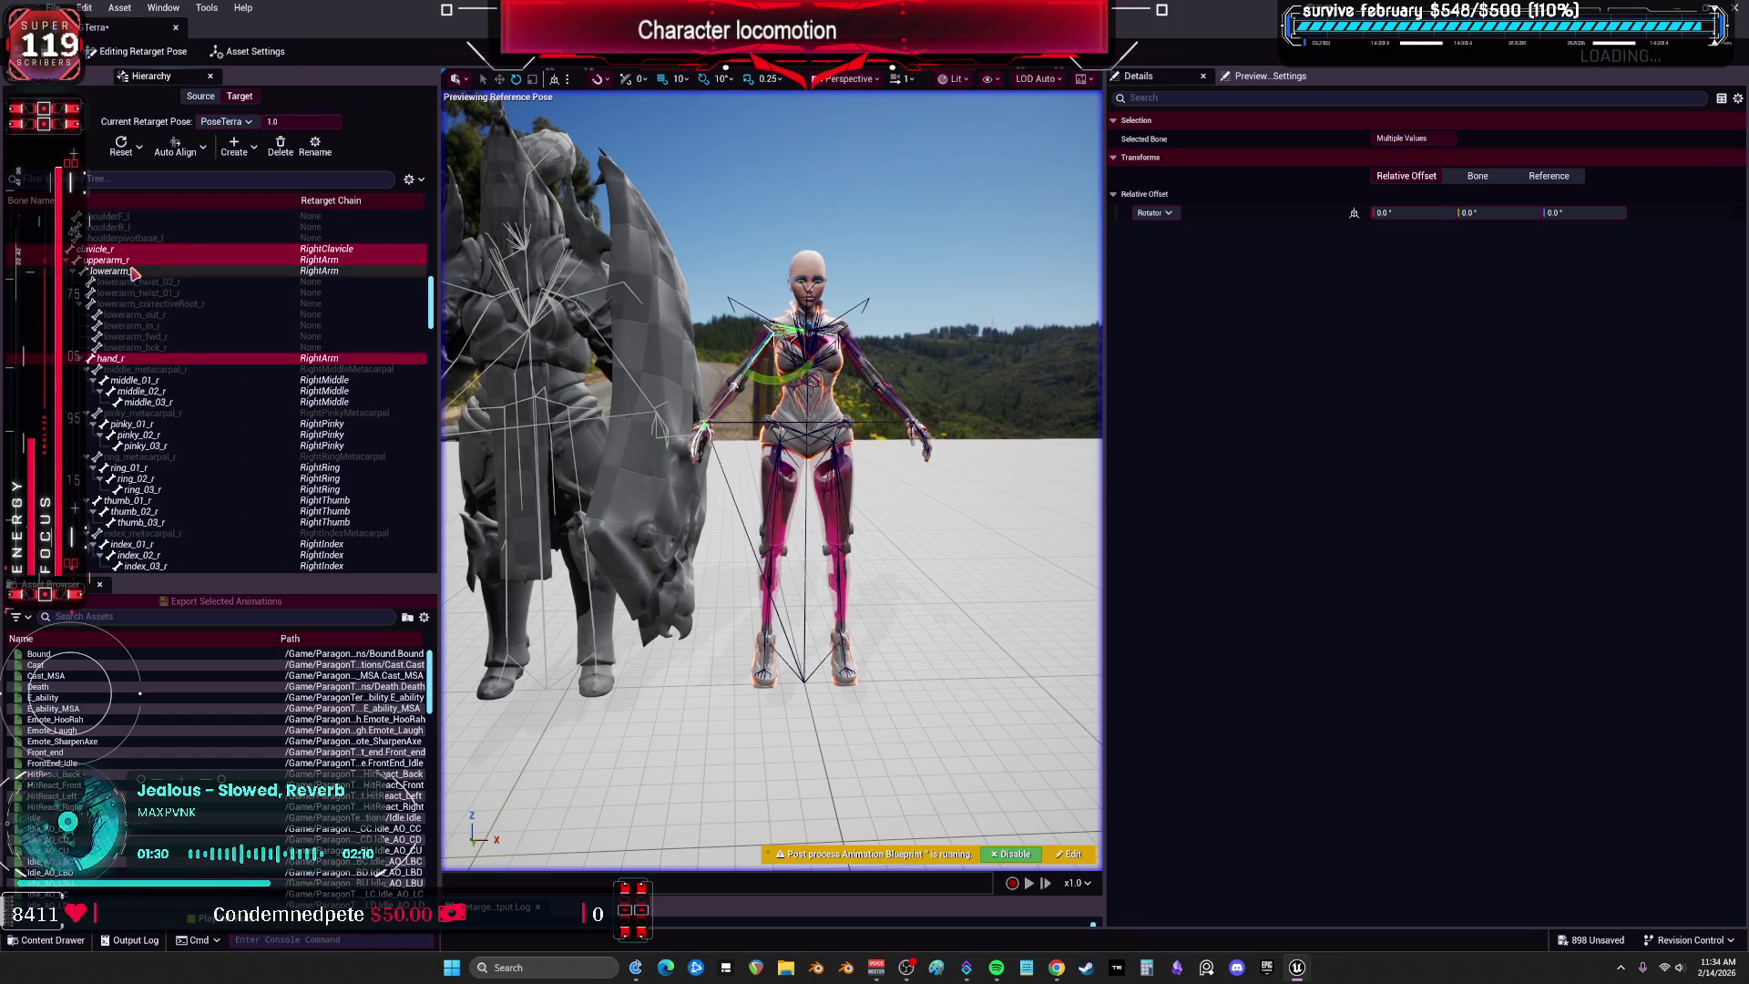
pyautogui.scroll(10, 223, 395)
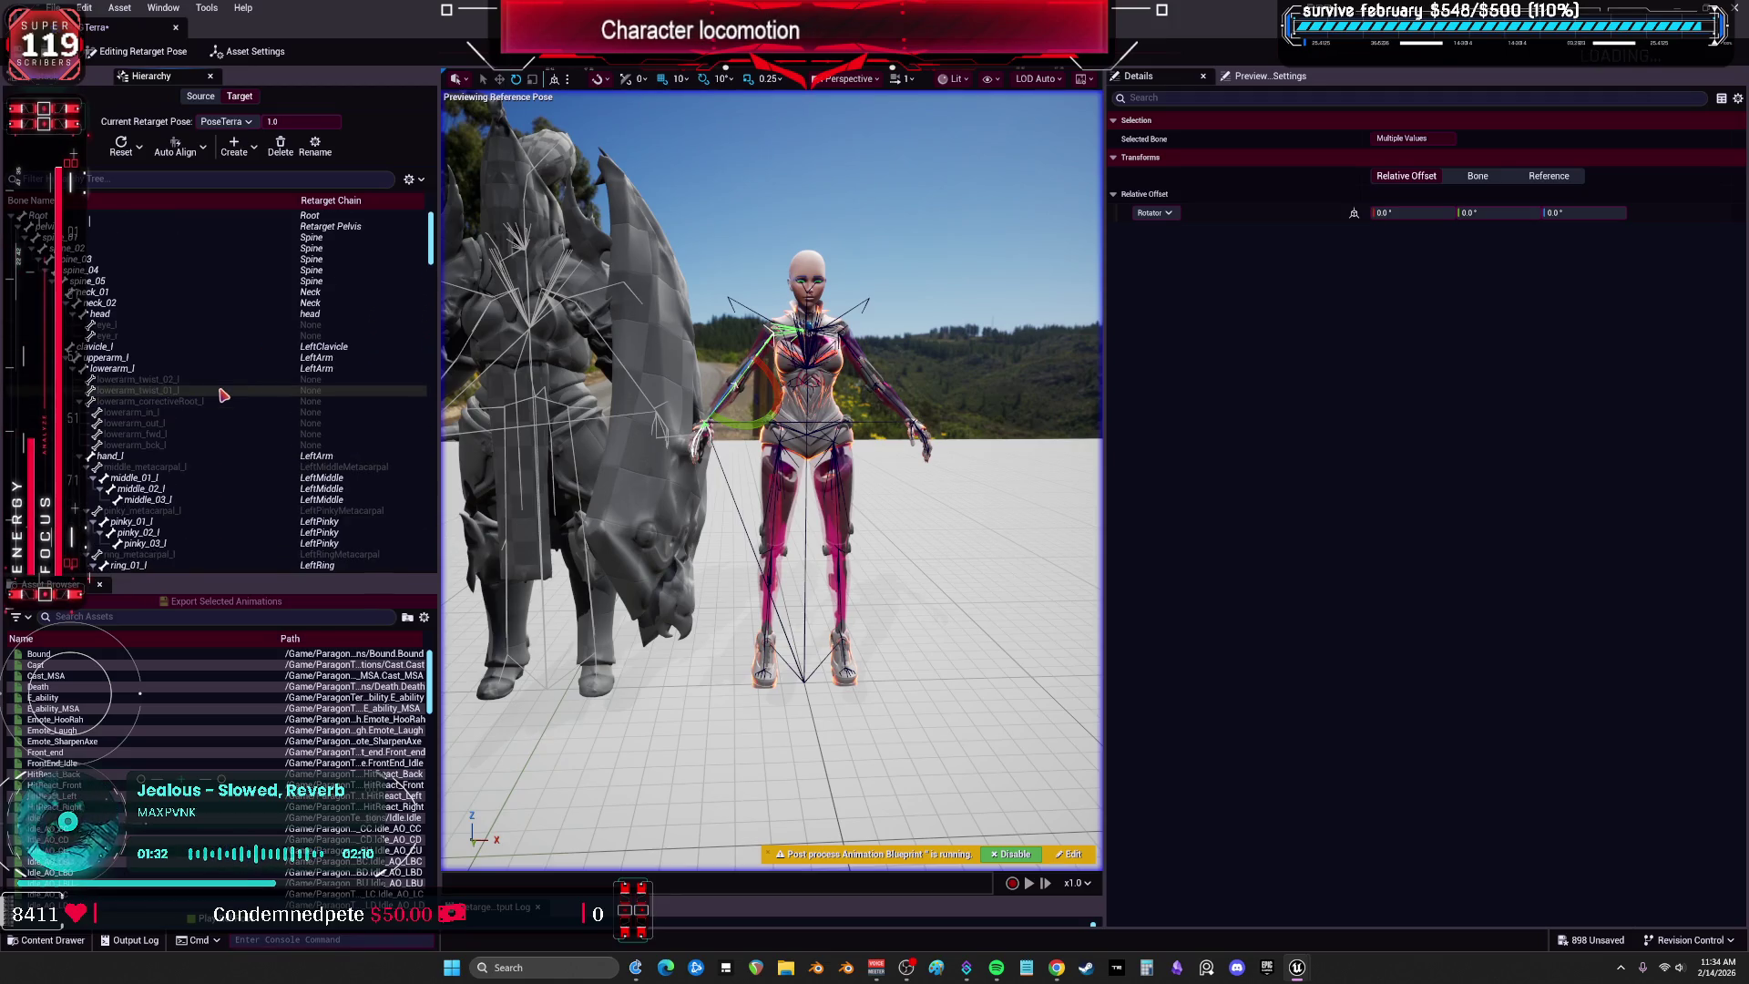
pyautogui.click(98, 346)
pyautogui.keyDown('ctrl'); pyautogui.click(105, 357); pyautogui.keyUp('ctrl')
pyautogui.keyDown('ctrl'); pyautogui.click(111, 368); pyautogui.keyUp('ctrl')
pyautogui.keyDown('ctrl'); pyautogui.click(109, 455); pyautogui.keyUp('ctrl')
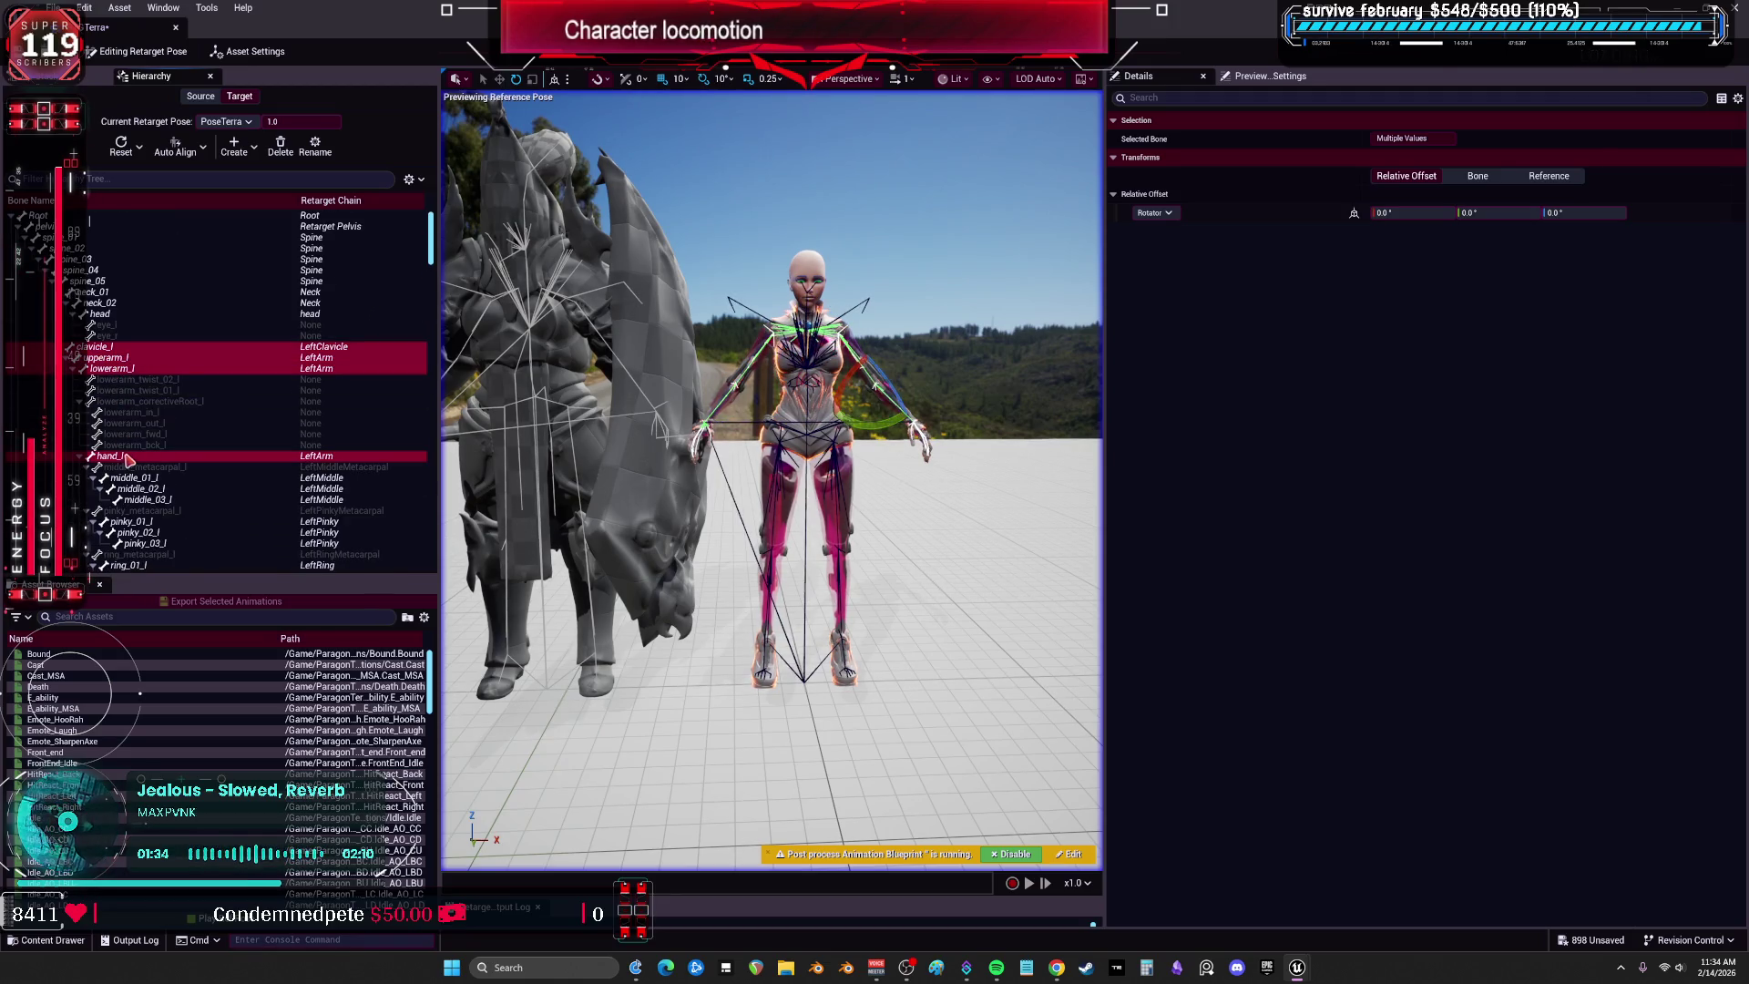
pyautogui.click(202, 147)
pyautogui.click(239, 210)
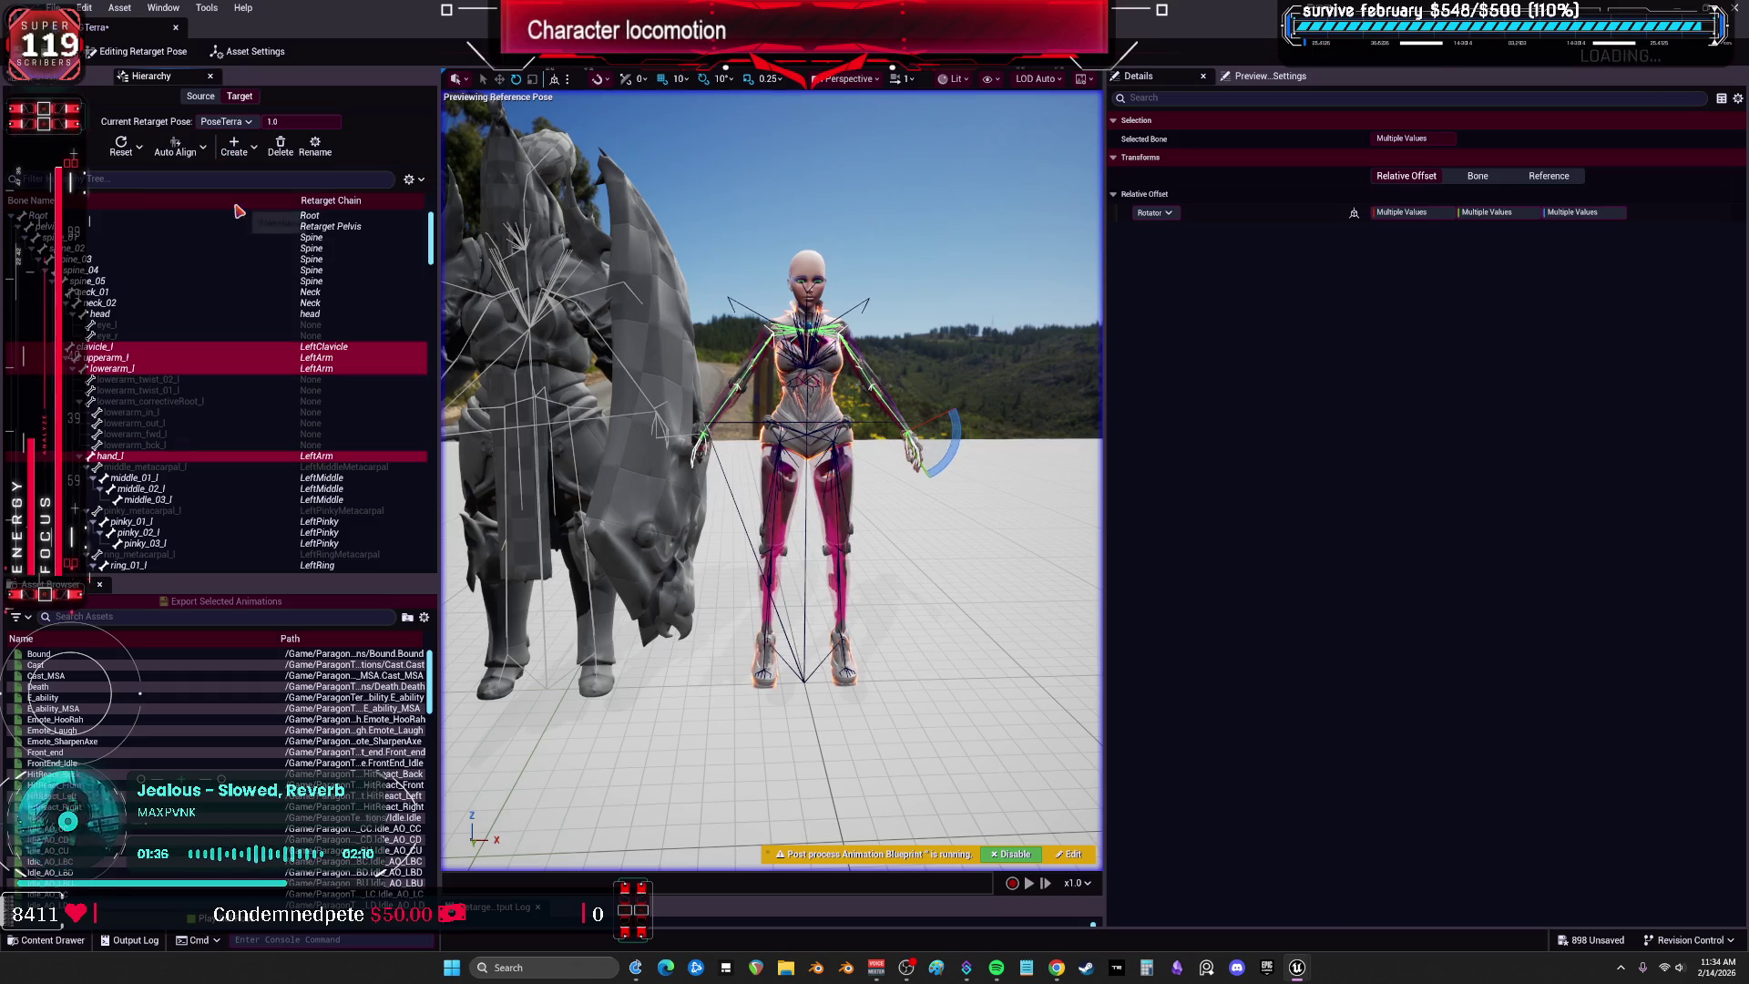
# Step: Select the left-hand finger bones, excluding the index, ring and pinky metacarpals
pyautogui.scroll(-4, 241, 378)
pyautogui.click(150, 368)
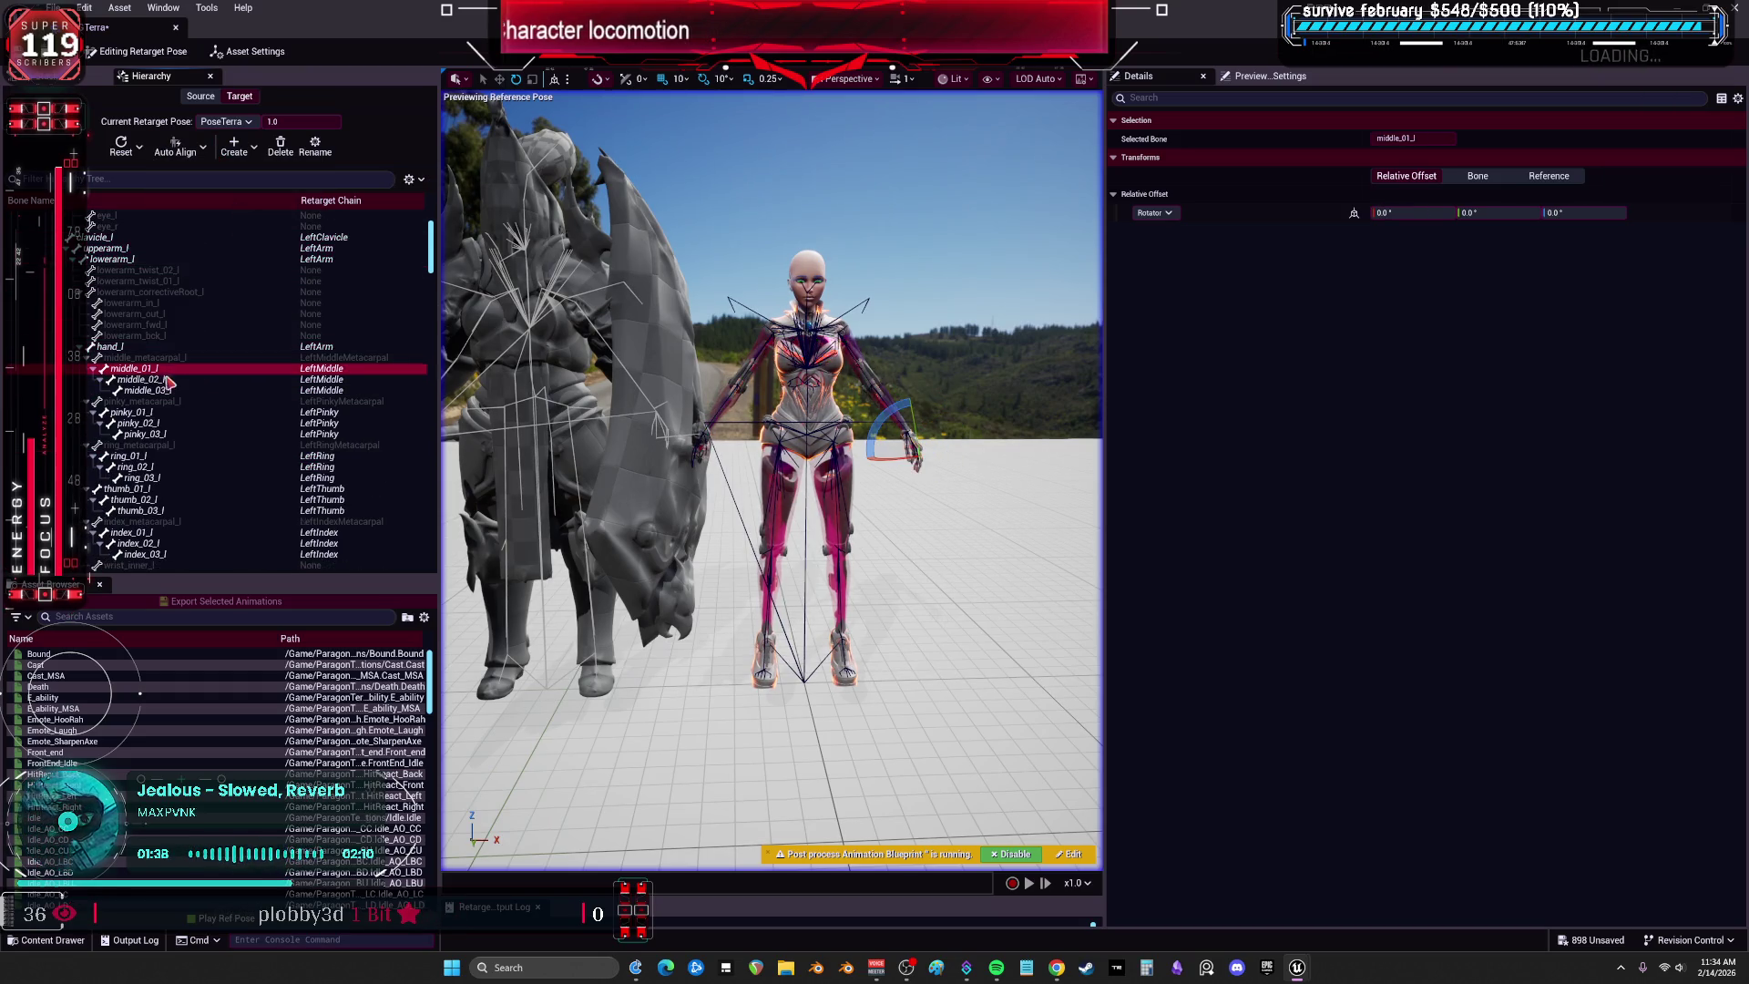
pyautogui.scroll(-3, 167, 381)
pyautogui.keyDown('shift'); pyautogui.click(166, 469); pyautogui.keyUp('shift')
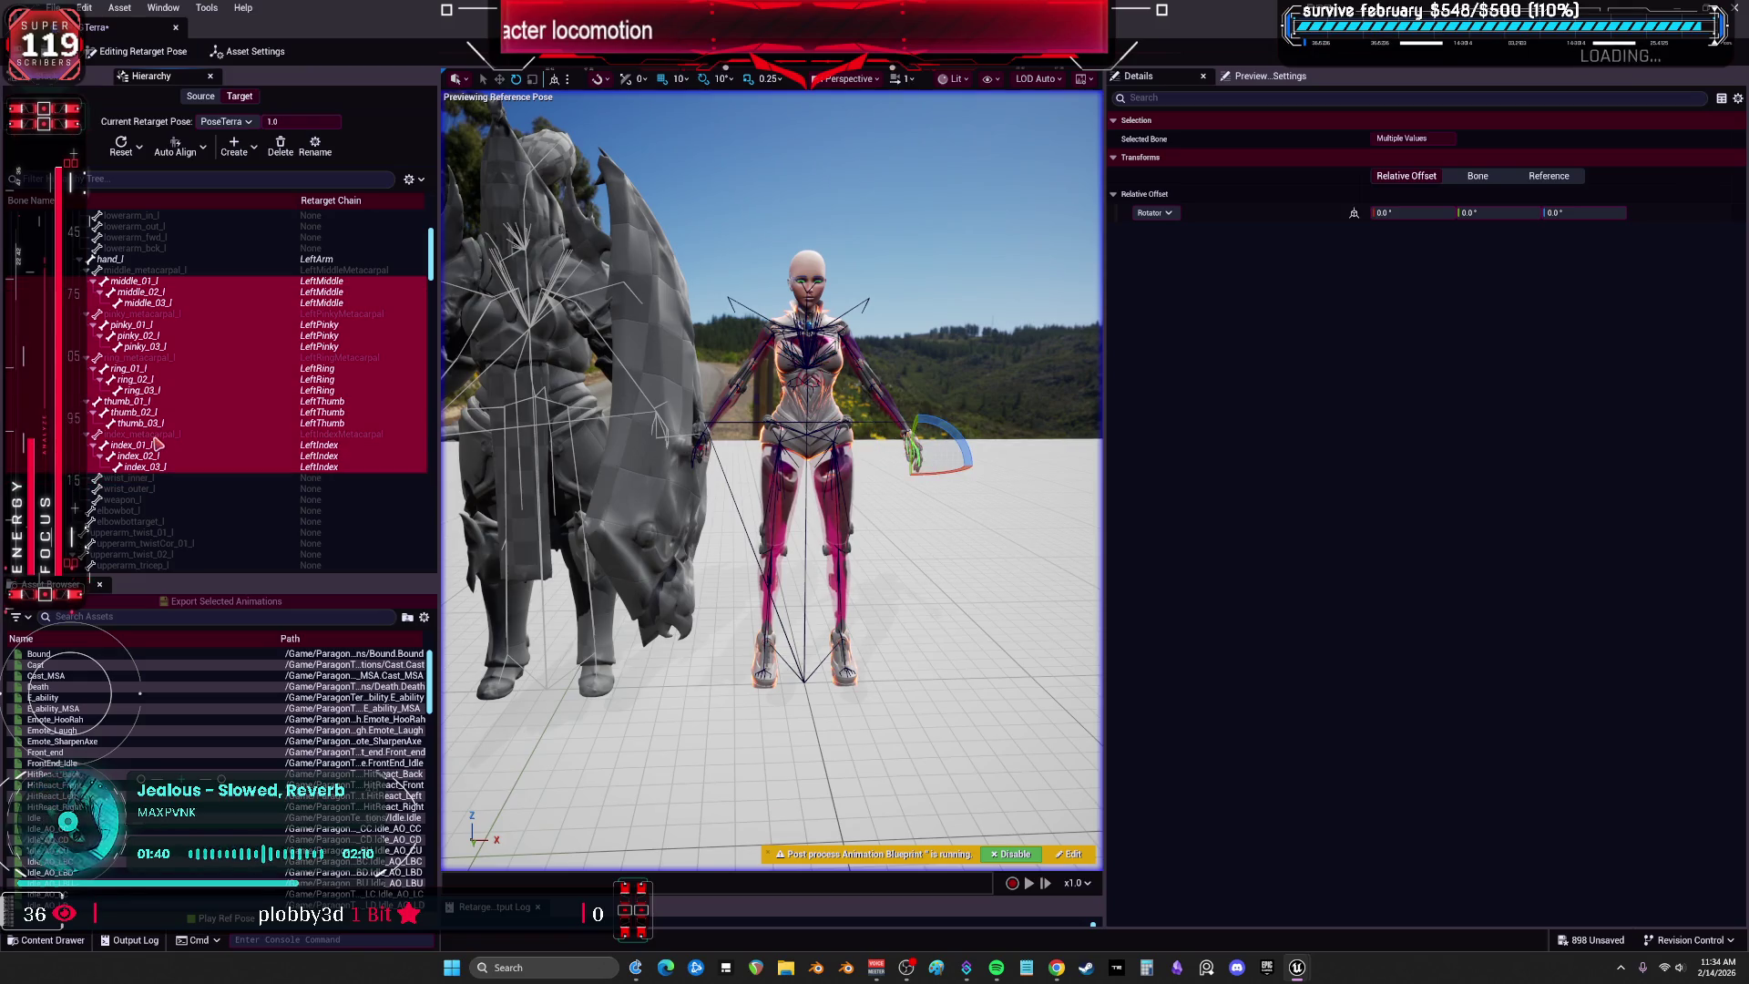
pyautogui.keyDown('ctrl'); pyautogui.click(157, 435); pyautogui.keyUp('ctrl')
pyautogui.keyDown('ctrl'); pyautogui.click(157, 357); pyautogui.keyUp('ctrl')
pyautogui.keyDown('ctrl'); pyautogui.click(157, 314); pyautogui.keyUp('ctrl')
# Step: Select the right-hand finger bones and auto-align only the selected bones
pyautogui.scroll(-15, 182, 365)
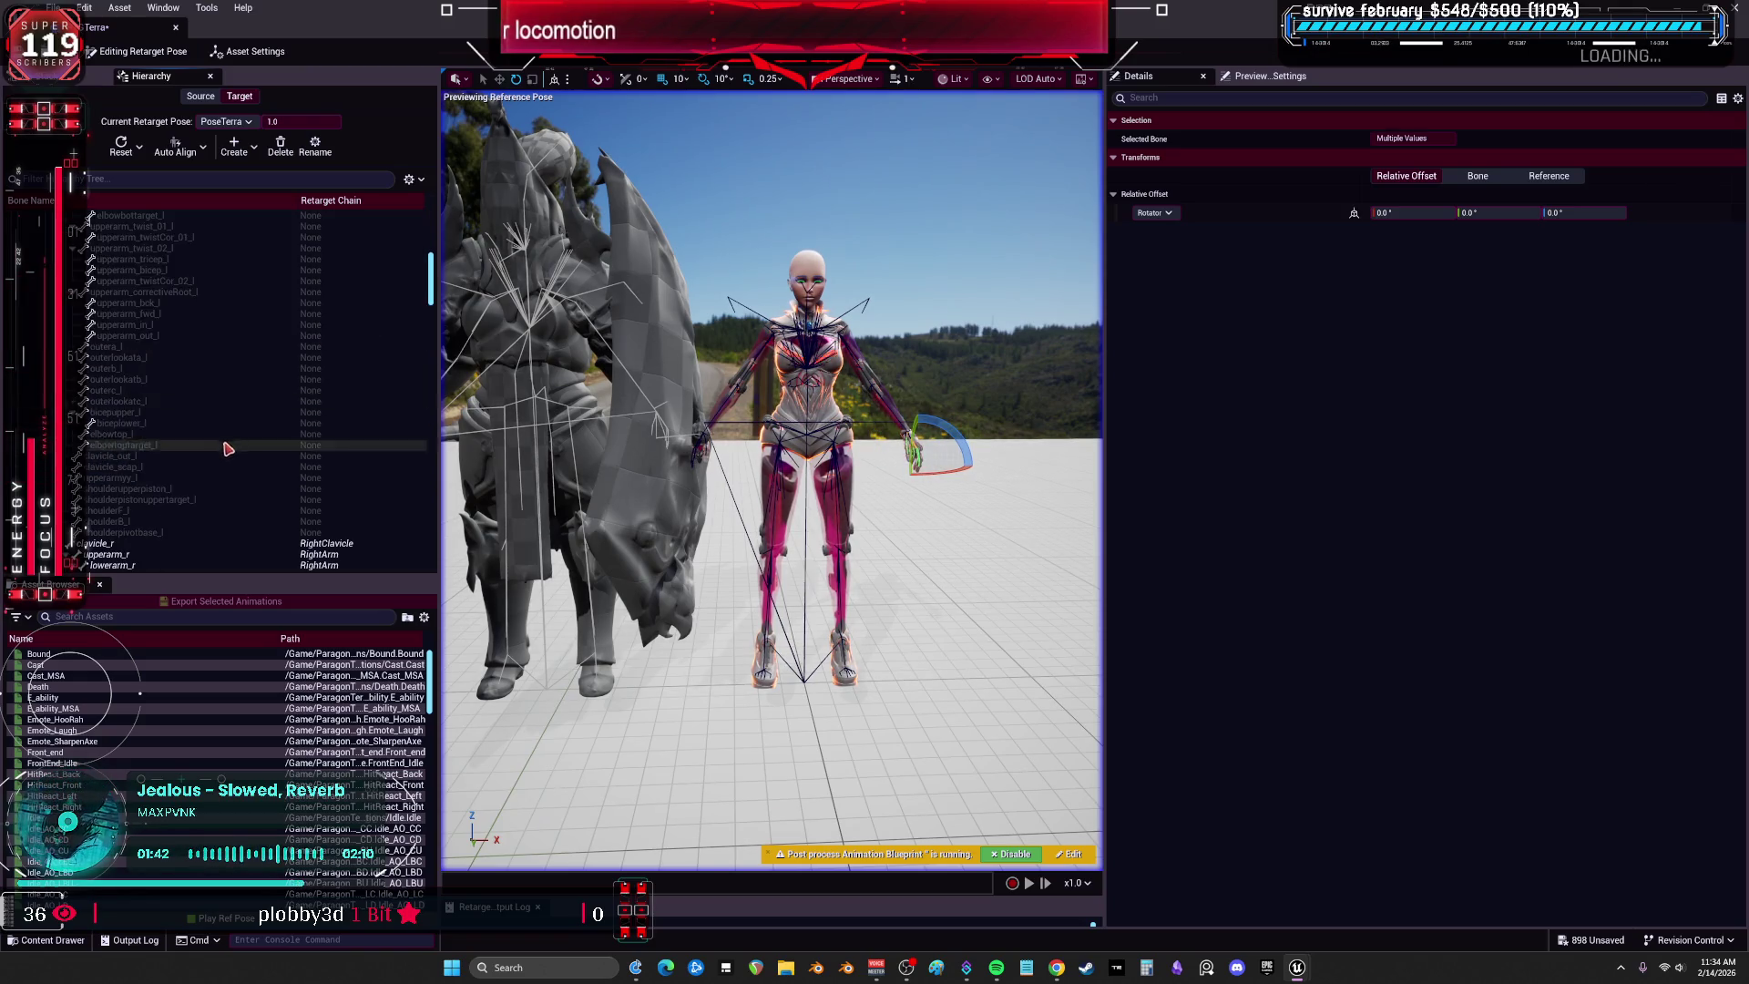
pyautogui.moveTo(136, 271); pyautogui.dragTo(147, 468)
pyautogui.click(202, 147)
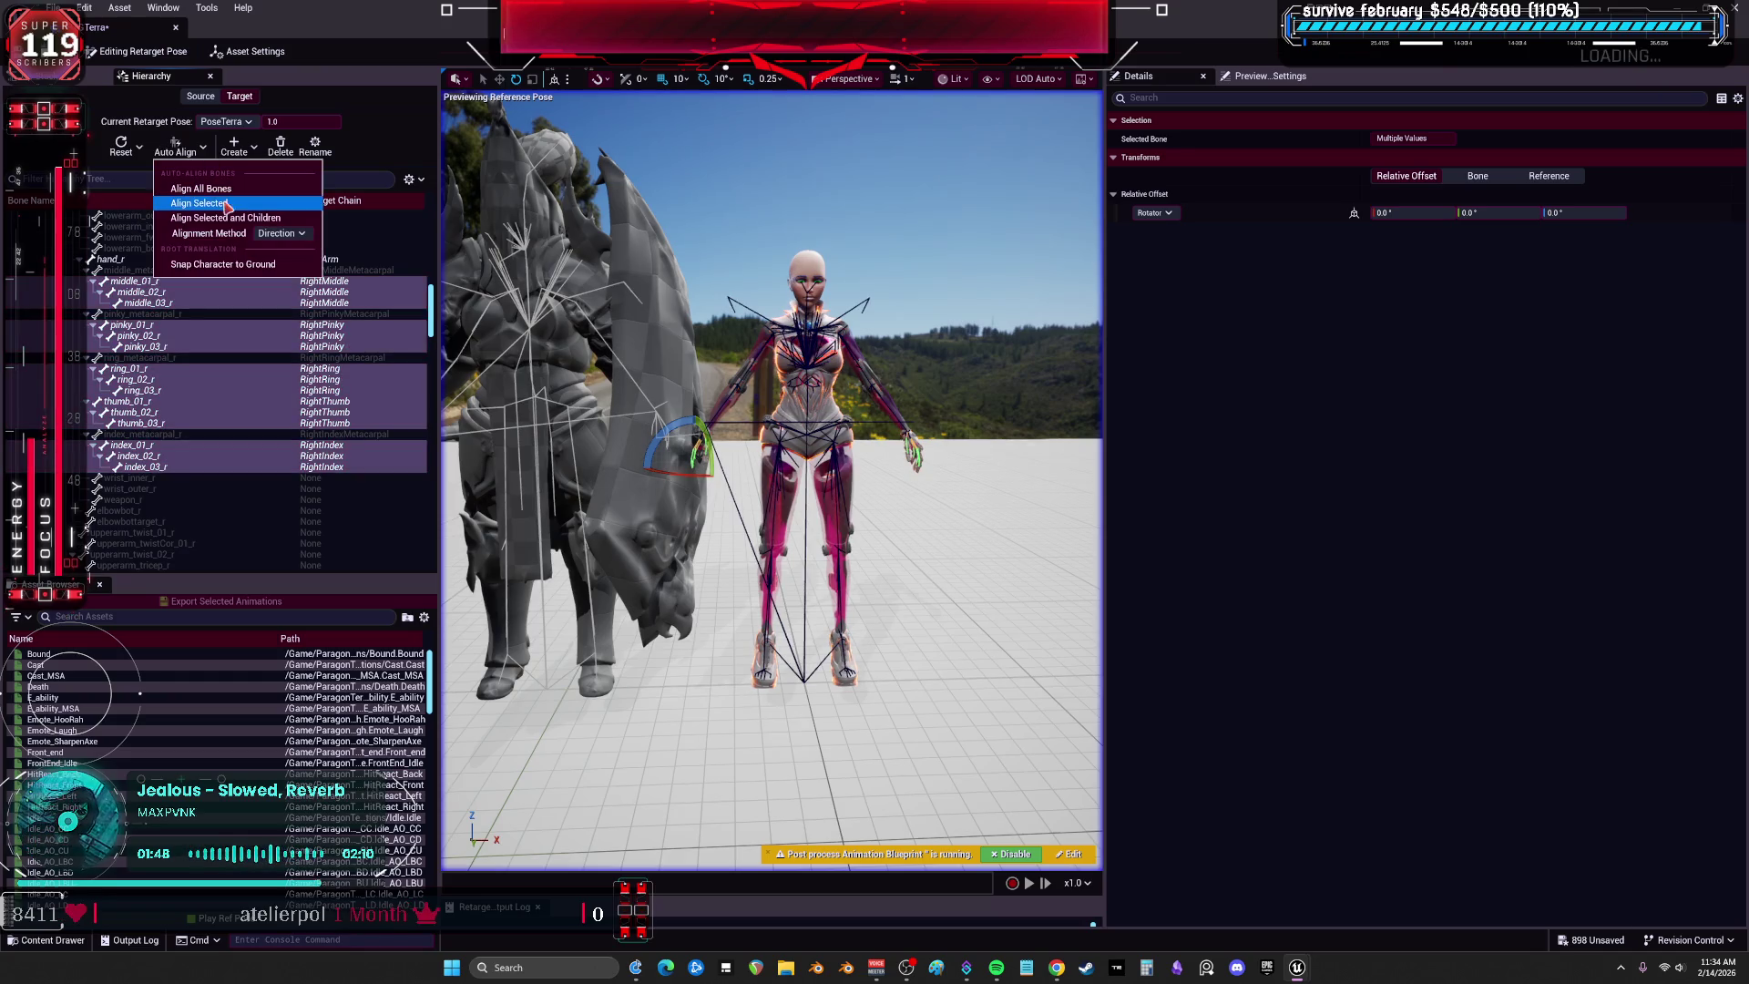
pyautogui.click(362, 241)
# Step: Set the roll rotation offset to 0.0, show asset settings, and return to Running Retarget
pyautogui.click(1406, 211)
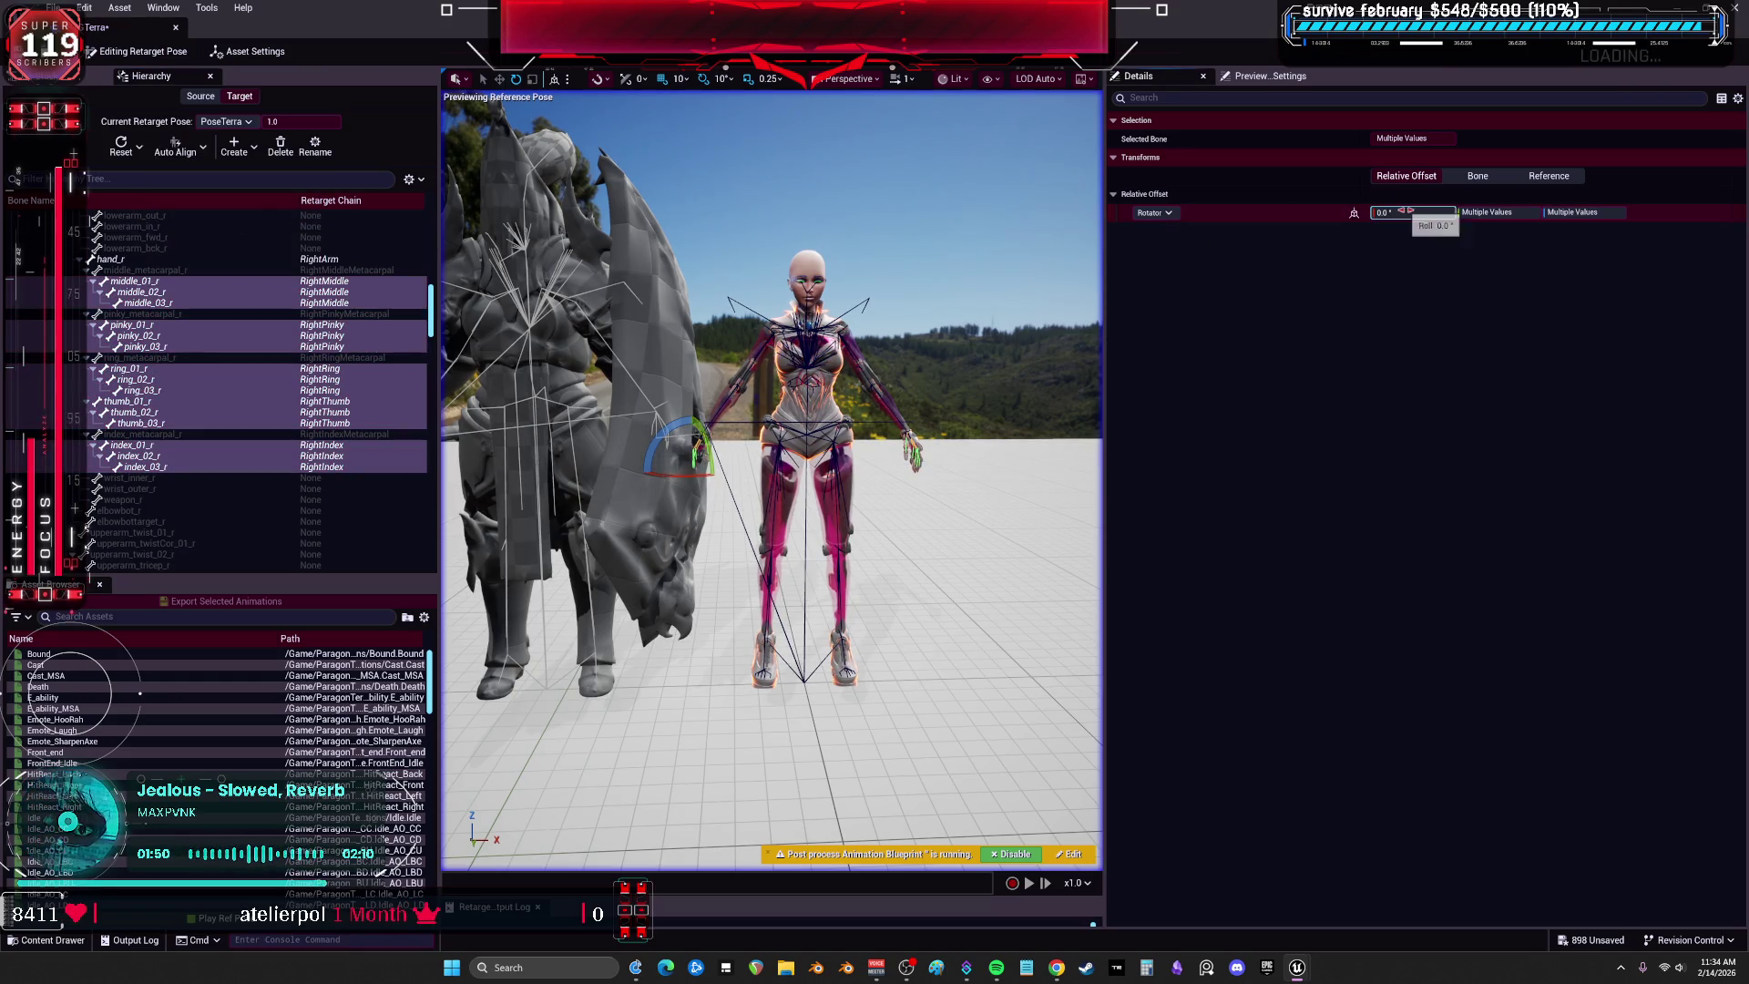
pyautogui.click(1478, 213)
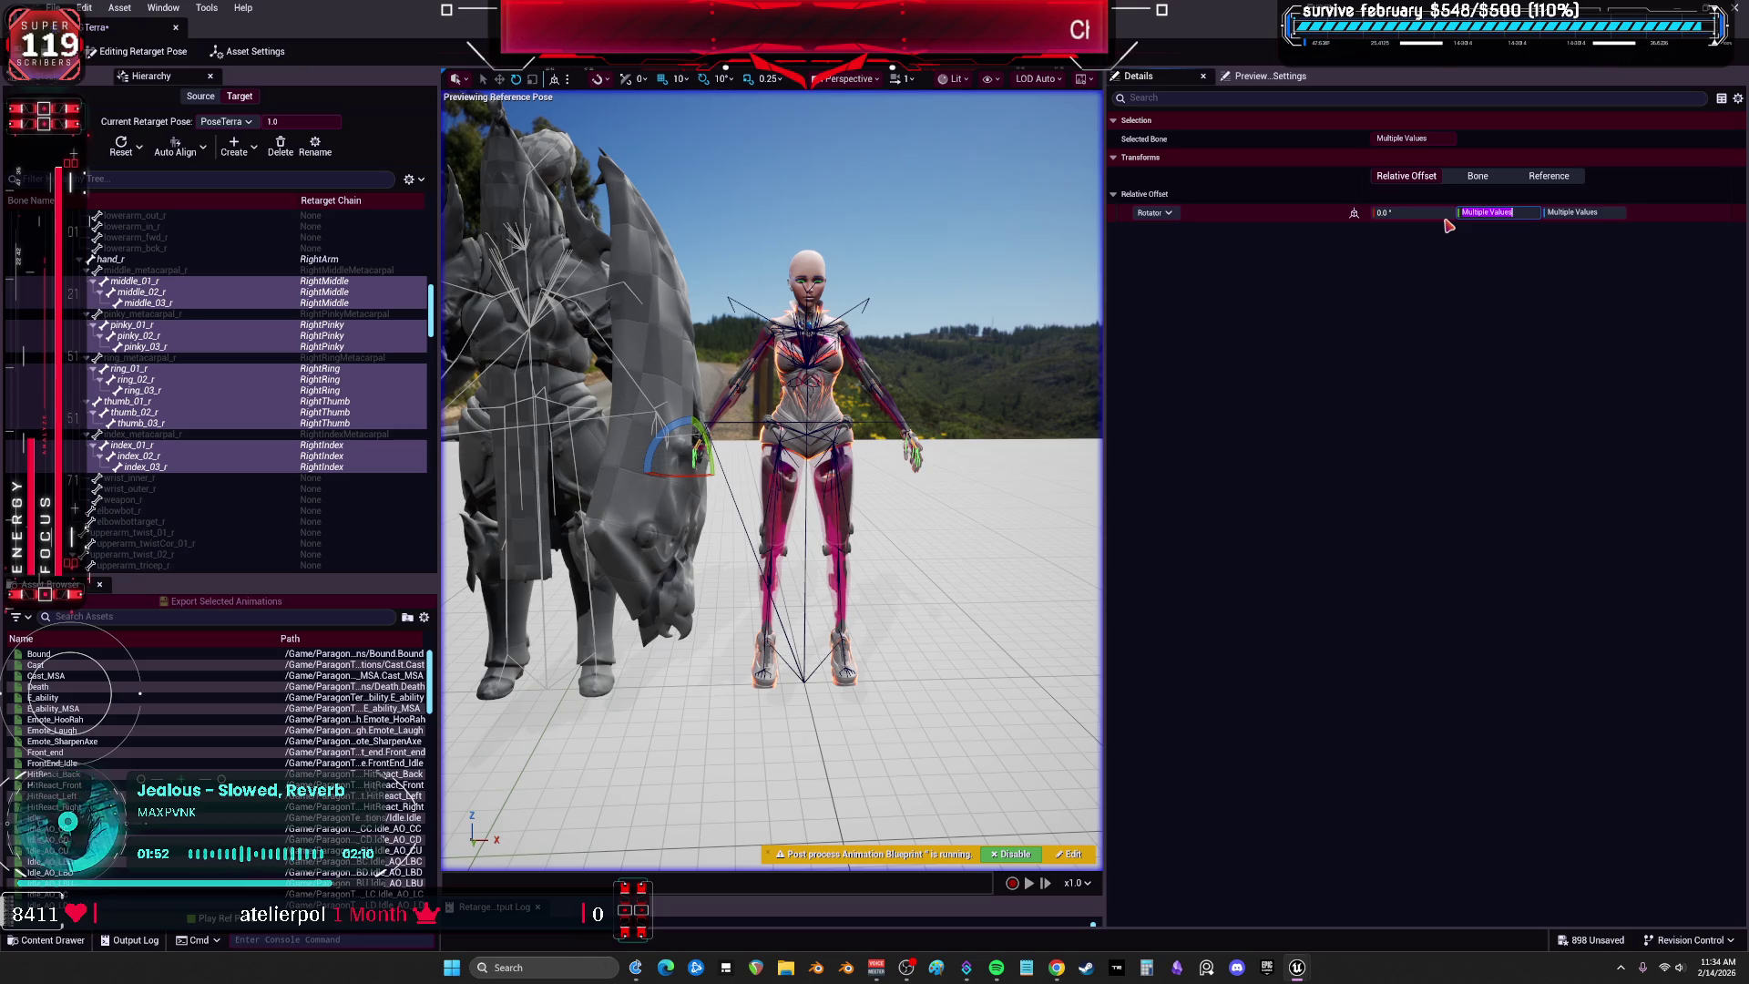
pyautogui.write('0')
pyautogui.click(805, 393)
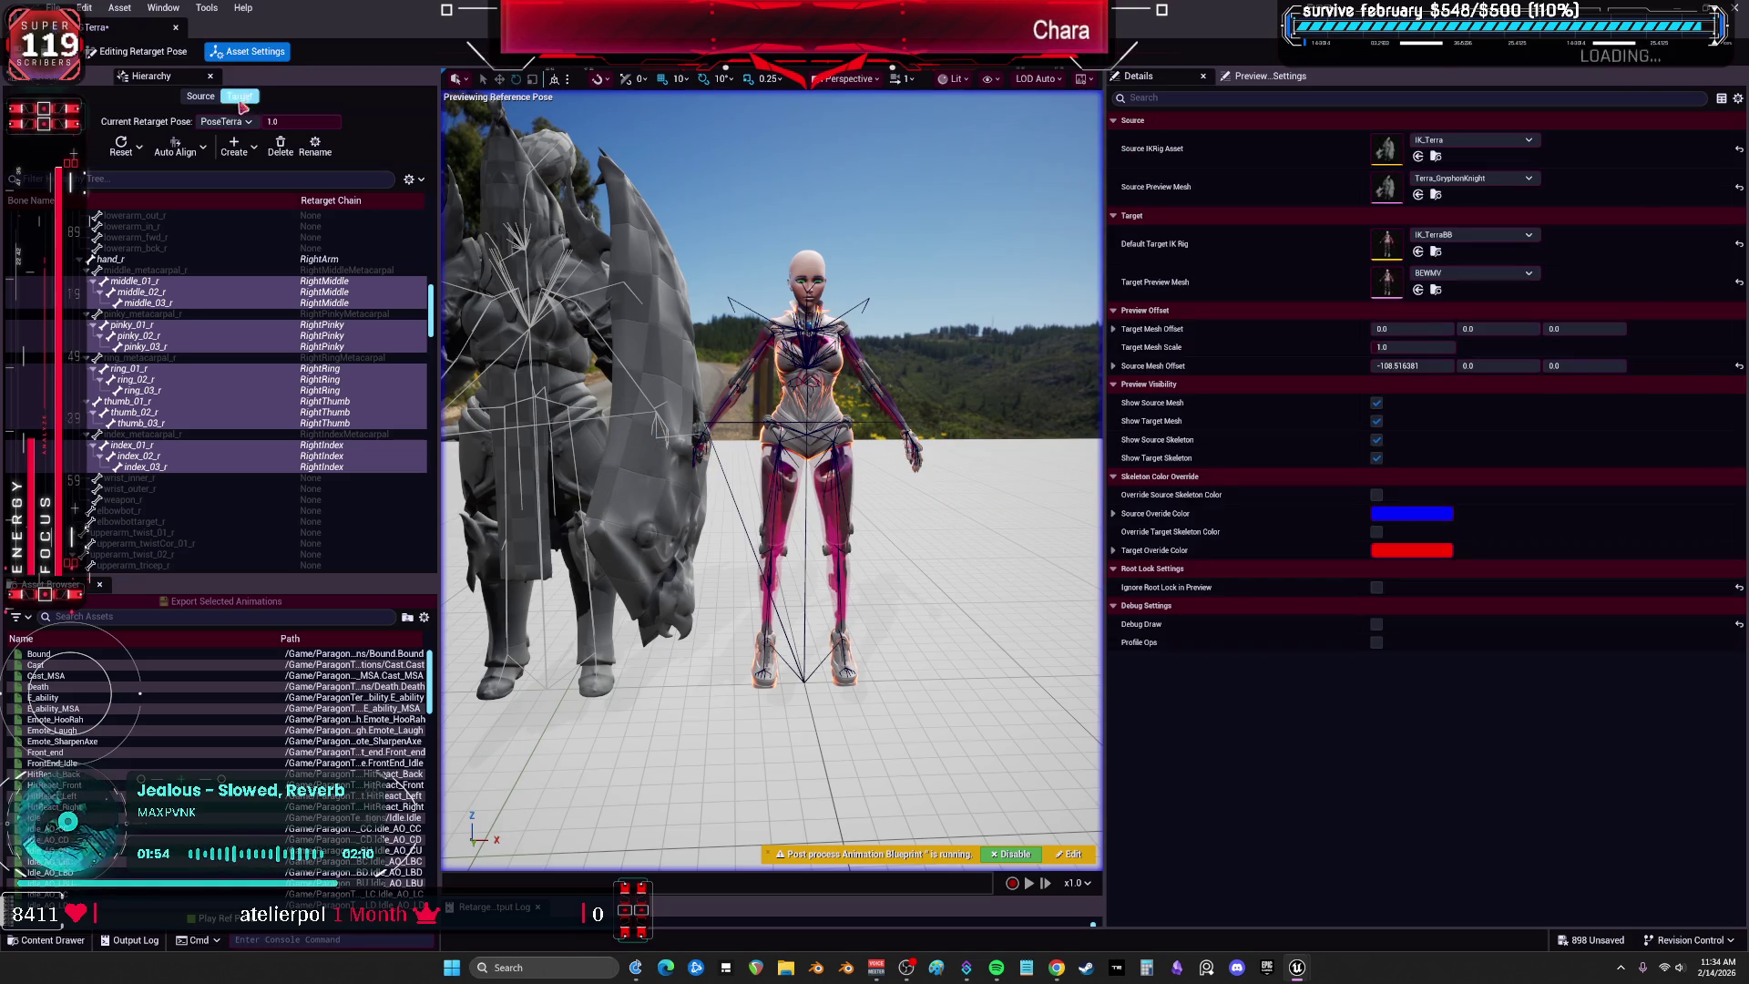
pyautogui.click(158, 55)
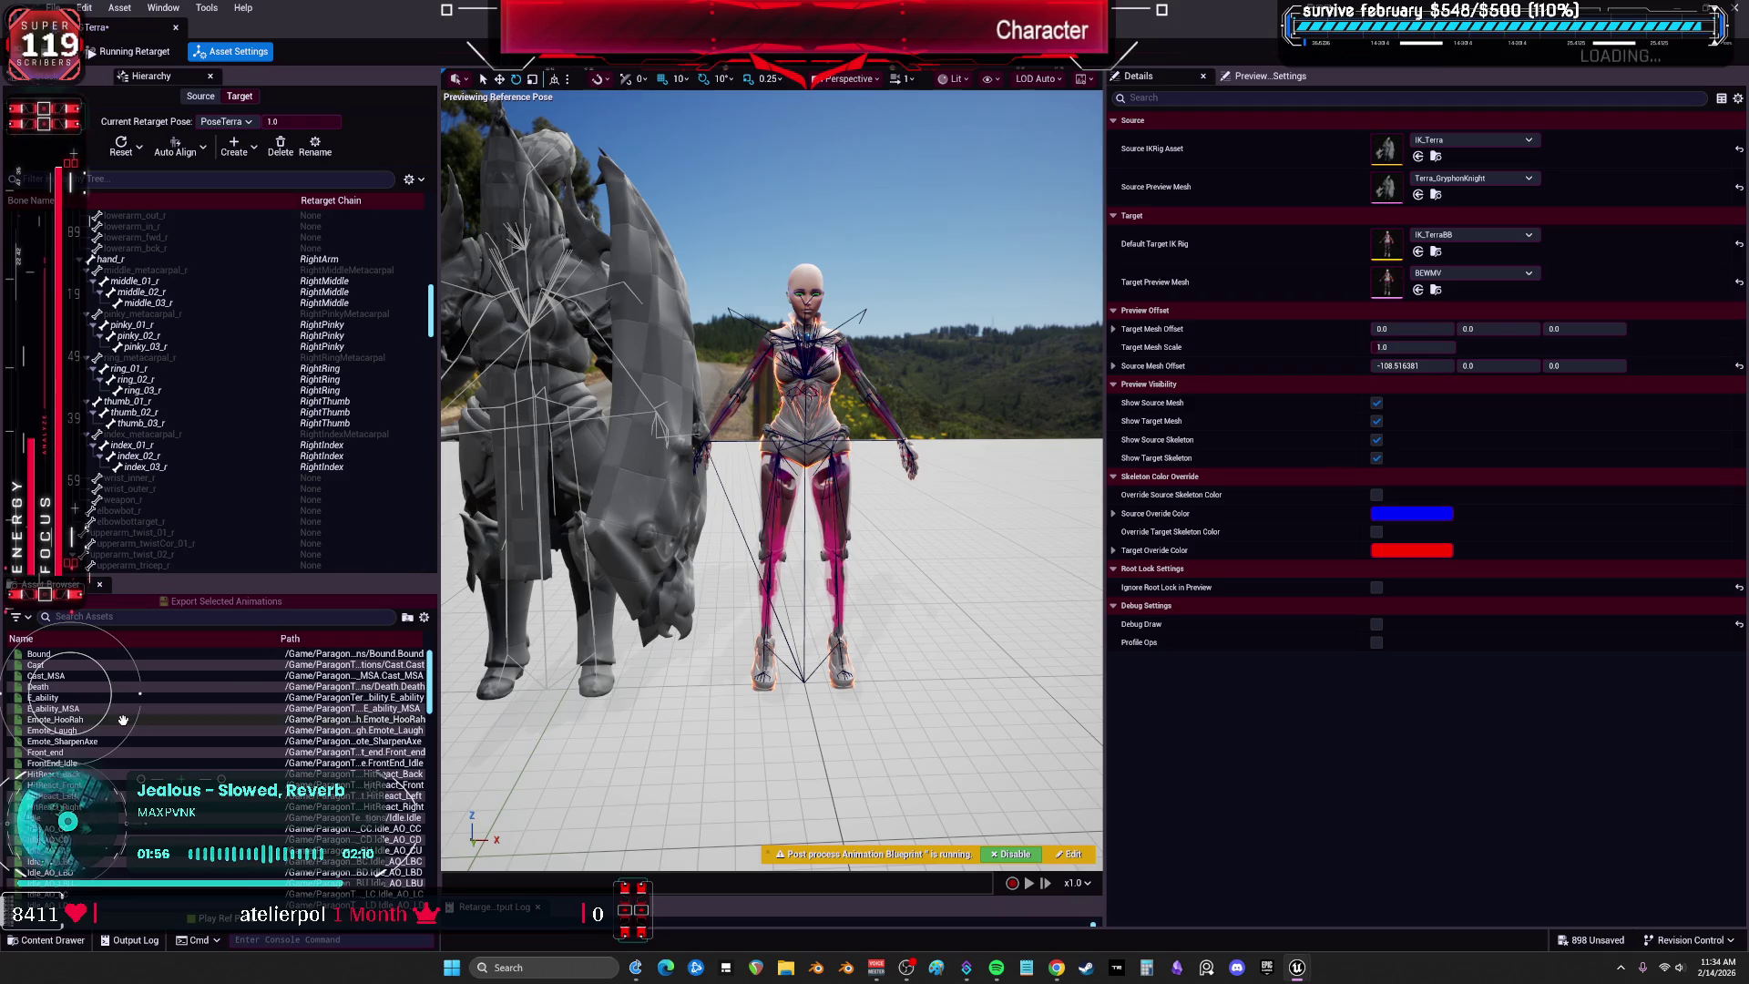
# Step: Preview the Cast, Cast_MSA and E_ability animations, then show the retarget op stack
pyautogui.scroll(-2, 140, 695)
pyautogui.scroll(2, 96, 742)
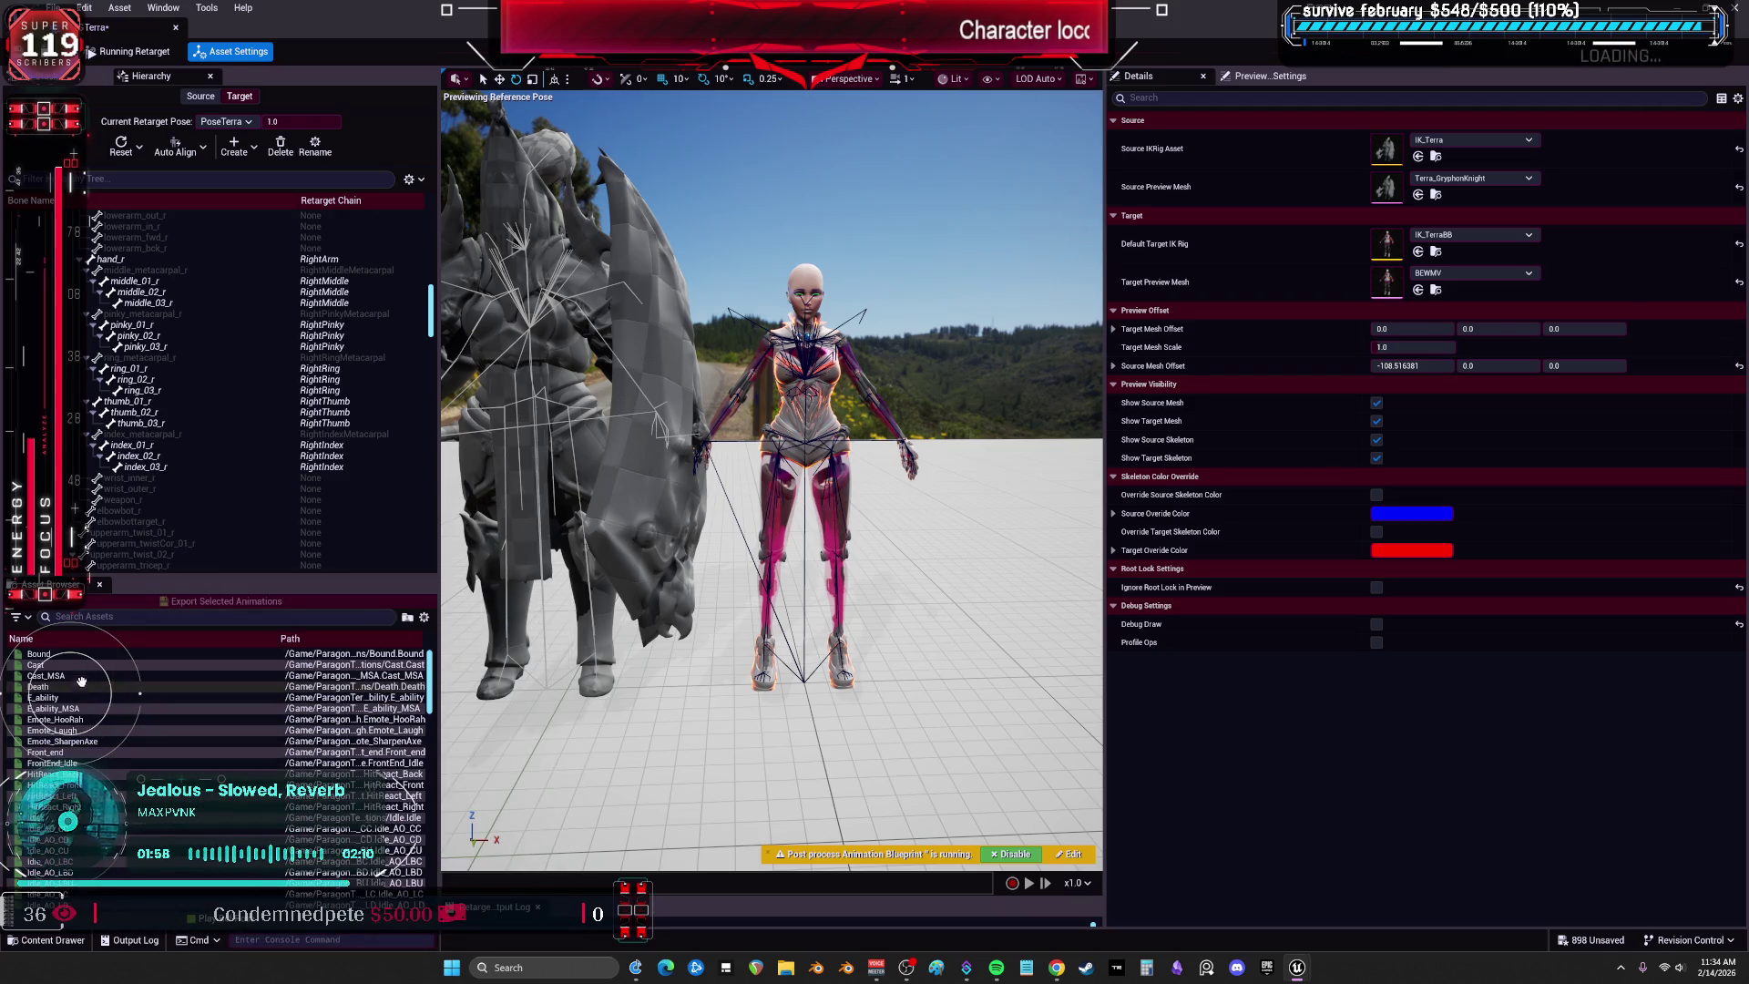
pyautogui.click(77, 665)
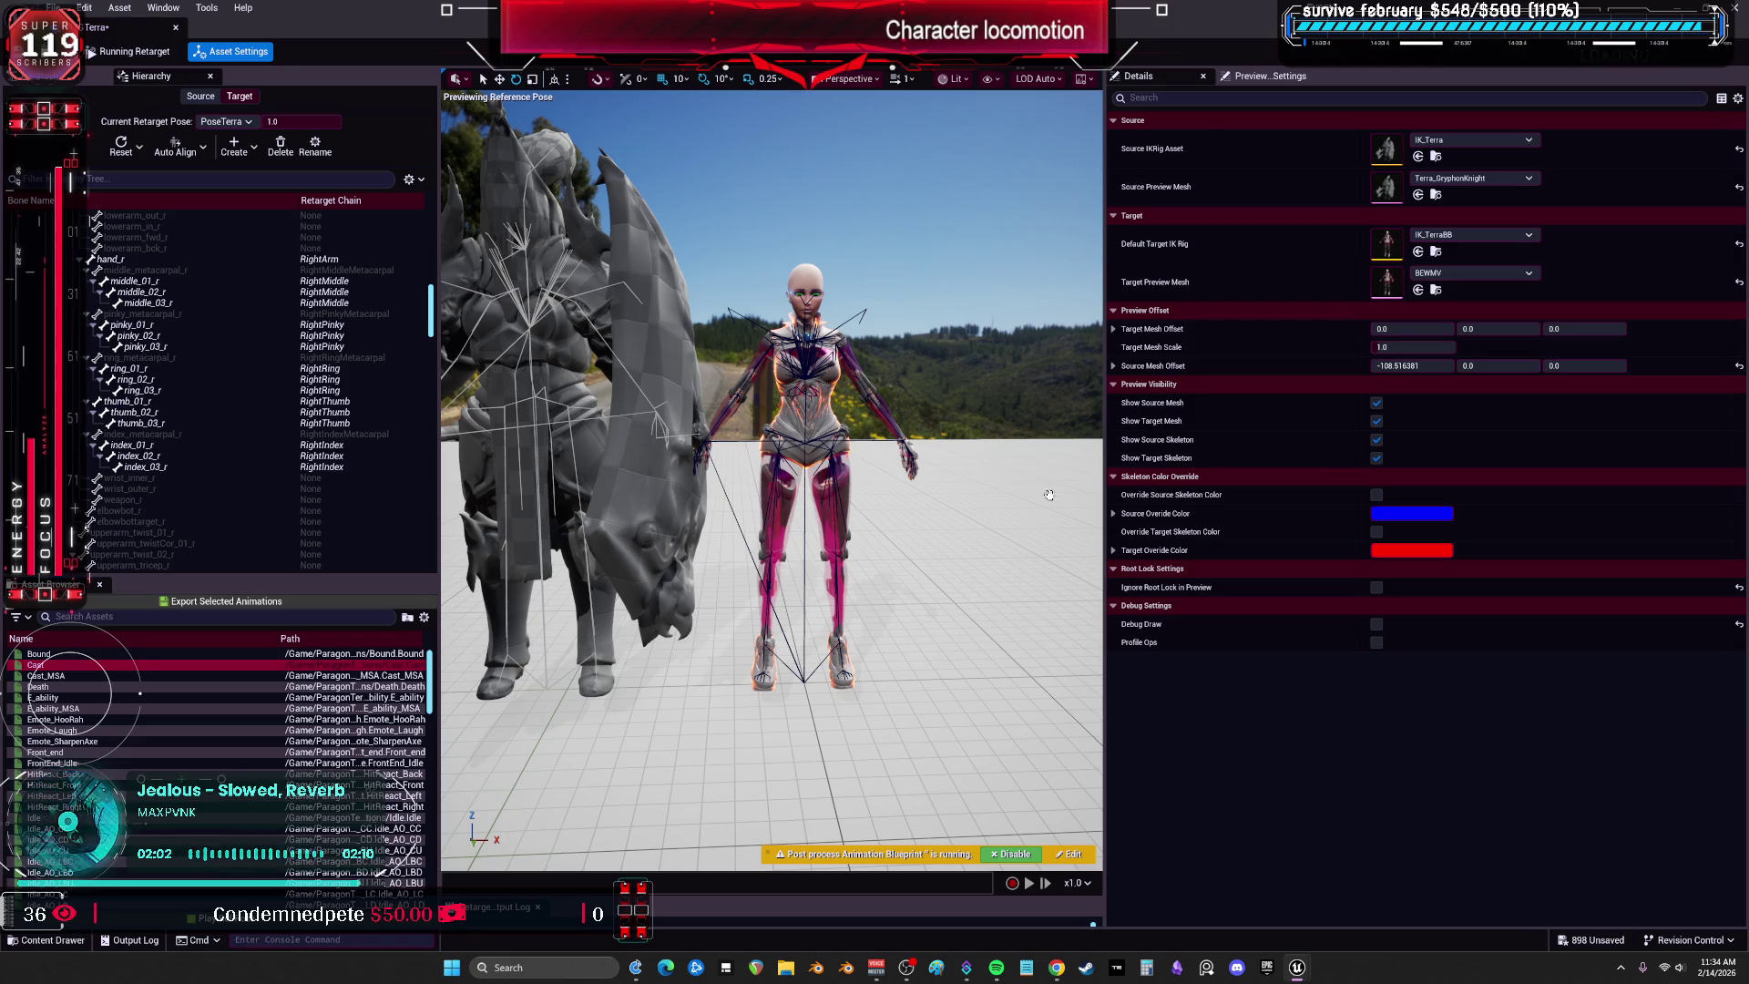
pyautogui.press('Down')
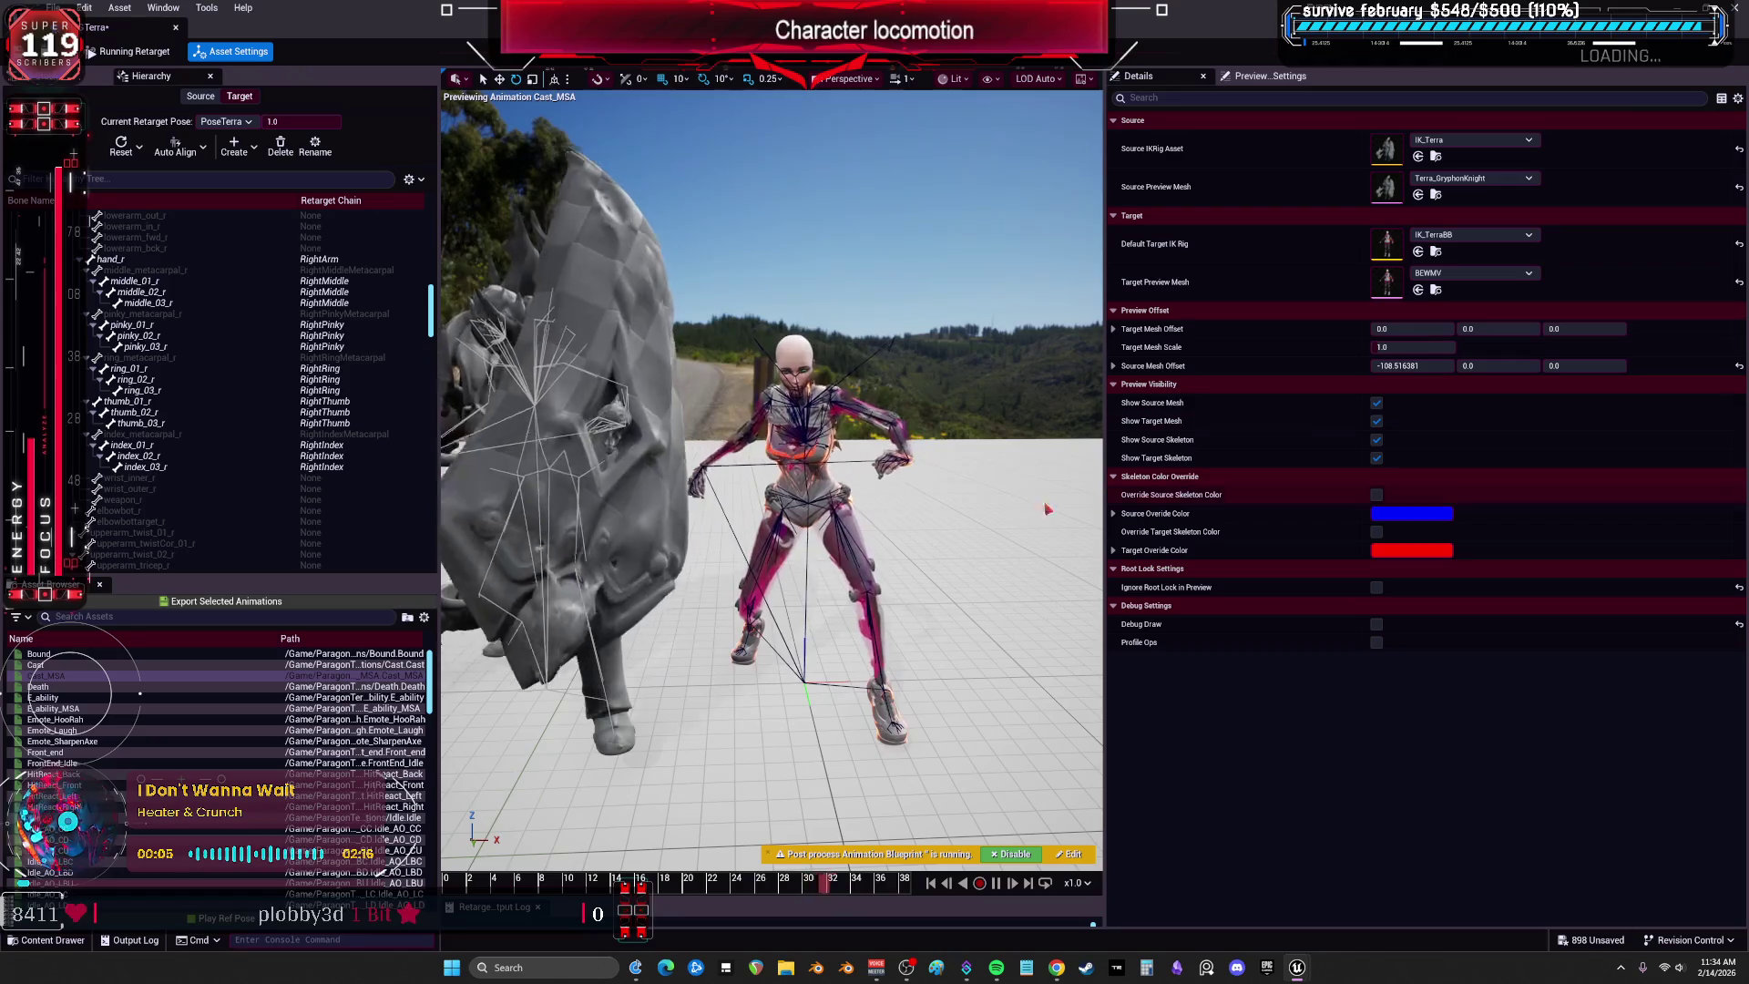
pyautogui.press('Down')
pyautogui.press('Down')
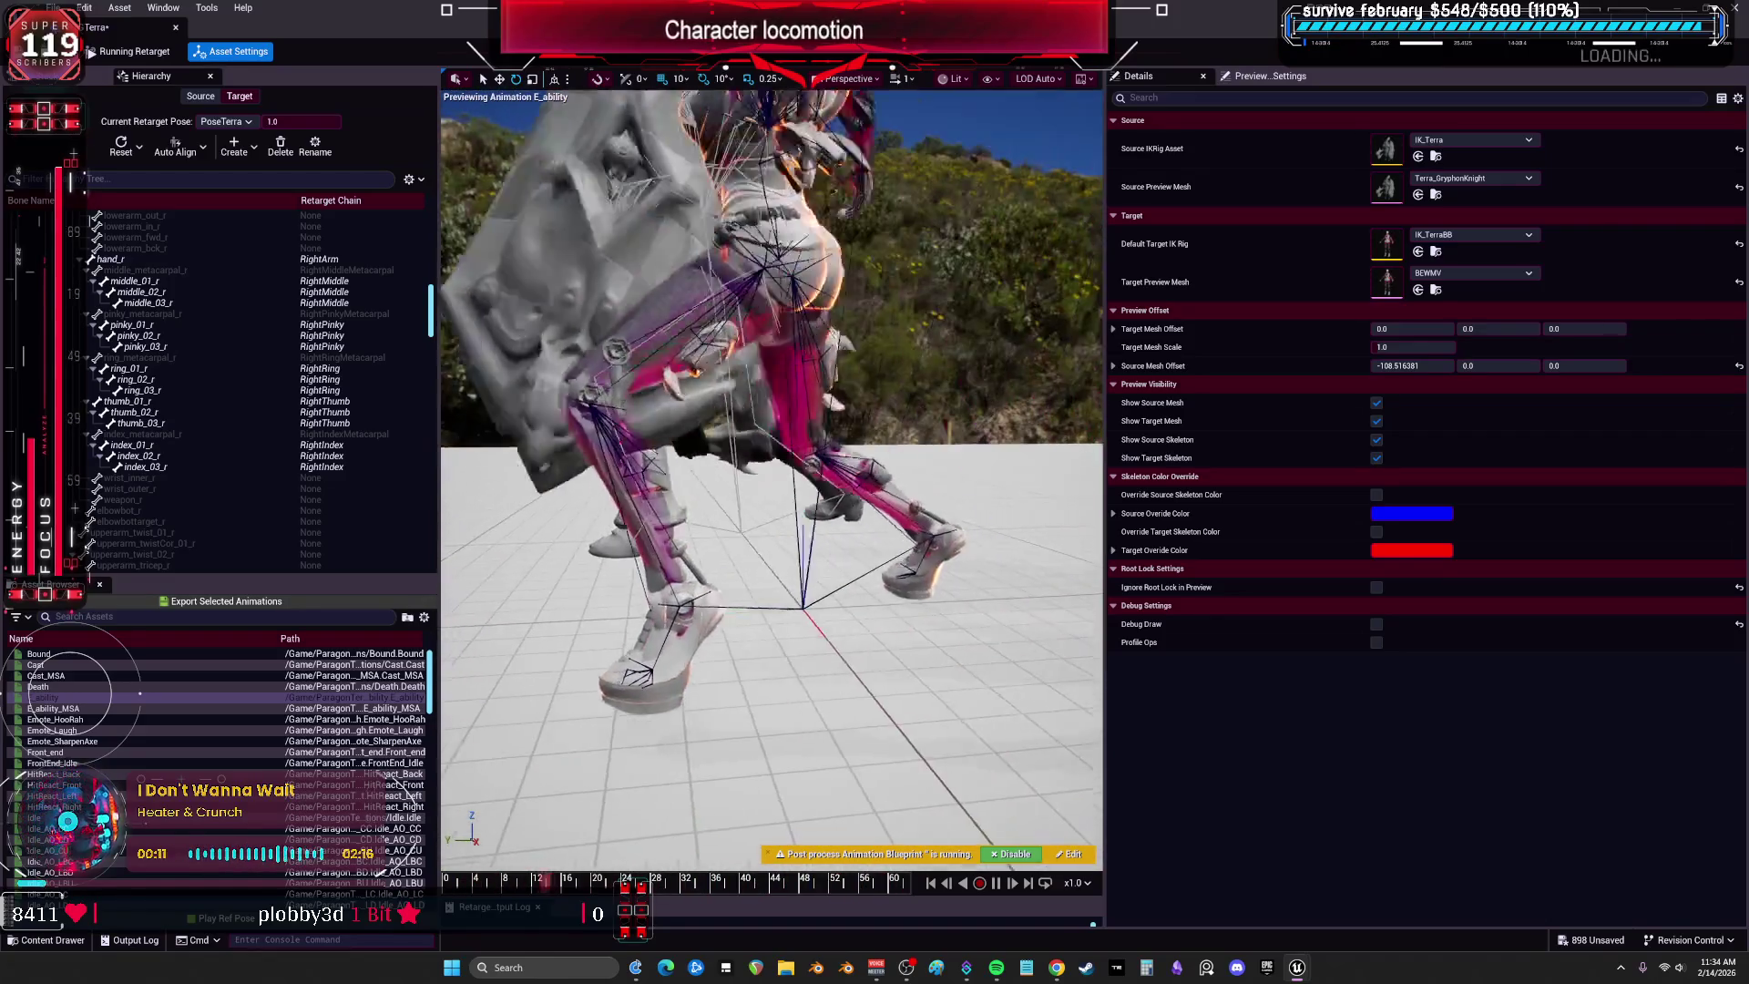
pyautogui.click(54, 76)
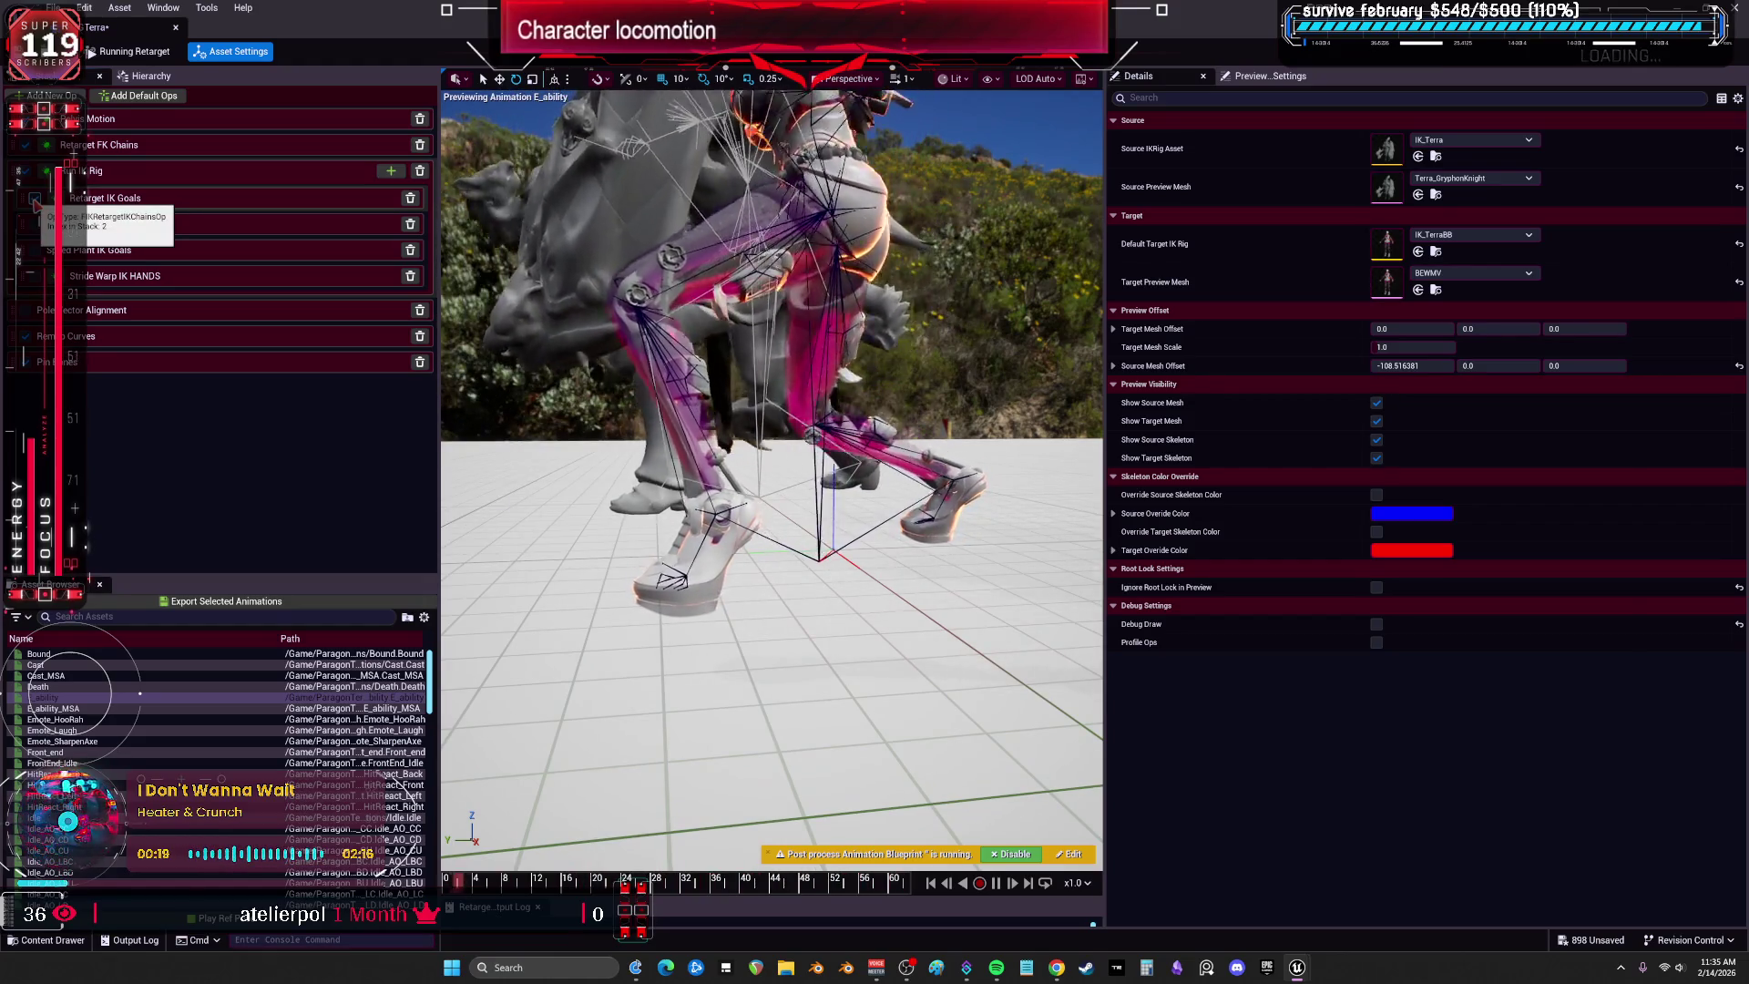
# Step: In Retarget IK Goals, raise LeftLeg and RightLeg Blend to Source Translation to 1.0
pyautogui.click(182, 198)
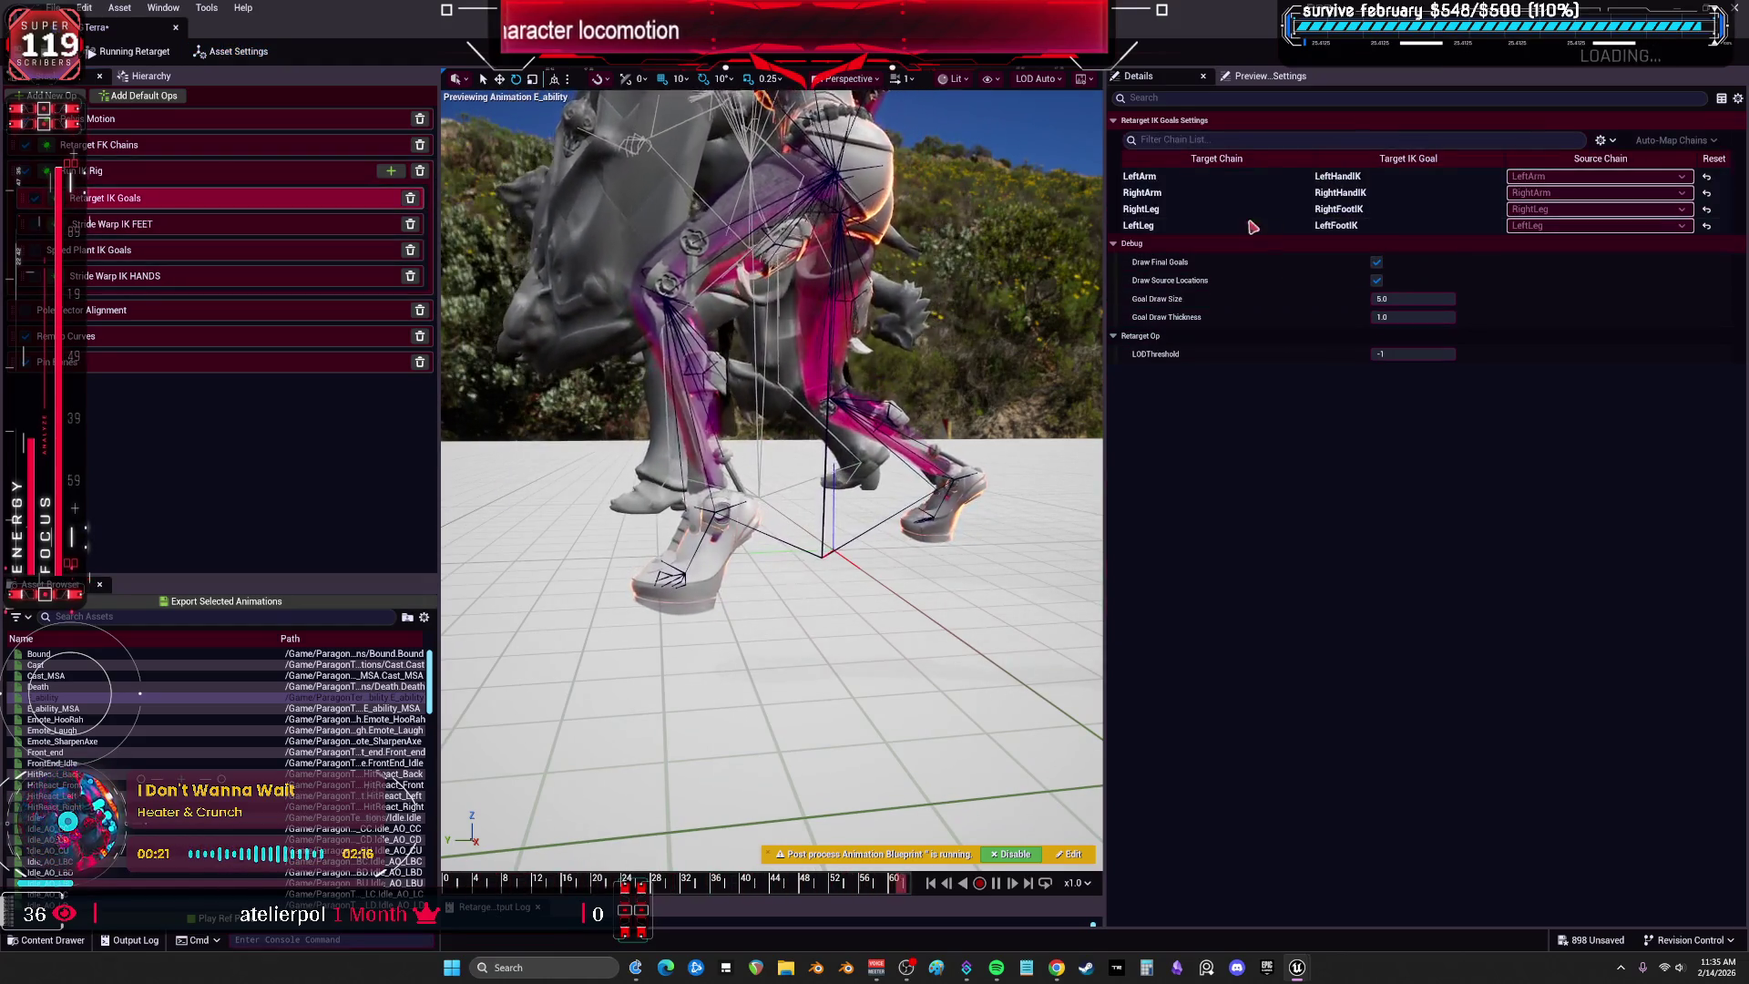
pyautogui.click(1253, 226)
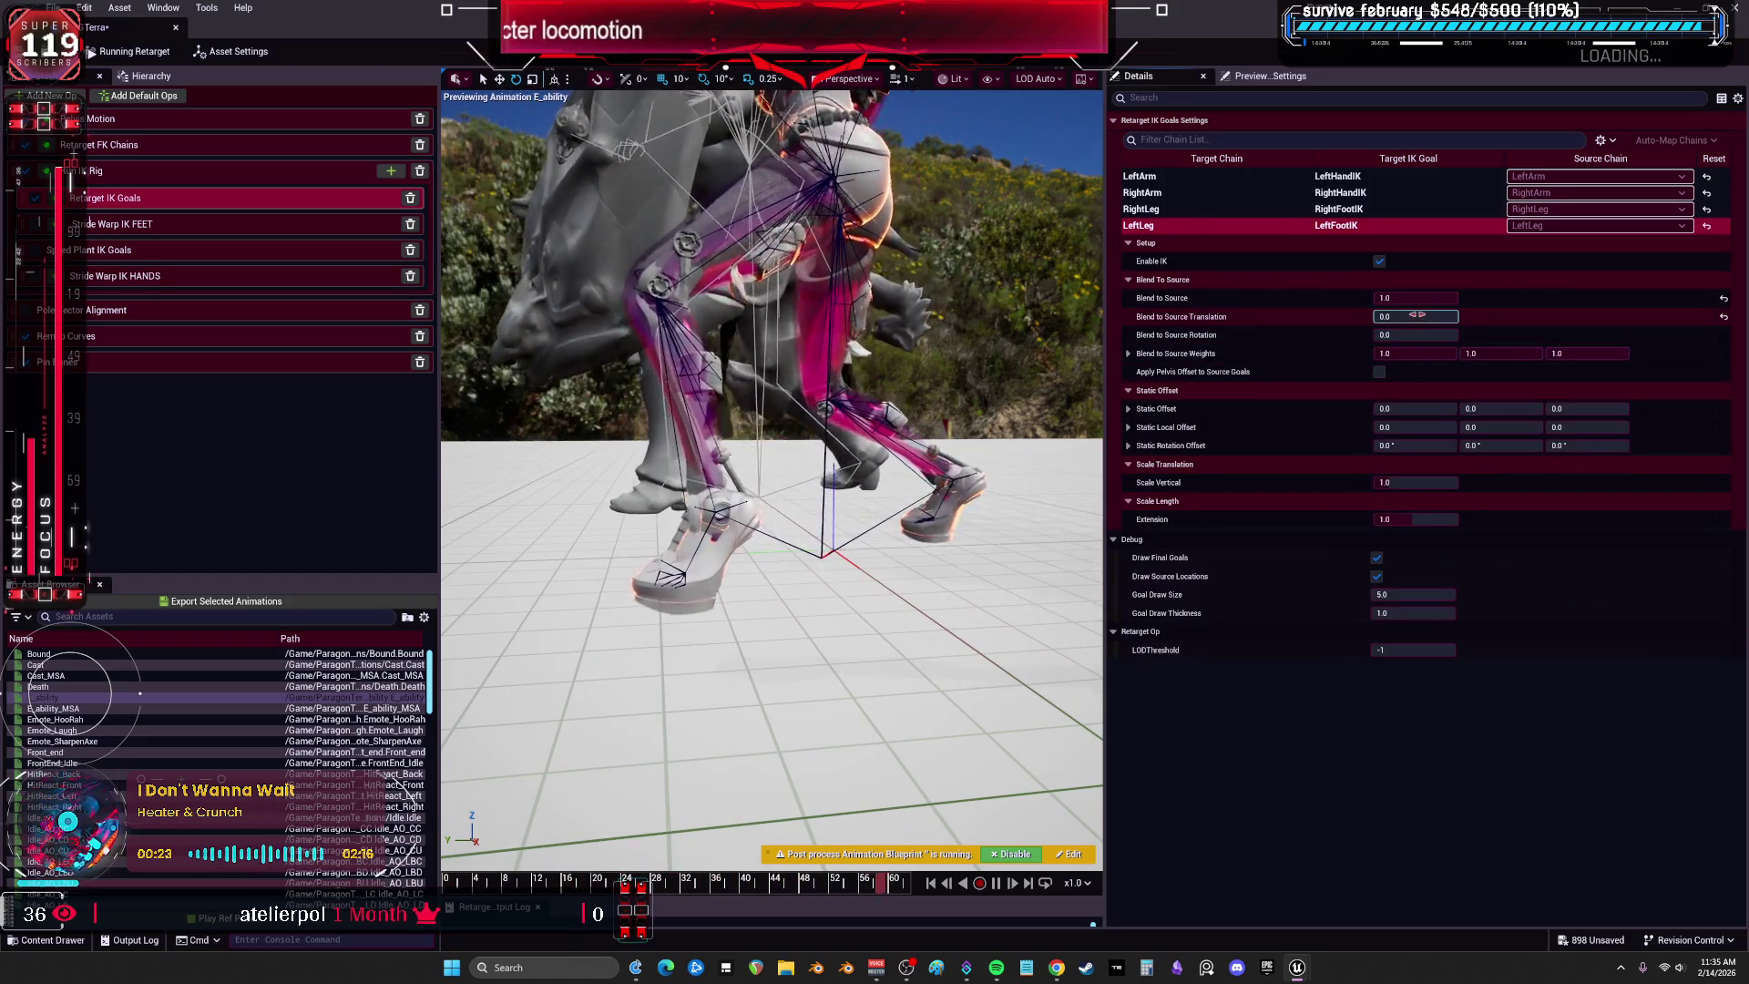
pyautogui.moveTo(1417, 315); pyautogui.dragTo(1476, 316)
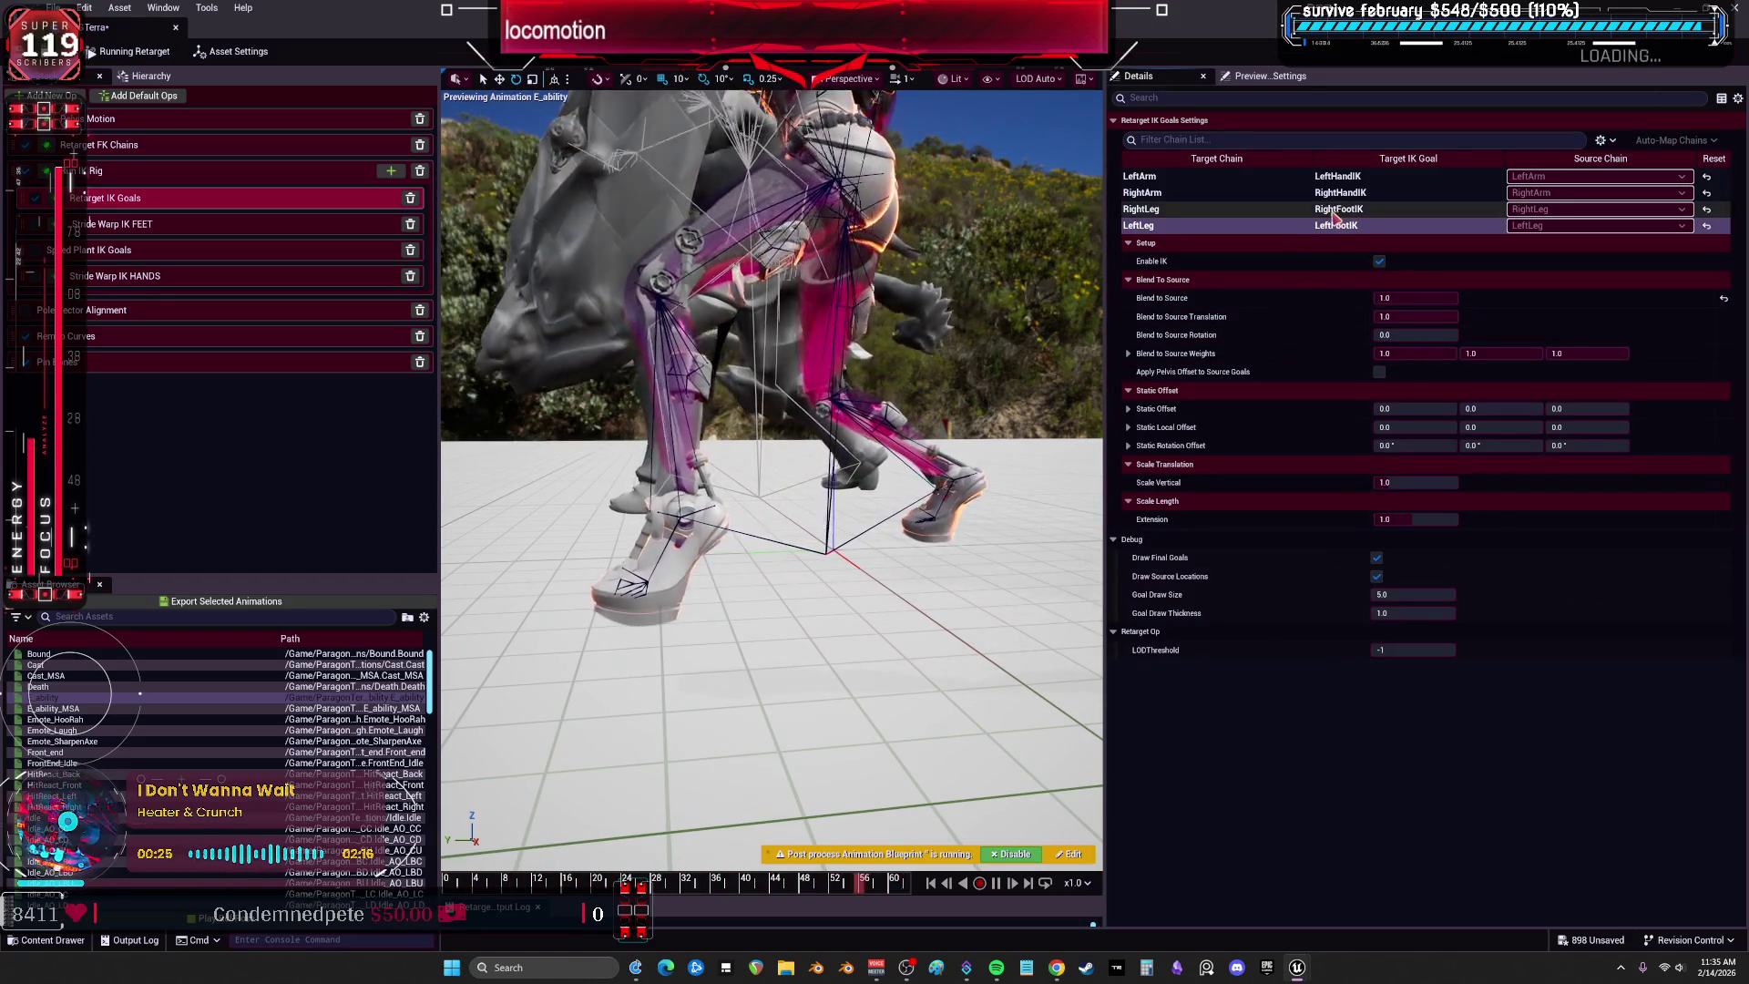
pyautogui.click(1252, 208)
pyautogui.moveTo(1416, 318)
pyautogui.mouseDown()
pyautogui.moveTo(1485, 317)
pyautogui.moveTo(1458, 317)
pyautogui.mouseUp()
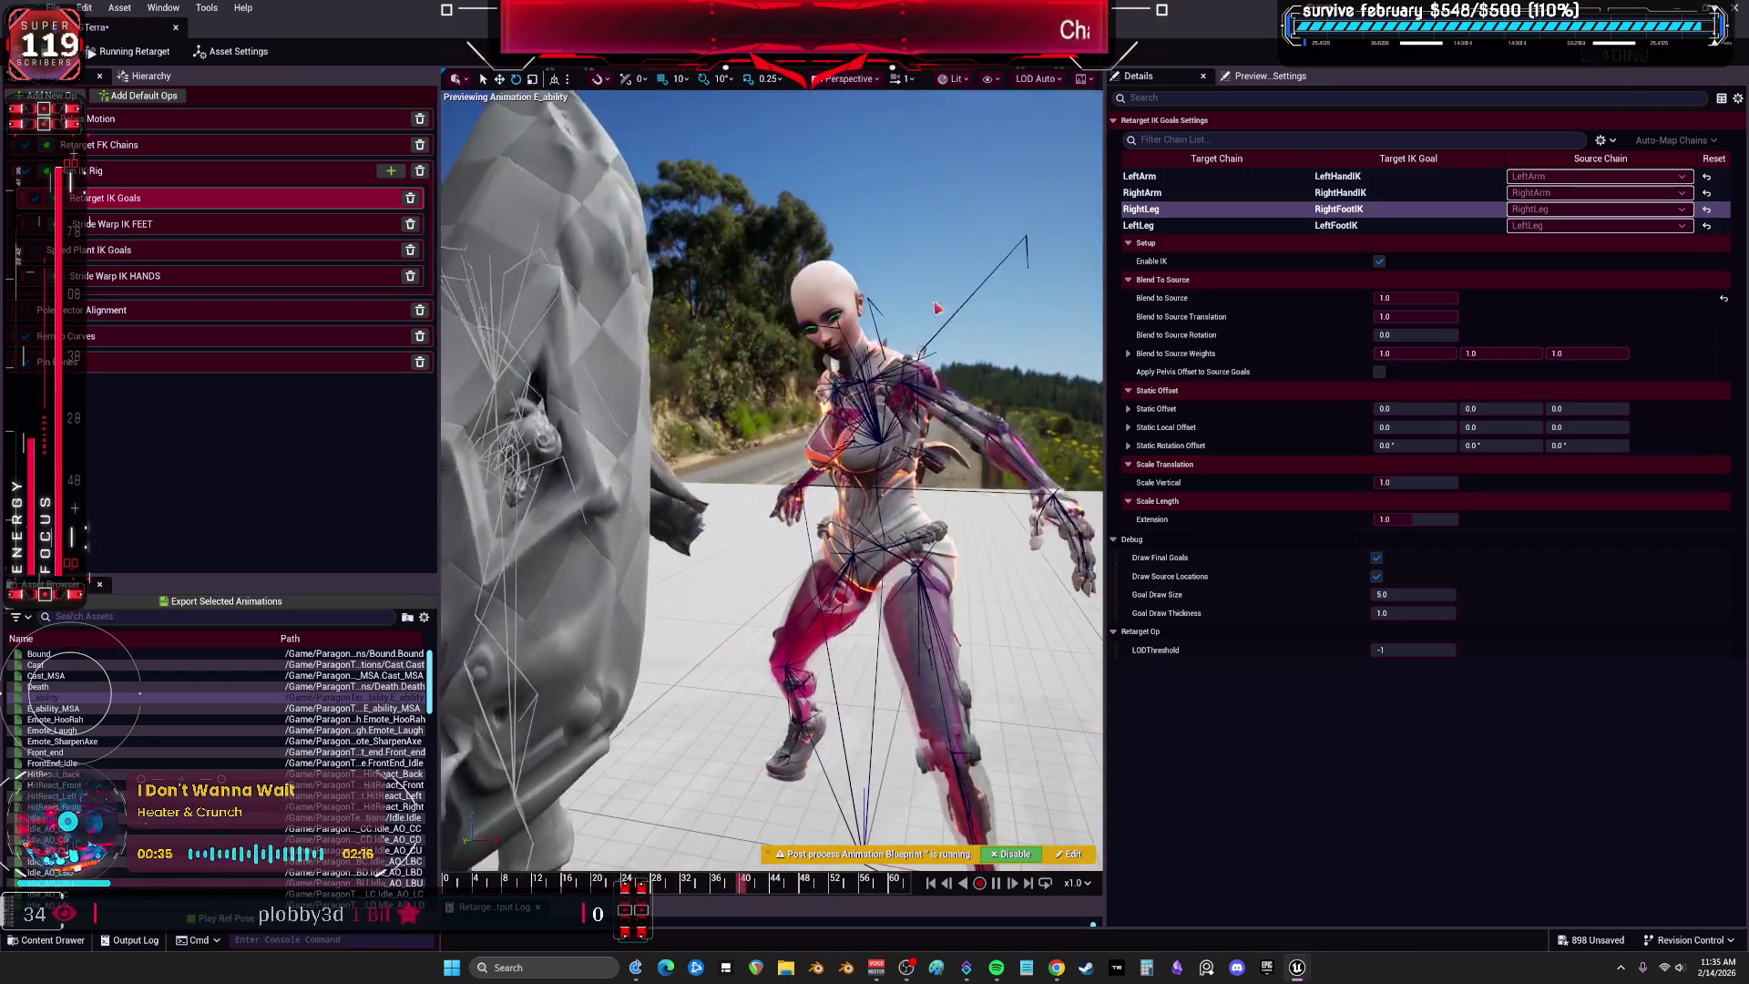
pyautogui.scroll(-6, 218, 765)
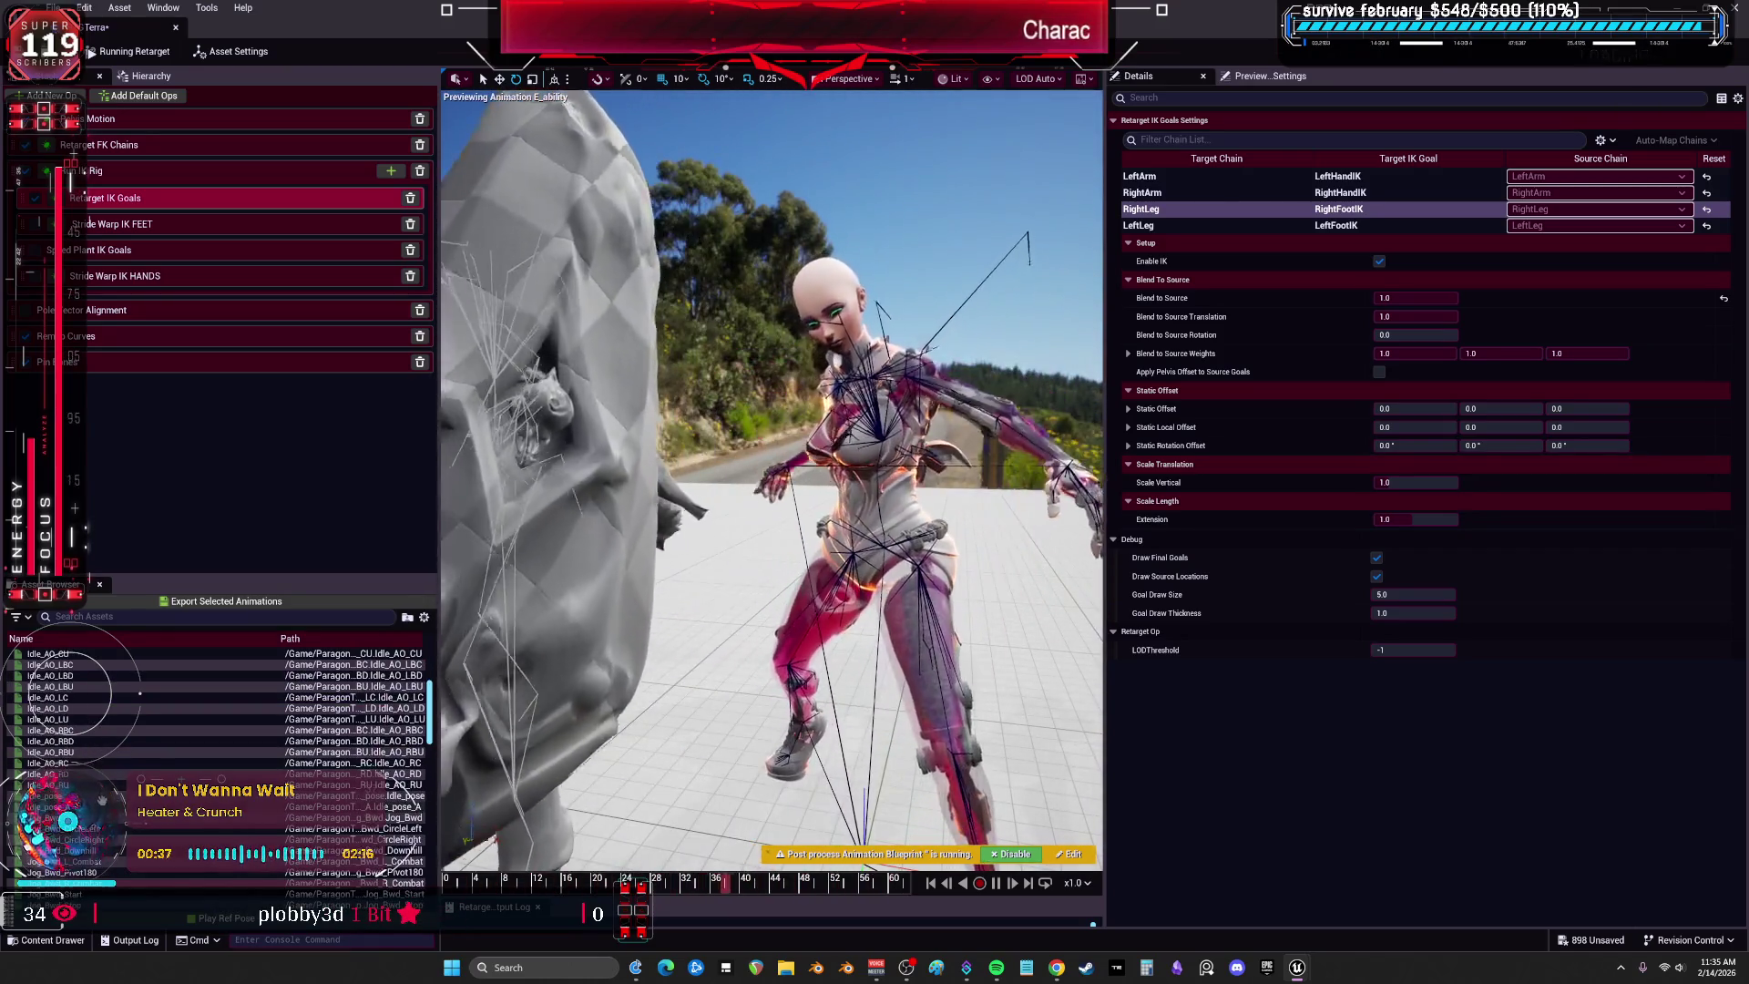
# Step: Preview Idle_pose, Jog_Bwd_CircleLeft and Primary_Melee_A_slow, orbiting around the two characters
pyautogui.click(98, 797)
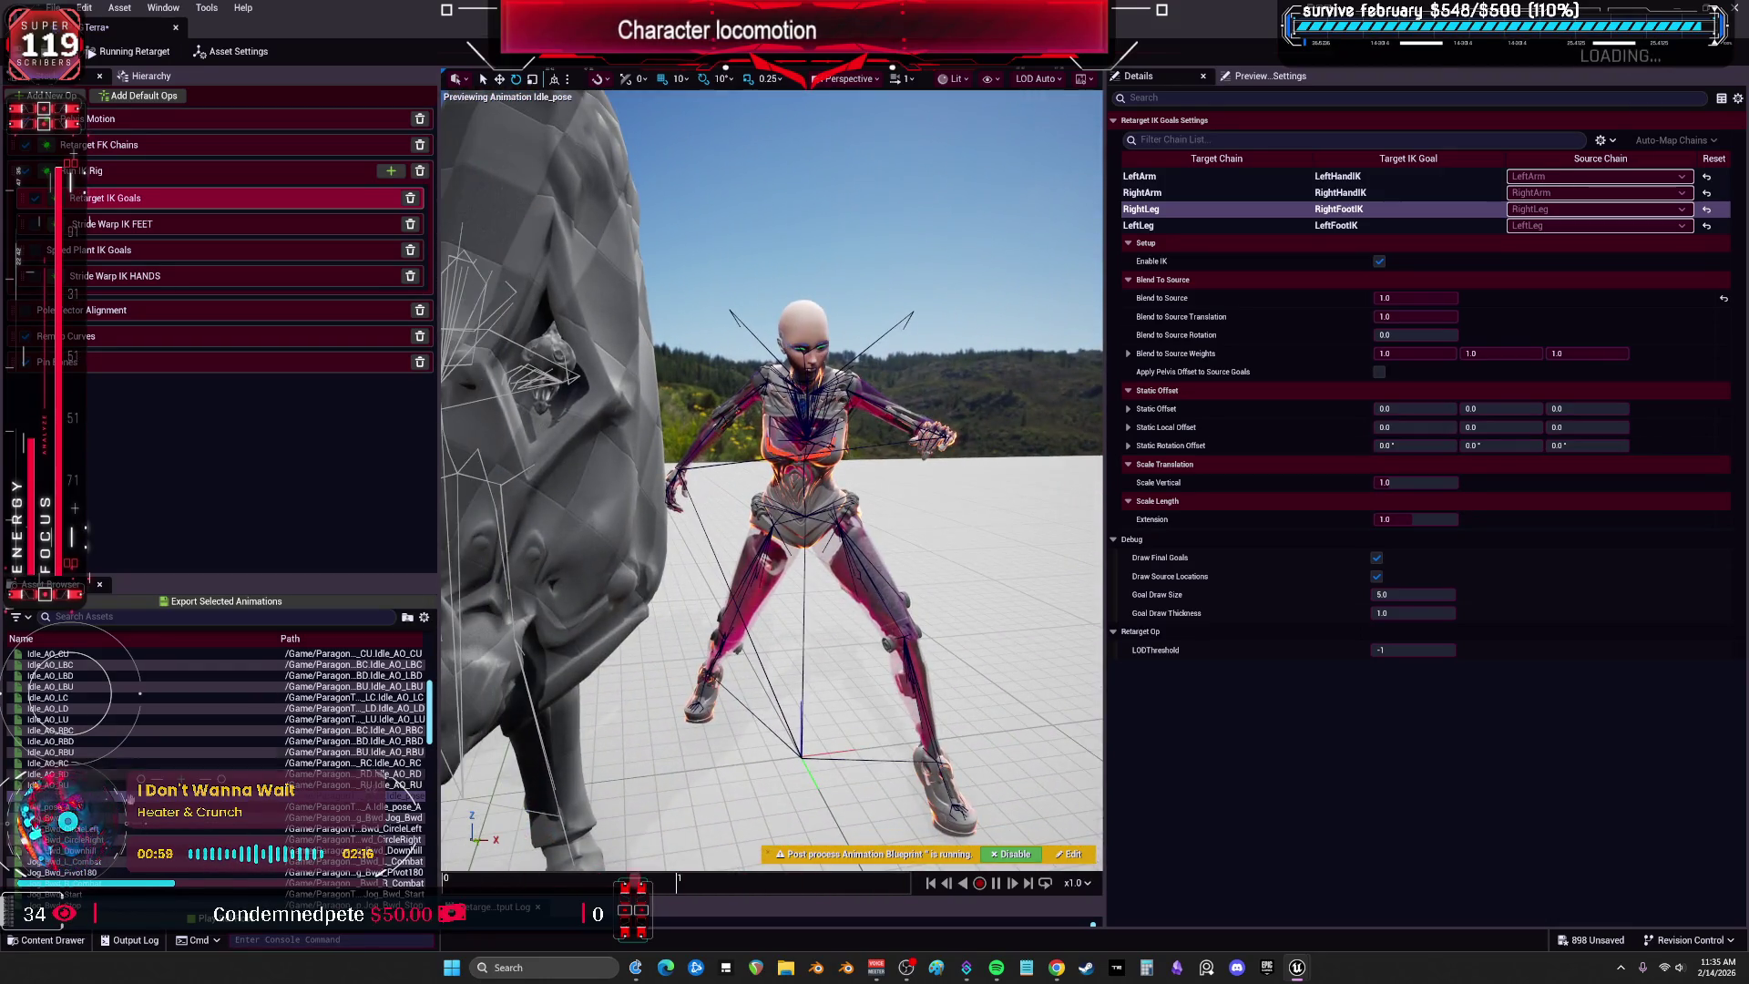
pyautogui.click(55, 828)
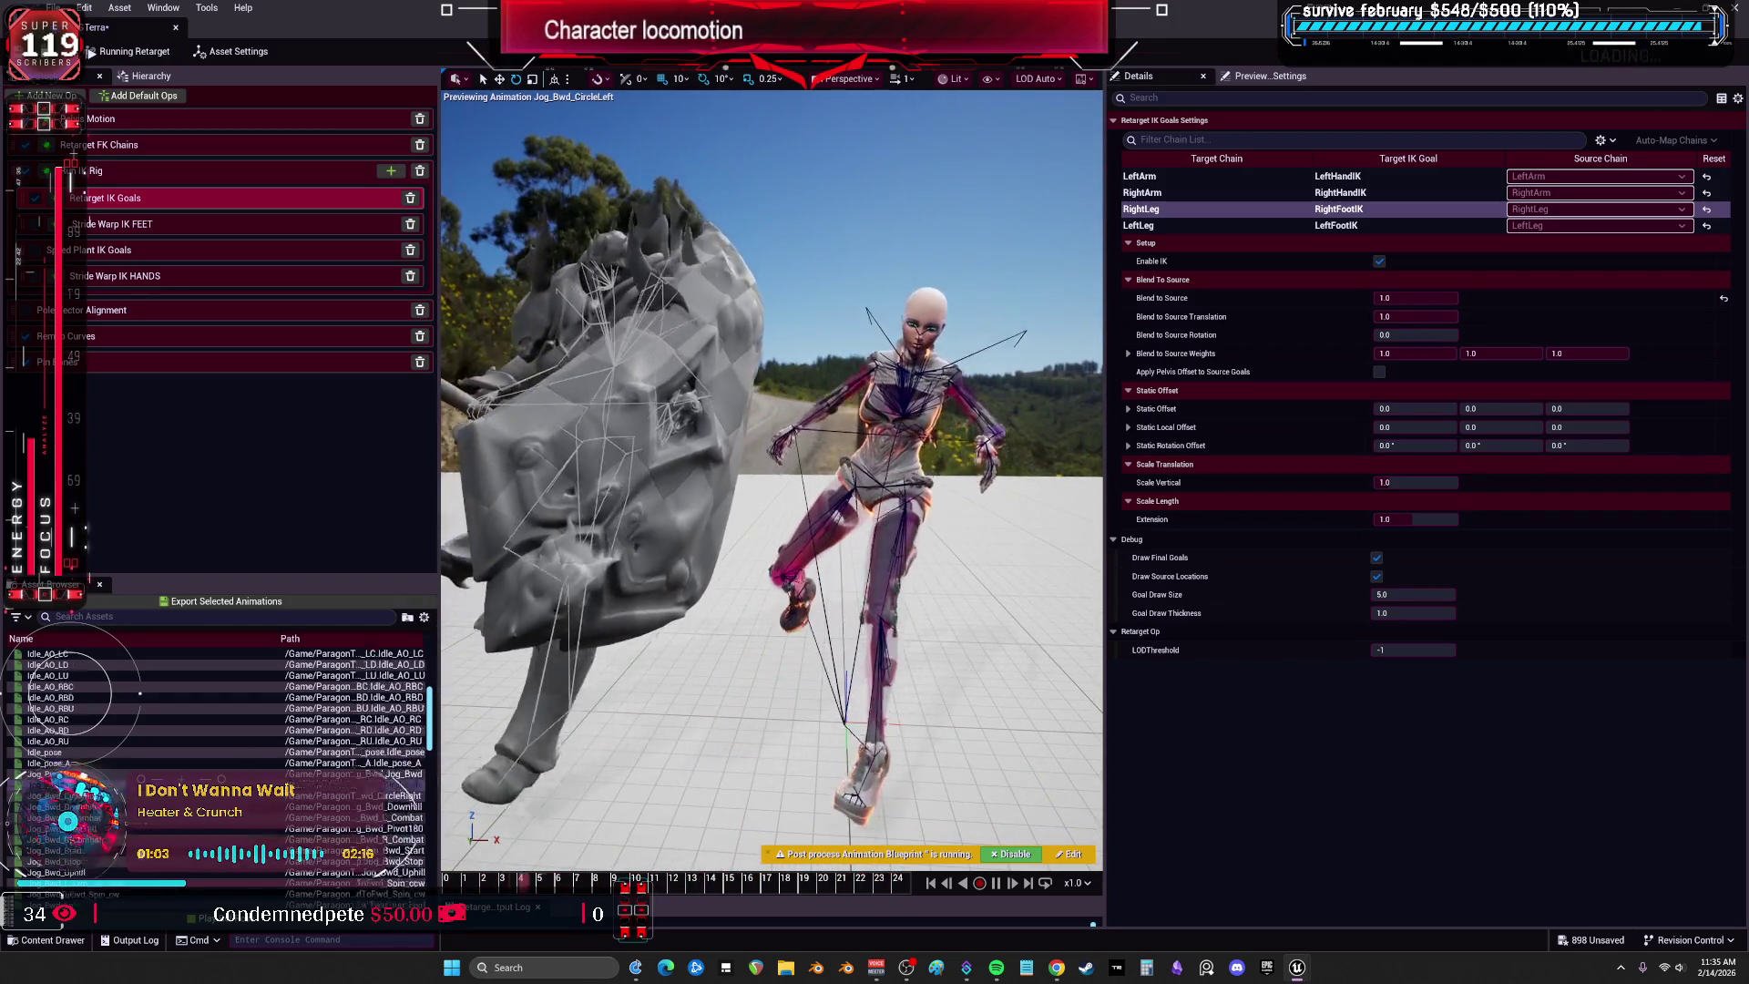
pyautogui.scroll(-10, 106, 732)
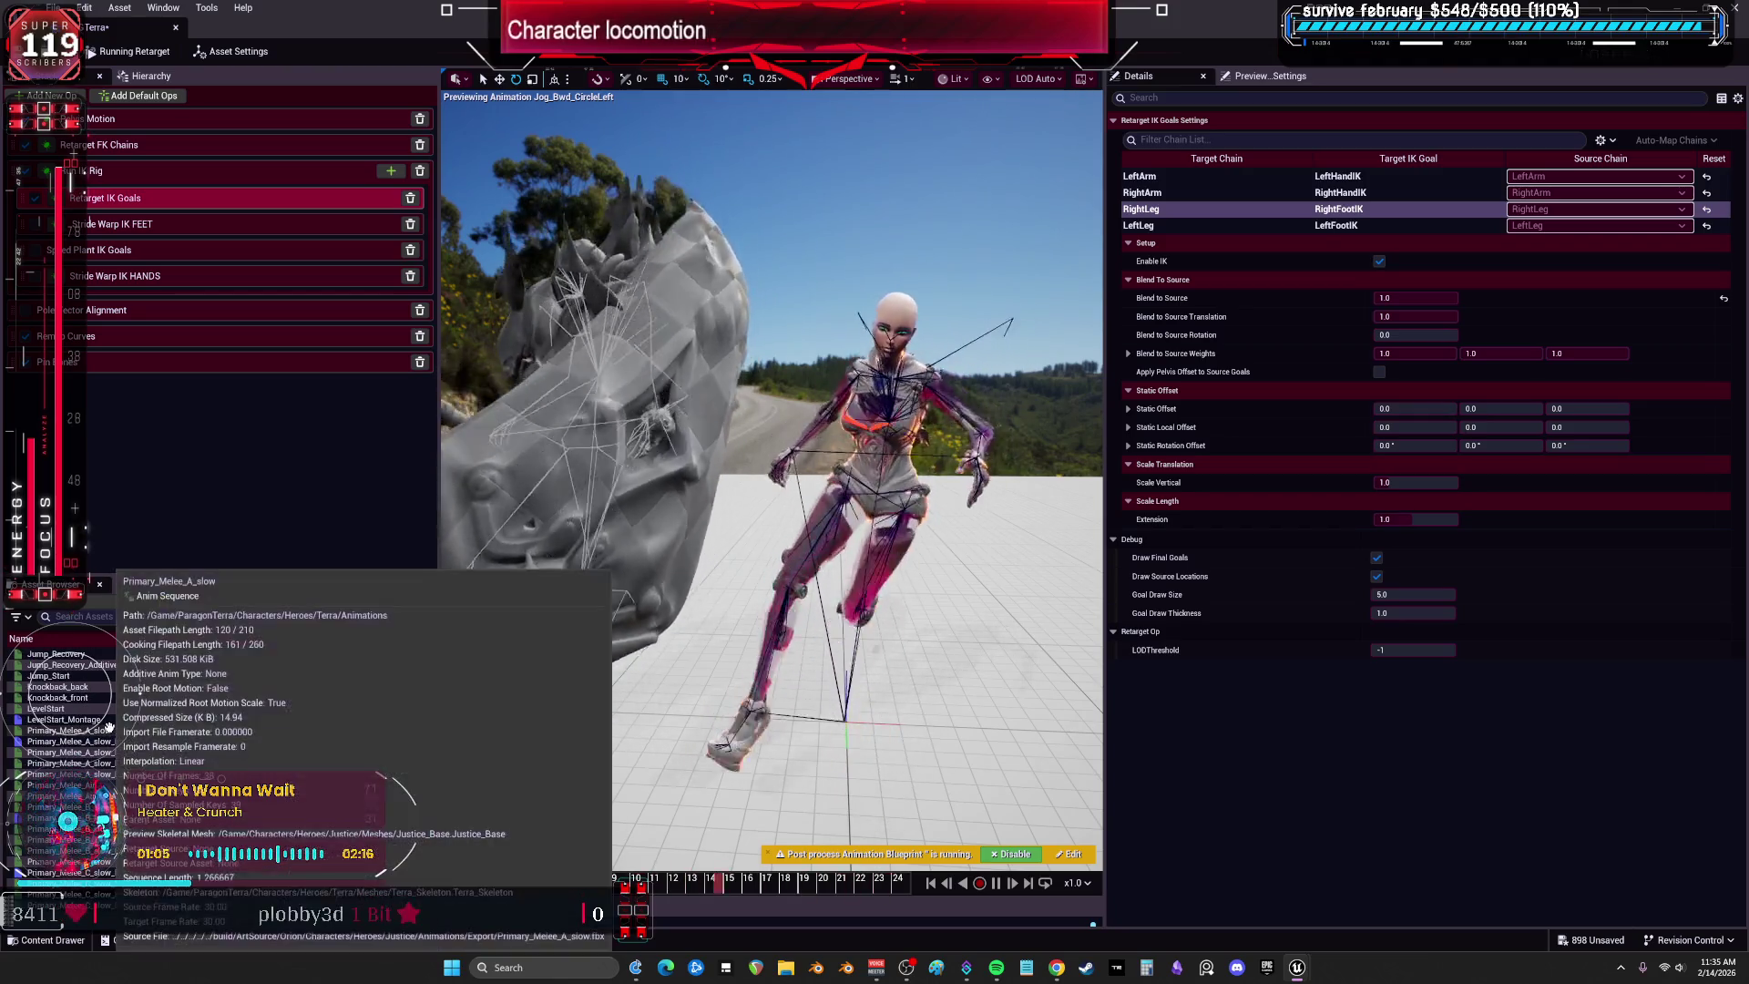
pyautogui.click(105, 731)
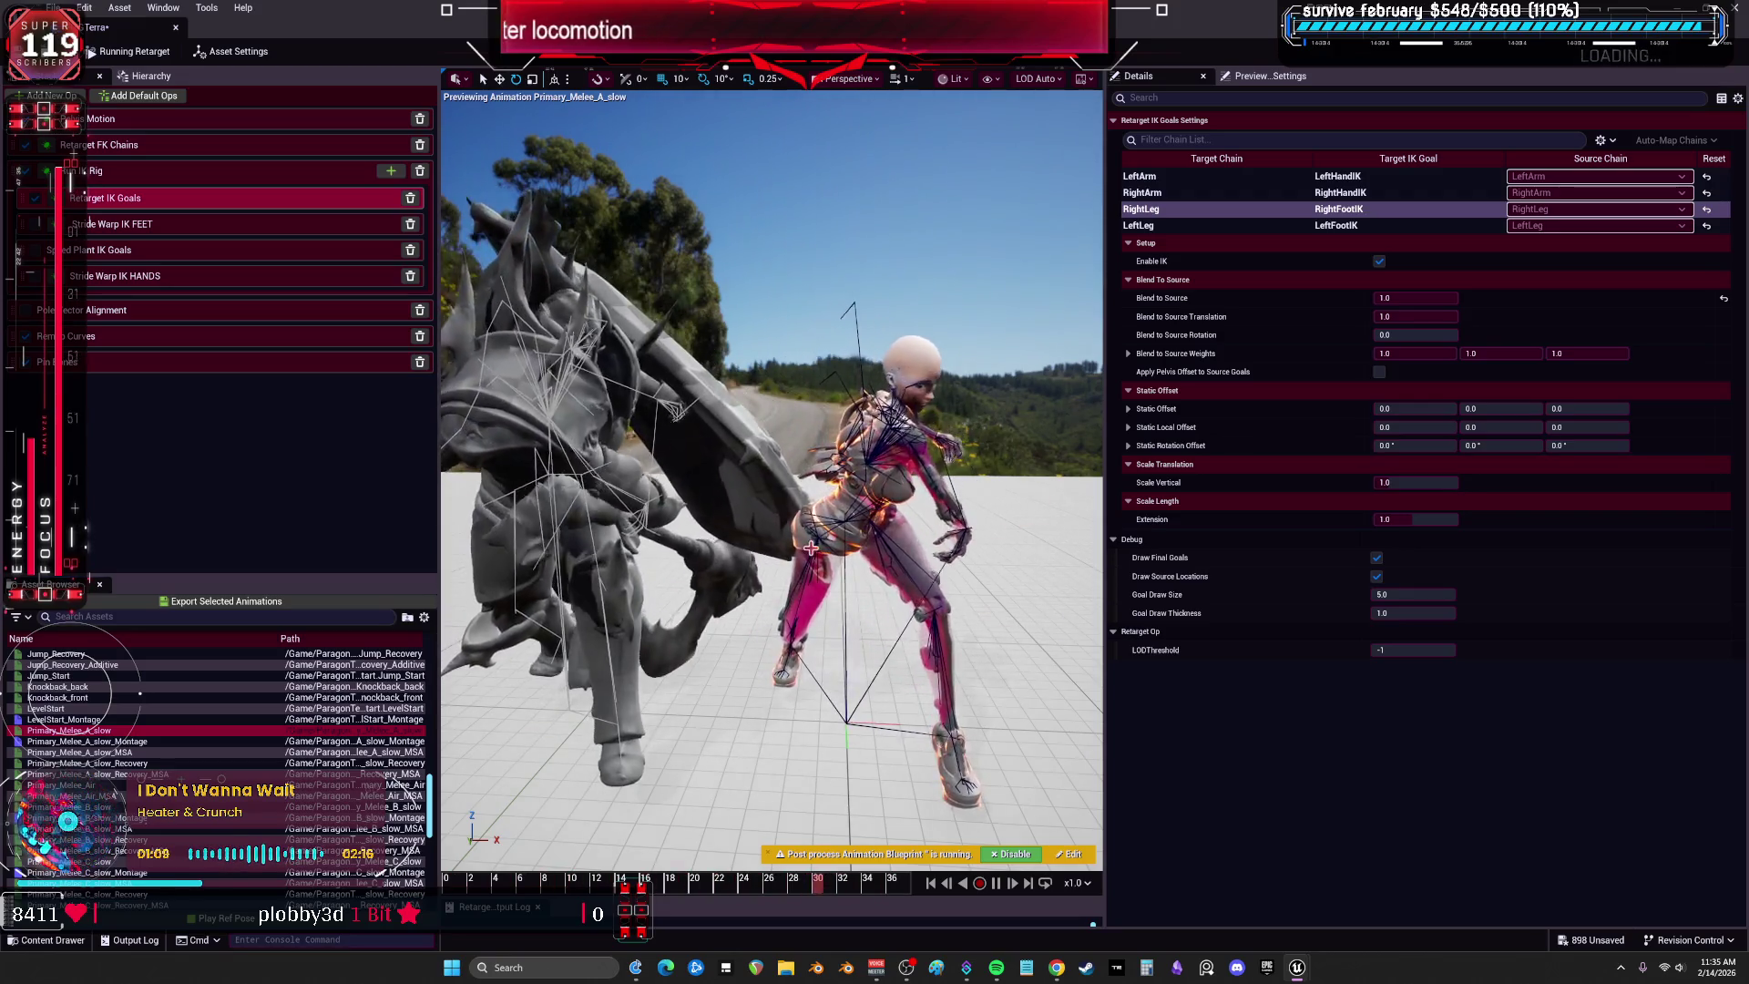
pyautogui.click(759, 554)
pyautogui.moveTo(760, 554); pyautogui.dragTo(830, 538)
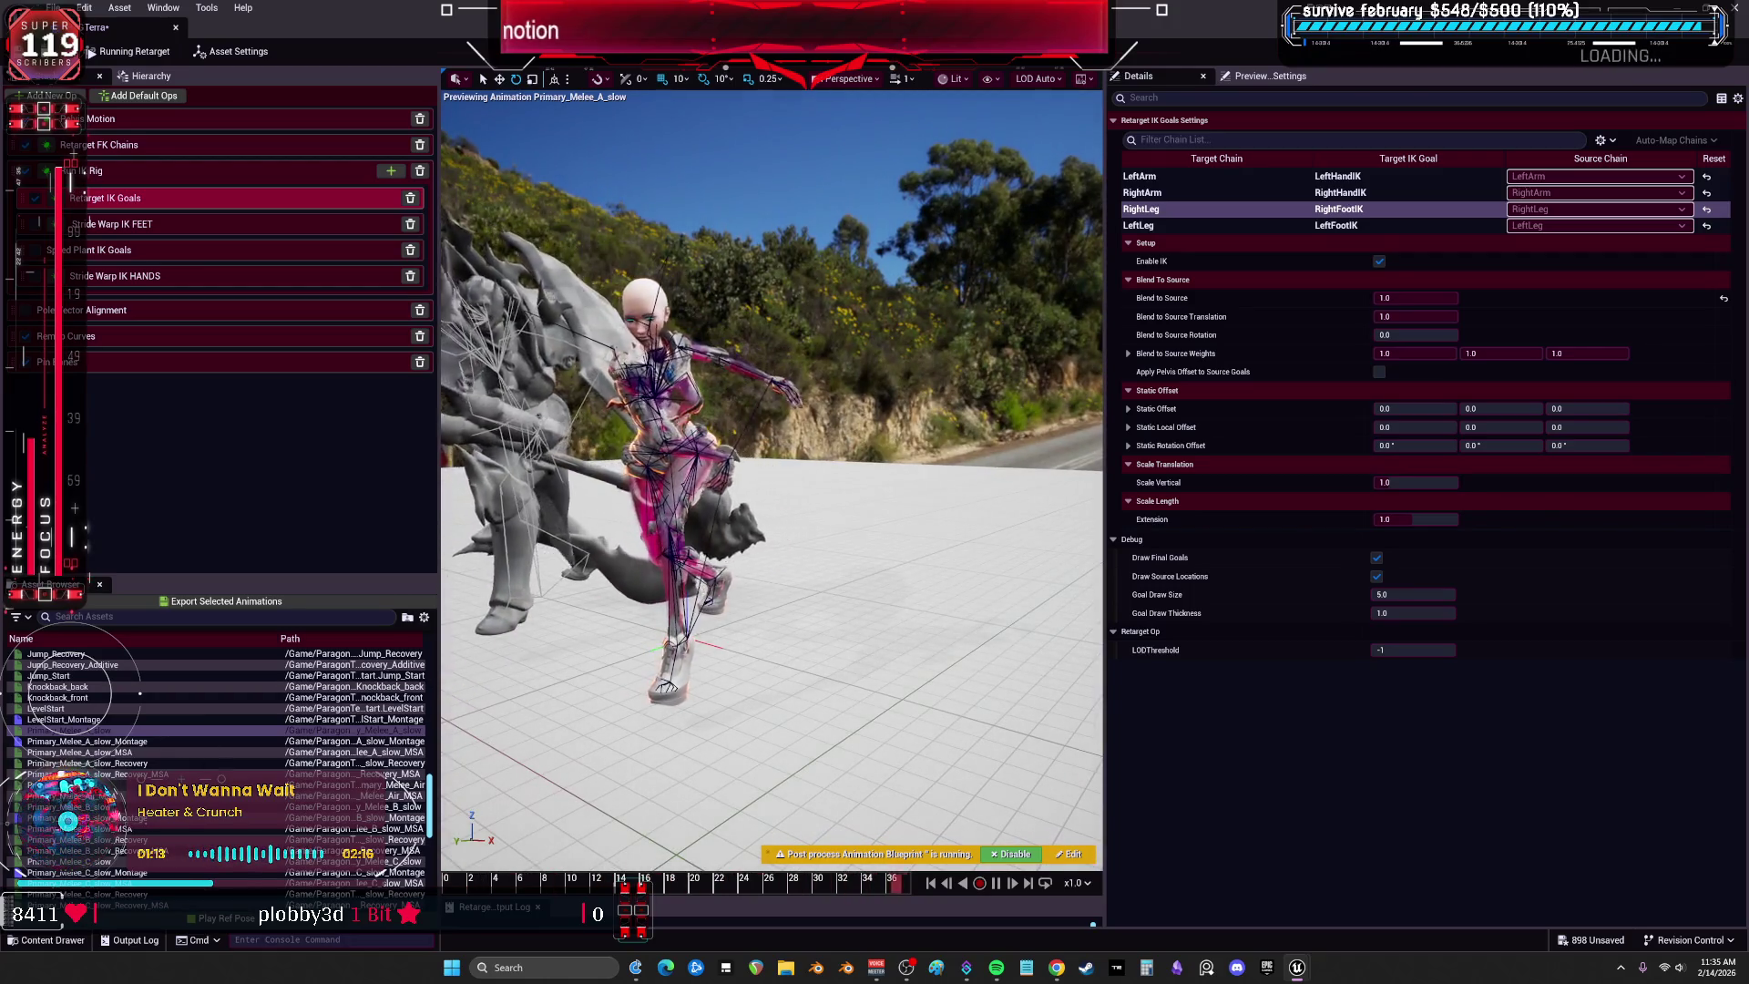
# Step: Preview Primary_Melee_B_slow_Recovery, Primary_Melee_C_slow_MSA and Primary_Melee_D_slow_MSA
pyautogui.click(82, 839)
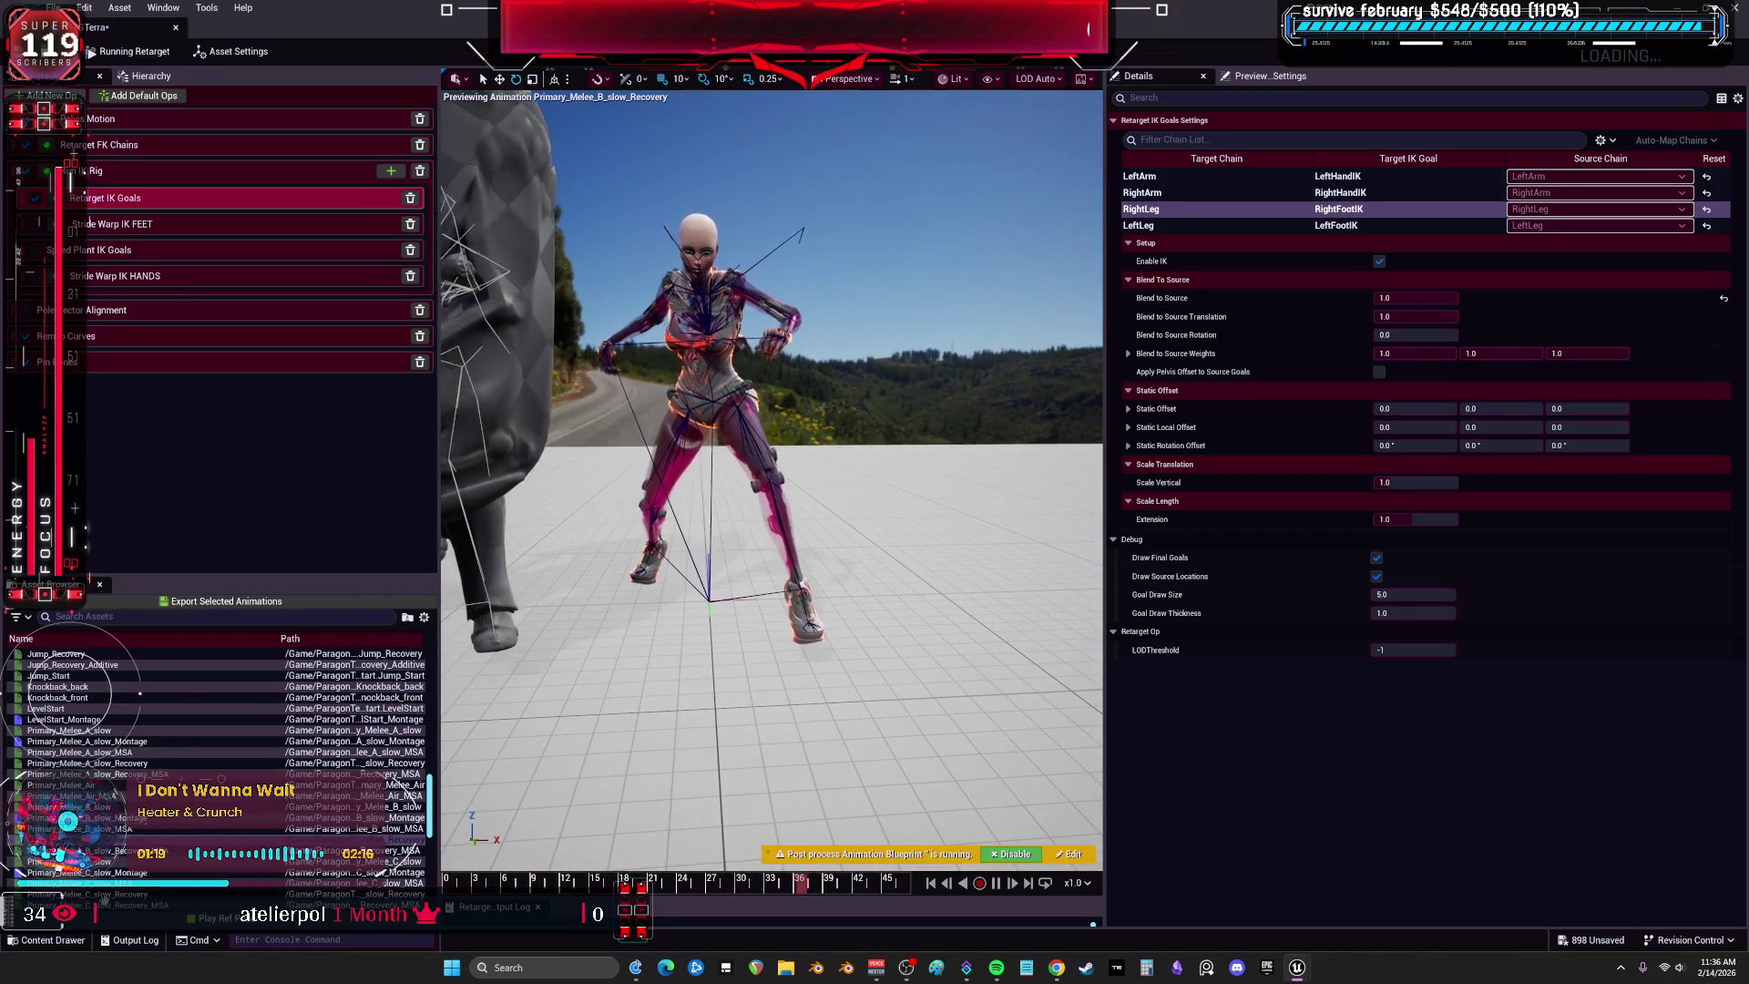
pyautogui.click(82, 883)
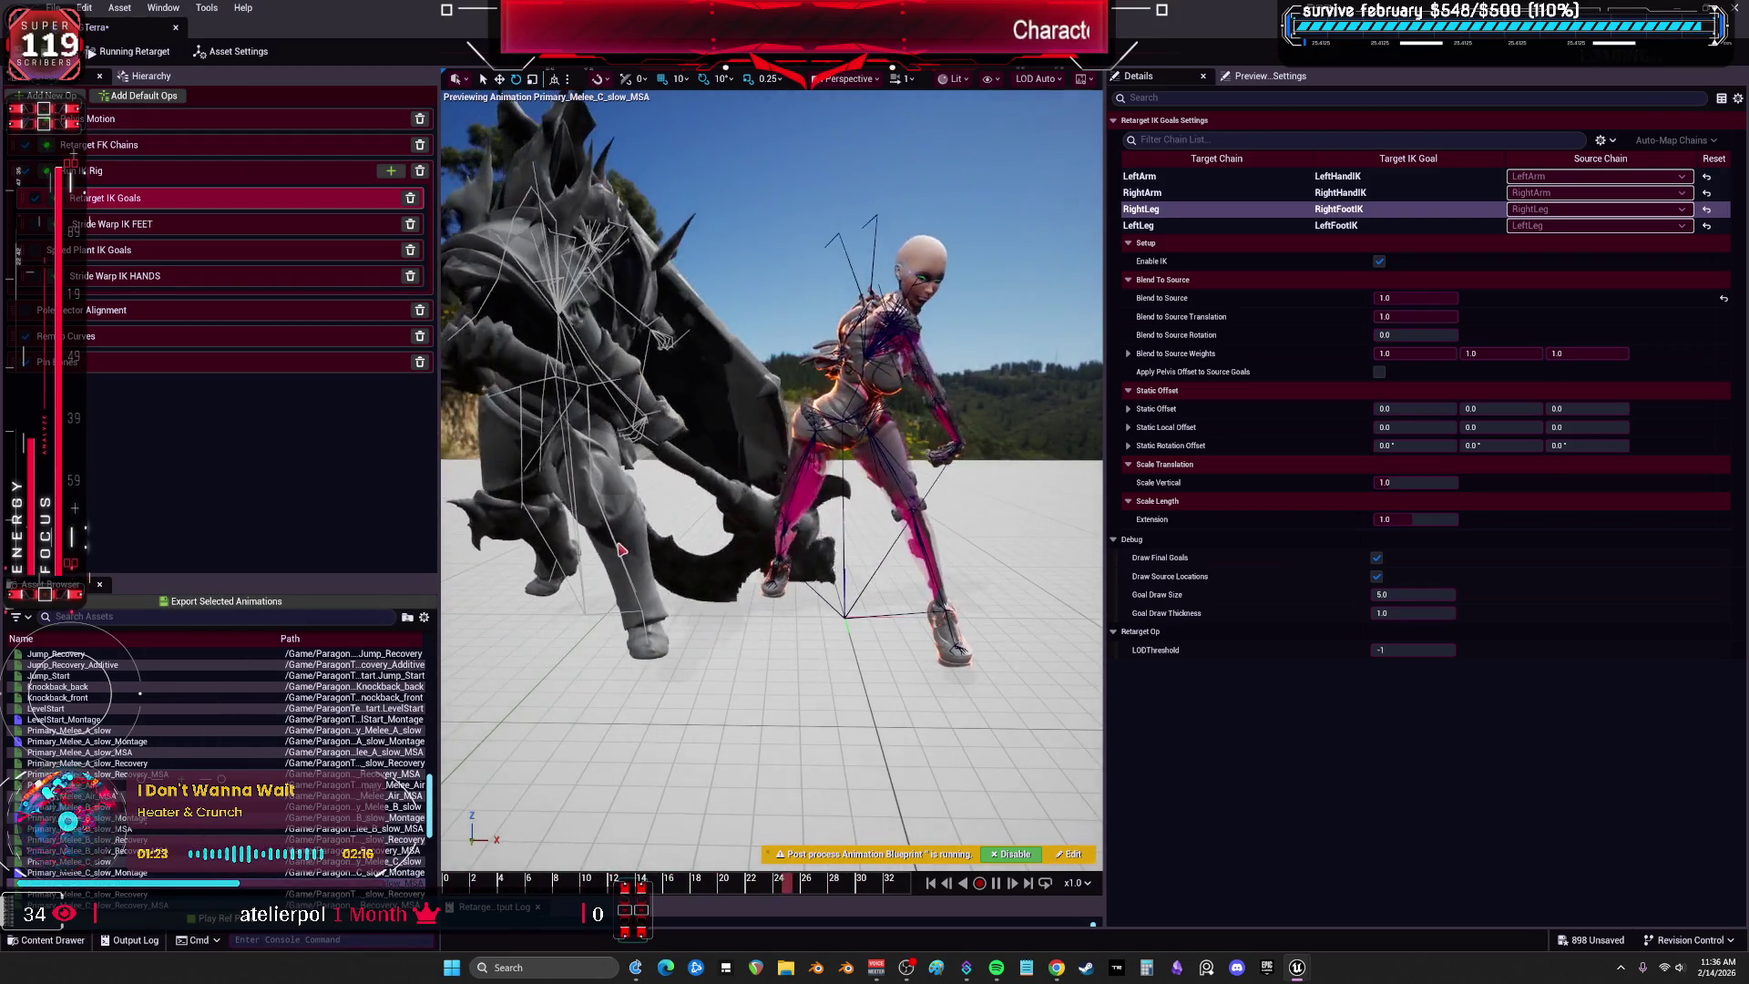
pyautogui.scroll(-3, 391, 772)
pyautogui.click(121, 850)
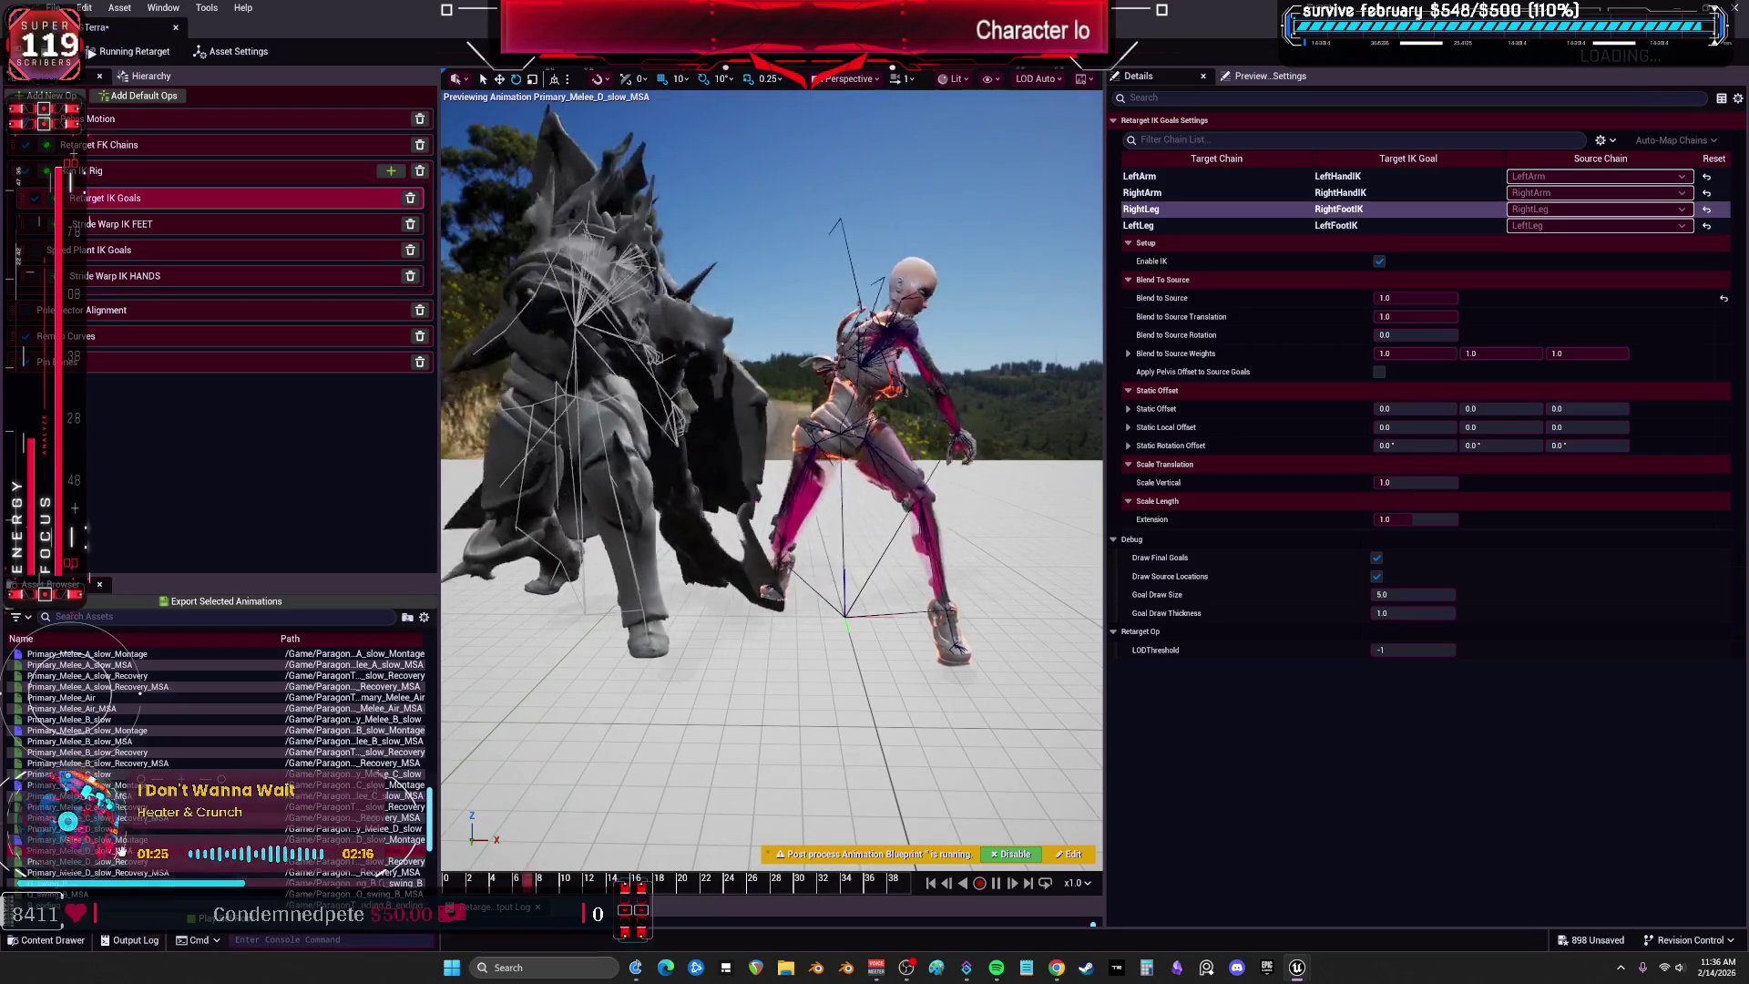